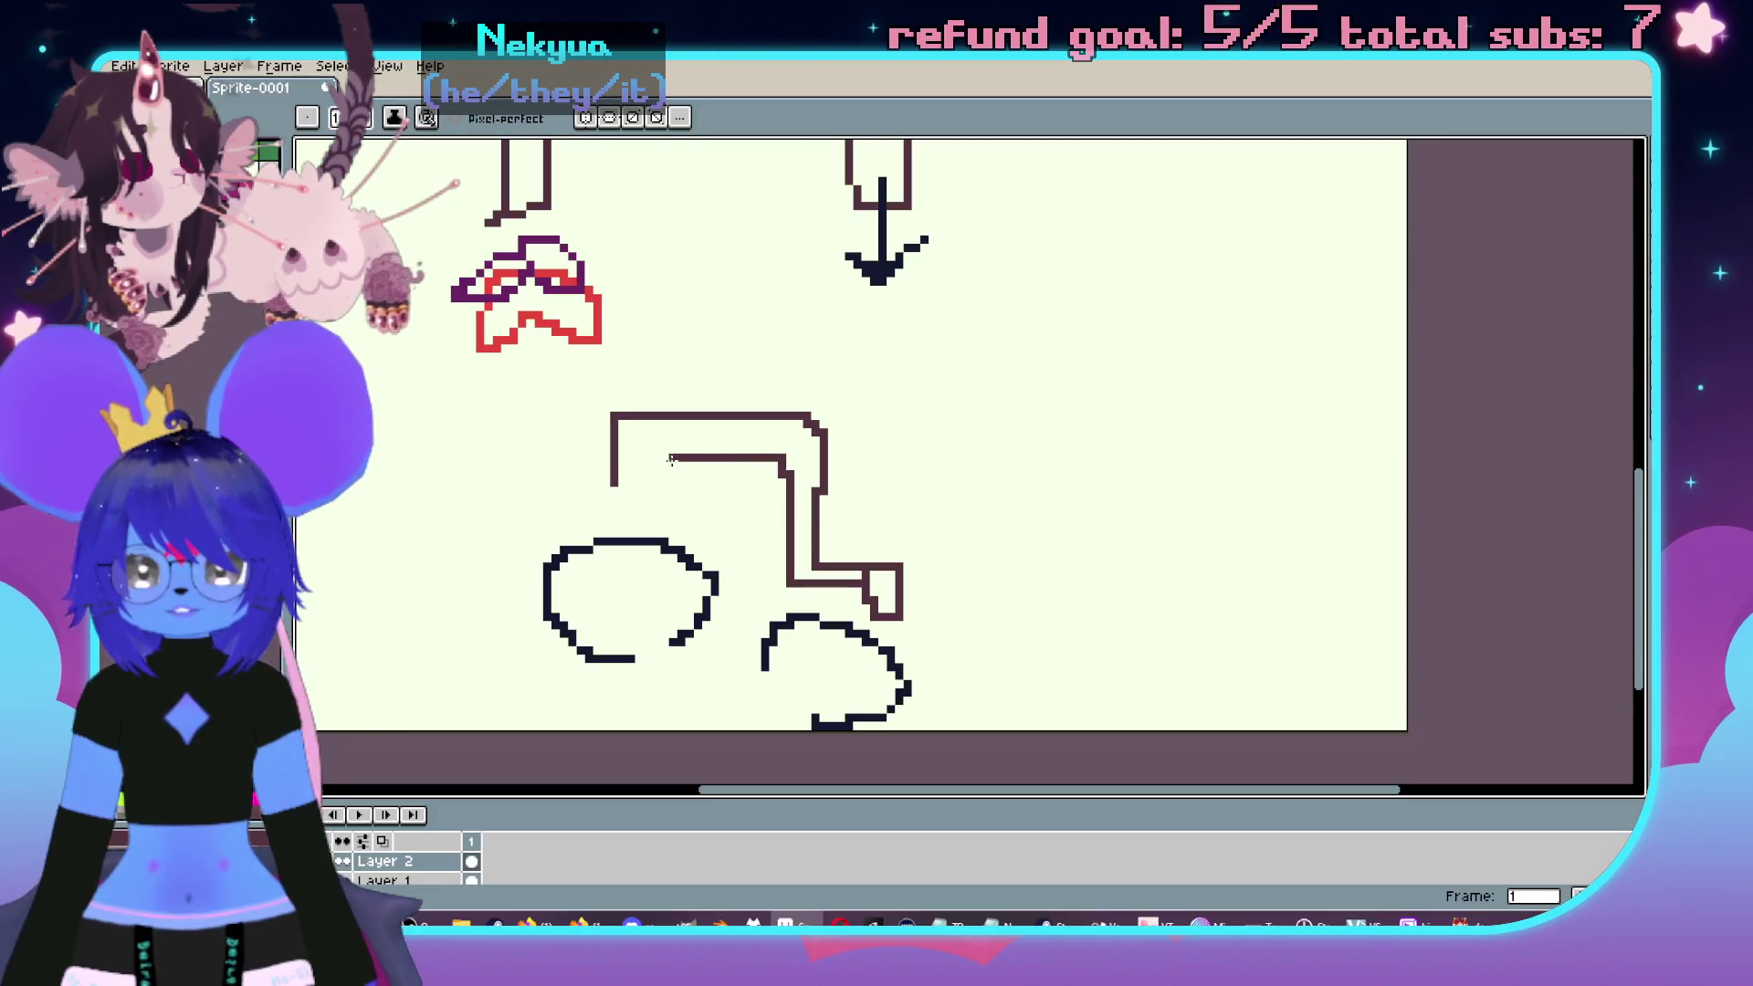
# - Extend the lower bracket's top with two horizontal lines and tidy their junction
pyautogui.moveTo(815, 418); pyautogui.dragTo(909, 415)
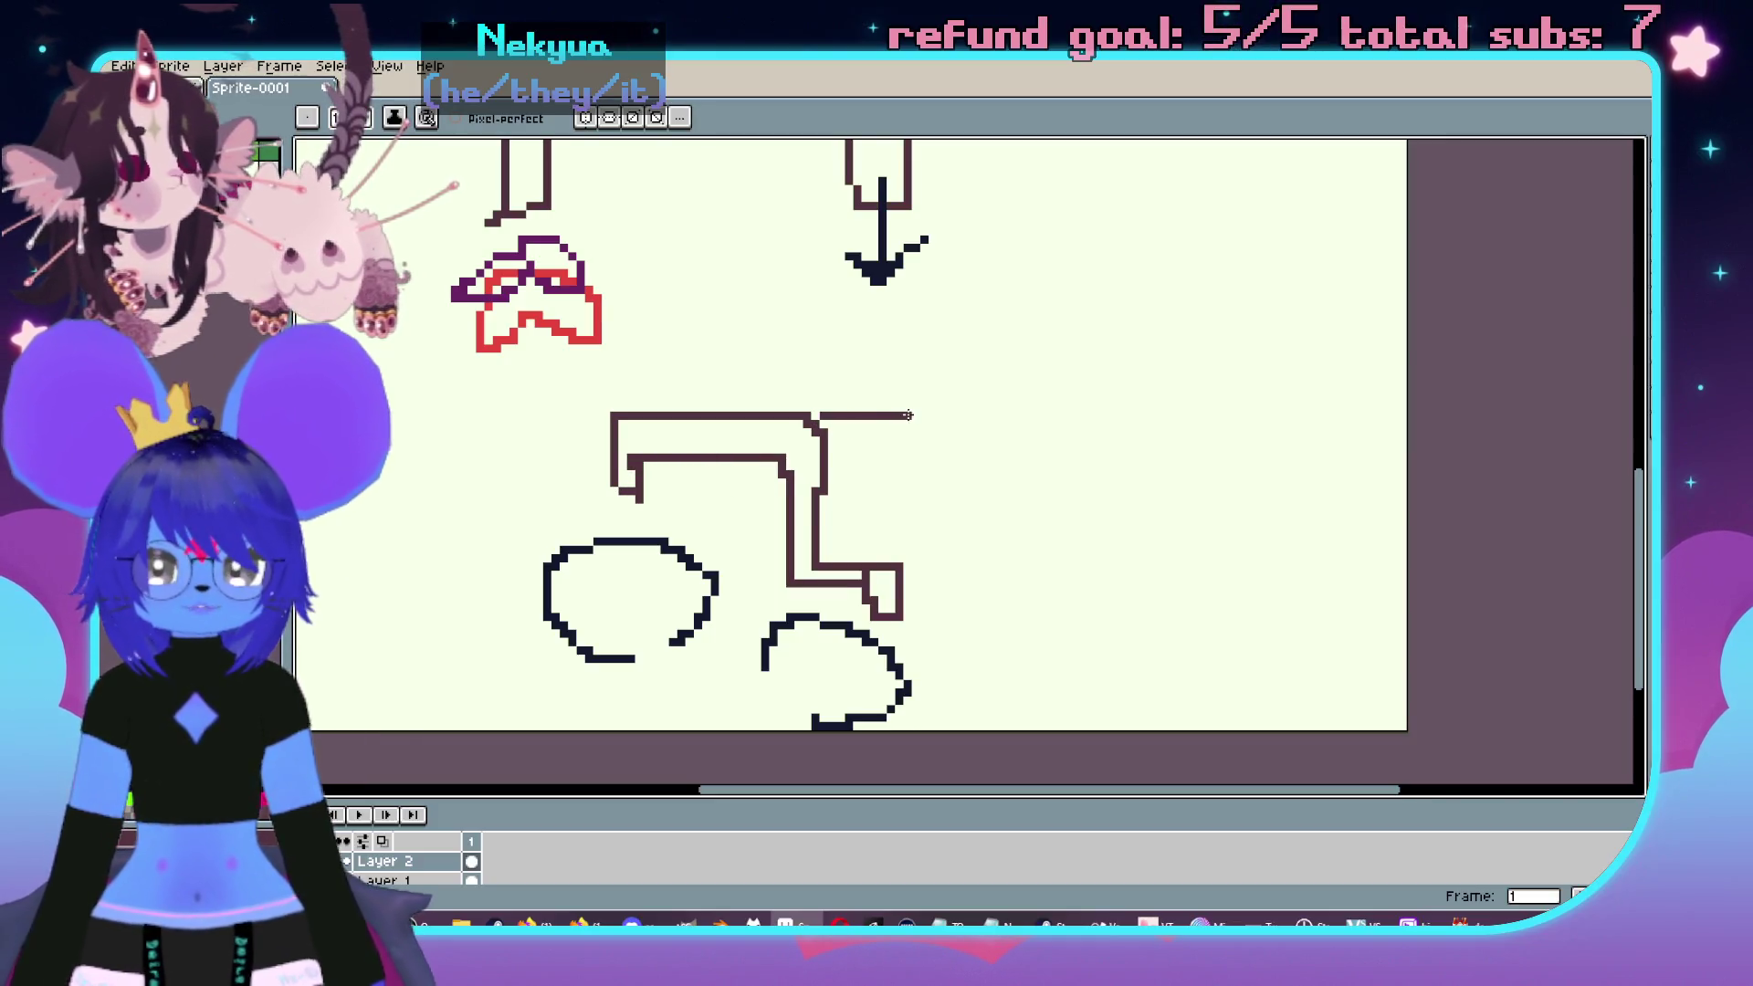
pyautogui.moveTo(823, 451); pyautogui.dragTo(903, 450)
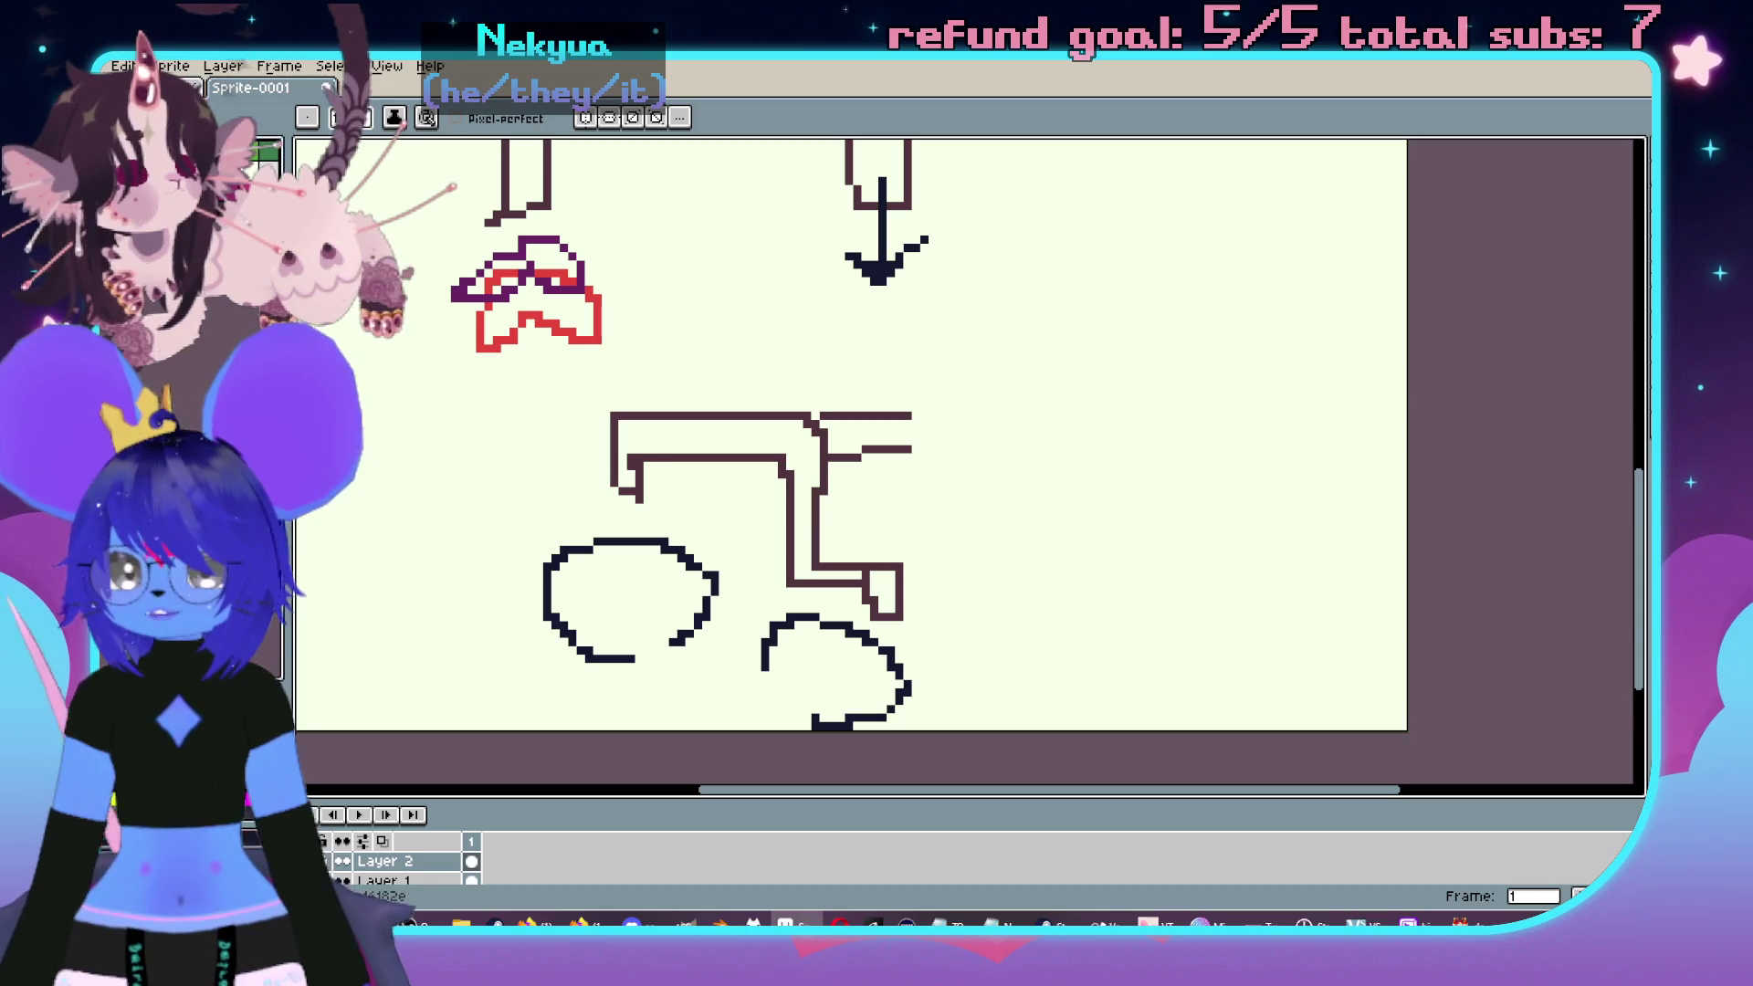
pyautogui.moveTo(802, 423)
pyautogui.mouseDown()
pyautogui.moveTo(854, 420)
pyautogui.moveTo(803, 427)
pyautogui.mouseUp()
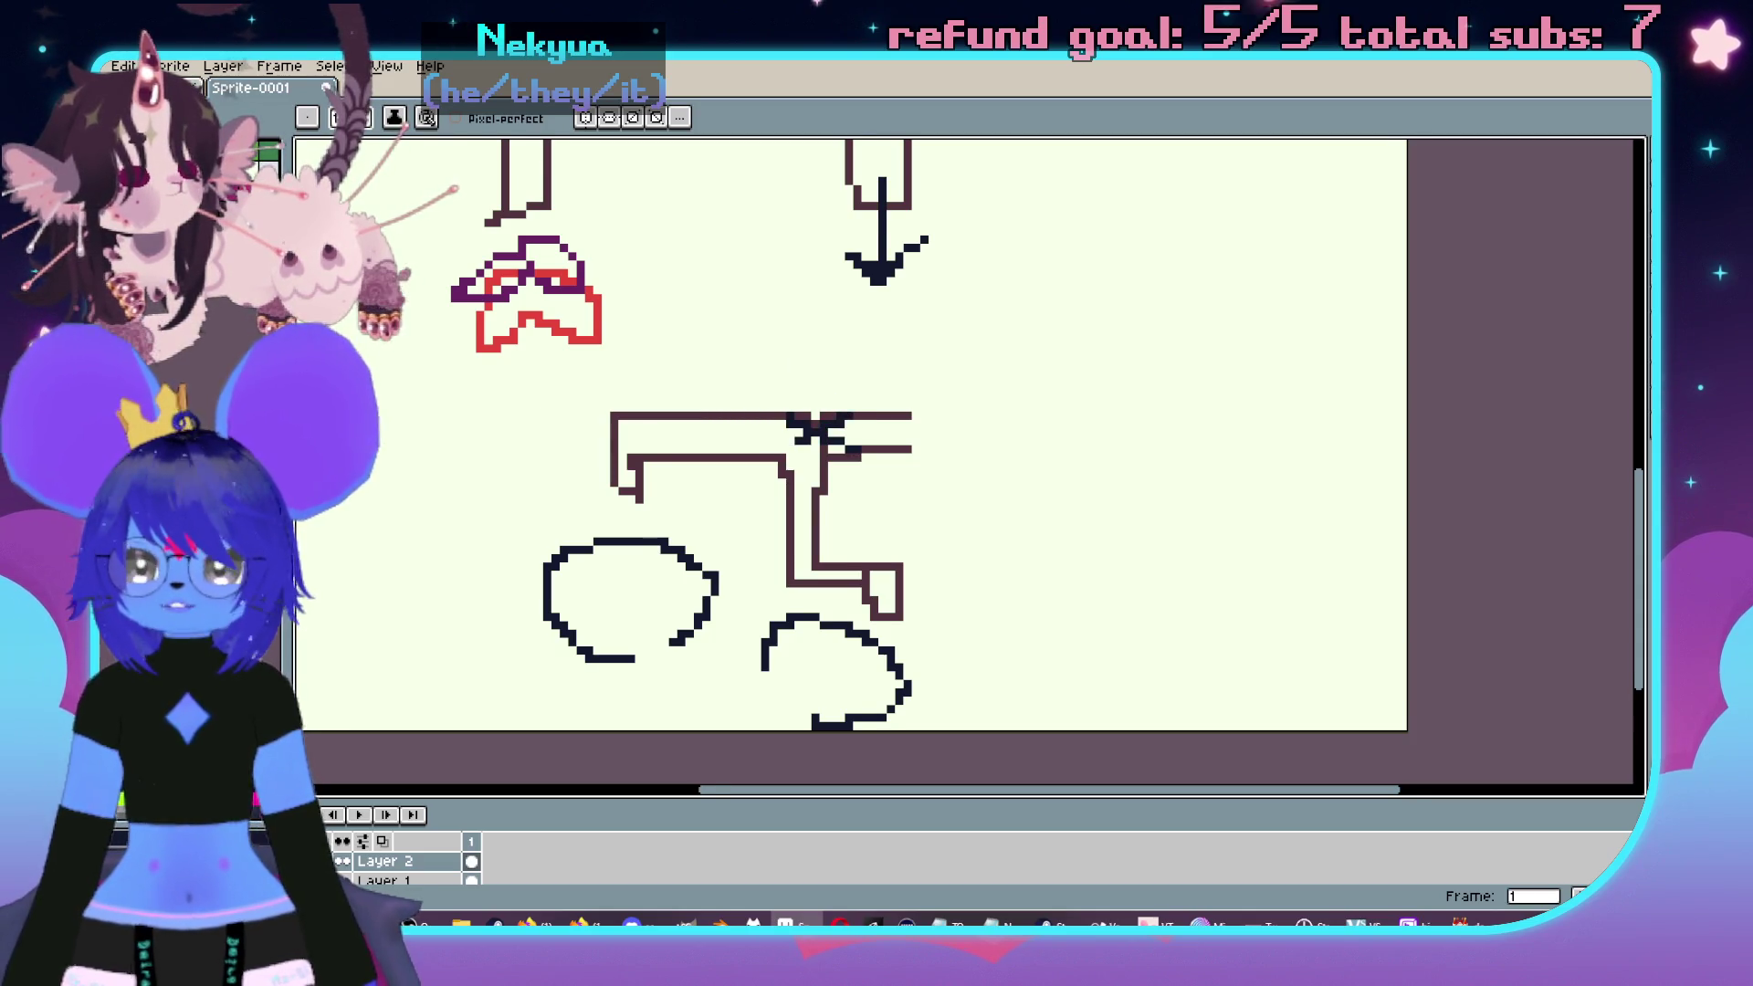
# - Draw an arched outline beside the circles with a dark-purple mark inside it
pyautogui.hscroll(1, 849, 429)
pyautogui.moveTo(865, 647)
pyautogui.mouseDown()
pyautogui.moveTo(904, 648)
pyautogui.moveTo(897, 679)
pyautogui.moveTo(1025, 561)
pyautogui.moveTo(1158, 573)
pyautogui.moveTo(1159, 703)
pyautogui.mouseUp()
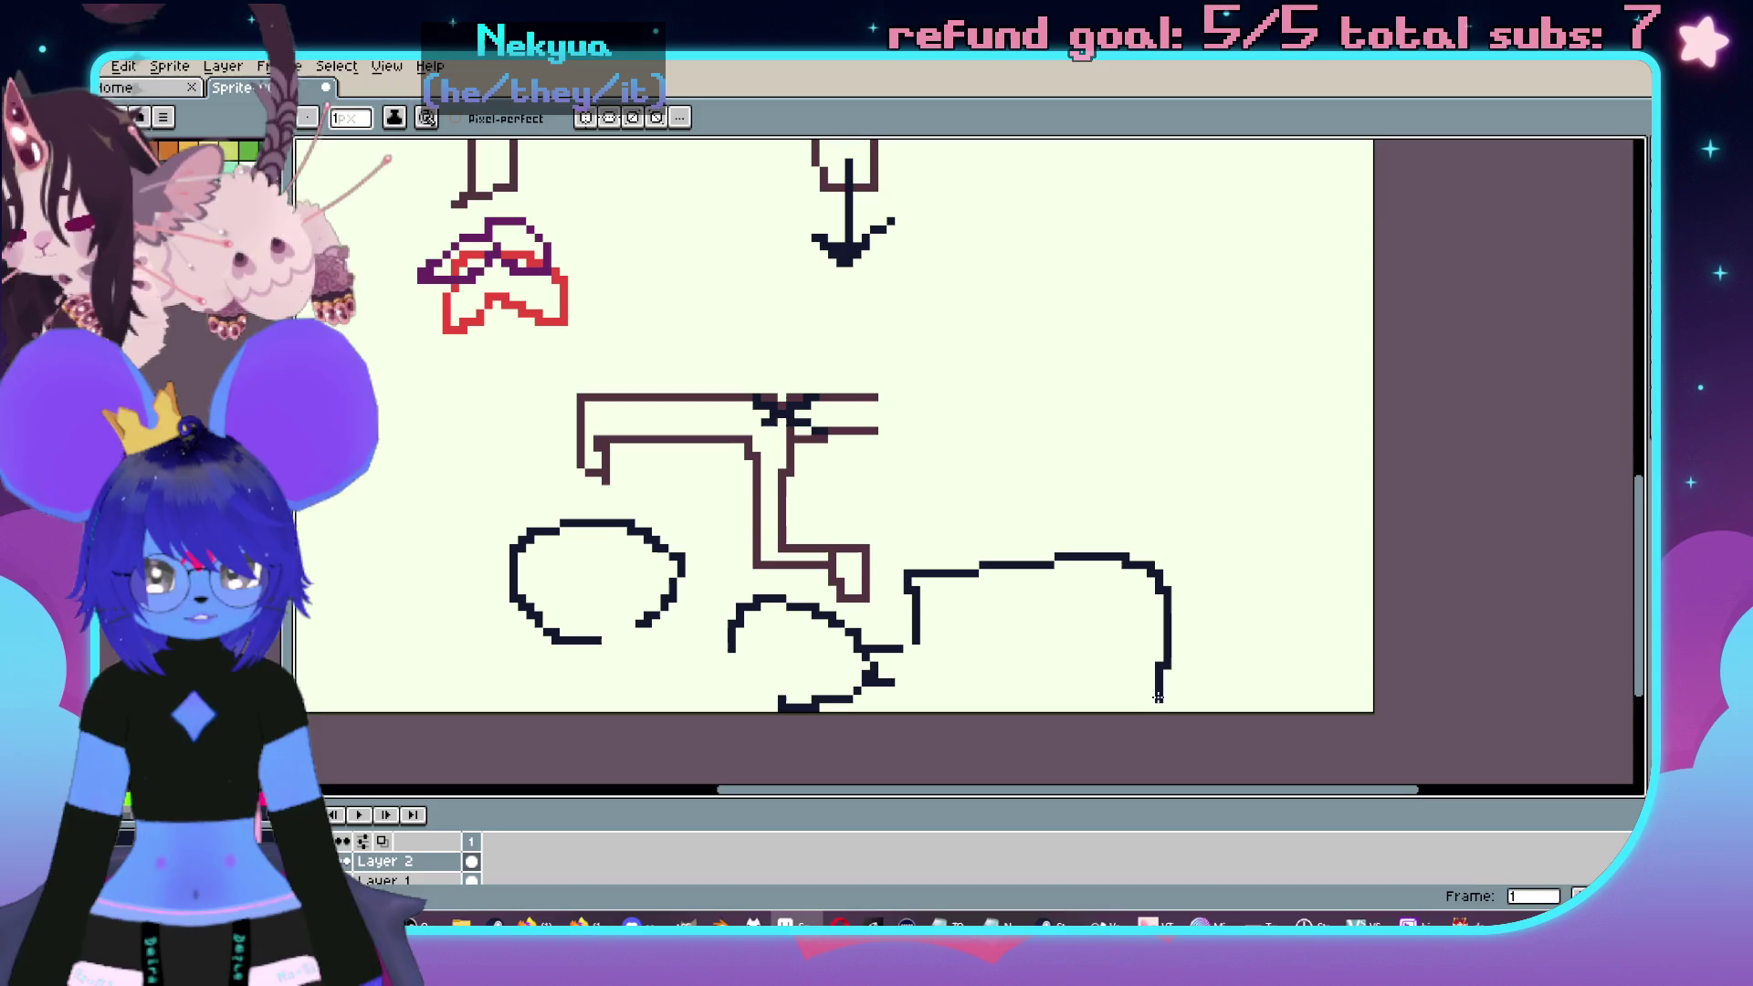
pyautogui.moveTo(435, 299); pyautogui.dragTo(348, 231)
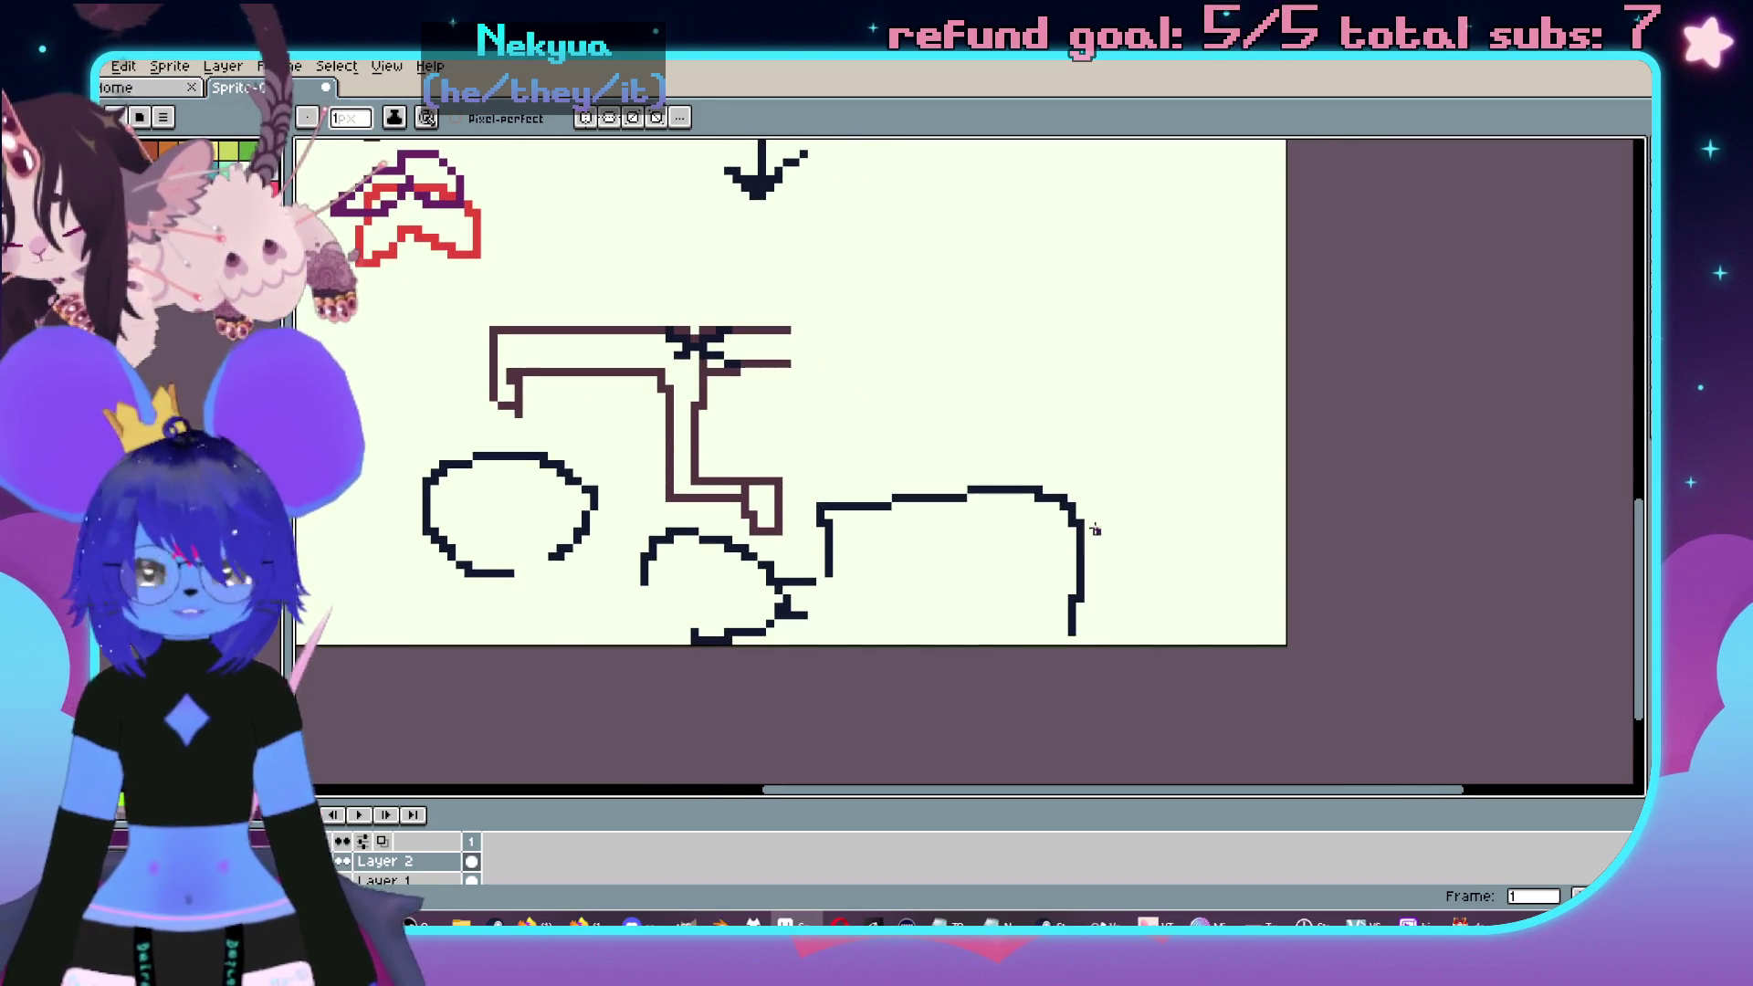
pyautogui.moveTo(982, 554); pyautogui.dragTo(998, 502)
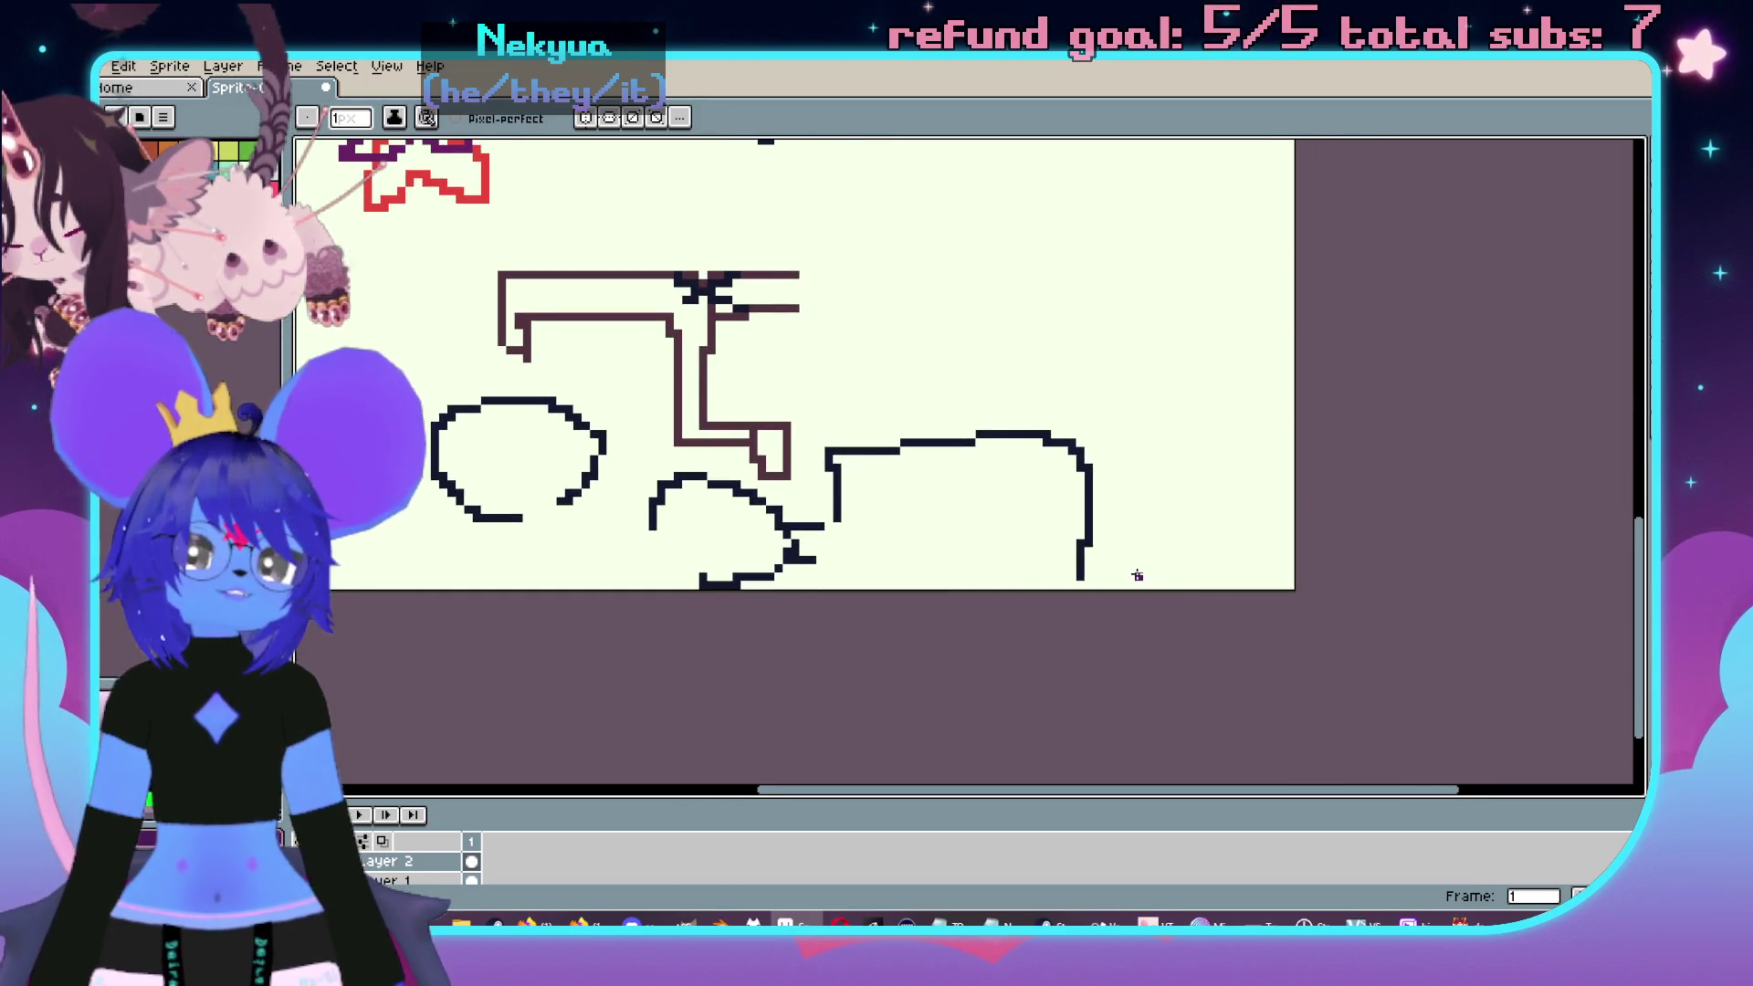
pyautogui.moveTo(1012, 491)
pyautogui.mouseDown()
pyautogui.moveTo(1055, 528)
pyautogui.moveTo(1029, 496)
pyautogui.moveTo(1002, 533)
pyautogui.mouseUp()
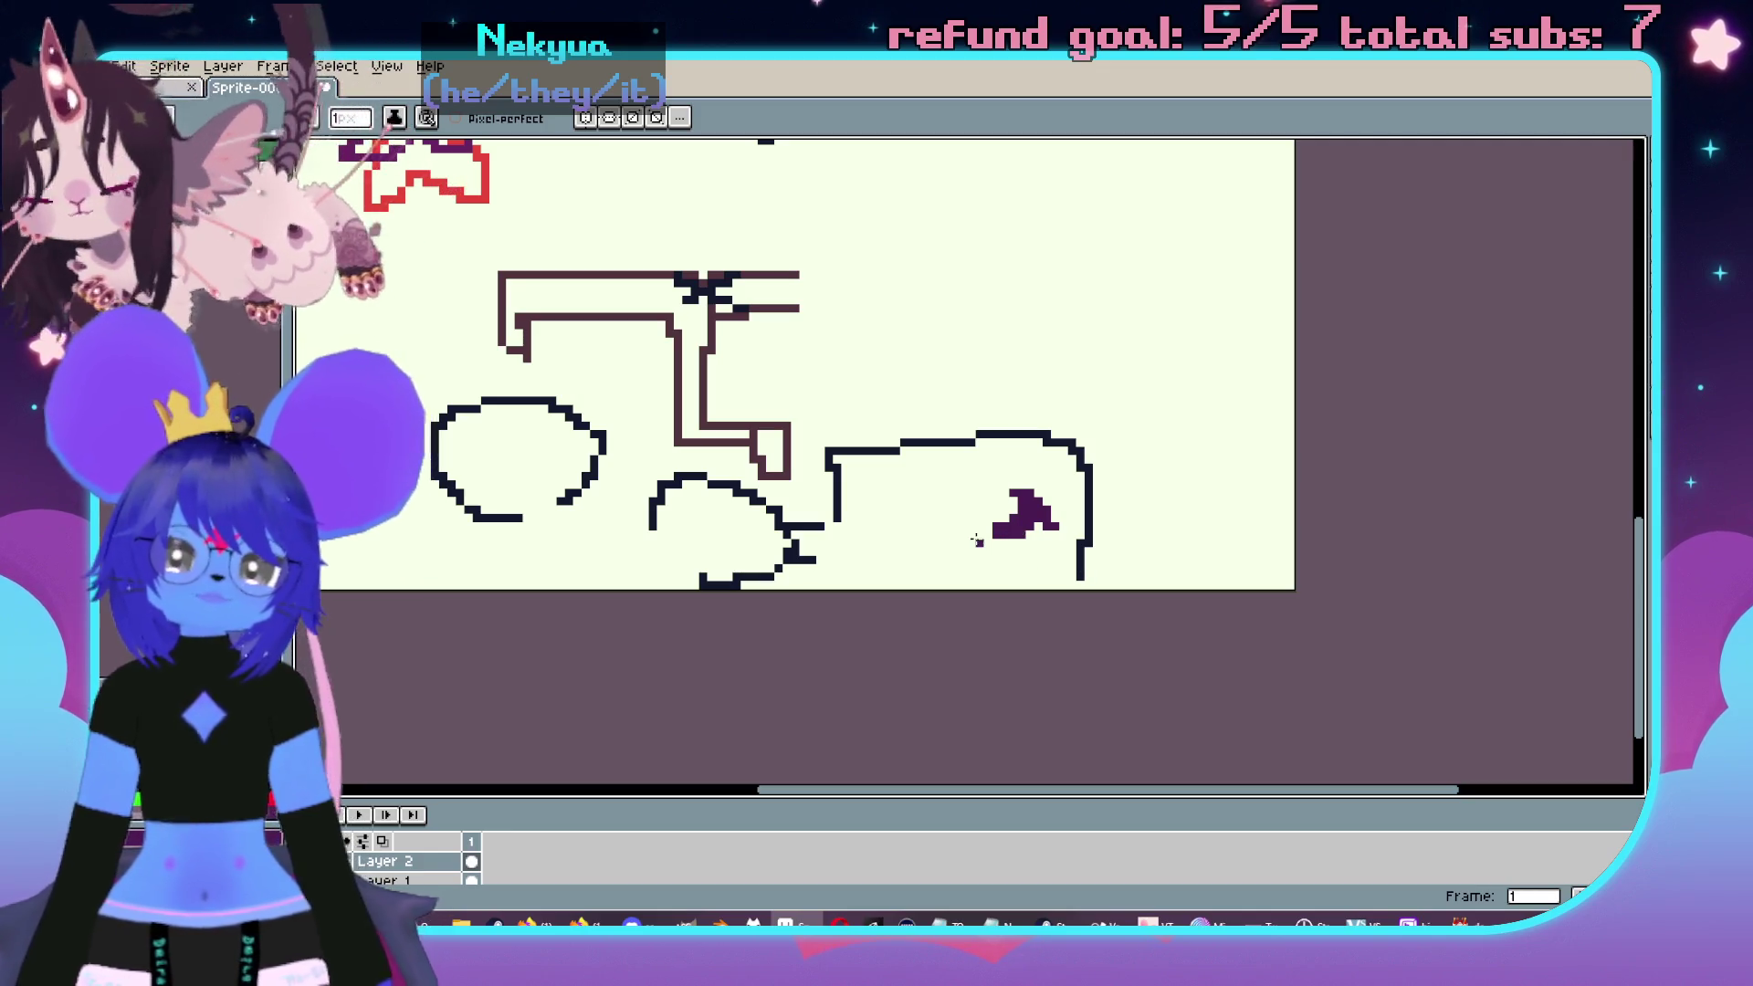
# - Undo the stray purple stroke and draw a curved body line below the mark
pyautogui.moveTo(986, 527)
pyautogui.mouseDown()
pyautogui.moveTo(819, 535)
pyautogui.moveTo(854, 585)
pyautogui.moveTo(1009, 564)
pyautogui.moveTo(1084, 498)
pyautogui.mouseUp()
pyautogui.hotkey('ctrl', 'z')
pyautogui.press('b')
pyautogui.moveTo(899, 473)
pyautogui.mouseDown()
pyautogui.moveTo(781, 546)
pyautogui.moveTo(941, 516)
pyautogui.mouseUp()
pyautogui.scroll(1, 917, 517)
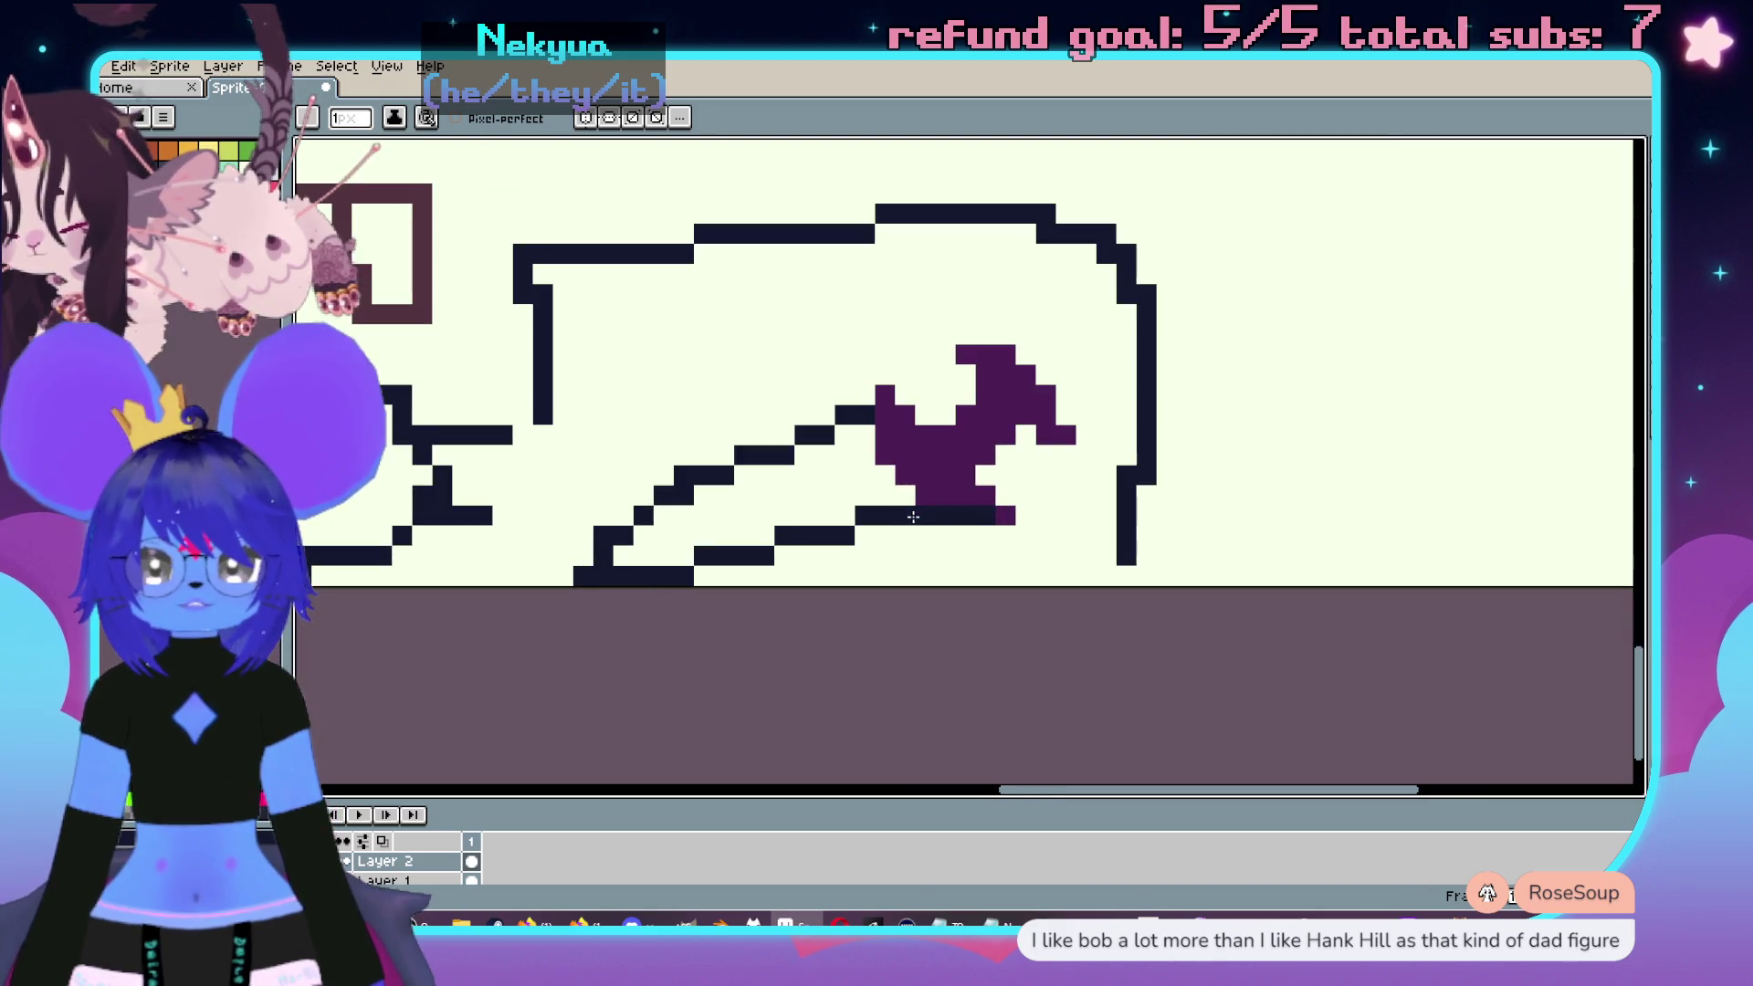
# - Add a red patch beside the purple mark, thicken the outline and draw a dark eye
pyautogui.moveTo(826, 449)
pyautogui.mouseDown()
pyautogui.moveTo(858, 512)
pyautogui.moveTo(826, 451)
pyautogui.mouseUp()
pyautogui.keyDown('alt'); pyautogui.click(836, 425); pyautogui.keyUp('alt')
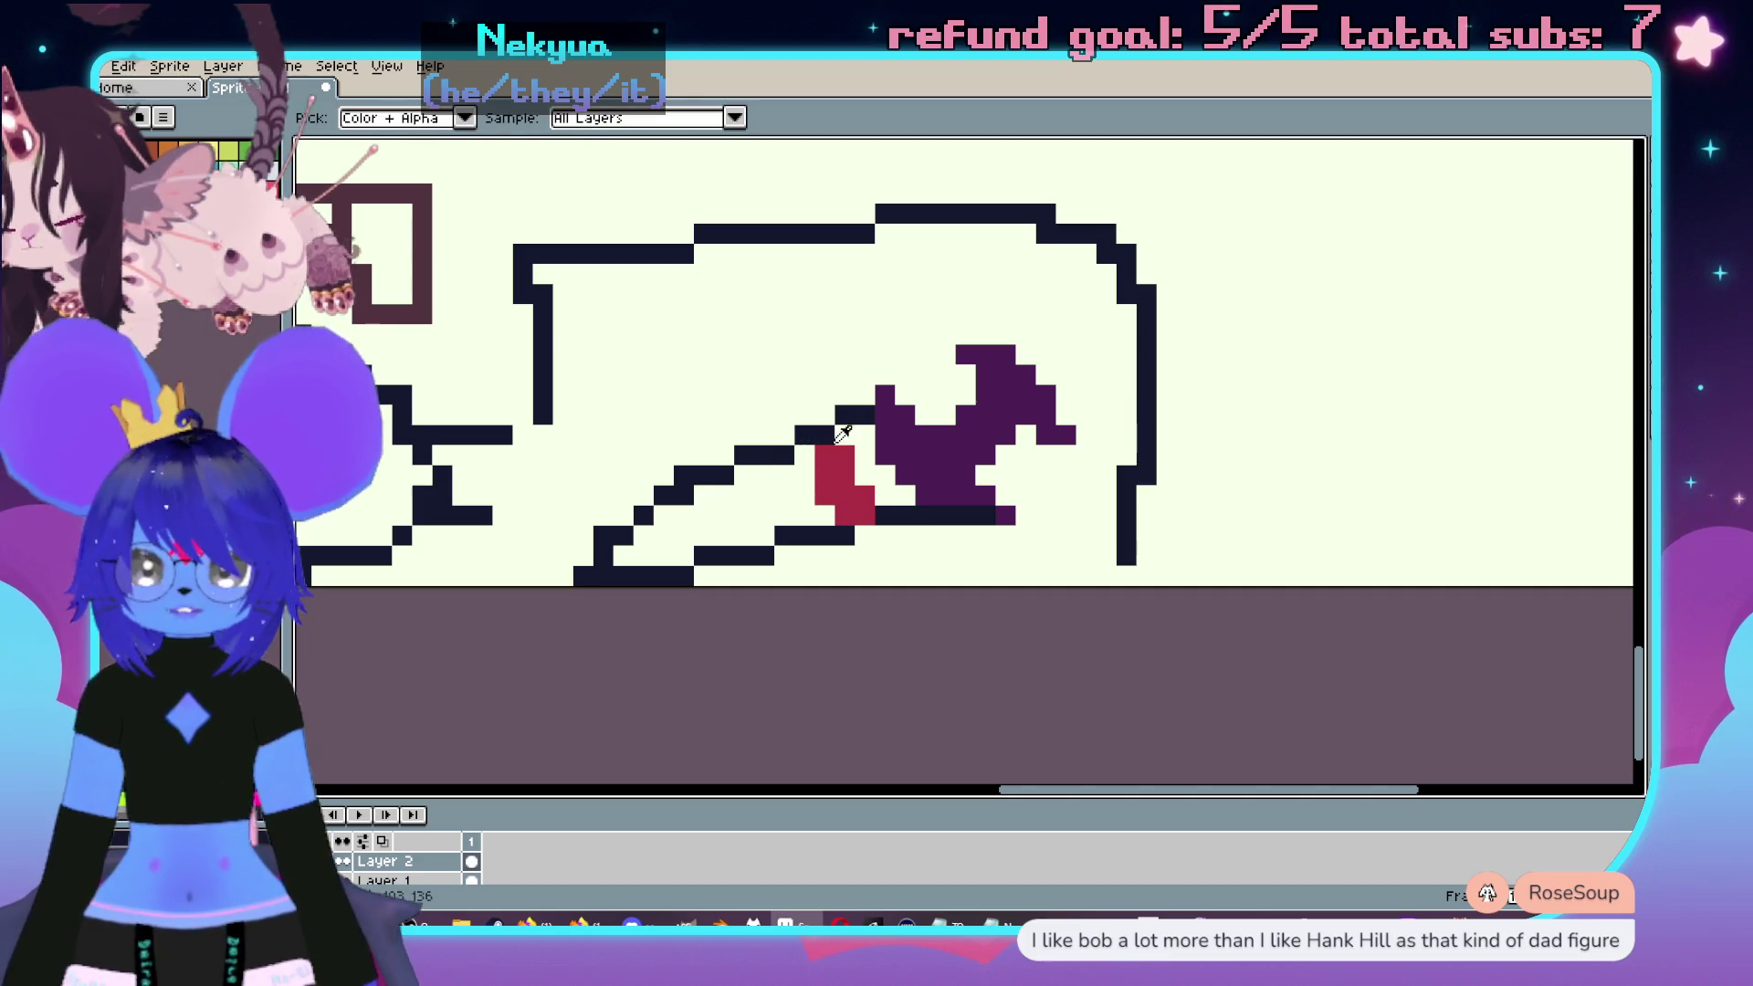
pyautogui.click(844, 494)
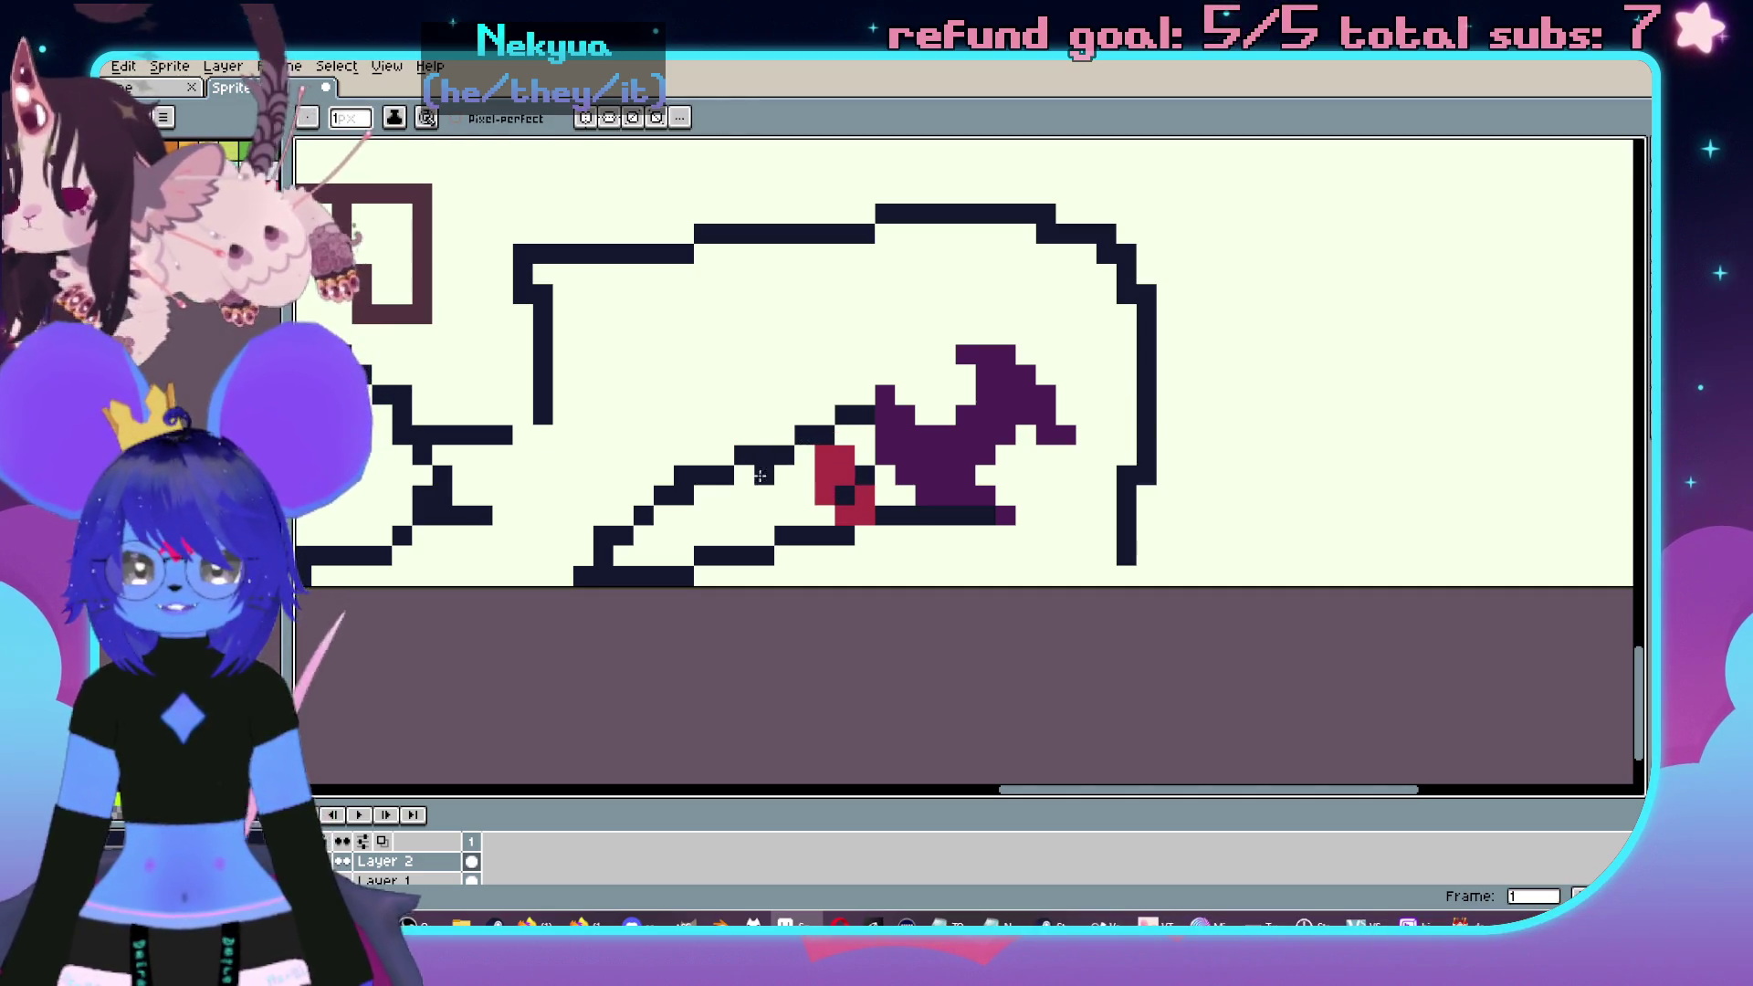
pyautogui.moveTo(773, 430); pyautogui.dragTo(724, 454)
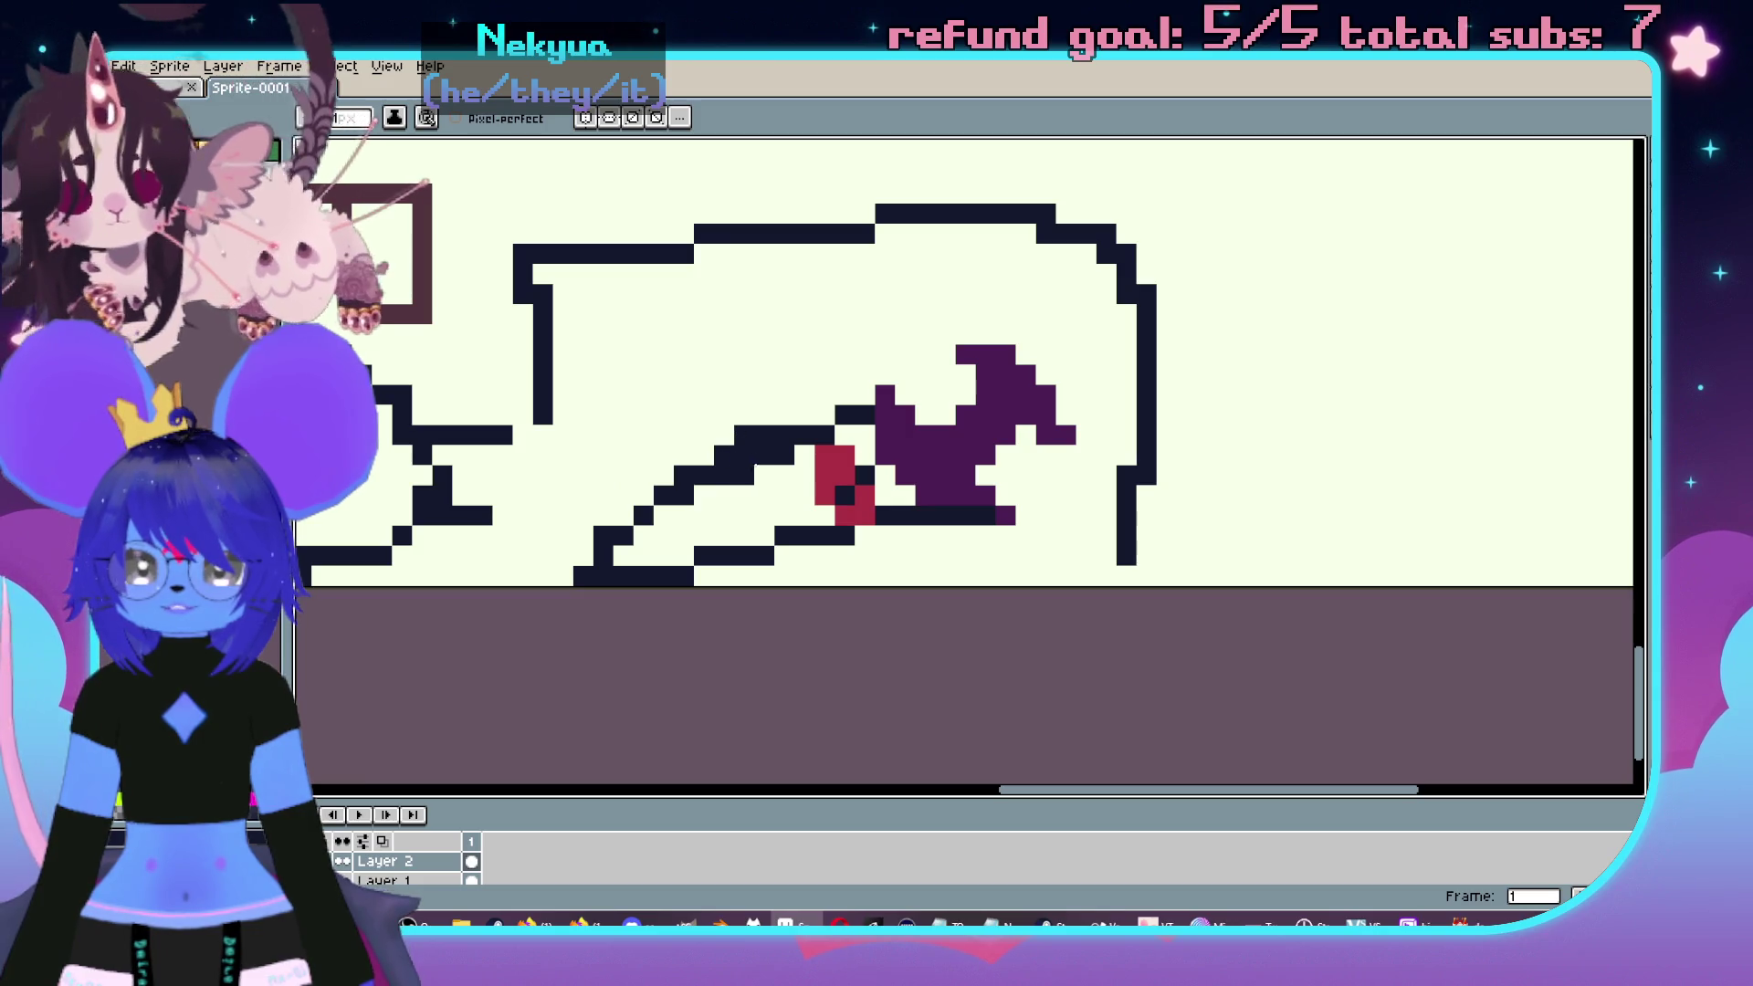
pyautogui.keyDown('alt'); pyautogui.click(752, 477); pyautogui.keyUp('alt')
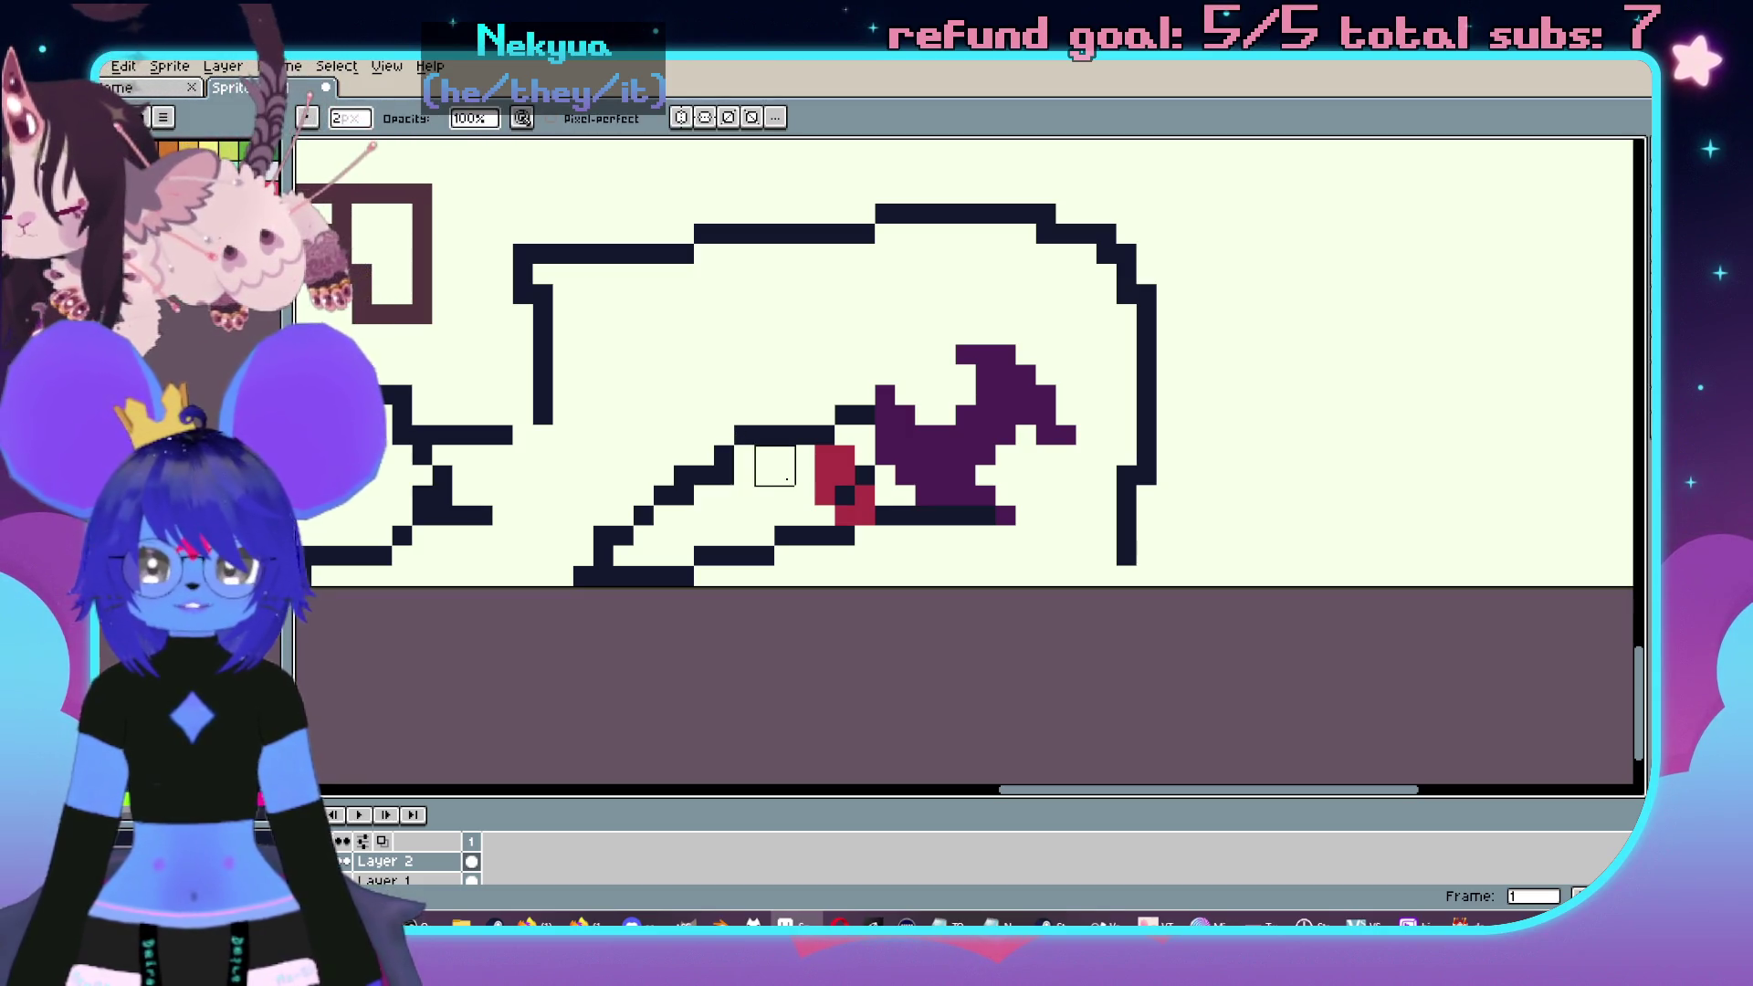
pyautogui.moveTo(767, 466); pyautogui.dragTo(767, 487)
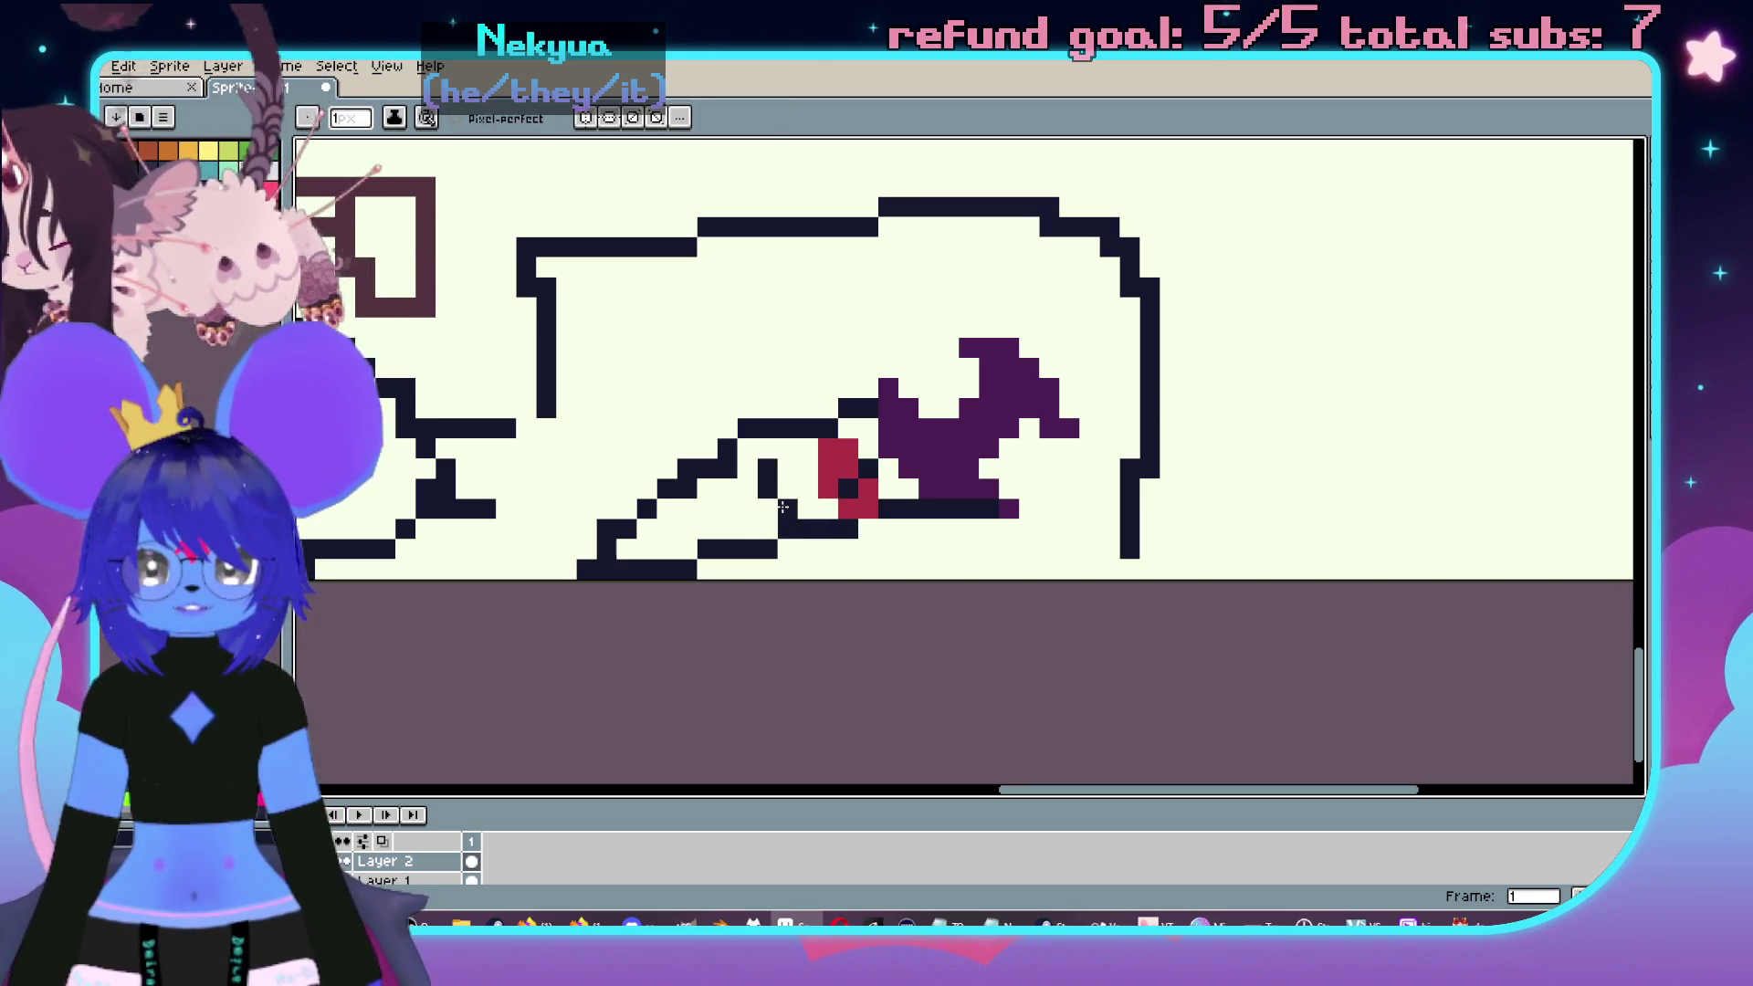
pyautogui.scroll(-3, 783, 505)
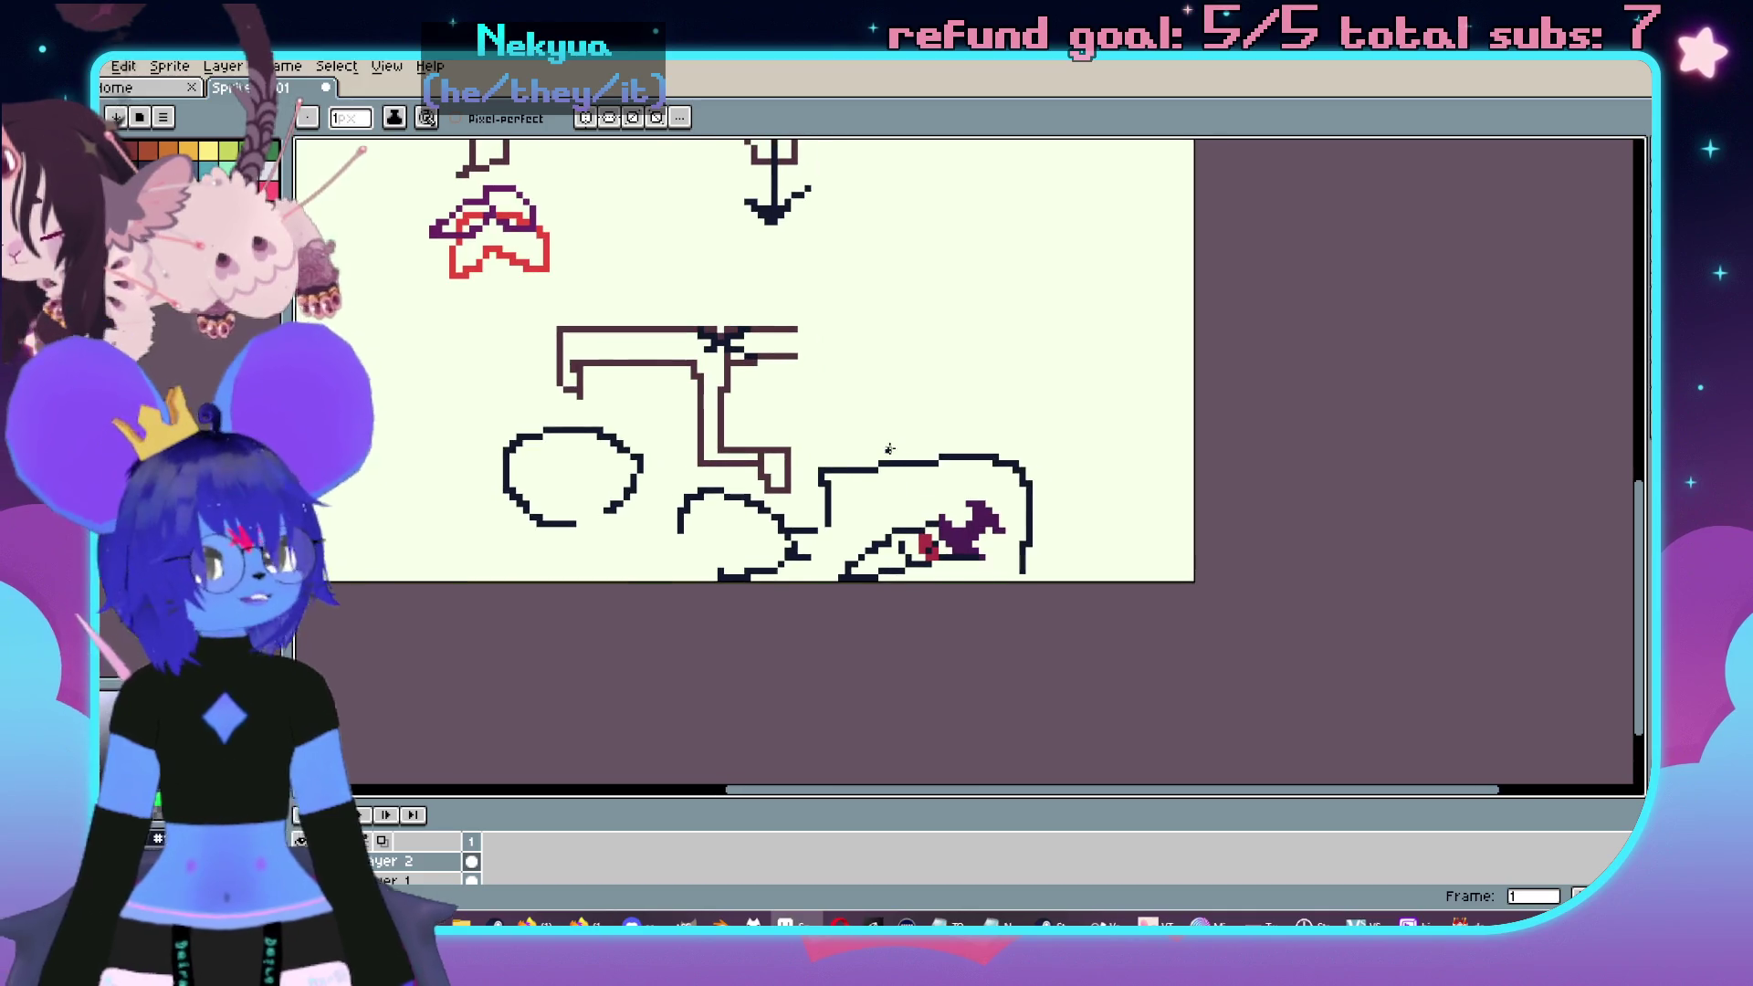
pyautogui.scroll(-3, 910, 432)
pyautogui.scroll(2, 1049, 384)
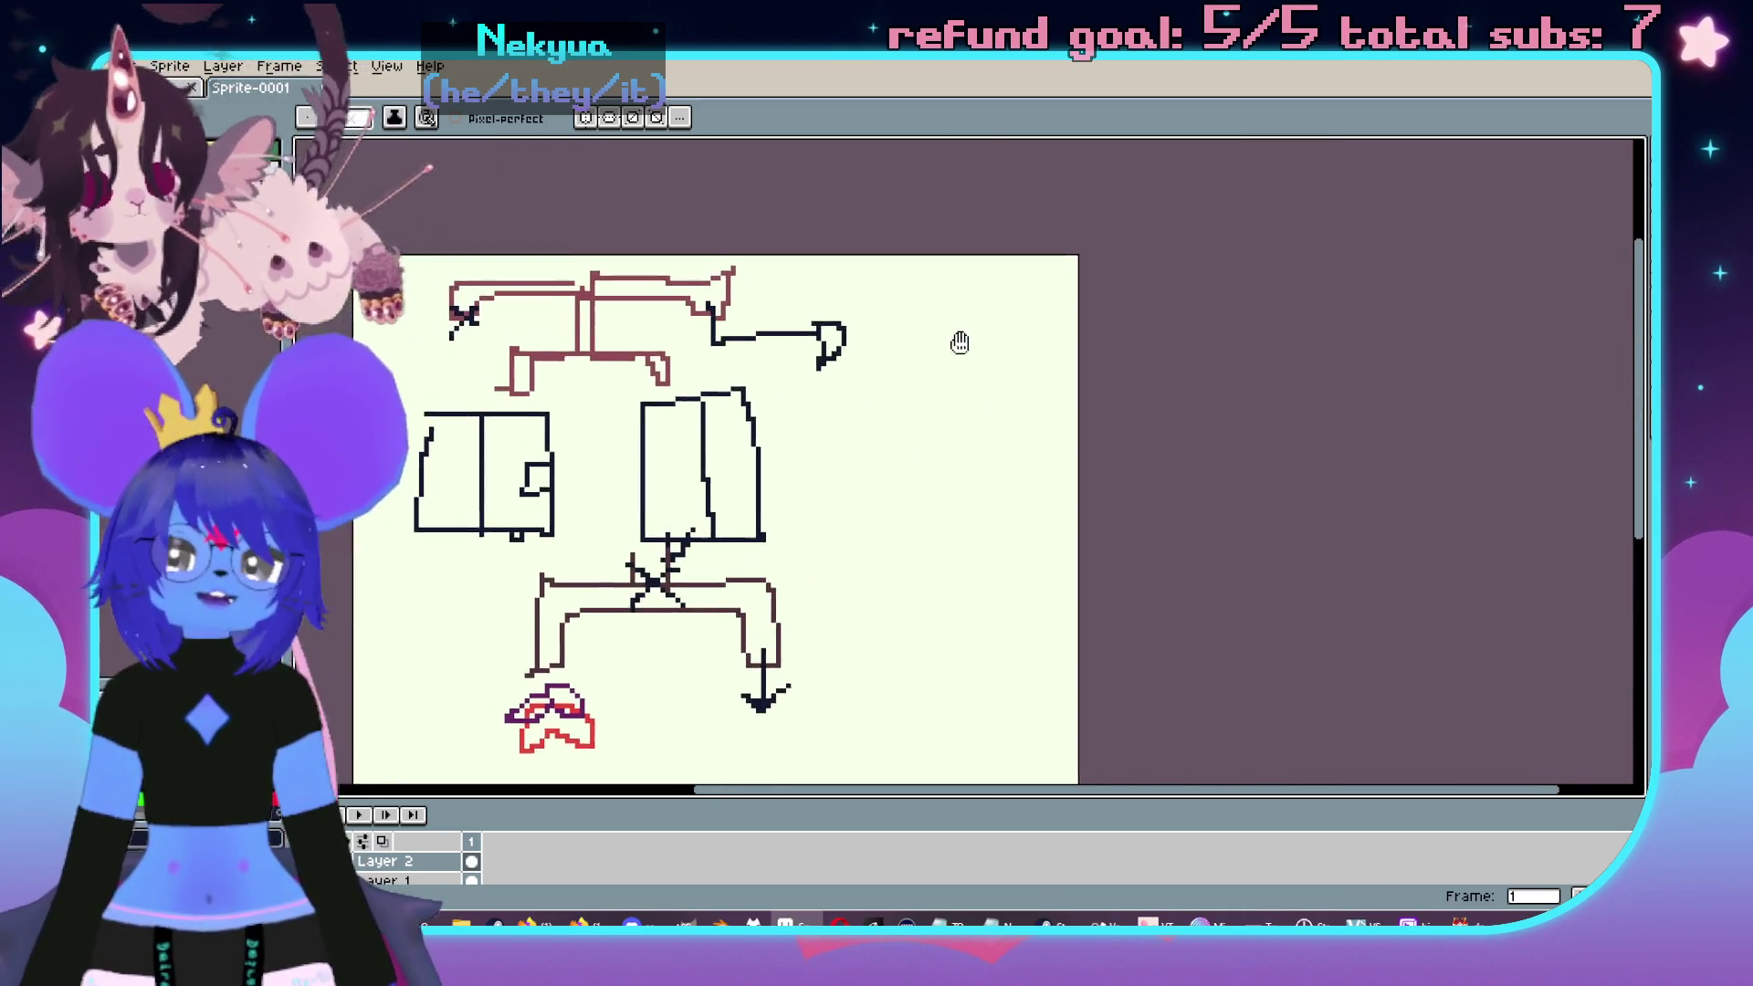
pyautogui.scroll(-3, 1041, 470)
pyautogui.scroll(-1, 1104, 469)
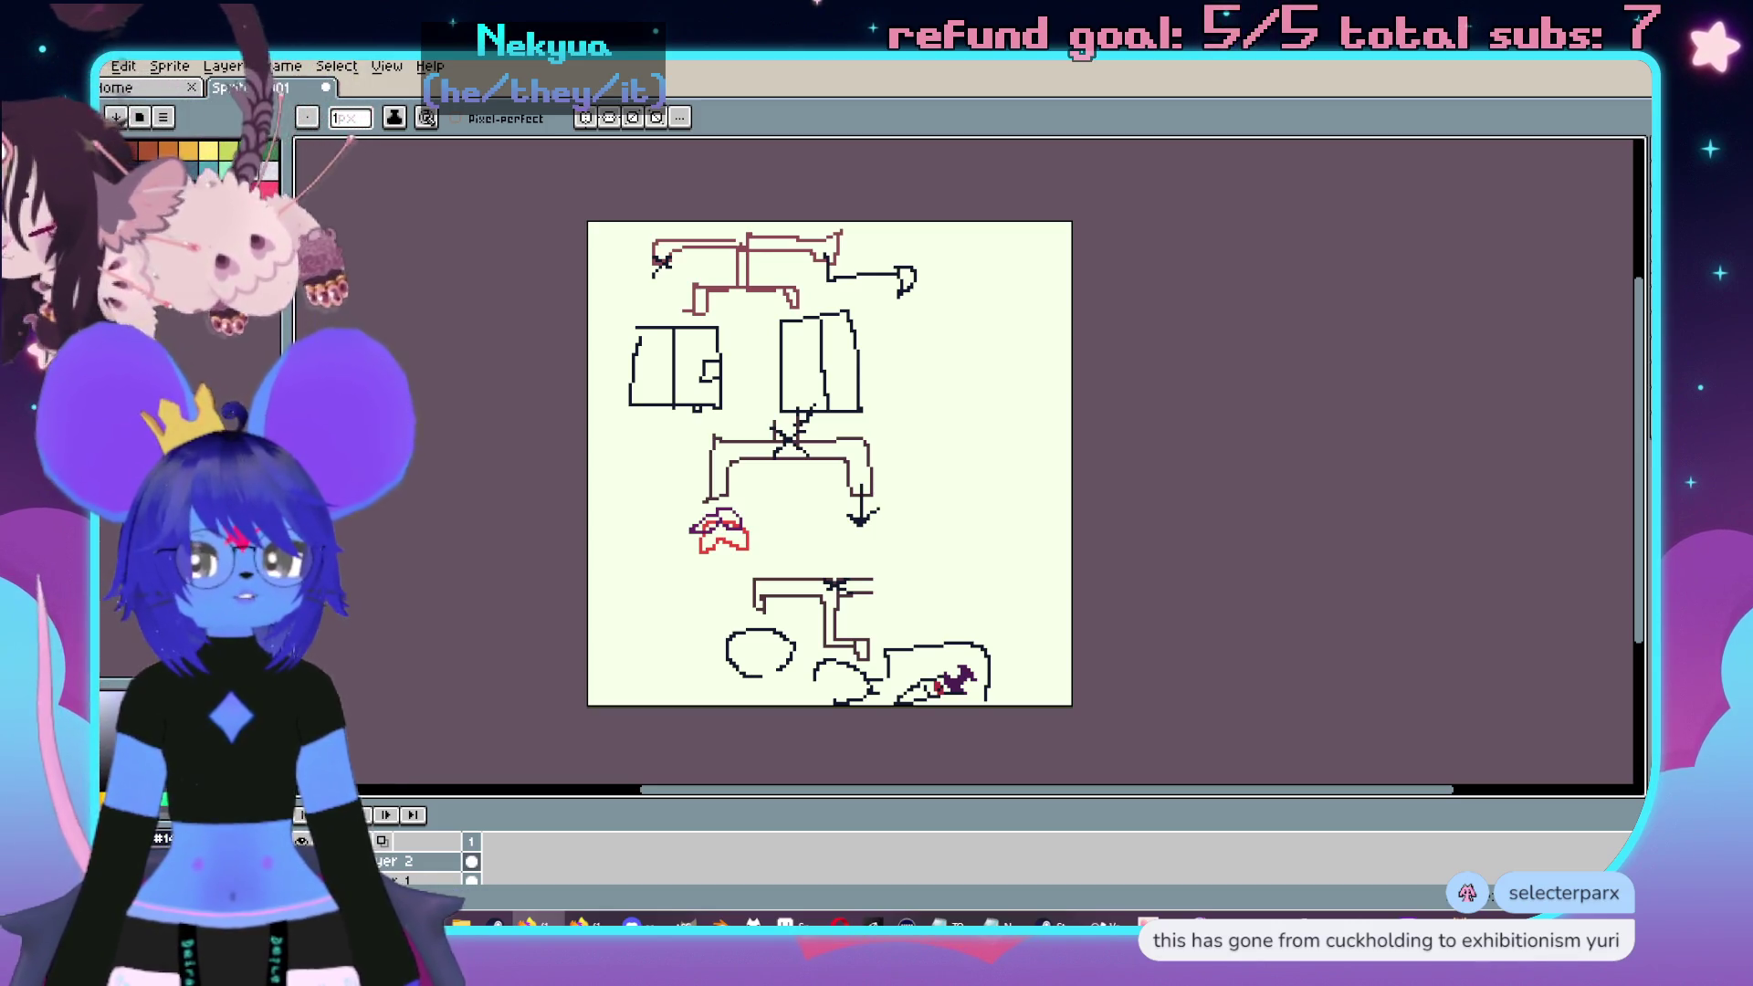
pyautogui.hscroll(-2, 1187, 566)
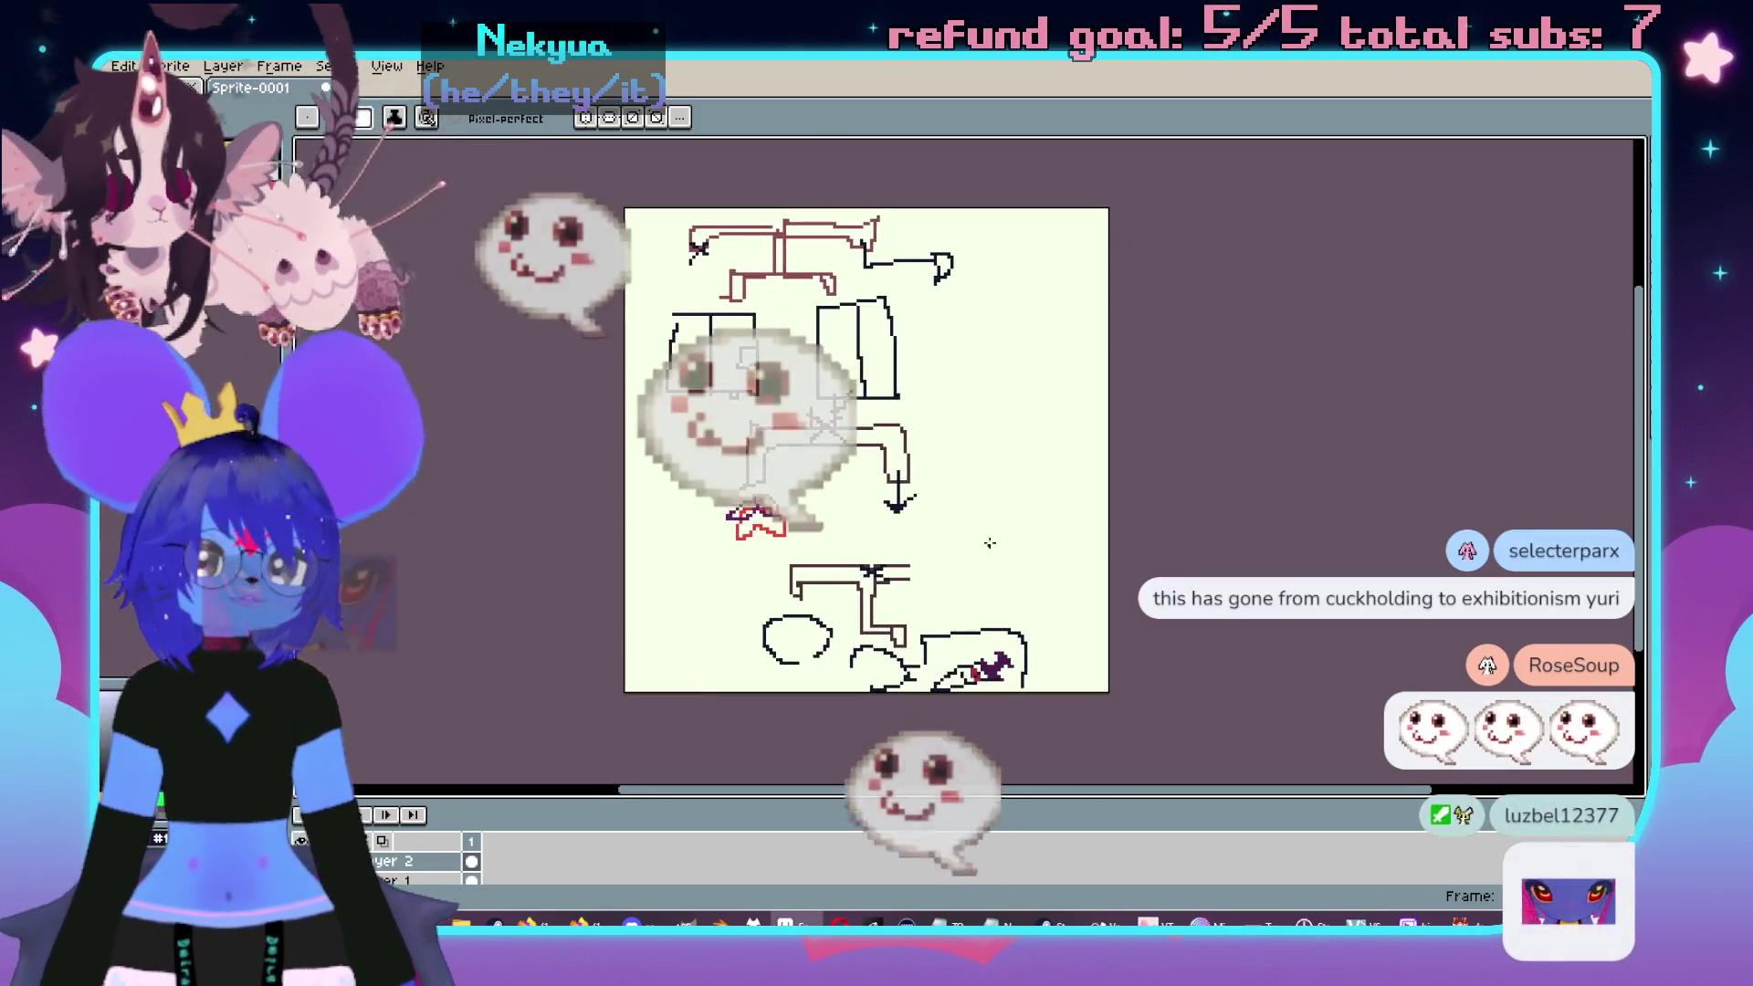
# - Draw lines closing the upper bracket's left end into a box
pyautogui.scroll(1, 1038, 490)
pyautogui.moveTo(843, 568)
pyautogui.mouseDown()
pyautogui.moveTo(1005, 438)
pyautogui.moveTo(1010, 520)
pyautogui.mouseUp()
pyautogui.scroll(1, 820, 331)
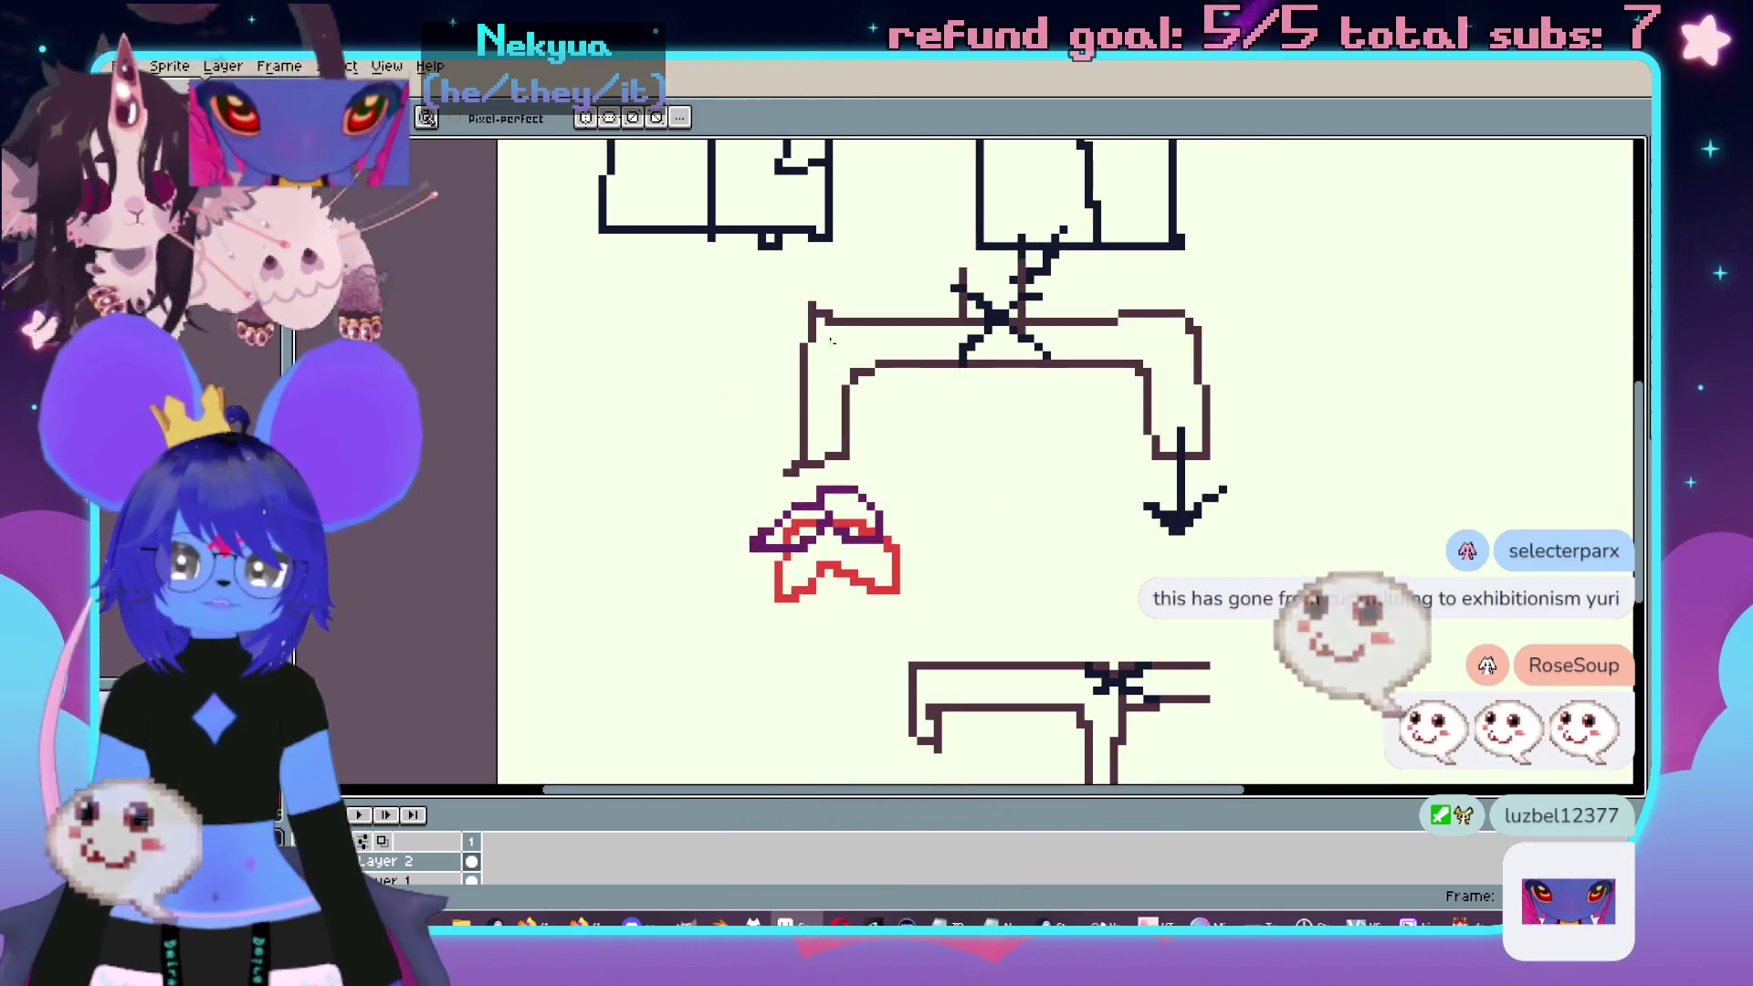
pyautogui.scroll(1, 820, 331)
pyautogui.moveTo(838, 334)
pyautogui.mouseDown()
pyautogui.moveTo(715, 334)
pyautogui.moveTo(715, 407)
pyautogui.moveTo(839, 406)
pyautogui.mouseUp()
pyautogui.moveTo(1239, 486)
pyautogui.mouseDown()
pyautogui.moveTo(1084, 410)
pyautogui.moveTo(1086, 488)
pyautogui.mouseUp()
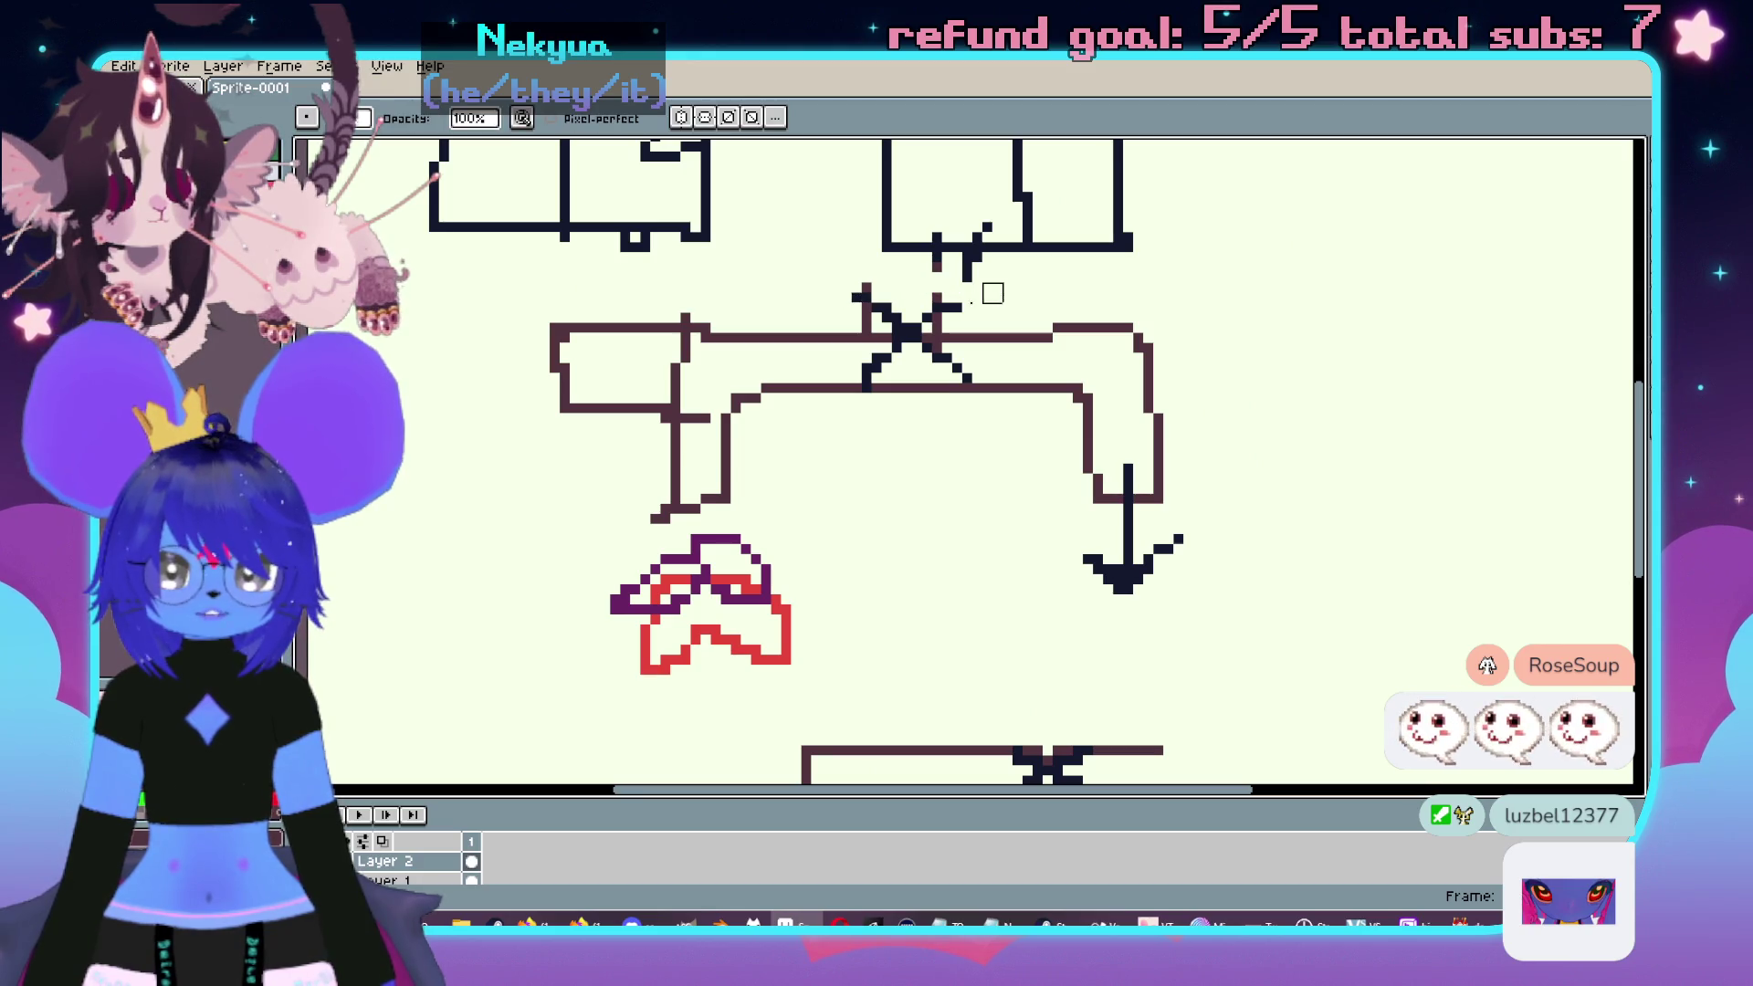
# - Erase the dark X marks where the bracket meets the boxes above, then zoom out
pyautogui.moveTo(841, 304)
pyautogui.mouseDown()
pyautogui.moveTo(923, 302)
pyautogui.moveTo(970, 363)
pyautogui.moveTo(862, 353)
pyautogui.moveTo(892, 375)
pyautogui.moveTo(990, 365)
pyautogui.mouseUp()
pyautogui.hscroll(-5, 998, 399)
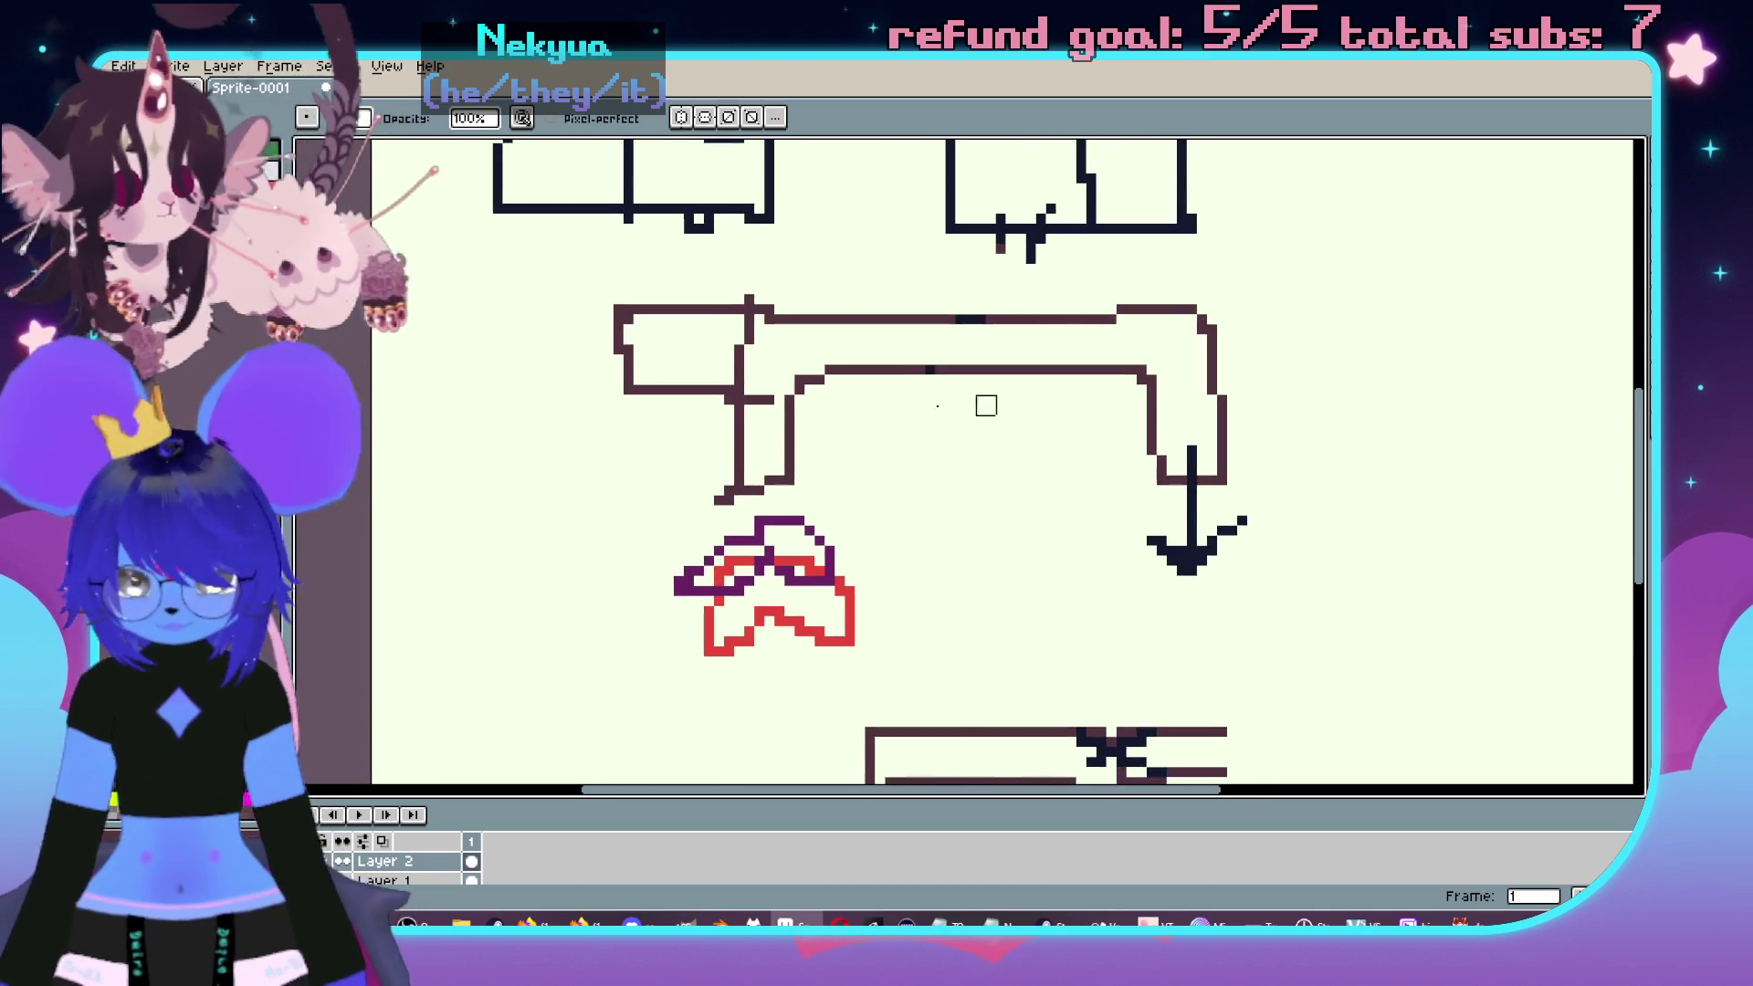
pyautogui.press('e')
pyautogui.press('-')
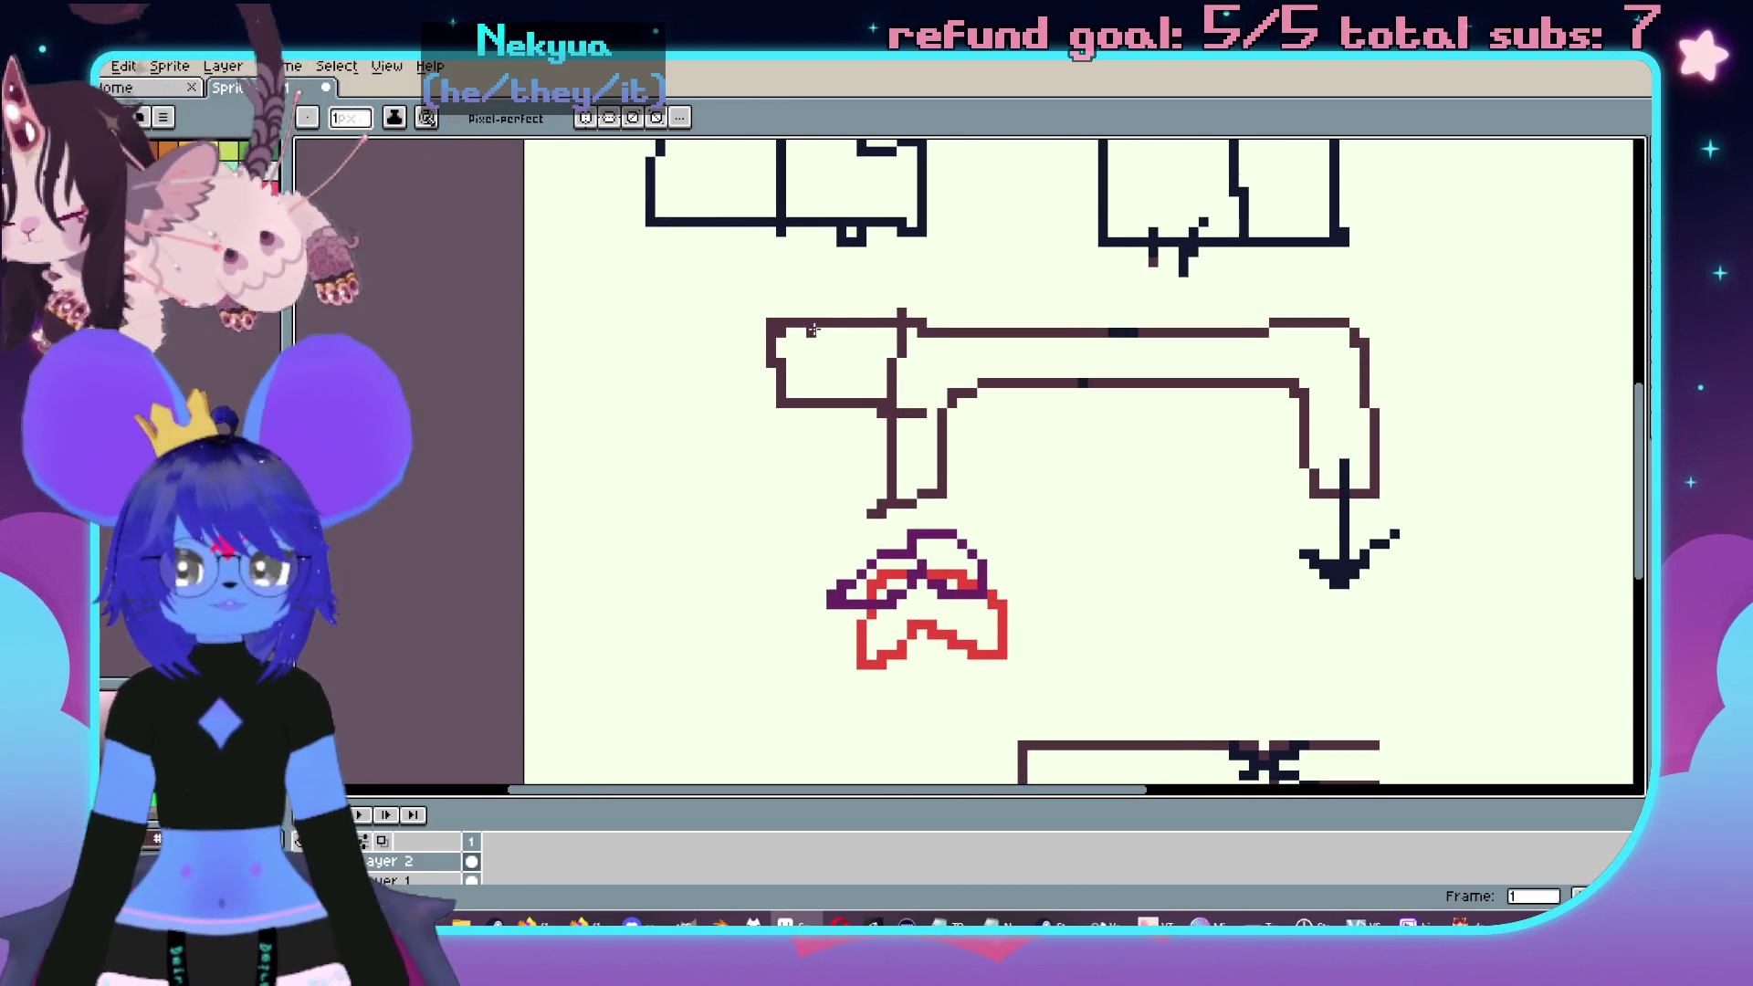
pyautogui.press('-')
# - Paint pink on the upper bracket's left end and across the lower bracket's top bar
pyautogui.moveTo(812, 324)
pyautogui.mouseDown()
pyautogui.moveTo(744, 351)
pyautogui.moveTo(757, 383)
pyautogui.moveTo(790, 342)
pyautogui.mouseUp()
pyautogui.moveTo(1236, 544); pyautogui.dragTo(1110, 437)
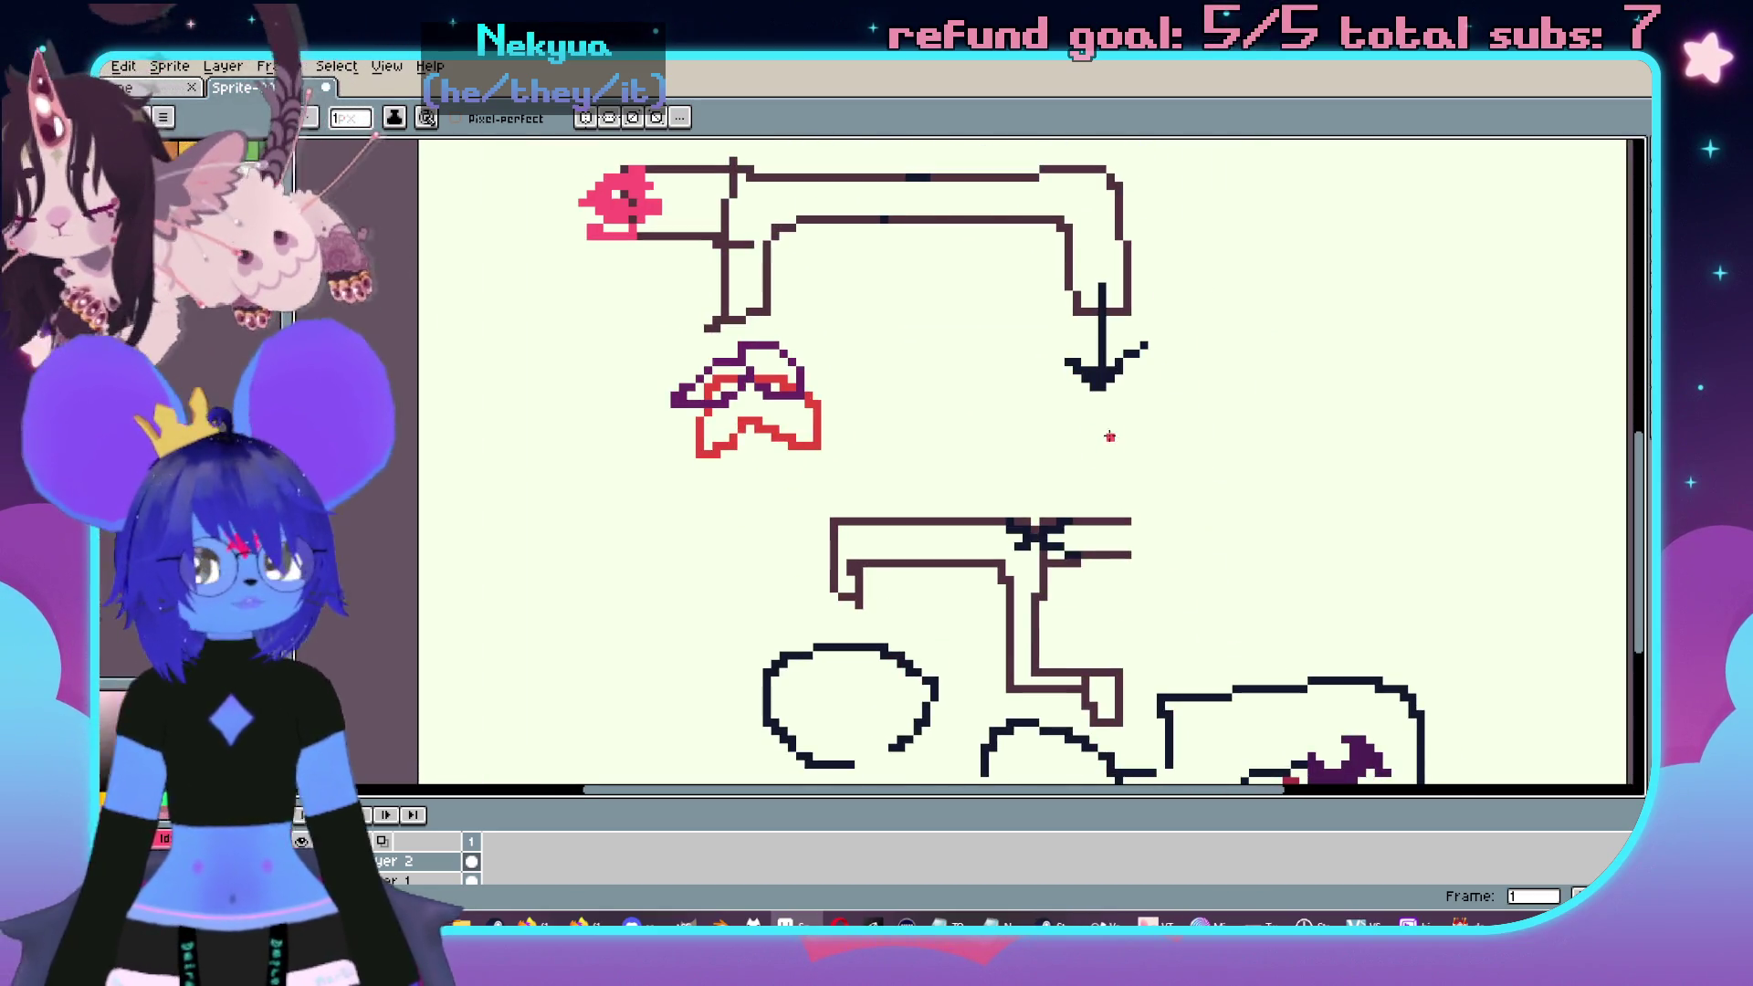
pyautogui.moveTo(1056, 549); pyautogui.dragTo(1128, 537)
pyautogui.moveTo(1123, 443); pyautogui.dragTo(1164, 430)
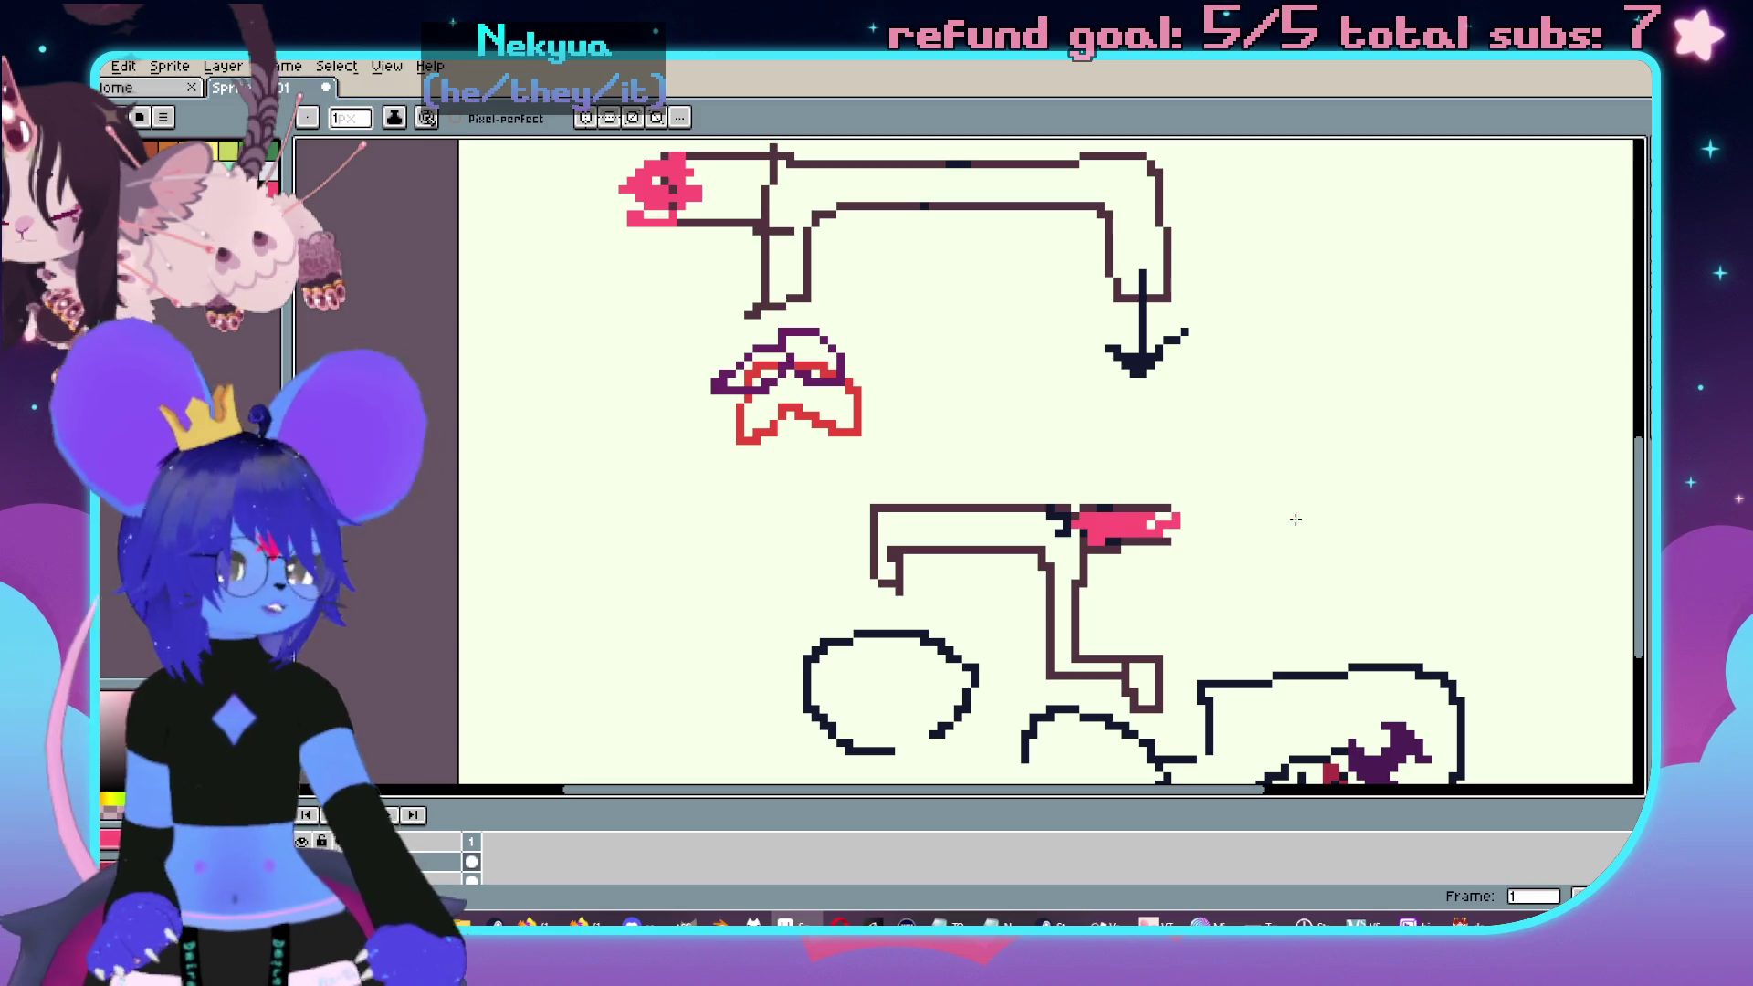
pyautogui.scroll(-2, 1299, 360)
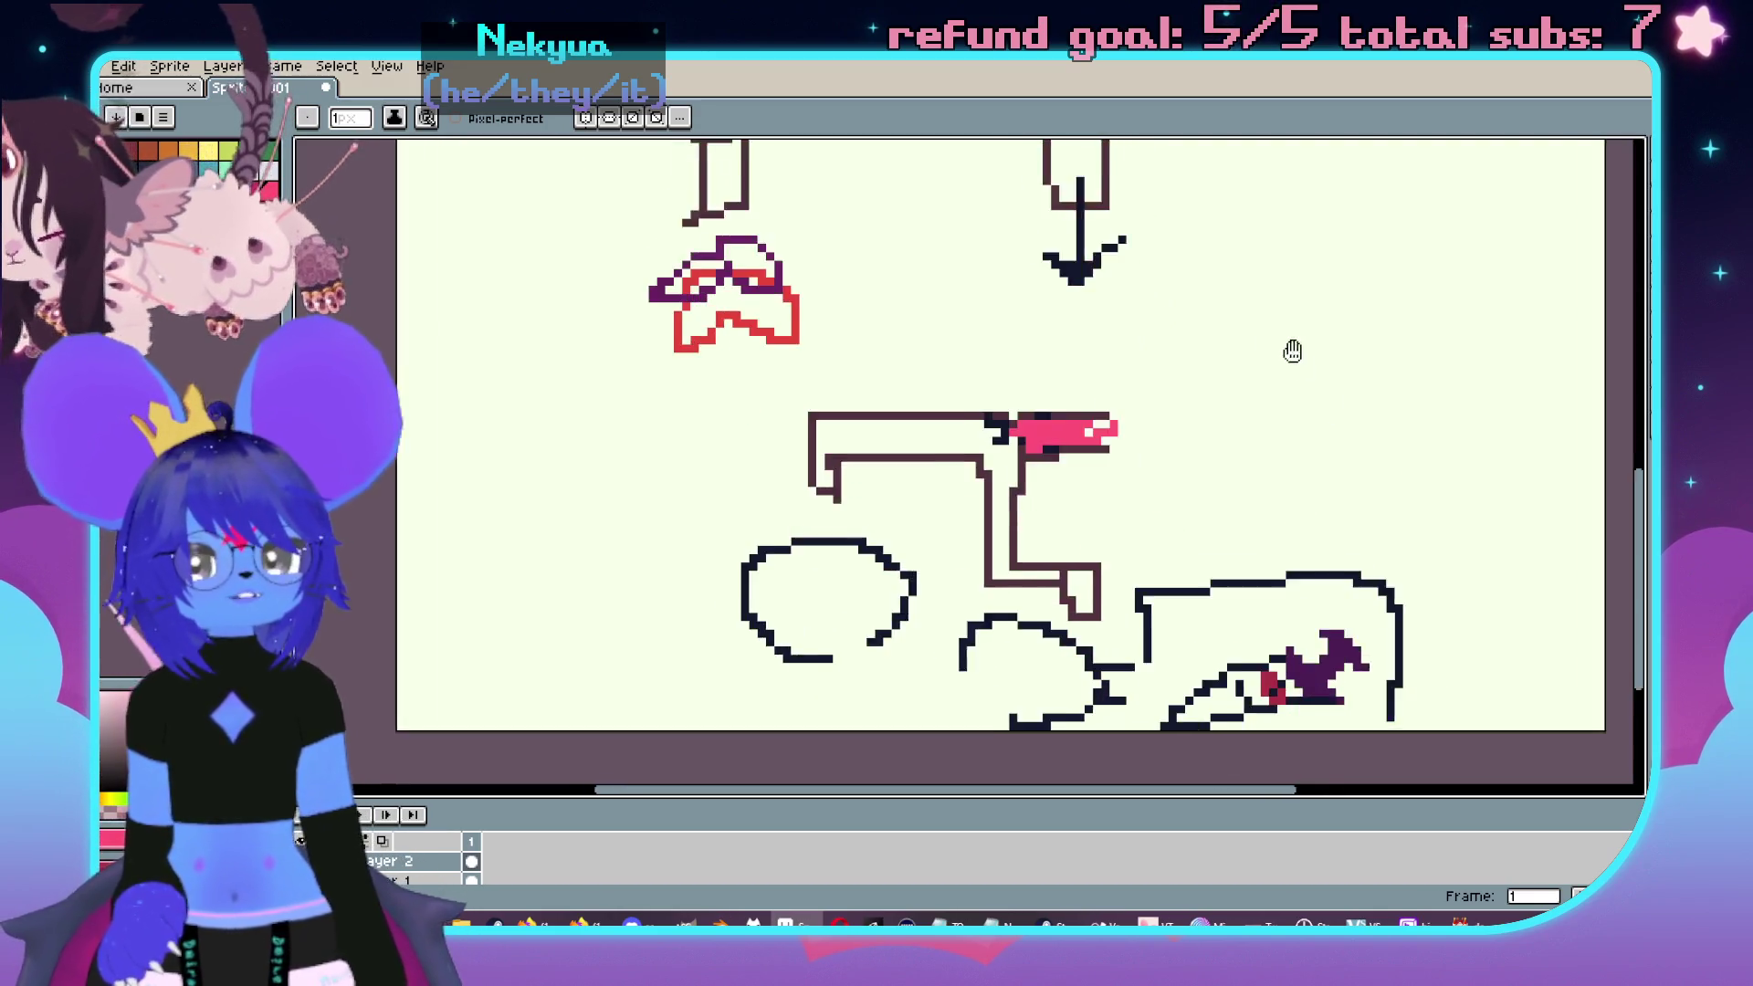
# - Place a pink pixel near the top bracket and pan down to the lower furniture drawings
pyautogui.scroll(-1, 1233, 469)
pyautogui.scroll(-1, 1222, 475)
pyautogui.scroll(1, 1224, 497)
pyautogui.moveTo(1224, 497)
pyautogui.mouseDown()
pyautogui.moveTo(1131, 602)
pyautogui.moveTo(1137, 712)
pyautogui.mouseUp()
pyautogui.click(638, 313)
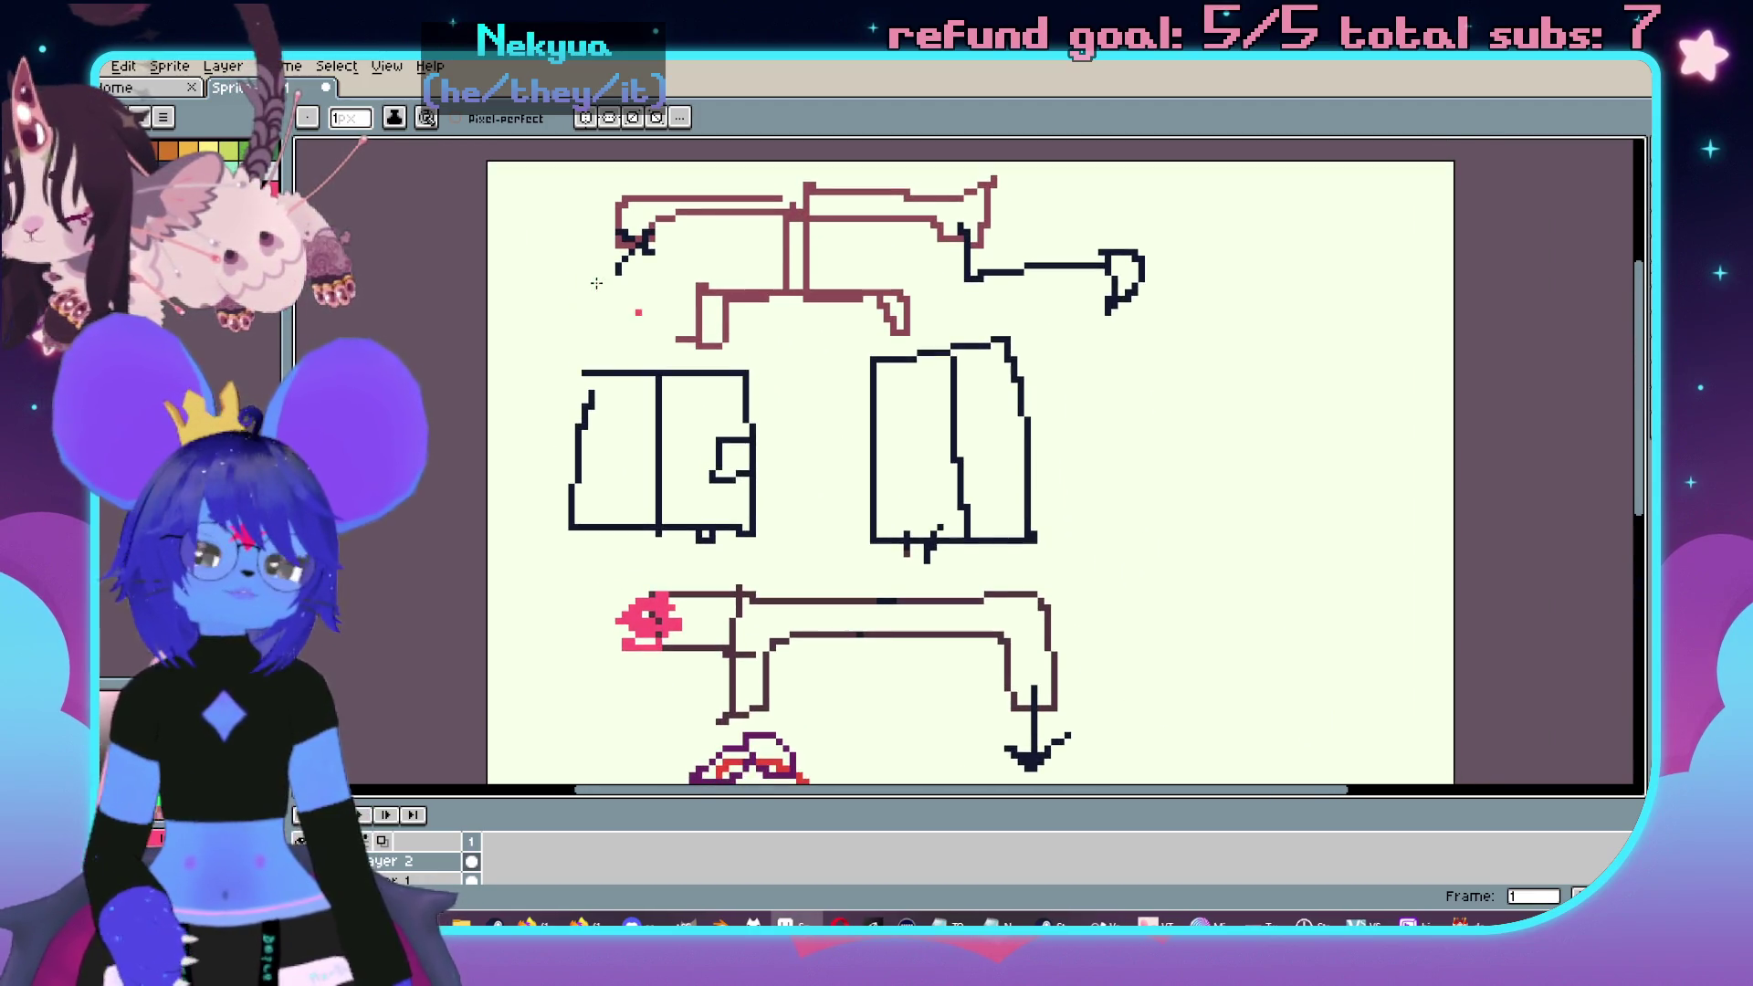
pyautogui.moveTo(980, 436)
pyautogui.mouseDown()
pyautogui.moveTo(1097, 275)
pyautogui.moveTo(1079, 502)
pyautogui.mouseUp()
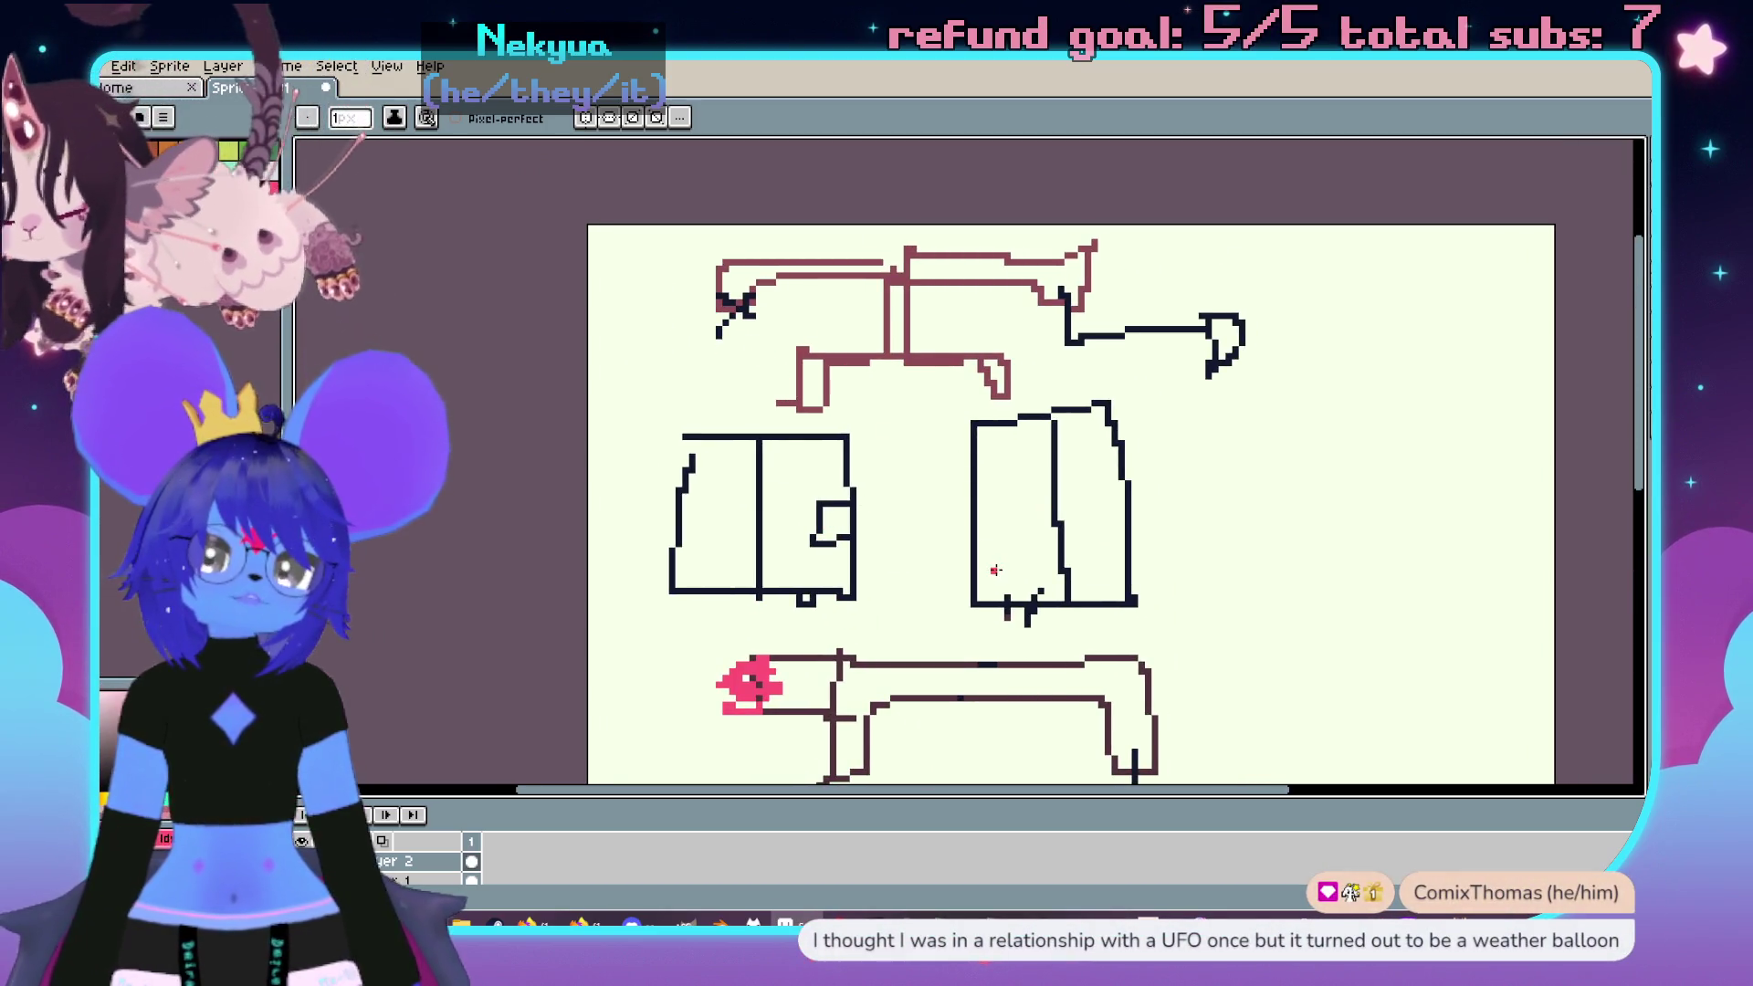
pyautogui.moveTo(1001, 575); pyautogui.dragTo(967, 470)
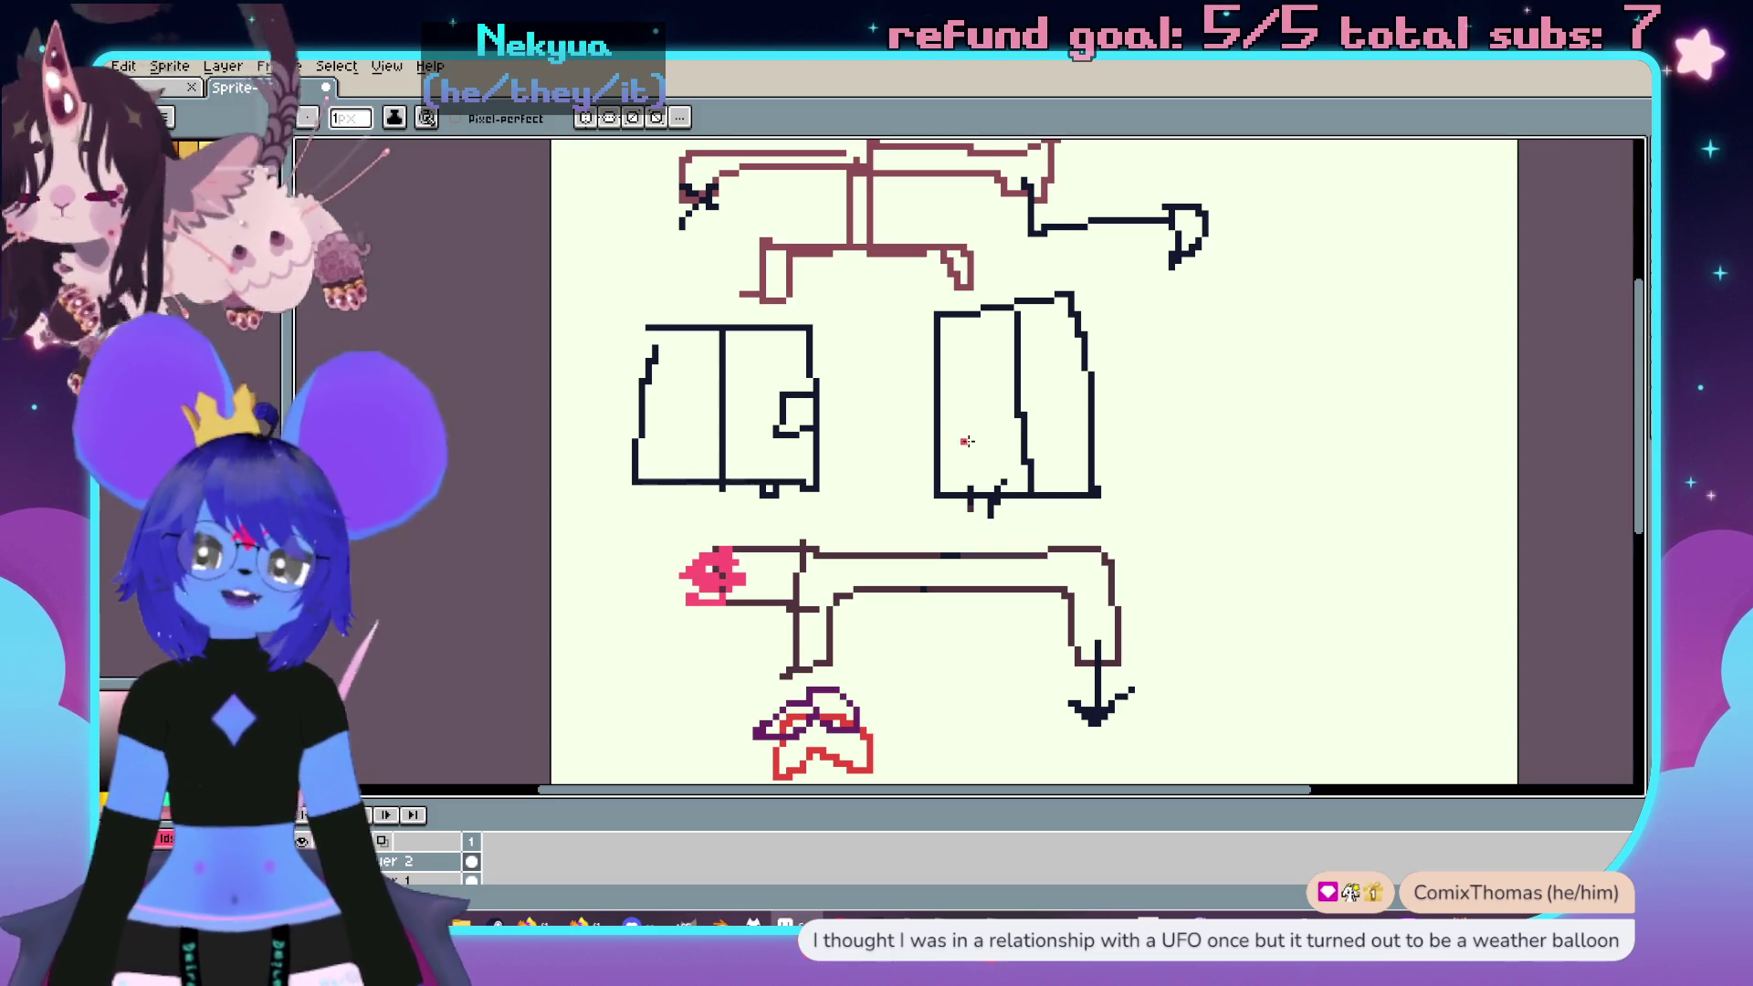
pyautogui.moveTo(1360, 557)
pyautogui.mouseDown()
pyautogui.moveTo(1299, 509)
pyautogui.moveTo(1221, 314)
pyautogui.moveTo(1263, 322)
pyautogui.mouseUp()
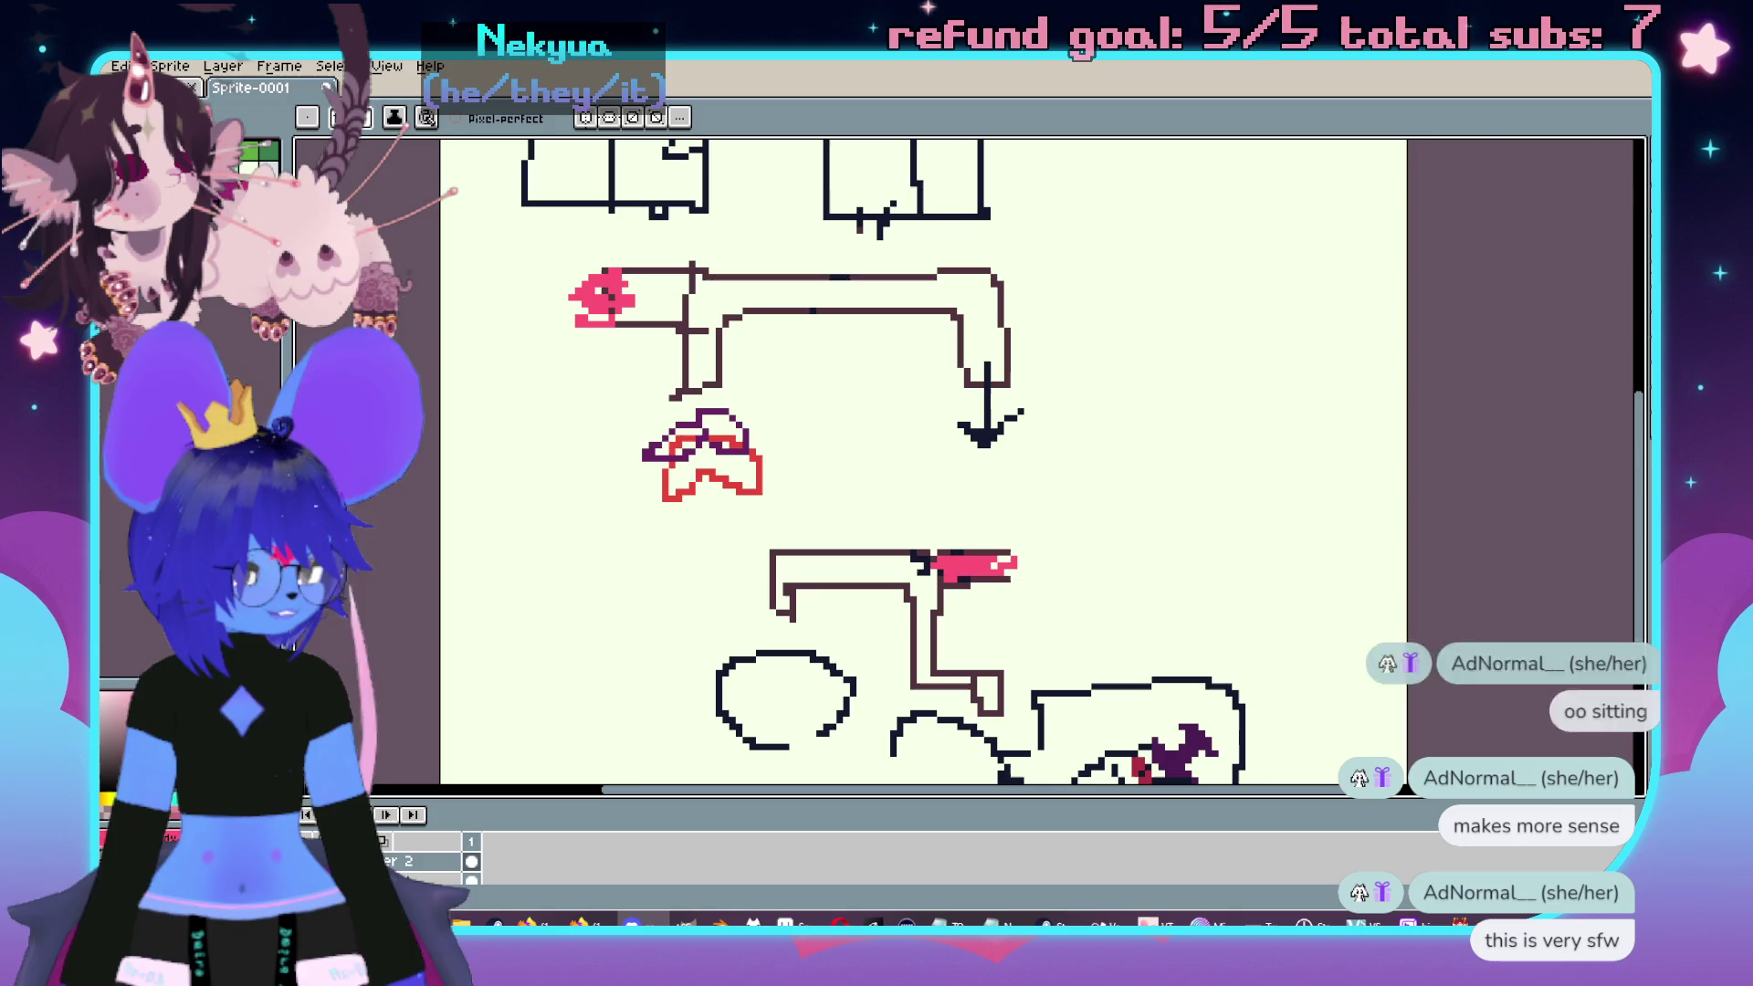
# - Review the pipe sketch and the two boxes above it
pyautogui.moveTo(1152, 458); pyautogui.dragTo(1204, 462)
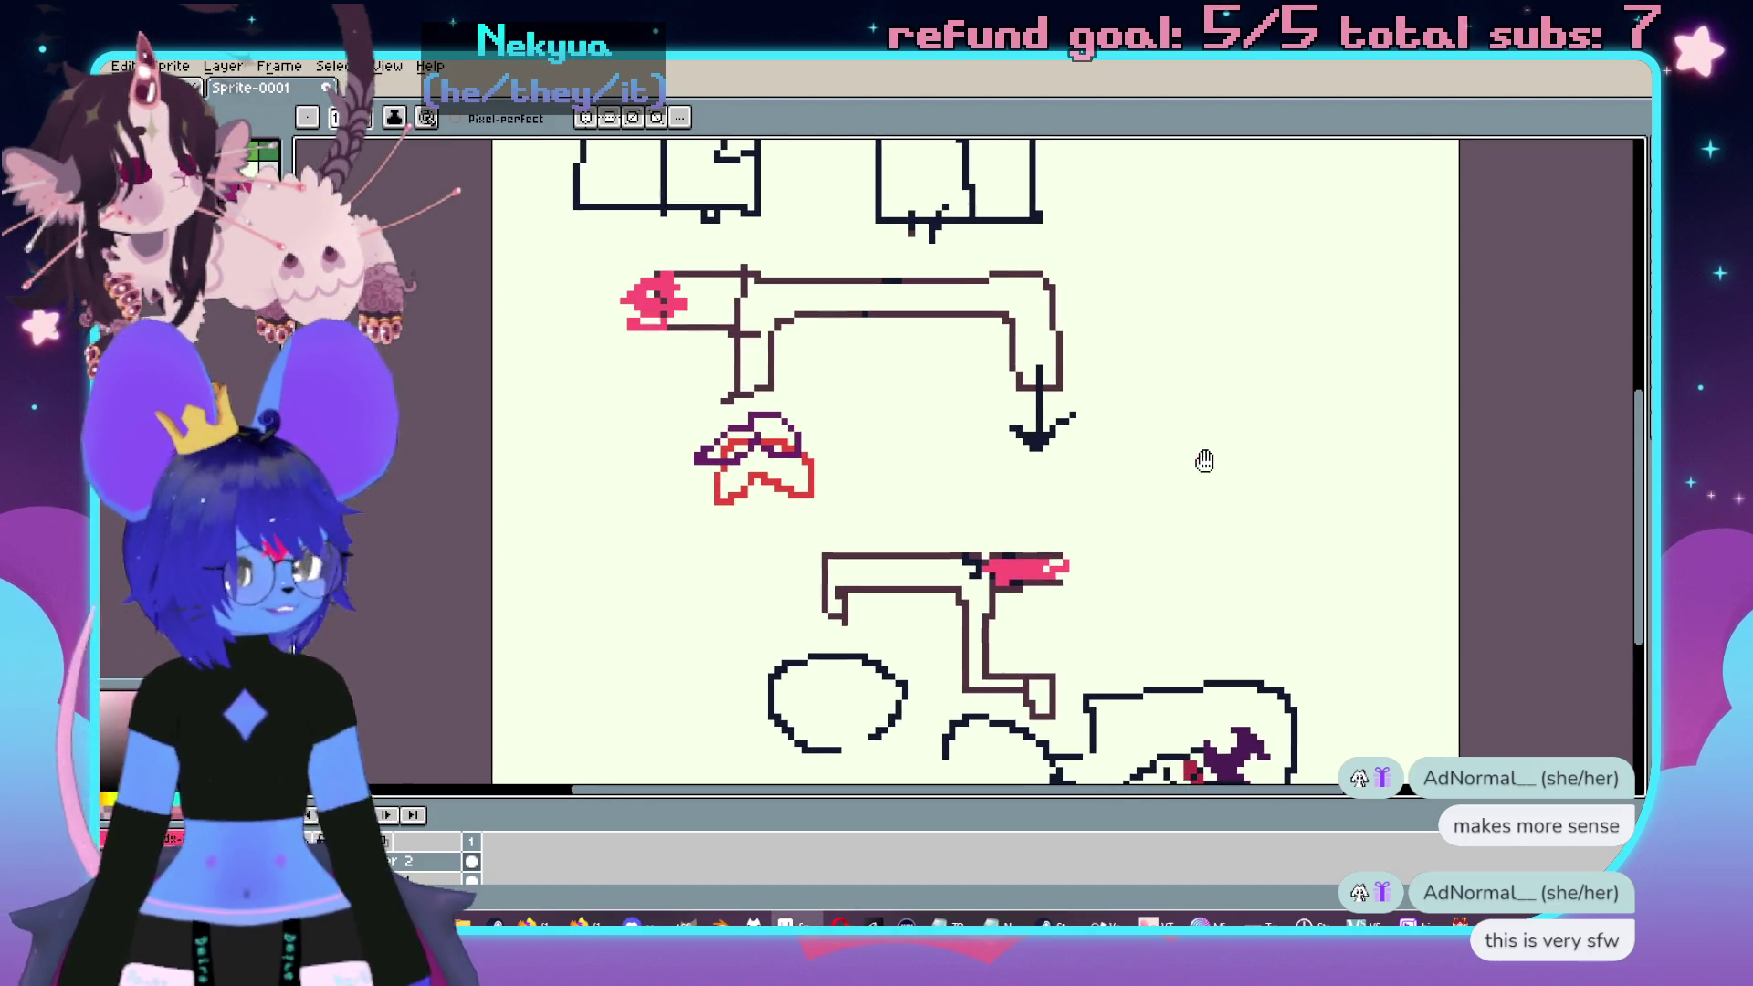
pyautogui.scroll(1, 1171, 505)
pyautogui.scroll(-1, 1133, 481)
pyautogui.moveTo(1032, 256)
pyautogui.mouseDown()
pyautogui.moveTo(995, 393)
pyautogui.moveTo(995, 593)
pyautogui.moveTo(910, 401)
pyautogui.mouseUp()
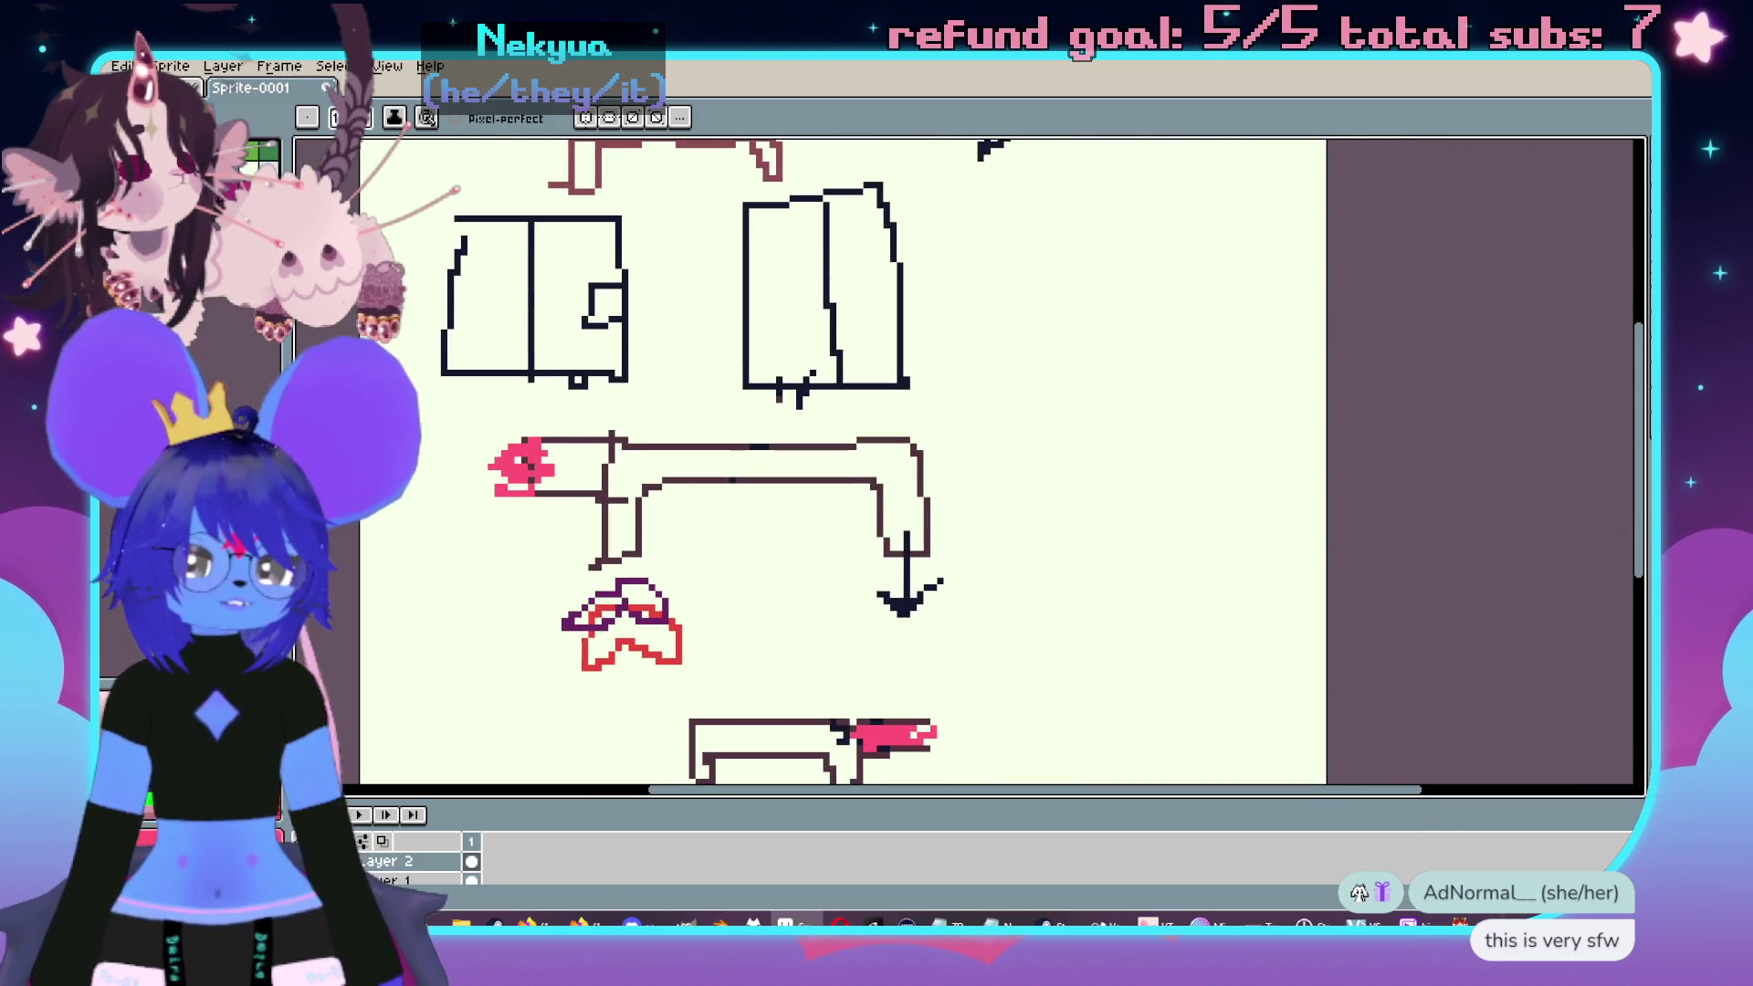
pyautogui.hotkey('alt', 'Tab')
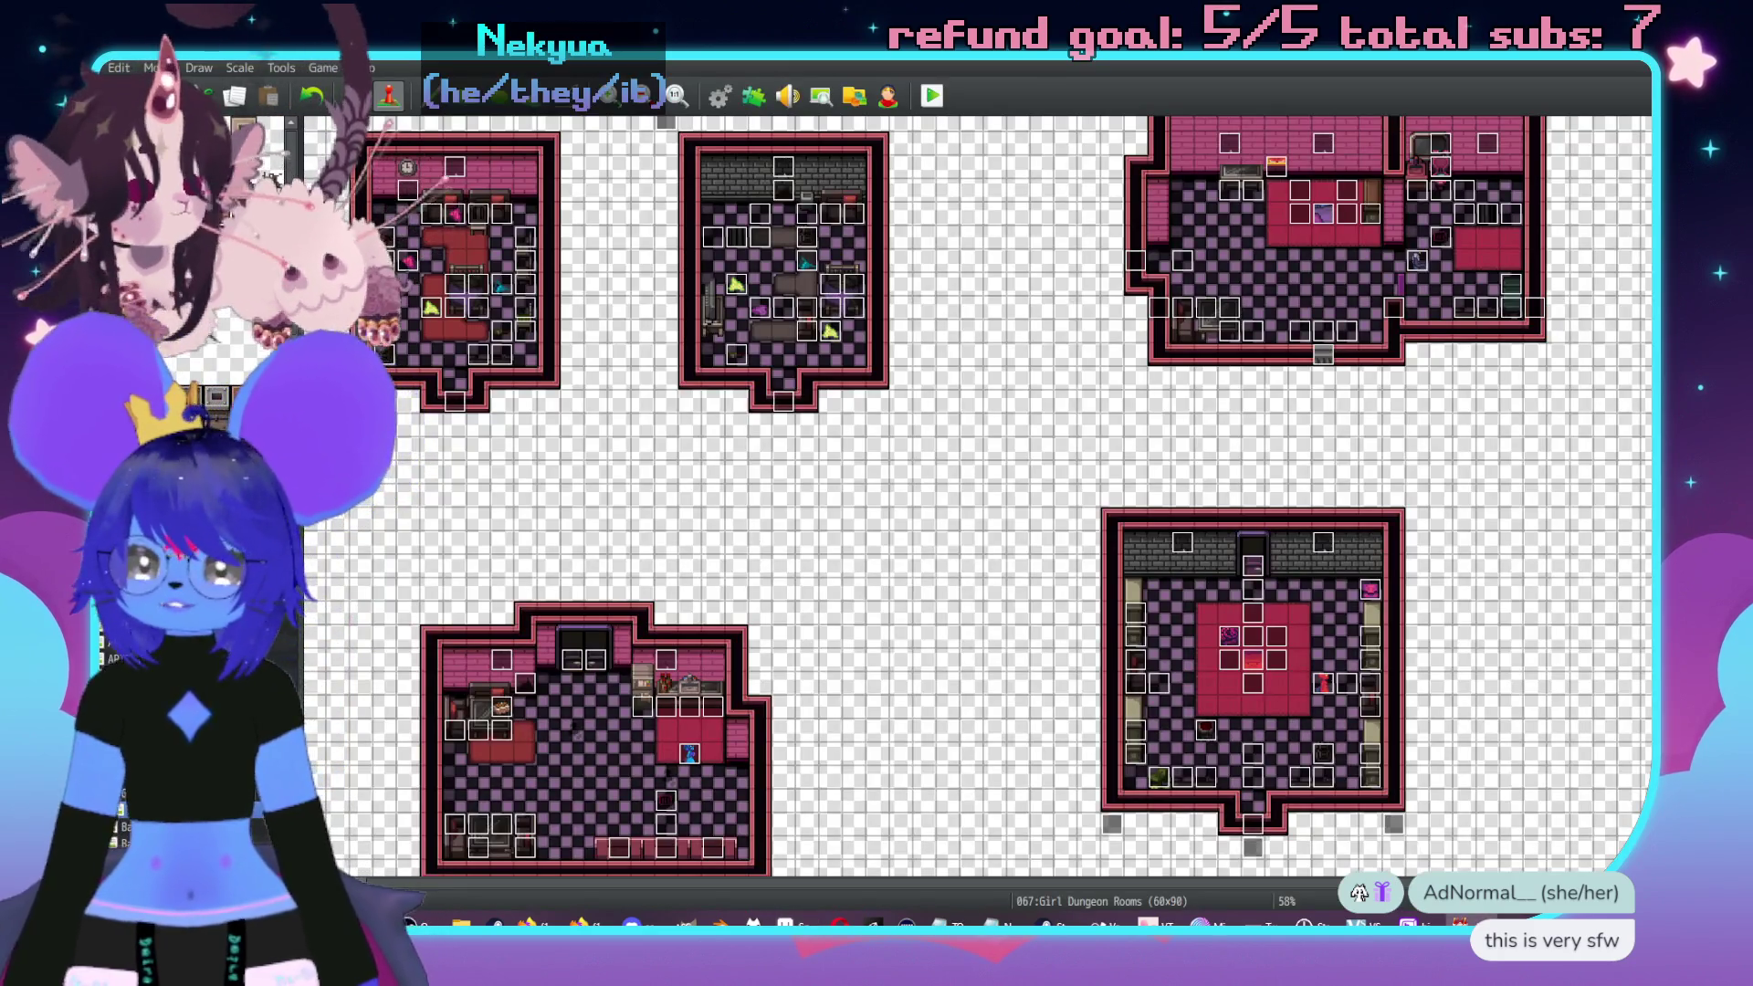
# - Set the Bar Vents map width to 60 tiles in Map Properties
pyautogui.press('Up')
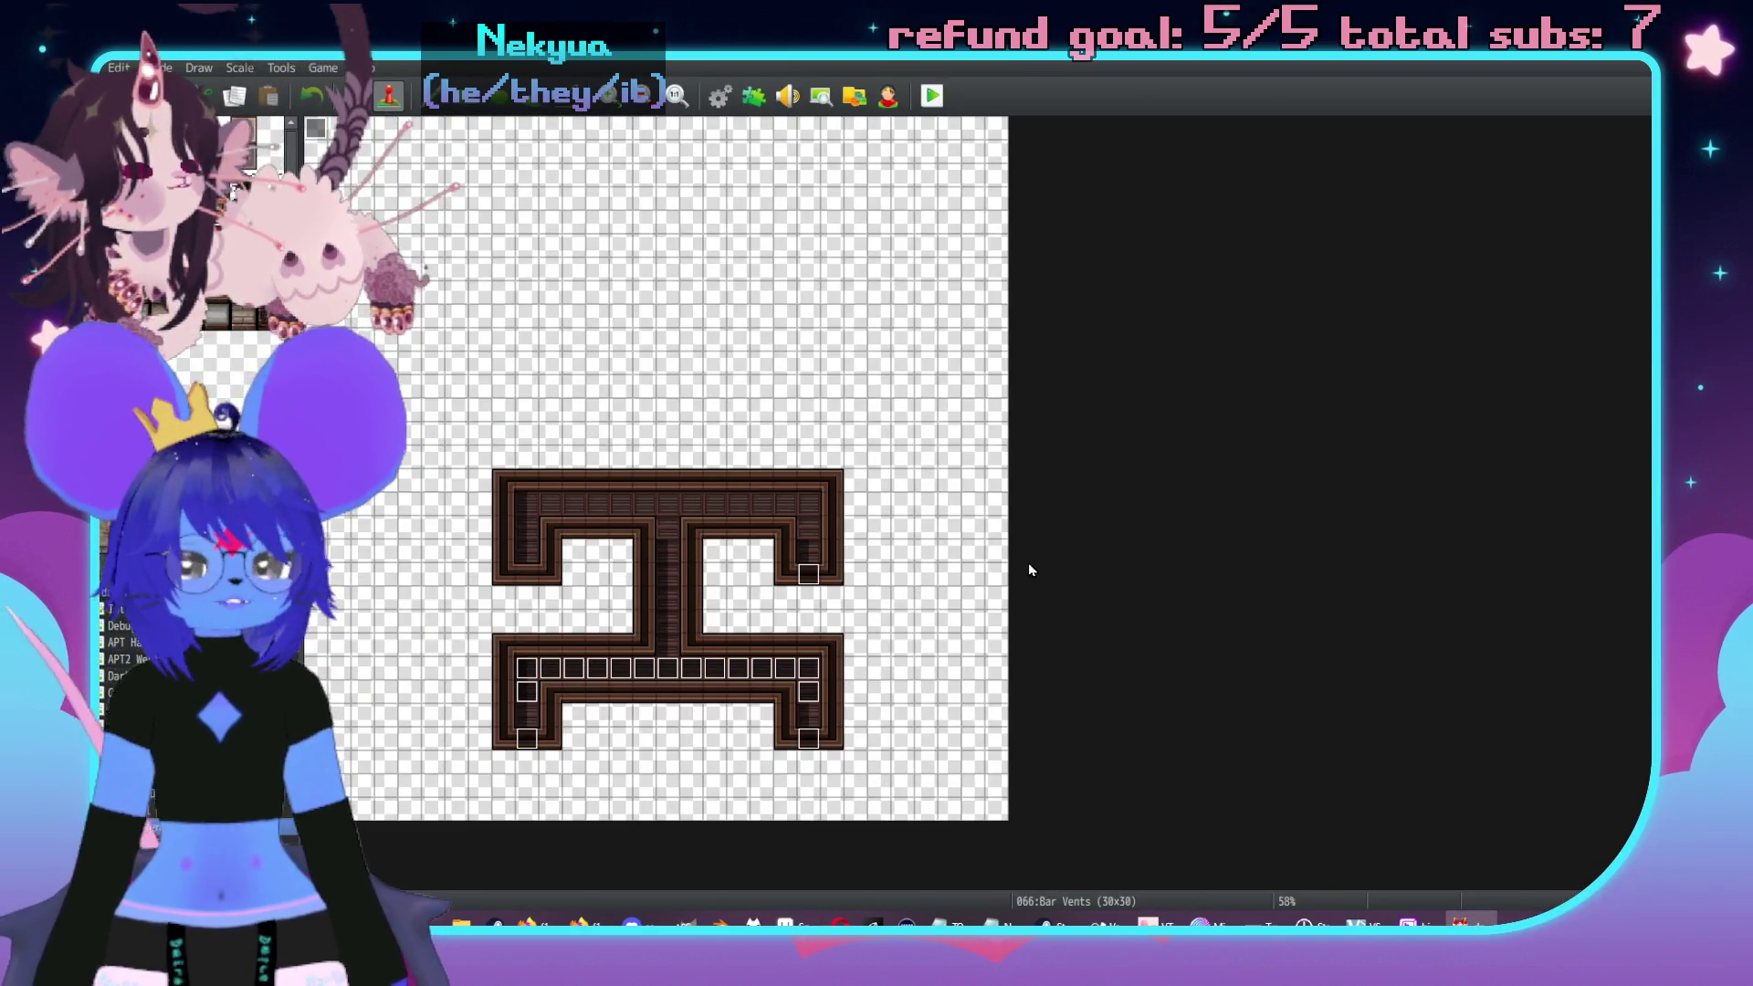
pyautogui.press('F5')
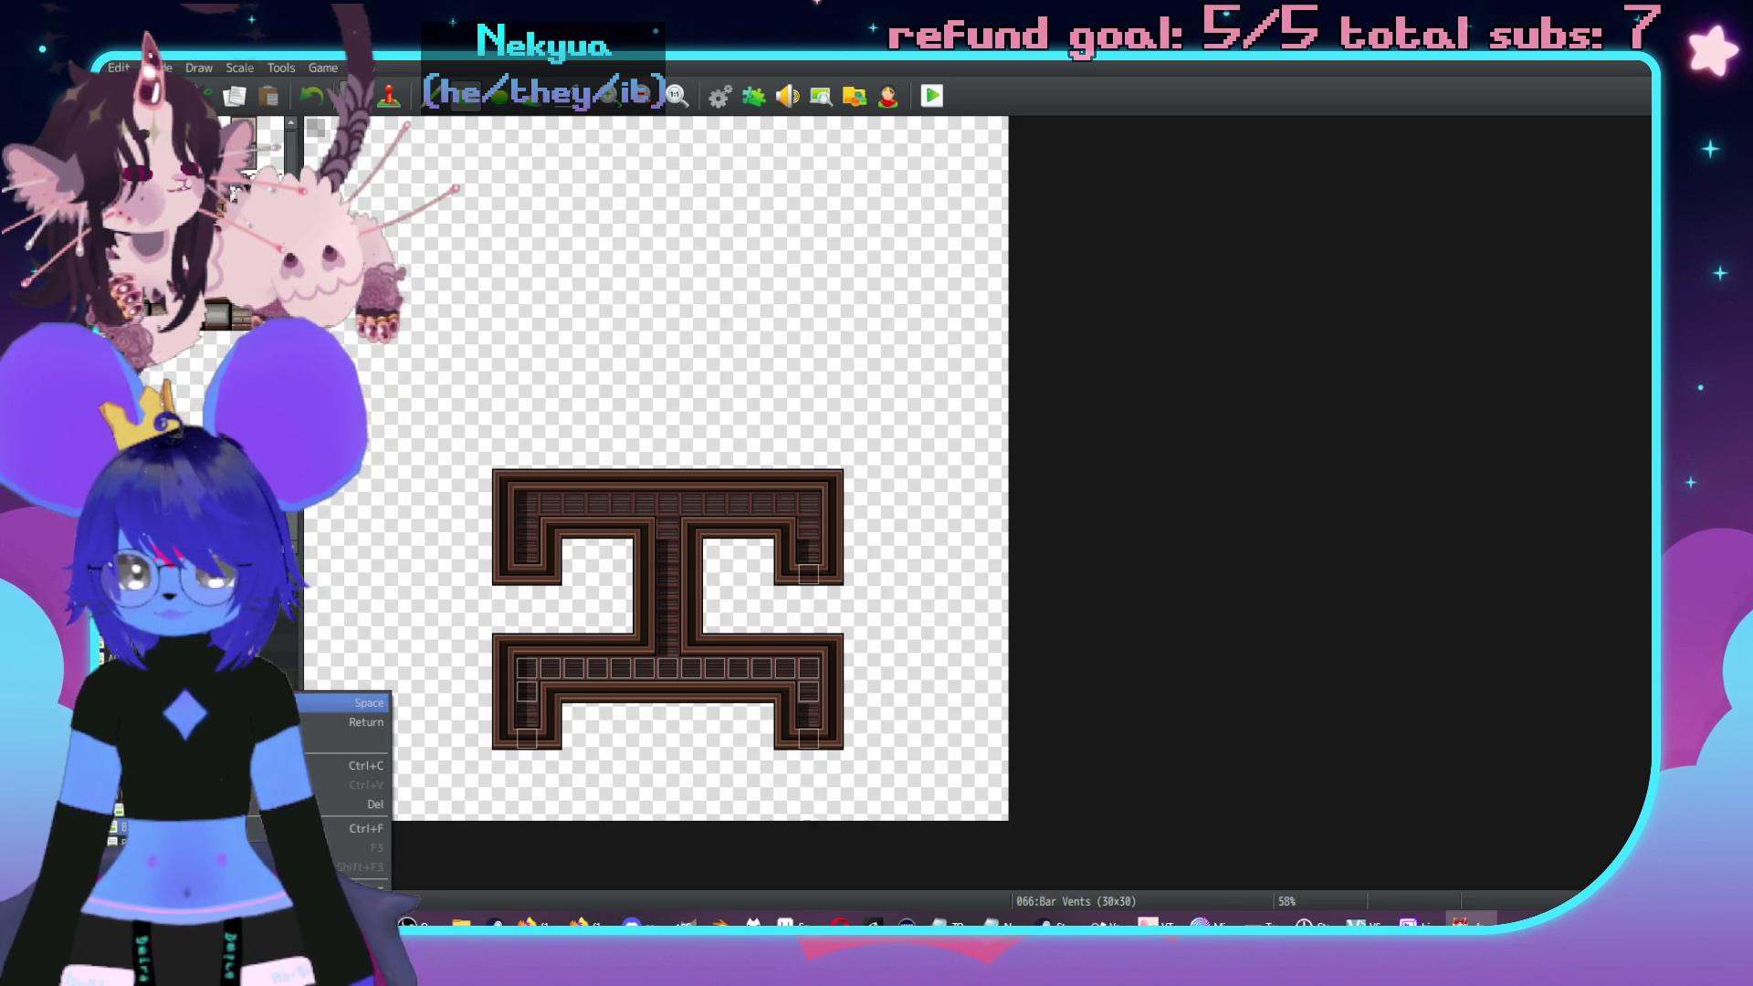
pyautogui.press('space')
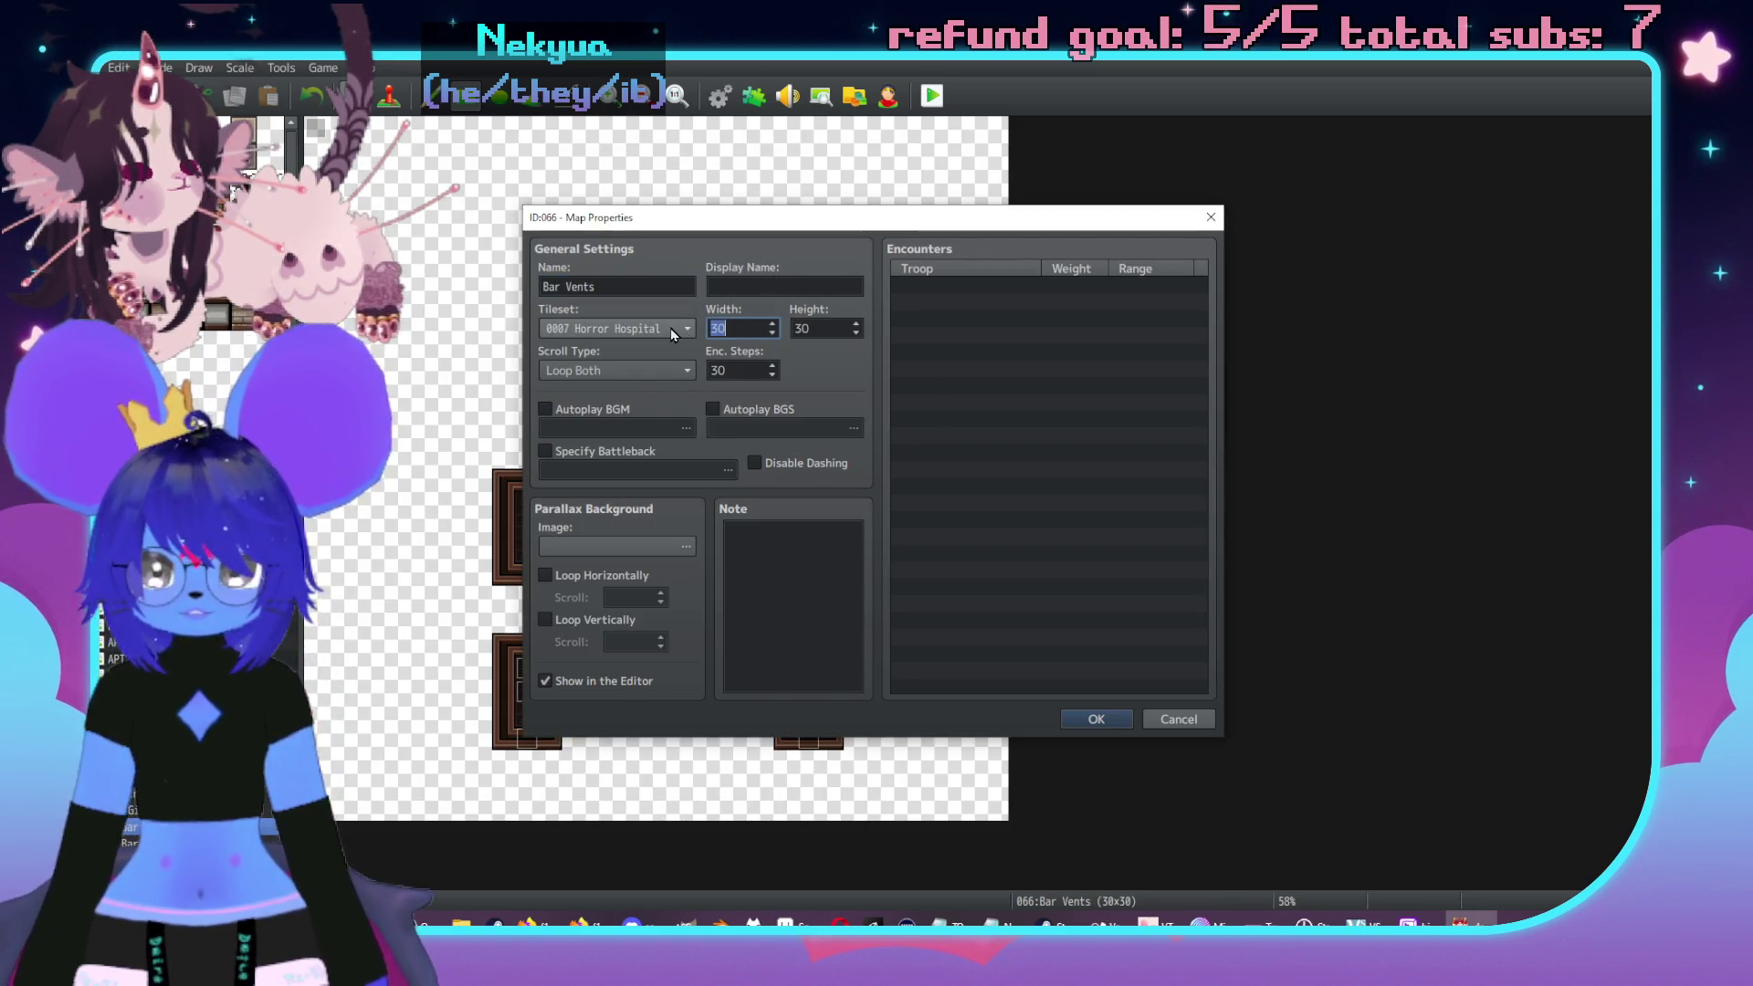
pyautogui.write('60')
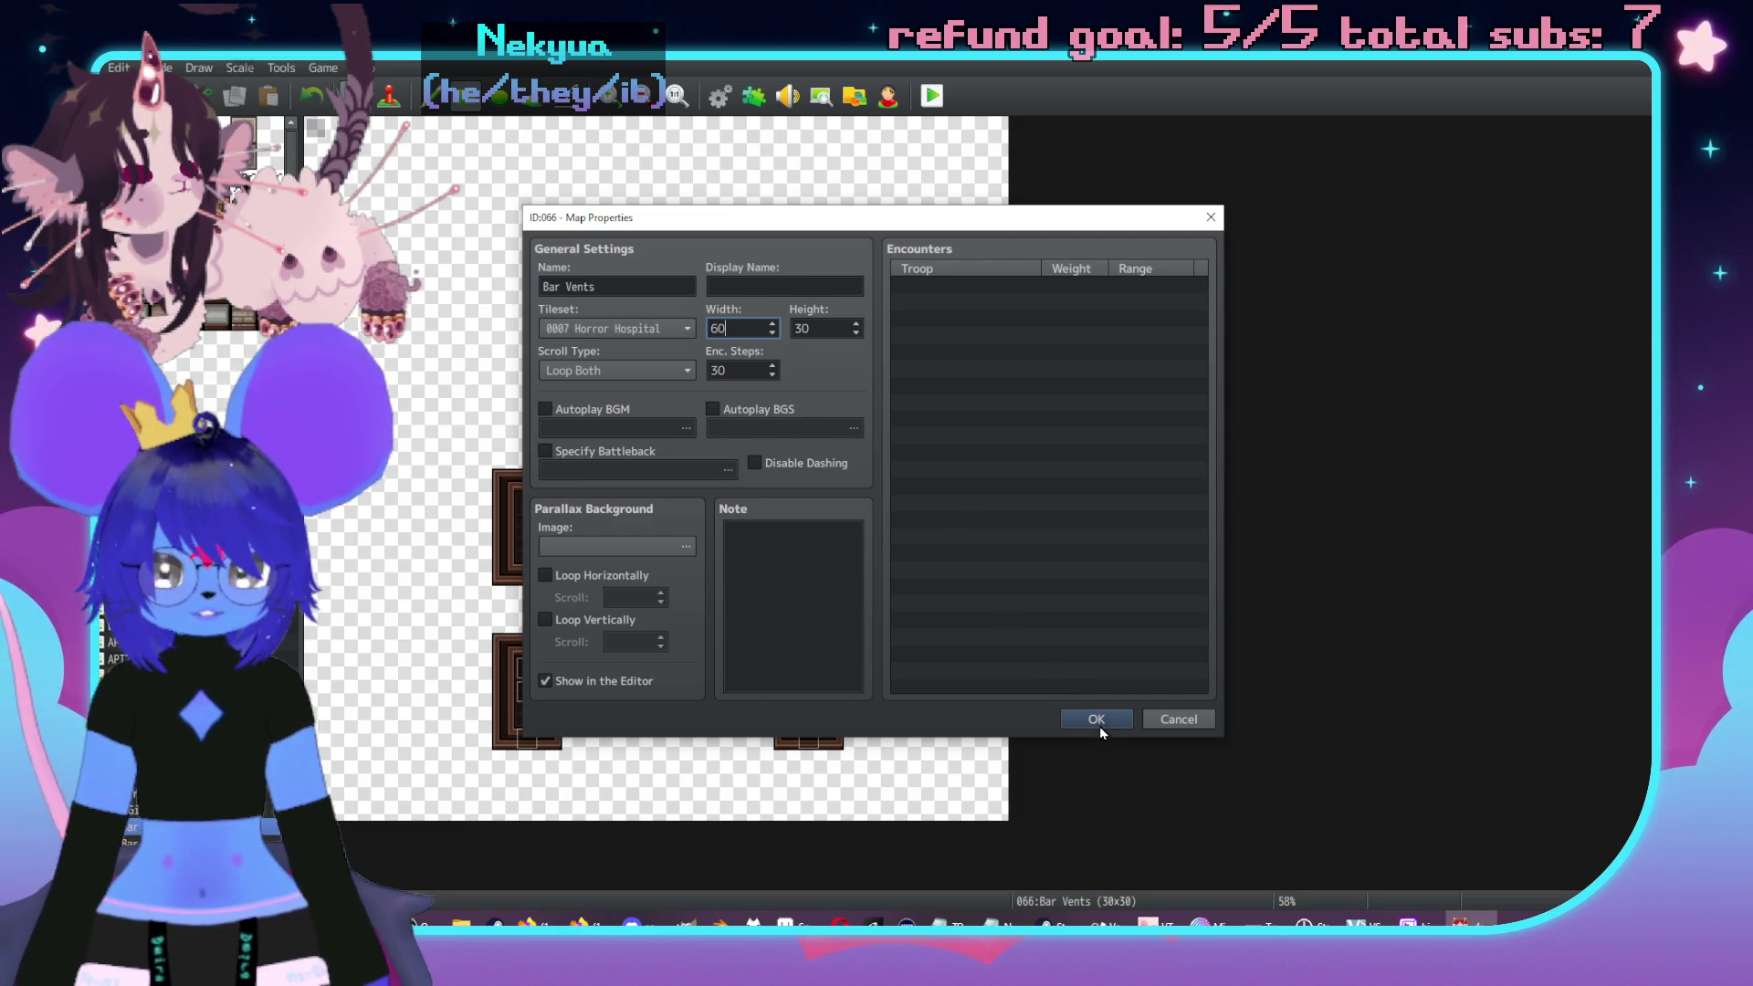
pyautogui.press('Return')
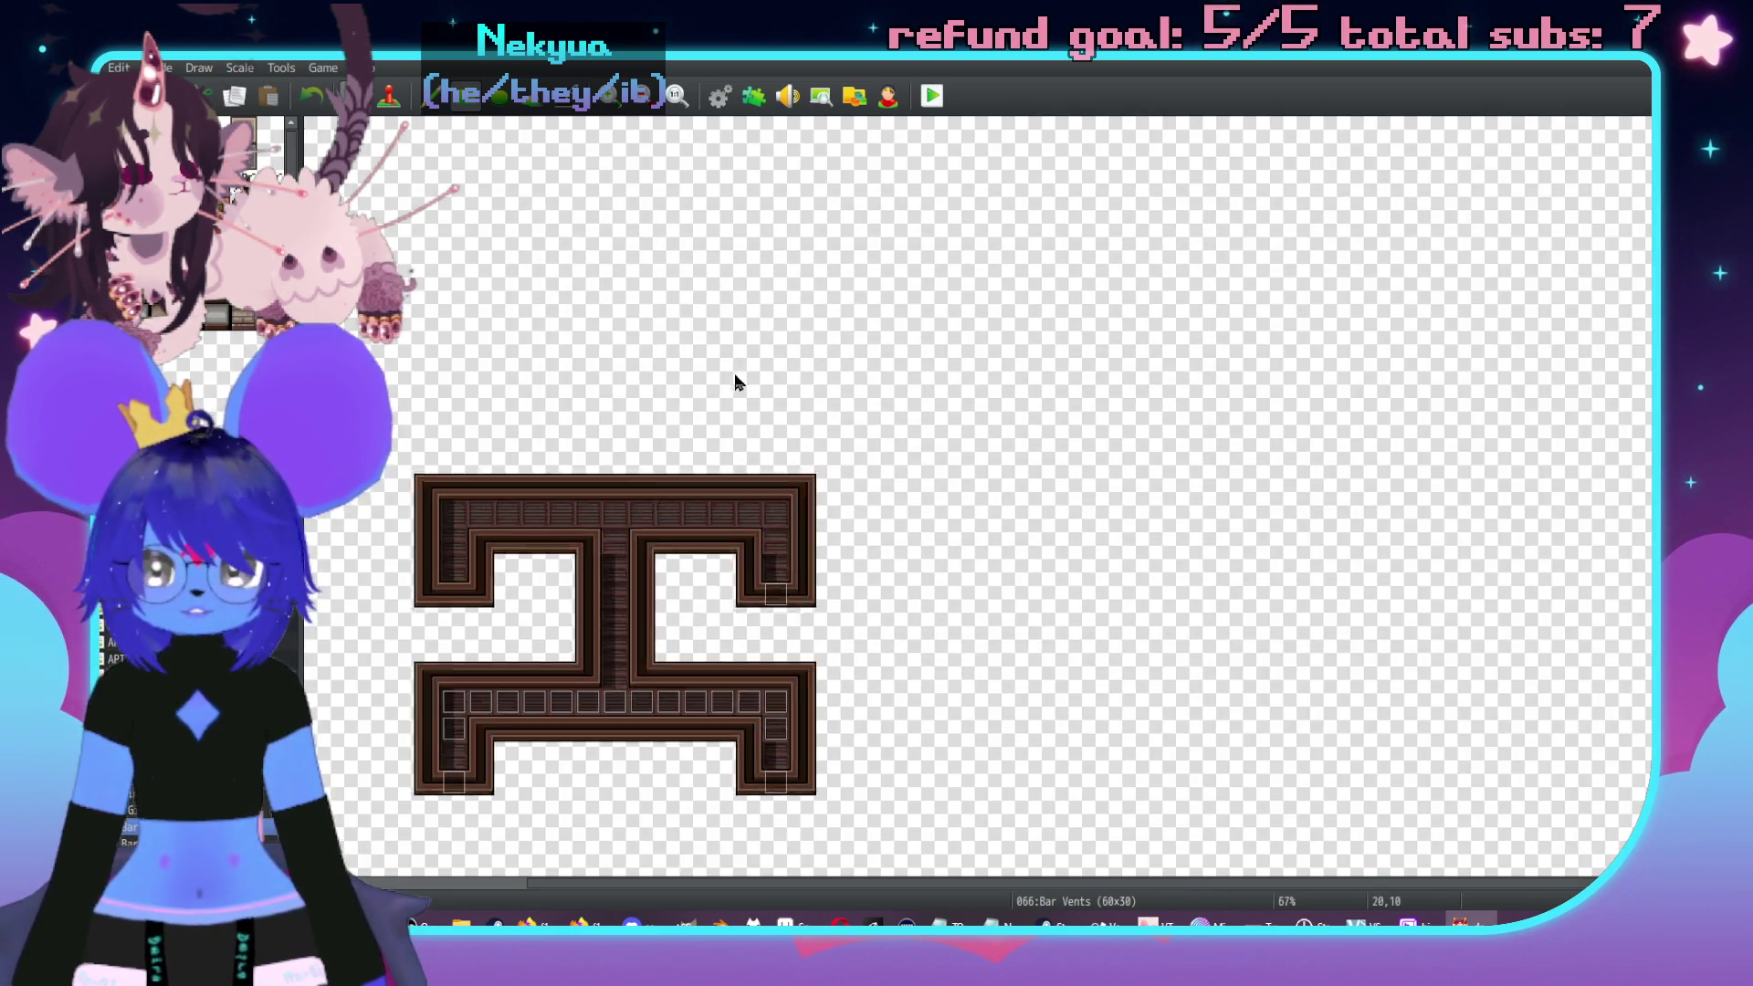
# - Compare the widened map against the Aseprite reference sketch
pyautogui.scroll(-1, 1324, 399)
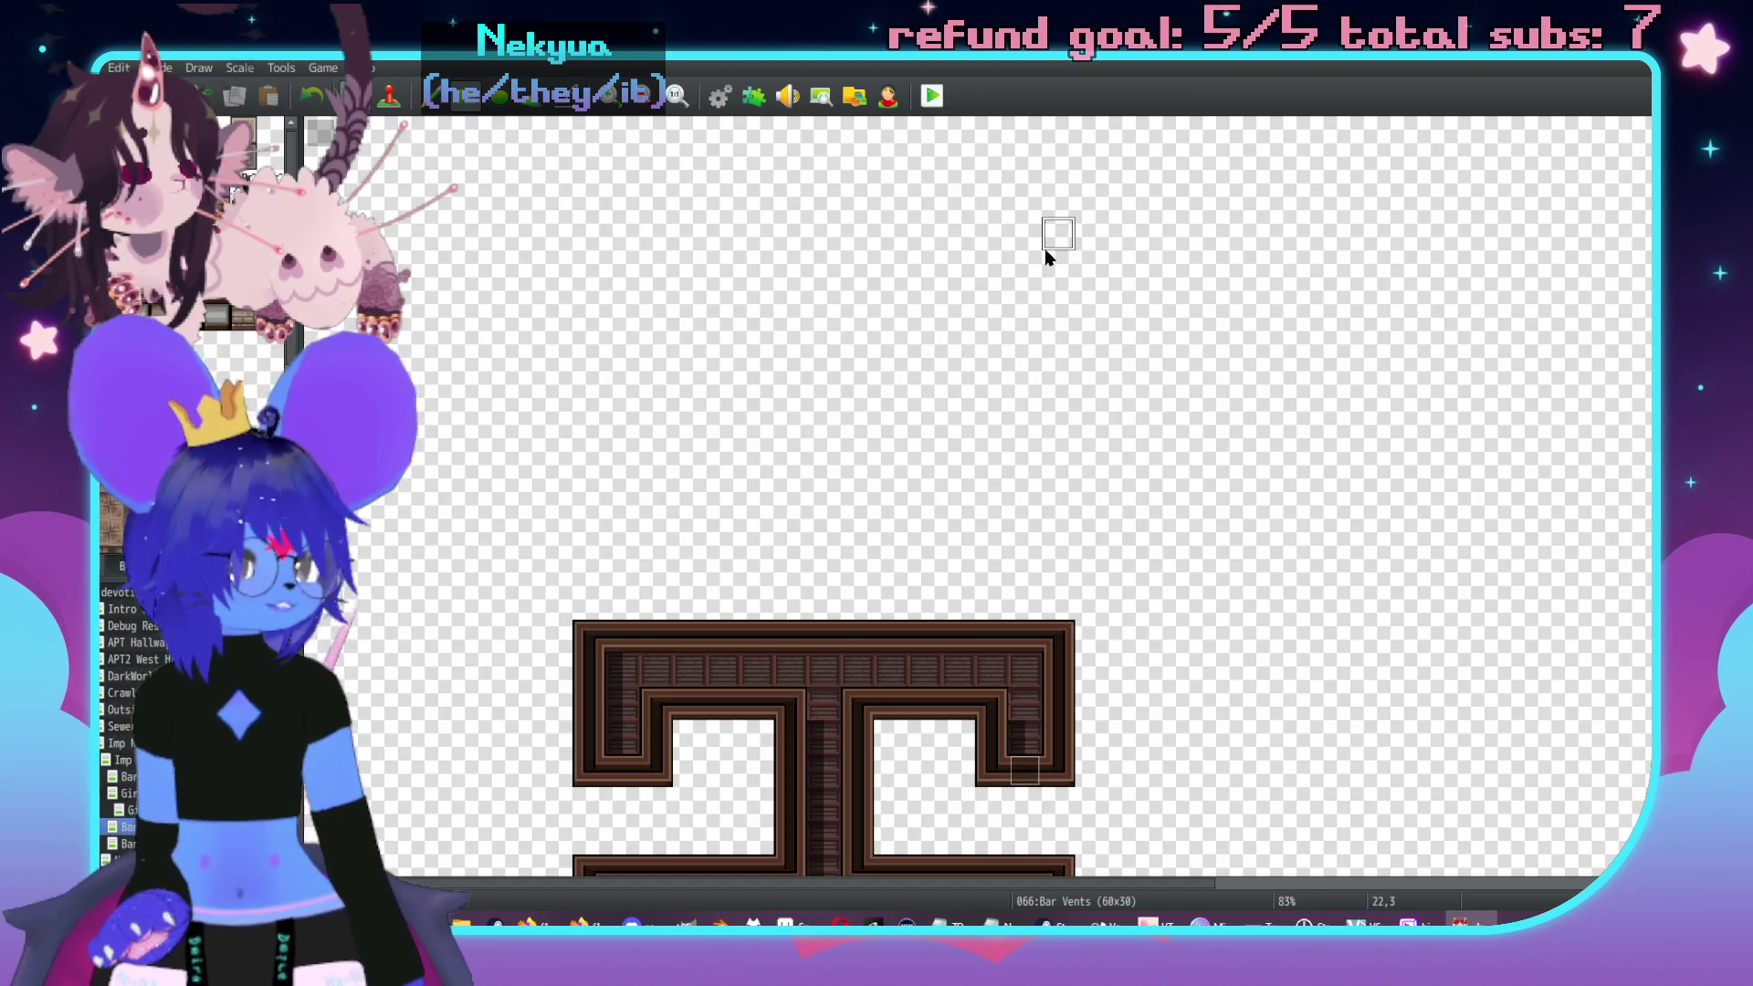
pyautogui.scroll(-1, 1048, 255)
pyautogui.hotkey('alt', 'Tab')
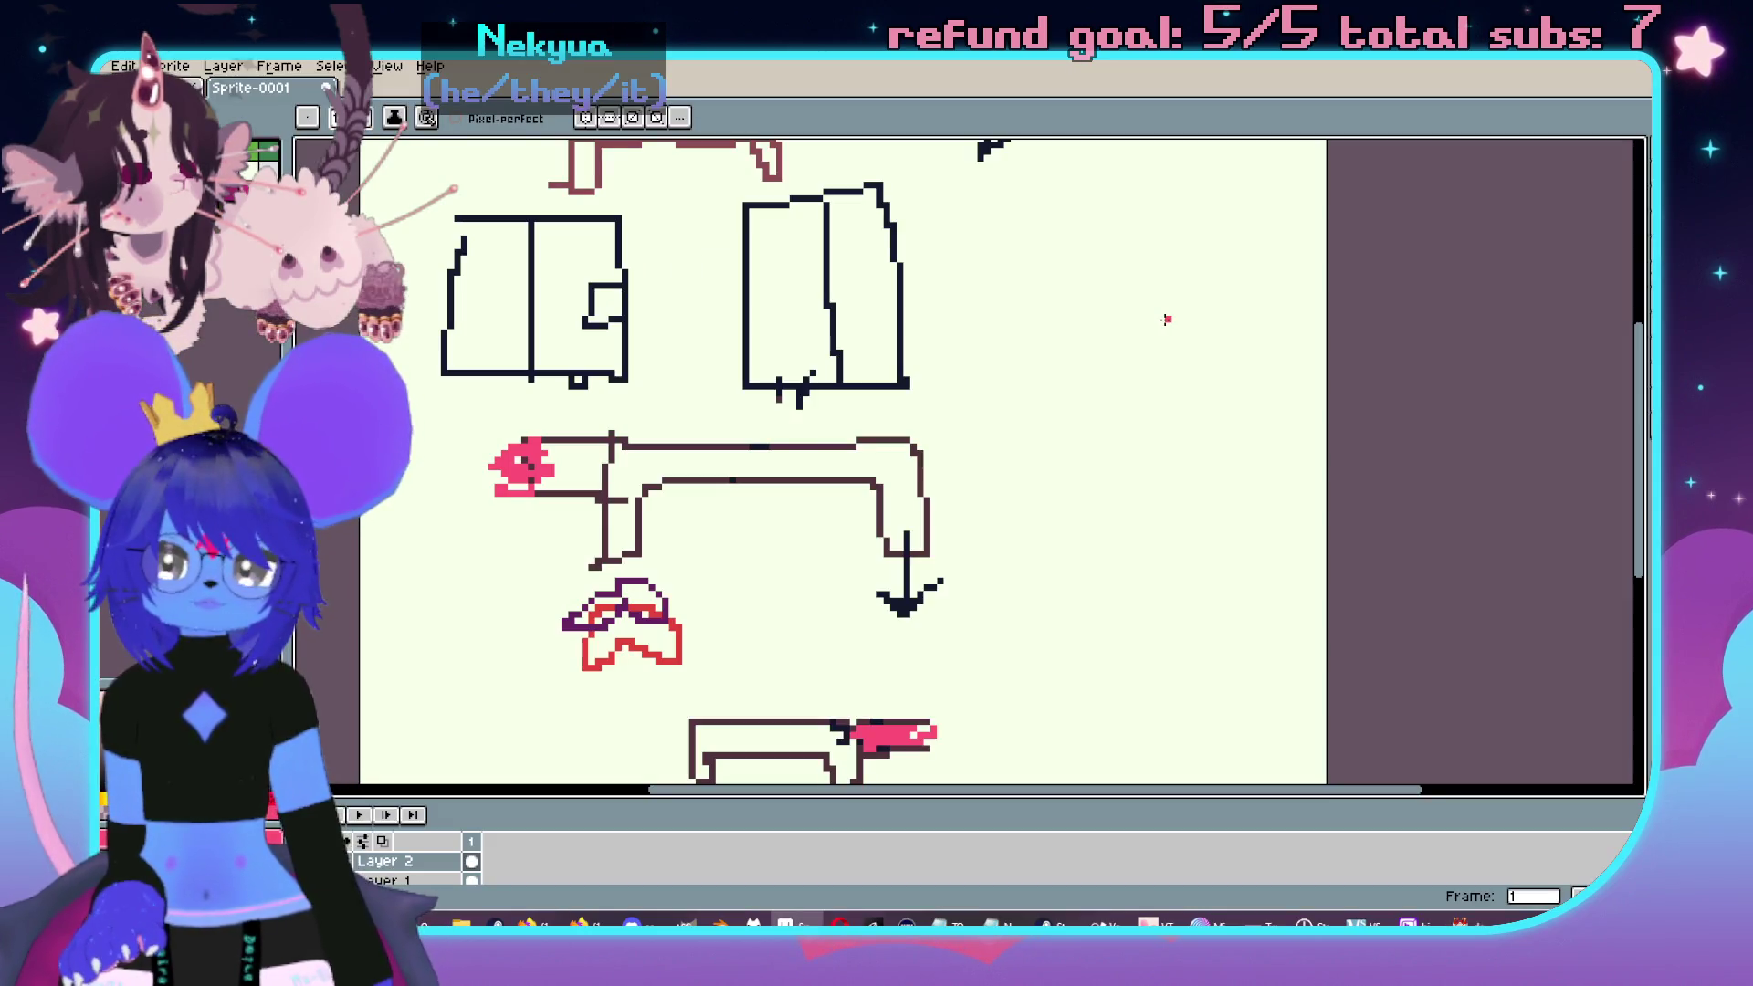
pyautogui.hotkey('alt', 'Tab')
pyautogui.hotkey('alt', 'Tab')
pyautogui.scroll(-2, 1166, 319)
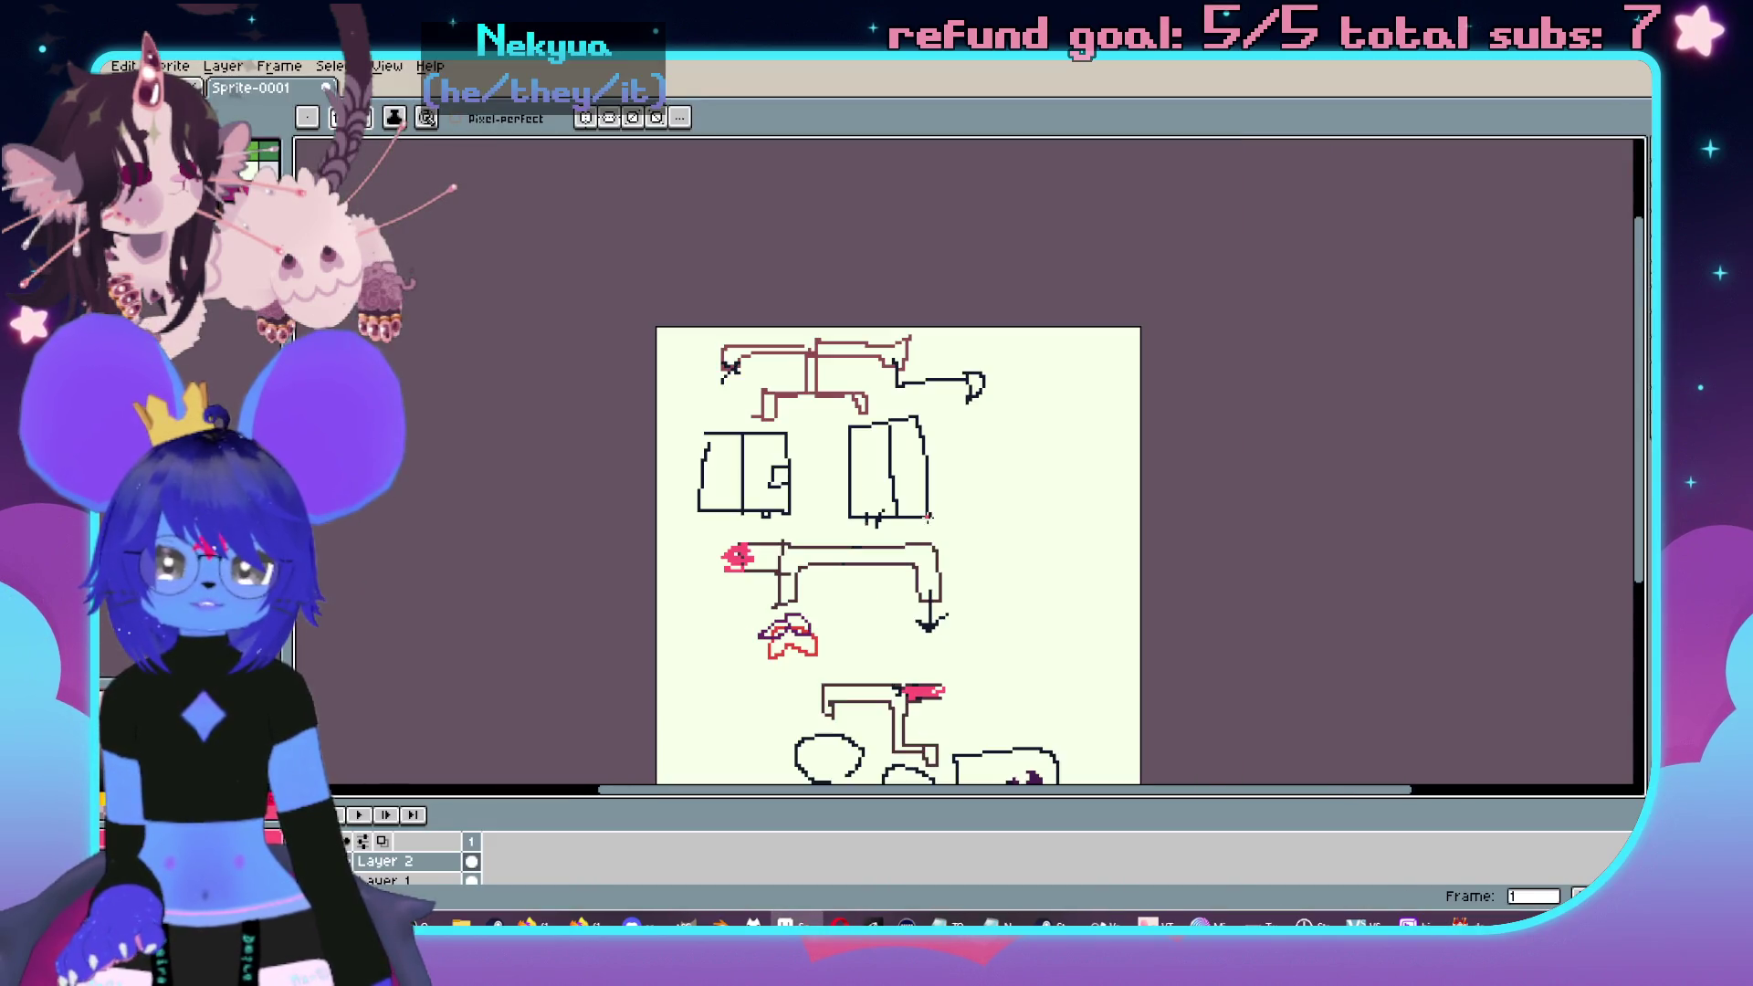
pyautogui.hotkey('alt', 'Tab')
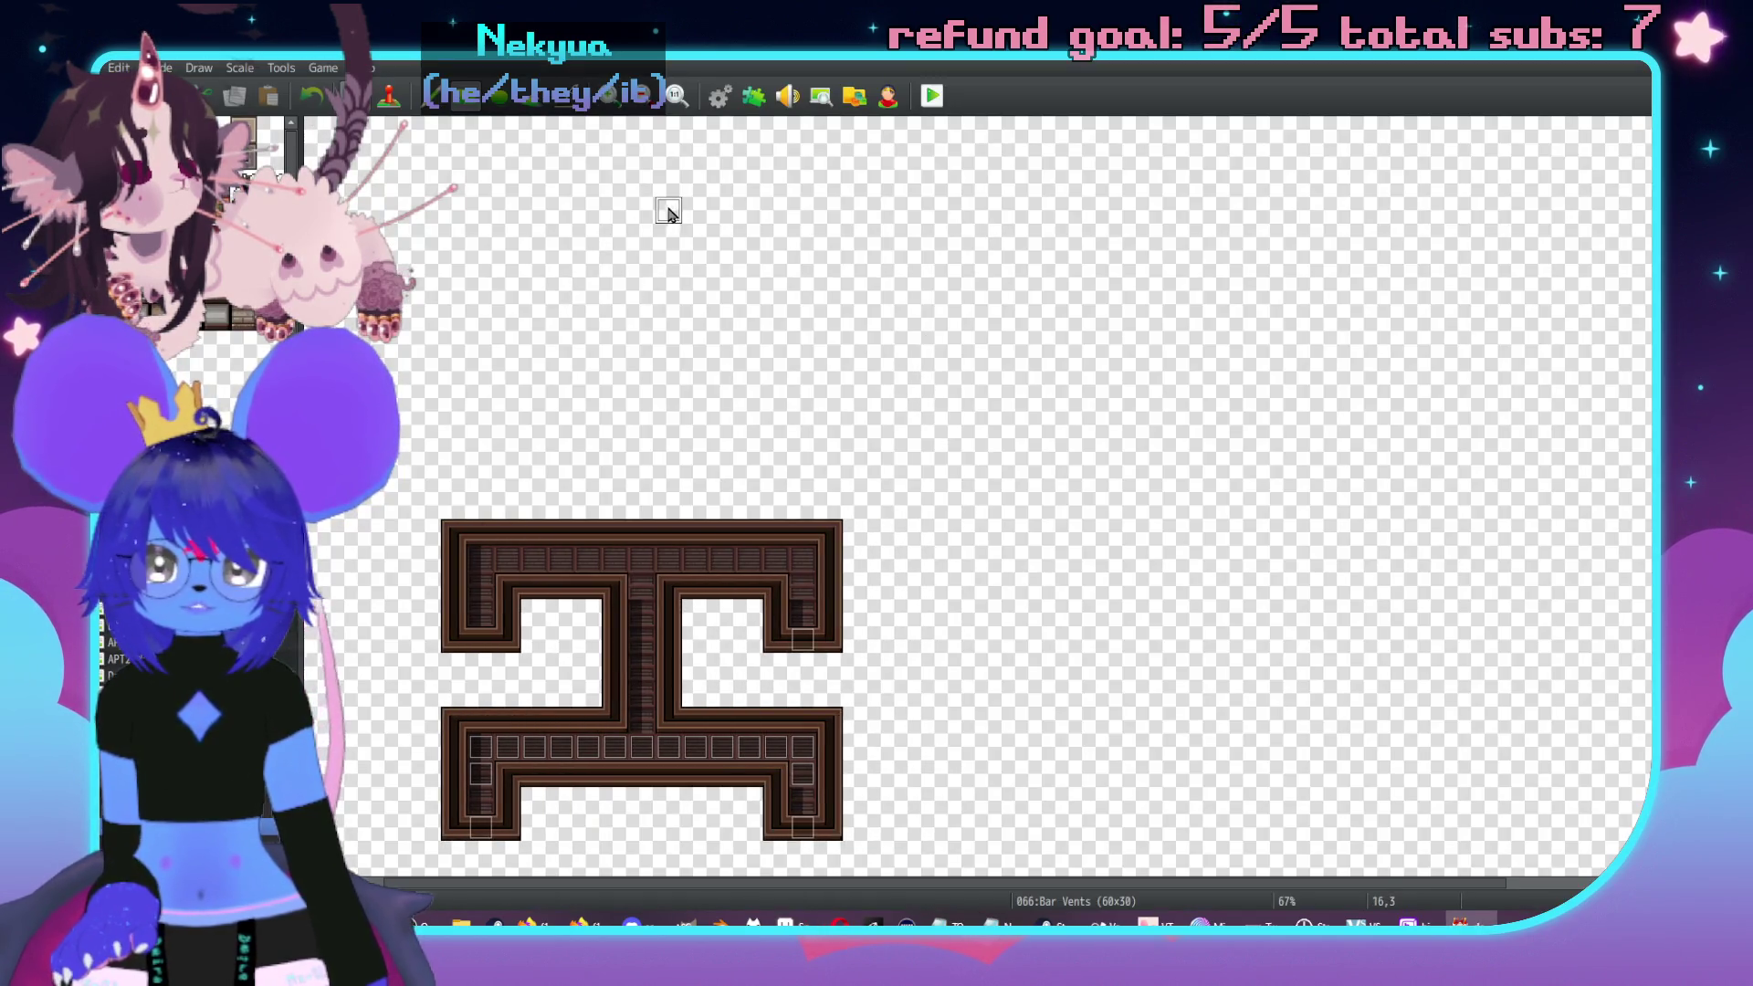
# - Paint a U-shaped wall and a long horizontal wall strip along the map's top
pyautogui.moveTo(646, 216)
pyautogui.mouseDown()
pyautogui.moveTo(655, 271)
pyautogui.moveTo(698, 274)
pyautogui.moveTo(696, 239)
pyautogui.mouseUp()
pyautogui.click(644, 186)
pyautogui.moveTo(642, 163); pyautogui.dragTo(1153, 157)
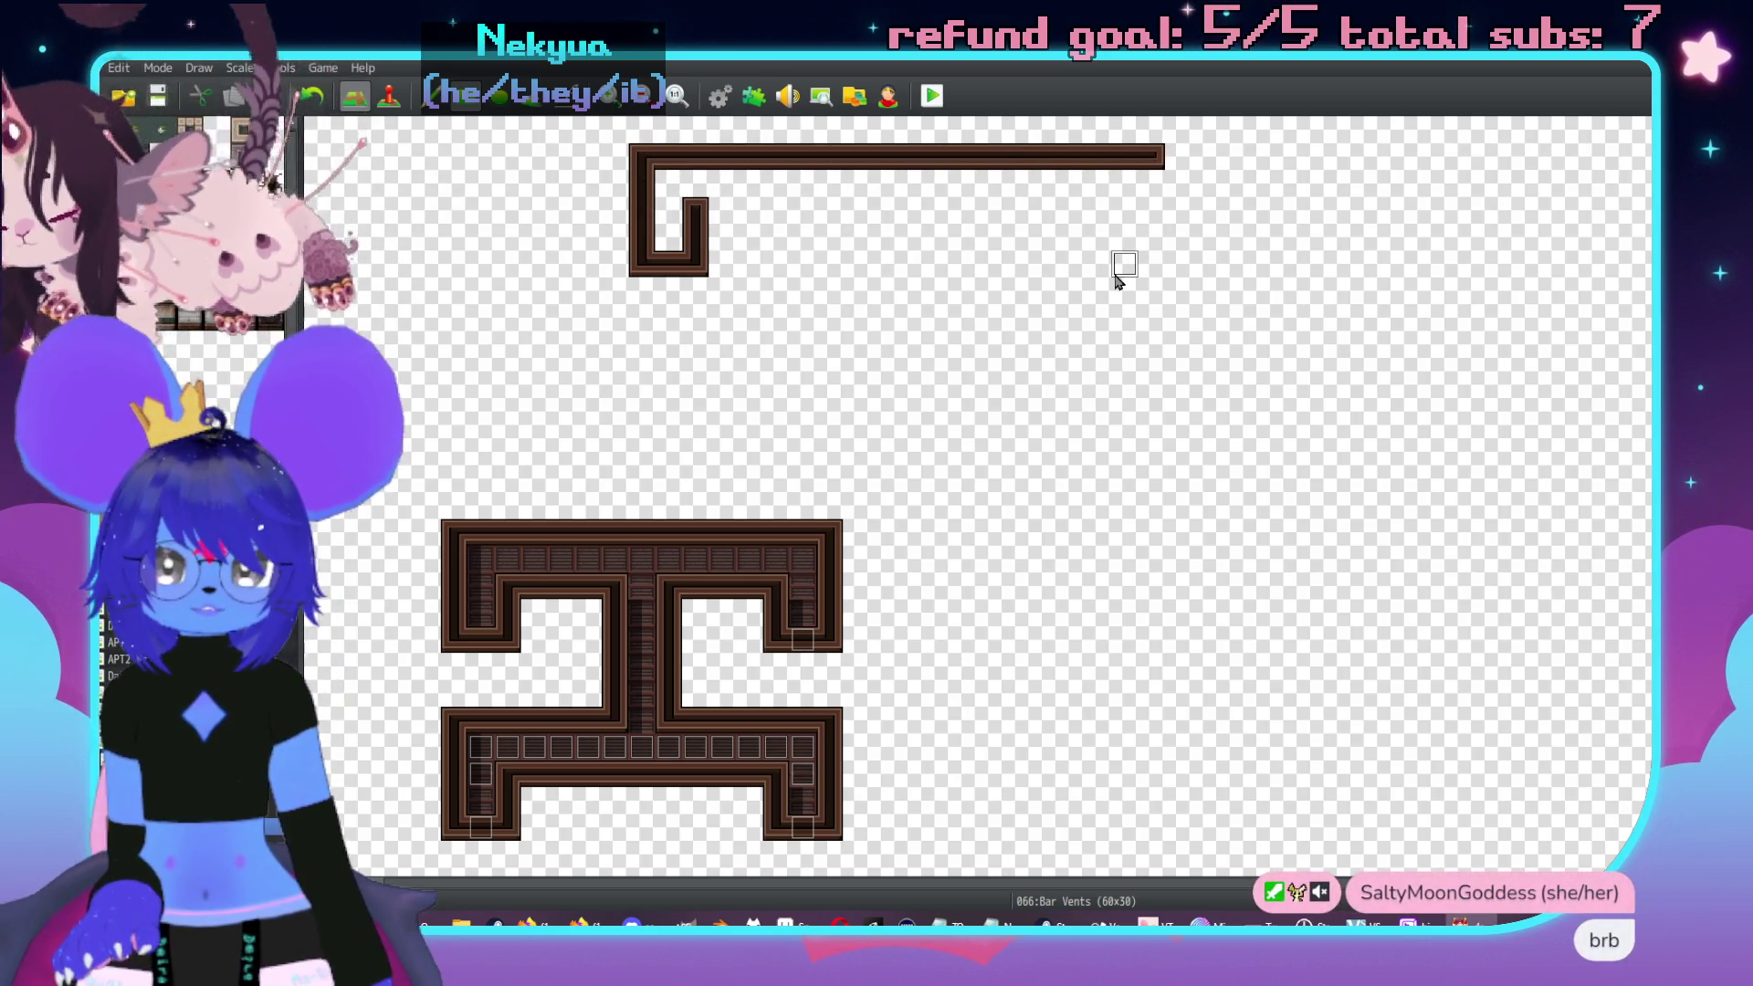
pyautogui.hotkey('alt', 'Tab')
# - Paint an L-shaped wall below the top strip
pyautogui.hotkey('alt', 'Tab')
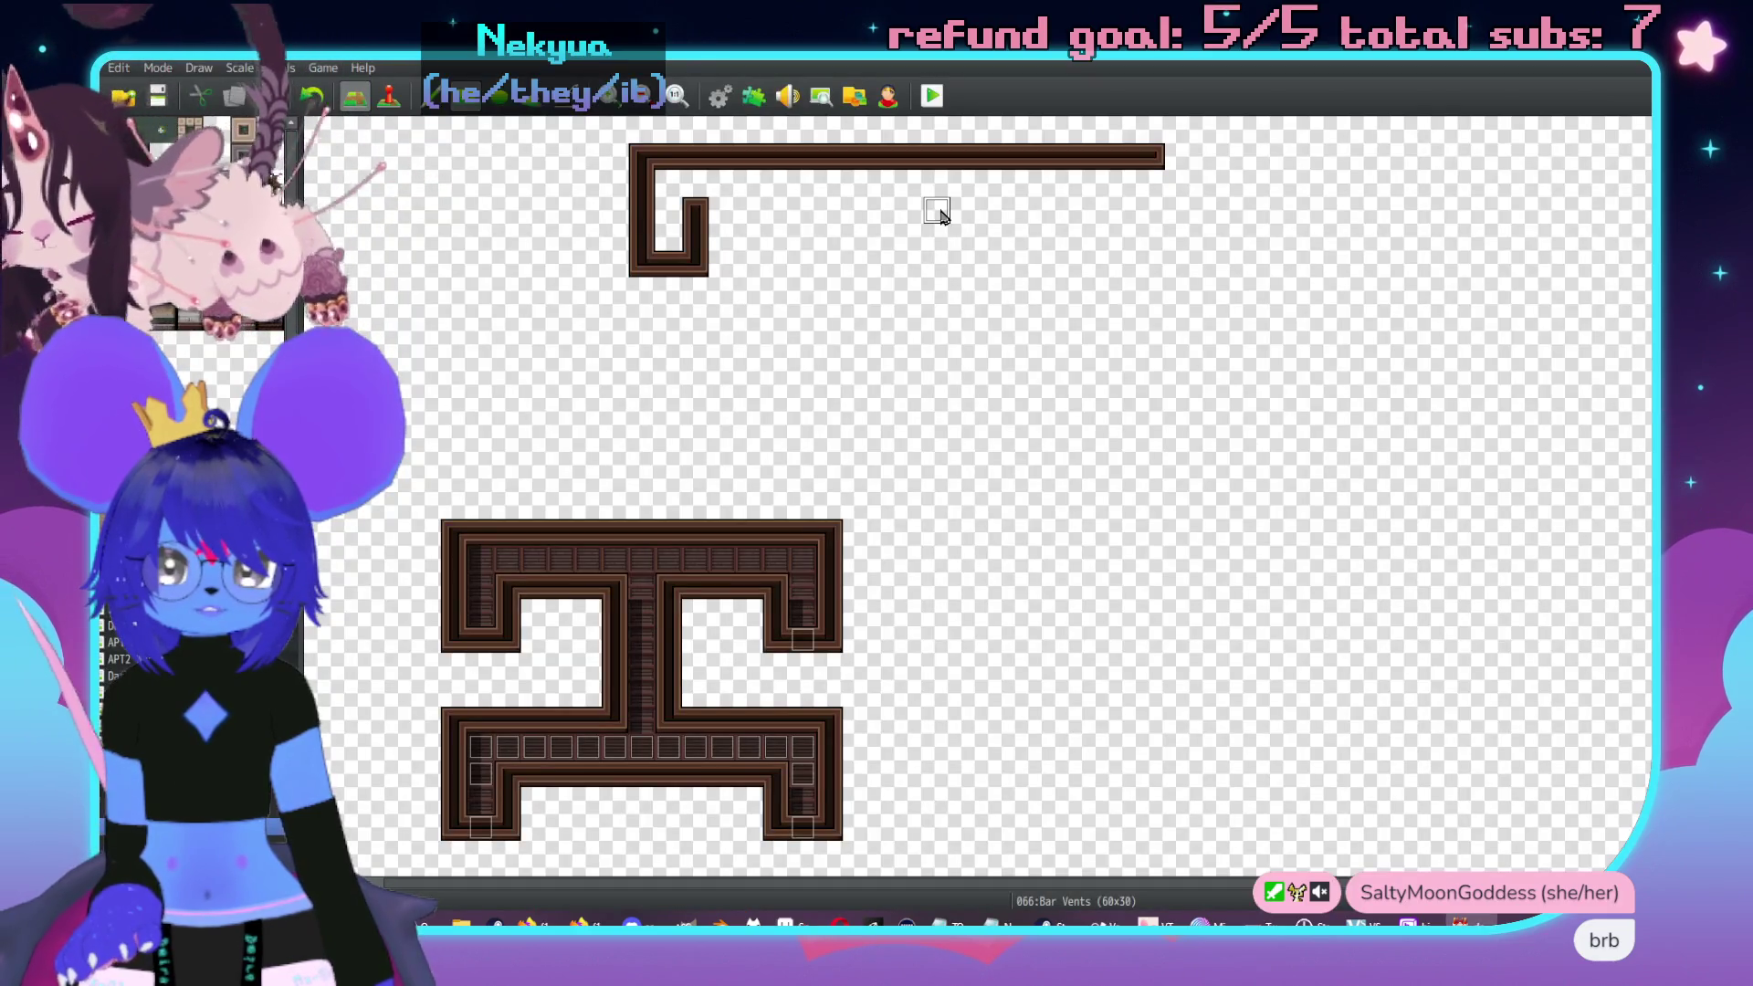
pyautogui.moveTo(937, 212); pyautogui.dragTo(937, 347)
pyautogui.moveTo(966, 207); pyautogui.dragTo(1155, 212)
pyautogui.hotkey('alt', 'Tab')
pyautogui.hotkey('alt', 'Tab')
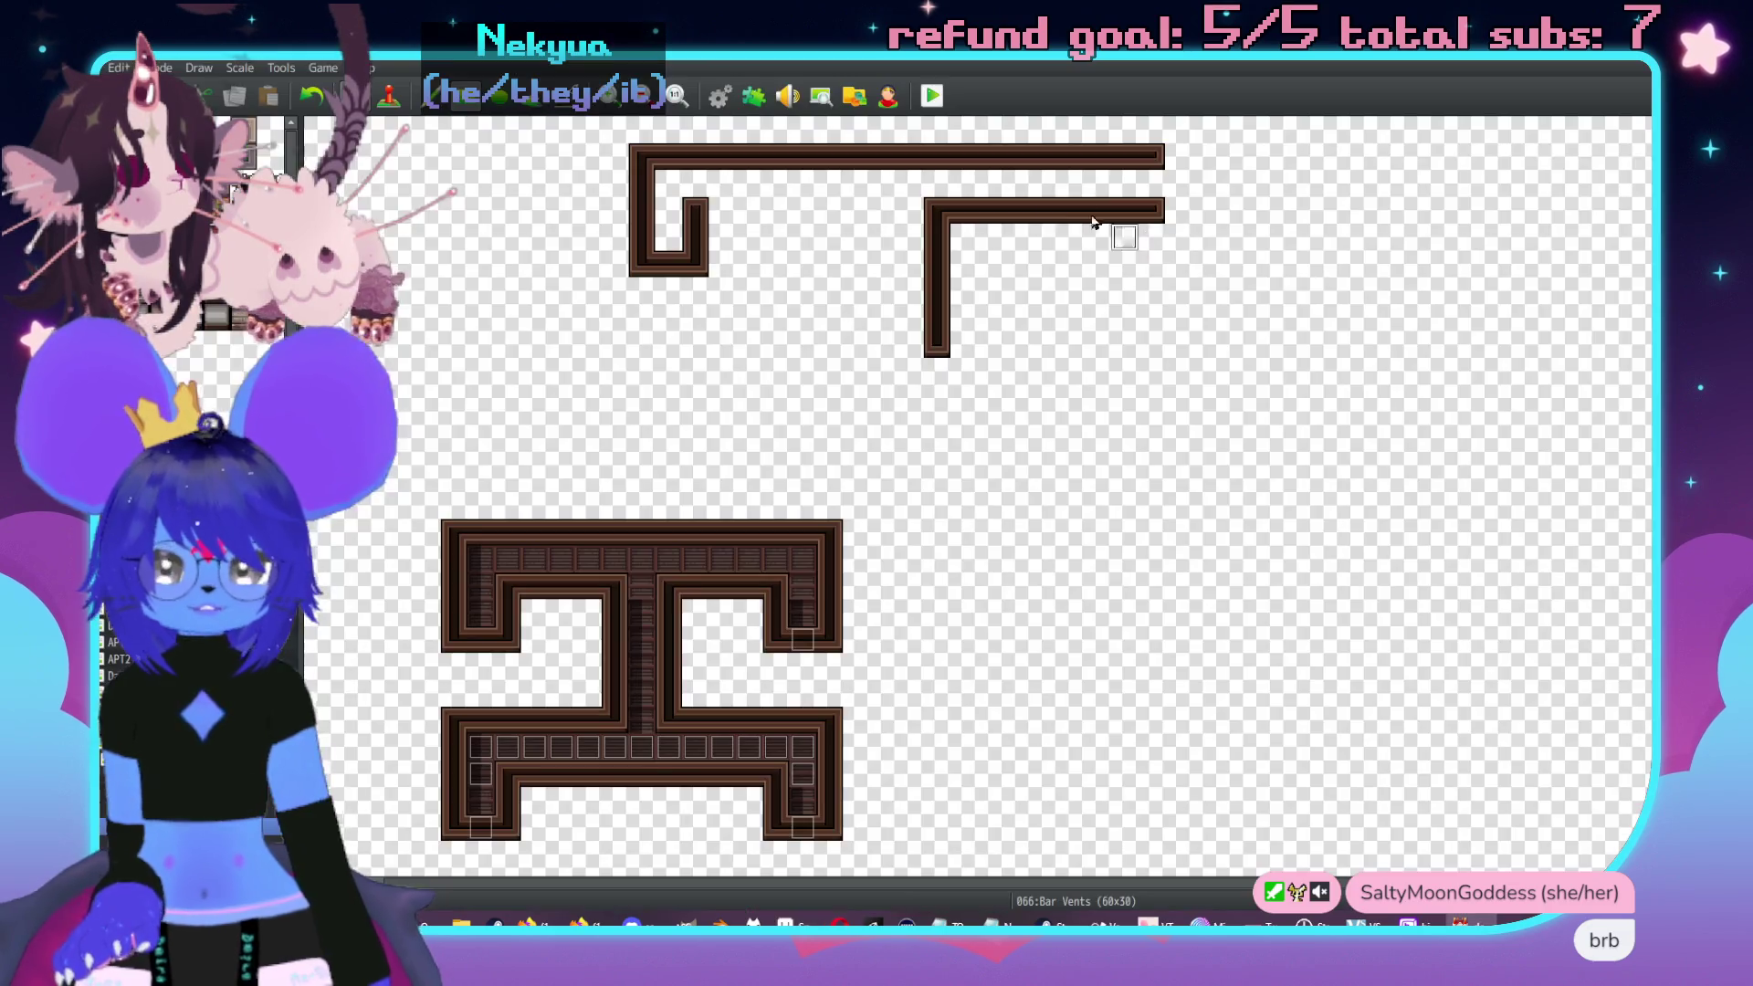
pyautogui.hotkey('alt', 'Tab')
pyautogui.hotkey('alt', 'Tab')
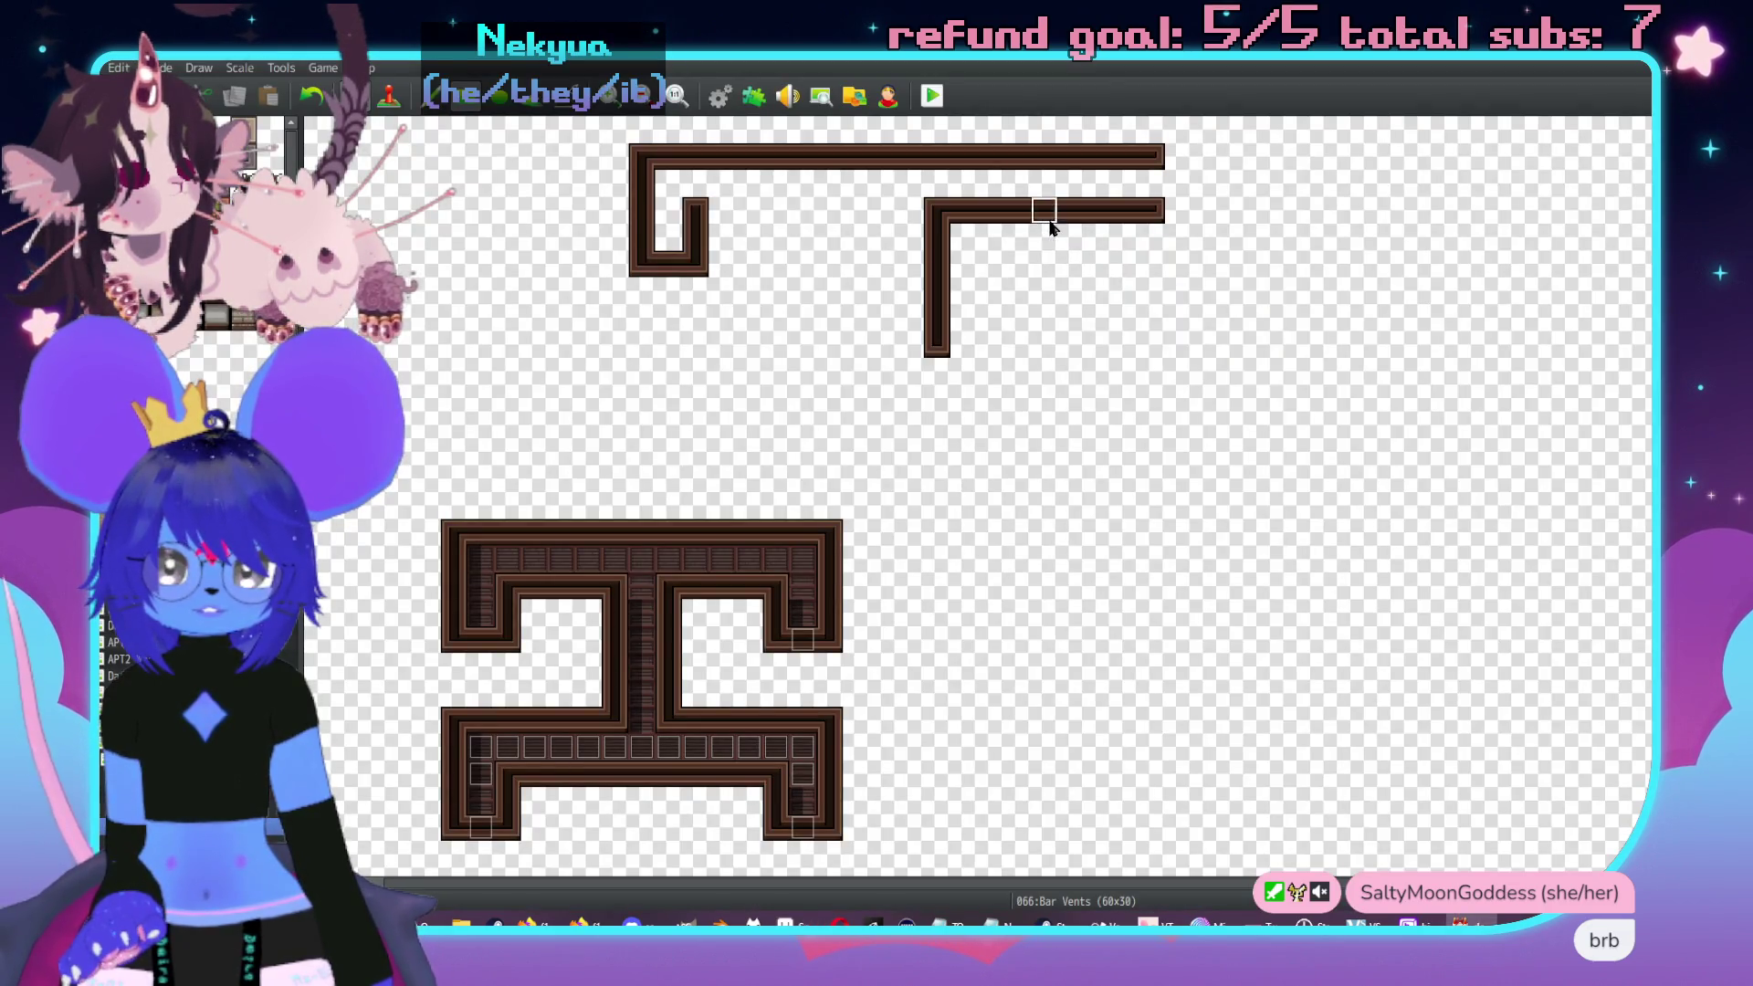
# - Add wall stubs under the top strip and extend the strip further right
pyautogui.click(1103, 278)
pyautogui.click(1160, 250)
pyautogui.click(1125, 210)
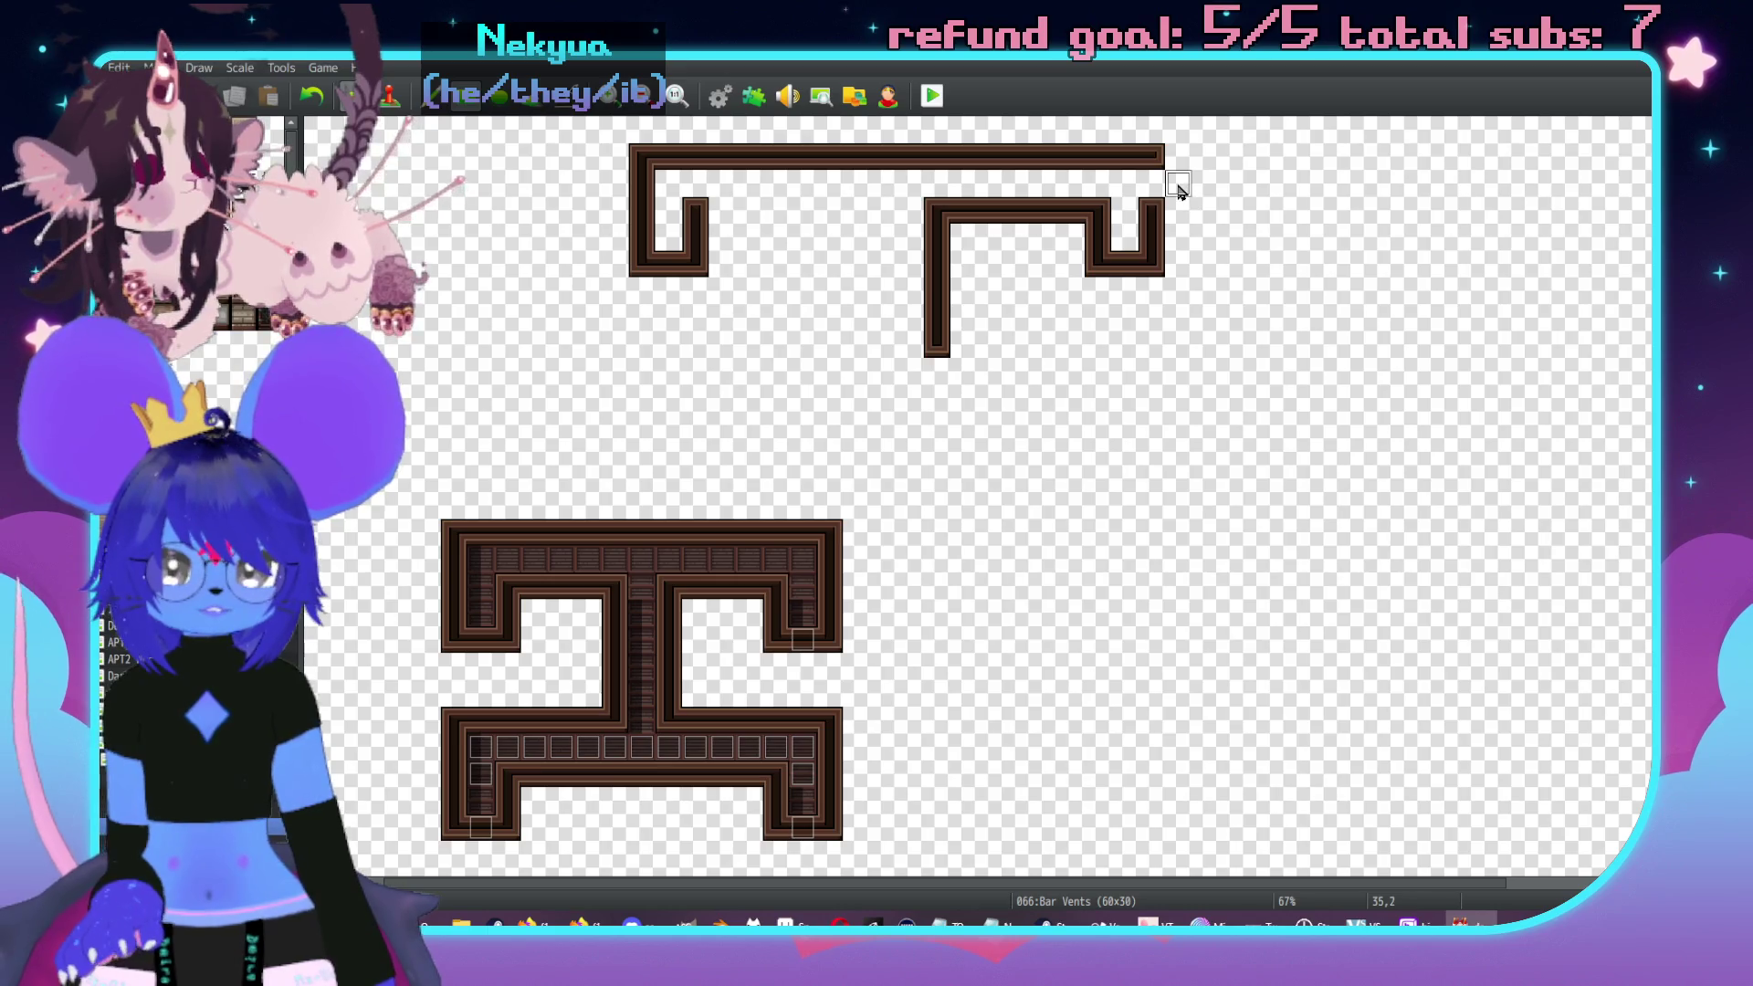
pyautogui.hotkey('alt', 'Tab')
pyautogui.hotkey('alt', 'Tab')
pyautogui.moveTo(1174, 150)
pyautogui.mouseDown()
pyautogui.moveTo(1400, 156)
pyautogui.moveTo(1389, 274)
pyautogui.moveTo(1333, 274)
pyautogui.moveTo(1338, 246)
pyautogui.moveTo(1163, 225)
pyautogui.mouseUp()
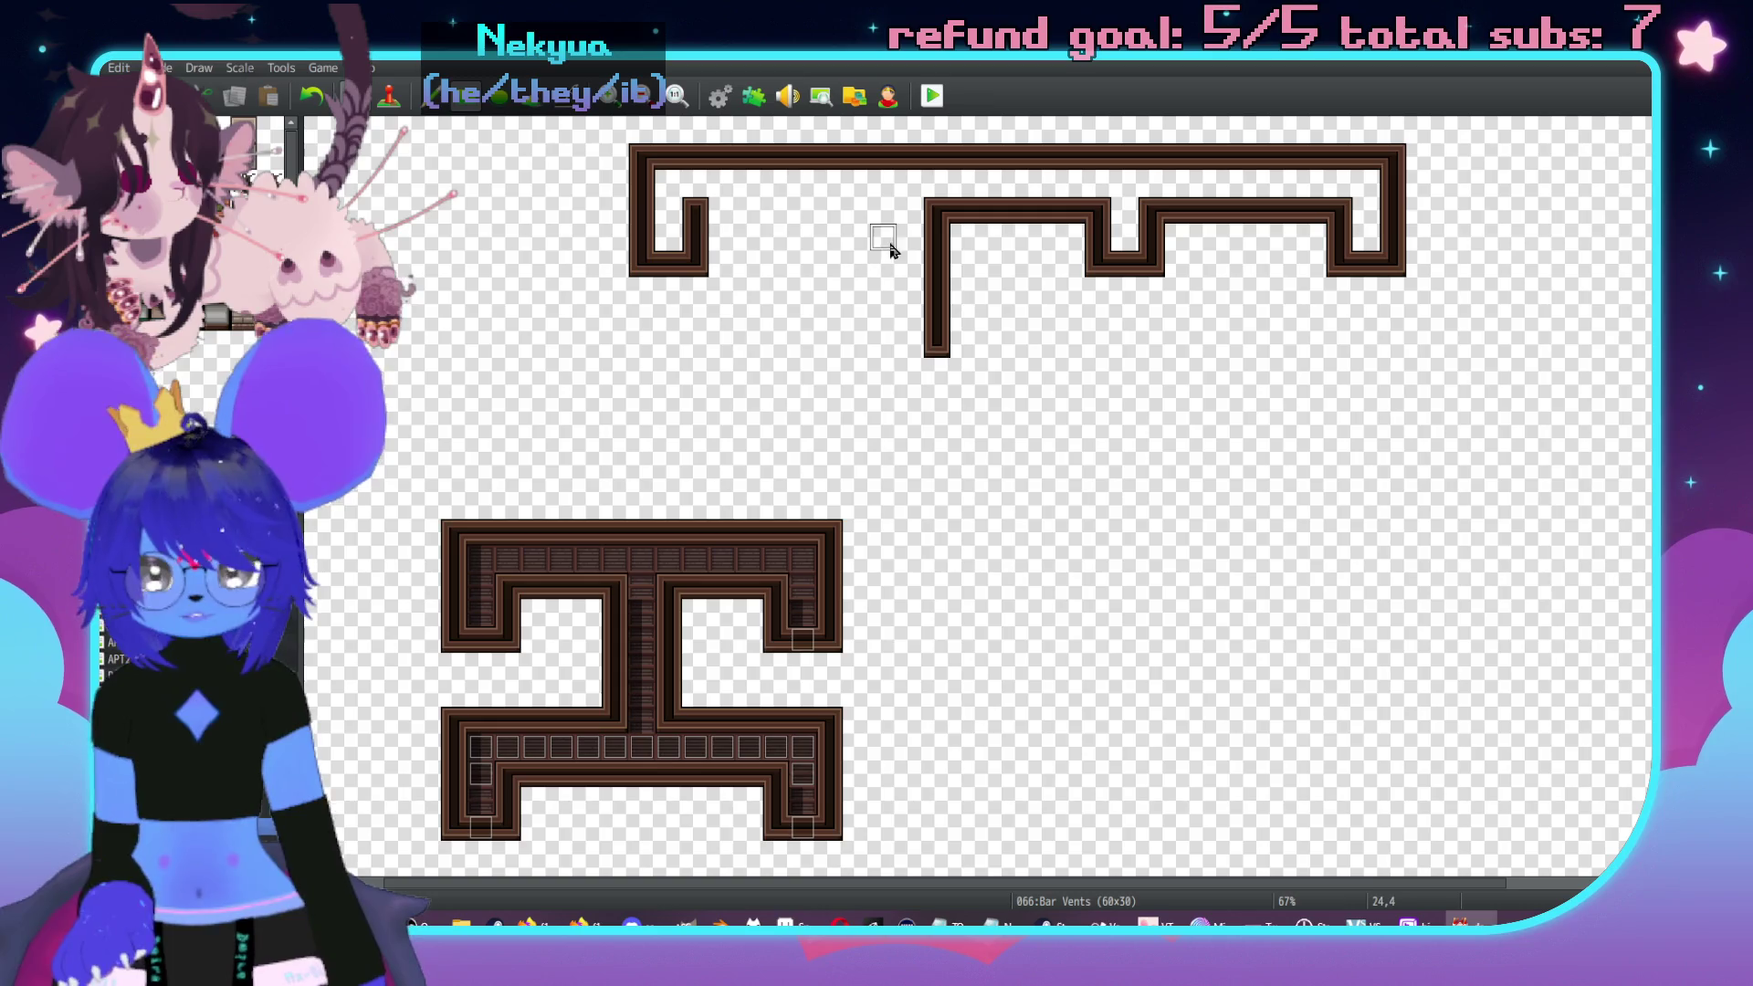
pyautogui.hotkey('alt', 'Tab')
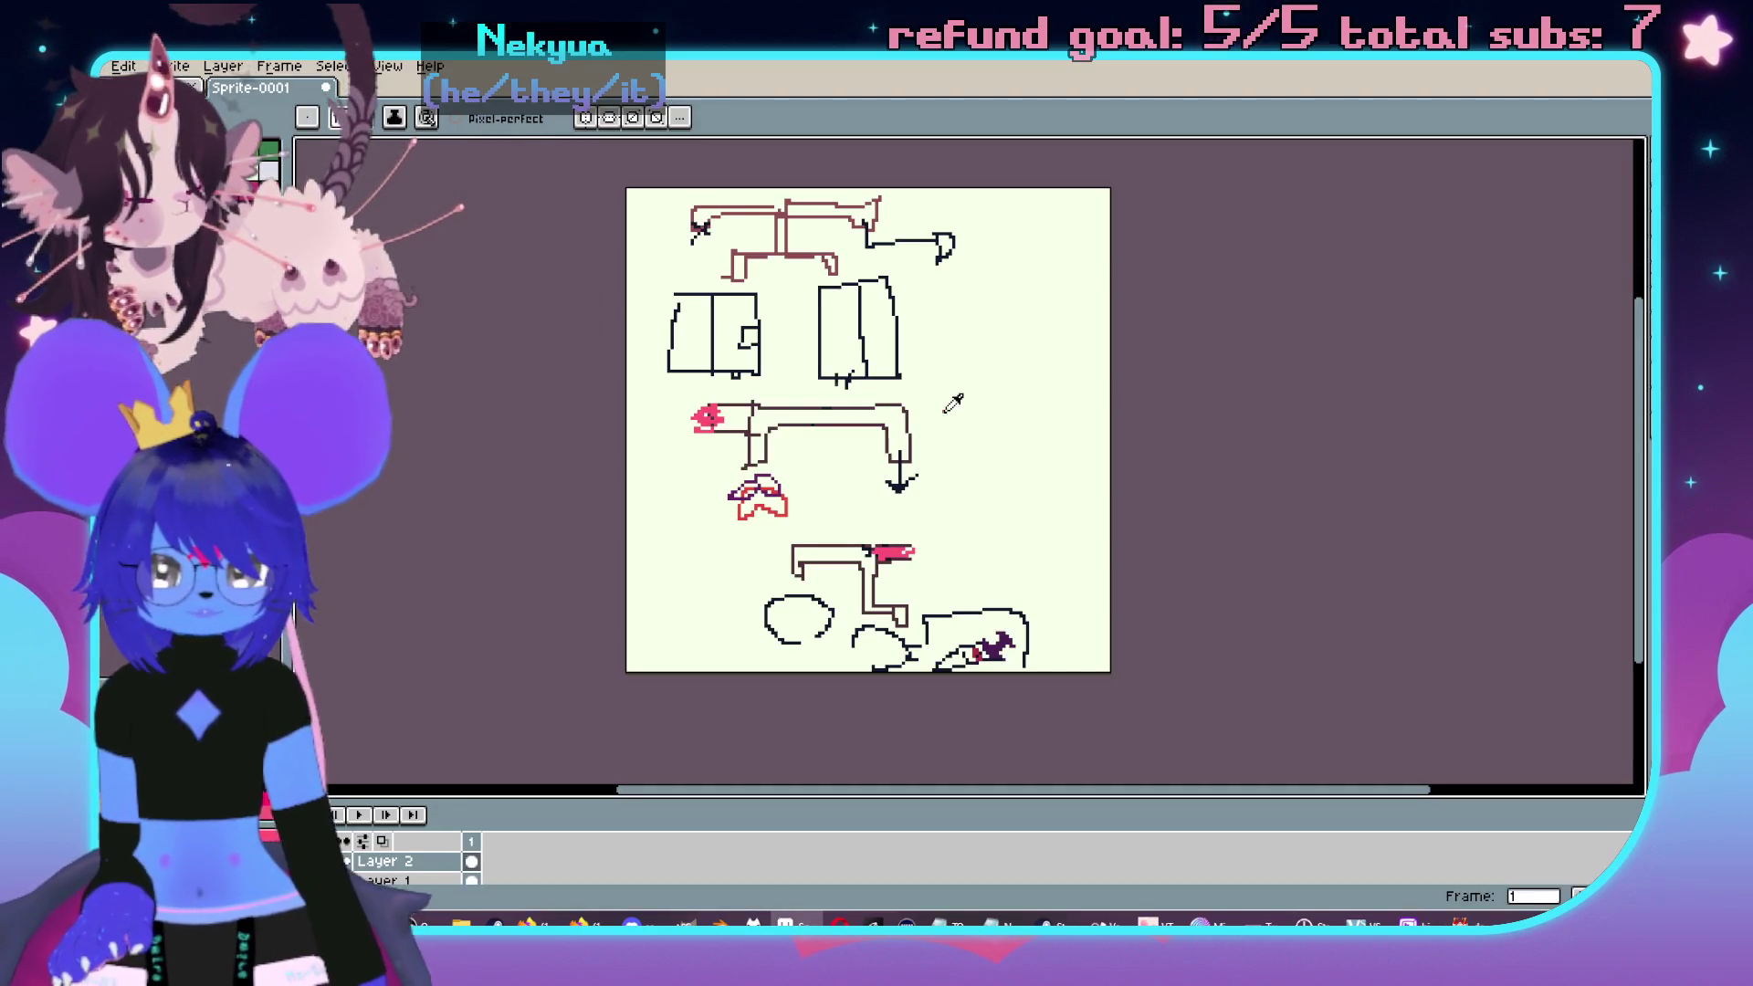
# - Extend the middle wall down and across to finish the vent walls
pyautogui.hotkey('alt', 'Tab')
pyautogui.moveTo(940, 379)
pyautogui.mouseDown()
pyautogui.moveTo(1152, 380)
pyautogui.moveTo(1080, 380)
pyautogui.moveTo(1078, 477)
pyautogui.moveTo(1013, 480)
pyautogui.moveTo(1021, 459)
pyautogui.moveTo(924, 431)
pyautogui.moveTo(876, 337)
pyautogui.moveTo(869, 217)
pyautogui.moveTo(703, 212)
pyautogui.mouseUp()
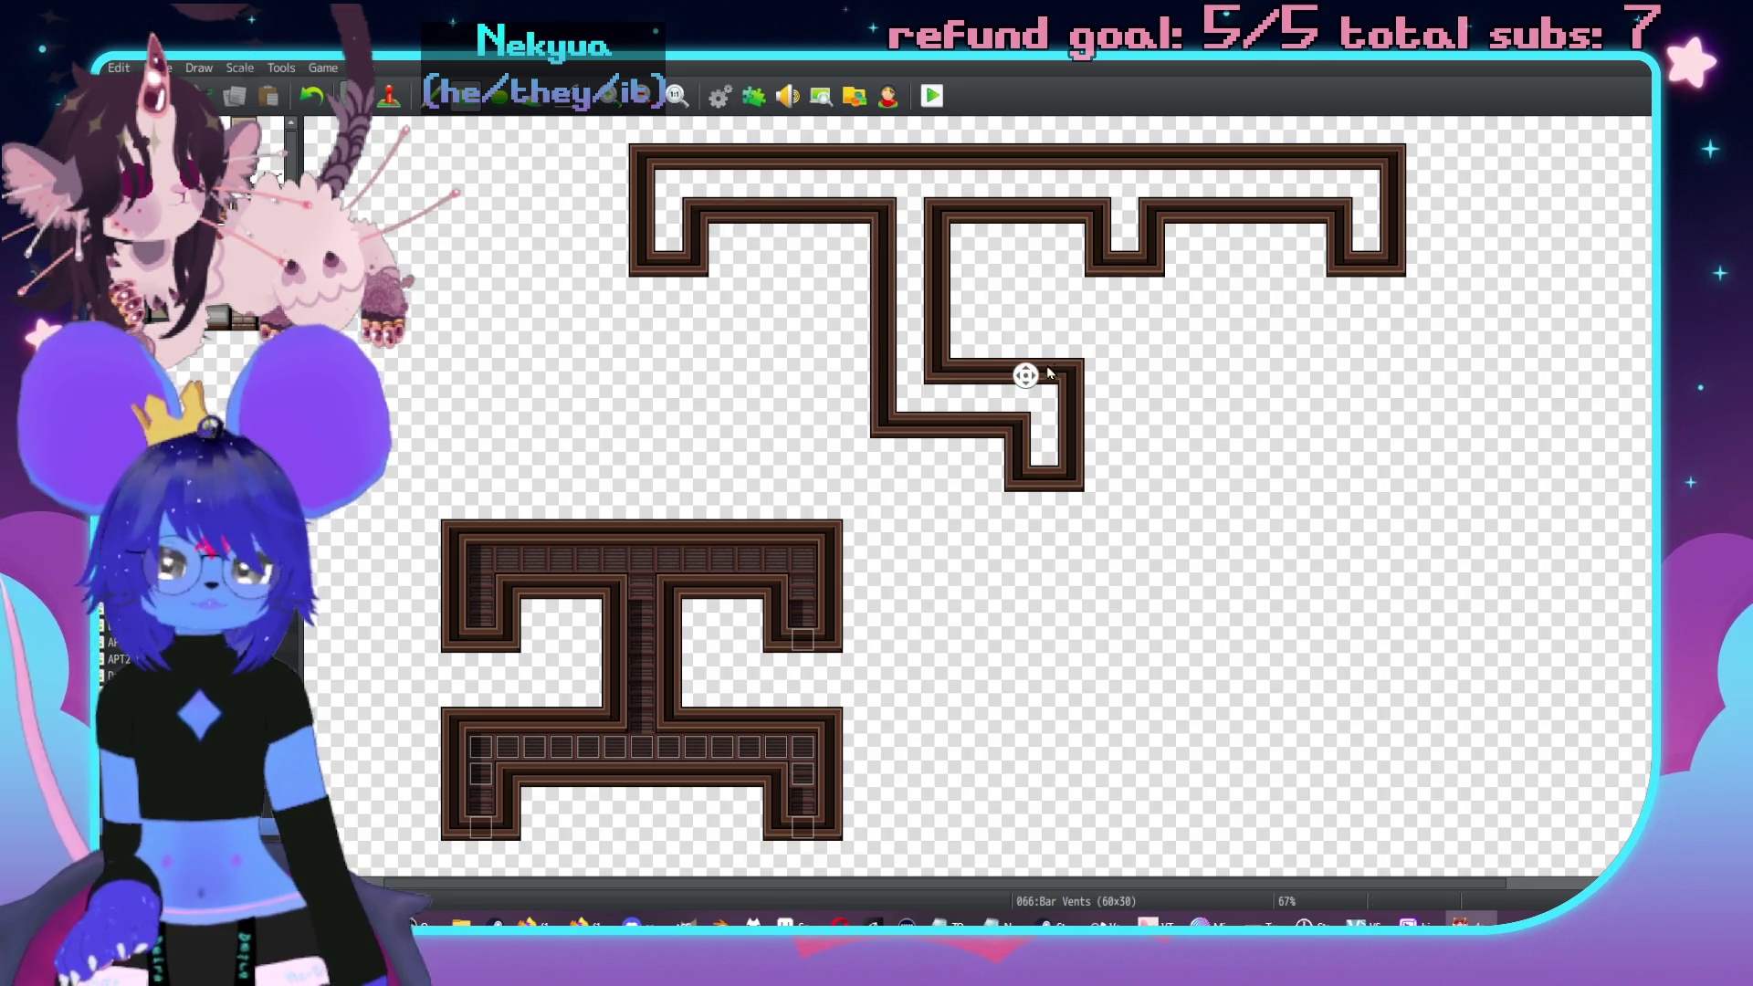
pyautogui.hscroll(3, 1132, 352)
pyautogui.hscroll(-4, 1121, 413)
pyautogui.hotkey('alt', 'Tab')
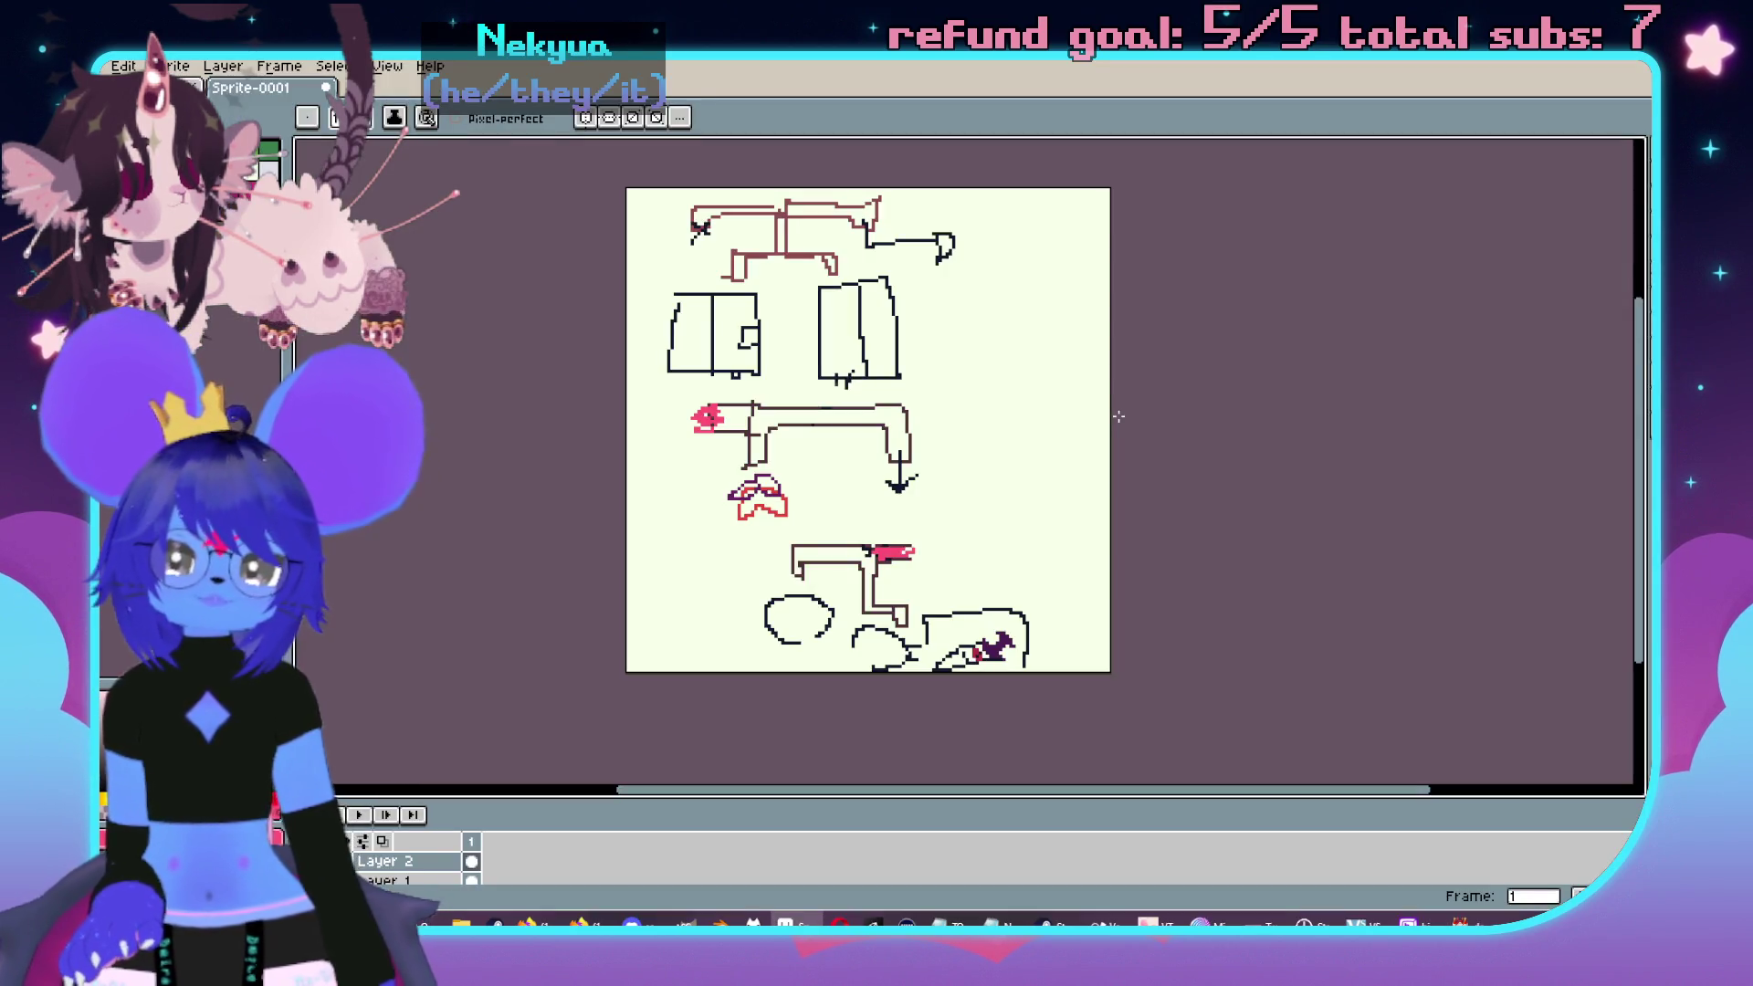
pyautogui.hotkey('alt', 'Tab')
# - Fill the top, lower and vertical corridors and every notch with vent floor tiles
pyautogui.moveTo(705, 180); pyautogui.dragTo(1397, 183)
pyautogui.moveTo(963, 402); pyautogui.dragTo(1074, 398)
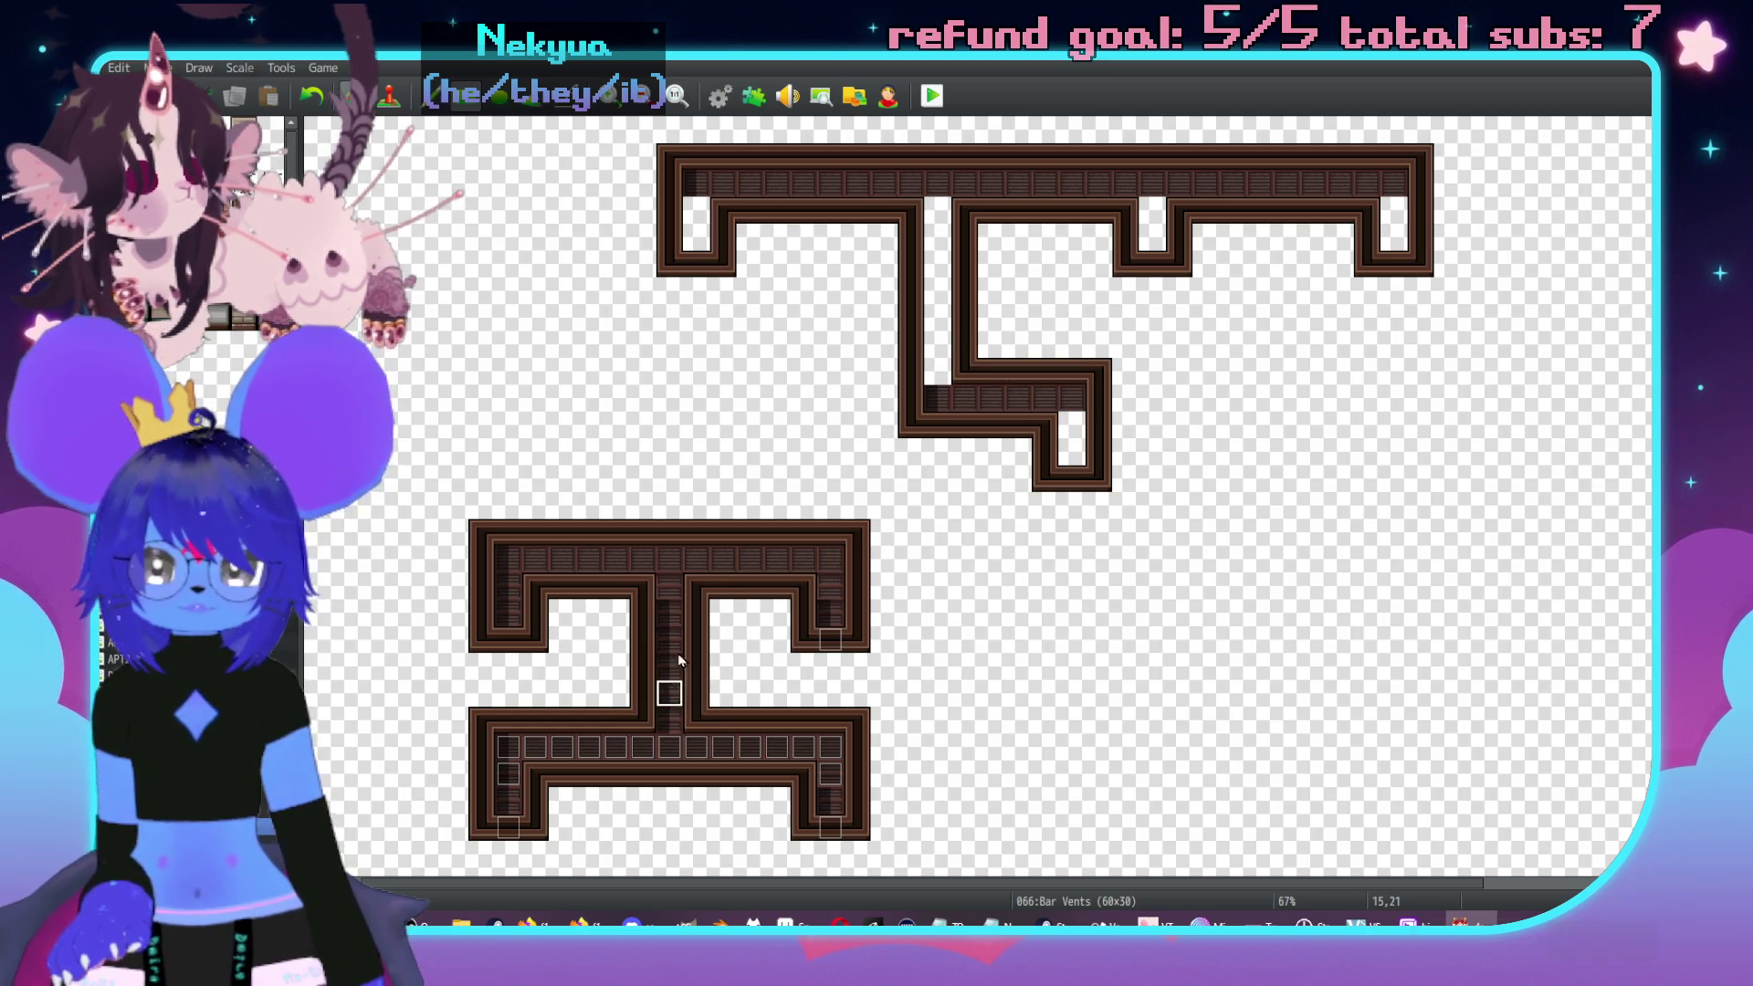
pyautogui.moveTo(937, 219); pyautogui.dragTo(938, 372)
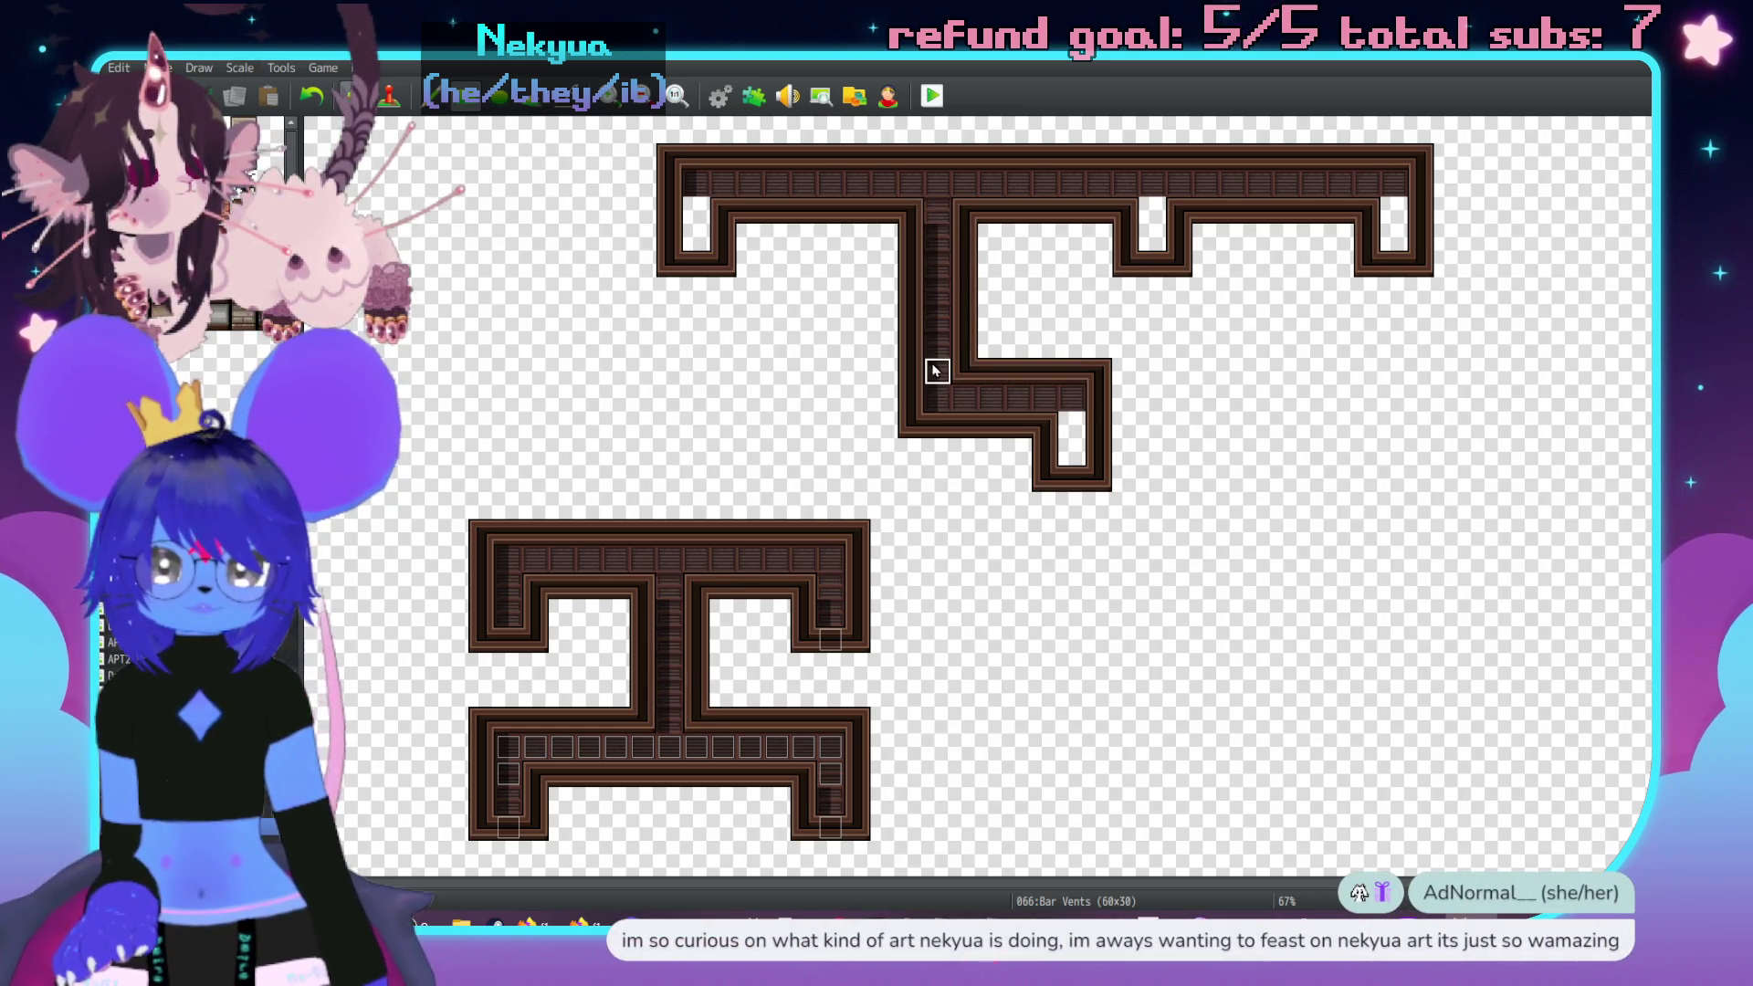
pyautogui.click(1152, 212)
pyautogui.click(1153, 237)
pyautogui.moveTo(696, 210); pyautogui.dragTo(696, 237)
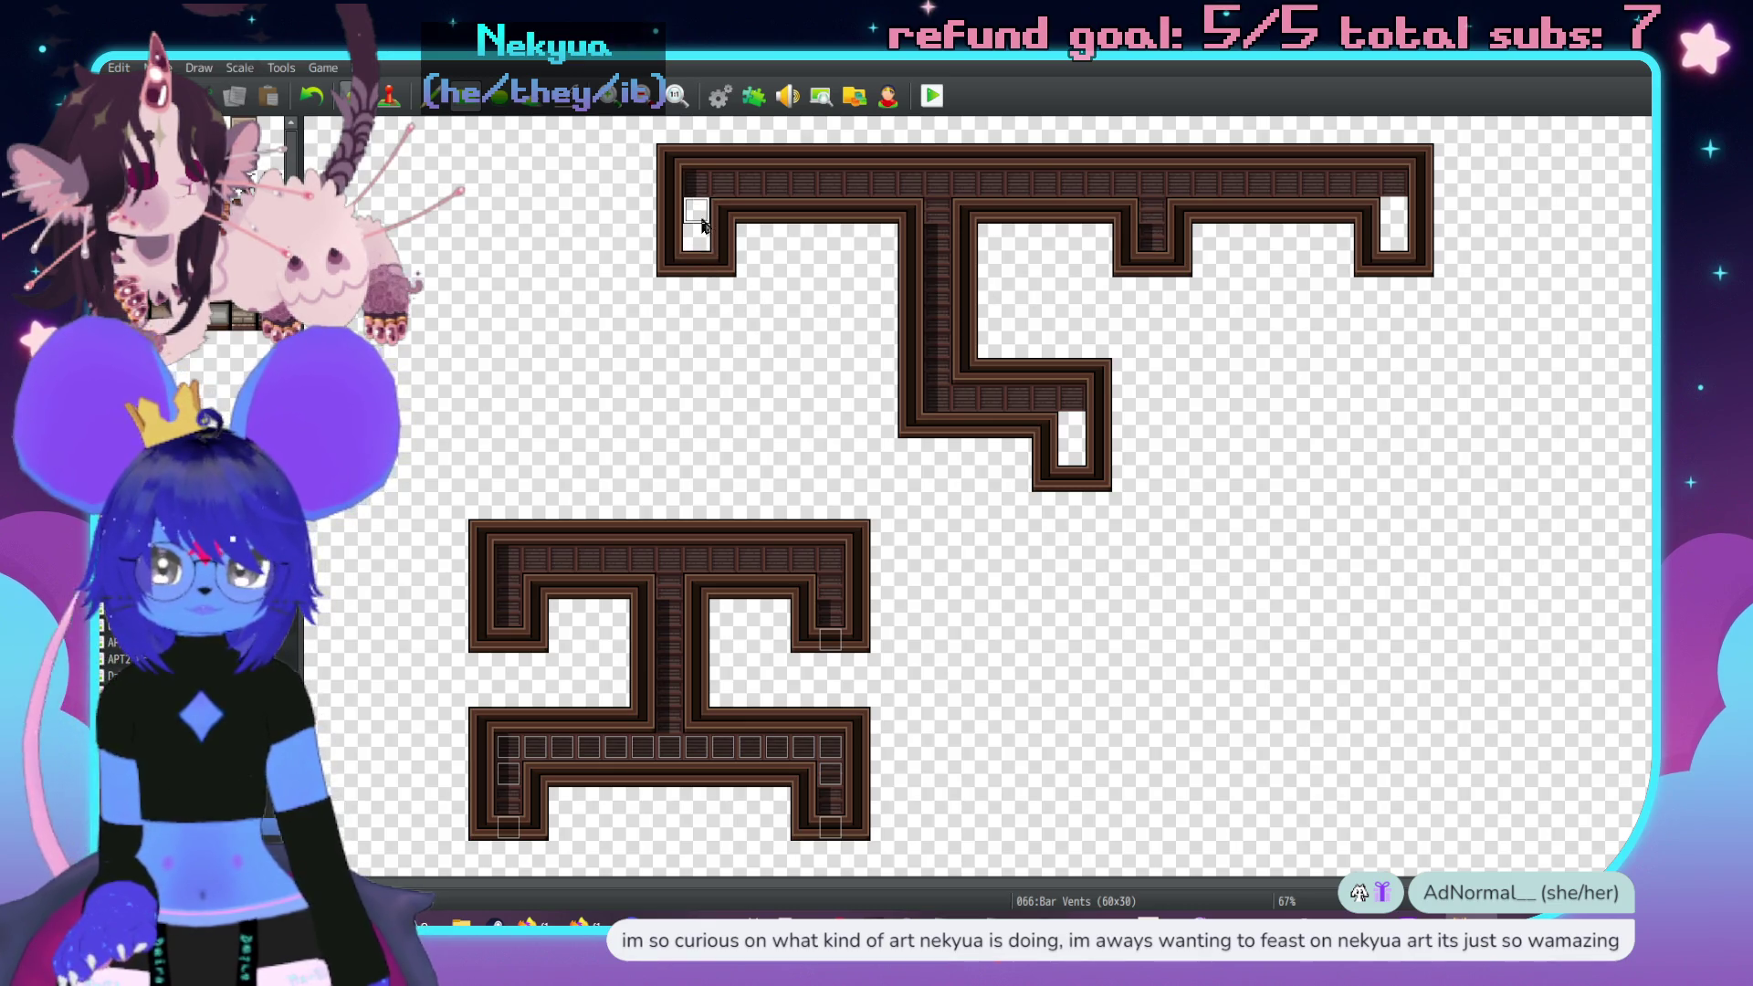
pyautogui.moveTo(1391, 215); pyautogui.dragTo(1391, 239)
pyautogui.moveTo(1071, 425); pyautogui.dragTo(1072, 456)
pyautogui.scroll(-1, 1122, 447)
pyautogui.scroll(1, 1014, 510)
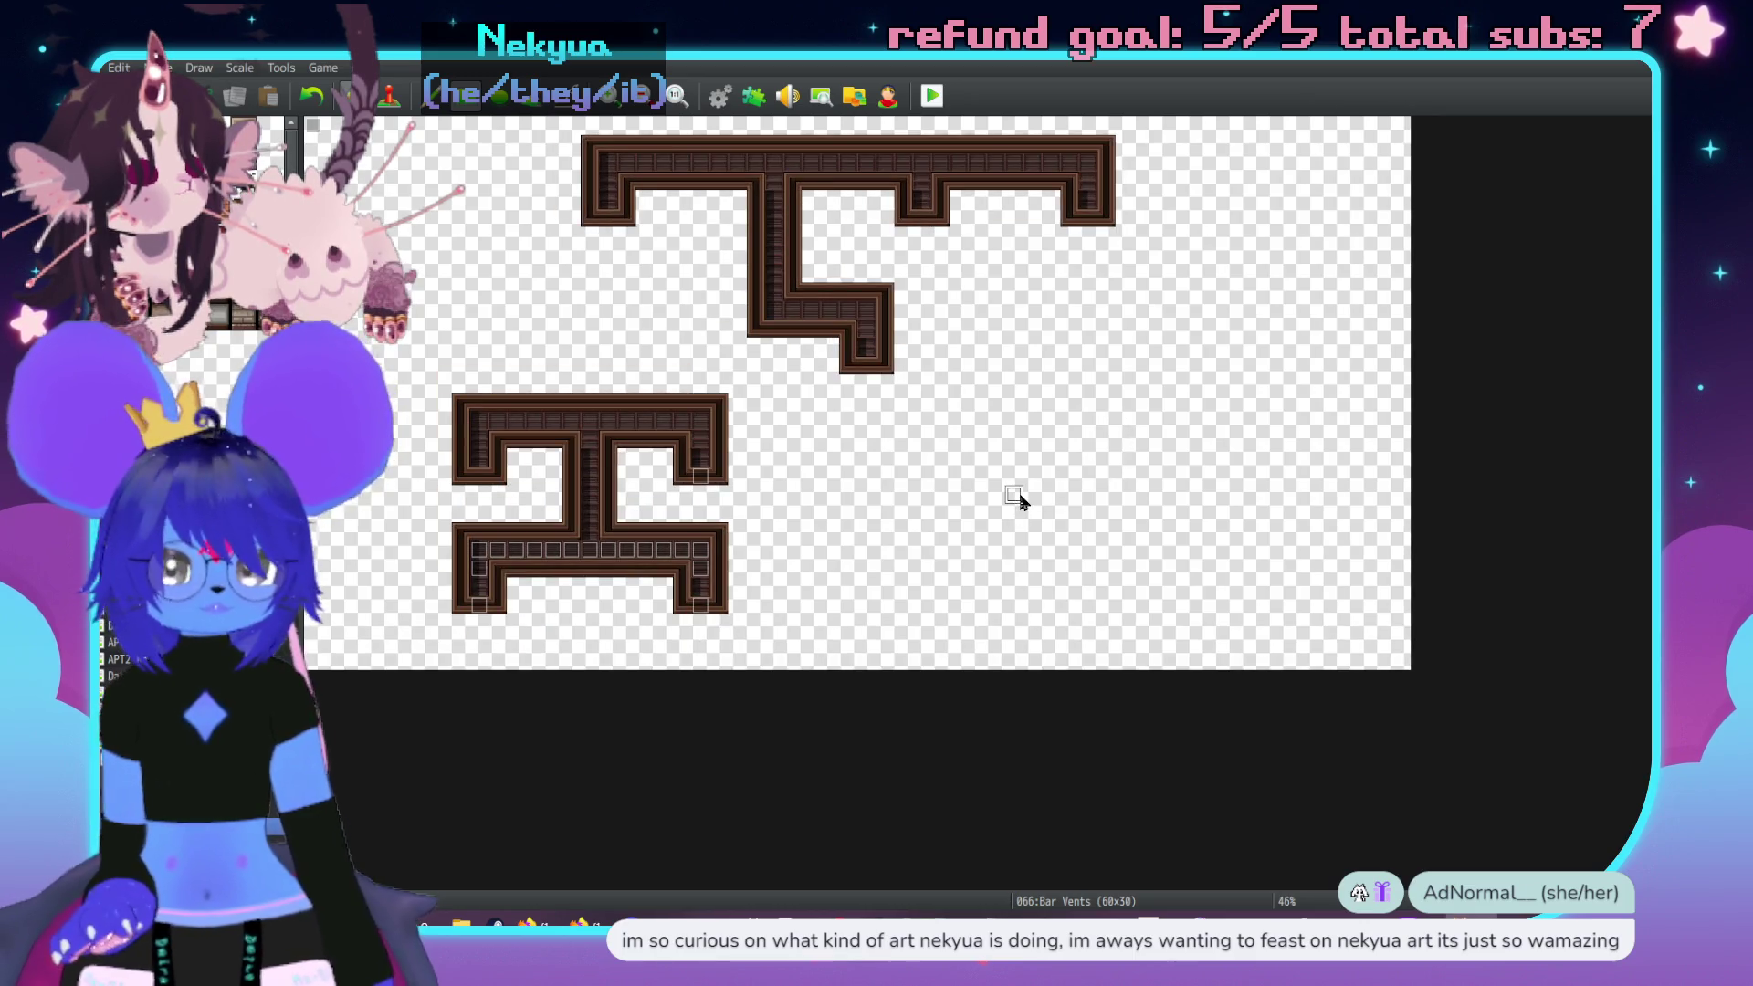
# - Select the new upper vent structure for moving, then switch to Event mode
pyautogui.moveTo(567, 137)
pyautogui.mouseDown()
pyautogui.moveTo(1174, 384)
pyautogui.moveTo(1138, 386)
pyautogui.moveTo(782, 178)
pyautogui.moveTo(446, 133)
pyautogui.moveTo(650, 143)
pyautogui.mouseUp()
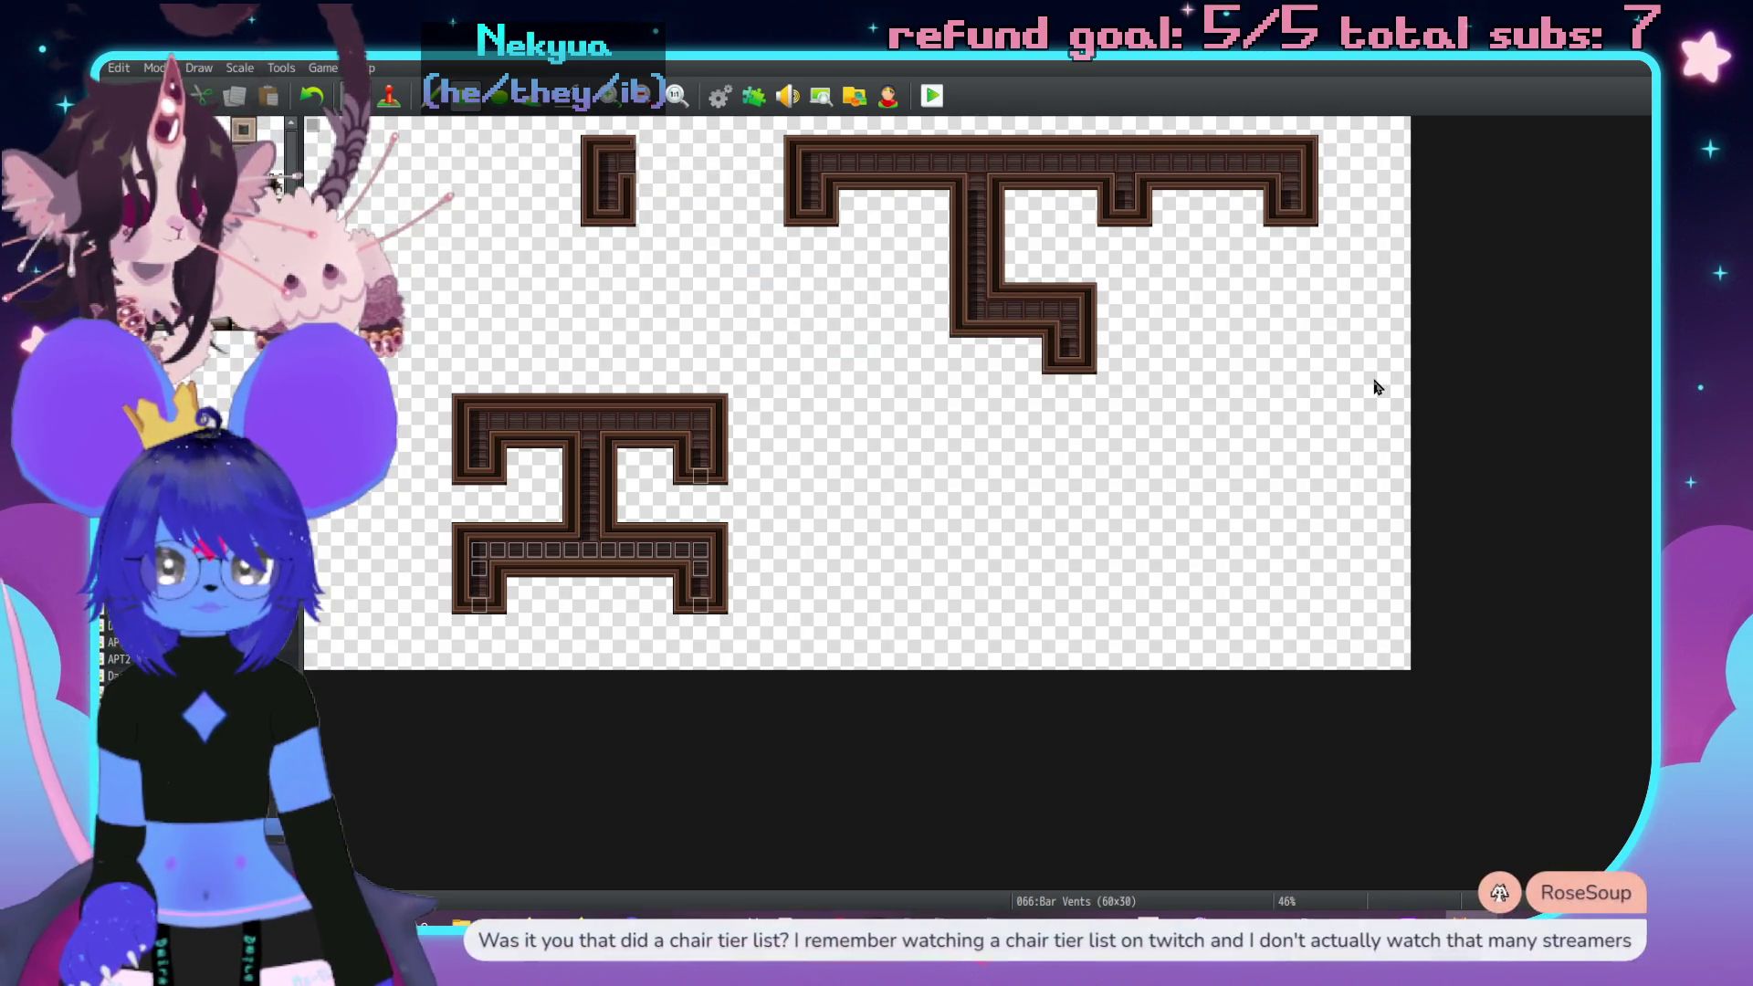
pyautogui.scroll(1, 1116, 304)
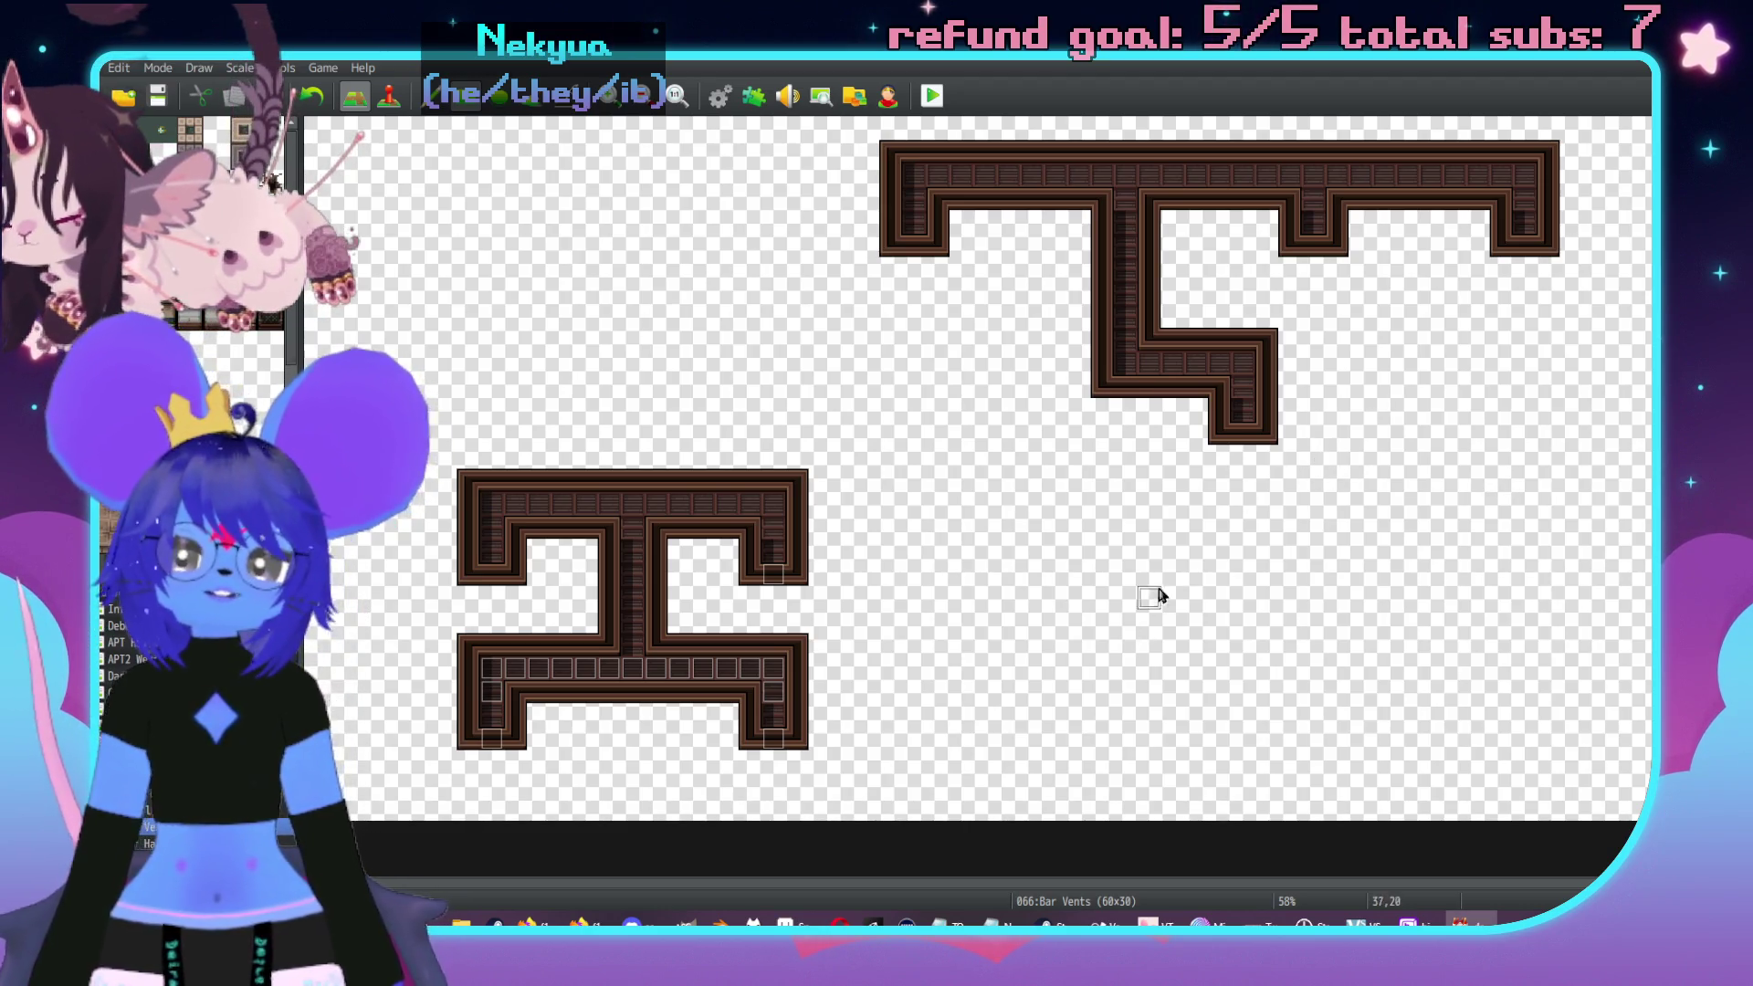
pyautogui.hscroll(-2, 1025, 607)
pyautogui.hscroll(-2, 979, 620)
pyautogui.press('F8')
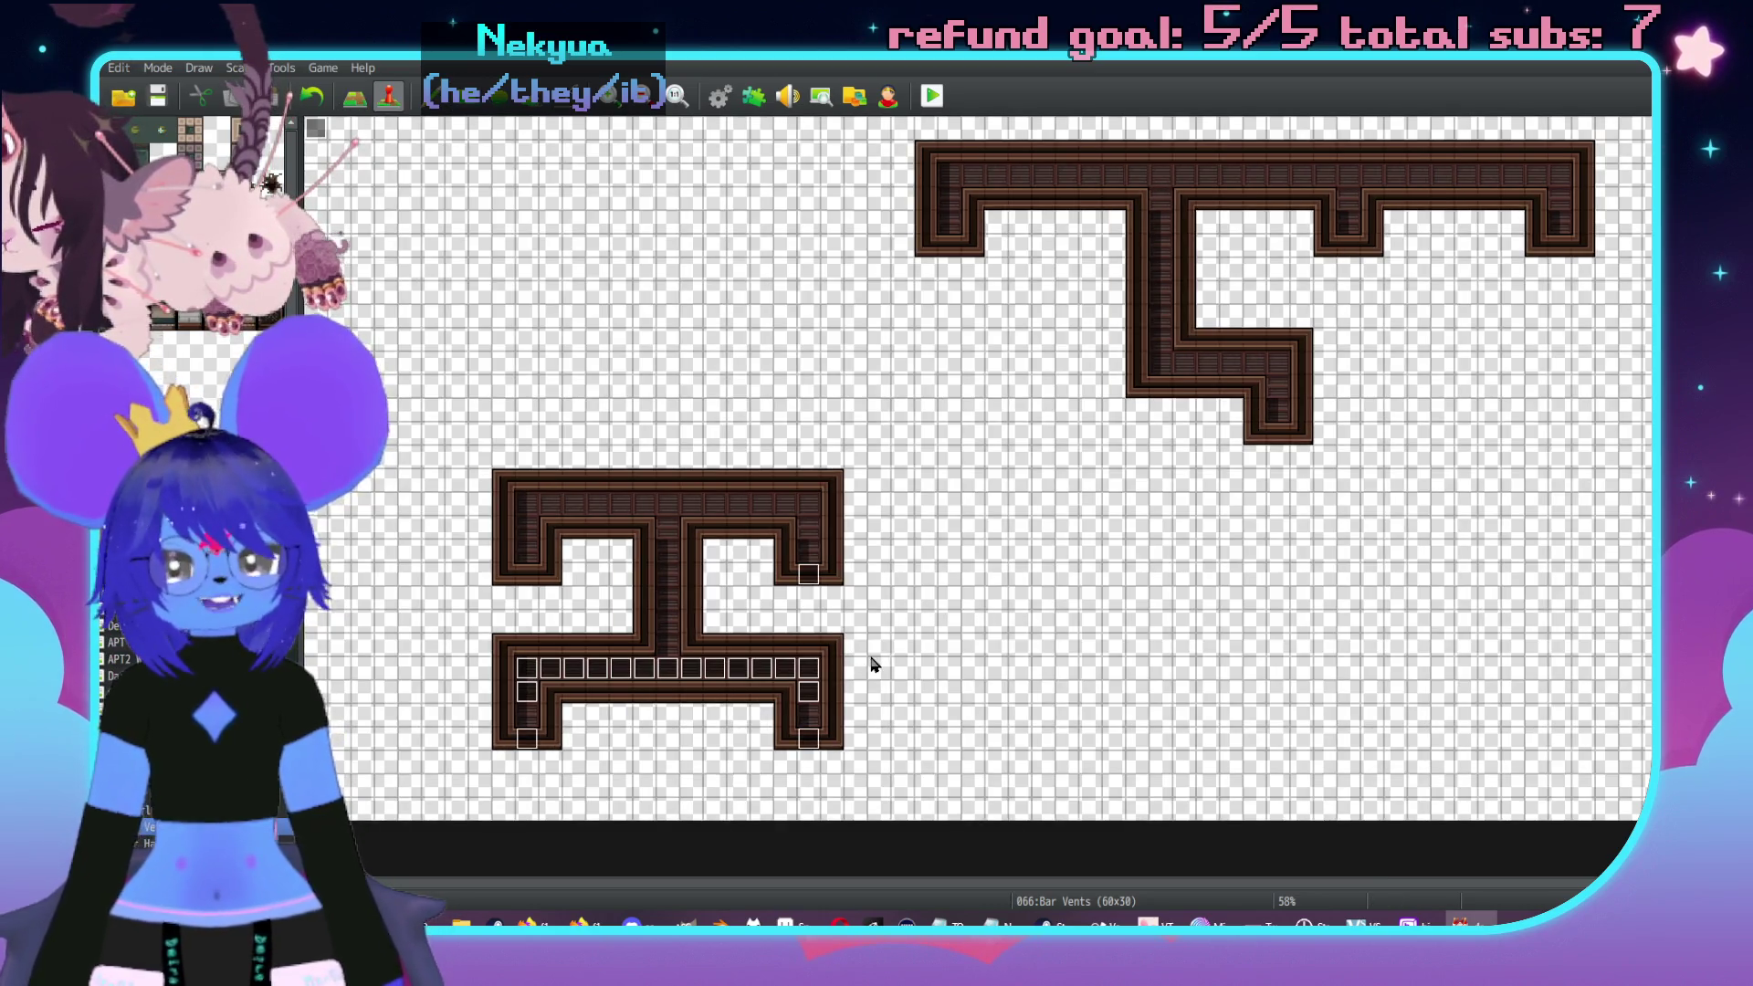
# - Inspect the GrateEntrance and neighbouring events in the lower corridor
pyautogui.scroll(2, 978, 508)
pyautogui.hscroll(-3, 949, 593)
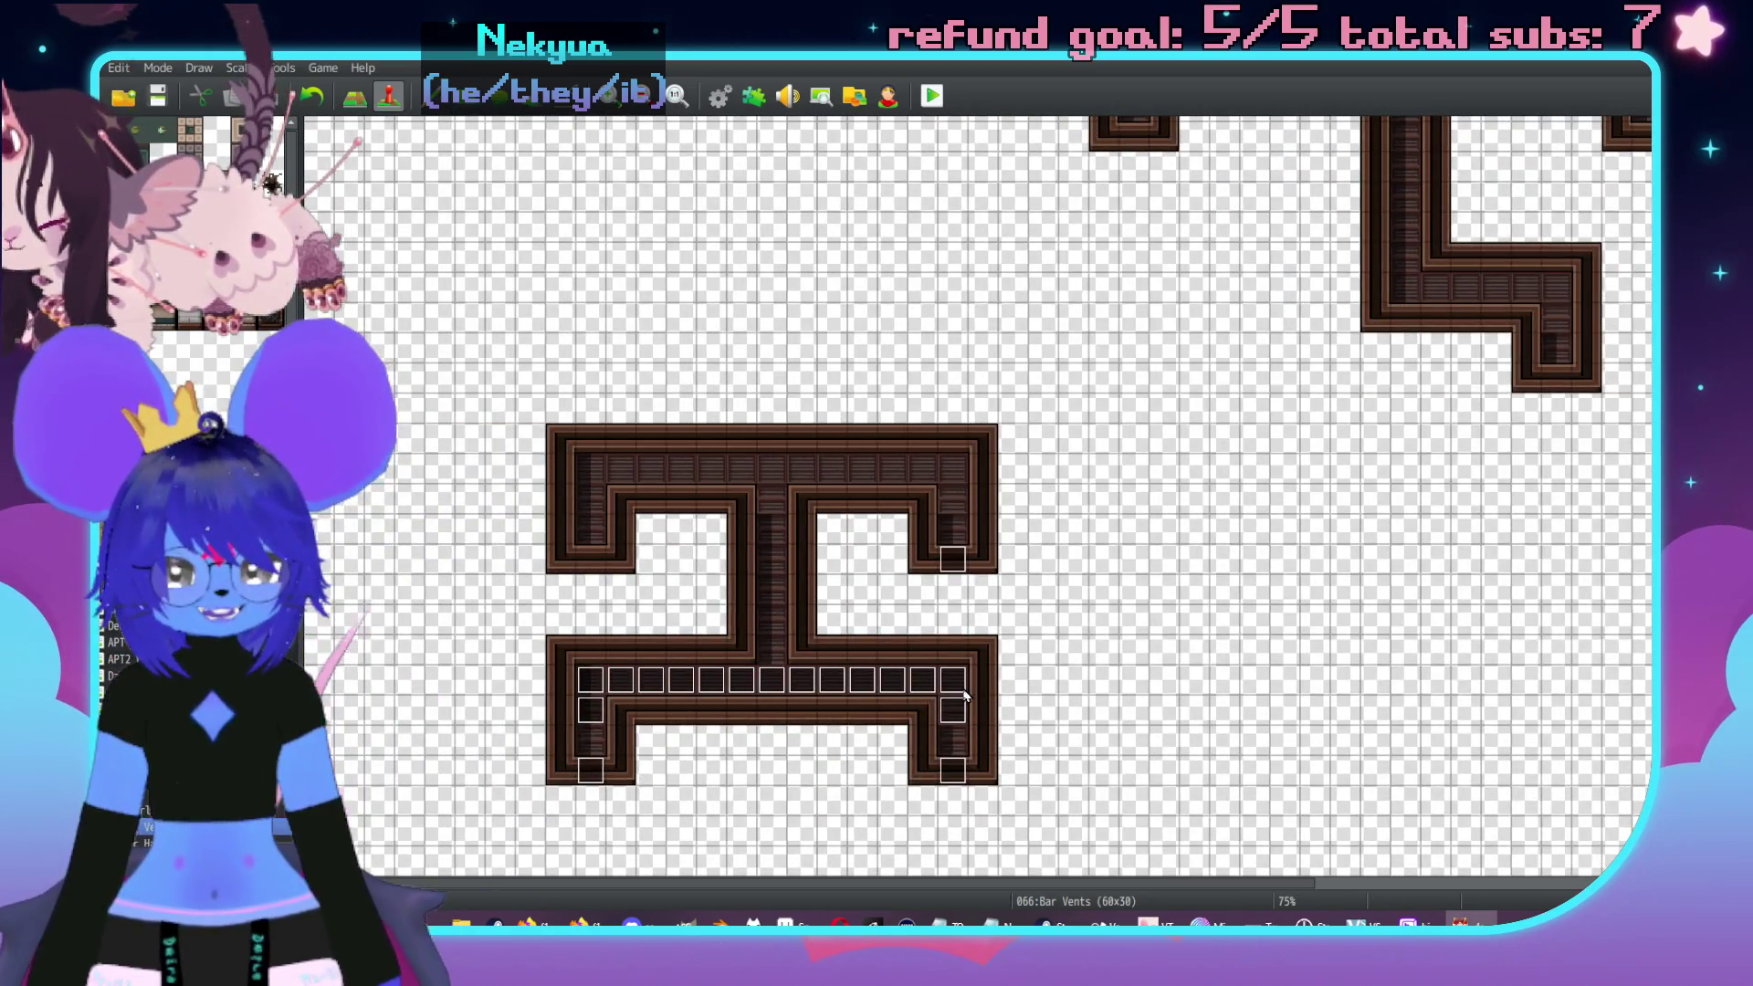
pyautogui.click(963, 691)
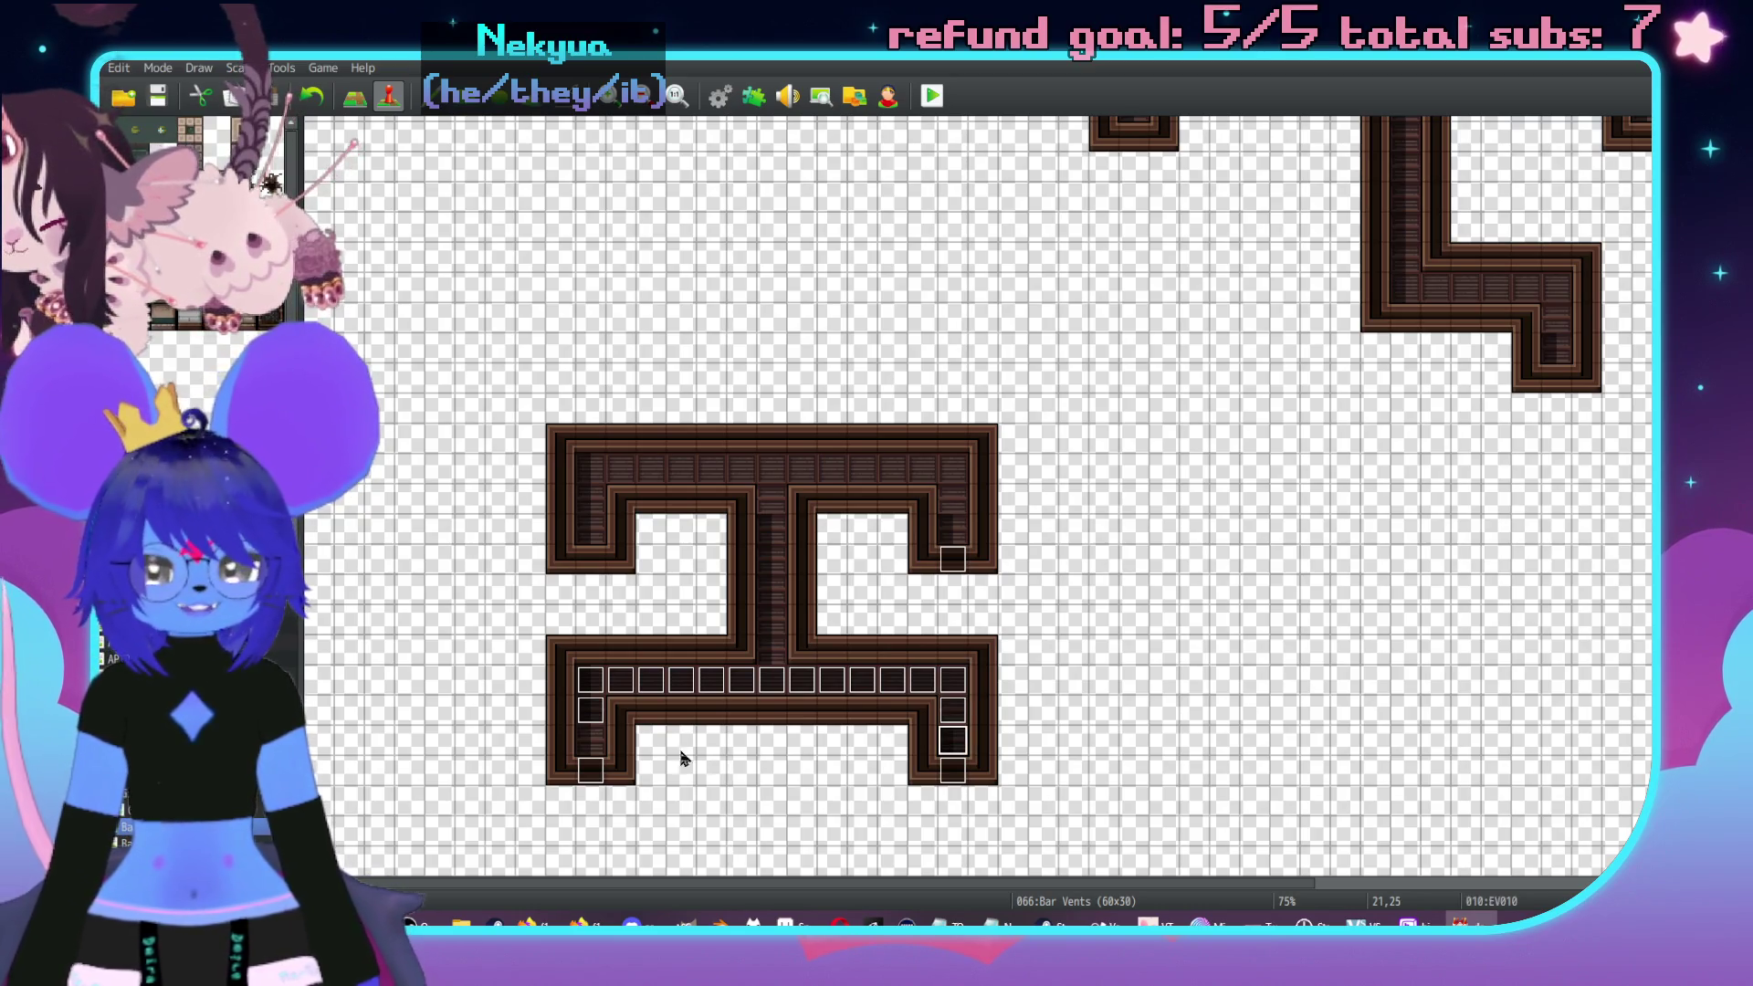
pyautogui.doubleClick(590, 770)
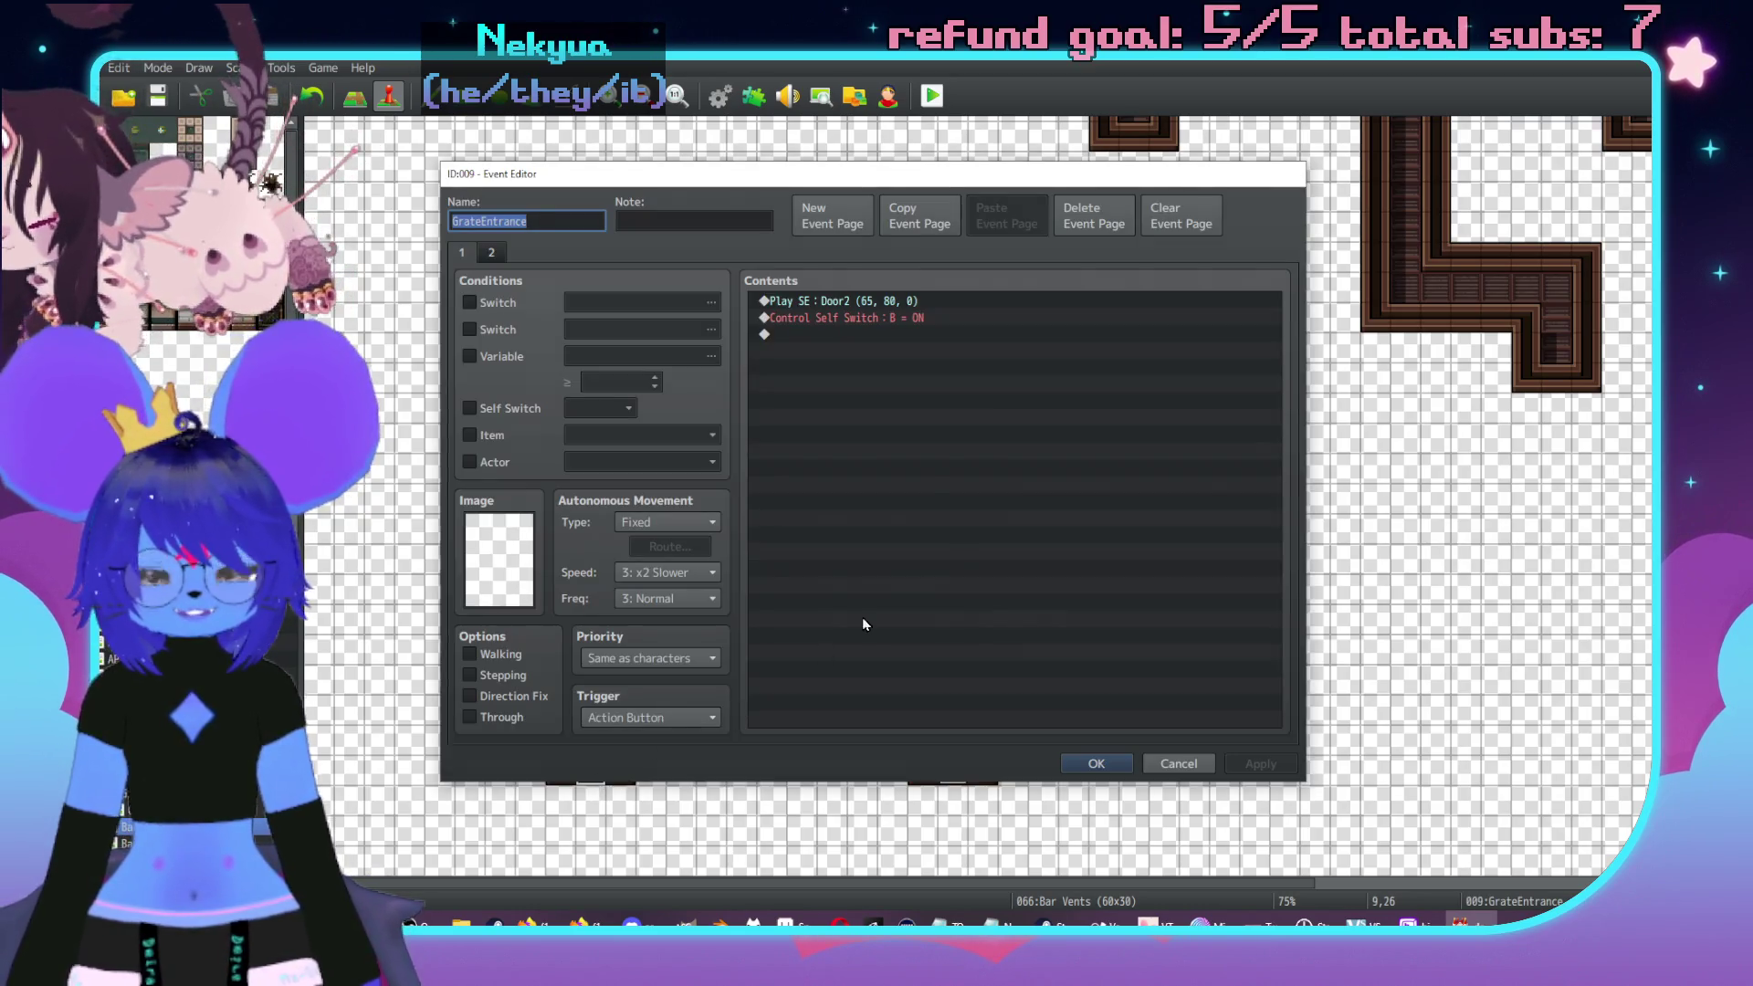
pyautogui.press('Escape')
pyautogui.doubleClick(772, 683)
pyautogui.press('Escape')
# - Copy the corner grate event and paste copies up the vertical corridor
pyautogui.click(802, 681)
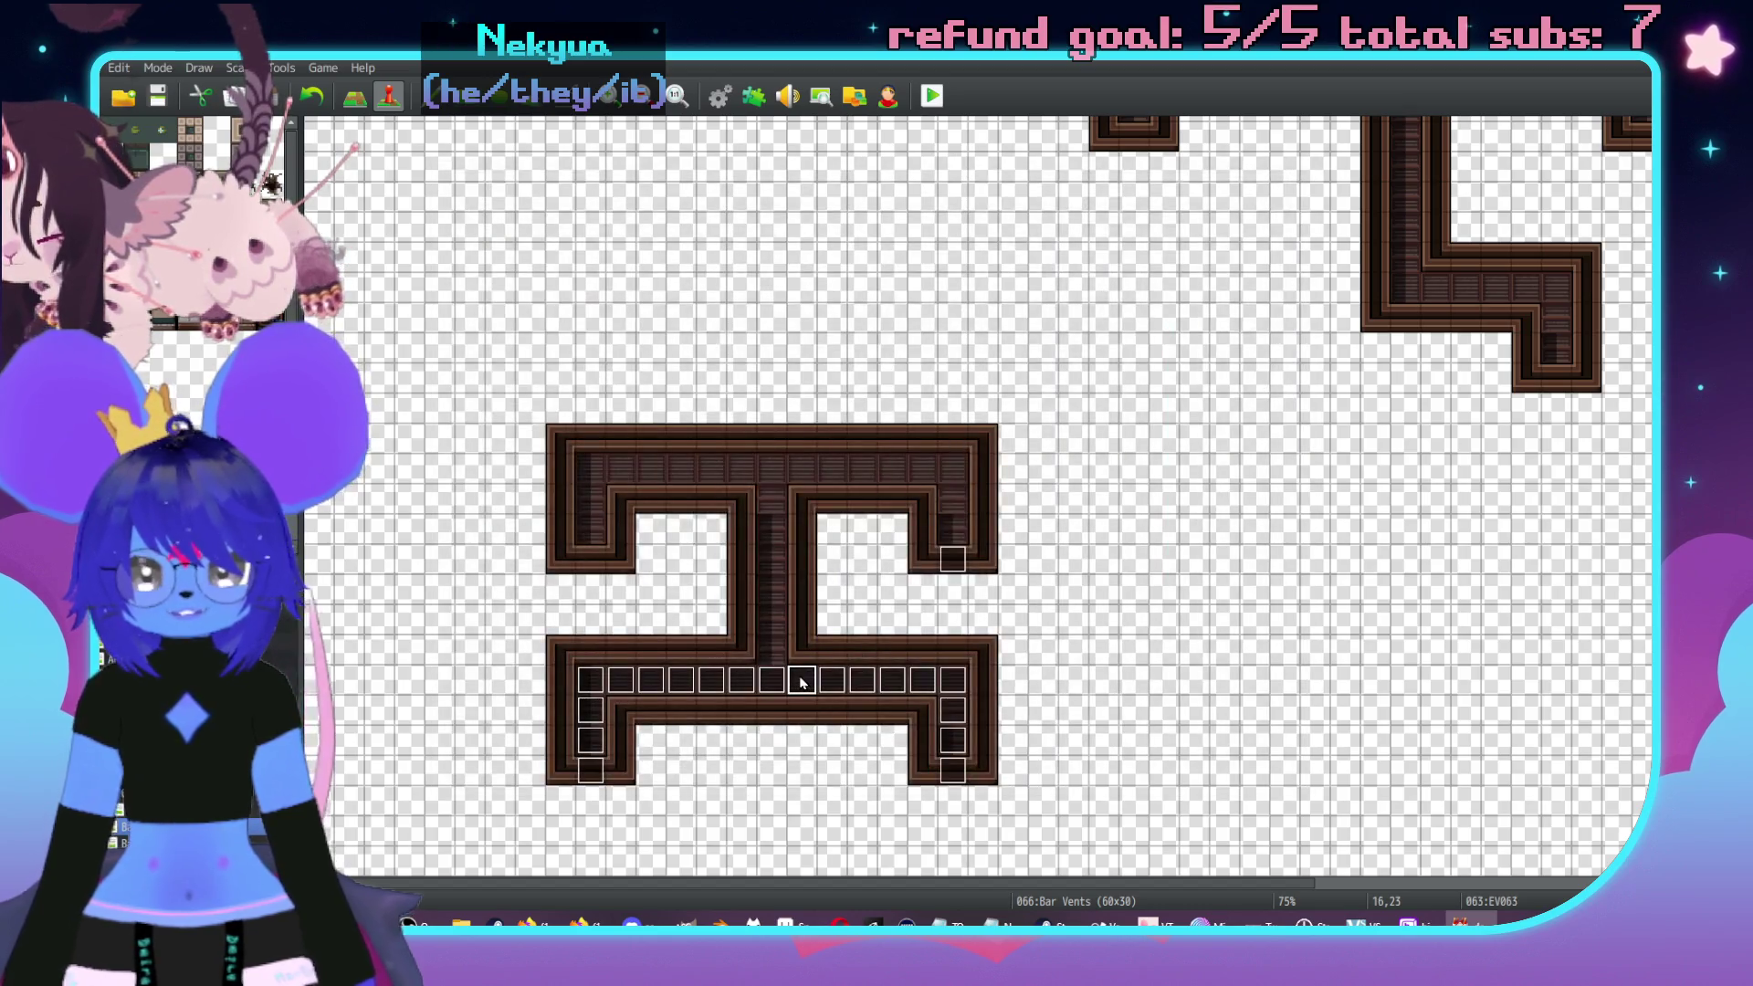
pyautogui.hotkey('ctrl', 'c')
pyautogui.click(772, 647)
pyautogui.hotkey('ctrl', 'v')
pyautogui.click(773, 589)
pyautogui.hotkey('ctrl', 'v')
pyautogui.click(779, 521)
pyautogui.hotkey('ctrl', 'v')
# - Paste grate events along the top corridor's left cells
pyautogui.click(772, 468)
pyautogui.hotkey('ctrl', 'v')
pyautogui.click(711, 469)
pyautogui.hotkey('ctrl', 'v')
pyautogui.click(651, 469)
pyautogui.hotkey('ctrl', 'v')
pyautogui.click(601, 470)
pyautogui.hotkey('ctrl', 'v')
# - Paste grate events along the right top cells and remaining vent tiles, then open GrateEntrance
pyautogui.click(832, 468)
pyautogui.hotkey('ctrl', 'v')
pyautogui.click(892, 469)
pyautogui.hotkey('ctrl', 'v')
pyautogui.click(952, 468)
pyautogui.hotkey('ctrl', 'v')
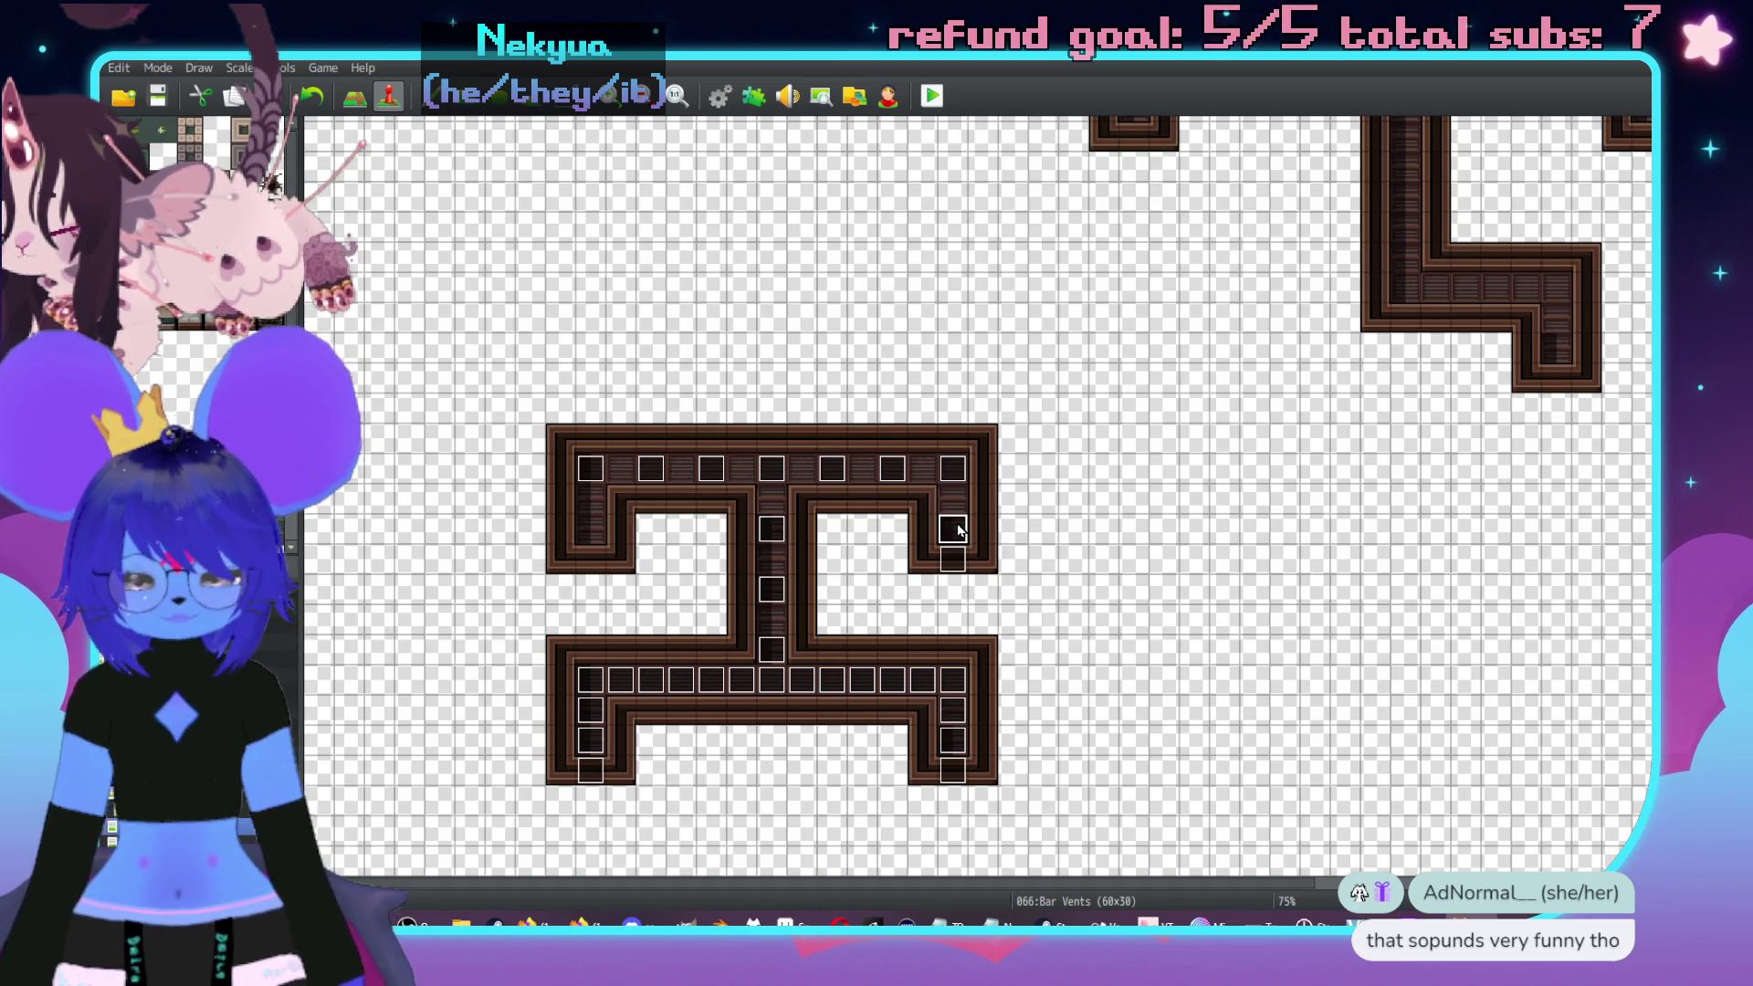
pyautogui.doubleClick(958, 530)
pyautogui.press('Escape')
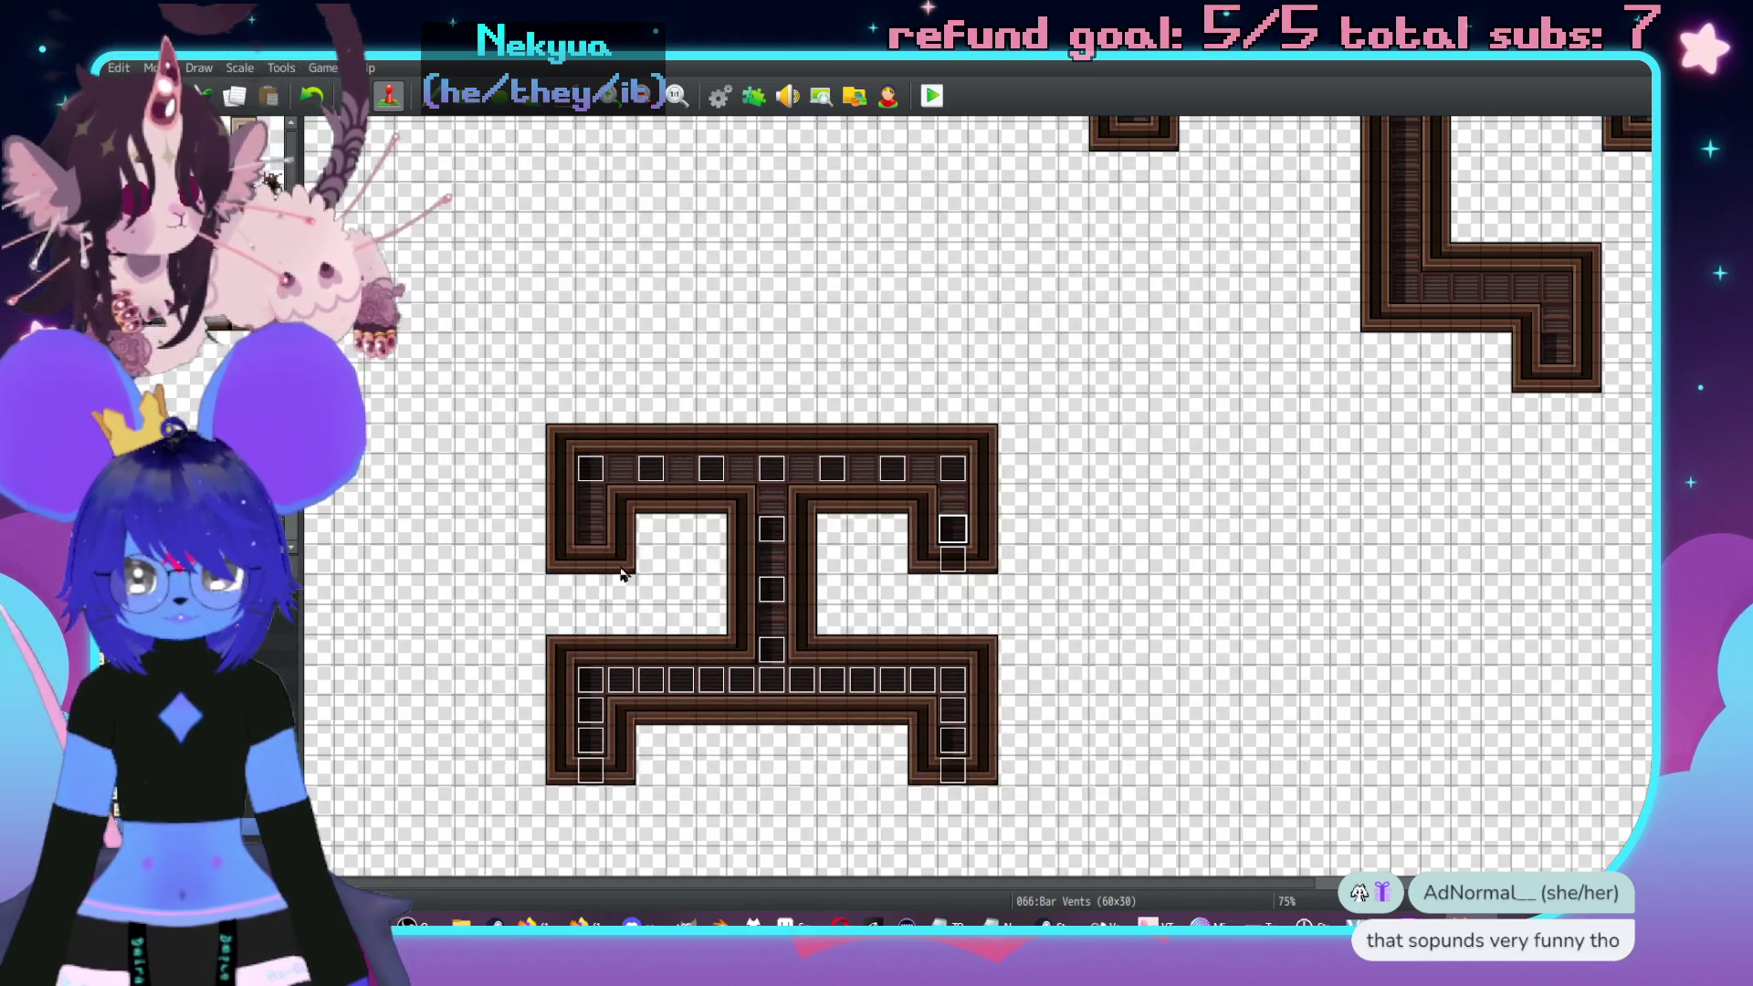
pyautogui.click(588, 529)
pyautogui.hotkey('ctrl', 'v')
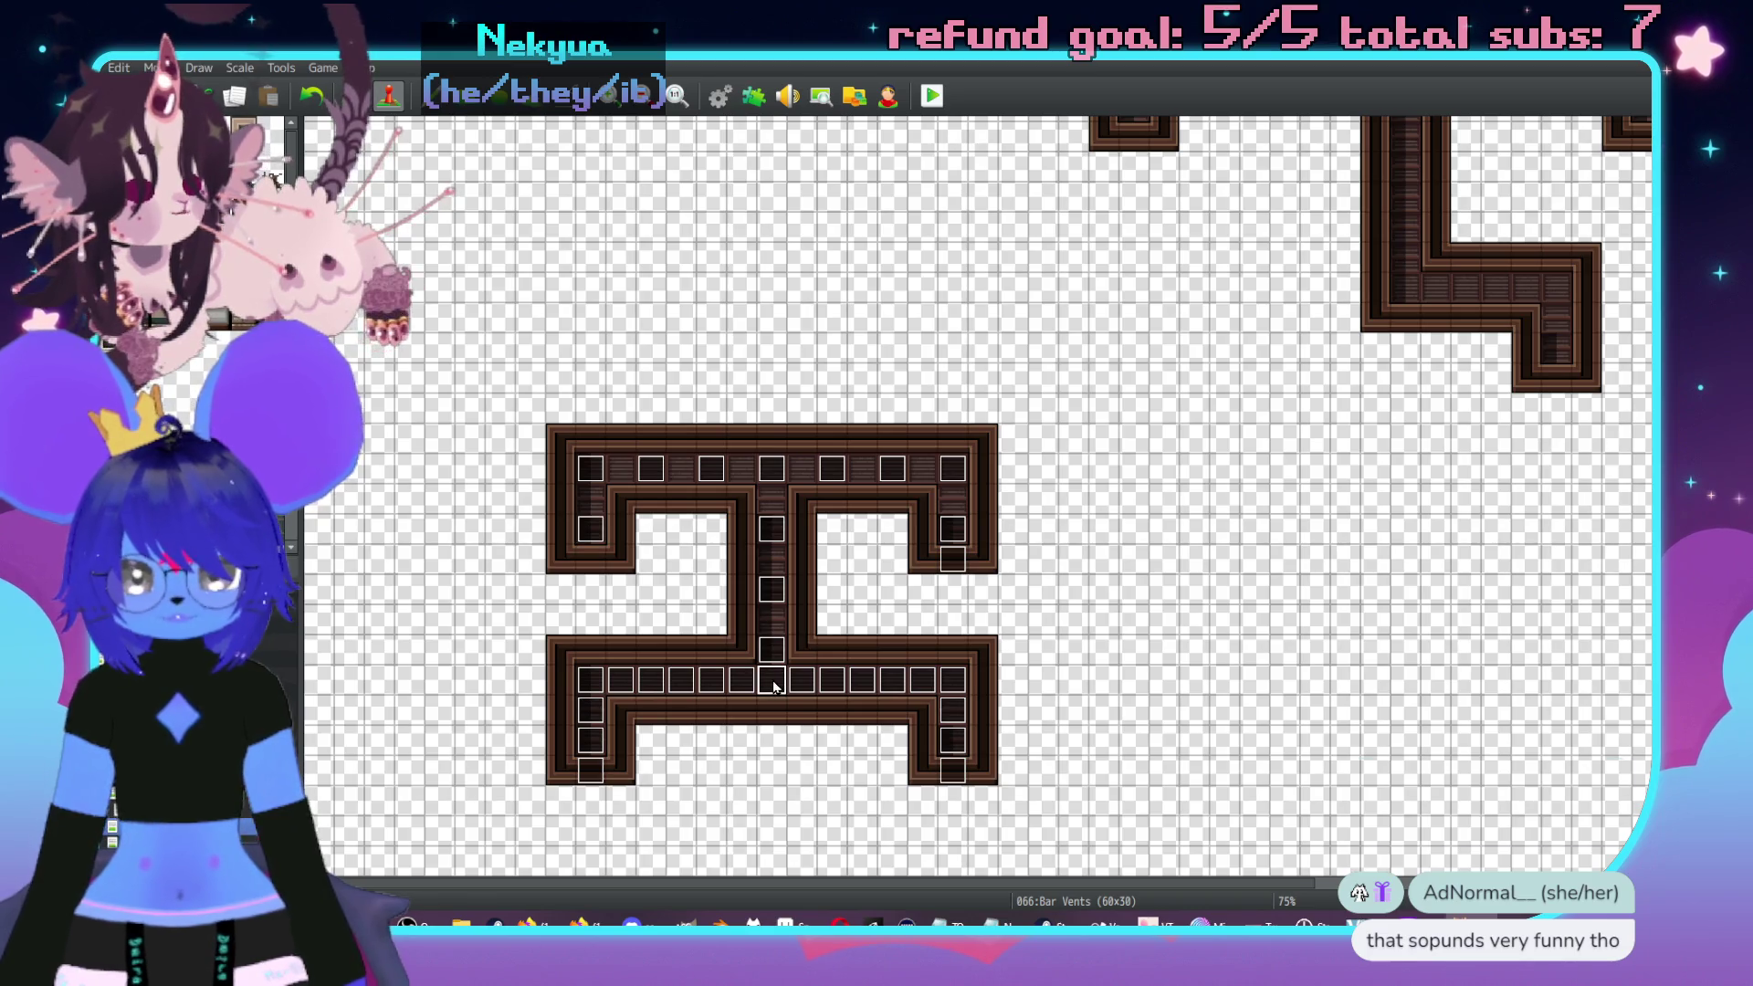
pyautogui.click(776, 612)
pyautogui.hotkey('ctrl', 'v')
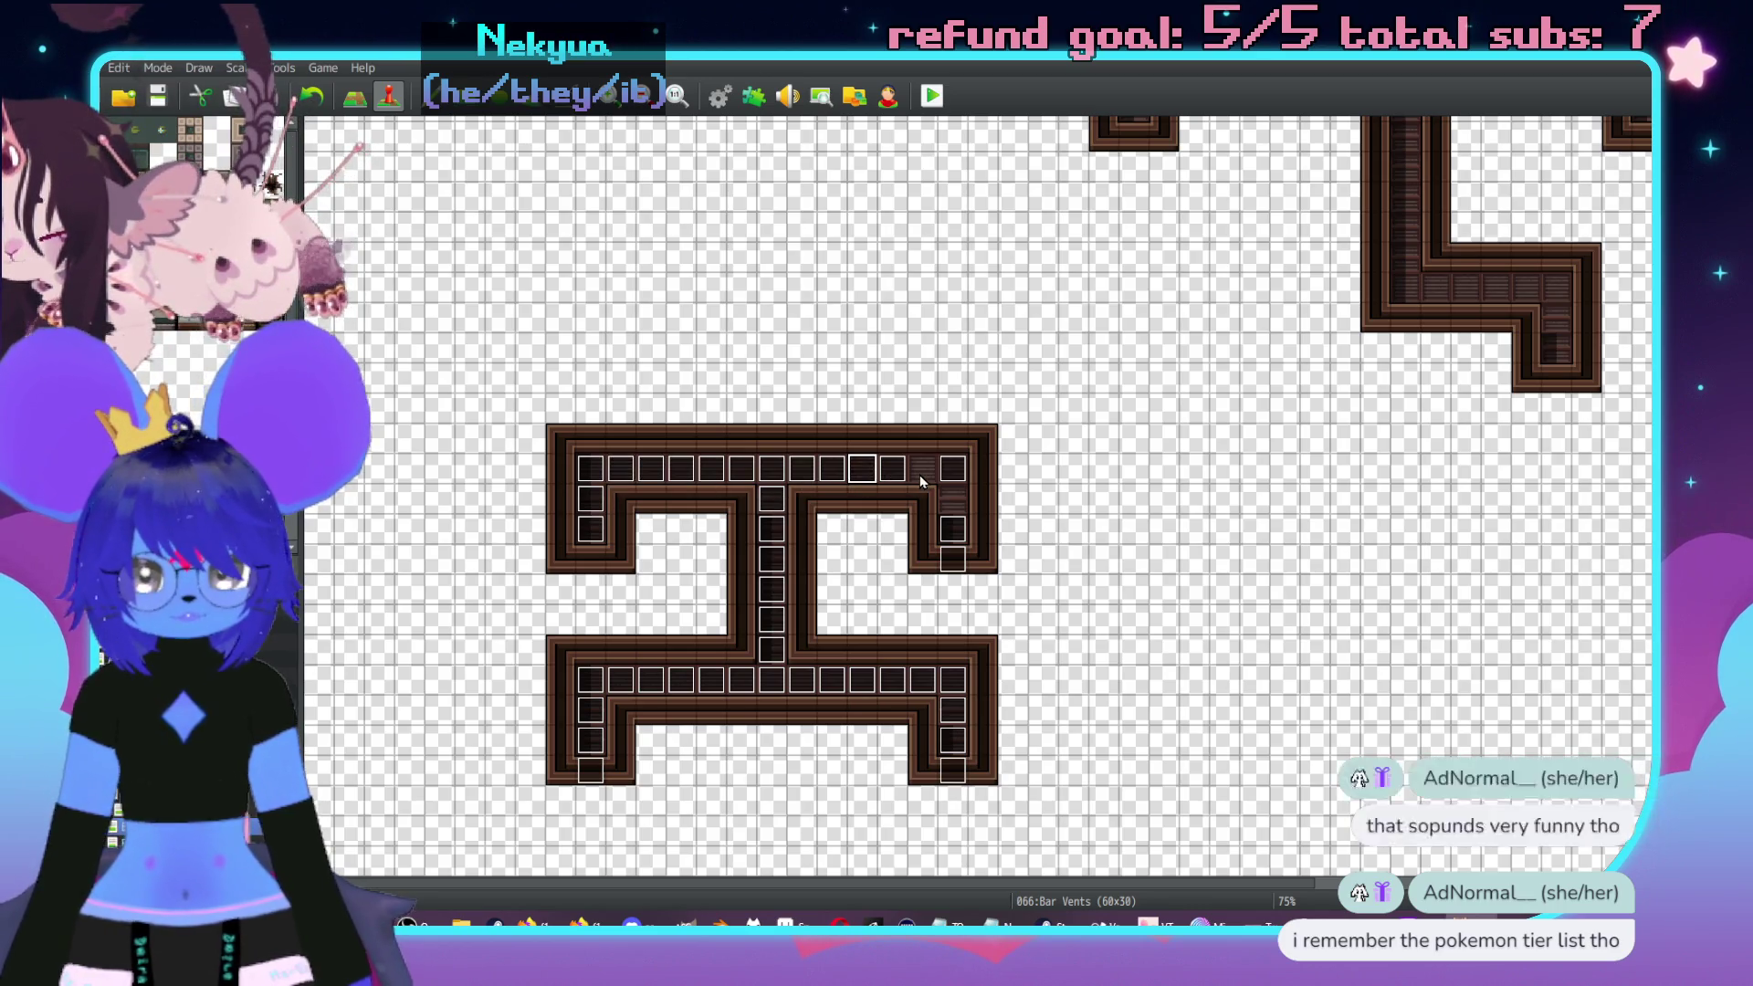
pyautogui.doubleClick(953, 560)
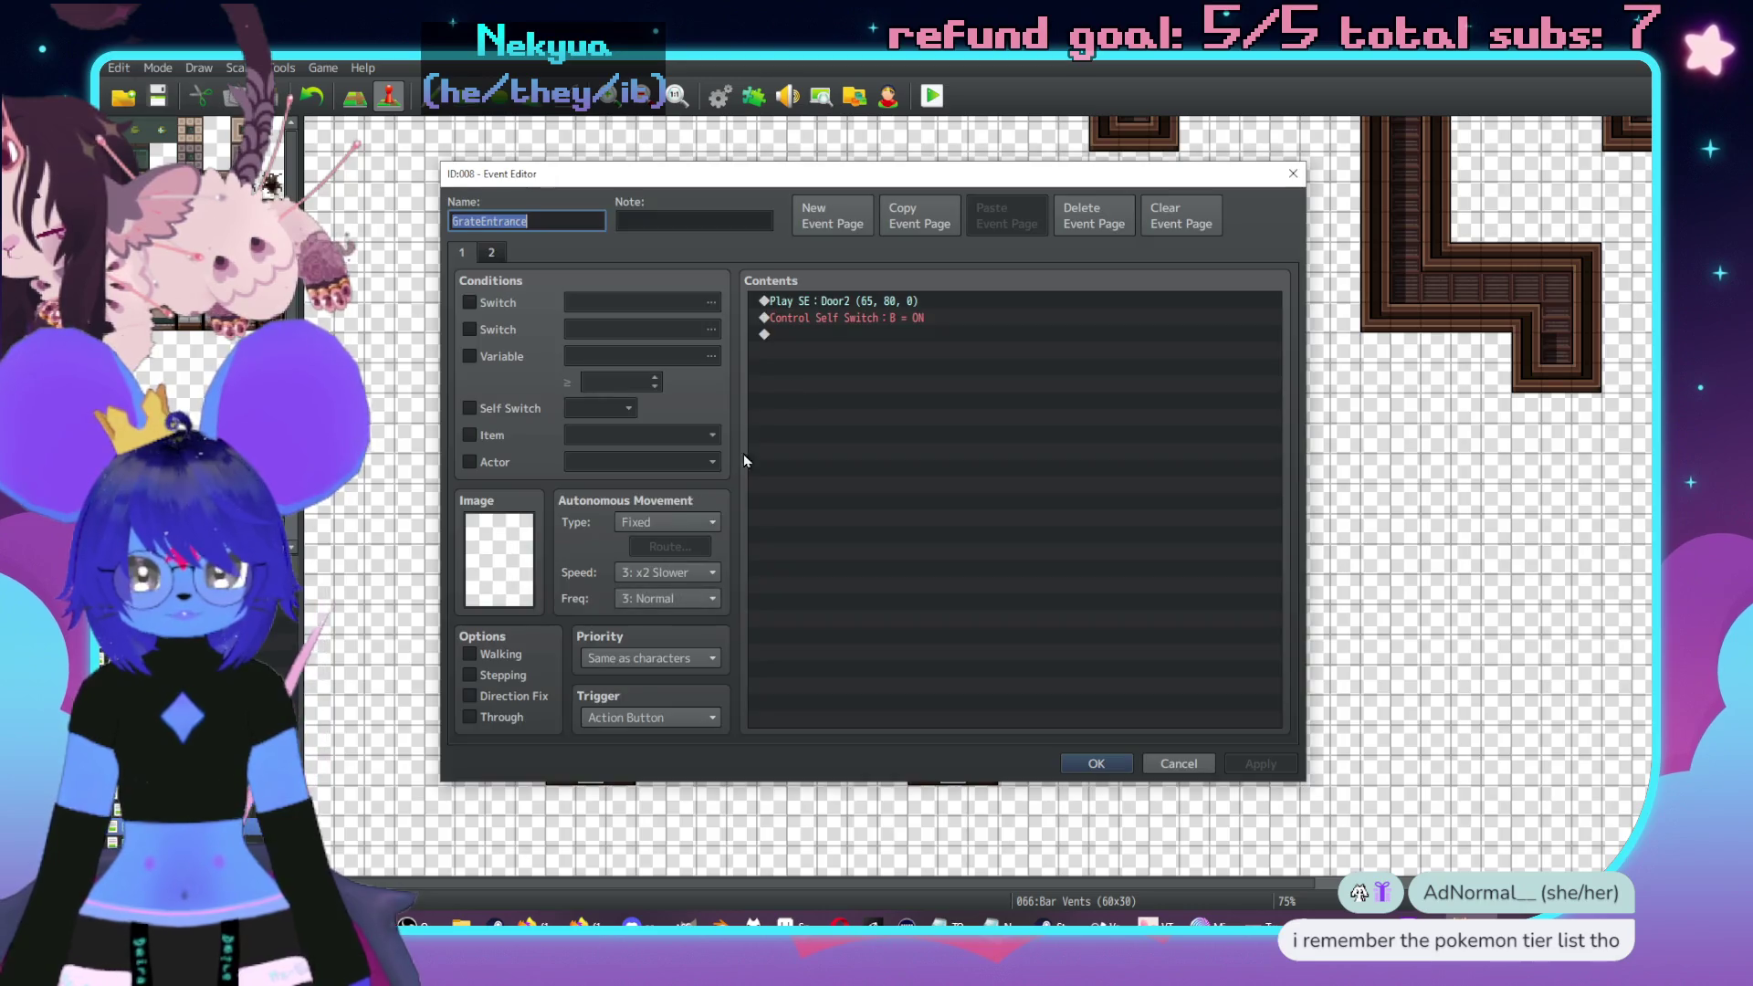
# - Check event 008's page-2 Transfer Player destination in Imp Bar, then close the event
pyautogui.click(493, 253)
pyautogui.doubleClick(939, 369)
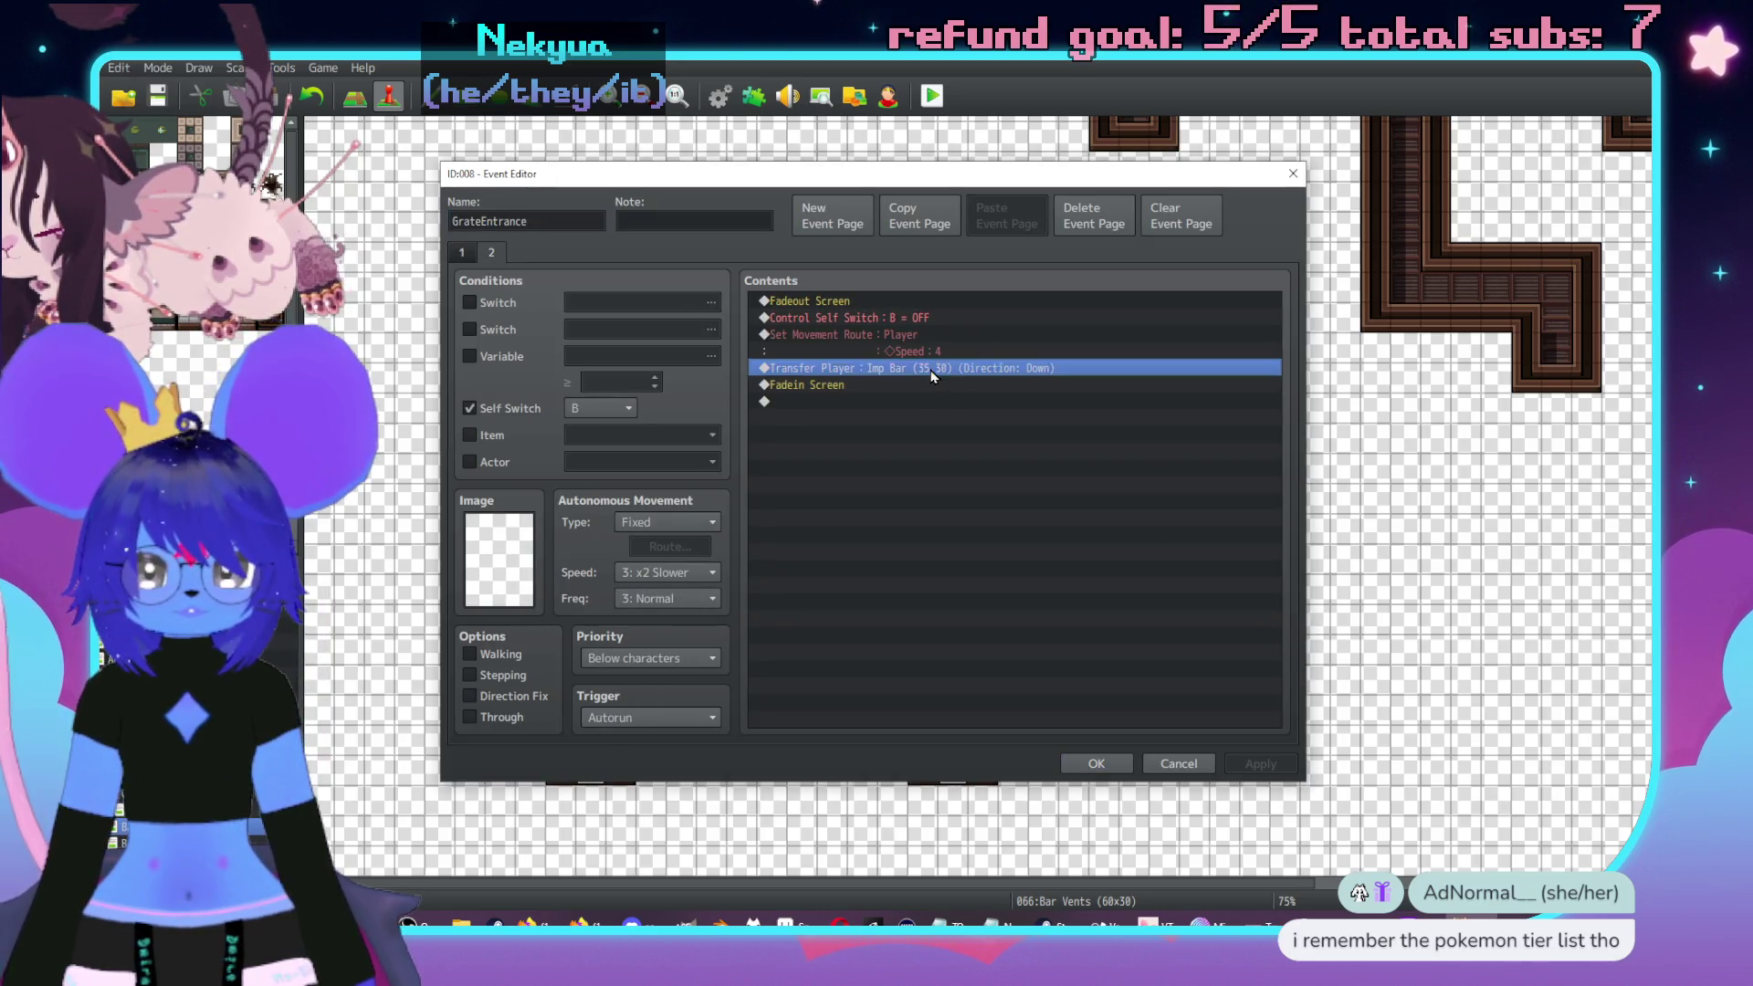
pyautogui.click(1030, 438)
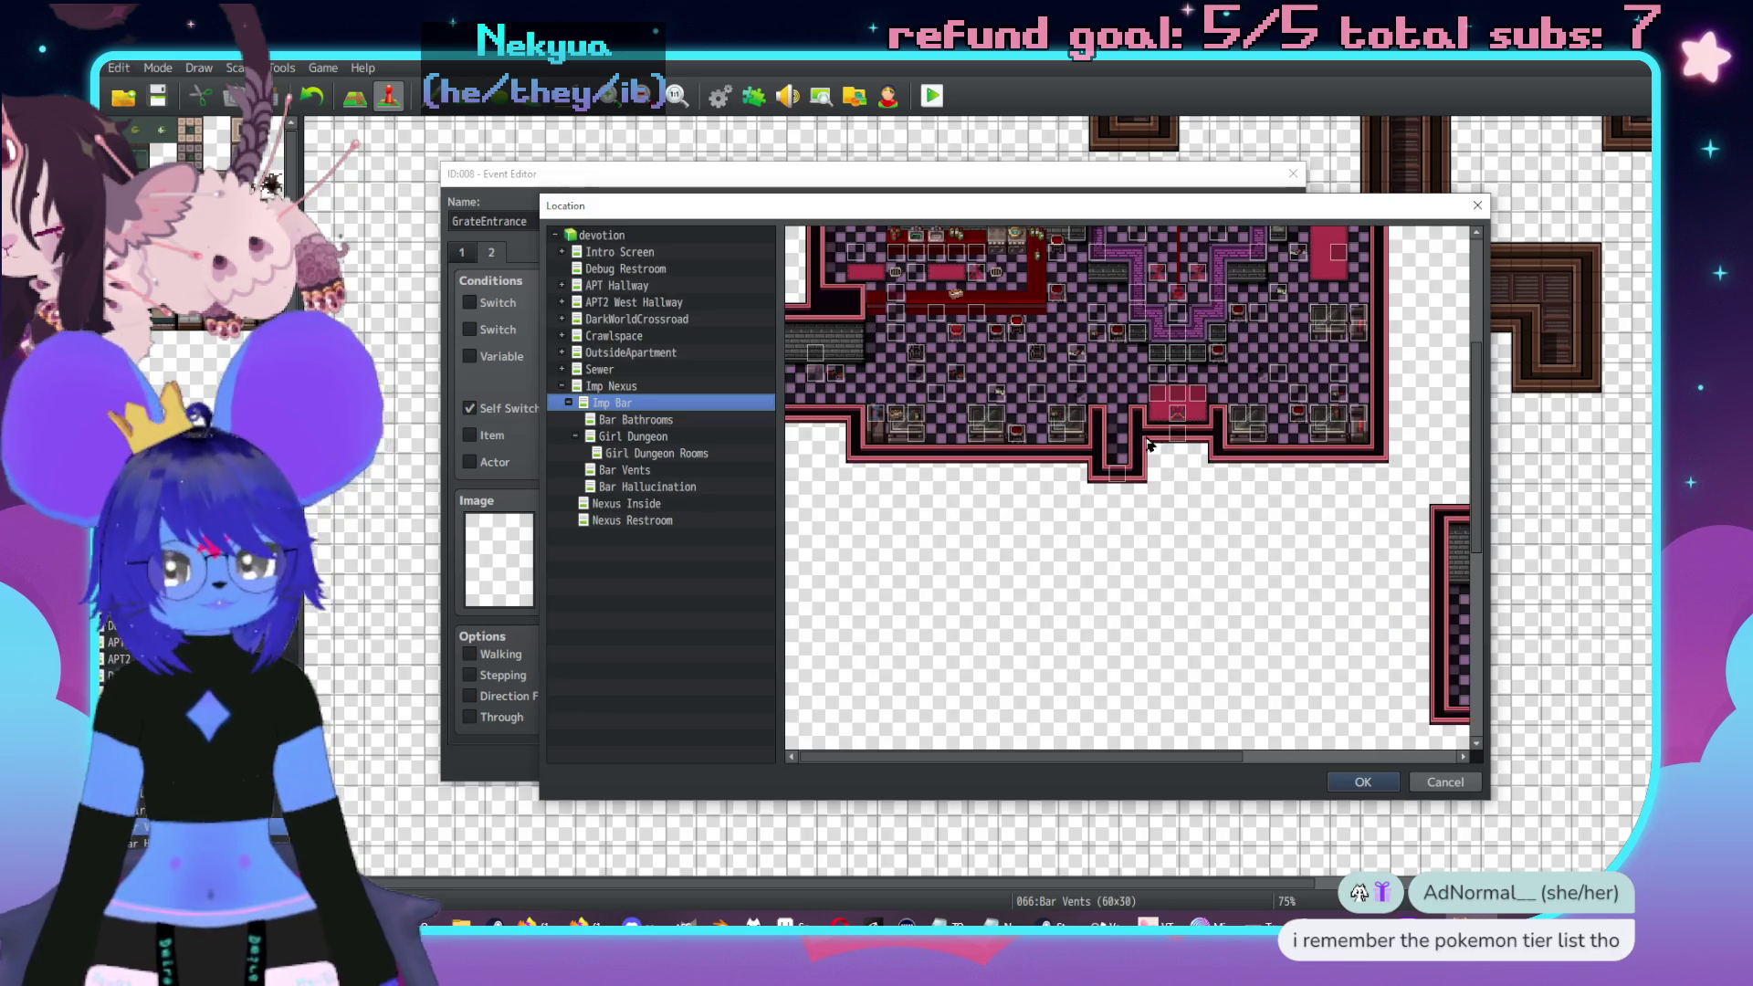
pyautogui.scroll(-5, 1169, 489)
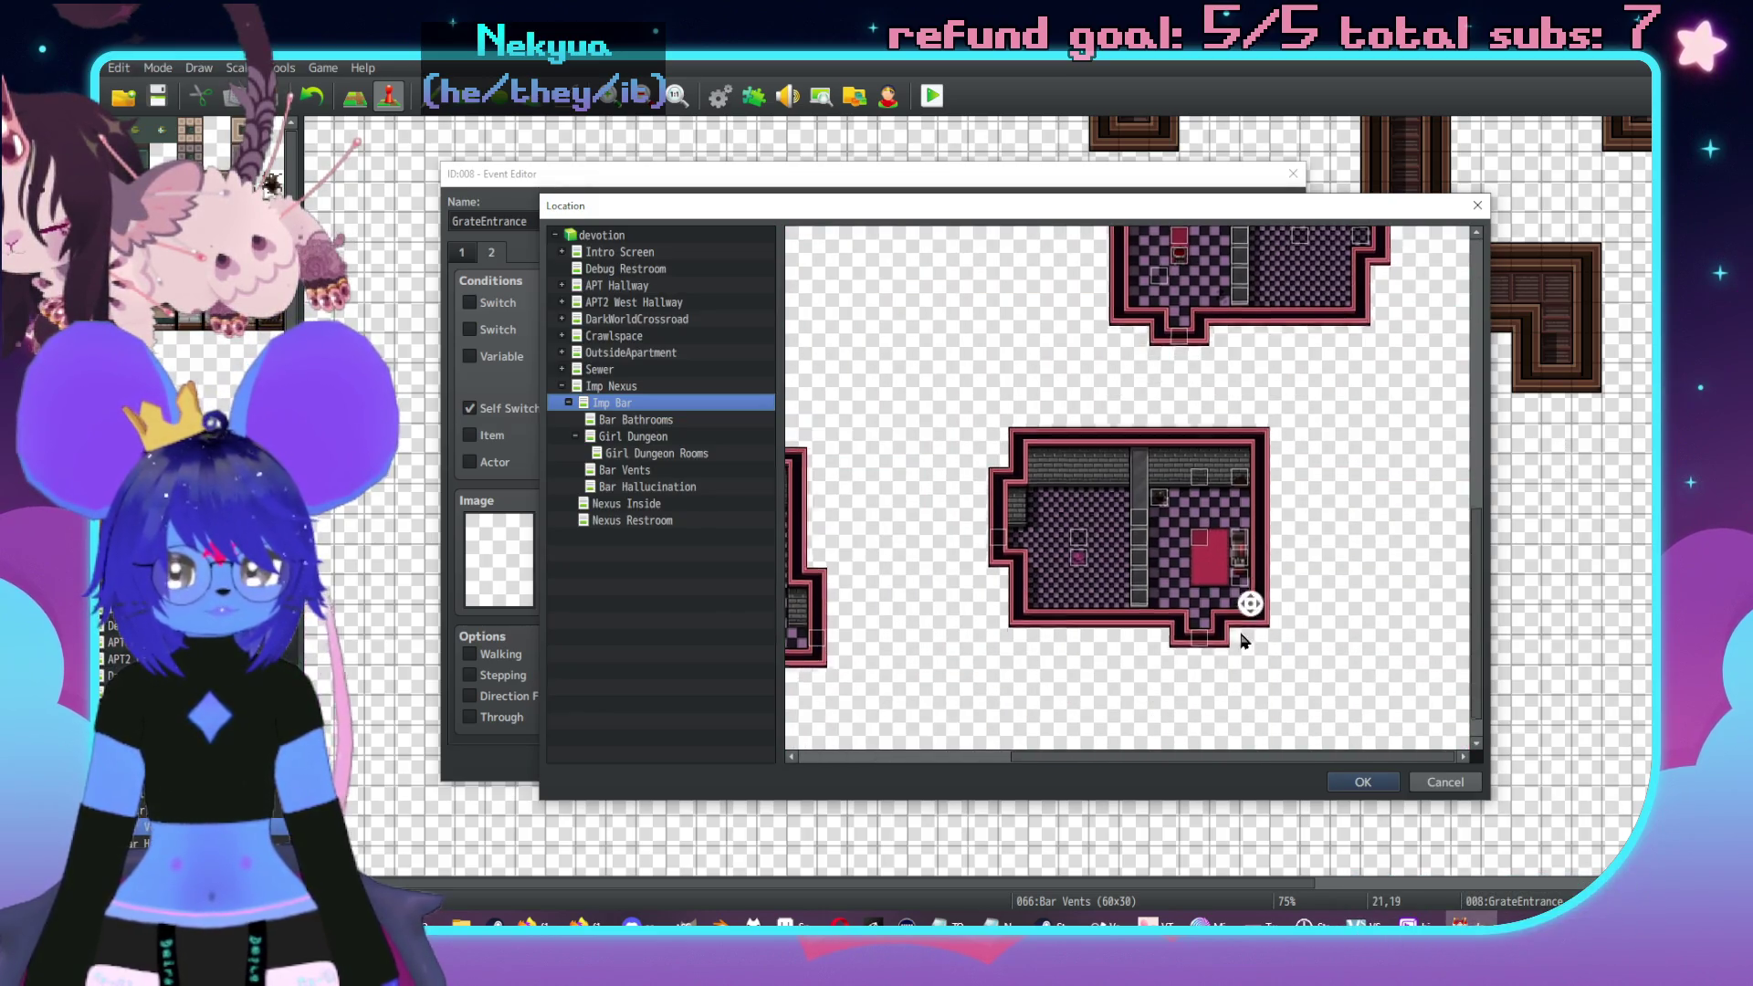
pyautogui.click(1292, 408)
pyautogui.scroll(-2, 1141, 493)
pyautogui.hscroll(-3, 1024, 551)
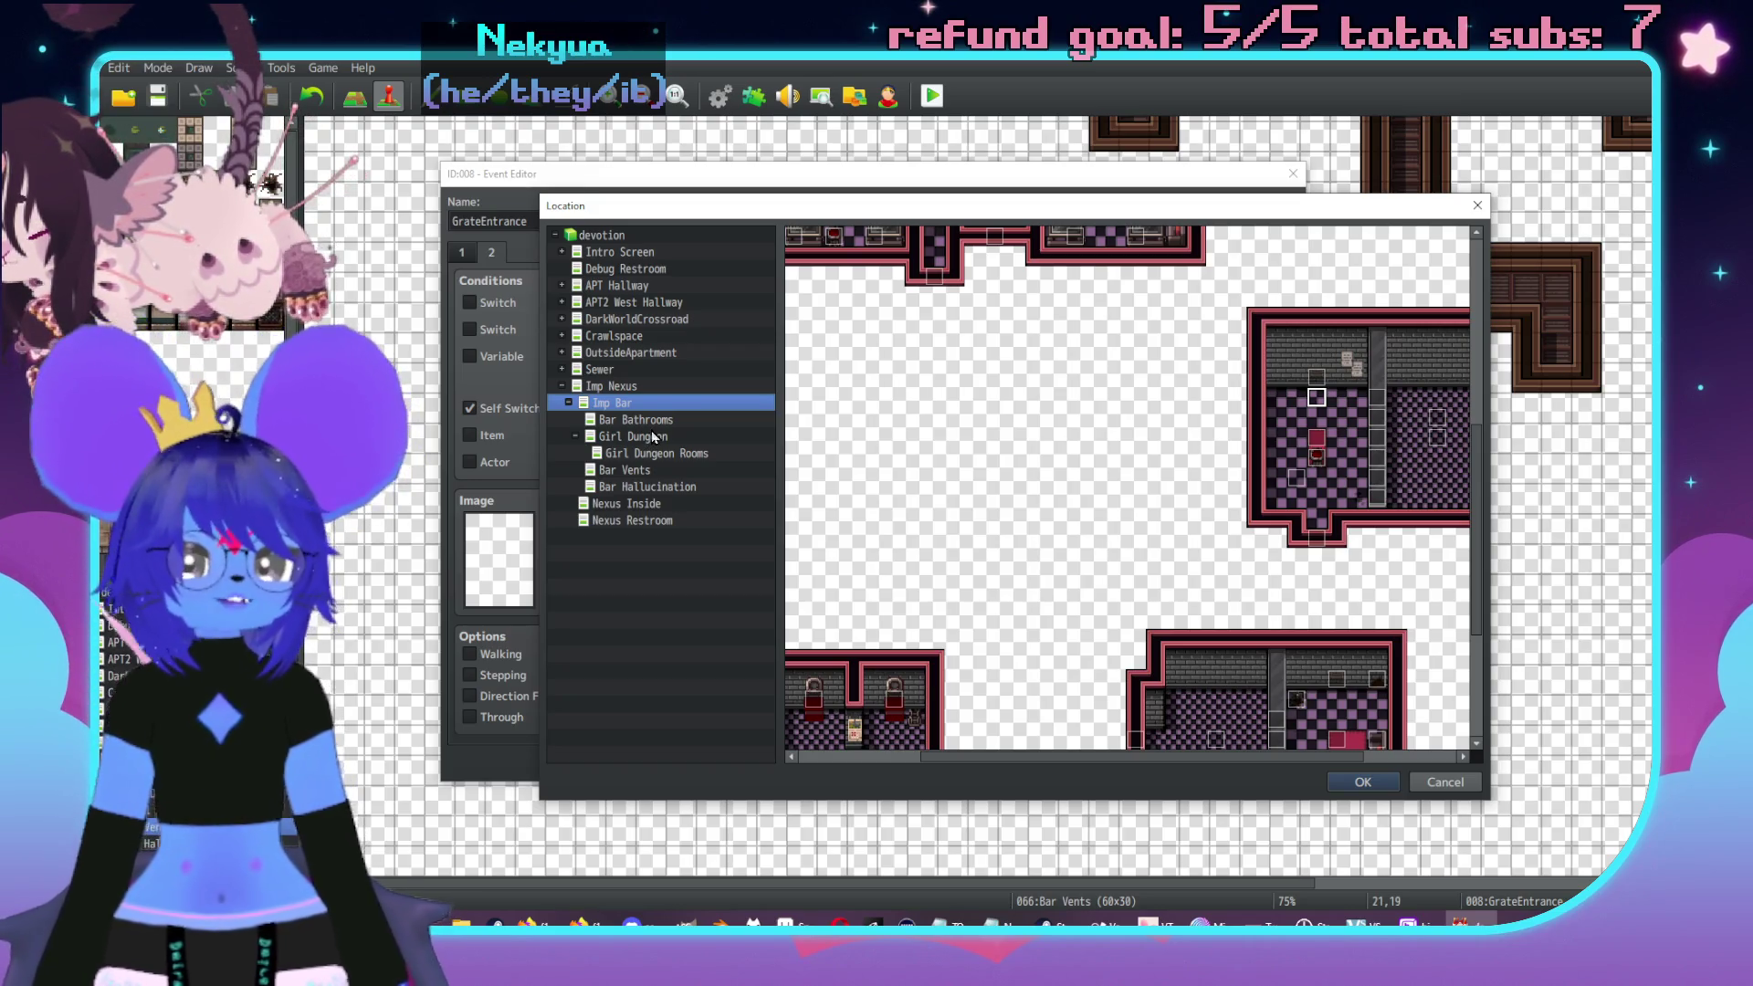
pyautogui.click(1448, 786)
pyautogui.press('Return')
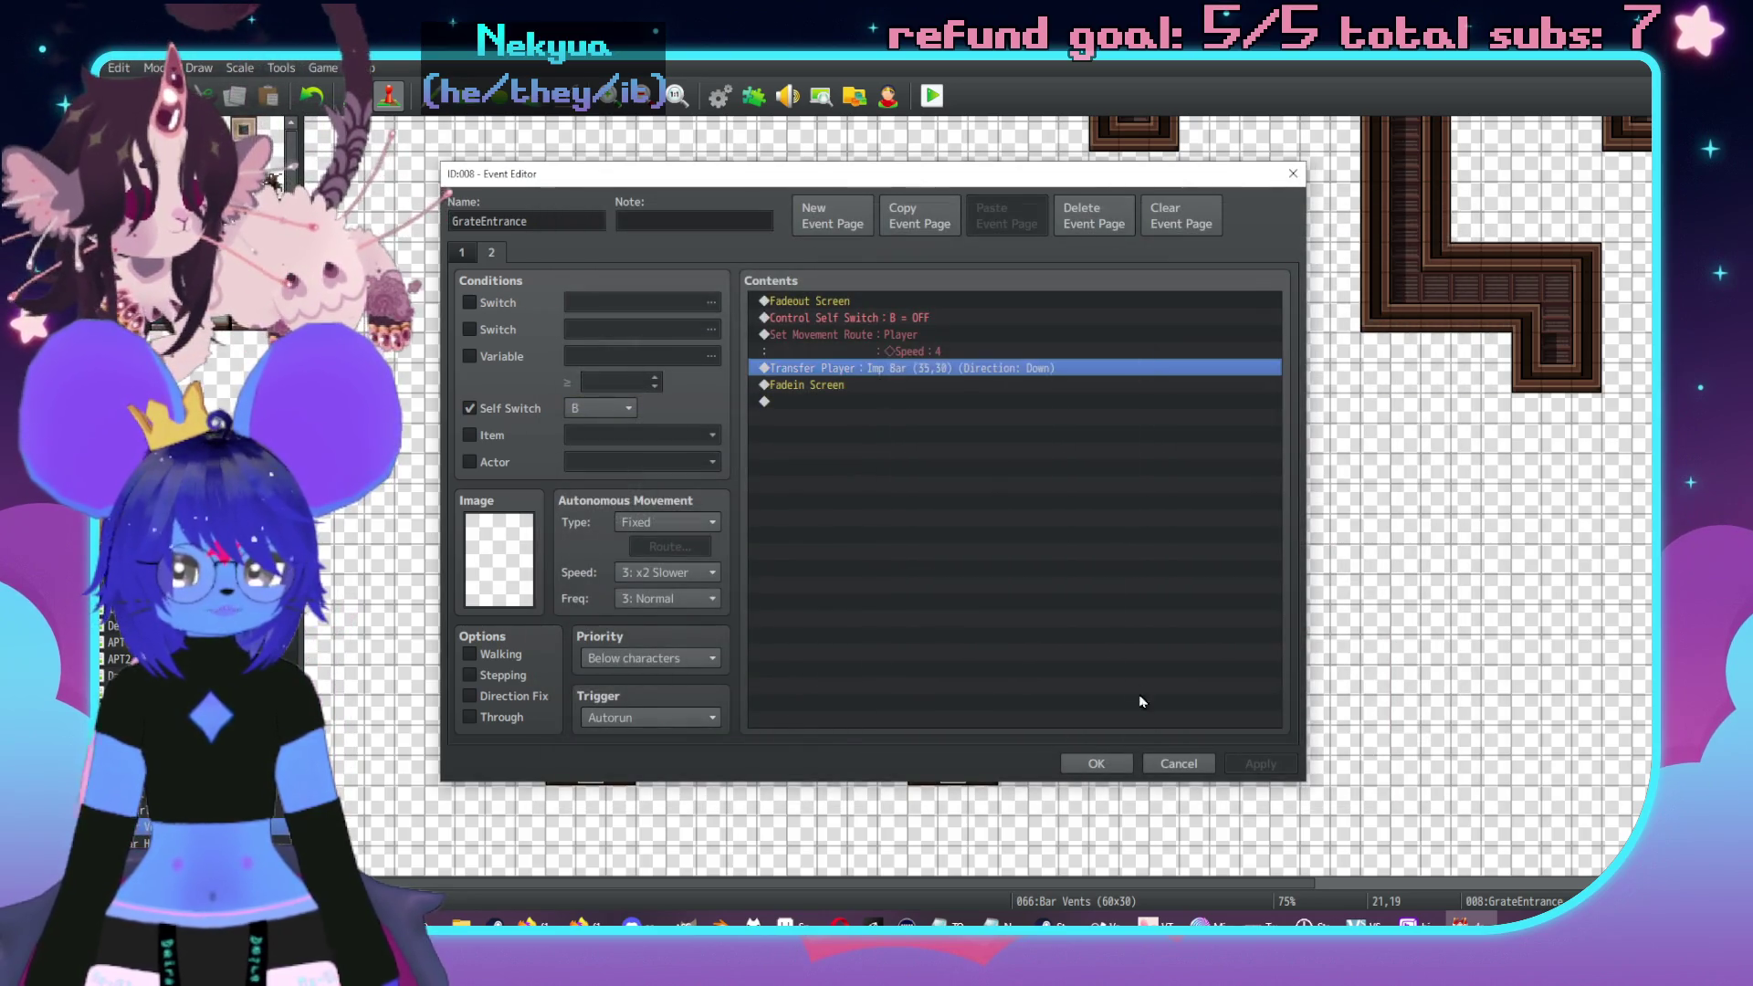
pyautogui.click(1196, 761)
# - Review GrateEntrance event 020's transfer destination and close it without changes
pyautogui.doubleClick(507, 270)
pyautogui.click(502, 261)
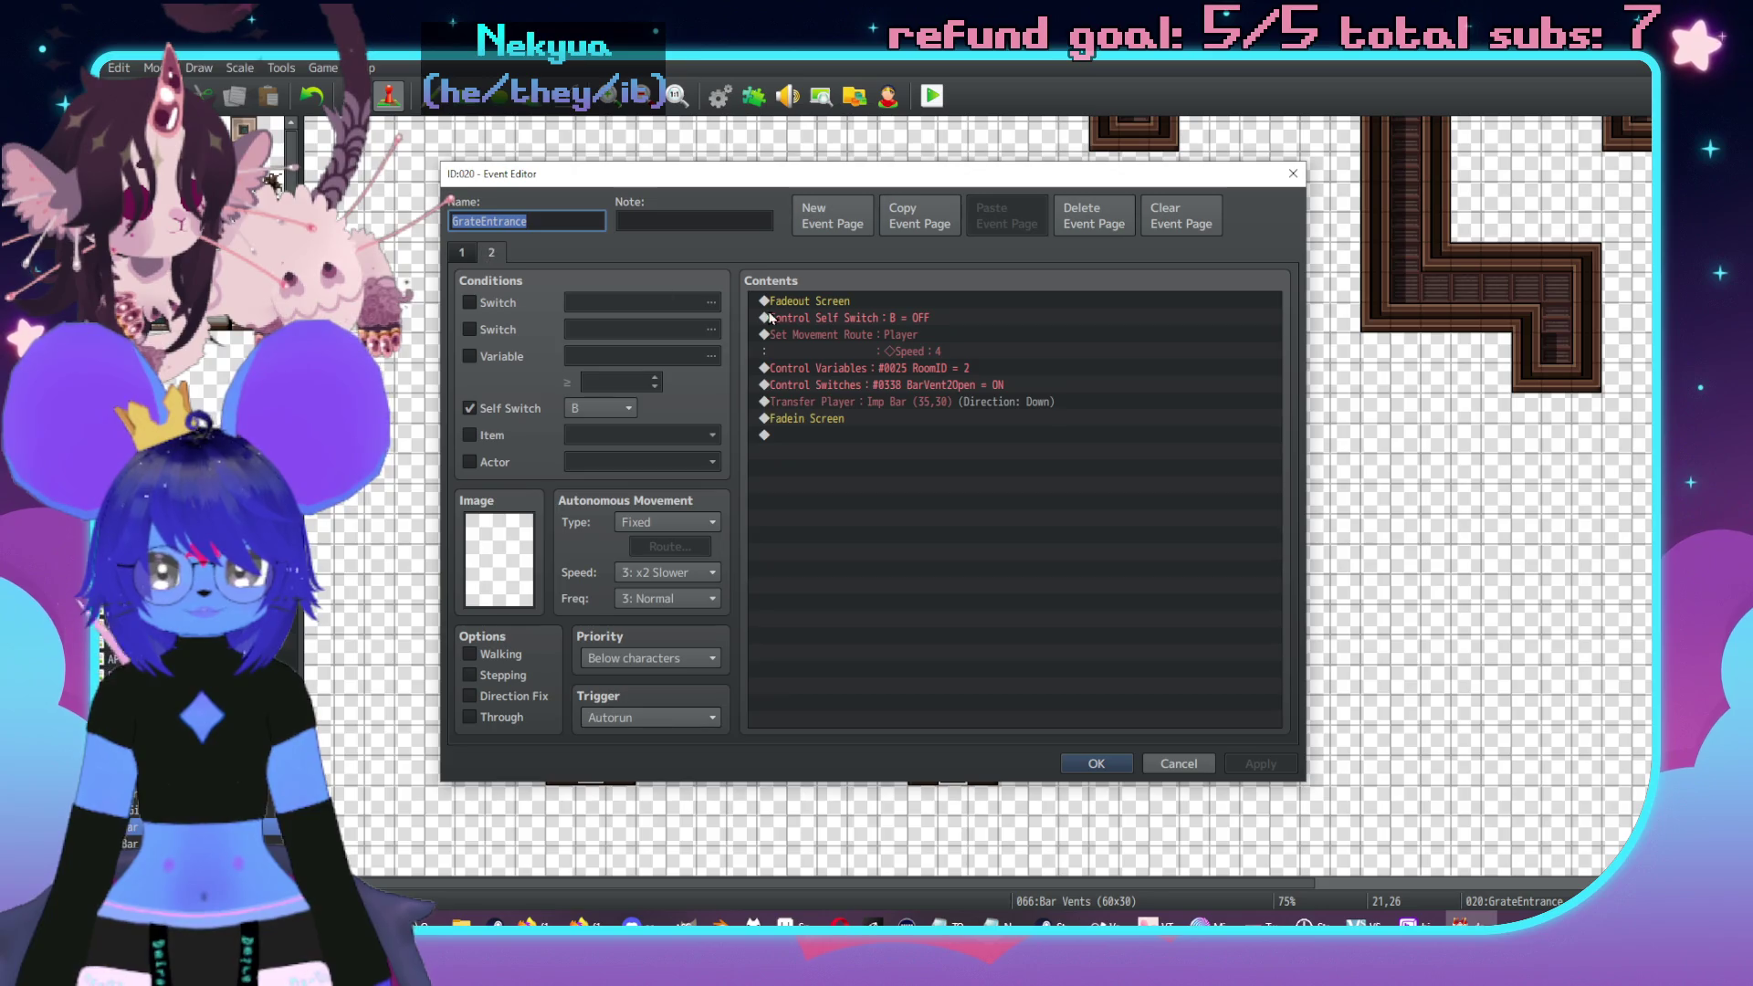
pyautogui.doubleClick(931, 404)
pyautogui.click(1078, 436)
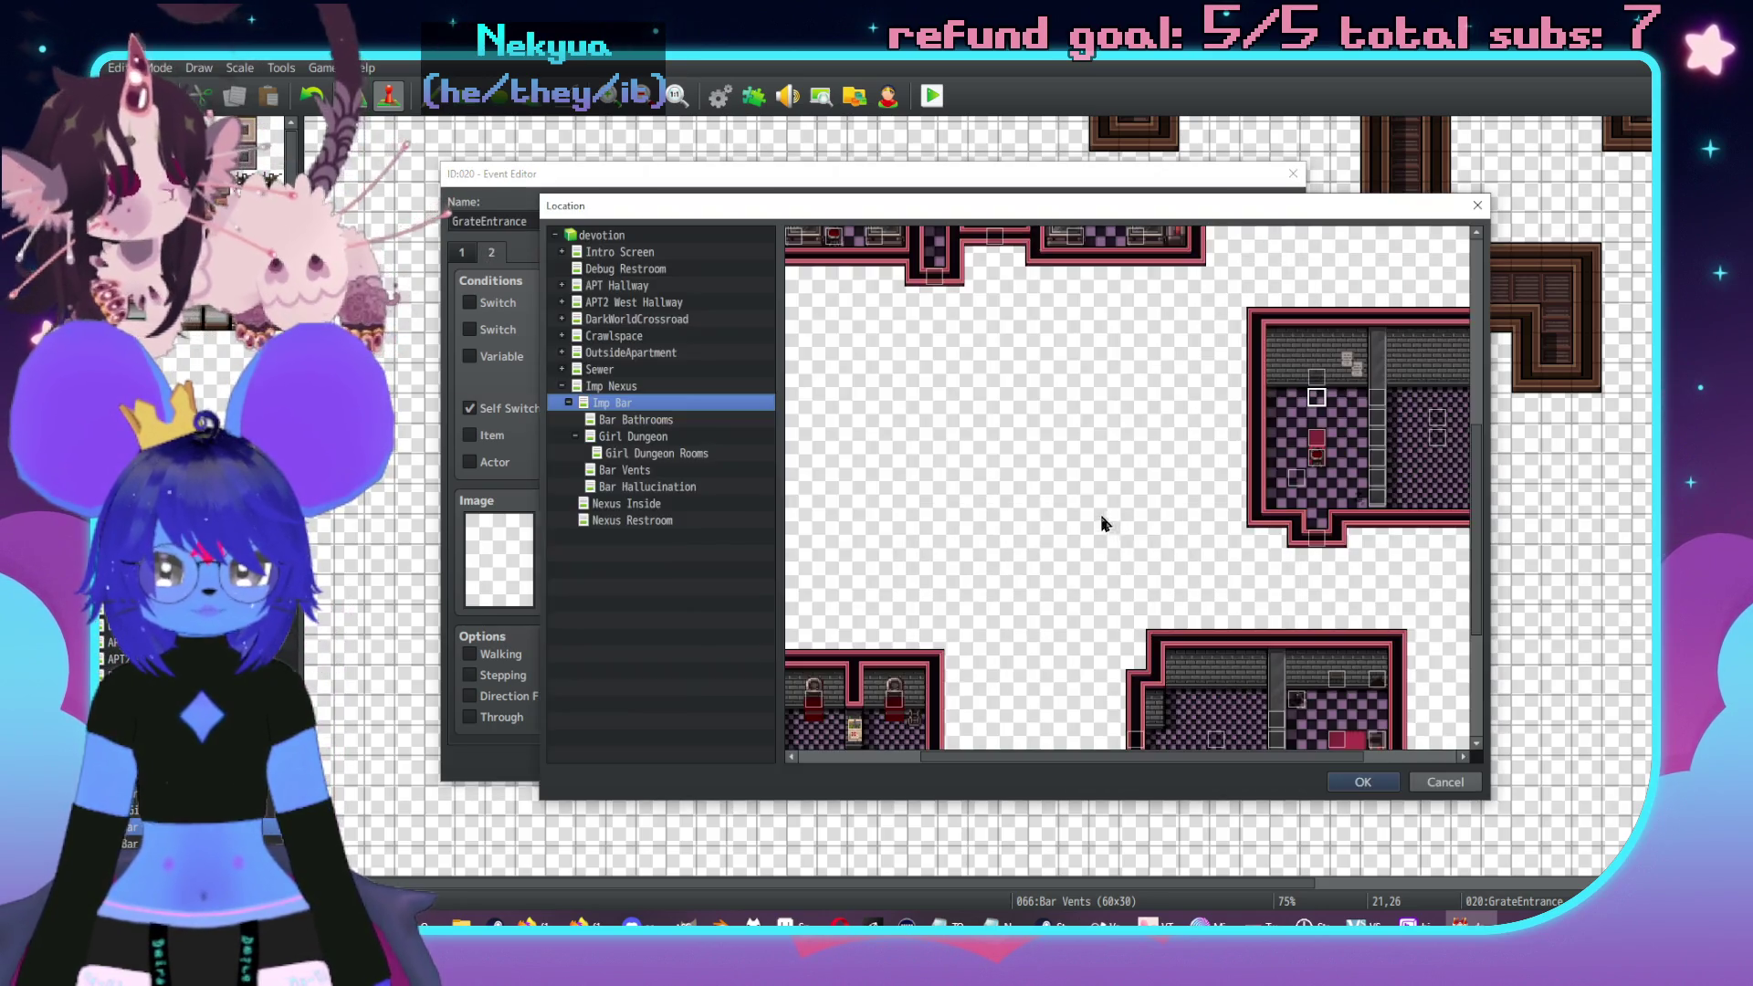
pyautogui.scroll(-2, 1142, 548)
pyautogui.hscroll(3, 1141, 548)
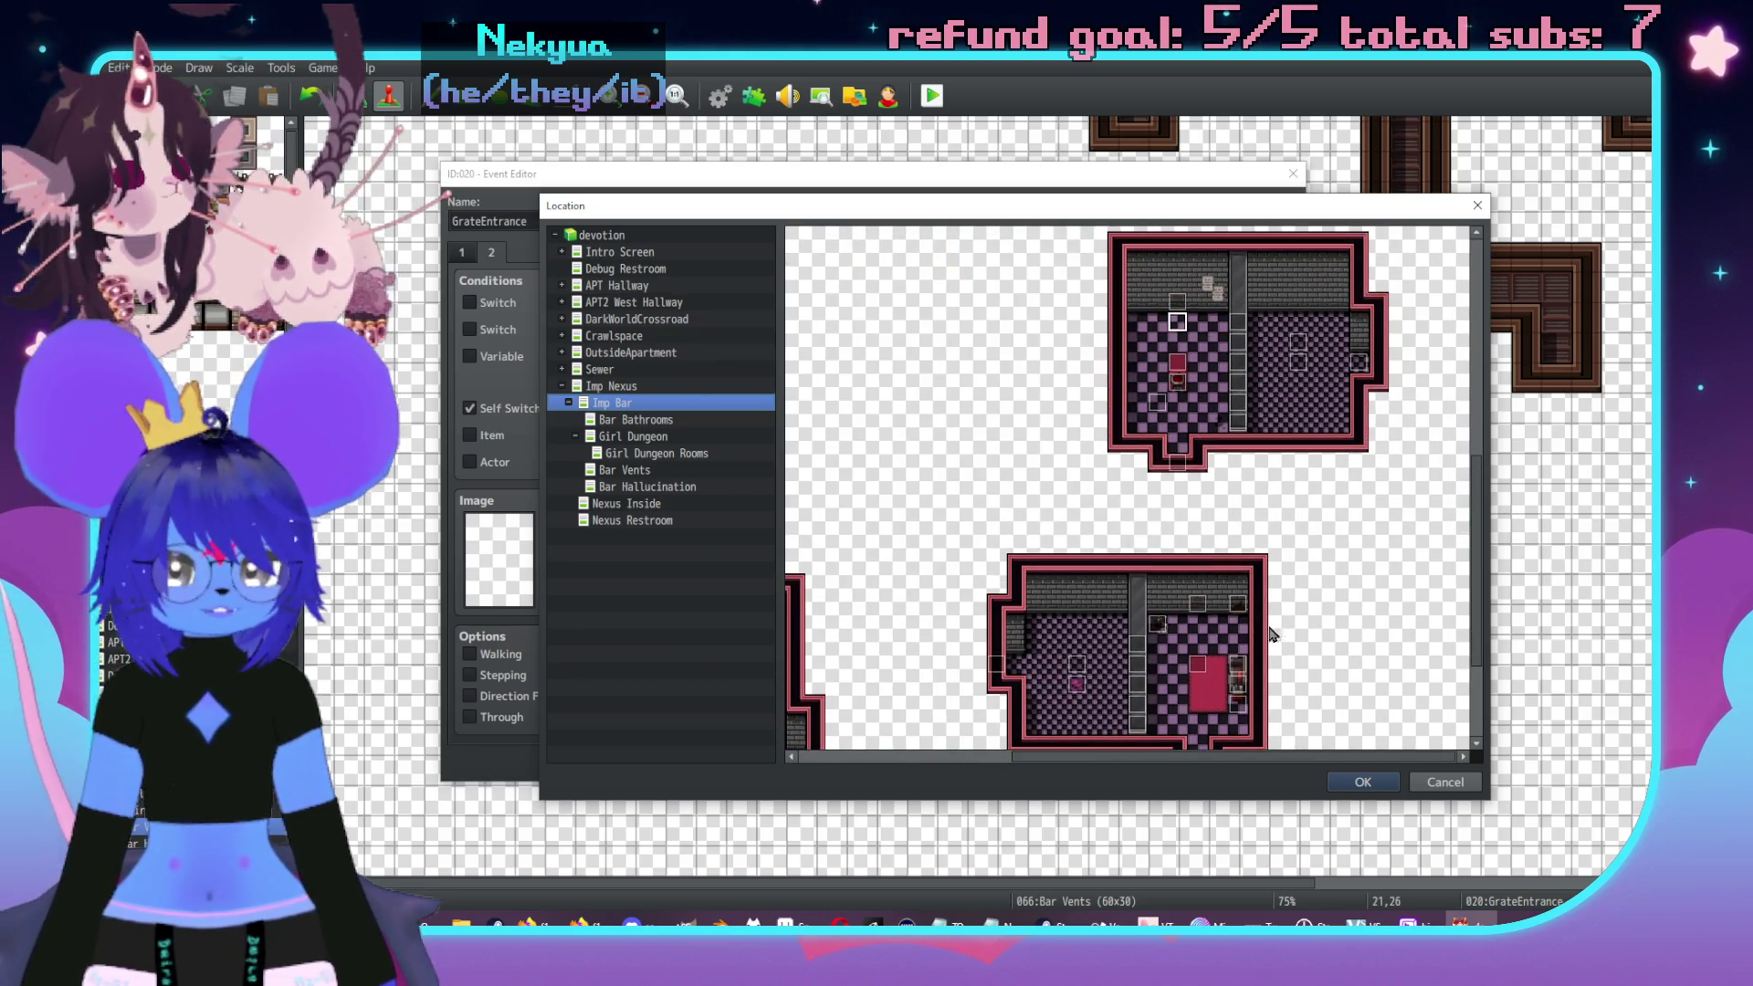
pyautogui.click(1447, 783)
pyautogui.click(1102, 623)
pyautogui.click(1178, 763)
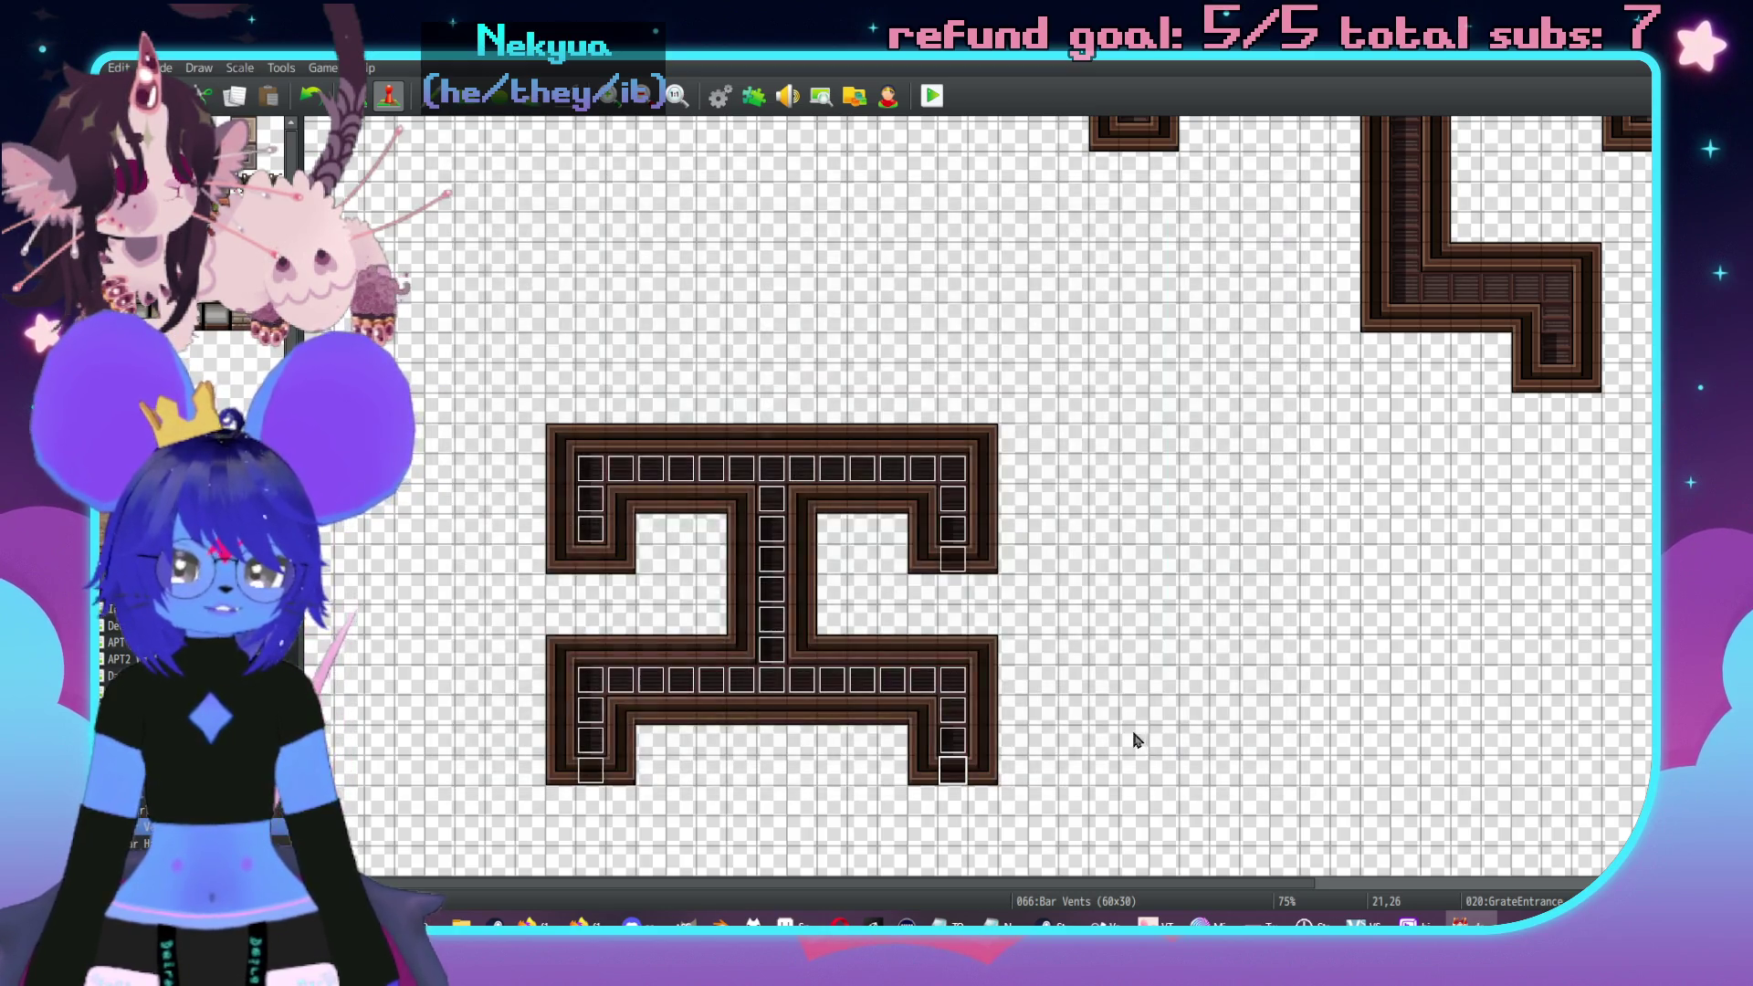
# - Review GrateEntrance event 009's transfer, keeping its Imp Bar (36,45) destination
pyautogui.doubleClick(603, 770)
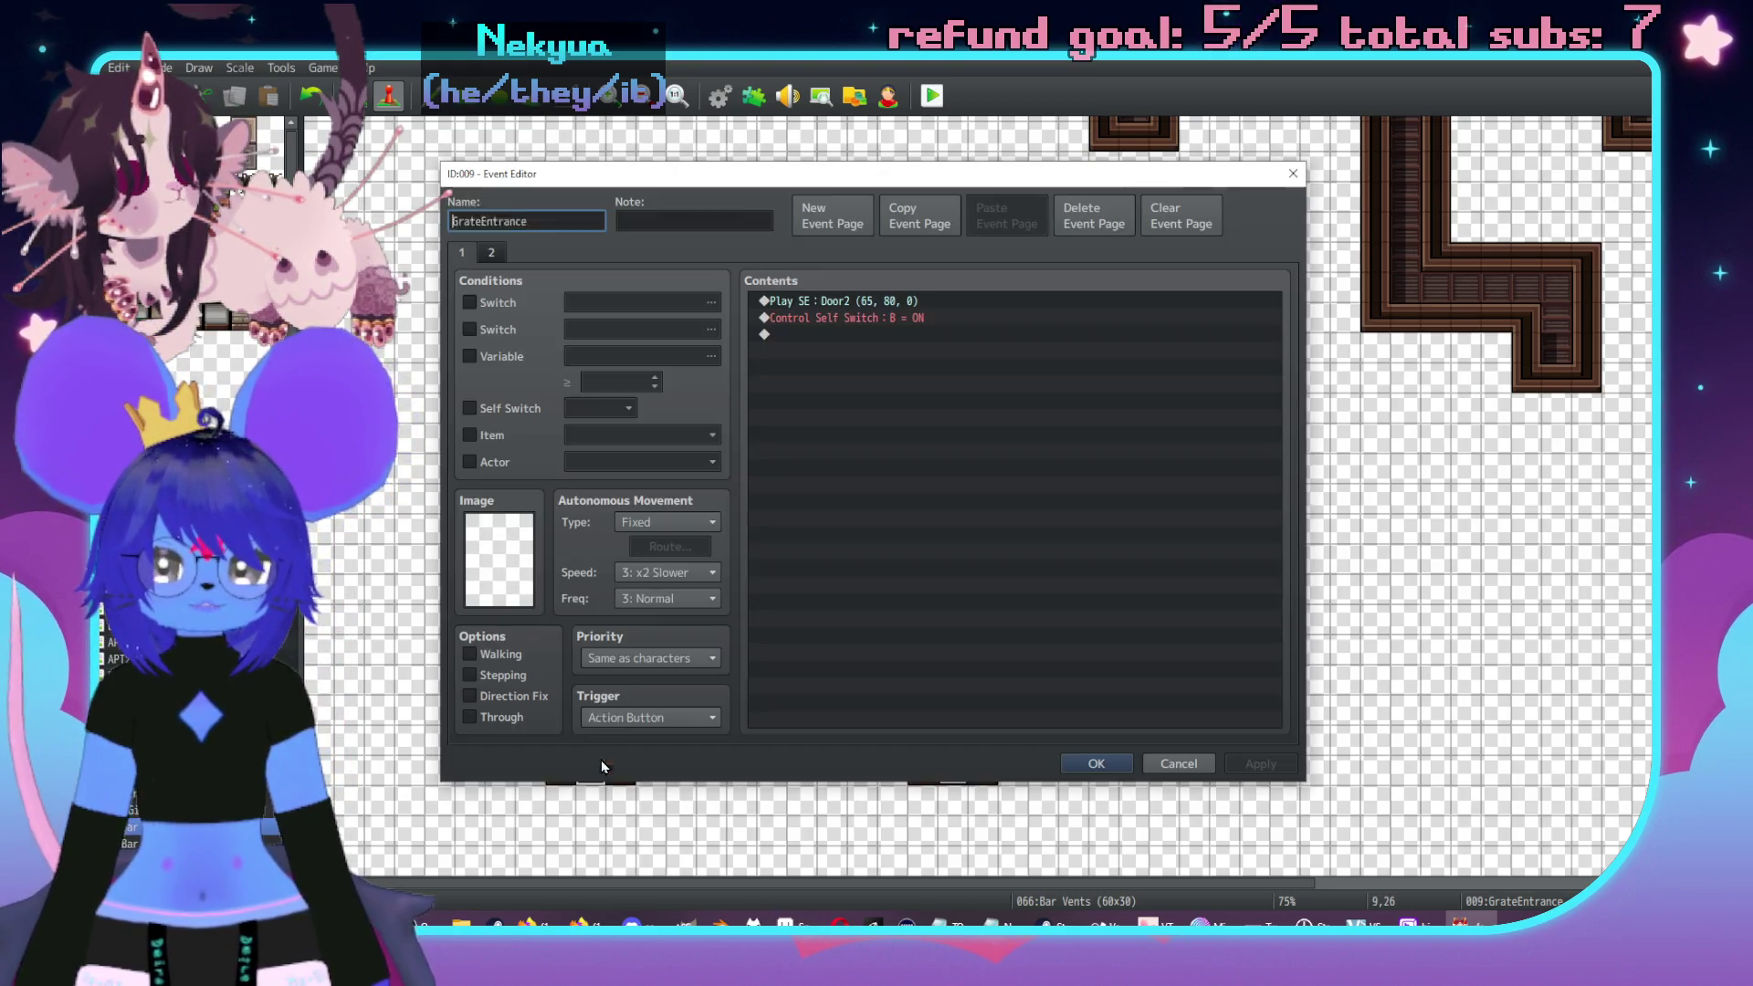
pyautogui.click(488, 260)
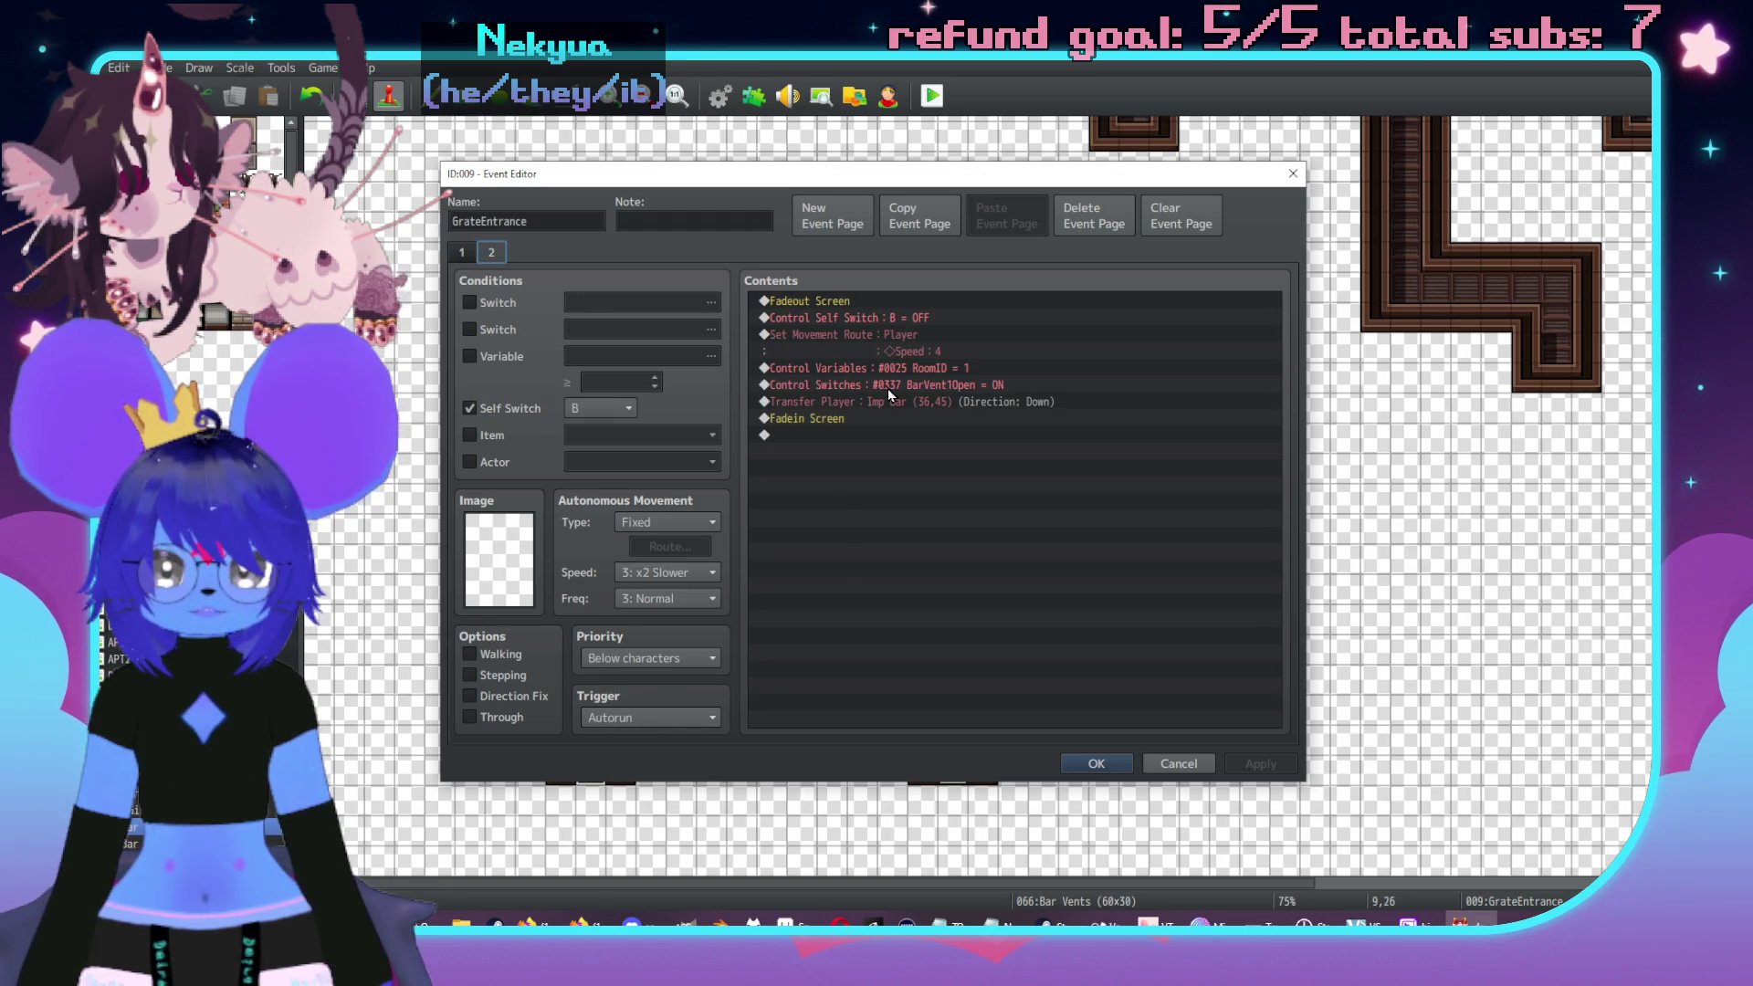
pyautogui.click(979, 387)
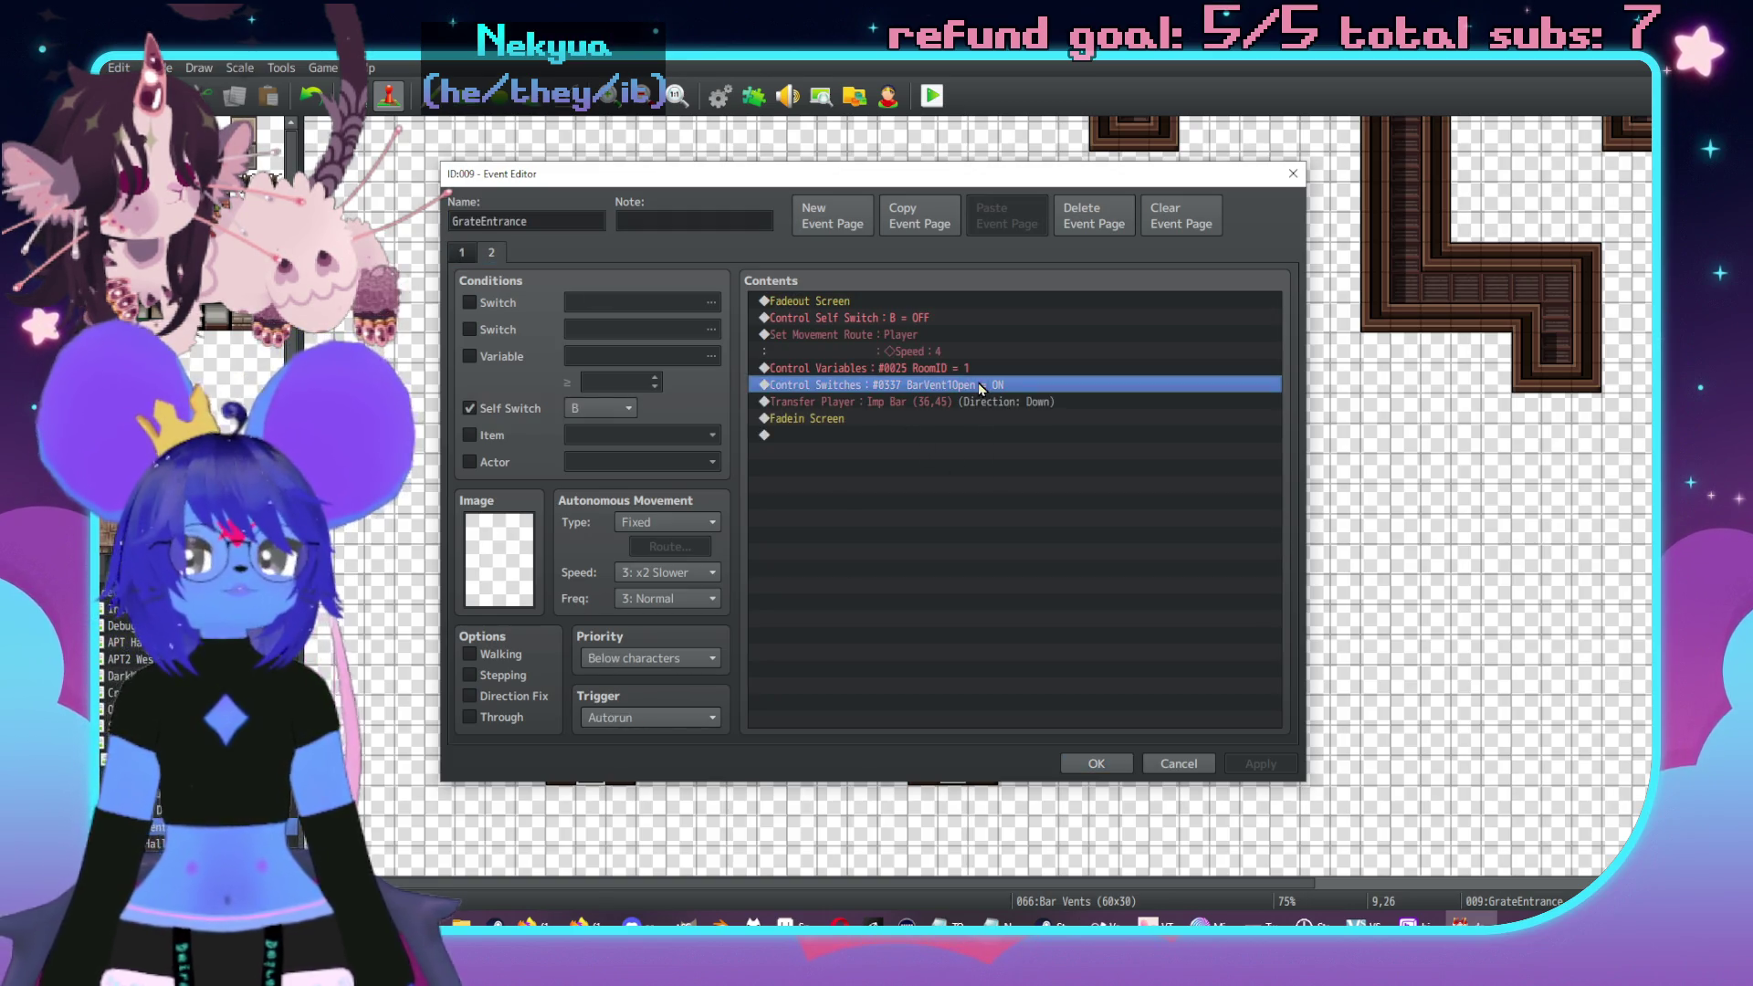
pyautogui.doubleClick(988, 402)
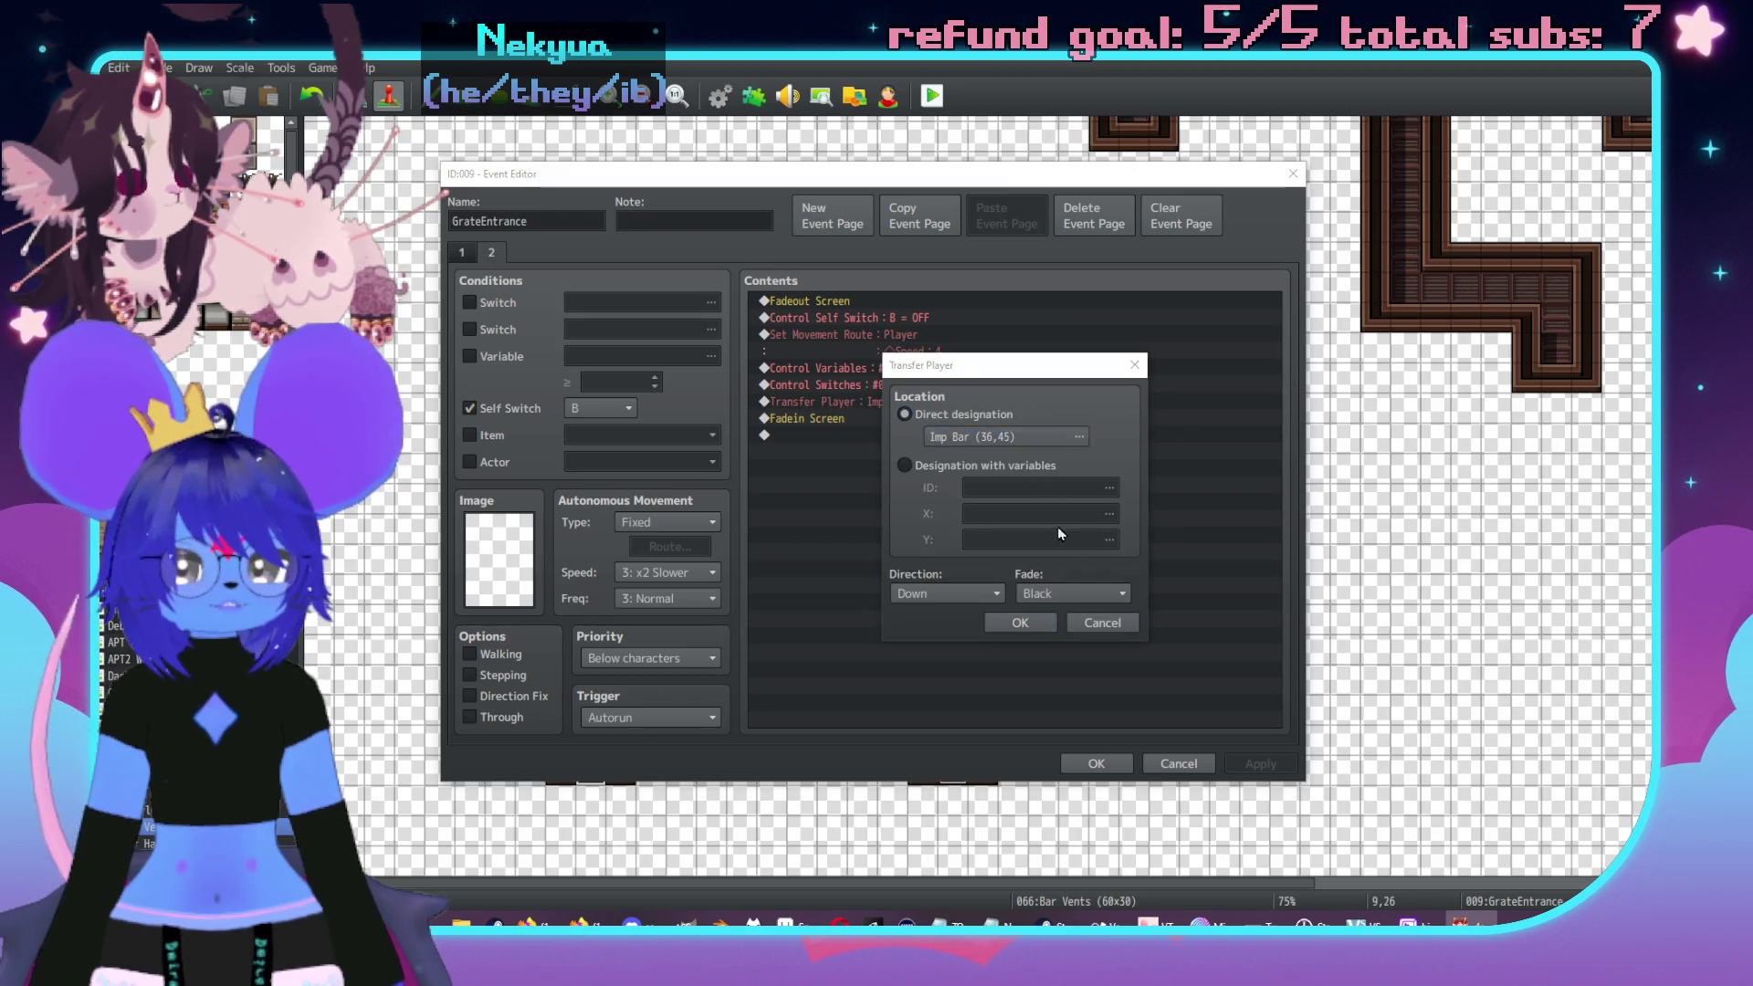
pyautogui.click(954, 436)
pyautogui.scroll(-3, 1224, 505)
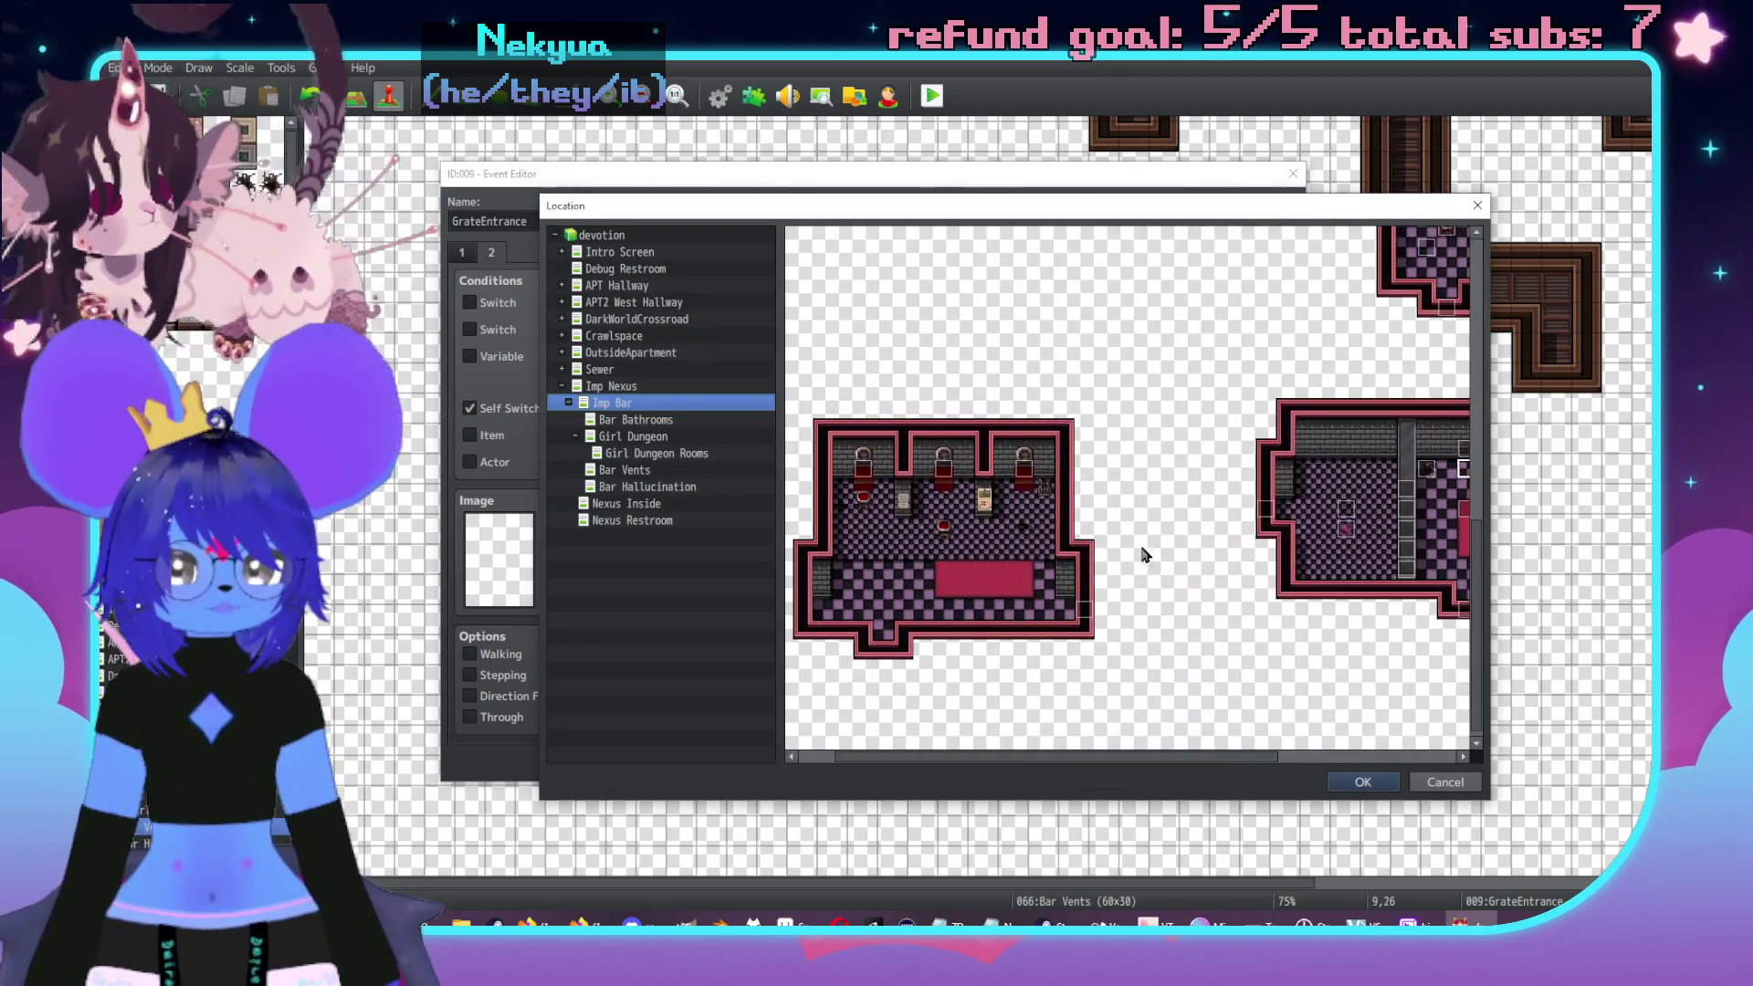
pyautogui.scroll(2, 1251, 575)
pyautogui.click(1362, 782)
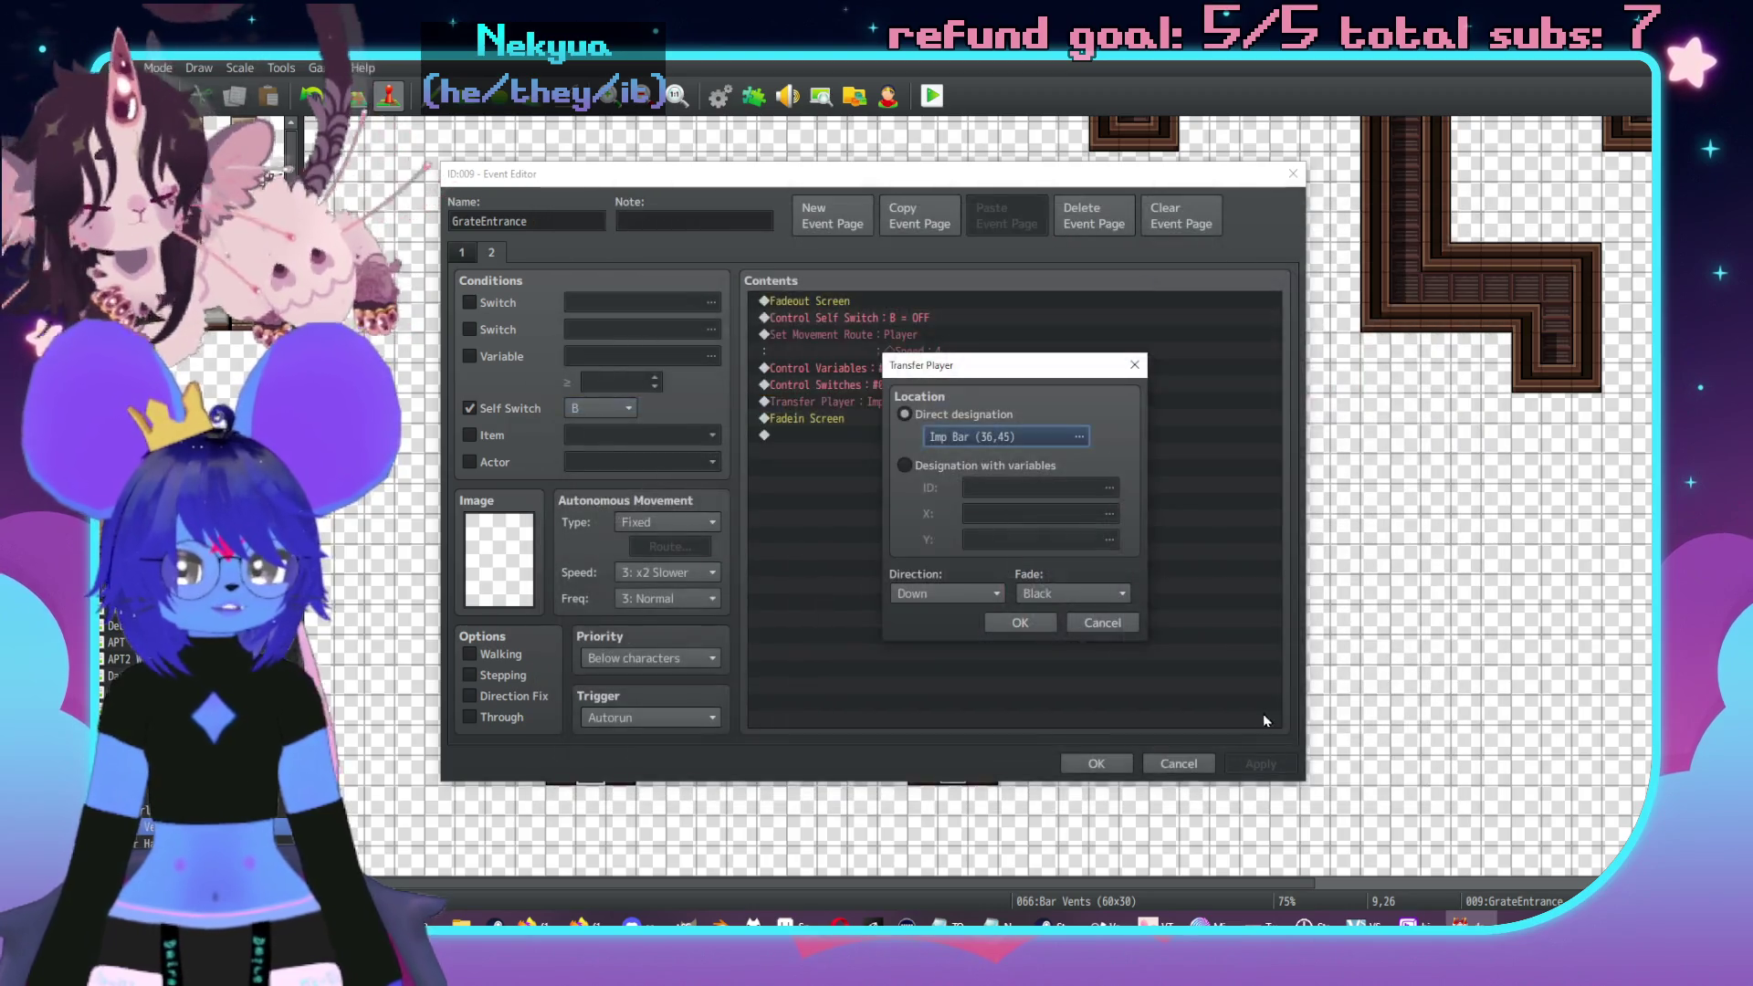
pyautogui.click(1102, 622)
pyautogui.click(1178, 764)
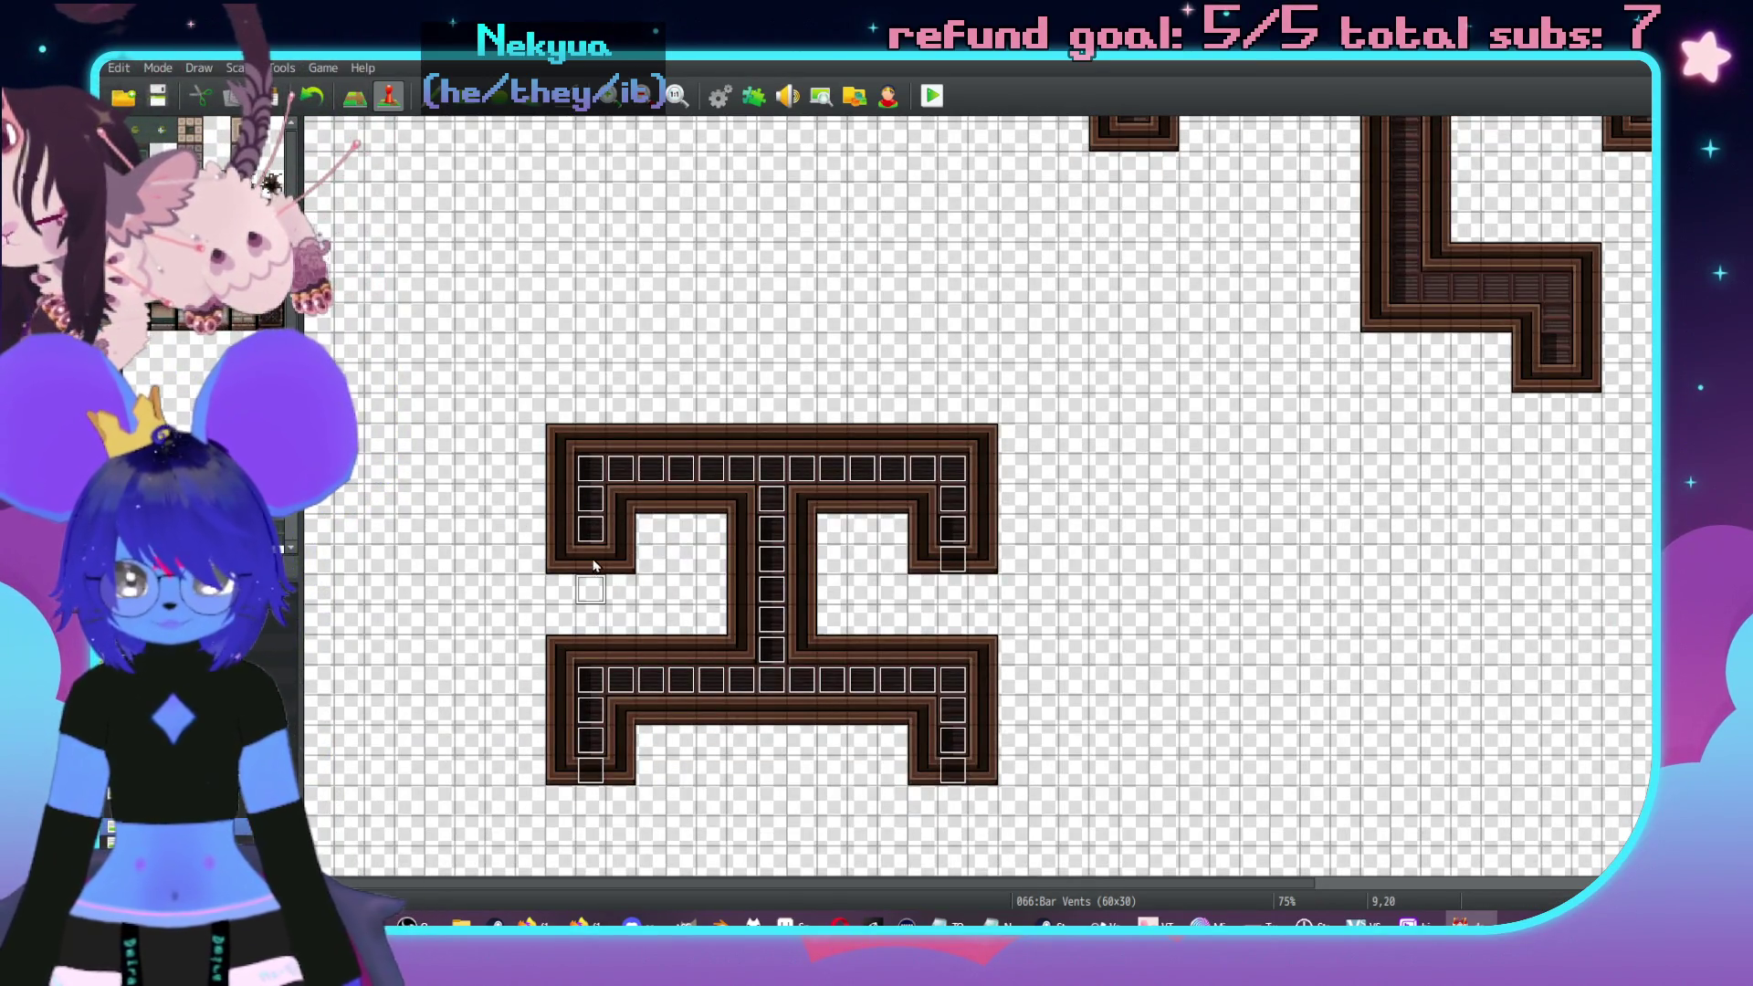
# - View event 038's Door2 Play SE command and close both dialogs unchanged
pyautogui.doubleClick(587, 562)
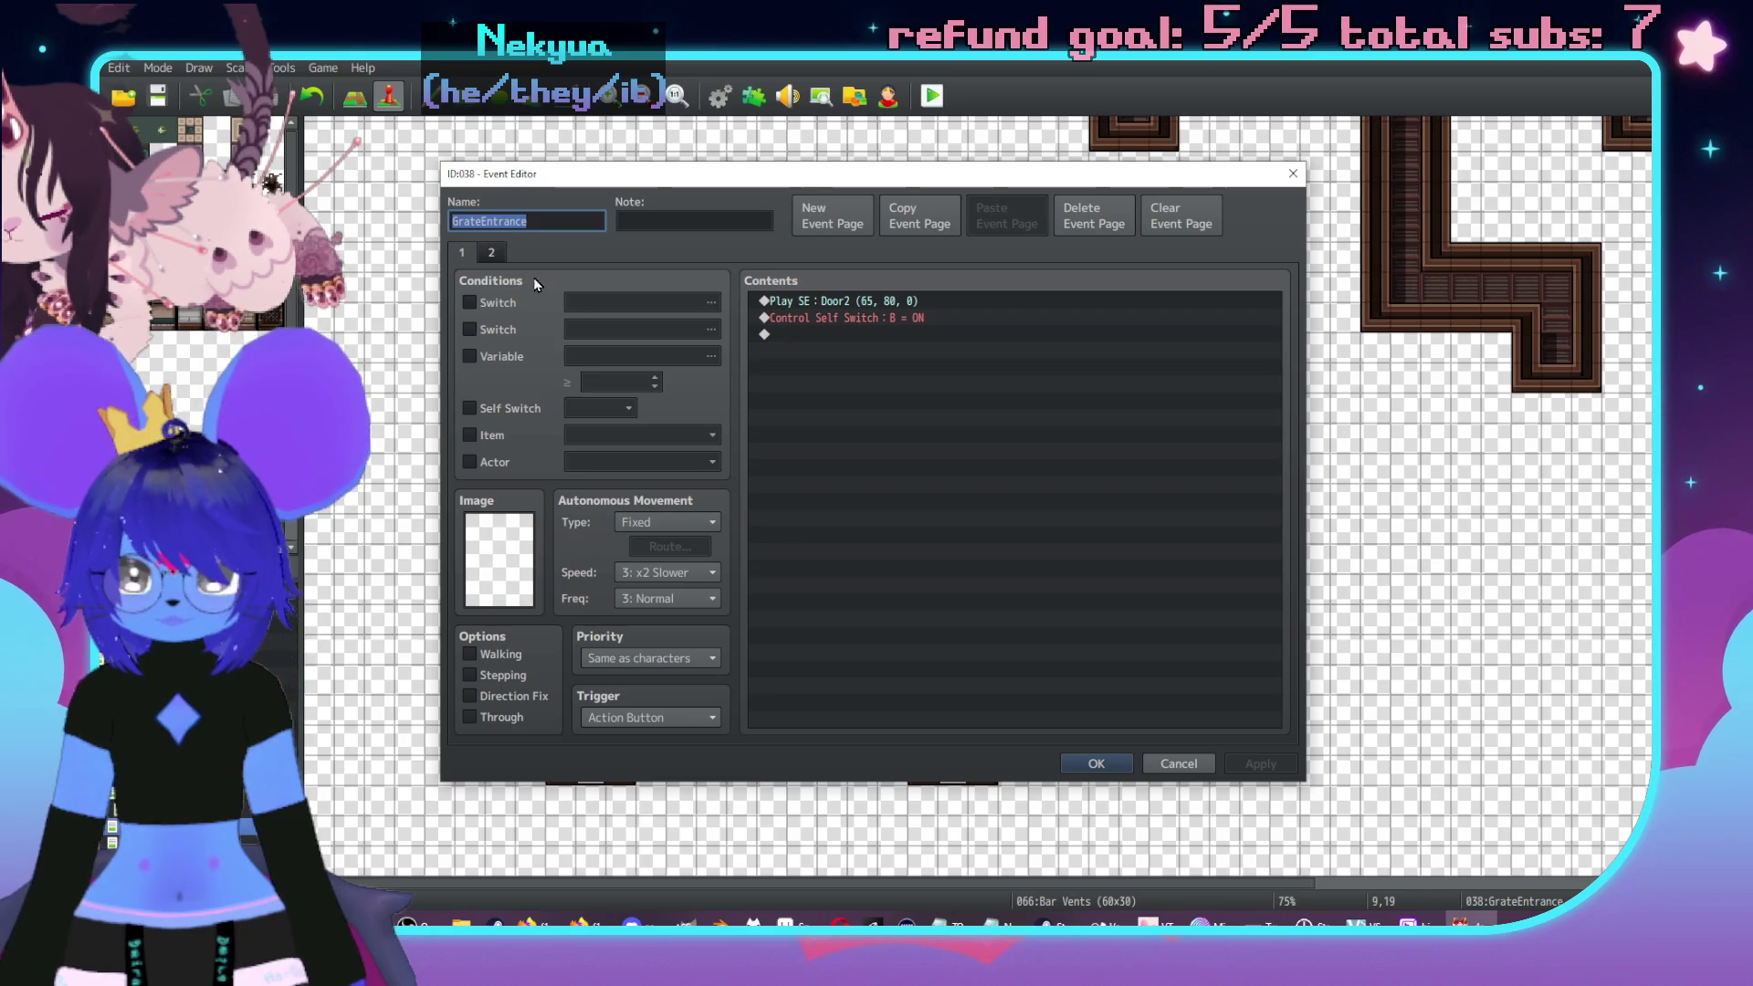
pyautogui.click(829, 302)
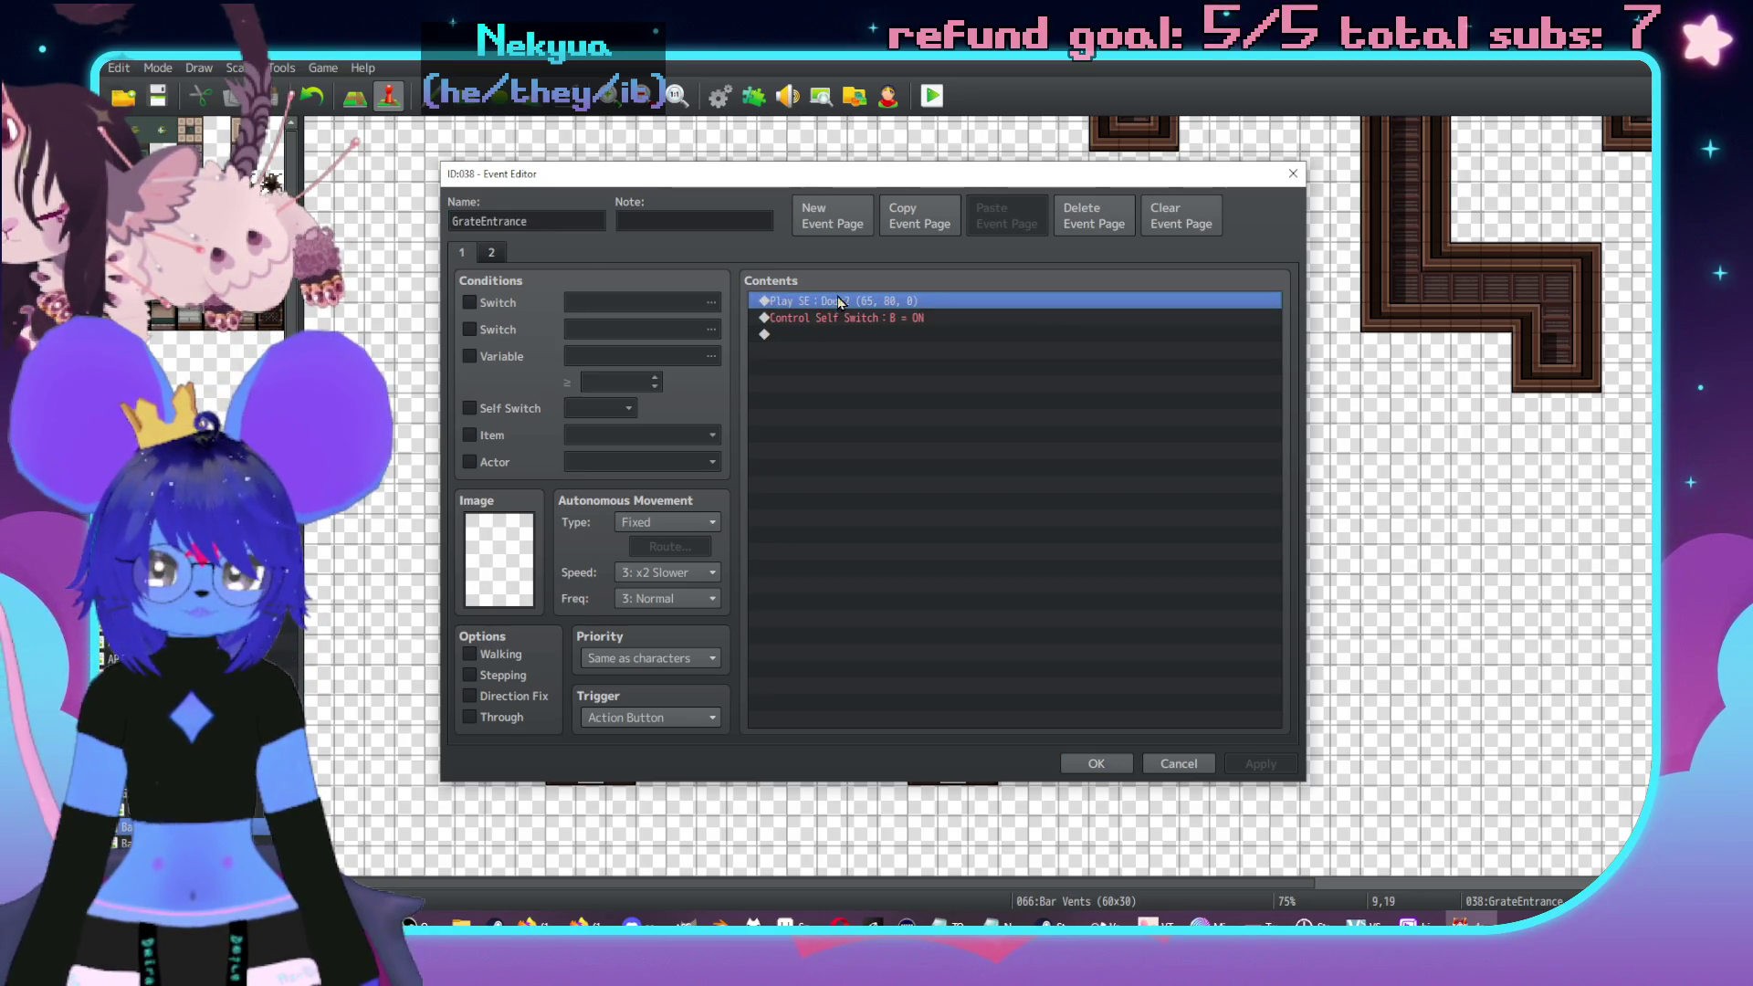
pyautogui.doubleClick(829, 302)
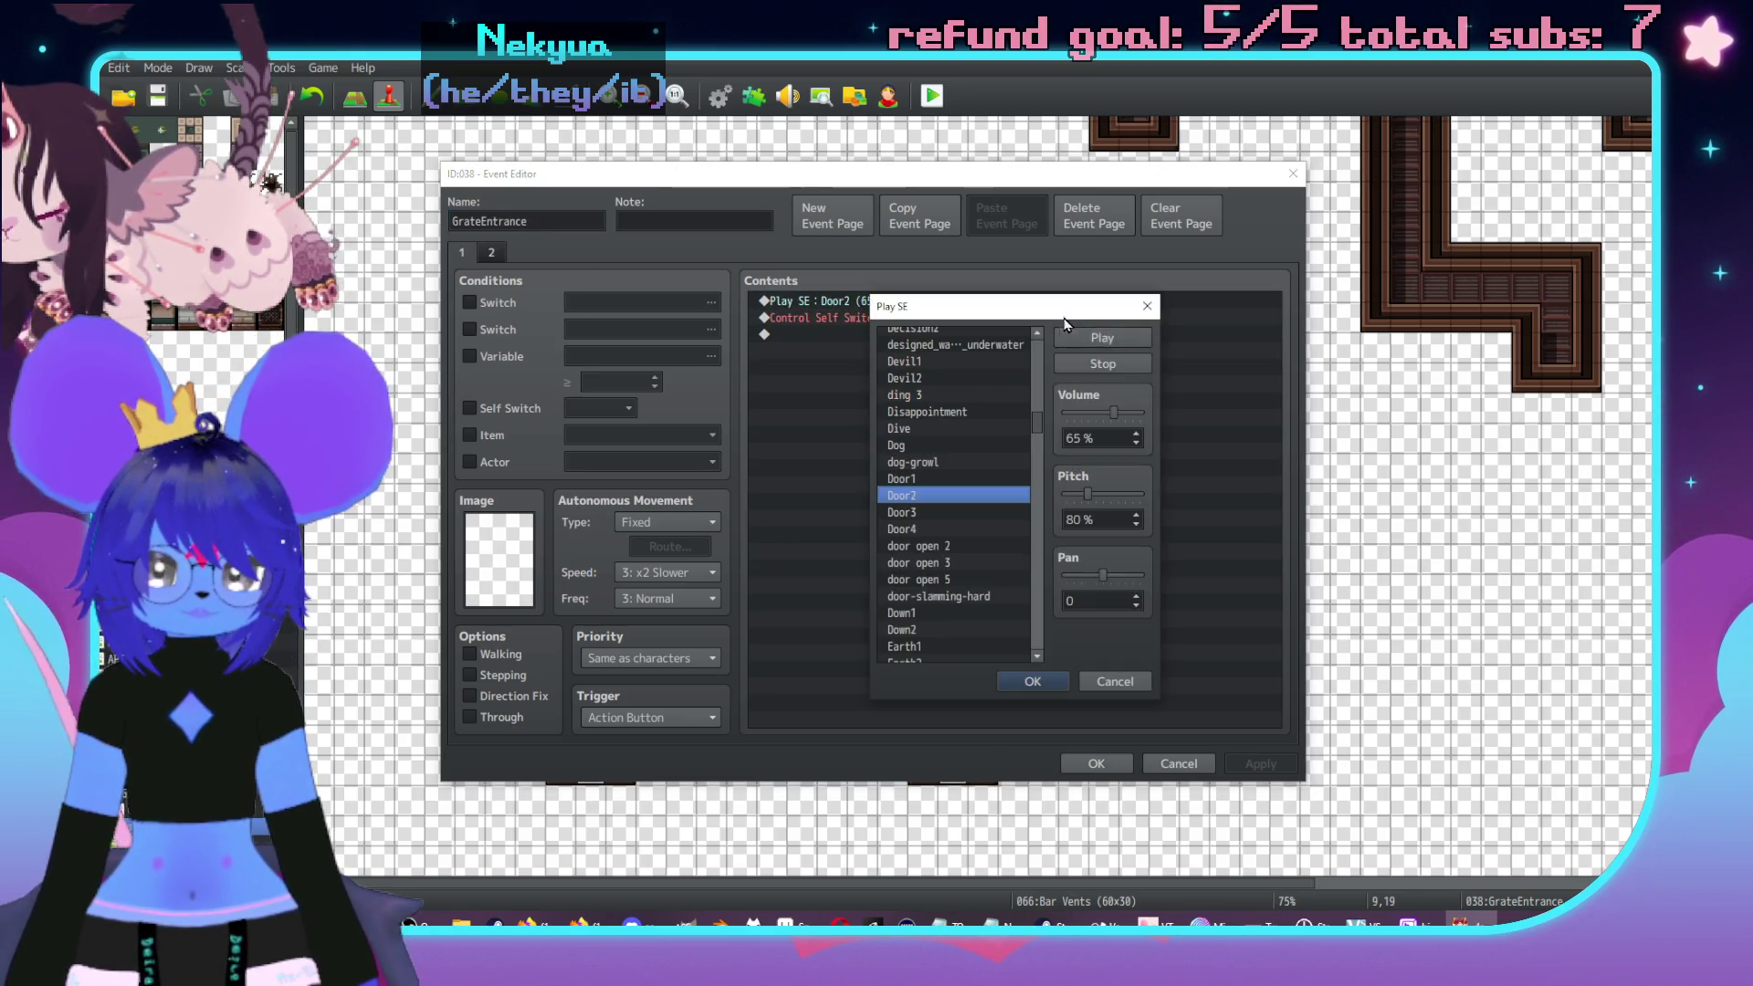
pyautogui.click(1115, 682)
pyautogui.click(1179, 764)
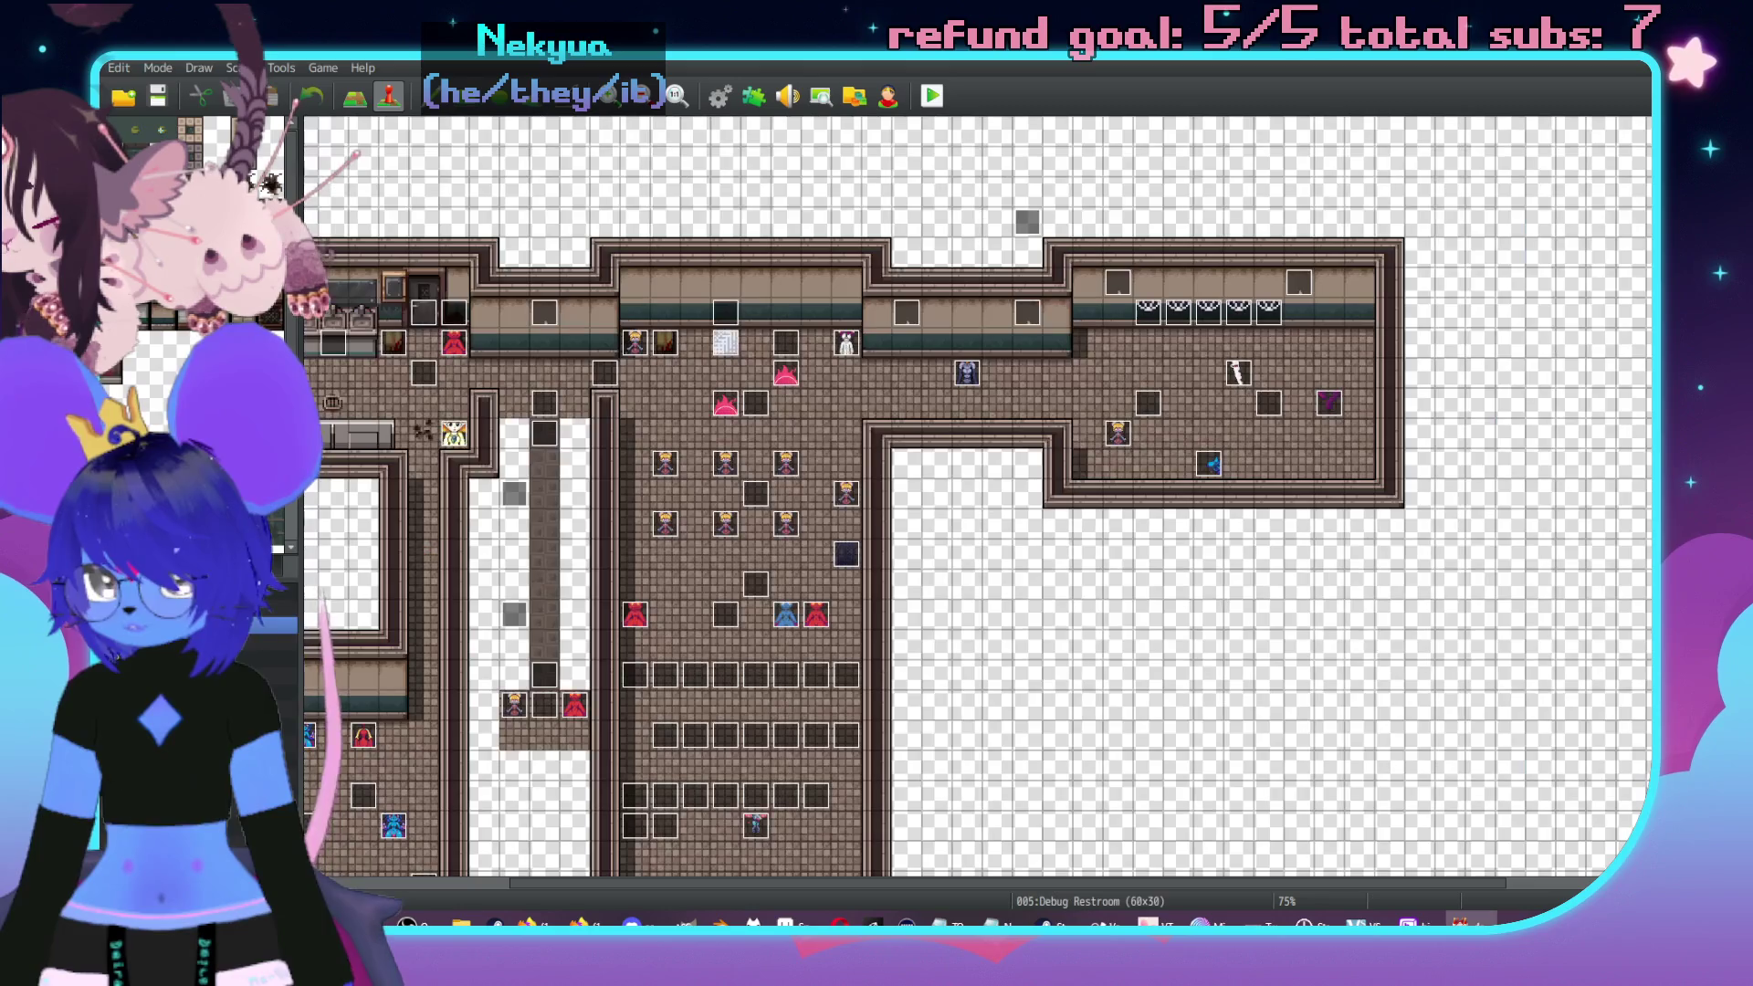
# - View GrateStuck event 021 on APT Vent Shaft unchanged, then go back to Bar Vents
pyautogui.press('Up')
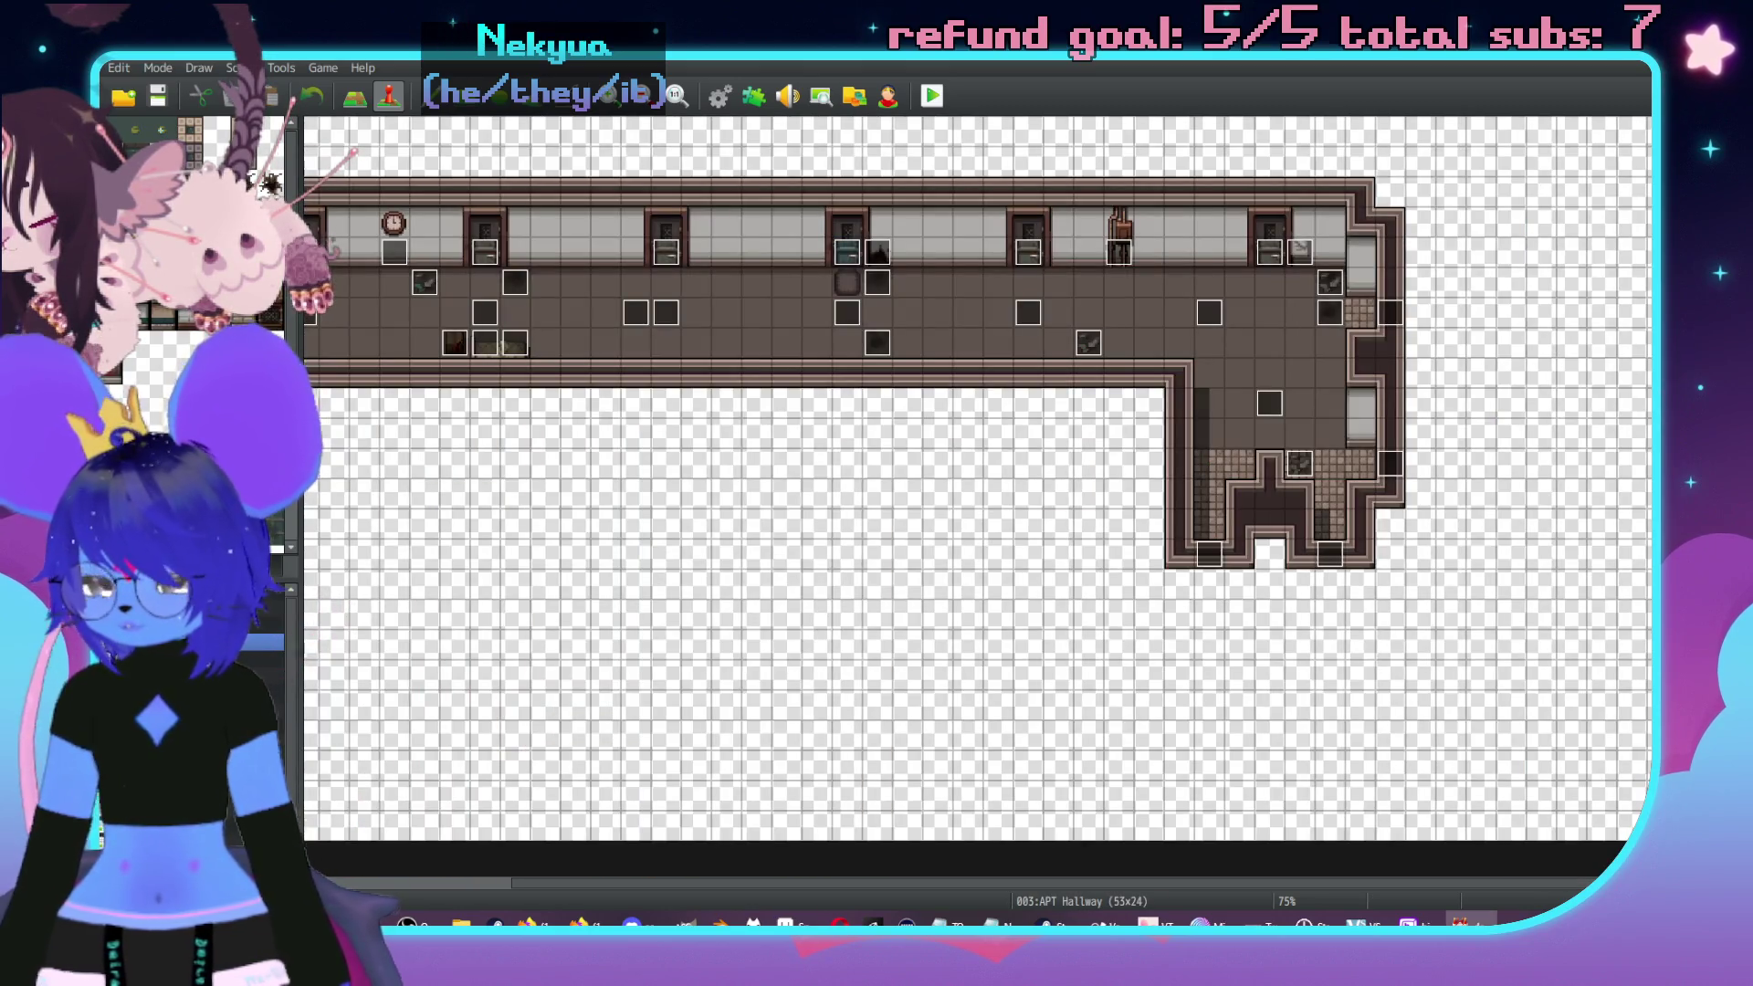
pyautogui.press('Down')
pyautogui.press('Down')
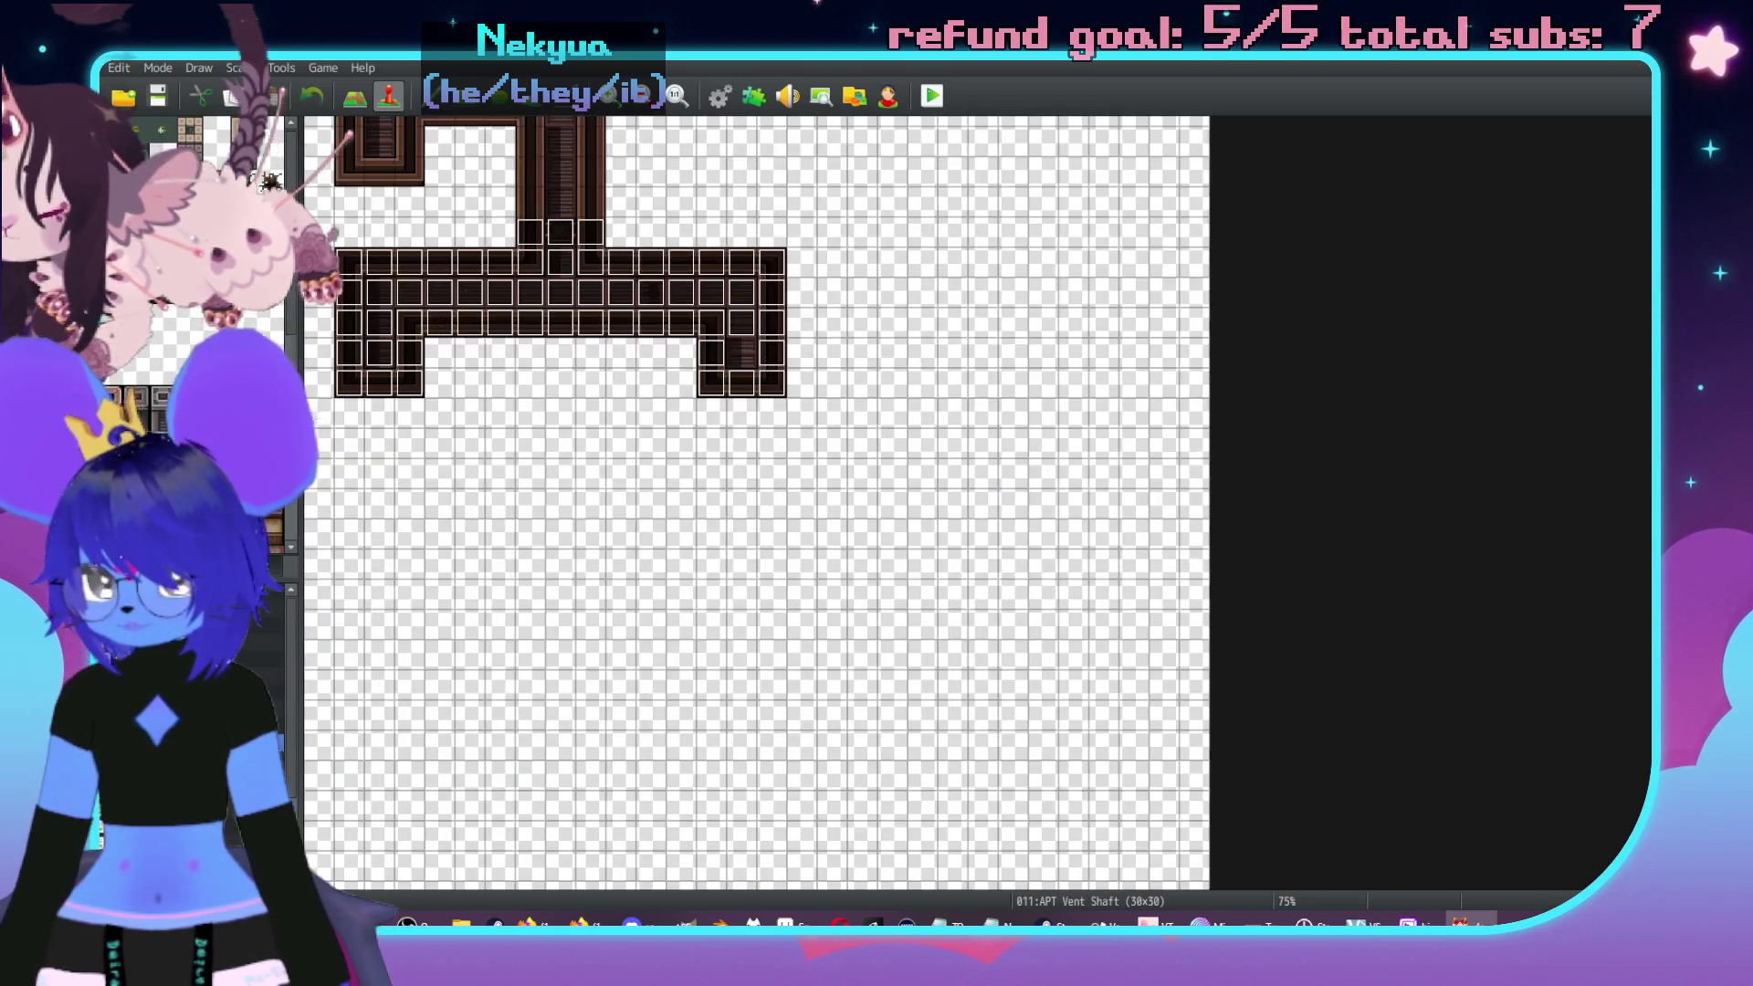
pyautogui.scroll(3, 446, 510)
pyautogui.doubleClick(378, 491)
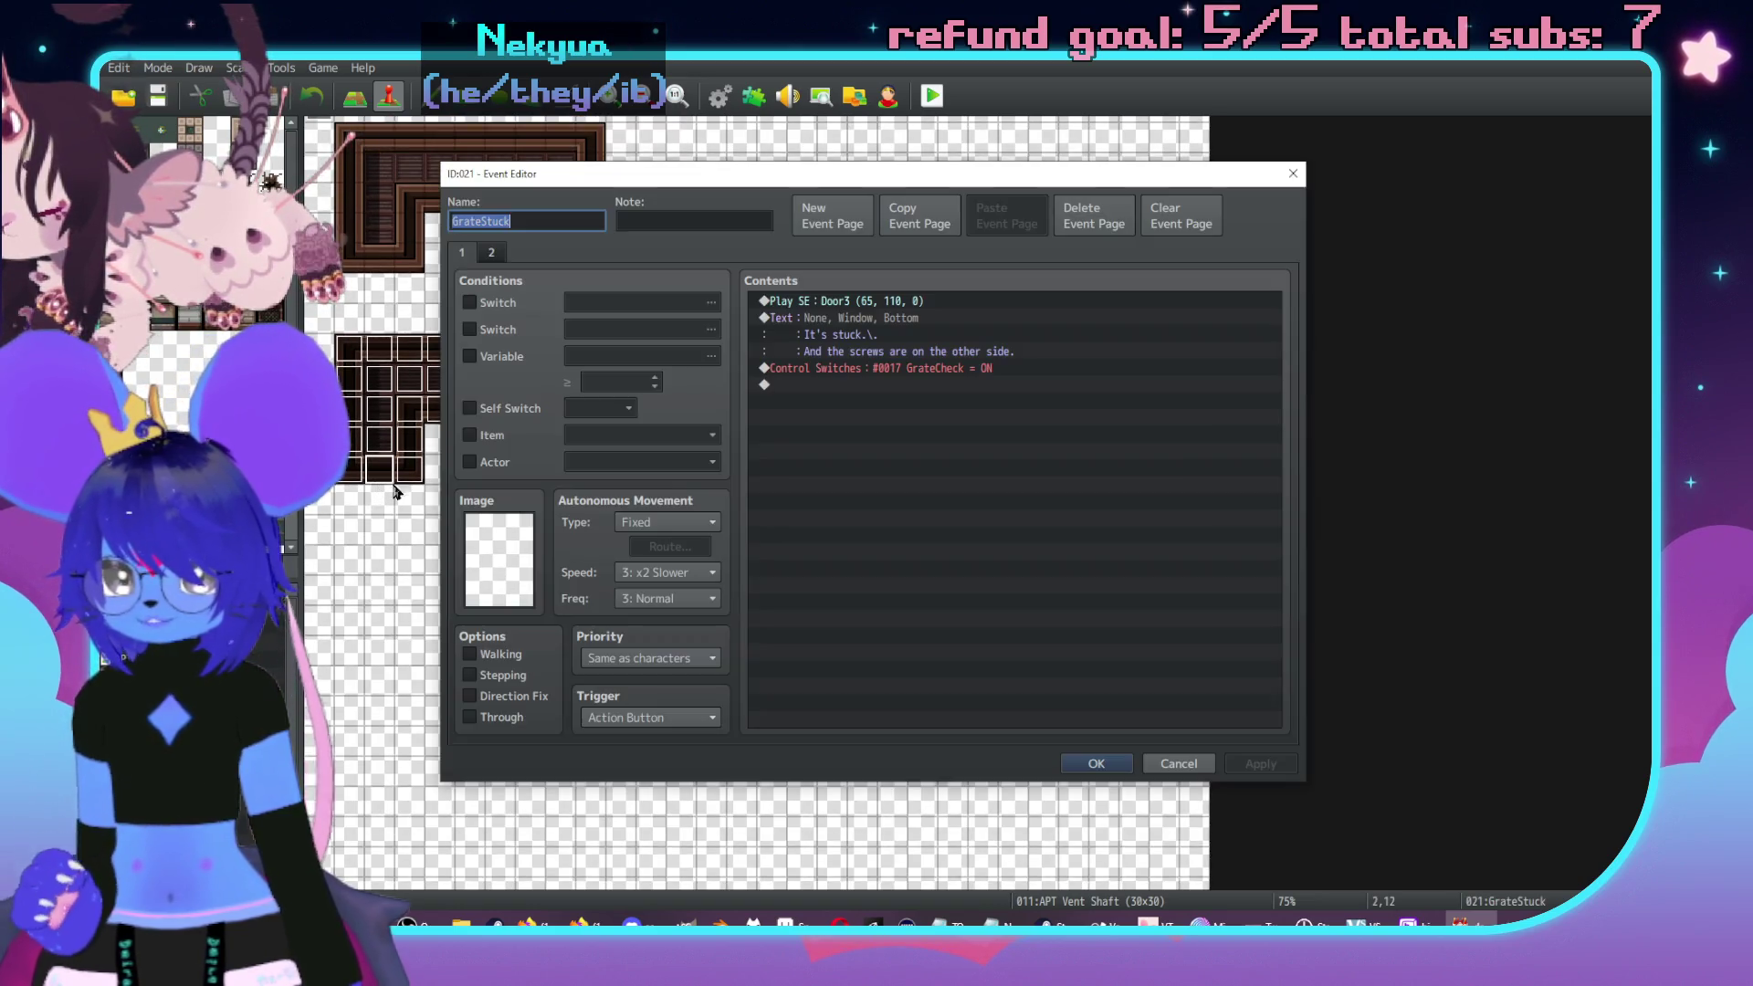
pyautogui.click(1169, 763)
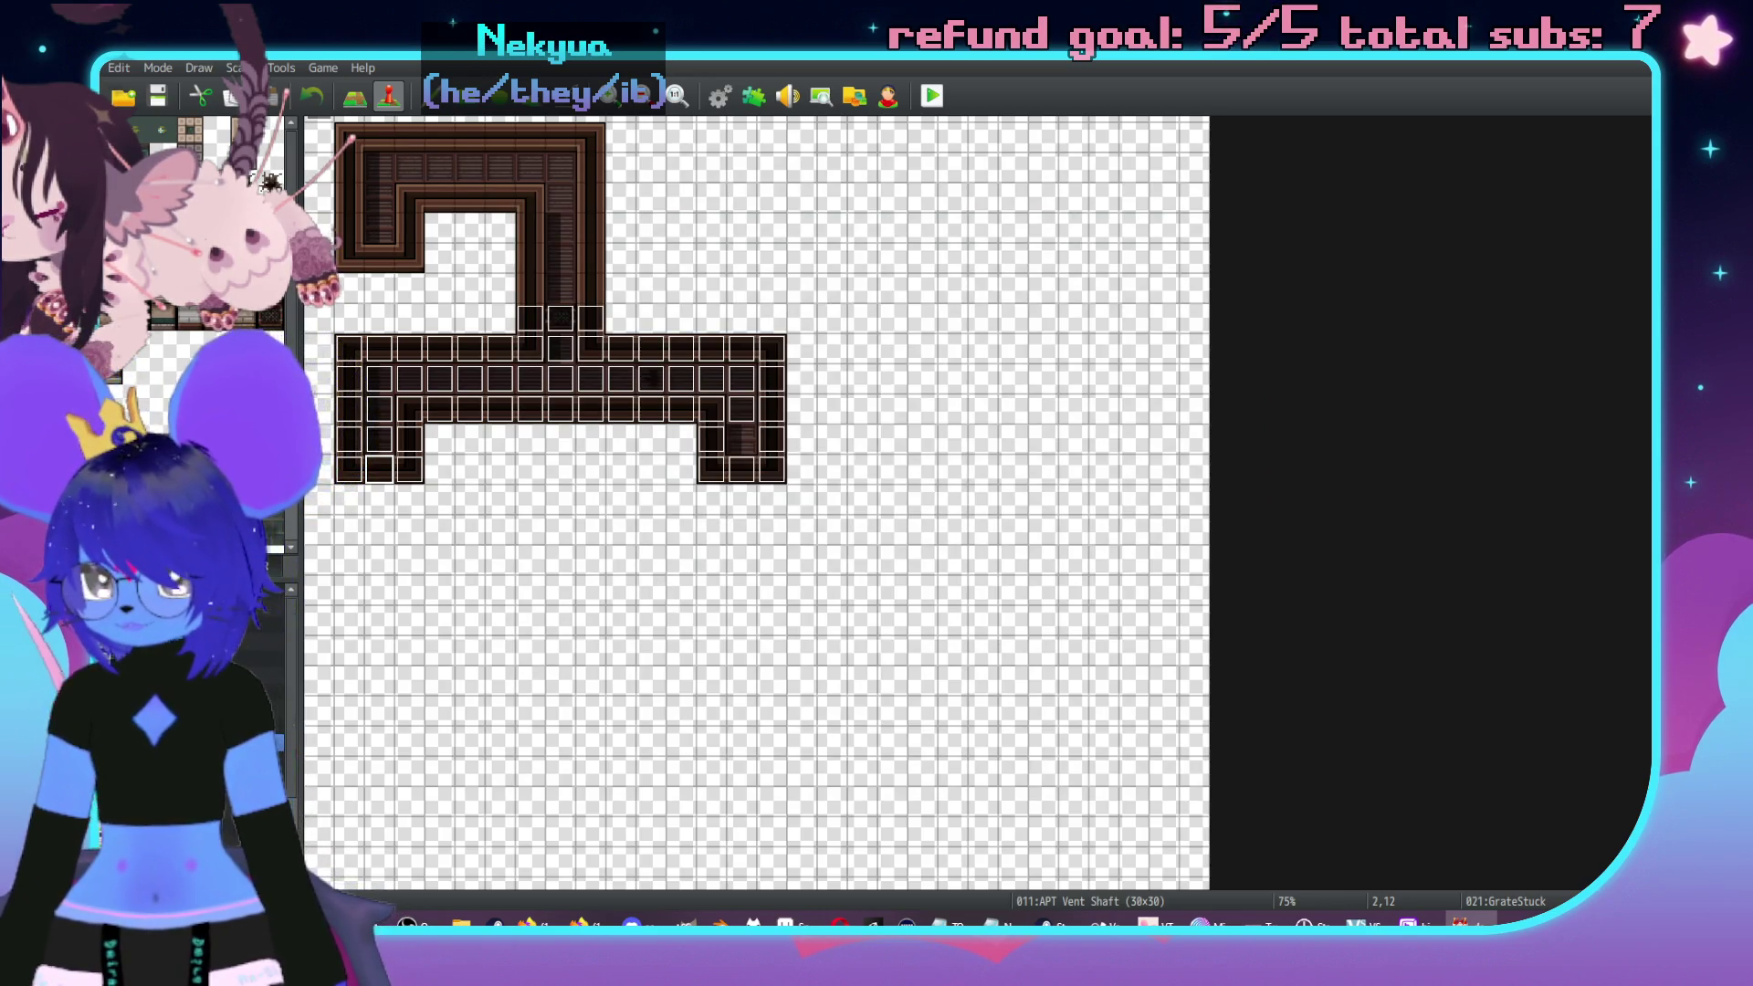
pyautogui.click(283, 642)
pyautogui.click(274, 821)
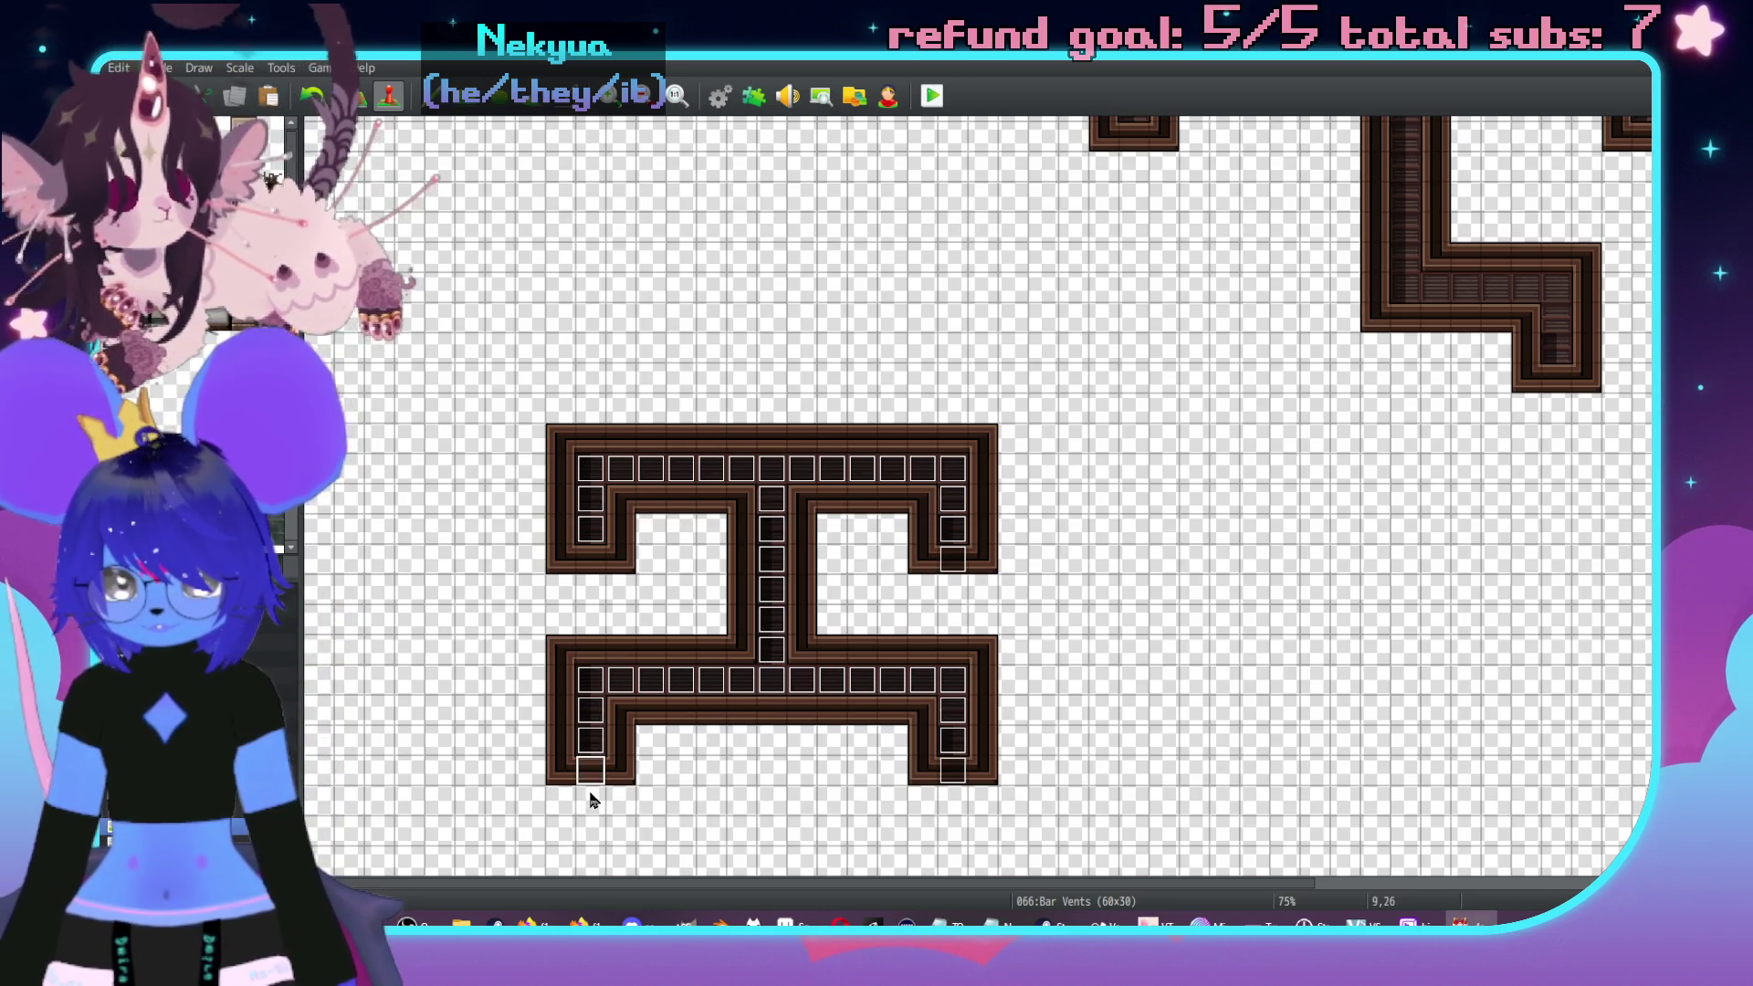
# - Rewrite event 038's message, fixing 'heavy', so it says something heavy blocks the vent
pyautogui.doubleClick(595, 564)
pyautogui.doubleClick(845, 322)
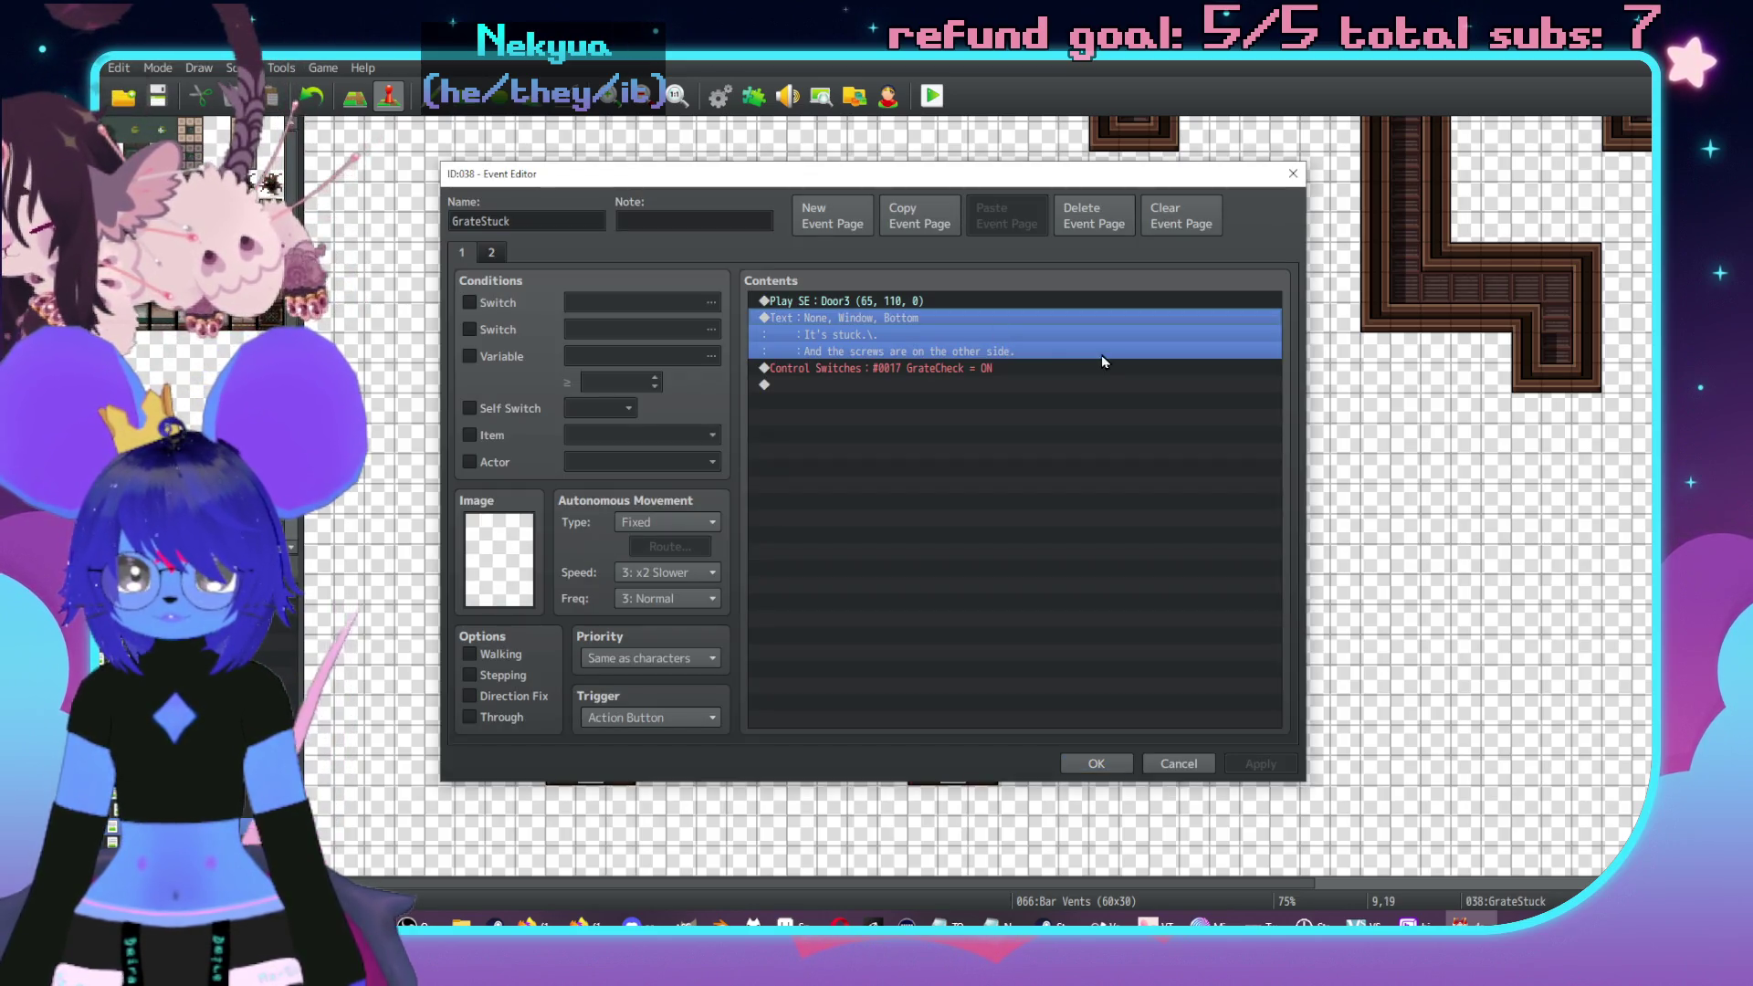
pyautogui.moveTo(1126, 482); pyautogui.dragTo(846, 441)
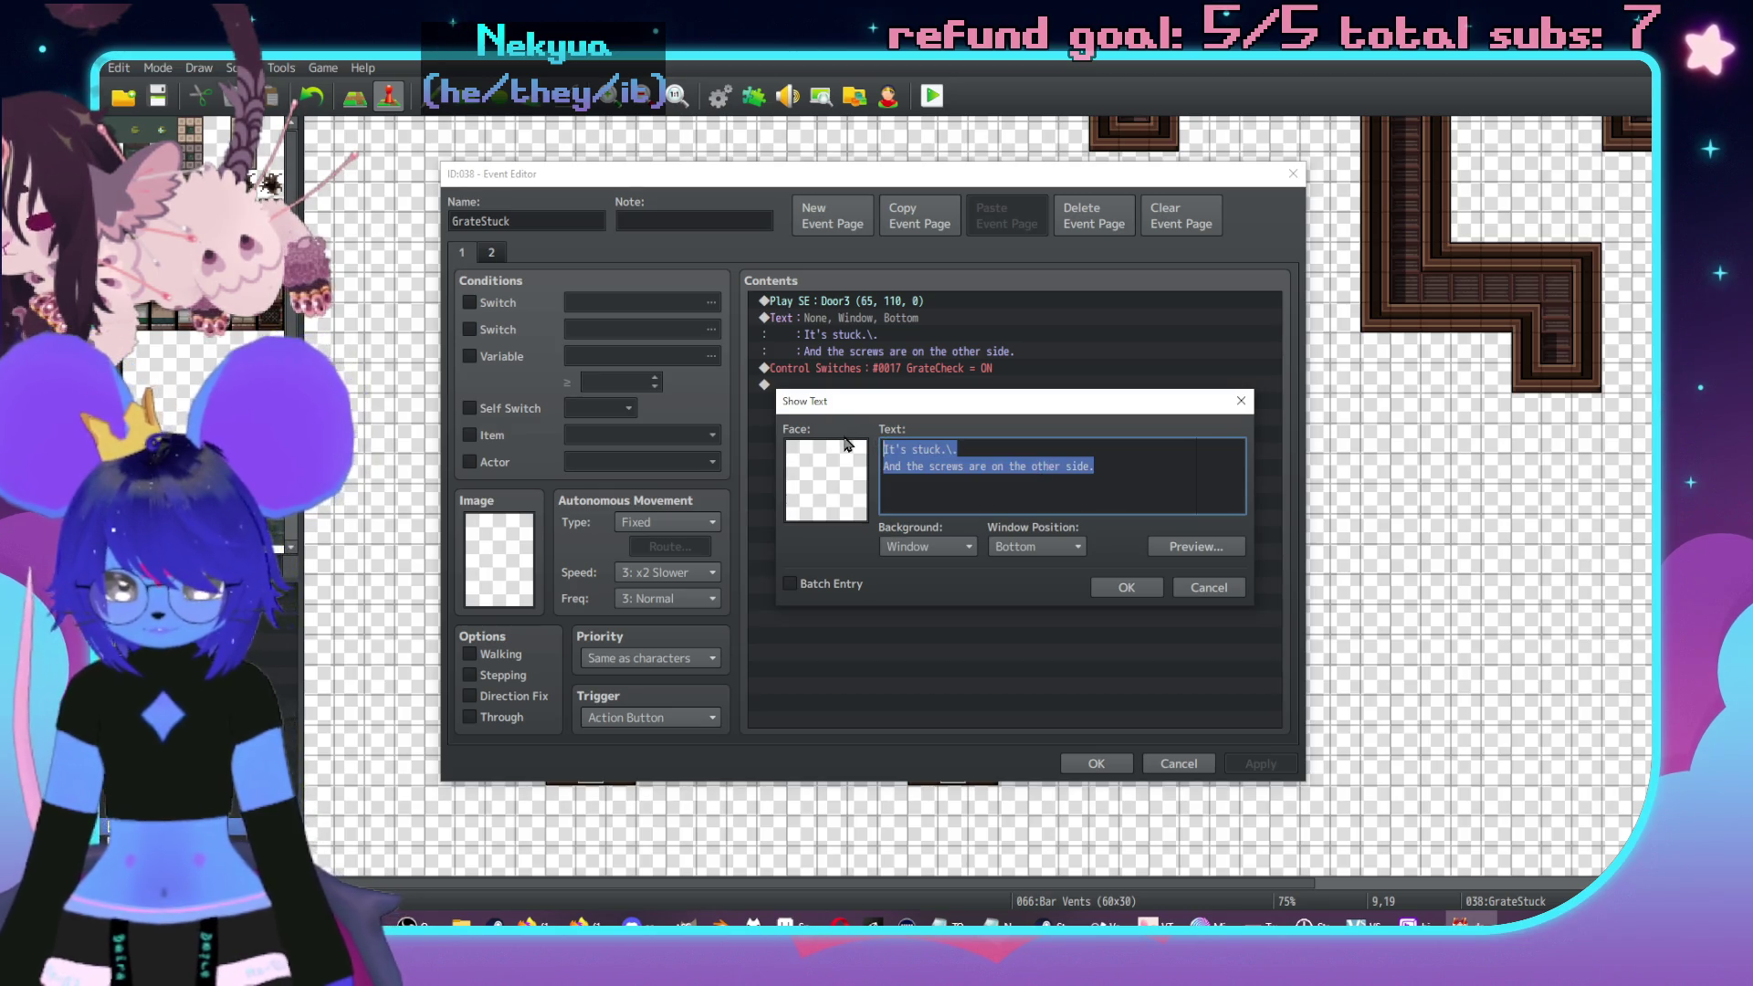
pyautogui.write('Th')
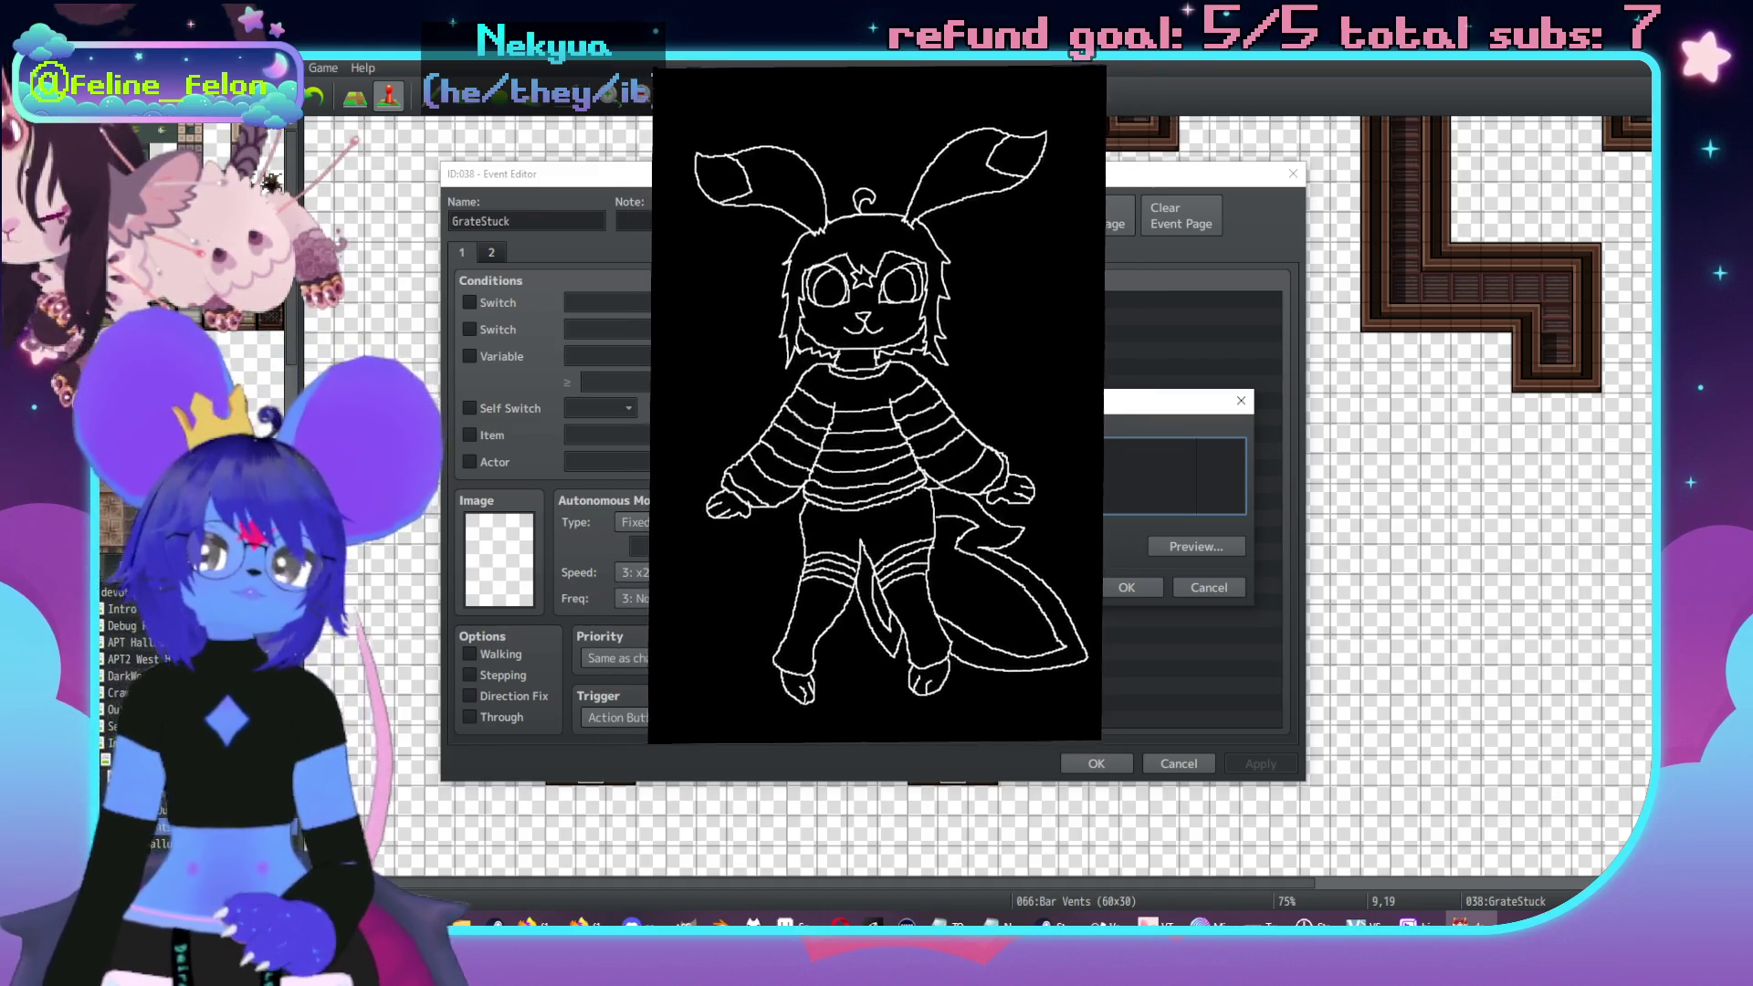
pyautogui.write('think somethig')
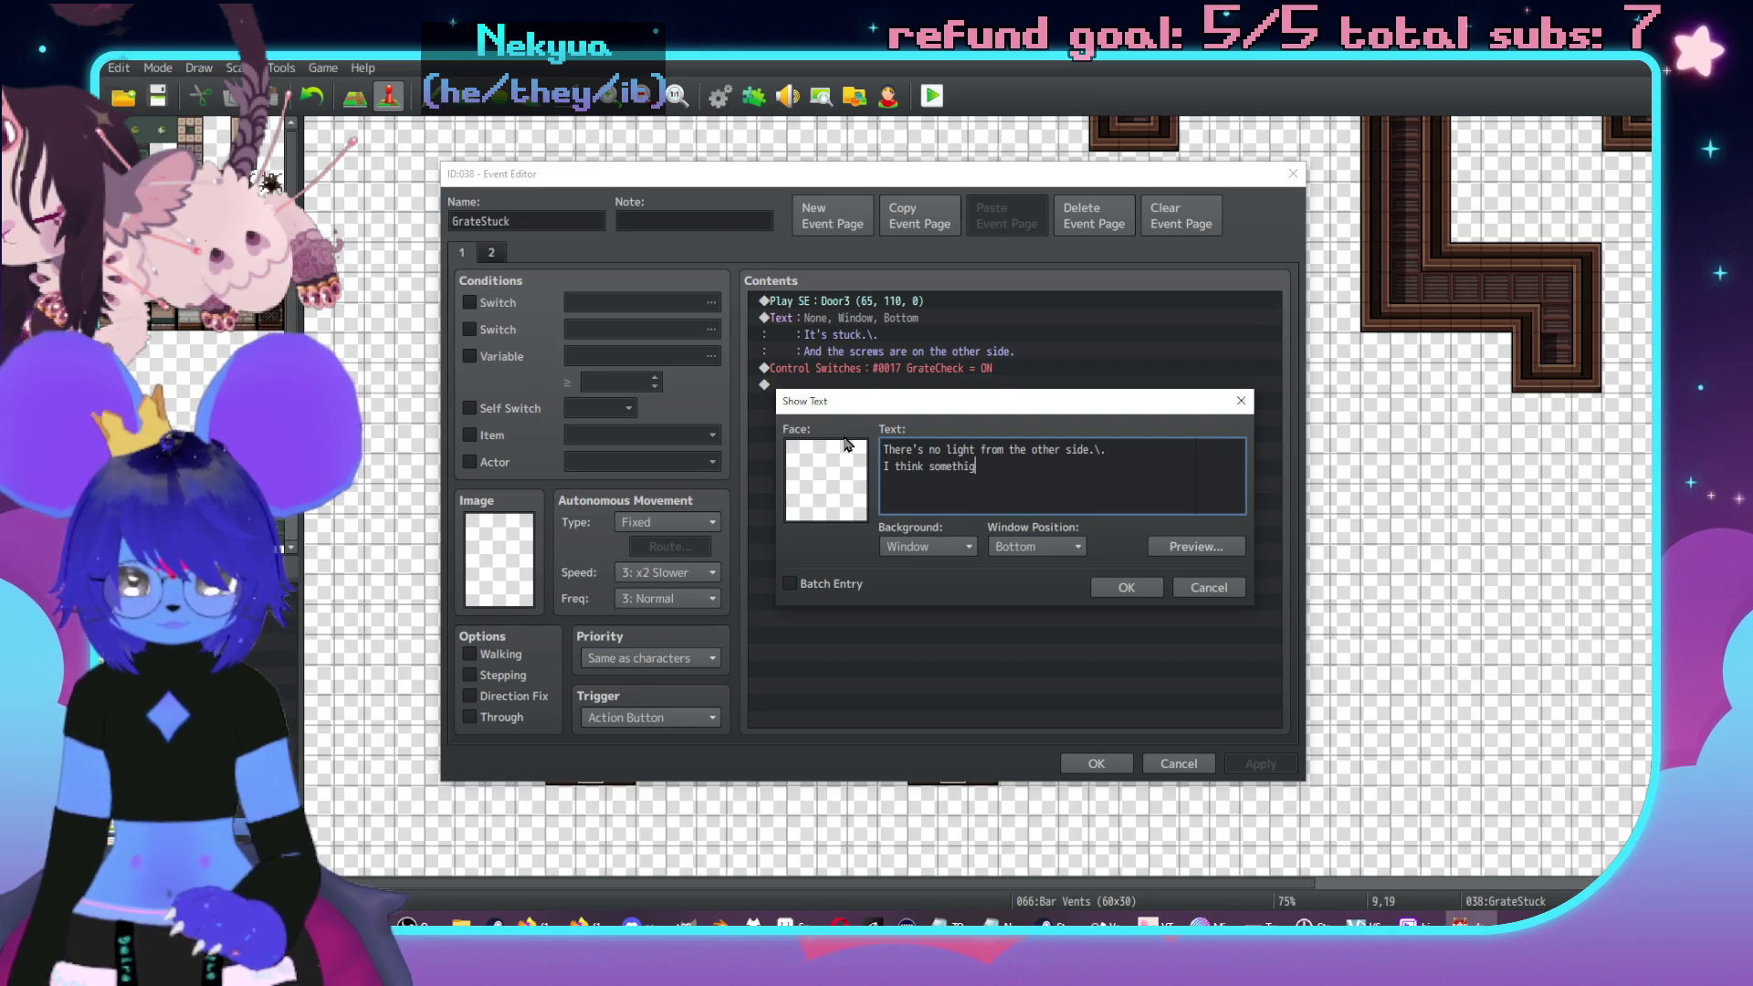
pyautogui.press('BackSpace')
pyautogui.press('BackSpace')
pyautogui.press('BackSpace')
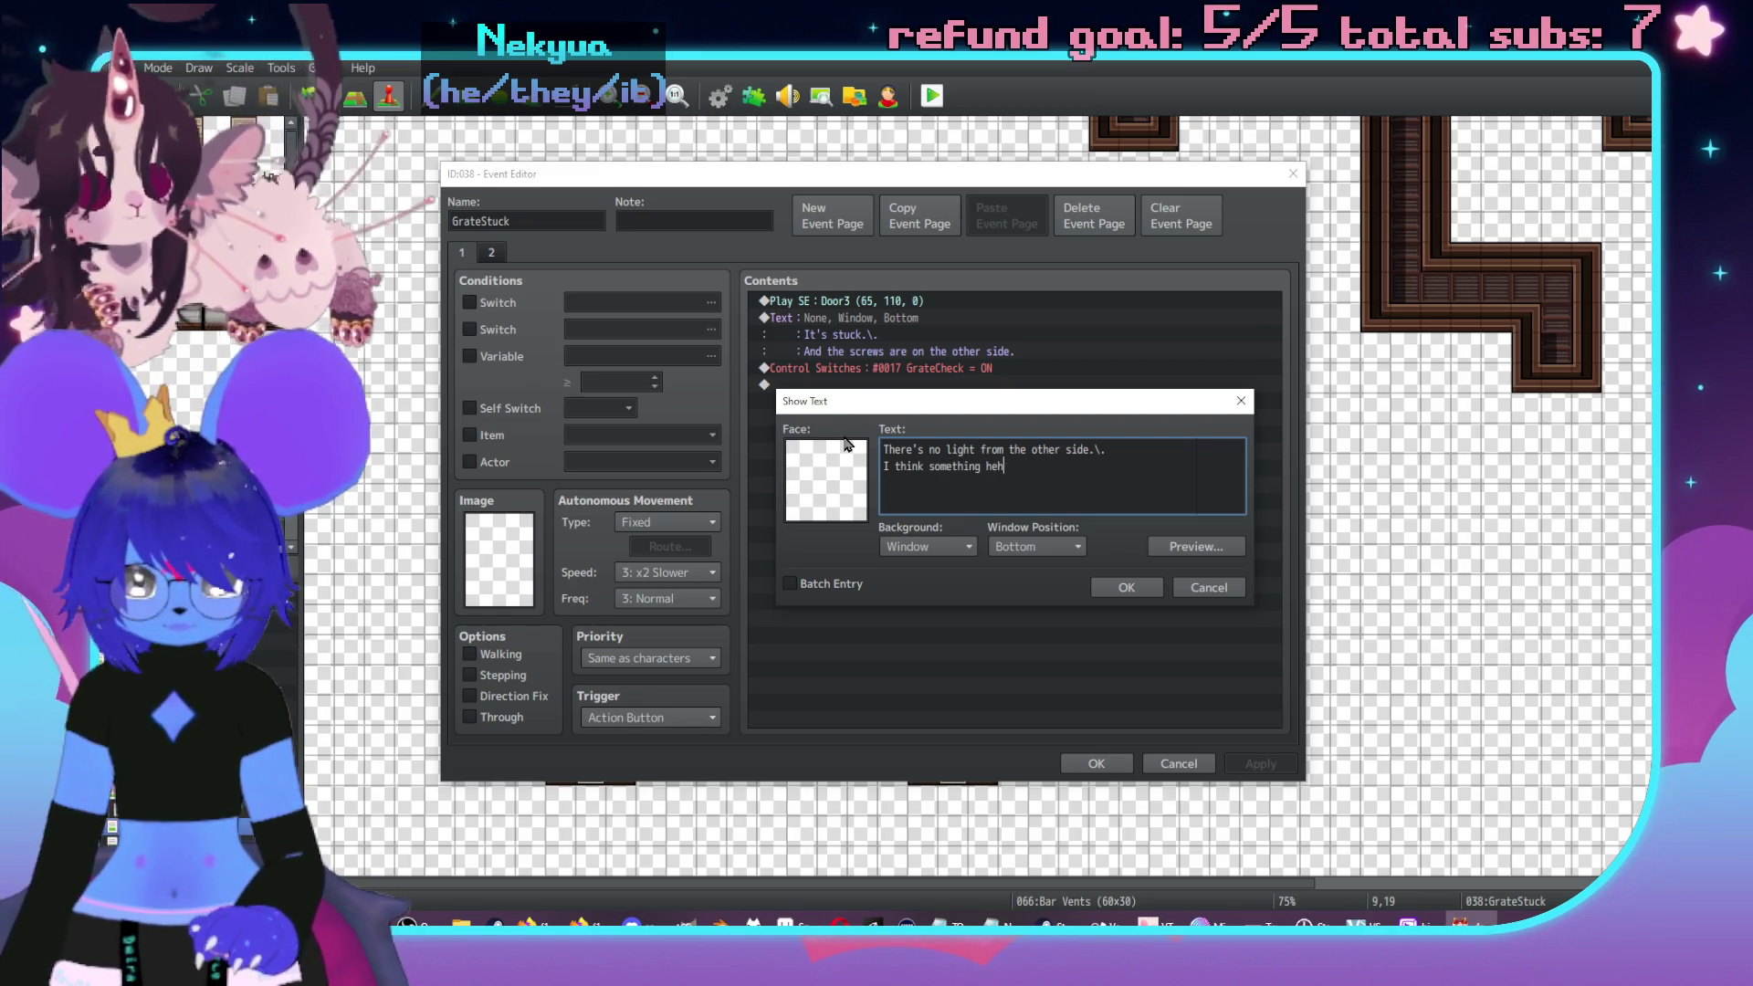
pyautogui.write('avy is in front of the vent.')
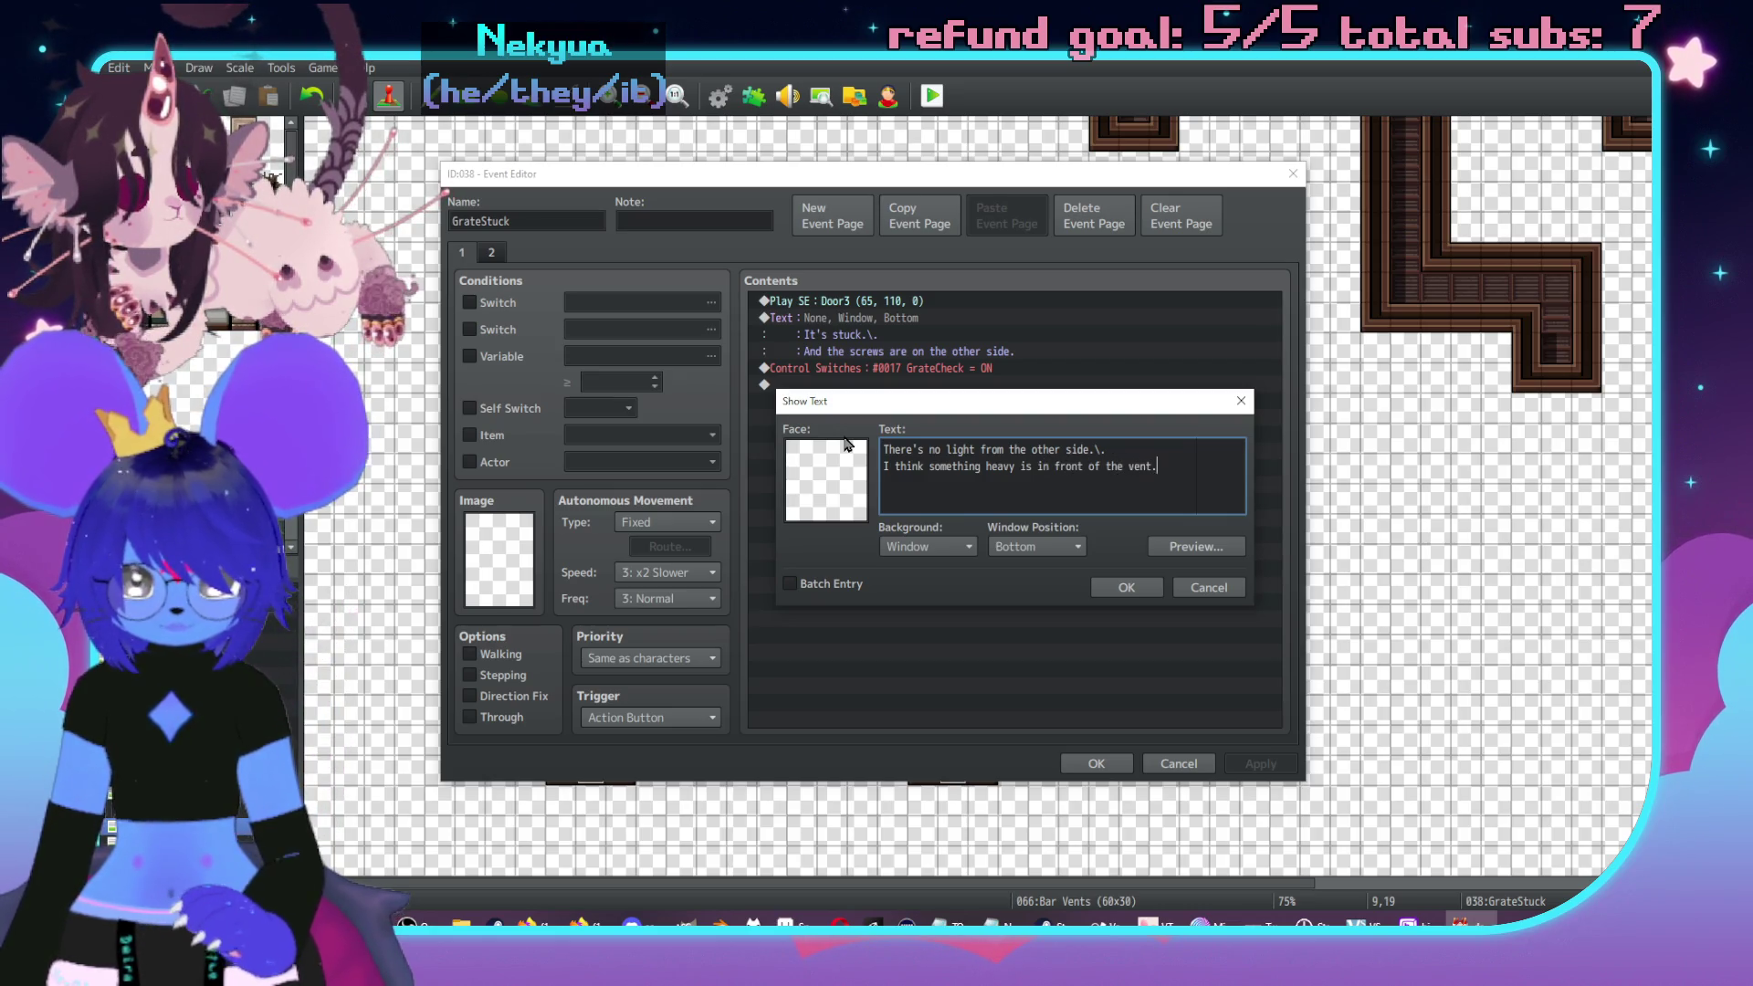
pyautogui.click(1126, 587)
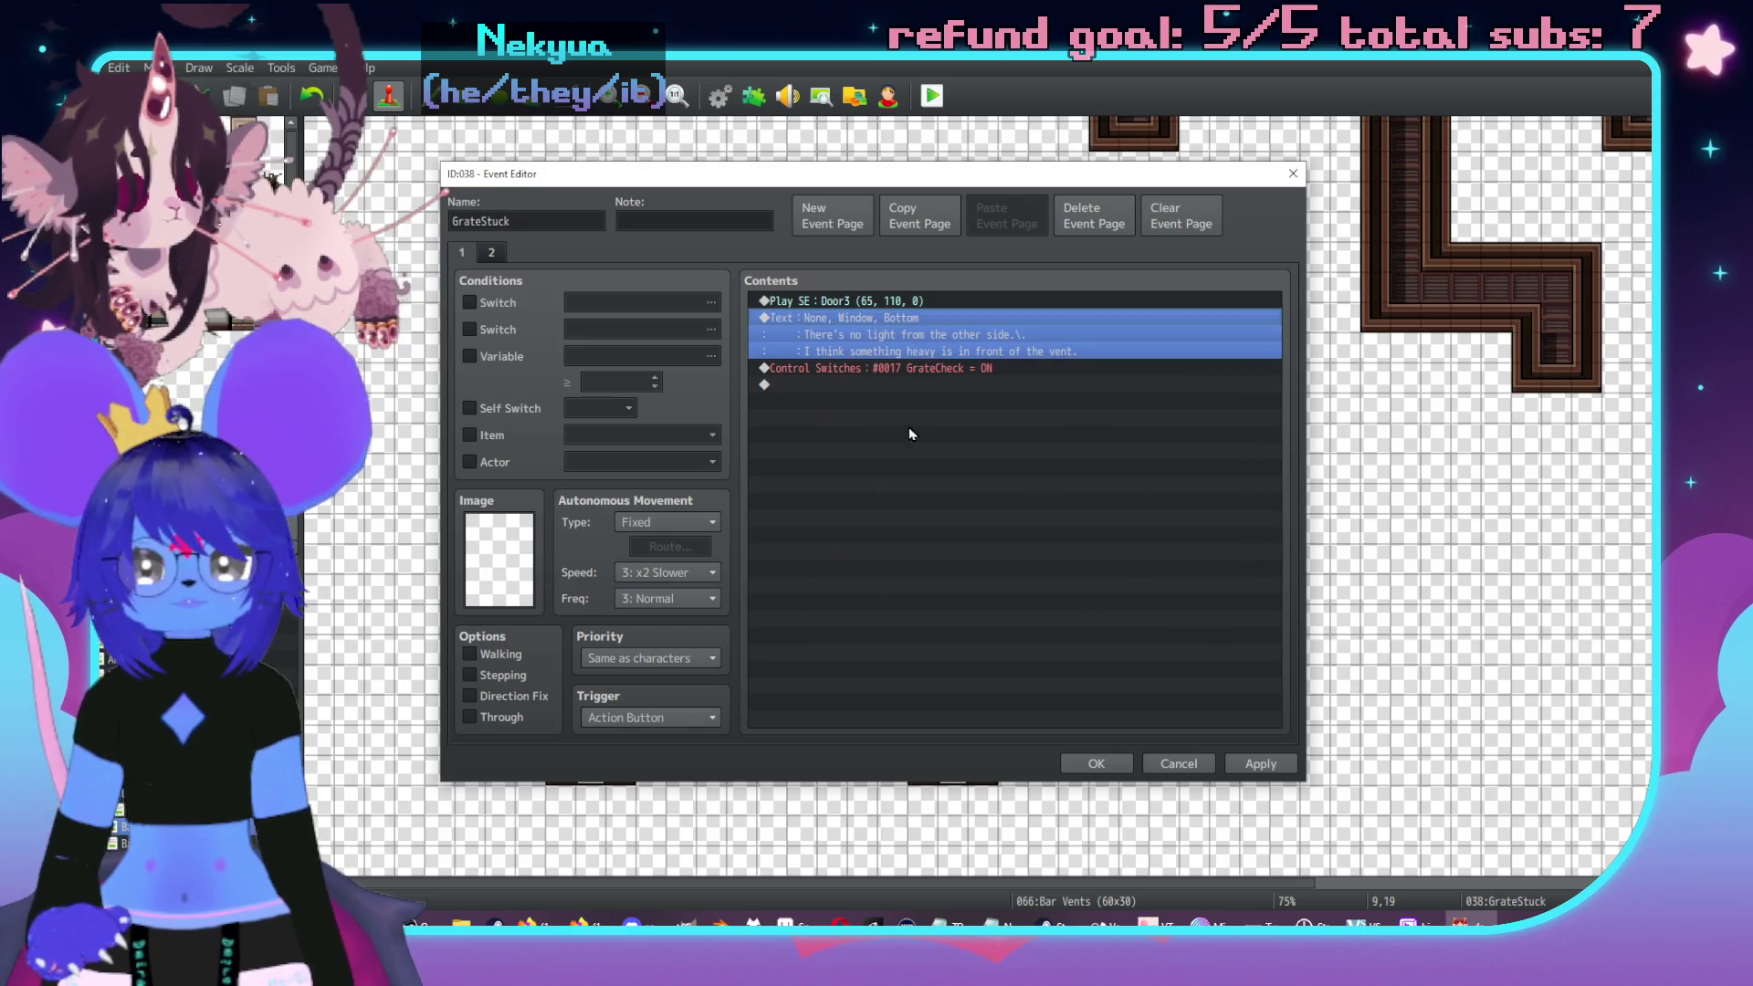
# - Abandon a first attempt at editing the GrateStuck event, discarding the changes
pyautogui.click(925, 369)
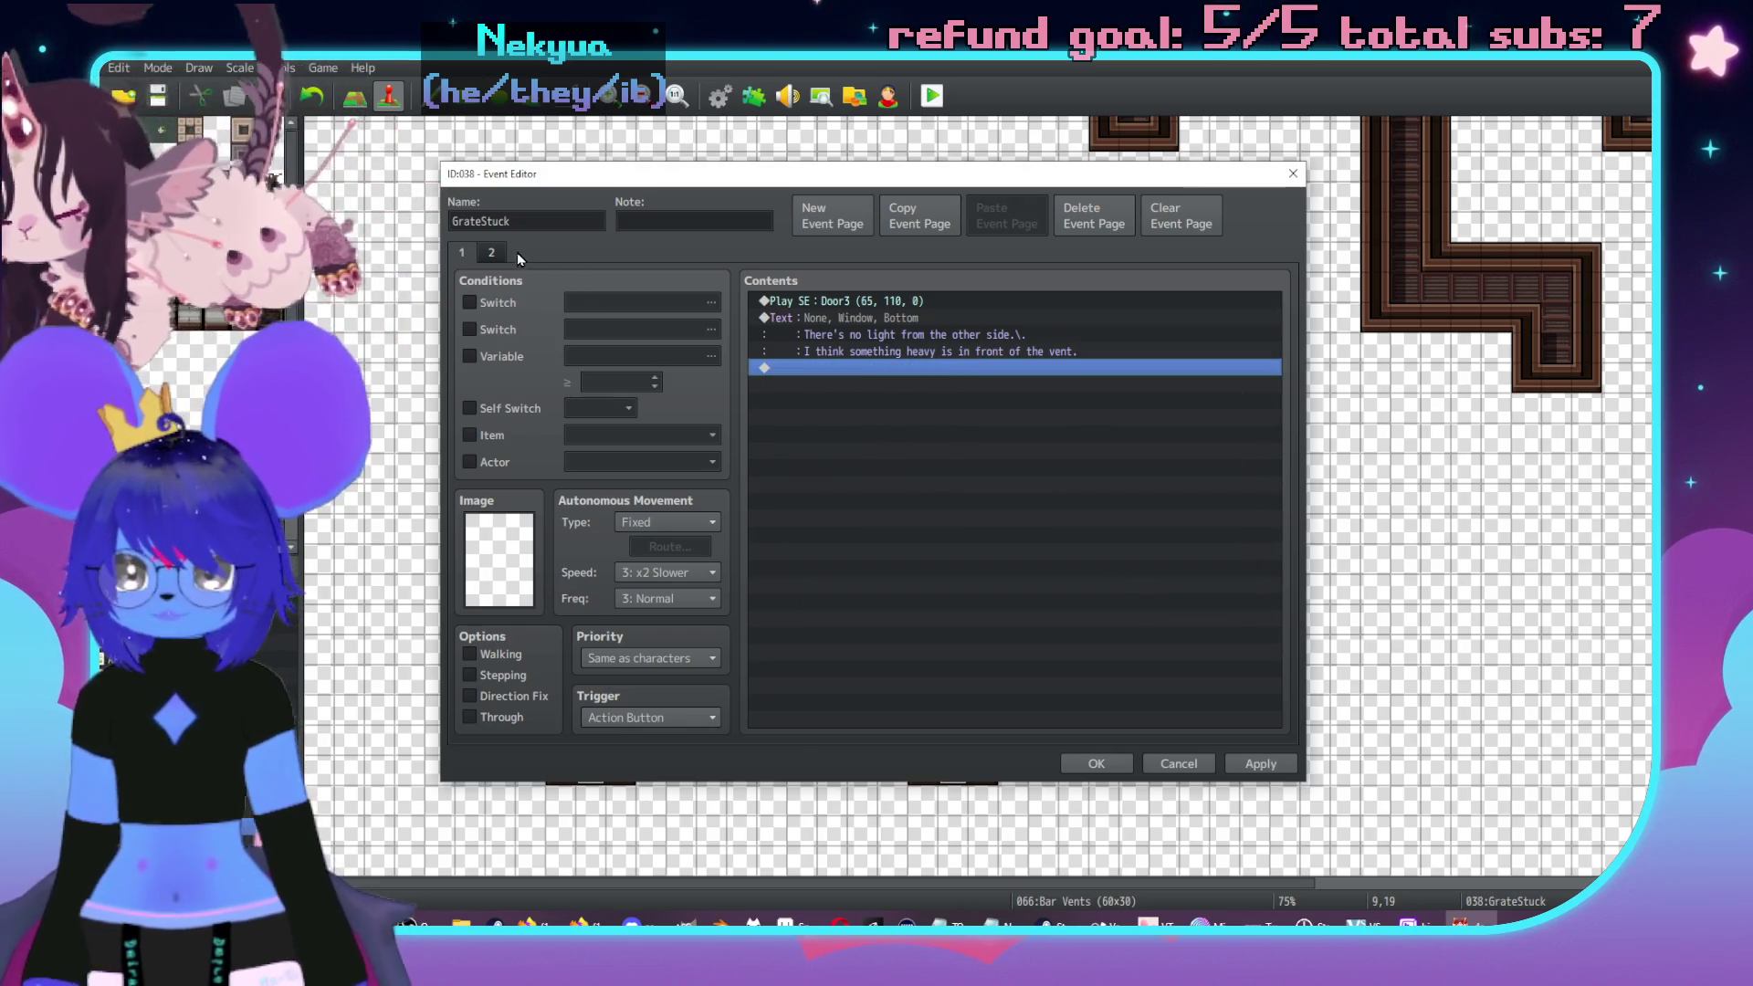
pyautogui.click(493, 253)
pyautogui.click(1077, 222)
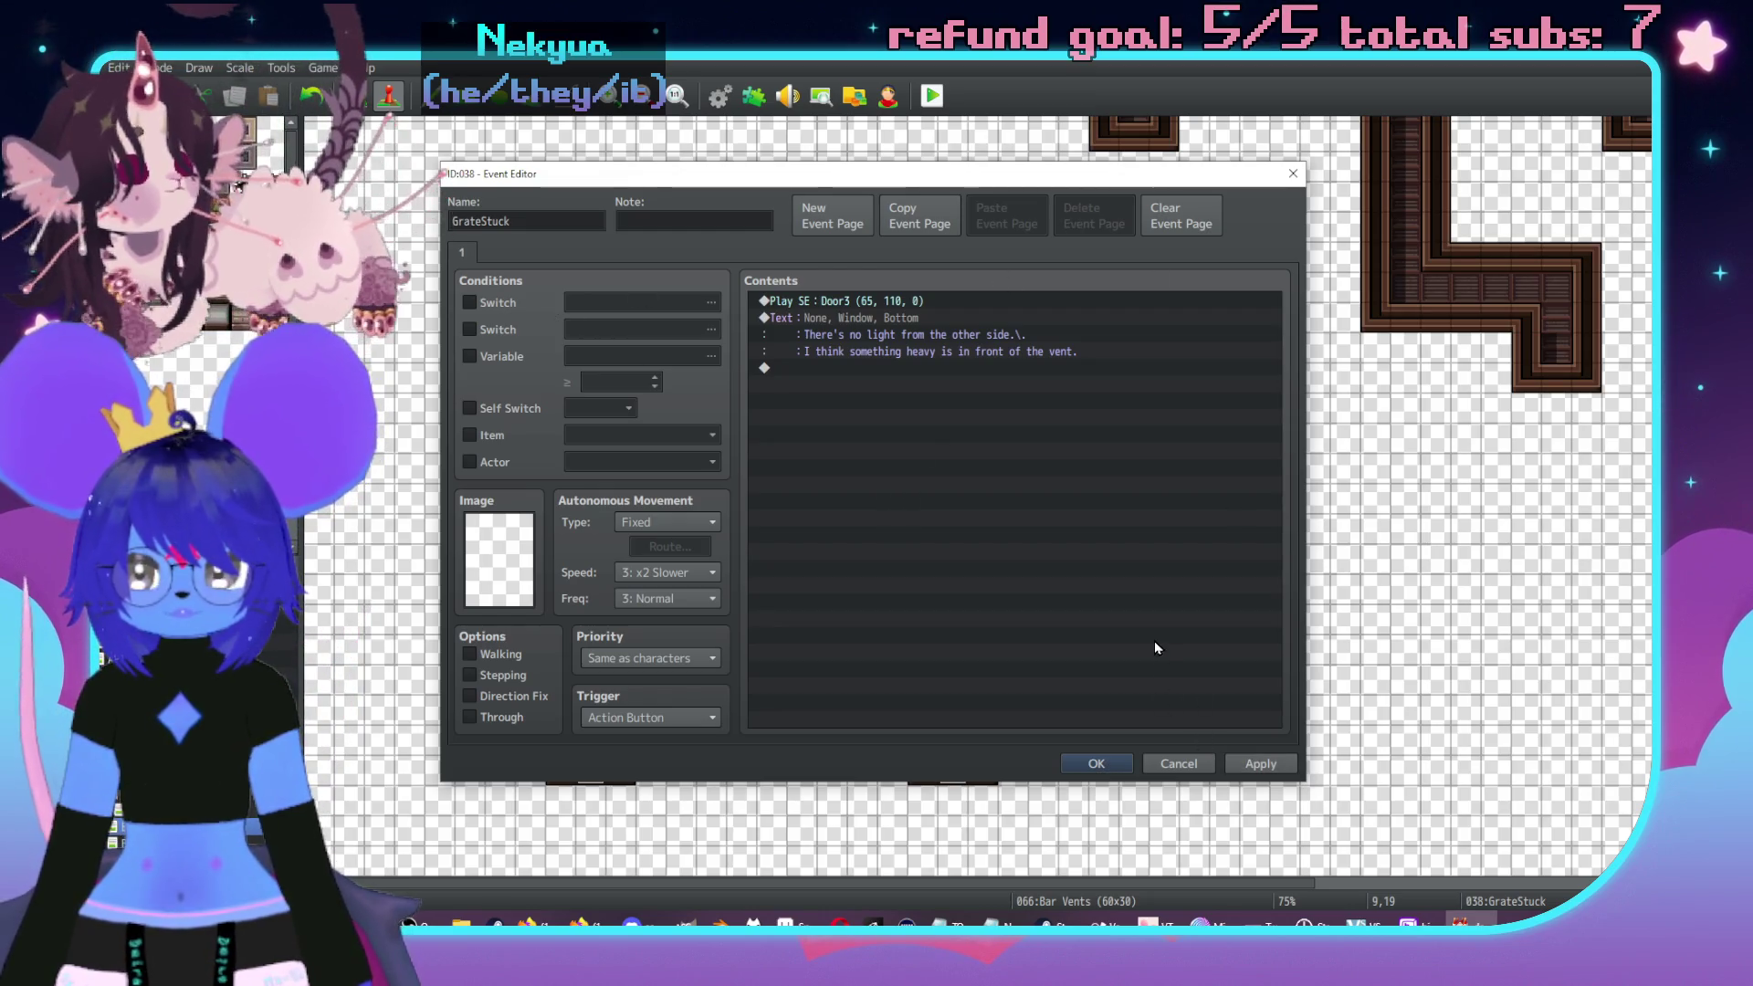
pyautogui.click(1182, 760)
pyautogui.click(939, 508)
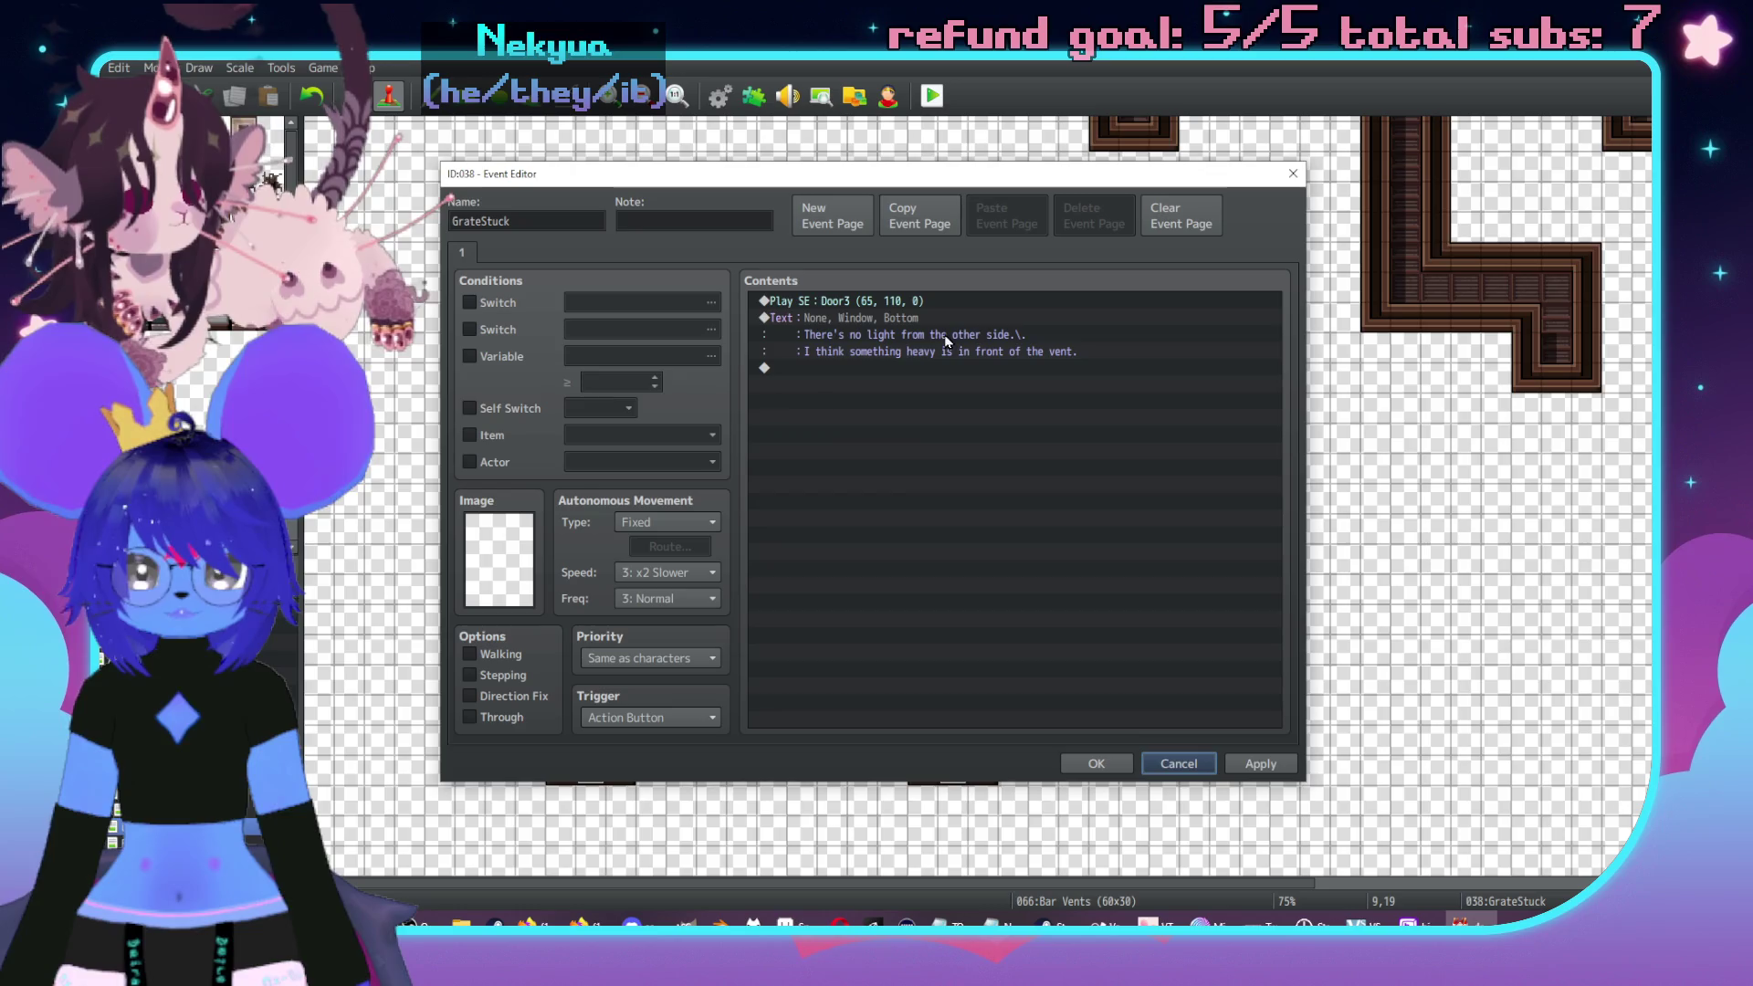
pyautogui.click(958, 334)
pyautogui.press('Escape')
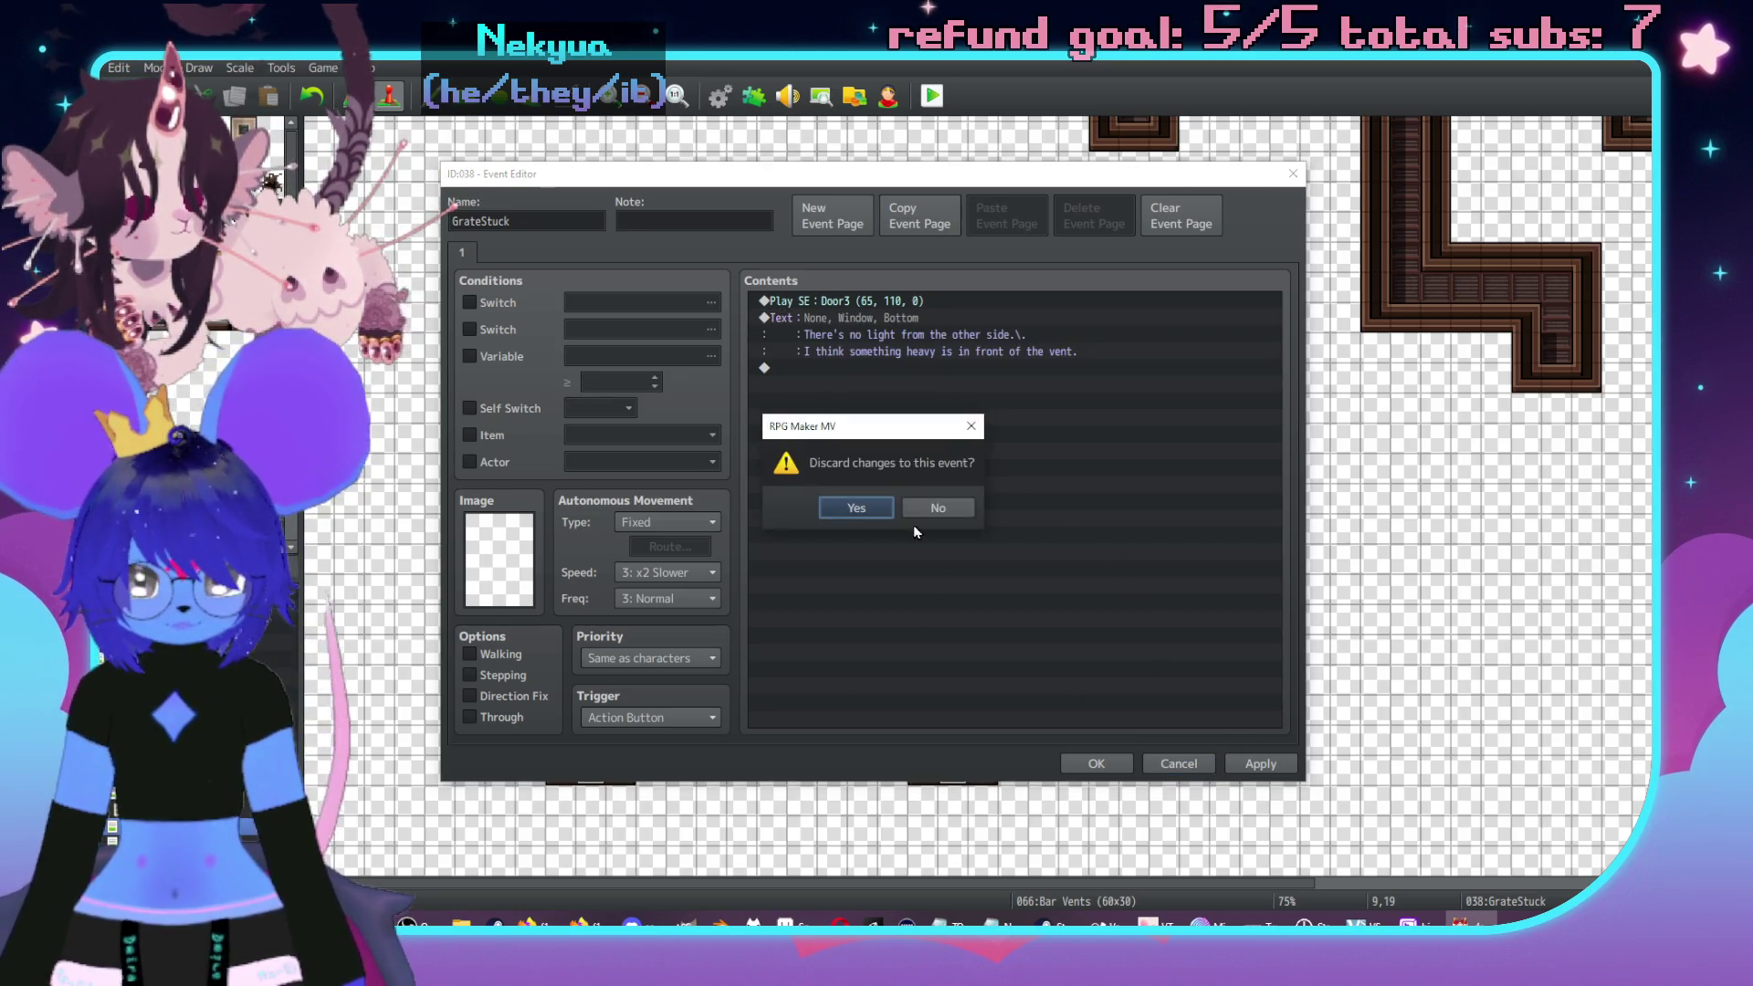
pyautogui.click(849, 505)
# - Reopen GrateStuck and add a Control Self Switch A = ON command on page 1
pyautogui.doubleClick(590, 559)
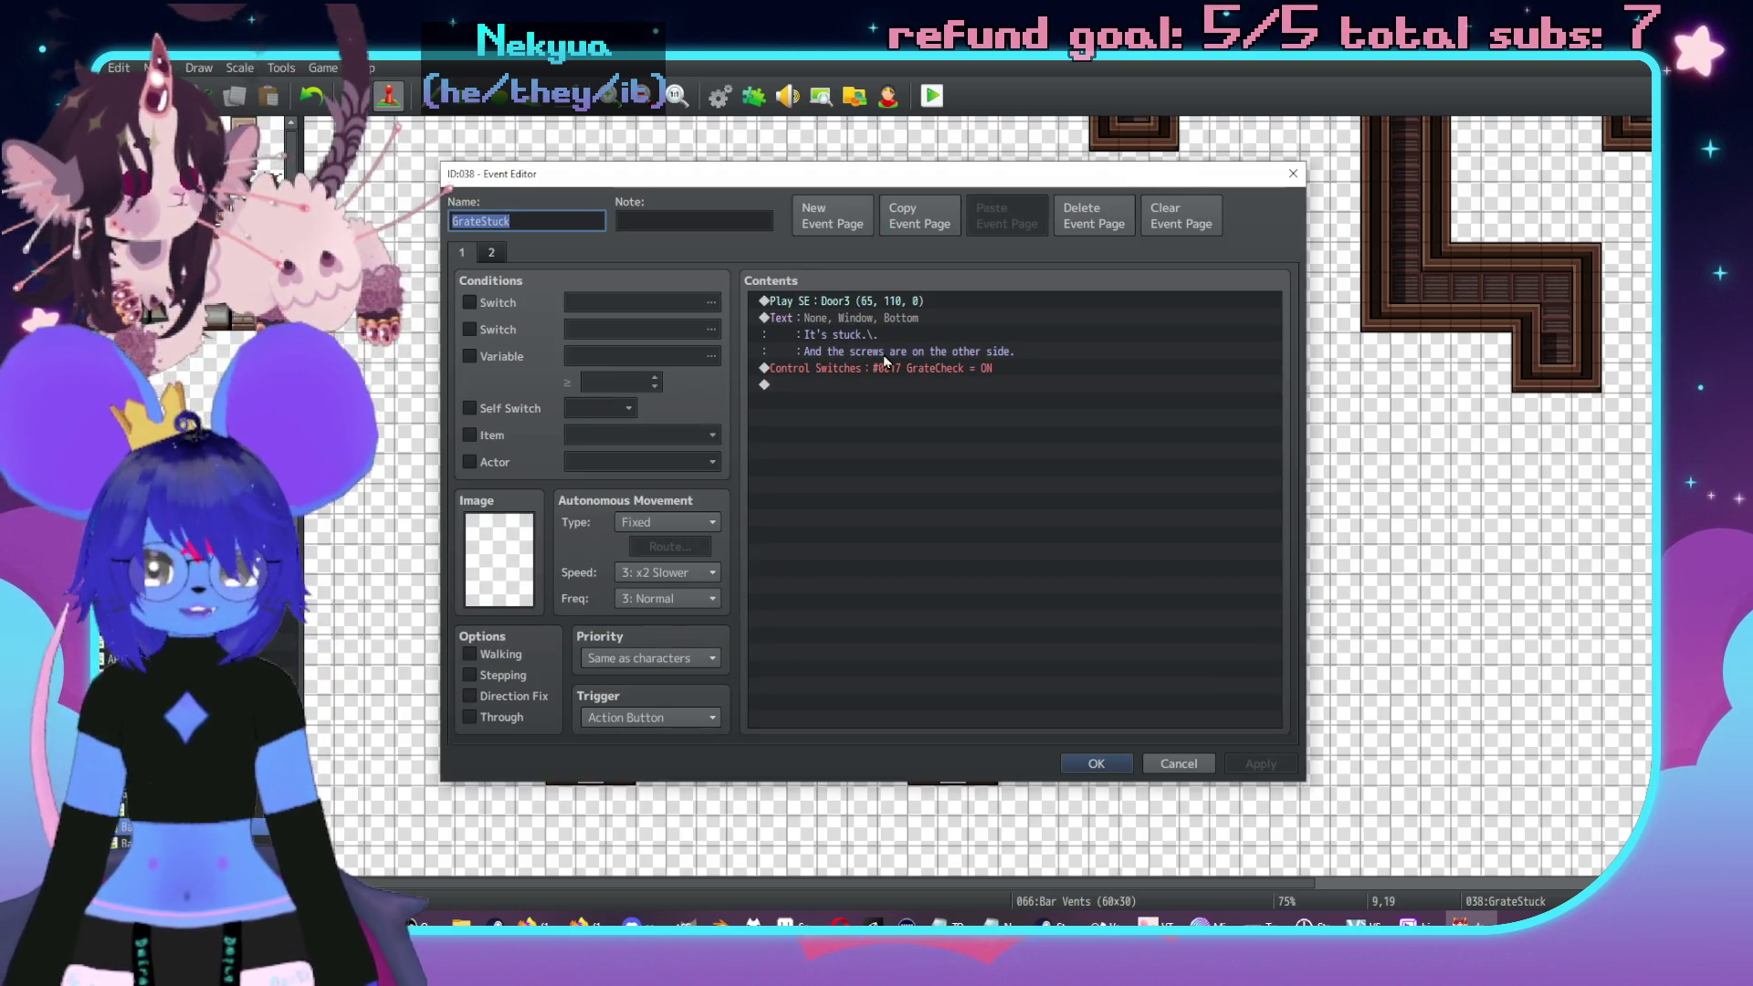
pyautogui.click(871, 330)
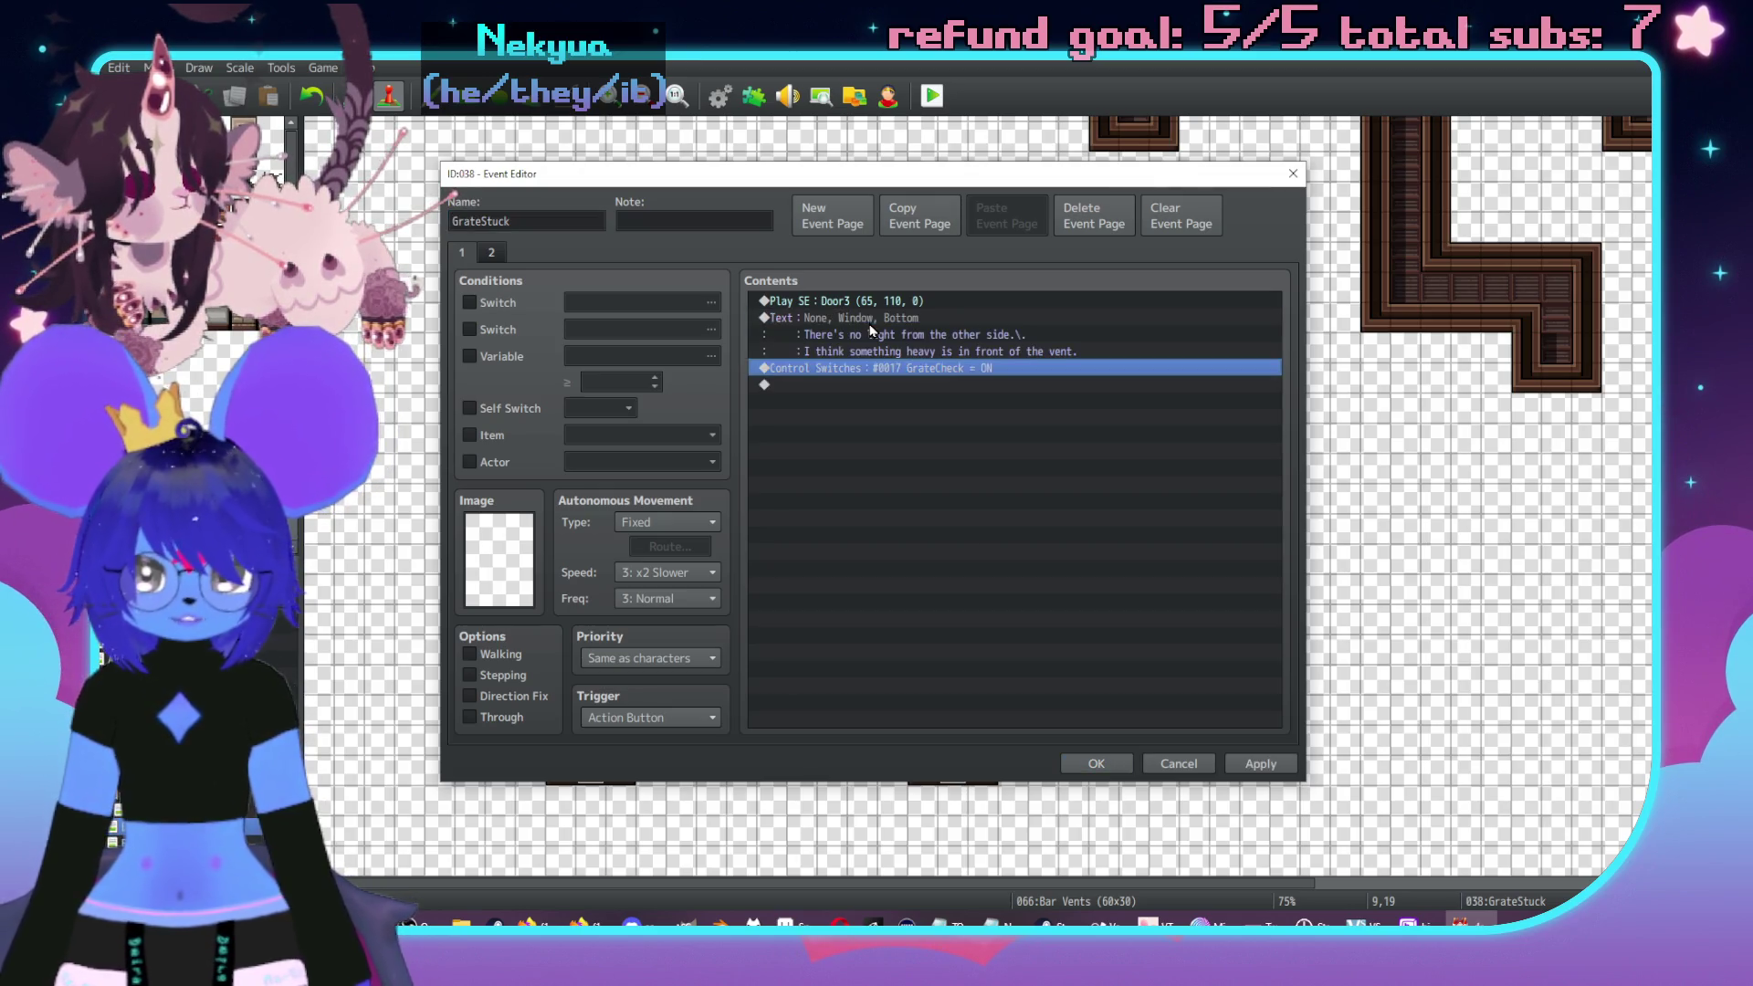
pyautogui.click(494, 252)
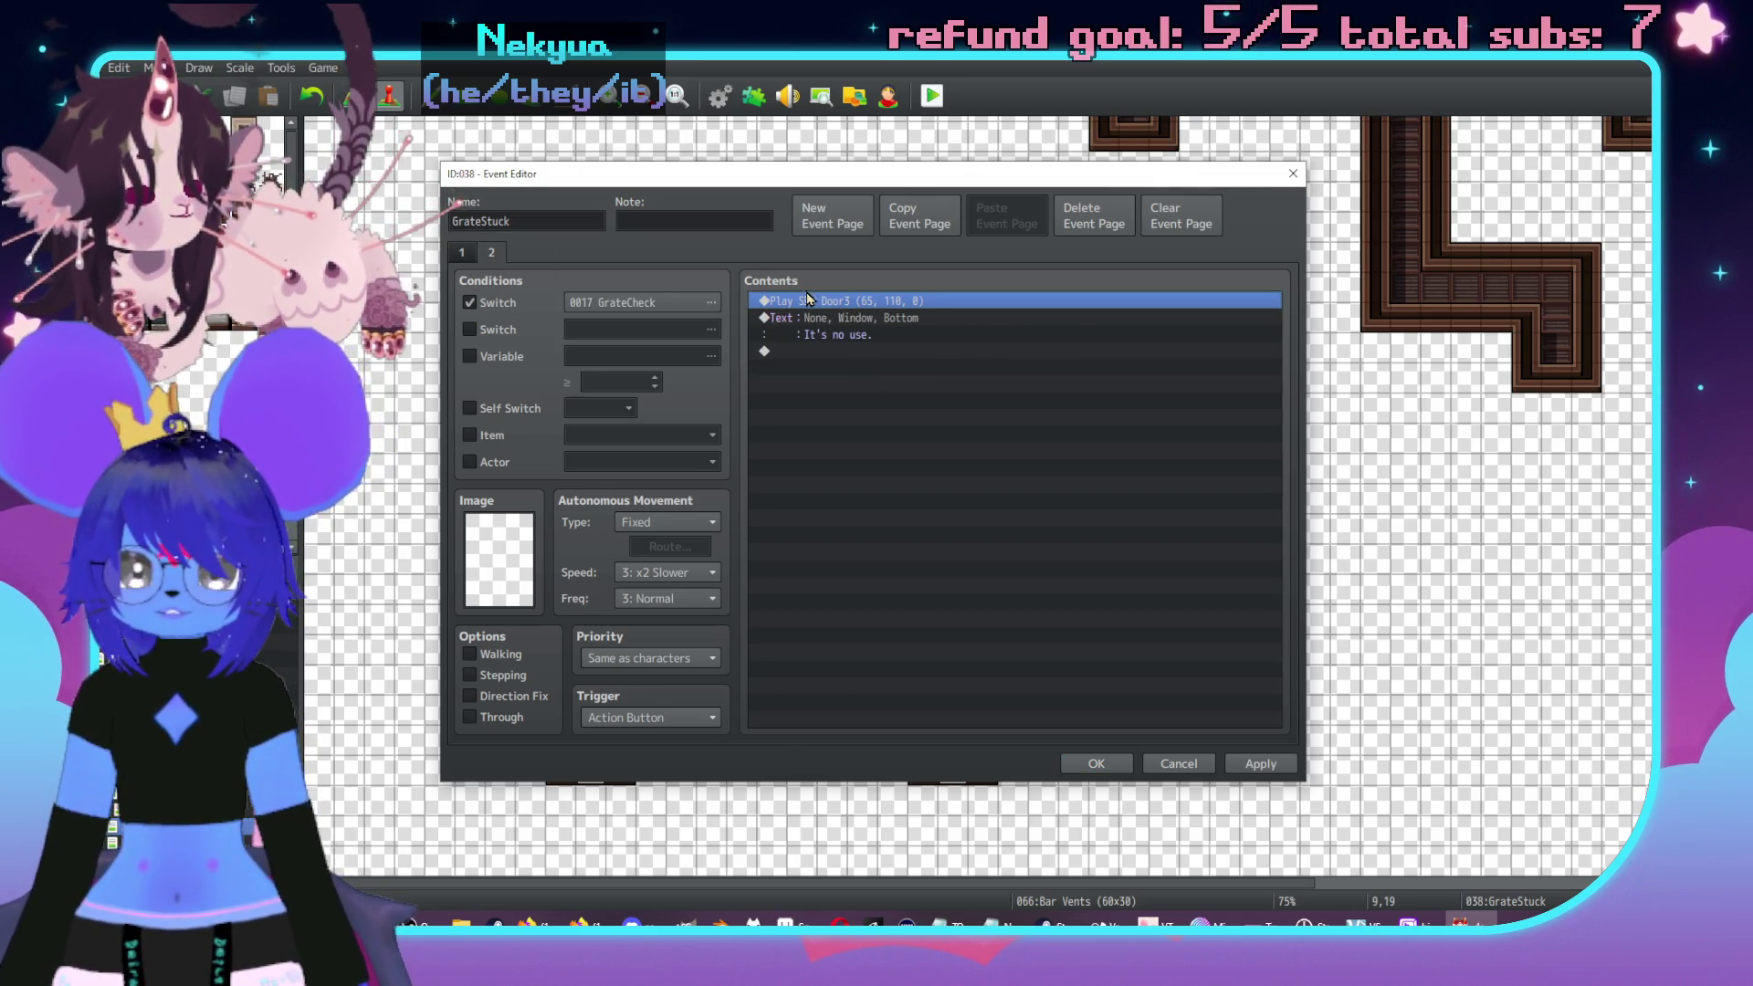
pyautogui.click(462, 252)
pyautogui.click(899, 368)
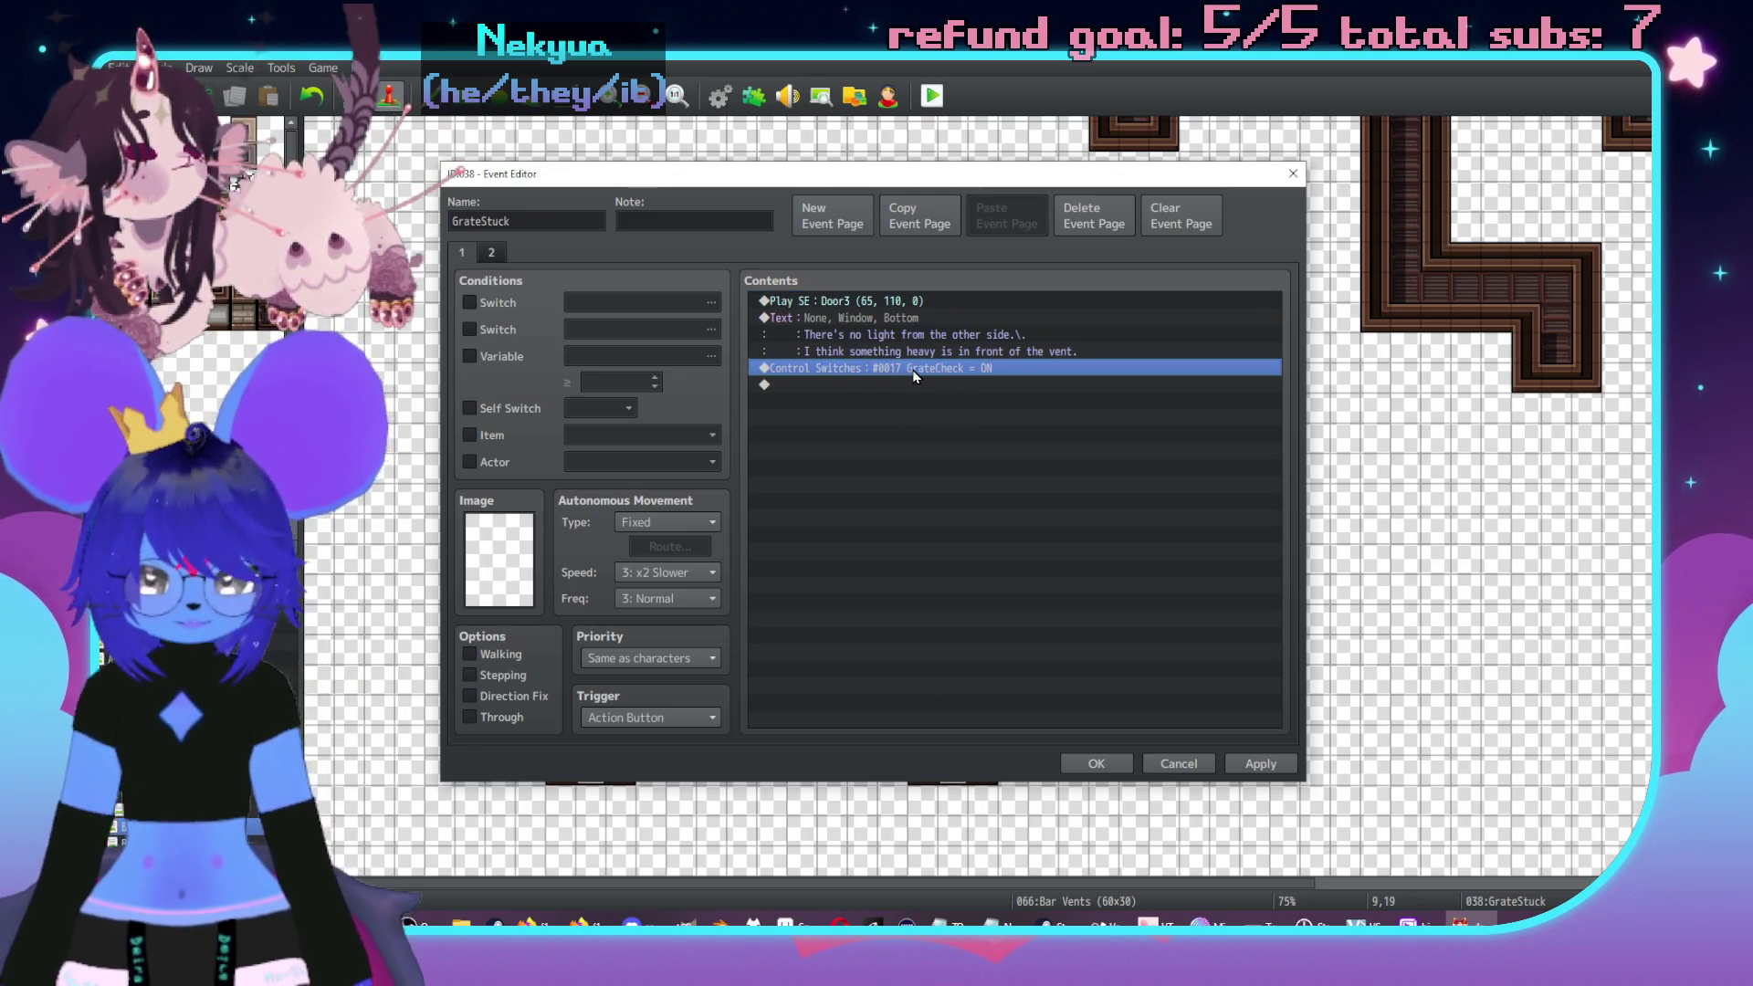
pyautogui.doubleClick(898, 387)
pyautogui.click(909, 489)
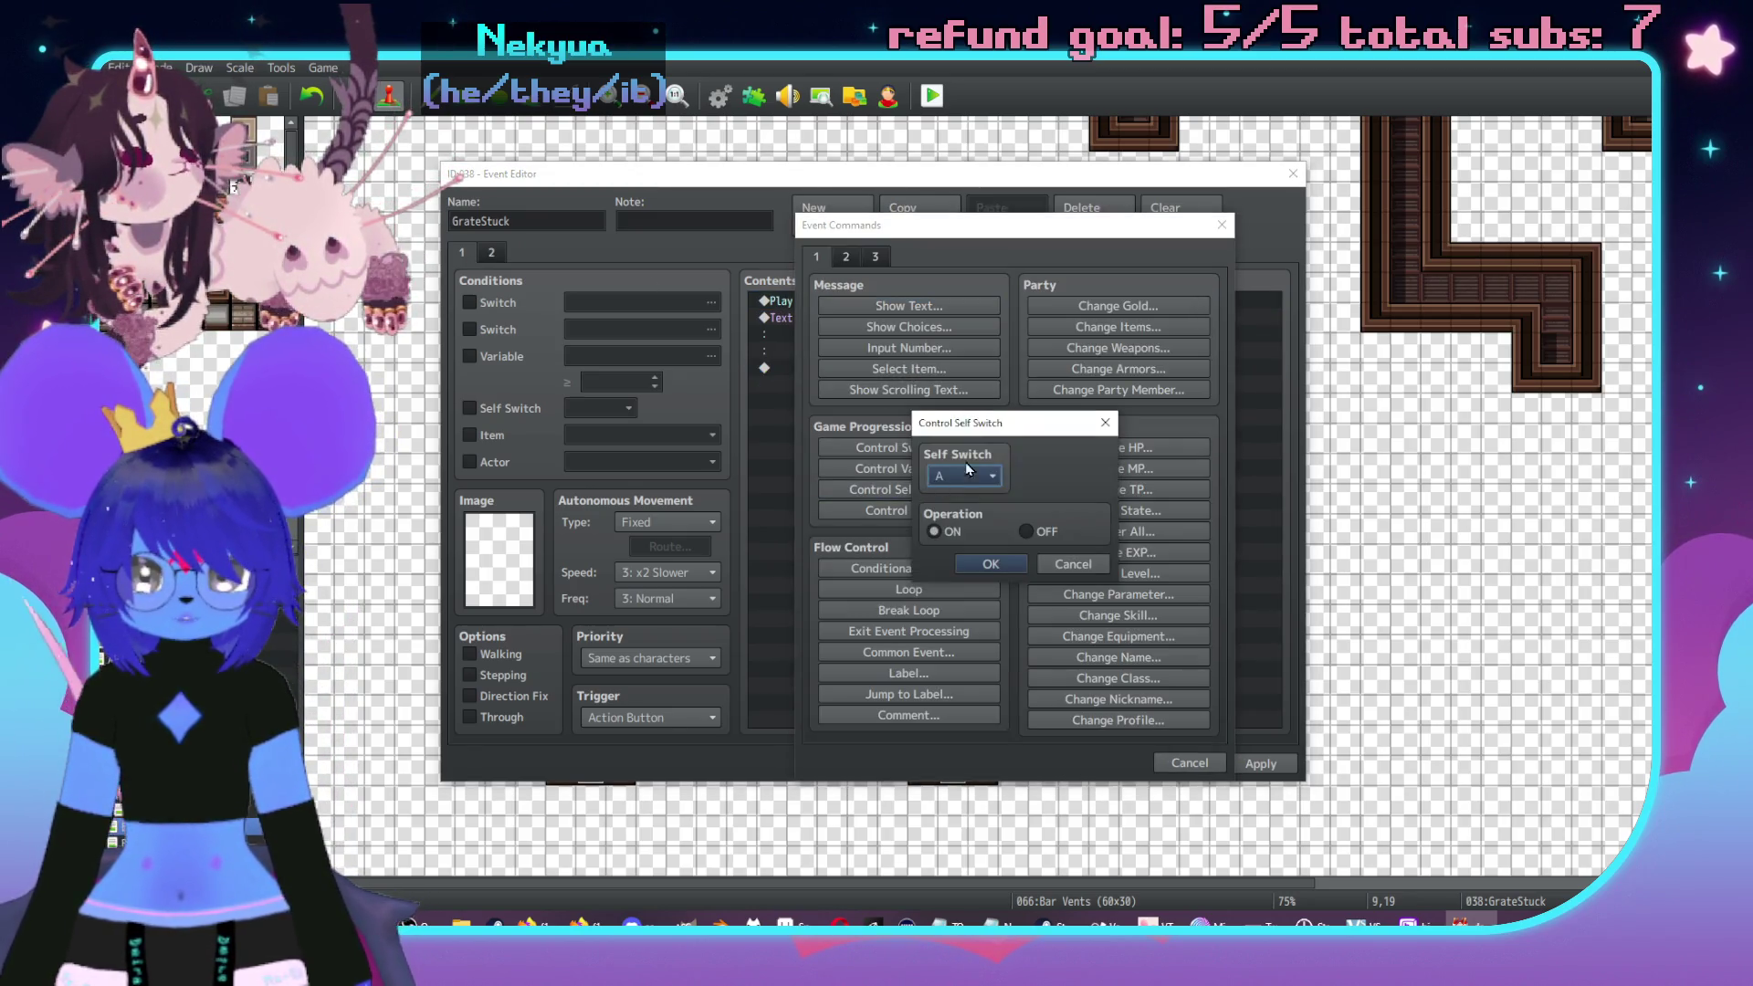
pyautogui.click(991, 563)
# - Change page 2's condition from GrateCheck to Self Switch A and apply
pyautogui.click(492, 252)
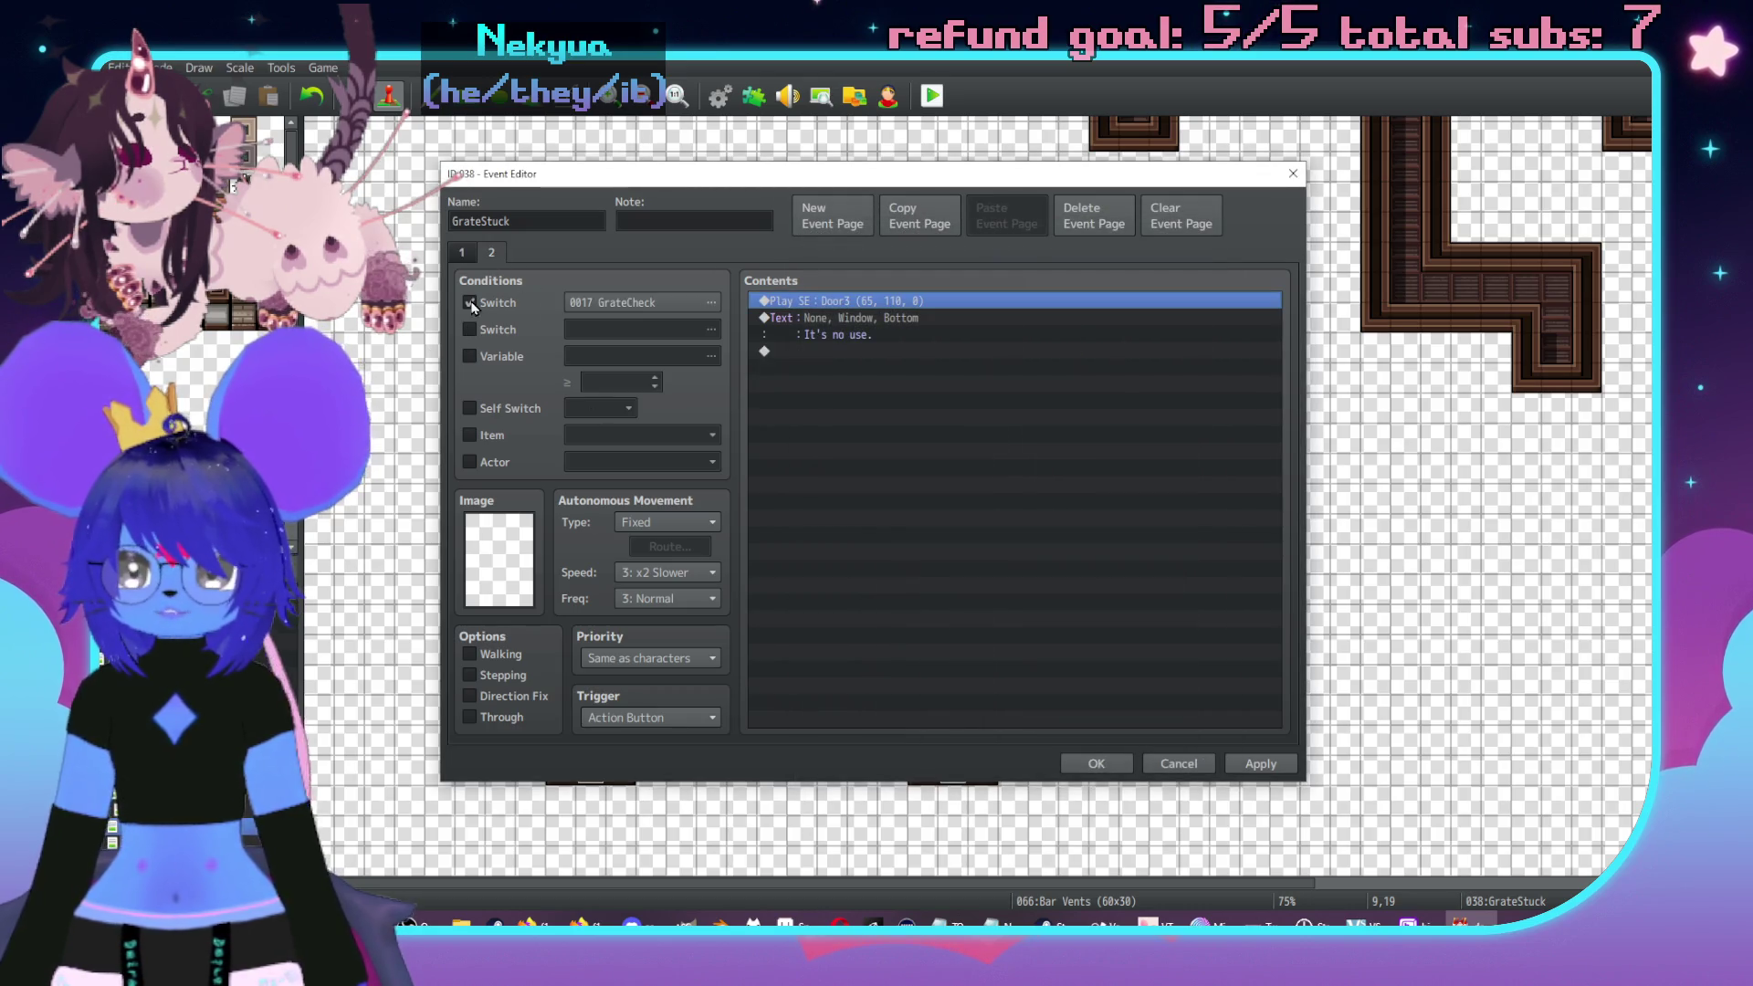
pyautogui.click(469, 302)
pyautogui.click(470, 408)
pyautogui.click(1260, 763)
pyautogui.click(461, 252)
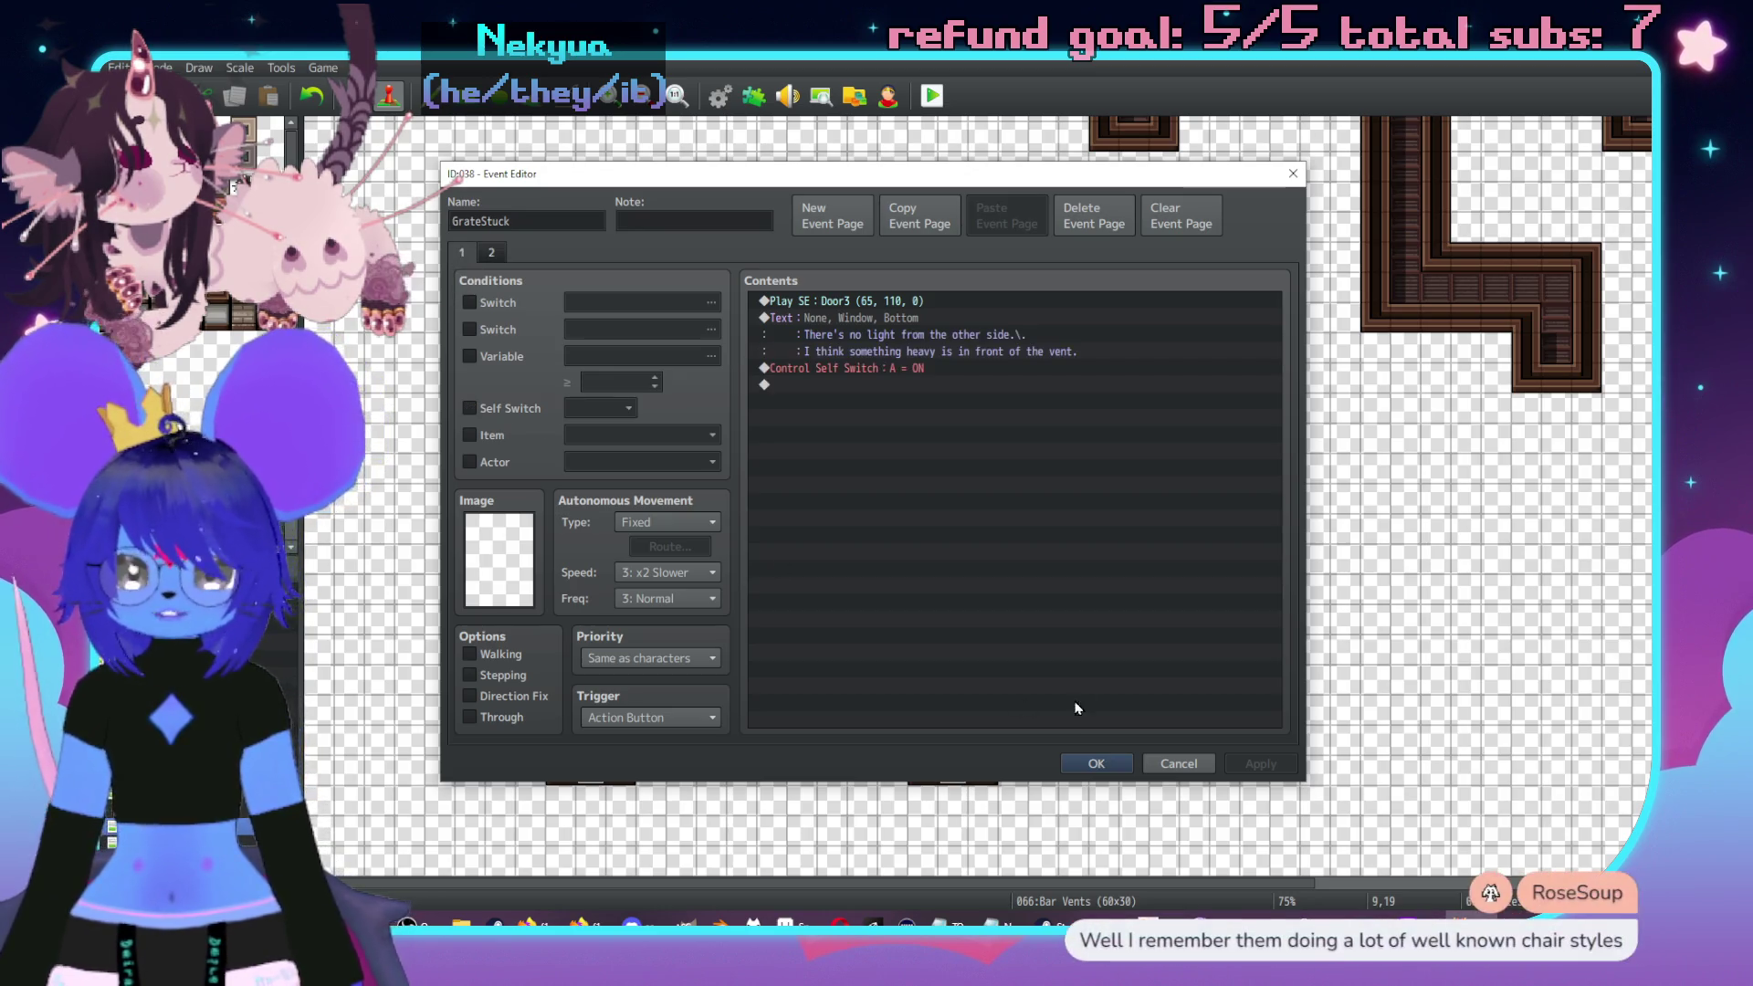
pyautogui.click(1100, 763)
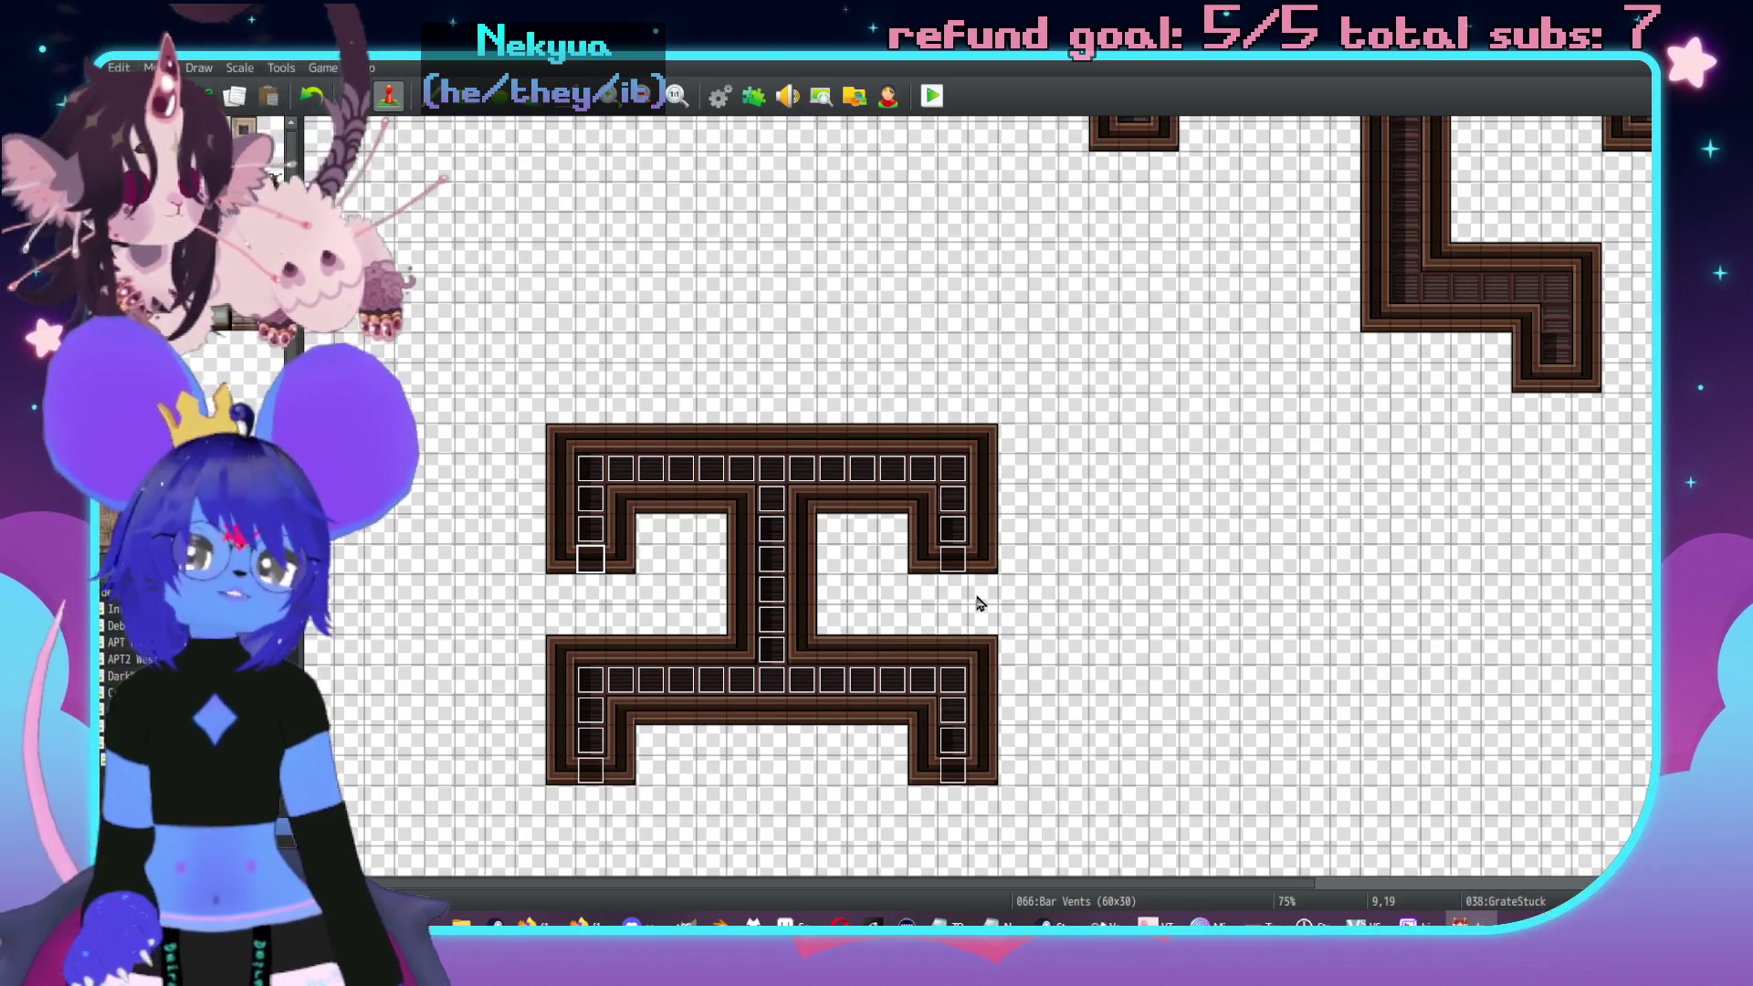
# - Open GrateEntrance and look over its pages and current transfer settings
pyautogui.scroll(1, 959, 606)
pyautogui.doubleClick(950, 576)
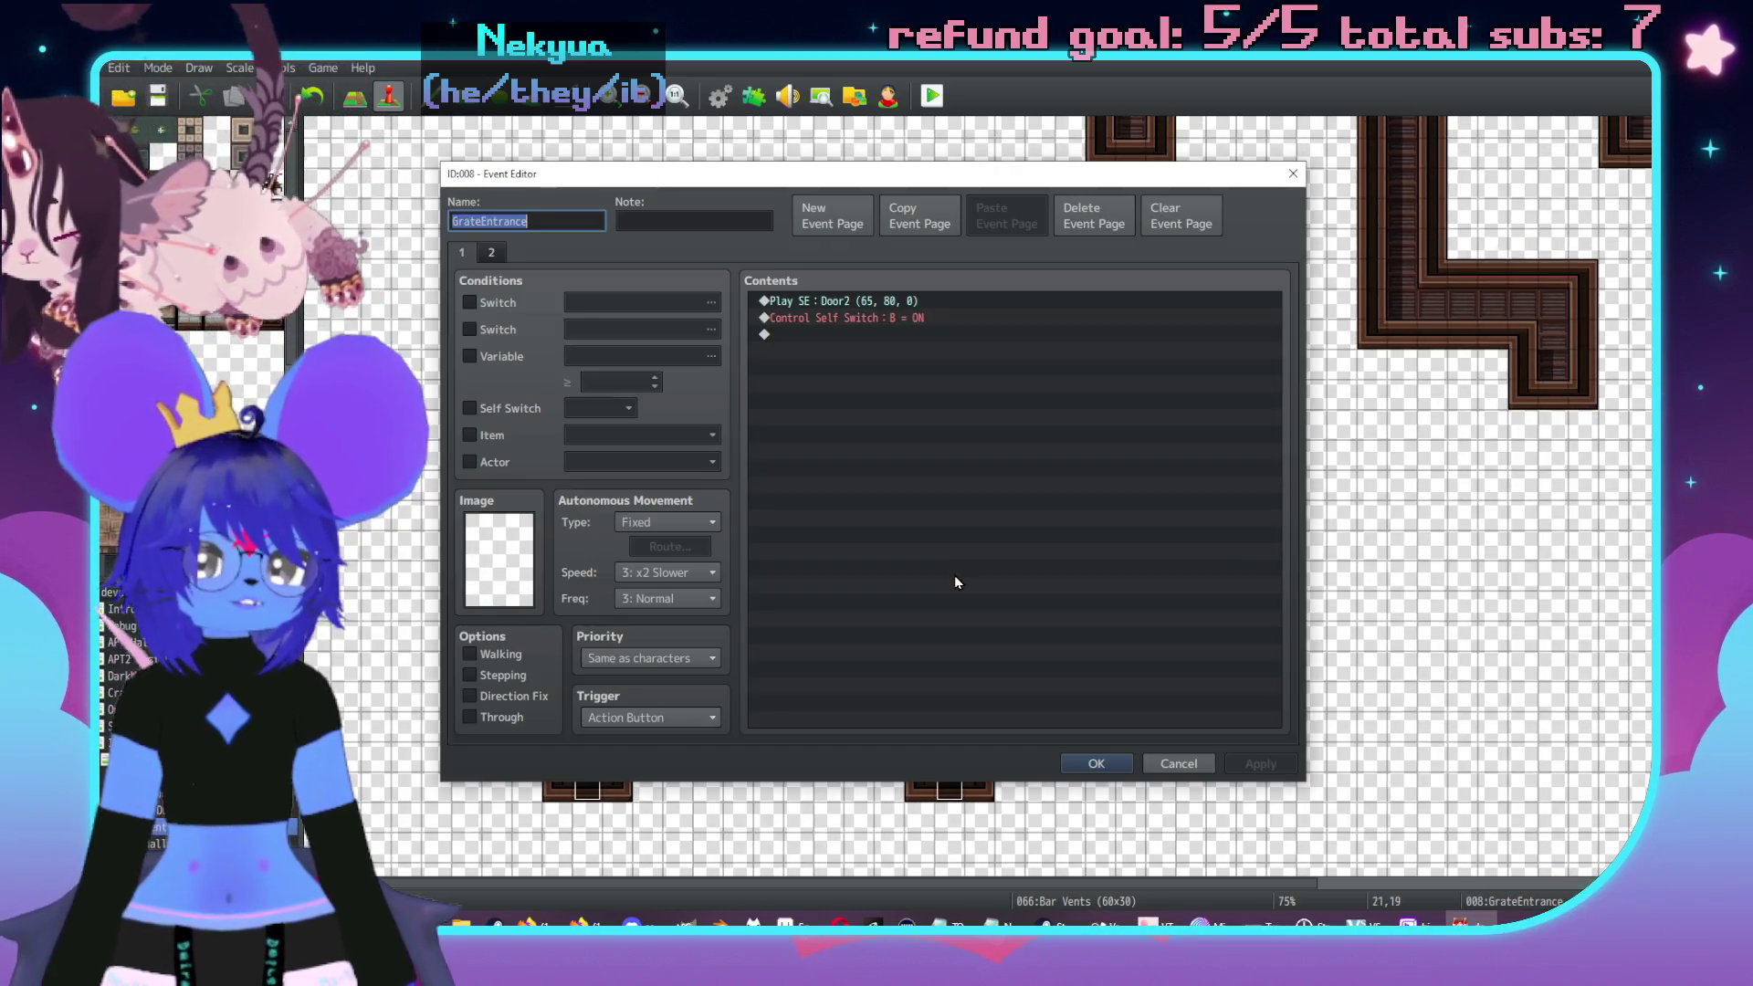
pyautogui.click(498, 252)
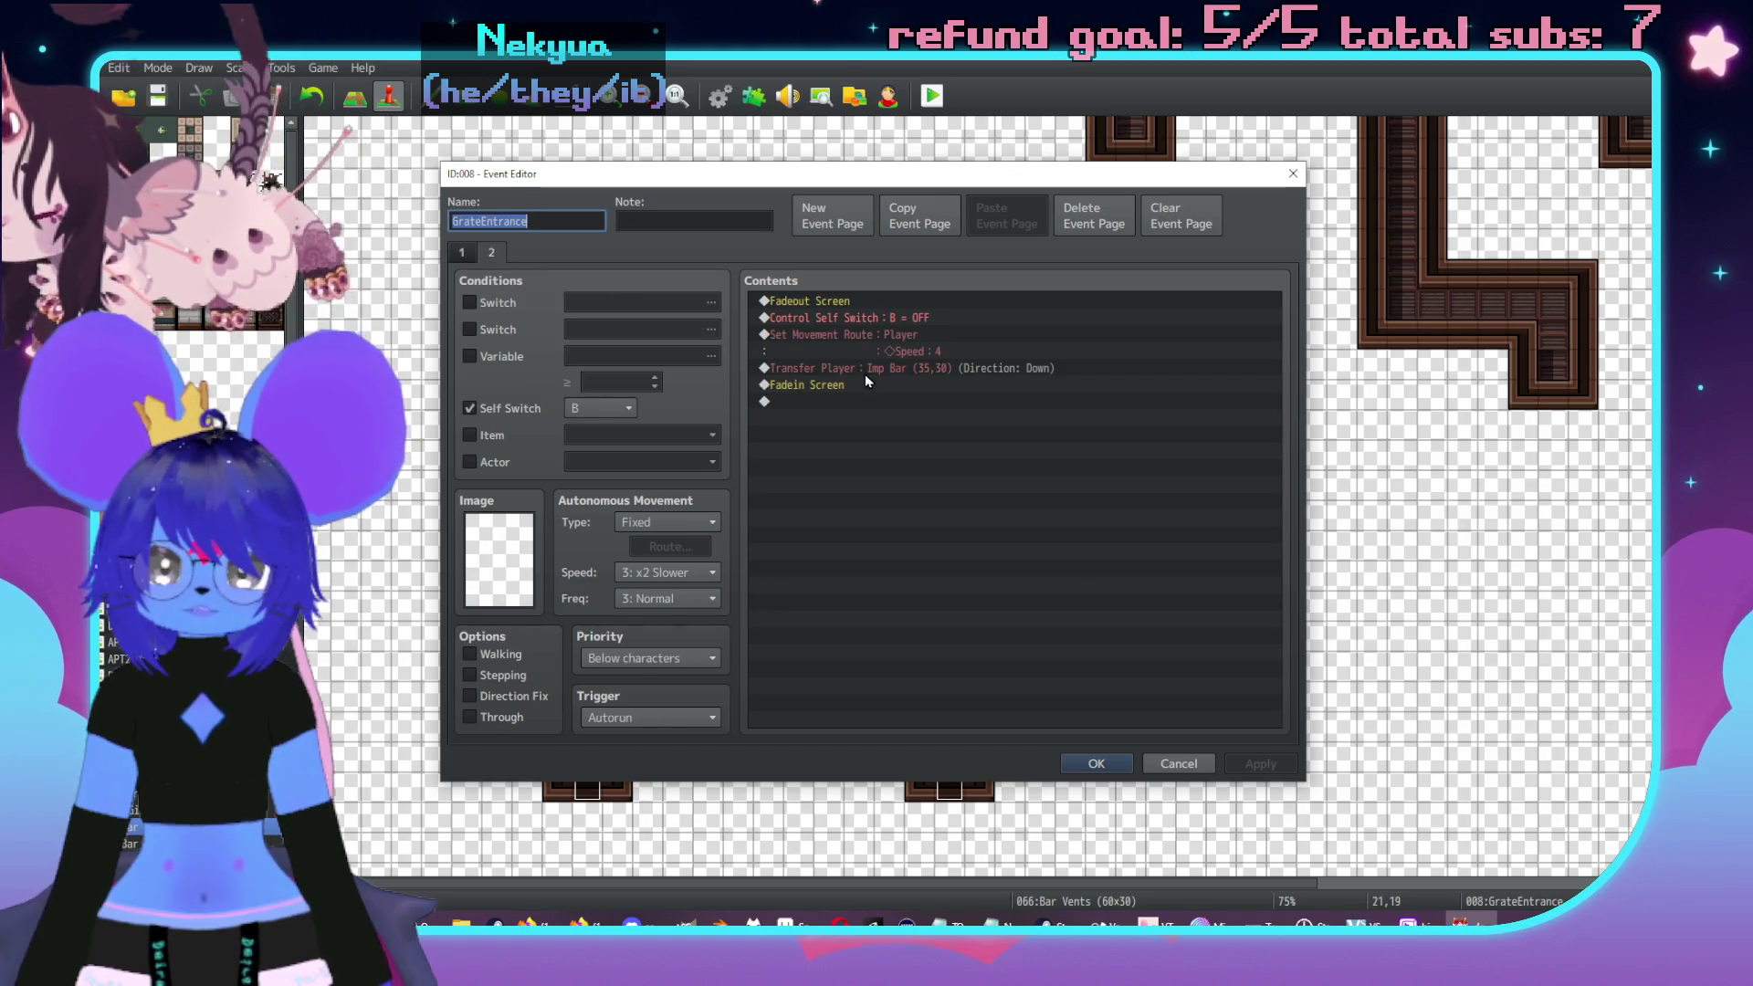
pyautogui.doubleClick(885, 373)
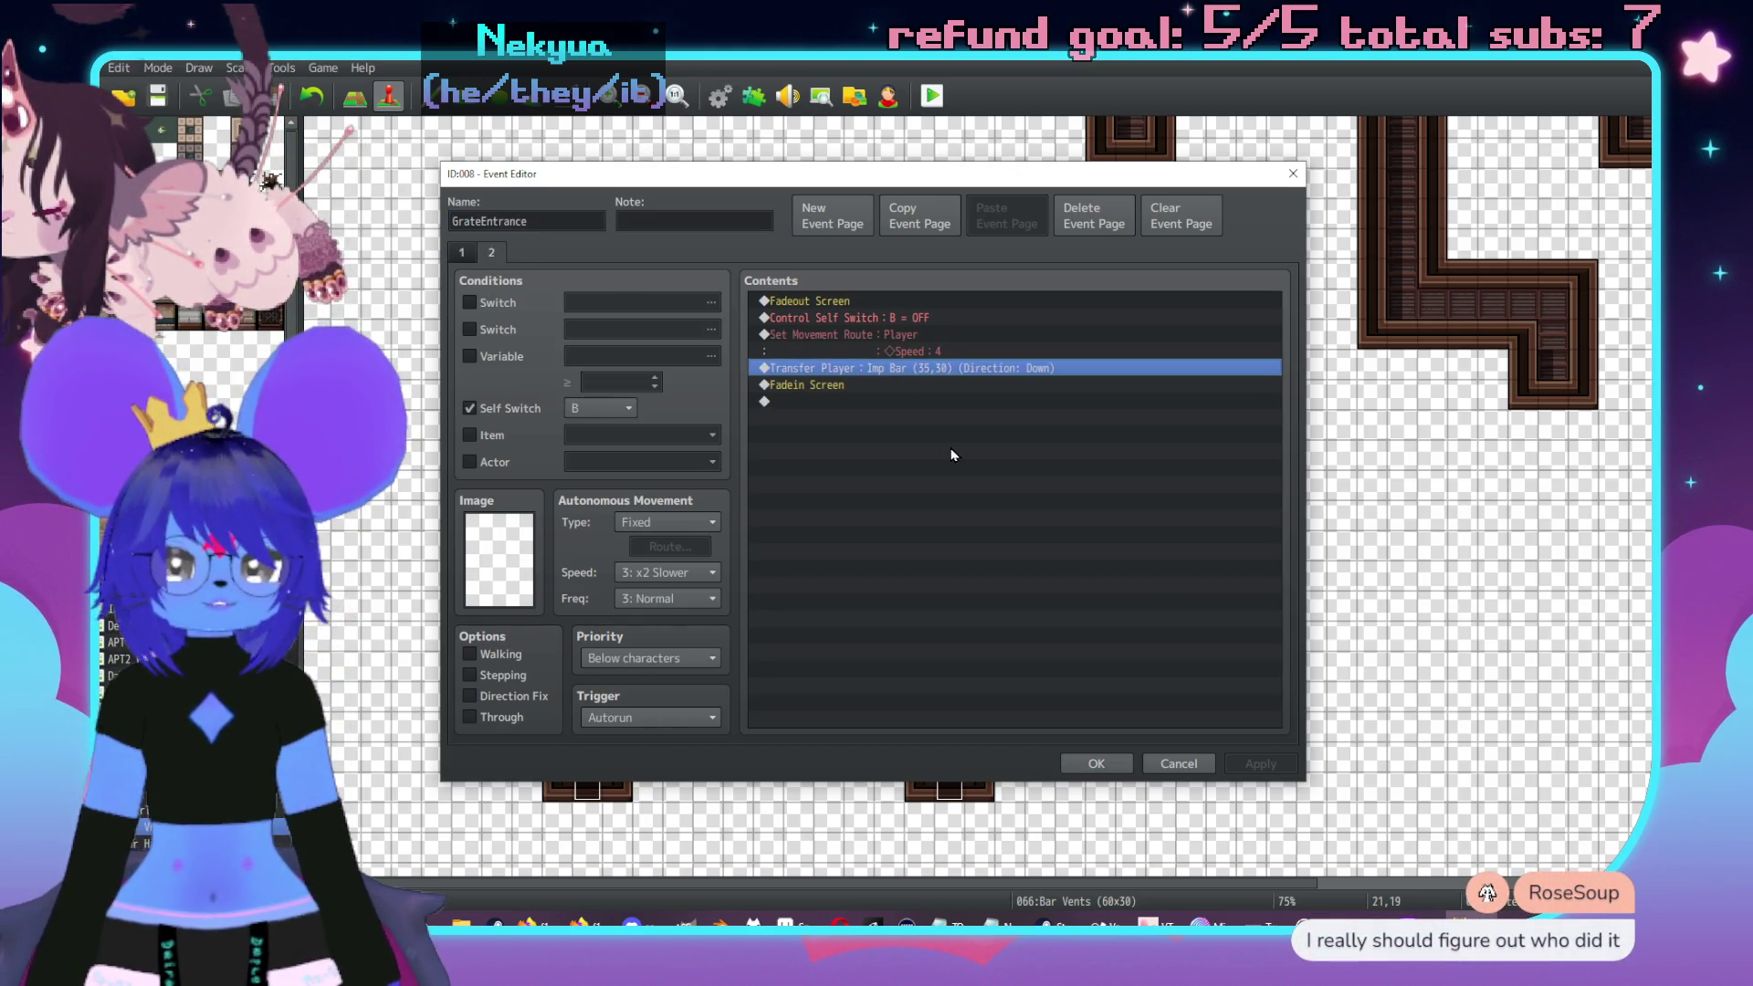
pyautogui.click(1102, 623)
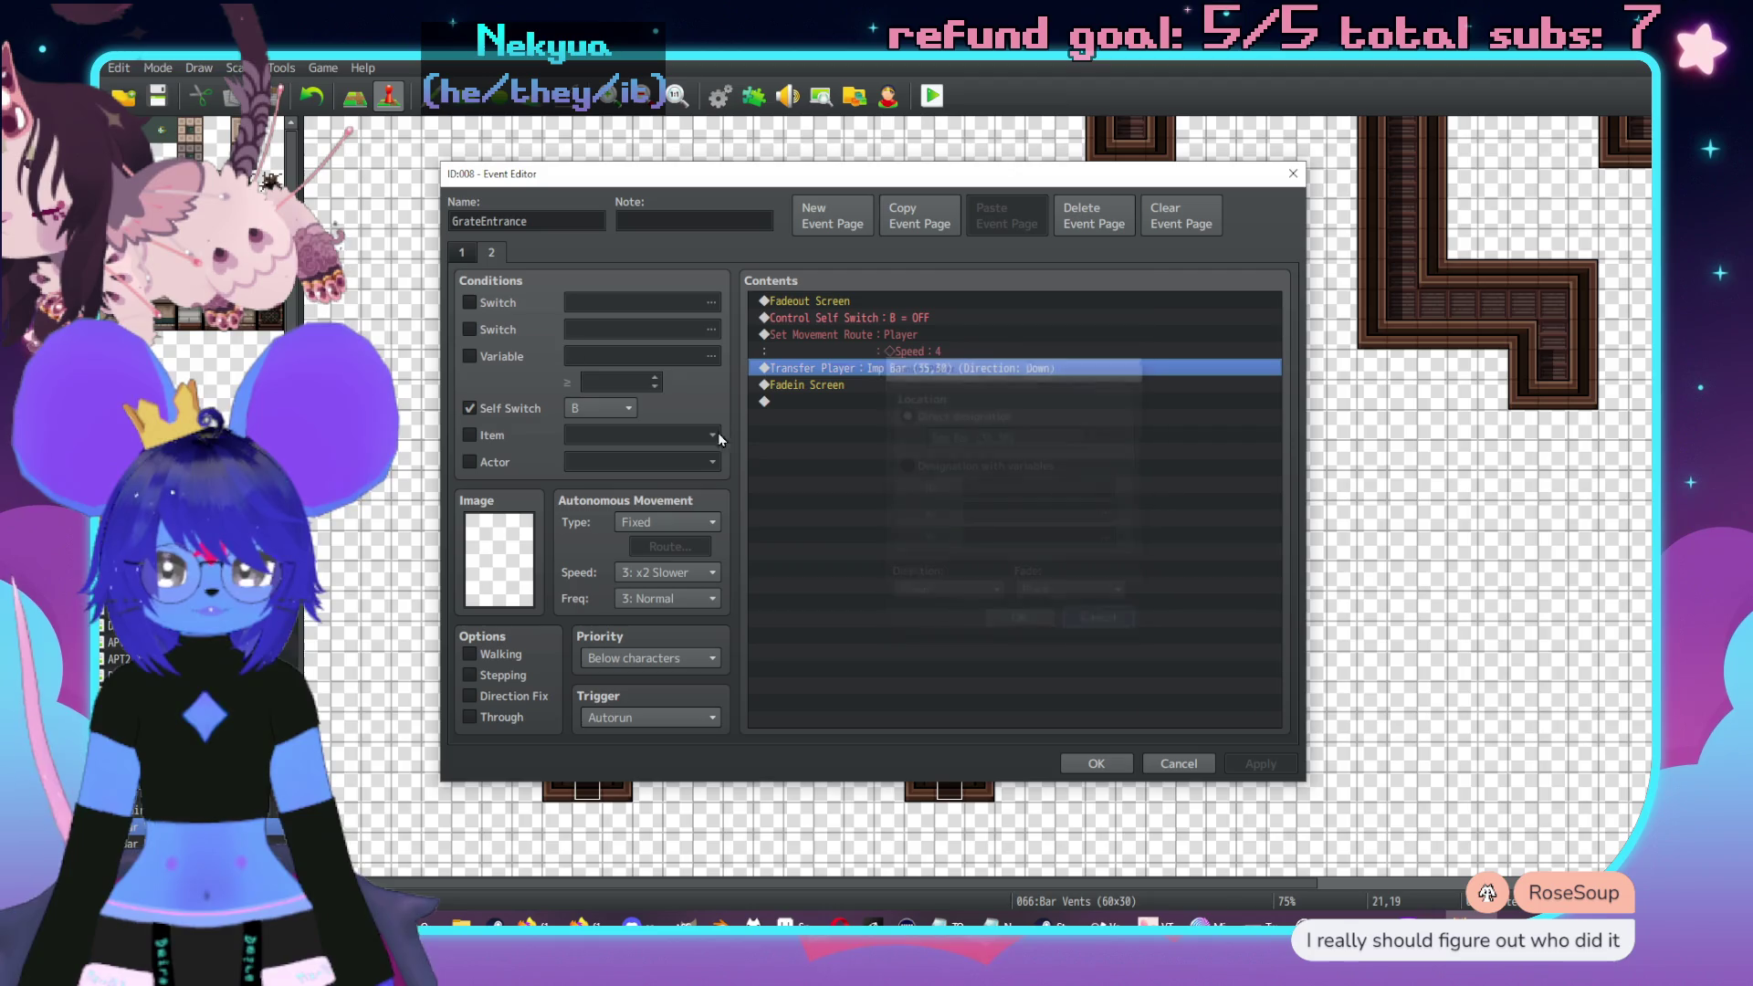
pyautogui.click(466, 253)
pyautogui.click(488, 253)
pyautogui.click(460, 253)
pyautogui.click(490, 252)
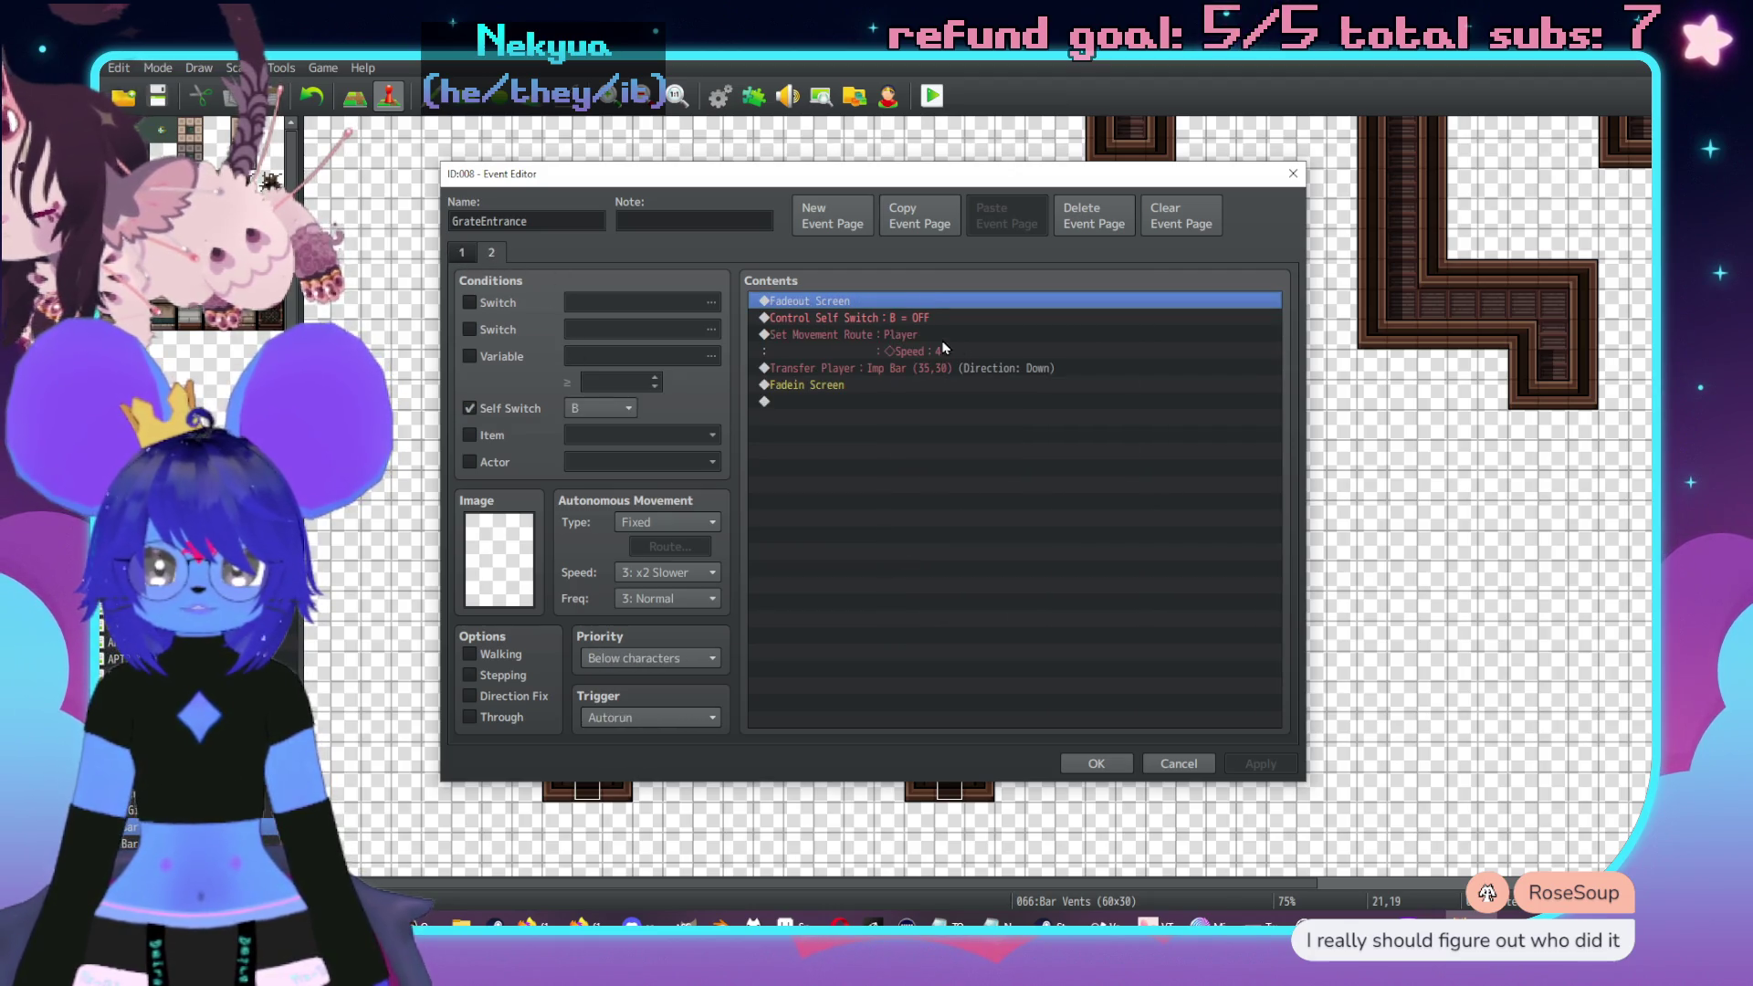
# - Change page 2's Transfer Player destination to Girl Dungeon Rooms tile (44,5)
pyautogui.doubleClick(927, 367)
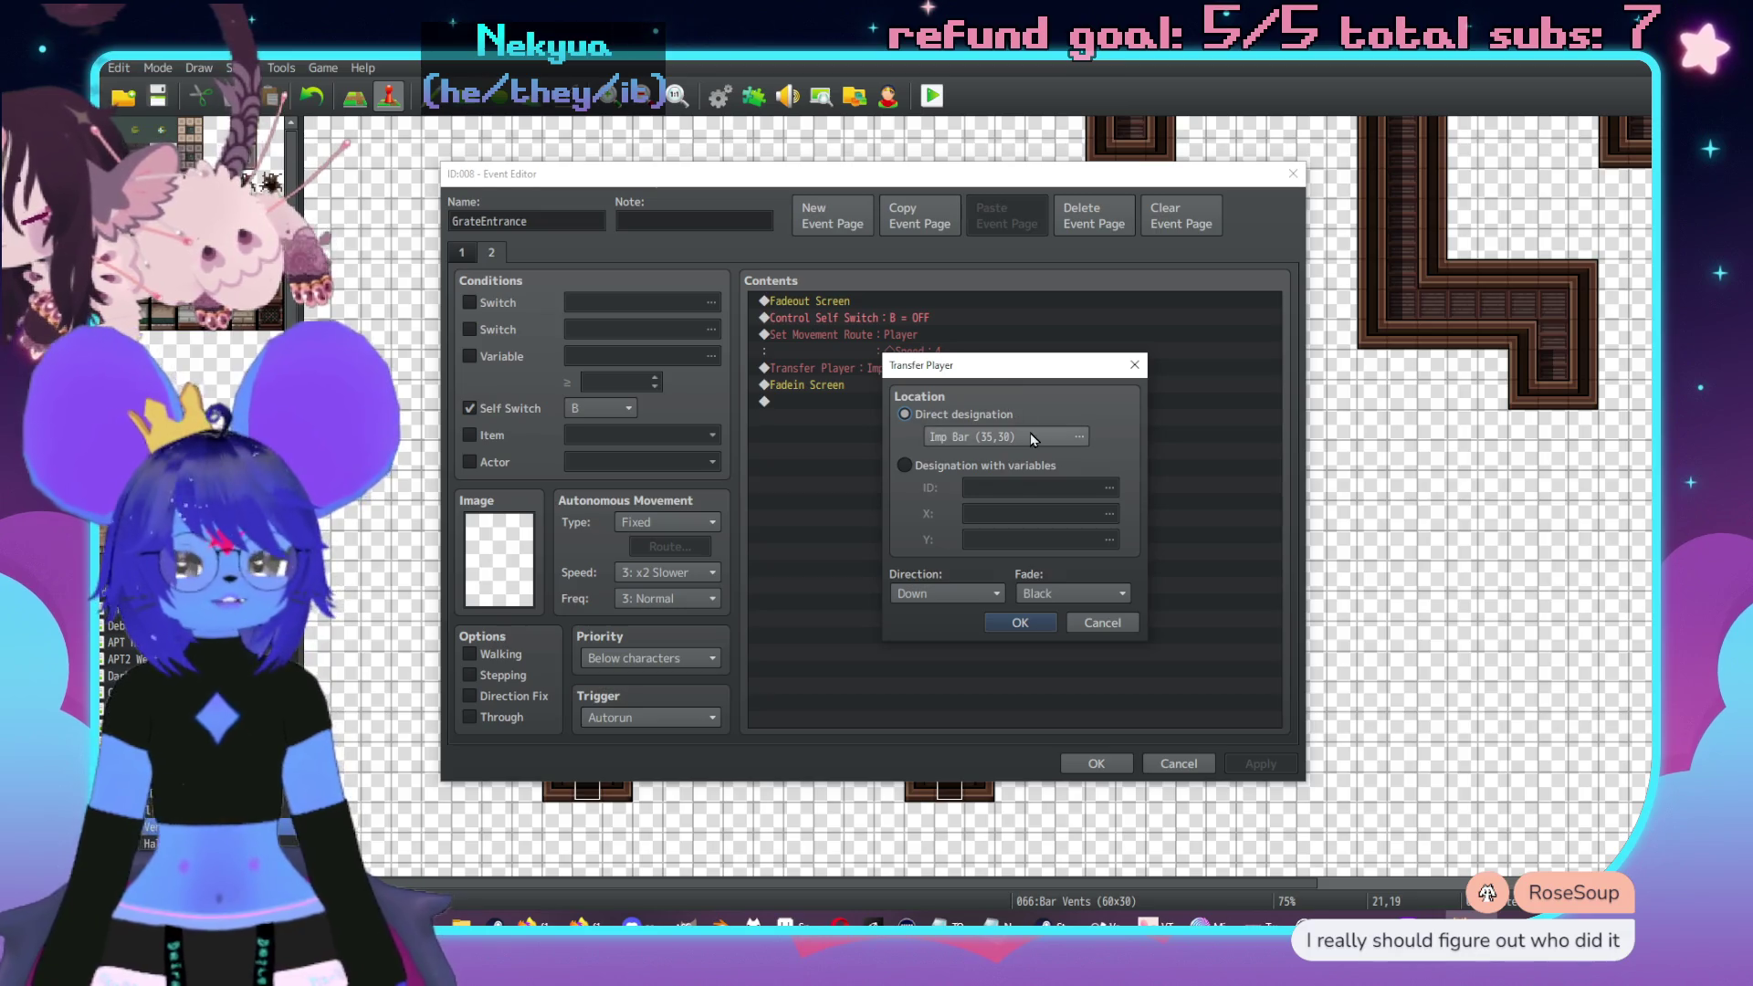
pyautogui.click(1032, 436)
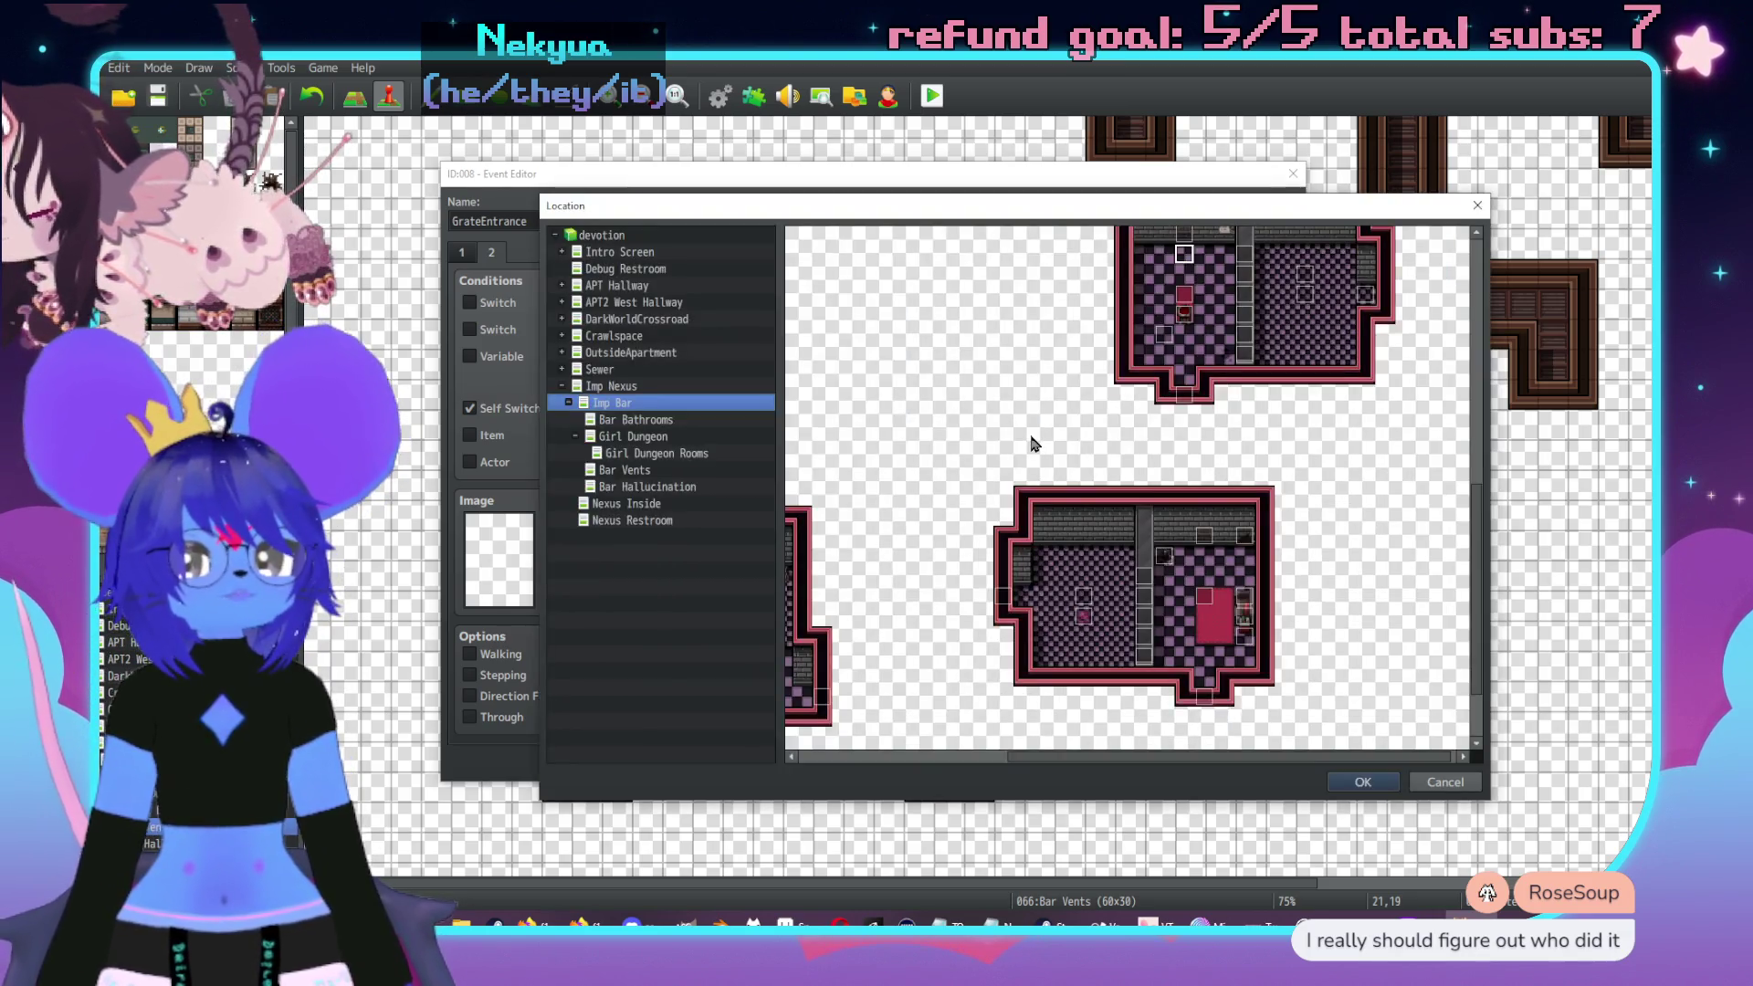
pyautogui.scroll(-3, 1132, 466)
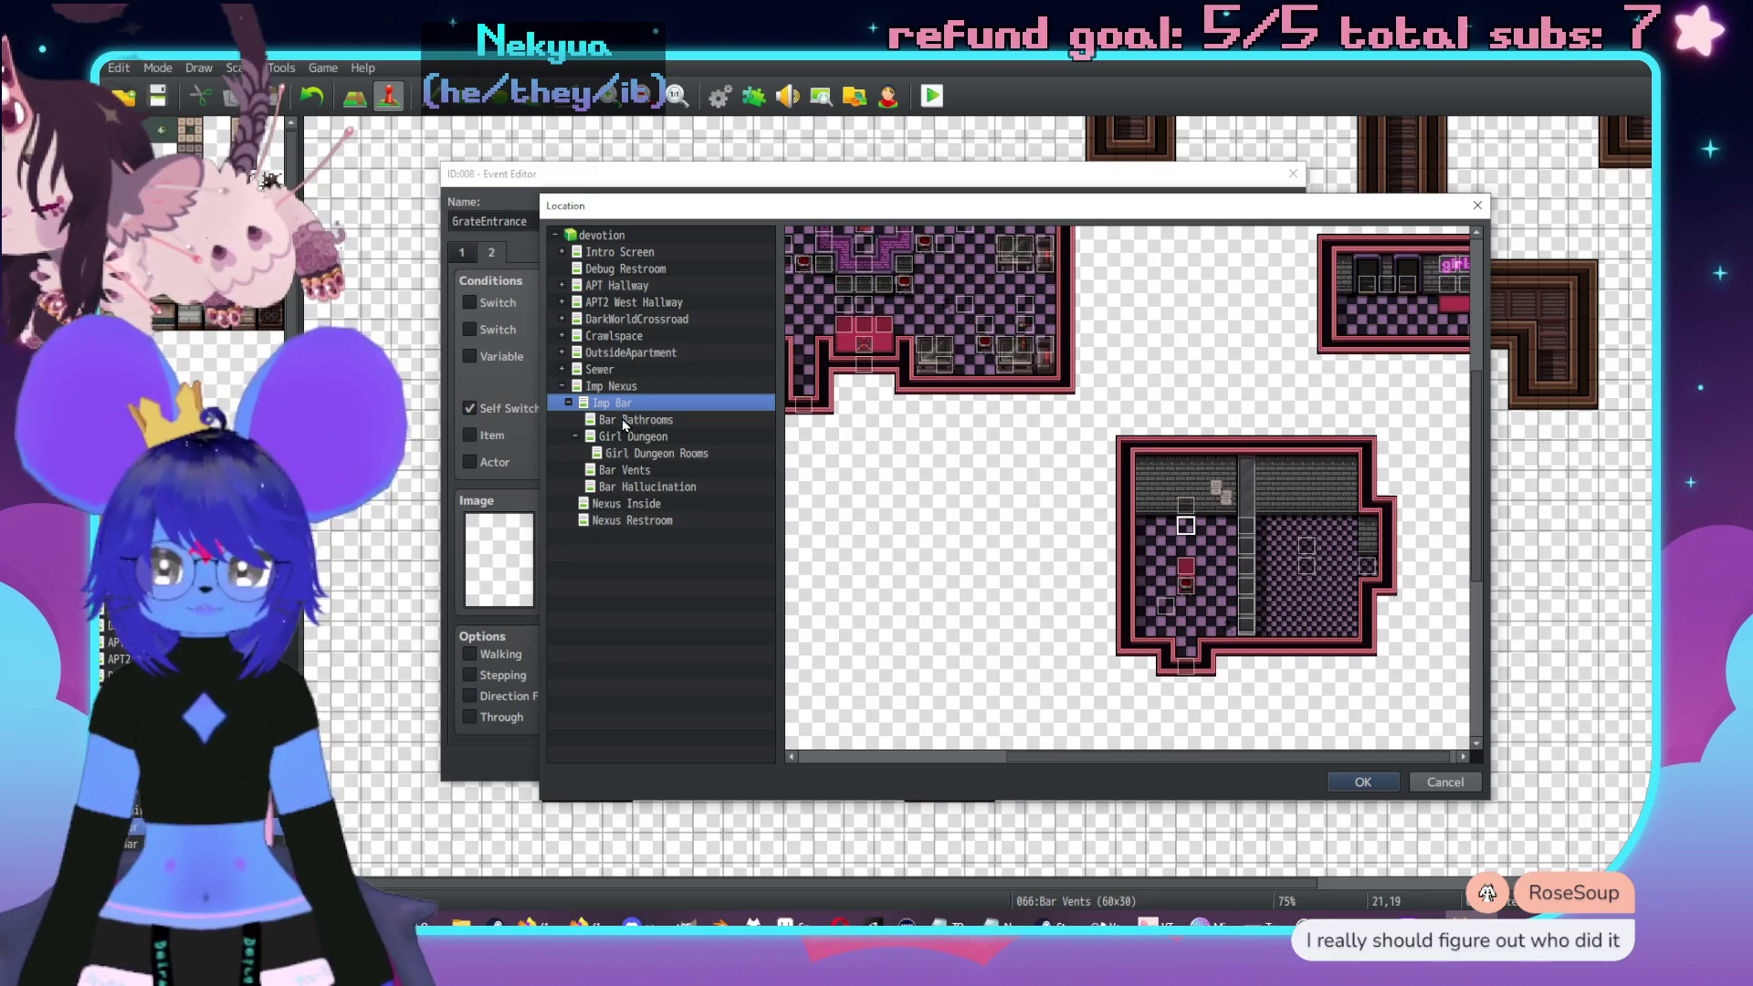
pyautogui.click(636, 420)
pyautogui.click(650, 438)
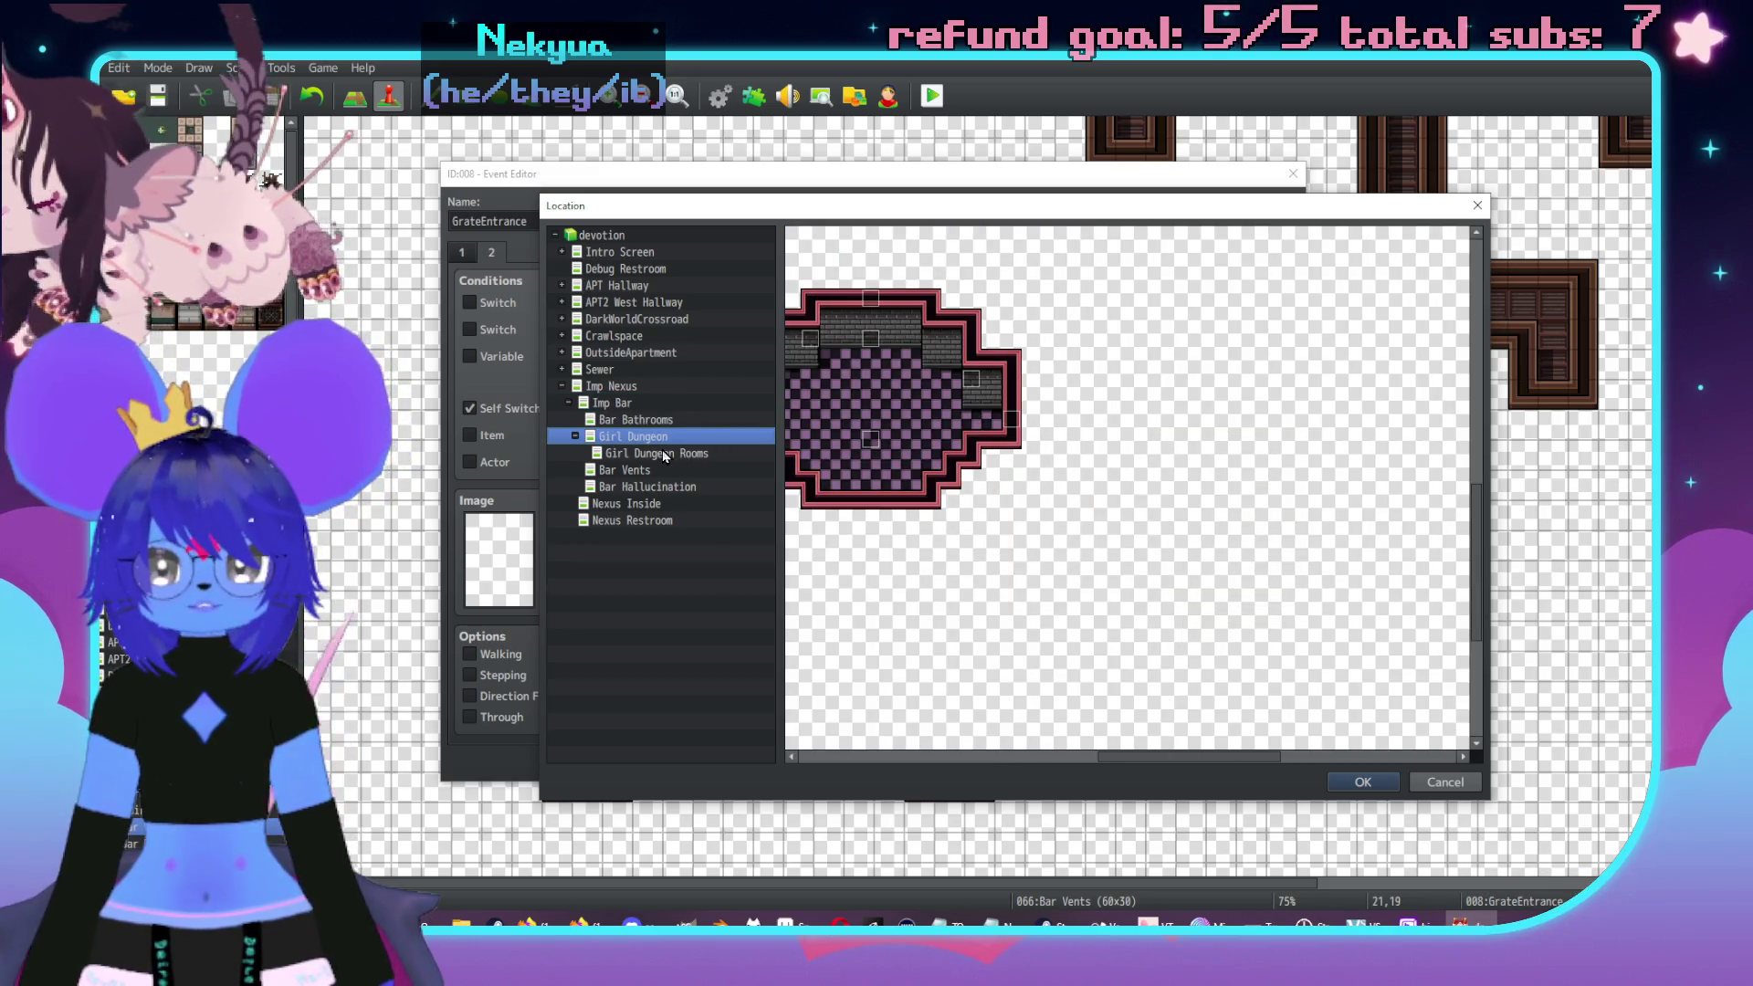
pyautogui.click(661, 451)
pyautogui.scroll(2, 1061, 502)
pyautogui.hscroll(-3, 1054, 529)
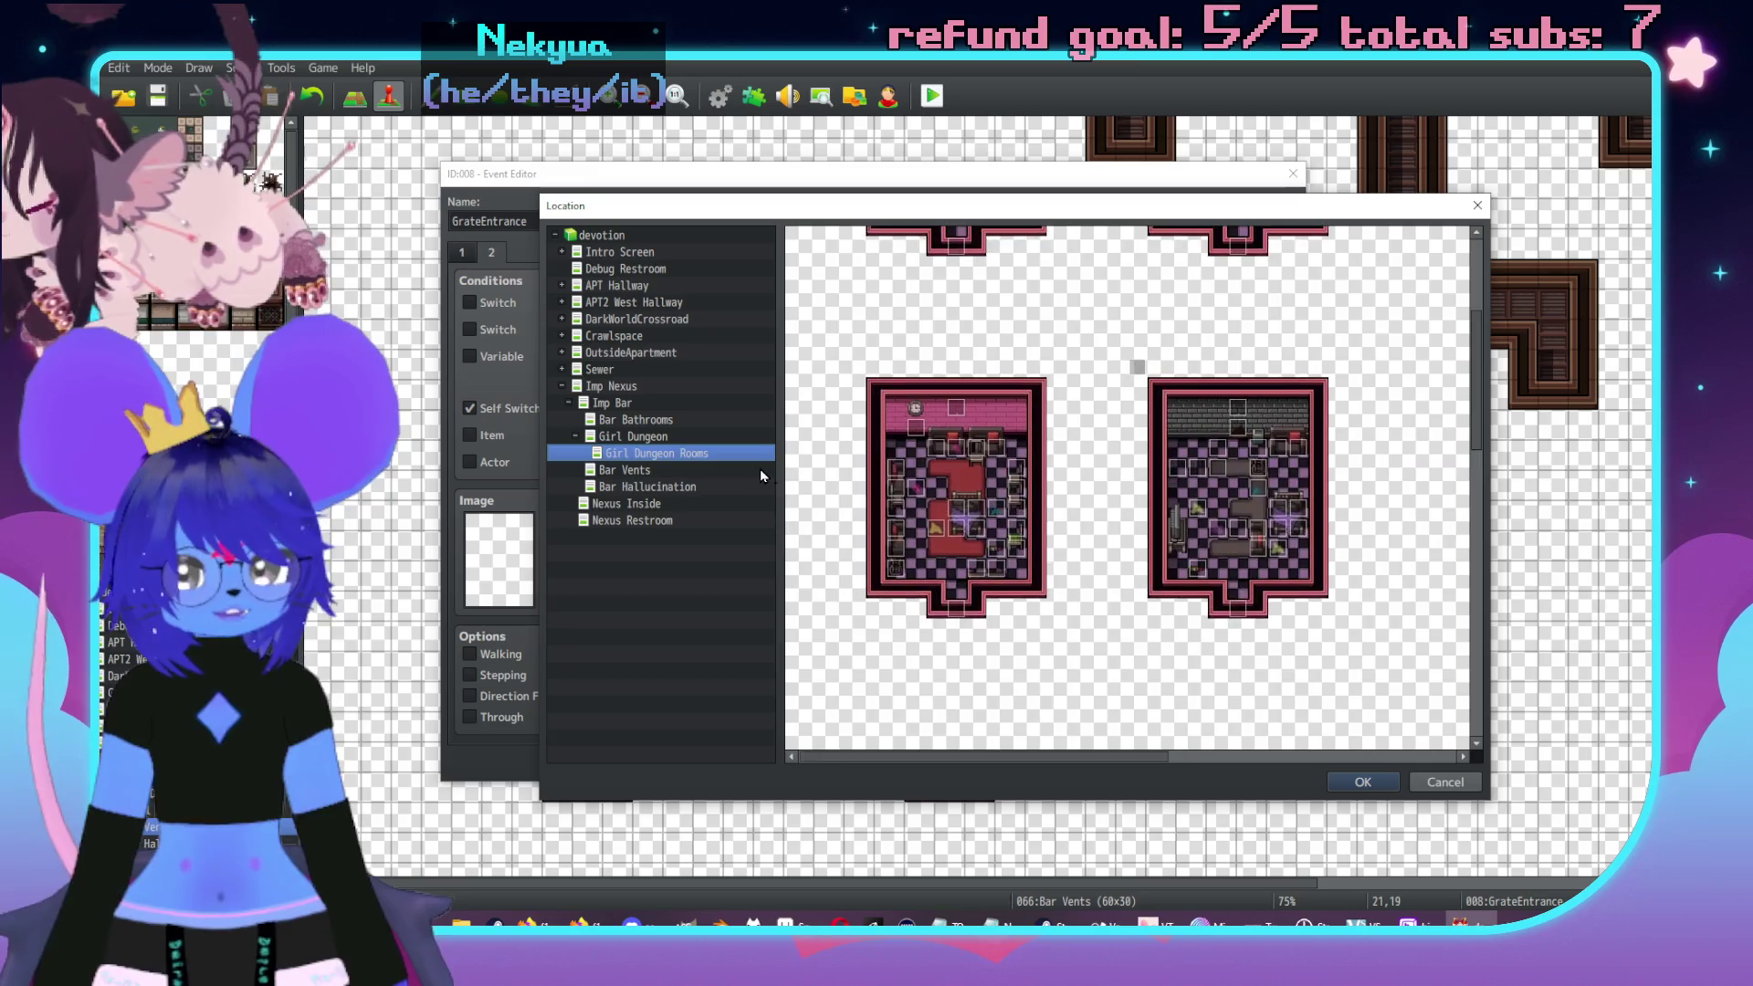
pyautogui.scroll(3, 1050, 566)
pyautogui.hscroll(2, 1046, 582)
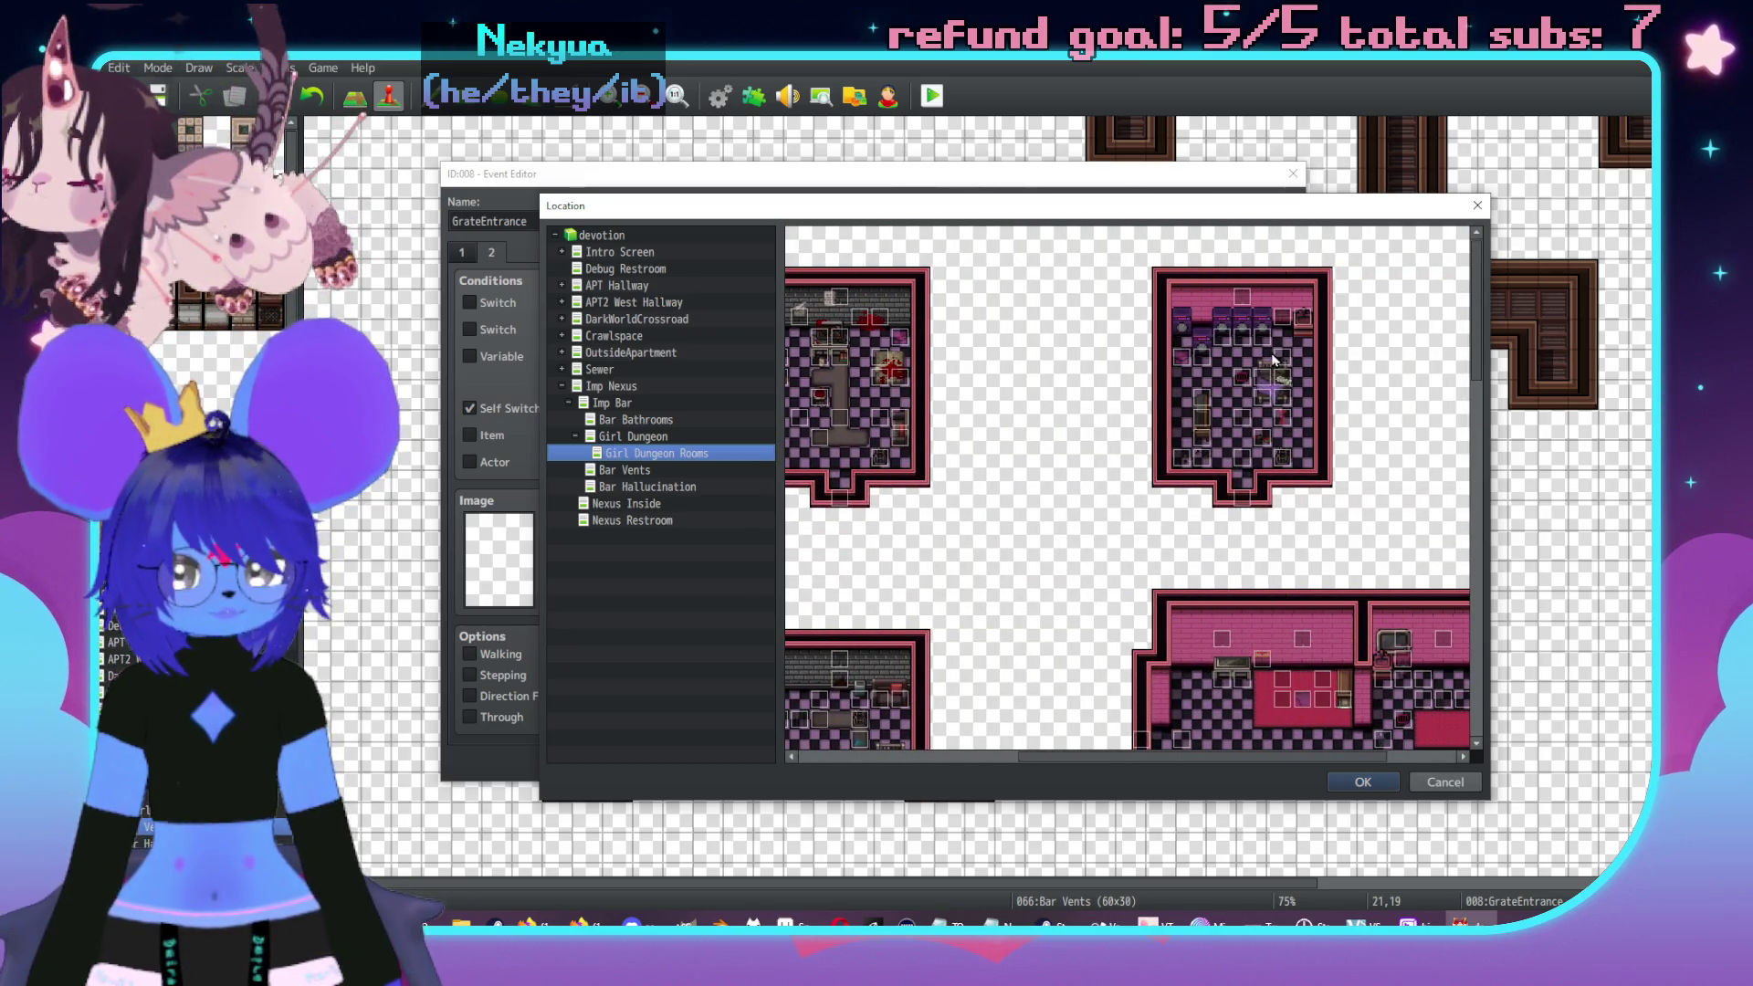
pyautogui.doubleClick(1048, 398)
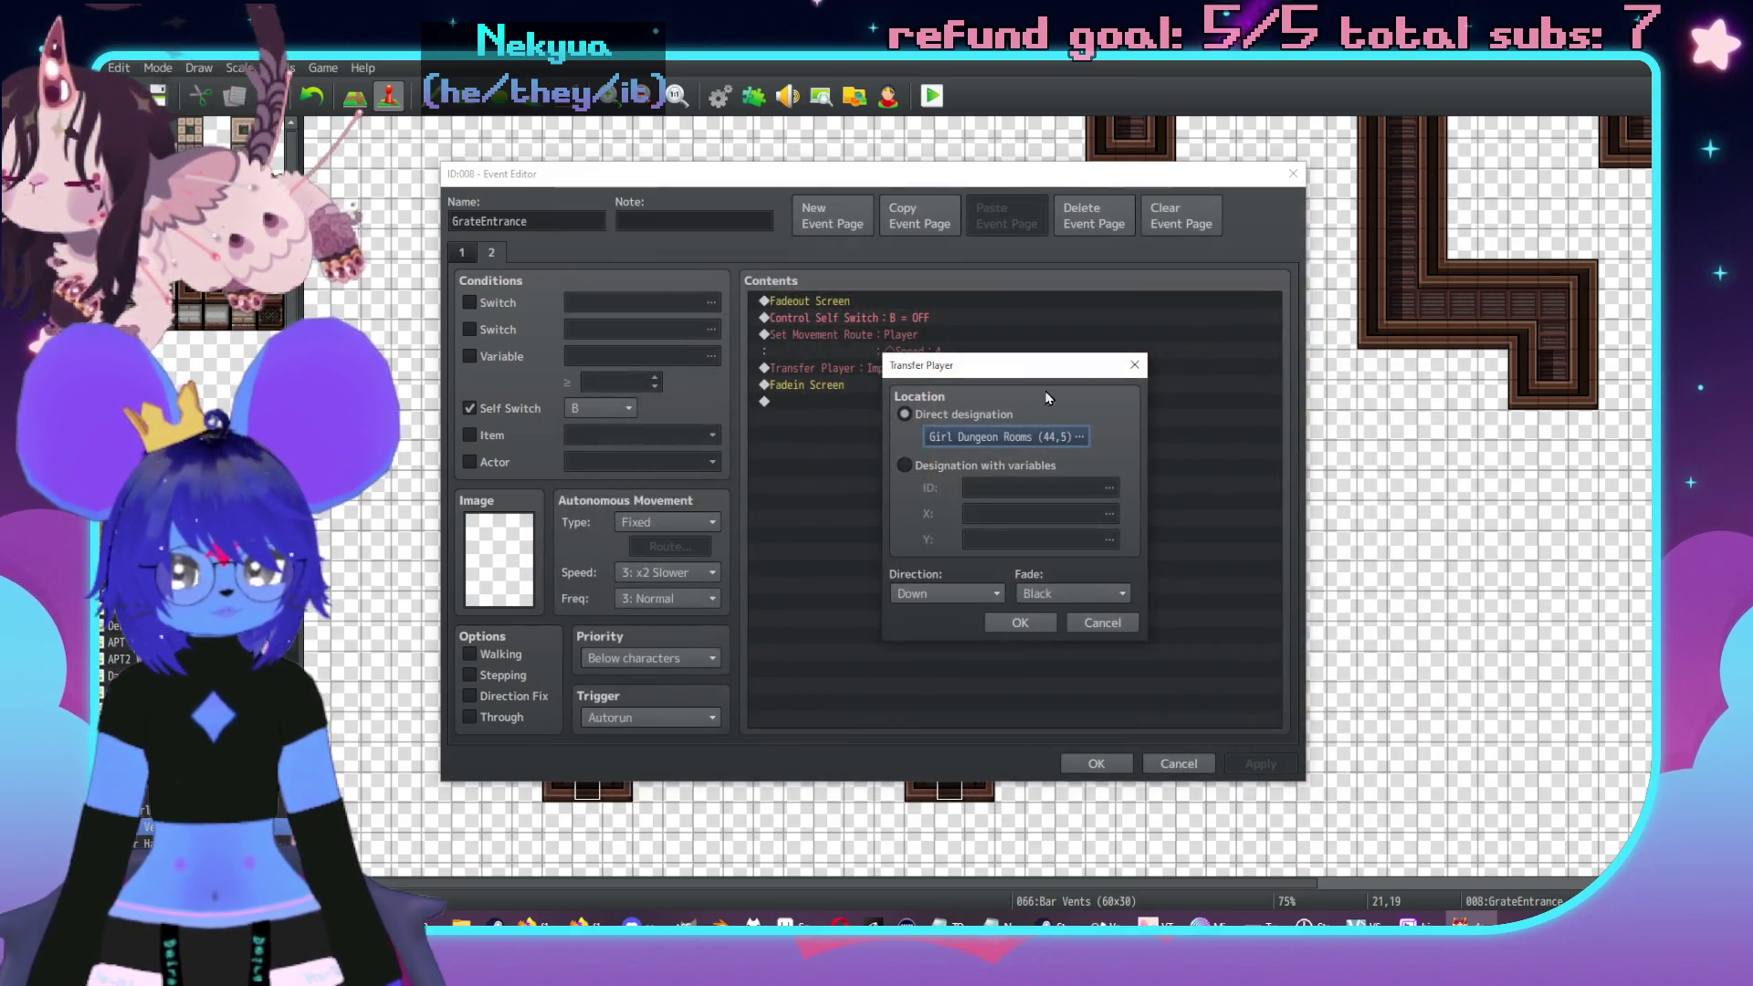
pyautogui.click(1020, 623)
# - Save and close the GrateEntrance event without adding further commands
pyautogui.doubleClick(890, 389)
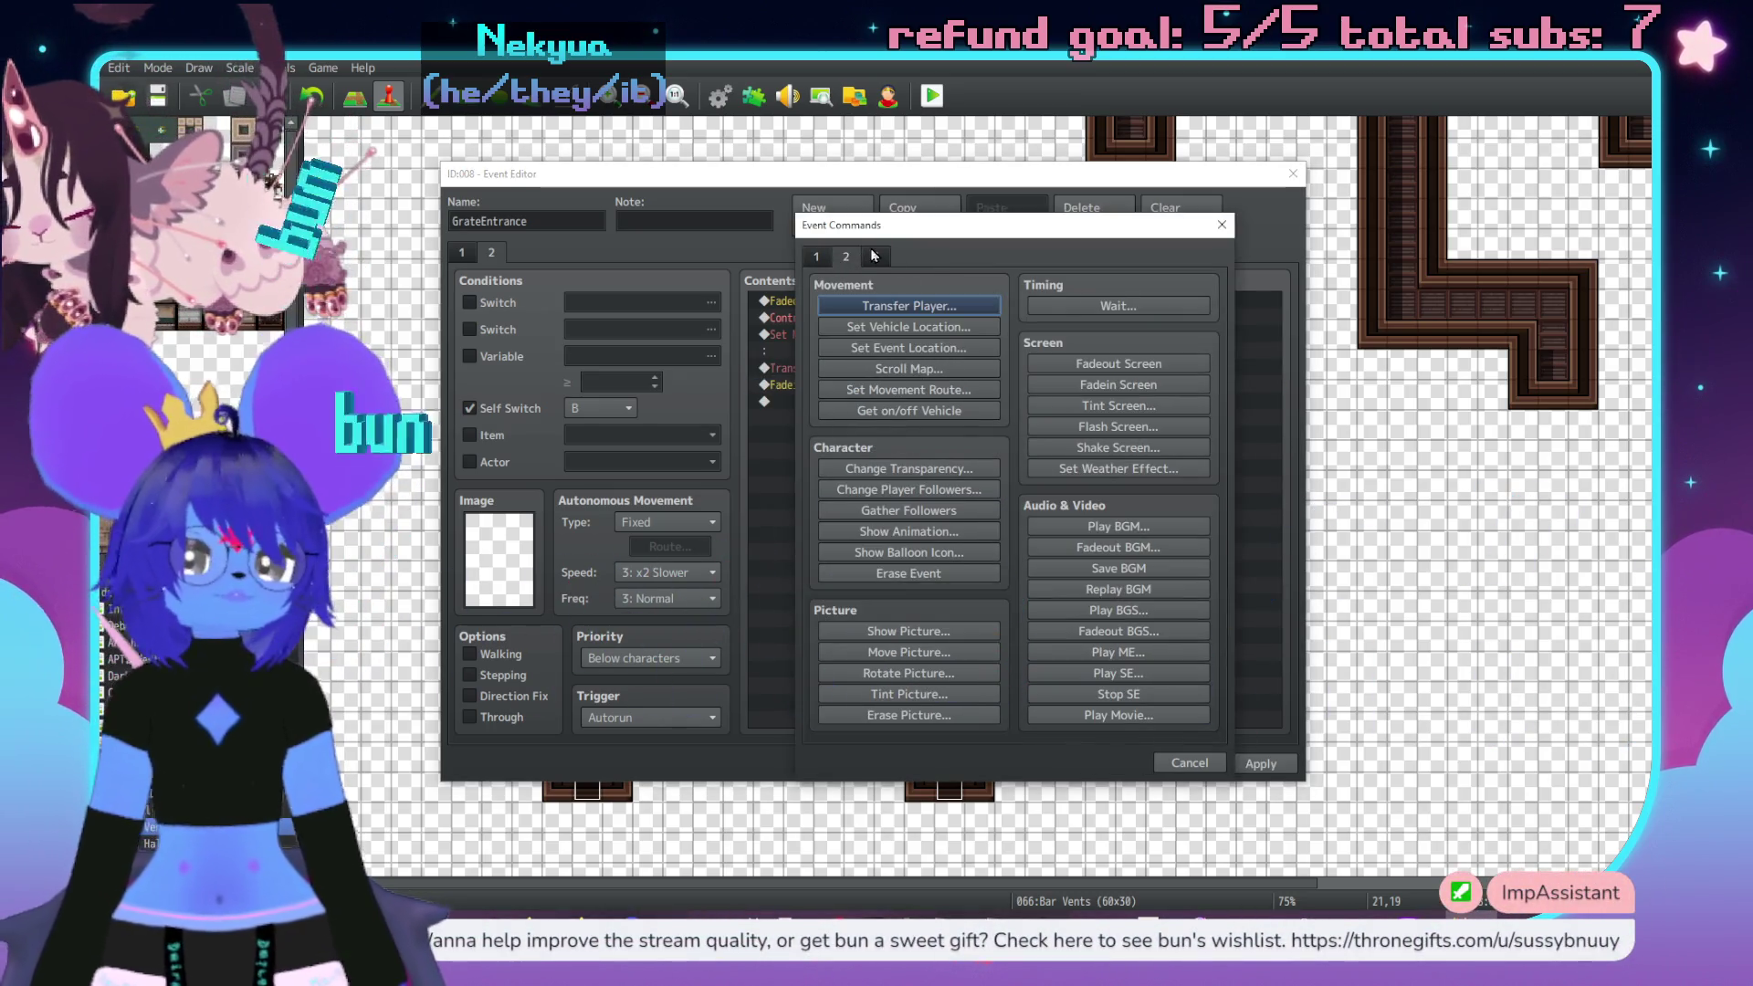
pyautogui.click(1199, 765)
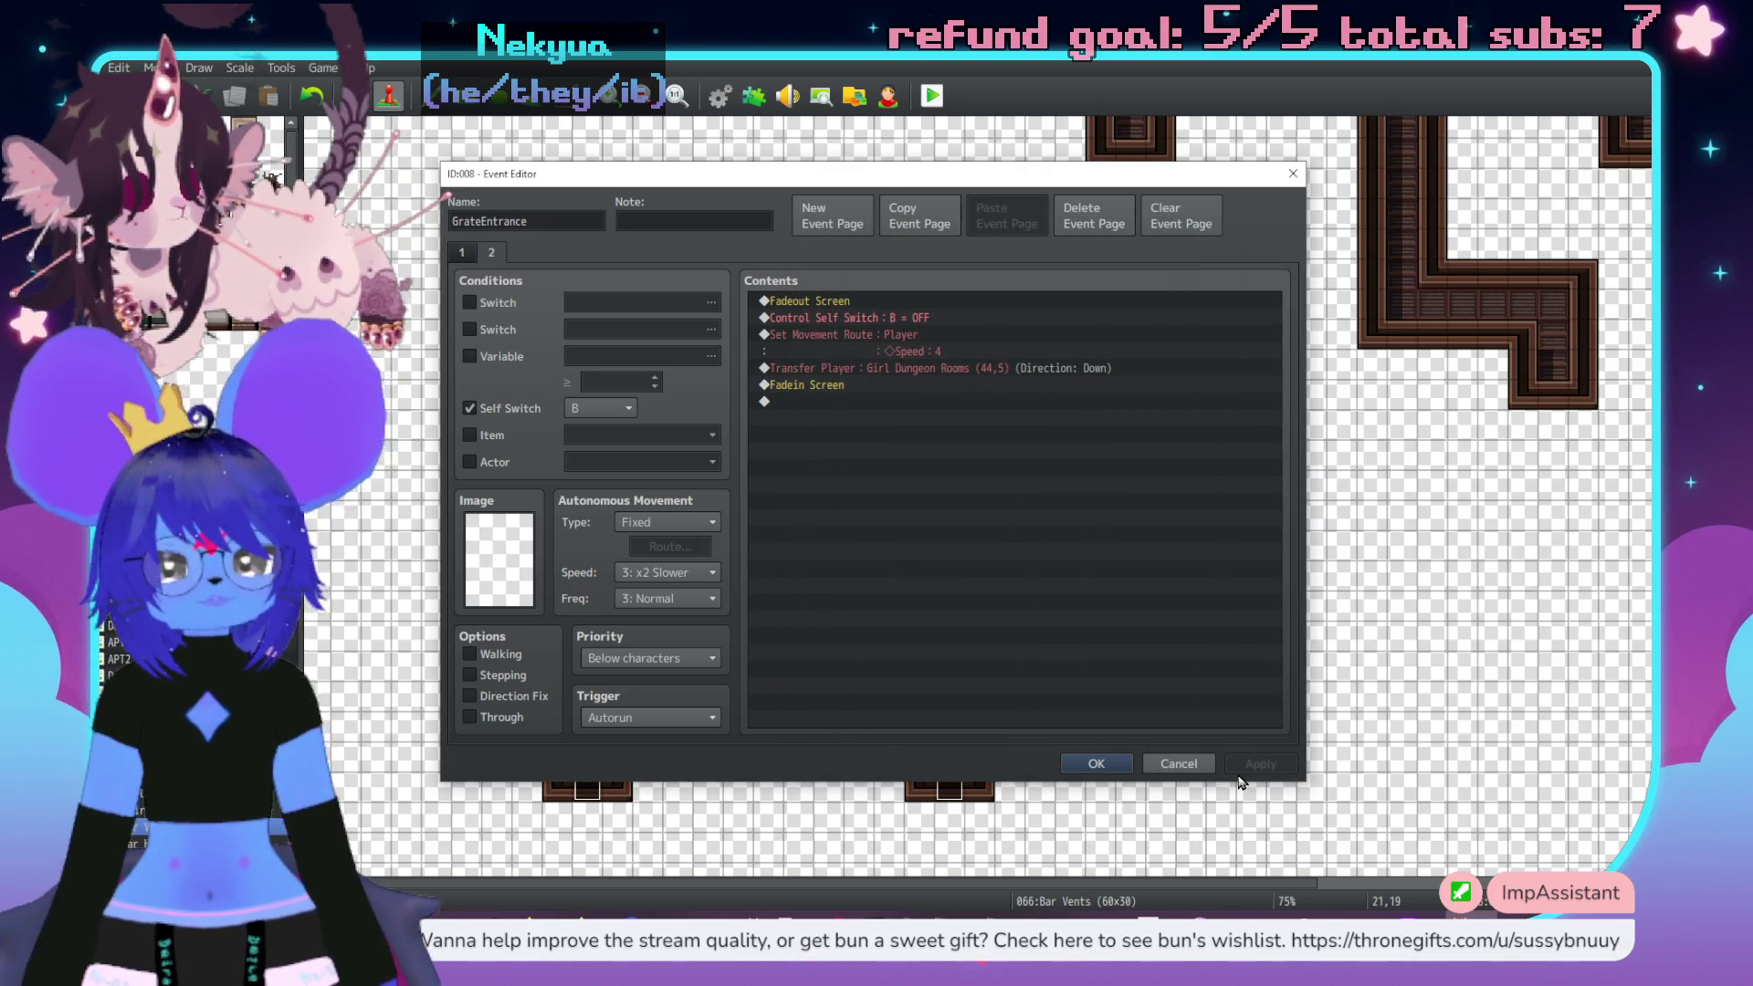
pyautogui.click(1098, 764)
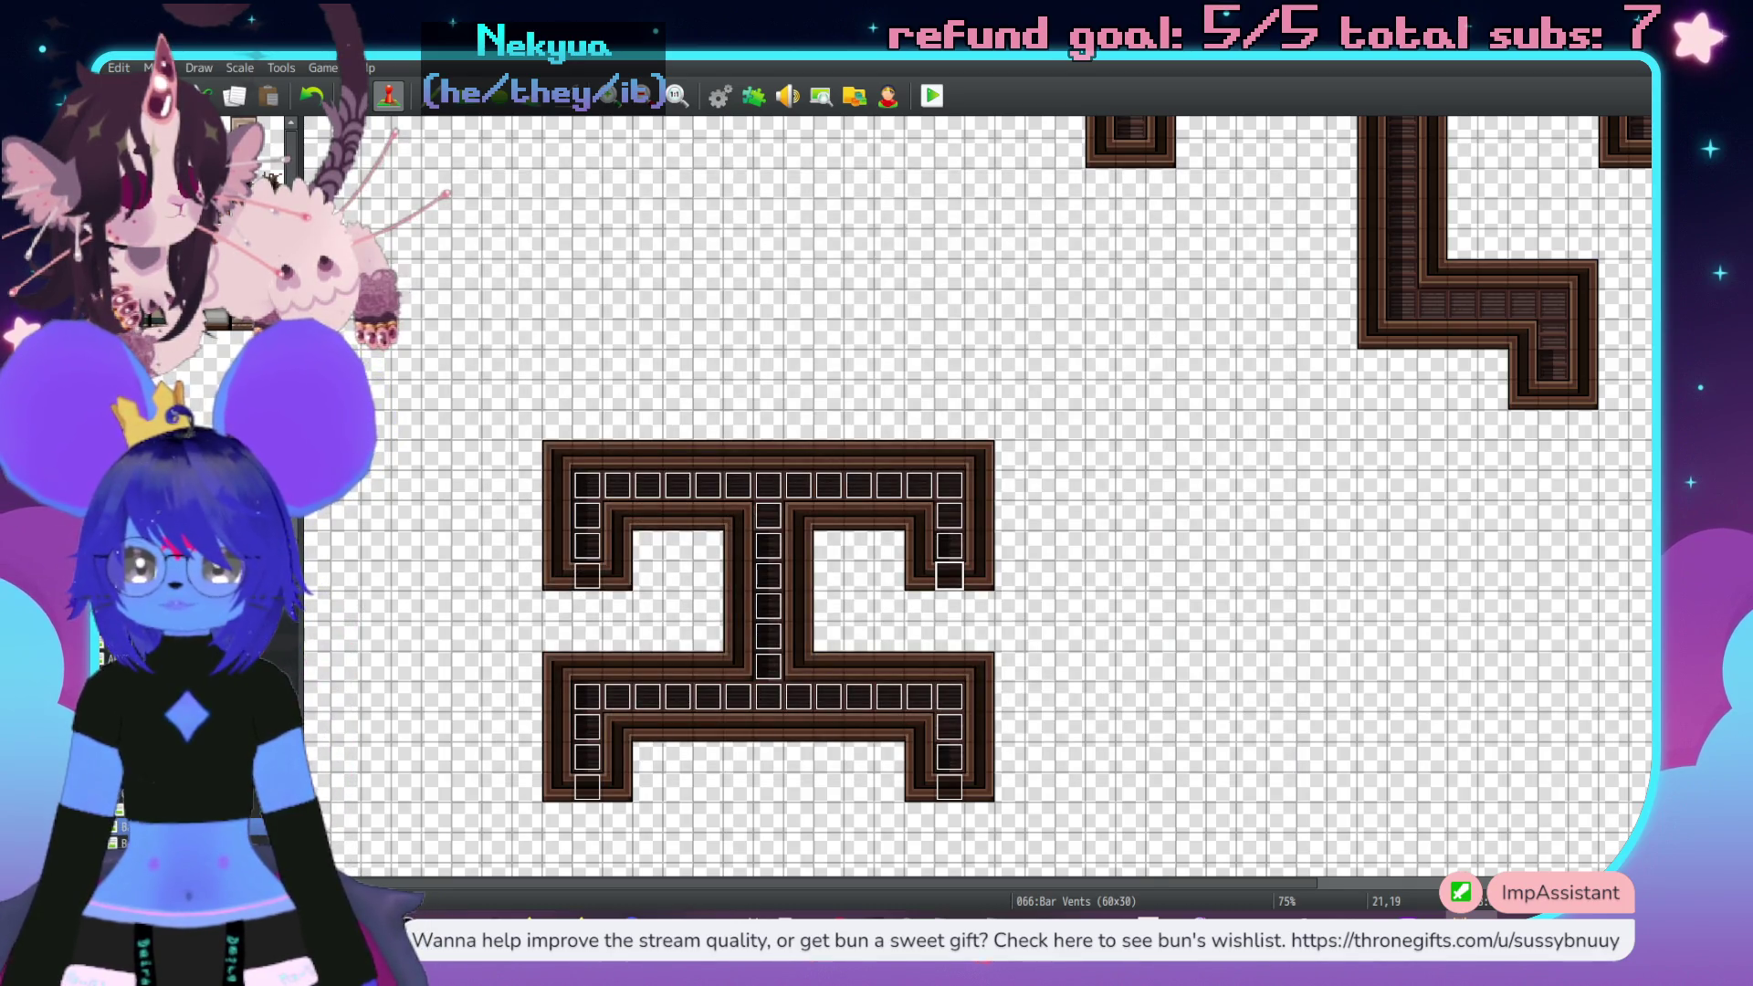
# - Browse the Girl Dungeon Rooms map and inspect event EV171's pages without changes
pyautogui.press('Up')
pyautogui.press('Down')
pyautogui.press('Down')
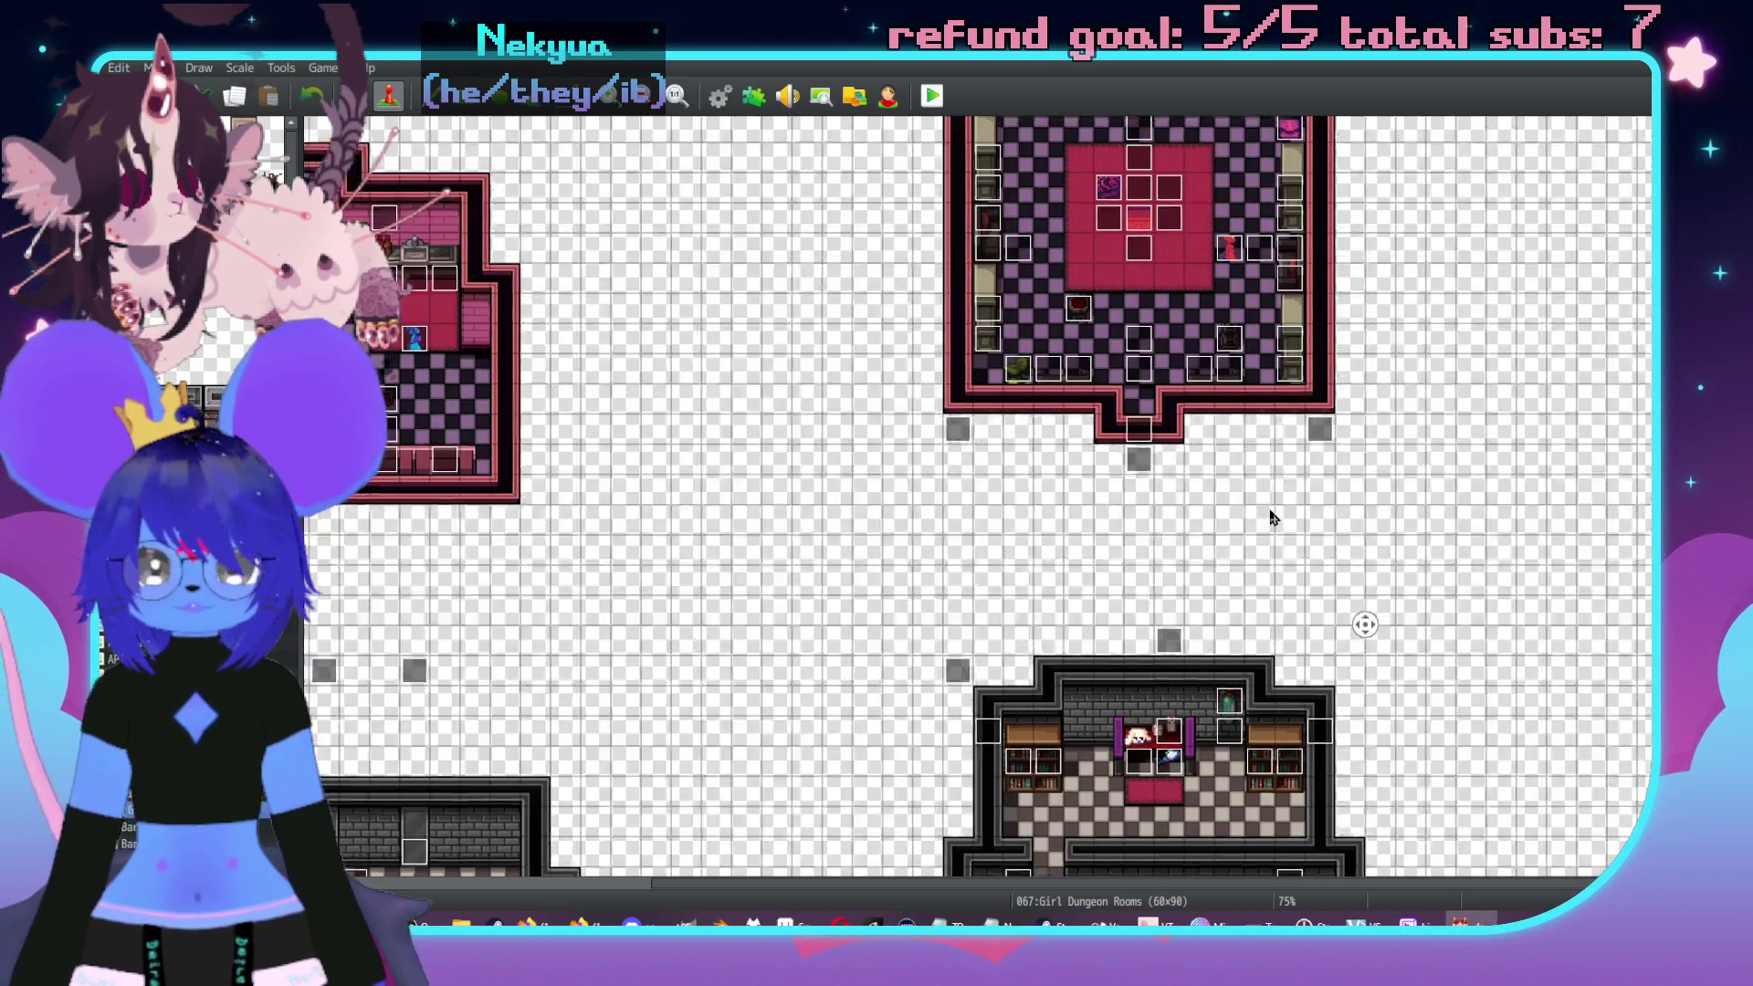
pyautogui.middleClick(786, 631)
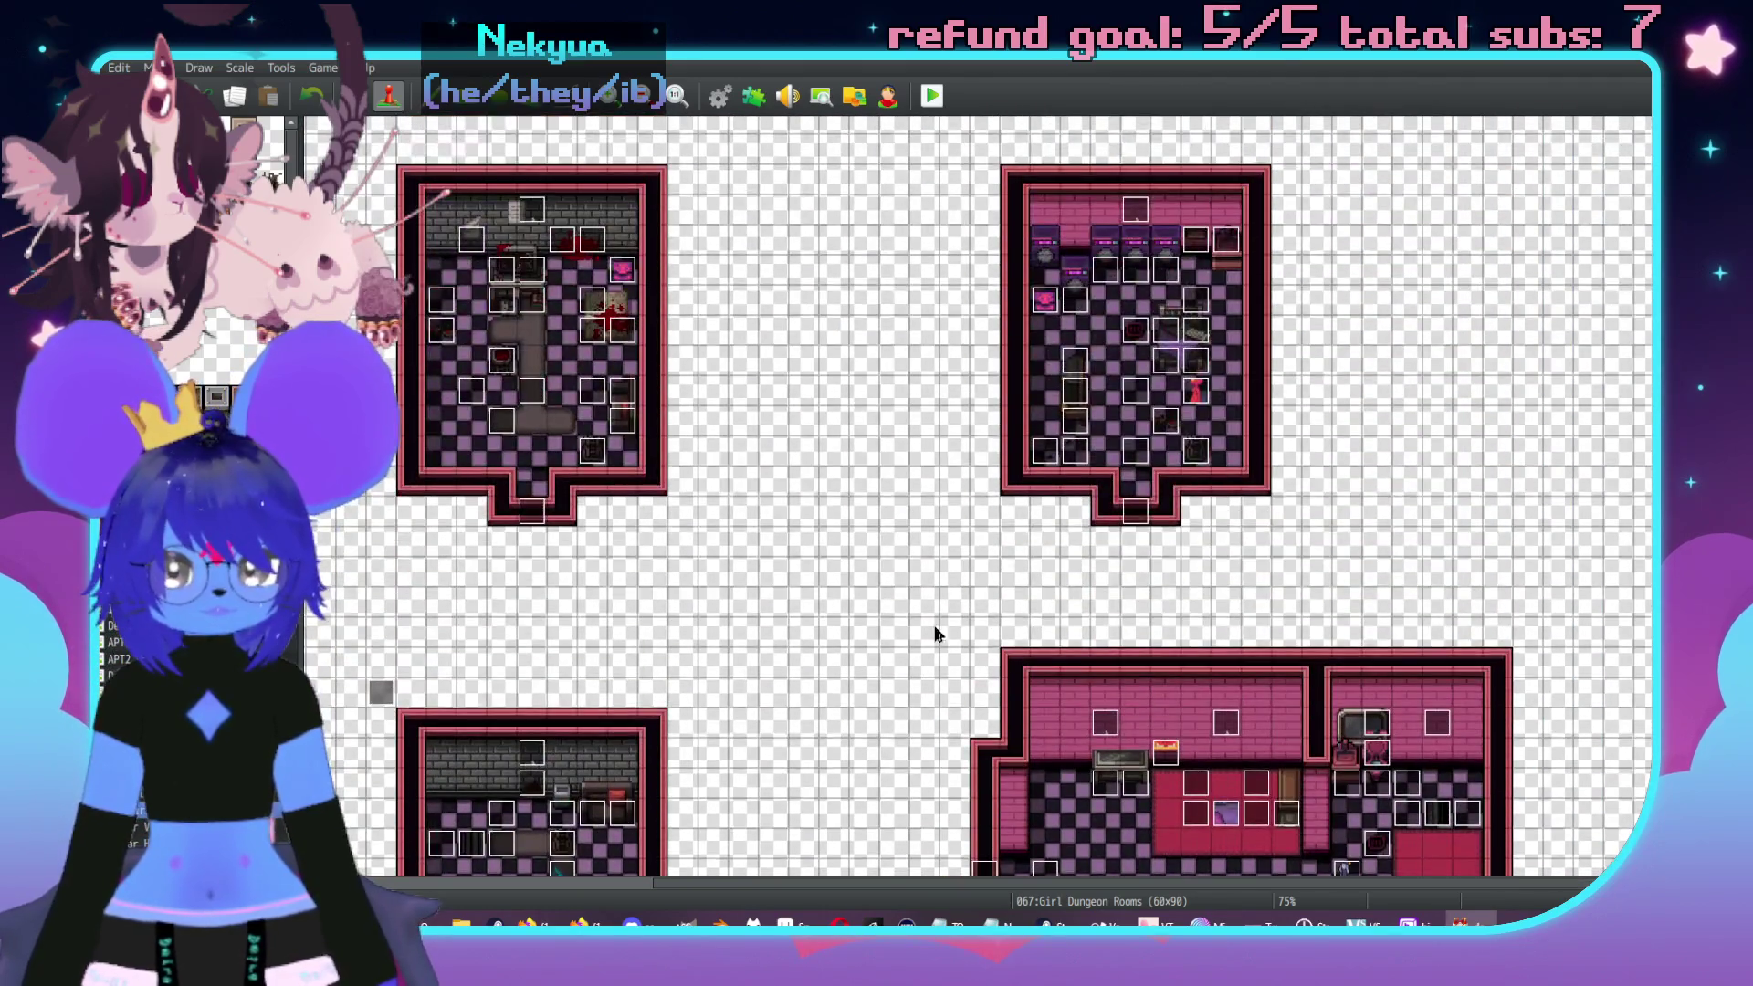
pyautogui.click(1065, 608)
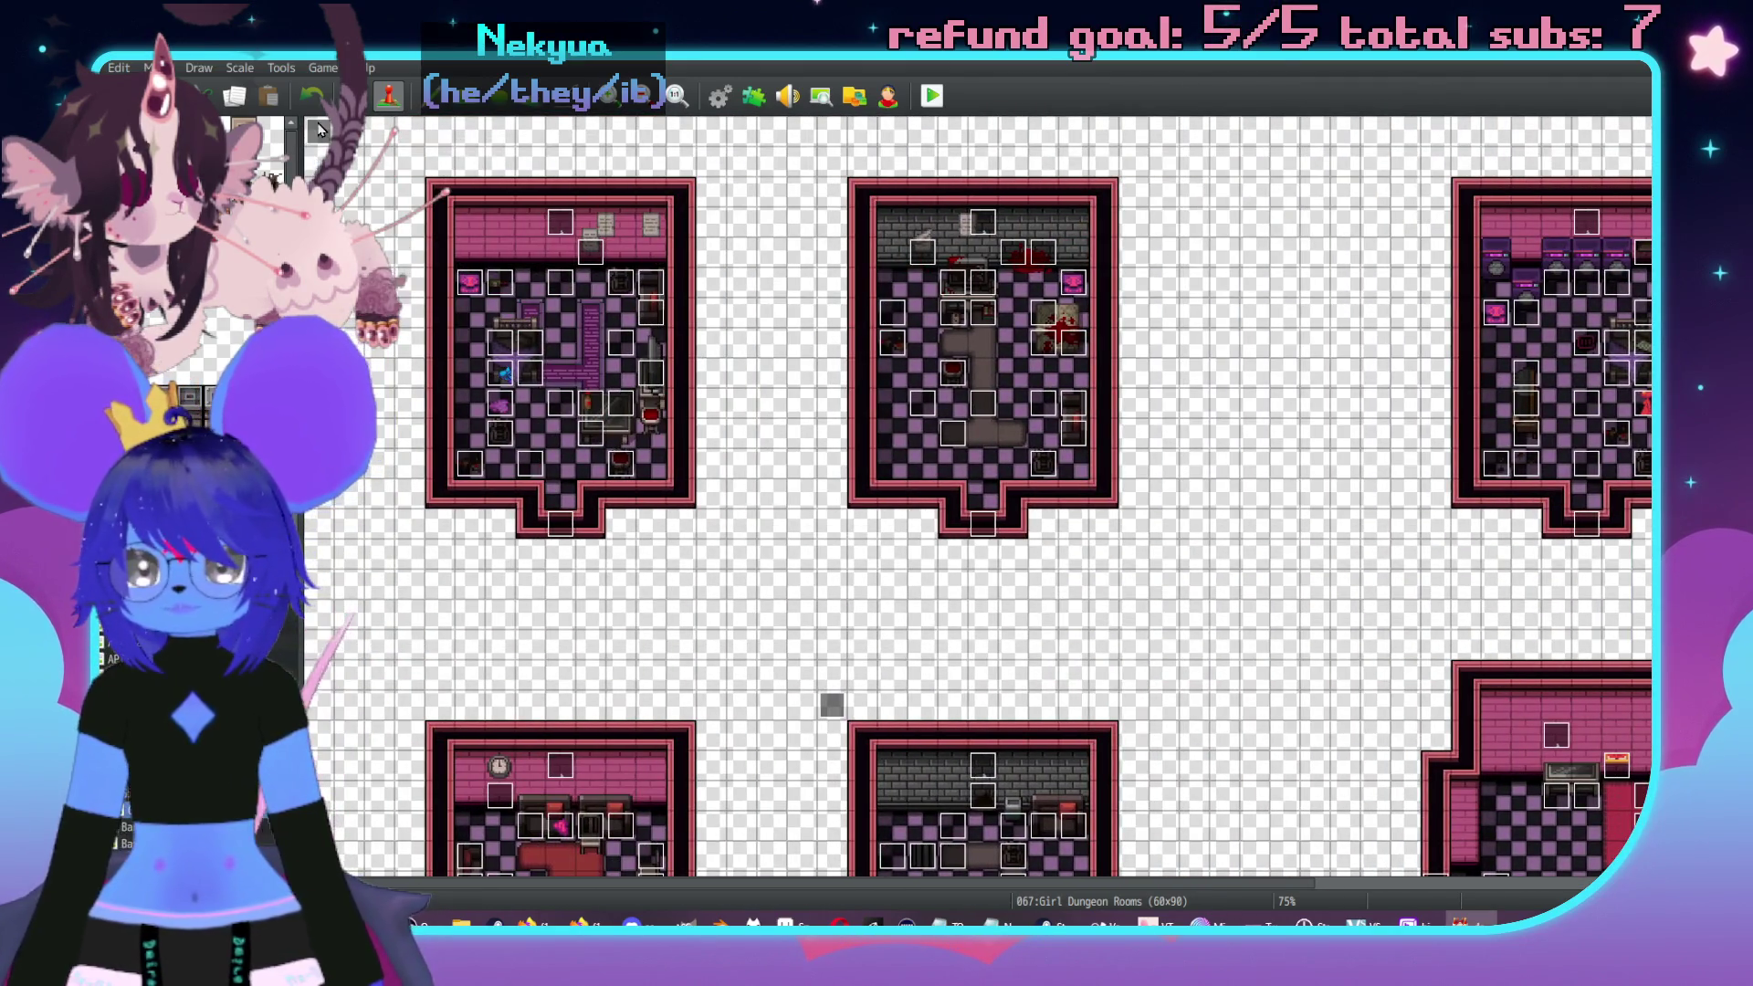
pyautogui.press('Return')
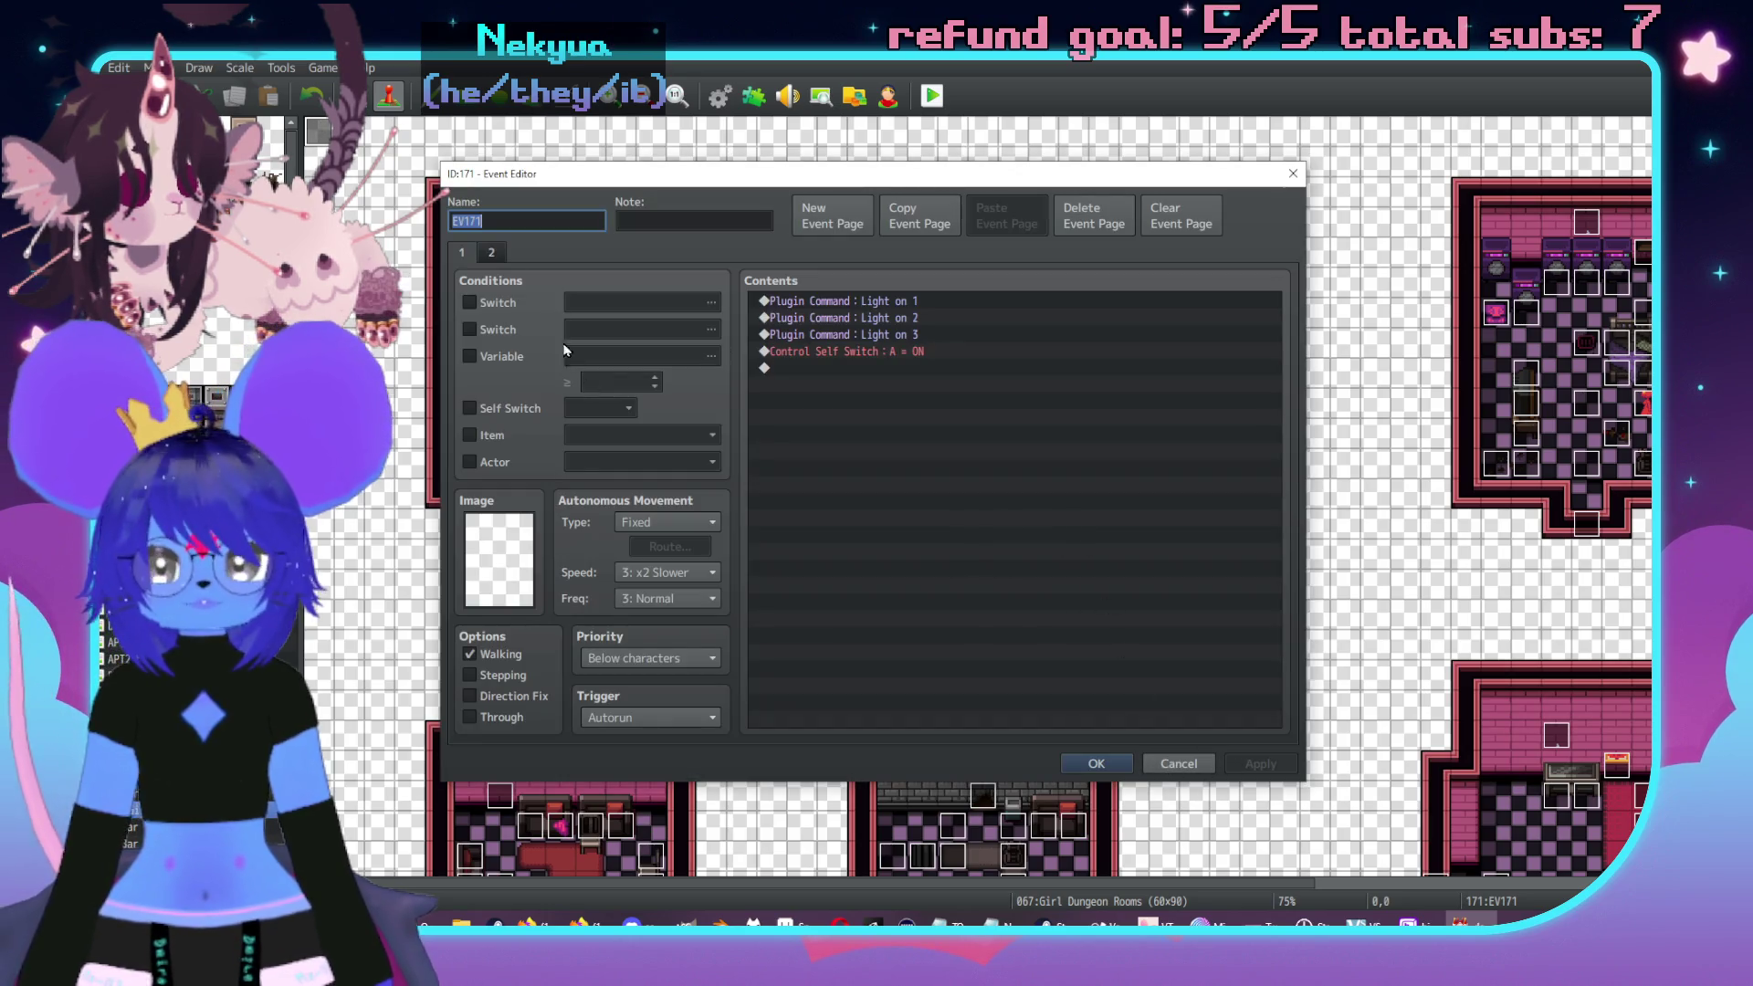
pyautogui.click(492, 252)
pyautogui.click(464, 253)
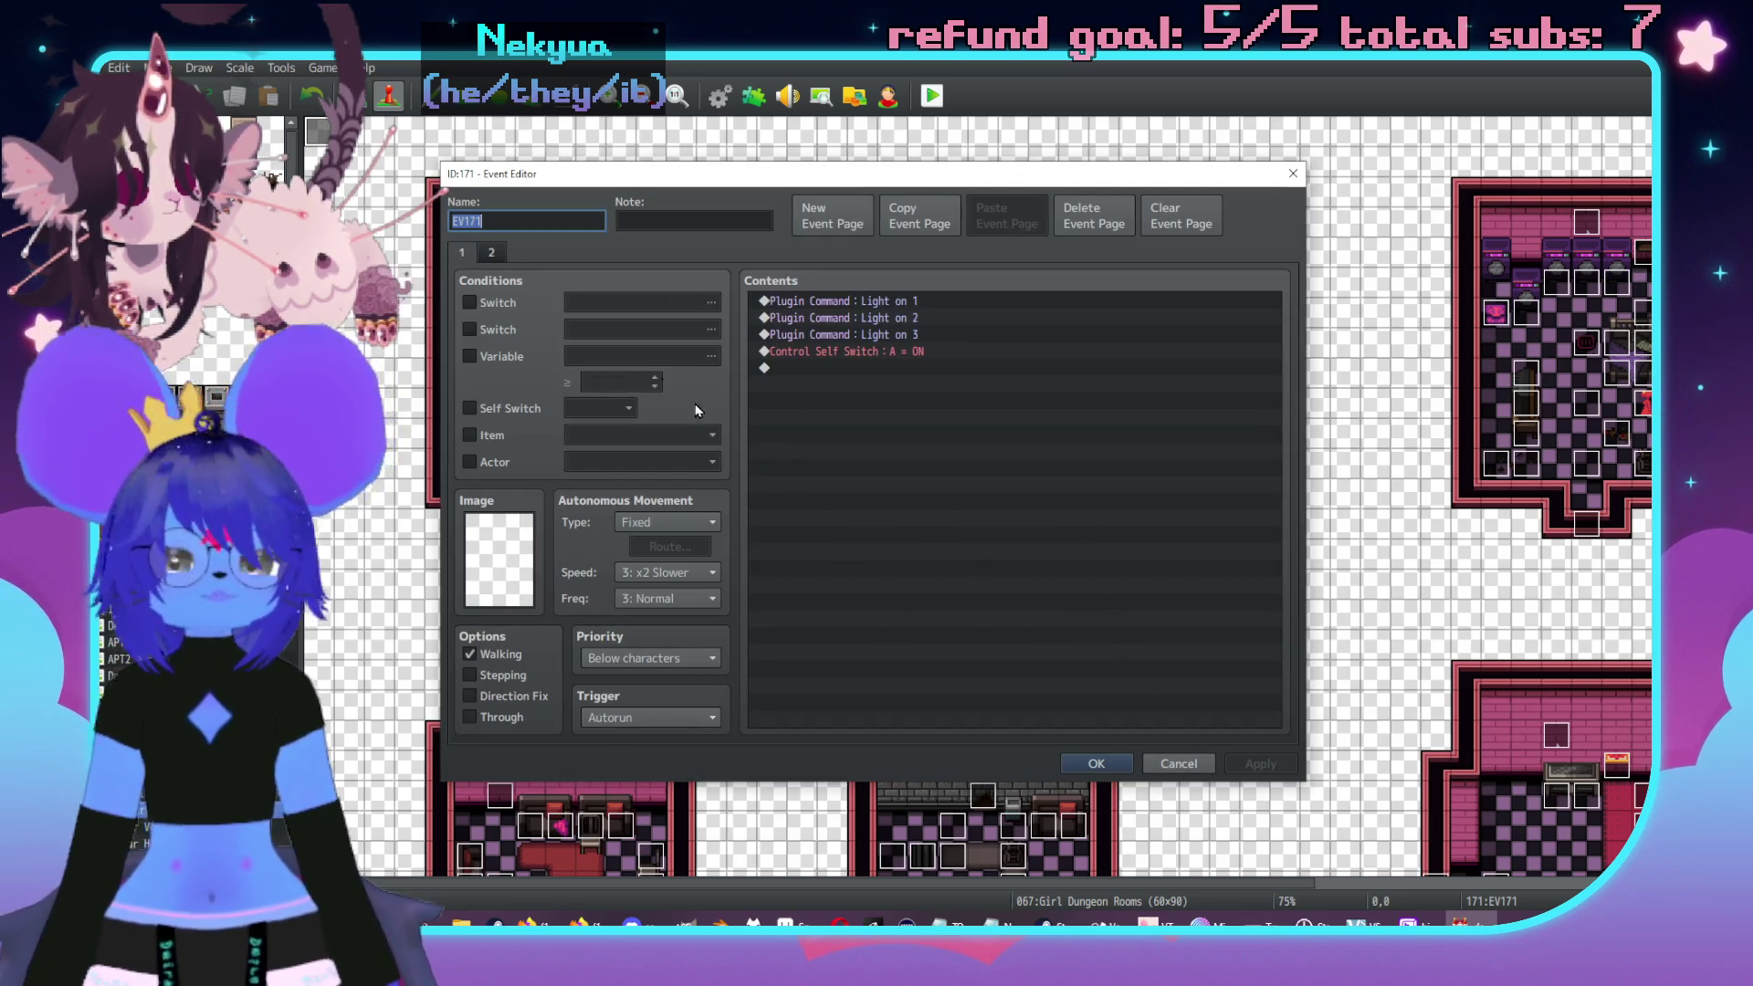
pyautogui.click(1166, 765)
pyautogui.hscroll(5, 834, 579)
pyautogui.hscroll(-5, 1323, 442)
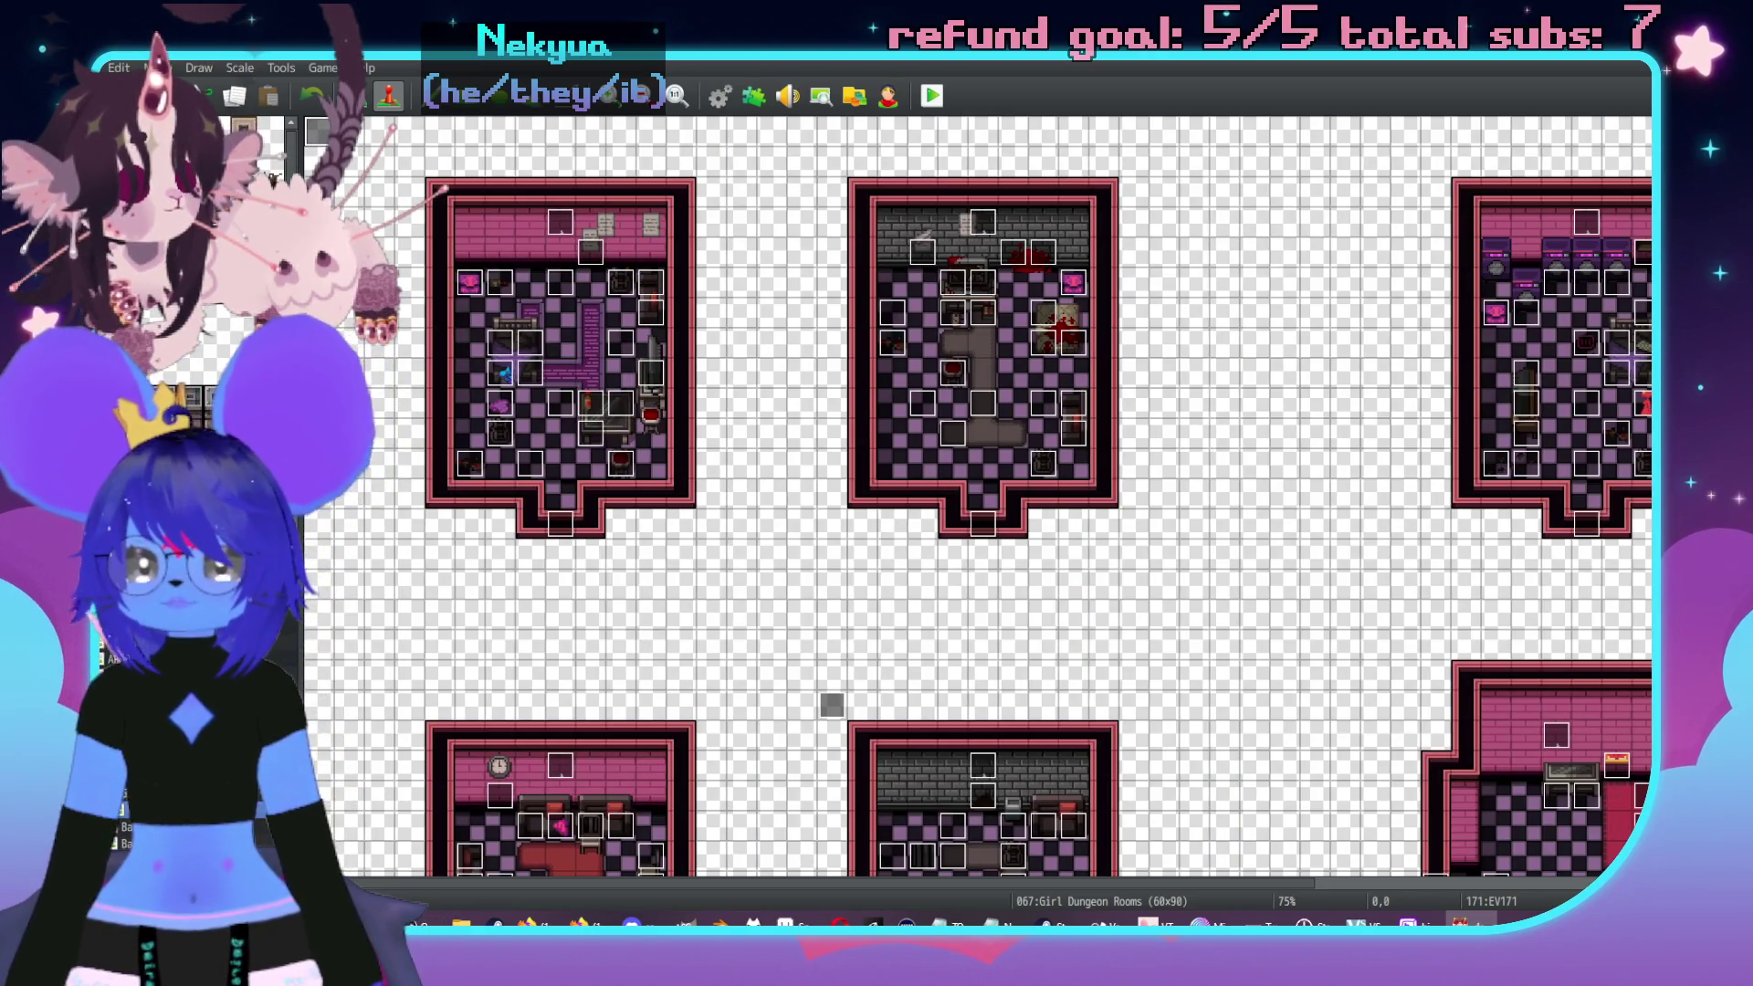
# - Check OutsideApartment's Map Name Event, then open the Girl Dungeon Map Name Event at 2,0
pyautogui.press('Up')
pyautogui.press('Up')
pyautogui.press('Up')
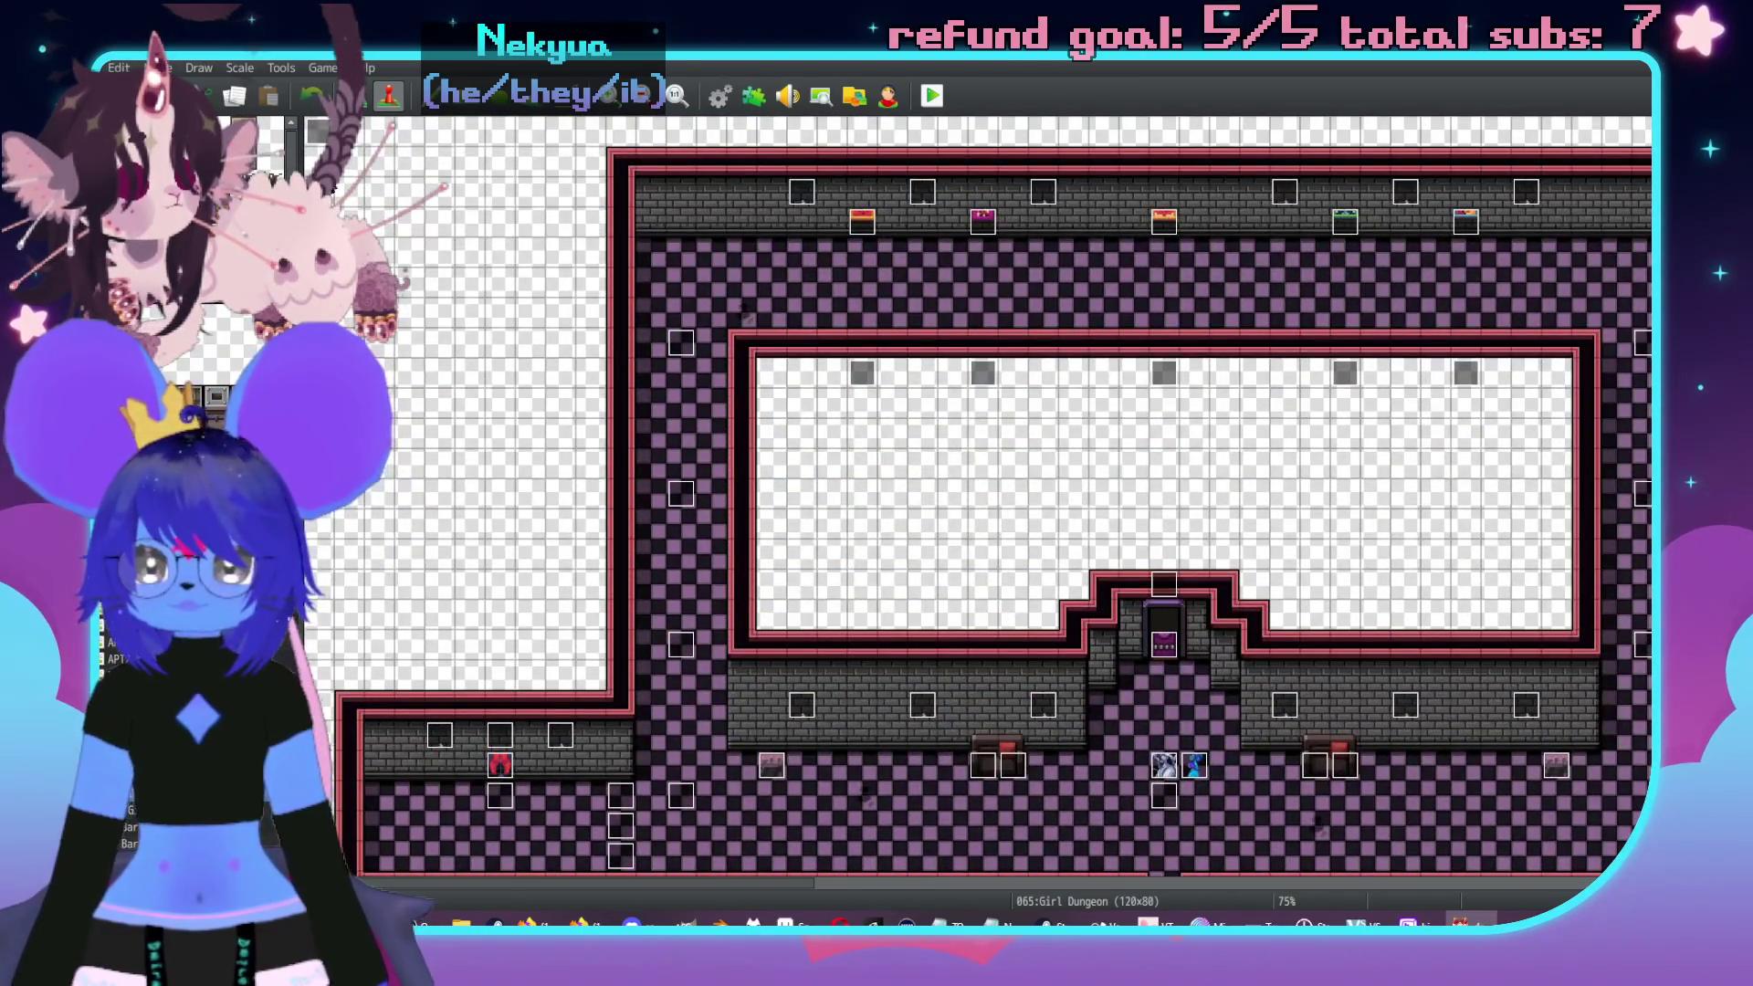
pyautogui.press('Up')
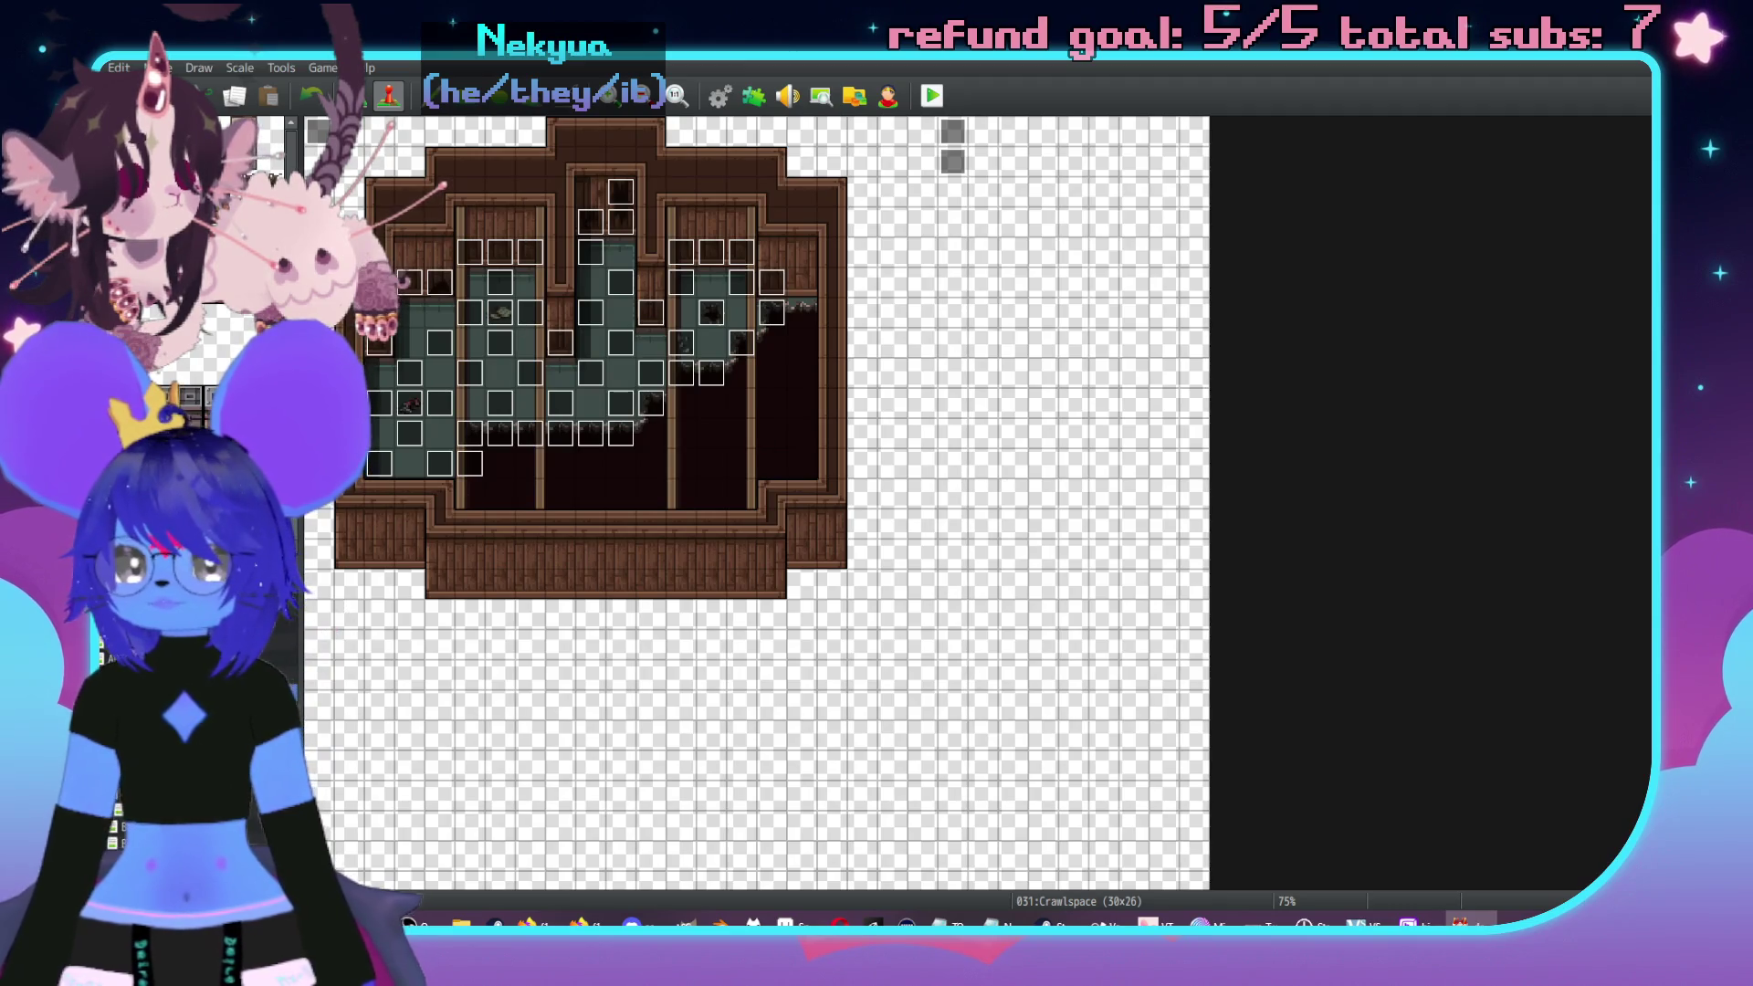
pyautogui.press('Up')
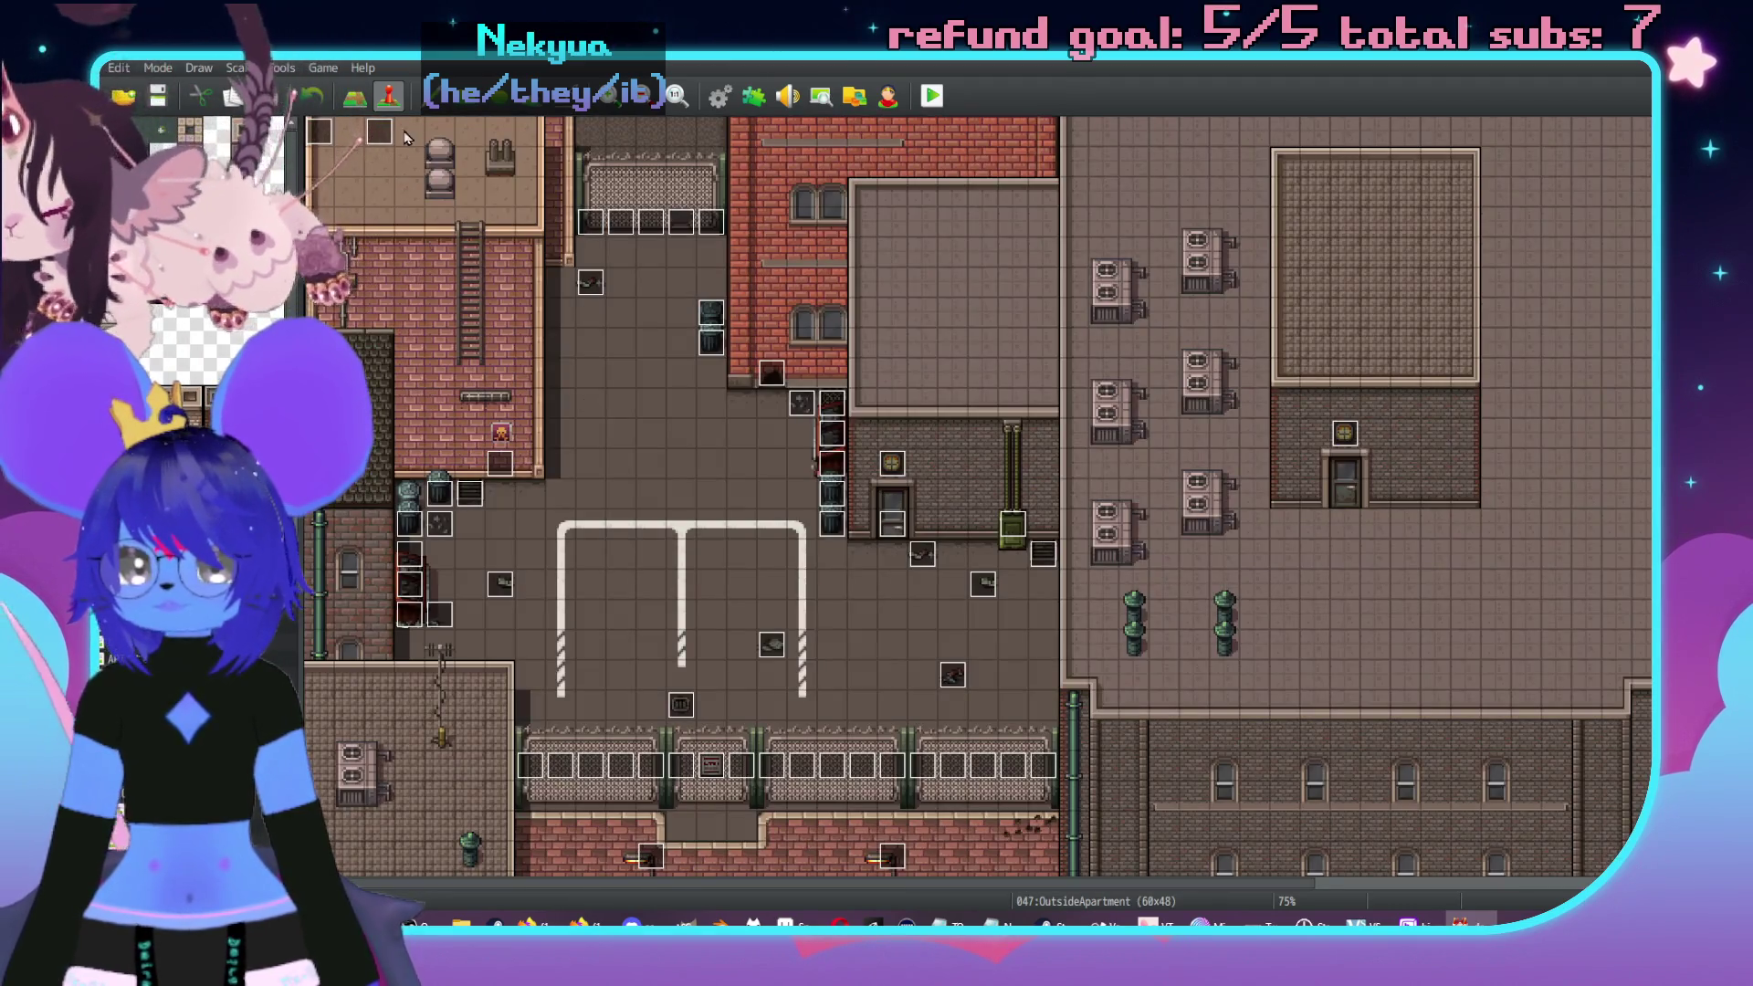
pyautogui.doubleClick(379, 130)
pyautogui.click(1177, 763)
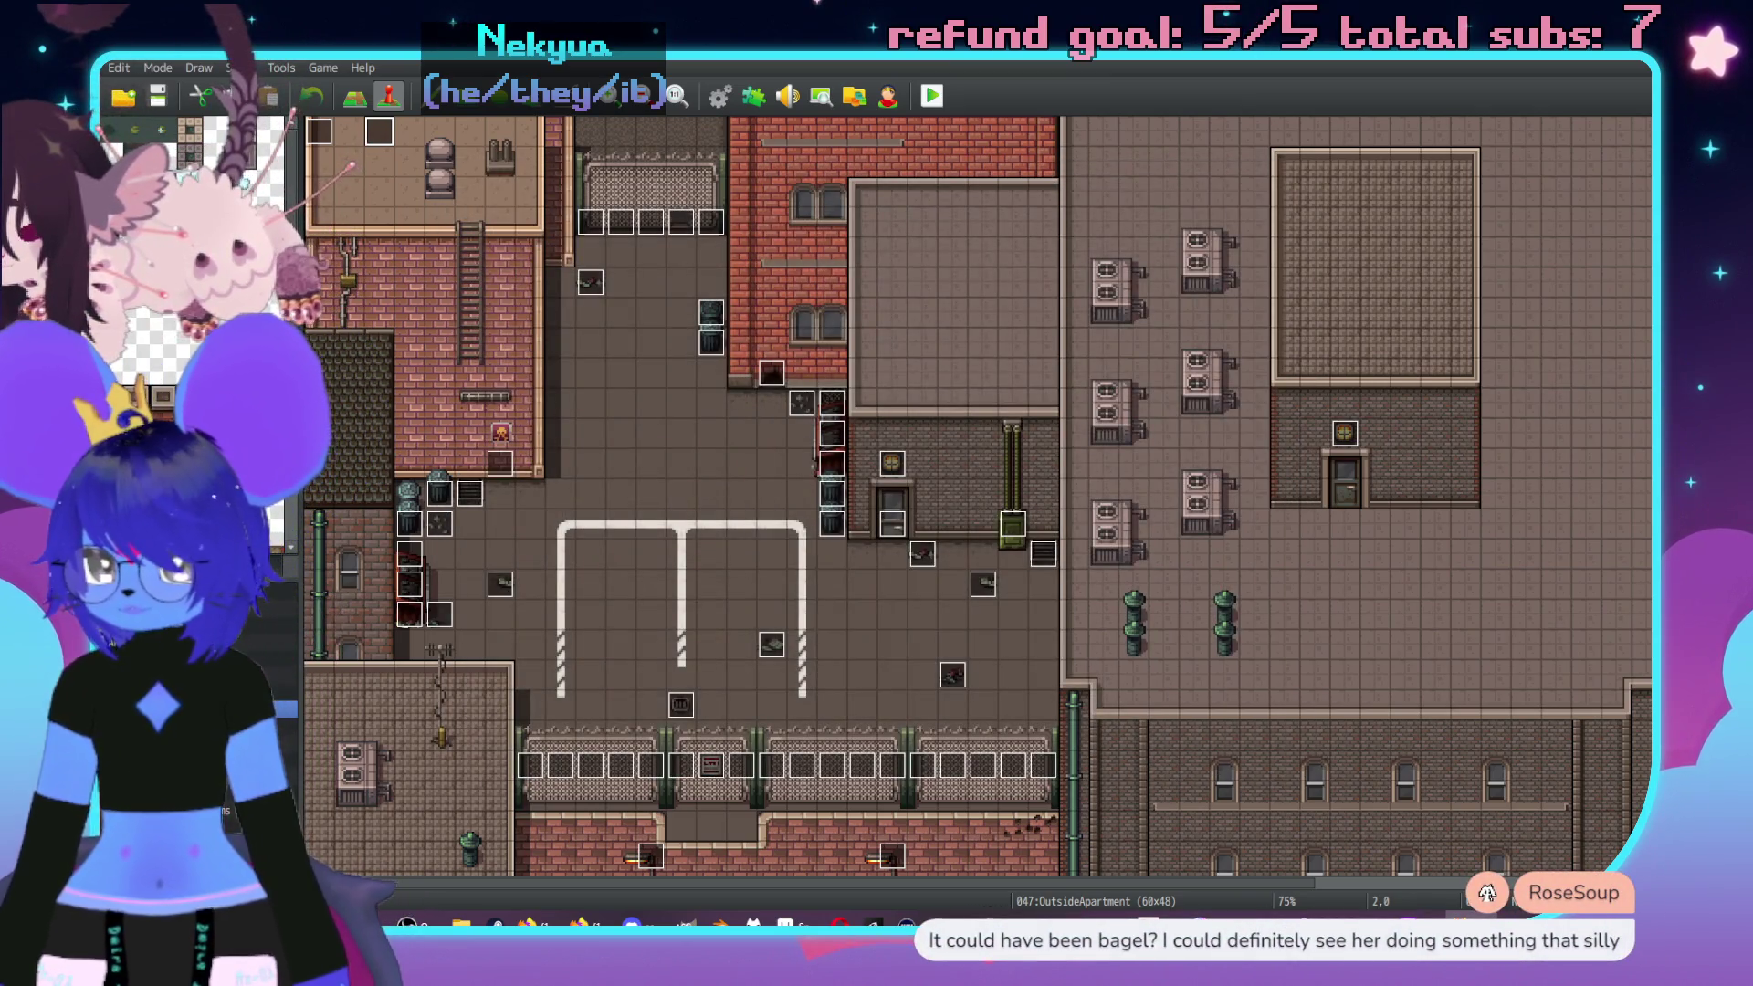
pyautogui.press('Up')
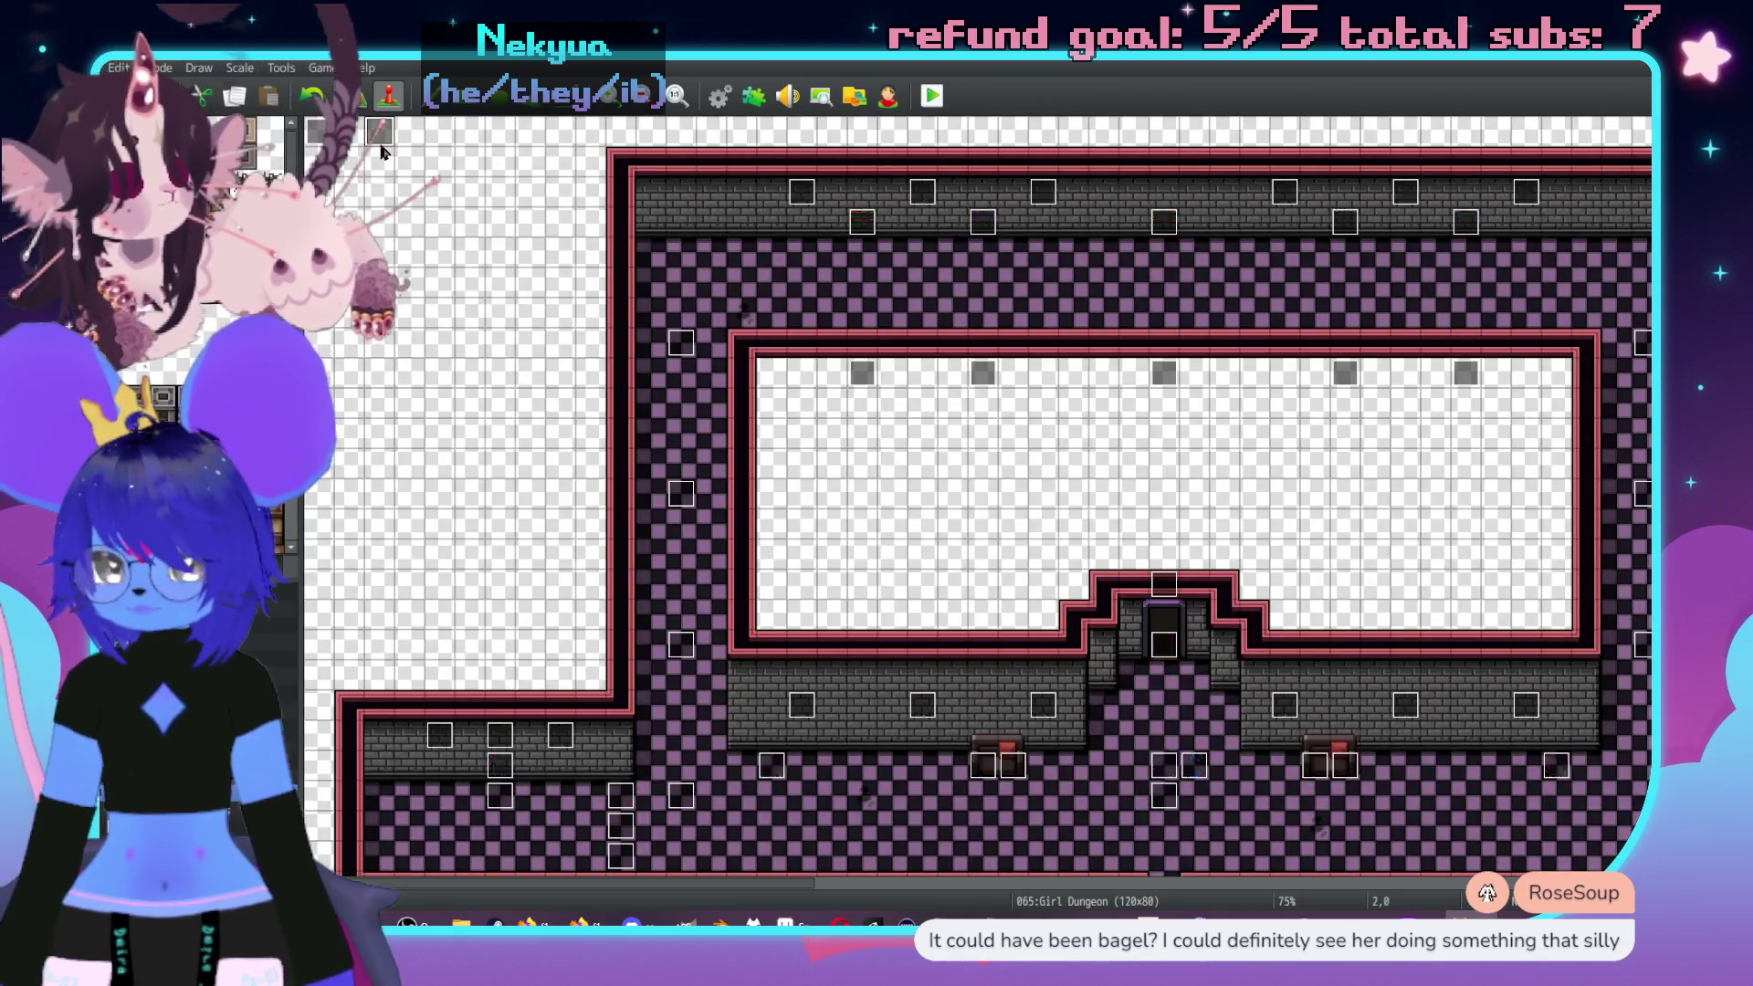
pyautogui.doubleClick(381, 141)
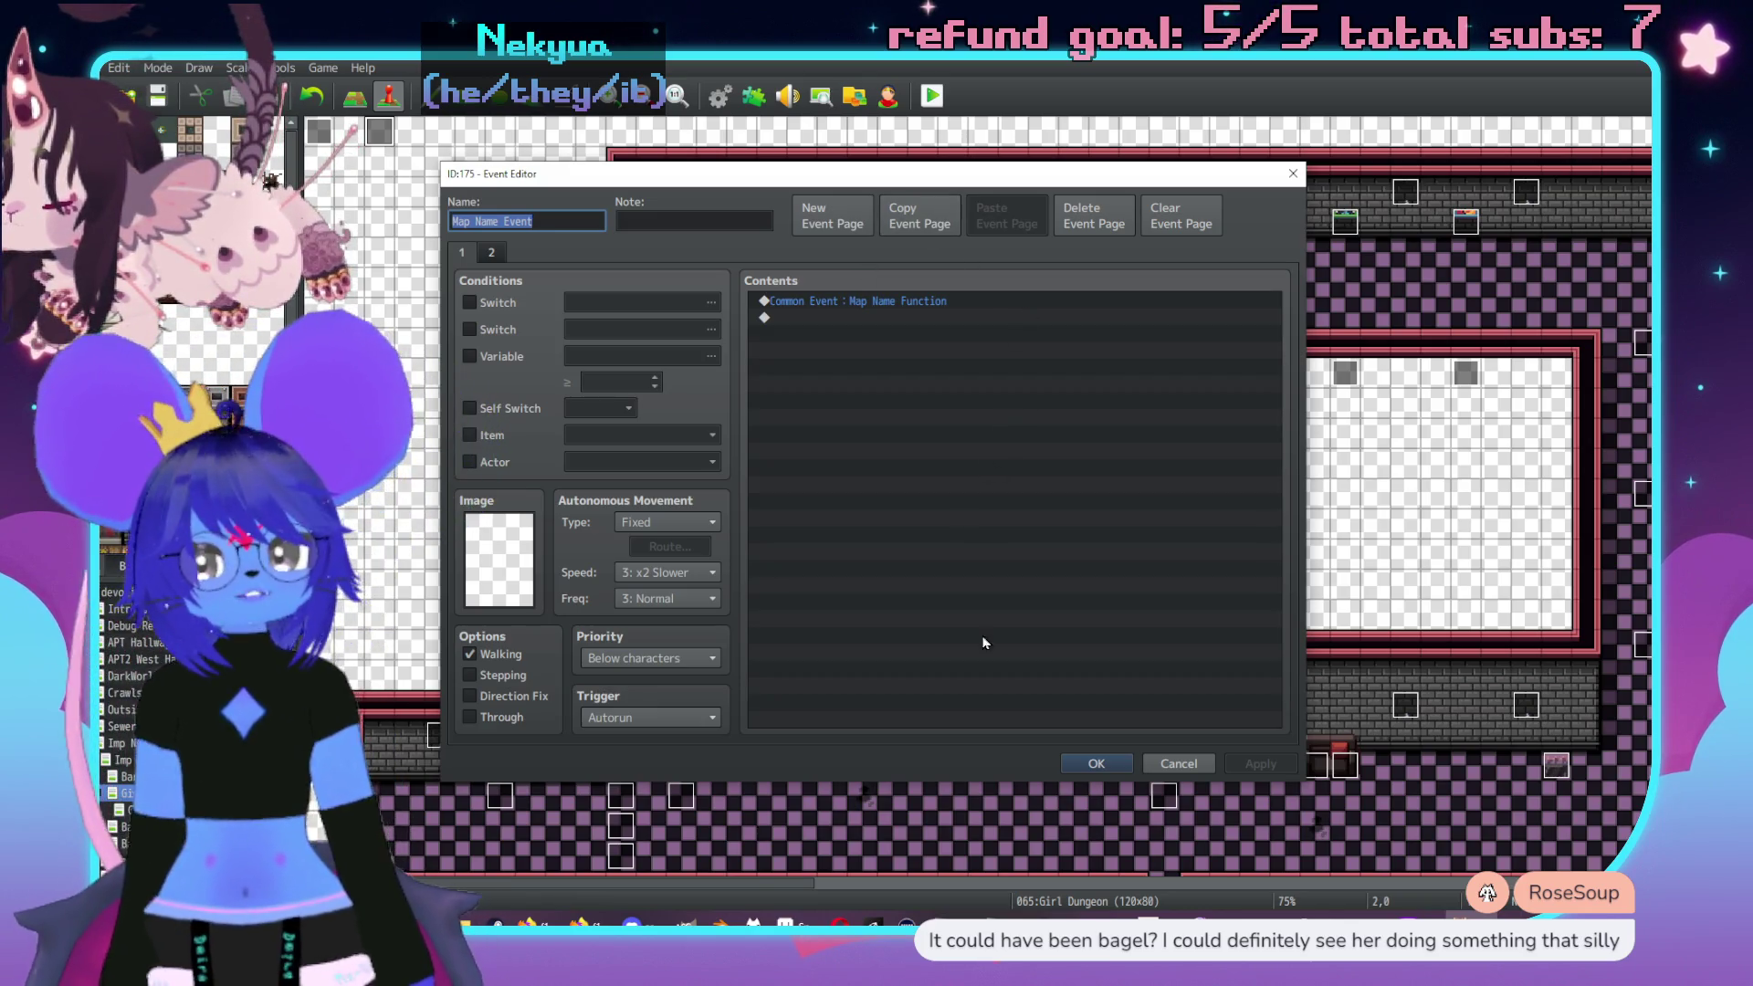
# - Close the Map Name Event and open the Map Name Function common event in the database
pyautogui.click(491, 252)
pyautogui.click(462, 253)
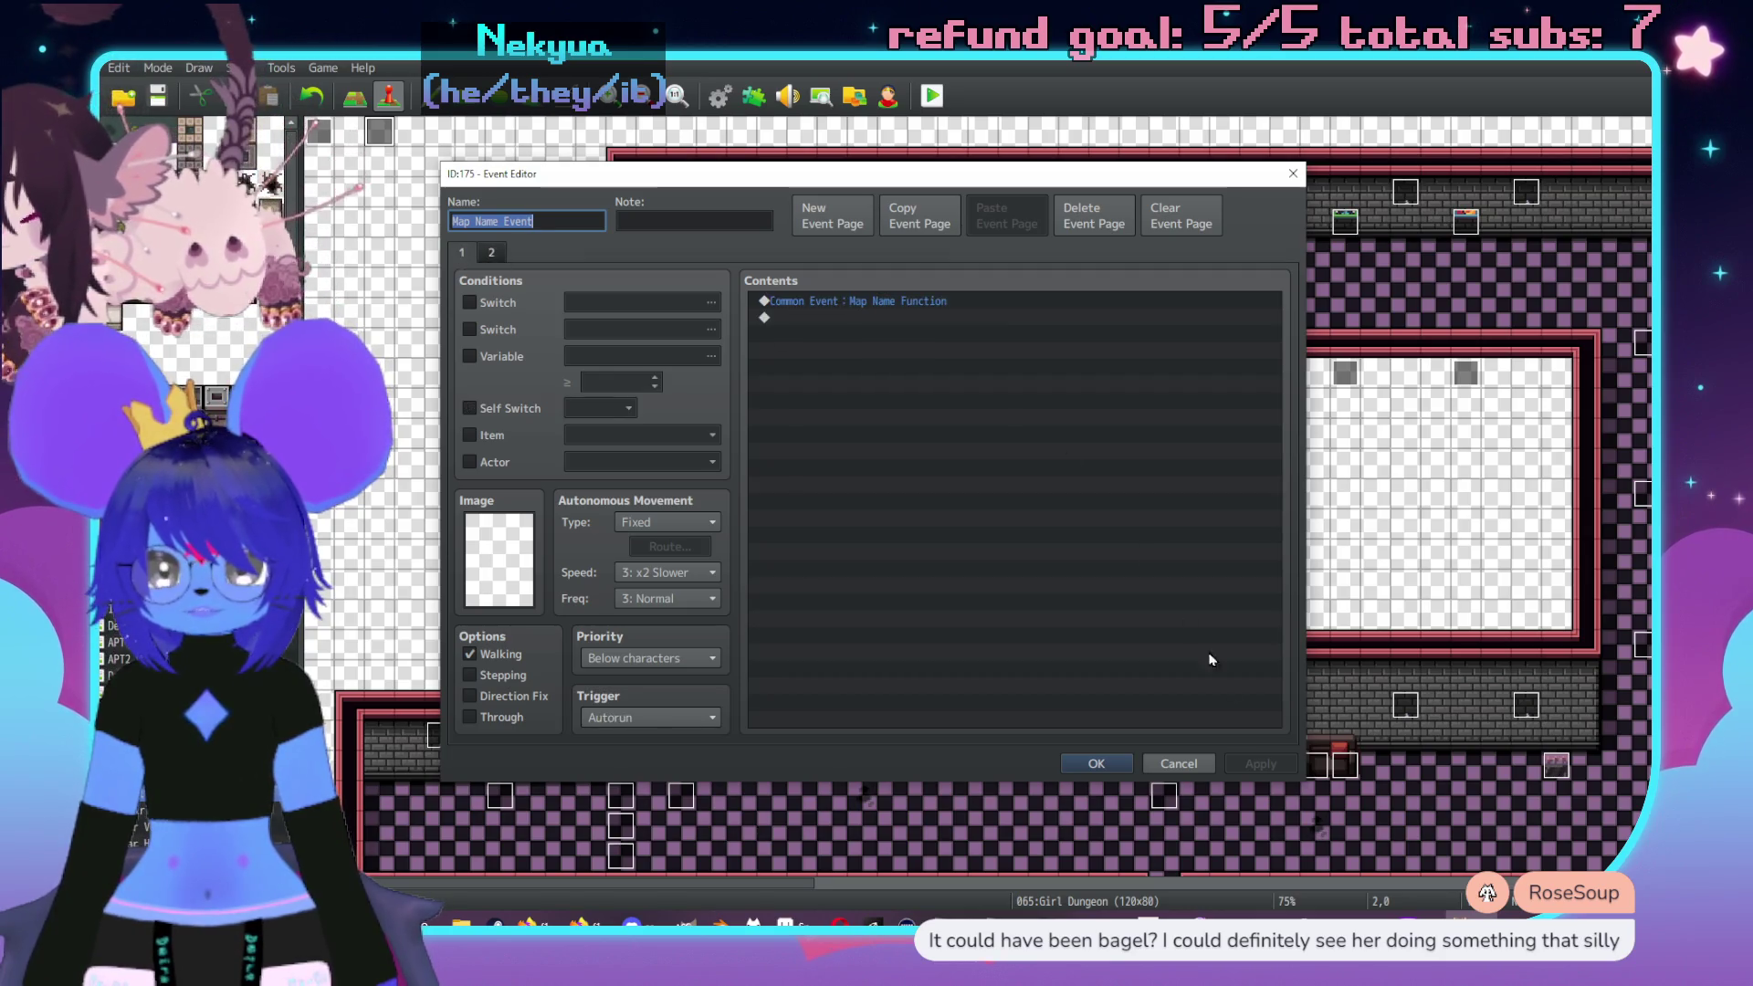
pyautogui.click(1178, 764)
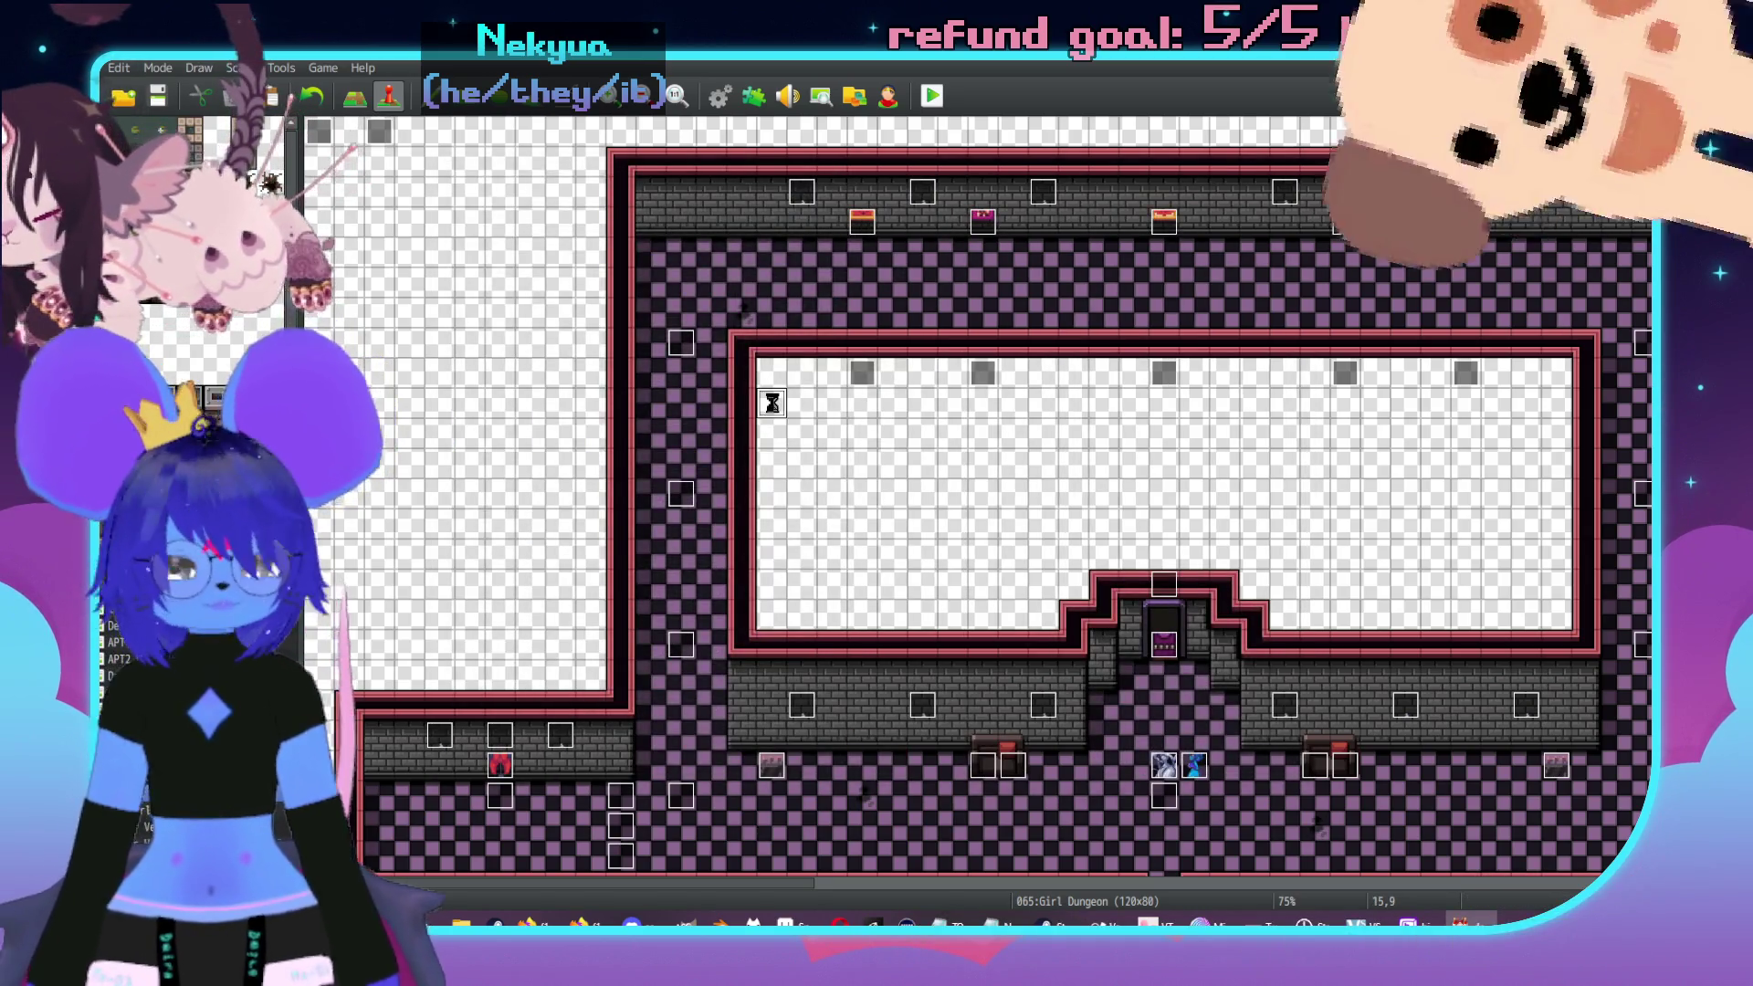
pyautogui.press('F9')
pyautogui.click(442, 502)
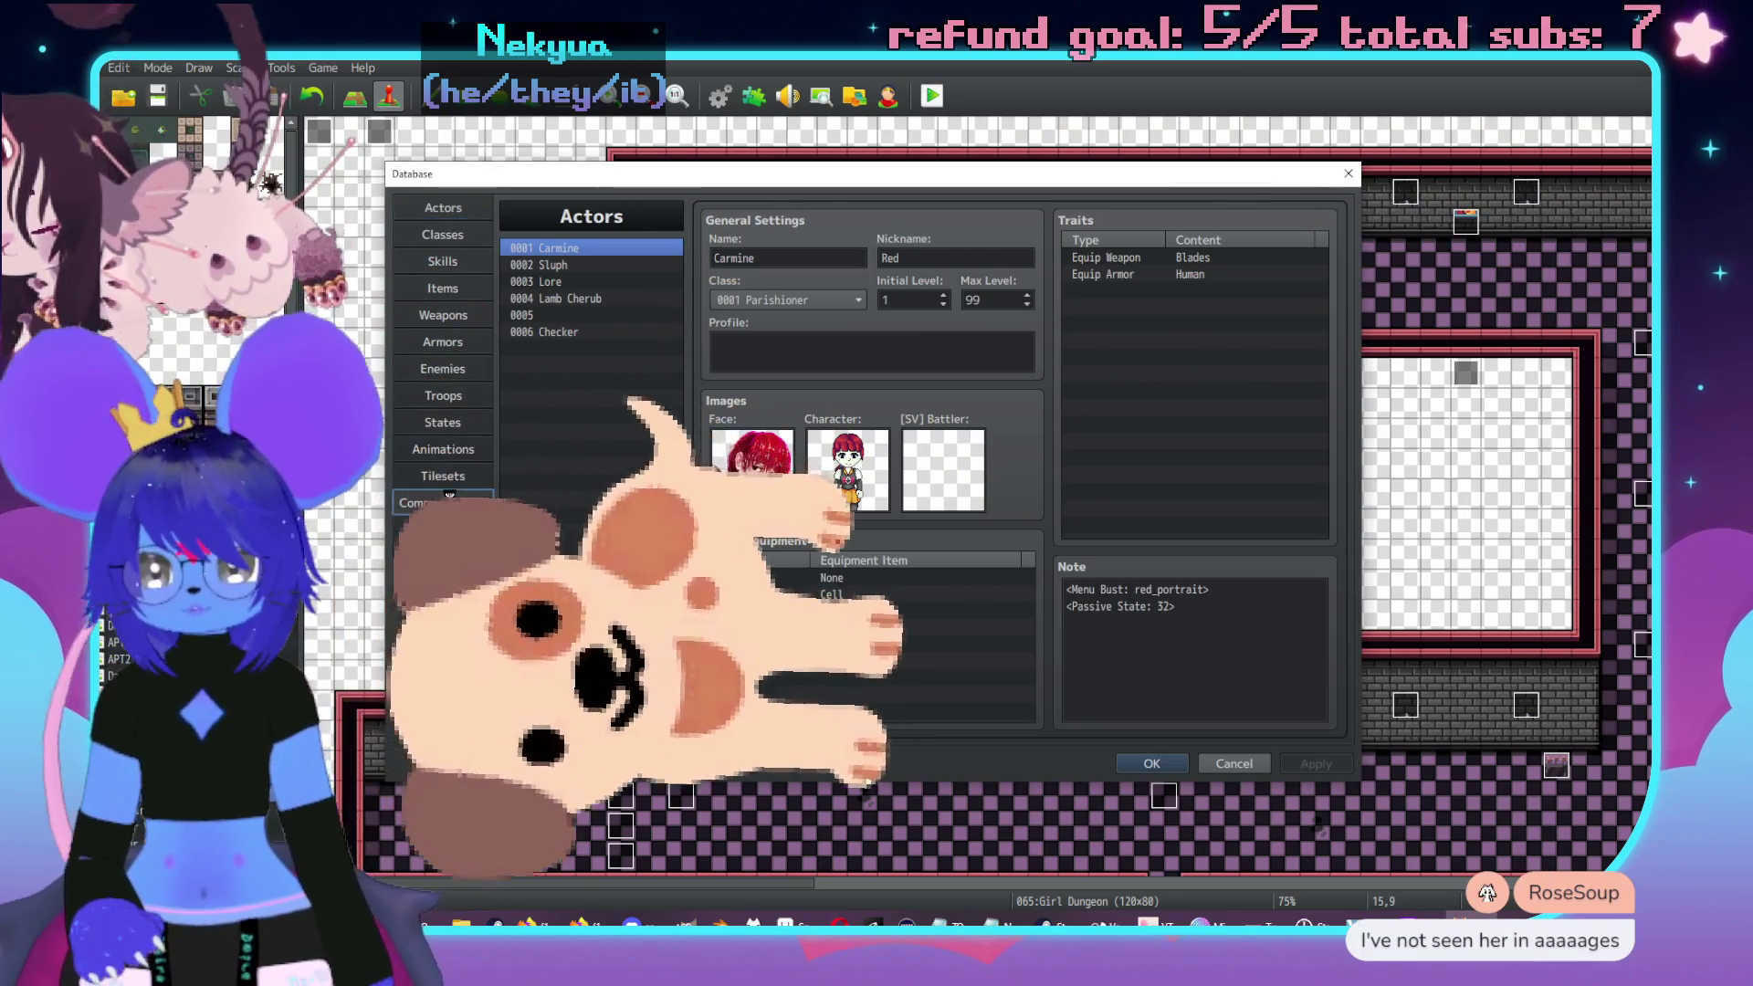
pyautogui.scroll(-20, 598, 401)
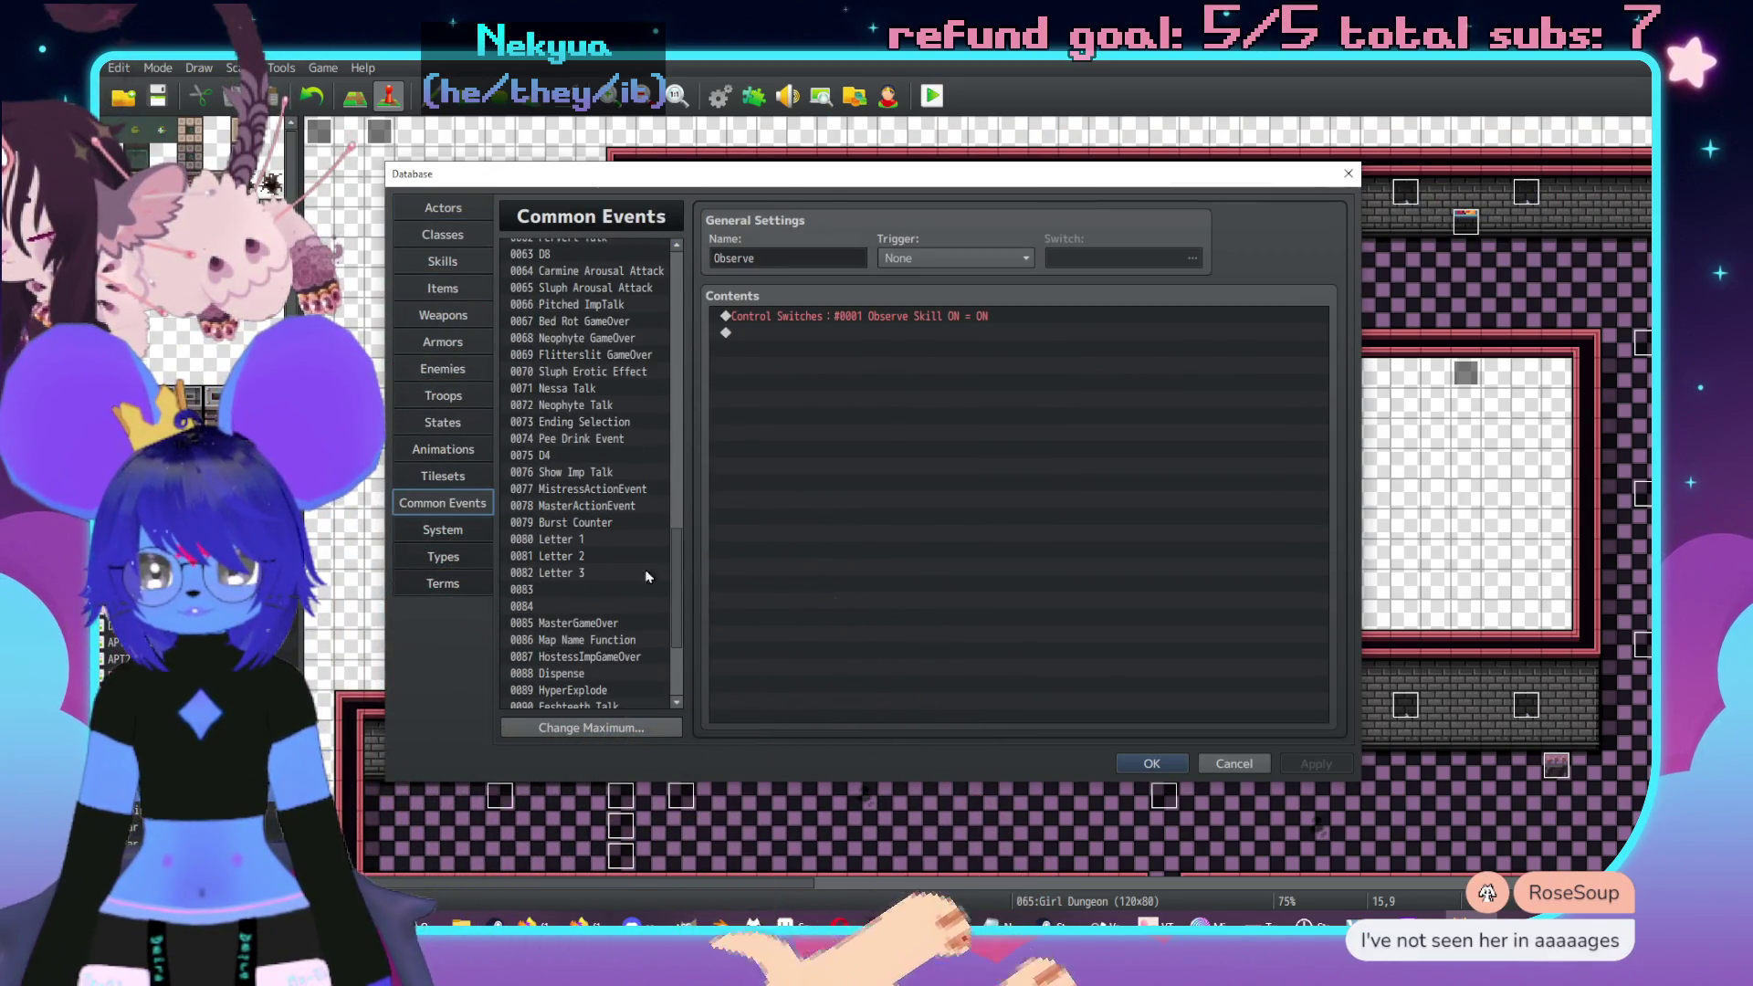
pyautogui.scroll(-2, 598, 530)
pyautogui.click(639, 568)
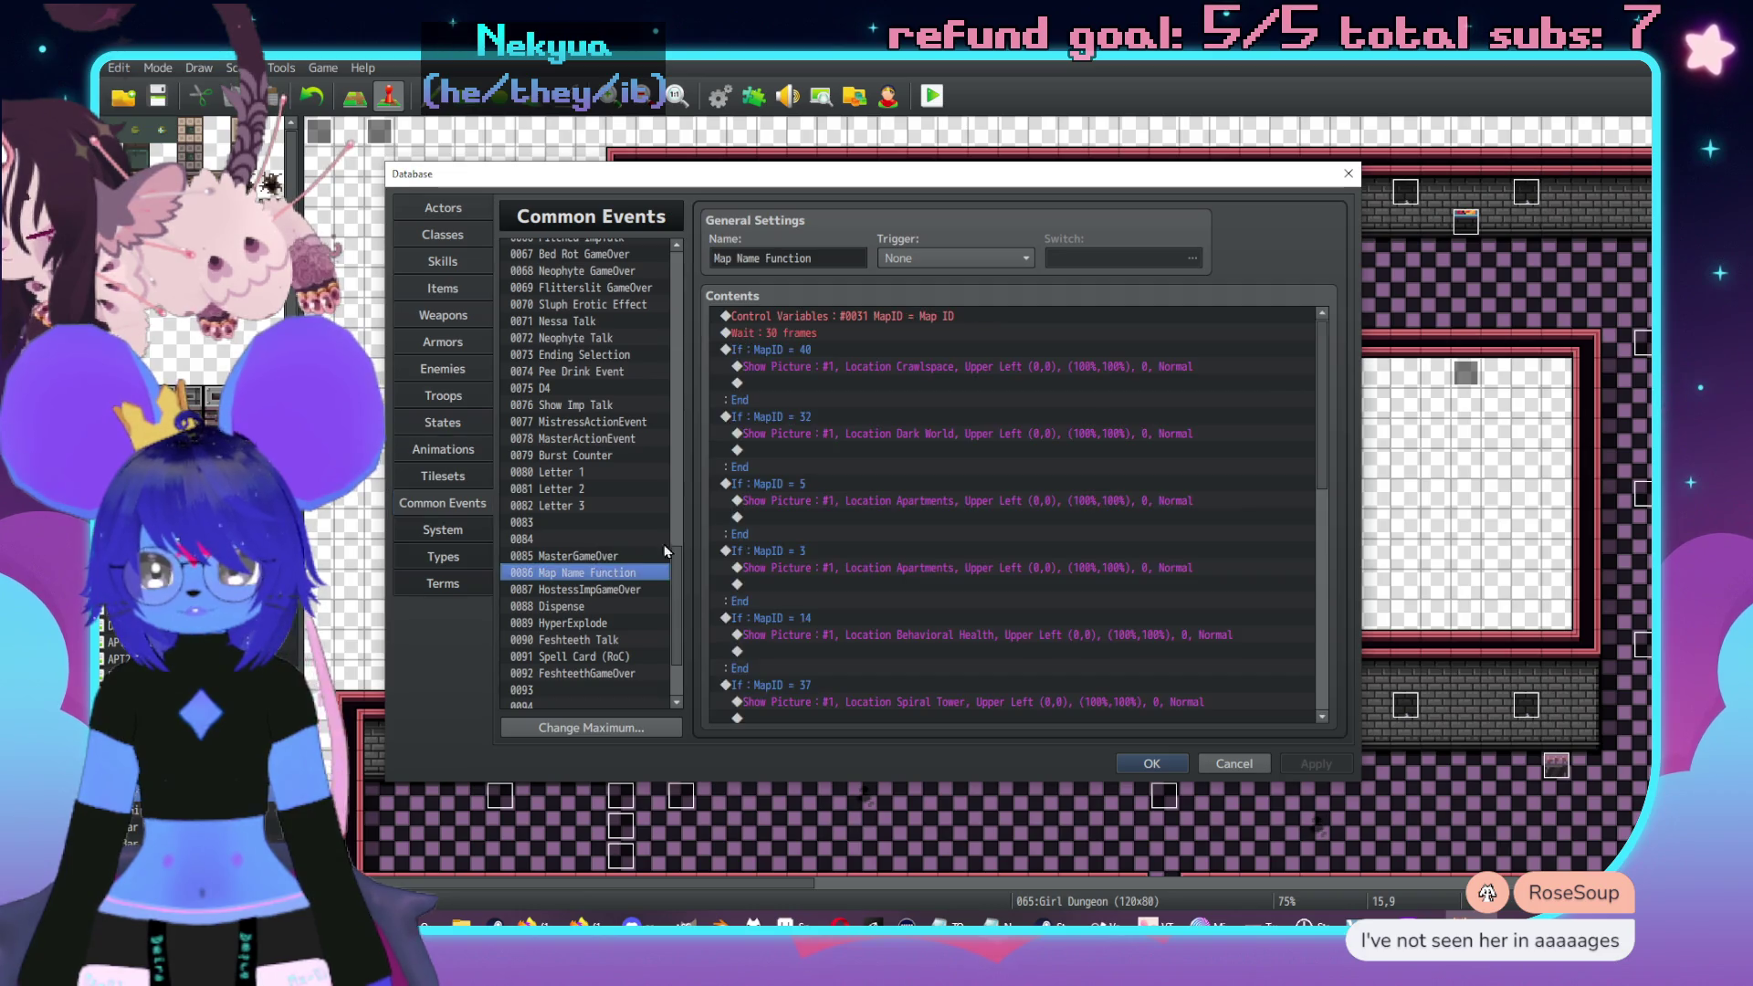
# - Duplicate the If MapID = 40 branch and change its constant to 65
pyautogui.click(862, 349)
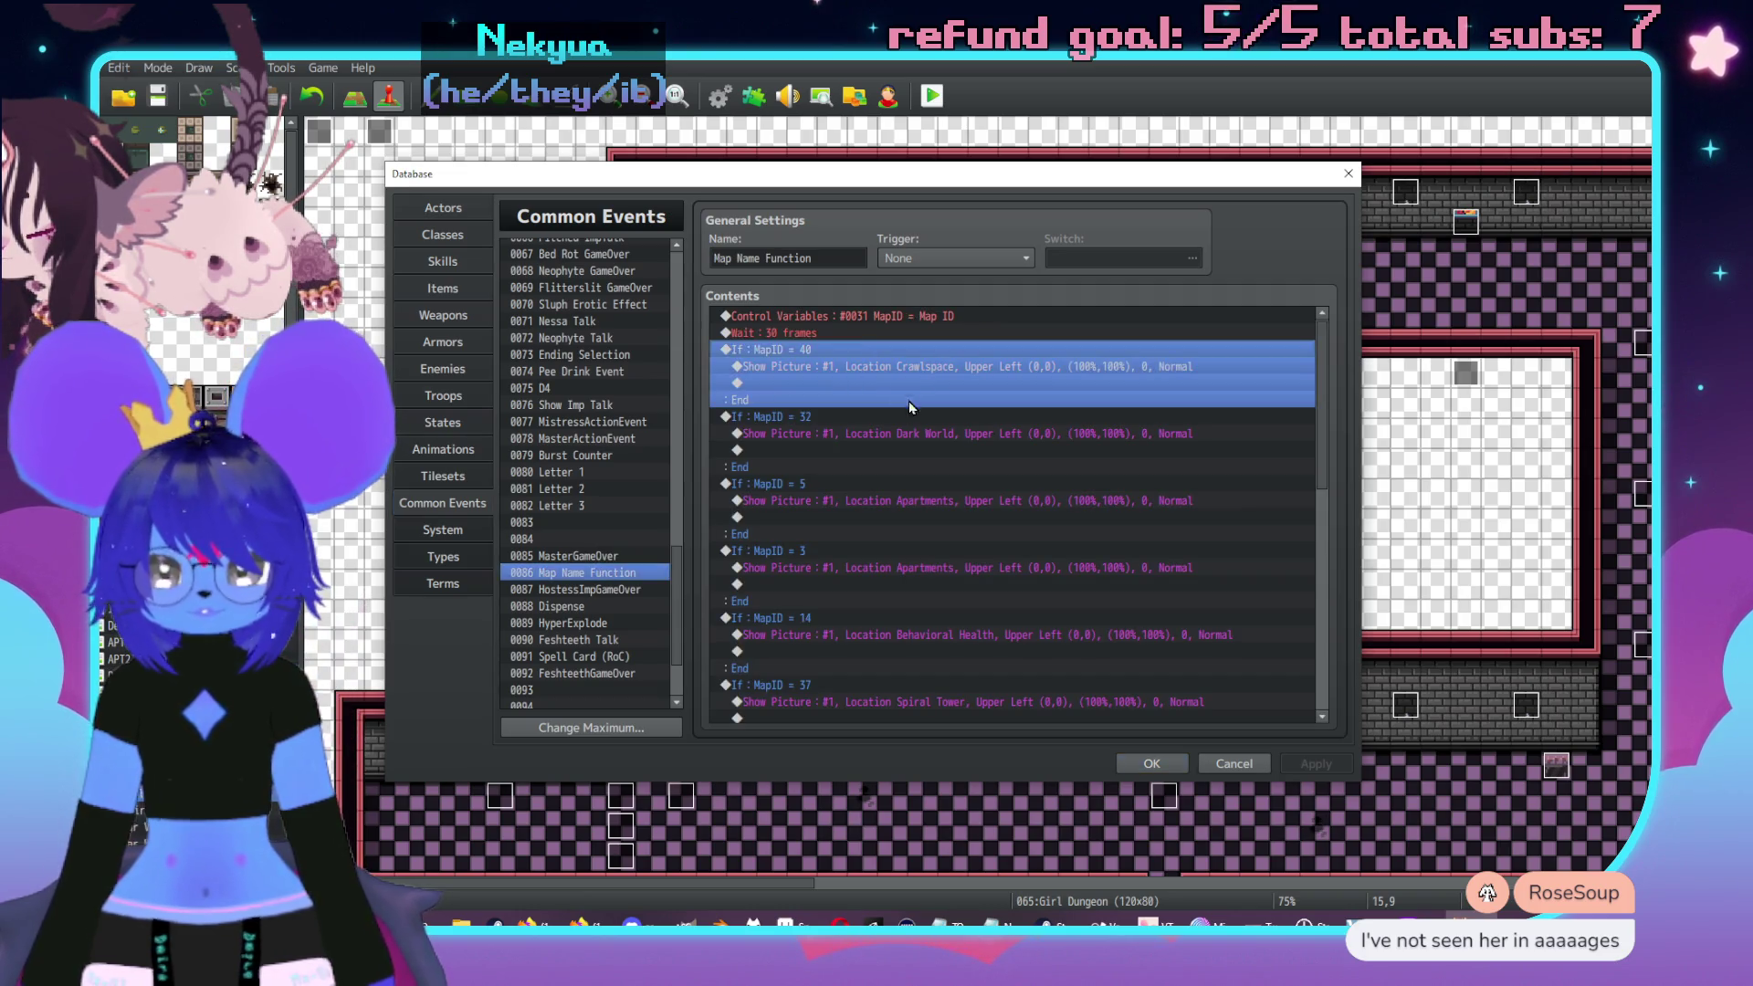
pyautogui.hotkey('ctrl', 'c')
pyautogui.hotkey('ctrl', 'v')
pyautogui.doubleClick(802, 349)
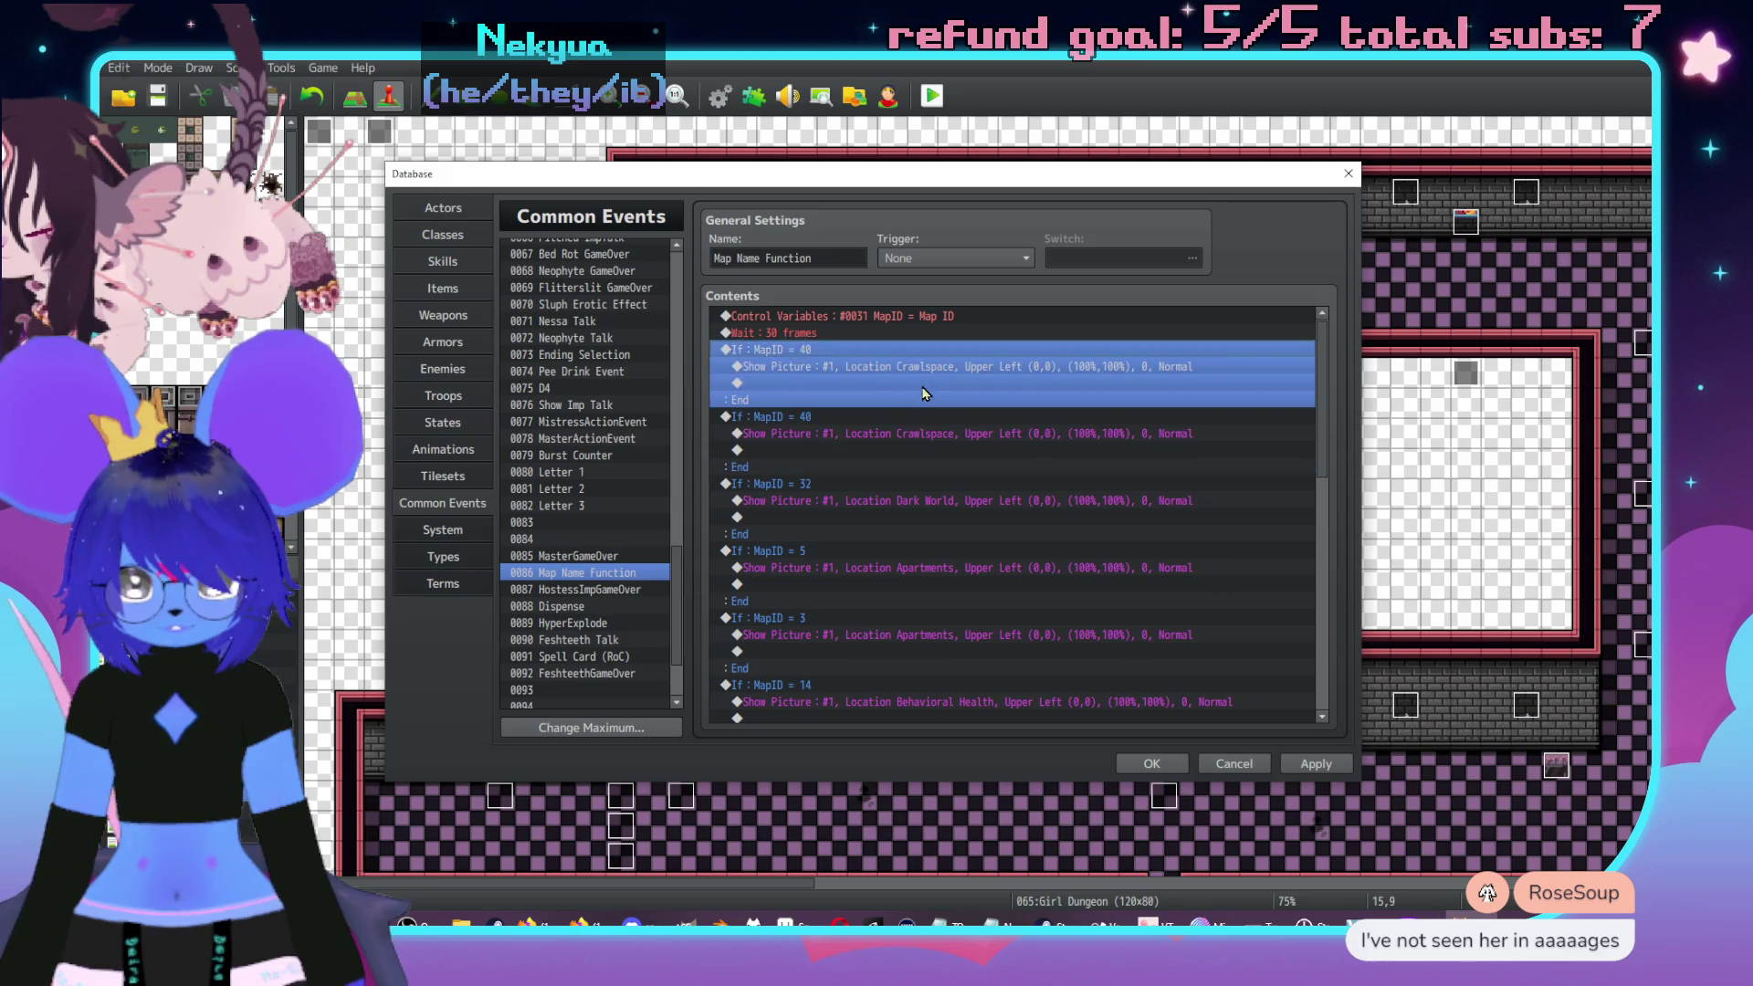
pyautogui.doubleClick(1059, 458)
pyautogui.write('65')
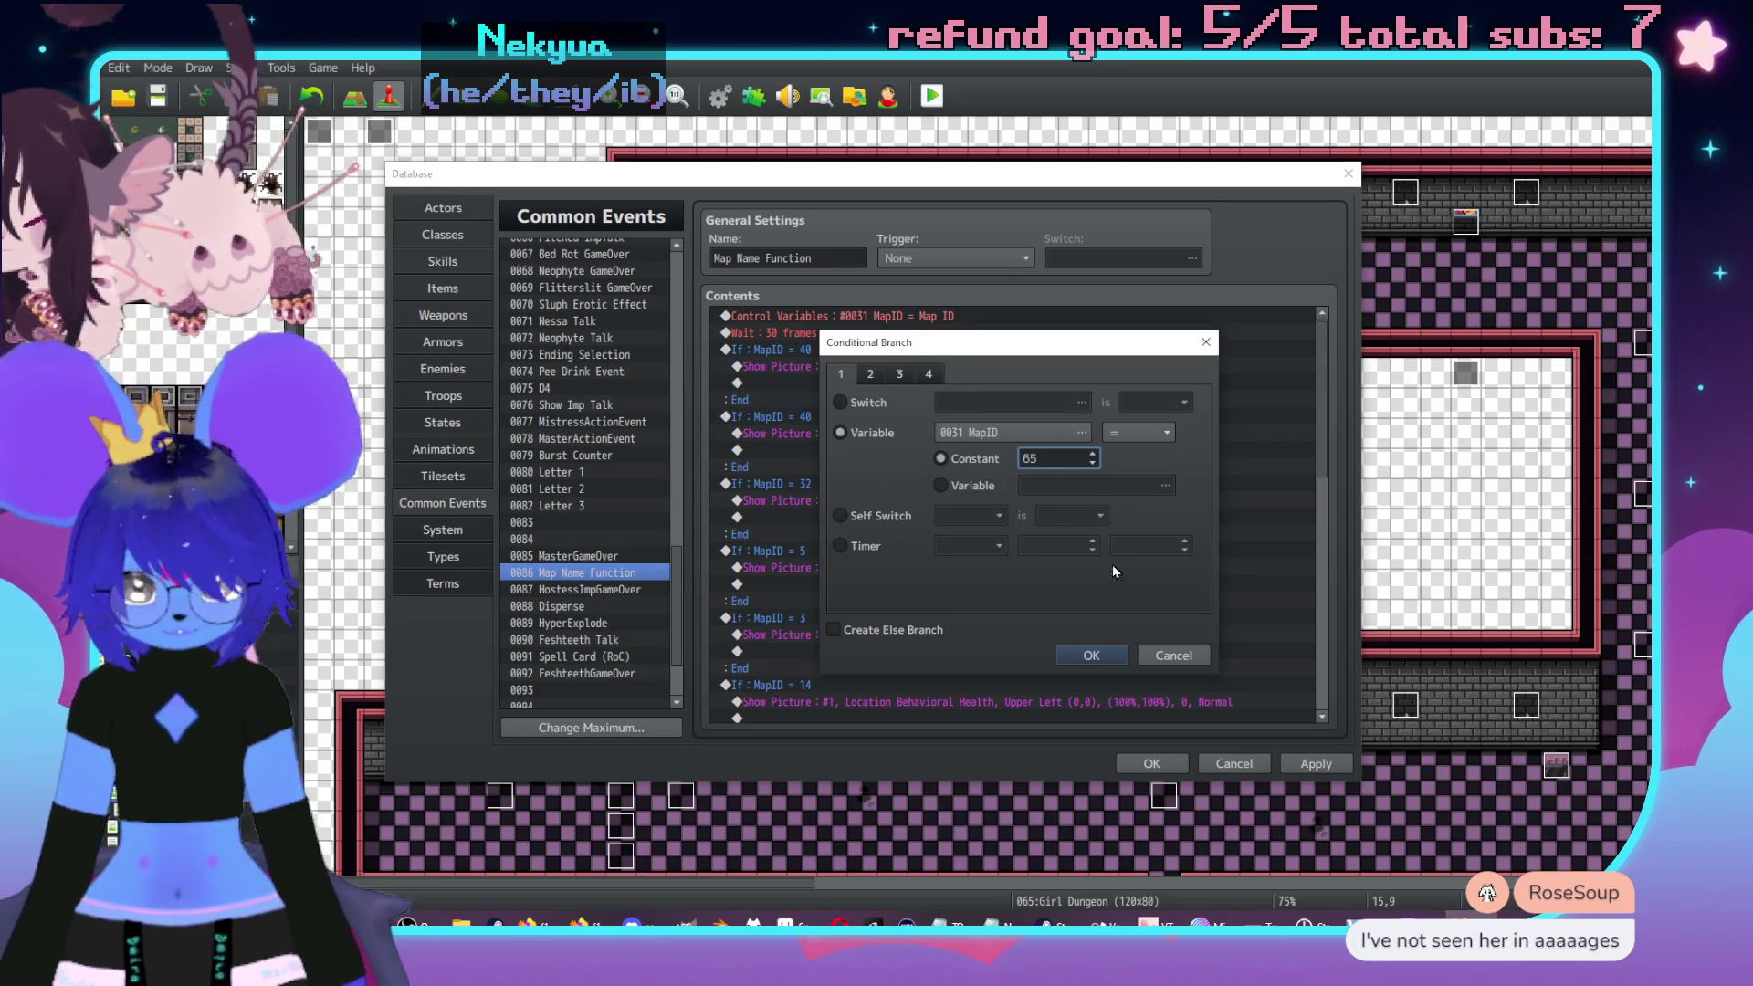
pyautogui.click(1092, 655)
# - Set the new branch's Show Picture to Location Girl Dungeon, then apply and close the database
pyautogui.click(777, 366)
pyautogui.doubleClick(776, 366)
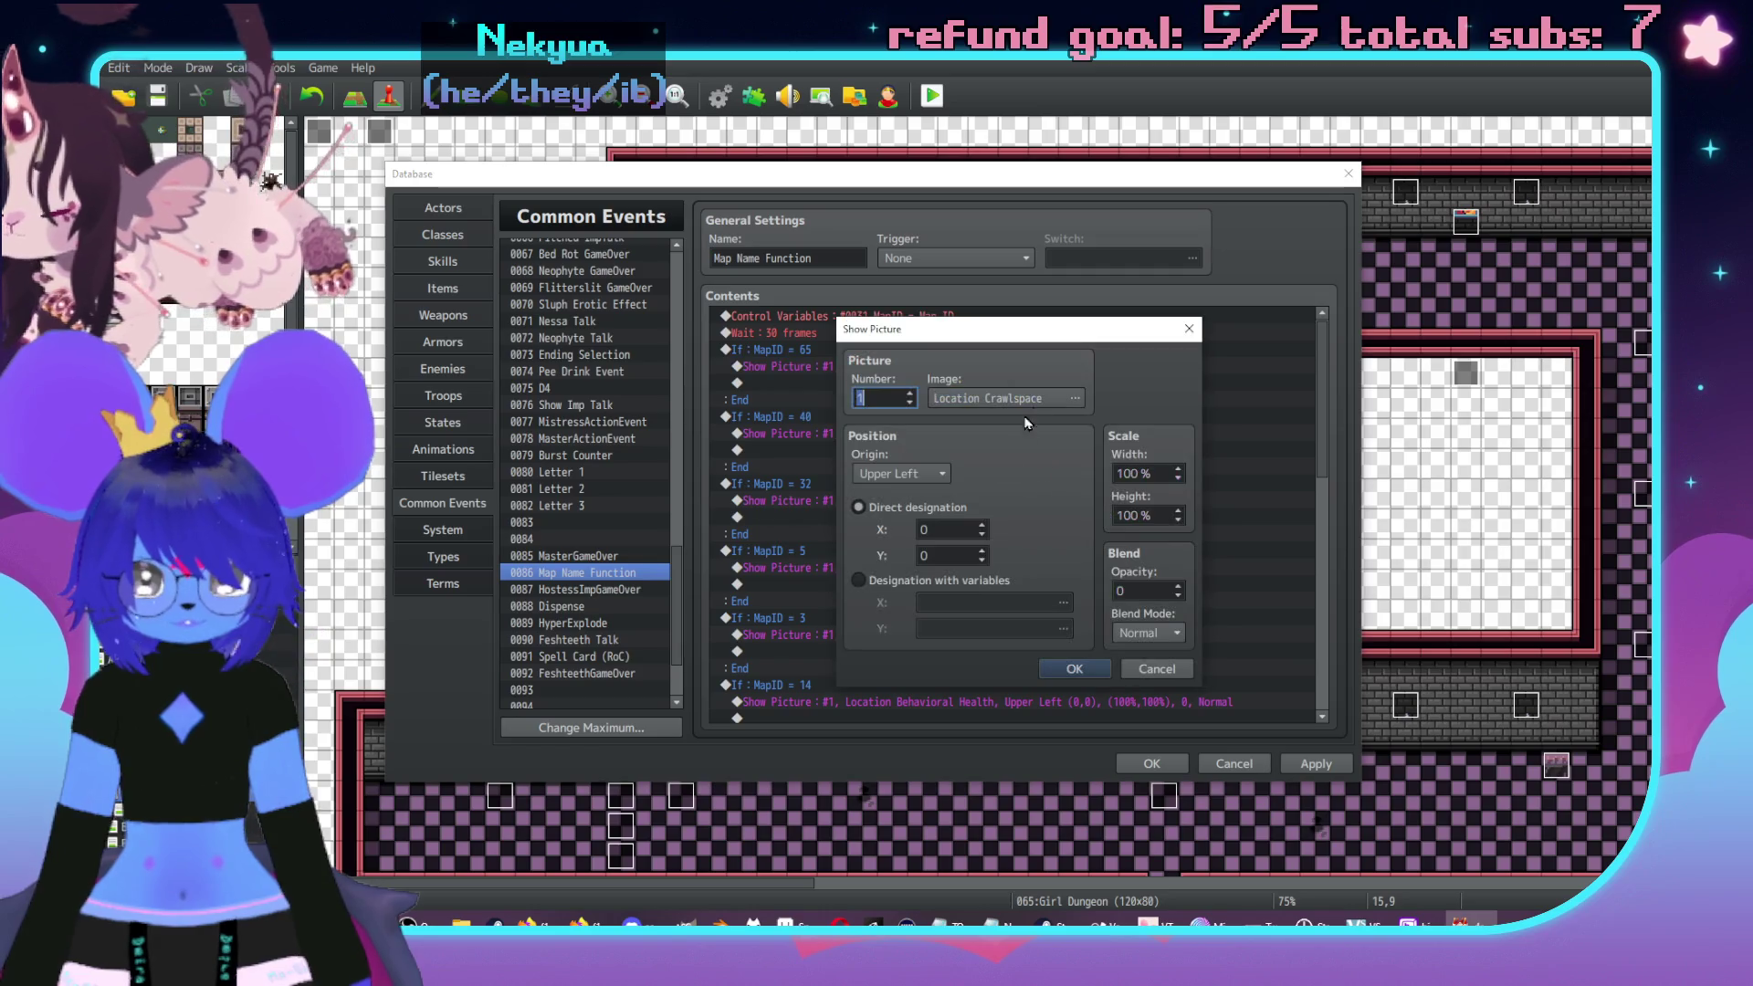
pyautogui.click(1021, 402)
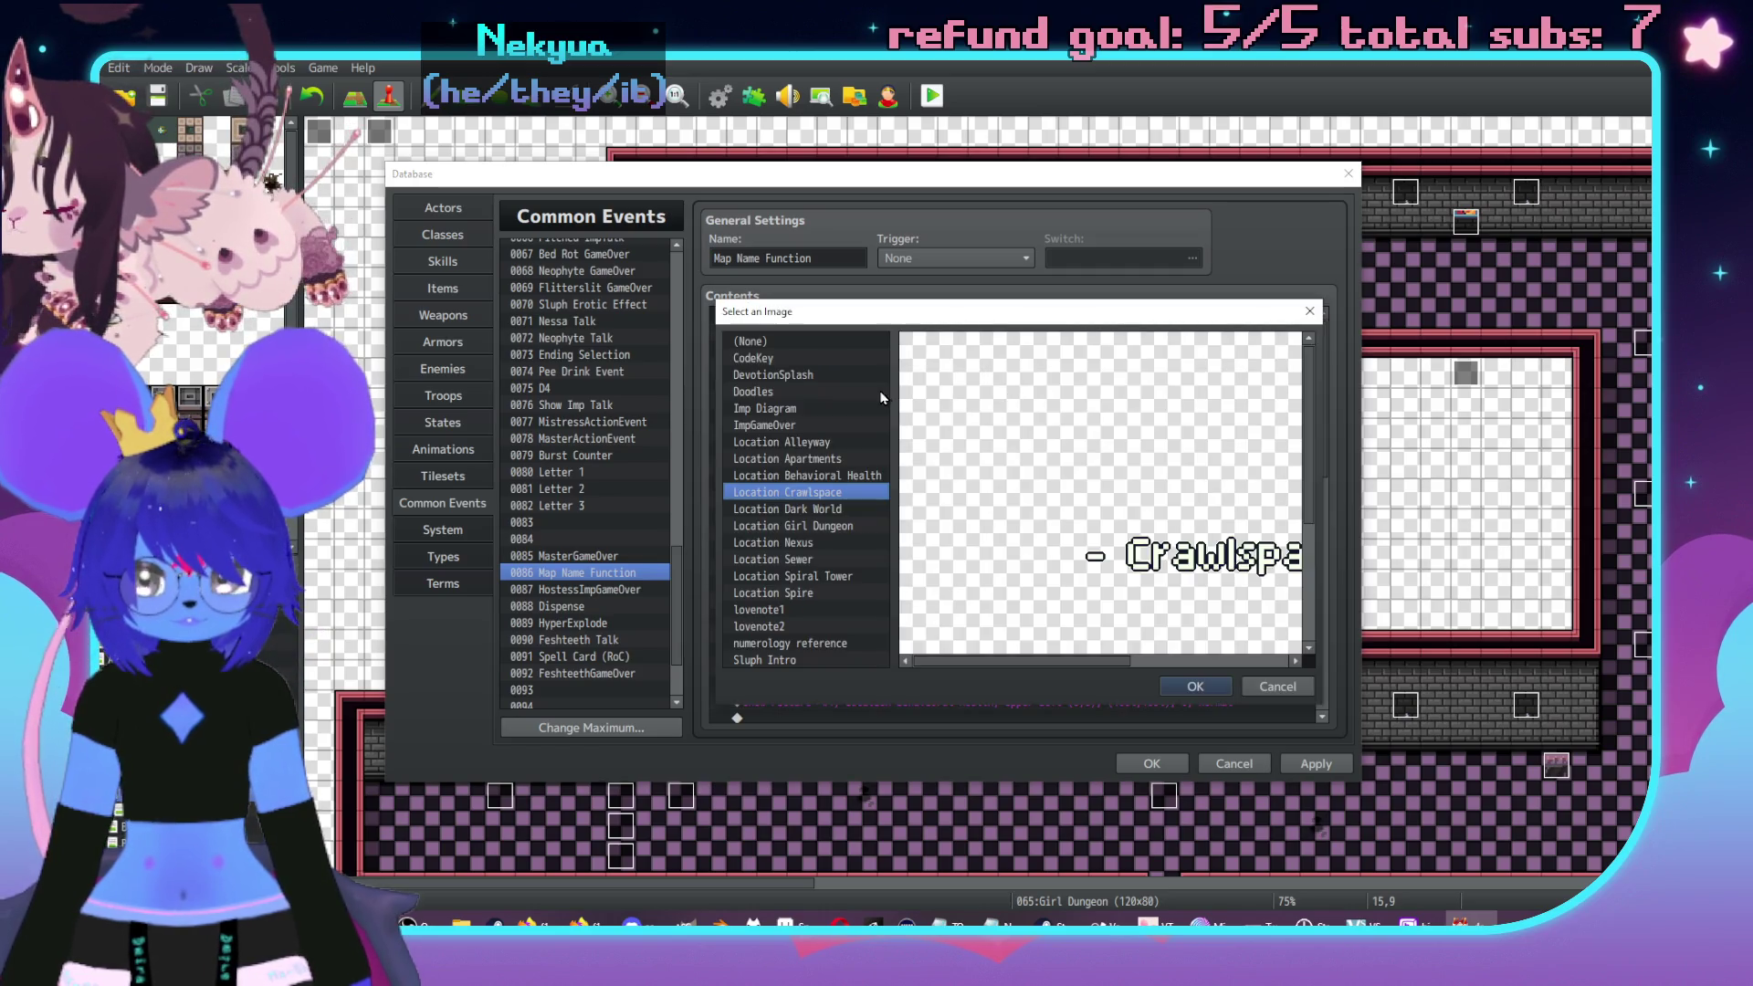
pyautogui.click(821, 527)
pyautogui.click(1200, 685)
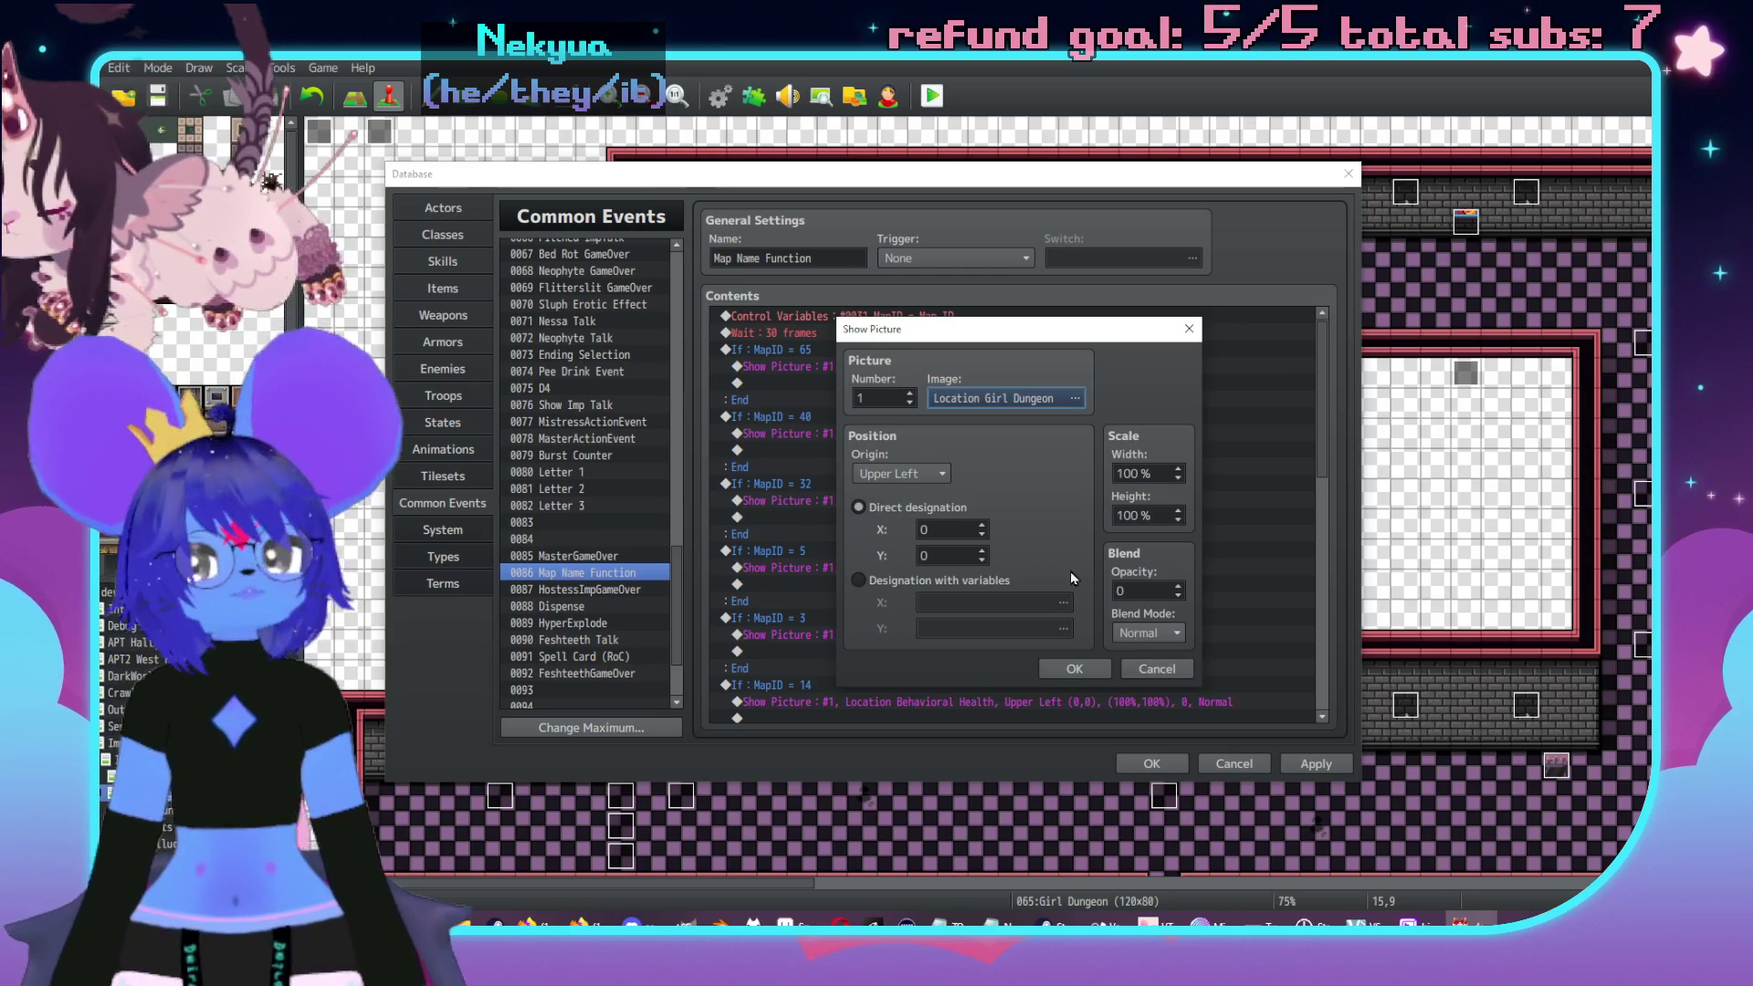
pyautogui.click(1077, 669)
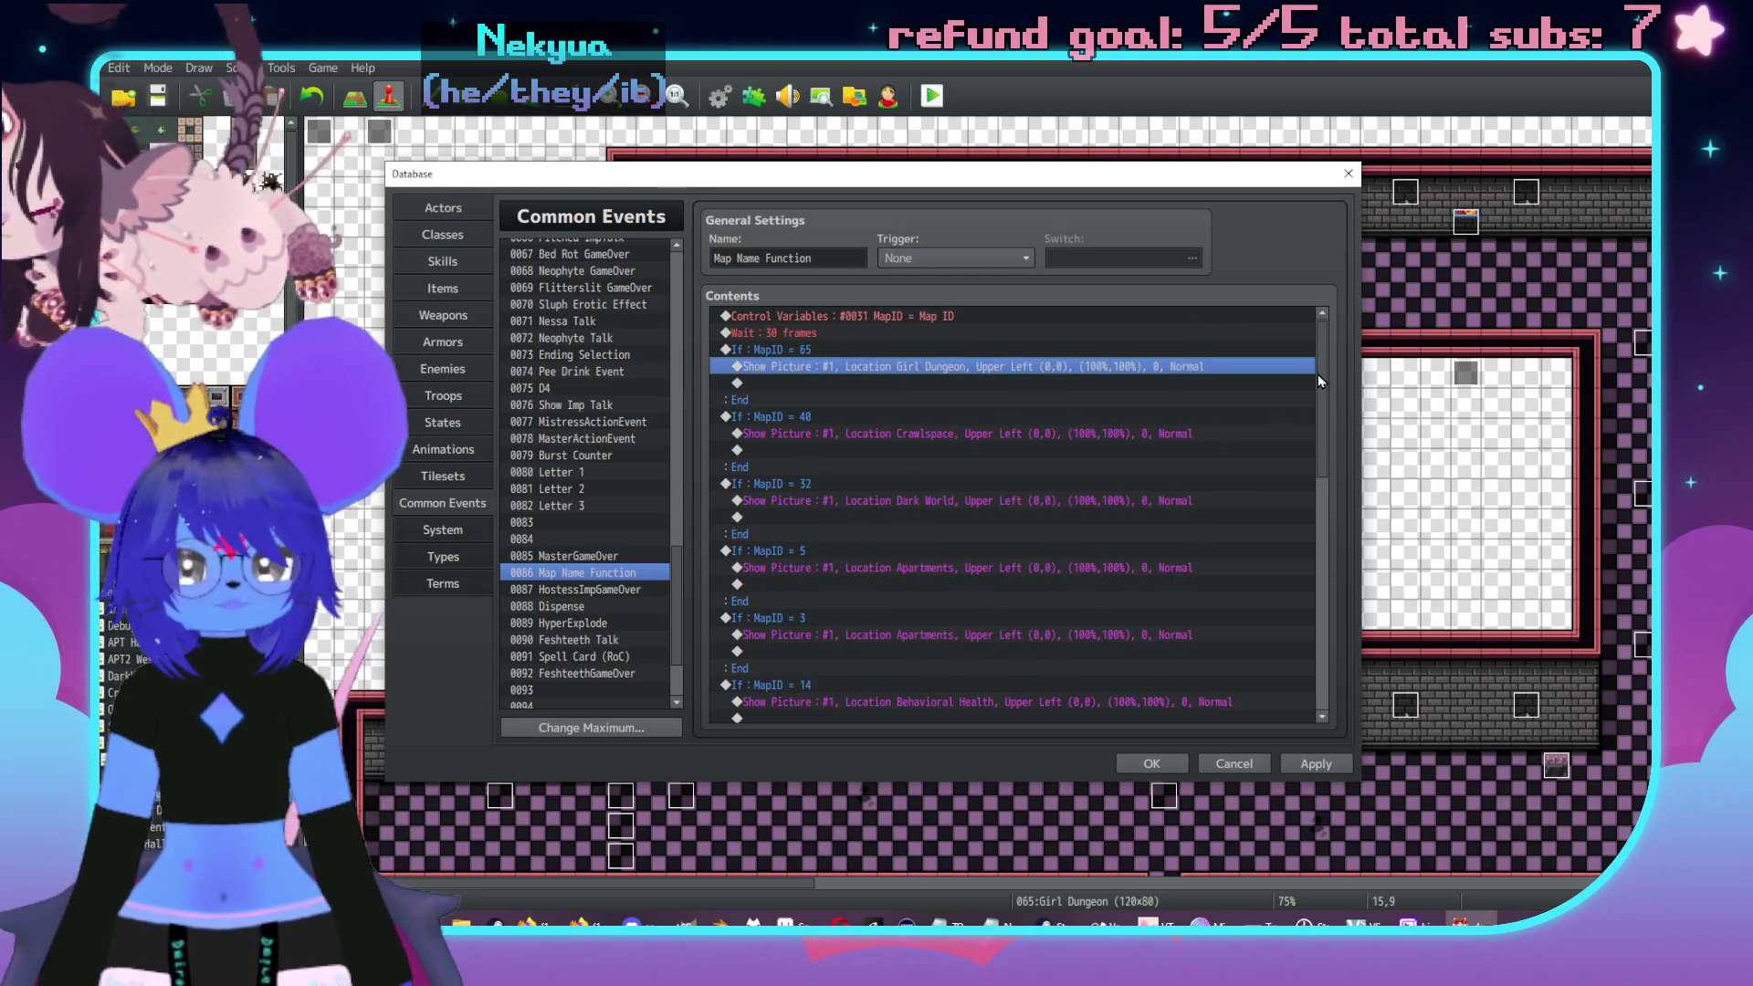
pyautogui.moveTo(1318, 380); pyautogui.dragTo(1334, 652)
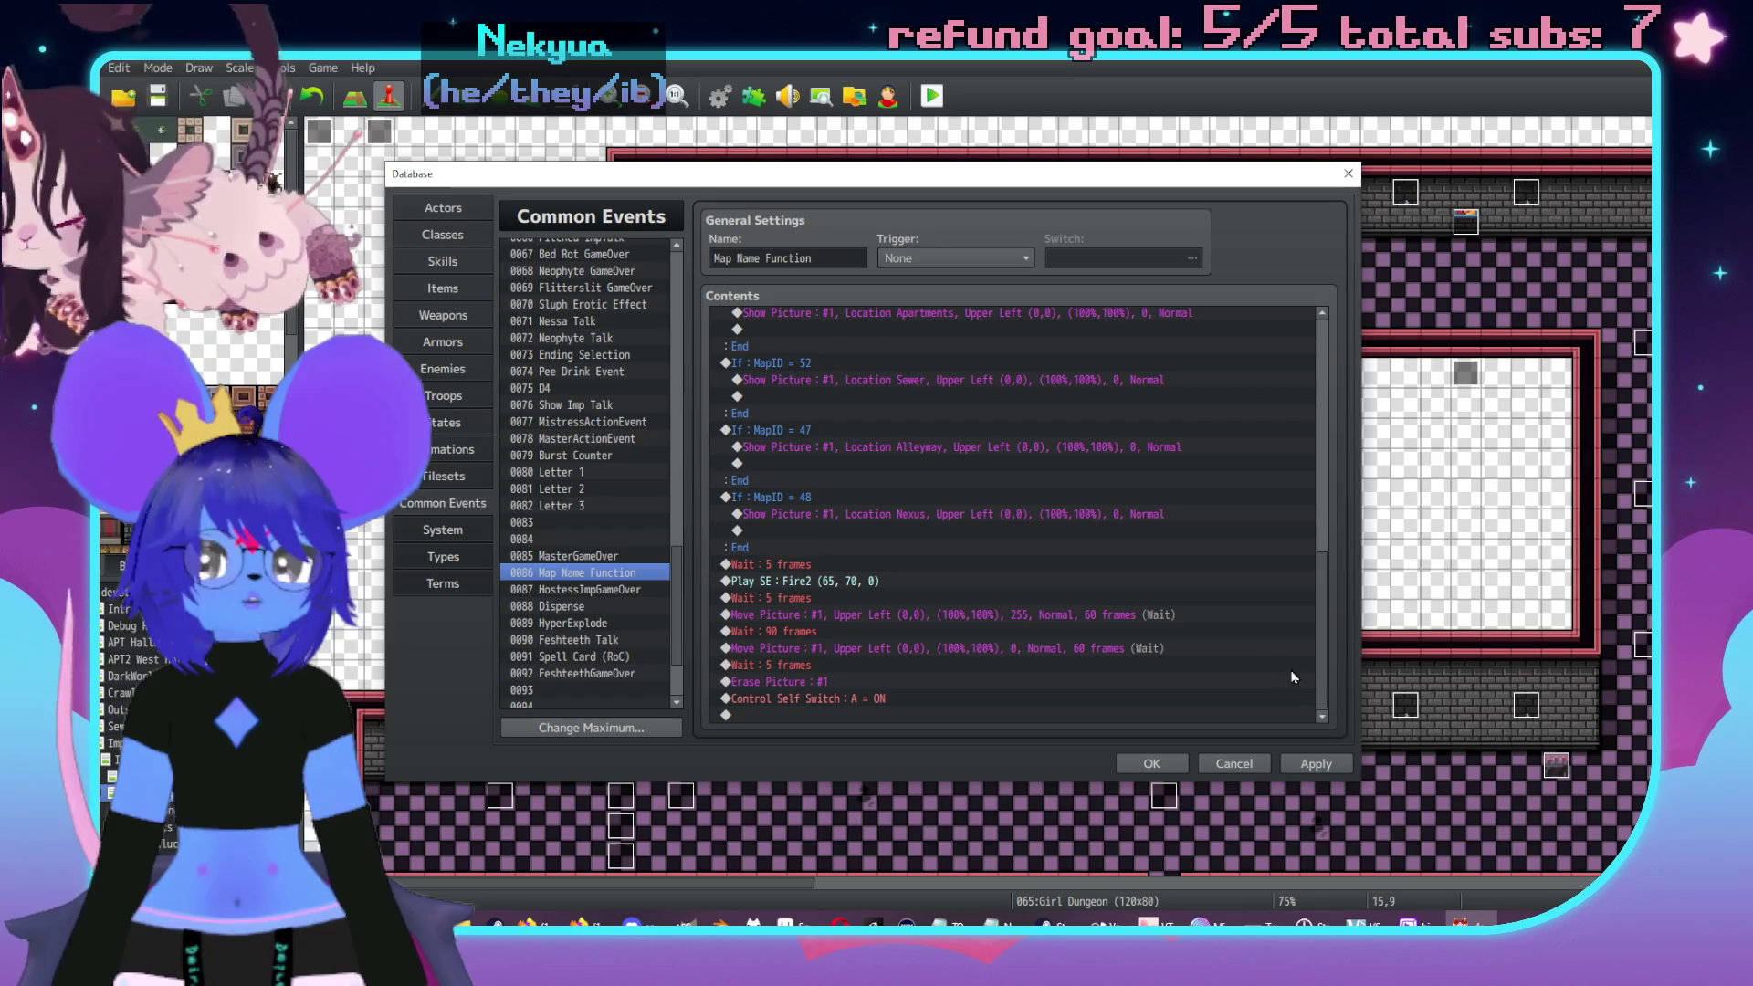
pyautogui.click(1297, 764)
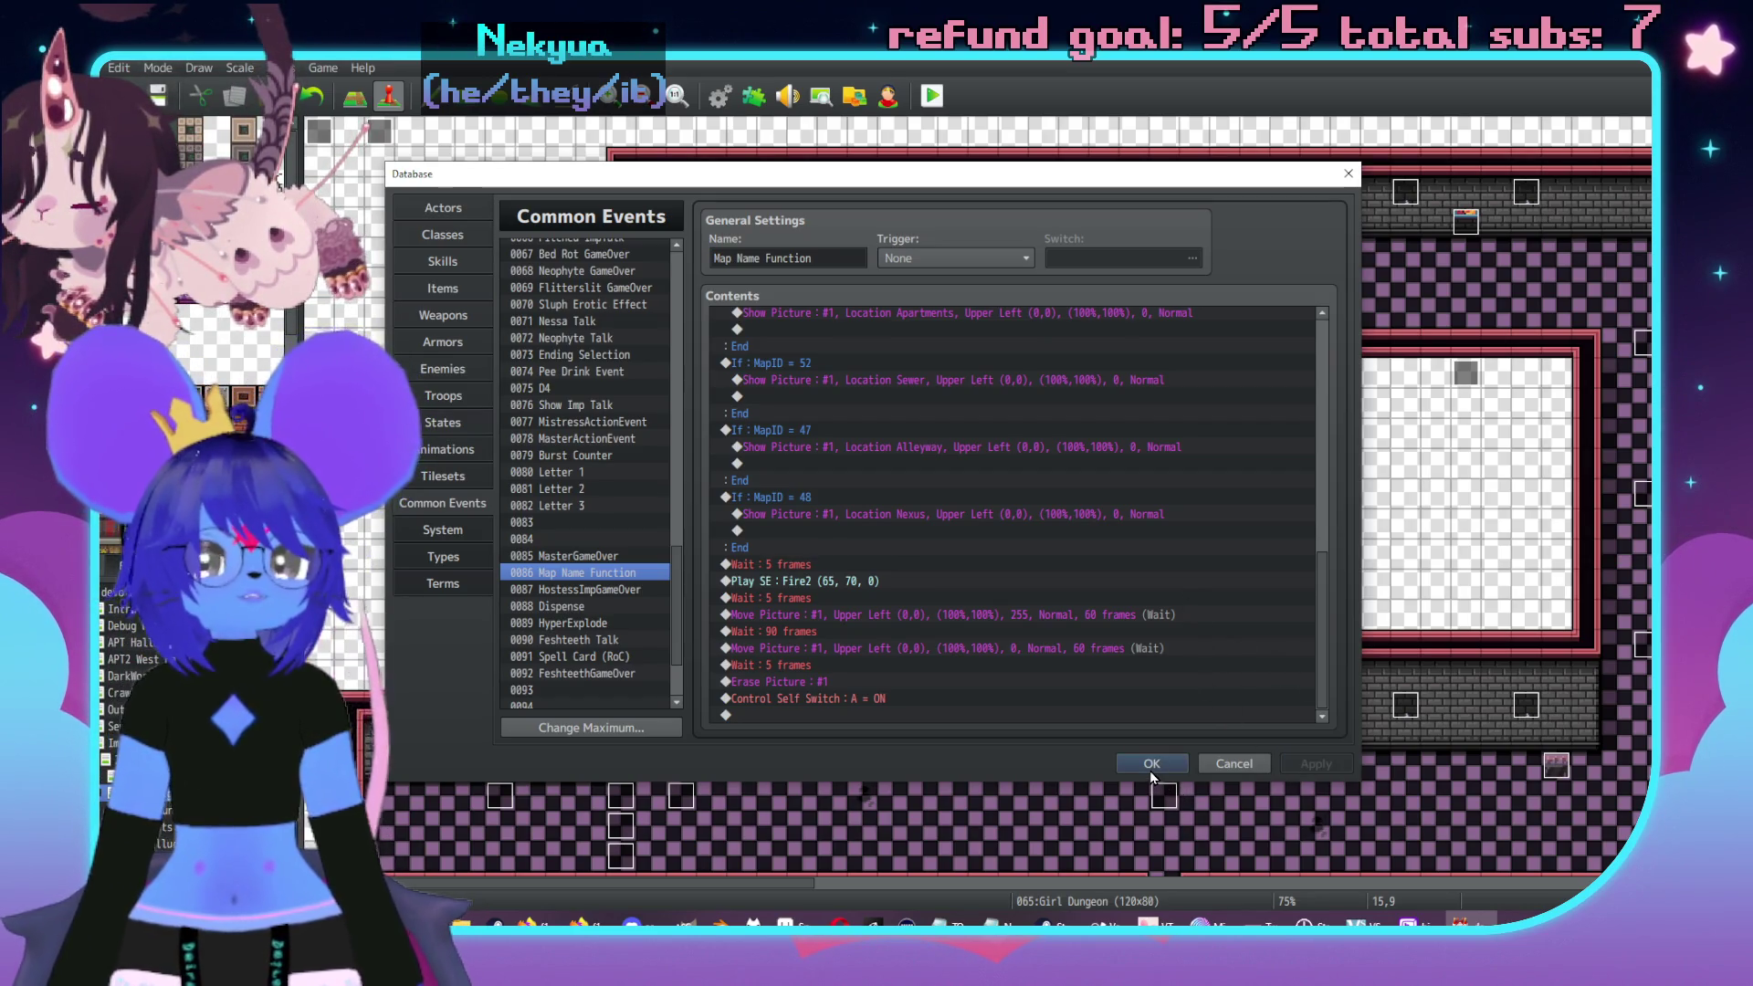
pyautogui.click(1154, 771)
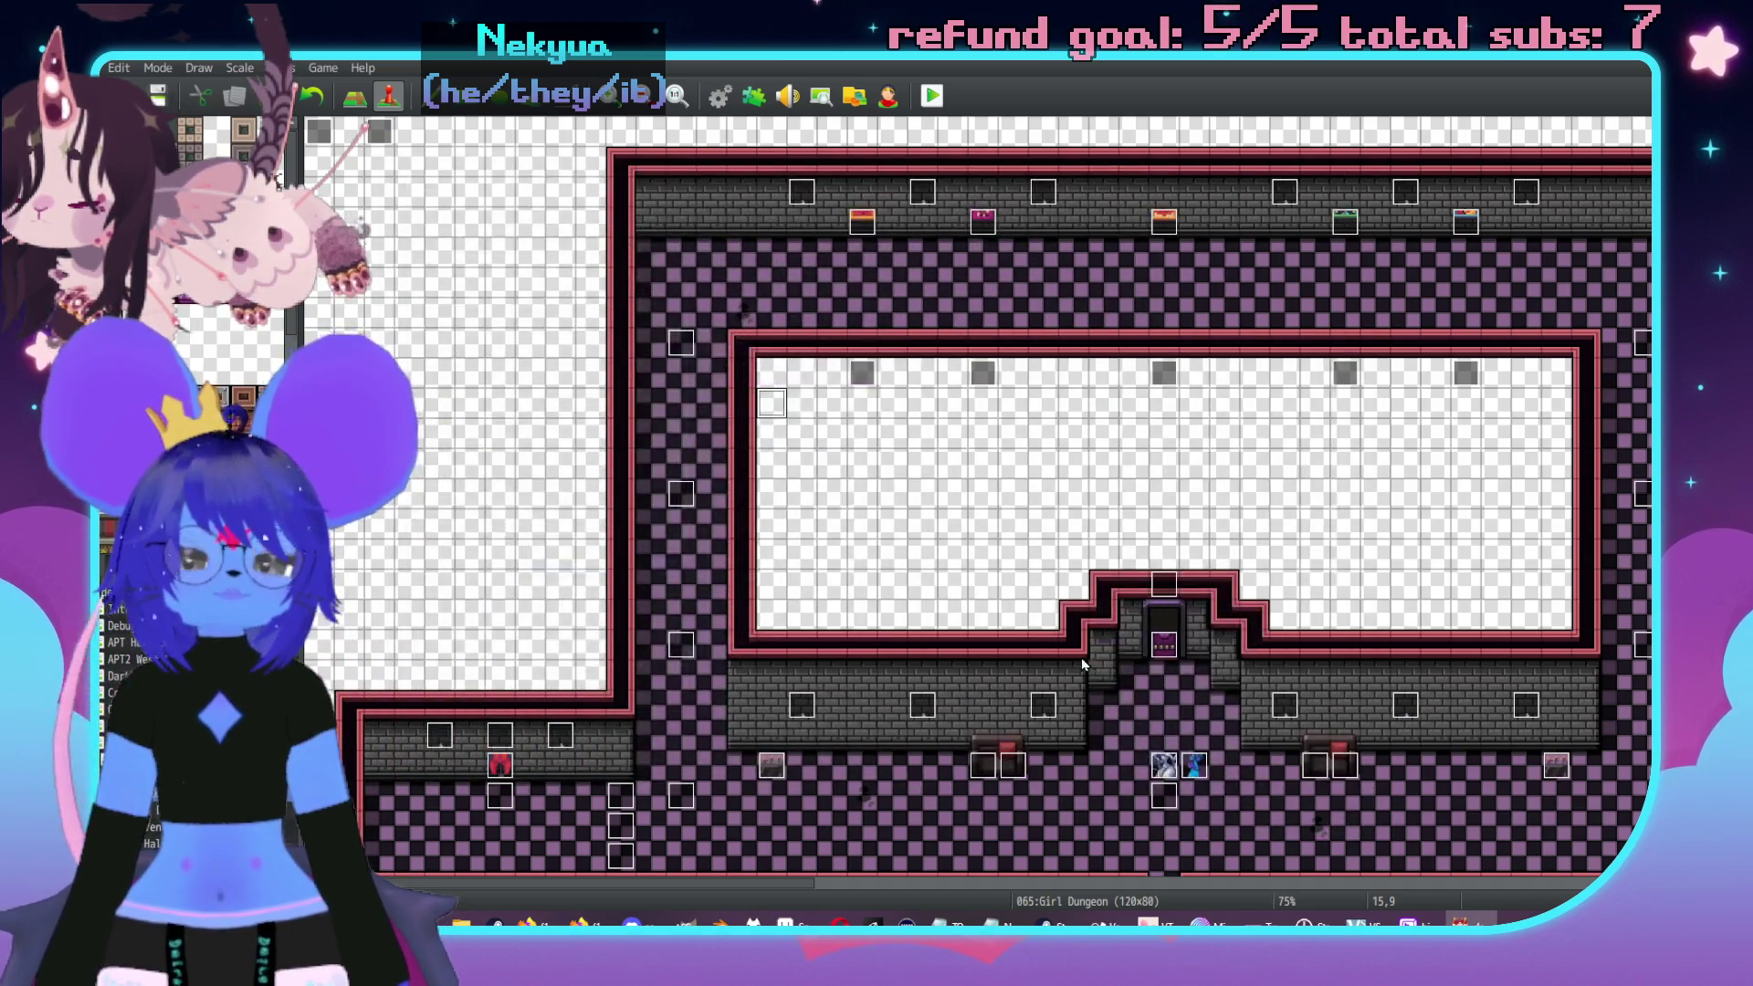
# - Scroll around the Girl Dungeon map and switch from event editing to tile editing
pyautogui.hscroll(5, 1187, 671)
pyautogui.hscroll(-3, 1019, 490)
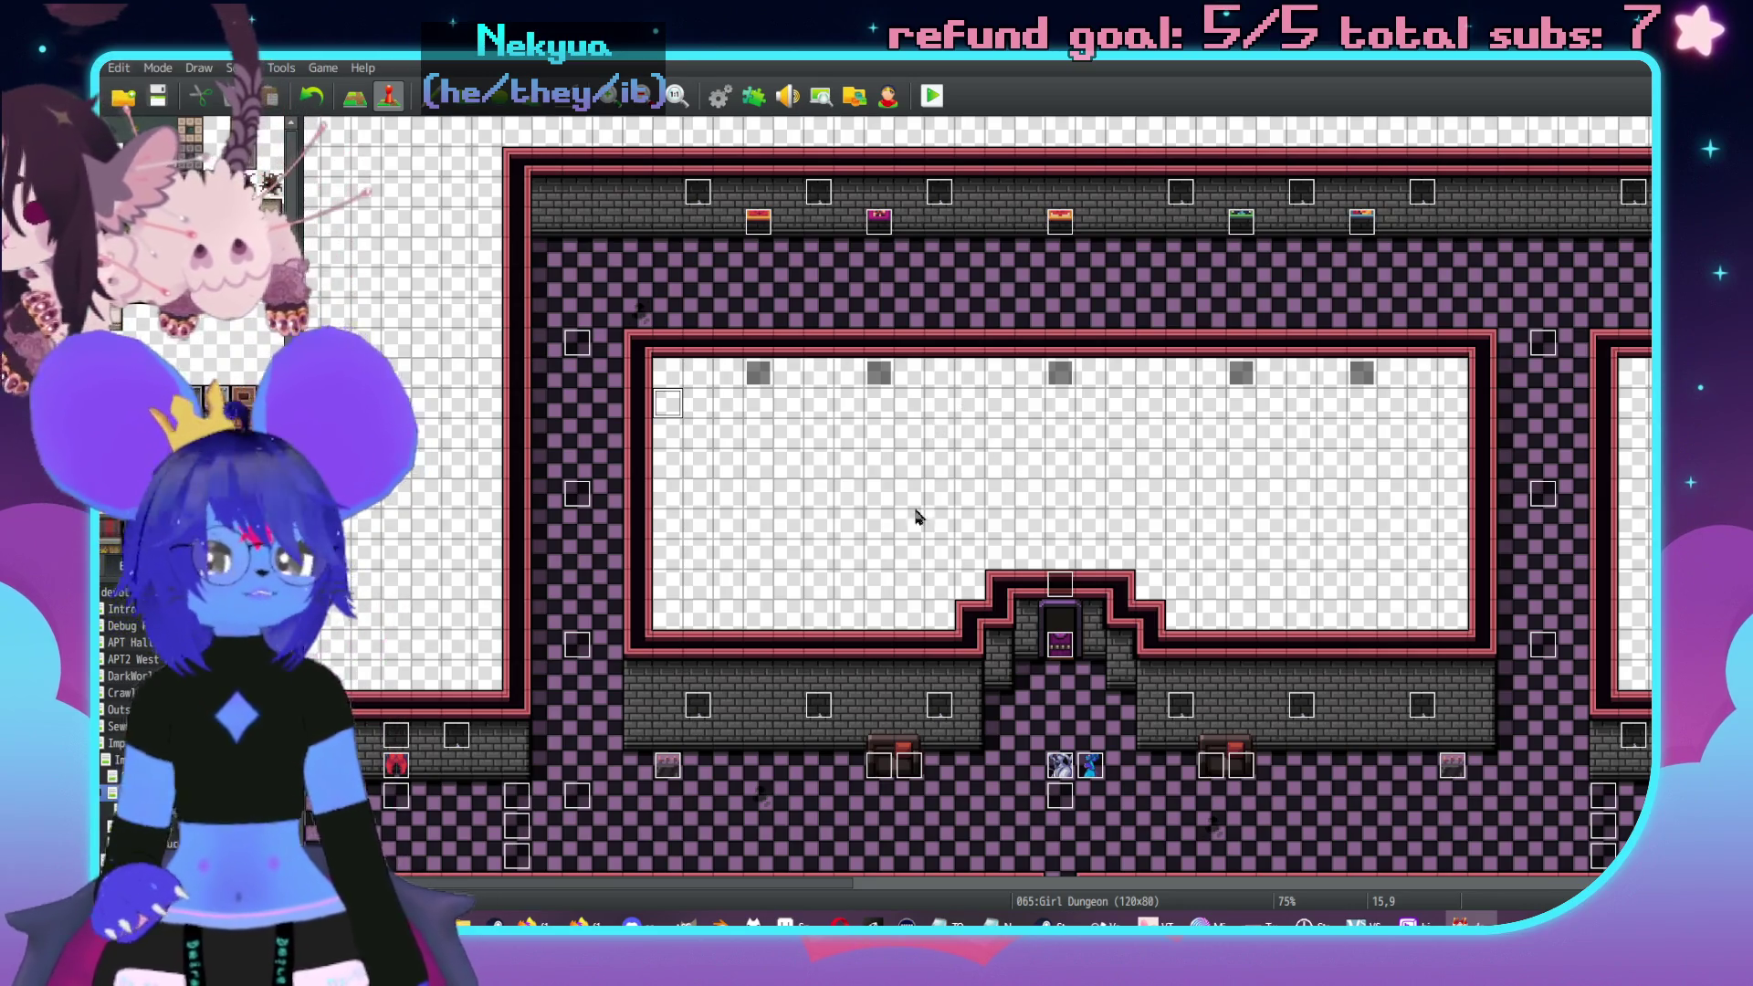
pyautogui.hscroll(10, 933, 508)
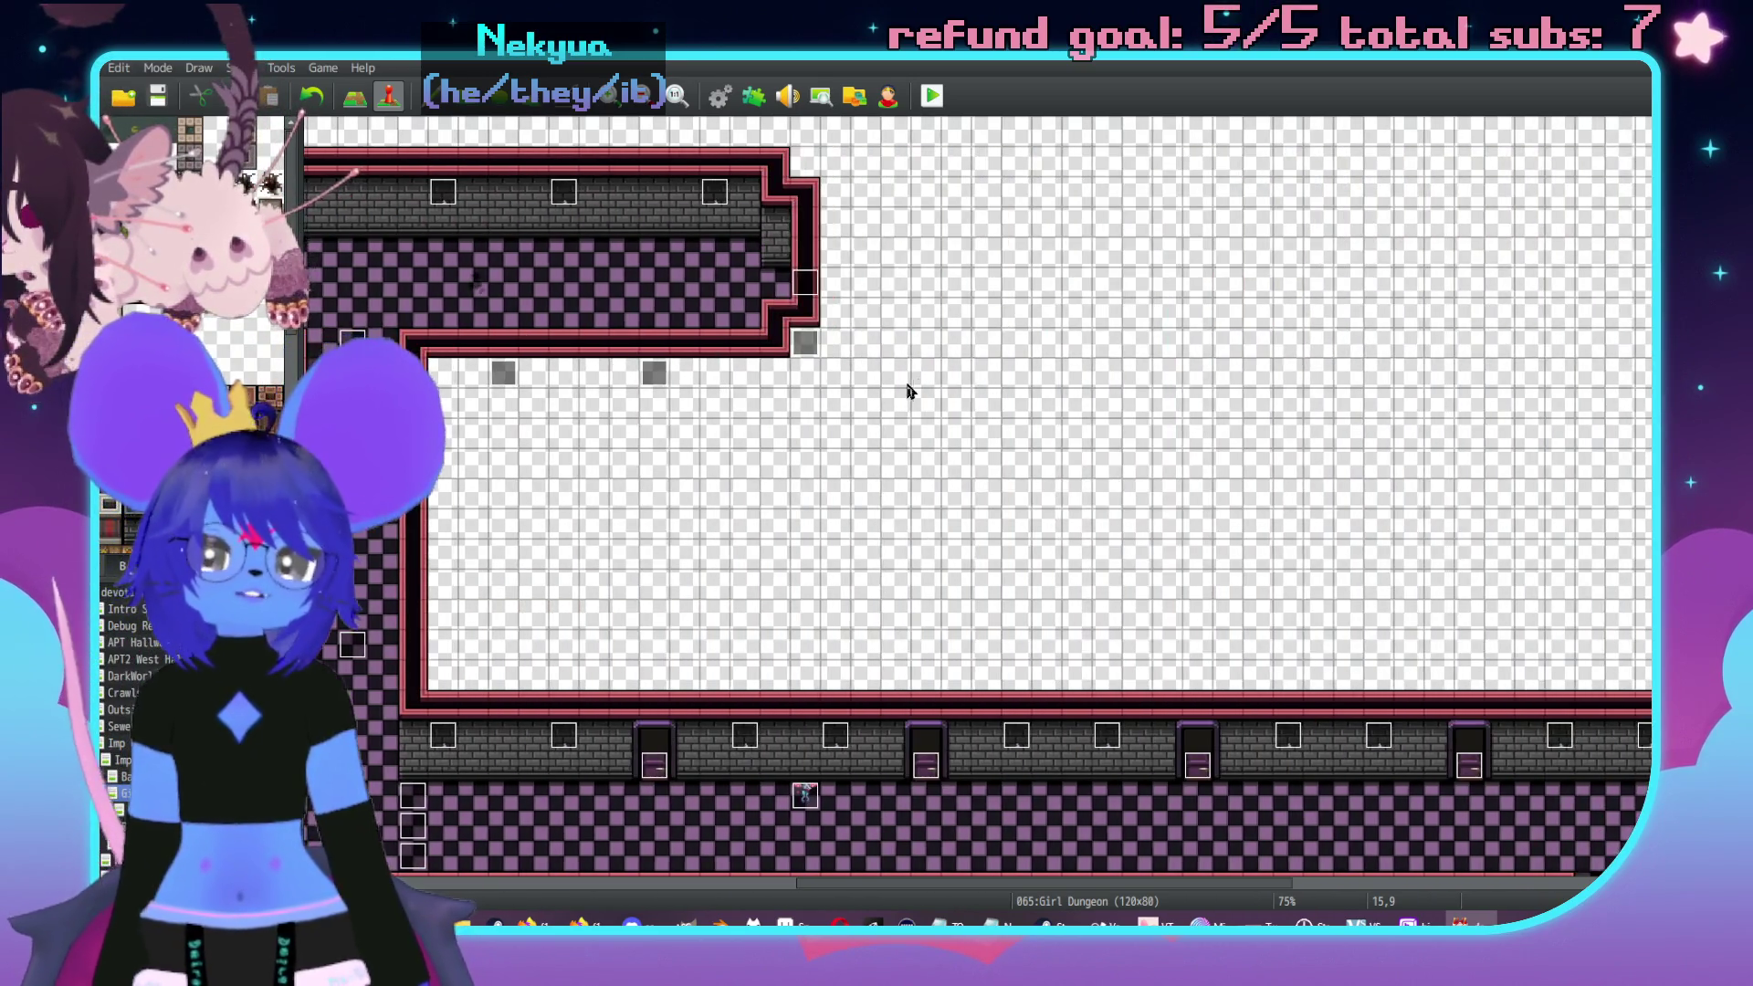
pyautogui.scroll(-5, 920, 387)
pyautogui.scroll(3, 1159, 457)
pyautogui.hscroll(-4, 1004, 420)
pyautogui.scroll(1, 988, 511)
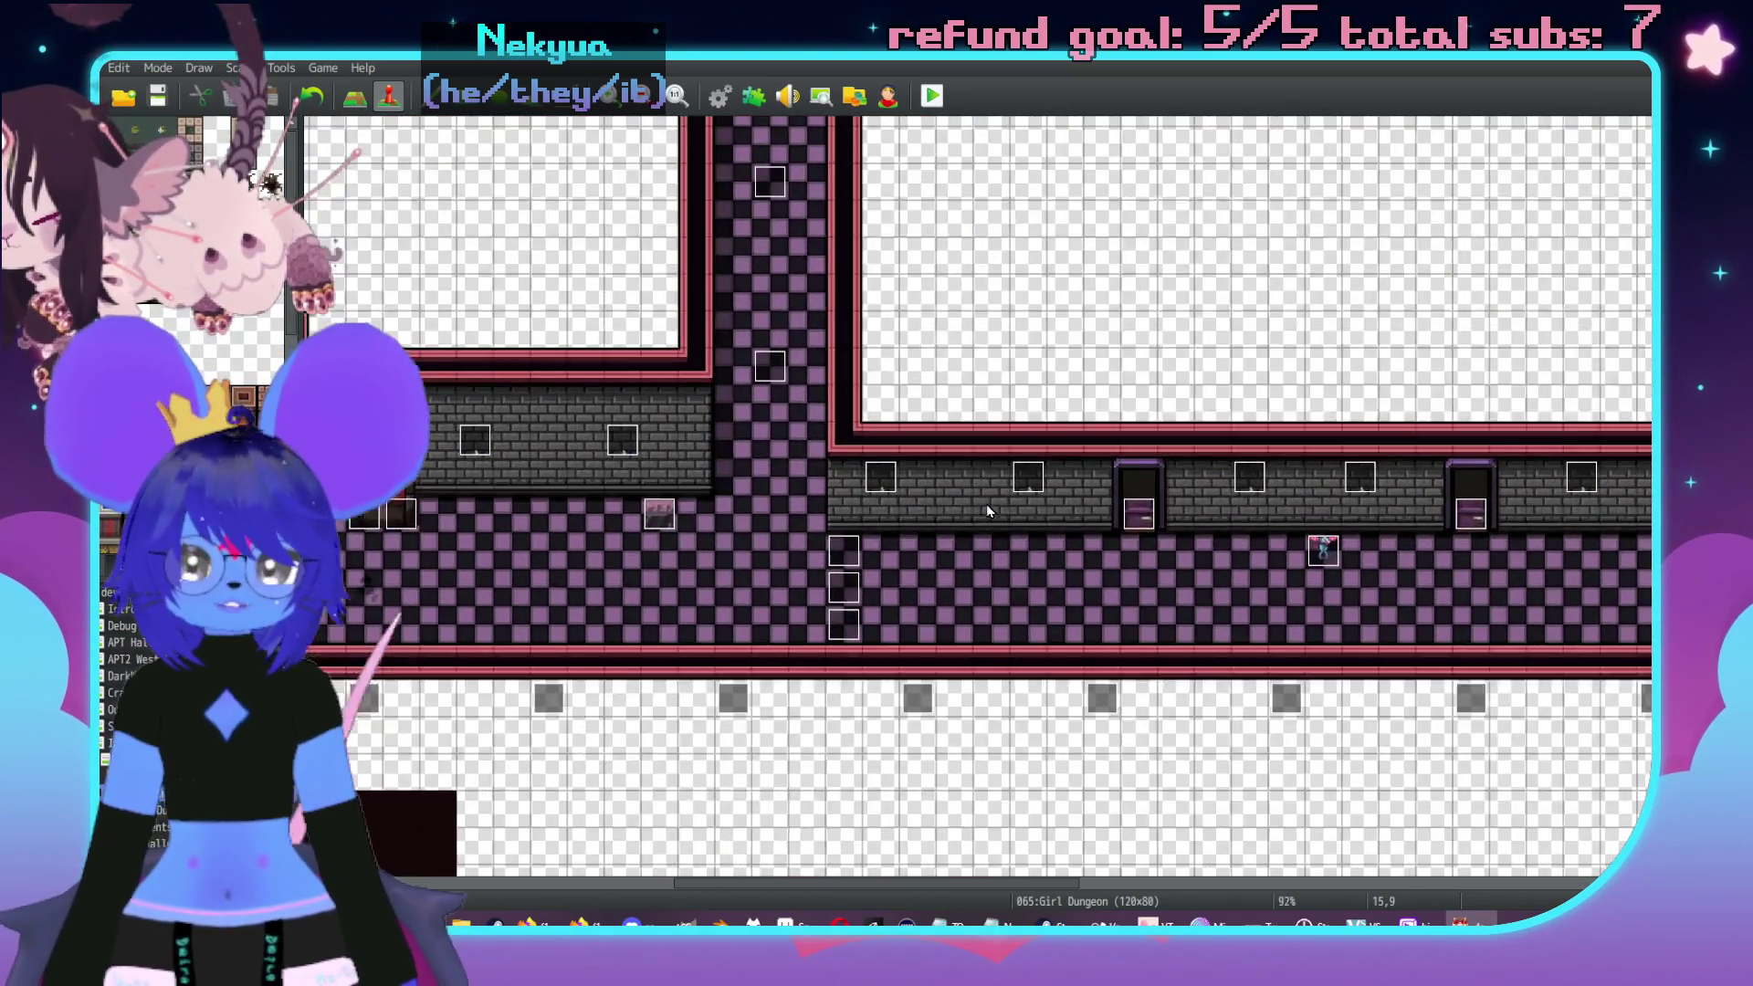
pyautogui.hscroll(10, 988, 511)
pyautogui.press('F5')
# - Pan to the upper corridor and stamp the red-topped chest against its top wall
pyautogui.scroll(1, 1229, 532)
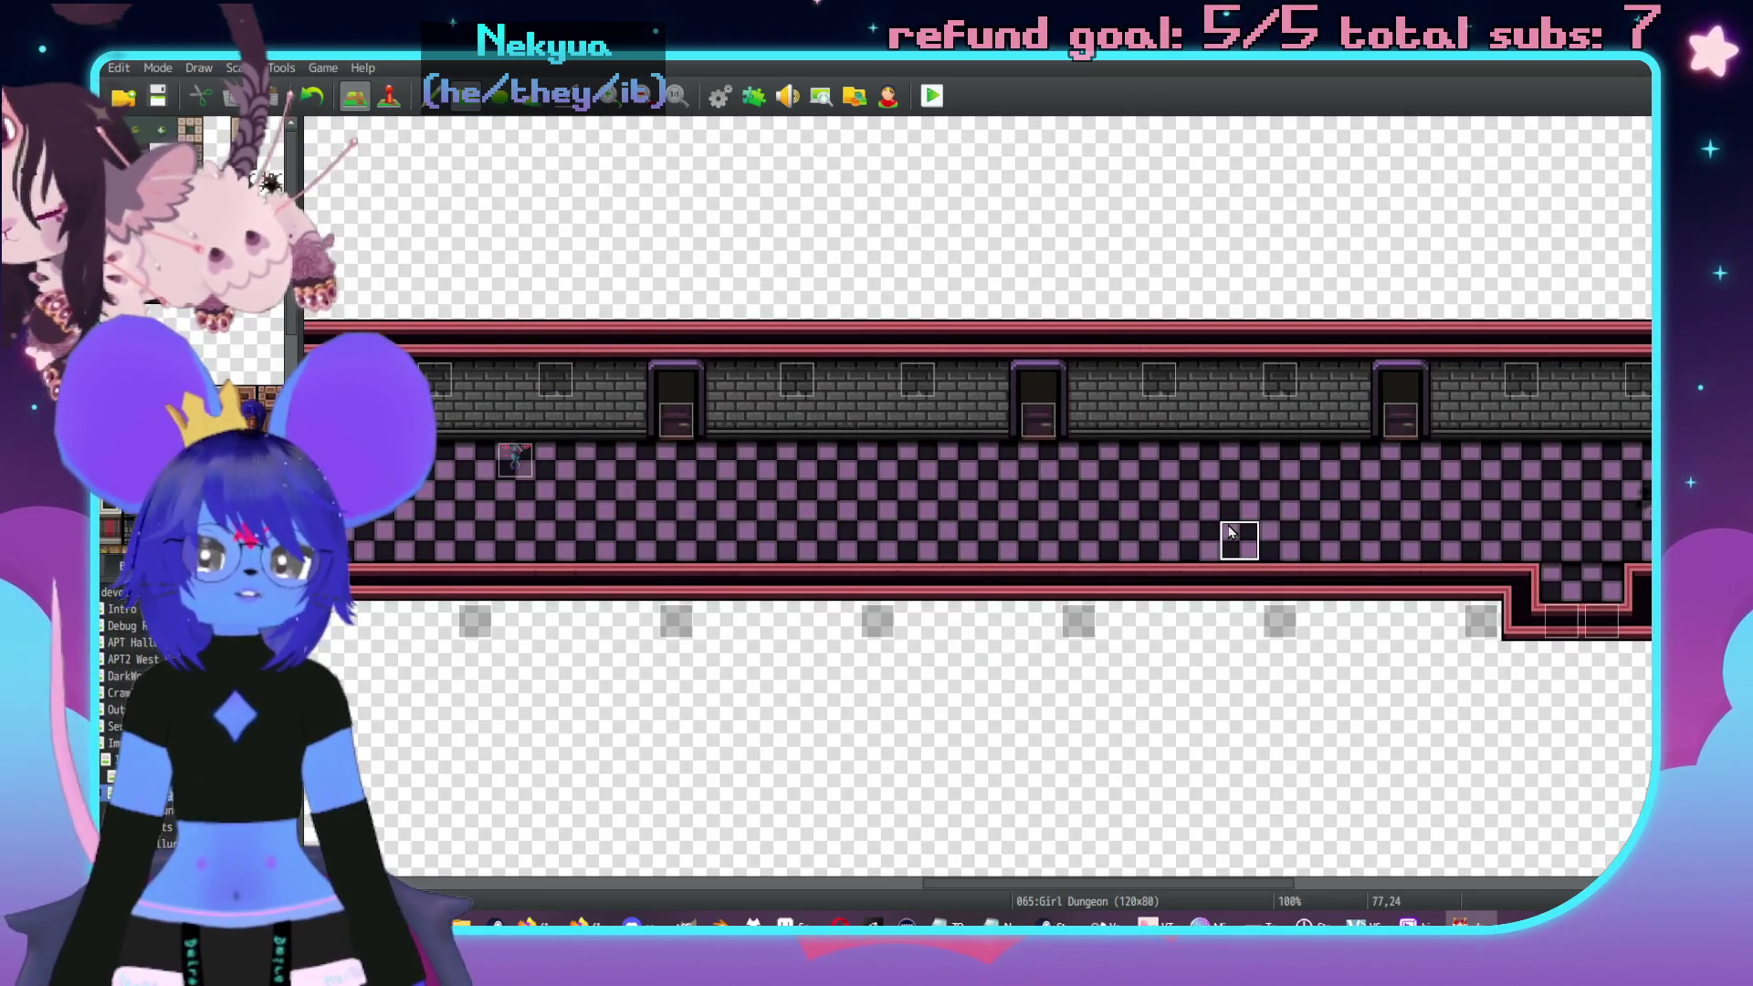
pyautogui.hscroll(-12, 1229, 532)
pyautogui.scroll(2, 1187, 474)
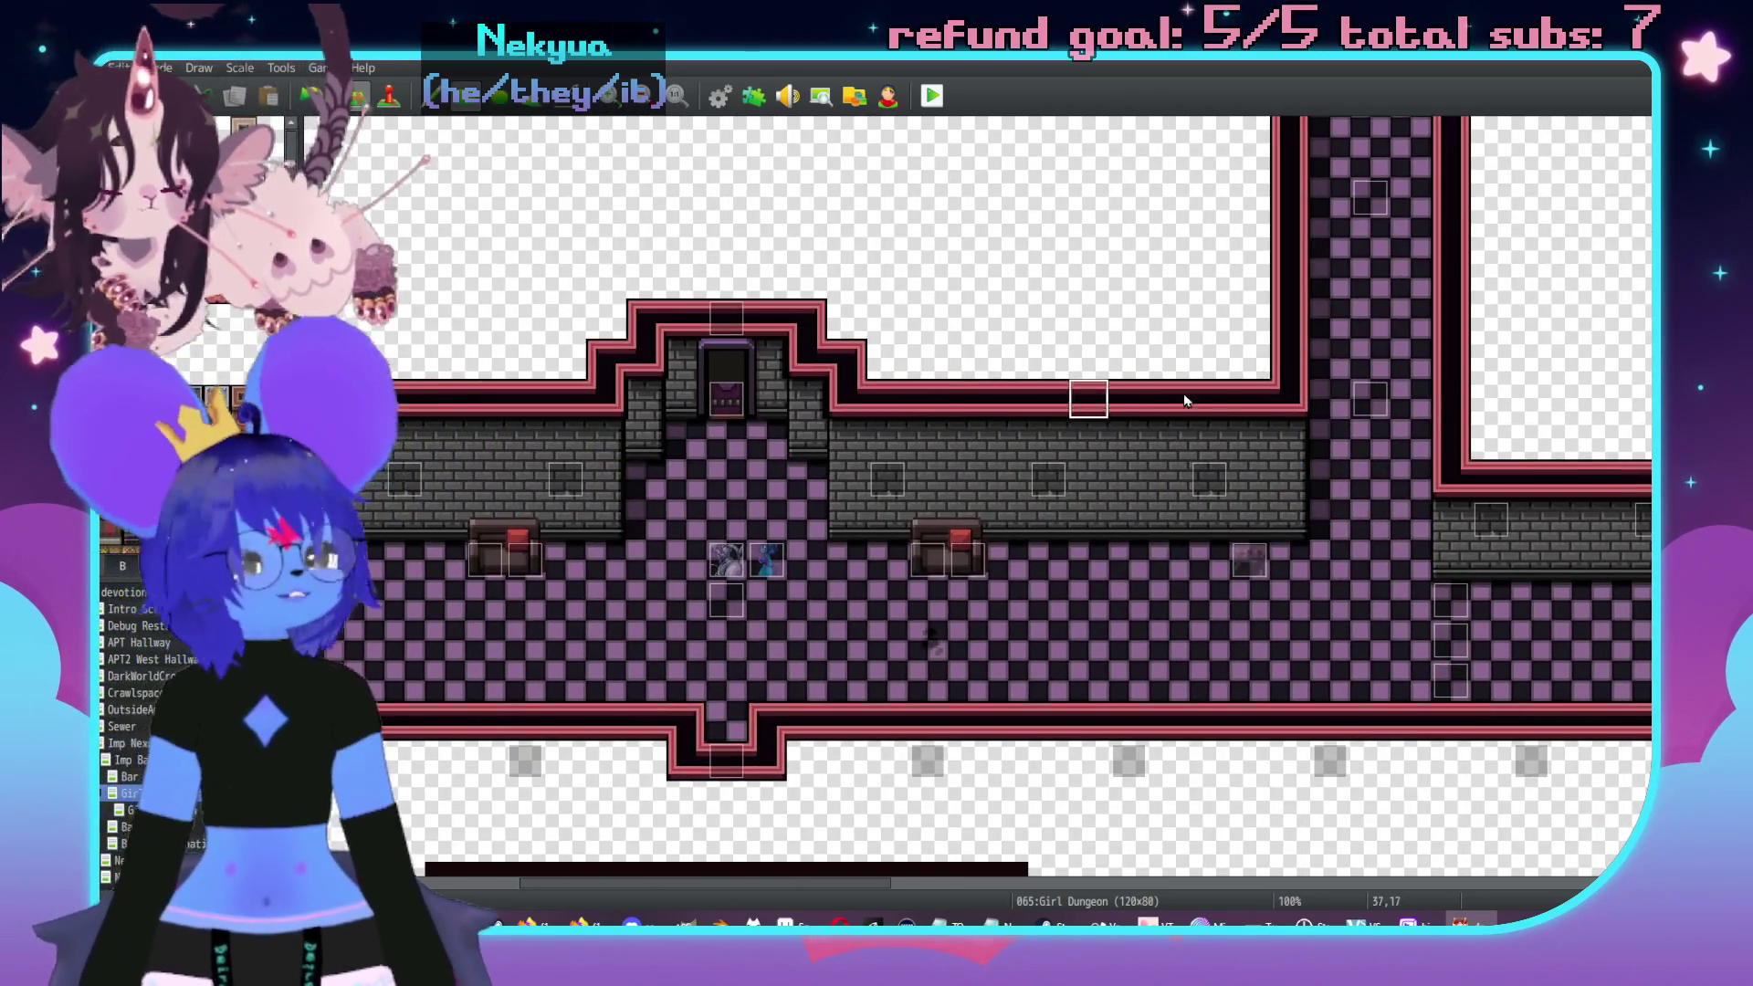
pyautogui.hscroll(-8, 1137, 400)
pyautogui.scroll(2, 1137, 400)
pyautogui.scroll(-4, 817, 471)
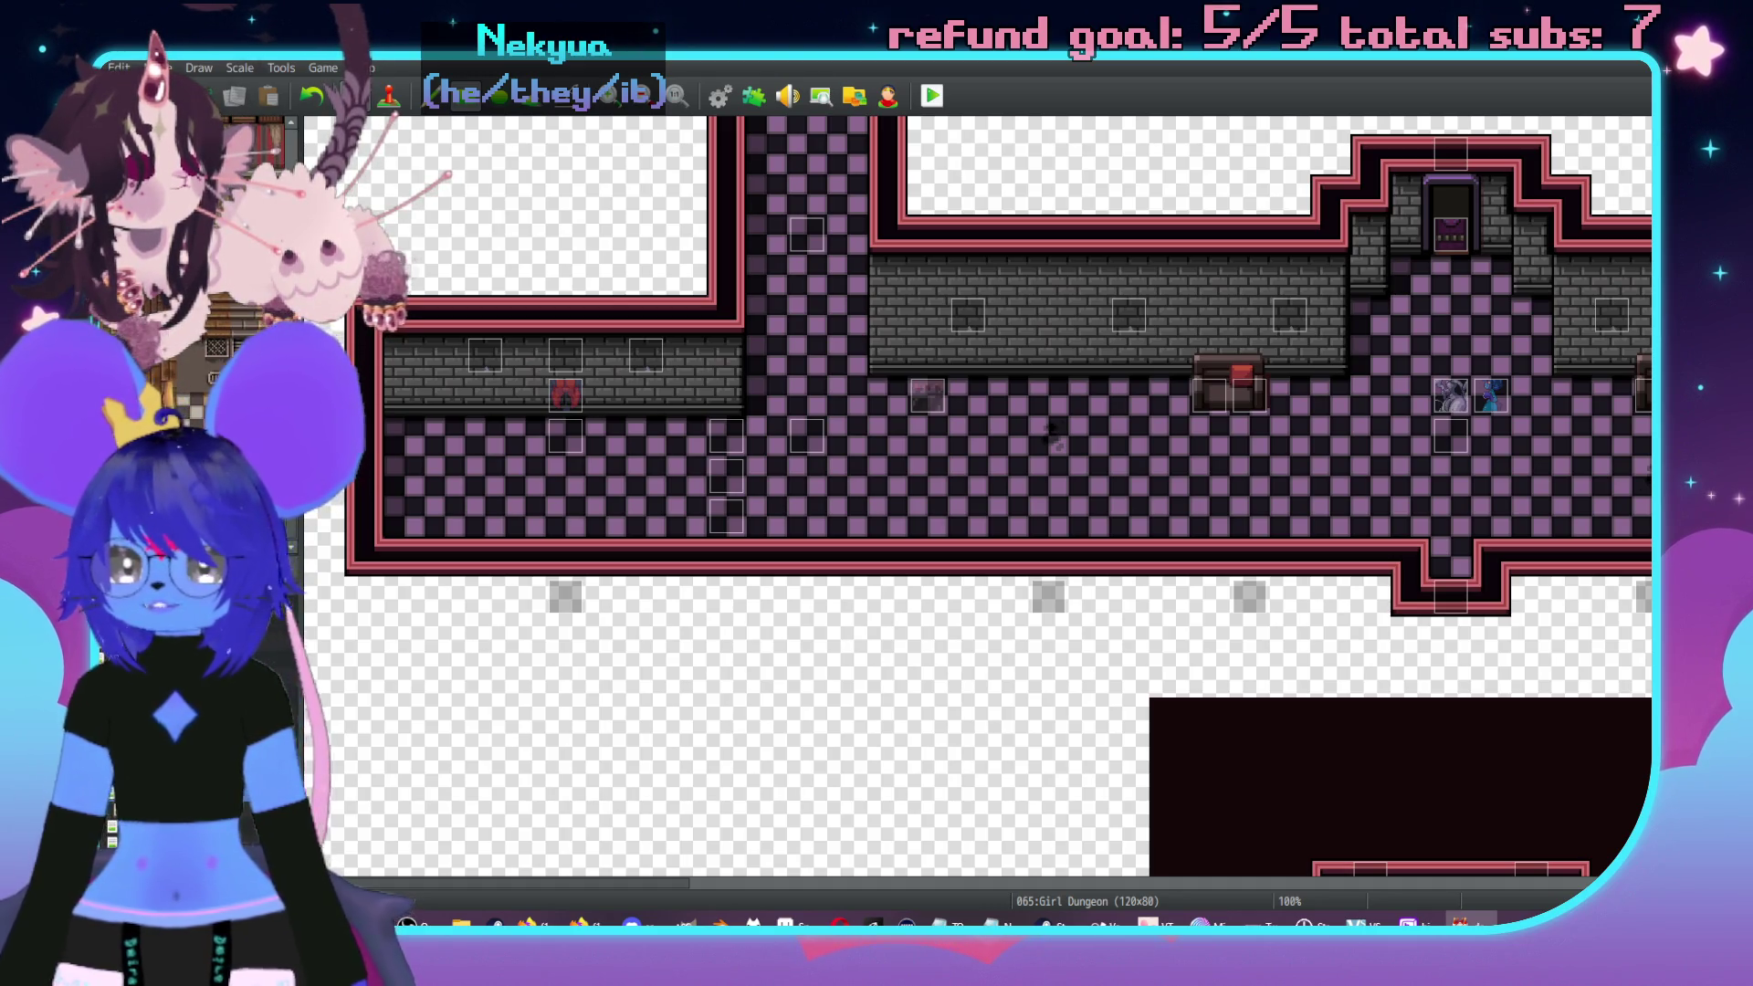
pyautogui.scroll(-5, 1186, 365)
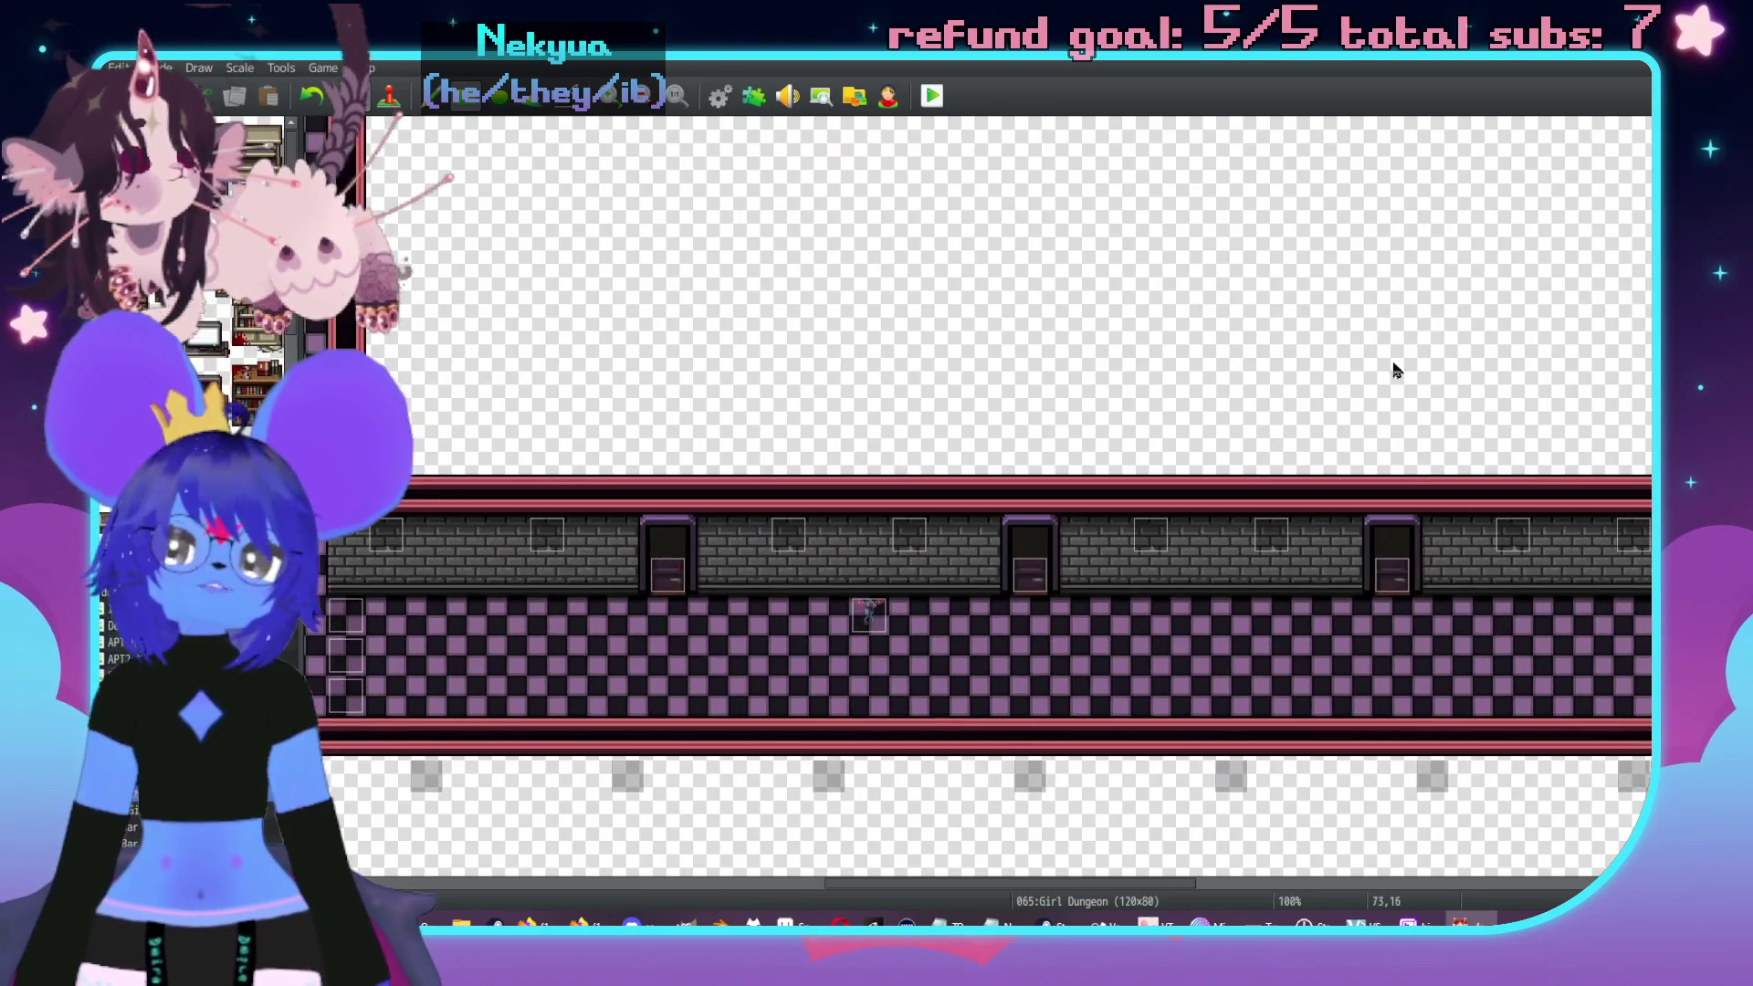
pyautogui.scroll(-3, 1099, 418)
pyautogui.hscroll(5, 1099, 418)
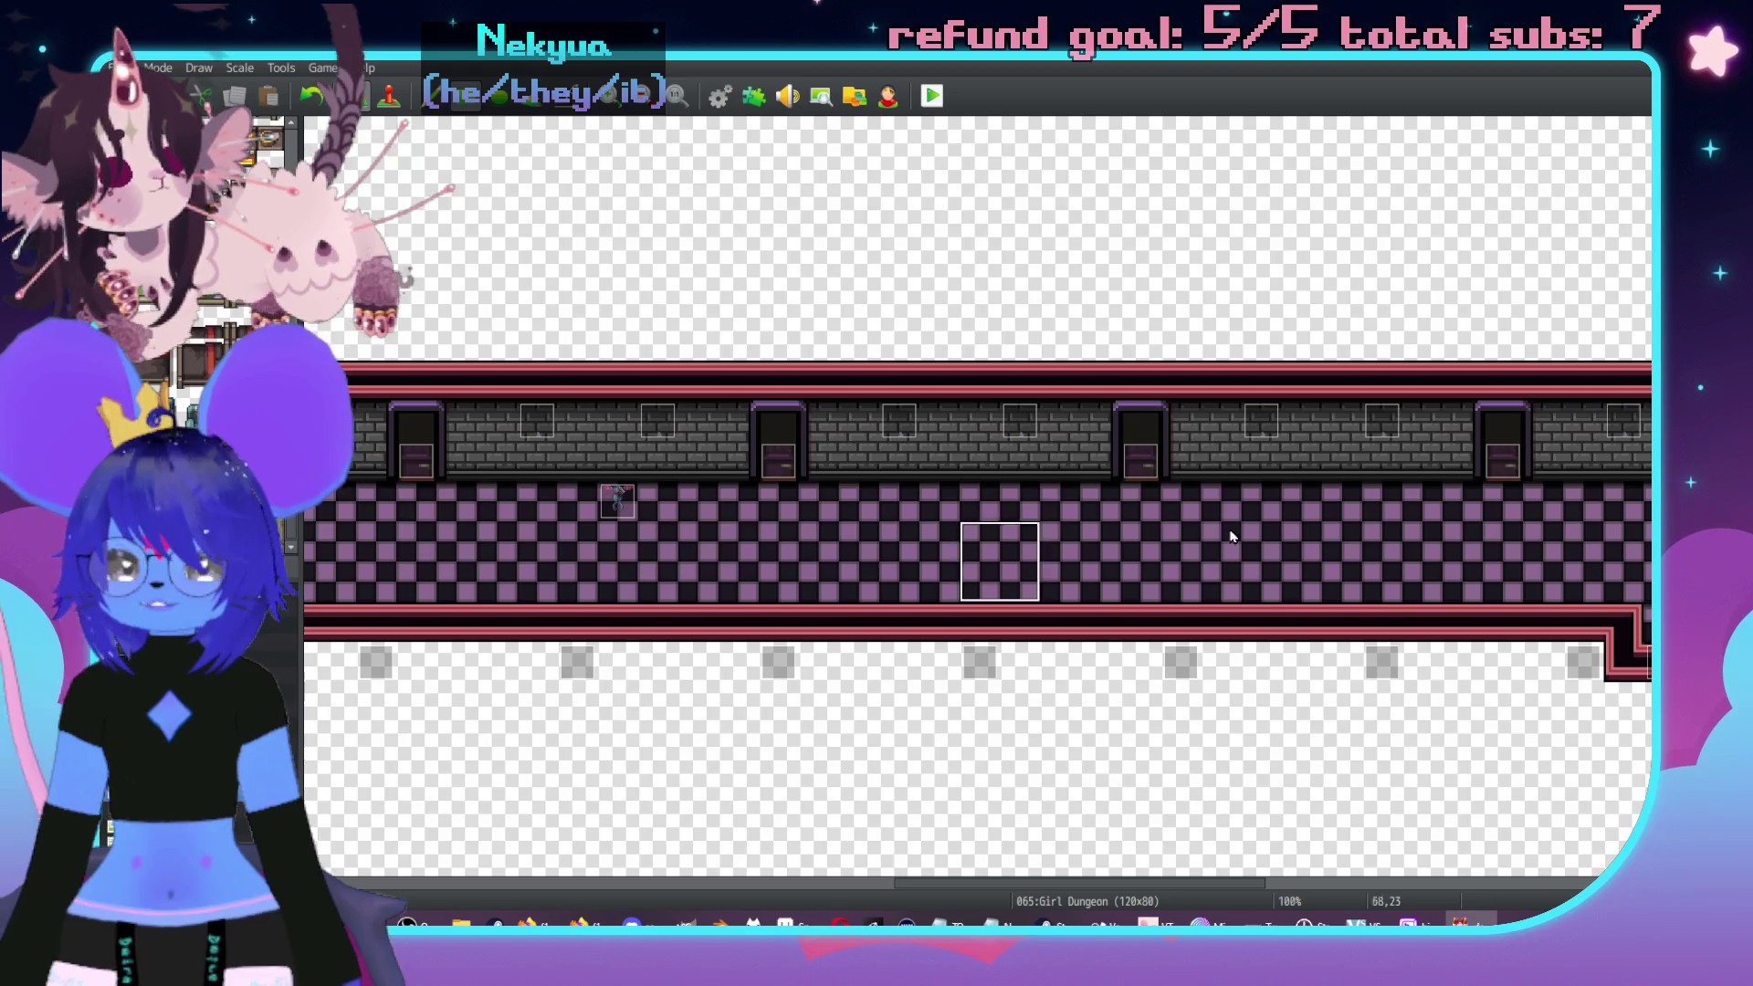
pyautogui.hscroll(4, 1290, 501)
pyautogui.scroll(1, 1290, 501)
pyautogui.middleClick(1237, 502)
pyautogui.middleClick(1206, 381)
pyautogui.middleClick(1139, 338)
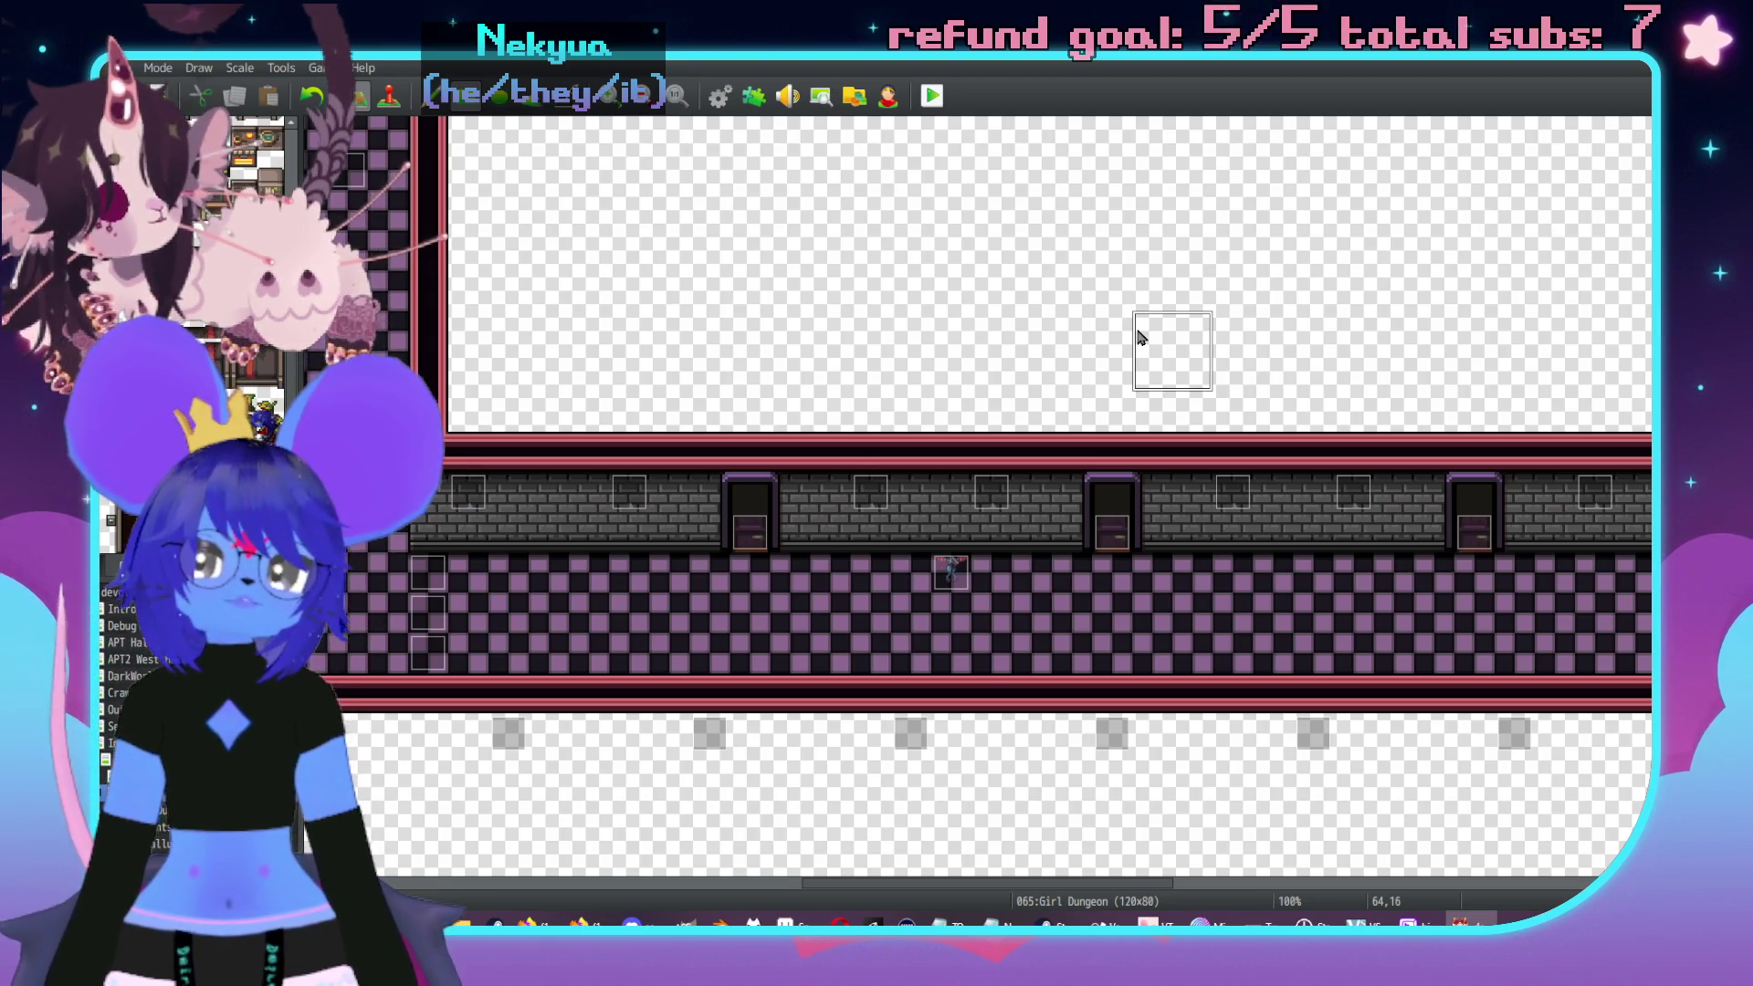
pyautogui.scroll(4, 1029, 325)
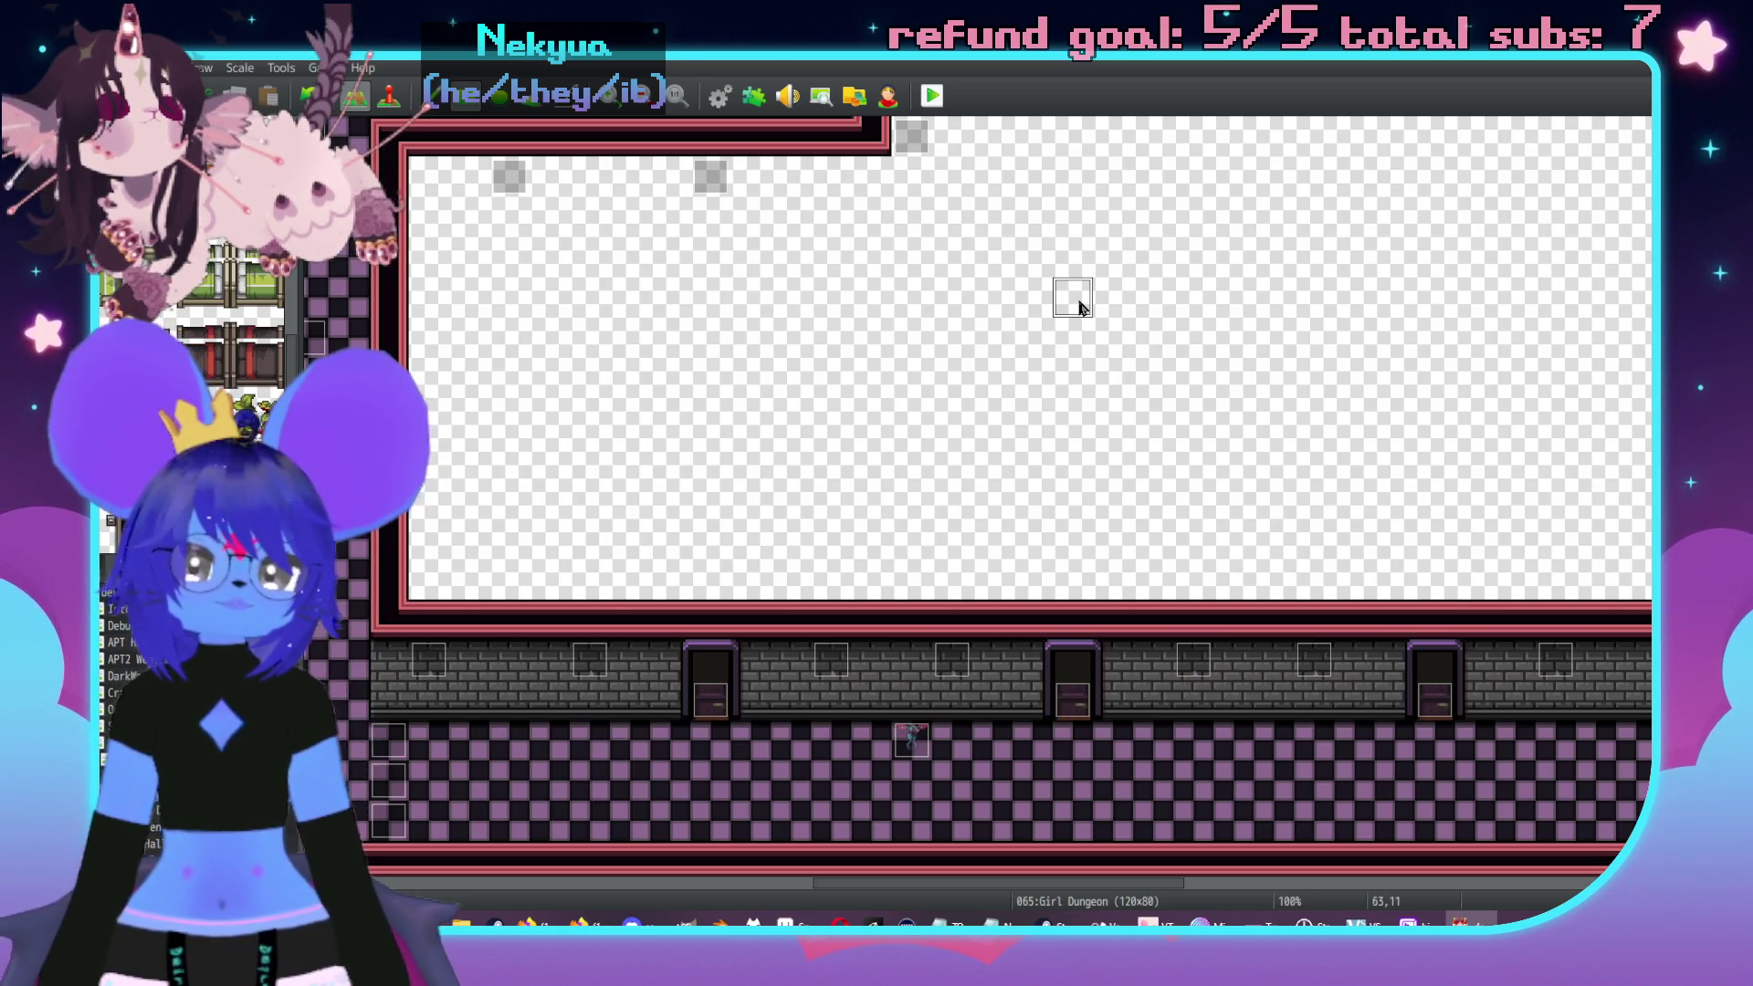
pyautogui.scroll(5, 1147, 363)
pyautogui.hscroll(-10, 1146, 364)
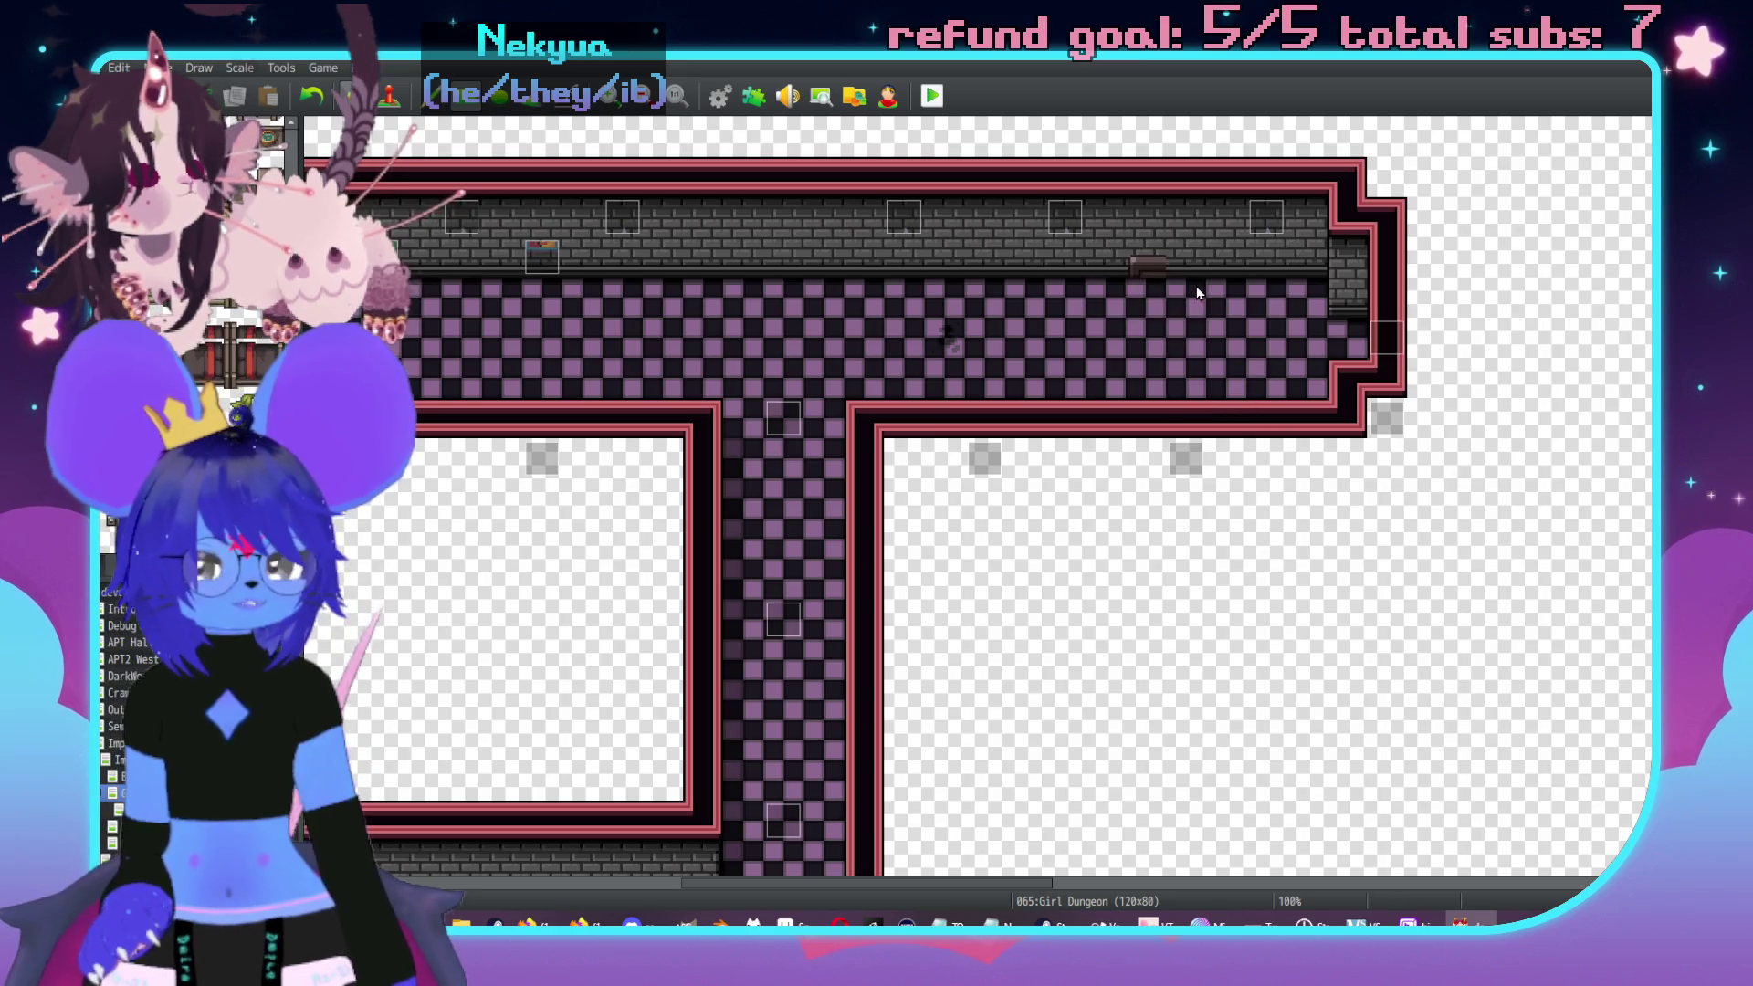
pyautogui.click(1143, 263)
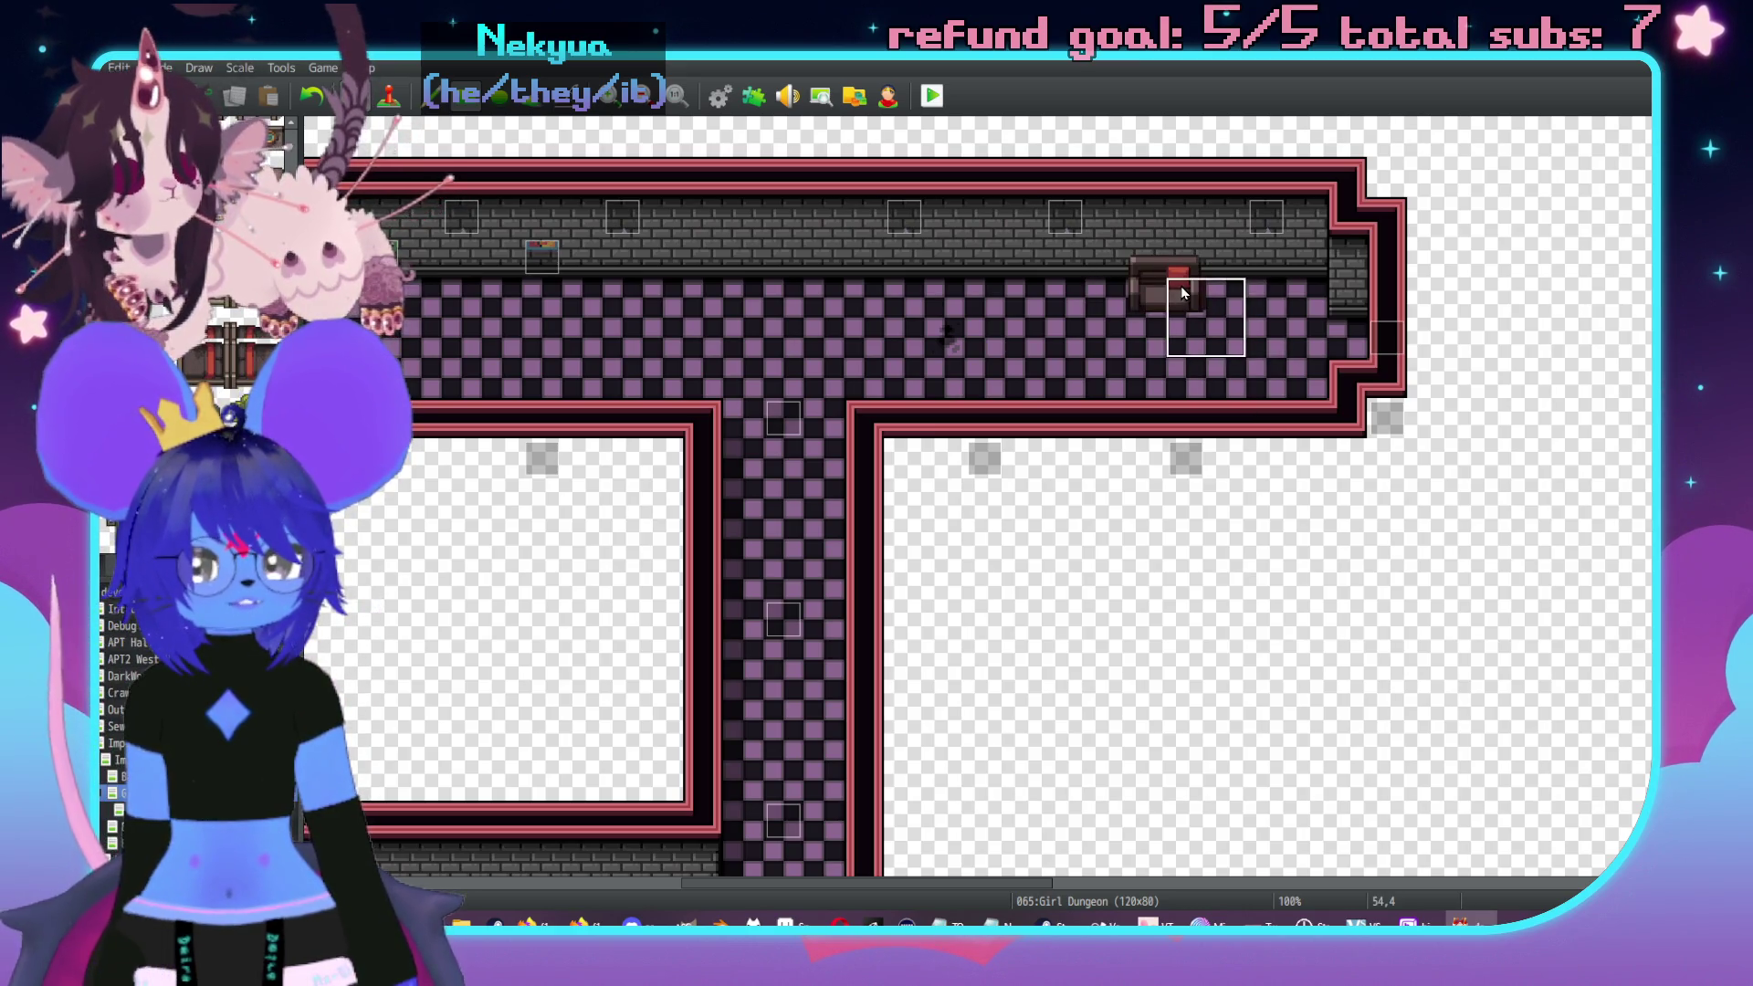
# - Pan along the corridor to its right end and remove the stray extra chest
pyautogui.hscroll(-5, 1181, 287)
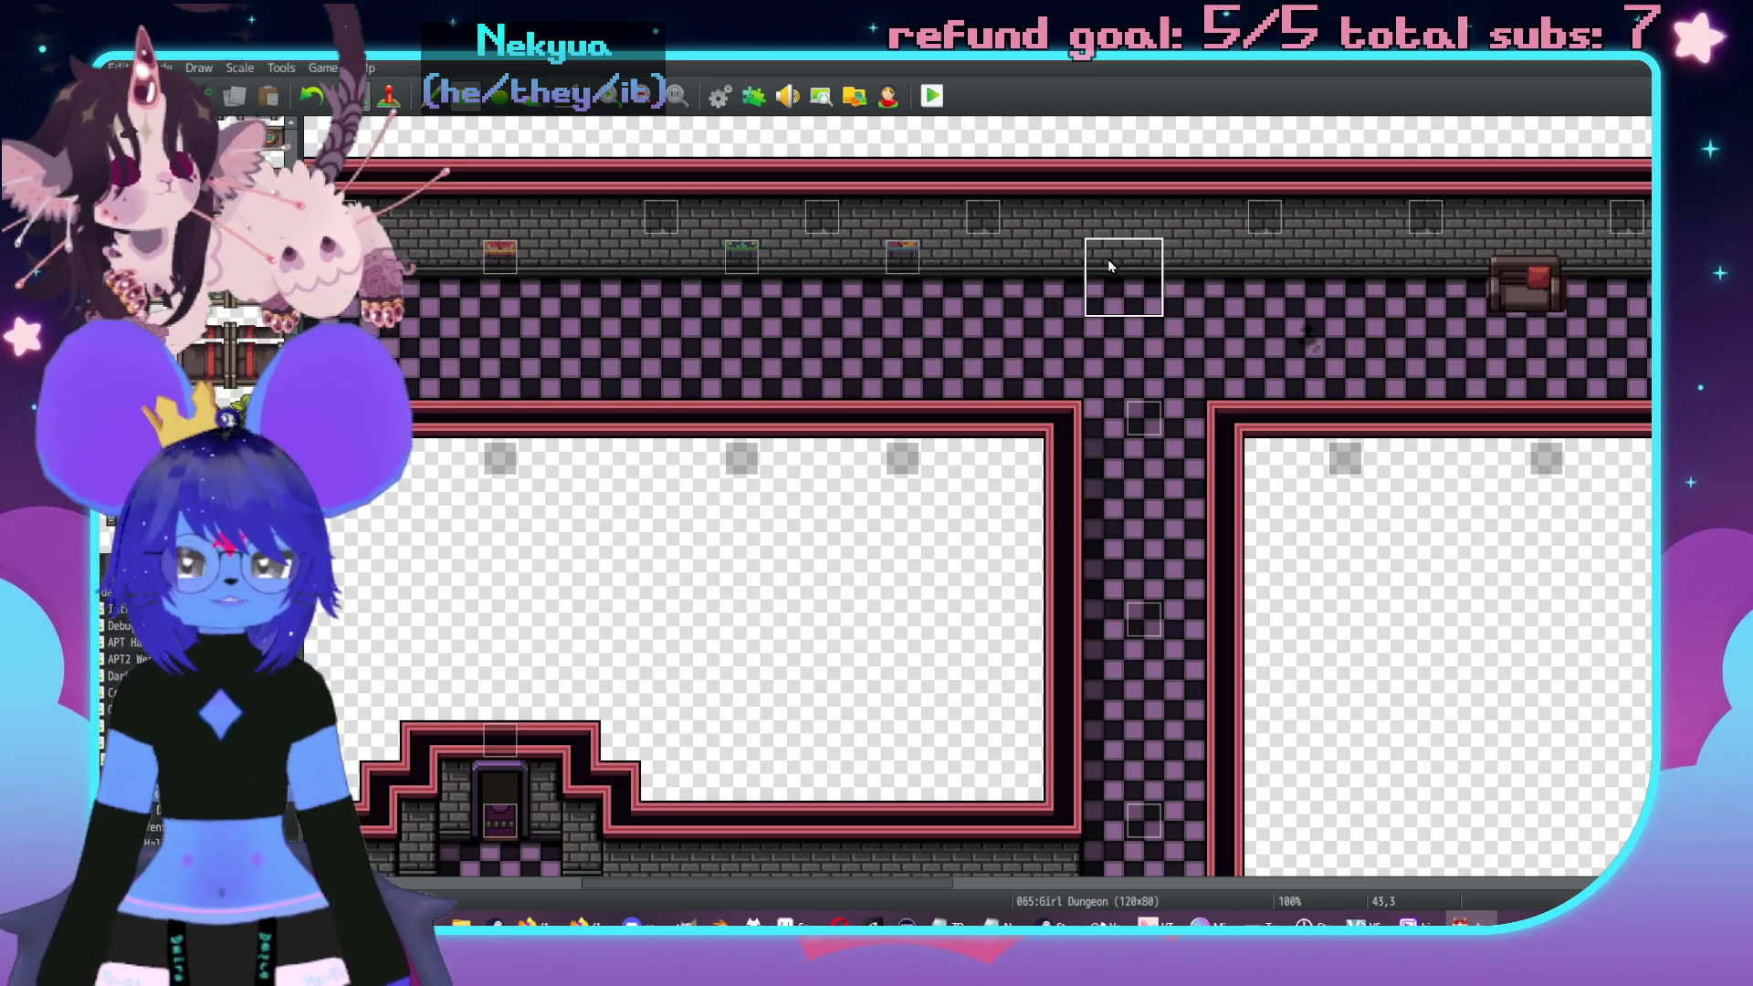
pyautogui.scroll(-6, 1108, 259)
pyautogui.hscroll(5, 1109, 319)
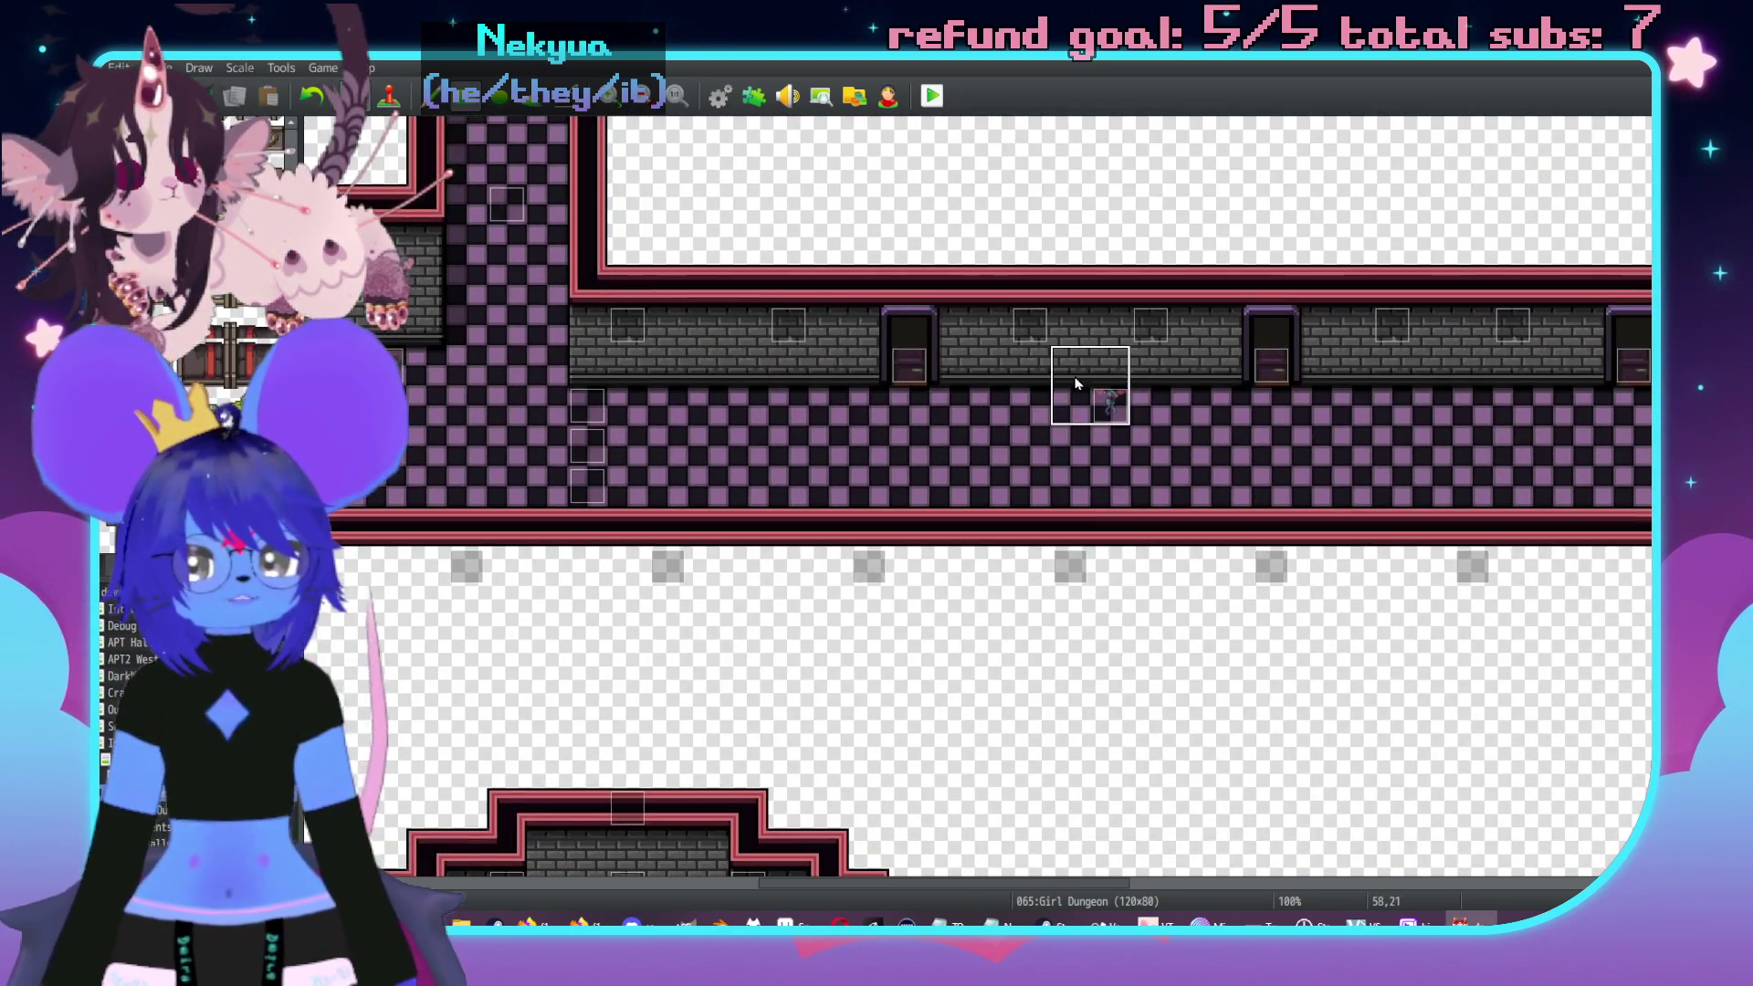
pyautogui.middleClick(1095, 374)
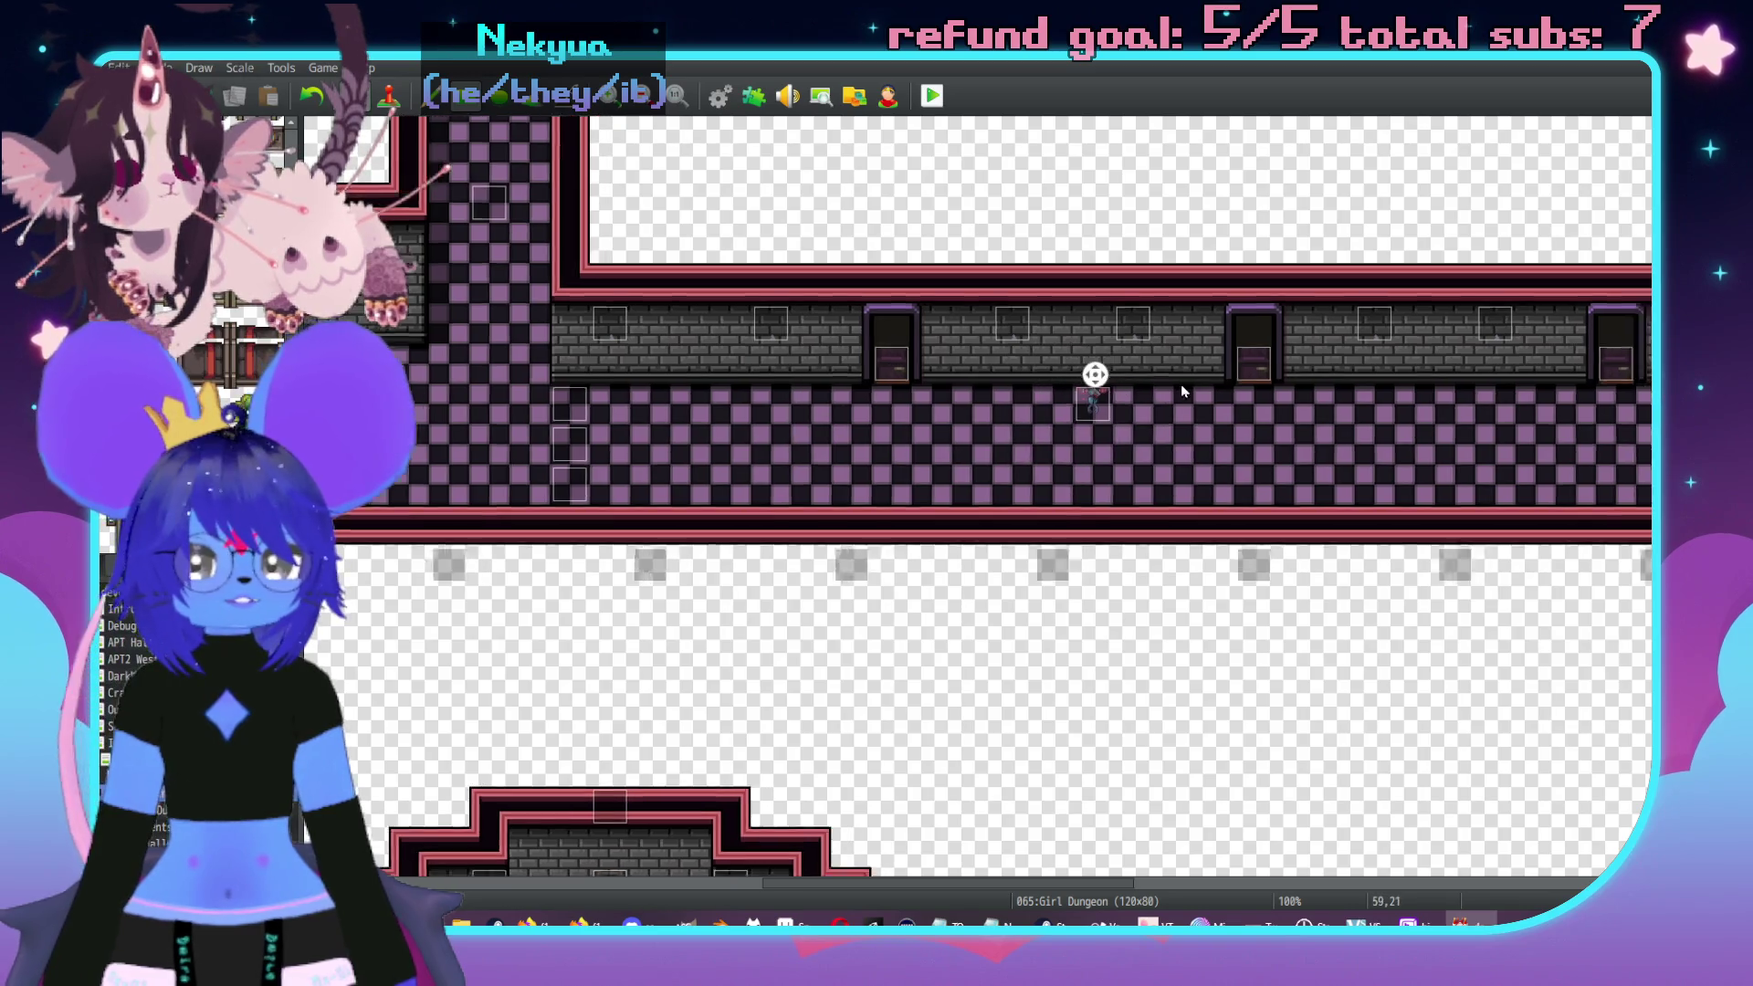
pyautogui.middleClick(1329, 422)
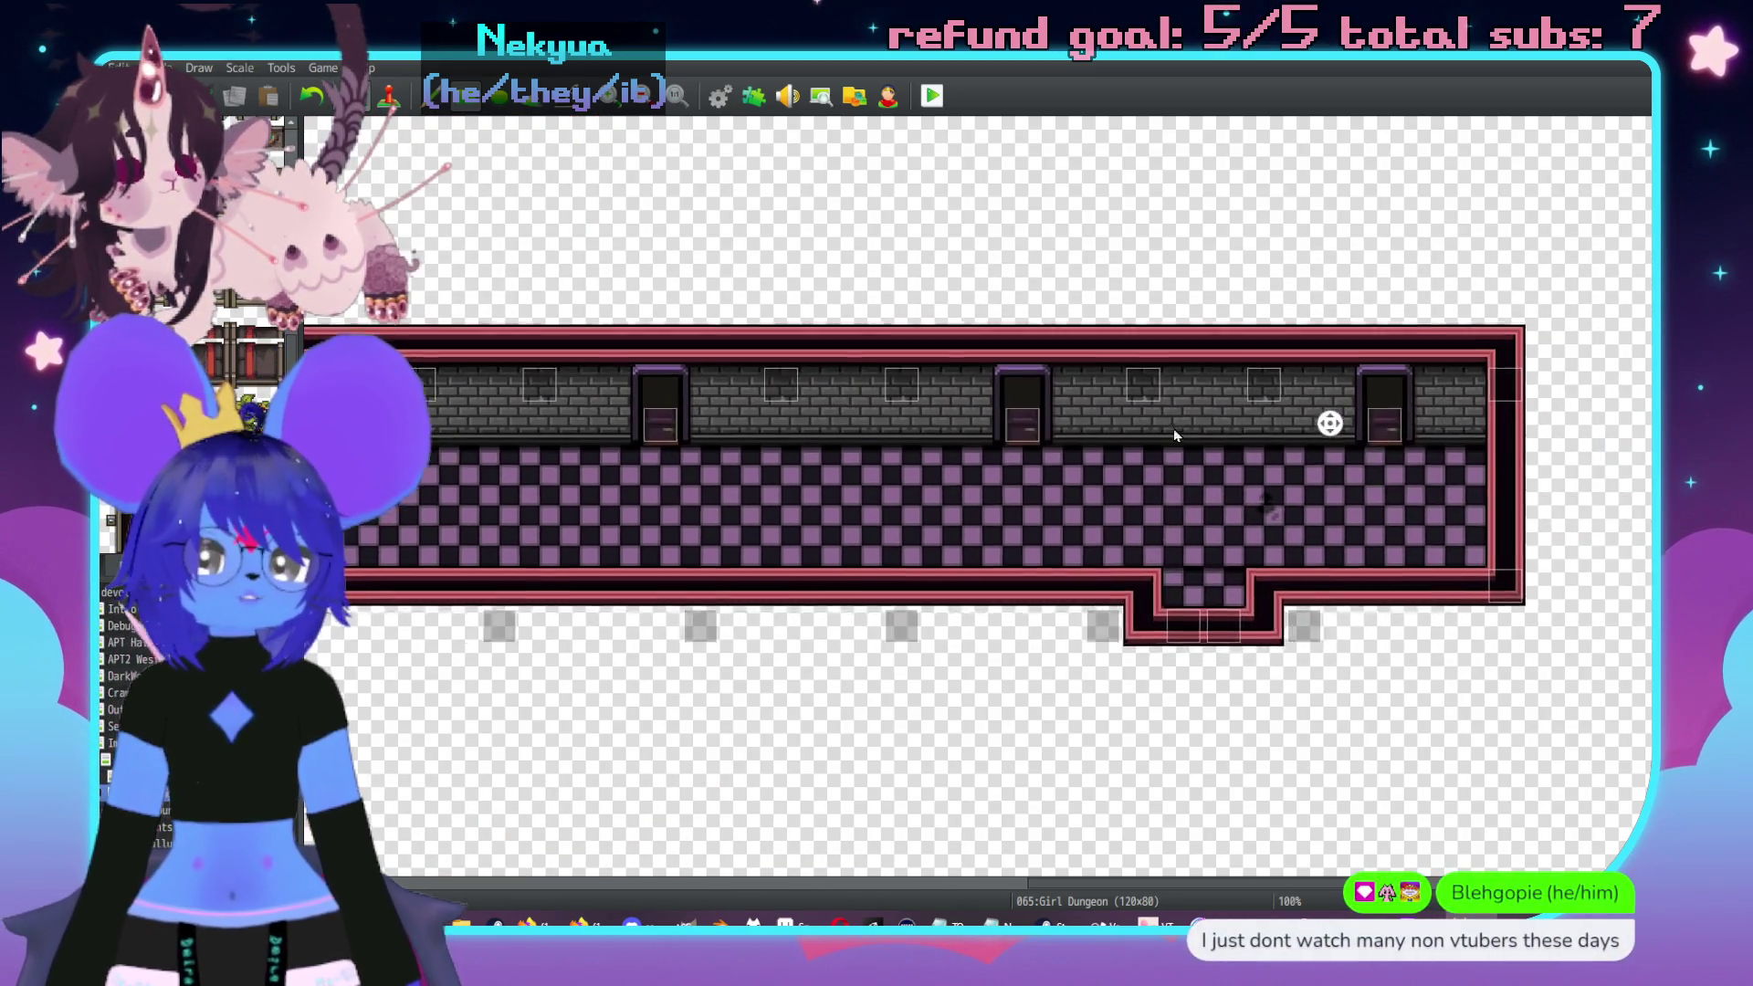
pyautogui.middleClick(913, 456)
pyautogui.moveTo(911, 465); pyautogui.dragTo(897, 452)
pyautogui.click(724, 510)
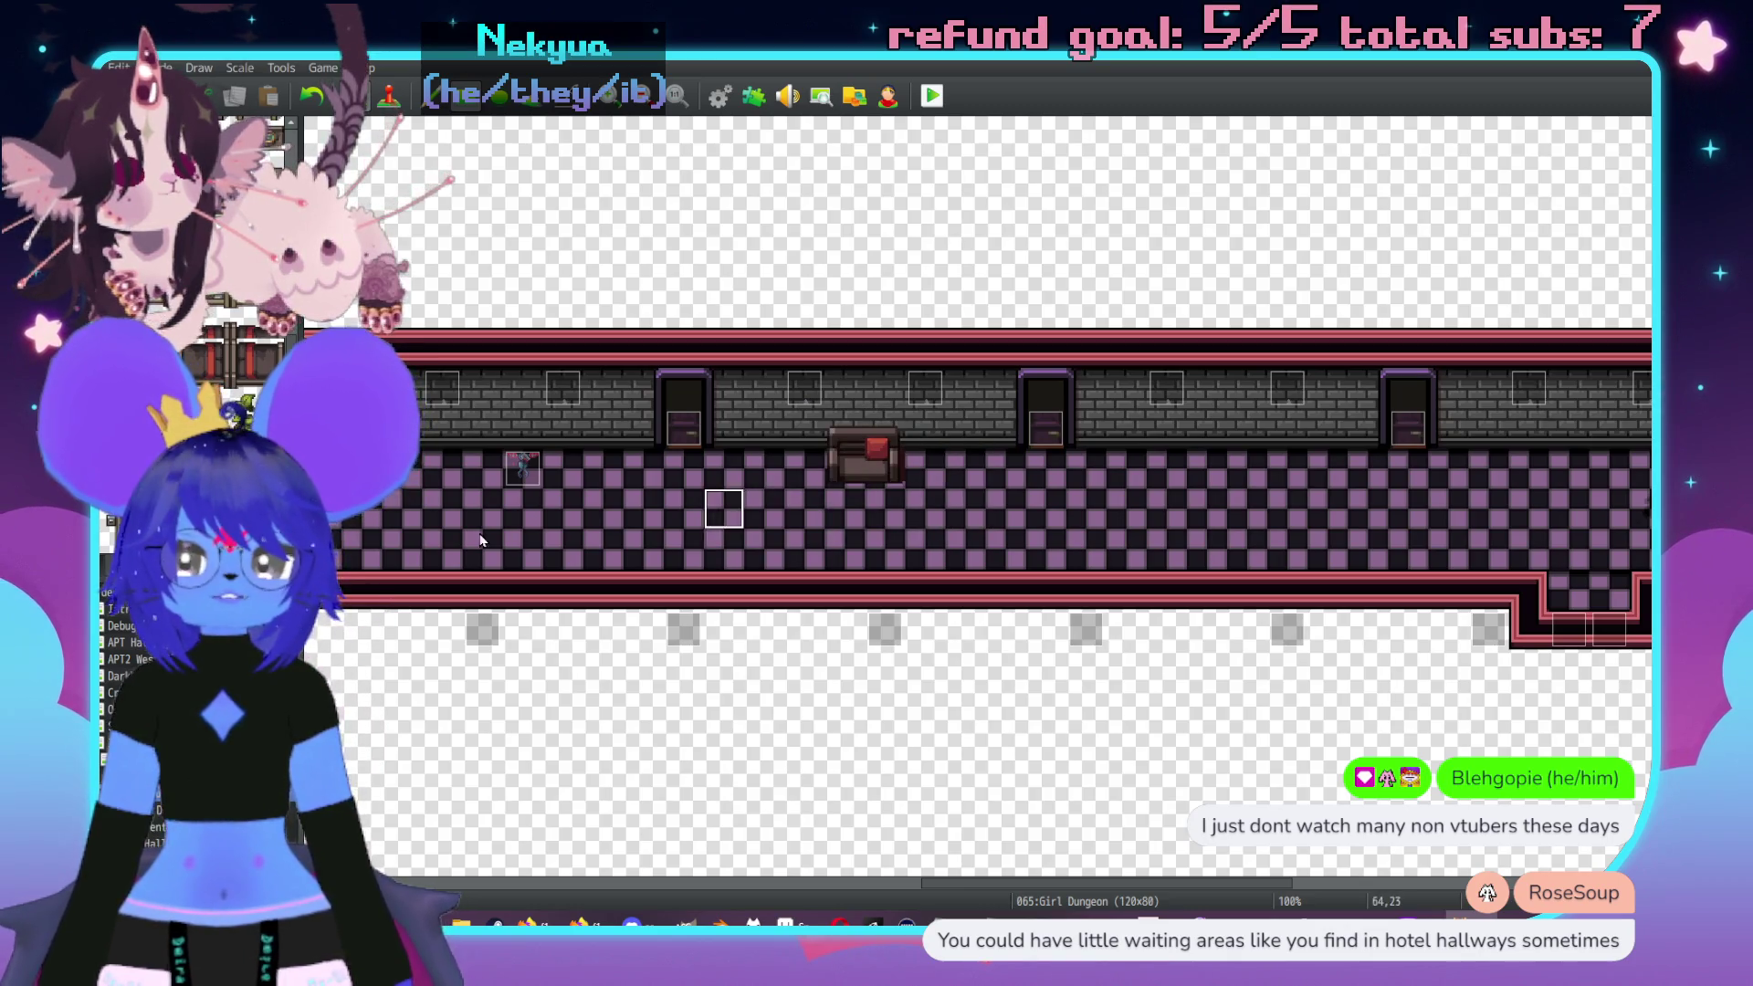
# - Place a bench against the corridor's bottom wall
pyautogui.middleClick(473, 539)
pyautogui.middleClick(594, 461)
pyautogui.press('F6')
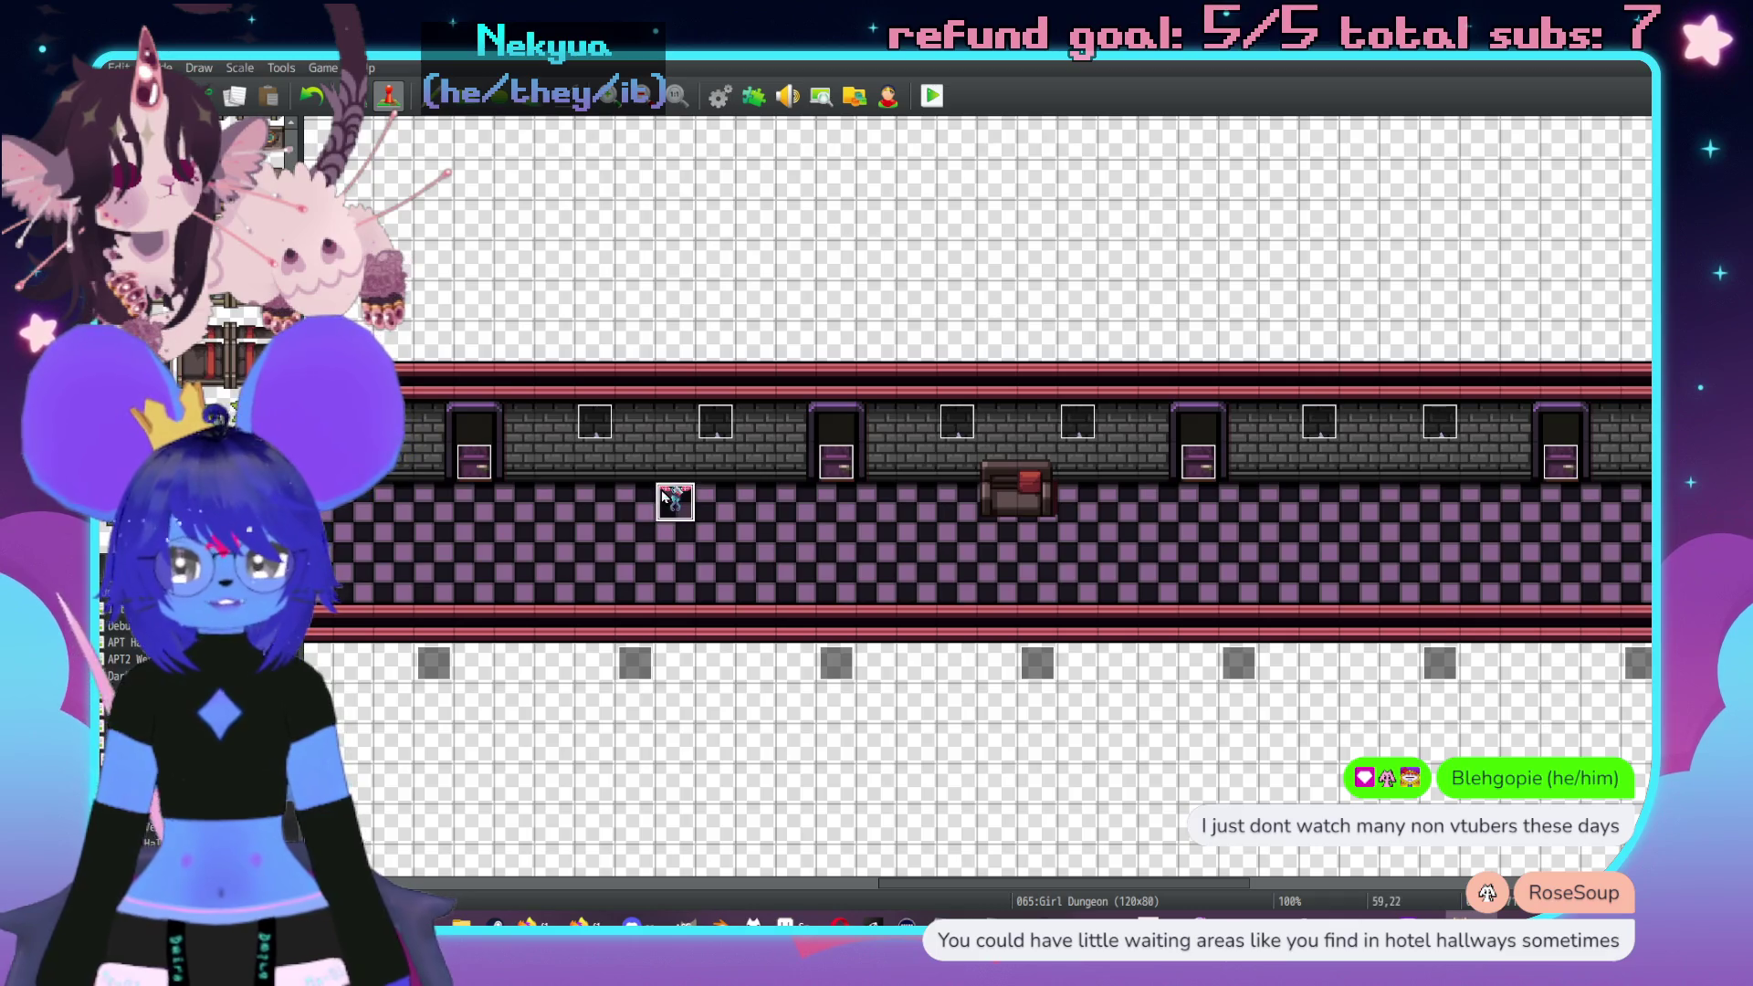
pyautogui.press('F5')
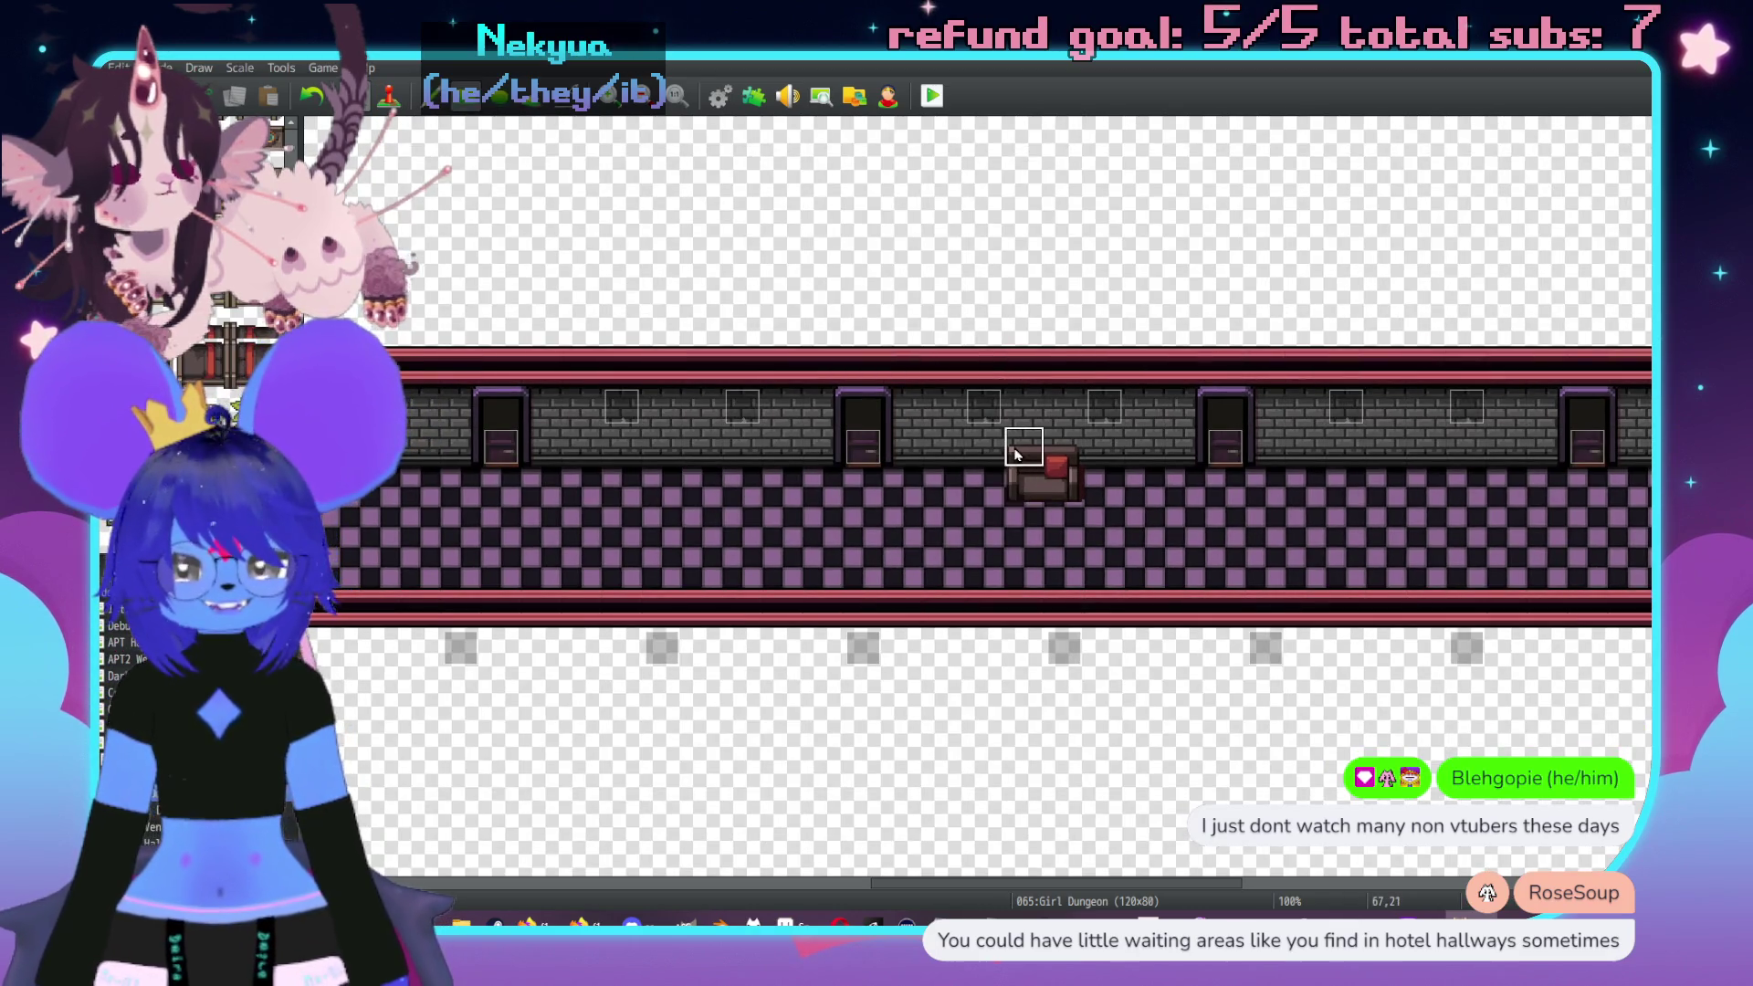
pyautogui.middleClick(968, 530)
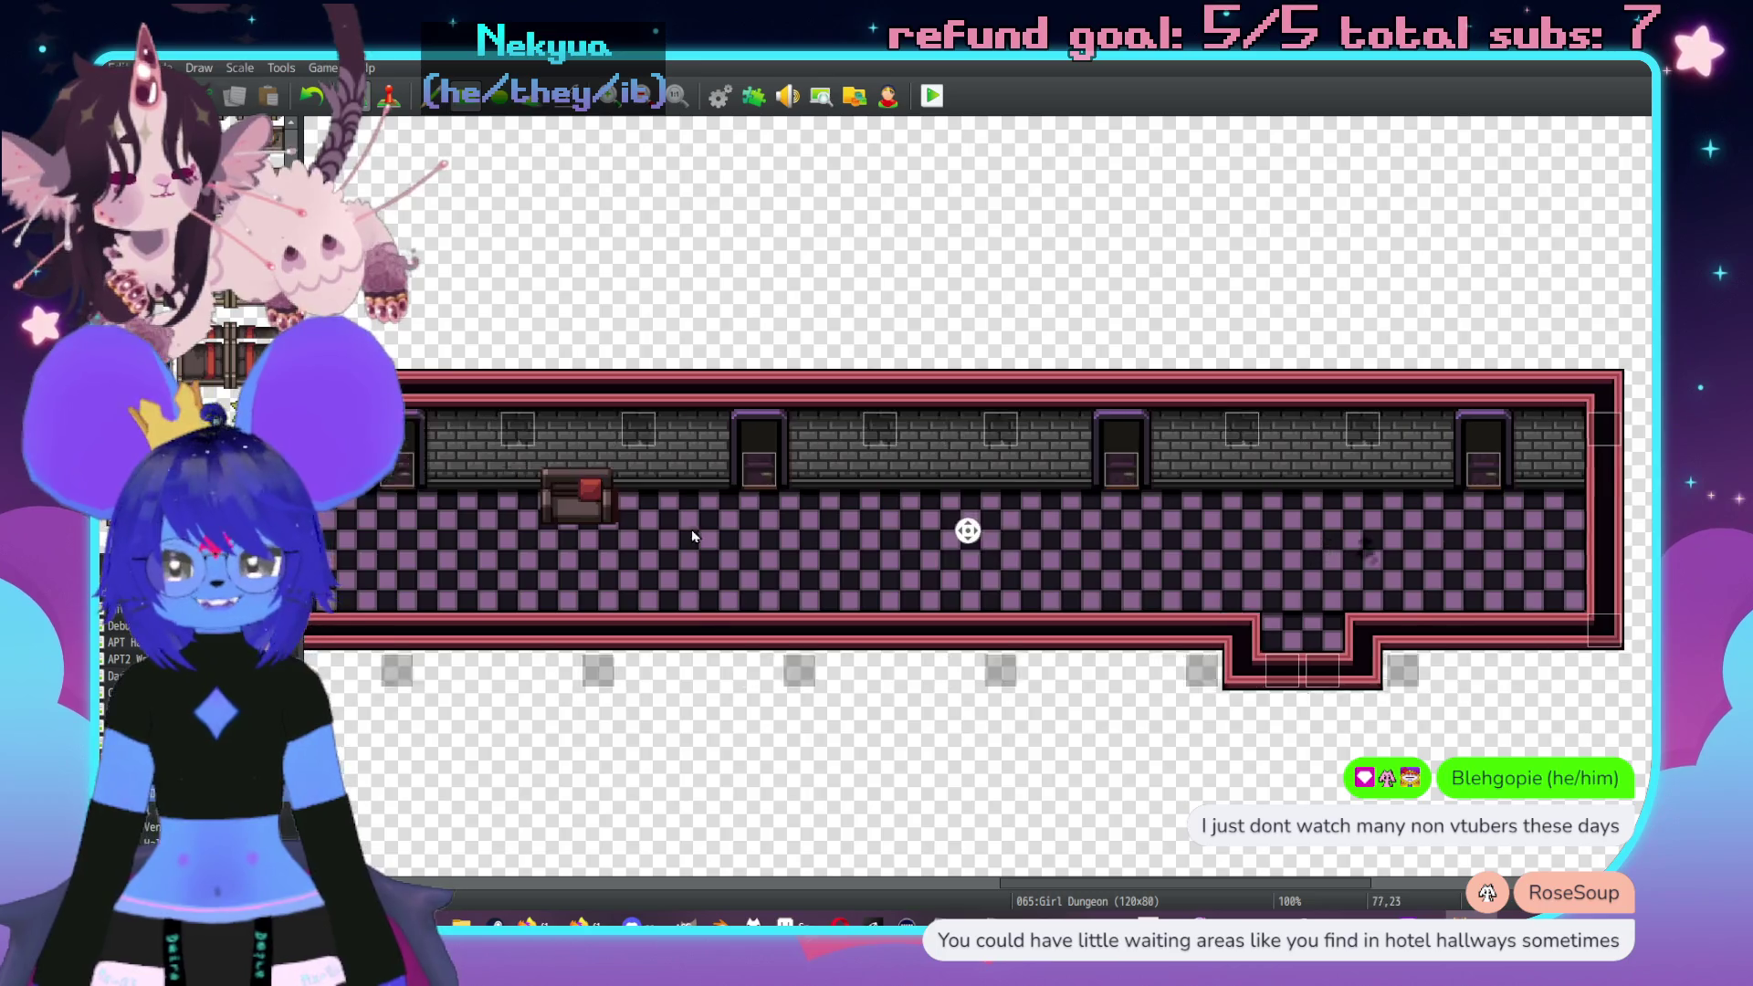
pyautogui.middleClick(976, 577)
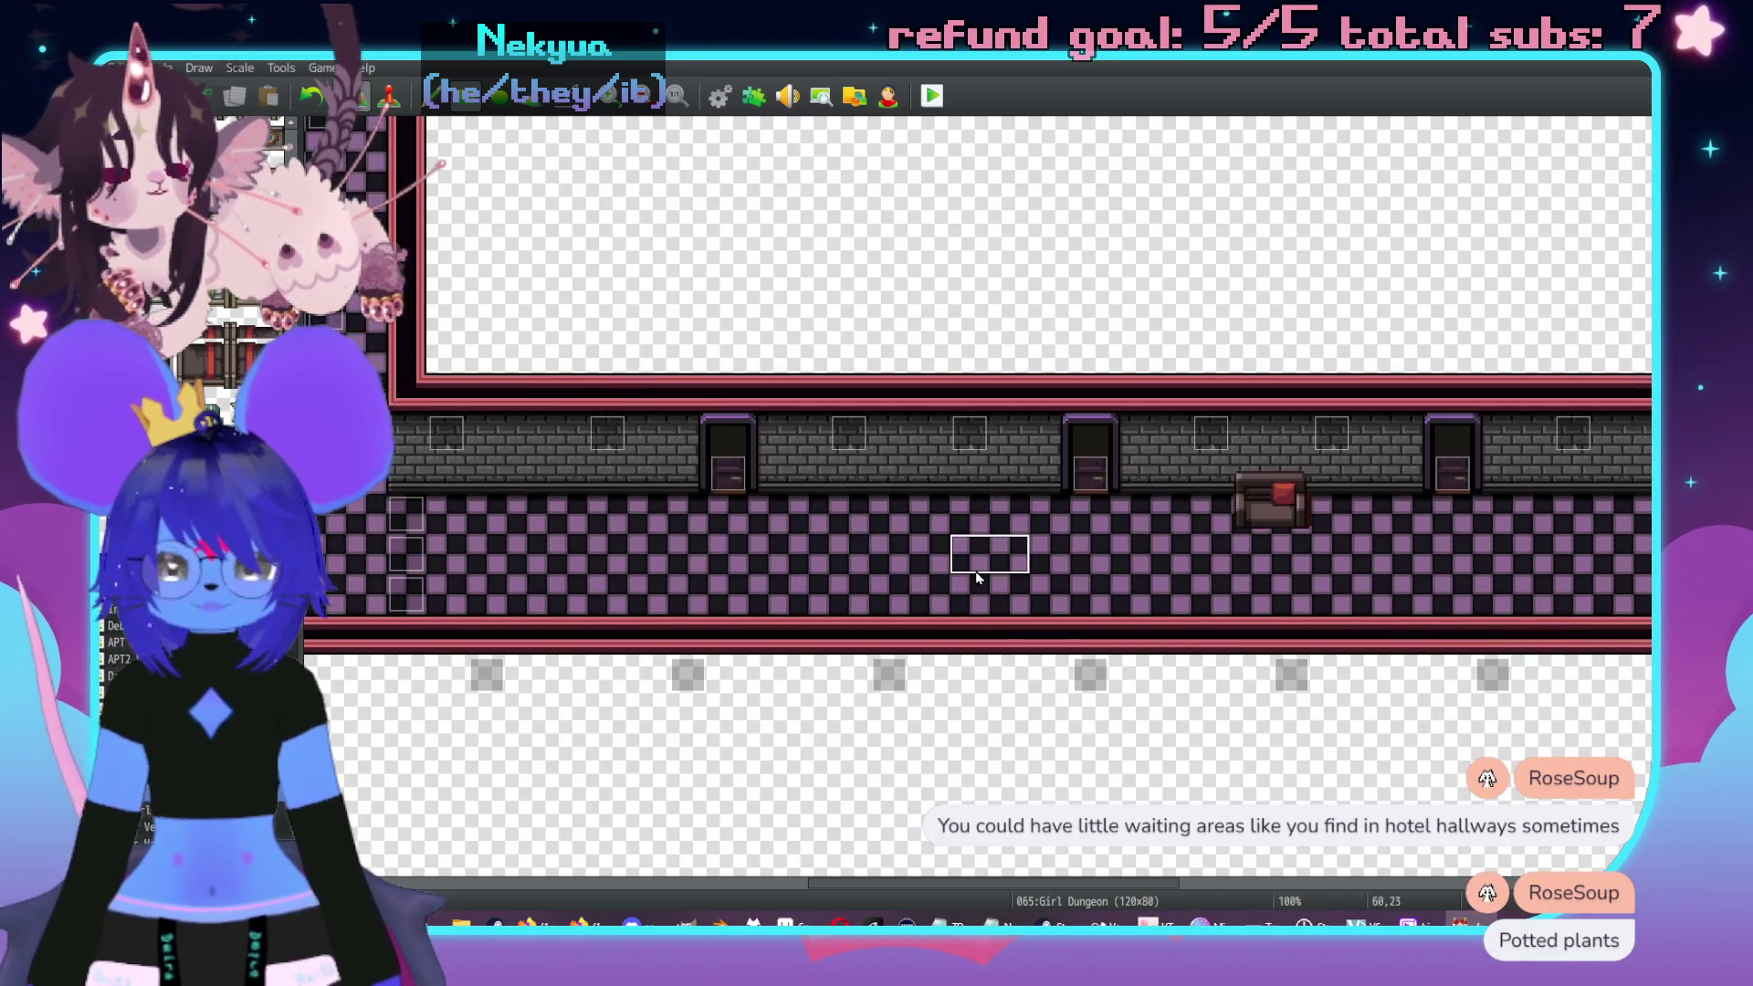
pyautogui.click(903, 603)
# - Pick up the first chest's tiles and stamp a second chest along the top wall
pyautogui.middleClick(982, 564)
pyautogui.middleClick(1247, 573)
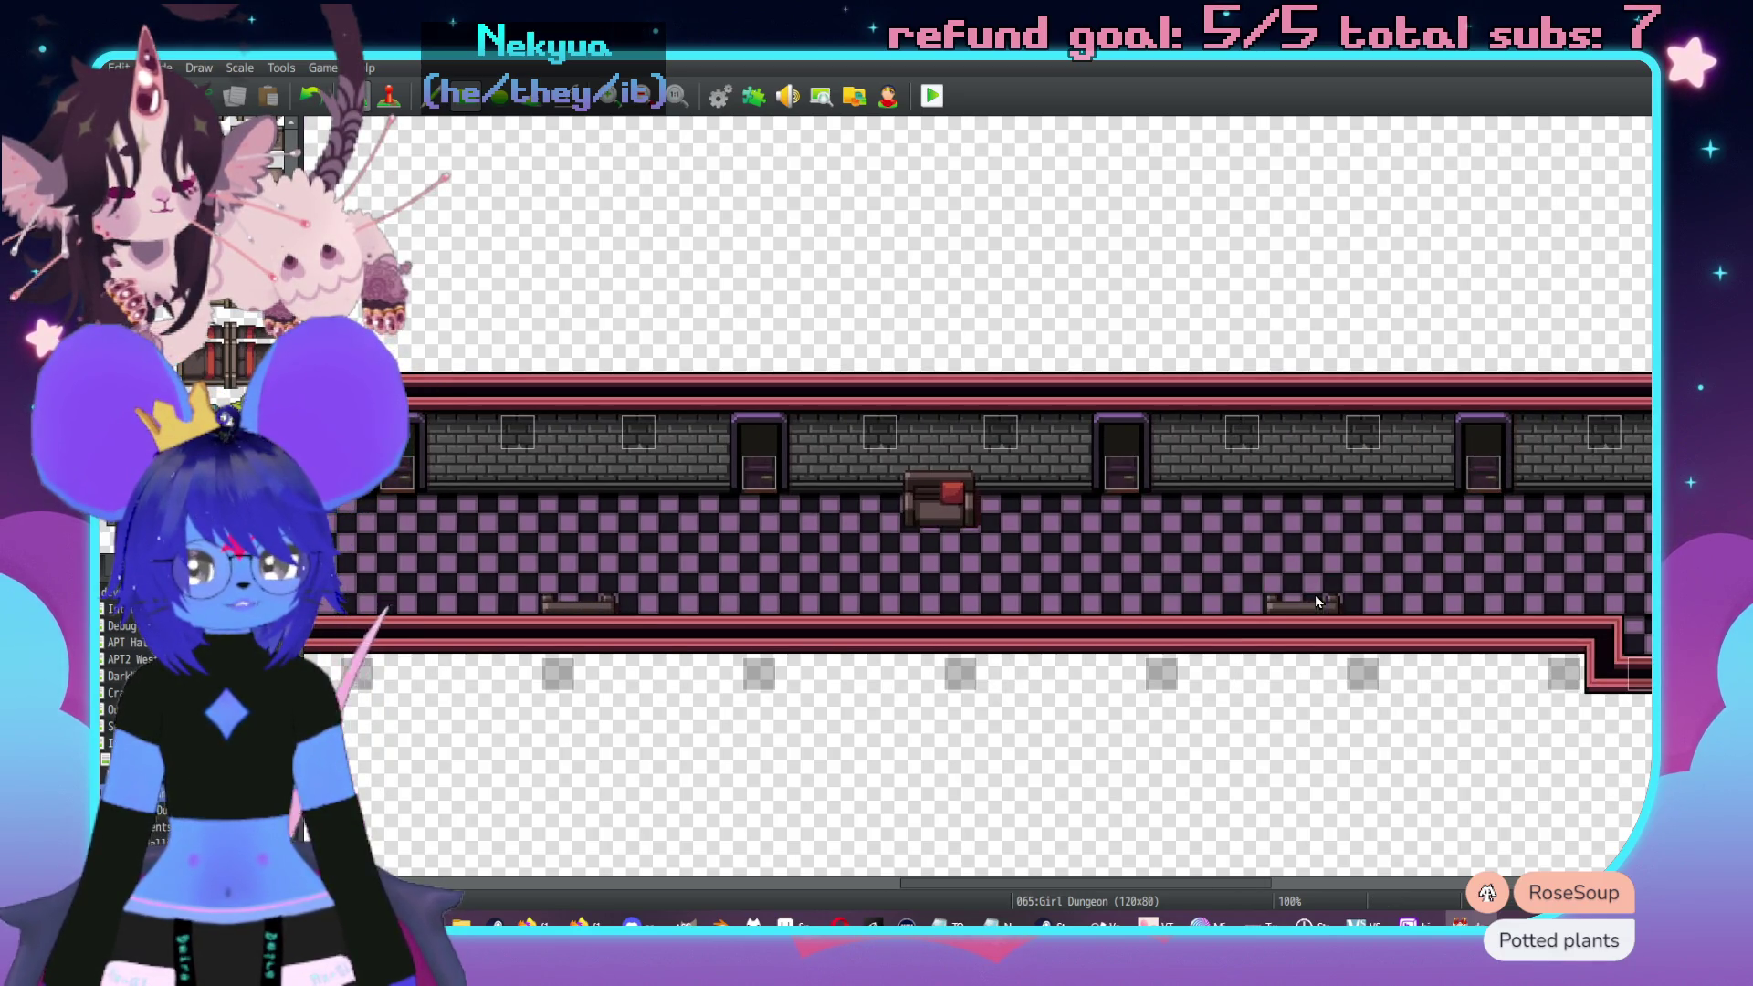
pyautogui.middleClick(1014, 594)
pyautogui.middleClick(774, 472)
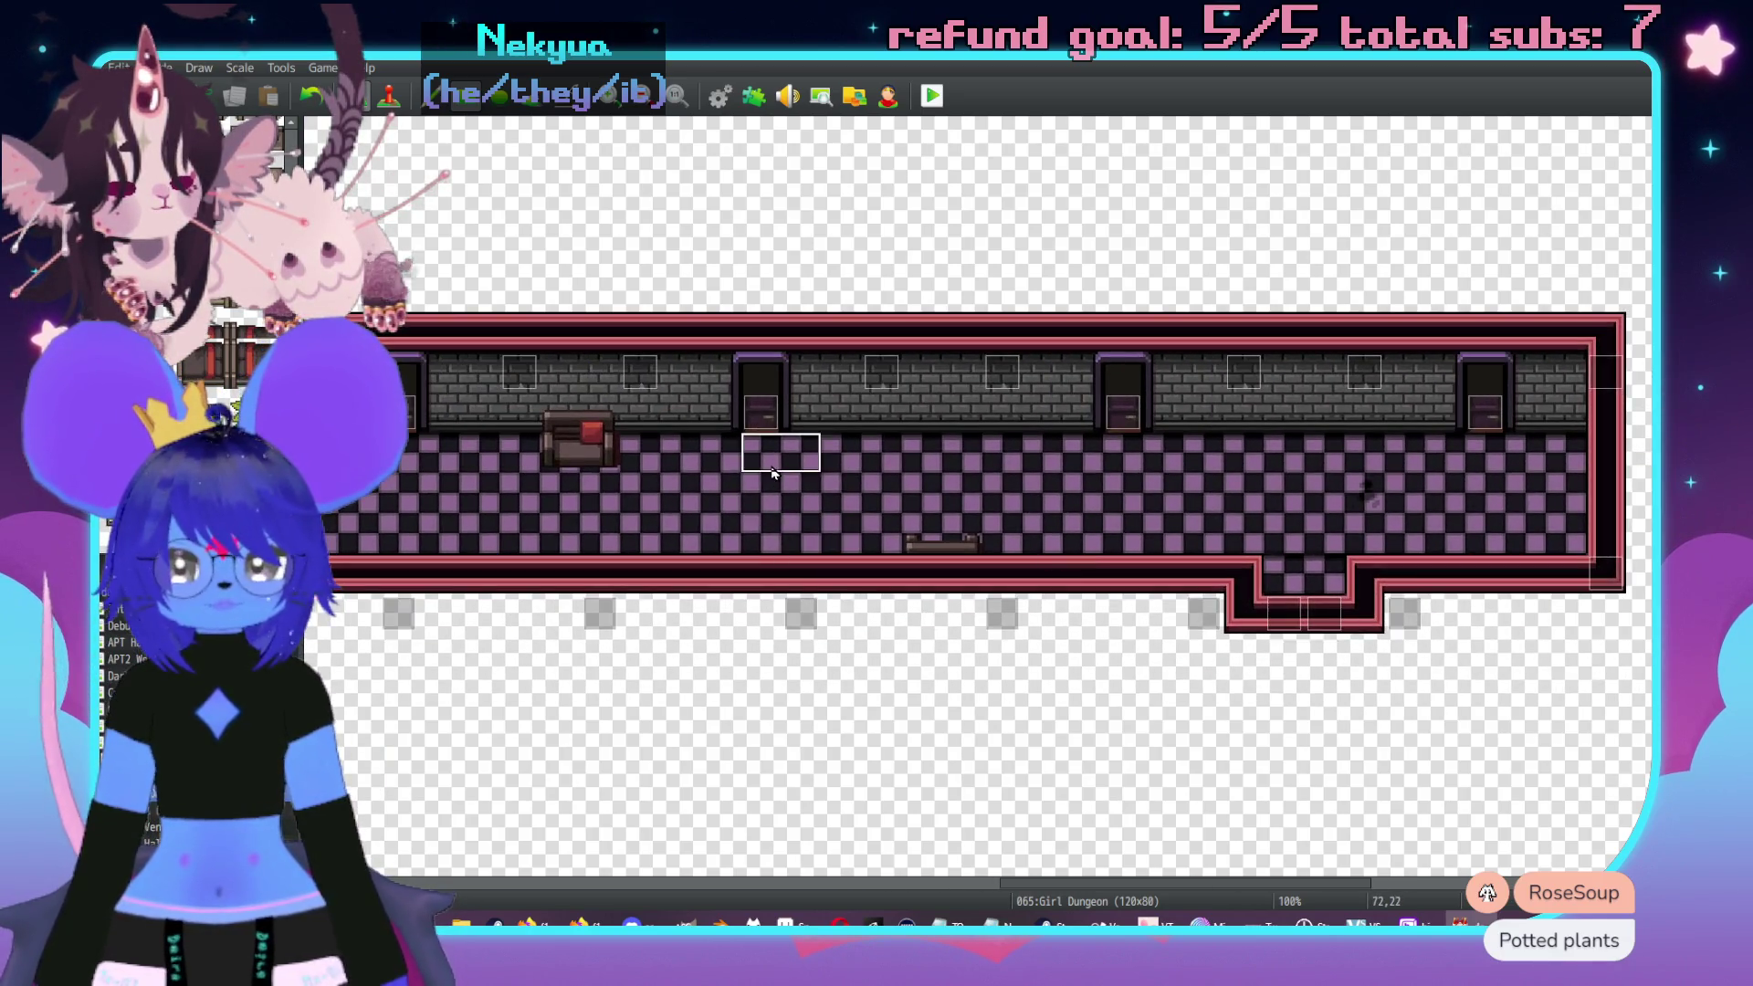
pyautogui.rightClick(598, 441)
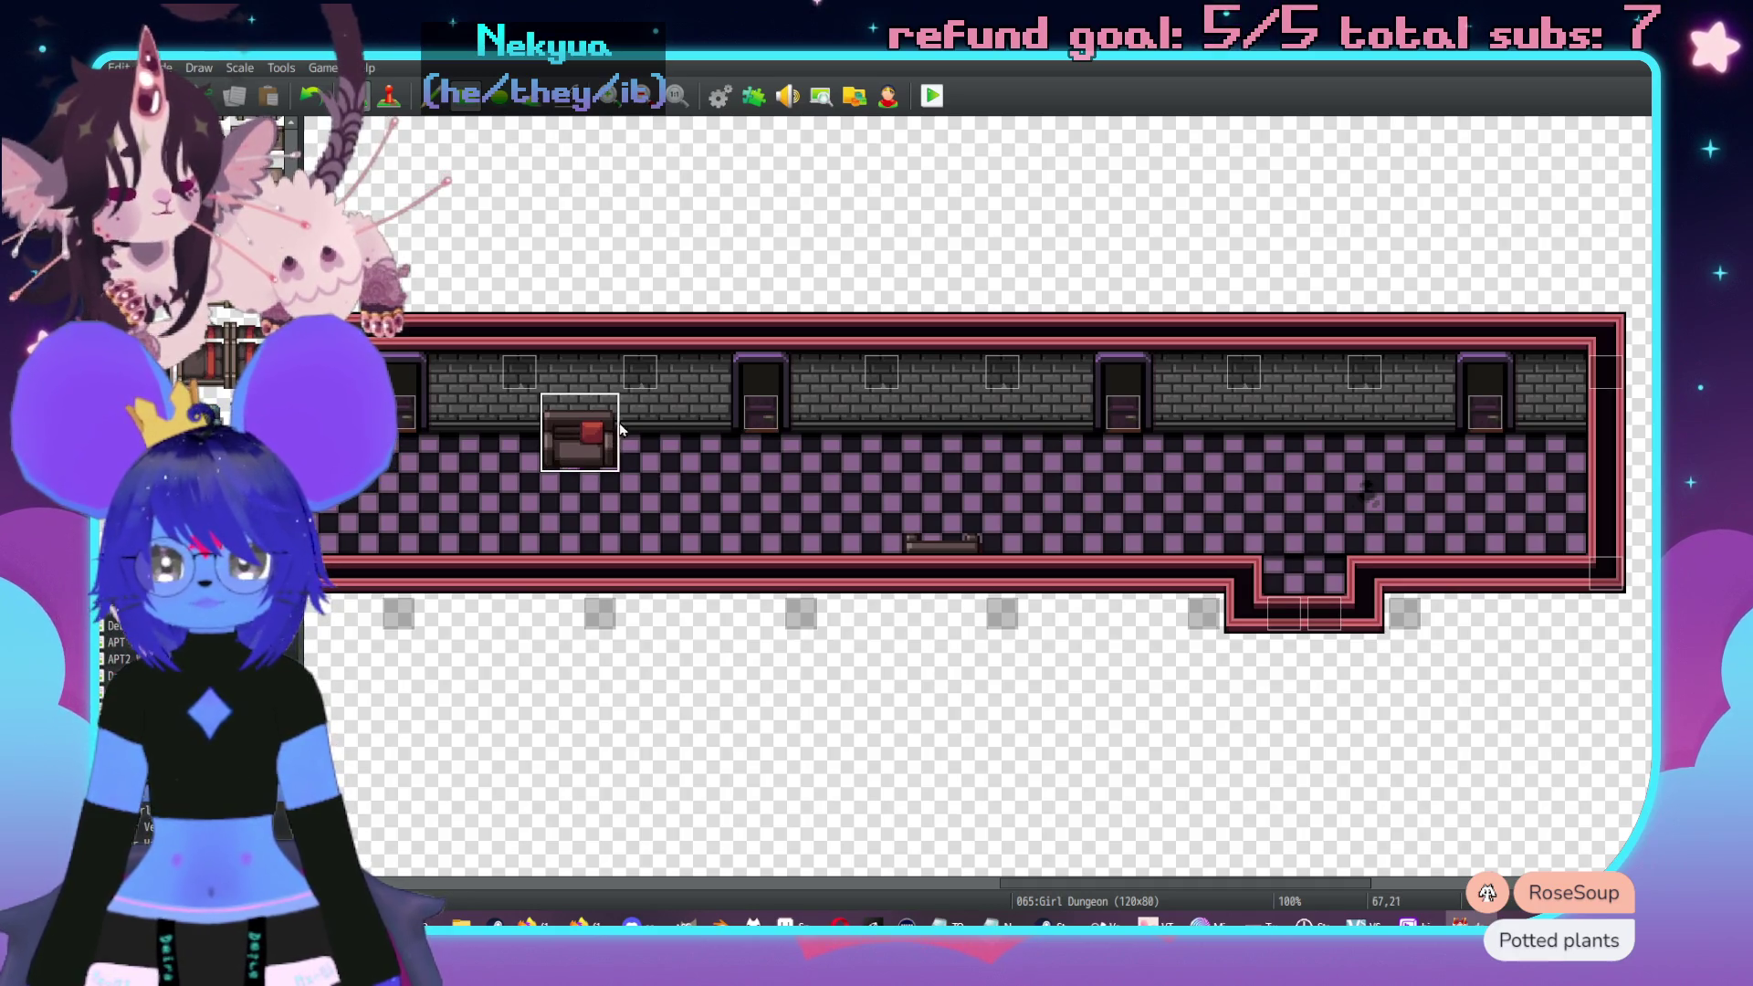
pyautogui.click(1315, 423)
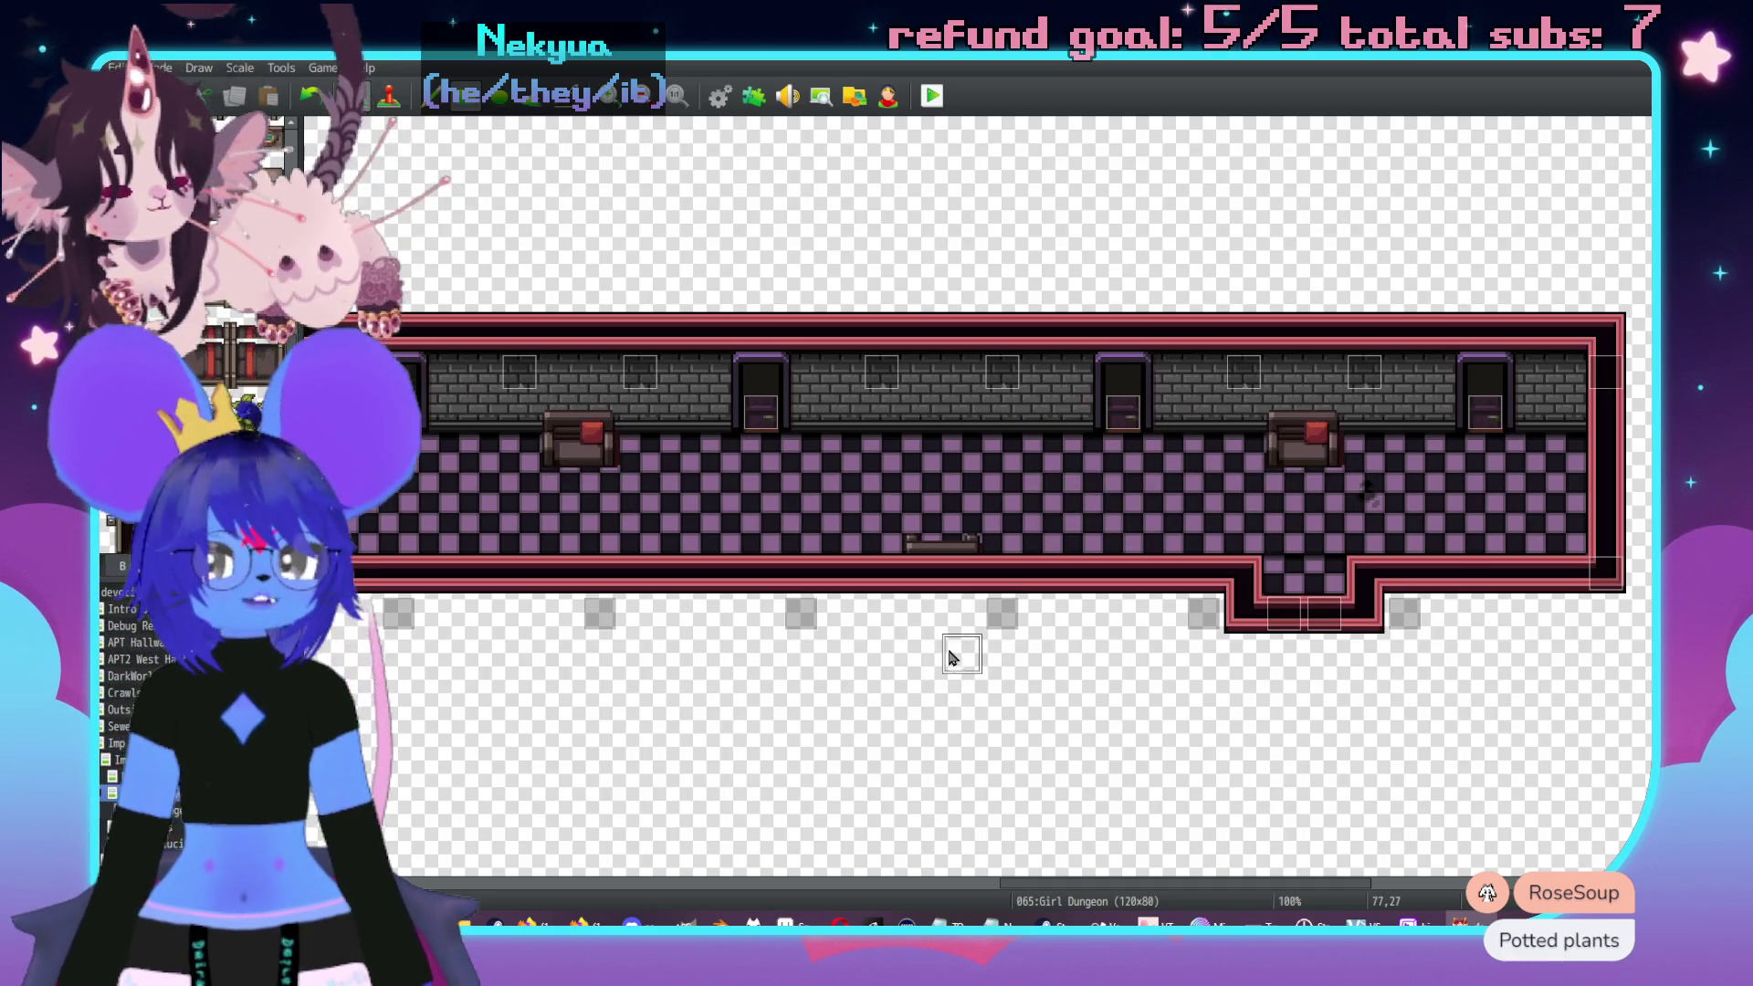
# - Switch to event mode and open the 067:Girl Dungeon Rooms map
pyautogui.middleClick(949, 657)
pyautogui.middleClick(505, 501)
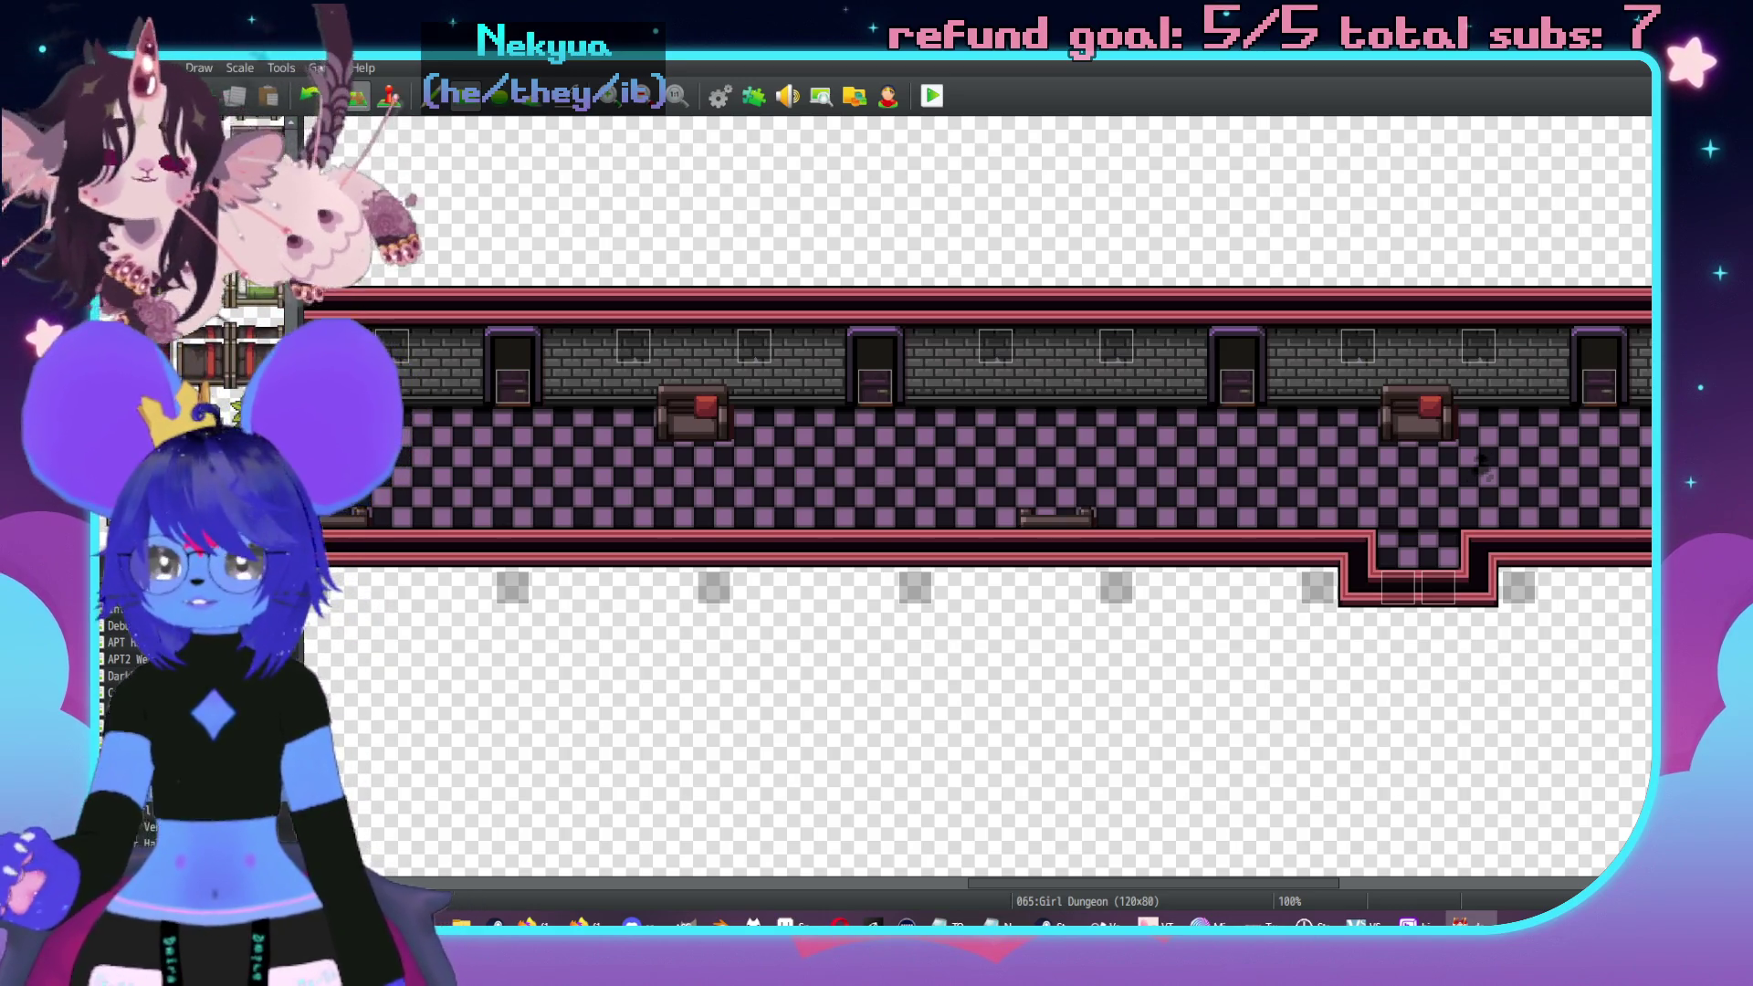
pyautogui.press('F6')
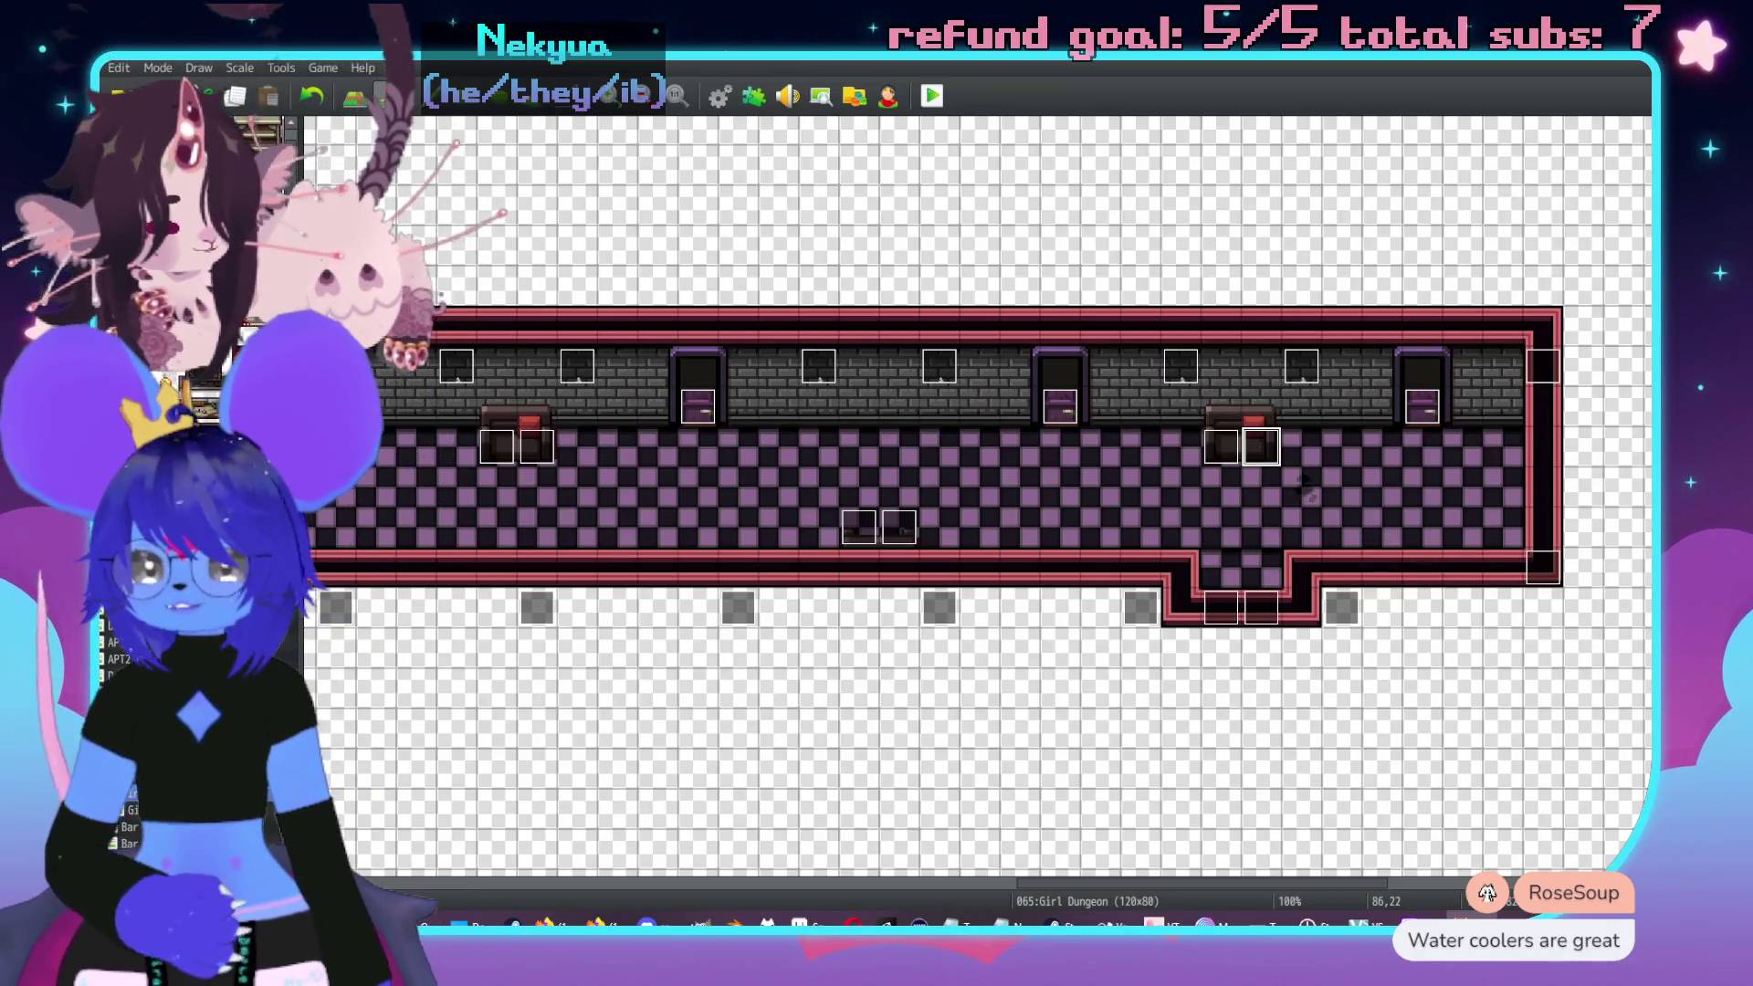
pyautogui.press('Down')
pyautogui.scroll(3, 704, 364)
pyautogui.hscroll(-5, 704, 363)
# - Scroll across the large room of map 067, then start a playtest of the game
pyautogui.scroll(-5, 1475, 418)
pyautogui.scroll(3, 1095, 457)
pyautogui.hscroll(3, 744, 505)
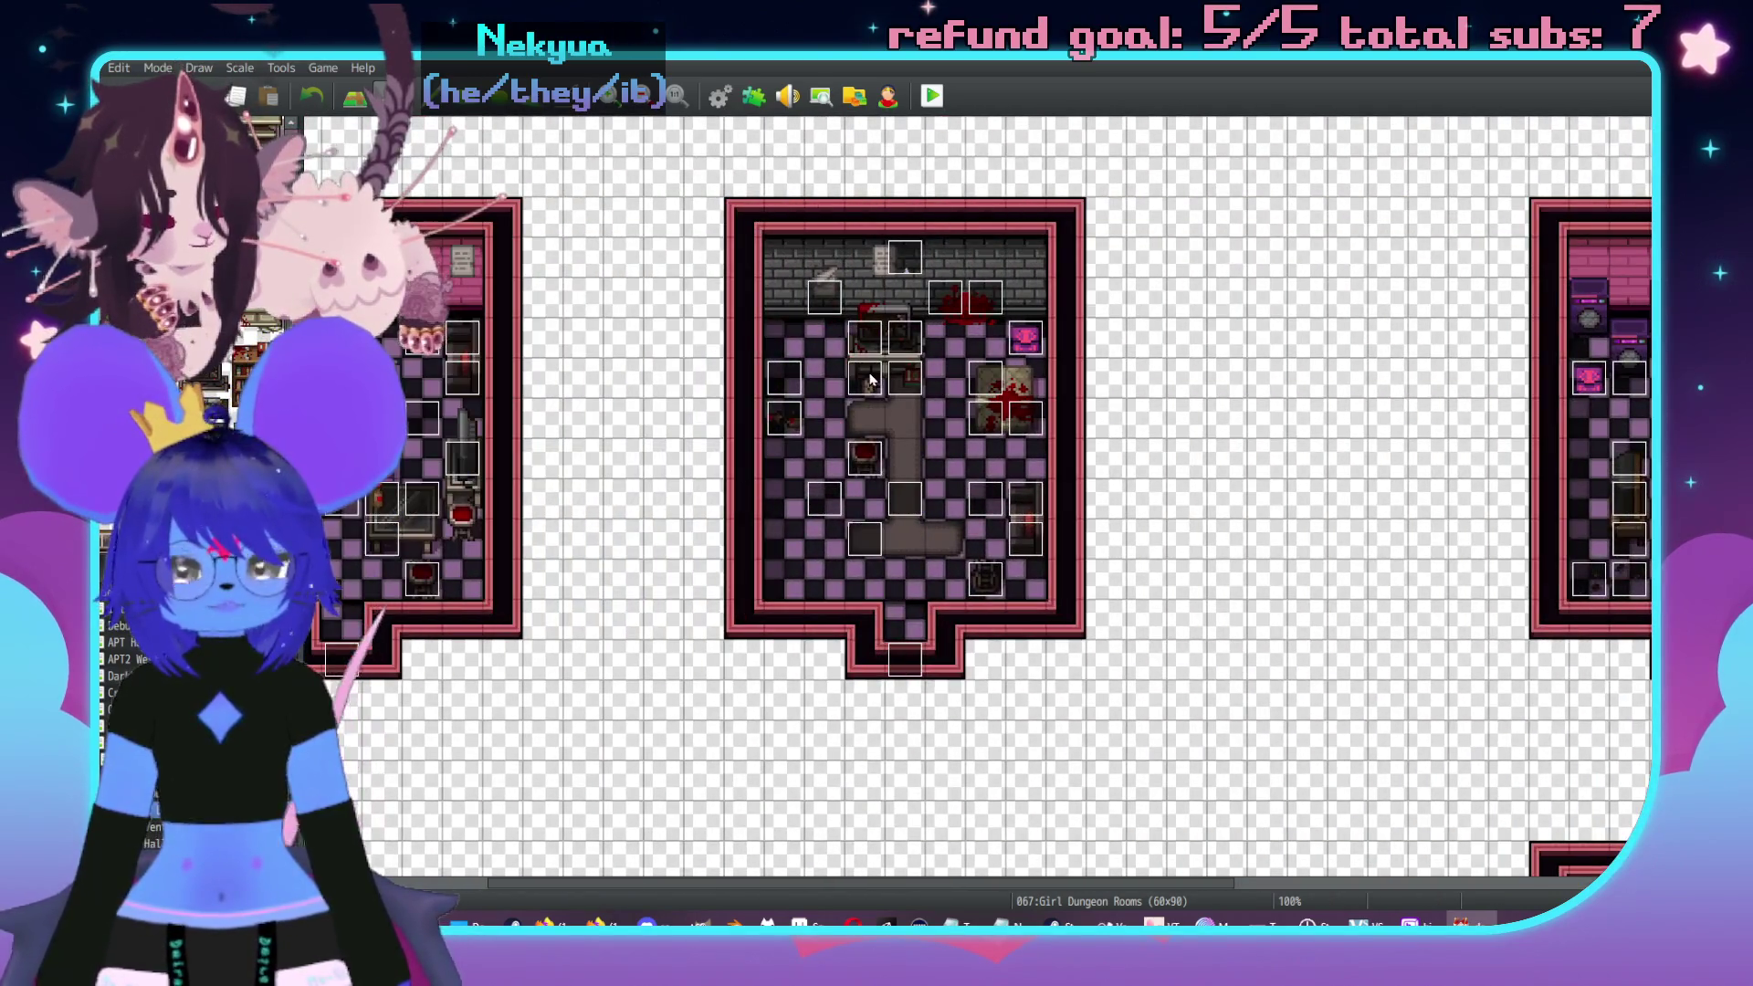
pyautogui.scroll(2, 810, 743)
pyautogui.hscroll(-3, 810, 743)
pyautogui.scroll(-8, 1065, 575)
pyautogui.hscroll(-2, 978, 674)
pyautogui.scroll(-1, 1256, 537)
pyautogui.hscroll(1, 1255, 537)
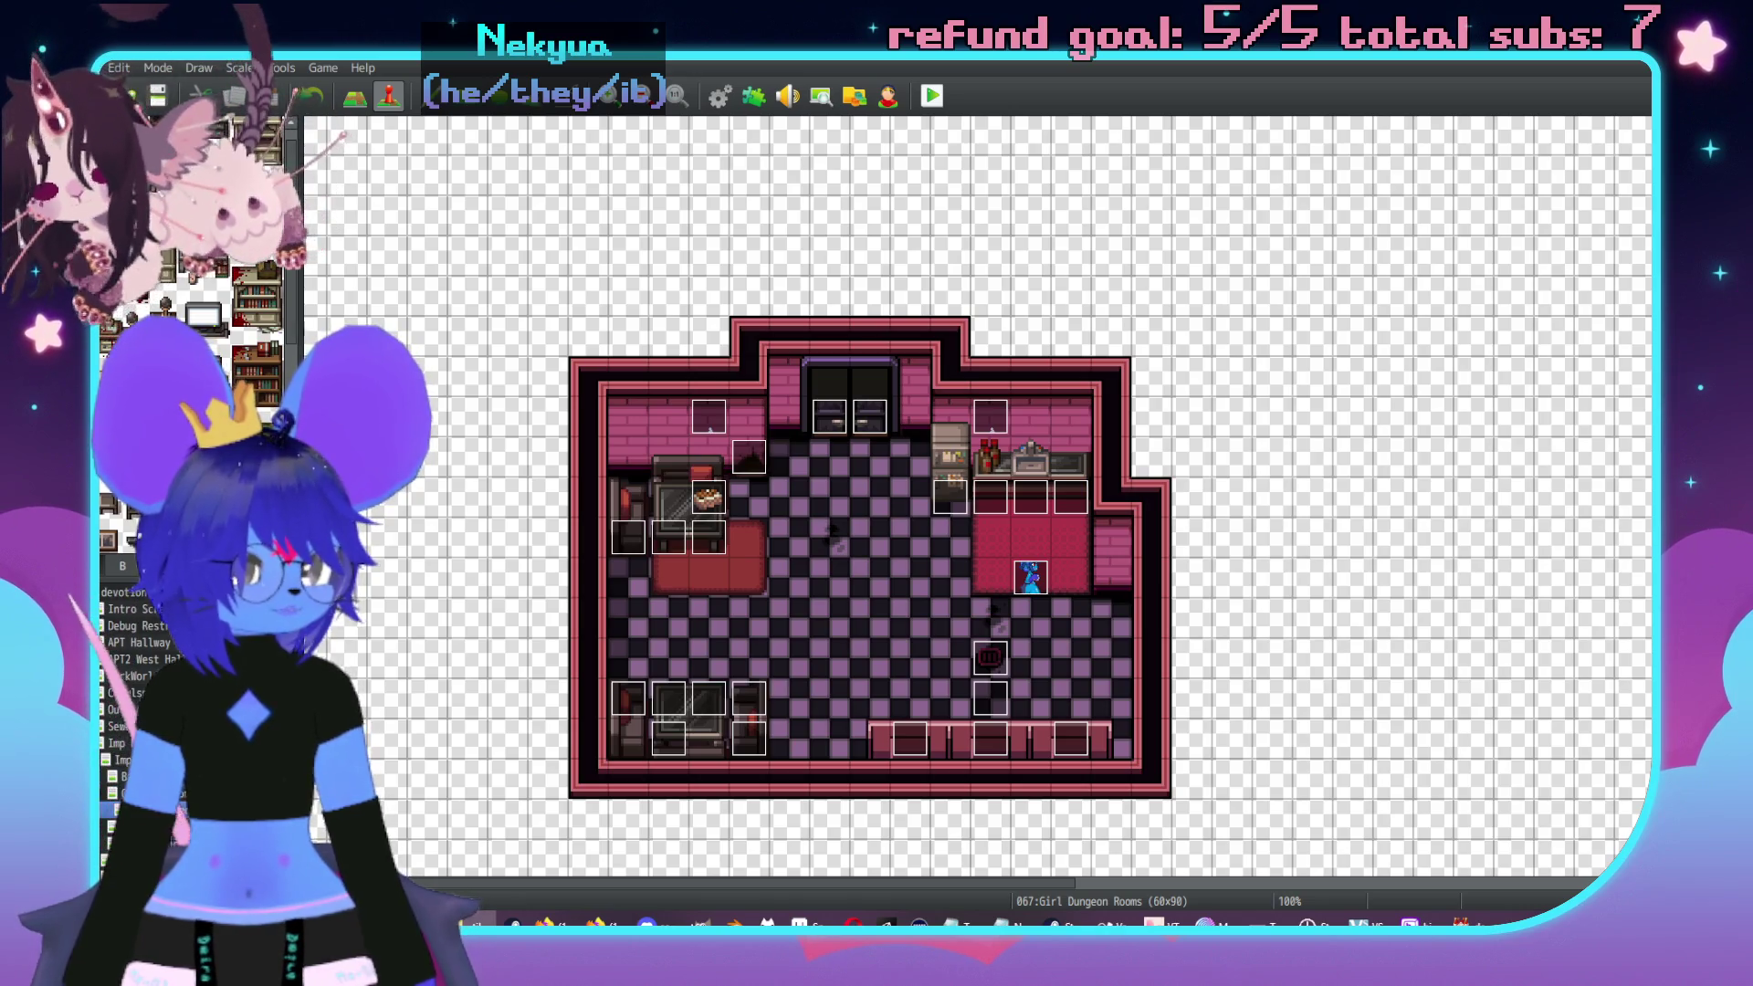
pyautogui.press('F12')
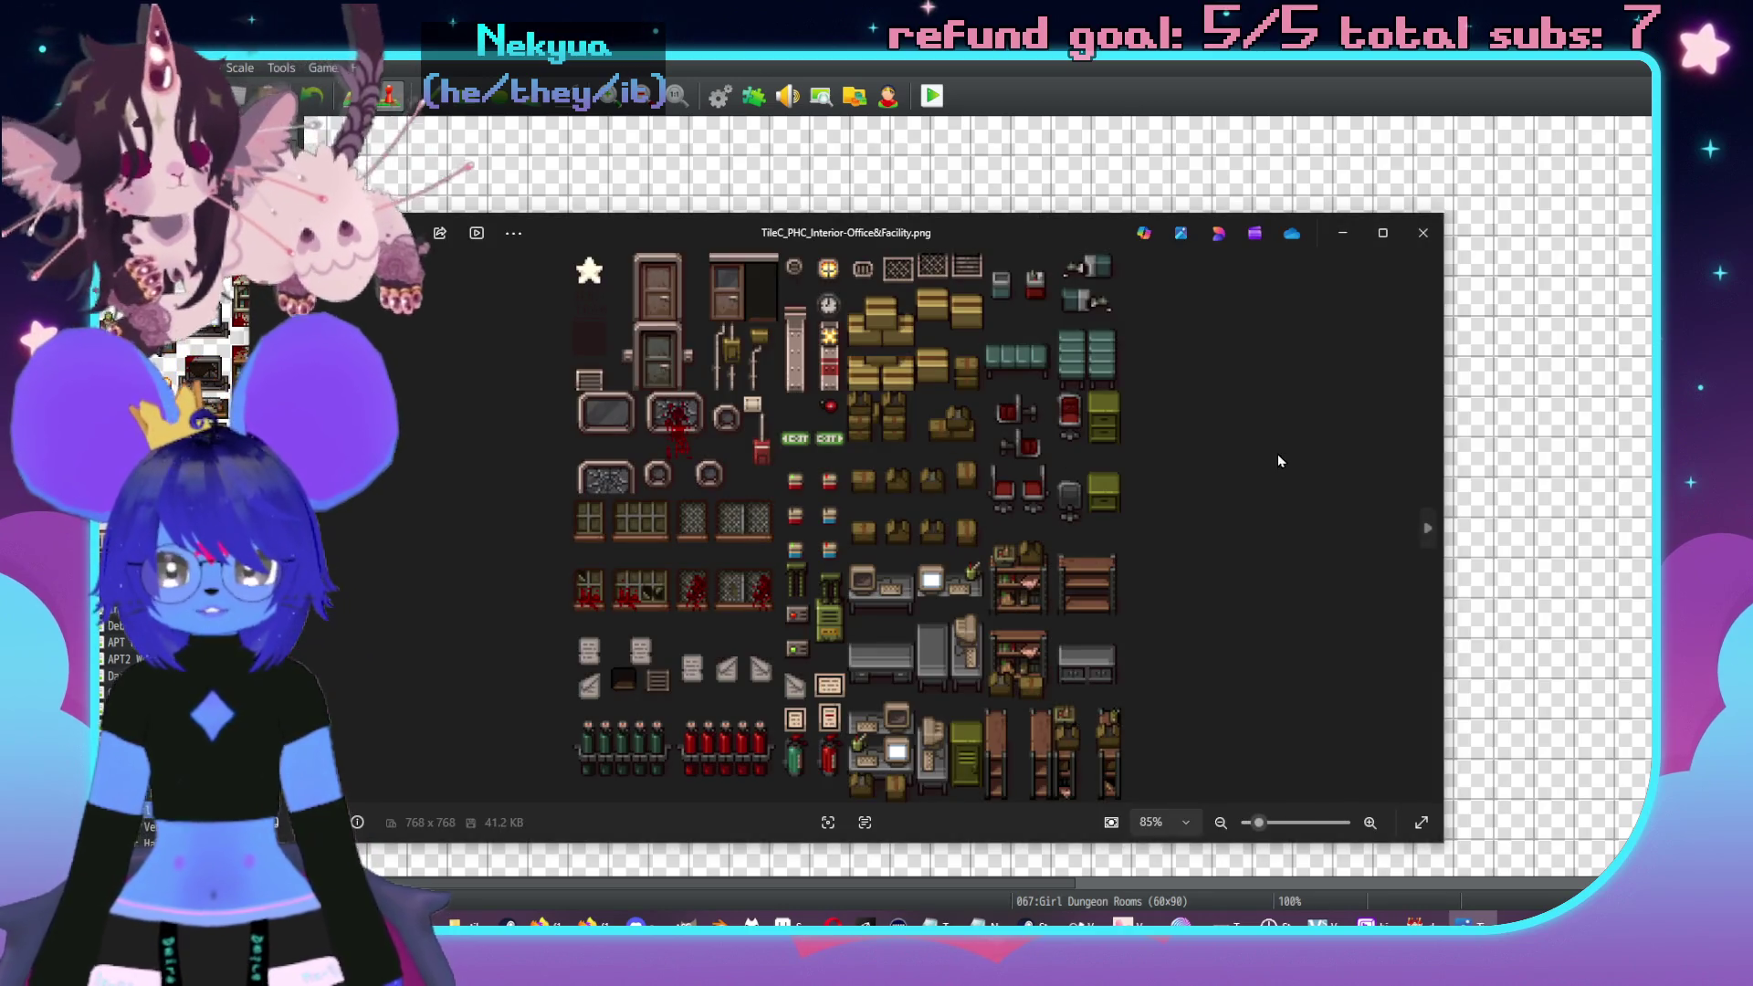
# - Flip through the PHC tileset PNGs, from Interior-Extras to World_A1 and back
pyautogui.press('Right')
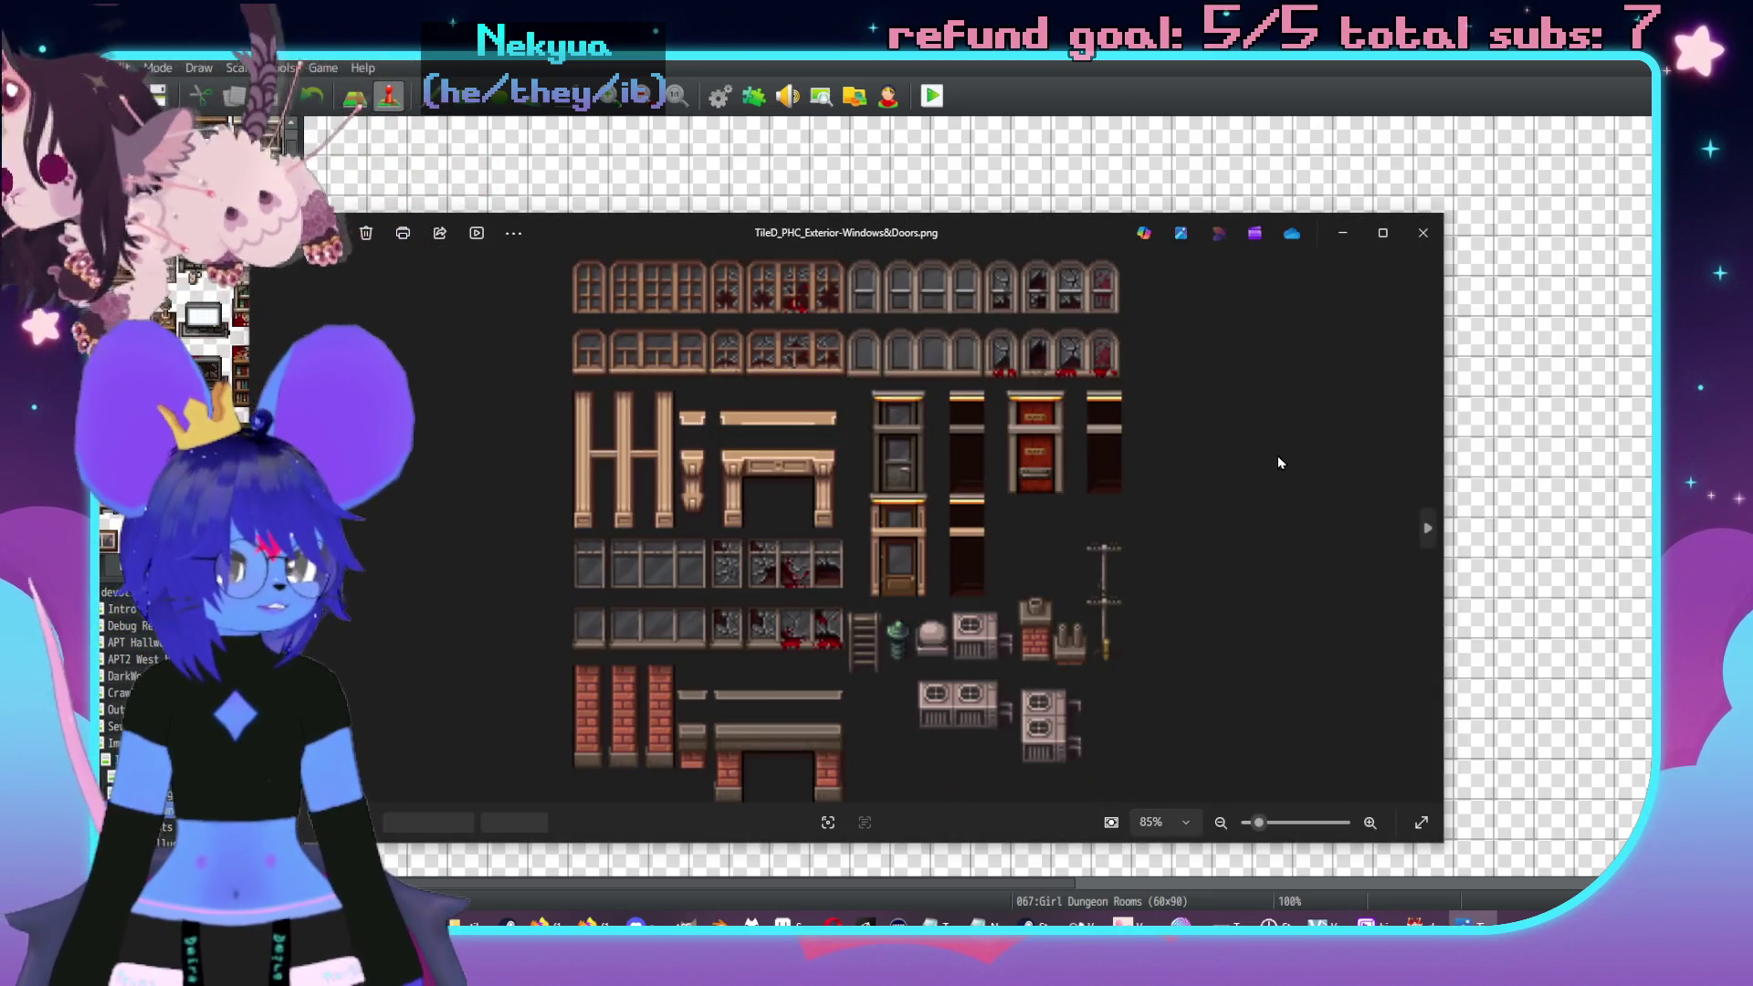
pyautogui.press('Right')
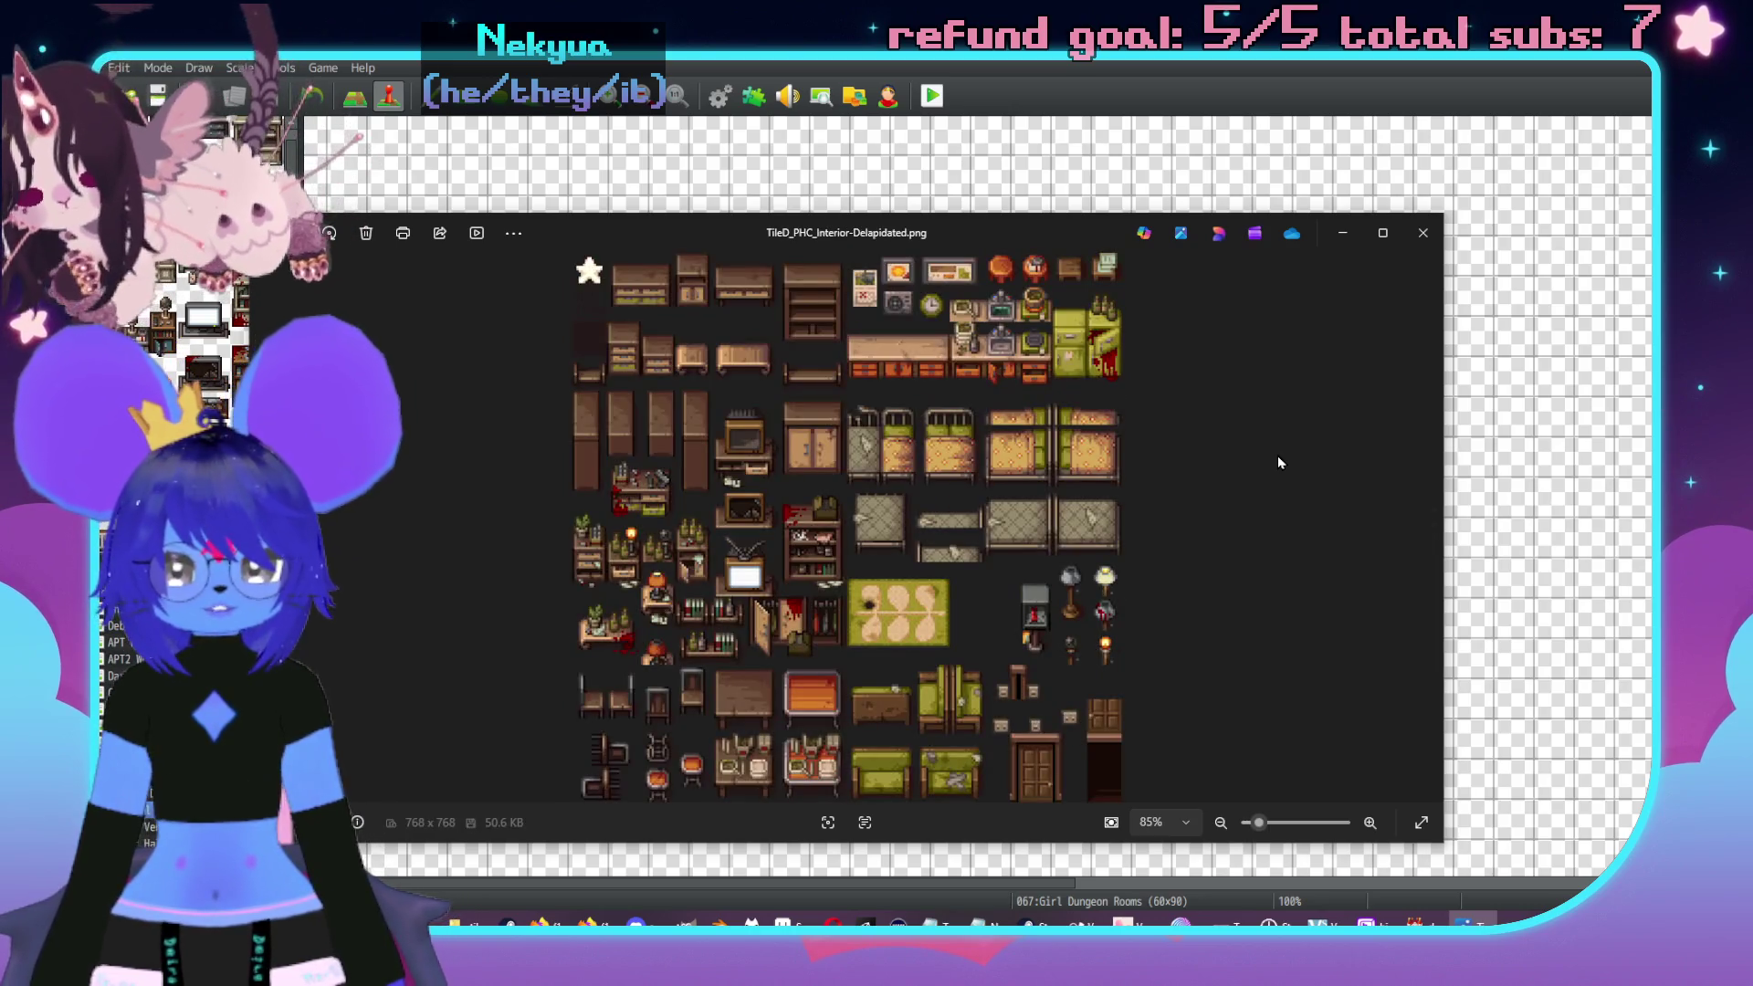
pyautogui.press('Right')
pyautogui.press('Left')
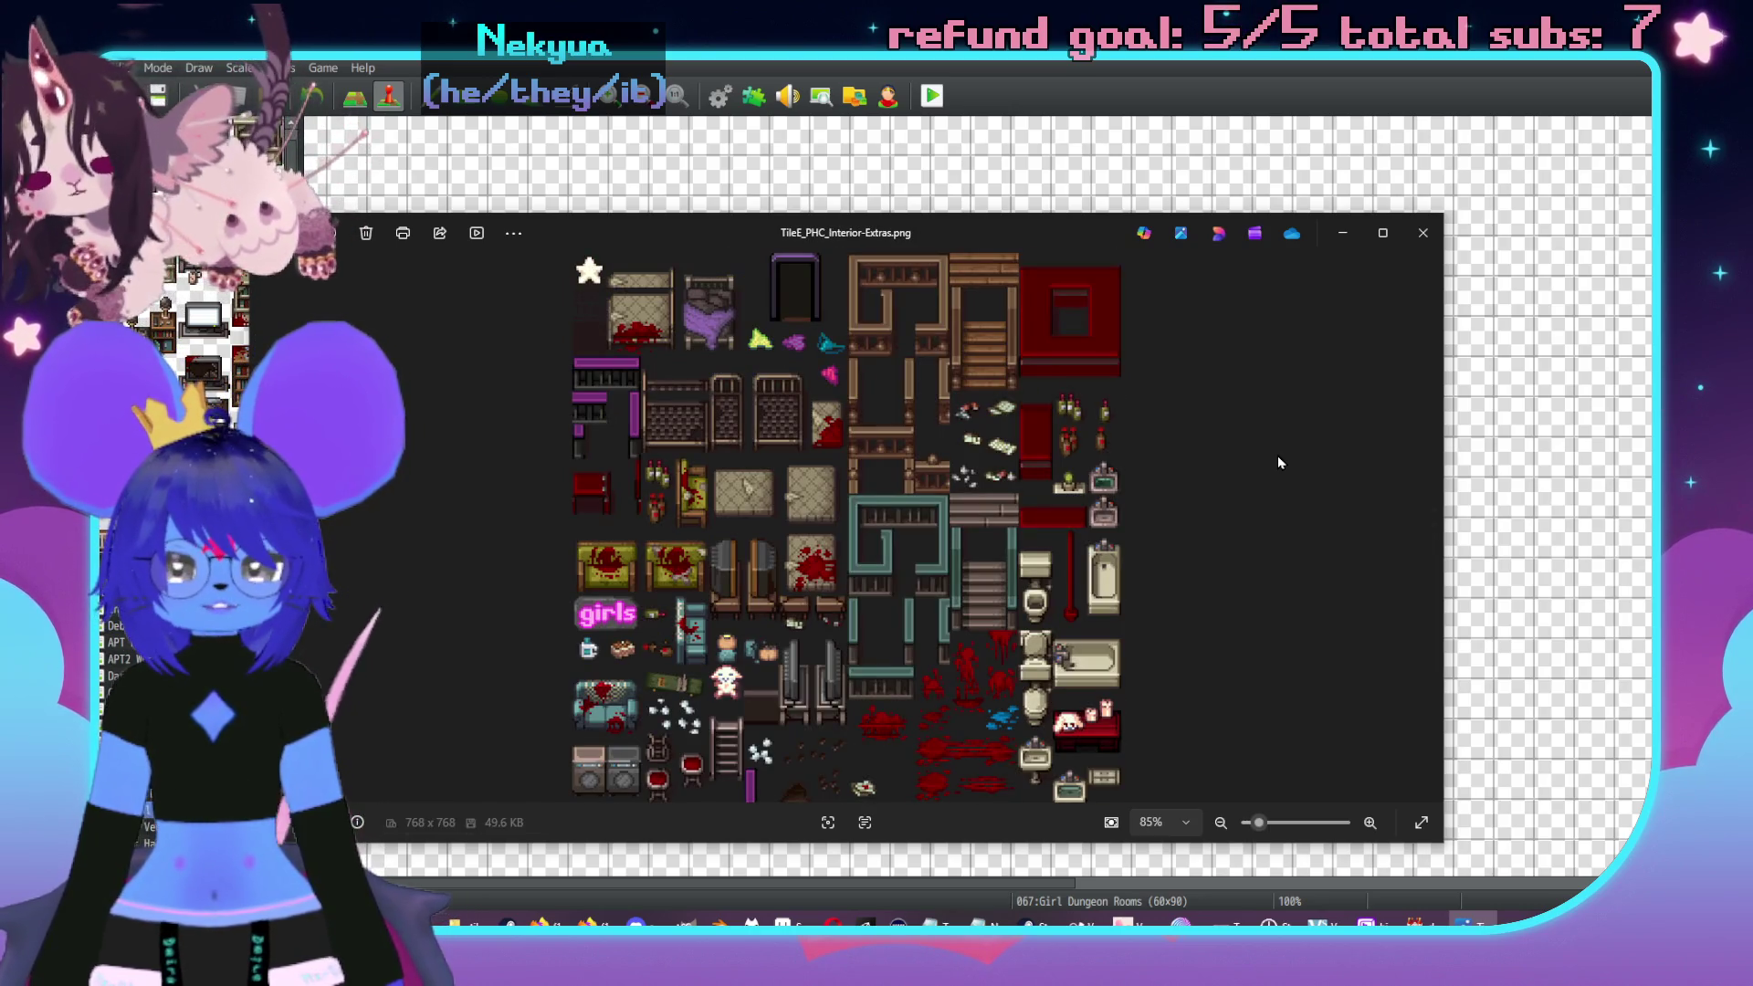
pyautogui.press('Right')
pyautogui.press('Right')
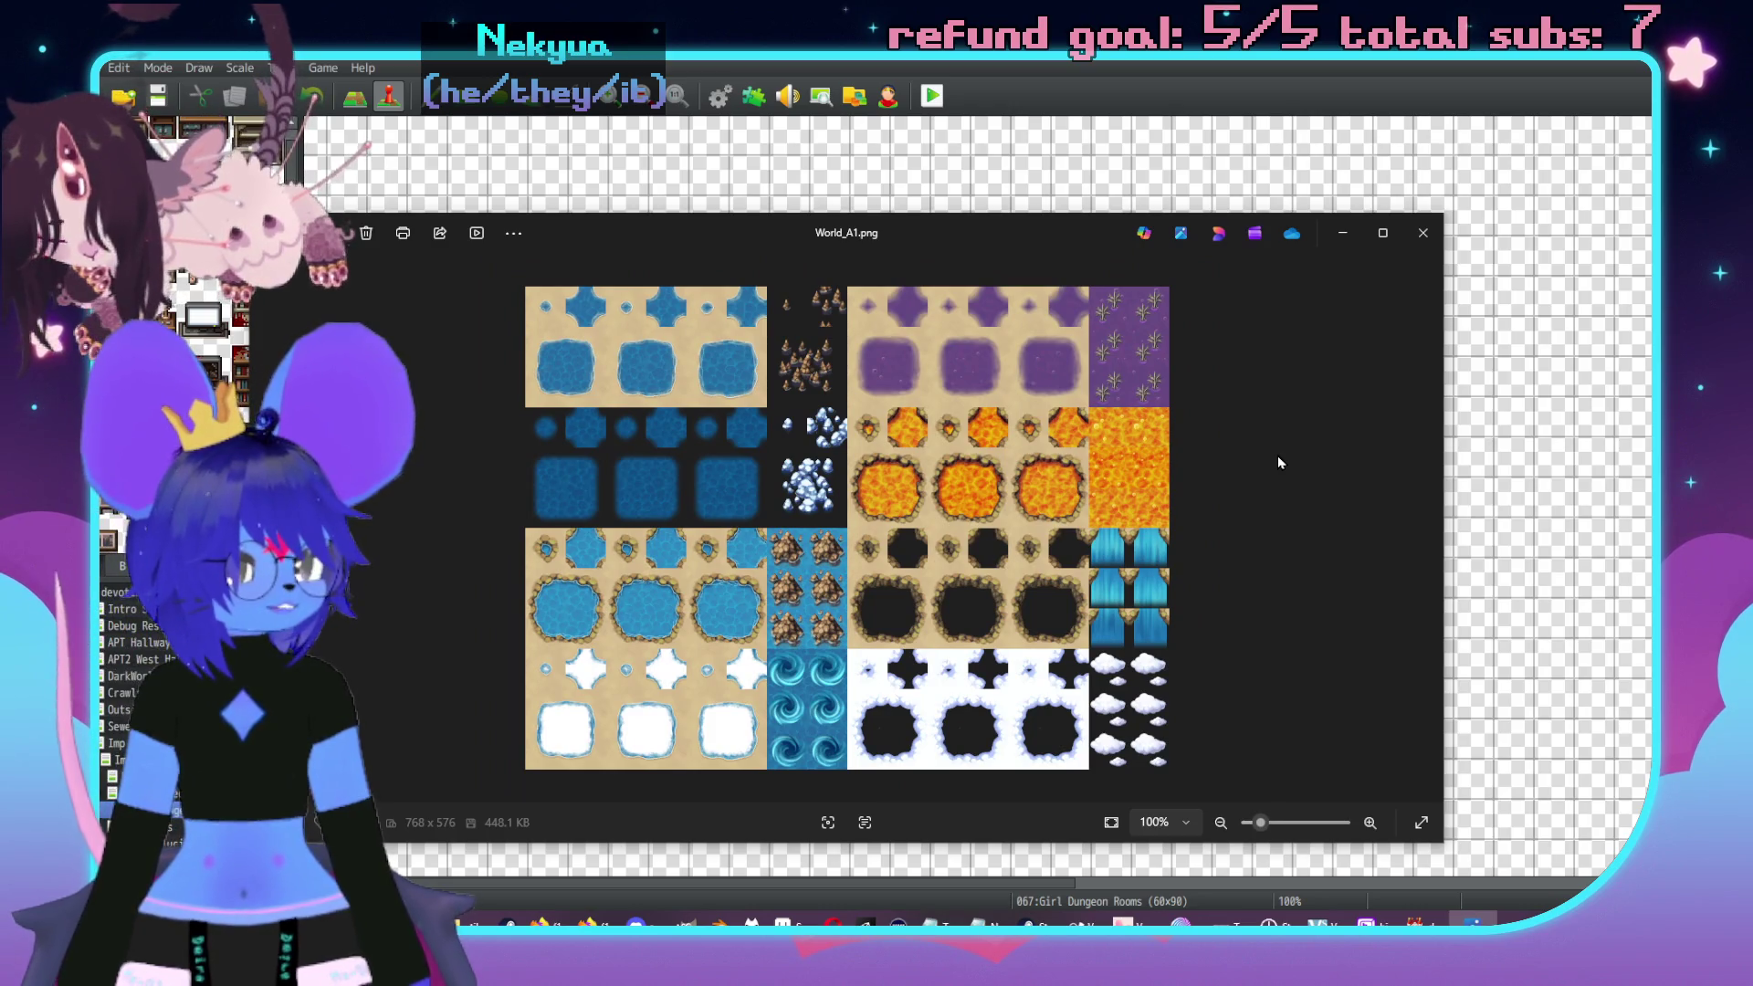
pyautogui.press('Left')
pyautogui.press('Left')
pyautogui.press('Left')
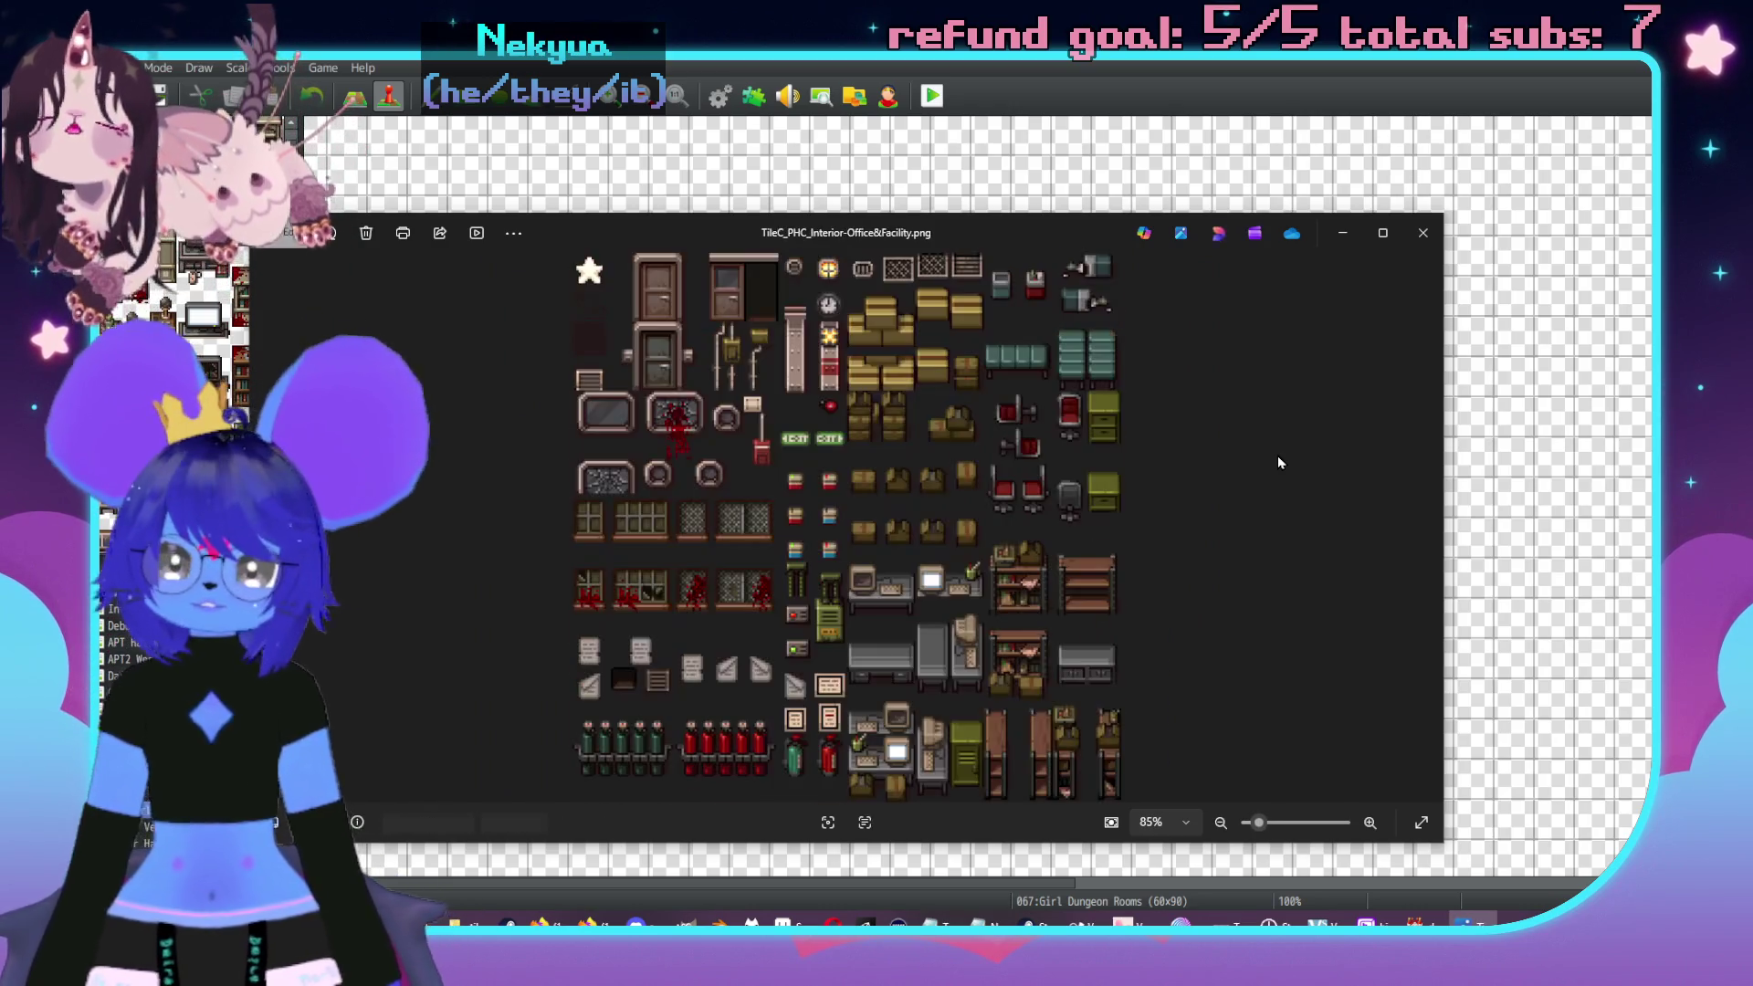
pyautogui.press('Left')
pyautogui.press('Left')
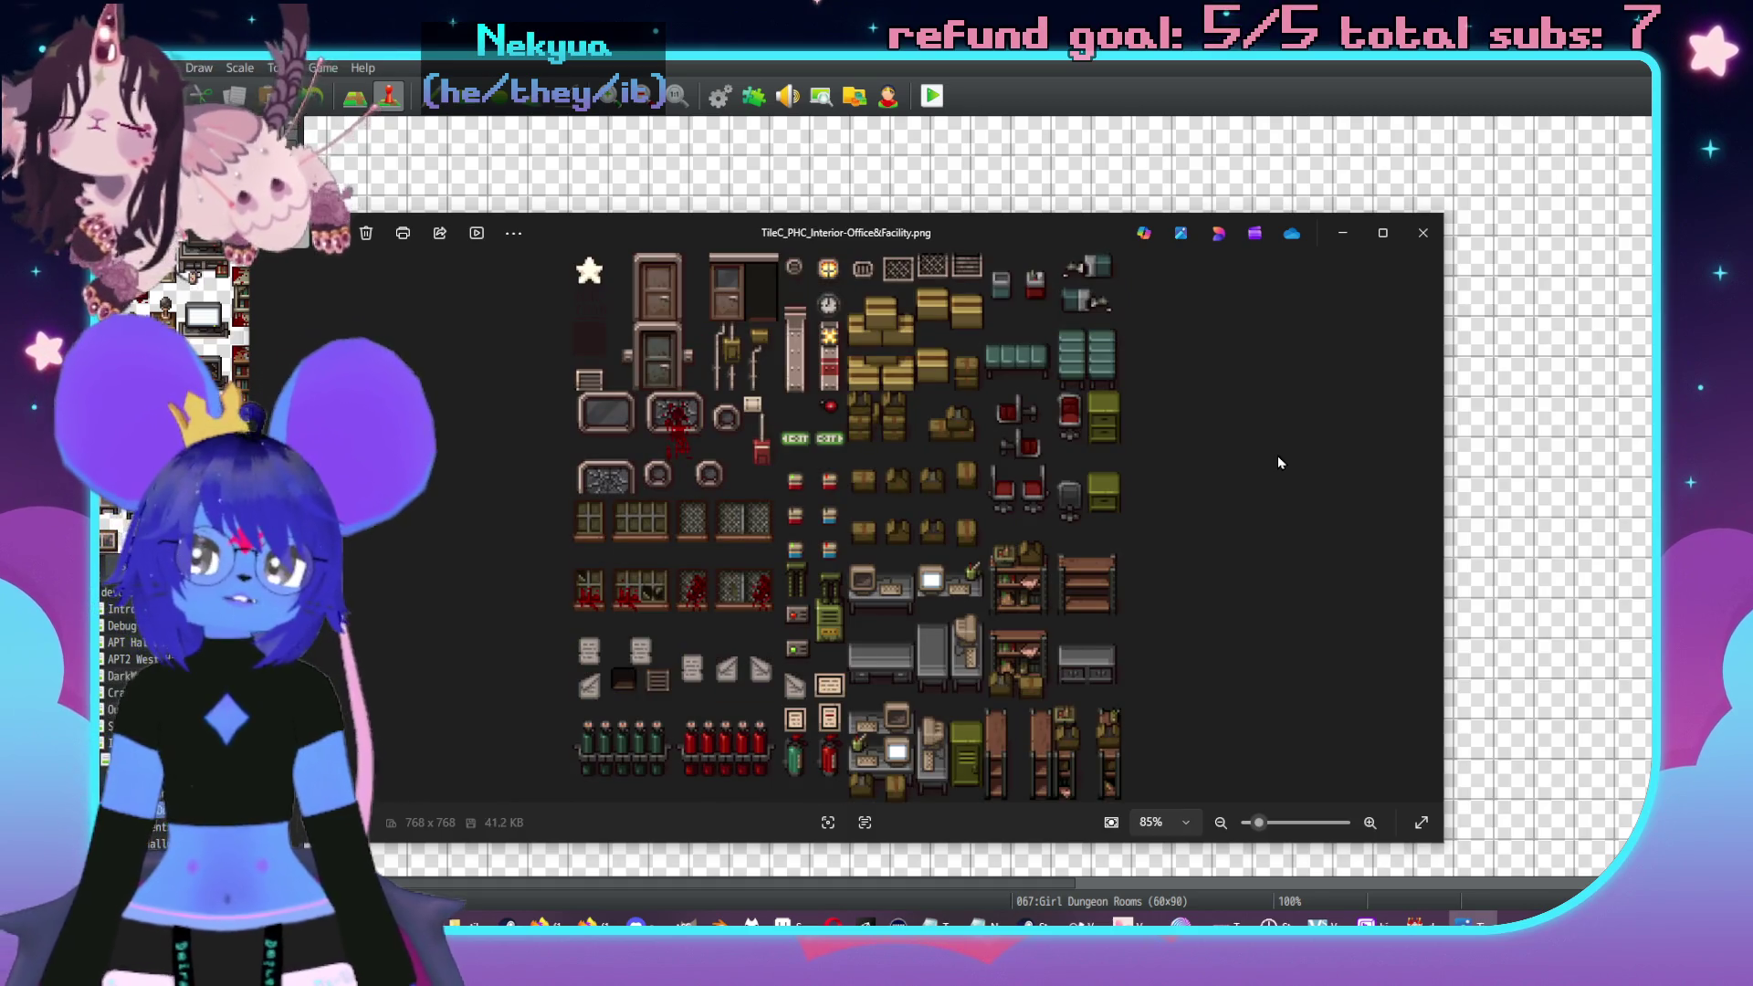
pyautogui.press('Left')
pyautogui.press('Left')
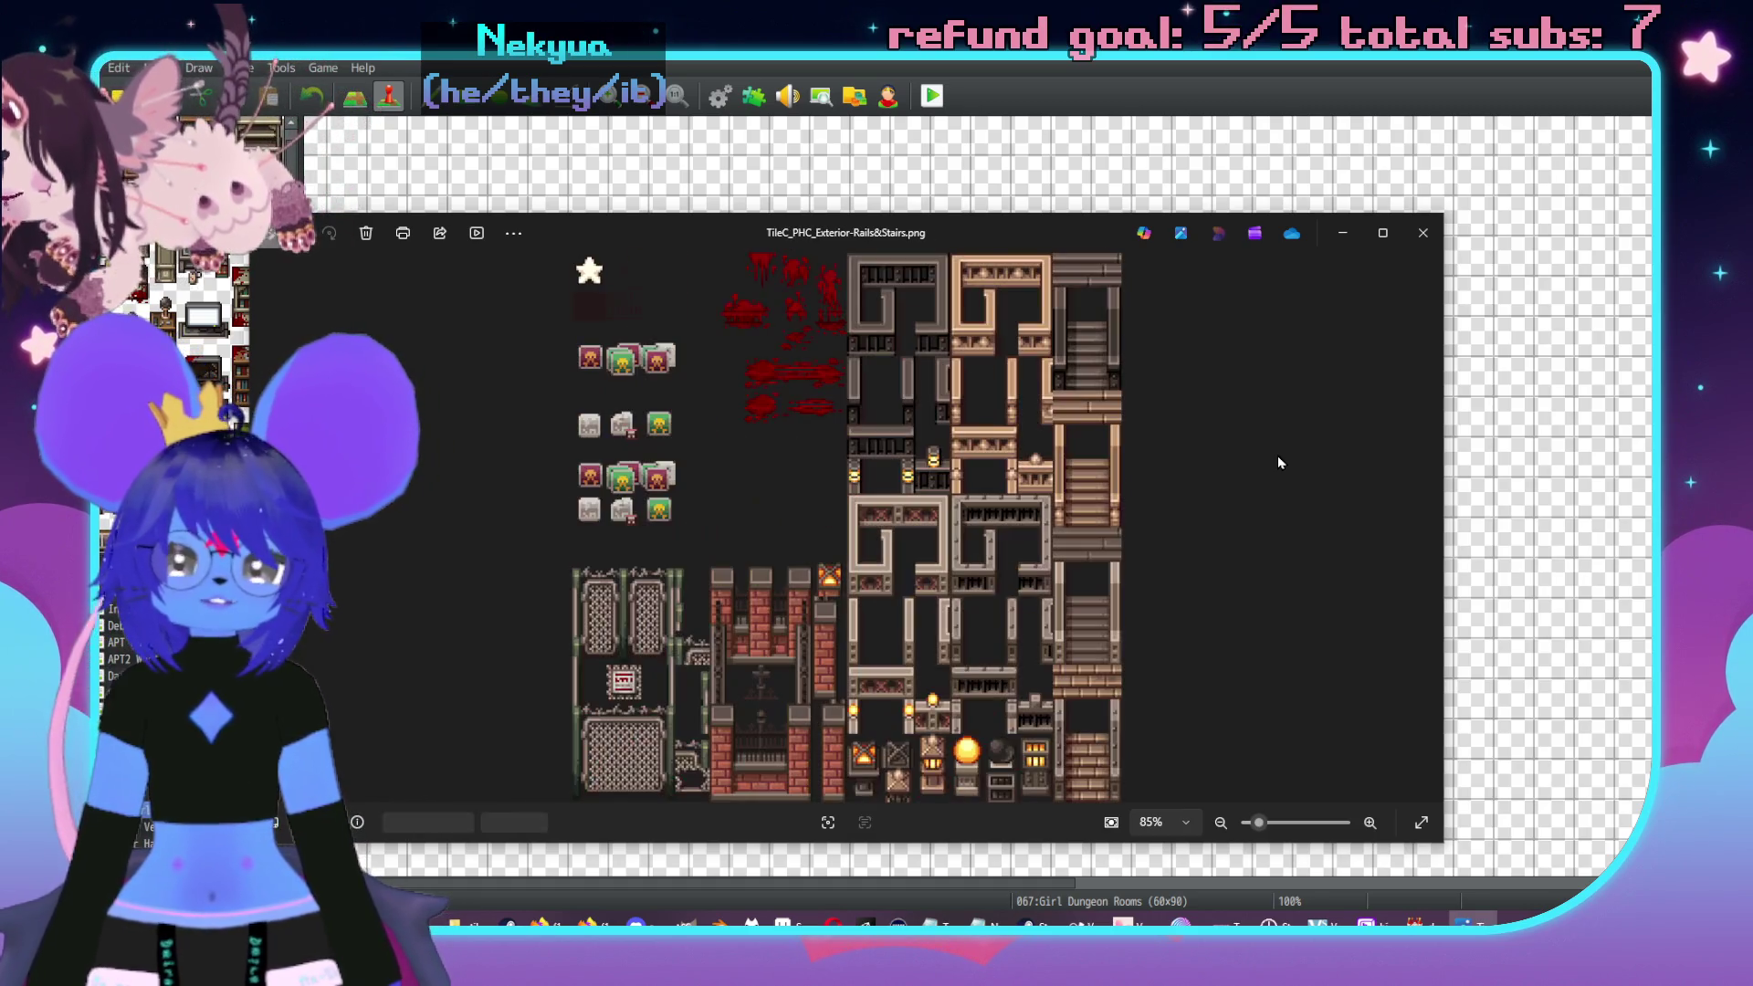
pyautogui.press('Left')
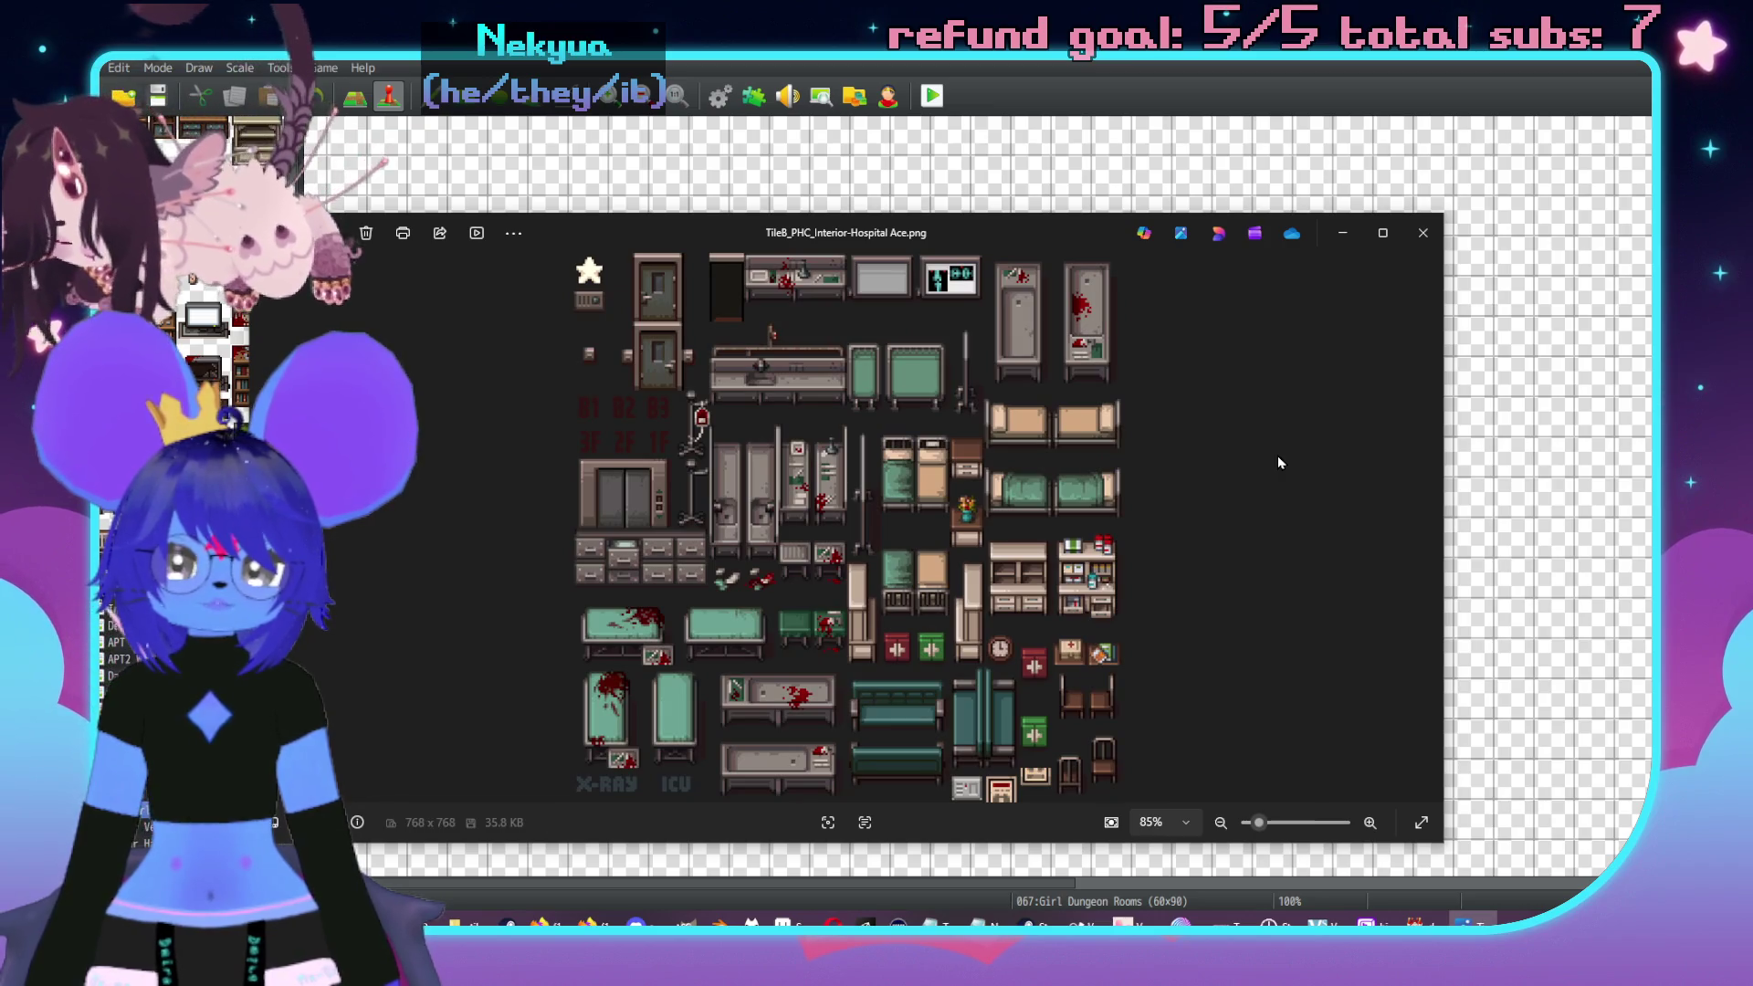
pyautogui.press('Left')
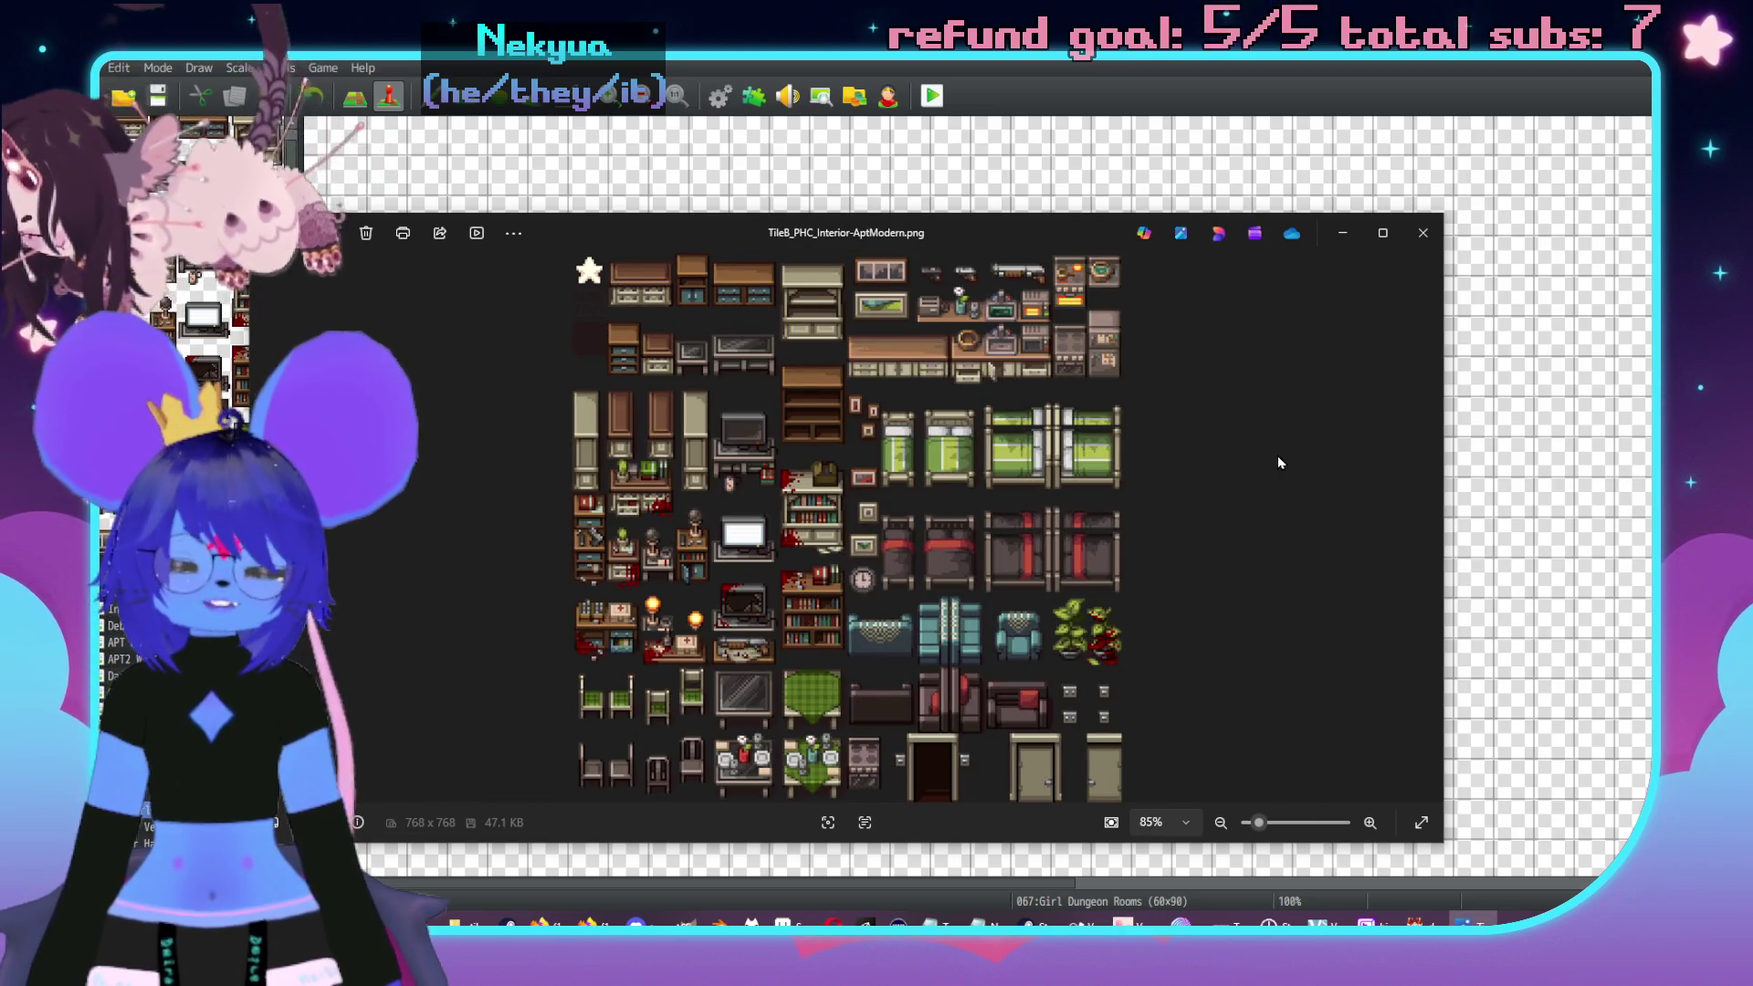
pyautogui.press('Left')
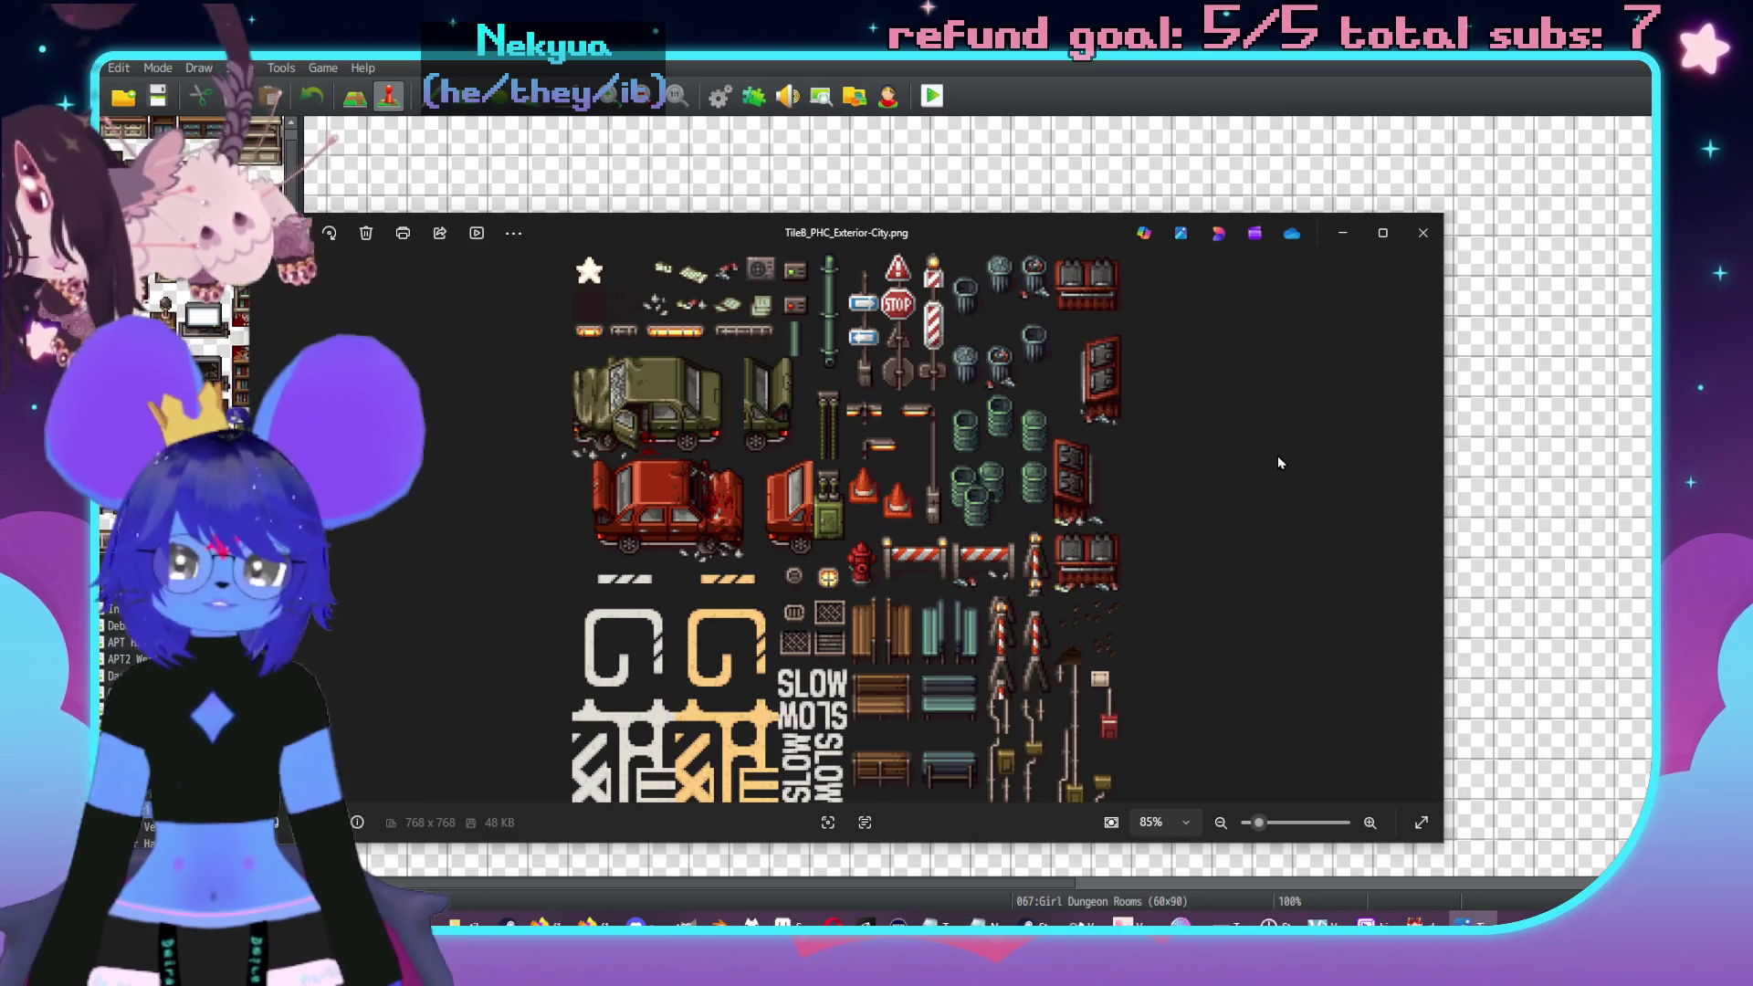
# - Revisit the city exterior tileset, then close Photos and bring Aseprite back
pyautogui.press('Left')
pyautogui.press('Right')
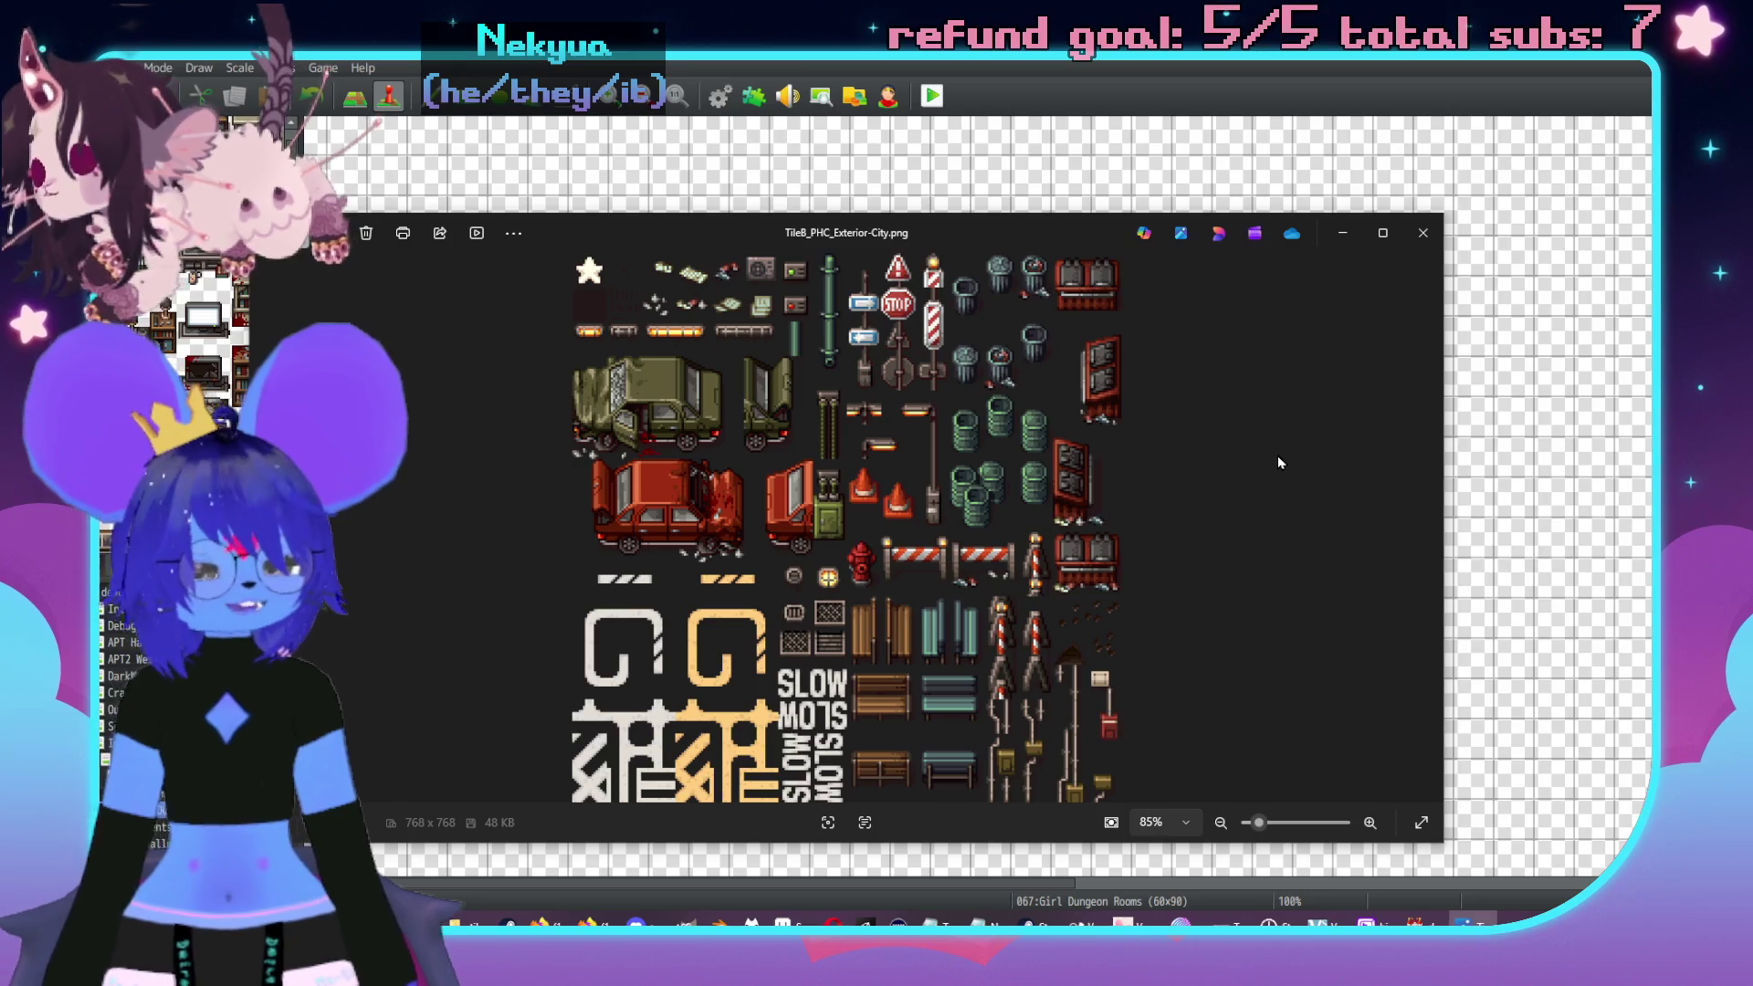
pyautogui.press('Left')
pyautogui.press('Right')
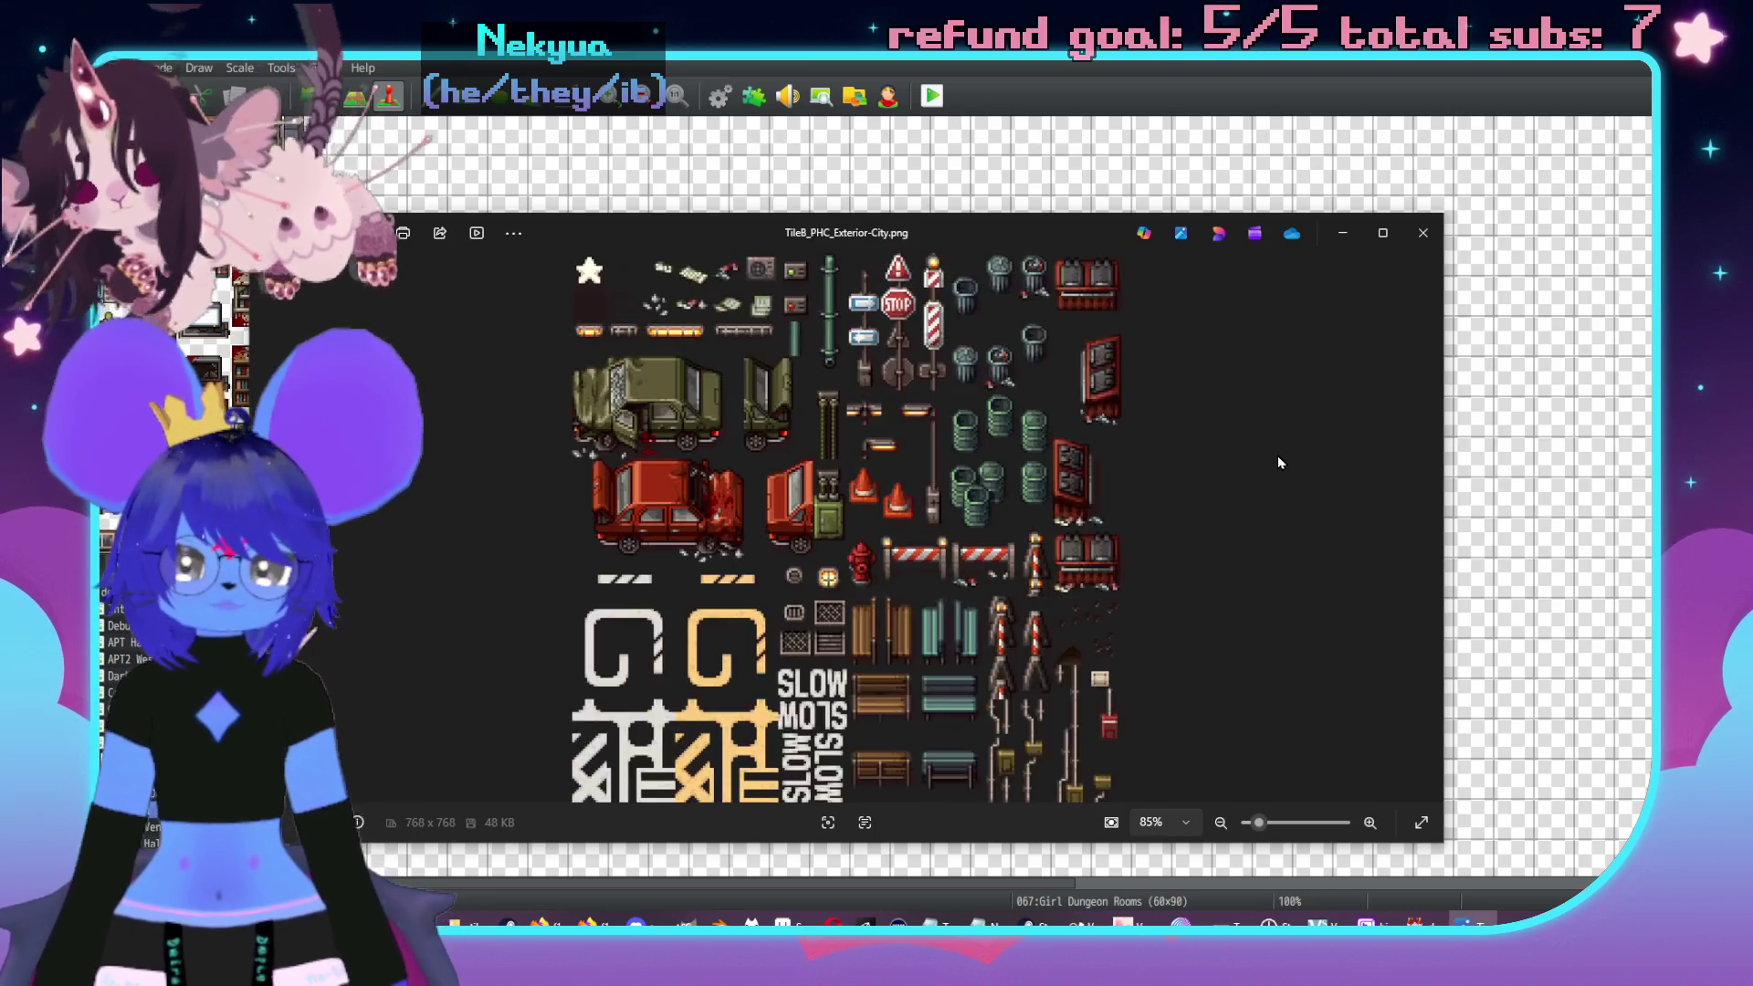
pyautogui.press('Right')
pyautogui.press('Right')
pyautogui.press('Left')
pyautogui.press('Left')
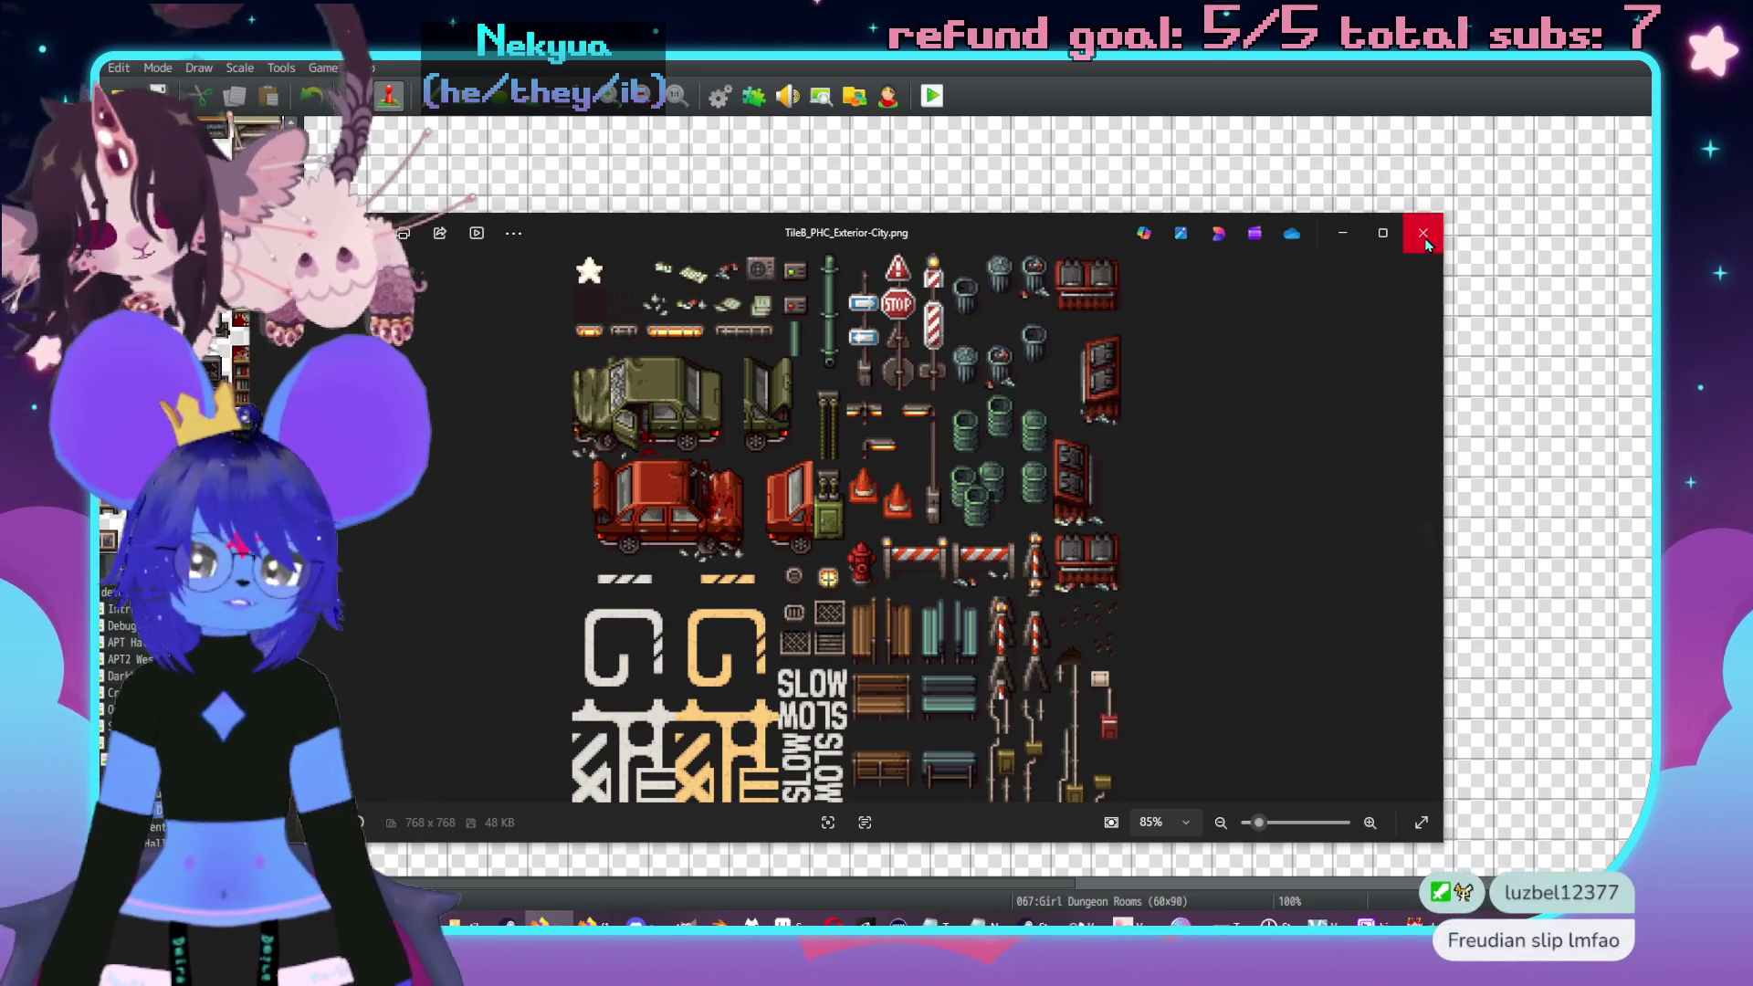
pyautogui.click(1425, 239)
pyautogui.click(809, 920)
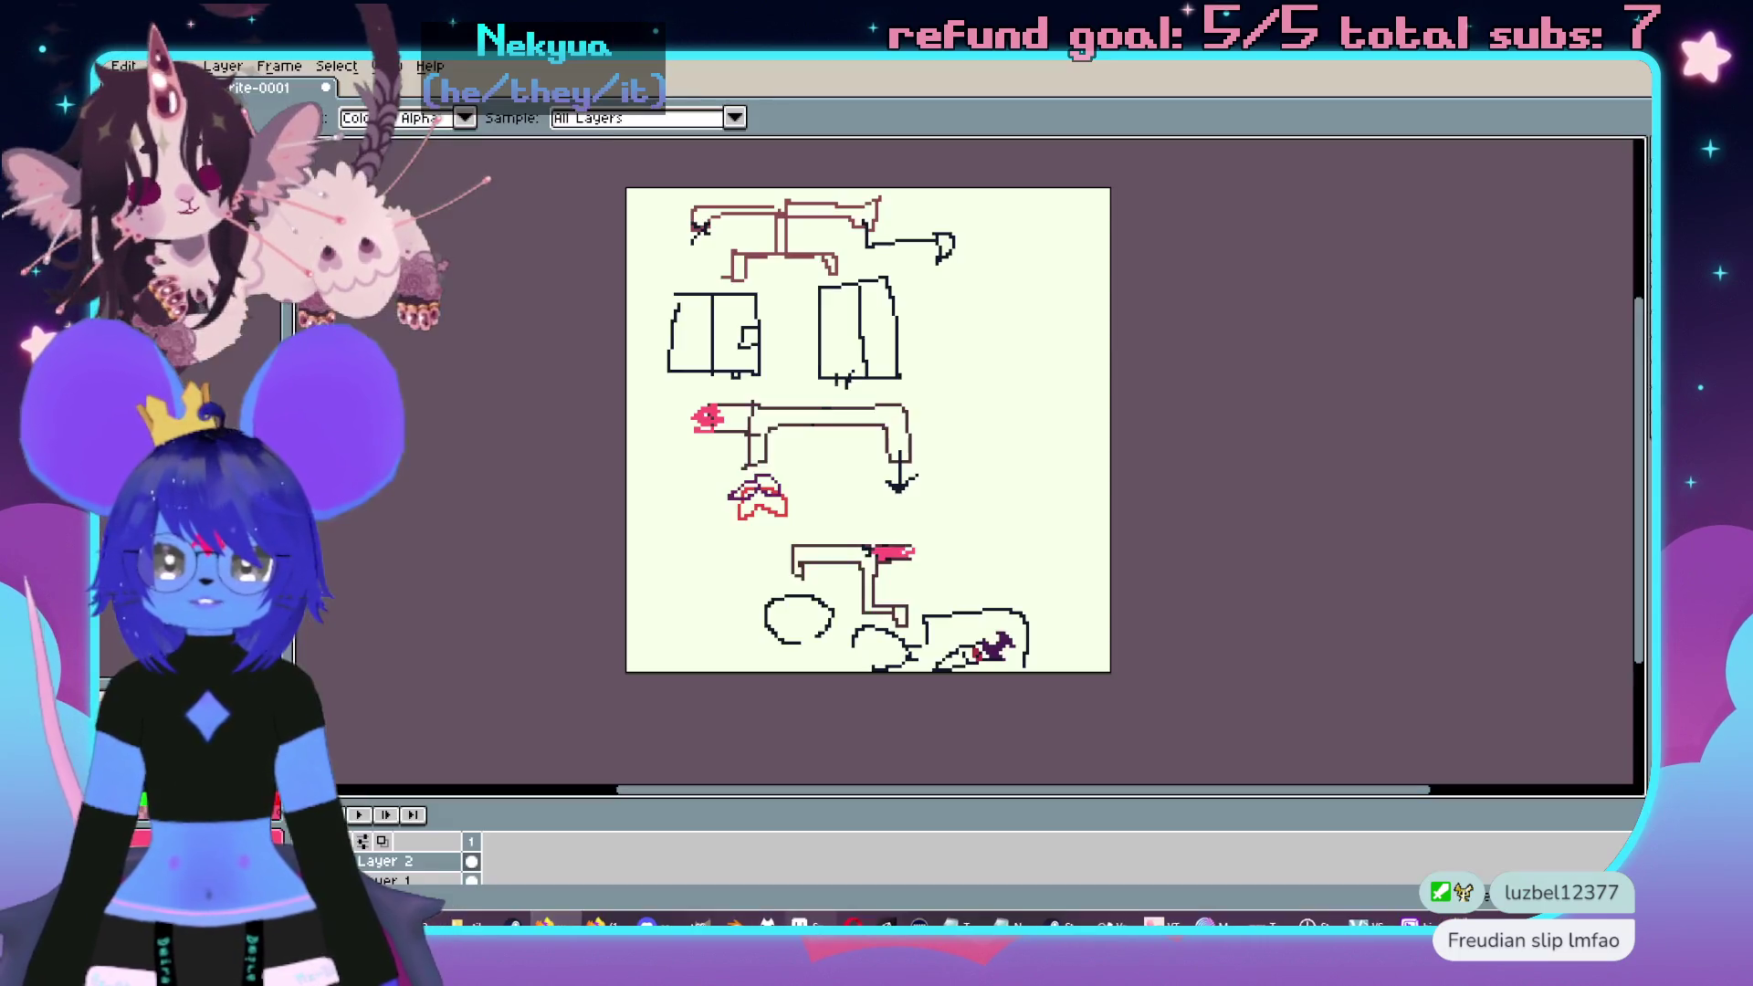
# - Switch from the sketch to the TileC office-and-facility sheet and view its extinguisher and cabinet rows
pyautogui.scroll(1, 1132, 398)
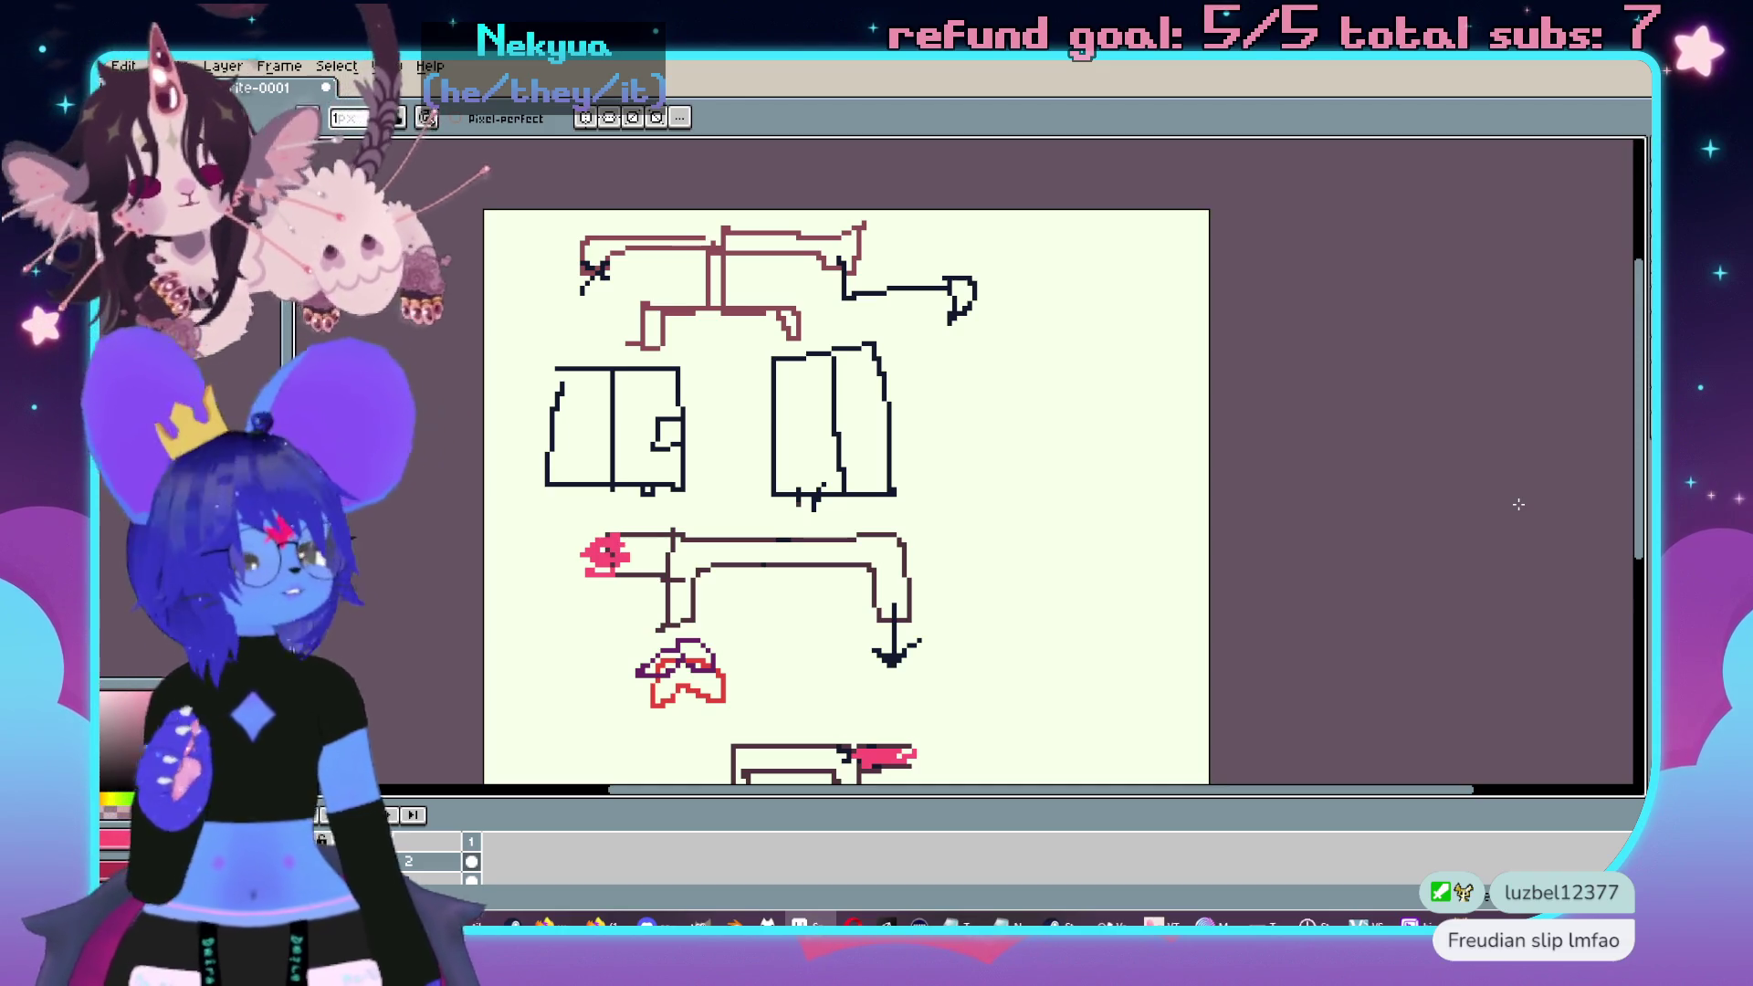
pyautogui.moveTo(692, 243); pyautogui.dragTo(659, 274)
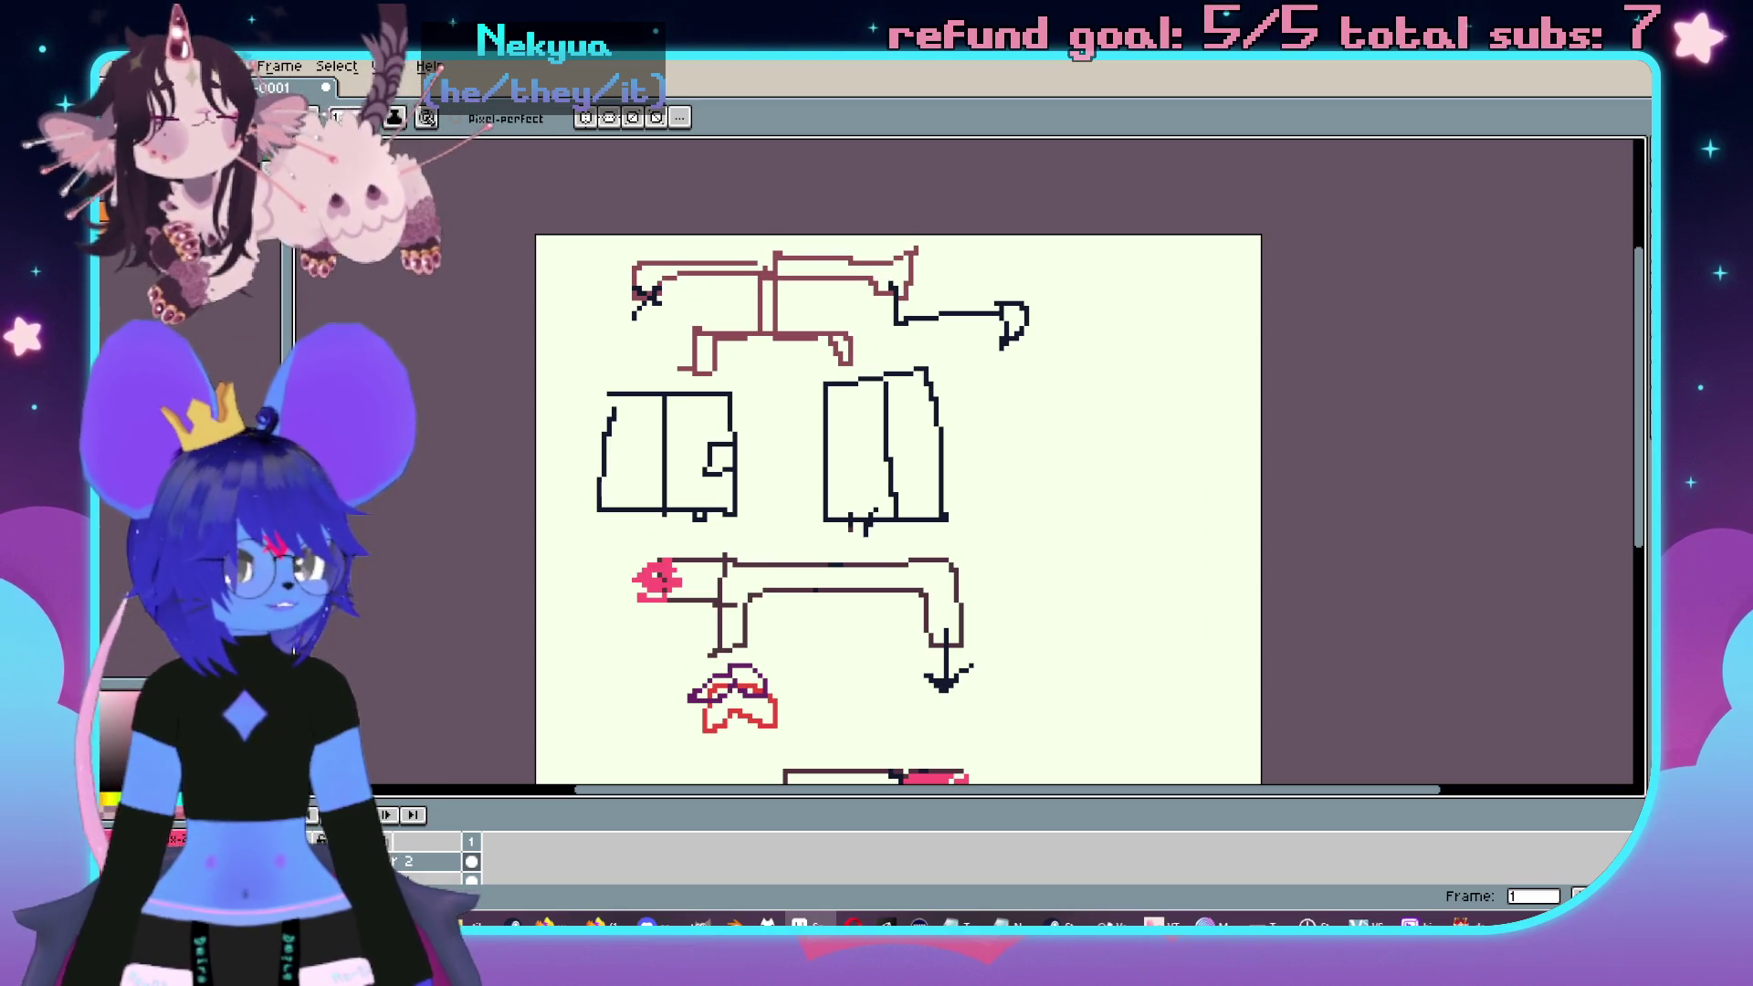
pyautogui.hotkey('ctrl', 'Tab')
pyautogui.scroll(-4, 860, 452)
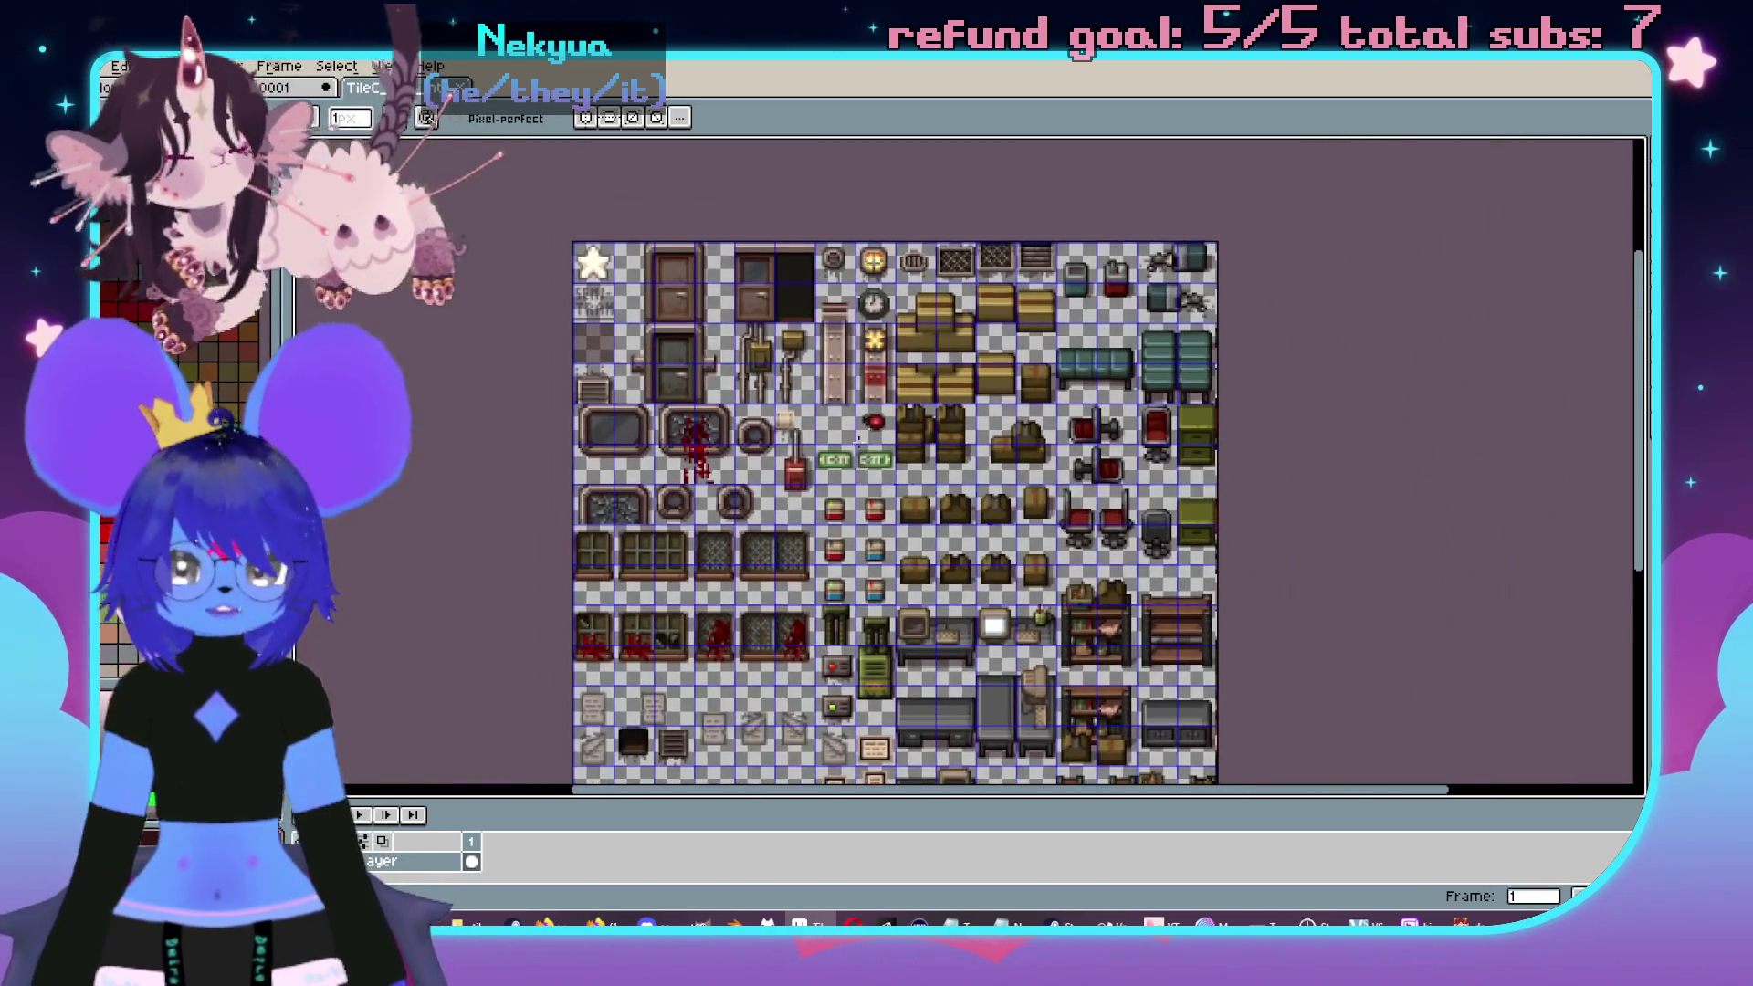
pyautogui.scroll(2, 859, 447)
pyautogui.moveTo(935, 749); pyautogui.dragTo(1021, 183)
pyautogui.scroll(-2, 1020, 474)
pyautogui.scroll(1, 1021, 473)
pyautogui.moveTo(1021, 474)
pyautogui.mouseDown()
pyautogui.moveTo(1032, 583)
pyautogui.moveTo(1060, 289)
pyautogui.mouseUp()
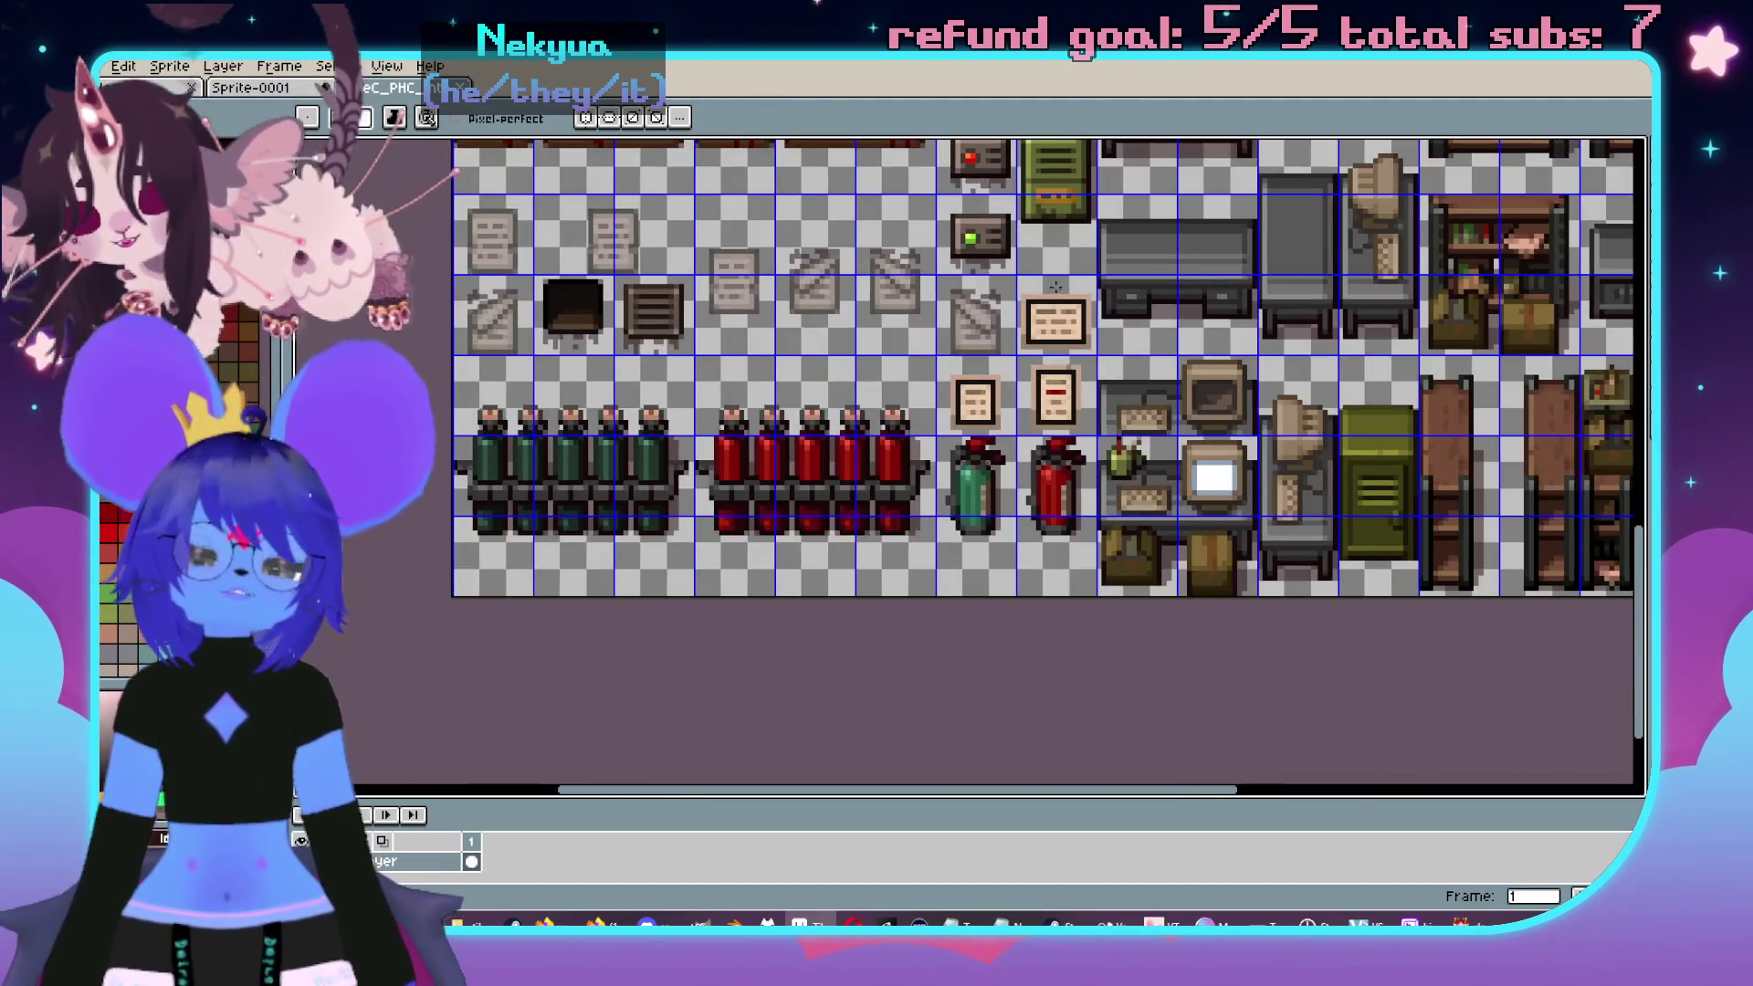
# - Pan across the crate and seating tiles, then move to the office props tileset
pyautogui.scroll(3, 904, 283)
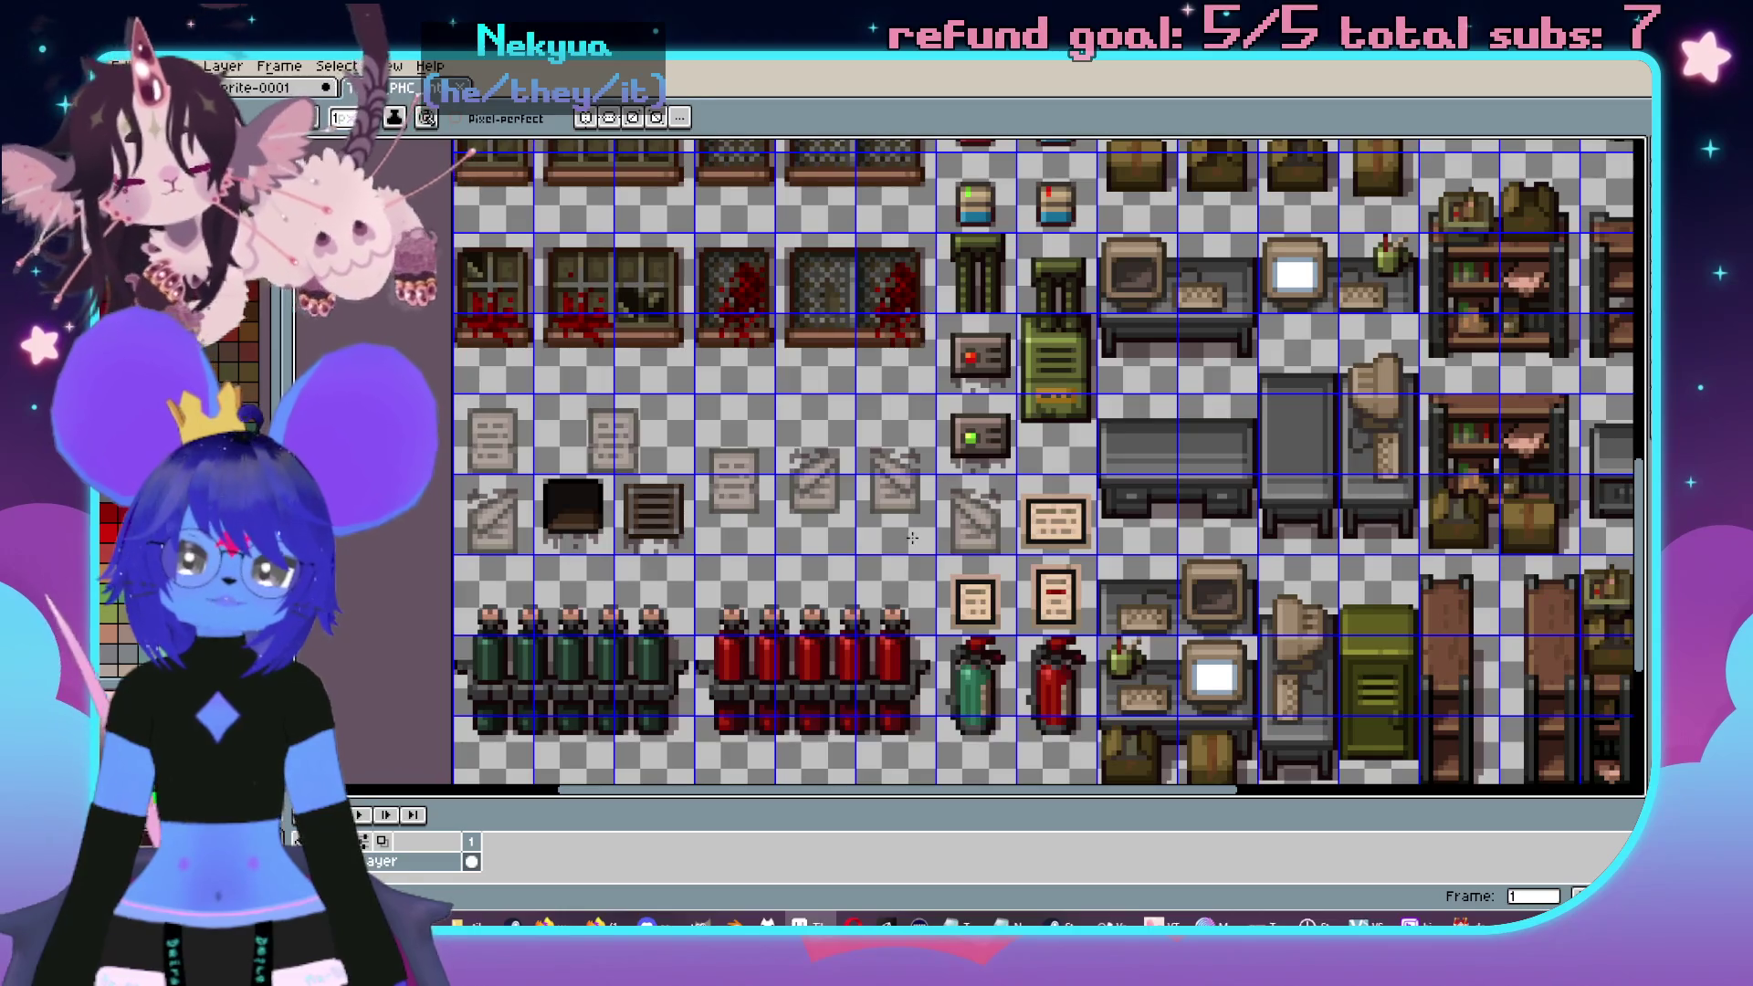
pyautogui.scroll(-3, 983, 526)
pyautogui.scroll(10, 958, 402)
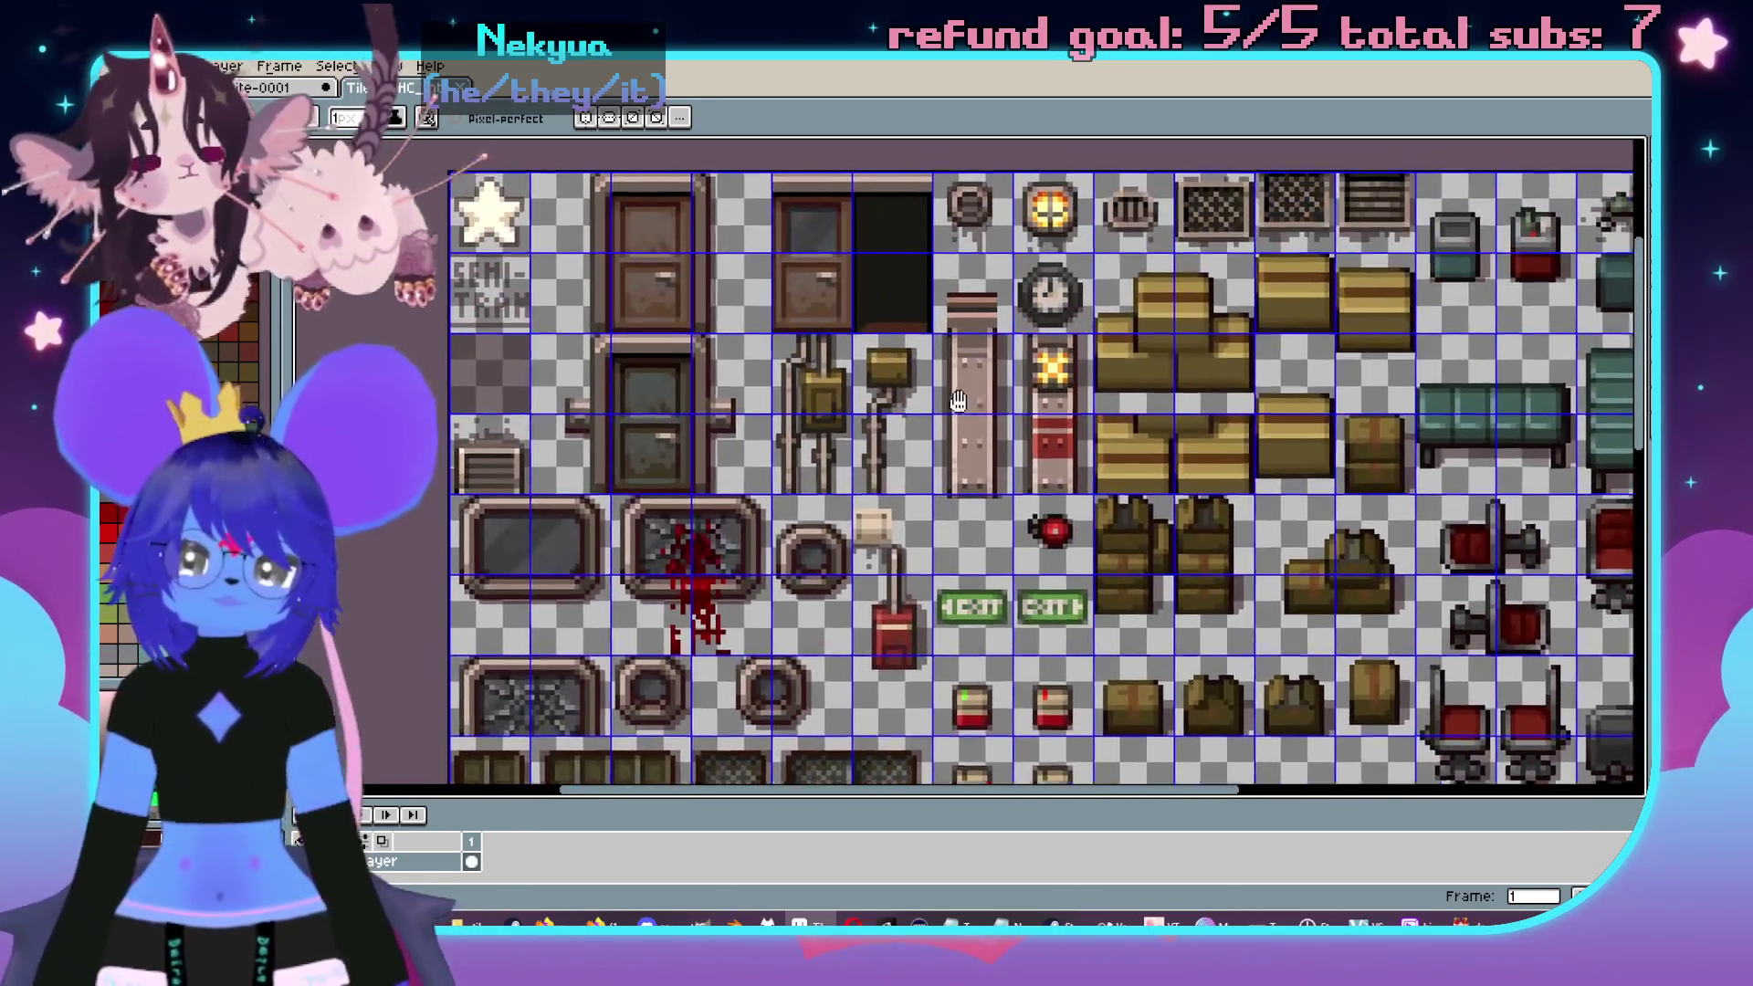
pyautogui.moveTo(958, 401)
pyautogui.mouseDown()
pyautogui.moveTo(958, 520)
pyautogui.moveTo(684, 420)
pyautogui.mouseUp()
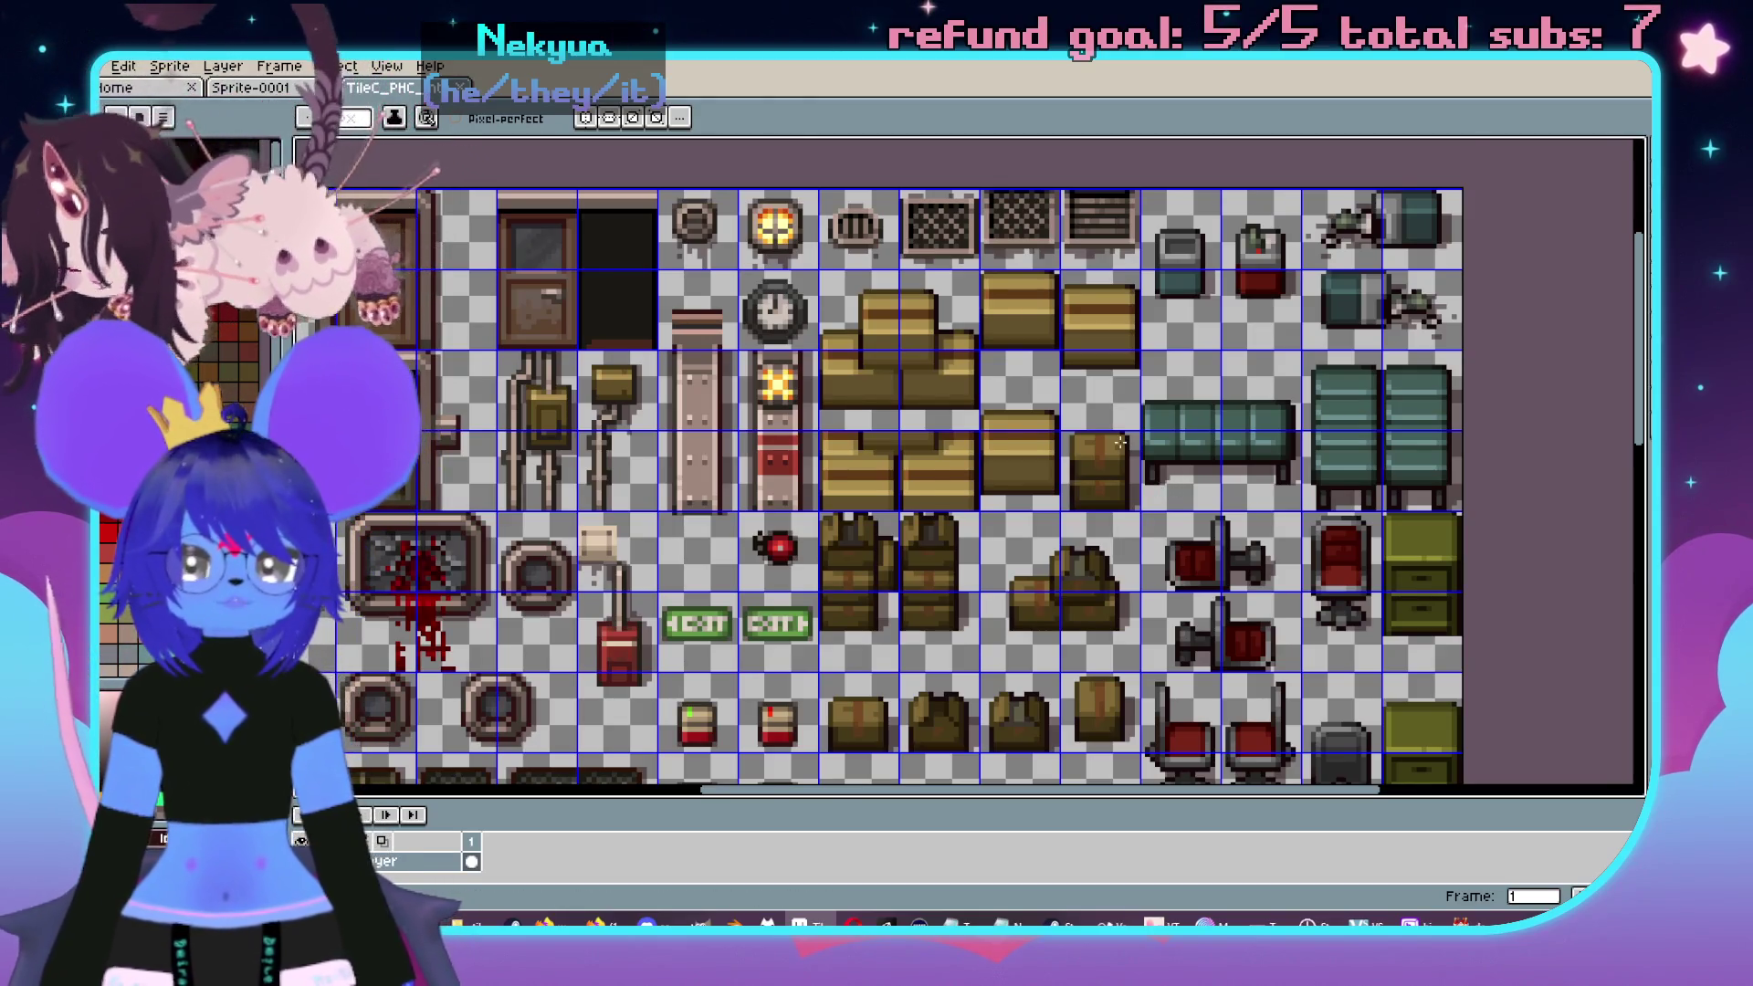
pyautogui.scroll(-5, 1120, 442)
pyautogui.hscroll(2, 1119, 461)
pyautogui.scroll(-3, 1089, 426)
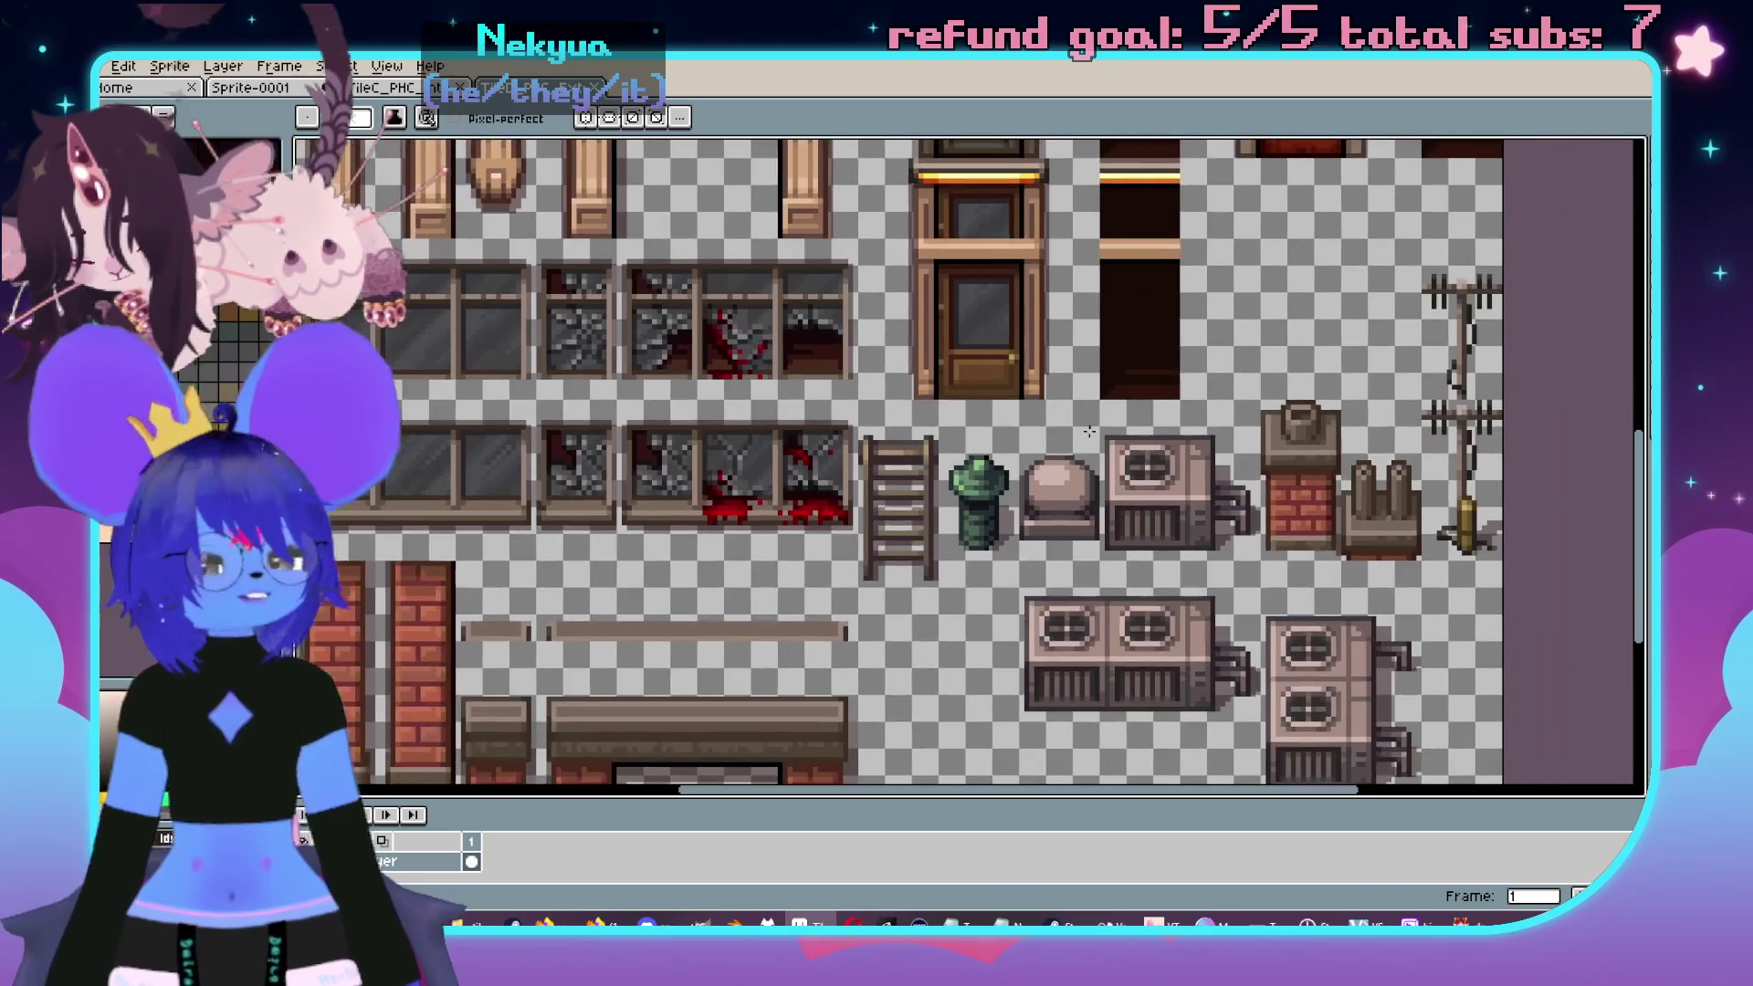
pyautogui.scroll(-2, 1210, 558)
pyautogui.scroll(5, 962, 557)
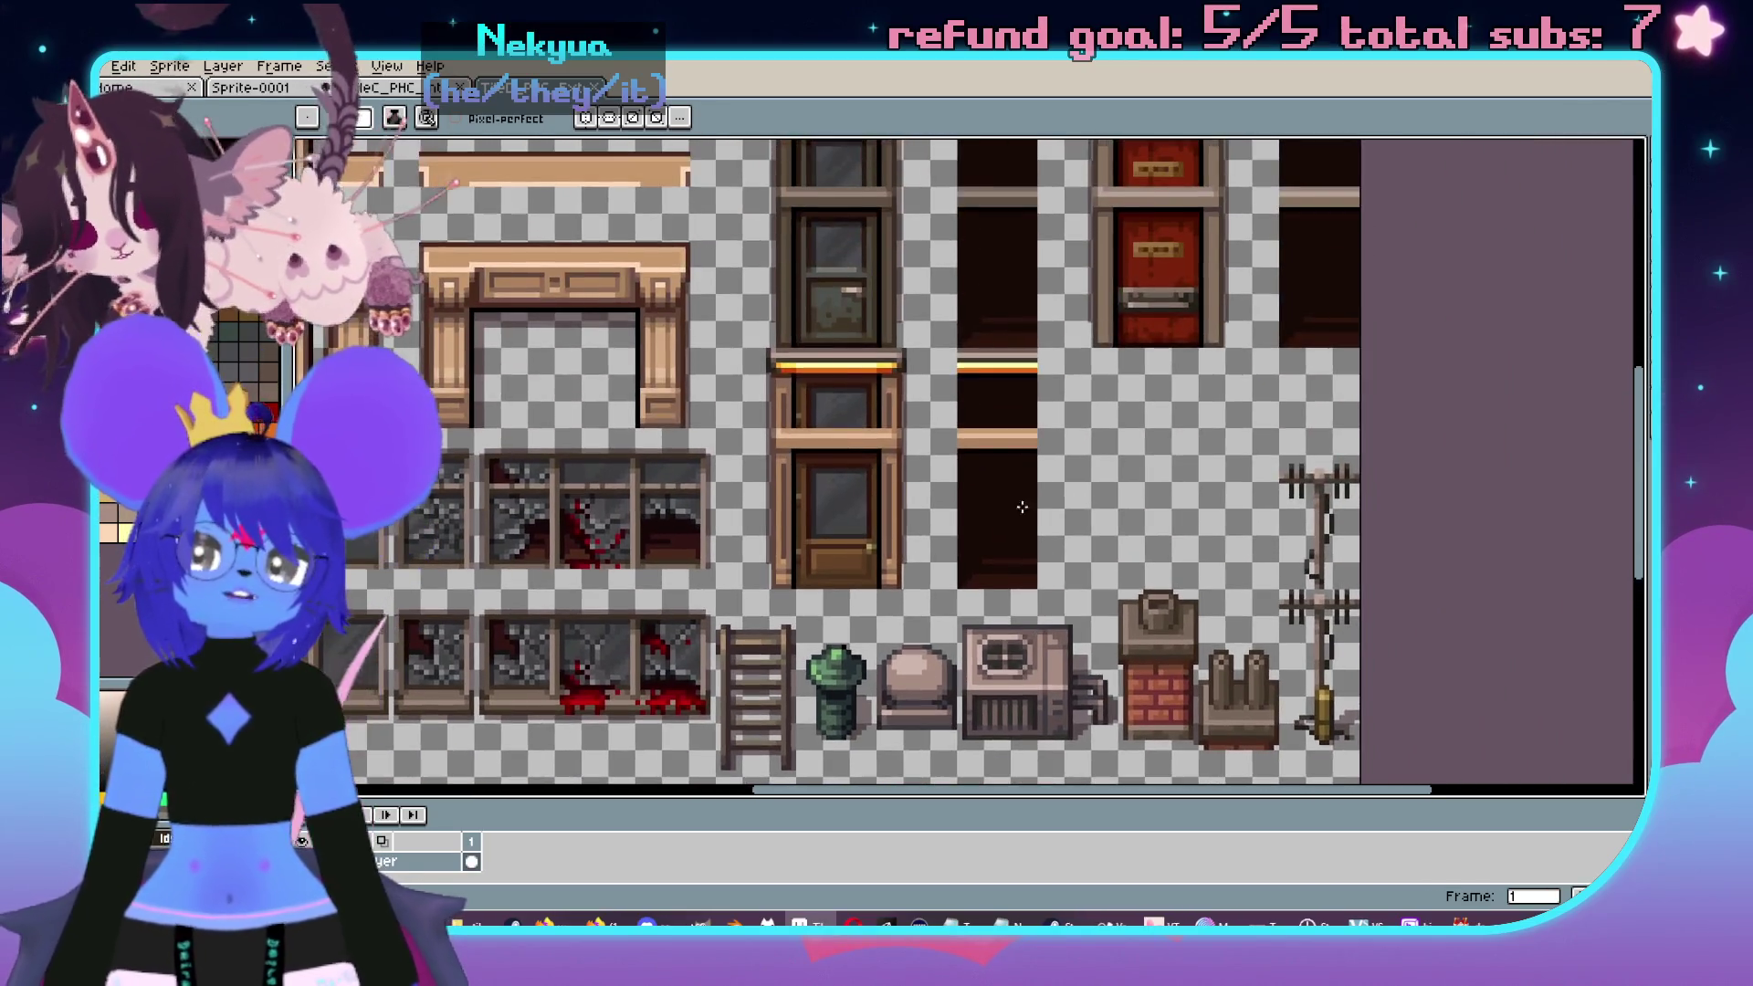
pyautogui.scroll(4, 963, 557)
pyautogui.scroll(-2, 745, 638)
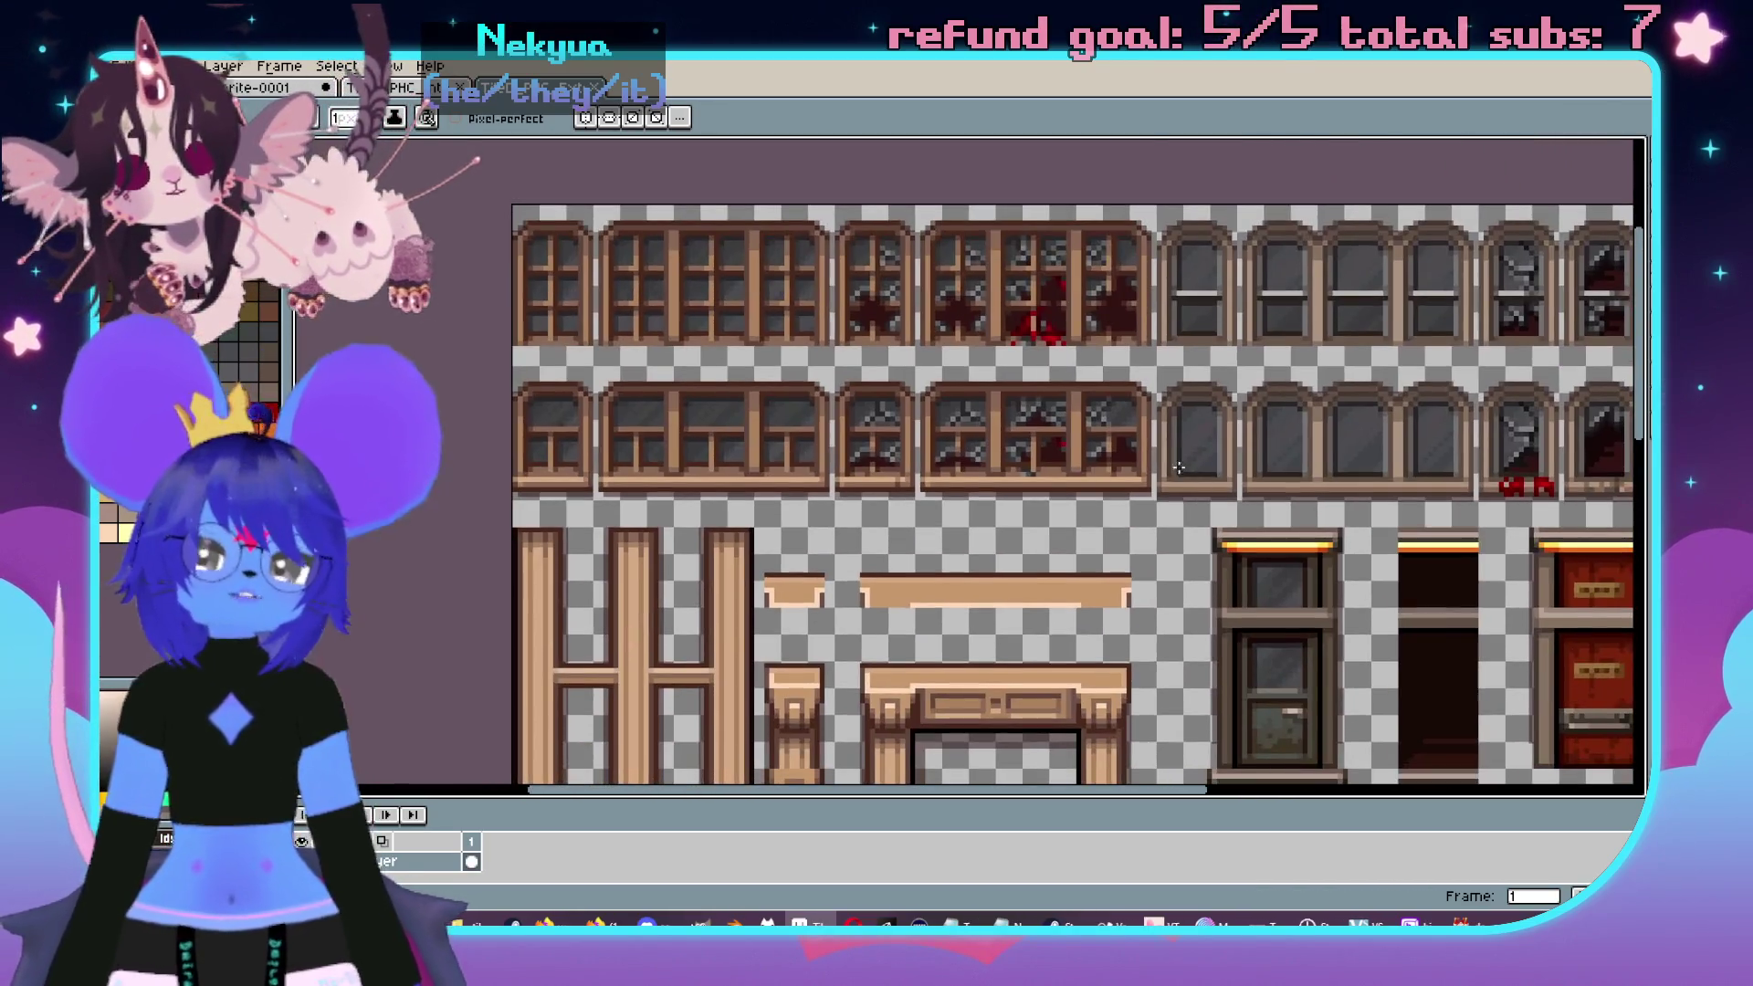
pyautogui.scroll(-3, 1048, 427)
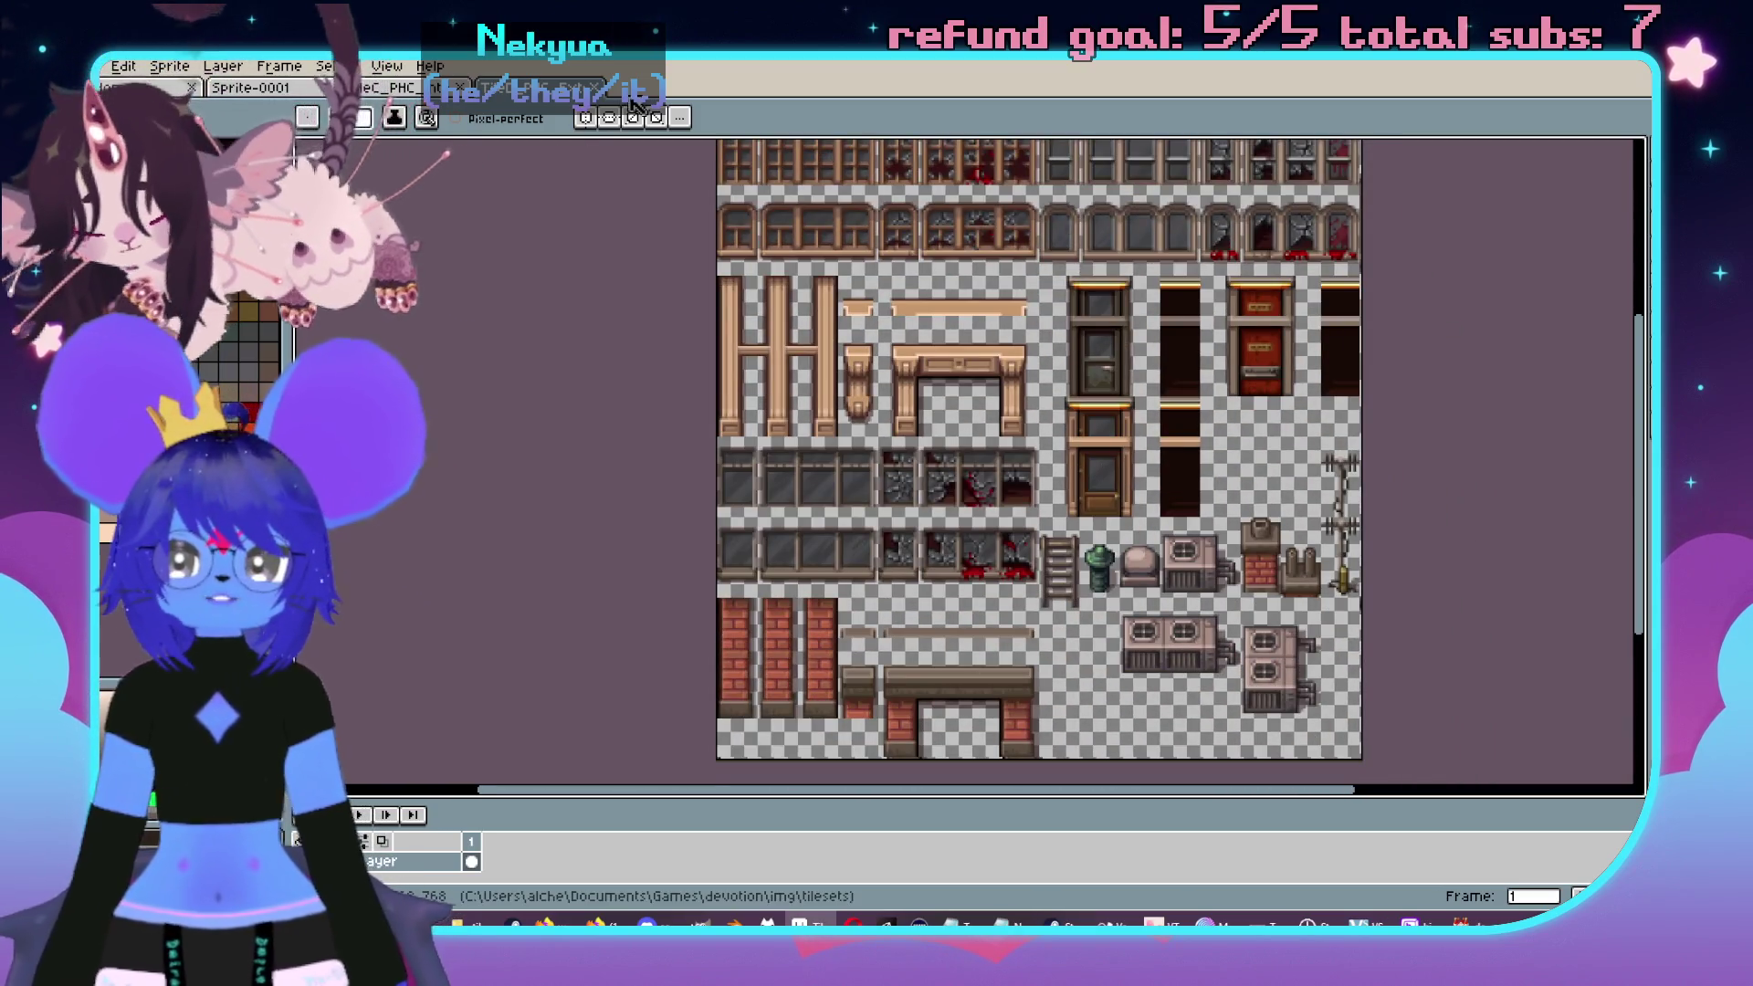
pyautogui.click(605, 95)
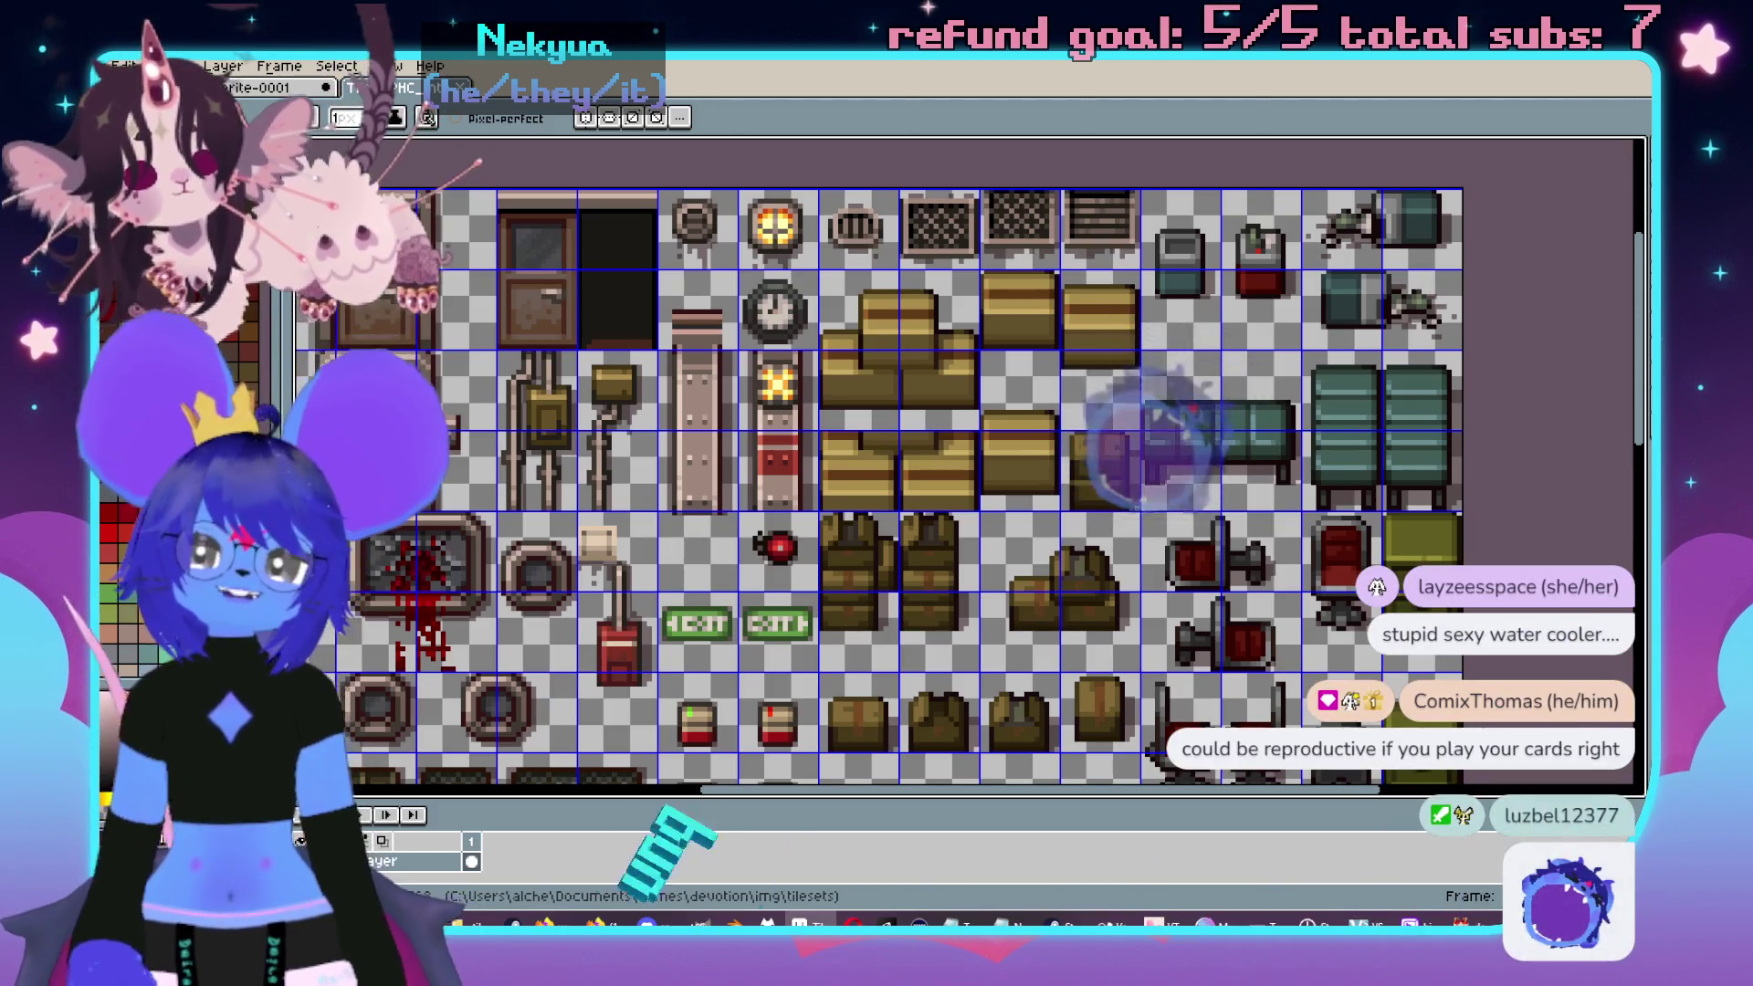
# - Browse the bloody hospital furniture sheet, then move on to the exterior brick and railing tileset
pyautogui.hotkey('ctrl', 'Tab')
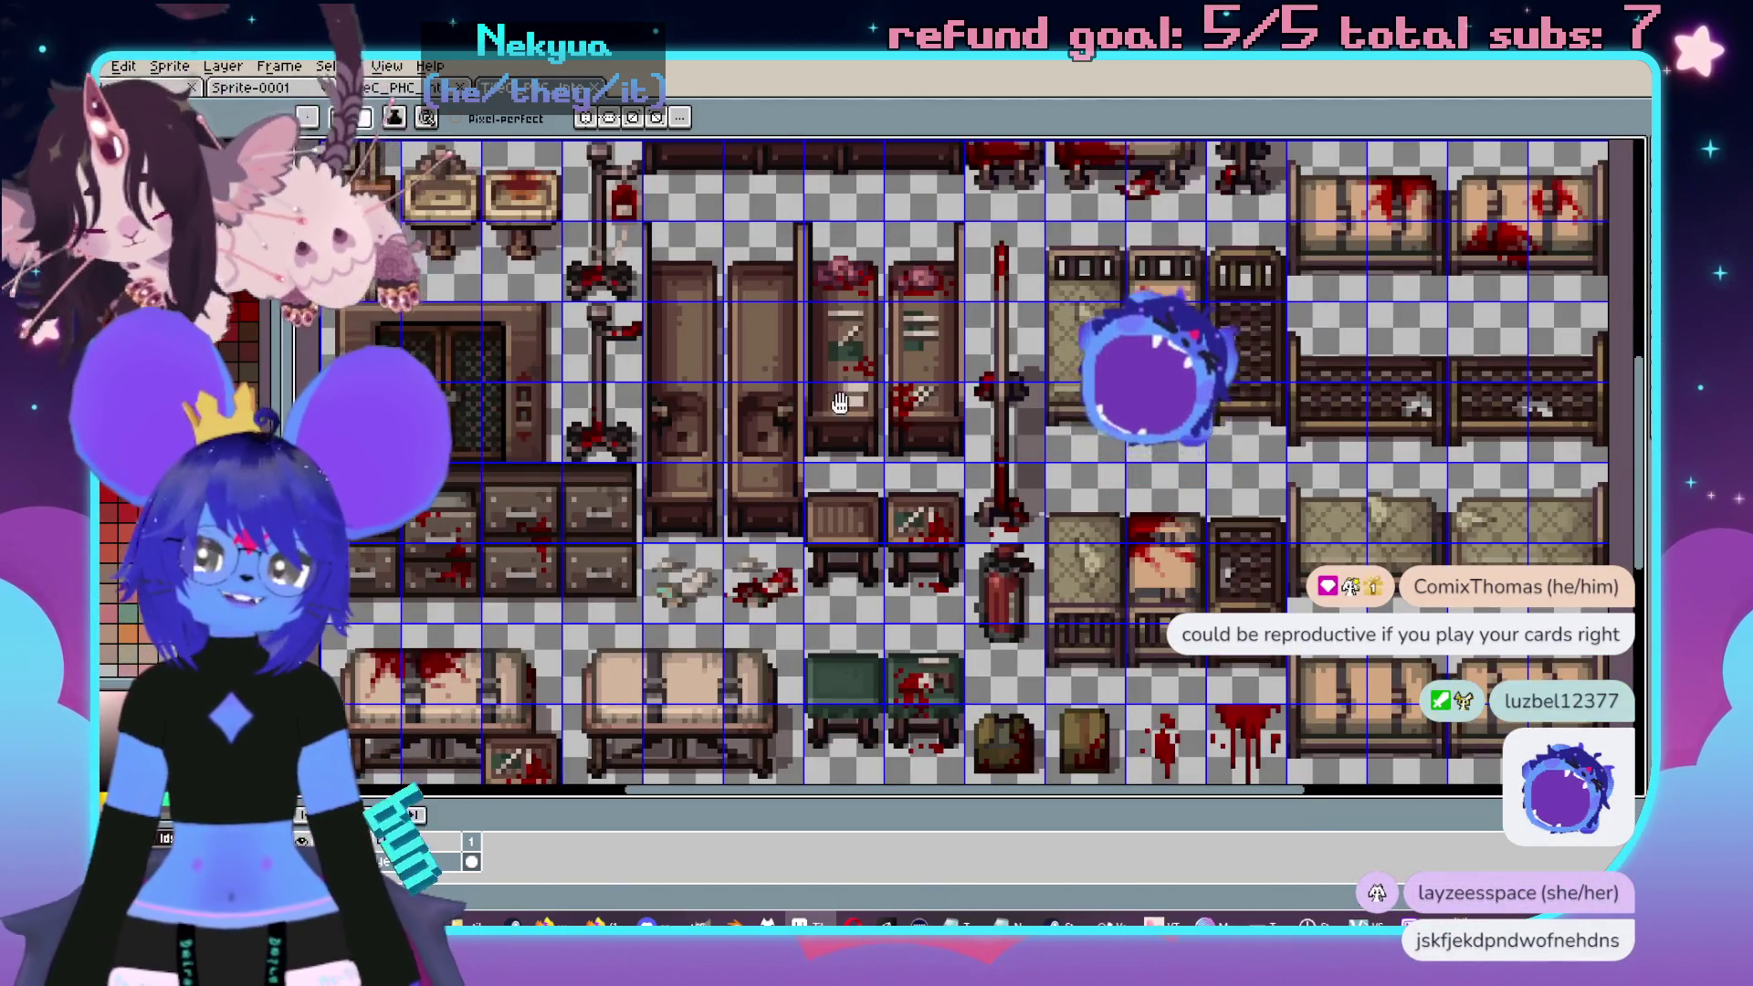
pyautogui.scroll(3, 1158, 340)
pyautogui.scroll(-2, 1315, 511)
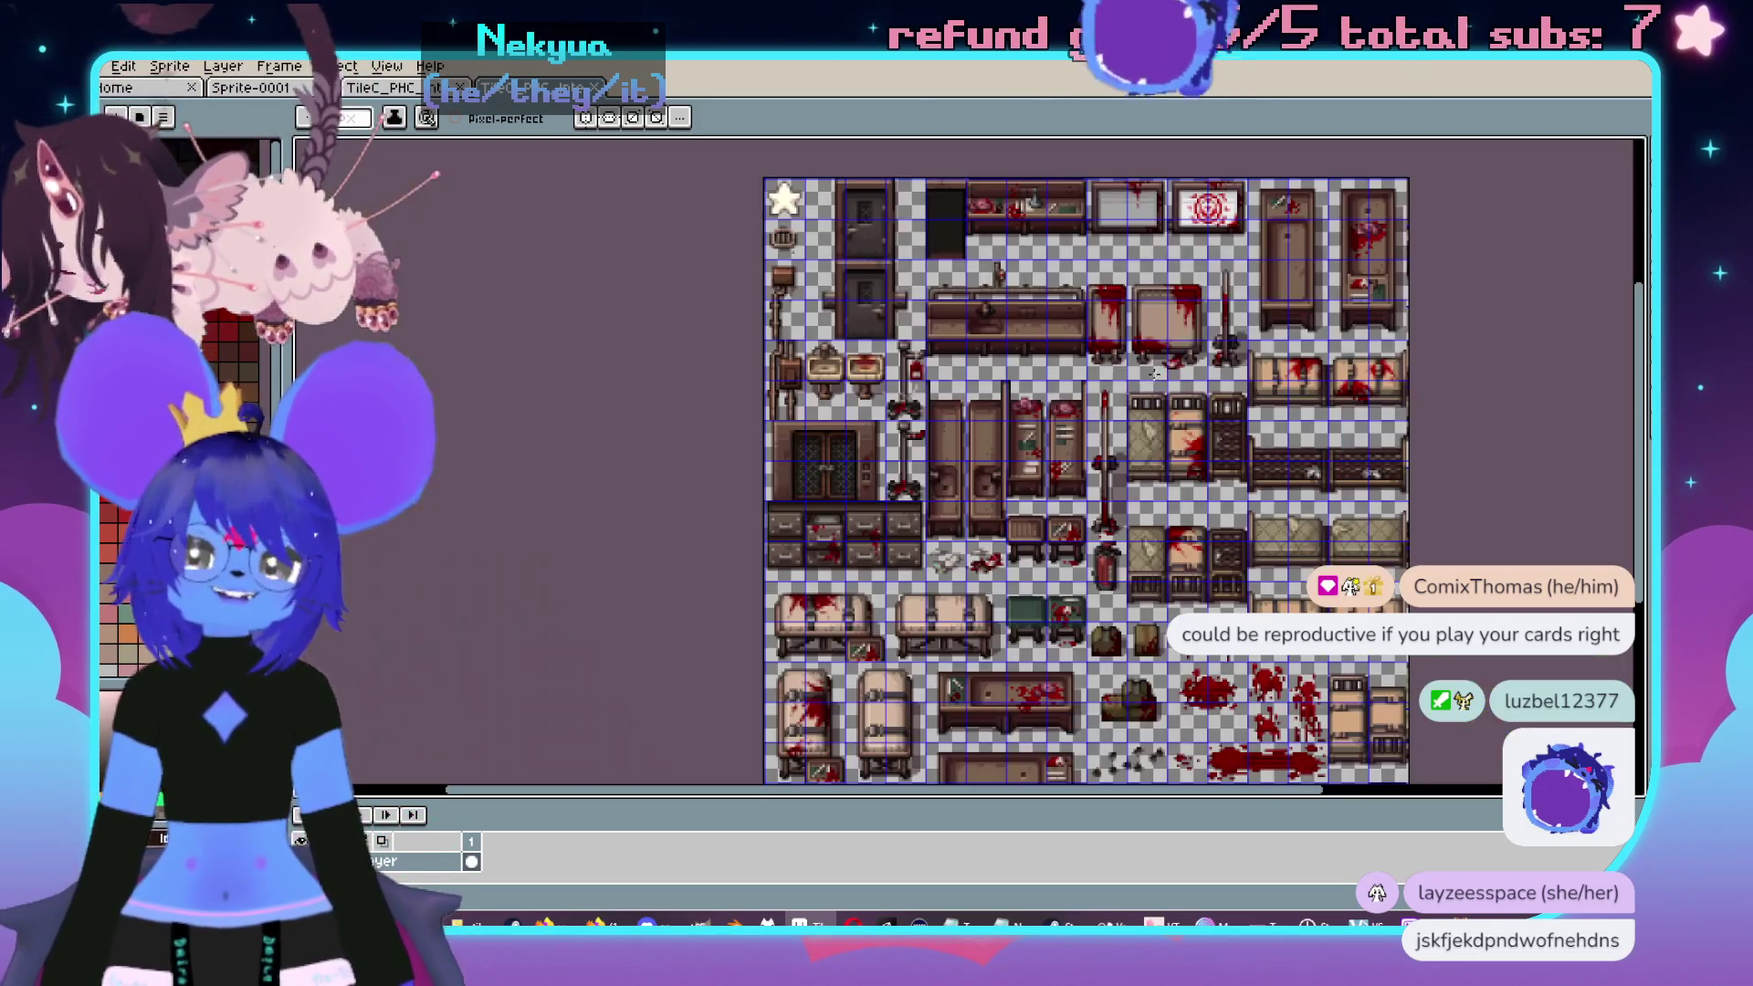
pyautogui.scroll(2, 1317, 516)
pyautogui.scroll(-5, 1318, 516)
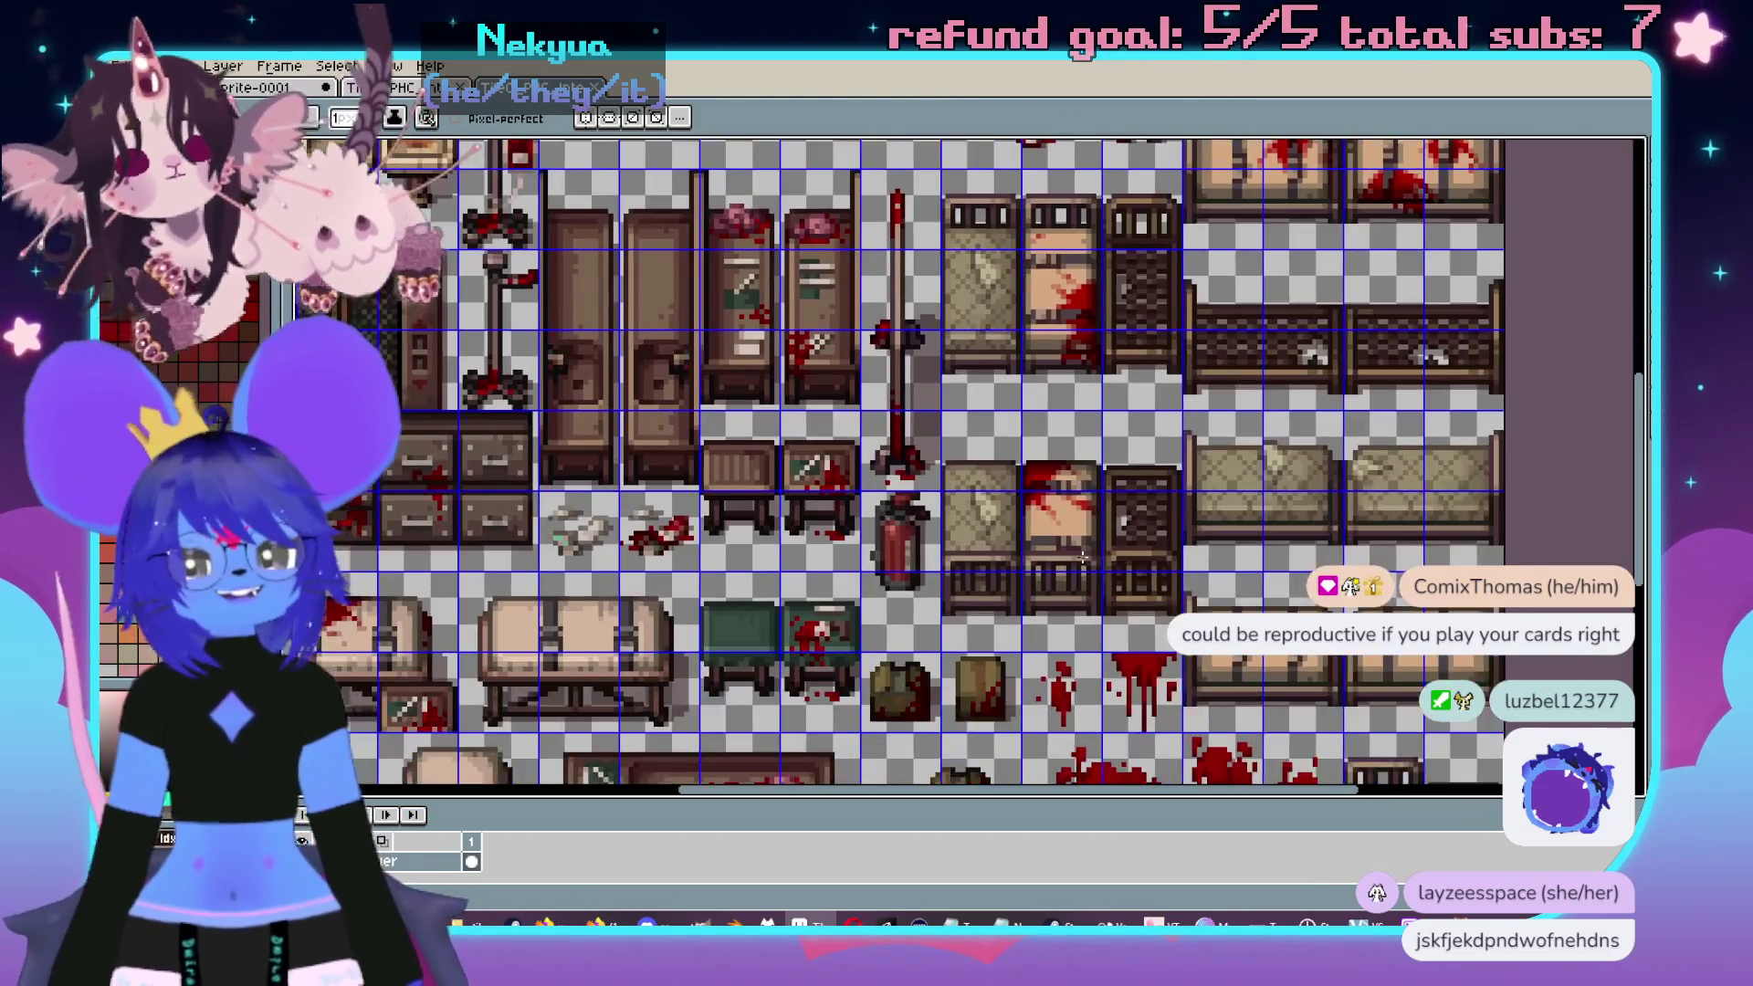
pyautogui.hscroll(-3, 1260, 456)
pyautogui.scroll(-3, 1209, 398)
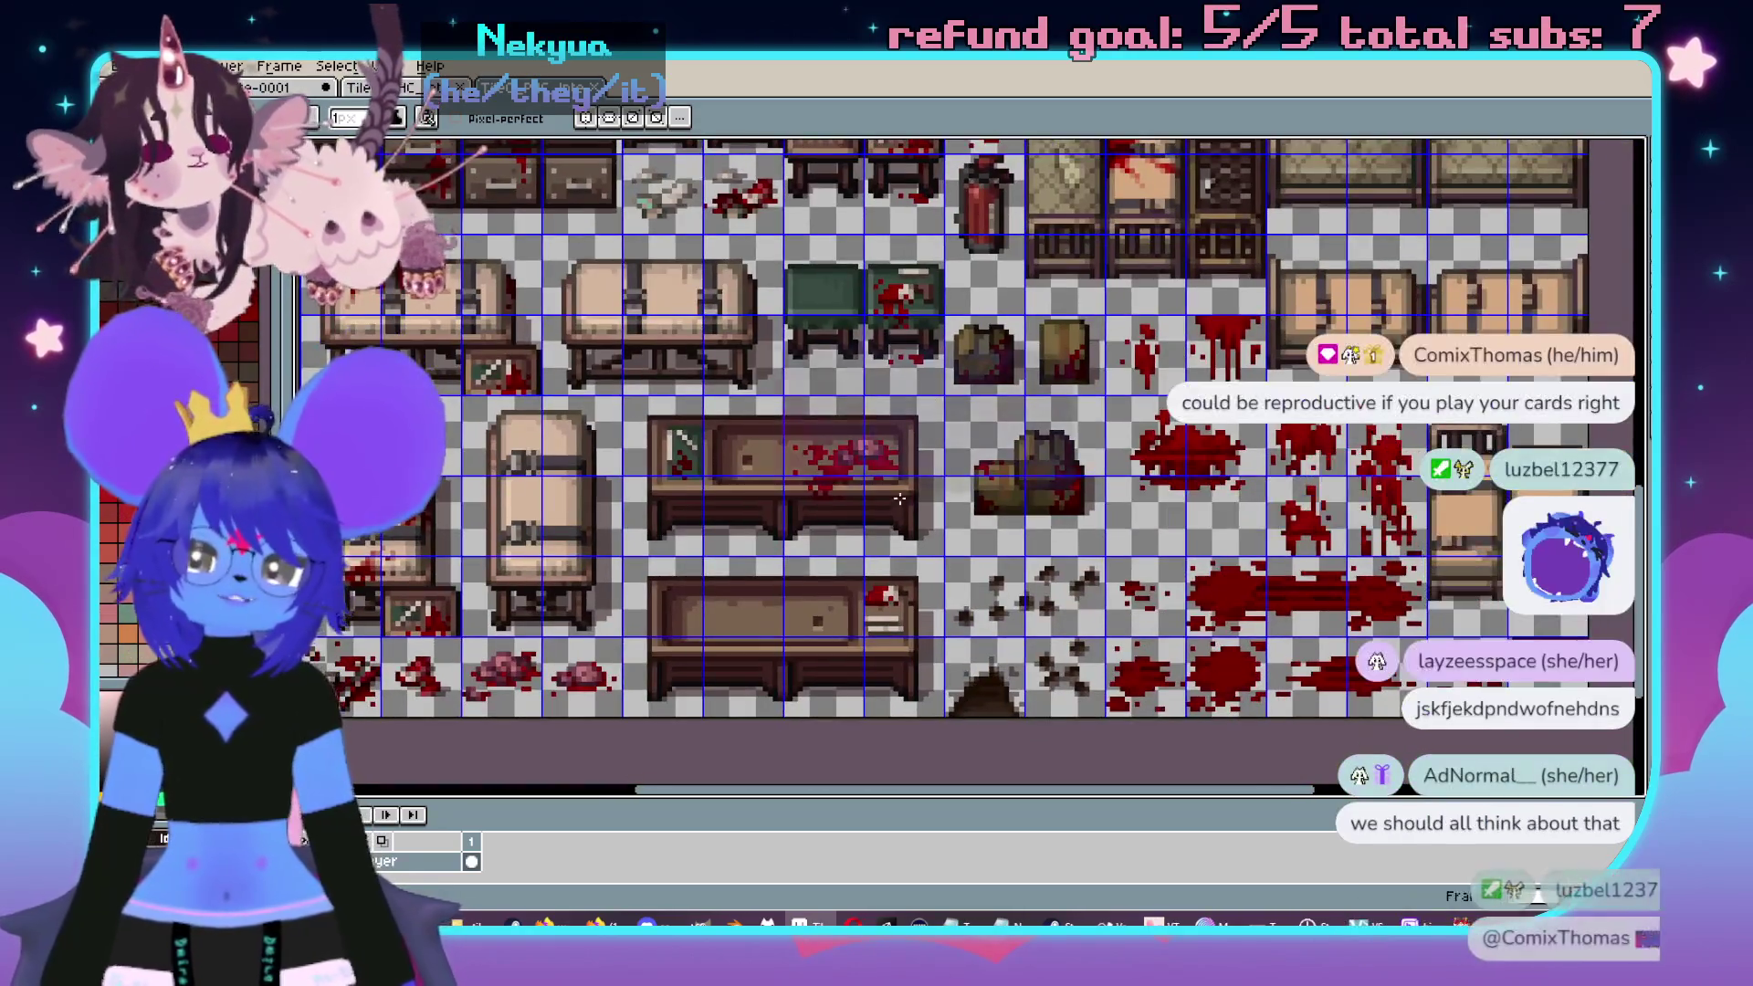
pyautogui.hscroll(3, 1370, 366)
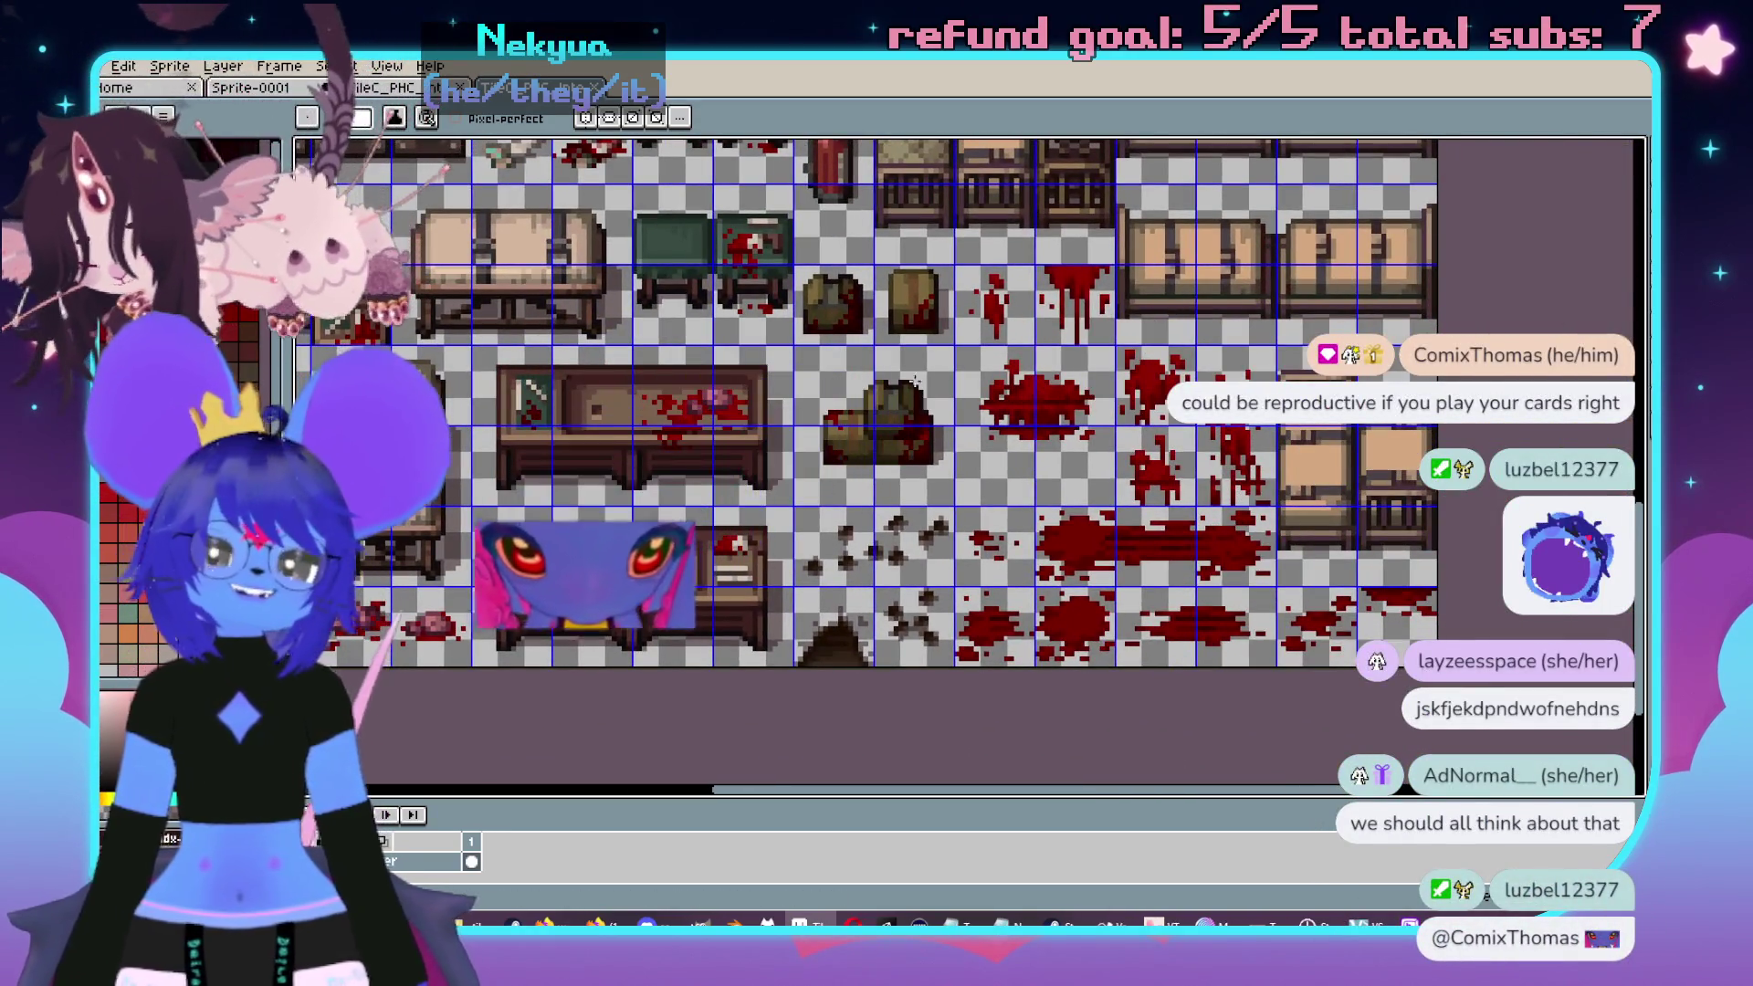
pyautogui.hotkey('ctrl', 'Tab')
pyautogui.scroll(-3, 971, 363)
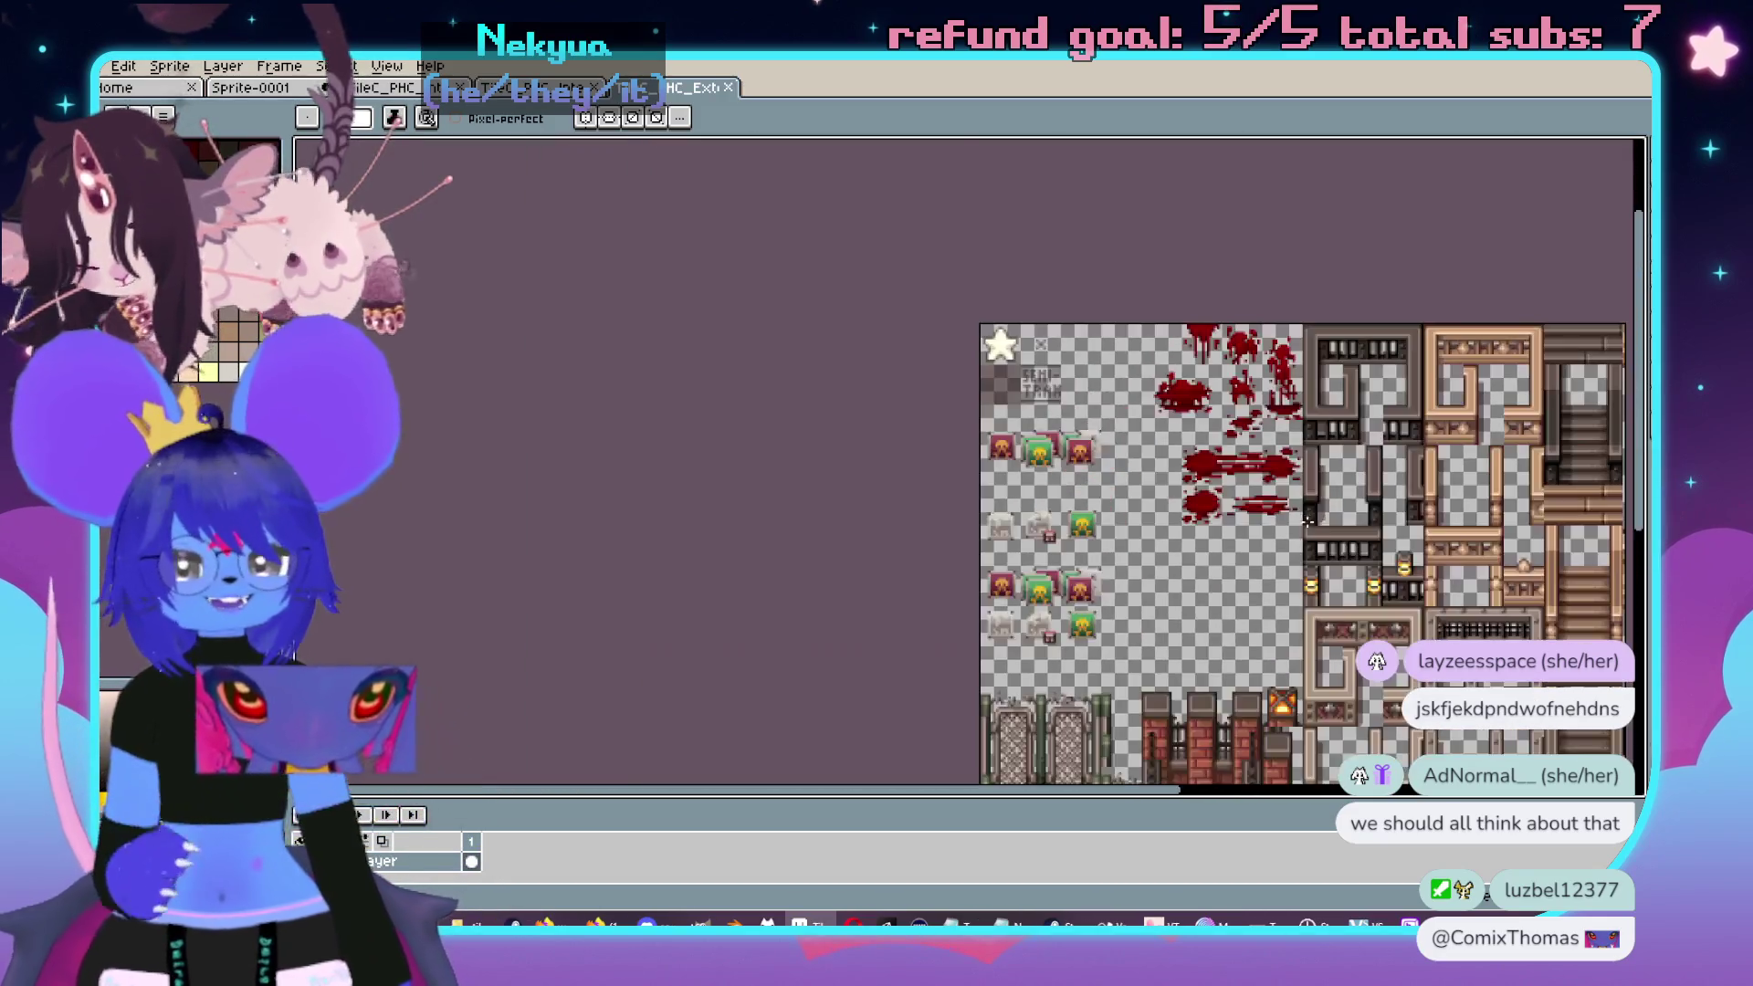
# - Marquee-select the glowing orb lamp tile and scale it down to about 16x32 pixels
pyautogui.scroll(2, 1073, 350)
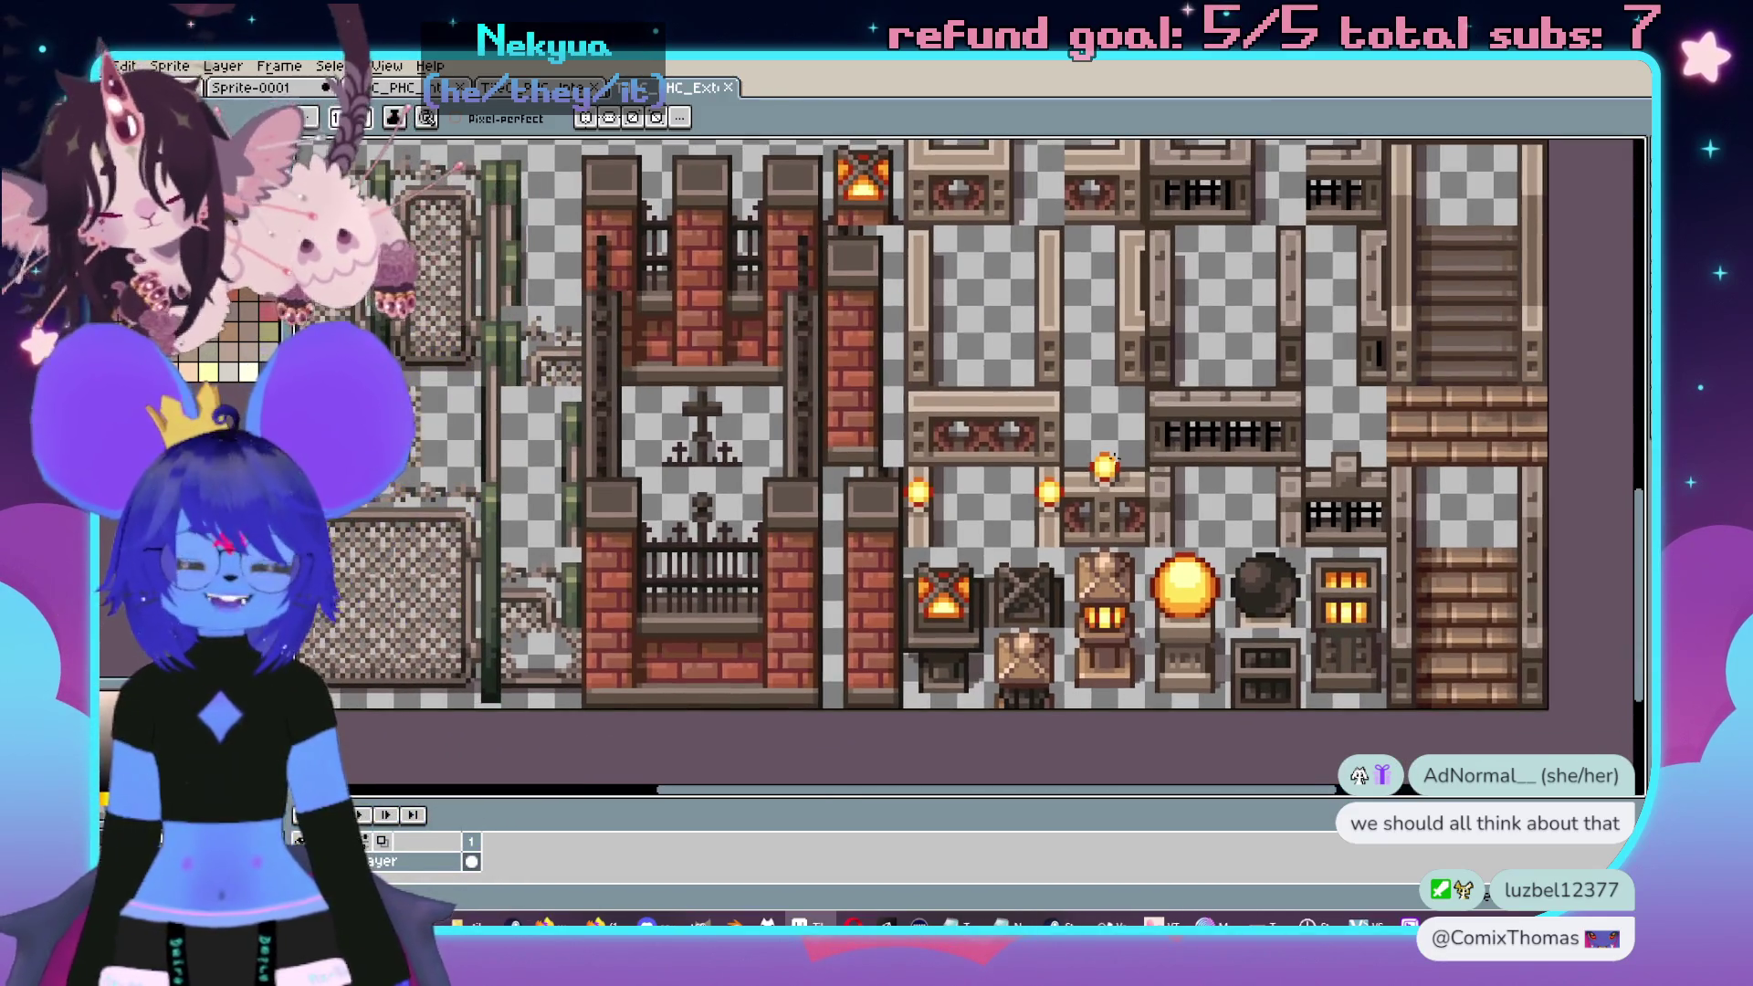
pyautogui.scroll(3, 1125, 541)
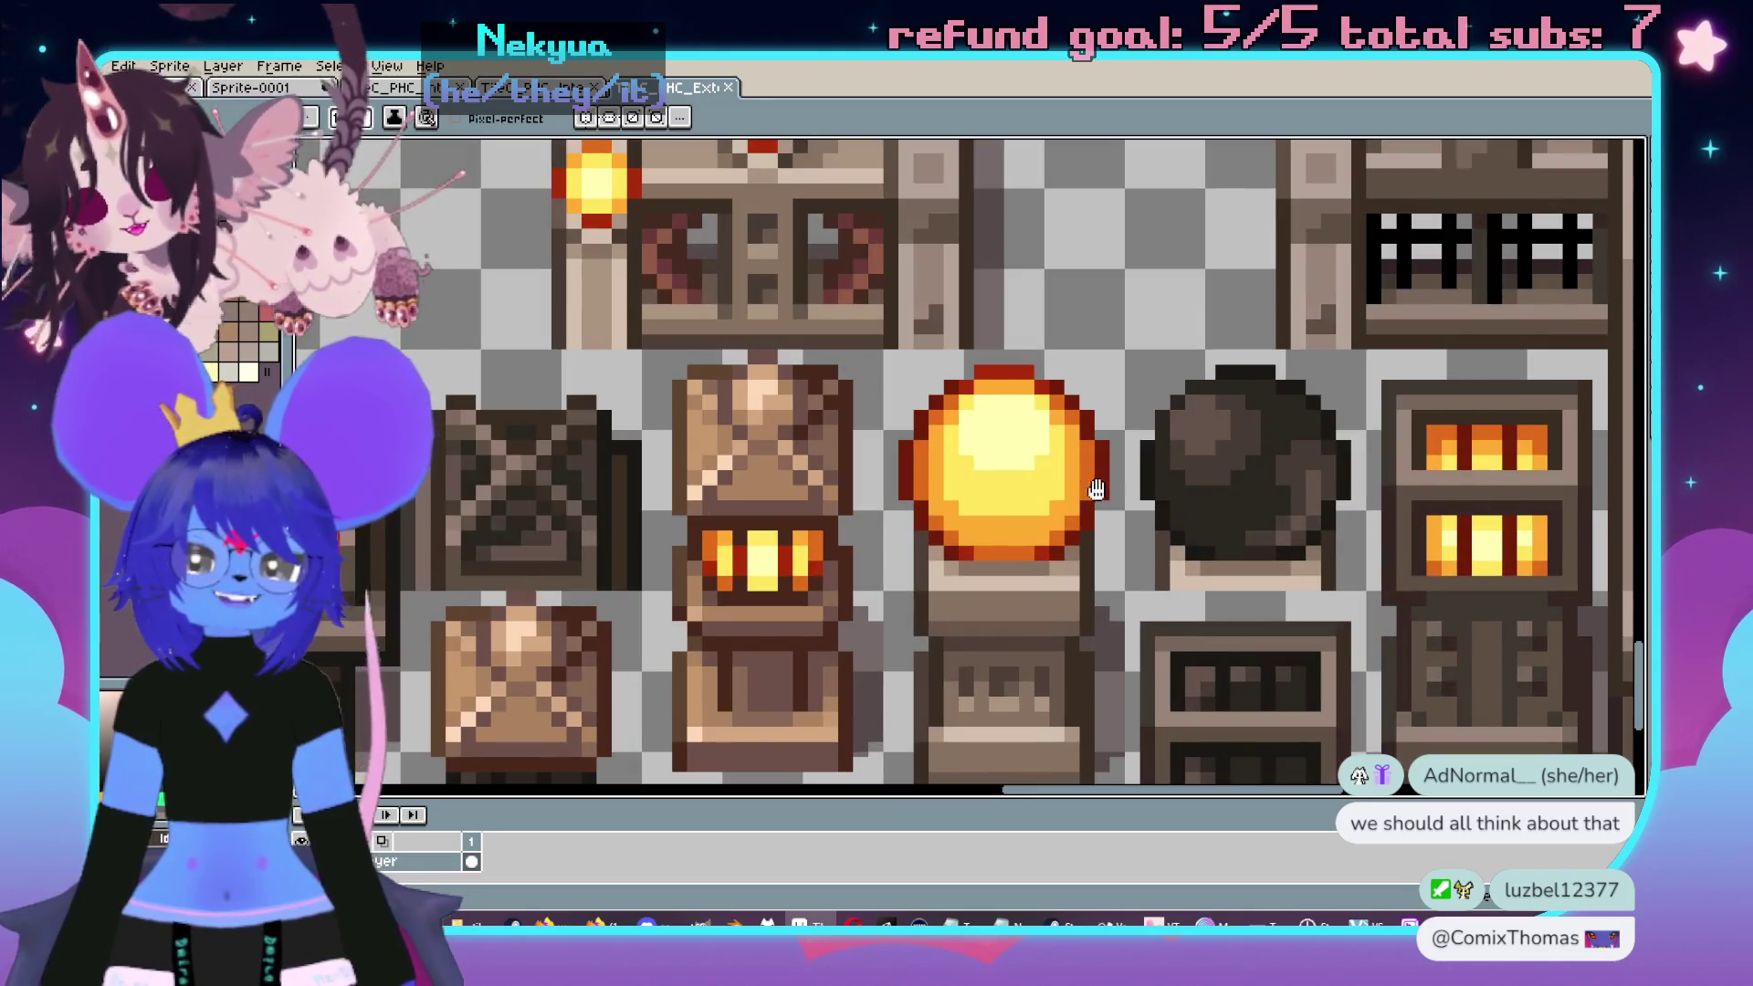
pyautogui.scroll(-2, 1025, 419)
pyautogui.press('m')
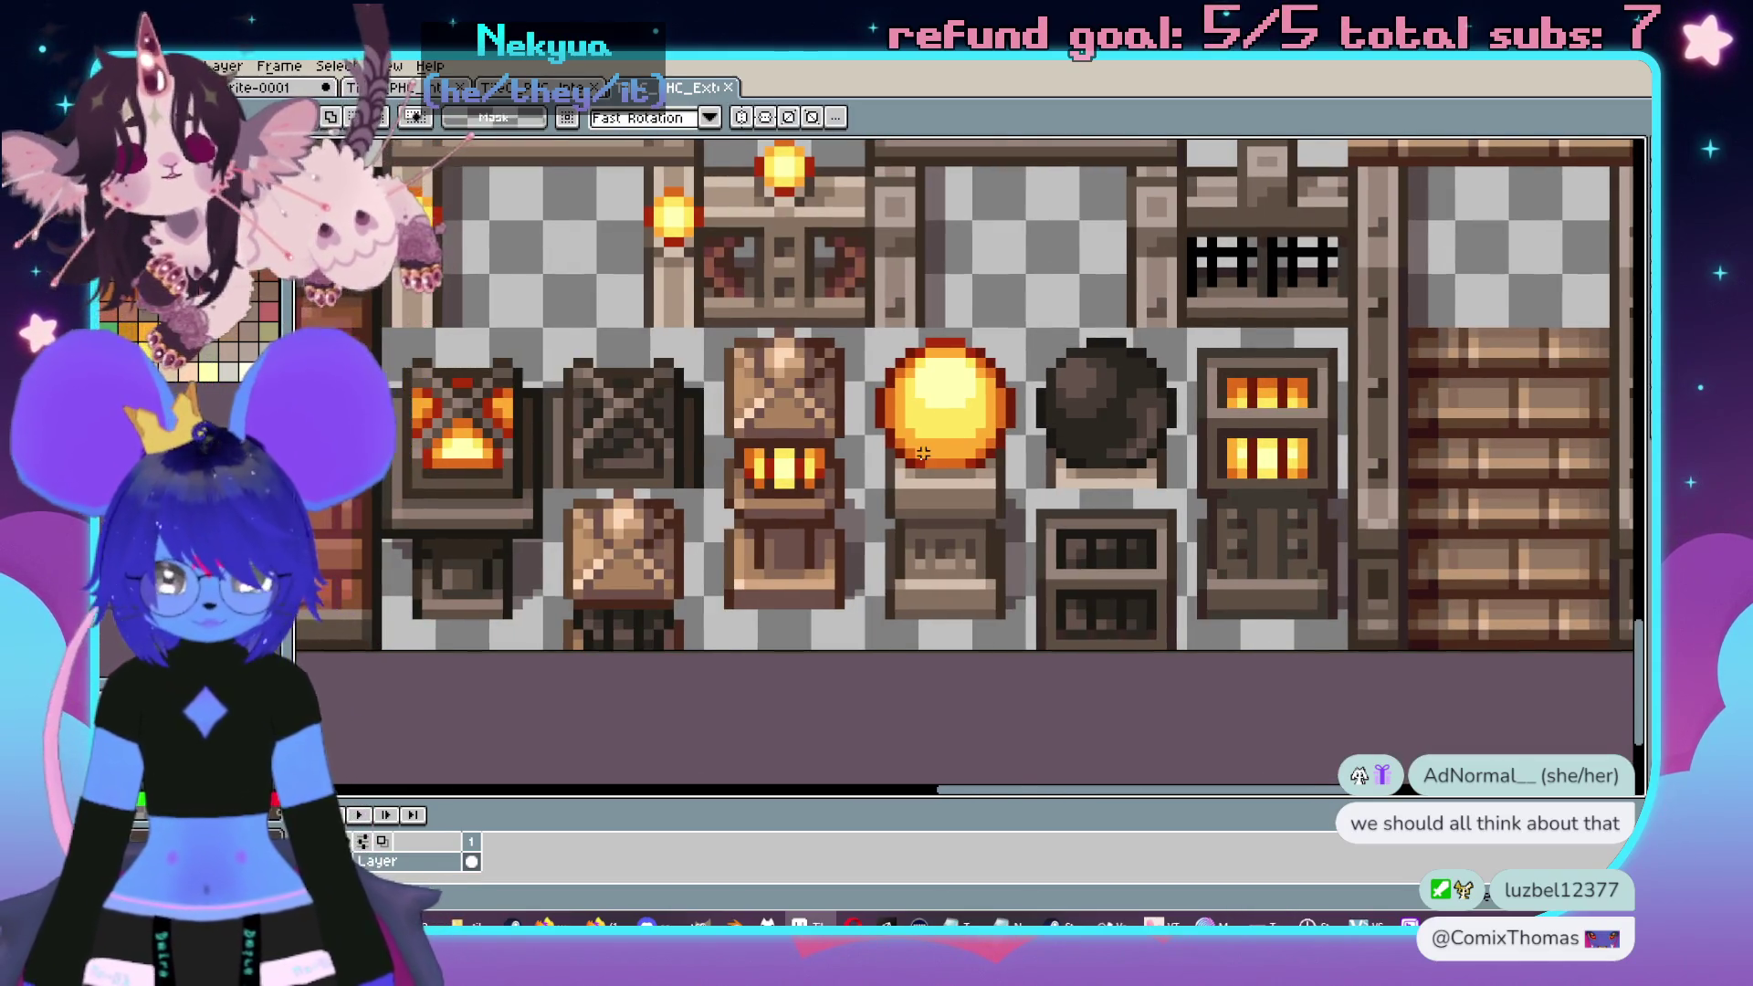
pyautogui.scroll(2, 991, 516)
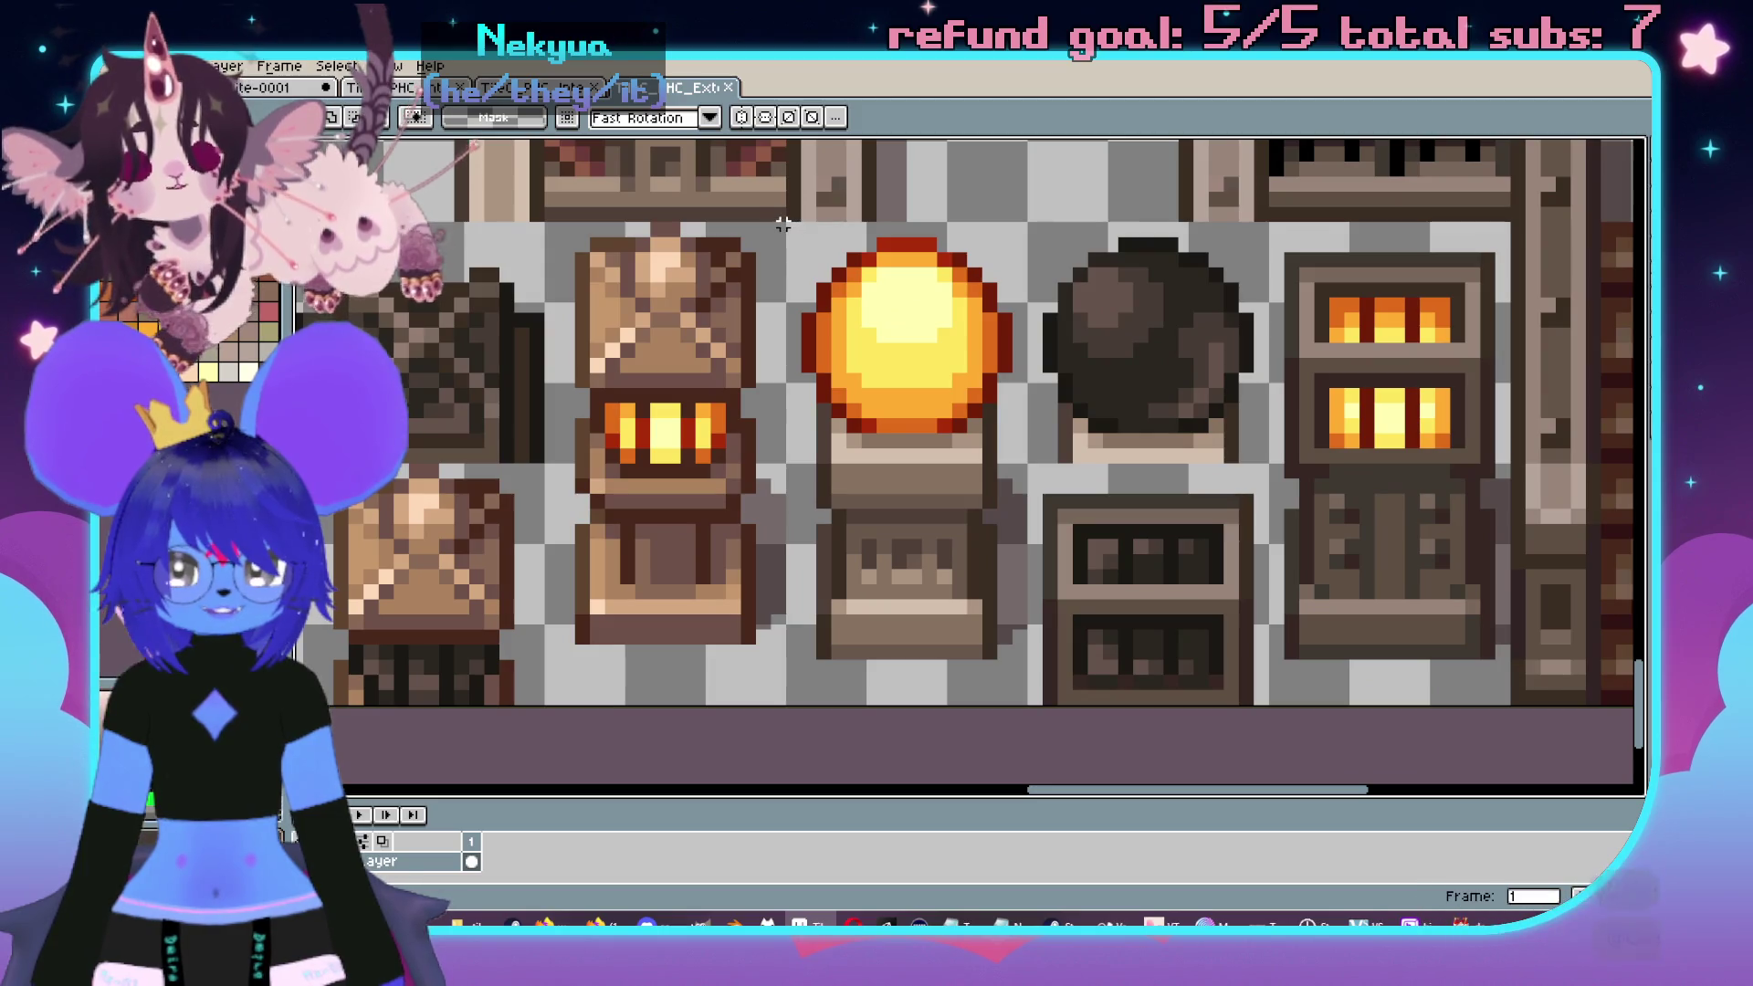
pyautogui.moveTo(790, 225); pyautogui.dragTo(1029, 707)
pyautogui.scroll(2, 1137, 504)
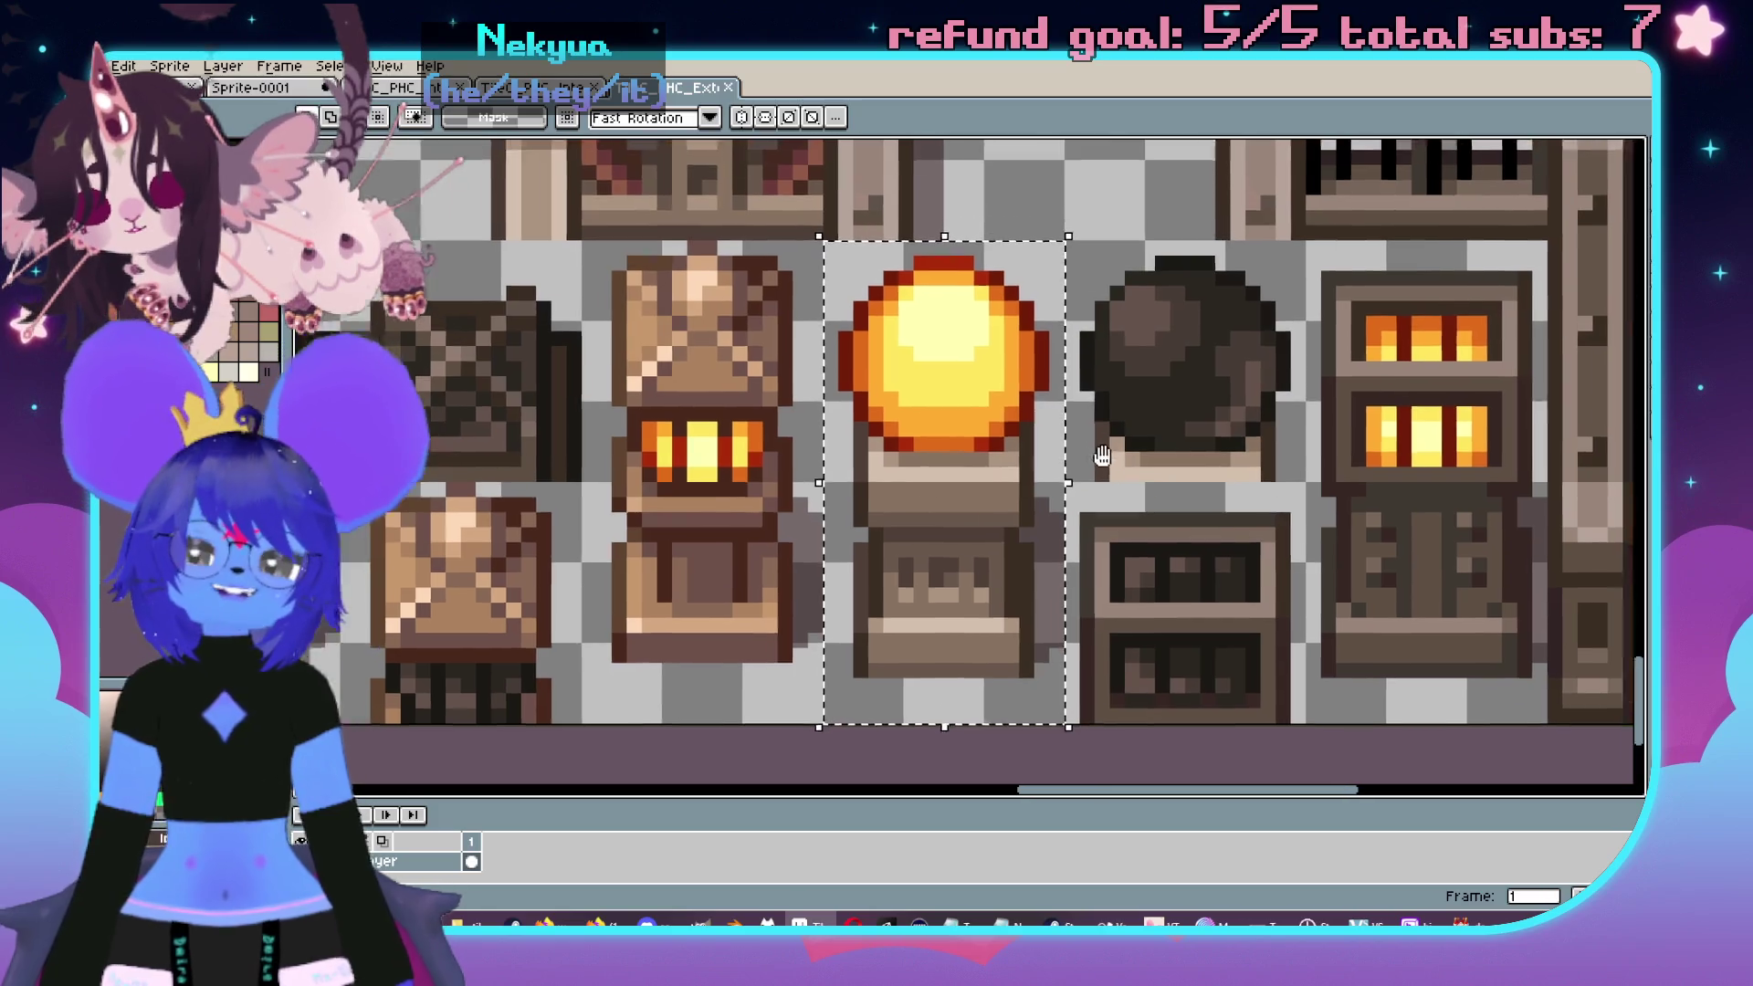
pyautogui.scroll(-2, 1081, 689)
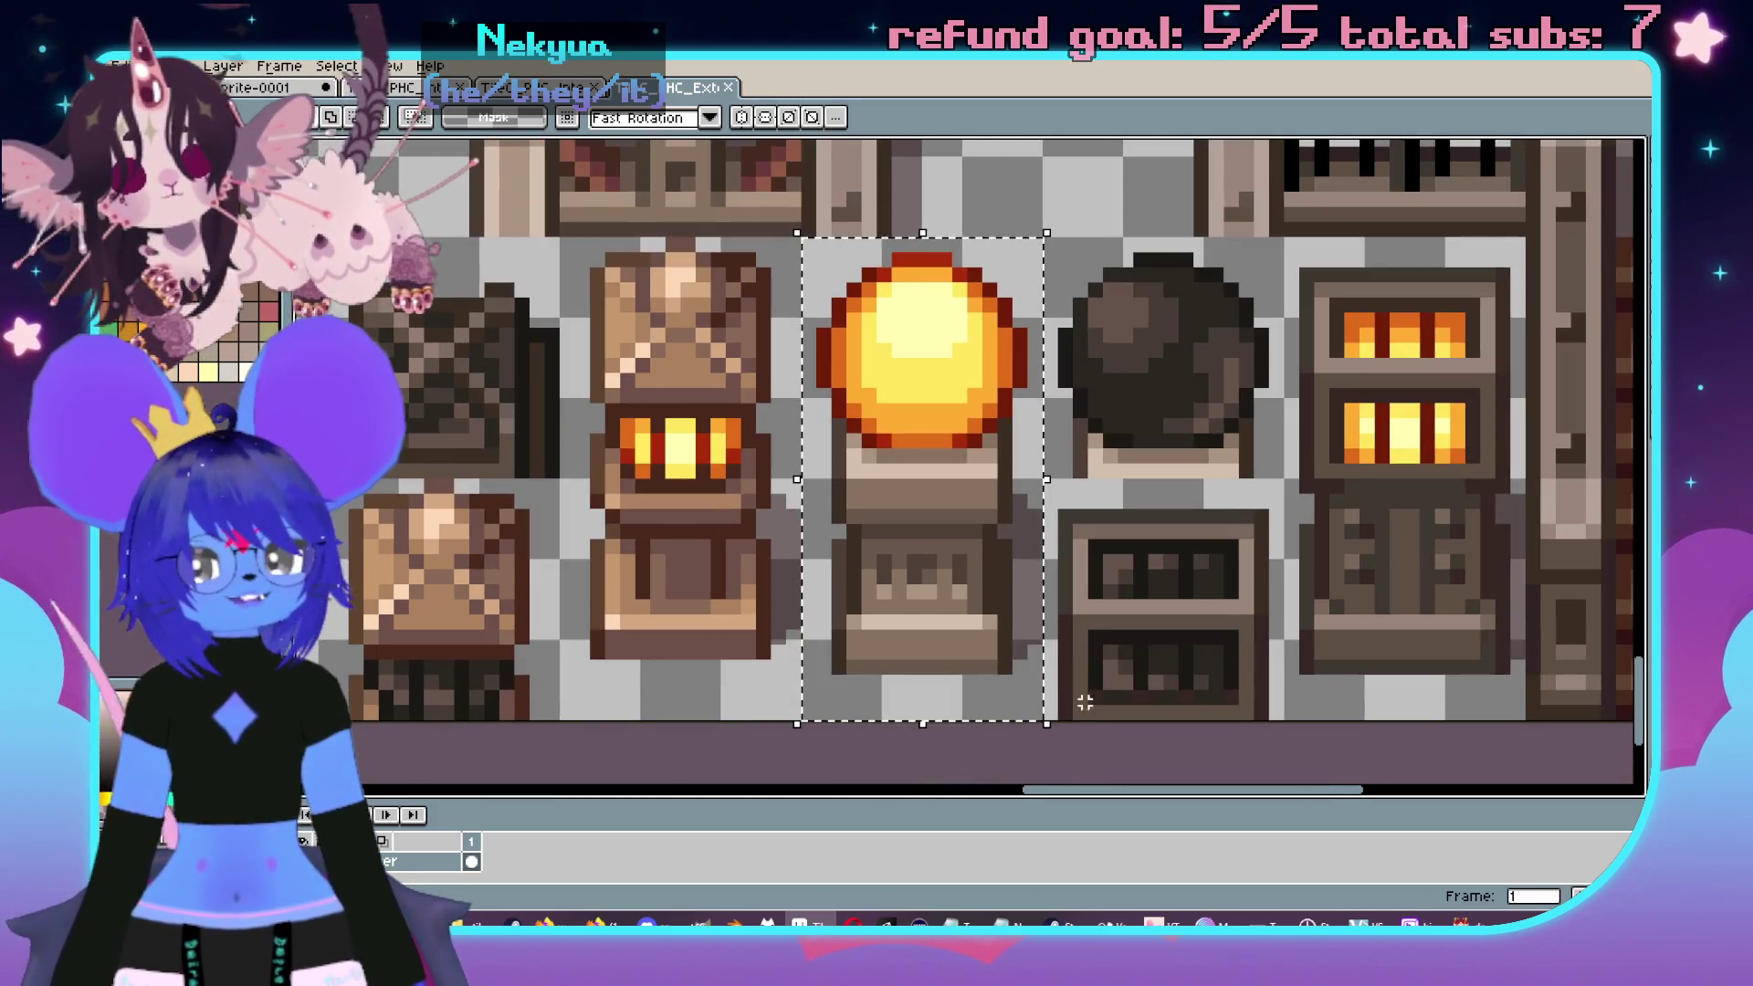
pyautogui.moveTo(1046, 726)
pyautogui.mouseDown()
pyautogui.moveTo(966, 530)
pyautogui.moveTo(913, 488)
pyautogui.moveTo(890, 410)
pyautogui.mouseUp()
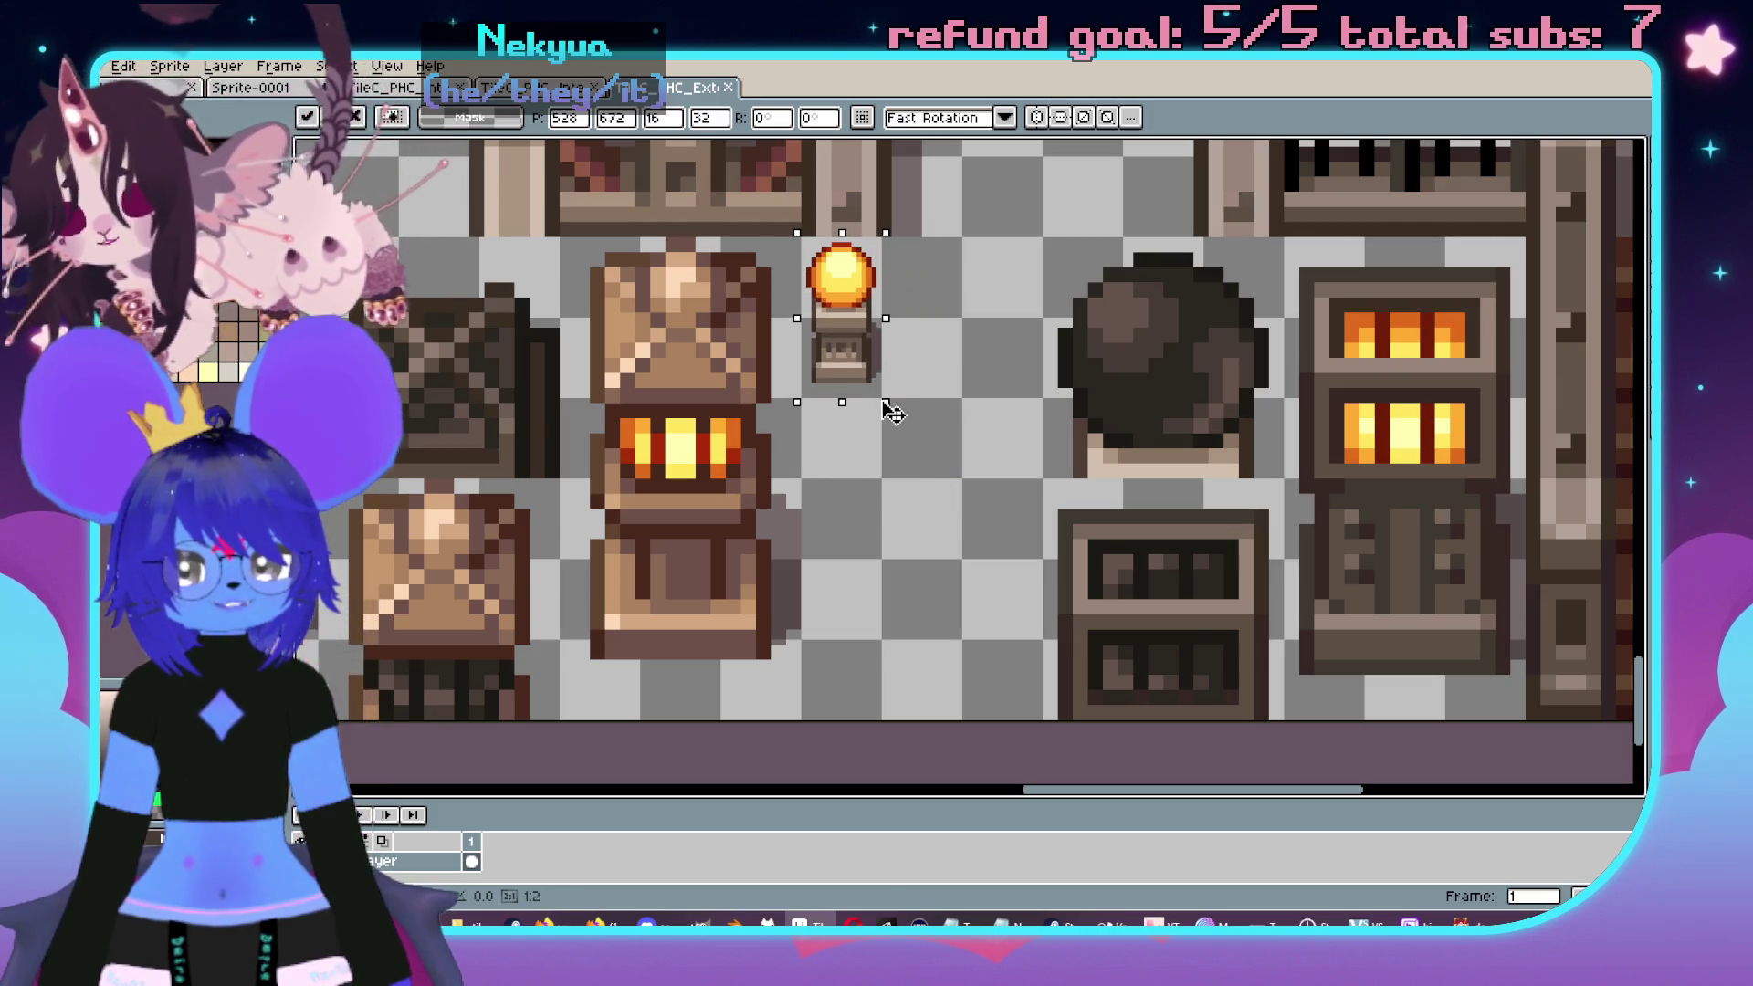
# - Commit the lamp scaled down to 16×32 pixels
pyautogui.scroll(1, 908, 265)
pyautogui.scroll(1, 962, 399)
pyautogui.press('Return')
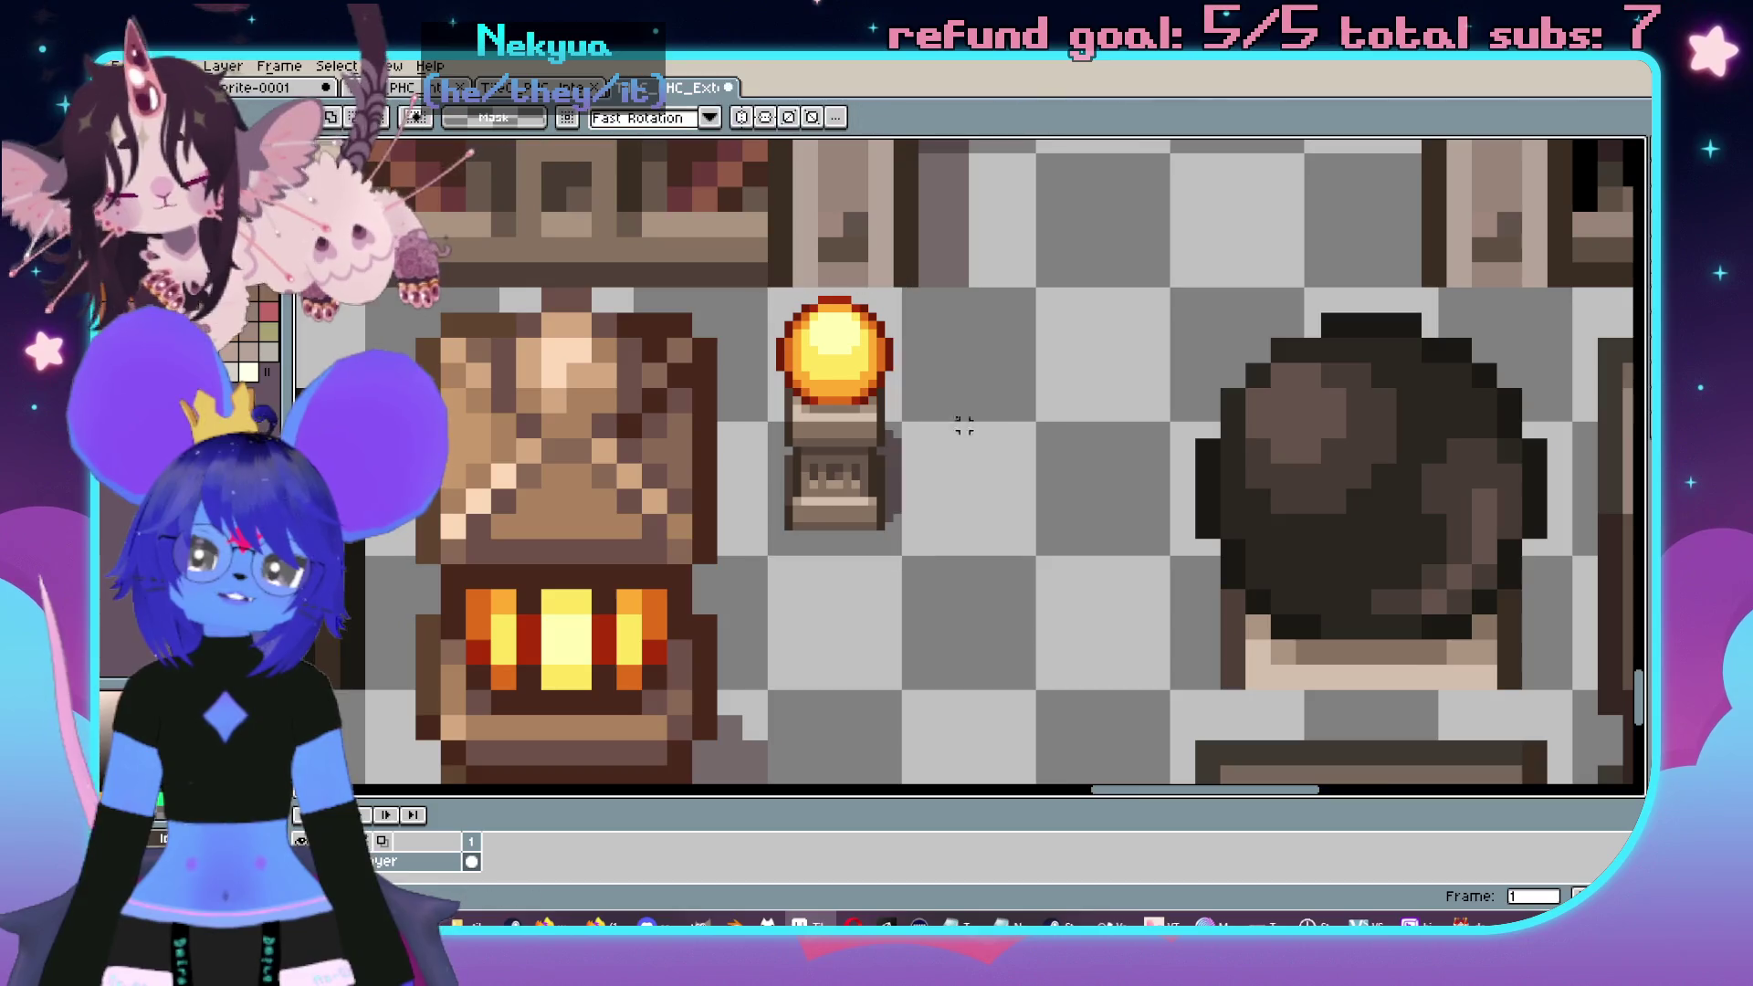
pyautogui.scroll(2, 814, 387)
pyautogui.scroll(-1, 1084, 528)
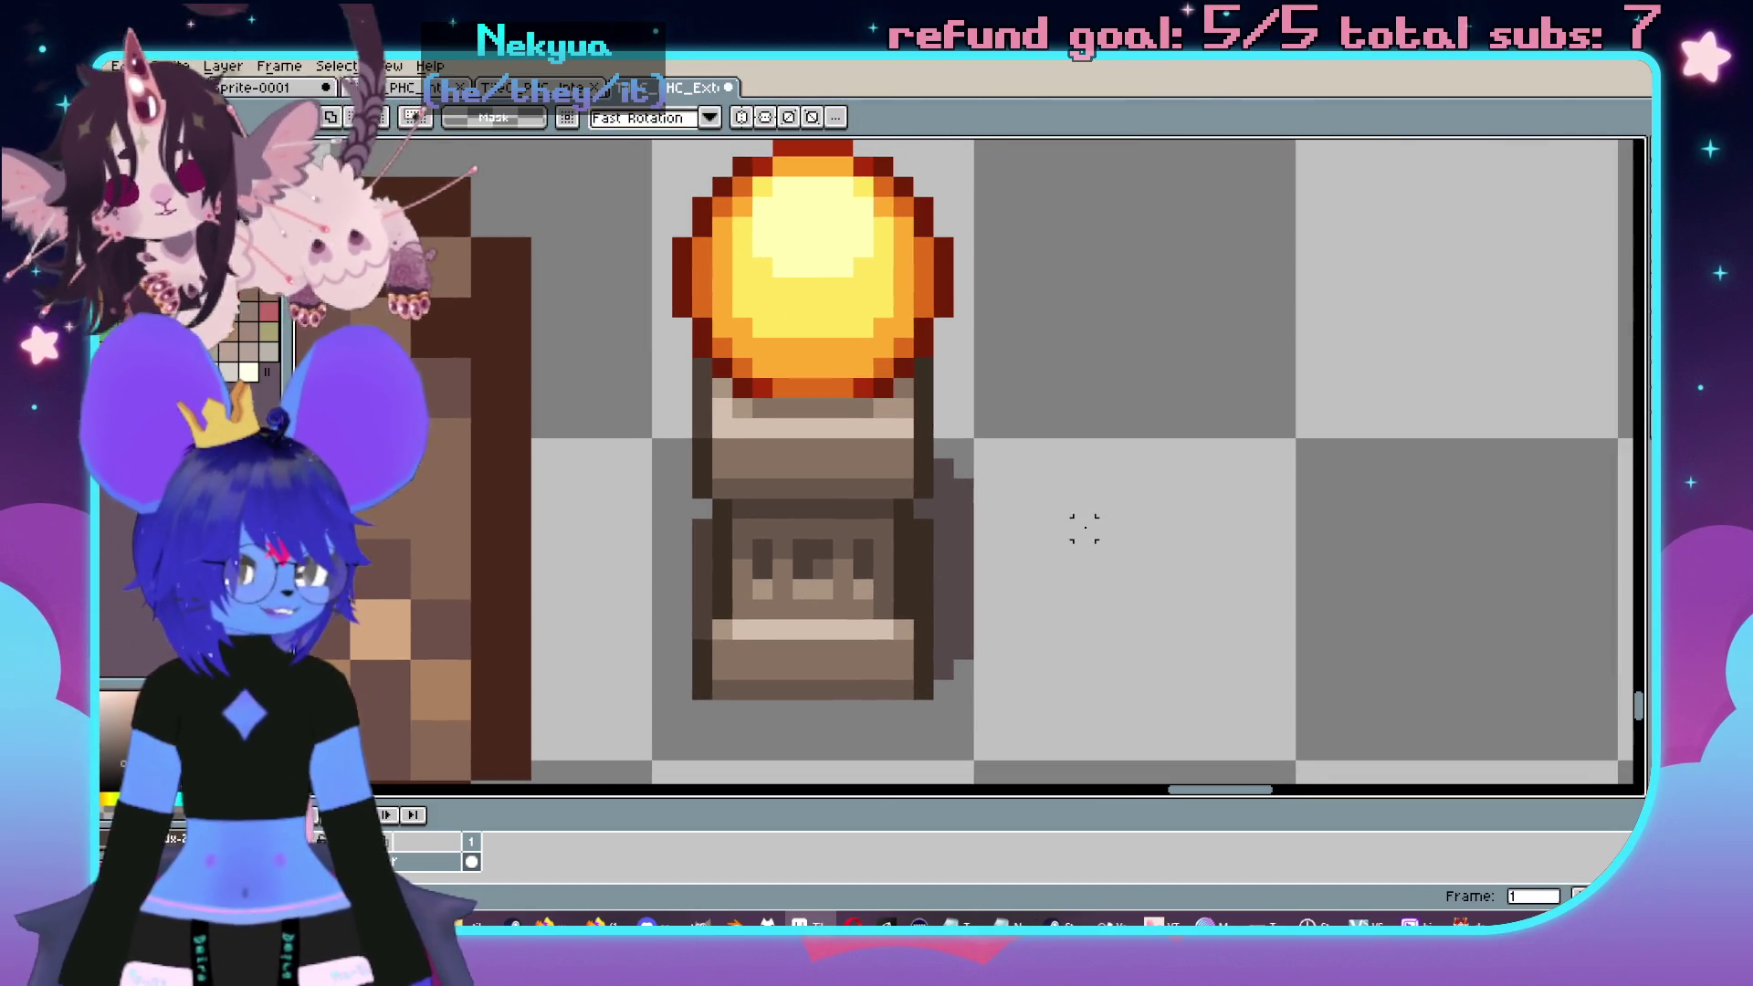
pyautogui.scroll(-1, 767, 468)
pyautogui.scroll(1, 726, 477)
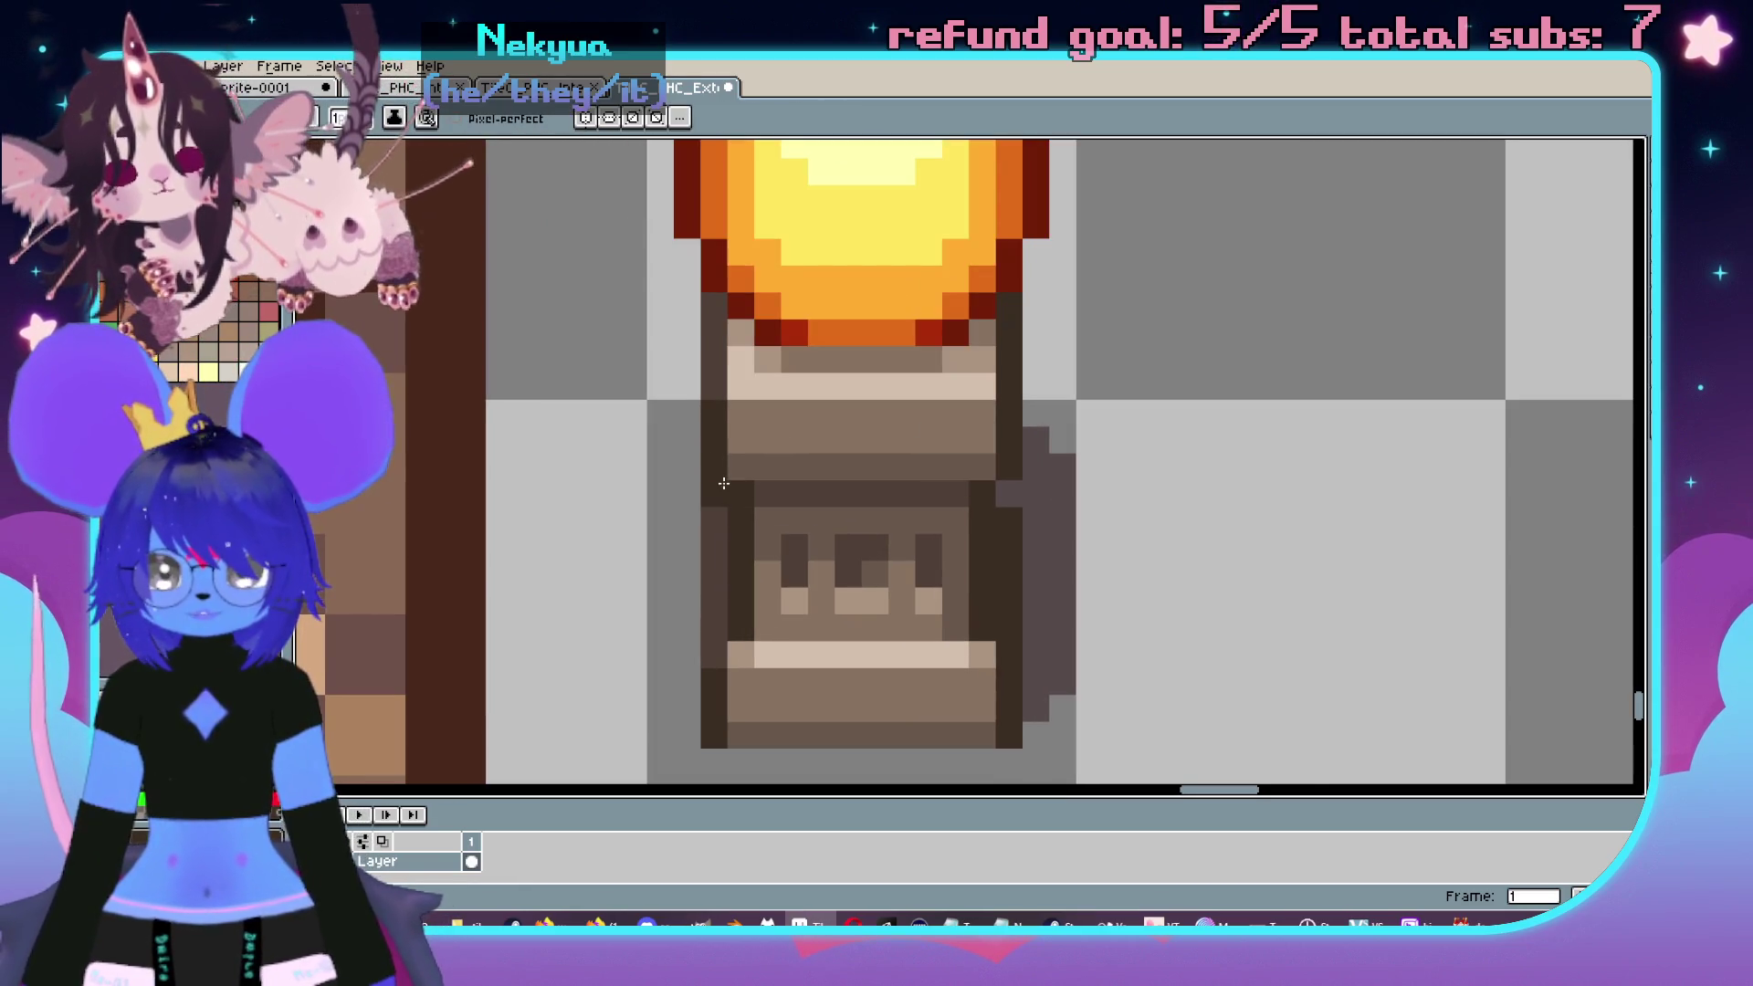
# - Lighten two dark outline pixels on the lamp, then test and undo a light face pixel
pyautogui.click(720, 488)
pyautogui.click(794, 548)
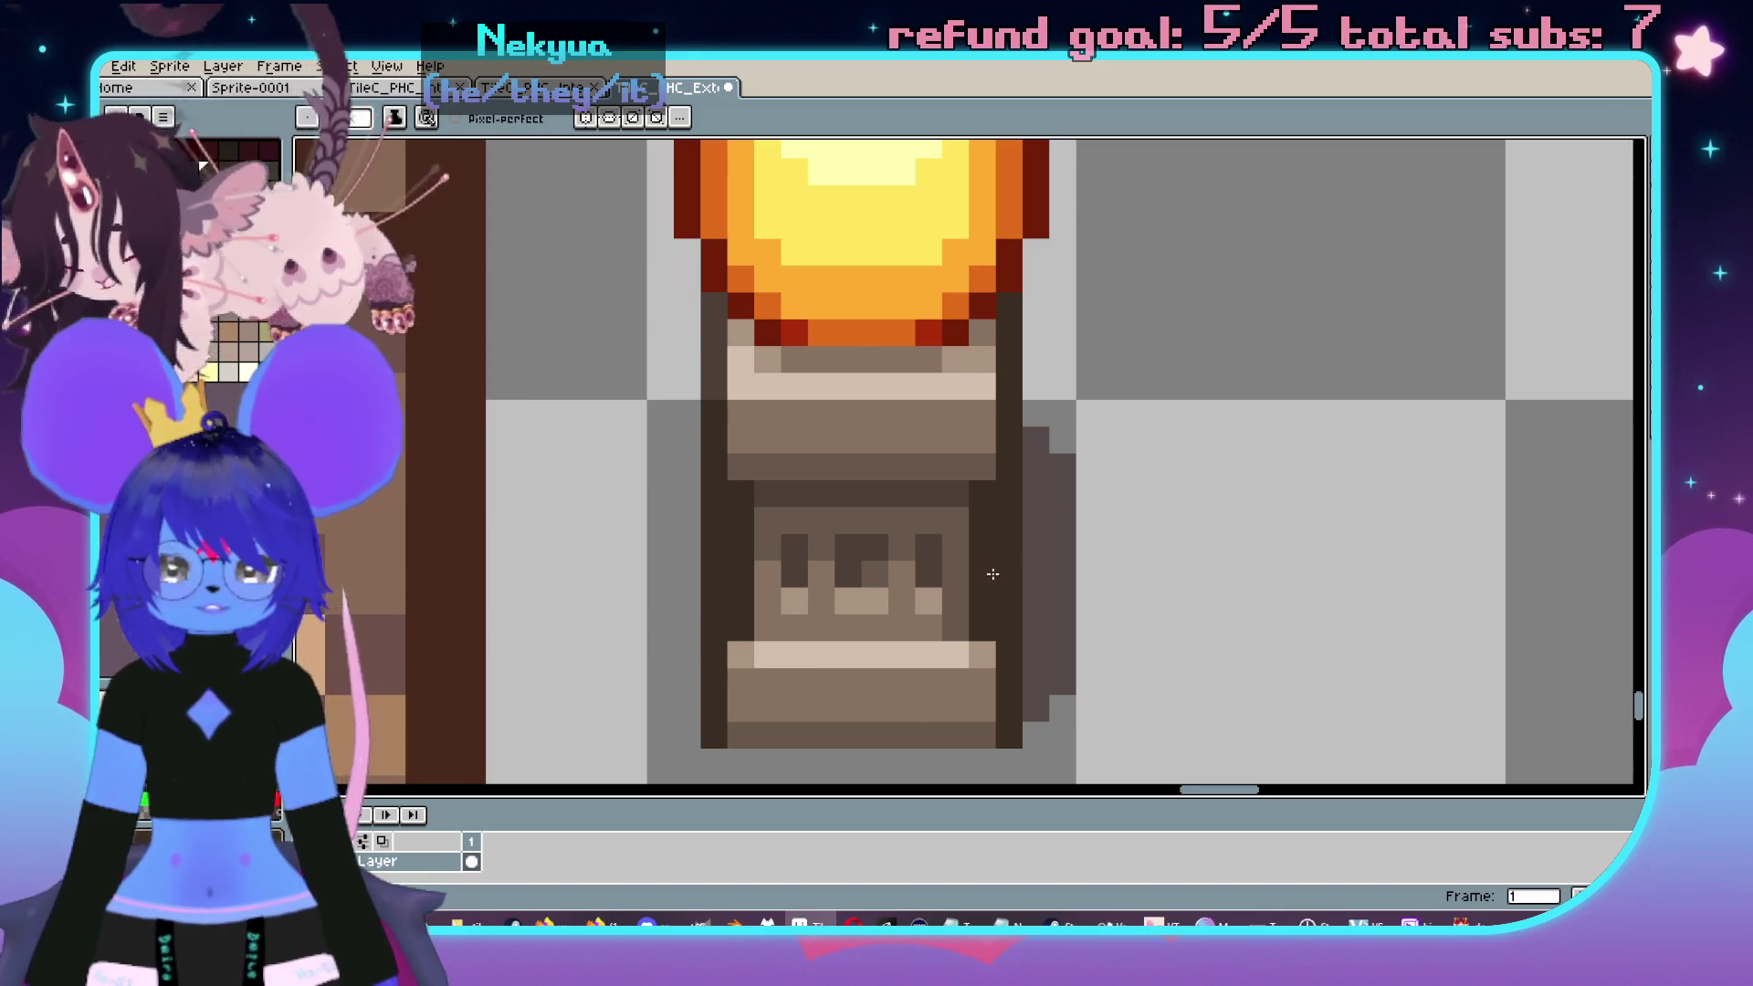
pyautogui.press('i')
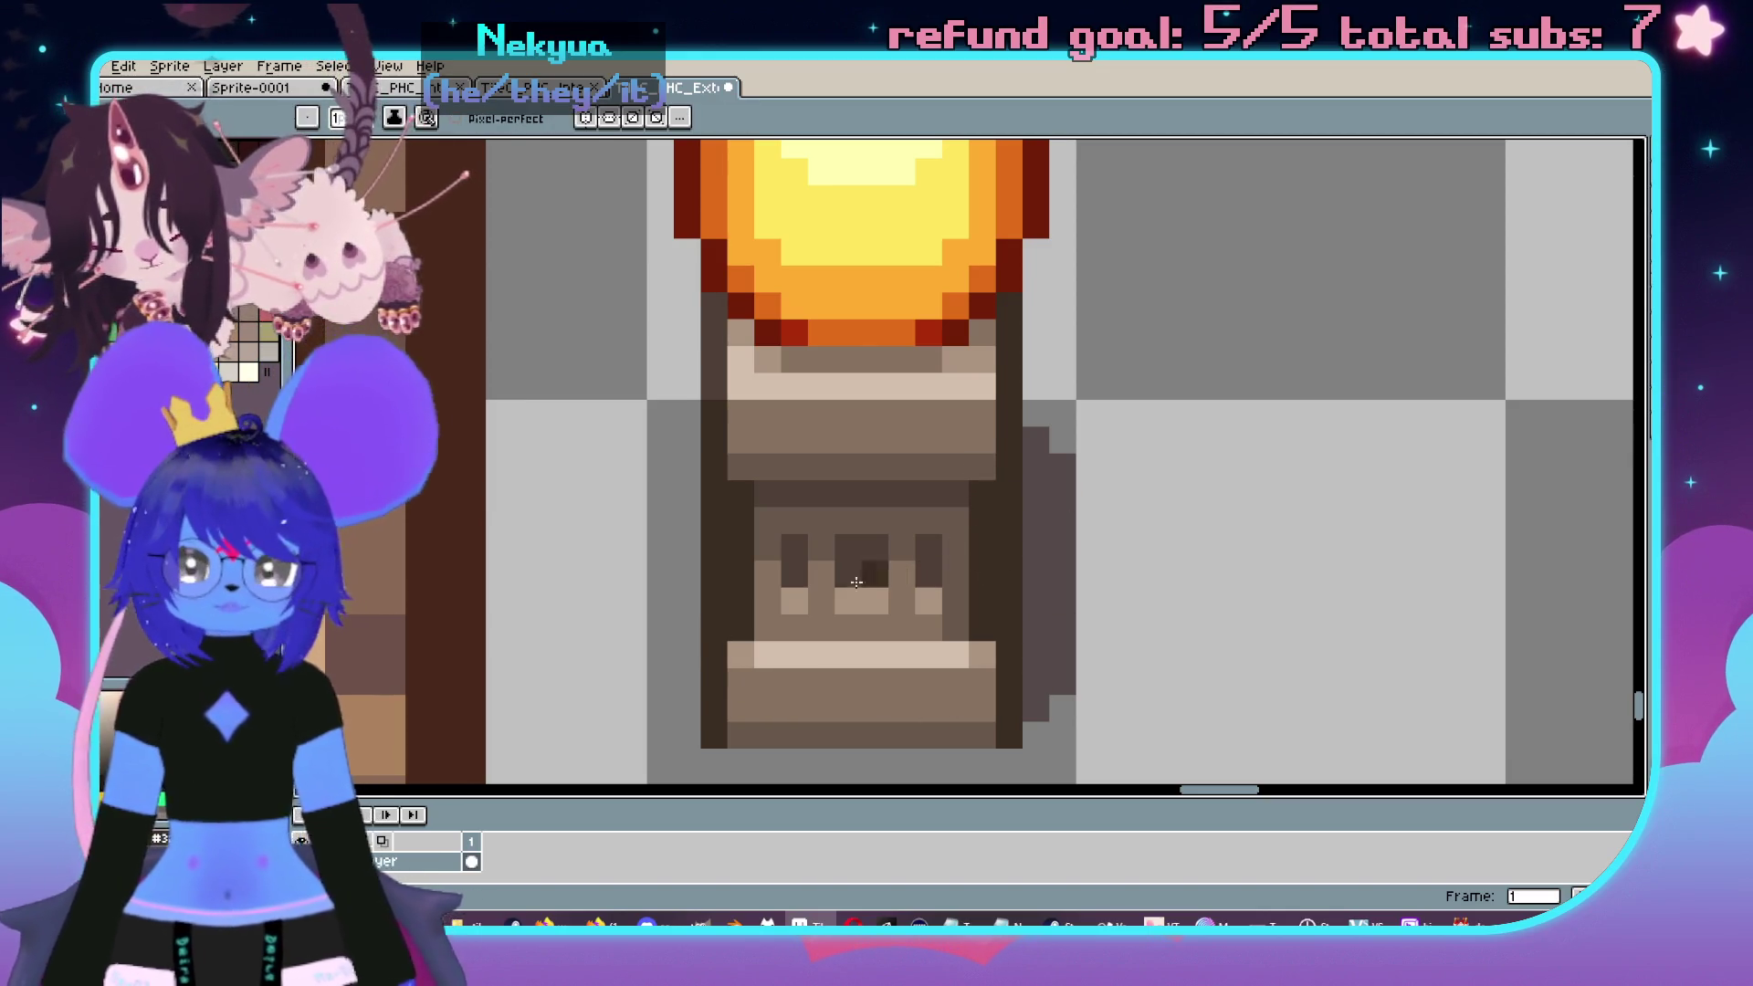
pyautogui.scroll(1, 793, 645)
pyautogui.scroll(-1, 818, 475)
pyautogui.press('b')
pyautogui.click(861, 502)
pyautogui.scroll(-2, 861, 497)
pyautogui.scroll(2, 863, 498)
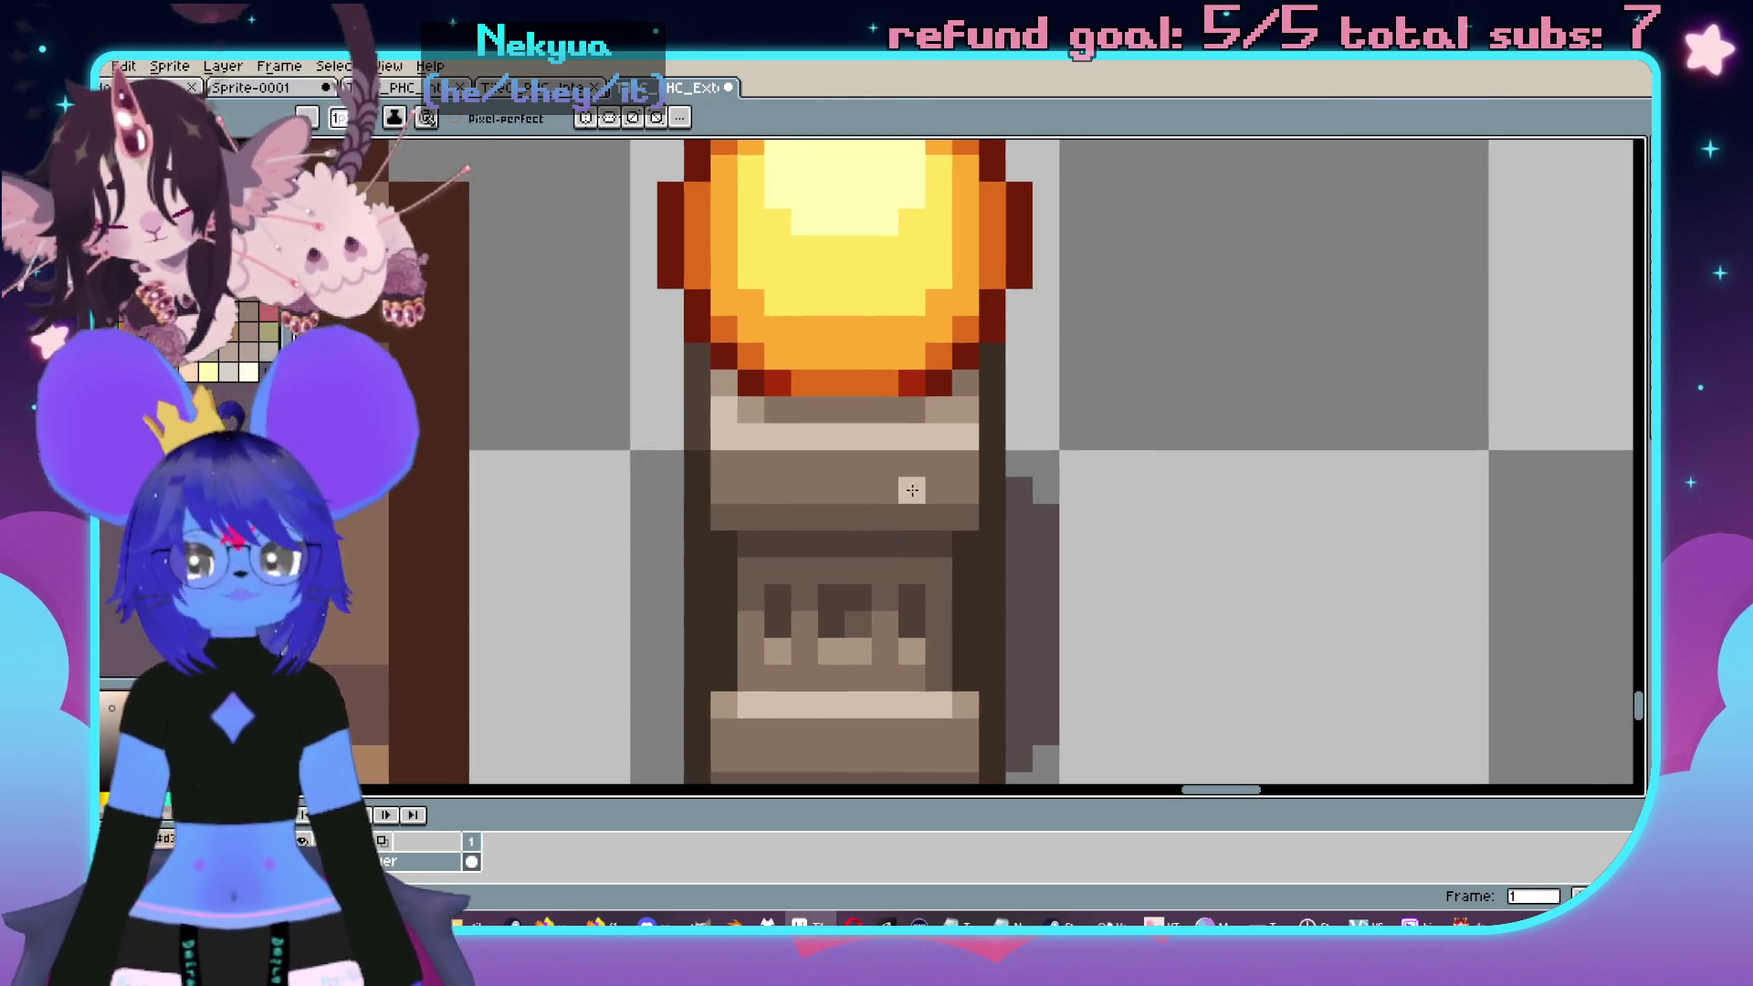
pyautogui.hotkey('ctrl', 'z')
# - Marquee-select the lamp's top part, deselect, and switch from Pencil to the Eraser
pyautogui.scroll(-2, 877, 493)
pyautogui.scroll(1, 932, 477)
pyautogui.press('m')
pyautogui.scroll(1, 722, 237)
pyautogui.moveTo(704, 217)
pyautogui.mouseDown()
pyautogui.moveTo(1037, 587)
pyautogui.moveTo(1039, 632)
pyautogui.mouseUp()
pyautogui.hotkey('ctrl', 'd')
pyautogui.scroll(3, 1107, 493)
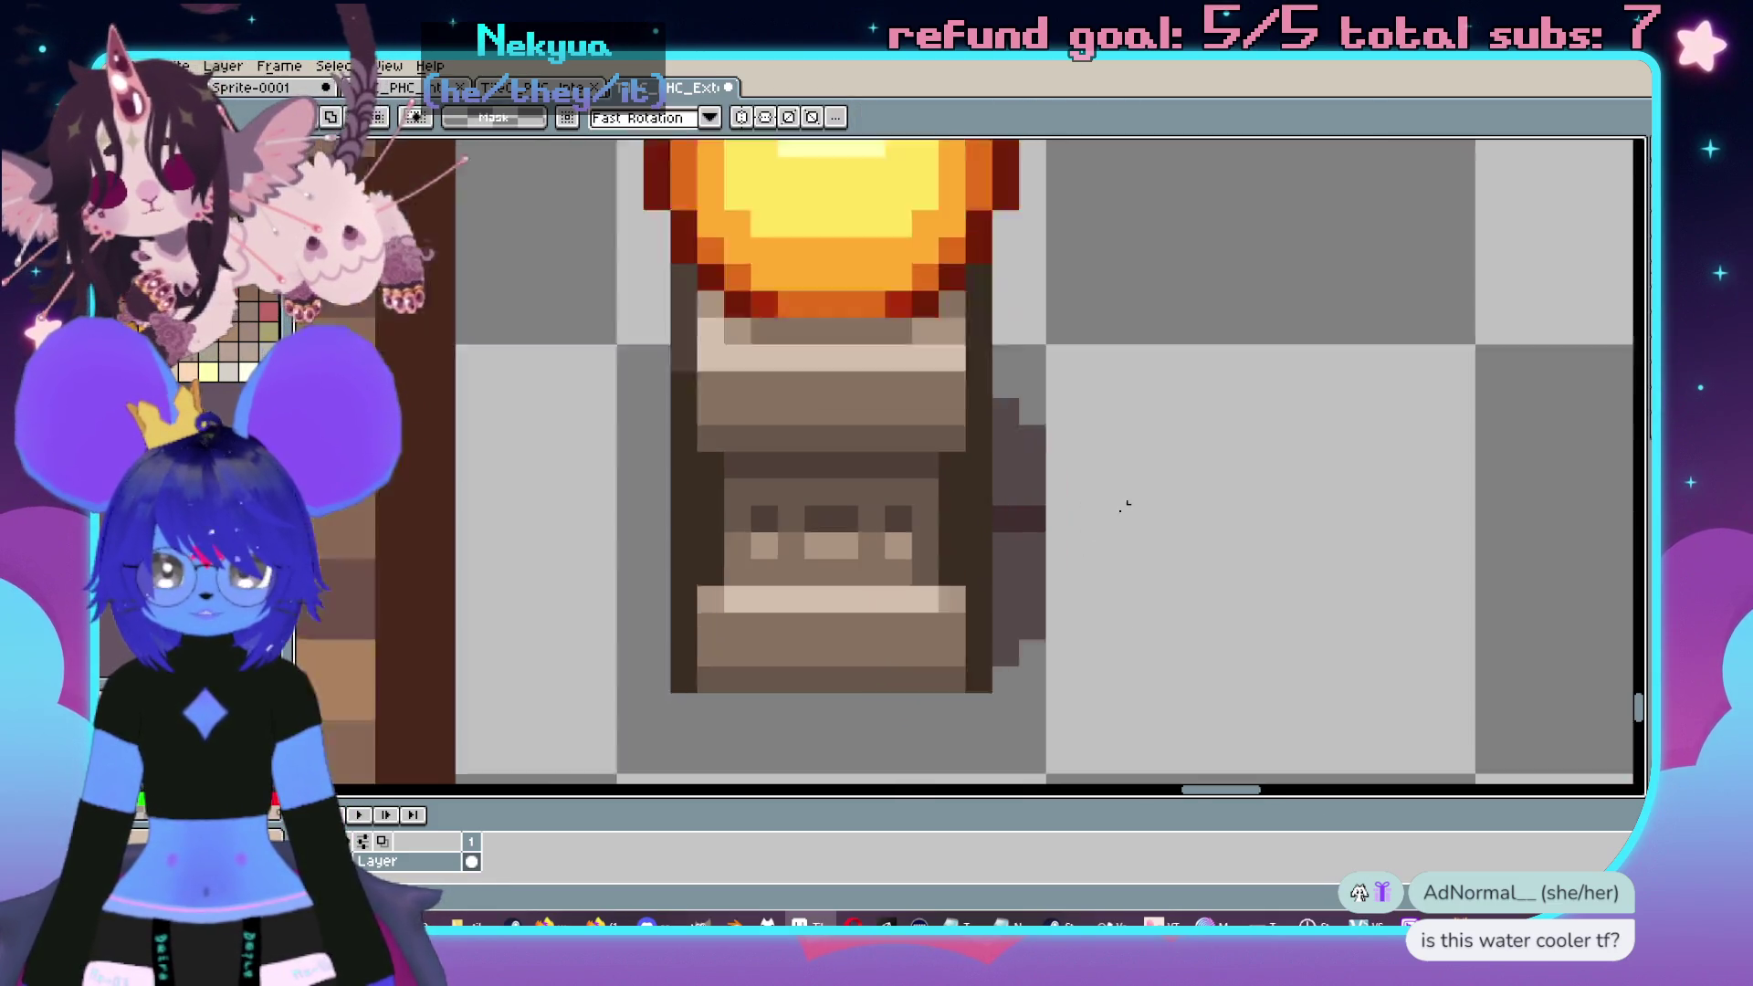
pyautogui.press('b')
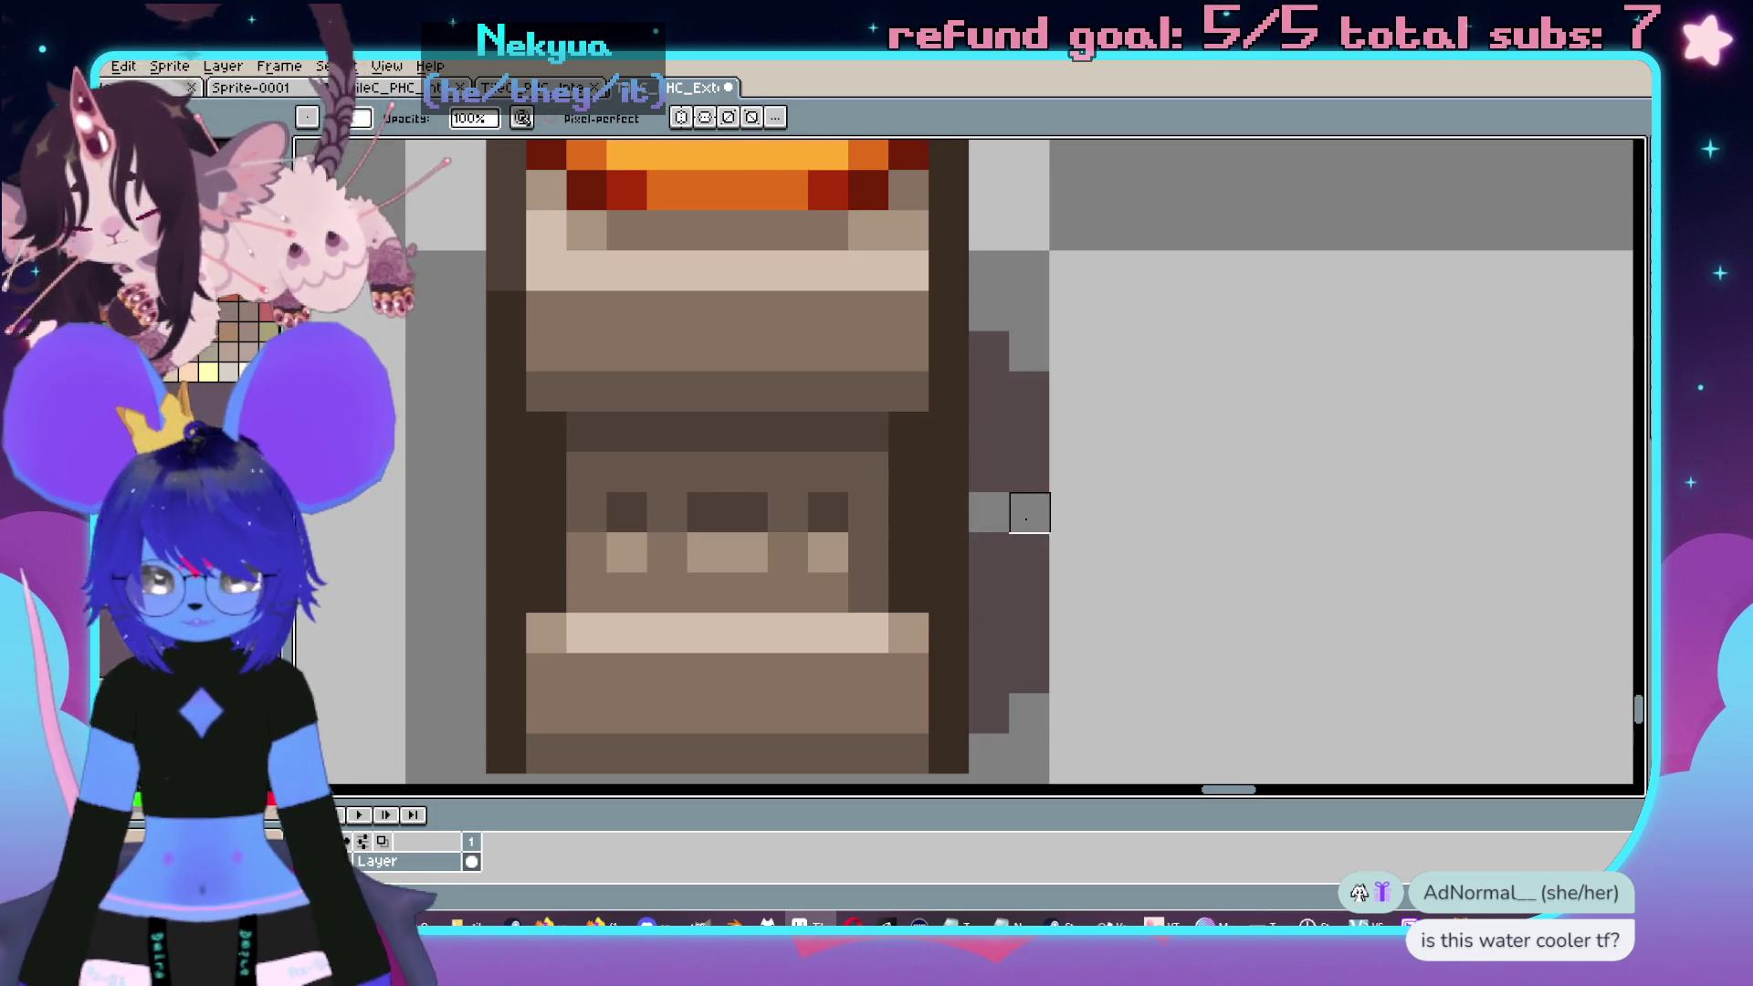
pyautogui.press('e')
pyautogui.scroll(-3, 1041, 514)
pyautogui.scroll(-3, 1045, 512)
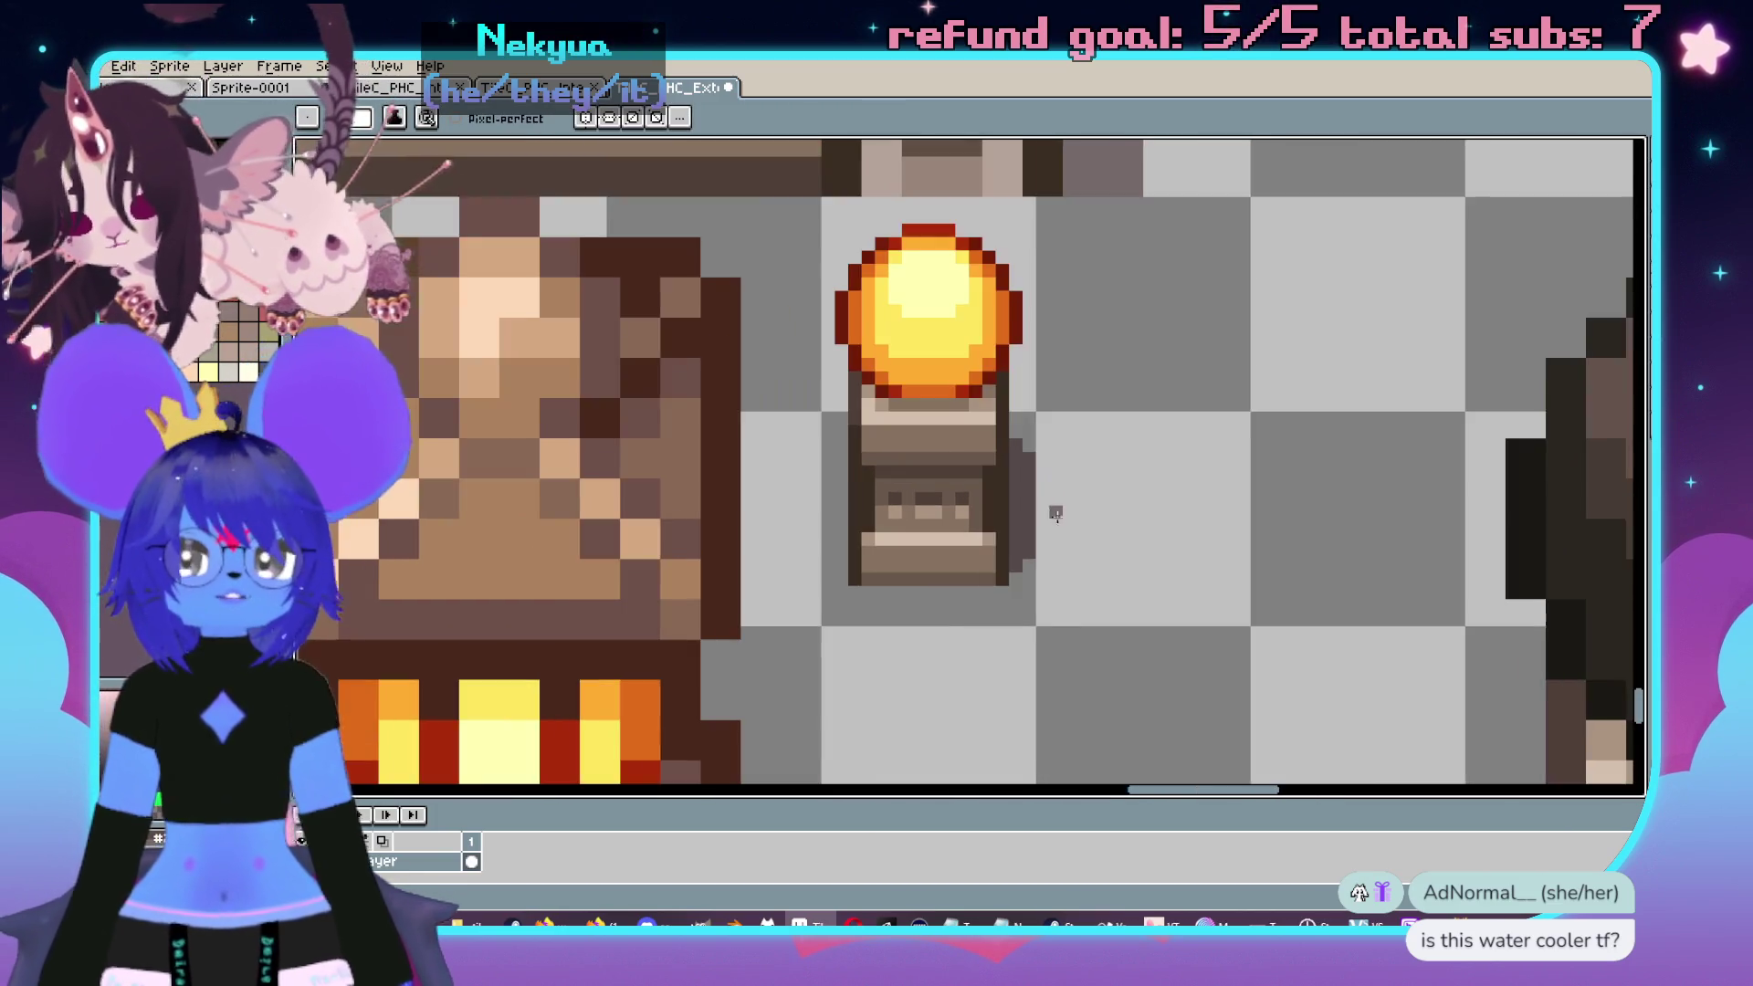
pyautogui.scroll(3, 1041, 471)
pyautogui.scroll(2, 975, 474)
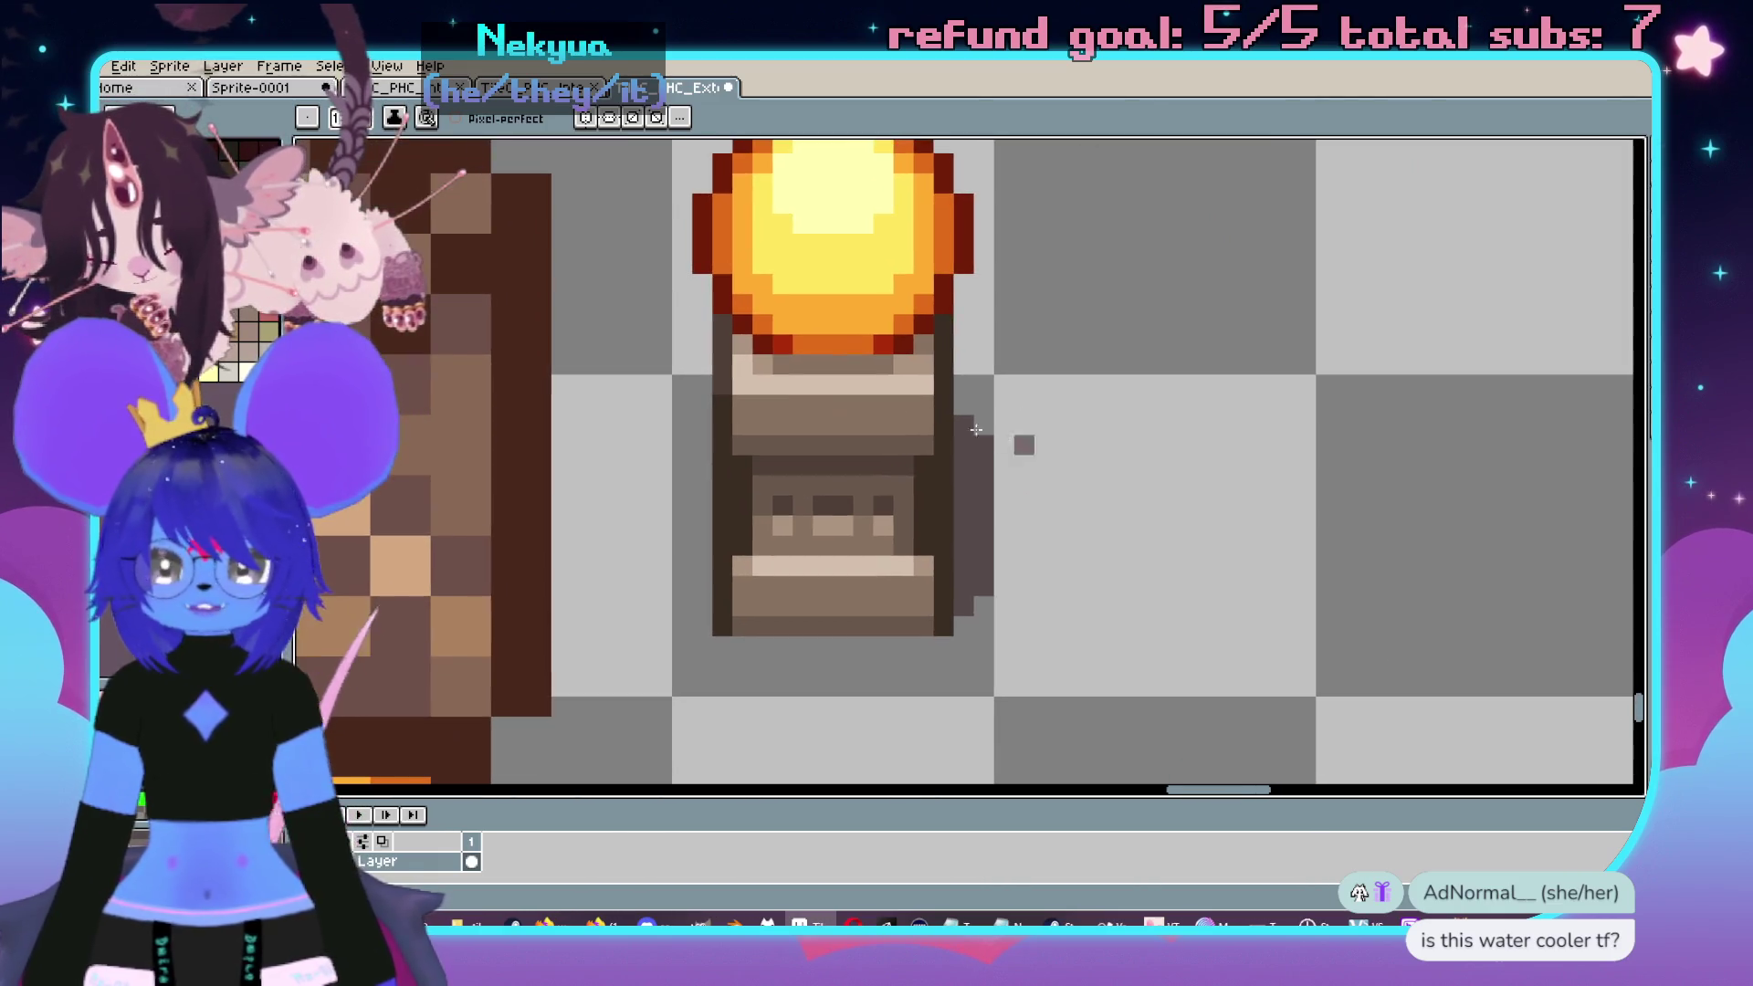
pyautogui.click(528, 95)
pyautogui.scroll(-2, 1443, 201)
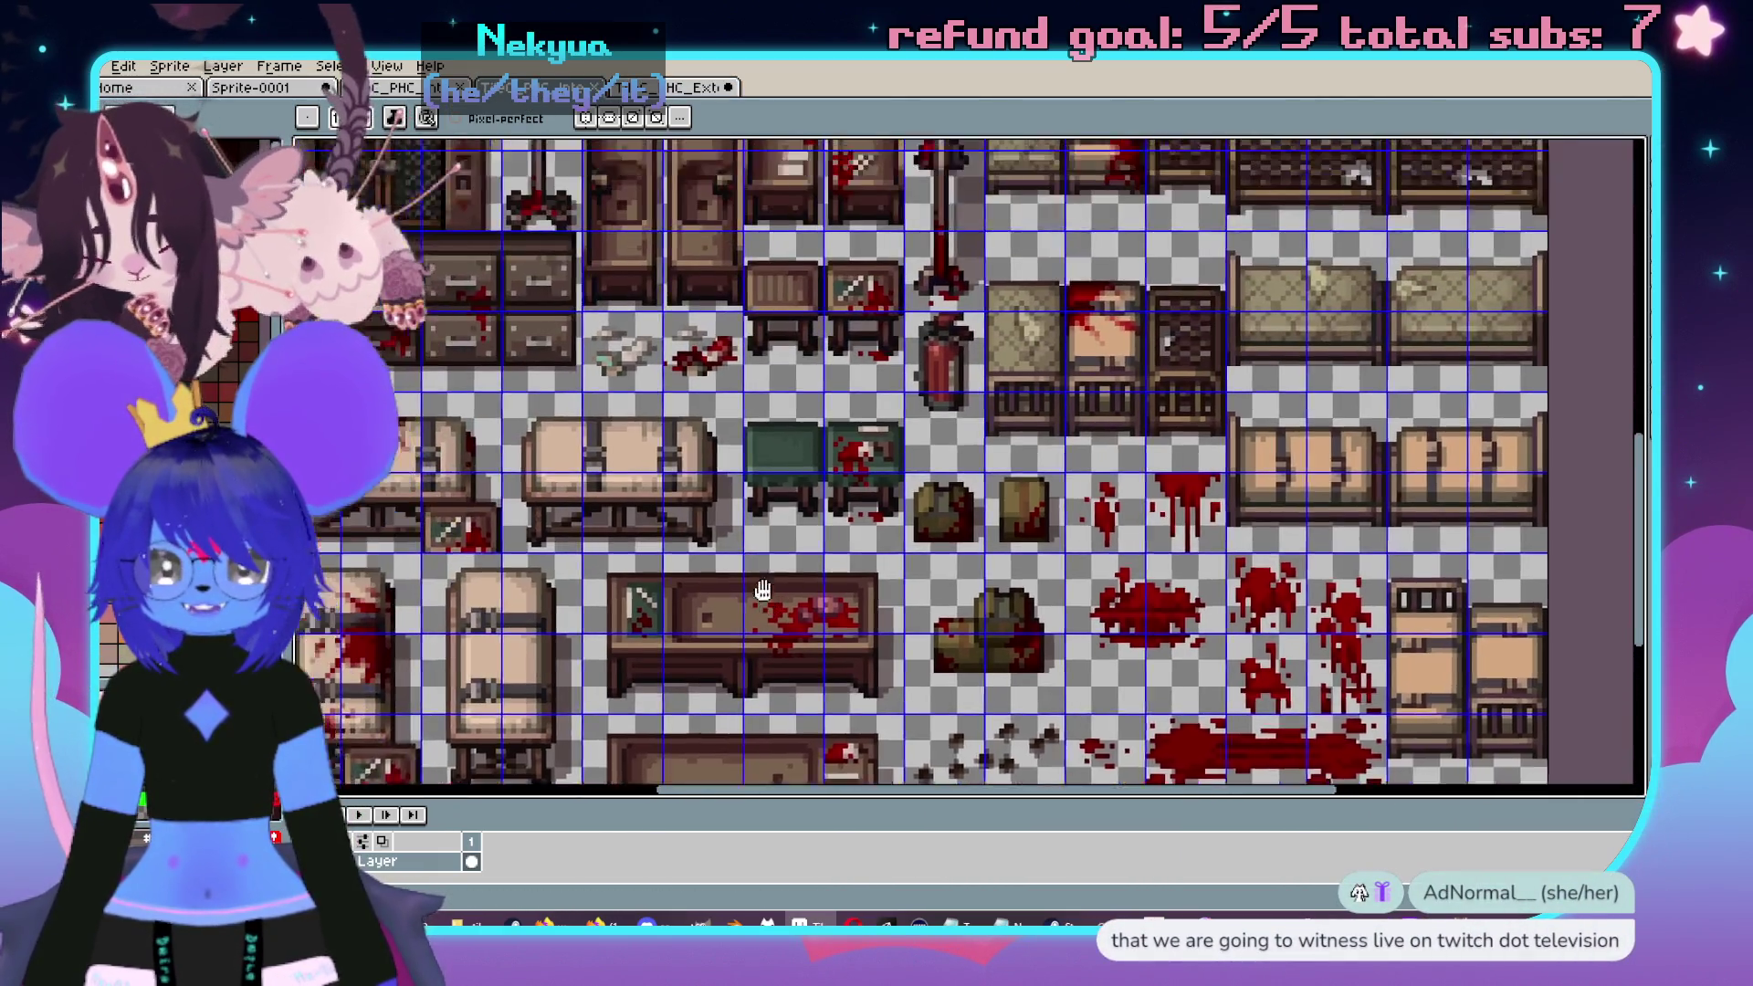
pyautogui.scroll(4, 1437, 463)
pyautogui.scroll(-3, 1437, 463)
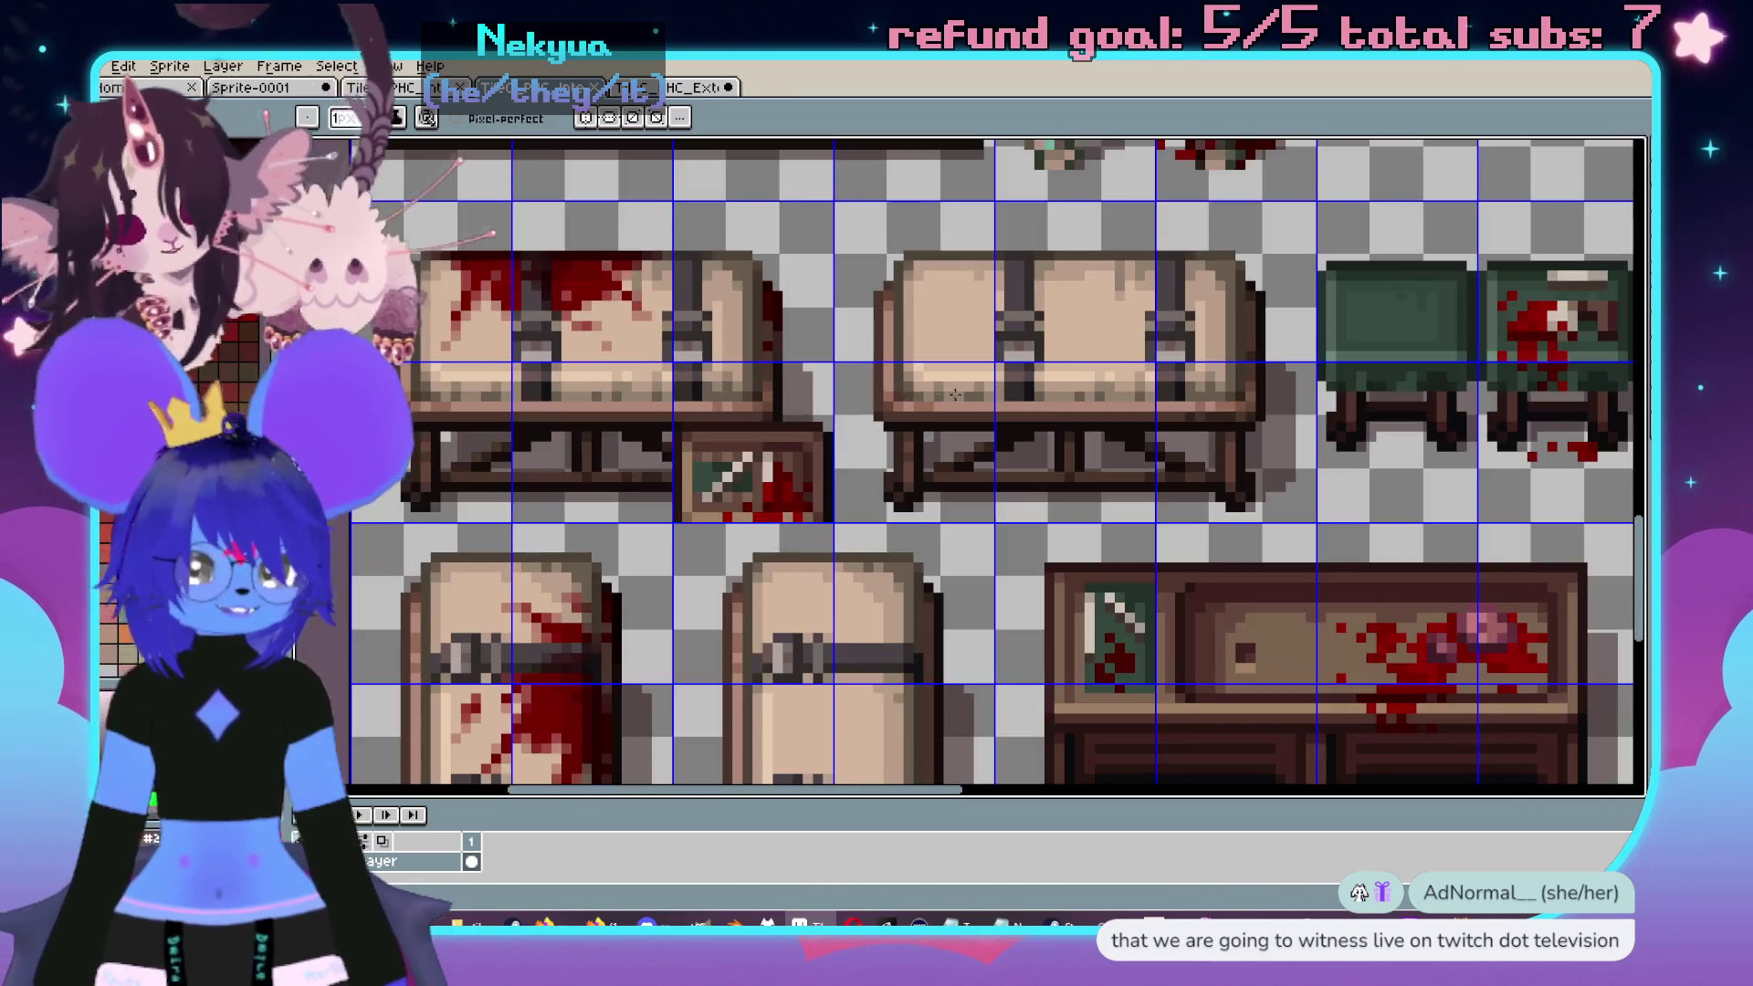
pyautogui.scroll(4, 742, 560)
pyautogui.scroll(5, 881, 546)
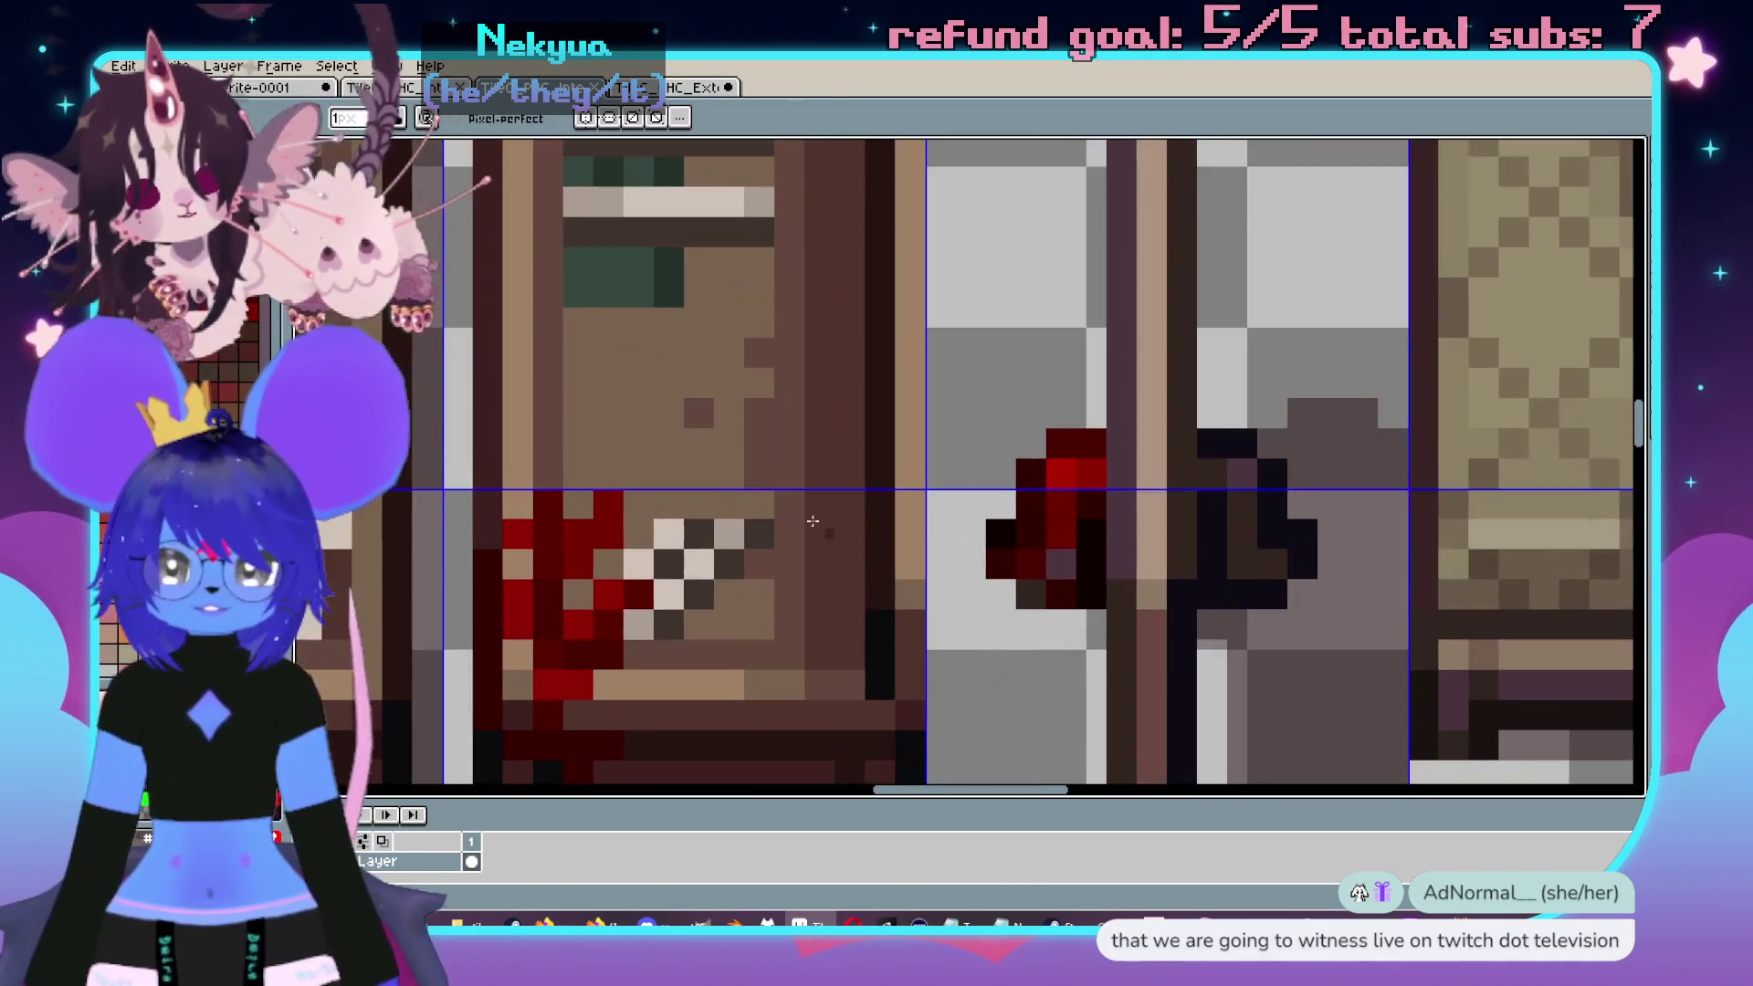
pyautogui.scroll(-2, 886, 544)
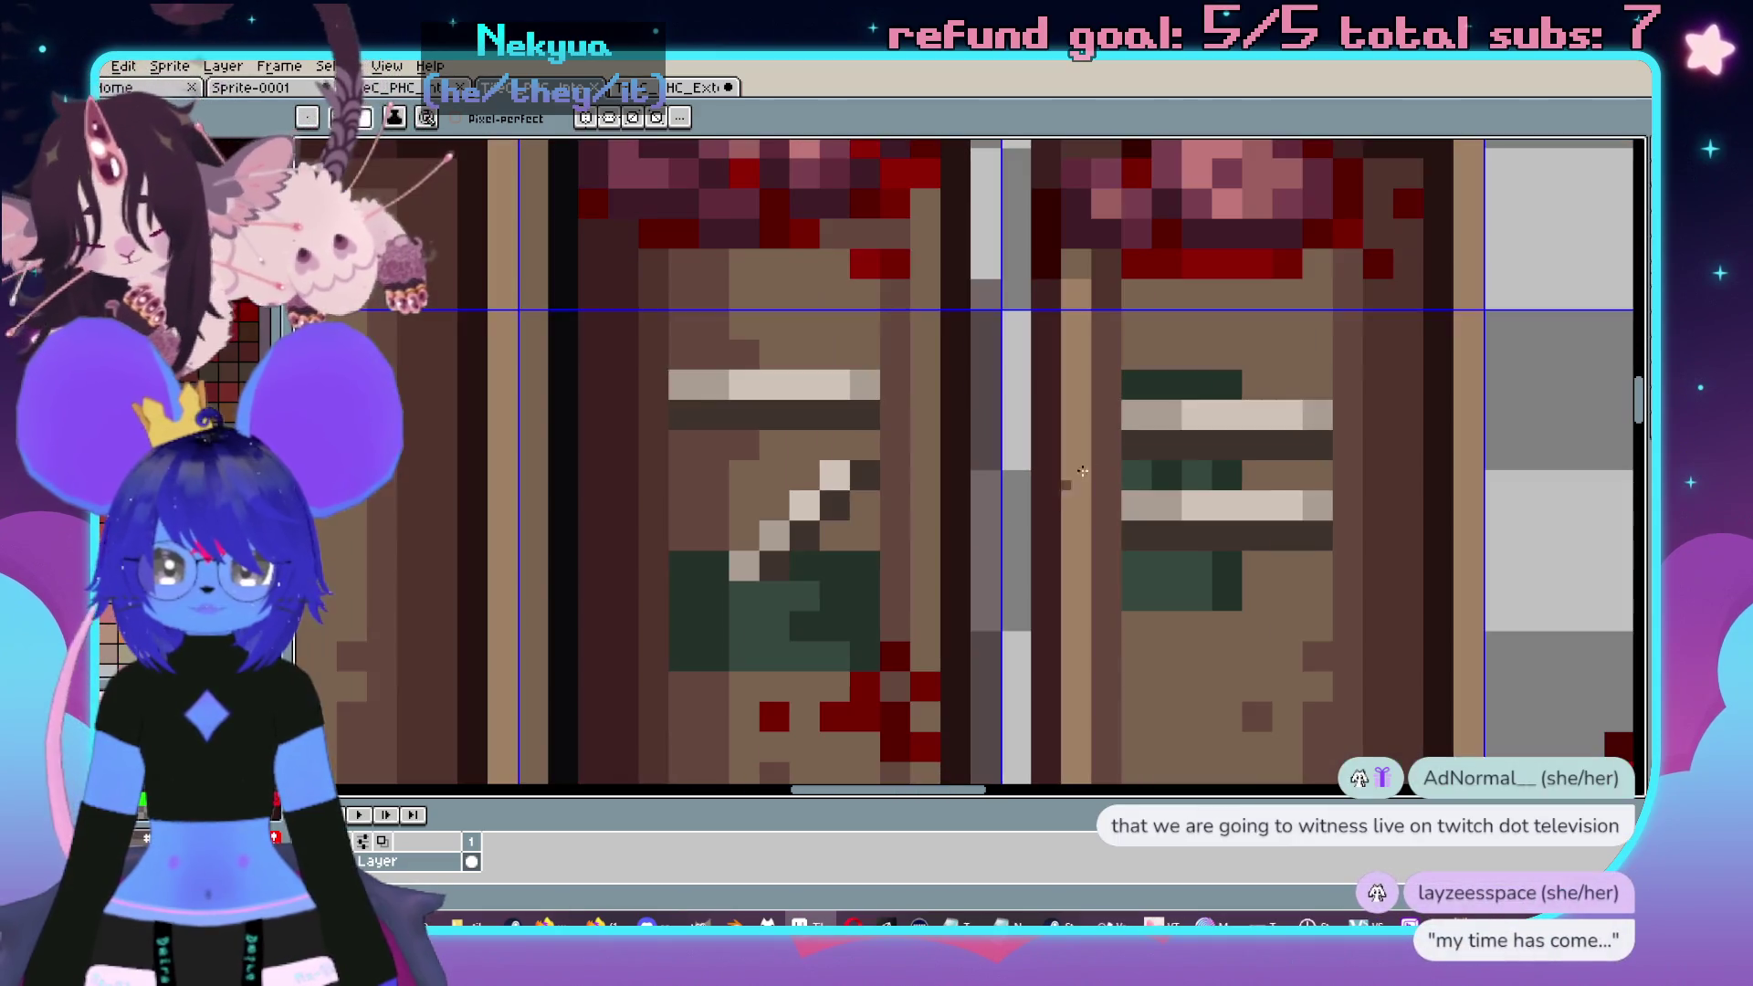
pyautogui.press('i')
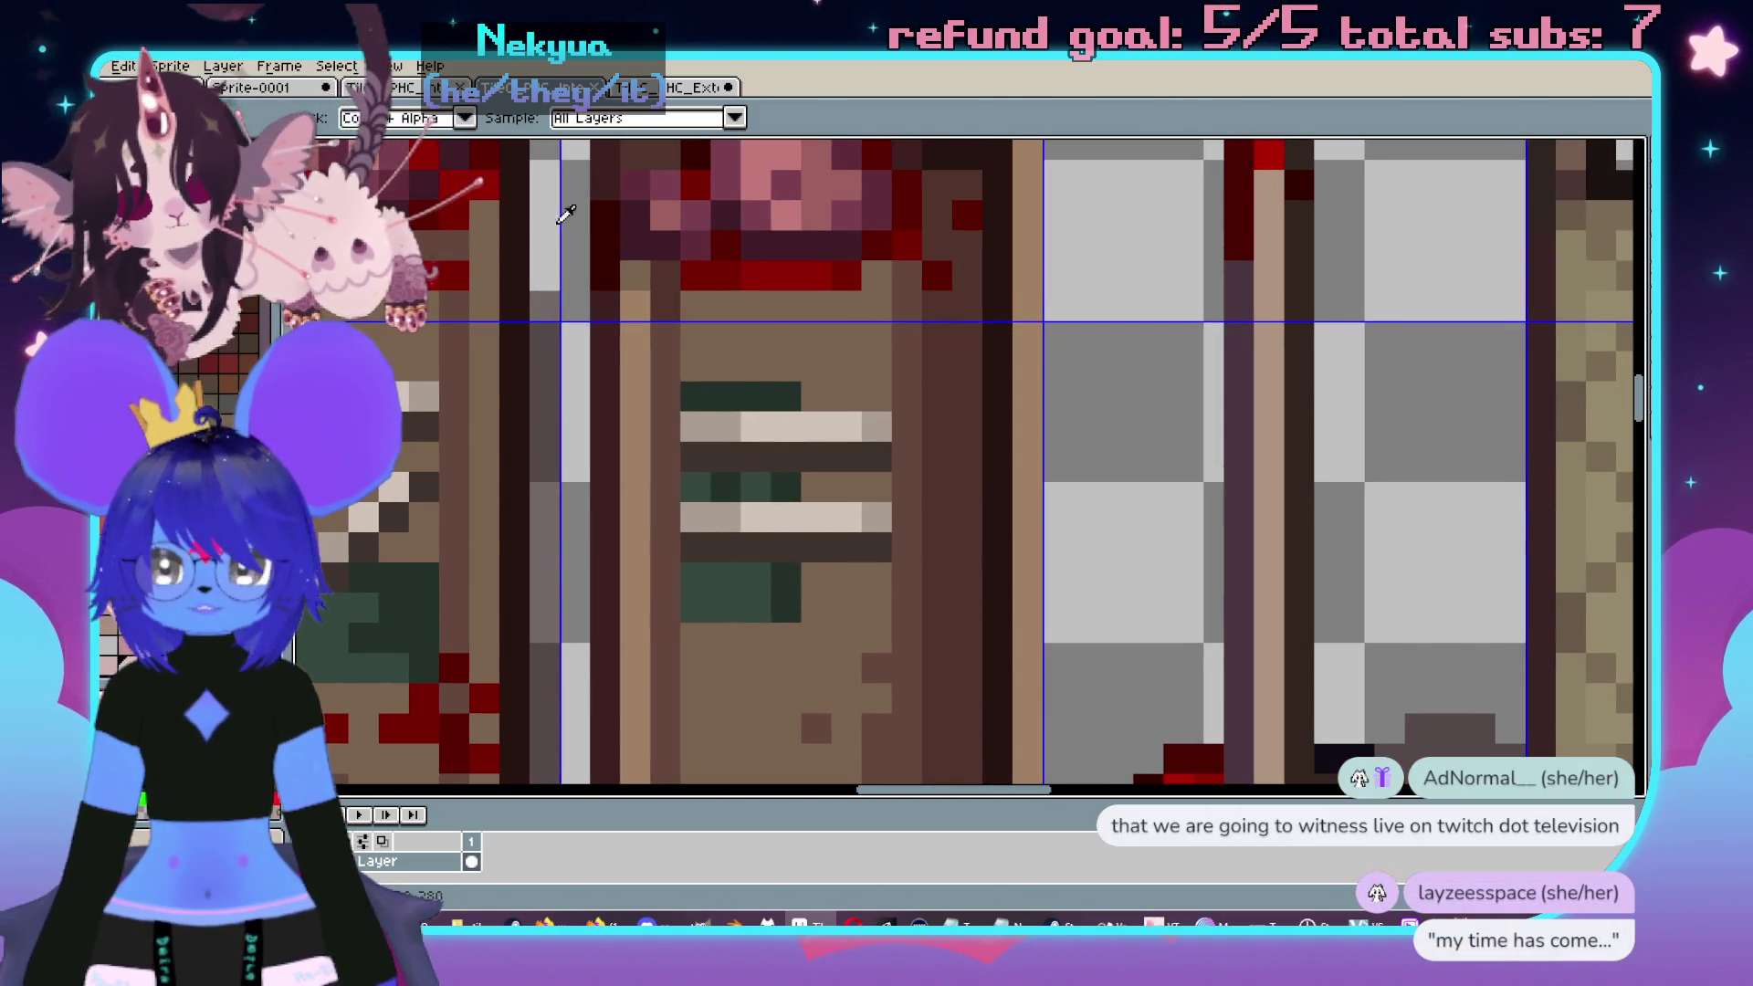
pyautogui.press('b')
pyautogui.scroll(-2, 904, 548)
pyautogui.scroll(3, 905, 567)
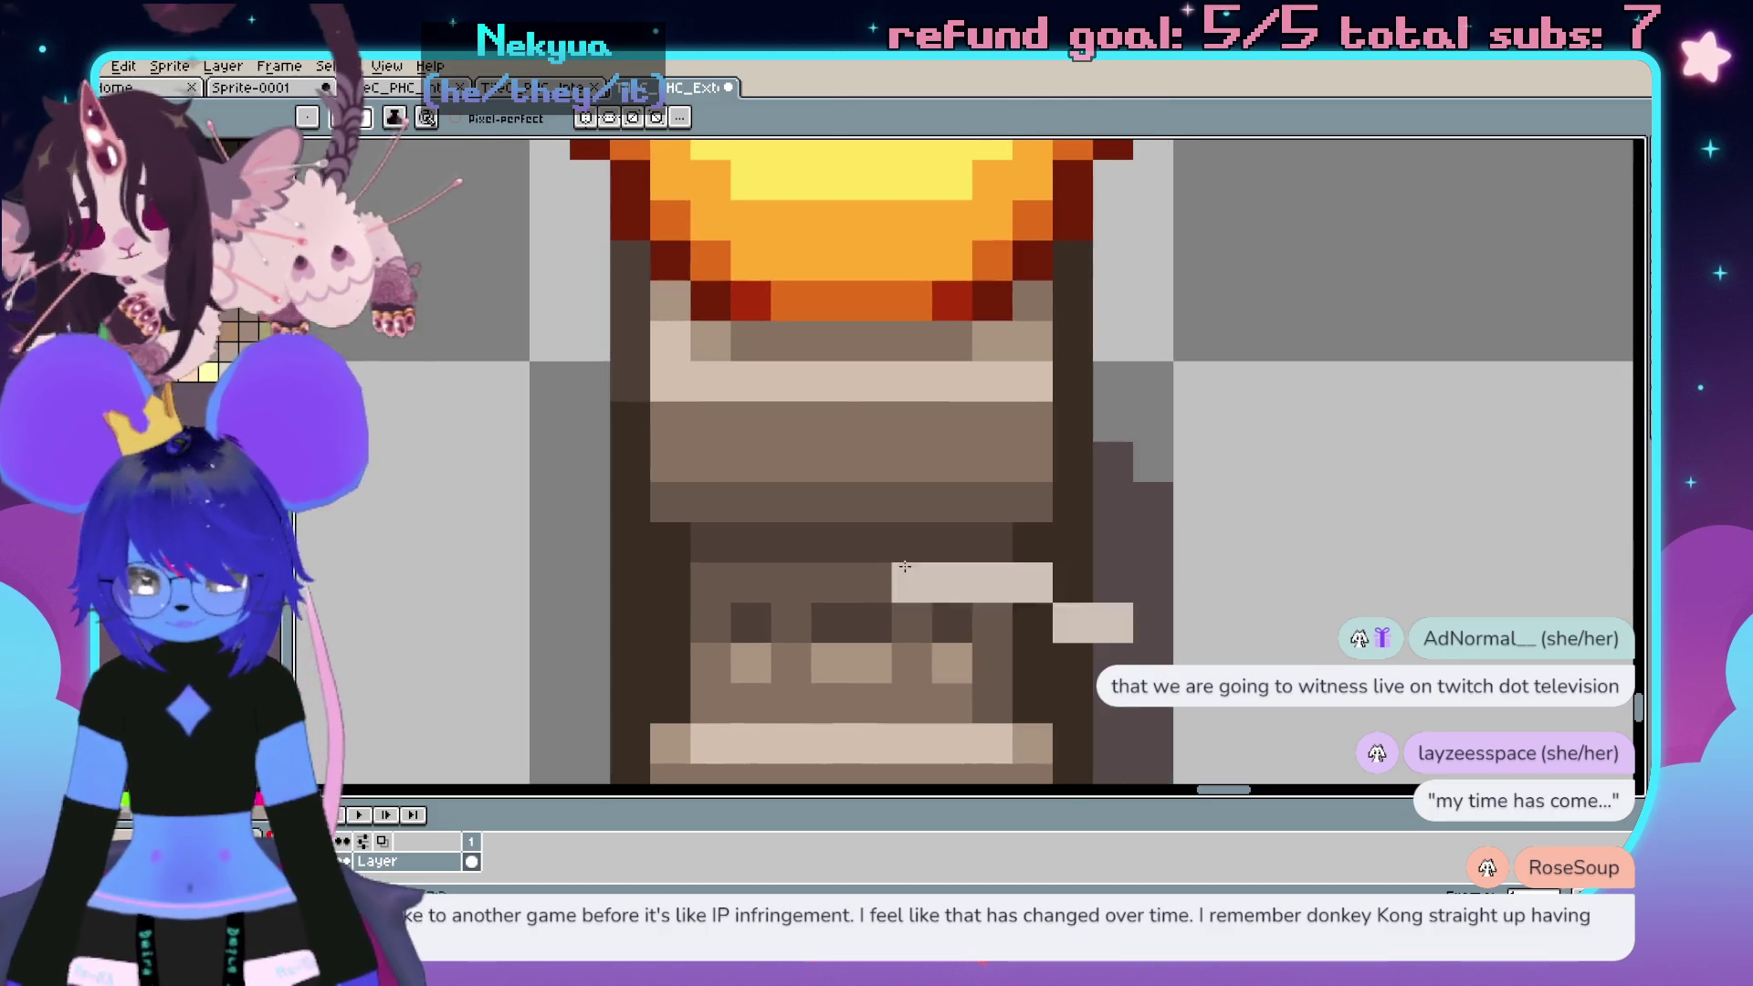
pyautogui.hotkey('ctrl', 'z')
pyautogui.hotkey('ctrl', 'z')
pyautogui.press('g')
pyautogui.click(993, 341)
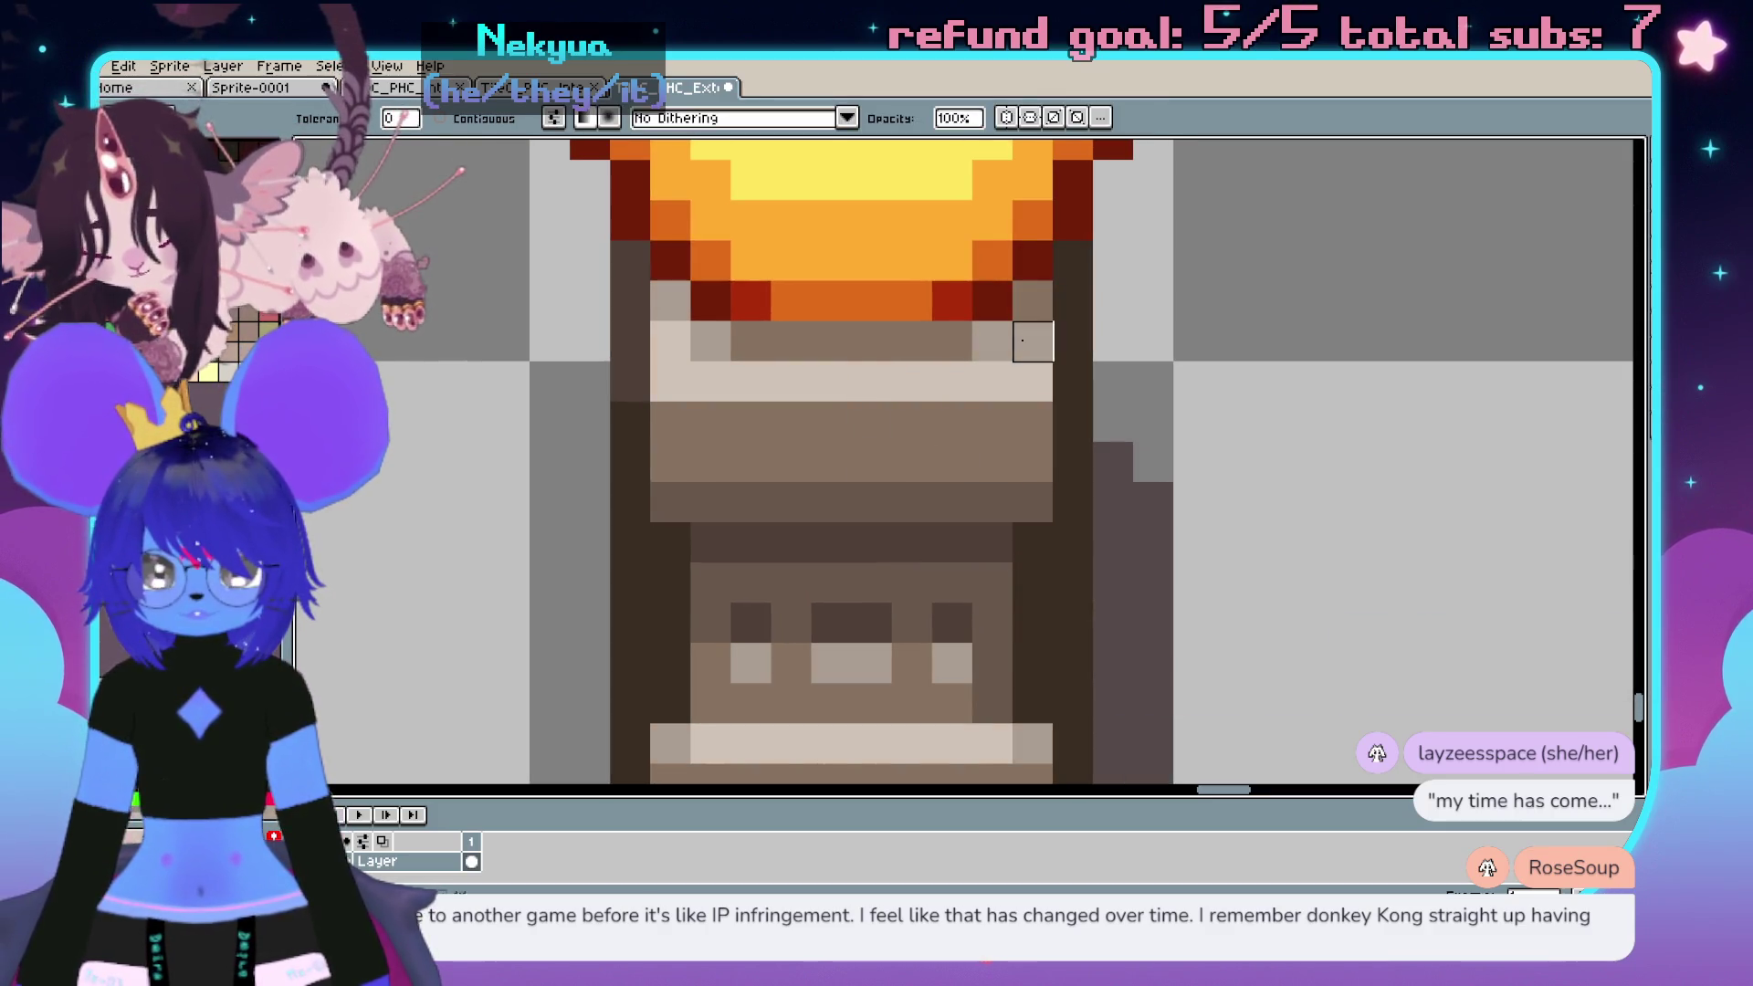
pyautogui.click(501, 89)
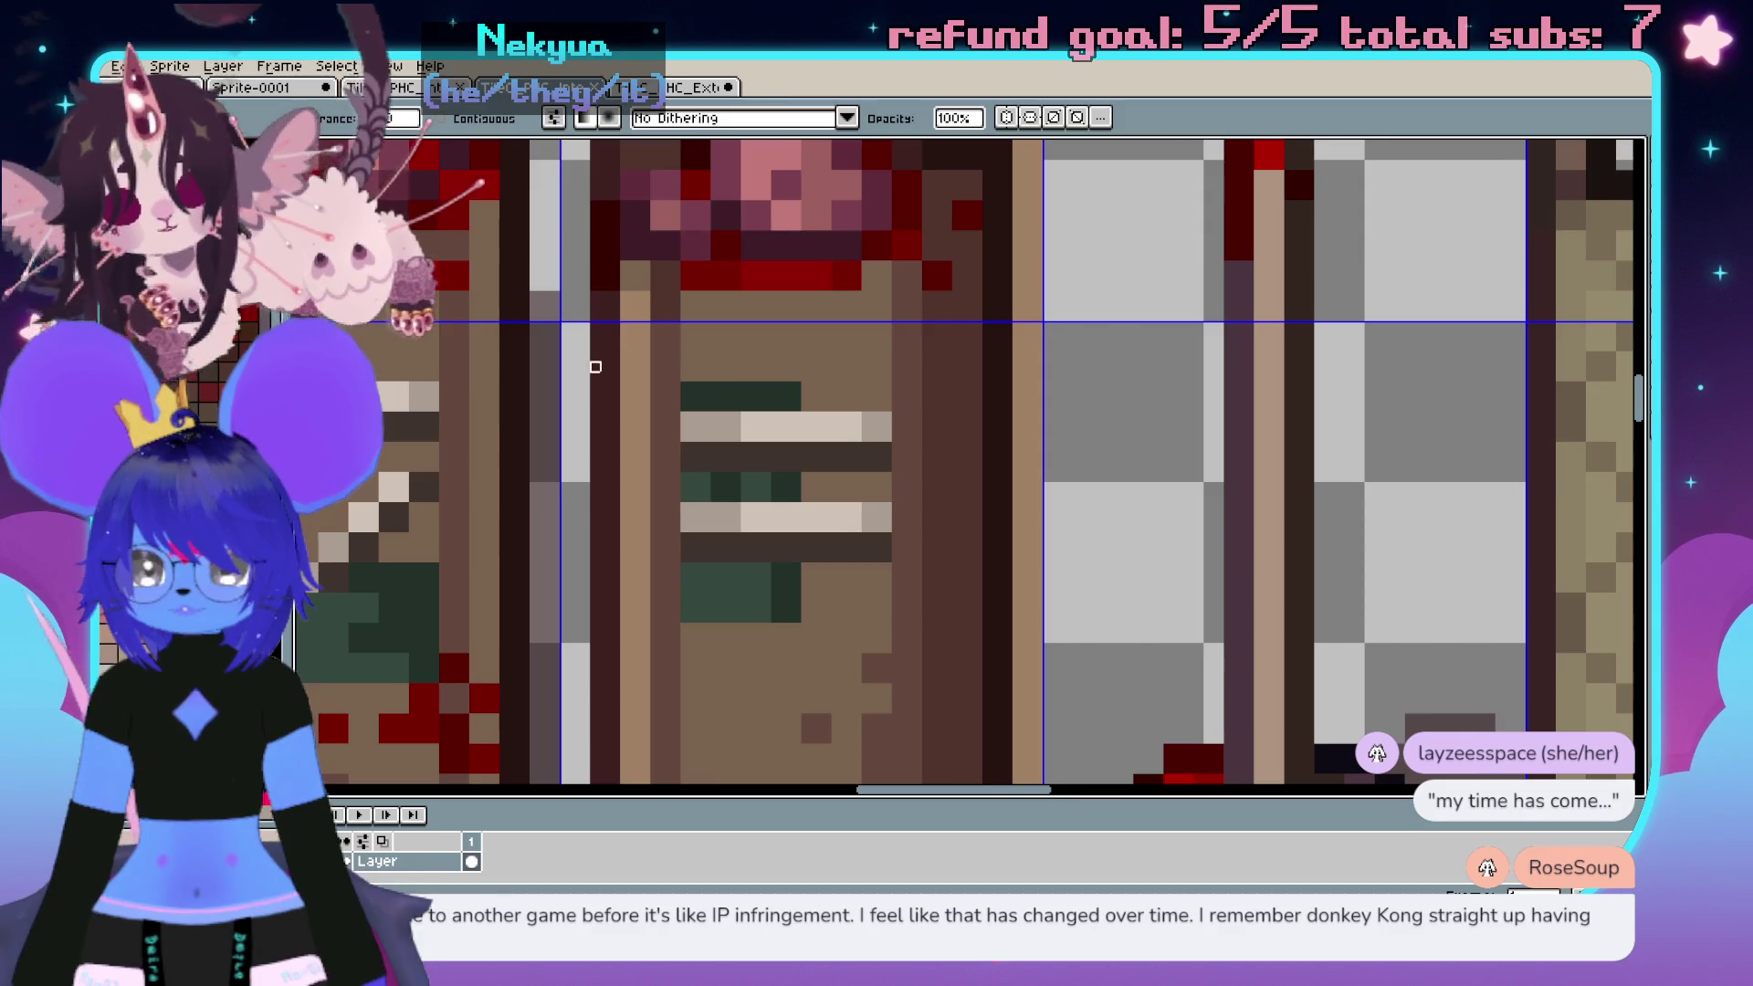
pyautogui.scroll(-2, 596, 367)
pyautogui.moveTo(847, 642); pyautogui.dragTo(790, 328)
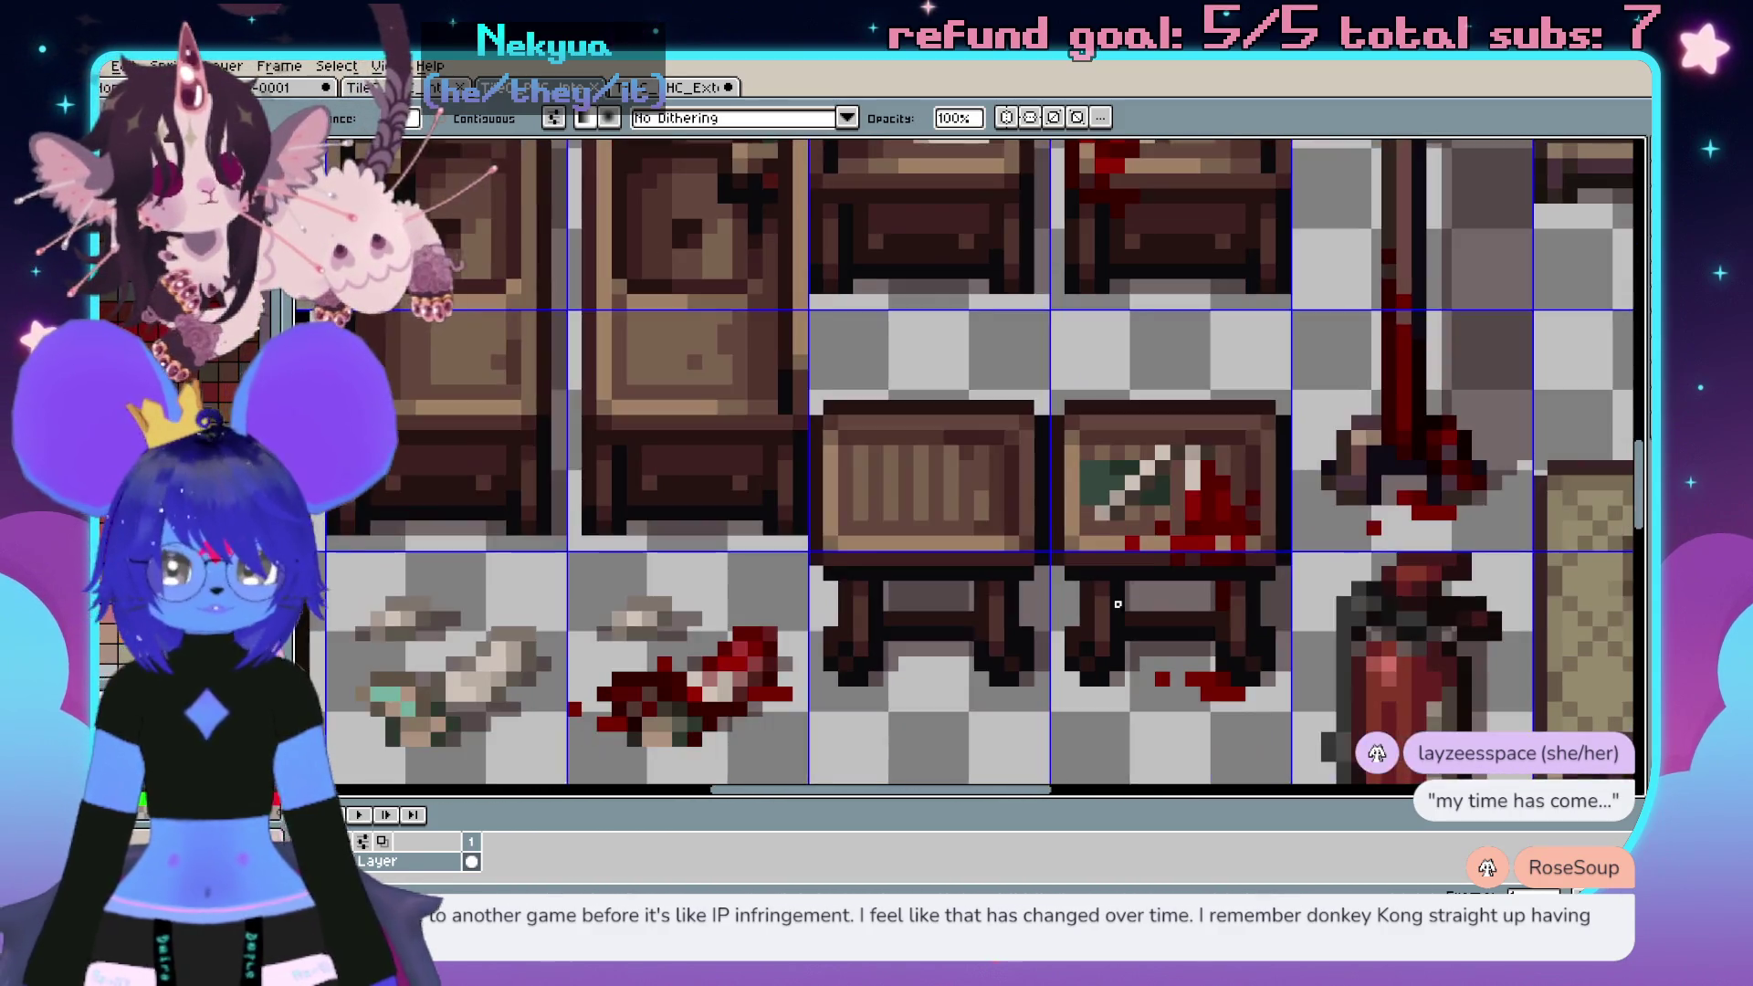
pyautogui.scroll(-3, 791, 329)
pyautogui.scroll(2, 795, 400)
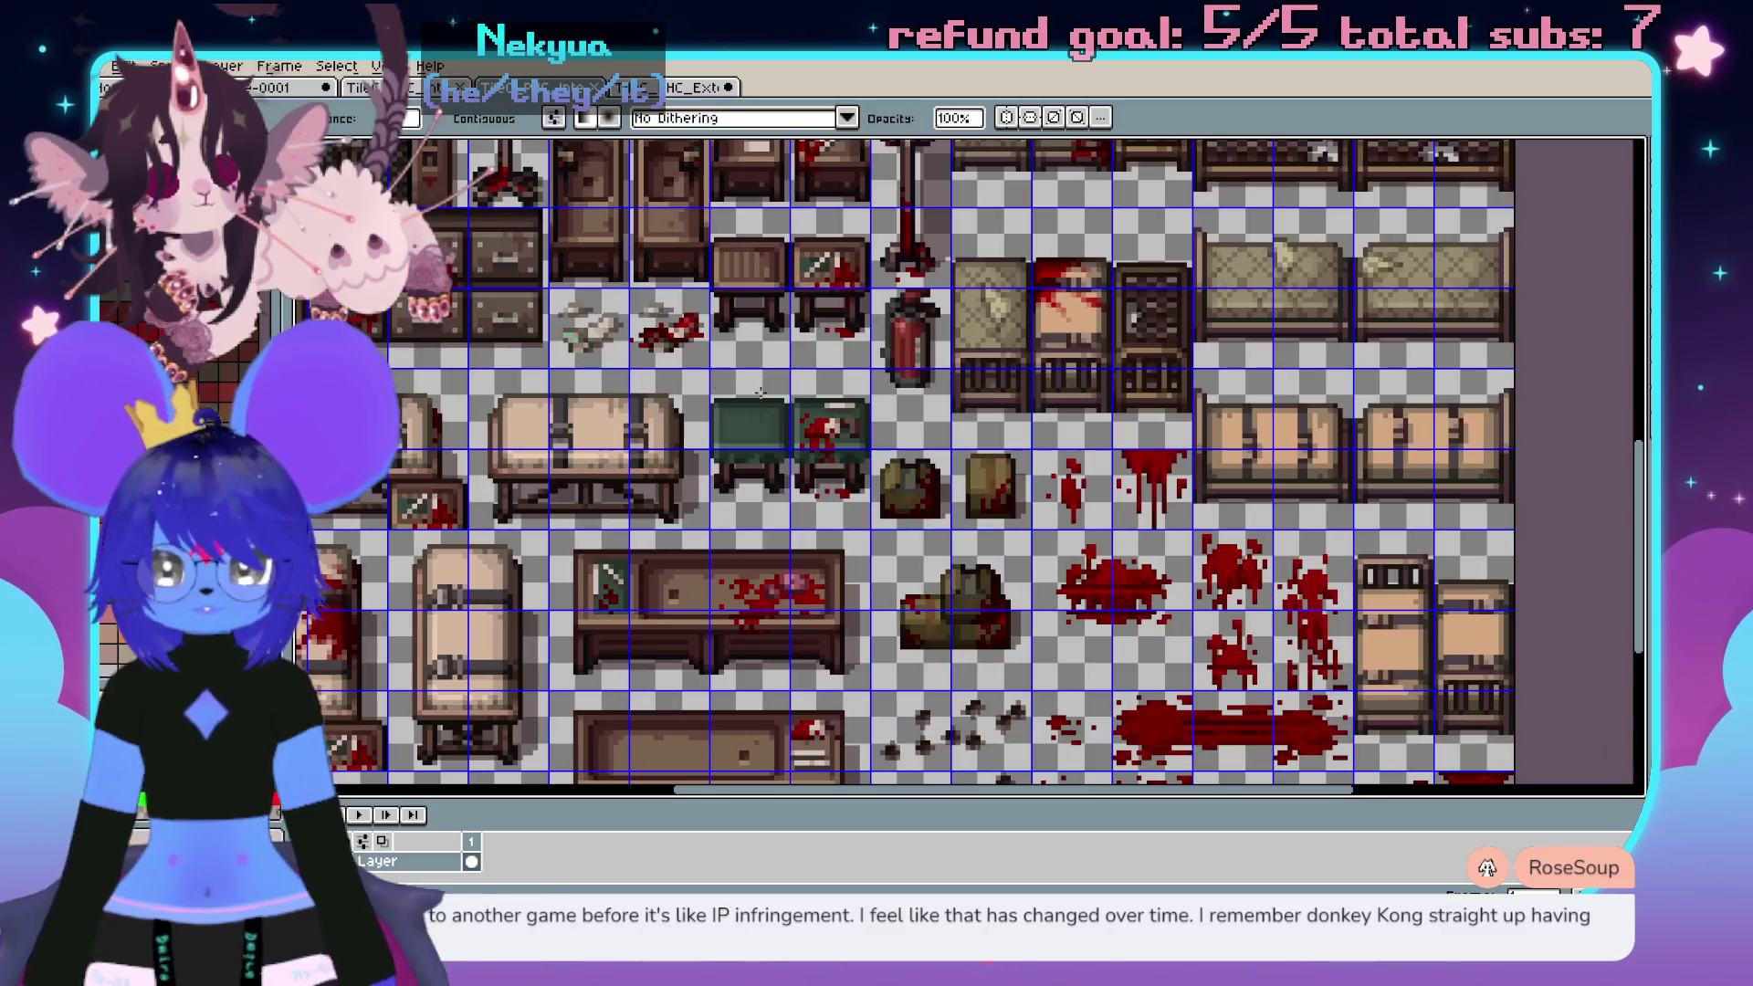
pyautogui.click(537, 91)
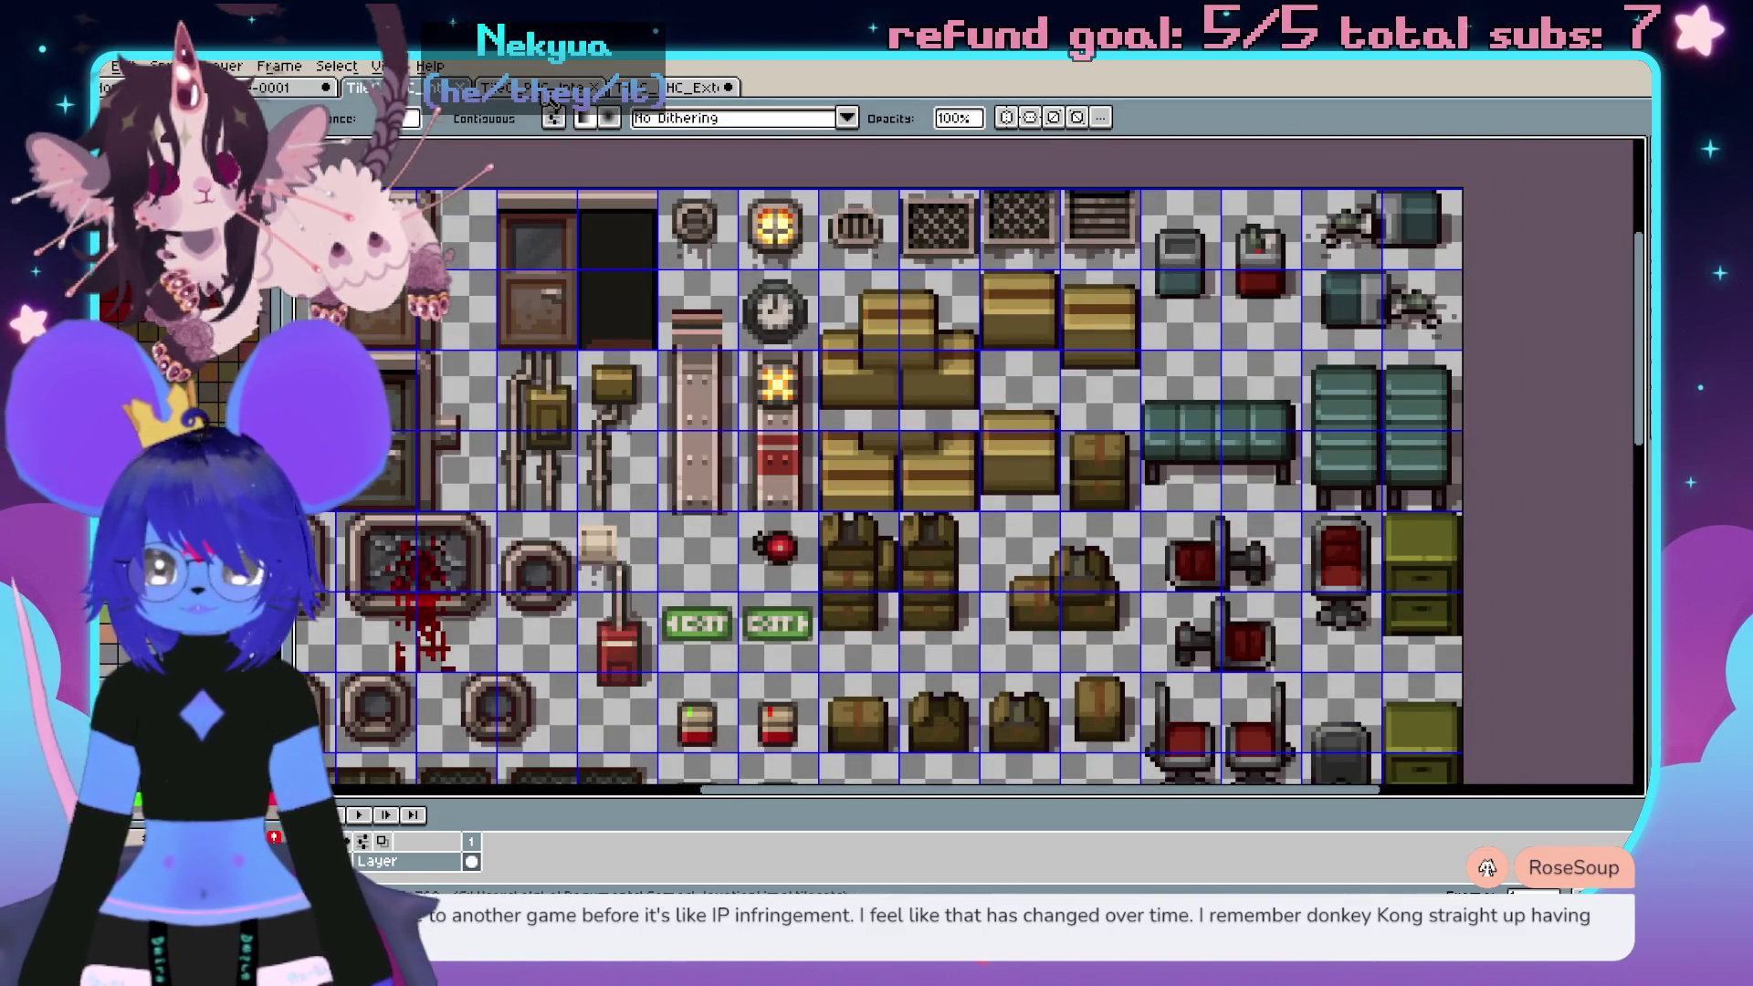
pyautogui.moveTo(437, 422); pyautogui.dragTo(658, 416)
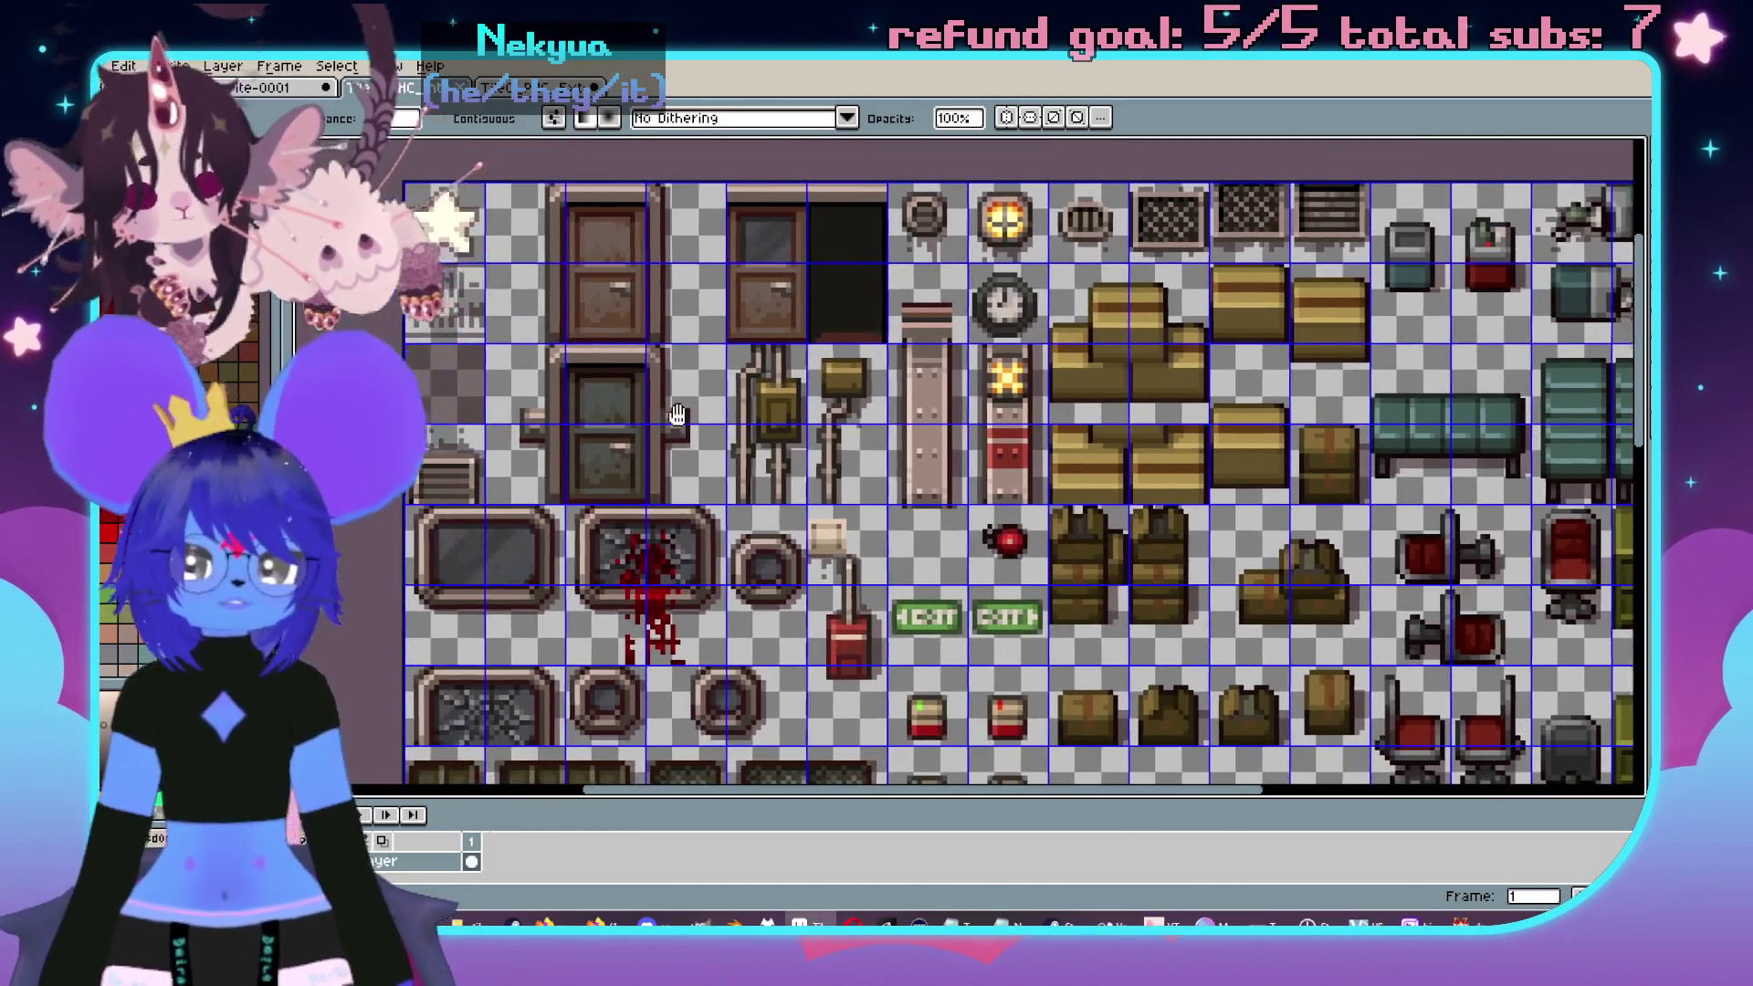
pyautogui.scroll(-1, 658, 416)
pyautogui.scroll(3, 954, 485)
pyautogui.scroll(-3, 954, 485)
pyautogui.scroll(1, 949, 484)
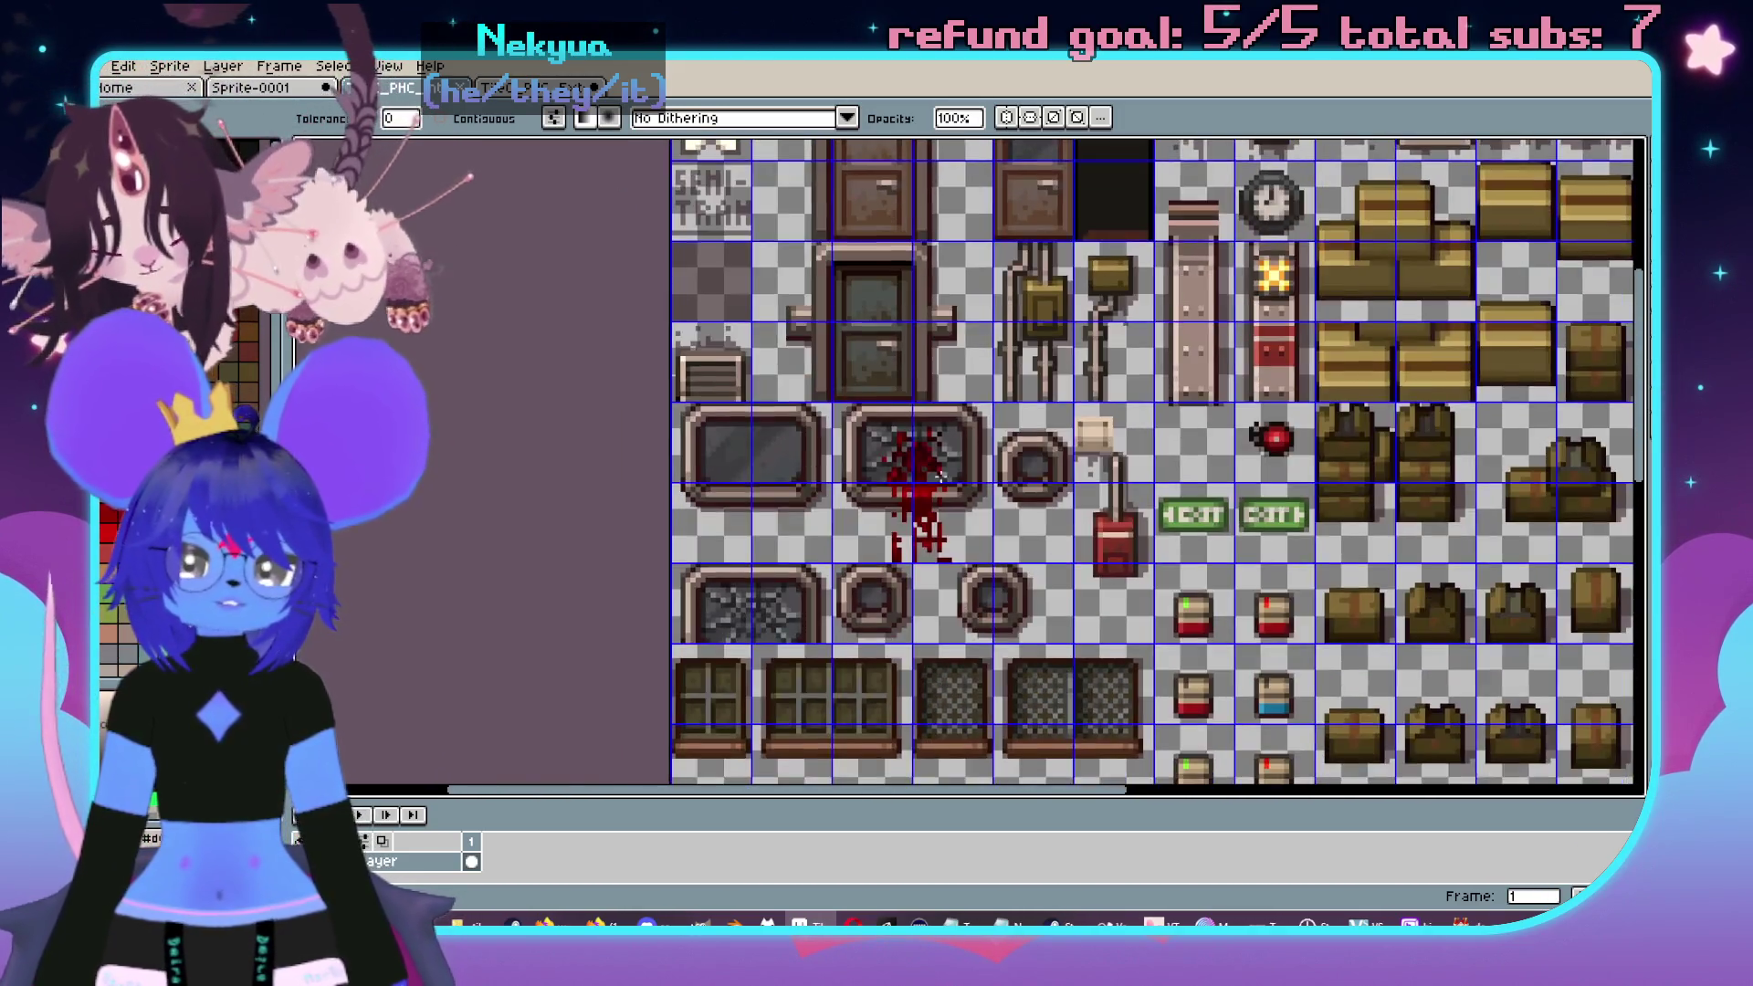
pyautogui.scroll(4, 946, 481)
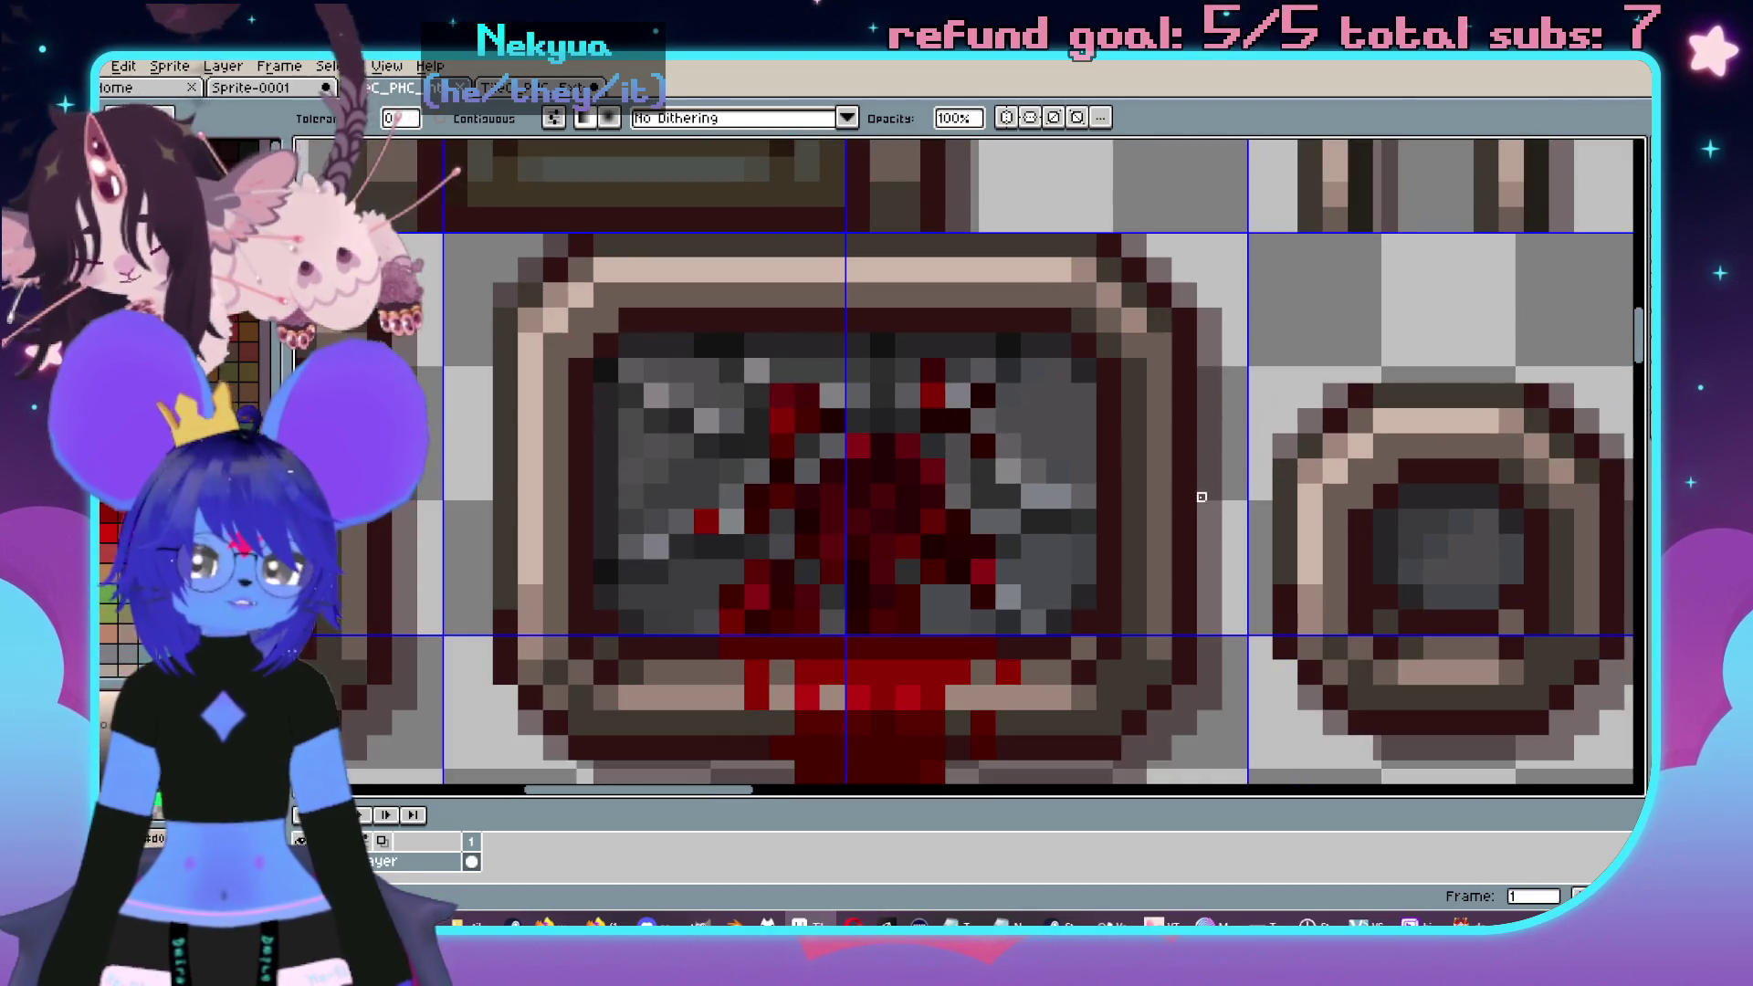
pyautogui.scroll(-1, 1184, 497)
pyautogui.scroll(2, 803, 493)
pyautogui.press('v')
pyautogui.hotkey('ctrl', 'z')
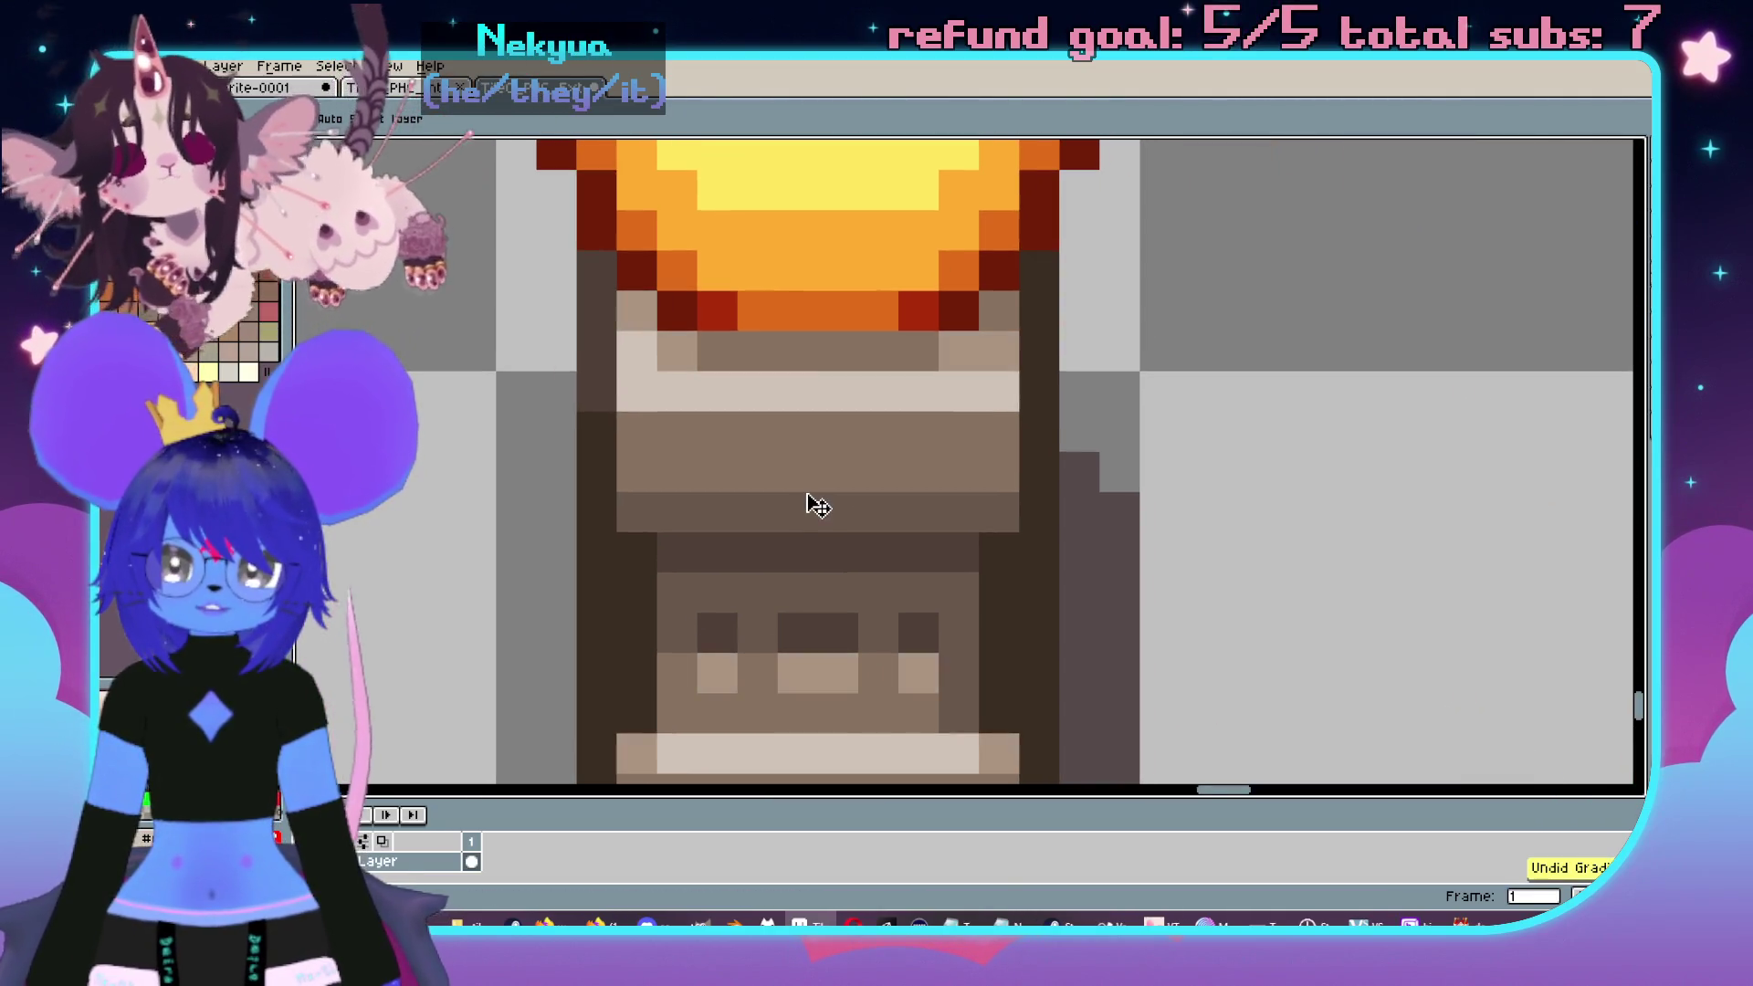
pyautogui.scroll(-3, 819, 501)
pyautogui.scroll(1, 776, 366)
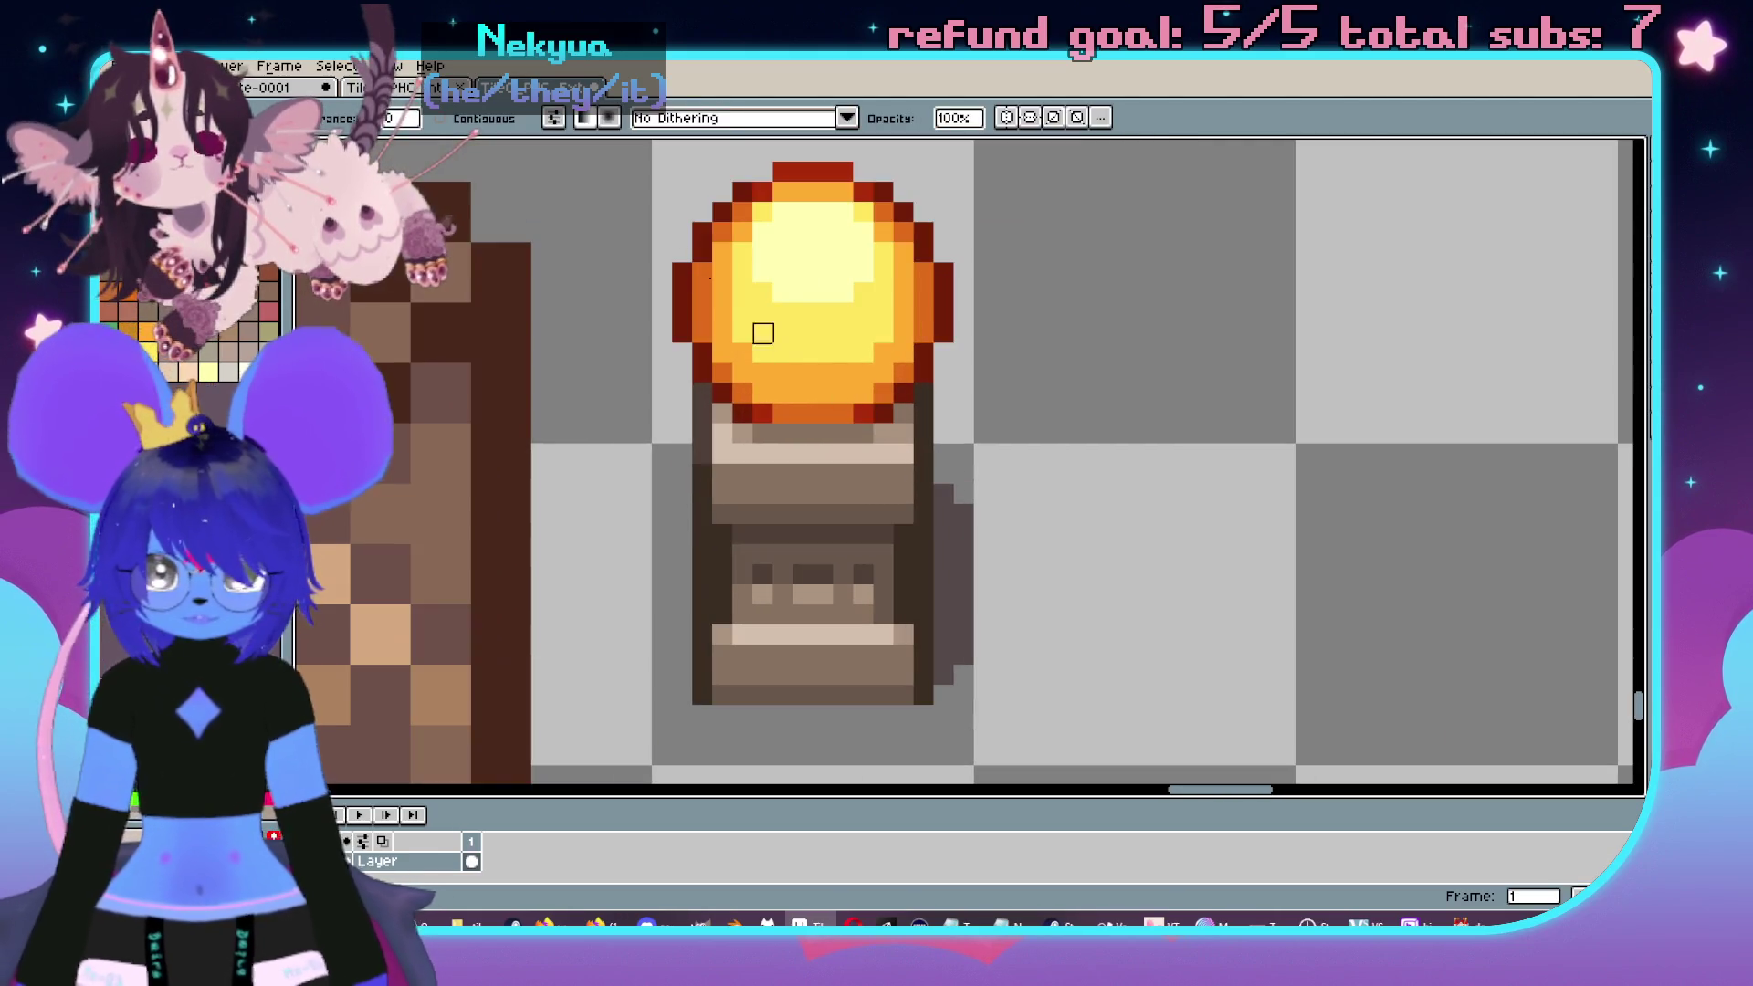
pyautogui.press('m')
# - Select the orb lamp tile and apply Hue/Saturation for a teal orb on a grey stand
pyautogui.moveTo(661, 151)
pyautogui.mouseDown()
pyautogui.moveTo(925, 732)
pyautogui.moveTo(960, 754)
pyautogui.moveTo(937, 749)
pyautogui.mouseUp()
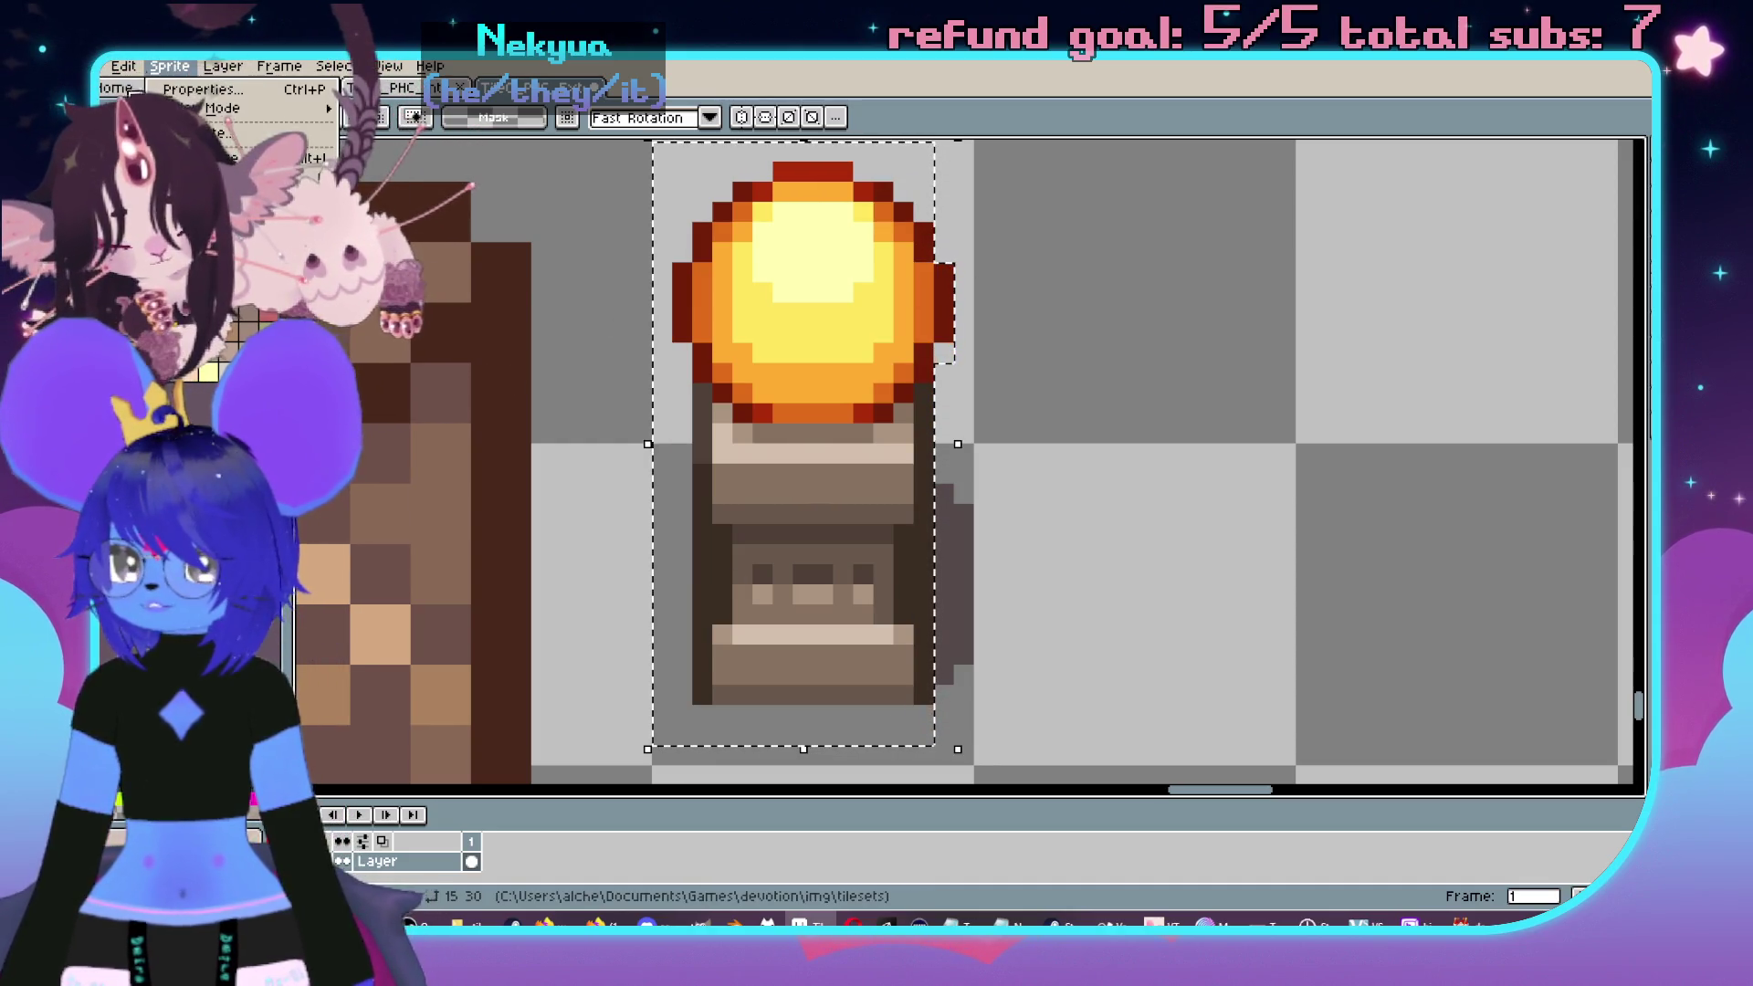
pyautogui.moveTo(383, 512)
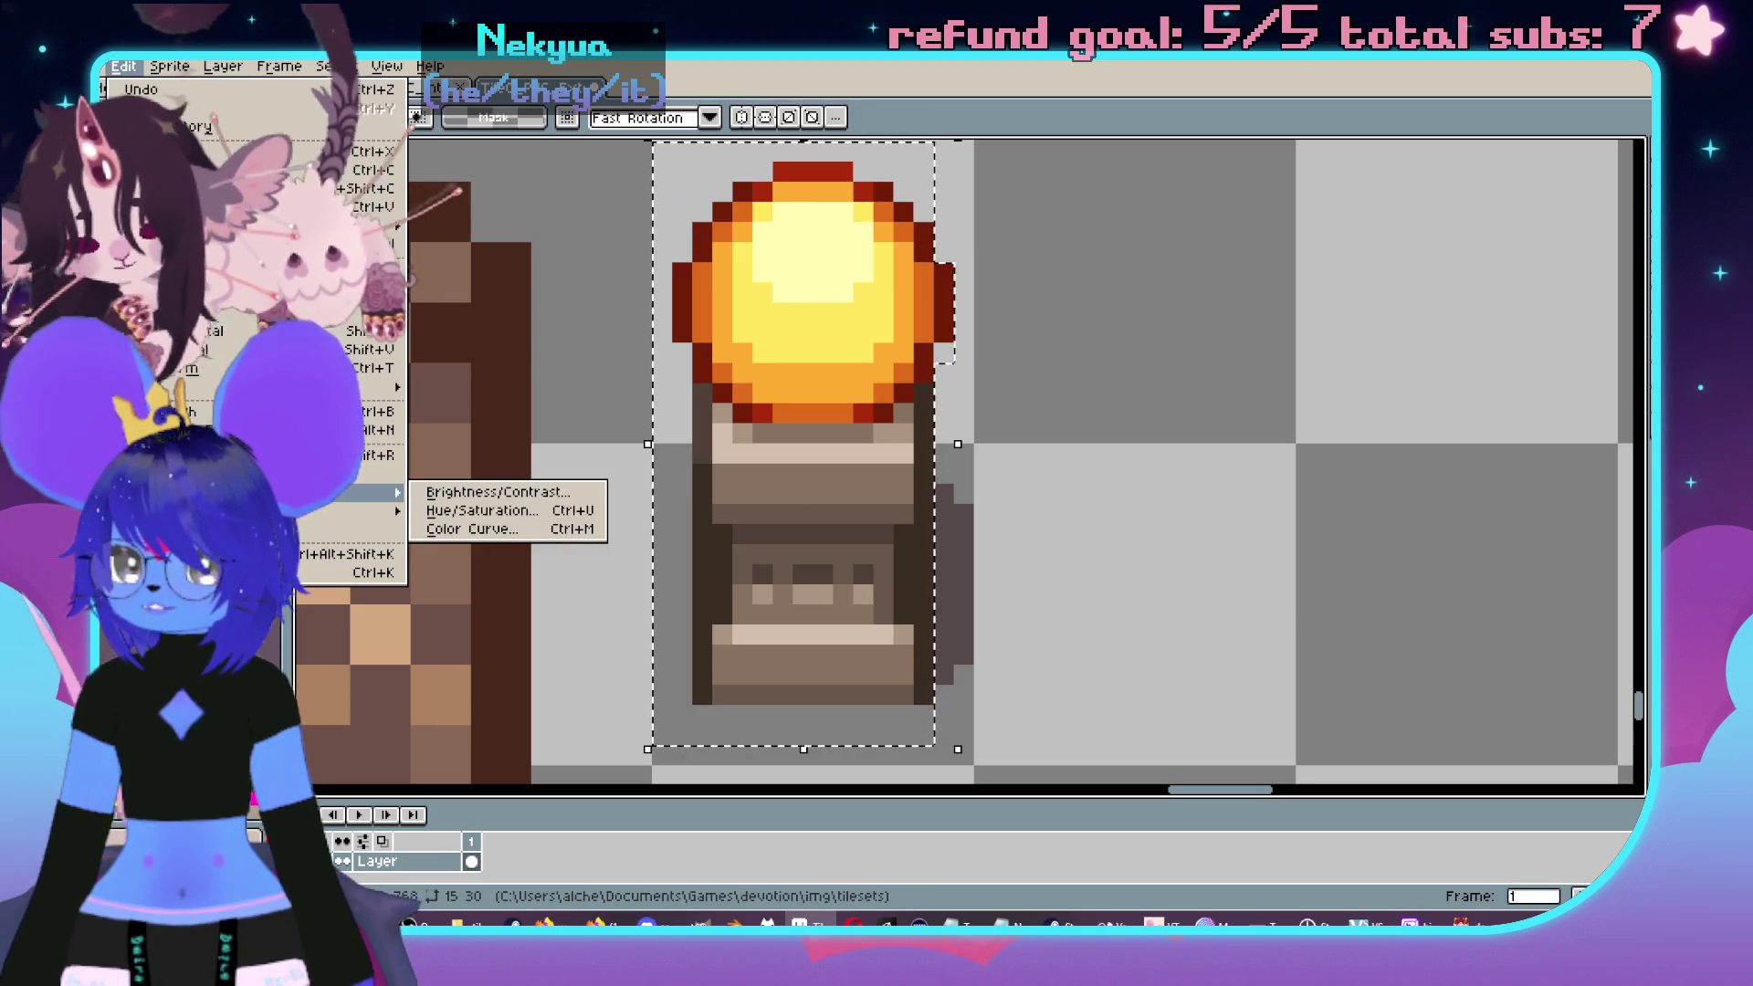
pyautogui.click(483, 505)
pyautogui.moveTo(365, 399); pyautogui.dragTo(265, 342)
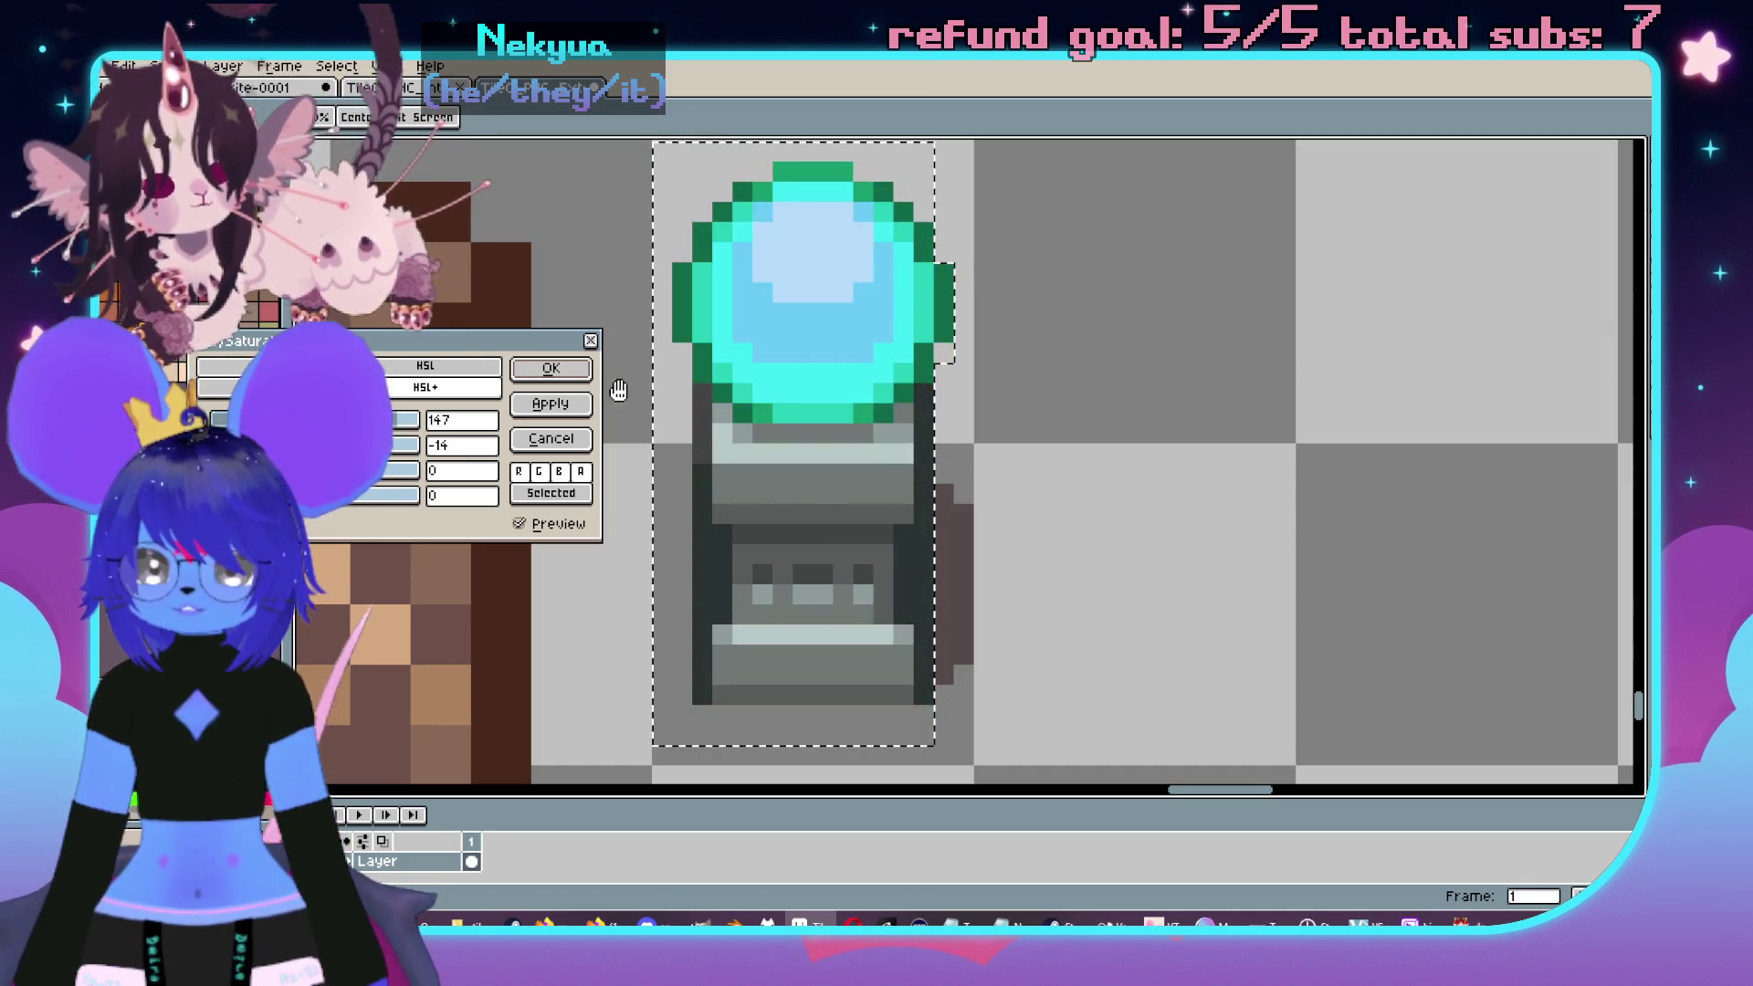
pyautogui.click(575, 375)
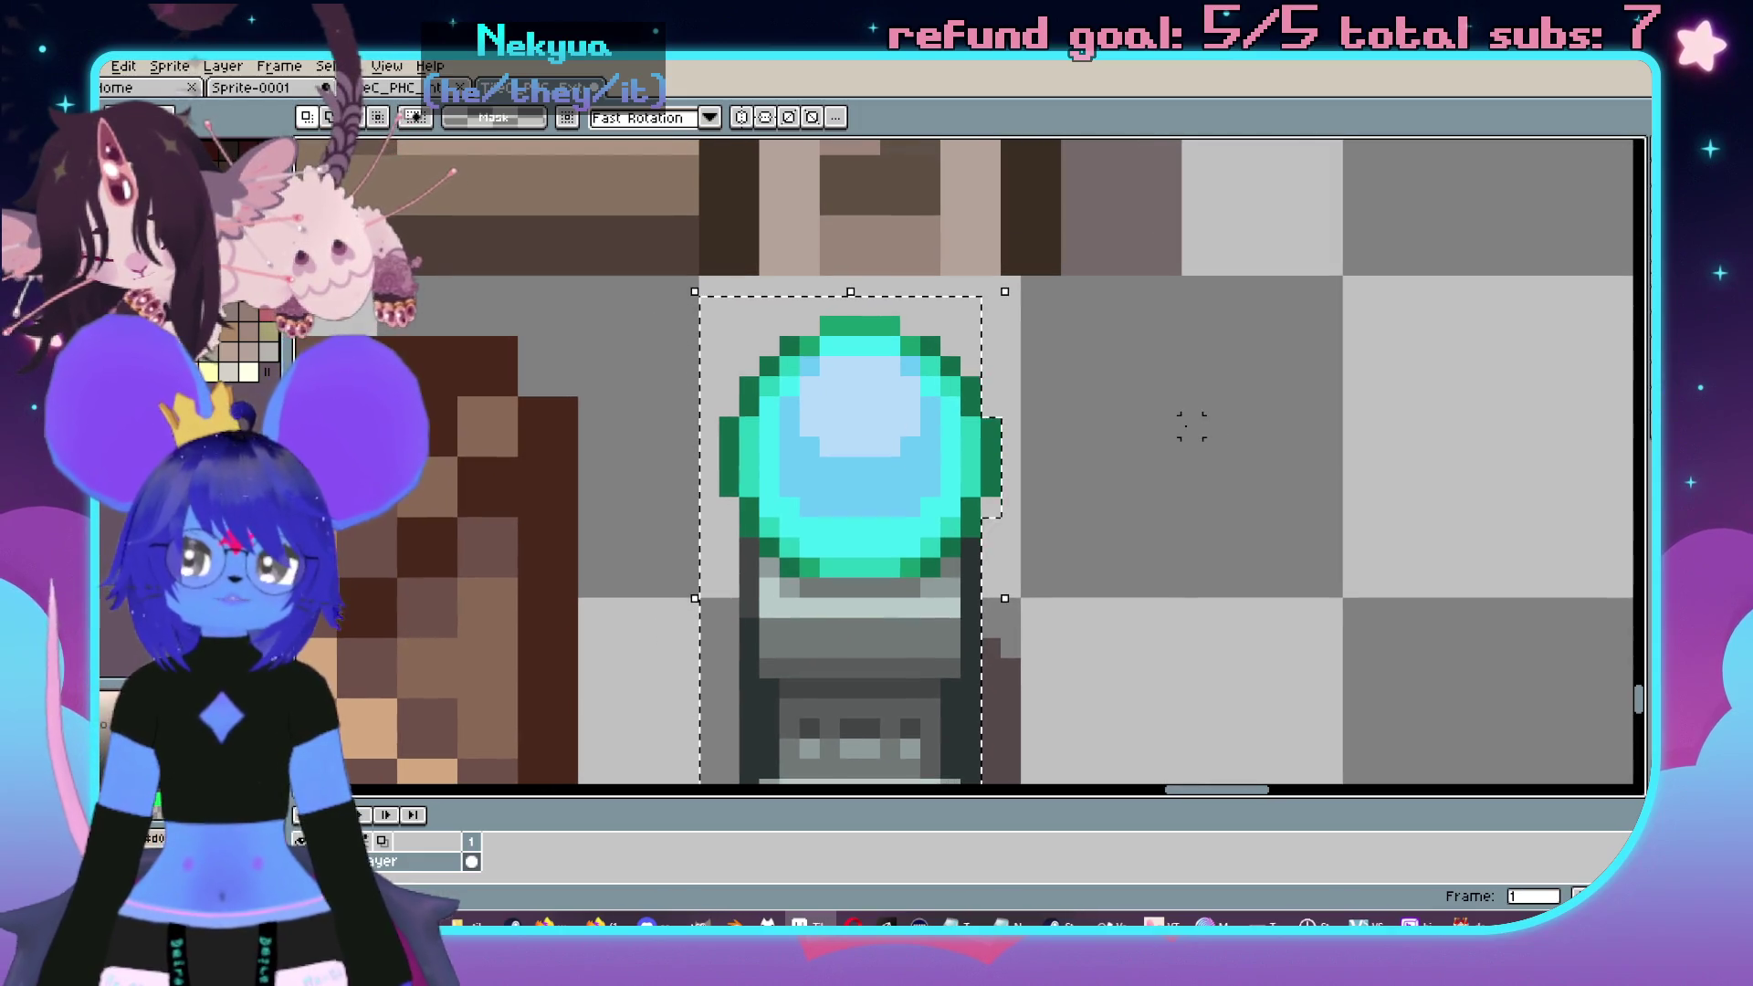
# - Zoom around the tileset and briefly check the Sprite-0001 sketch document
pyautogui.scroll(-3, 1090, 427)
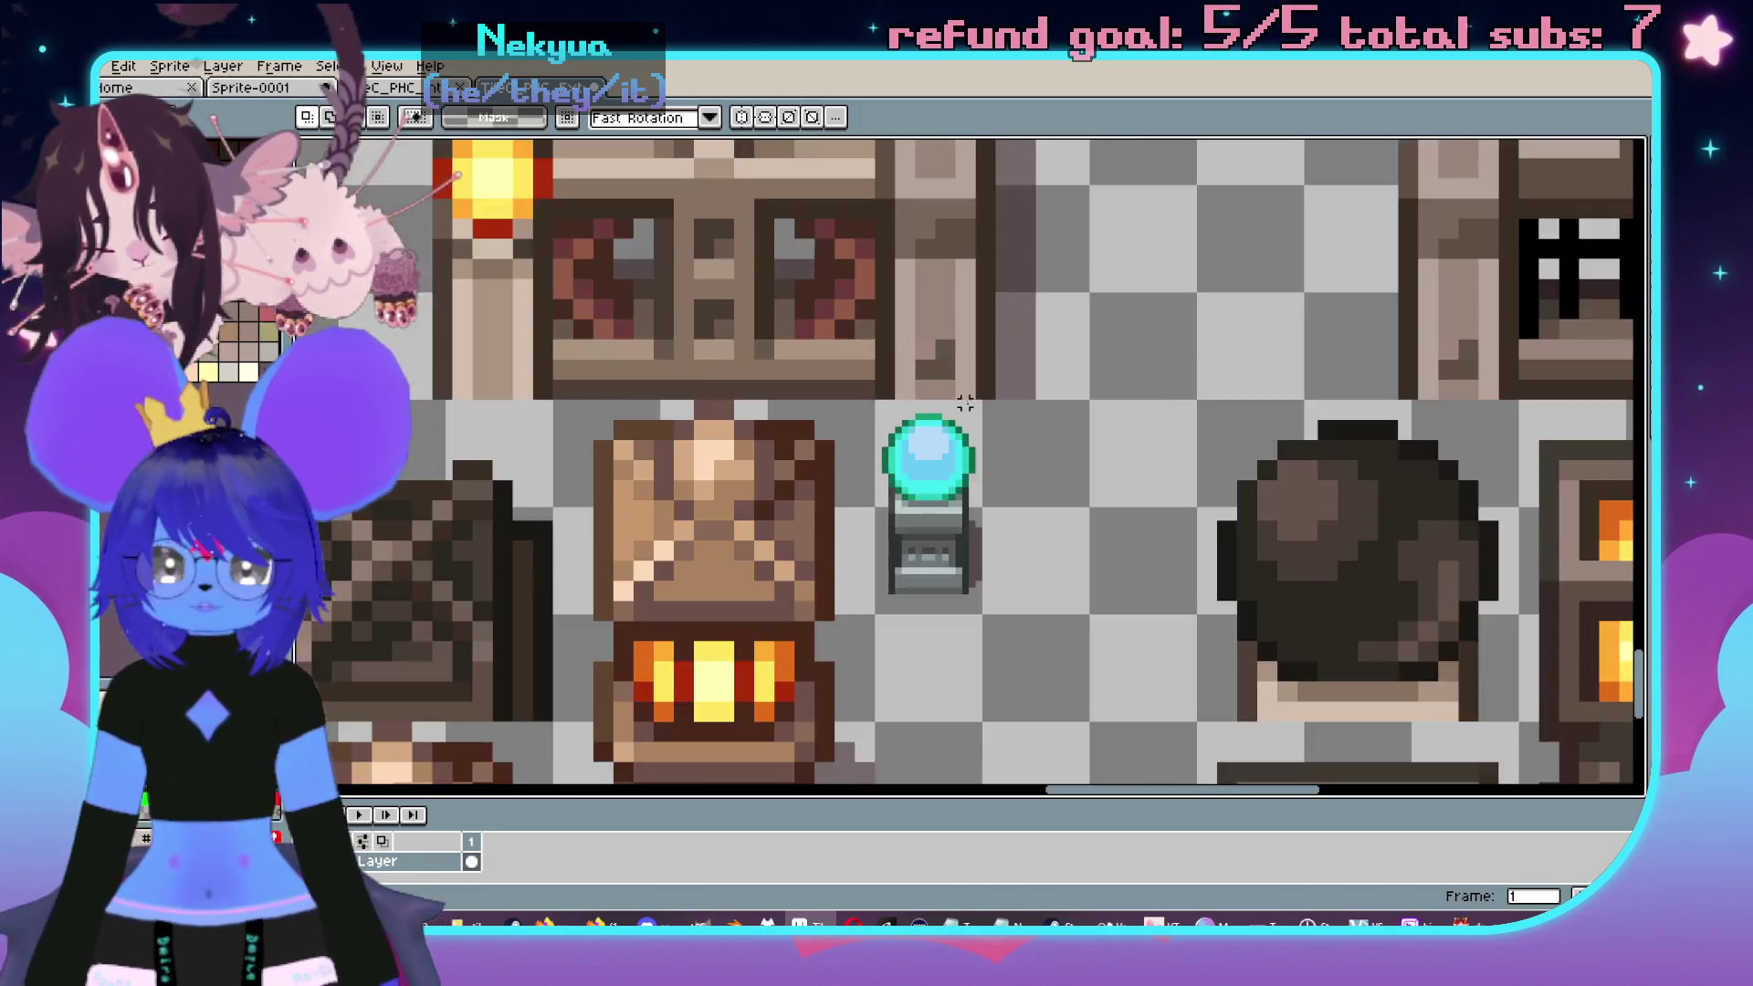
pyautogui.scroll(4, 379, 146)
pyautogui.scroll(-4, 954, 388)
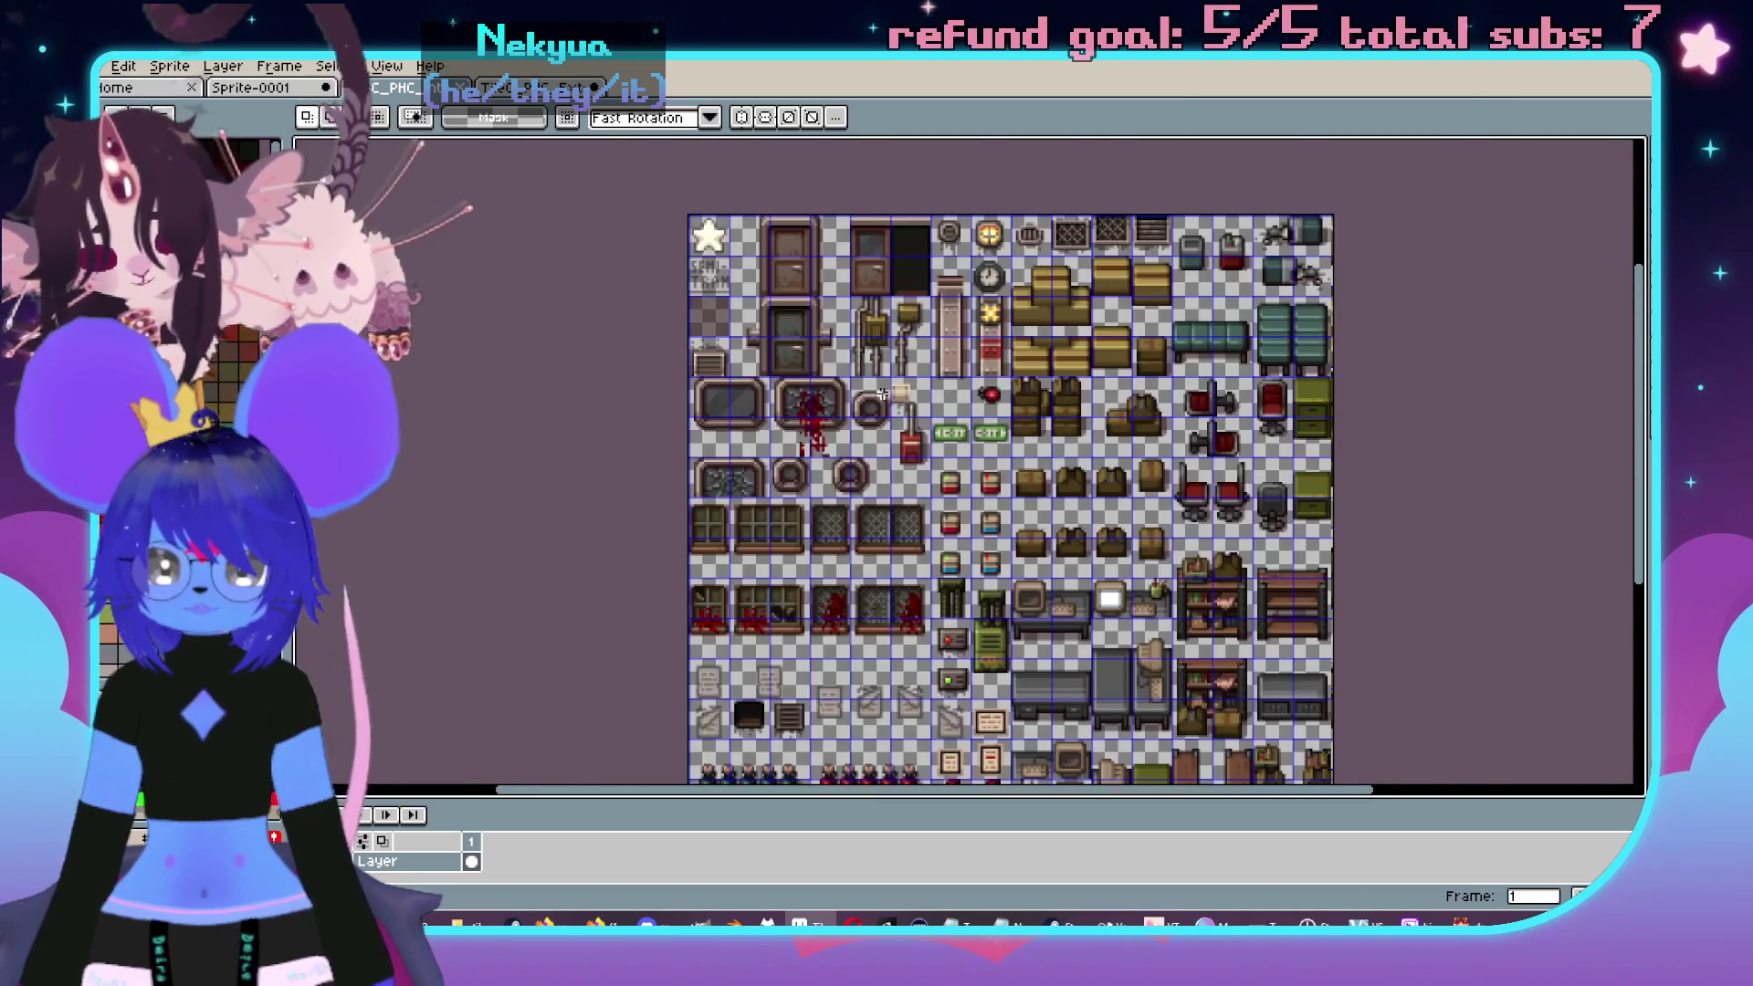
pyautogui.scroll(4, 953, 388)
pyautogui.scroll(-3, 953, 388)
pyautogui.scroll(3, 589, 217)
pyautogui.click(312, 92)
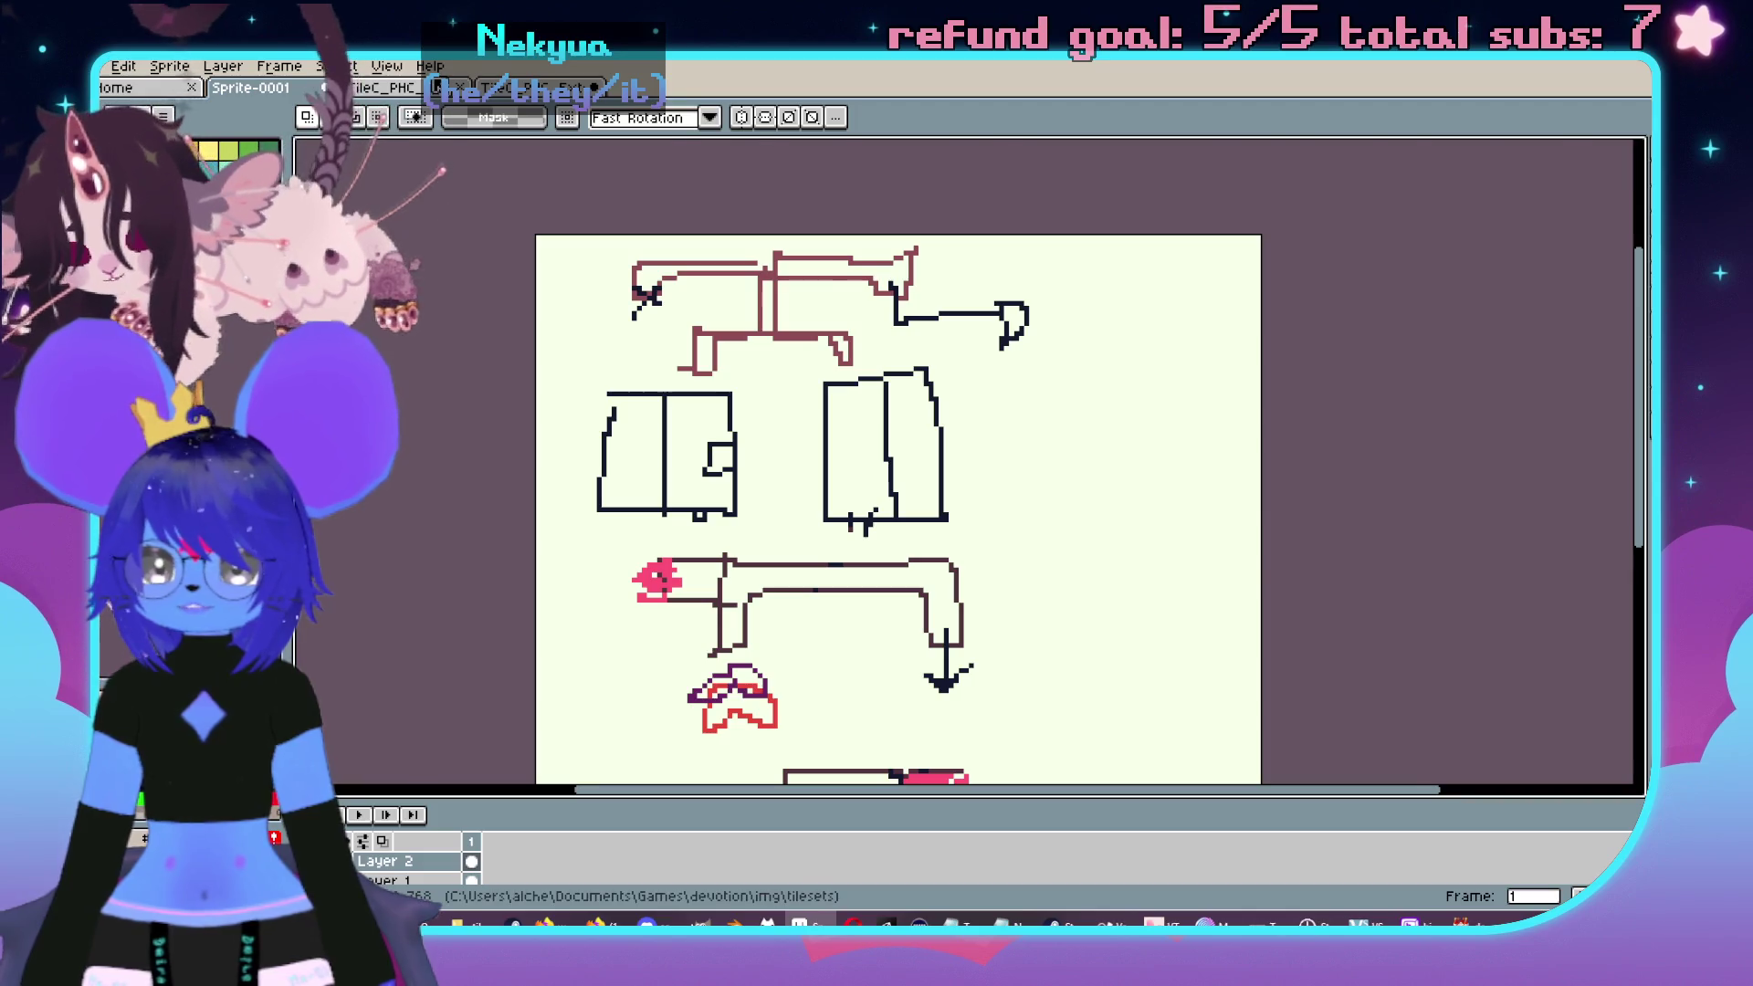
pyautogui.click(384, 87)
# - Pan and zoom the second tileset sheet onto the green barrels beside the red-framed furniture
pyautogui.scroll(3, 1162, 418)
pyautogui.scroll(-2, 1163, 418)
pyautogui.scroll(-1, 1162, 418)
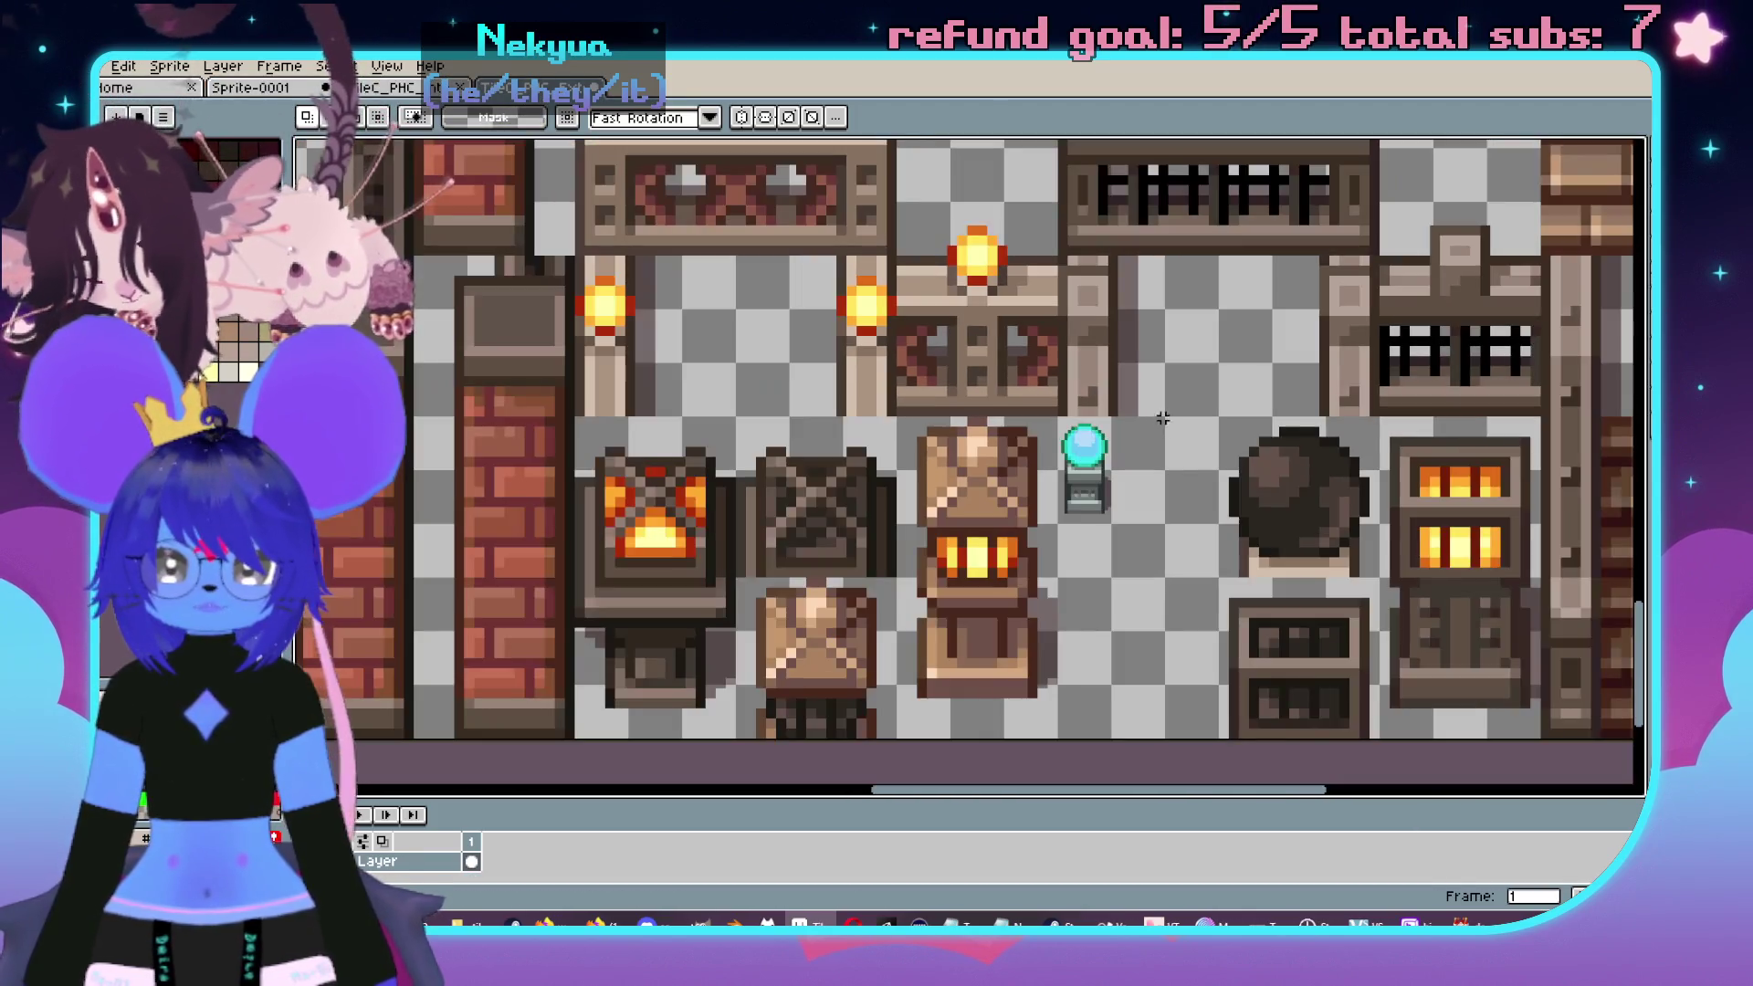
pyautogui.scroll(-3, 1162, 418)
pyautogui.scroll(4, 1163, 419)
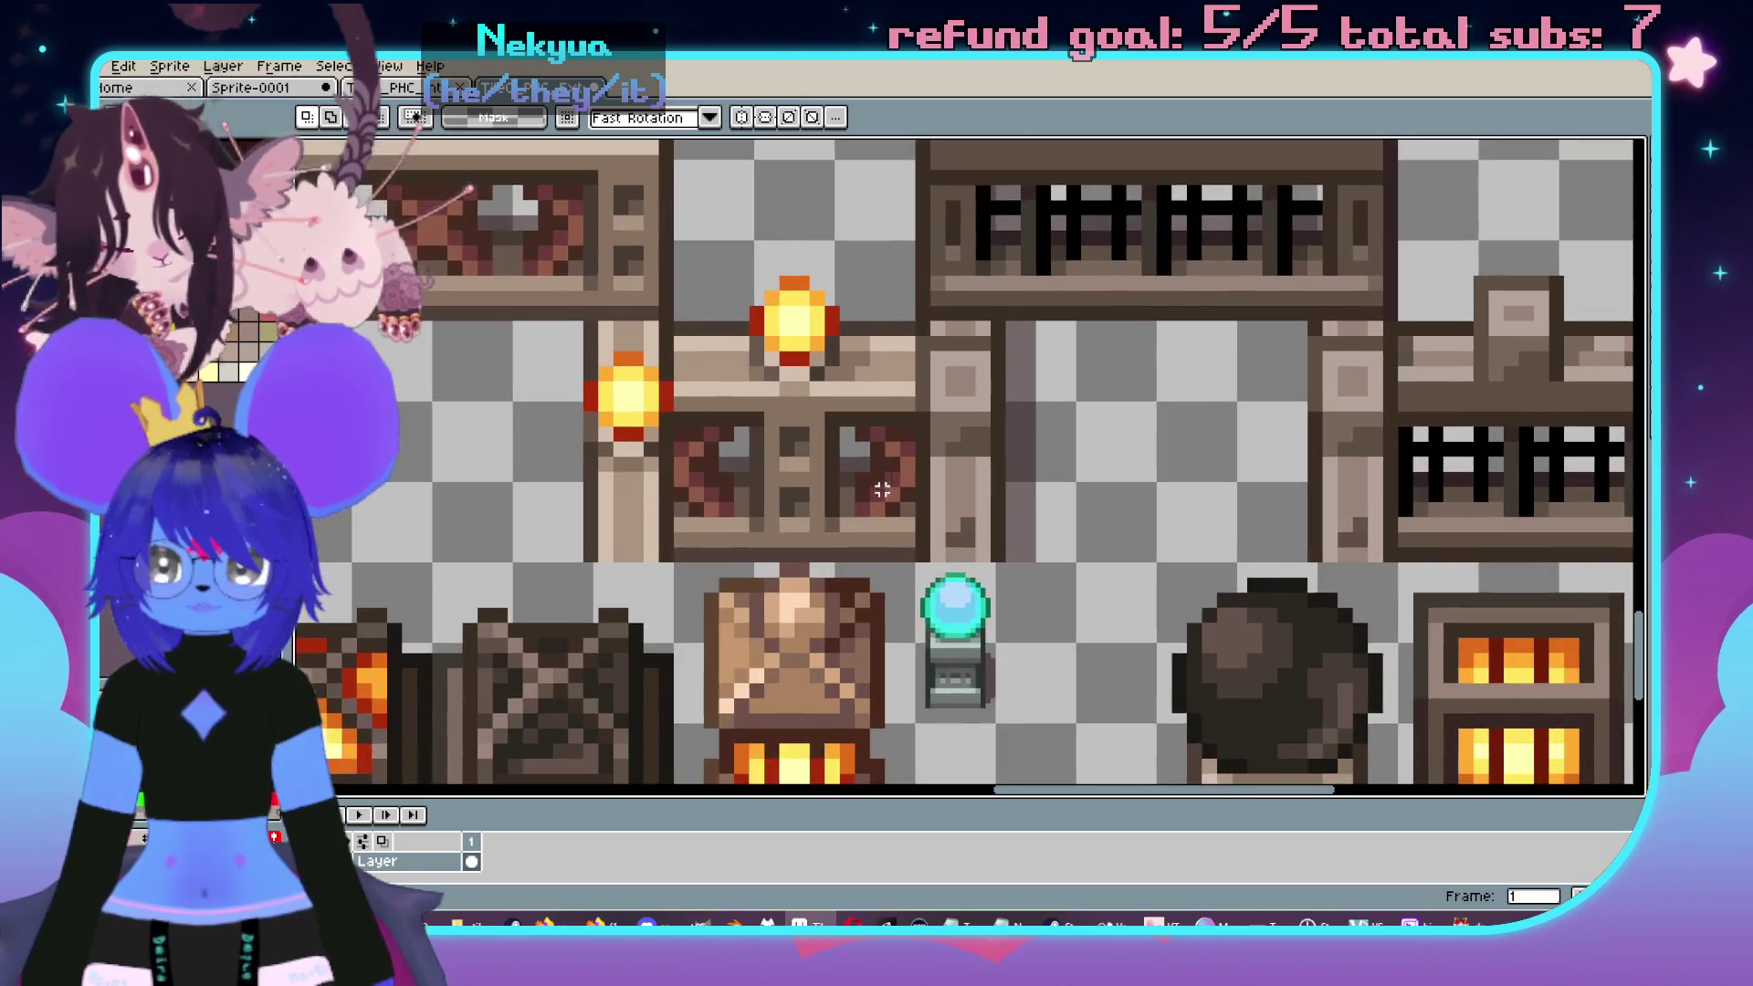
pyautogui.moveTo(1162, 418); pyautogui.dragTo(1097, 244)
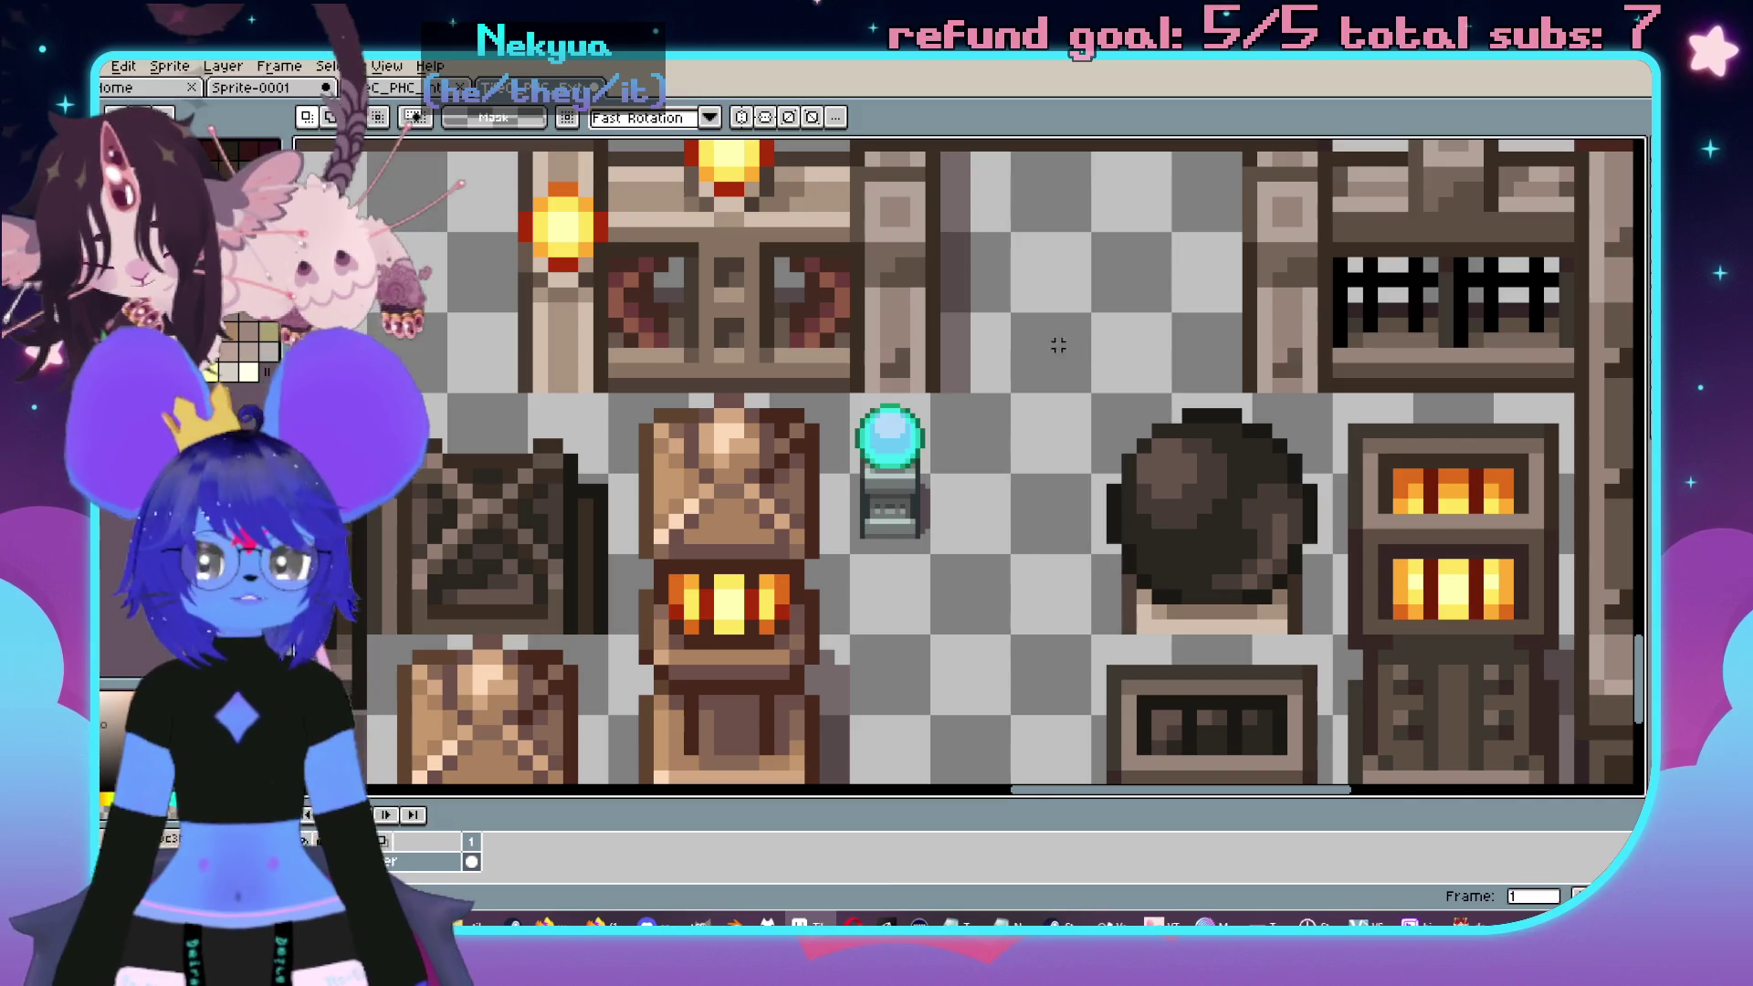
pyautogui.scroll(4, 939, 366)
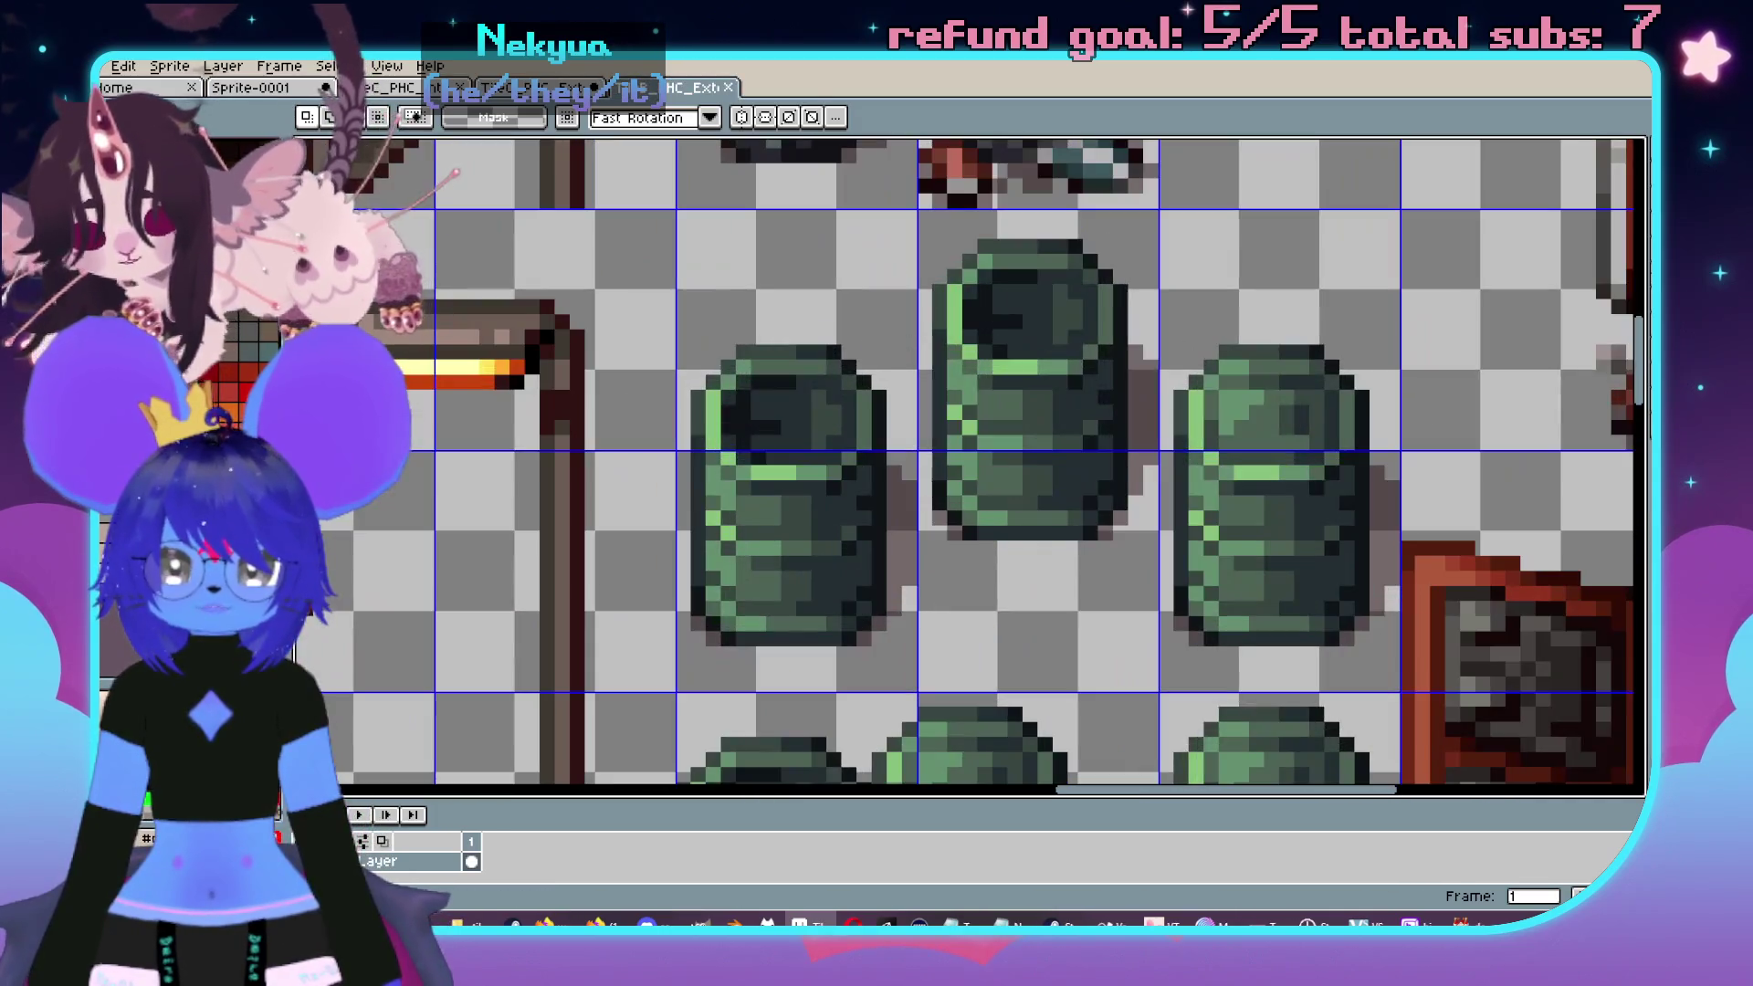
pyautogui.scroll(-4, 1052, 477)
pyautogui.scroll(4, 1075, 478)
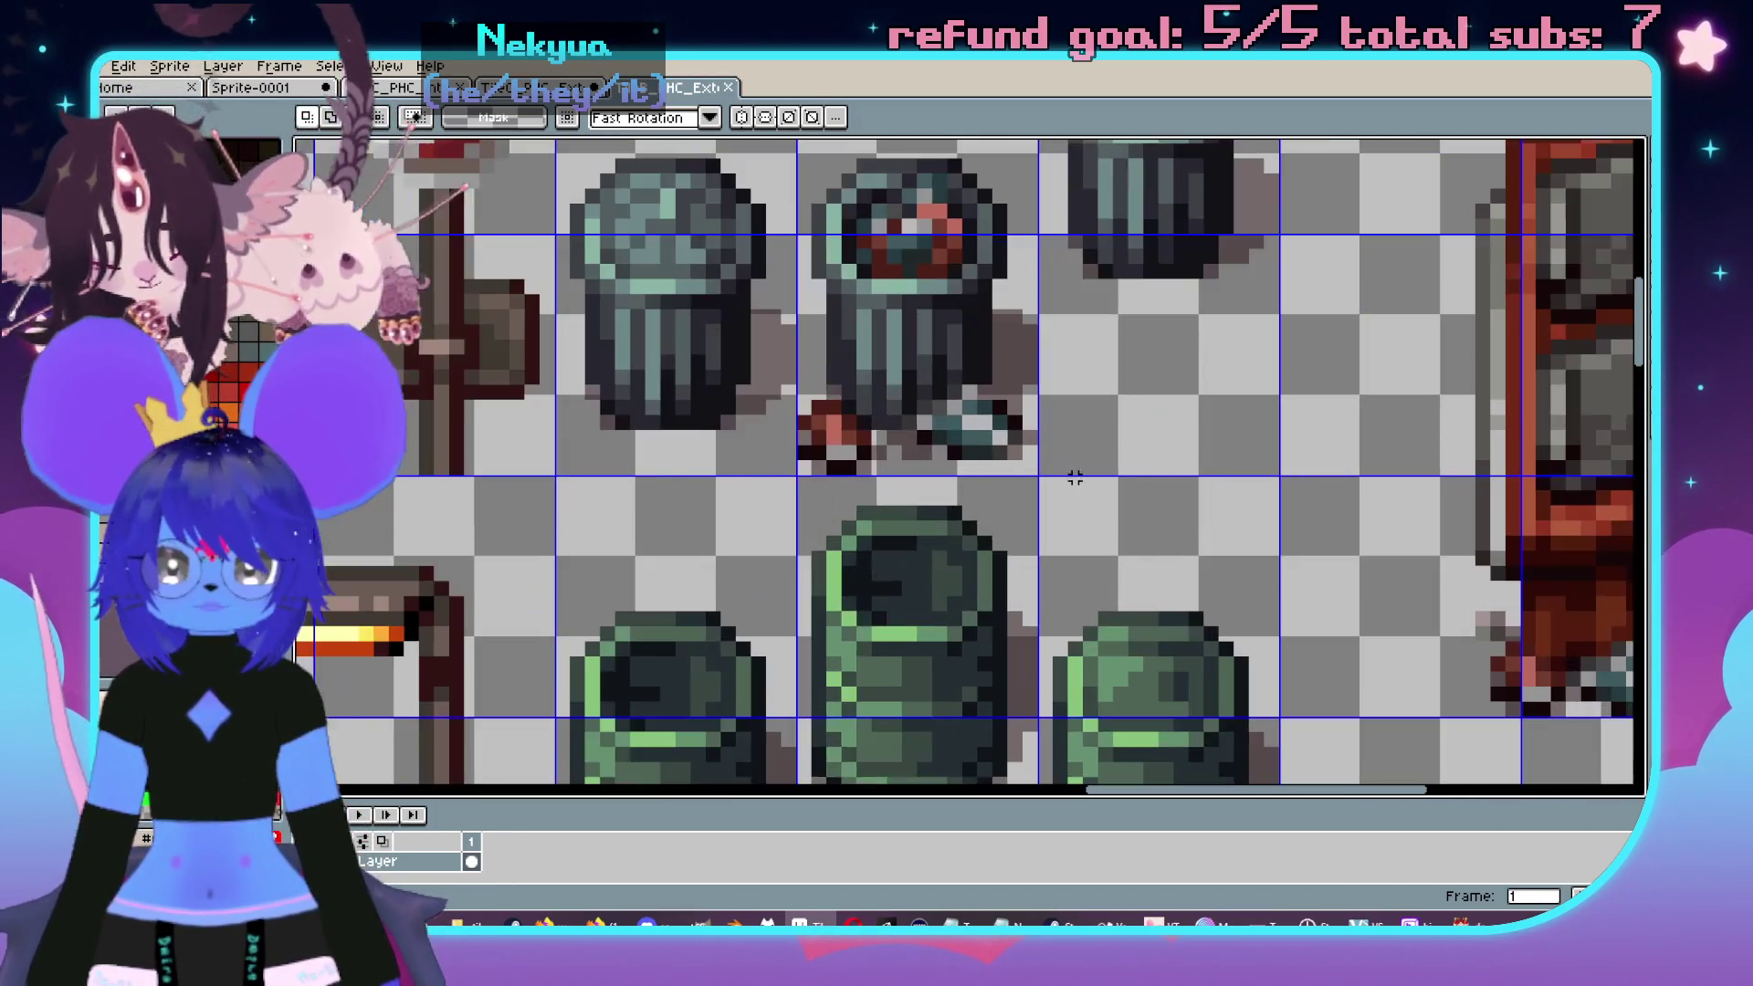
pyautogui.scroll(-3, 1075, 478)
pyautogui.scroll(2, 1123, 505)
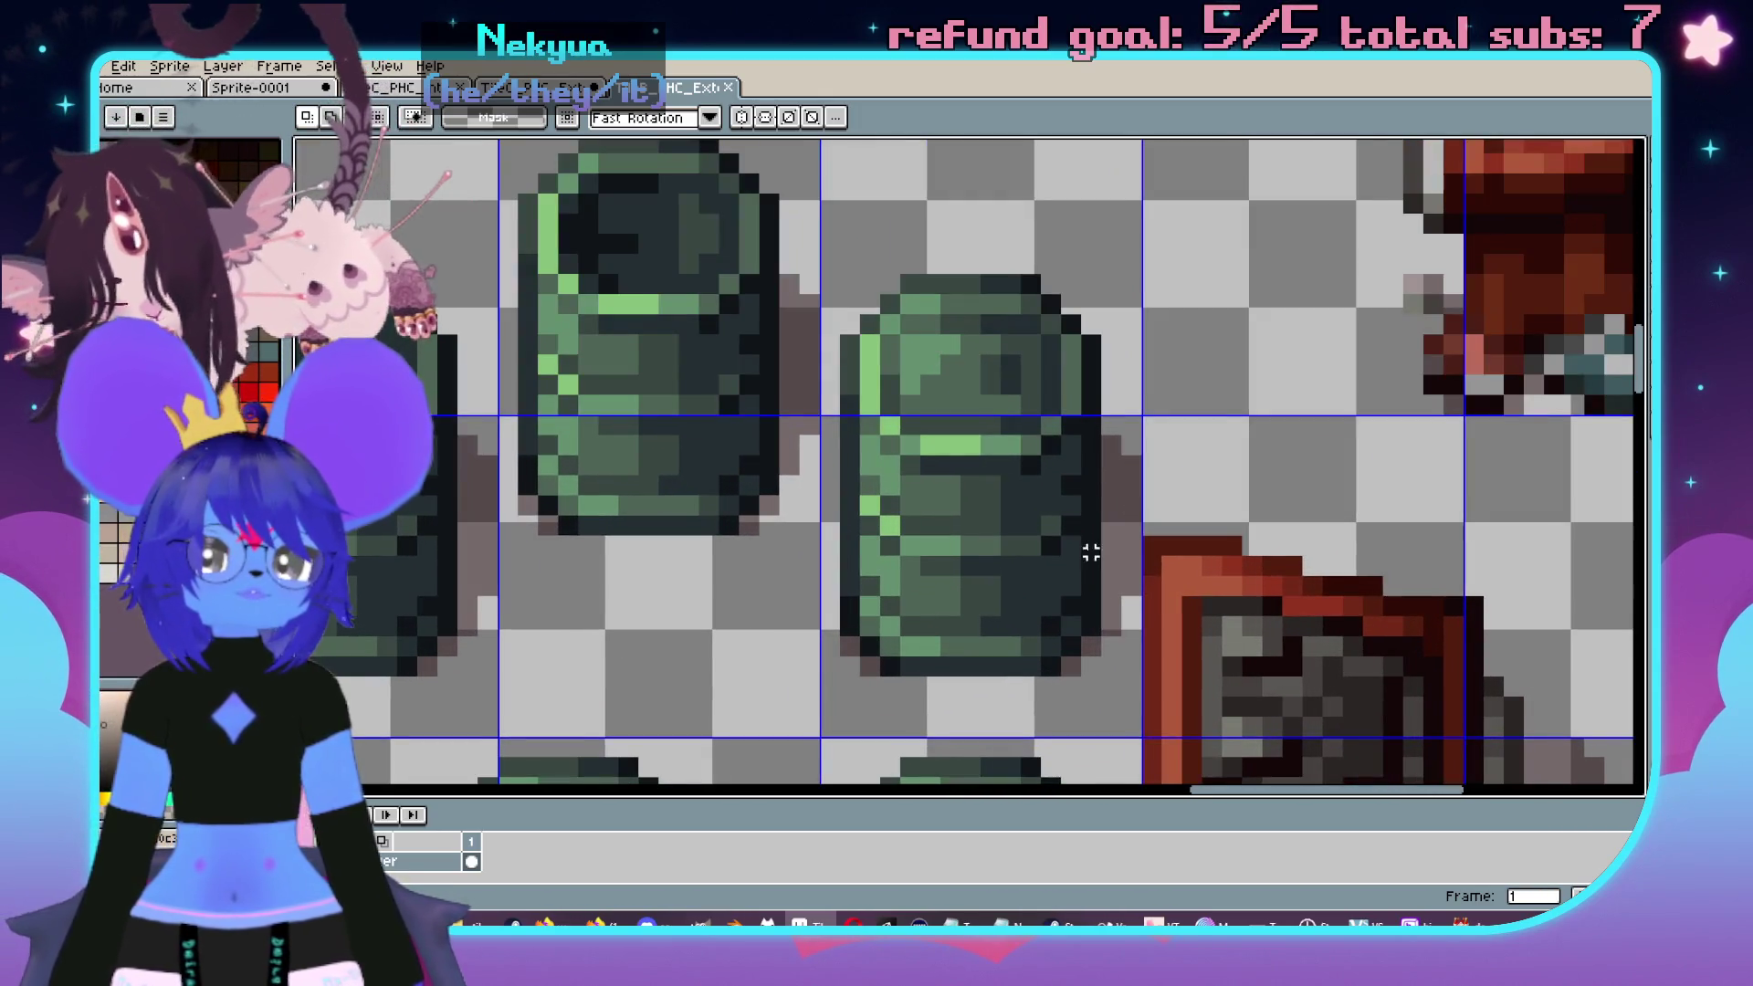
pyautogui.moveTo(1091, 552); pyautogui.dragTo(993, 500)
pyautogui.scroll(-1, 976, 396)
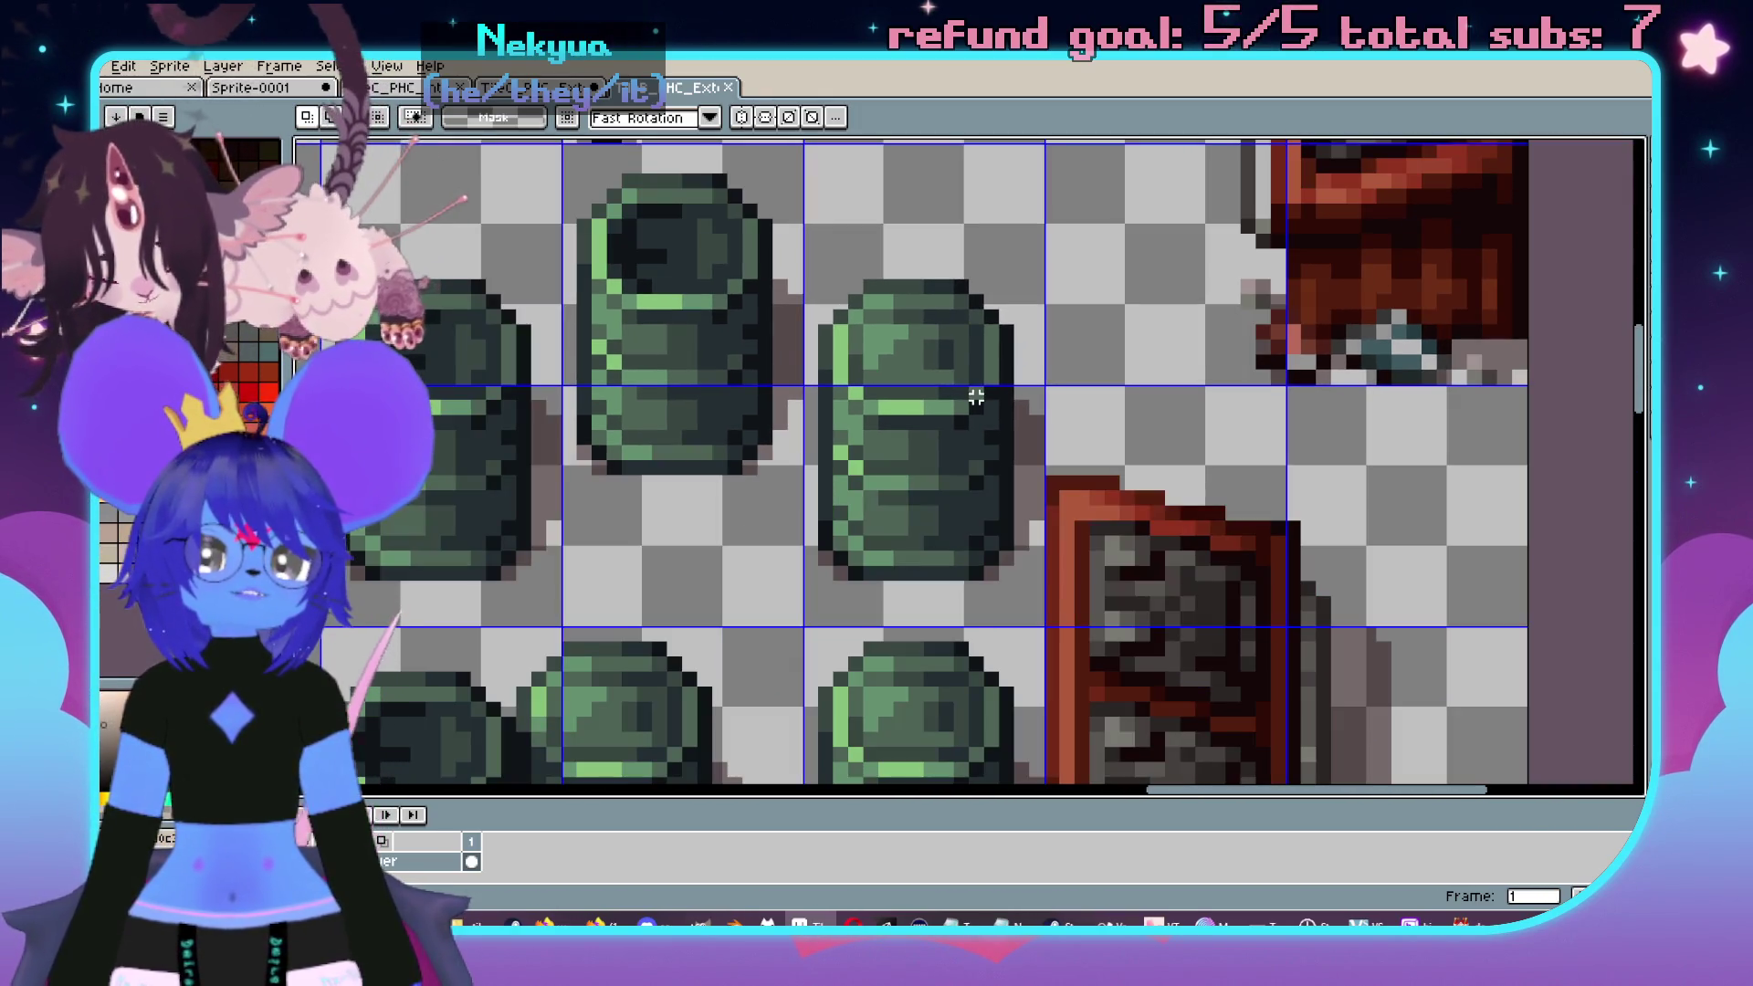
pyautogui.hscroll(2, 841, 372)
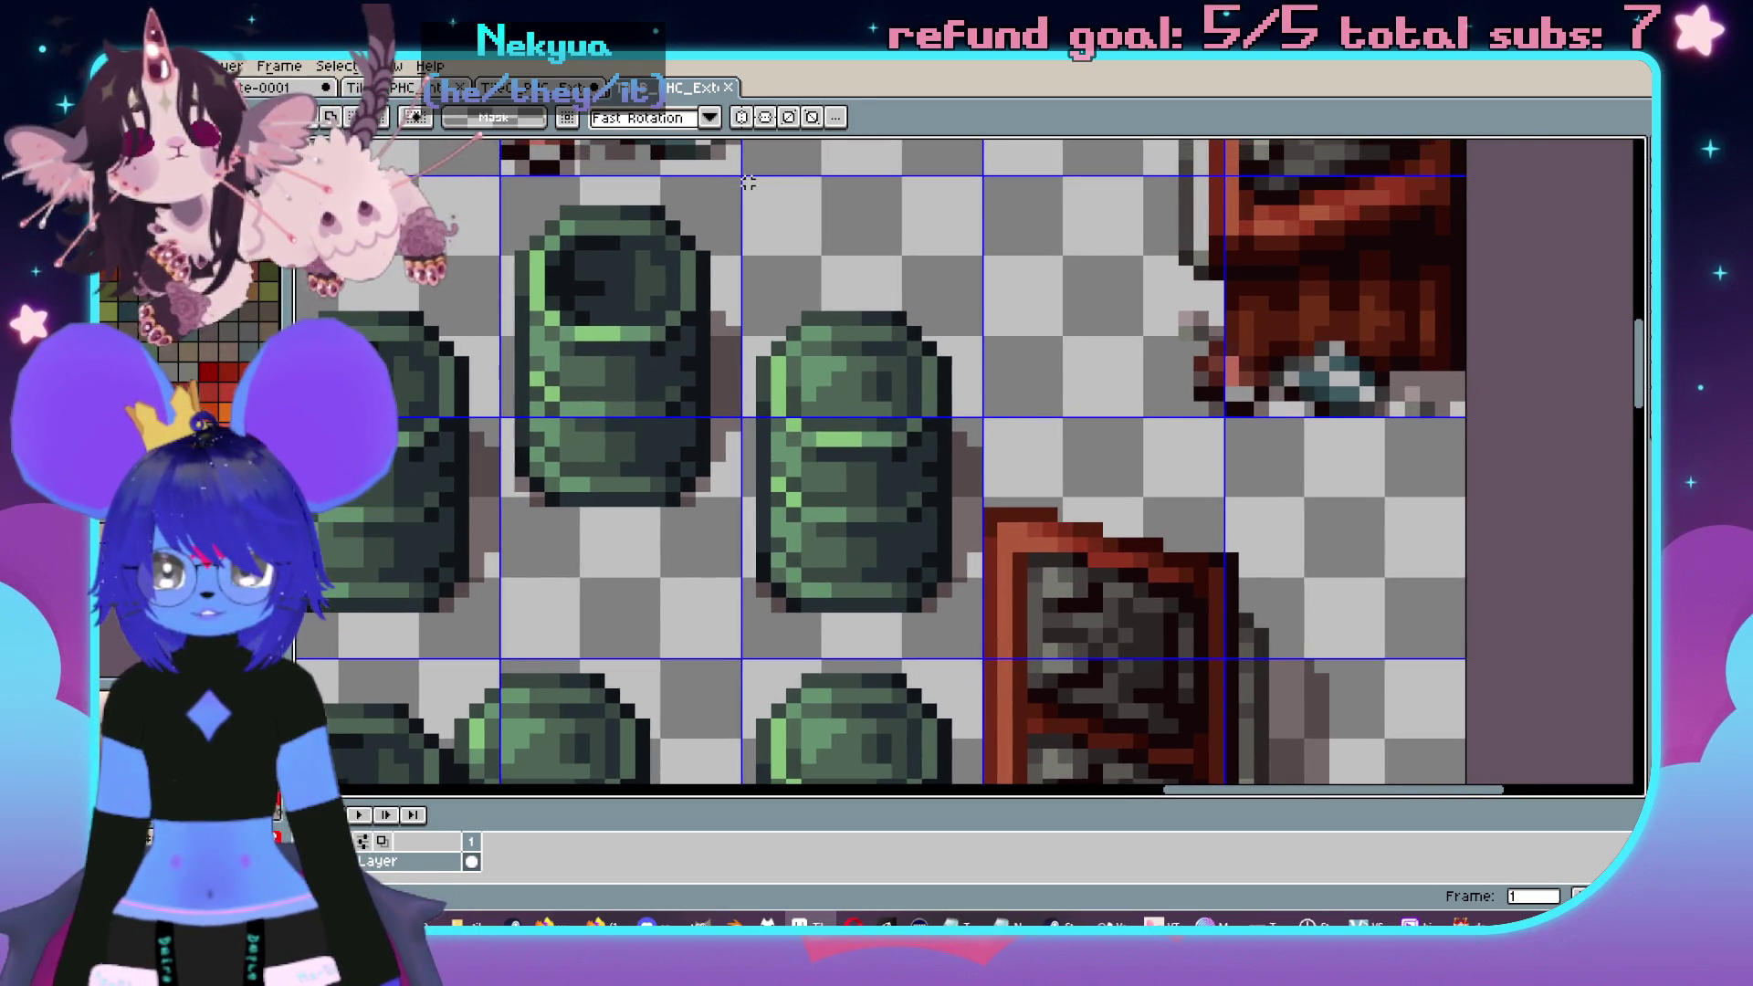
# - Copy the right green barrel tile and paste it below the teal lamp, nudged into place
pyautogui.moveTo(743, 178)
pyautogui.mouseDown()
pyautogui.moveTo(947, 504)
pyautogui.moveTo(982, 658)
pyautogui.moveTo(830, 357)
pyautogui.mouseUp()
pyautogui.scroll(2, 830, 356)
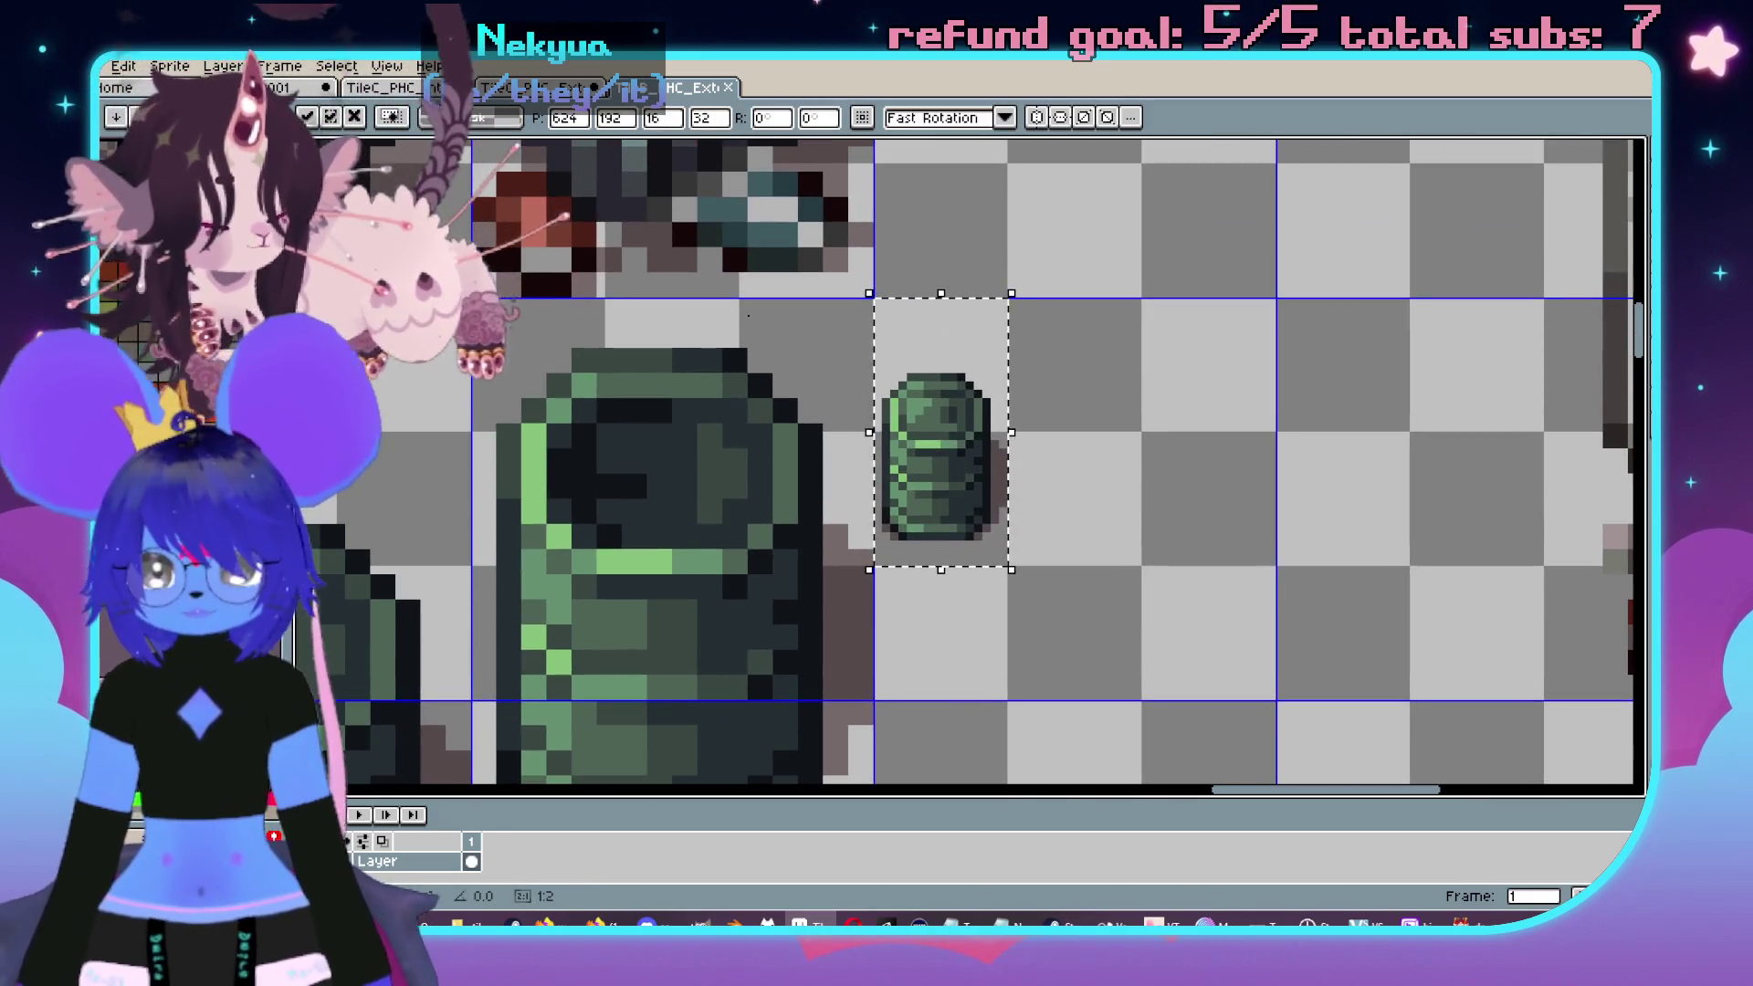
pyautogui.hotkey('ctrl', 'Tab')
pyautogui.scroll(2, 929, 408)
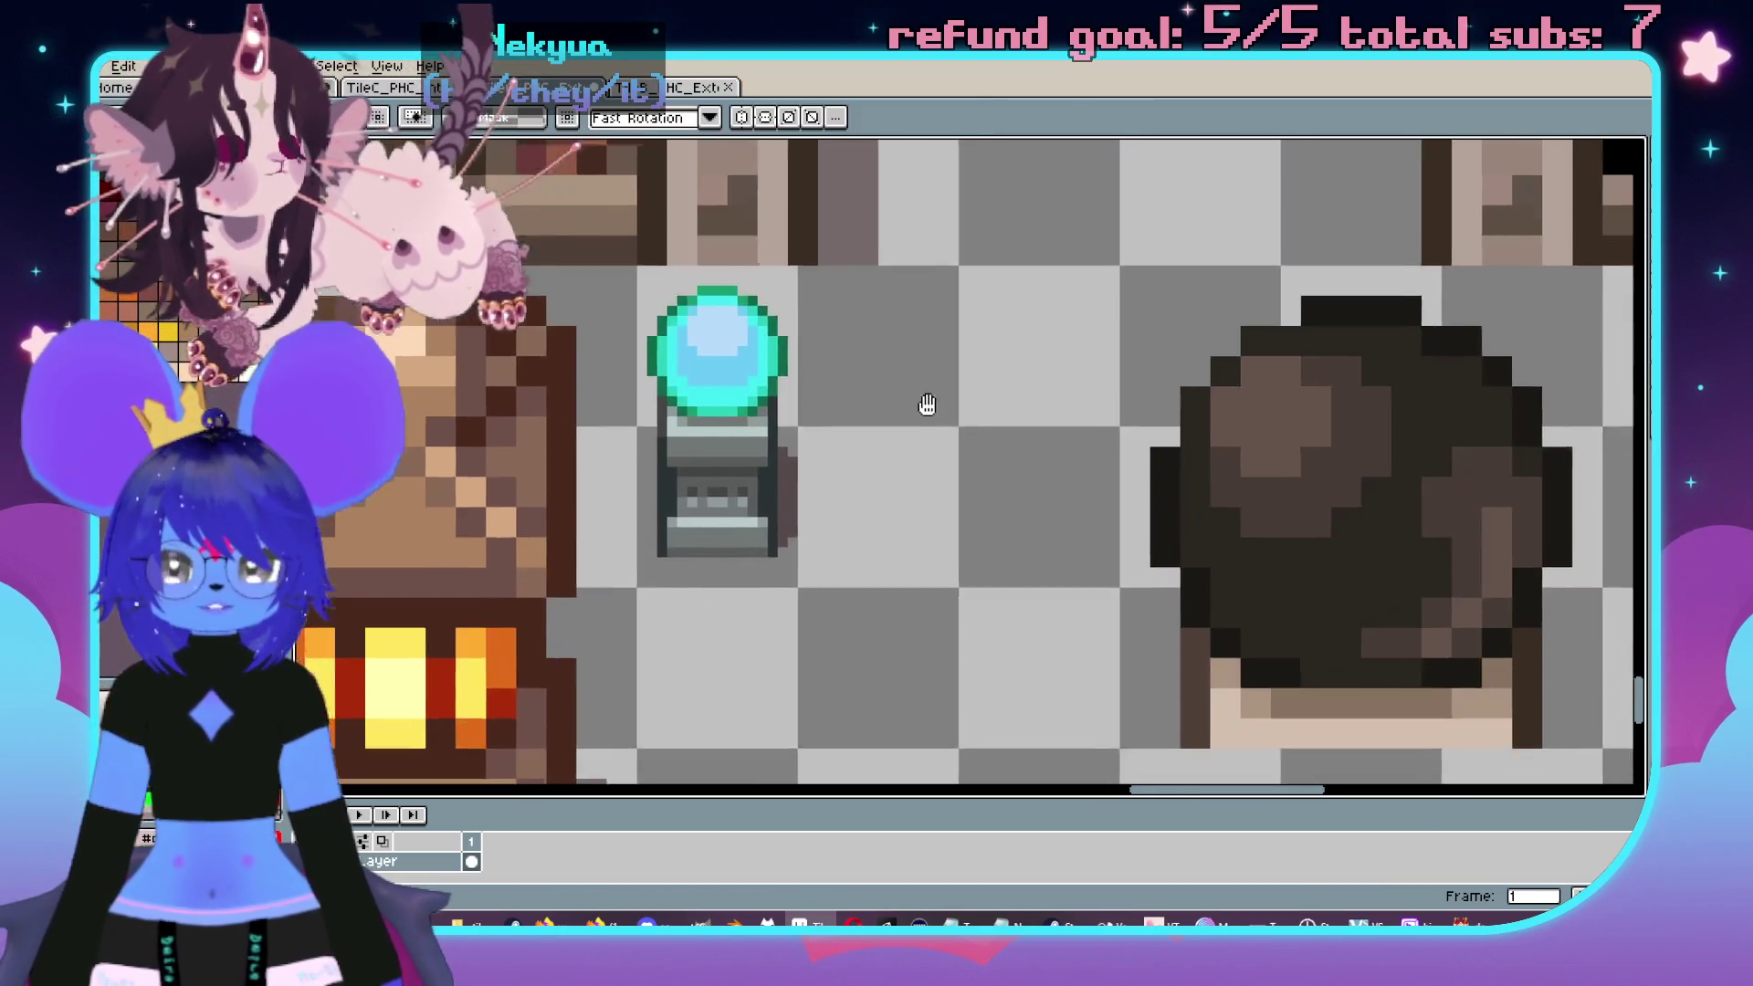
pyautogui.moveTo(929, 407); pyautogui.dragTo(919, 344)
pyautogui.hotkey('ctrl', 'v')
pyautogui.moveTo(956, 498)
pyautogui.mouseDown()
pyautogui.moveTo(953, 426)
pyautogui.moveTo(862, 391)
pyautogui.moveTo(863, 598)
pyautogui.moveTo(765, 721)
pyautogui.moveTo(867, 539)
pyautogui.moveTo(996, 516)
pyautogui.mouseUp()
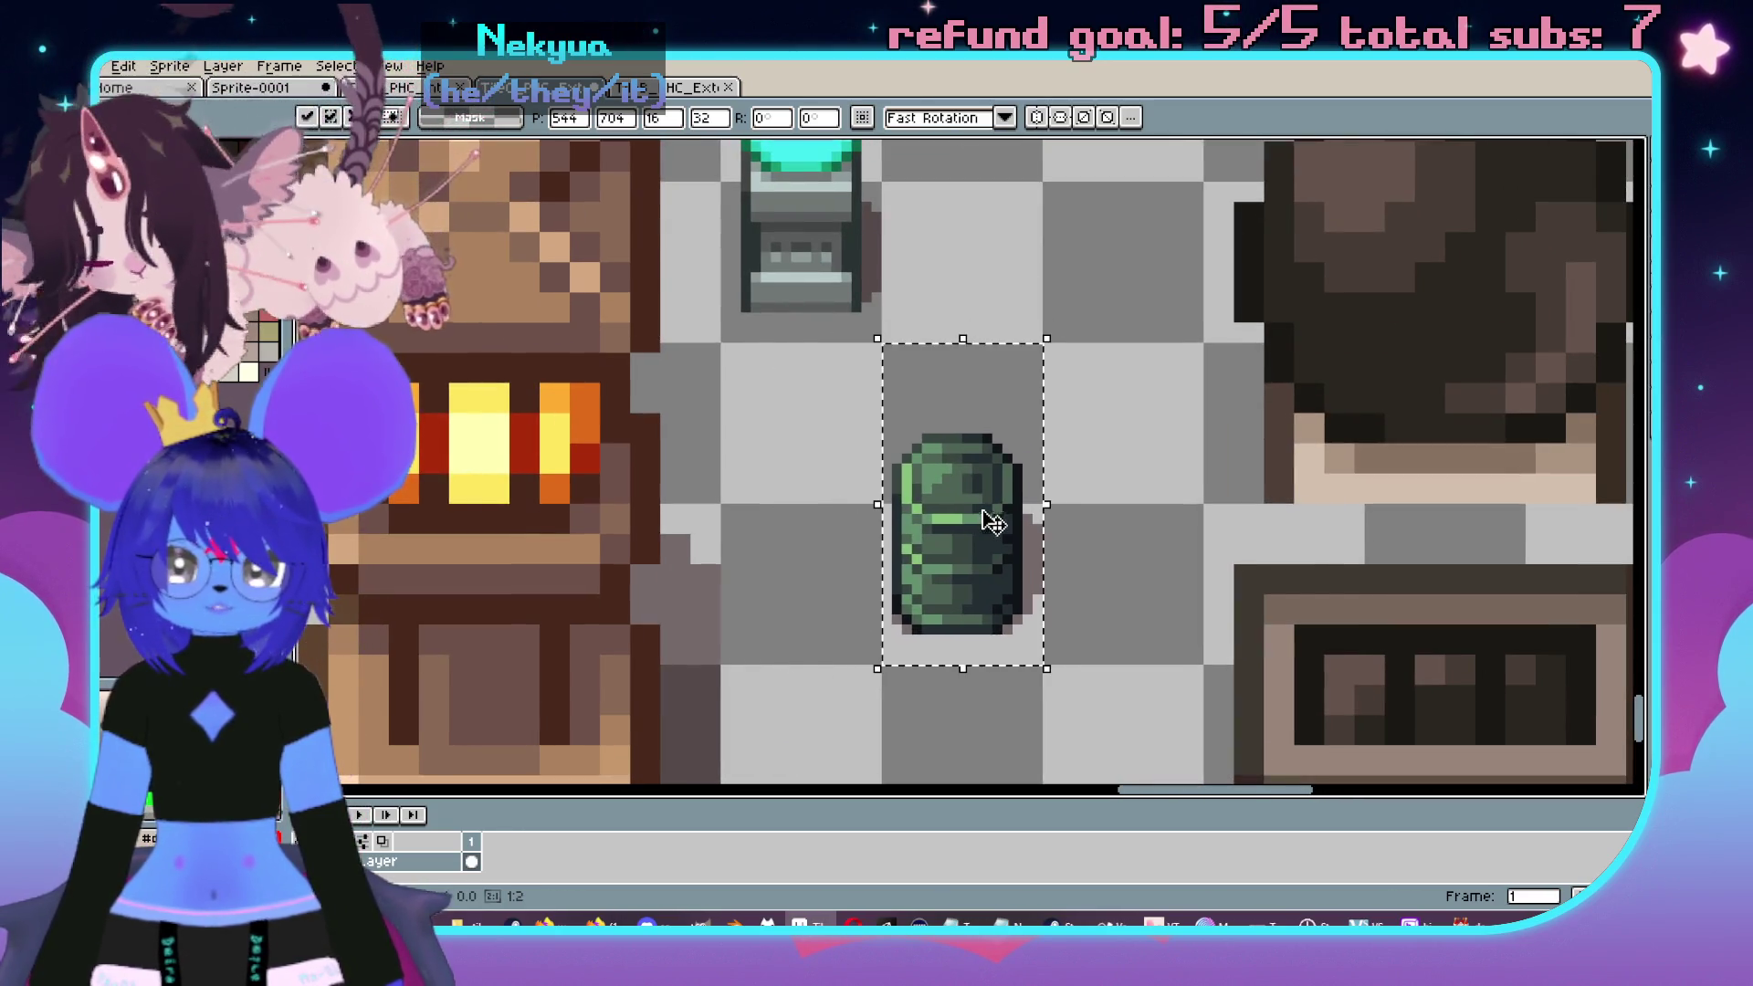
pyautogui.scroll(1, 1078, 477)
pyautogui.moveTo(892, 575); pyautogui.dragTo(892, 489)
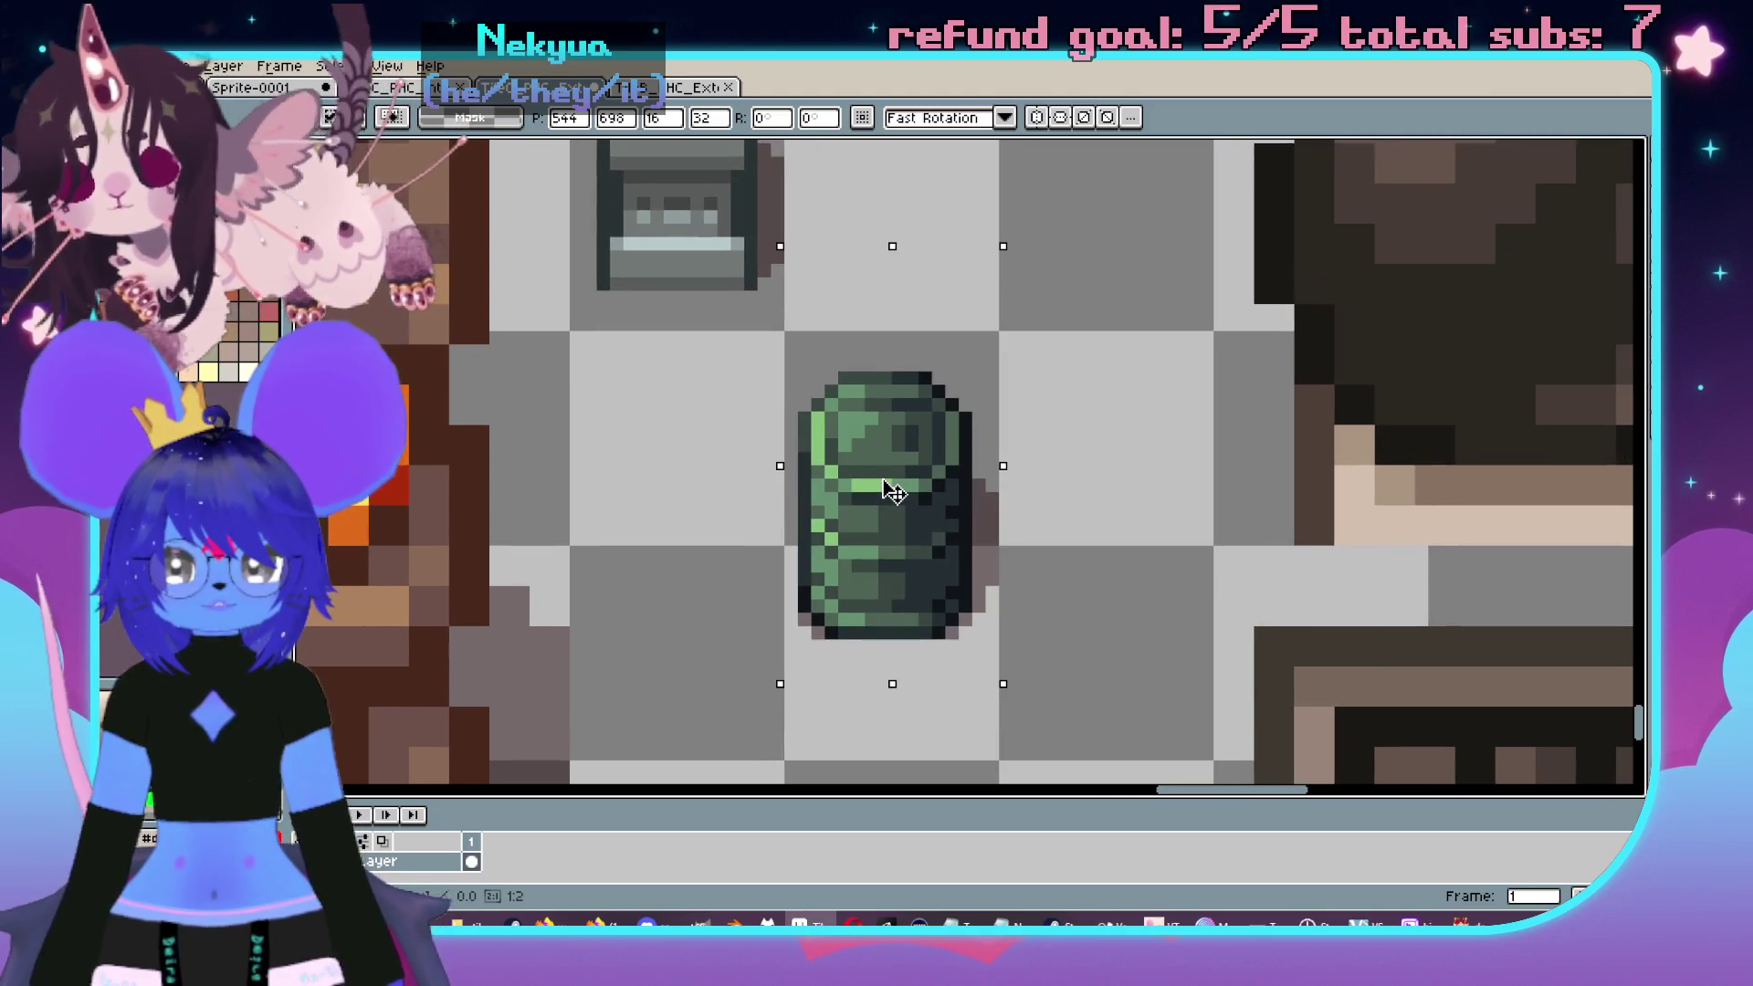
pyautogui.hotkey('ctrl', 'd')
# - Zoom in to inspect the pasted barrel, then switch to the rectangular marquee
pyautogui.press('b')
pyautogui.scroll(2, 978, 501)
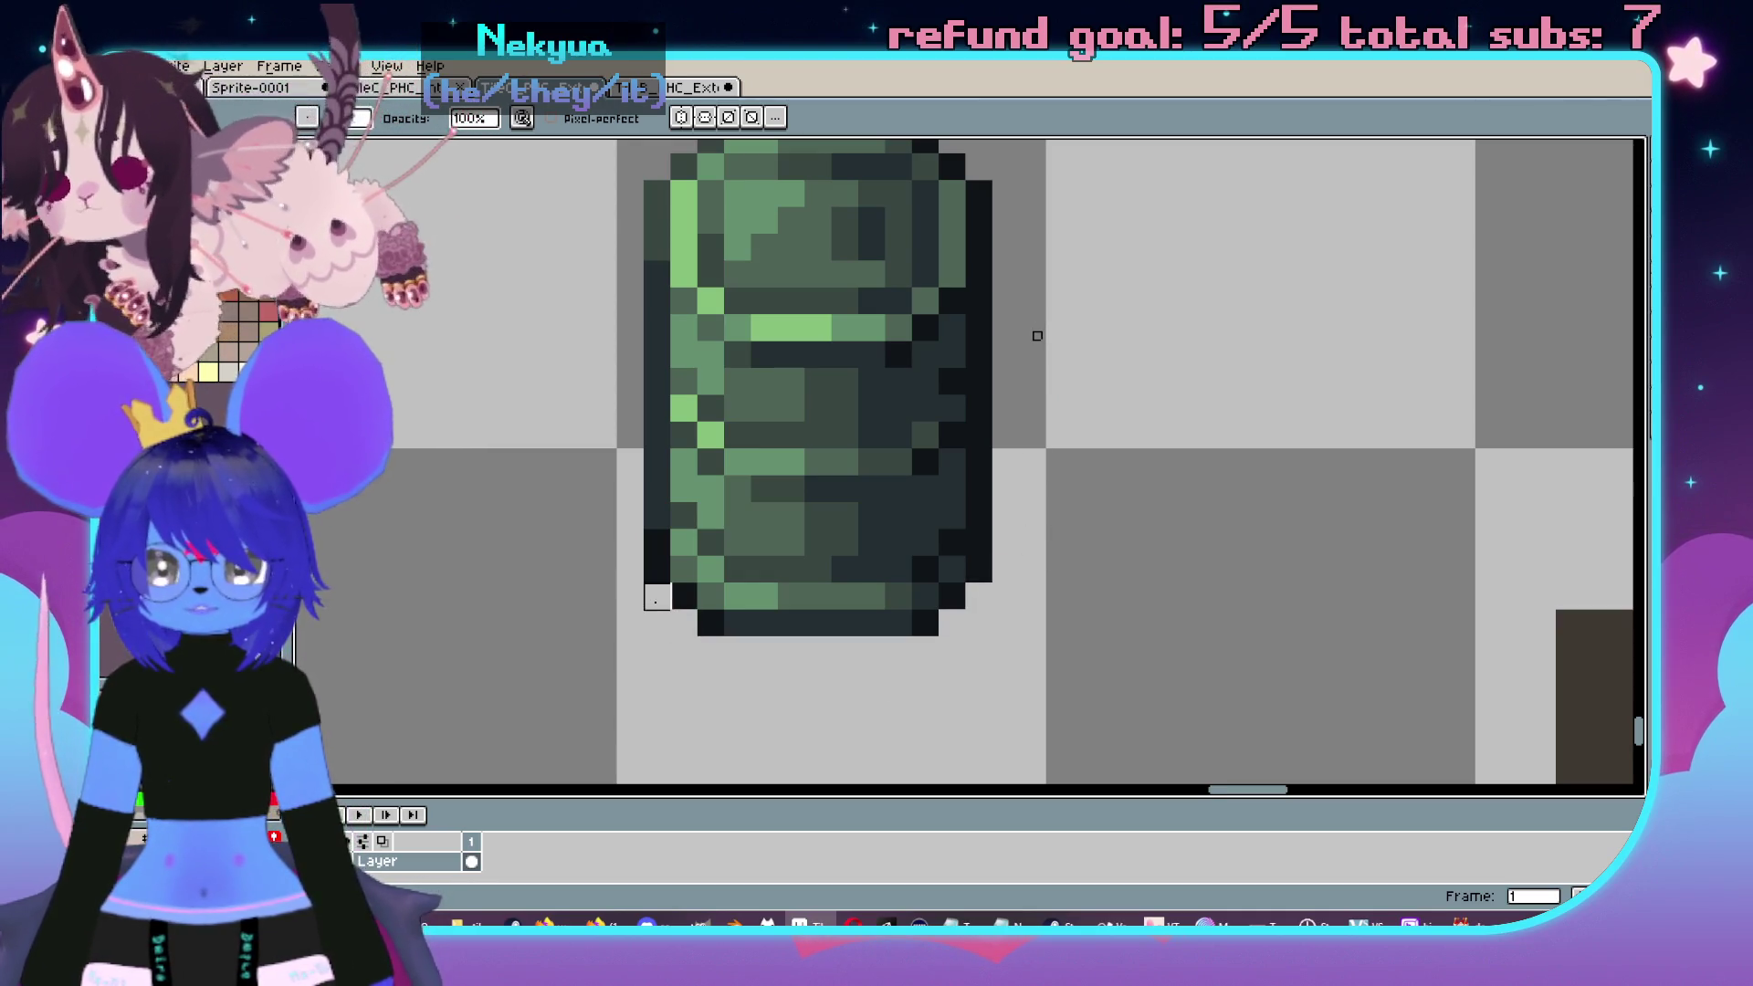
pyautogui.scroll(-2, 656, 597)
pyautogui.scroll(2, 831, 472)
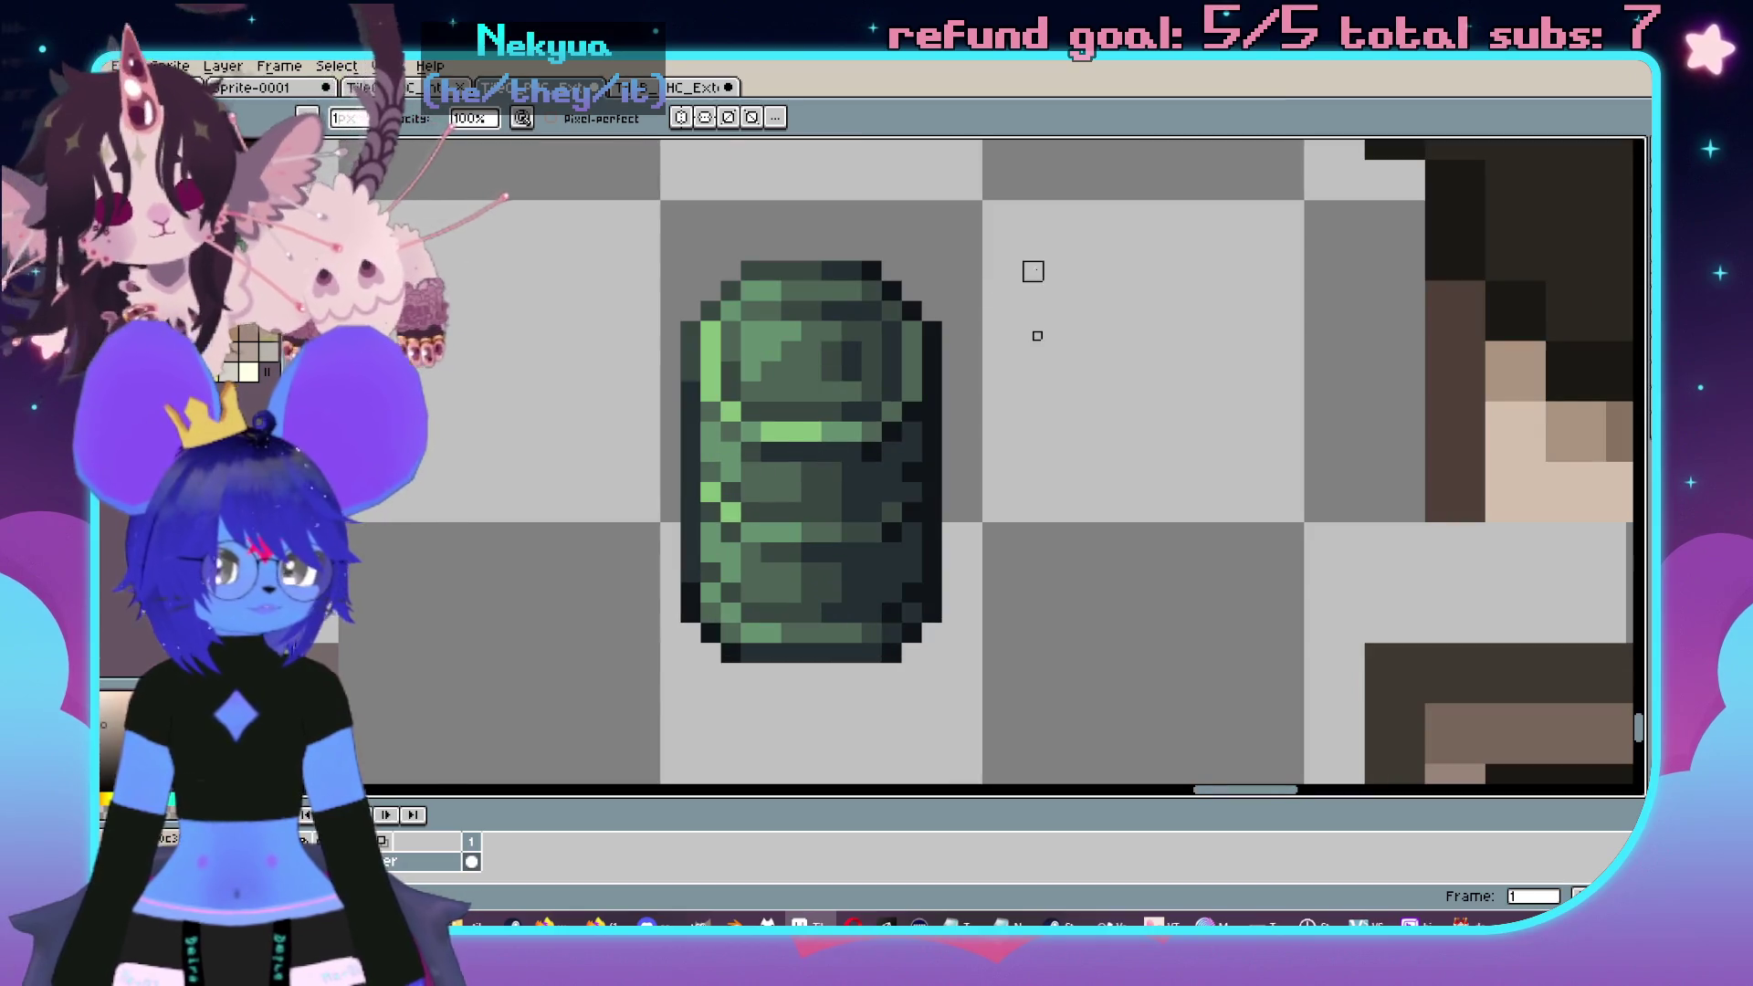
pyautogui.scroll(-4, 1037, 336)
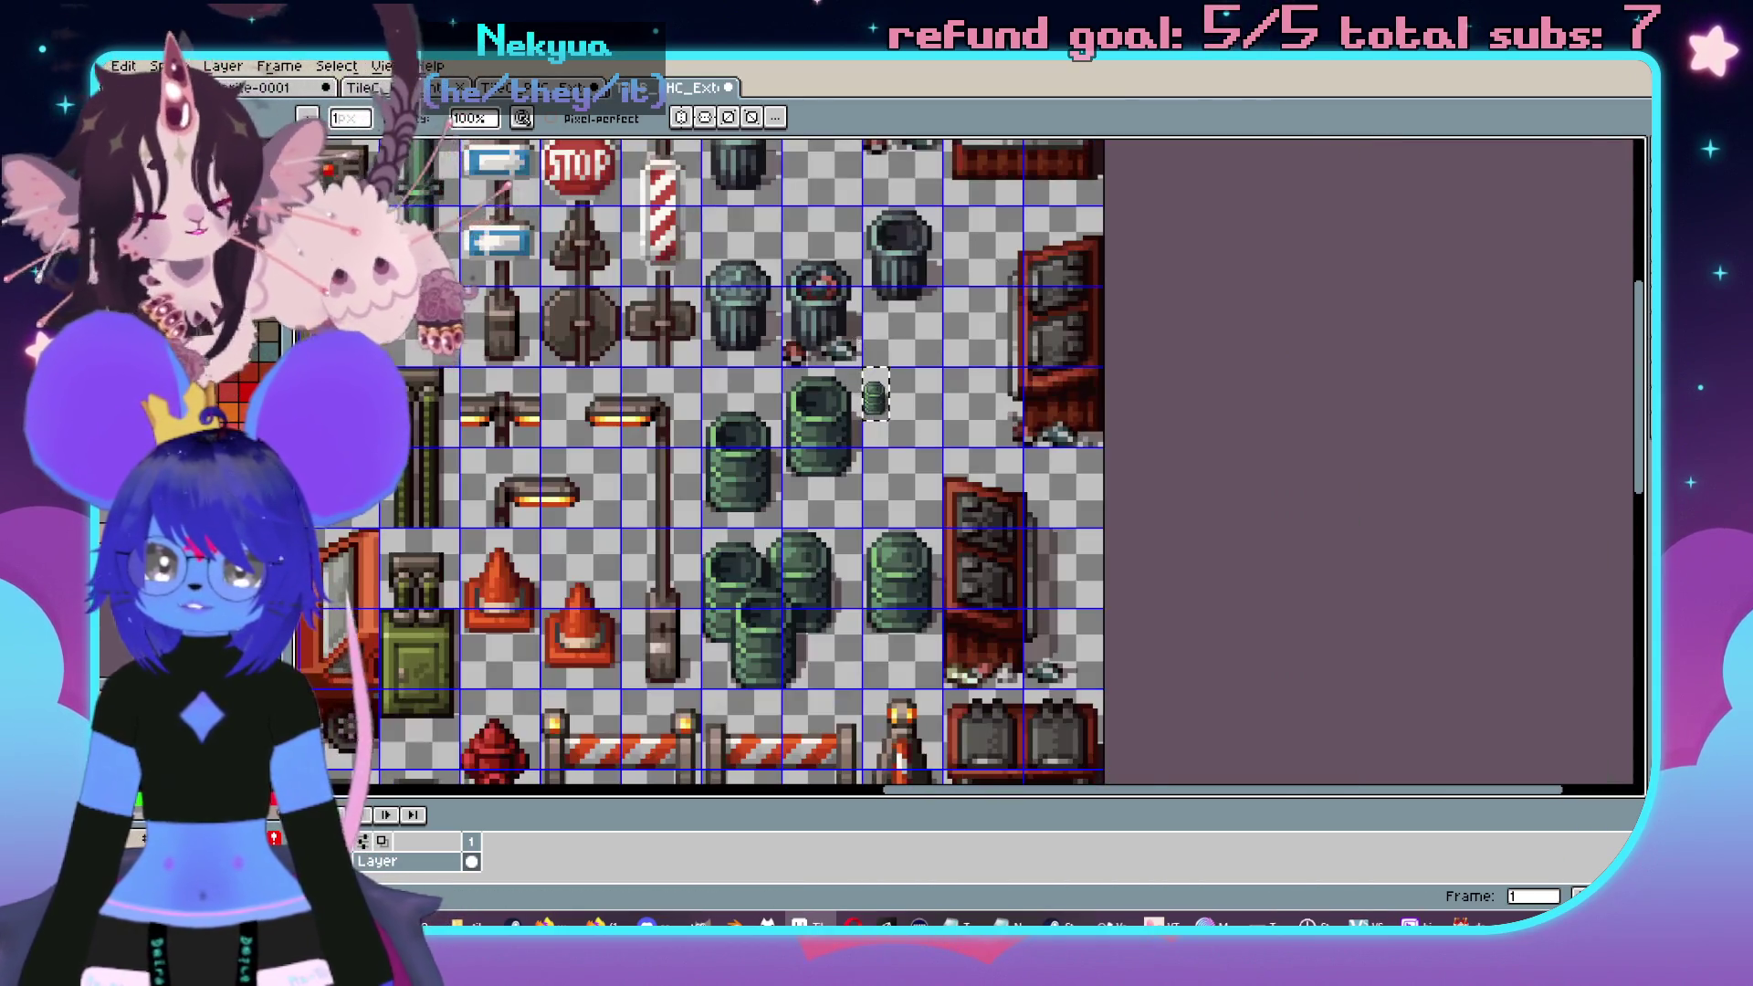
pyautogui.scroll(3, 858, 339)
pyautogui.scroll(-4, 858, 365)
pyautogui.scroll(4, 821, 365)
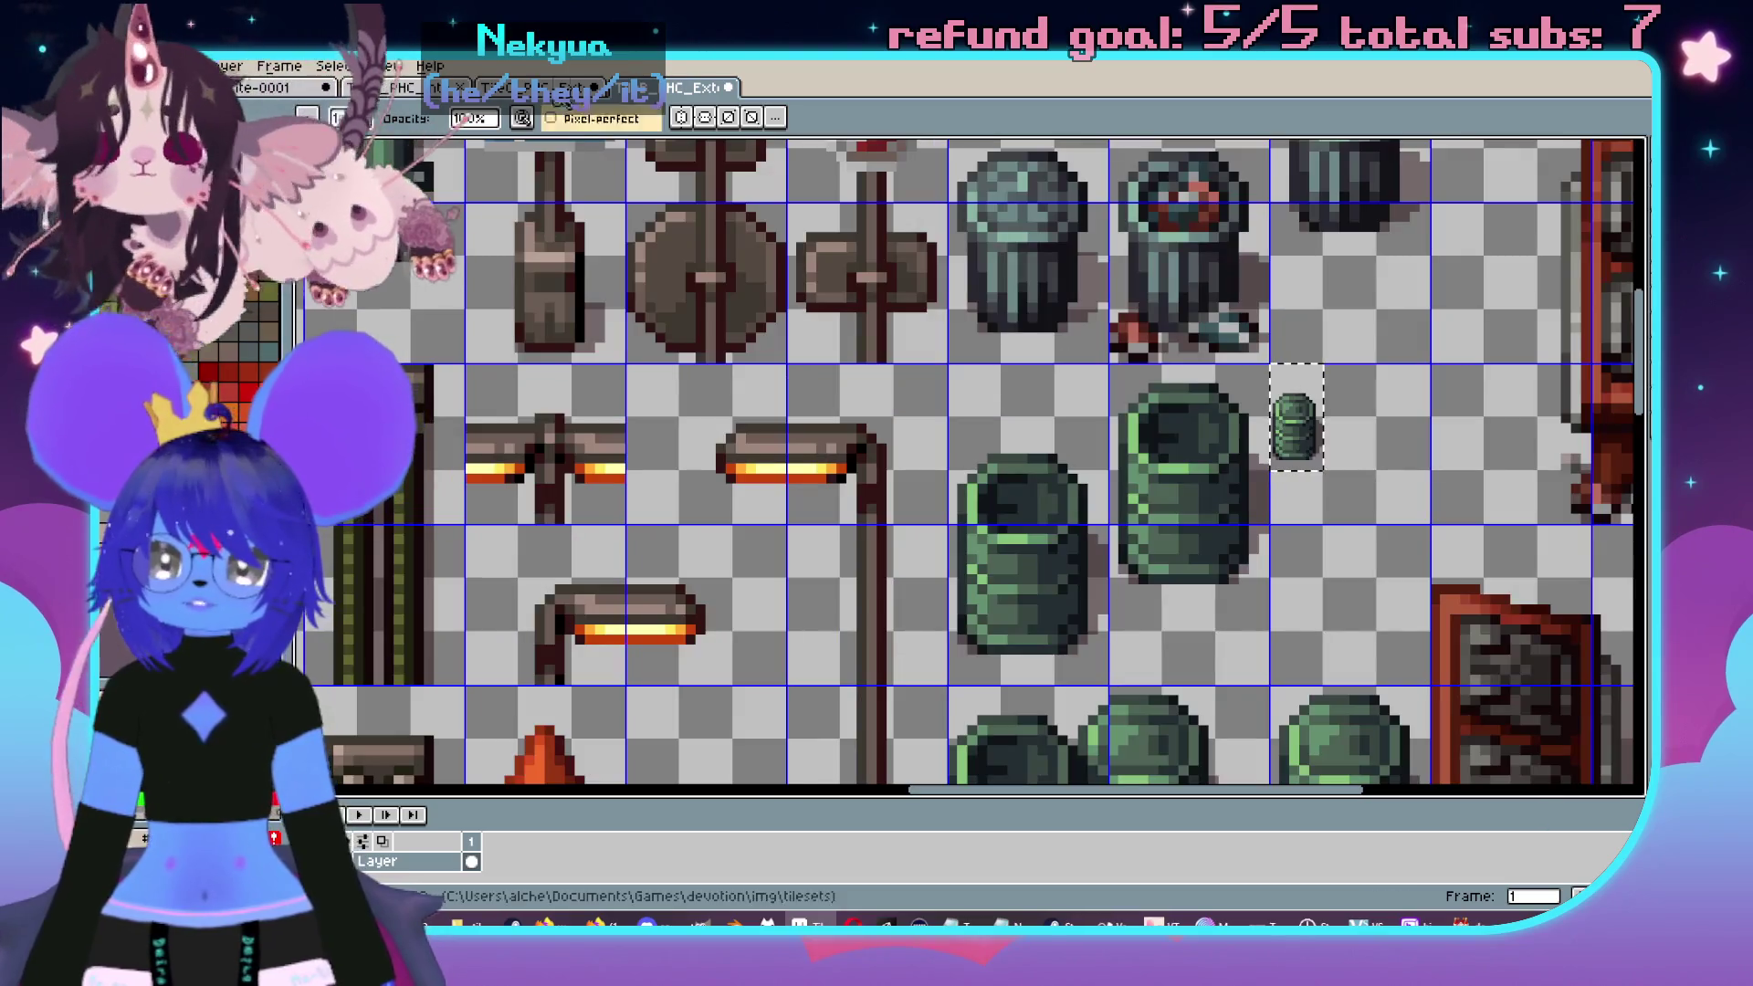
pyautogui.scroll(4, 1296, 420)
pyautogui.press('m')
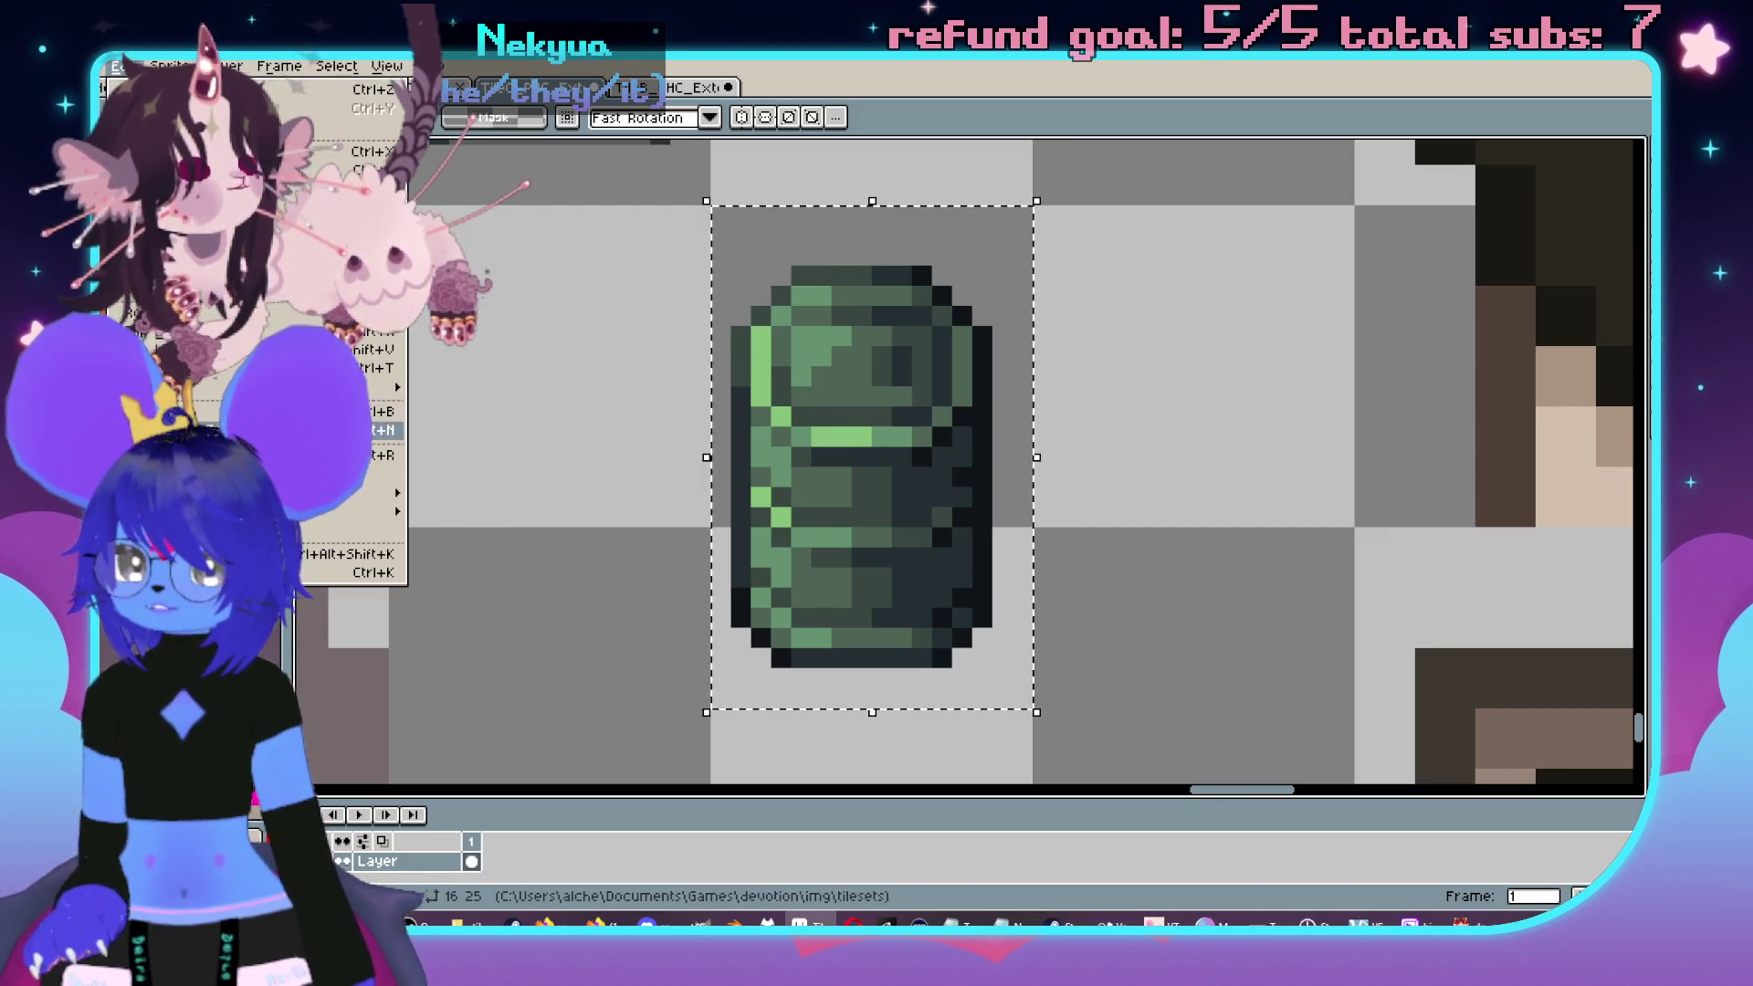
# - Preview the barrel in blue via Hue/Saturation at hue 64, saturation 75
pyautogui.moveTo(384, 493)
pyautogui.click(467, 512)
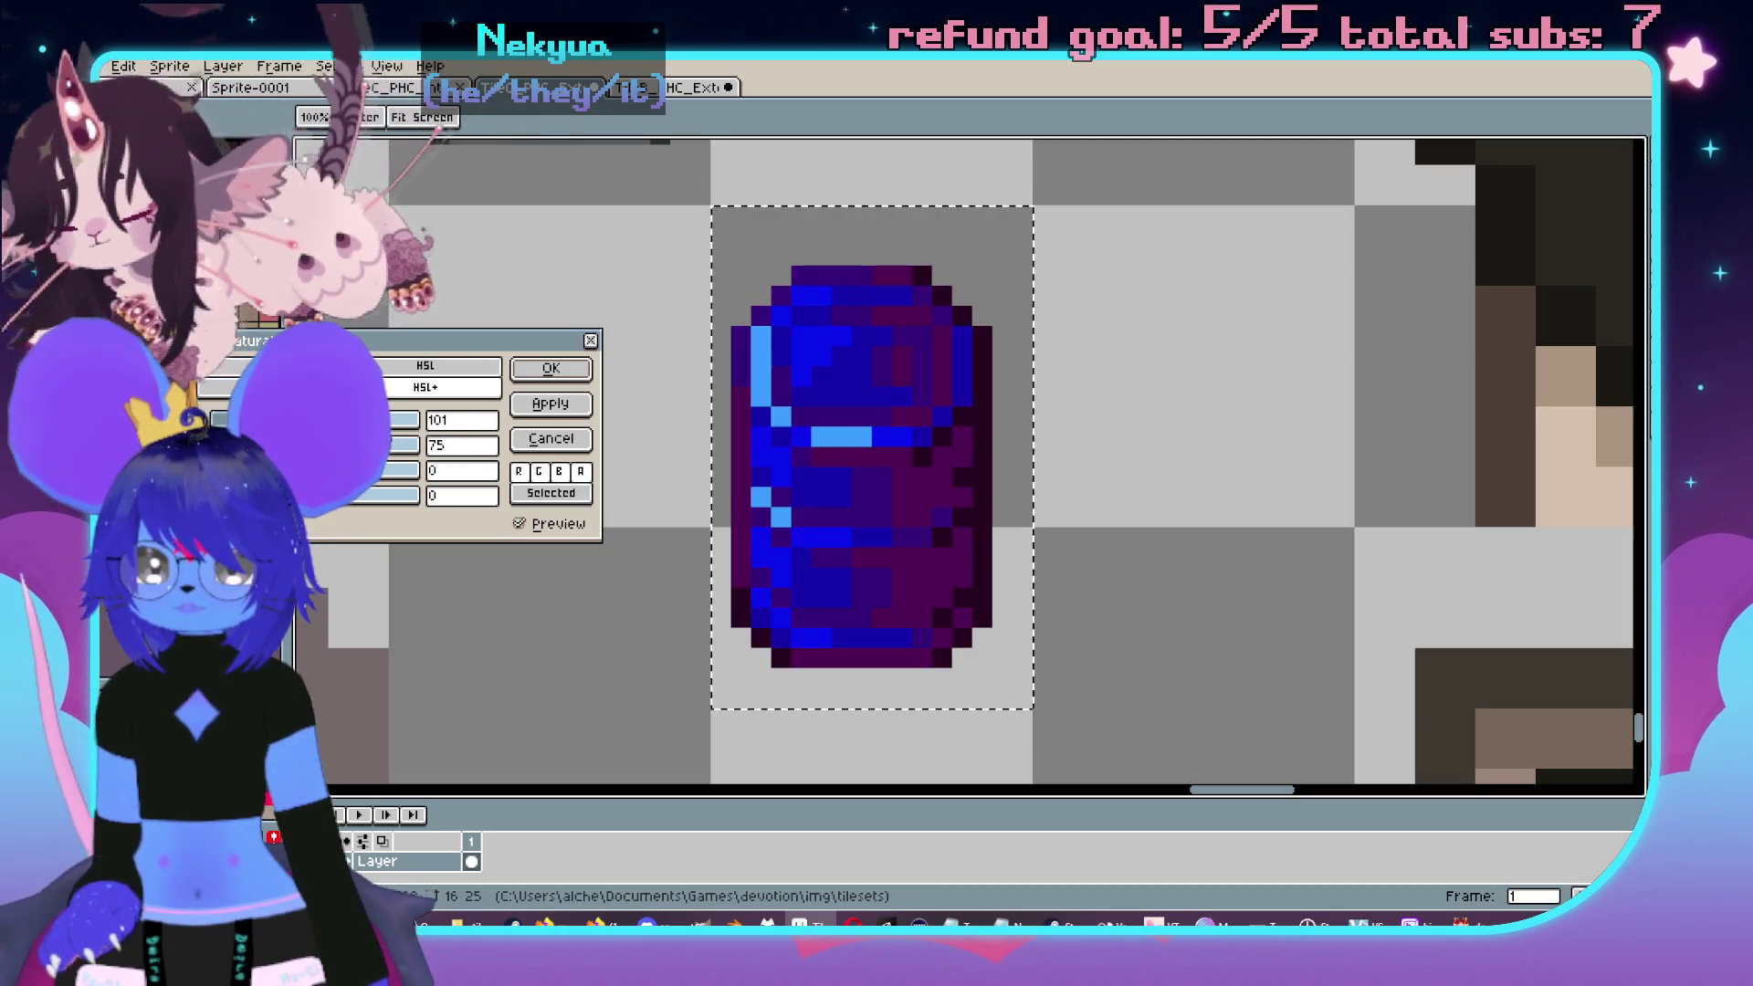
pyautogui.moveTo(363, 420); pyautogui.dragTo(347, 420)
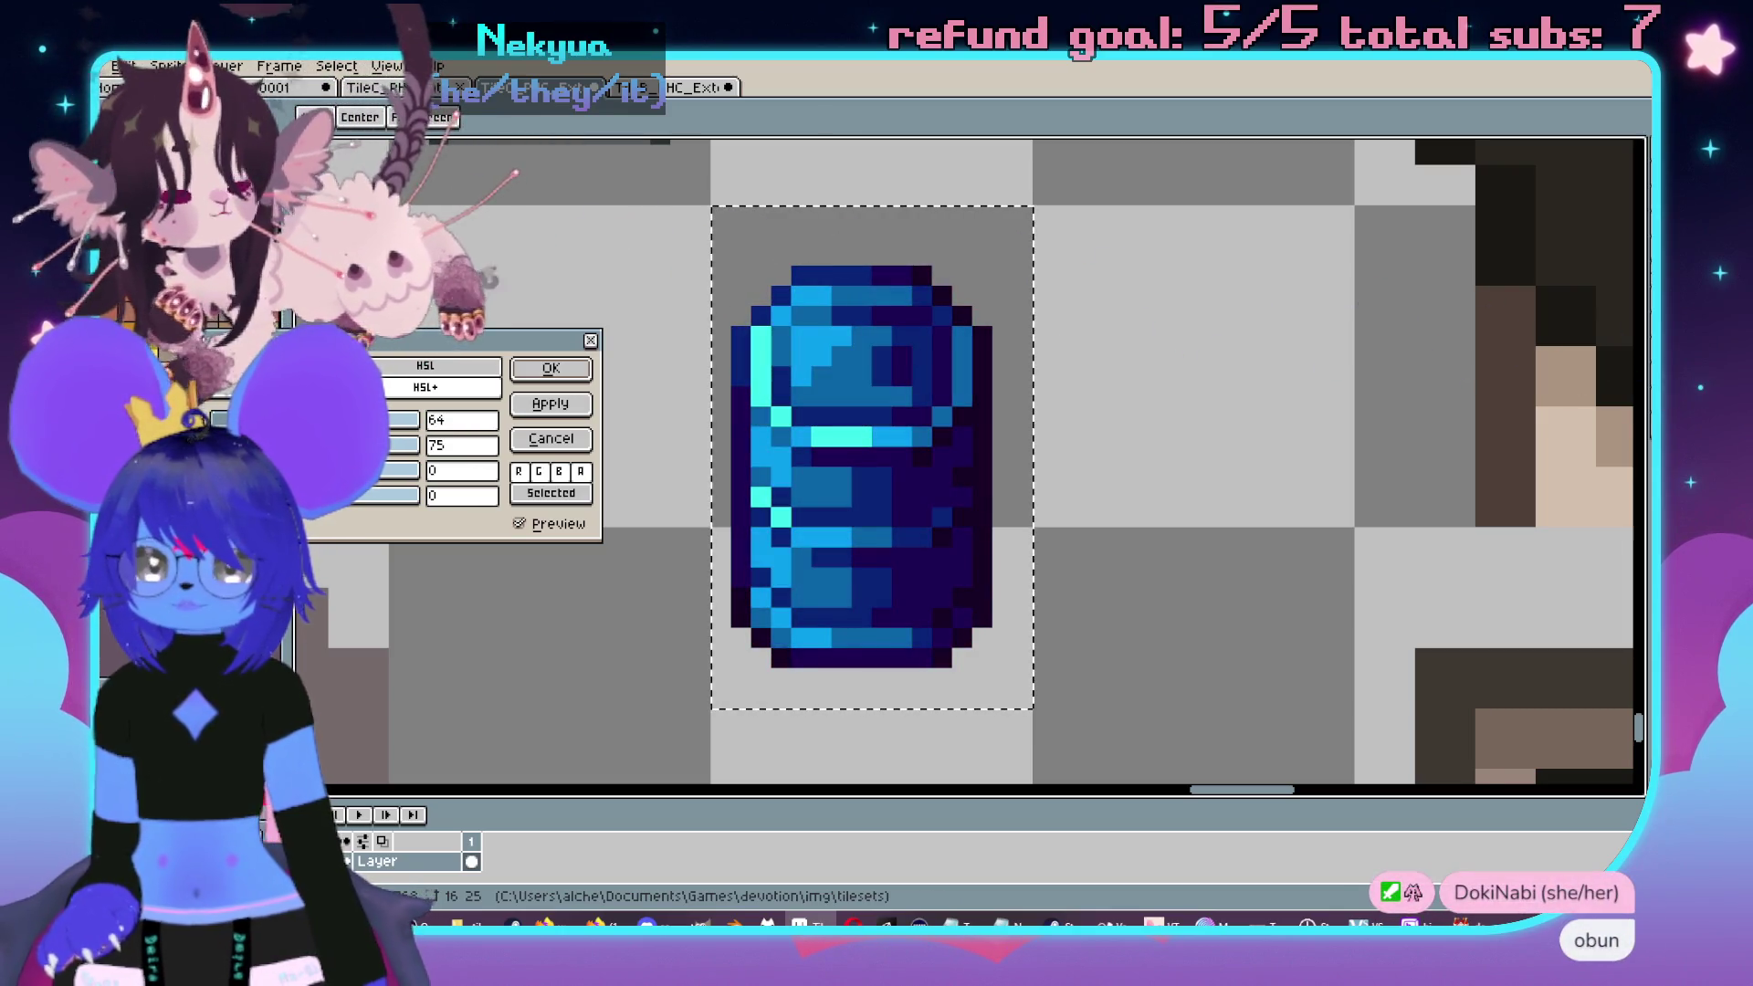
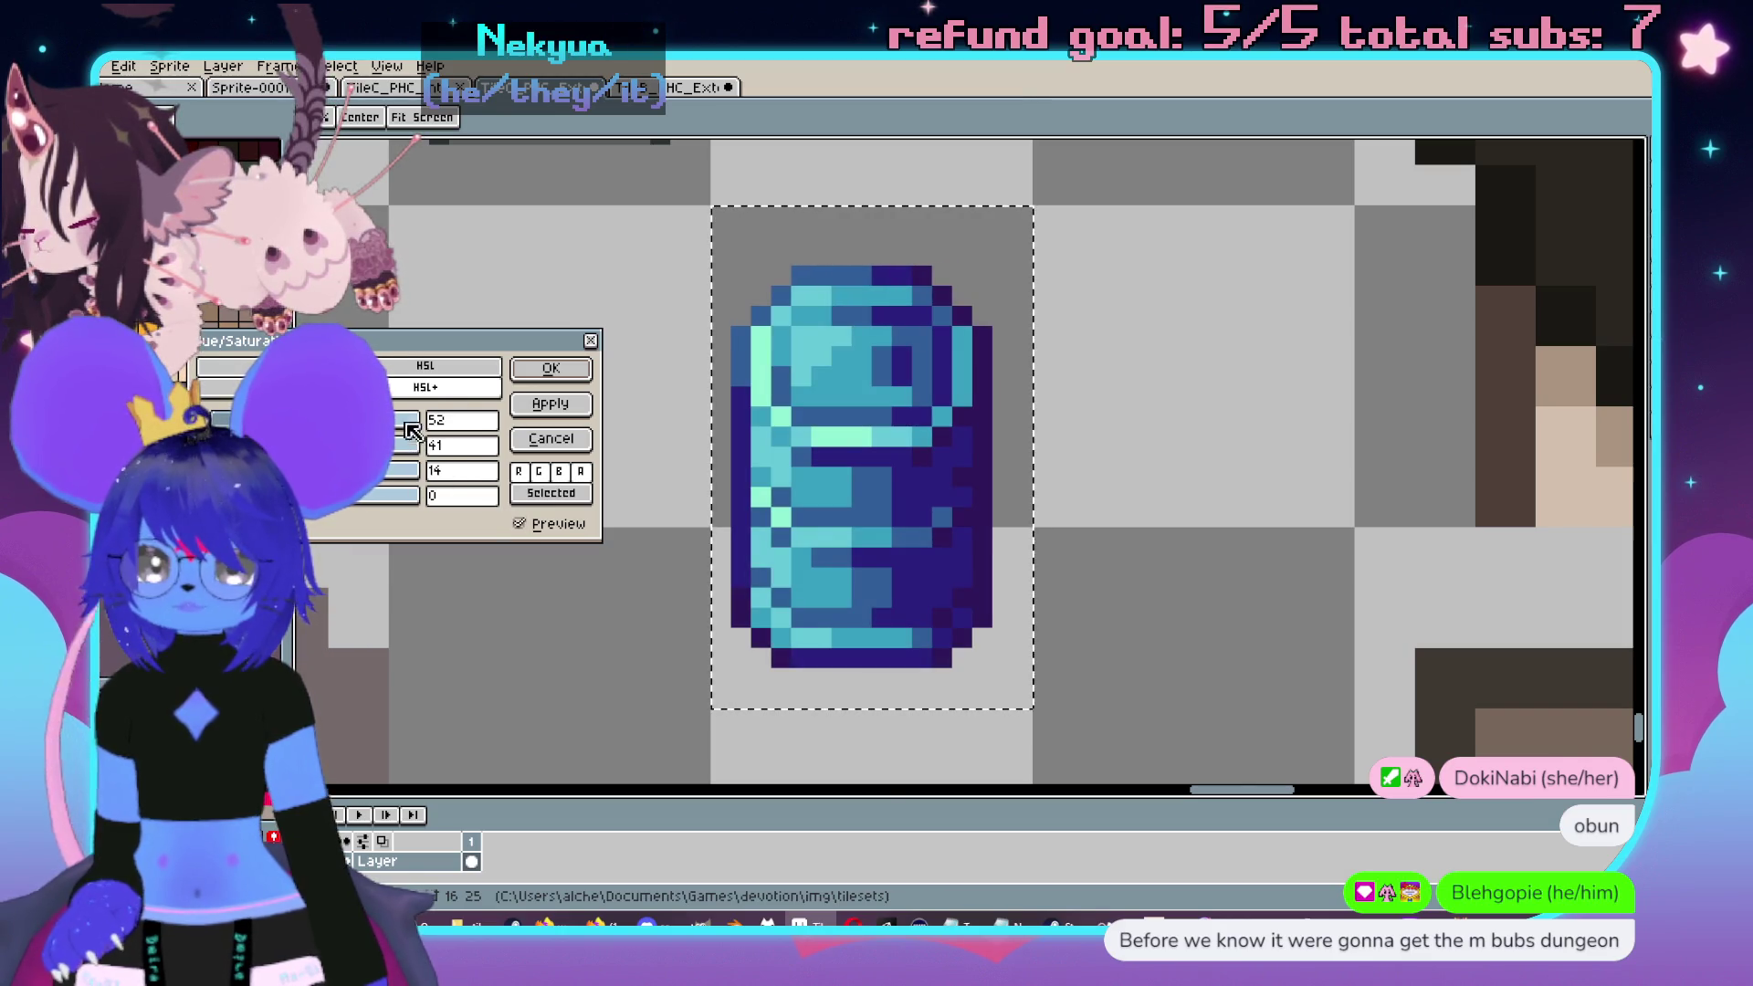
# - Apply the Hue/Saturation recolour to the water-cooler sprite
pyautogui.click(561, 371)
pyautogui.scroll(-1, 876, 351)
pyautogui.scroll(1, 931, 351)
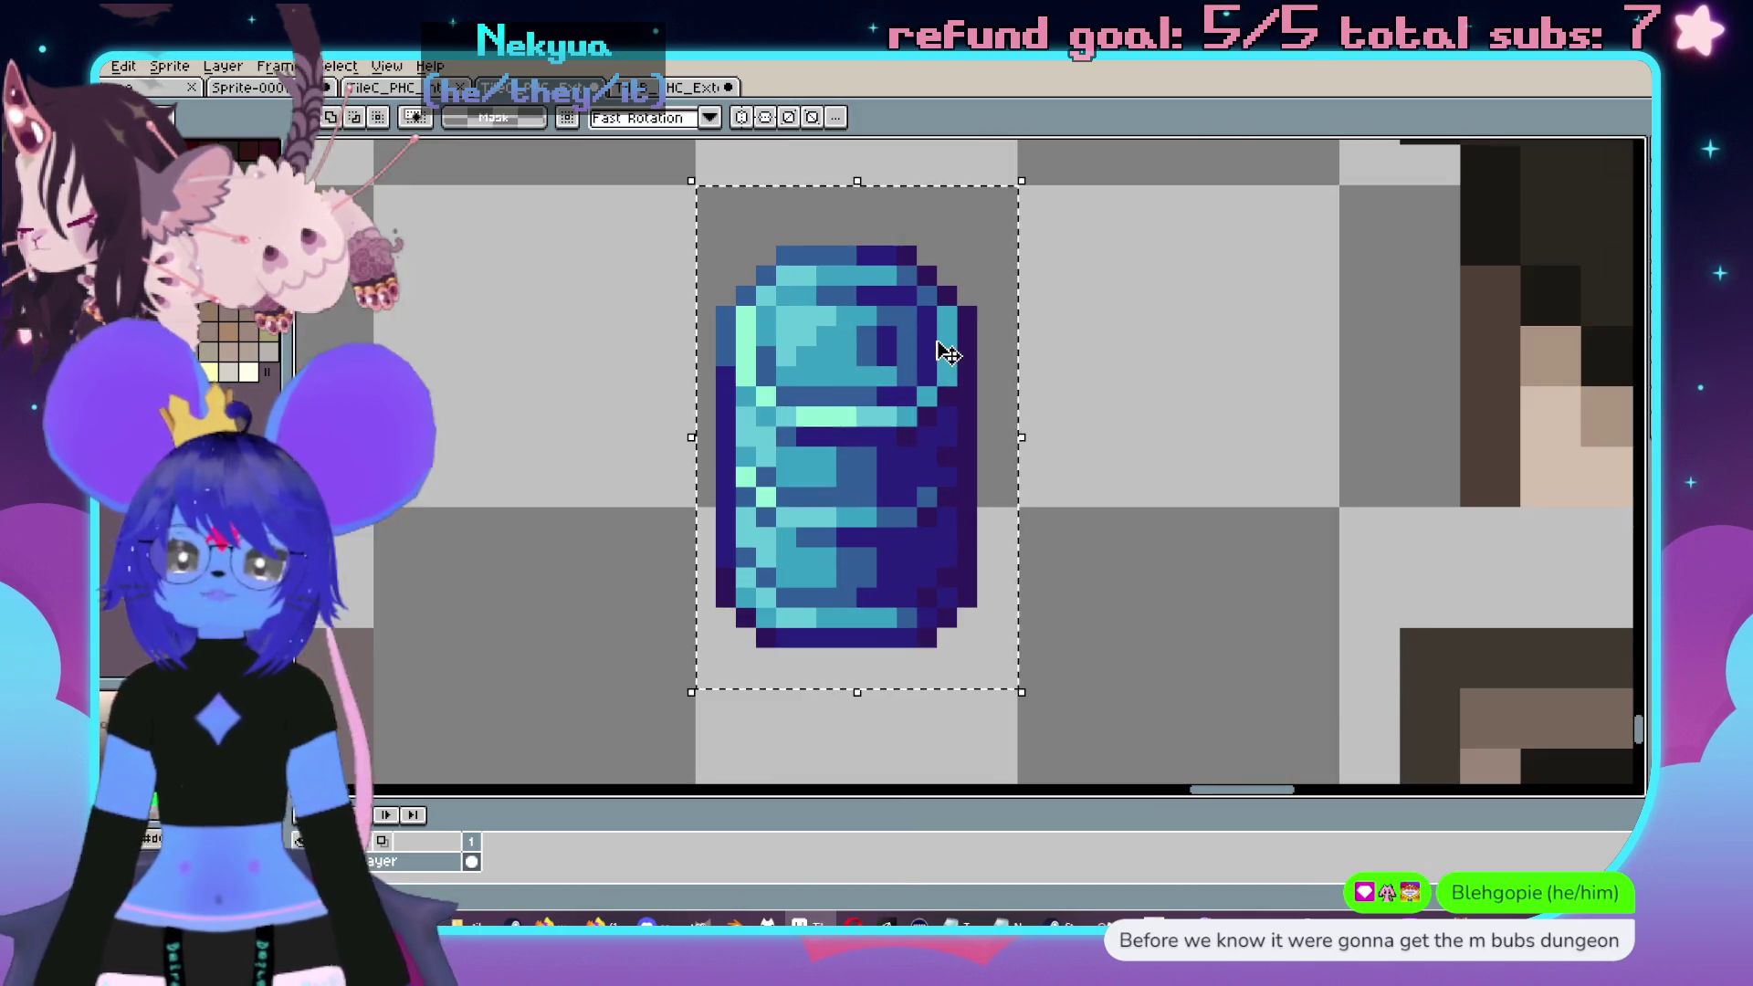
# - Paint over the stray tan pixel on the sprite in teal
pyautogui.moveTo(1034, 293); pyautogui.dragTo(1069, 278)
pyautogui.scroll(-3, 1235, 341)
pyautogui.scroll(4, 1017, 442)
pyautogui.click(869, 415)
pyautogui.keyDown('alt'); pyautogui.click(868, 433); pyautogui.keyUp('alt')
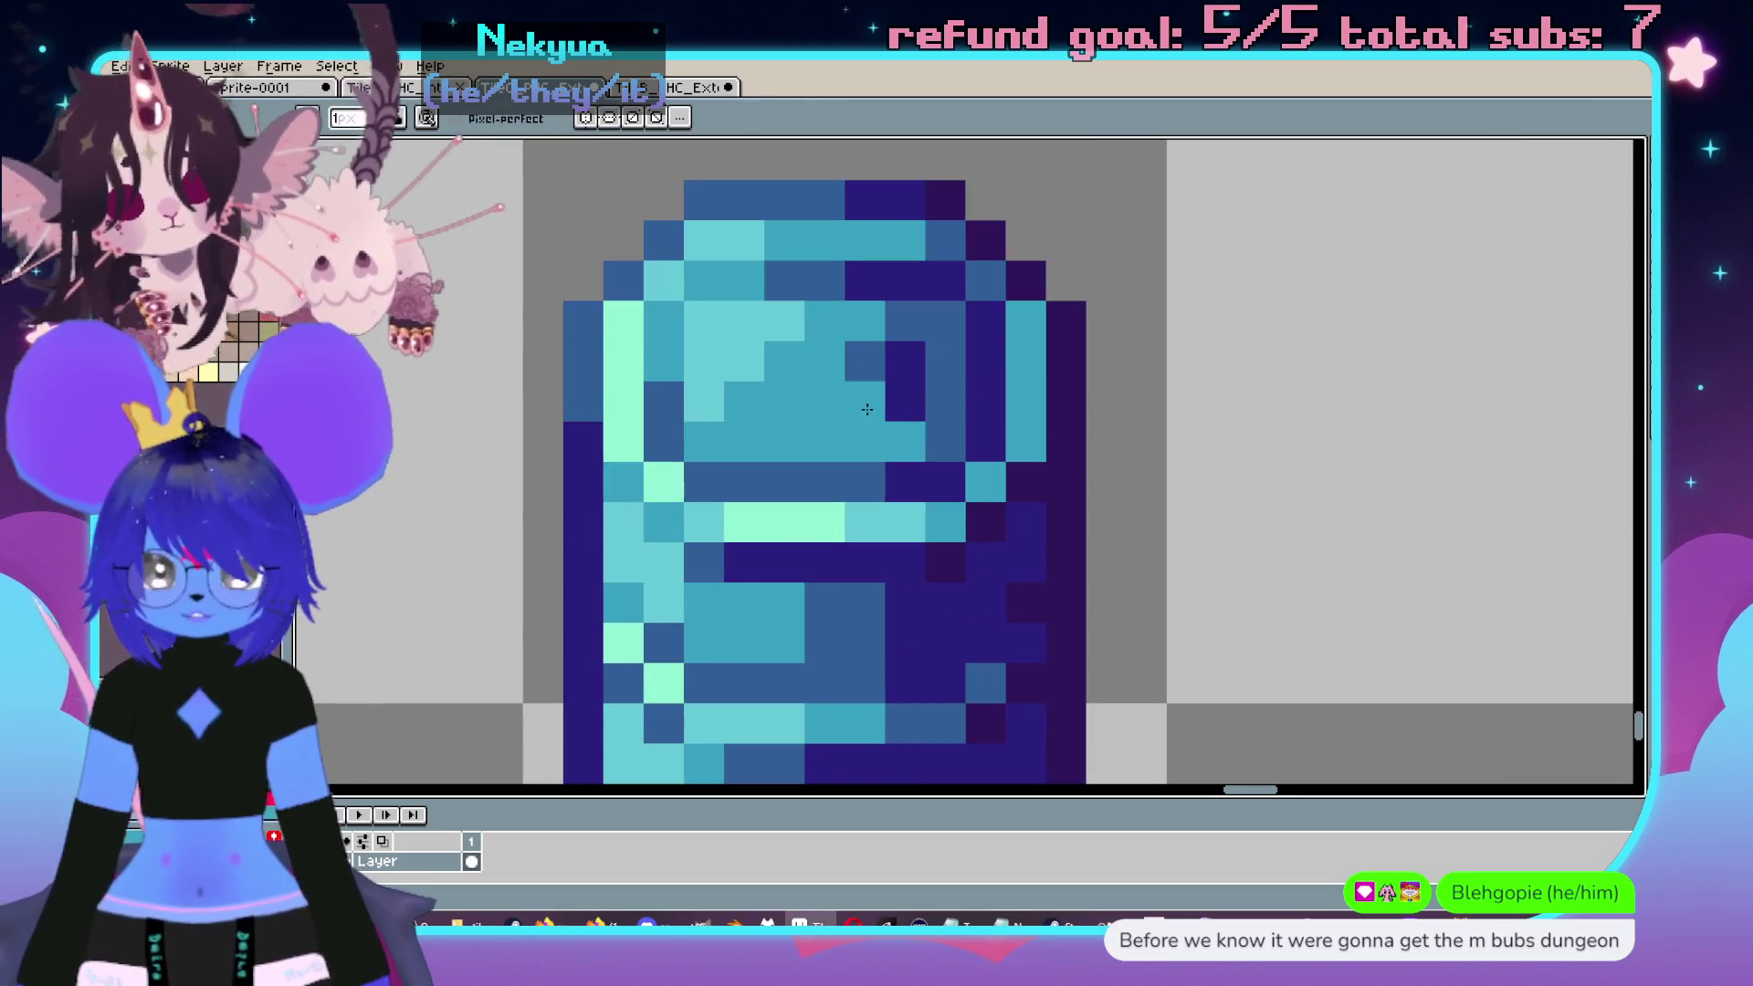
# - Repaint nearby pixels teal, then try a sampled blue pixel and undo it
pyautogui.moveTo(864, 402); pyautogui.dragTo(906, 360)
pyautogui.scroll(-3, 1010, 411)
pyautogui.scroll(5, 1000, 365)
pyautogui.press('i')
pyautogui.click(993, 343)
pyautogui.press('b')
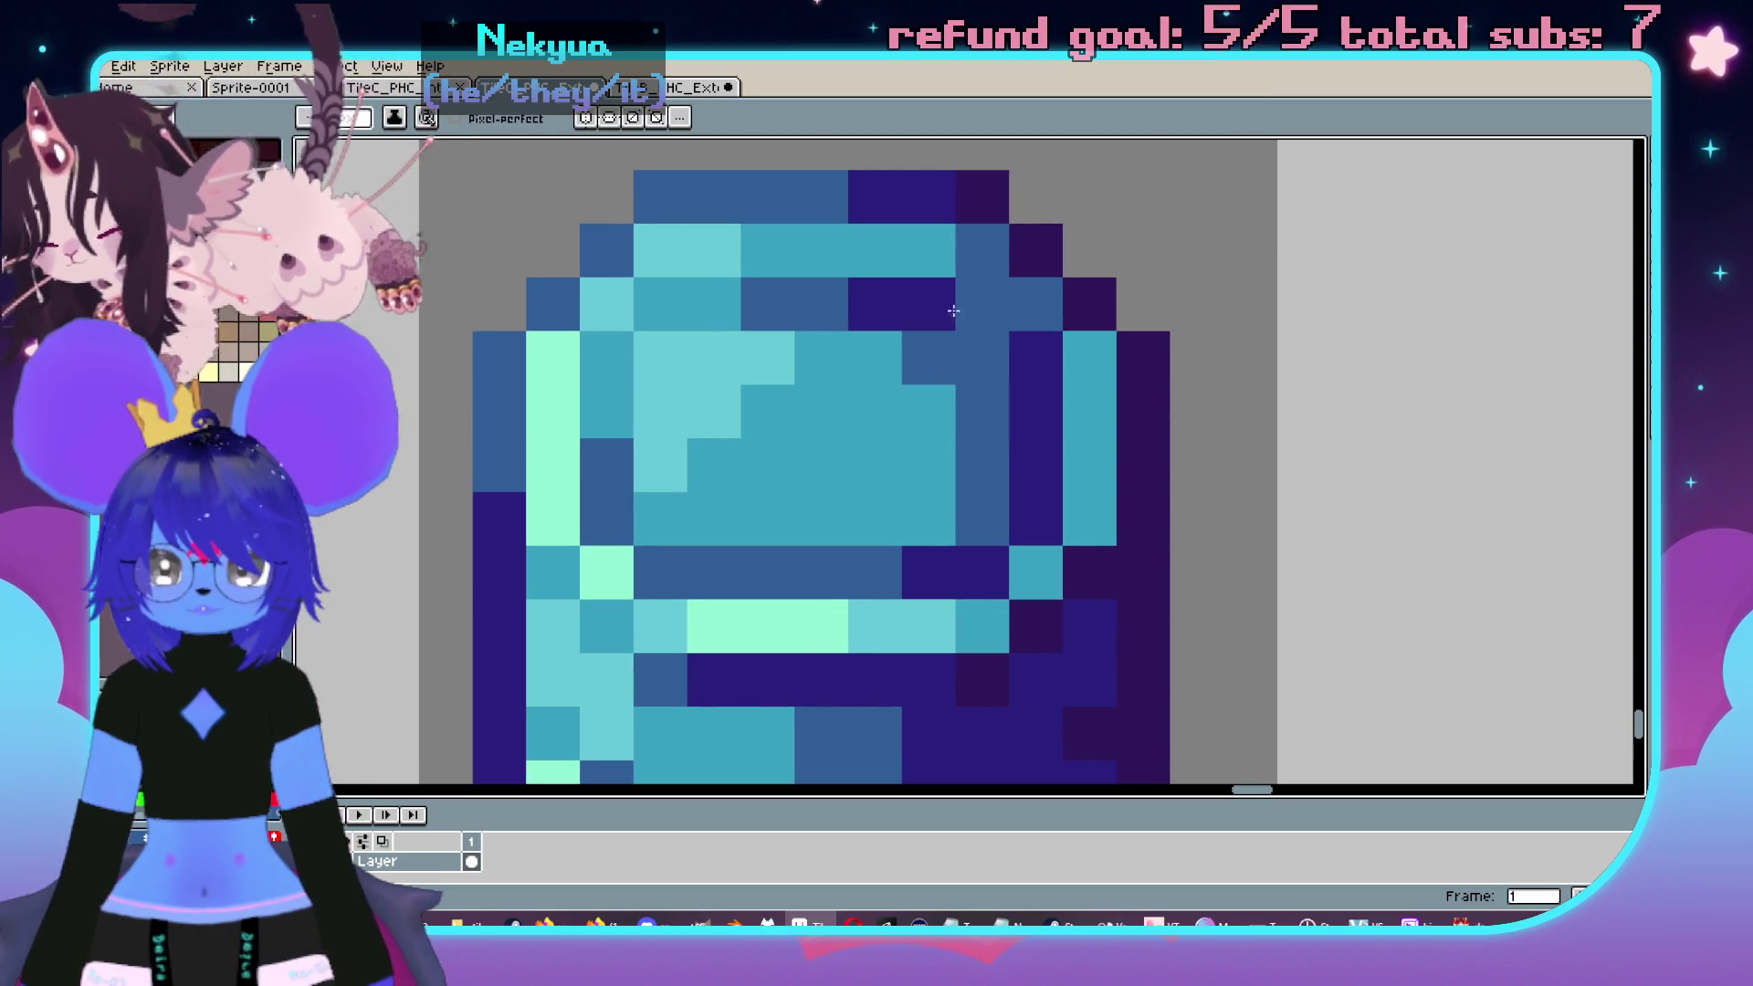
pyautogui.click(832, 337)
pyautogui.hotkey('ctrl', 'z')
# - Repaint the purple top row and right column of the cooler top in blue
pyautogui.press('i')
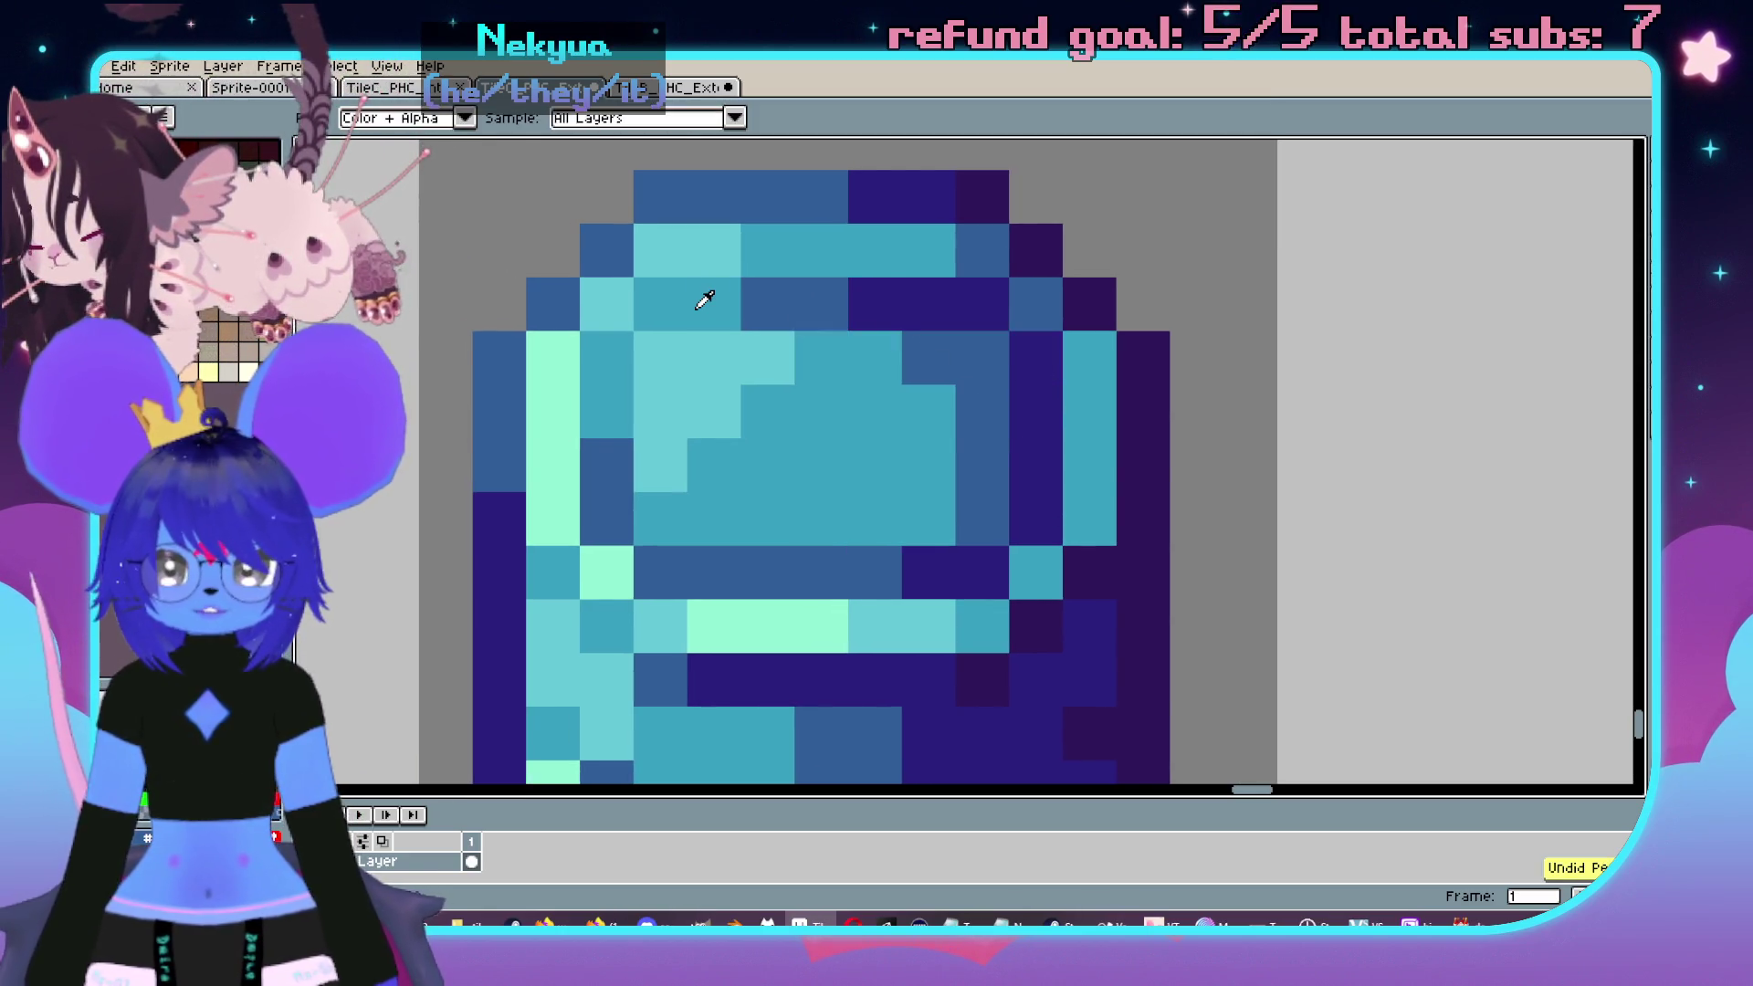
pyautogui.press('b')
pyautogui.click(872, 301)
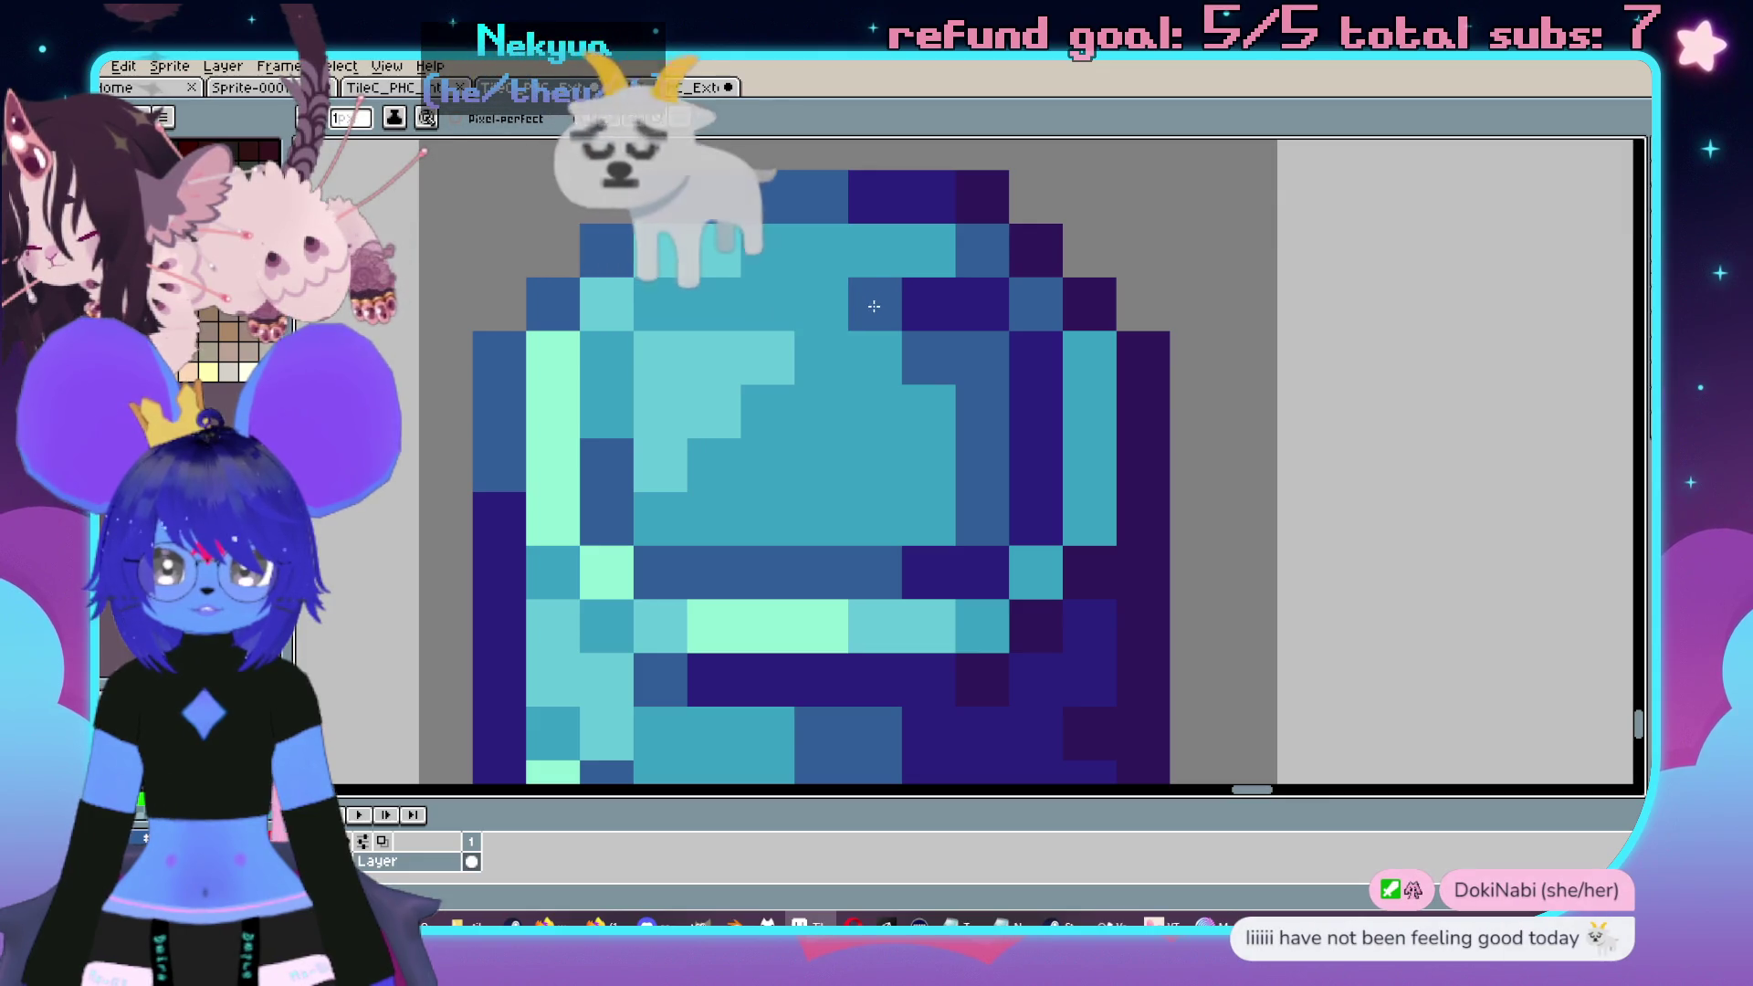
pyautogui.moveTo(868, 297); pyautogui.dragTo(967, 305)
pyautogui.click(1035, 358)
pyautogui.moveTo(1038, 392)
pyautogui.mouseDown()
pyautogui.moveTo(1042, 538)
pyautogui.moveTo(974, 376)
pyautogui.mouseUp()
# - Paint a few top pixels teal and light teal, then undo those strokes
pyautogui.click(975, 376)
pyautogui.click(927, 361)
pyautogui.keyDown('alt'); pyautogui.click(771, 360); pyautogui.keyUp('alt')
pyautogui.click(814, 382)
pyautogui.hotkey('ctrl', 'z')
pyautogui.hotkey('ctrl', 'z')
pyautogui.hotkey('ctrl', 'z')
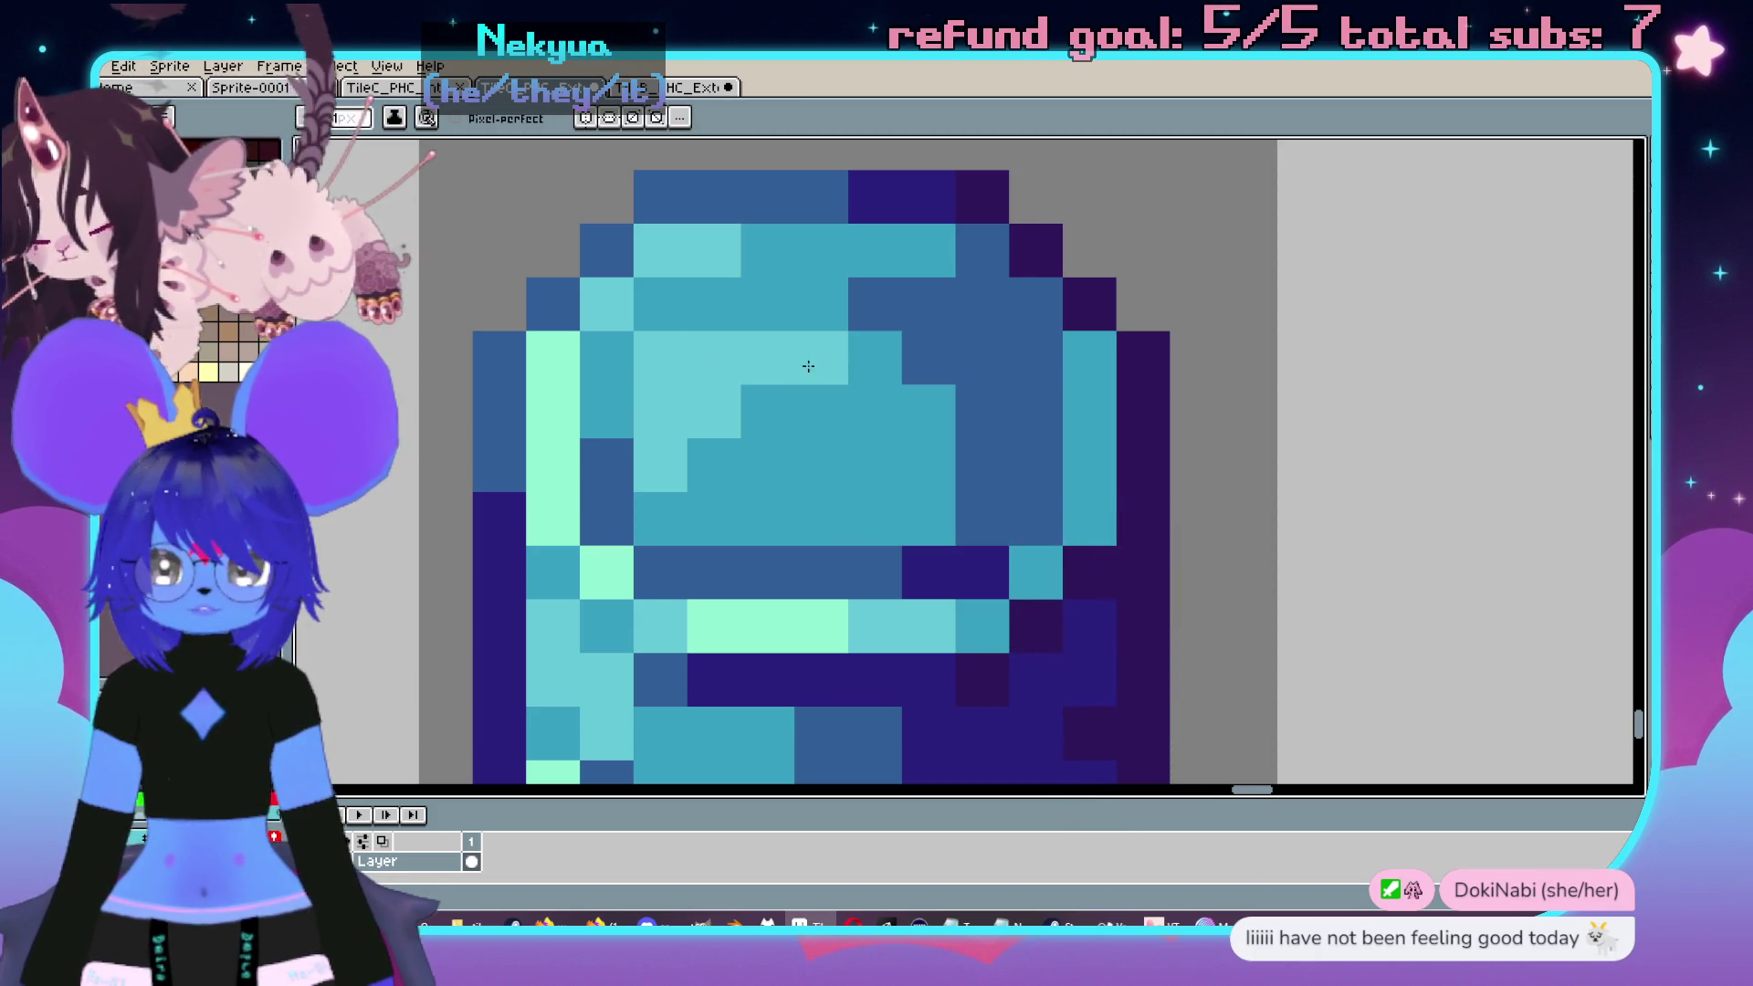
pyautogui.hotkey('ctrl', 'z')
pyautogui.hotkey('ctrl', 'z')
pyautogui.hotkey('ctrl', 'z')
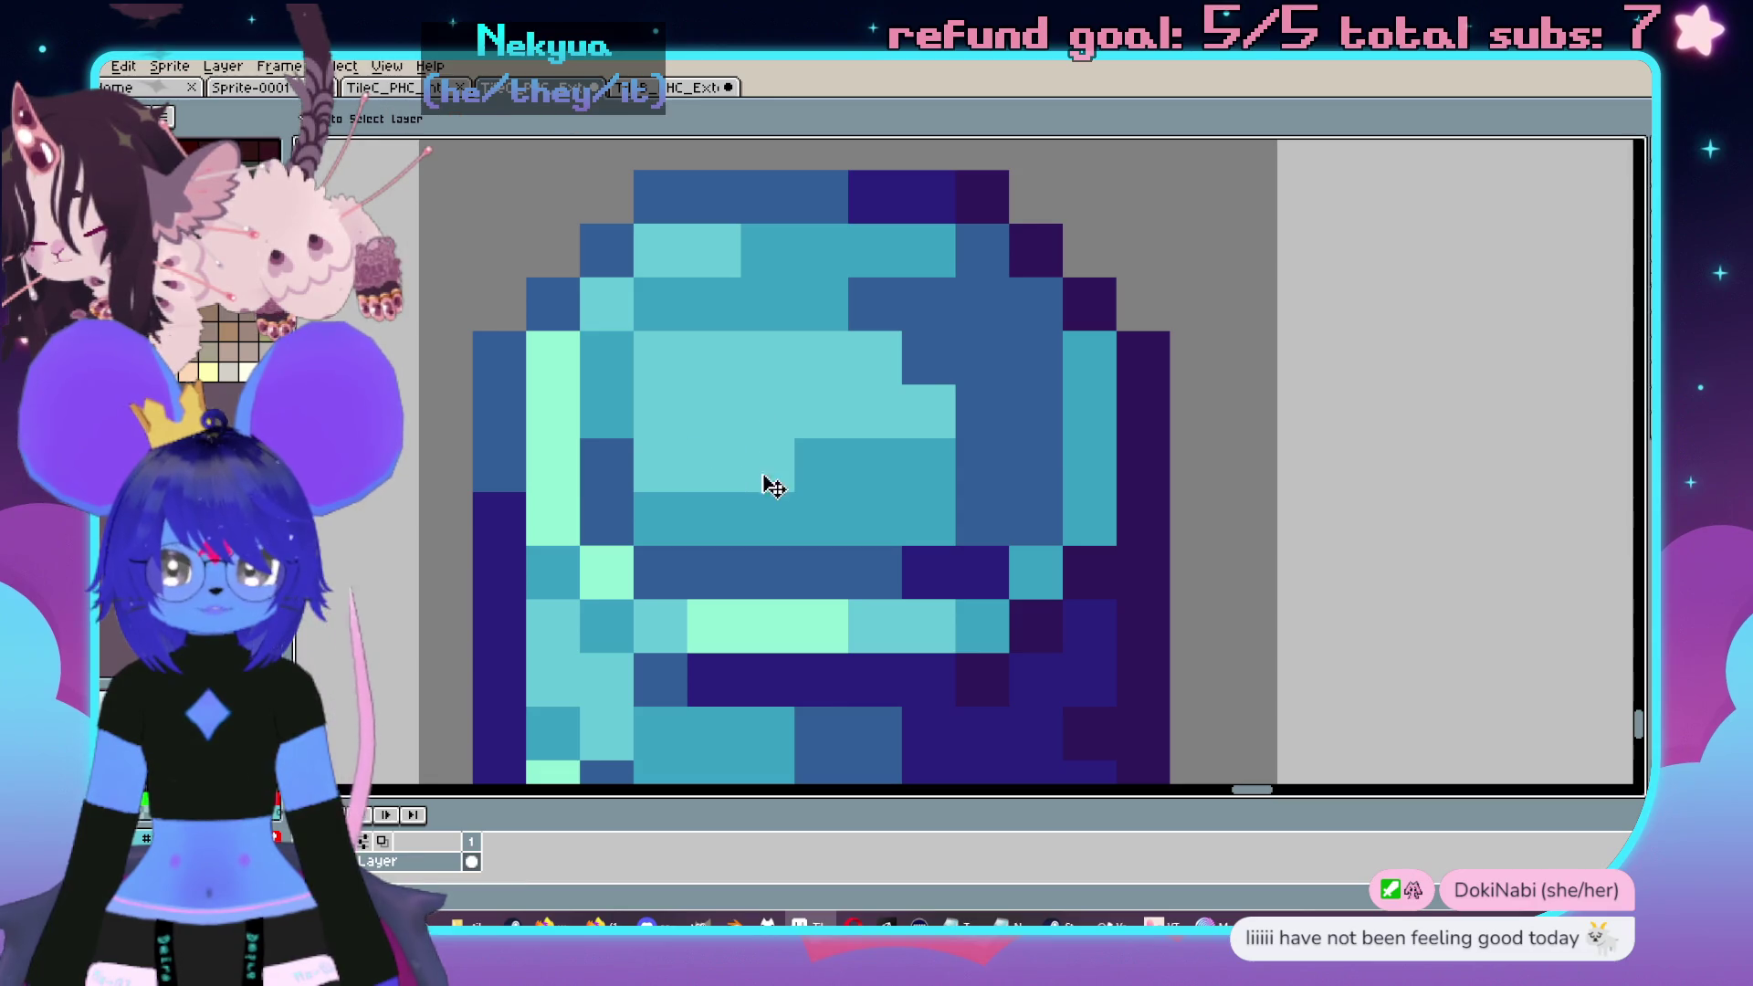
pyautogui.moveTo(883, 446); pyautogui.dragTo(948, 424)
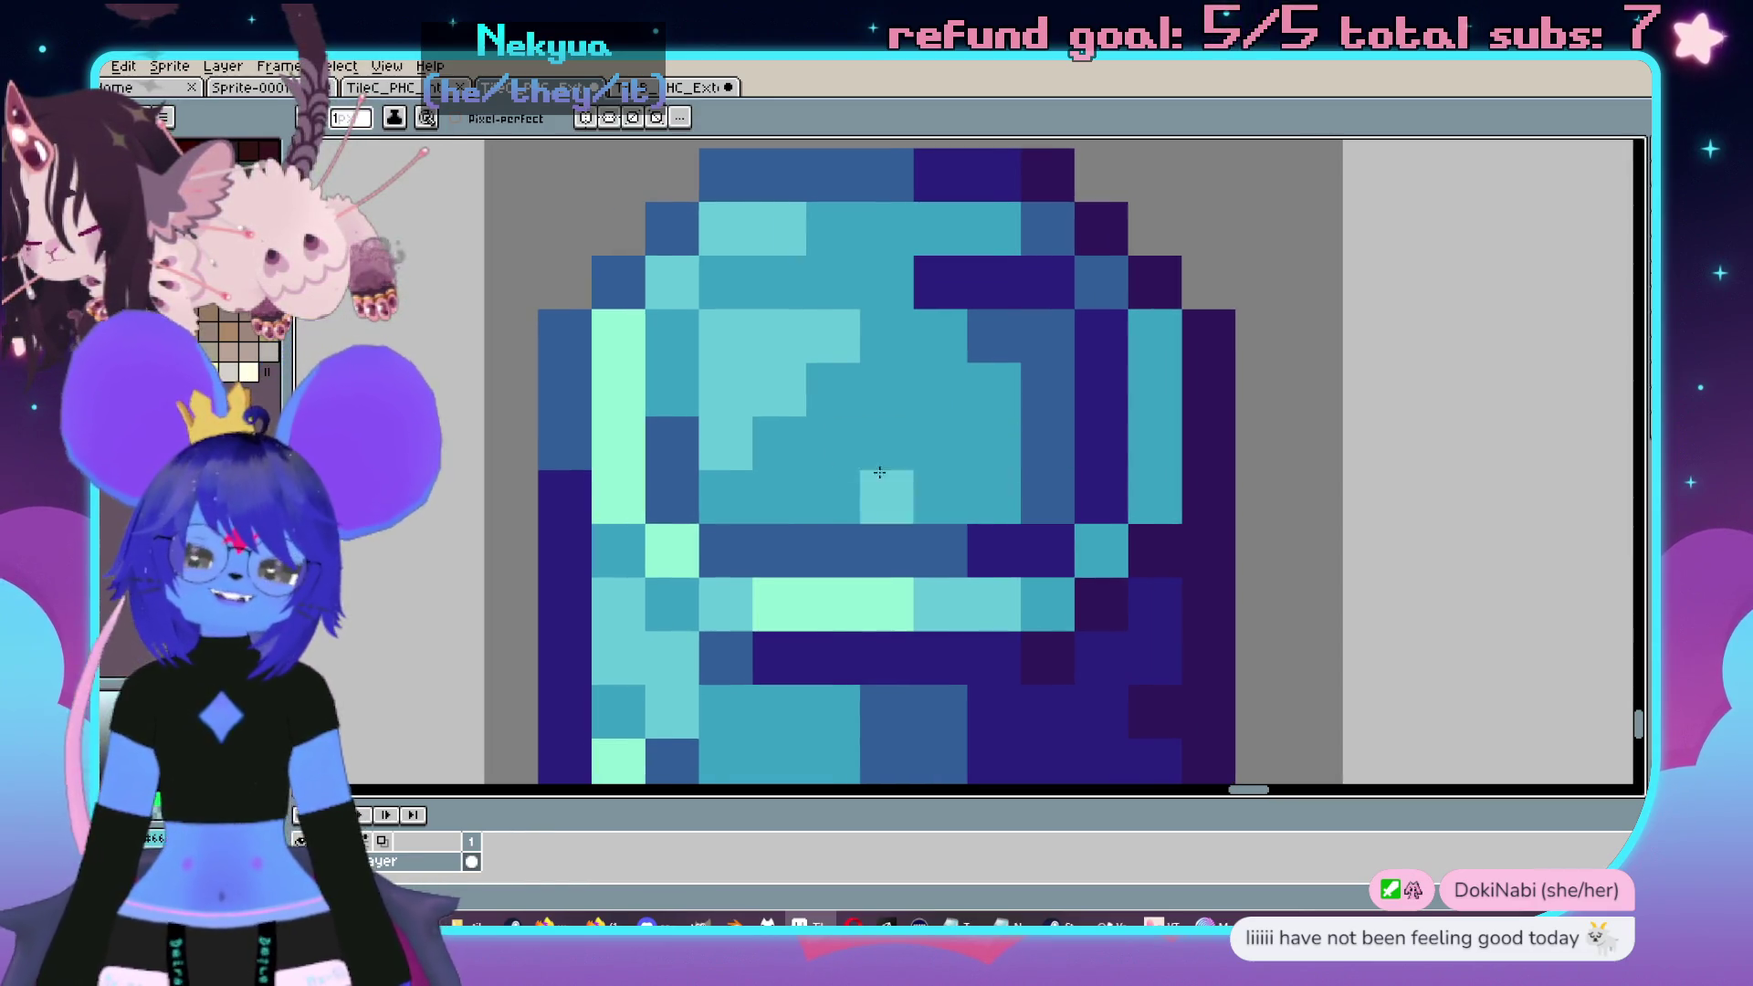
pyautogui.scroll(1, 640, 401)
# - Paint a row and a single pixel of the top in mint
pyautogui.press('alt')
pyautogui.keyDown('alt'); pyautogui.click(604, 423); pyautogui.keyUp('alt')
pyautogui.moveTo(707, 327); pyautogui.dragTo(869, 325)
pyautogui.click(666, 391)
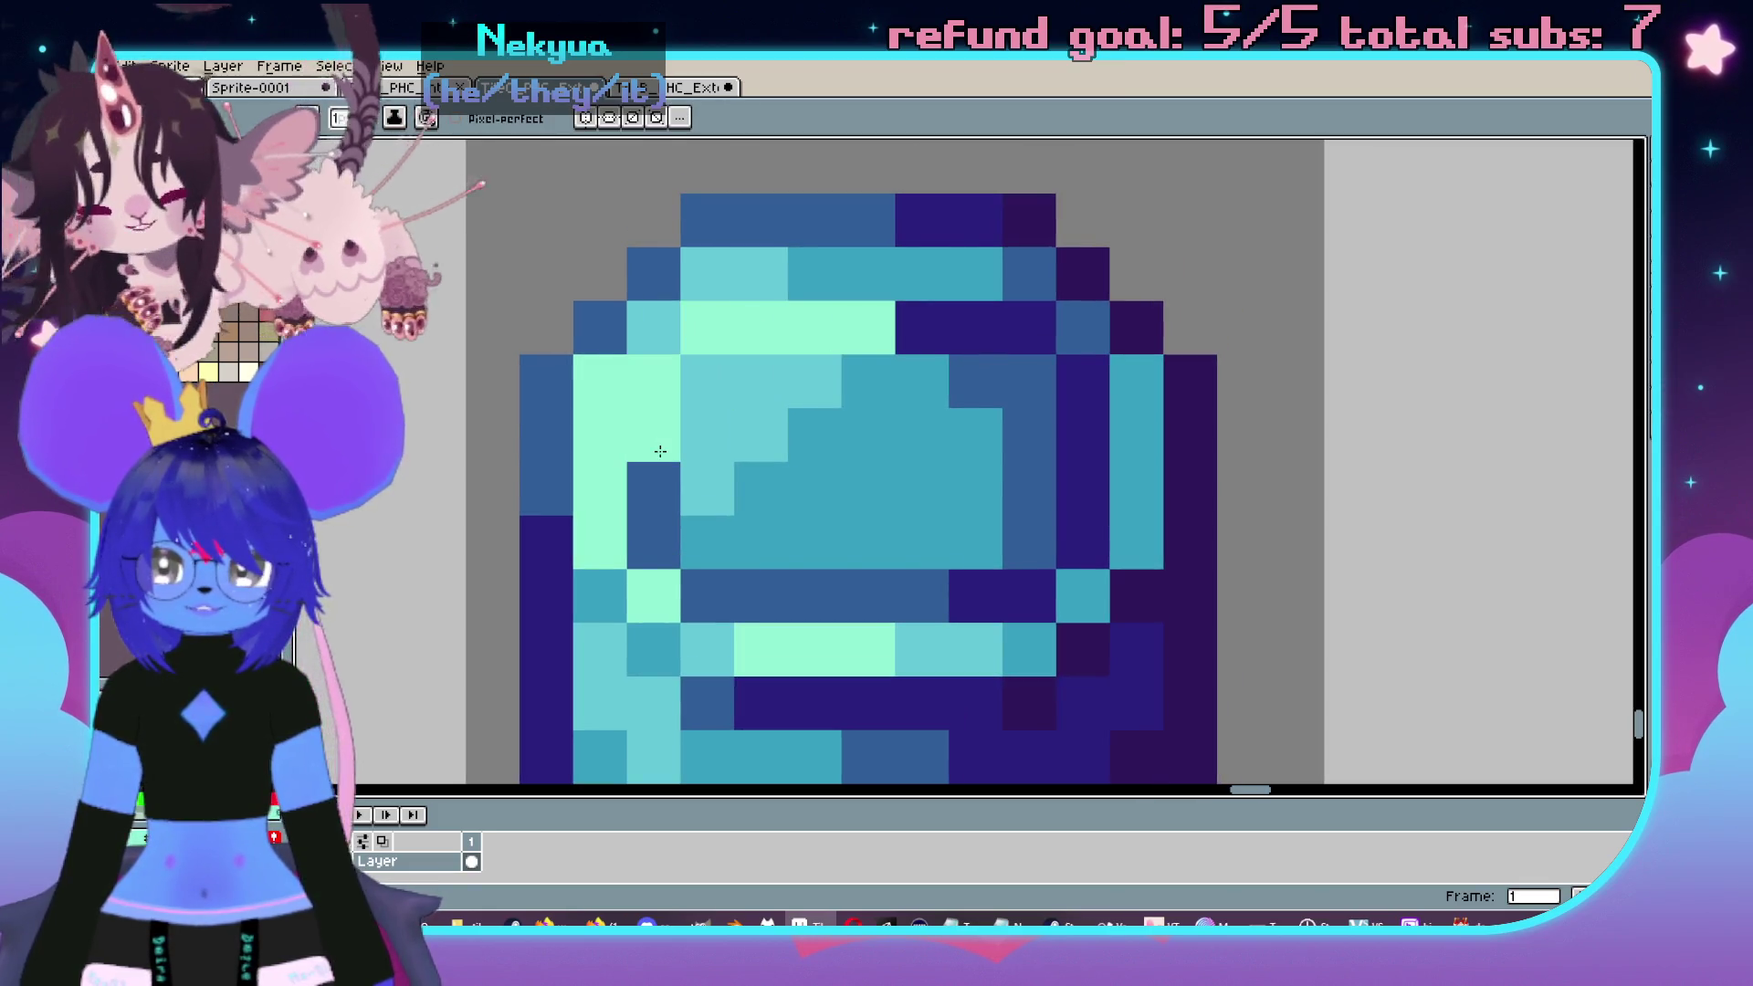
# - Turn a loop of pixels and darker cyan pixels light cyan, undoing one stray pixel
pyautogui.press('alt')
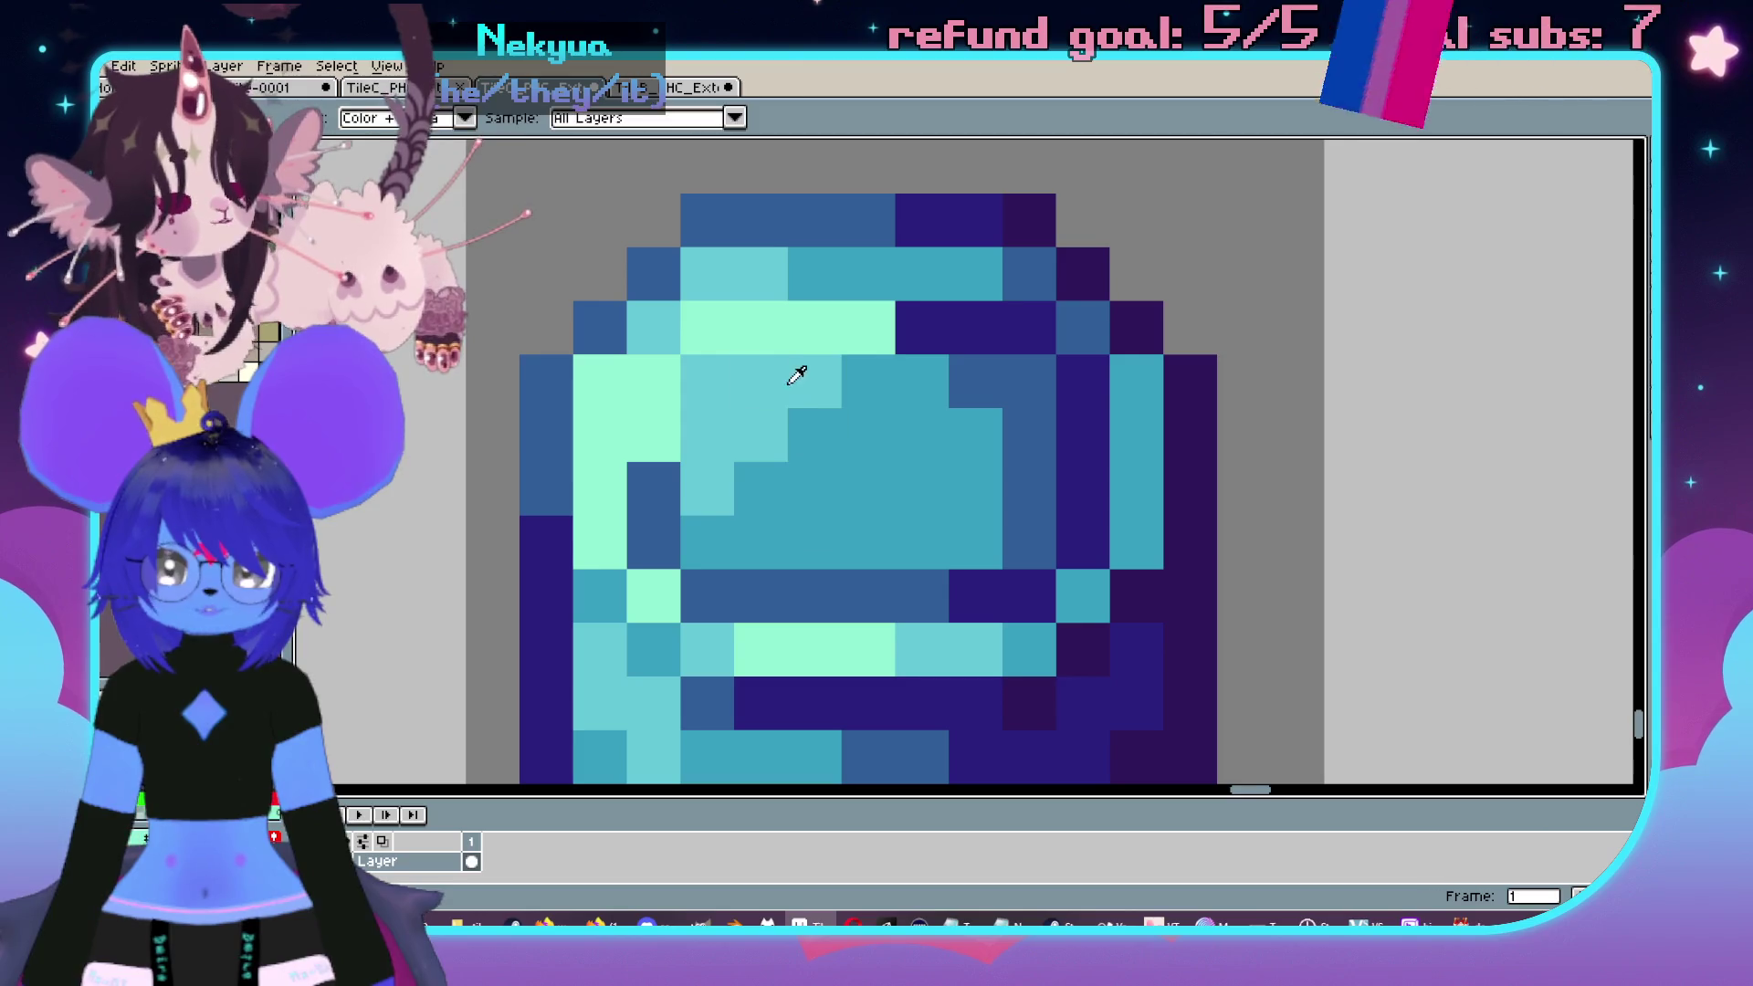
pyautogui.click(858, 395)
pyautogui.click(909, 393)
pyautogui.moveTo(909, 393)
pyautogui.mouseDown()
pyautogui.moveTo(922, 436)
pyautogui.moveTo(975, 437)
pyautogui.moveTo(794, 542)
pyautogui.moveTo(772, 506)
pyautogui.moveTo(913, 496)
pyautogui.mouseUp()
pyautogui.click(832, 447)
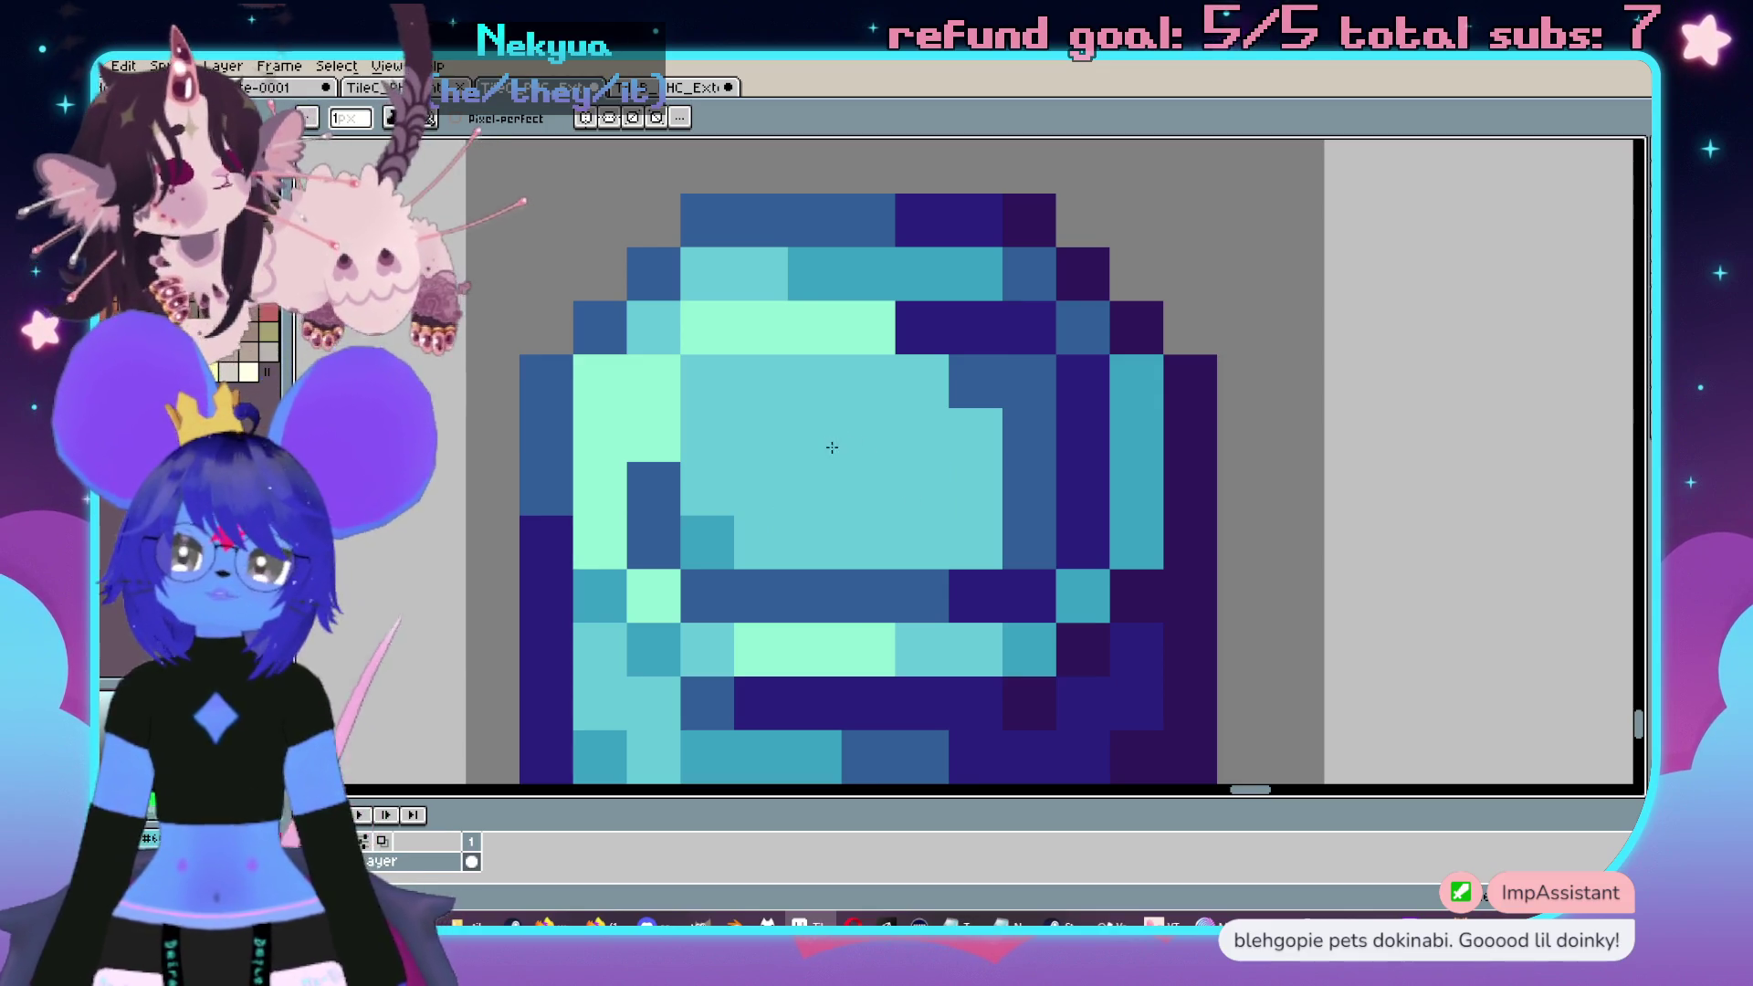
pyautogui.click(715, 530)
pyautogui.hotkey('ctrl', 'z')
# - Paint the right column and lower row of the top in teal
pyautogui.press('alt')
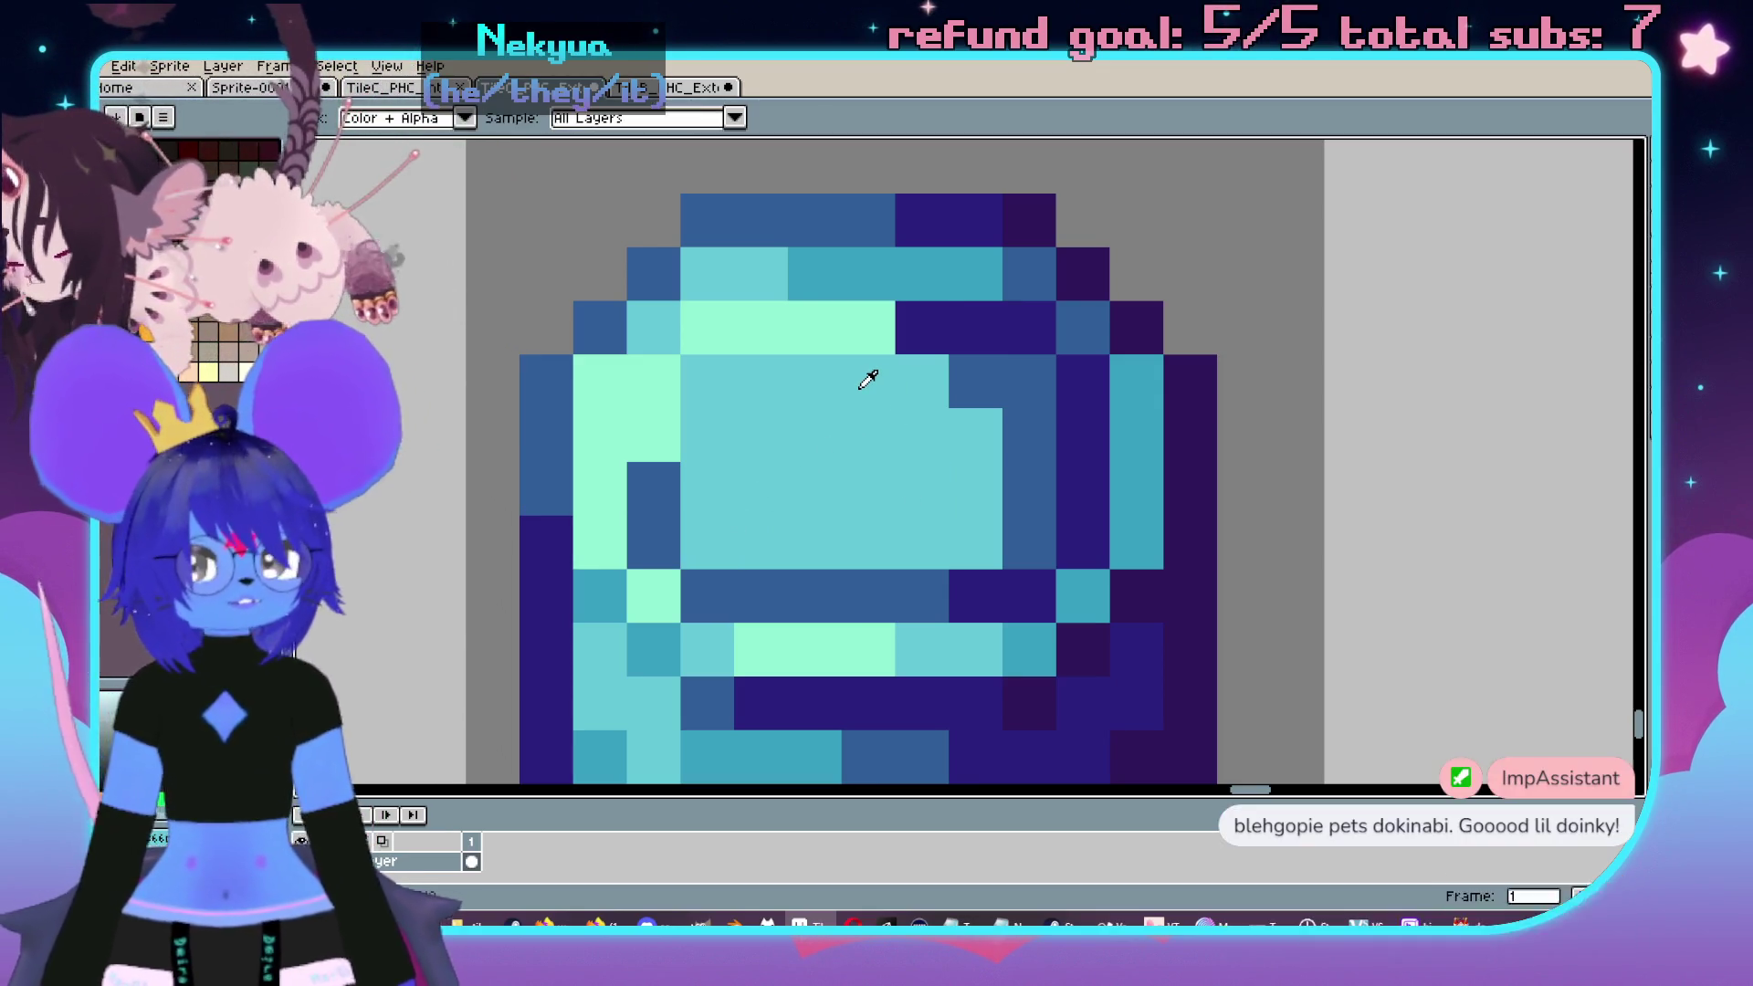
pyautogui.keyDown('alt'); pyautogui.click(841, 266); pyautogui.keyUp('alt')
pyautogui.click(1001, 409)
pyautogui.moveTo(1002, 407)
pyautogui.mouseDown()
pyautogui.moveTo(1026, 376)
pyautogui.moveTo(1030, 511)
pyautogui.mouseUp()
pyautogui.moveTo(922, 593)
pyautogui.mouseDown()
pyautogui.moveTo(654, 584)
pyautogui.moveTo(667, 496)
pyautogui.mouseUp()
# - Paint mid-blue along the top row and right side
pyautogui.press('alt')
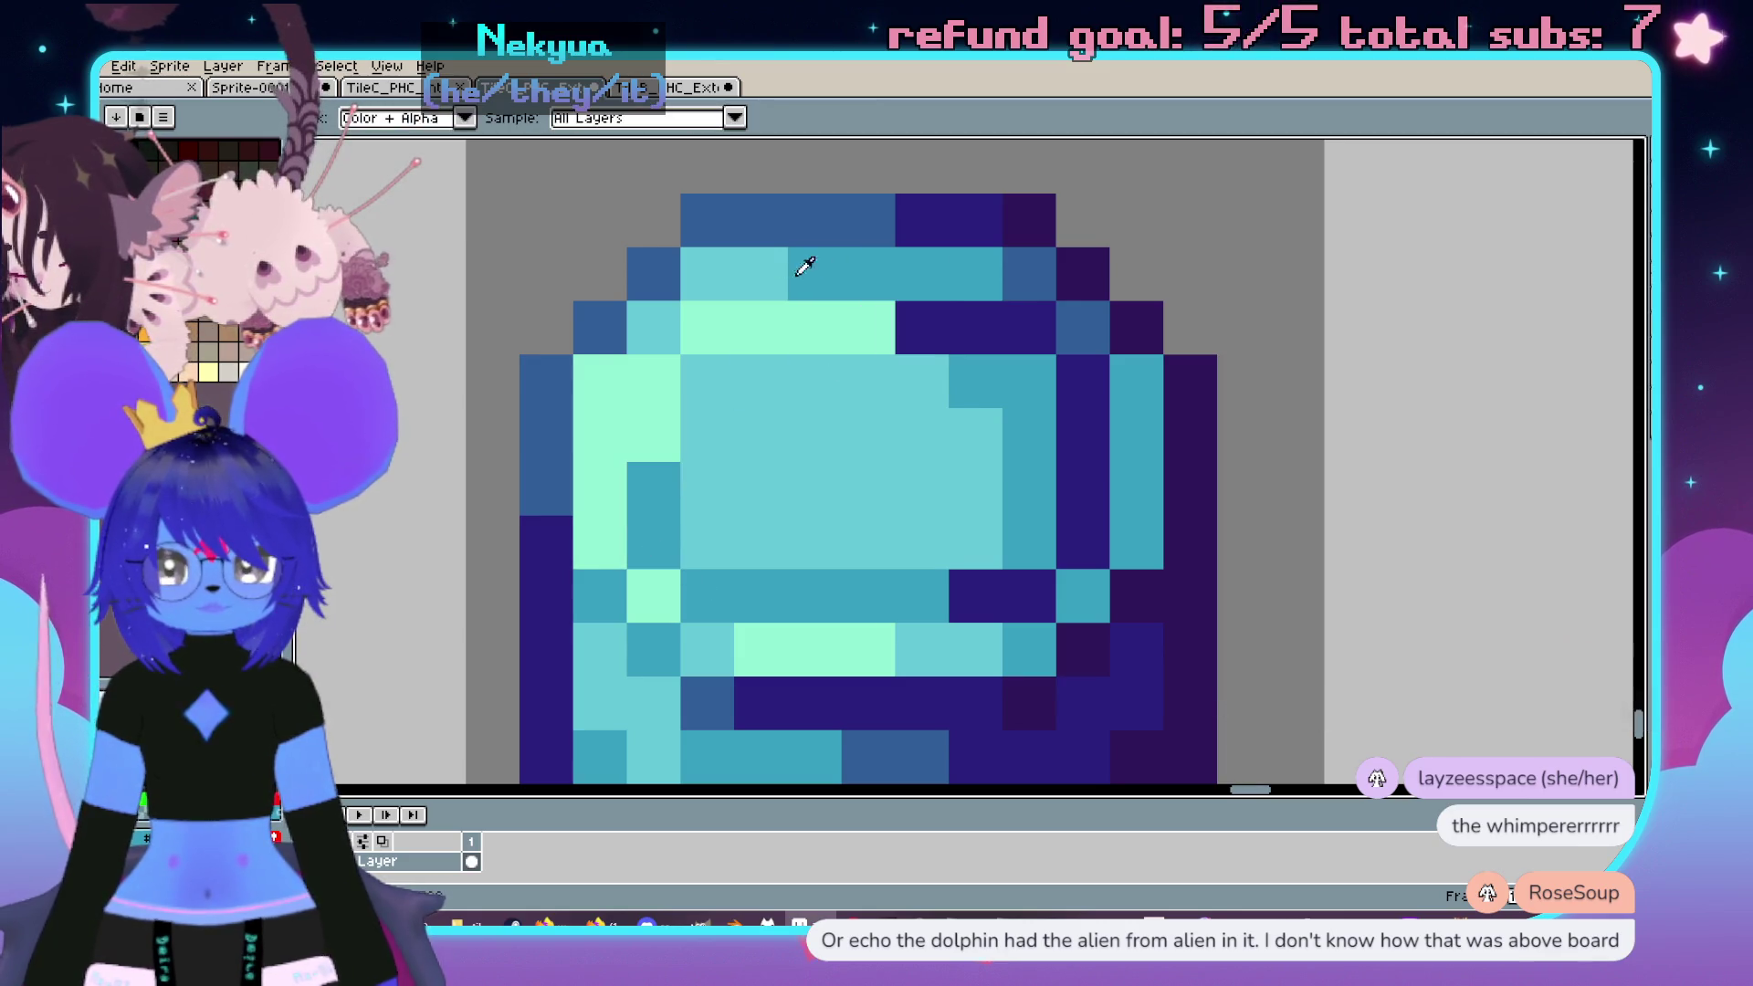
pyautogui.click(1094, 317)
pyautogui.moveTo(922, 329)
pyautogui.mouseDown()
pyautogui.moveTo(1018, 327)
pyautogui.moveTo(1073, 374)
pyautogui.moveTo(1091, 502)
pyautogui.mouseUp()
# - Touch up single cells in navy and mid-blue and paint left-side cells mint
pyautogui.scroll(-4, 1091, 502)
pyautogui.scroll(4, 1004, 500)
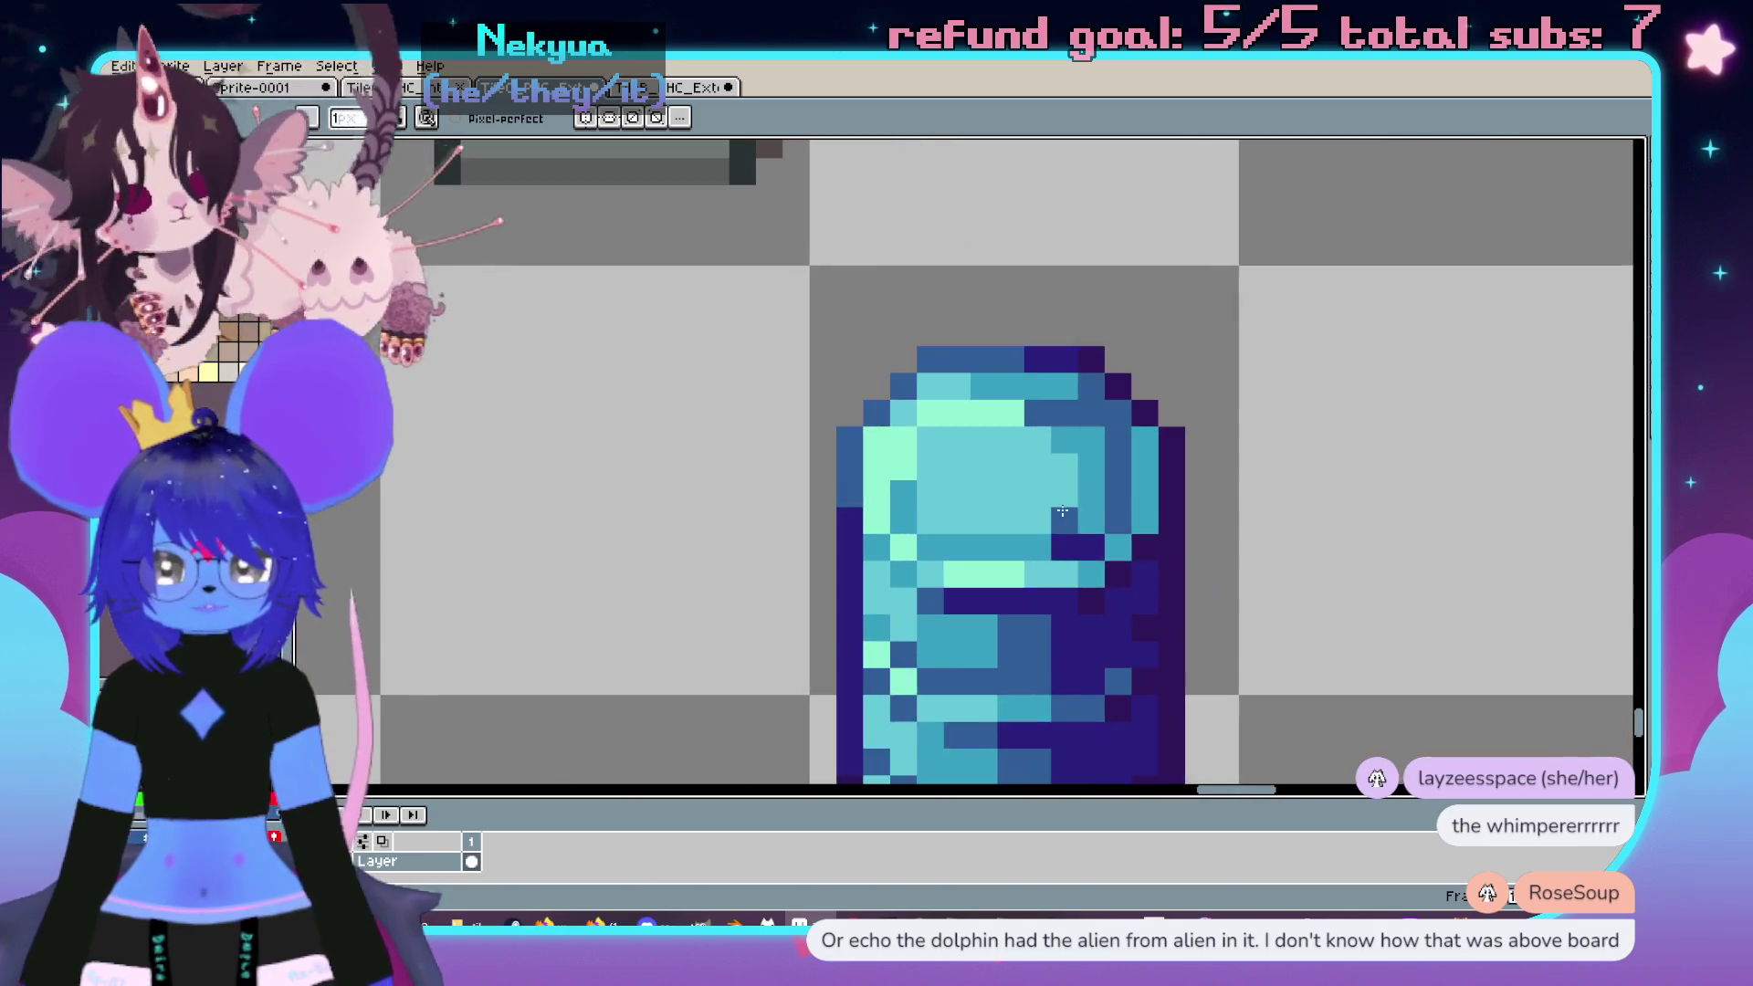
pyautogui.click(968, 500)
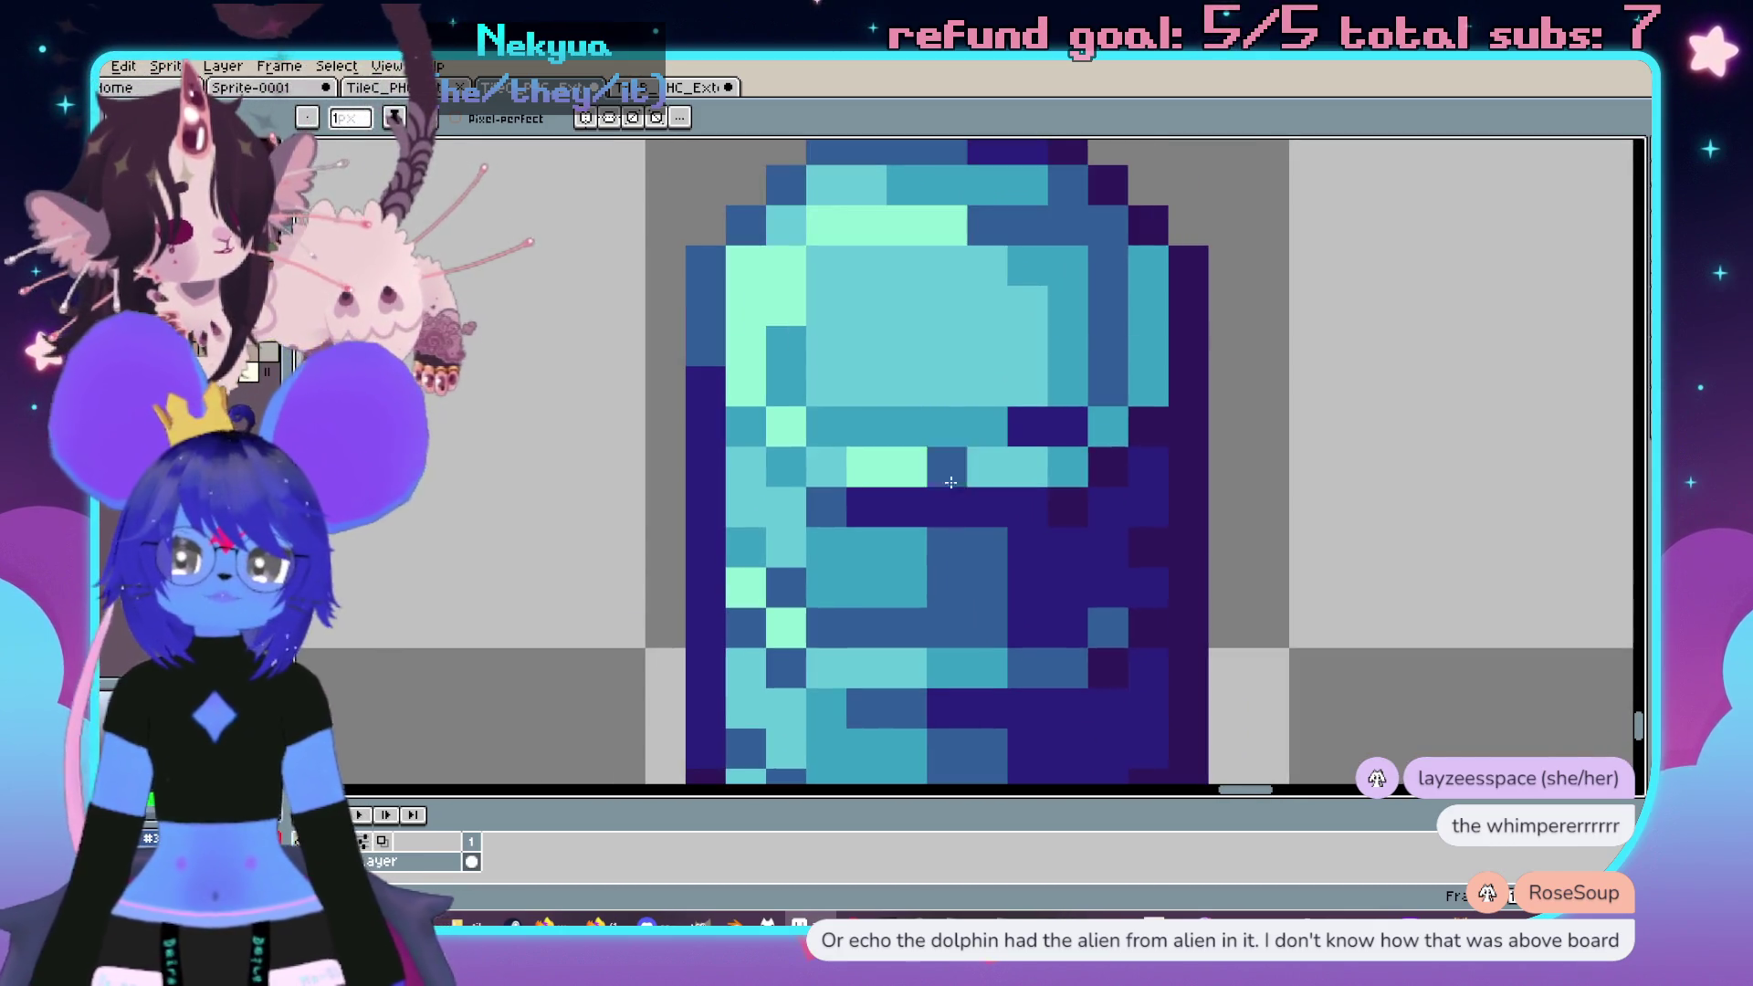
pyautogui.click(683, 264)
pyautogui.scroll(1, 683, 264)
pyautogui.scroll(-2, 732, 419)
pyautogui.moveTo(688, 420); pyautogui.dragTo(648, 339)
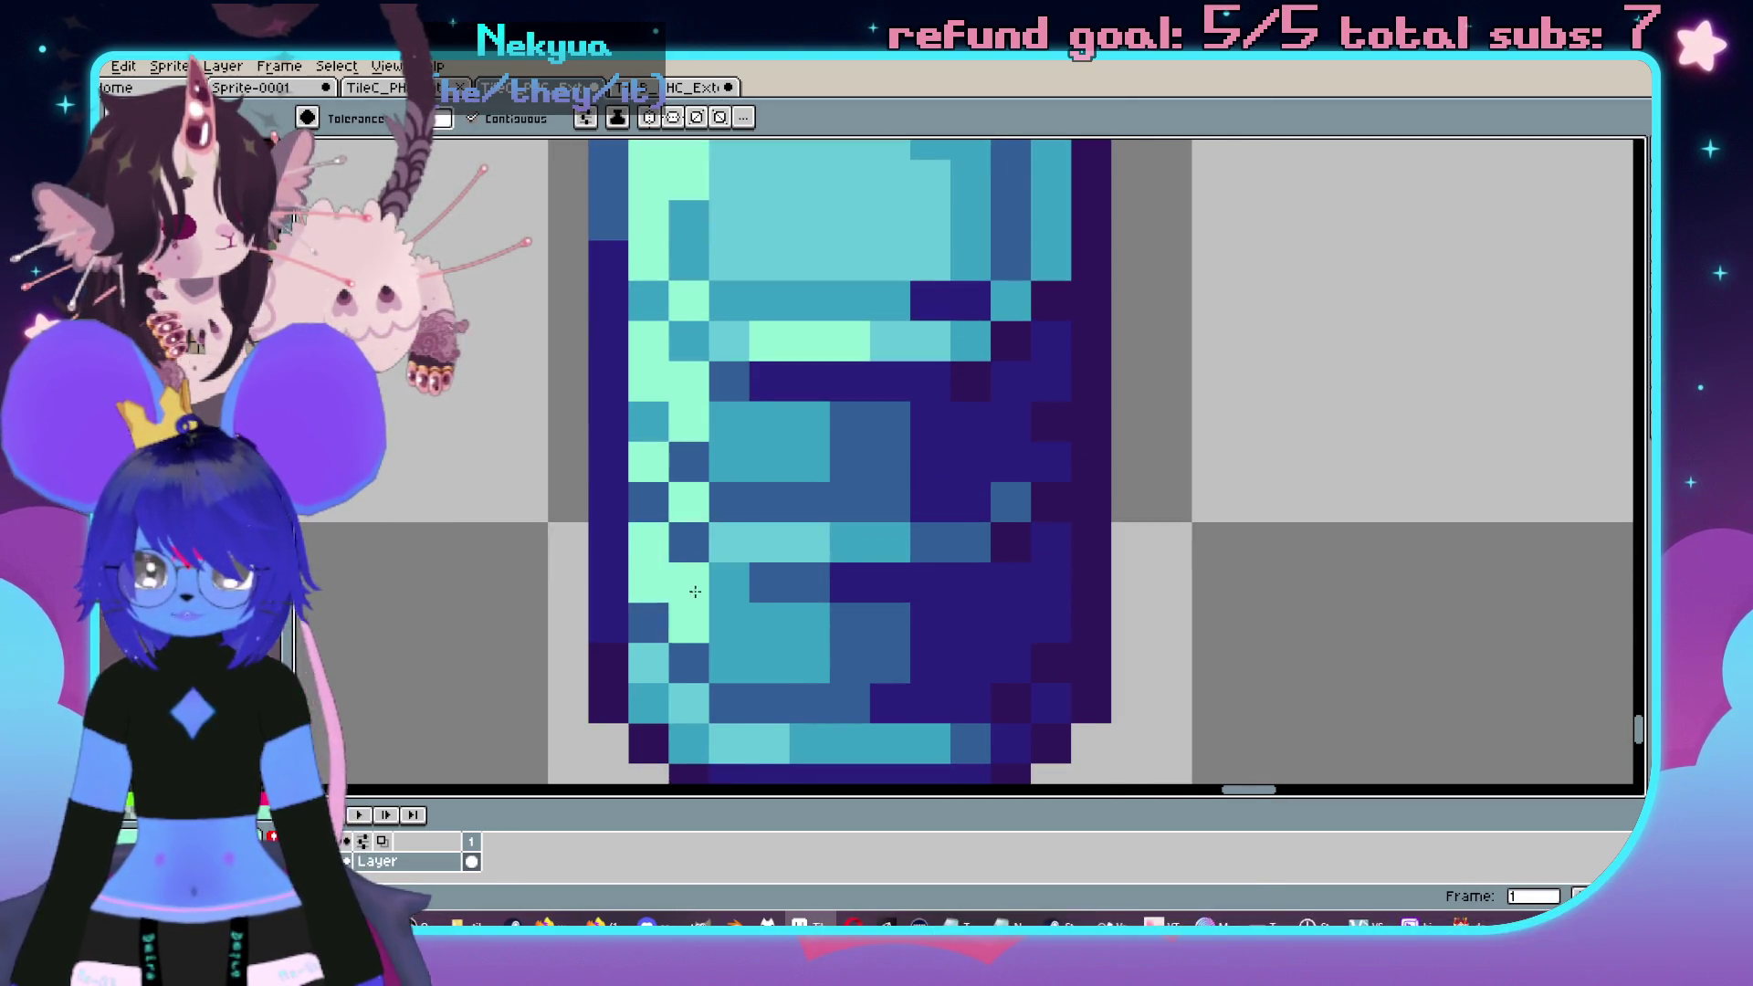
pyautogui.moveTo(649, 541); pyautogui.dragTo(688, 623)
# - Bucket-fill two teal regions and a dark-teal pixel with light cyan
pyautogui.press('g')
pyautogui.scroll(-3, 791, 528)
pyautogui.scroll(3, 791, 527)
pyautogui.scroll(-3, 792, 527)
pyautogui.scroll(3, 842, 364)
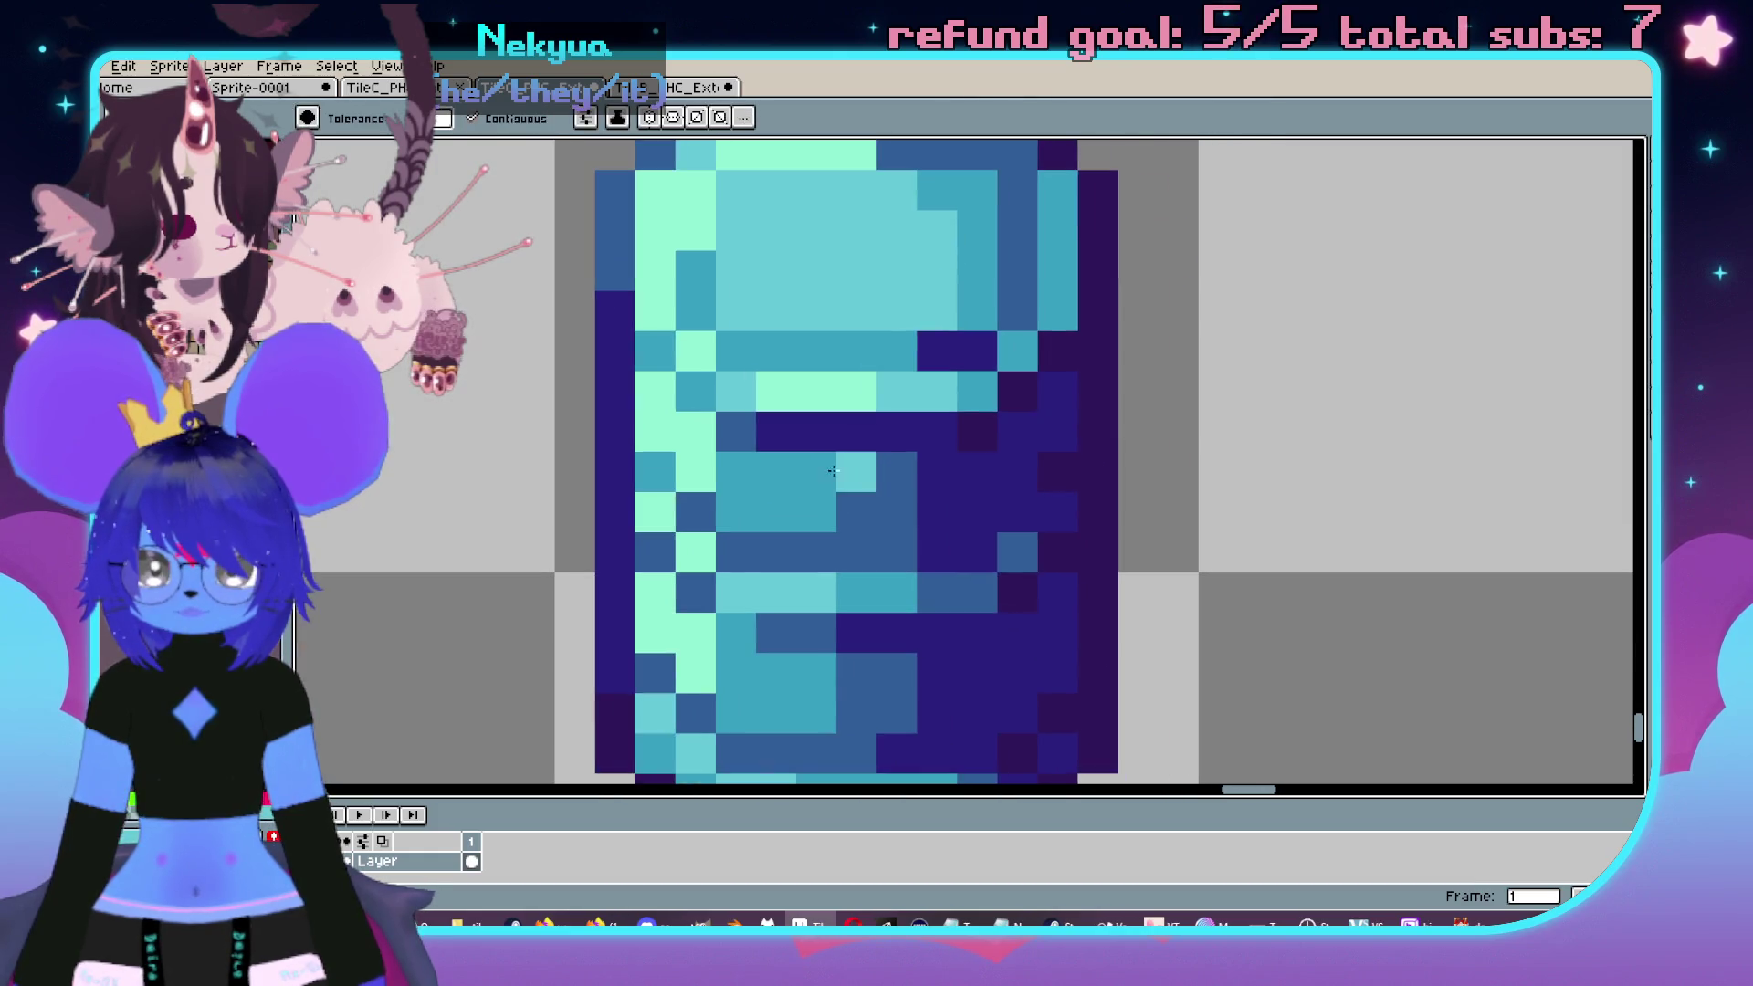
pyautogui.click(772, 488)
pyautogui.click(776, 672)
pyautogui.scroll(-2, 749, 467)
pyautogui.scroll(-2, 749, 466)
pyautogui.scroll(-1, 785, 438)
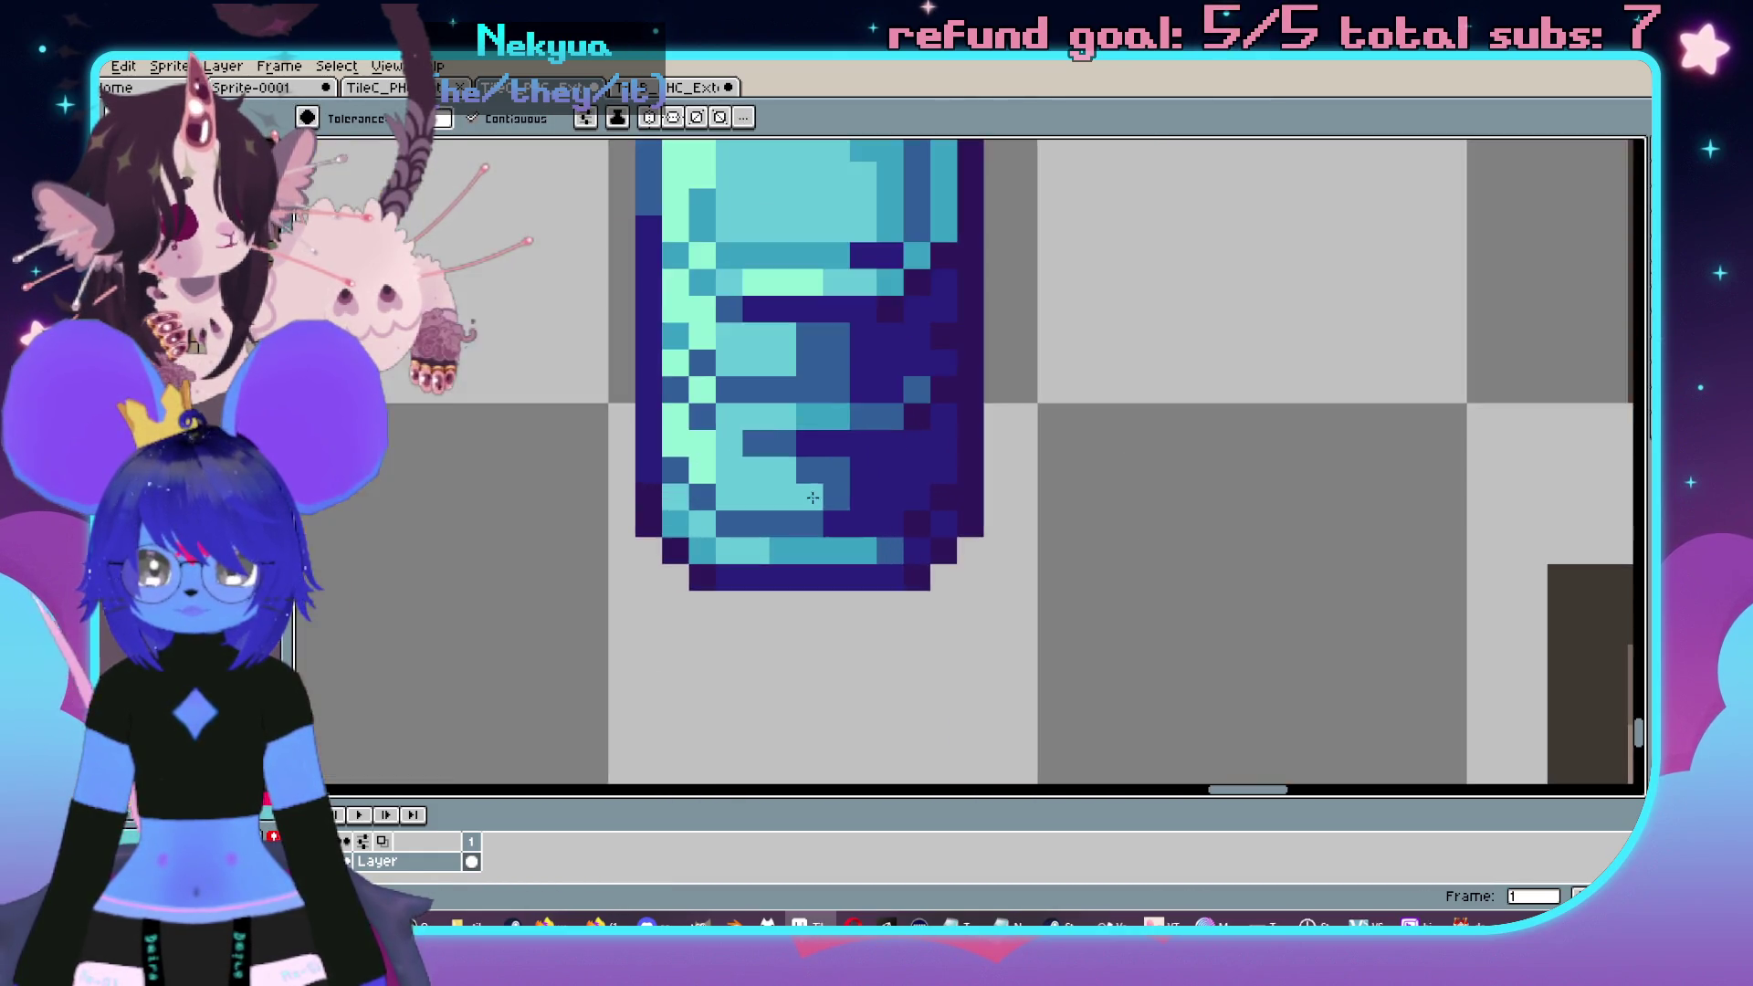
pyautogui.click(782, 429)
pyautogui.scroll(2, 825, 526)
pyautogui.scroll(2, 899, 514)
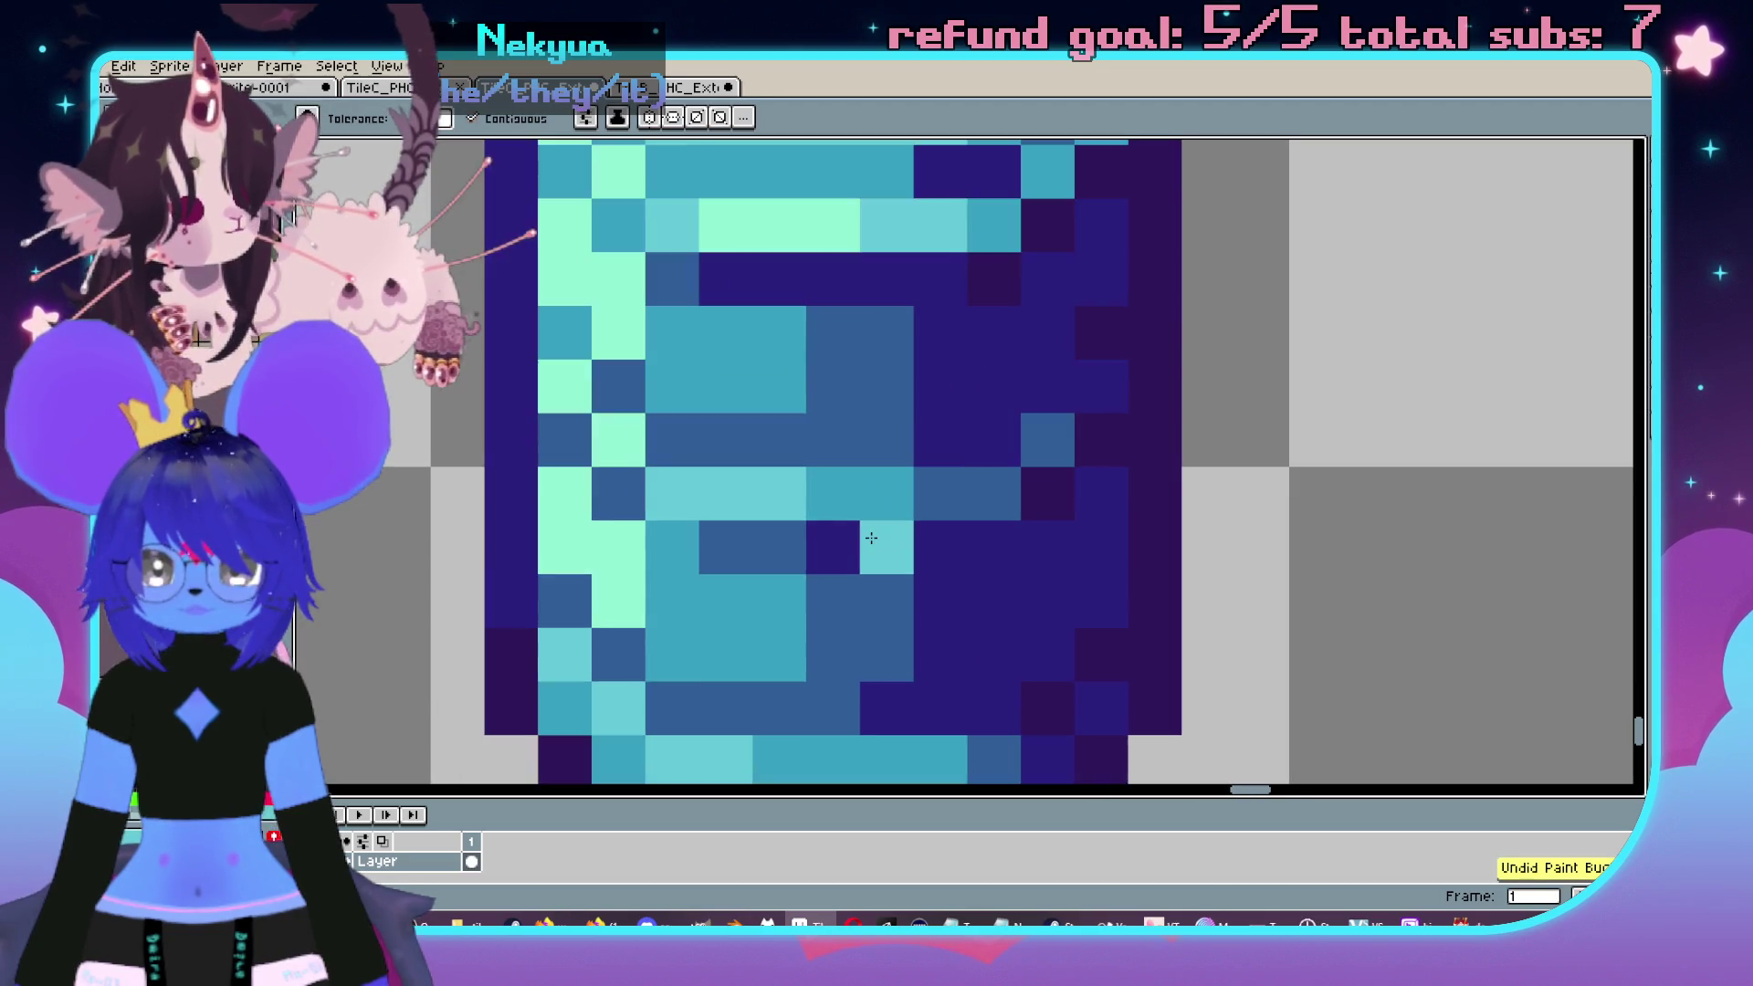
pyautogui.scroll(-1, 911, 525)
# - Repaint a row of light-teal pixels mint and try a light-teal fill, undoing it
pyautogui.keyDown('alt'); pyautogui.click(709, 565); pyautogui.keyUp('alt')
pyautogui.moveTo(749, 605); pyautogui.dragTo(827, 604)
pyautogui.press('alt')
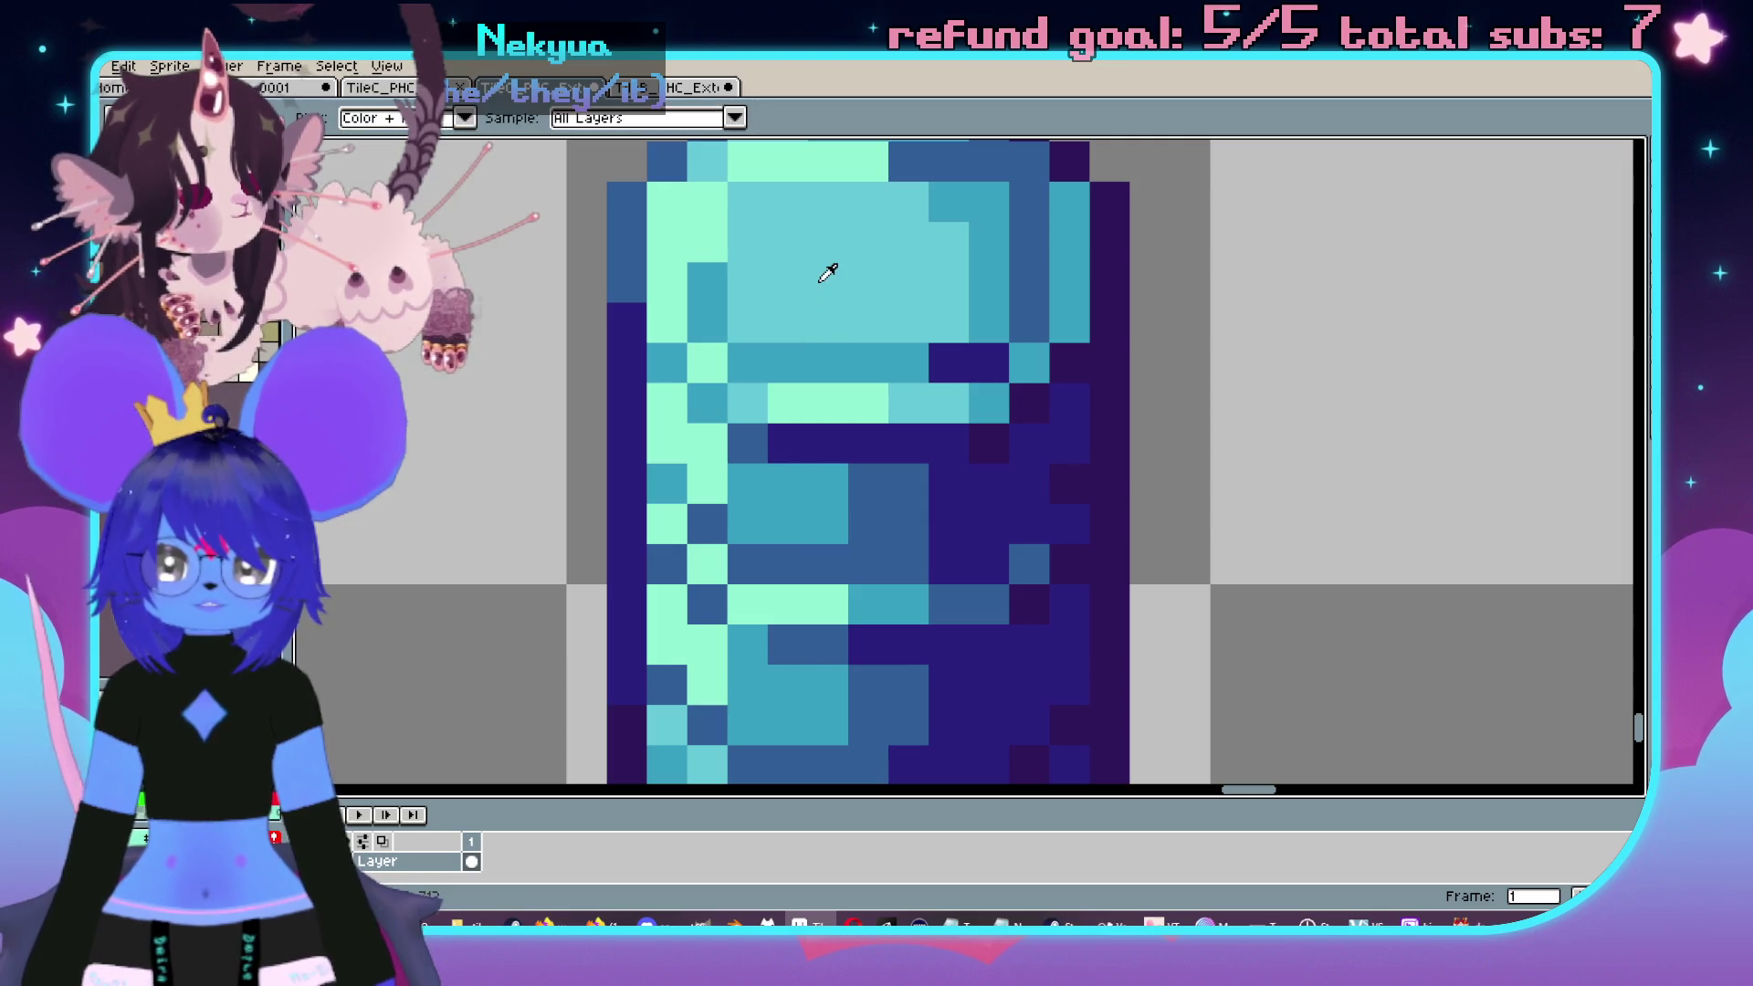
pyautogui.click(787, 685)
pyautogui.click(787, 525)
pyautogui.scroll(-2, 787, 525)
pyautogui.scroll(1, 804, 497)
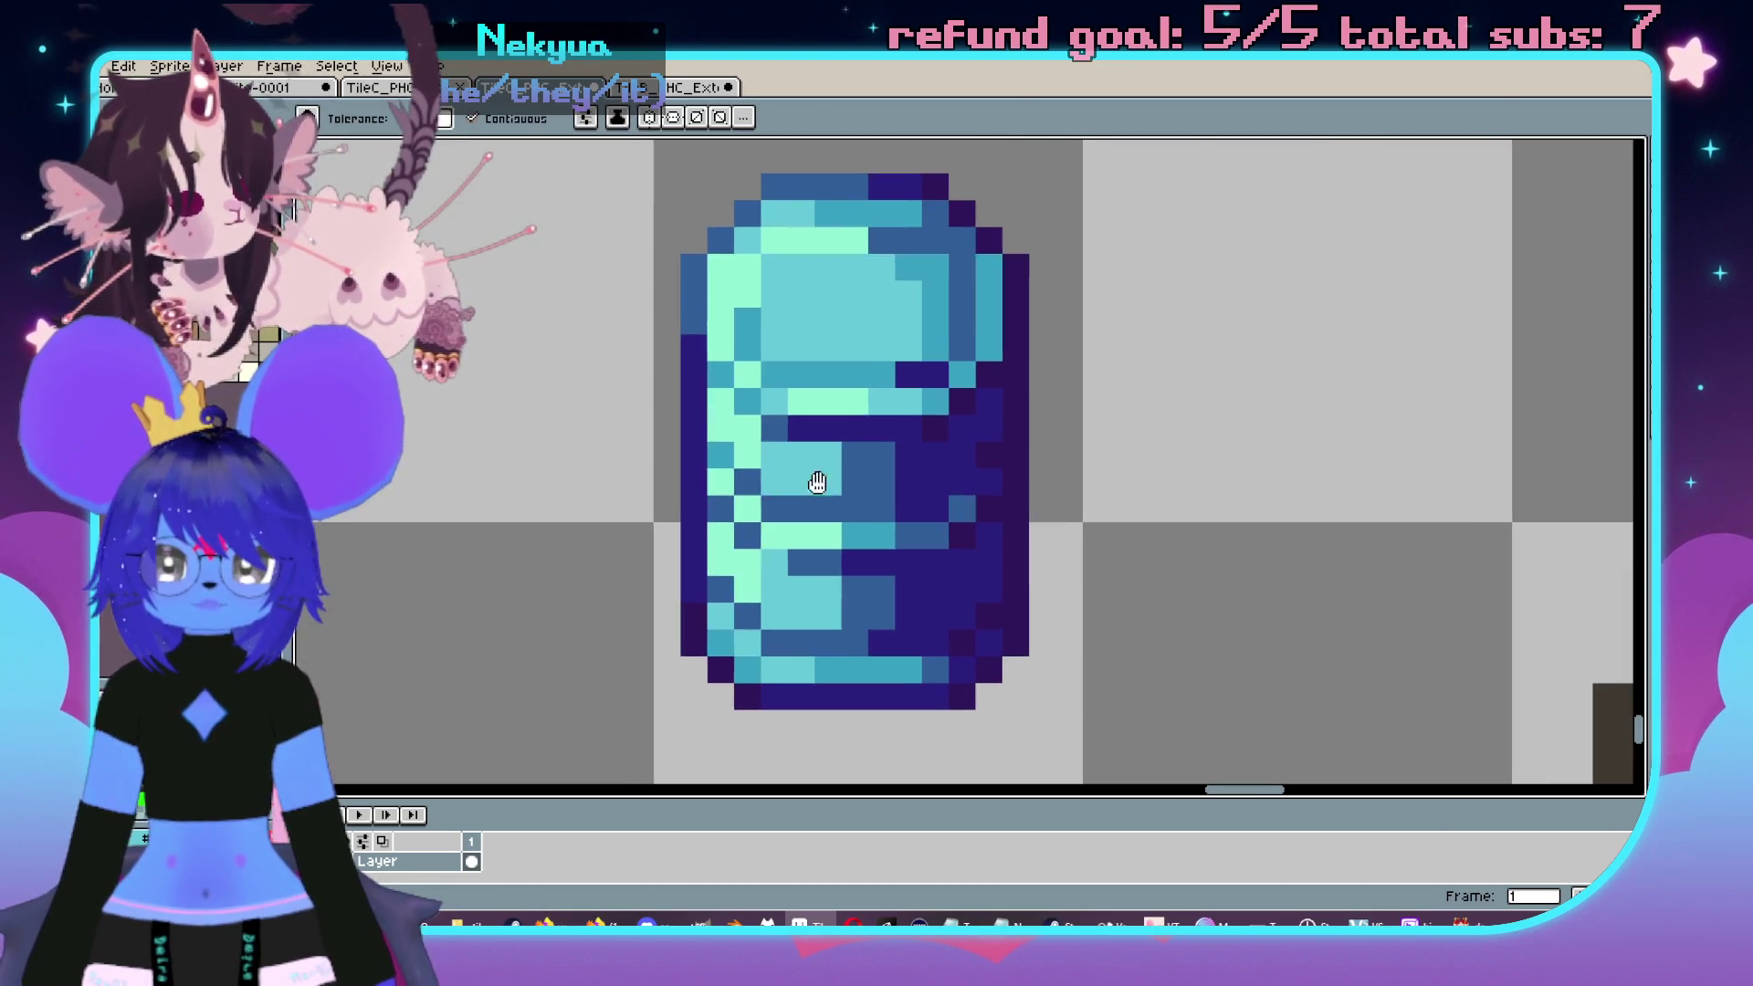
pyautogui.scroll(1, 817, 485)
pyautogui.press('v')
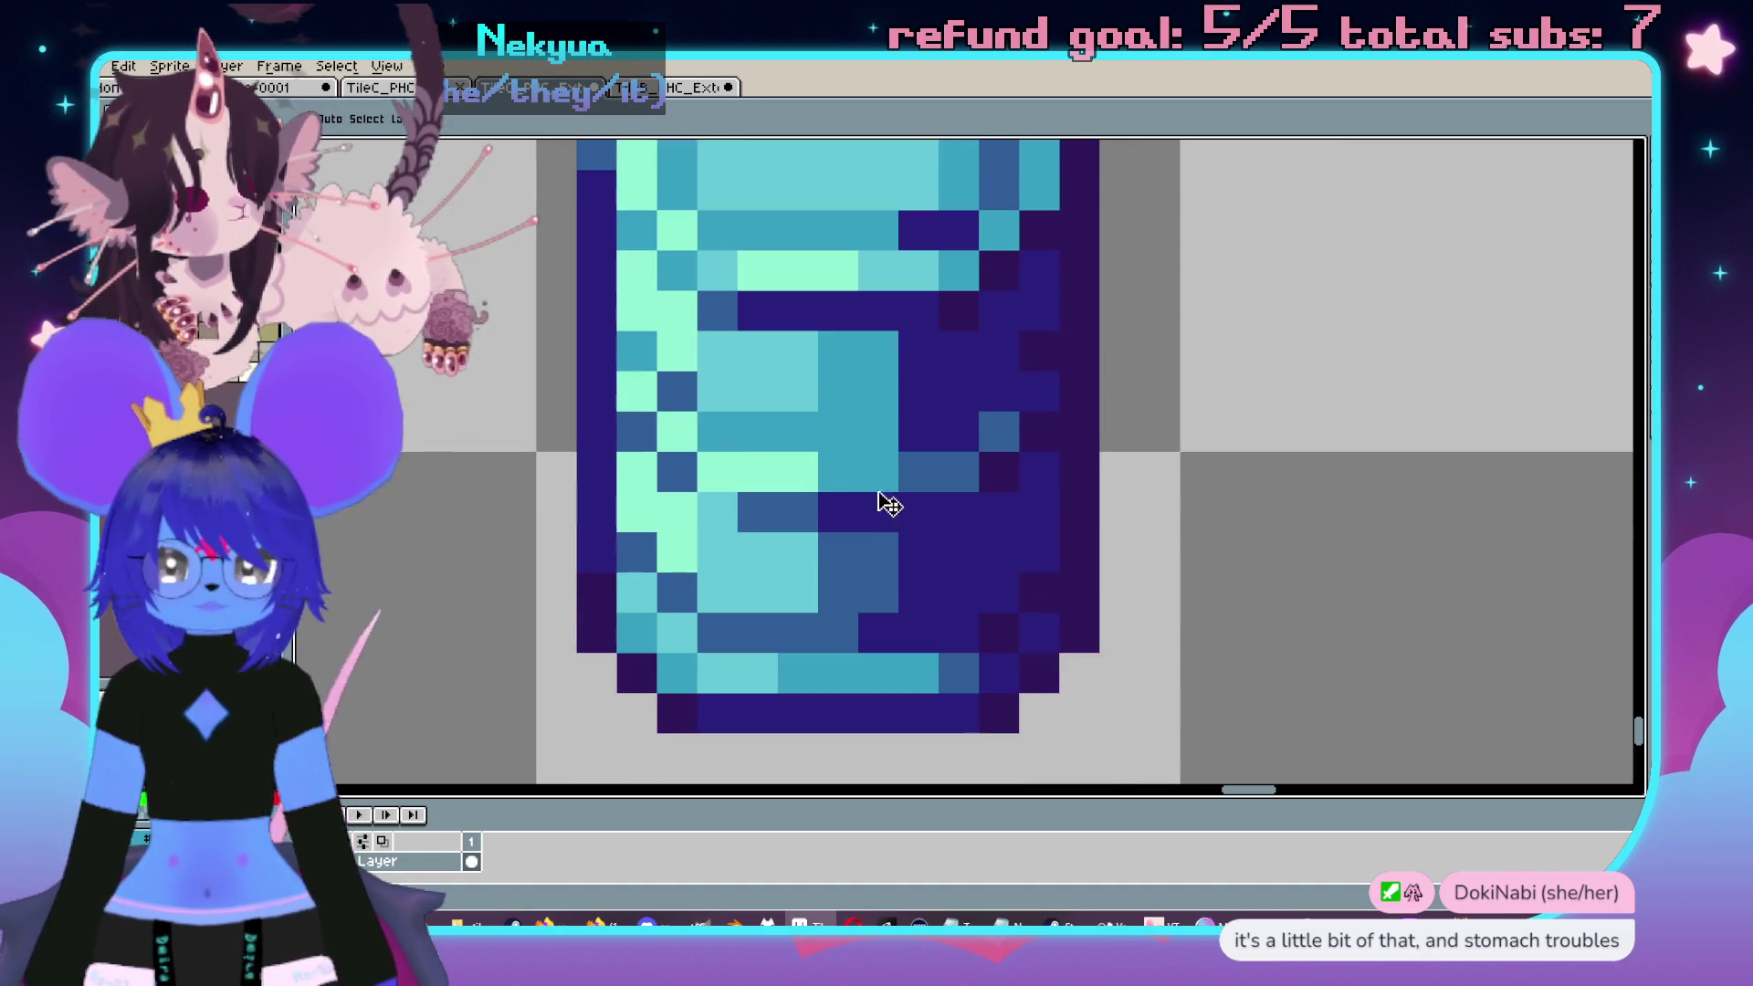
pyautogui.hotkey('ctrl', 'z')
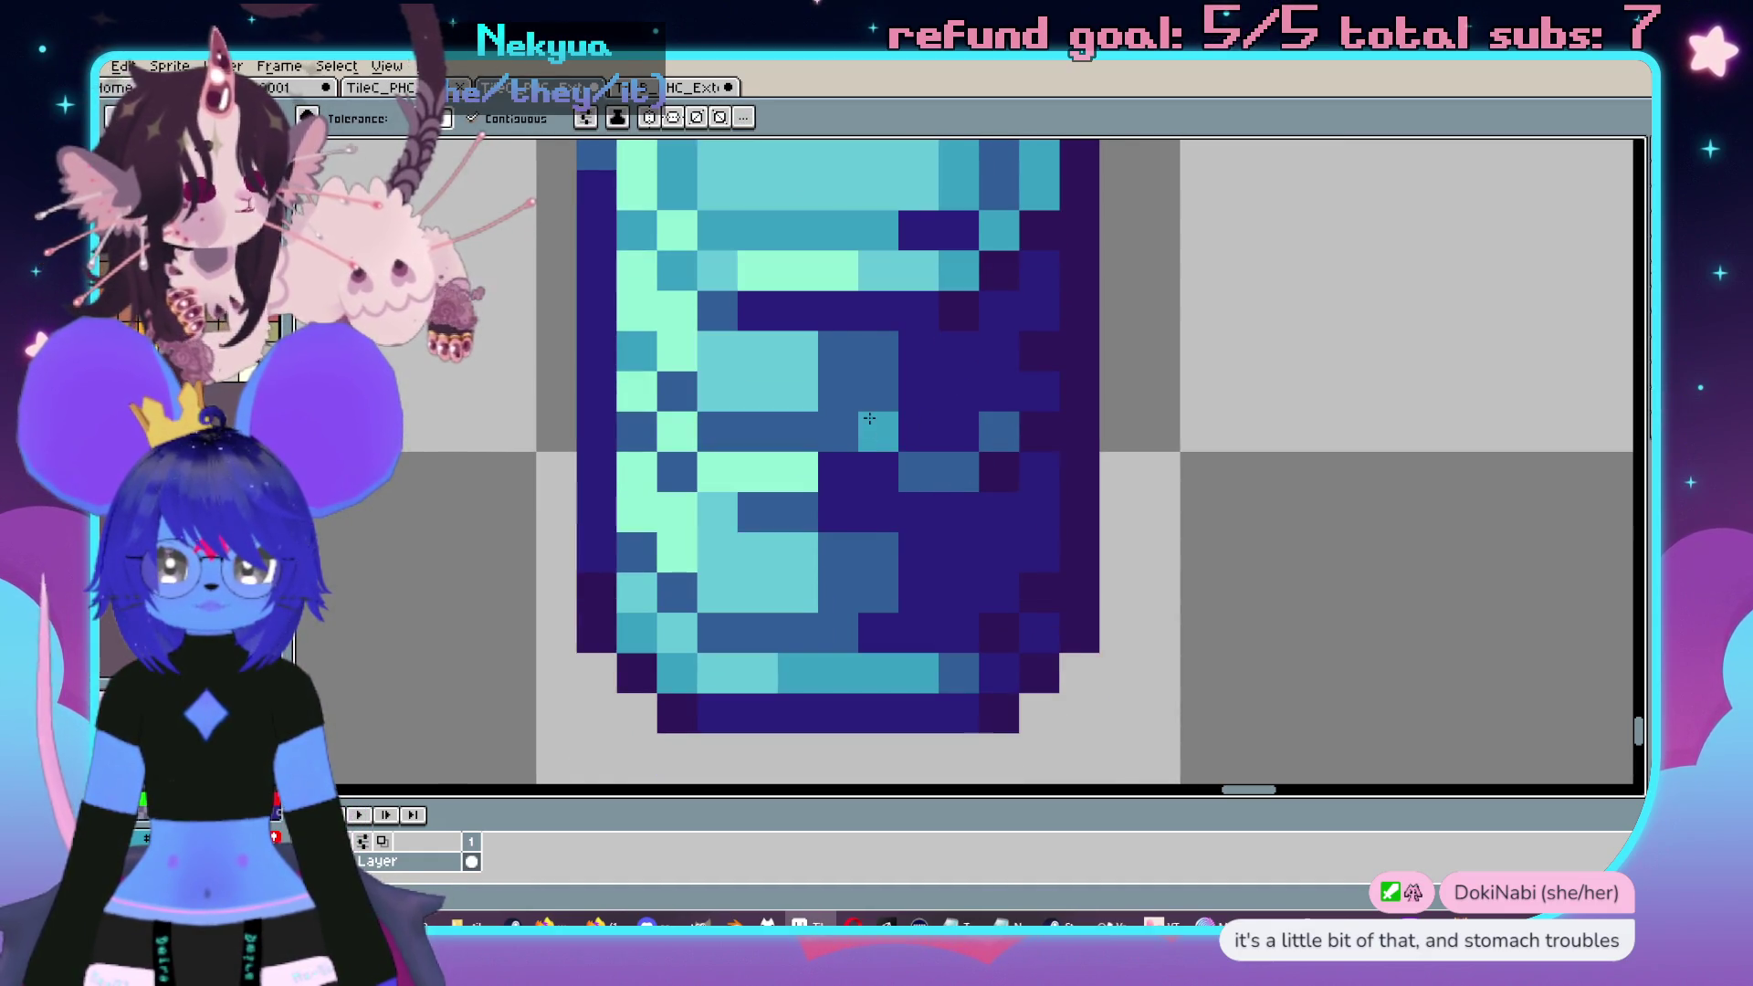
# - Fill the darker blue blocks of the jug with teal
pyautogui.click(869, 418)
pyautogui.moveTo(835, 630); pyautogui.dragTo(867, 495)
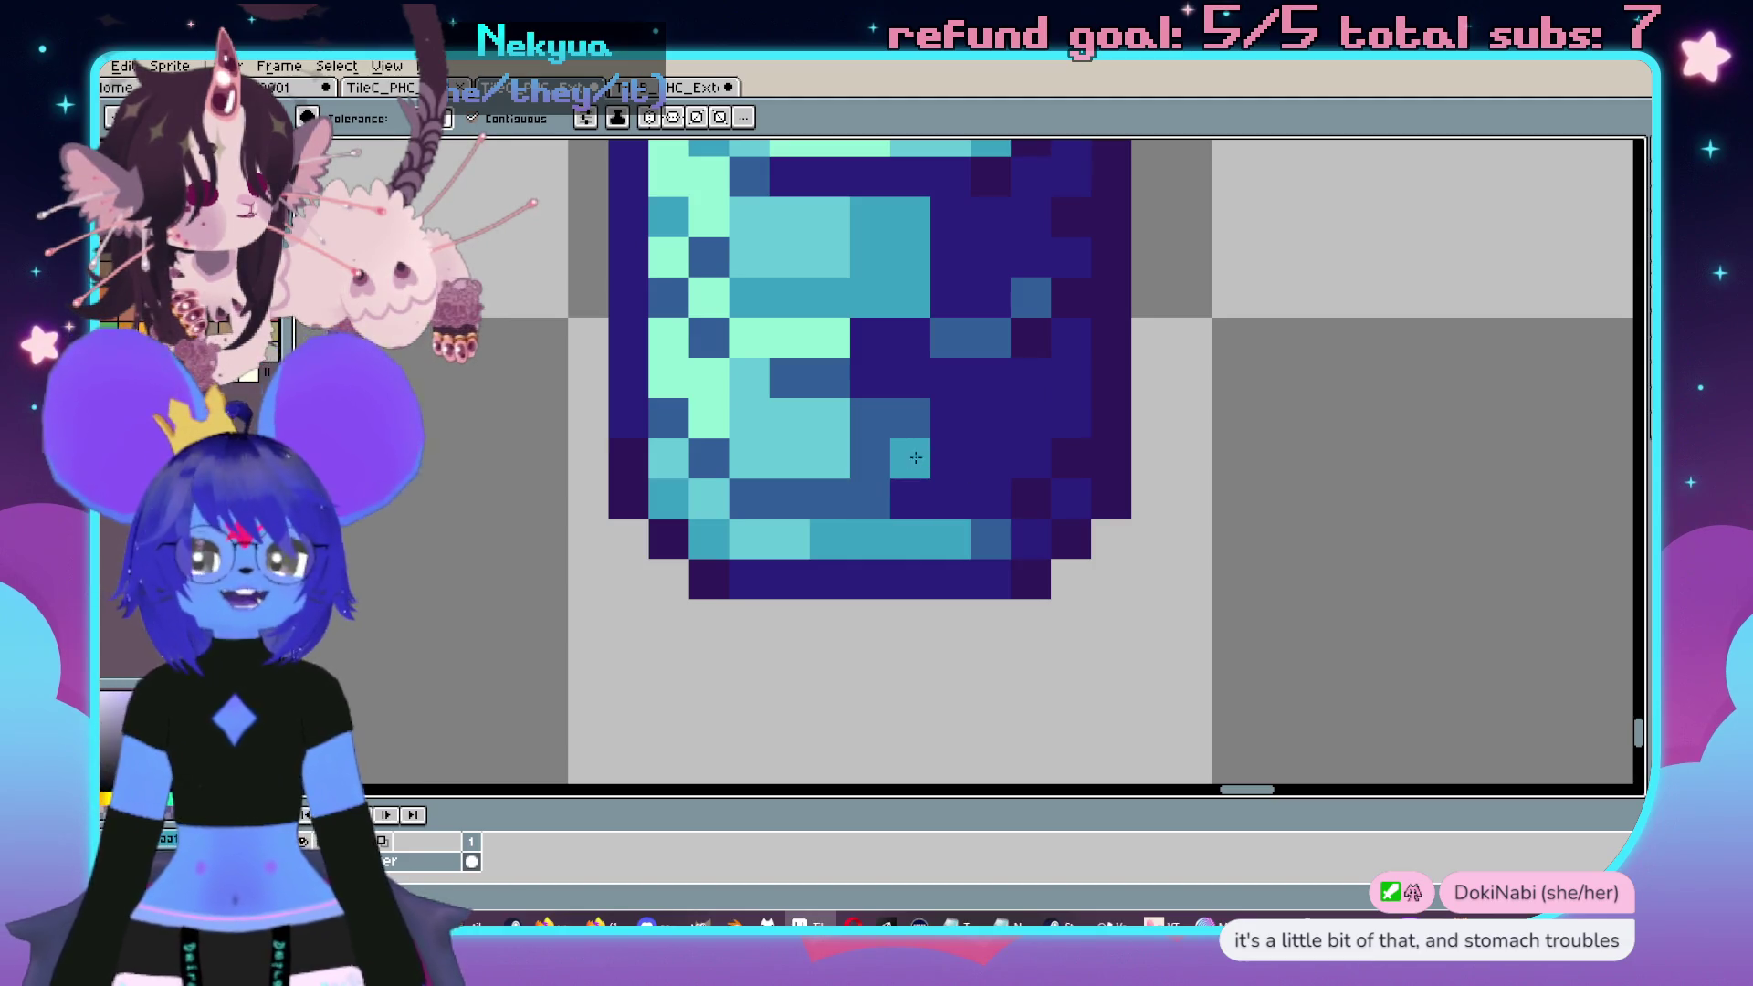
pyautogui.click(884, 433)
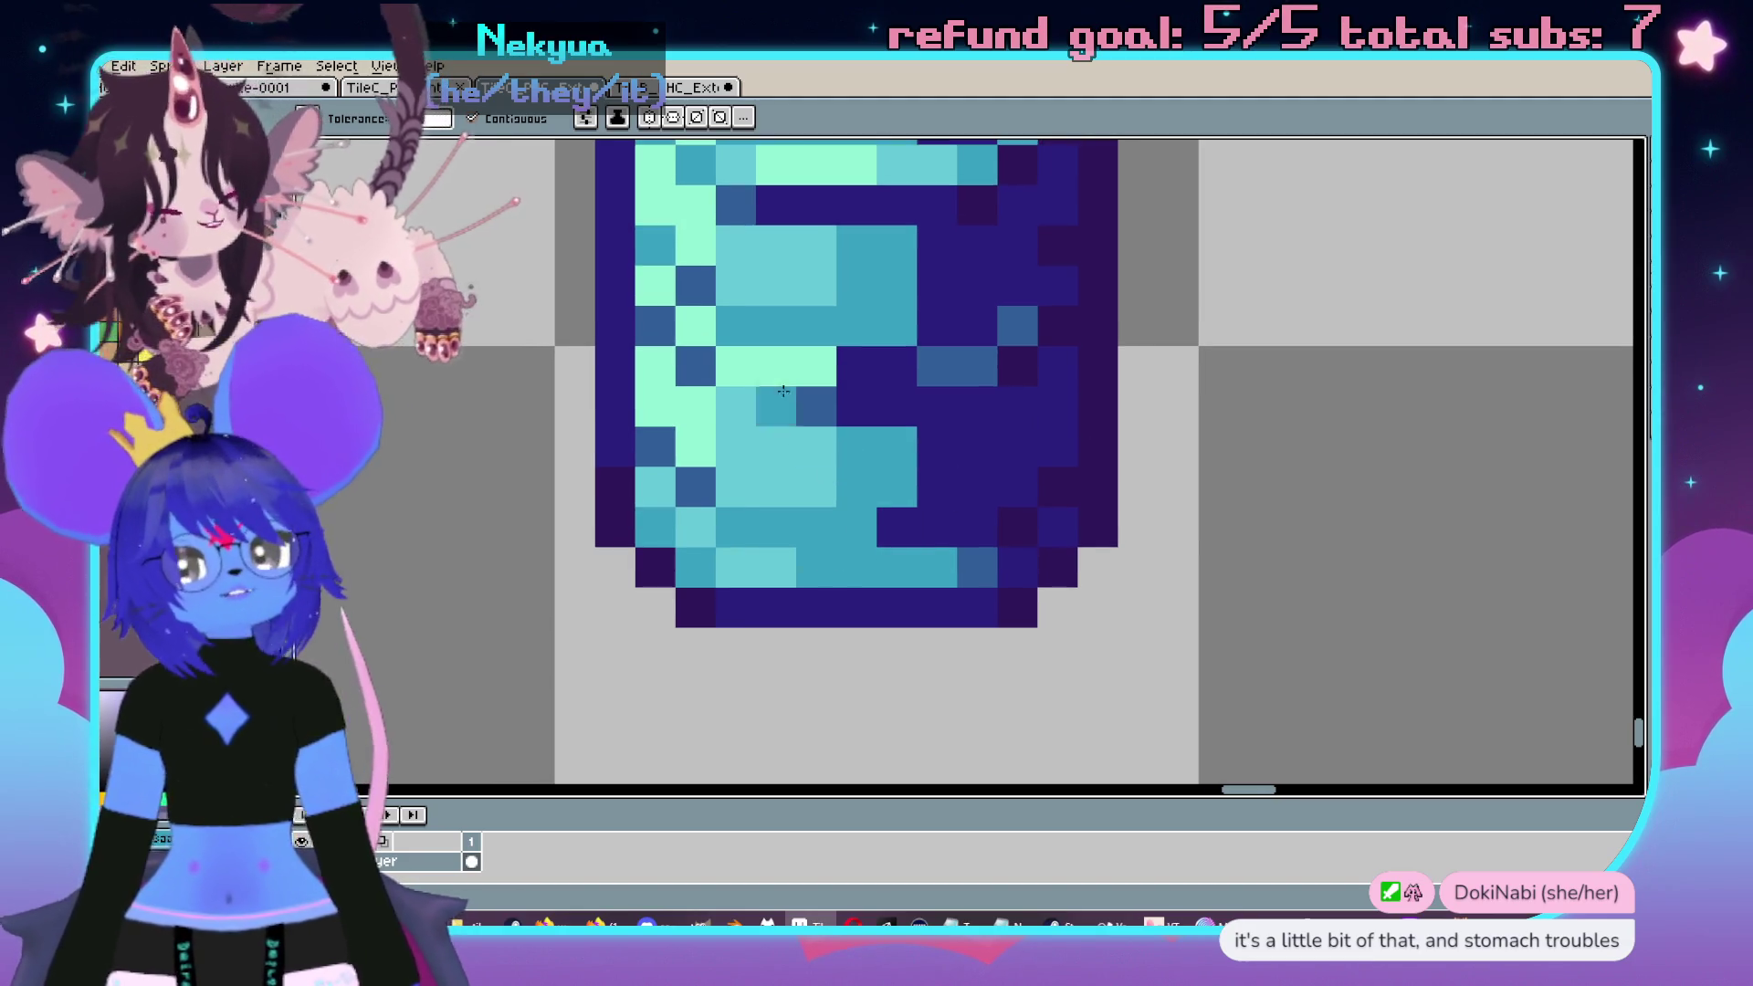
pyautogui.scroll(-4, 986, 514)
pyautogui.scroll(4, 944, 512)
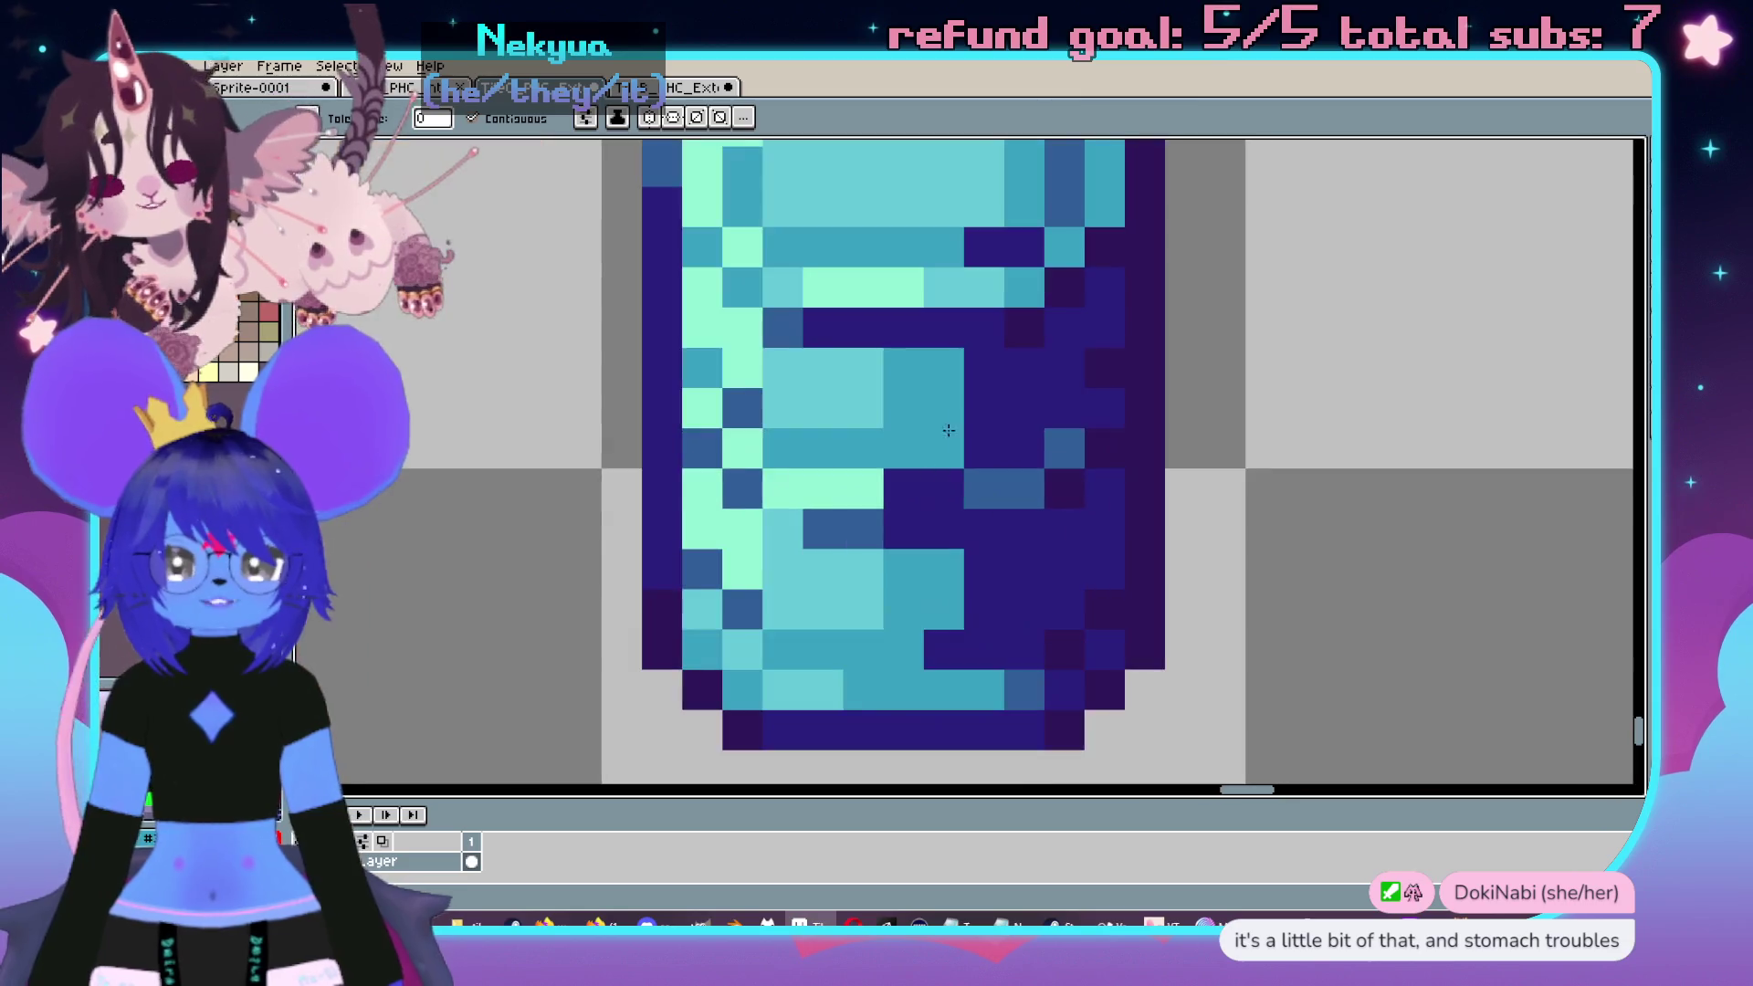
# - Fill five dark navy areas of the jug with a lighter blue
pyautogui.press('alt')
pyautogui.click(890, 538)
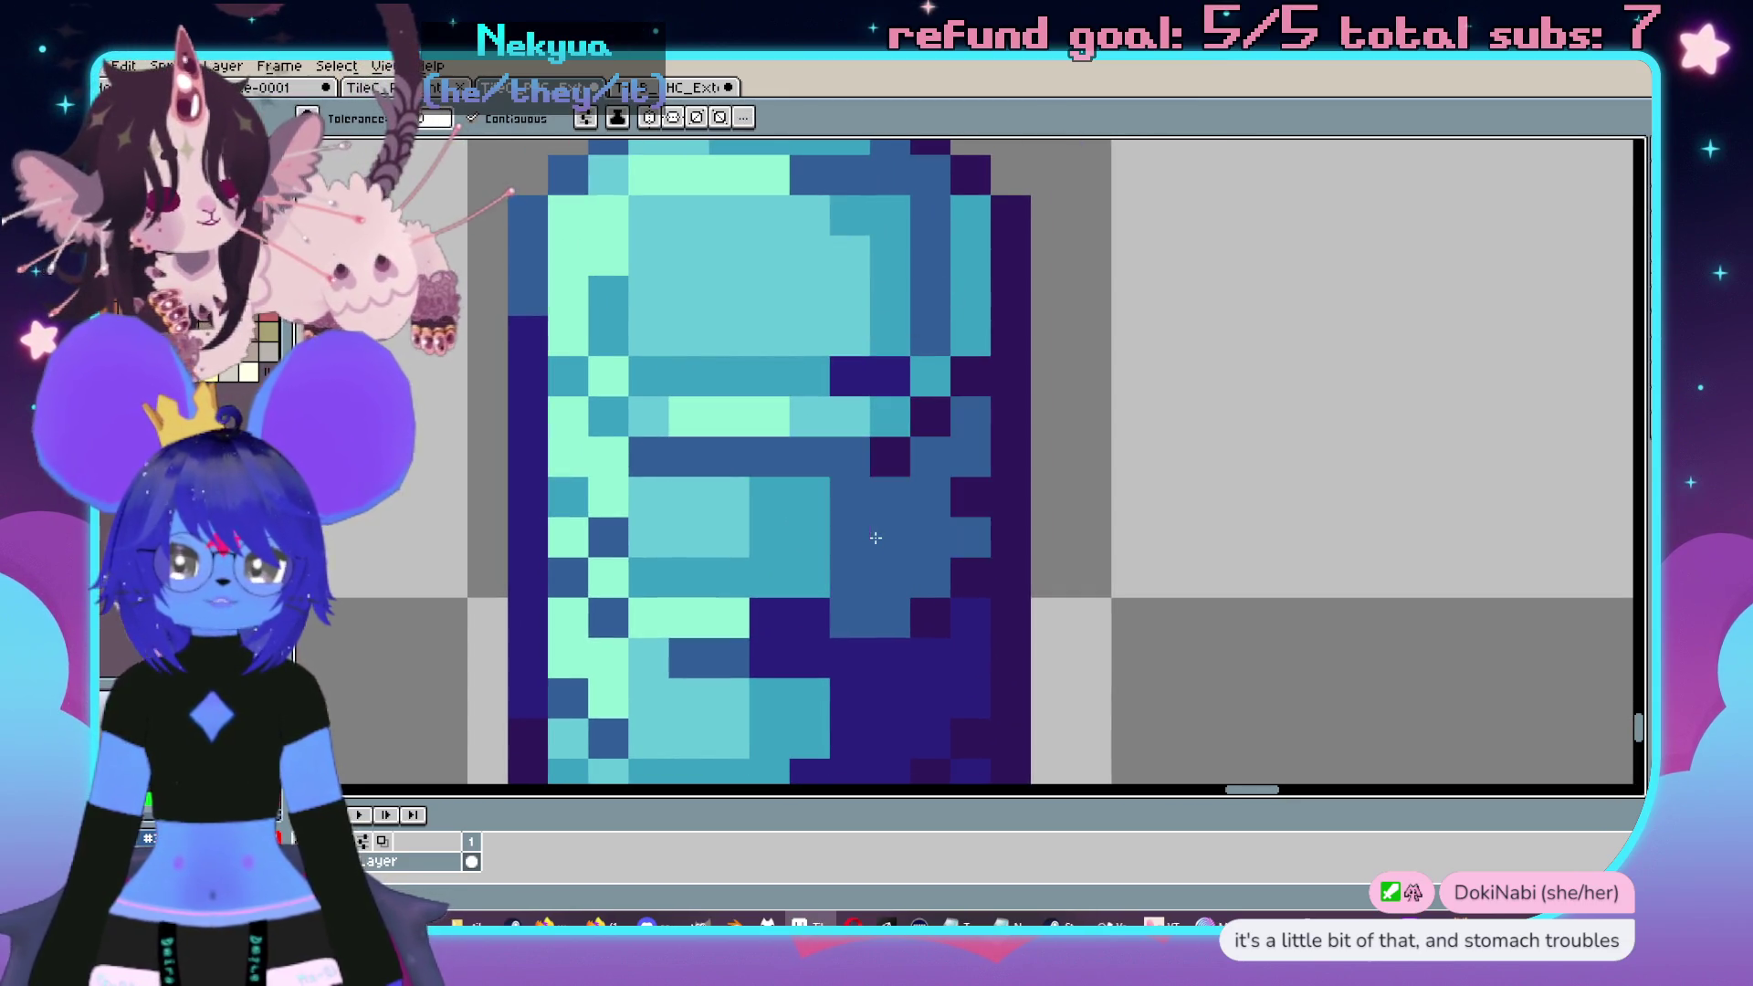
pyautogui.scroll(-2, 890, 539)
pyautogui.click(975, 505)
pyautogui.scroll(-3, 975, 505)
pyautogui.scroll(3, 975, 505)
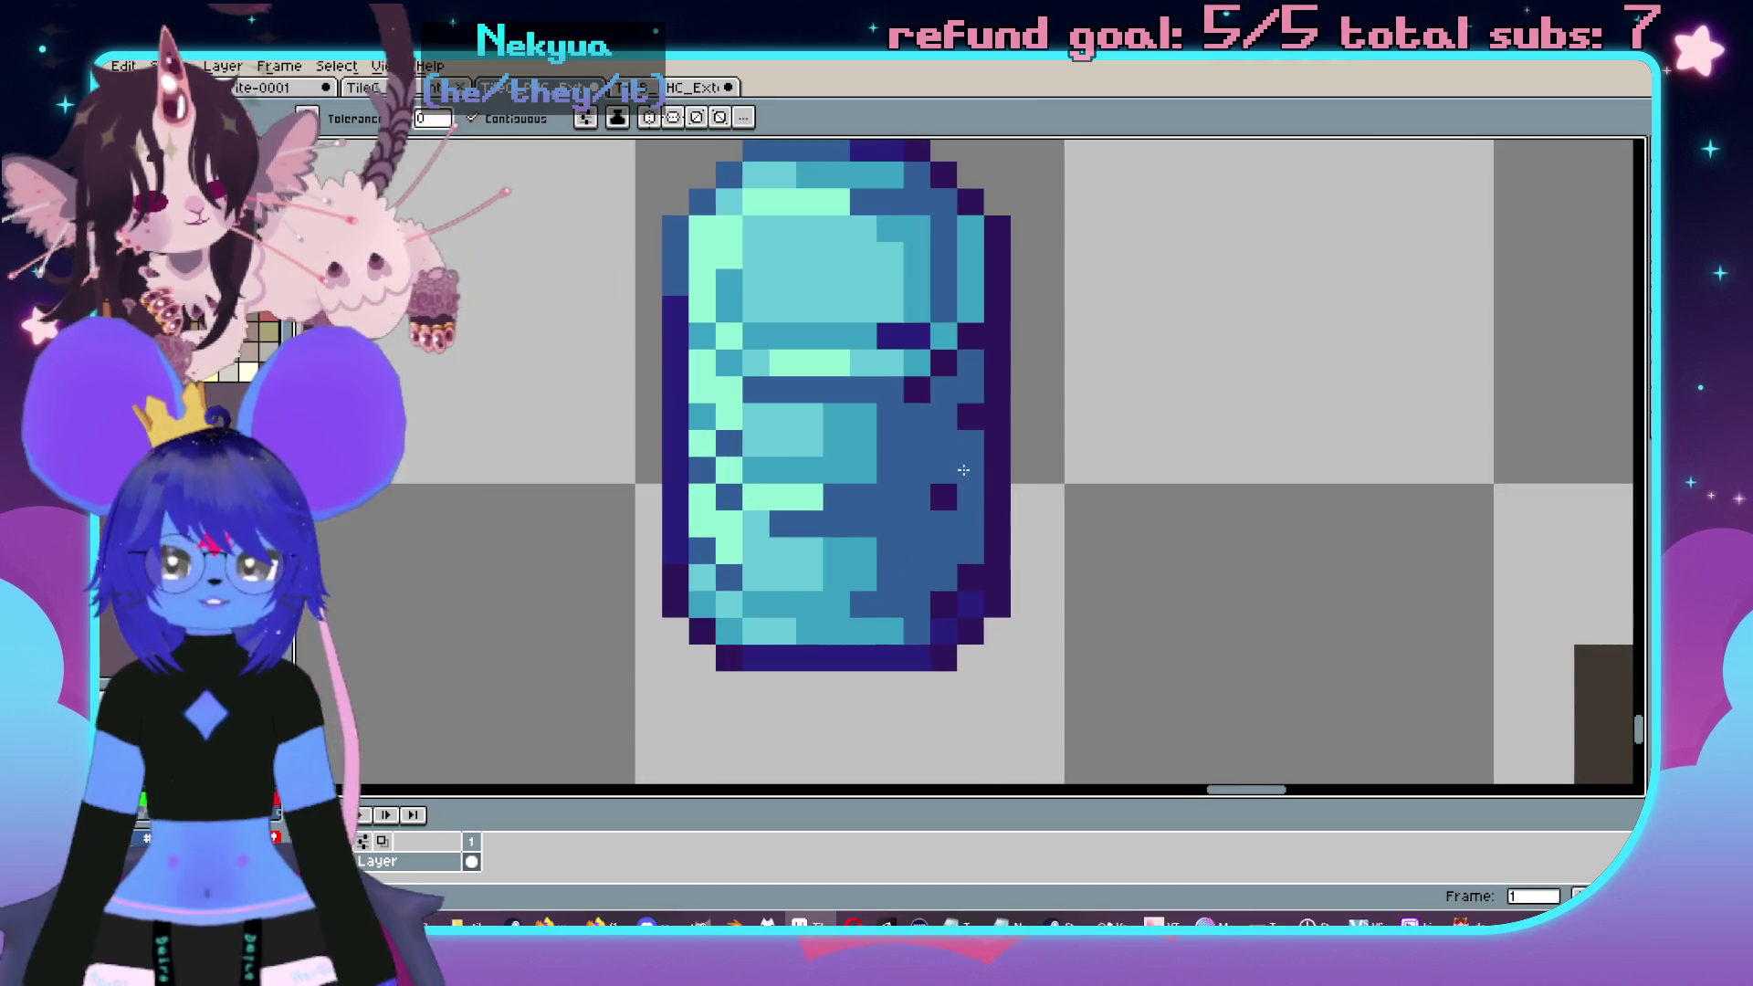
pyautogui.scroll(3, 971, 475)
pyautogui.click(971, 475)
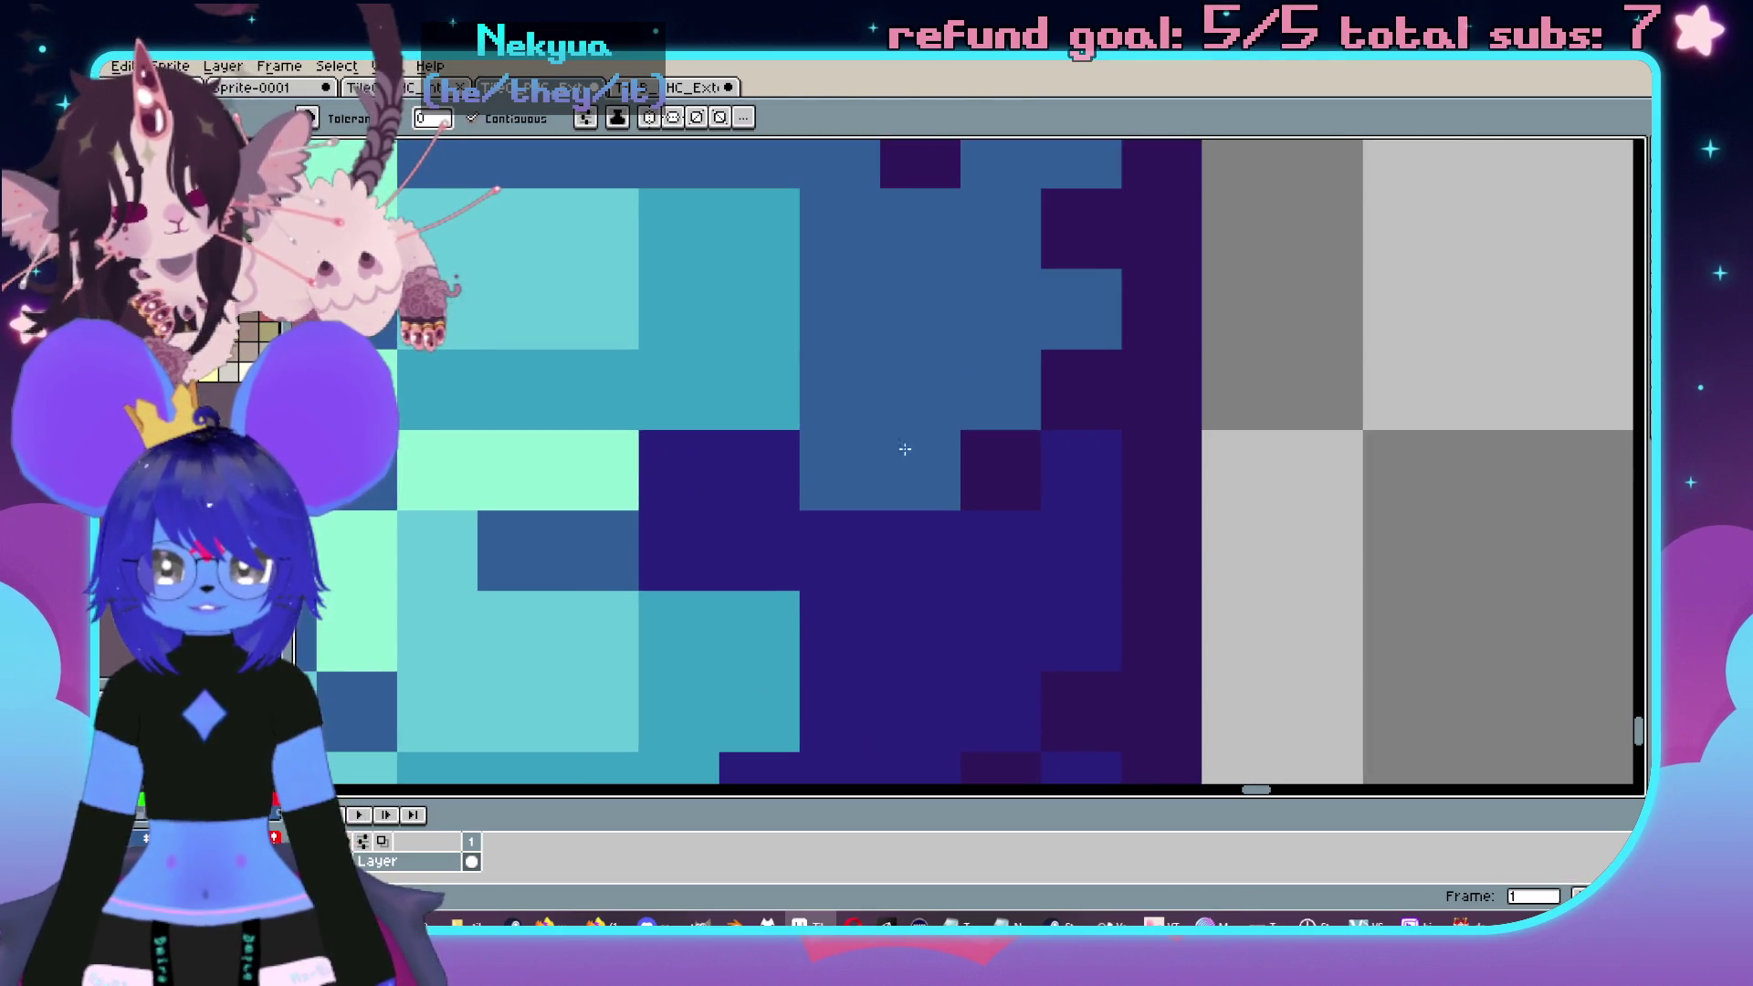
pyautogui.click(917, 630)
pyautogui.click(917, 605)
pyautogui.scroll(-1, 988, 513)
# - Paint two pixels on the jug in the sampled dark navy
pyautogui.press('alt')
pyautogui.keyDown('alt'); pyautogui.click(986, 517); pyautogui.keyUp('alt')
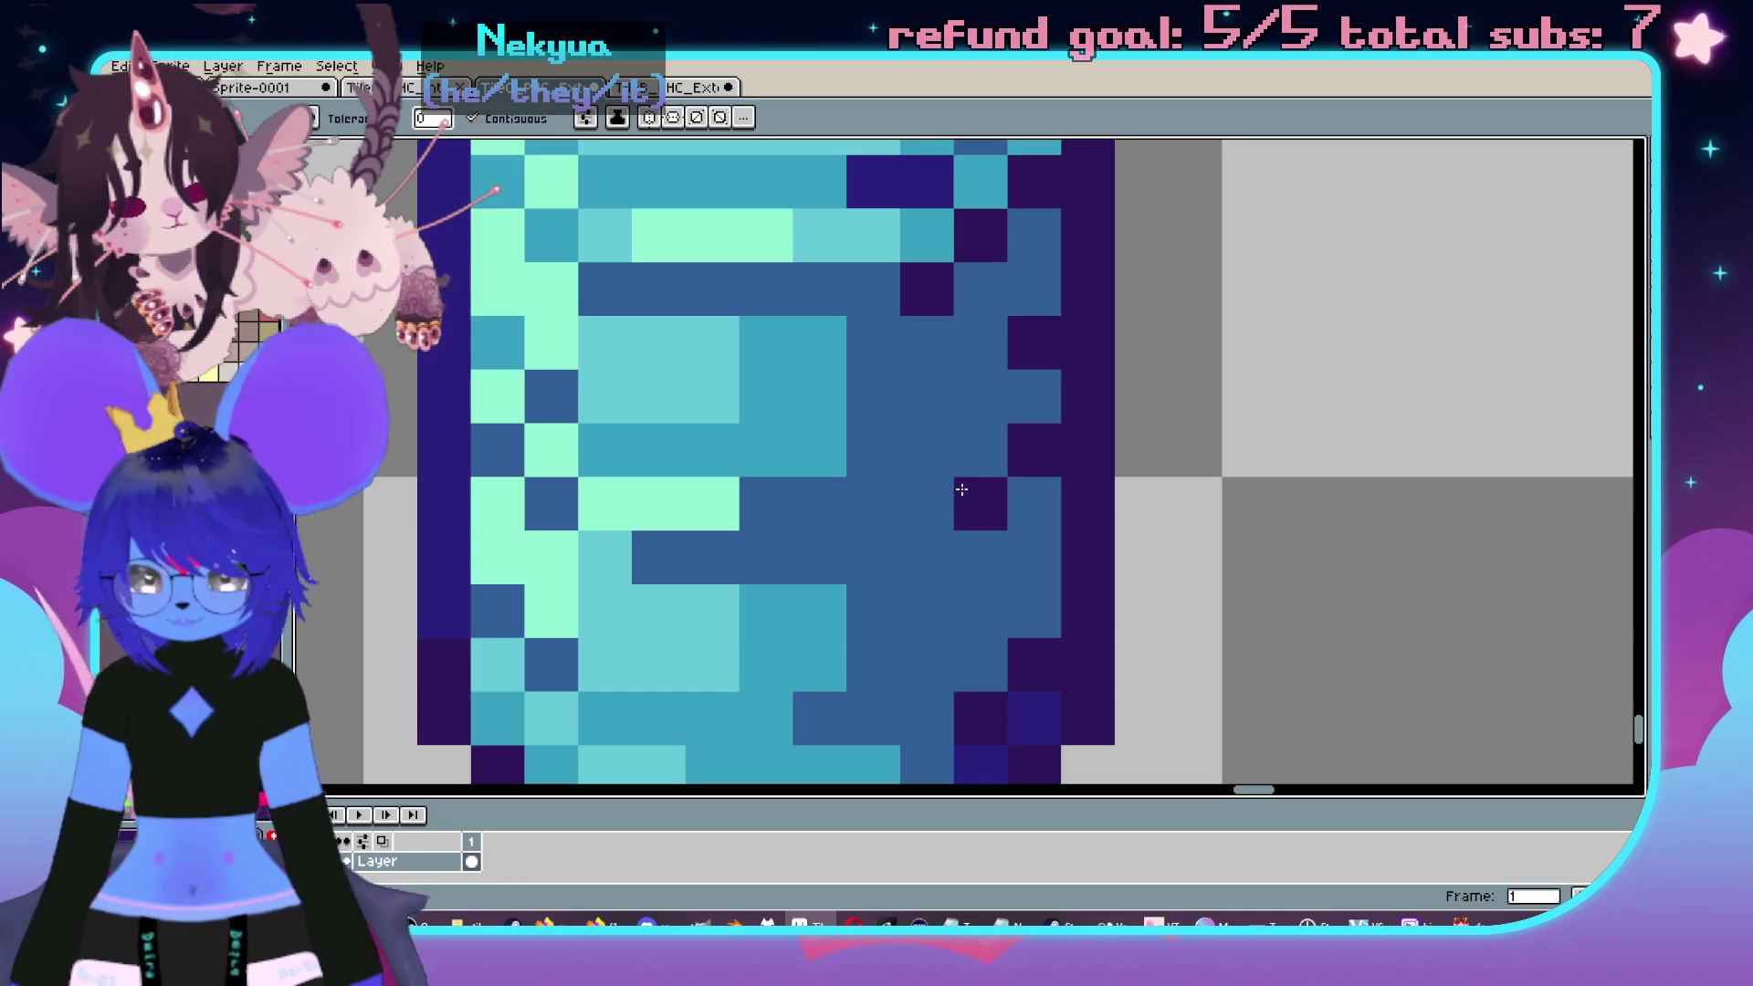
pyautogui.moveTo(765, 503); pyautogui.dragTo(819, 503)
pyautogui.scroll(-3, 935, 482)
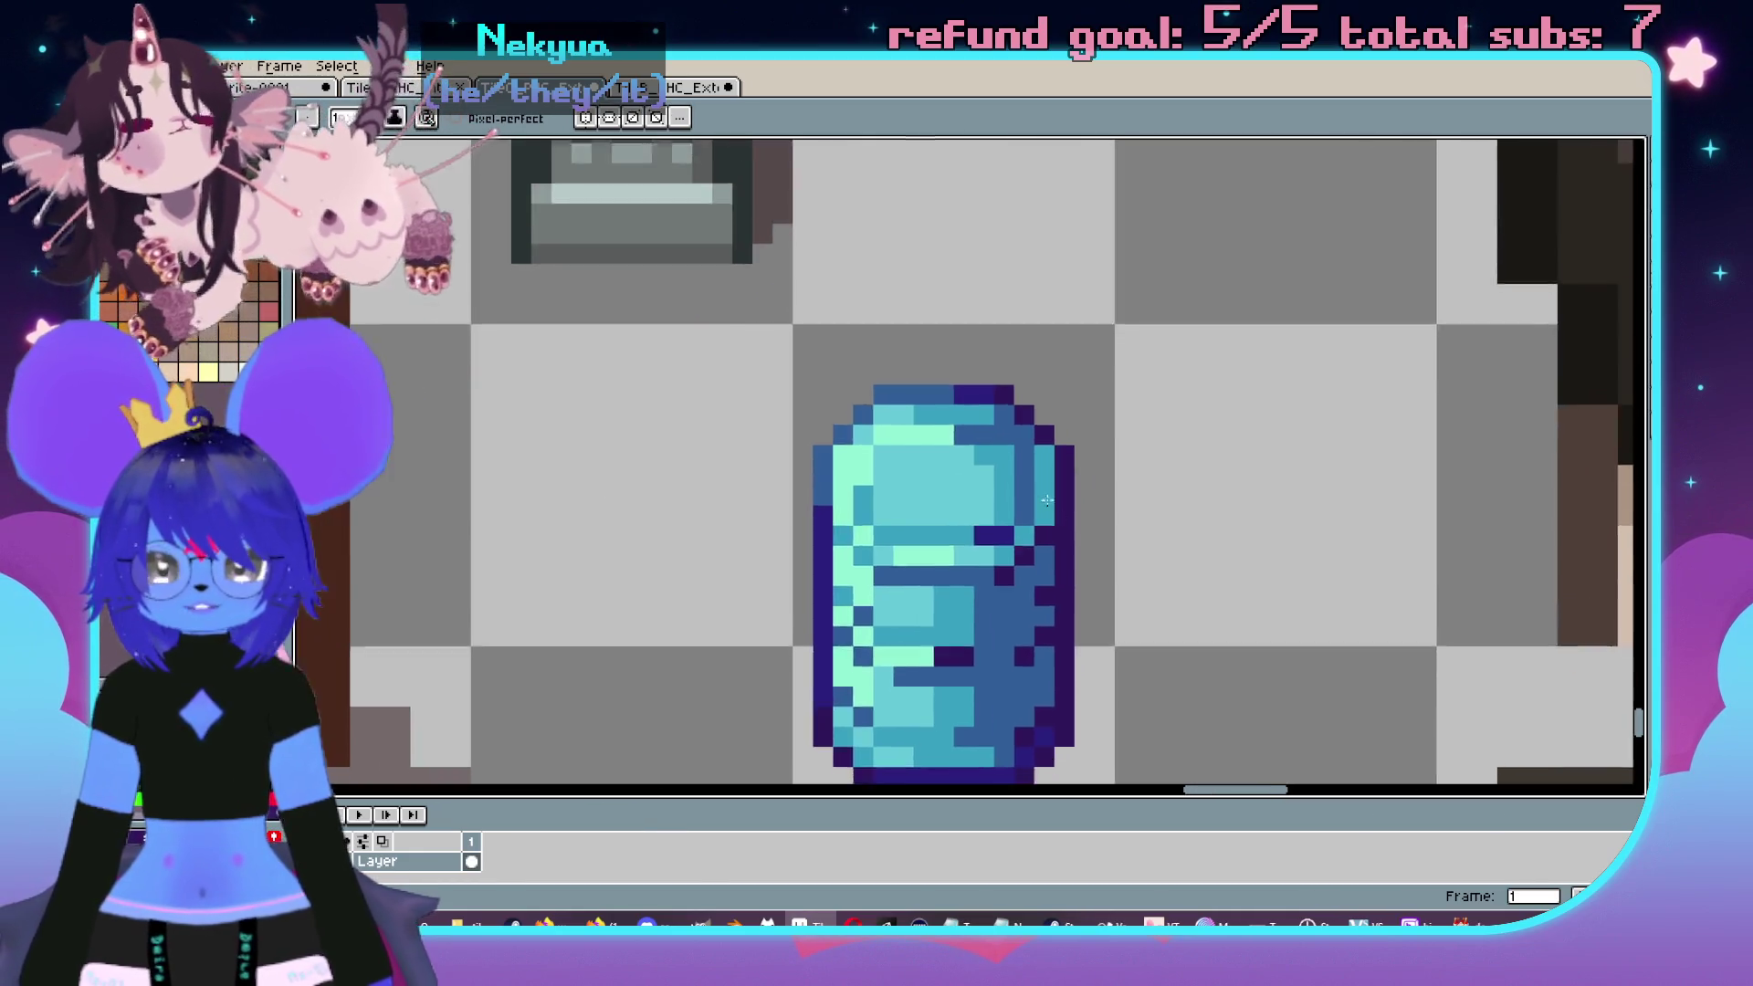
pyautogui.scroll(-2, 936, 482)
pyautogui.scroll(3, 1115, 478)
# - Sample a colour from the jug and undo the last bucket fill
pyautogui.press('alt')
pyautogui.keyDown('alt'); pyautogui.click(1004, 317); pyautogui.keyUp('alt')
pyautogui.scroll(2, 1003, 480)
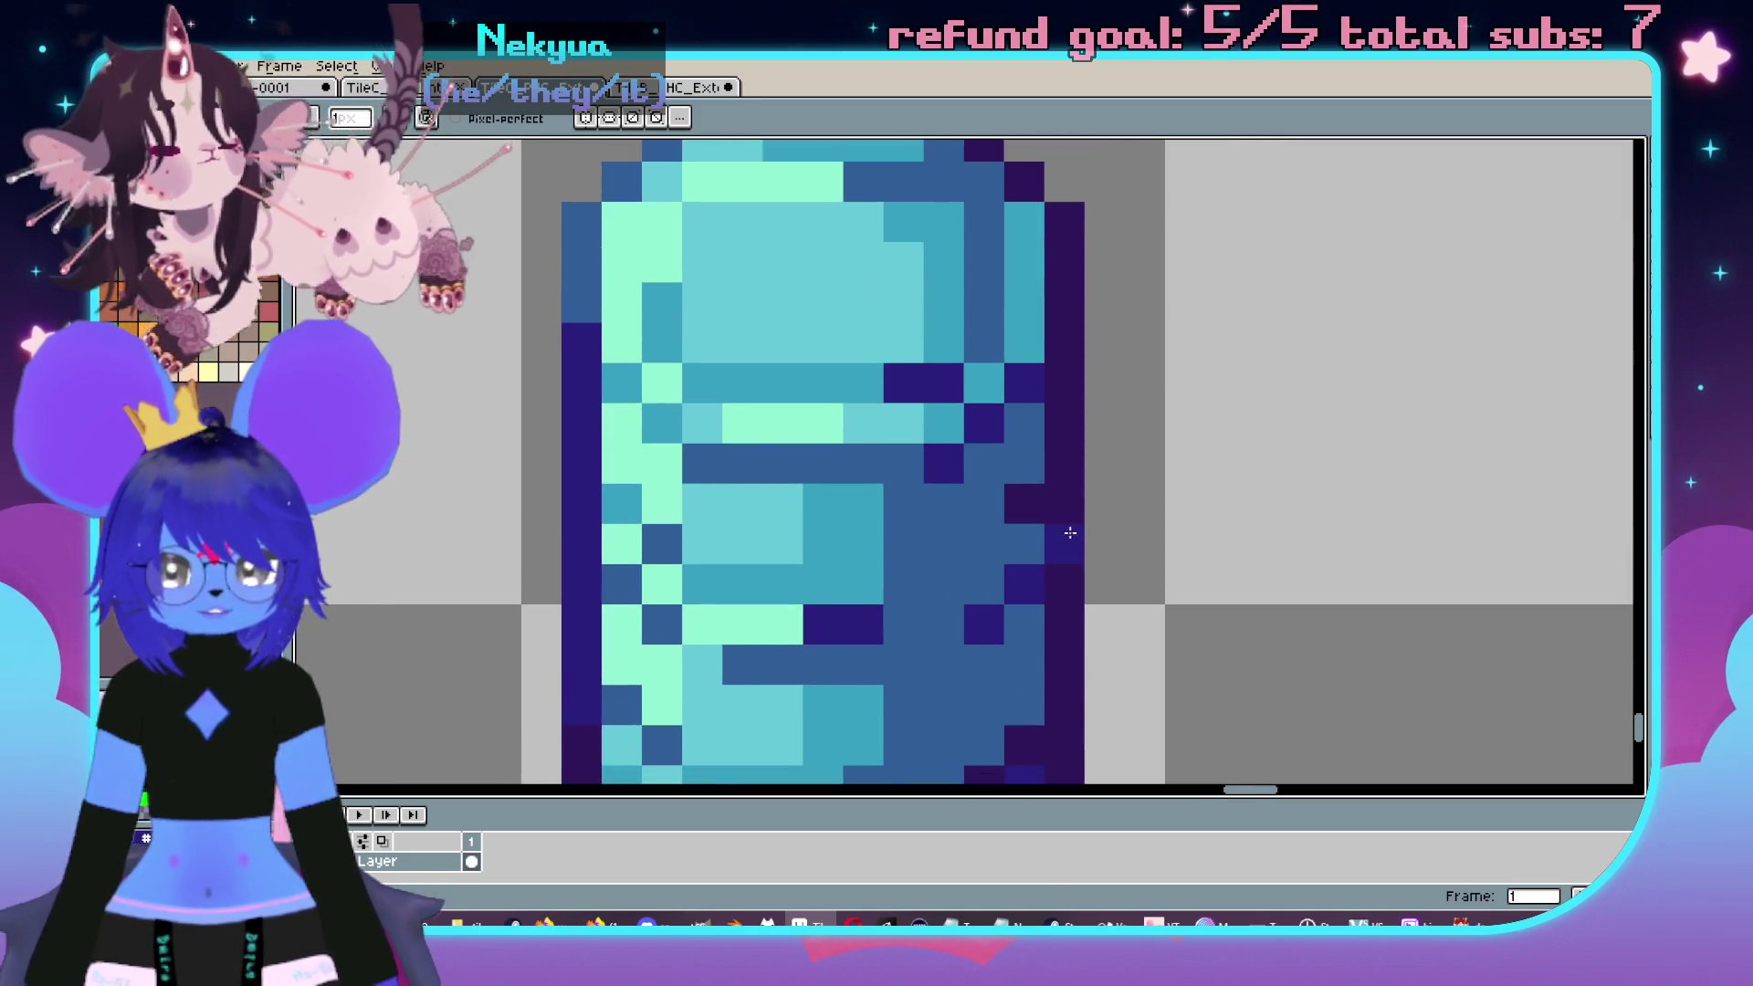
pyautogui.scroll(-2, 1077, 530)
pyautogui.scroll(1, 1092, 520)
pyautogui.hotkey('ctrl', 'z')
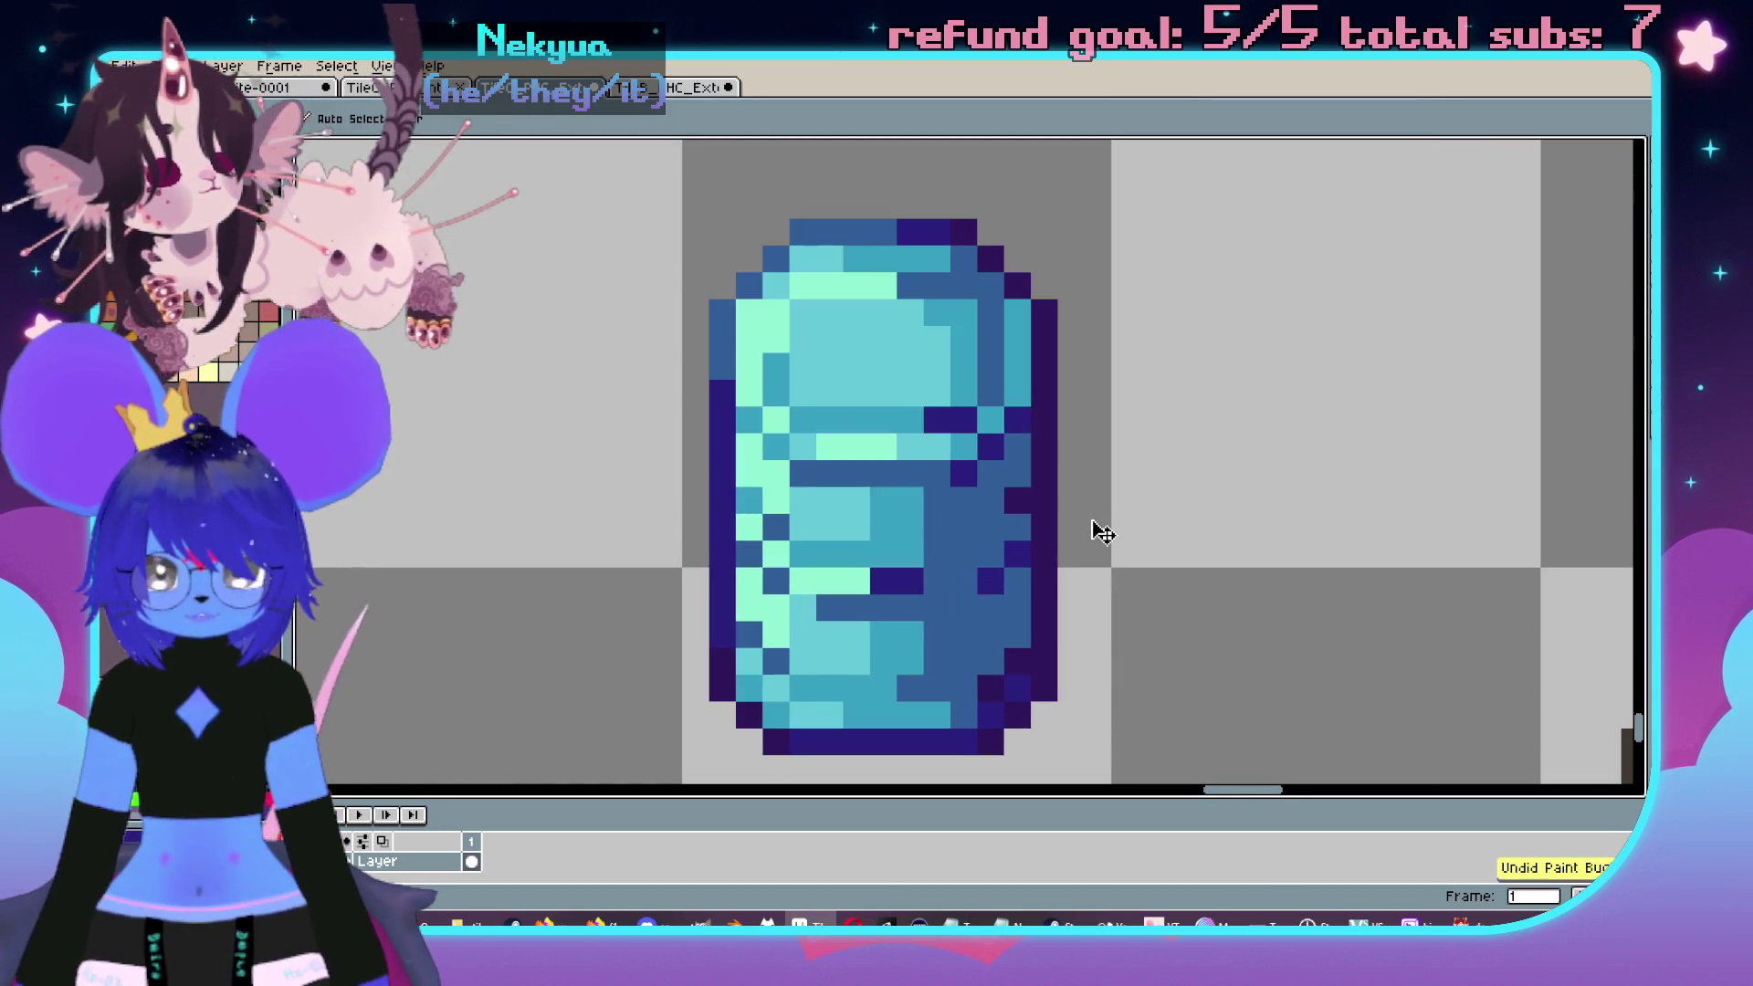
pyautogui.scroll(3, 991, 424)
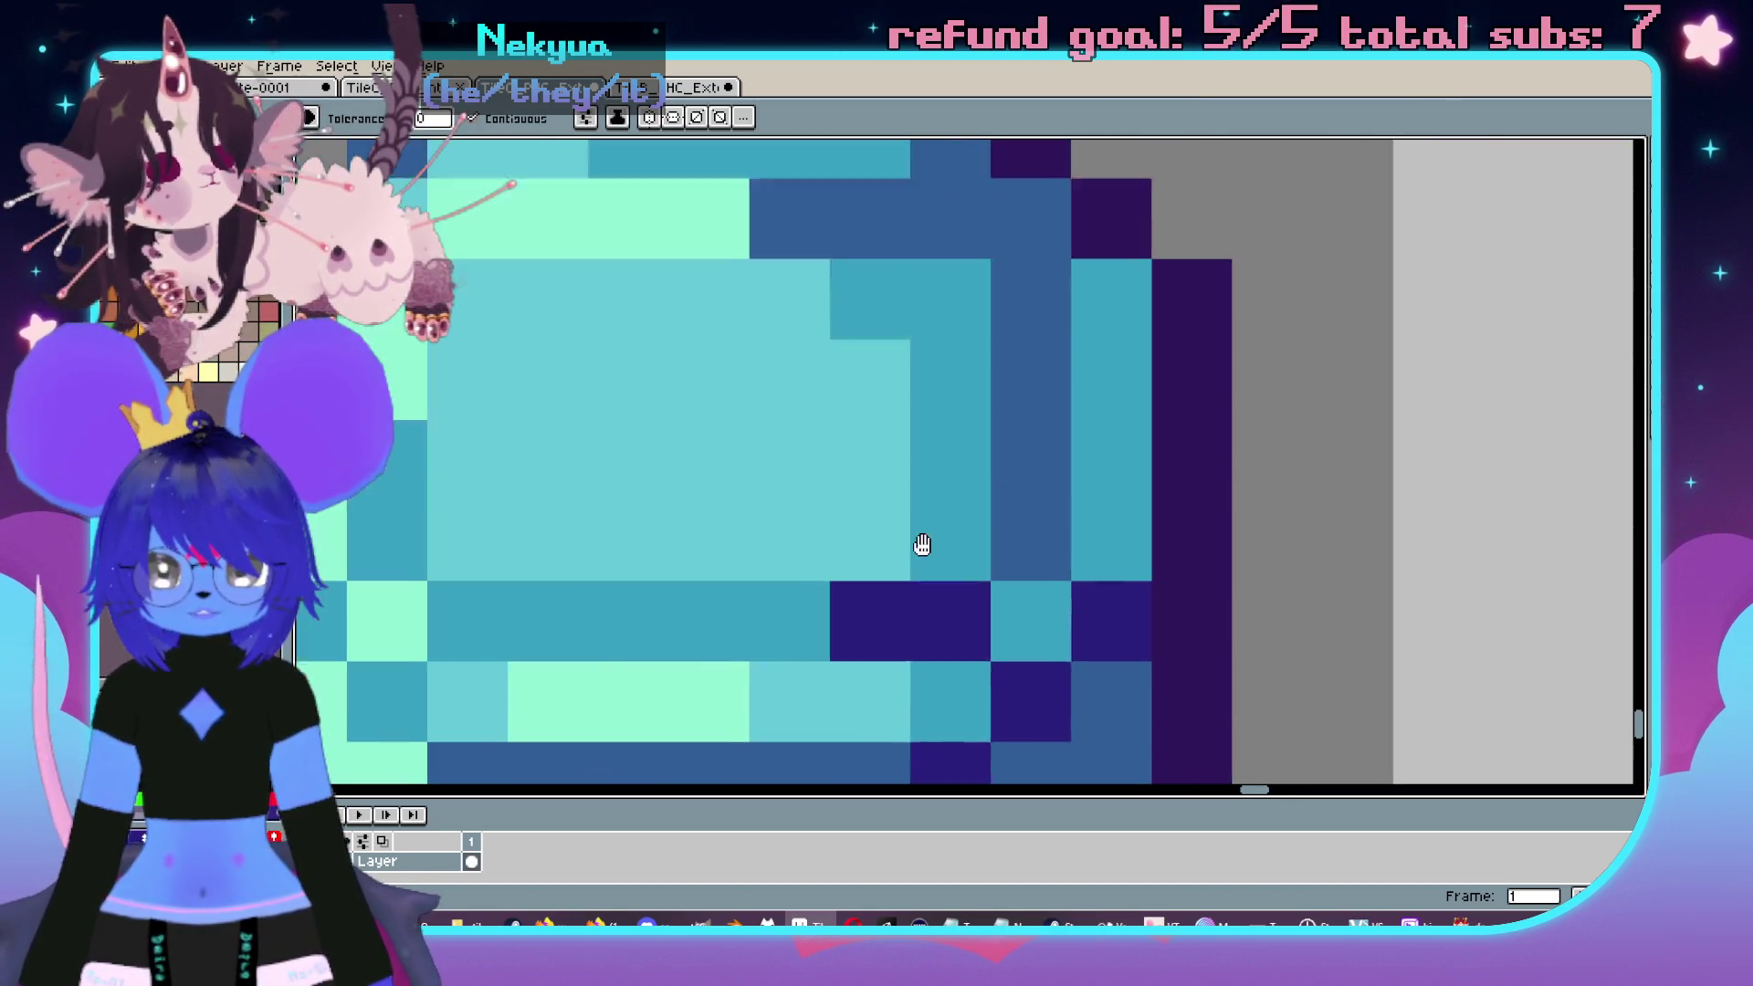
# - Recolour two pixels along the jug's right edge
pyautogui.click(950, 547)
pyautogui.click(950, 630)
pyautogui.scroll(-2, 944, 604)
pyautogui.scroll(-2, 944, 604)
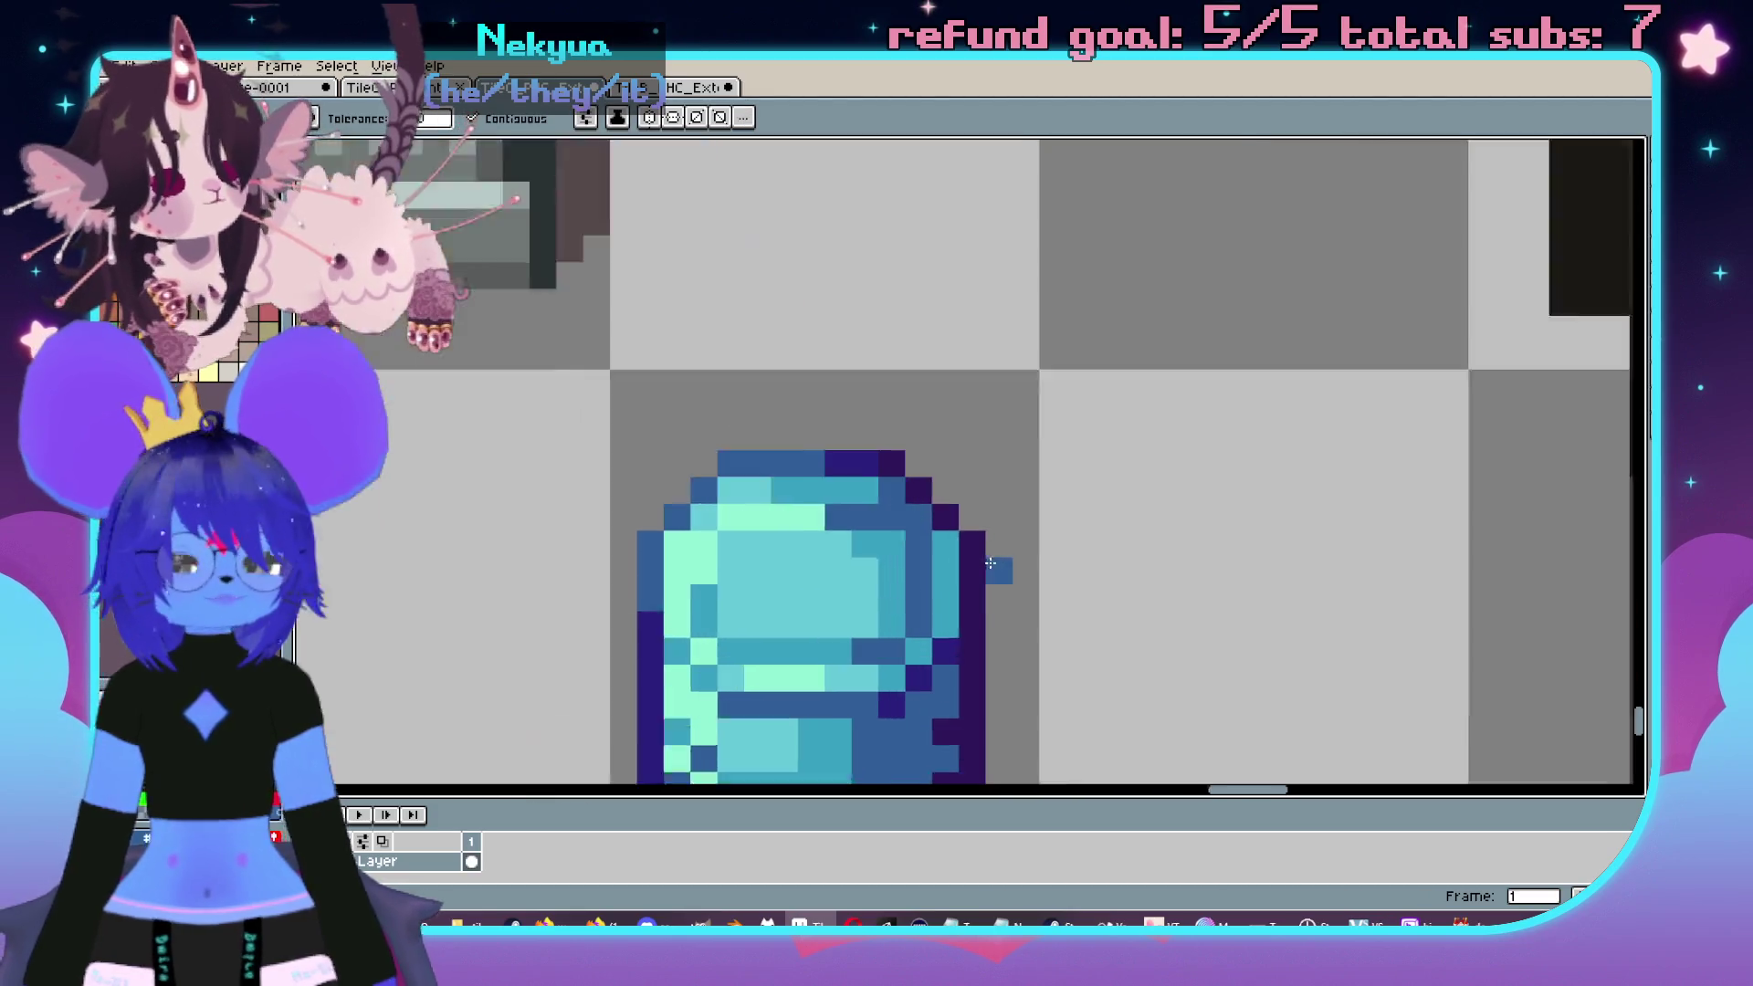
pyautogui.scroll(2, 1080, 458)
pyautogui.scroll(-2, 1094, 396)
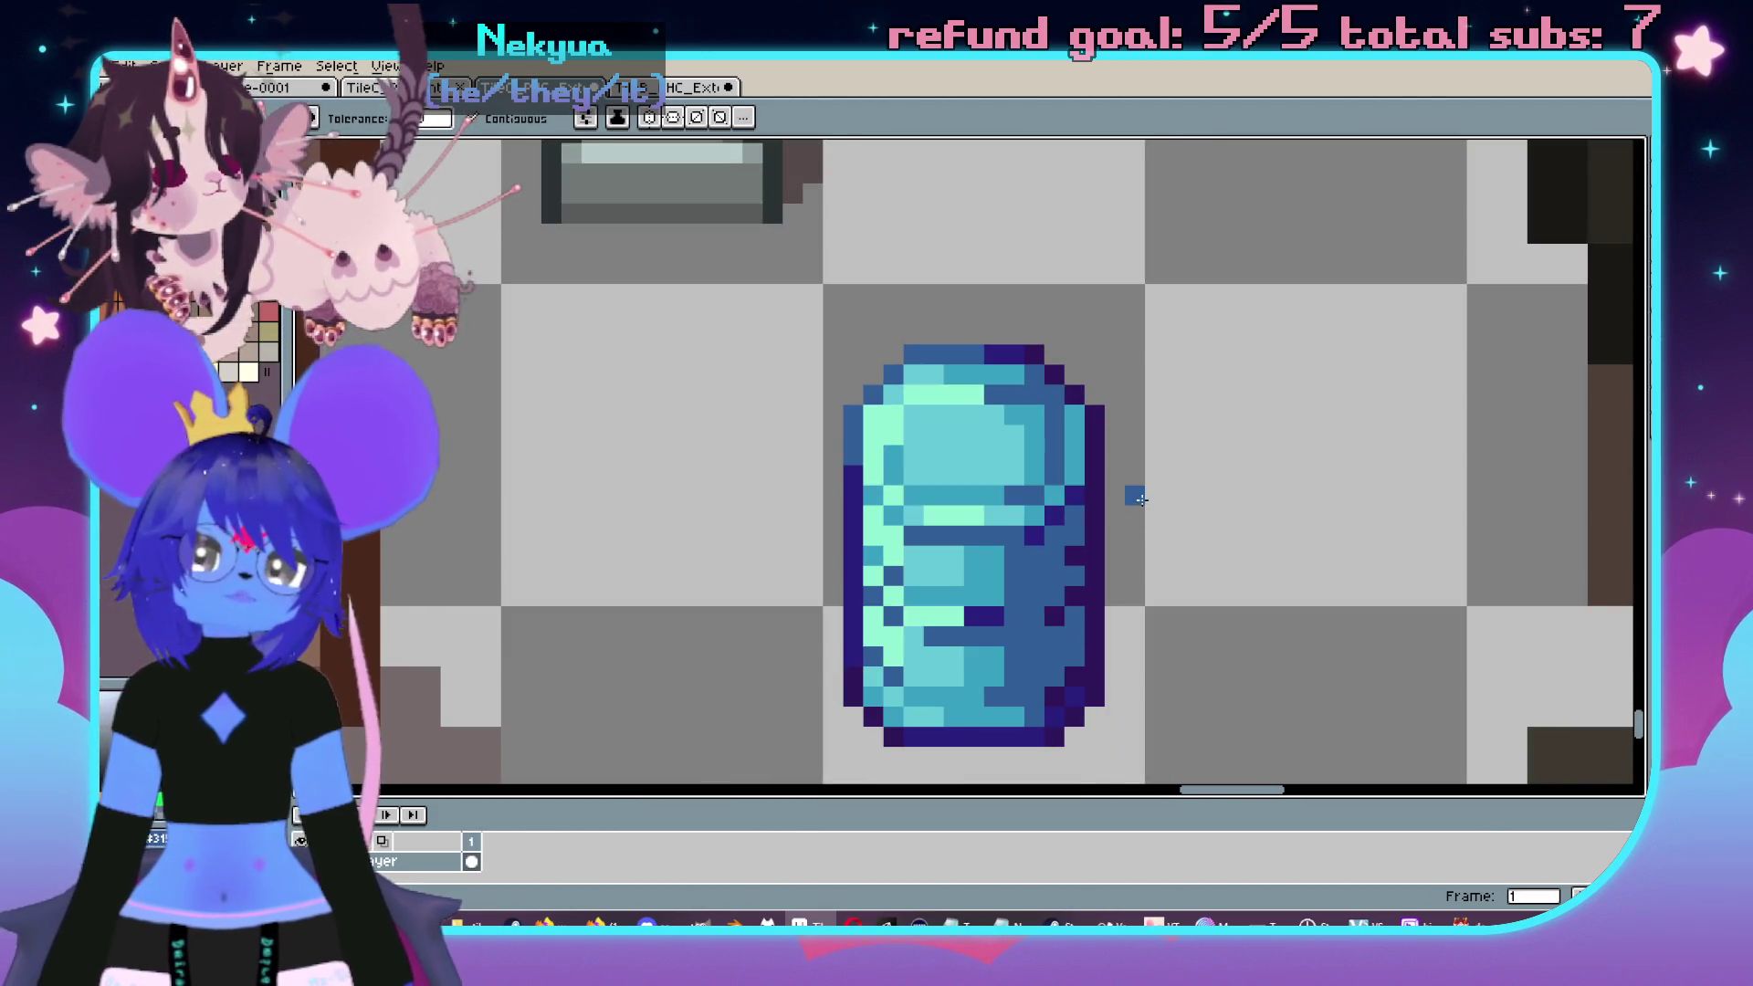
pyautogui.scroll(-3, 1141, 499)
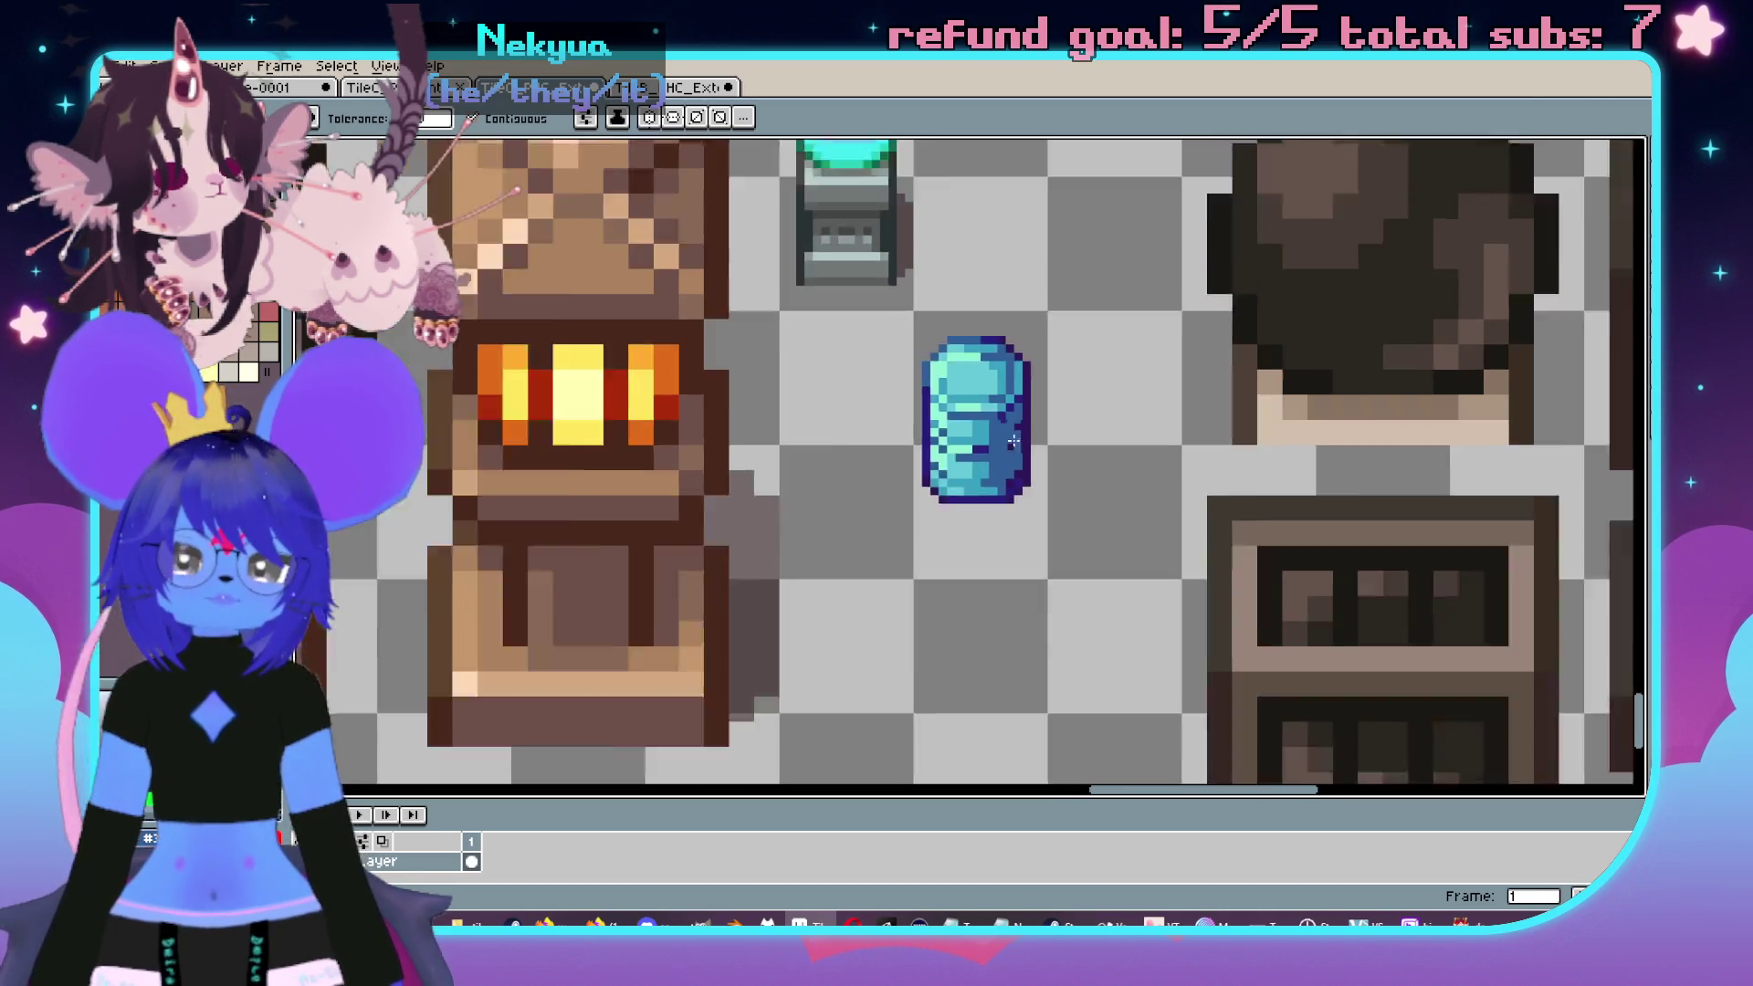
# - Erase the top row of pixels on the orb
pyautogui.scroll(5, 1050, 470)
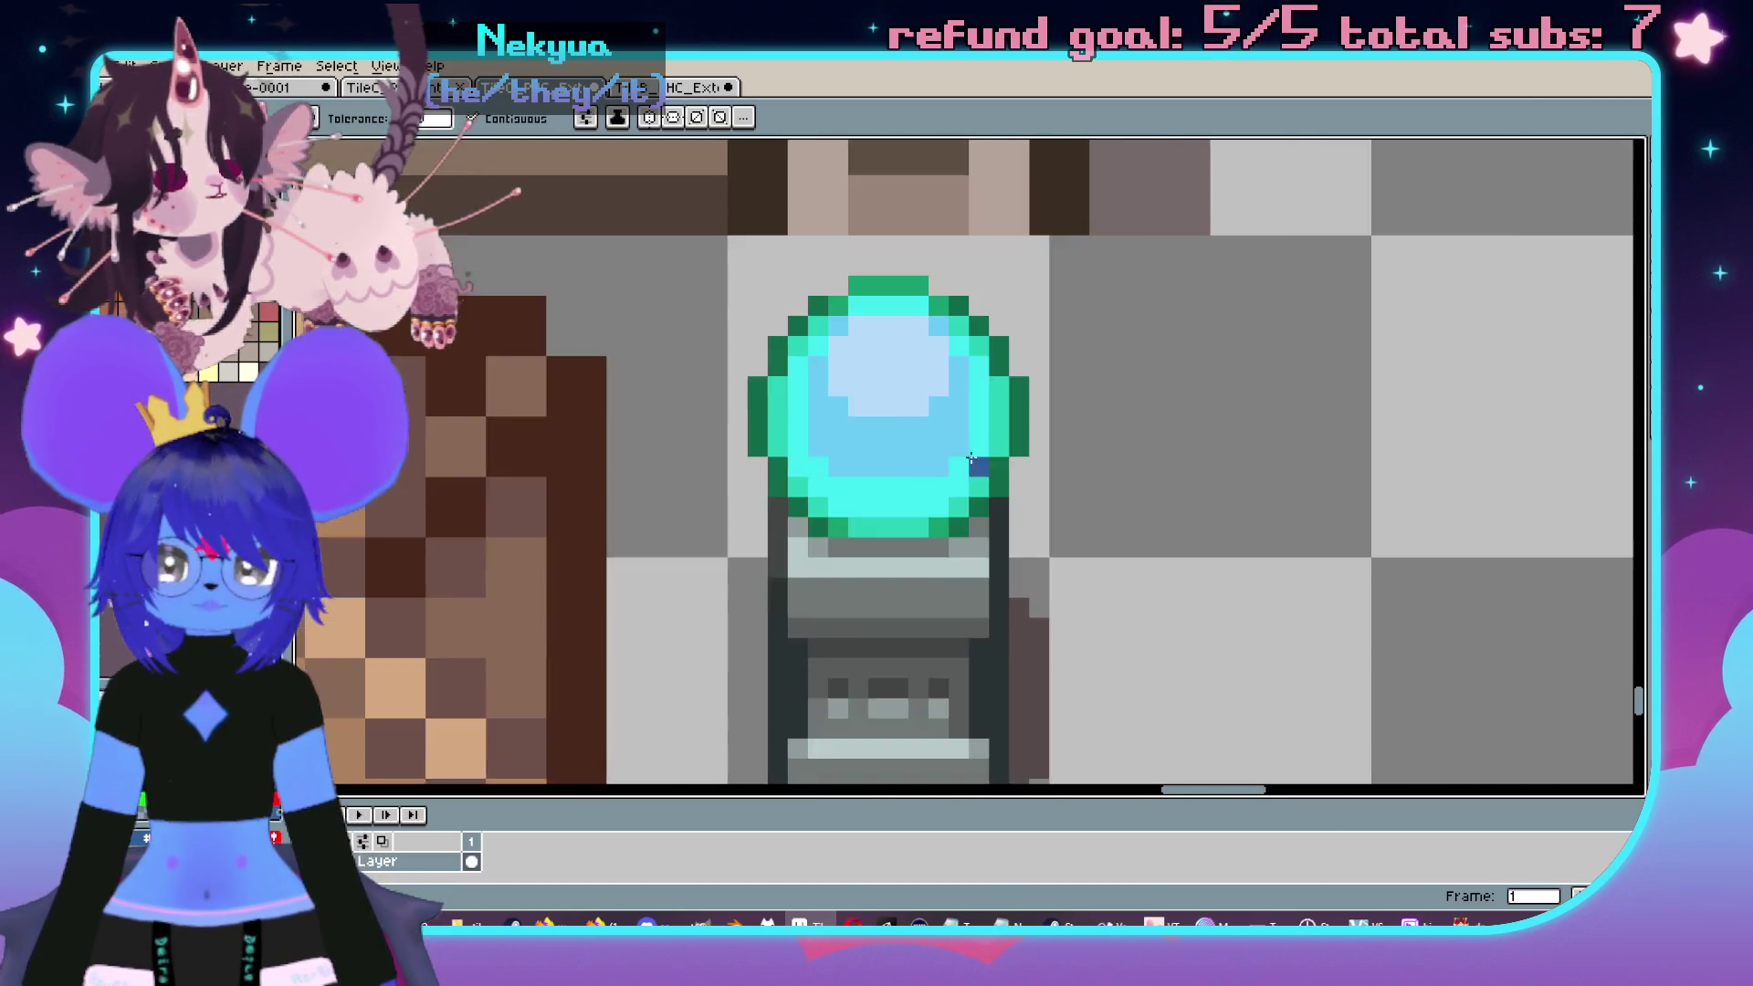
pyautogui.press('e')
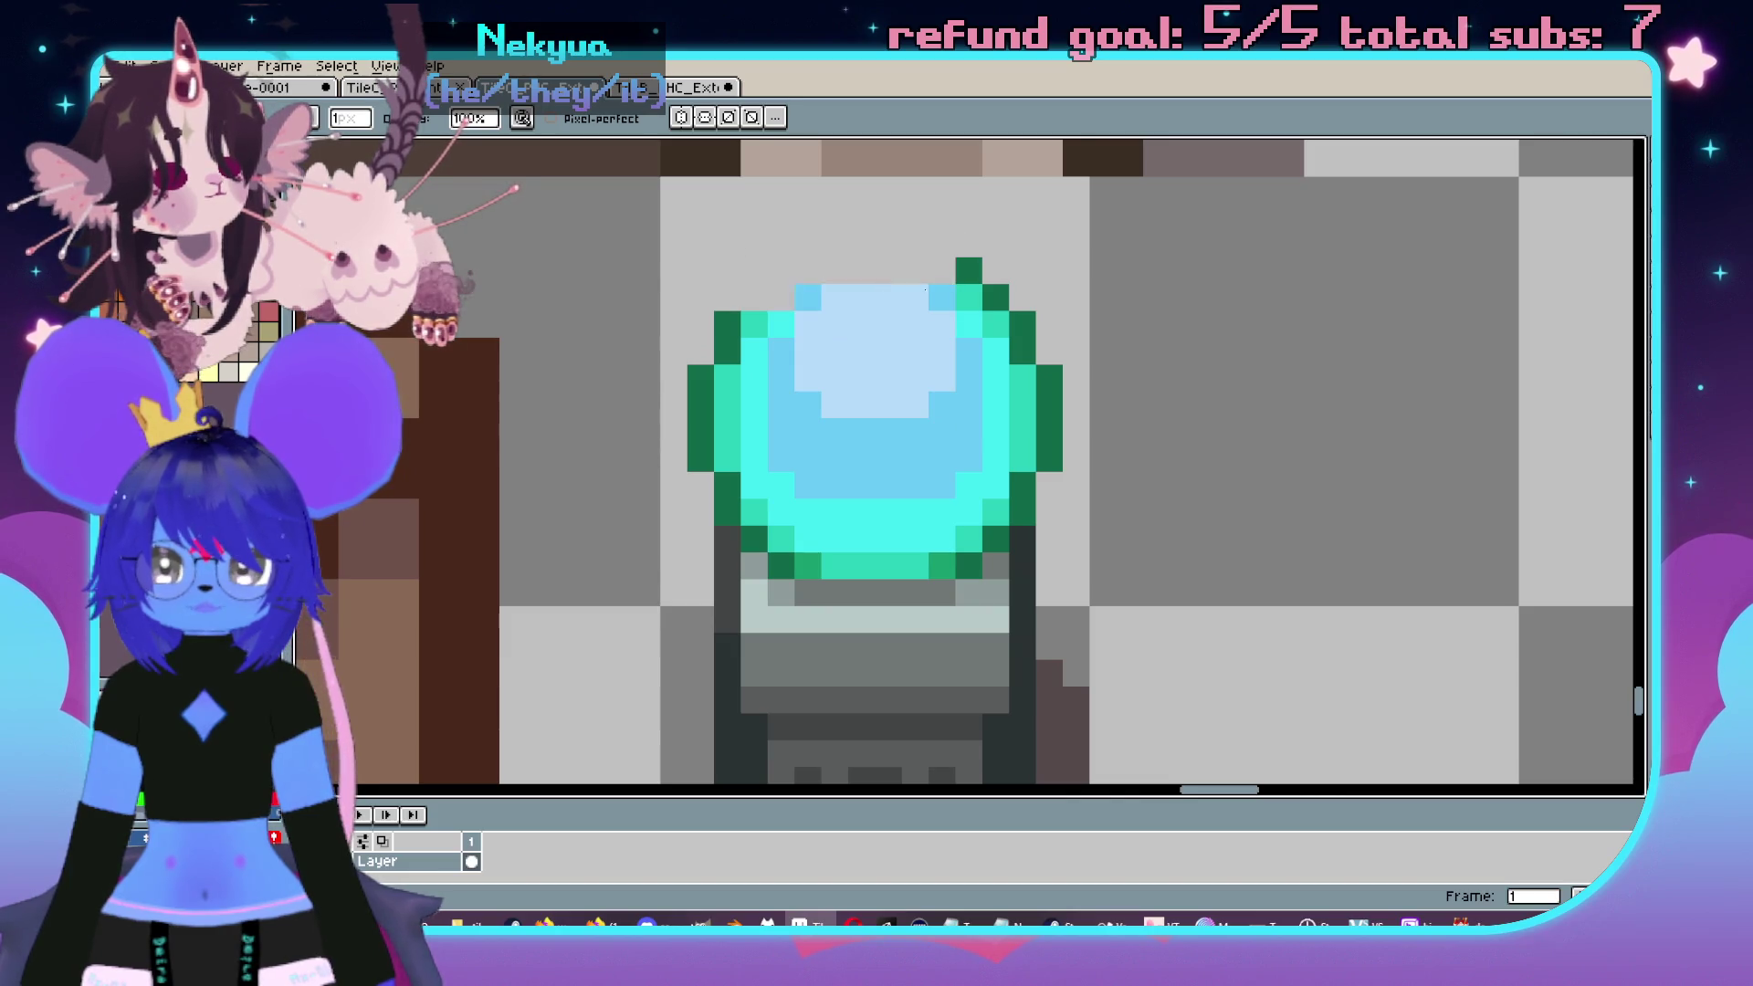
pyautogui.moveTo(882, 289); pyautogui.dragTo(970, 294)
# - Erase the orb's green and teal rim via a Magic Wand selection, then deselect
pyautogui.press('w')
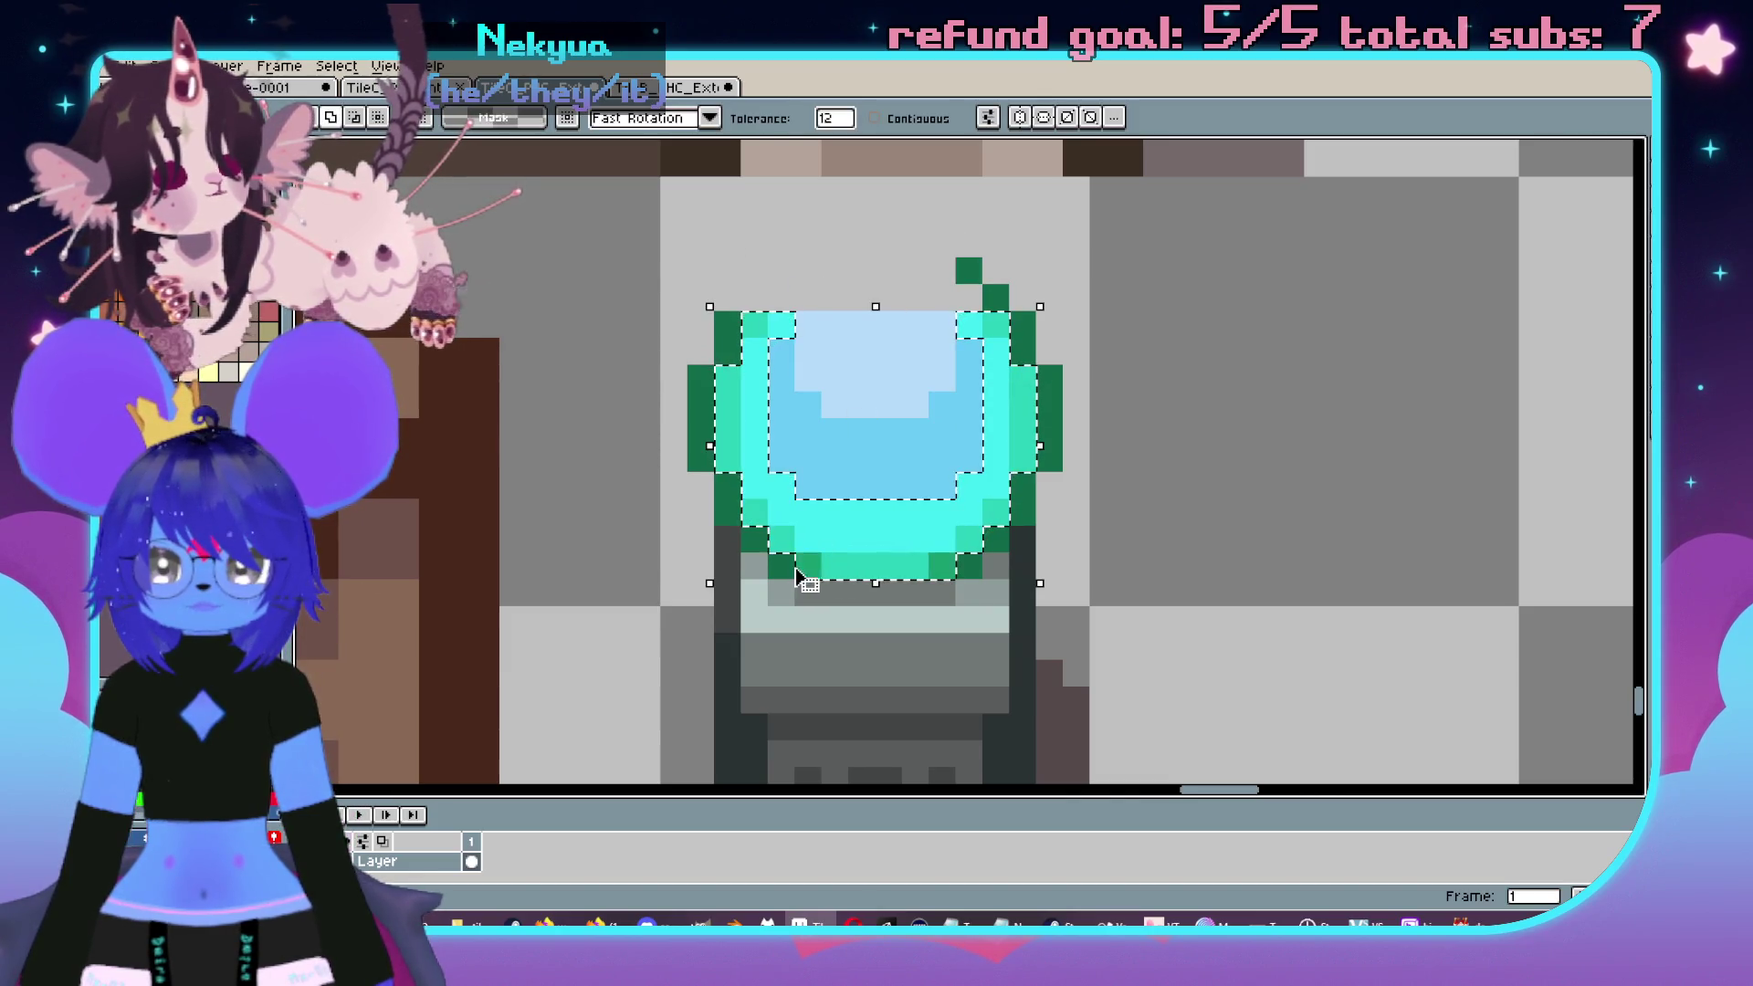
pyautogui.scroll(-1, 875, 391)
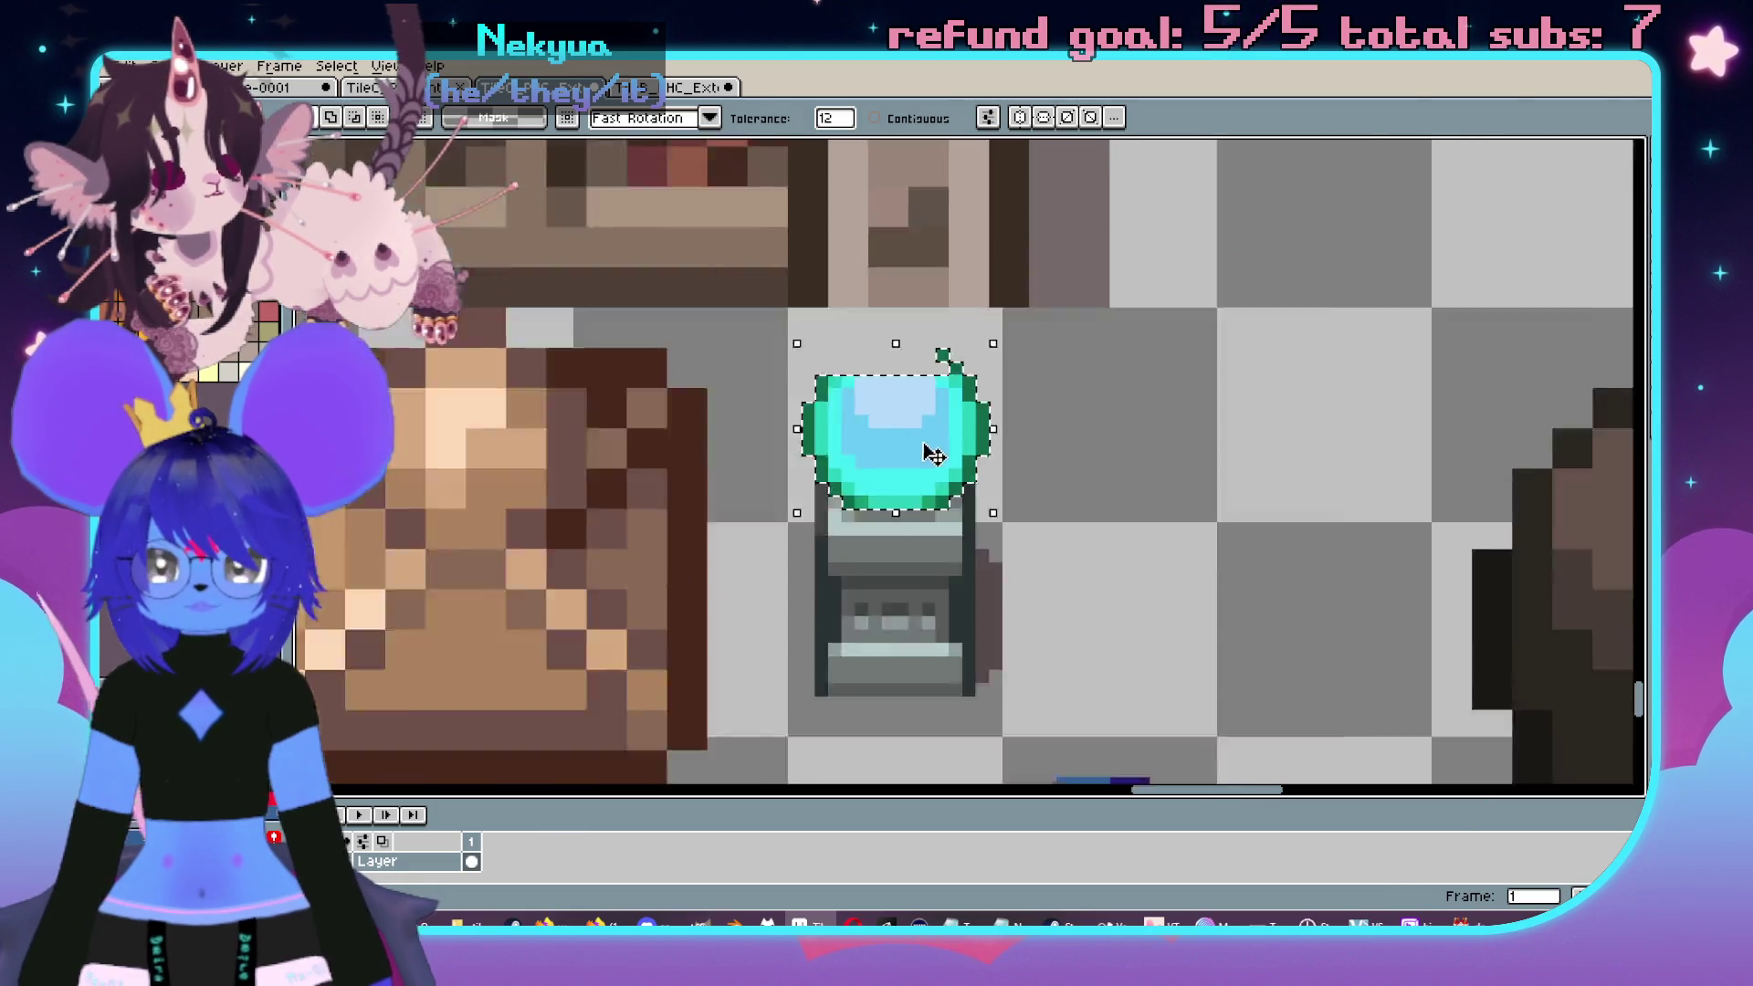
pyautogui.scroll(1, 838, 375)
pyautogui.press('e')
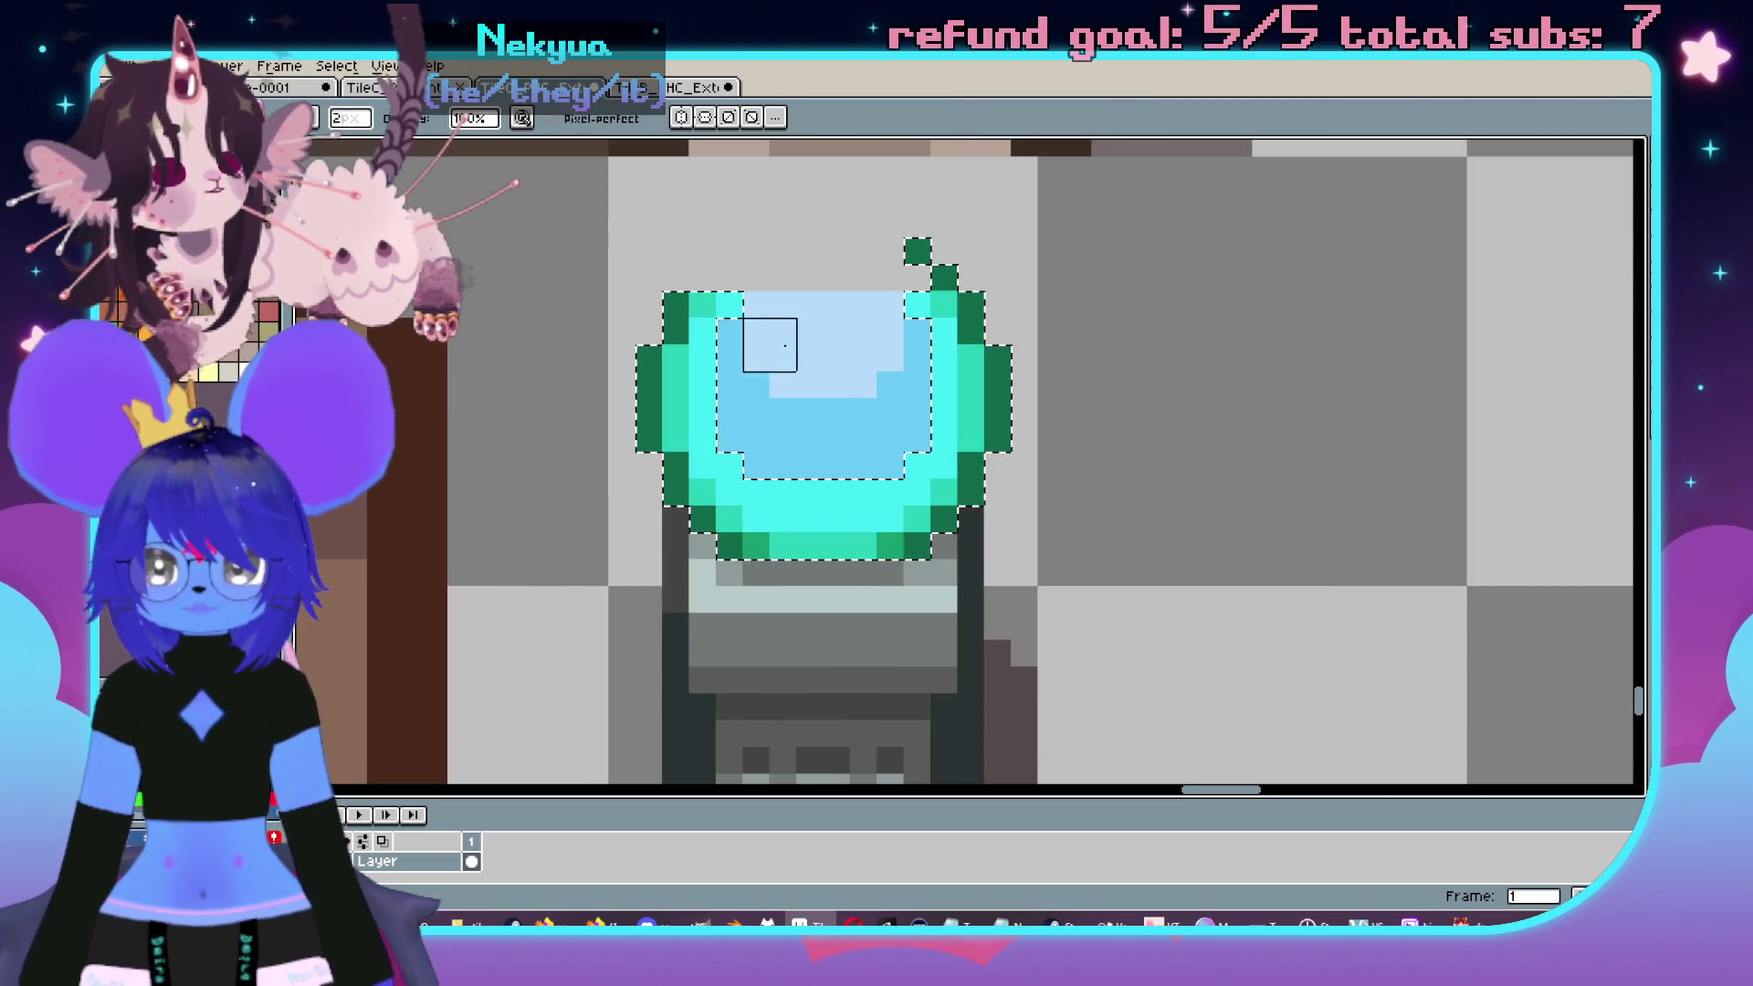
pyautogui.moveTo(1045, 405); pyautogui.dragTo(689, 421)
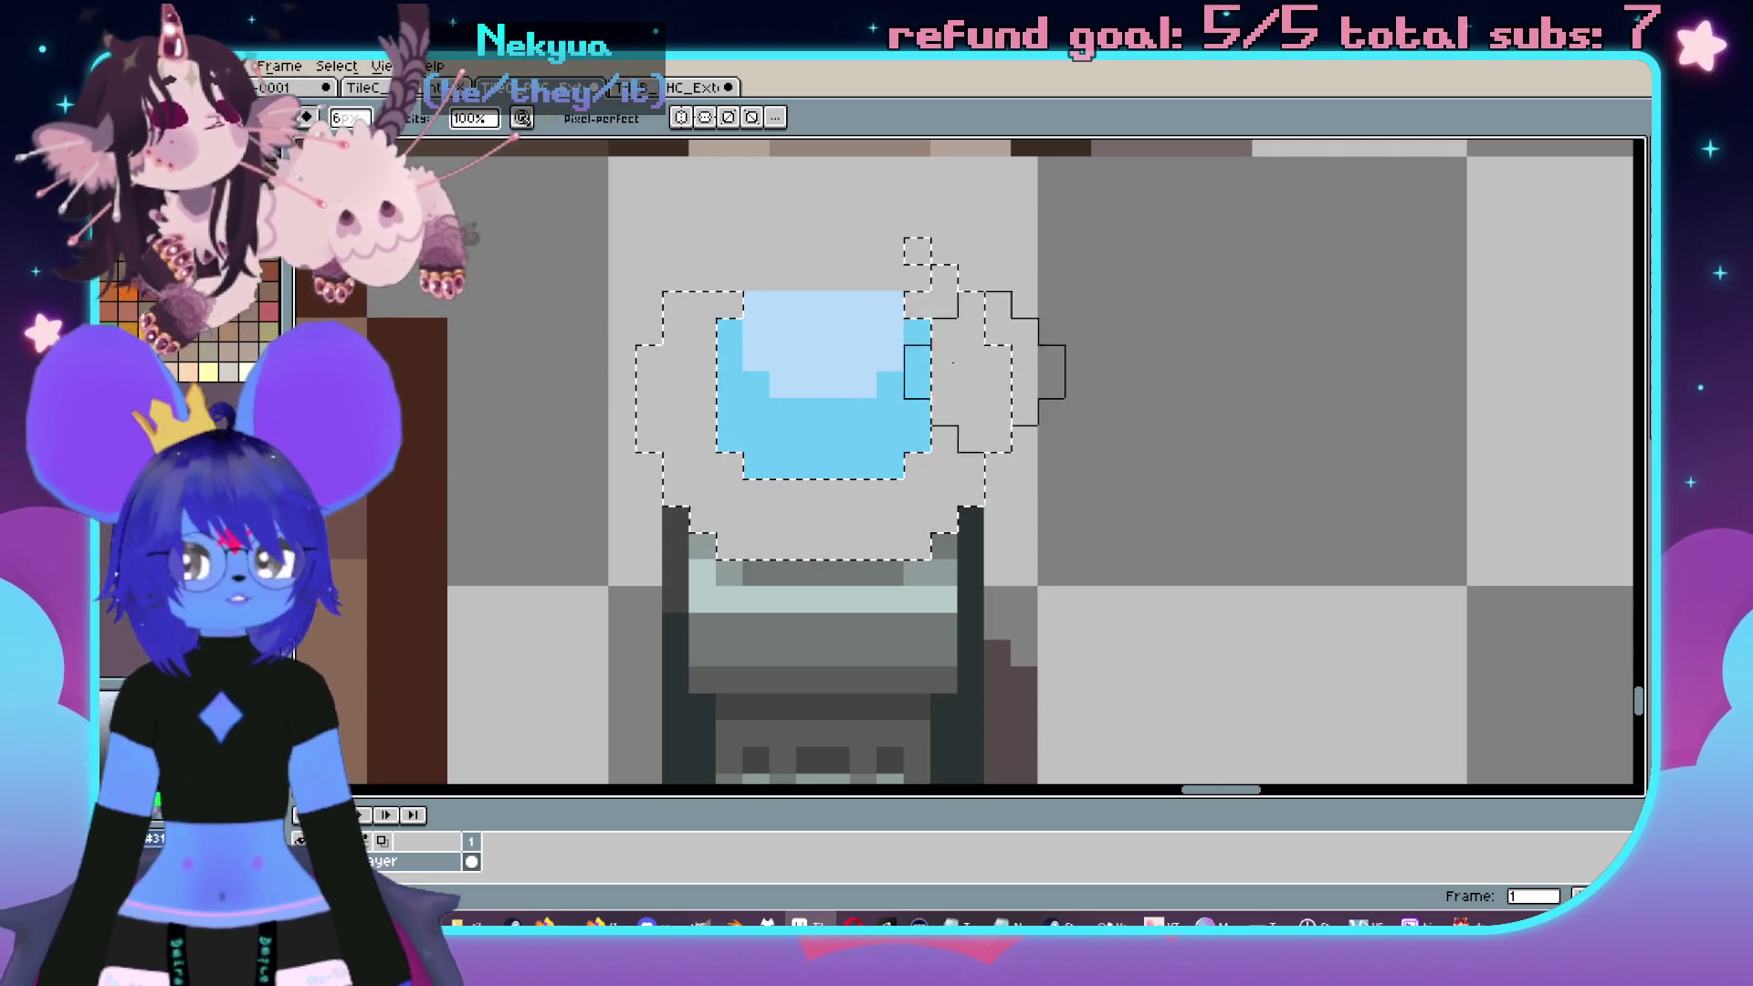
pyautogui.hotkey('ctrl', 'd')
# - Move the orb's light-blue centre piece beside the stand and deselect it
pyautogui.press('m')
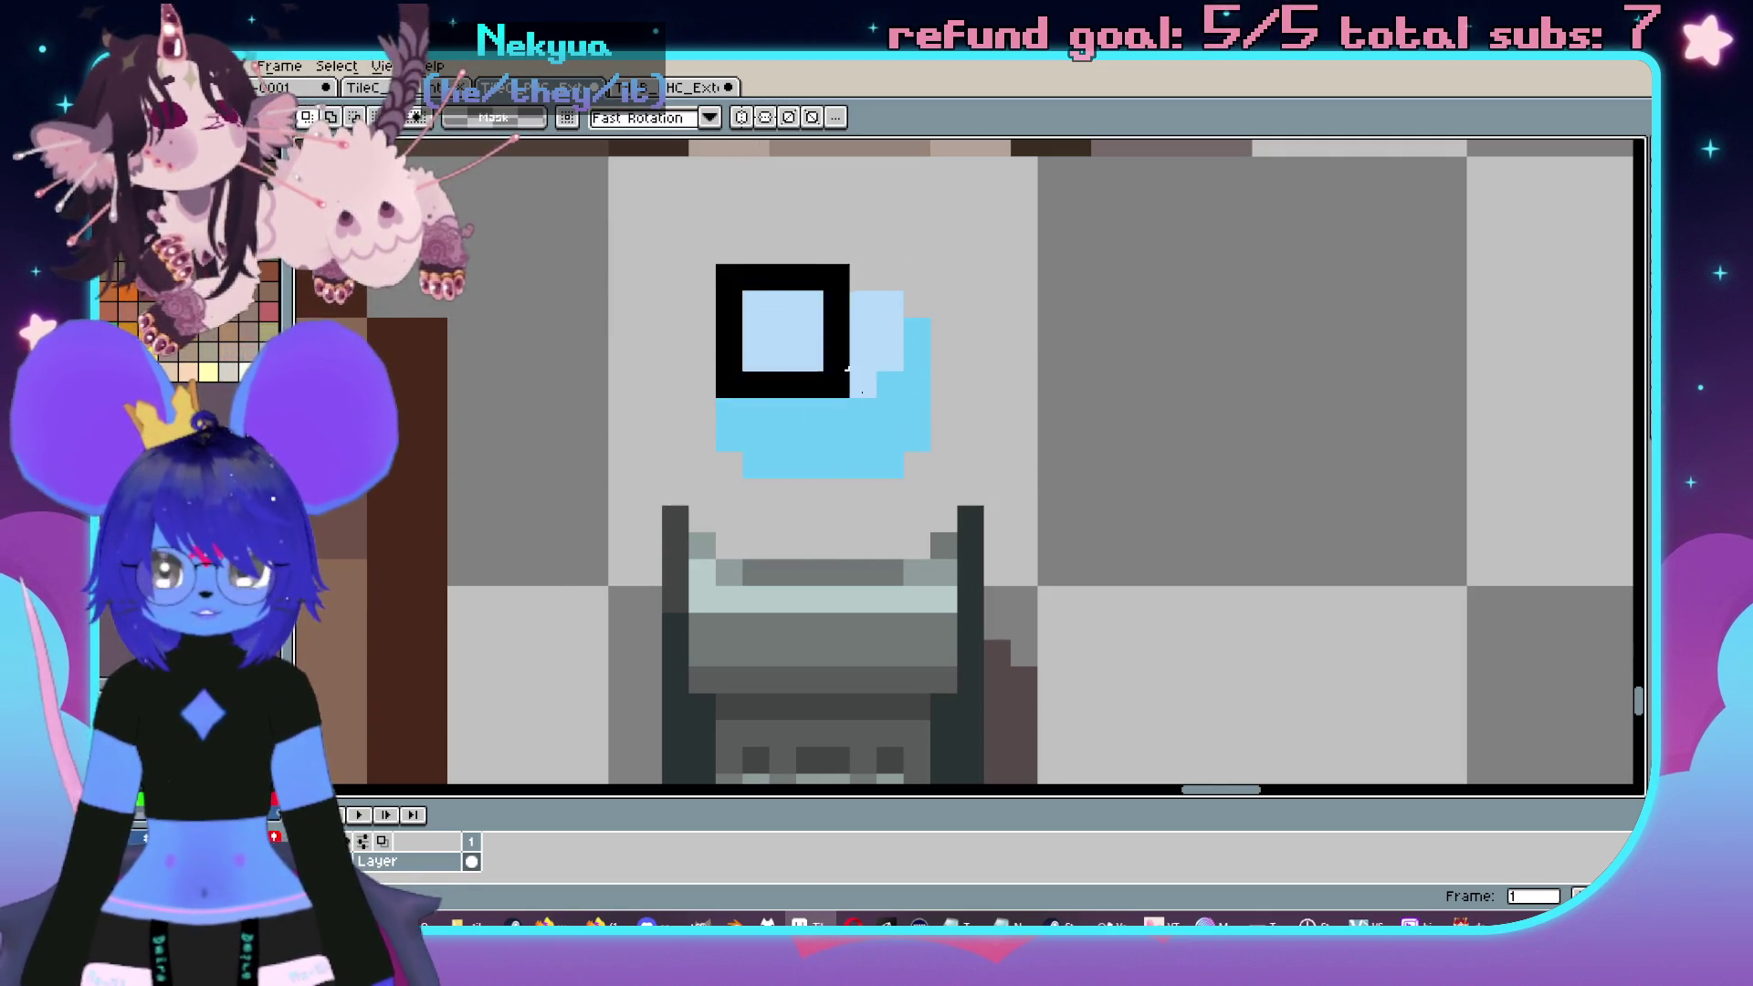
pyautogui.moveTo(918, 470)
pyautogui.mouseDown()
pyautogui.moveTo(1457, 462)
pyautogui.moveTo(1332, 493)
pyautogui.moveTo(1066, 177)
pyautogui.moveTo(1119, 201)
pyautogui.moveTo(1002, 243)
pyautogui.moveTo(1172, 426)
pyautogui.mouseUp()
pyautogui.scroll(-2, 1332, 494)
pyautogui.scroll(2, 1065, 176)
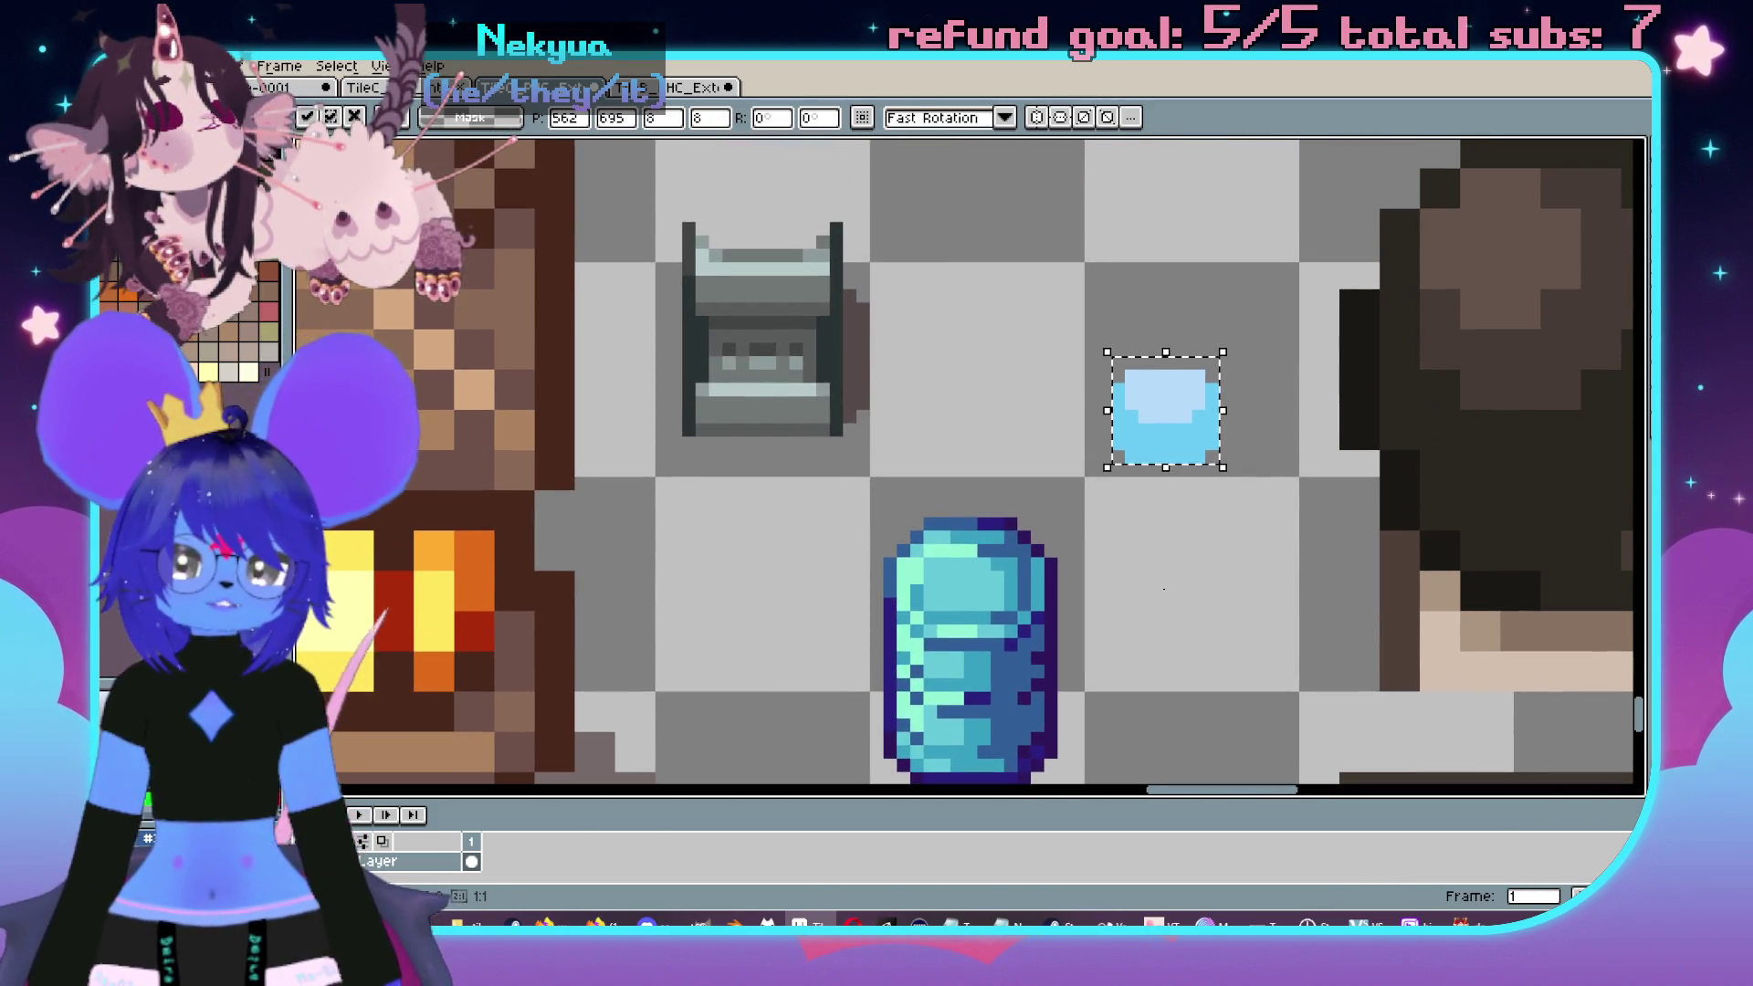
pyautogui.hotkey('ctrl', 'd')
pyautogui.scroll(3, 1124, 465)
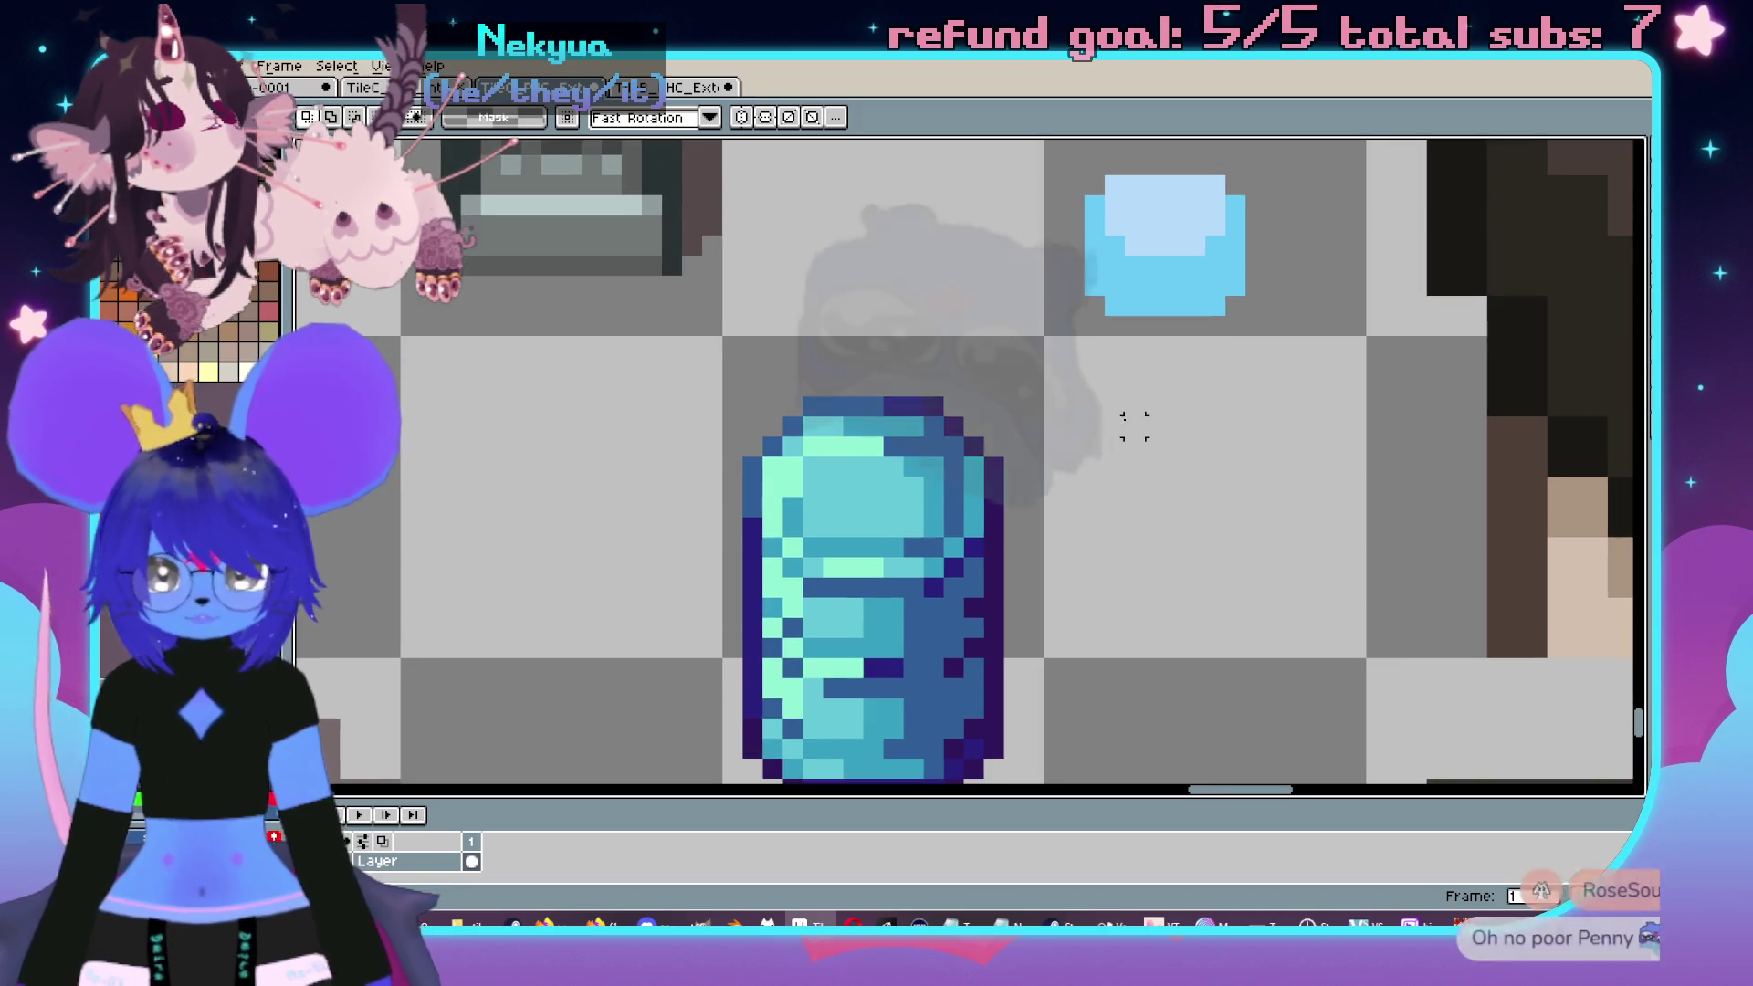
# - Sample the pale blues from the canvas, and undo a stray dark pixel painted beside the jug
pyautogui.press('alt')
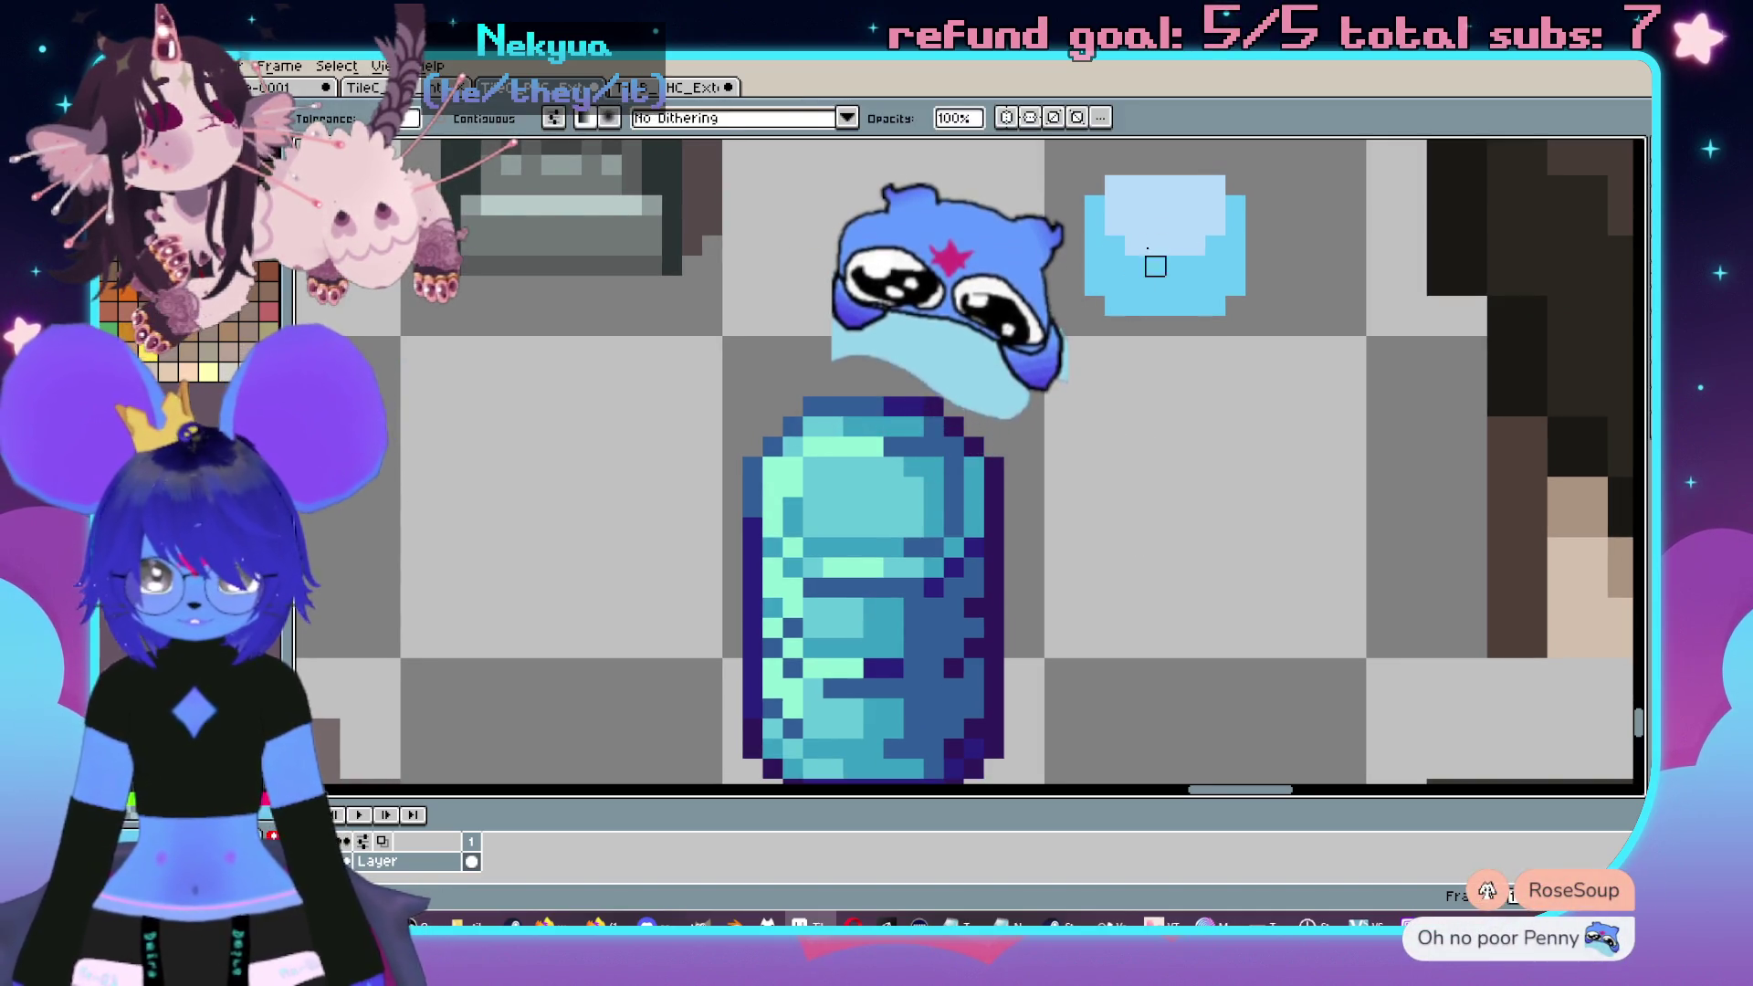
pyautogui.scroll(-3, 919, 482)
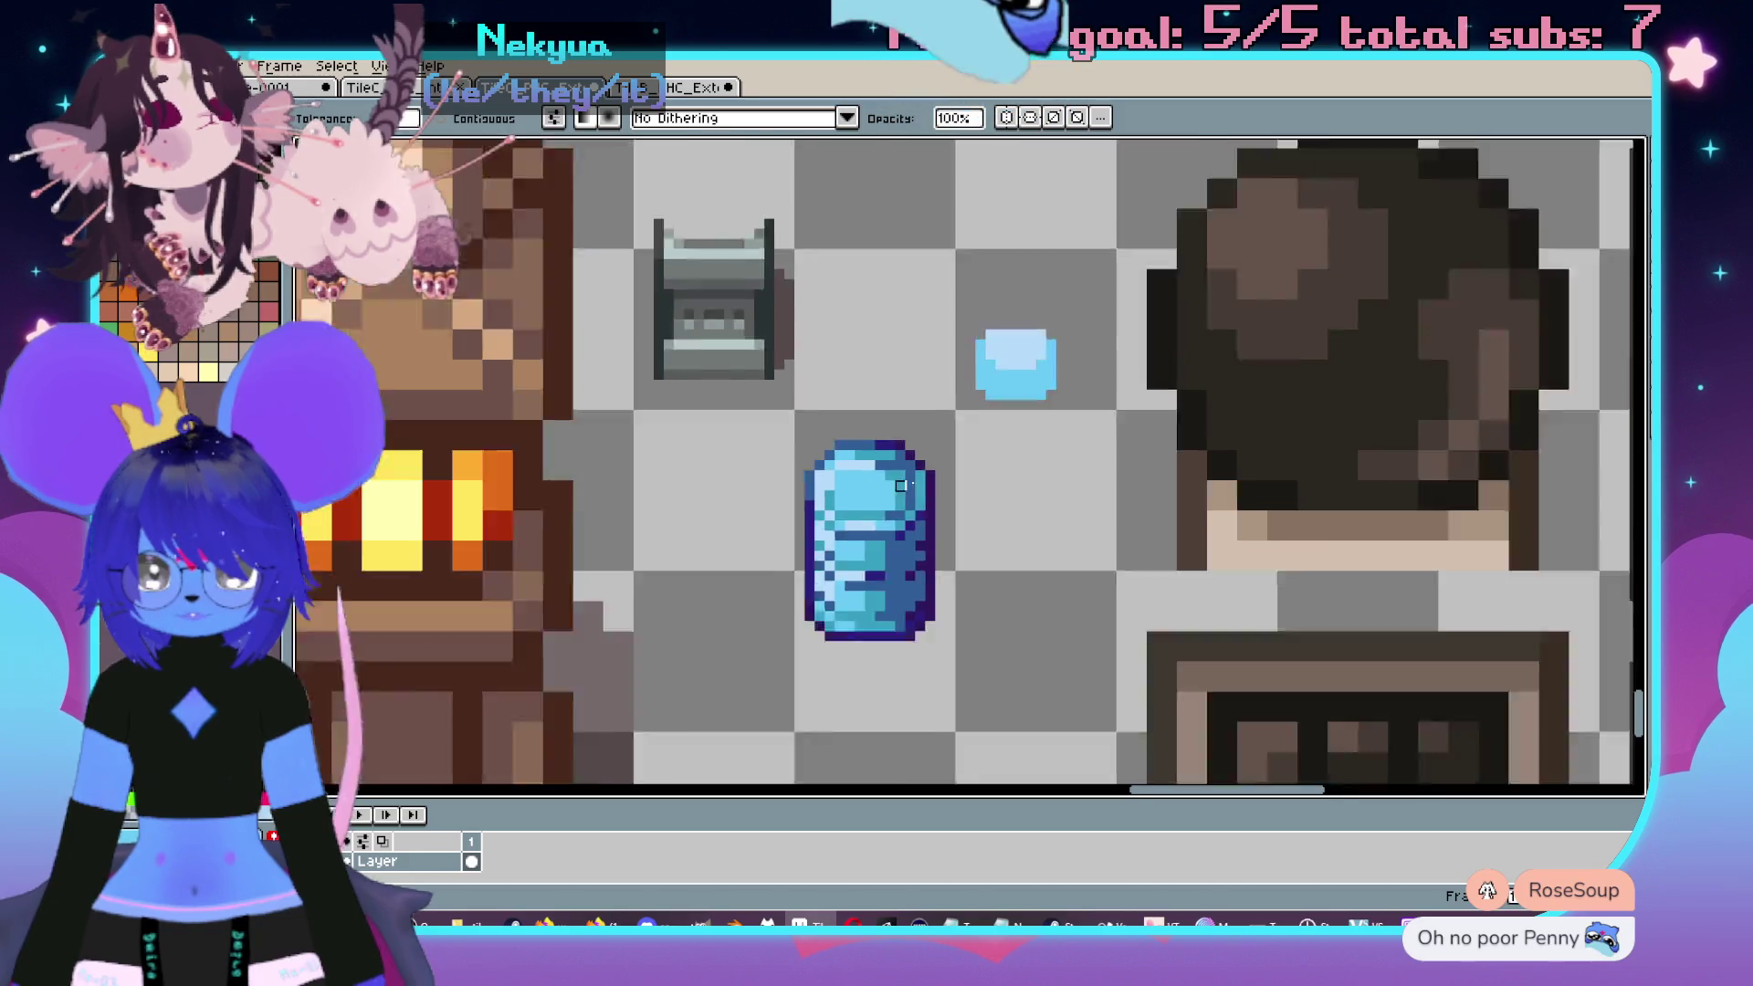
pyautogui.scroll(4, 919, 482)
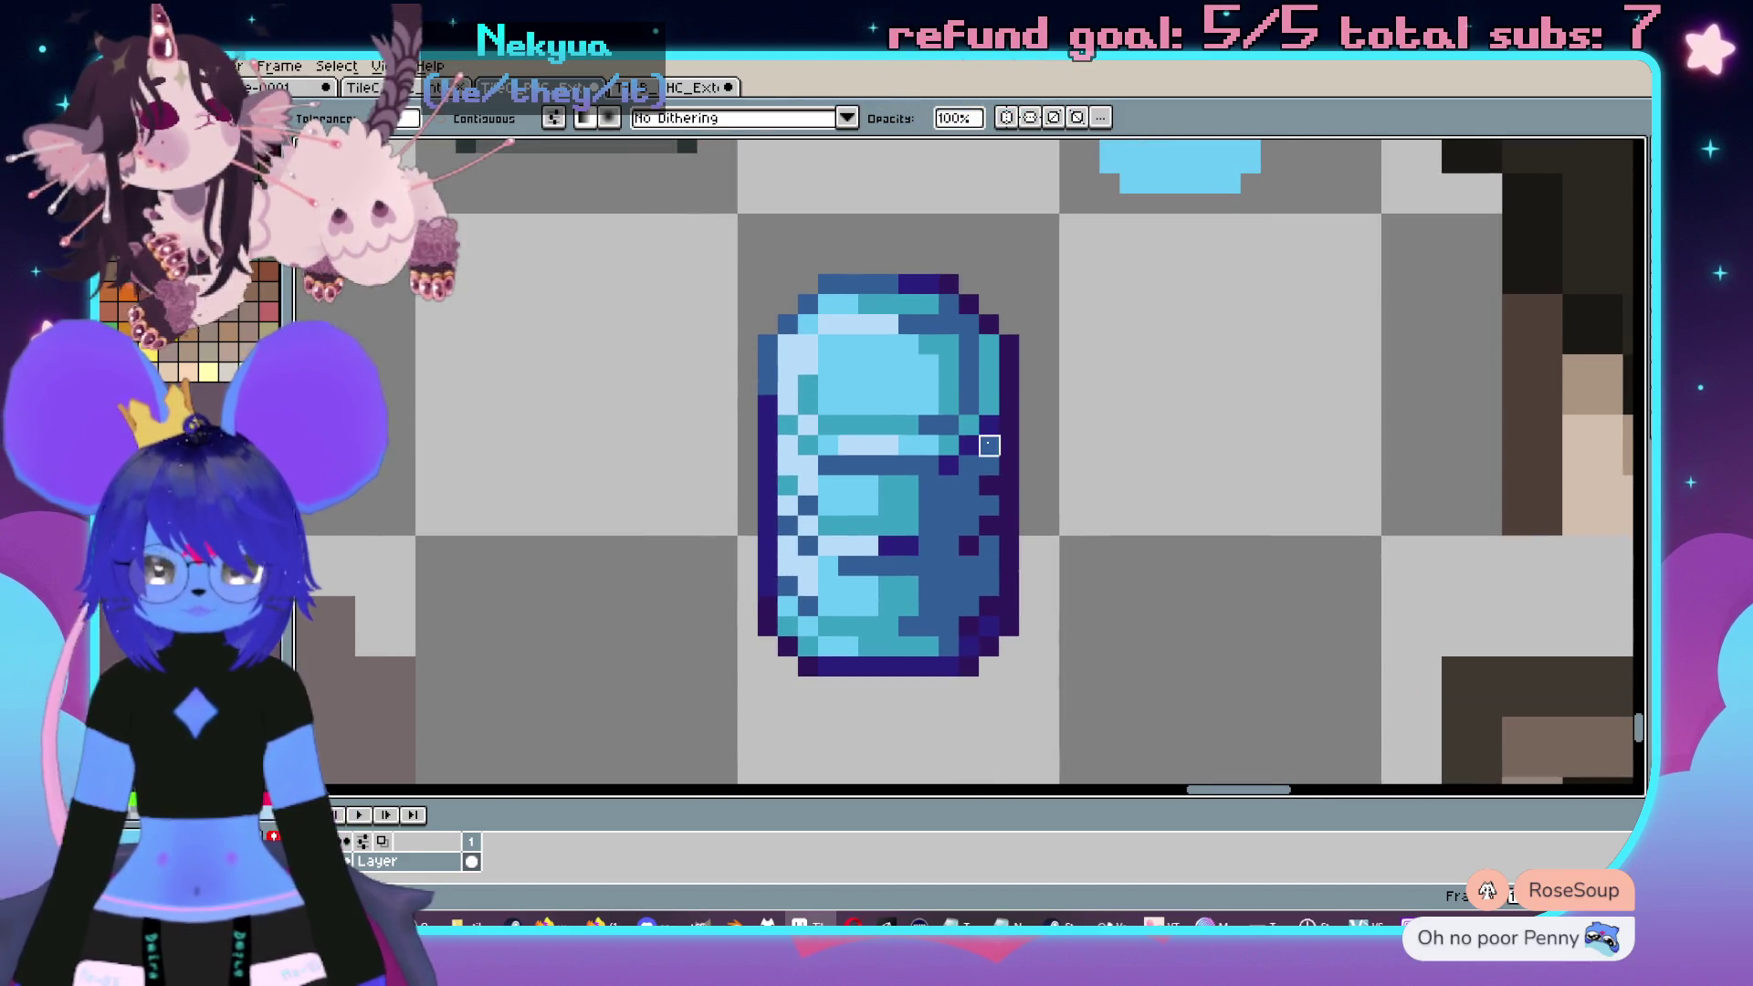
pyautogui.moveTo(1001, 447); pyautogui.dragTo(1006, 417)
pyautogui.press('b')
pyautogui.click(1050, 371)
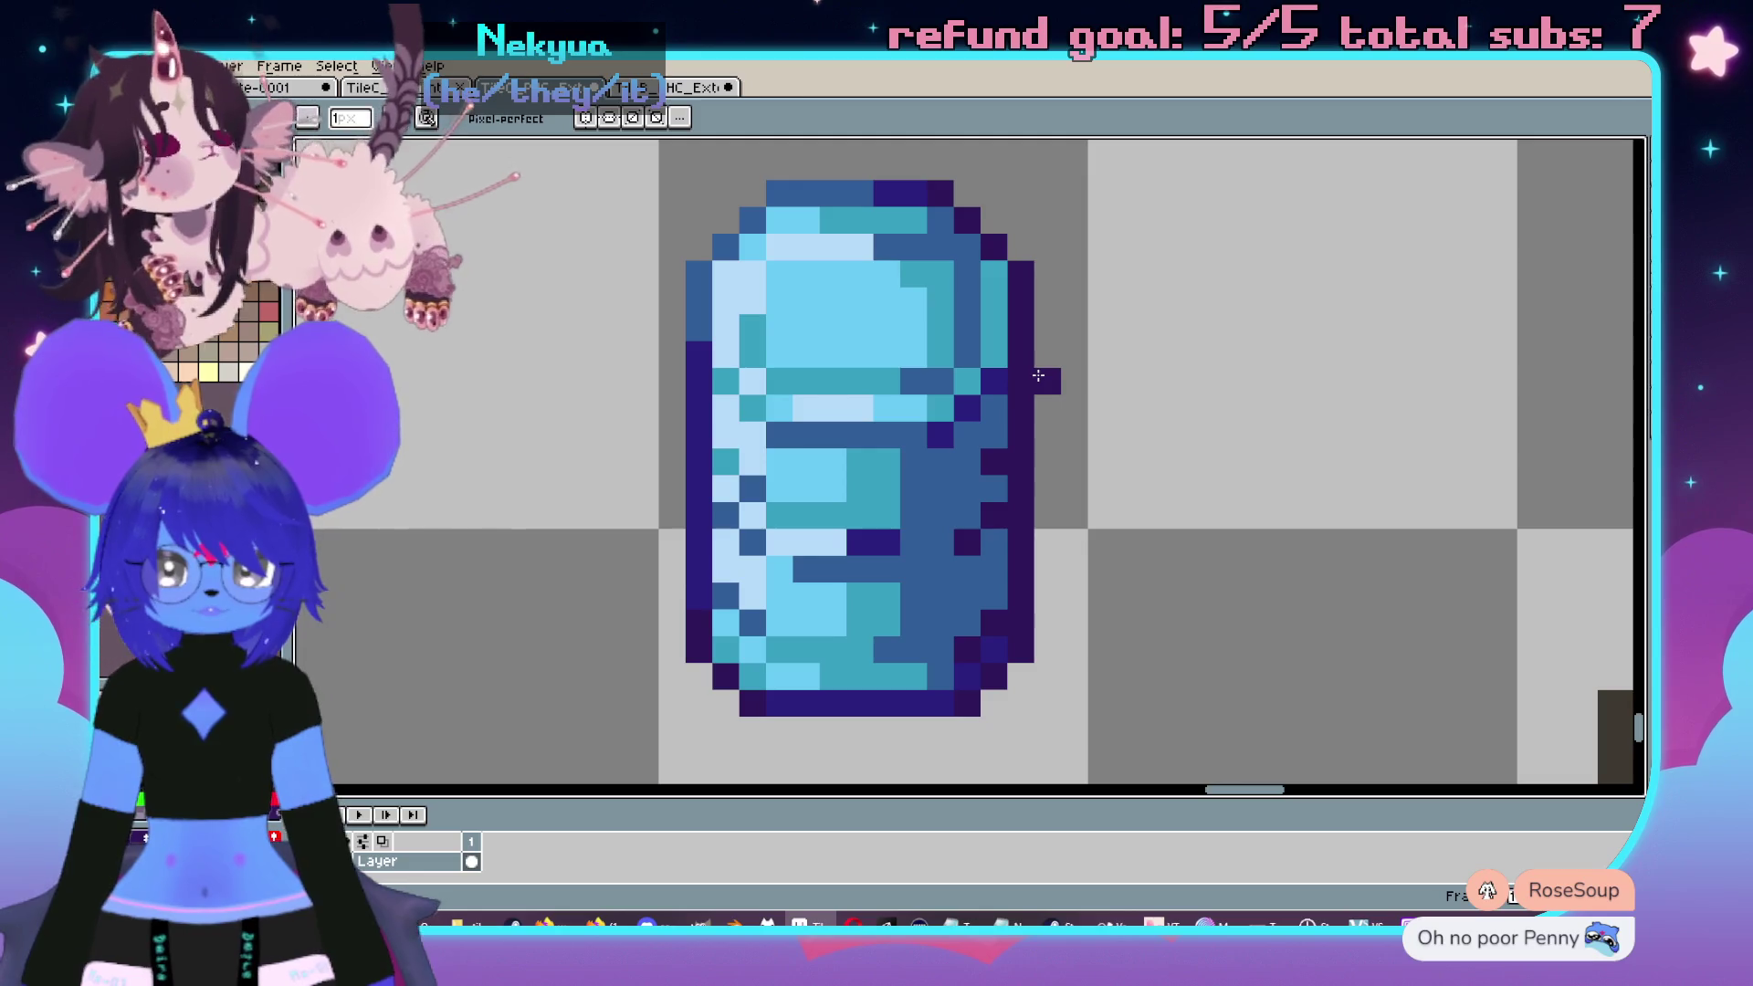
pyautogui.scroll(-3, 1084, 493)
pyautogui.scroll(2, 1096, 457)
pyautogui.hotkey('ctrl', 'z')
# - Select the jug's lower half and begin transforming it
pyautogui.scroll(2, 1063, 444)
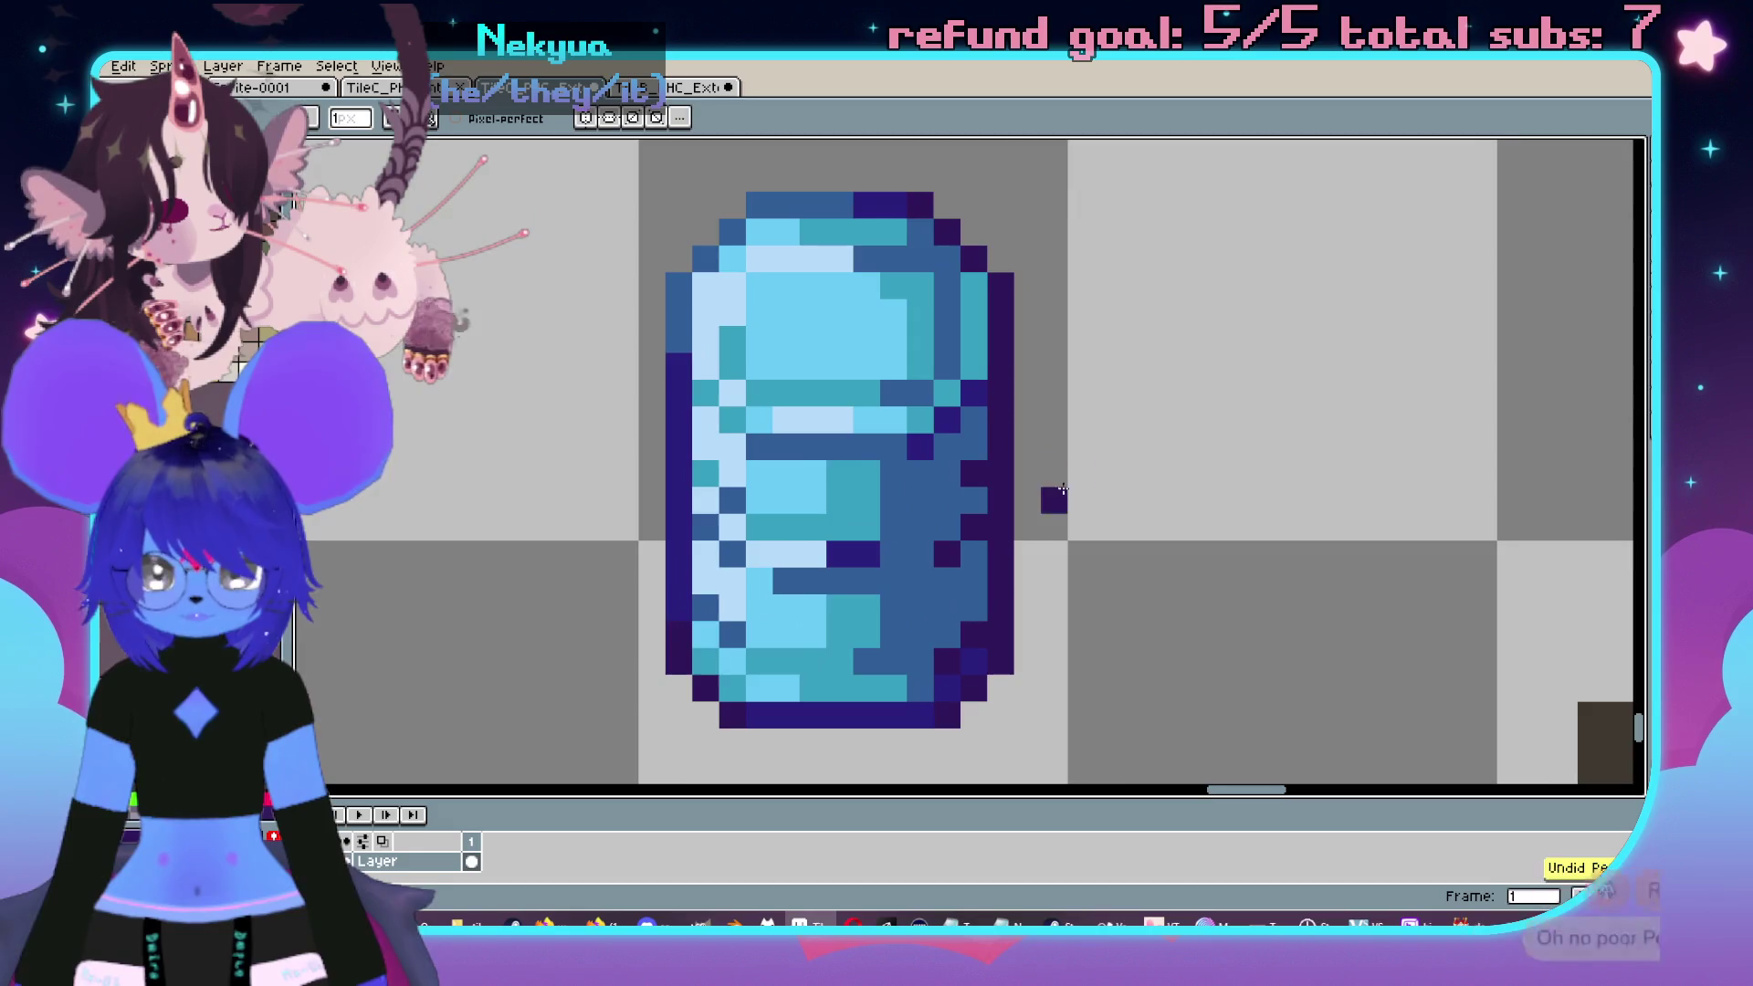
pyautogui.moveTo(748, 767)
pyautogui.mouseDown()
pyautogui.moveTo(802, 718)
pyautogui.moveTo(1087, 595)
pyautogui.moveTo(1103, 560)
pyautogui.mouseUp()
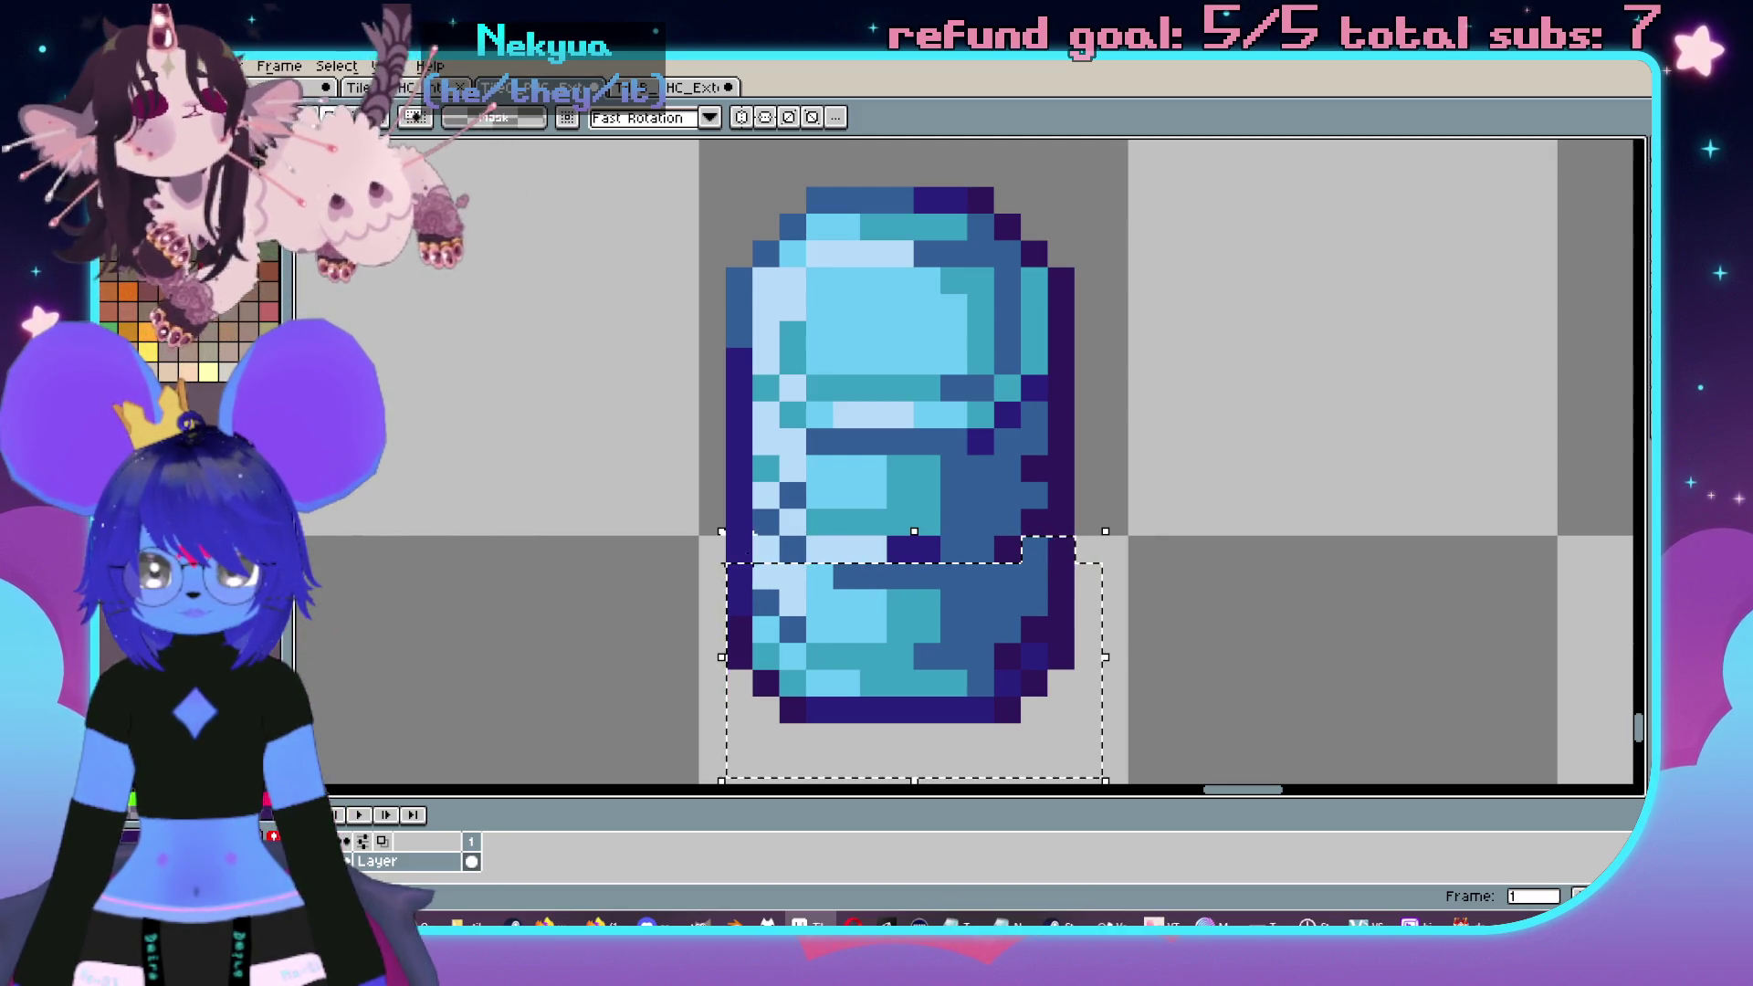
pyautogui.click(1095, 662)
# - Squeeze the jug's lower half to 12 pixels wide and commit it
pyautogui.moveTo(1090, 678); pyautogui.dragTo(1068, 673)
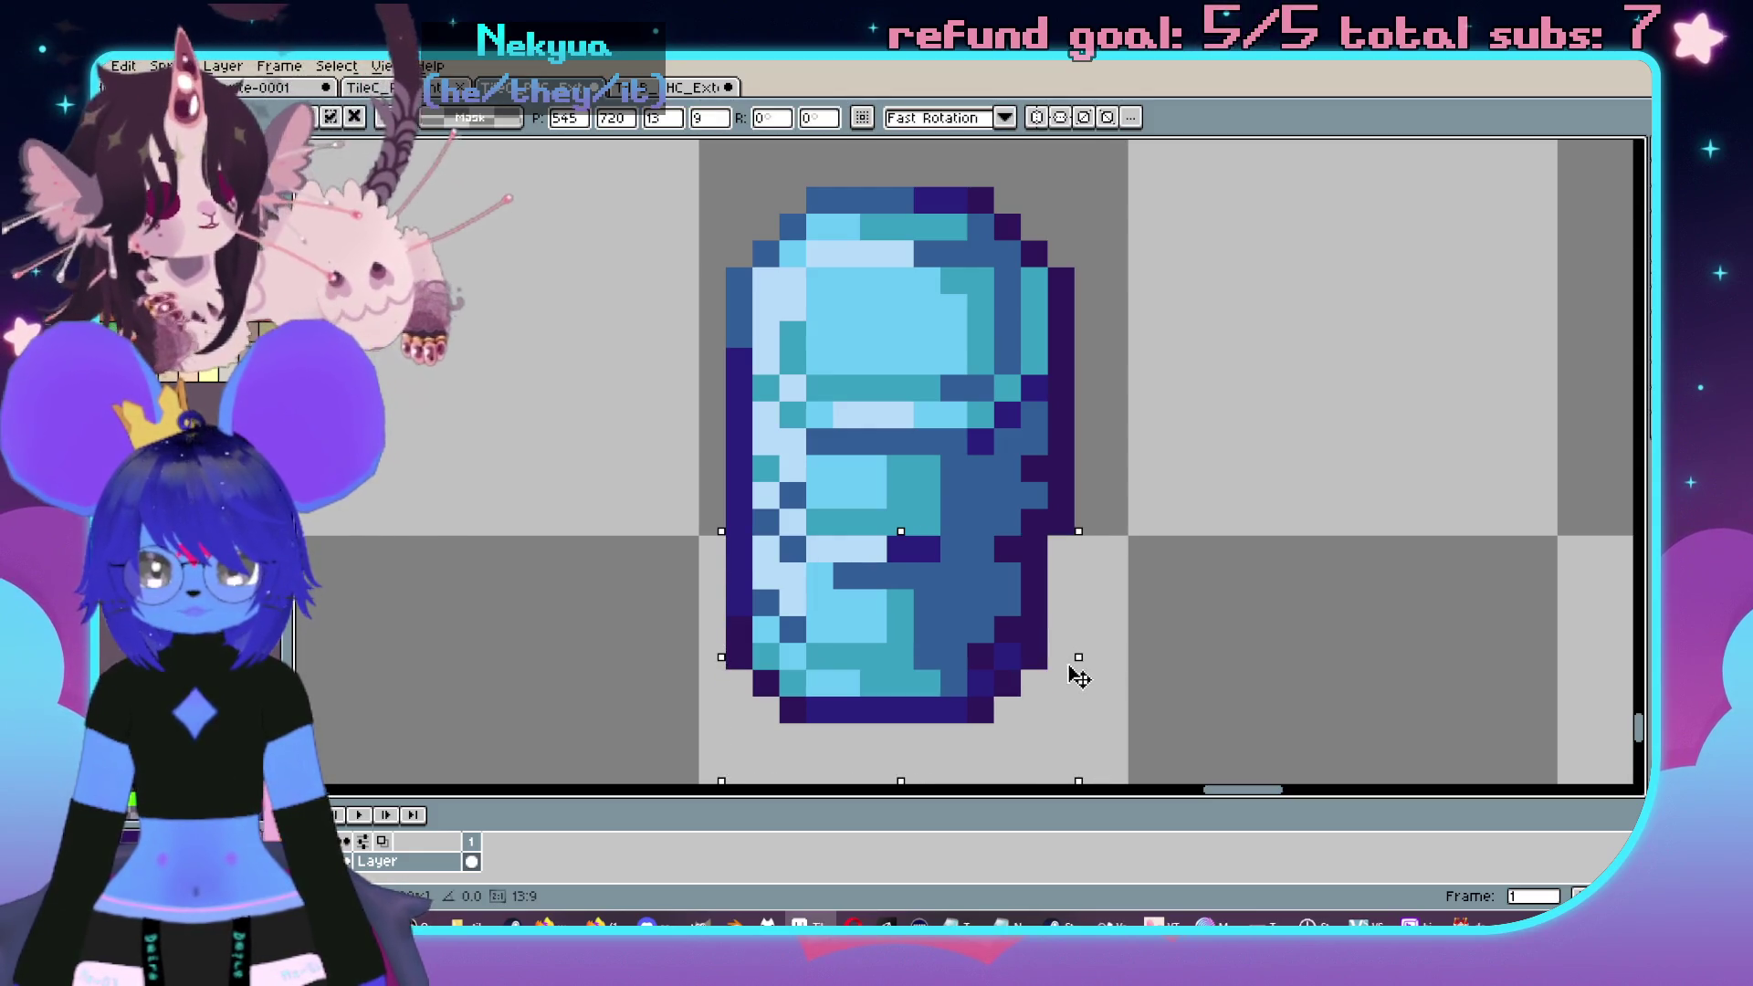
pyautogui.moveTo(722, 662); pyautogui.dragTo(749, 666)
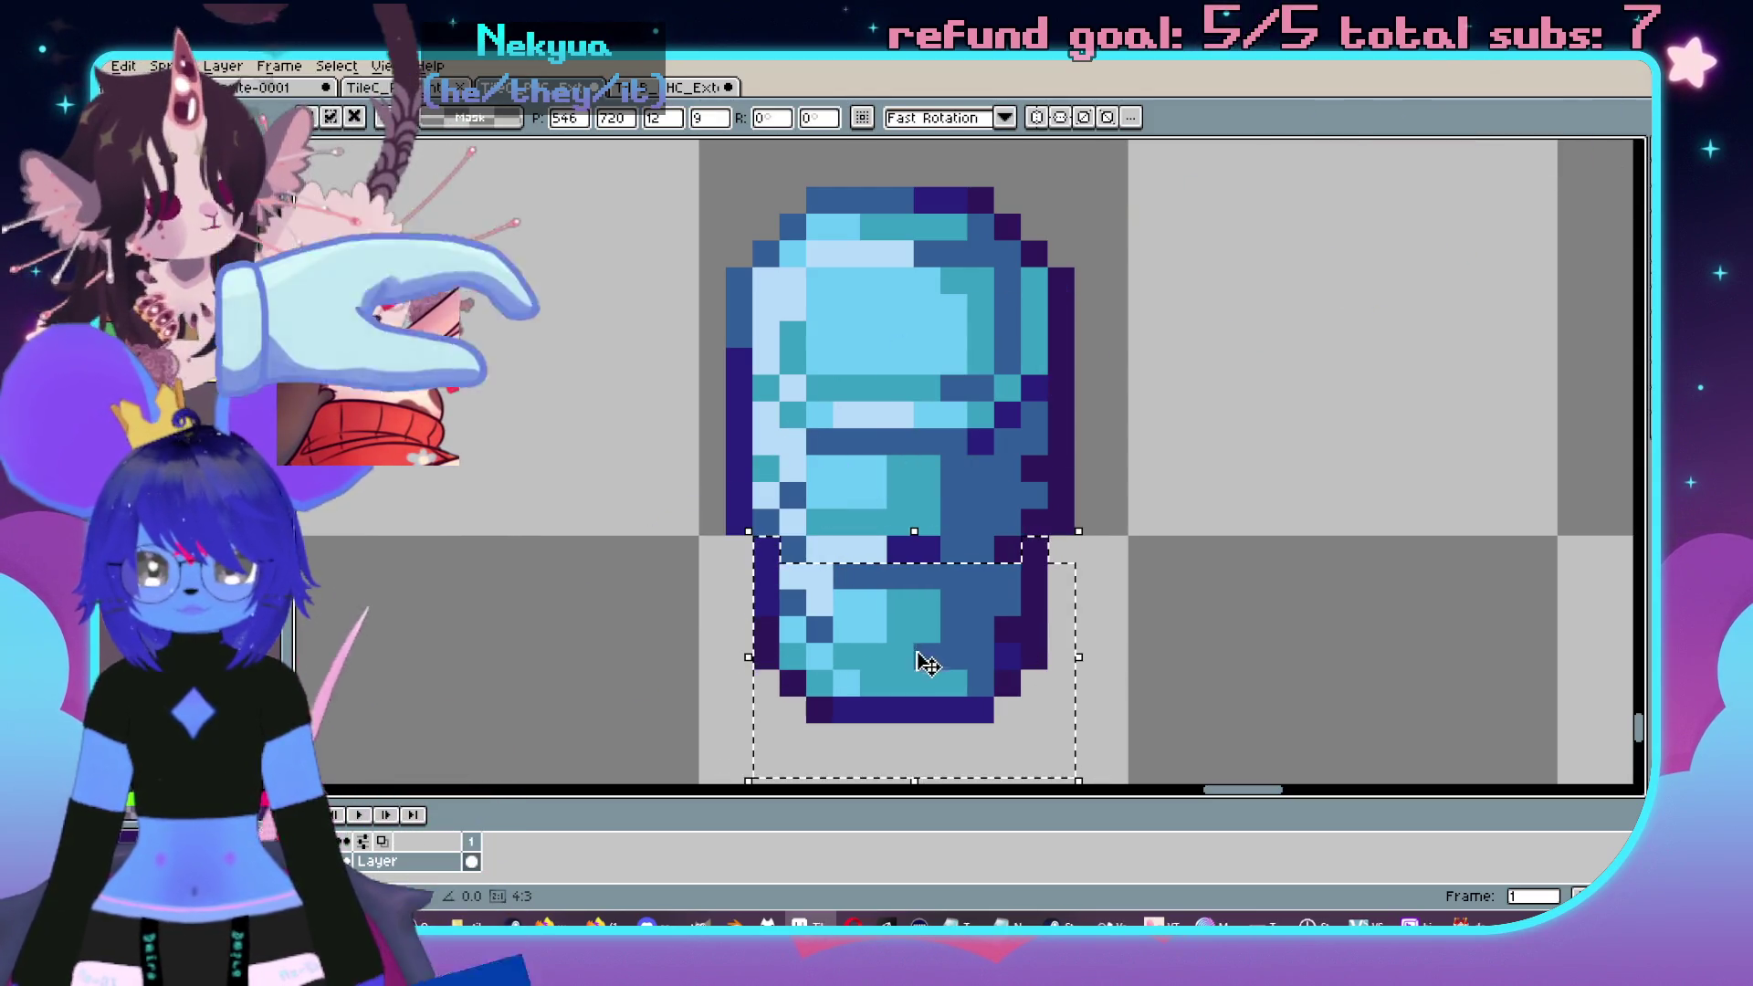
pyautogui.scroll(-2, 919, 657)
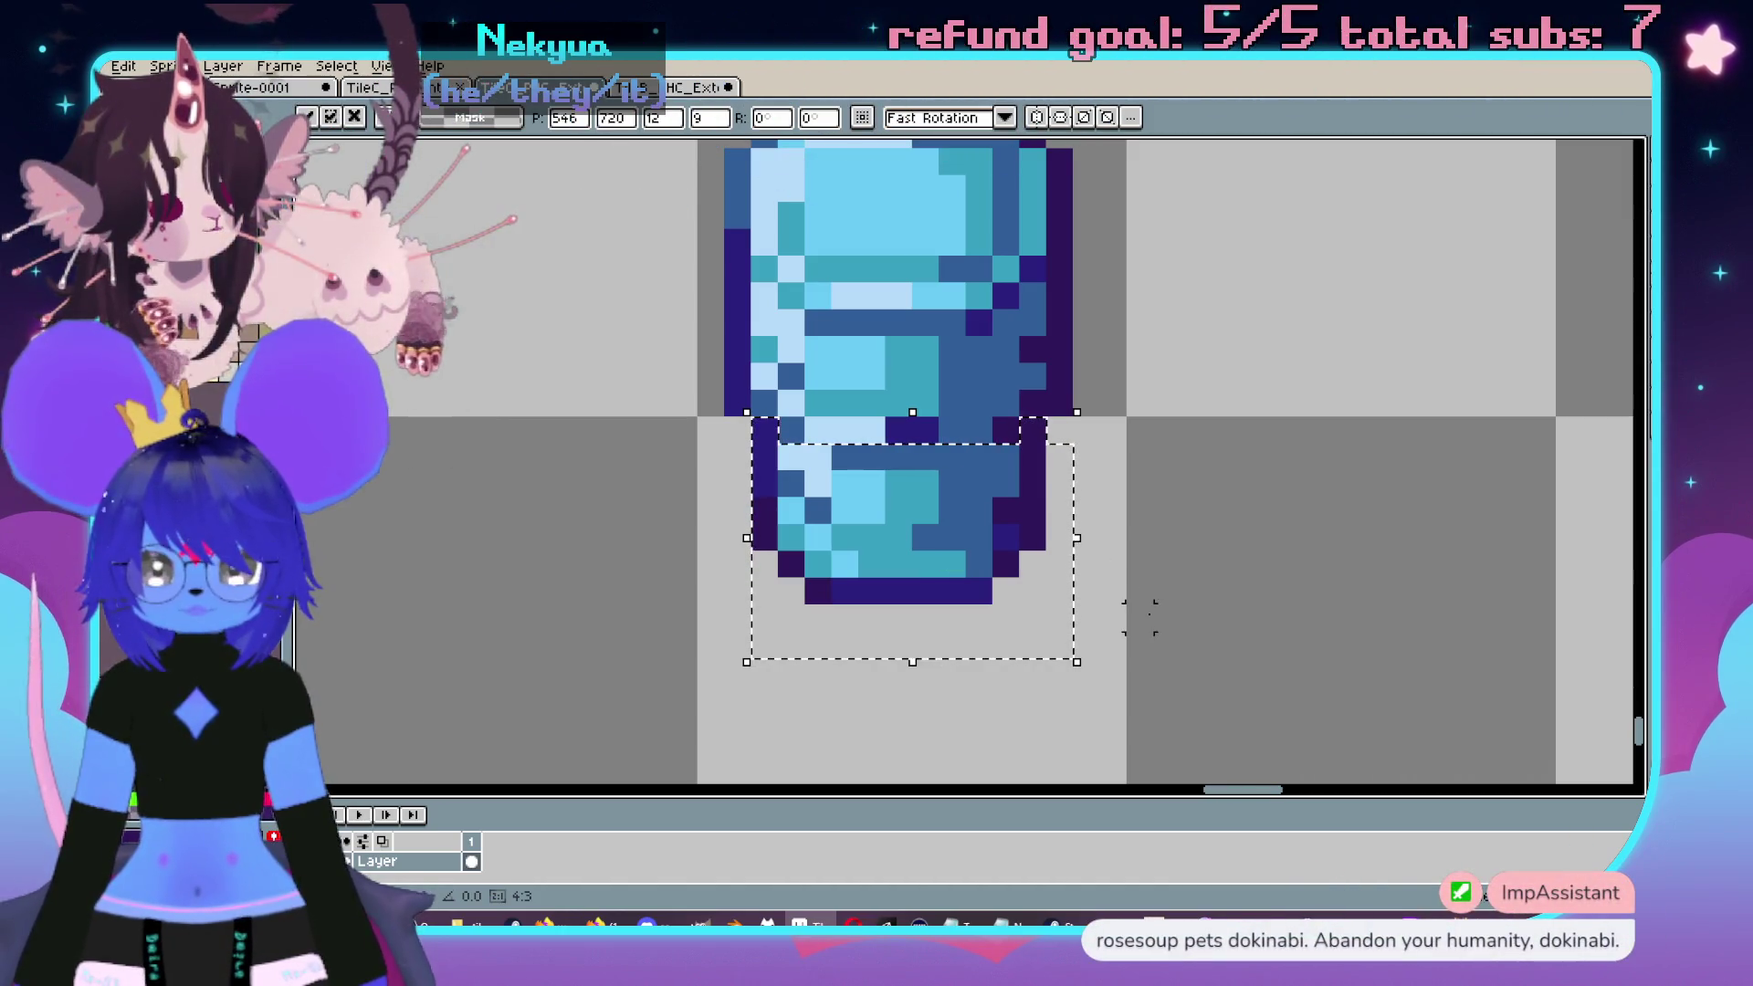
pyautogui.click(1193, 614)
# - Try shifting the jug's bottom section up and right, then undo it and deselect
pyautogui.moveTo(763, 644); pyautogui.dragTo(1050, 521)
pyautogui.moveTo(913, 590)
pyautogui.mouseDown()
pyautogui.moveTo(938, 539)
pyautogui.moveTo(904, 520)
pyautogui.mouseUp()
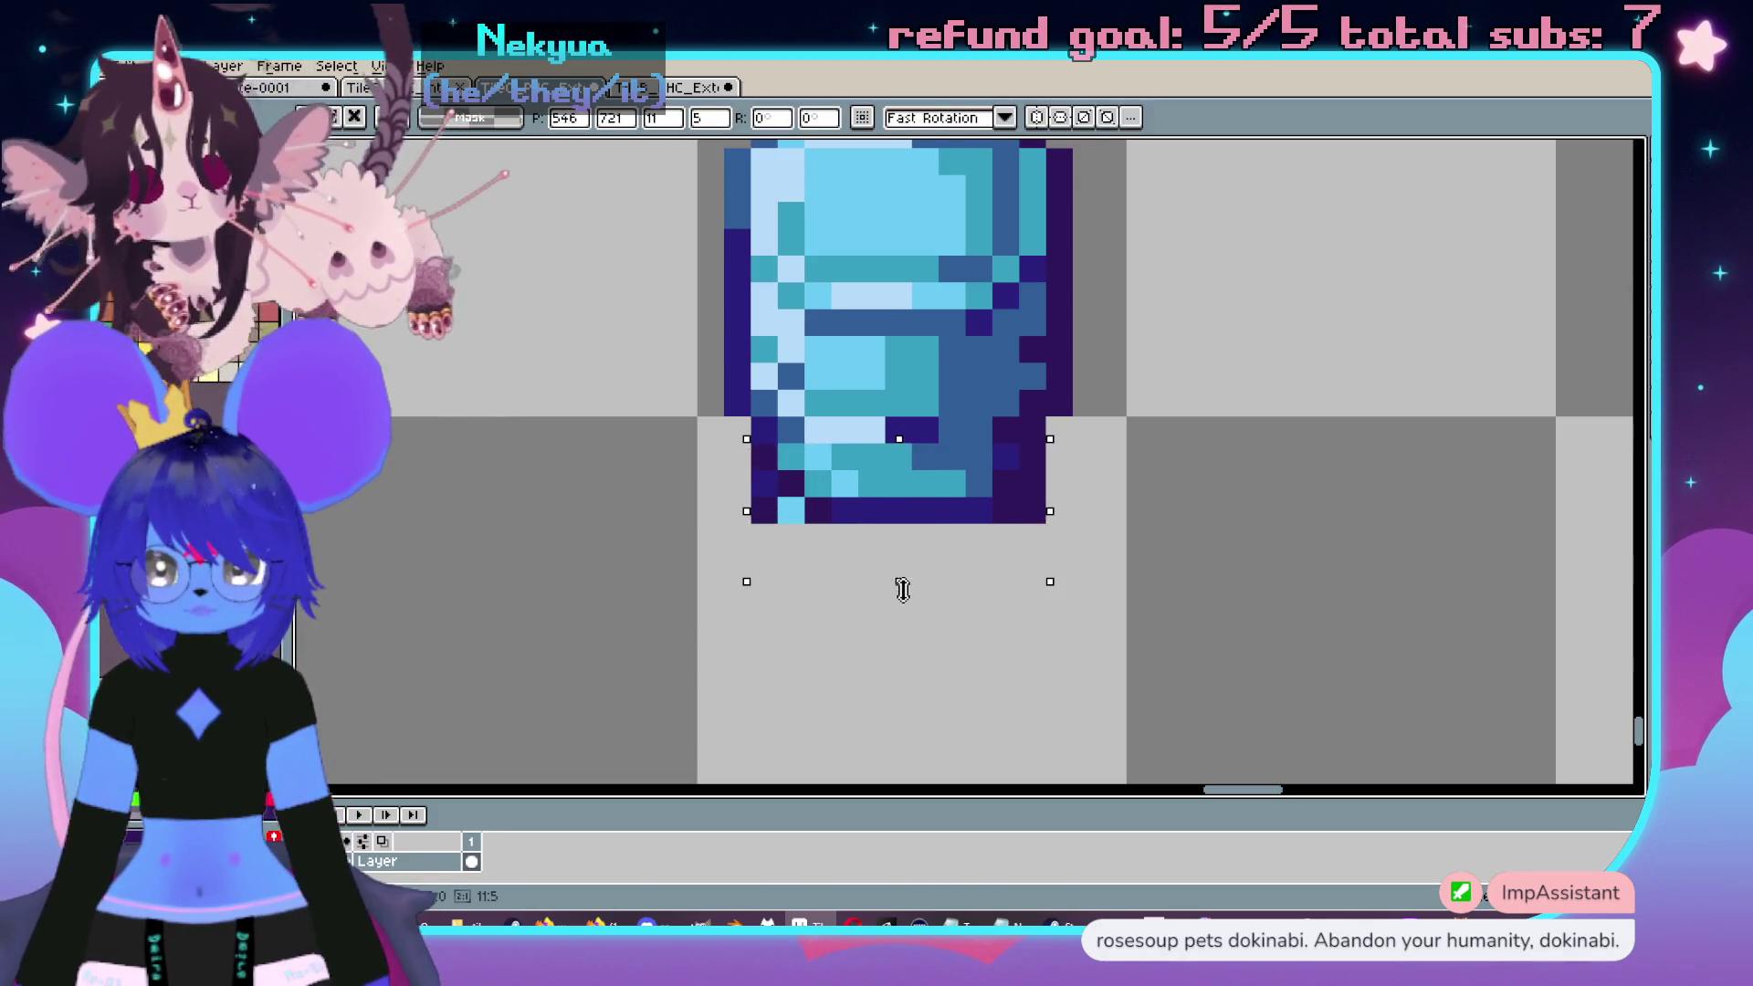
pyautogui.scroll(1, 903, 590)
pyautogui.click(673, 614)
pyautogui.hotkey('ctrl', 'z')
pyautogui.click(712, 632)
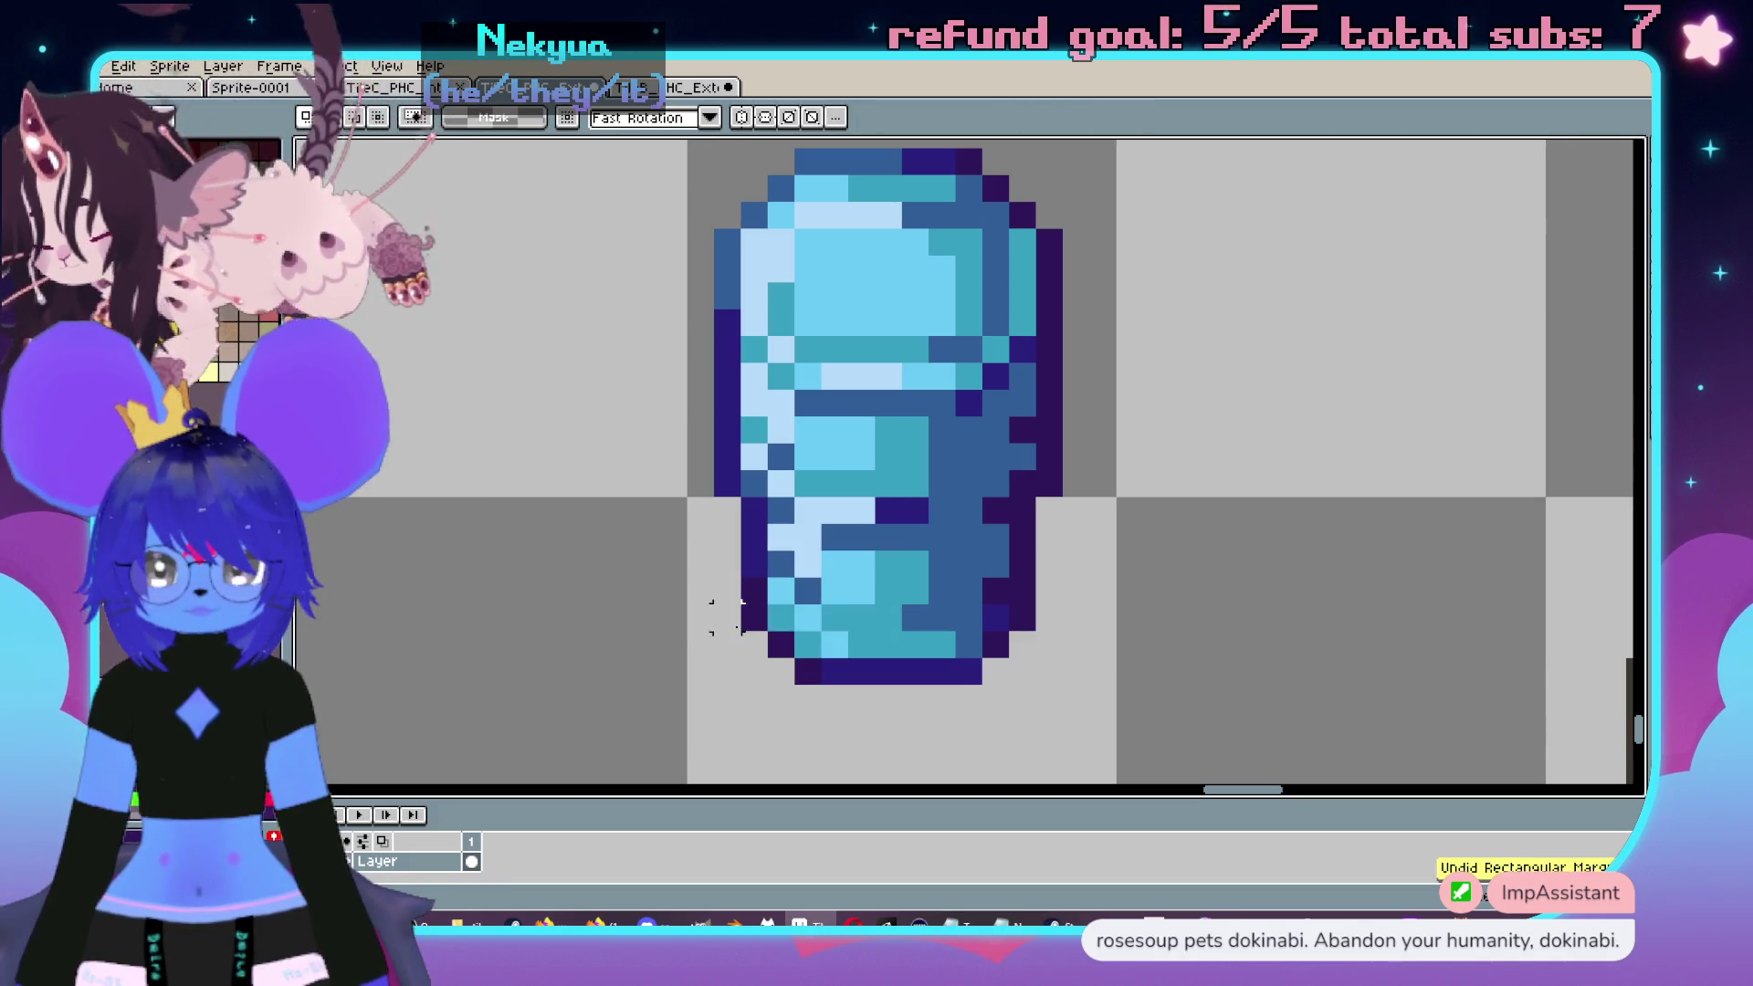
pyautogui.scroll(-1, 902, 545)
pyautogui.scroll(1, 907, 529)
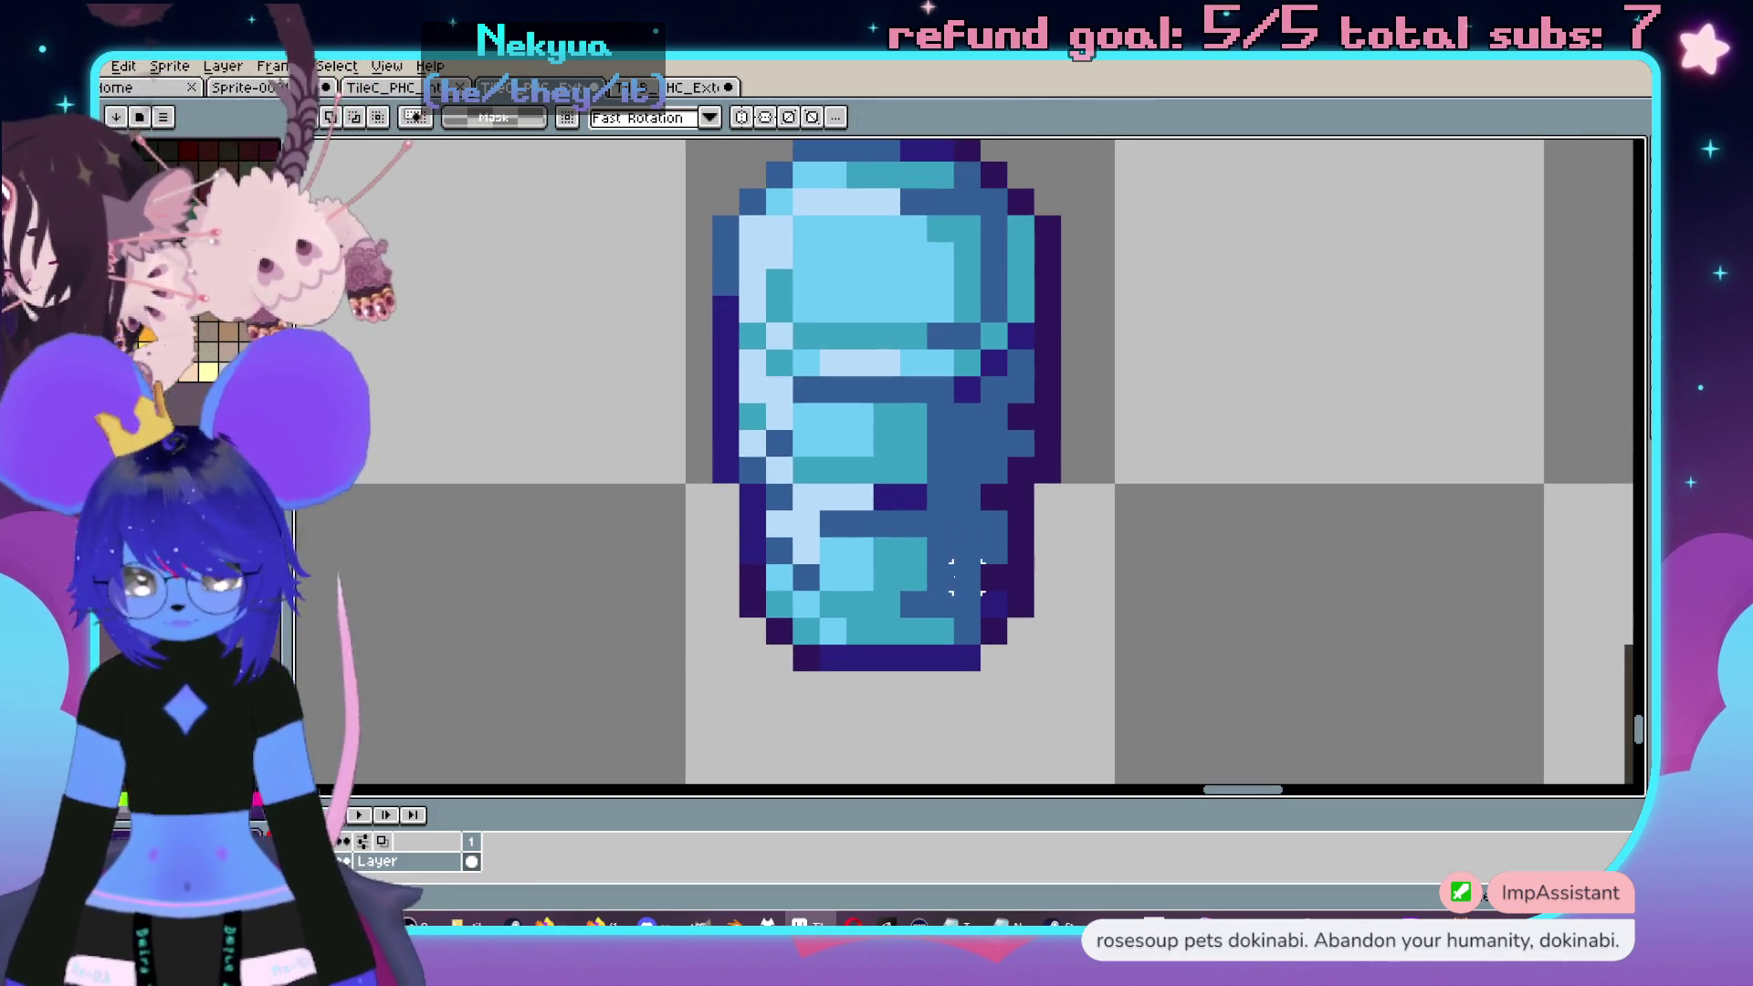
# - Sample the bottle's dark outline colour with the eyedropper
pyautogui.press('b')
pyautogui.scroll(1, 883, 594)
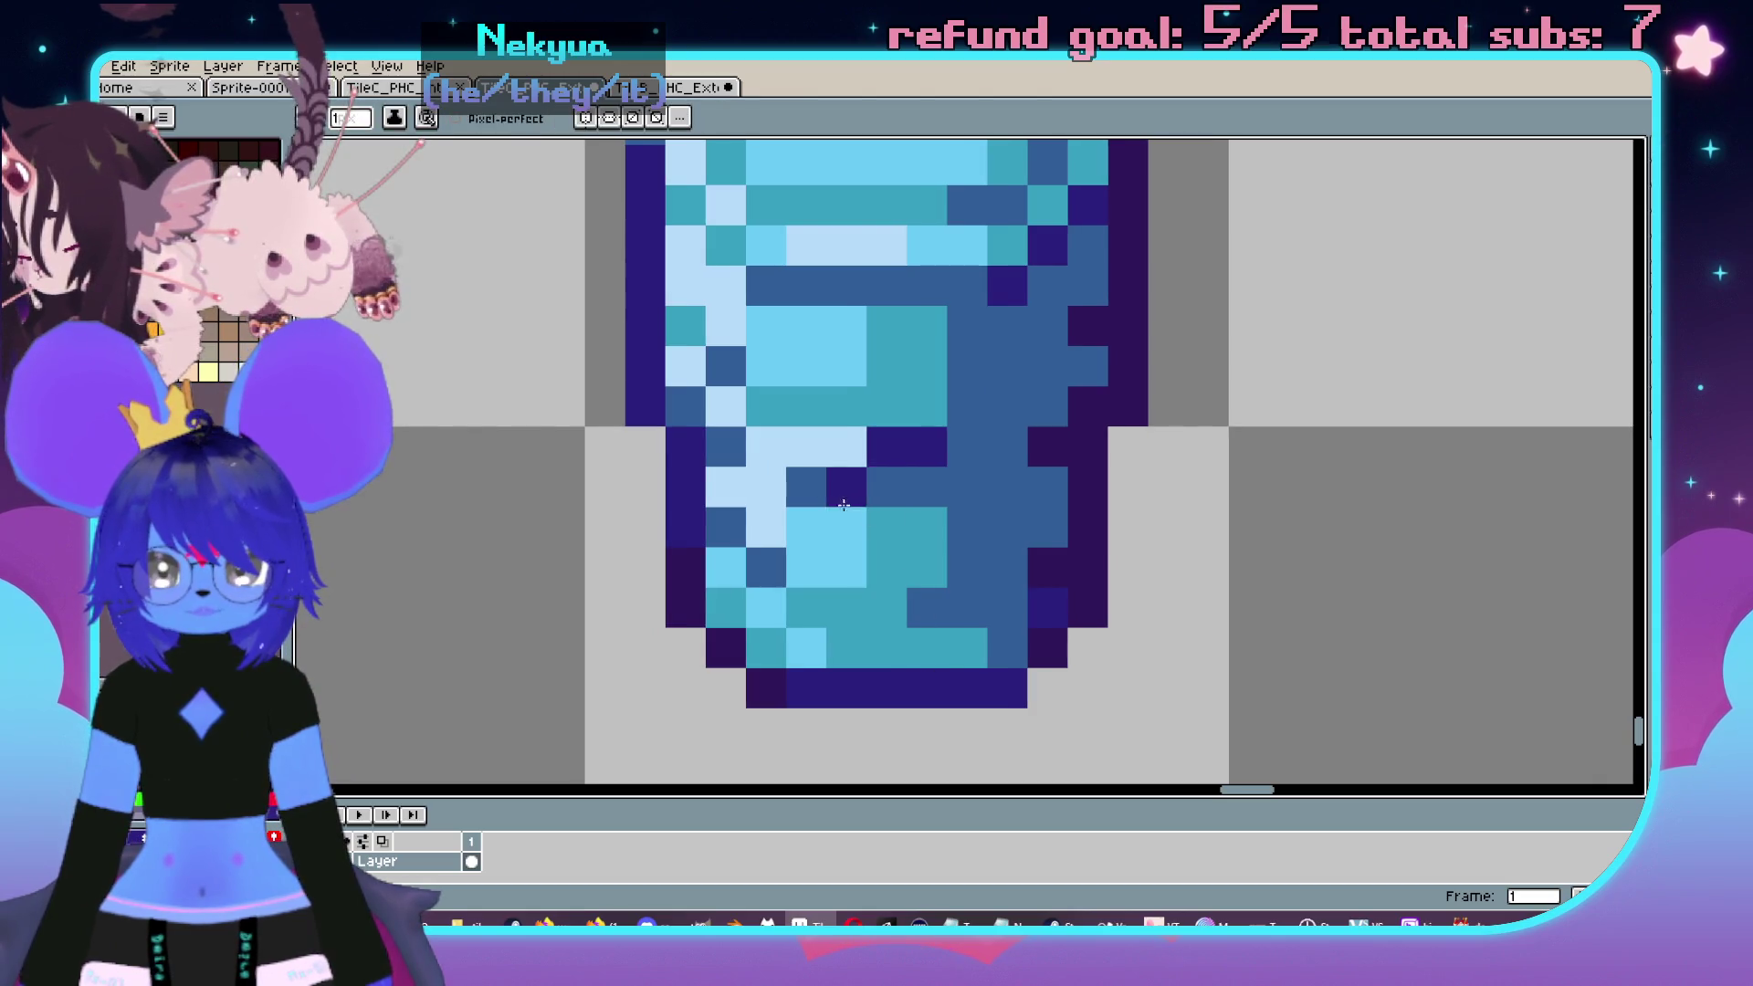
pyautogui.press('i')
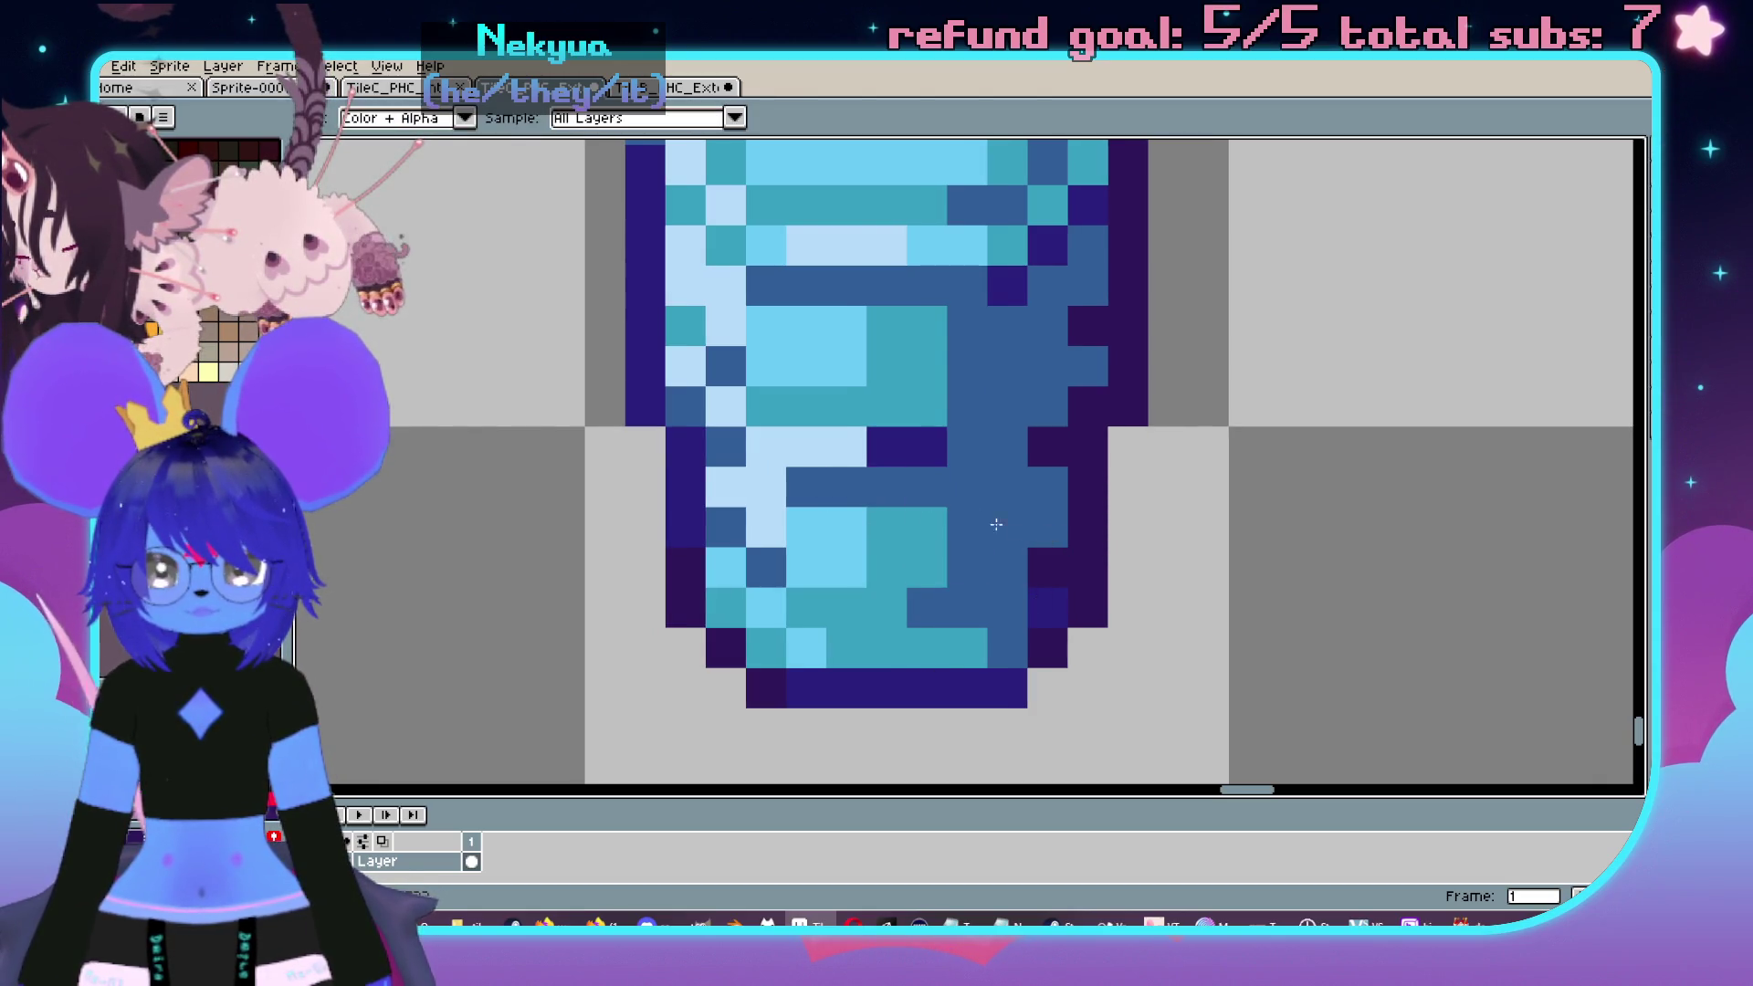
pyautogui.click(773, 713)
# - Nudge the bottle's bottom rows up one pixel and clear the leftover block beneath
pyautogui.press('m')
pyautogui.moveTo(652, 749)
pyautogui.mouseDown()
pyautogui.moveTo(692, 696)
pyautogui.moveTo(1076, 615)
pyautogui.mouseUp()
pyautogui.press('Up')
pyautogui.hotkey('ctrl', 'd')
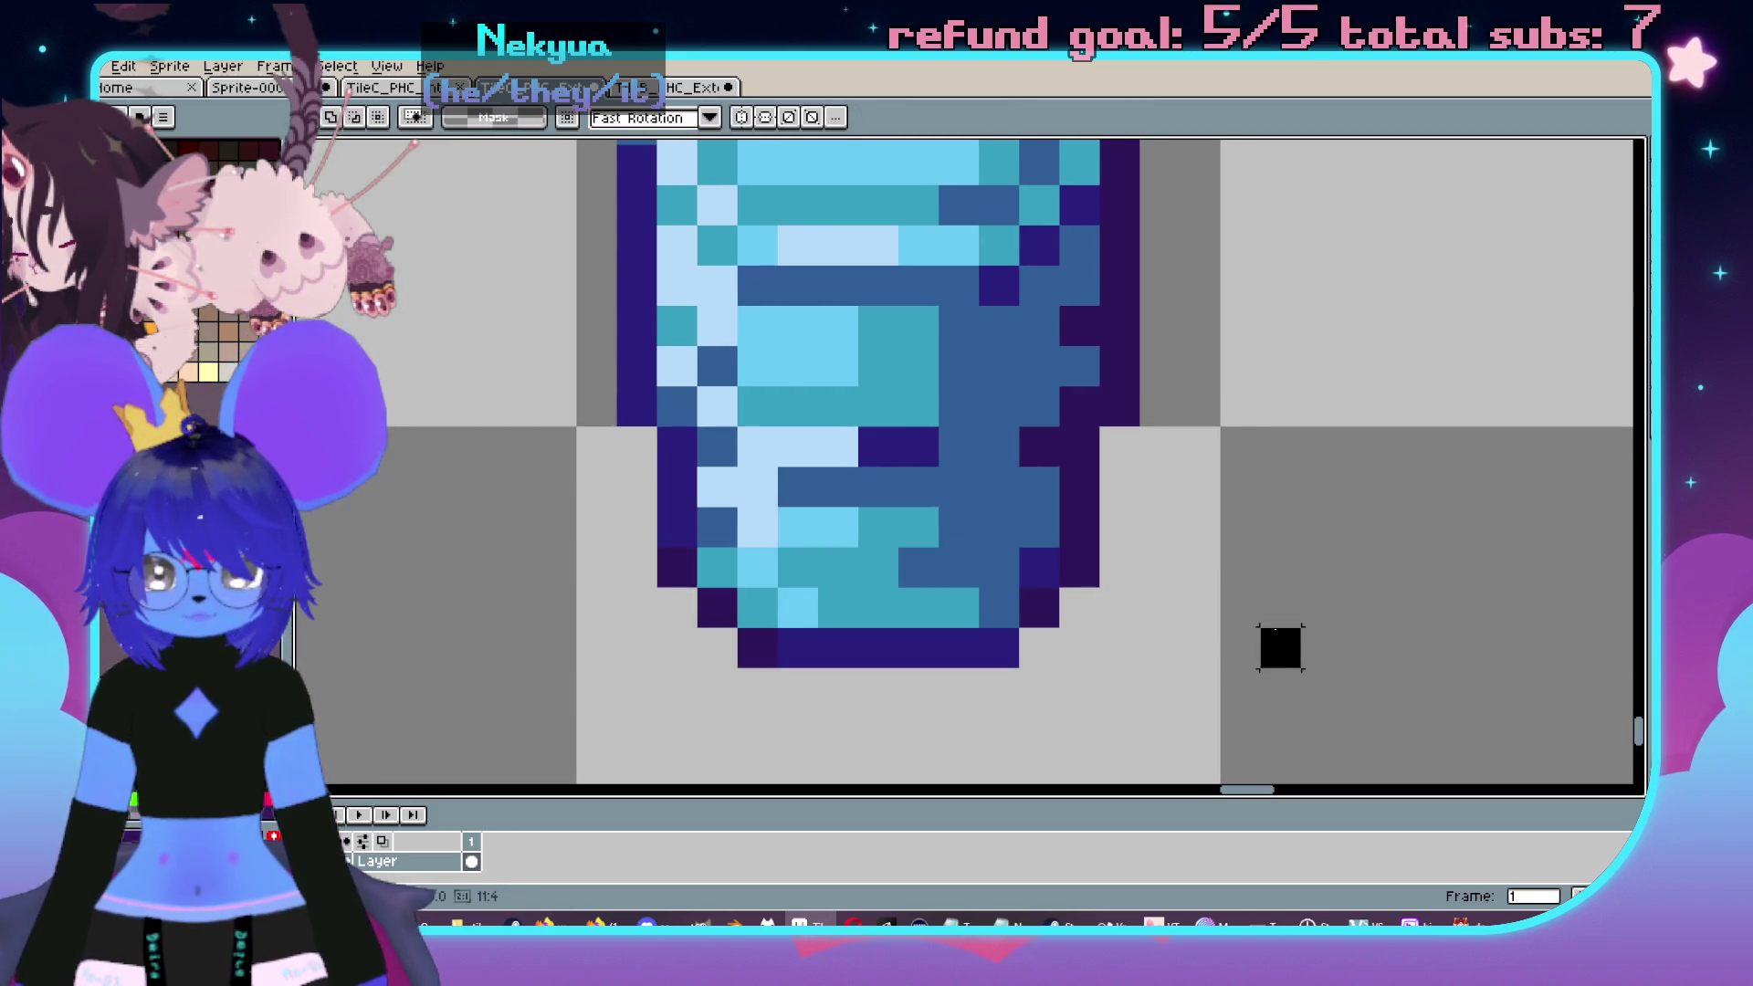
pyautogui.moveTo(1139, 714)
pyautogui.mouseDown()
pyautogui.moveTo(694, 584)
pyautogui.moveTo(645, 547)
pyautogui.mouseUp()
pyautogui.click(587, 637)
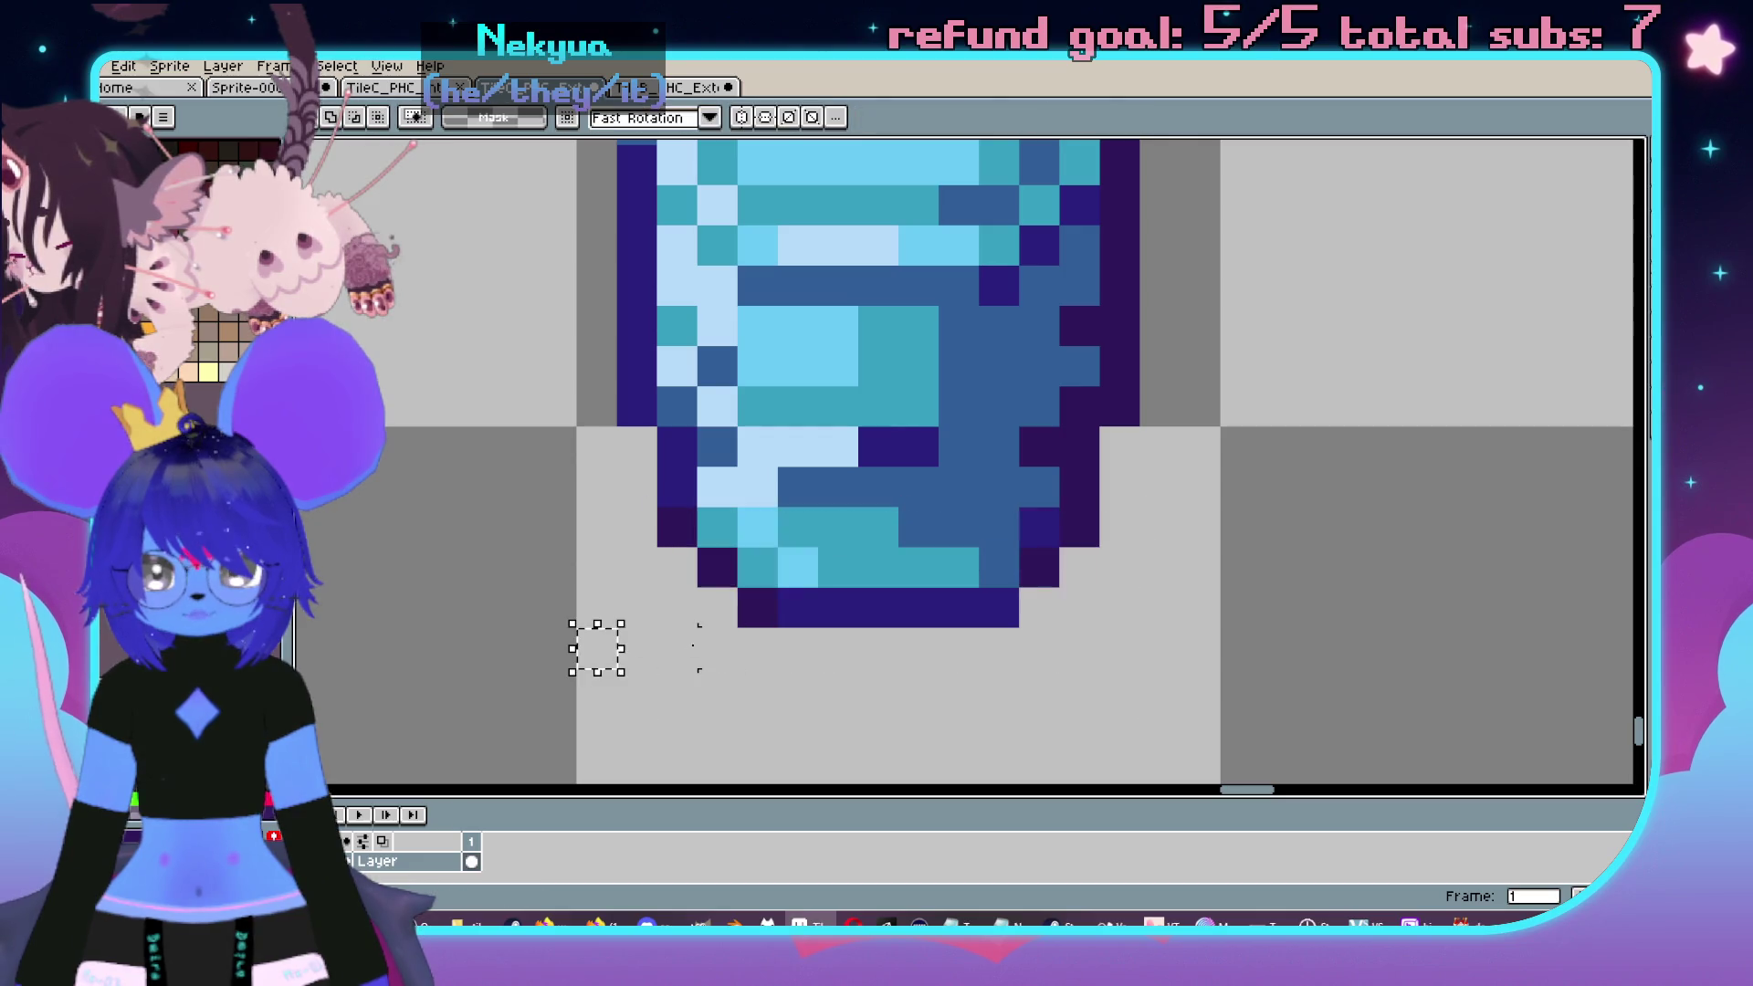
pyautogui.hotkey('ctrl', 'z')
pyautogui.moveTo(1114, 606)
pyautogui.mouseDown()
pyautogui.moveTo(1075, 626)
pyautogui.moveTo(676, 487)
pyautogui.mouseUp()
pyautogui.hotkey('ctrl', 'z')
pyautogui.hotkey('ctrl', 'd')
pyautogui.scroll(-3, 512, 485)
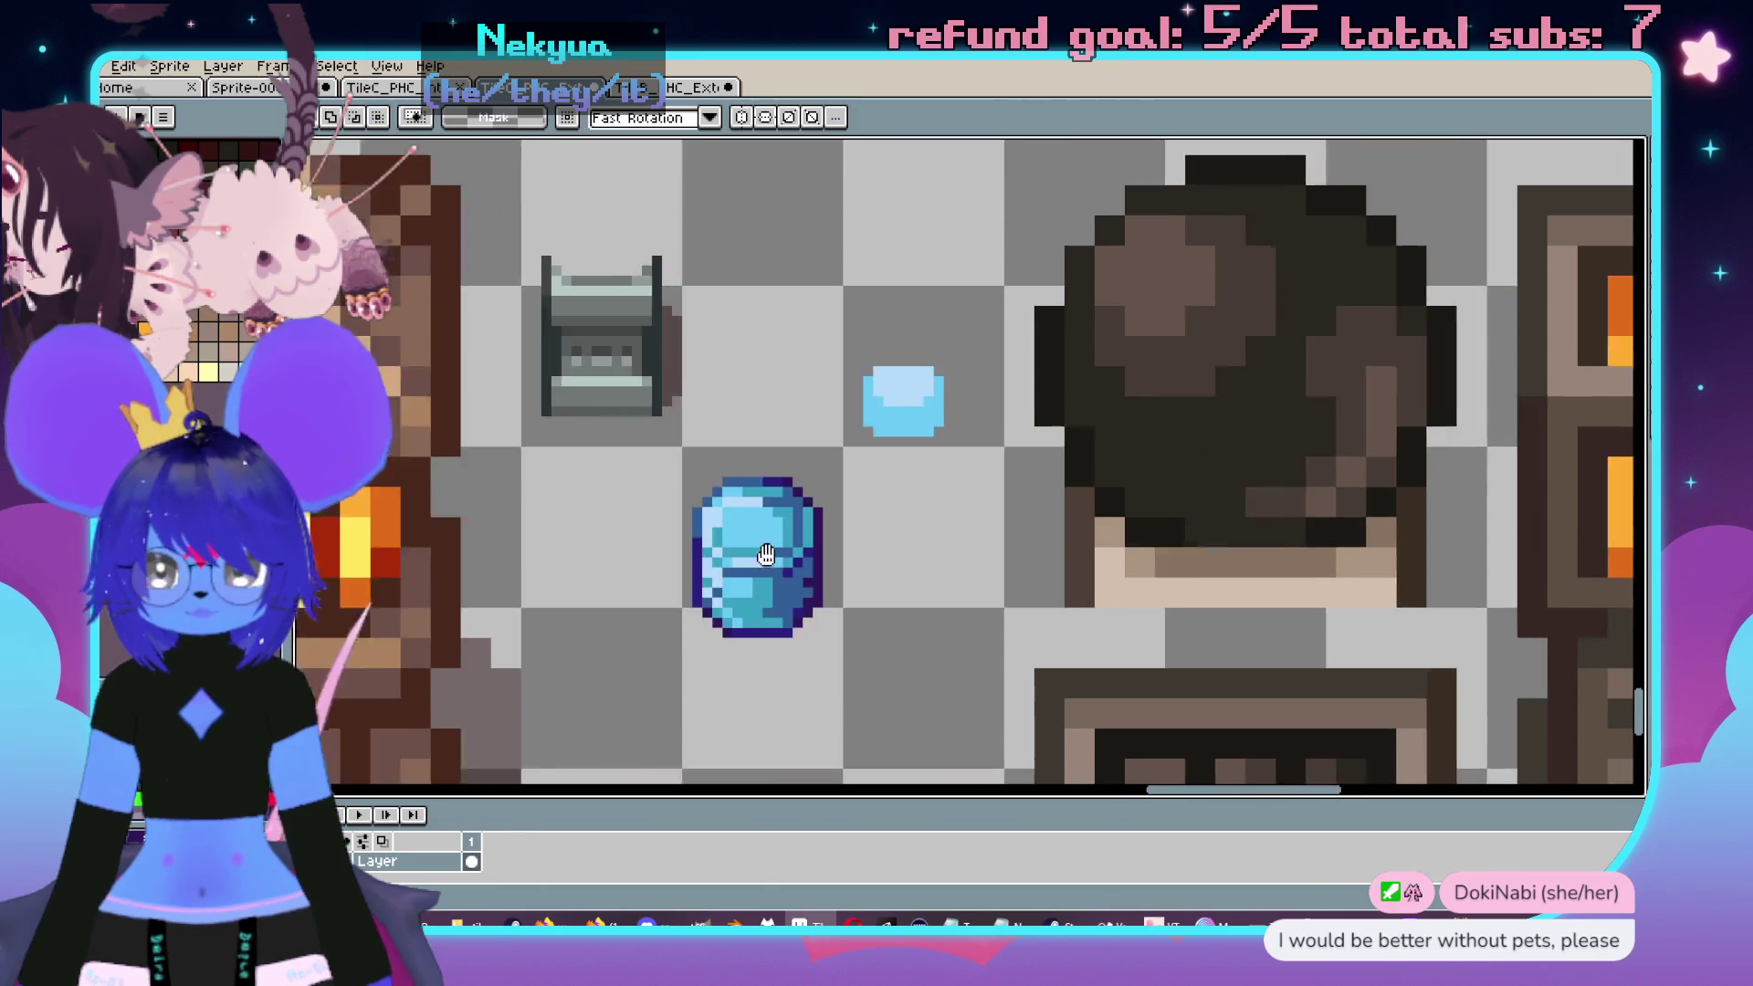
pyautogui.scroll(2, 766, 522)
# - Move the bottle onto the cooler stand, keep it 13 pixels wide, and commit
pyautogui.moveTo(730, 338)
pyautogui.mouseDown()
pyautogui.moveTo(990, 731)
pyautogui.moveTo(940, 363)
pyautogui.moveTo(912, 453)
pyautogui.moveTo(735, 363)
pyautogui.mouseUp()
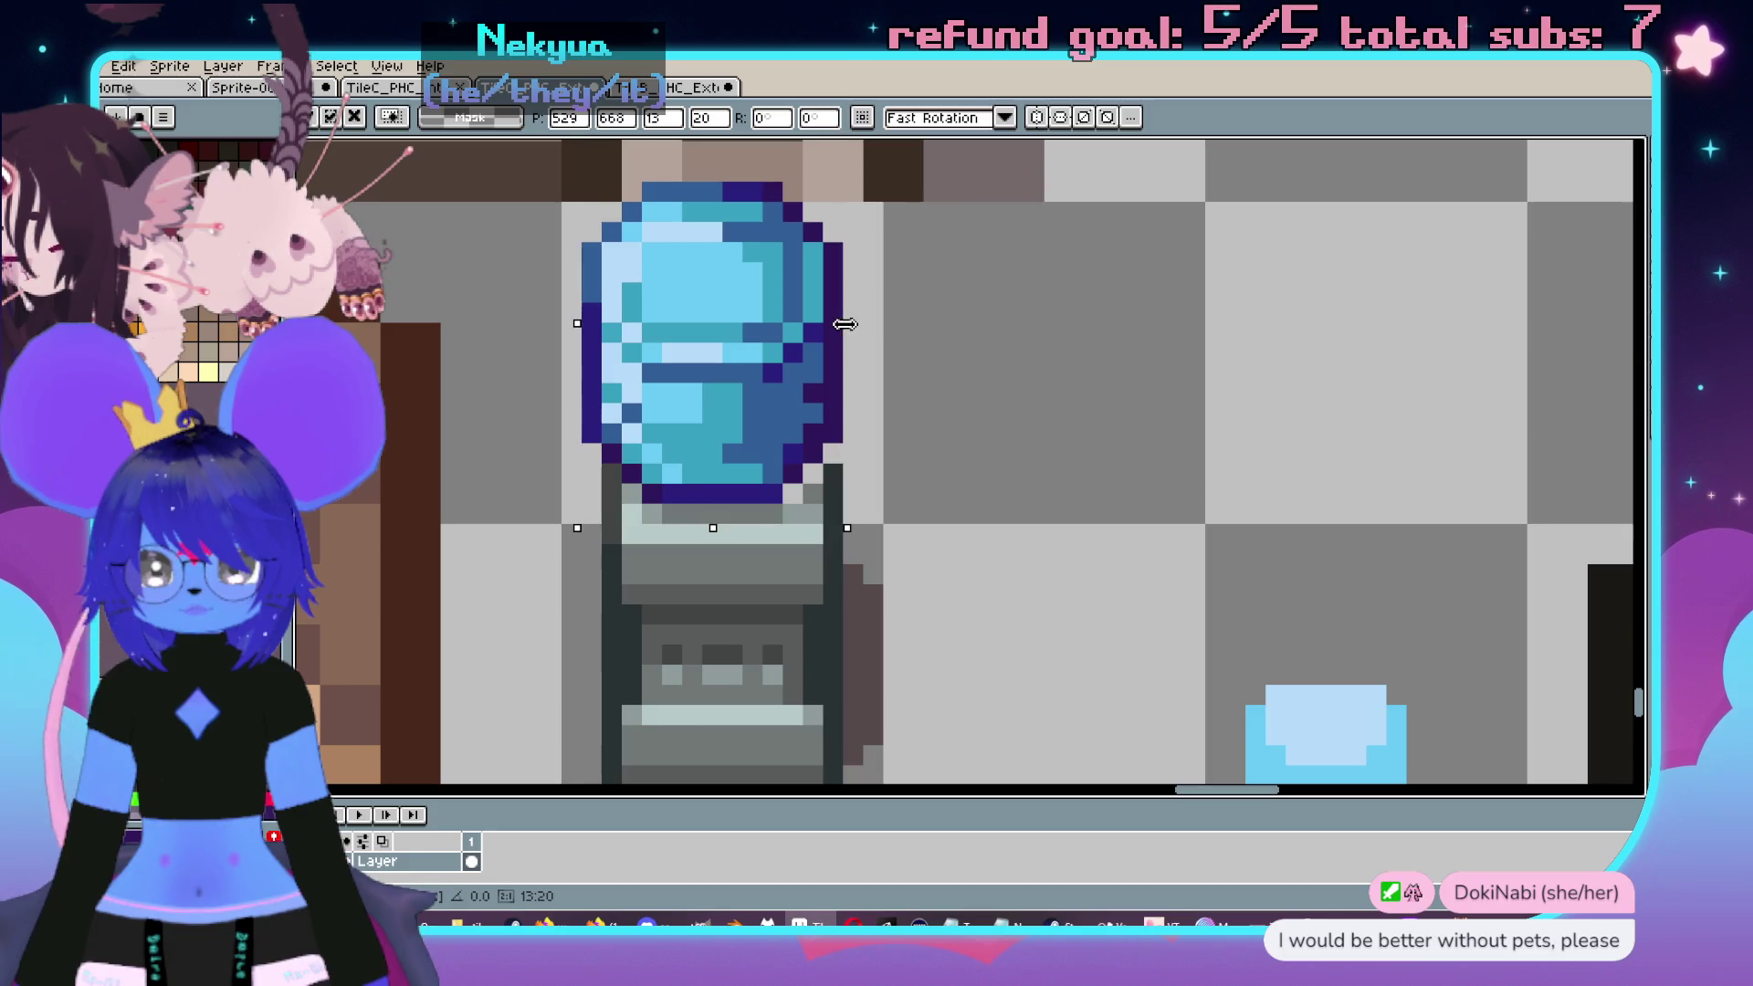
pyautogui.moveTo(864, 326); pyautogui.dragTo(873, 326)
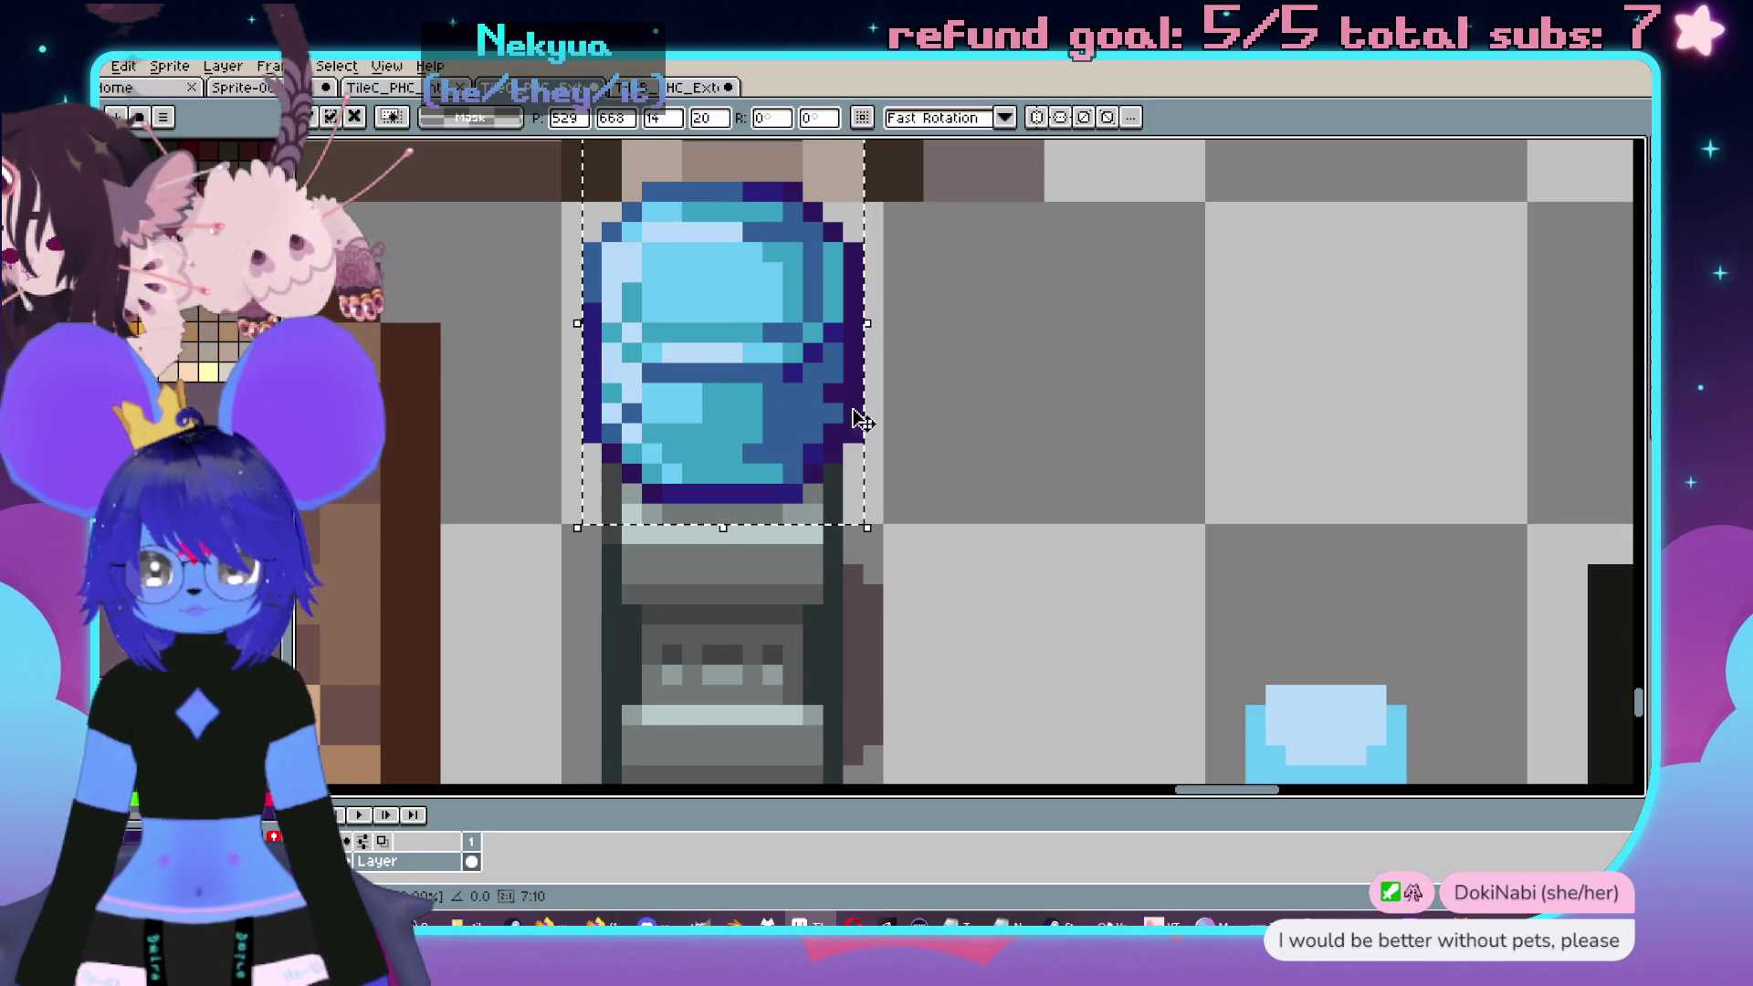
pyautogui.moveTo(867, 327)
pyautogui.mouseDown()
pyautogui.moveTo(736, 359)
pyautogui.moveTo(745, 393)
pyautogui.mouseUp()
pyautogui.click(1048, 512)
pyautogui.scroll(-3, 1048, 513)
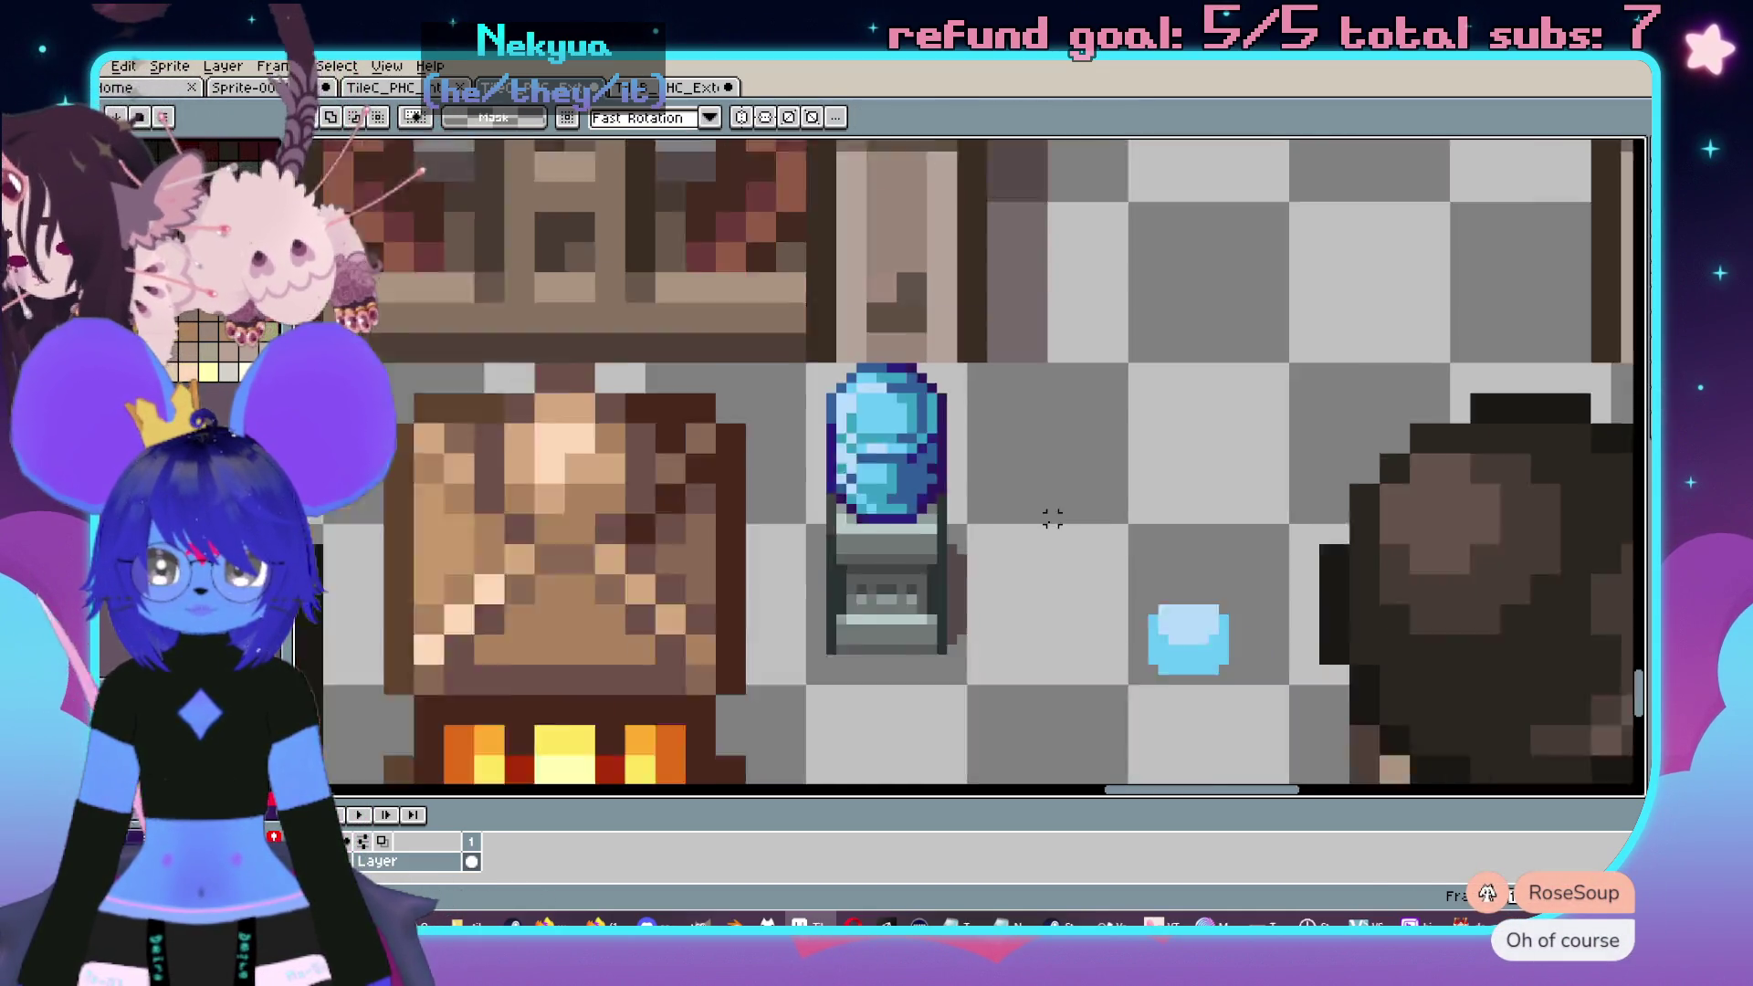
pyautogui.scroll(-1, 1021, 502)
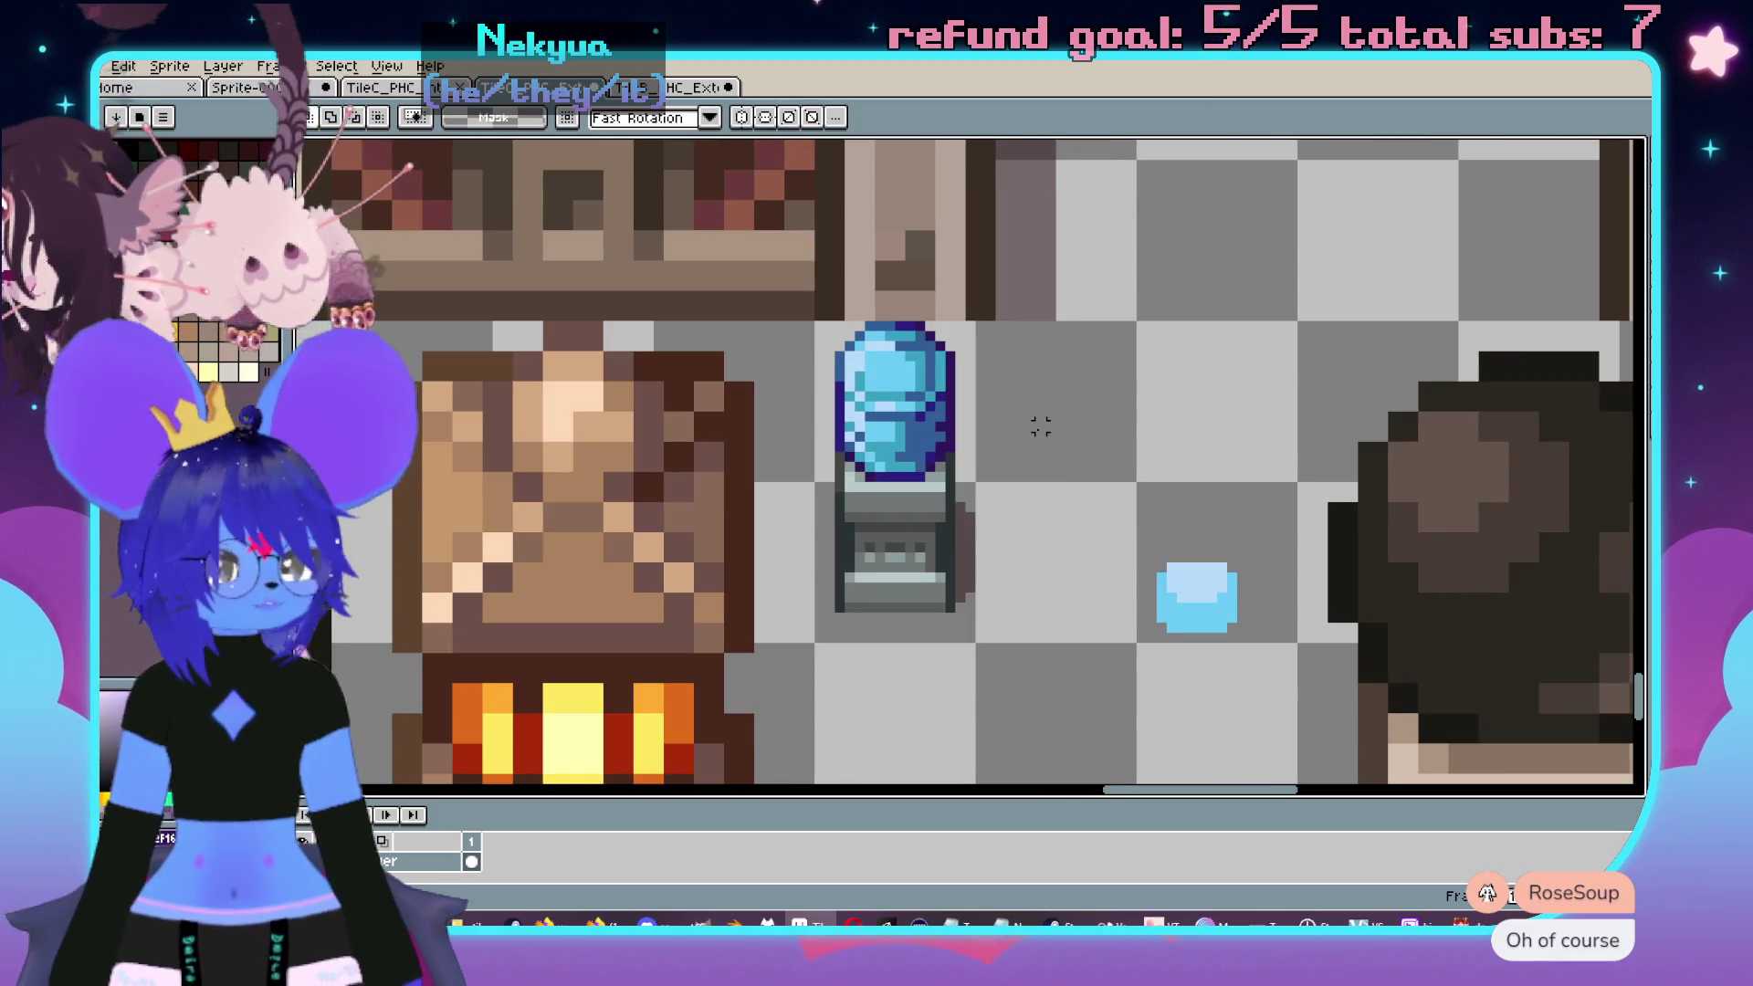
pyautogui.scroll(-1, 1120, 578)
# - Select the small blue blob beside the cooler and delete it
pyautogui.moveTo(1044, 467); pyautogui.dragTo(1217, 654)
pyautogui.scroll(2, 1187, 630)
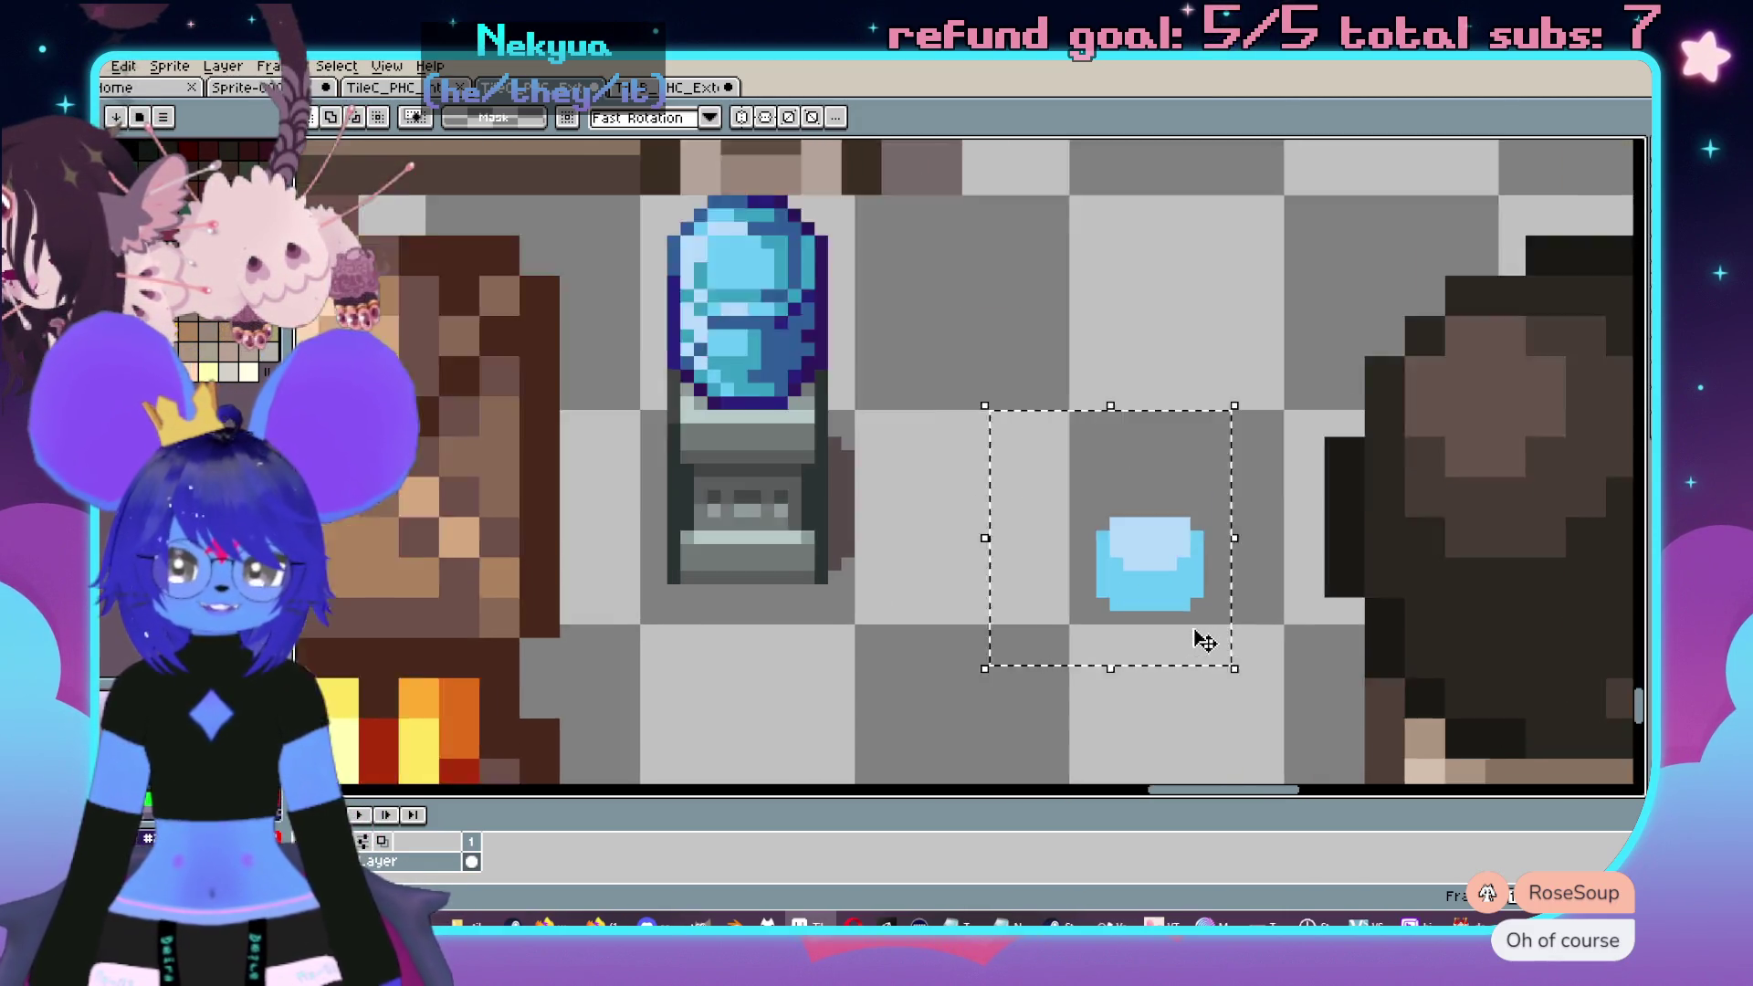
pyautogui.scroll(1, 971, 528)
pyautogui.press('Delete')
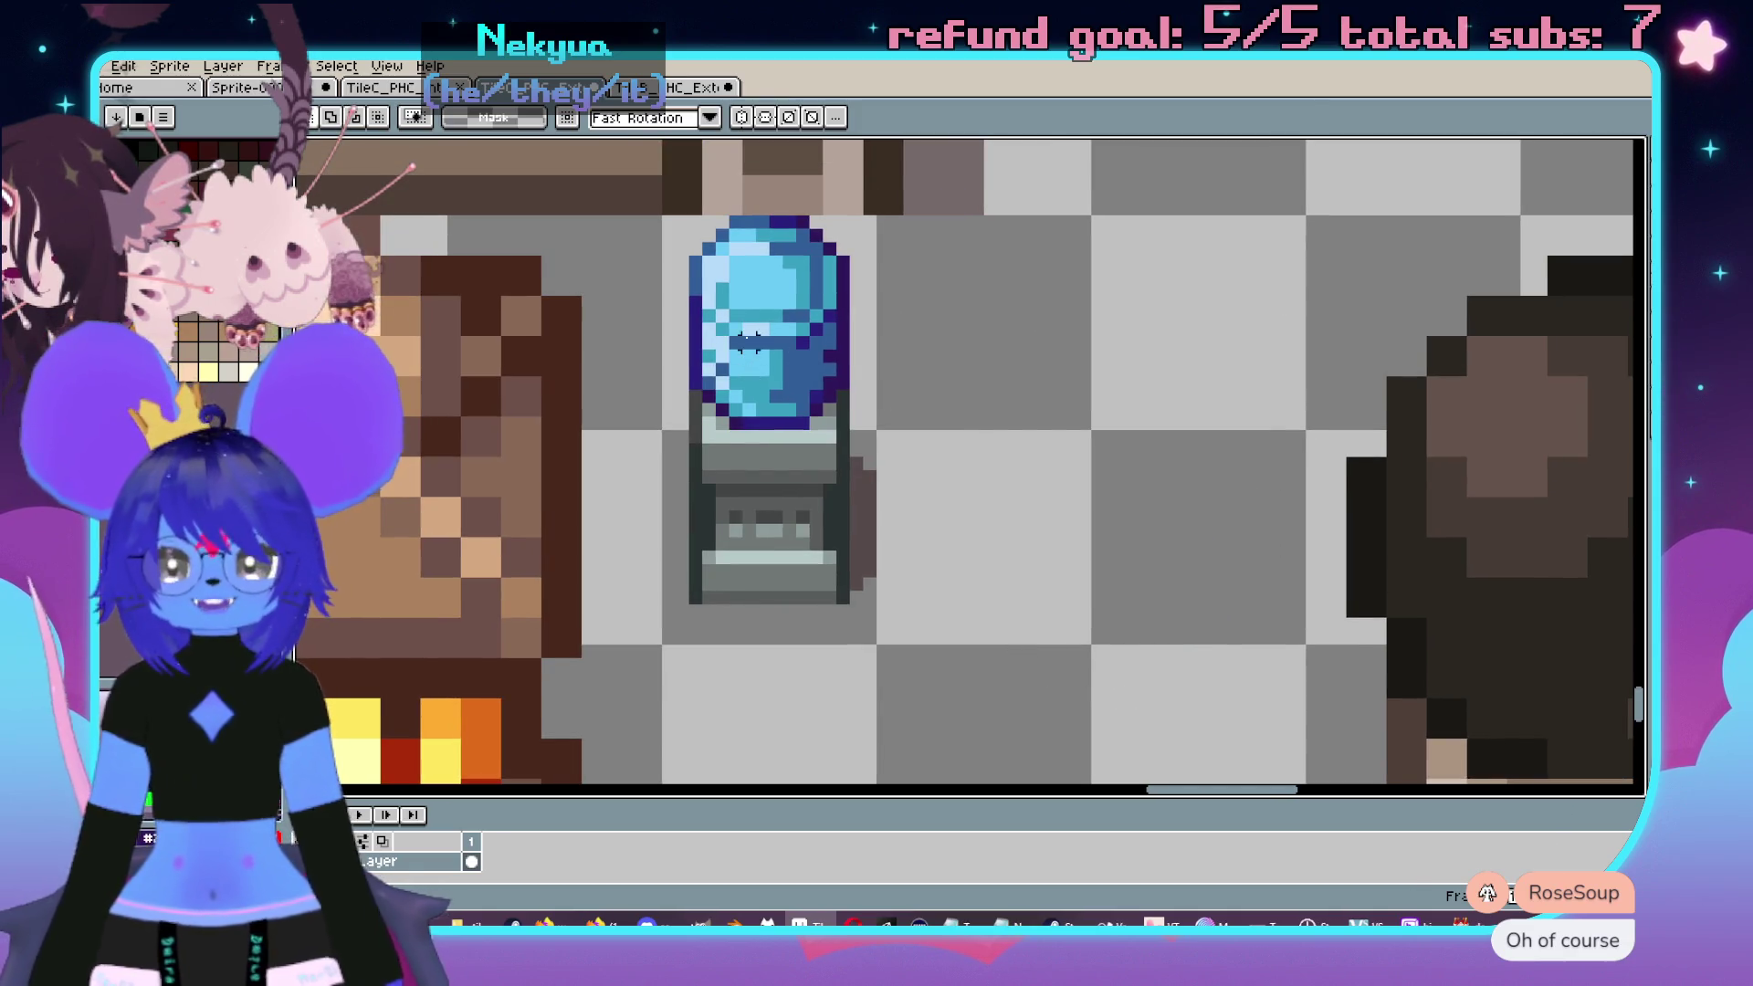
pyautogui.scroll(-1, 849, 382)
pyautogui.scroll(1, 831, 382)
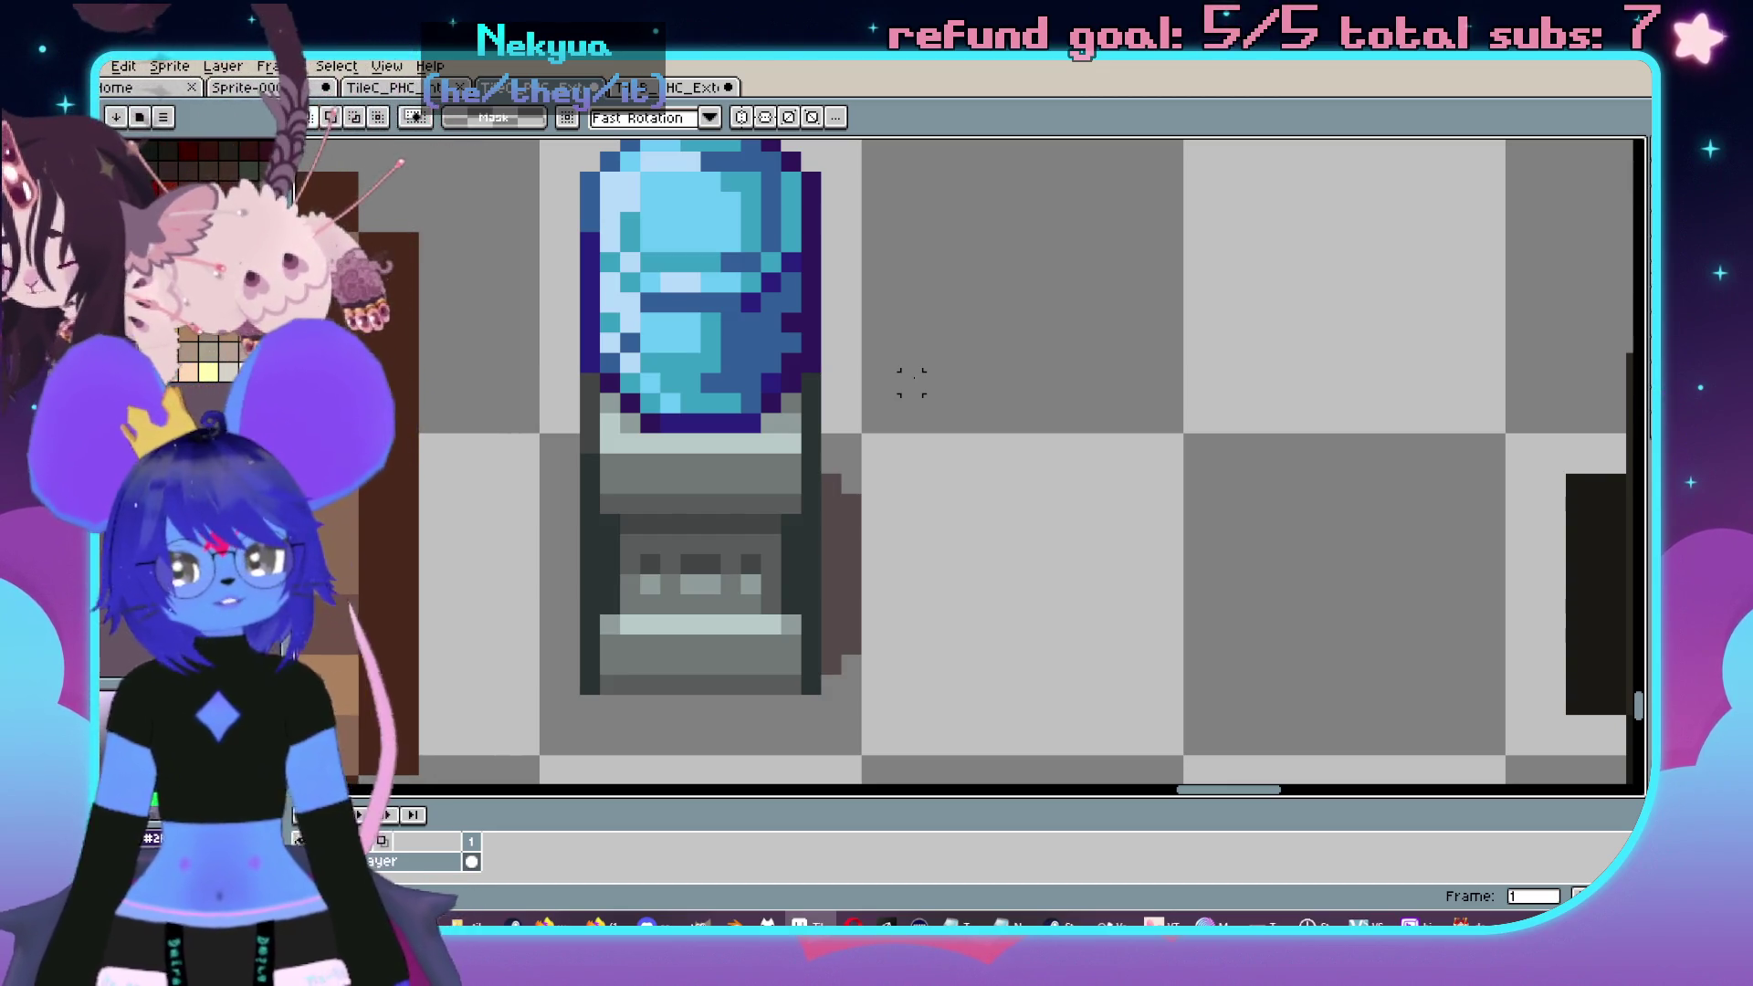
# - Paint a teal column down the bottle's right side, reverting a stray teal pixel
pyautogui.scroll(4, 911, 383)
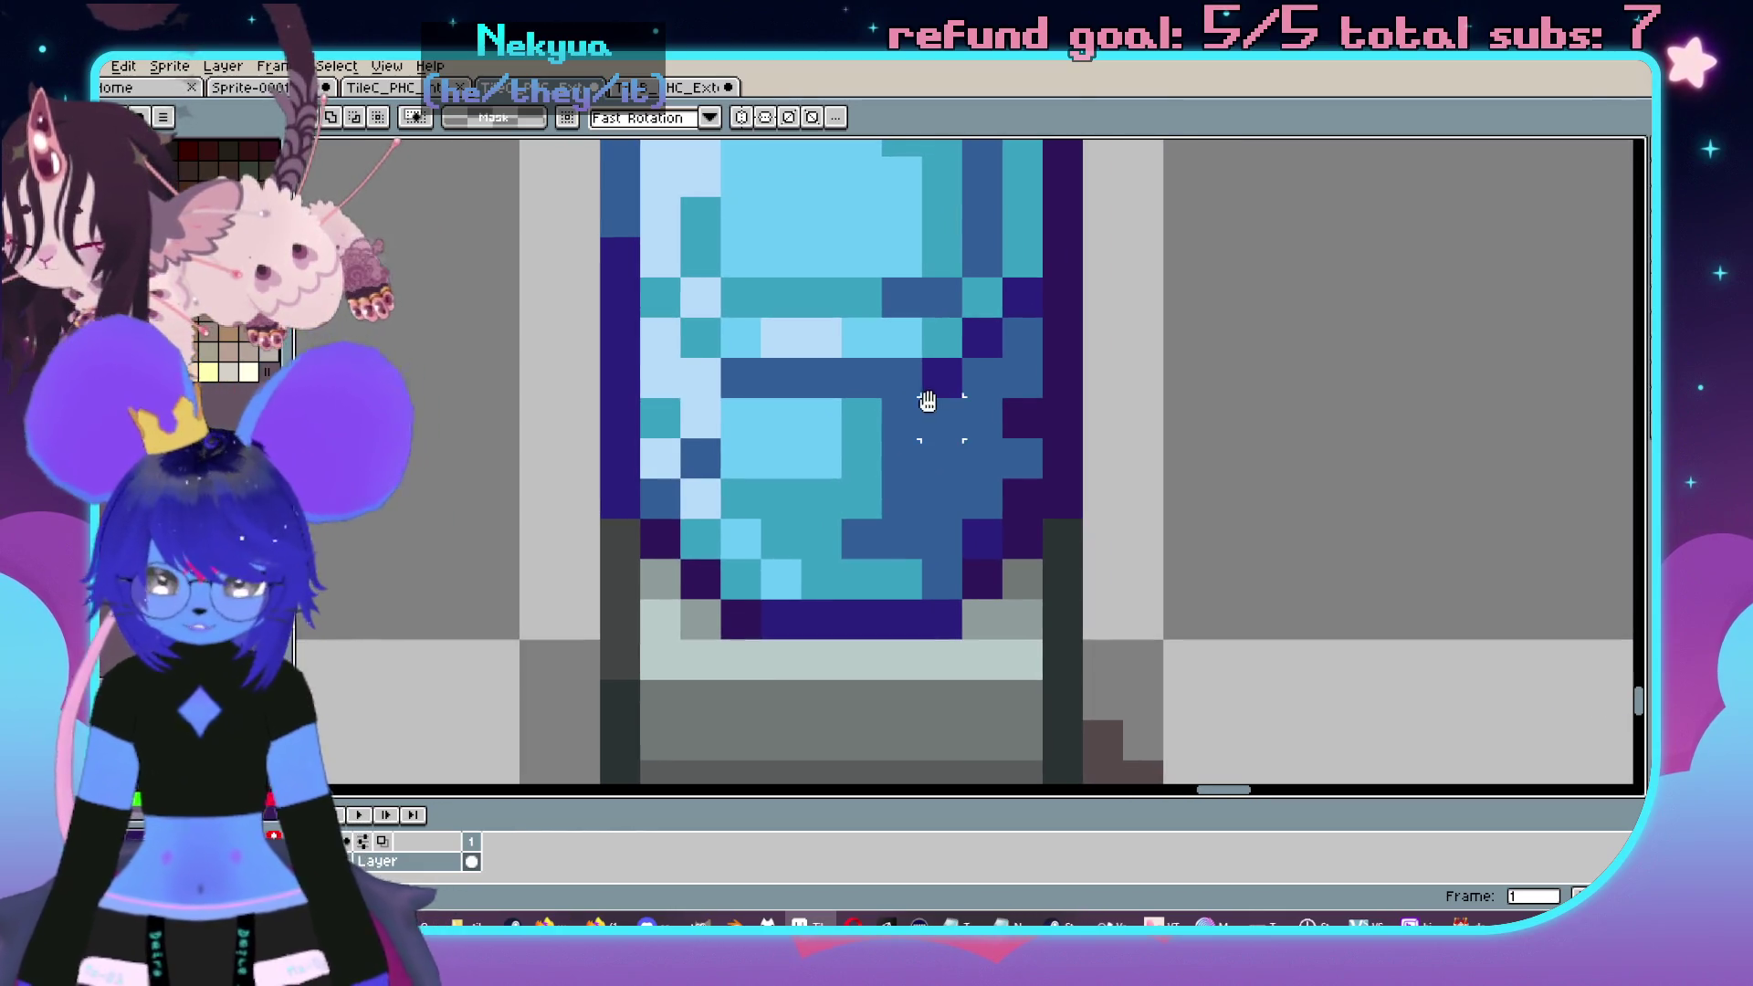
pyautogui.scroll(1, 940, 418)
pyautogui.press('b')
pyautogui.click(931, 543)
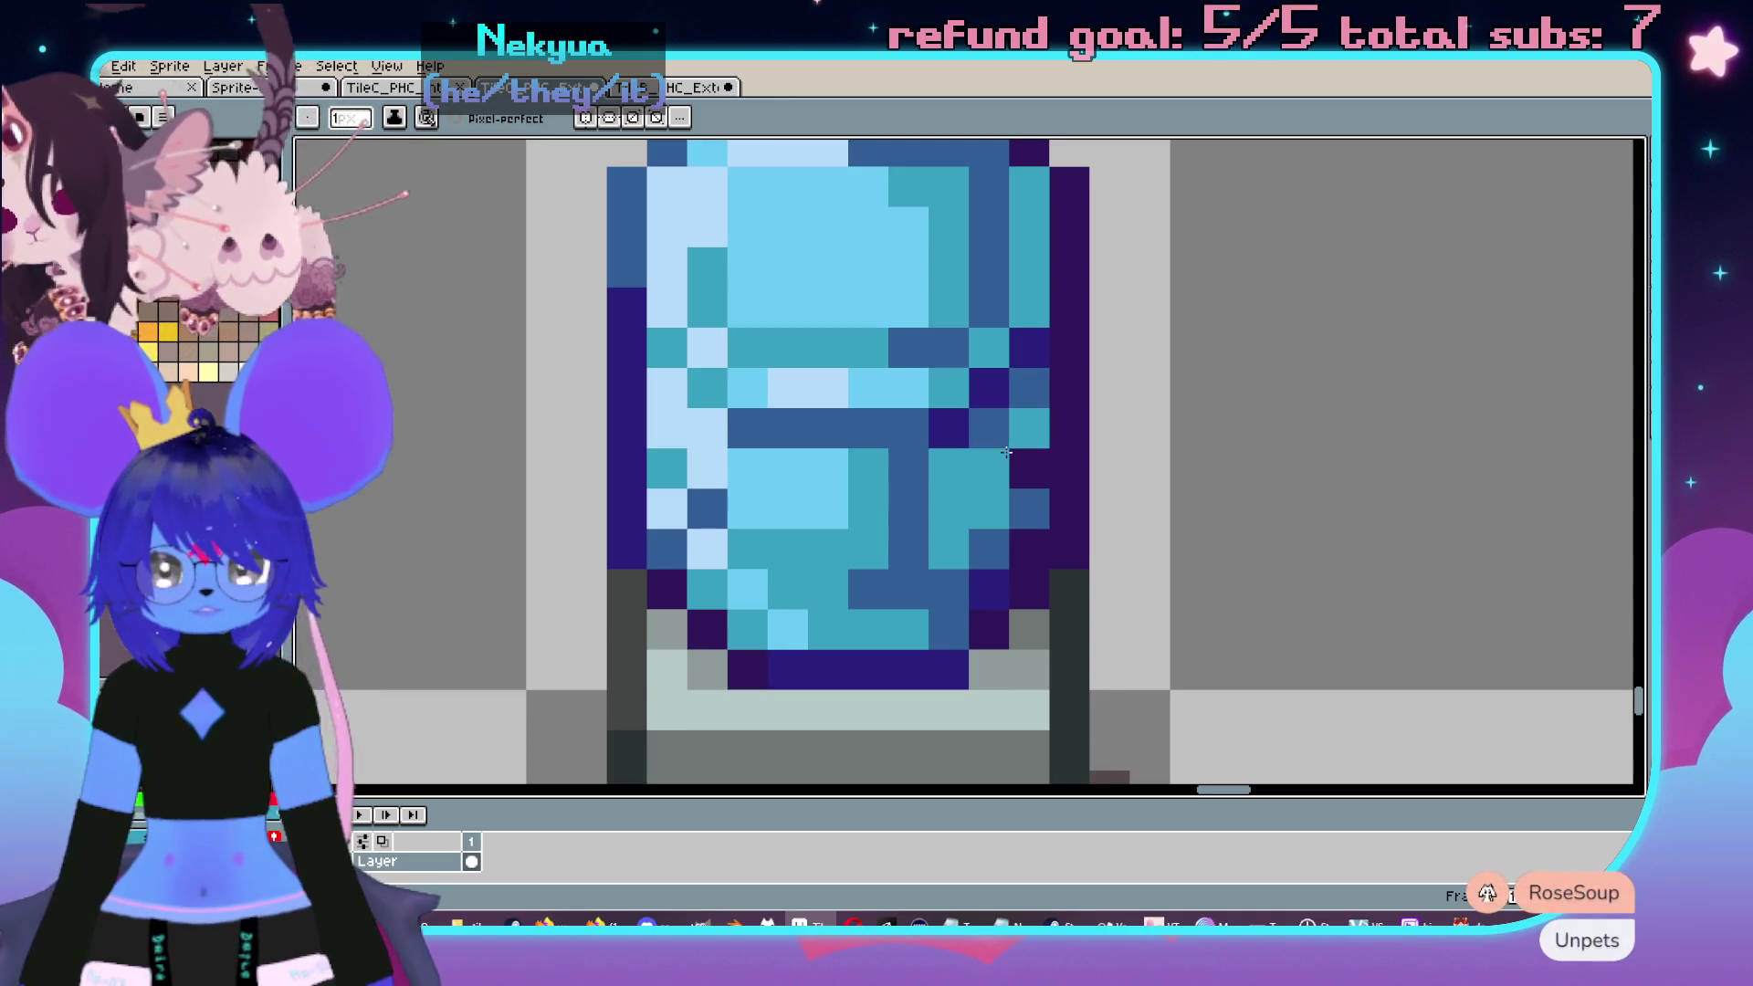
pyautogui.hotkey('ctrl', 'z')
pyautogui.moveTo(989, 428); pyautogui.dragTo(985, 566)
pyautogui.scroll(-5, 985, 566)
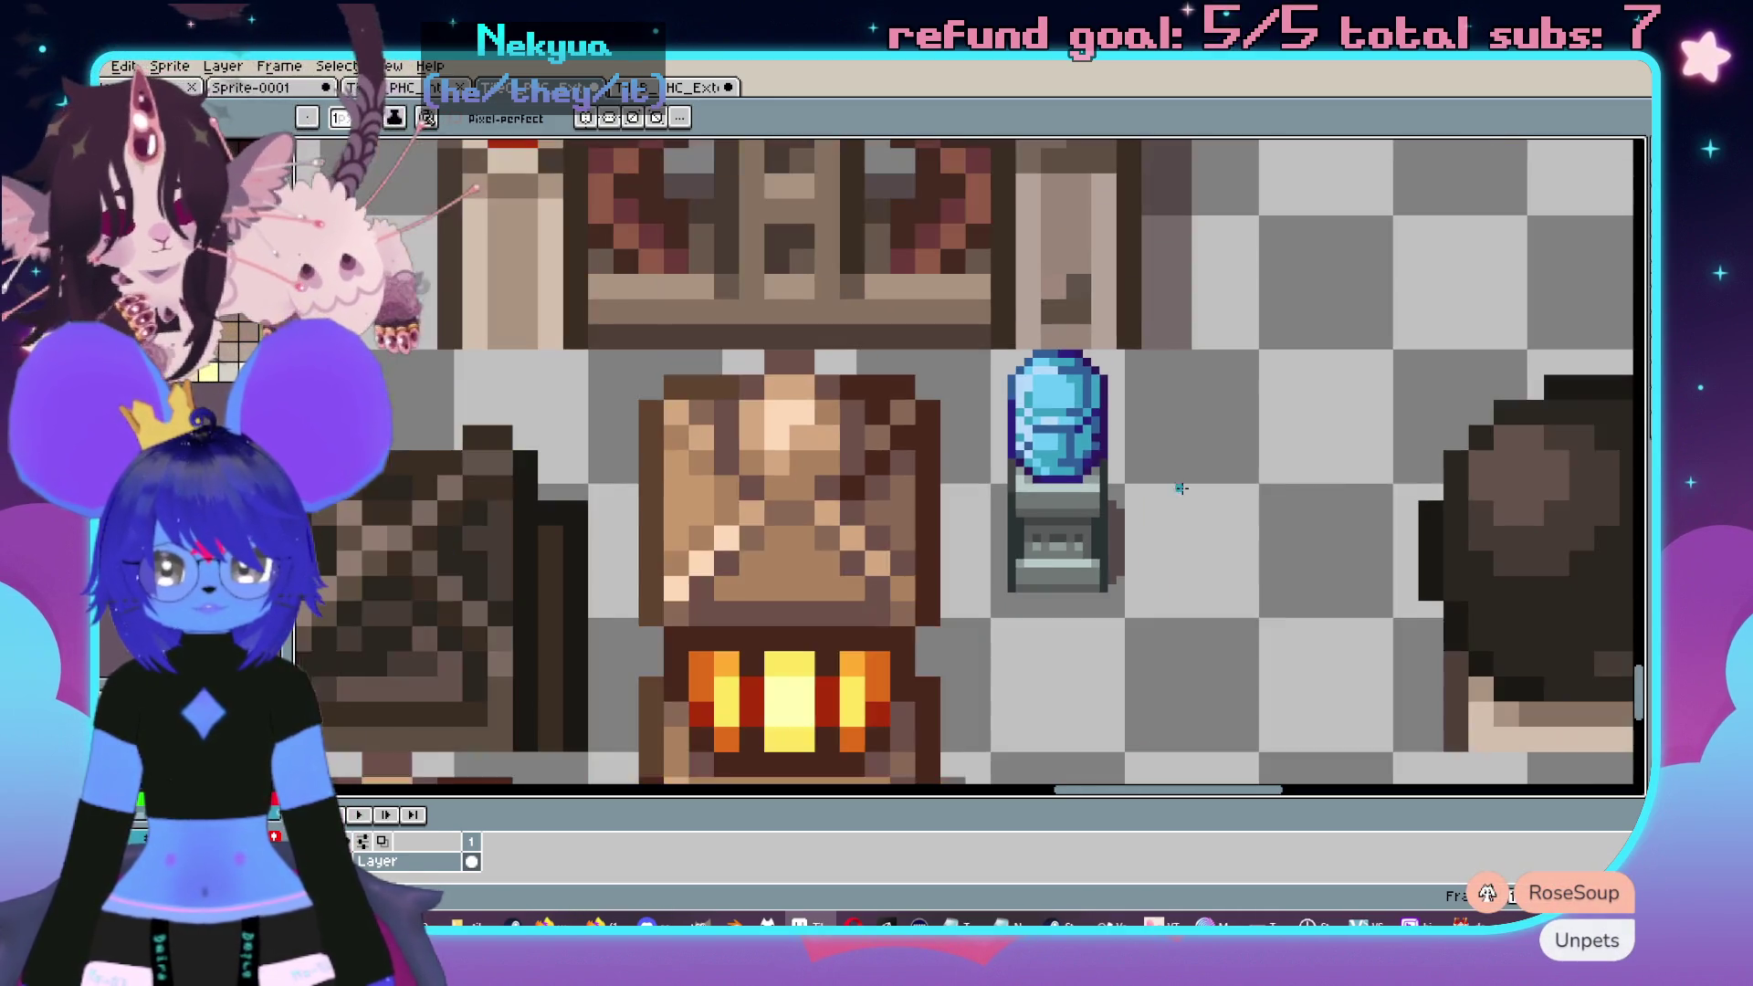
pyautogui.scroll(3, 995, 520)
pyautogui.scroll(3, 1014, 476)
# - Repaint three shading pixels on the bottle's right side, including one teal pixel to dark blue
pyautogui.click(1014, 476)
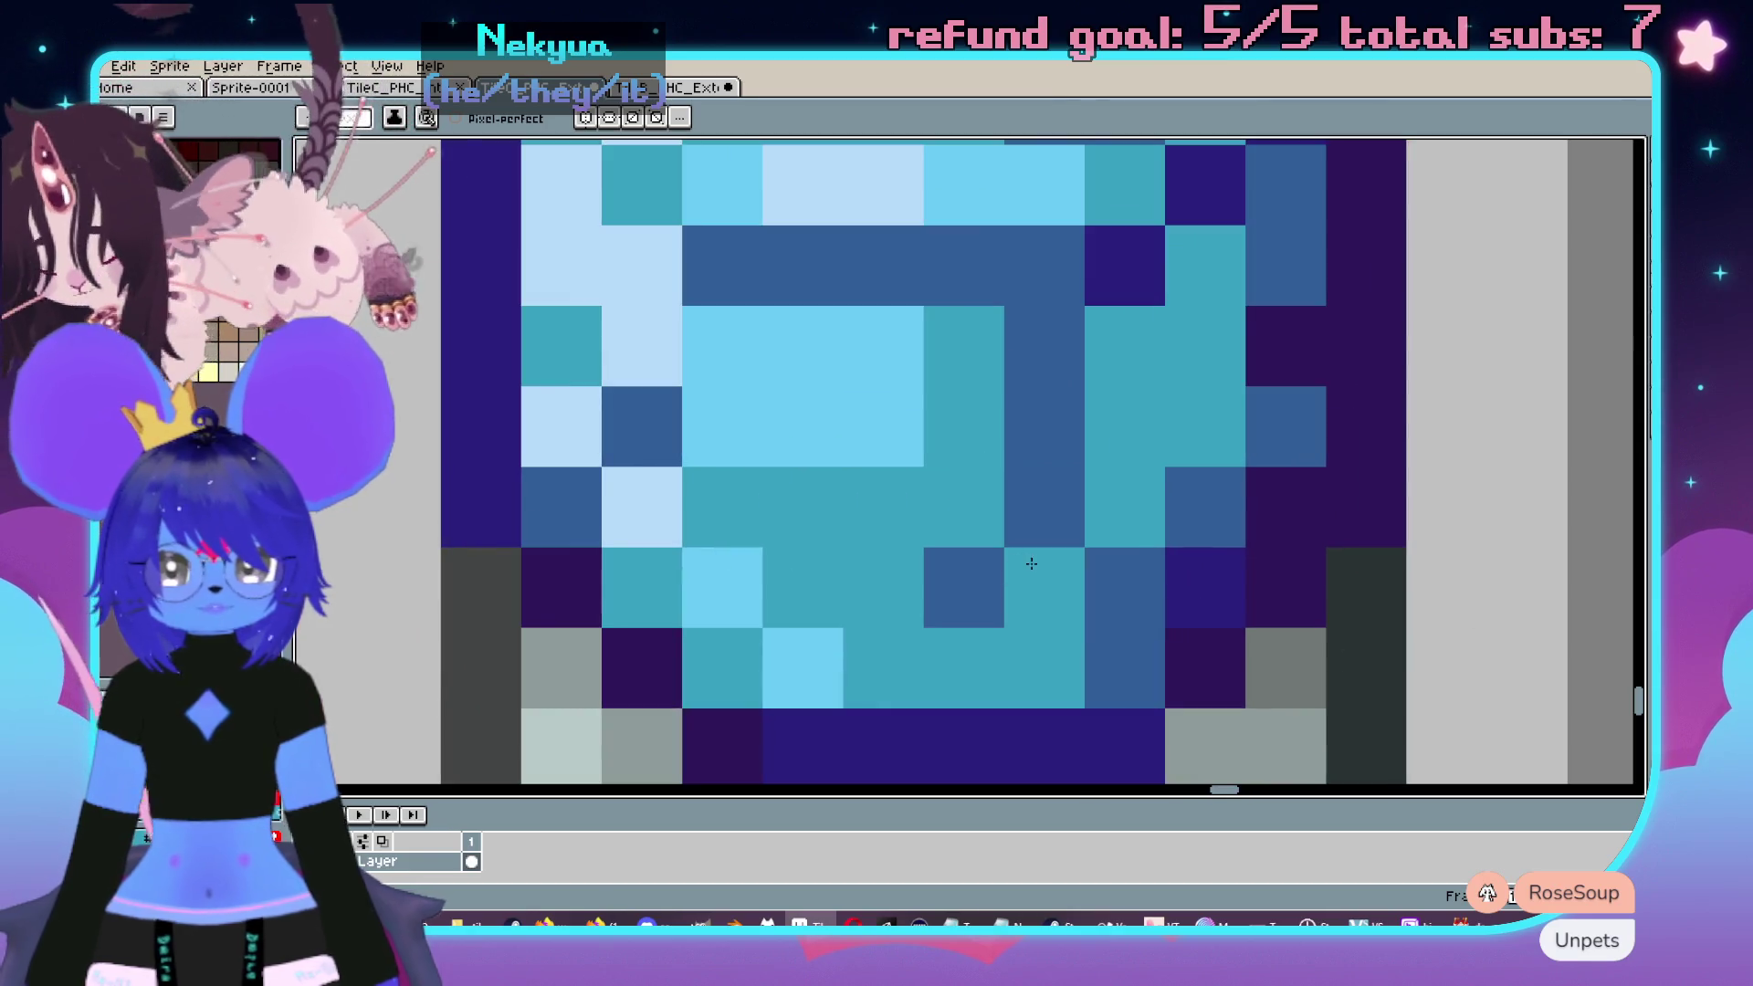
pyautogui.scroll(-3, 1030, 559)
pyautogui.scroll(2, 1124, 513)
pyautogui.press('v')
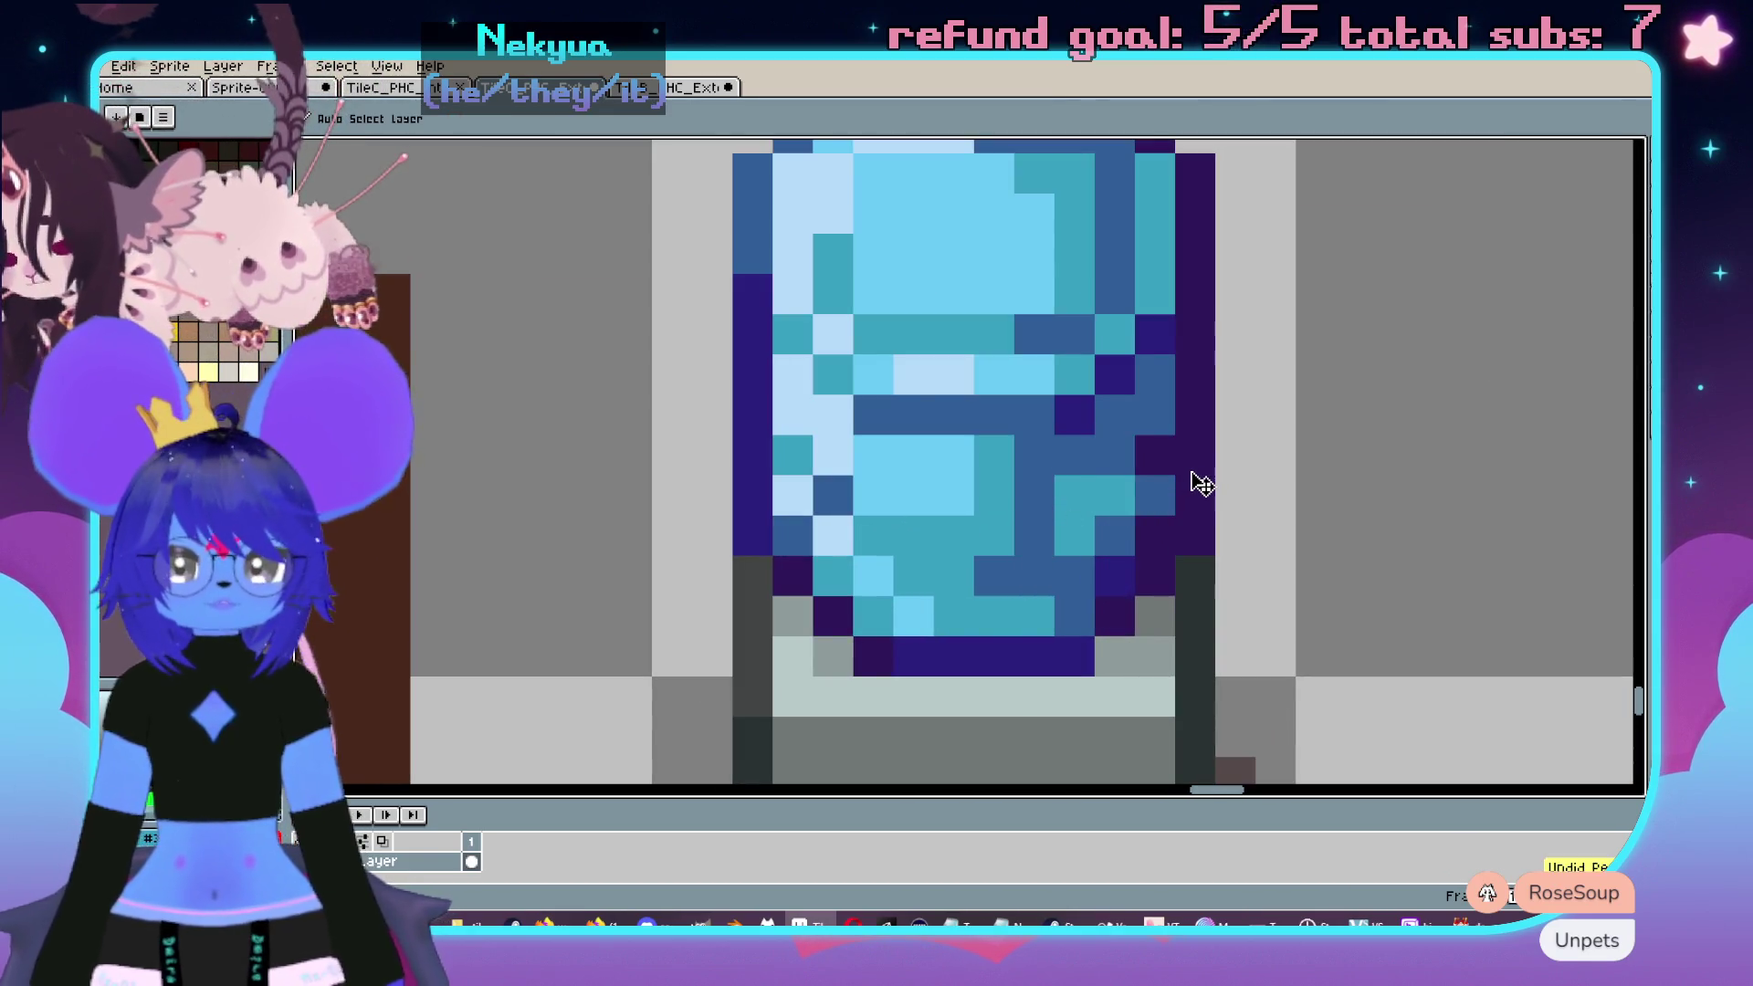
pyautogui.press('b')
pyautogui.scroll(-3, 1199, 472)
pyautogui.scroll(3, 1199, 473)
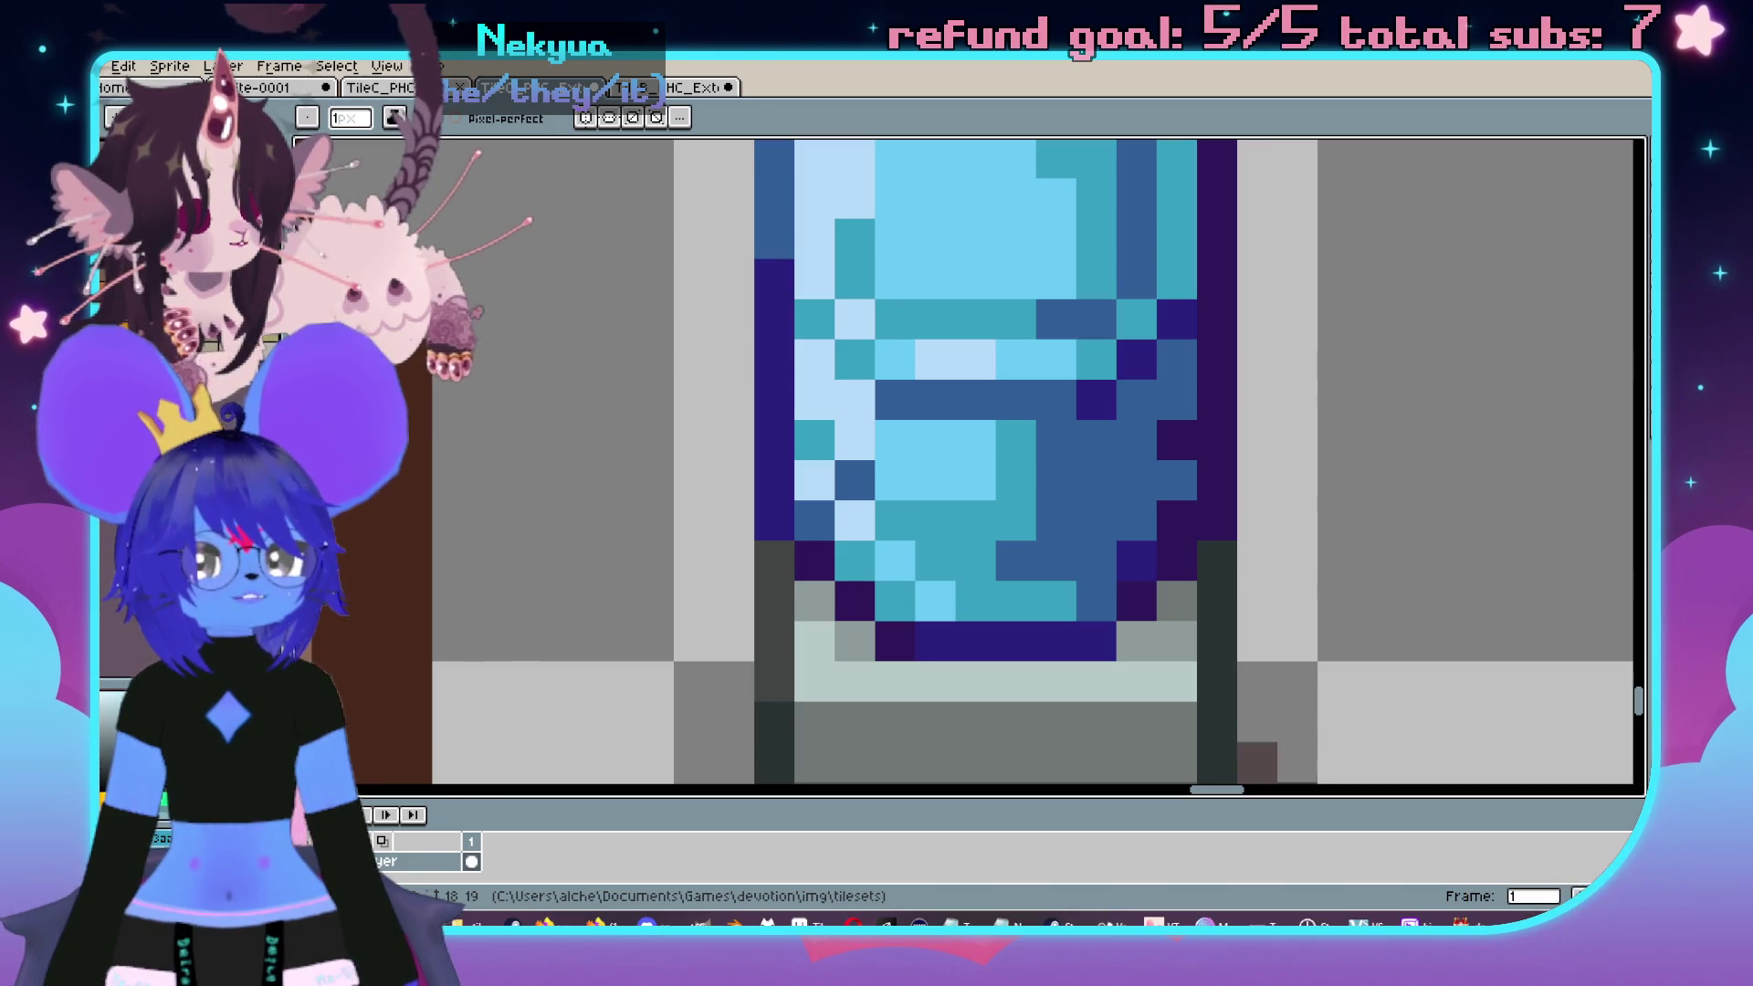
pyautogui.scroll(-3, 1107, 407)
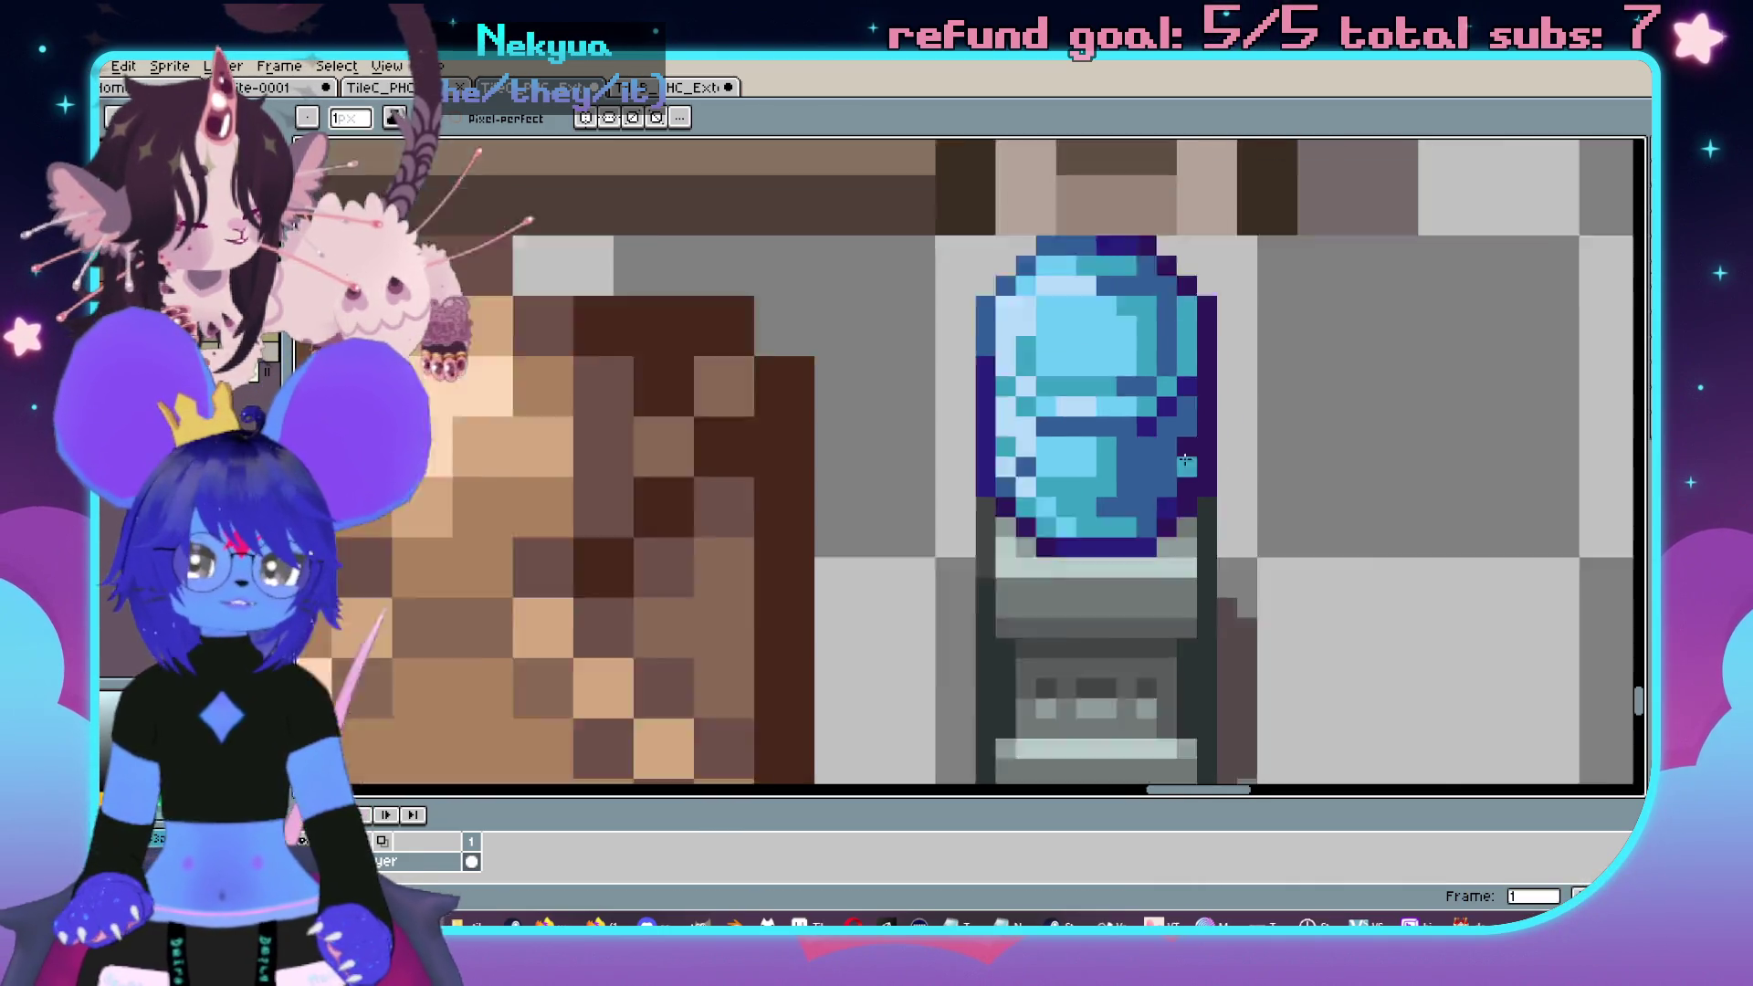
pyautogui.scroll(3, 1107, 407)
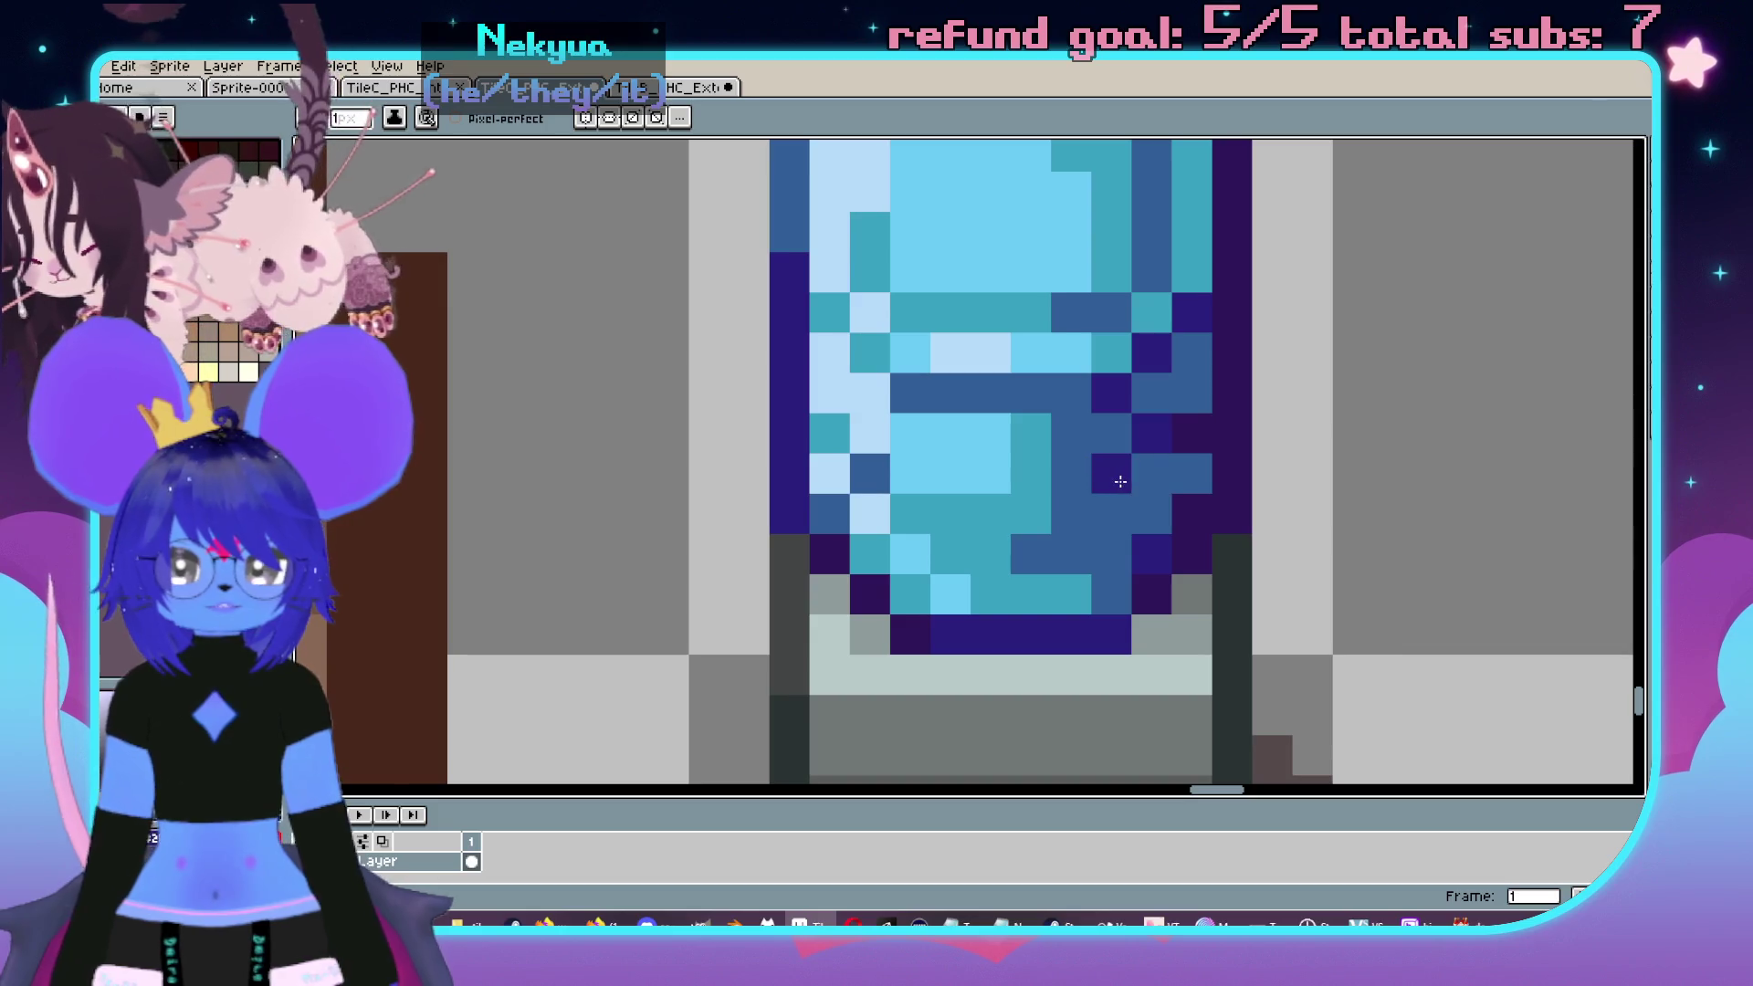
pyautogui.scroll(-3, 1084, 476)
pyautogui.scroll(2, 1083, 475)
pyautogui.click(1039, 498)
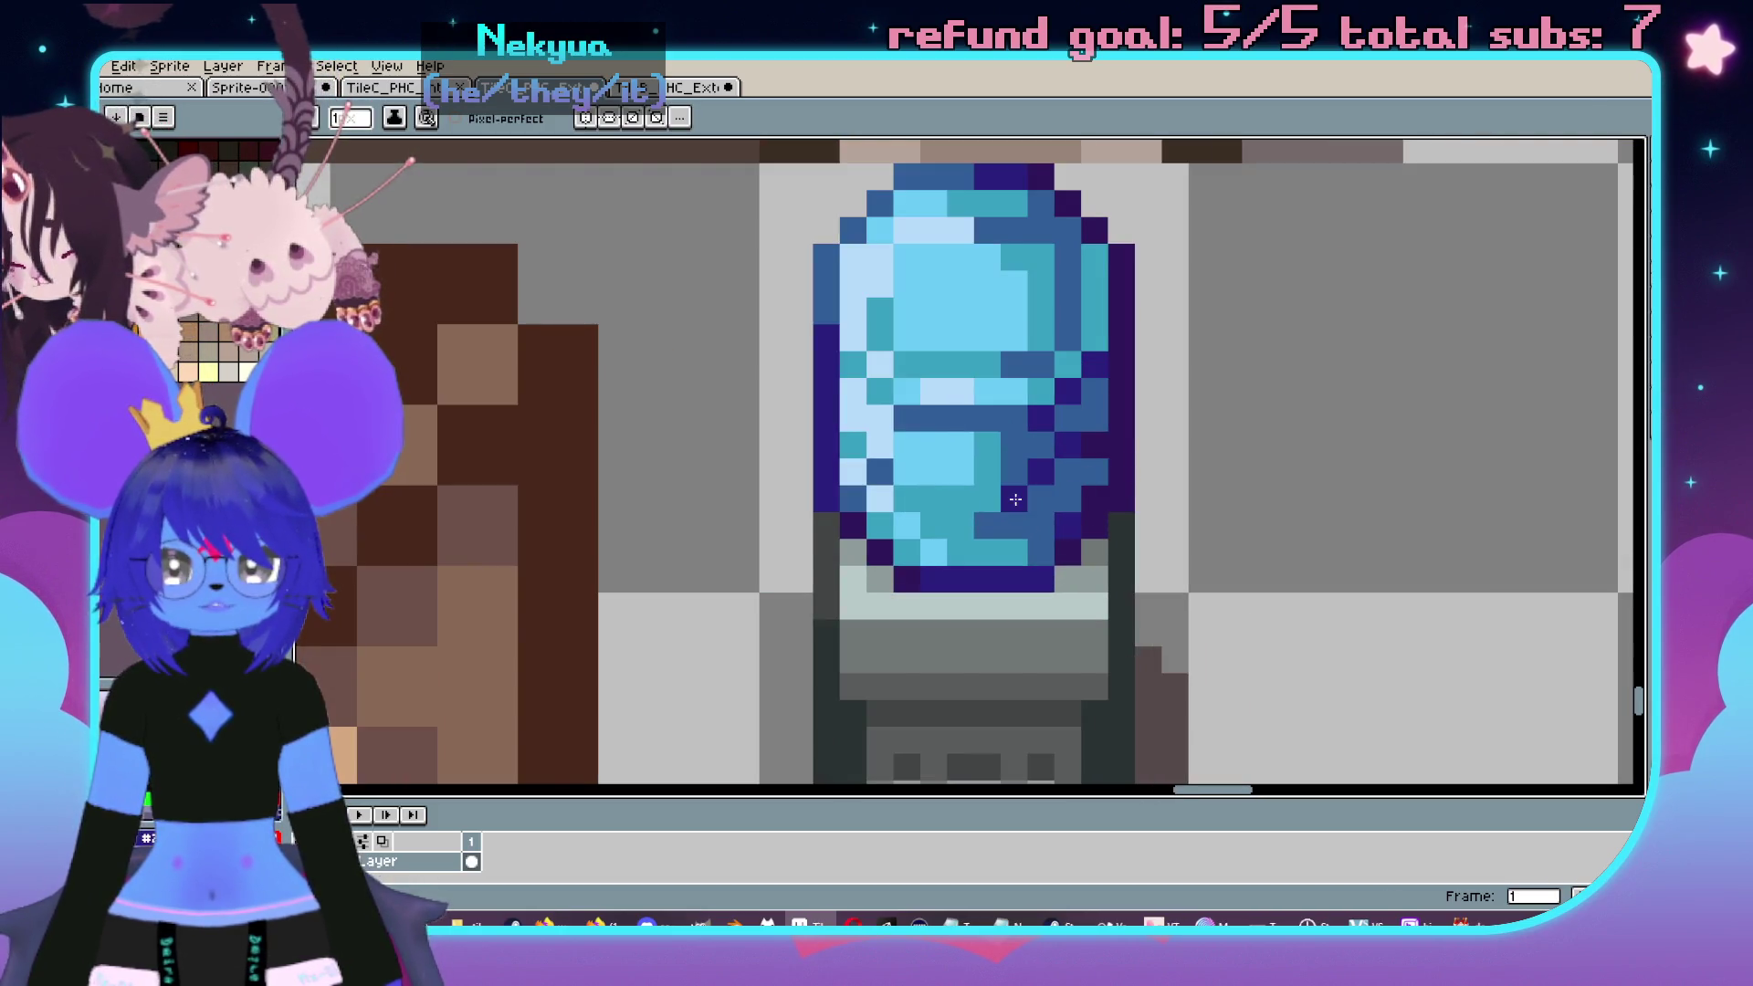
pyautogui.click(1069, 498)
pyautogui.scroll(1, 1085, 482)
pyautogui.scroll(-4, 1086, 482)
# - Switch to the office-props tileset sheet document
pyautogui.press('v')
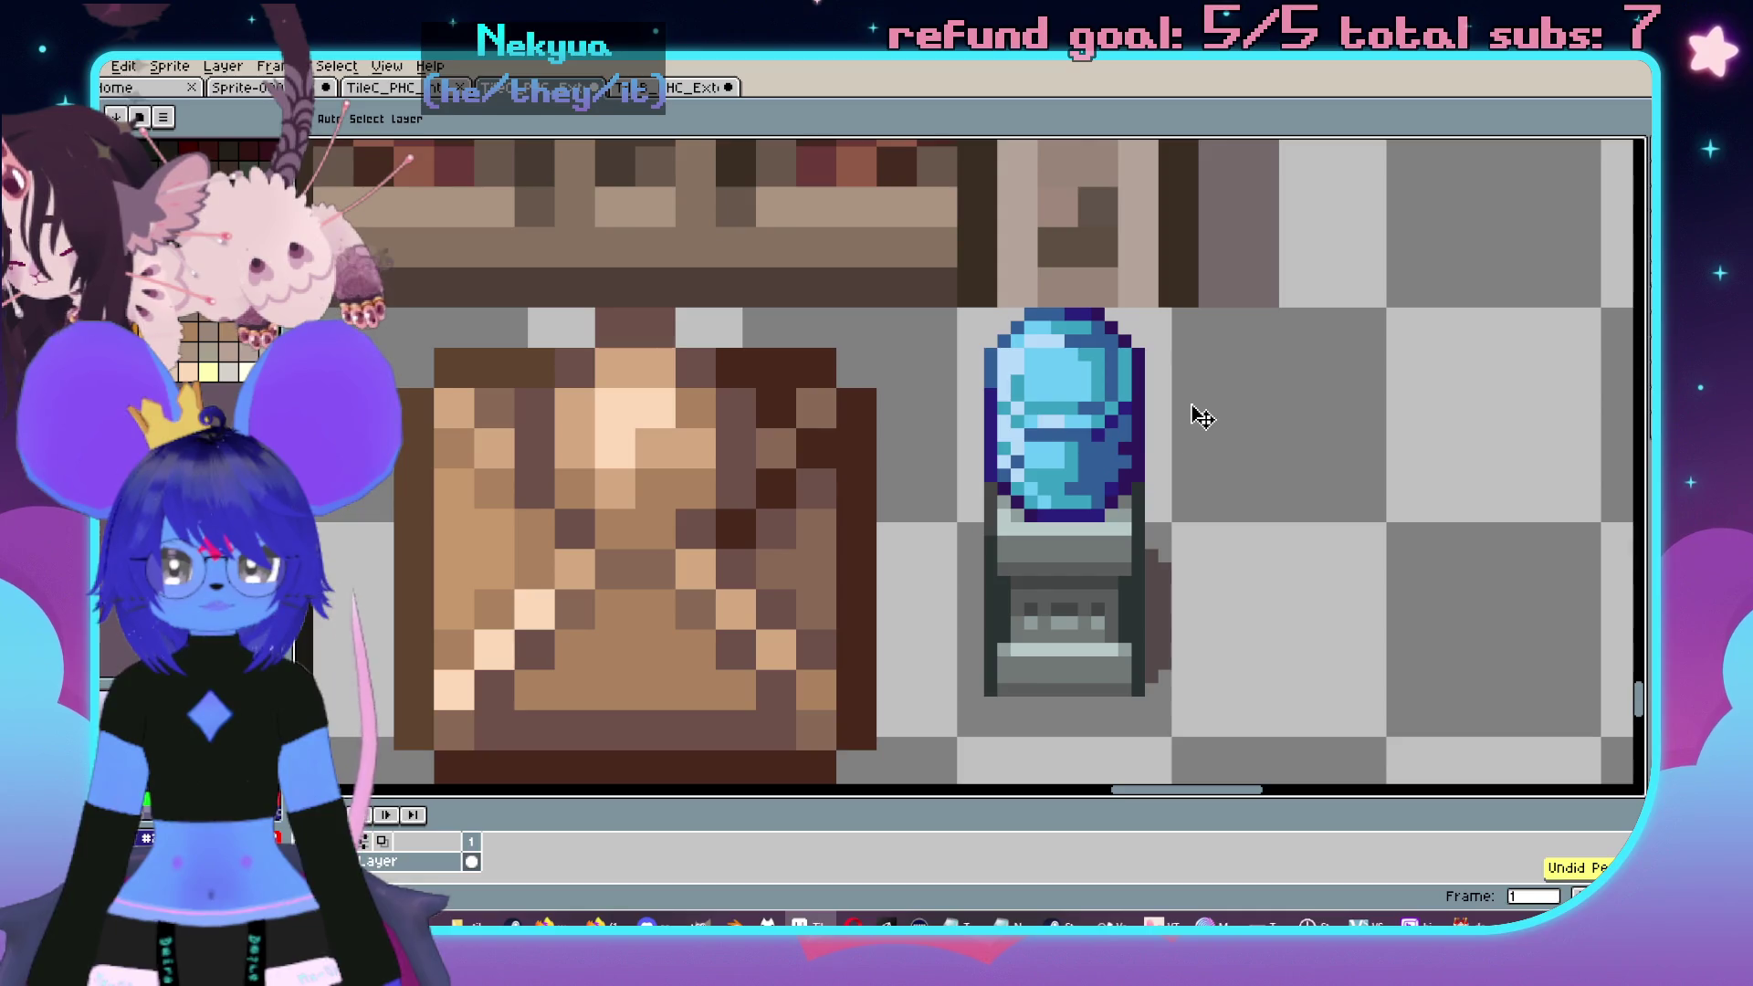
pyautogui.press('b')
pyautogui.scroll(3, 1151, 458)
pyautogui.scroll(-2, 990, 554)
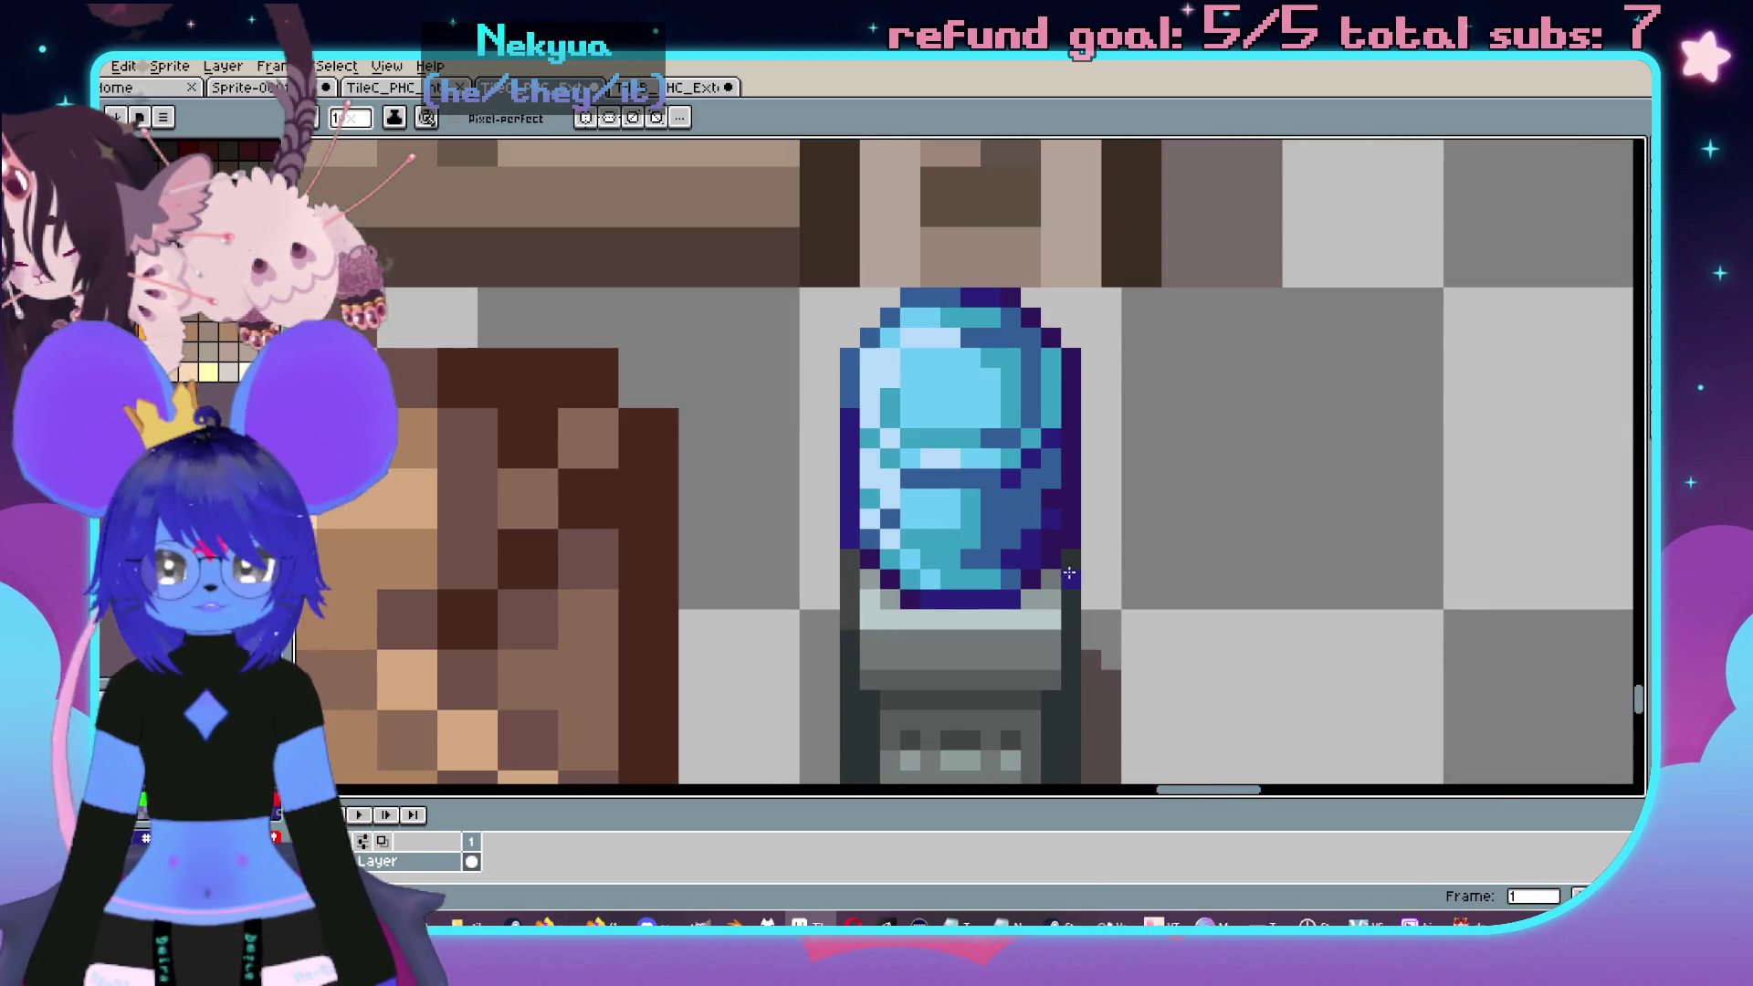
pyautogui.scroll(2, 1084, 520)
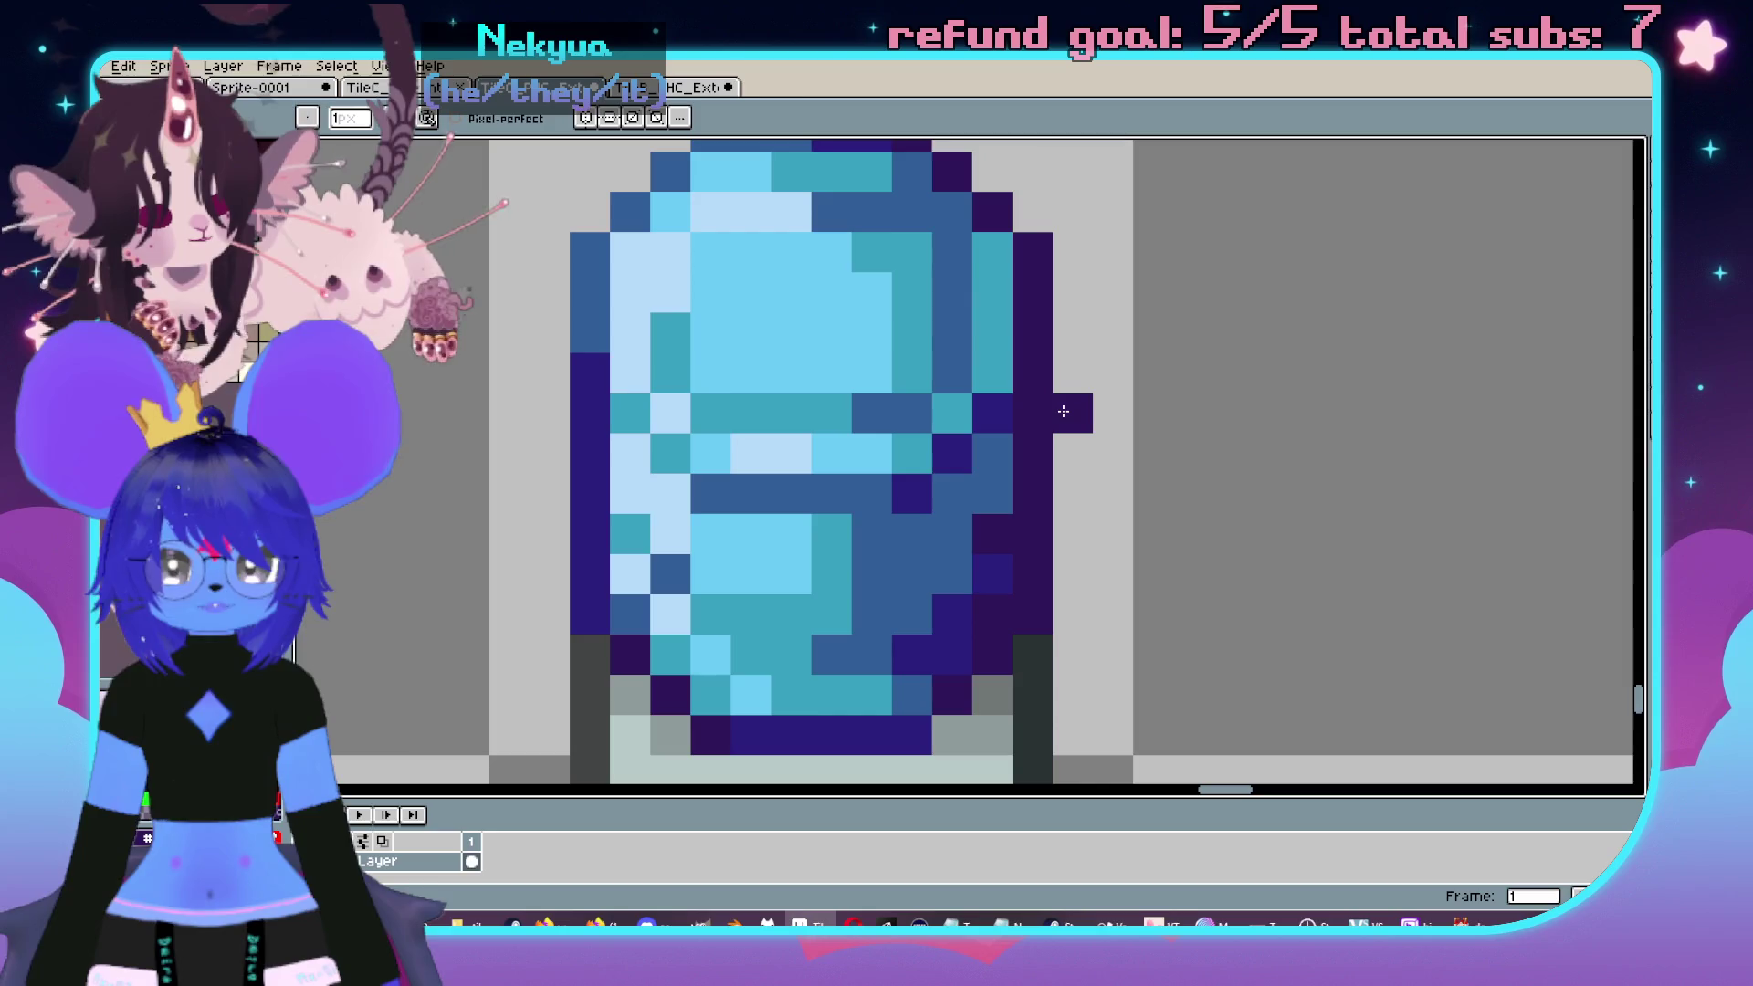
pyautogui.scroll(-3, 1064, 443)
pyautogui.scroll(2, 1032, 411)
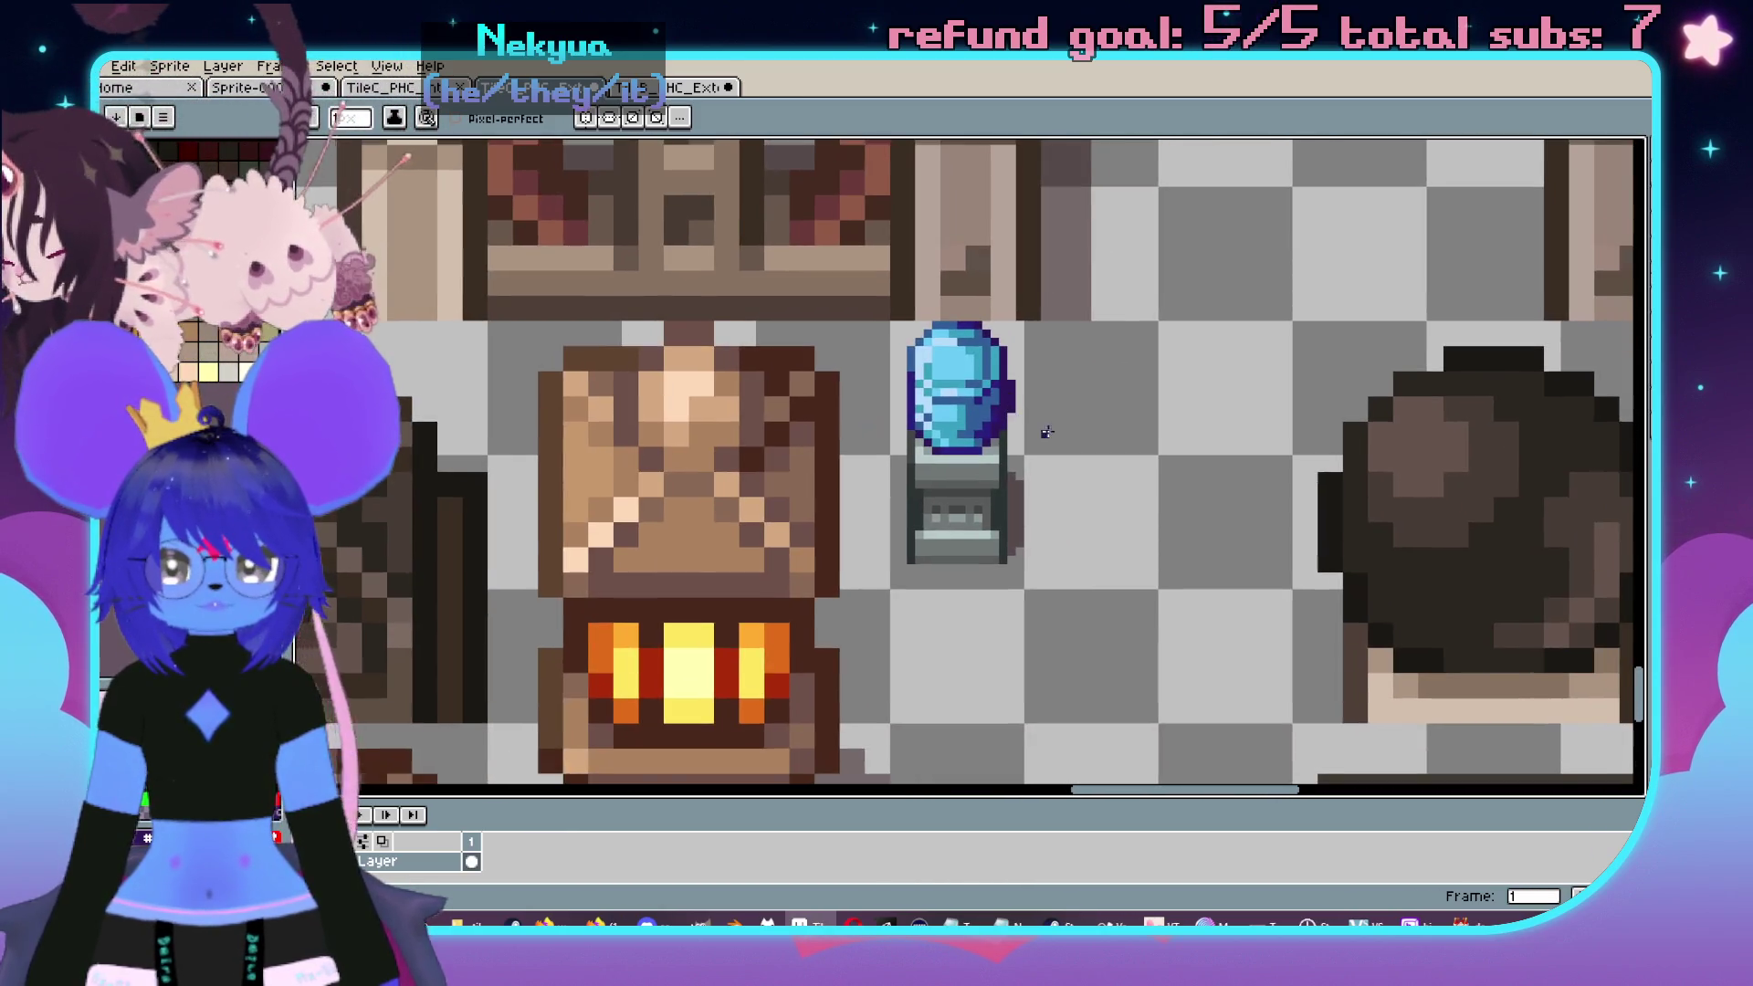
pyautogui.scroll(-1, 1017, 383)
pyautogui.scroll(2, 1004, 347)
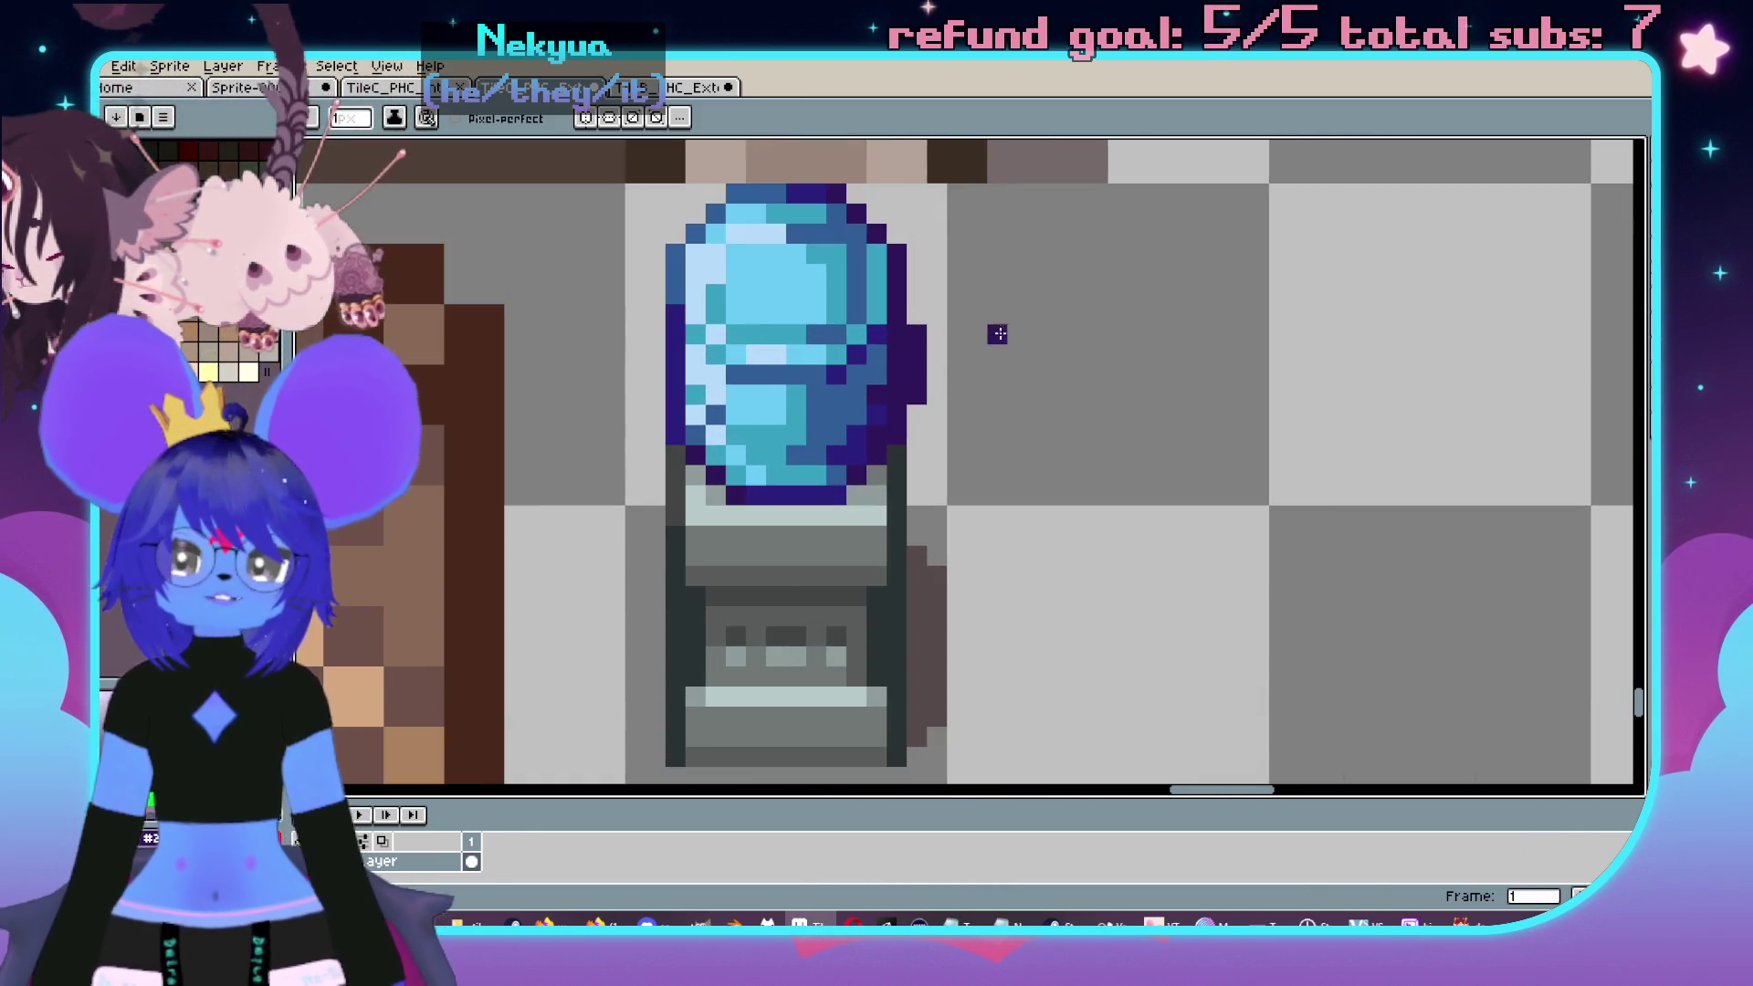
pyautogui.scroll(-2, 997, 335)
pyautogui.click(379, 91)
pyautogui.scroll(-2, 627, 346)
# - Browse the office tileset to view the crates and chairs
pyautogui.moveTo(627, 347); pyautogui.dragTo(598, 507)
pyautogui.scroll(3, 598, 507)
pyautogui.hscroll(4, 598, 507)
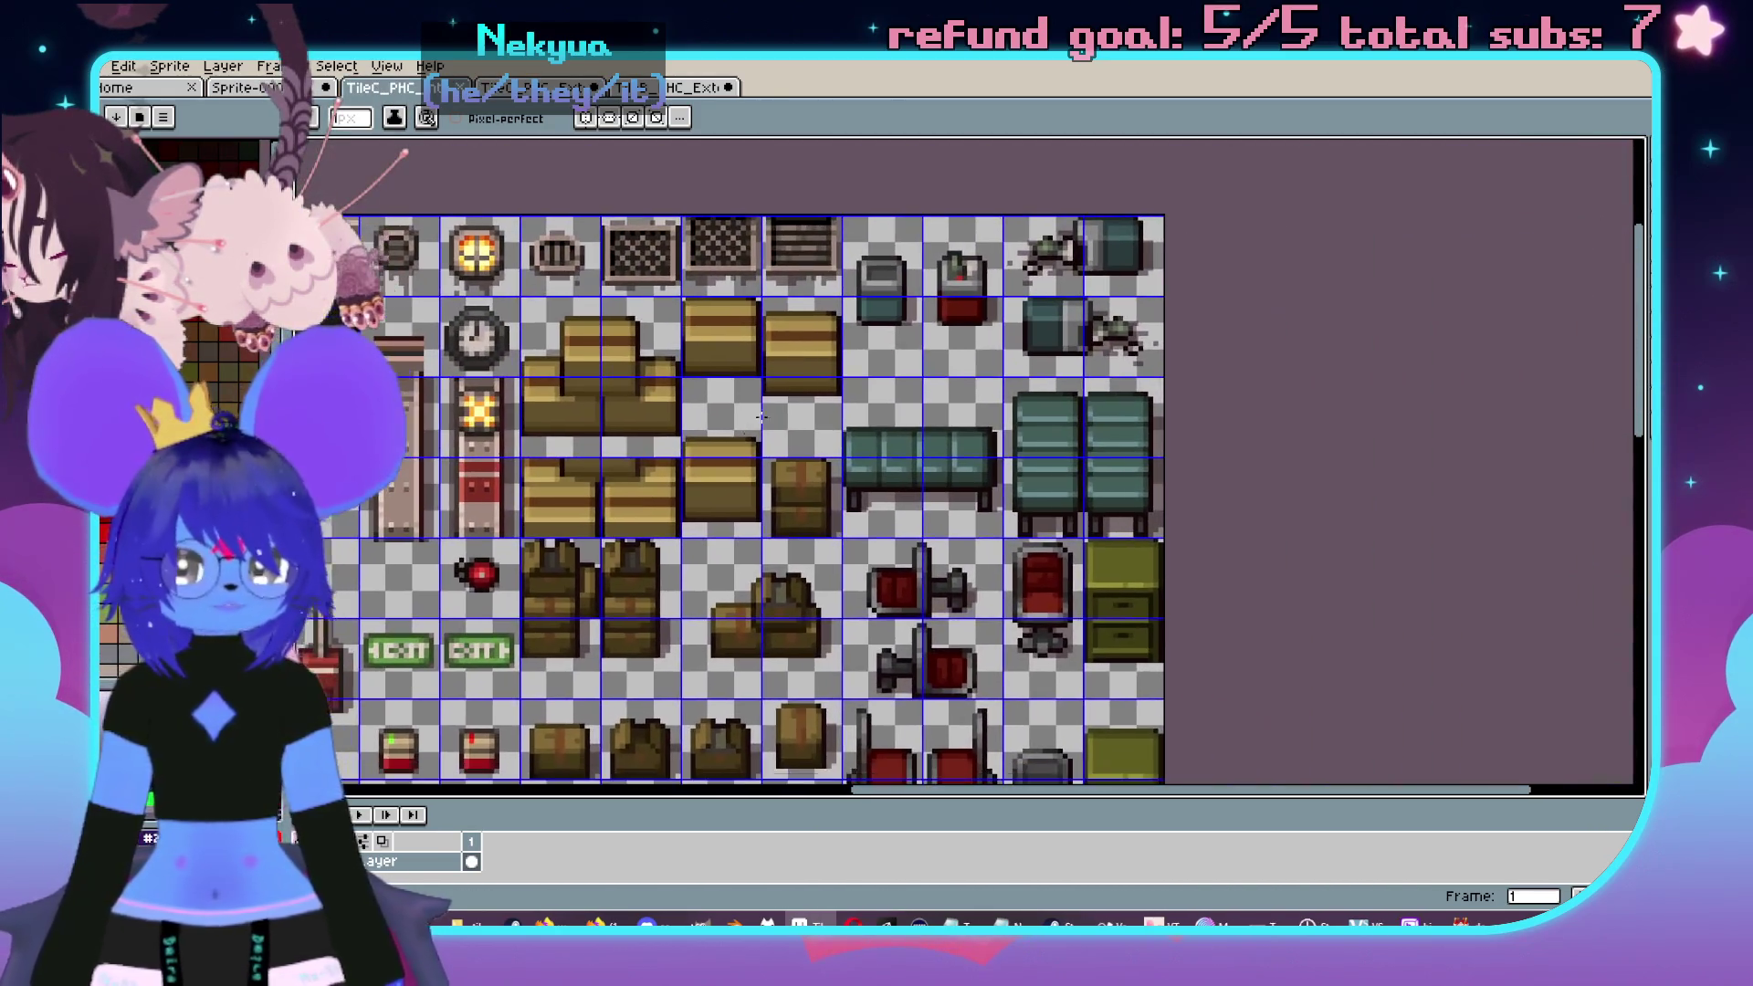
pyautogui.scroll(3, 640, 355)
pyautogui.scroll(2, 950, 454)
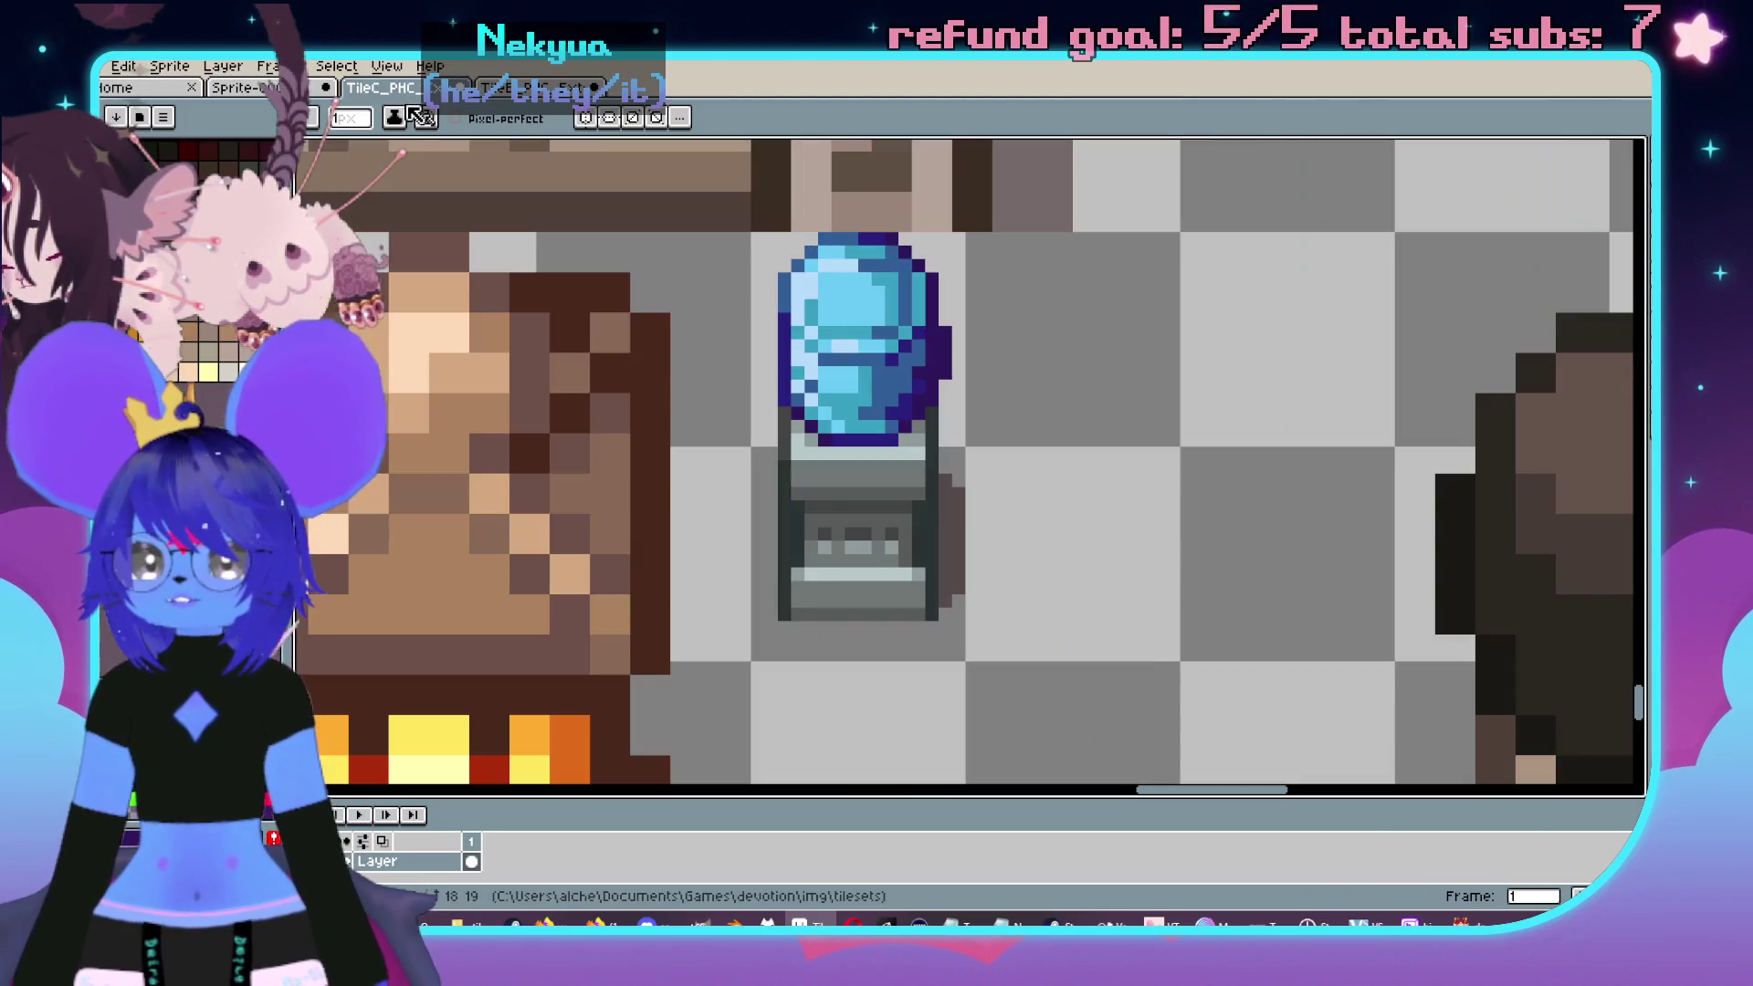
pyautogui.scroll(-3, 950, 454)
pyautogui.scroll(1, 950, 453)
pyautogui.scroll(-3, 950, 454)
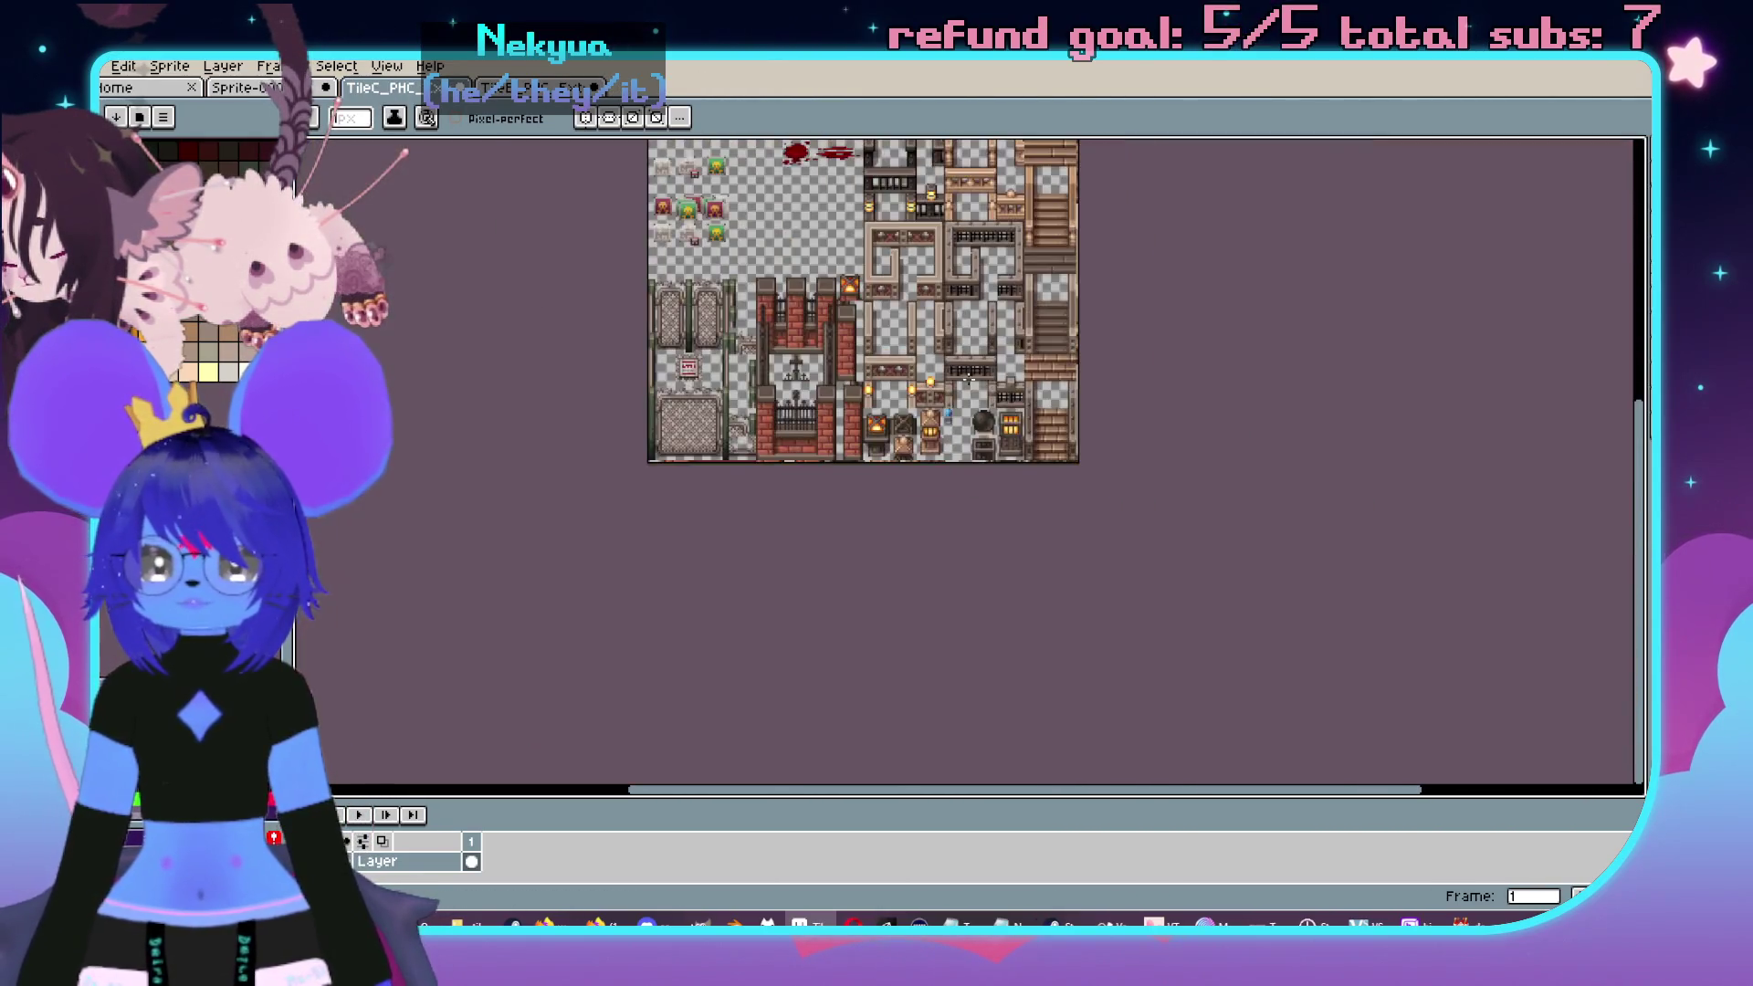
pyautogui.scroll(4, 951, 454)
# - Switch to the street-props tileset and pan to the green pole and blue sign
pyautogui.click(584, 89)
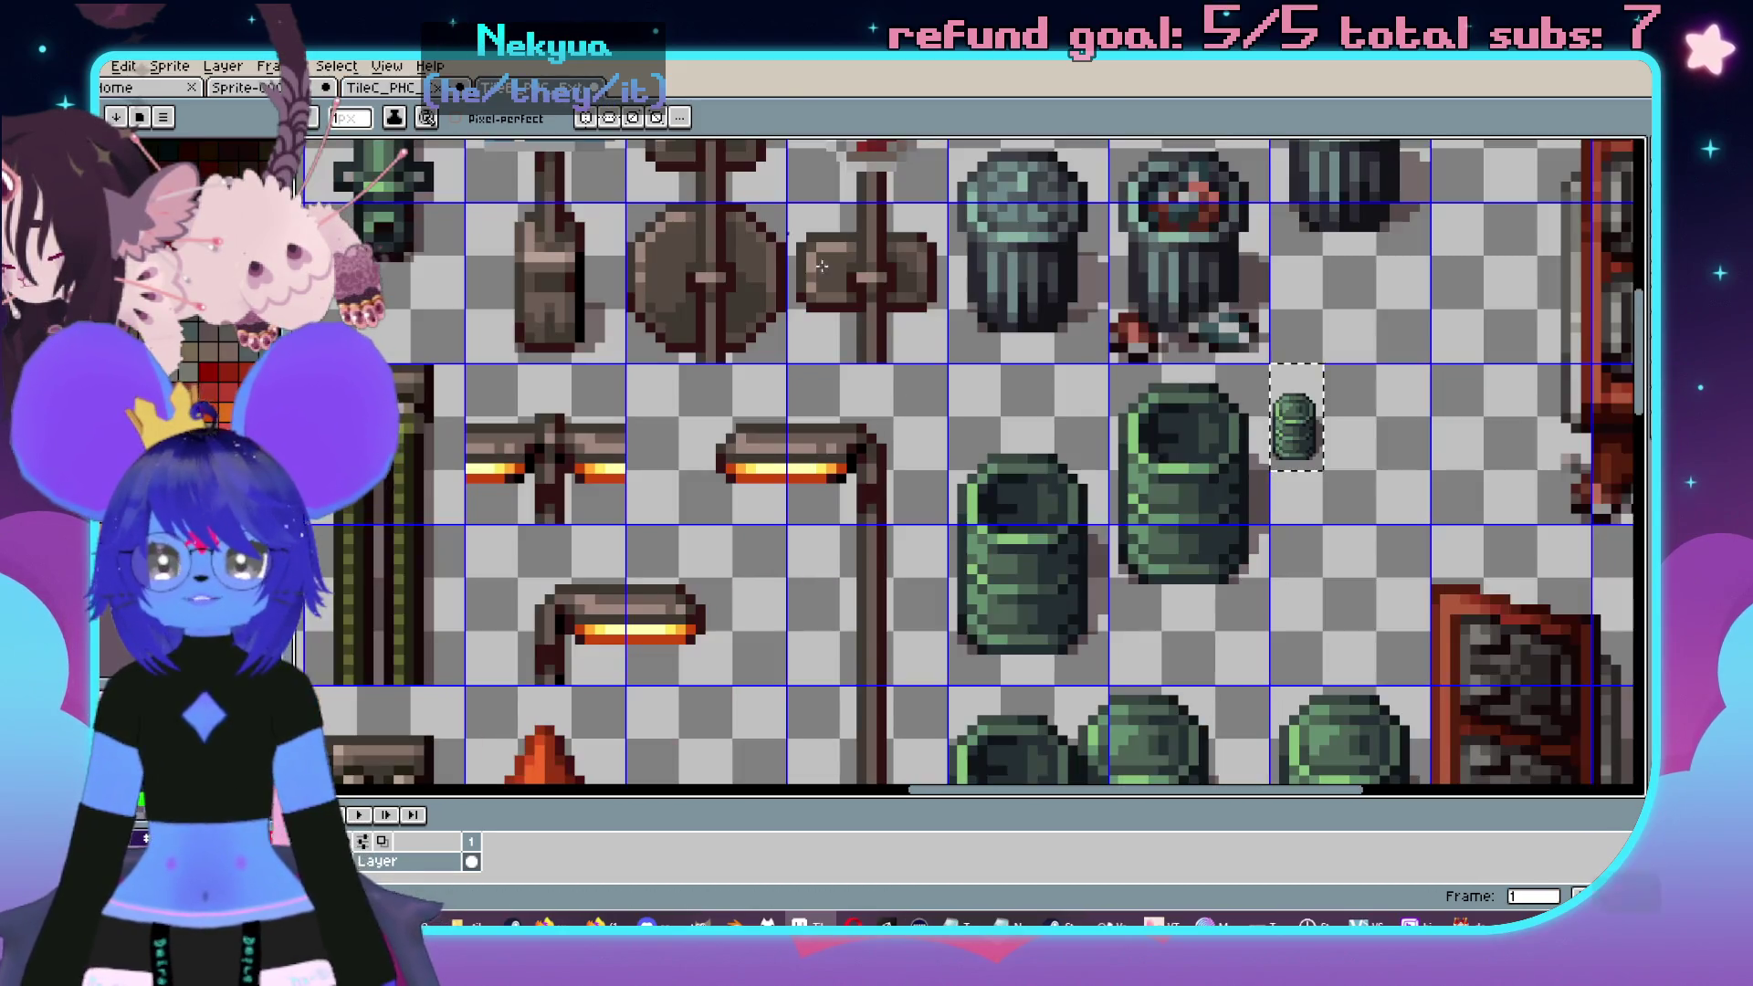
pyautogui.scroll(-3, 1153, 471)
pyautogui.scroll(3, 1153, 472)
pyautogui.moveTo(1153, 472)
pyautogui.mouseDown()
pyautogui.moveTo(861, 273)
pyautogui.moveTo(802, 155)
pyautogui.moveTo(914, 318)
pyautogui.moveTo(861, 482)
pyautogui.moveTo(974, 683)
pyautogui.moveTo(1344, 592)
pyautogui.mouseUp()
pyautogui.scroll(-2, 1273, 357)
pyautogui.scroll(5, 1273, 383)
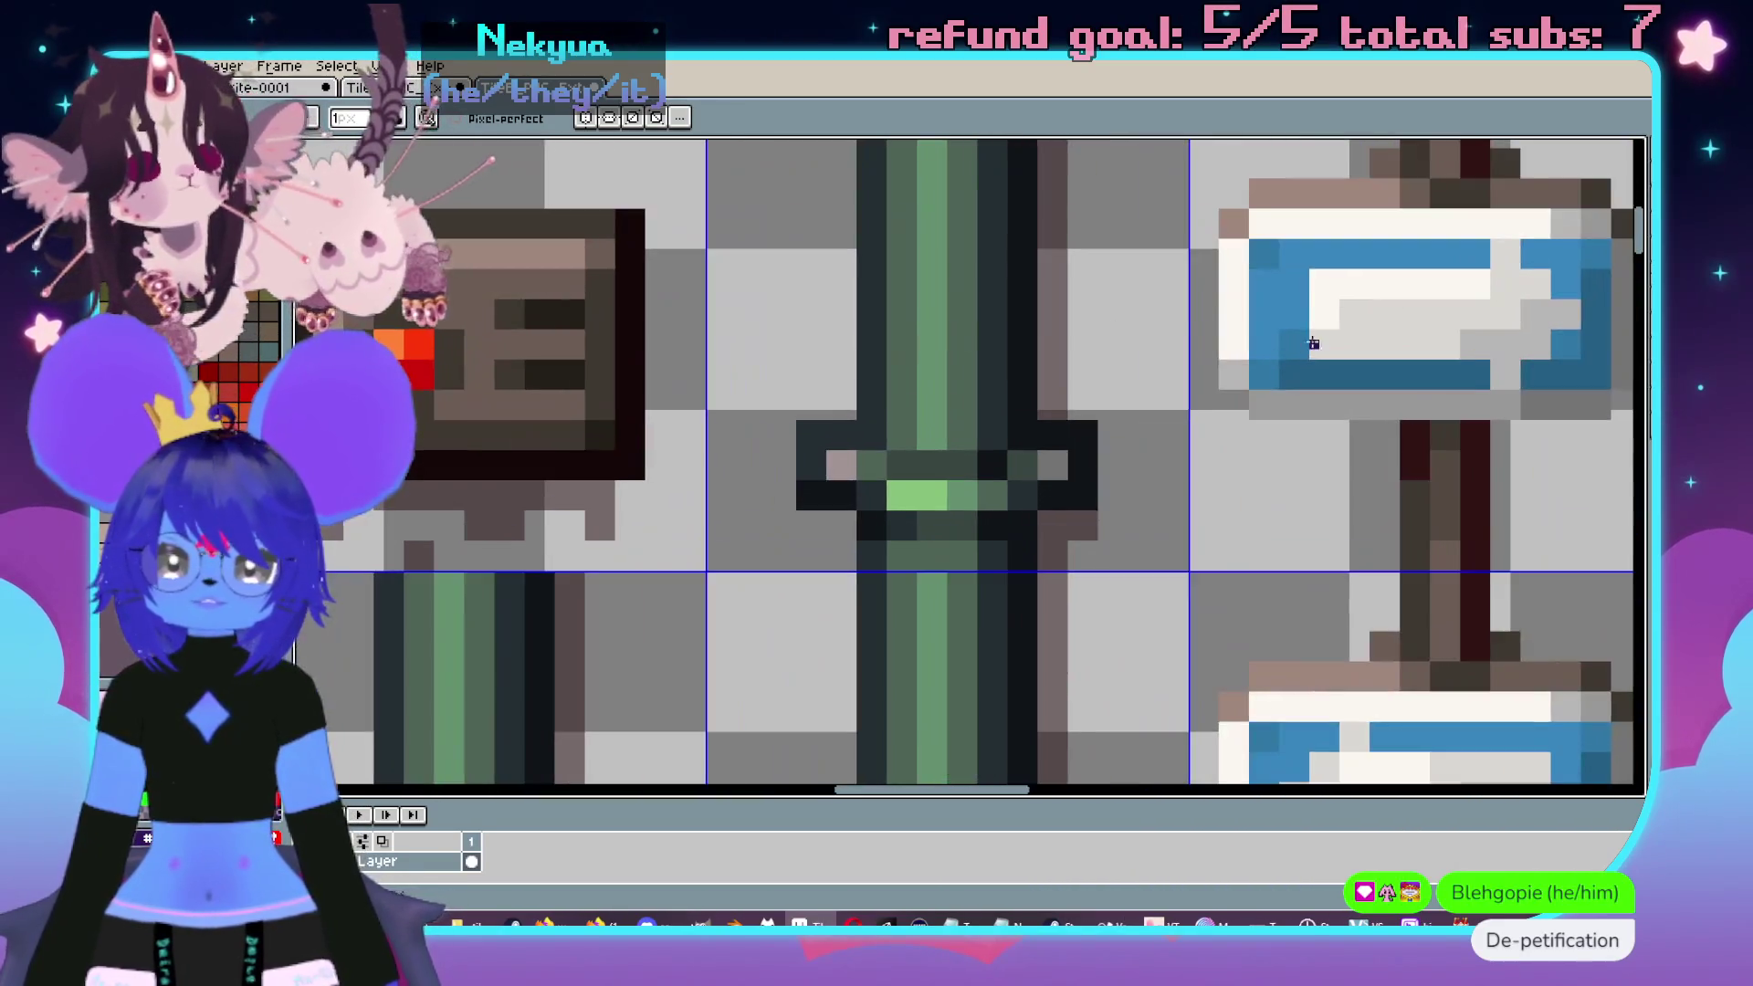
pyautogui.moveTo(1278, 411); pyautogui.dragTo(959, 335)
# - Pick the eyedropper and bring the water-cooler sprite back into view
pyautogui.press('i')
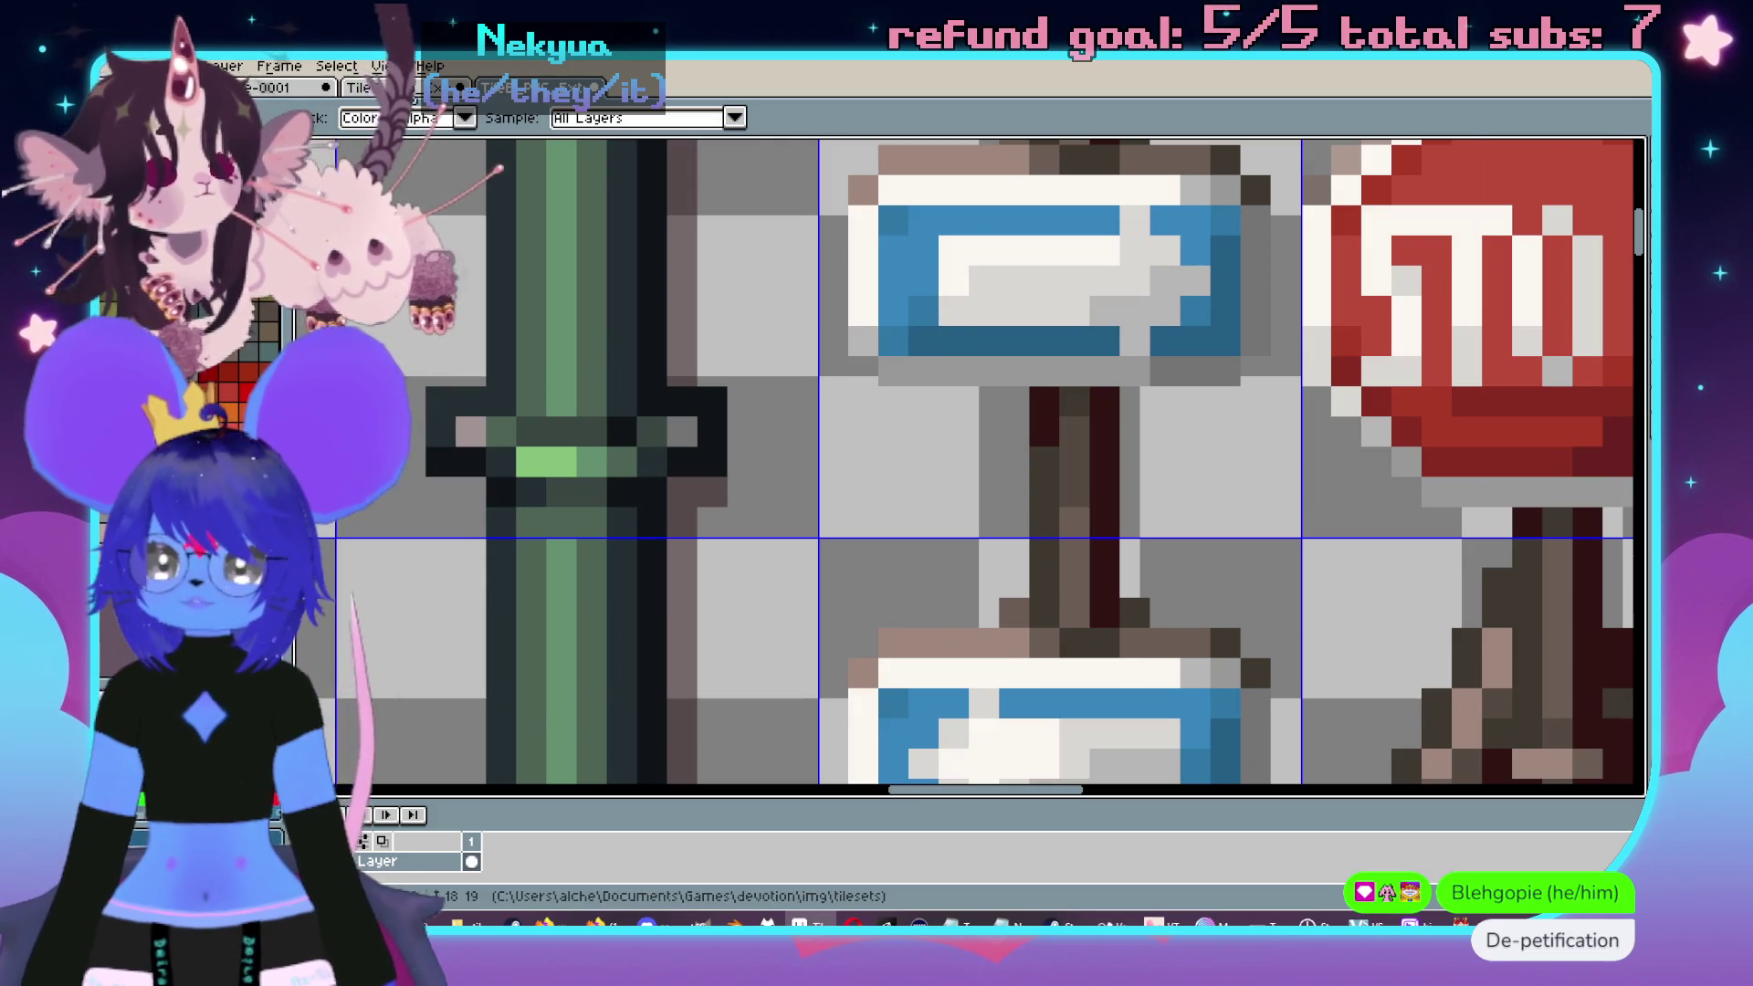
pyautogui.scroll(-2, 913, 457)
pyautogui.scroll(3, 902, 470)
pyautogui.moveTo(902, 470); pyautogui.dragTo(1005, 457)
pyautogui.scroll(2, 978, 417)
# - Bucket-fill the bottle's right outline dark purple and its bottom outline blue
pyautogui.press('b')
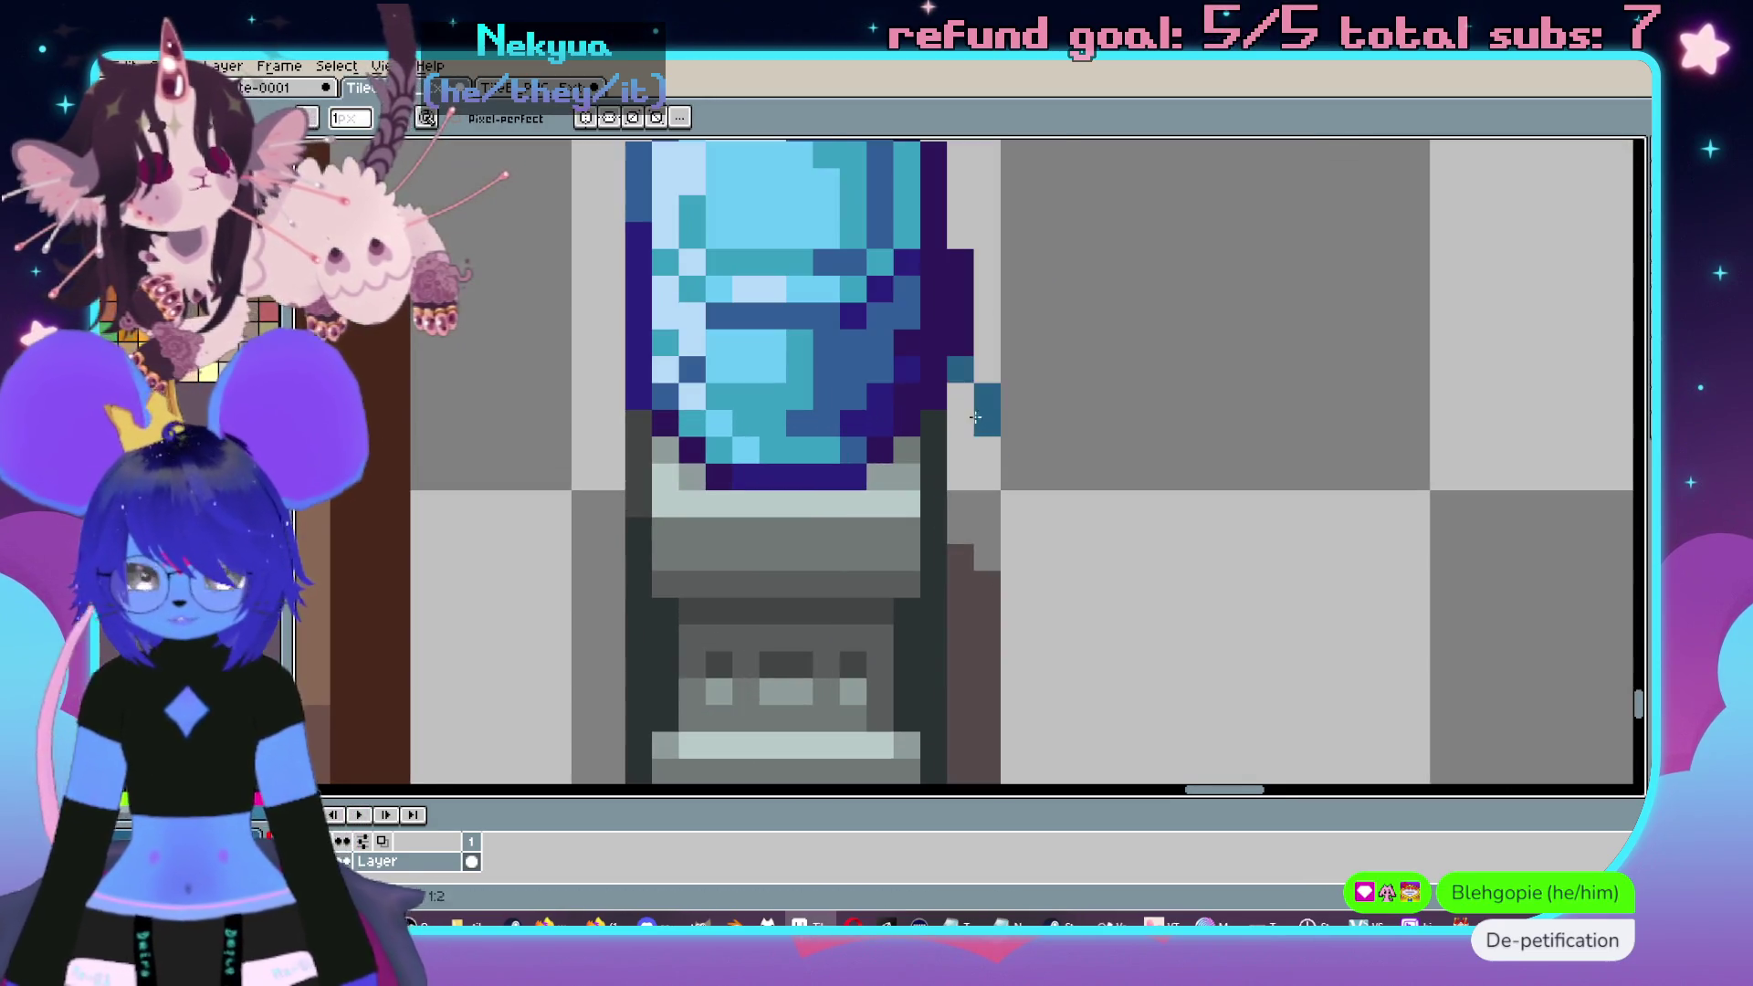
pyautogui.press('g')
pyautogui.click(931, 352)
pyautogui.hotkey('ctrl', 'z')
pyautogui.click(908, 368)
pyautogui.click(881, 369)
pyautogui.scroll(-3, 881, 370)
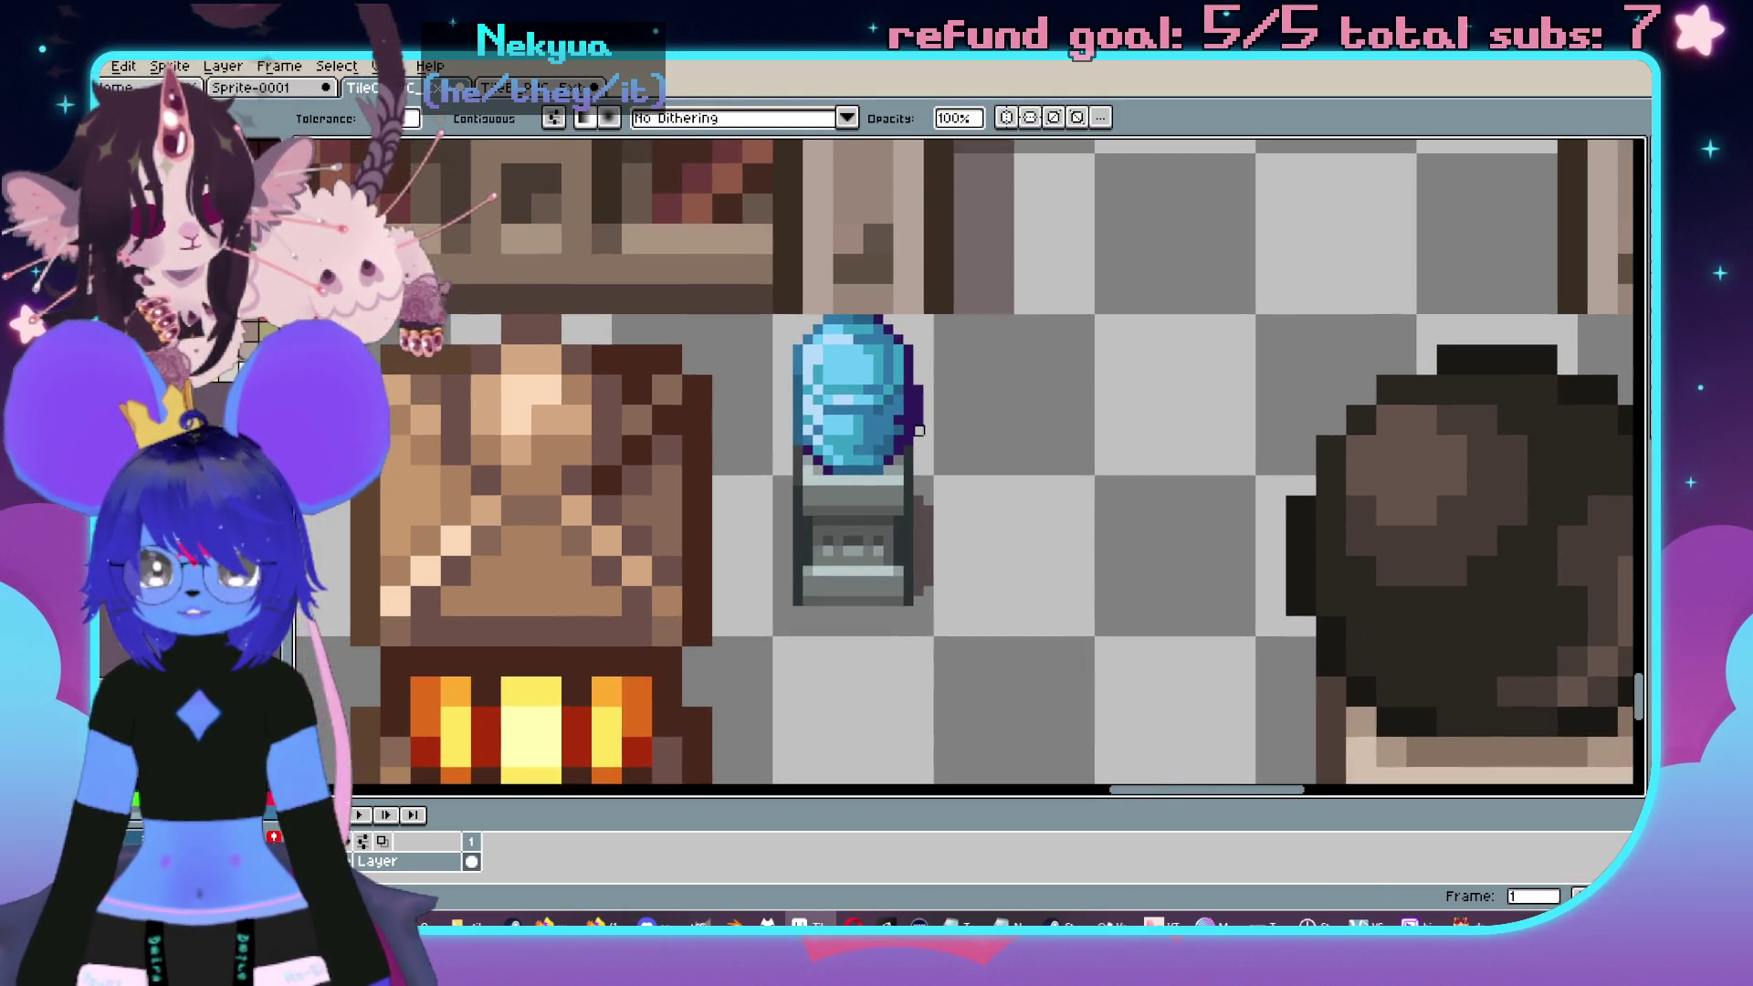
pyautogui.scroll(3, 965, 434)
pyautogui.scroll(1, 965, 433)
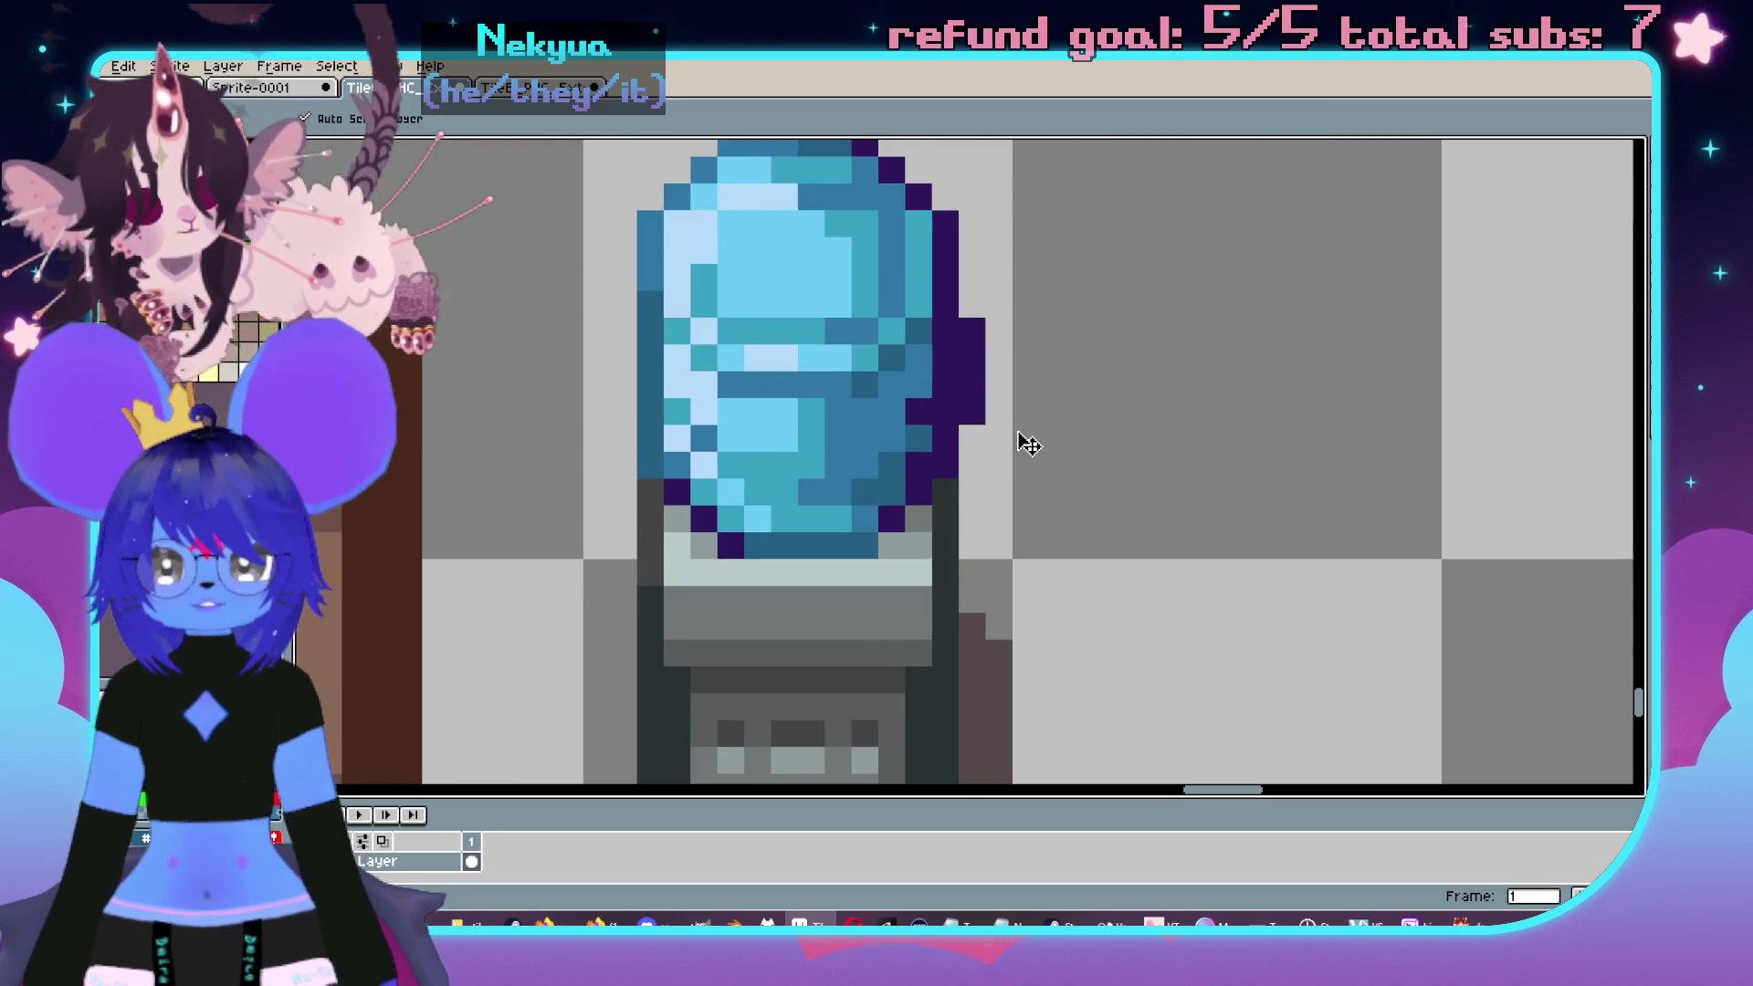
pyautogui.hotkey('ctrl', 'z')
pyautogui.hotkey('ctrl', 'y')
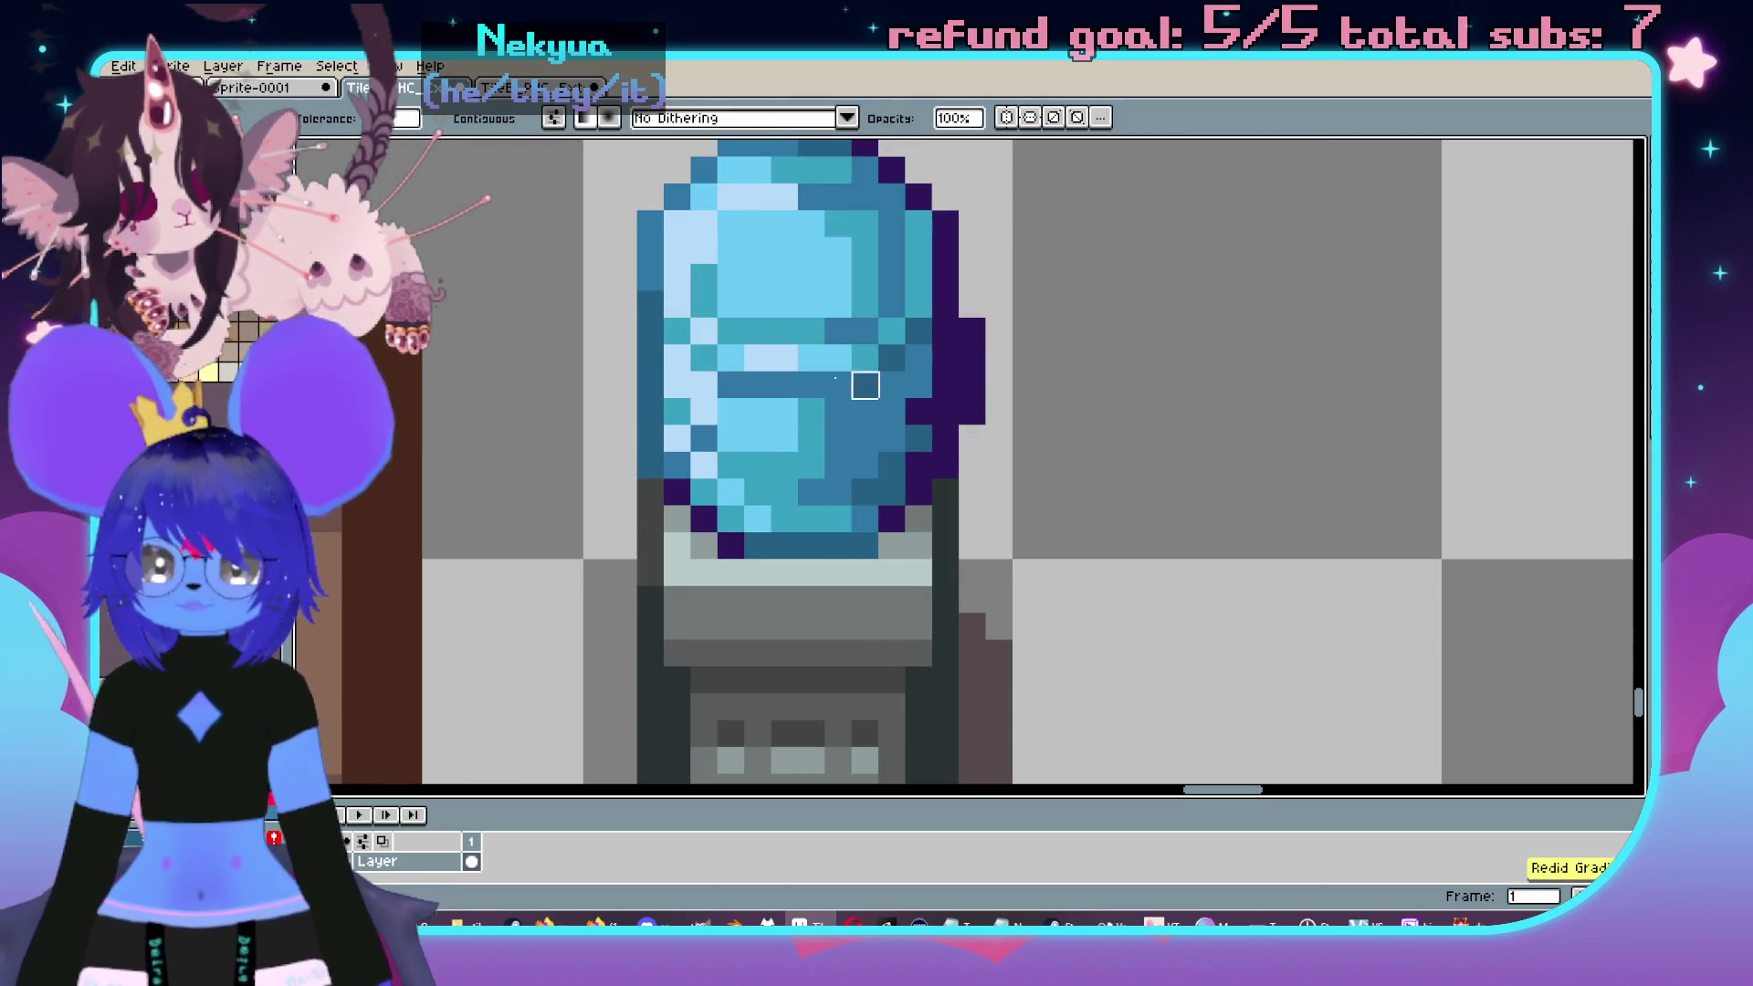
# - Sample a colour from the tileset's trash-can tiles, then pick up the bottle's purple outline colour
pyautogui.hotkey('ctrl', 'Tab')
pyautogui.scroll(-4, 1091, 496)
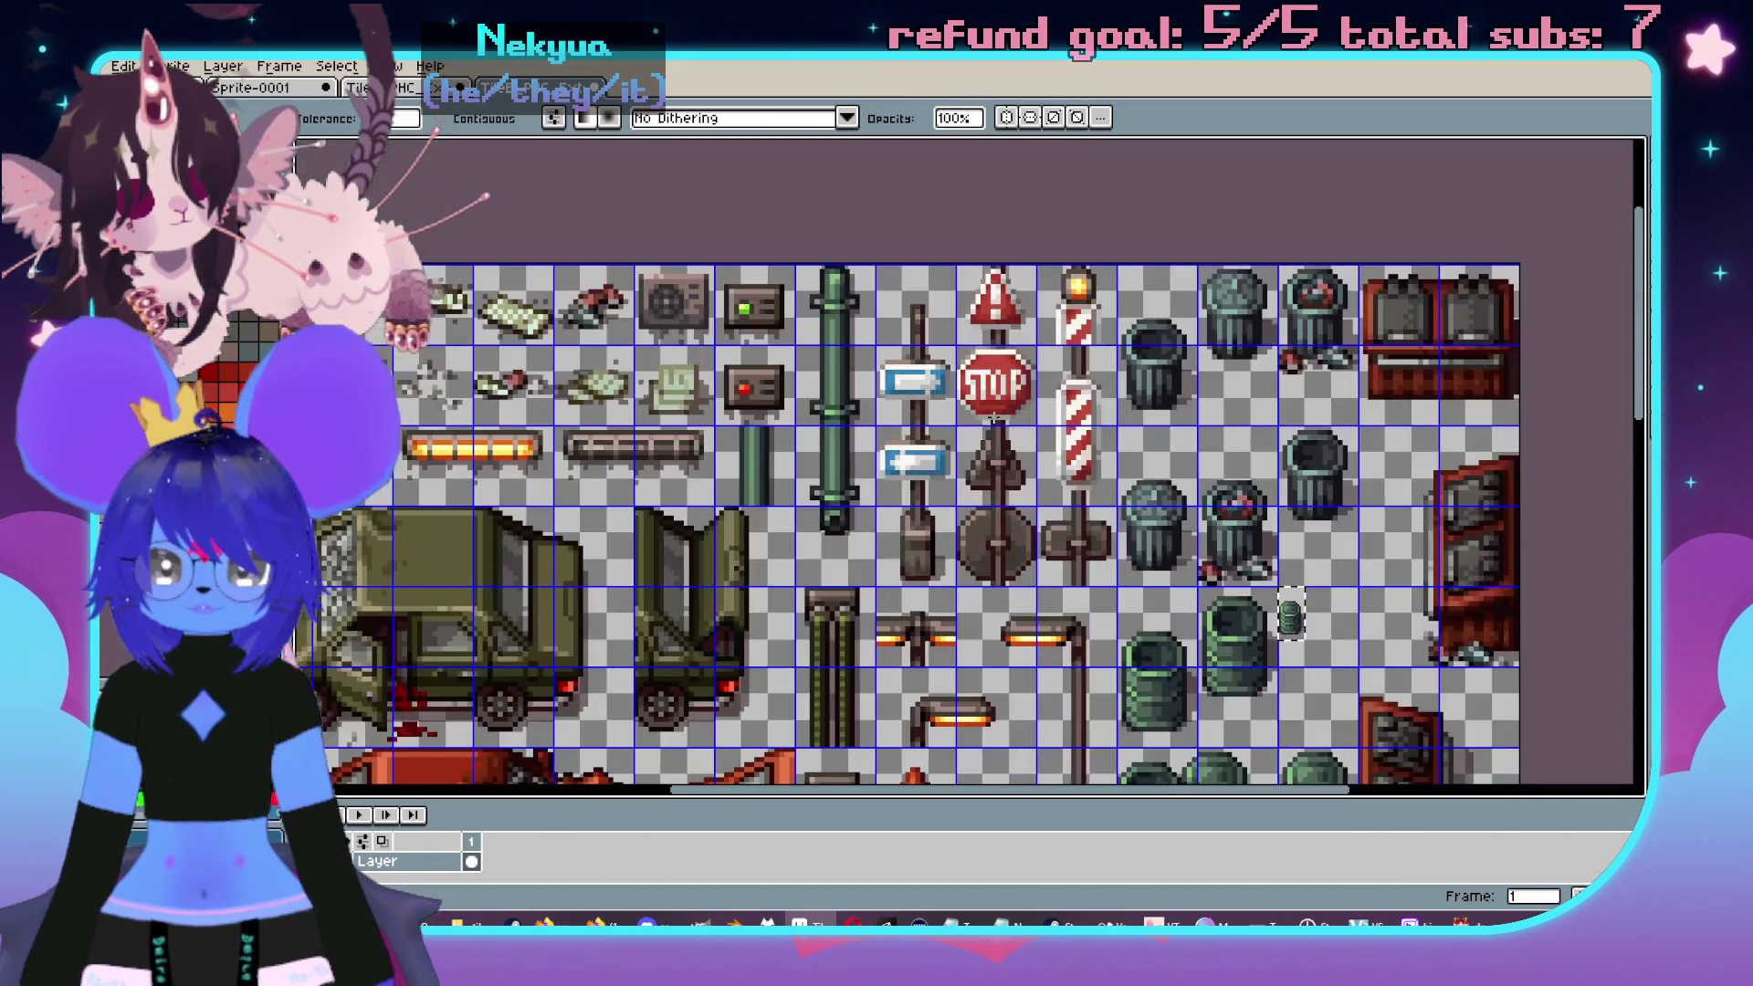
pyautogui.scroll(-1, 1091, 496)
pyautogui.scroll(5, 1187, 530)
pyautogui.press('alt')
pyautogui.keyDown('alt'); pyautogui.click(1276, 555); pyautogui.keyUp('alt')
pyautogui.hotkey('ctrl', 'Tab')
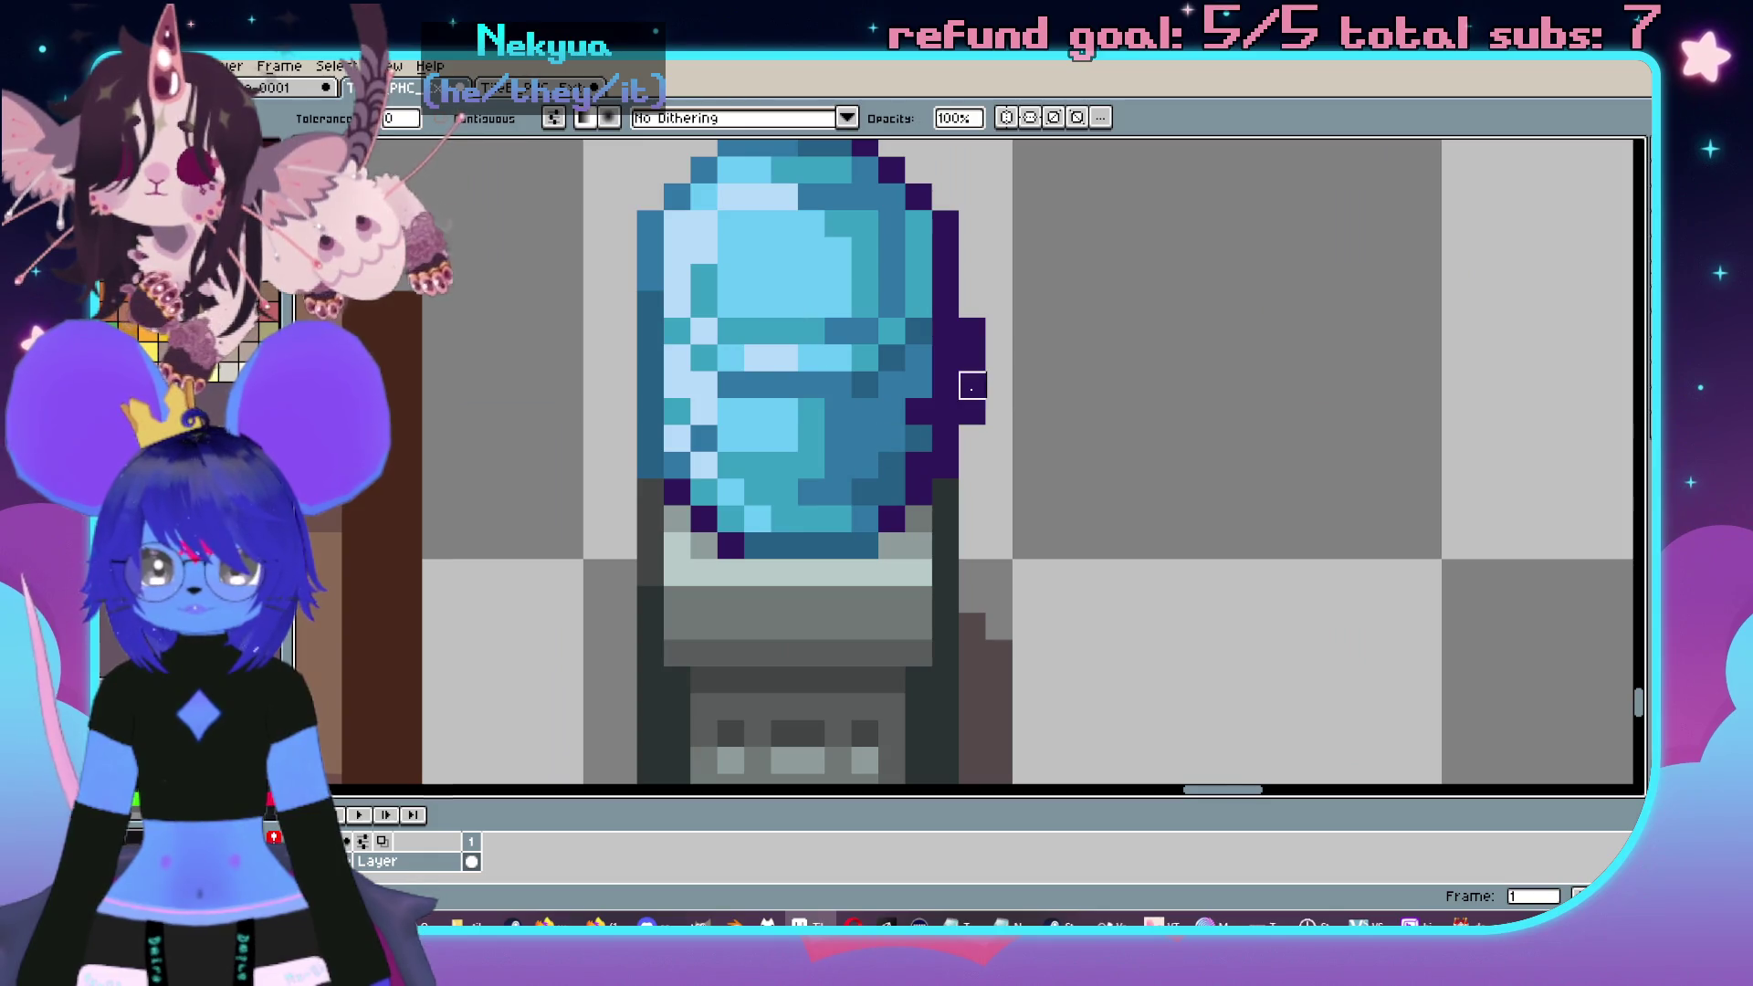
pyautogui.hotkey('ctrl', 'Tab')
pyautogui.hotkey('ctrl', 'Tab')
pyautogui.press('alt')
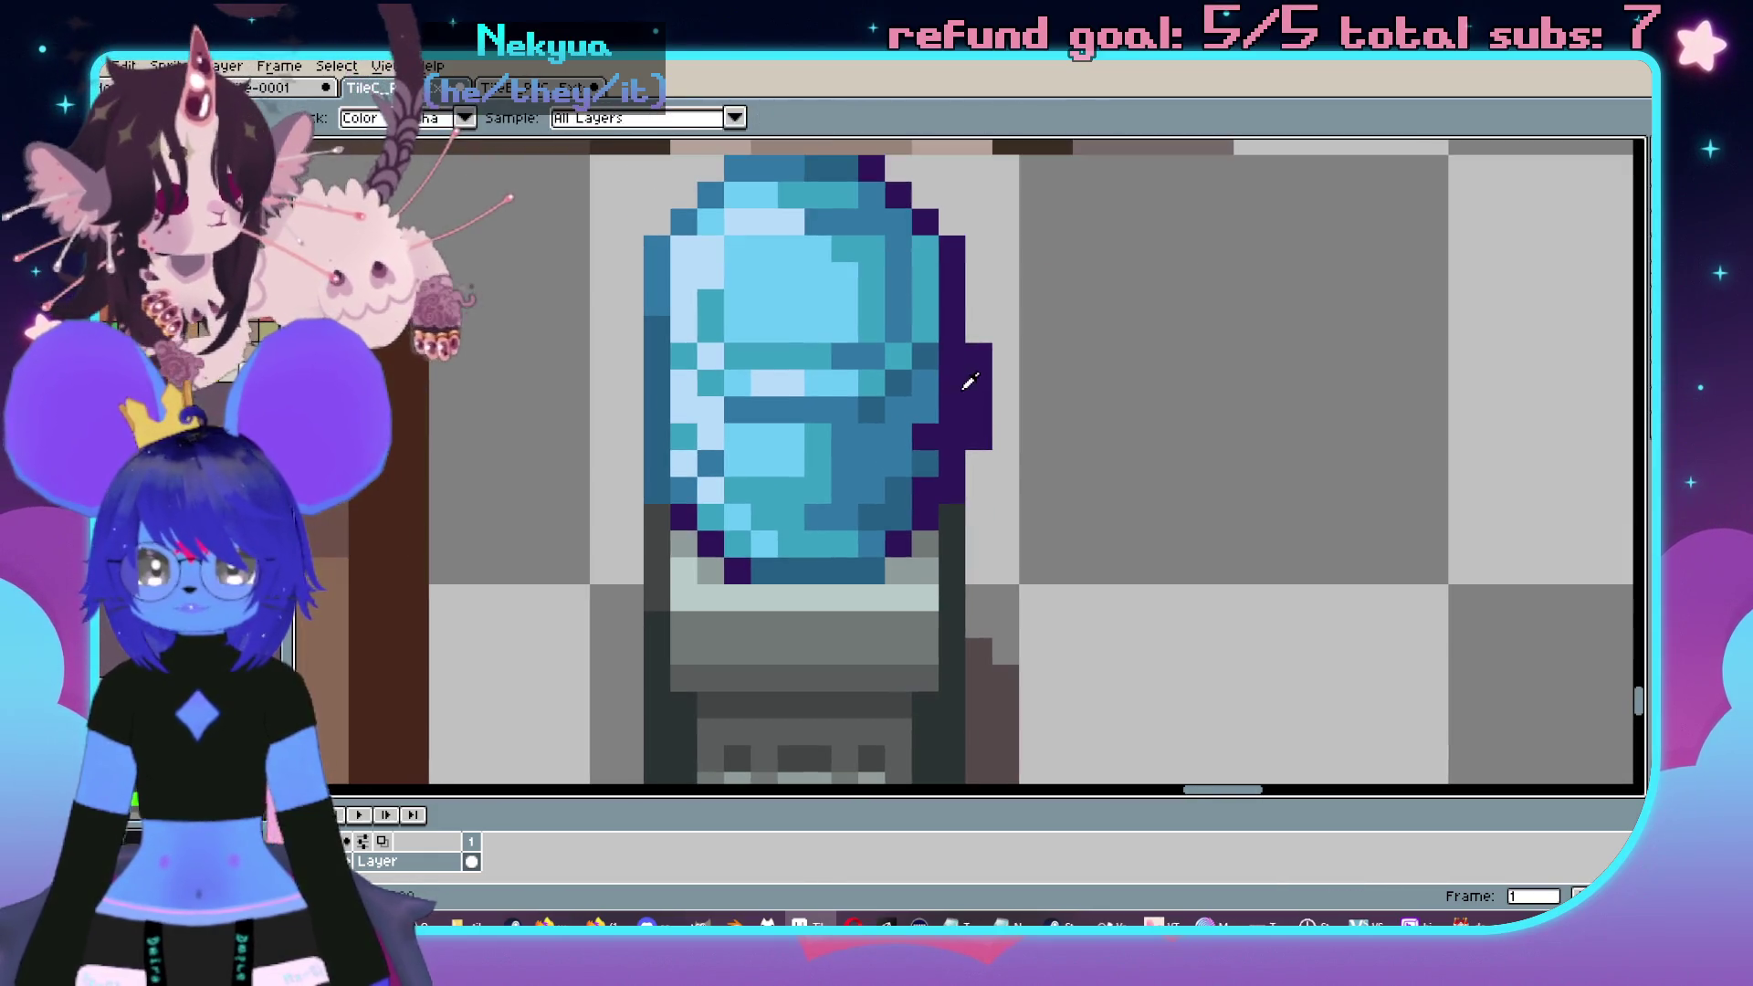
pyautogui.keyDown('alt'); pyautogui.click(970, 381); pyautogui.keyUp('alt')
# - Try a darker purple on the bottle outline, then undo it
pyautogui.click(979, 411)
pyautogui.scroll(-2, 1010, 430)
pyautogui.scroll(2, 1049, 442)
pyautogui.hotkey('ctrl', 'z')
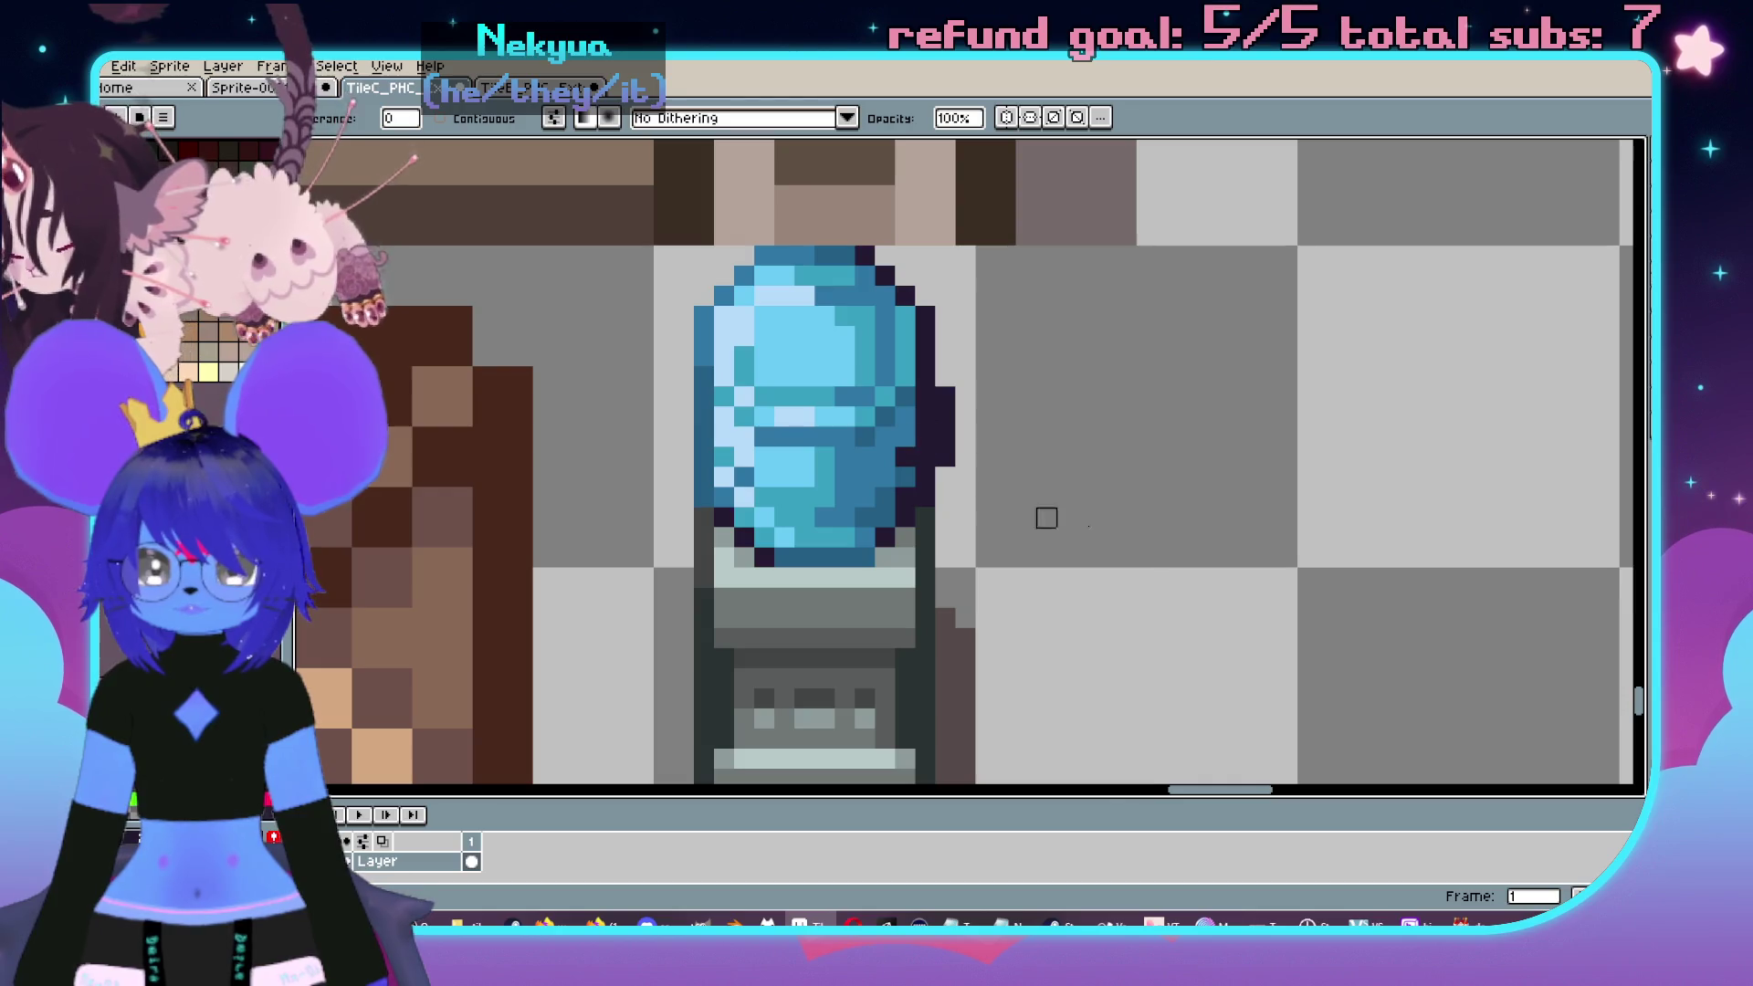
pyautogui.scroll(-3, 1147, 524)
pyautogui.scroll(2, 1111, 524)
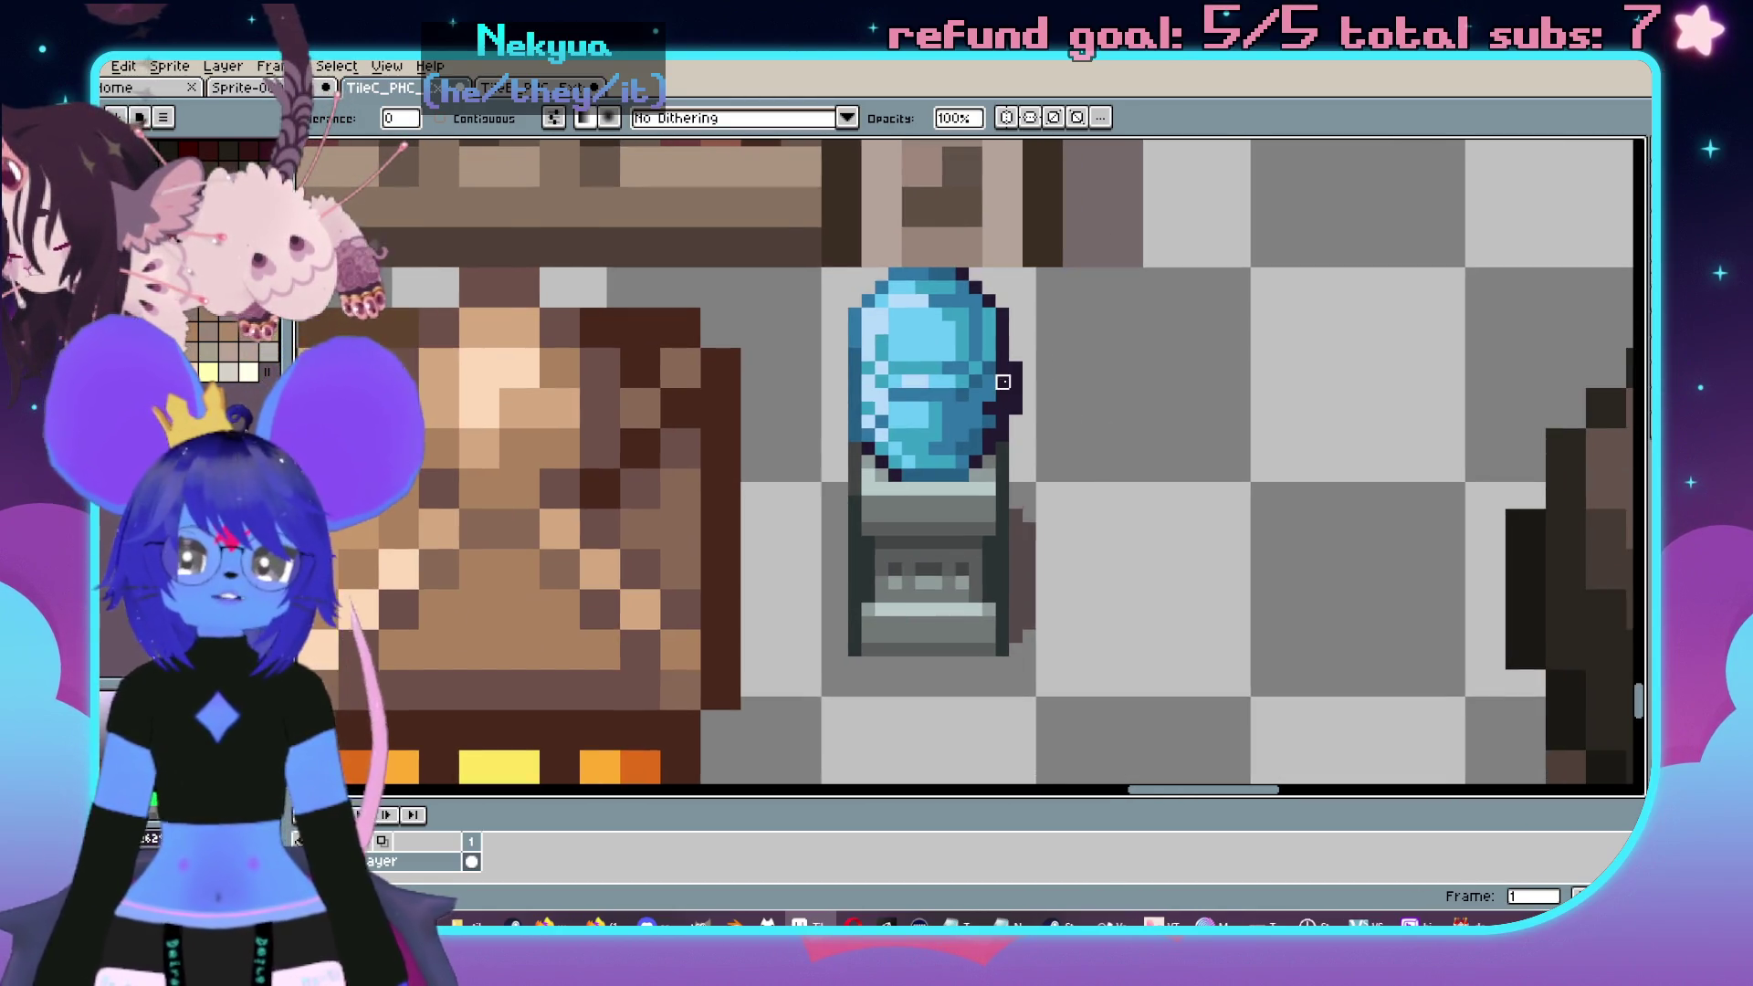
pyautogui.scroll(2, 1005, 392)
# - Paint the dark edge pixel and a neighbouring pixel blue, then view the street-props tileset
pyautogui.click(1017, 399)
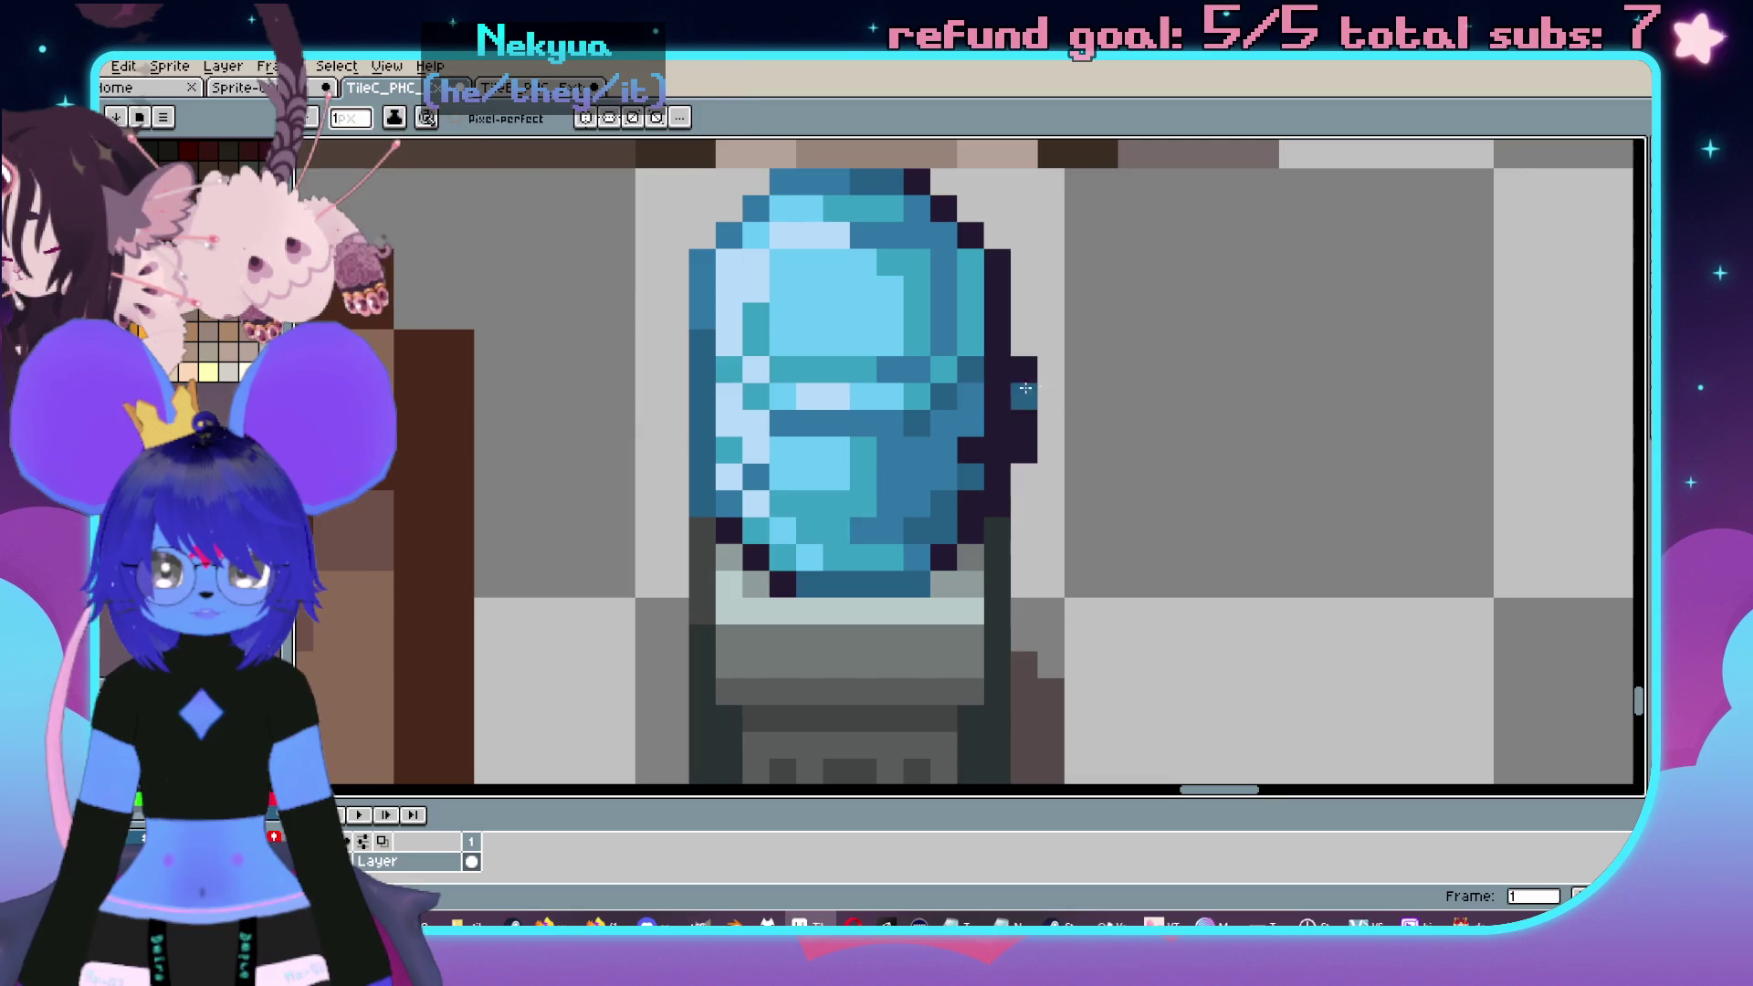
pyautogui.scroll(-3, 1005, 434)
pyautogui.click(1087, 465)
pyautogui.scroll(3, 1080, 465)
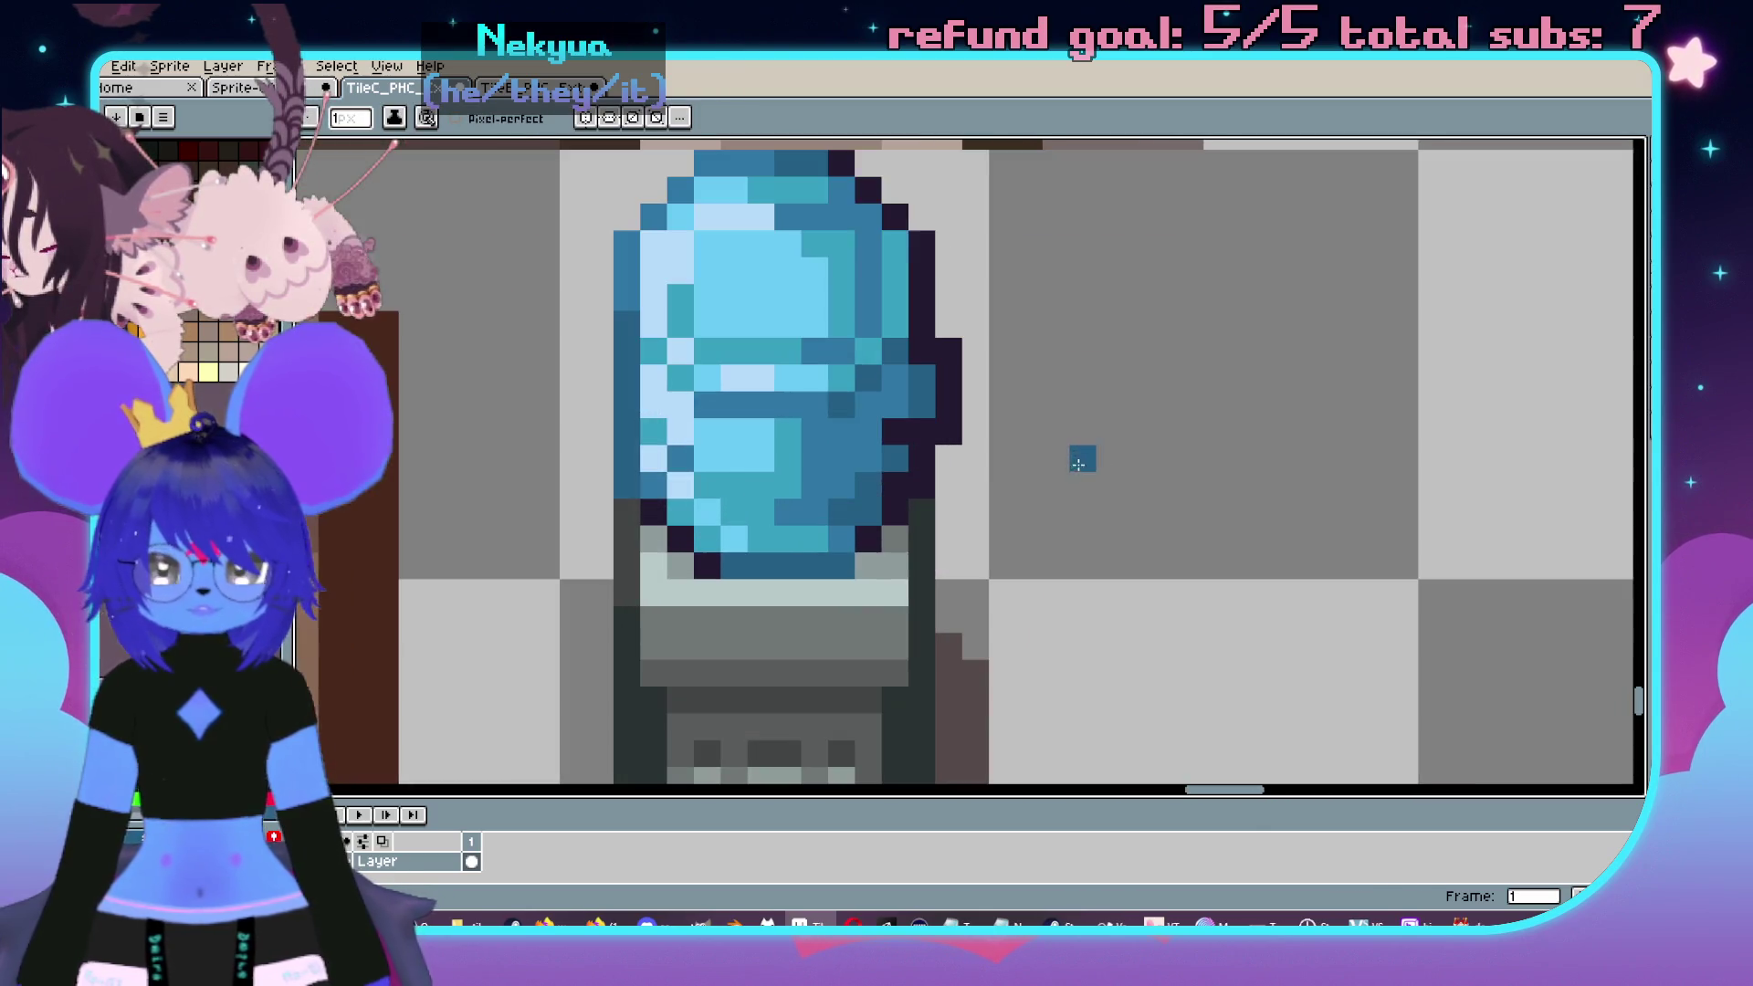
pyautogui.scroll(-3, 927, 432)
pyautogui.scroll(4, 1013, 441)
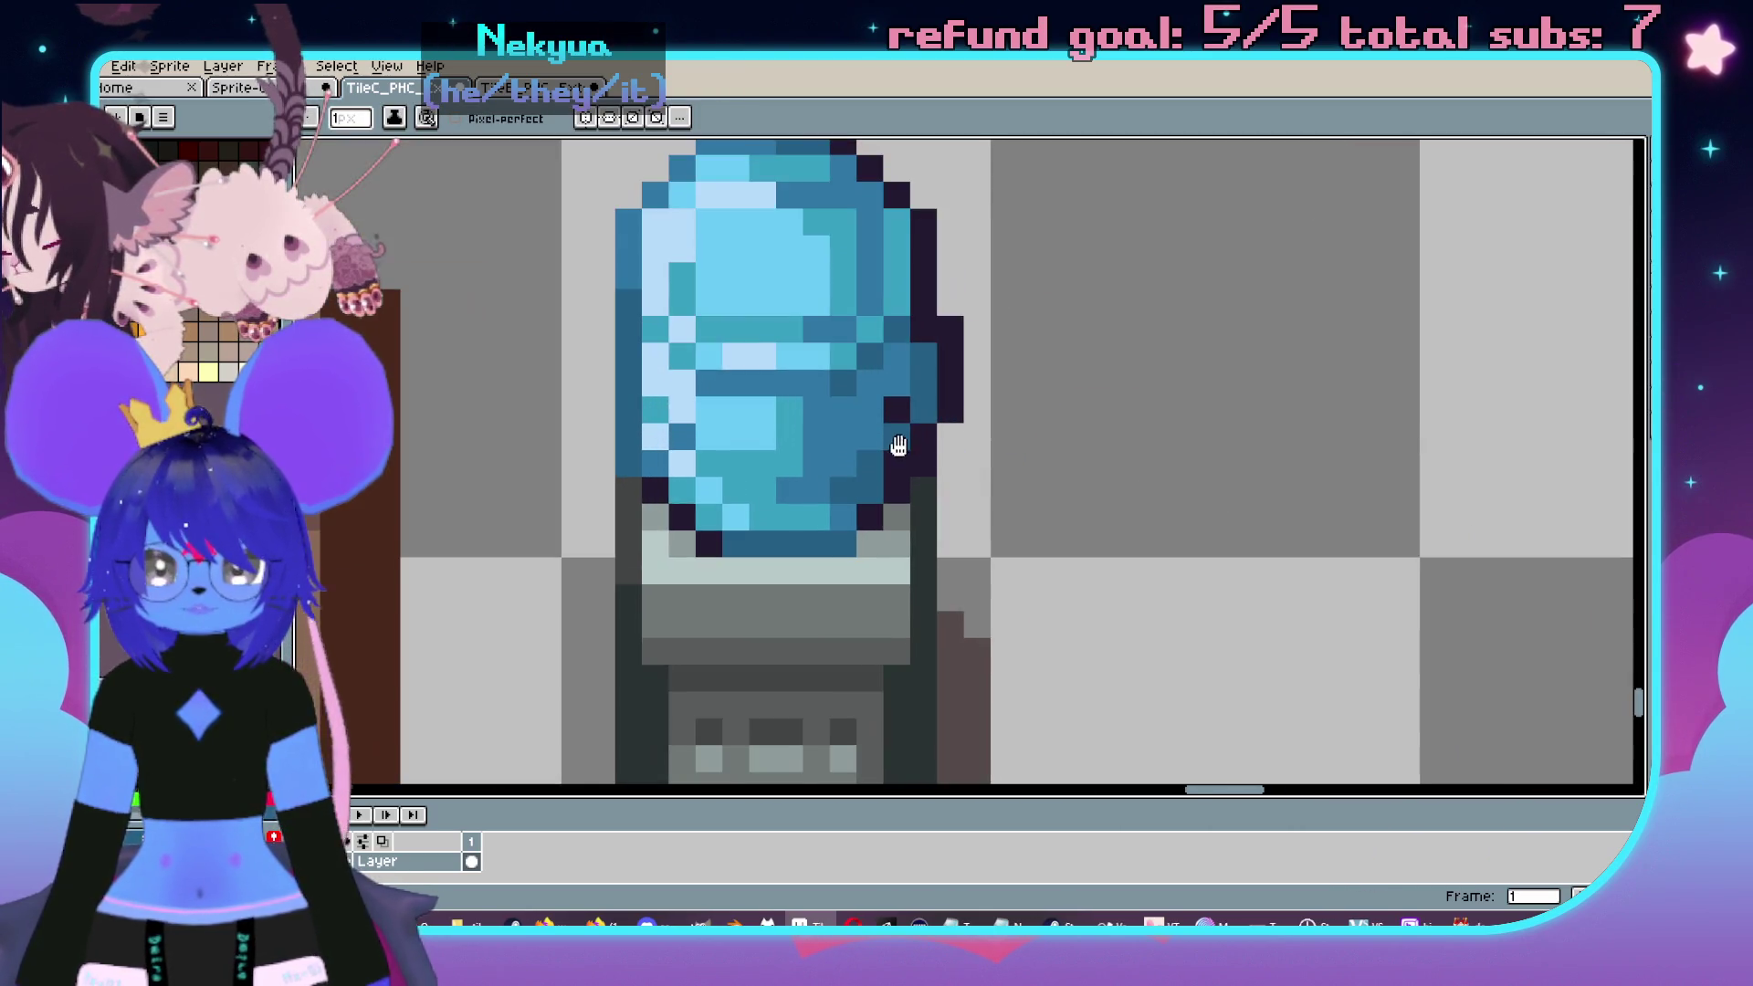
pyautogui.scroll(-1, 1041, 476)
pyautogui.scroll(-4, 1059, 493)
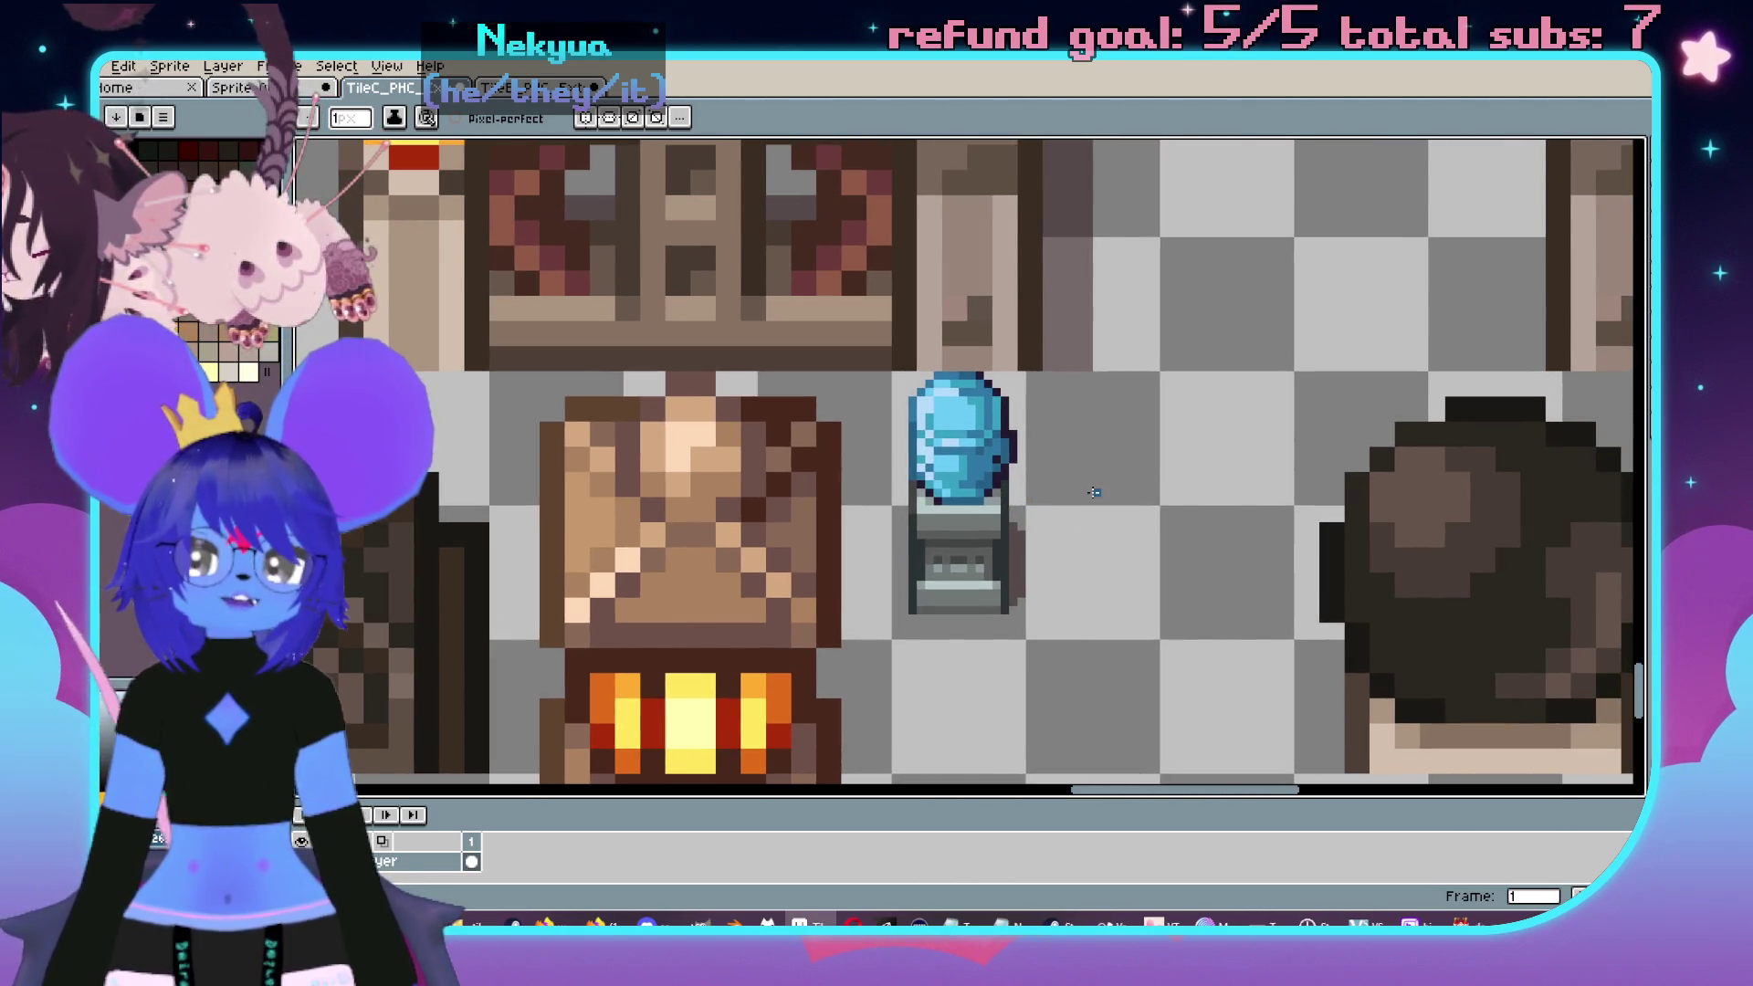
pyautogui.moveTo(1130, 491)
pyautogui.mouseDown()
pyautogui.moveTo(1088, 496)
pyautogui.moveTo(953, 384)
pyautogui.mouseUp()
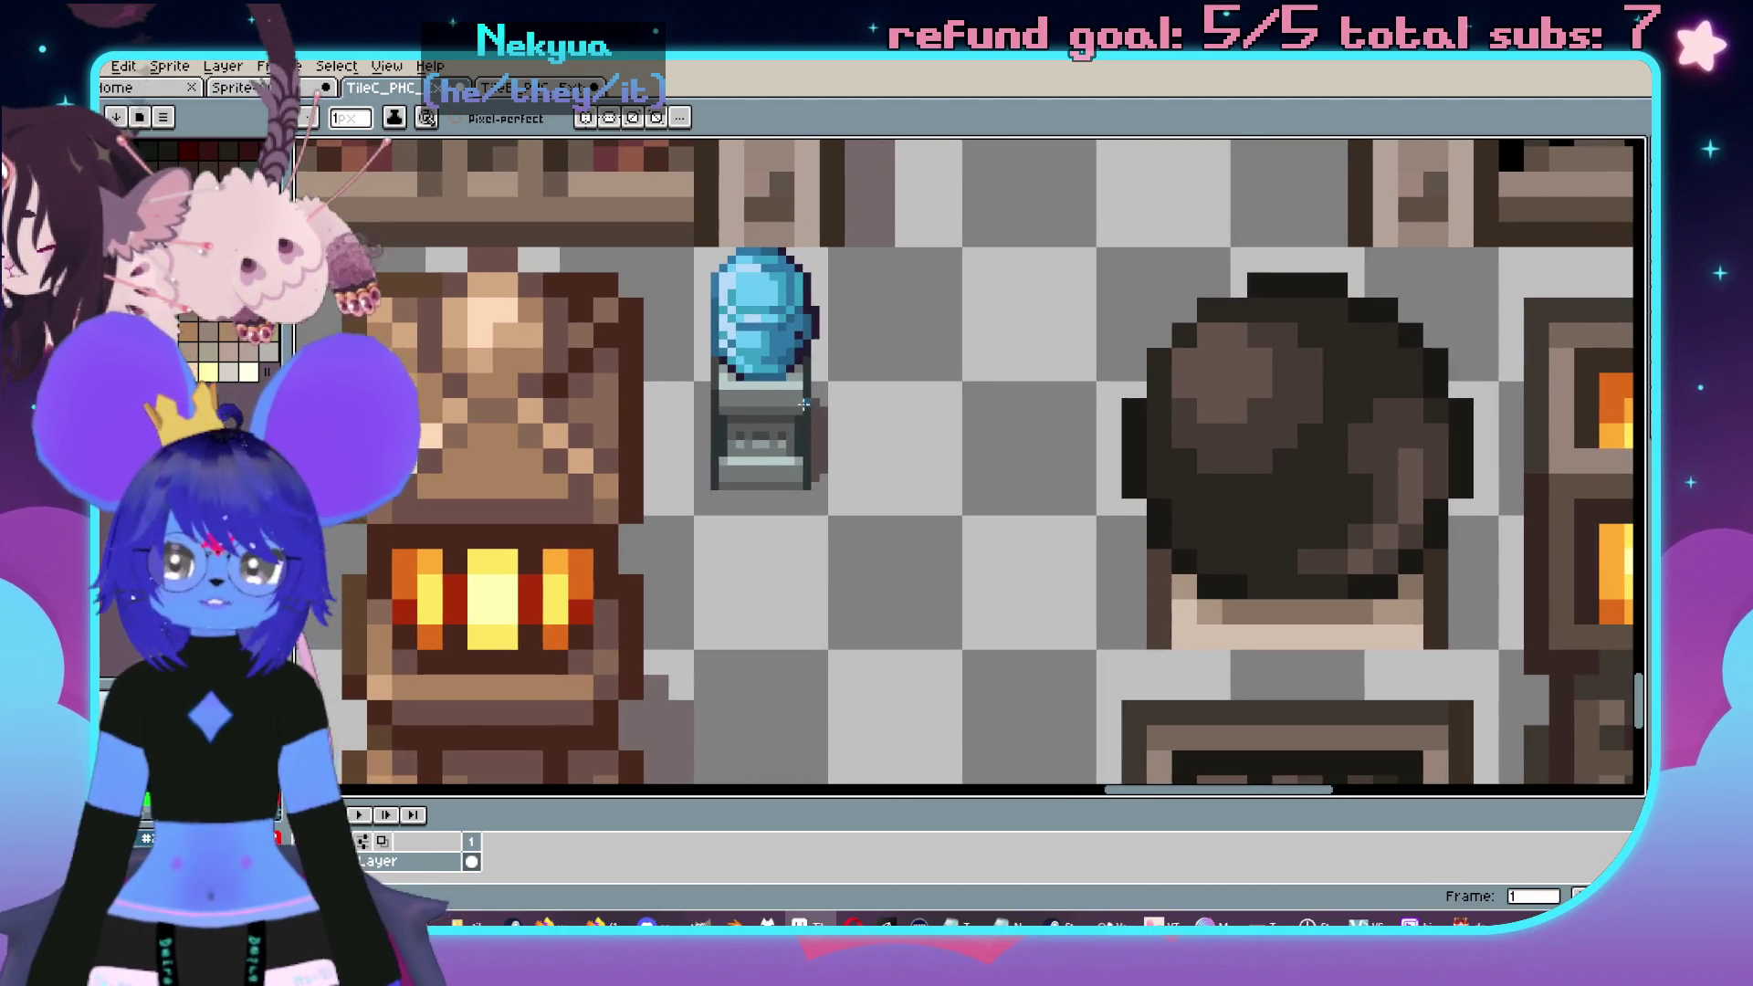
pyautogui.scroll(3, 804, 398)
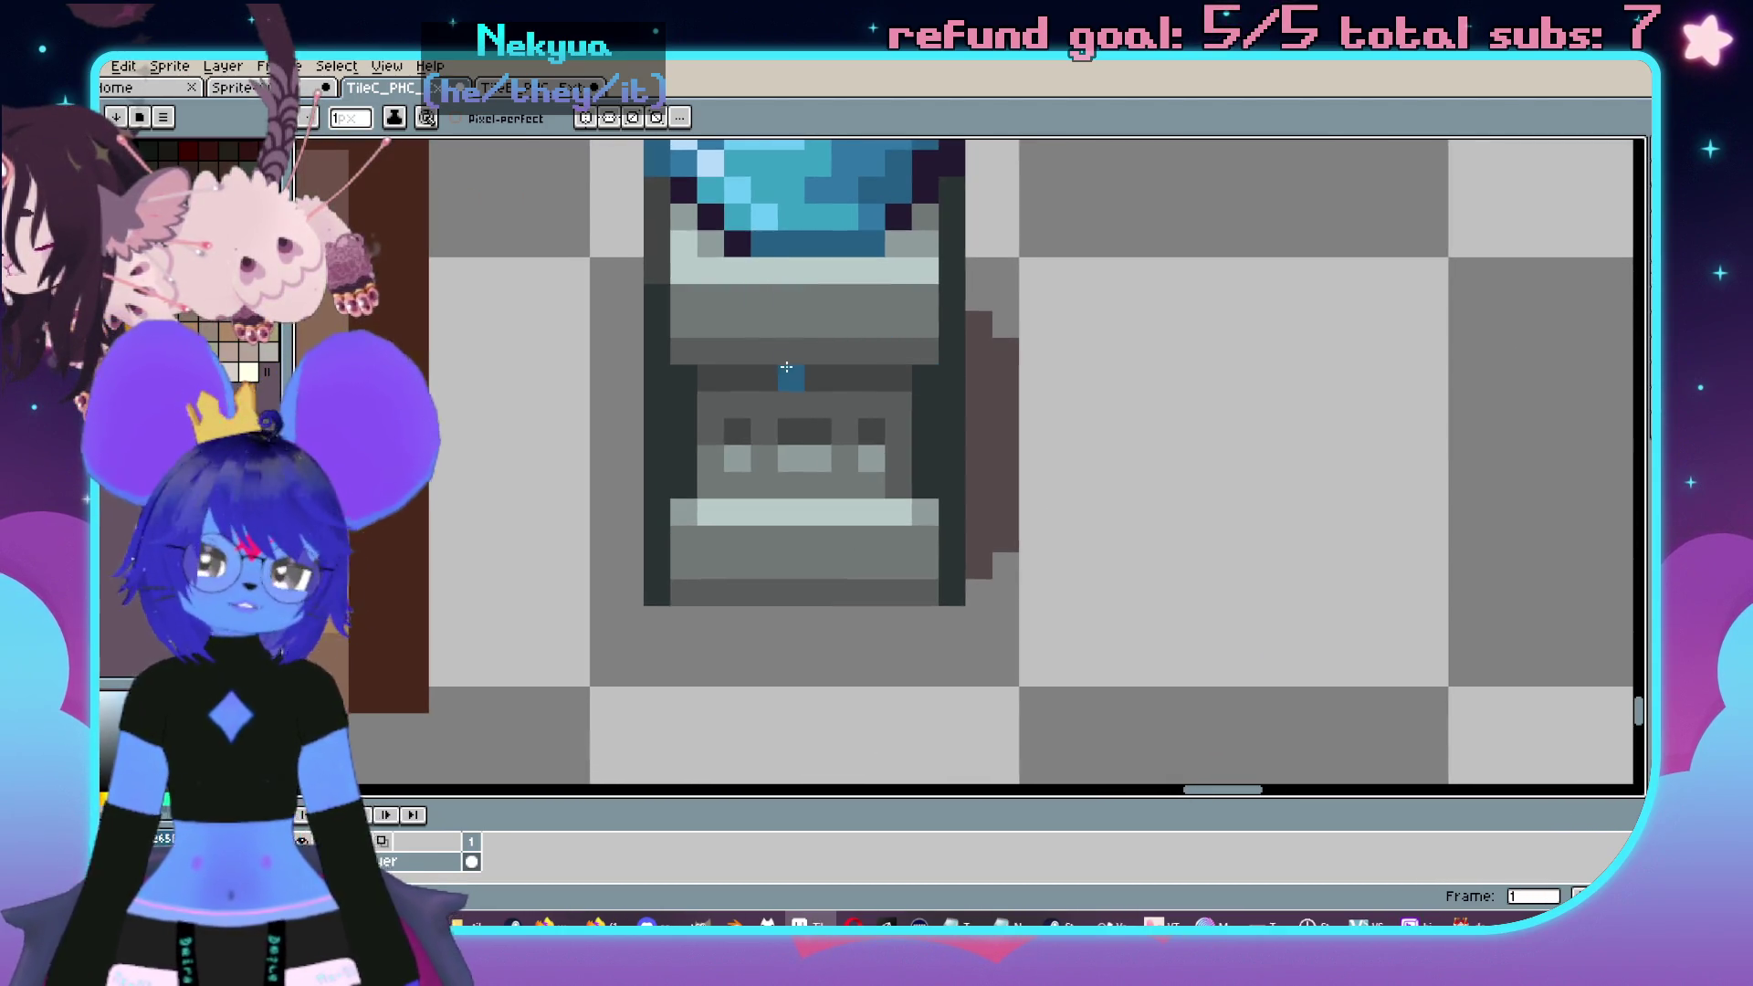
pyautogui.click(272, 88)
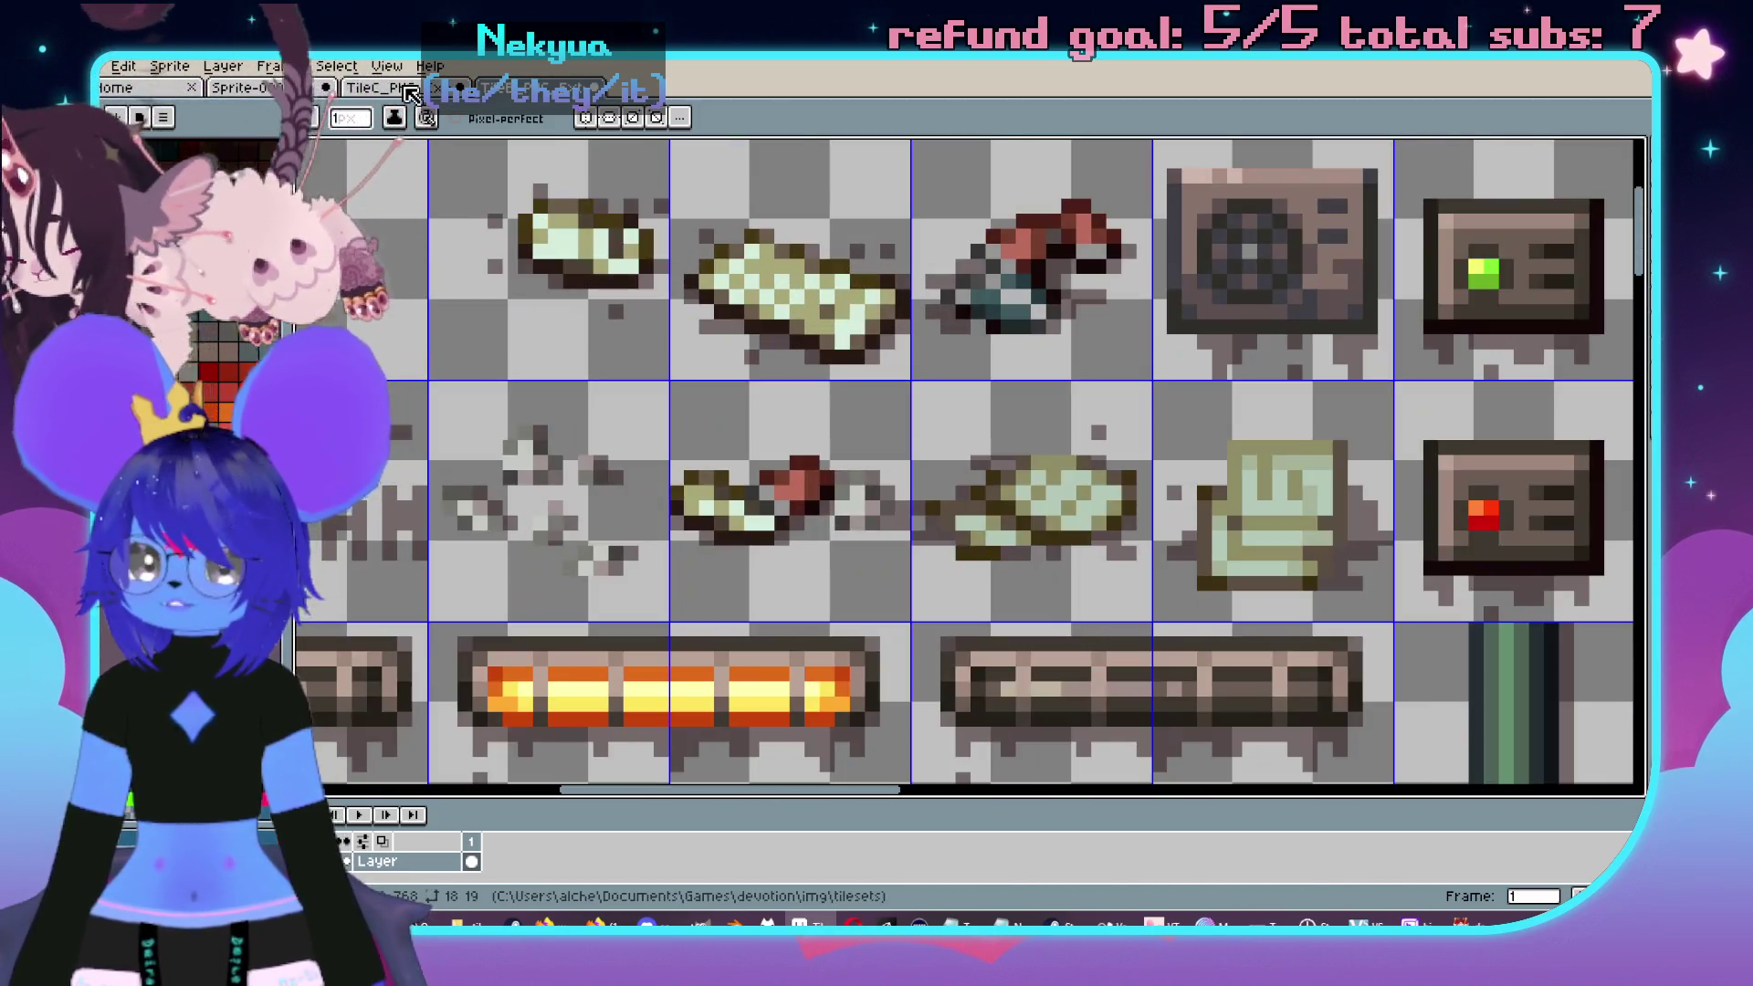
# - Look through the furnace-and-crystal tileset and the other open interior tileset
pyautogui.click(408, 92)
pyautogui.scroll(-2, 1165, 355)
pyautogui.scroll(3, 1165, 355)
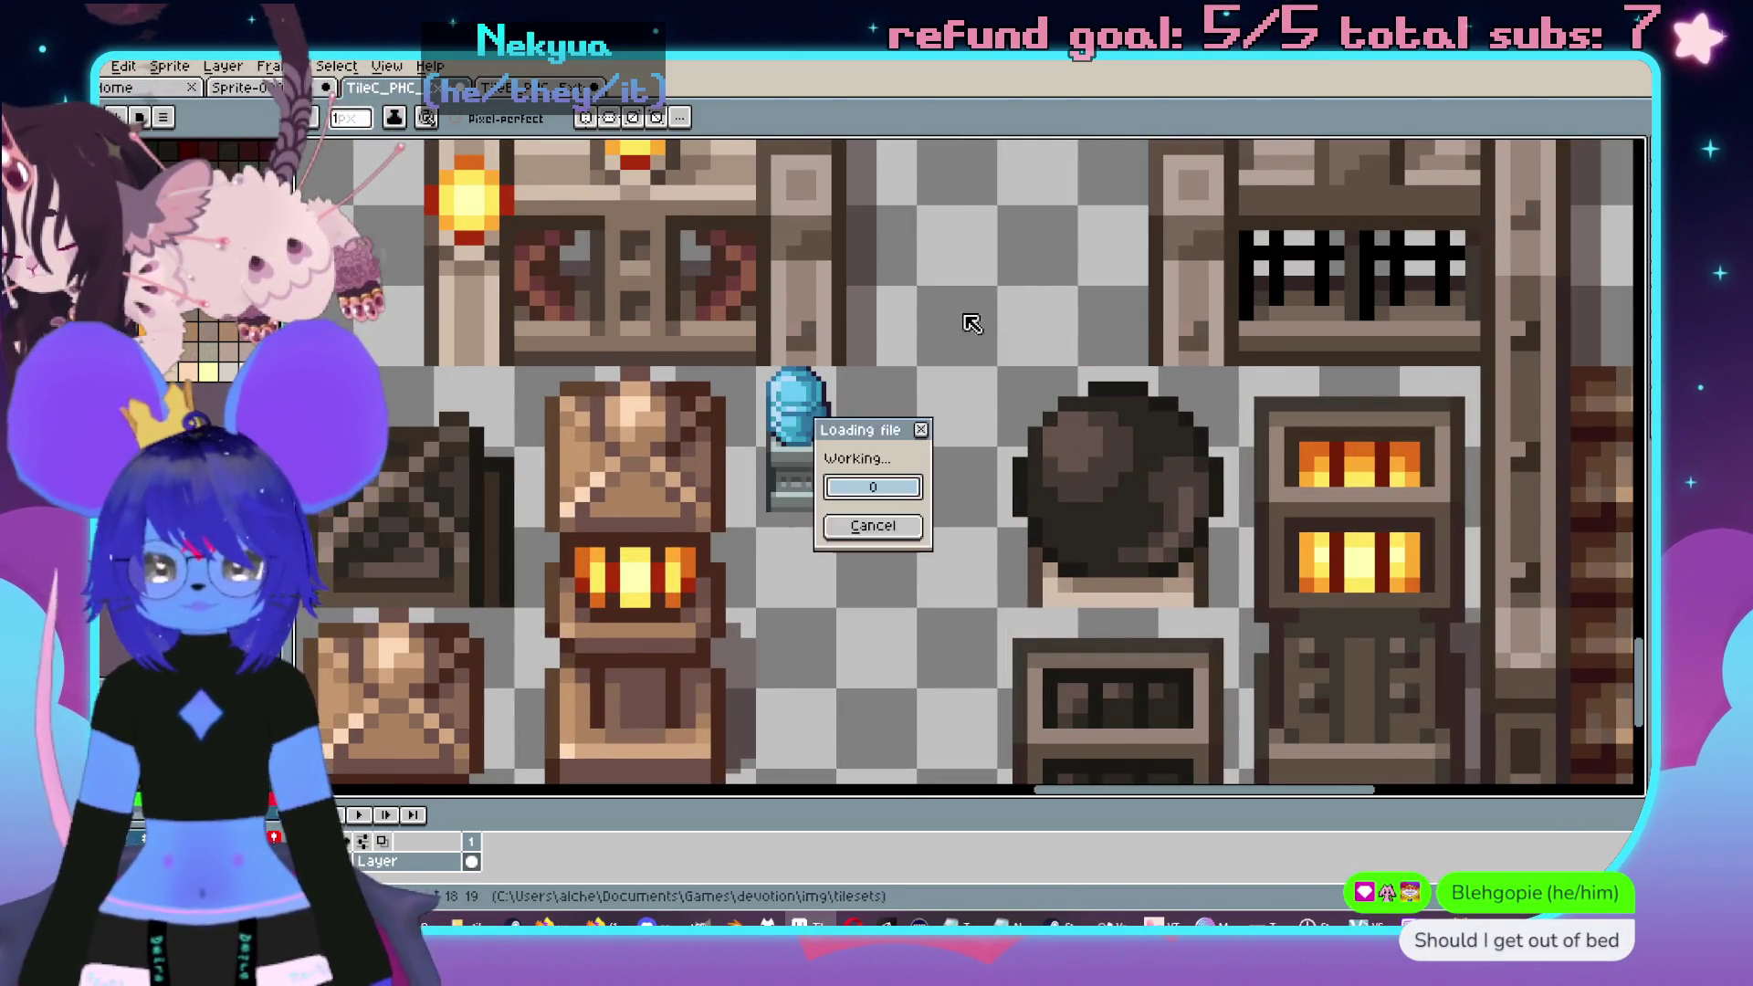
pyautogui.hotkey('ctrl', 'Tab')
pyautogui.scroll(-5, 1301, 406)
pyautogui.scroll(10, 1301, 406)
# - Close the extra interior tileset and TileB_PHC_Exterior-City.png with Don't Save, then zoom back in
pyautogui.click(728, 87)
pyautogui.click(602, 92)
pyautogui.click(844, 539)
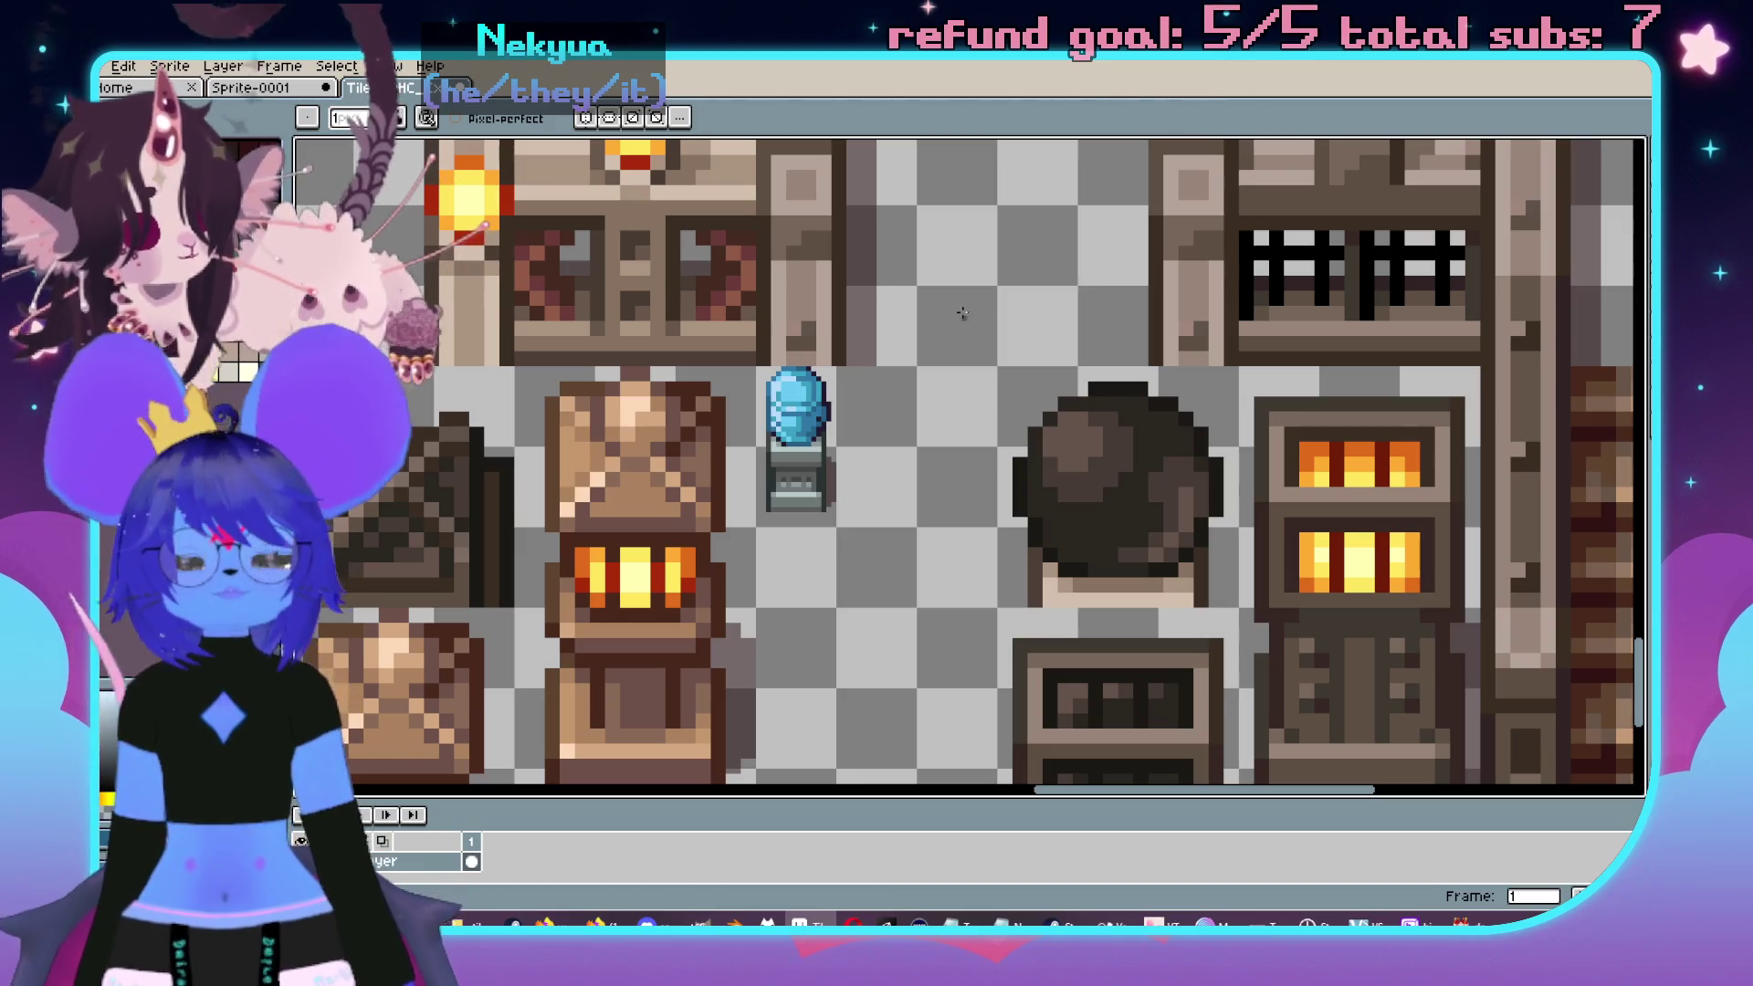
pyautogui.scroll(-2, 891, 323)
pyautogui.scroll(-2, 837, 393)
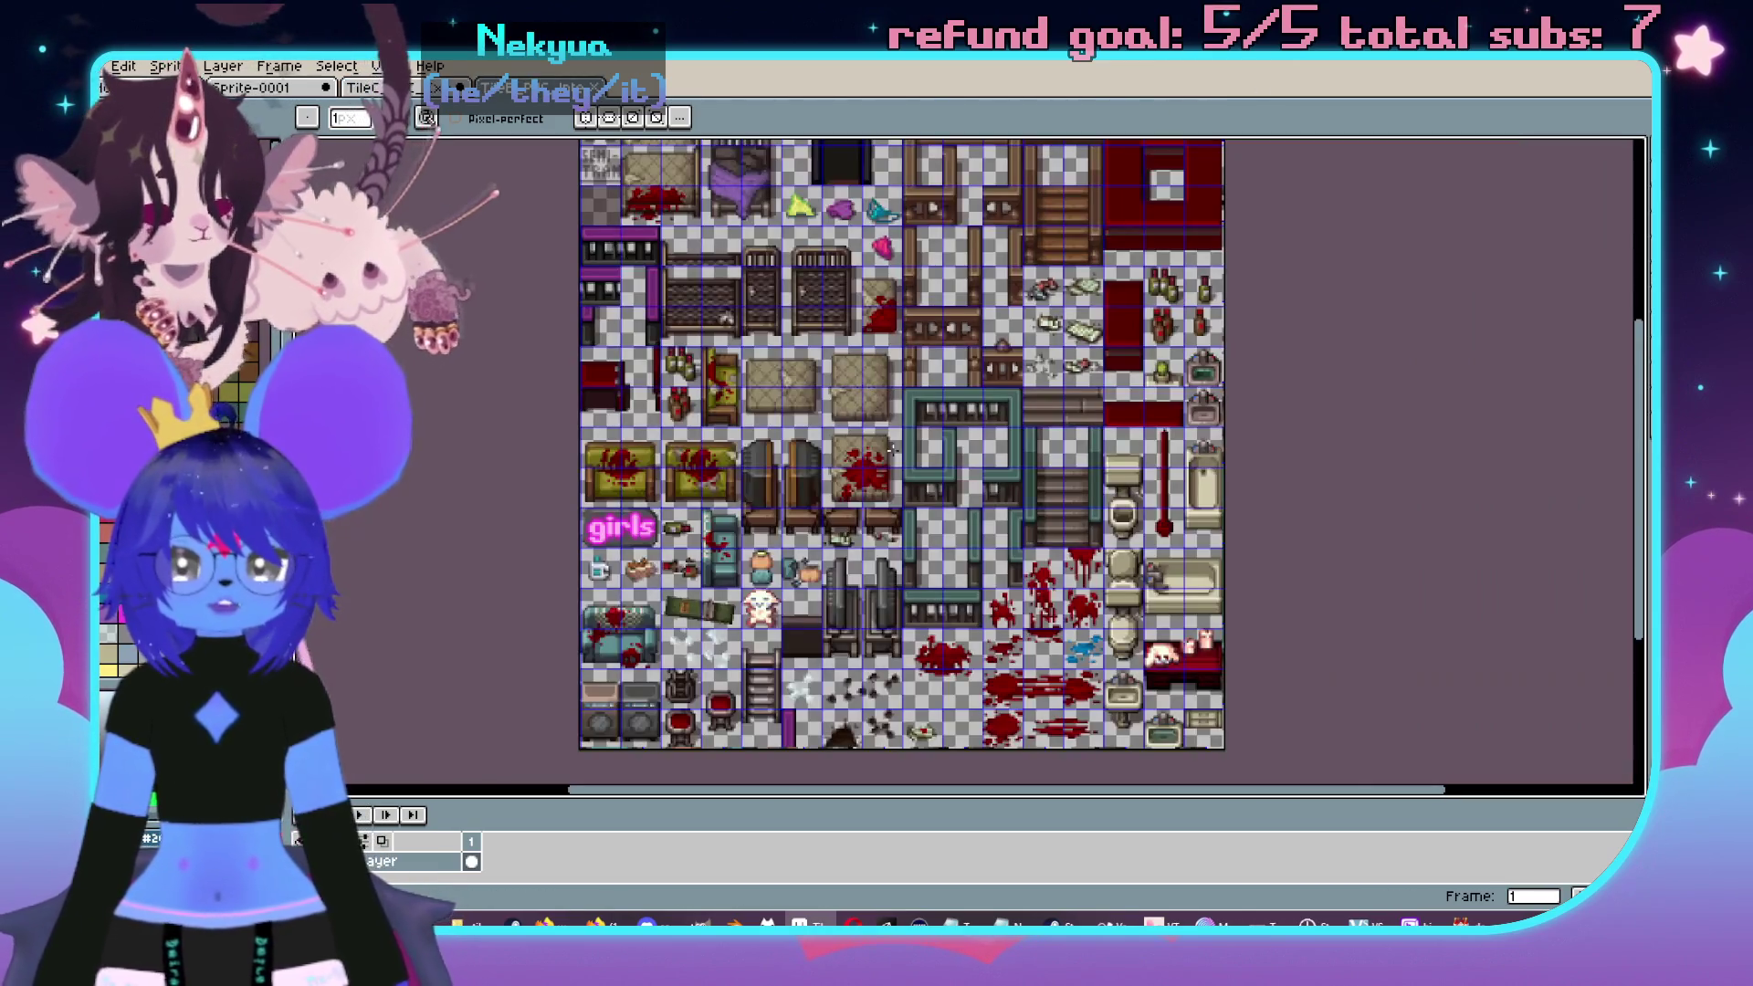
pyautogui.scroll(5, 718, 507)
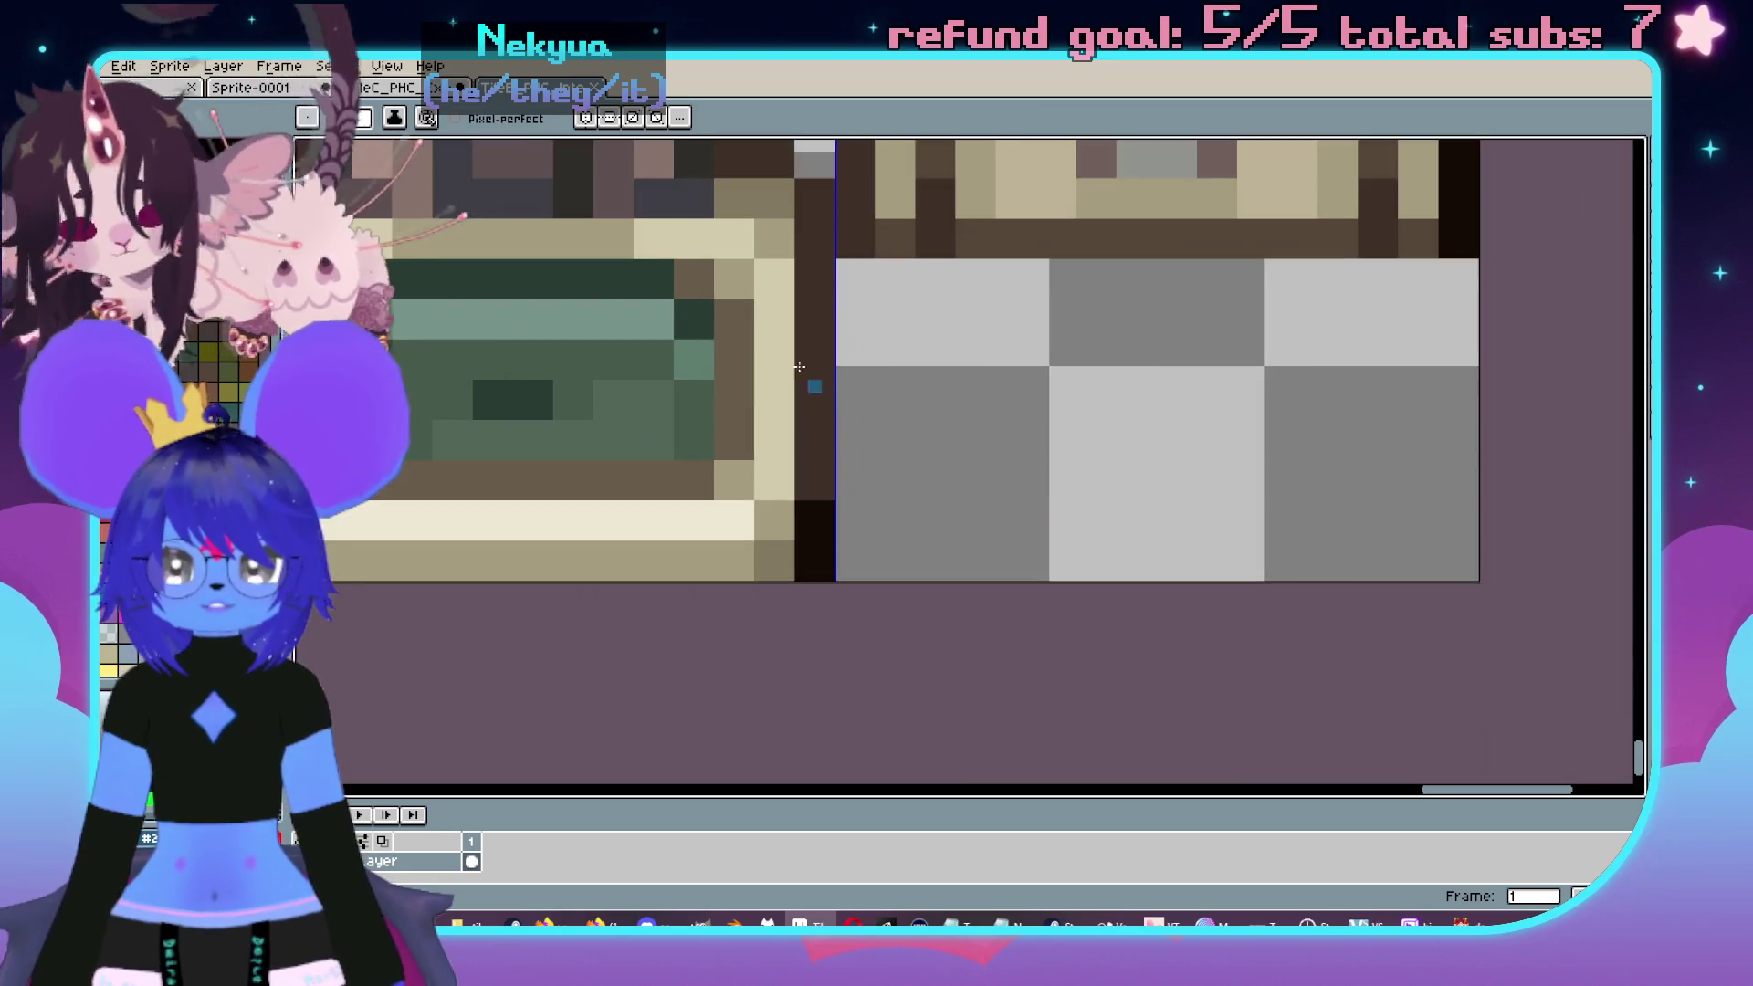
pyautogui.press('i')
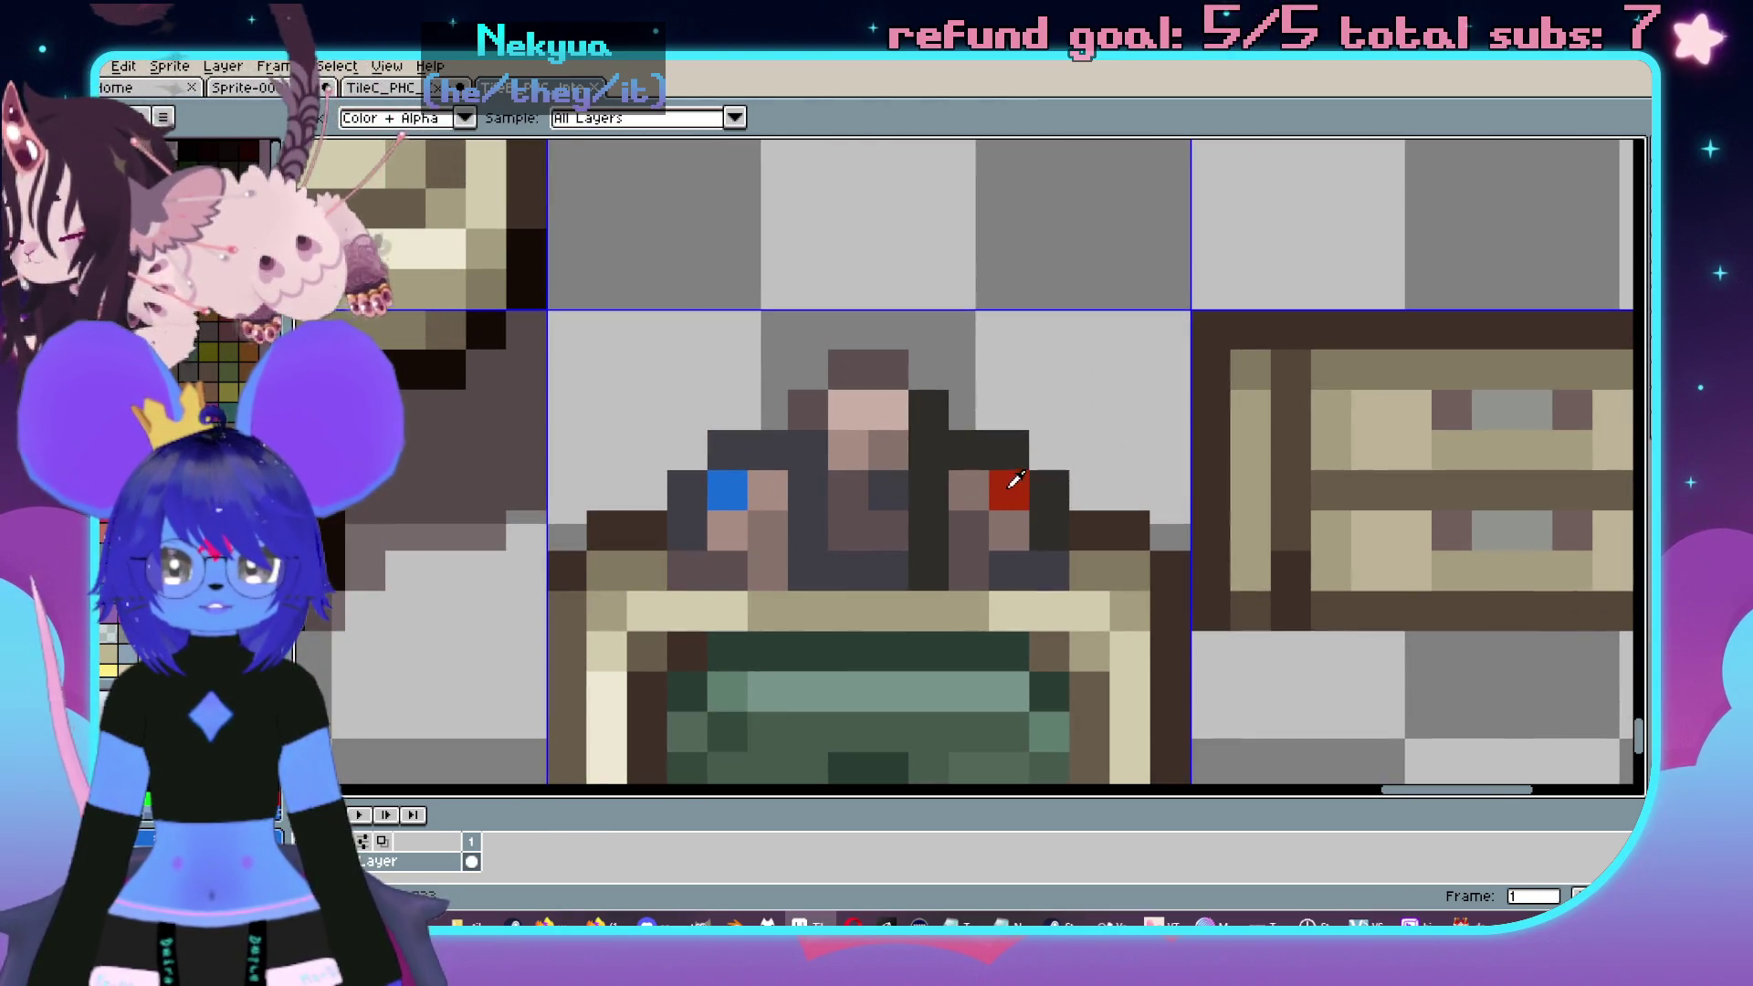
pyautogui.press('b')
pyautogui.scroll(-2, 868, 481)
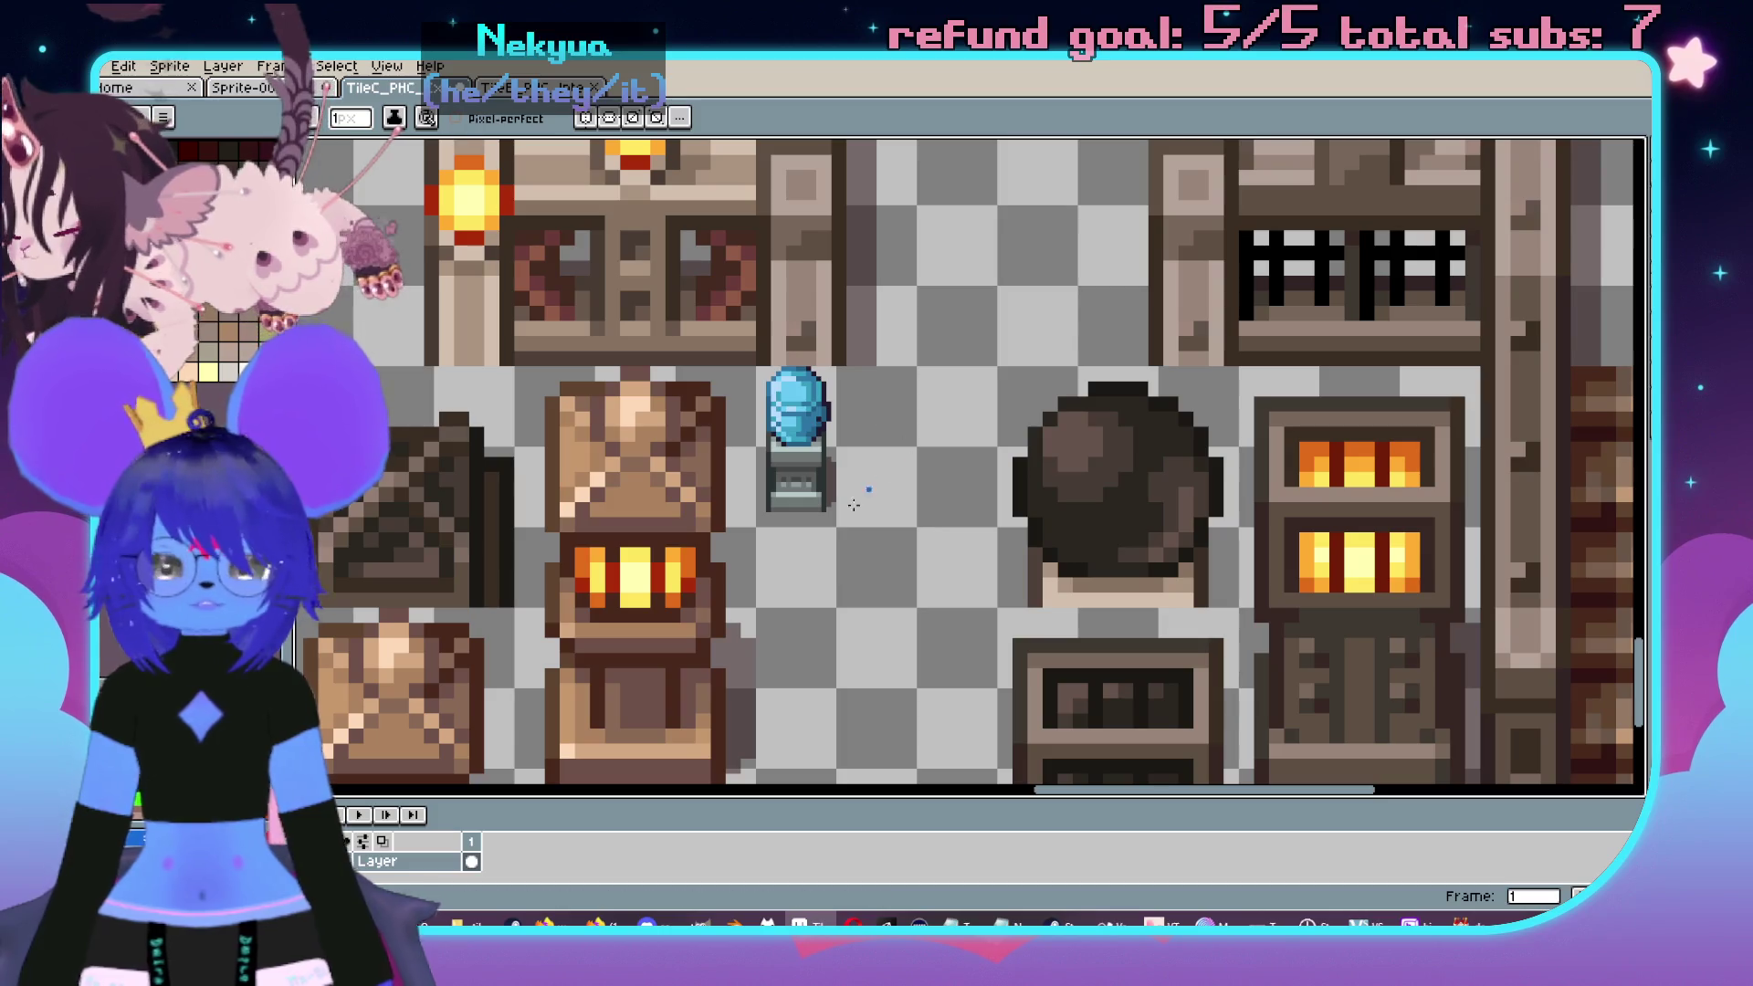
pyautogui.scroll(2, 809, 541)
pyautogui.scroll(1, 809, 541)
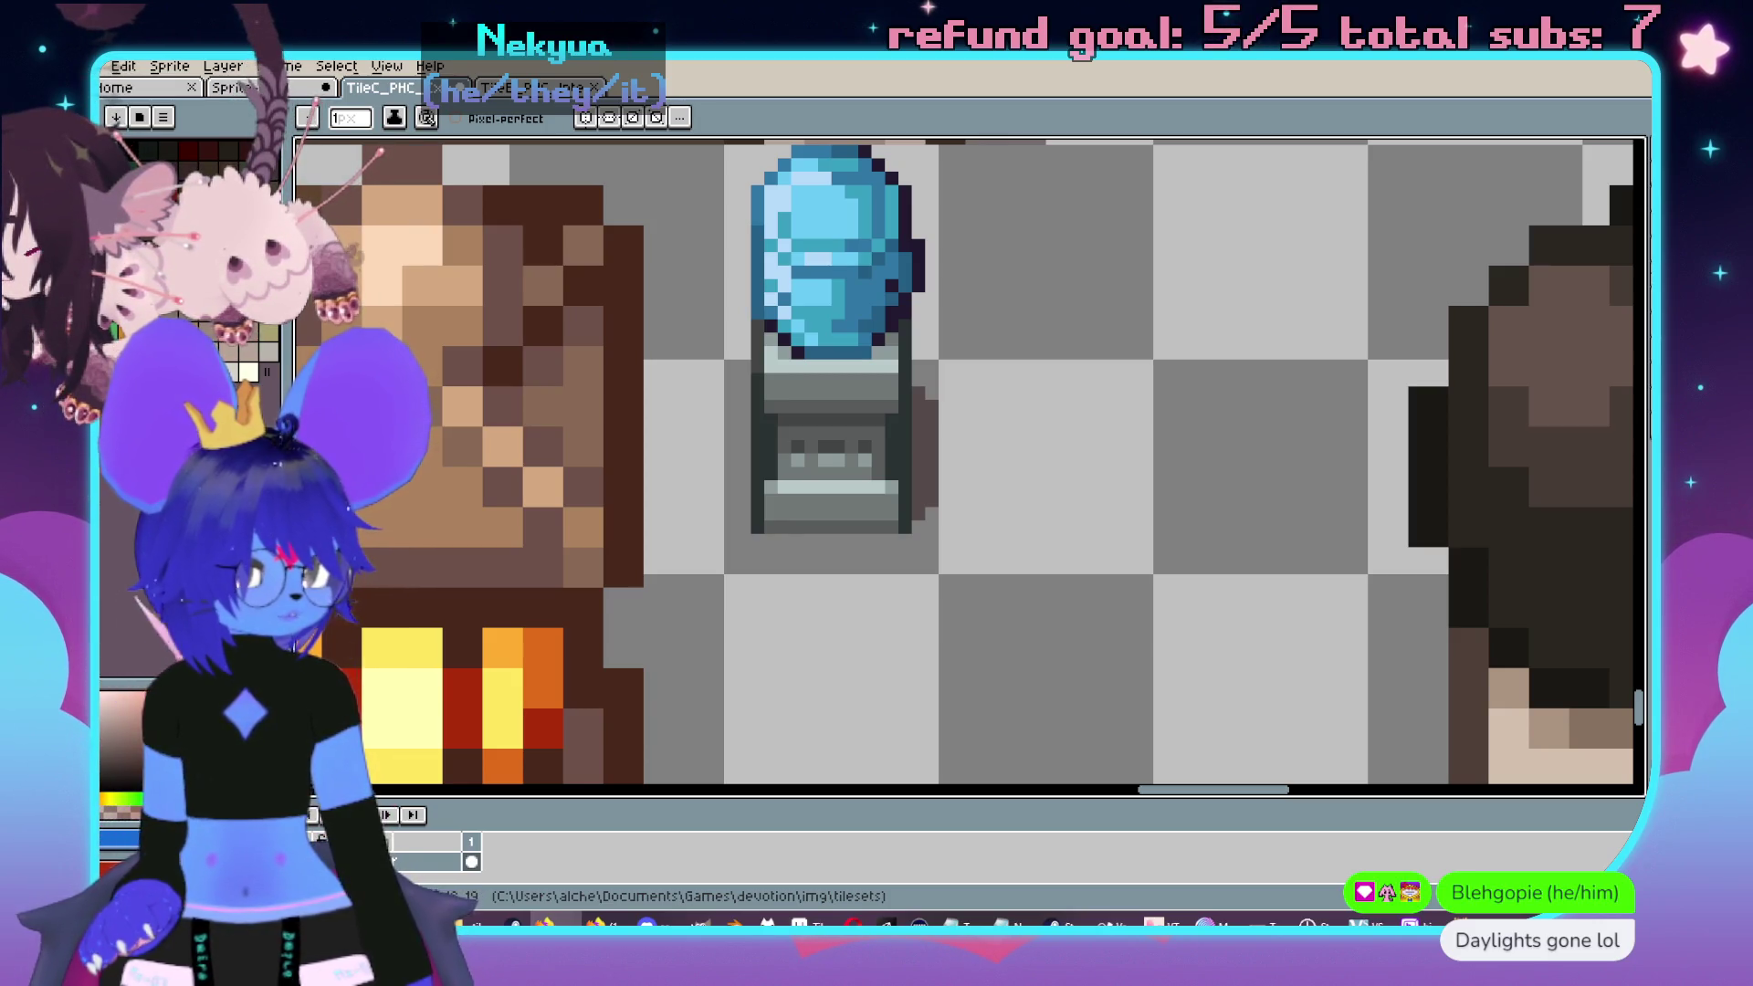
# - Eyedrop the dark outline colour from the next sprite and return to the water cooler with the pencil
pyautogui.scroll(2, 770, 455)
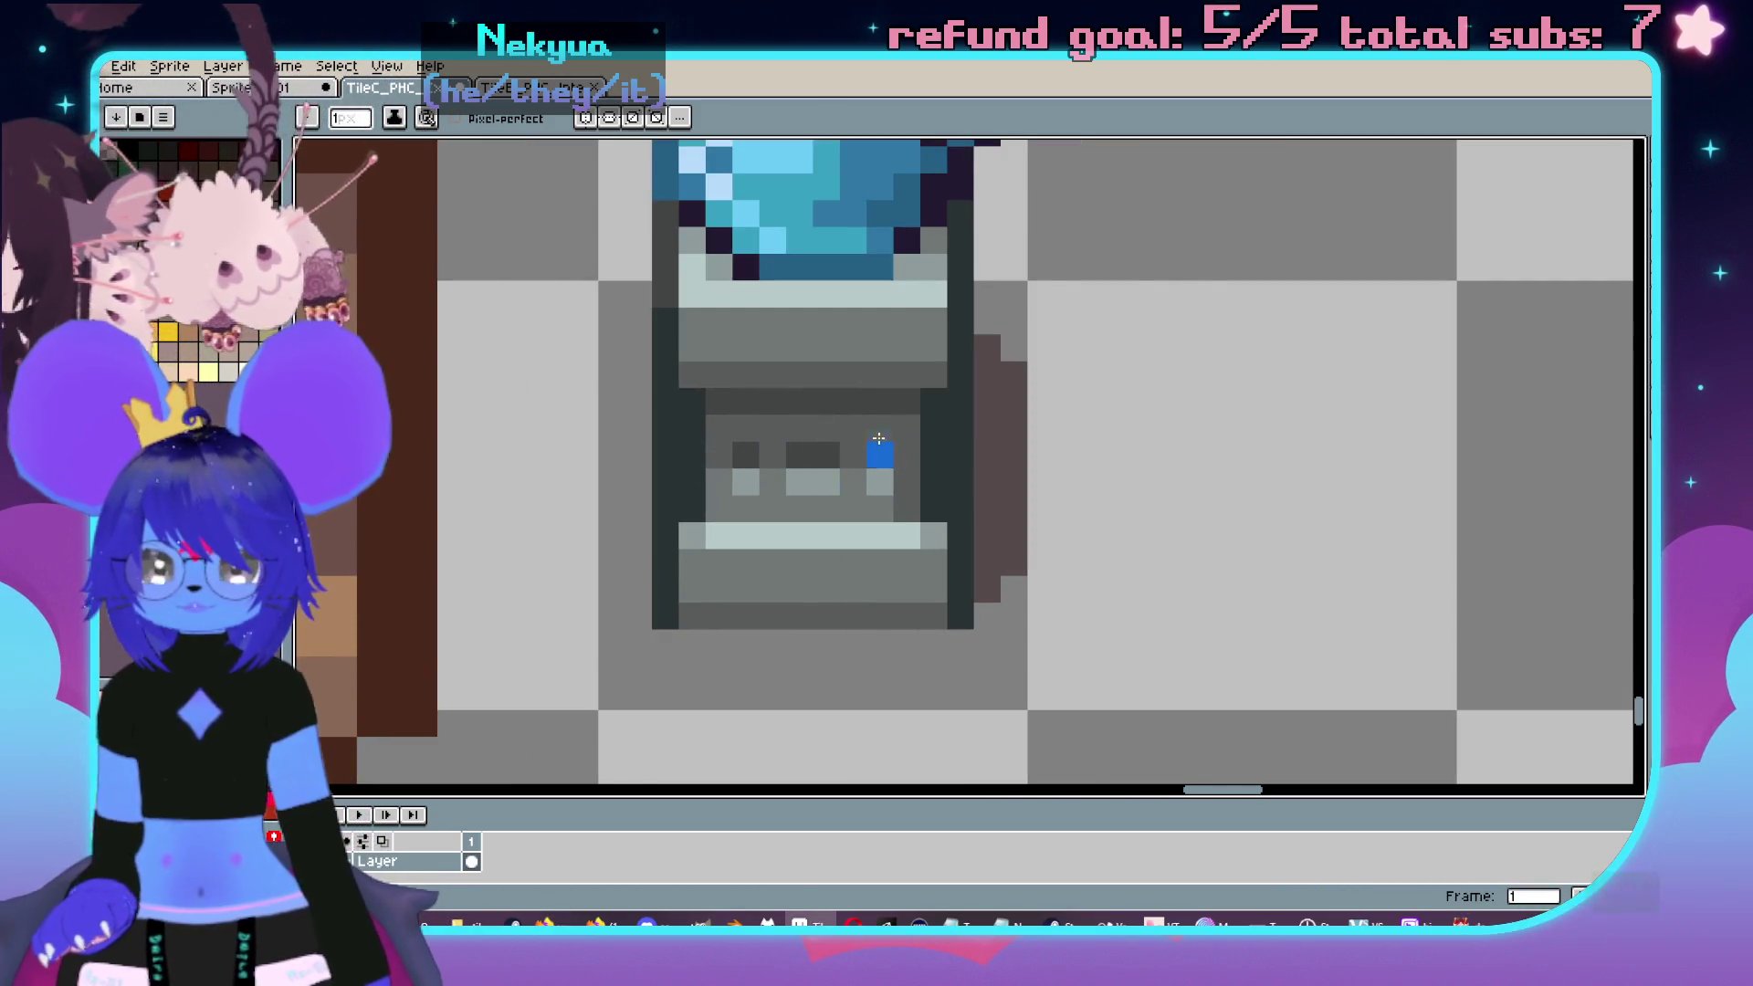
pyautogui.scroll(-2, 777, 459)
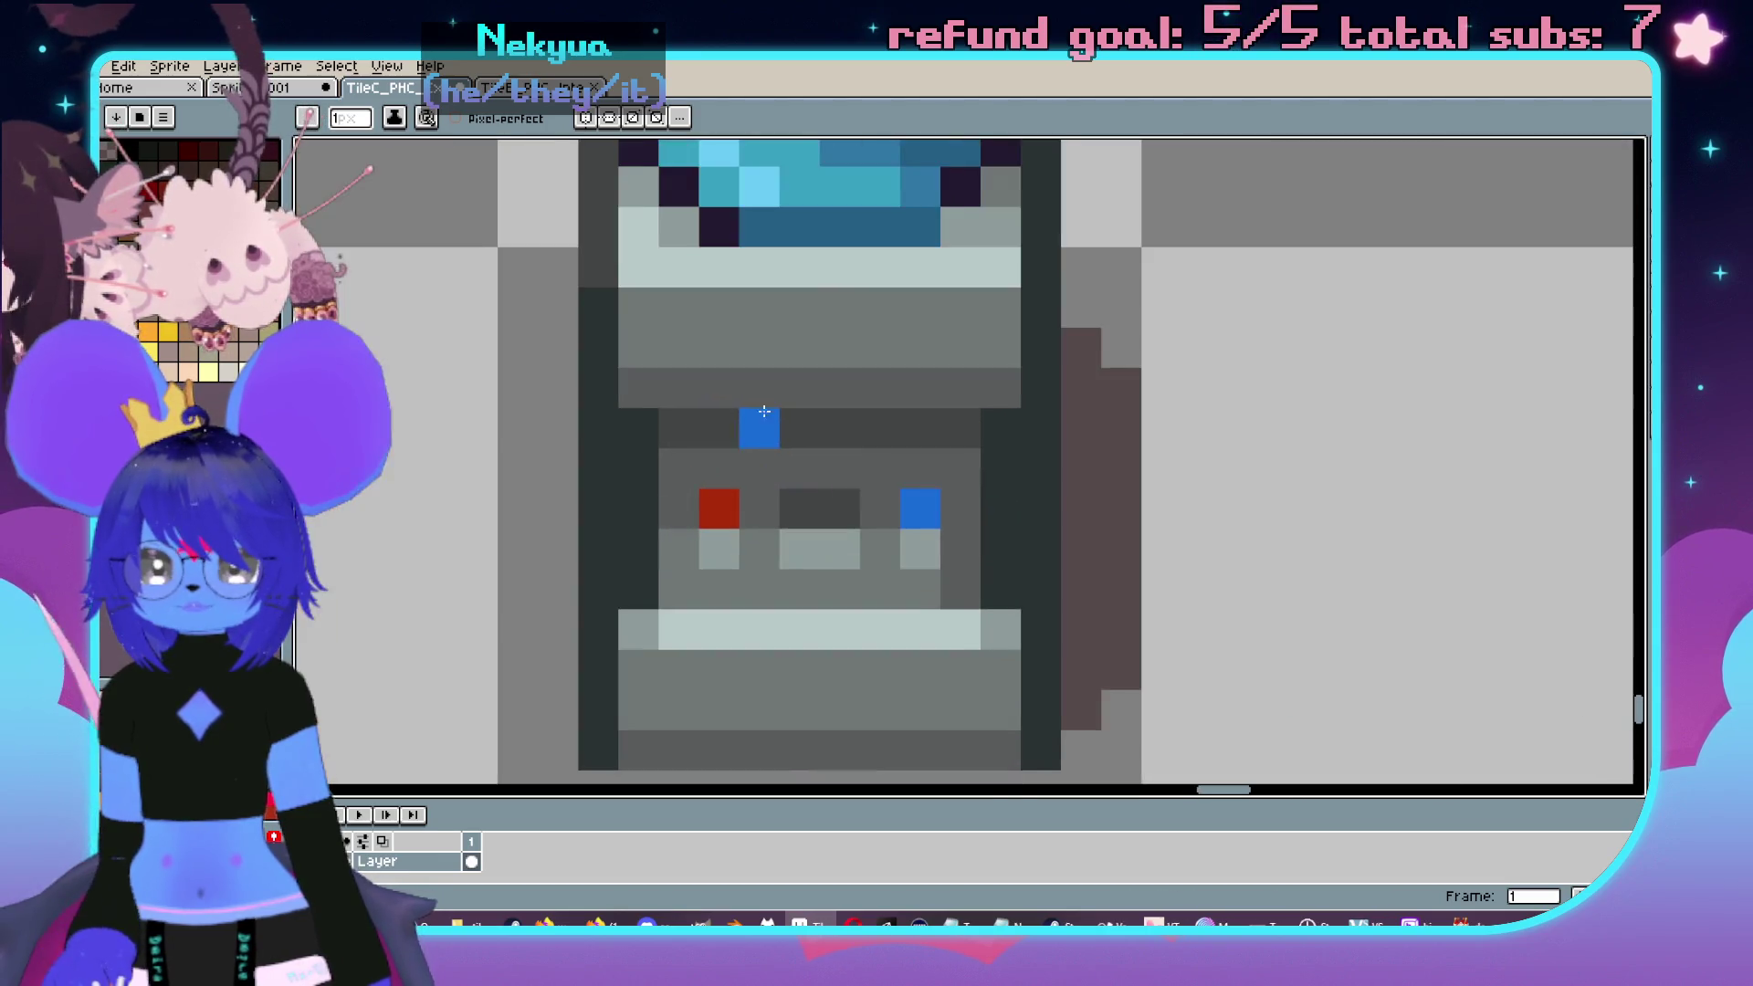
pyautogui.hotkey('ctrl', 'Tab')
pyautogui.scroll(-1, 800, 406)
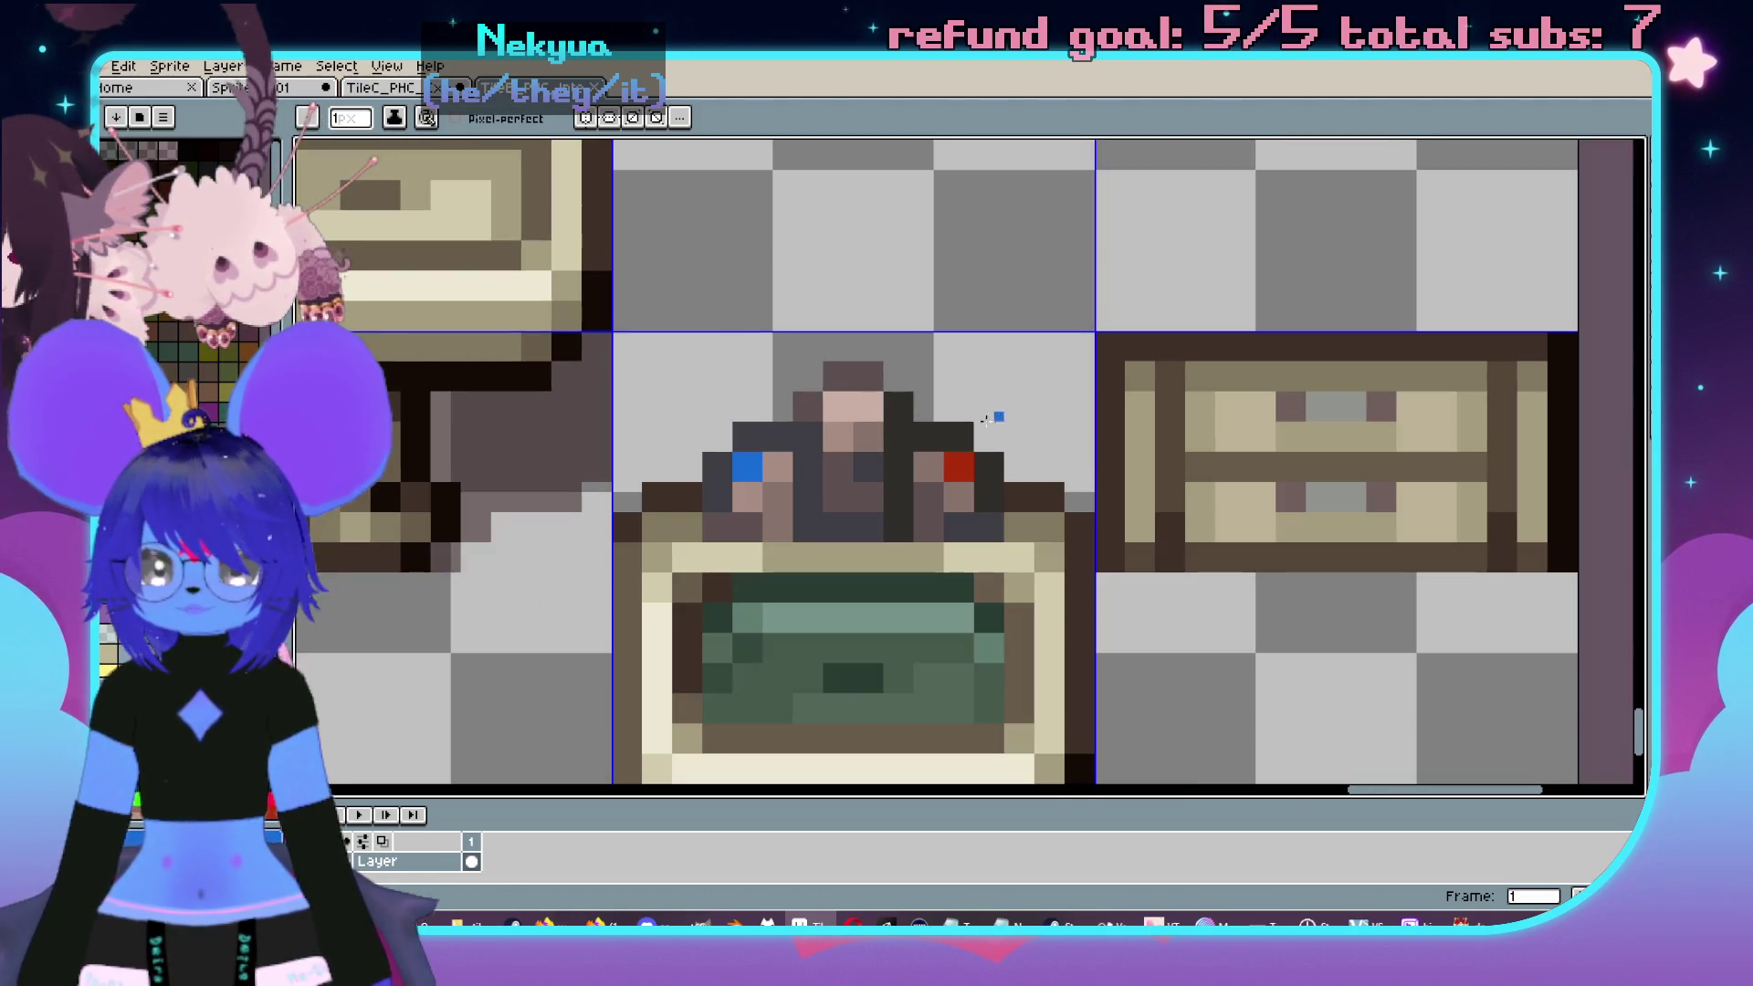
pyautogui.press('i')
pyautogui.click(771, 421)
pyautogui.press('b')
pyautogui.hotkey('ctrl', 'Tab')
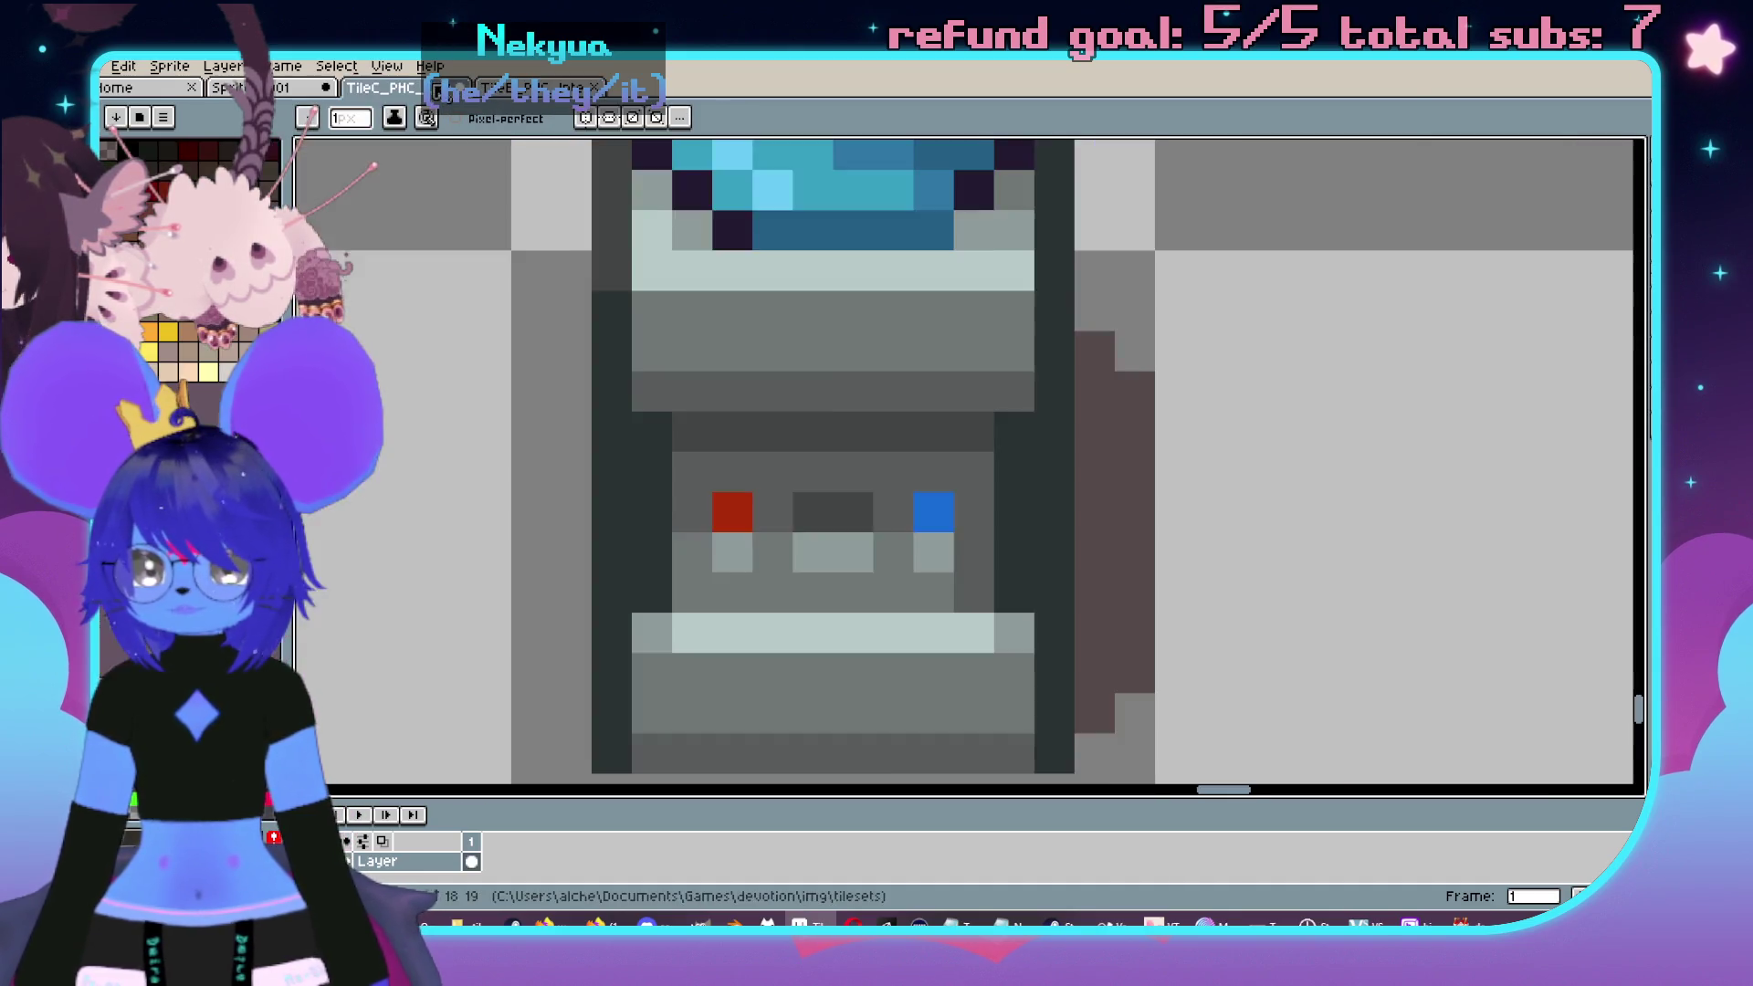
pyautogui.scroll(2, 973, 566)
# - Paint dark pixels across the cooler, below the right tap and around the red tap
pyautogui.moveTo(972, 496); pyautogui.dragTo(1020, 496)
pyautogui.click(1022, 547)
pyautogui.moveTo(758, 548)
pyautogui.mouseDown()
pyautogui.moveTo(703, 498)
pyautogui.moveTo(650, 548)
pyautogui.moveTo(669, 500)
pyautogui.mouseUp()
pyautogui.scroll(-4, 704, 603)
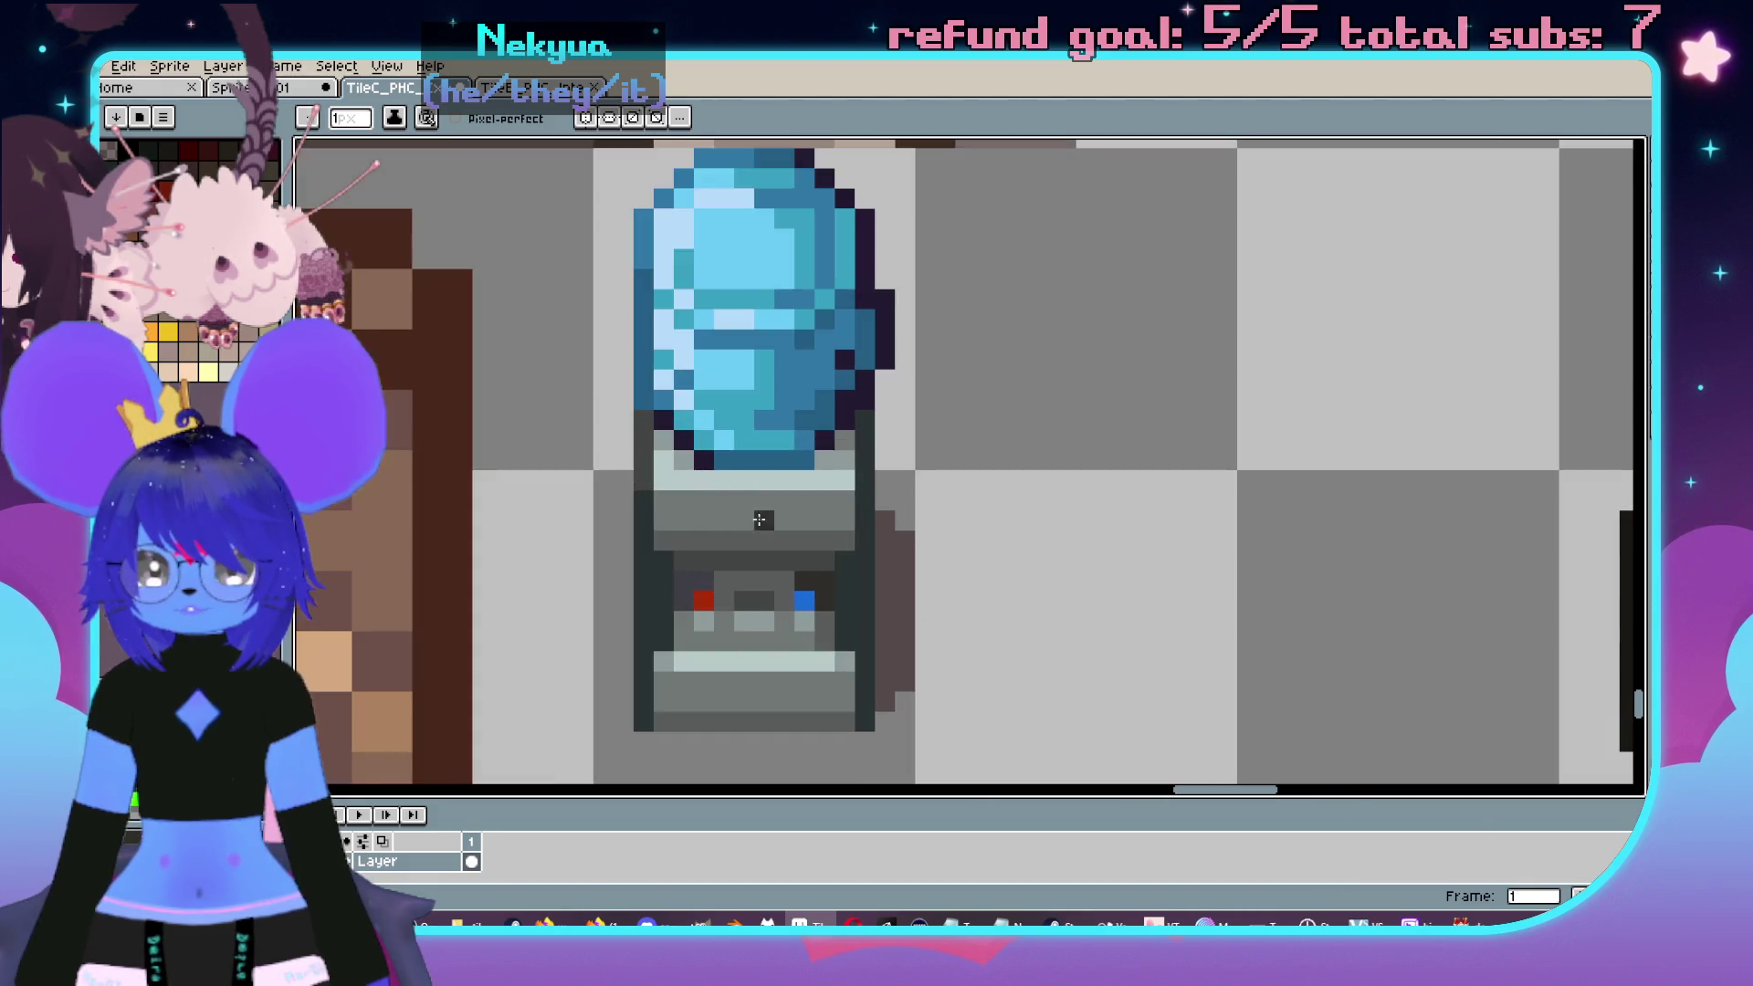
pyautogui.moveTo(704, 603); pyautogui.dragTo(737, 521)
# - Compare the cooler against the desk-character sprite and pick a colour from it
pyautogui.click(529, 89)
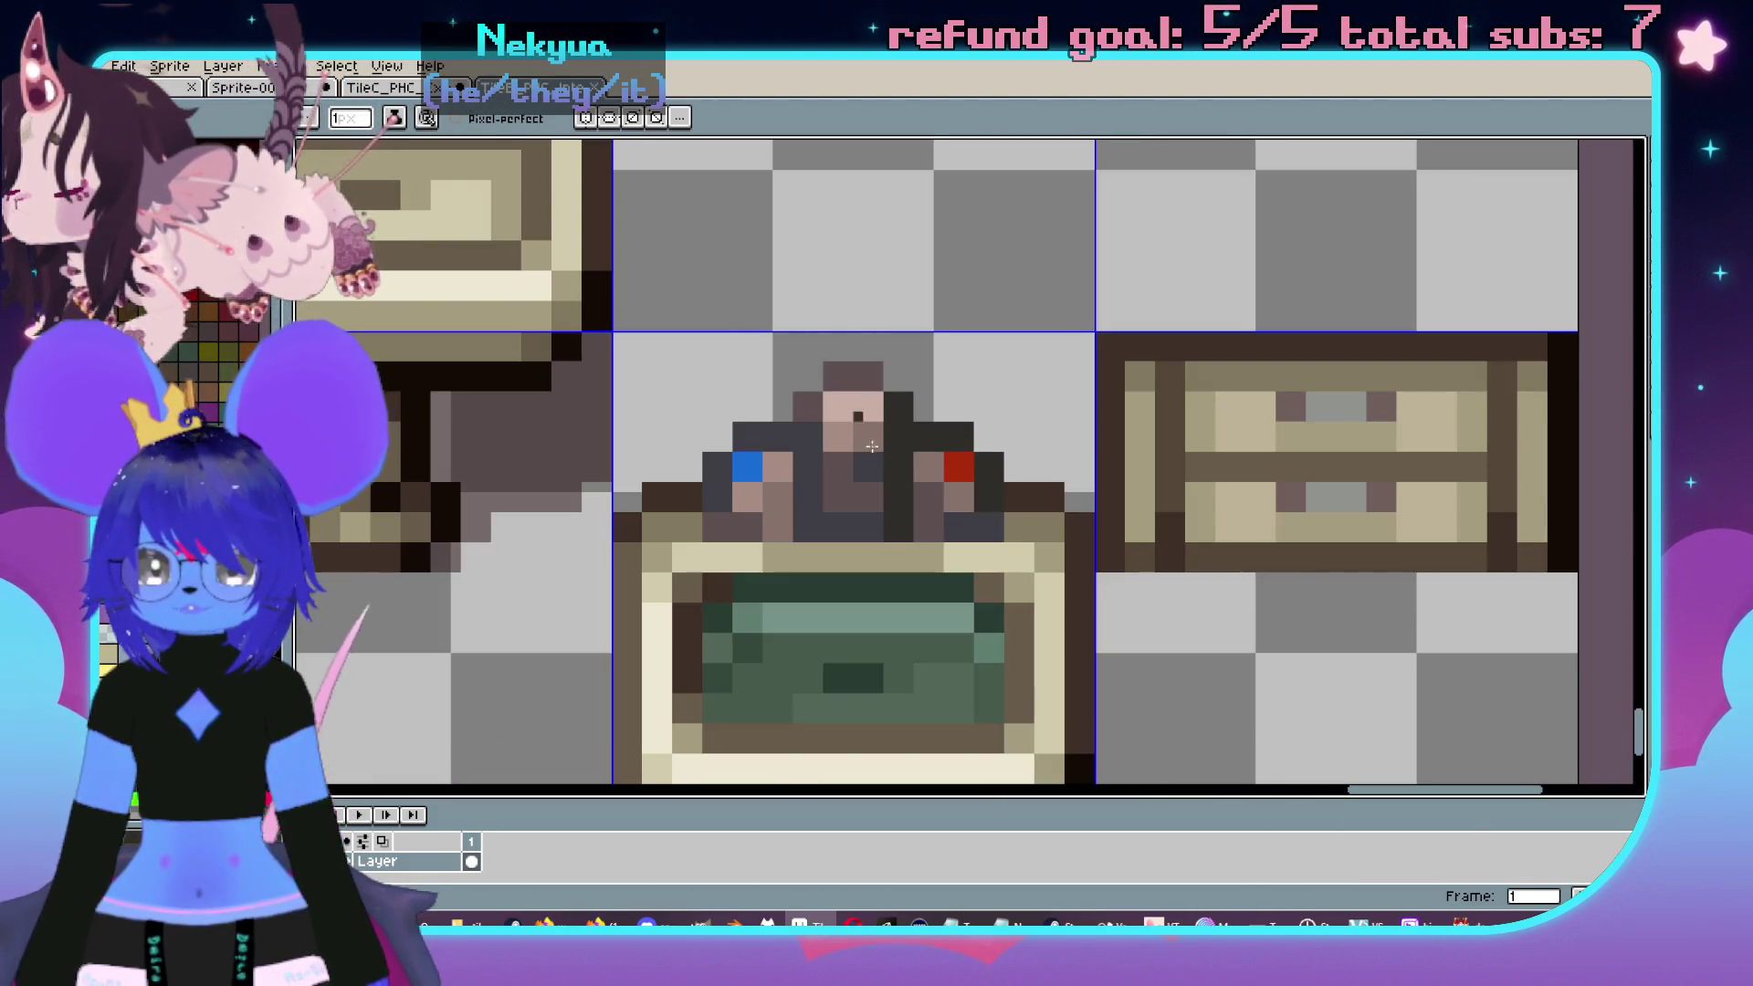
pyautogui.click(379, 87)
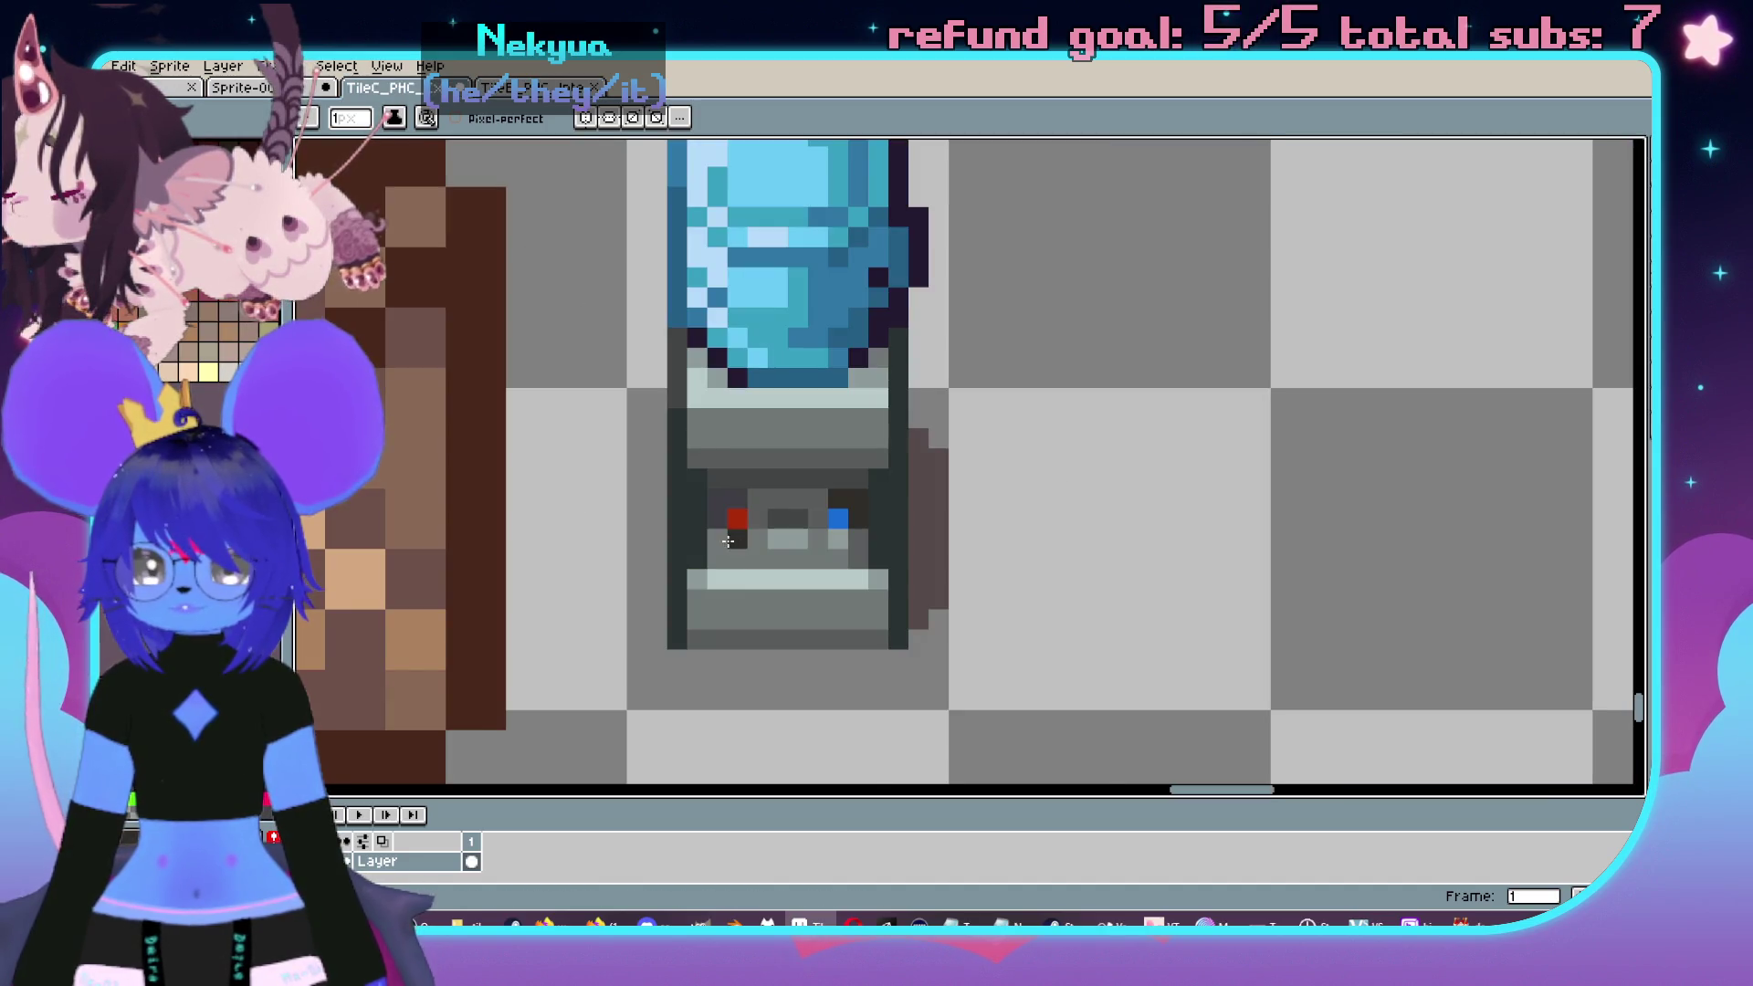
pyautogui.scroll(-3, 924, 575)
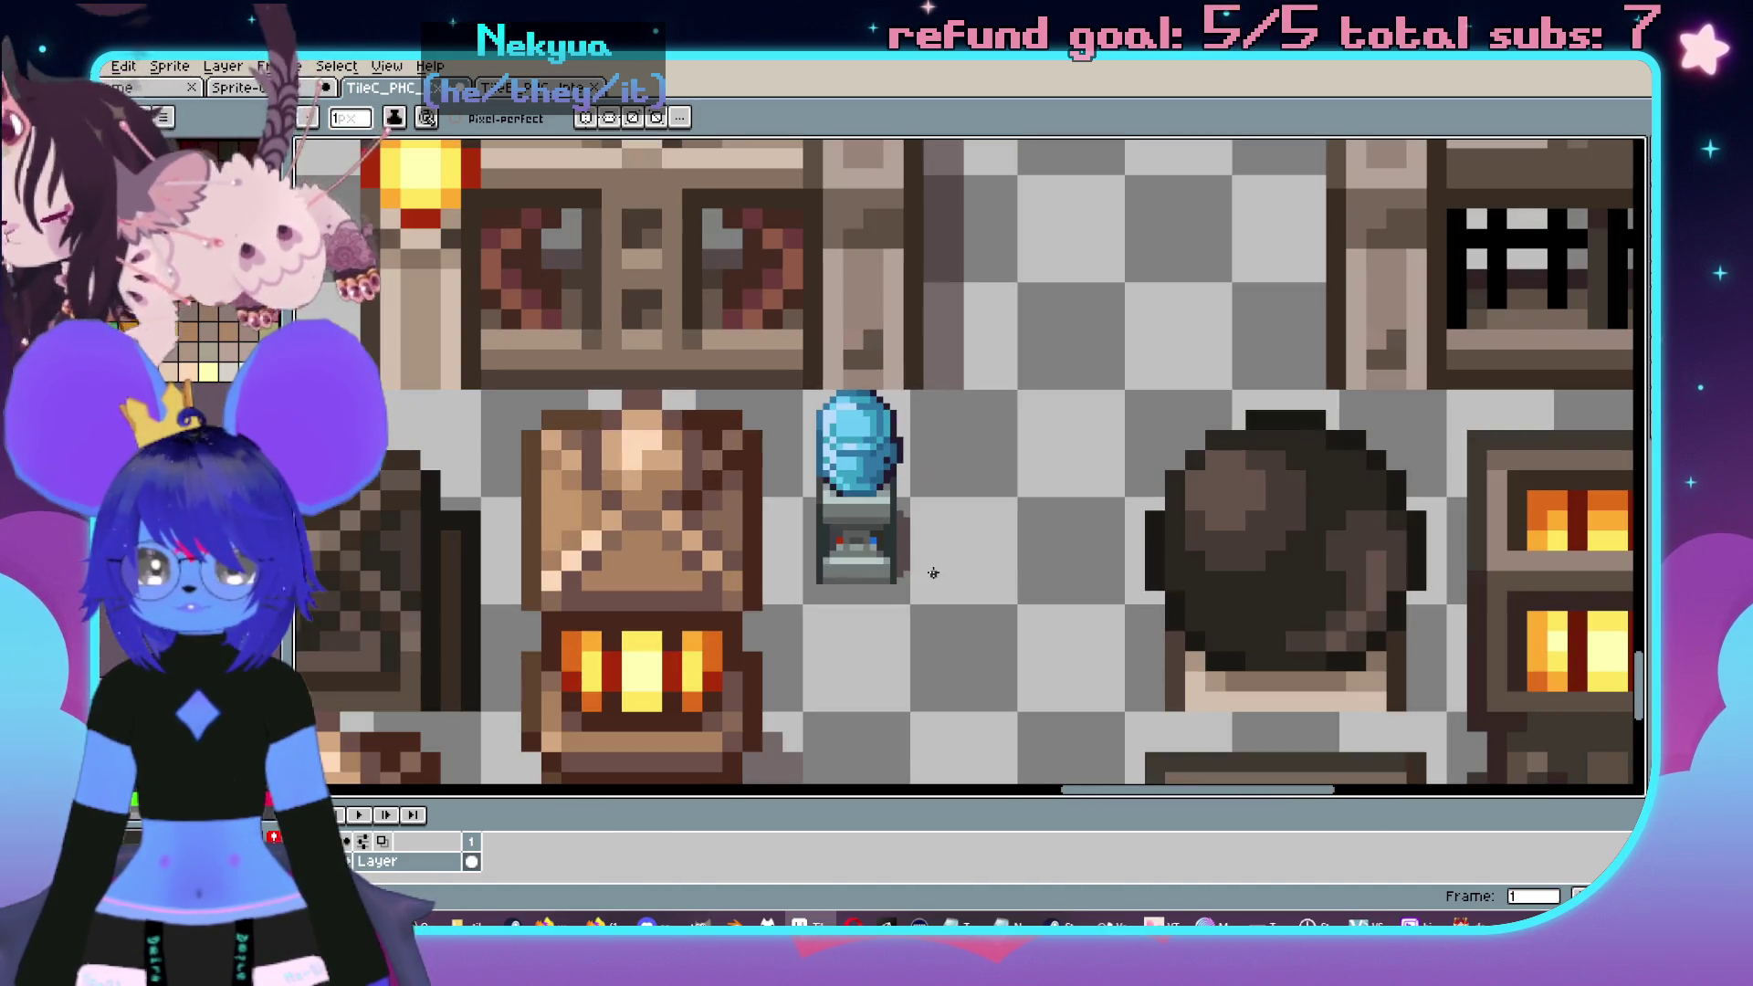
pyautogui.scroll(5, 903, 567)
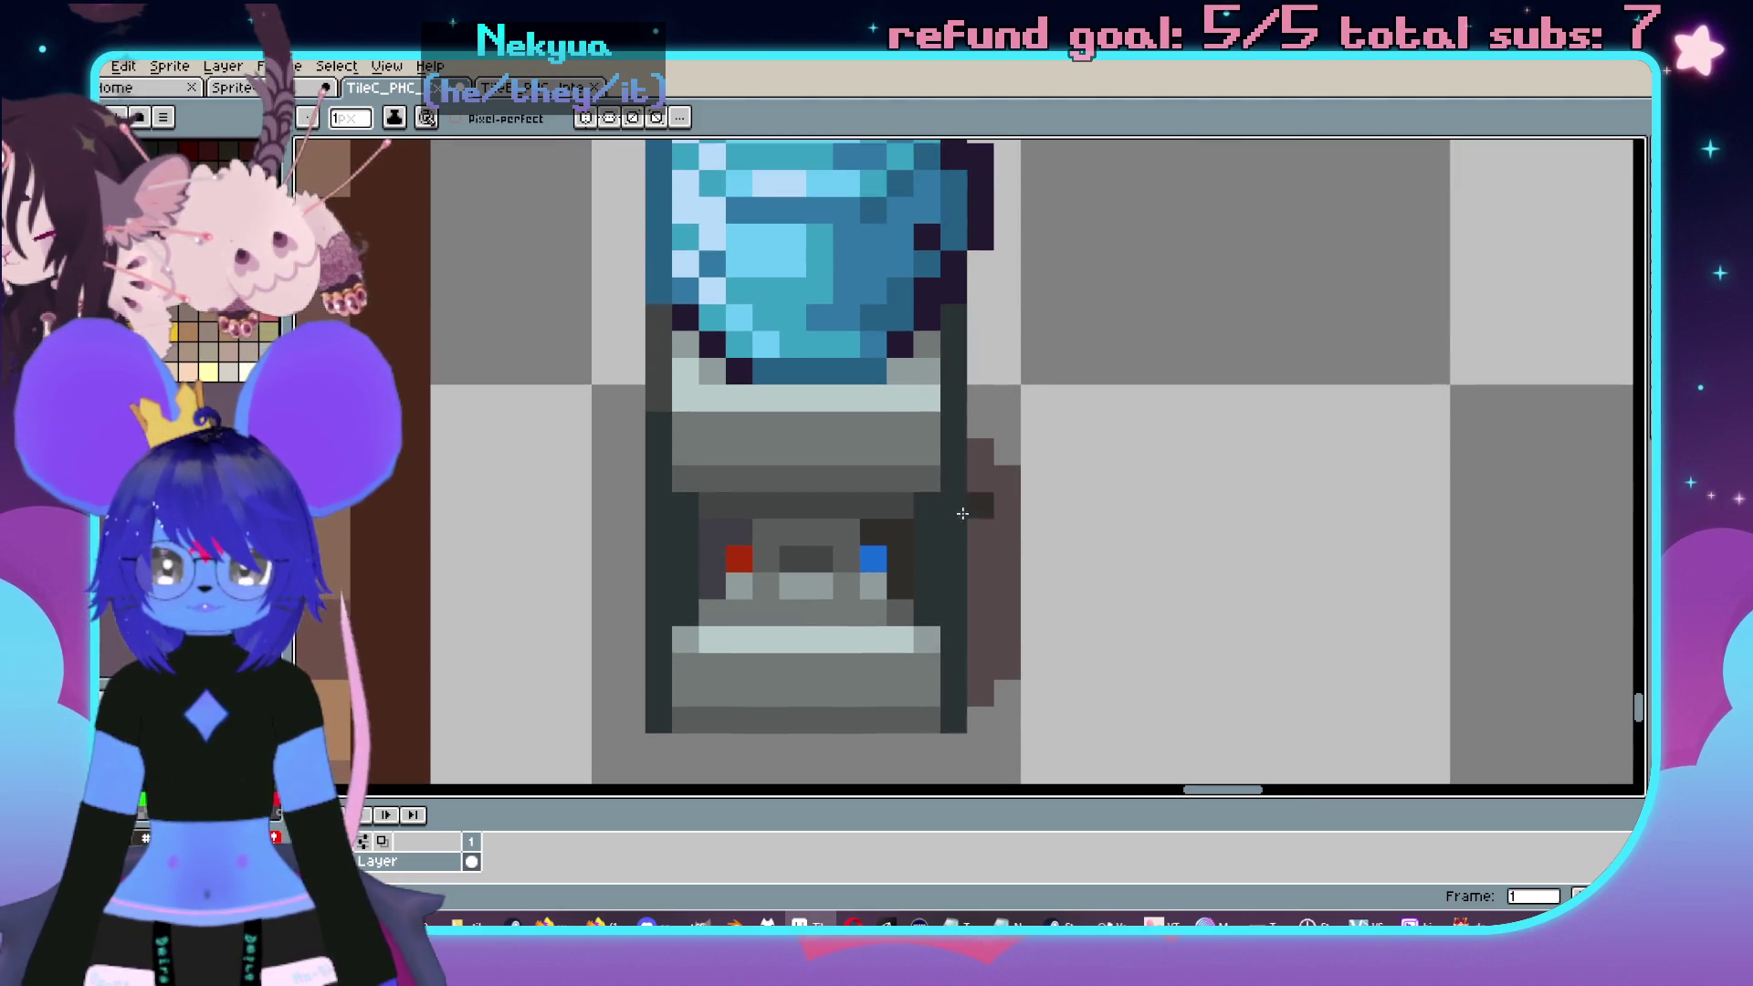
pyautogui.hotkey('ctrl', 'Tab')
pyautogui.scroll(-1, 1040, 629)
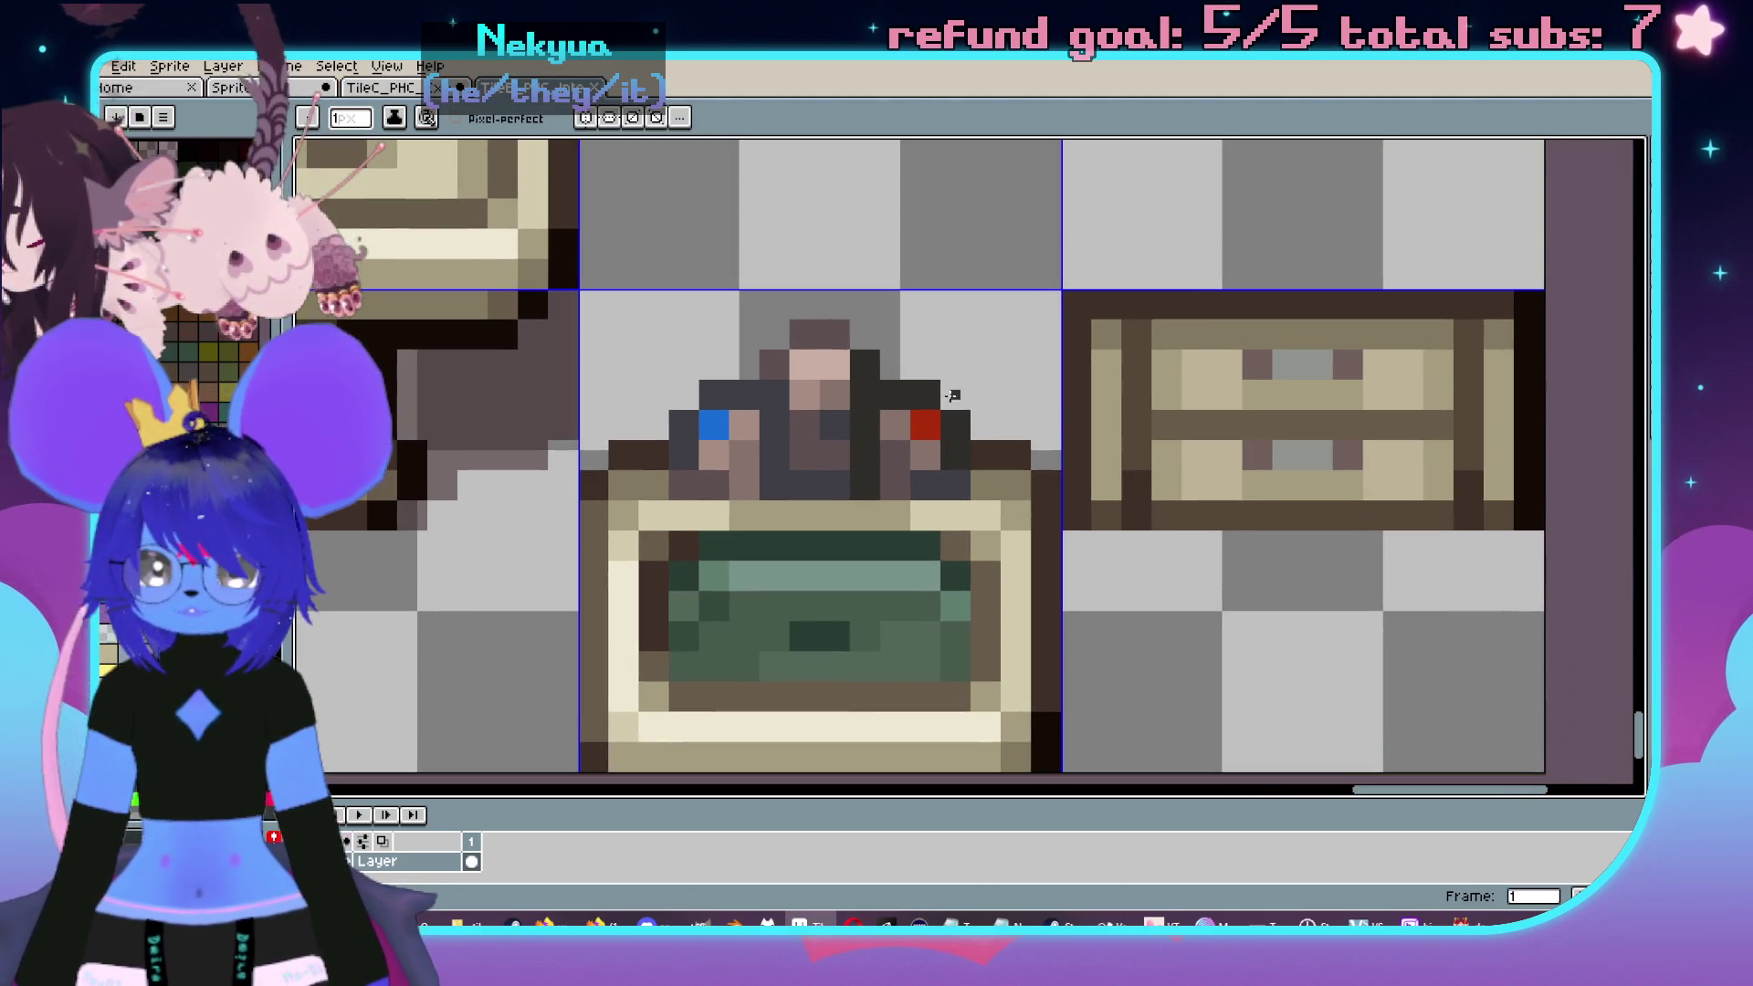
pyautogui.press('i')
pyautogui.hotkey('ctrl', 'shift', 'Tab')
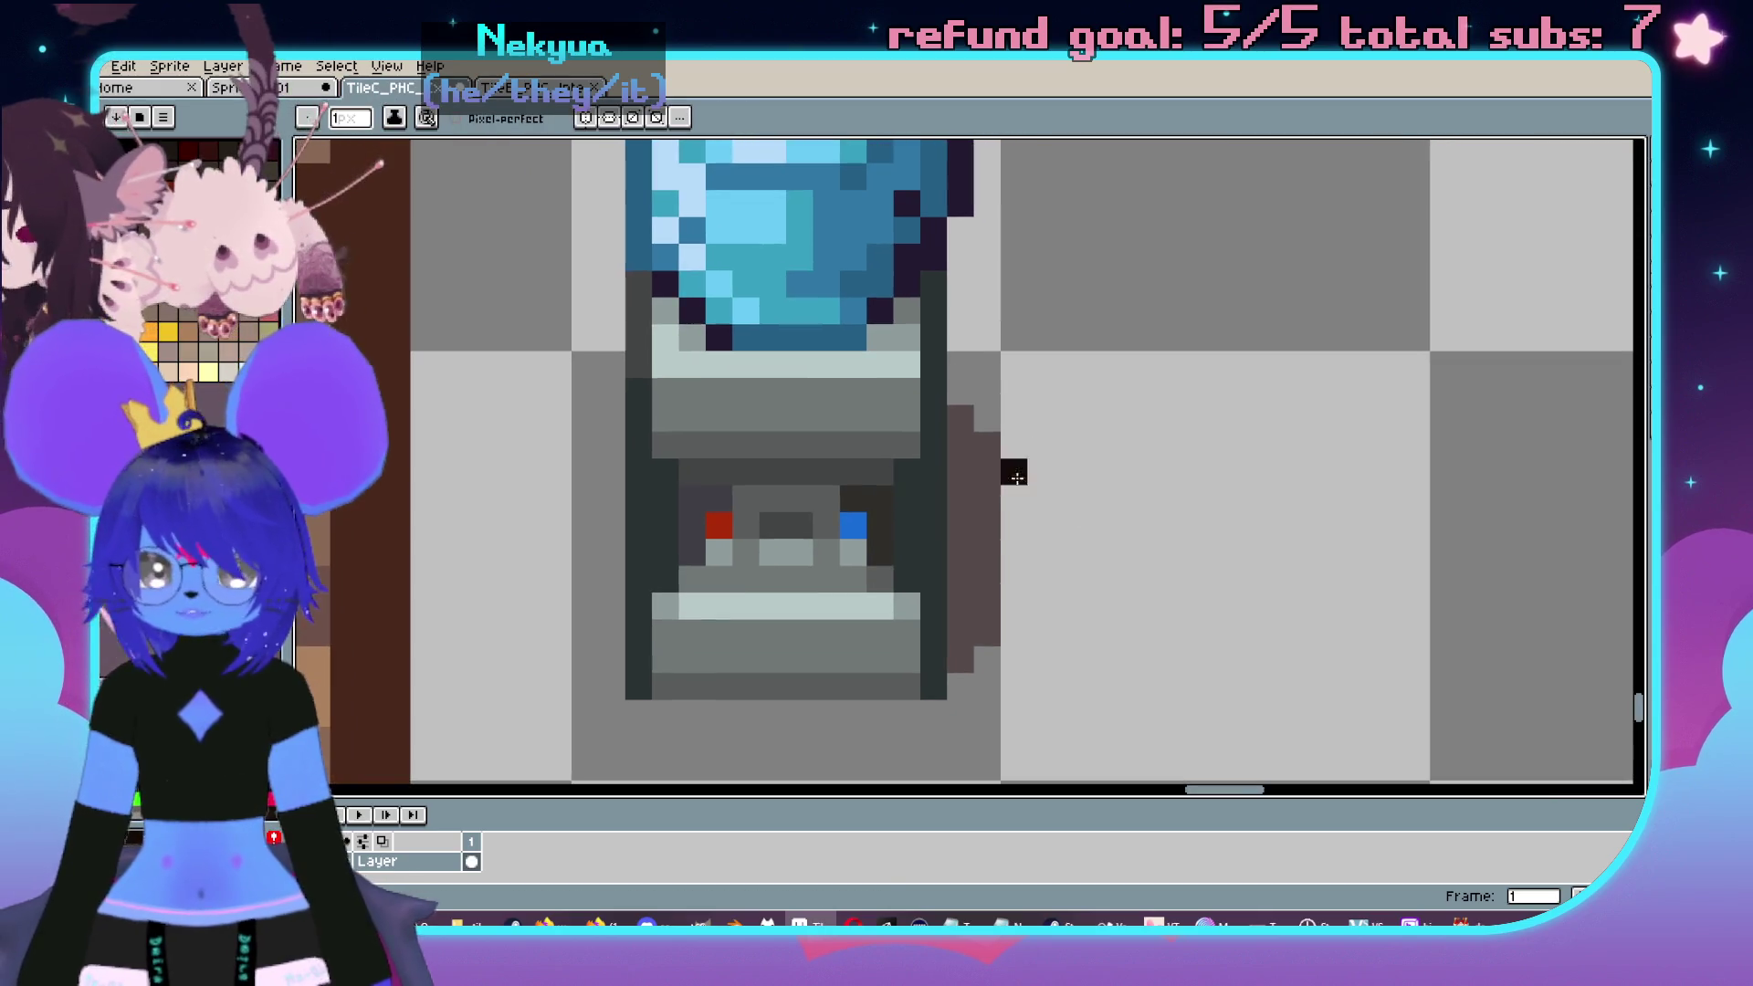
pyautogui.press('g')
pyautogui.scroll(-1, 936, 520)
pyautogui.scroll(-1, 939, 520)
pyautogui.scroll(2, 958, 521)
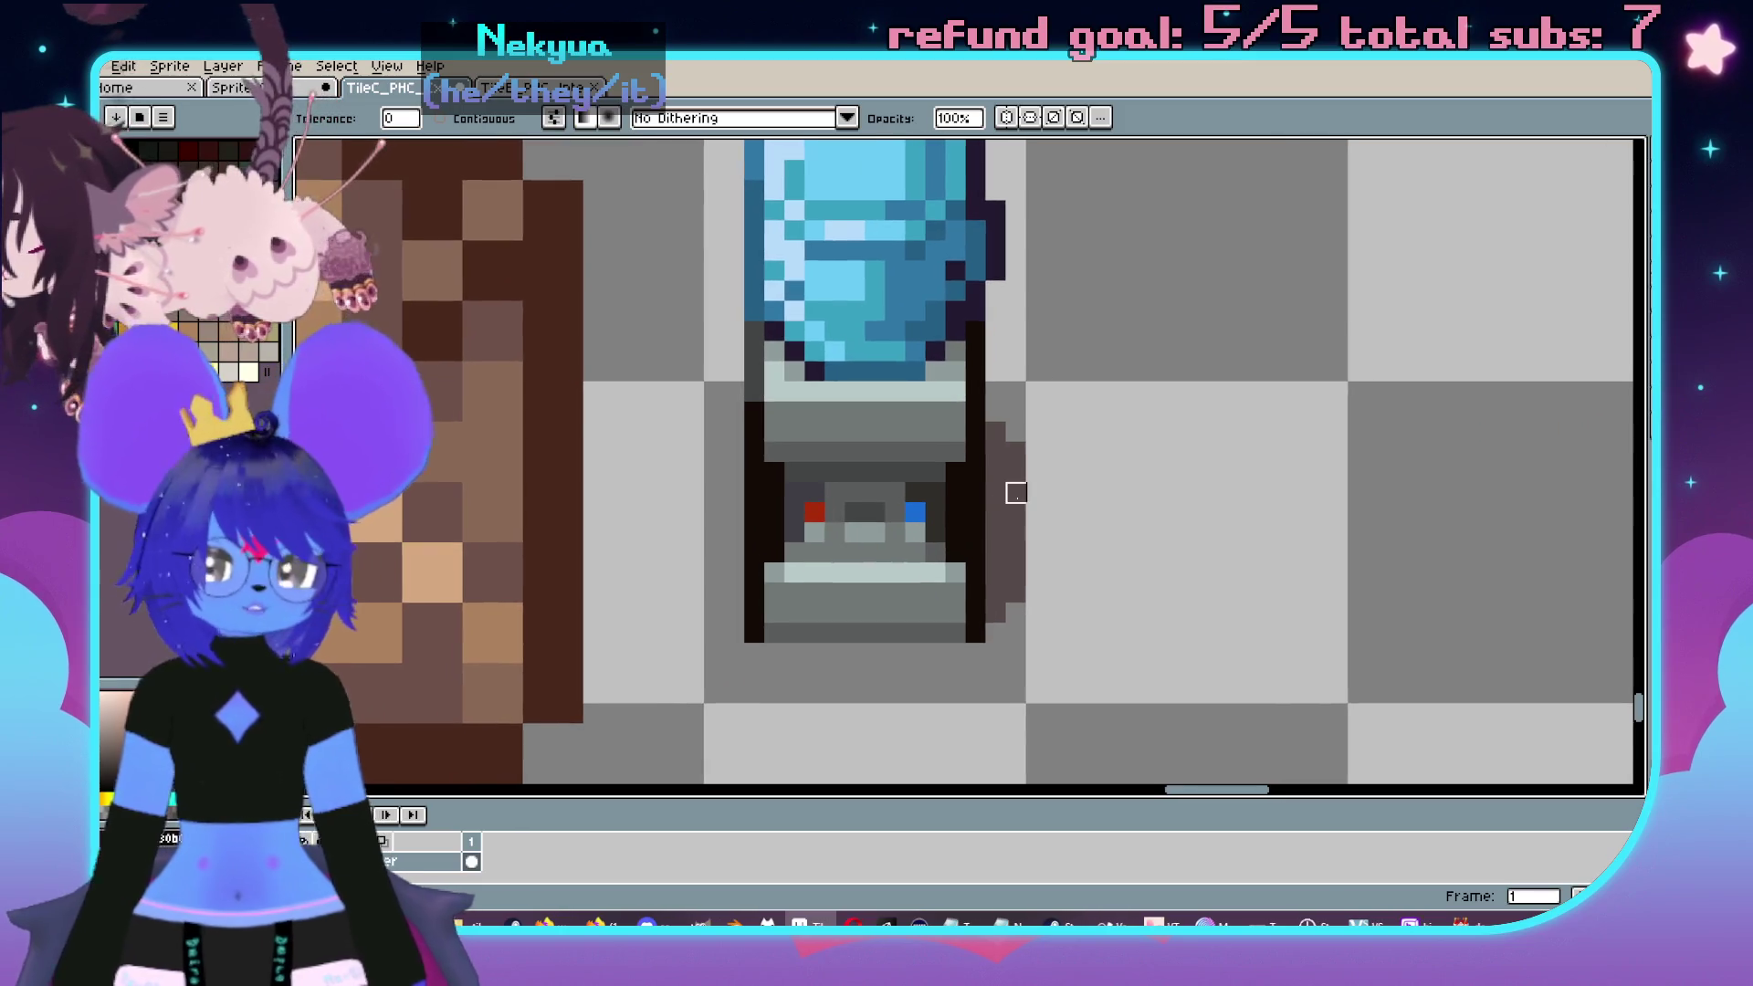
# - Lighten the cooler's left and right inner side columns, undoing a stray blue line
pyautogui.scroll(2, 1014, 508)
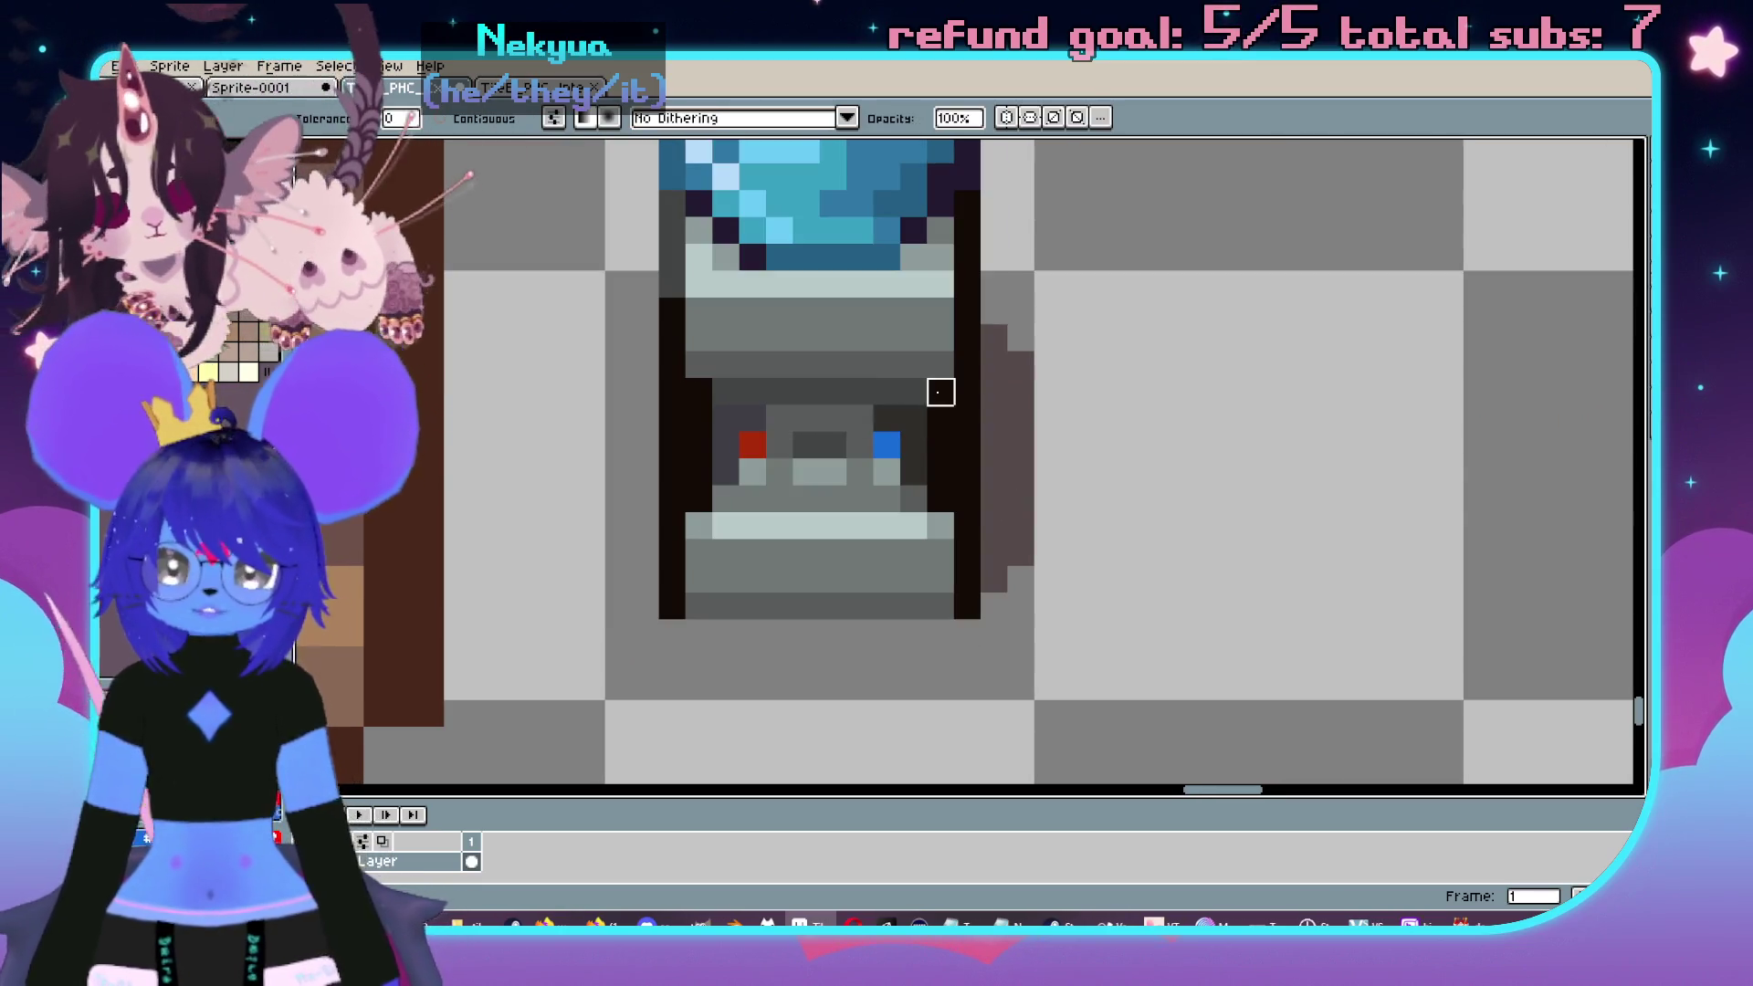
pyautogui.press('b')
pyautogui.click(941, 392)
pyautogui.scroll(2, 945, 392)
pyautogui.moveTo(946, 392); pyautogui.dragTo(940, 566)
pyautogui.hotkey('ctrl', 'z')
pyautogui.hotkey('ctrl', 'z')
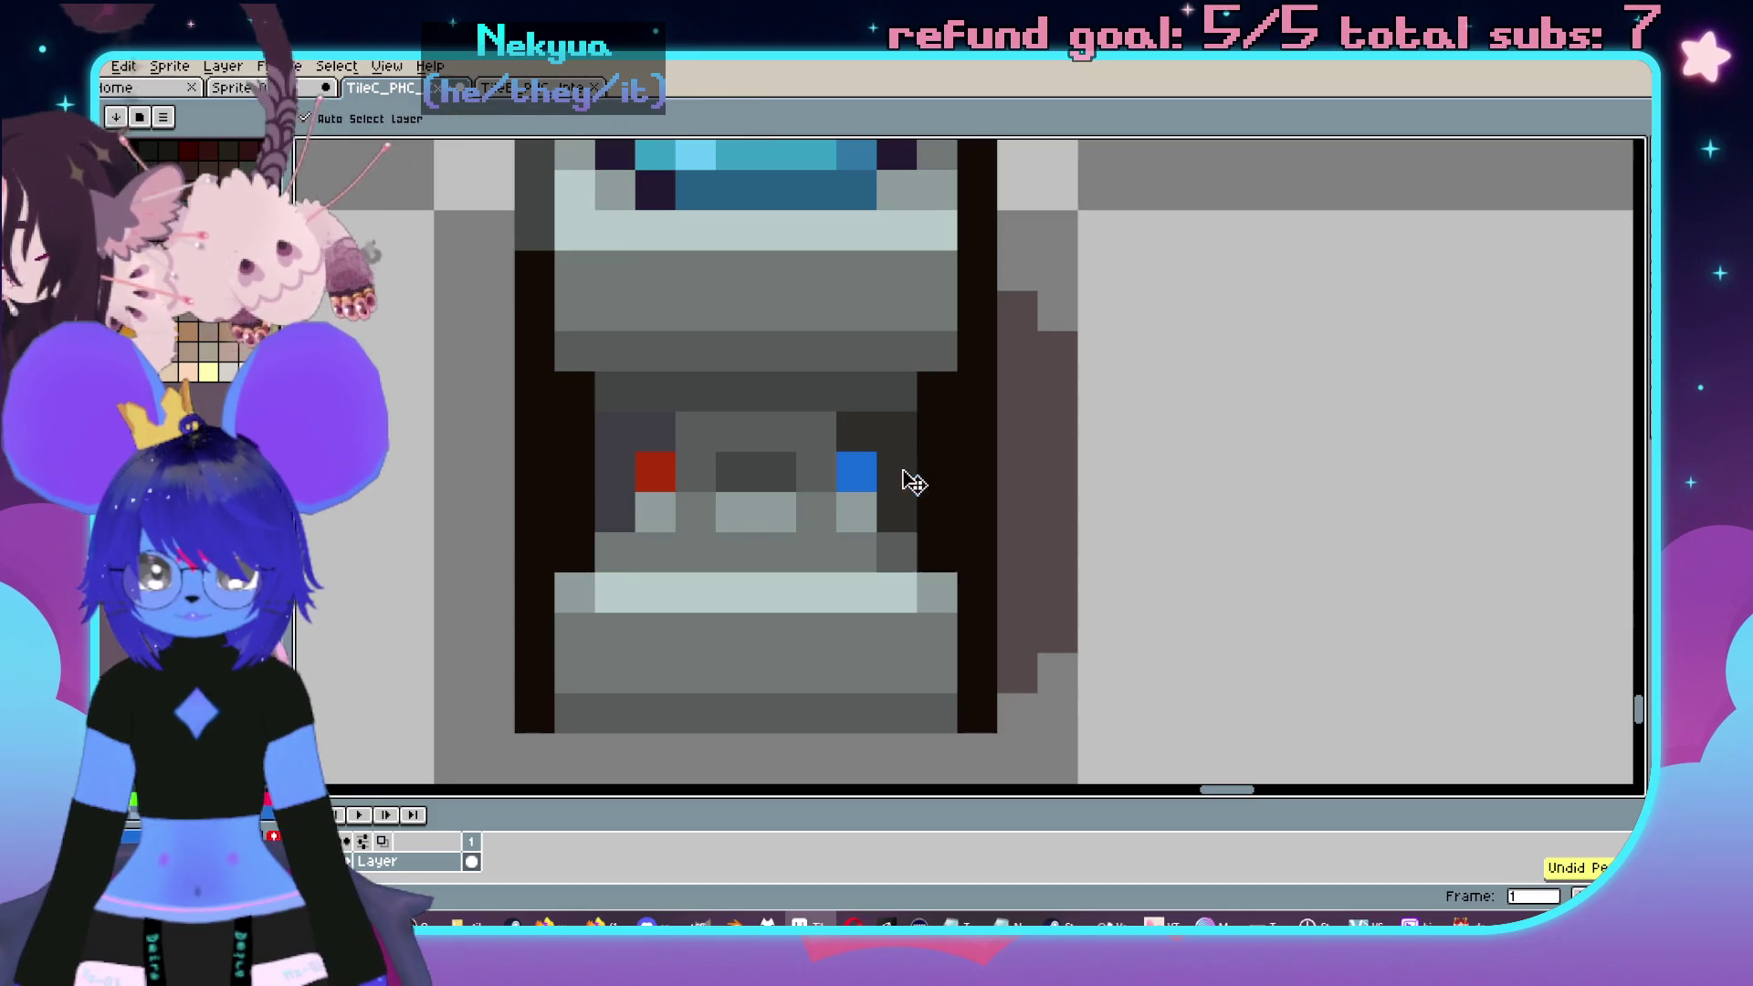
pyautogui.moveTo(933, 414); pyautogui.dragTo(931, 557)
pyautogui.moveTo(561, 393); pyautogui.dragTo(567, 548)
# - Paint a gray row beneath the bottle, then rectangle-select the whole water cooler
pyautogui.scroll(-3, 769, 545)
pyautogui.scroll(2, 809, 490)
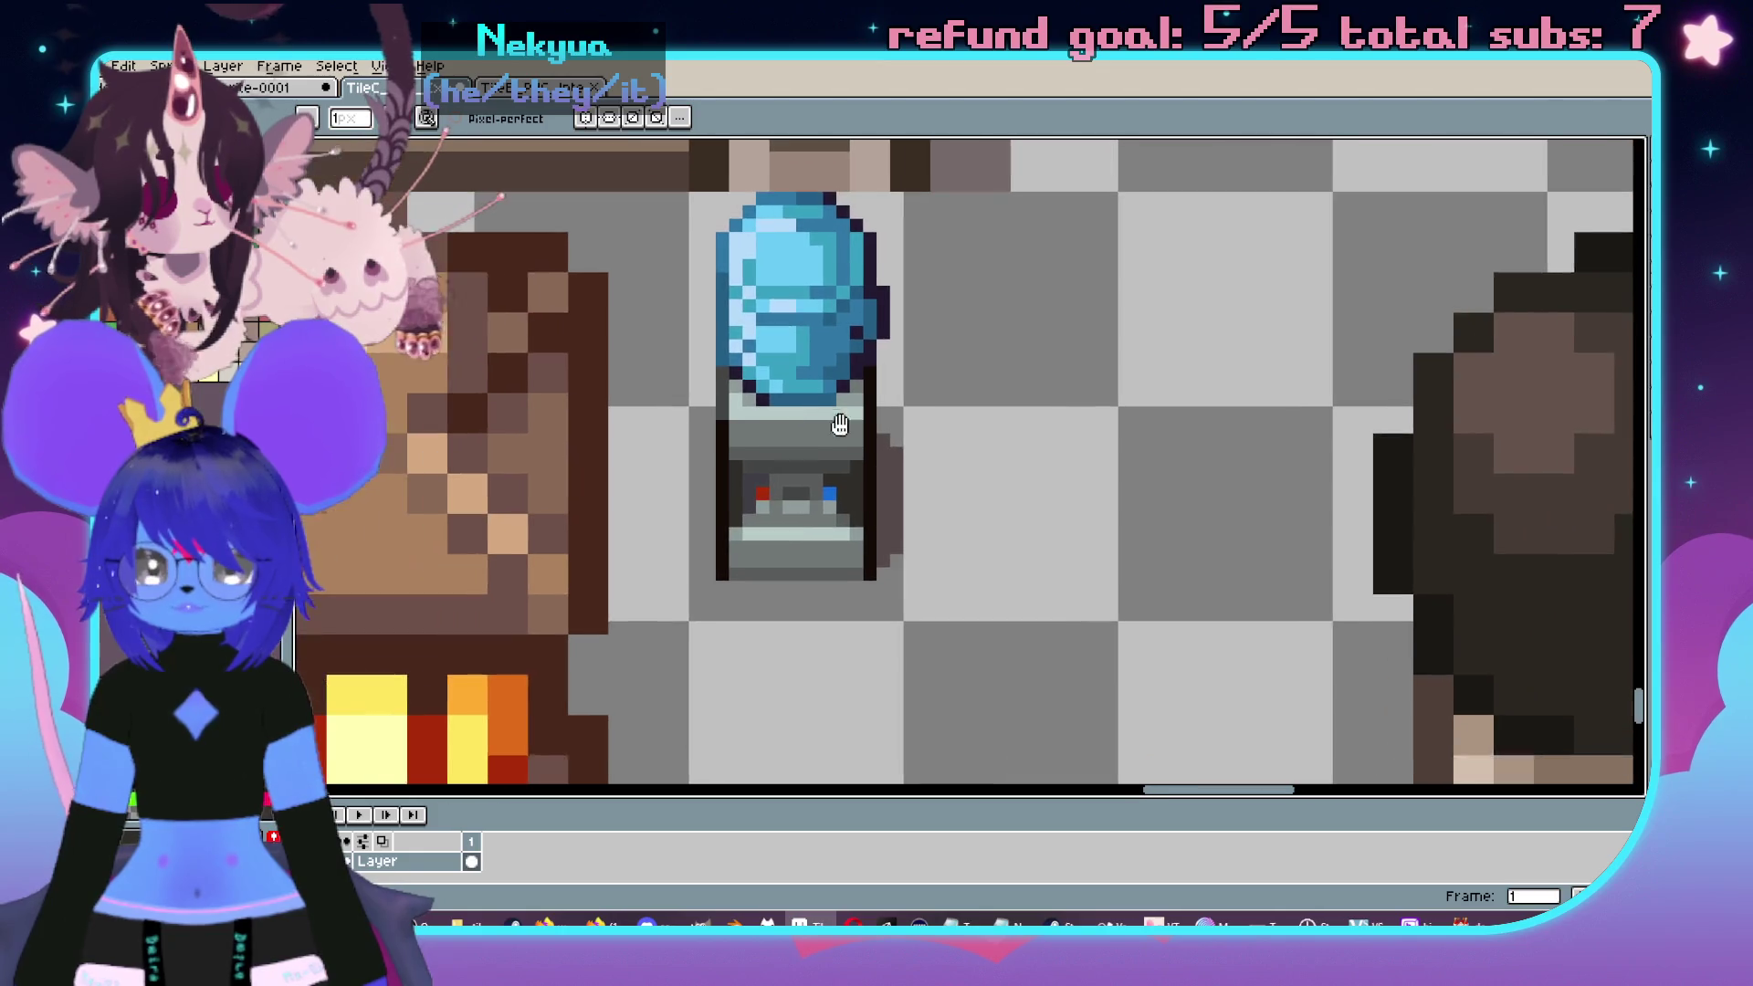
pyautogui.scroll(2, 859, 461)
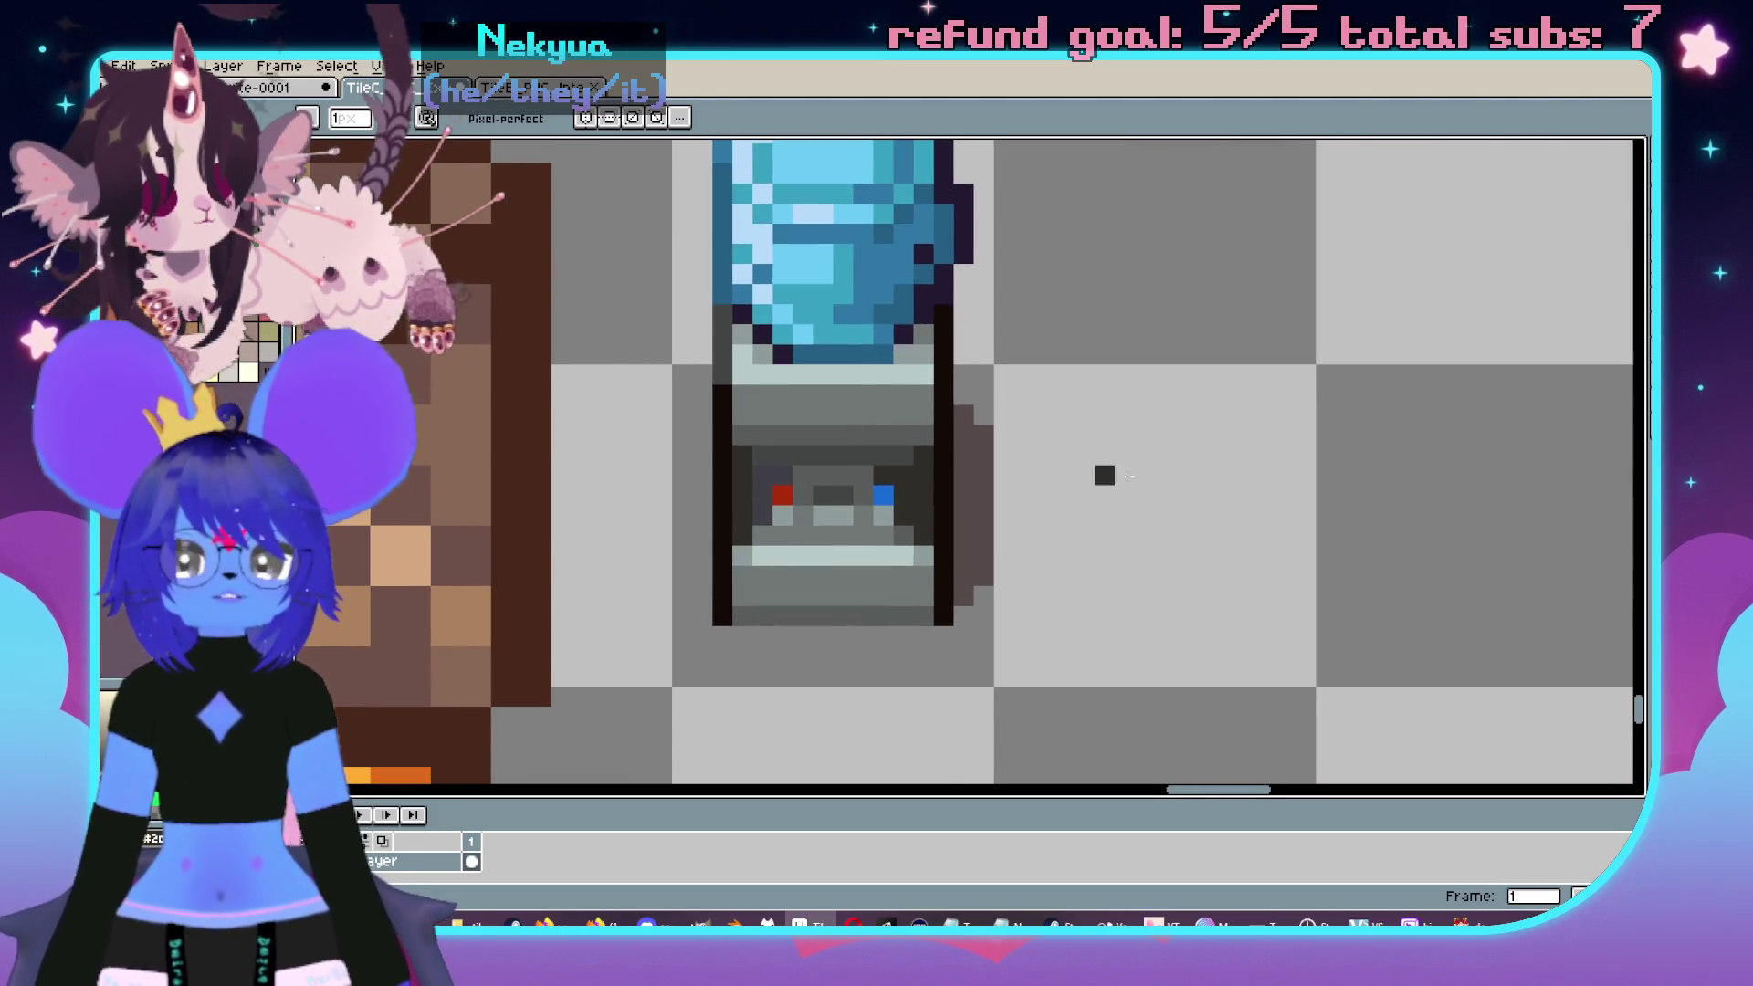
pyautogui.scroll(-3, 1115, 504)
pyautogui.scroll(3, 1059, 528)
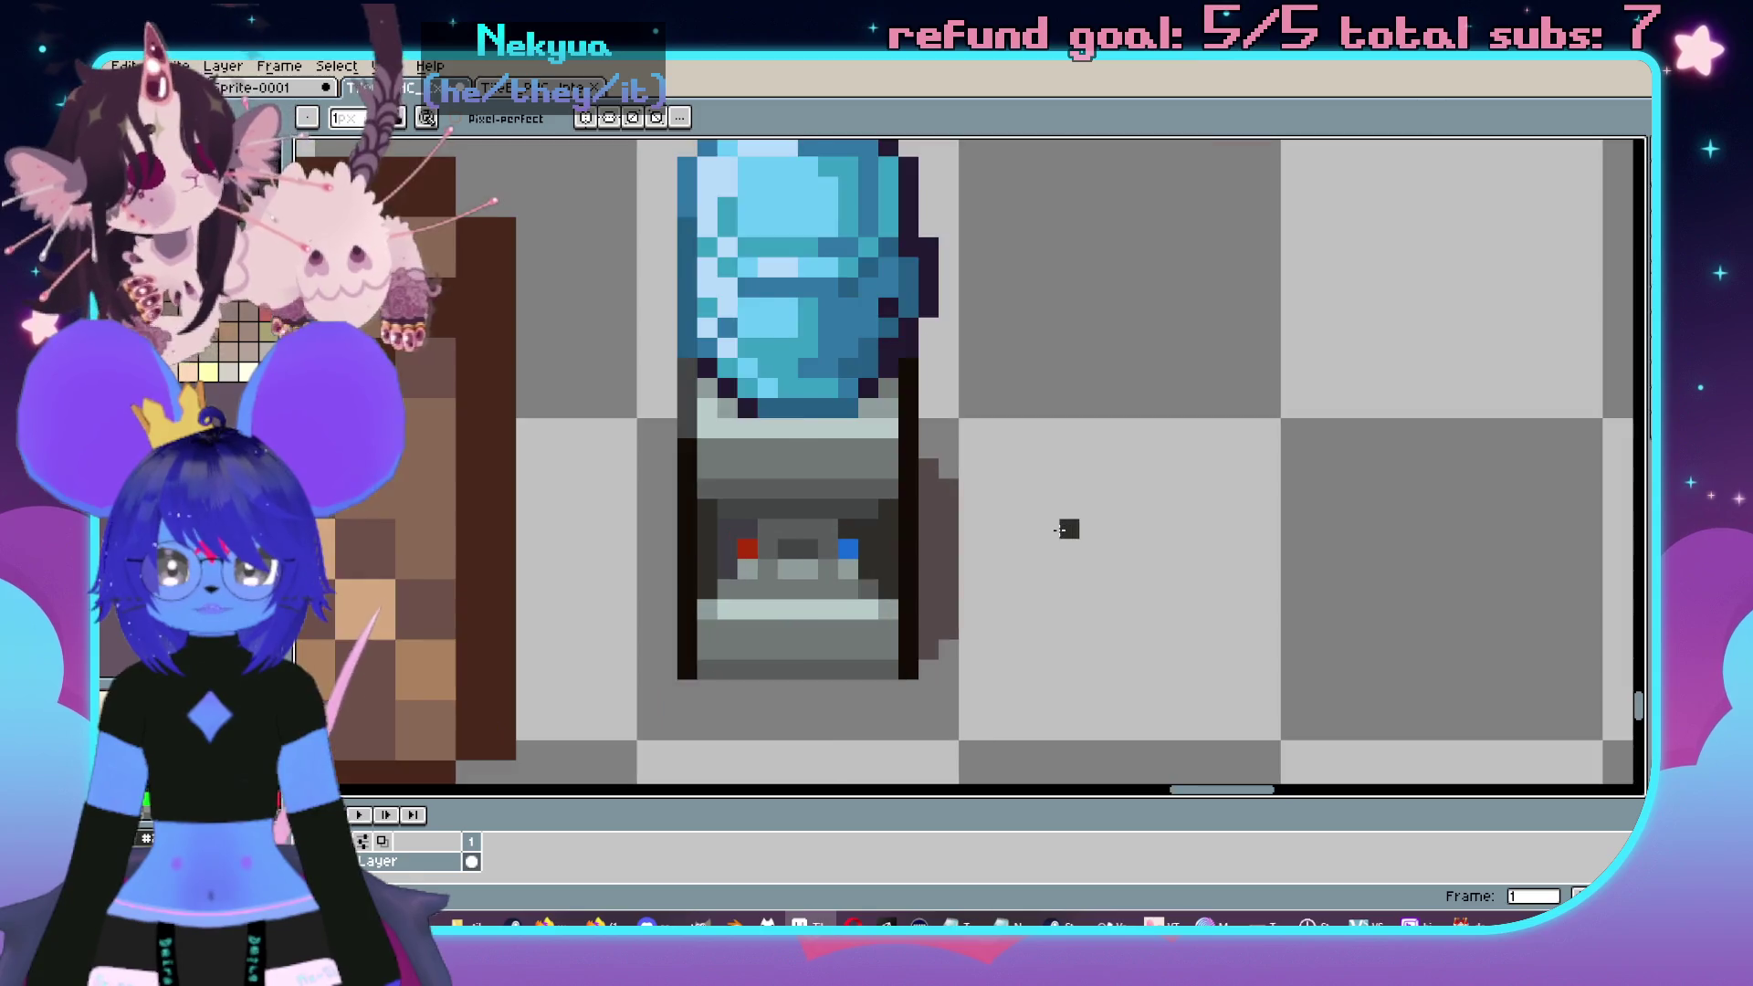
pyautogui.scroll(-2, 1066, 530)
pyautogui.scroll(1, 1041, 521)
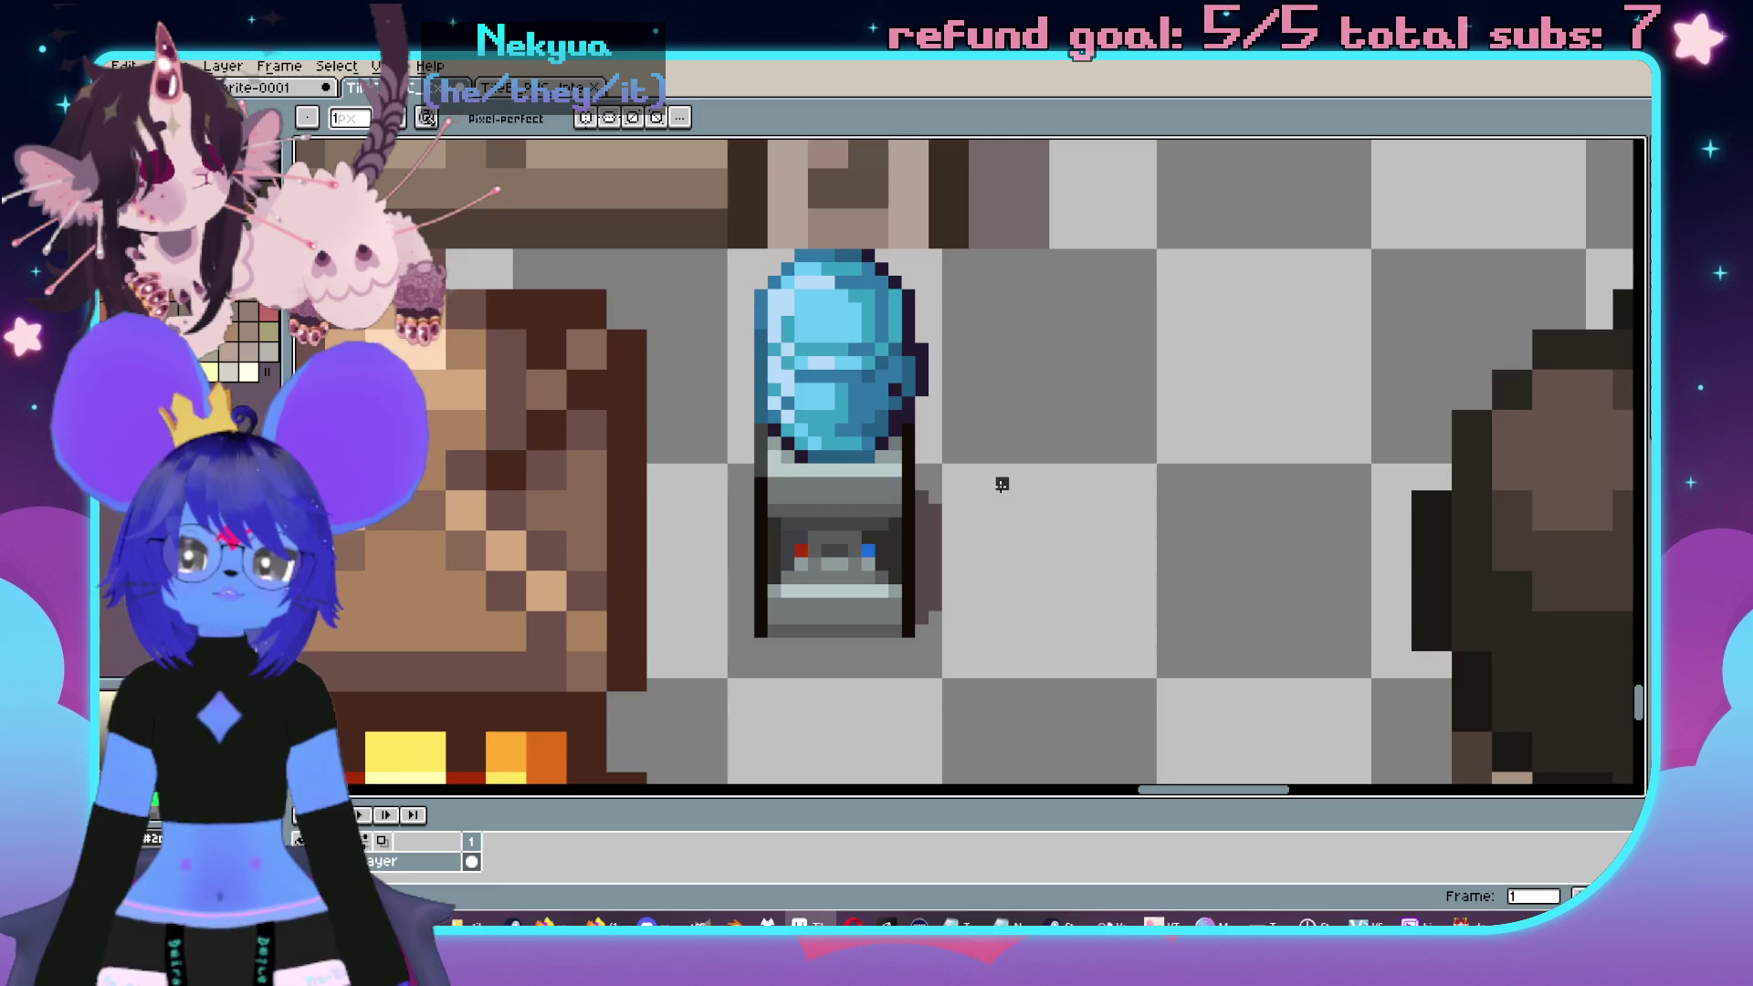
pyautogui.scroll(2, 1001, 483)
pyautogui.moveTo(654, 477); pyautogui.dragTo(867, 463)
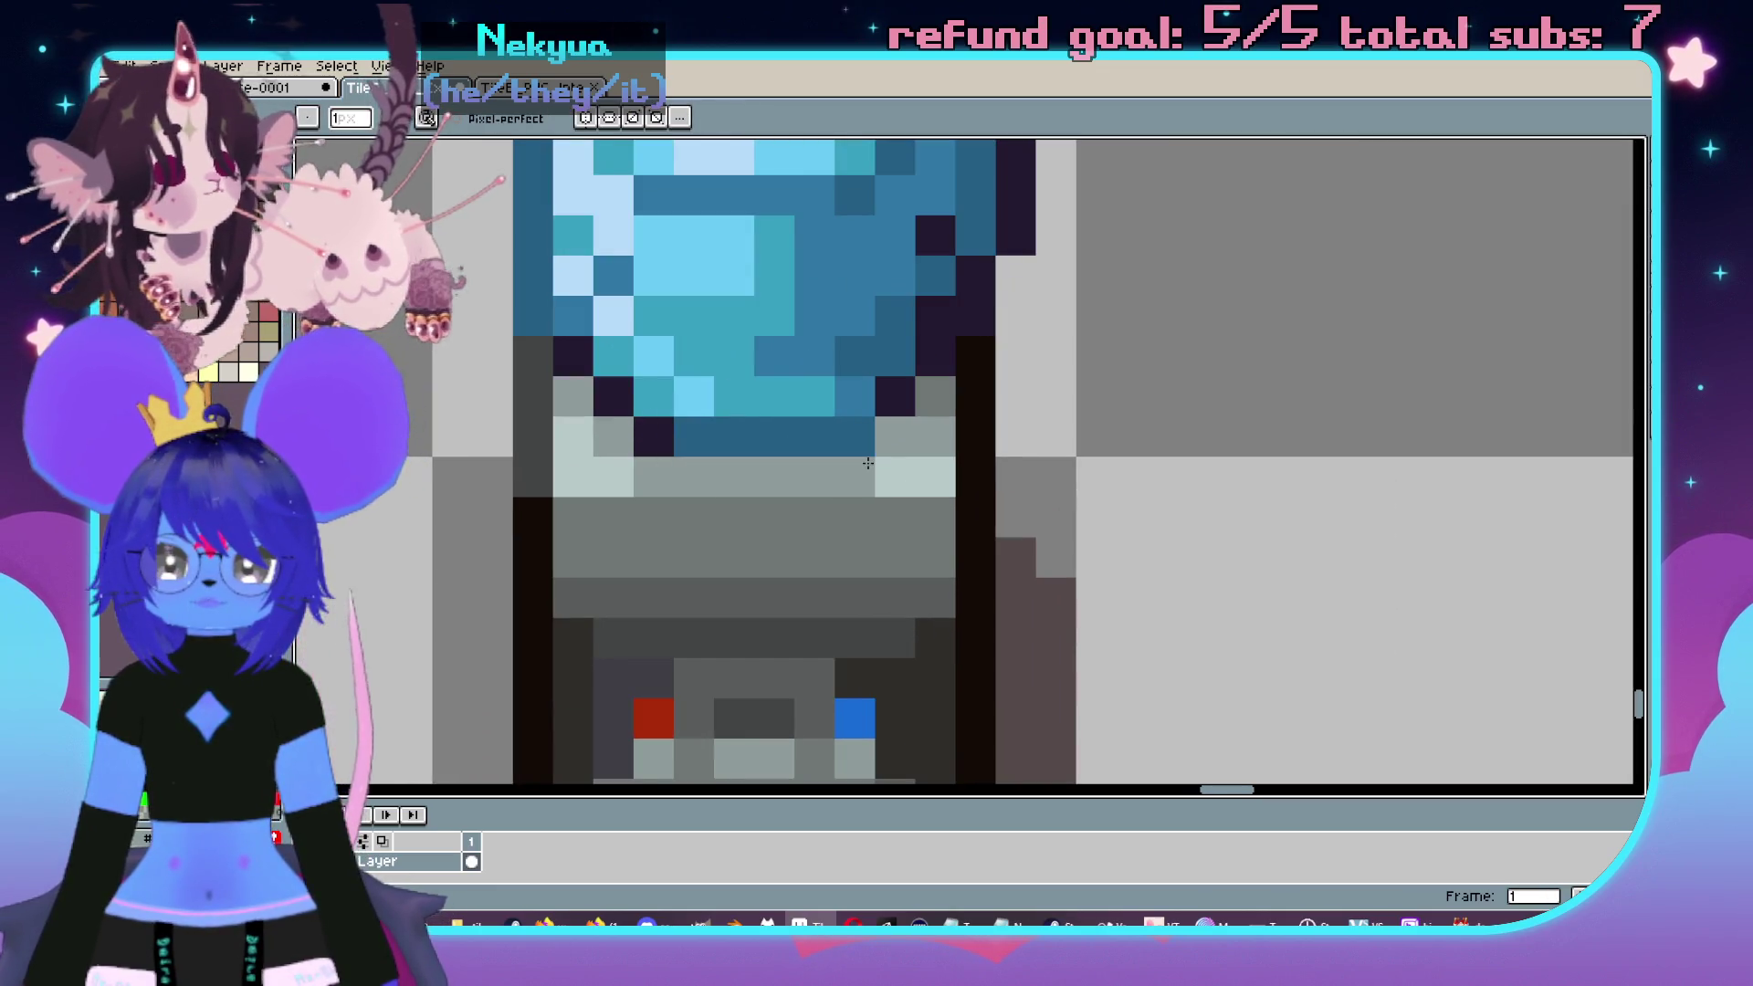
pyautogui.scroll(-3, 1005, 461)
pyautogui.scroll(2, 1001, 462)
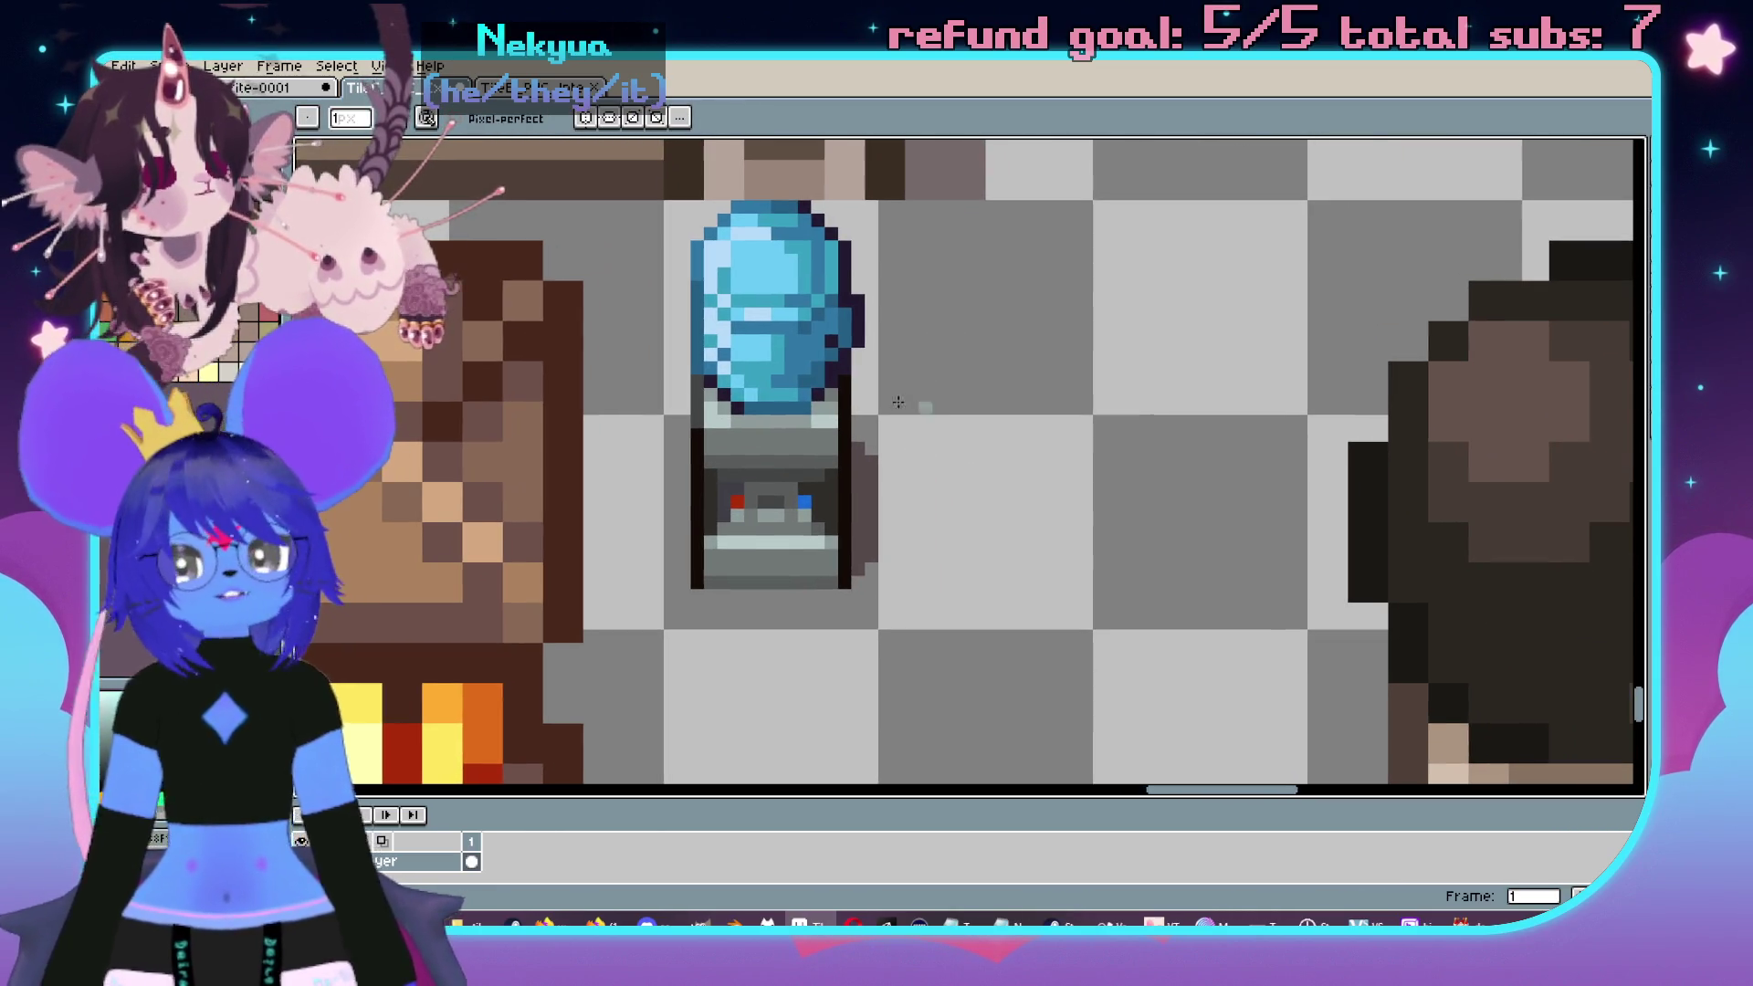
pyautogui.moveTo(845, 330); pyautogui.dragTo(859, 333)
pyautogui.scroll(1, 765, 330)
pyautogui.scroll(-1, 820, 294)
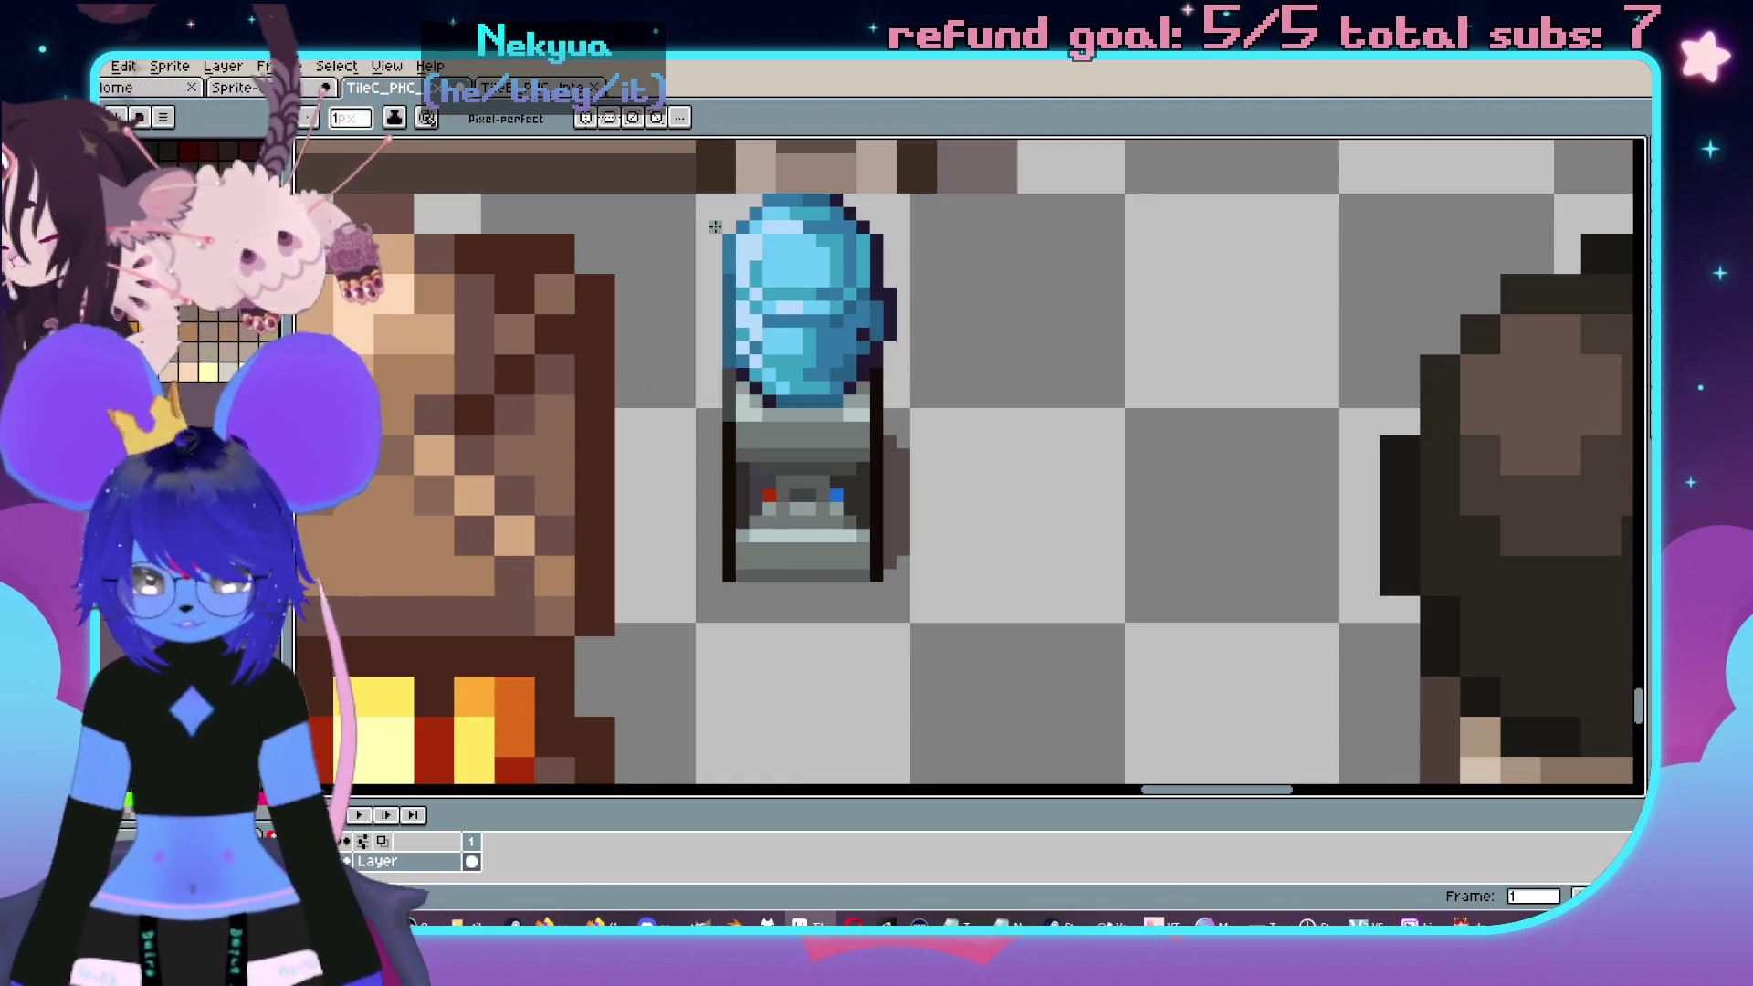
pyautogui.press('m')
pyautogui.moveTo(699, 196); pyautogui.dragTo(902, 616)
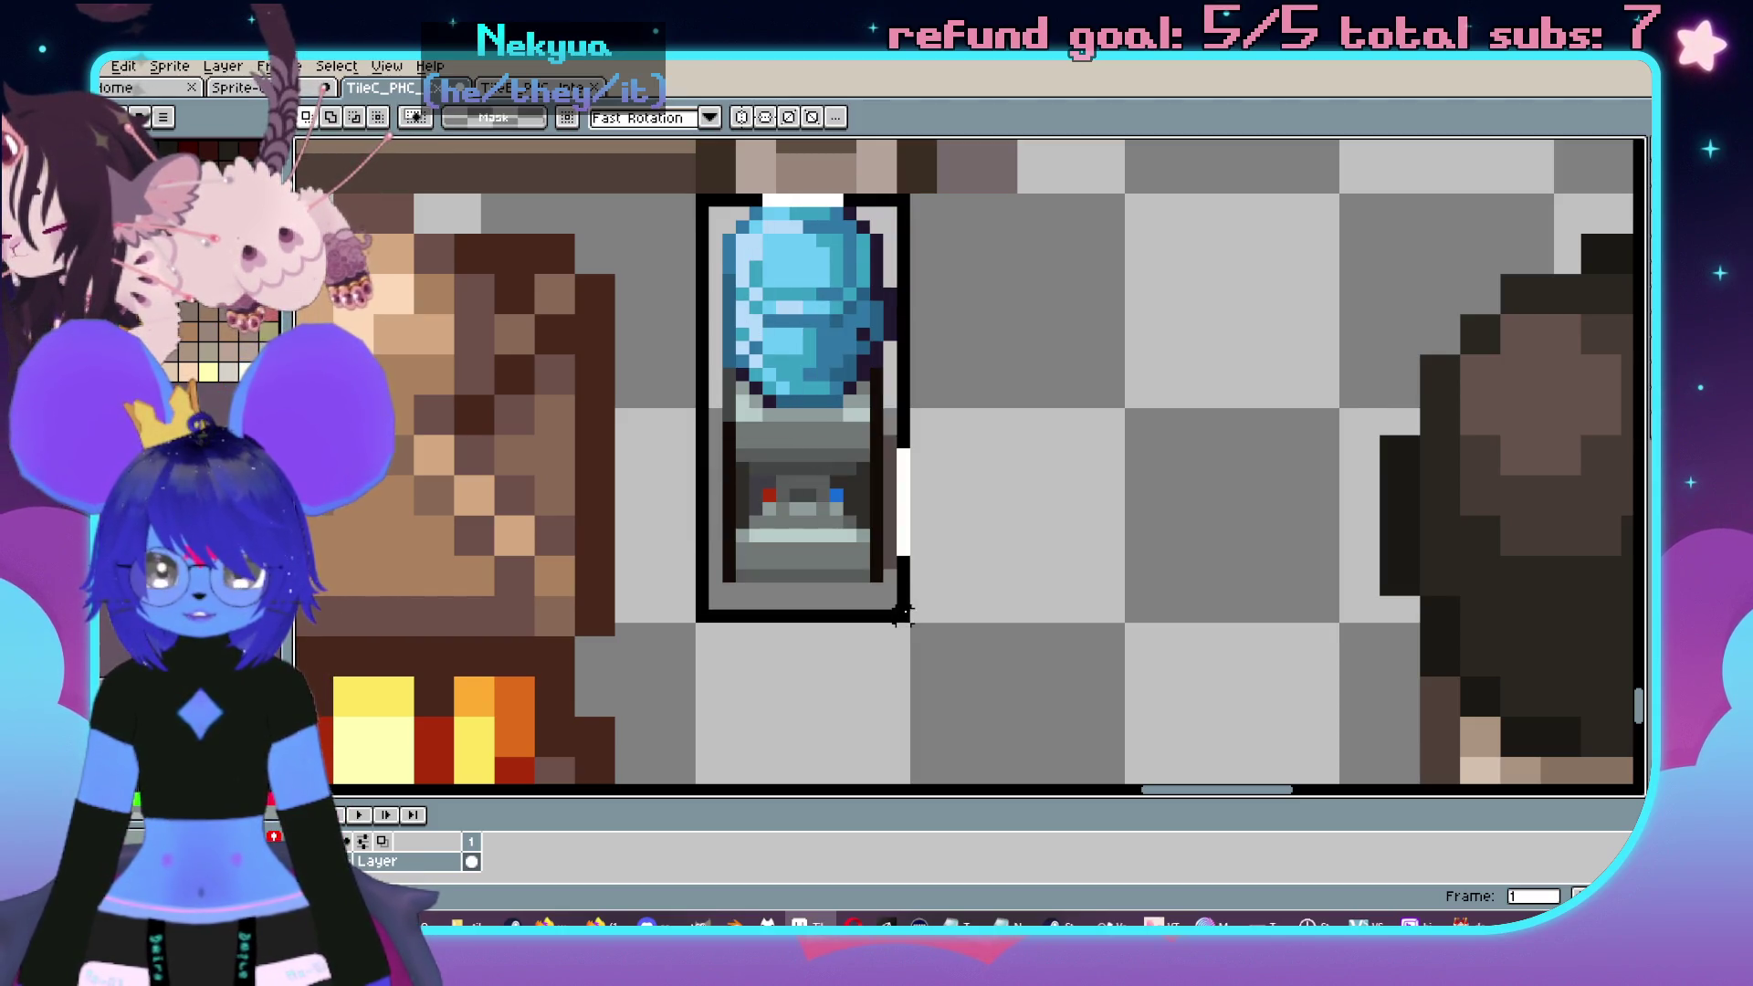
# - Nudge the selected water cooler down about six pixels until Y reads 678, then drop it
pyautogui.scroll(-3, 1048, 637)
pyautogui.scroll(1, 829, 435)
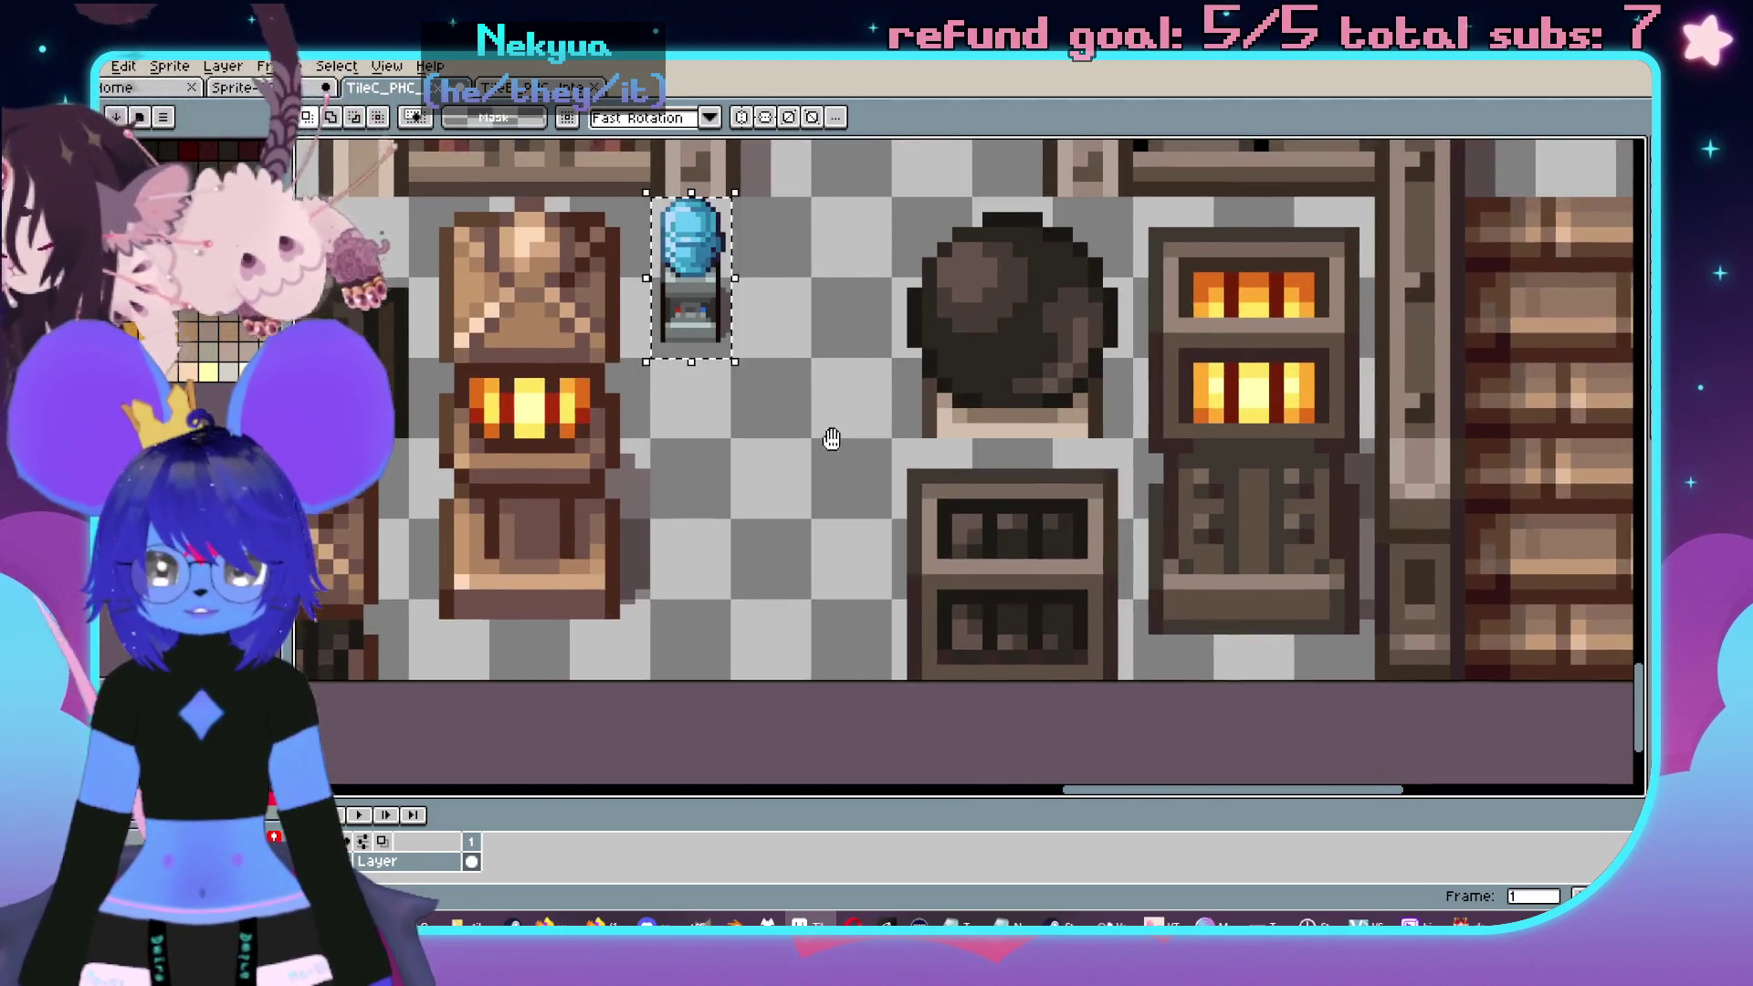
pyautogui.moveTo(829, 435); pyautogui.dragTo(915, 498)
pyautogui.moveTo(822, 426)
pyautogui.mouseDown()
pyautogui.moveTo(966, 653)
pyautogui.moveTo(1003, 768)
pyautogui.mouseUp()
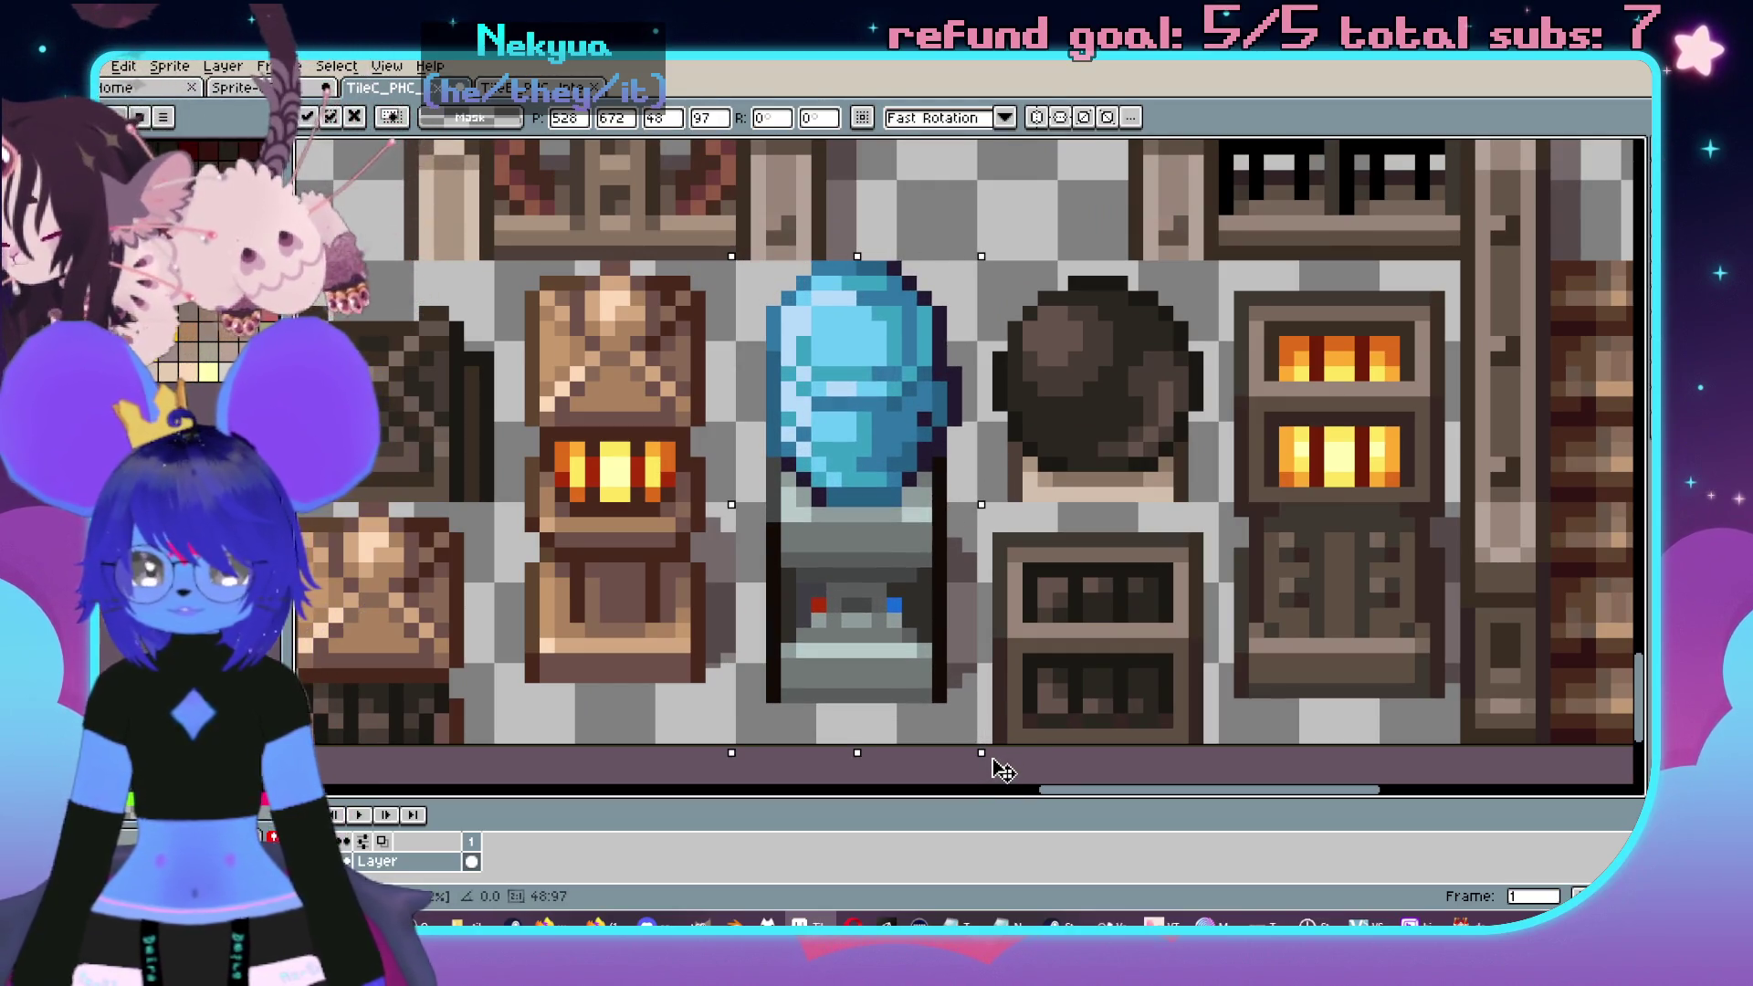
pyautogui.press('Return')
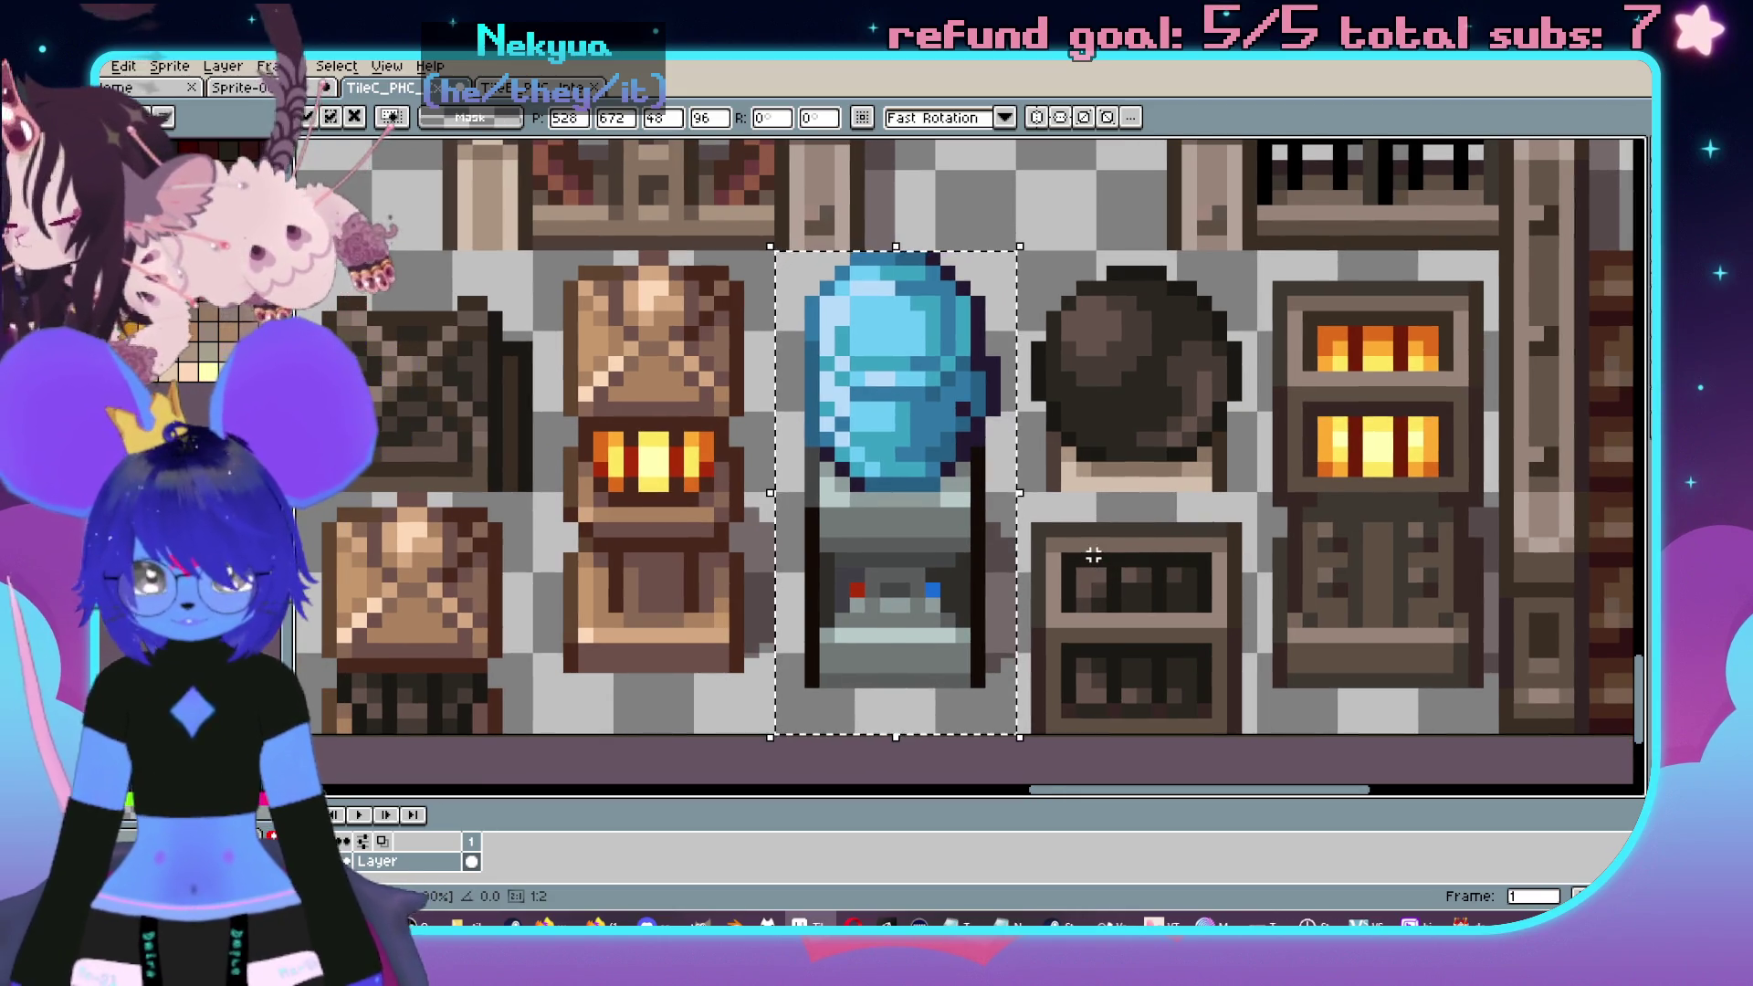
pyautogui.press('Down')
pyautogui.press('Down')
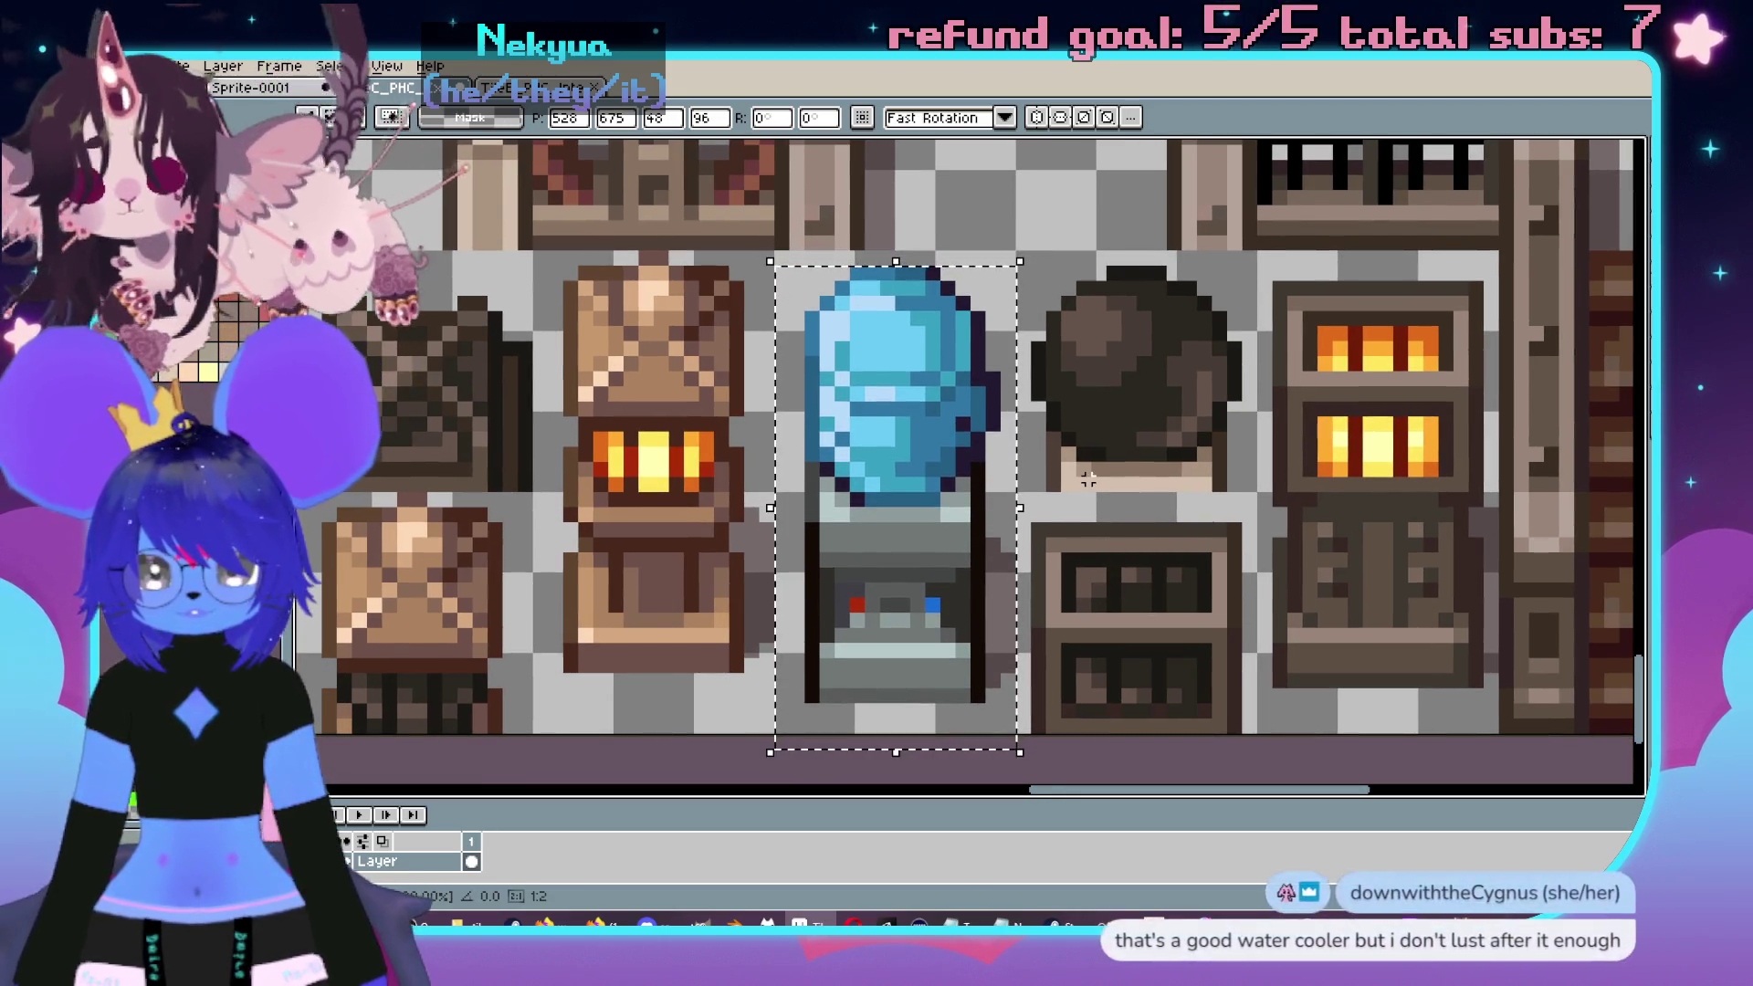
pyautogui.press('Down')
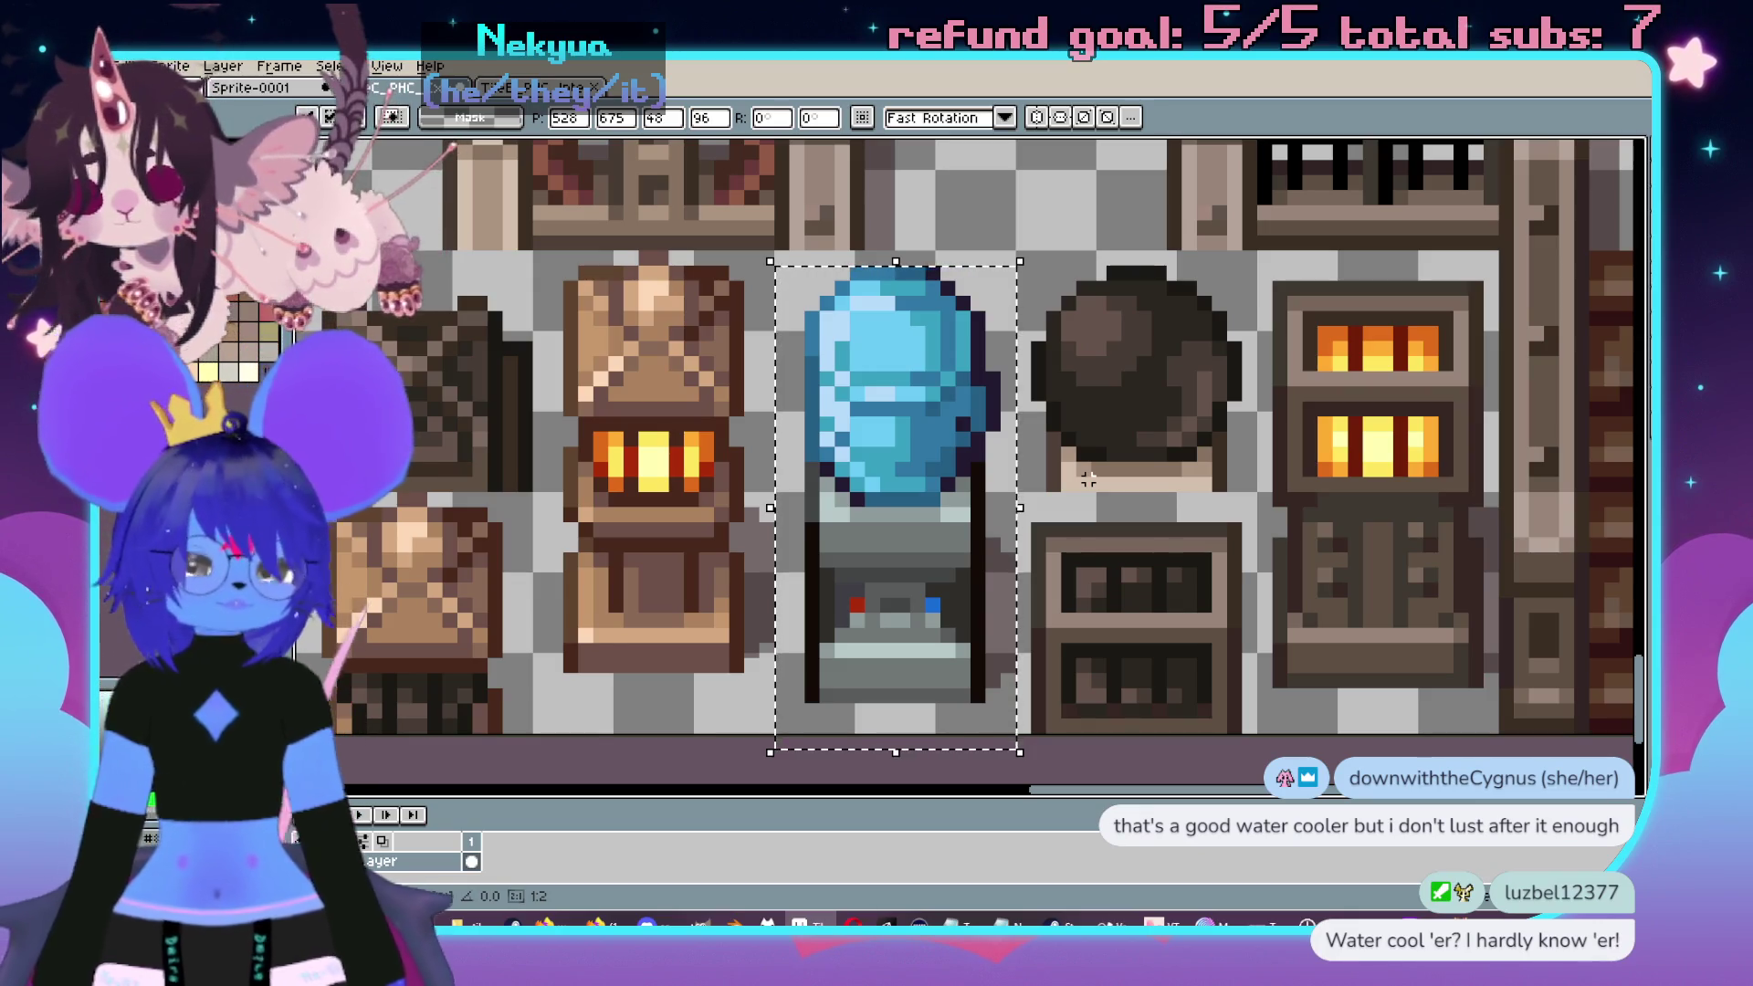
pyautogui.press('Down')
pyautogui.press('Down')
pyautogui.press('Down')
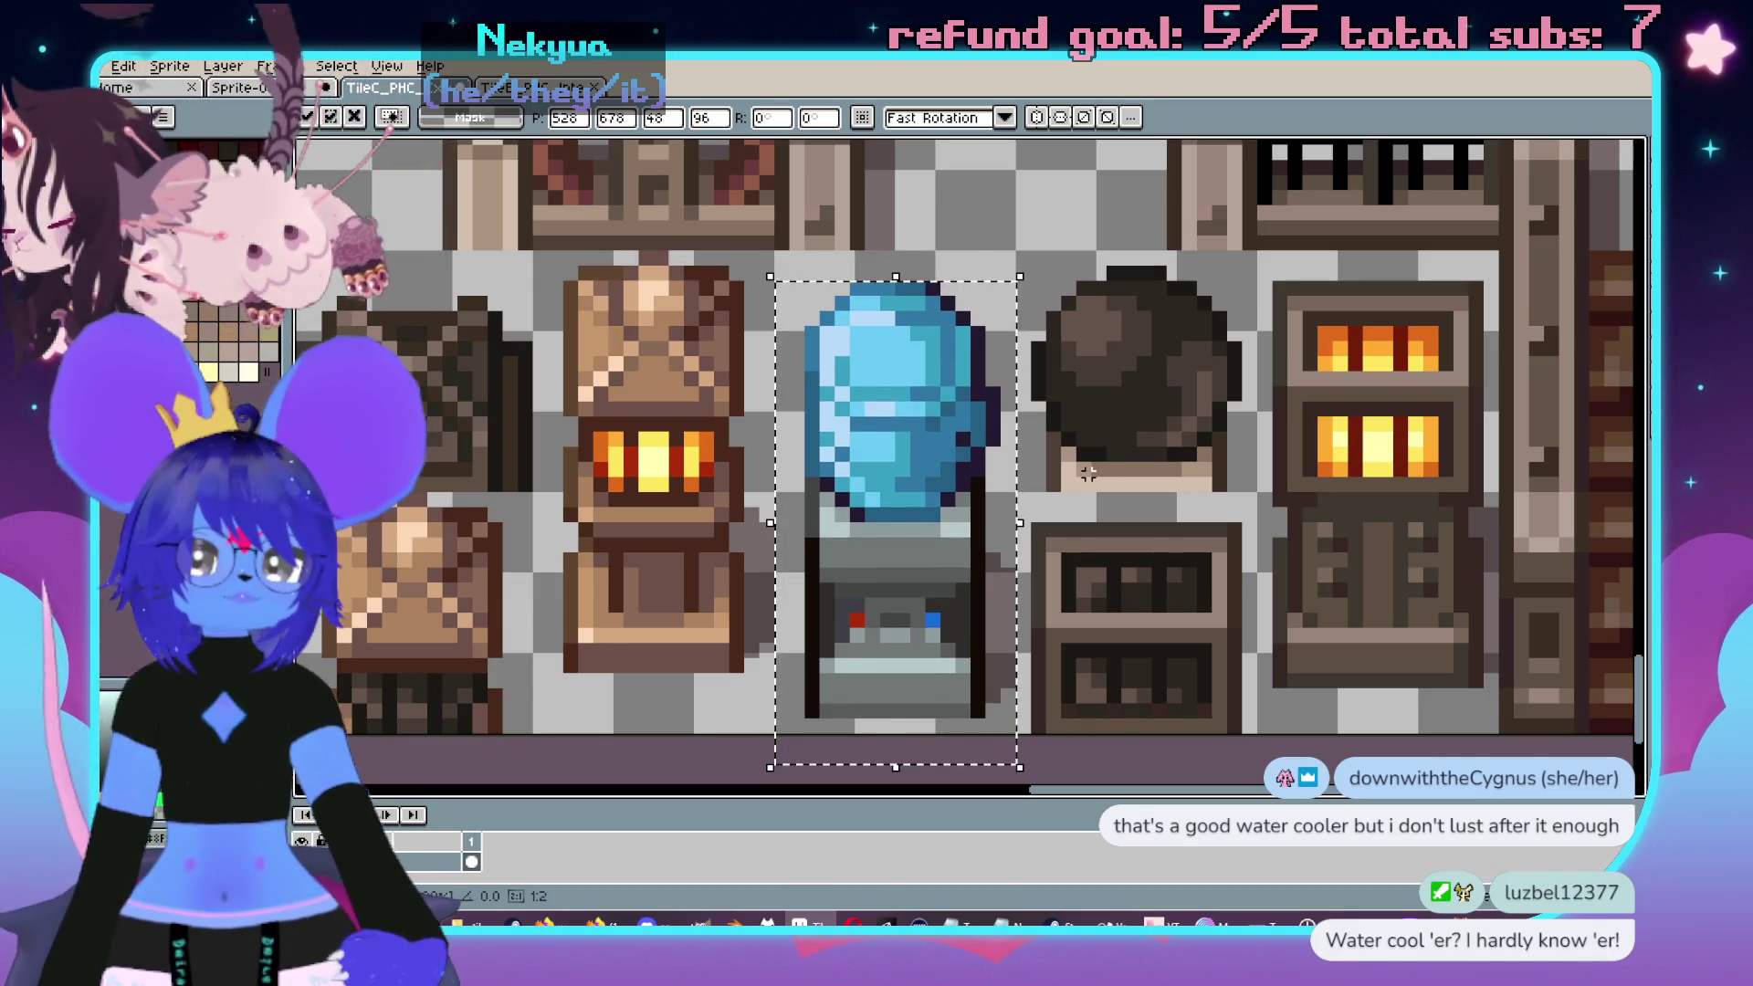
pyautogui.click(1178, 444)
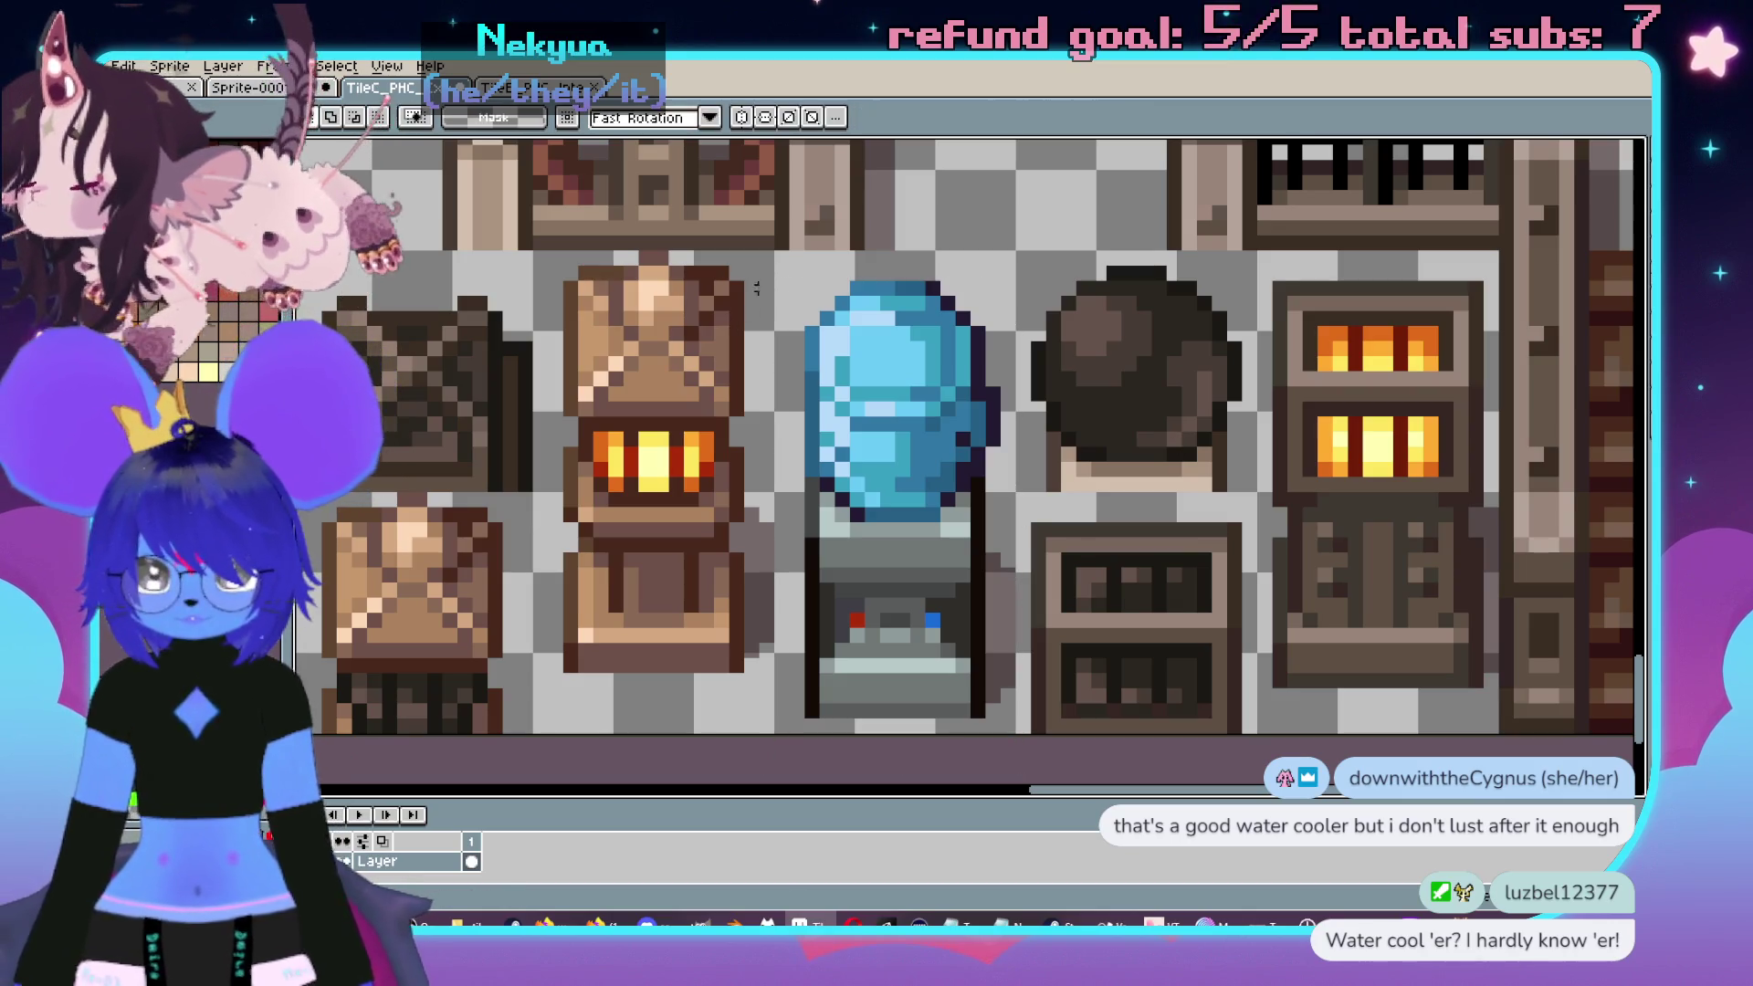
# - Reselect the moved water cooler to check its position, then deselect it
pyautogui.moveTo(774, 248); pyautogui.dragTo(1020, 736)
pyautogui.hscroll(1, 1123, 439)
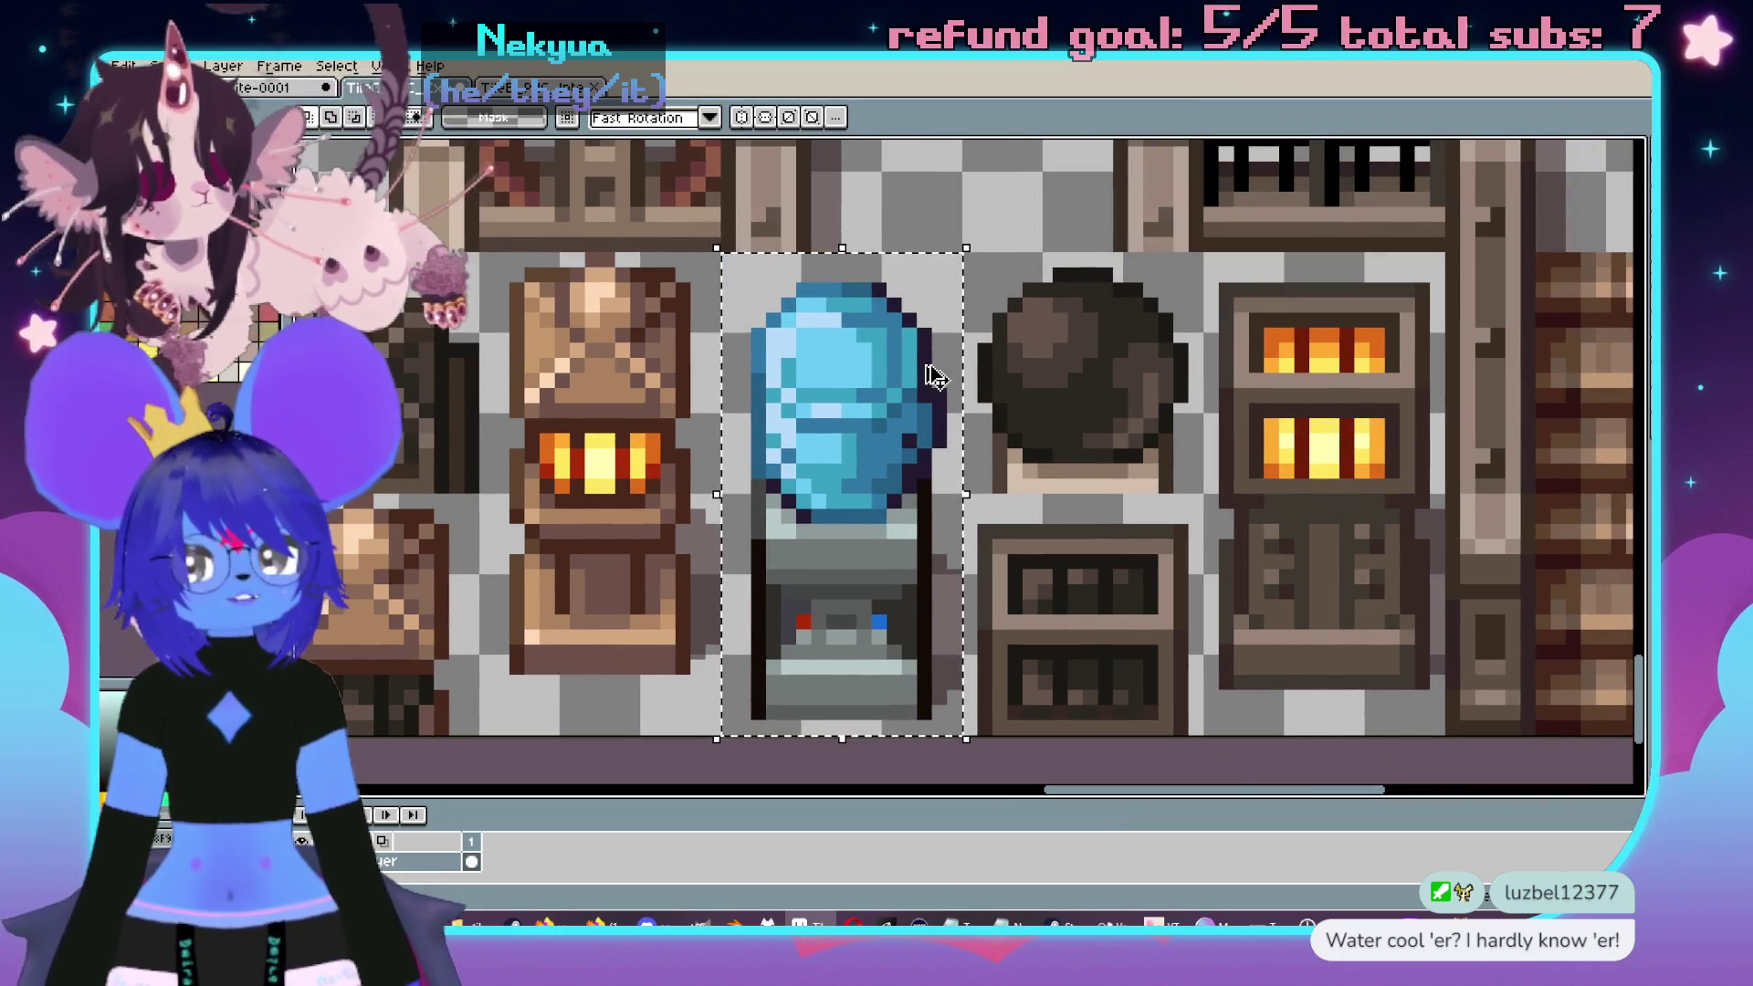
pyautogui.click(1025, 427)
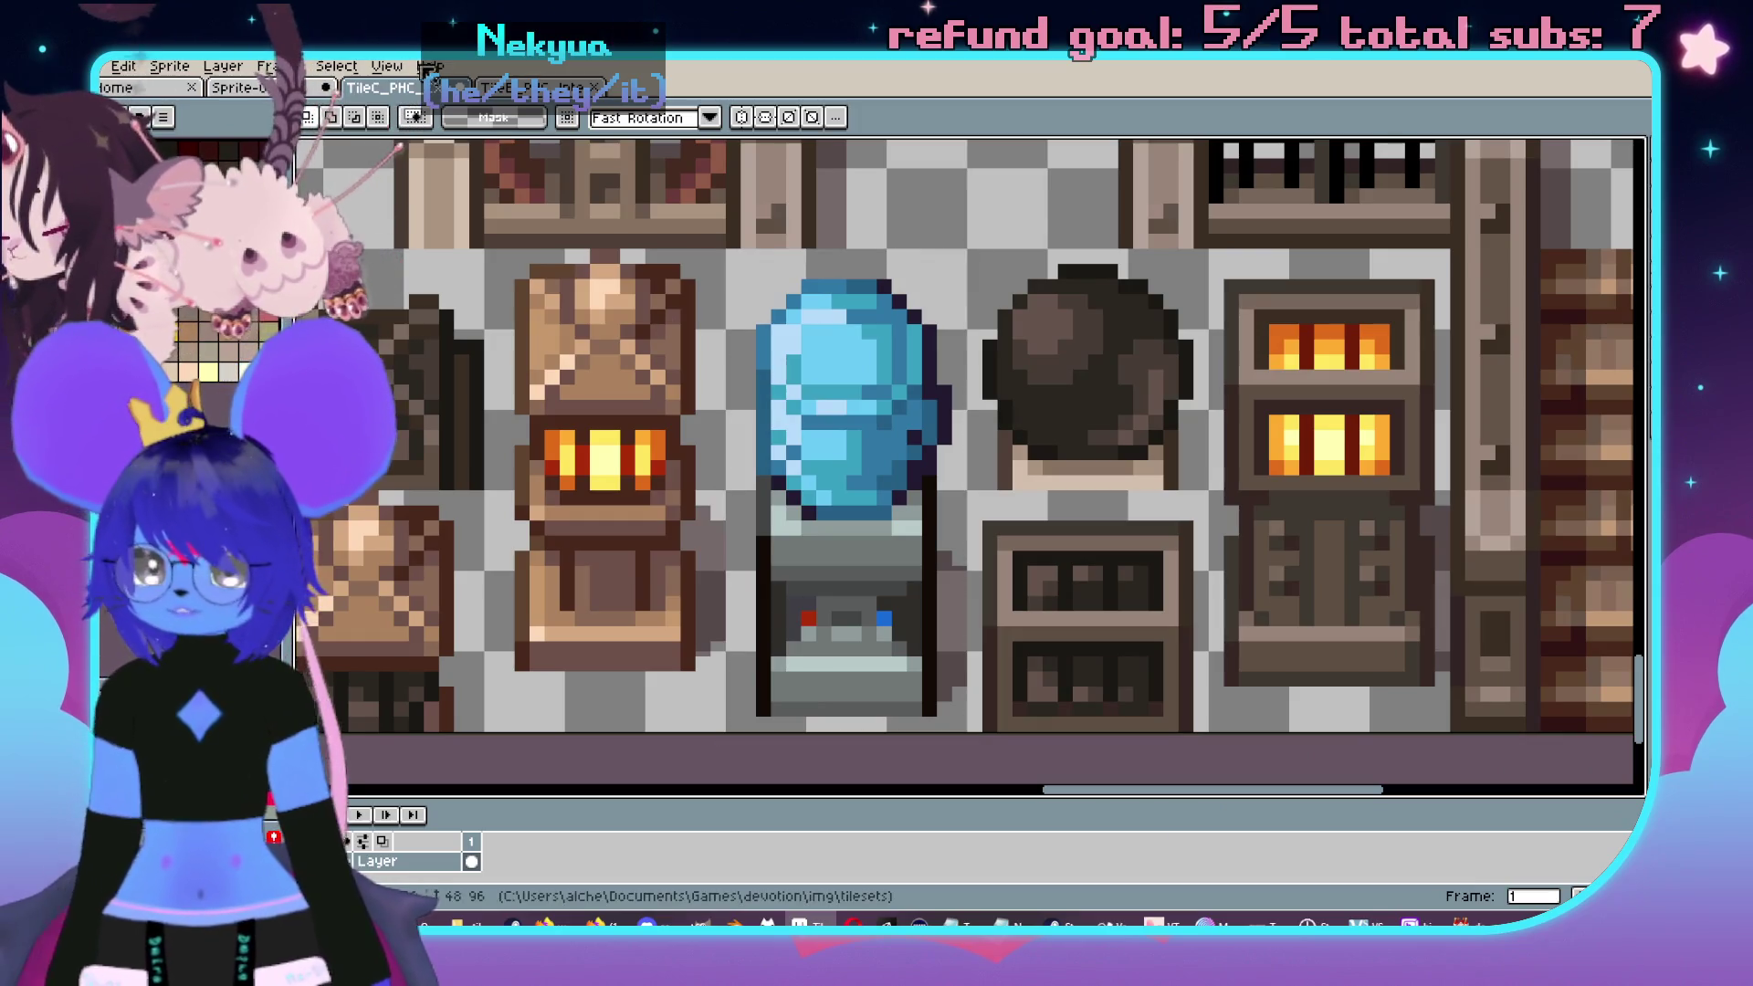
pyautogui.hotkey('ctrl', 'Tab')
# - Zoom around the tileset, then Alt+Tab to the Girl Dungeon Rooms map in RPG Maker
pyautogui.scroll(-3, 642, 312)
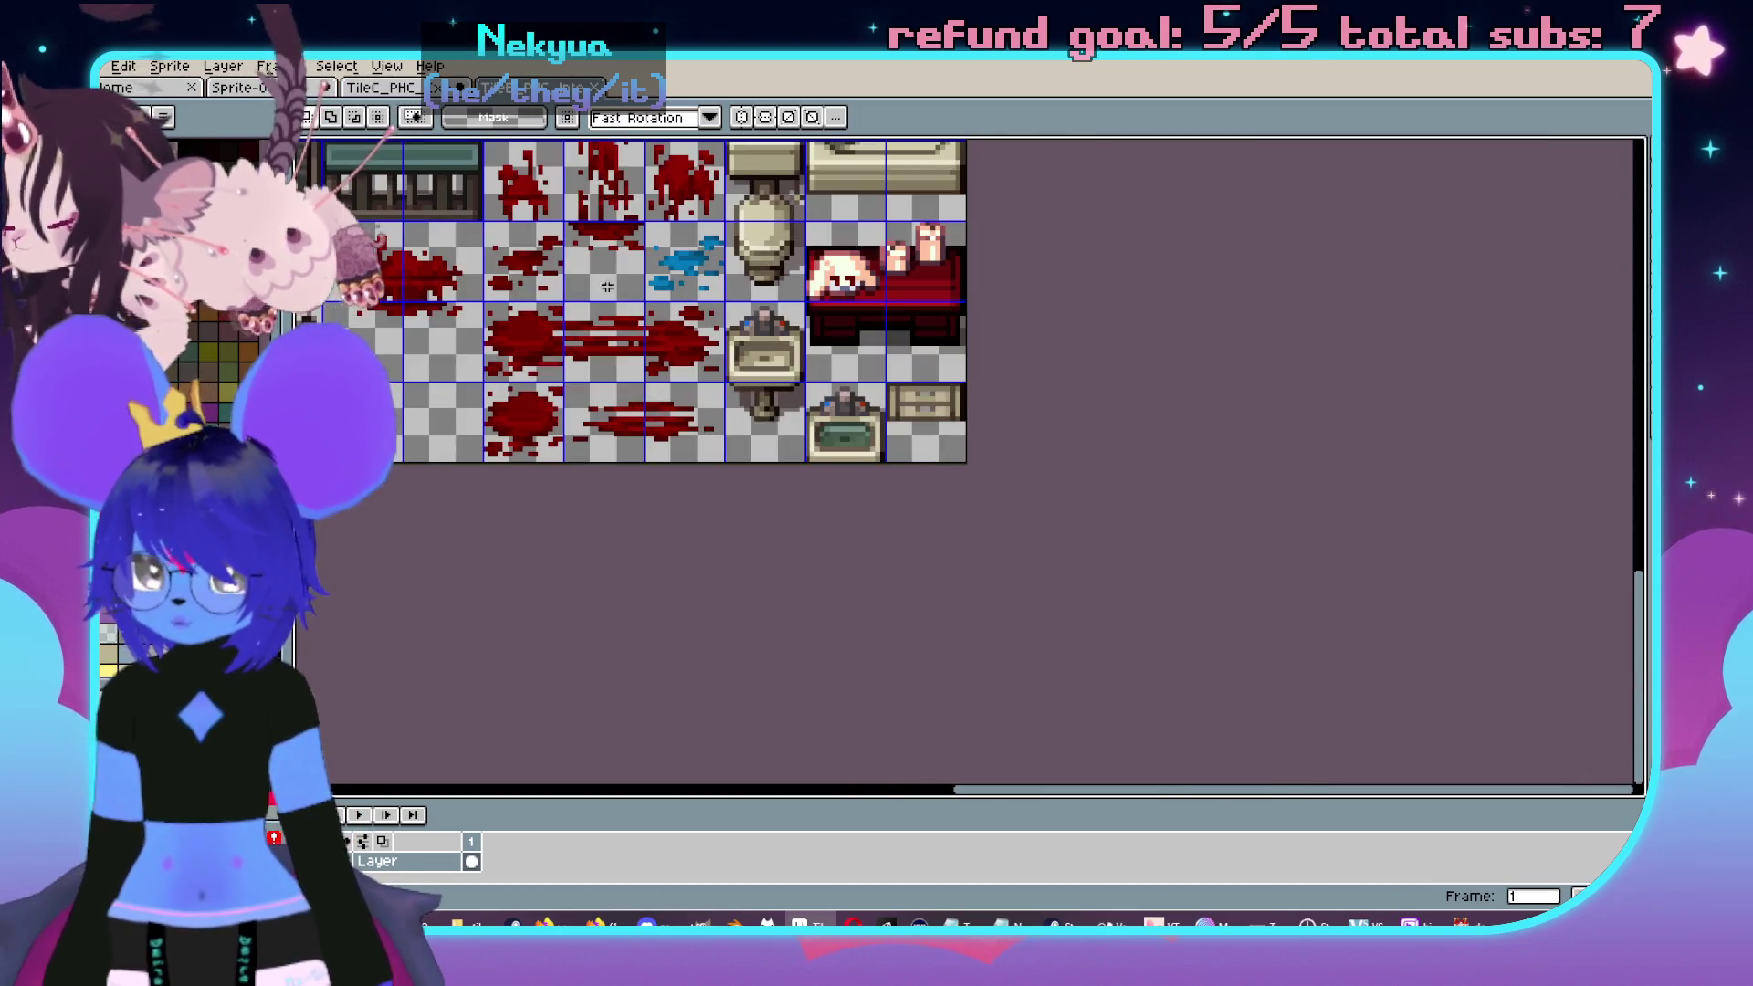
pyautogui.scroll(2, 982, 338)
pyautogui.scroll(-2, 982, 338)
pyautogui.scroll(1, 982, 338)
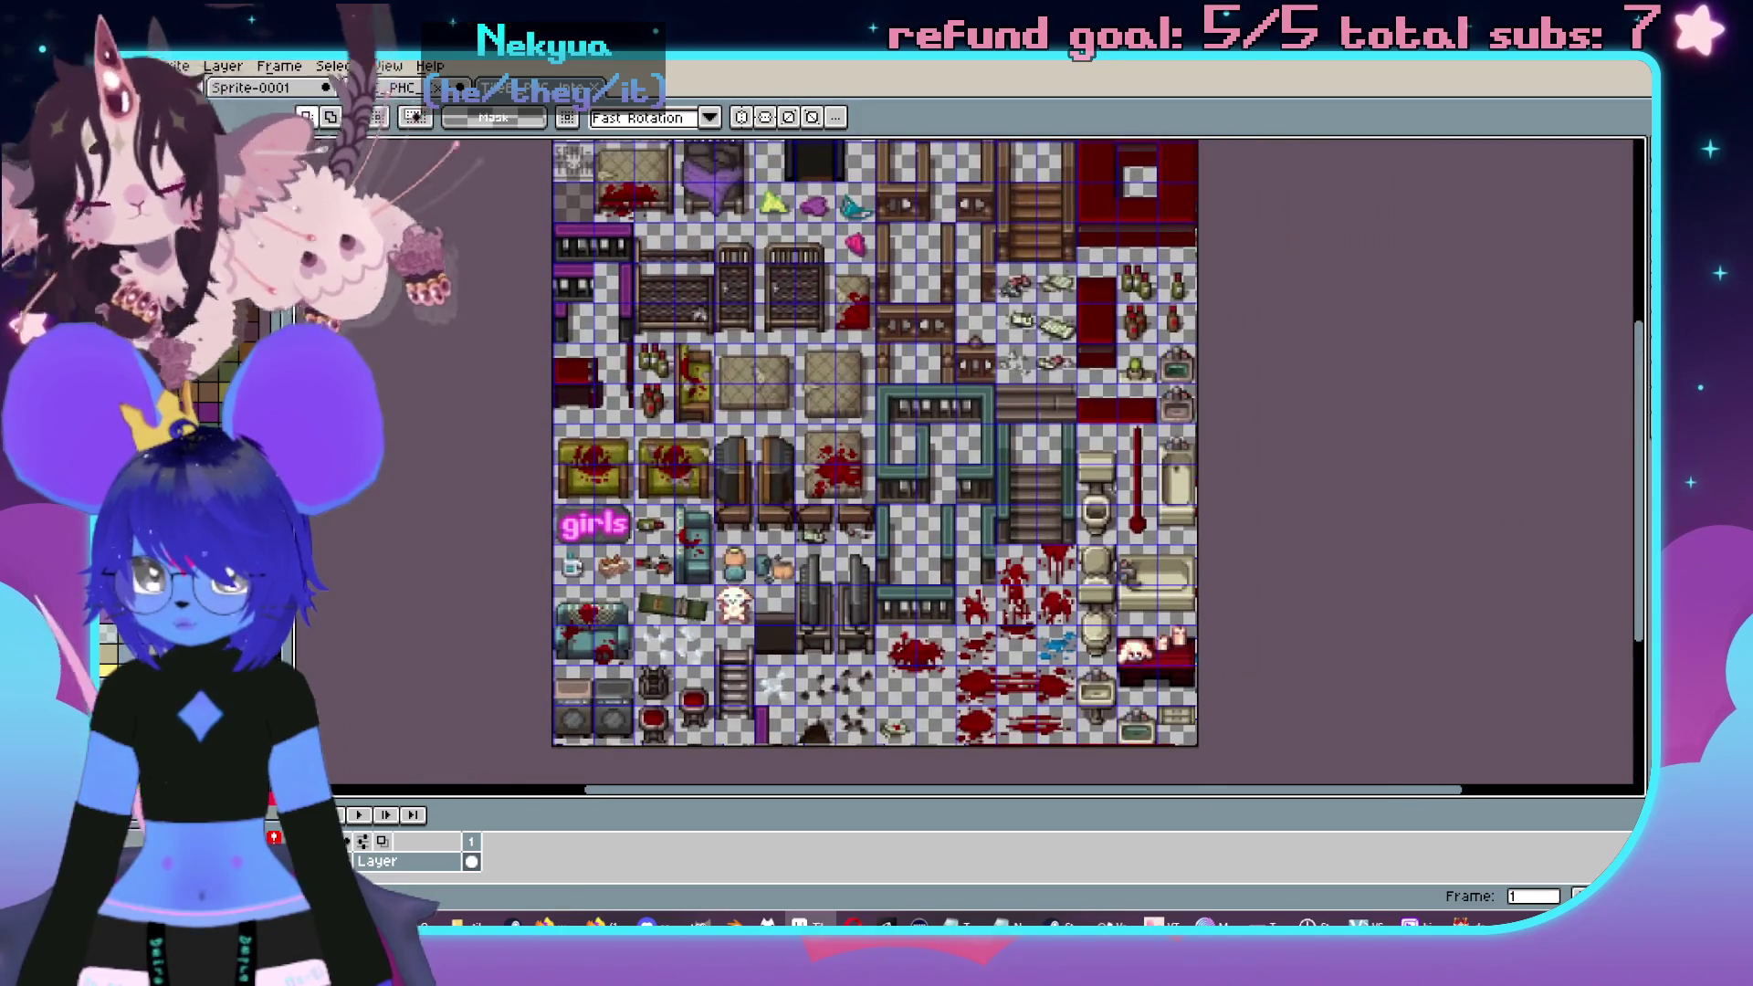
pyautogui.scroll(2, 913, 384)
pyautogui.scroll(2, 867, 411)
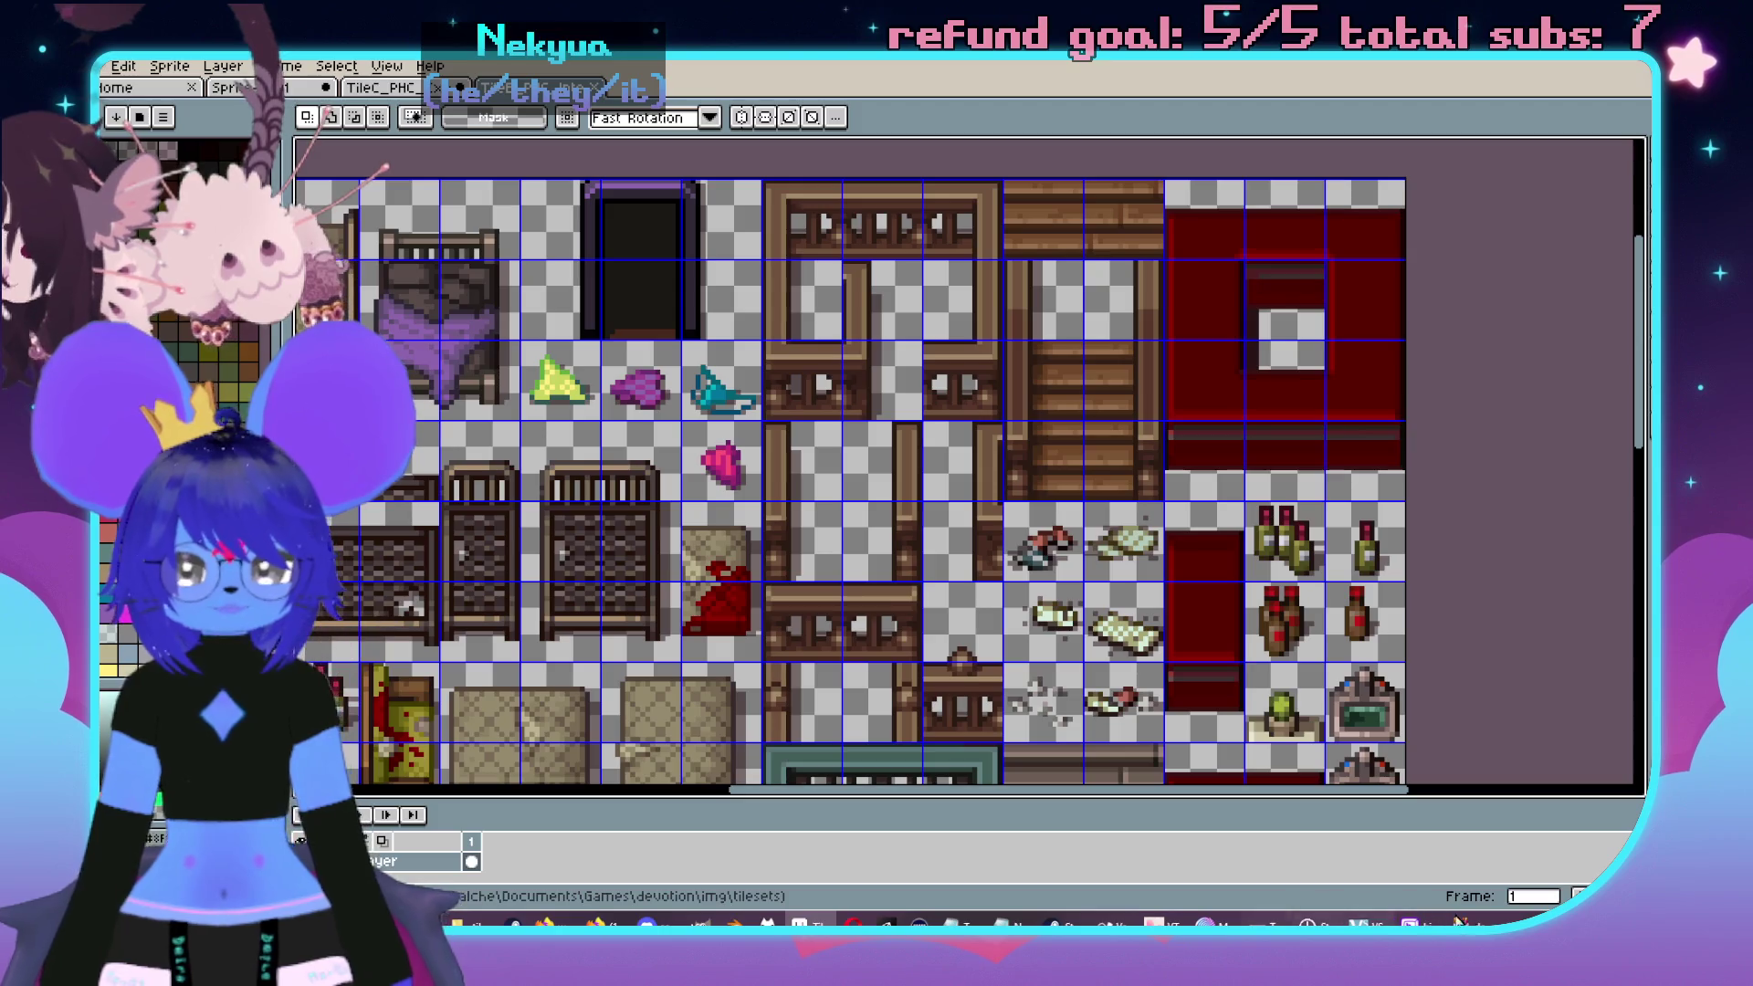
pyautogui.hotkey('alt', 'Tab')
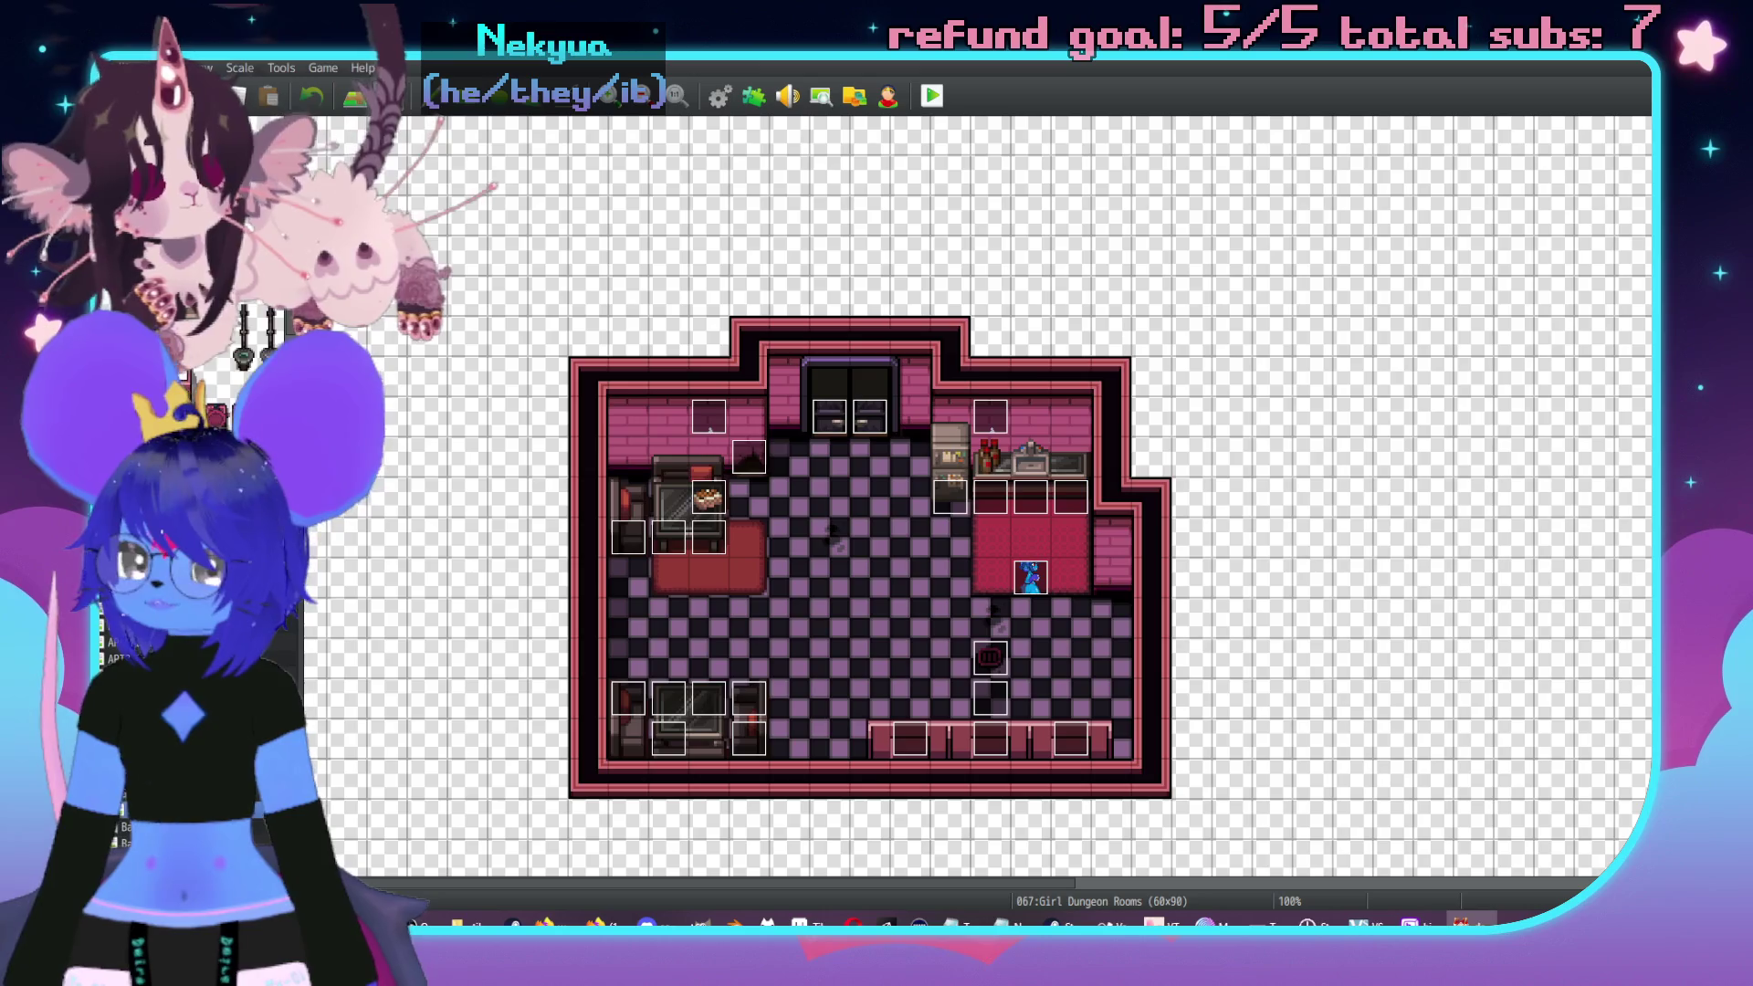
# - Return to the Aseprite tileset window from the taskbar
pyautogui.click(805, 924)
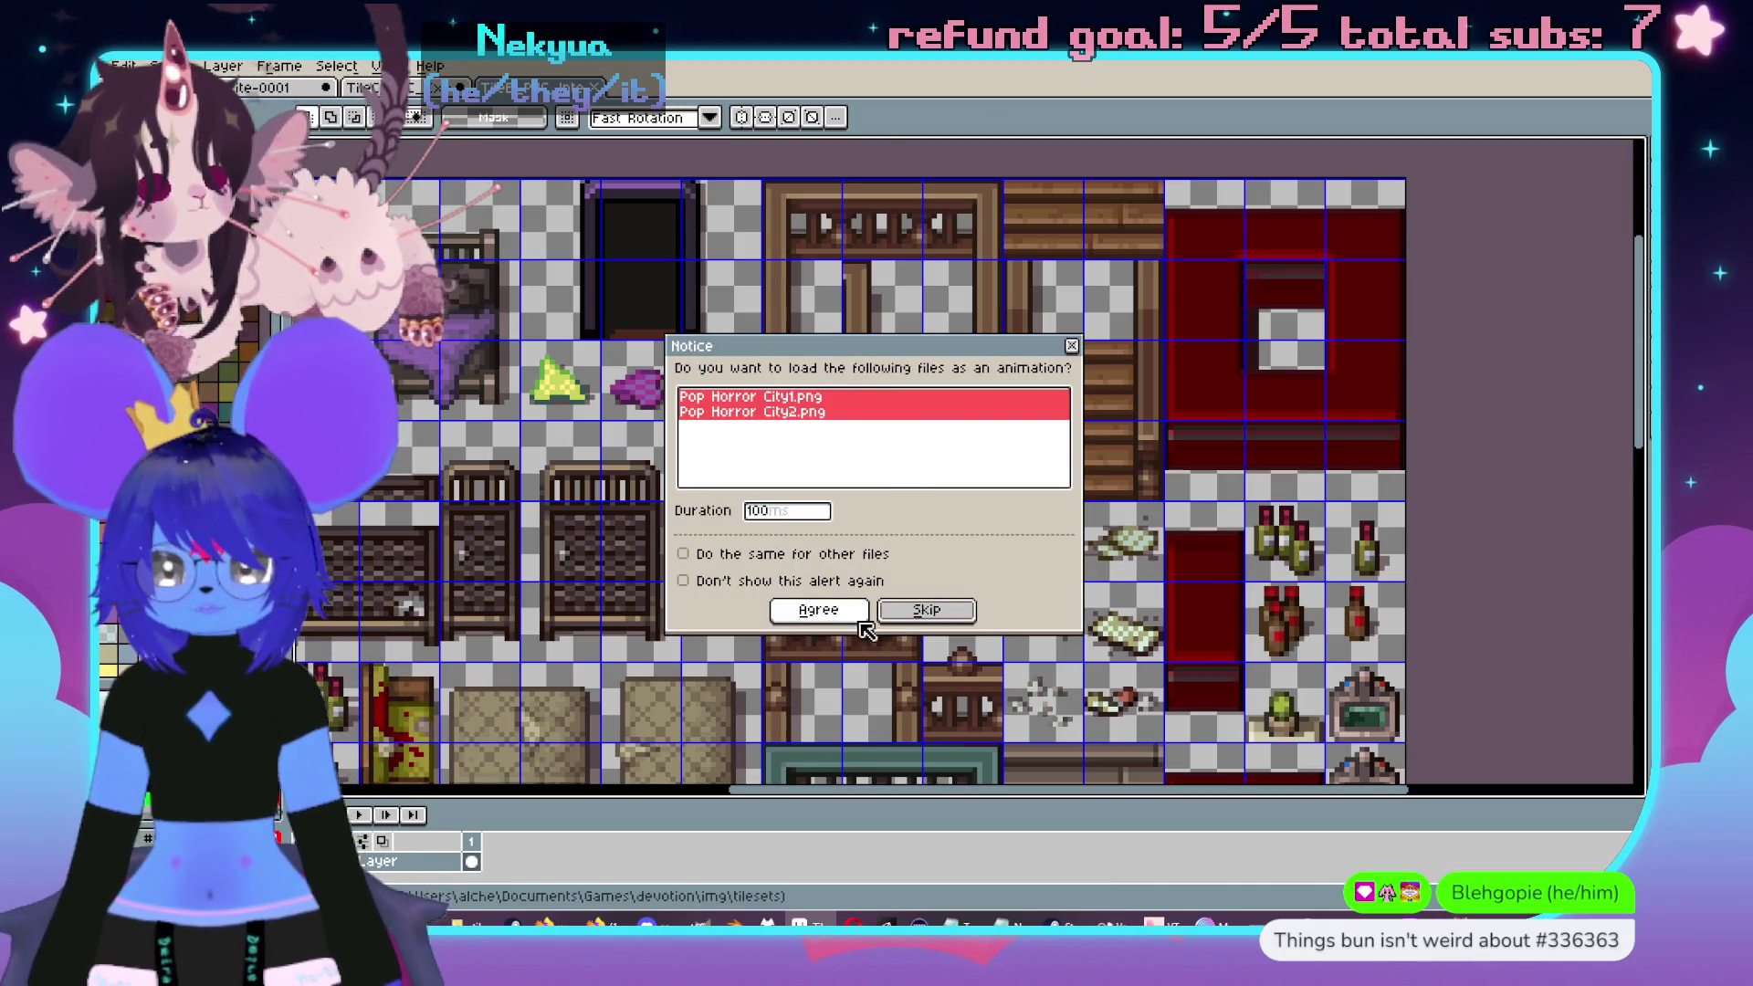
# - Load Pop Horror City1/City2 as an animation and paste the water cooler into an empty slot beside the toilets
pyautogui.click(853, 610)
pyautogui.moveTo(940, 533); pyautogui.dragTo(947, 262)
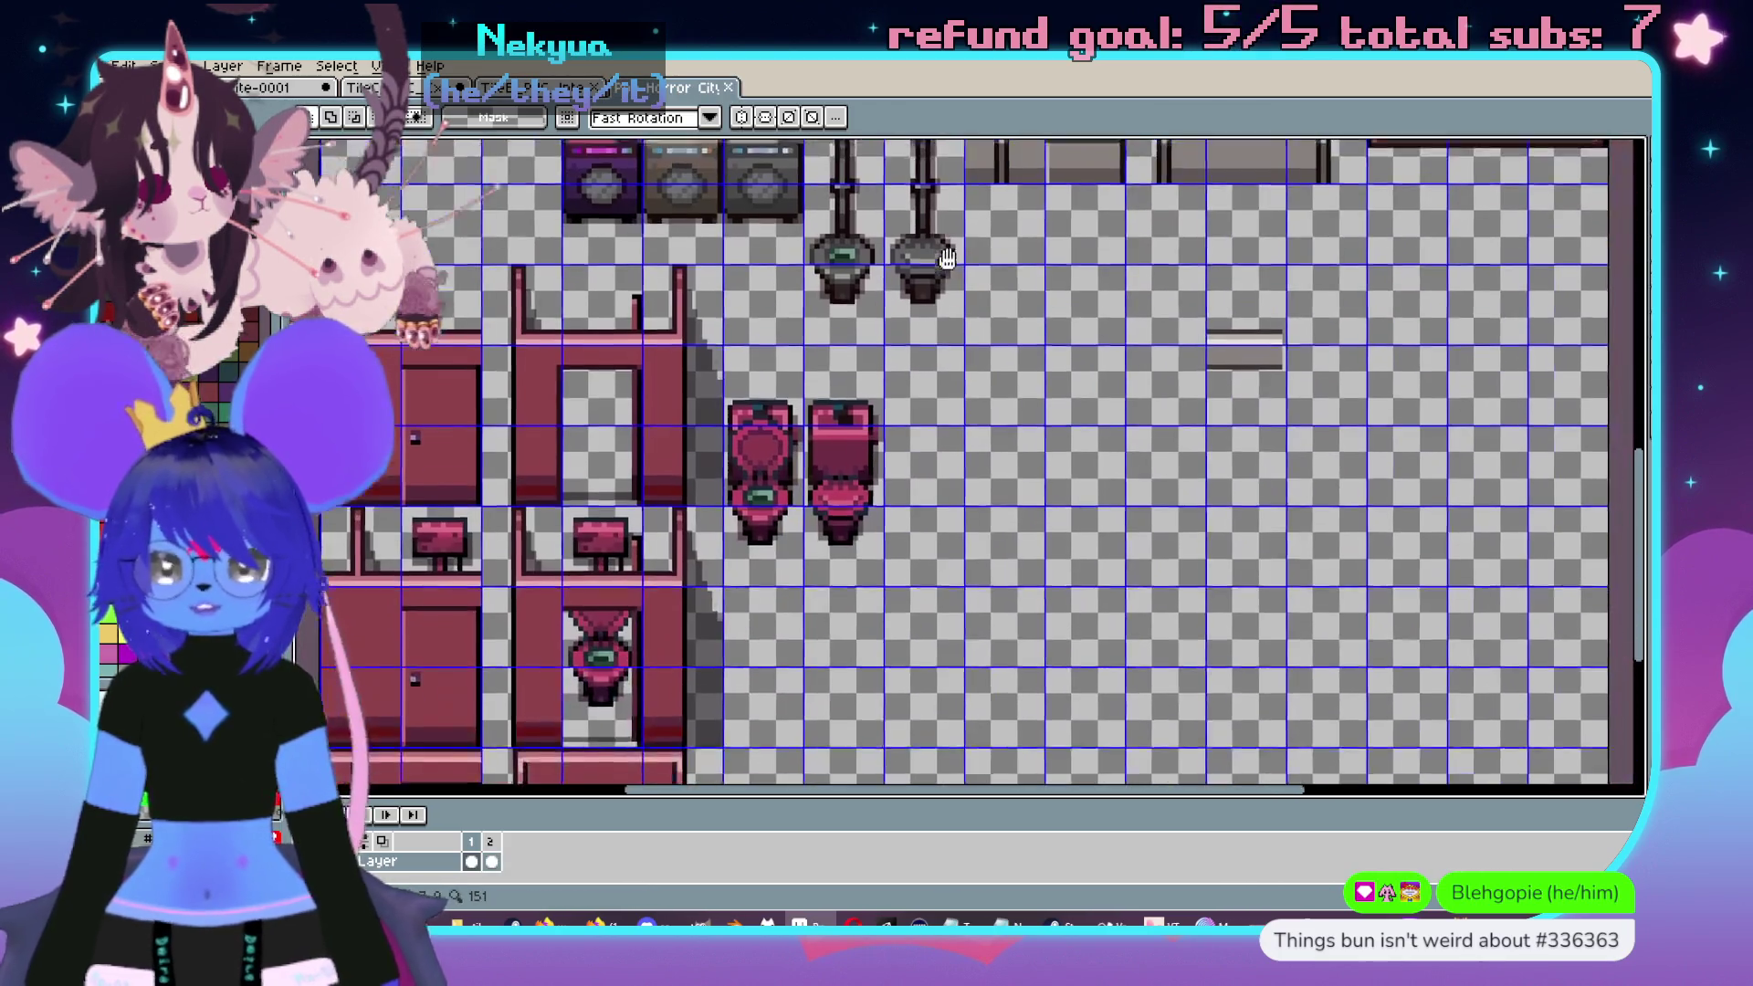
pyautogui.scroll(4, 1057, 536)
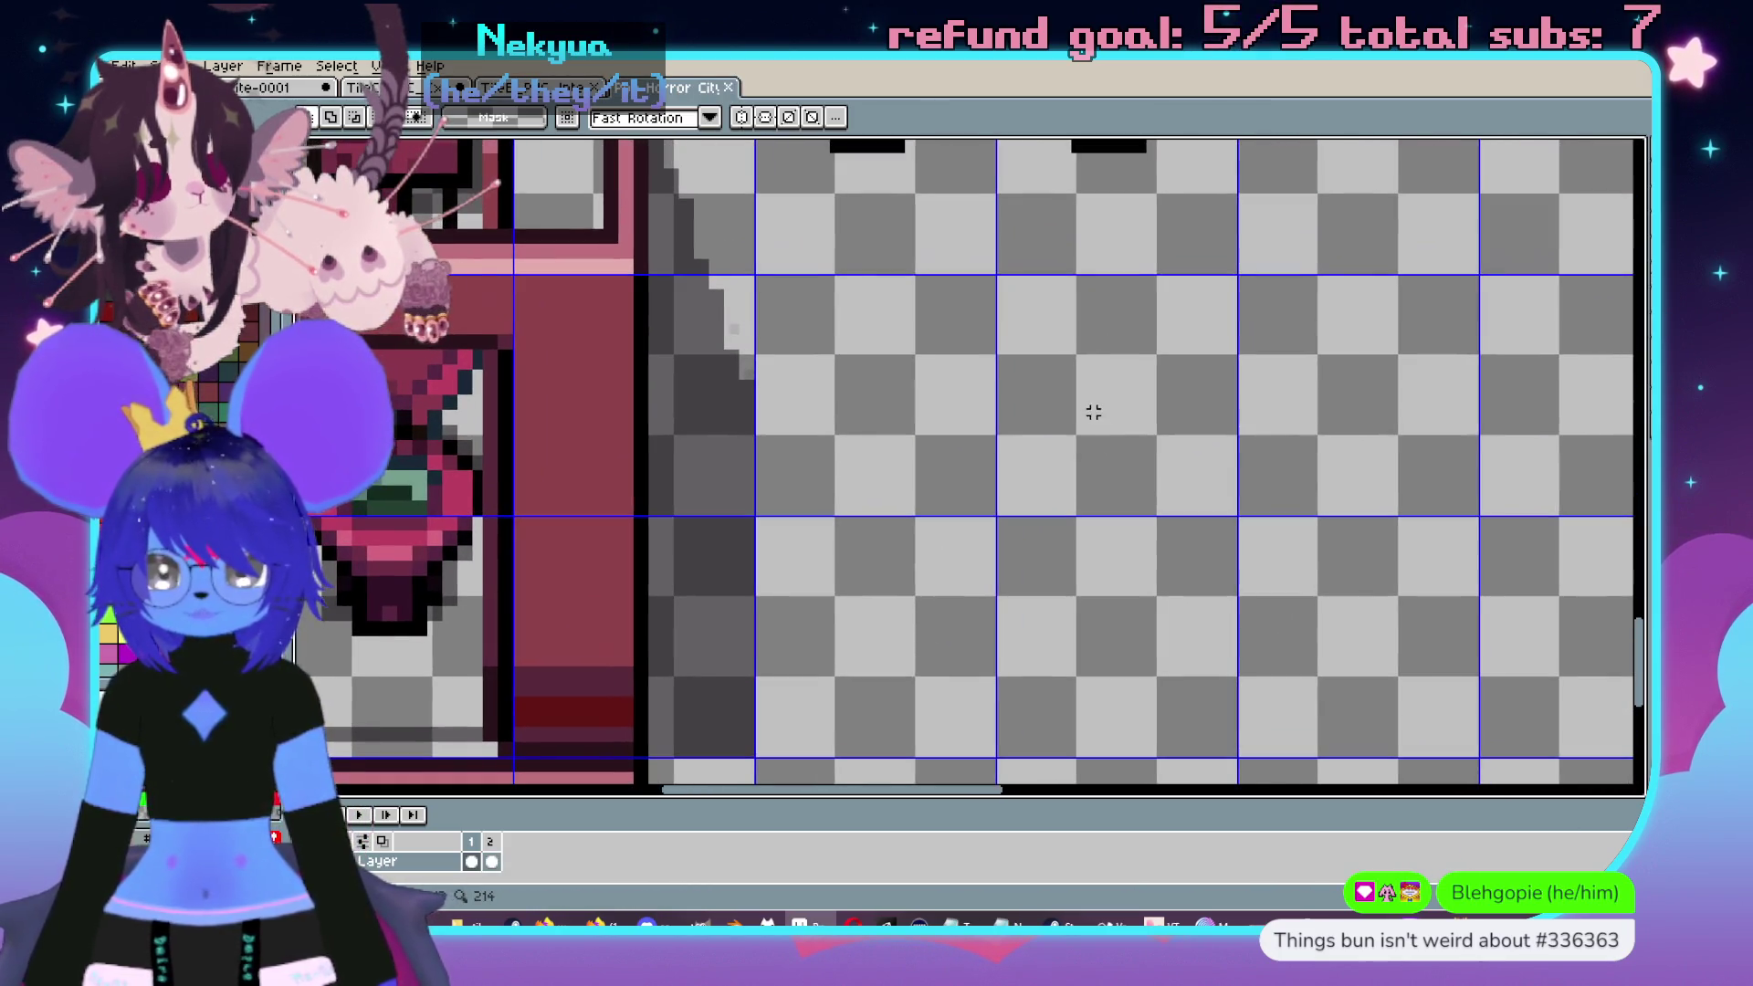
pyautogui.hotkey('ctrl', 'v')
pyautogui.moveTo(903, 612)
pyautogui.mouseDown()
pyautogui.moveTo(880, 469)
pyautogui.moveTo(826, 405)
pyautogui.moveTo(847, 400)
pyautogui.mouseUp()
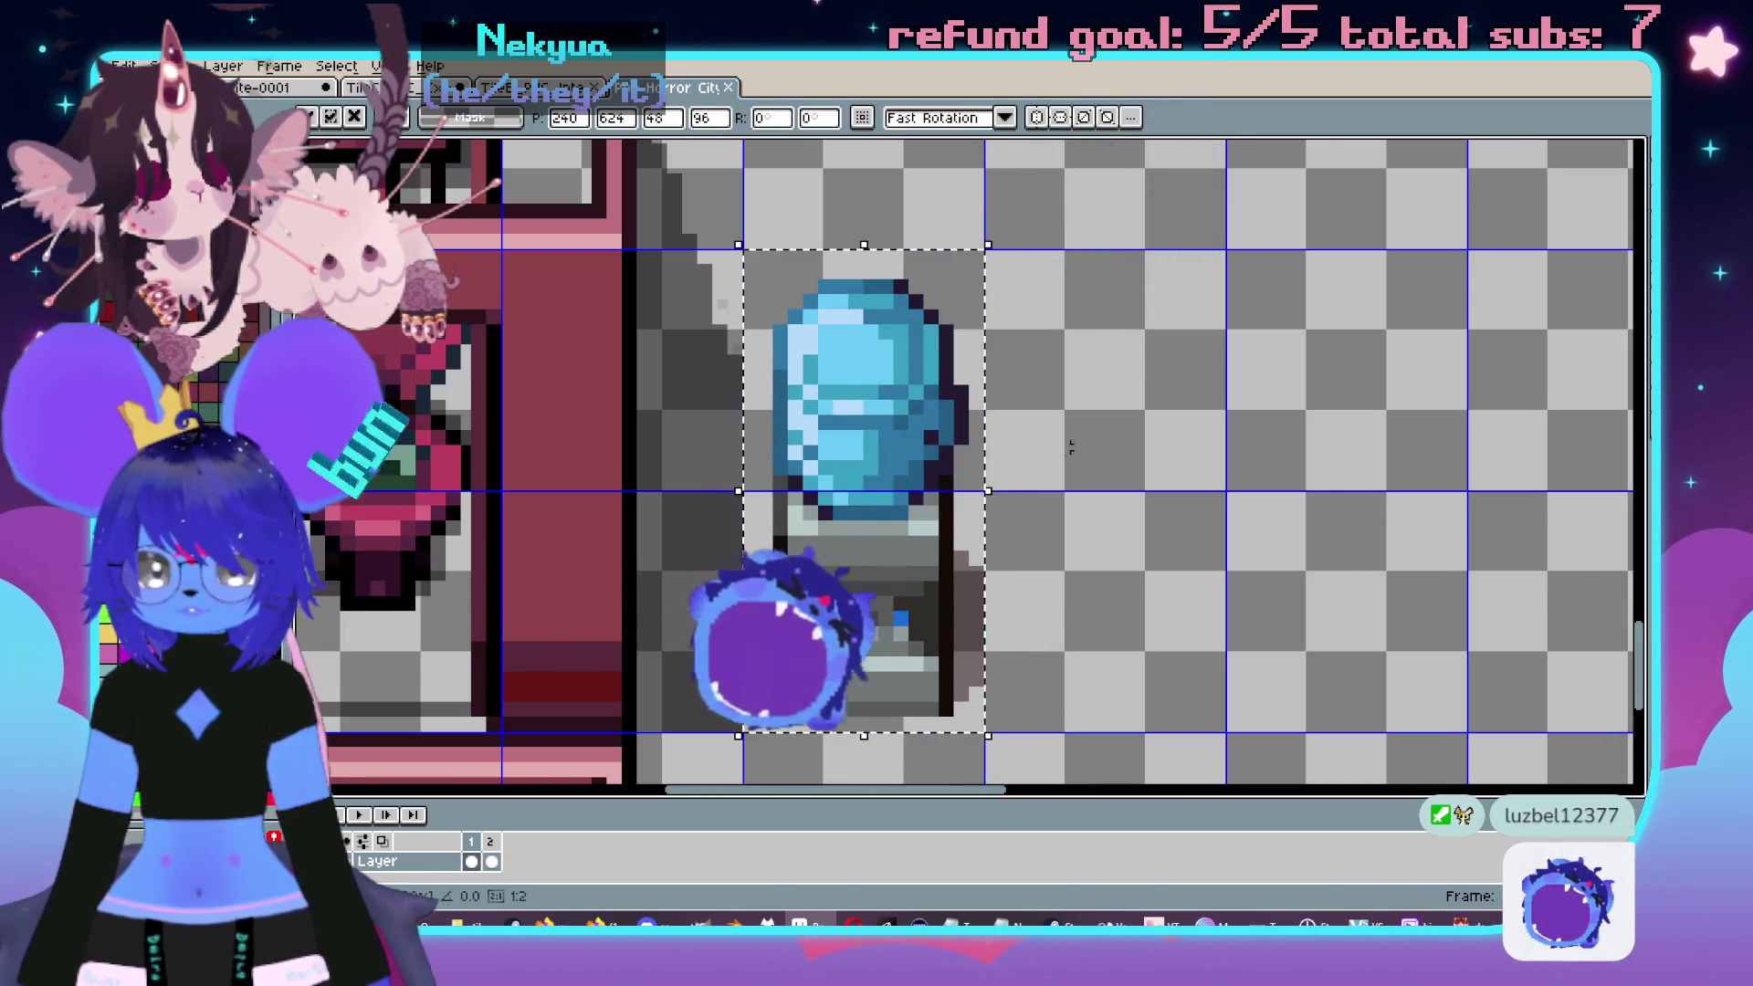
pyautogui.scroll(-3, 1072, 452)
pyautogui.scroll(2, 1072, 456)
pyautogui.scroll(1, 1072, 461)
pyautogui.moveTo(1018, 482); pyautogui.dragTo(1036, 395)
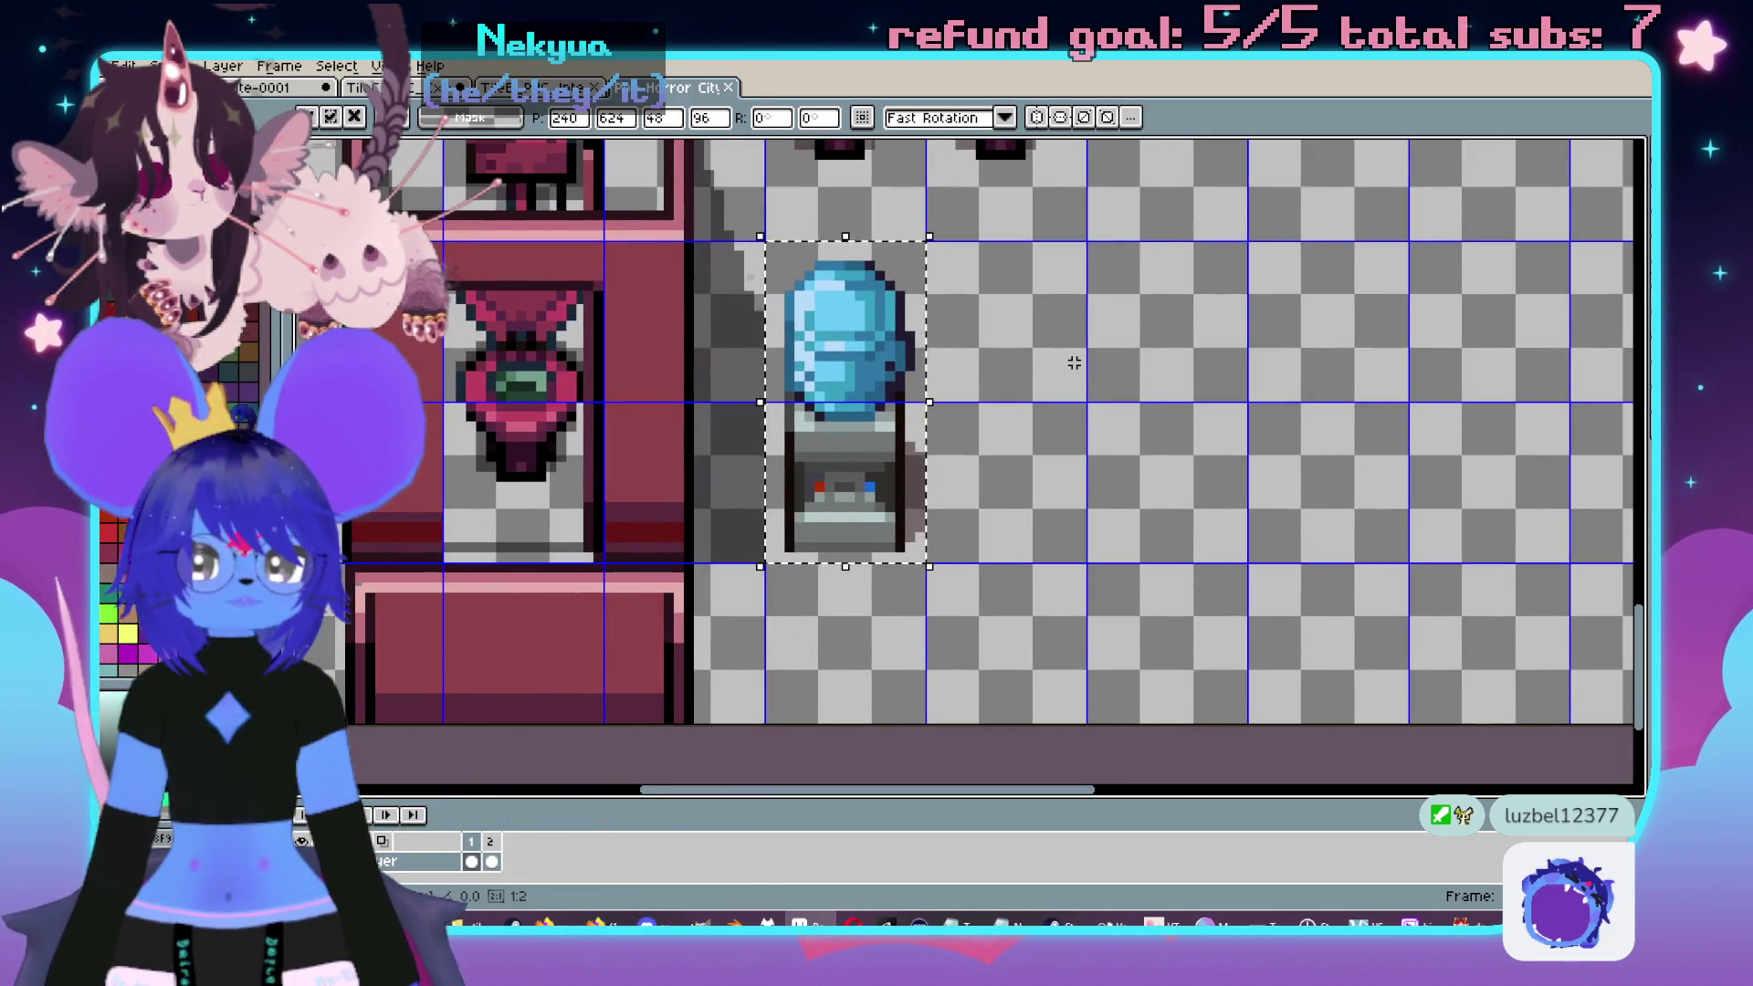
pyautogui.press('Return')
# - Save the tilesheet, agreeing to export Pop Horror City1.png and Pop Horror City2.png
pyautogui.hotkey('ctrl', 's')
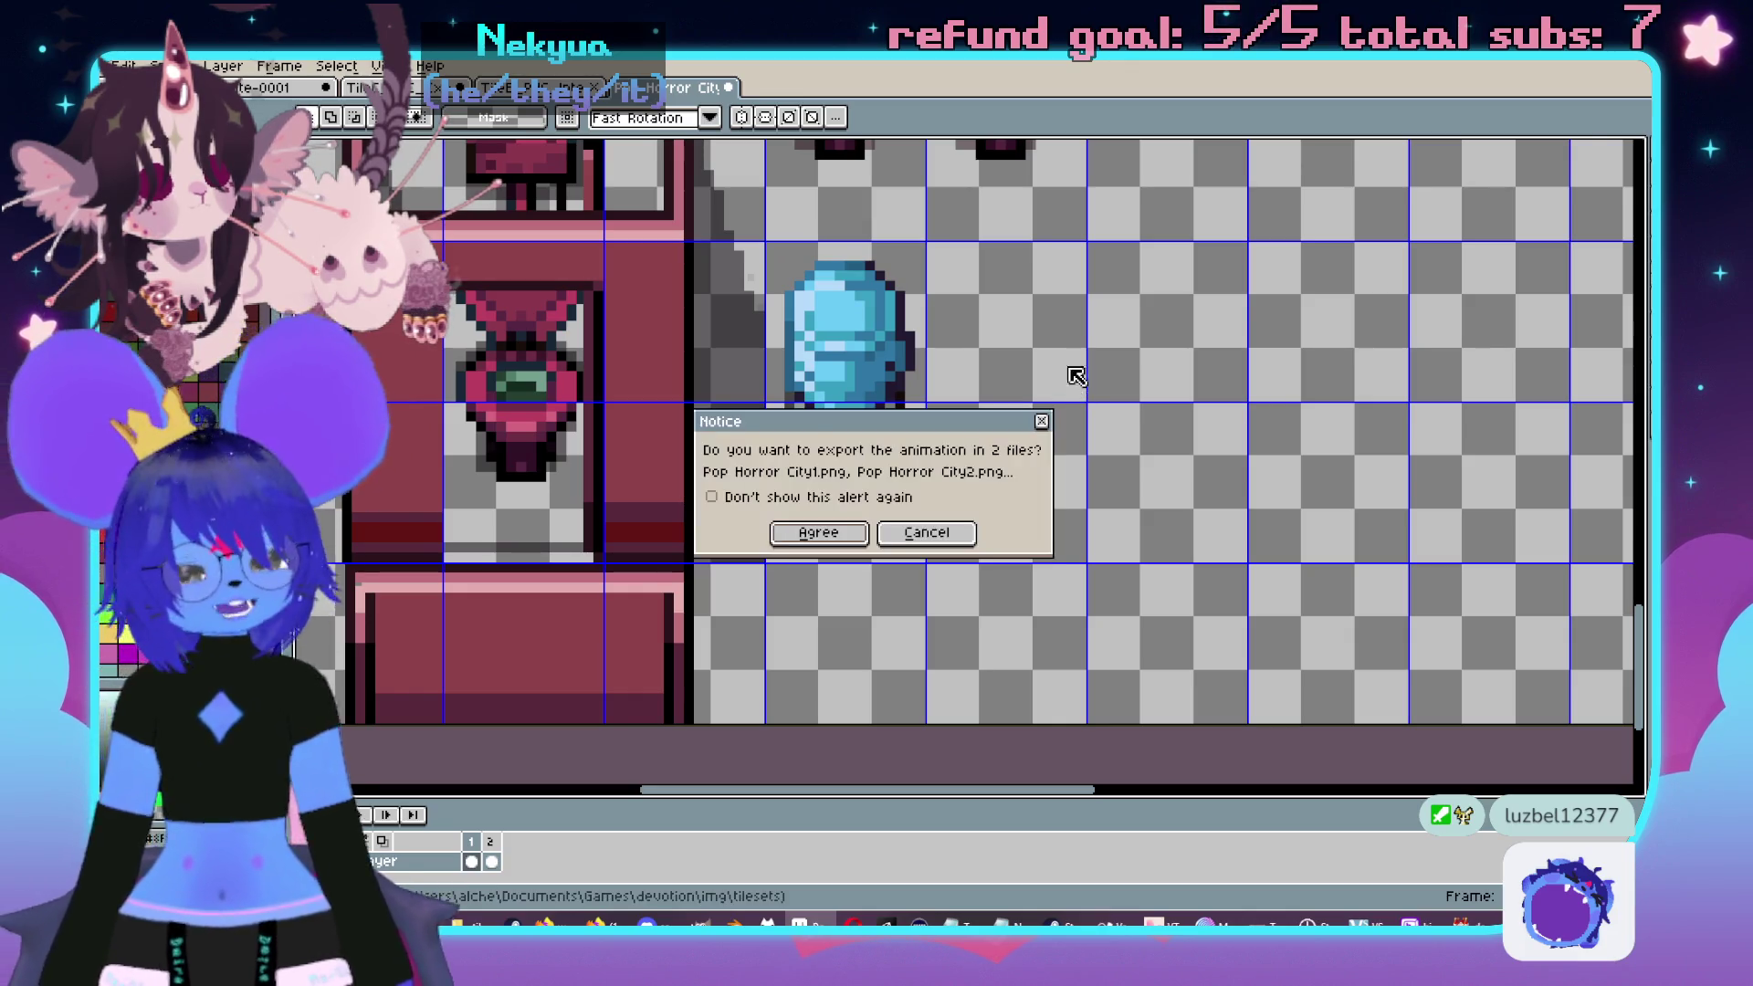
pyautogui.click(852, 533)
pyautogui.scroll(-5, 876, 500)
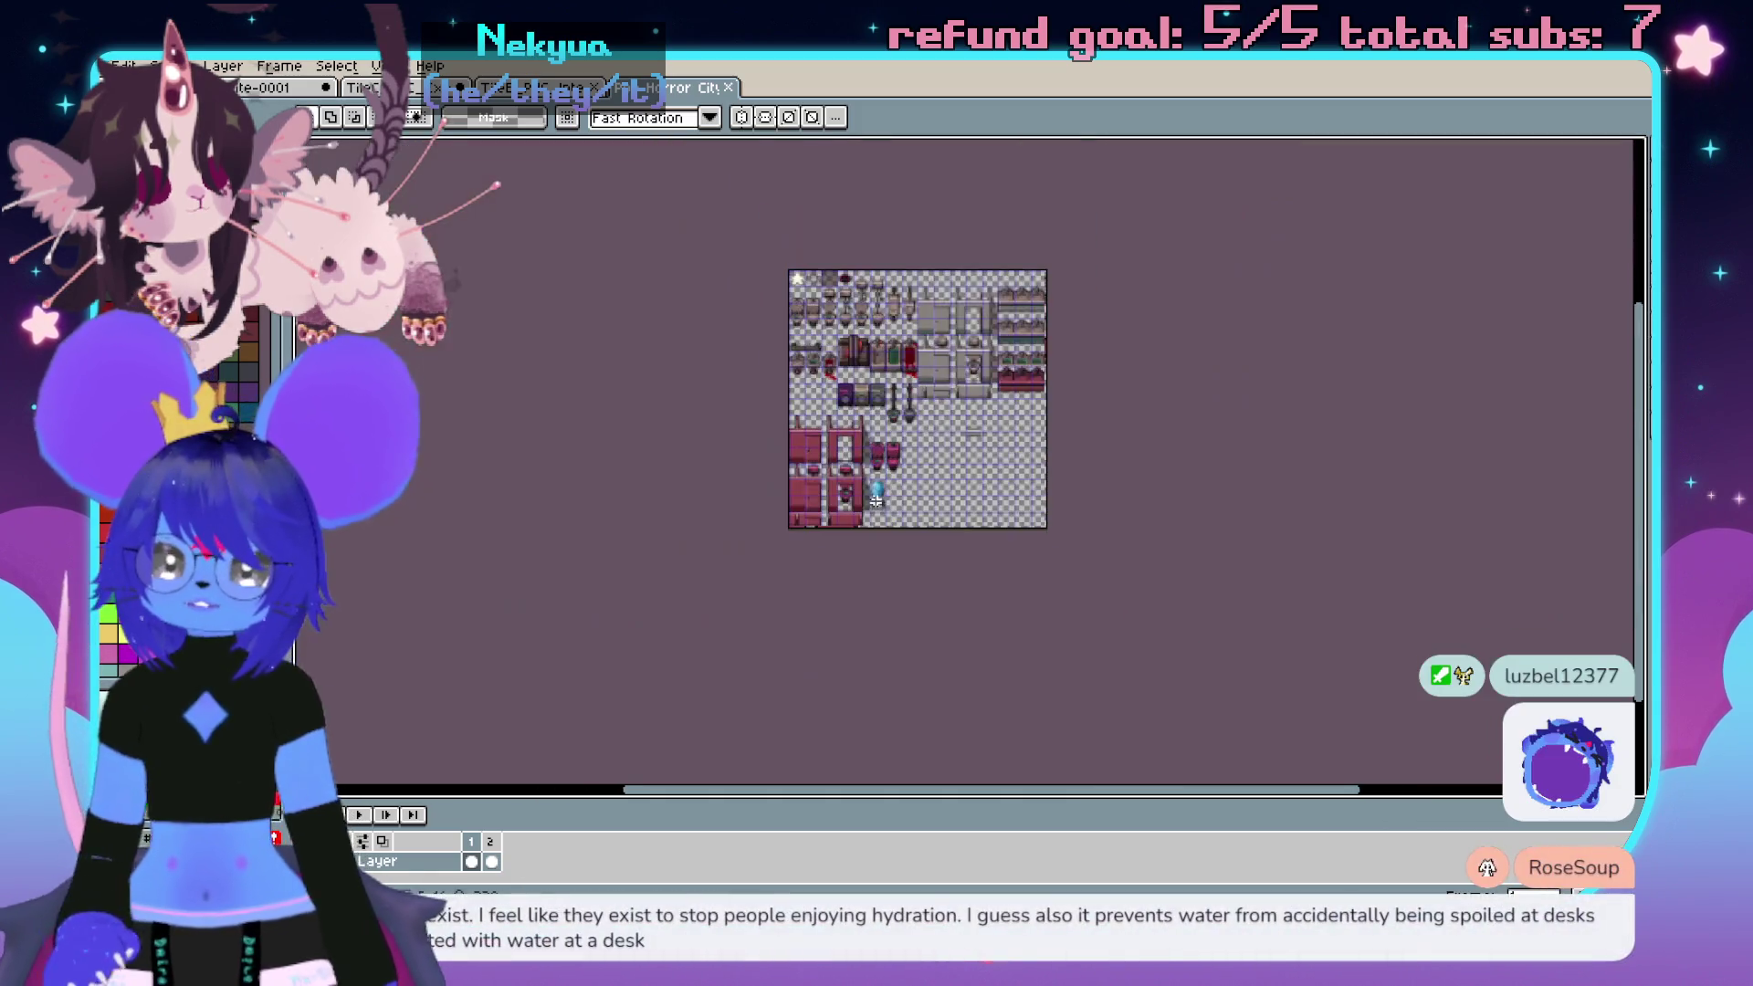
# - Delete the office-furniture tiles from frame 2's cel and return to frame 1's bathroom tiles
pyautogui.scroll(3, 876, 500)
pyautogui.click(492, 862)
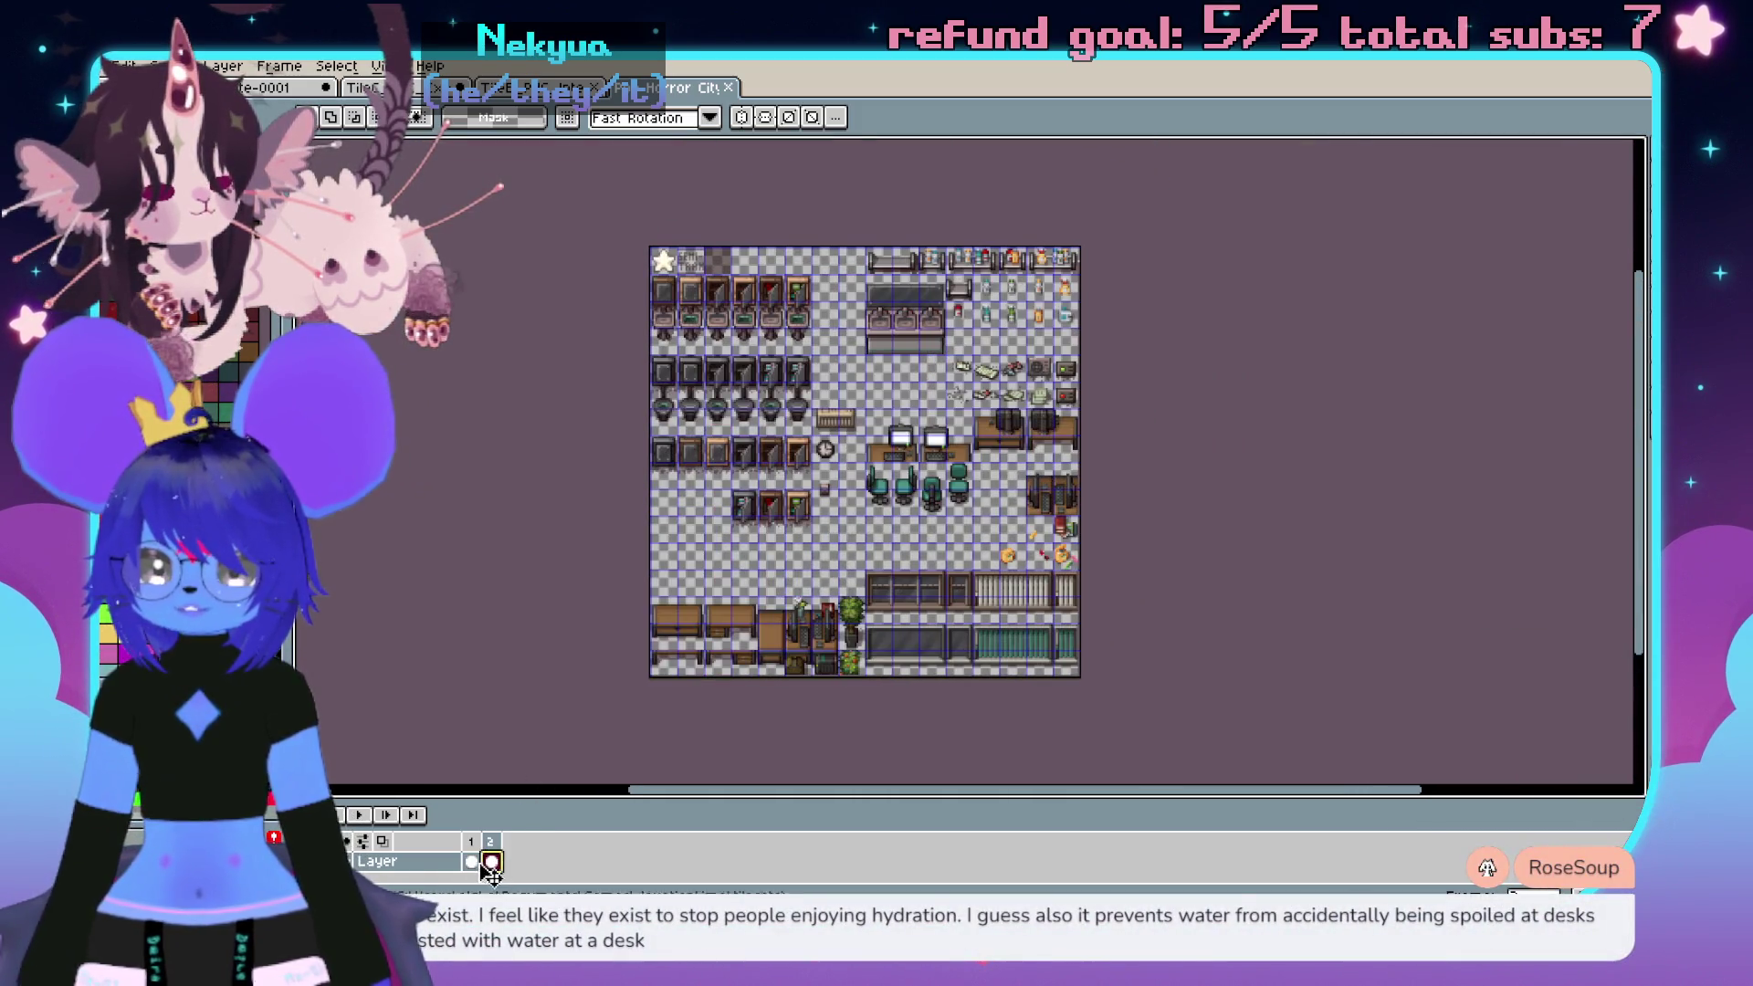
pyautogui.press('Left')
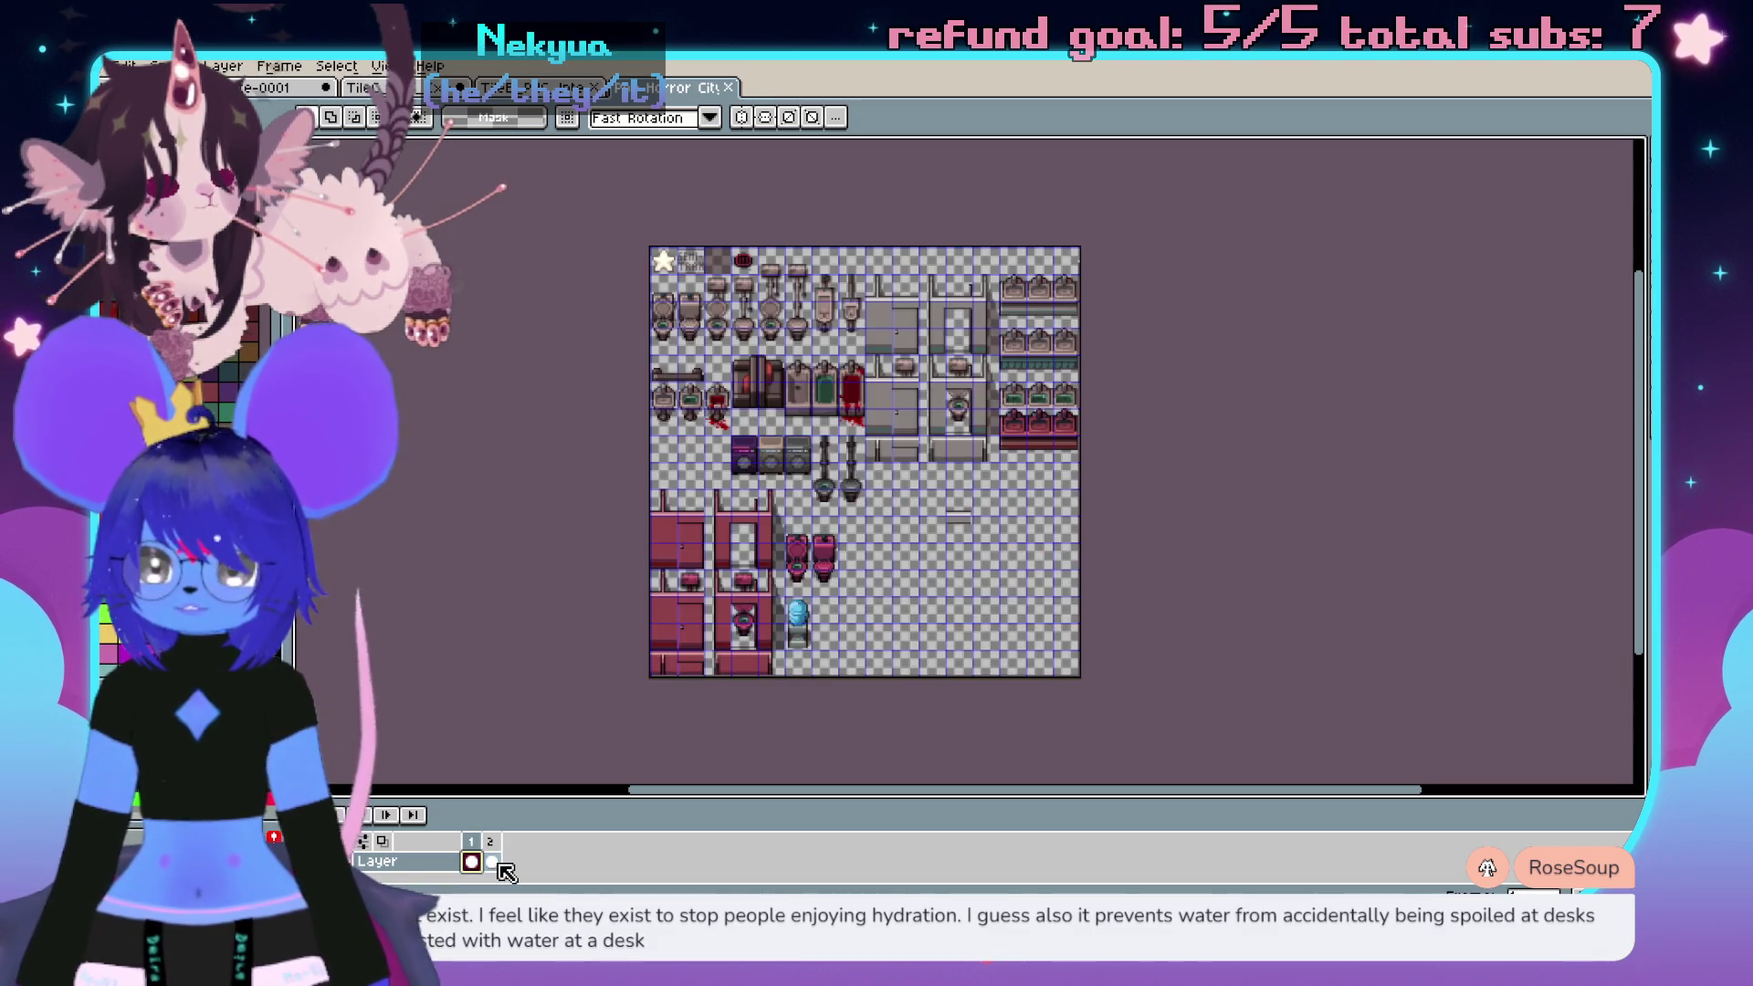
pyautogui.click(497, 863)
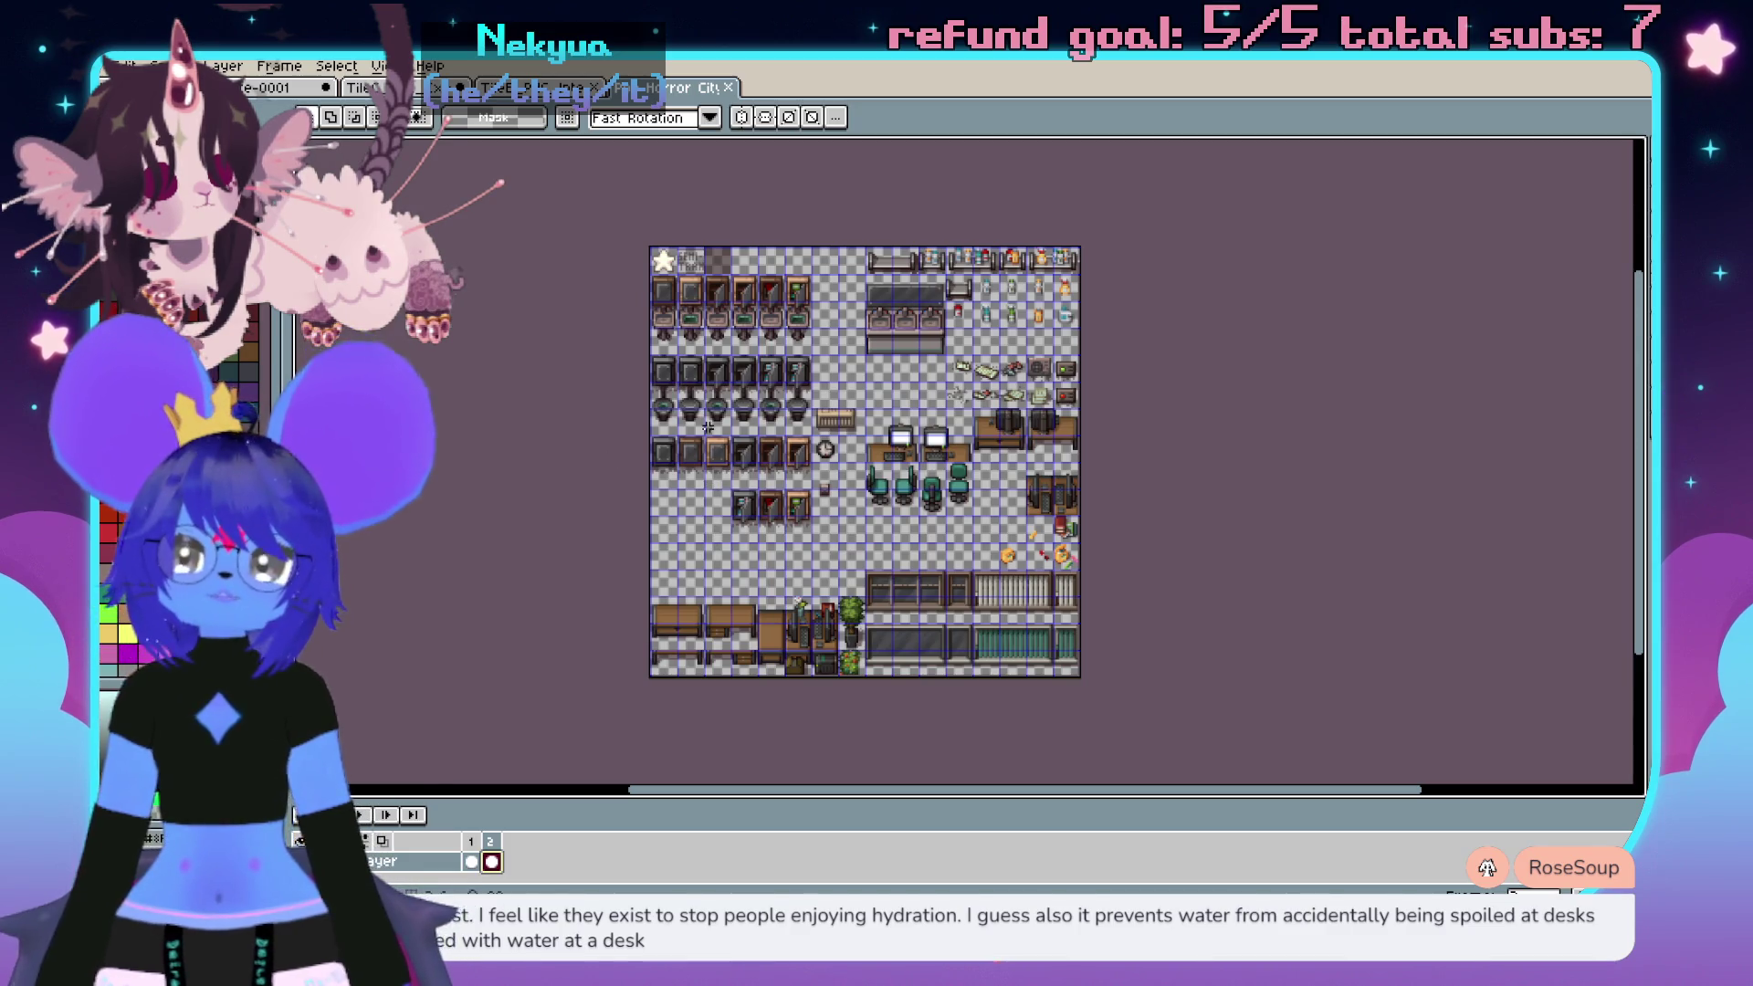
pyautogui.press('Delete')
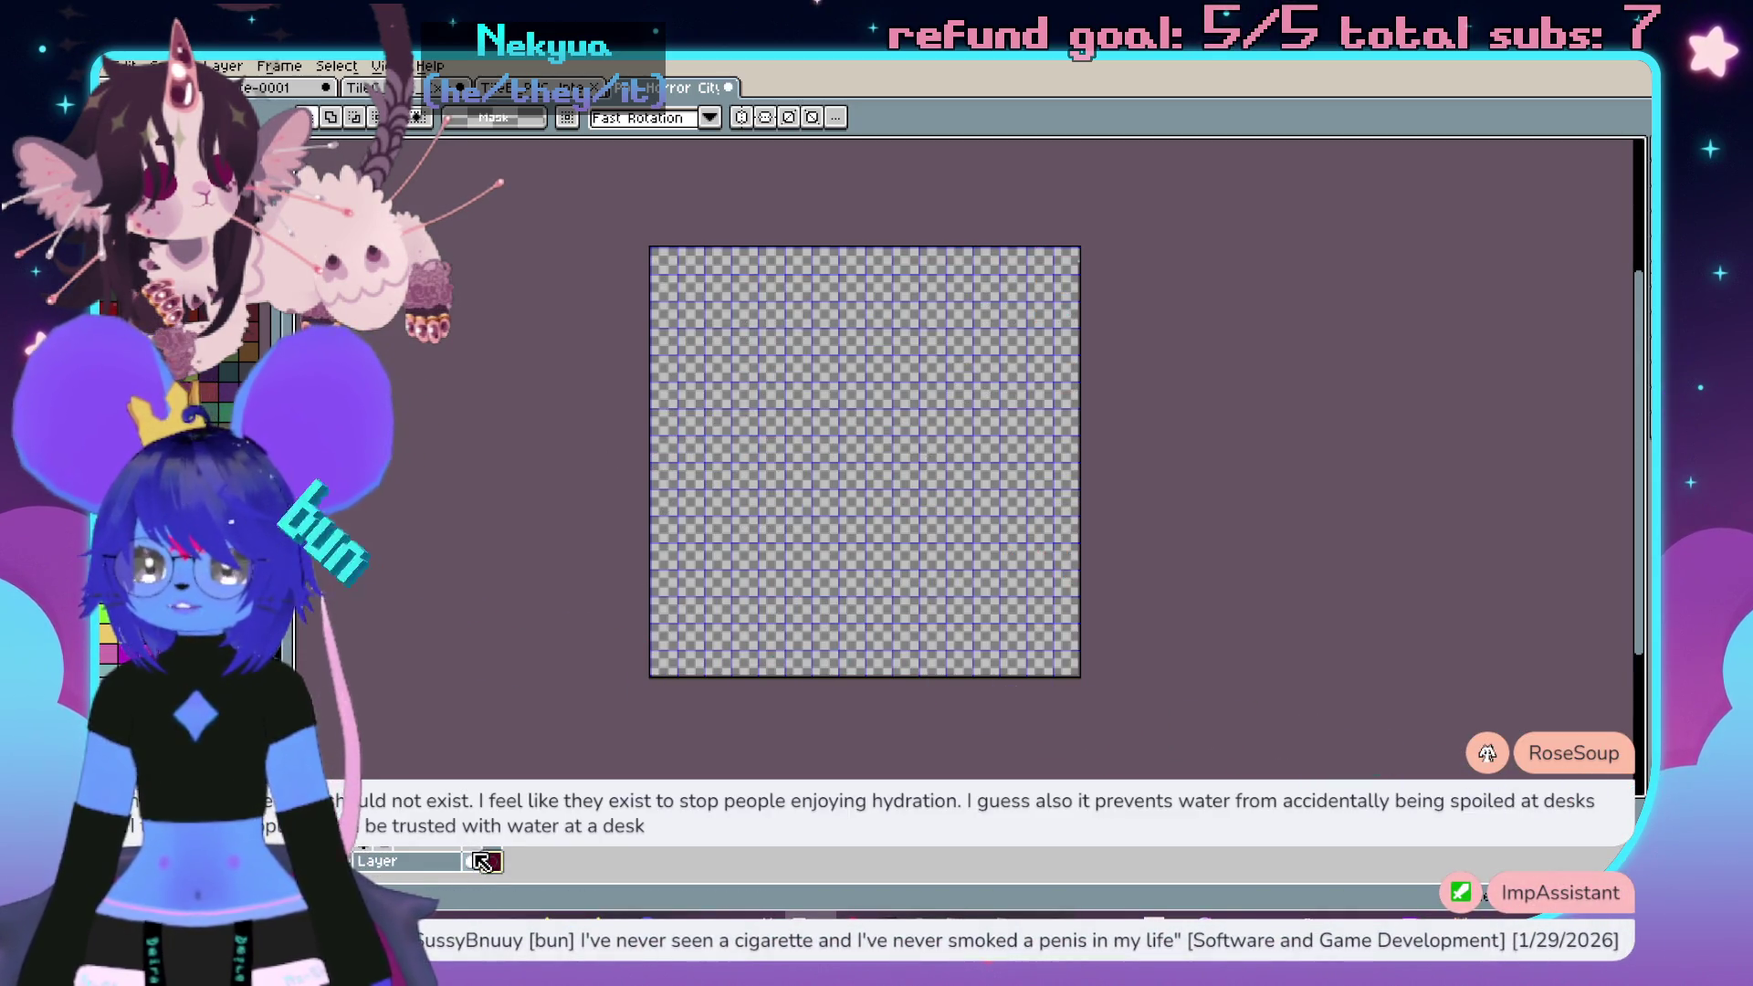
pyautogui.click(472, 862)
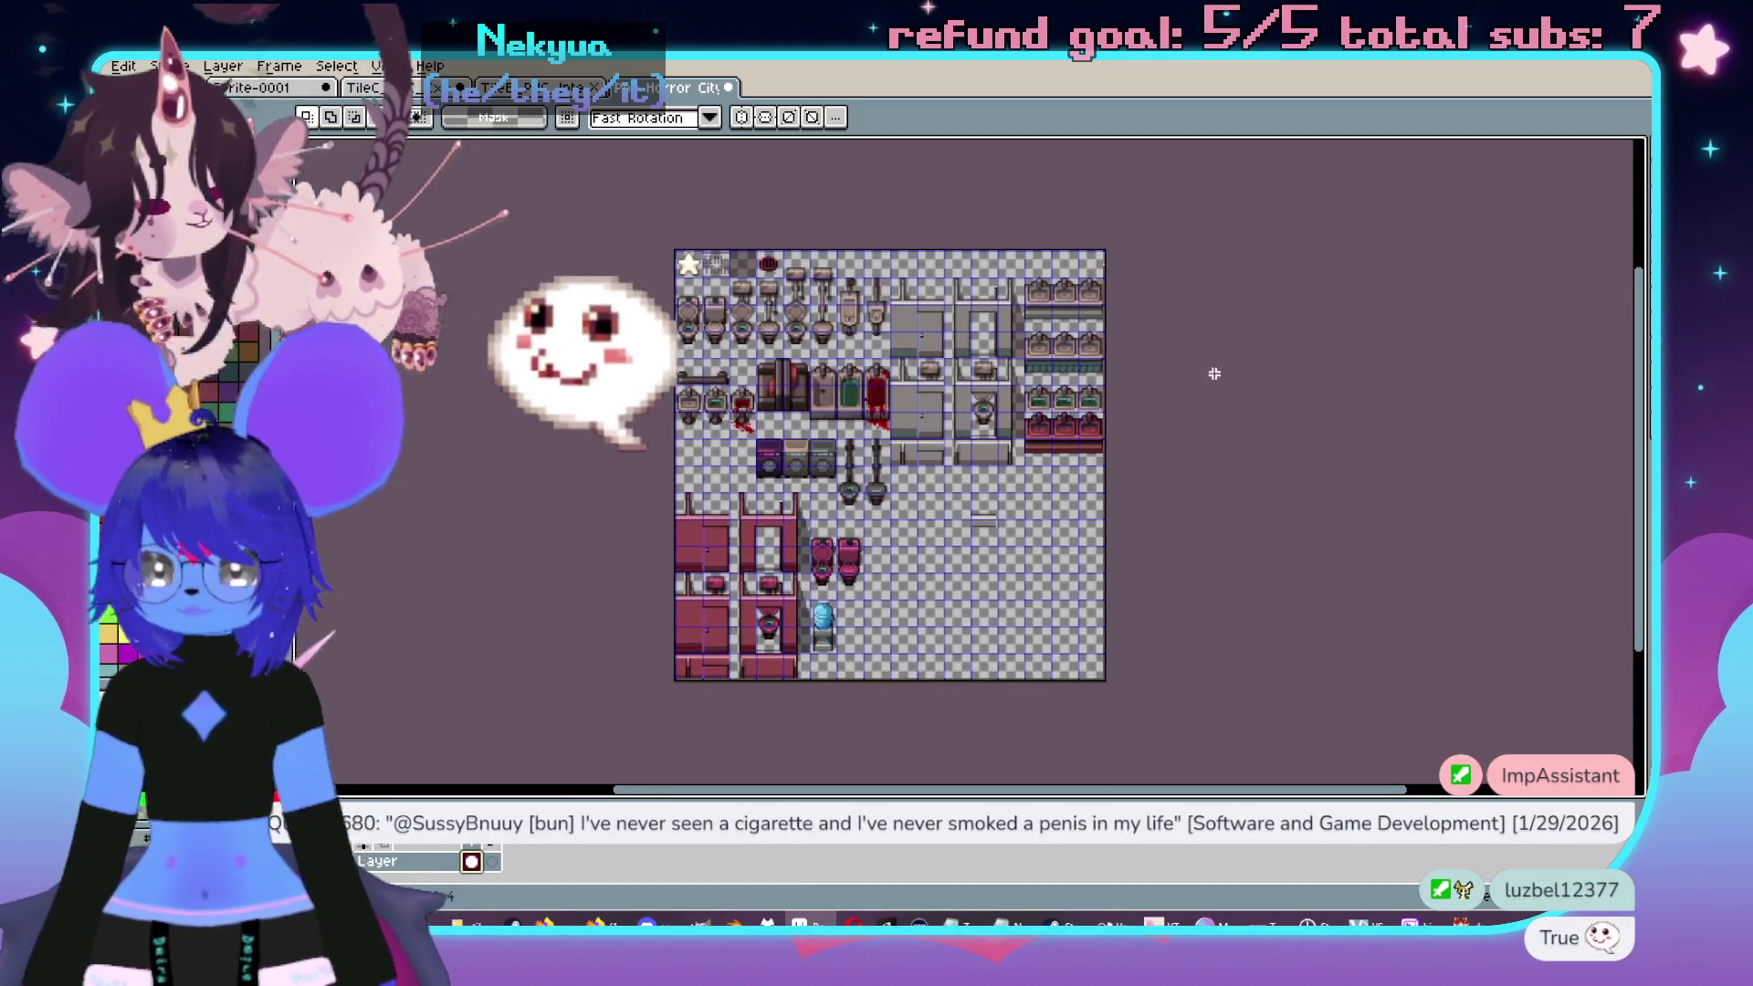
# - Close the extra Pop Horror City document with Ctrl+W
pyautogui.scroll(1, 1101, 400)
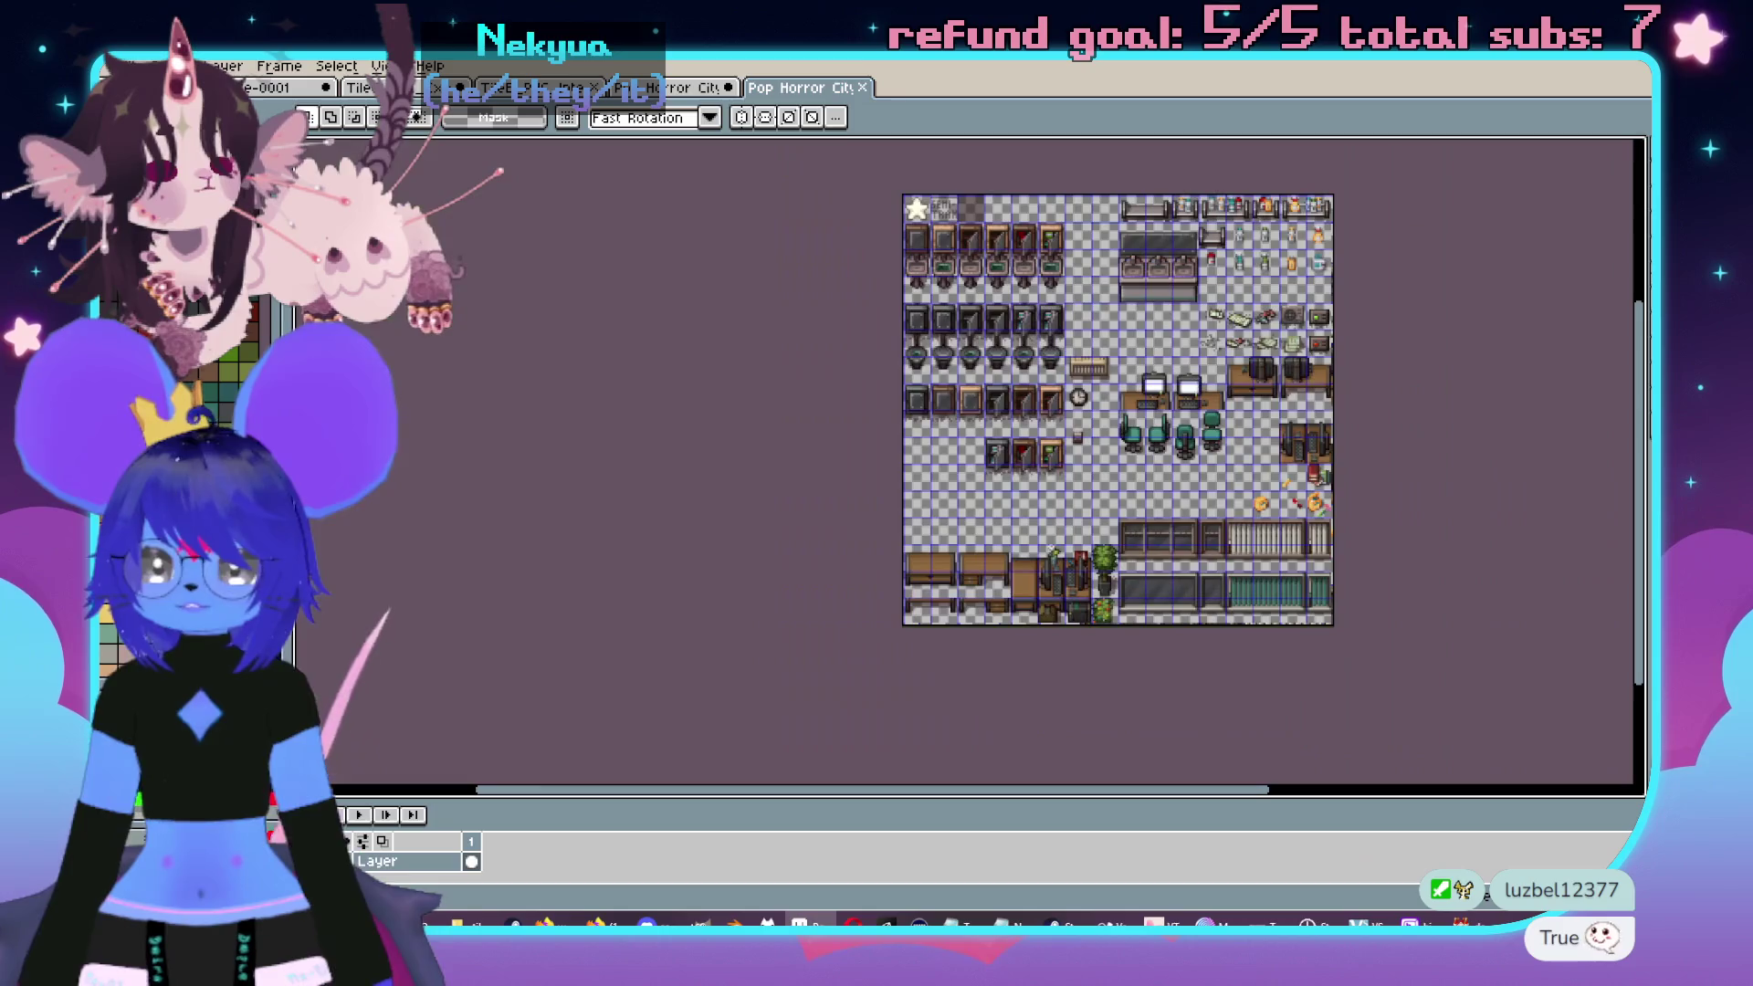
pyautogui.hotkey('ctrl', 'w')
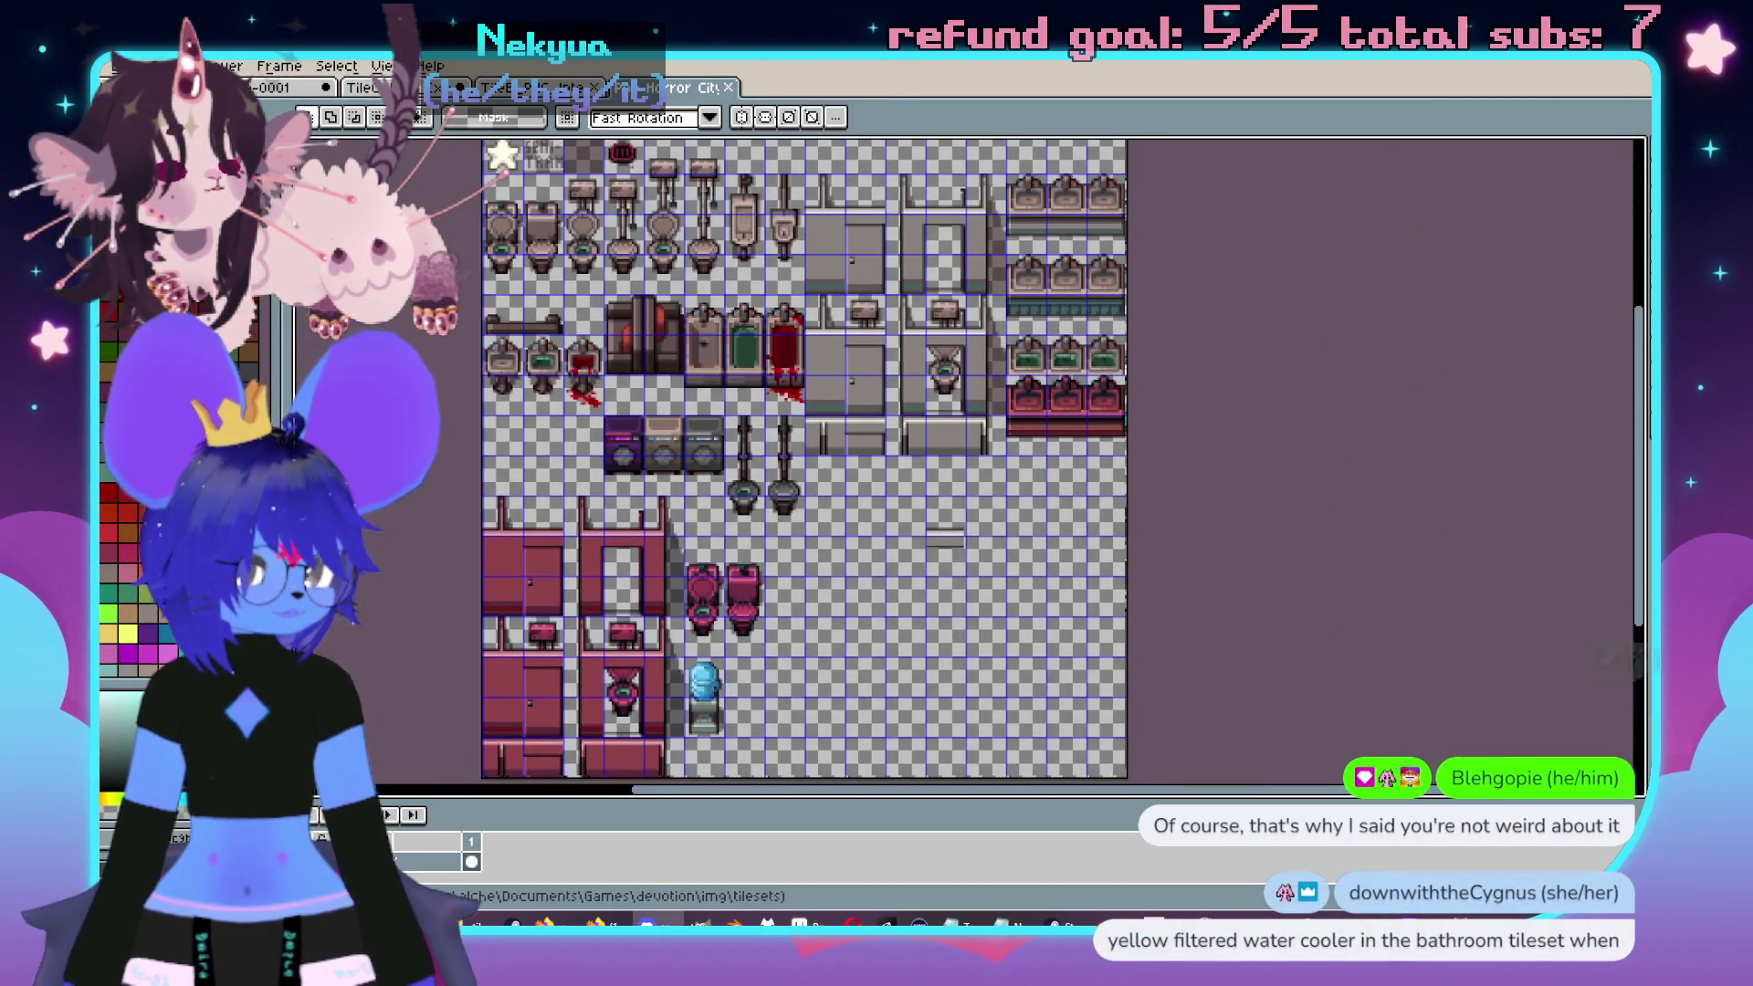
pyautogui.moveTo(936, 535); pyautogui.dragTo(970, 532)
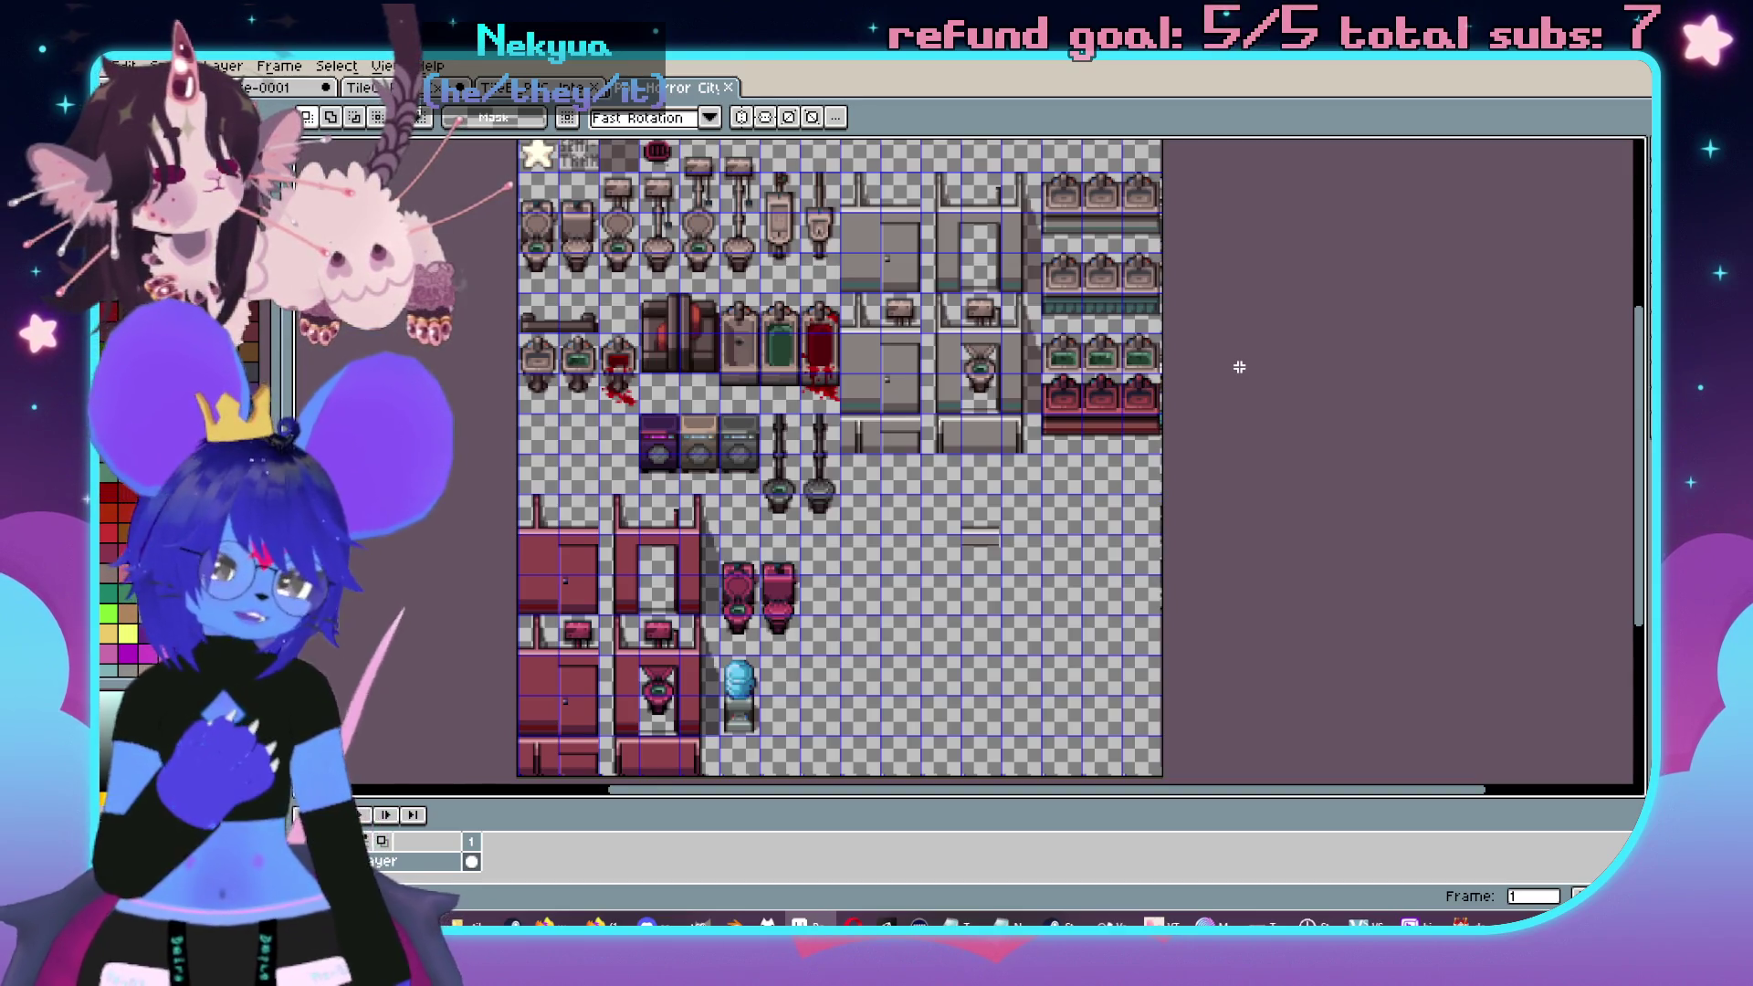
pyautogui.scroll(2, 759, 567)
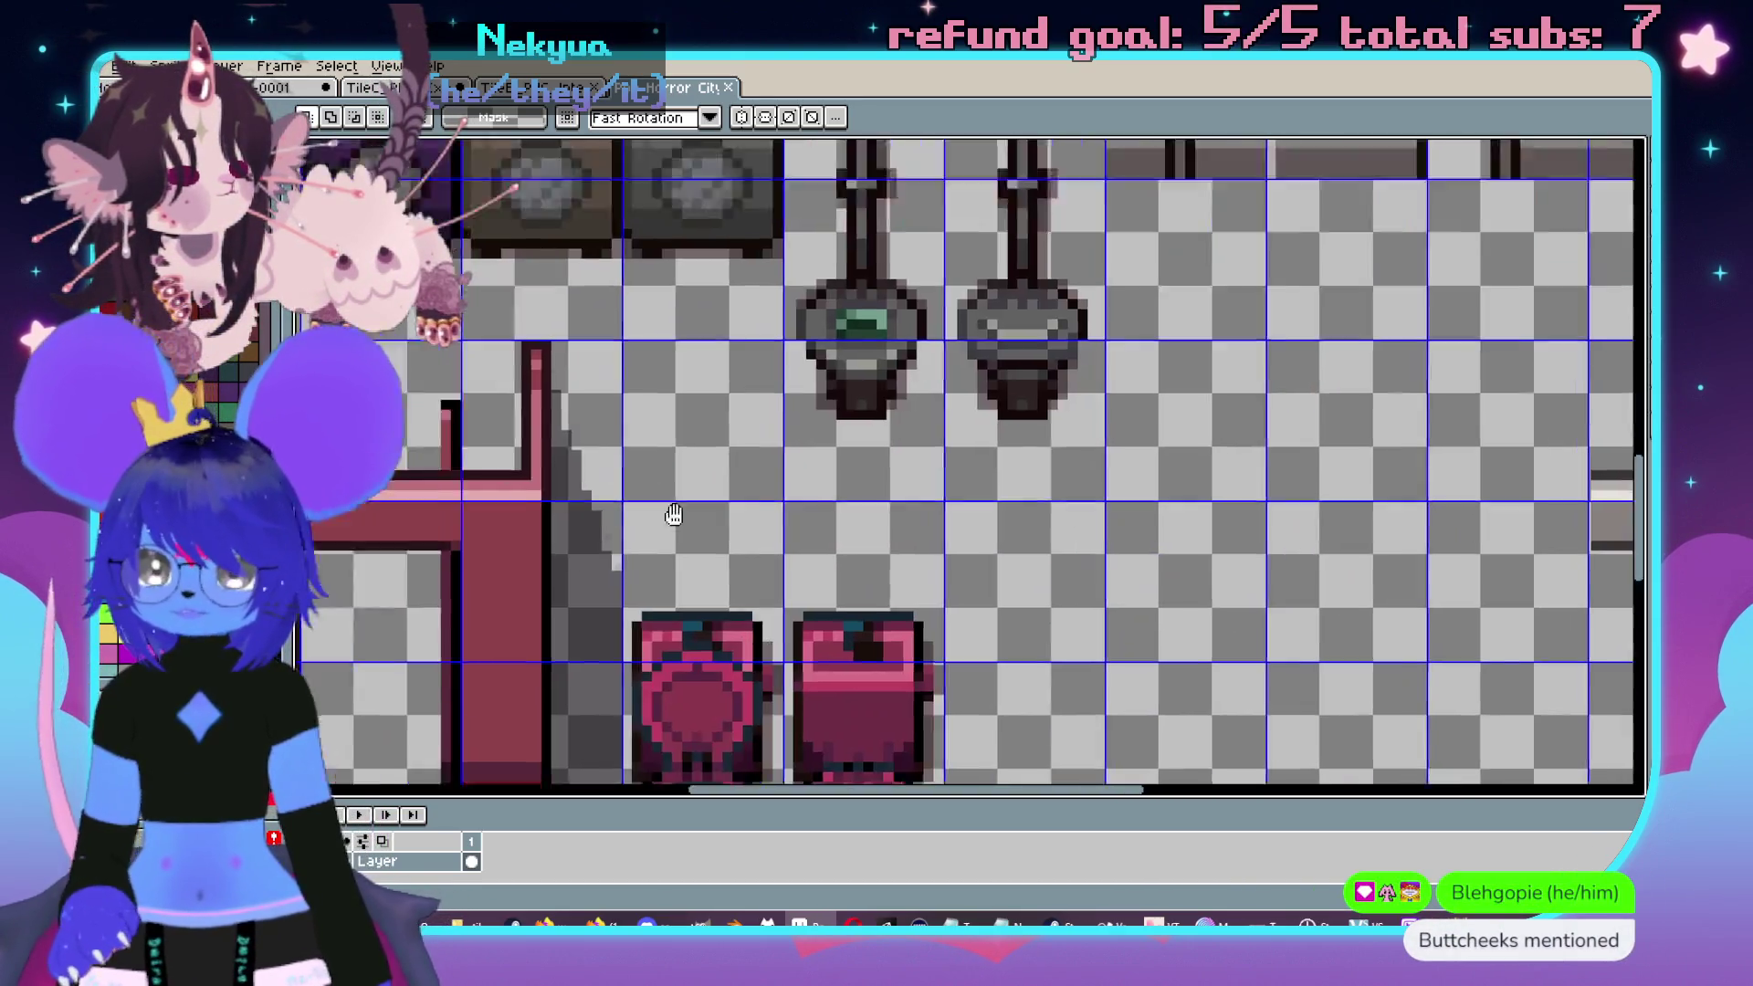
# - In the sketch document, pencil a bowl-shaped loop outline, then undo it
pyautogui.hotkey('ctrl', 'Tab')
pyautogui.scroll(3, 897, 431)
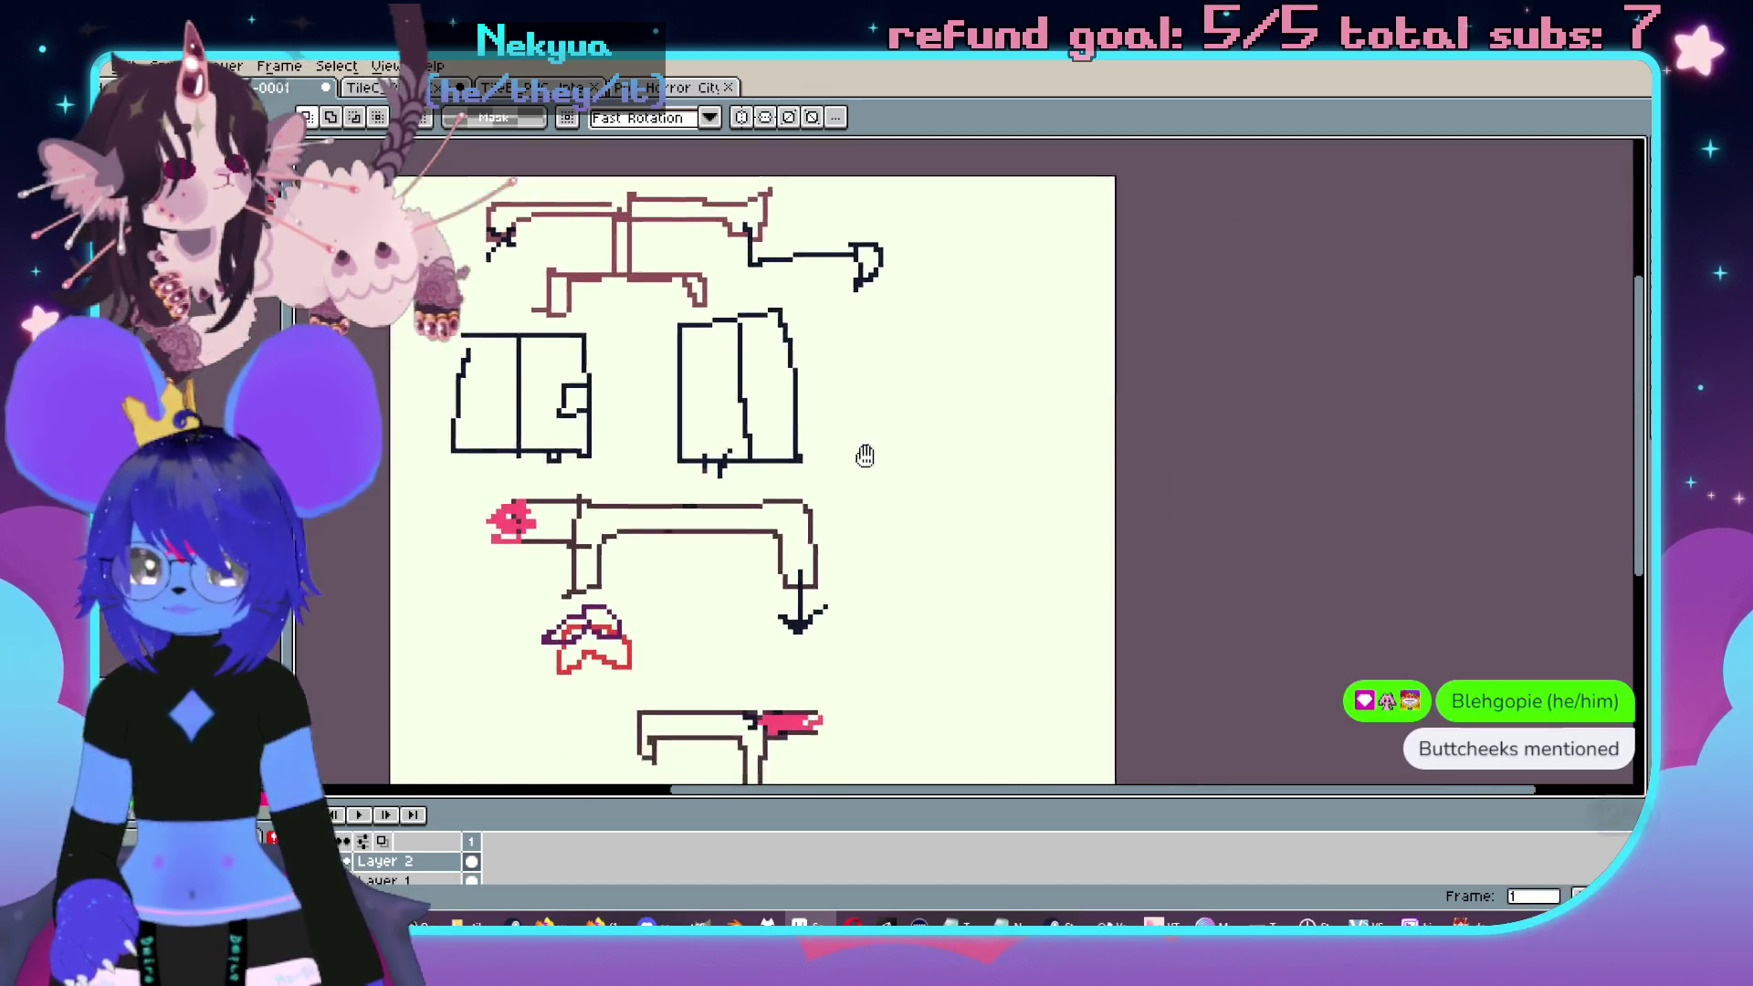
pyautogui.scroll(2, 897, 430)
pyautogui.press('b')
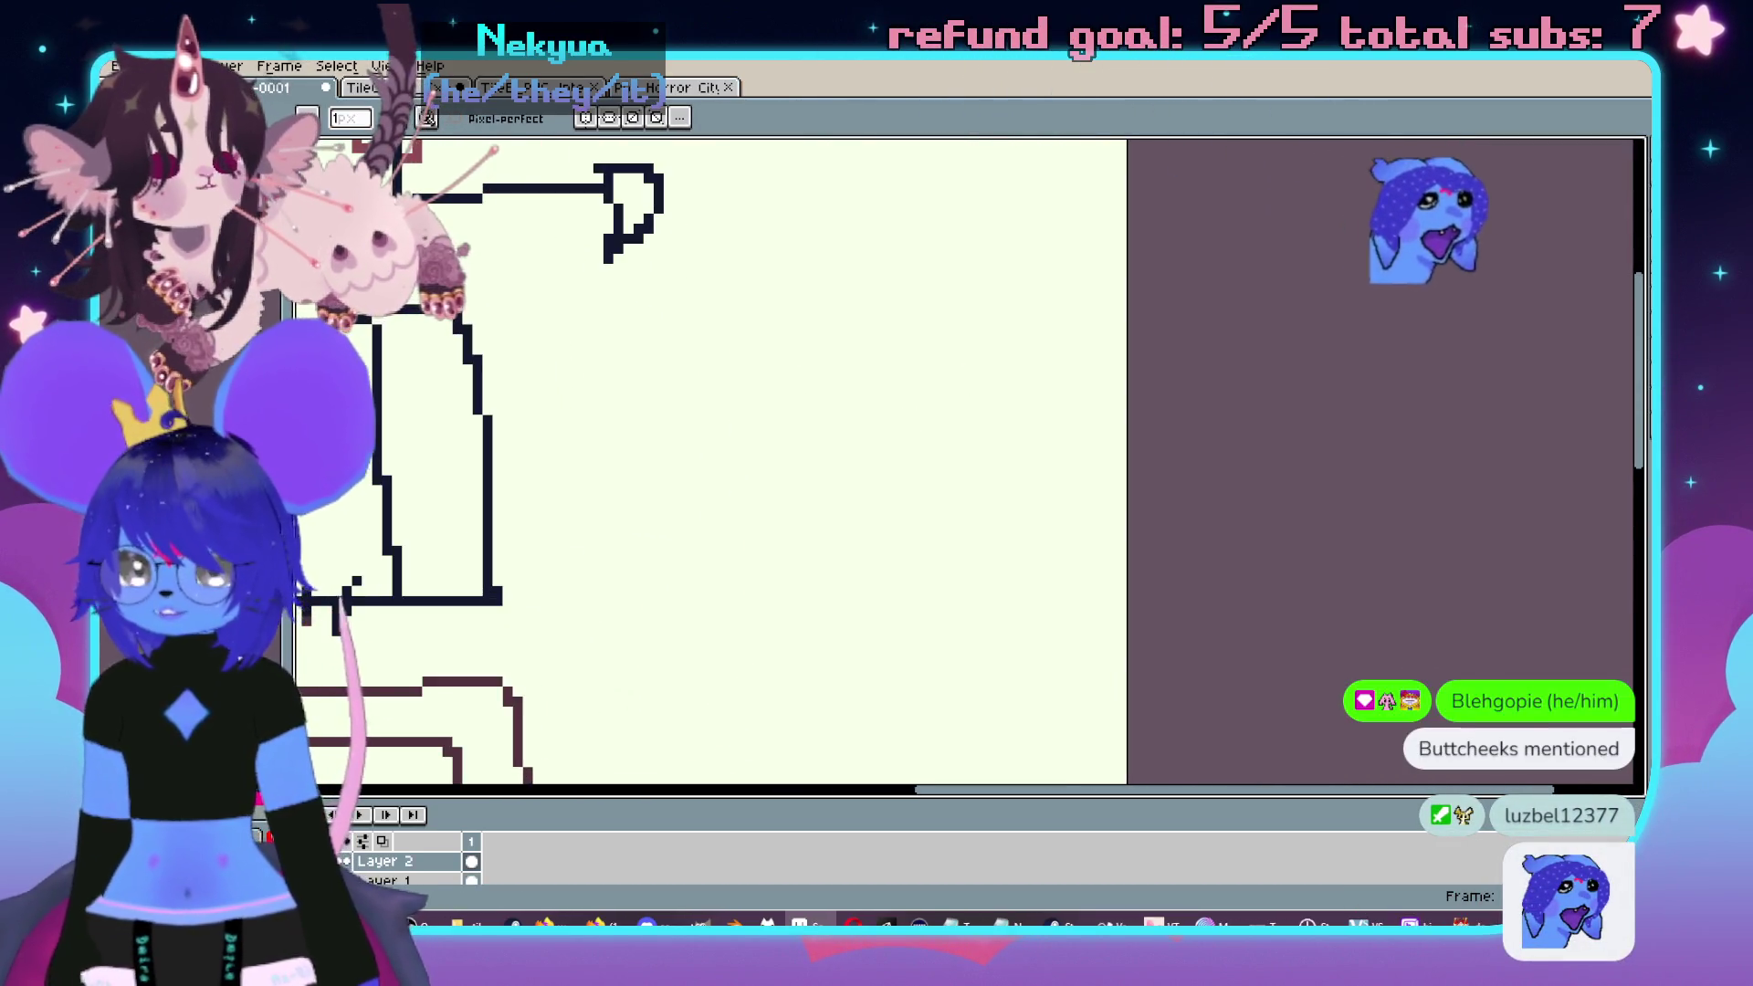
pyautogui.scroll(1, 712, 490)
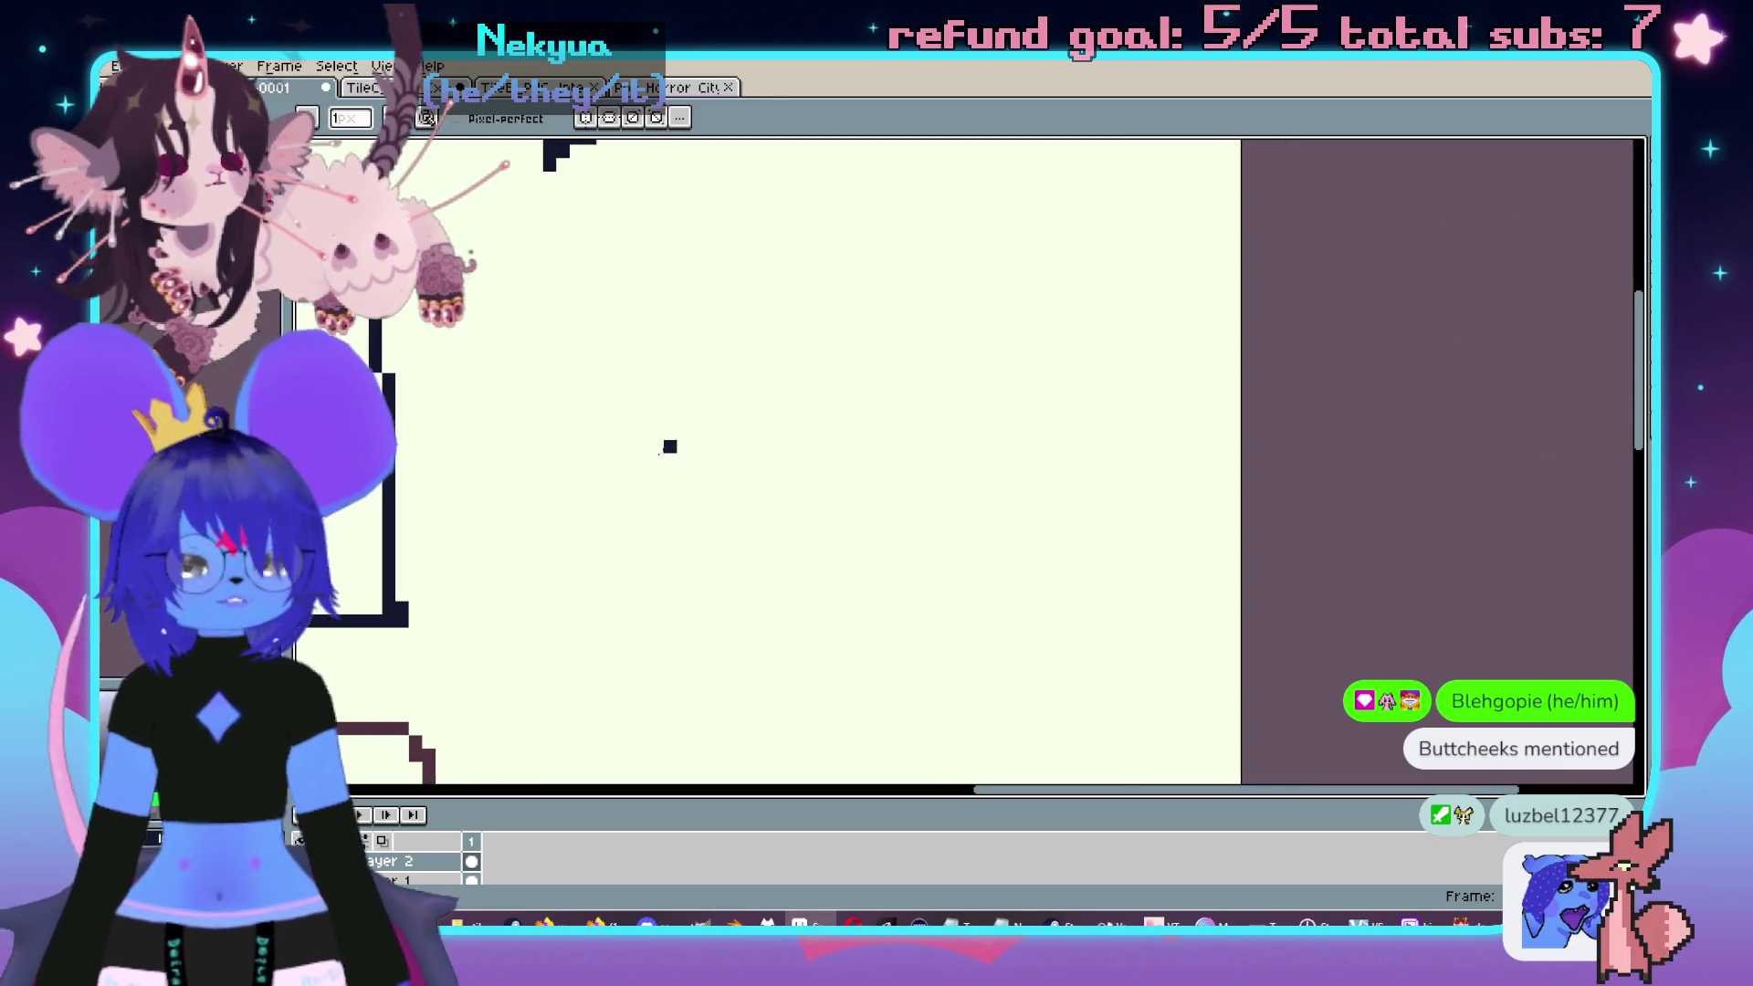
pyautogui.moveTo(735, 352)
pyautogui.mouseDown()
pyautogui.moveTo(1115, 310)
pyautogui.moveTo(1041, 479)
pyautogui.moveTo(1005, 516)
pyautogui.moveTo(833, 546)
pyautogui.moveTo(1018, 511)
pyautogui.mouseUp()
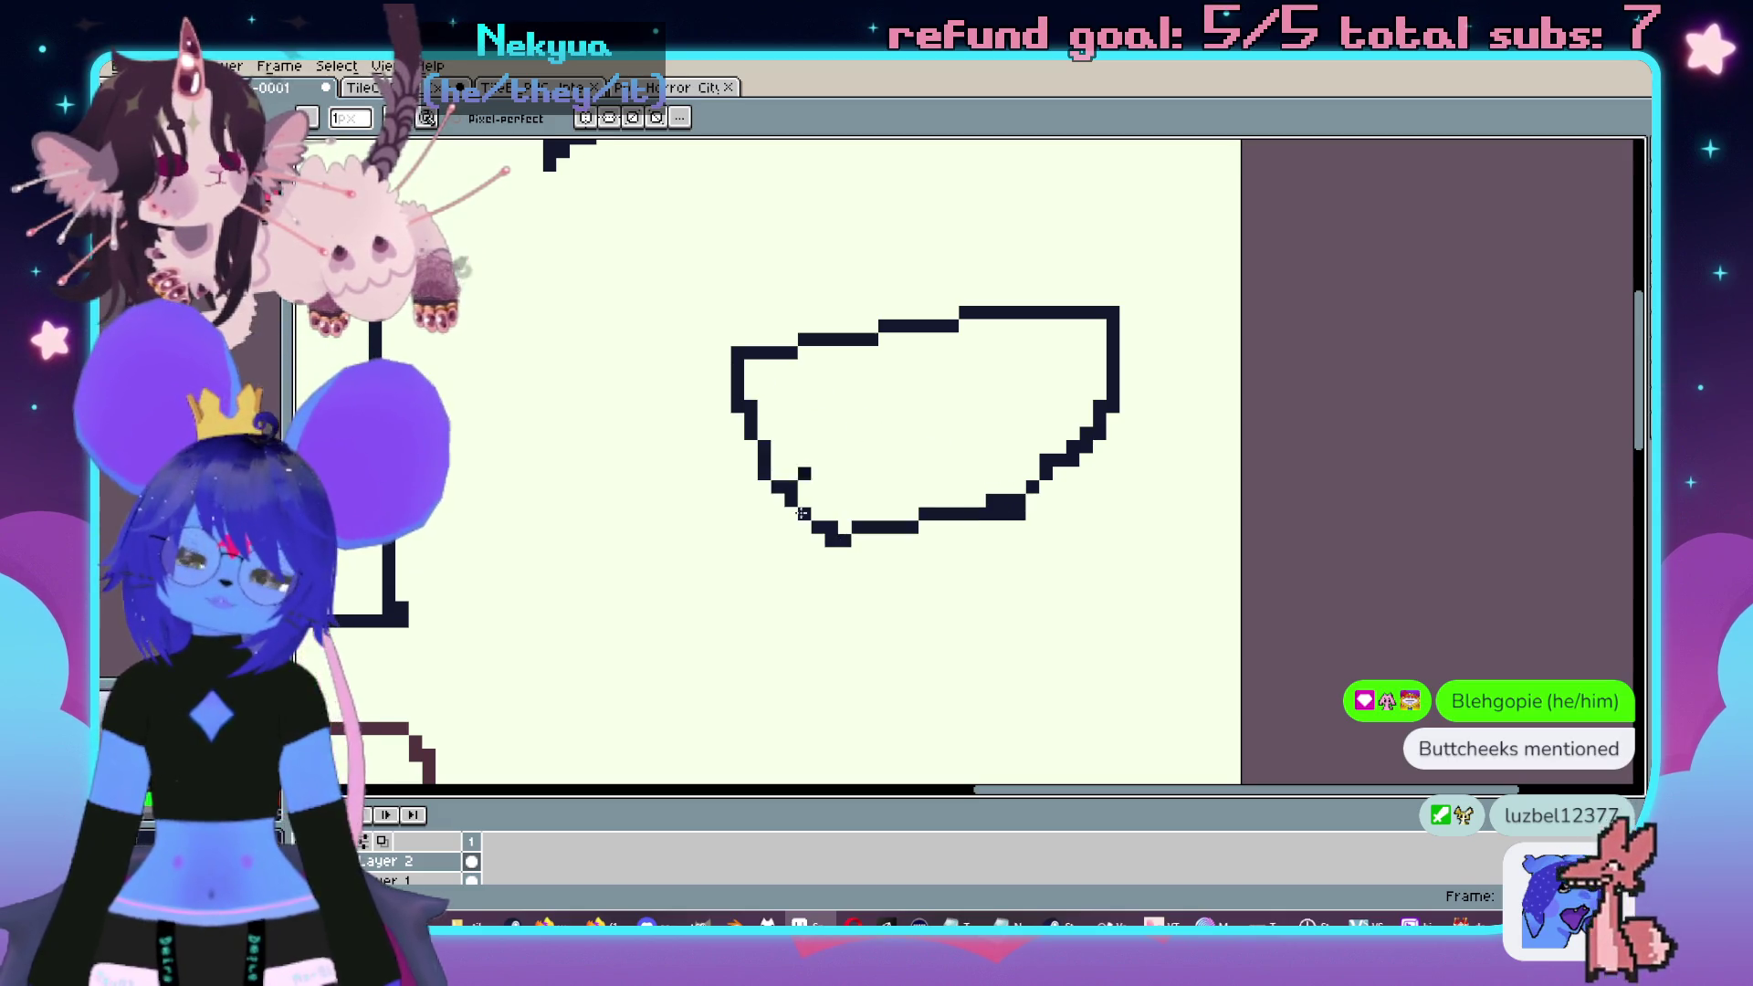
pyautogui.moveTo(828, 502); pyautogui.dragTo(922, 386)
pyautogui.scroll(-1, 918, 391)
pyautogui.moveTo(959, 442); pyautogui.dragTo(888, 515)
pyautogui.moveTo(792, 402); pyautogui.dragTo(893, 515)
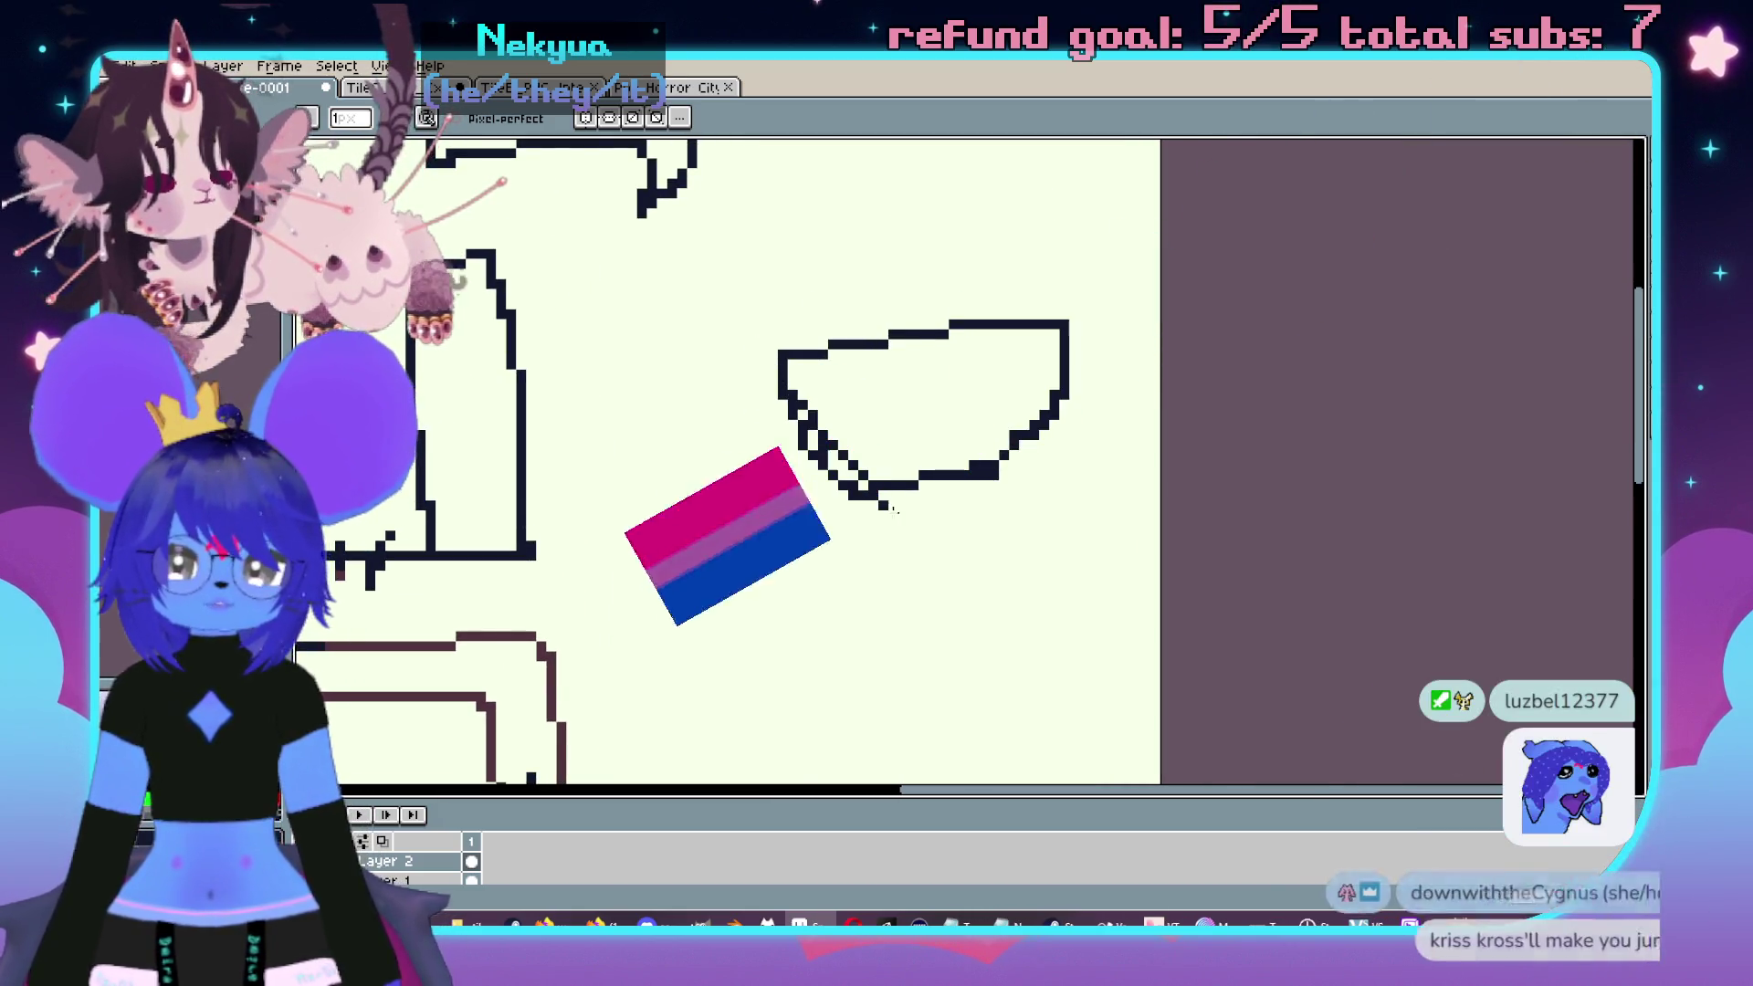
pyautogui.scroll(-2, 912, 525)
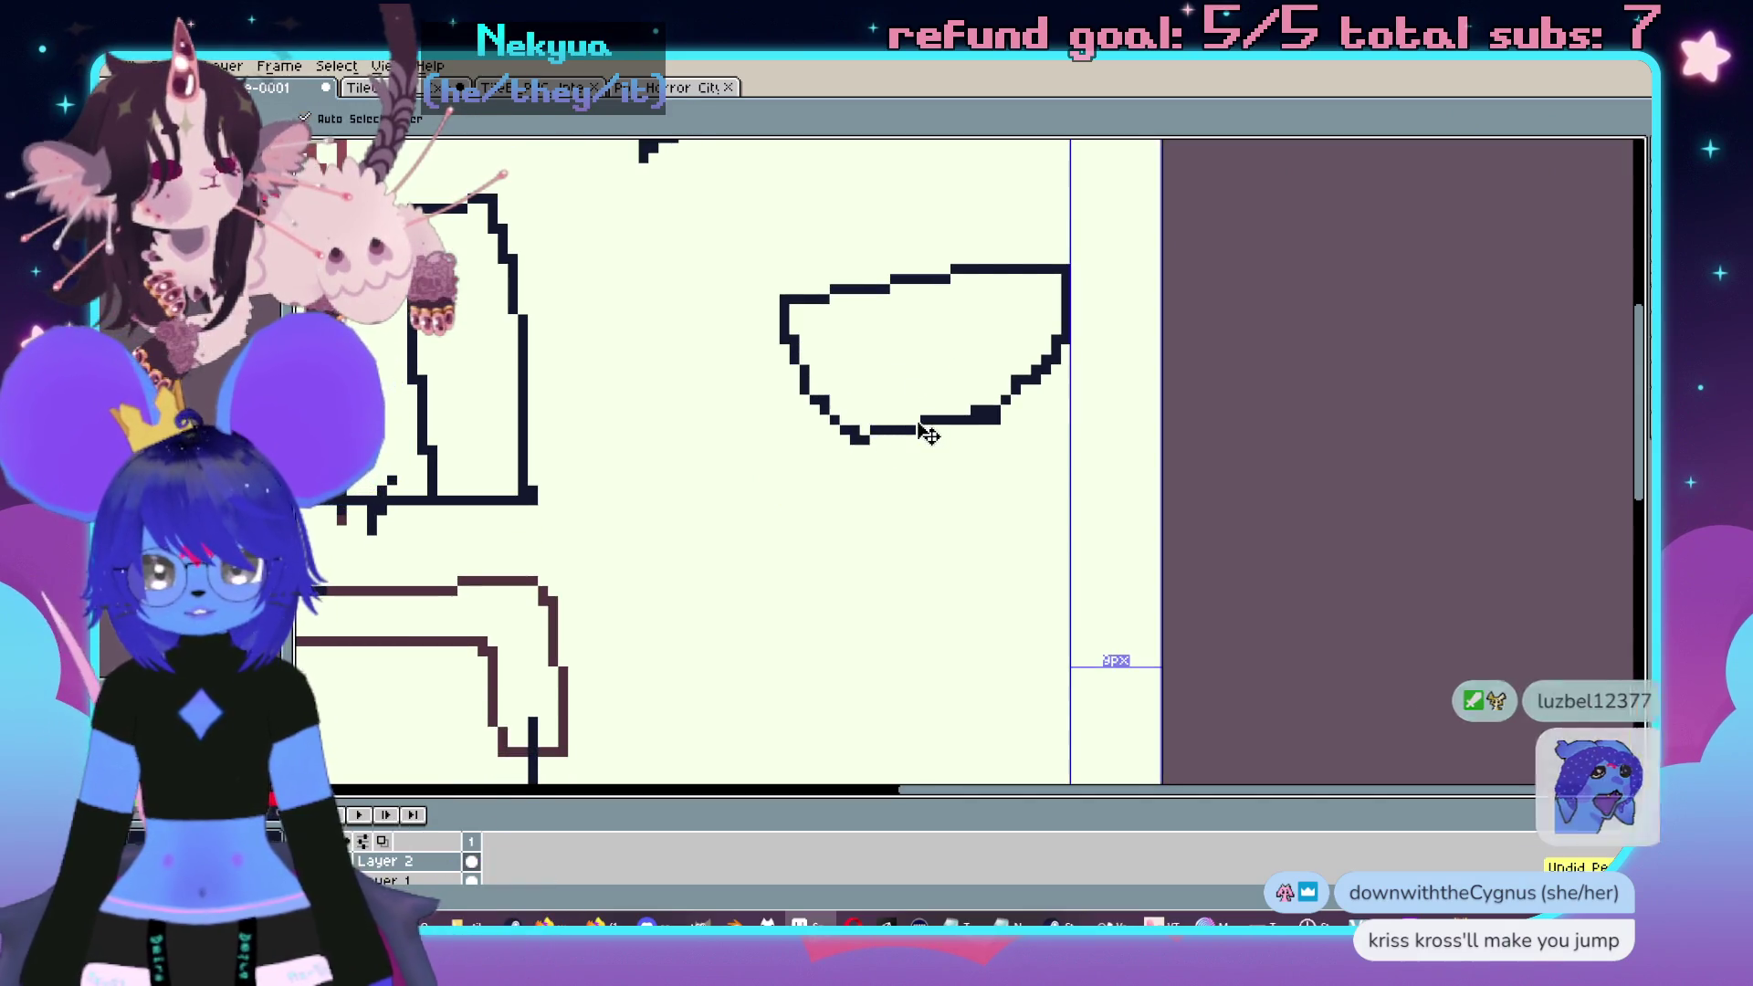
pyautogui.hotkey('ctrl', 'z')
pyautogui.hotkey('ctrl', 'z')
pyautogui.hotkey('ctrl', 'z')
pyautogui.scroll(3, 850, 502)
# - Draw a closed loop for the head, undoing a stray long vertical line
pyautogui.moveTo(911, 332)
pyautogui.mouseDown()
pyautogui.moveTo(940, 469)
pyautogui.moveTo(799, 360)
pyautogui.moveTo(918, 489)
pyautogui.moveTo(1009, 544)
pyautogui.moveTo(878, 594)
pyautogui.moveTo(858, 529)
pyautogui.mouseUp()
pyautogui.scroll(-5, 874, 505)
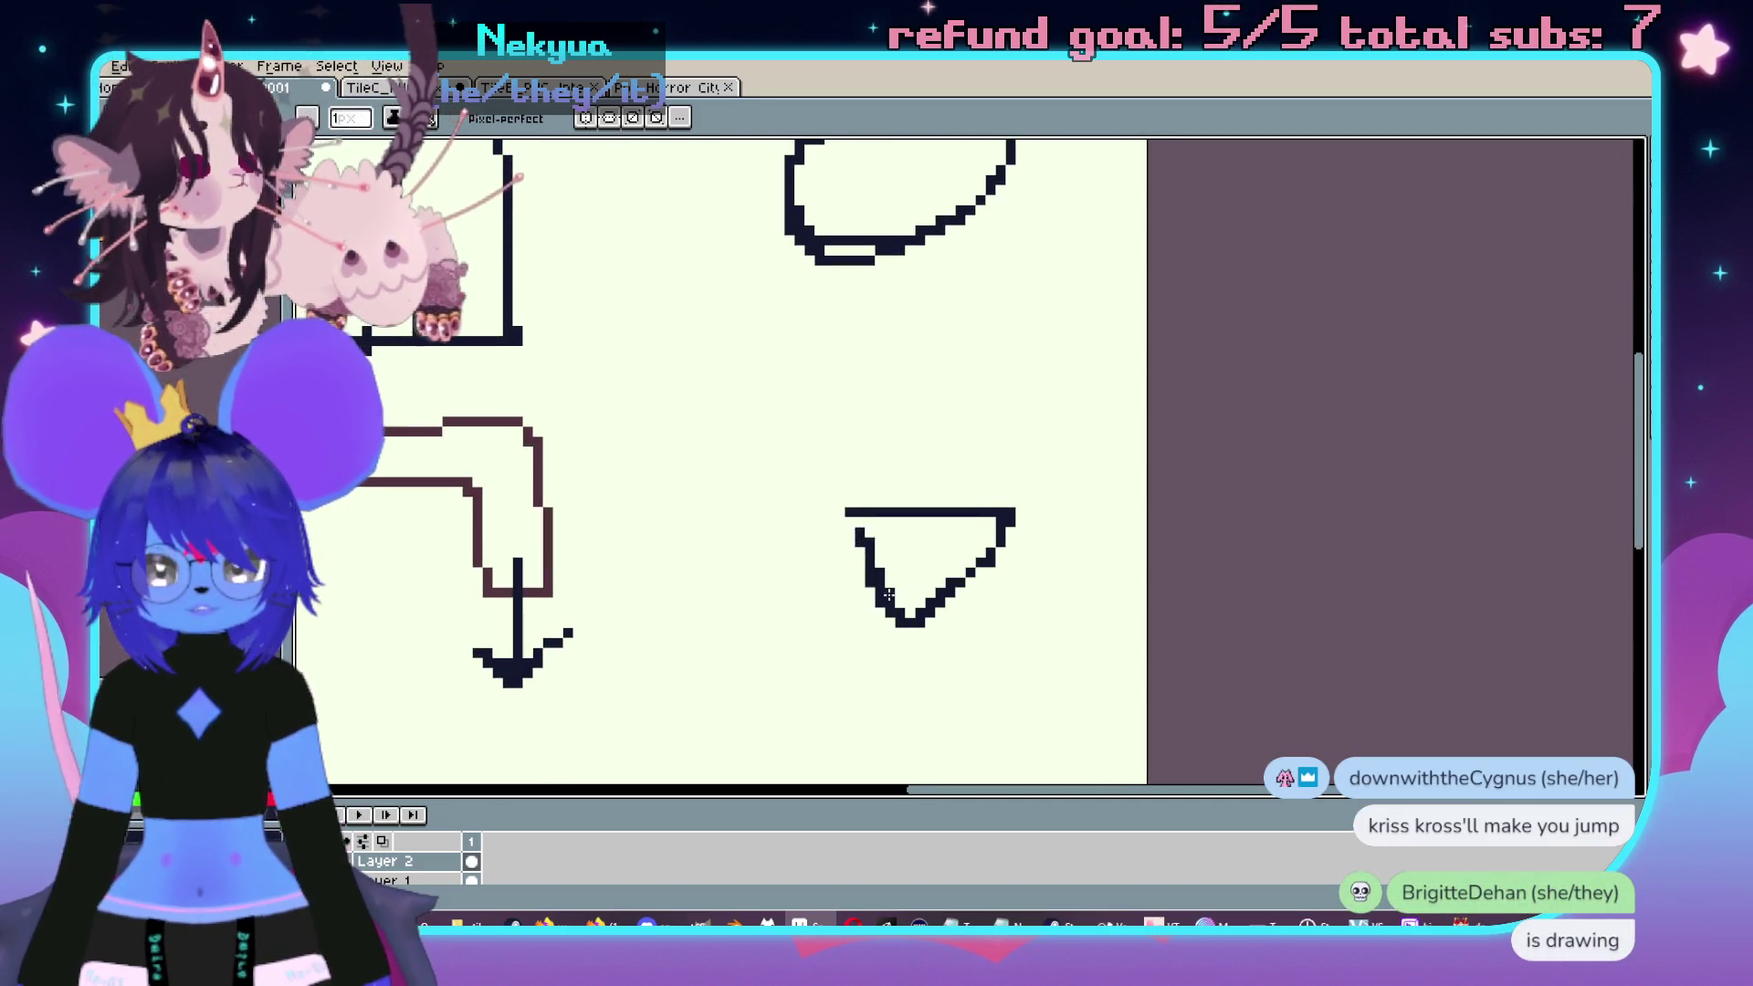
pyautogui.scroll(-4, 884, 598)
pyautogui.moveTo(997, 365); pyautogui.dragTo(997, 772)
pyautogui.scroll(-4, 995, 639)
pyautogui.hotkey('ctrl', 'z')
# - Draw a curved outline down from the triangle and both side lines up to the head
pyautogui.moveTo(954, 169)
pyautogui.mouseDown()
pyautogui.moveTo(984, 397)
pyautogui.moveTo(922, 584)
pyautogui.moveTo(907, 333)
pyautogui.moveTo(851, 671)
pyautogui.moveTo(878, 388)
pyautogui.mouseUp()
pyautogui.scroll(3, 902, 303)
pyautogui.hscroll(-1, 902, 302)
pyautogui.scroll(2, 890, 463)
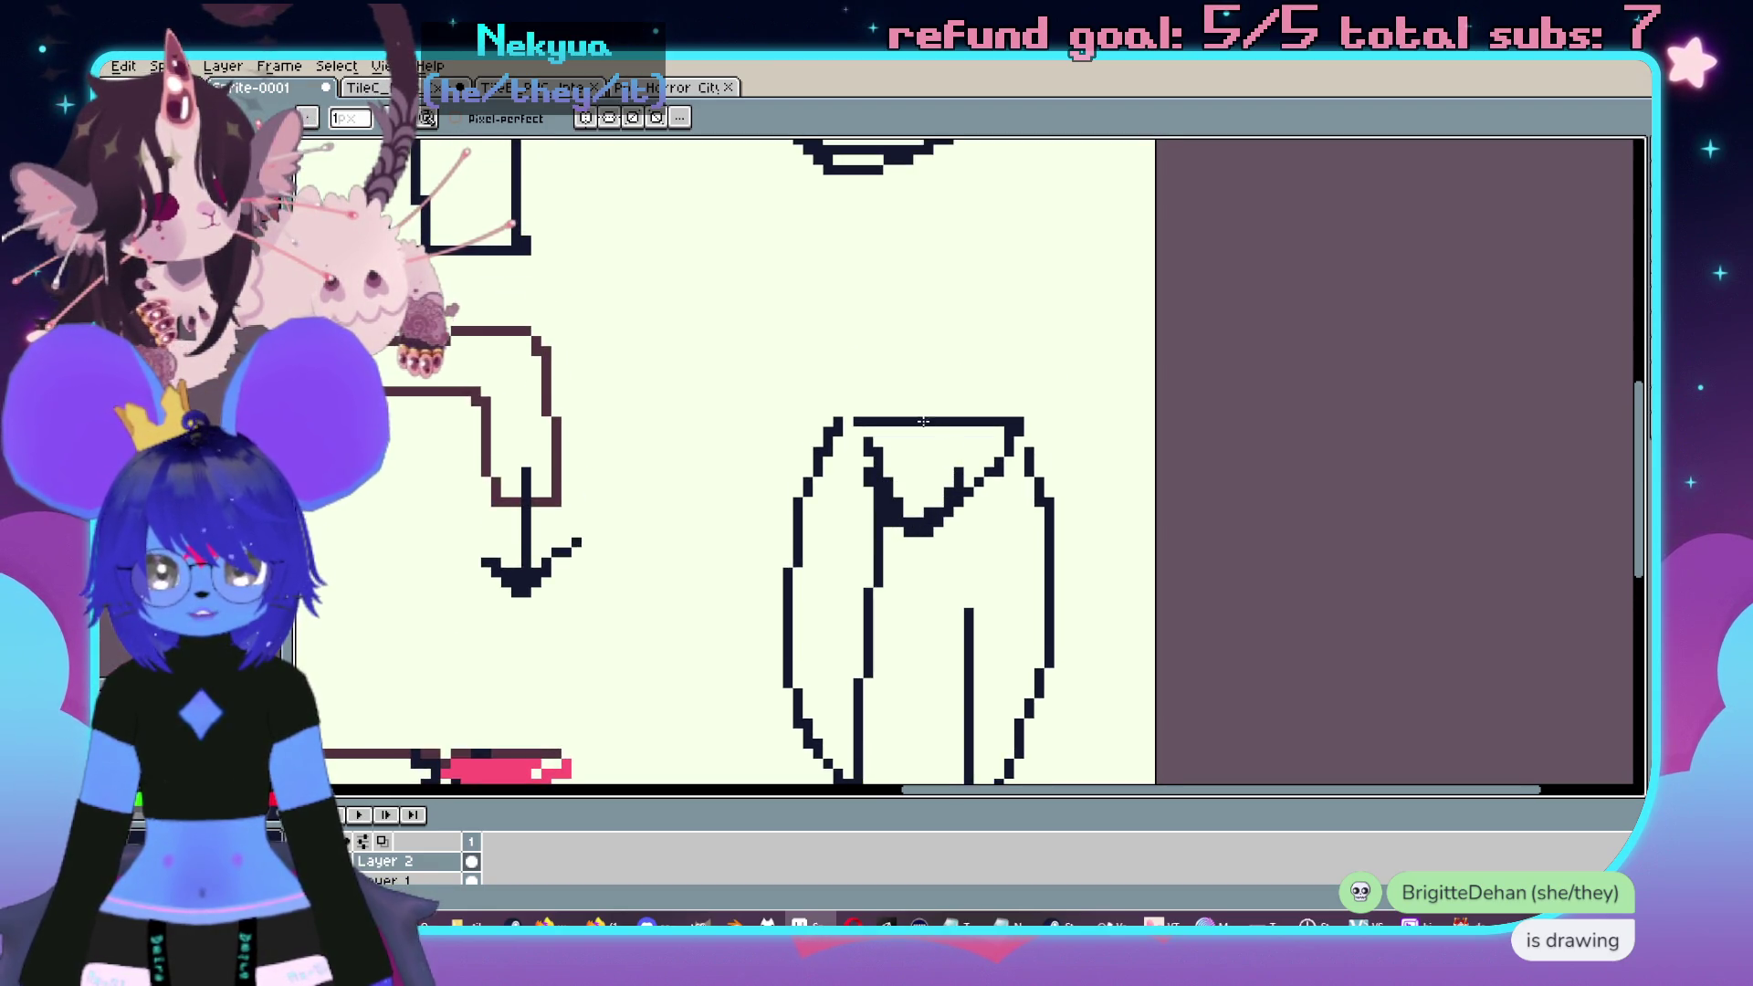
pyautogui.scroll(2, 903, 415)
pyautogui.moveTo(861, 516); pyautogui.dragTo(841, 320)
pyautogui.moveTo(1025, 515); pyautogui.dragTo(1027, 228)
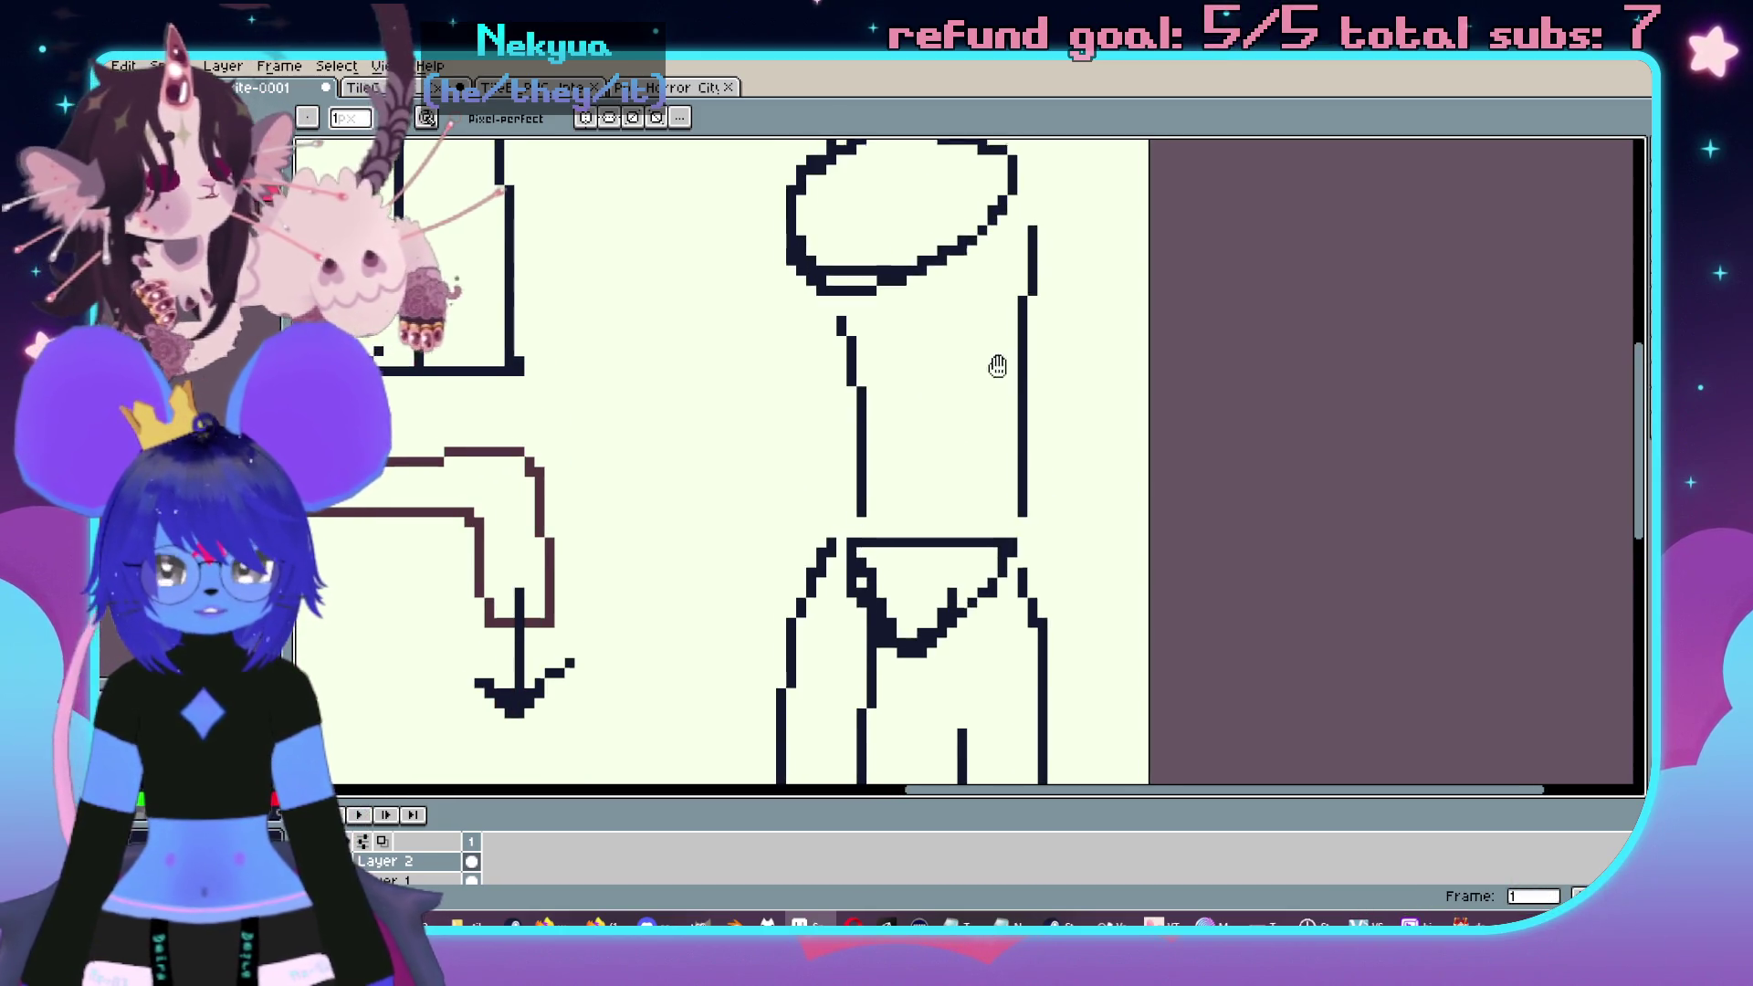
pyautogui.scroll(-2, 959, 392)
pyautogui.scroll(1, 903, 407)
pyautogui.moveTo(849, 461)
pyautogui.mouseDown()
pyautogui.moveTo(909, 413)
pyautogui.moveTo(842, 470)
pyautogui.moveTo(928, 430)
pyautogui.moveTo(803, 404)
pyautogui.mouseUp()
pyautogui.hotkey('ctrl', 'z')
# - Fix the legs: erase the inner V strokes, reposition the right leg, and remove the joining line
pyautogui.press('e')
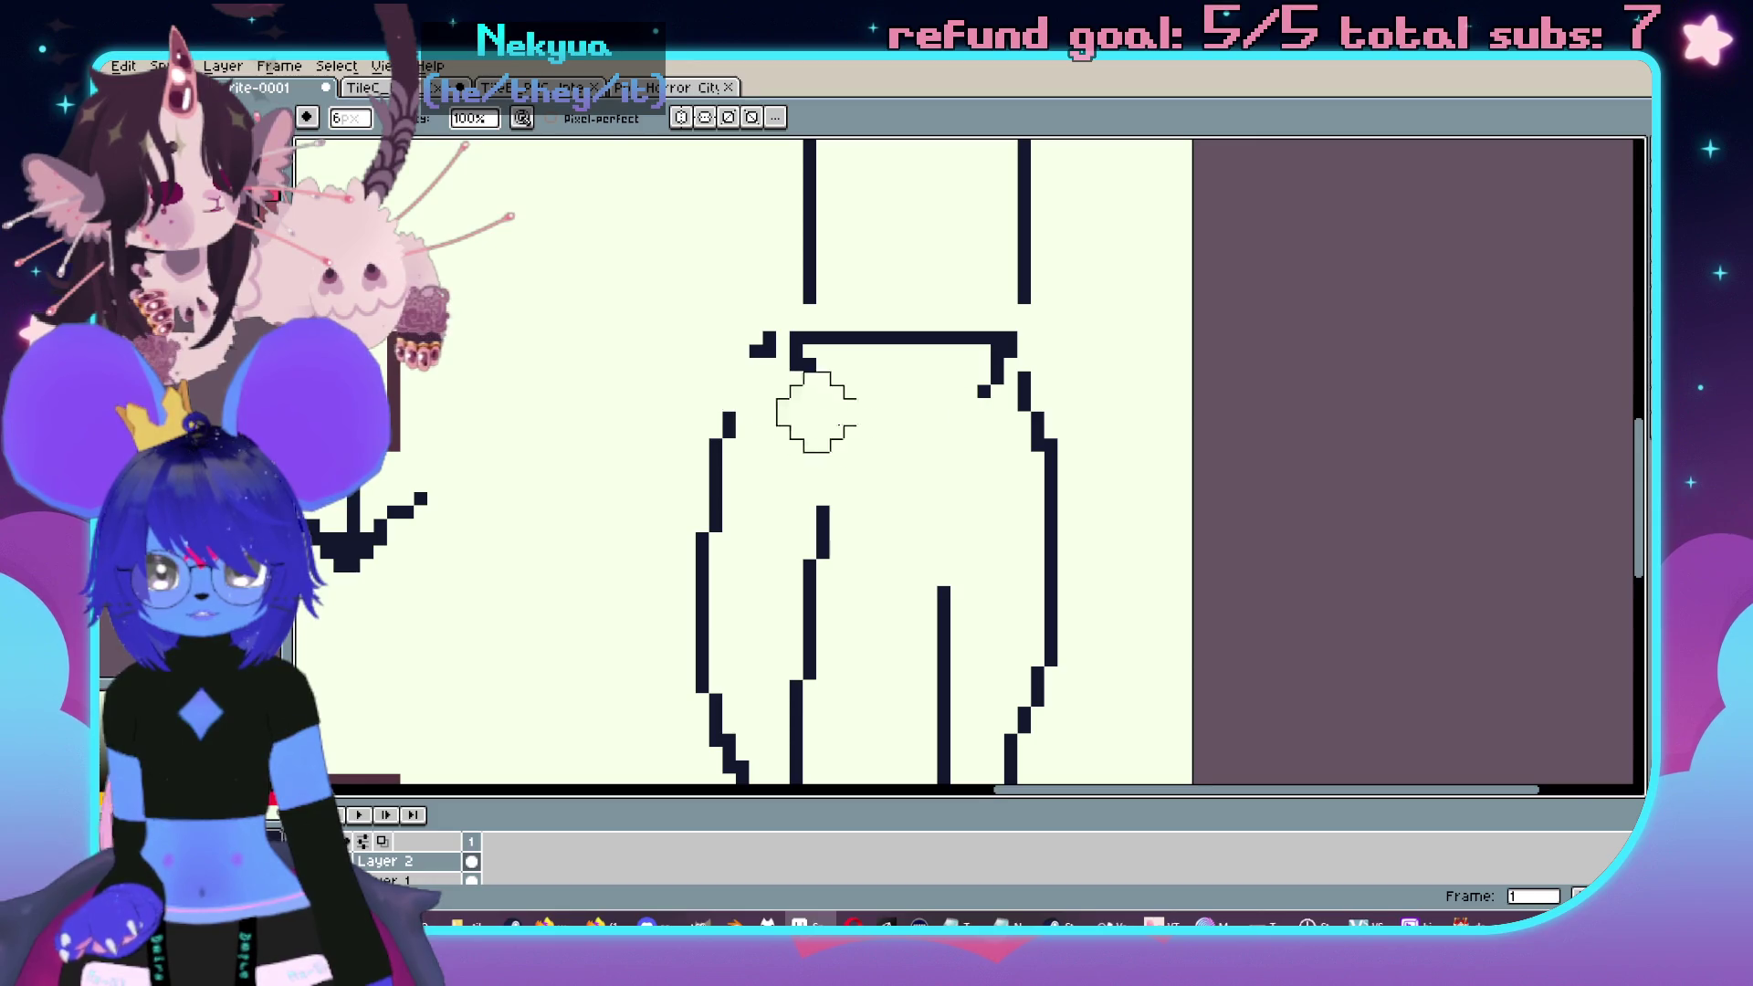
pyautogui.scroll(-2, 922, 485)
pyautogui.scroll(1, 922, 486)
pyautogui.press('b')
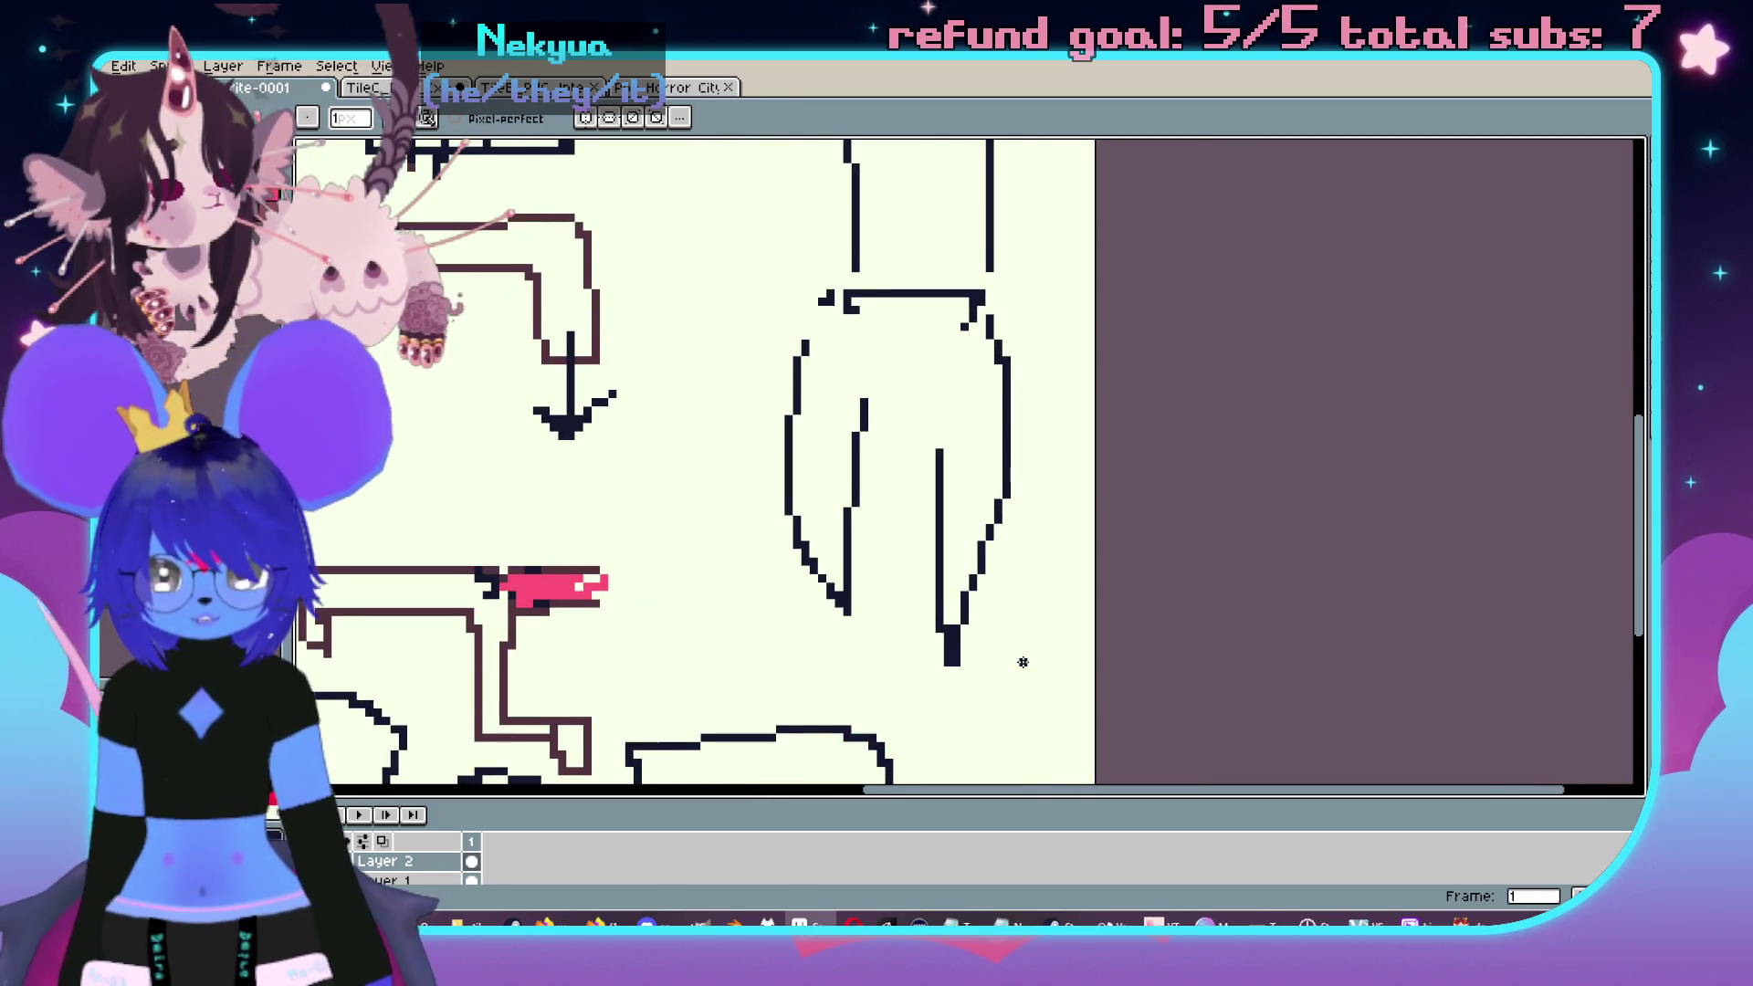
pyautogui.press('m')
pyautogui.moveTo(1025, 663); pyautogui.dragTo(915, 308)
pyautogui.press('b')
pyautogui.scroll(1, 949, 457)
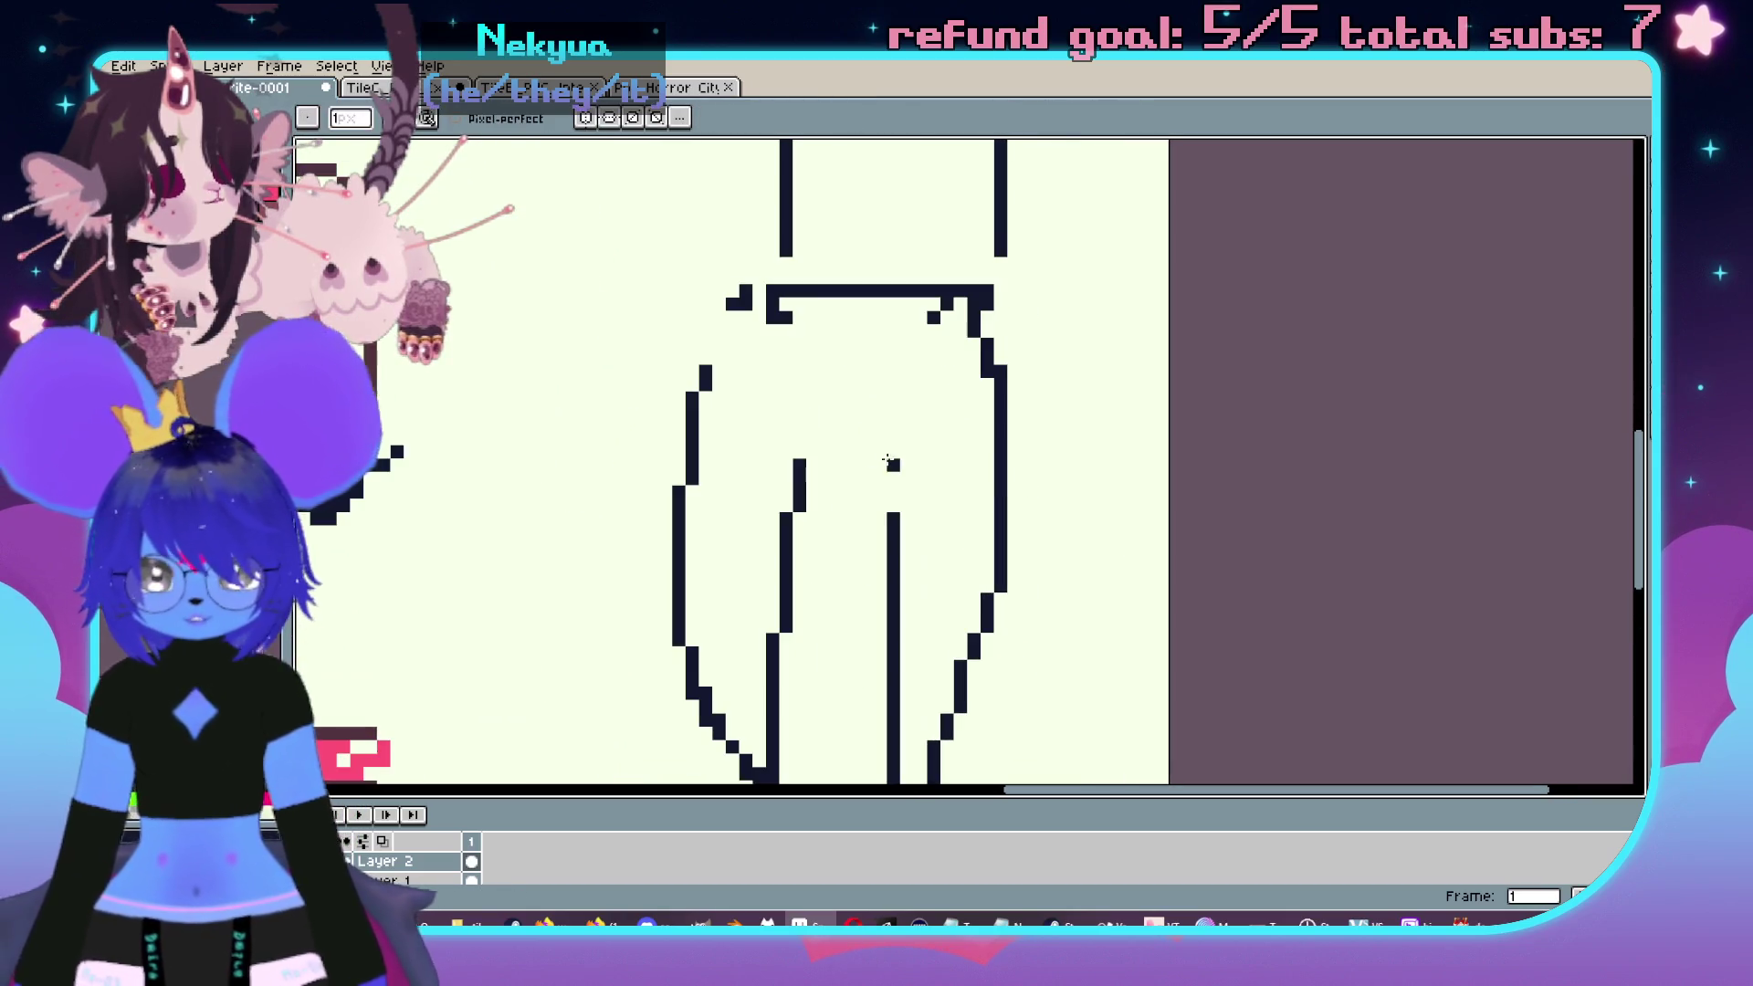
pyautogui.moveTo(815, 363)
pyautogui.mouseDown()
pyautogui.moveTo(968, 362)
pyautogui.moveTo(890, 362)
pyautogui.moveTo(833, 392)
pyautogui.moveTo(849, 507)
pyautogui.moveTo(945, 470)
pyautogui.moveTo(858, 424)
pyautogui.moveTo(872, 530)
pyautogui.mouseUp()
# - Close the purple loop's gap and draw red straps to both antennae, the right leg and left
pyautogui.moveTo(932, 429); pyautogui.dragTo(841, 461)
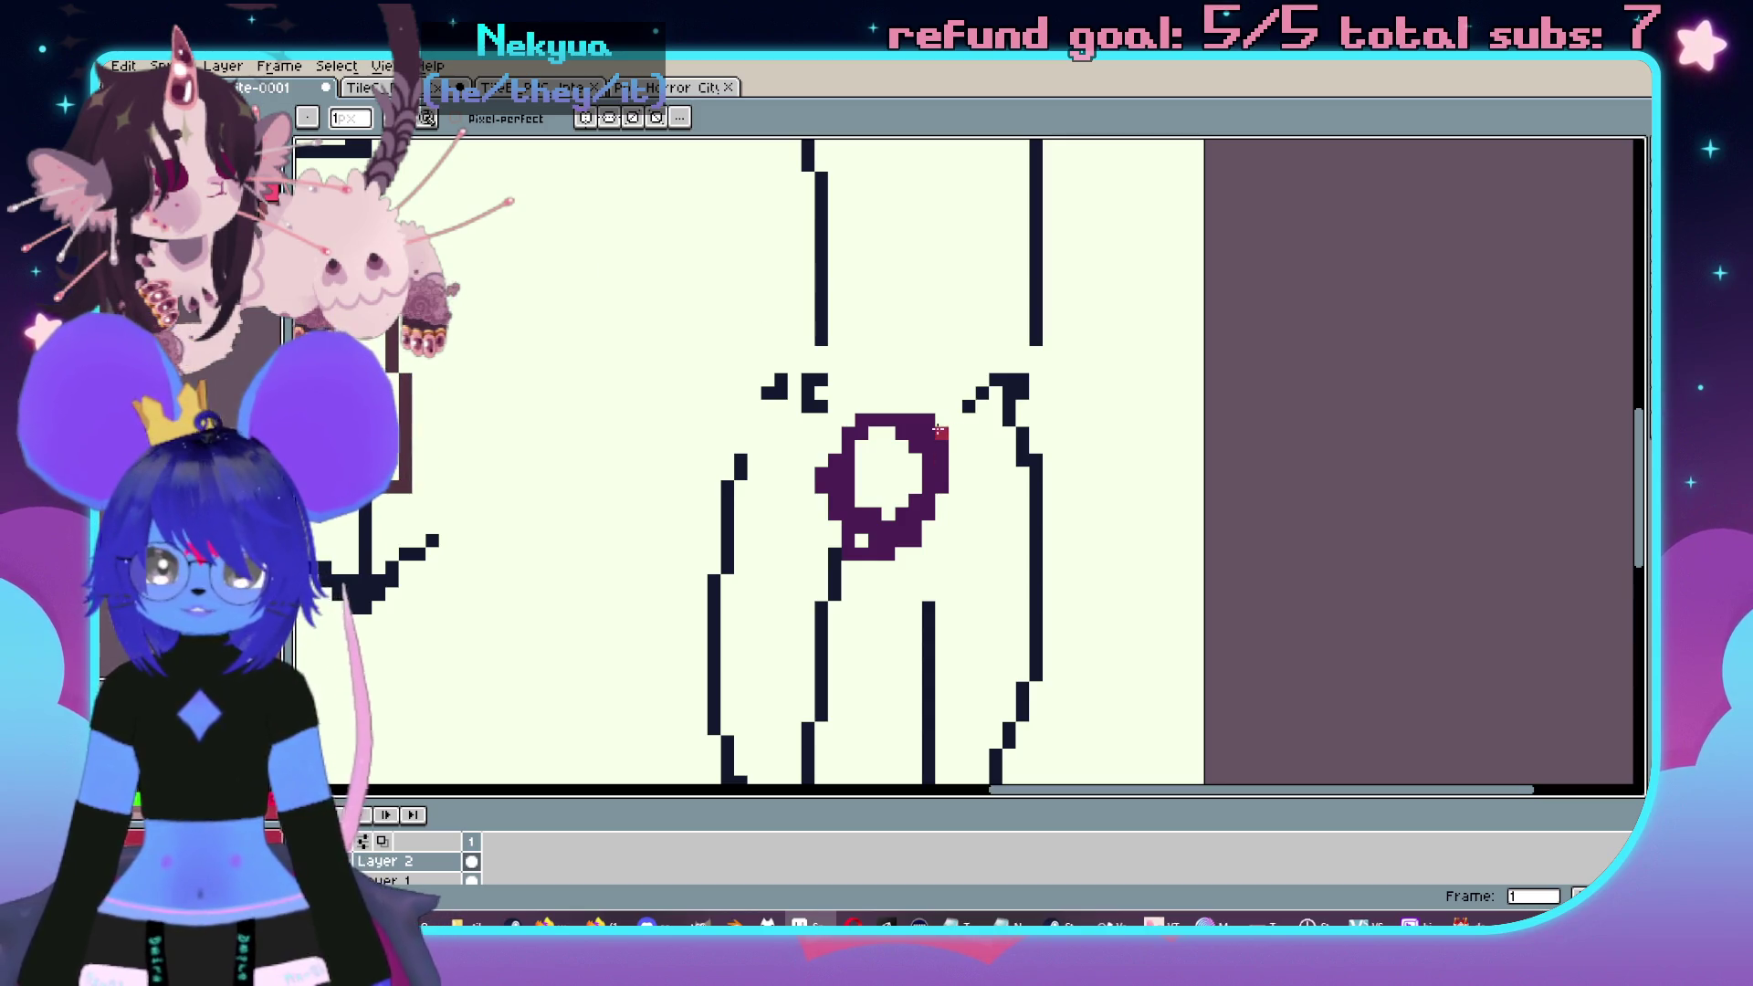
pyautogui.moveTo(939, 429); pyautogui.dragTo(1011, 365)
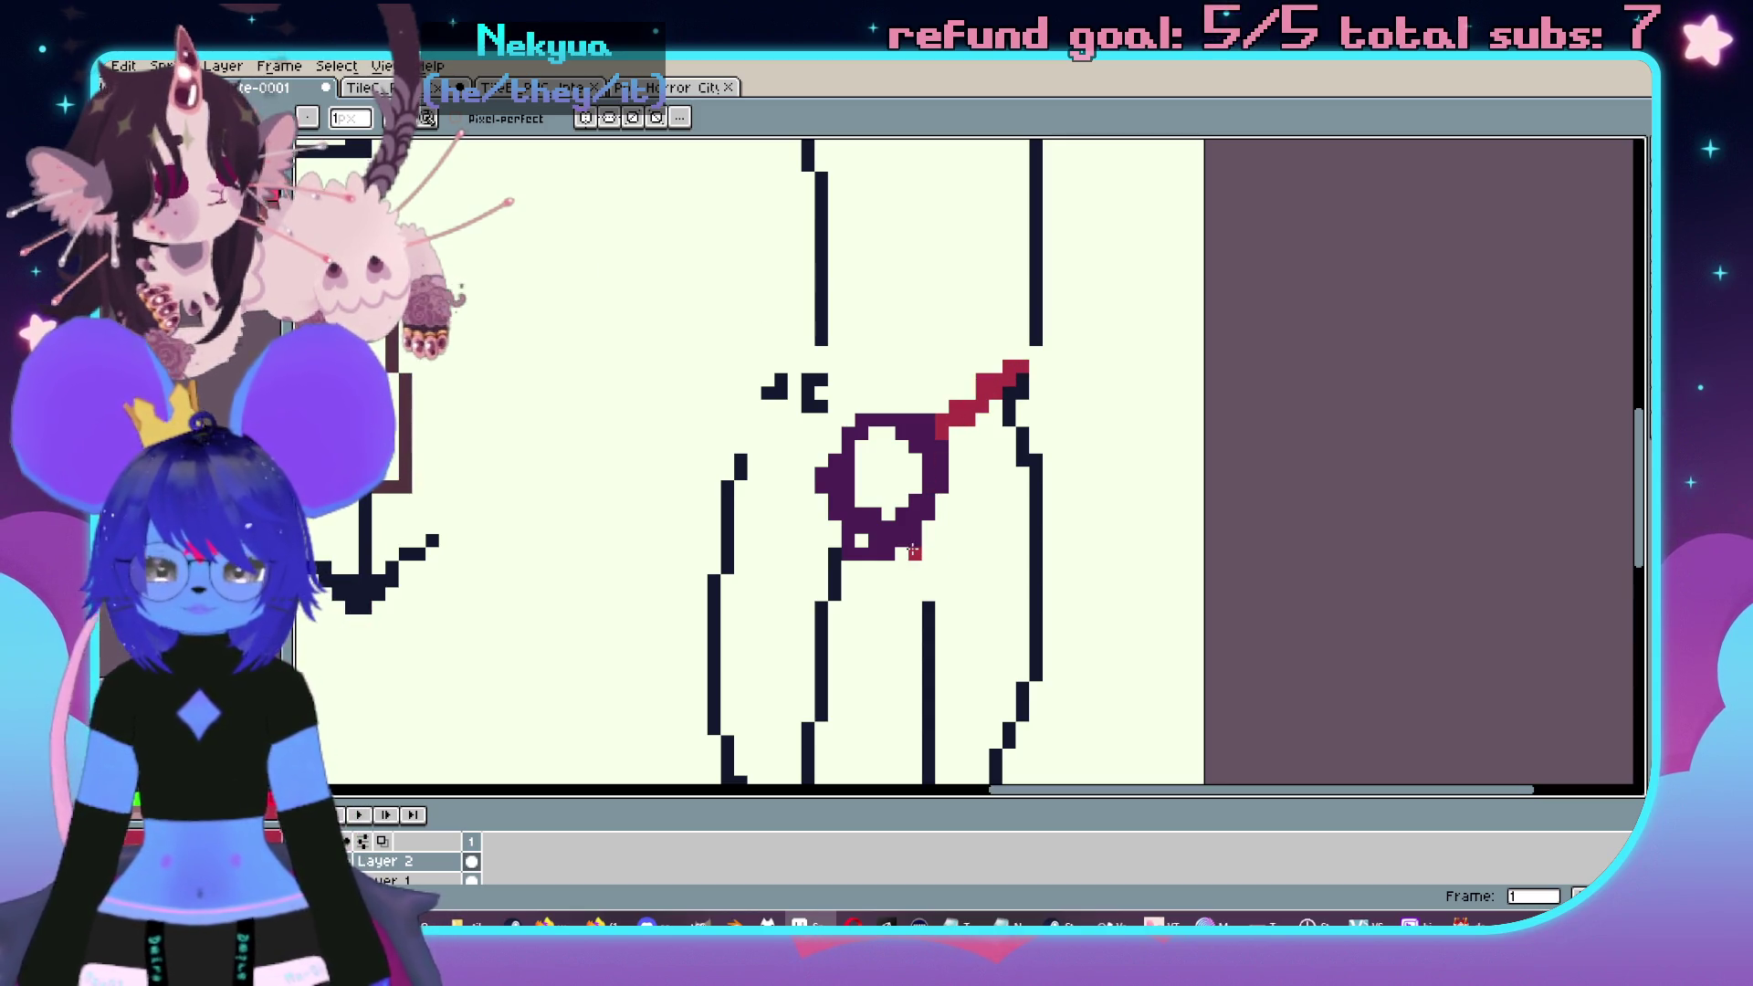
pyautogui.moveTo(913, 553); pyautogui.dragTo(1035, 579)
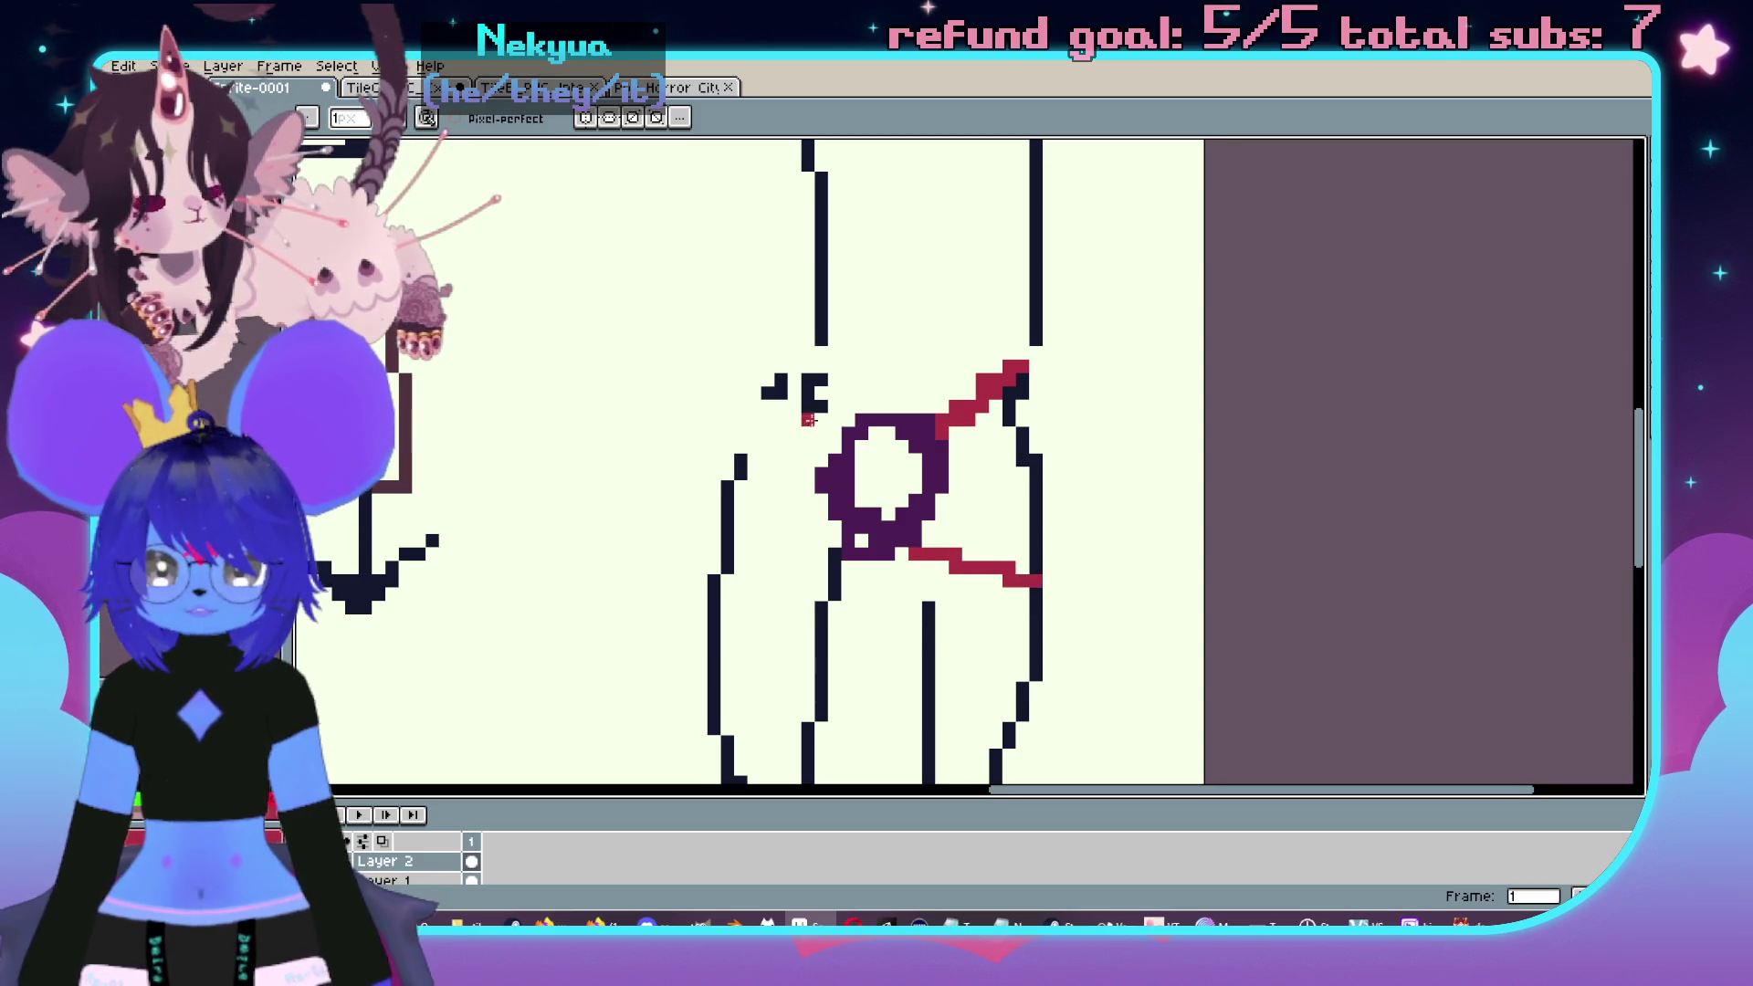
pyautogui.moveTo(845, 428); pyautogui.dragTo(780, 373)
pyautogui.moveTo(834, 513); pyautogui.dragTo(774, 532)
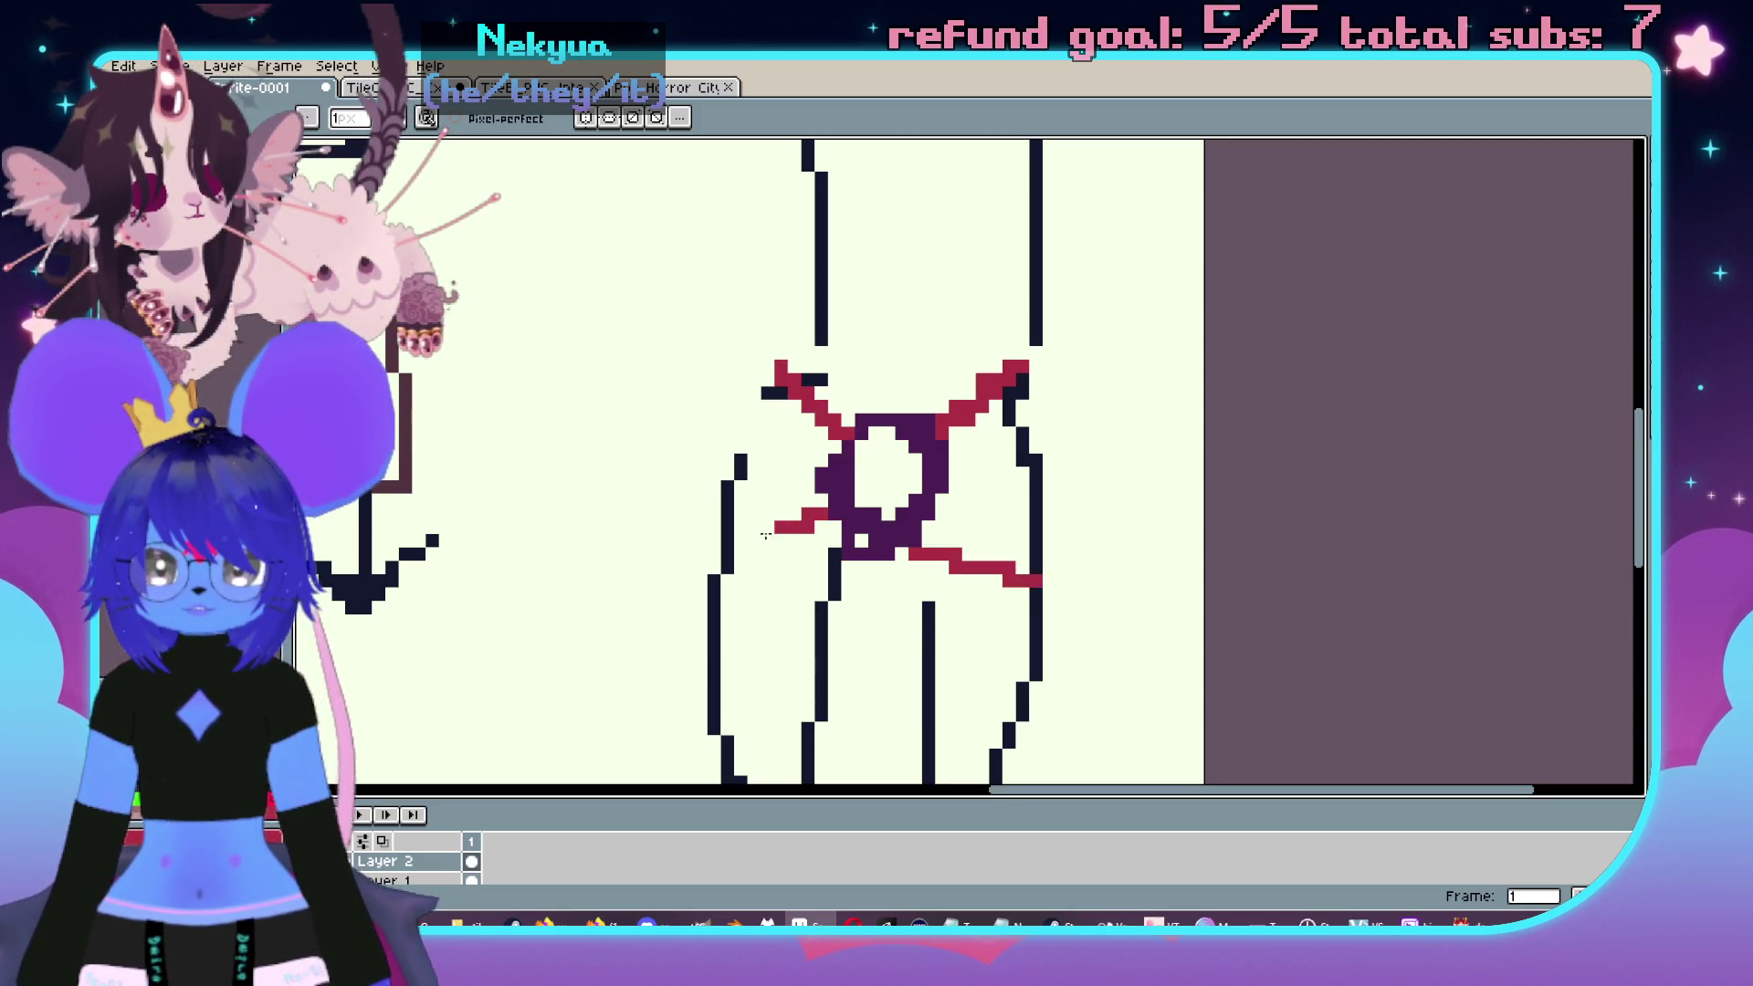
pyautogui.click(793, 354)
# - Extend the bracket's bottom line rightward and start a new arc above the figure
pyautogui.scroll(-2, 1004, 411)
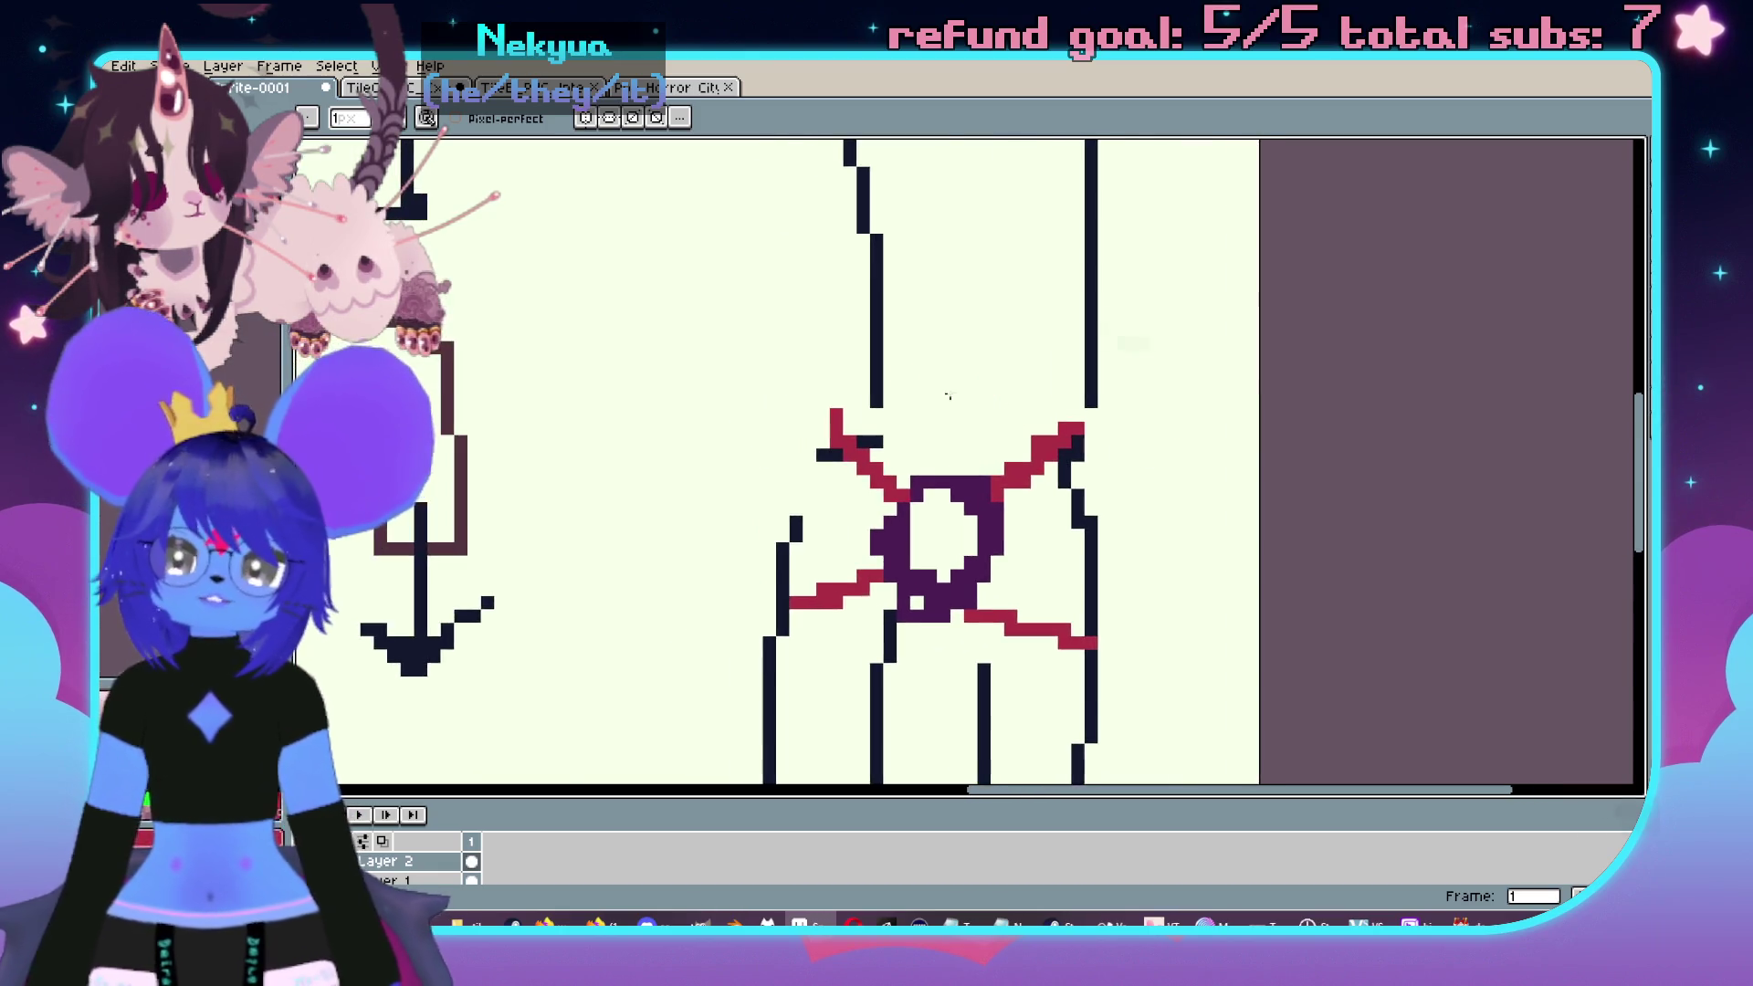
pyautogui.scroll(2, 995, 429)
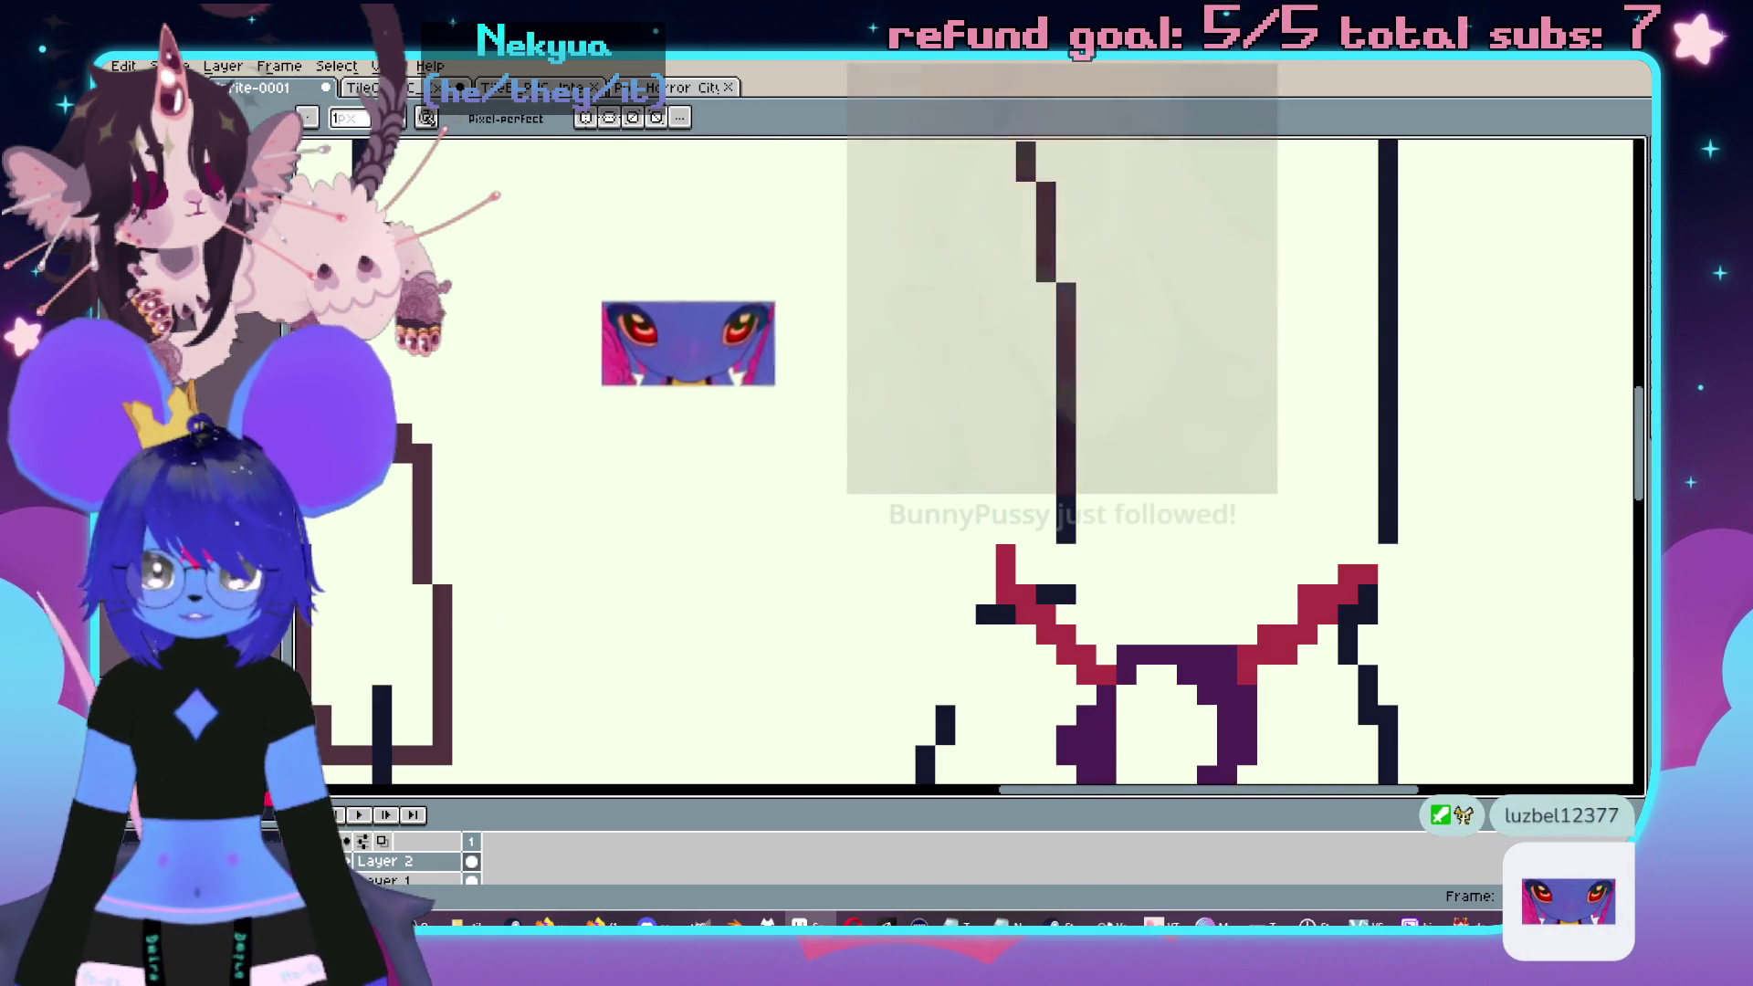
pyautogui.scroll(1, 849, 414)
pyautogui.hscroll(-4, 967, 456)
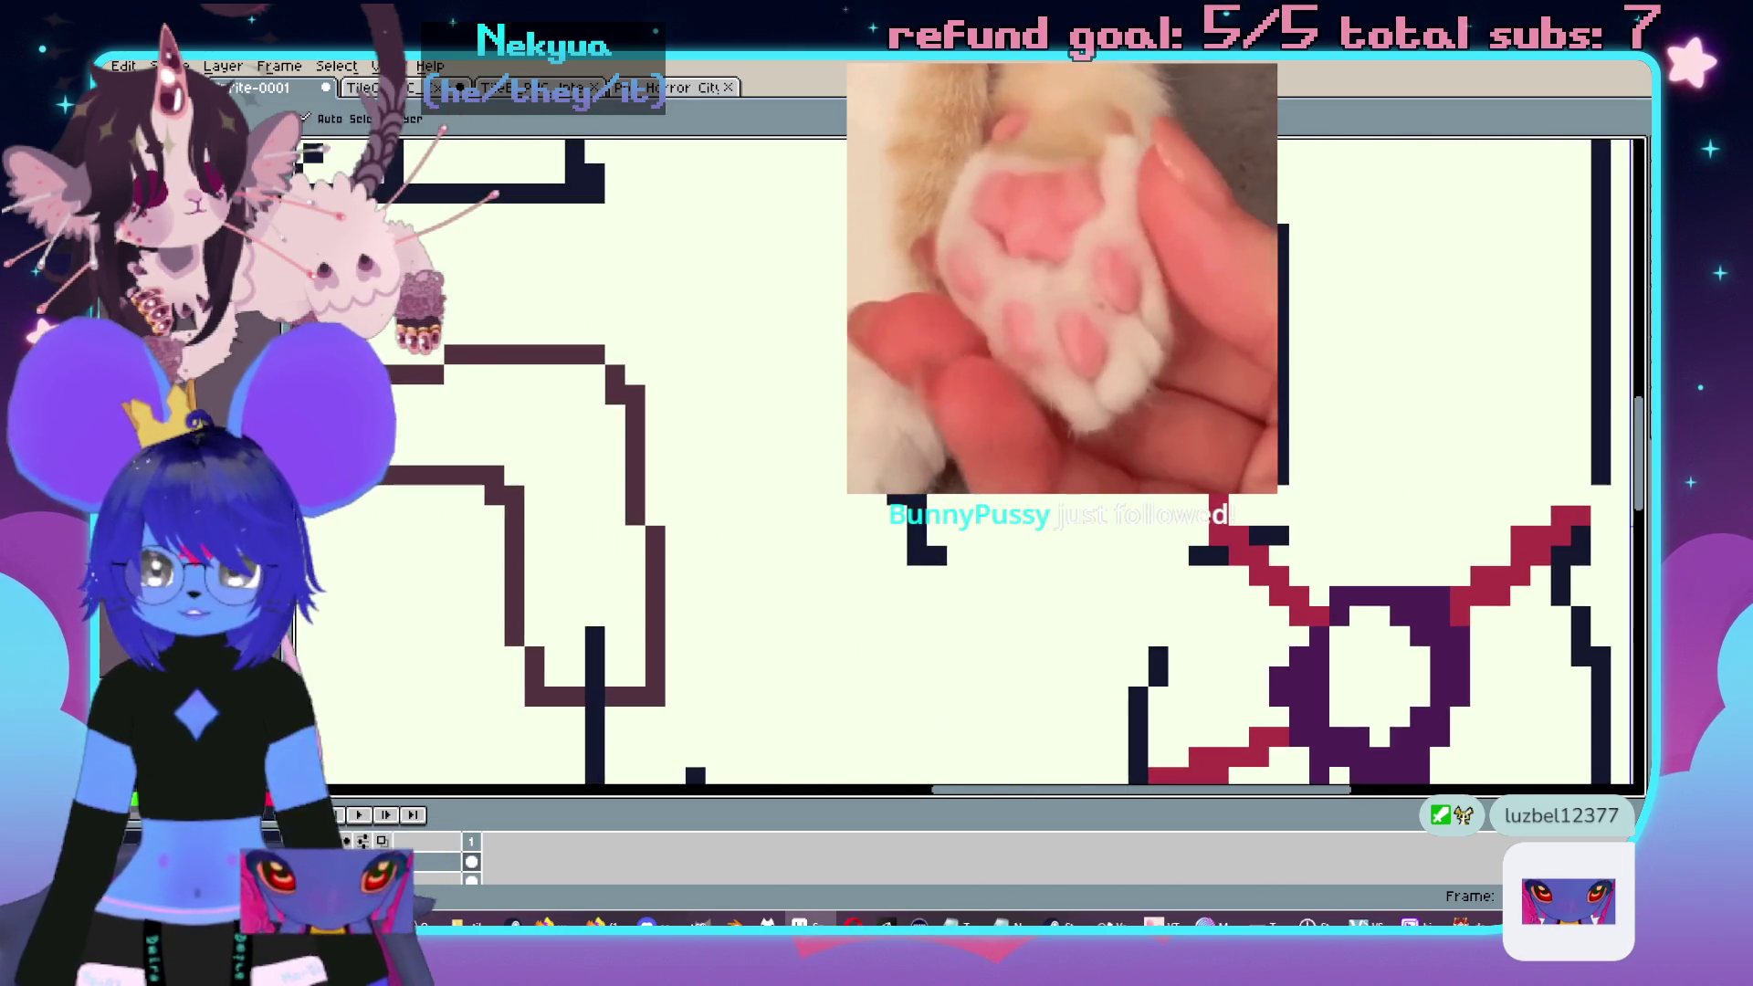
pyautogui.hscroll(2, 914, 541)
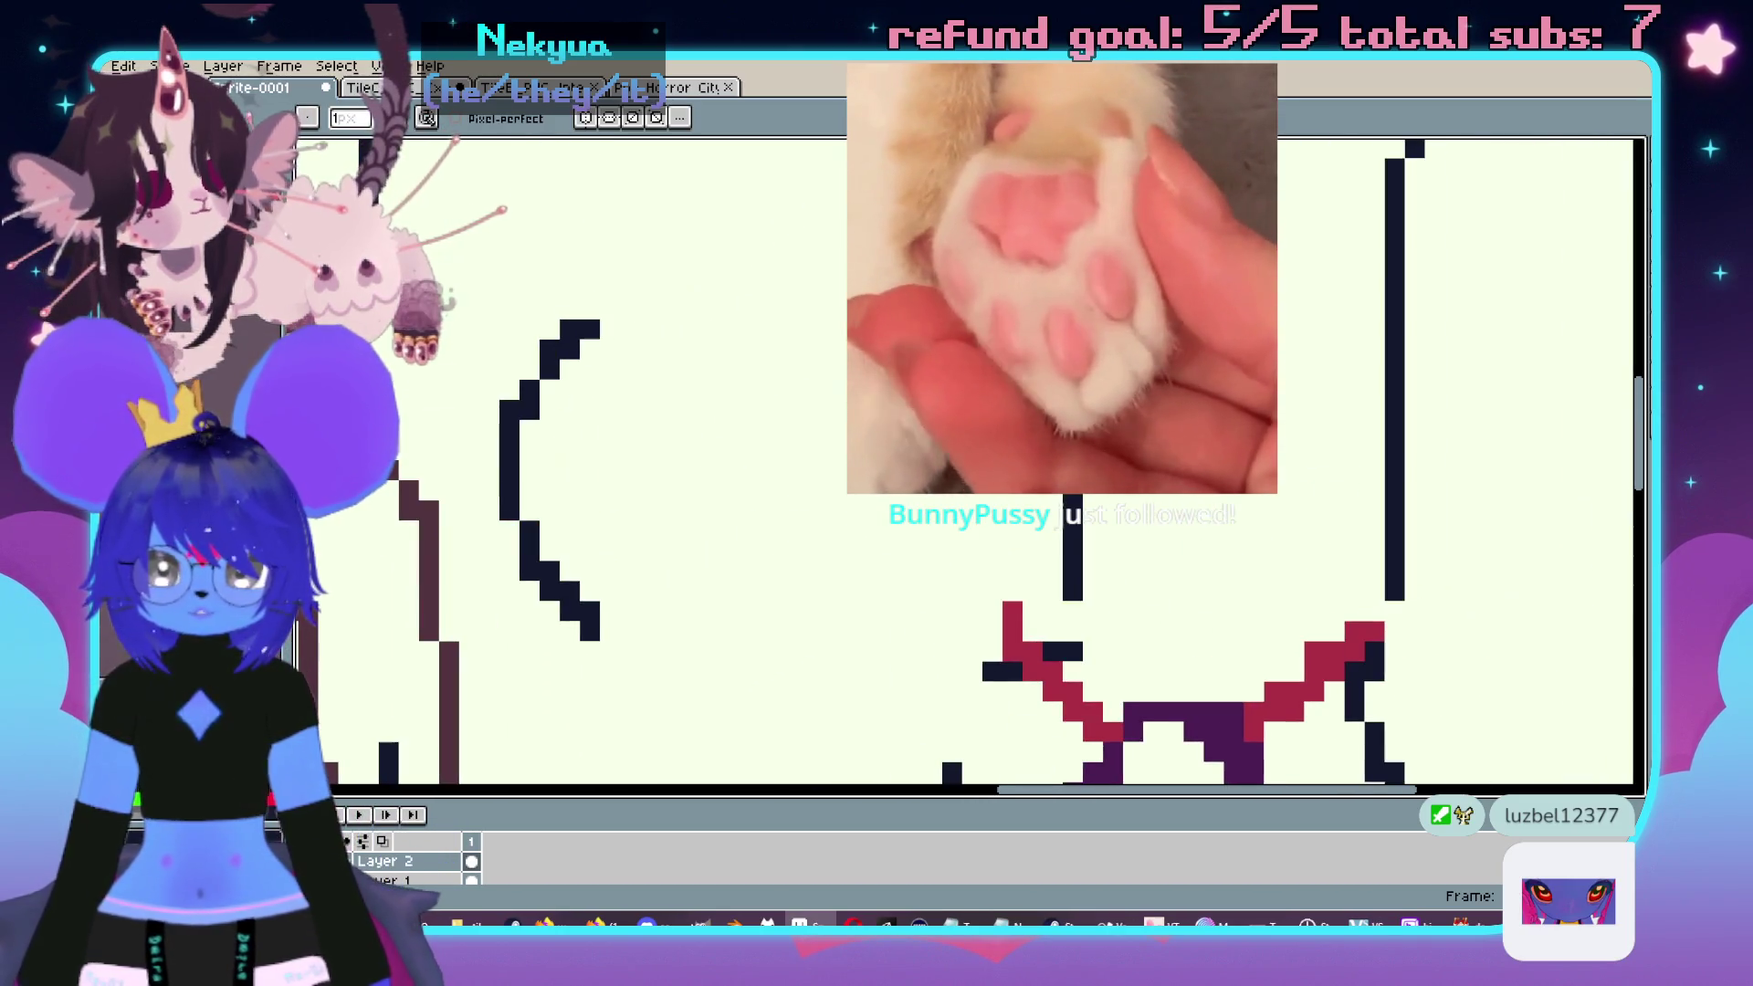
pyautogui.scroll(-1, 914, 541)
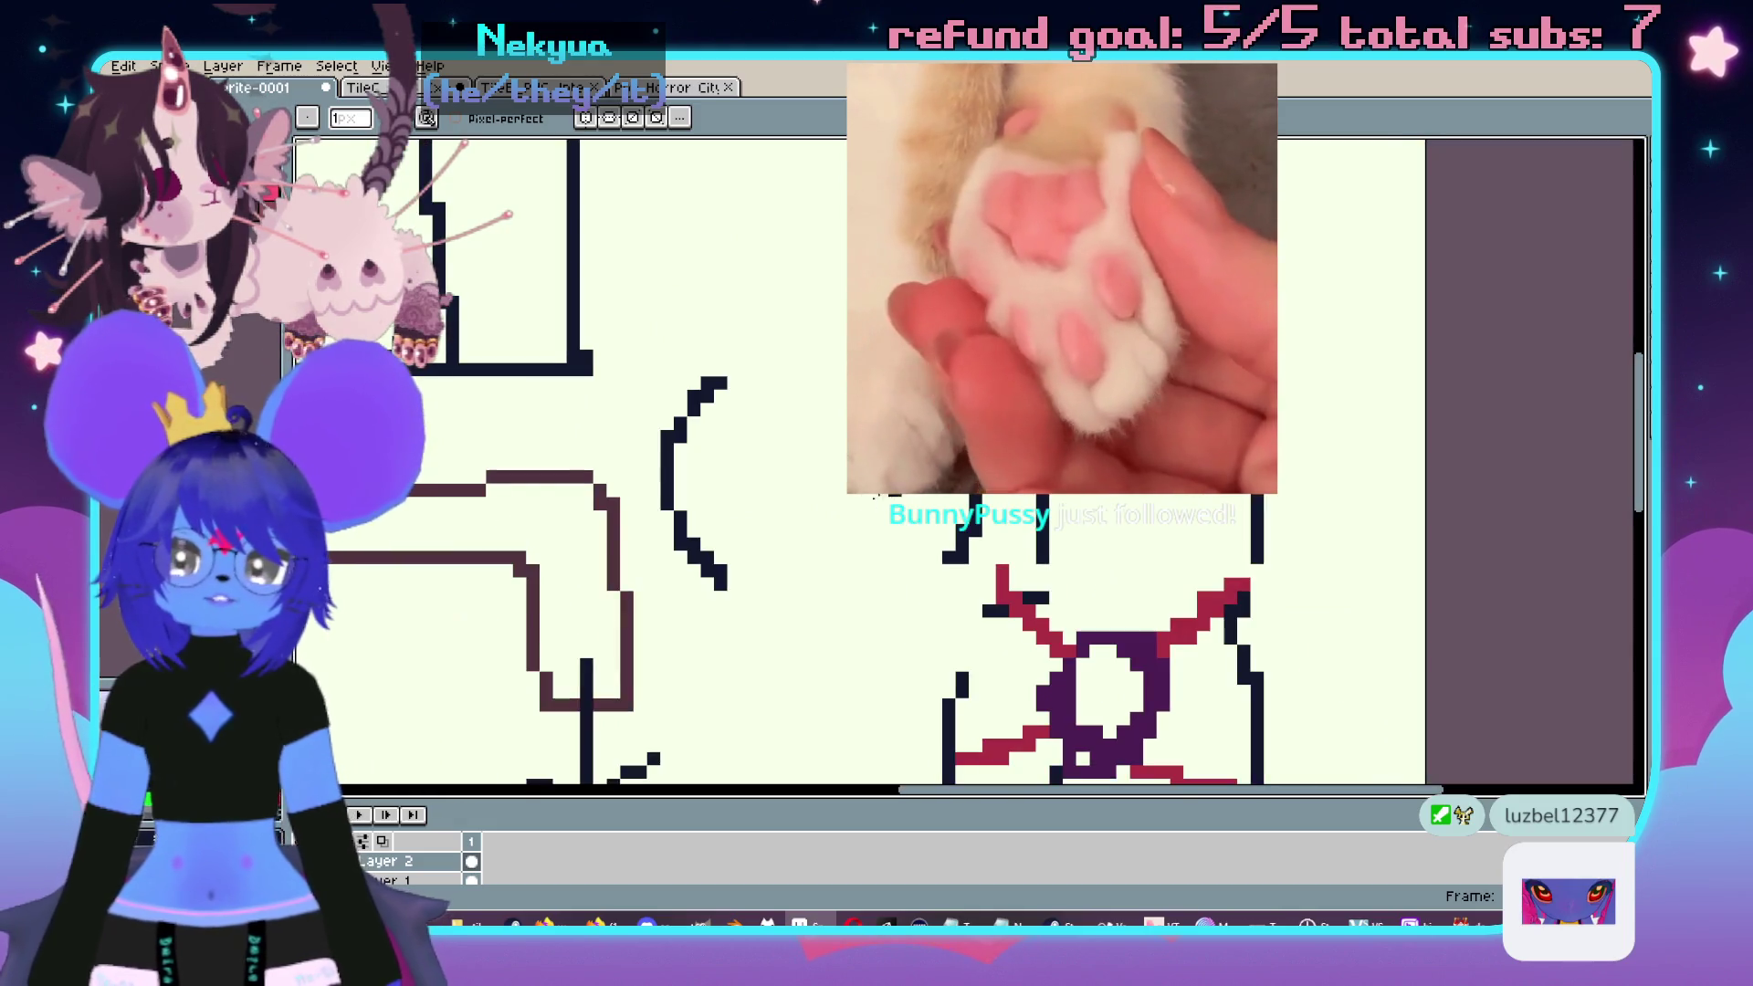
pyautogui.moveTo(721, 585)
pyautogui.mouseDown()
pyautogui.moveTo(799, 565)
pyautogui.moveTo(990, 585)
pyautogui.mouseUp()
pyautogui.moveTo(913, 370); pyautogui.dragTo(790, 413)
# - Eyedrop the strap red and outline the C and O tops, the O's side and their bottoms
pyautogui.press('i')
pyautogui.scroll(-1, 1085, 493)
pyautogui.click(1122, 526)
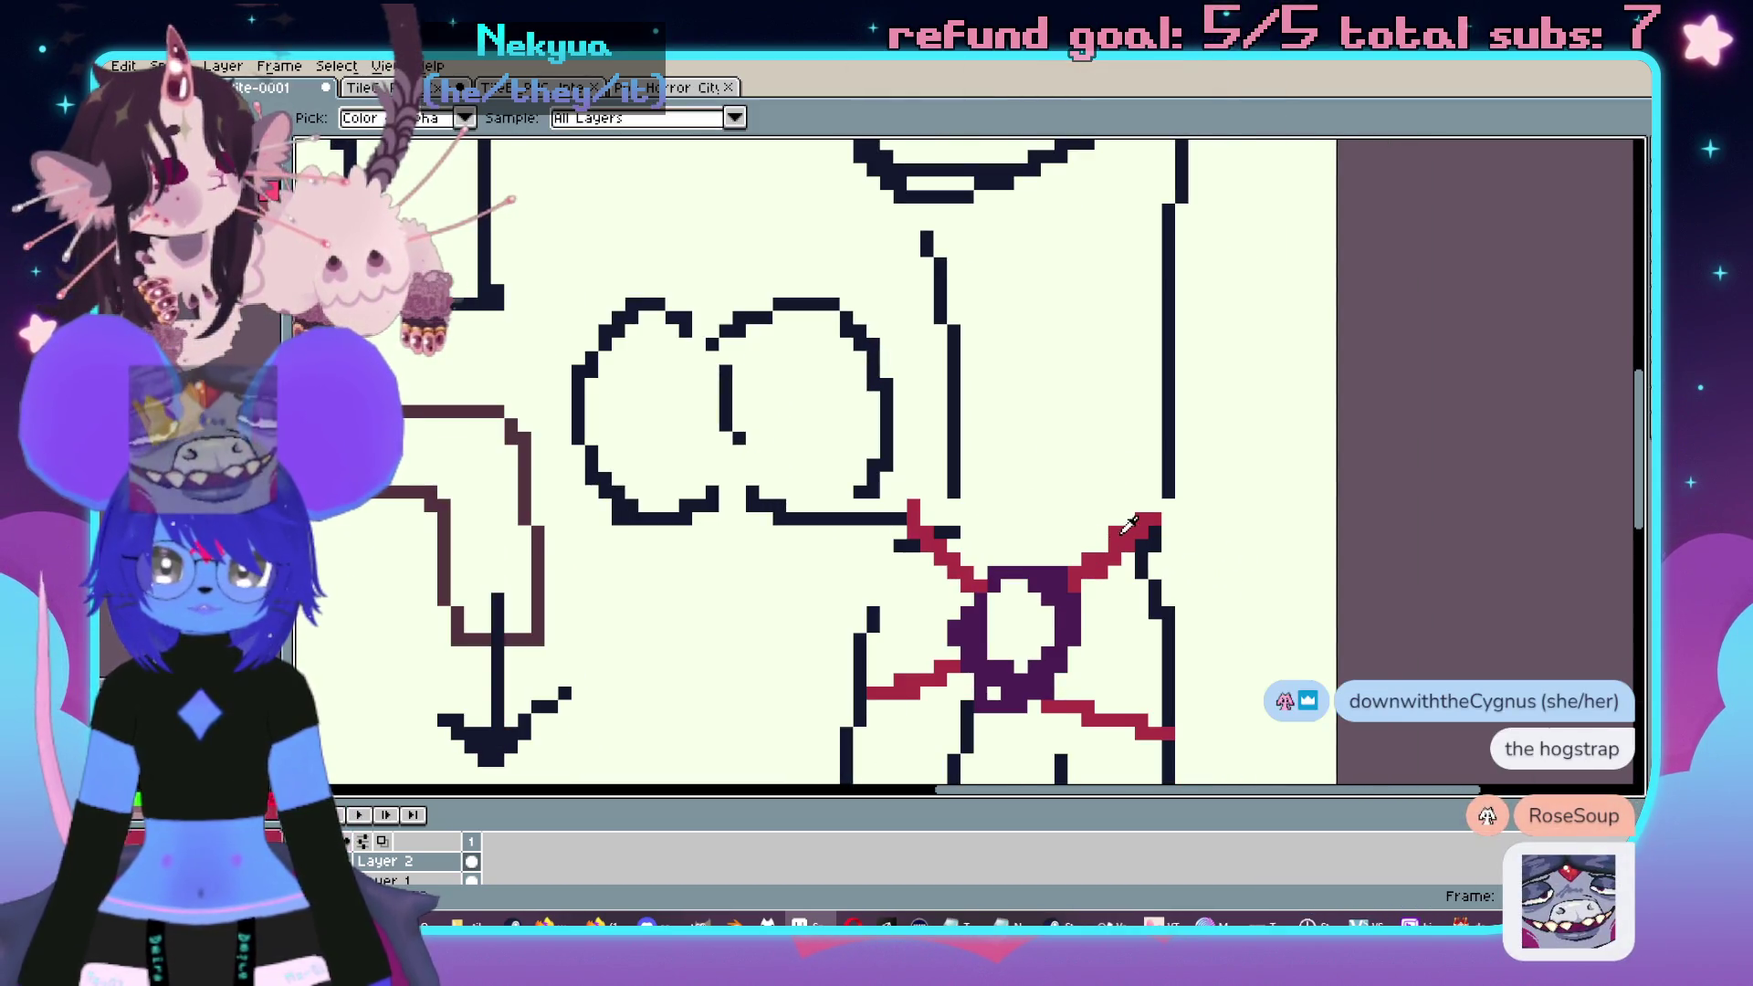
pyautogui.press('b')
pyautogui.scroll(2, 756, 364)
pyautogui.moveTo(930, 342)
pyautogui.mouseDown()
pyautogui.moveTo(772, 392)
pyautogui.moveTo(628, 343)
pyautogui.mouseUp()
pyautogui.scroll(-2, 802, 559)
pyautogui.moveTo(712, 233); pyautogui.dragTo(730, 406)
pyautogui.press('v')
pyautogui.hotkey('ctrl', 'z')
pyautogui.press('b')
pyautogui.moveTo(710, 239)
pyautogui.mouseDown()
pyautogui.moveTo(710, 427)
pyautogui.moveTo(908, 469)
pyautogui.mouseUp()
pyautogui.moveTo(711, 431)
pyautogui.mouseDown()
pyautogui.moveTo(659, 489)
pyautogui.moveTo(593, 504)
pyautogui.mouseUp()
# - Erase the middle of the red divider between the two joined circles
pyautogui.scroll(-2, 622, 493)
pyautogui.scroll(2, 662, 511)
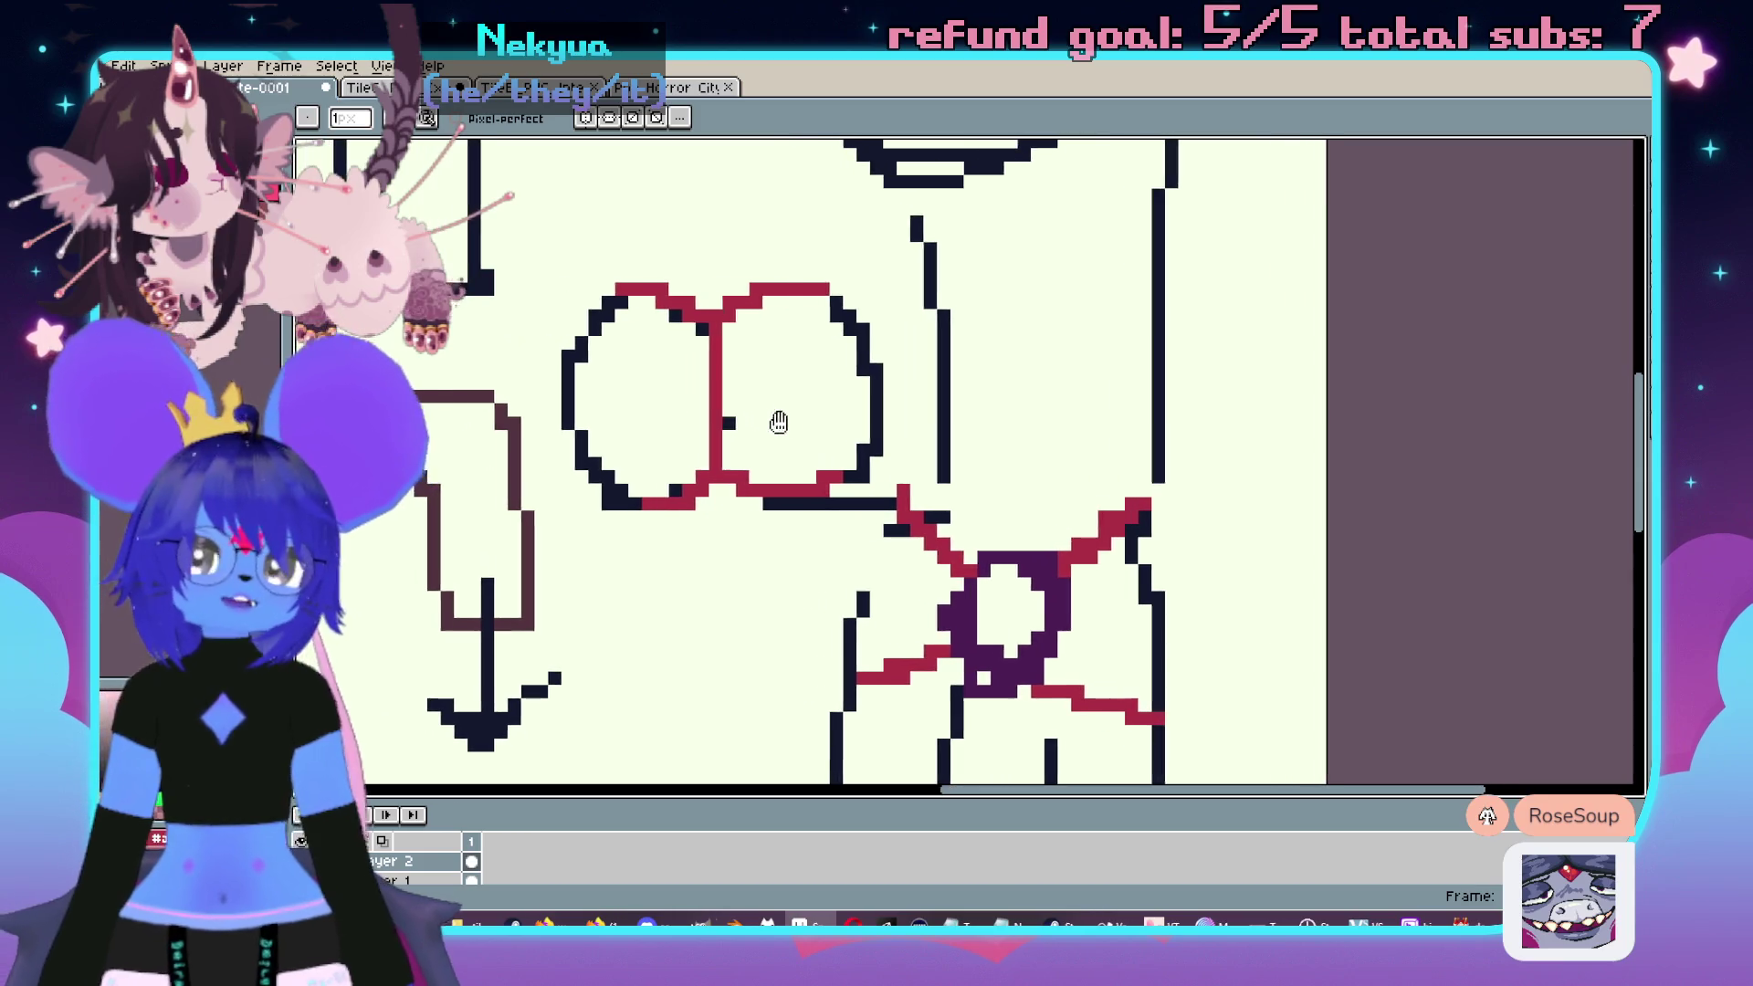
pyautogui.moveTo(801, 500); pyautogui.dragTo(890, 469)
pyautogui.scroll(-1, 994, 406)
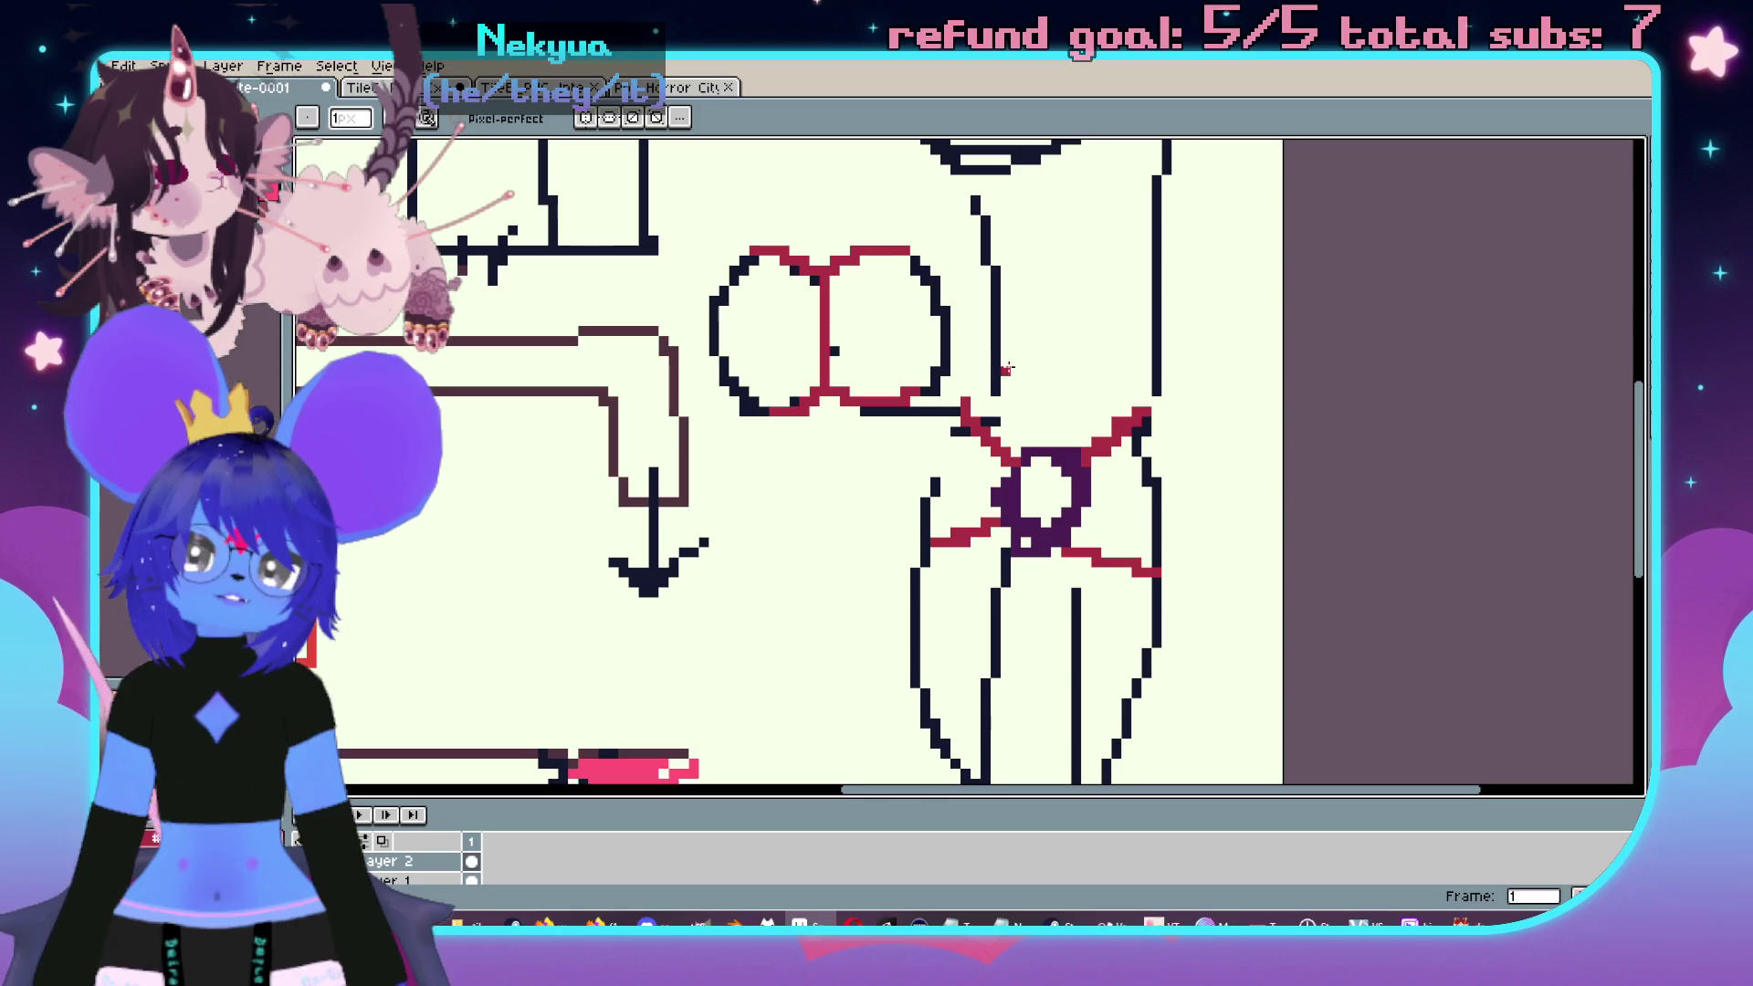
pyautogui.moveTo(1009, 375); pyautogui.dragTo(992, 516)
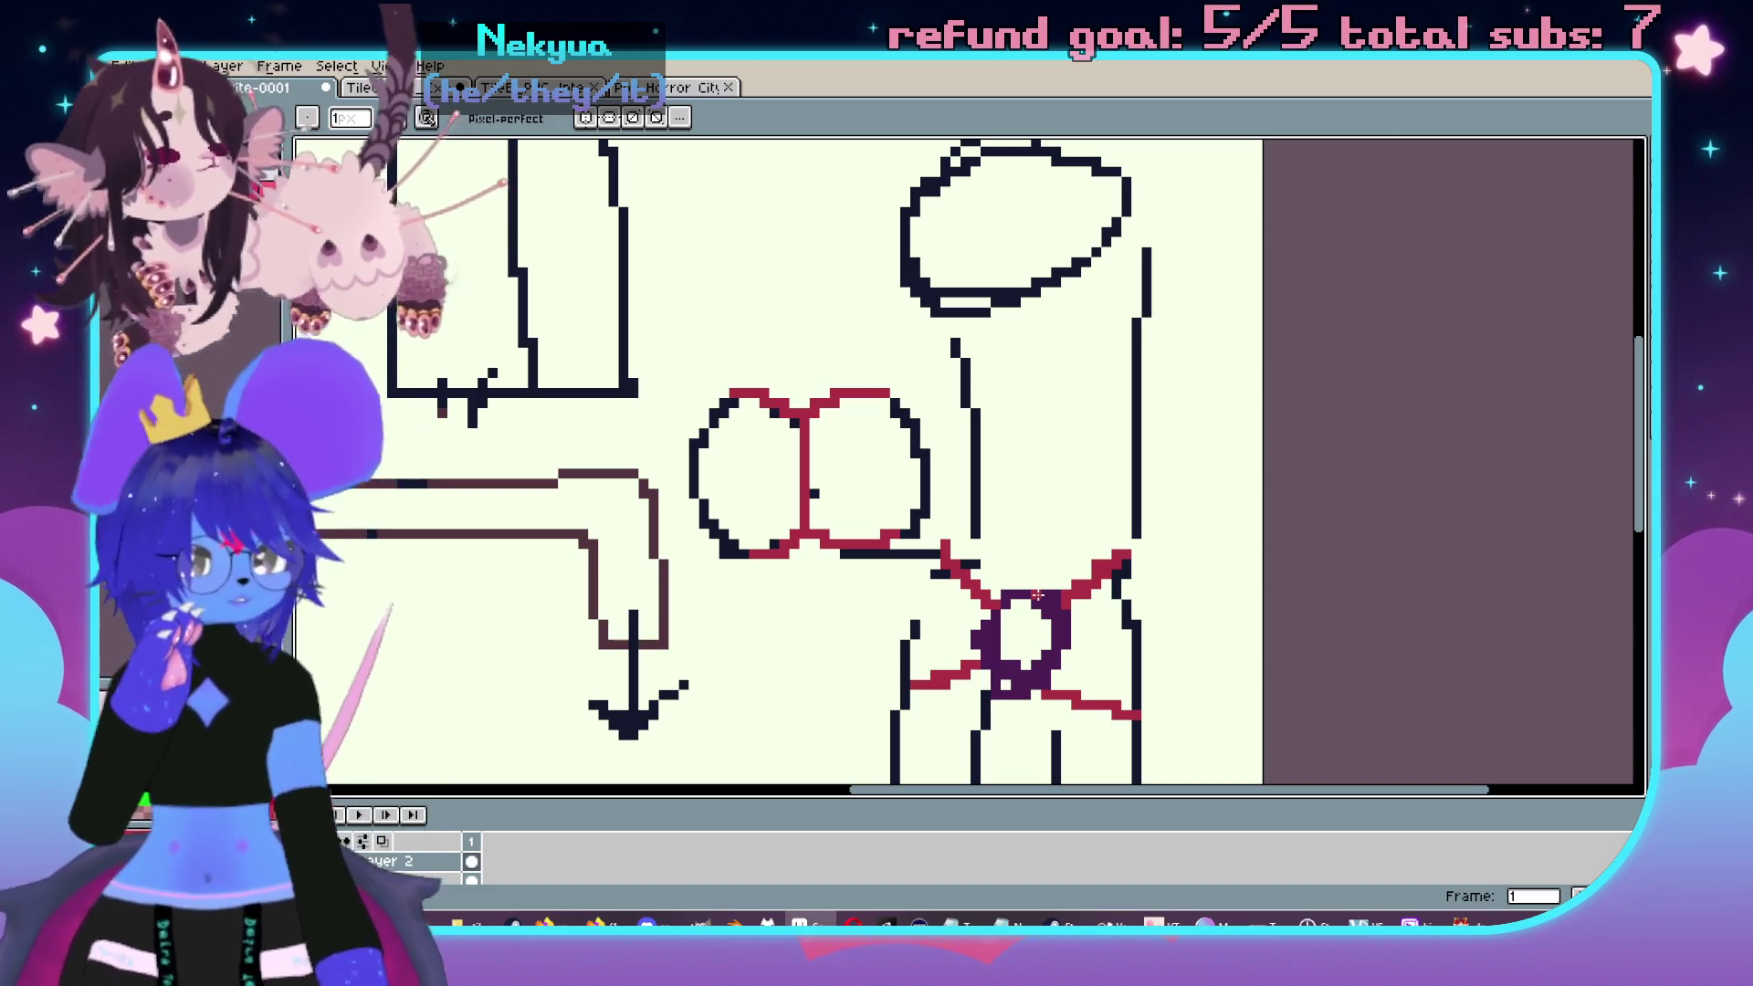
pyautogui.scroll(-3, 1086, 454)
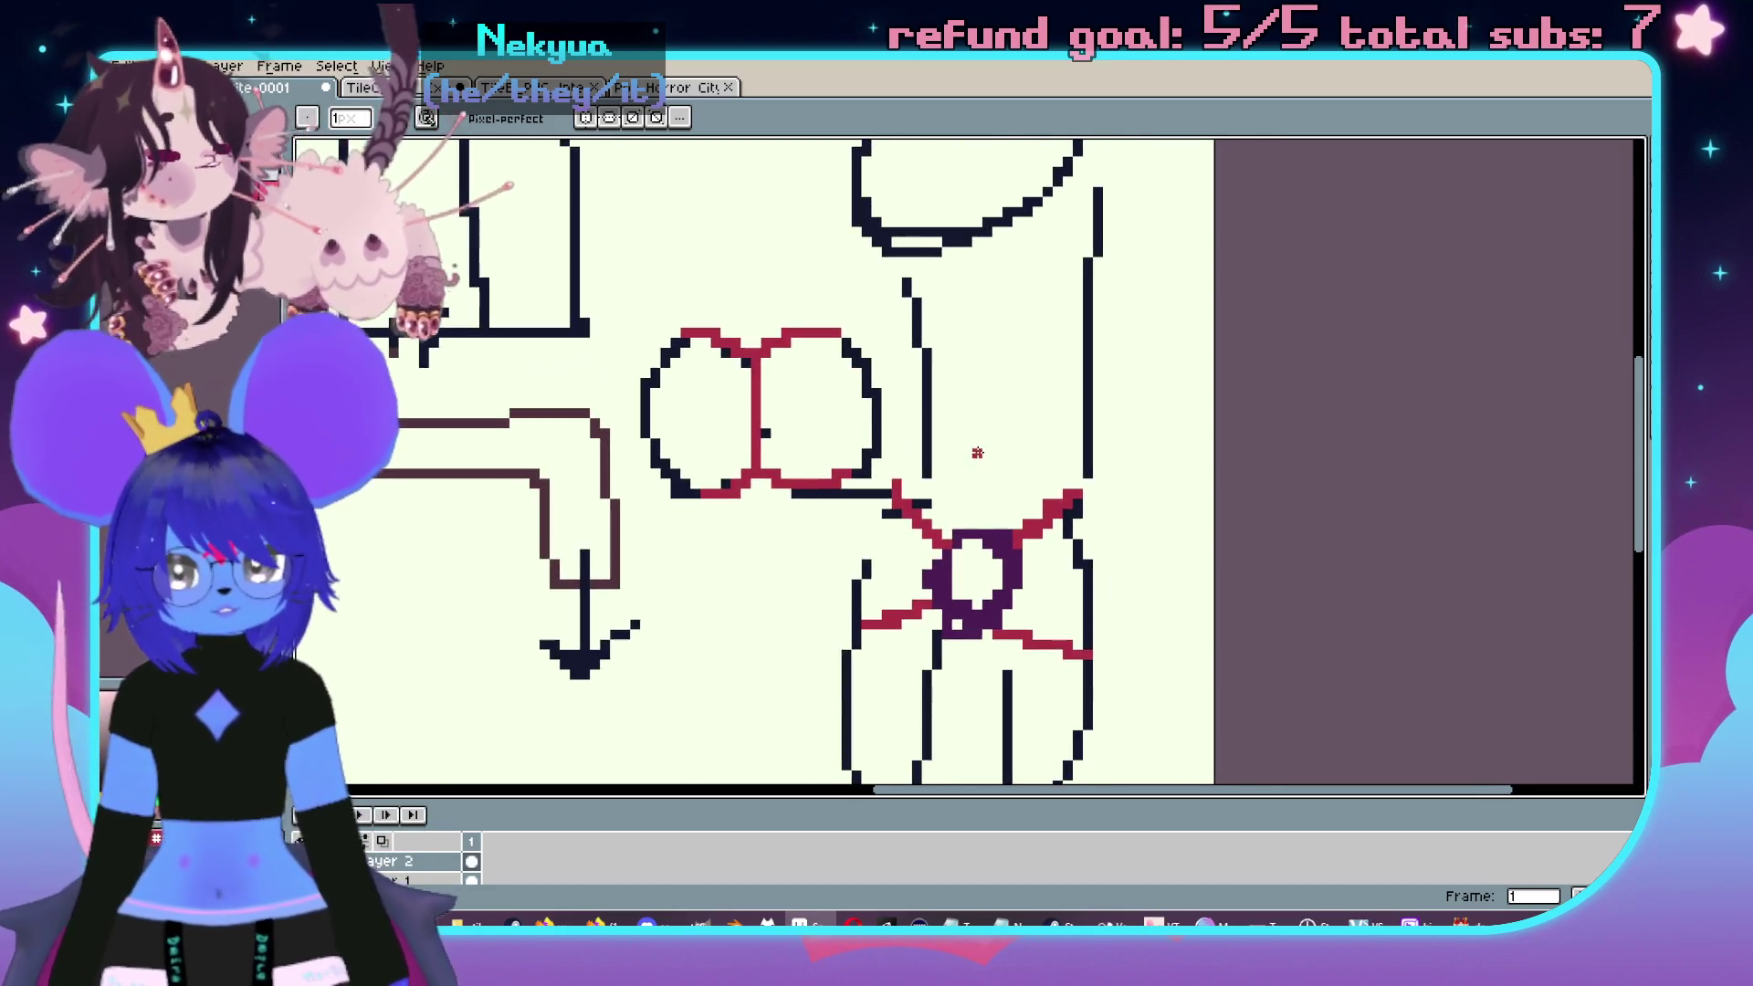
pyautogui.moveTo(1055, 347)
pyautogui.mouseDown()
pyautogui.moveTo(1164, 375)
pyautogui.moveTo(1123, 343)
pyautogui.moveTo(1062, 361)
pyautogui.mouseUp()
pyautogui.scroll(1, 1123, 343)
pyautogui.moveTo(1086, 498); pyautogui.dragTo(1057, 469)
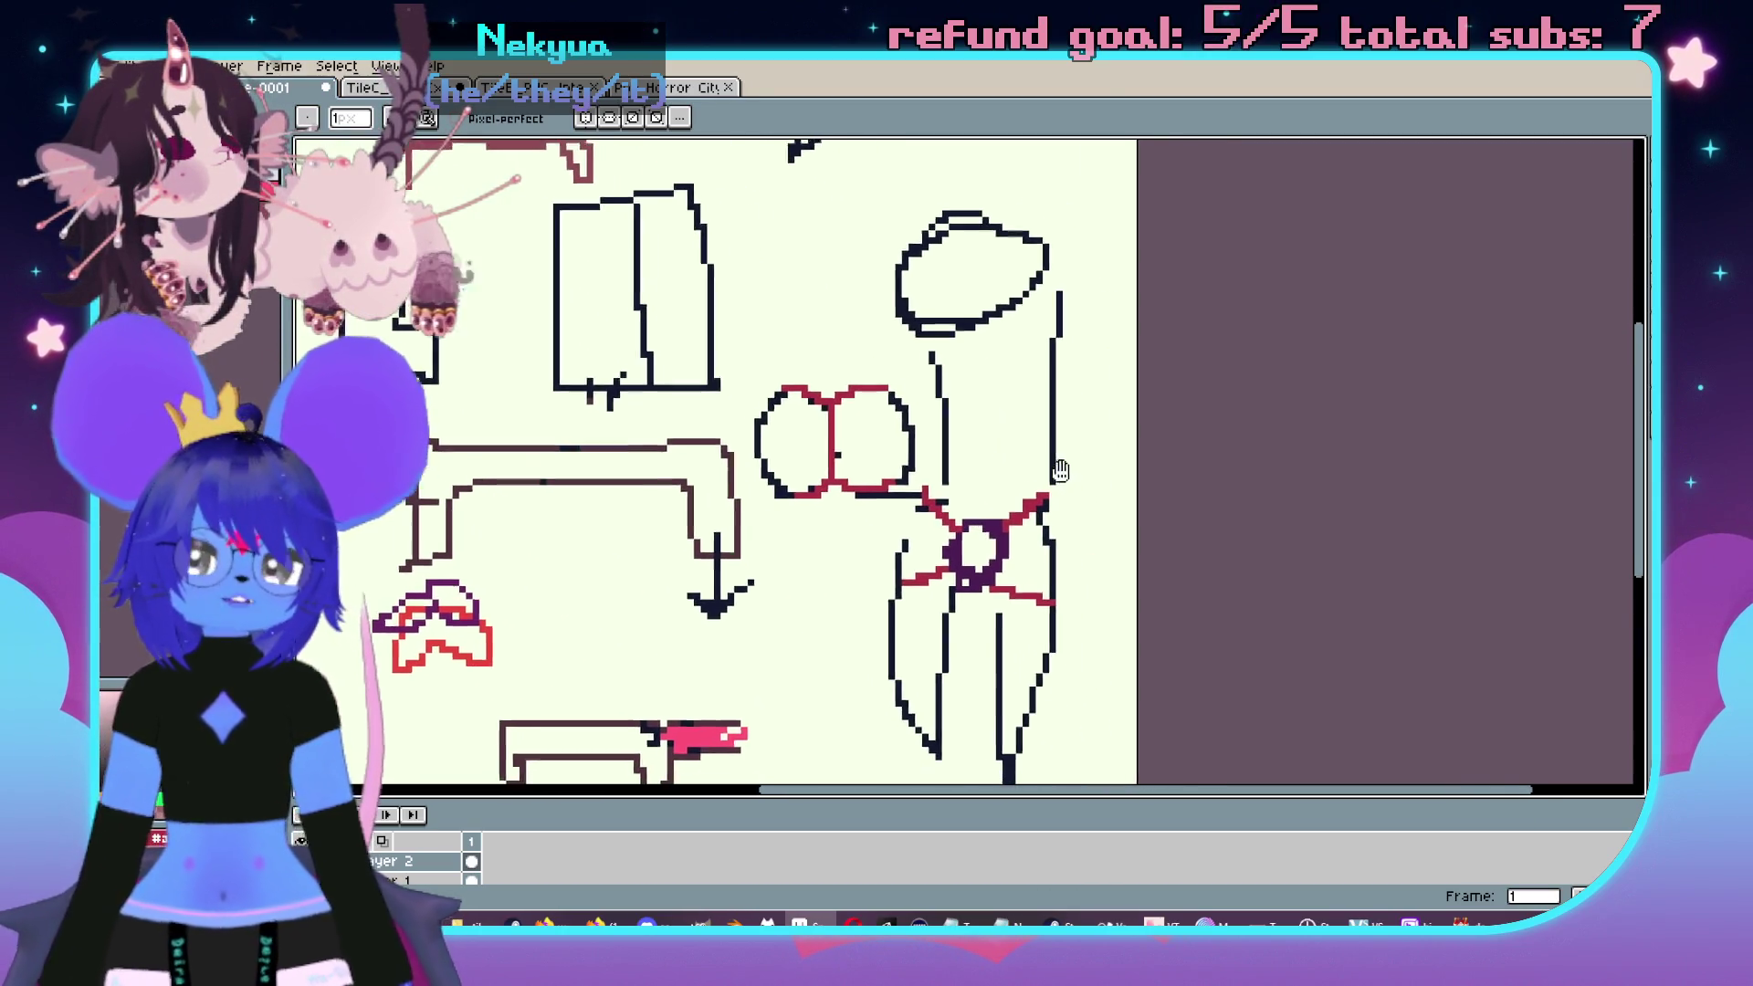
pyautogui.scroll(2, 854, 434)
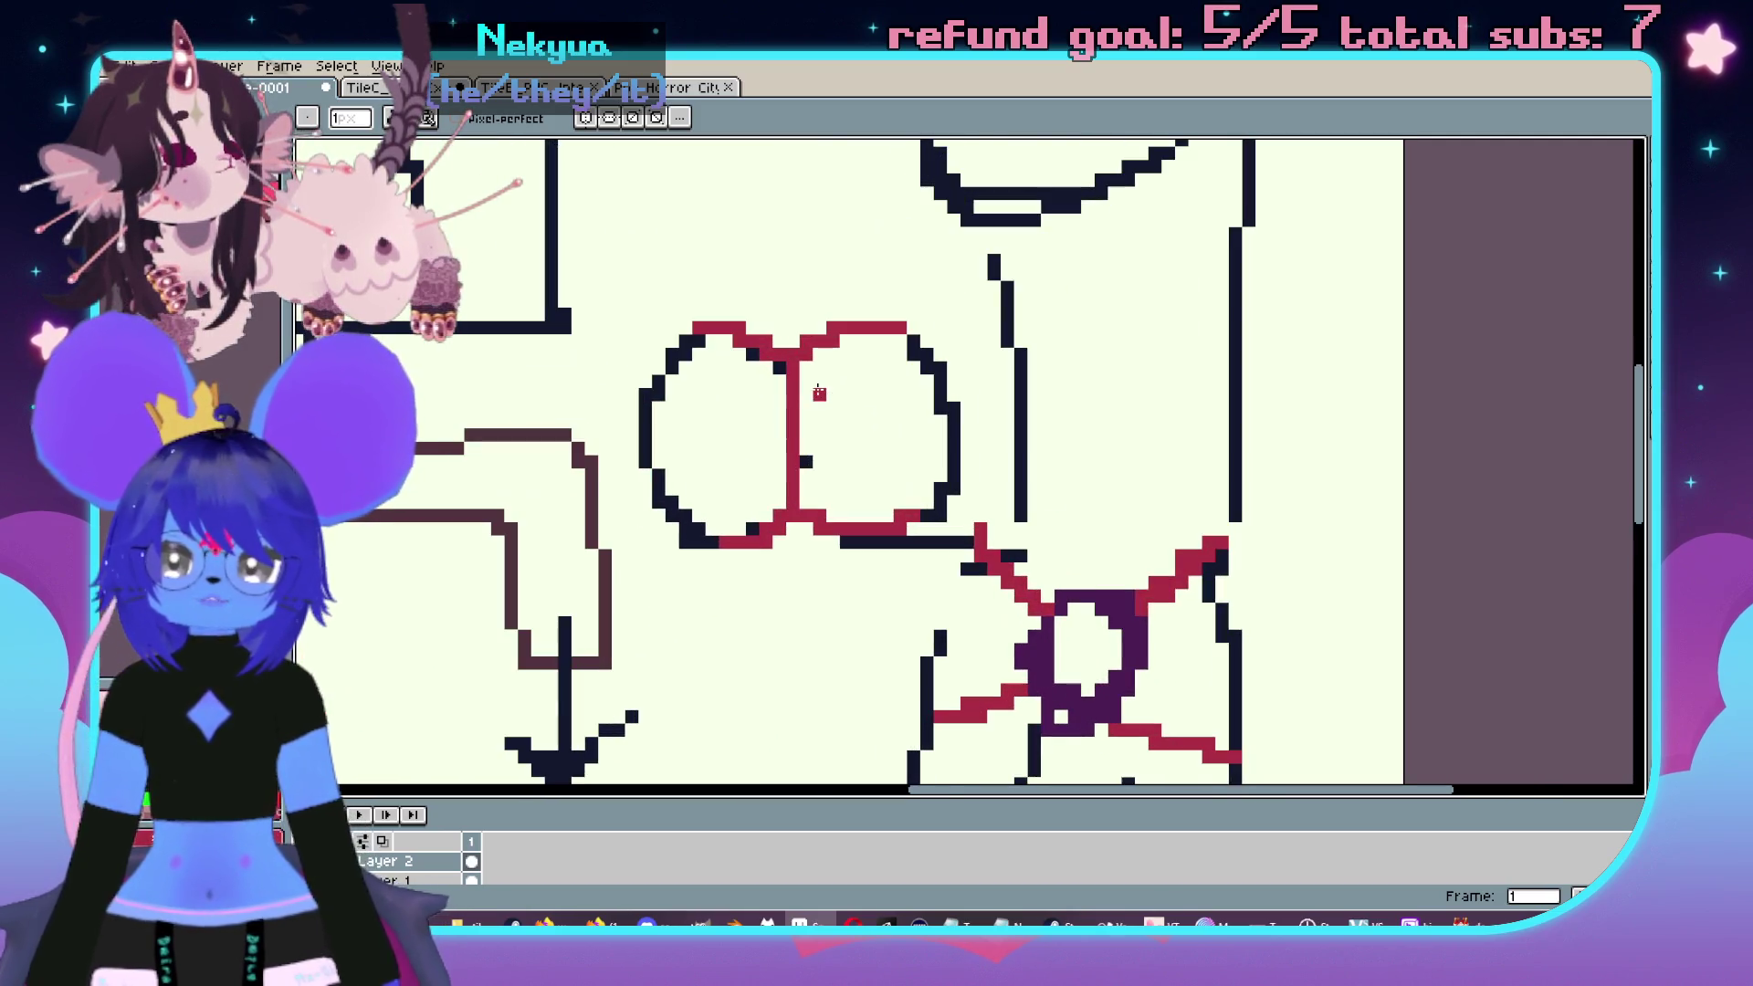
pyautogui.moveTo(790, 389); pyautogui.dragTo(793, 479)
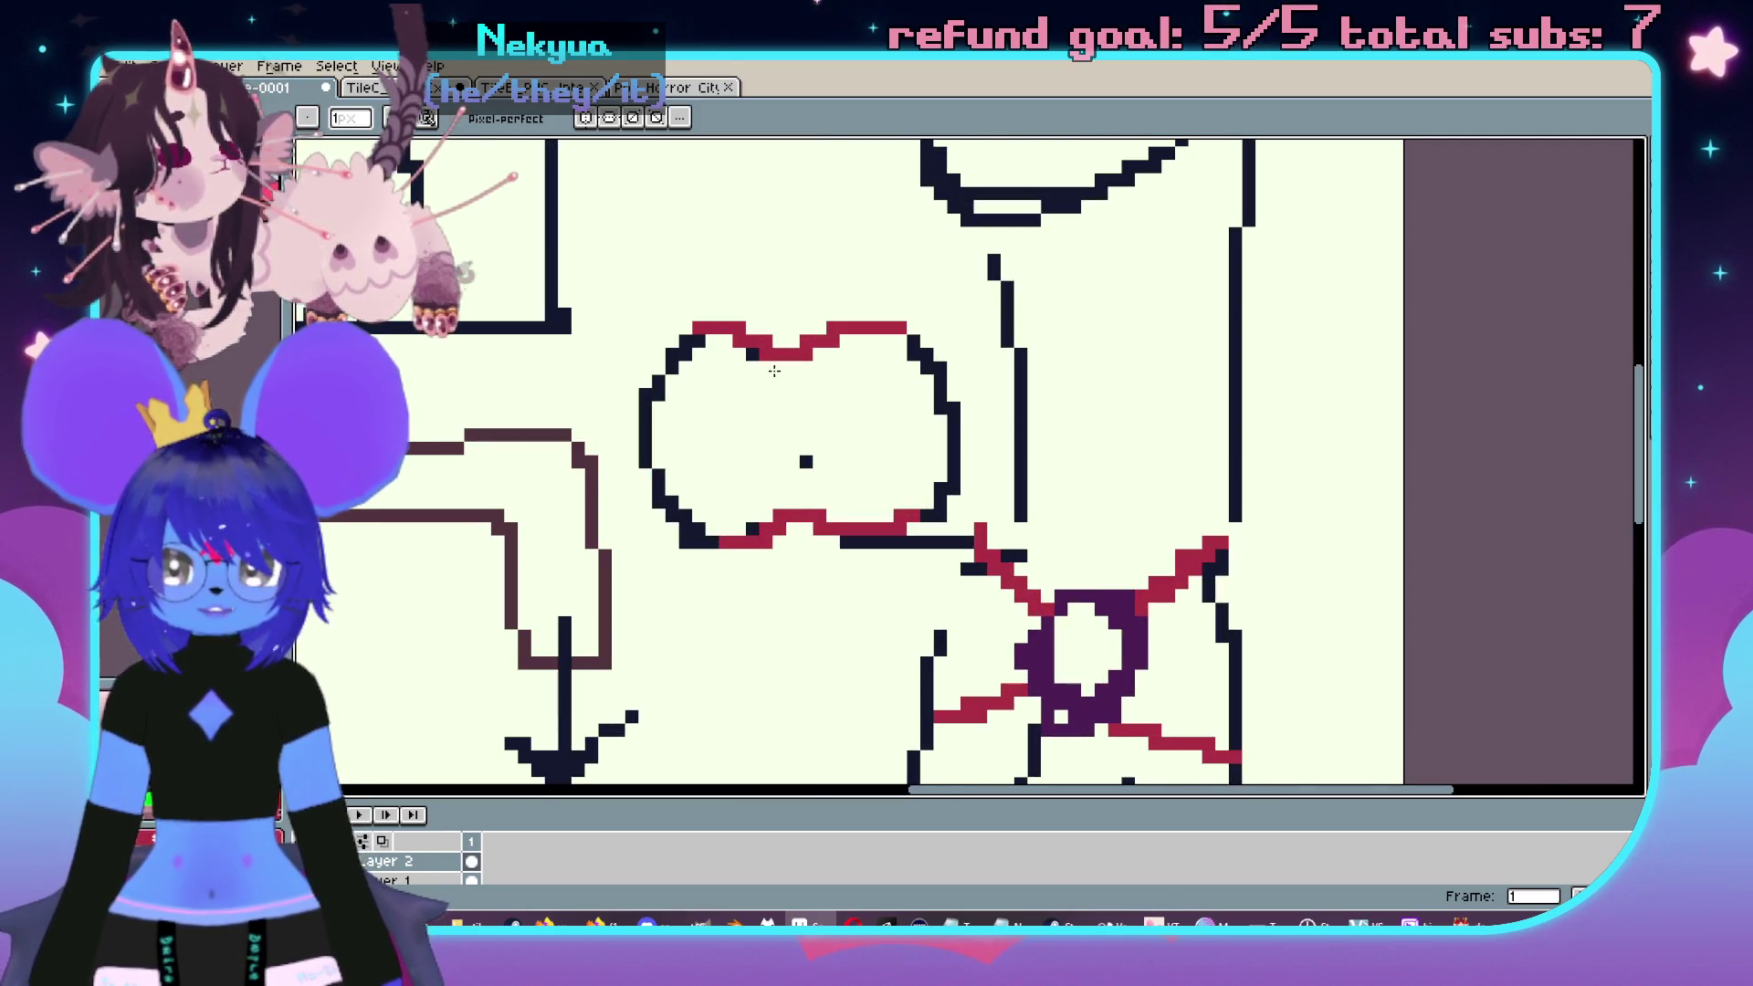
pyautogui.scroll(1, 819, 422)
# - Draw a dark vertical line inside the left circle, then return to the water-cooler tilesheet
pyautogui.press('i')
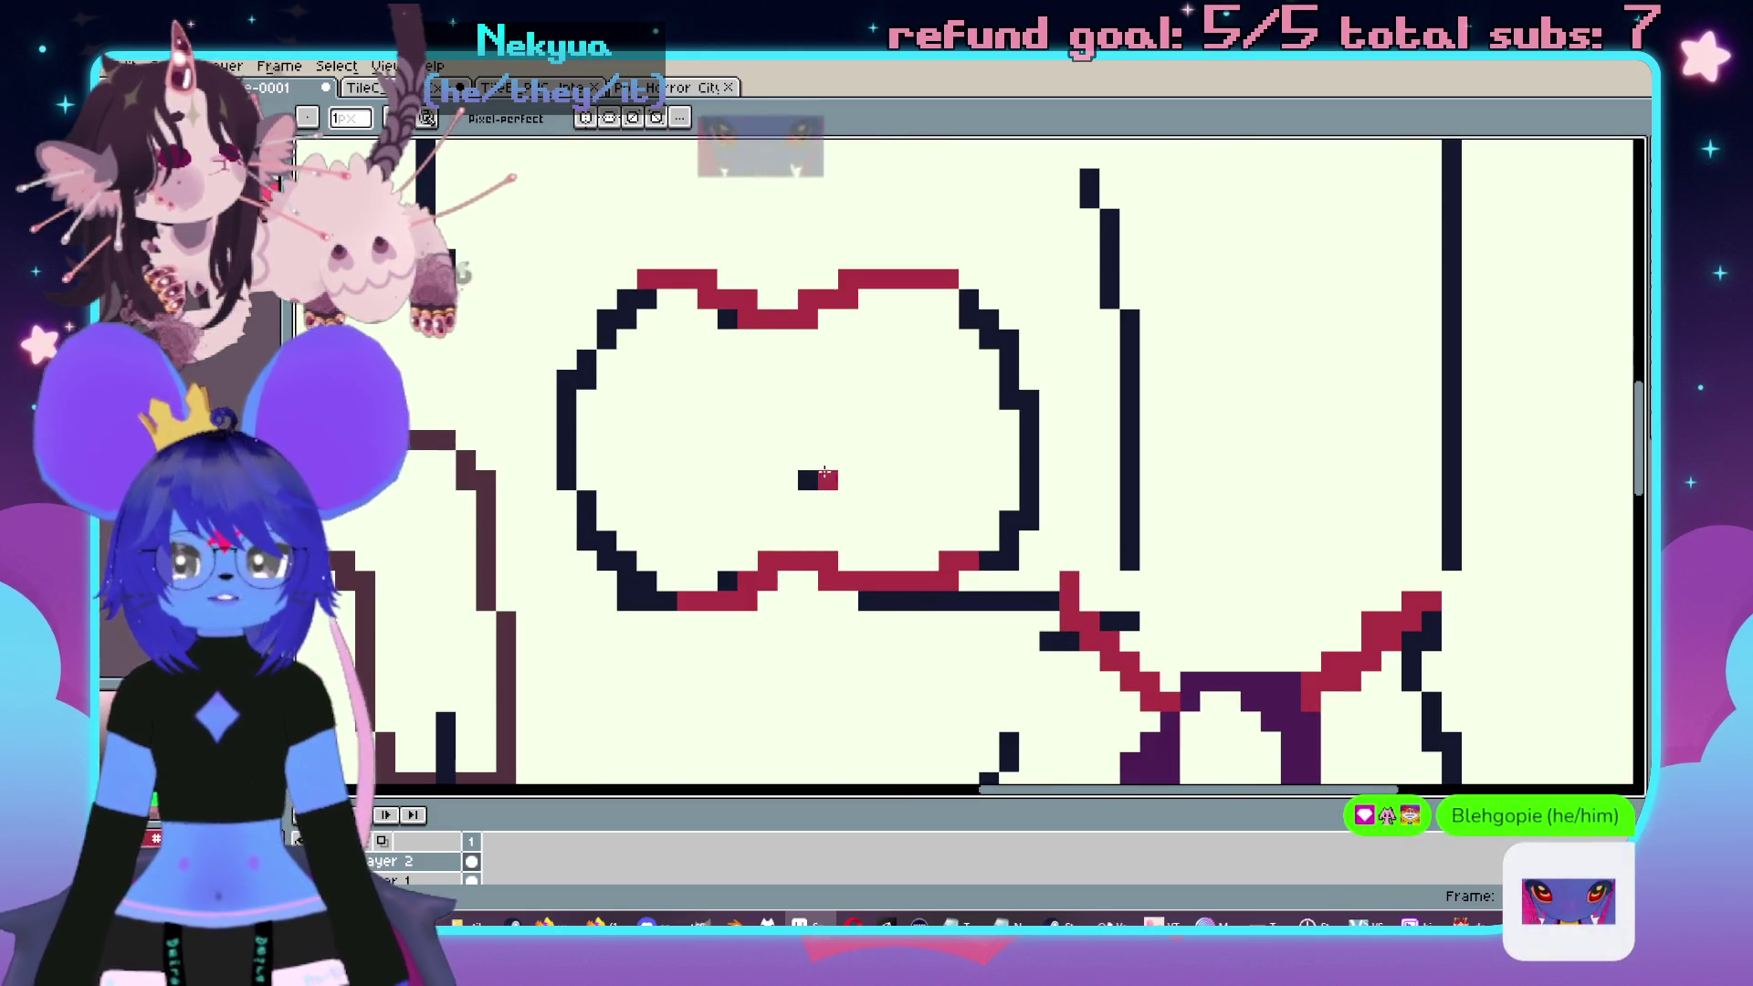
pyautogui.press('b')
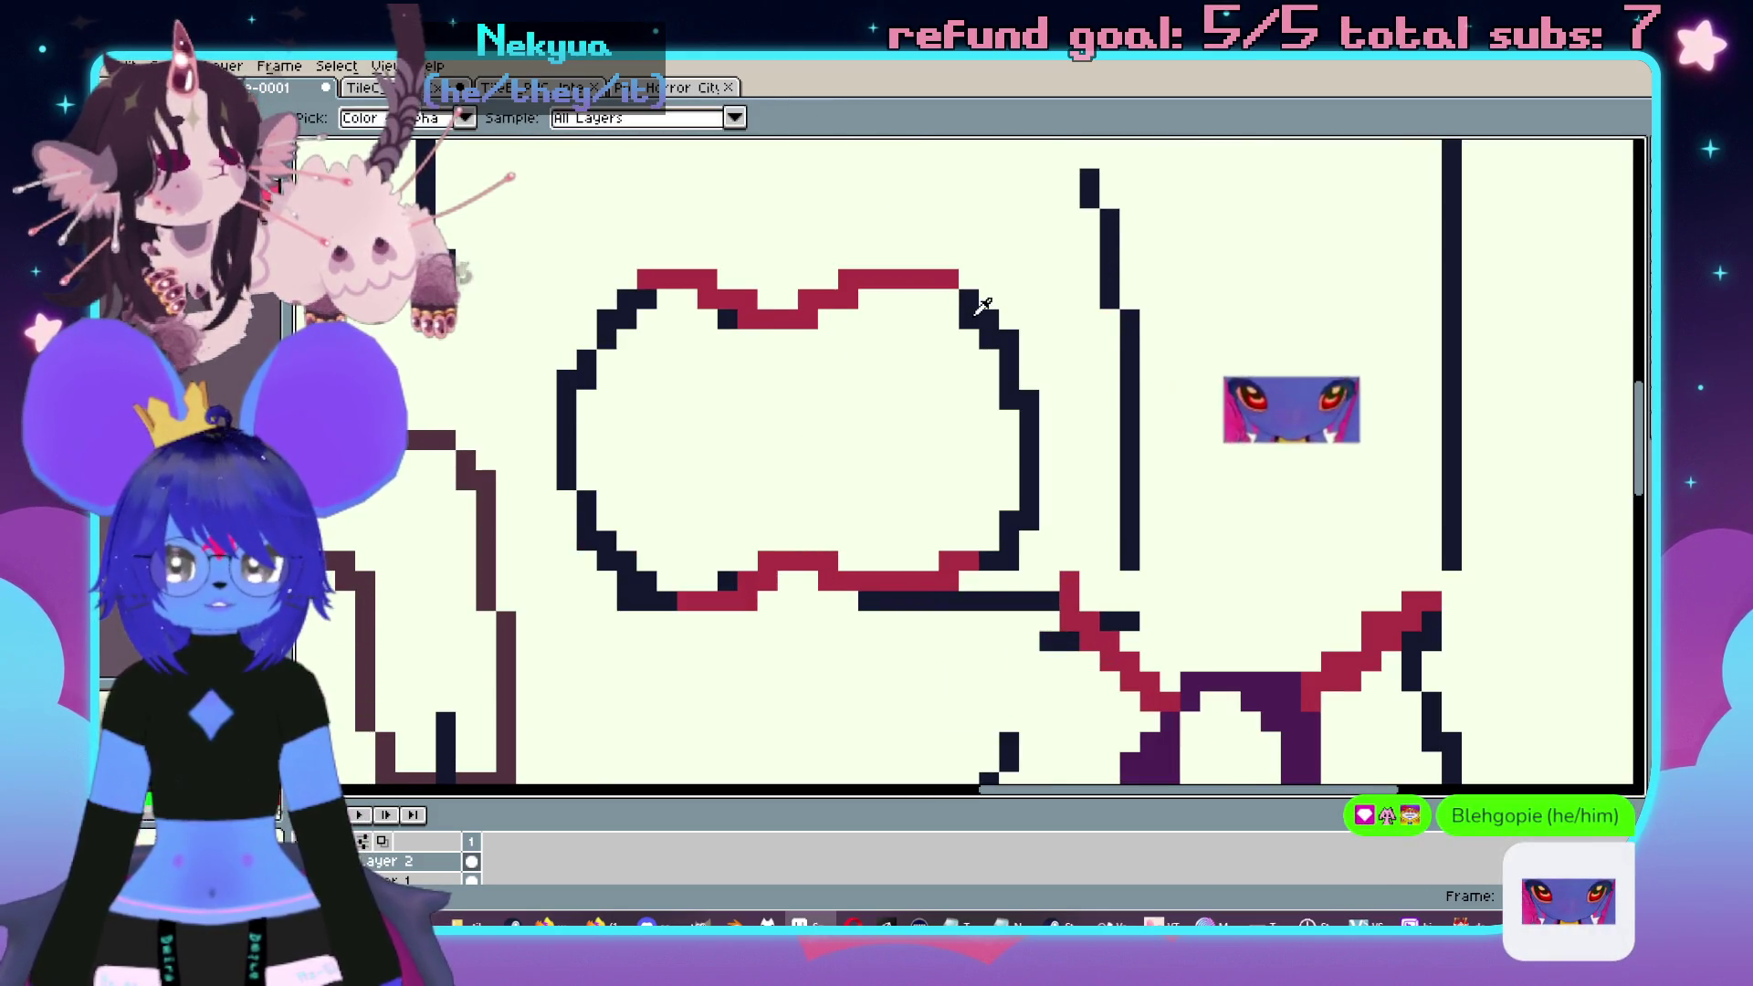
pyautogui.moveTo(767, 351); pyautogui.dragTo(767, 529)
pyautogui.hotkey('ctrl', 'z')
pyautogui.moveTo(767, 351); pyautogui.dragTo(767, 530)
pyautogui.scroll(-1, 904, 563)
pyautogui.scroll(-1, 930, 482)
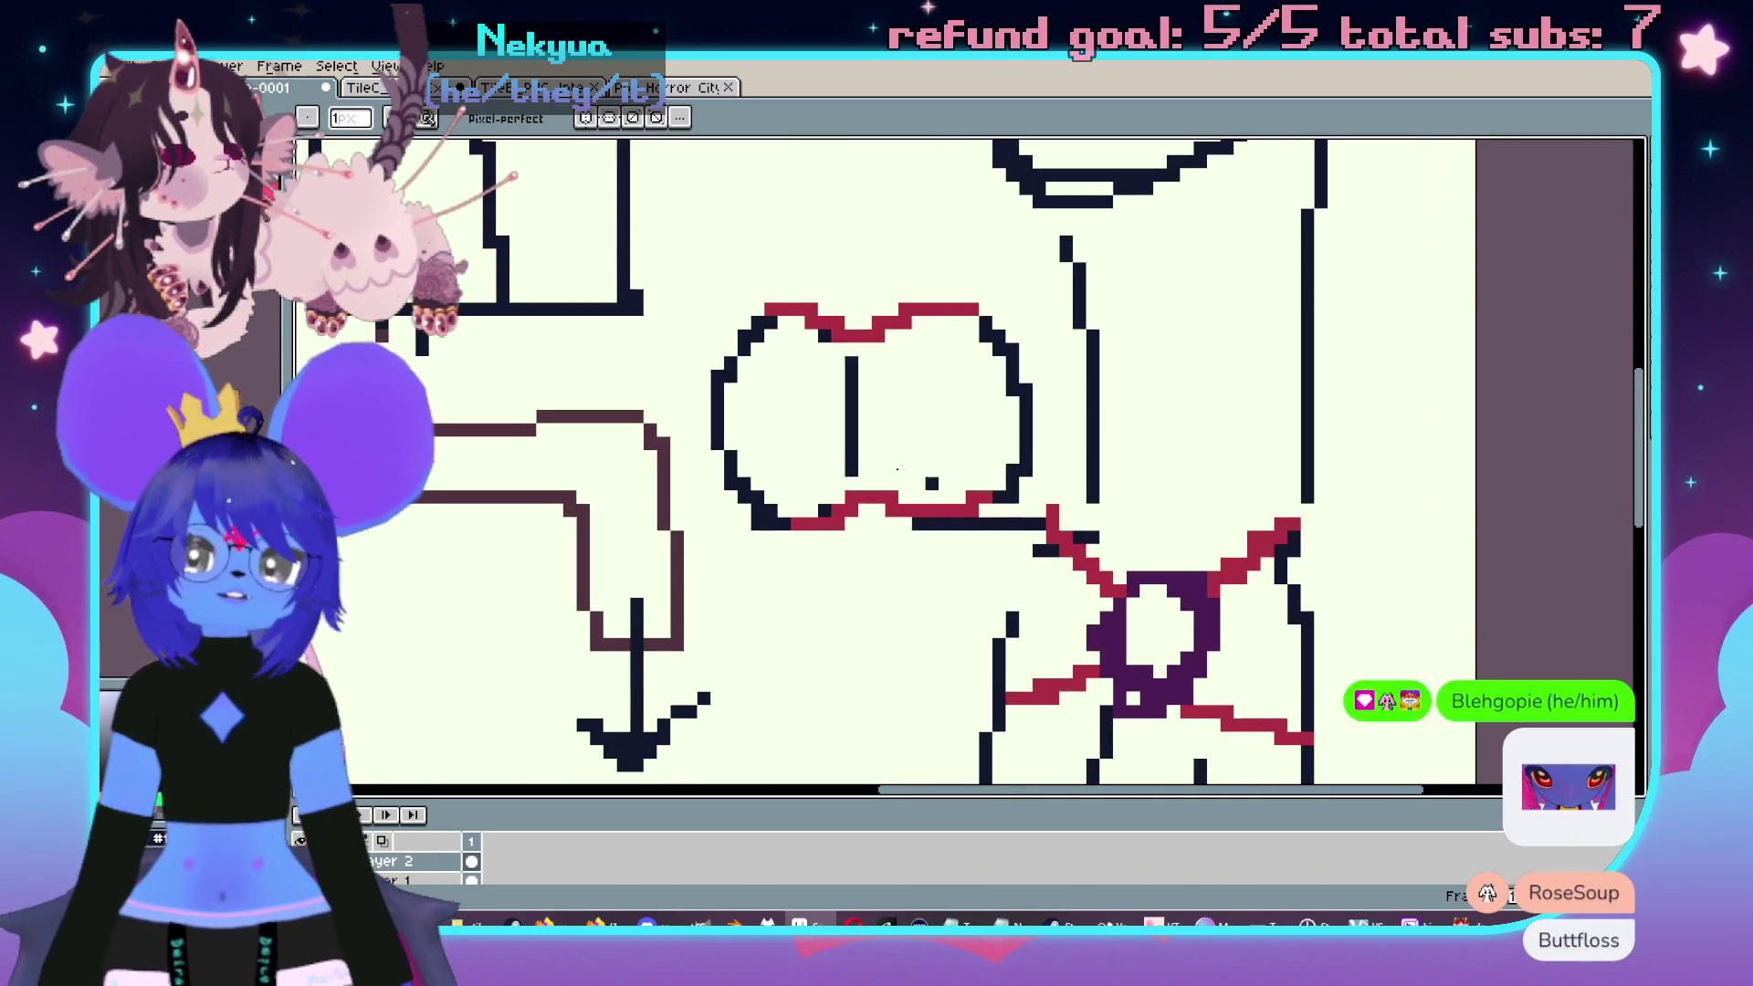
pyautogui.scroll(-1, 877, 457)
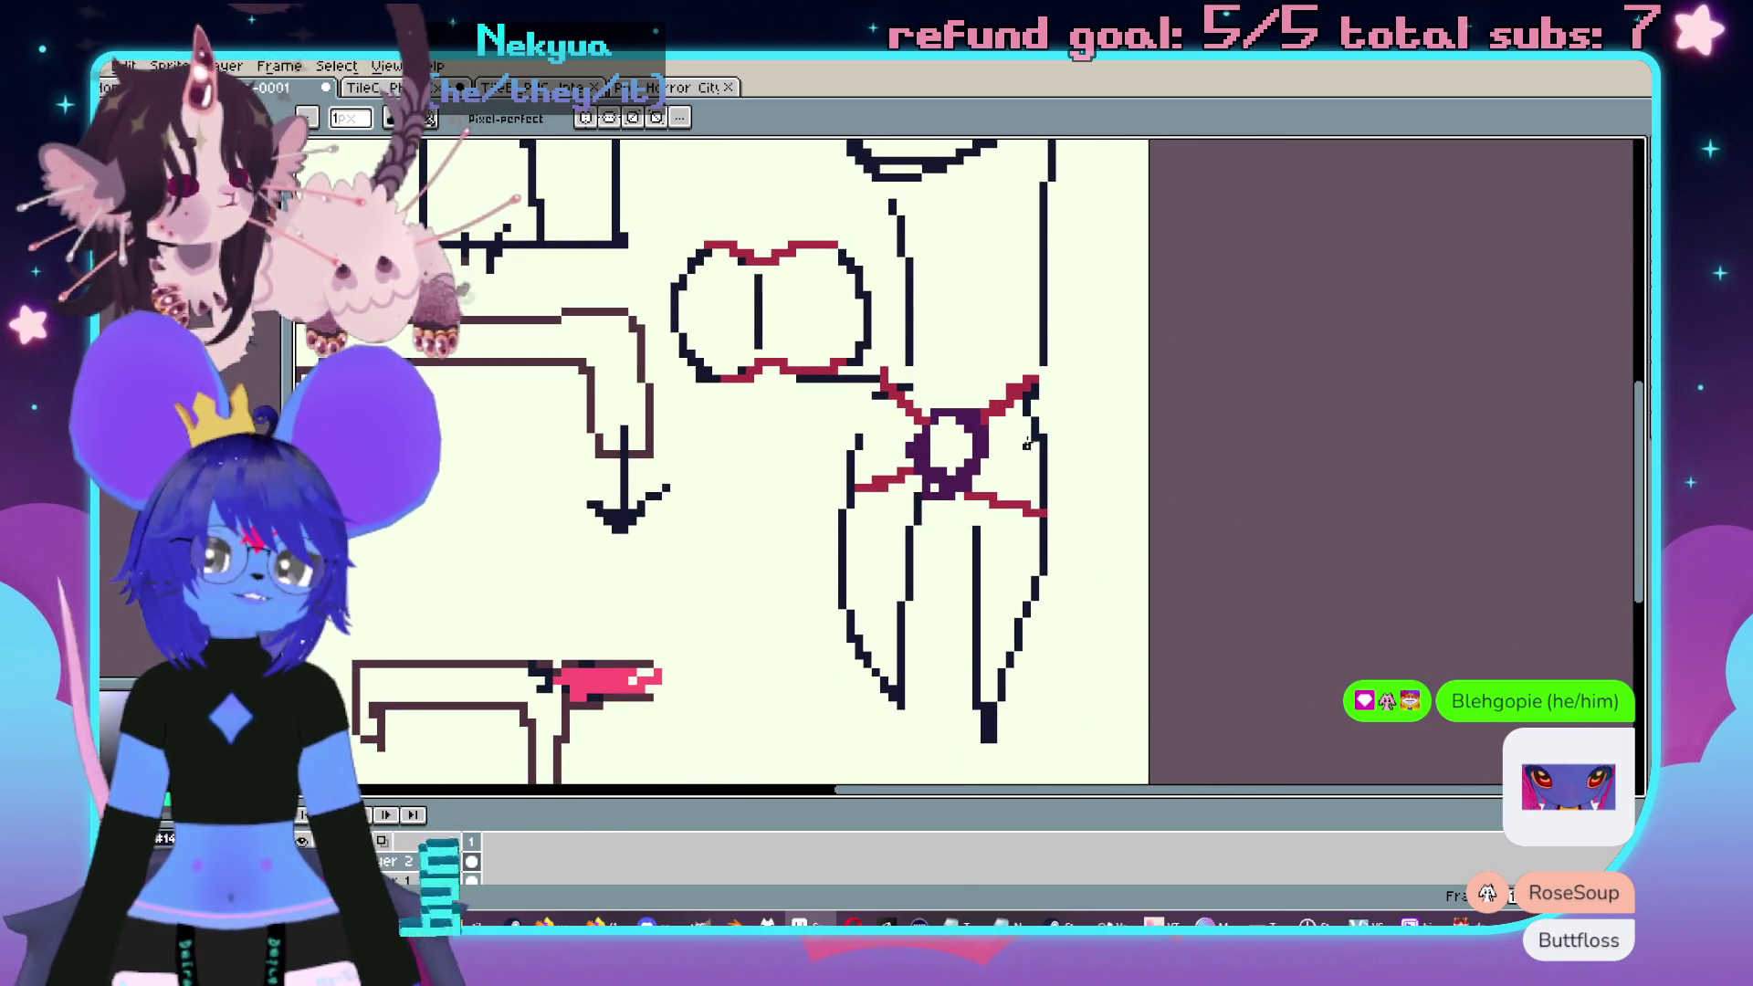
pyautogui.scroll(-1, 1027, 453)
pyautogui.scroll(1, 1004, 466)
pyautogui.scroll(2, 959, 493)
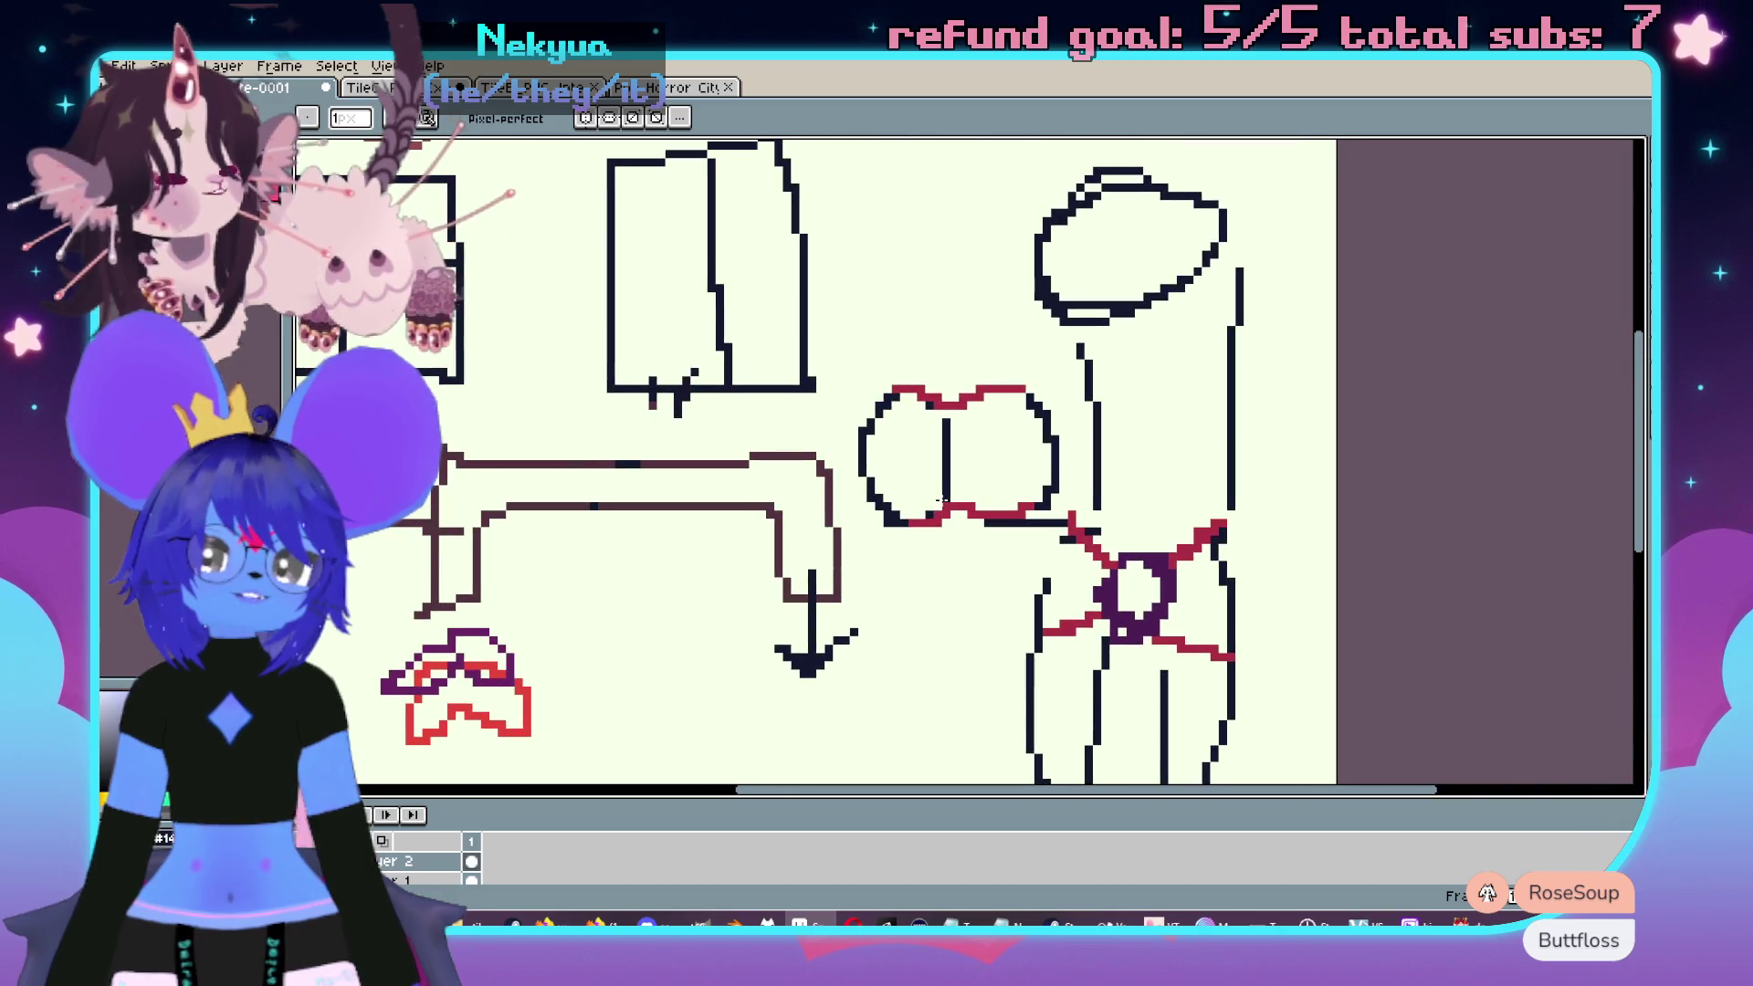
pyautogui.hotkey('ctrl', 'Tab')
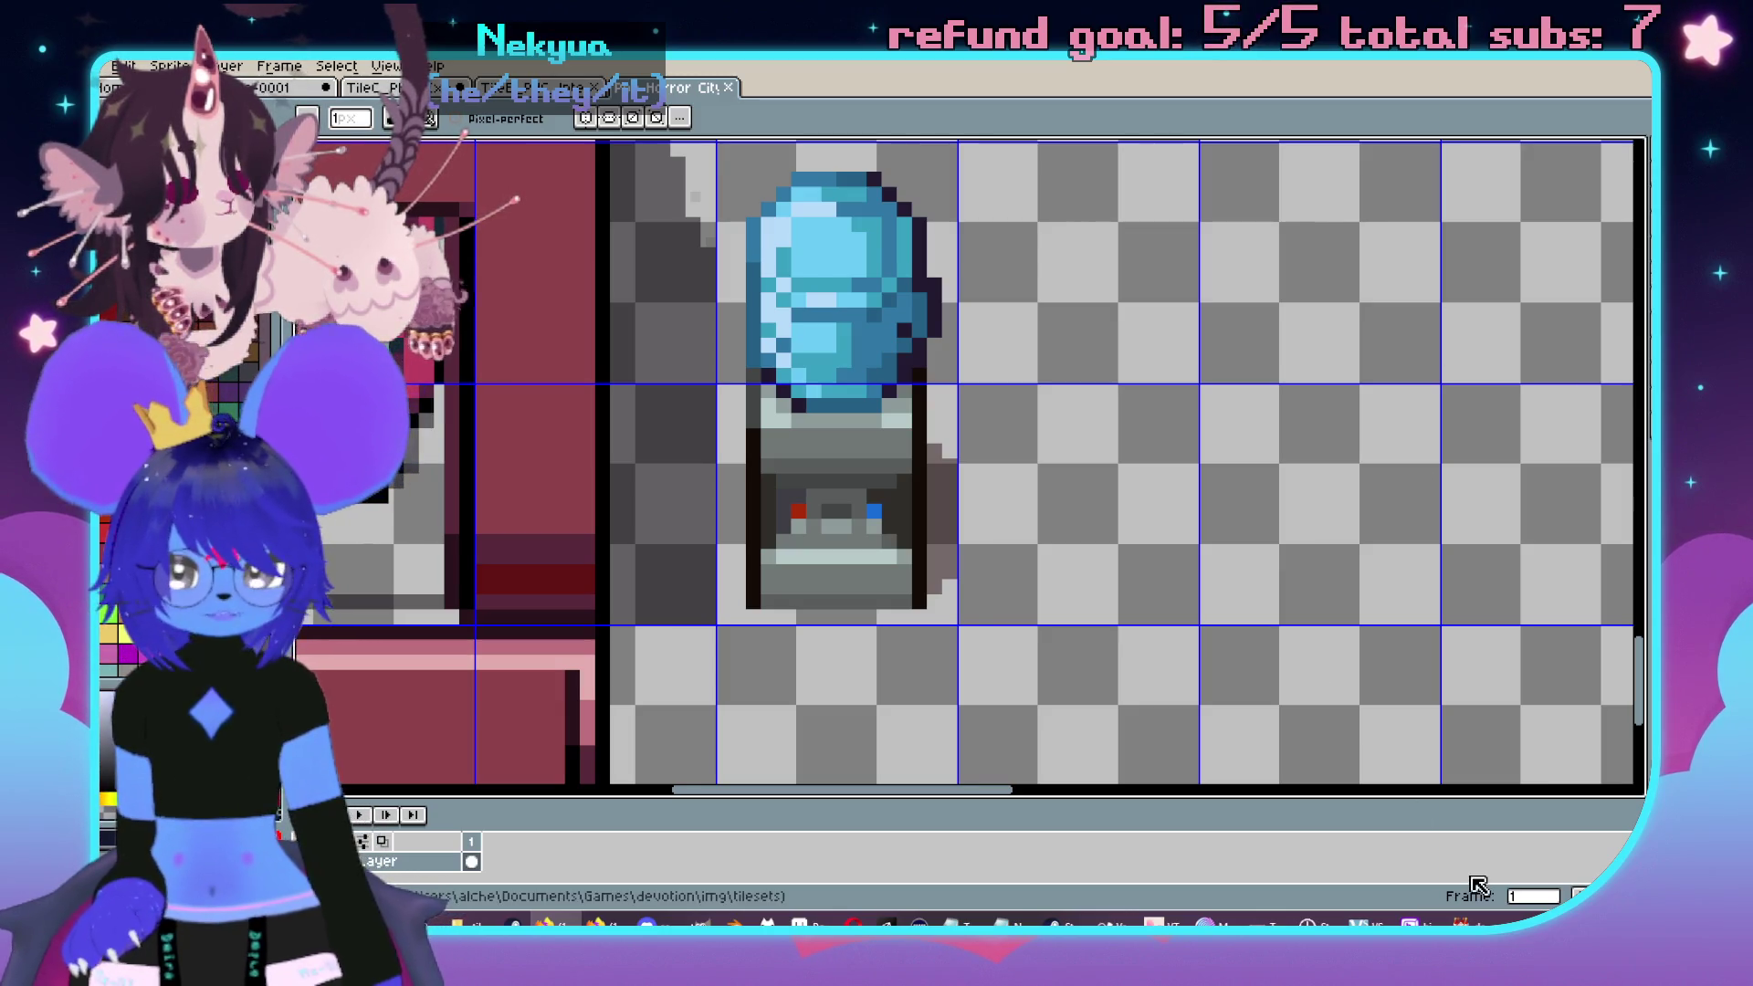
# - Open the Database (F9), view tileset 0006 Girl Dungeon's D tiles, and close it with OK
pyautogui.click(1460, 922)
pyautogui.scroll(3, 842, 714)
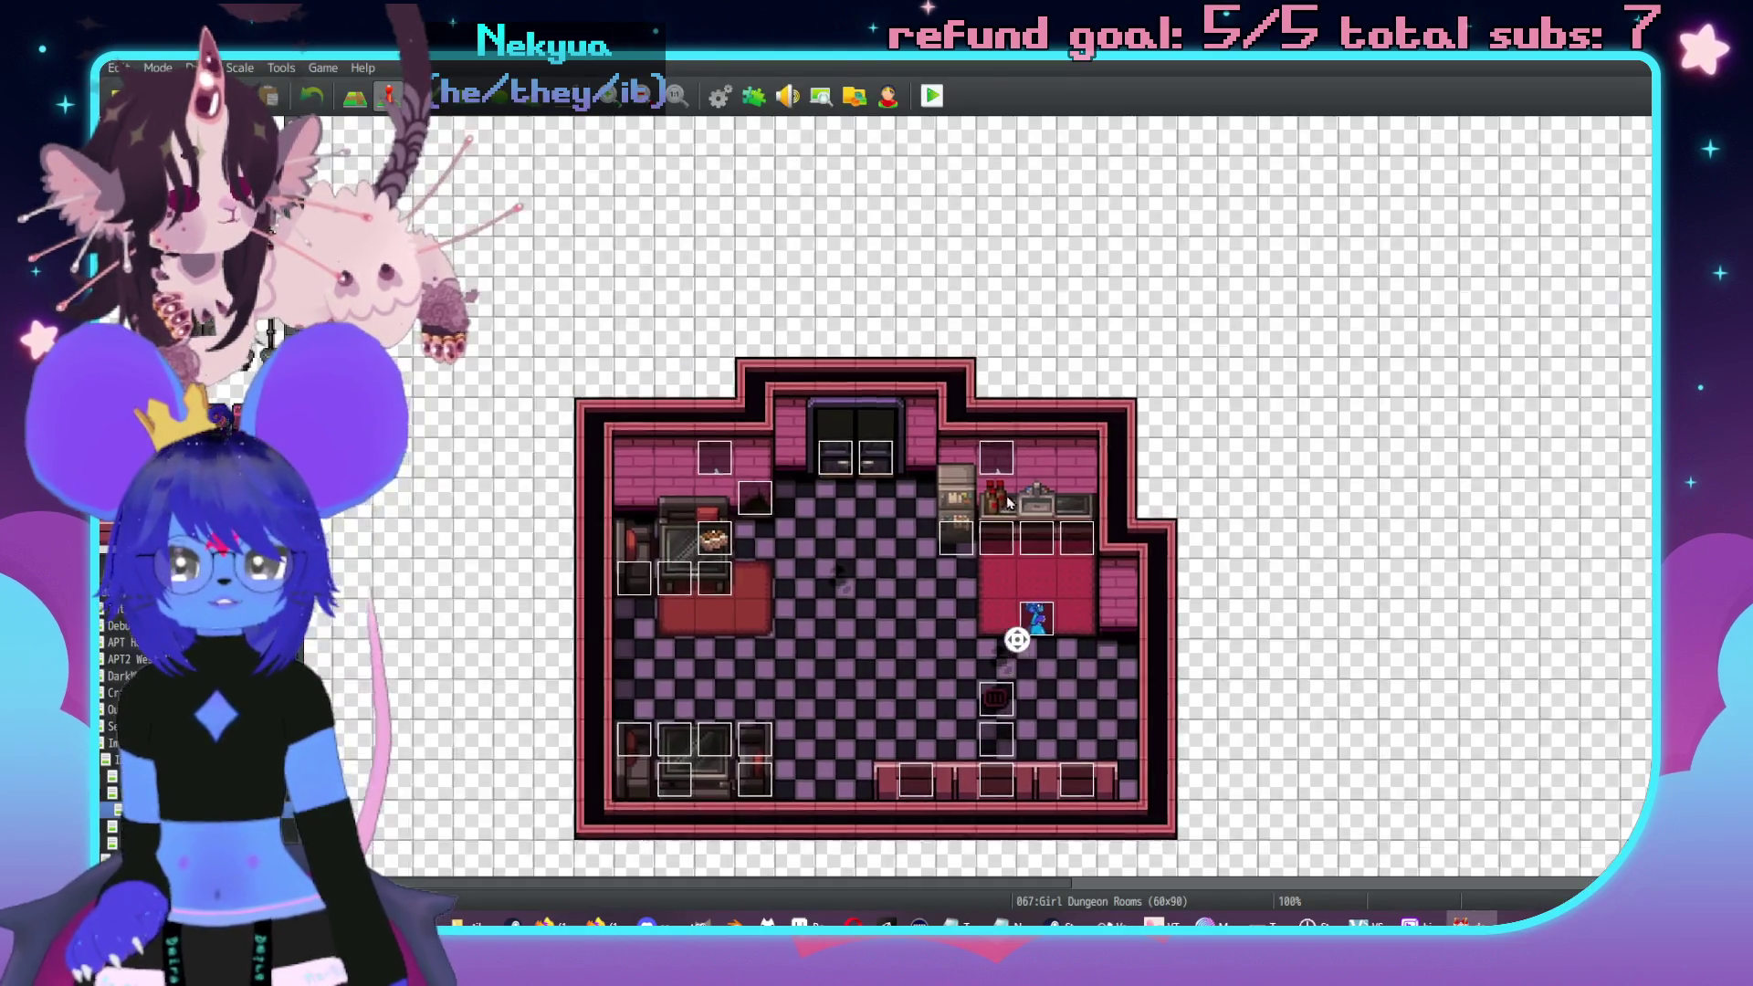
pyautogui.scroll(-1, 842, 714)
pyautogui.scroll(2, 902, 413)
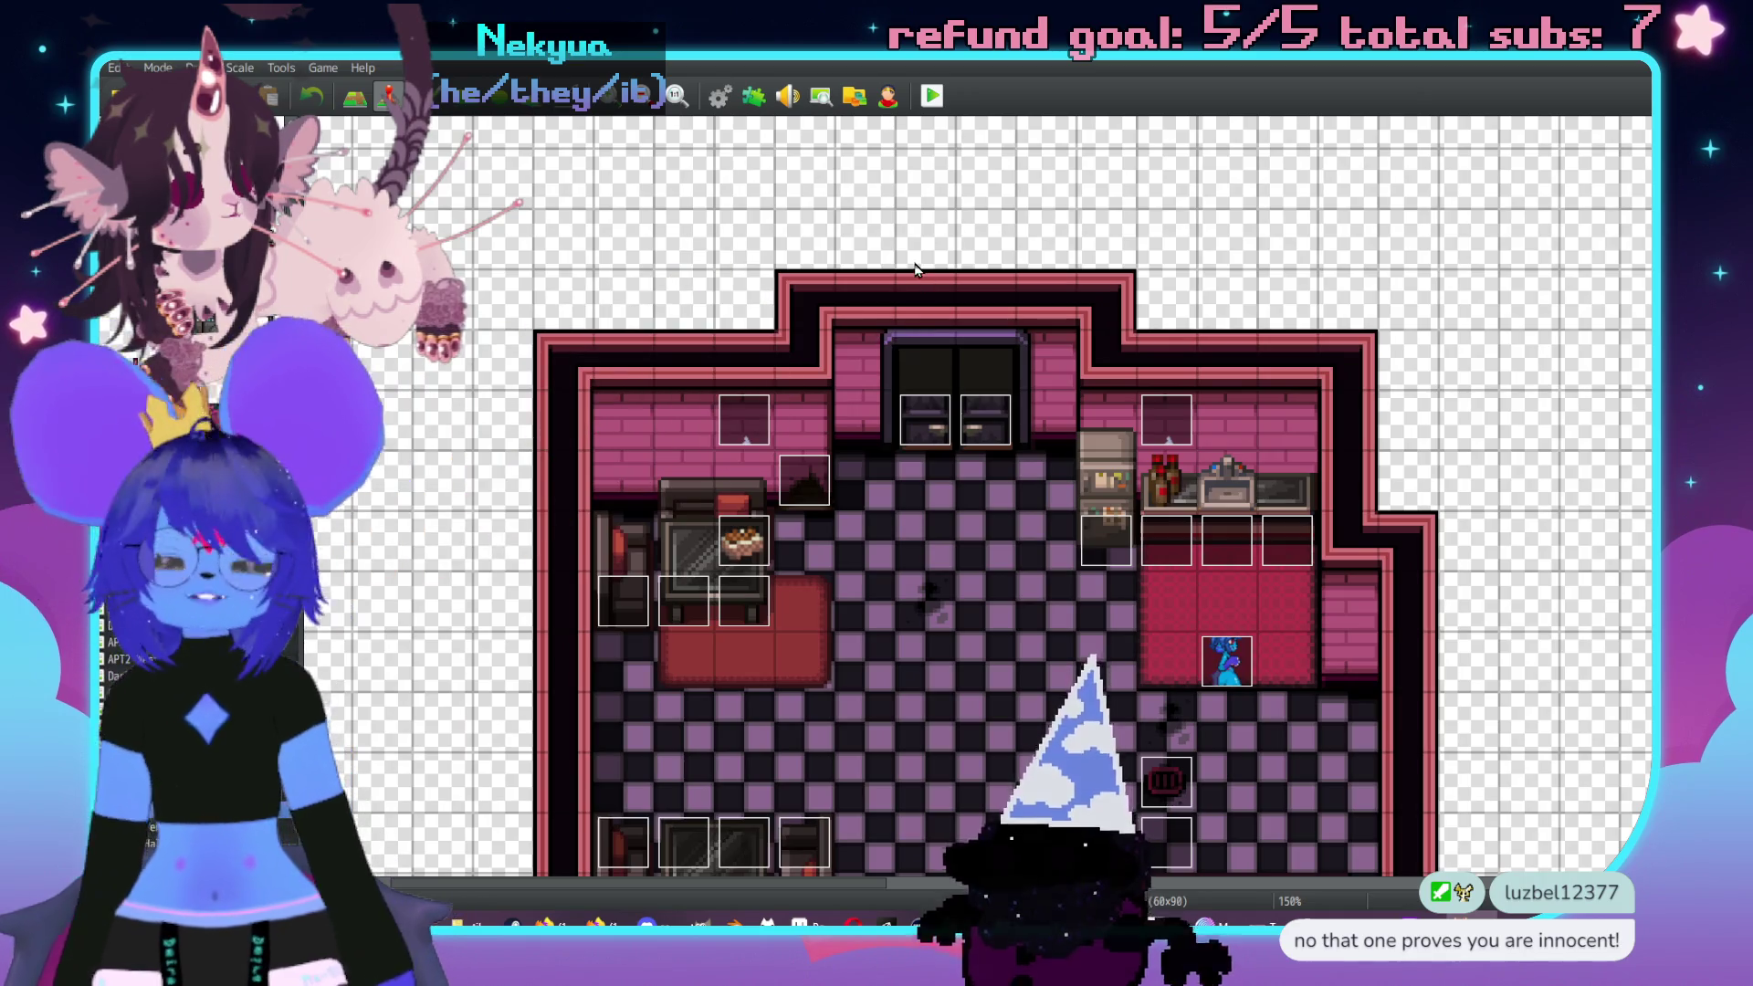
pyautogui.press('F9')
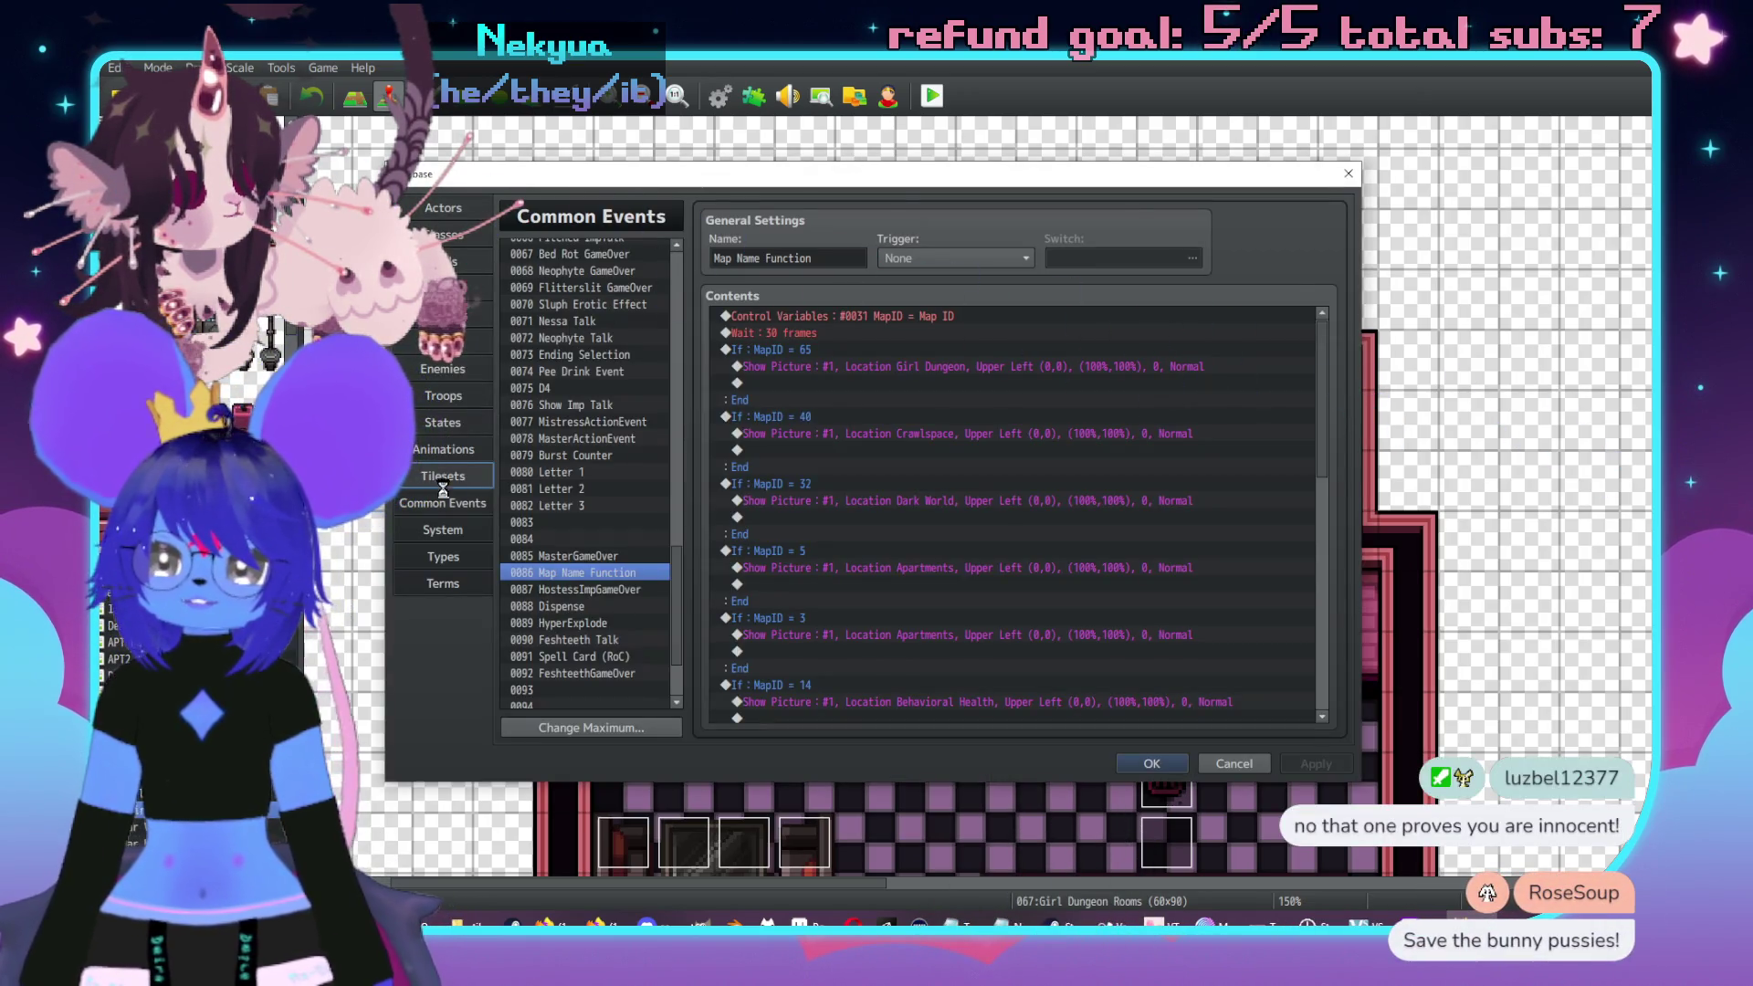
pyautogui.click(436, 479)
pyautogui.click(606, 331)
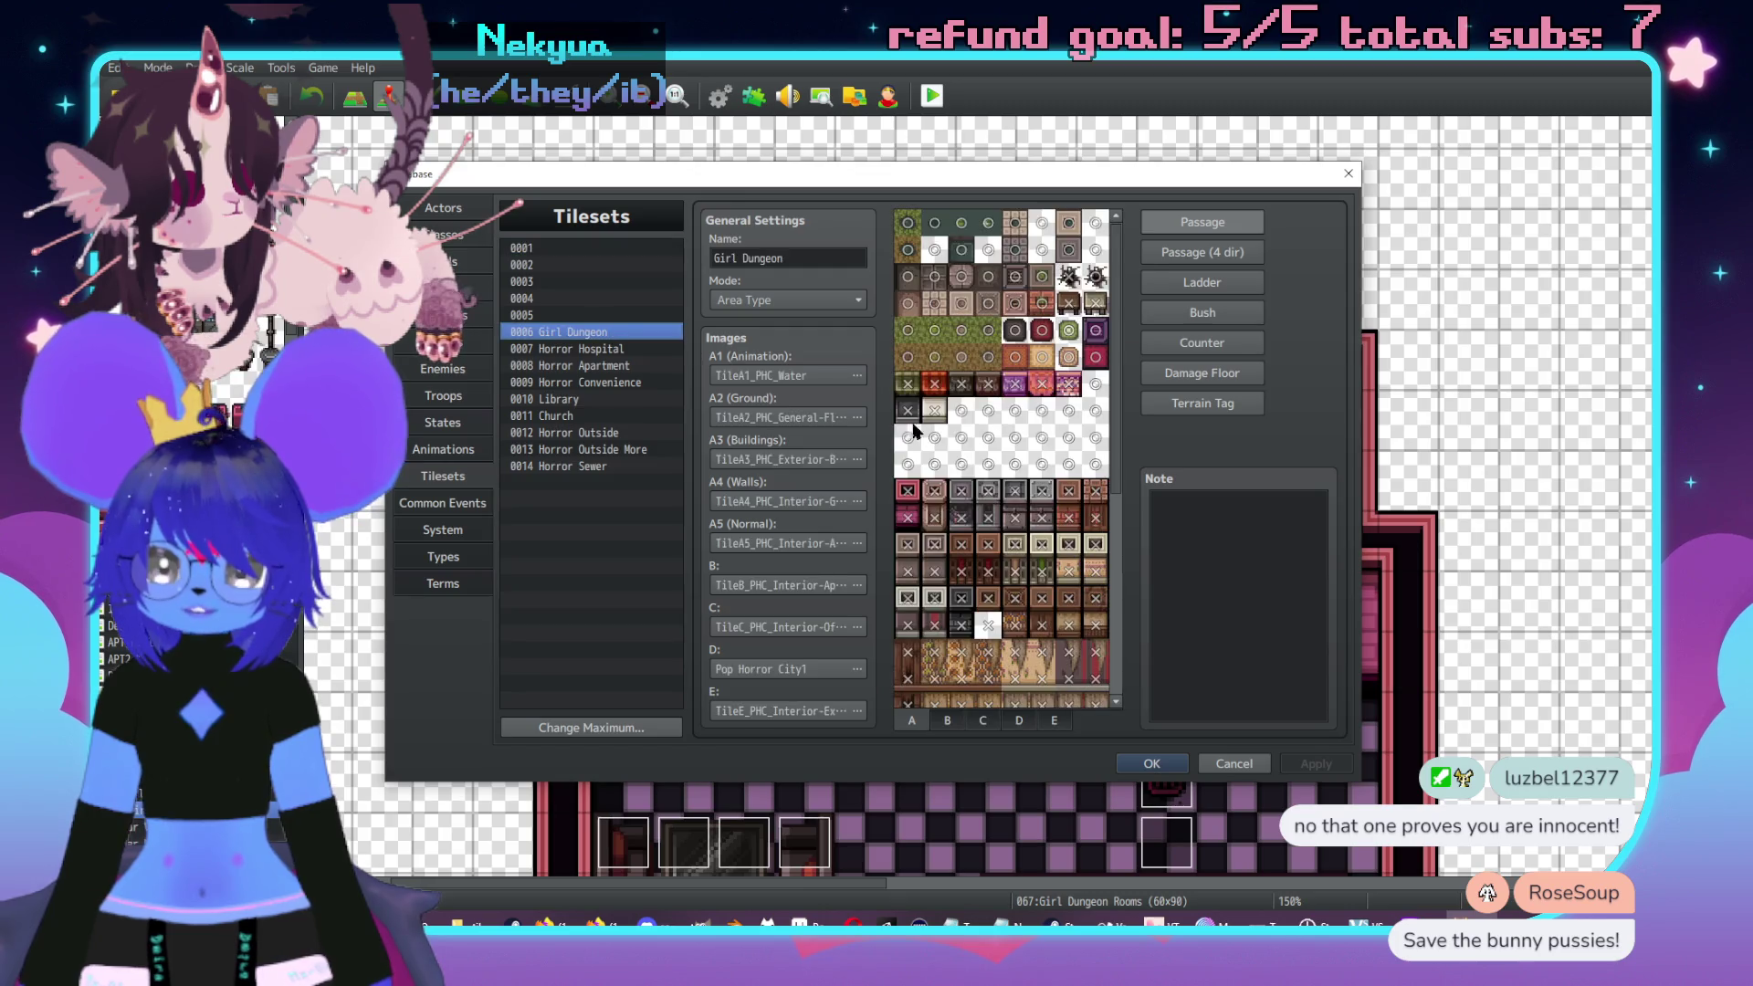
pyautogui.click(1021, 721)
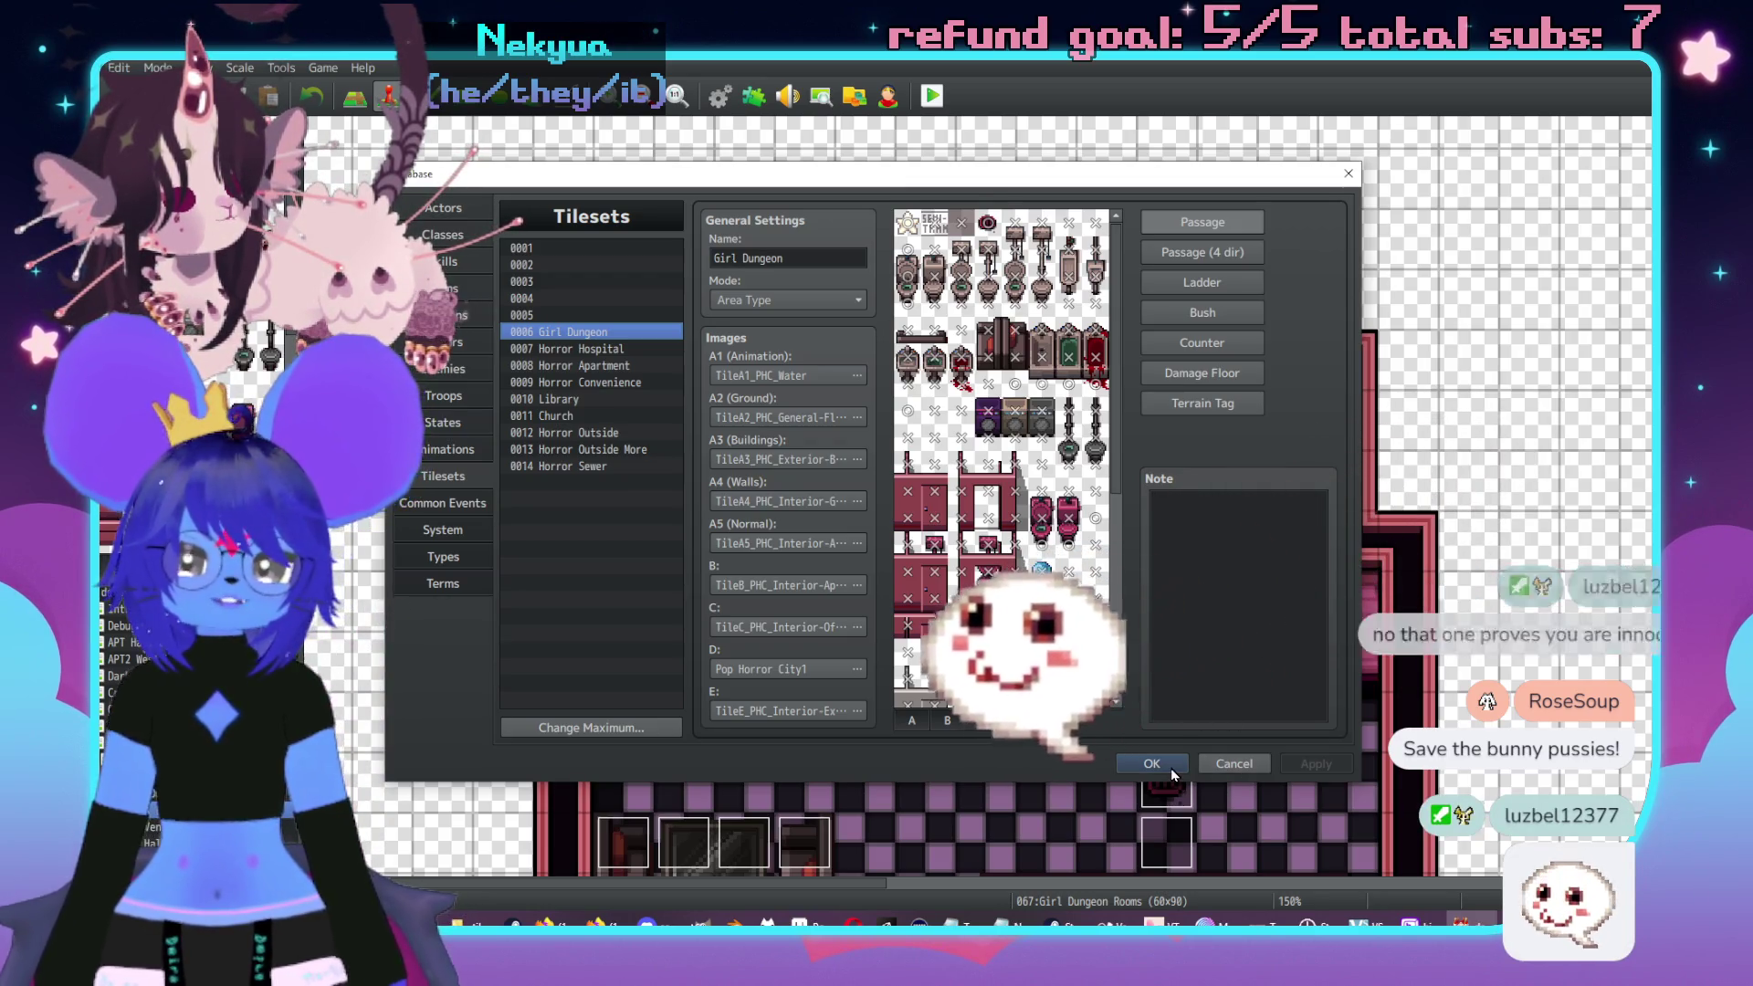
pyautogui.click(1170, 770)
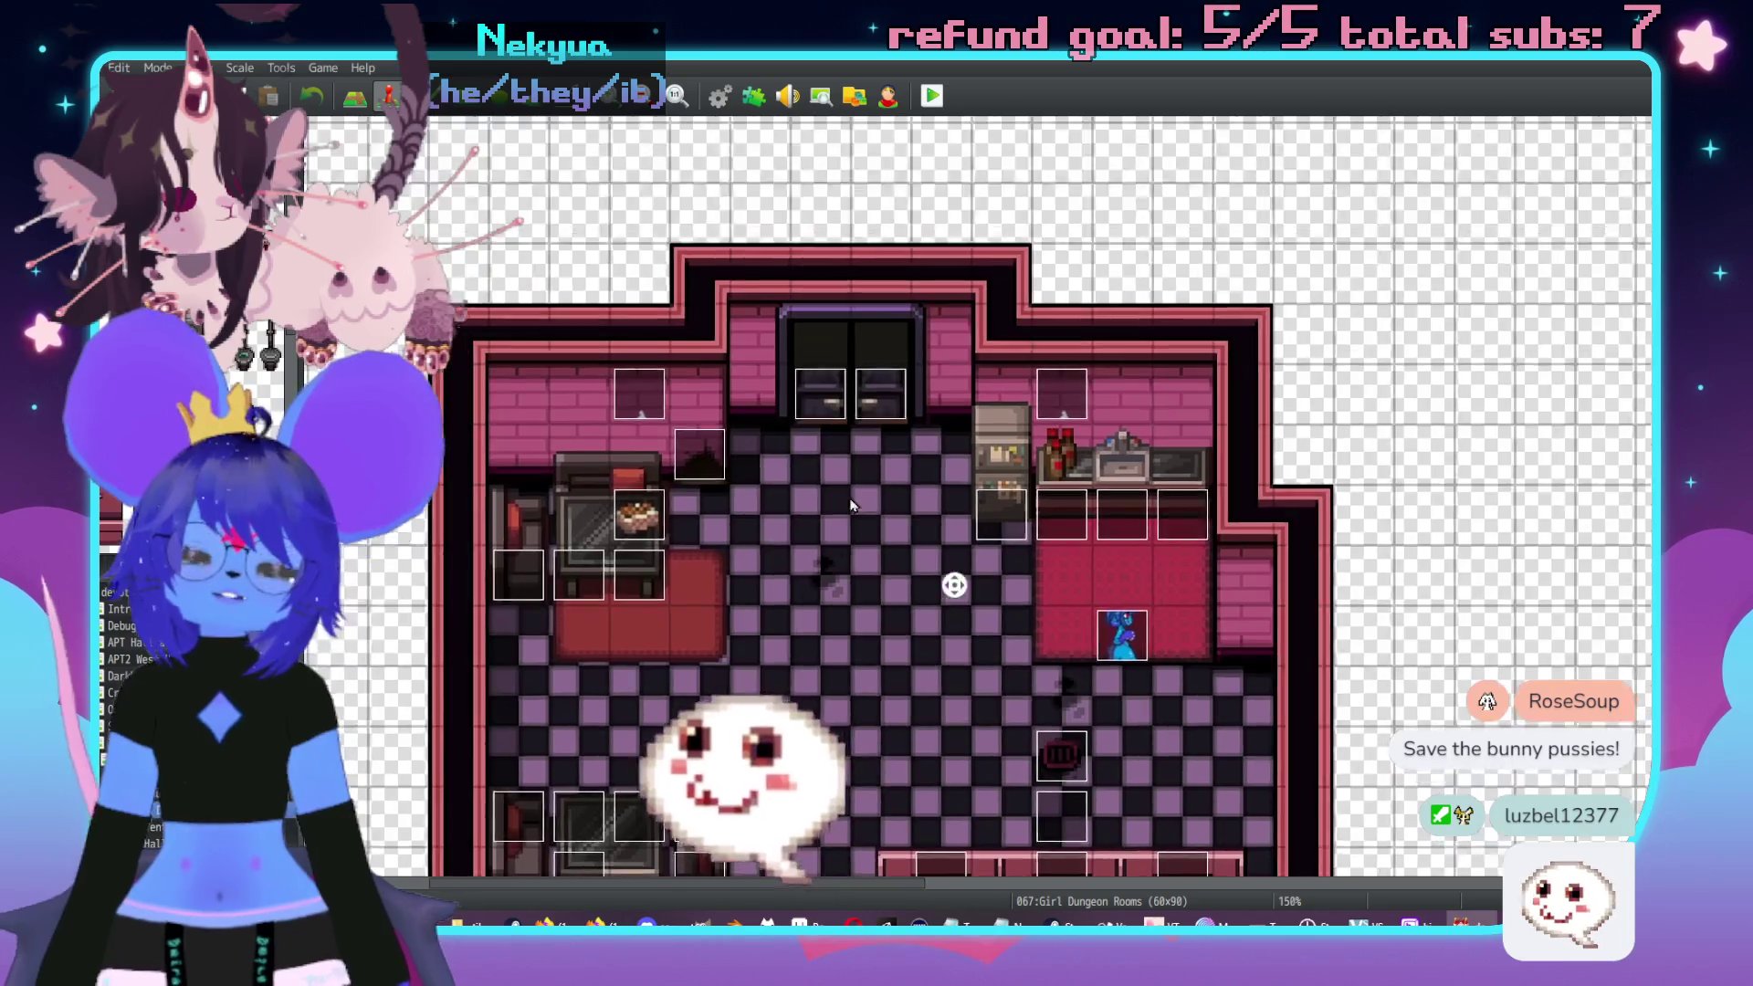
# - In Map mode, paint the blue water-bottle tile on top of the dispenser by the right wall
pyautogui.scroll(1, 962, 431)
pyautogui.scroll(1, 1022, 511)
pyautogui.hscroll(1, 1023, 511)
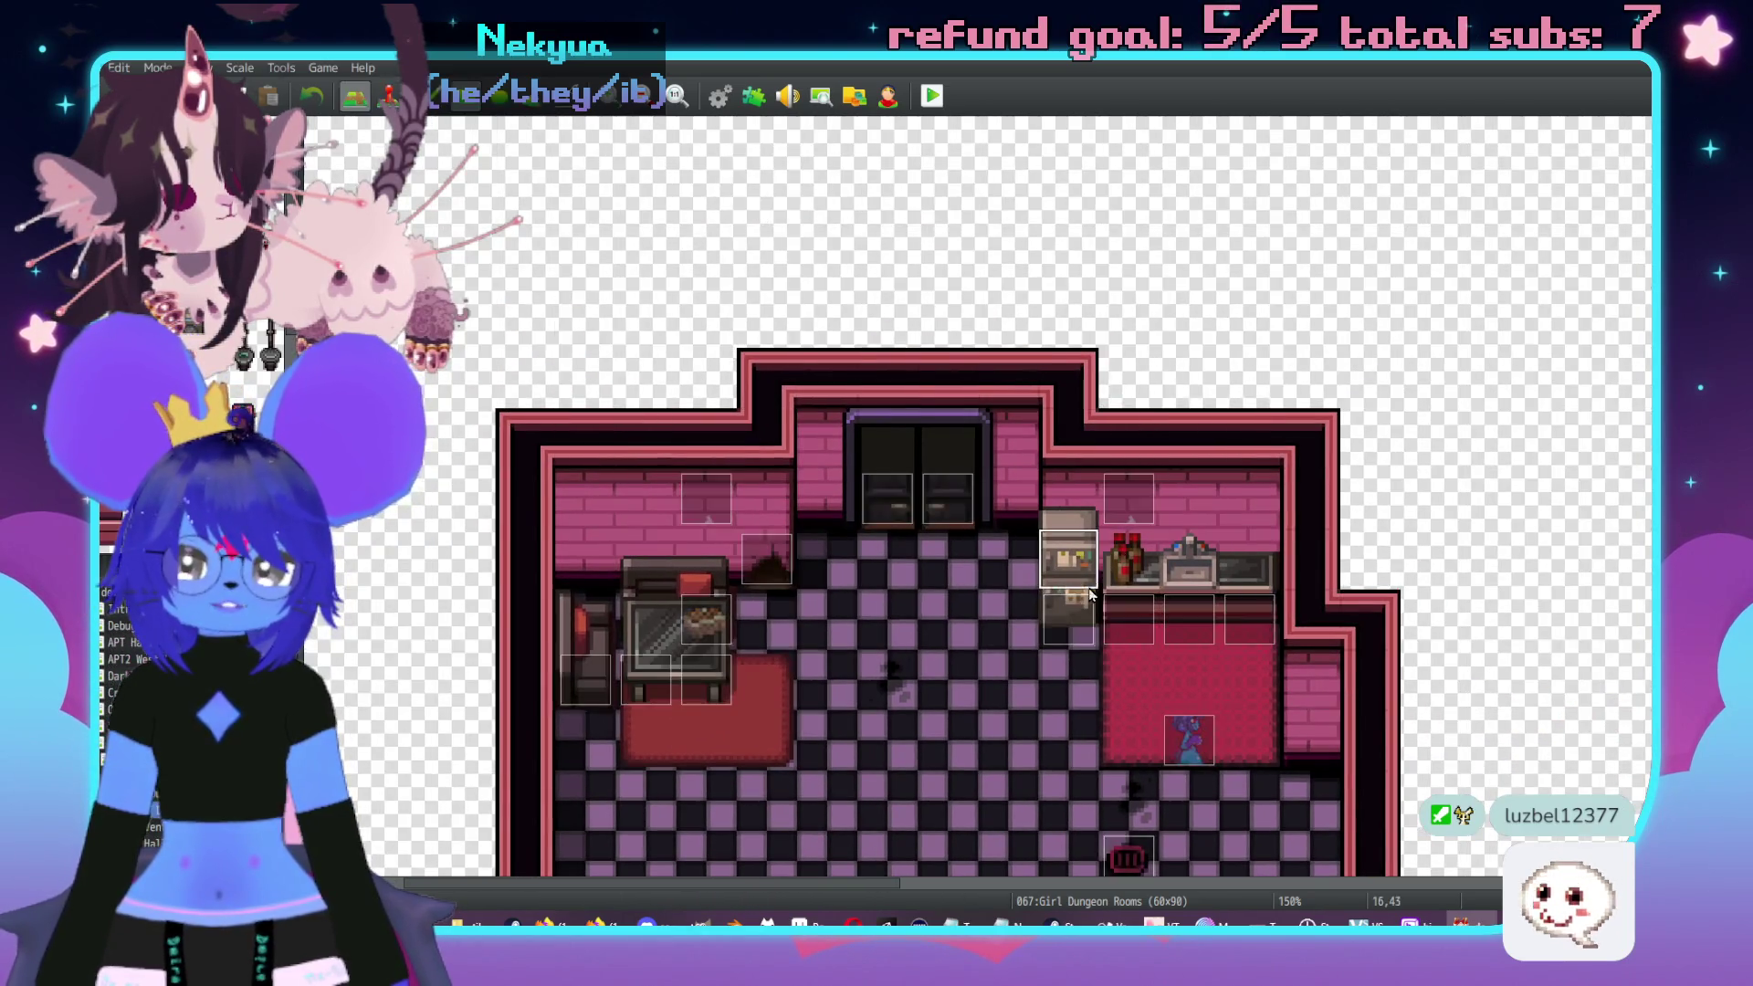
pyautogui.press('F5')
pyautogui.scroll(-1, 1005, 575)
pyautogui.hscroll(1, 1004, 575)
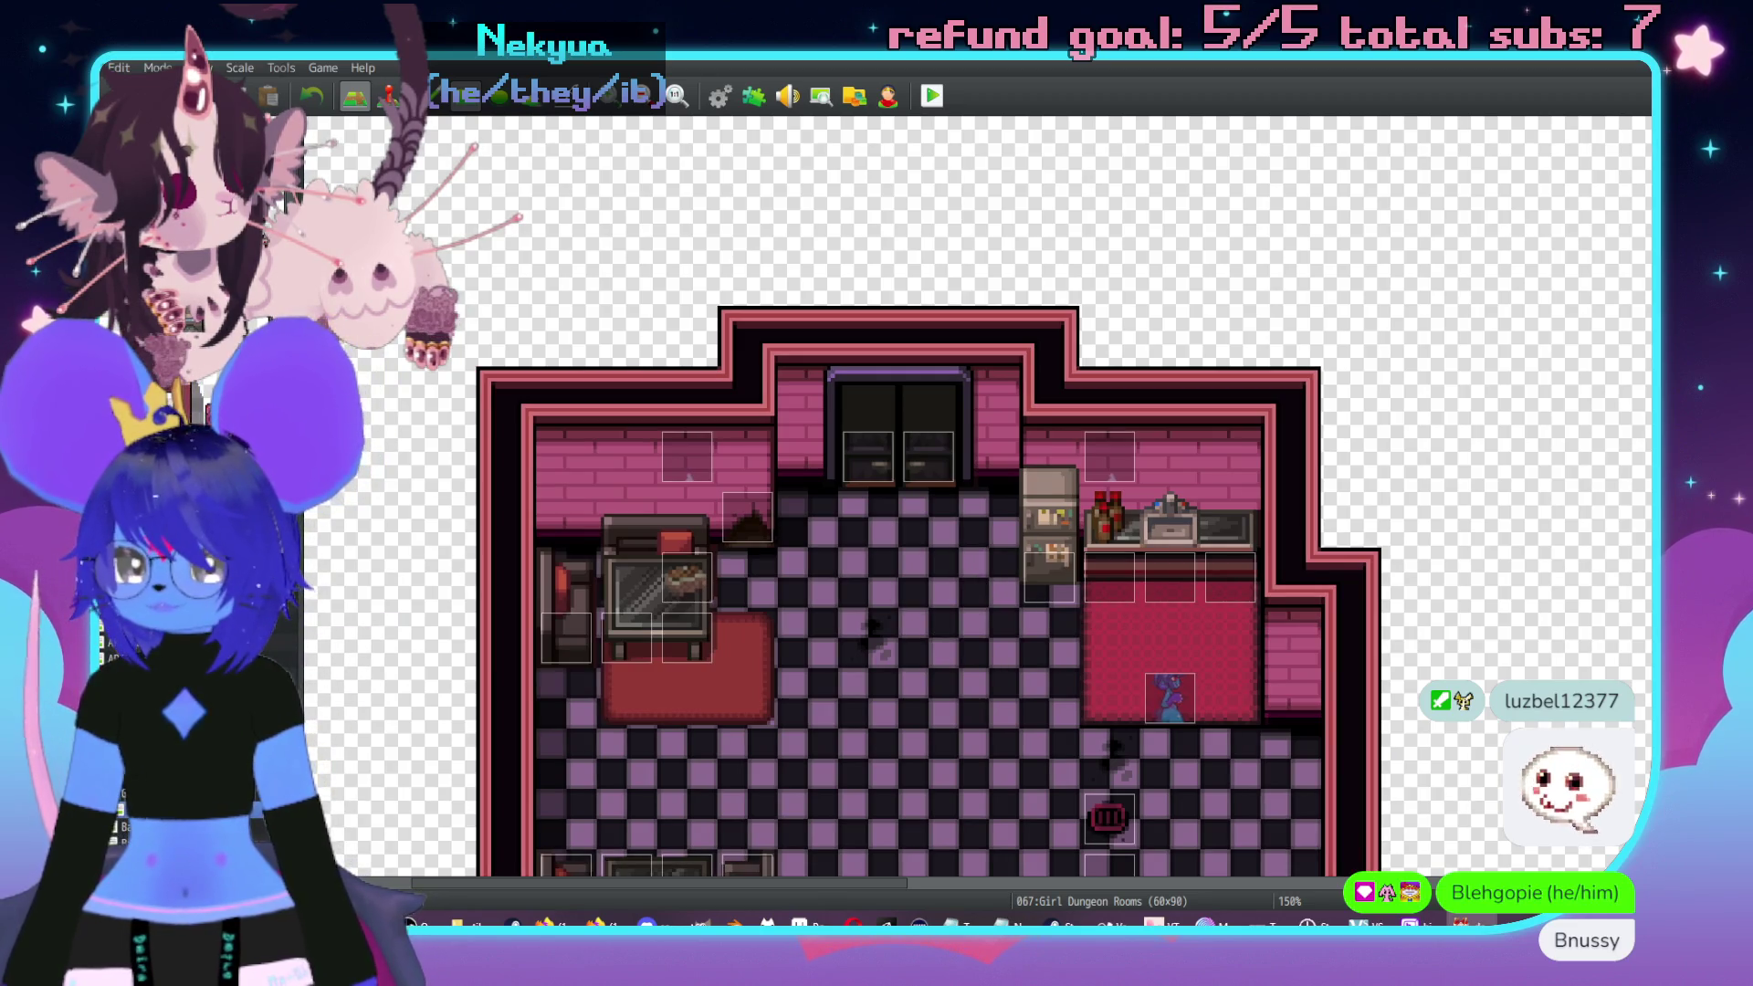
pyautogui.click(986, 509)
pyautogui.hotkey('ctrl', 'v')
pyautogui.moveTo(986, 509)
pyautogui.mouseDown()
pyautogui.moveTo(1101, 663)
pyautogui.moveTo(1236, 595)
pyautogui.moveTo(1245, 667)
pyautogui.mouseUp()
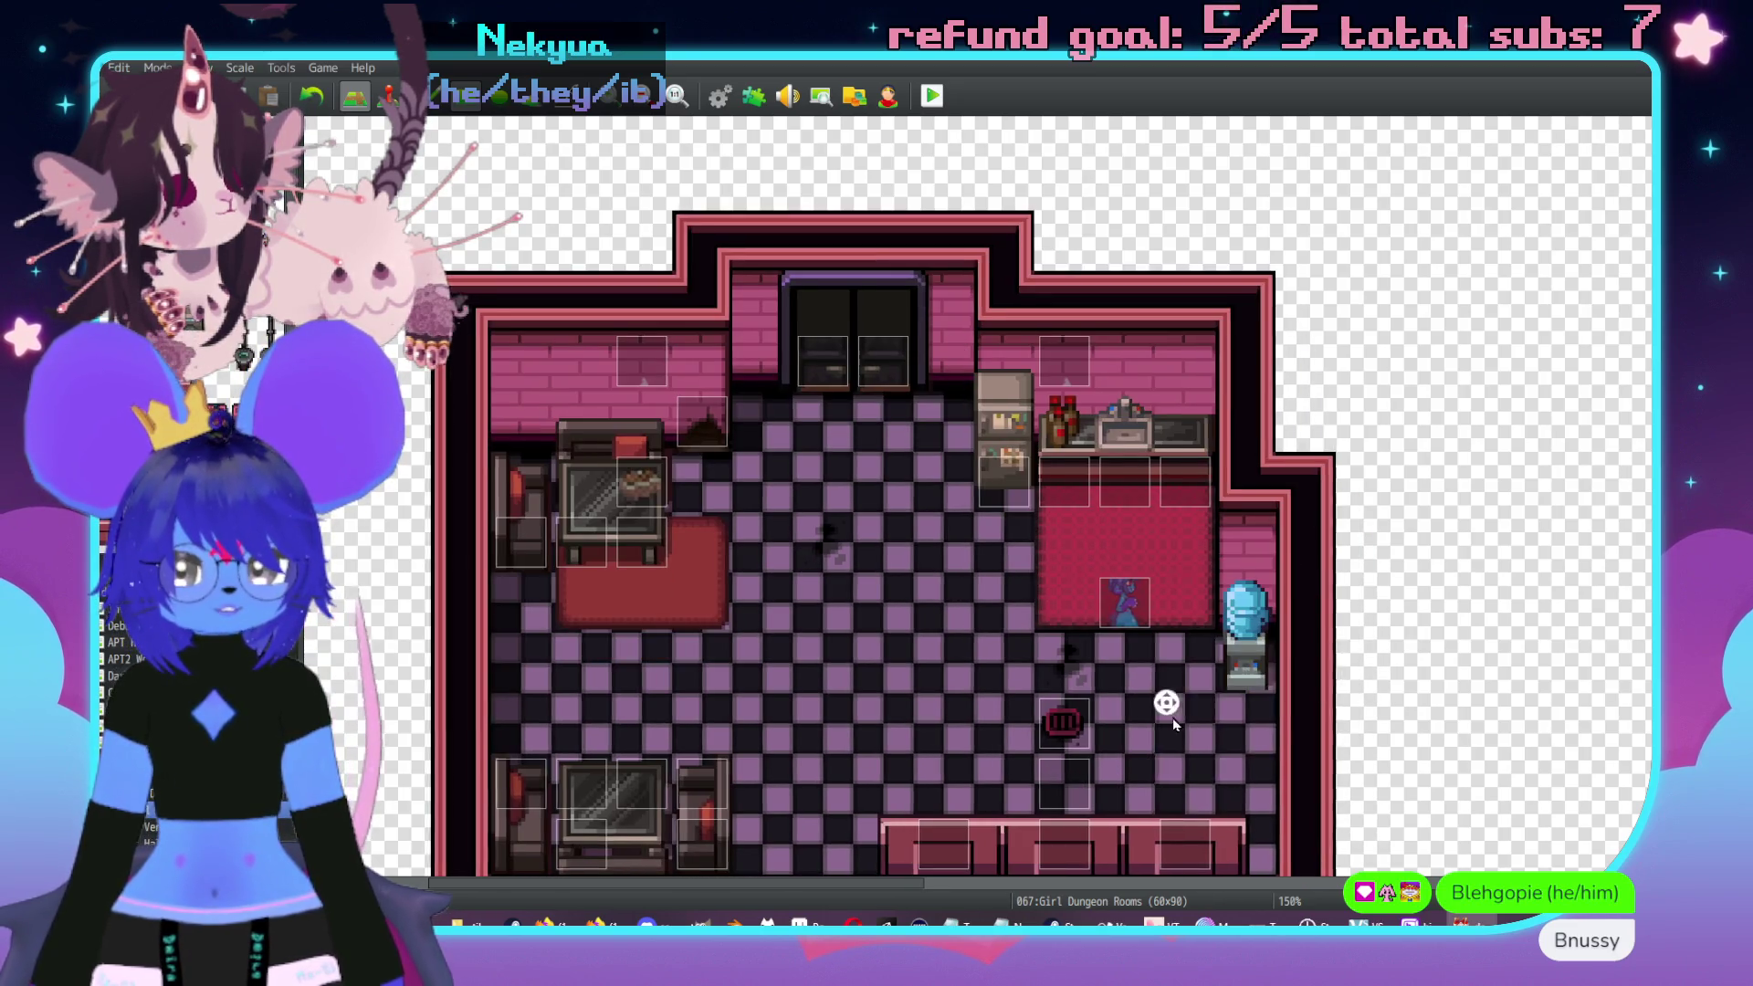
pyautogui.scroll(-3, 1163, 704)
pyautogui.hscroll(-3, 1162, 704)
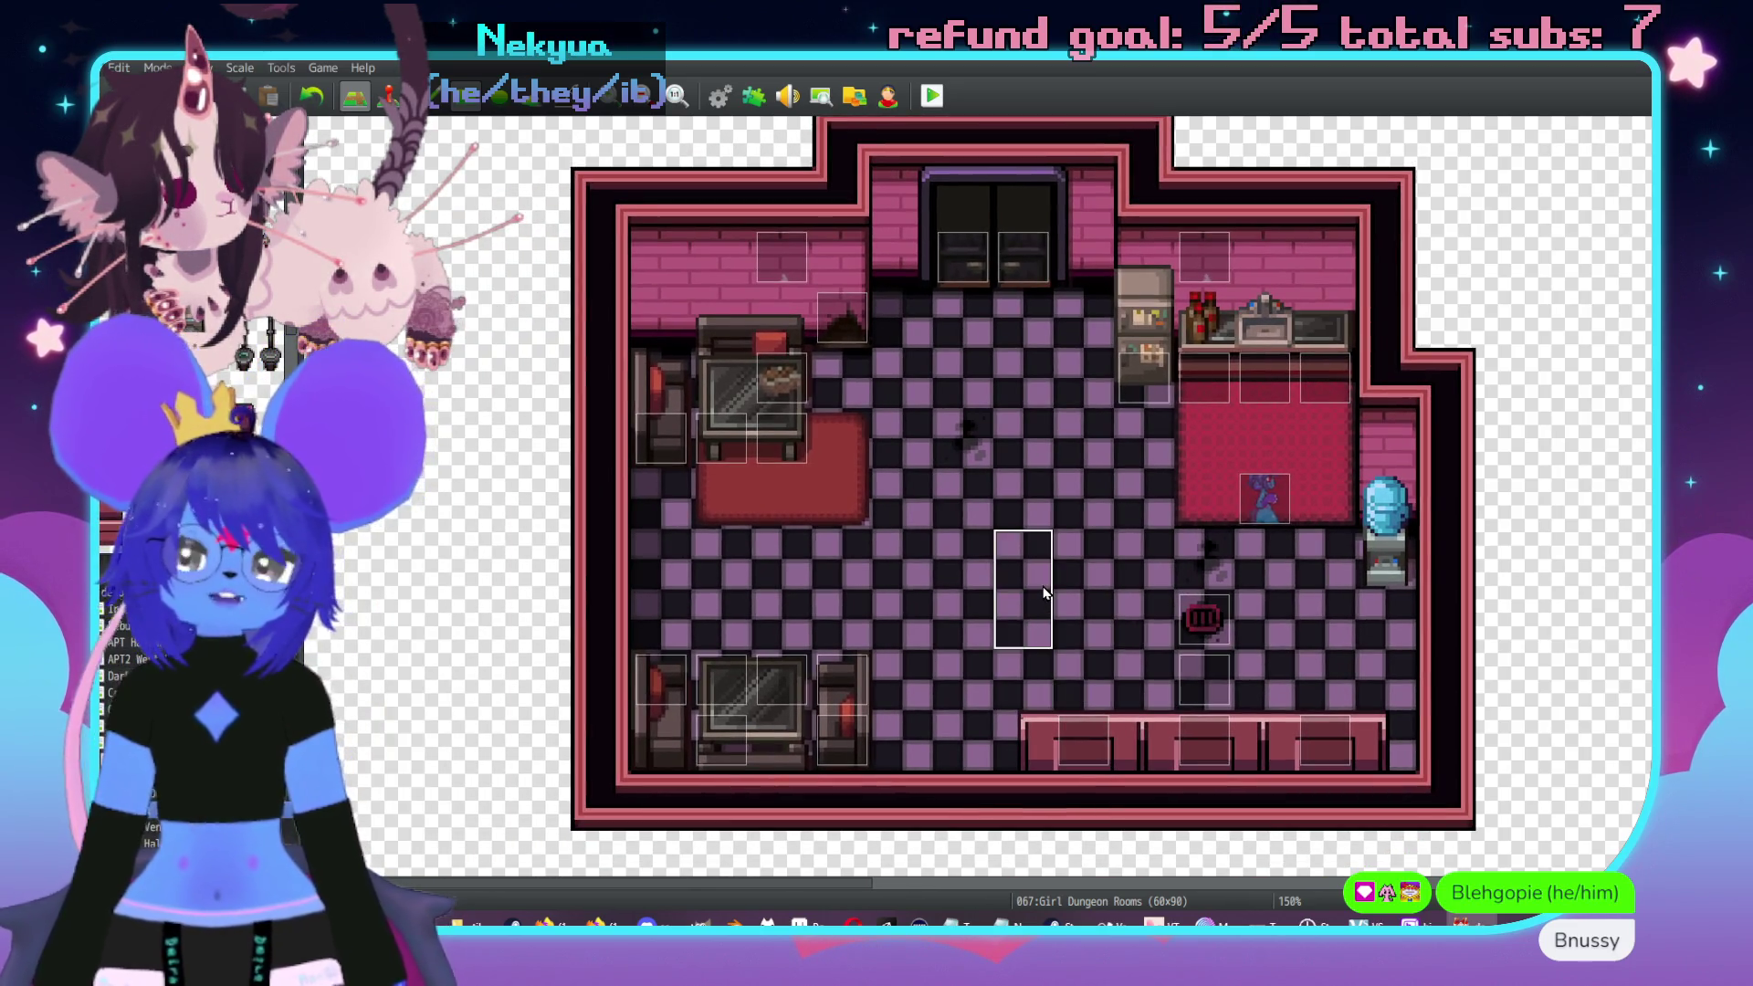
pyautogui.scroll(1, 1017, 528)
pyautogui.hscroll(2, 1017, 529)
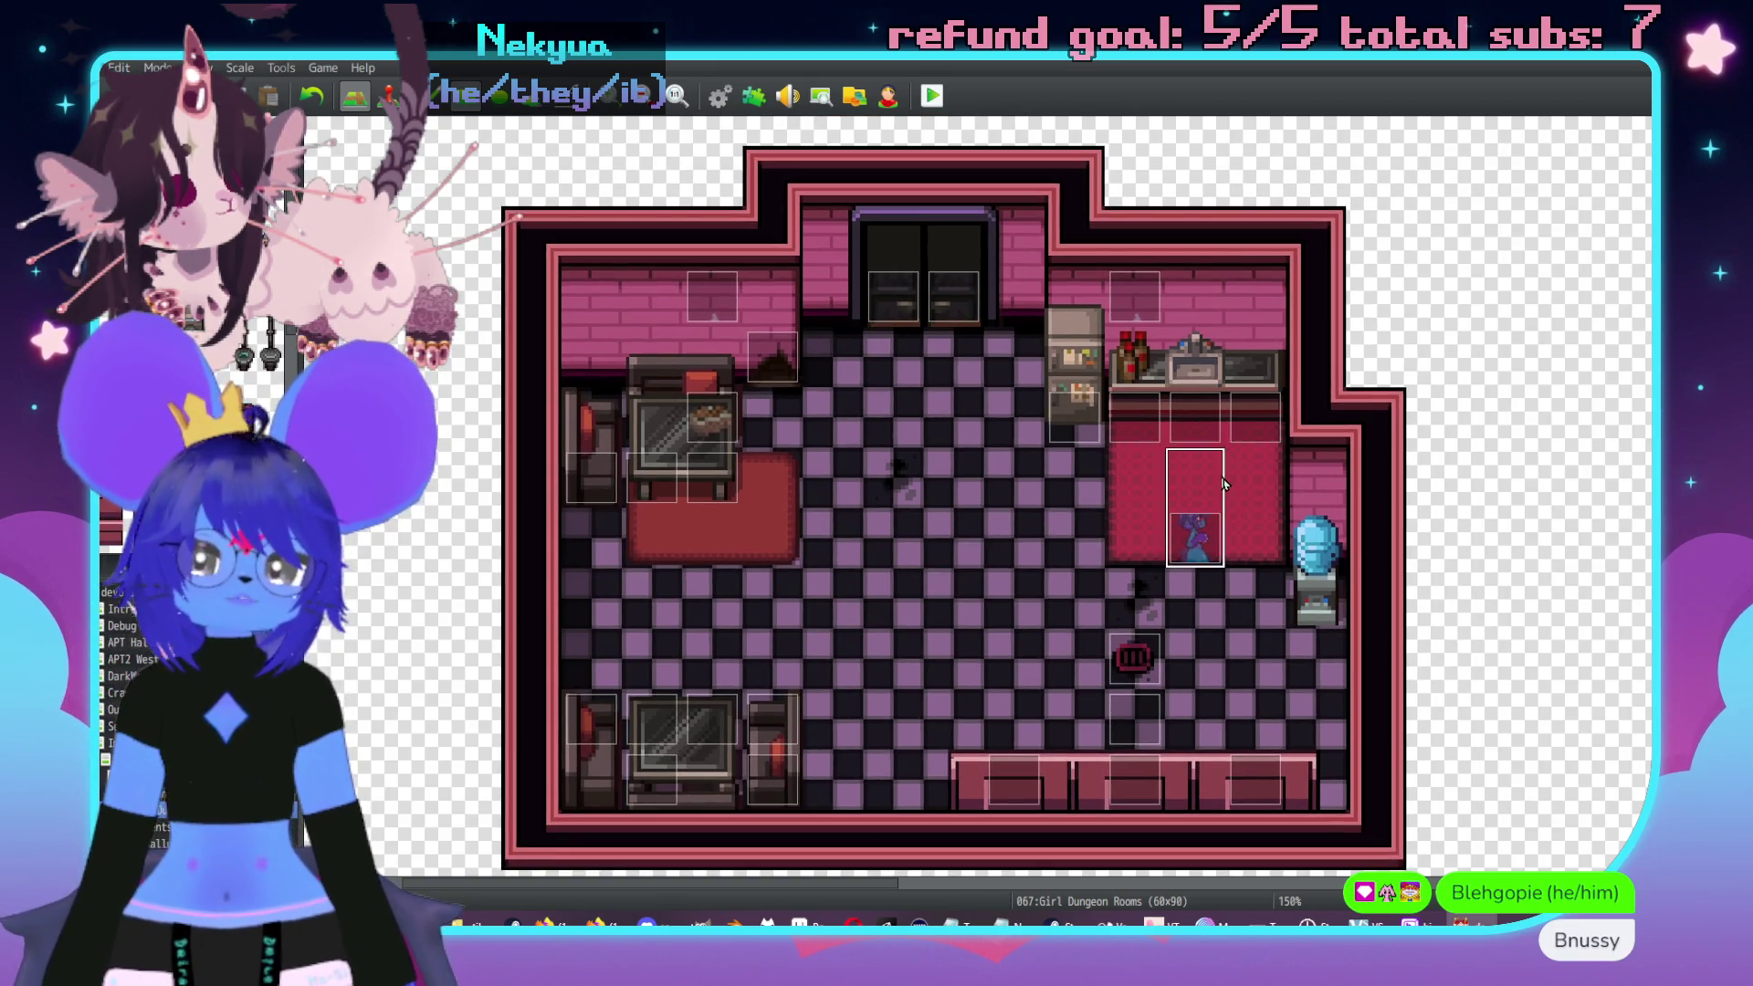
pyautogui.hscroll(3, 1351, 561)
pyautogui.scroll(1, 1352, 561)
pyautogui.press('F6')
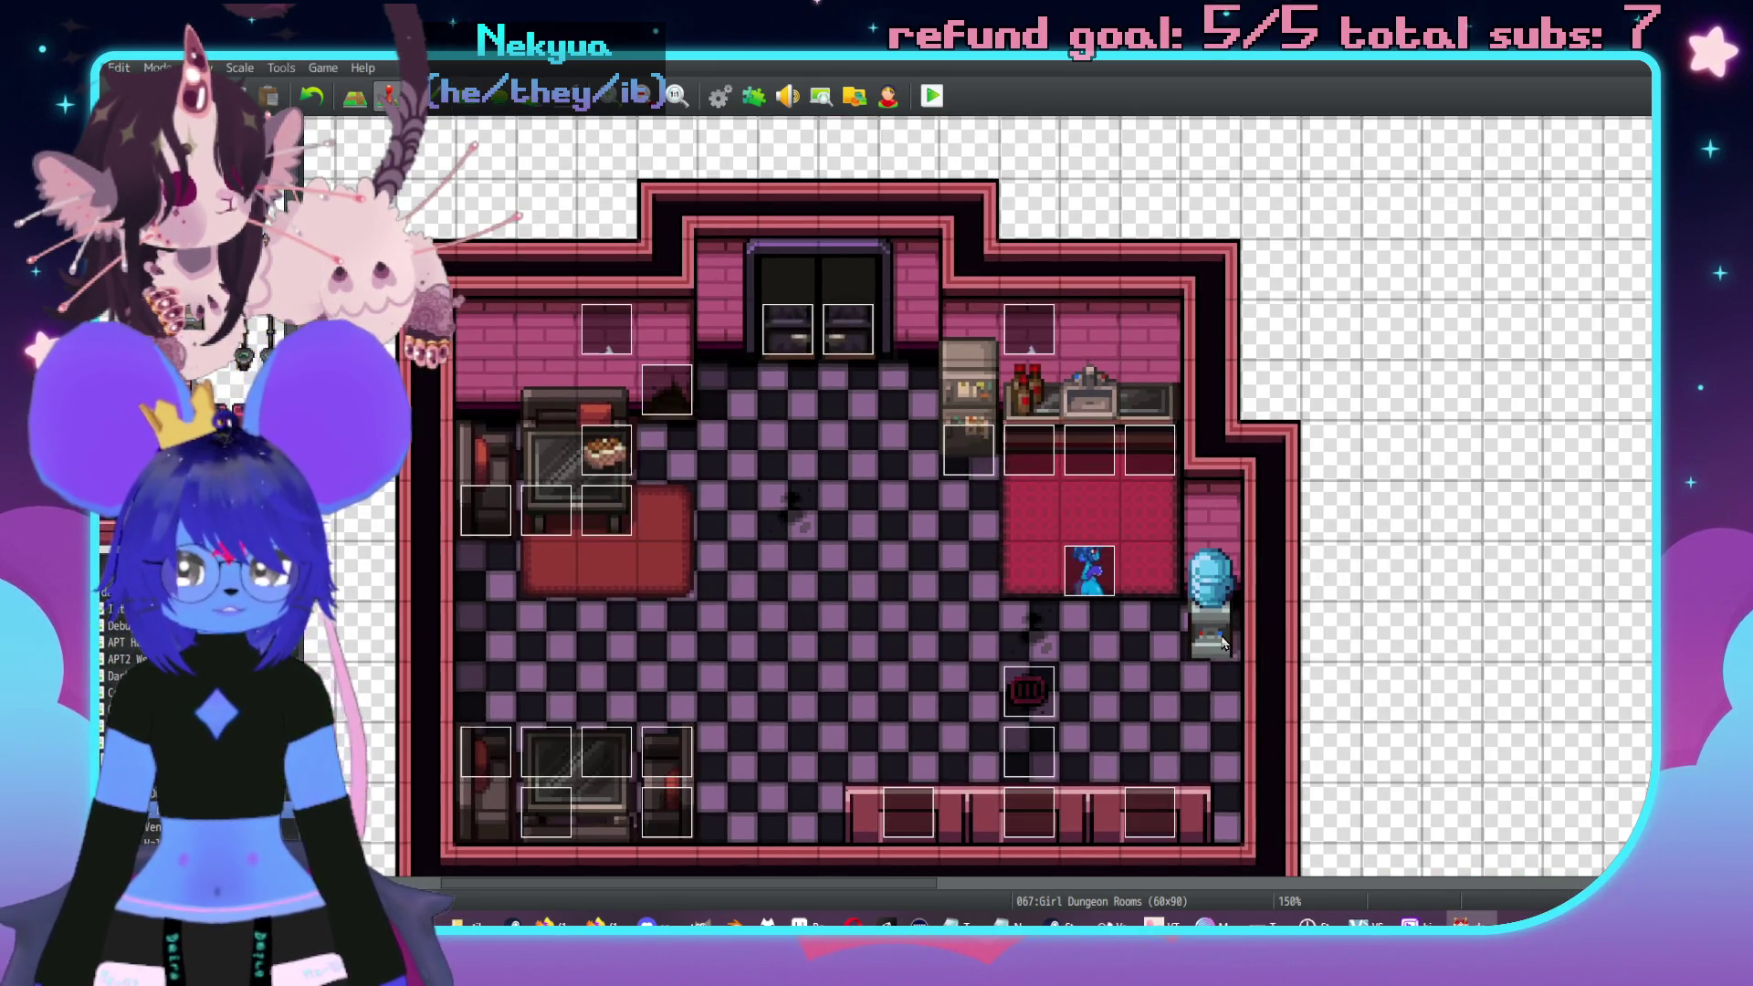
# - Create a dispenser event named watercooler with Action Button trigger and Same as characters priority
pyautogui.doubleClick(1224, 645)
pyautogui.click(655, 717)
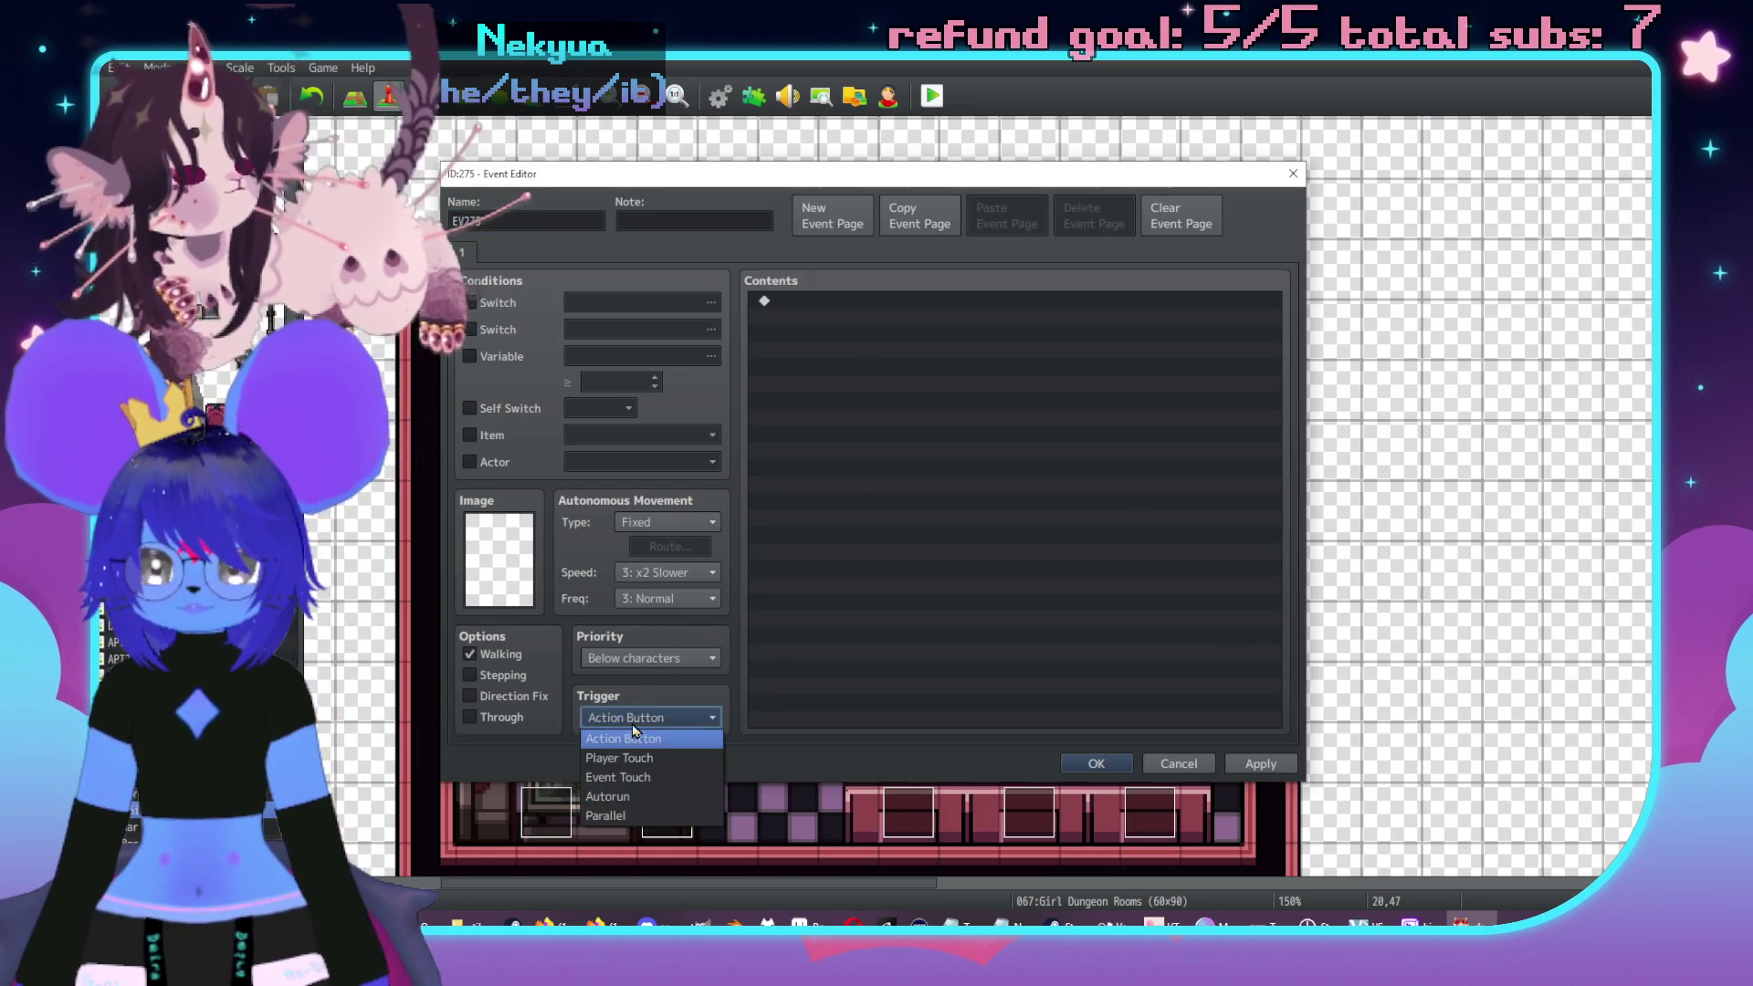
pyautogui.click(630, 738)
pyautogui.click(638, 655)
pyautogui.click(640, 697)
pyautogui.doubleClick(540, 219)
pyautogui.write('watercooler')
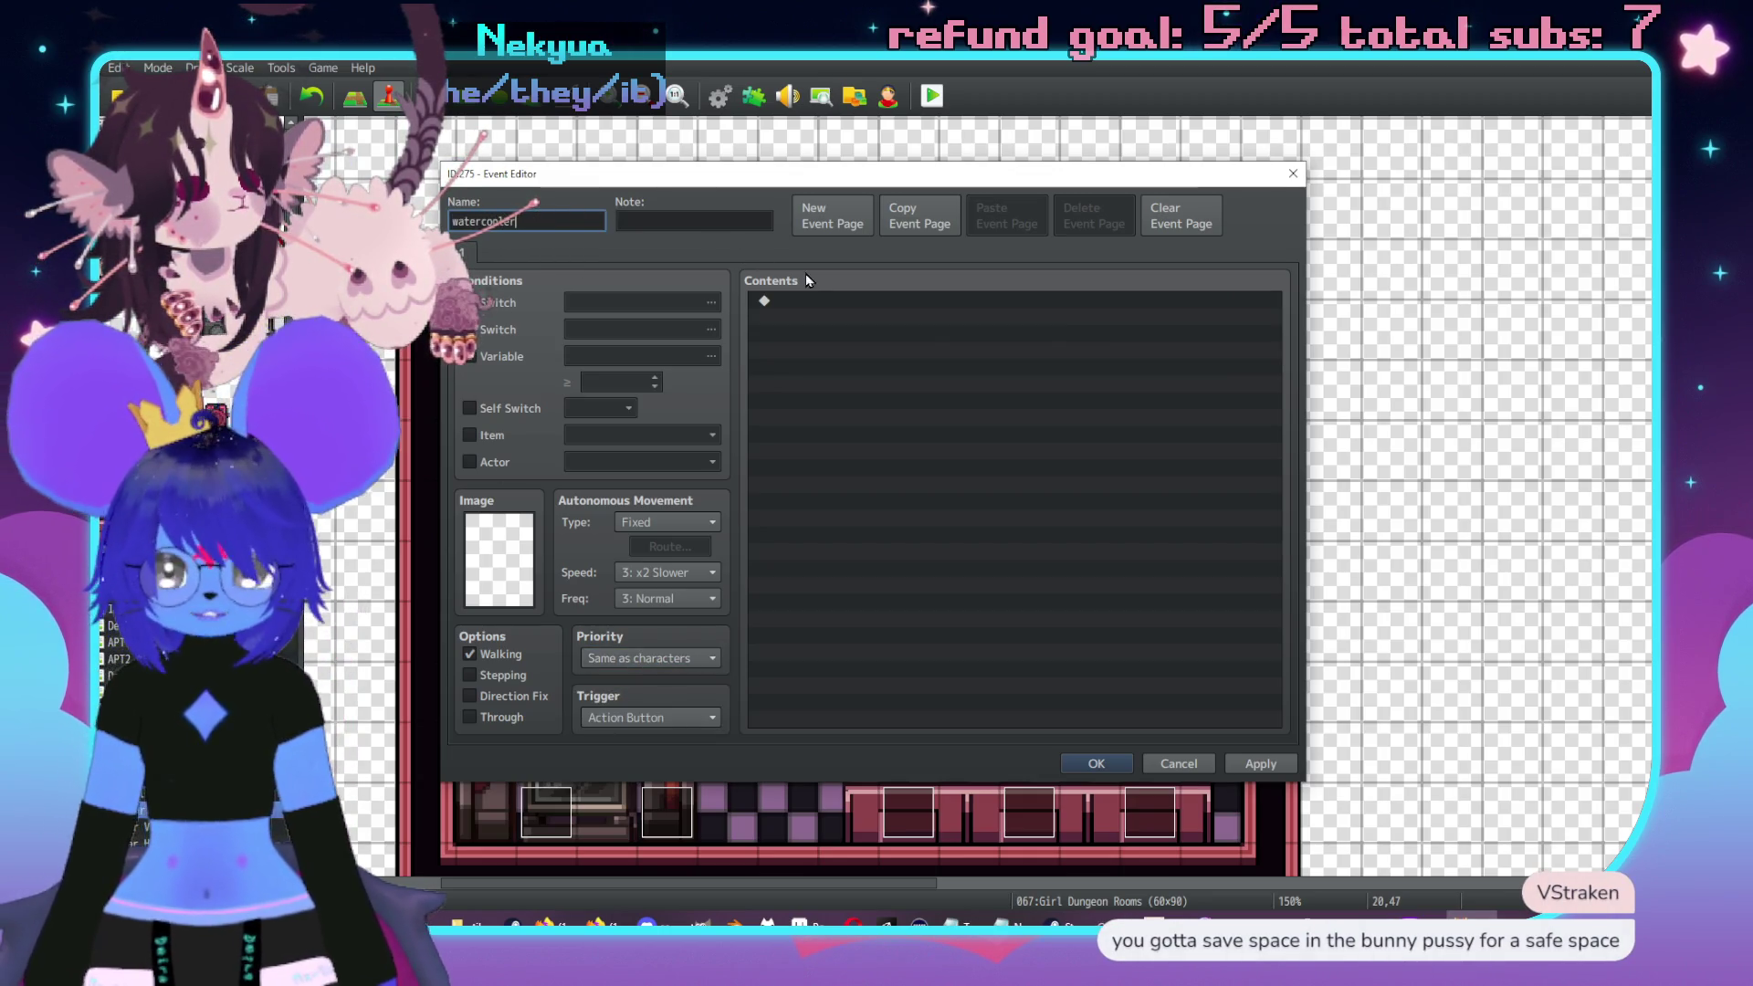
# - Add Show Text 'A watercooler with two temperature taps. It hums quietly.' and save the event
pyautogui.doubleClick(792, 301)
pyautogui.click(904, 307)
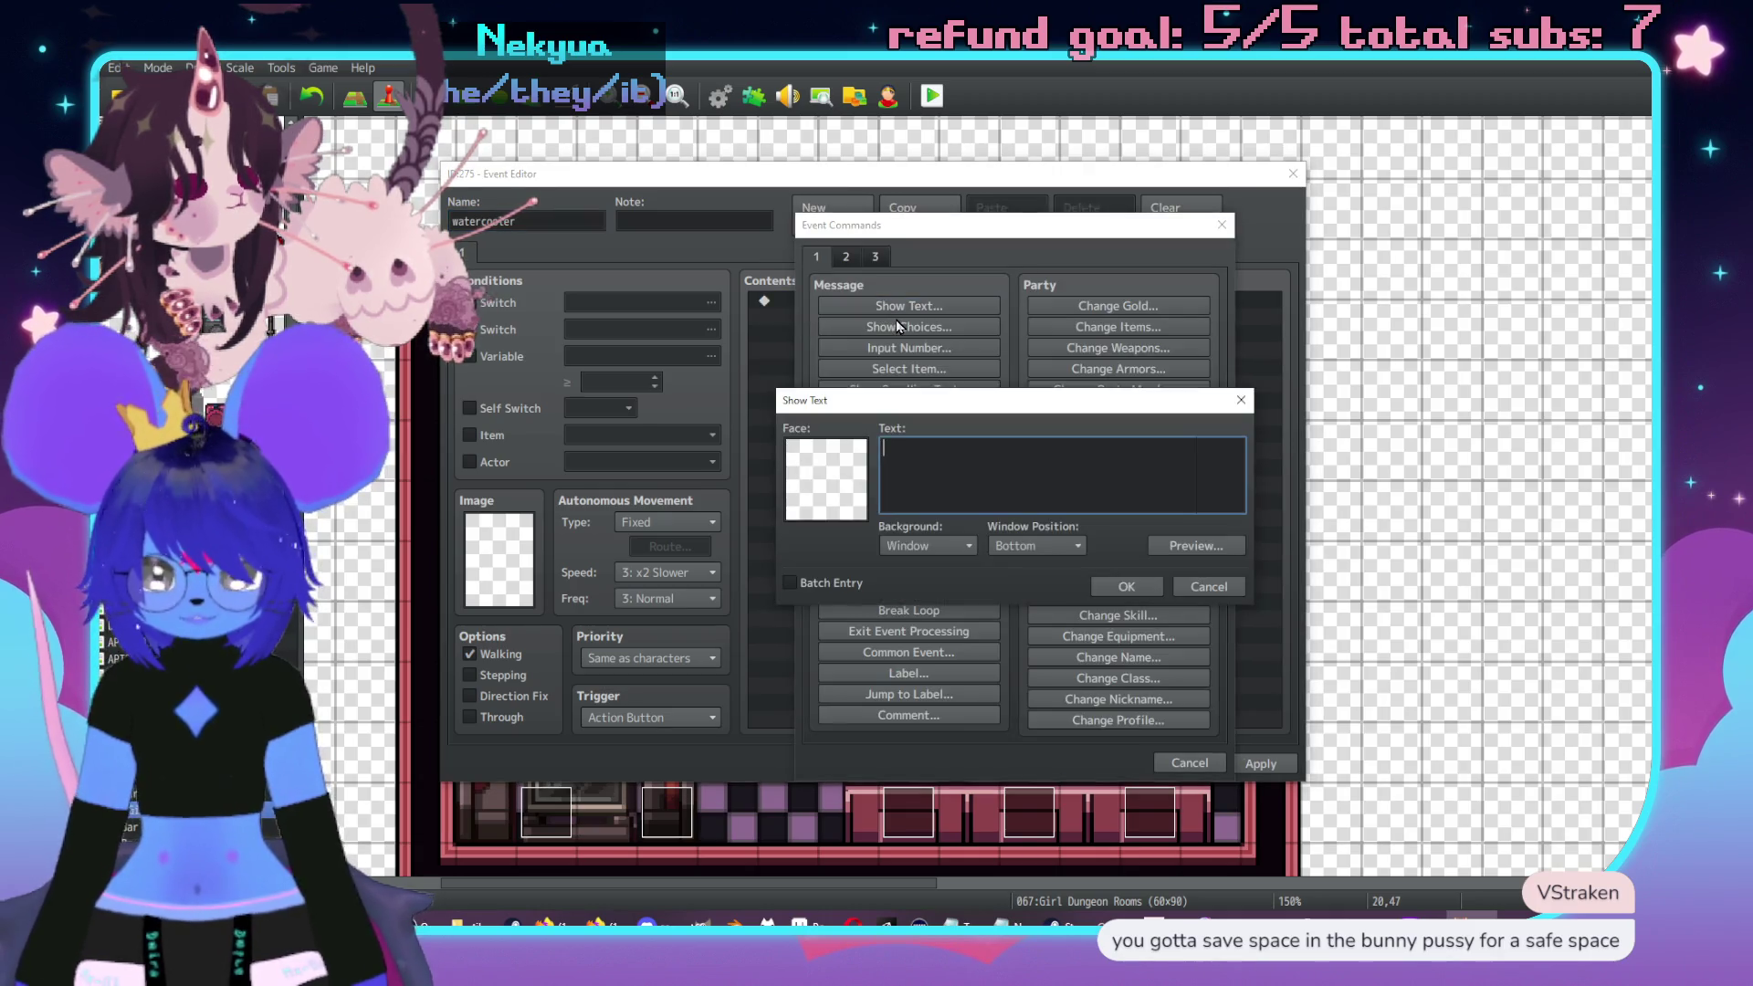
pyautogui.write('A watercooler')
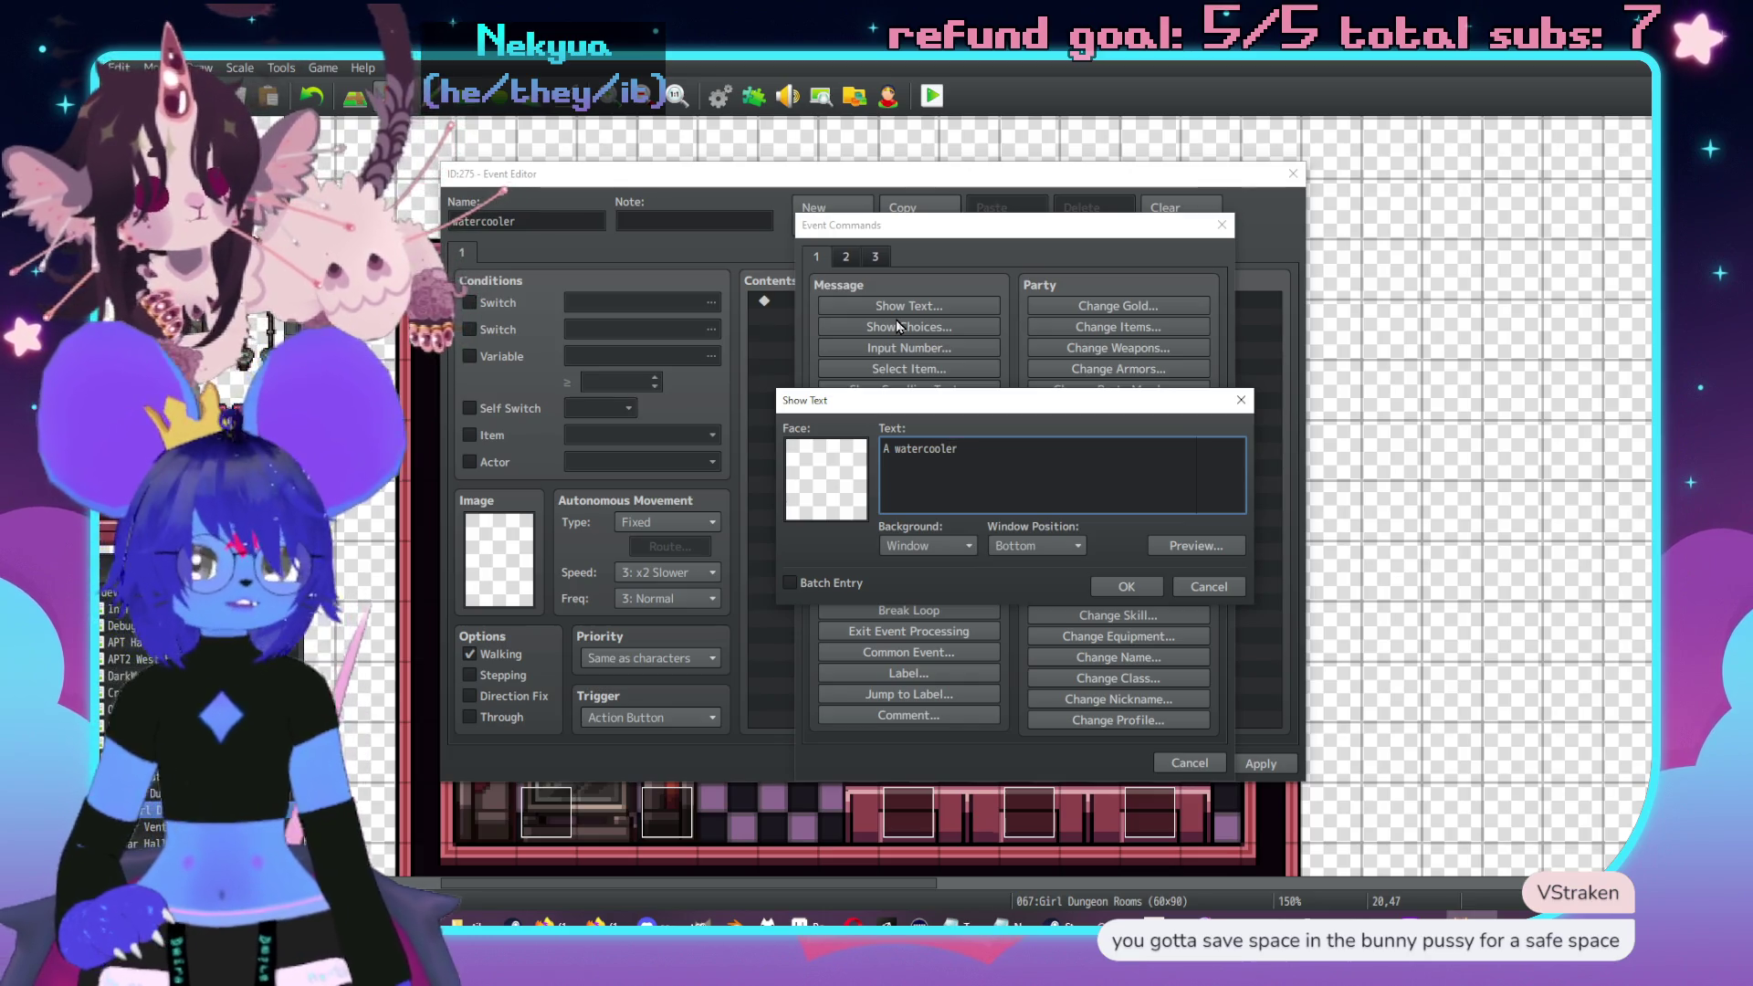
pyautogui.write(' with two t')
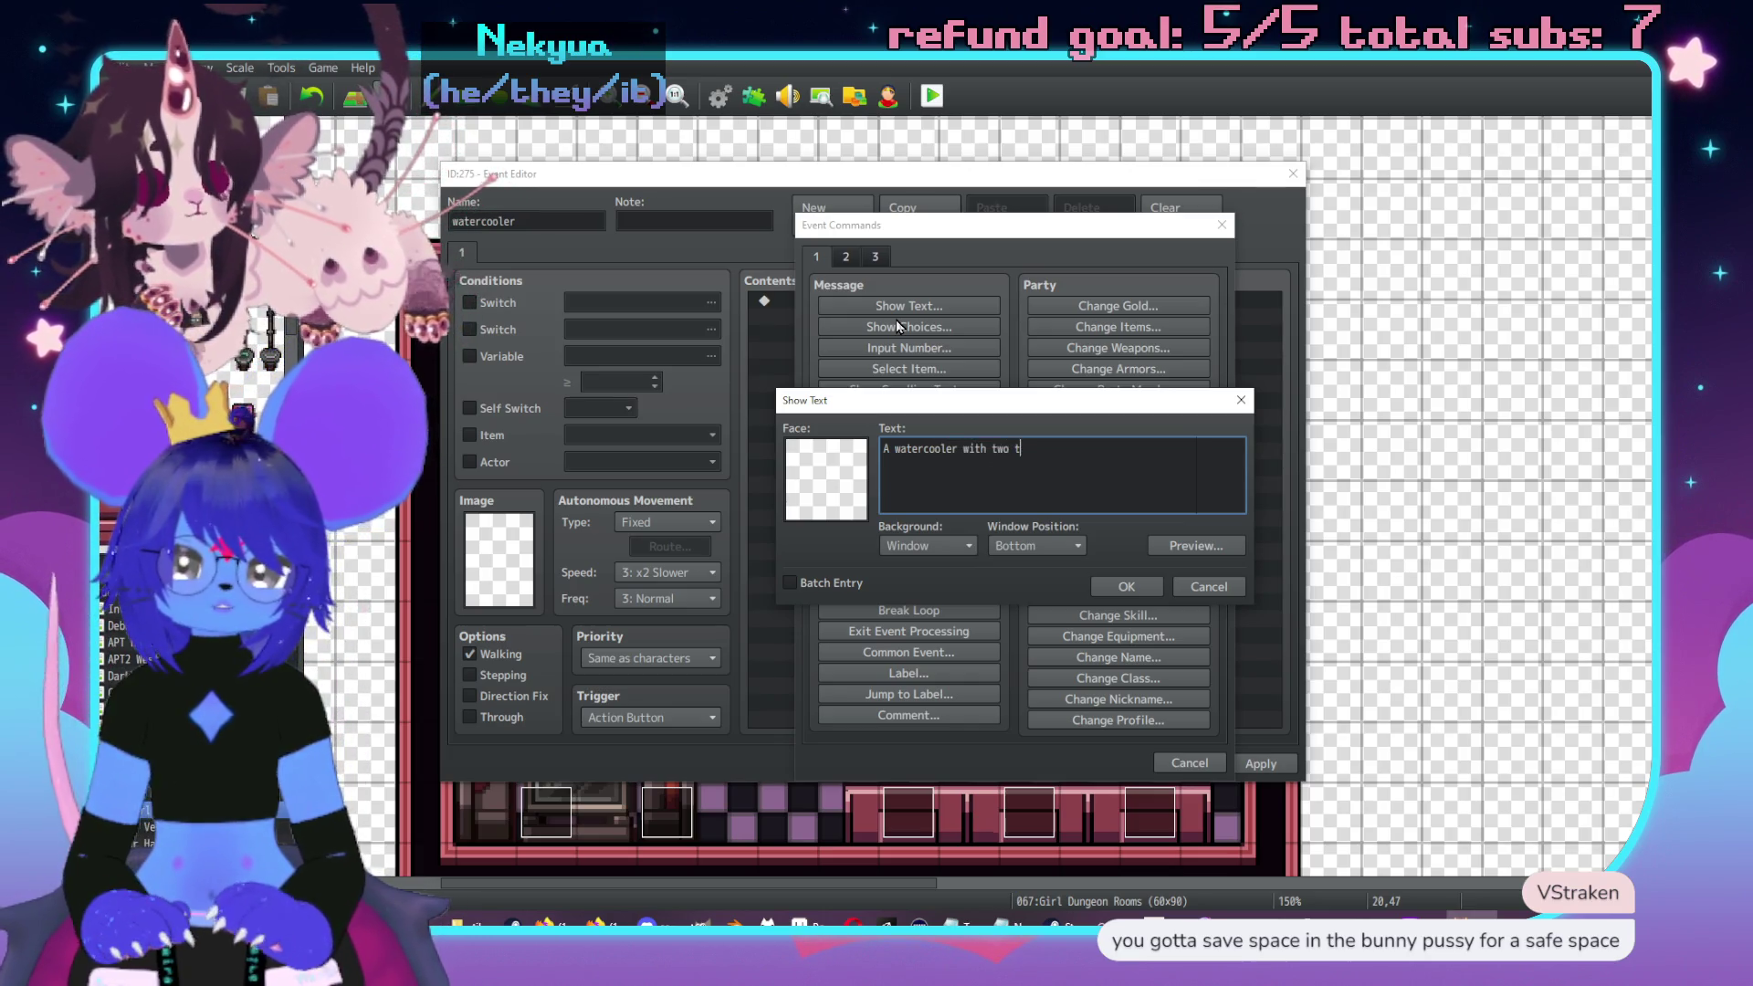
pyautogui.write('emperat')
pyautogui.write('uer')
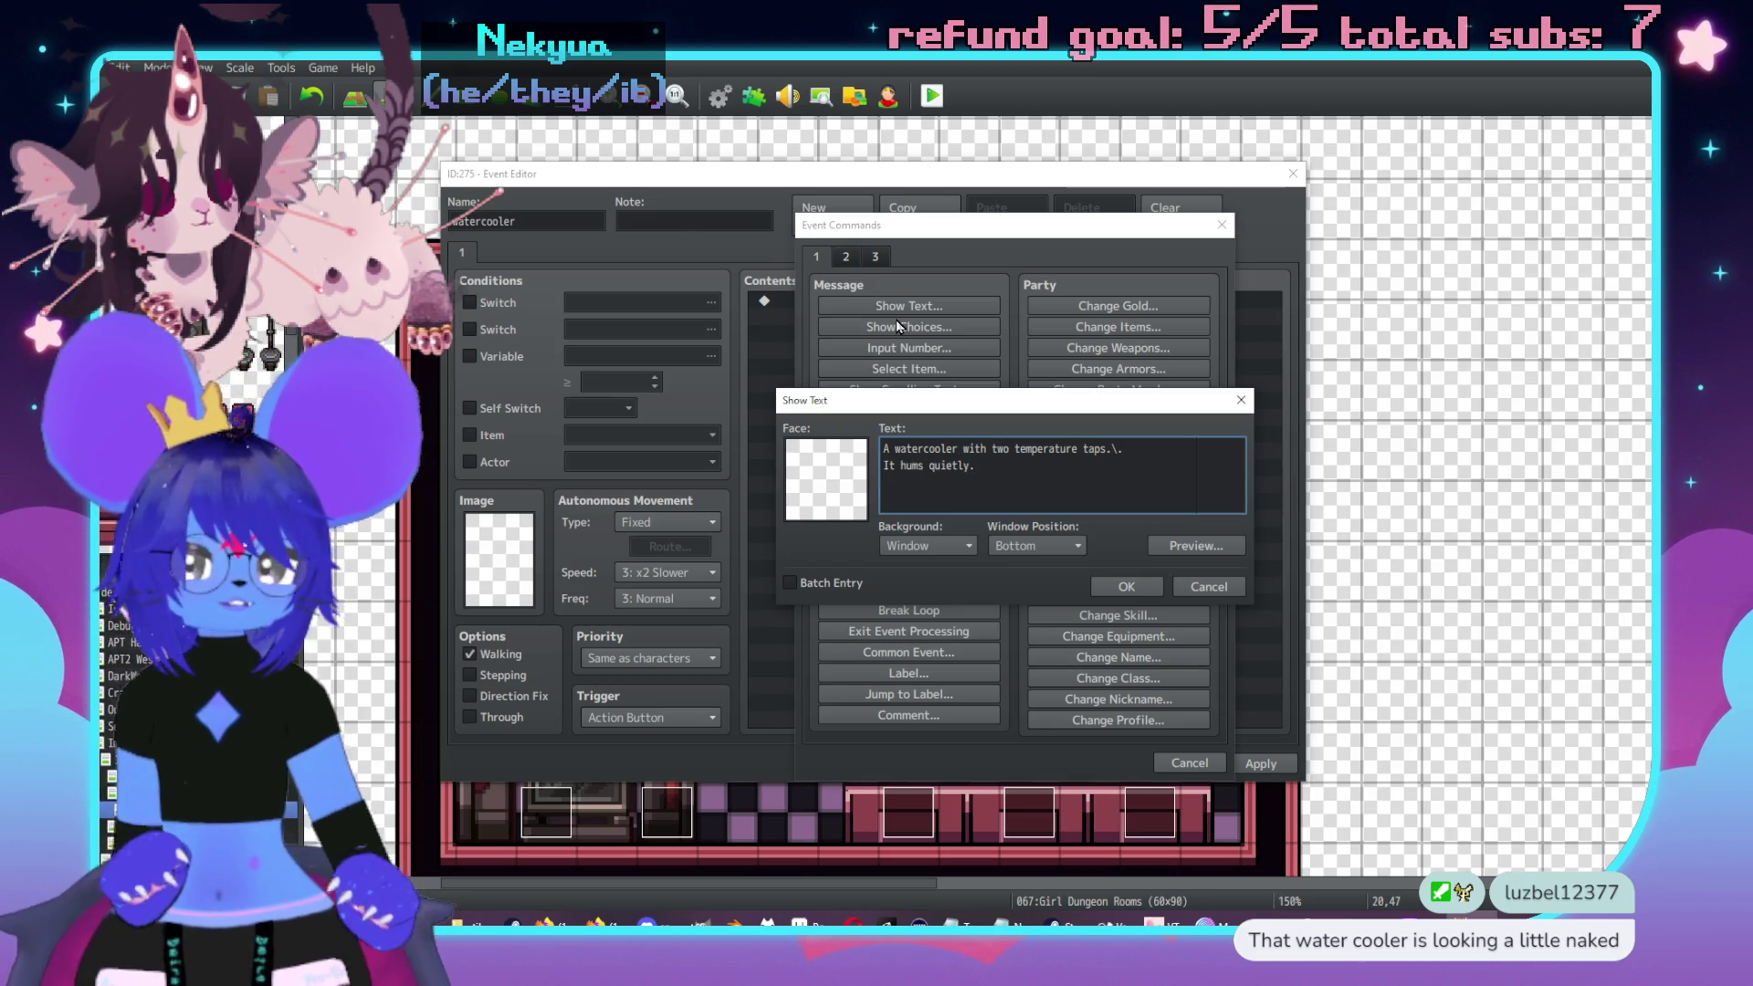
pyautogui.write('Invi')
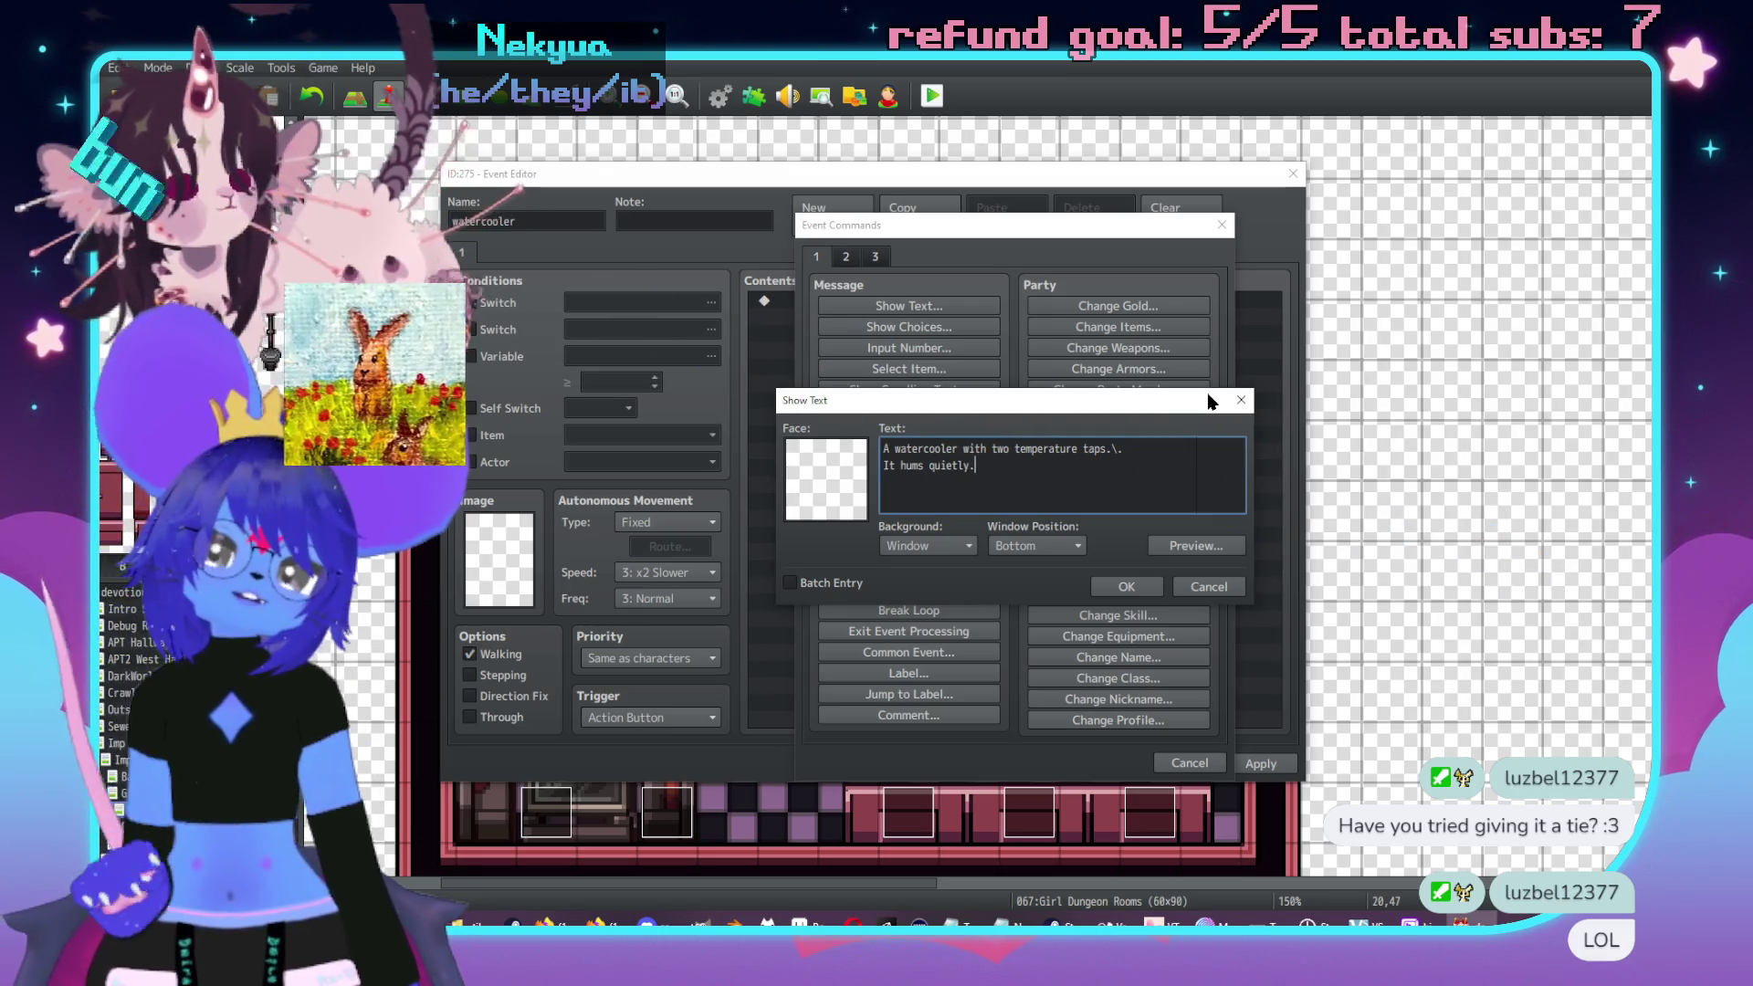
pyautogui.click(1126, 586)
pyautogui.click(1289, 764)
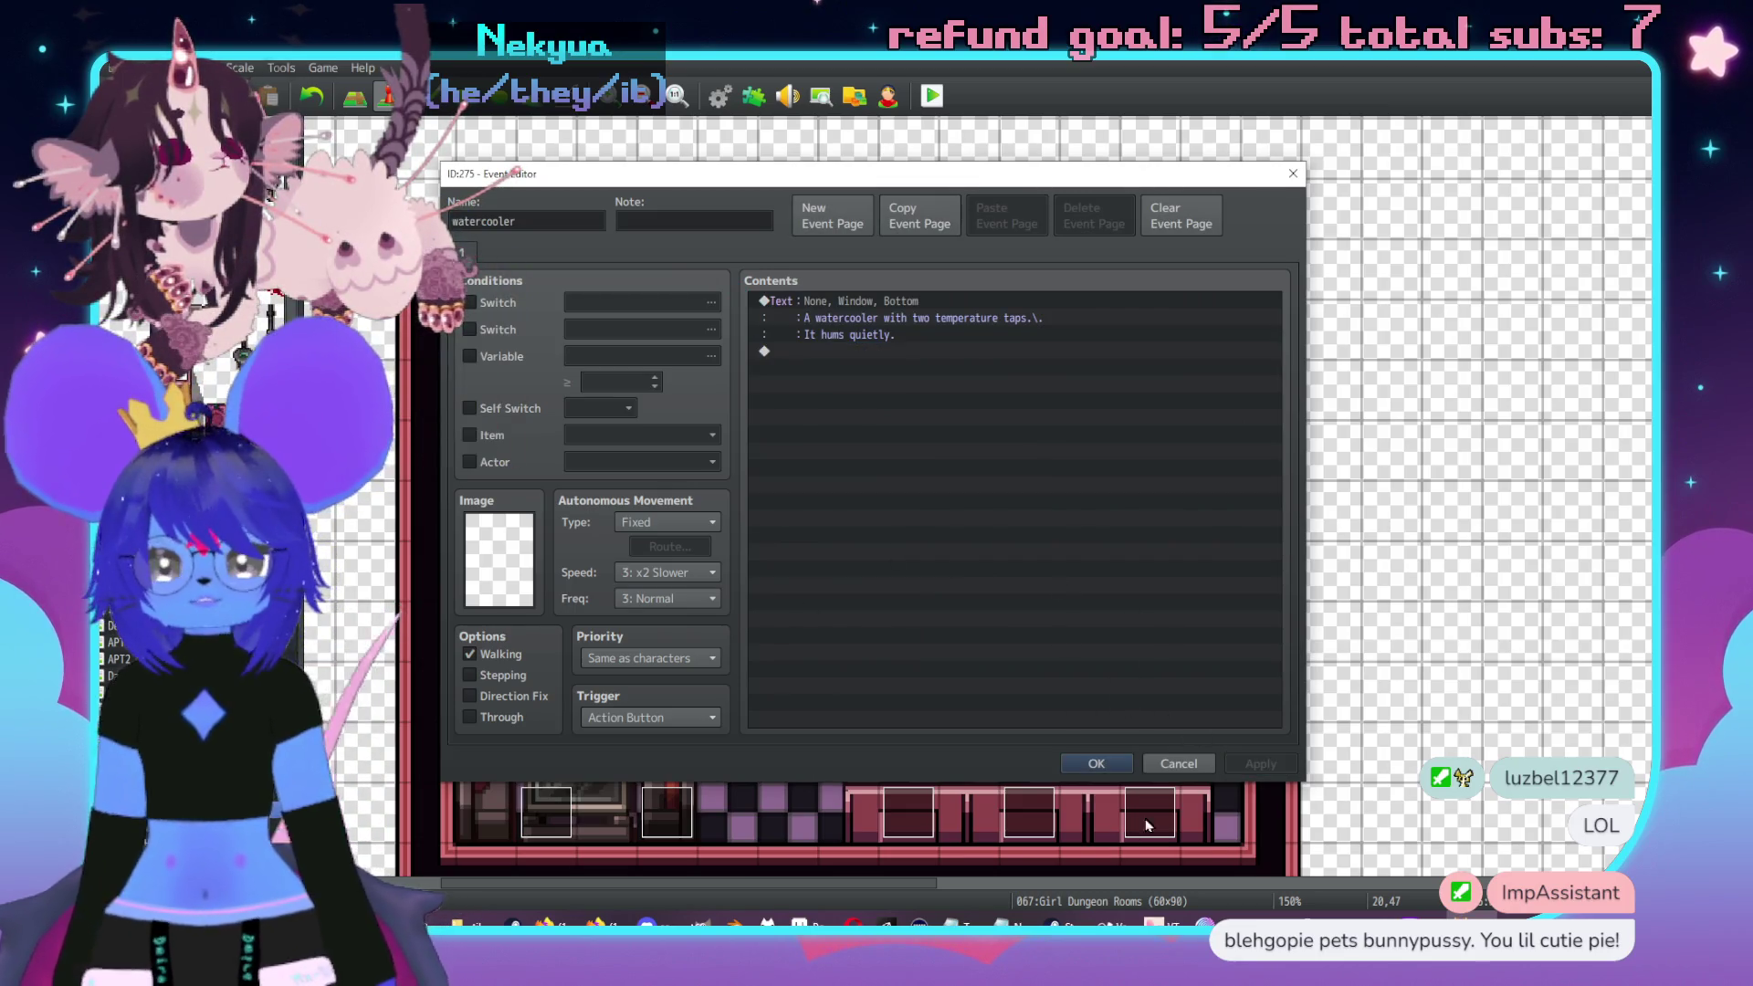
pyautogui.click(1094, 764)
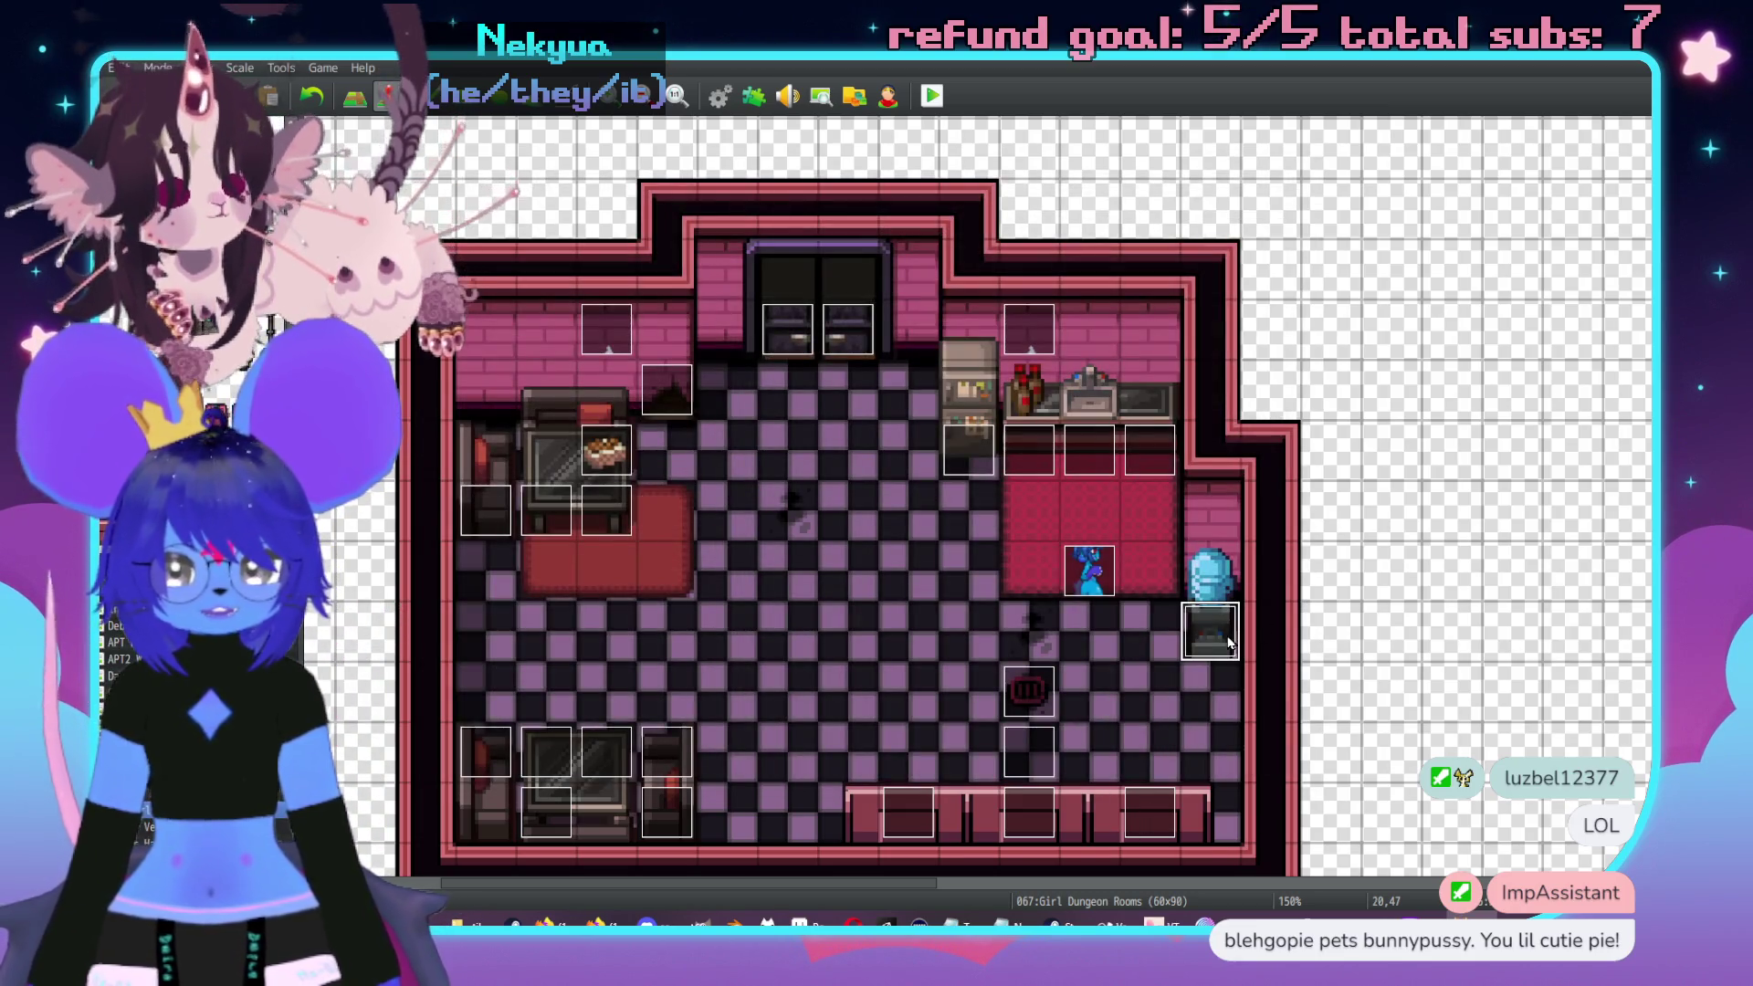
# - Open the 065 Girl Dungeon map and select a tile in its corridor
pyautogui.click(182, 547)
pyautogui.hscroll(5, 762, 434)
pyautogui.hscroll(-1, 858, 420)
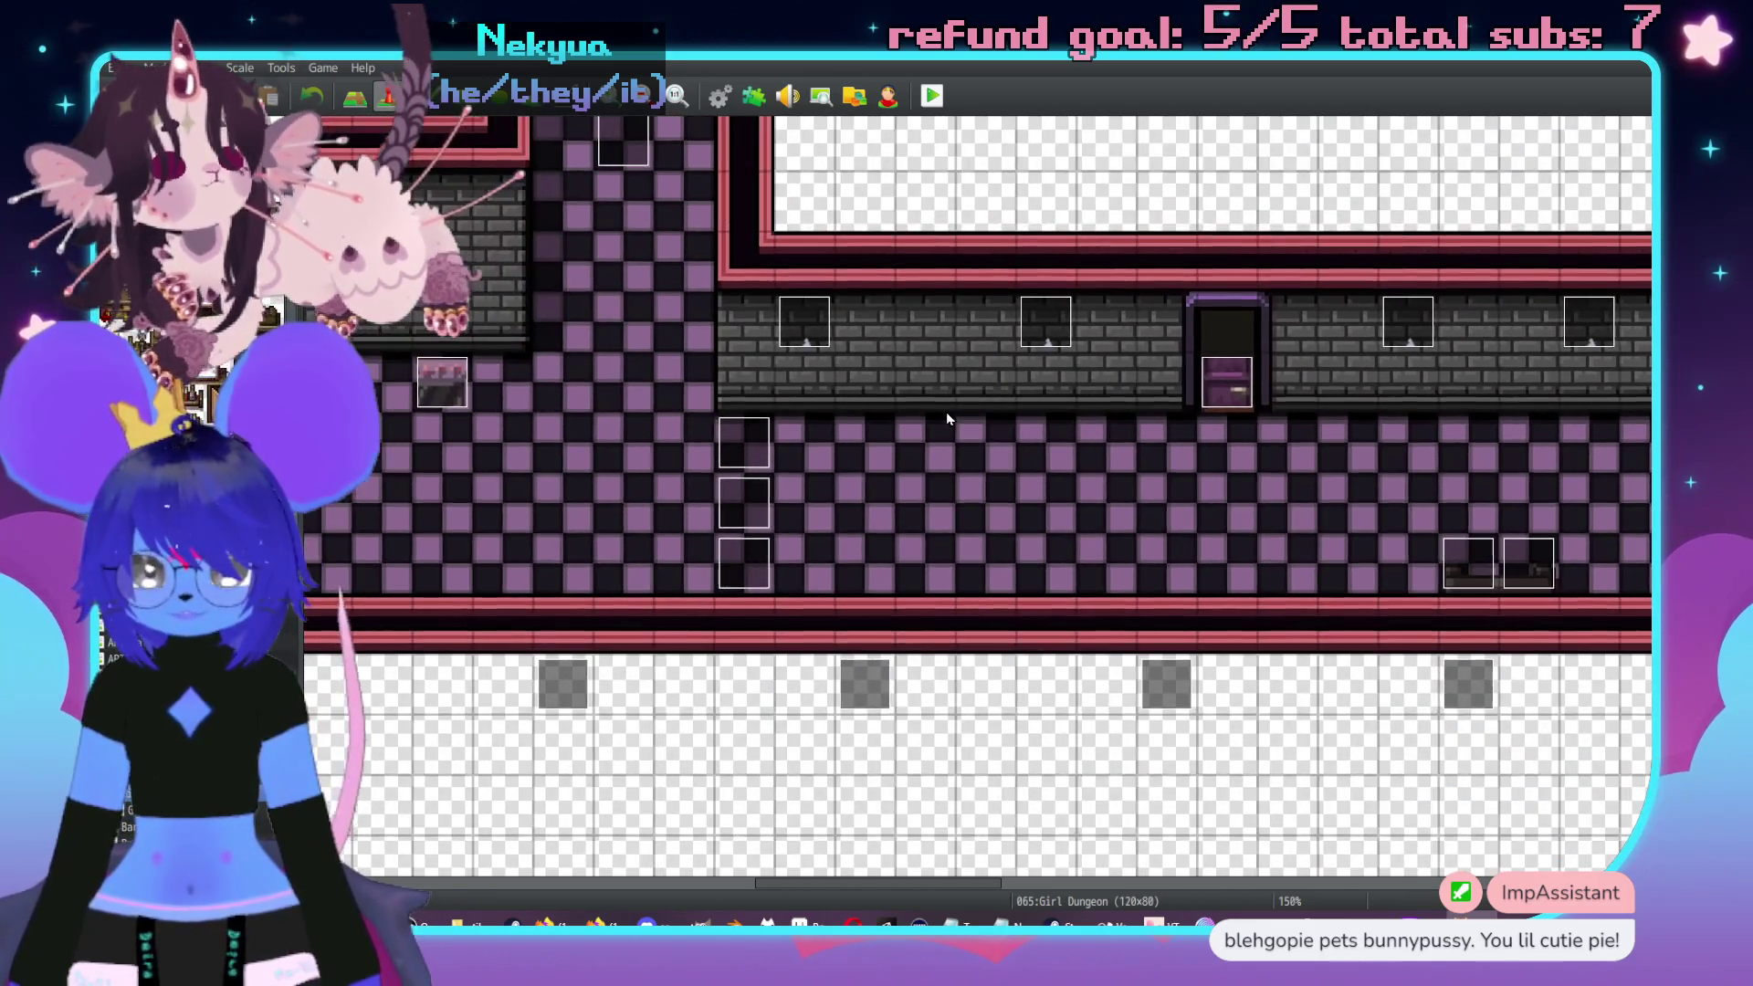
pyautogui.click(940, 426)
# - Switch to map-tile mode to look over the corridor, then return to event mode
pyautogui.press('F5')
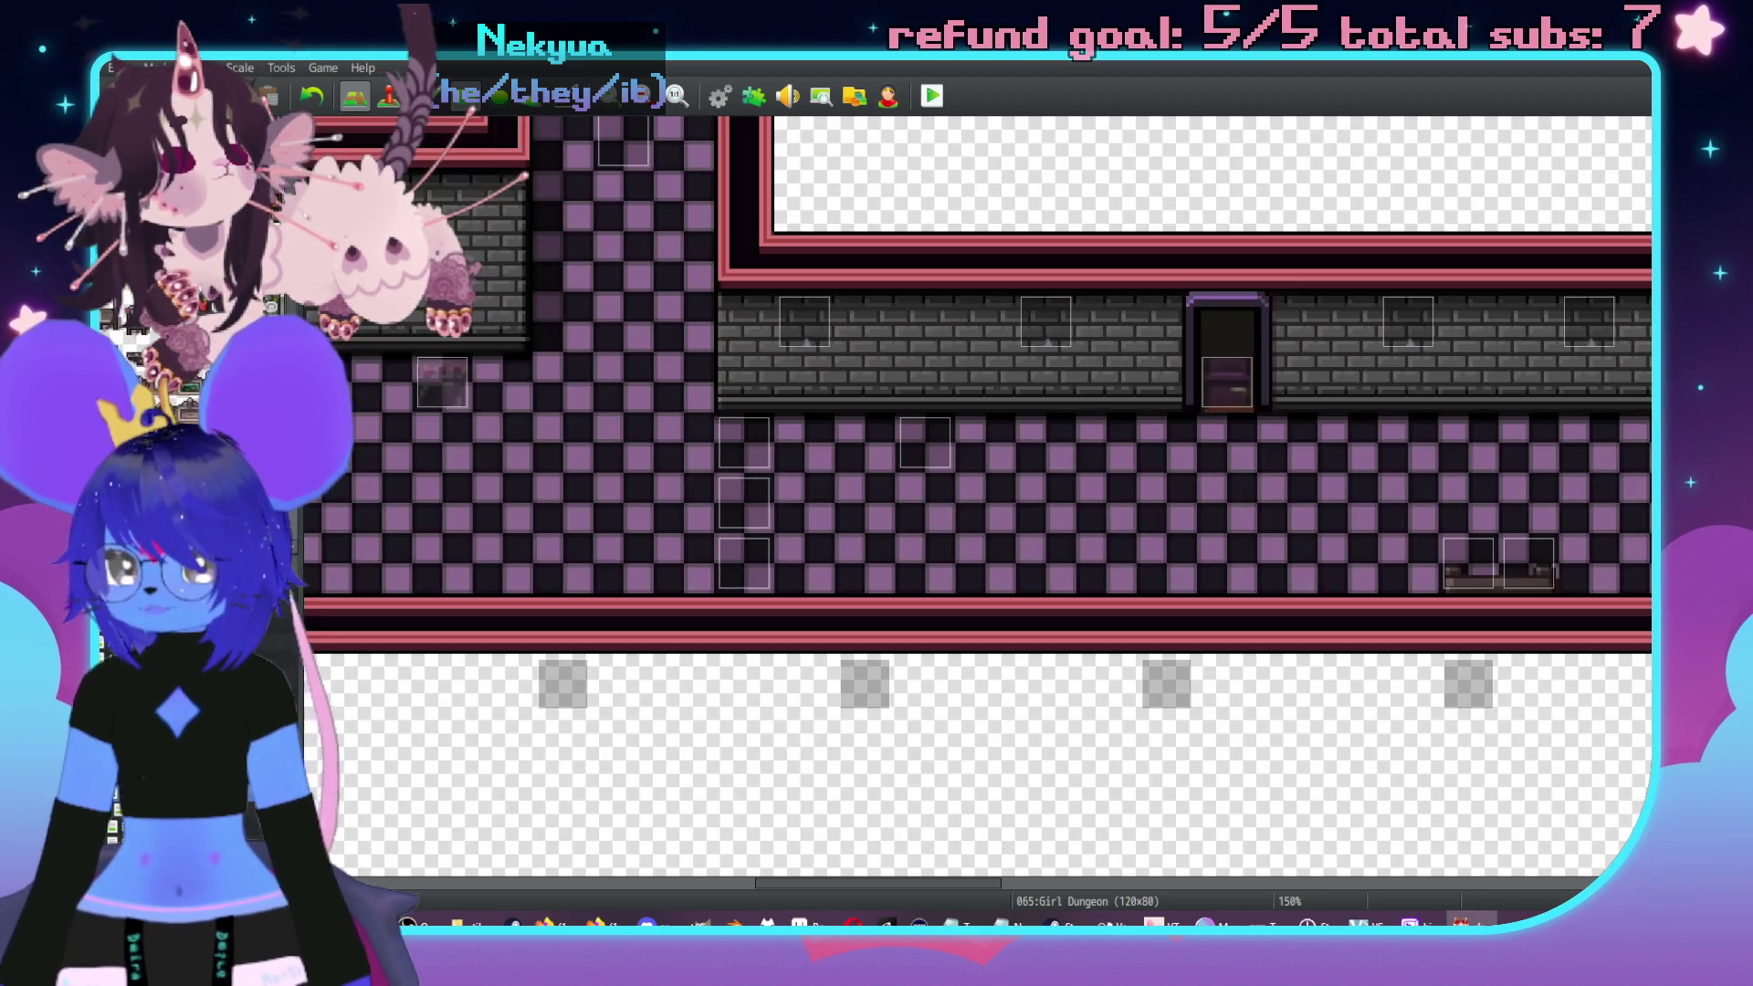
pyautogui.hscroll(3, 1050, 384)
pyautogui.scroll(2, 1050, 384)
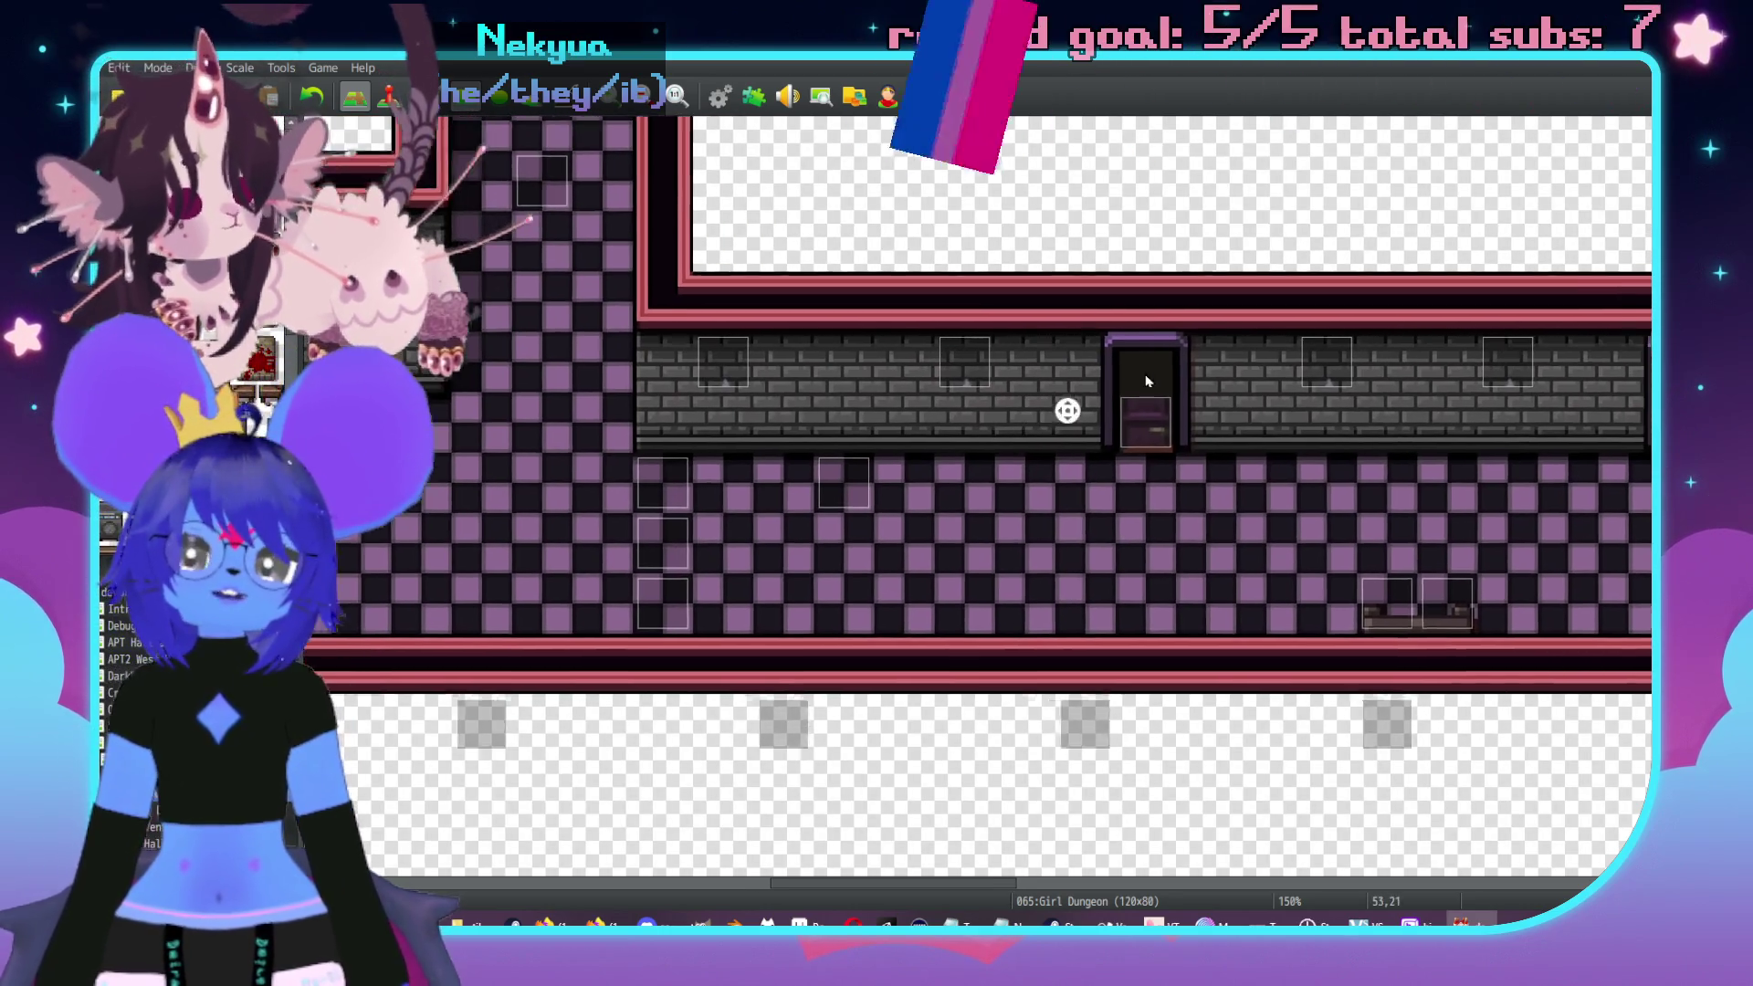
pyautogui.press('F6')
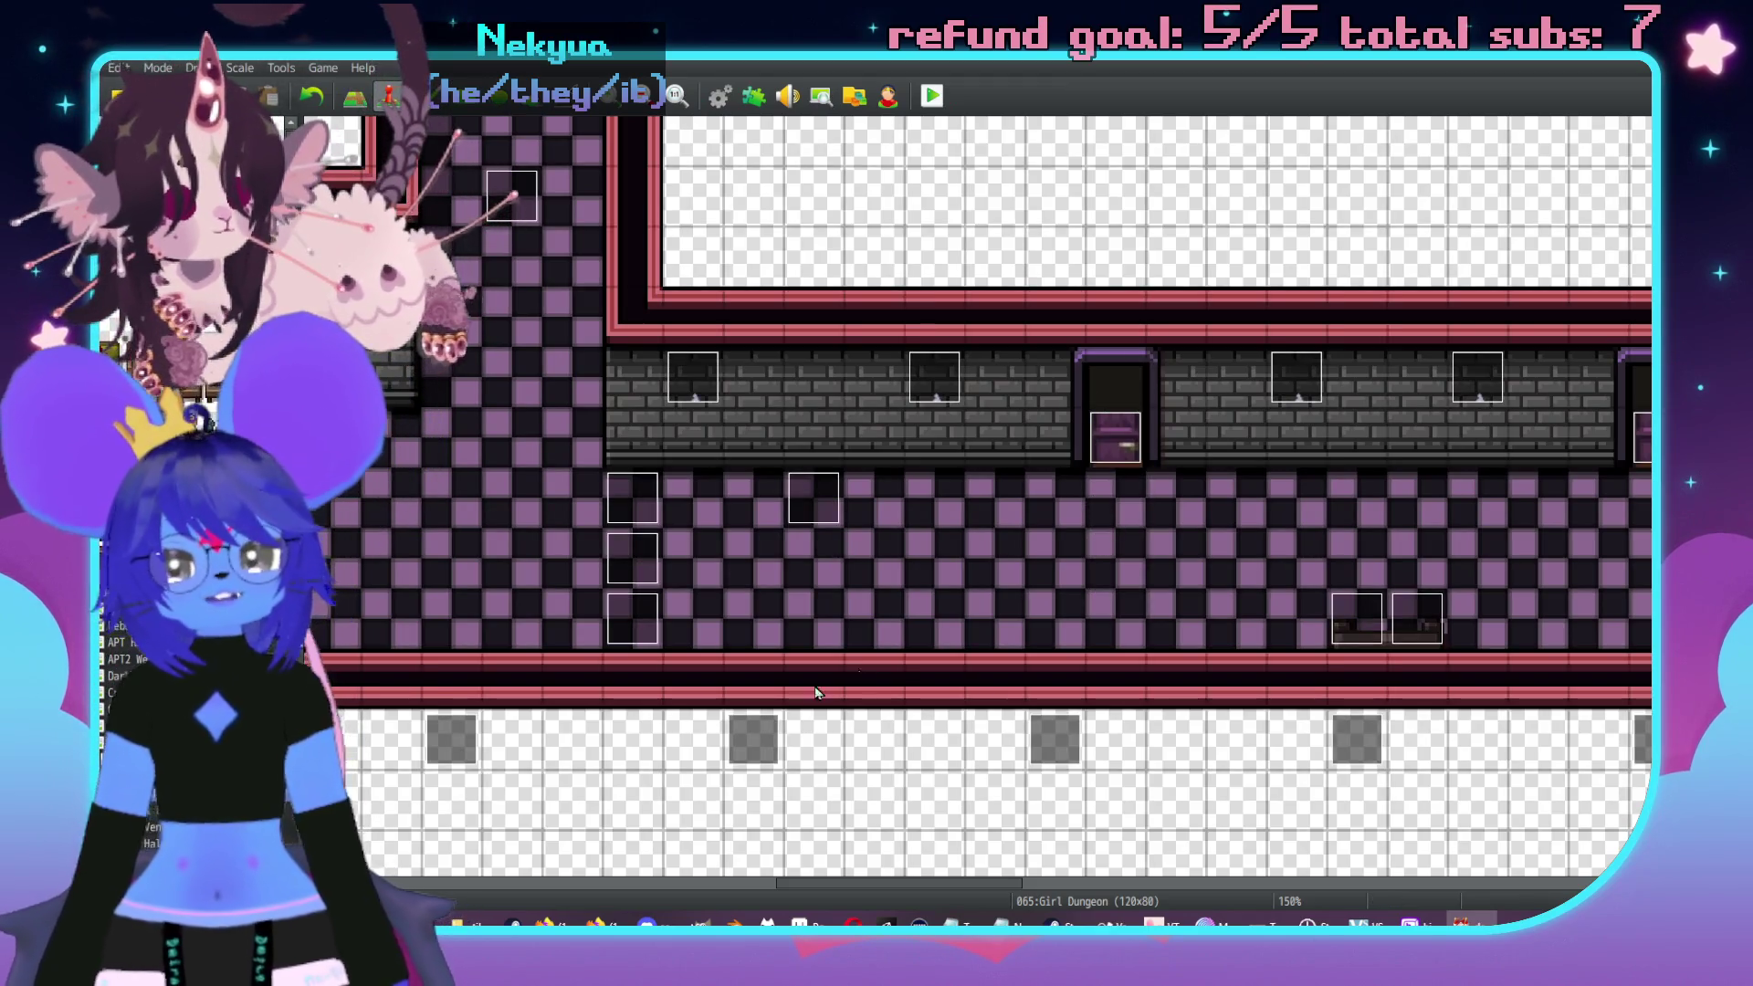
# - Return to the water-cooler sprite on the Pop Horror City tilesheet in Aseprite
pyautogui.hotkey('alt', 'Tab')
pyautogui.scroll(-3, 920, 530)
pyautogui.scroll(3, 920, 530)
pyautogui.scroll(-2, 921, 530)
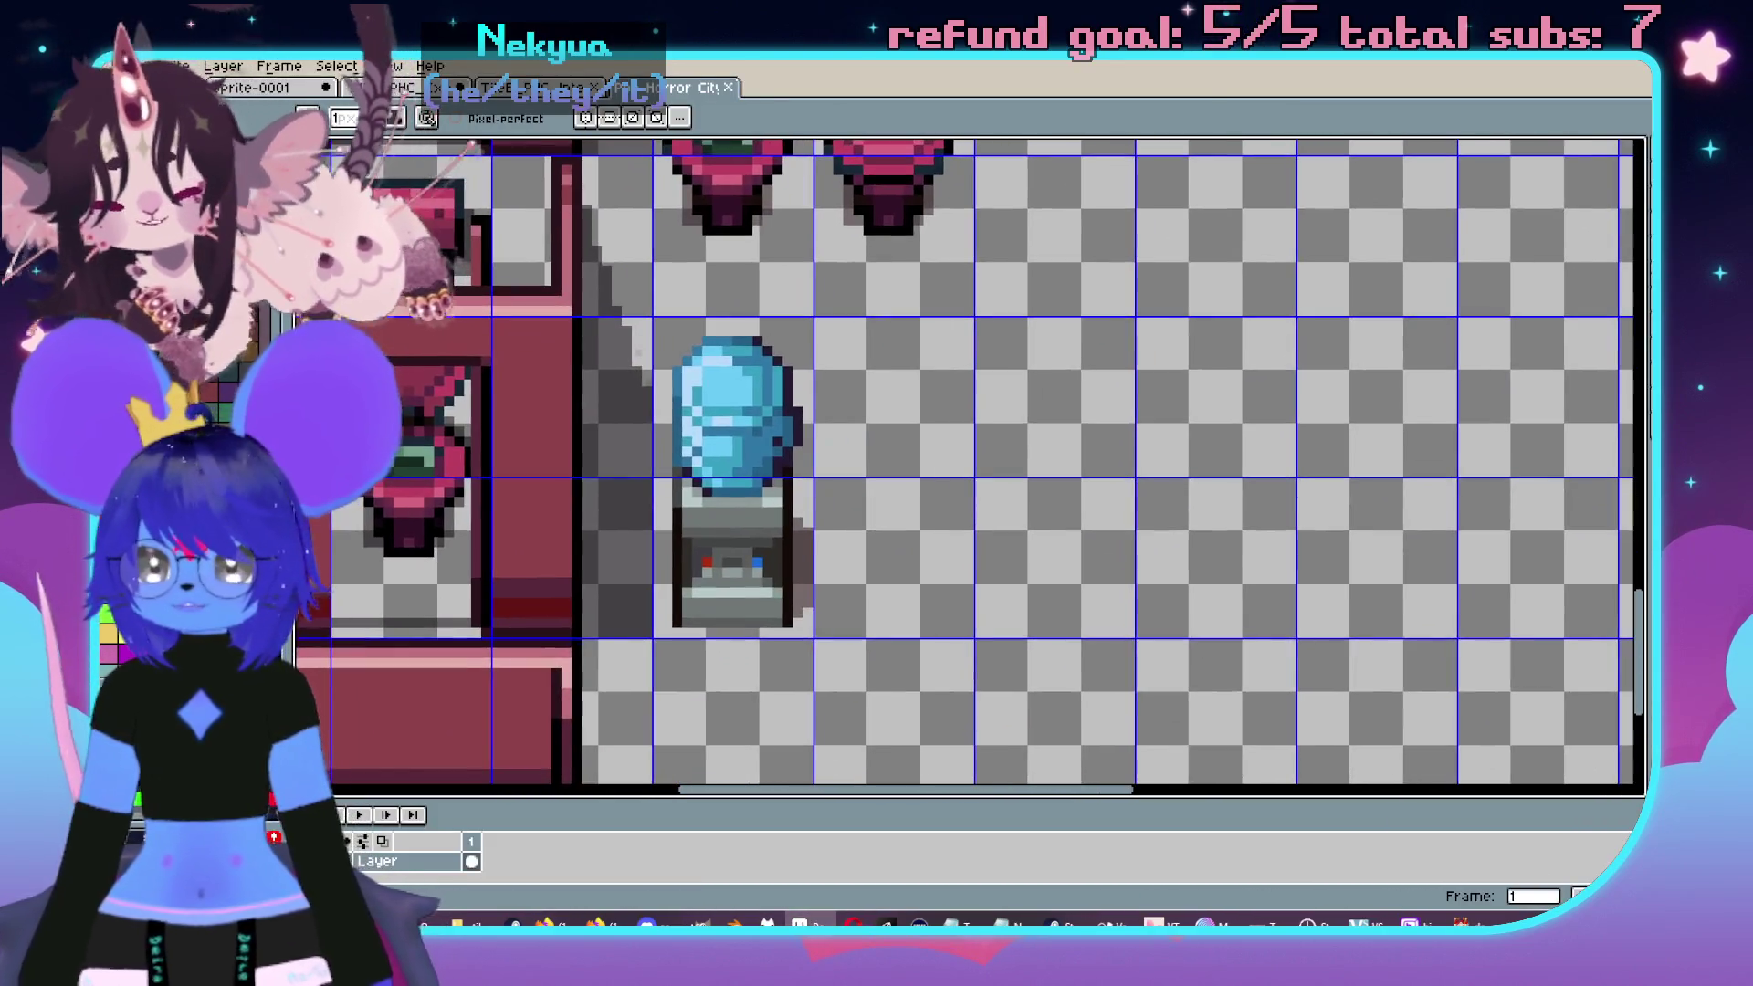
# - Select and copy the whole water-cooler sprite from its tilesheet
pyautogui.click(548, 87)
pyautogui.click(602, 87)
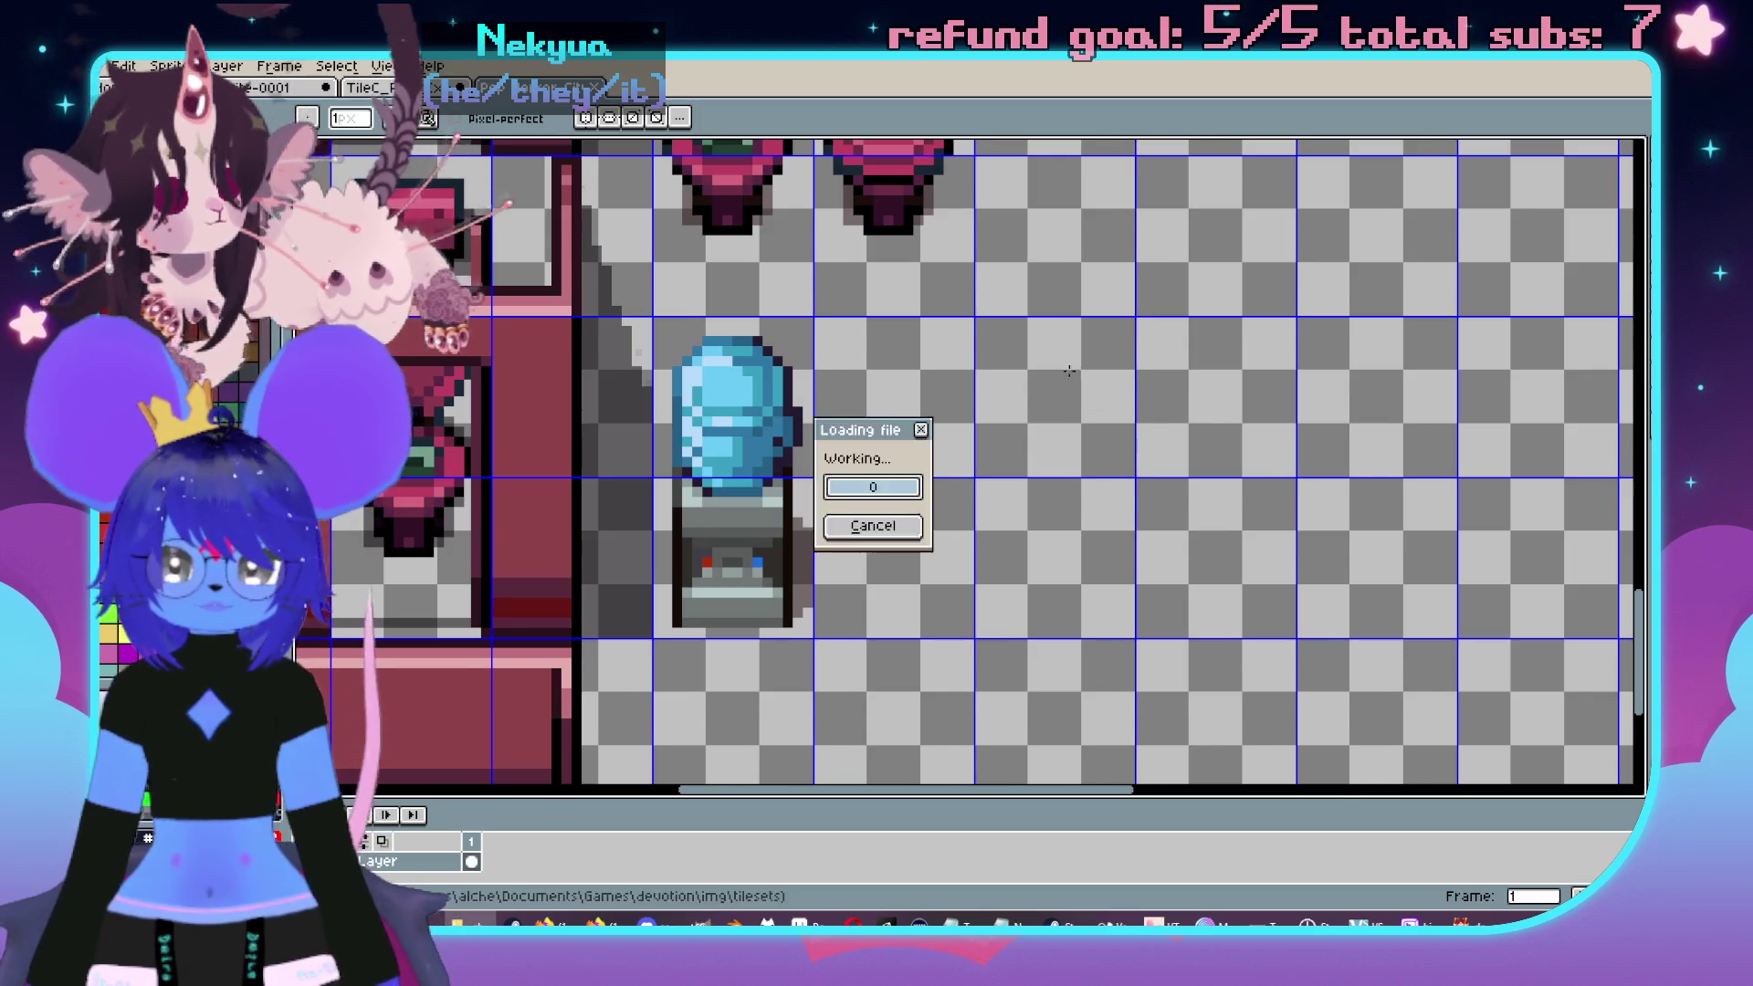
pyautogui.scroll(5, 798, 600)
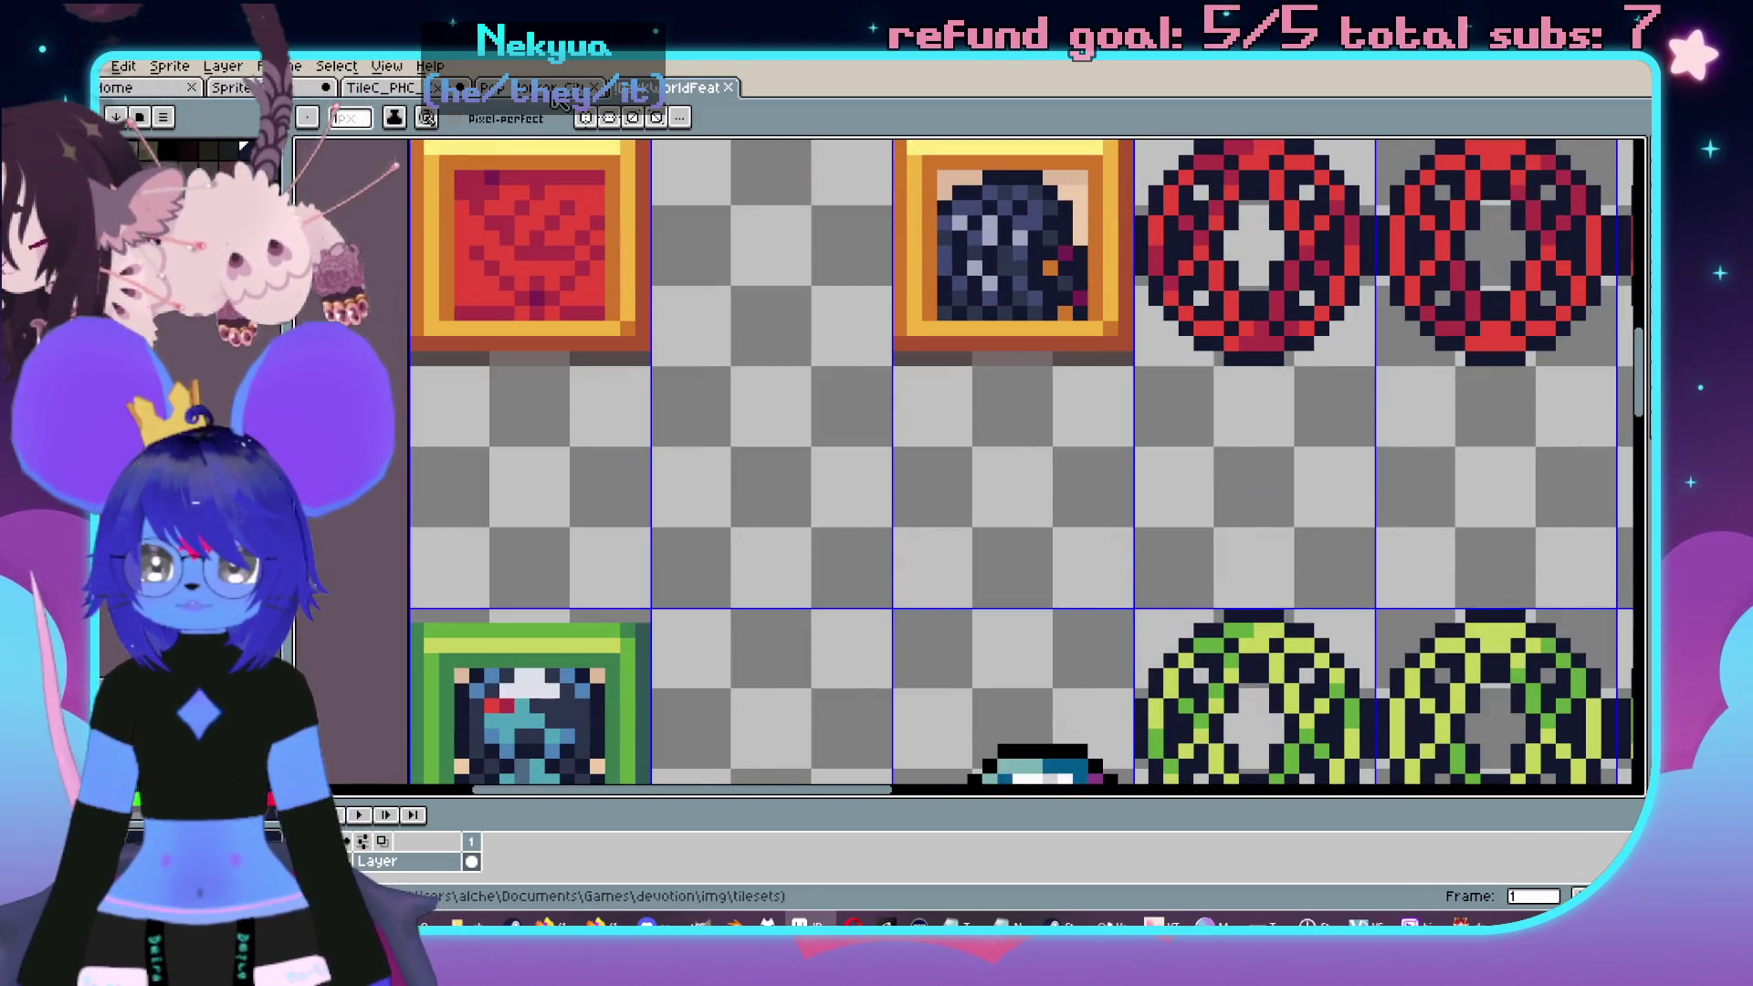
pyautogui.click(559, 91)
pyautogui.scroll(3, 680, 311)
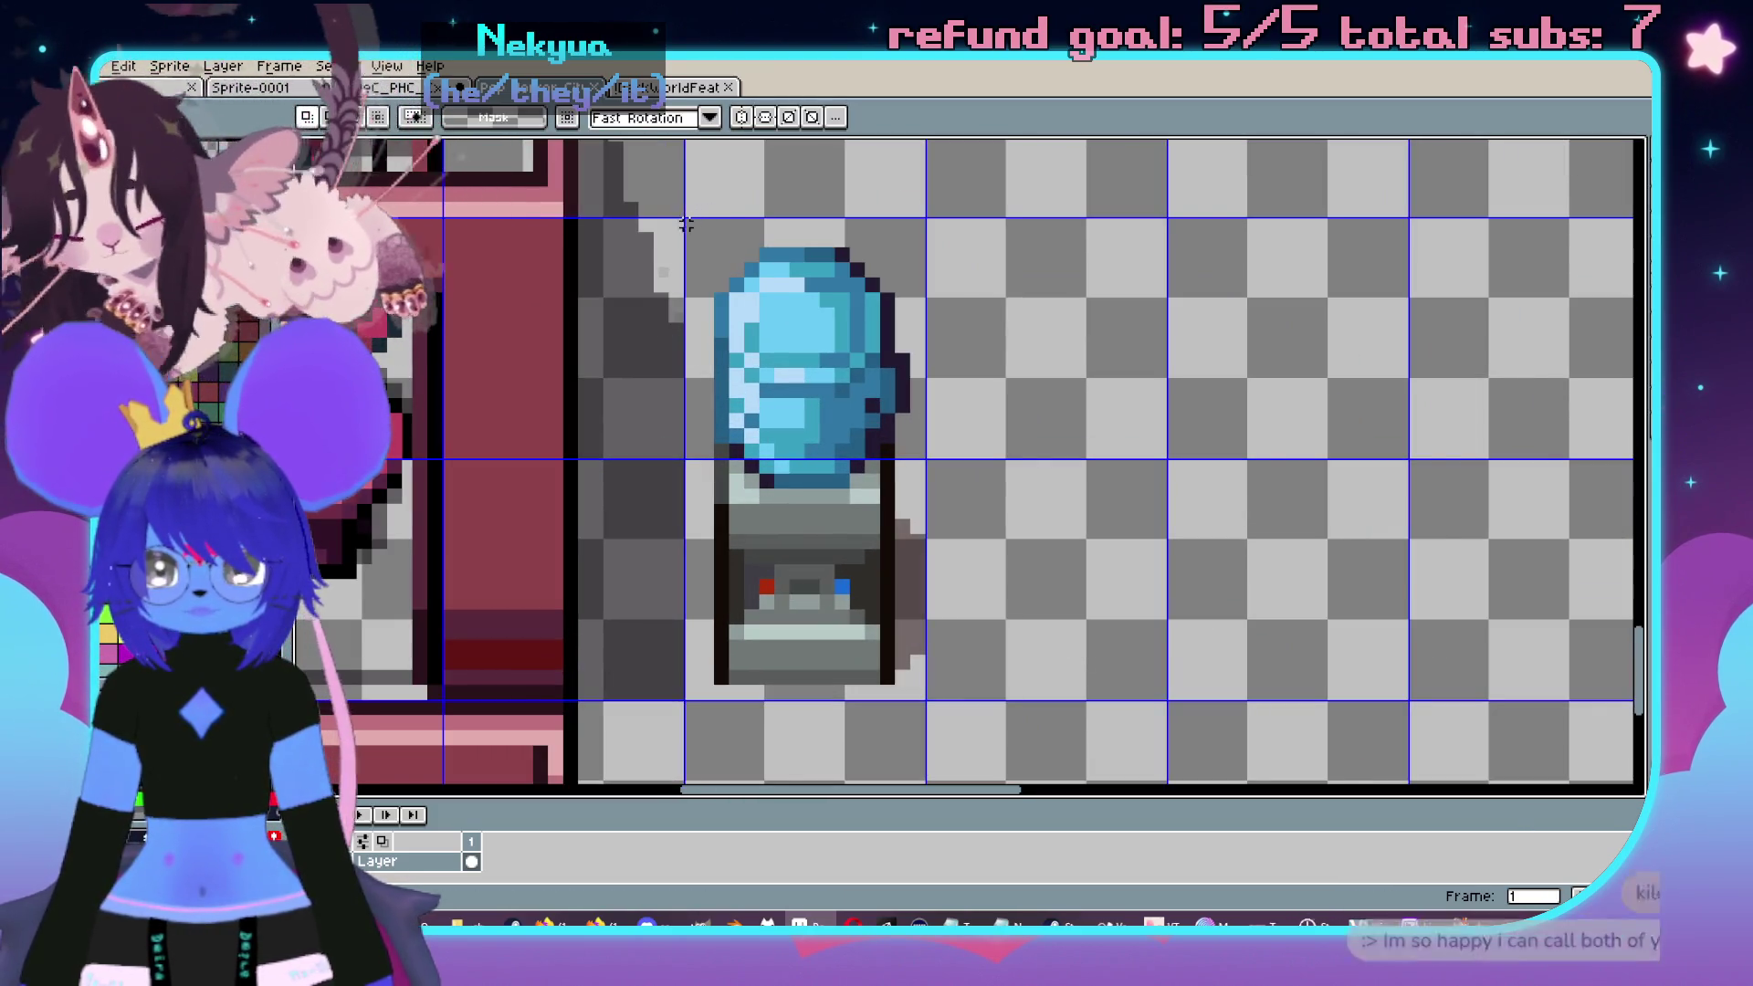
pyautogui.moveTo(691, 224); pyautogui.dragTo(927, 699)
pyautogui.hotkey('ctrl', 'c')
# - Paste the water cooler into the other tileset's empty cell beside the red tile
pyautogui.click(694, 87)
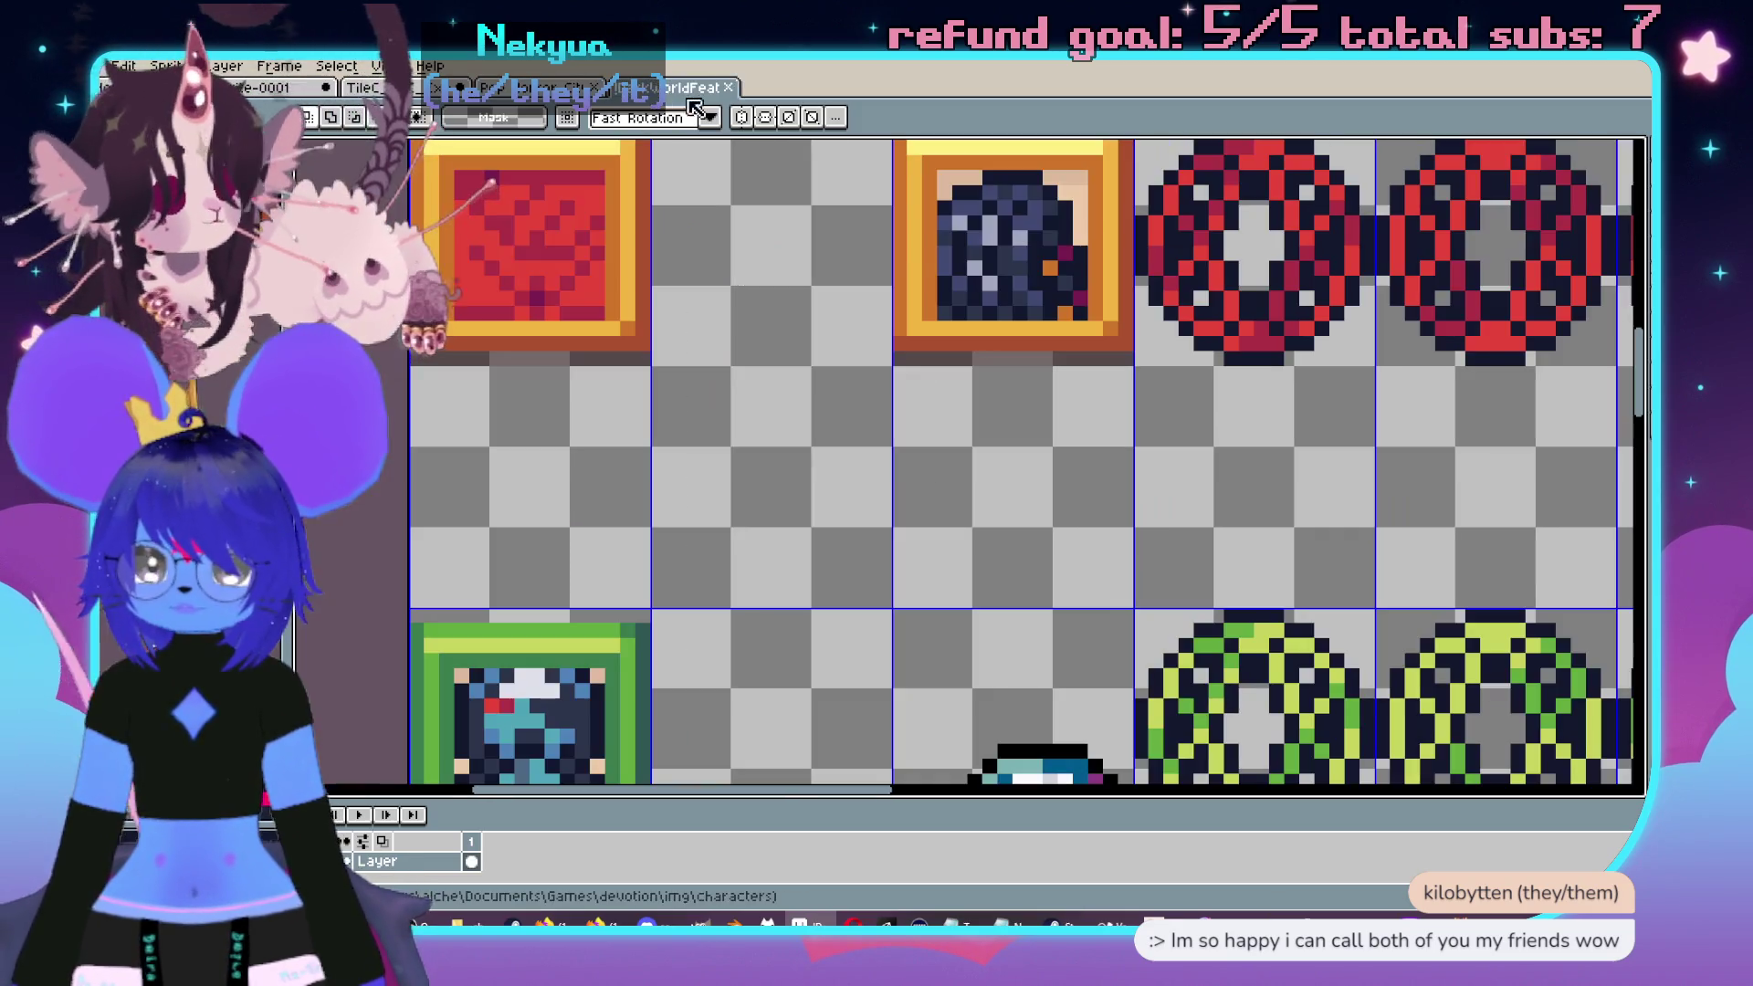
pyautogui.hotkey('ctrl', 'v')
pyautogui.moveTo(936, 506); pyautogui.dragTo(767, 457)
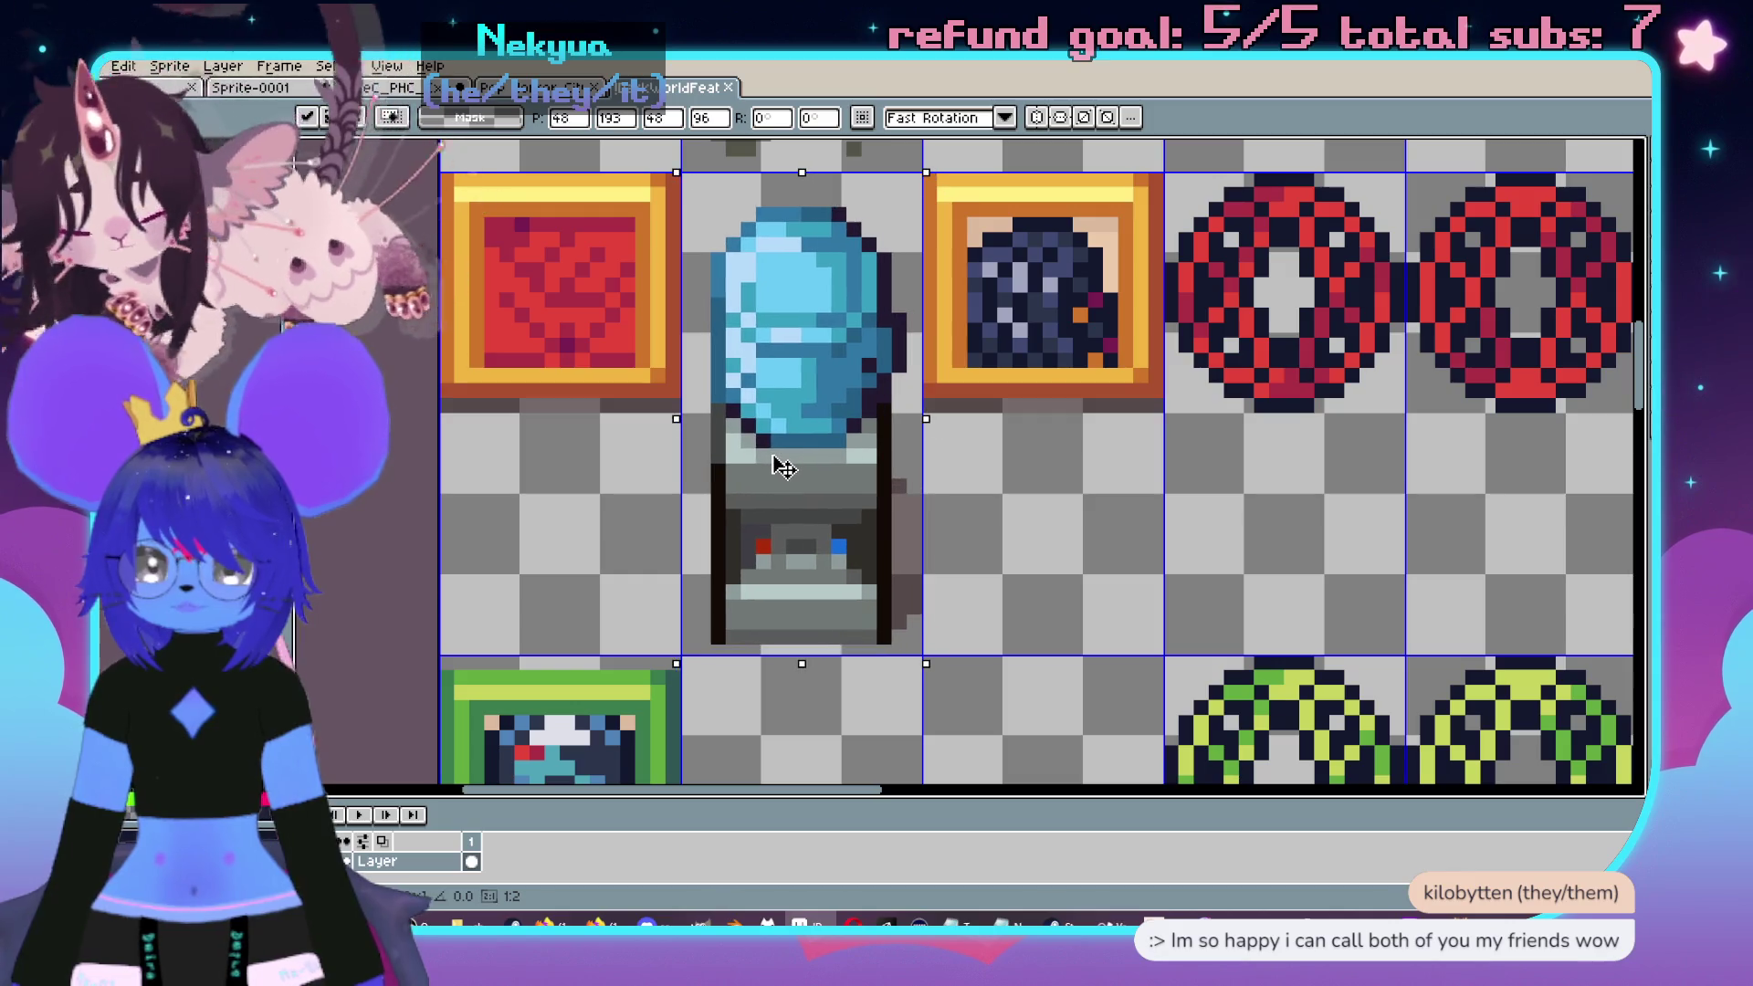
pyautogui.scroll(-3, 1235, 591)
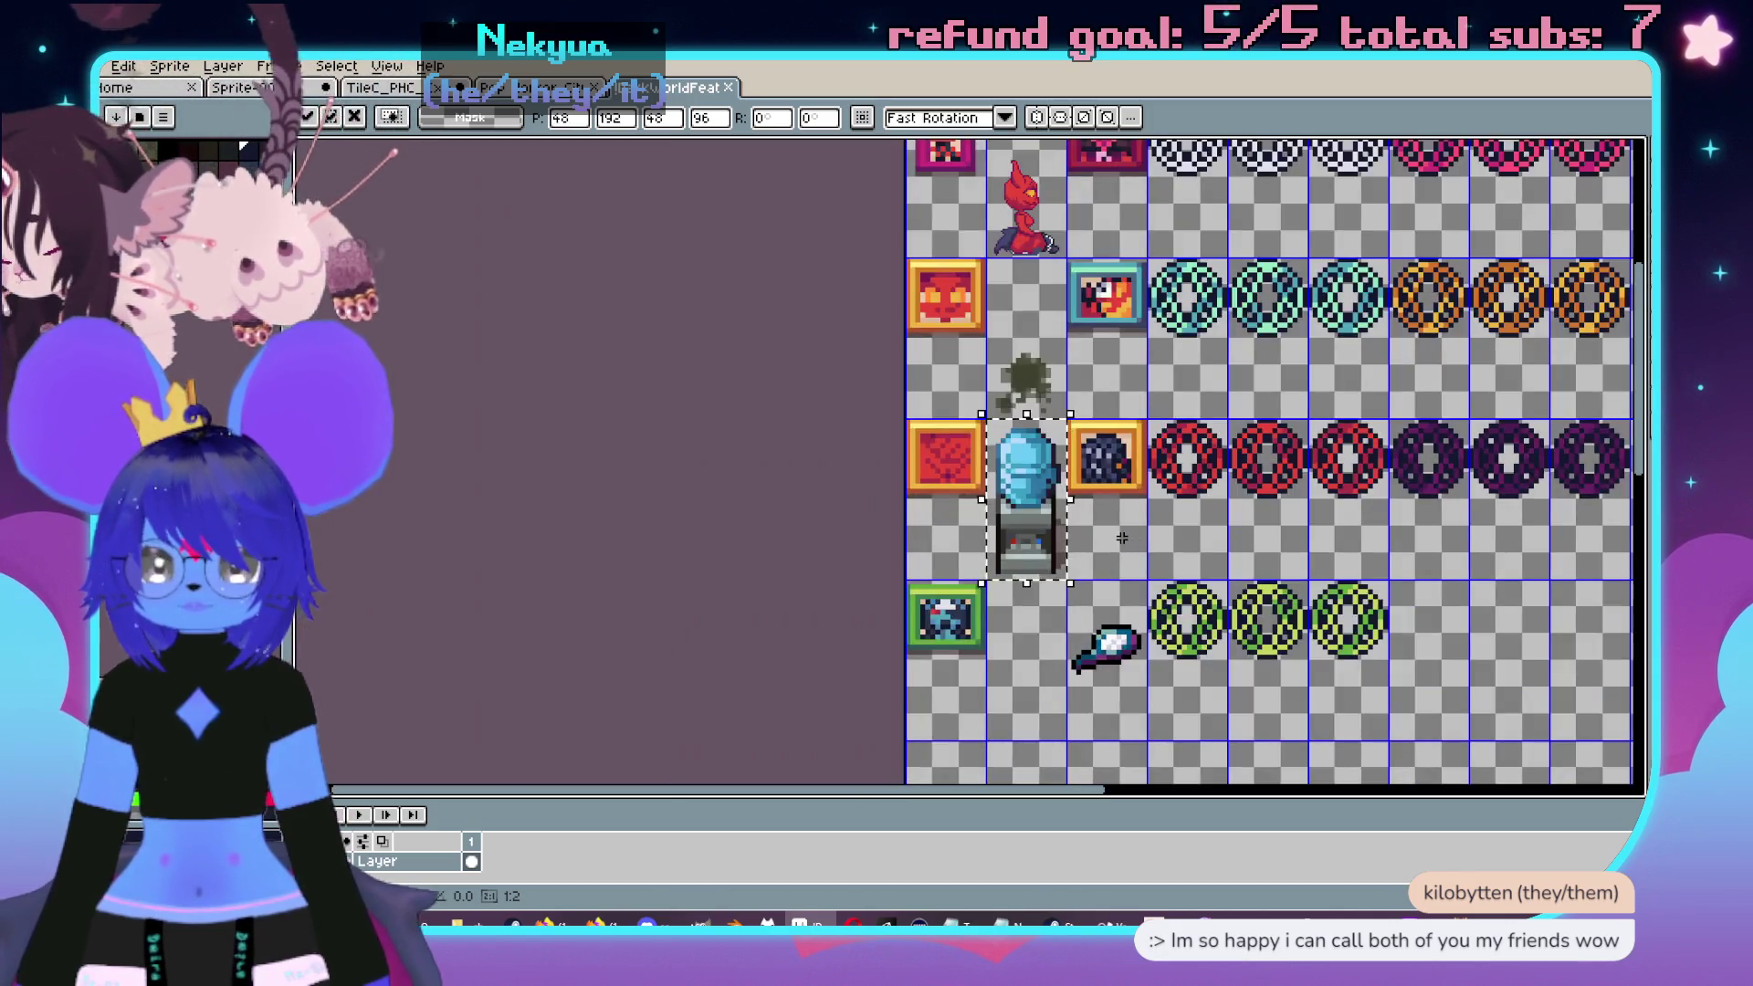
pyautogui.press('Return')
pyautogui.scroll(2, 1127, 543)
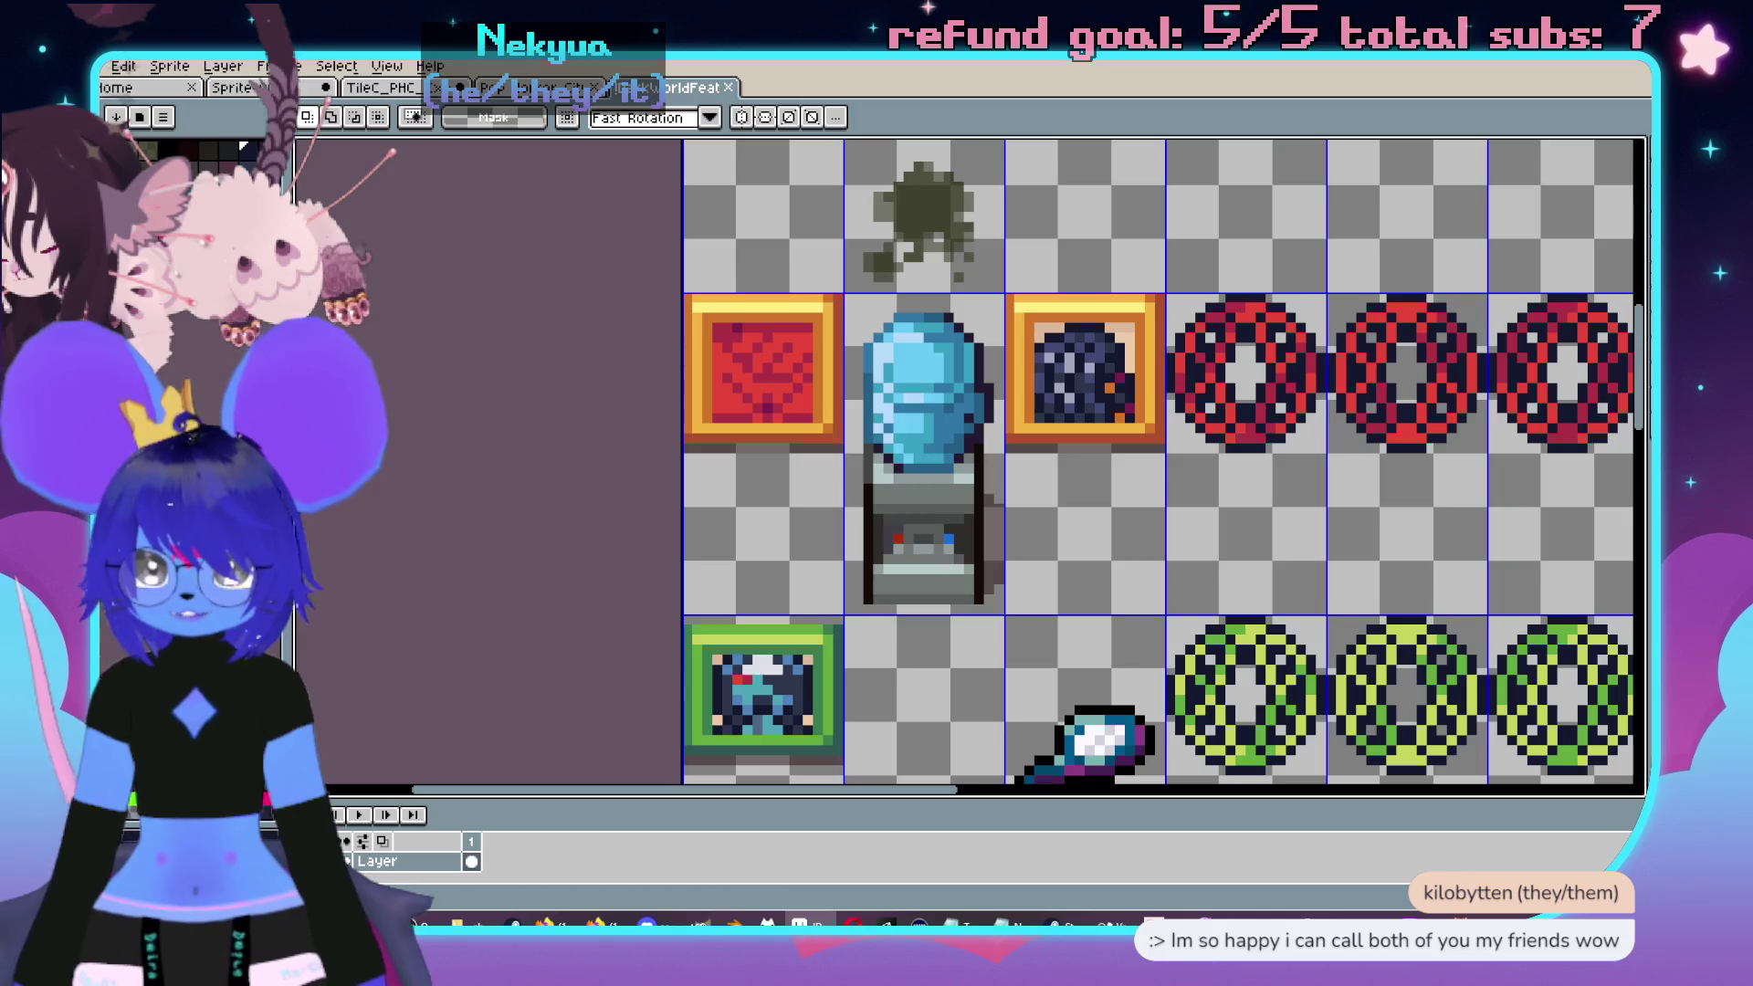
# - Close TileC_PHC_Exterior-Rails&Stairs.png without saving and go back to the dungeon map editor
pyautogui.click(736, 89)
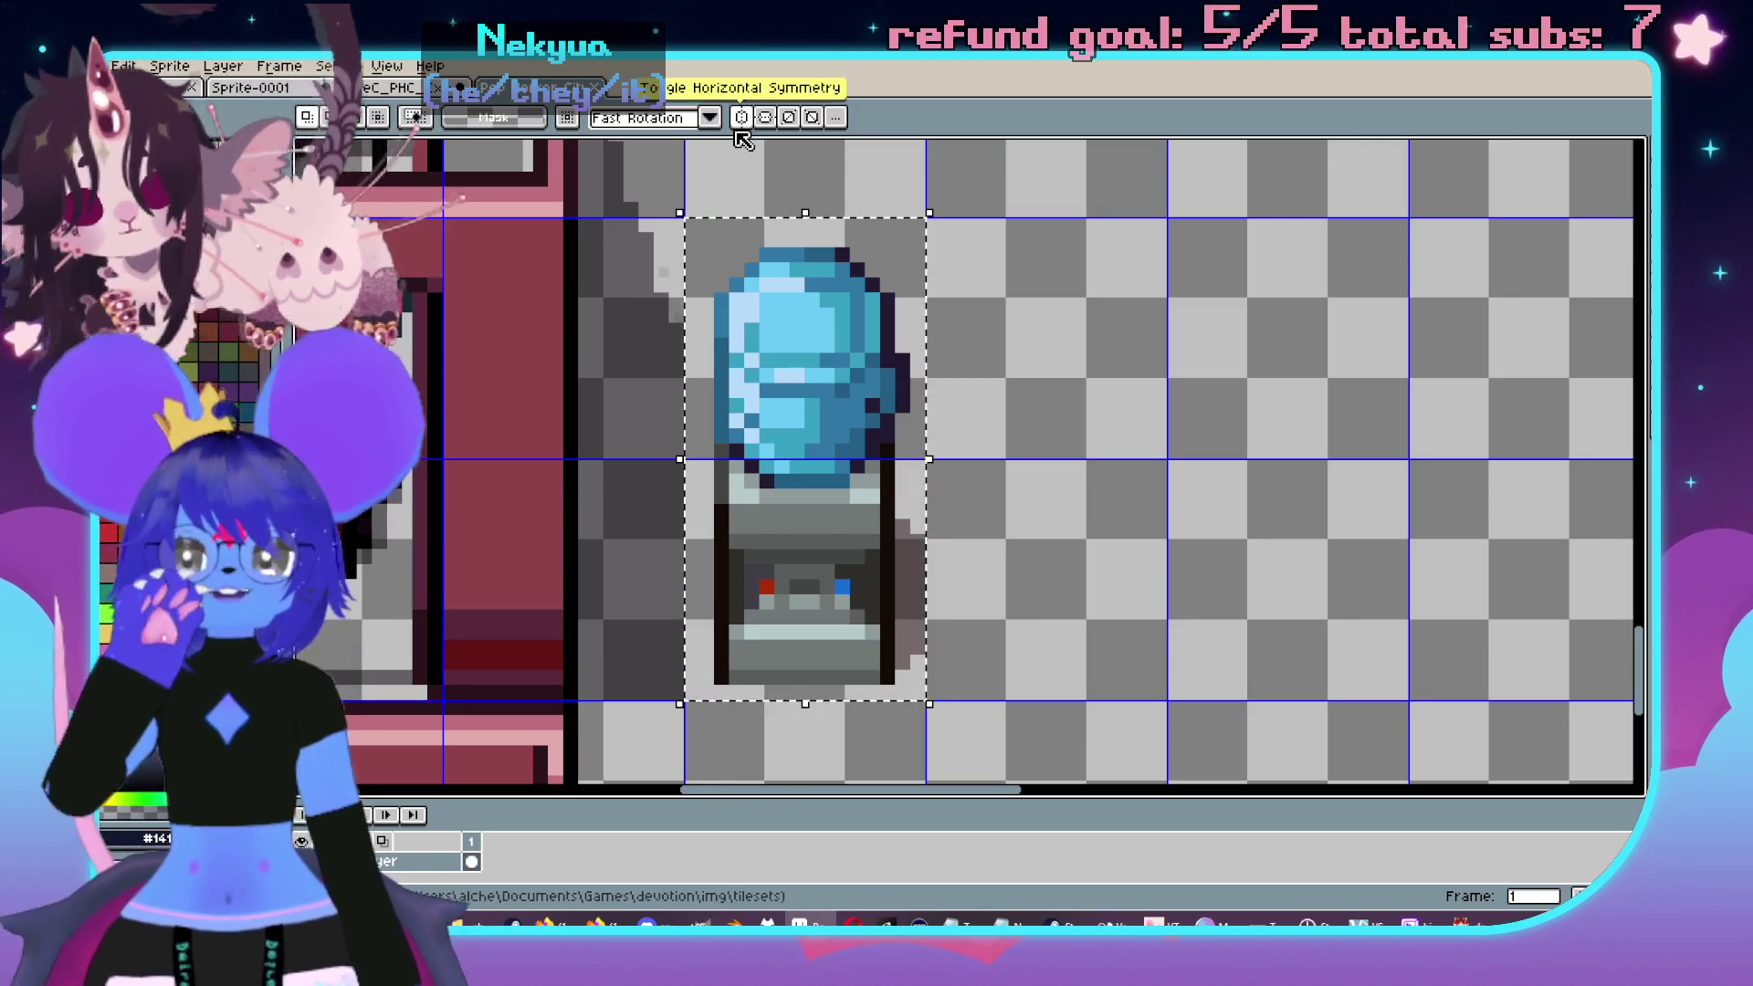
pyautogui.hotkey('ctrl', 'w')
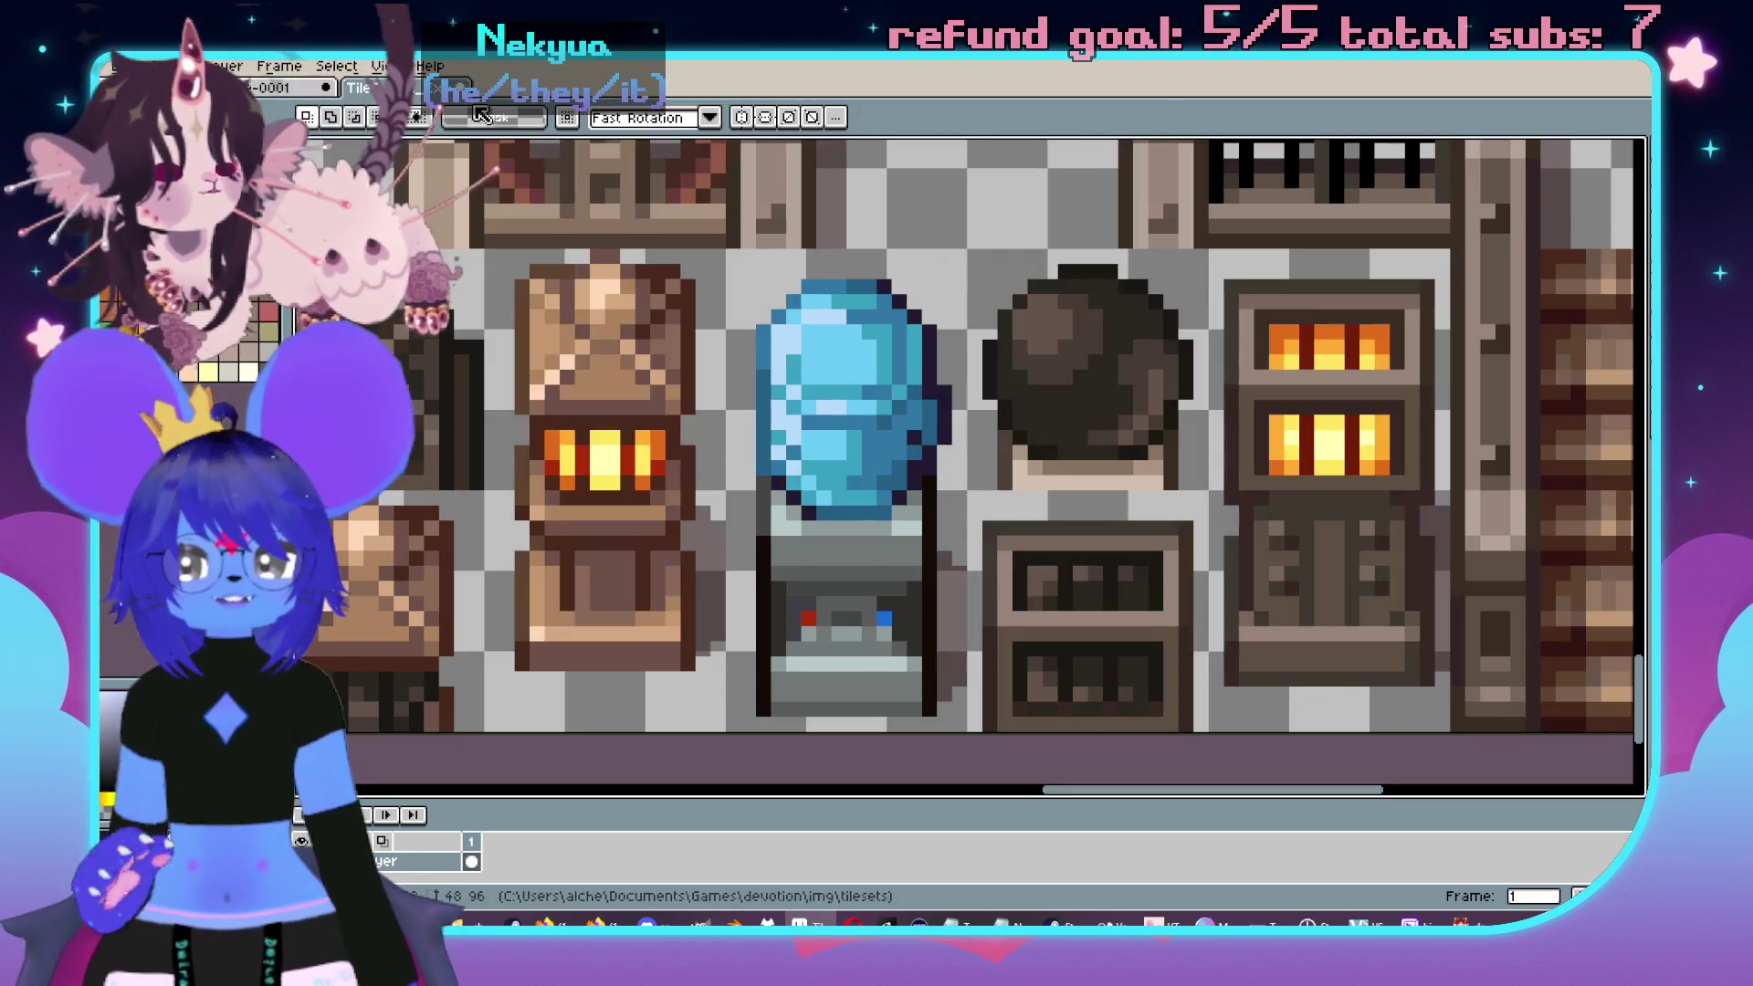
pyautogui.hotkey('ctrl', 'w')
pyautogui.click(874, 519)
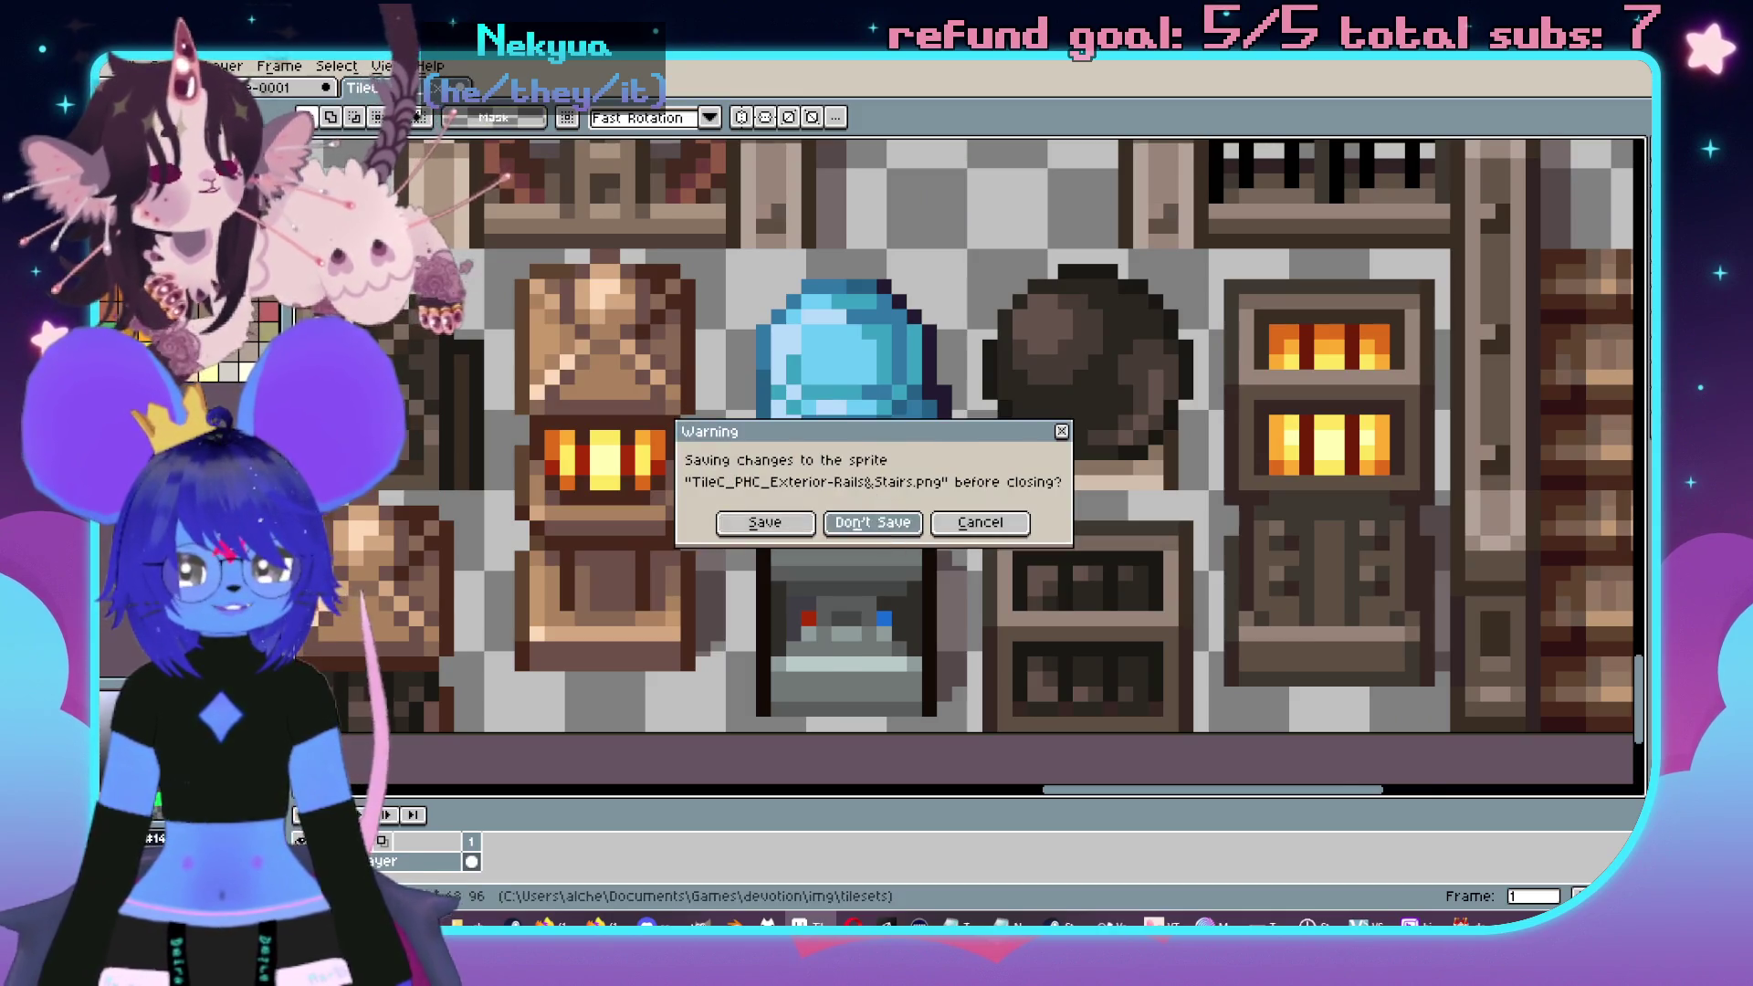
pyautogui.scroll(-3, 899, 479)
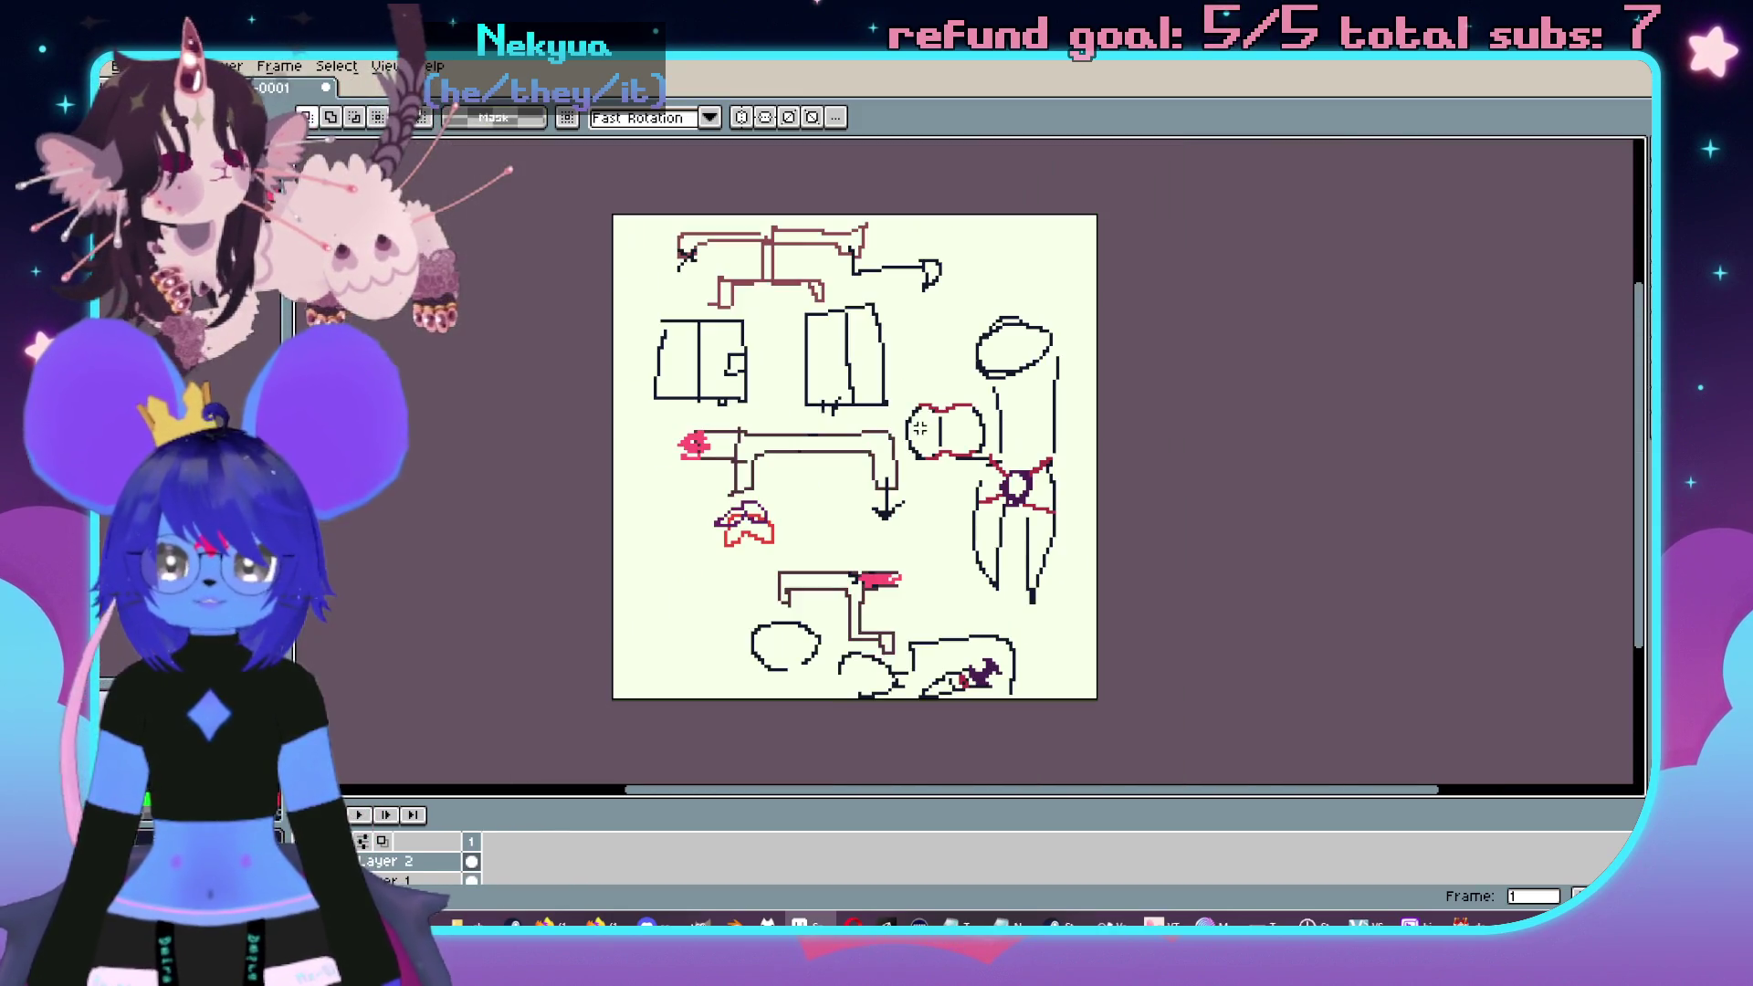
pyautogui.scroll(4, 917, 416)
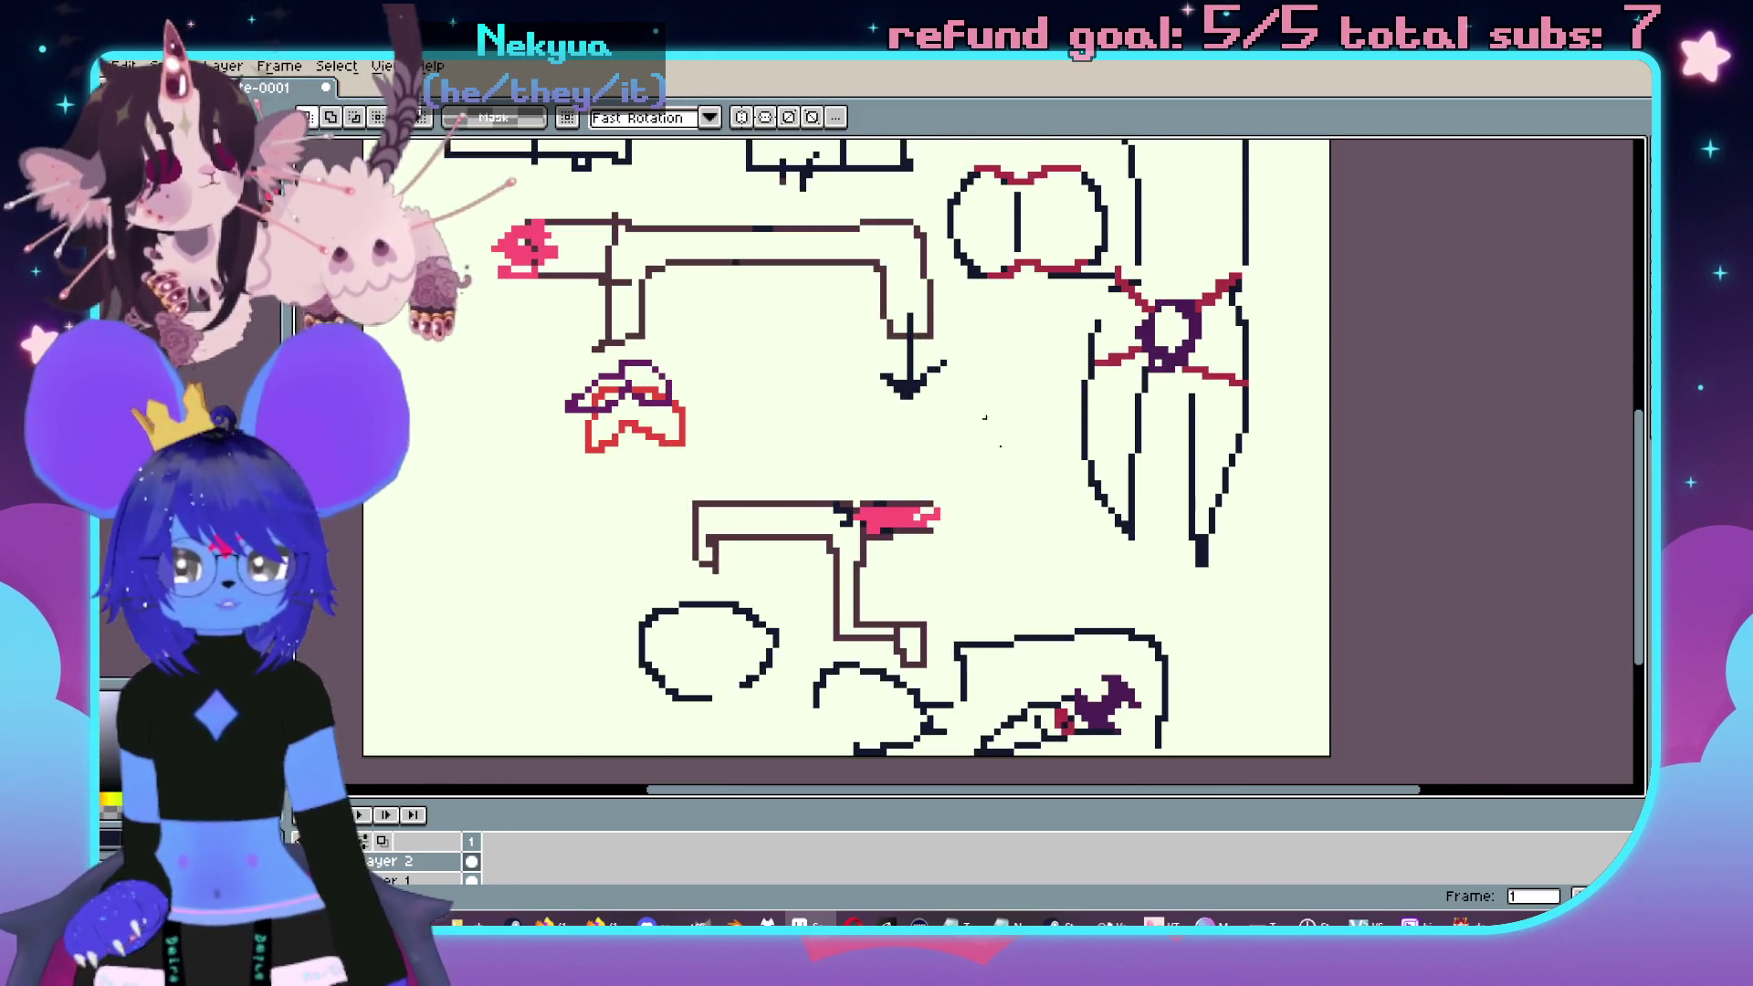
pyautogui.hotkey('alt', 'Tab')
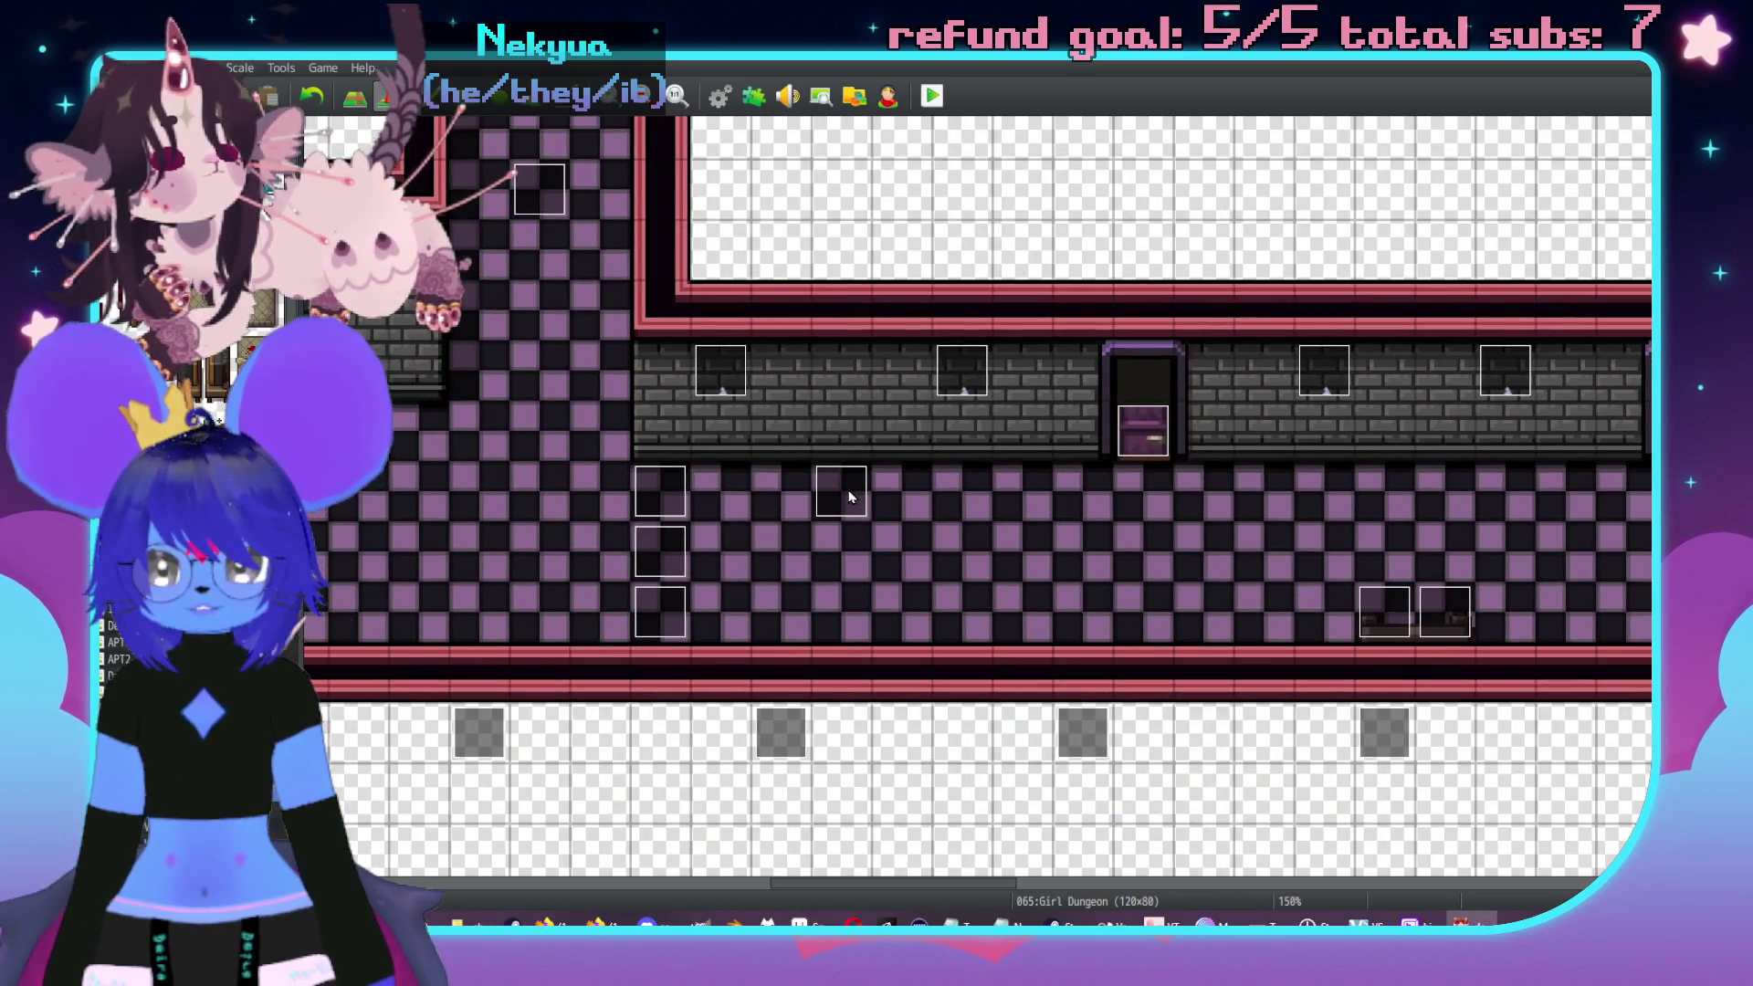
# - Leave the watercooler event's image blank, enable Direction Fix, confirm, and reopen the event
pyautogui.doubleClick(849, 496)
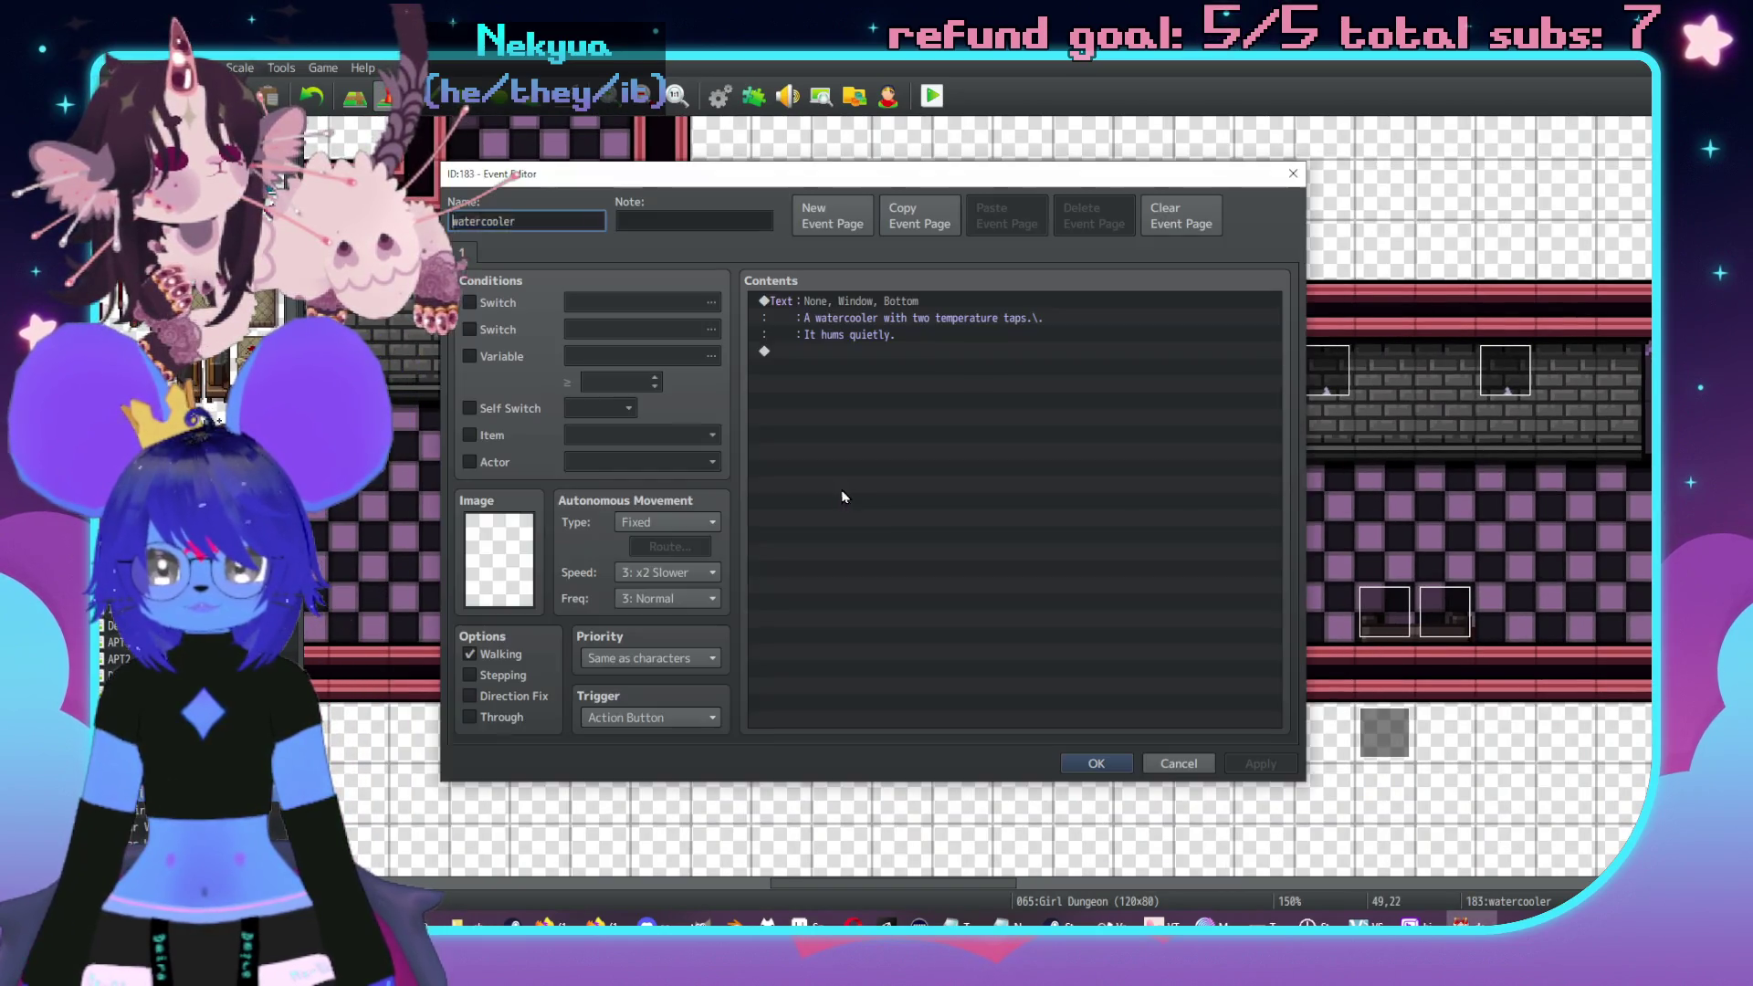
pyautogui.doubleClick(501, 559)
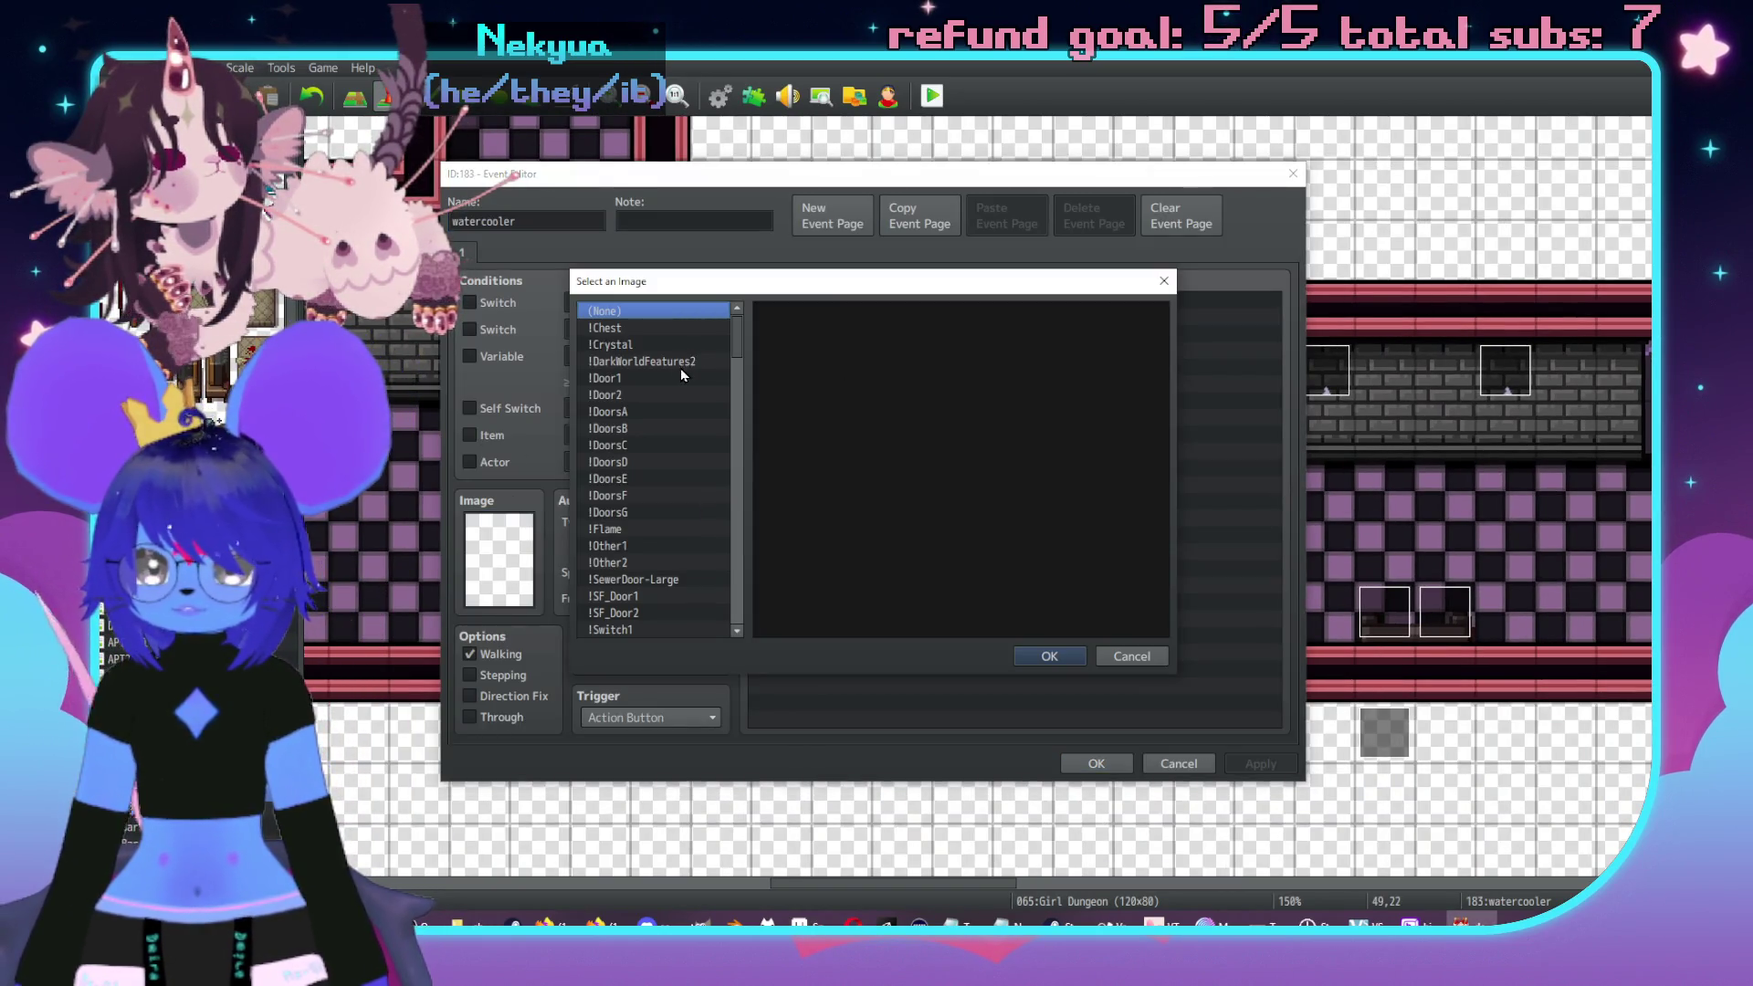
pyautogui.doubleClick(805, 456)
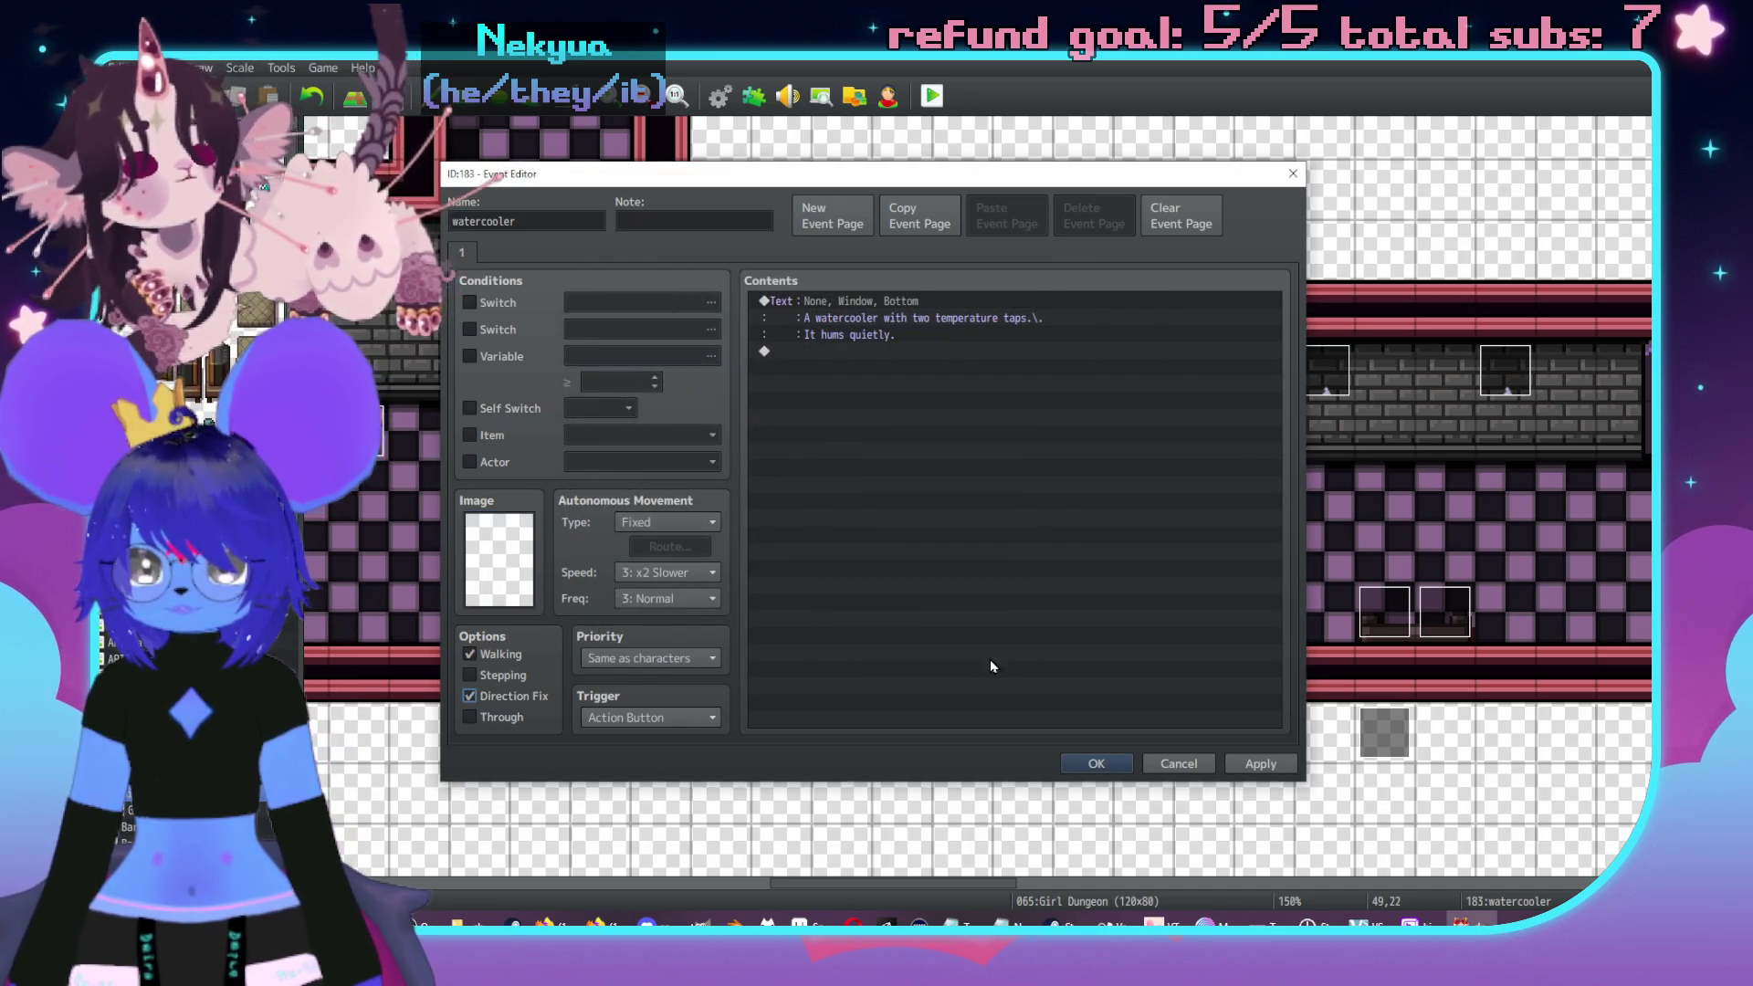
pyautogui.click(1095, 764)
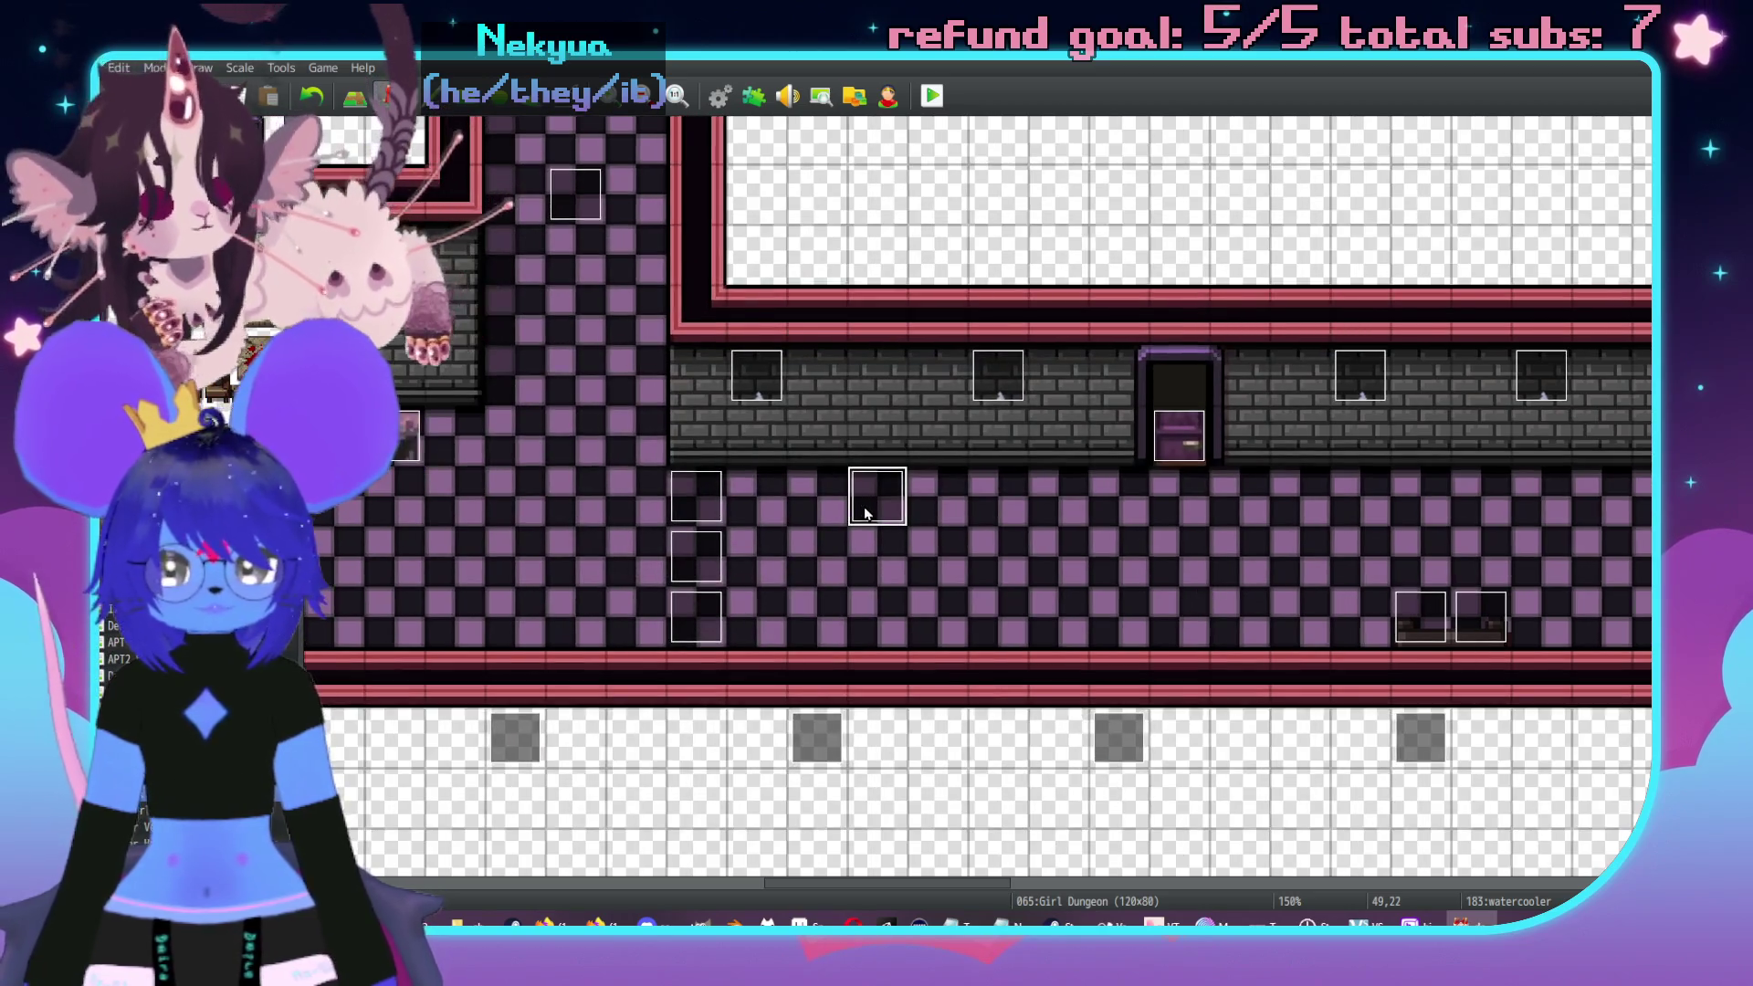
pyautogui.doubleClick(864, 512)
# - Cancel the Event Editor and pan across the 065 Girl Dungeon corridors, doors and chest
pyautogui.click(1163, 764)
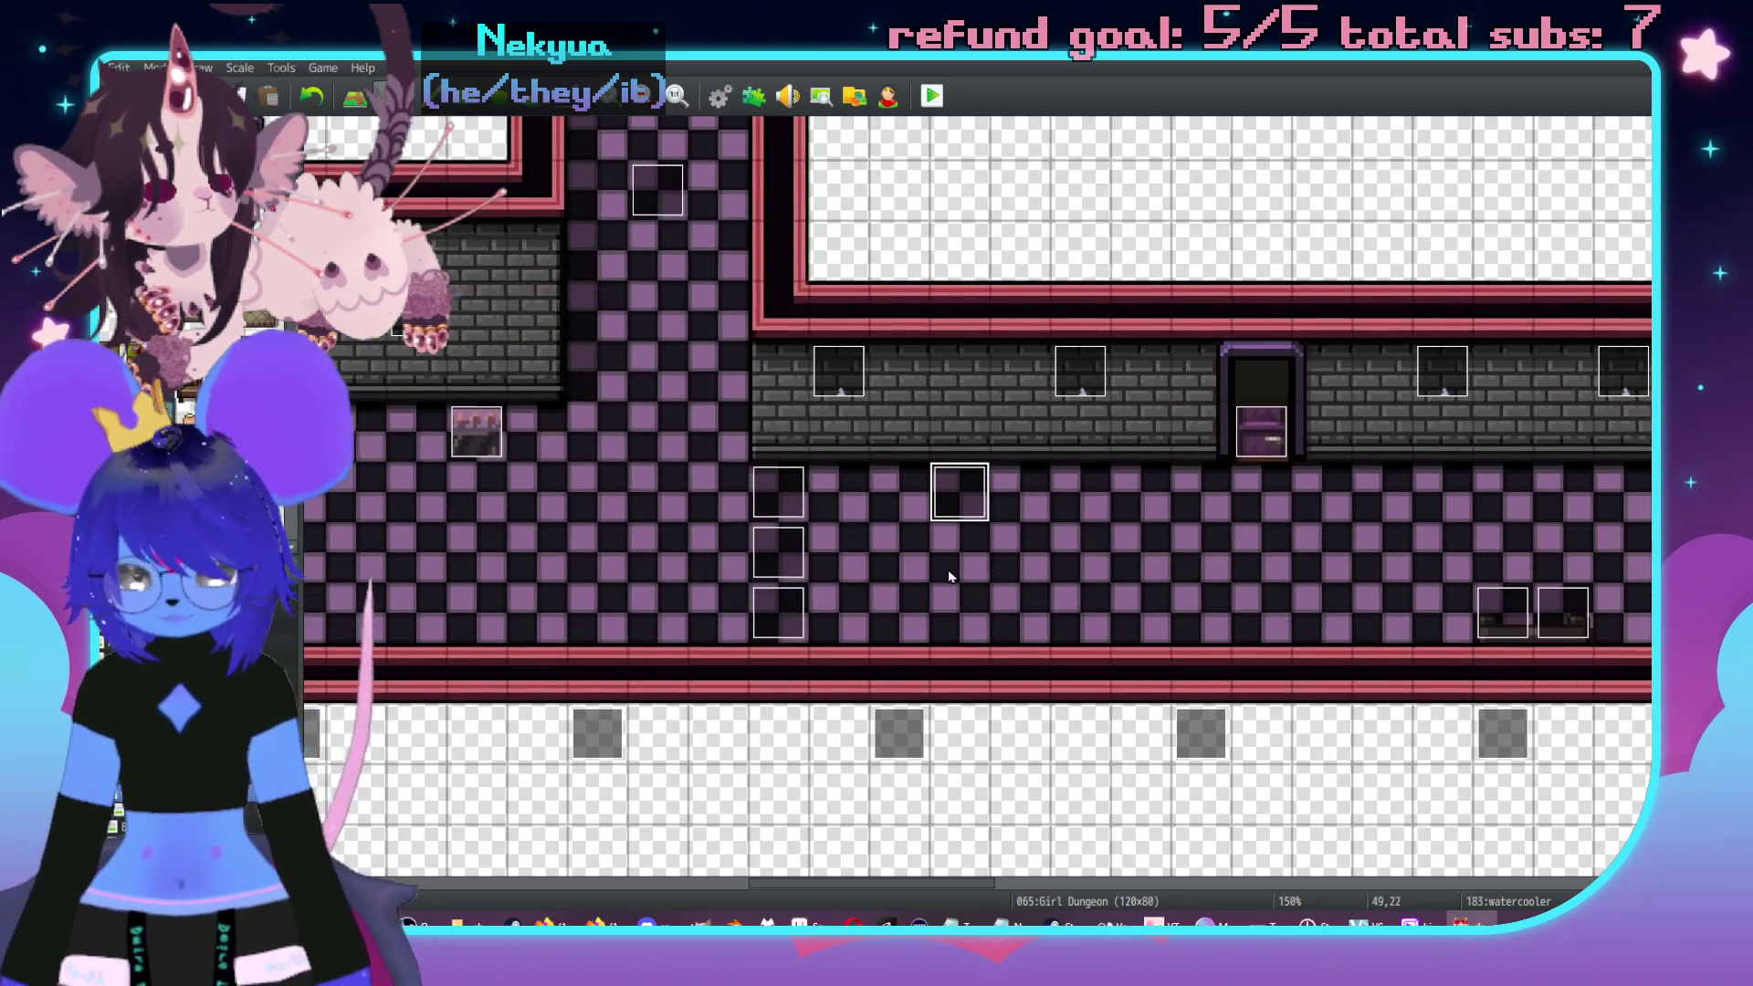
pyautogui.middleClick(1036, 534)
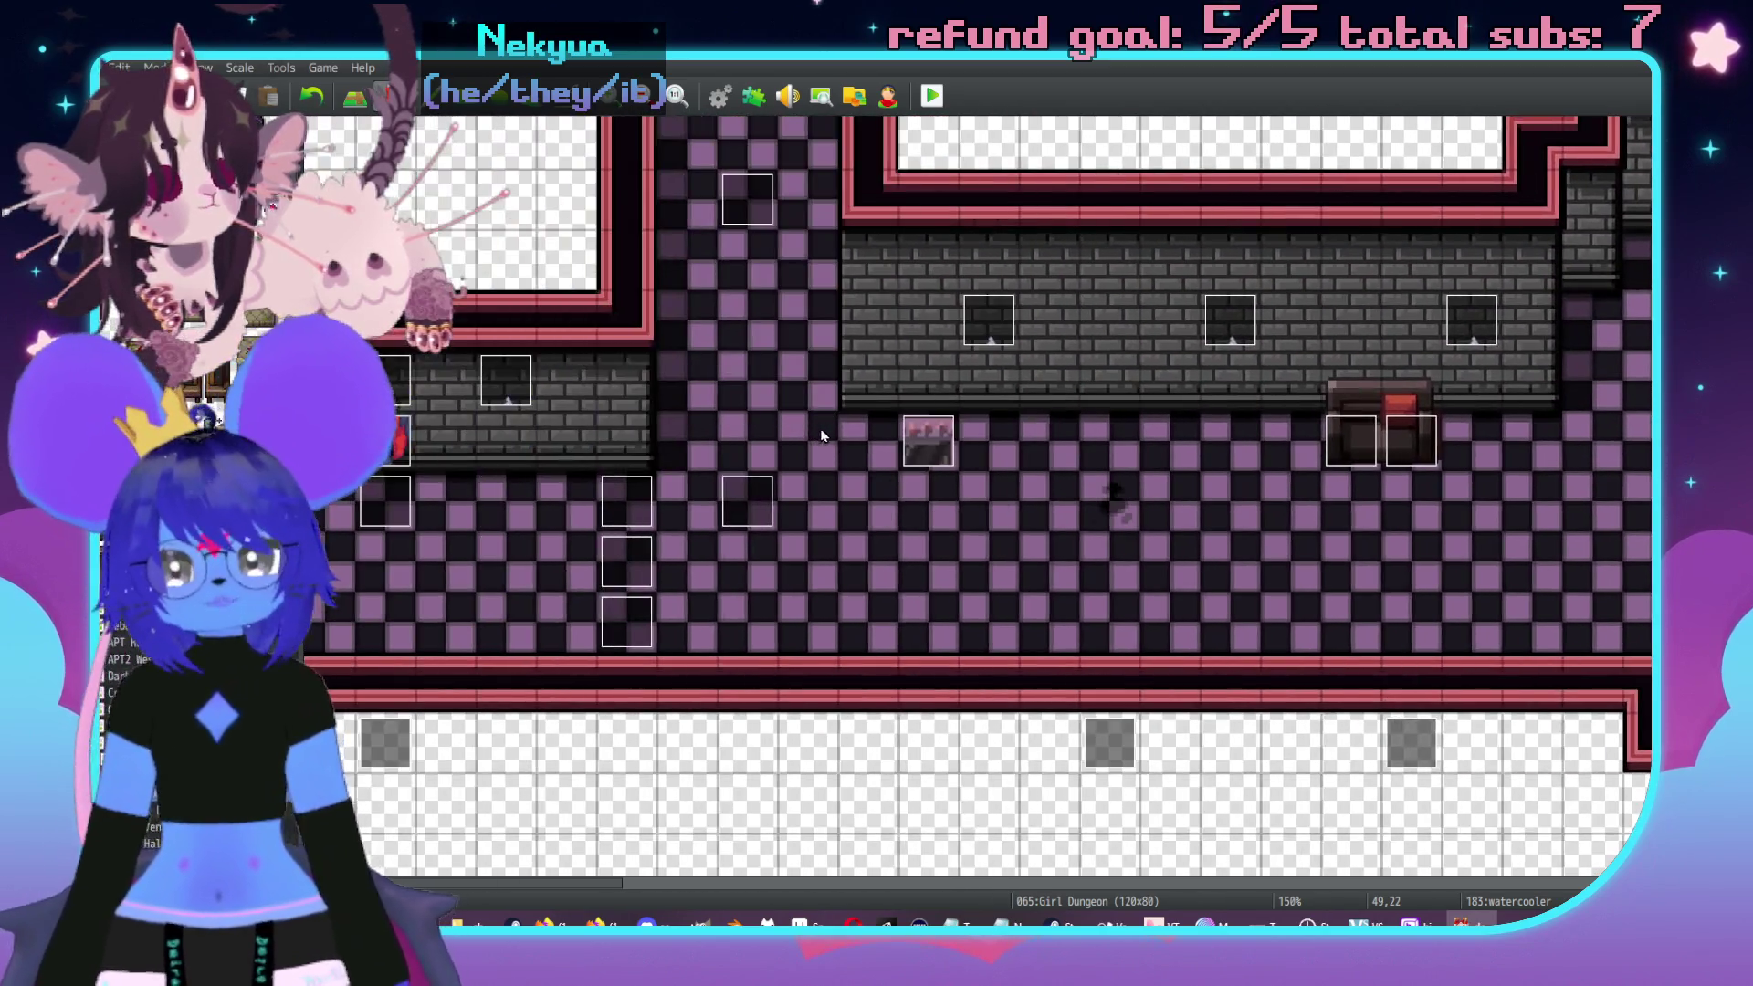
pyautogui.middleClick(714, 488)
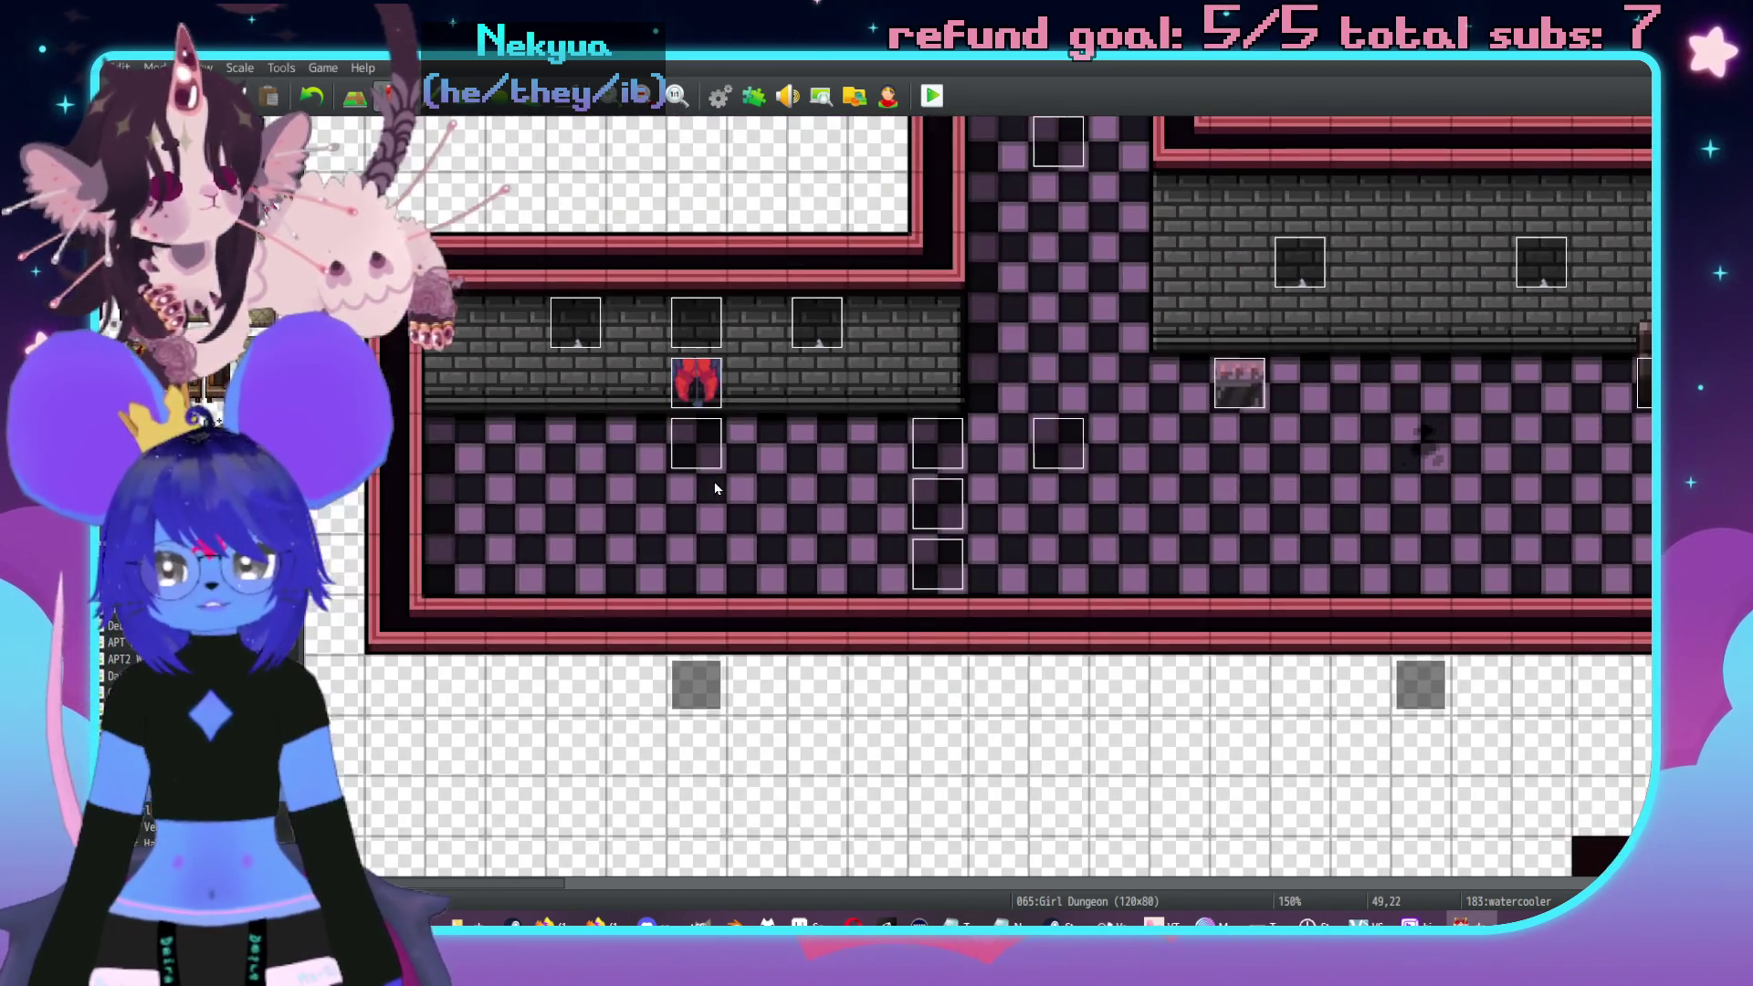
pyautogui.middleClick(816, 424)
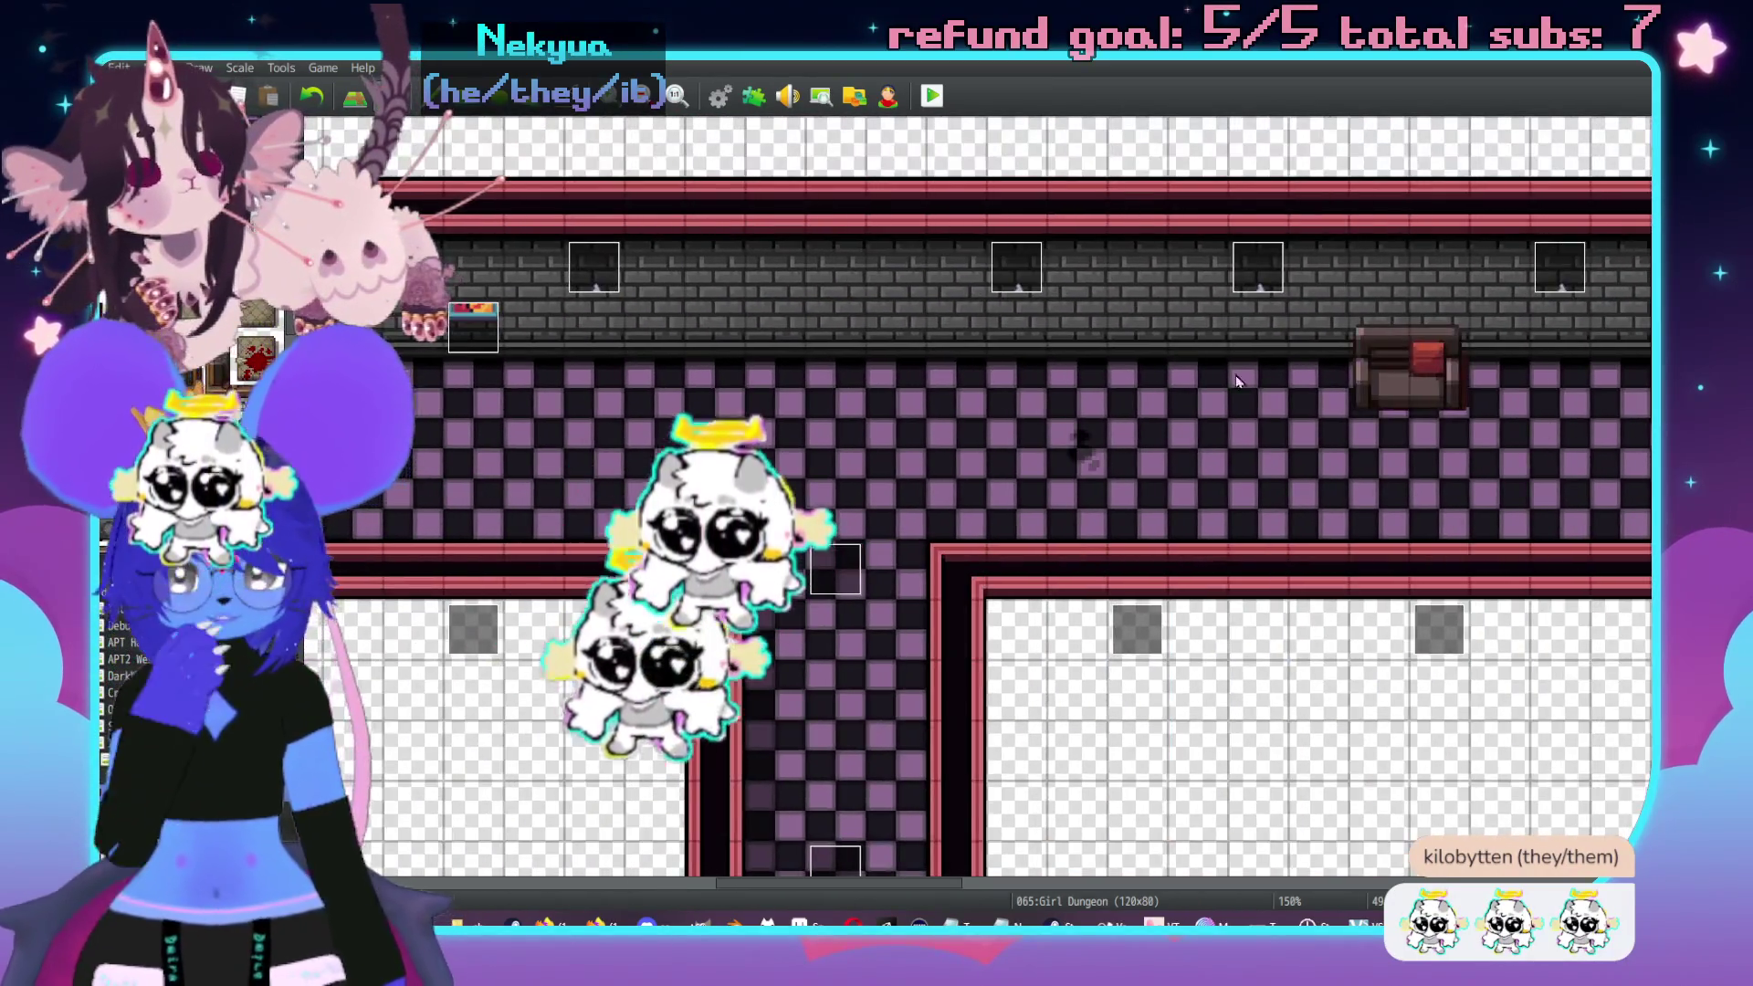
pyautogui.middleClick(1353, 462)
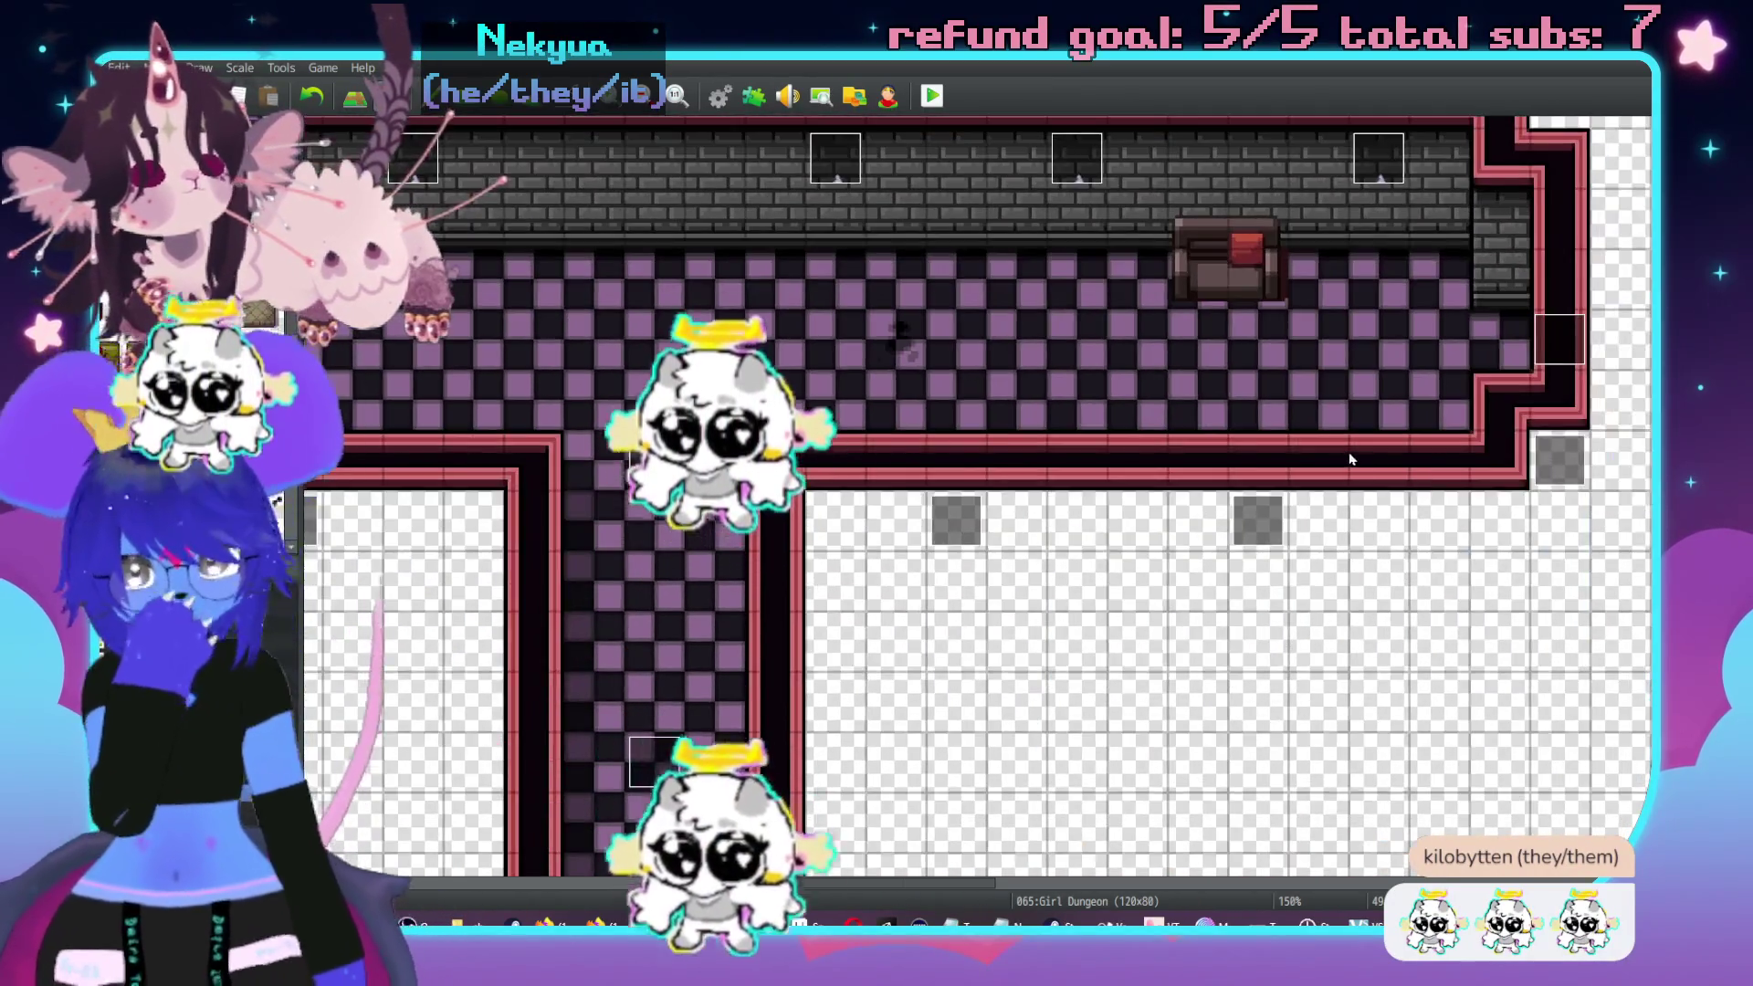
pyautogui.middleClick(861, 364)
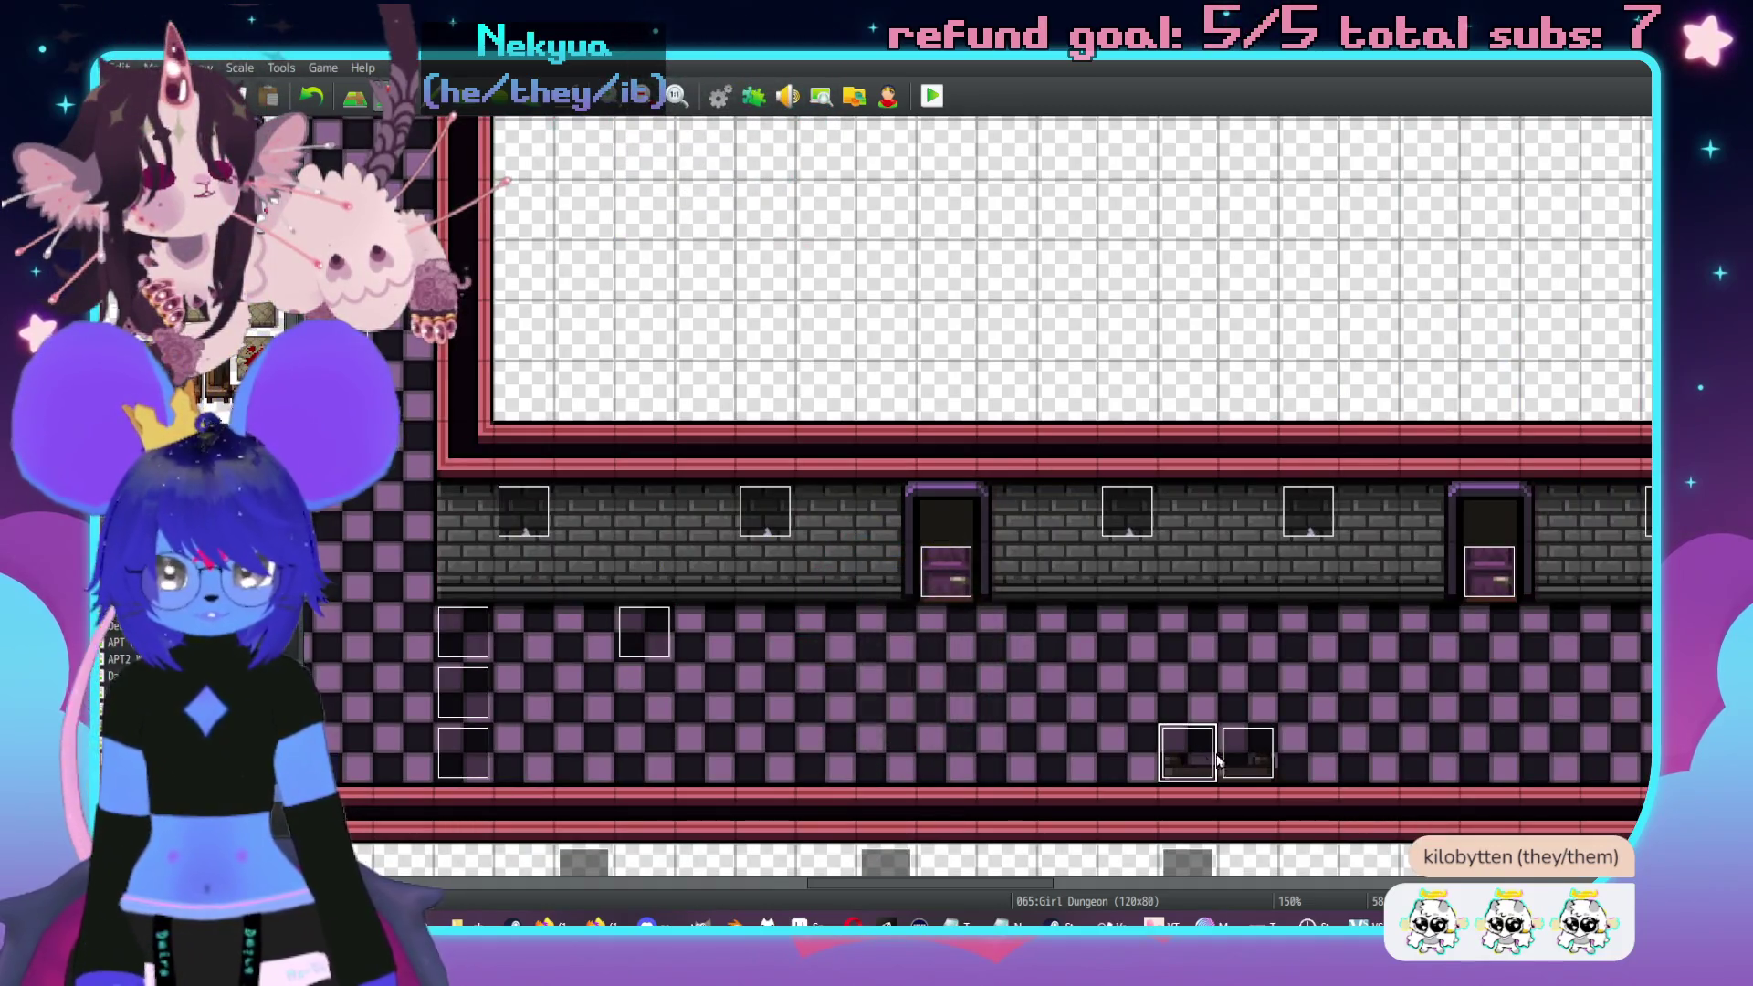
pyautogui.middleClick(1187, 606)
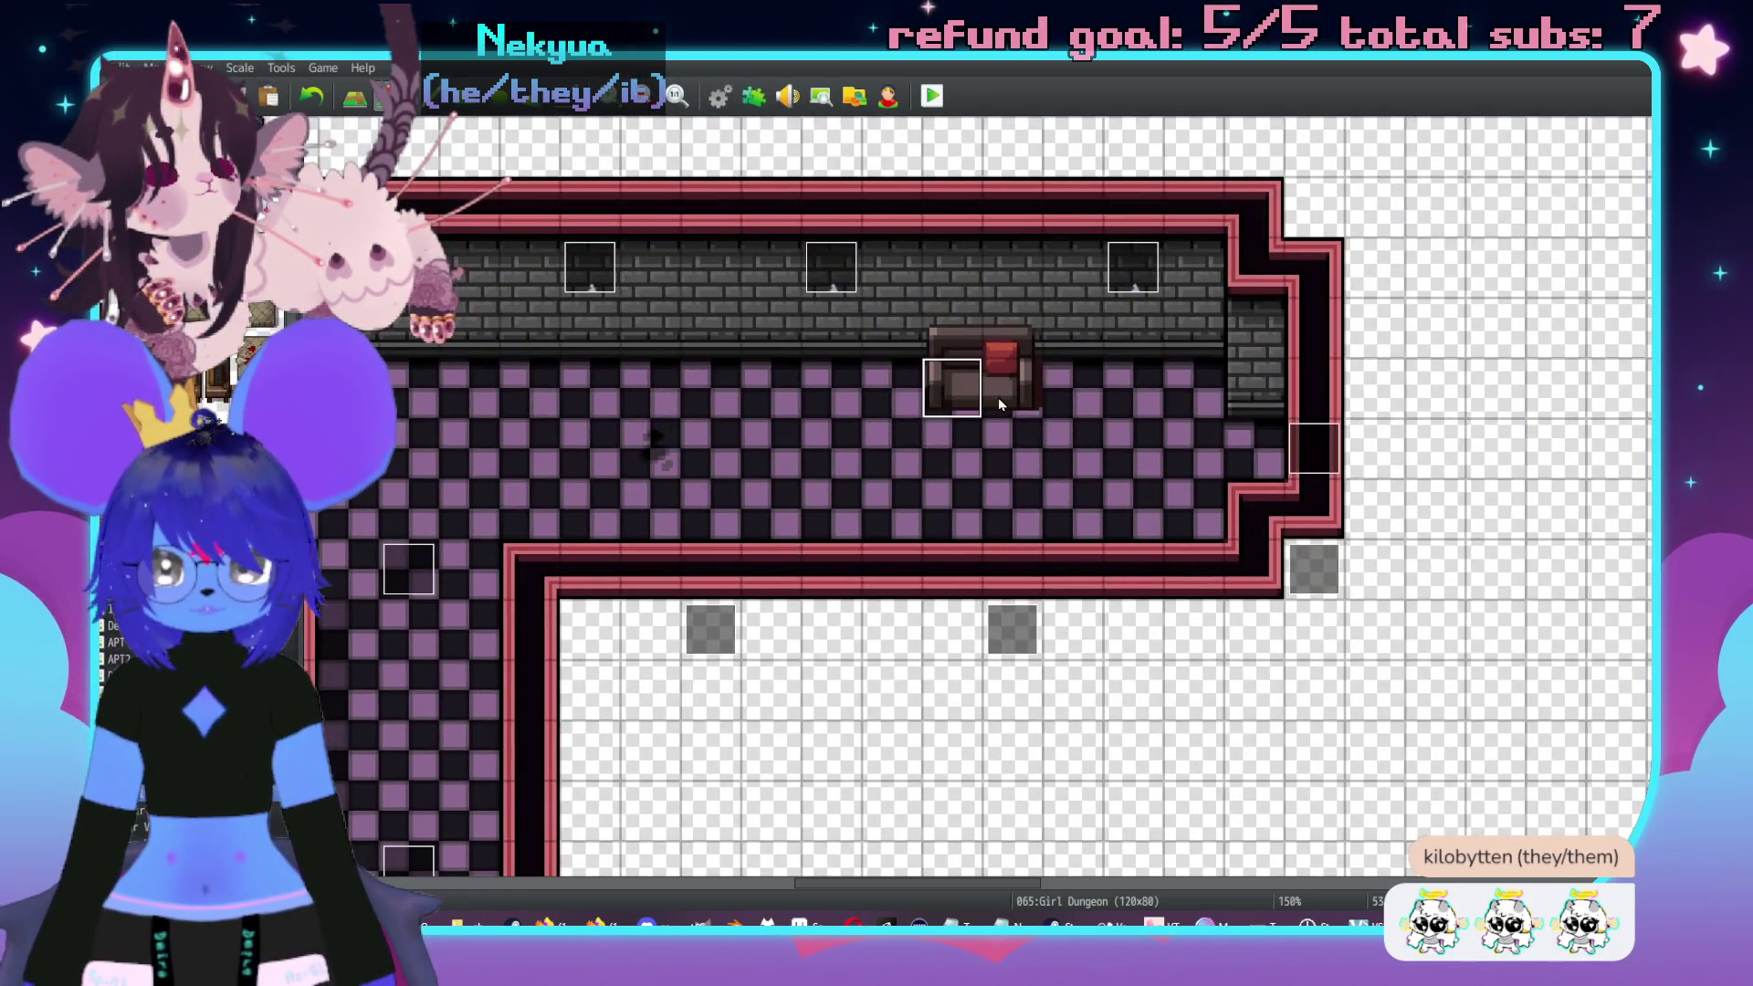
pyautogui.middleClick(1009, 393)
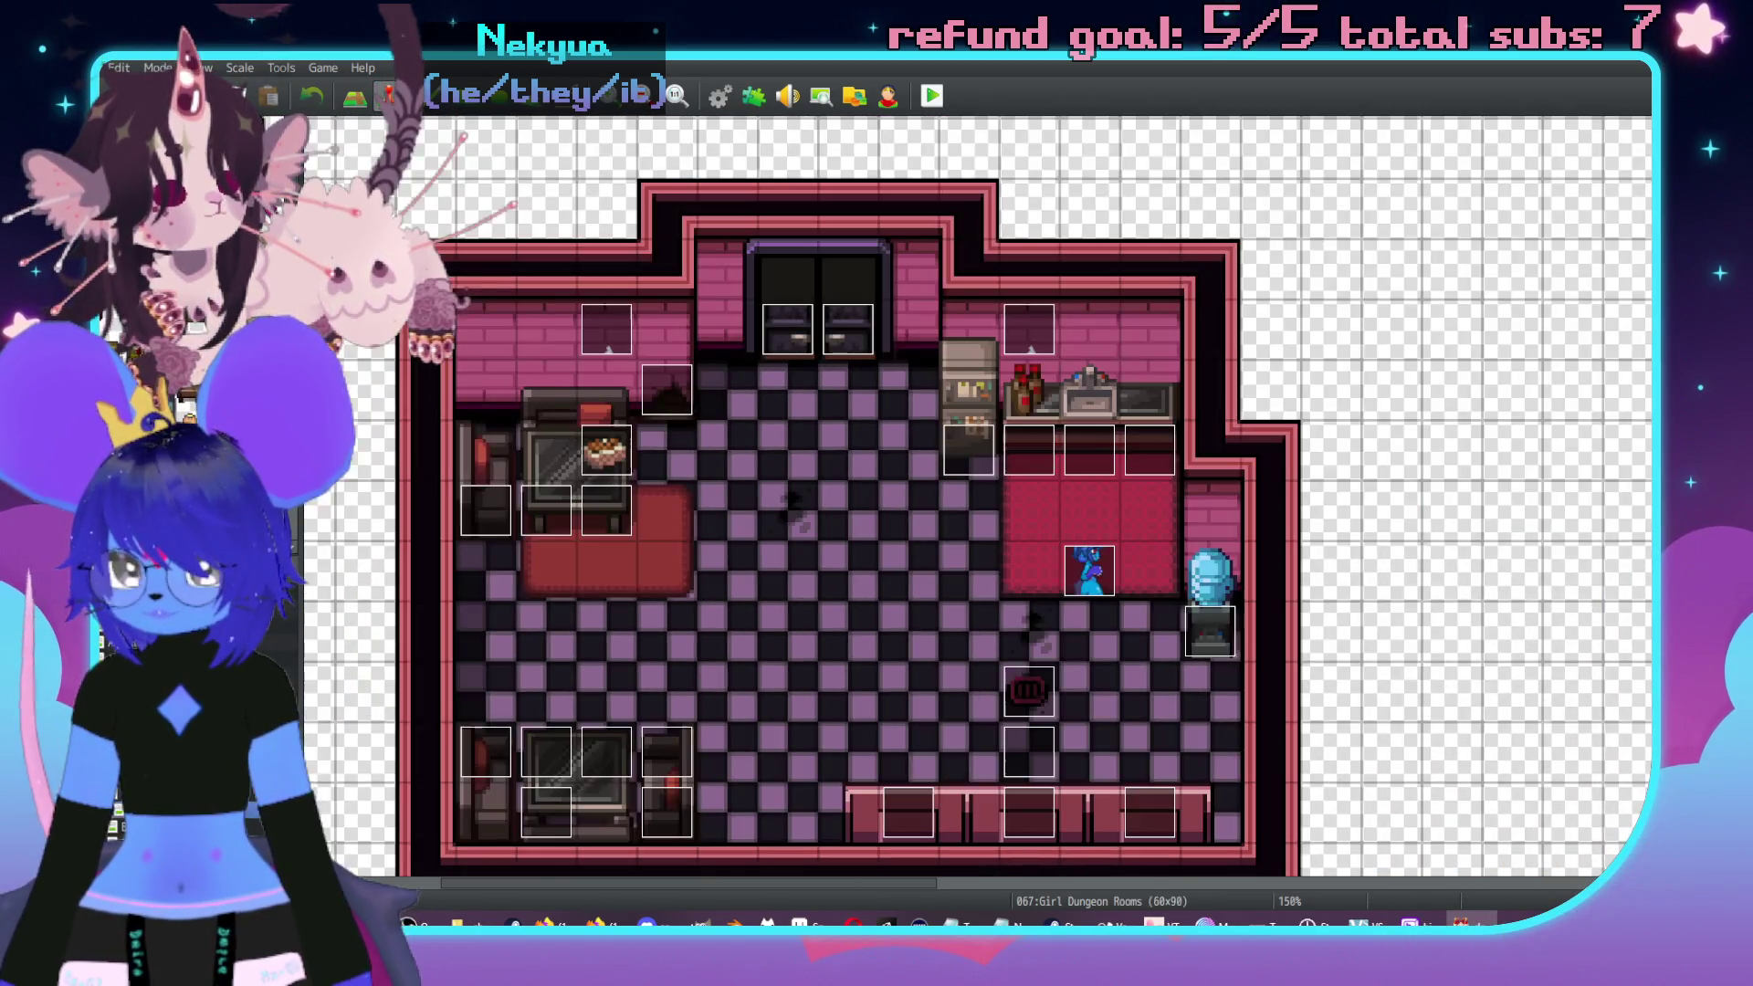
# - Pan around the 067 Girl Dungeon Rooms map to view its pink rooms
pyautogui.middleClick(807, 452)
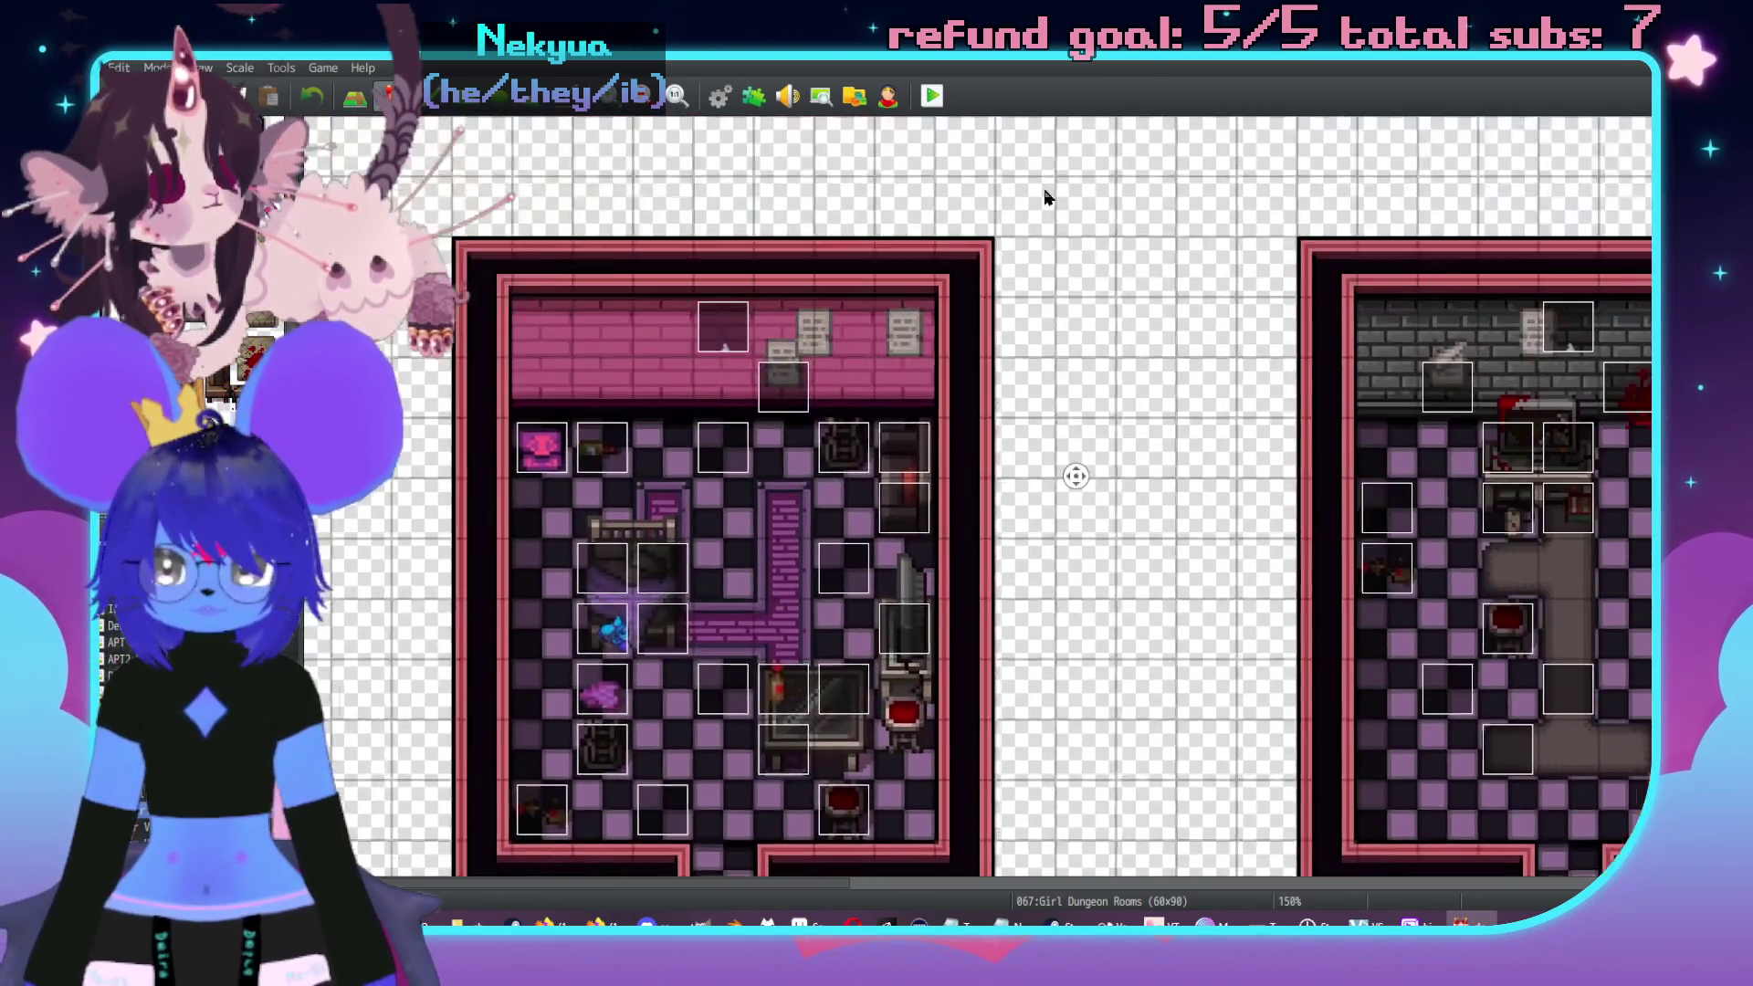
pyautogui.middleClick(887, 471)
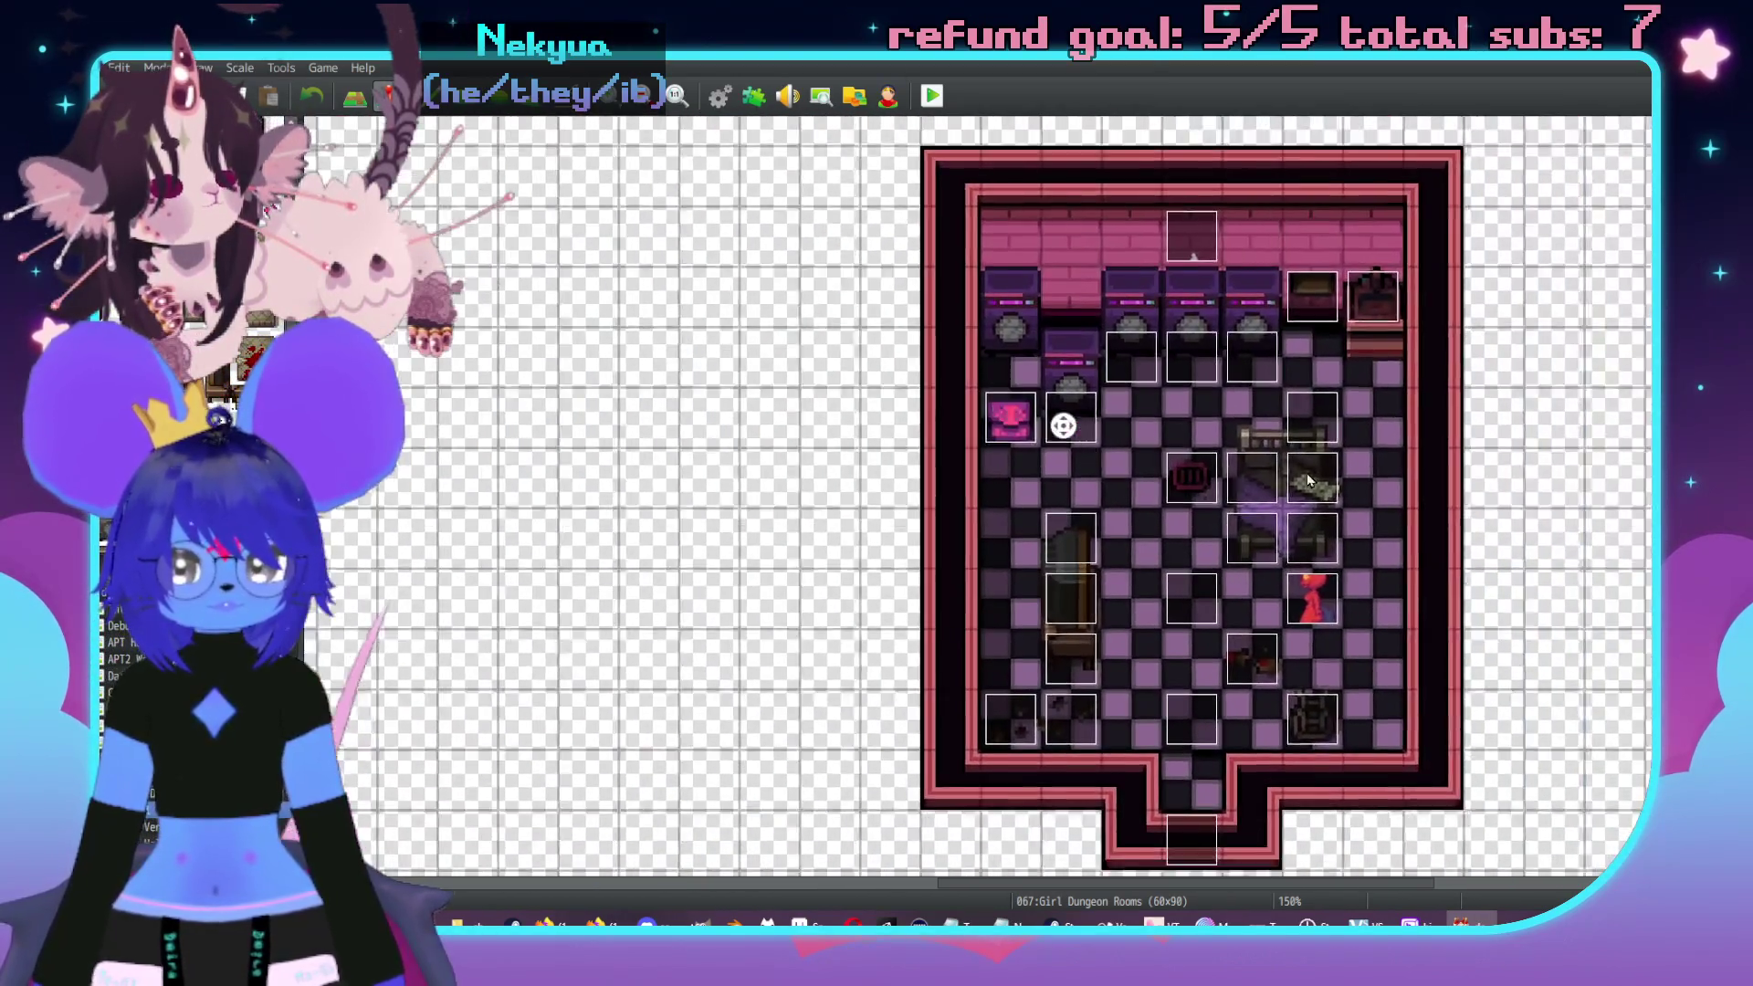
pyautogui.middleClick(1248, 446)
pyautogui.middleClick(1135, 462)
pyautogui.middleClick(959, 415)
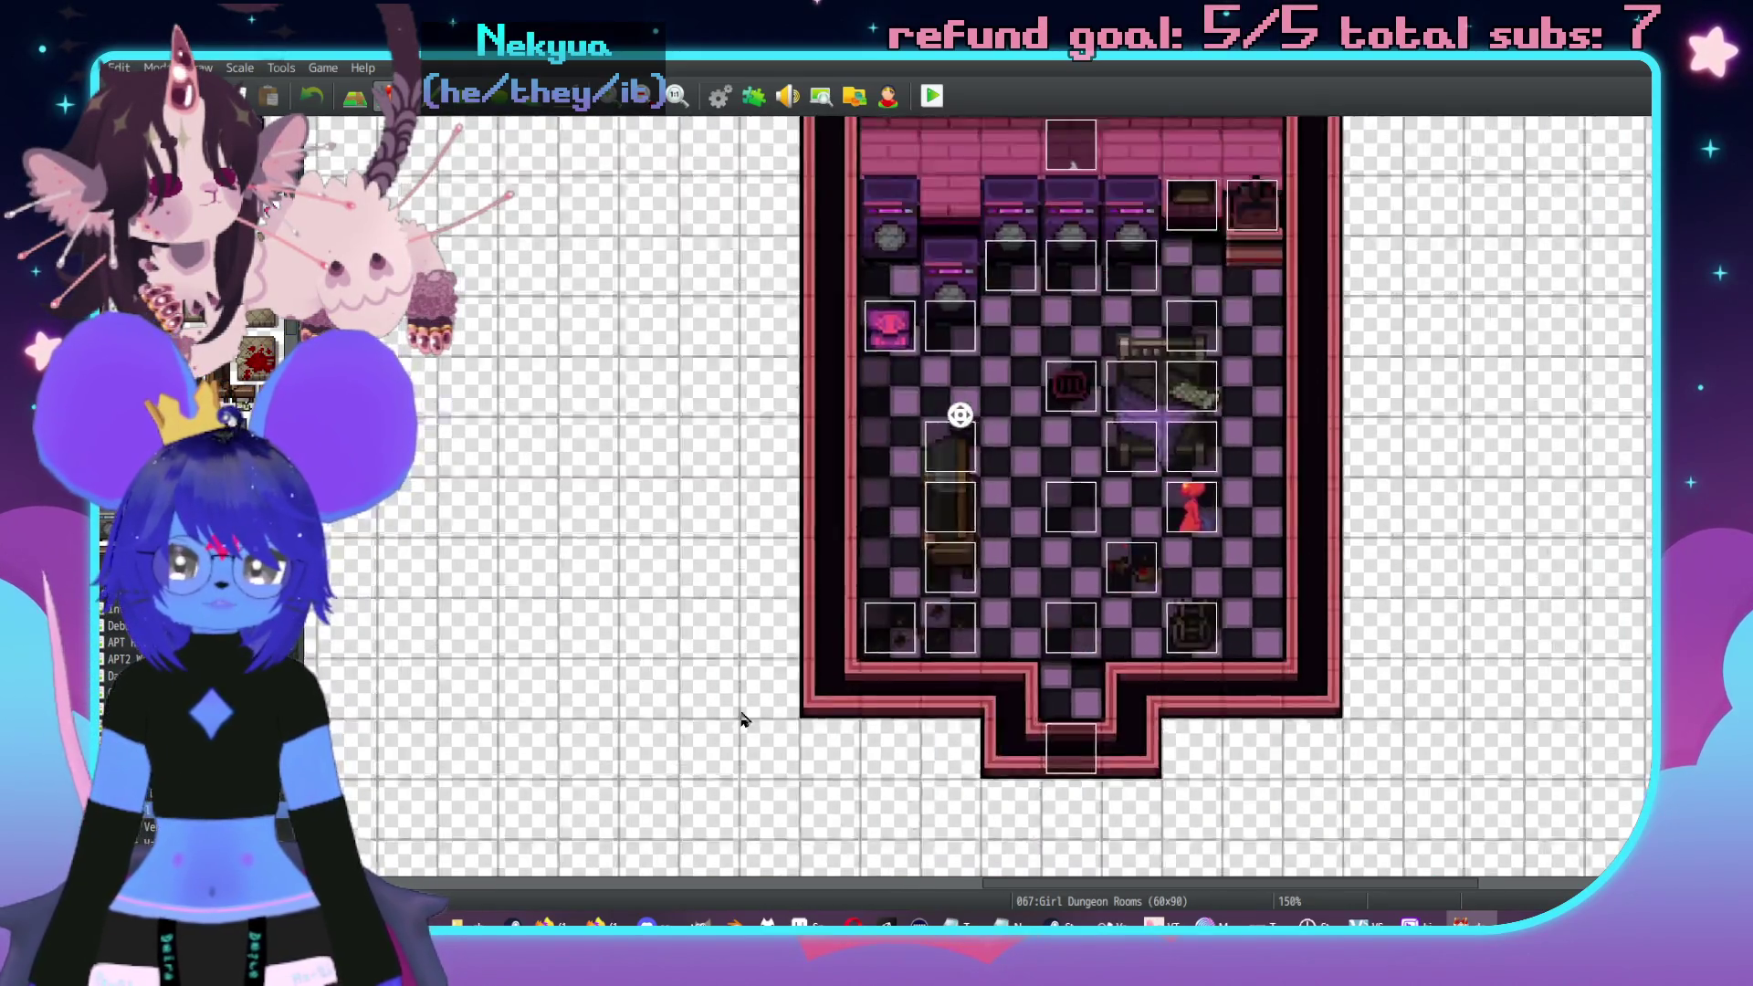
pyautogui.middleClick(721, 618)
pyautogui.middleClick(868, 560)
pyautogui.middleClick(1154, 543)
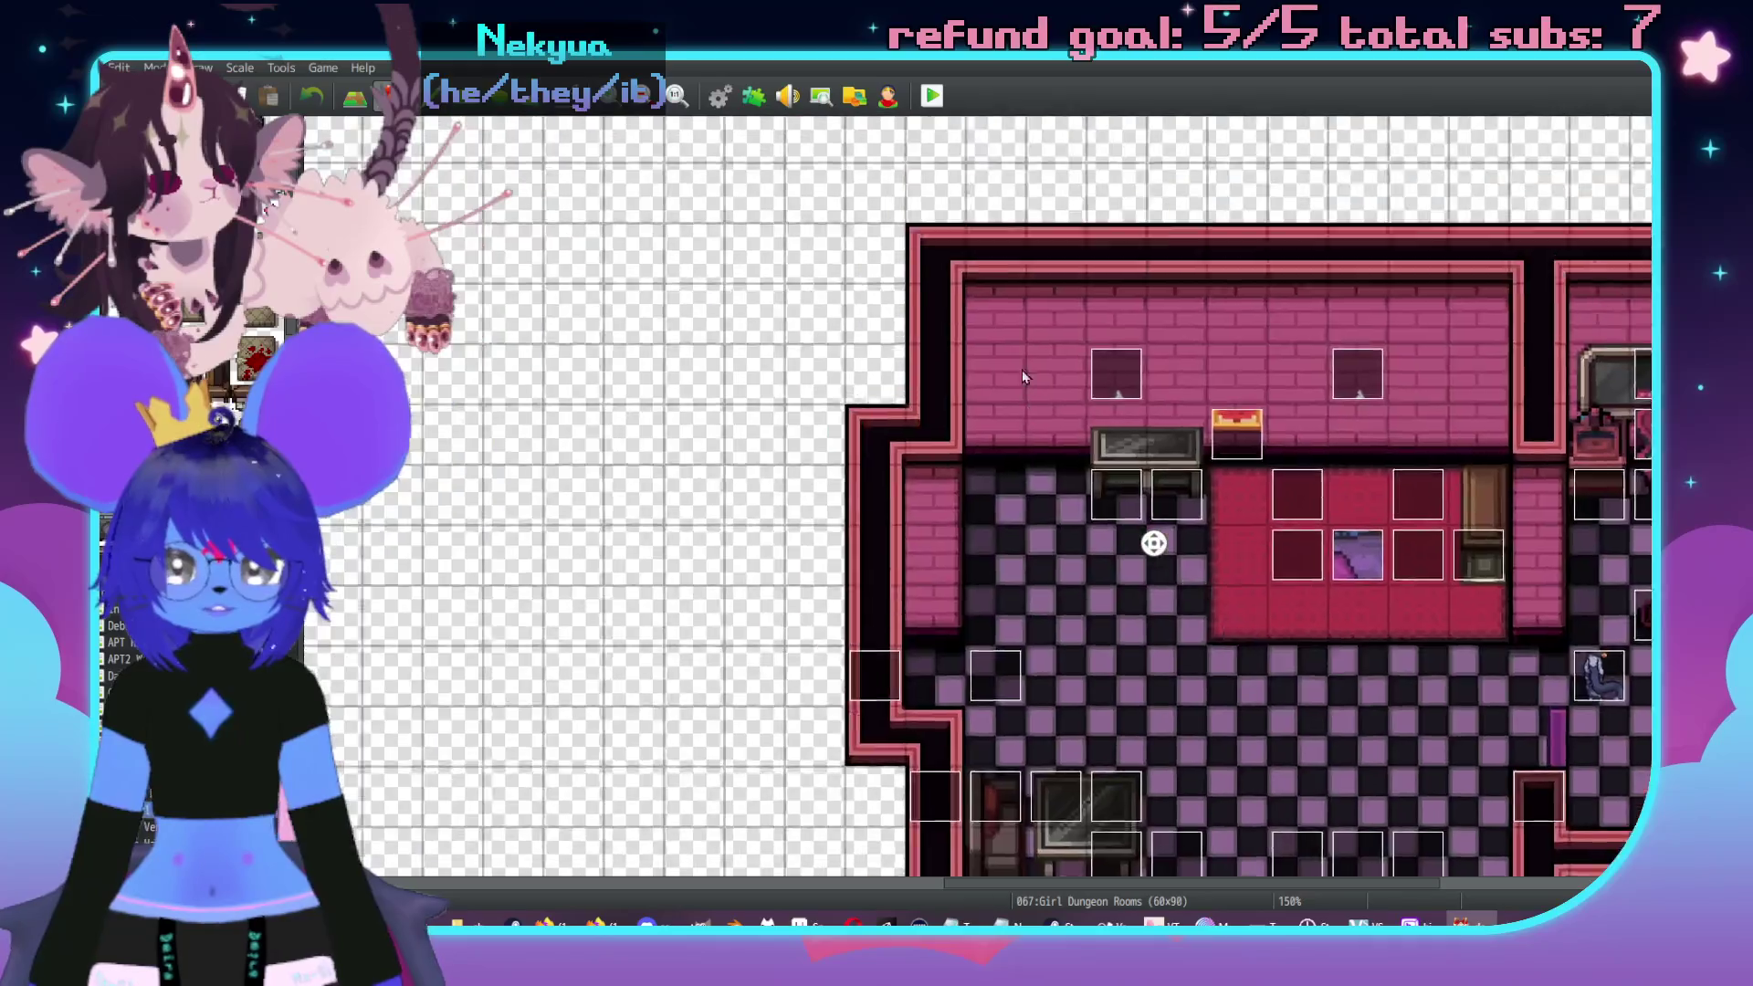
pyautogui.middleClick(1192, 491)
# - Scroll over the rooms map once more, then switch to the RPG Maker MV Steam library page
pyautogui.scroll(2, 1047, 522)
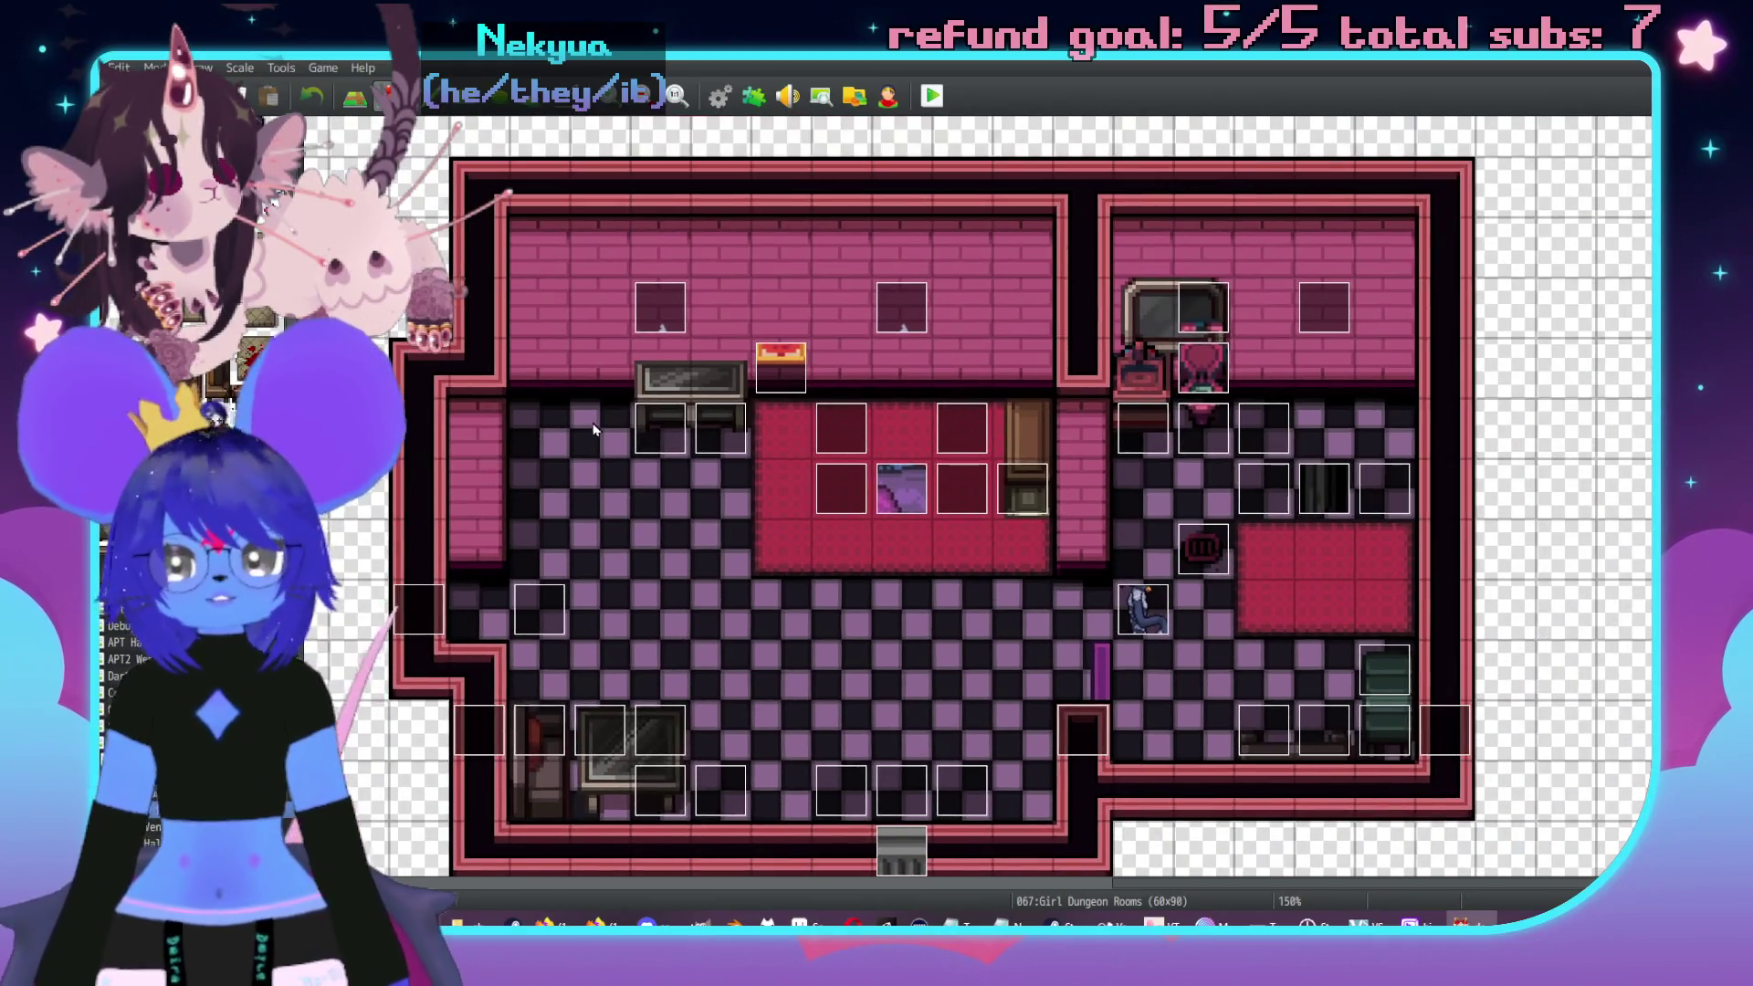
pyautogui.hscroll(-2, 703, 553)
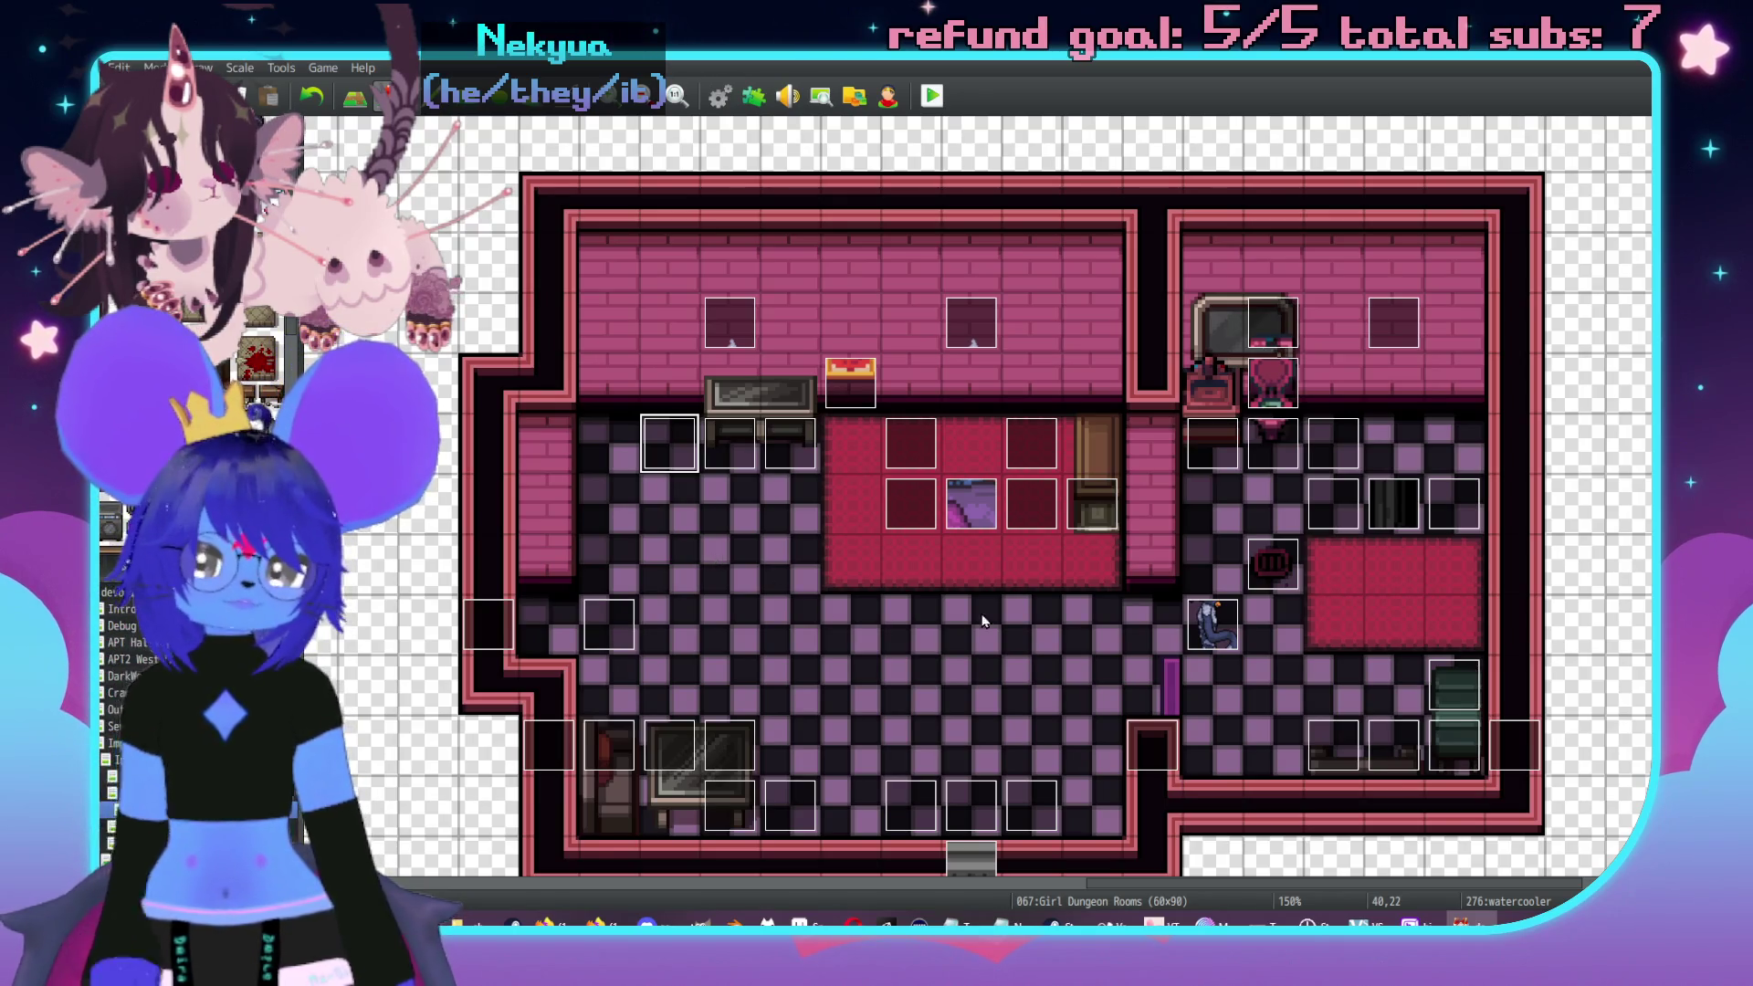
pyautogui.scroll(-1, 714, 560)
pyautogui.hscroll(-3, 714, 561)
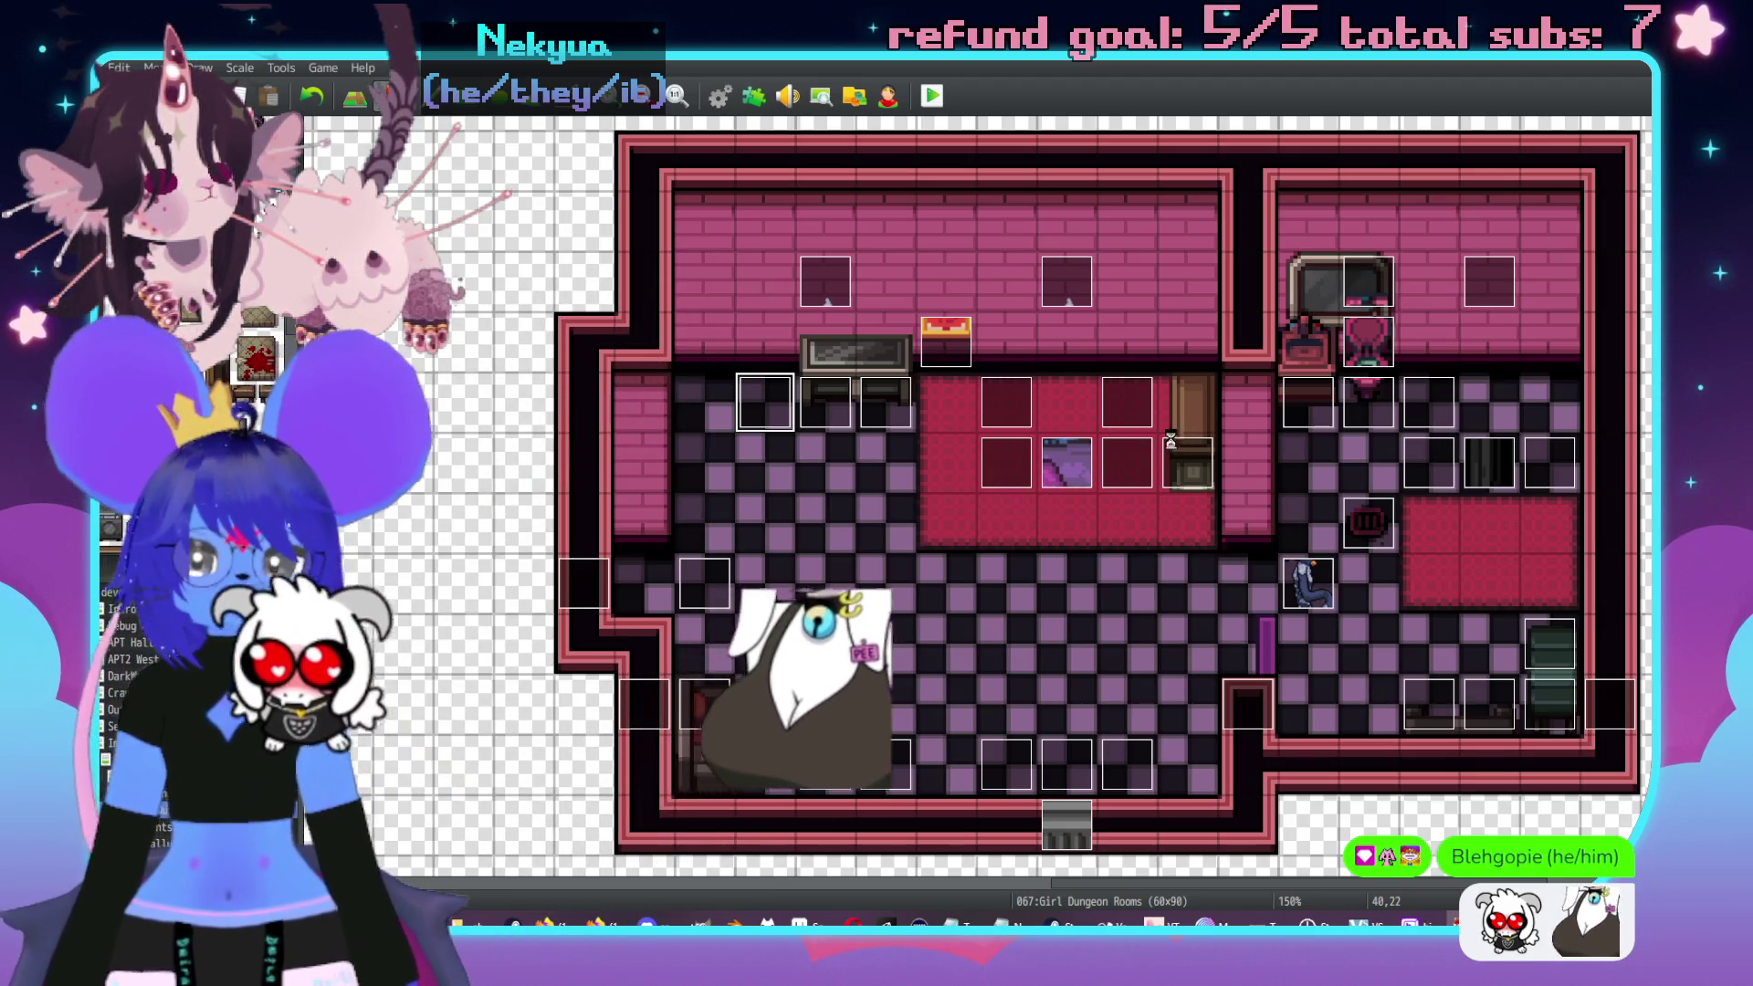
pyautogui.middleClick(1210, 488)
pyautogui.middleClick(1199, 572)
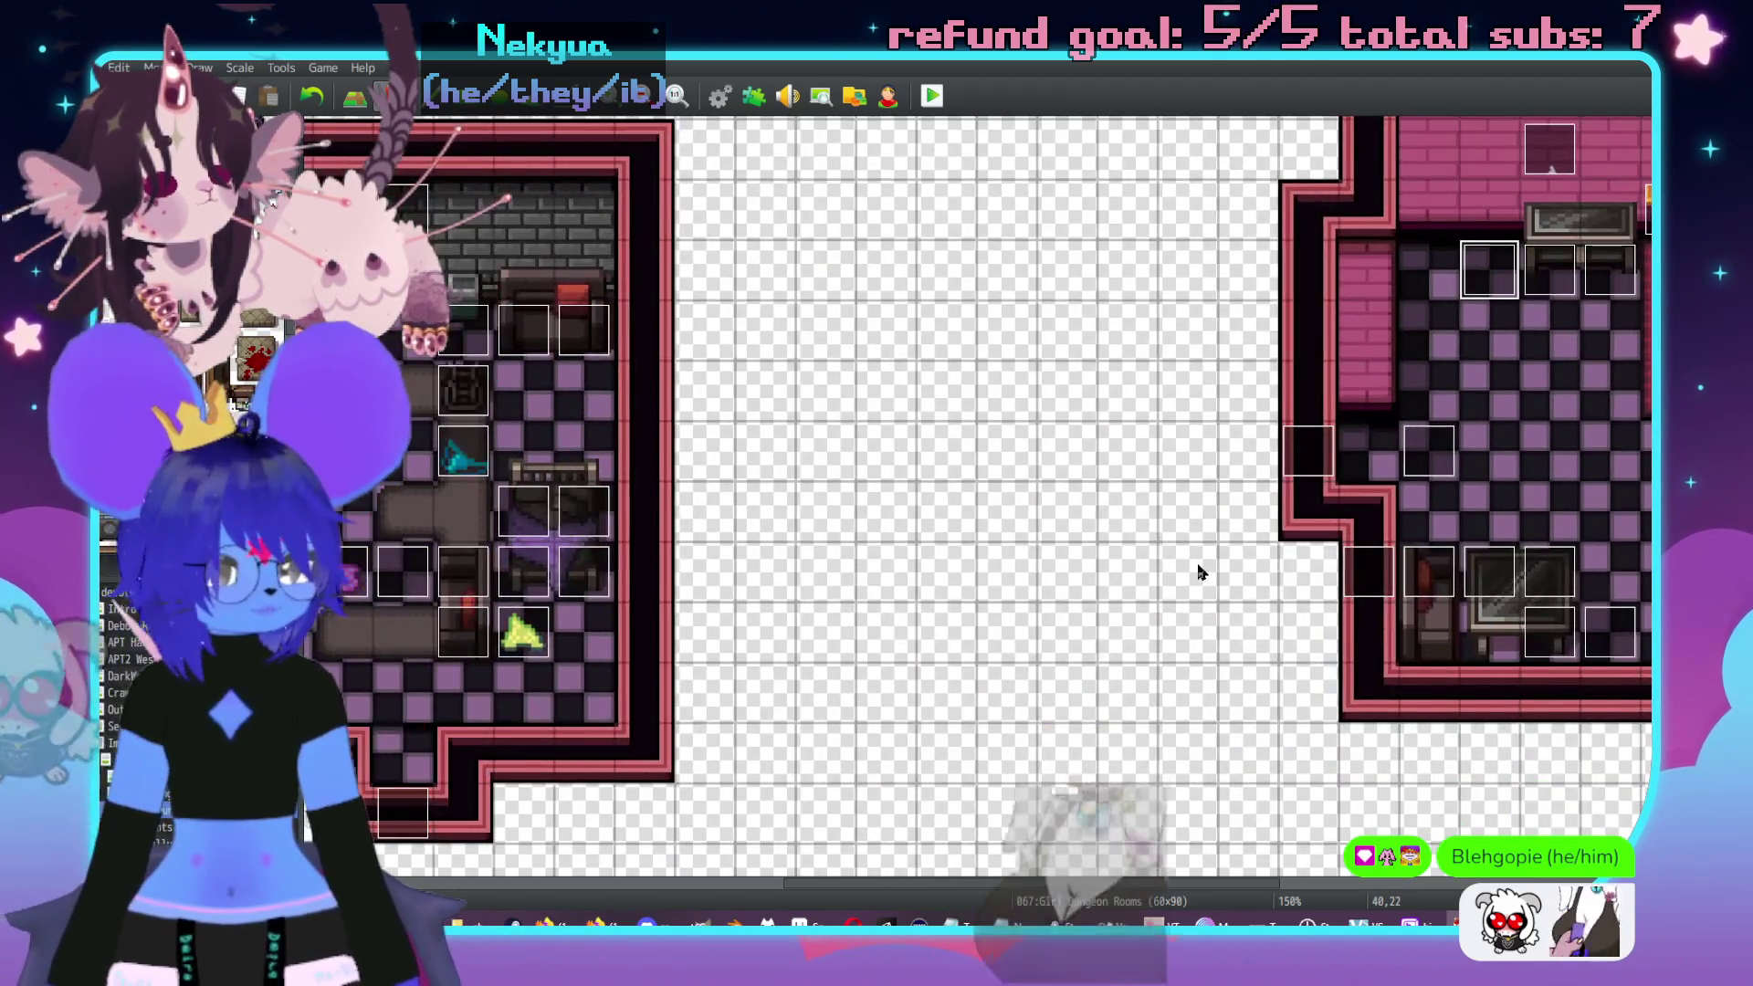
pyautogui.scroll(1, 1022, 511)
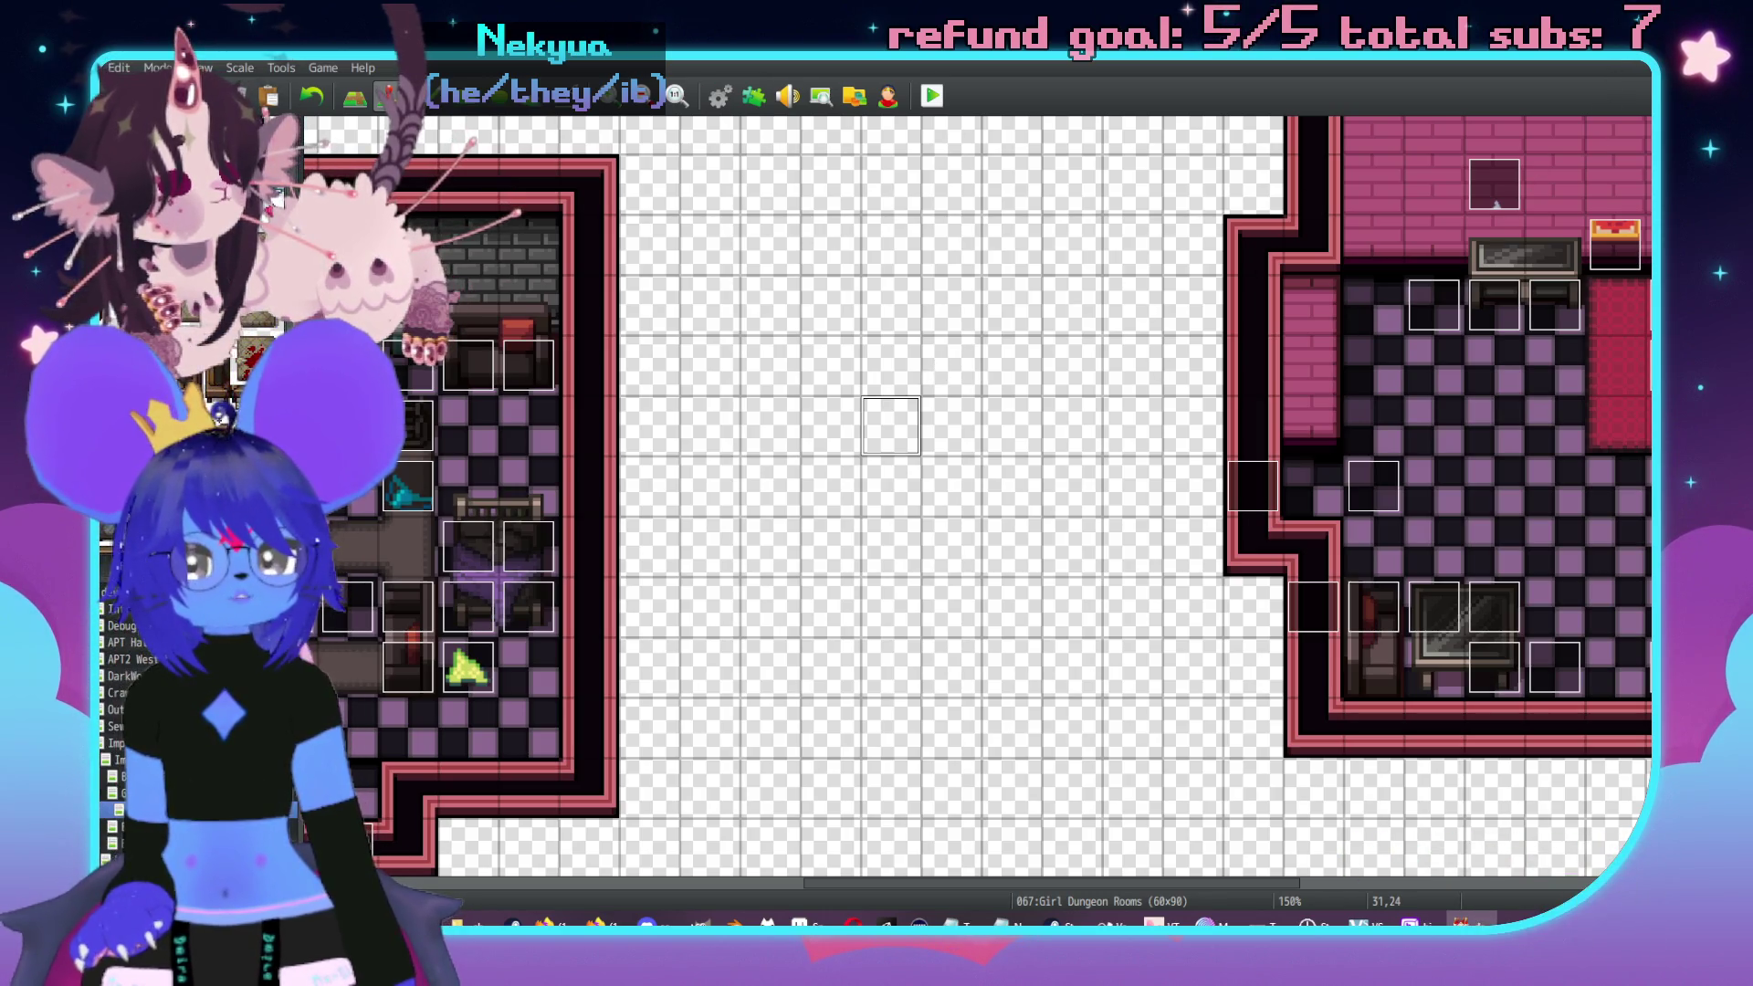
pyautogui.hotkey('alt', 'Tab')
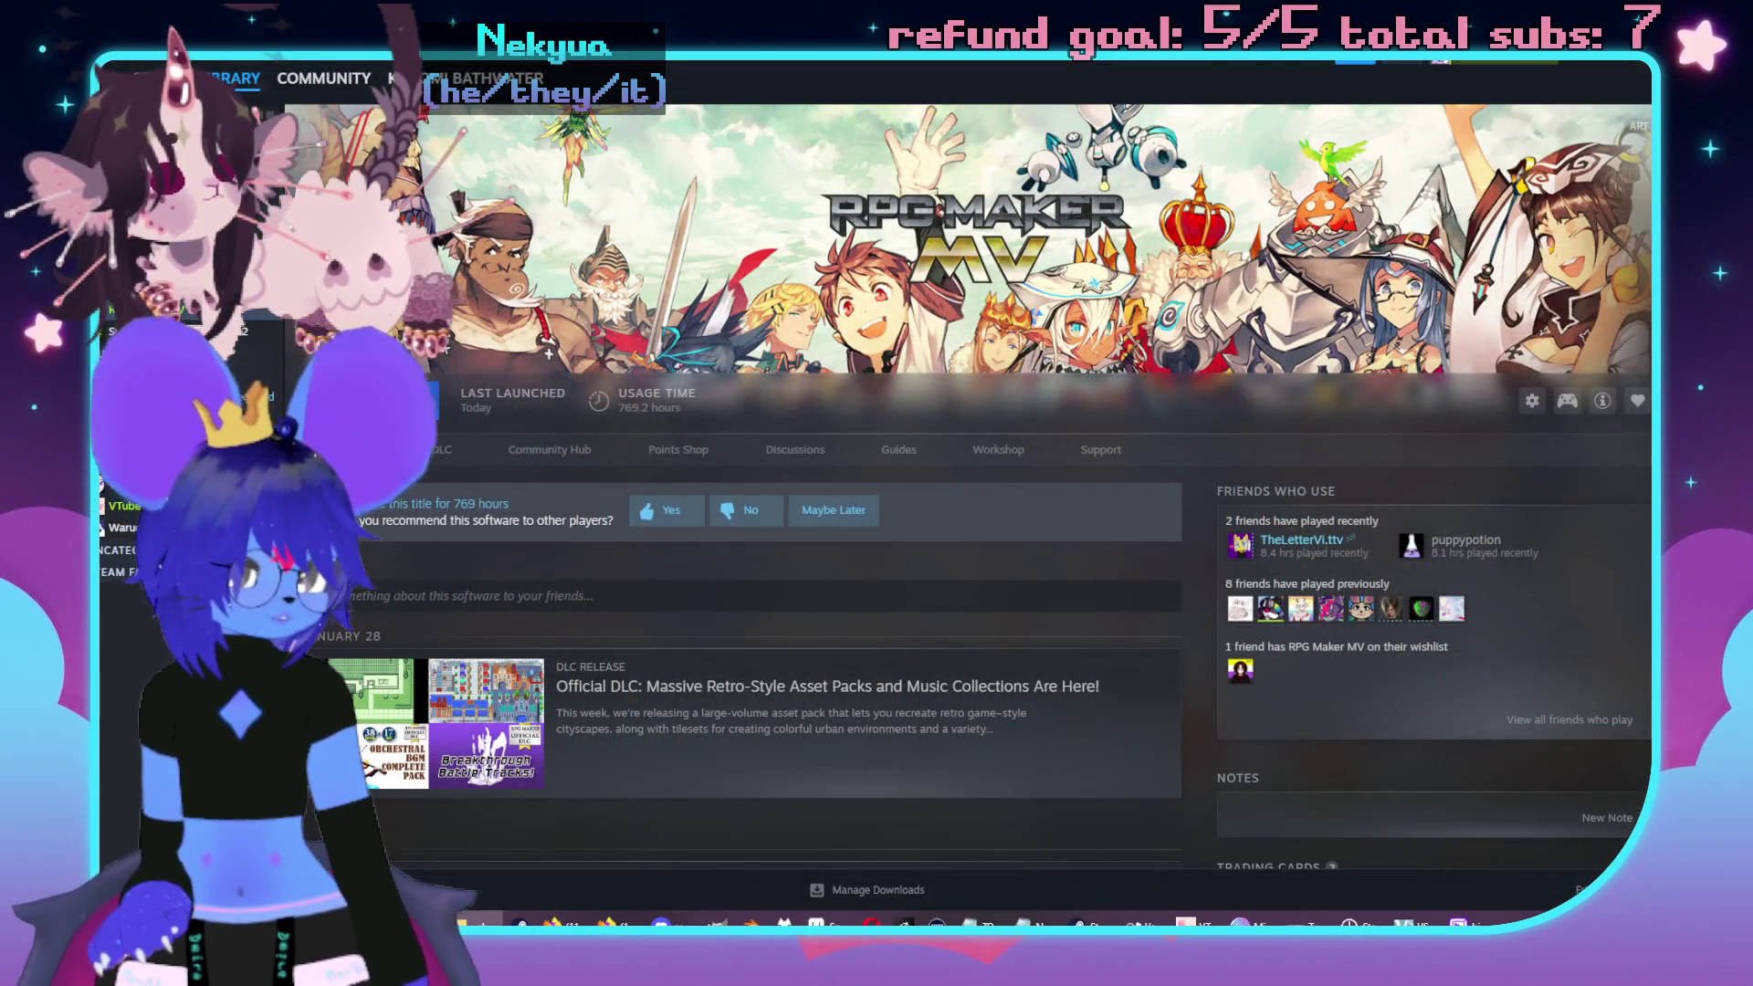
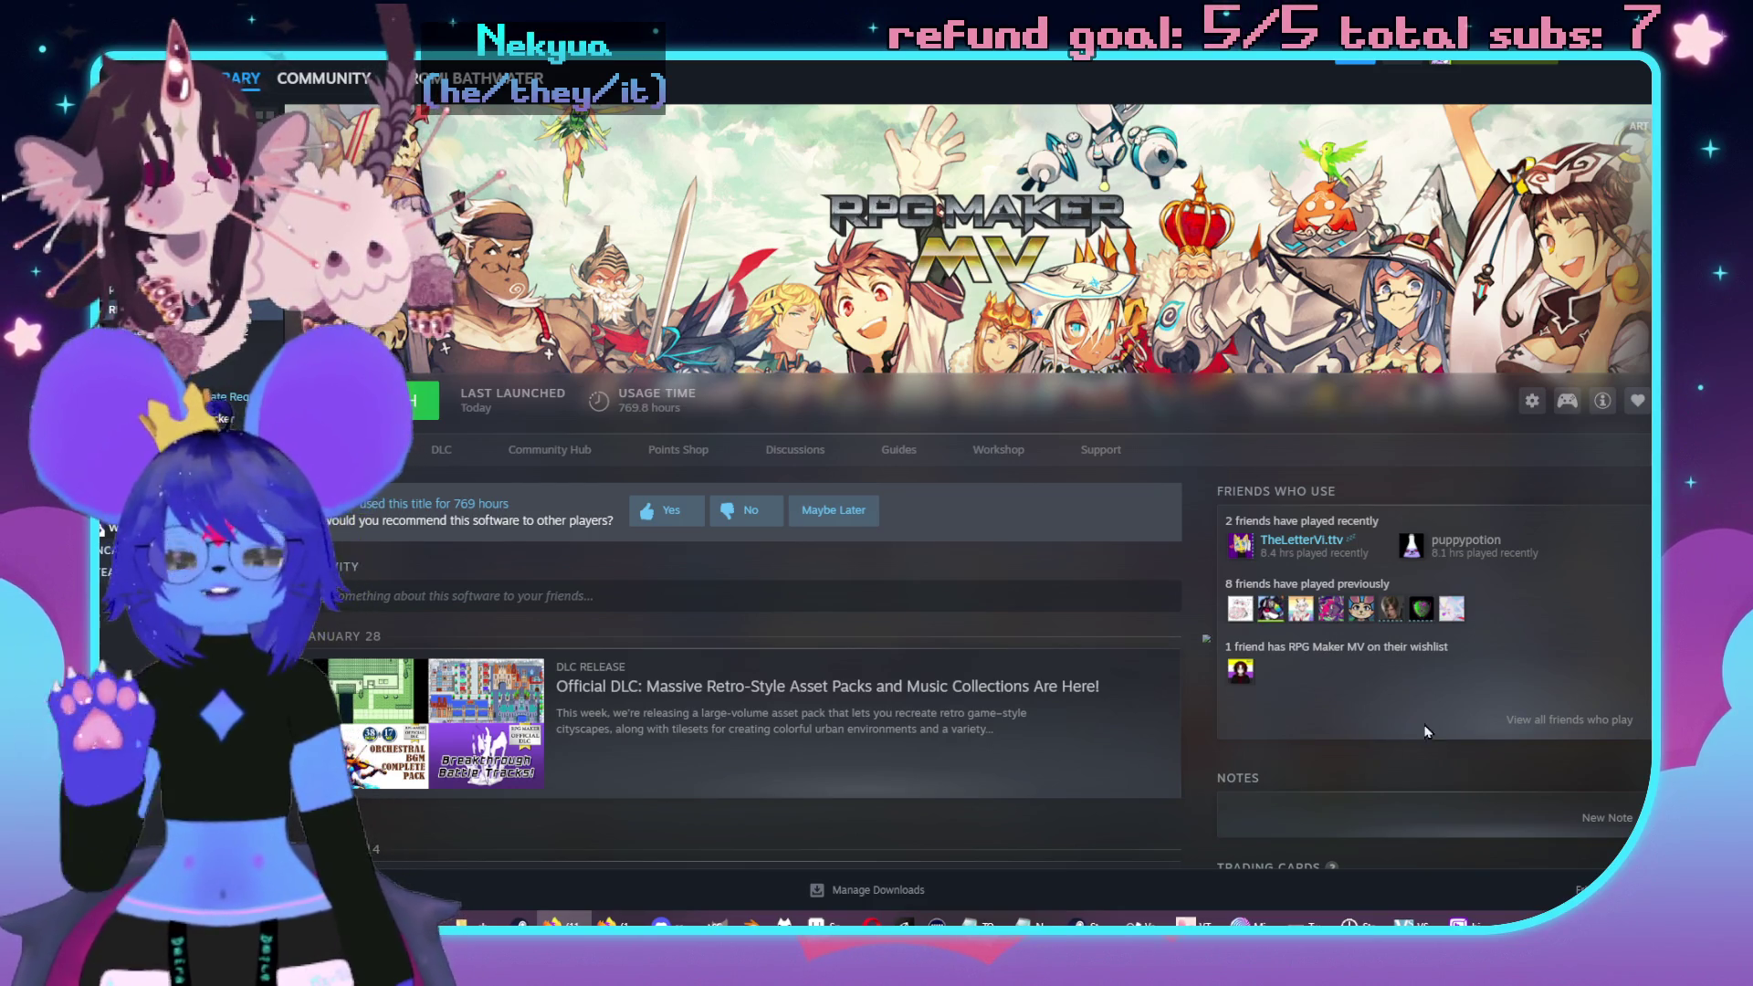
# - Launch RPG Maker MV from its Steam library page
pyautogui.click(393, 403)
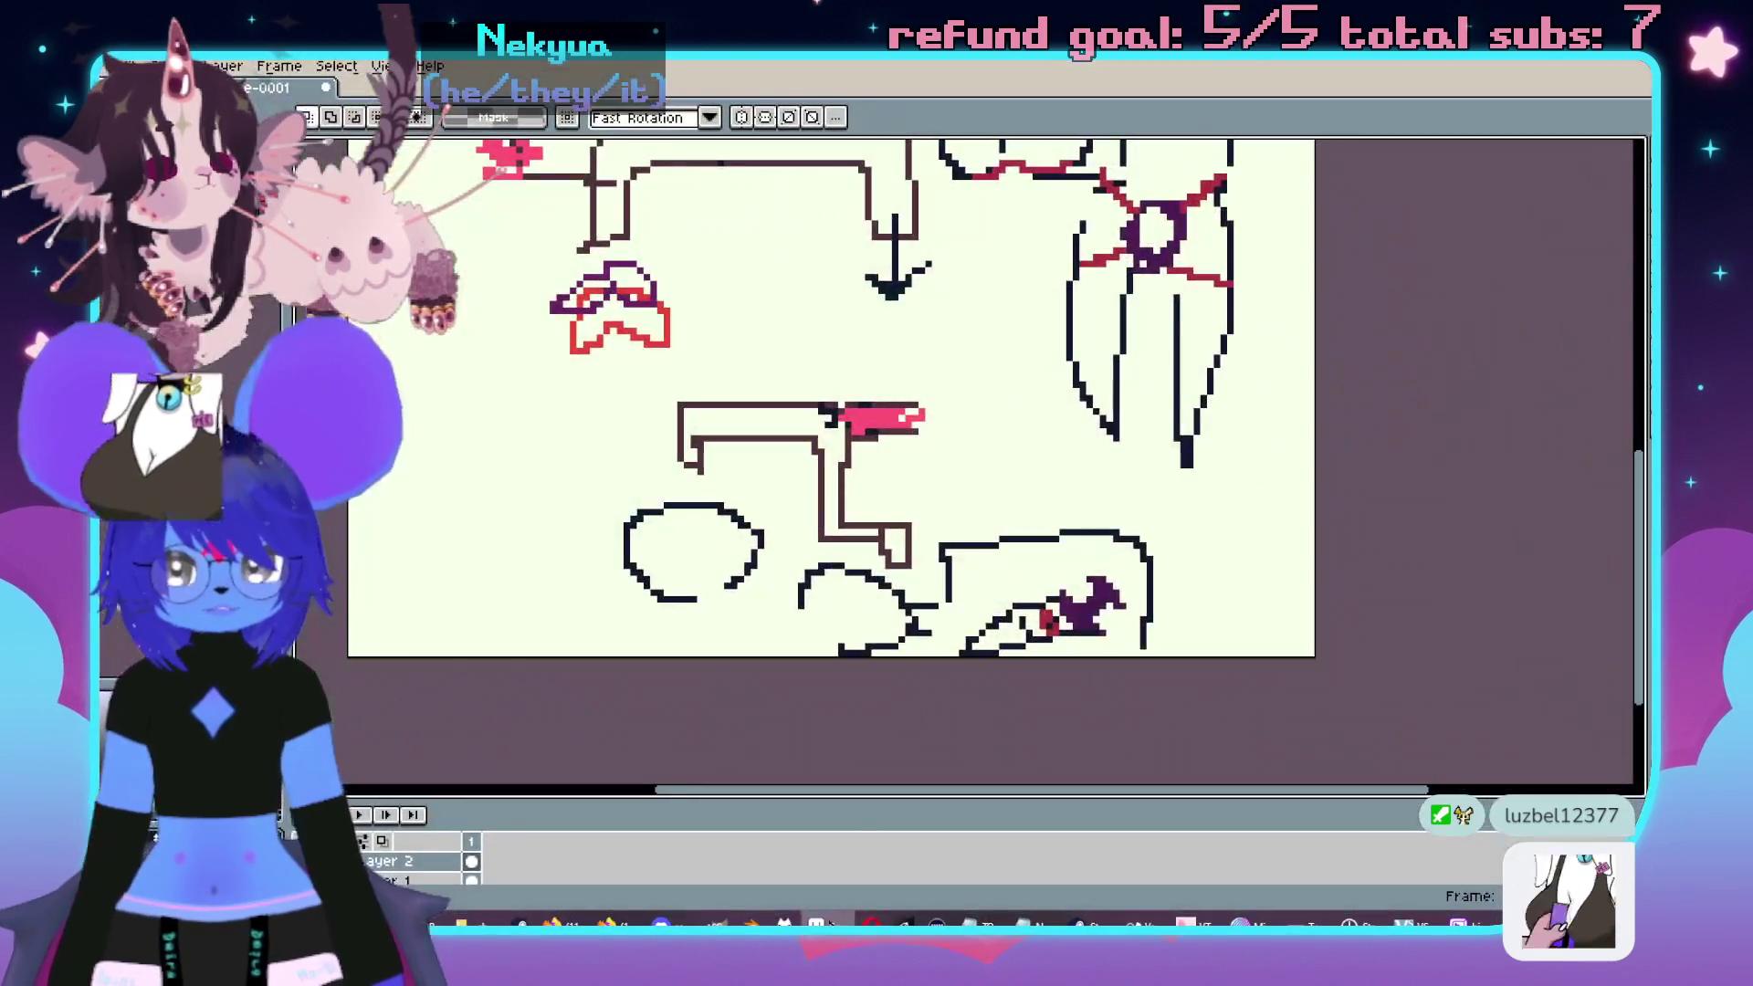
pyautogui.hscroll(3, 1062, 404)
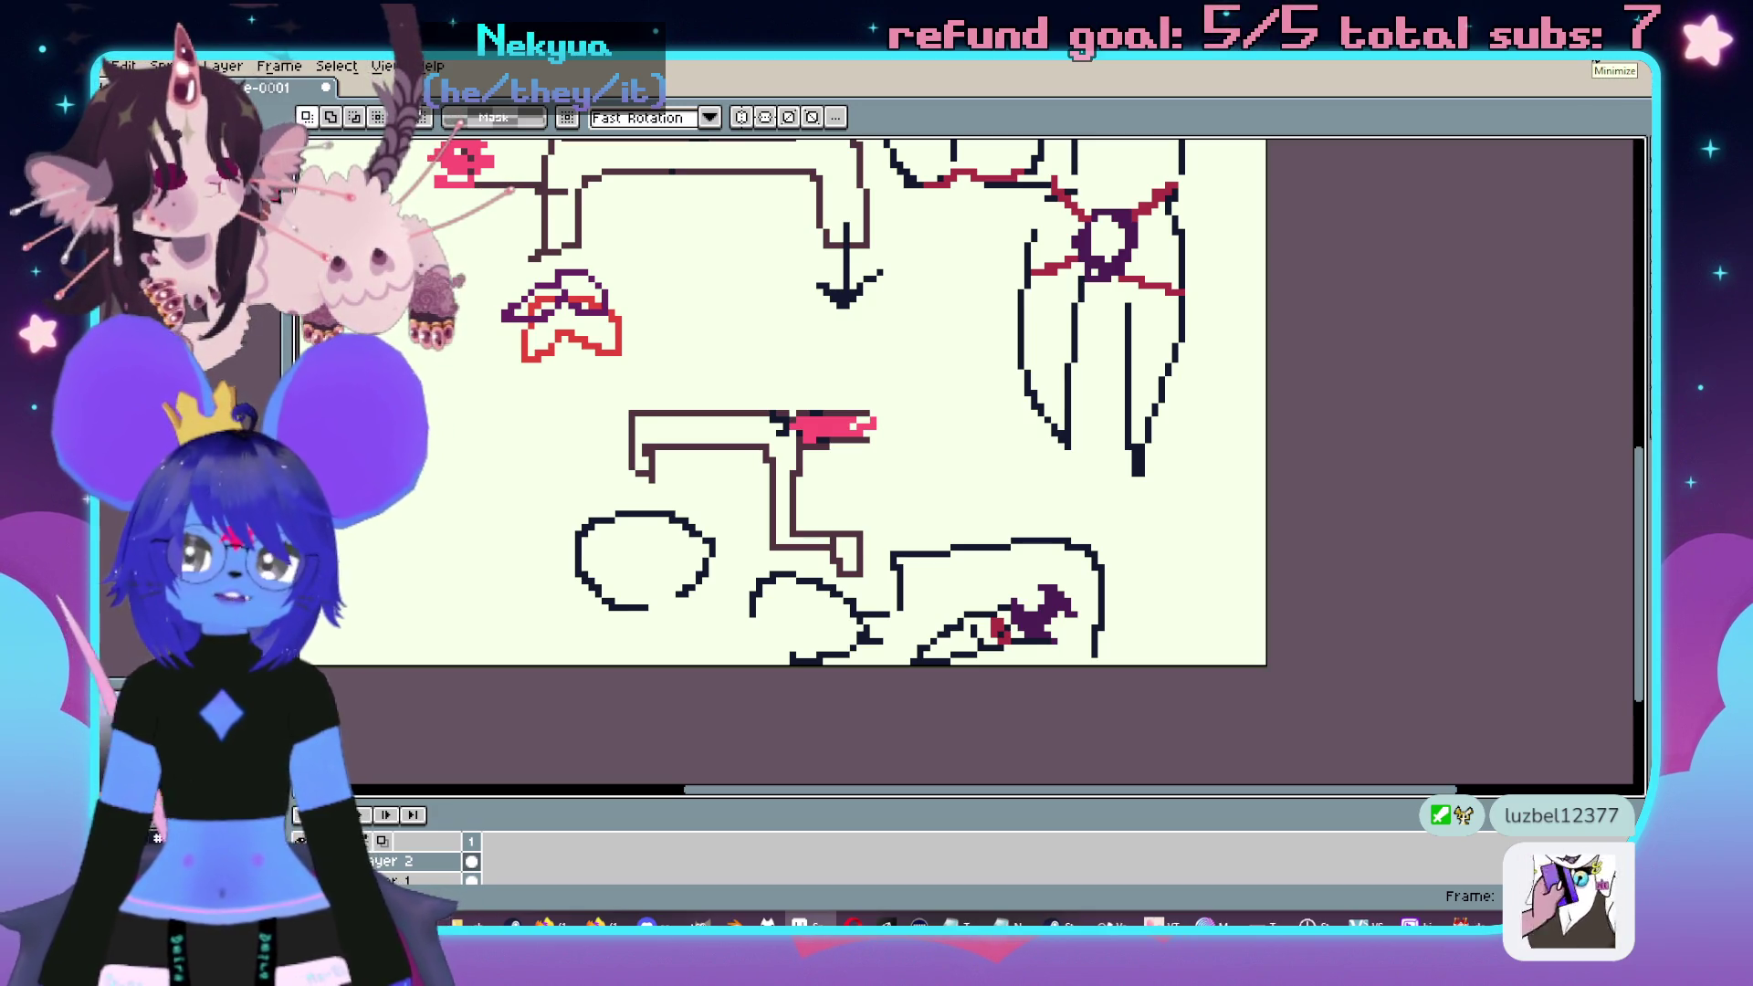
pyautogui.scroll(3, 1257, 579)
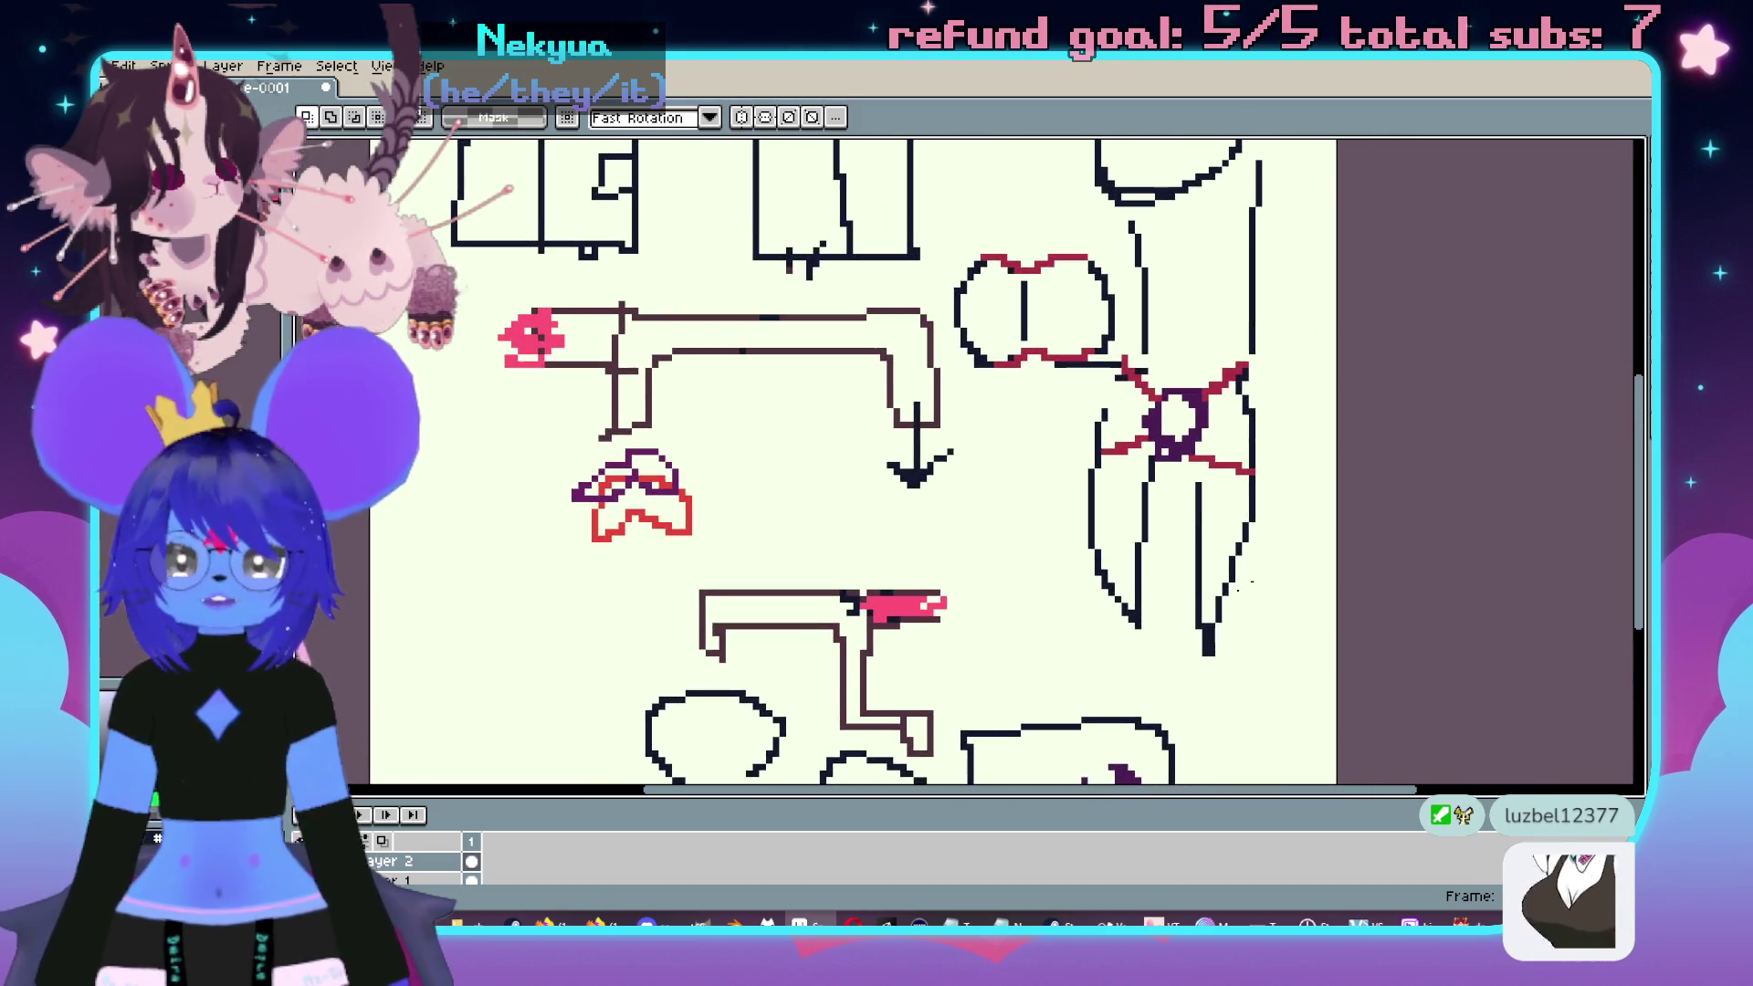
pyautogui.hscroll(5, 892, 490)
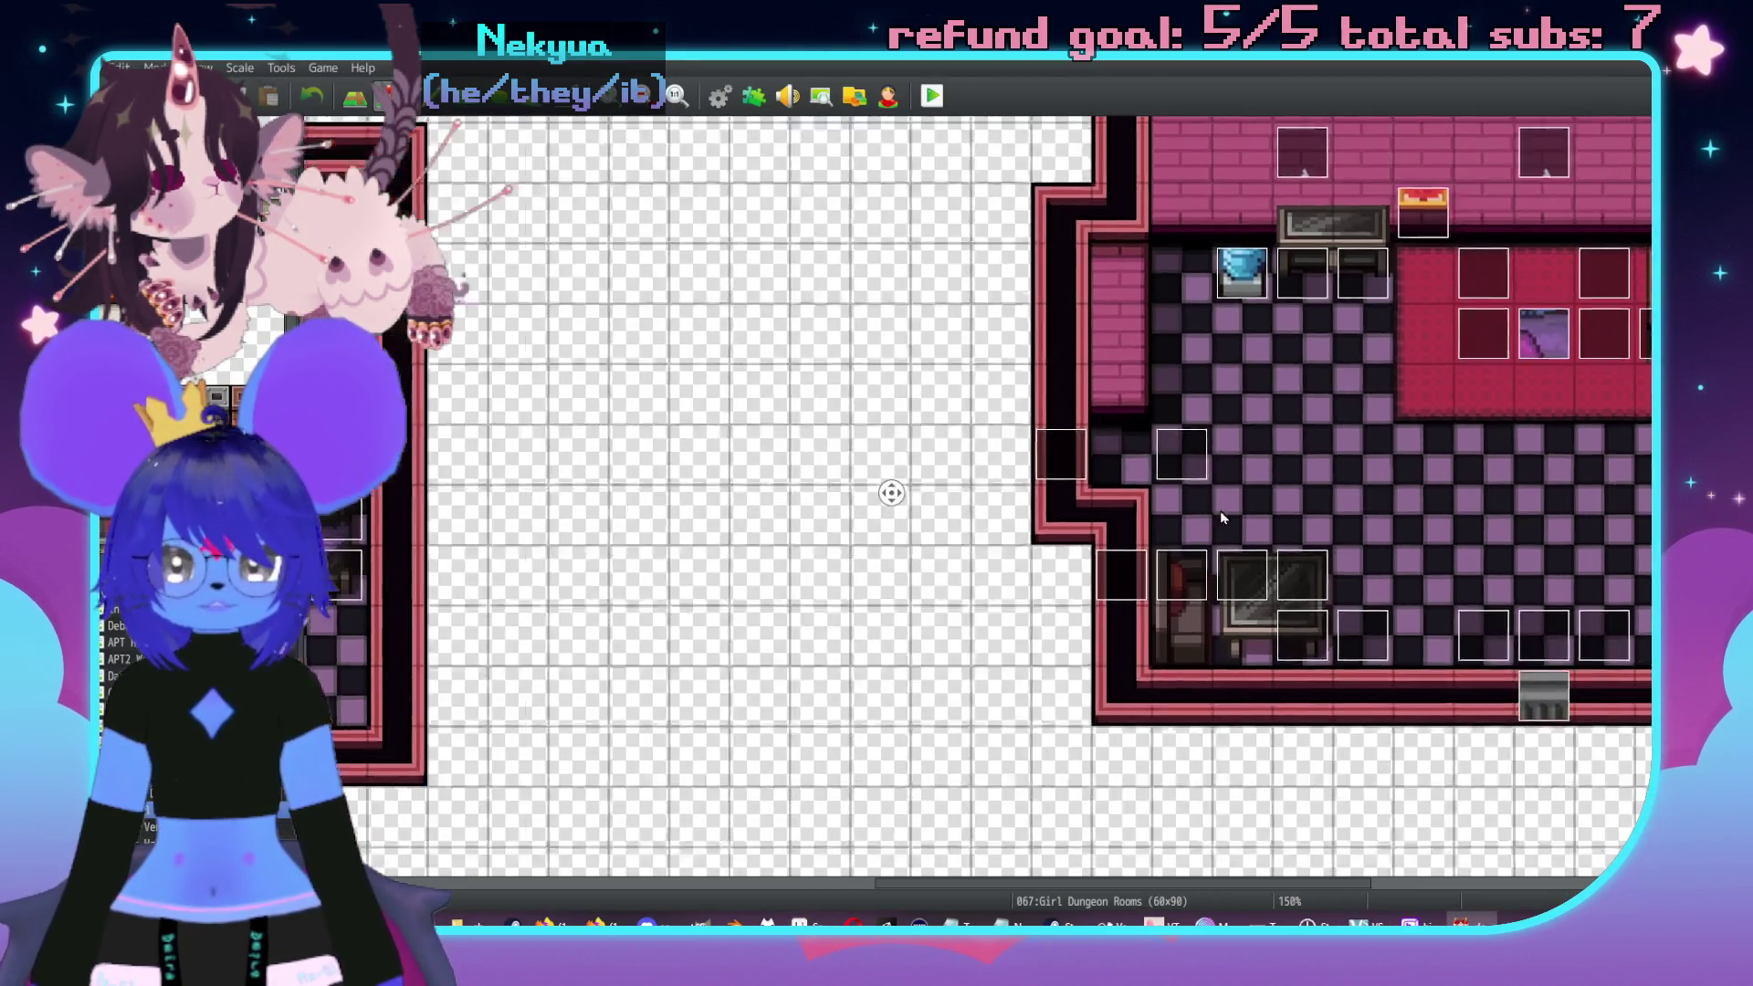
# - Inspect the watercooler event's settings twice without changes, then return to the Aseprite sketch
pyautogui.scroll(1, 911, 406)
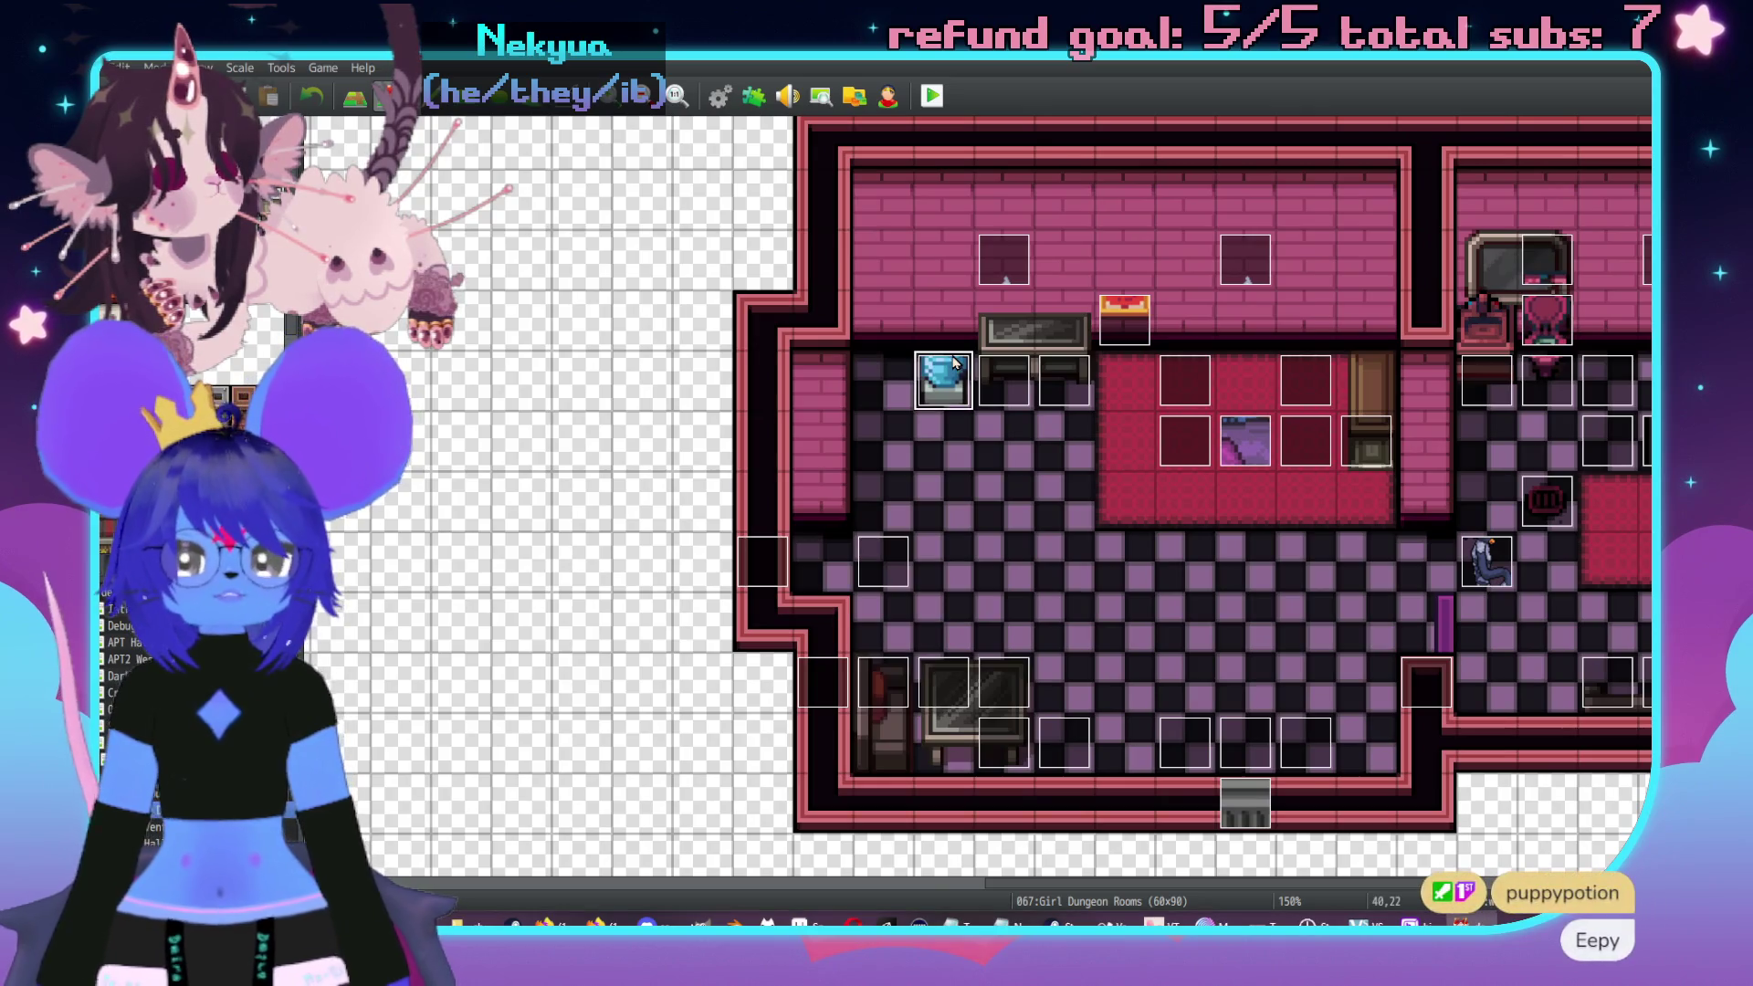
pyautogui.doubleClick(948, 395)
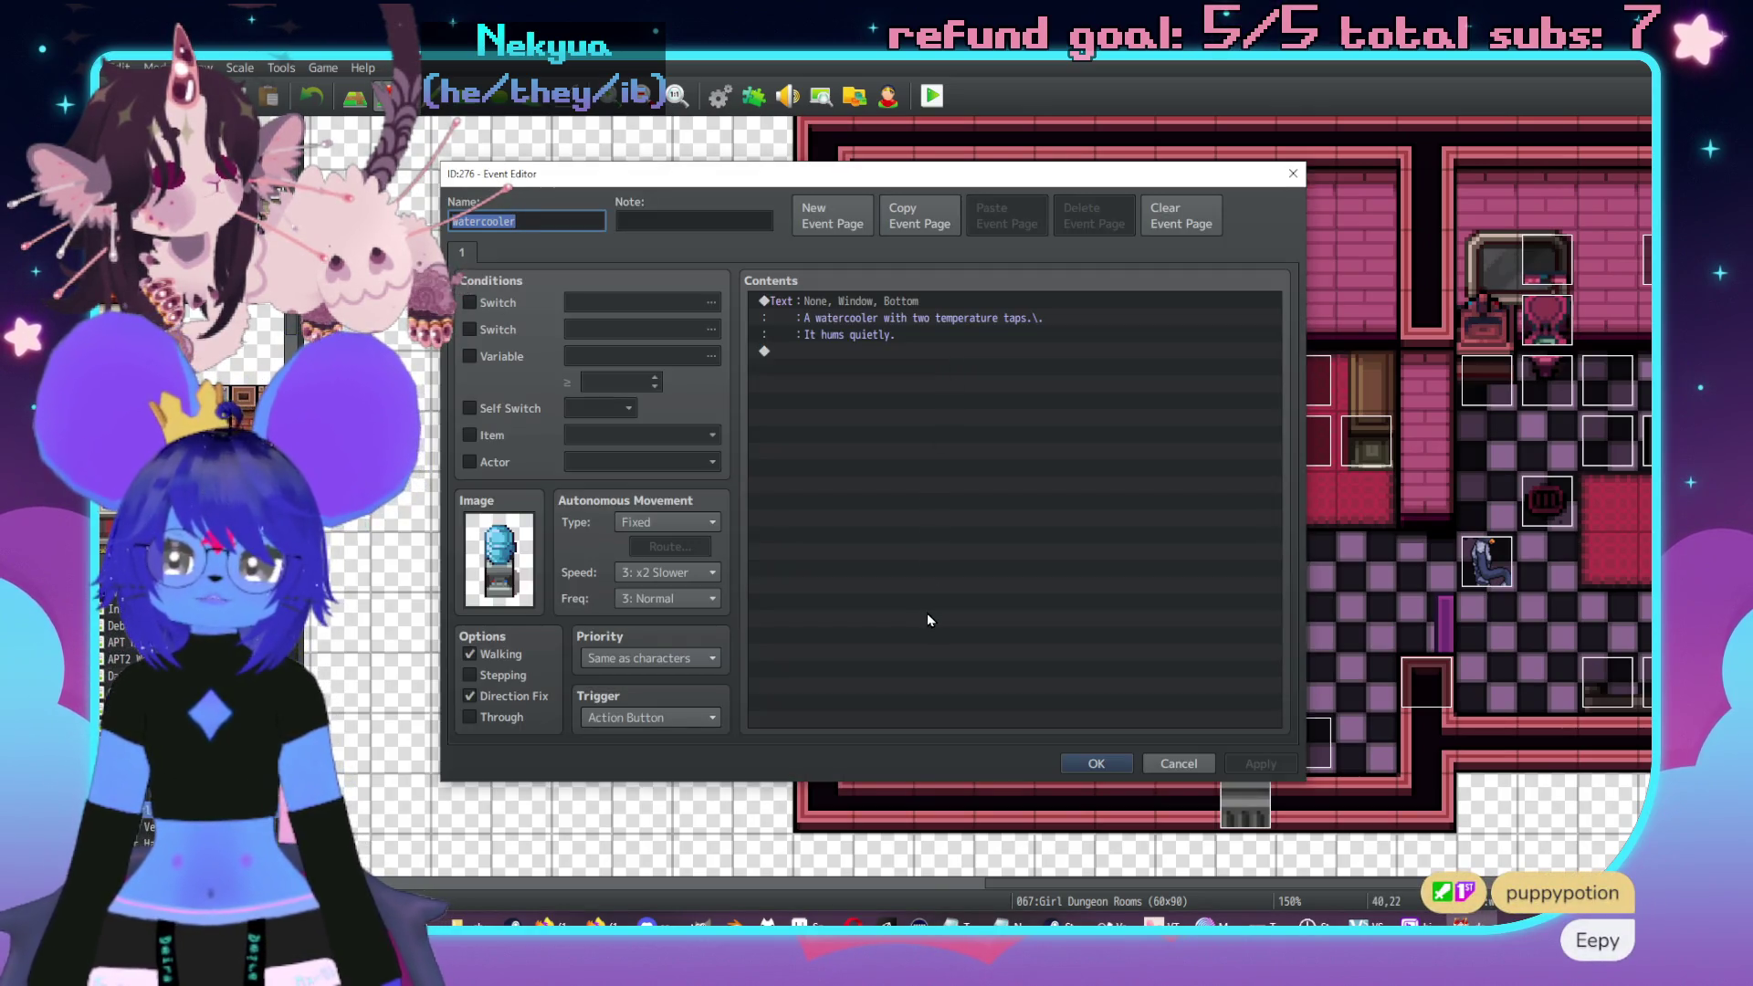
pyautogui.press('Escape')
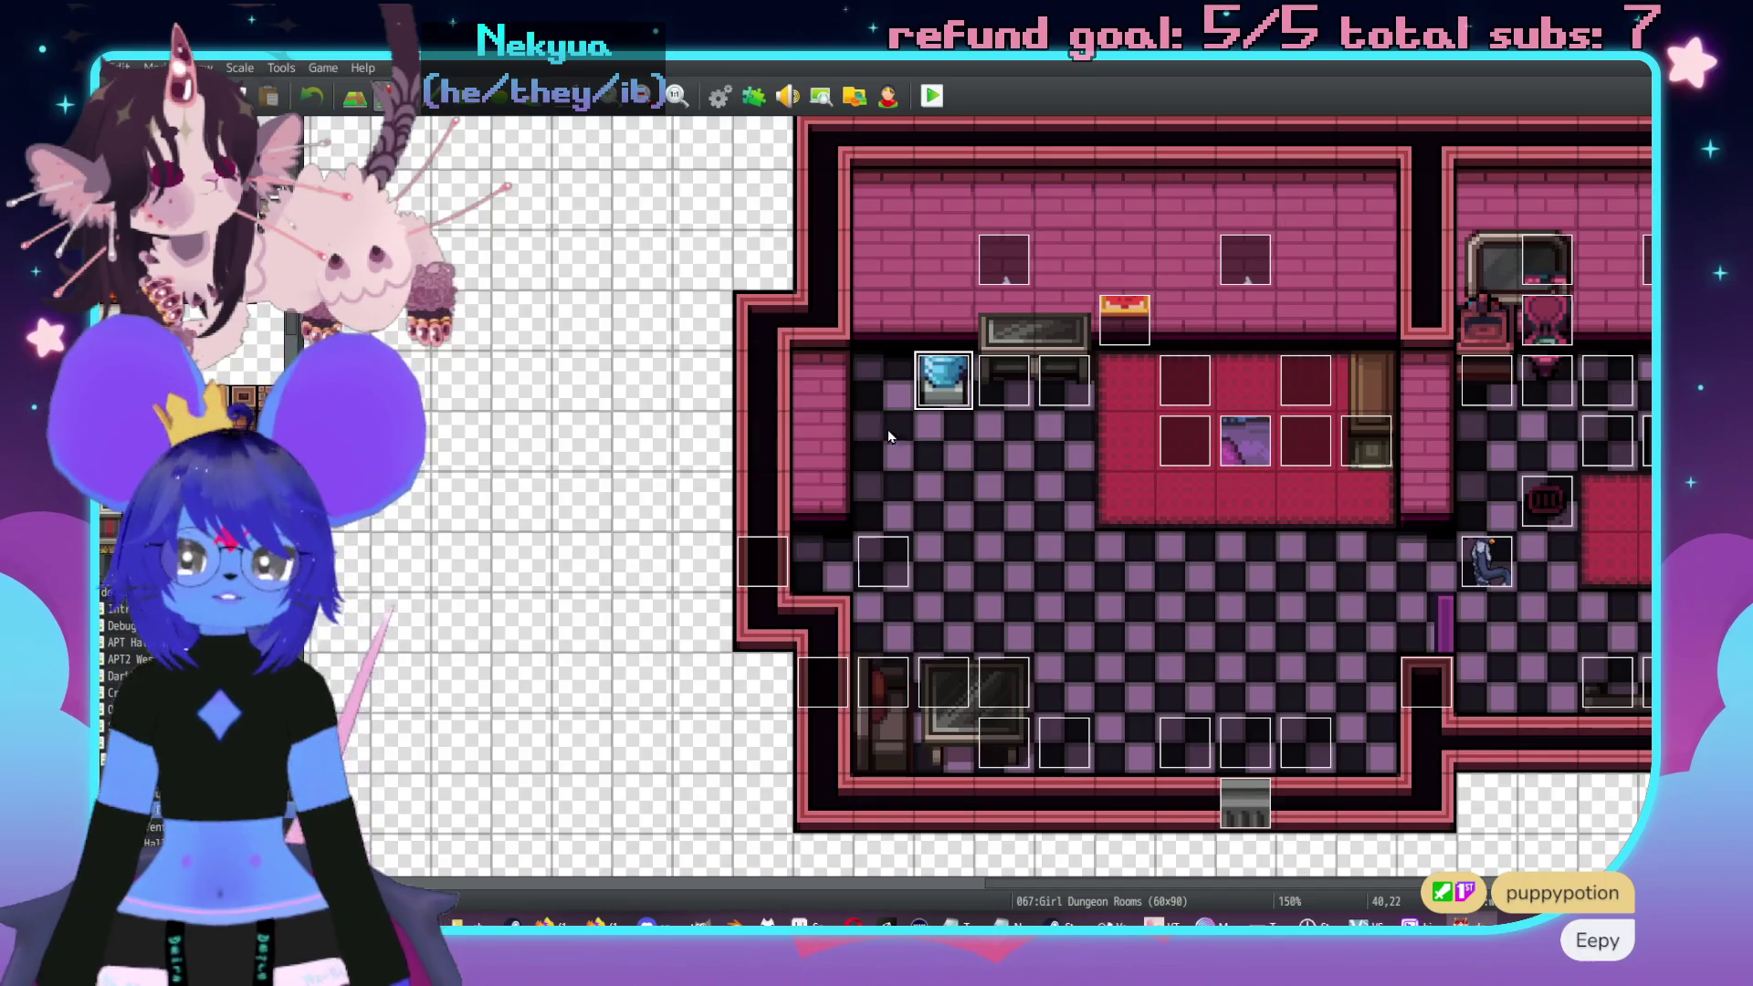
pyautogui.doubleClick(953, 387)
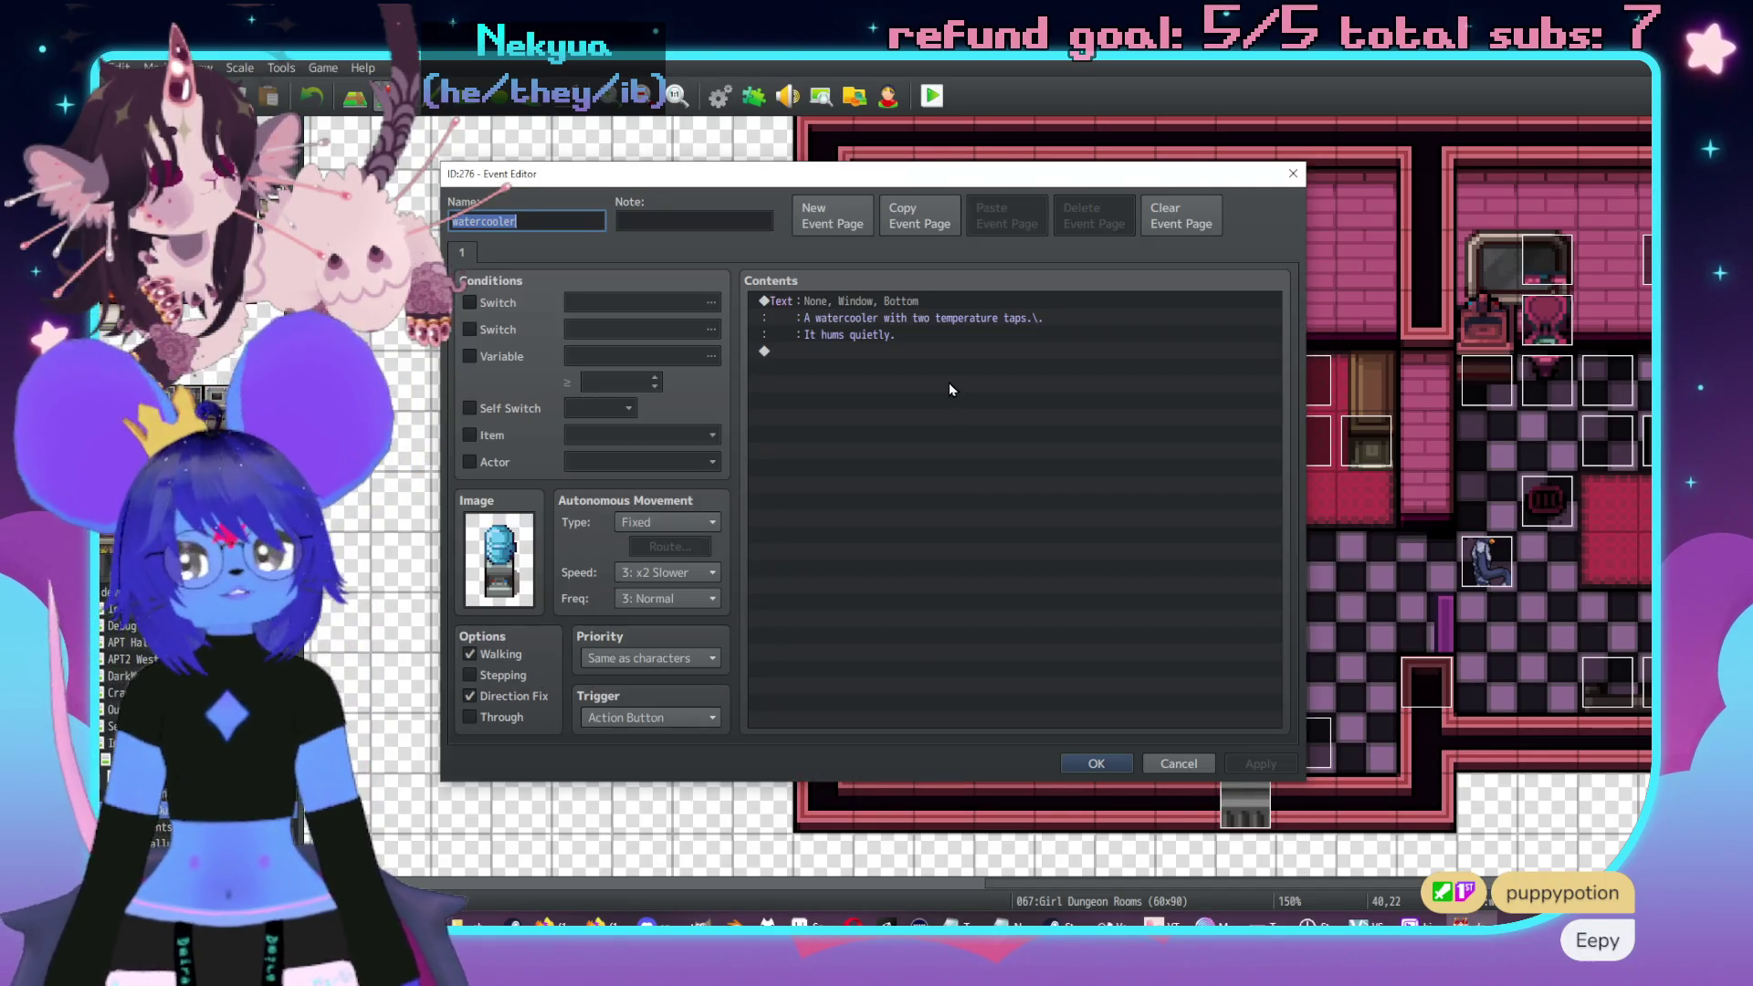
pyautogui.press('Escape')
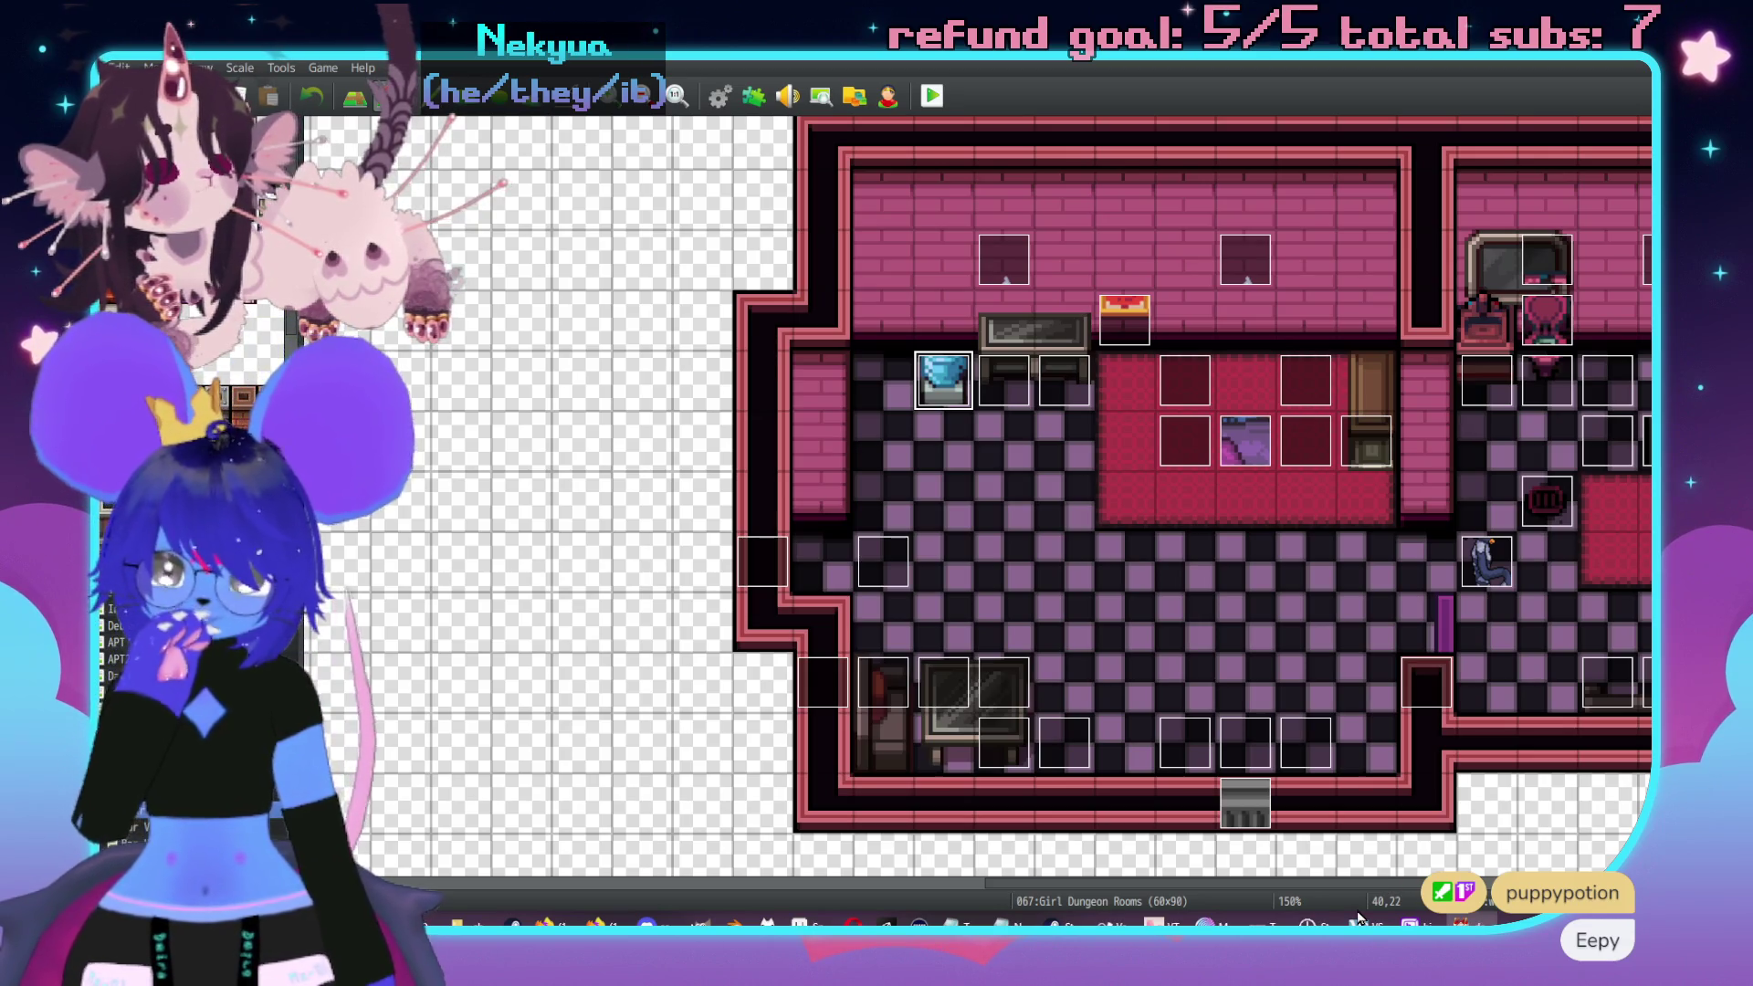
pyautogui.click(796, 918)
pyautogui.scroll(-2, 628, 338)
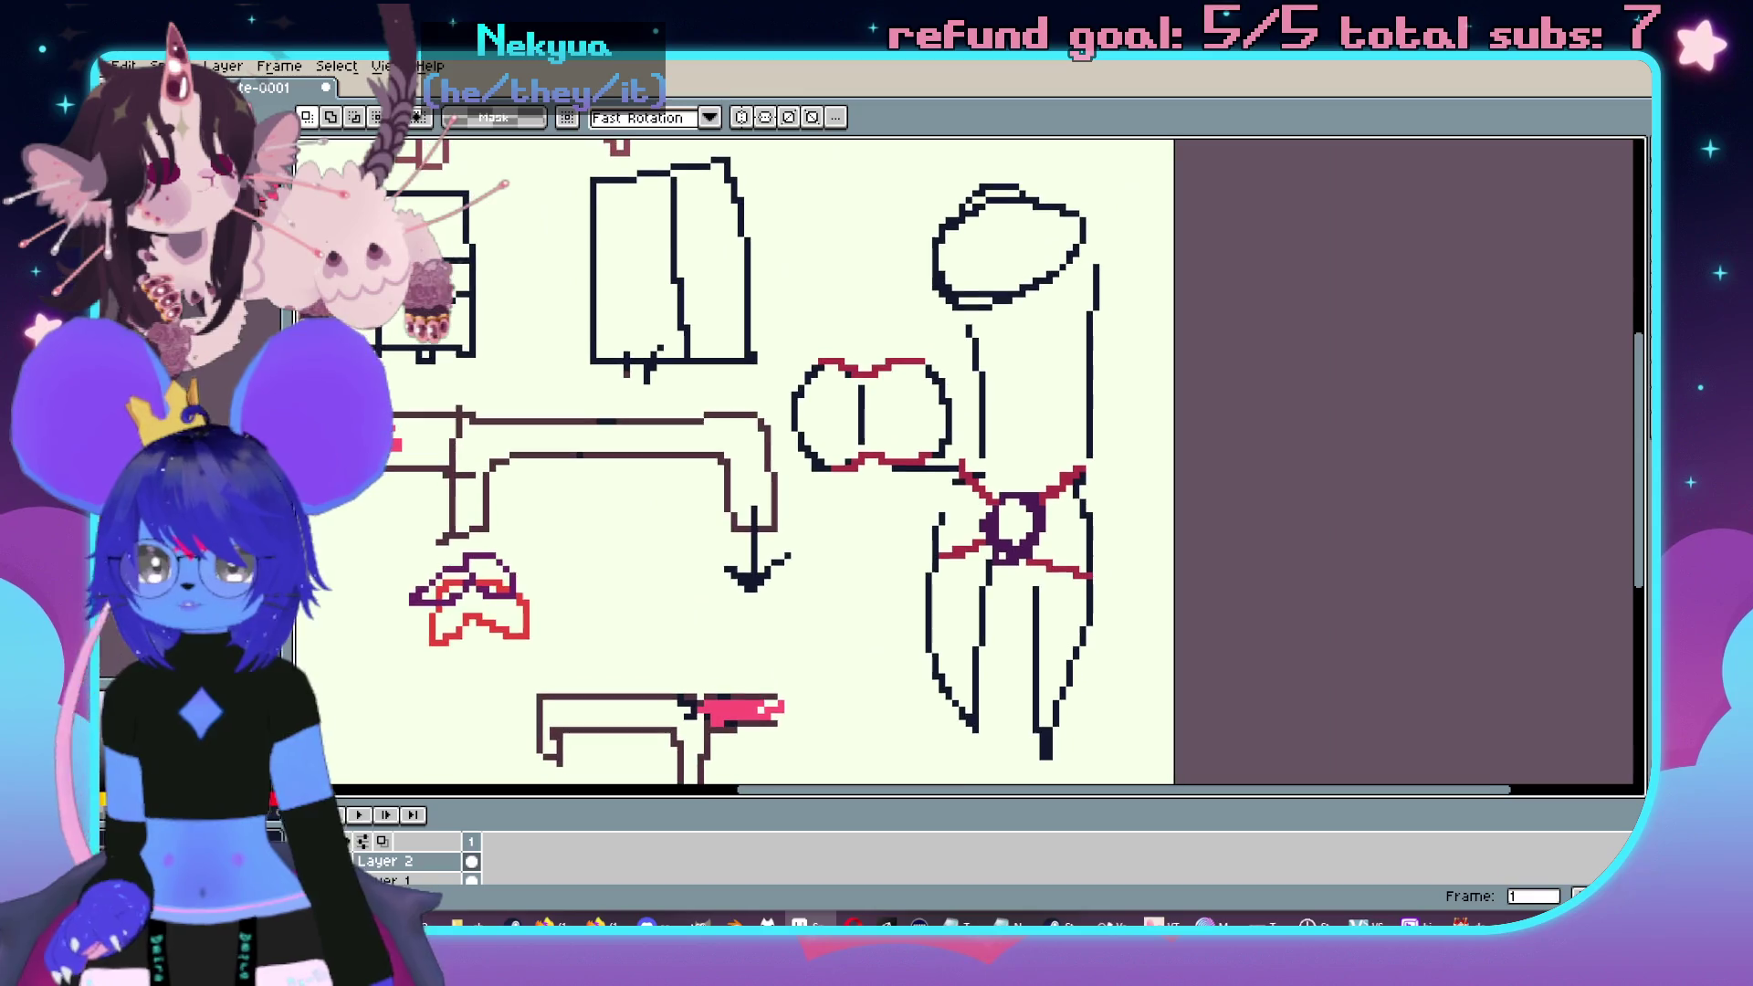
# - From Aseprite's home page, open Pop Horror City as one sprite and zoom in on the water cooler
pyautogui.hotkey('ctrl', 'Tab')
pyautogui.click(858, 260)
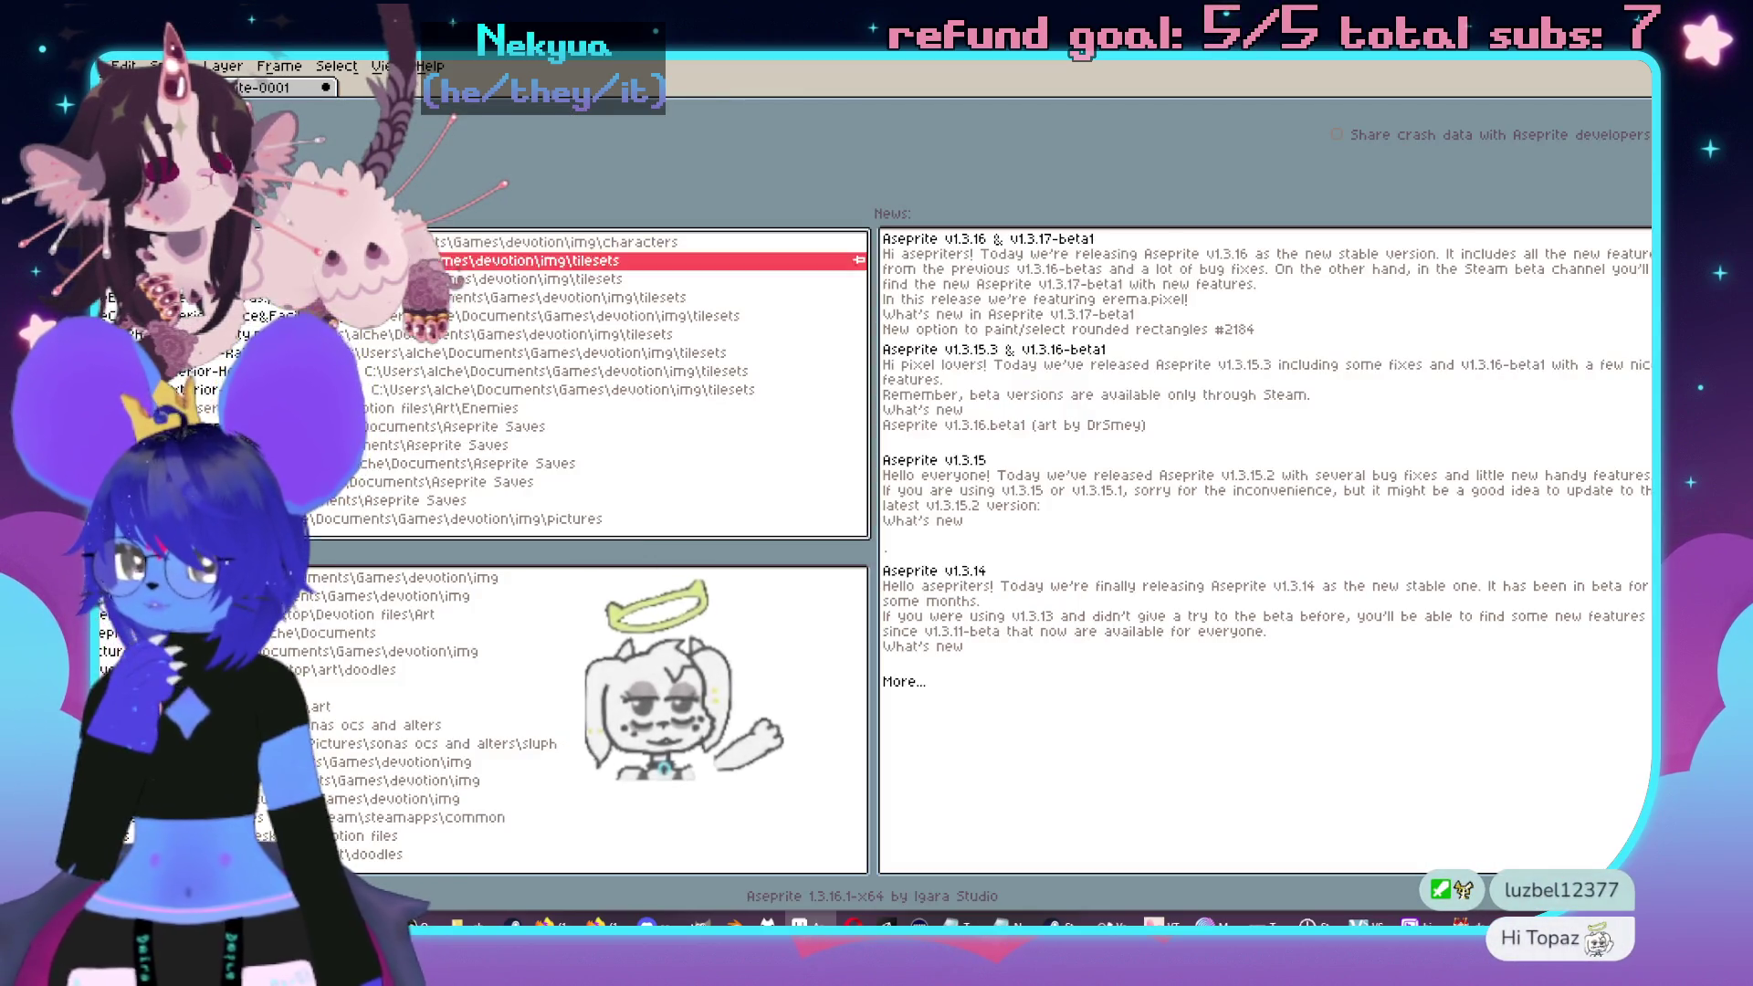
pyautogui.click(818, 598)
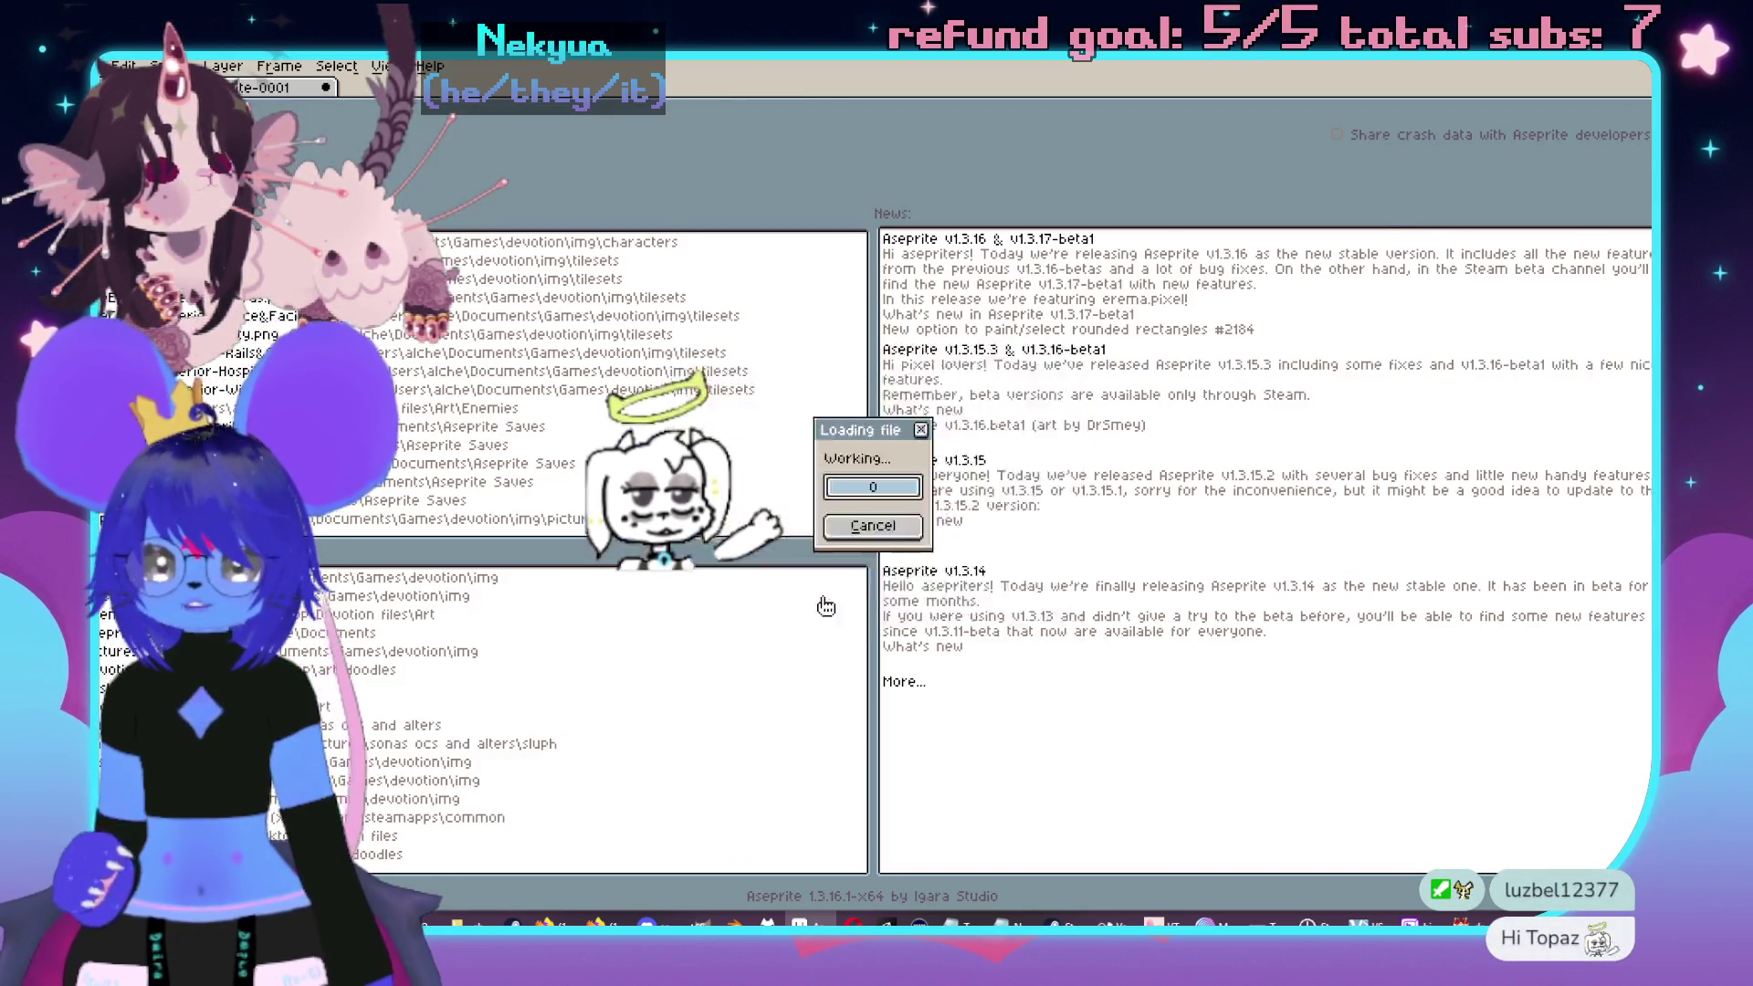
pyautogui.scroll(3, 830, 618)
pyautogui.moveTo(685, 721); pyautogui.dragTo(867, 520)
pyautogui.scroll(4, 867, 521)
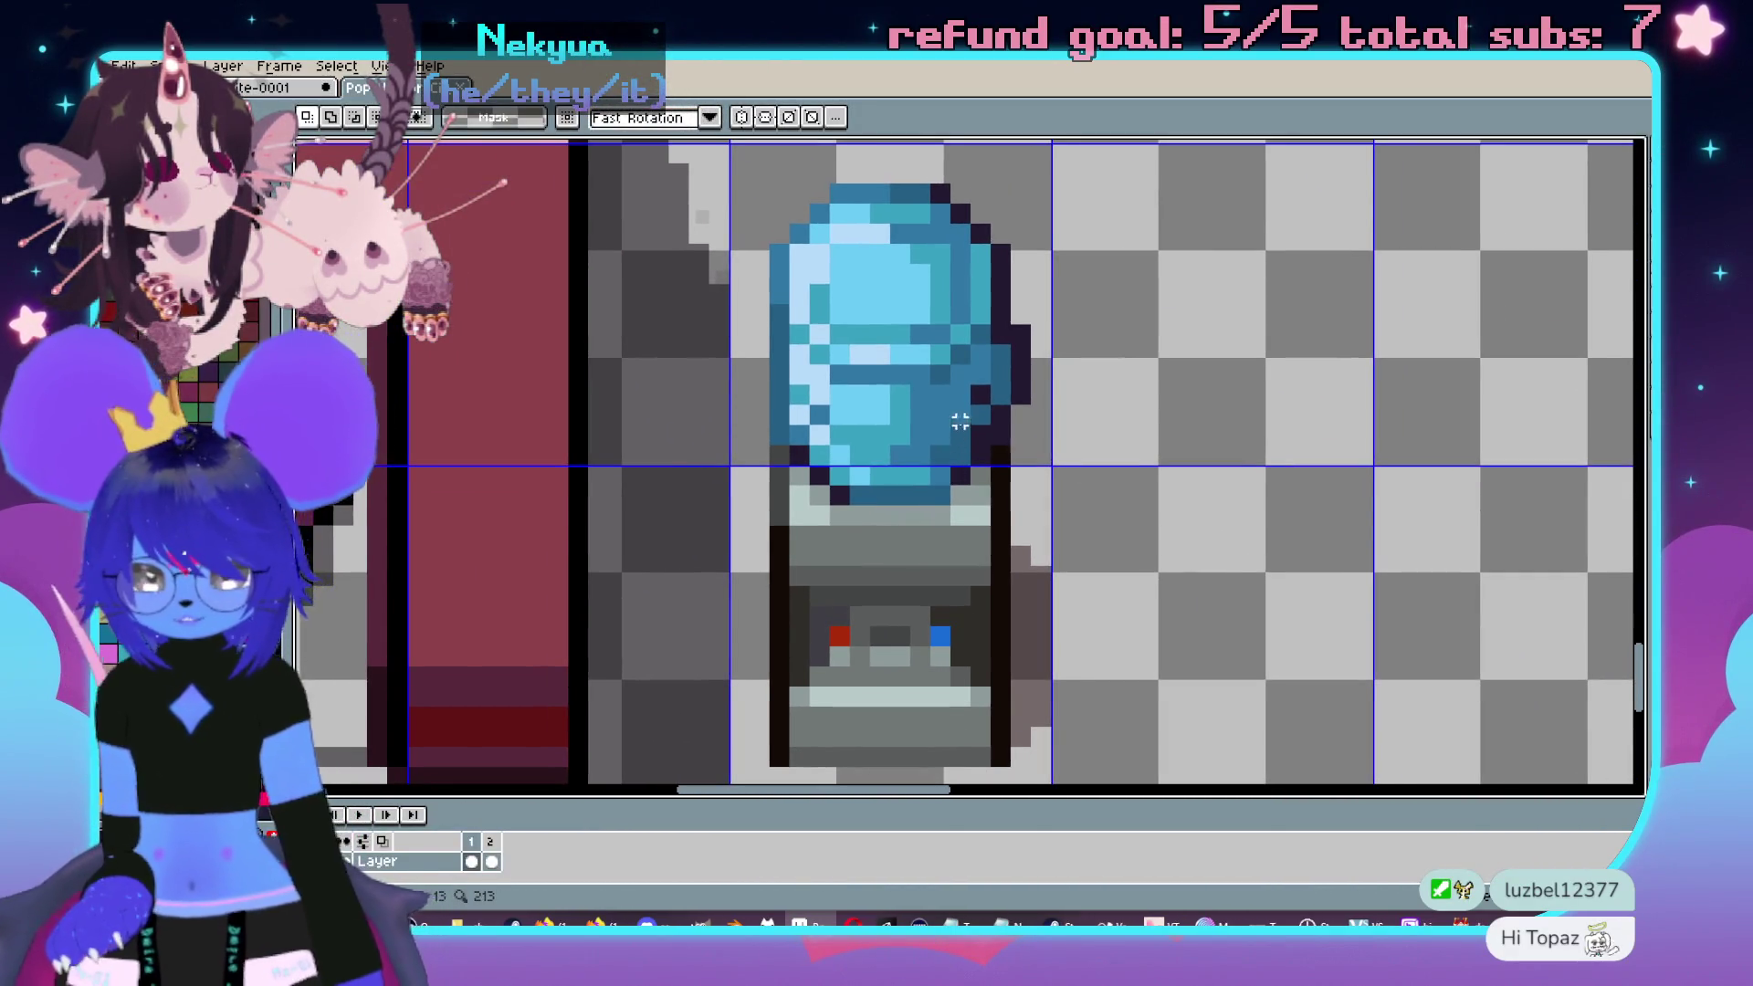
pyautogui.moveTo(961, 430); pyautogui.dragTo(945, 440)
pyautogui.moveTo(717, 158)
pyautogui.mouseDown()
pyautogui.moveTo(863, 296)
pyautogui.moveTo(1053, 538)
pyautogui.mouseUp()
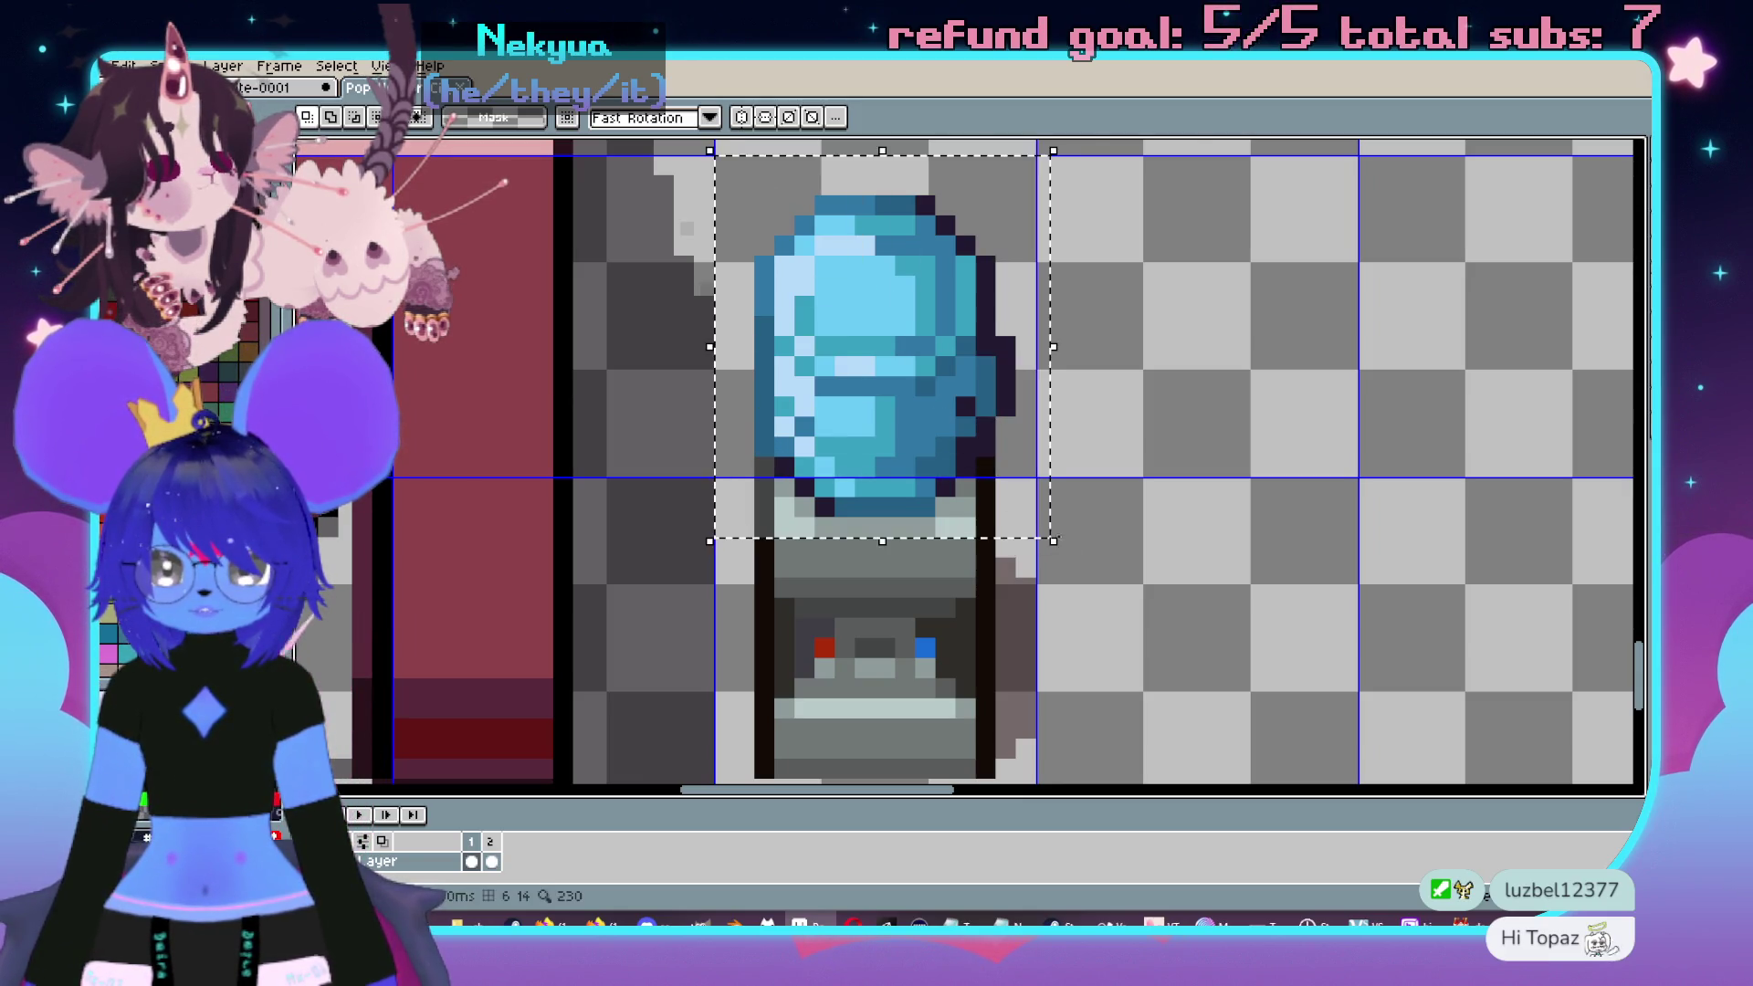
pyautogui.hotkey('ctrl', 'd')
pyautogui.scroll(-3, 1186, 618)
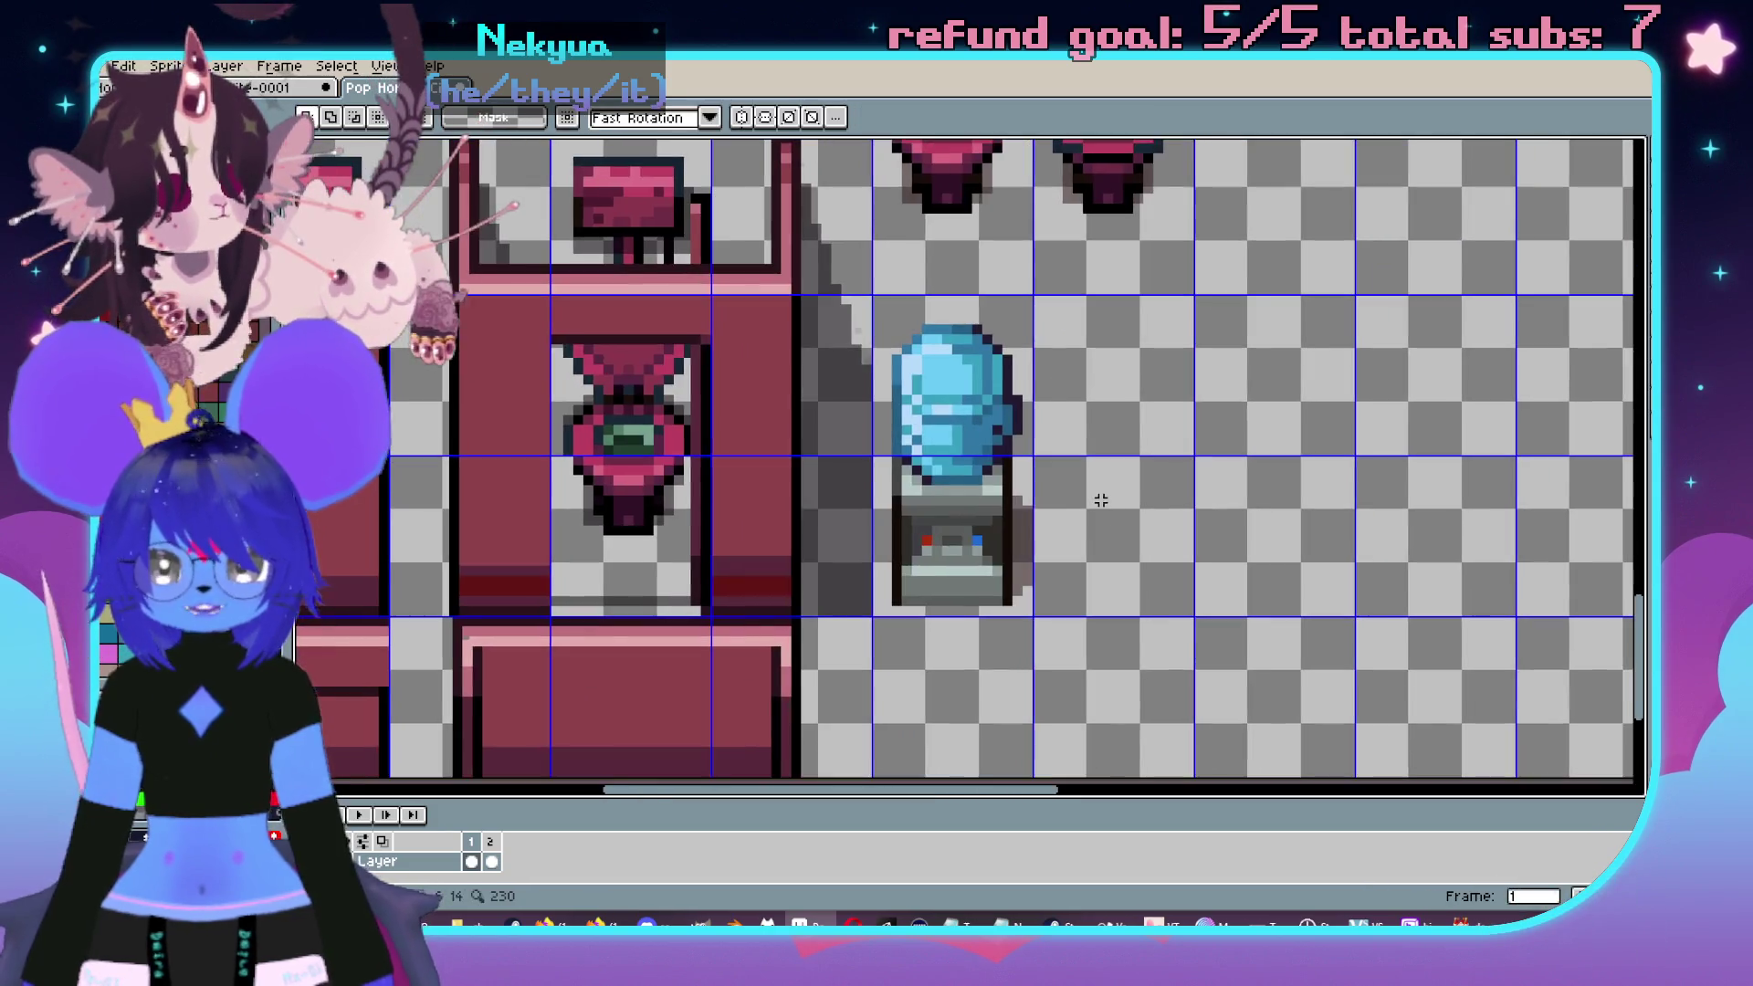
pyautogui.scroll(2, 1101, 500)
# - Export the tileset back to its two PNG files and close the document
pyautogui.hotkey('ctrl', 's')
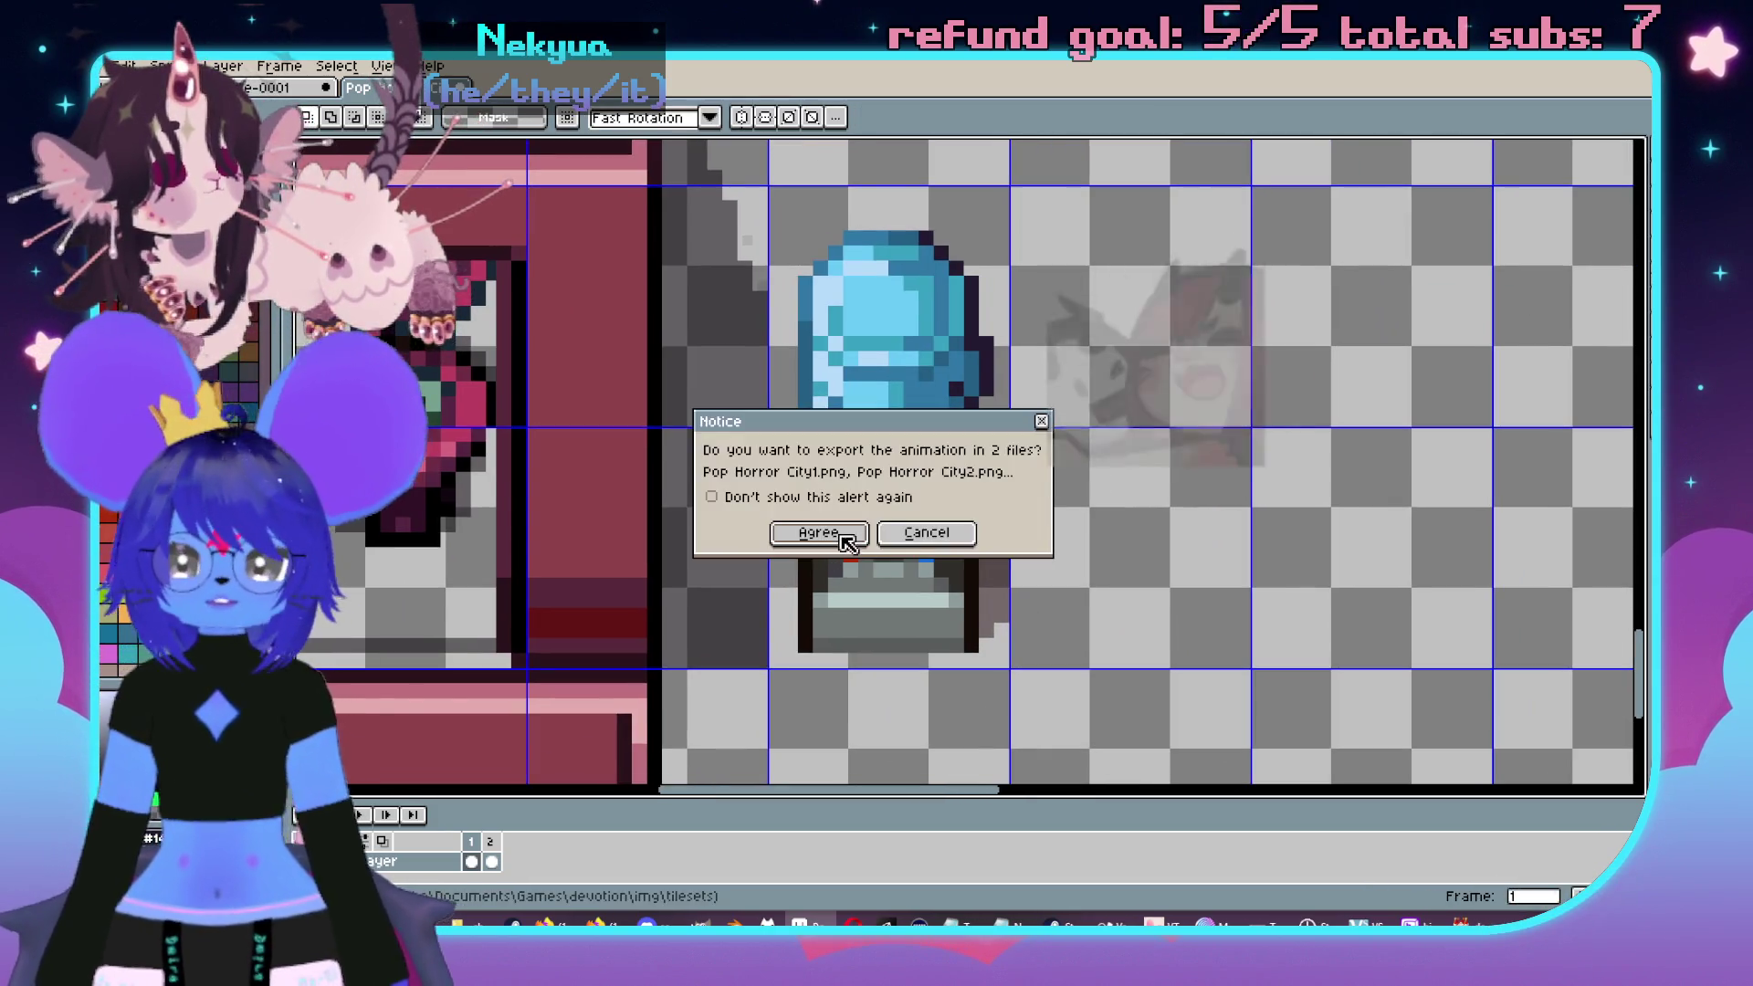
pyautogui.click(844, 539)
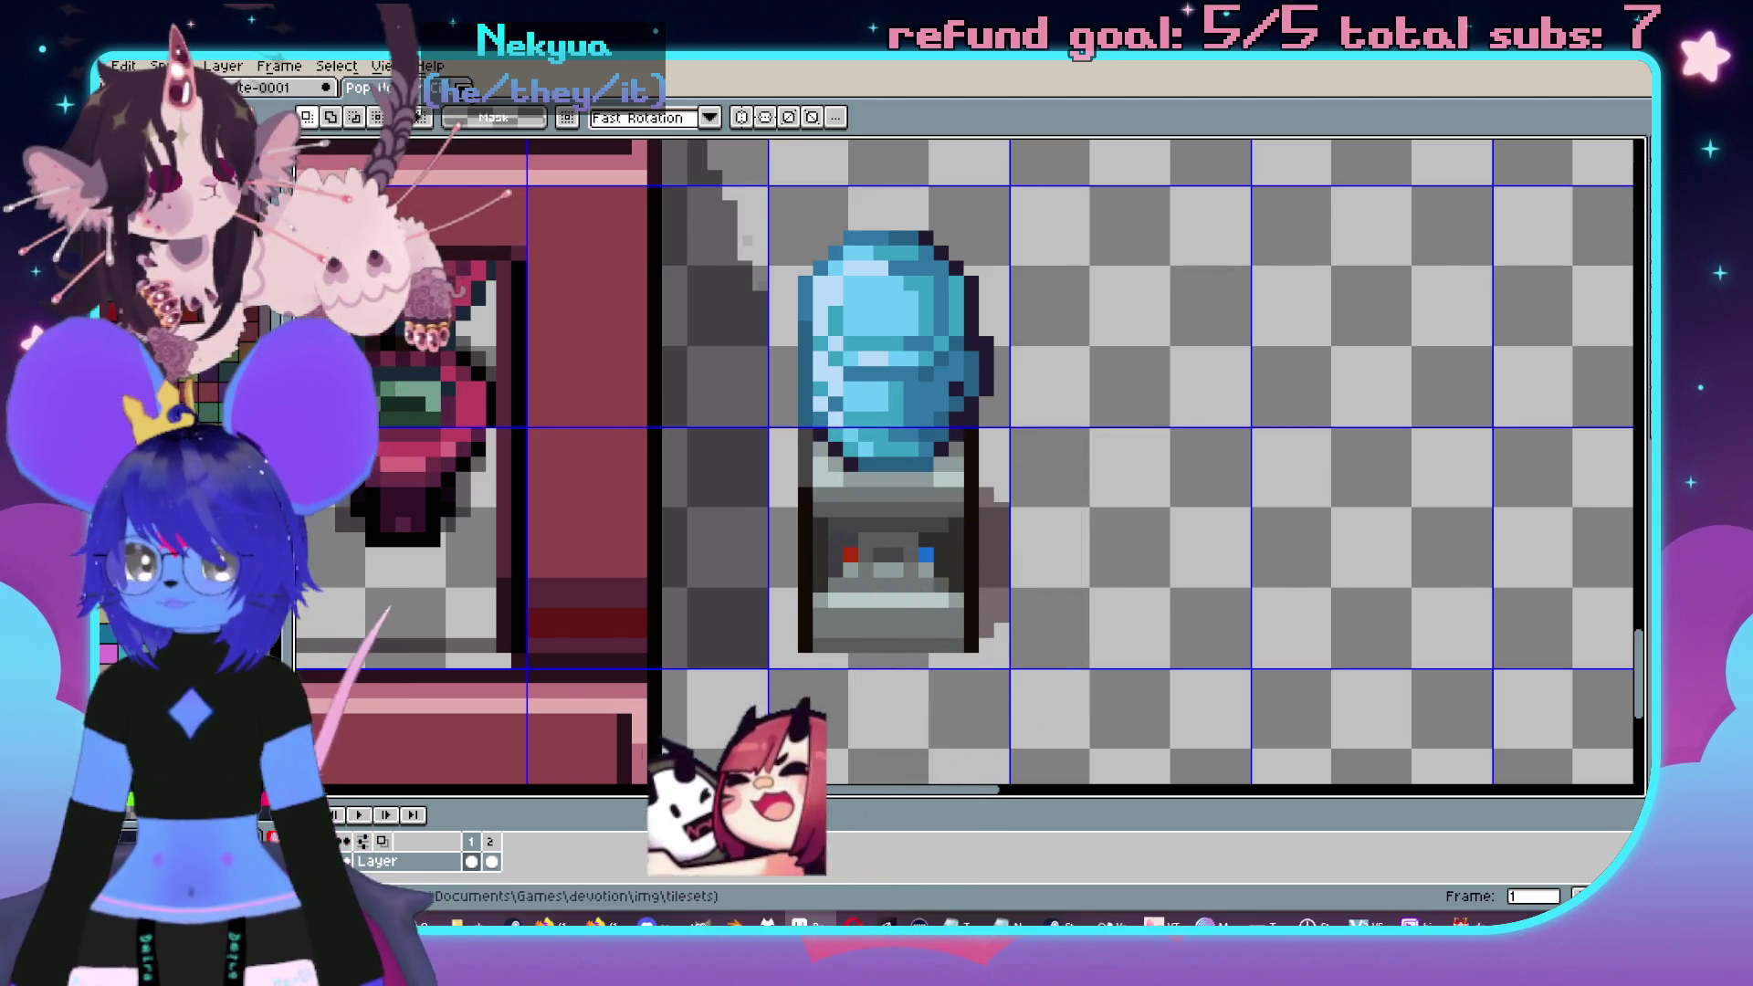
pyautogui.hotkey('ctrl', 'w')
pyautogui.hotkey('ctrl', 'w')
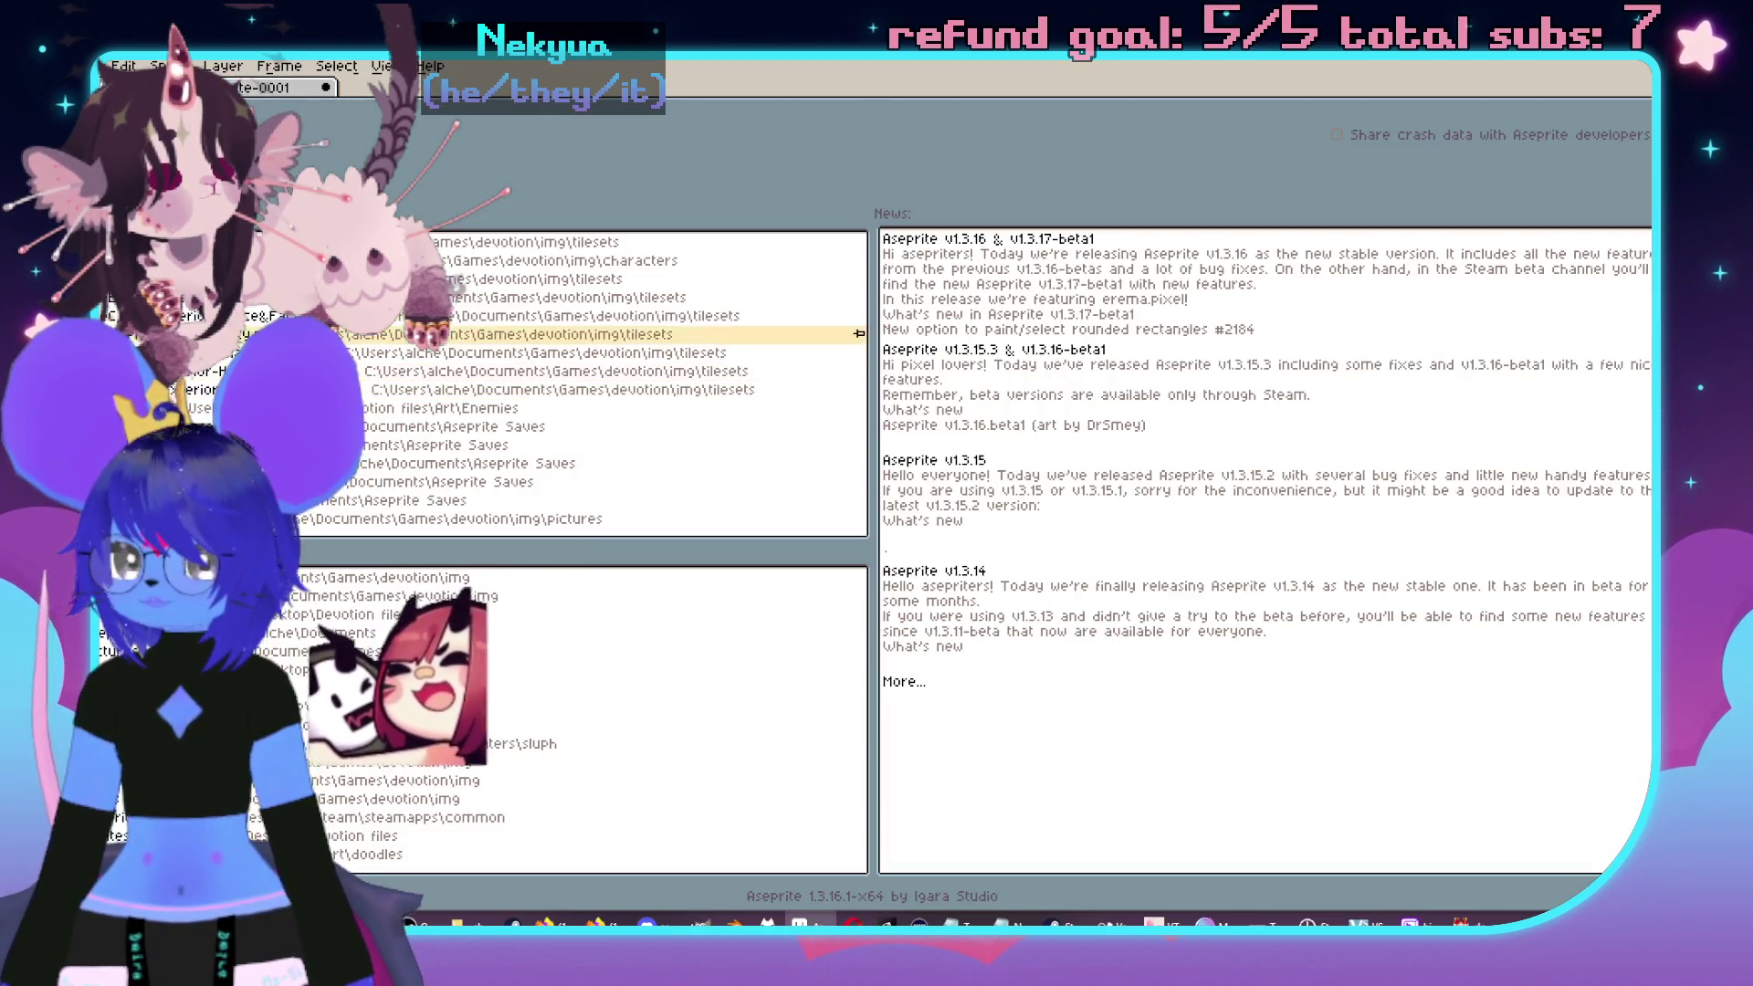
# - In the recent tileset, nudge the water cooler's bottle down onto its base, then close the sheet
pyautogui.click(630, 260)
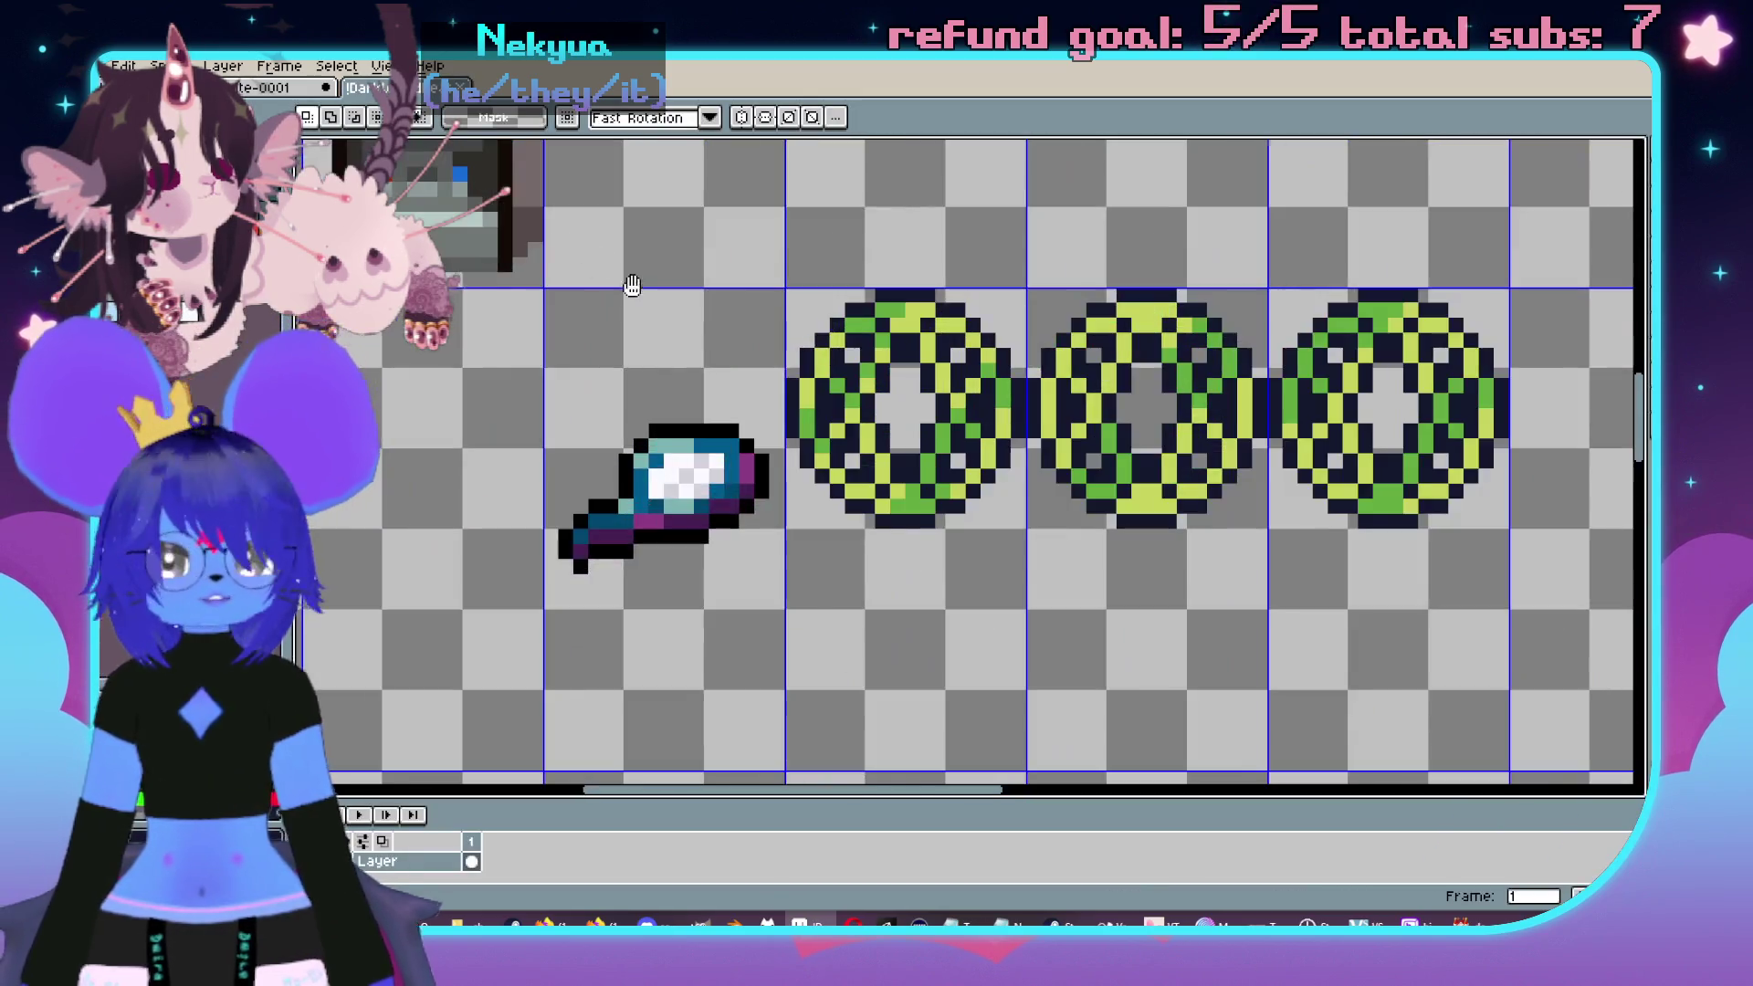
pyautogui.moveTo(632, 285); pyautogui.dragTo(1010, 563)
pyautogui.scroll(1, 771, 213)
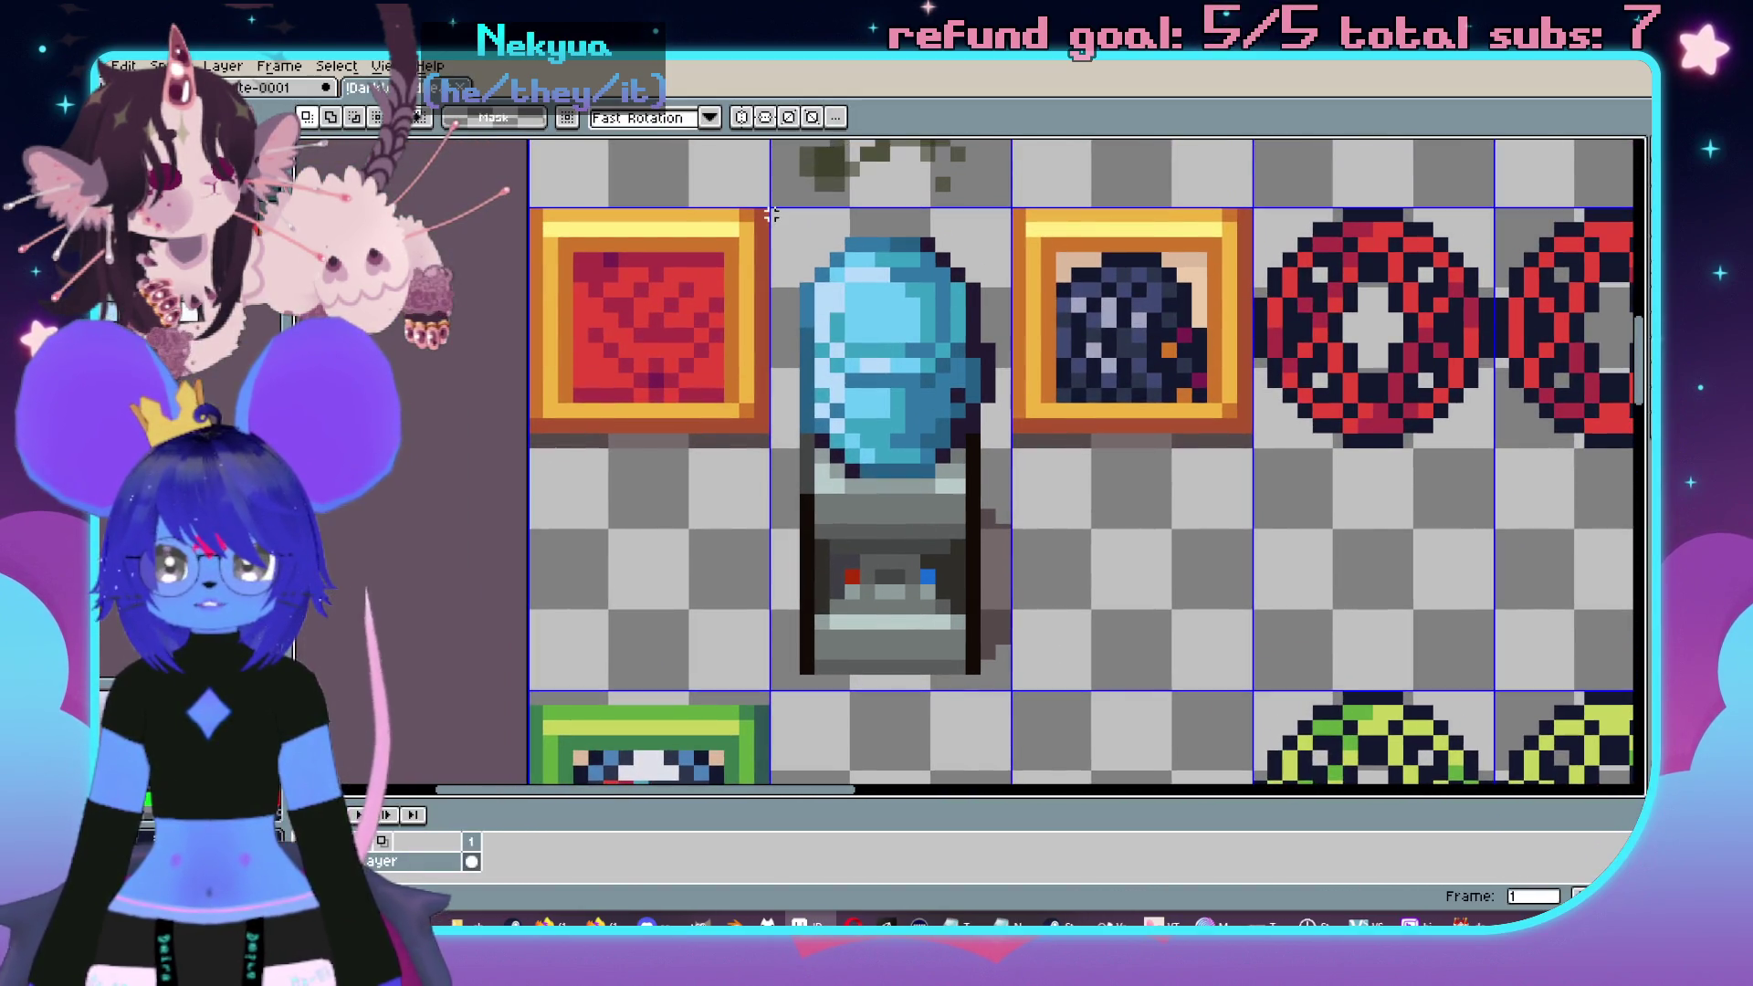
pyautogui.moveTo(771, 210); pyautogui.dragTo(1002, 491)
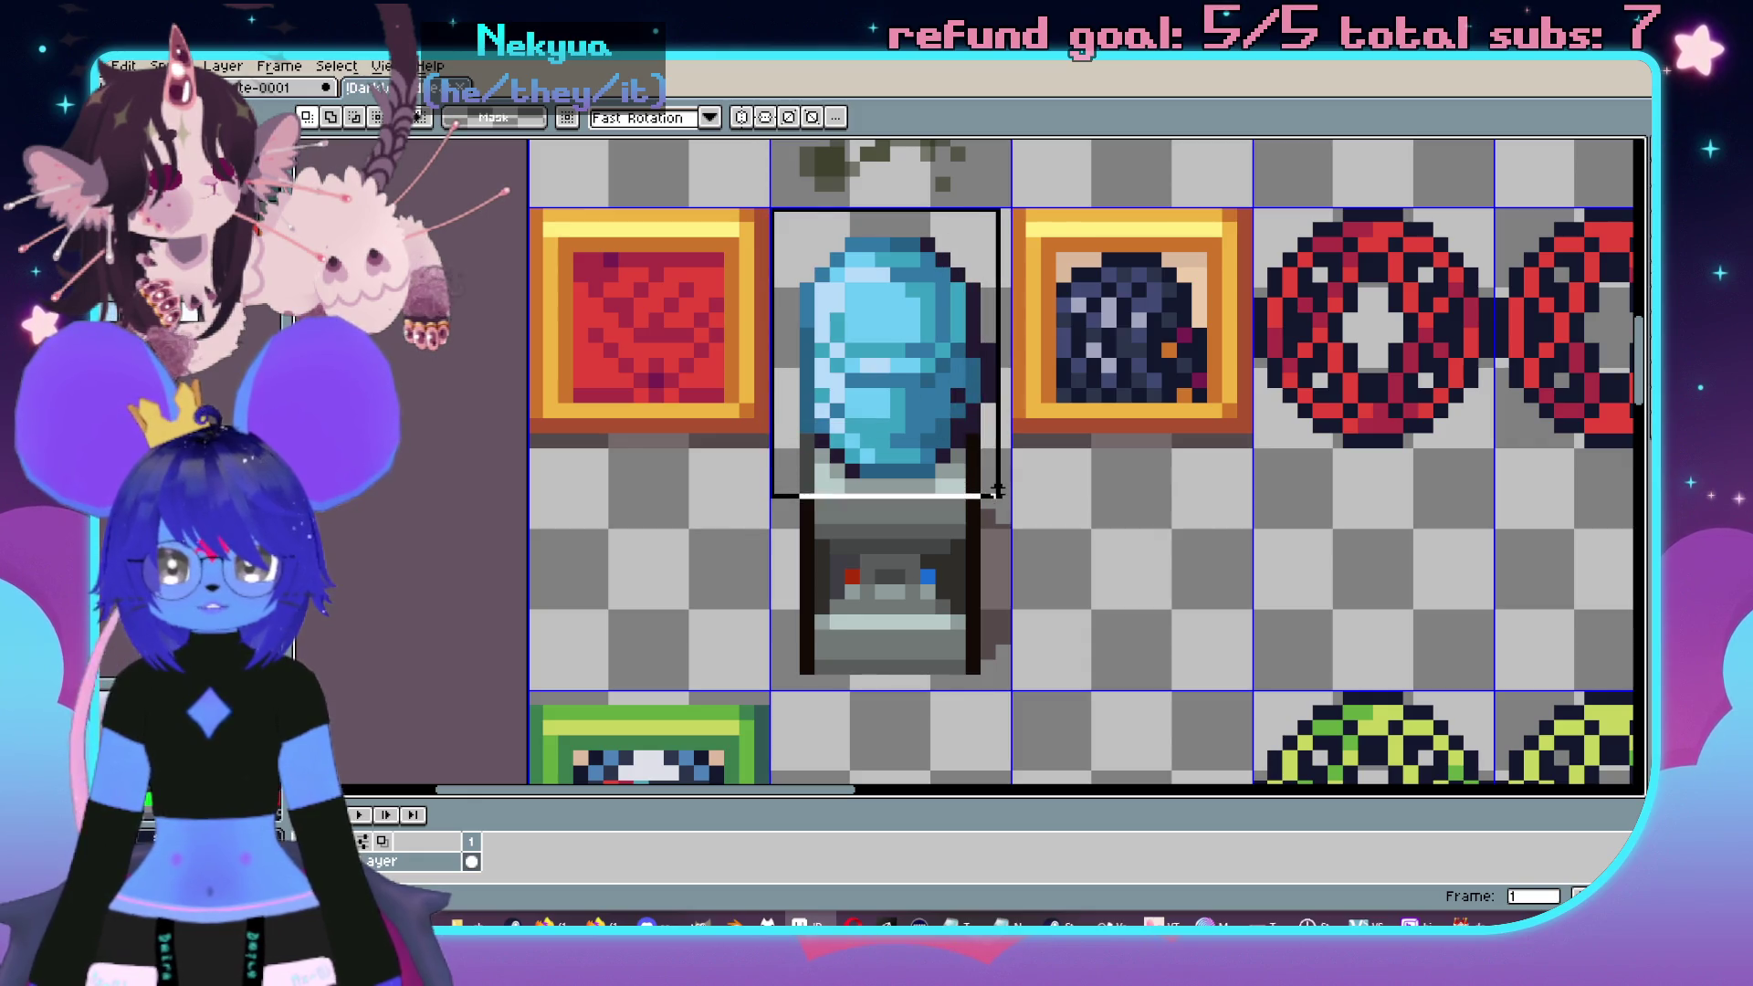
pyautogui.press('Down')
pyautogui.press('Down')
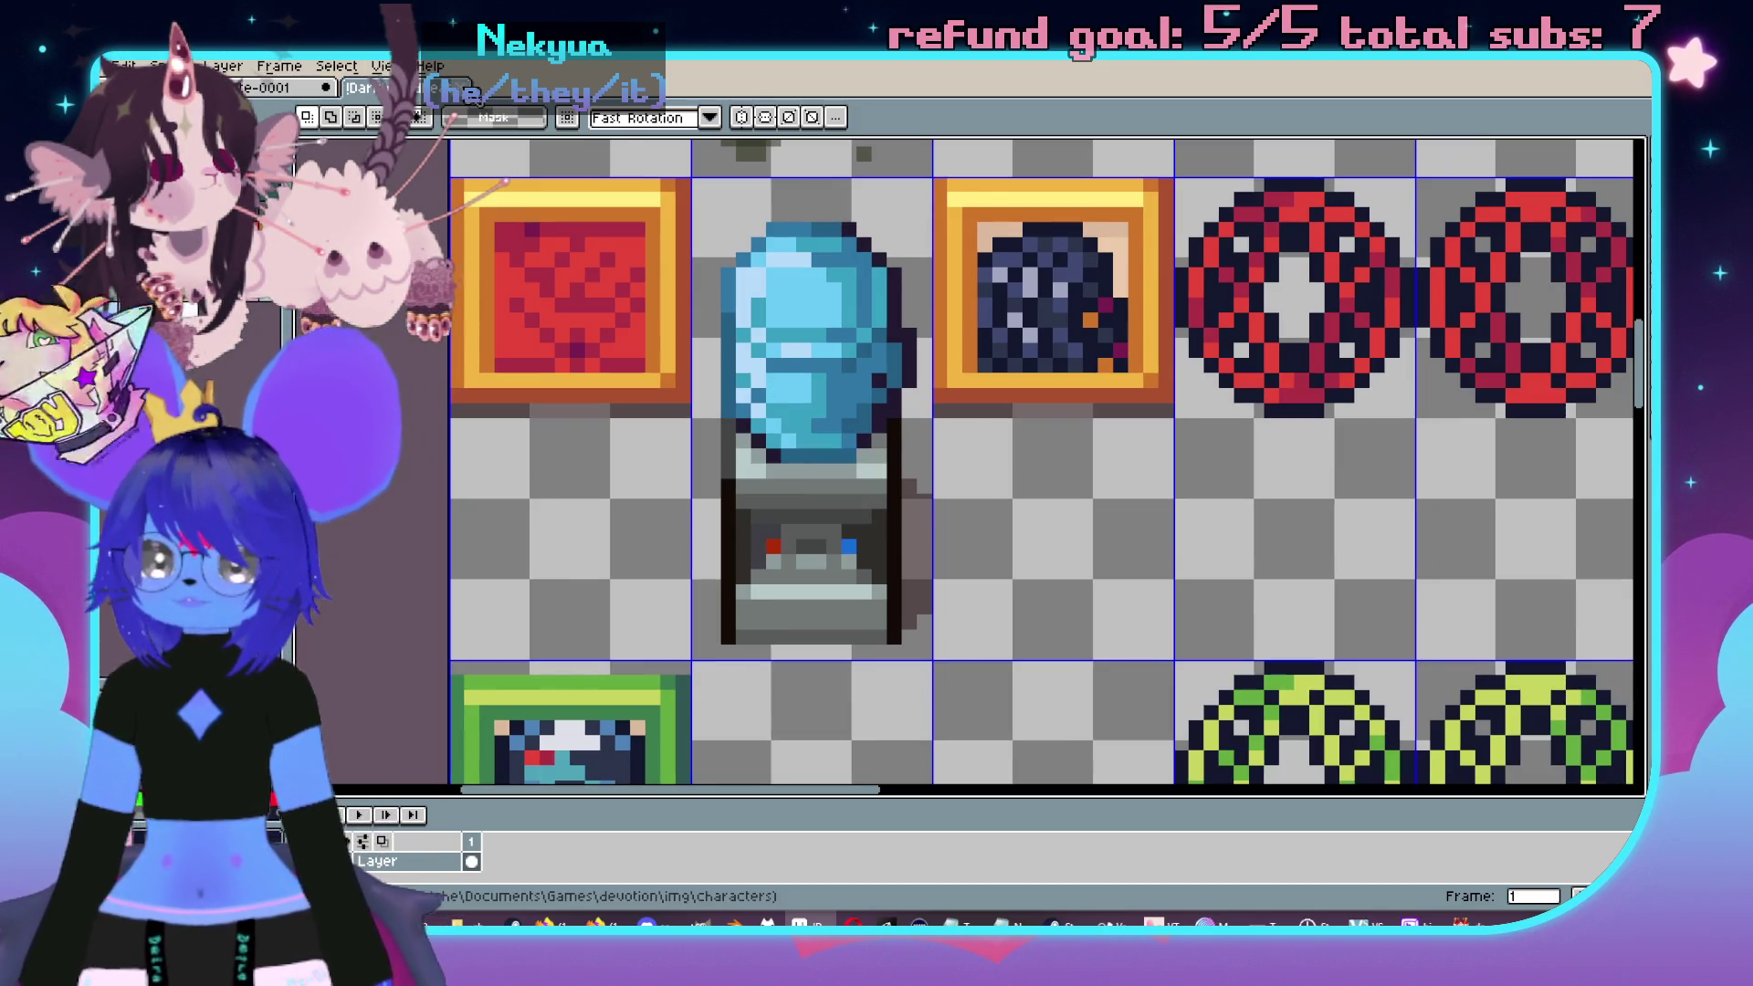
pyautogui.hotkey('ctrl', 'w')
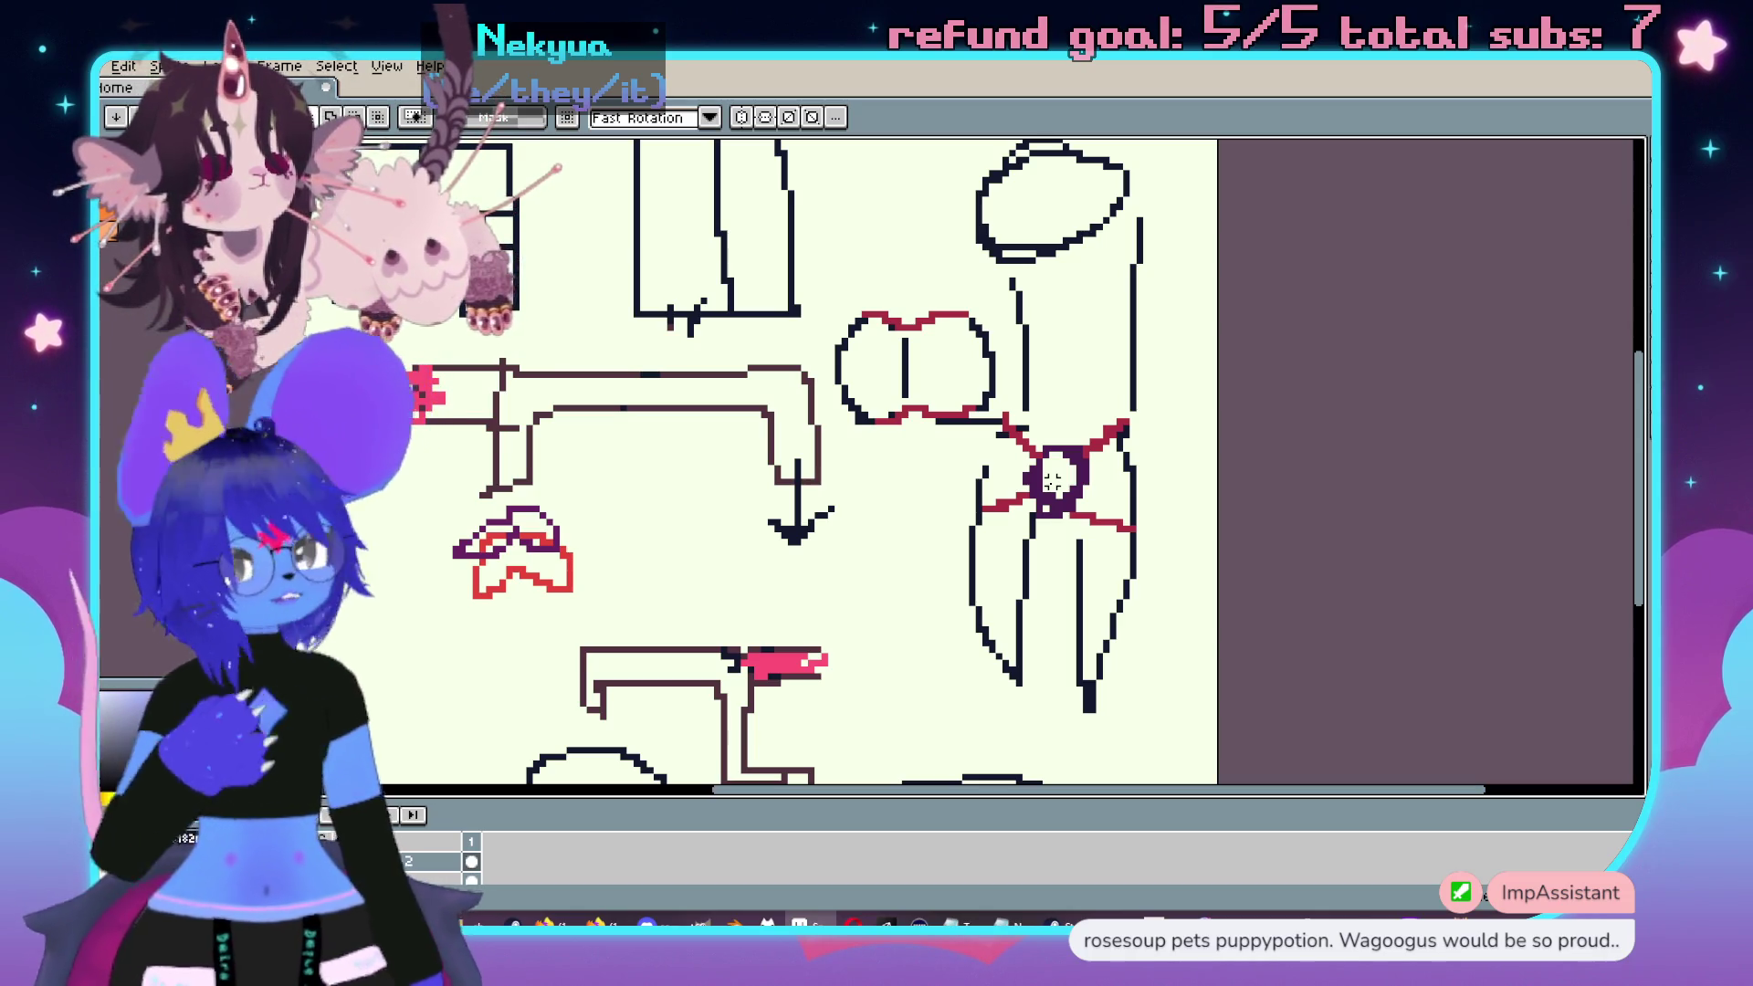
# - Return to RPG Maker MV and display the vent corridors of map 066 Bar Vents
pyautogui.hotkey('alt', 'Tab')
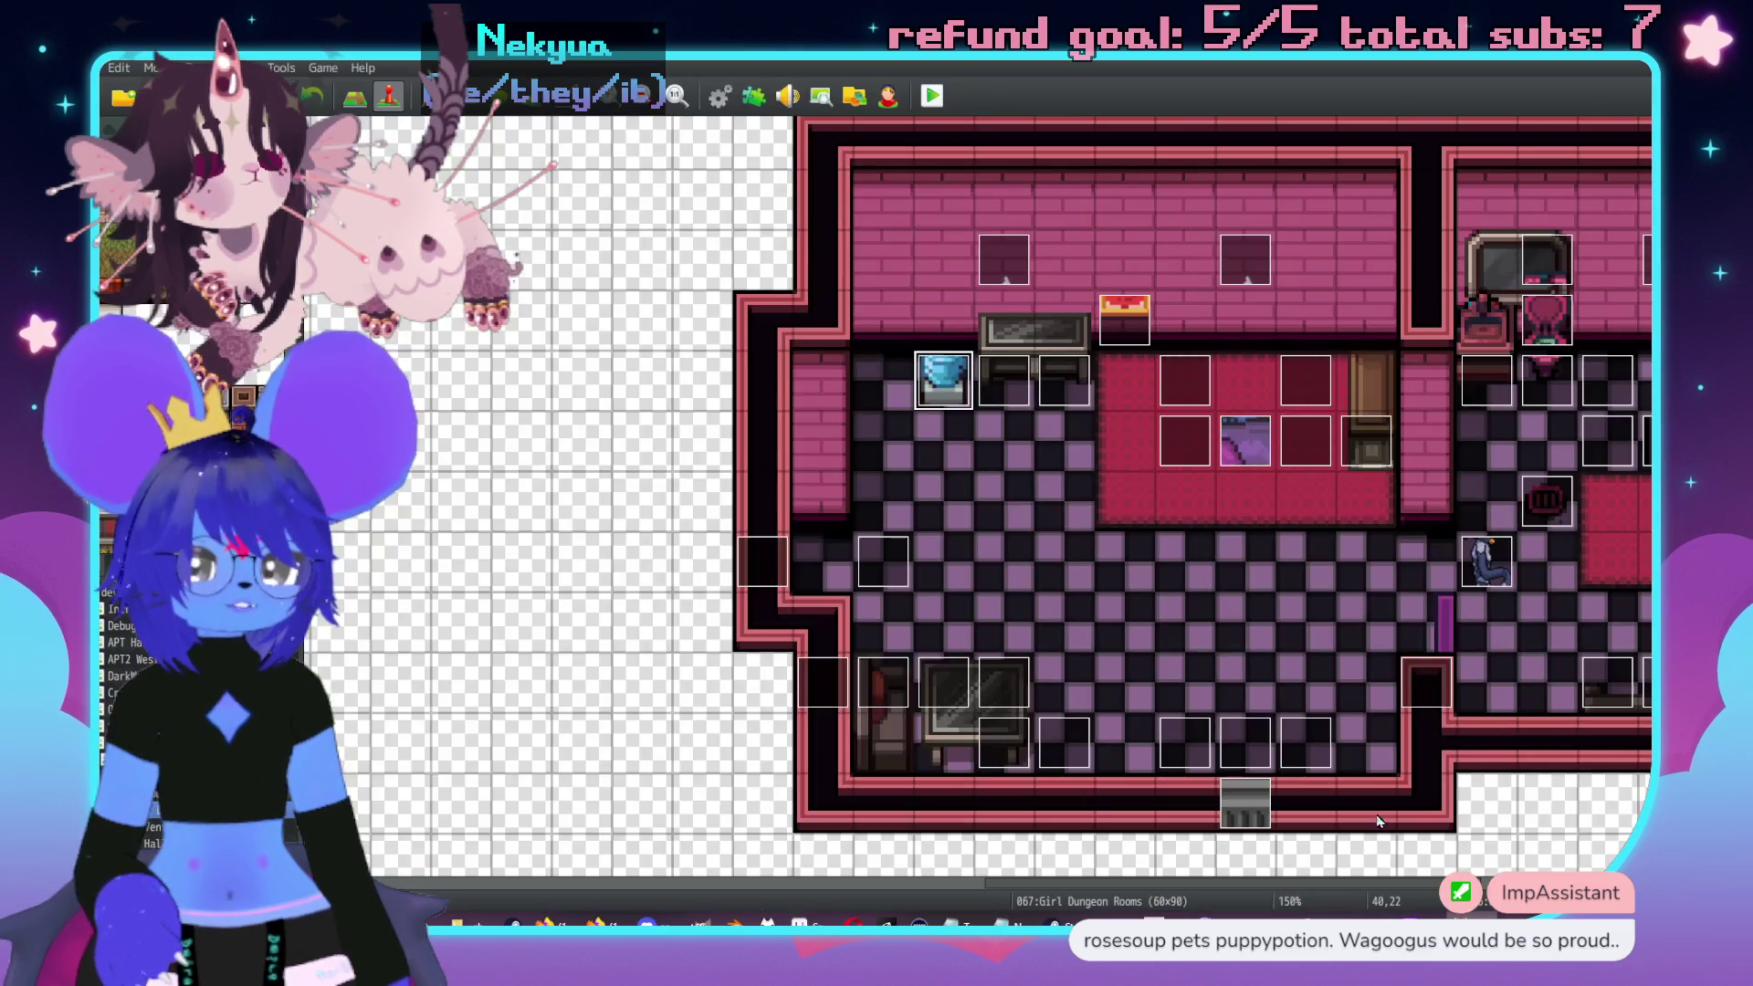
pyautogui.hscroll(5, 939, 587)
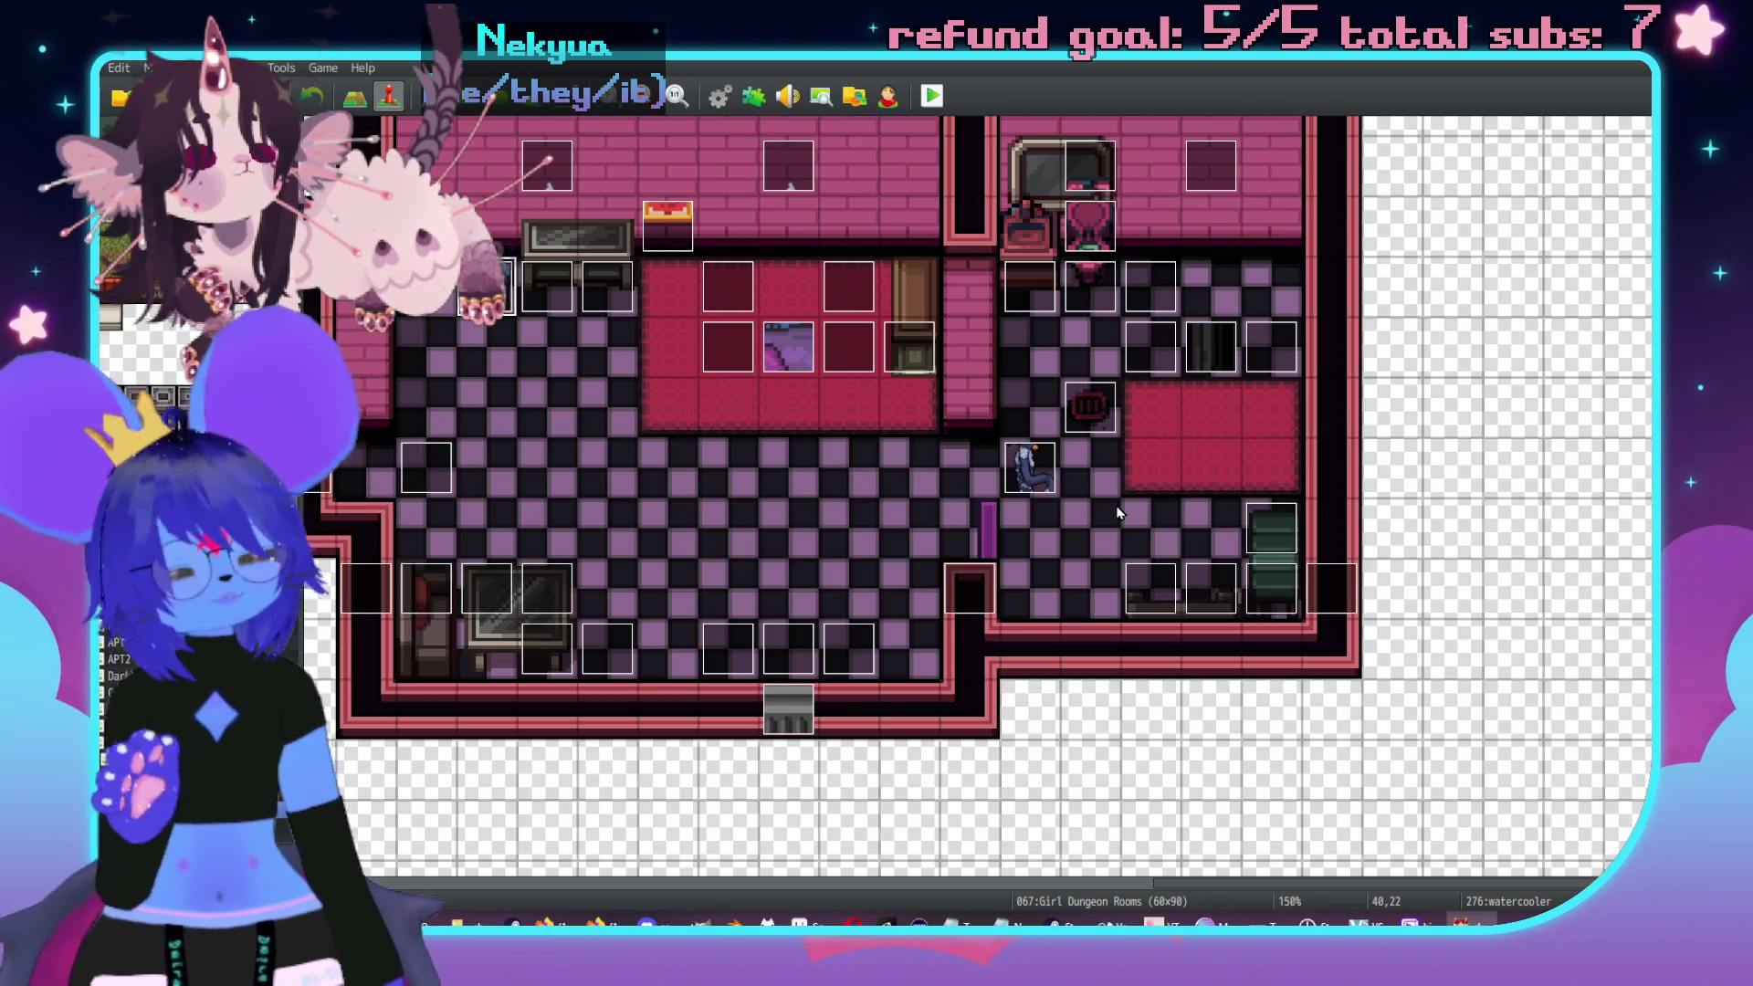
pyautogui.hscroll(-6, 1116, 506)
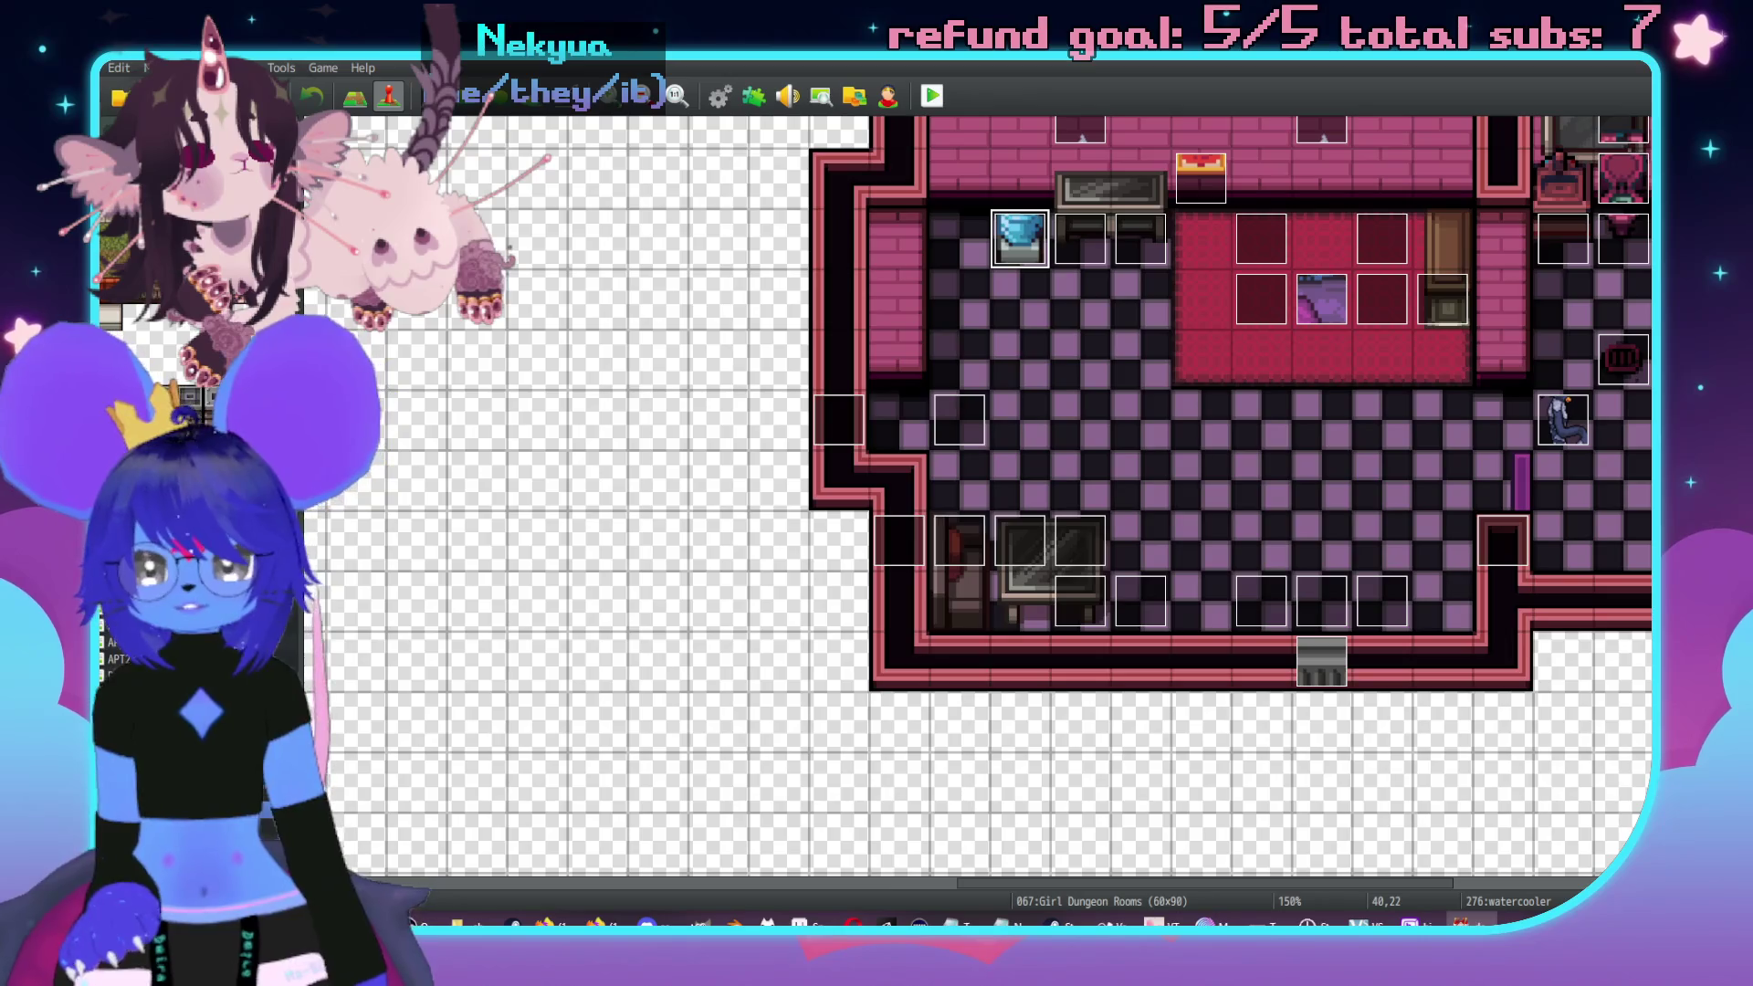
pyautogui.press('Up')
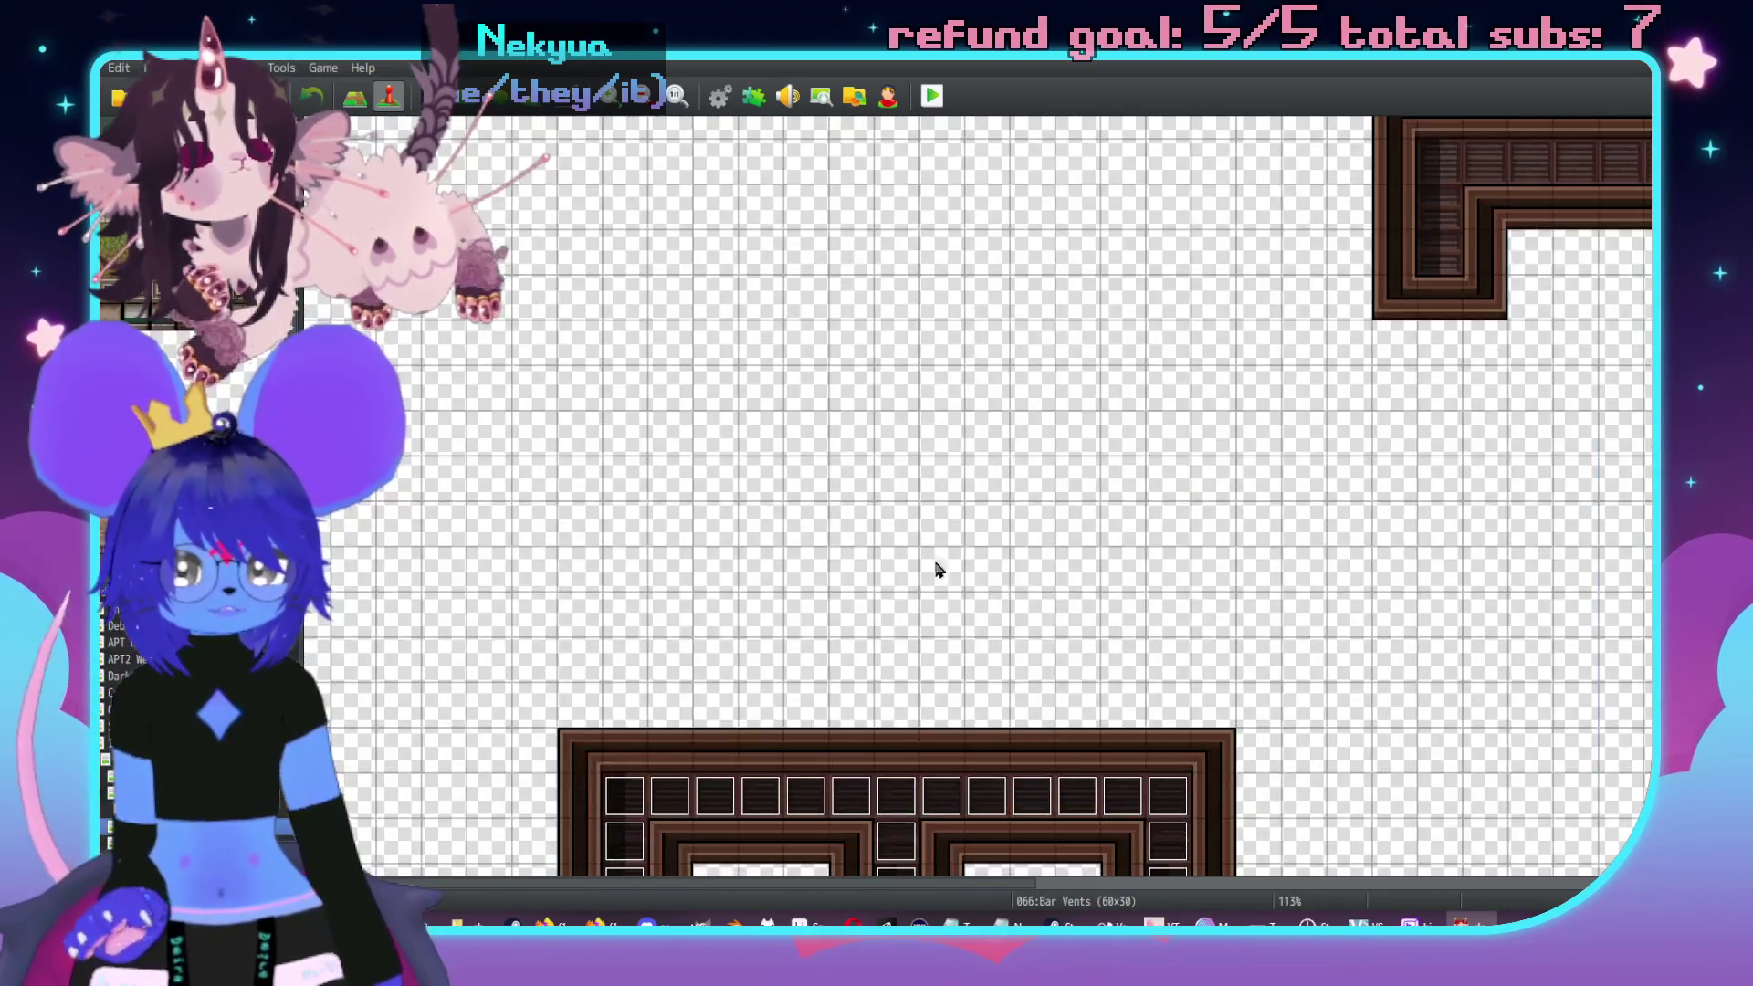
pyautogui.hscroll(10, 922, 545)
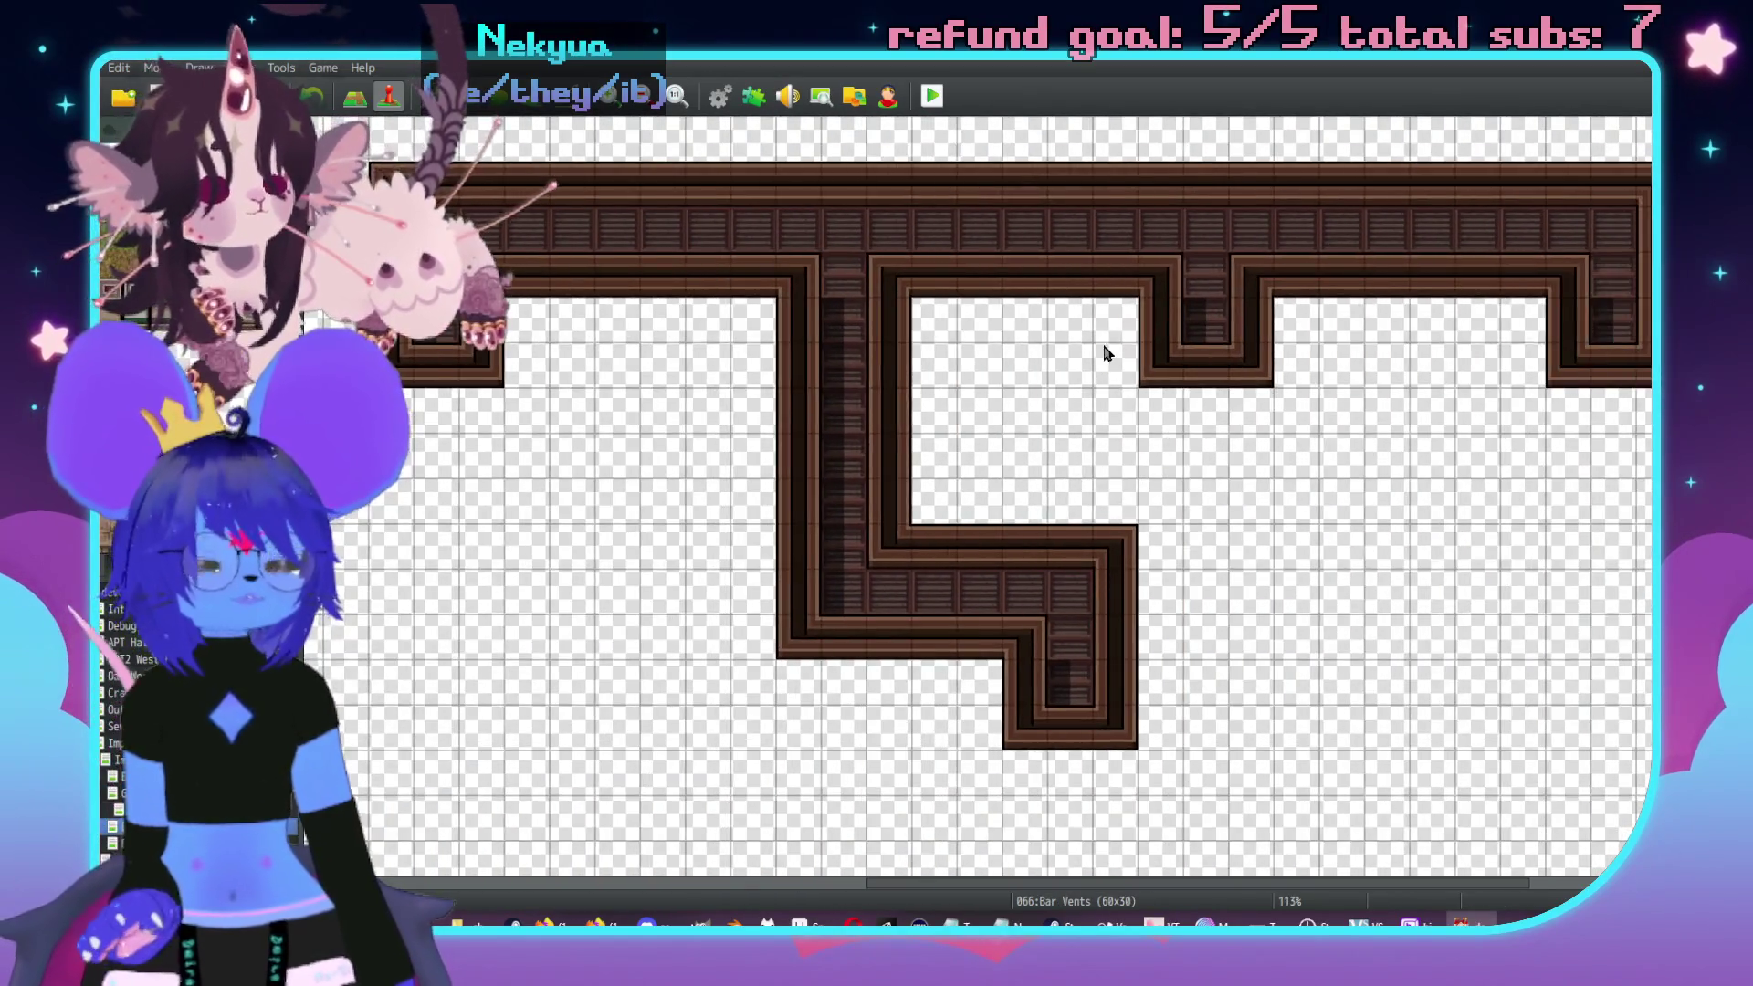
pyautogui.scroll(3, 1167, 372)
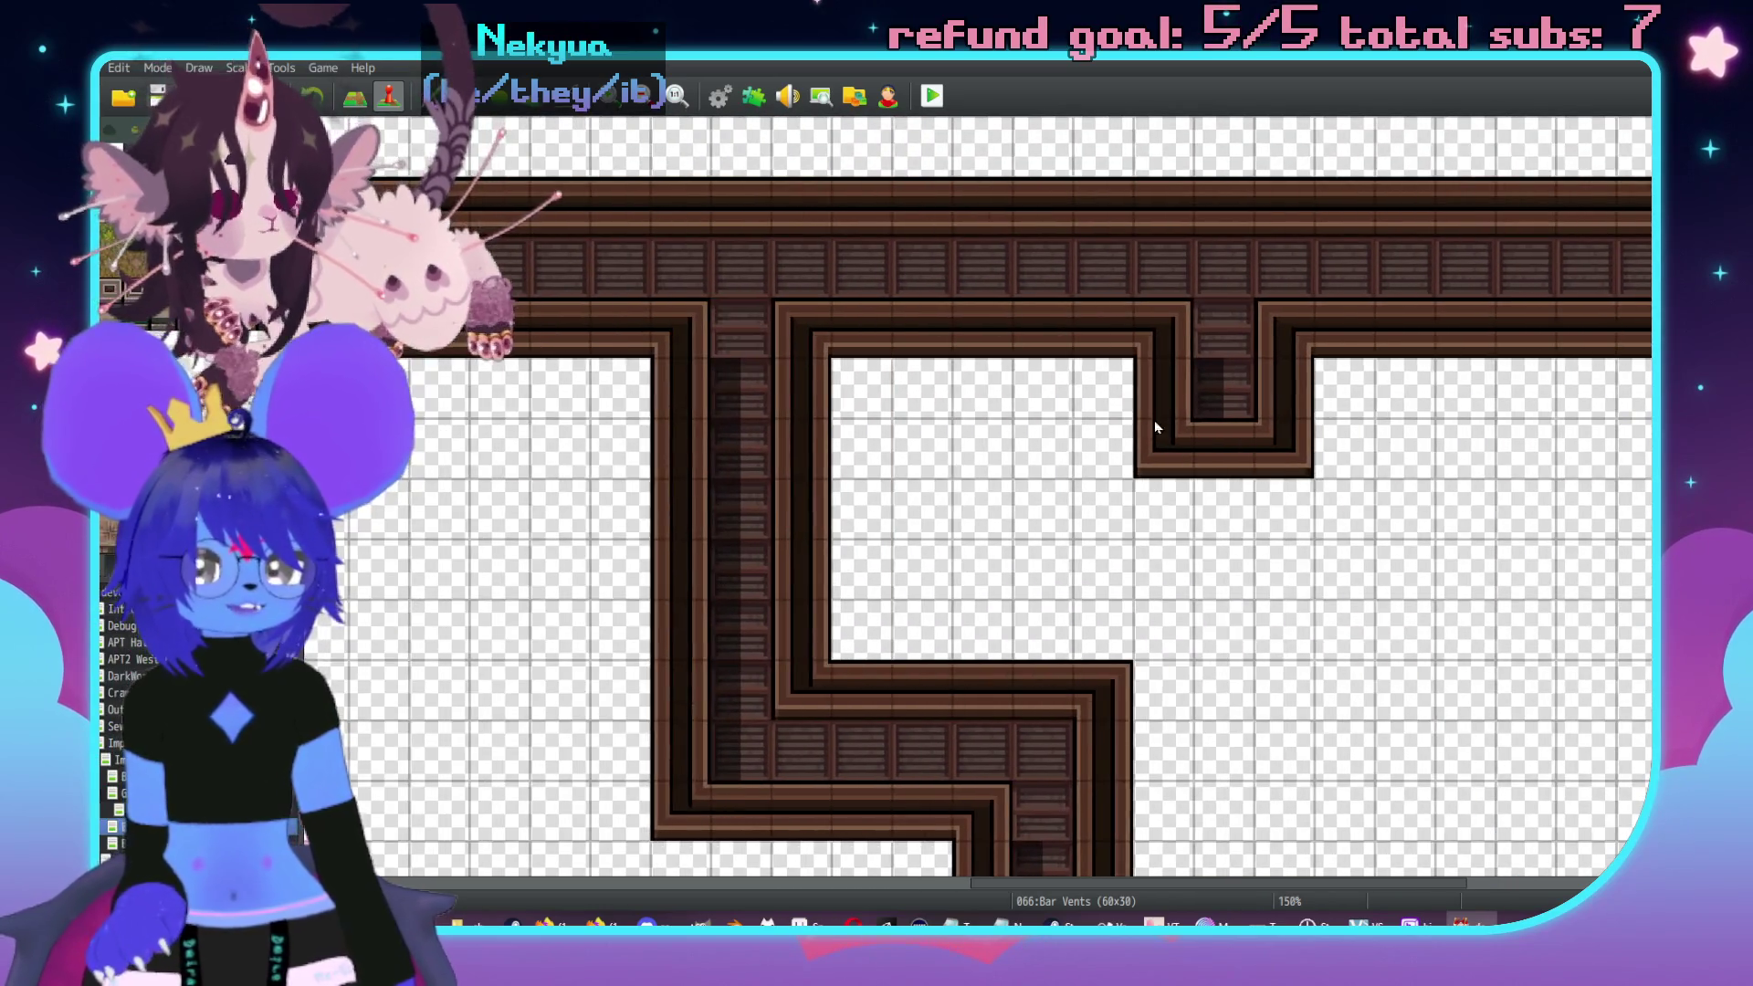
# - Create a new event on the vent map and preview the Chest, door, flame, Other1 and Other2 sheets
pyautogui.doubleClick(973, 274)
pyautogui.doubleClick(498, 559)
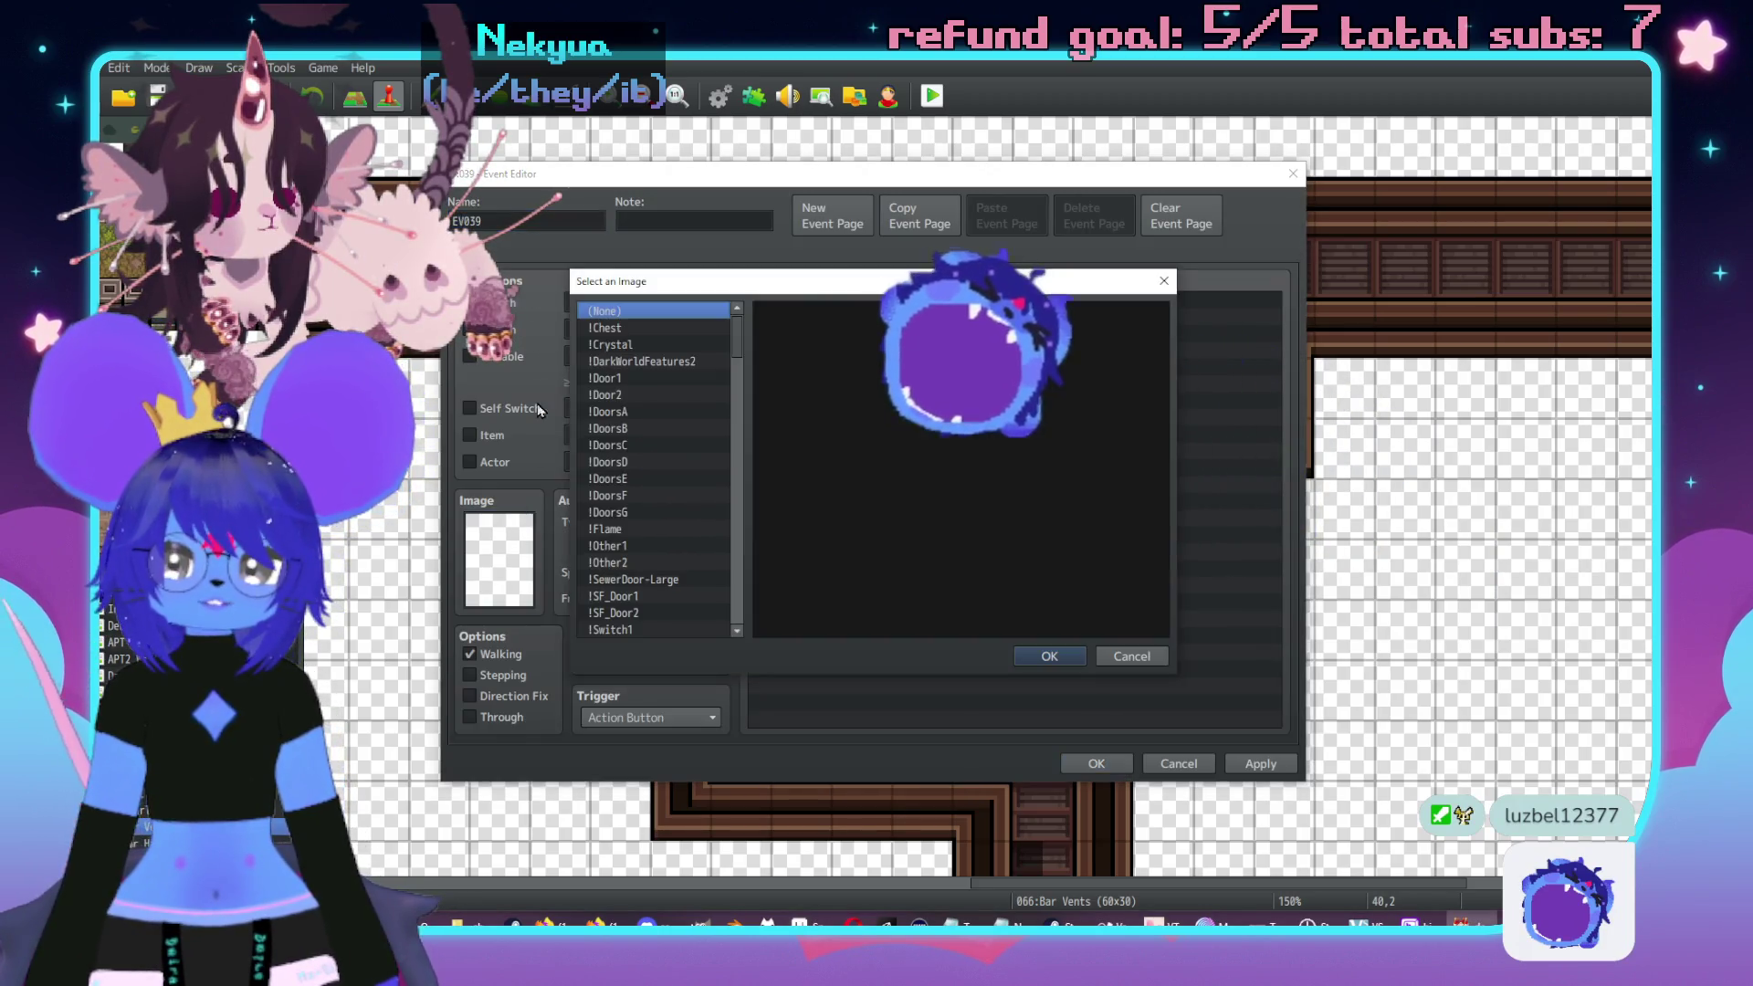
pyautogui.click(639, 329)
pyautogui.press('Down')
pyautogui.press('Down')
pyautogui.press('Down')
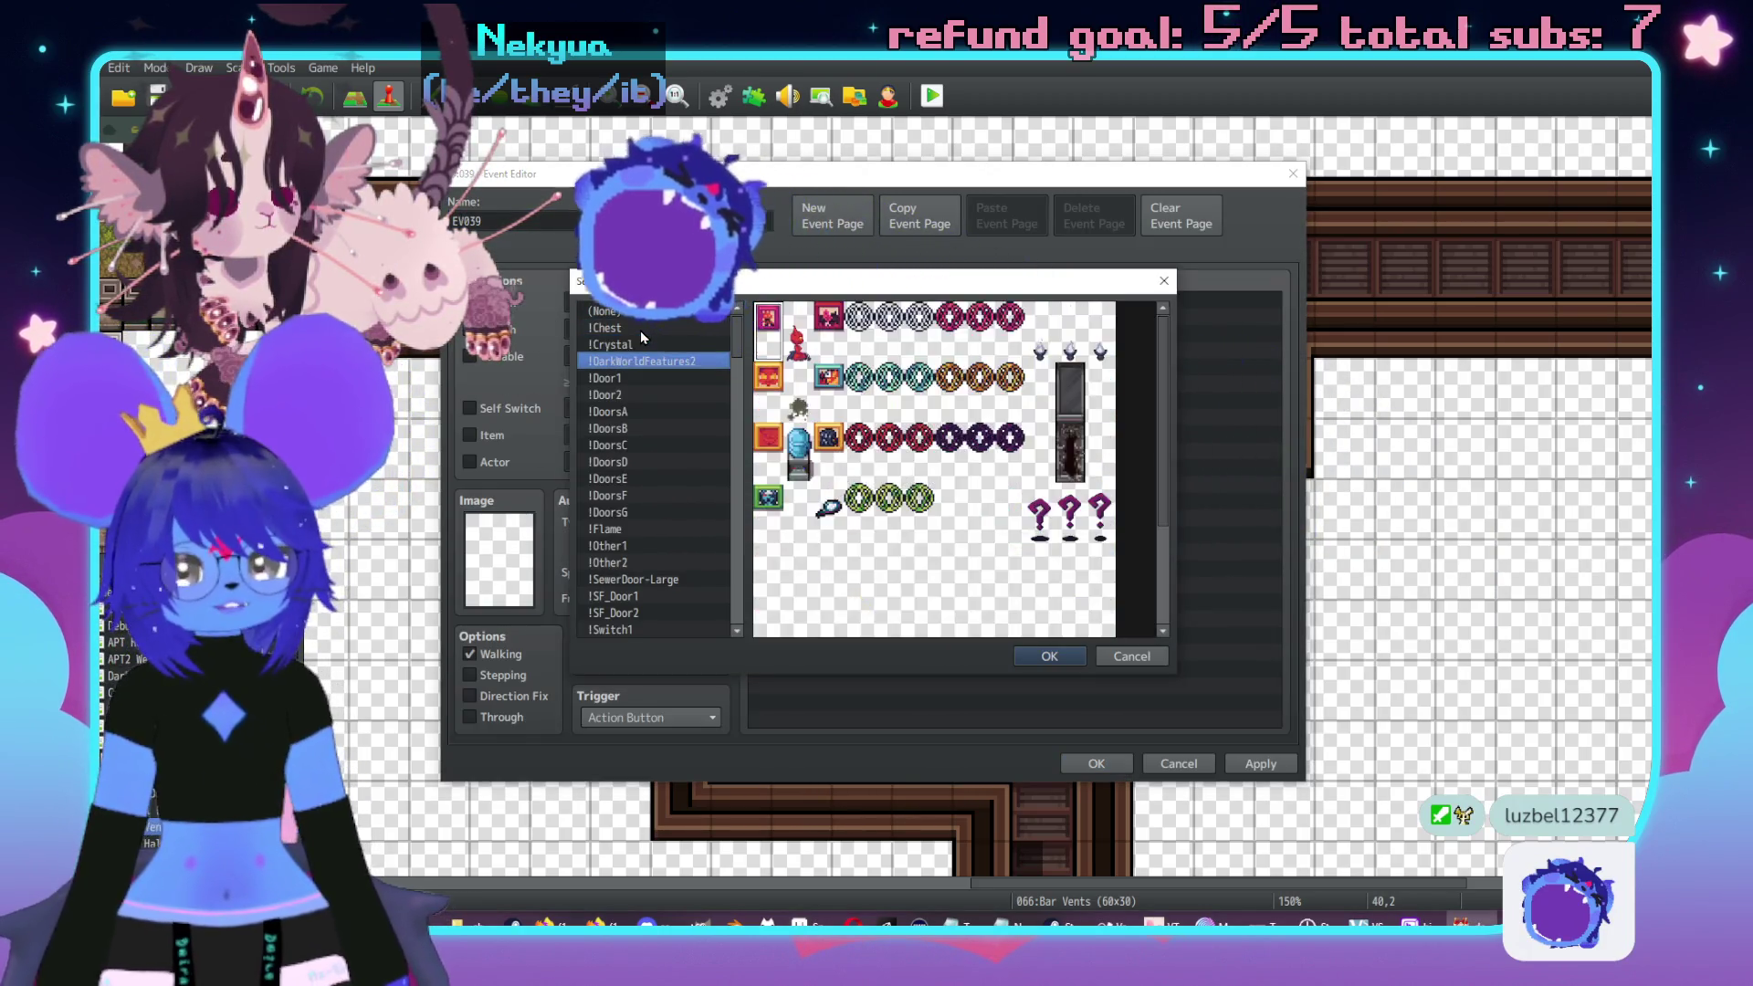
pyautogui.press('Down')
pyautogui.press('Down')
pyautogui.press('Down')
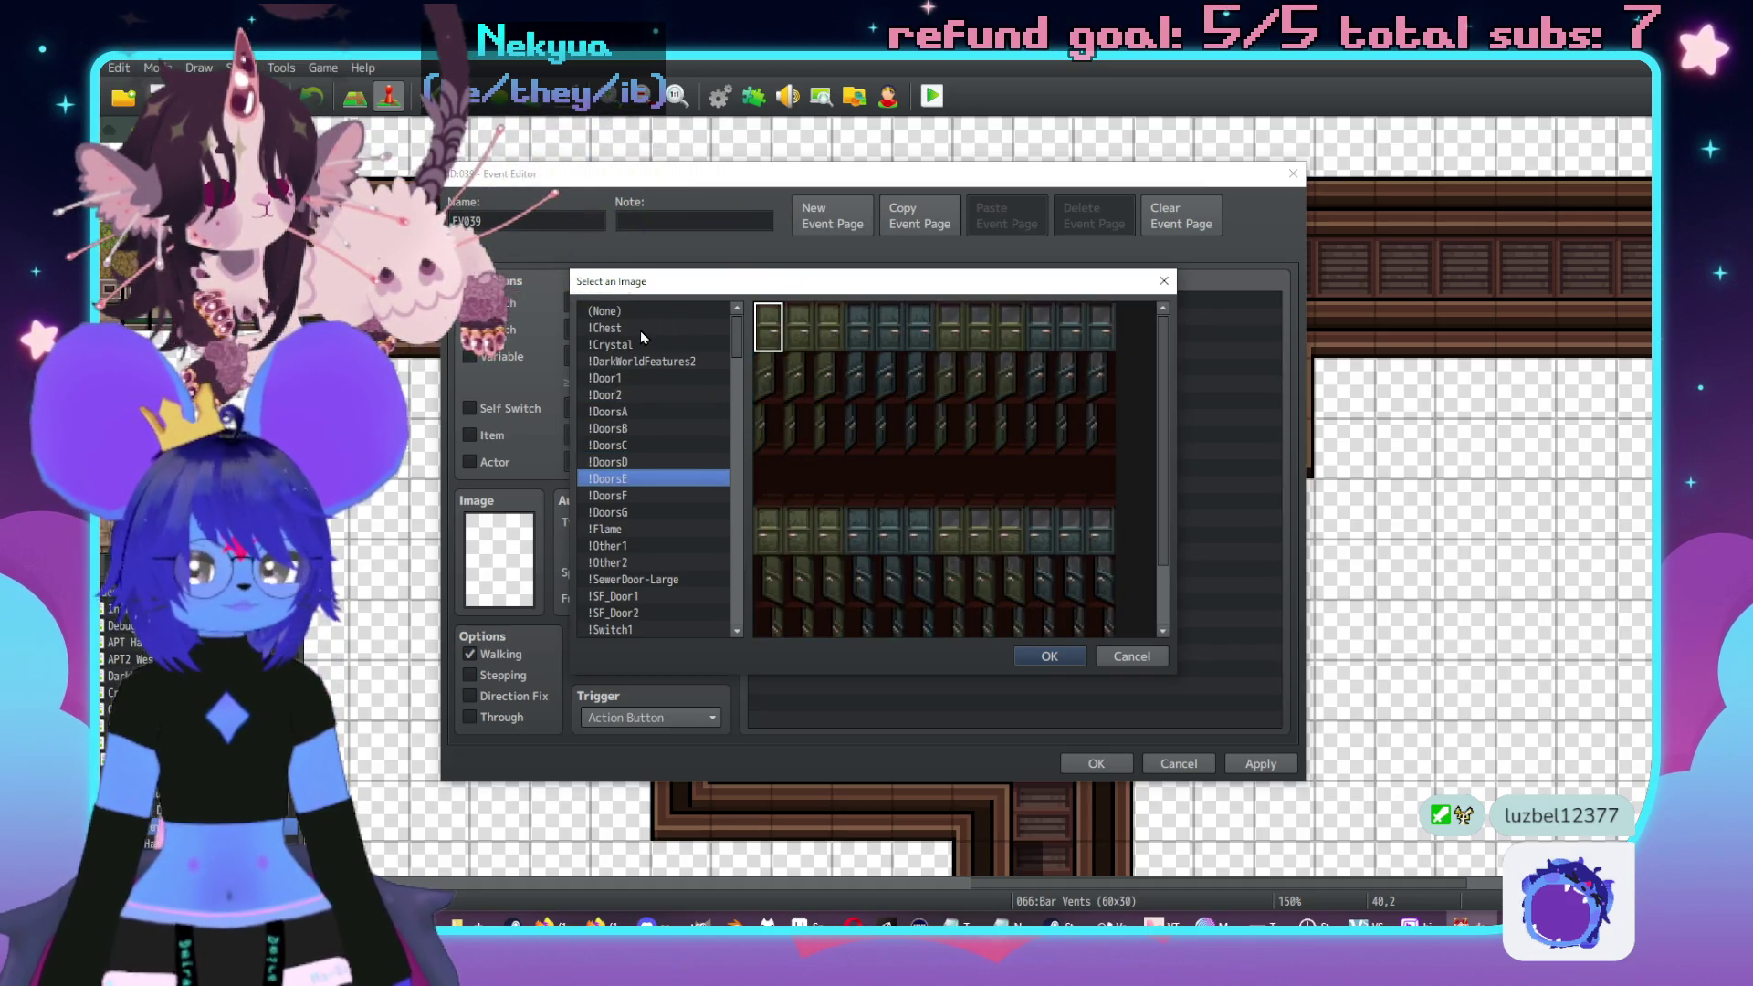
pyautogui.press('Down')
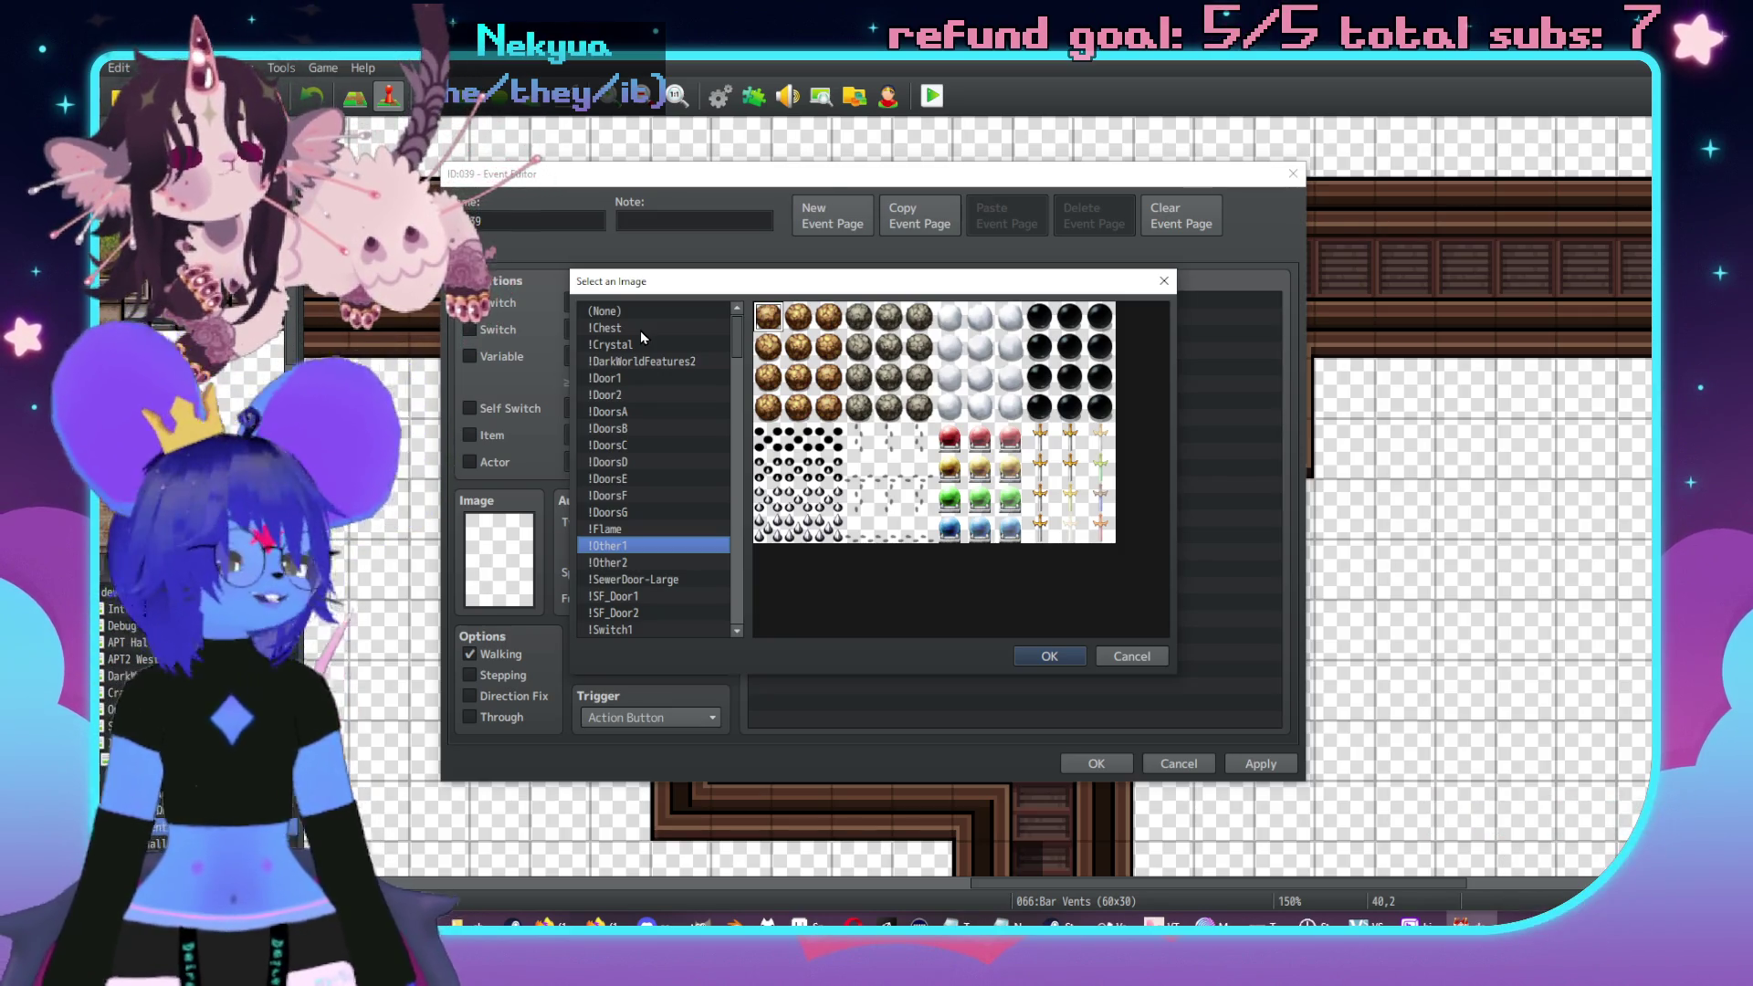
pyautogui.press('Down')
# - Keep previewing the Switch1, light glow, character, ChapelHoundSprites and corpse sprite sheets
pyautogui.press('Down')
pyautogui.press('Down')
pyautogui.press('Down')
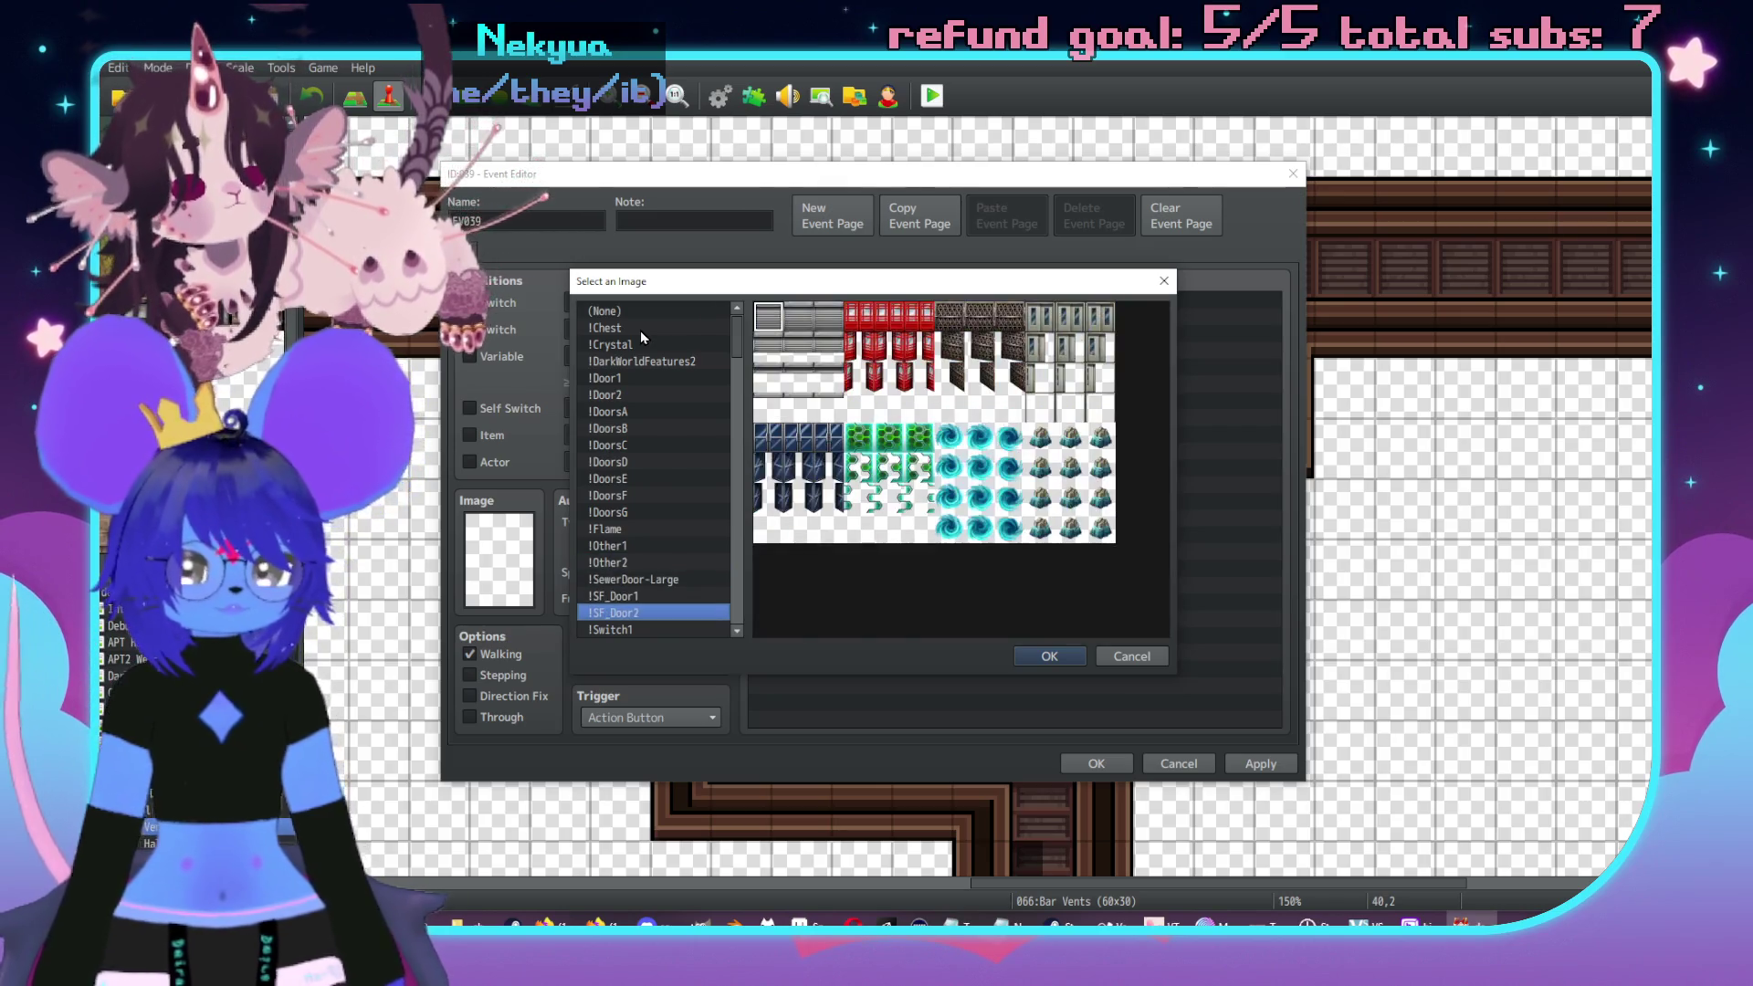
pyautogui.press('Down')
pyautogui.press('Down')
pyautogui.press('Down')
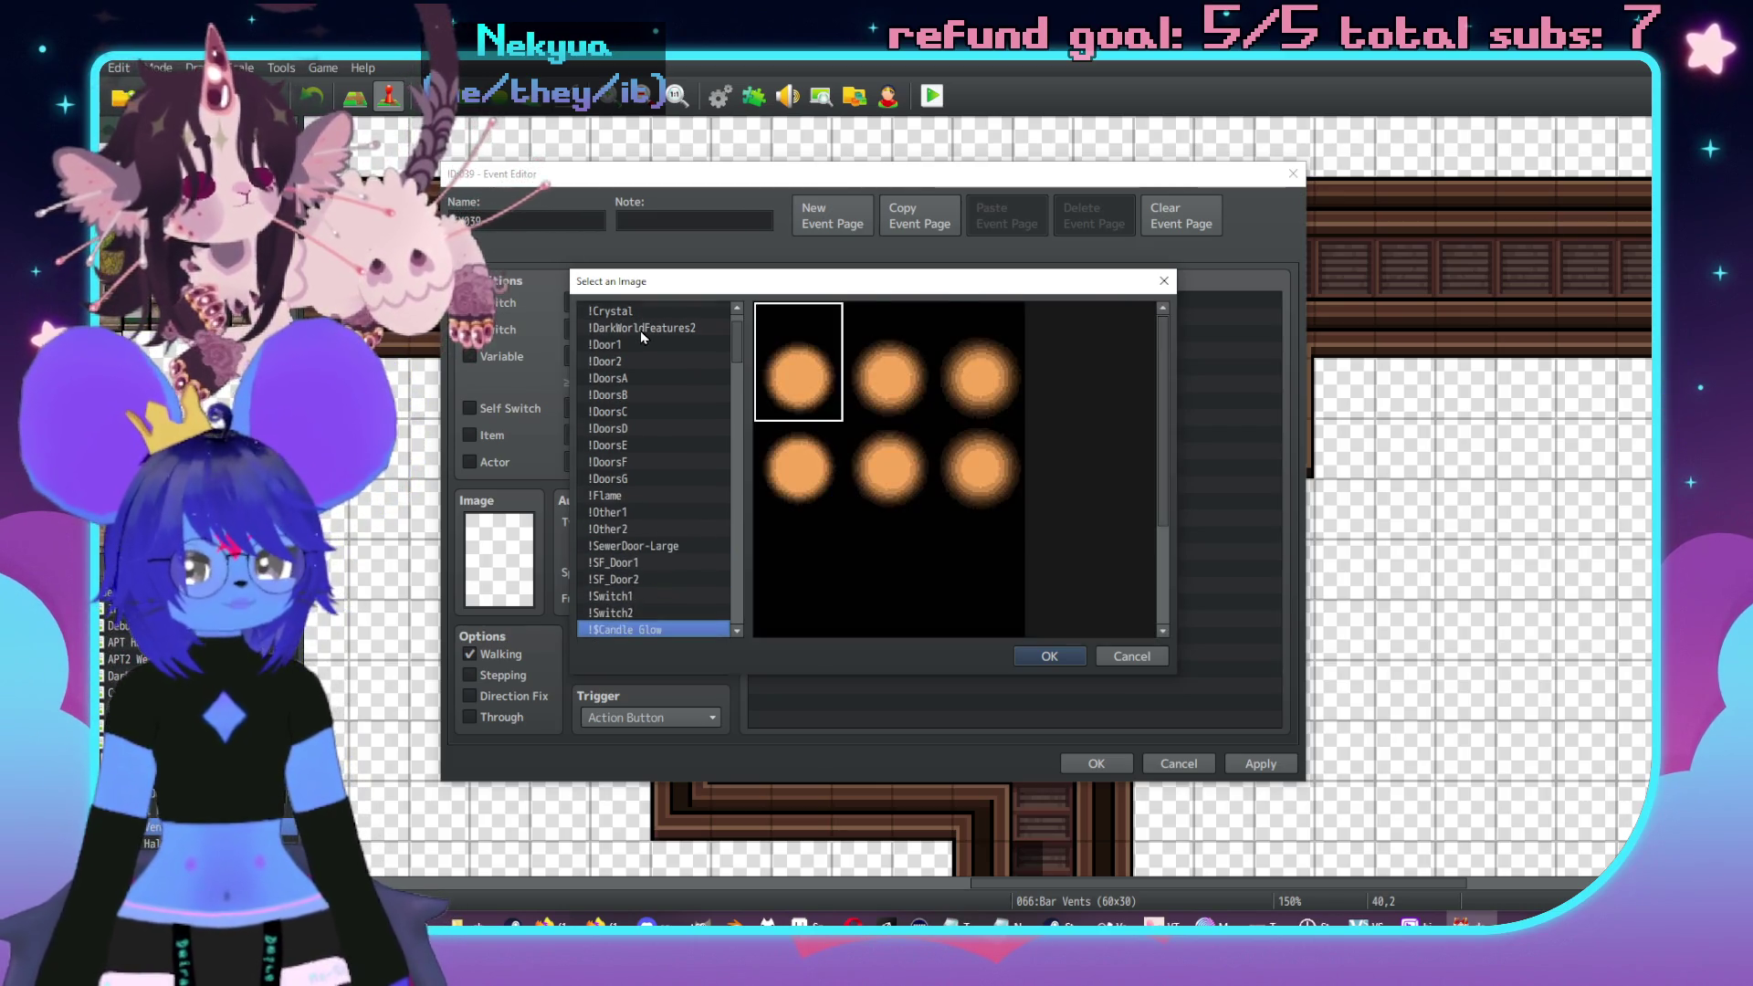
pyautogui.press('Down')
pyautogui.press('Down')
pyautogui.press('Down')
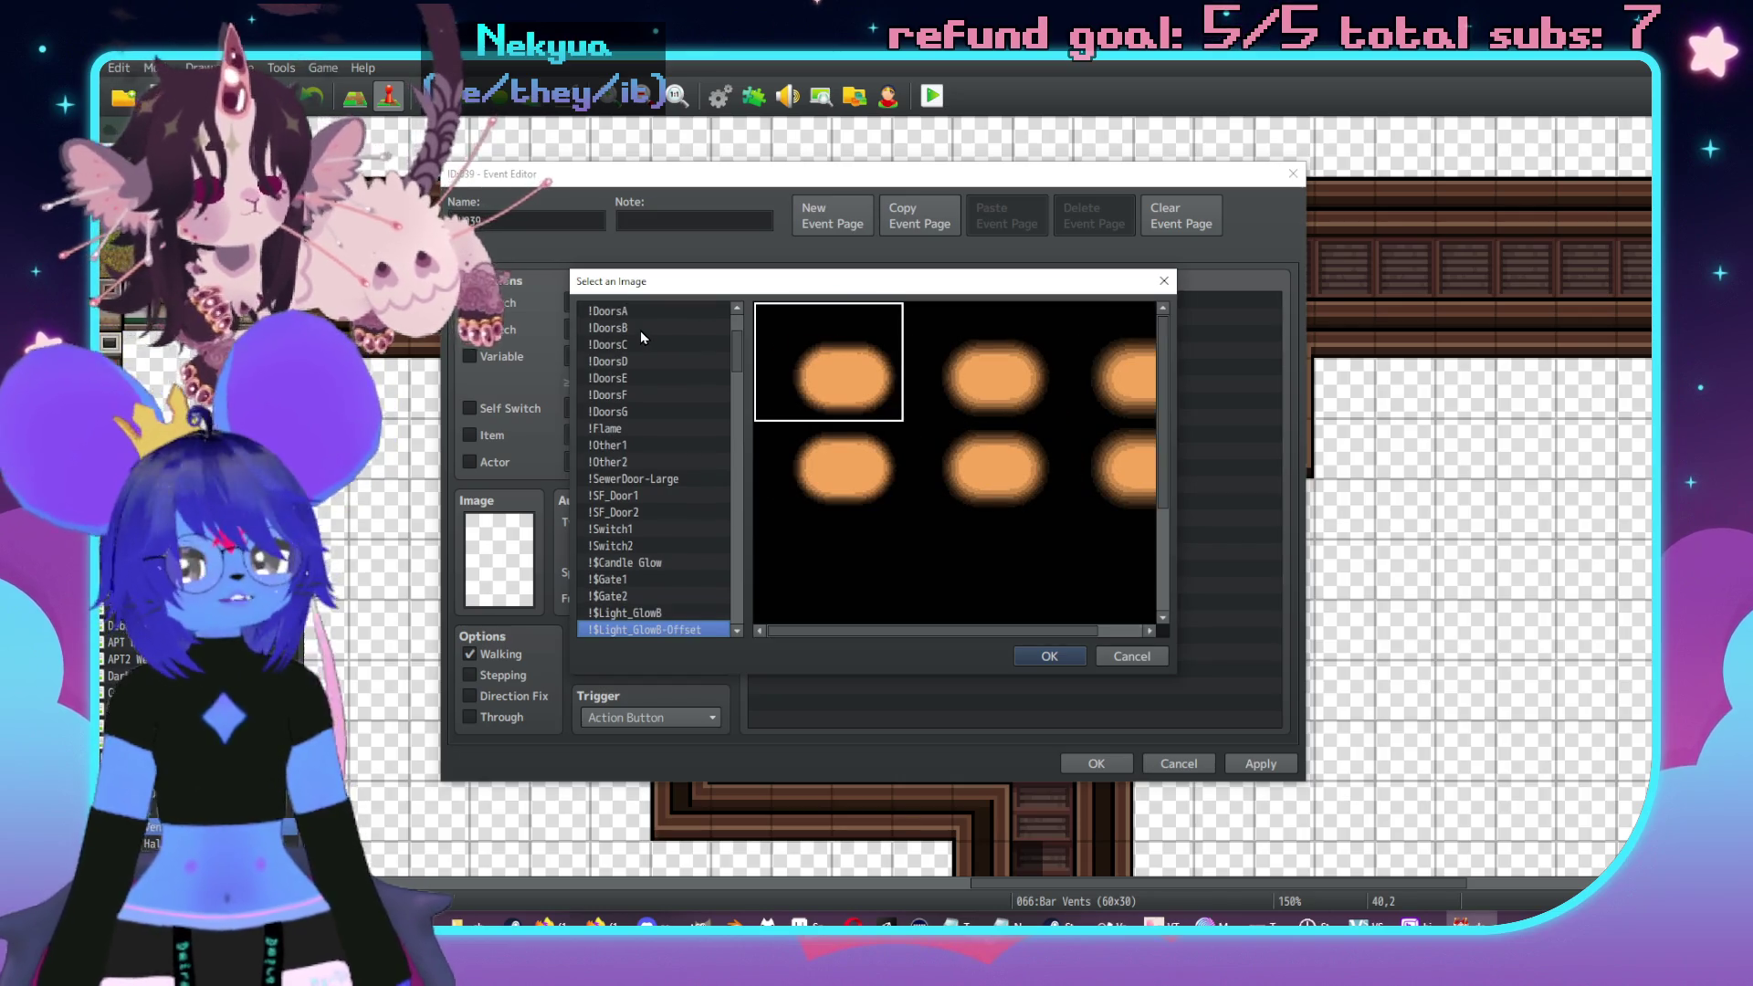
pyautogui.press('Down')
pyautogui.press('Down')
pyautogui.press('Down')
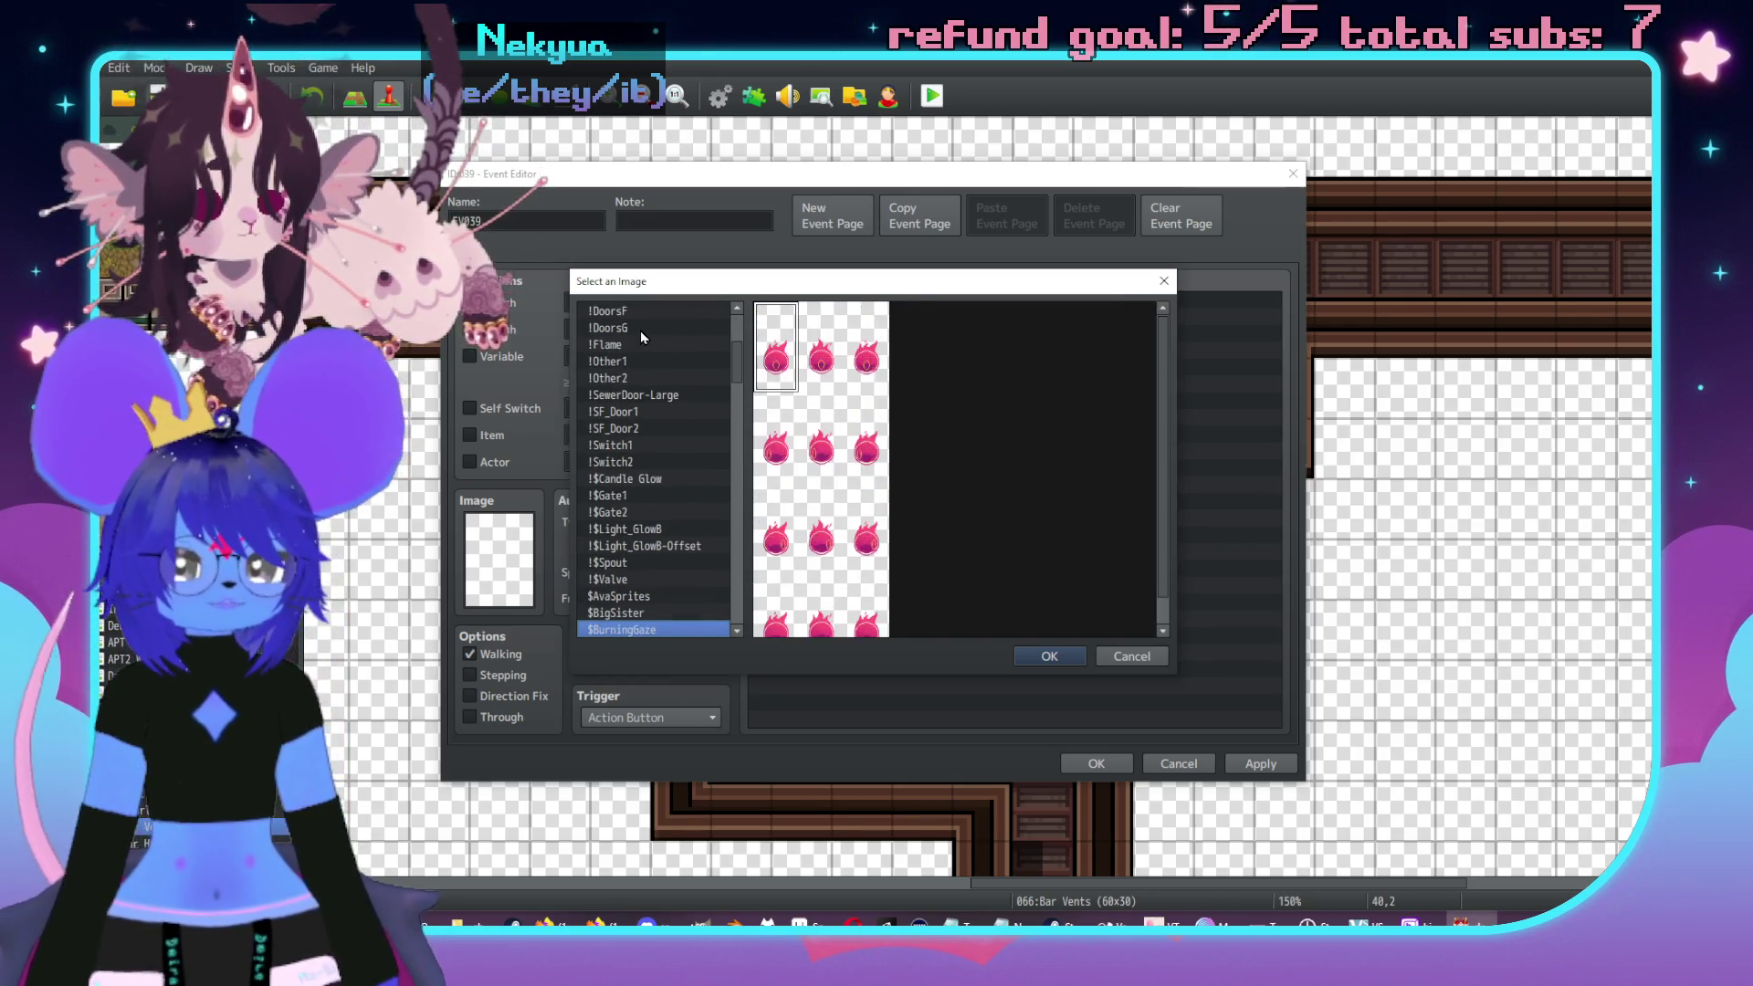
pyautogui.press('Down')
pyautogui.press('Down')
pyautogui.press('Down')
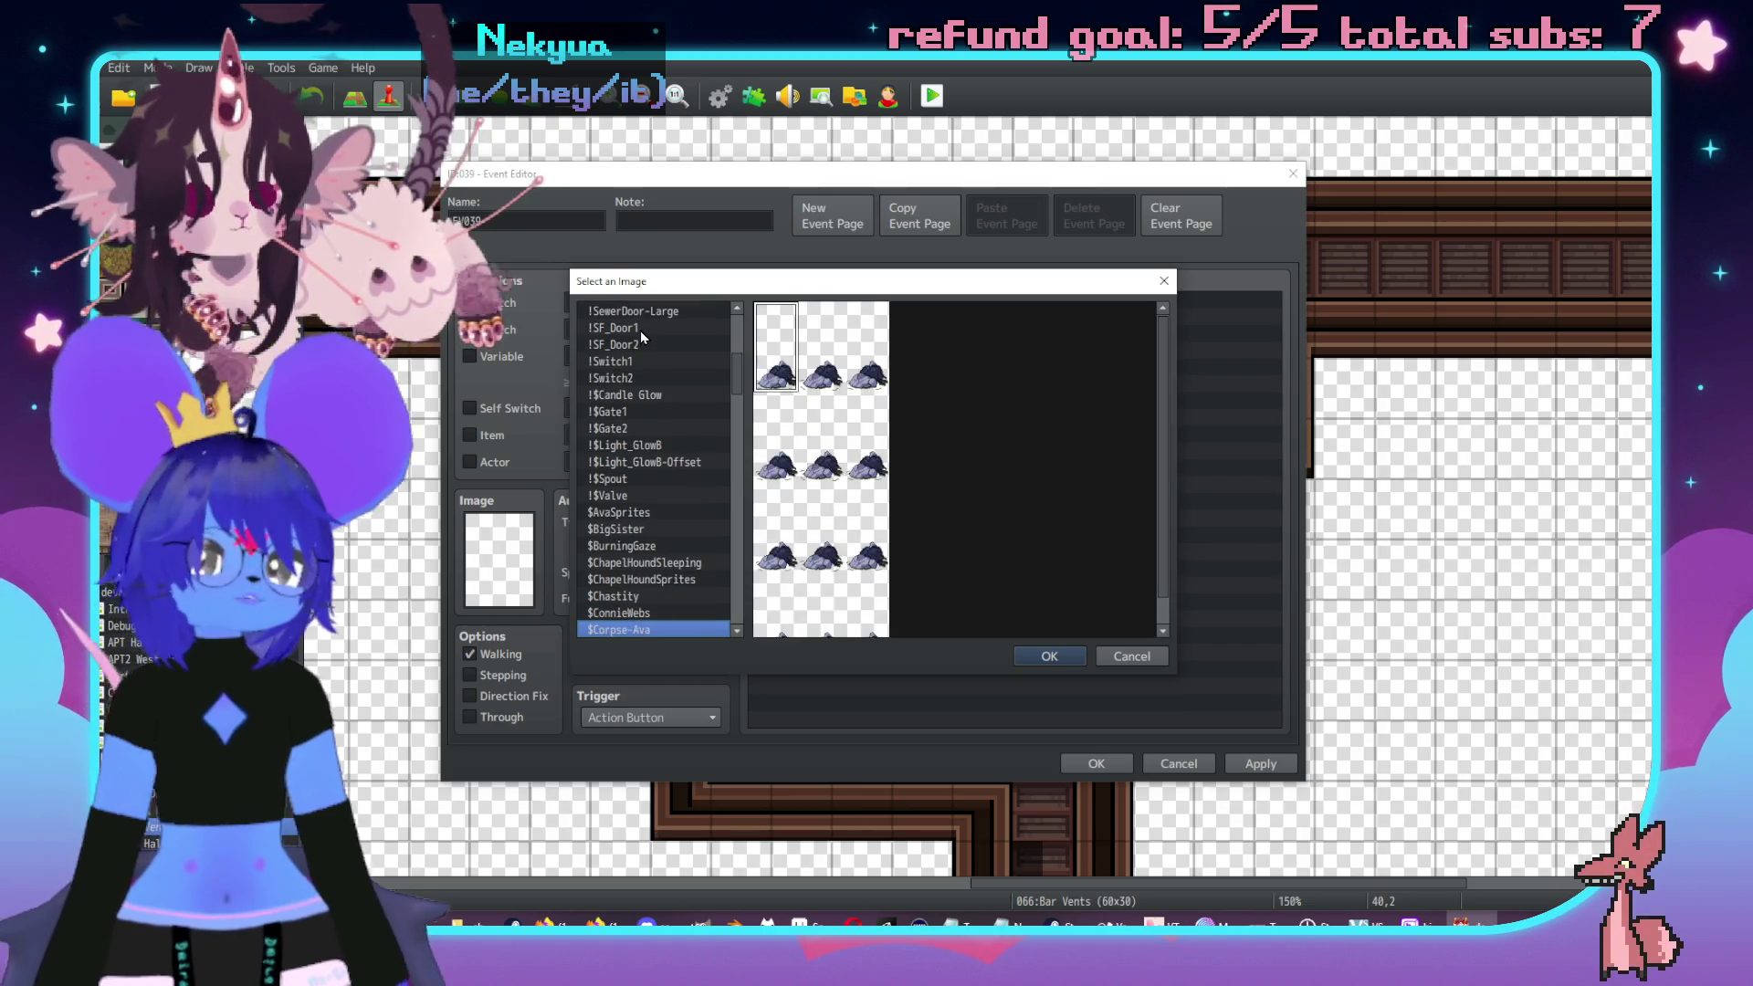
pyautogui.press('Down')
pyautogui.press('Down')
pyautogui.press('Down')
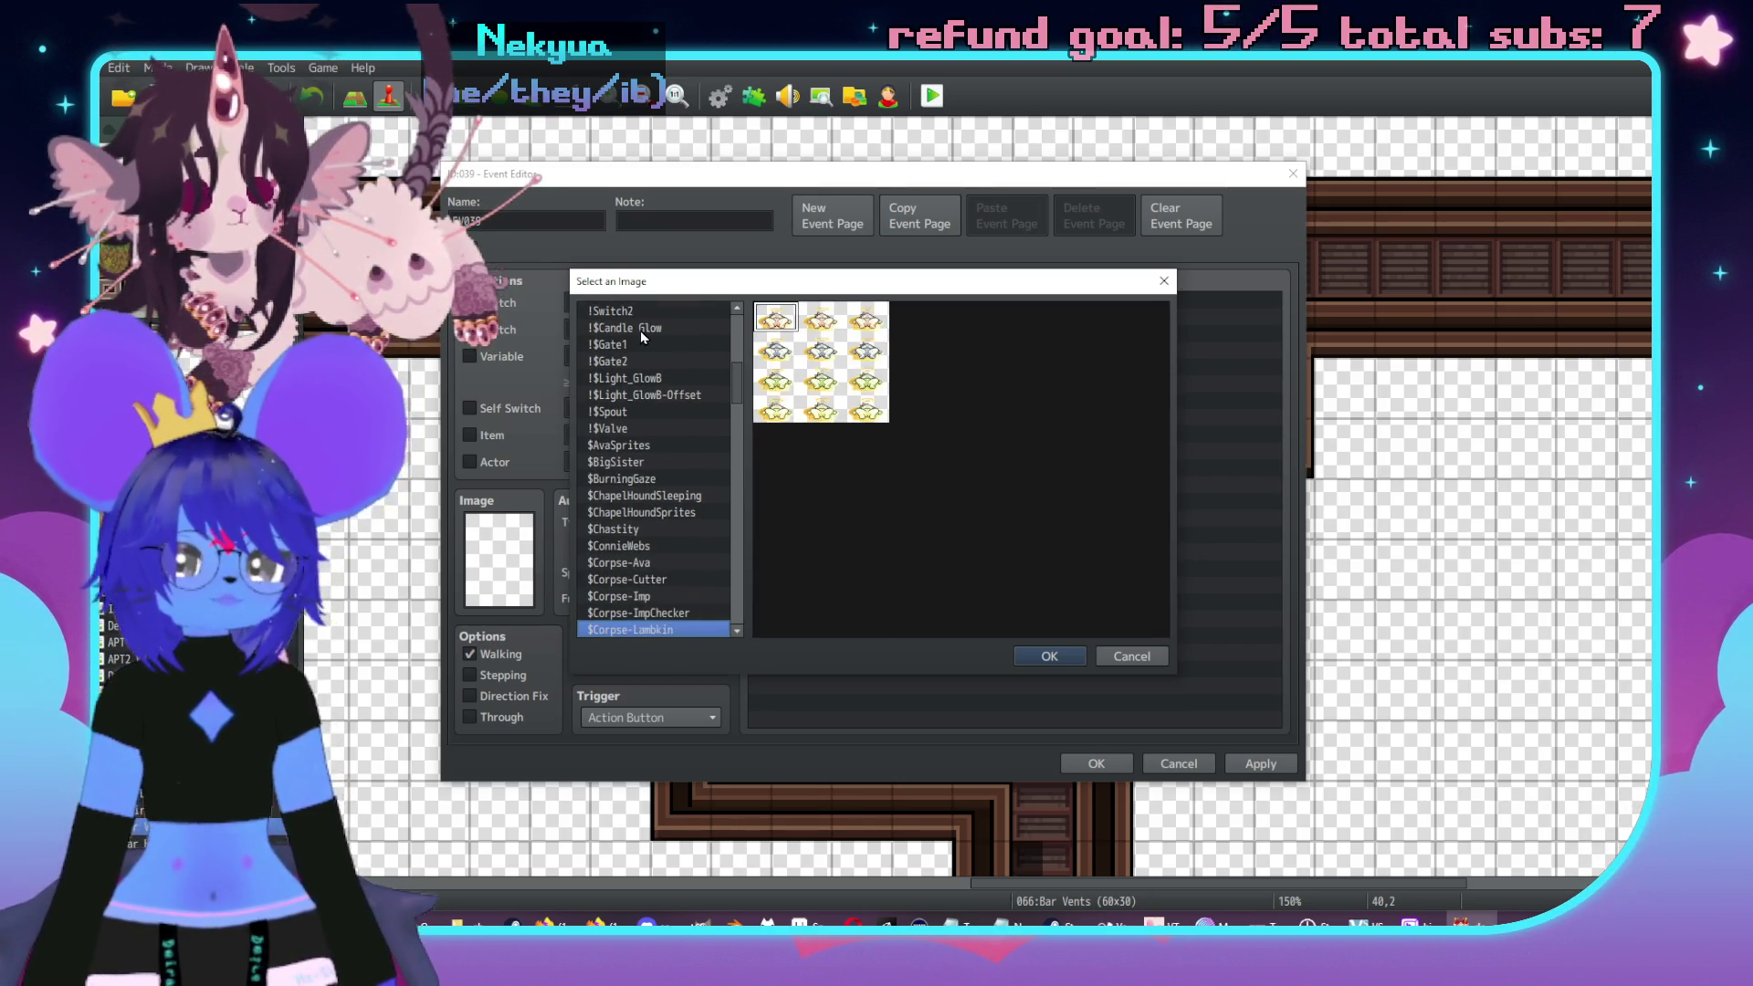
pyautogui.press('Down')
pyautogui.press('Down')
pyautogui.press('Down')
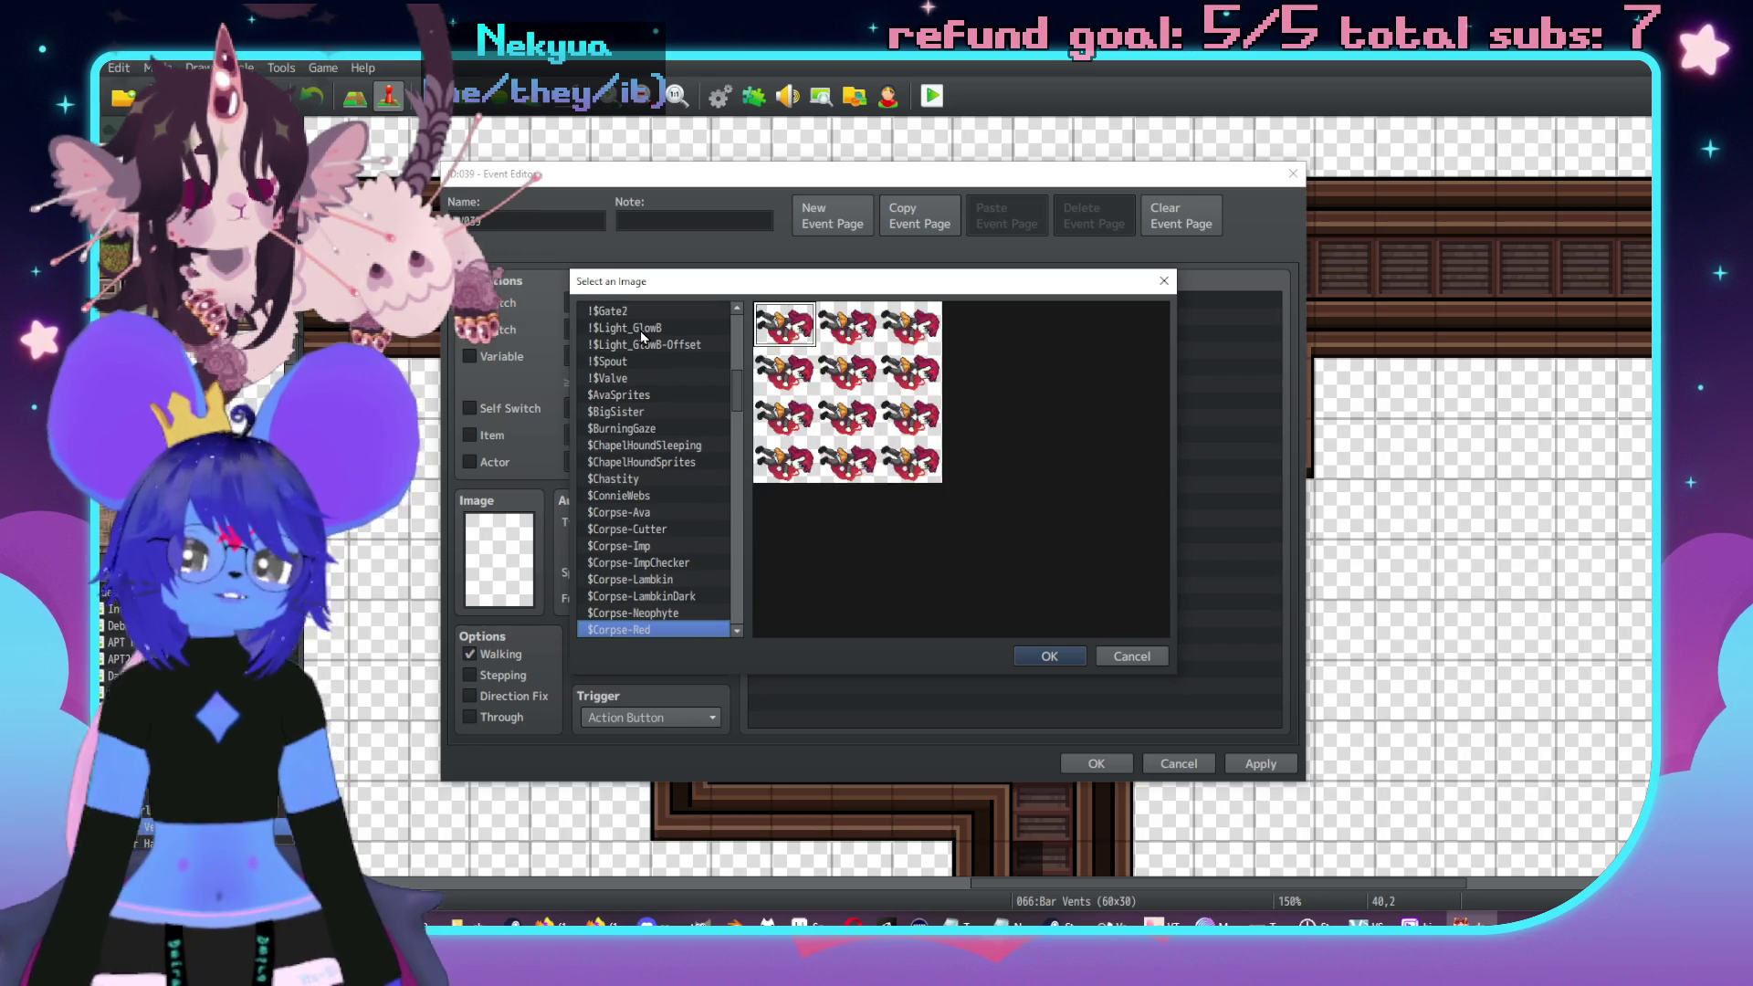
pyautogui.press('Down')
pyautogui.press('Down')
pyautogui.press('Down')
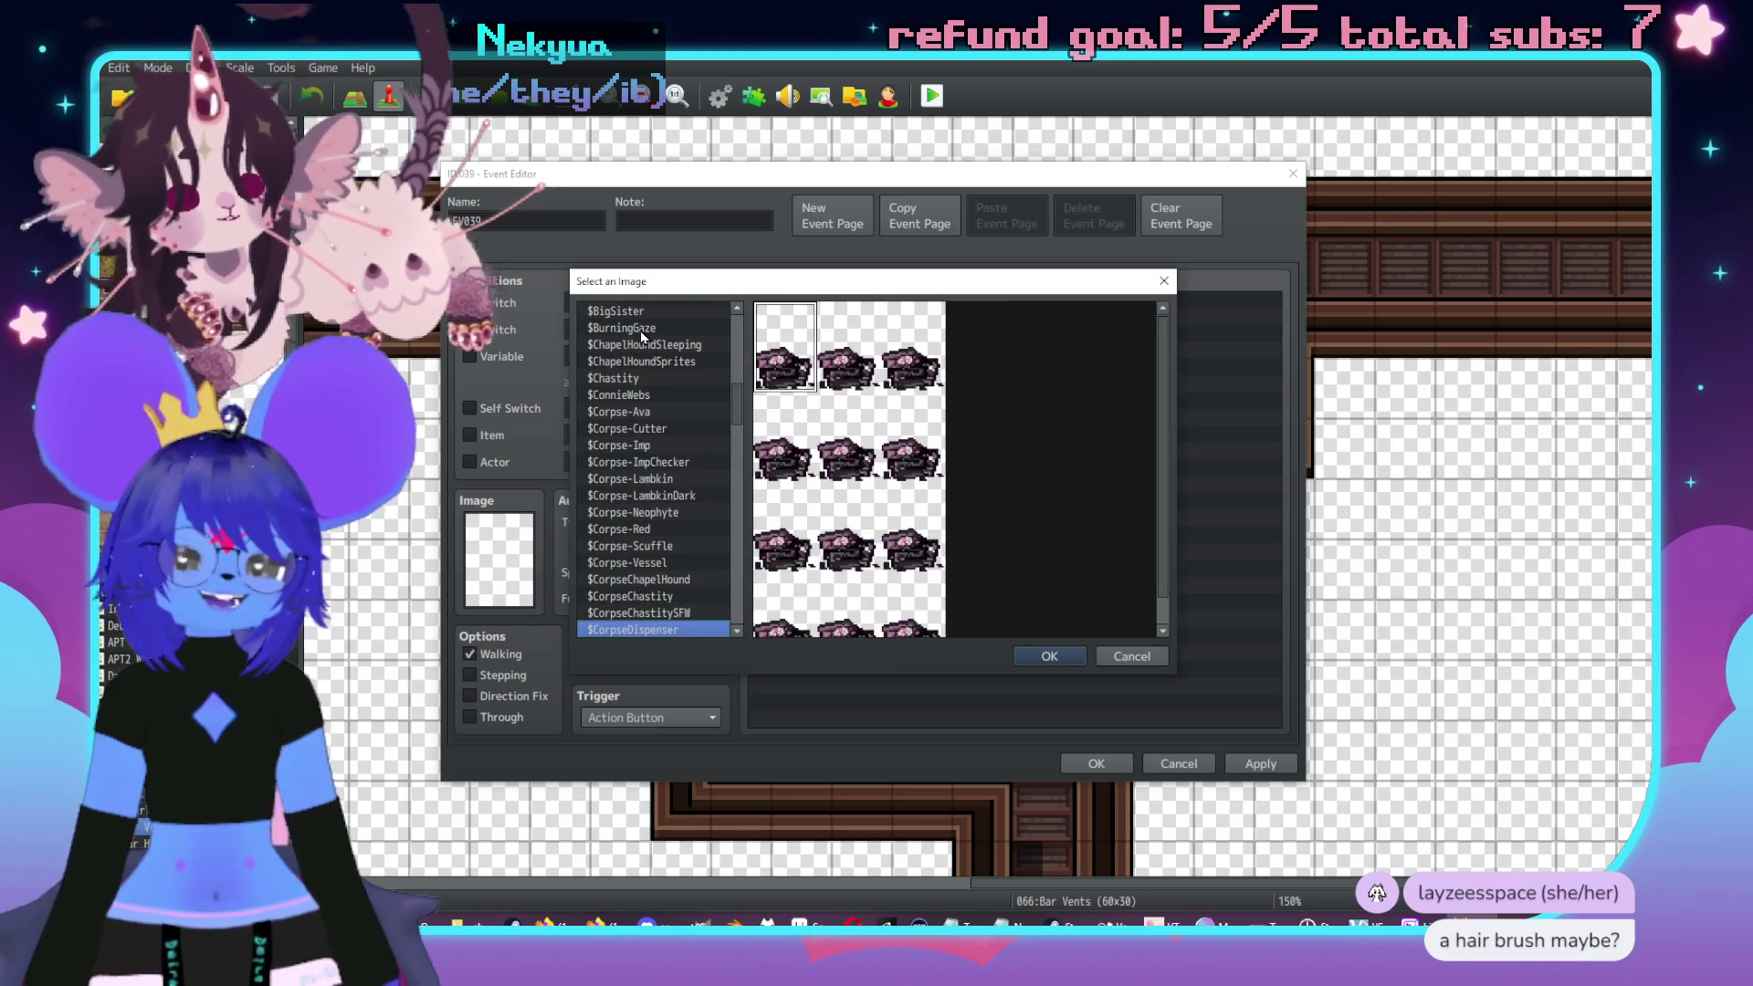
pyautogui.press('Down')
pyautogui.press('Down')
pyautogui.press('Down')
pyautogui.press('Down')
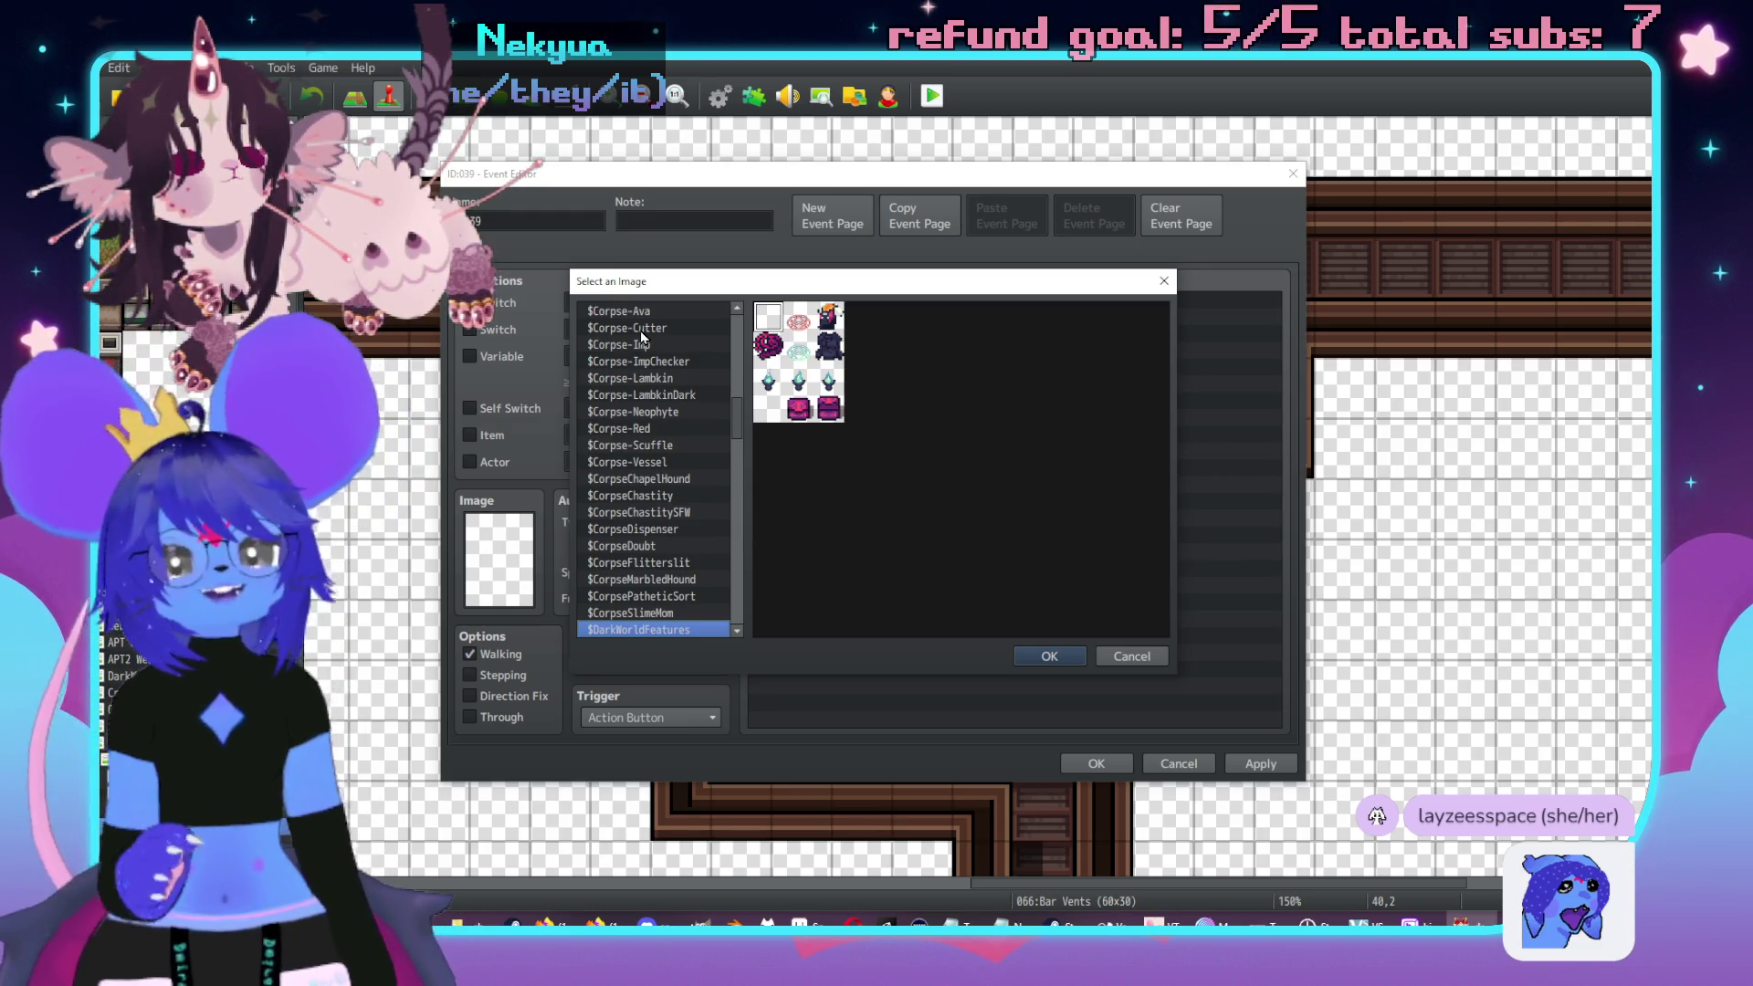
# - Cancel the image picker and the Event Editor without assigning an image
pyautogui.click(1132, 656)
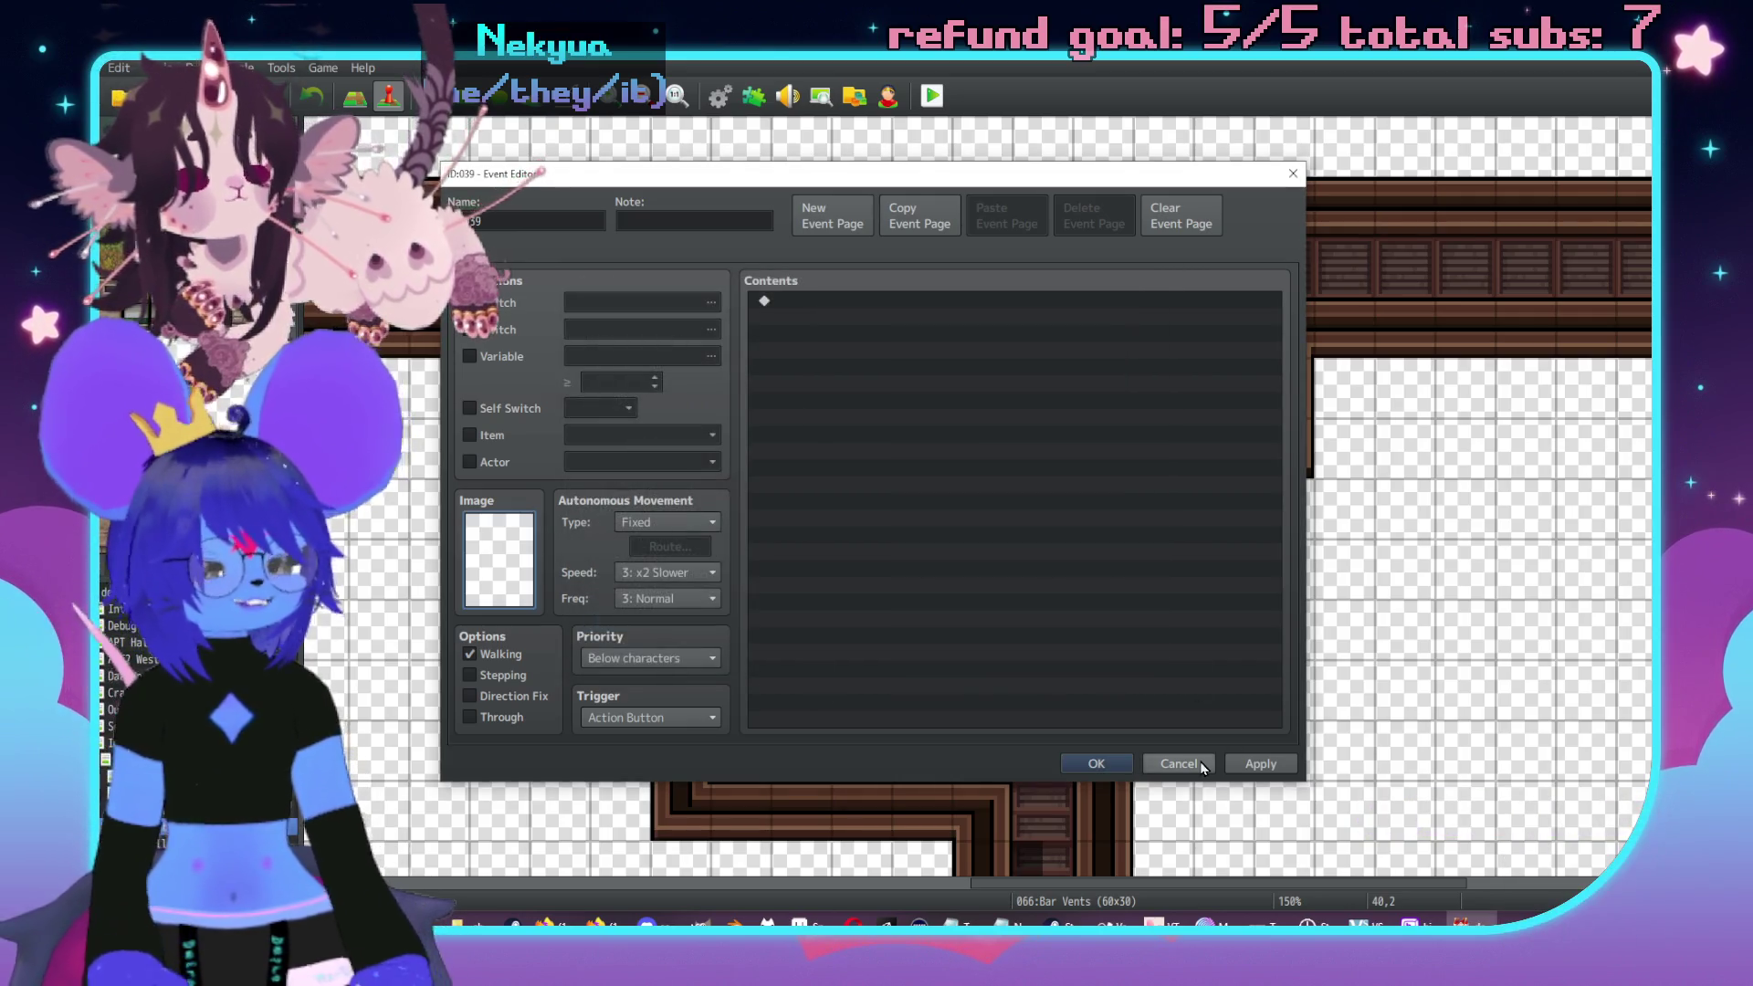
pyautogui.click(1178, 763)
pyautogui.hscroll(-6, 914, 442)
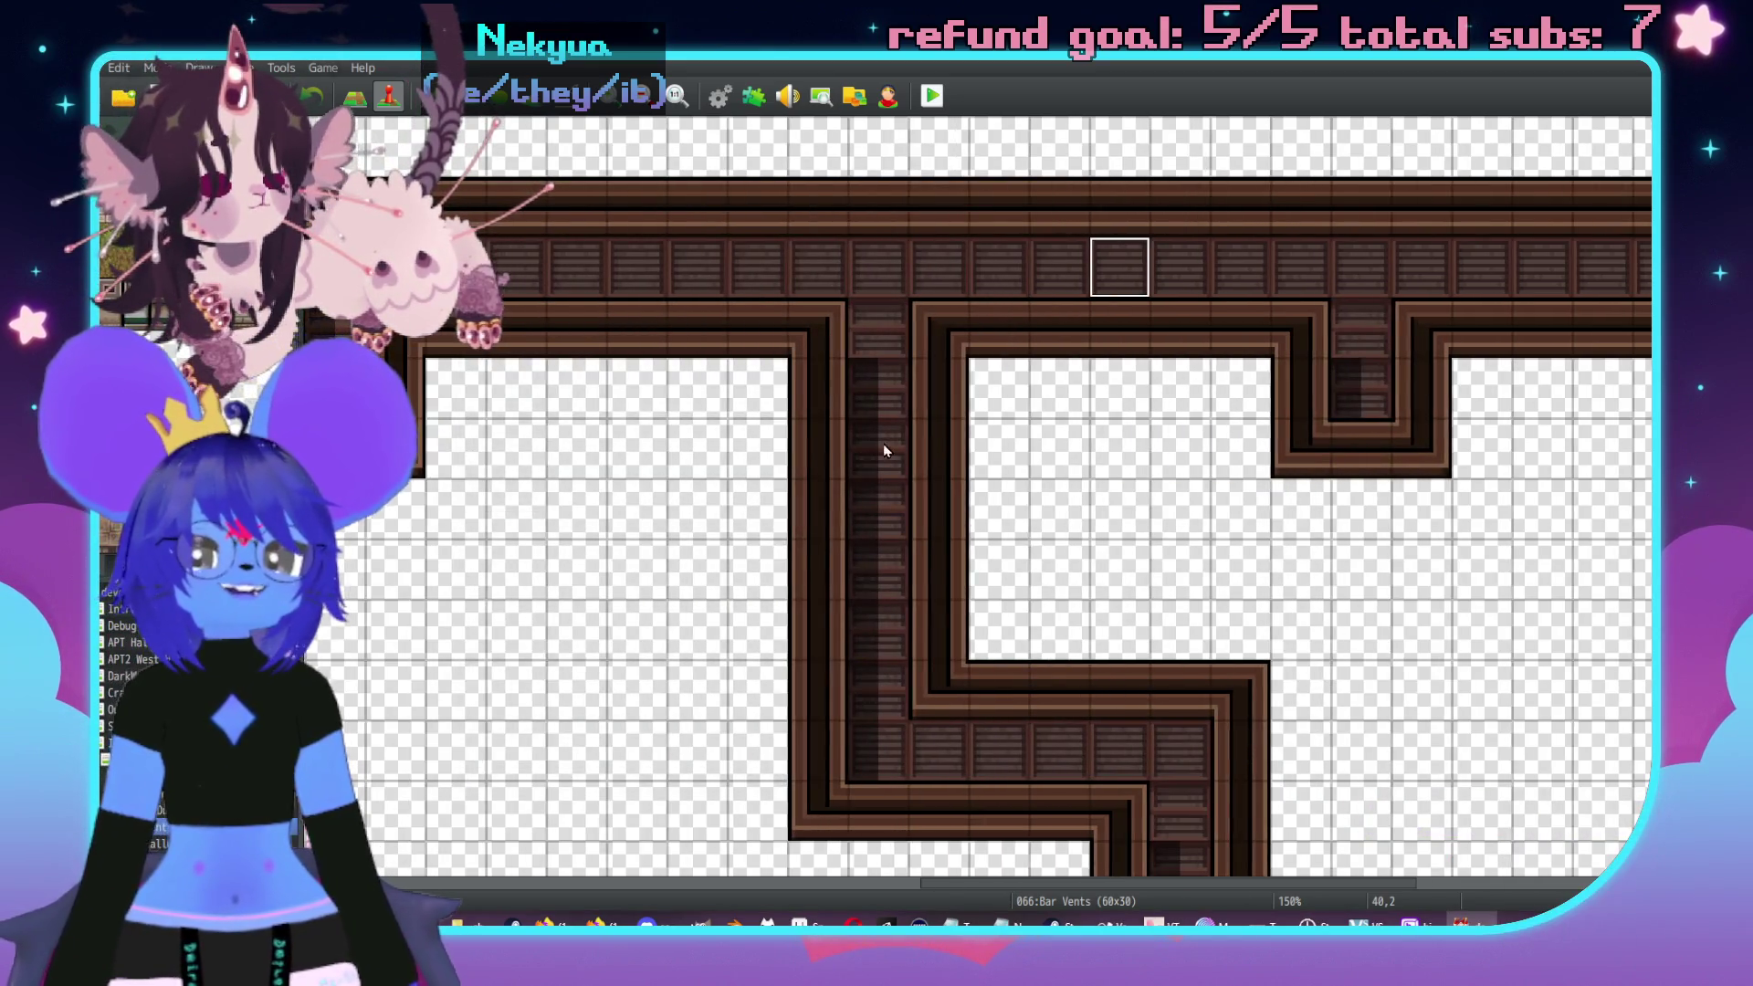
pyautogui.click(146, 810)
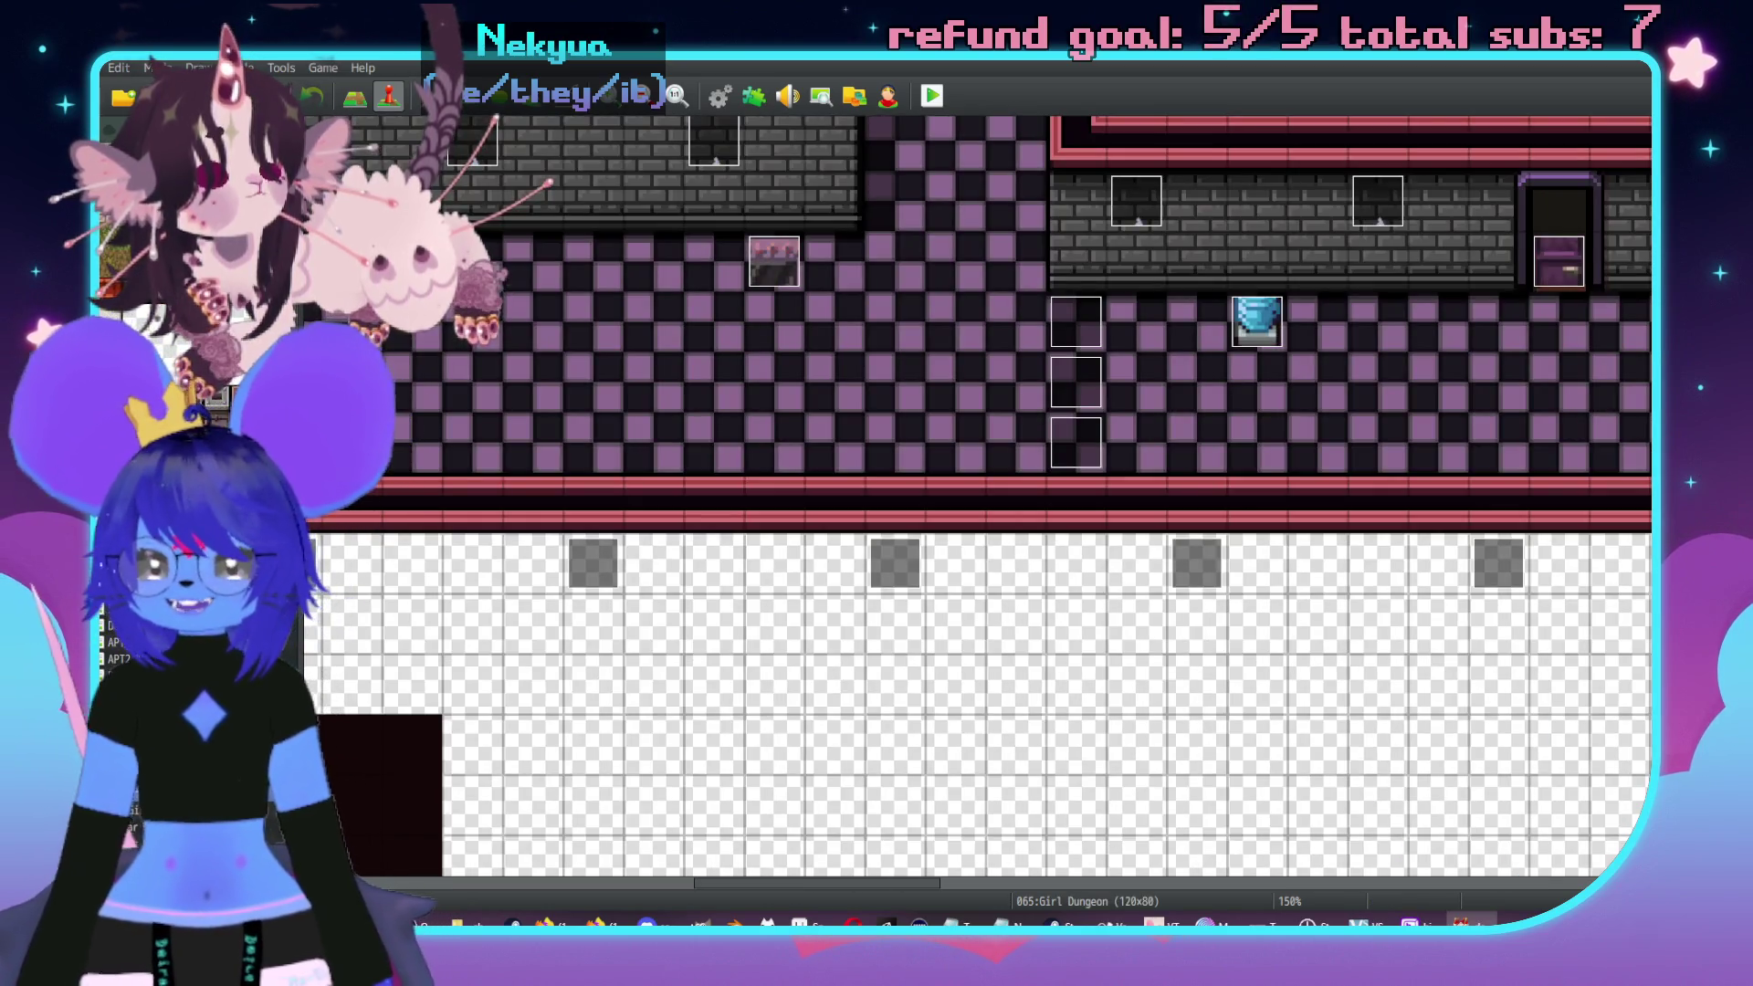
pyautogui.click(128, 826)
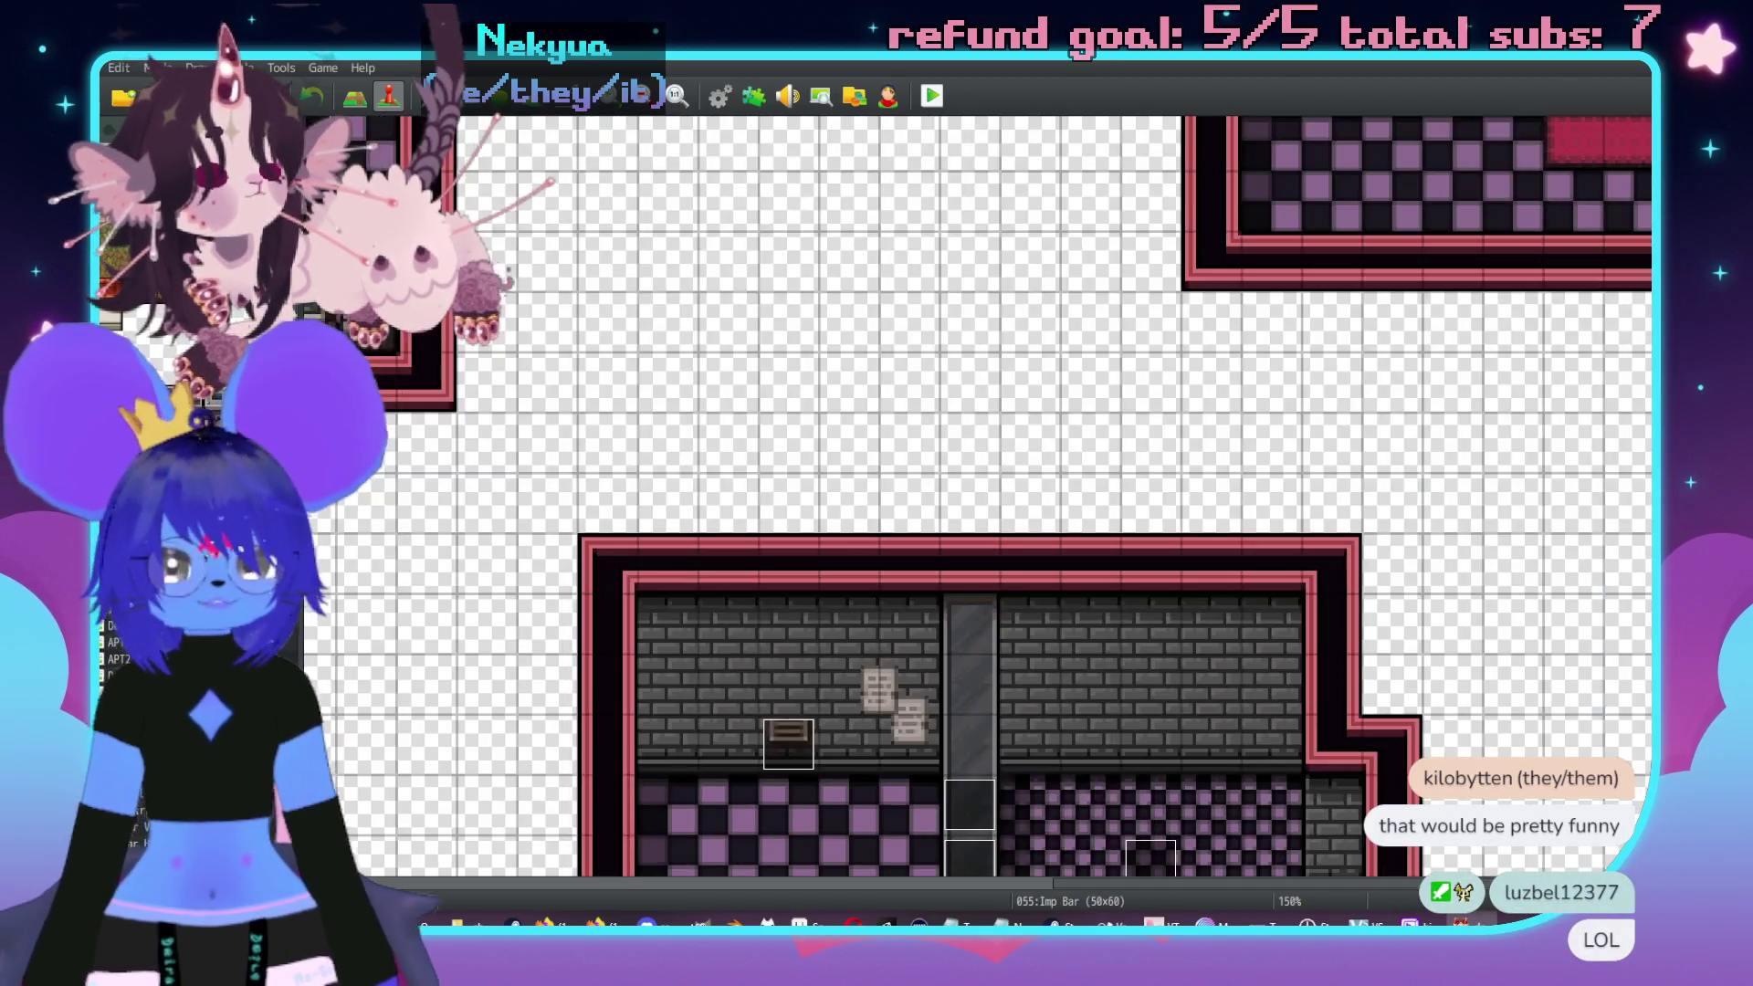
pyautogui.middleClick(958, 564)
pyautogui.middleClick(827, 319)
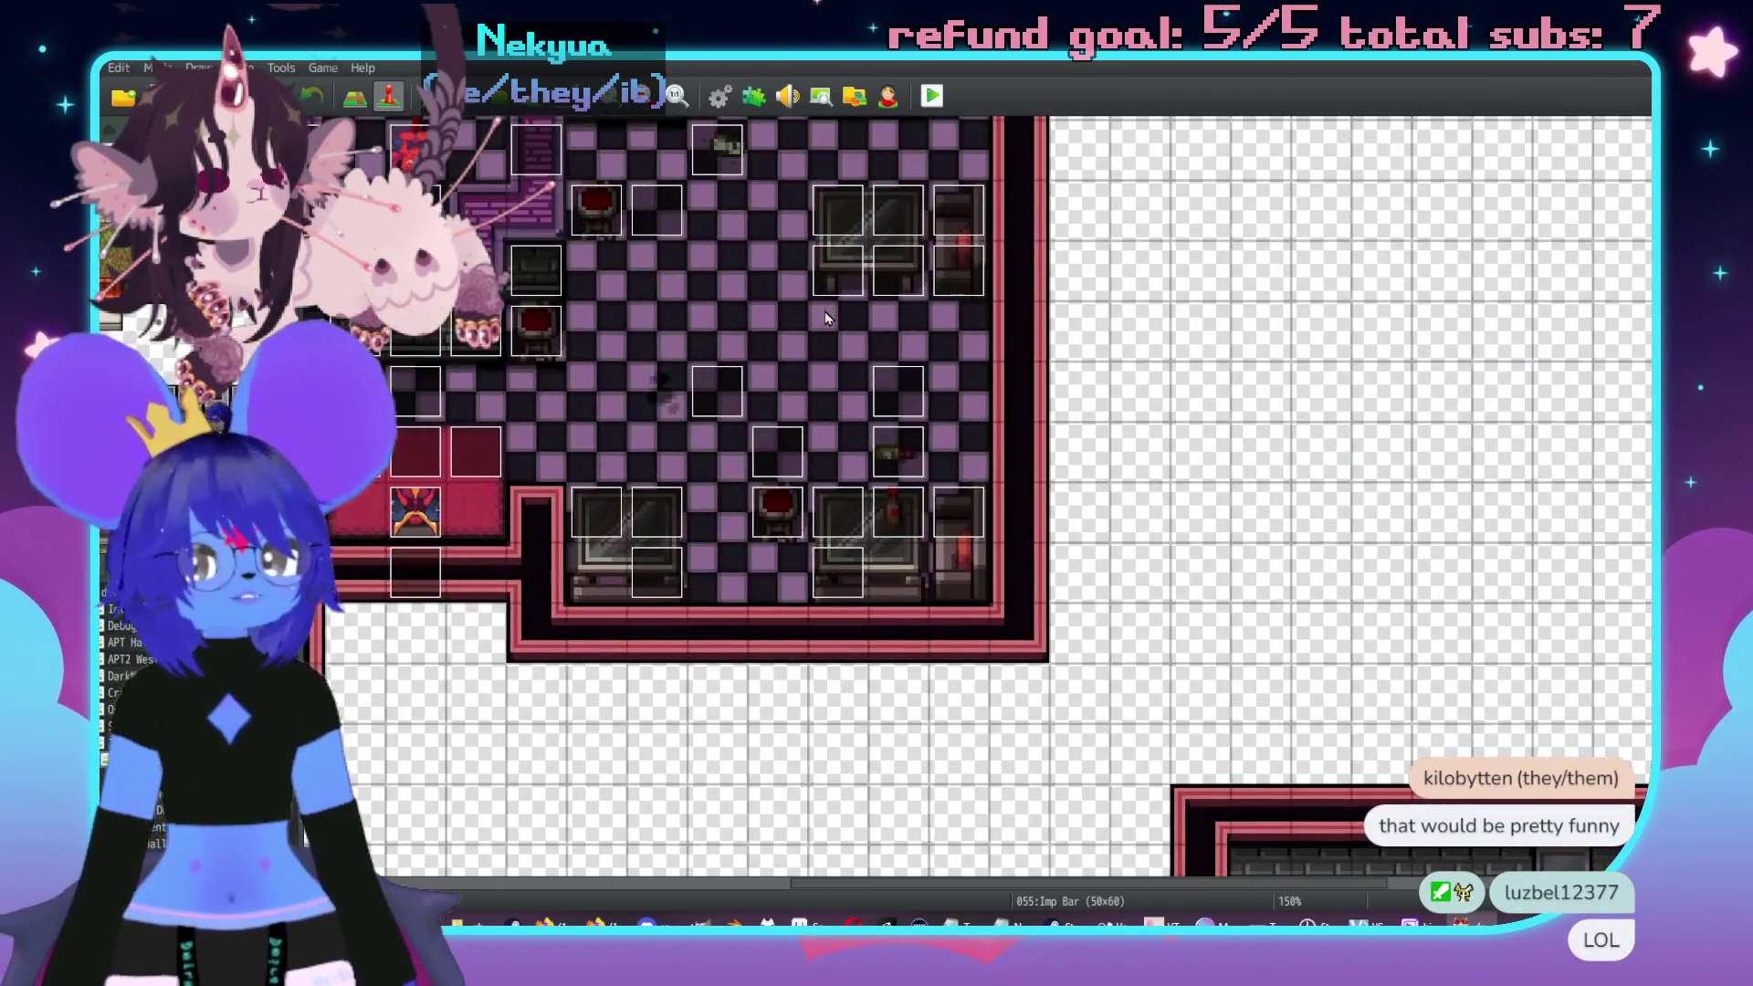
pyautogui.middleClick(1122, 403)
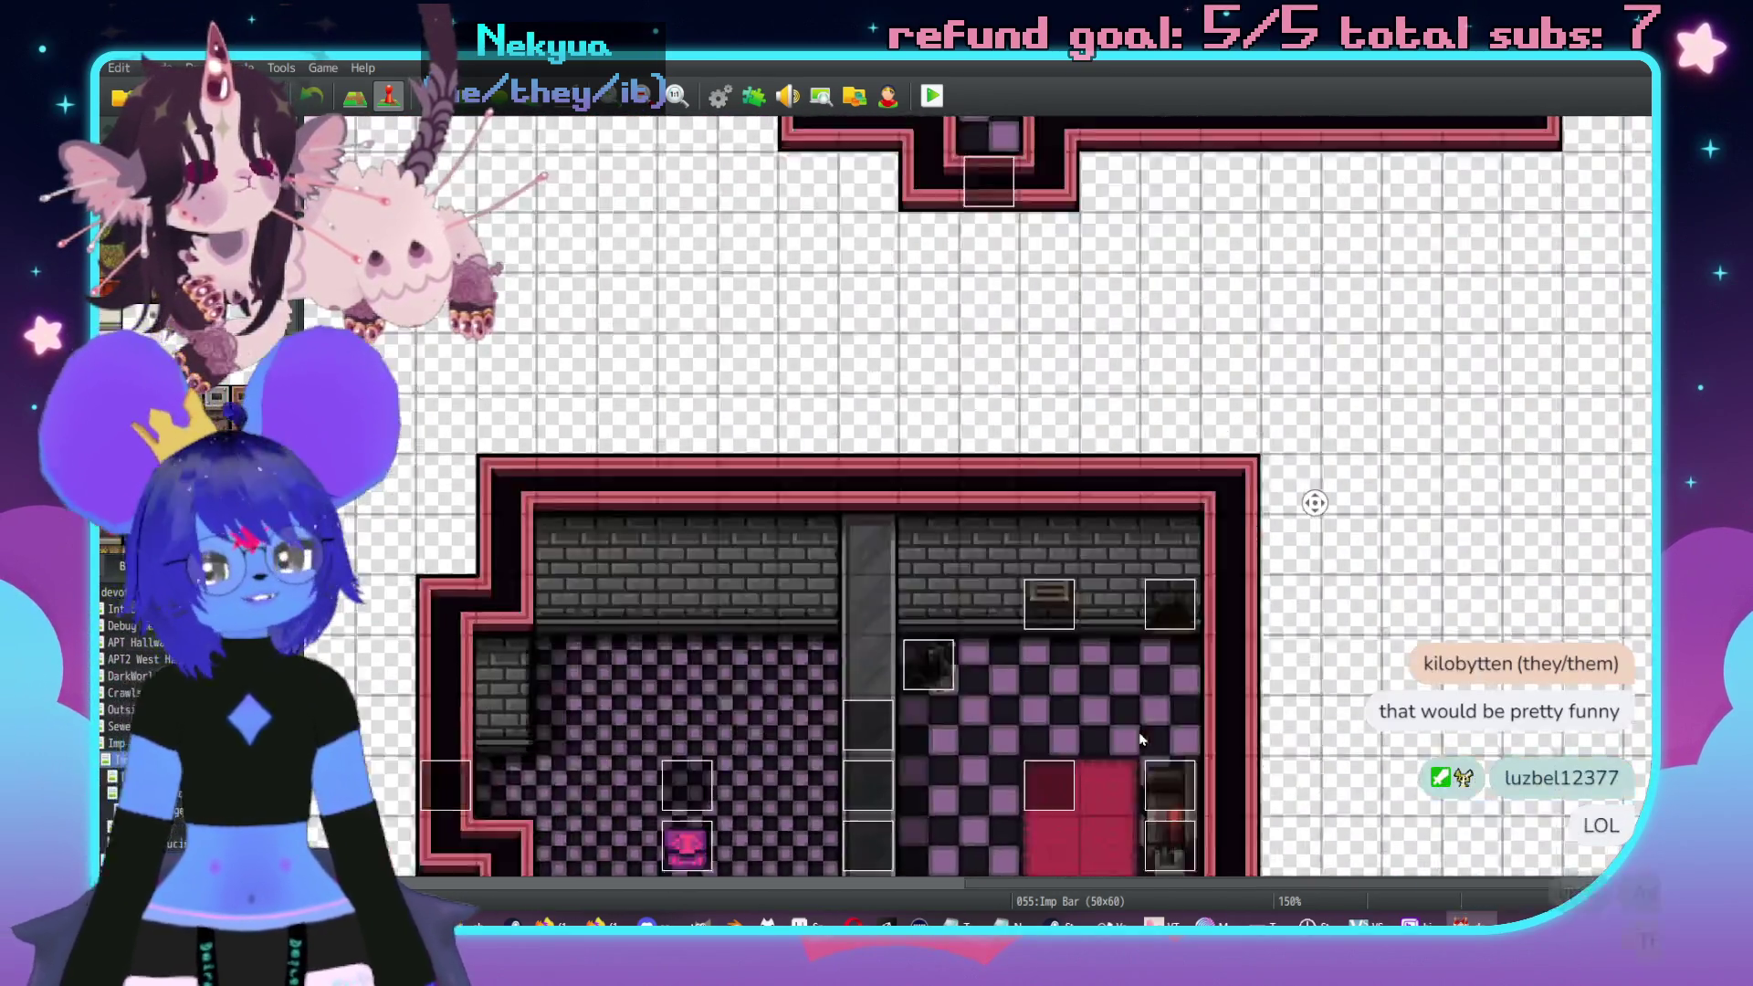
pyautogui.middleClick(861, 632)
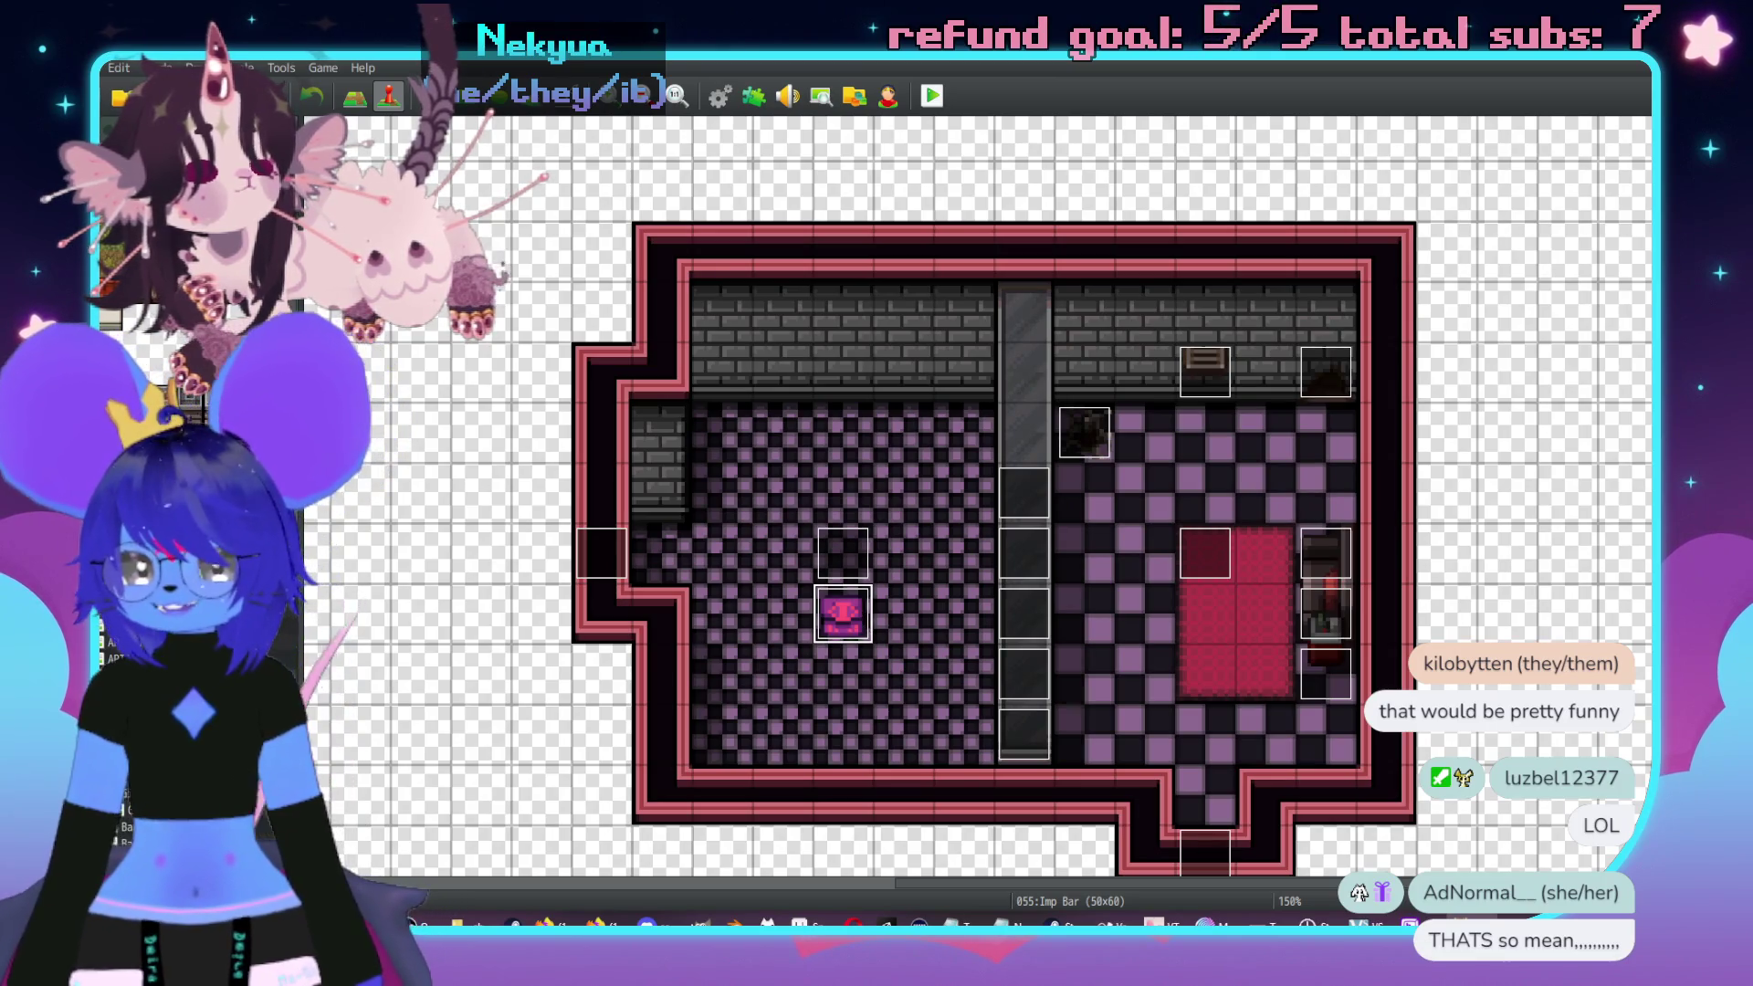
pyautogui.press('Down')
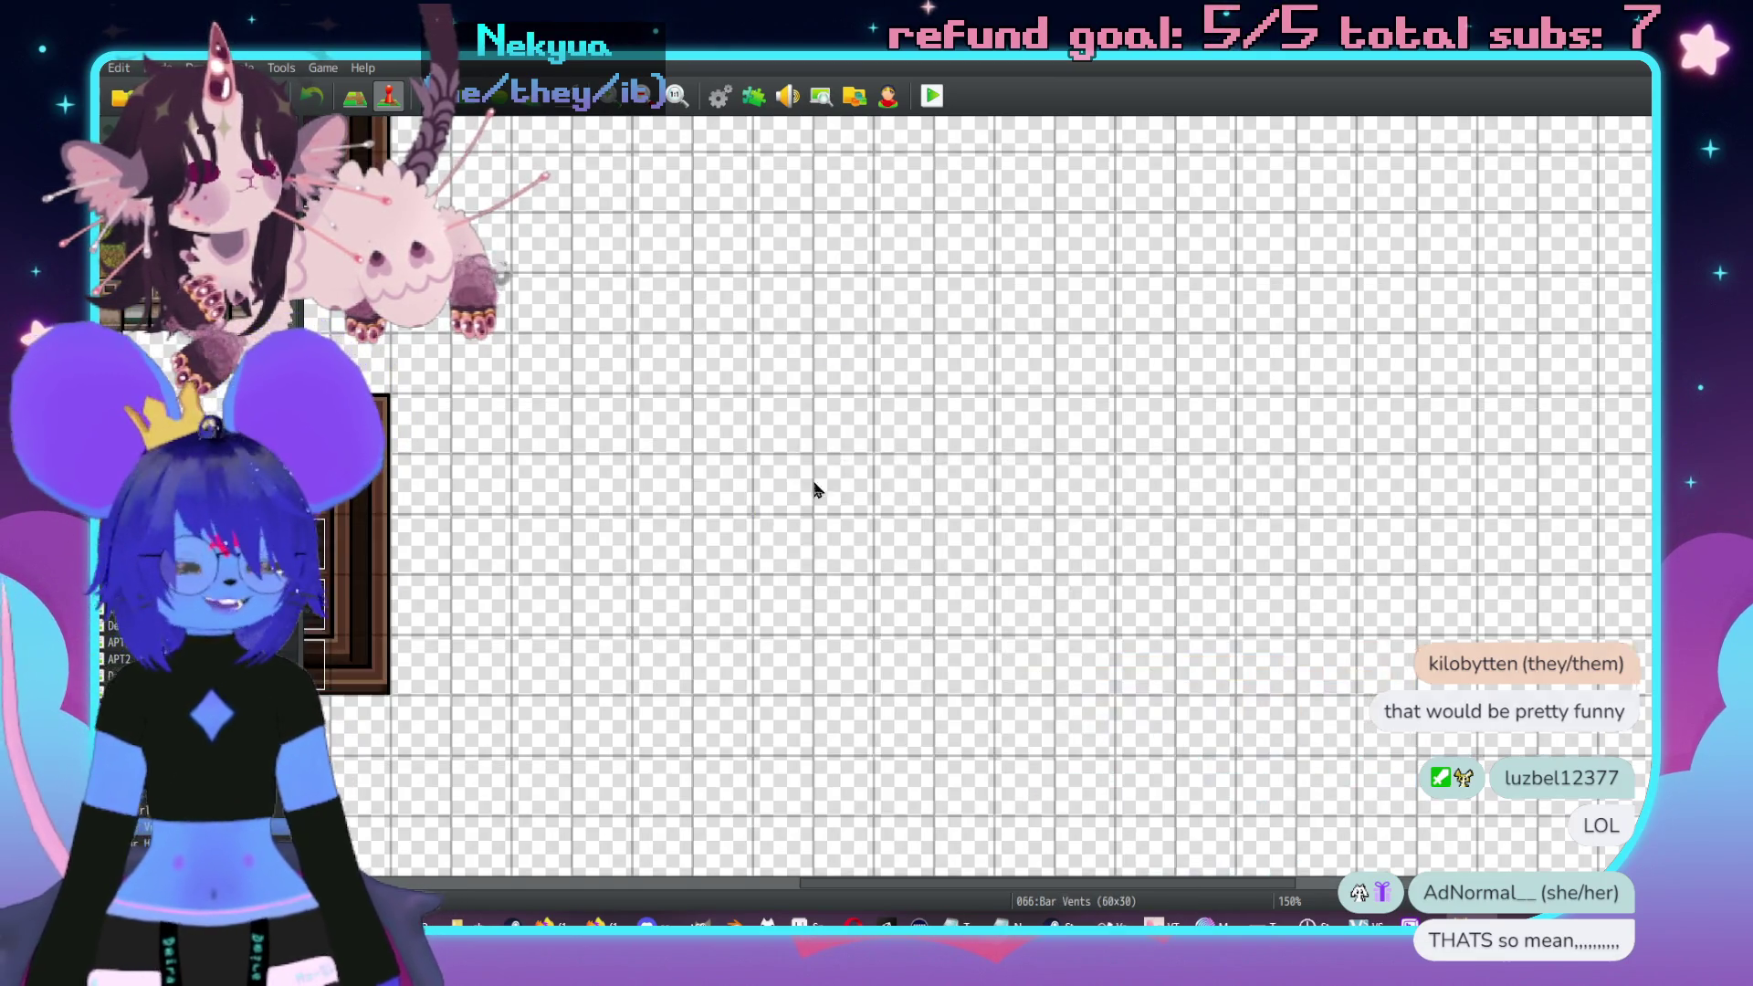
pyautogui.middleClick(813, 477)
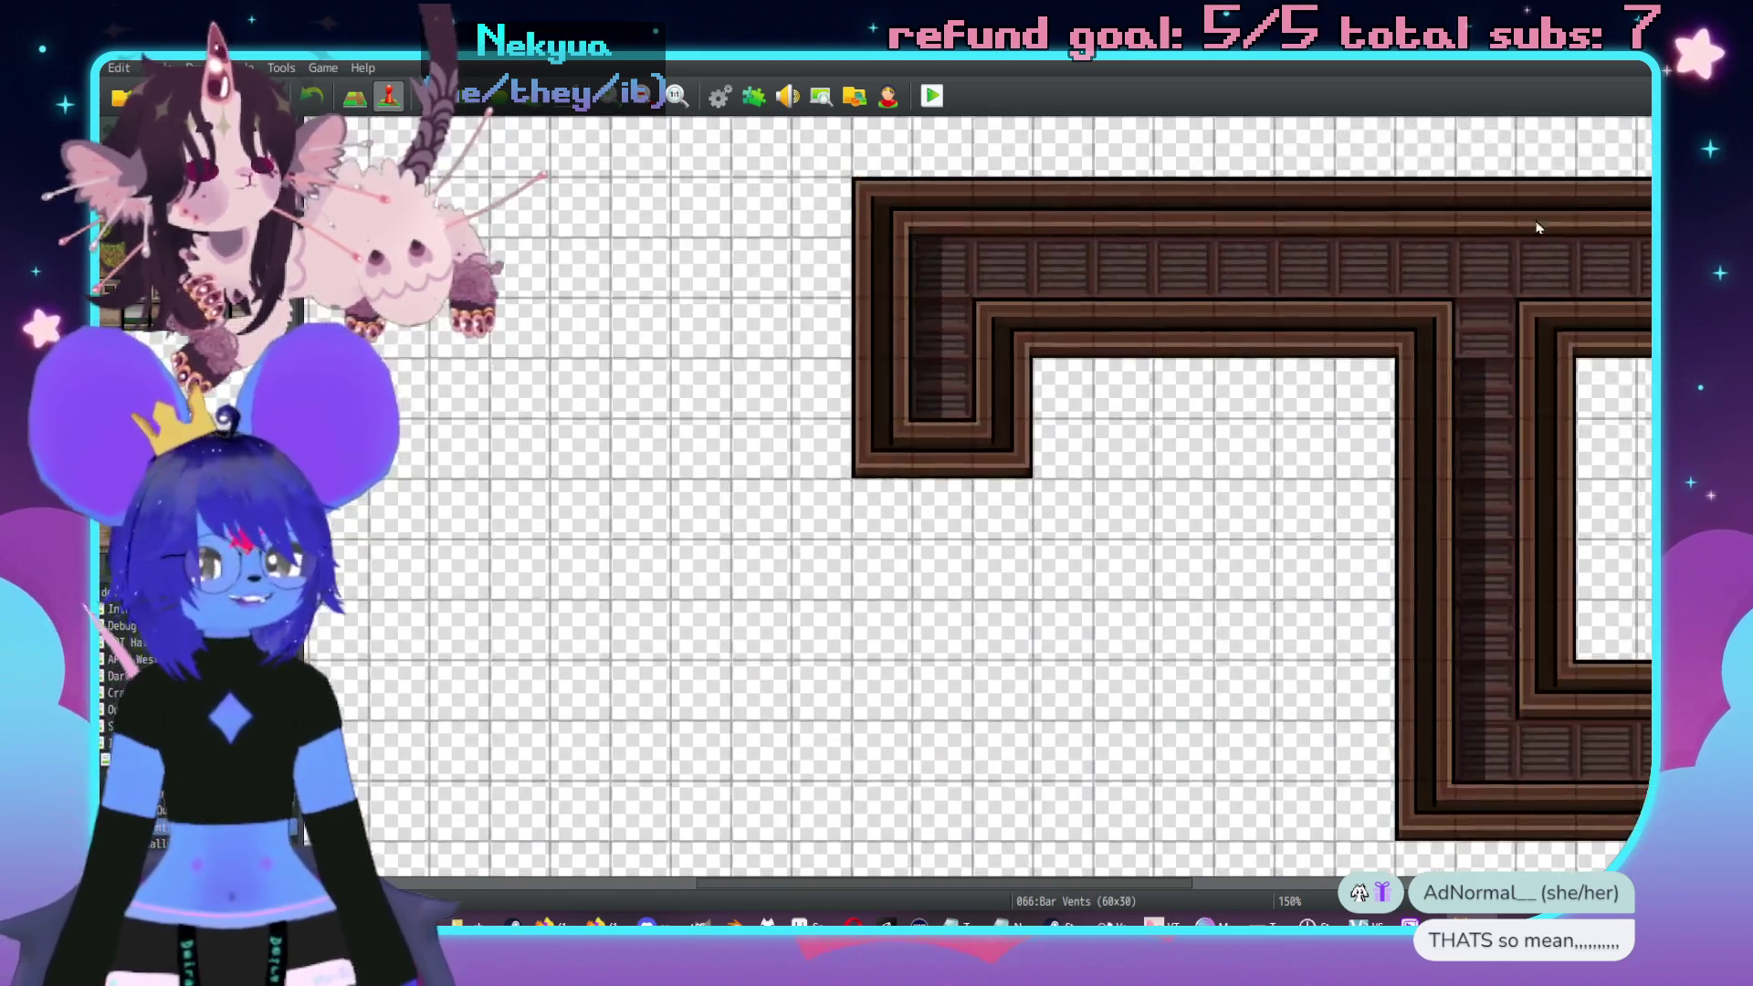
pyautogui.middleClick(1351, 441)
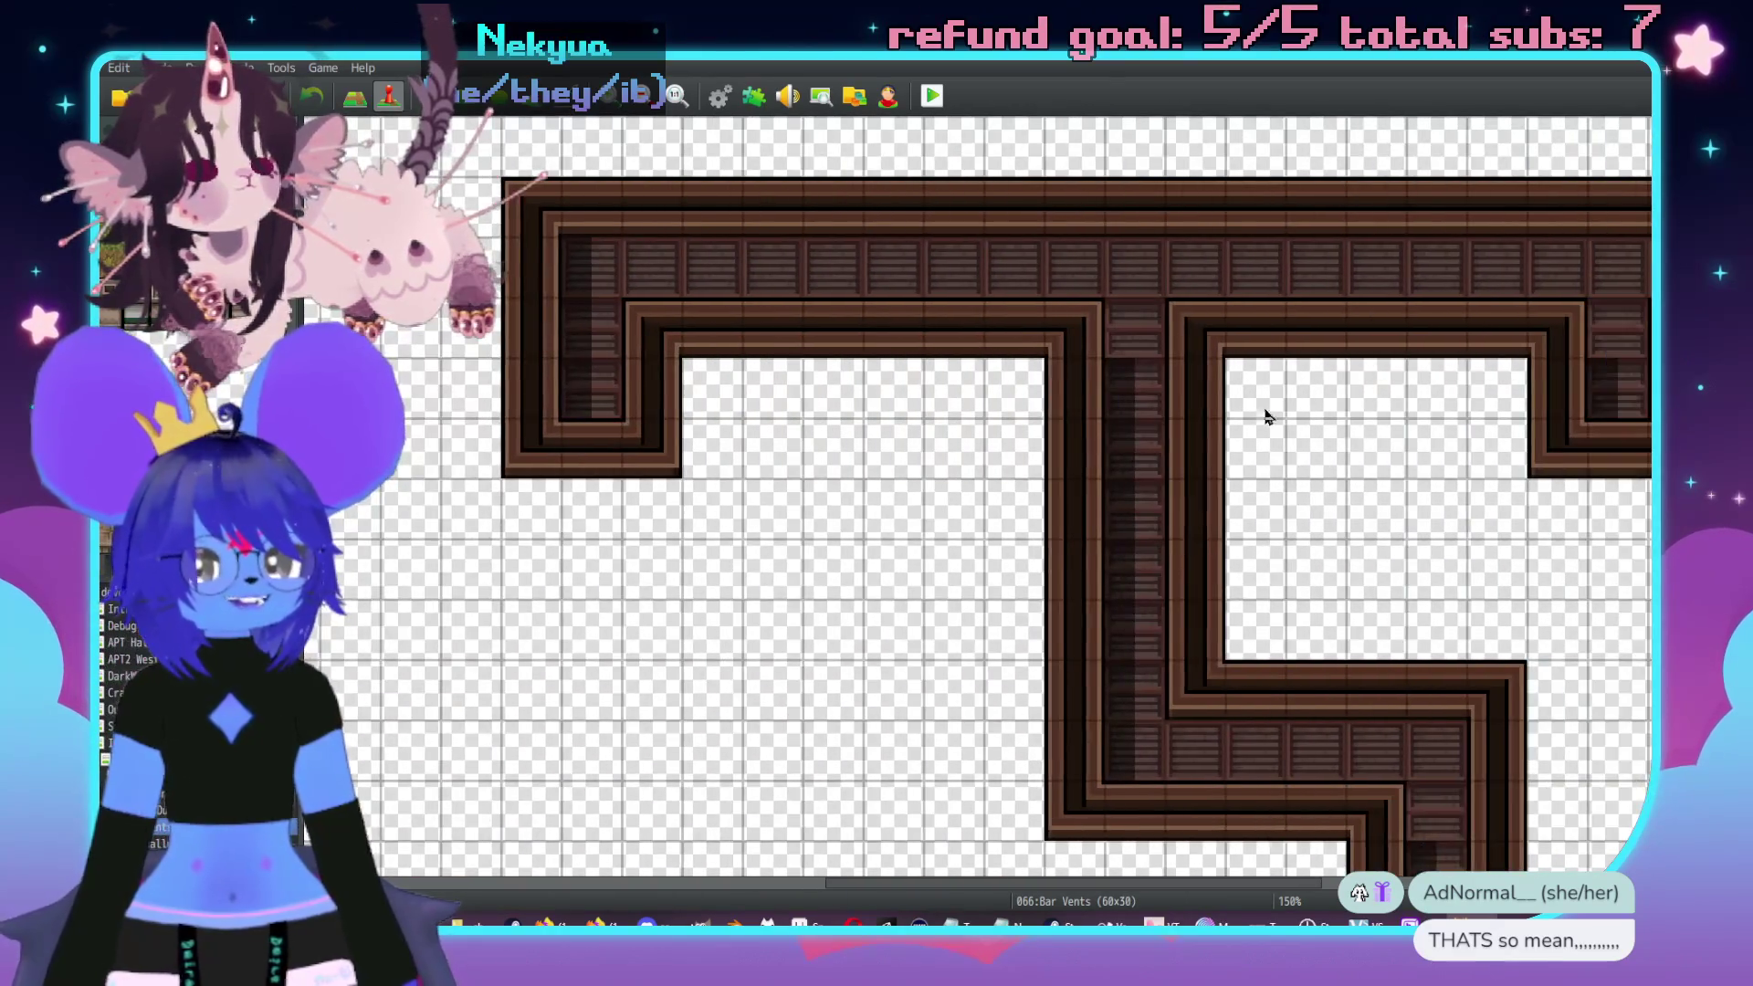
pyautogui.hscroll(4, 1333, 292)
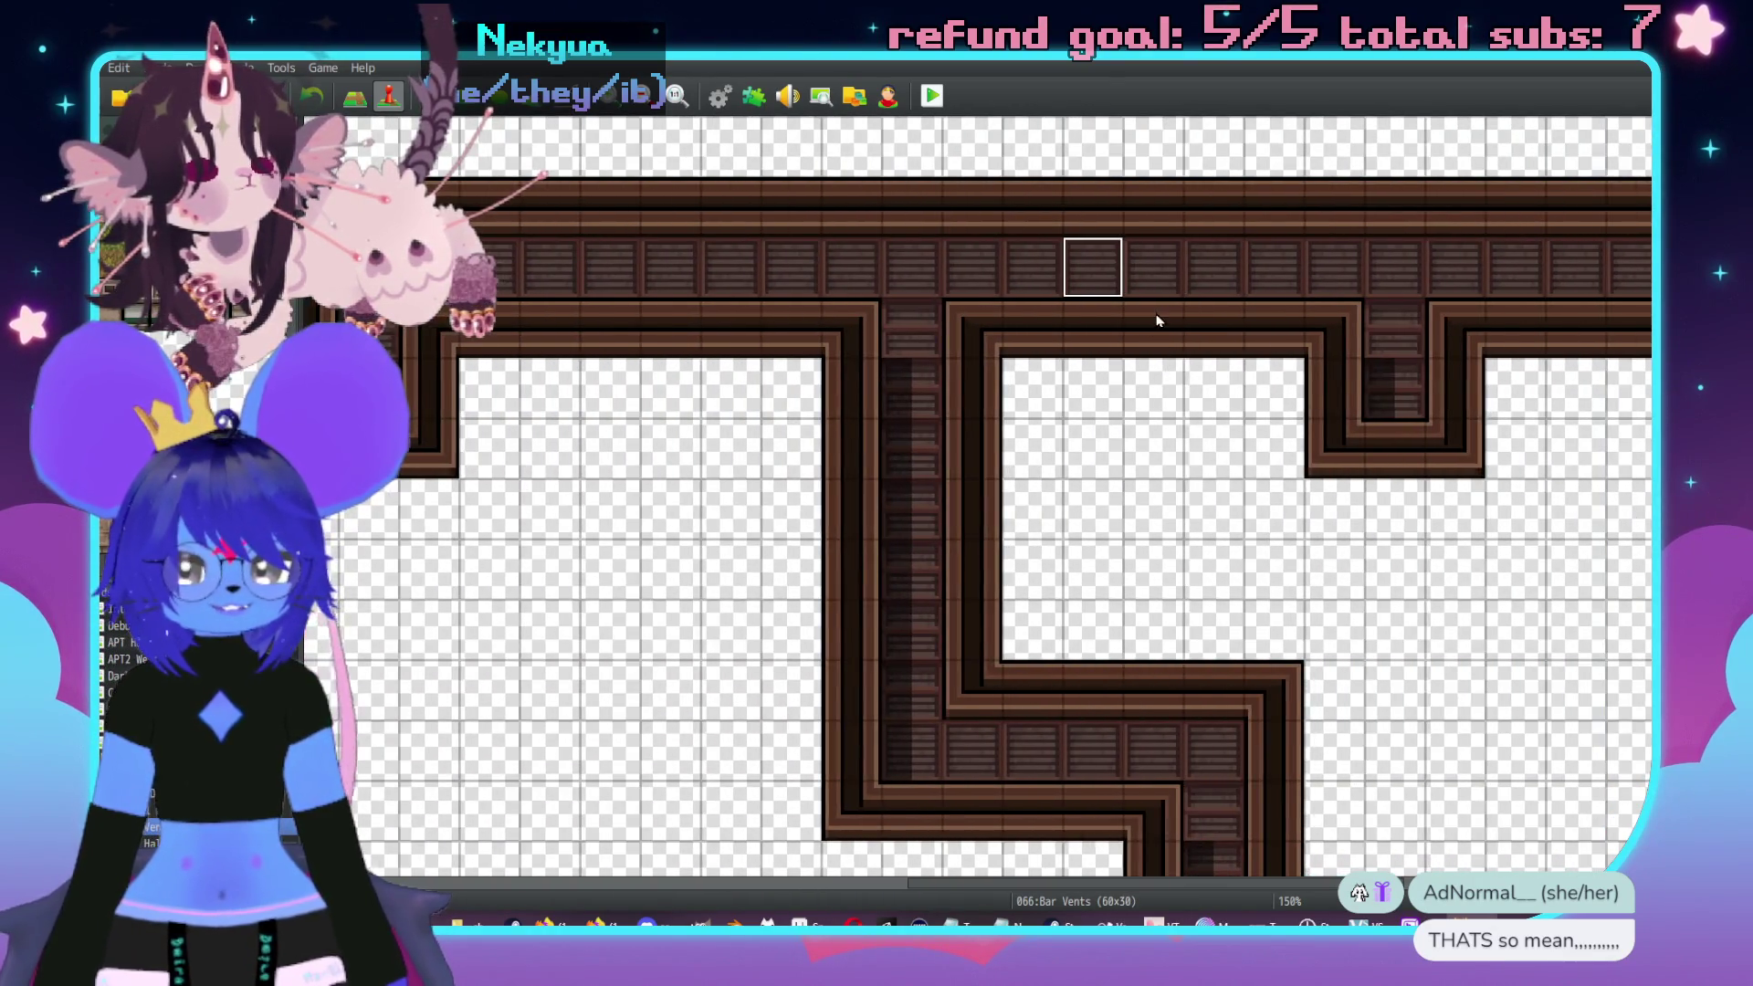
pyautogui.click(1093, 267)
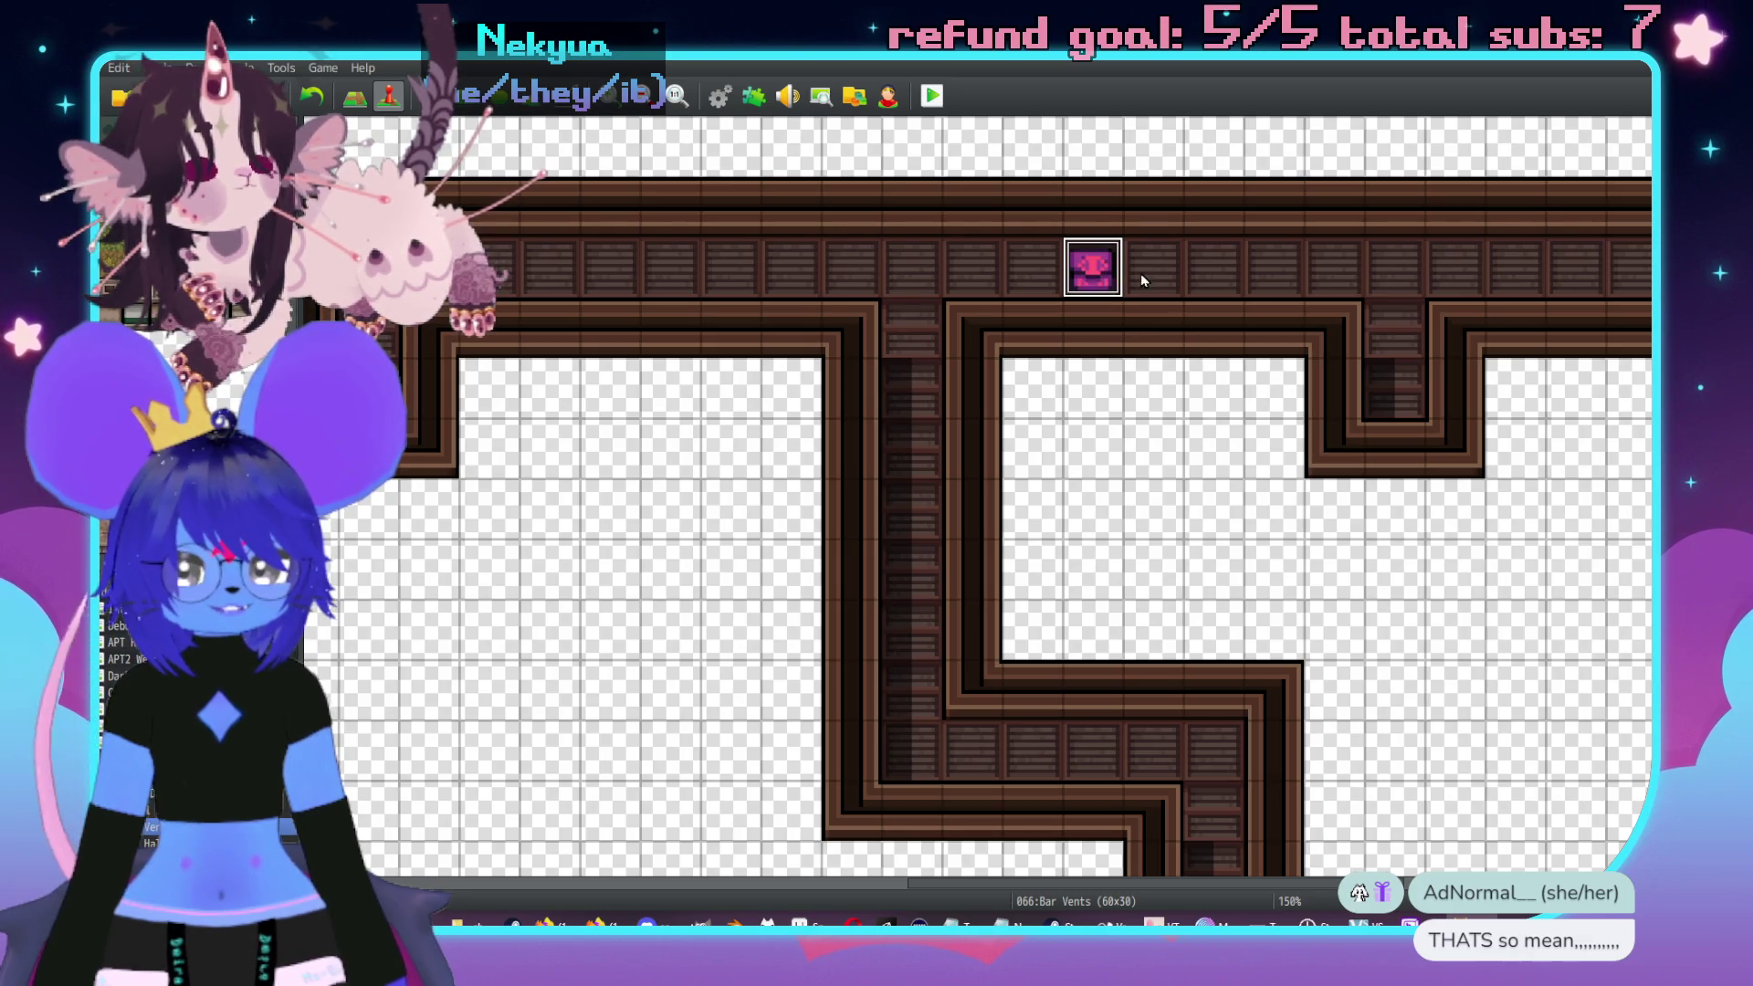
# - Move the pink event one cell right in the top vent corridor
pyautogui.moveTo(1092, 267); pyautogui.dragTo(1154, 267)
pyautogui.hscroll(2, 1115, 441)
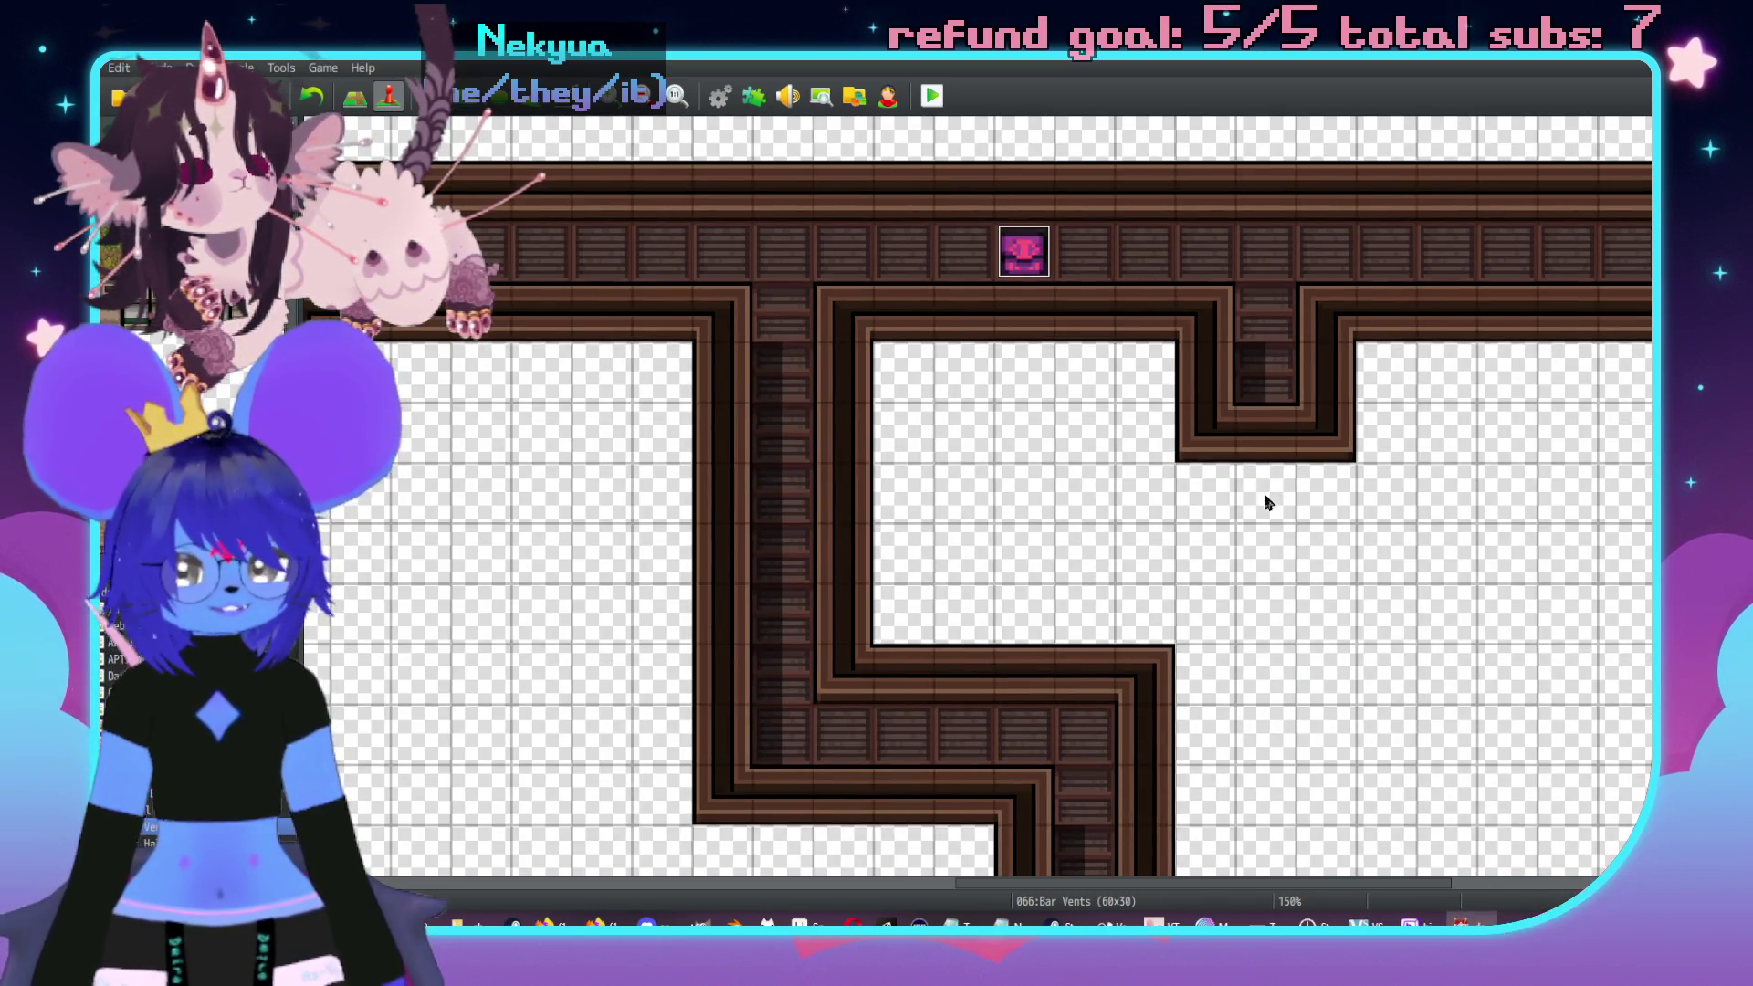
pyautogui.scroll(-3, 1251, 447)
# - In map mode, copy the upper corridor's right section and paste it further right to lengthen it
pyautogui.press('F5')
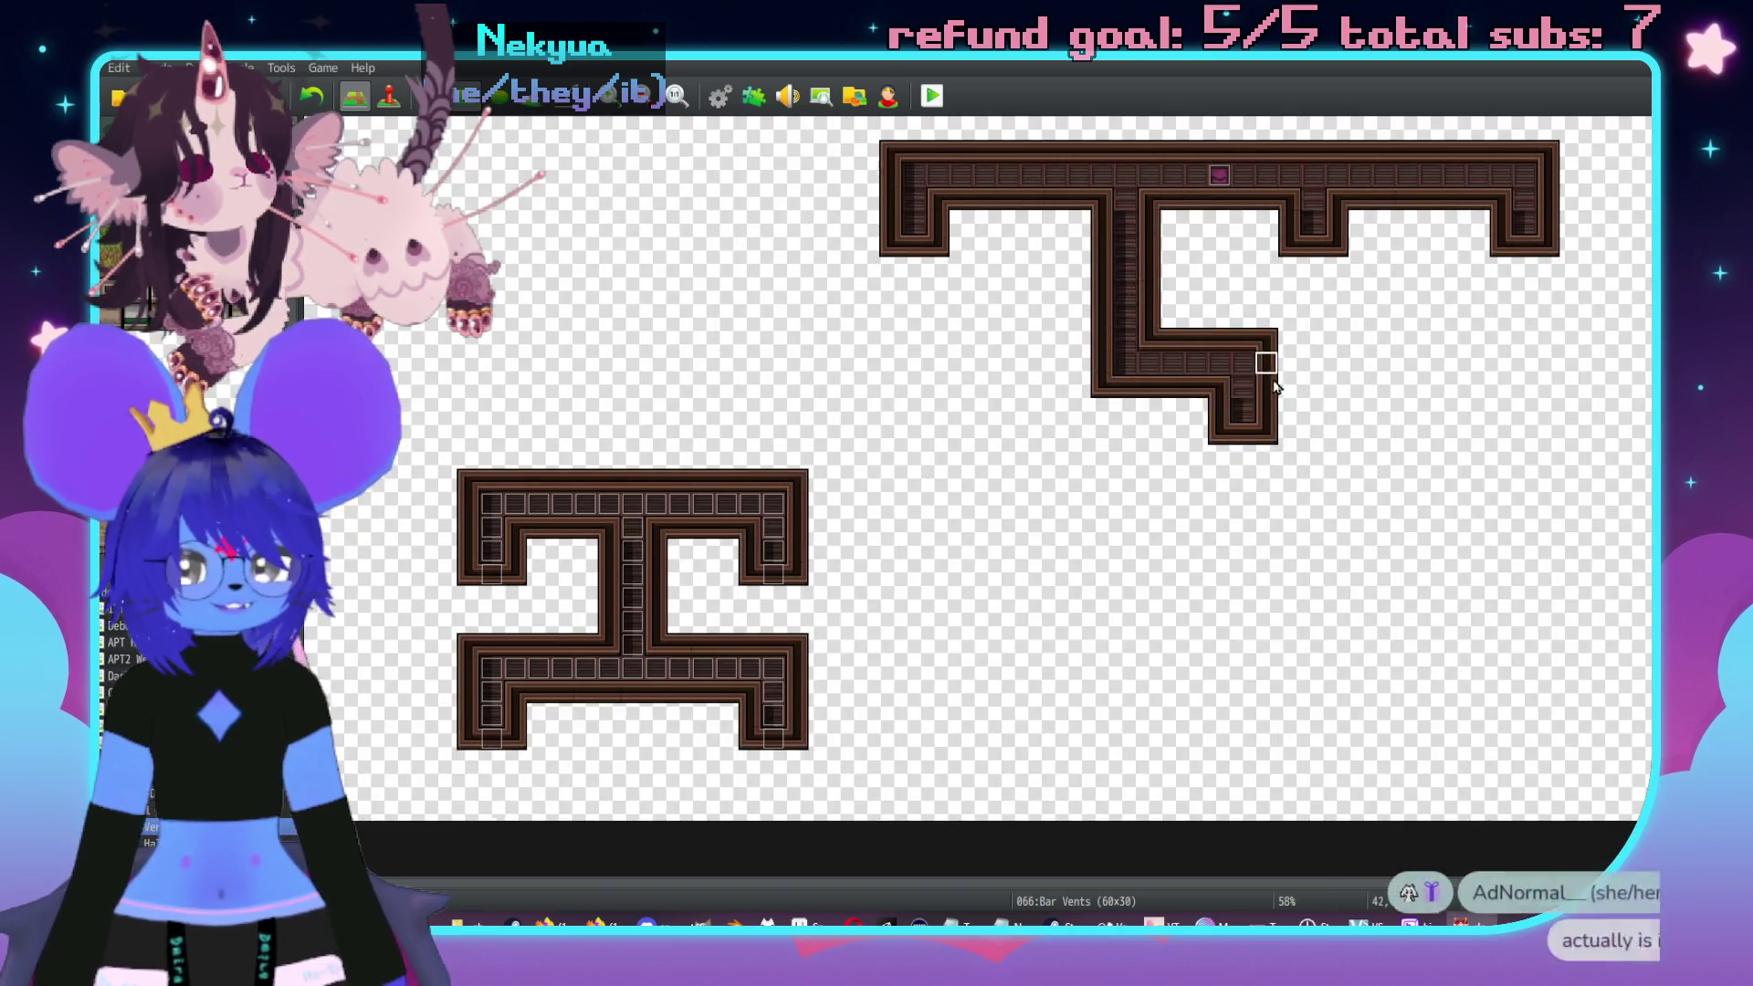
pyautogui.scroll(2, 1263, 375)
pyautogui.hscroll(3, 1213, 407)
pyautogui.scroll(2, 1147, 419)
pyautogui.moveTo(1530, 142)
pyautogui.mouseDown()
pyautogui.moveTo(1123, 334)
pyautogui.moveTo(1026, 359)
pyautogui.moveTo(880, 360)
pyautogui.moveTo(1021, 358)
pyautogui.mouseUp()
pyautogui.click(1167, 358)
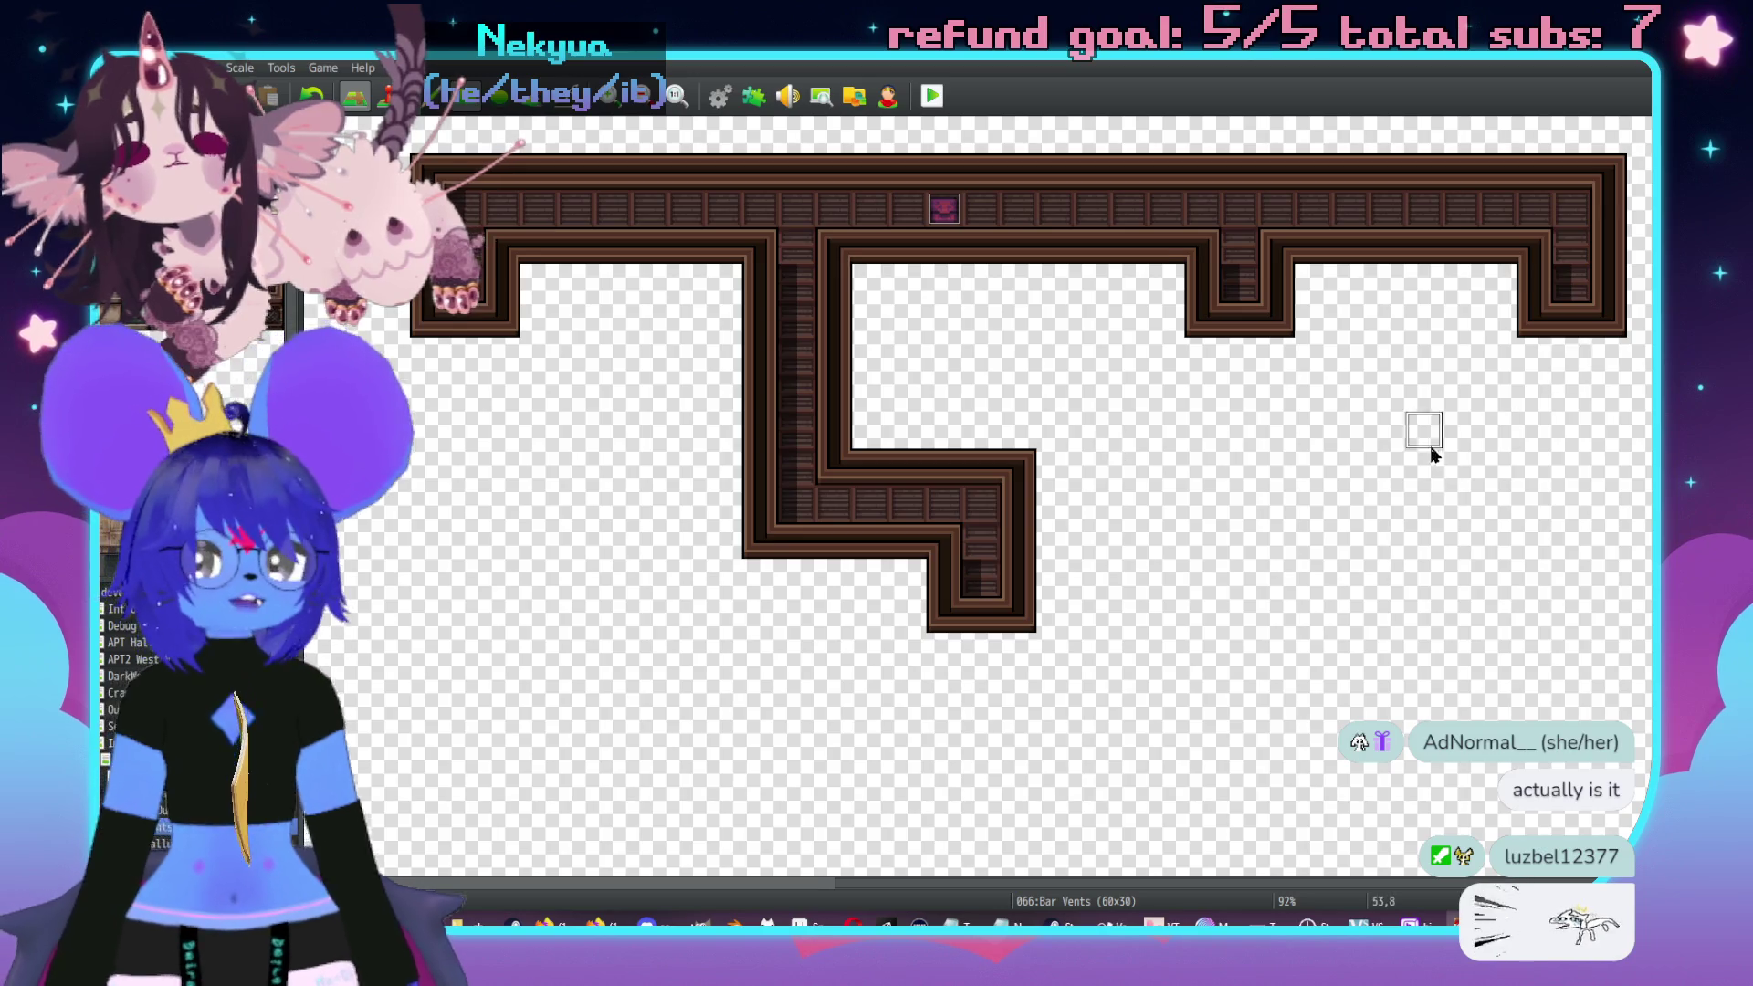
pyautogui.hscroll(-5, 1430, 451)
pyautogui.hscroll(5, 935, 341)
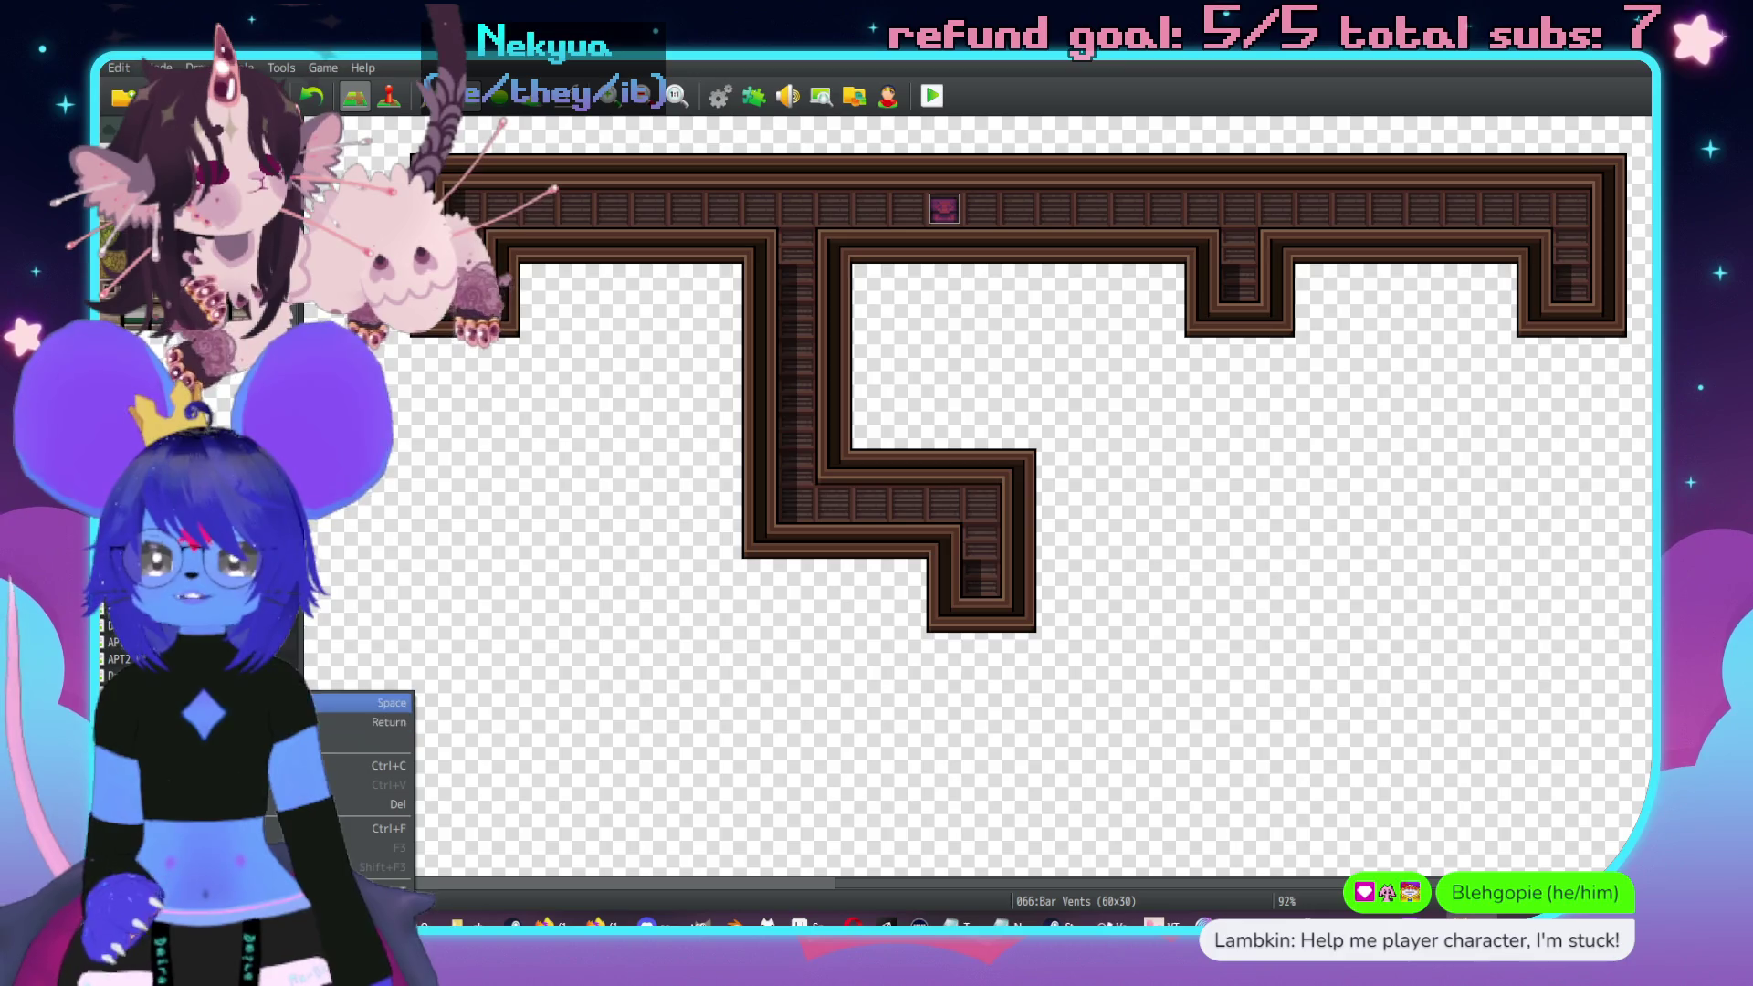
pyautogui.press('space')
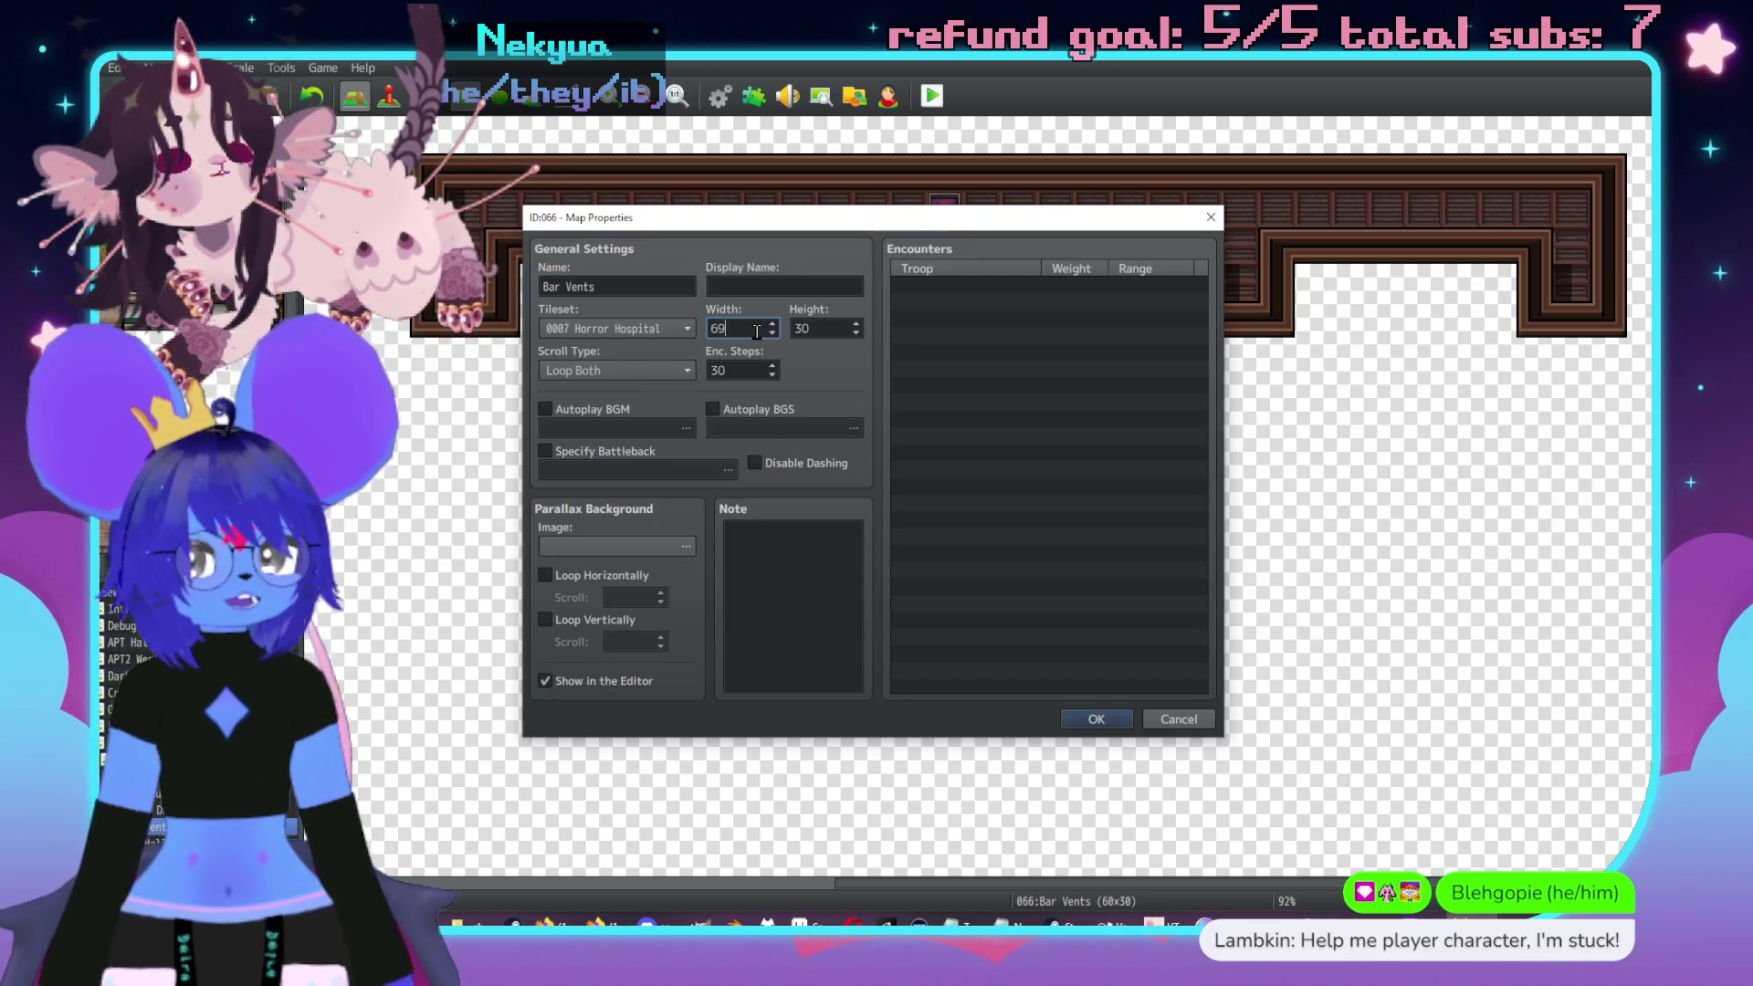
# - Pan around the resized 69x30 Bar Vents map to check the new area
pyautogui.middleClick(899, 456)
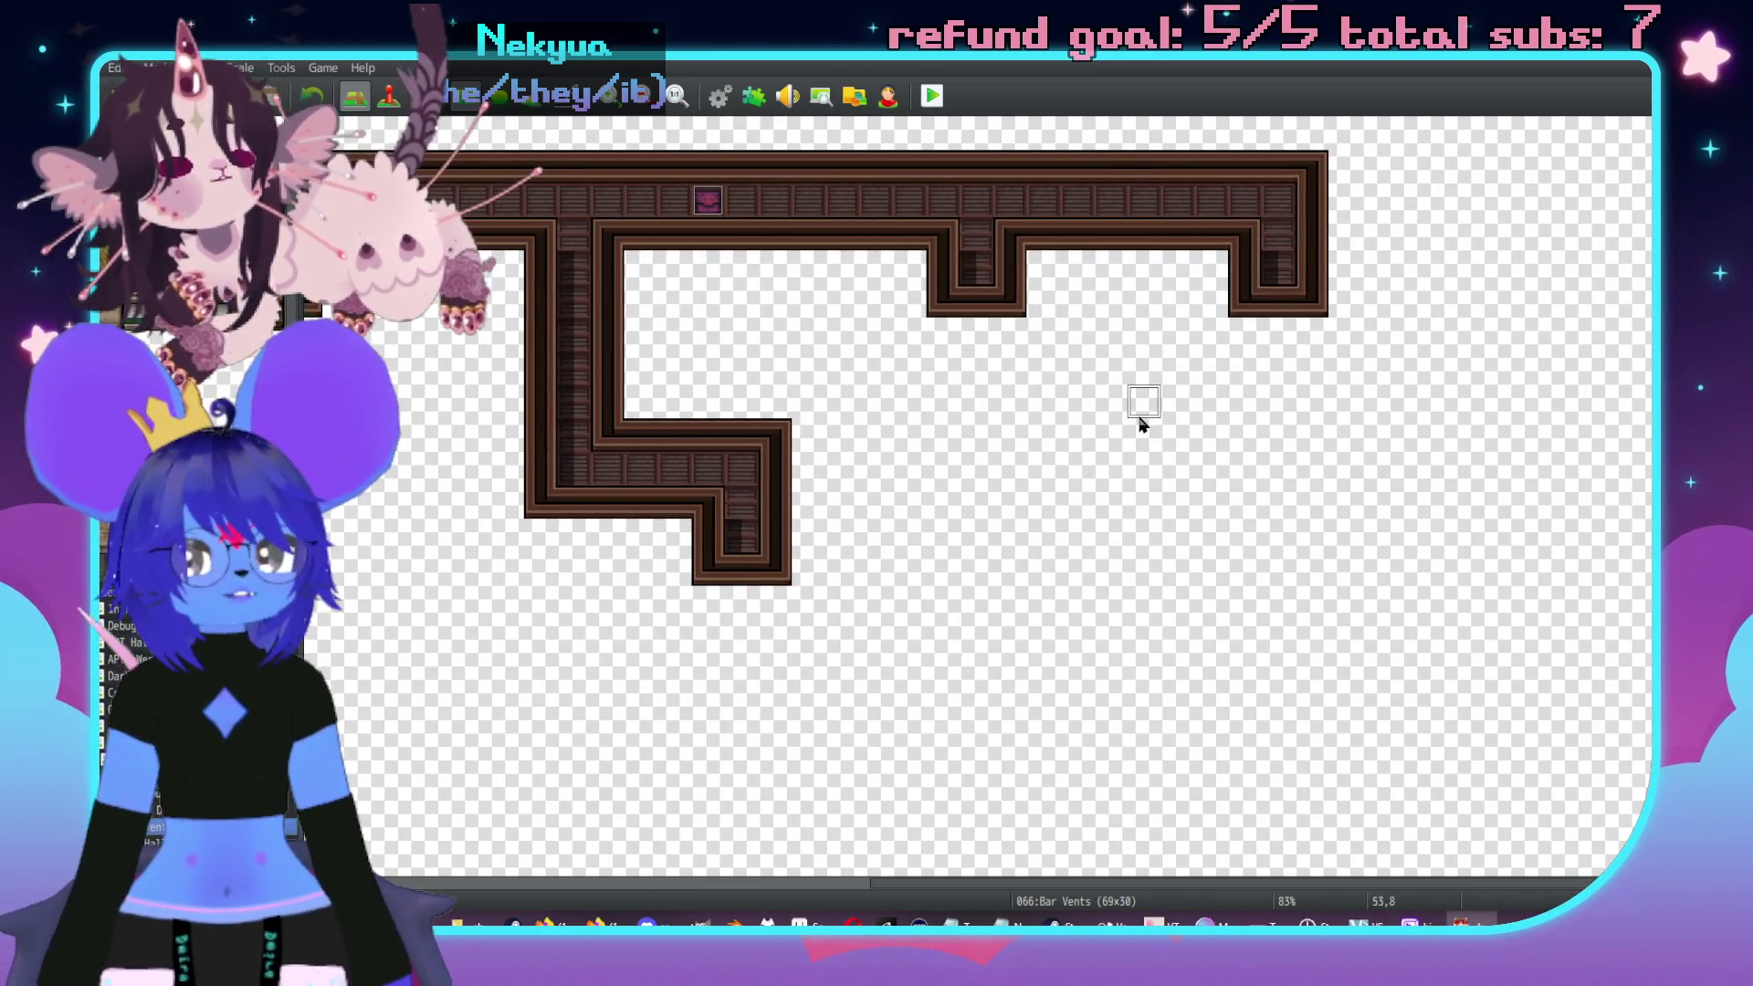
pyautogui.scroll(1, 1226, 429)
pyautogui.scroll(-1, 1221, 391)
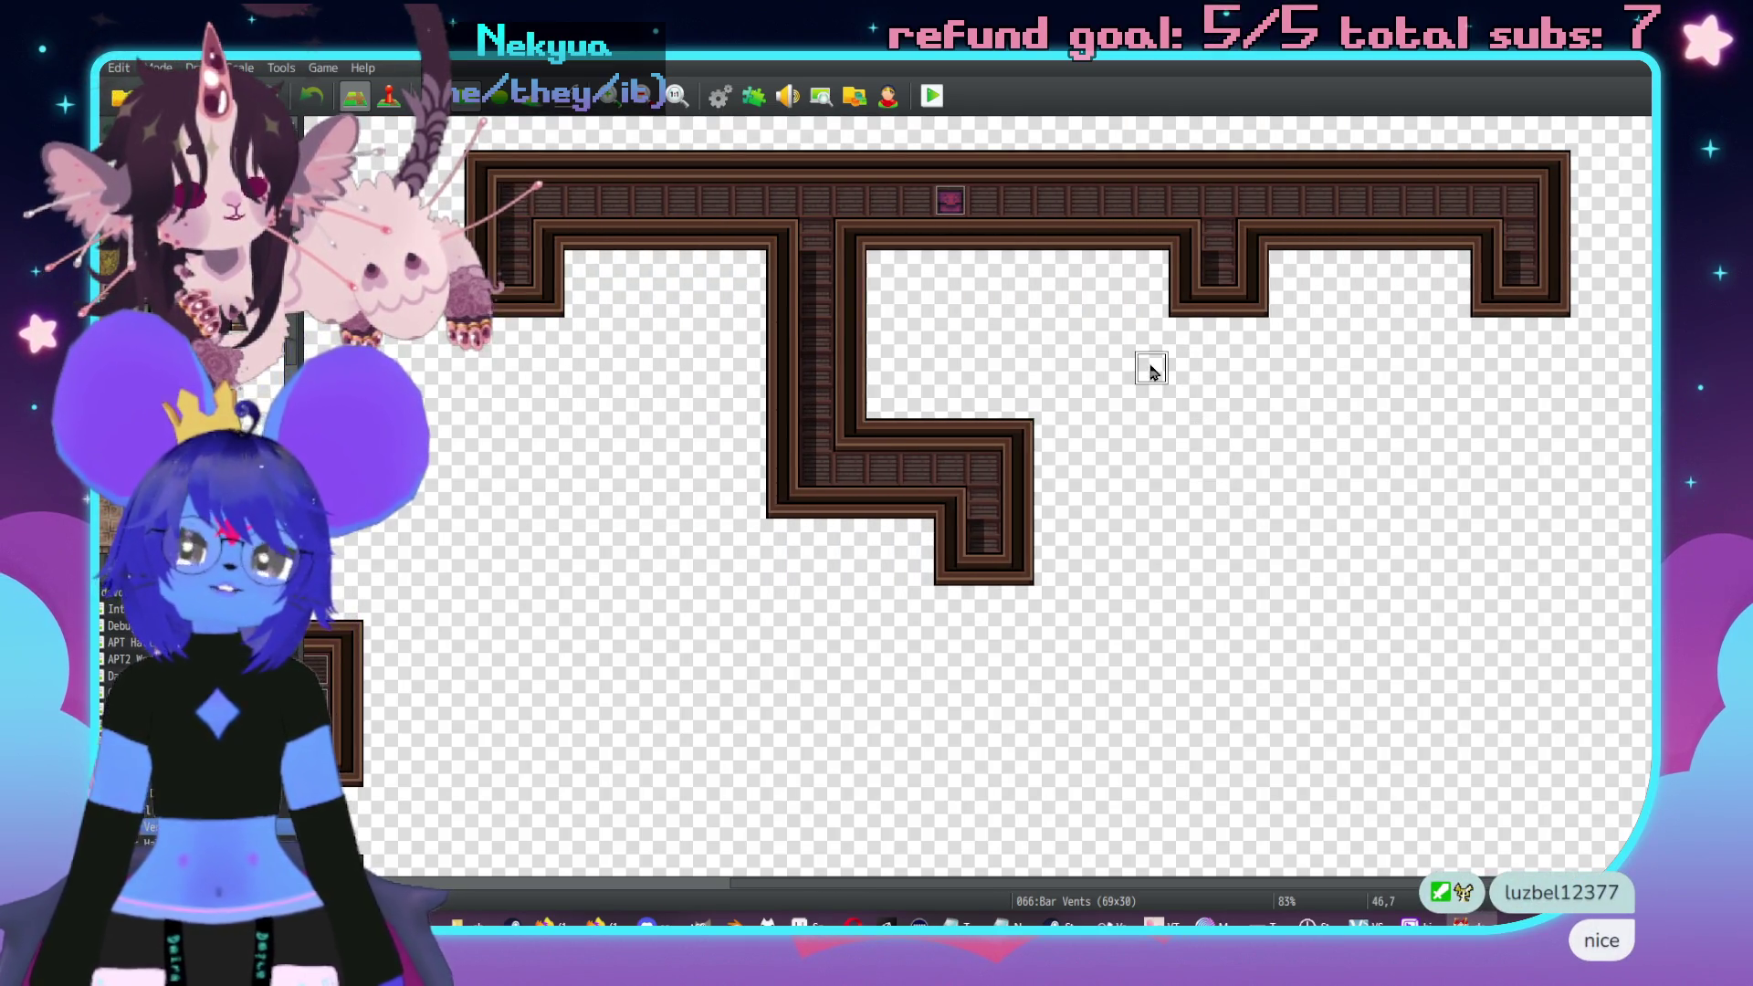
pyautogui.hscroll(-3, 1003, 319)
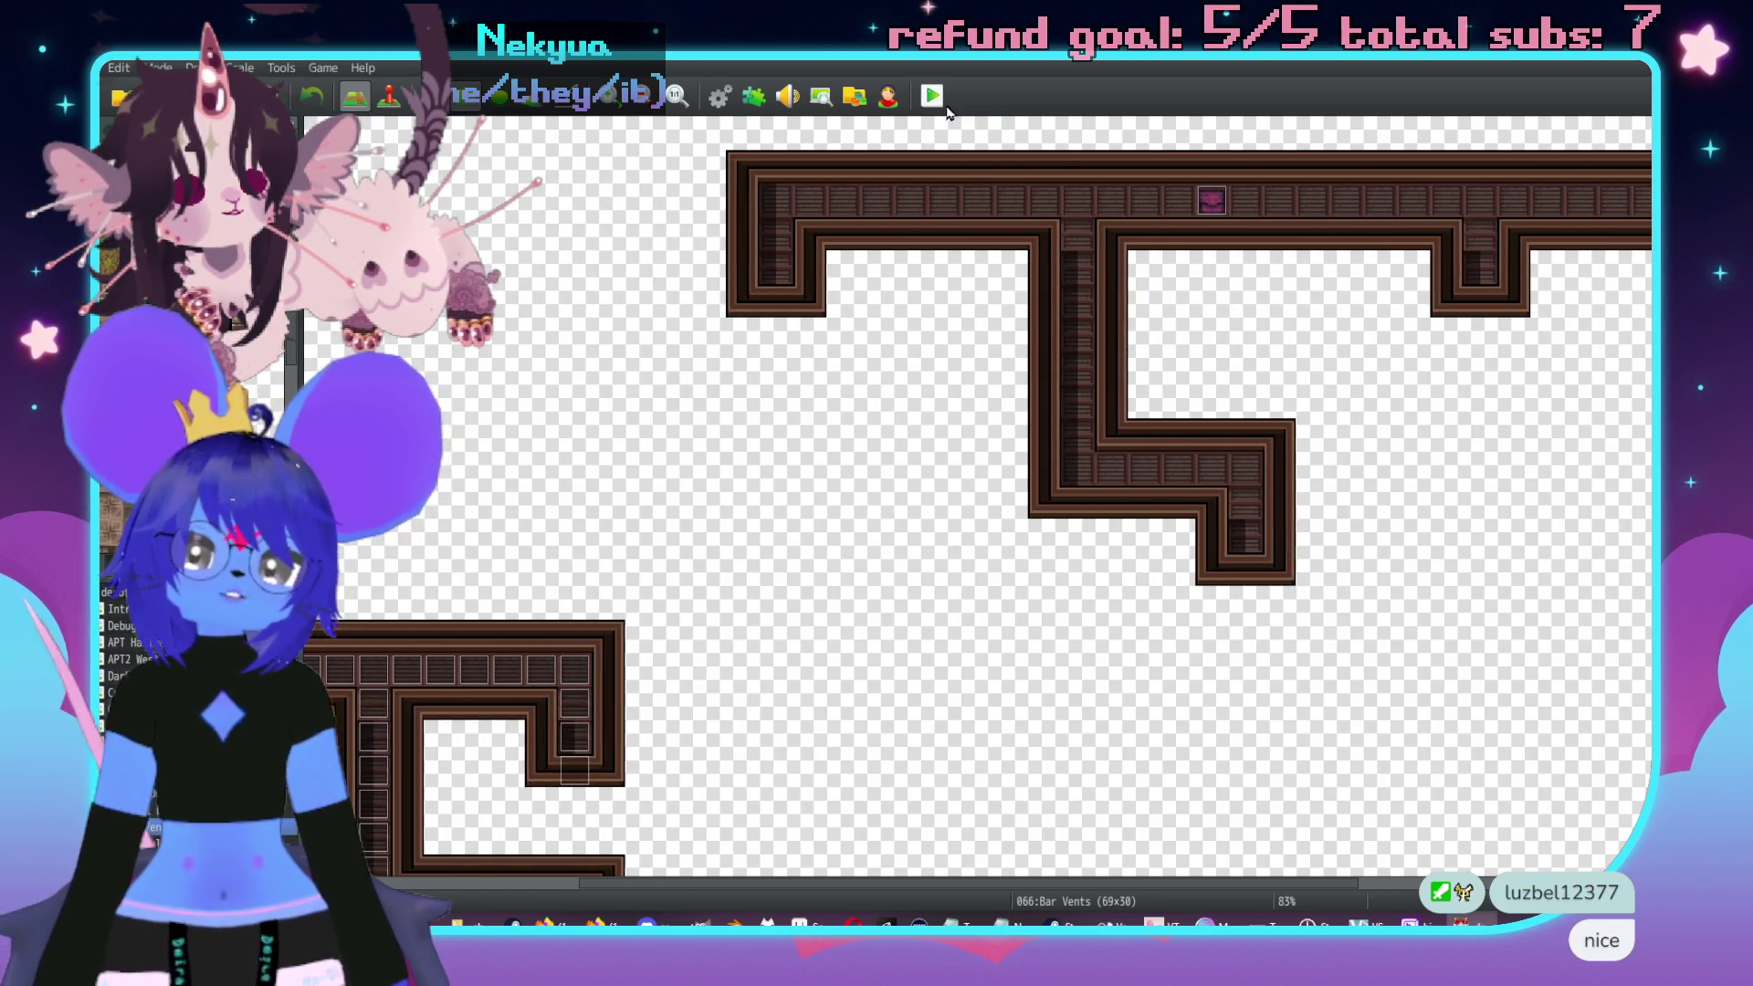
pyautogui.middleClick(1166, 442)
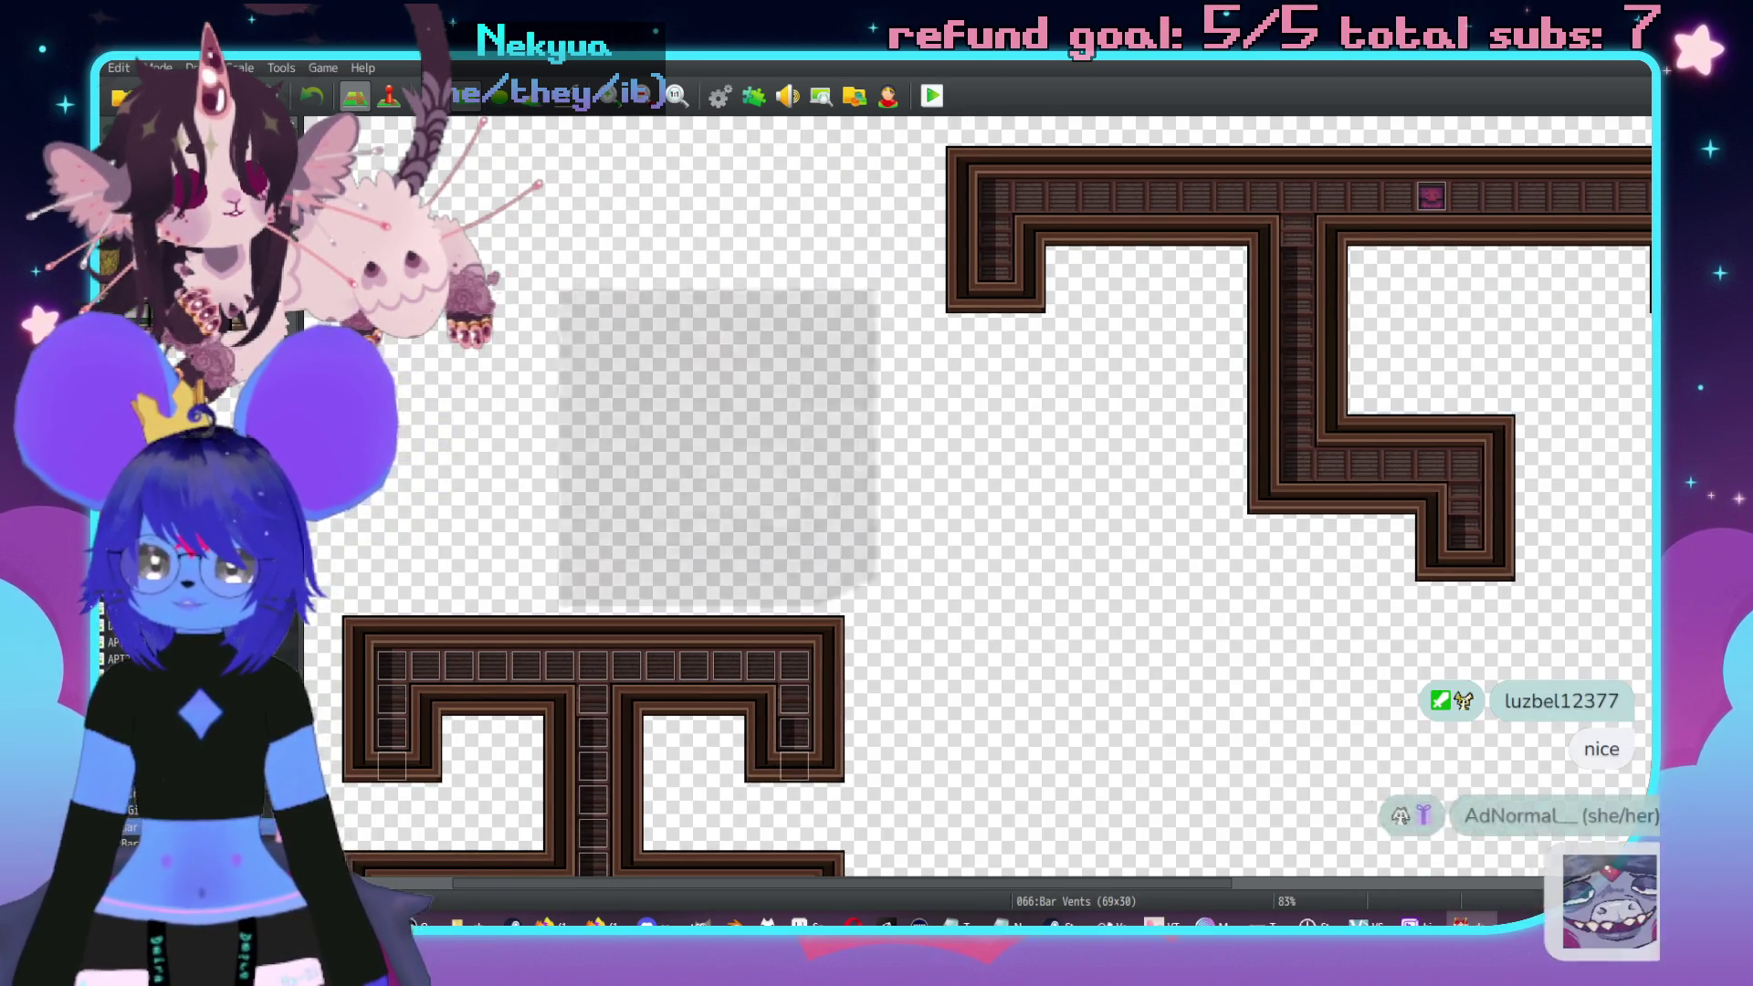
# - Switch to the Girl Dungeon map in Event mode (F6)
pyautogui.press('Up')
pyautogui.scroll(2, 781, 470)
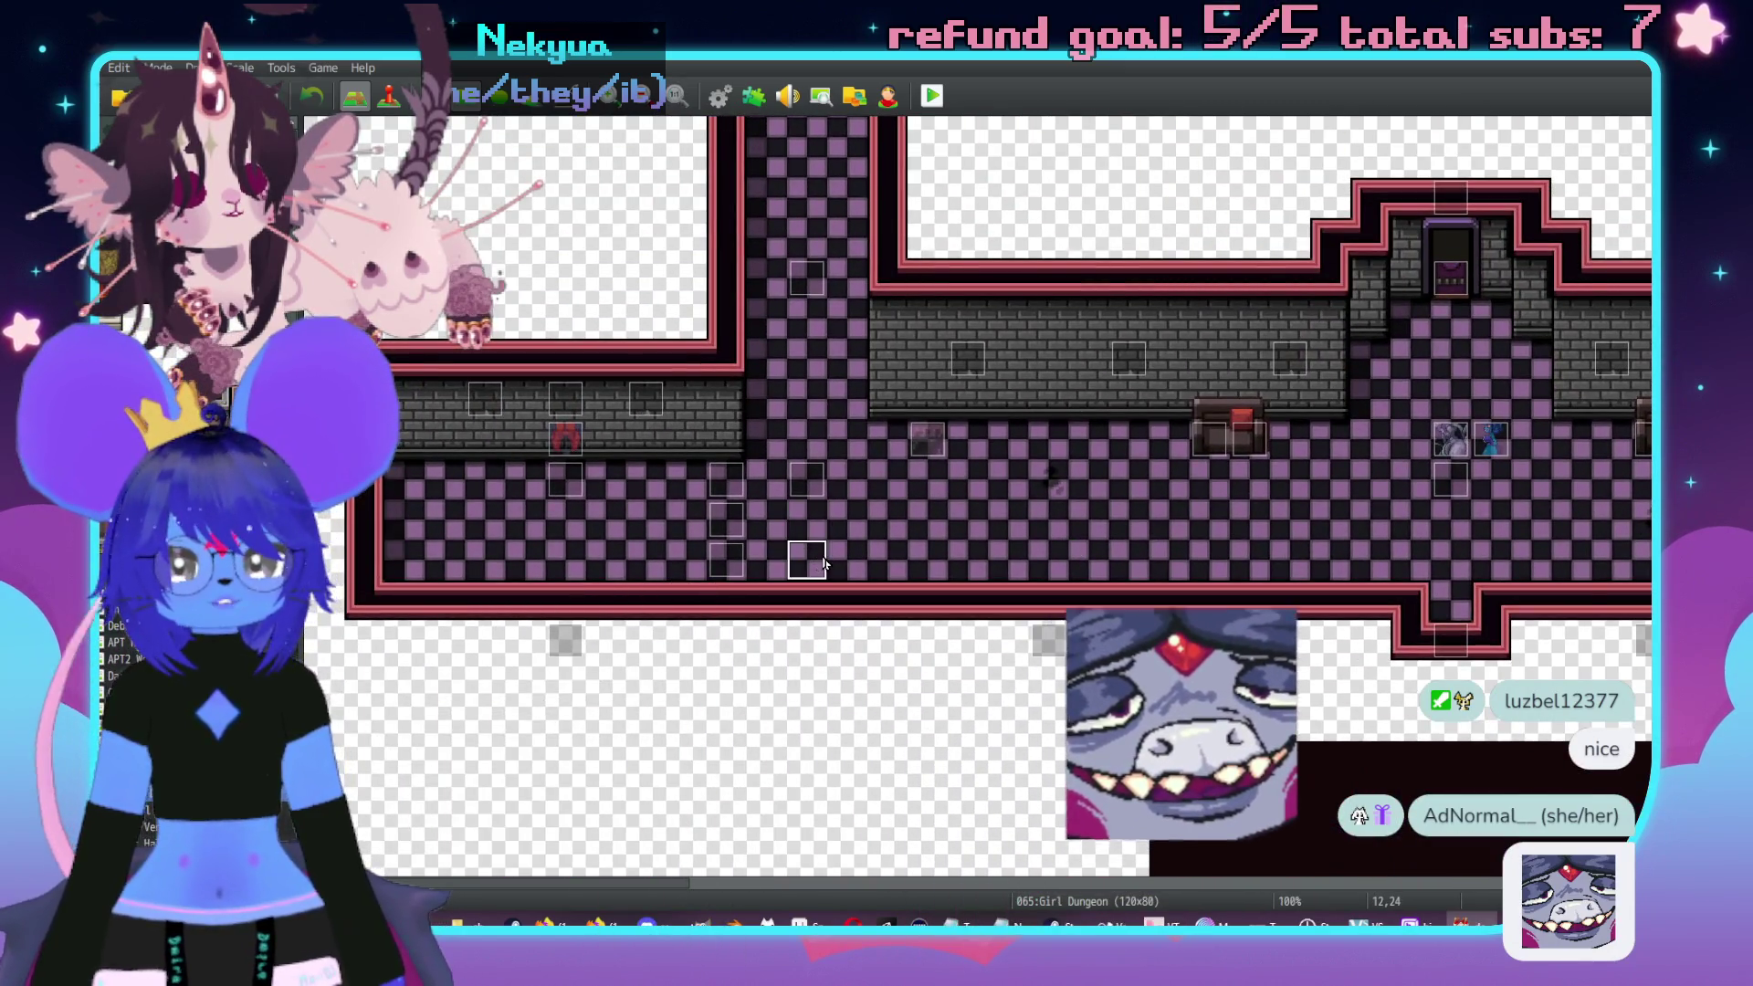
pyautogui.press('F6')
pyautogui.rightClick(791, 540)
# - Set the player's starting position on the corridor tile and start a playtest, saving first
pyautogui.moveTo(907, 757)
pyautogui.click(999, 772)
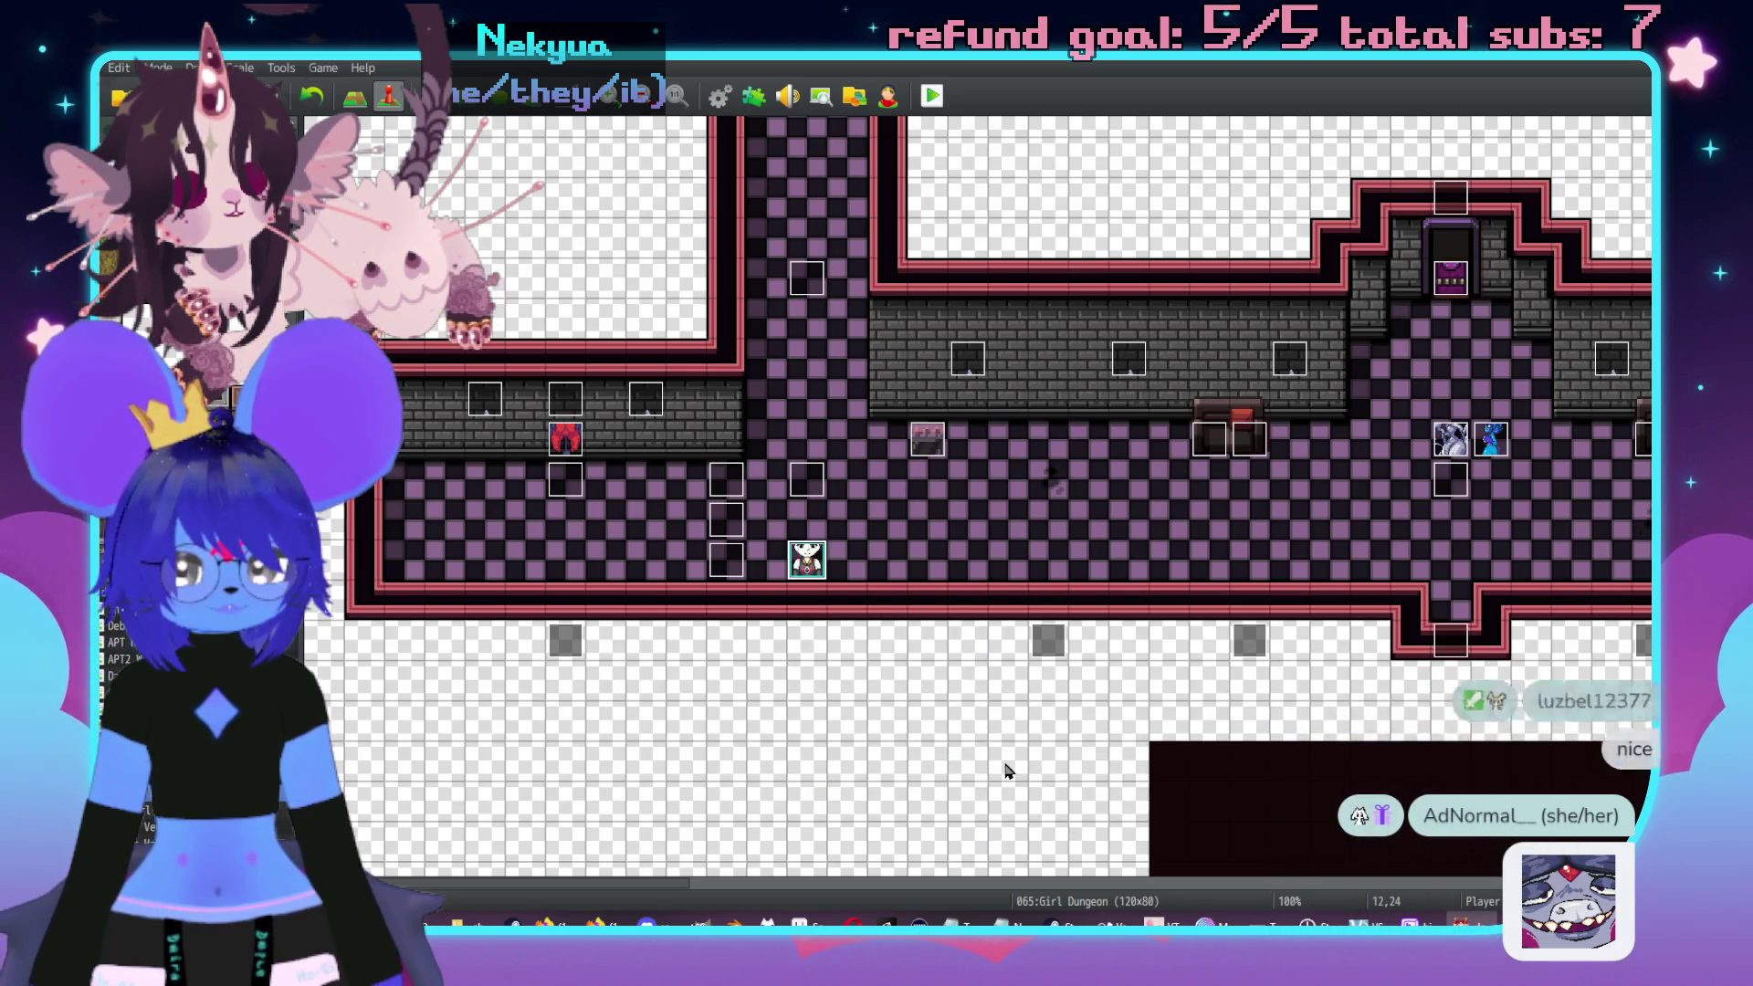
pyautogui.click(932, 97)
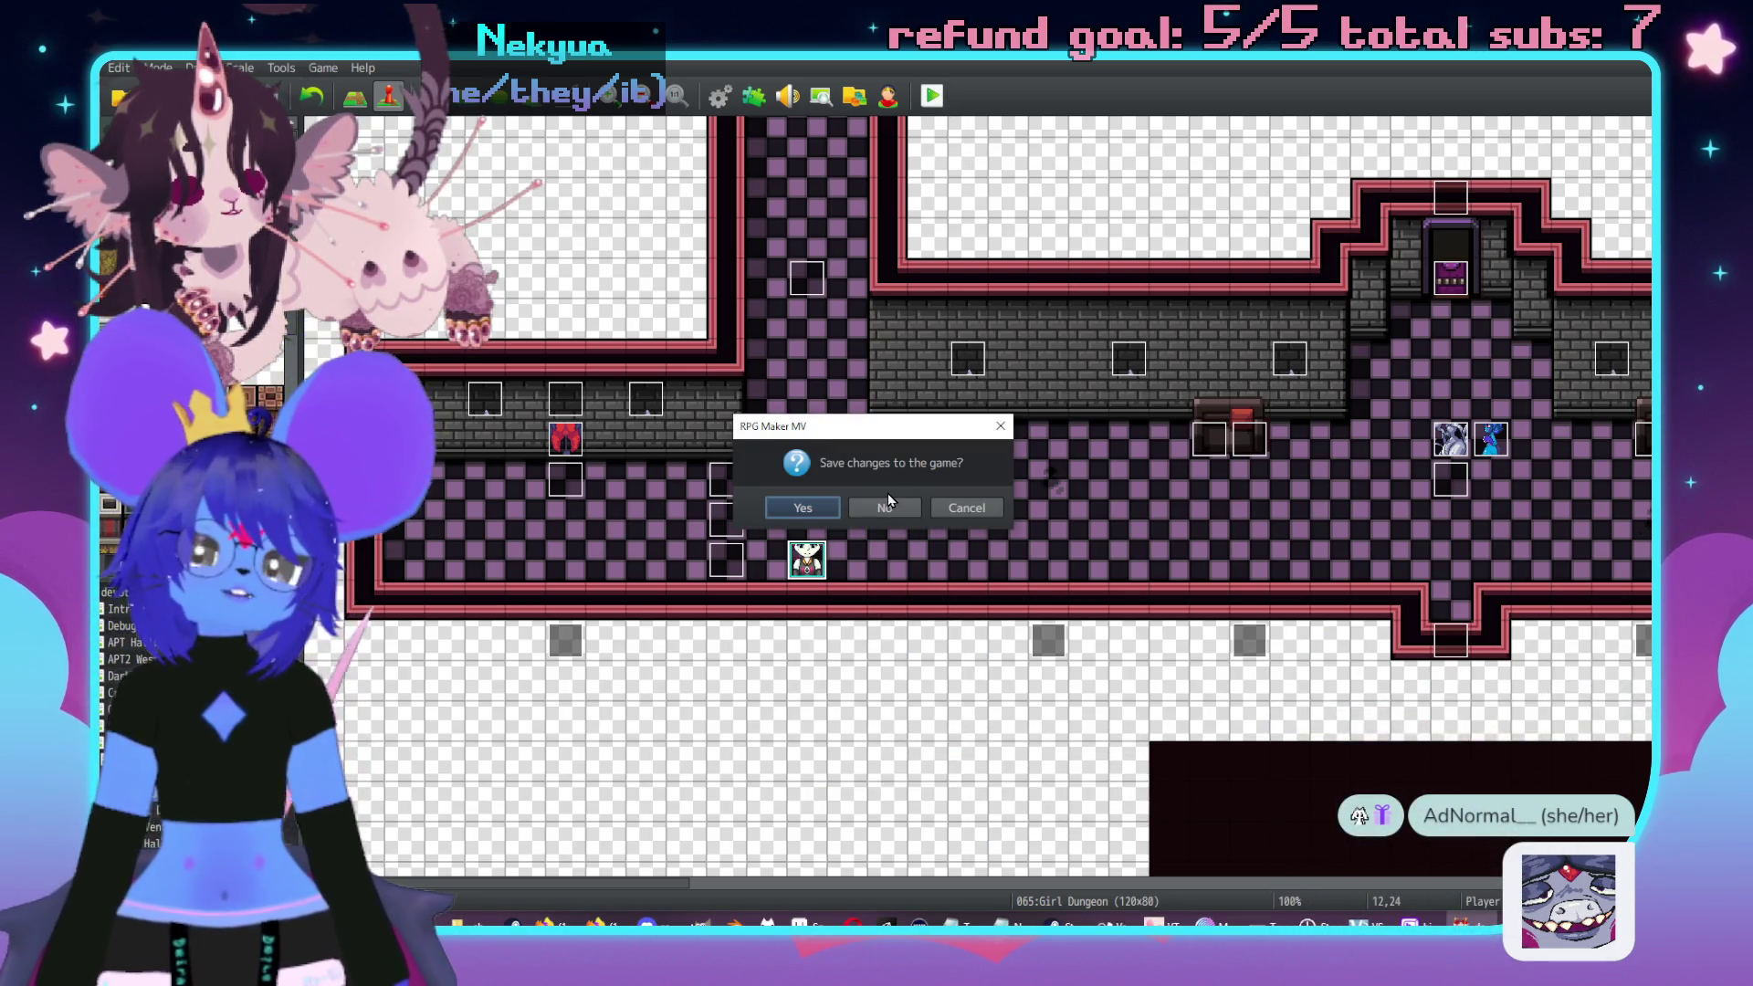
pyautogui.click(802, 507)
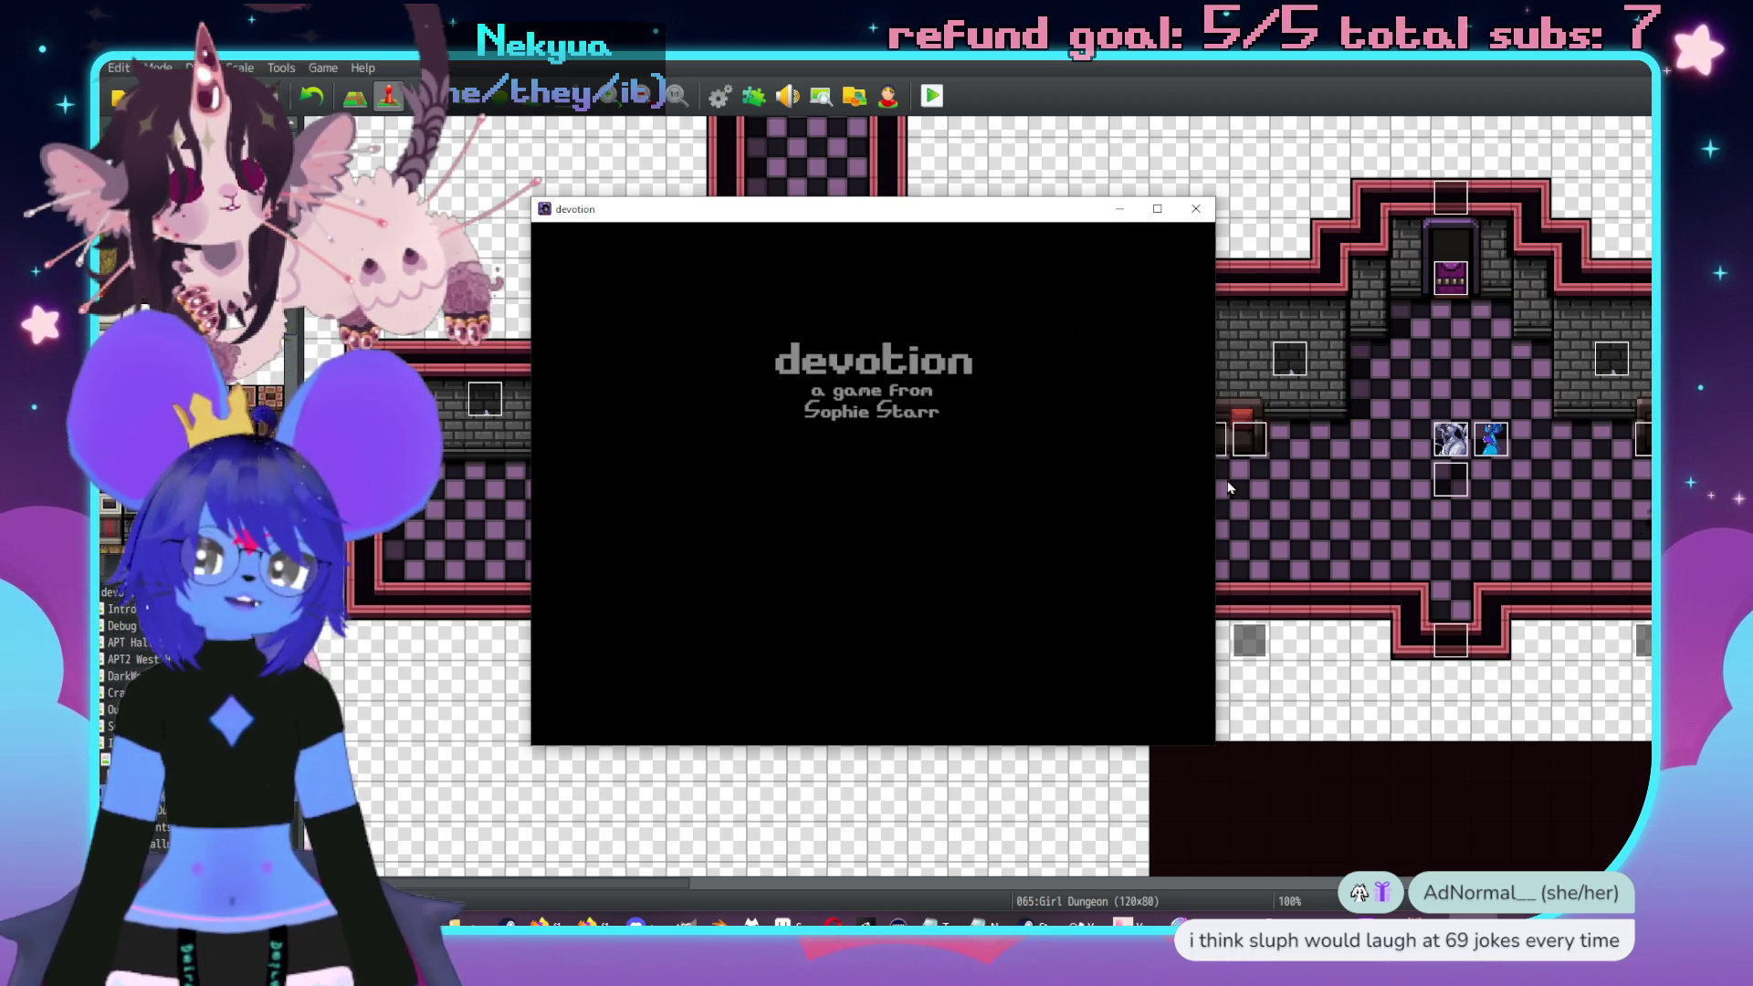
# - Start a new game, walk to the wall to trigger the 'Hey!!' conversation, then close the playtest
pyautogui.press('Up')
pyautogui.press('Return')
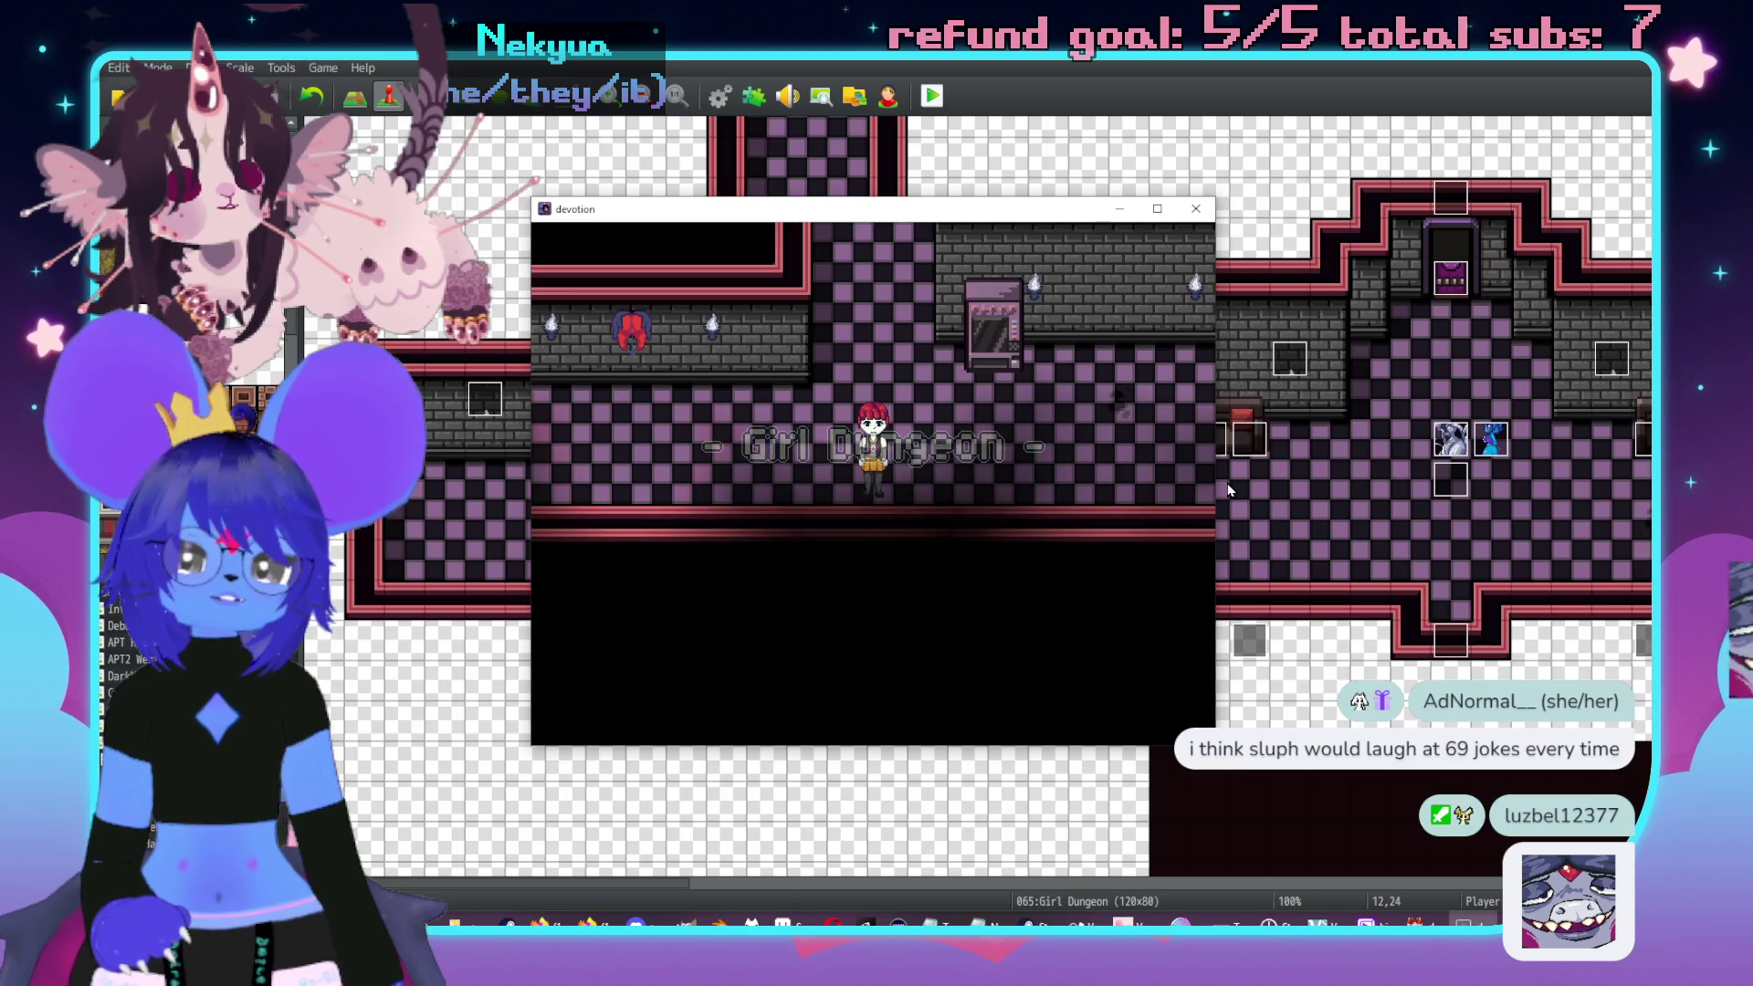
pyautogui.press('Left')
pyautogui.press('Left')
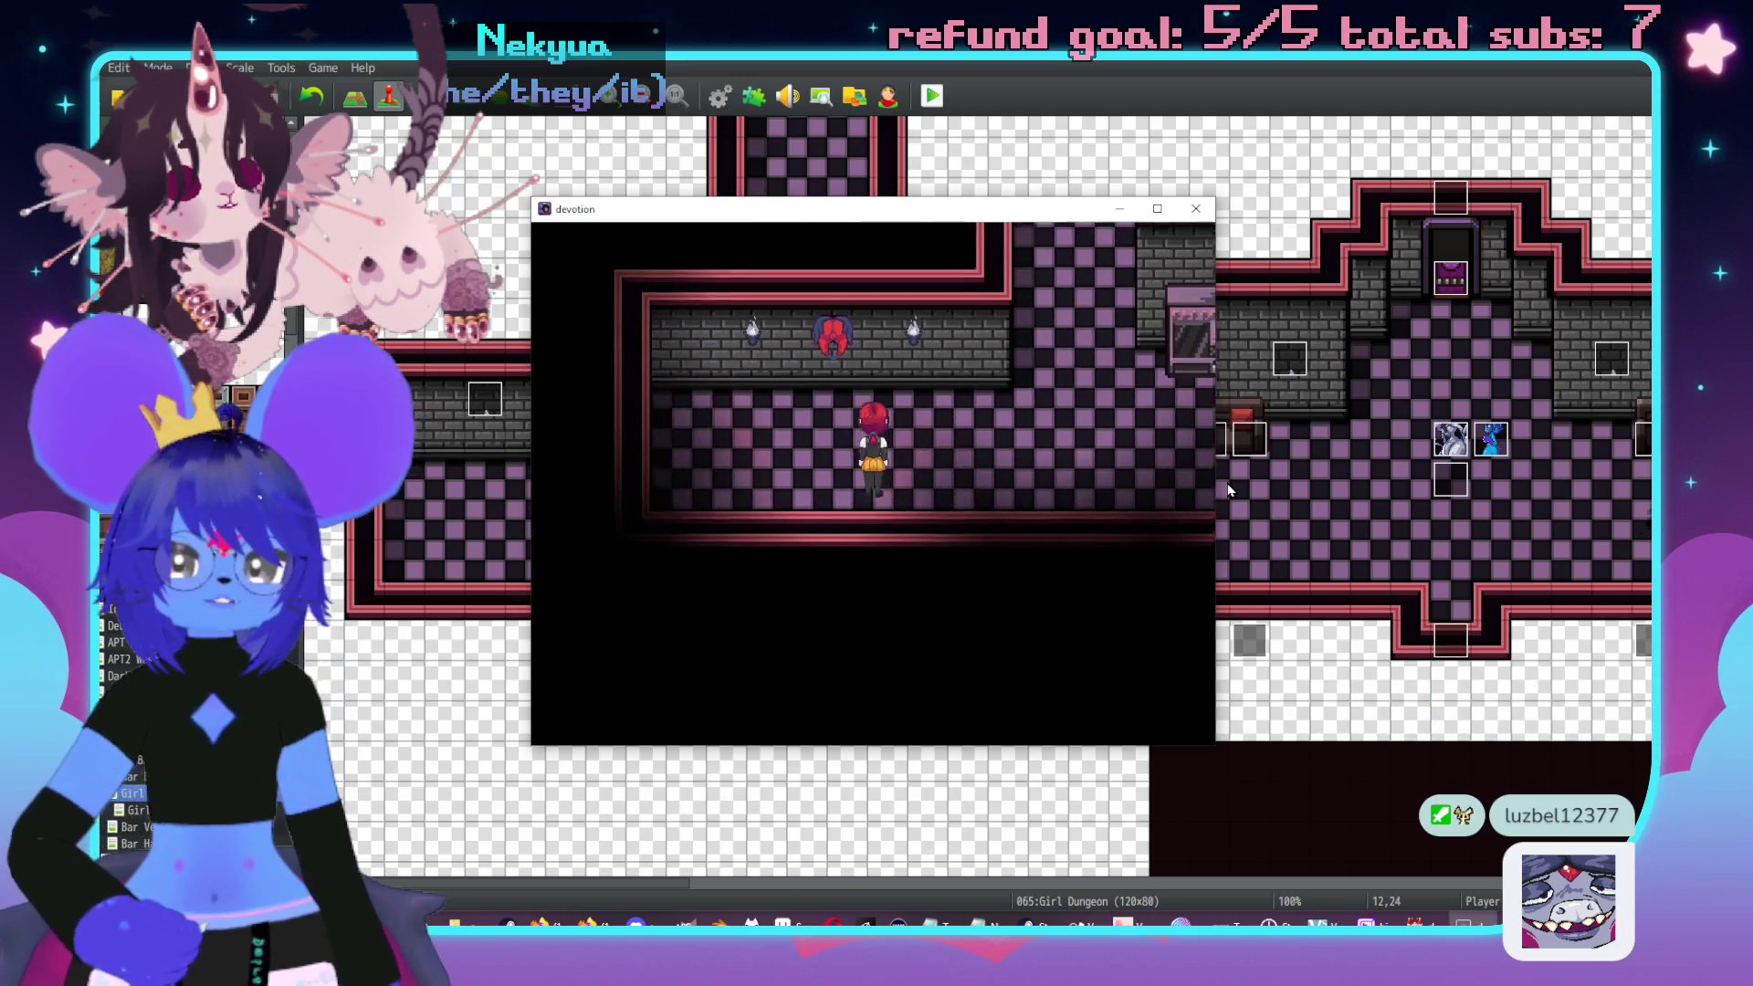
pyautogui.press('Up')
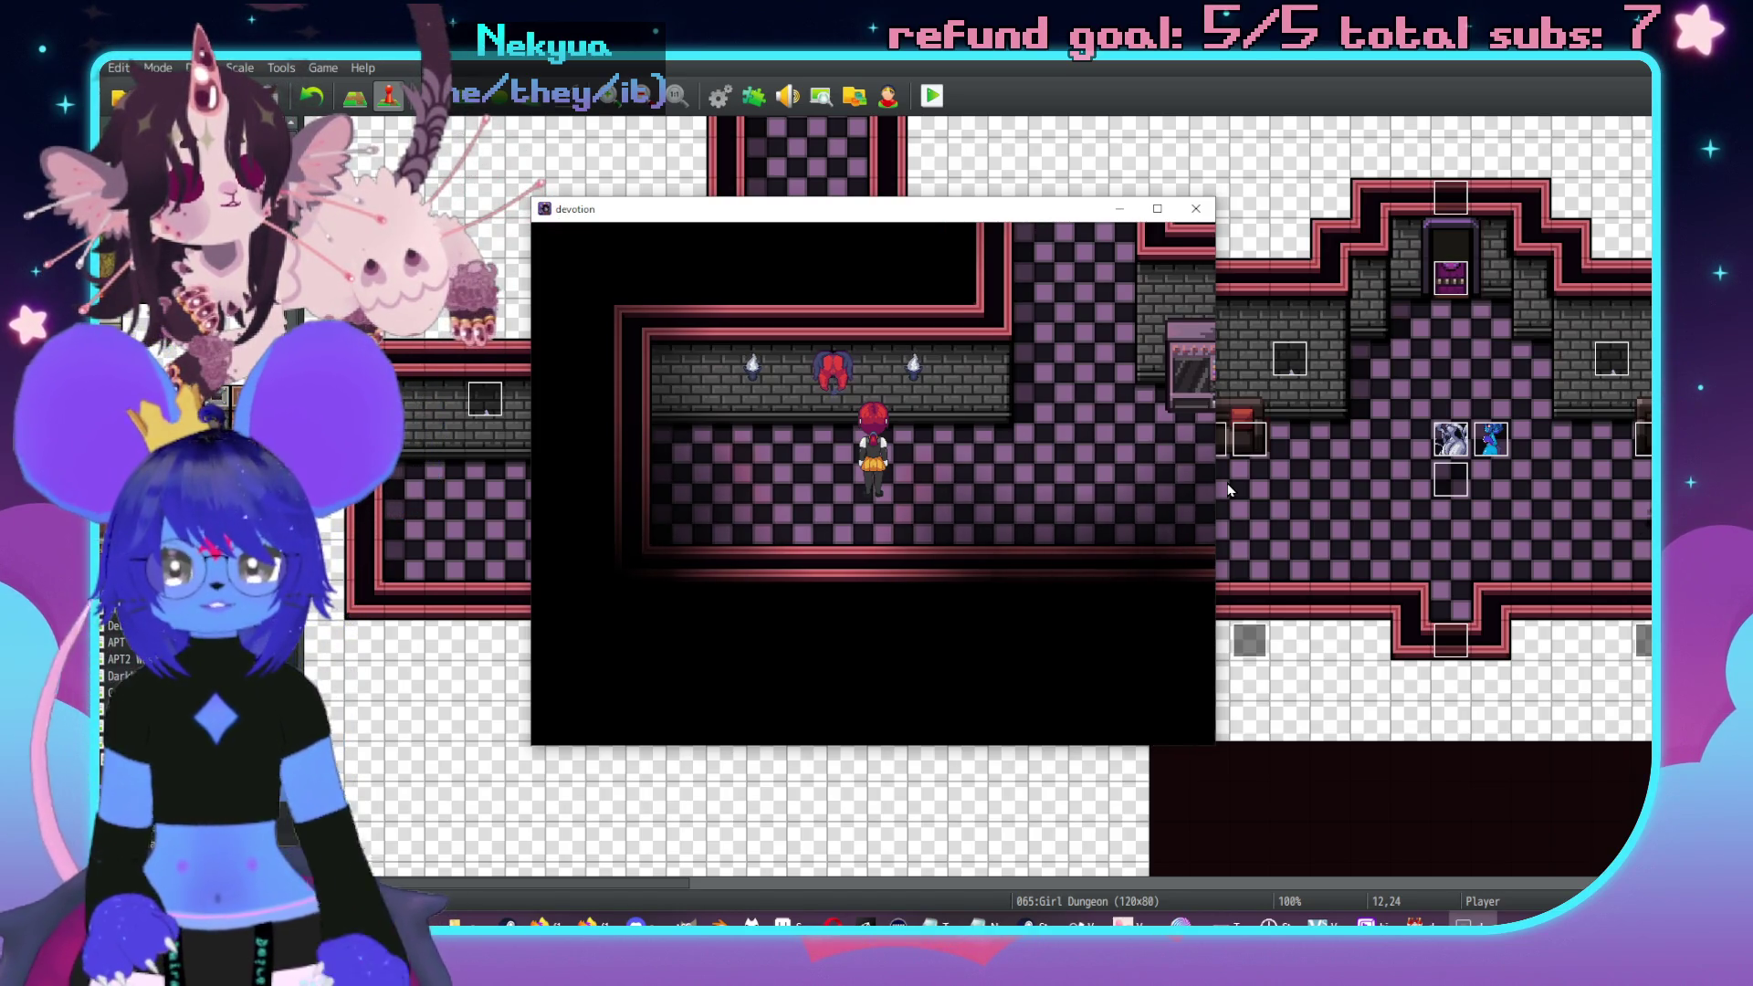
pyautogui.press('Up')
pyautogui.press('Left')
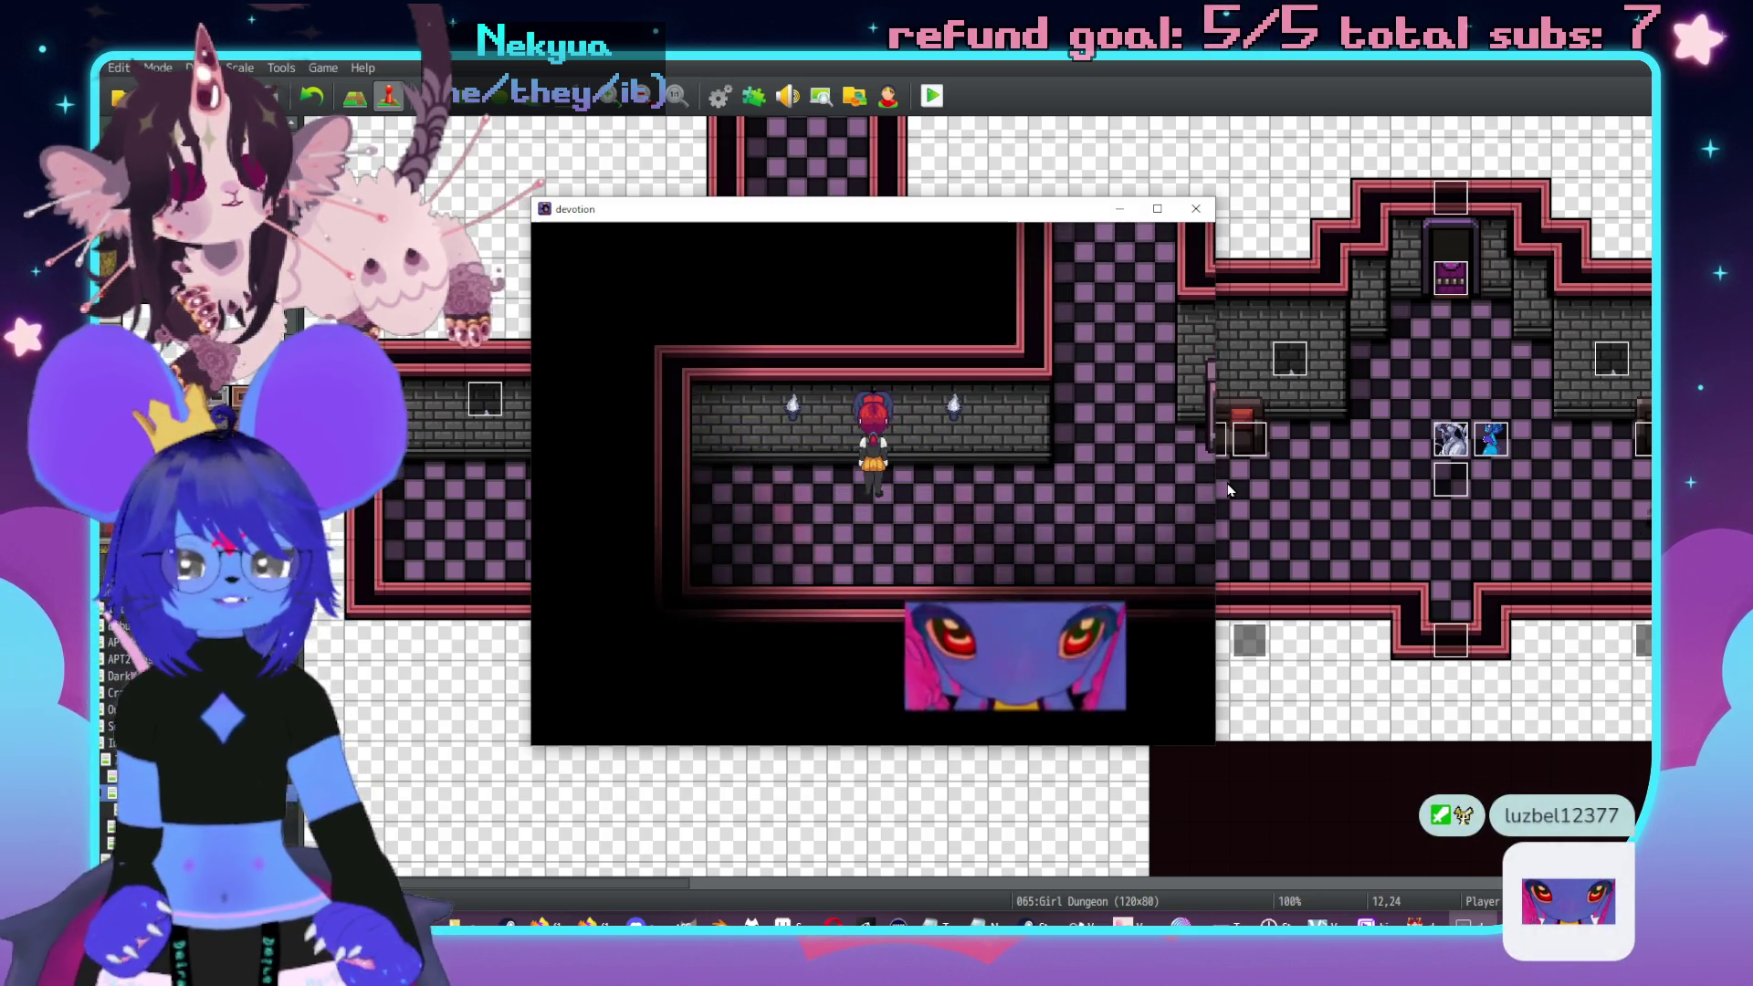
pyautogui.press('Left')
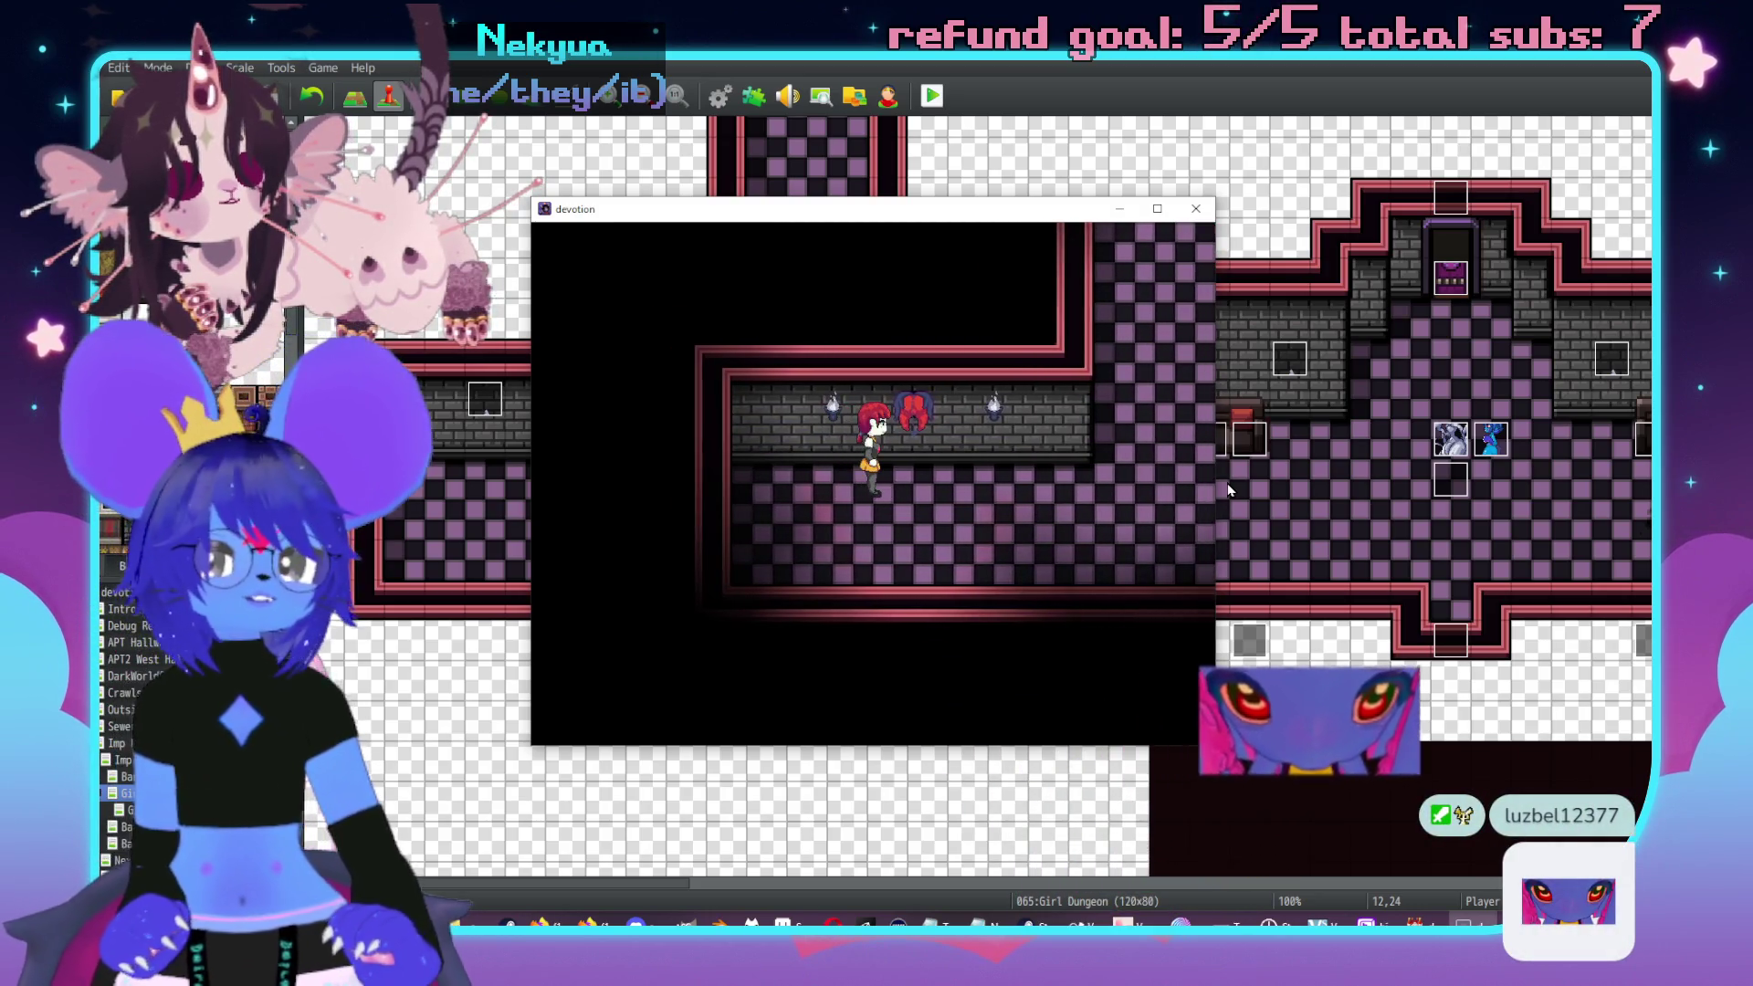
pyautogui.press('Right')
pyautogui.press('Up')
pyautogui.press('Return')
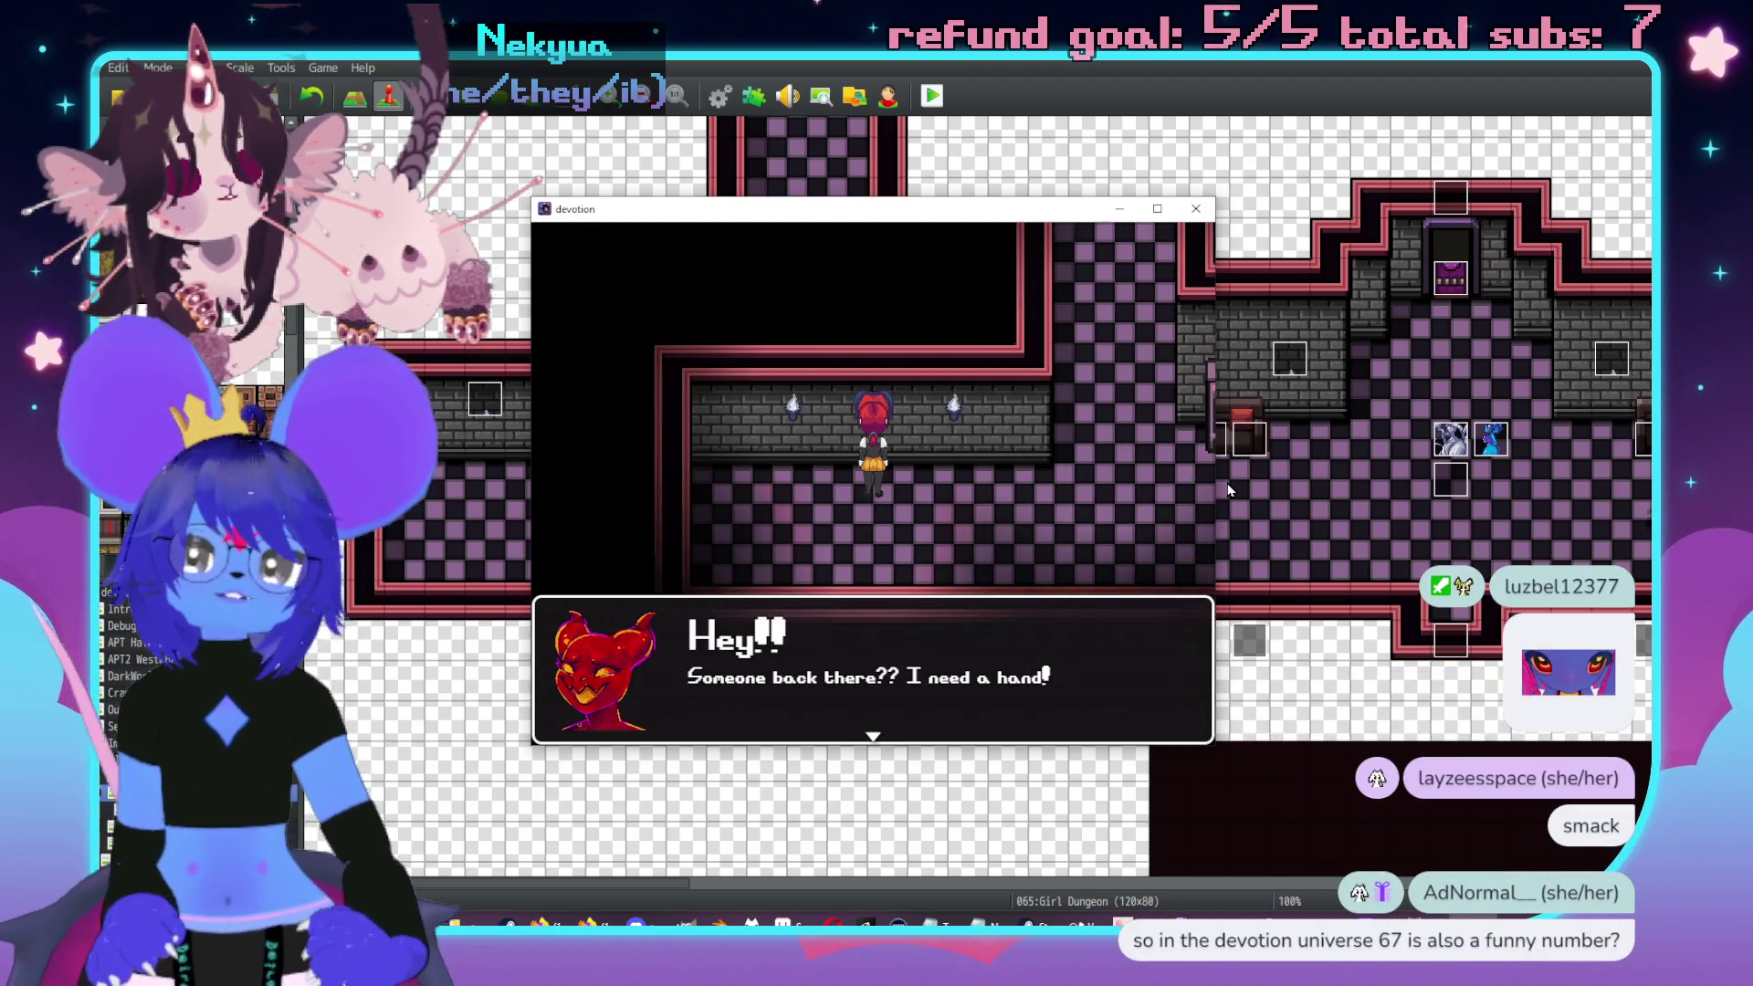
pyautogui.click(1192, 212)
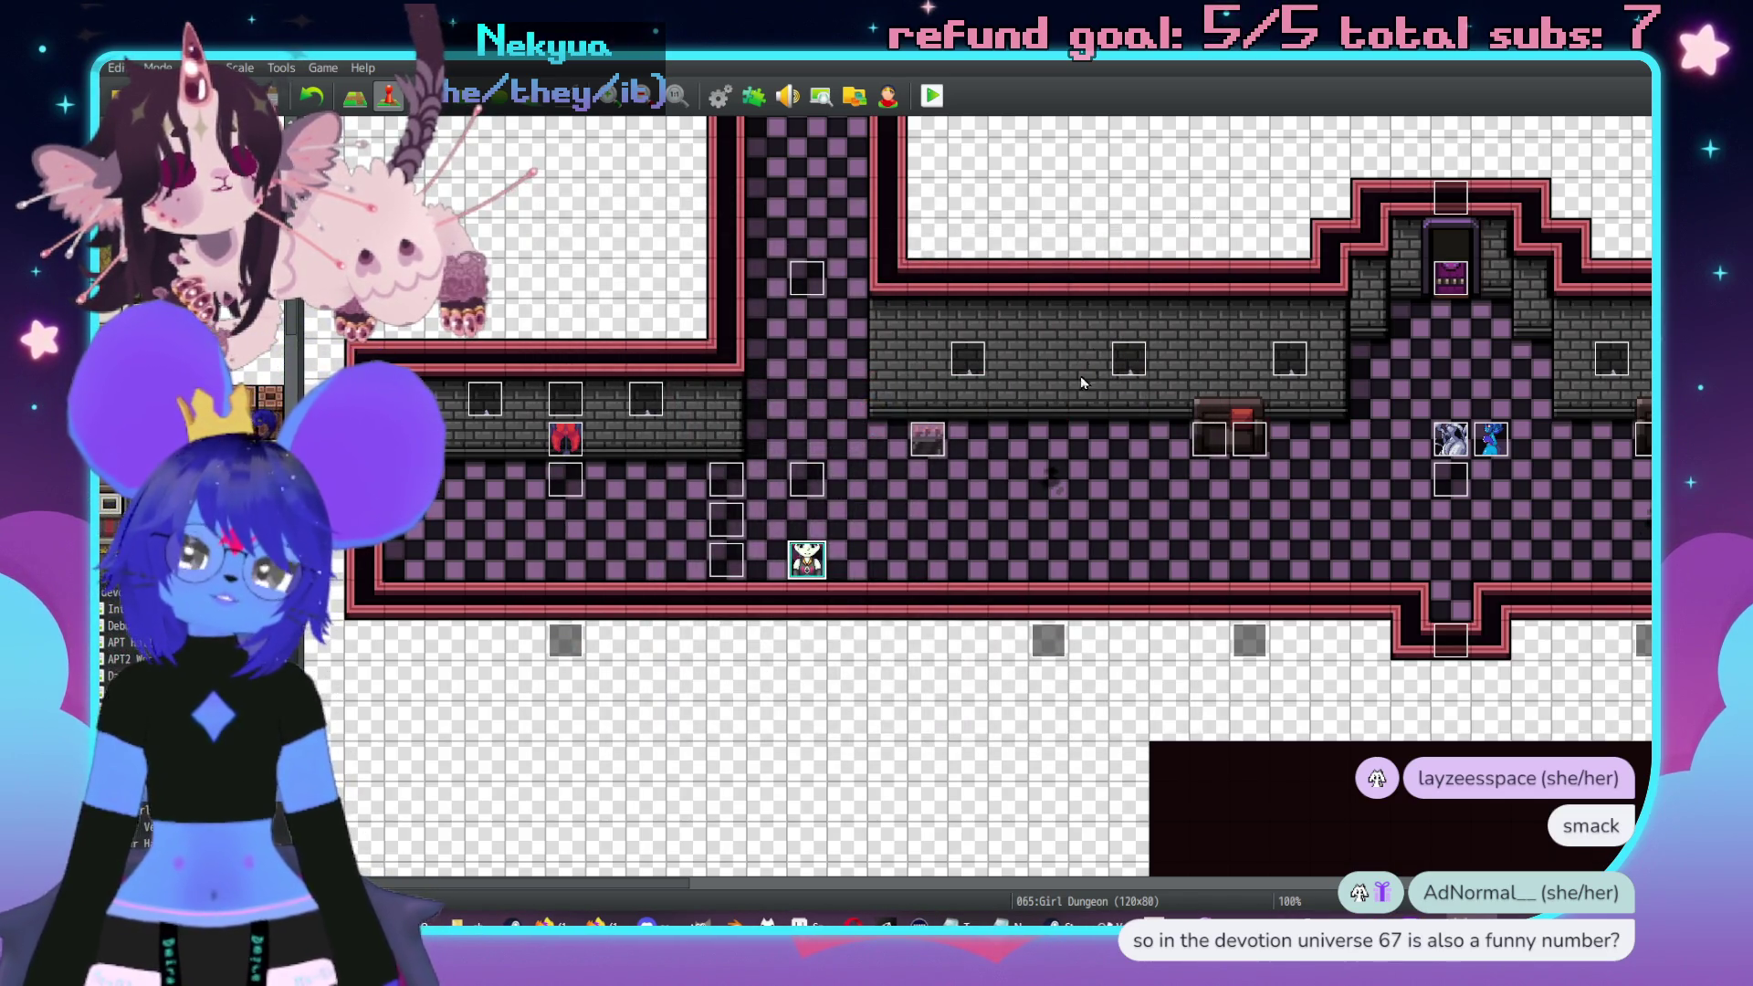
# - Pan across the Girl Dungeon map until the round room with two red rugs is visible
pyautogui.hscroll(5, 1030, 449)
pyautogui.hscroll(4, 1109, 454)
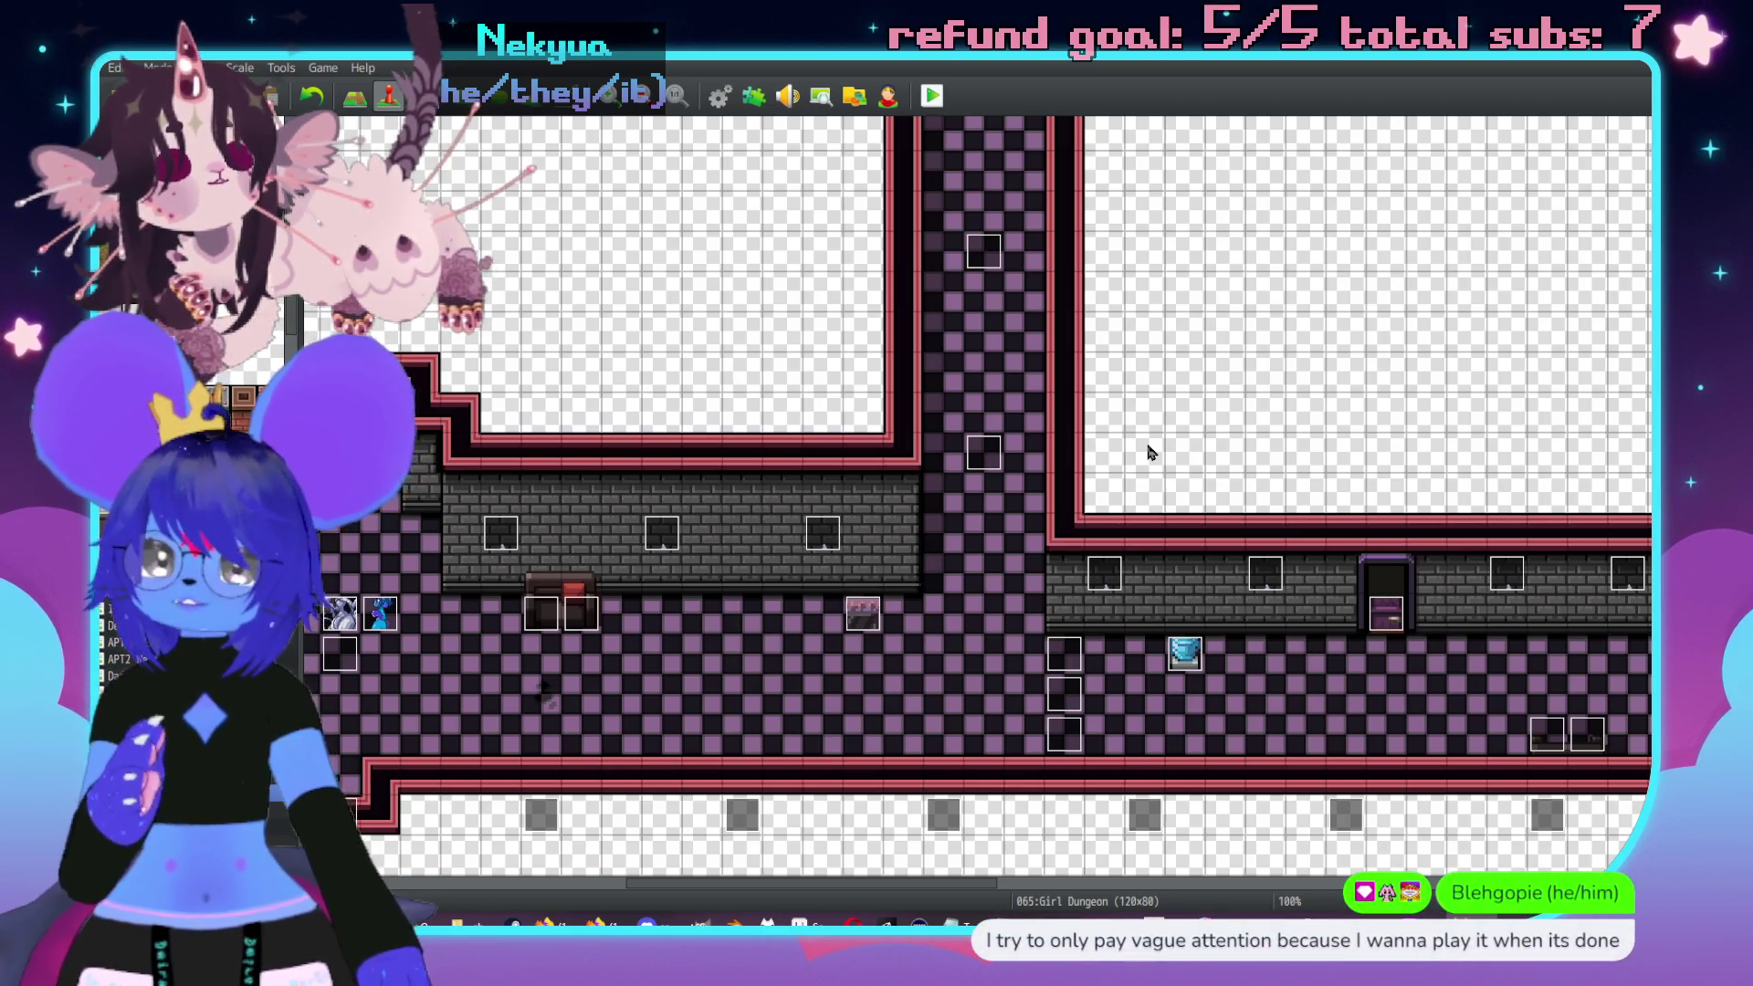
pyautogui.middleClick(1142, 503)
pyautogui.middleClick(1286, 342)
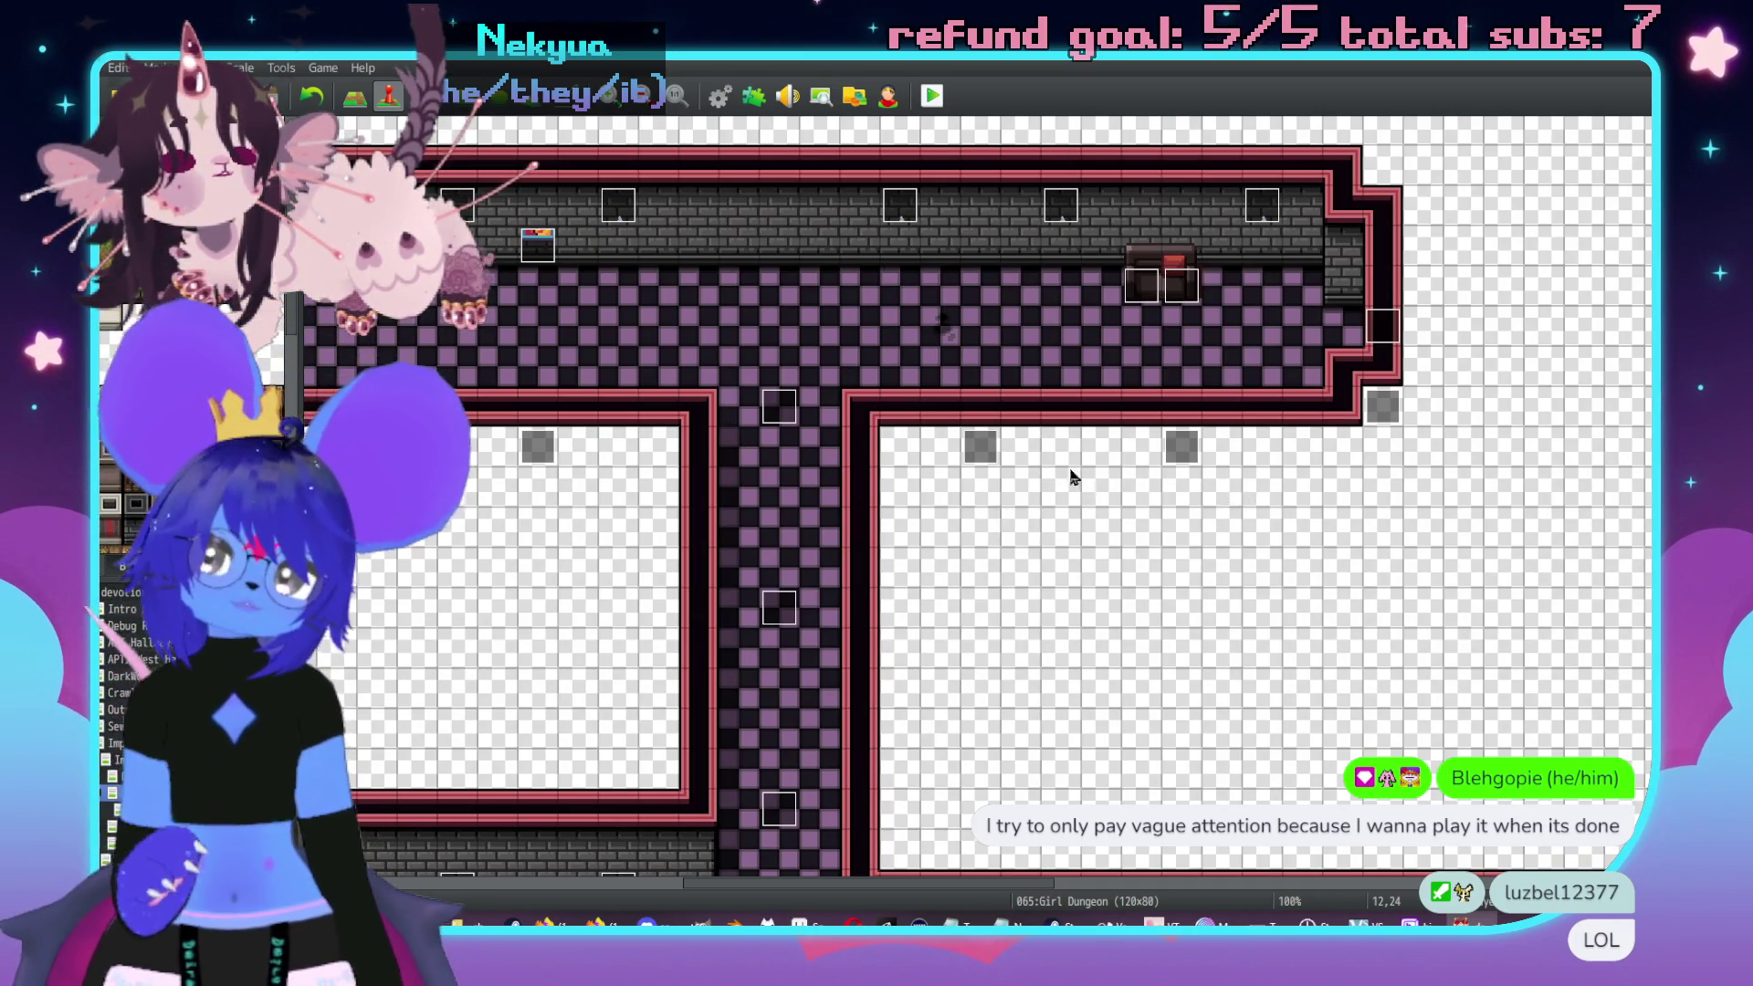
pyautogui.hscroll(-5, 913, 475)
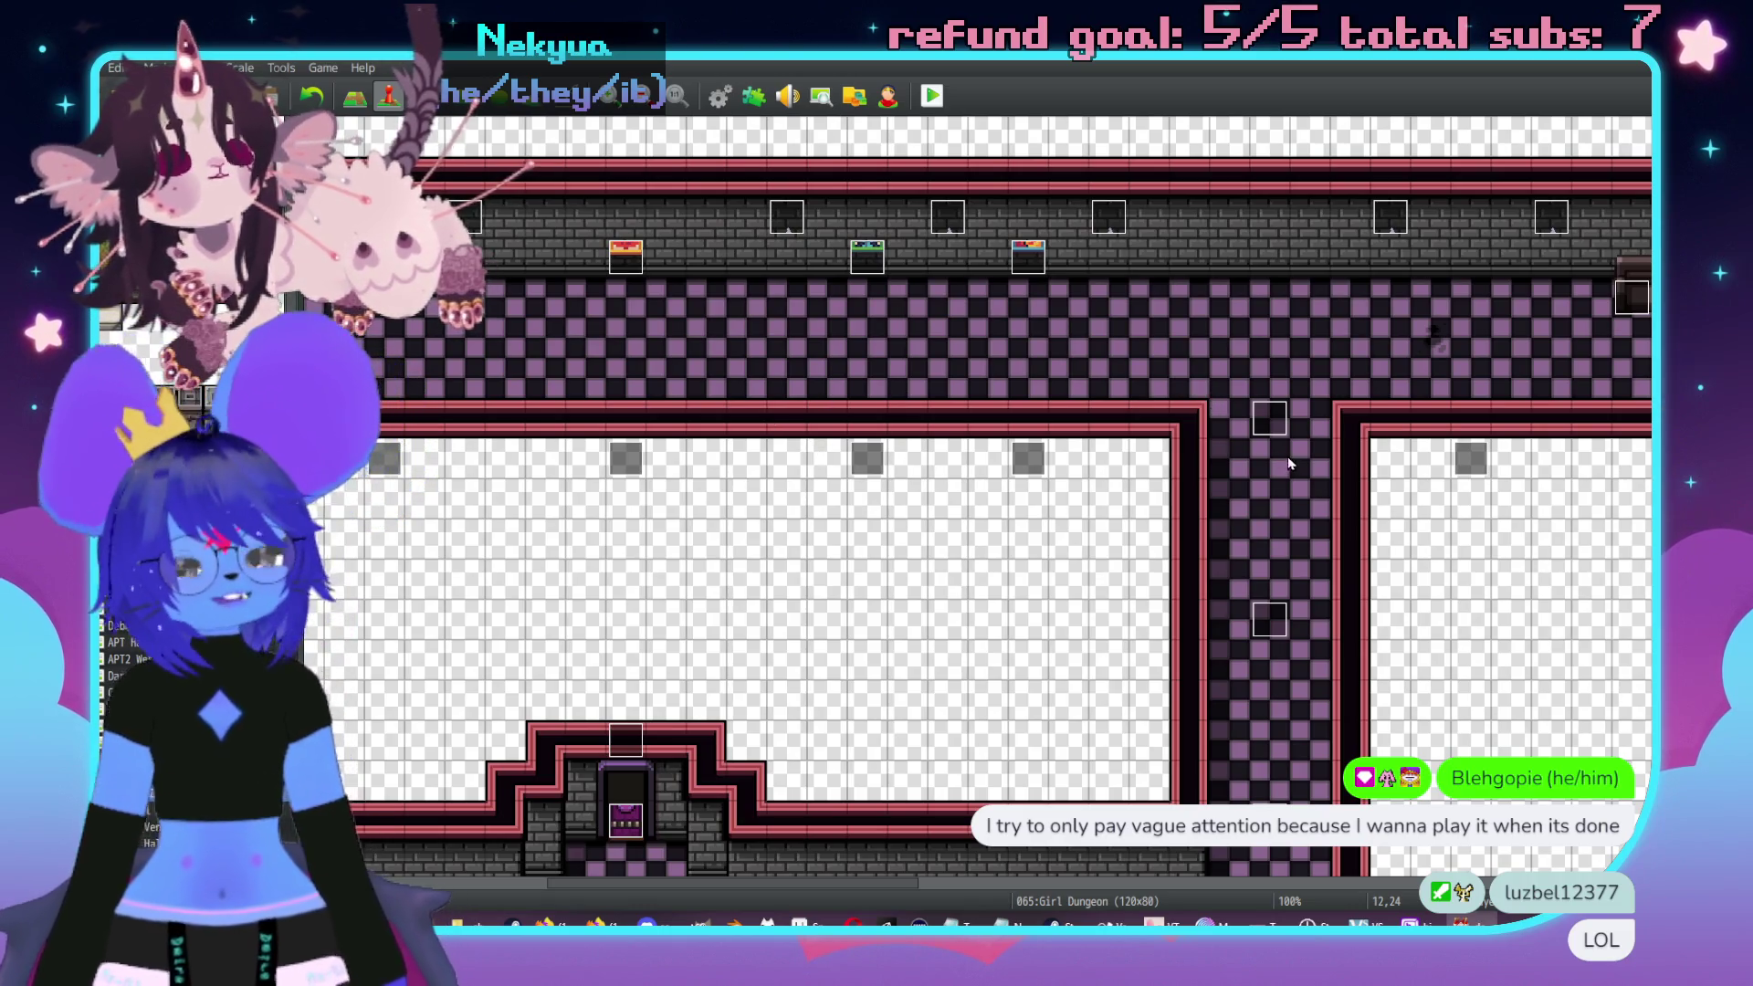
pyautogui.hscroll(-5, 1334, 366)
pyautogui.hscroll(12, 1024, 560)
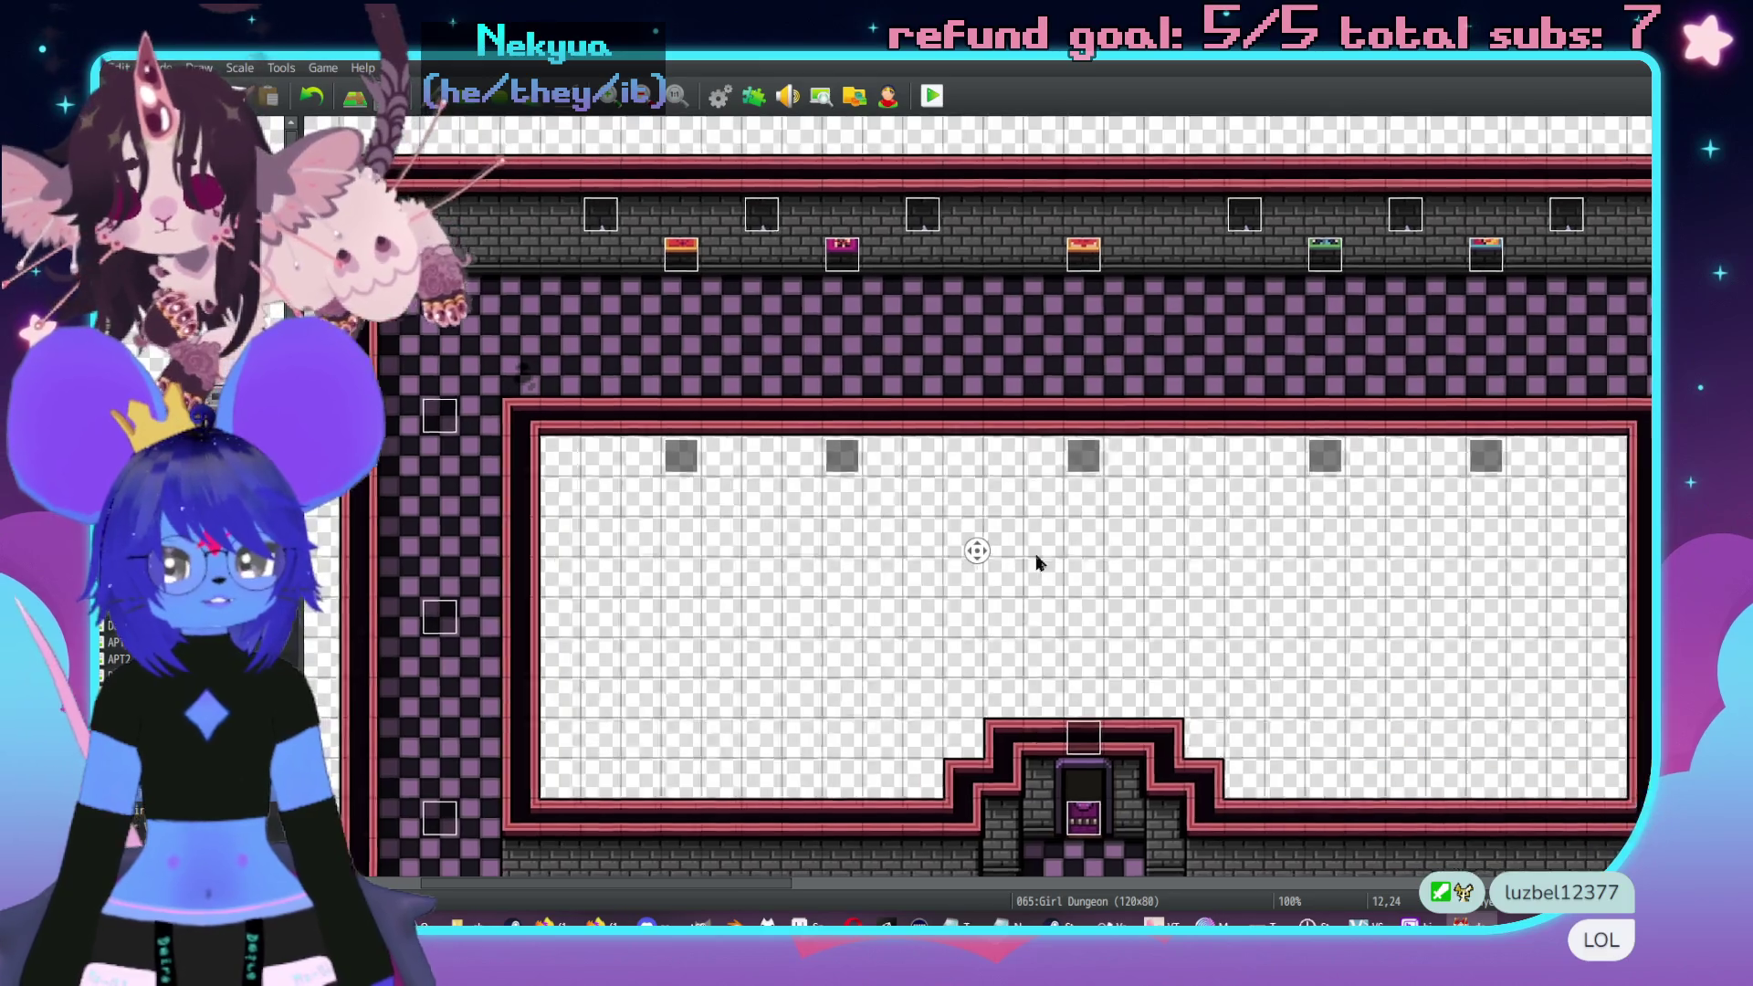
pyautogui.scroll(-4, 1036, 458)
pyautogui.hscroll(5, 1502, 594)
pyautogui.scroll(-1, 1502, 594)
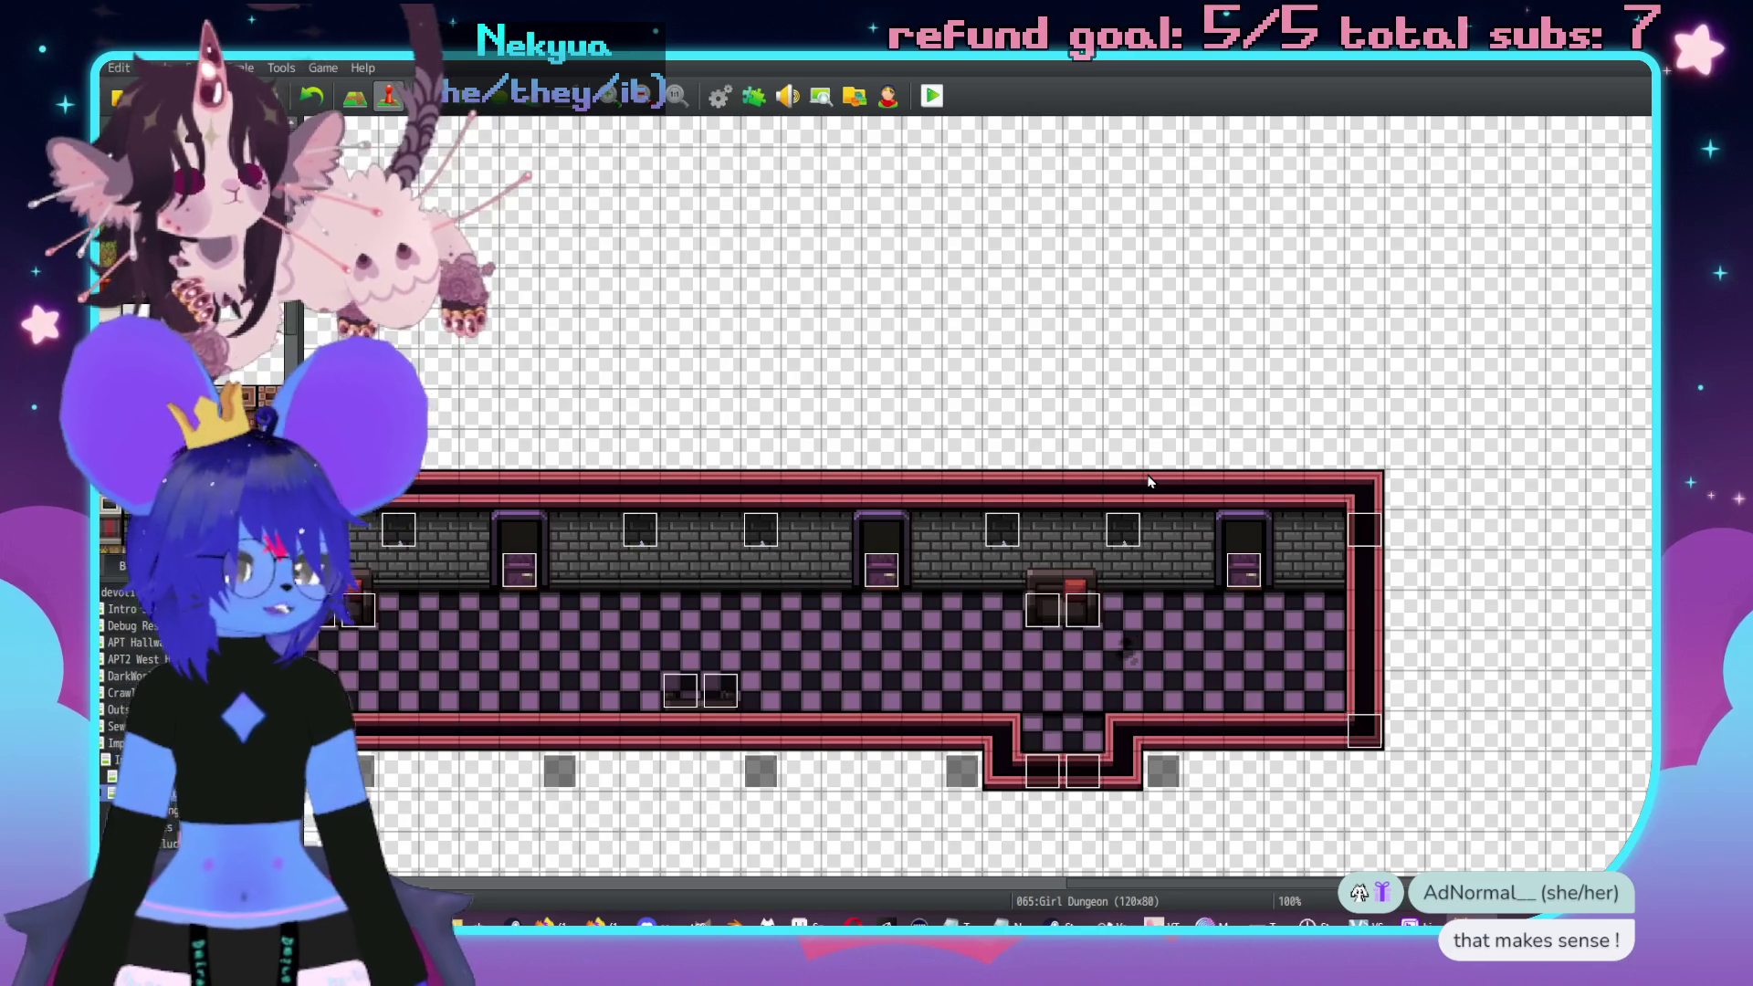
pyautogui.middleClick(1211, 331)
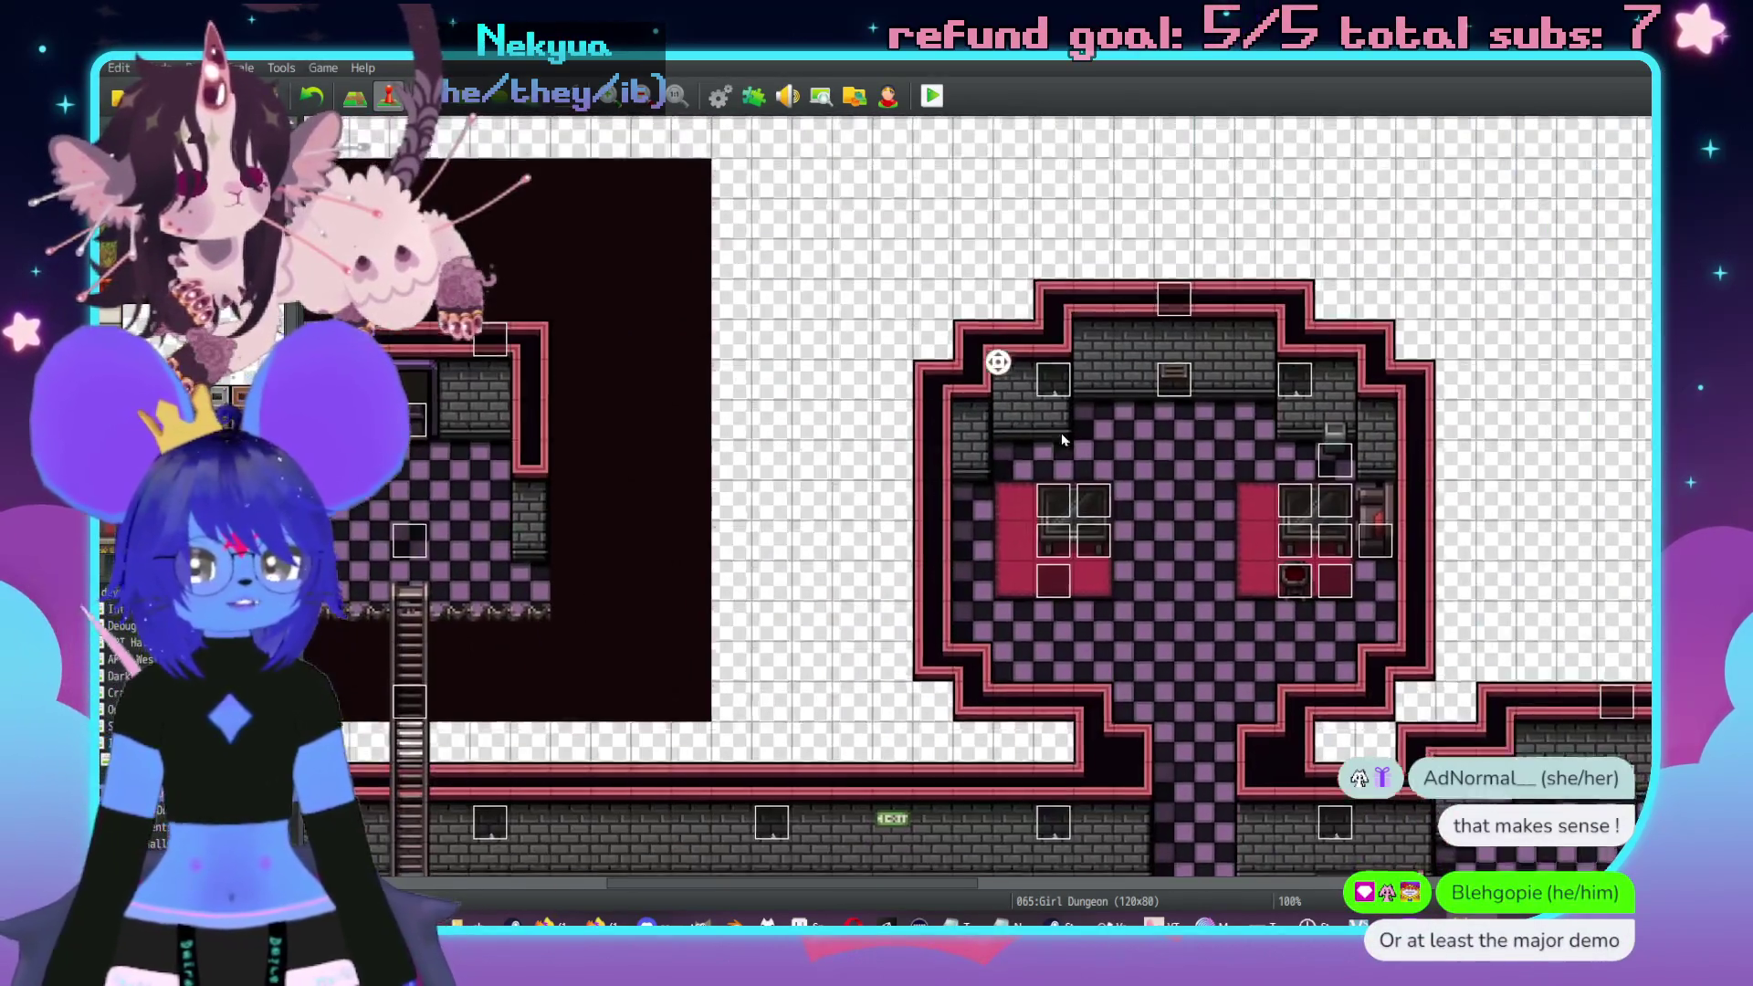
pyautogui.middleClick(1130, 335)
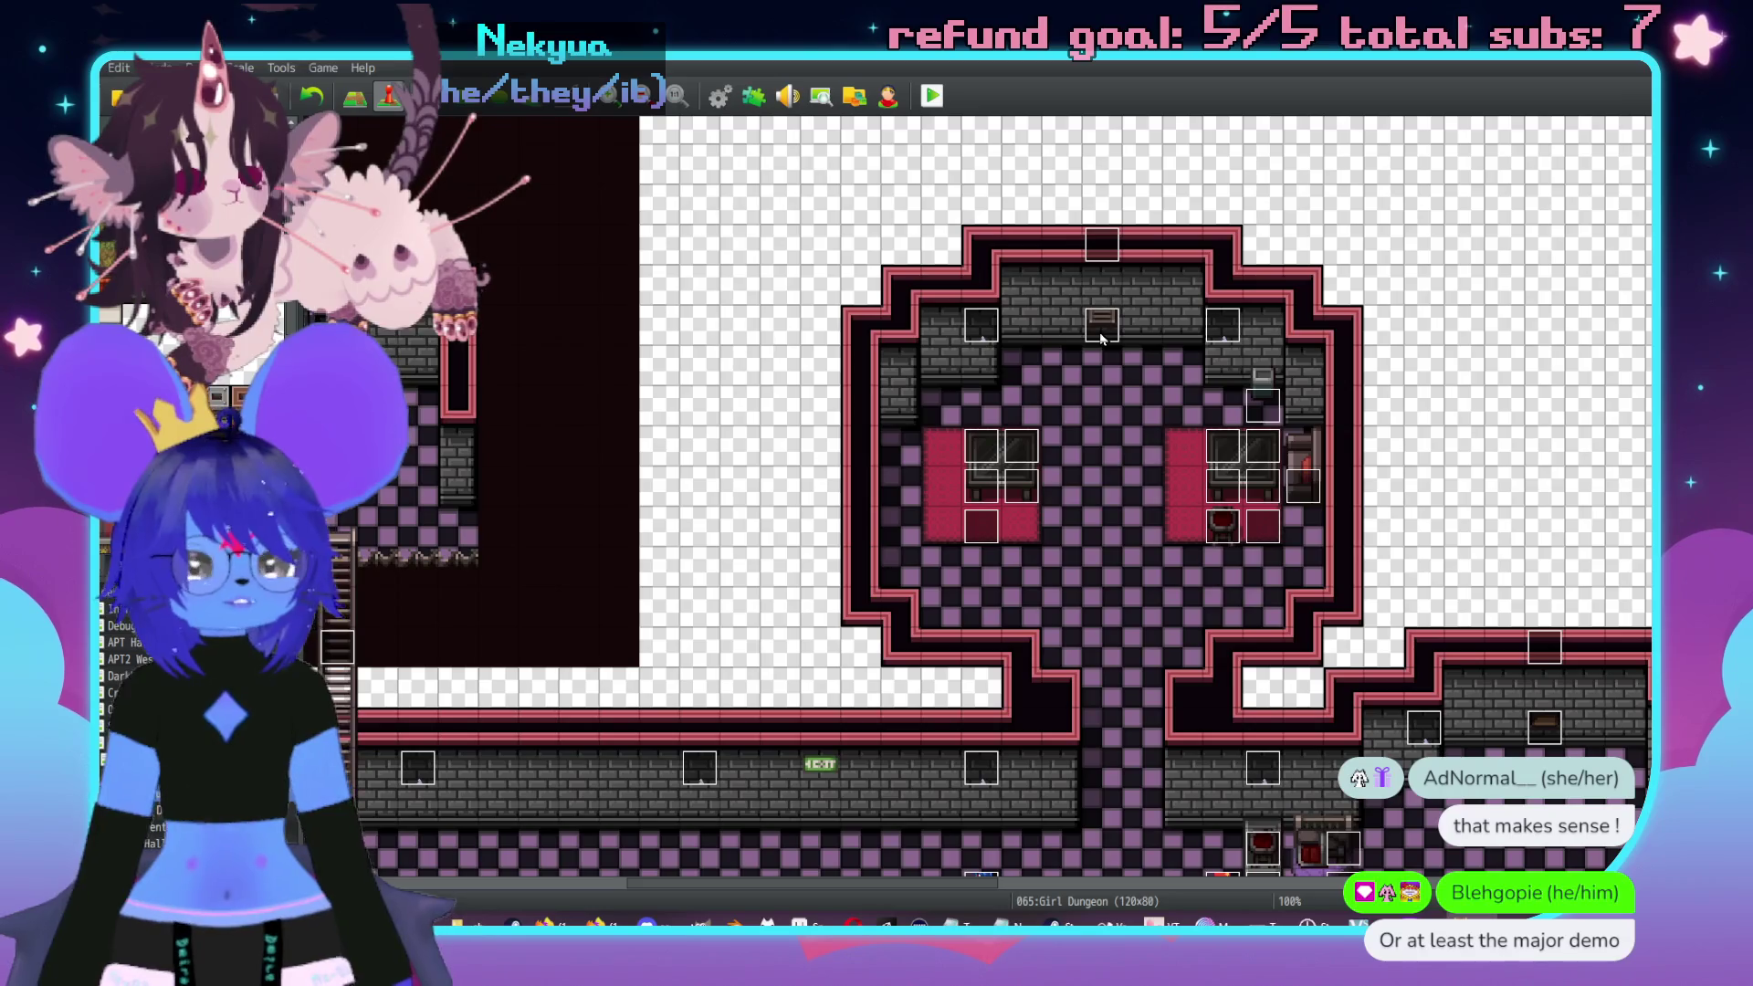
# - Retarget the first DangerGrate event's page-3 transfer to Bar Vents (27,4)
pyautogui.doubleClick(1100, 335)
pyautogui.click(518, 253)
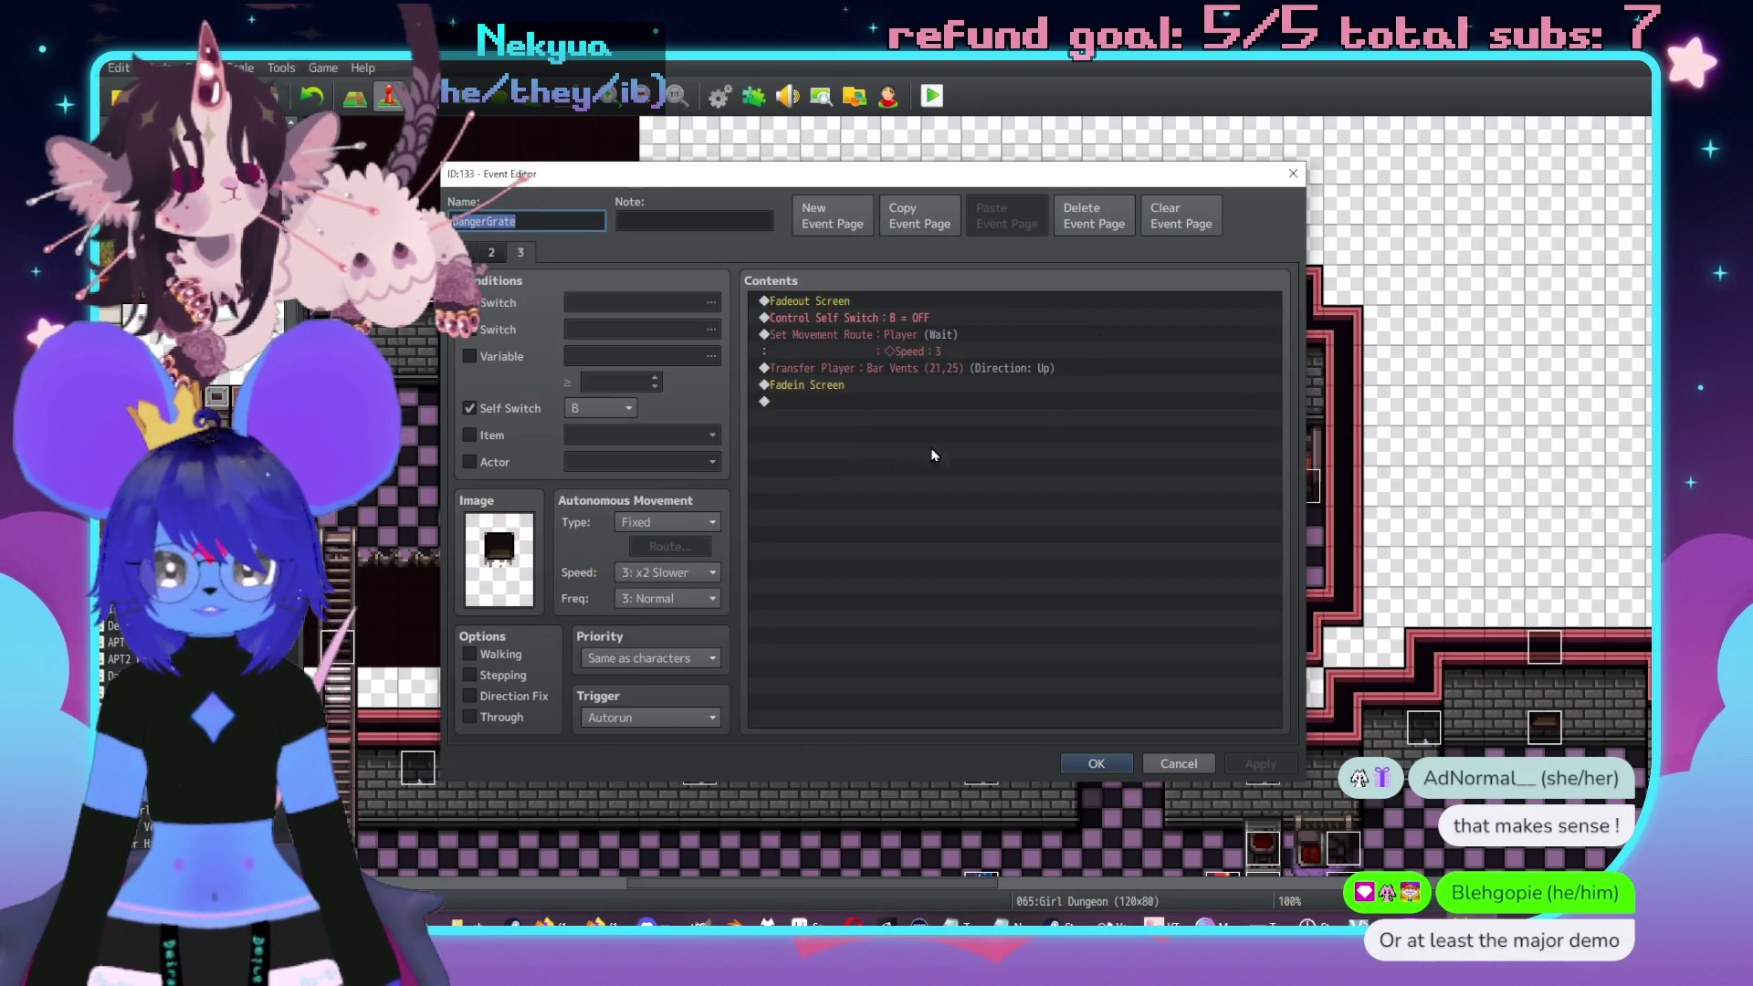
pyautogui.doubleClick(920, 371)
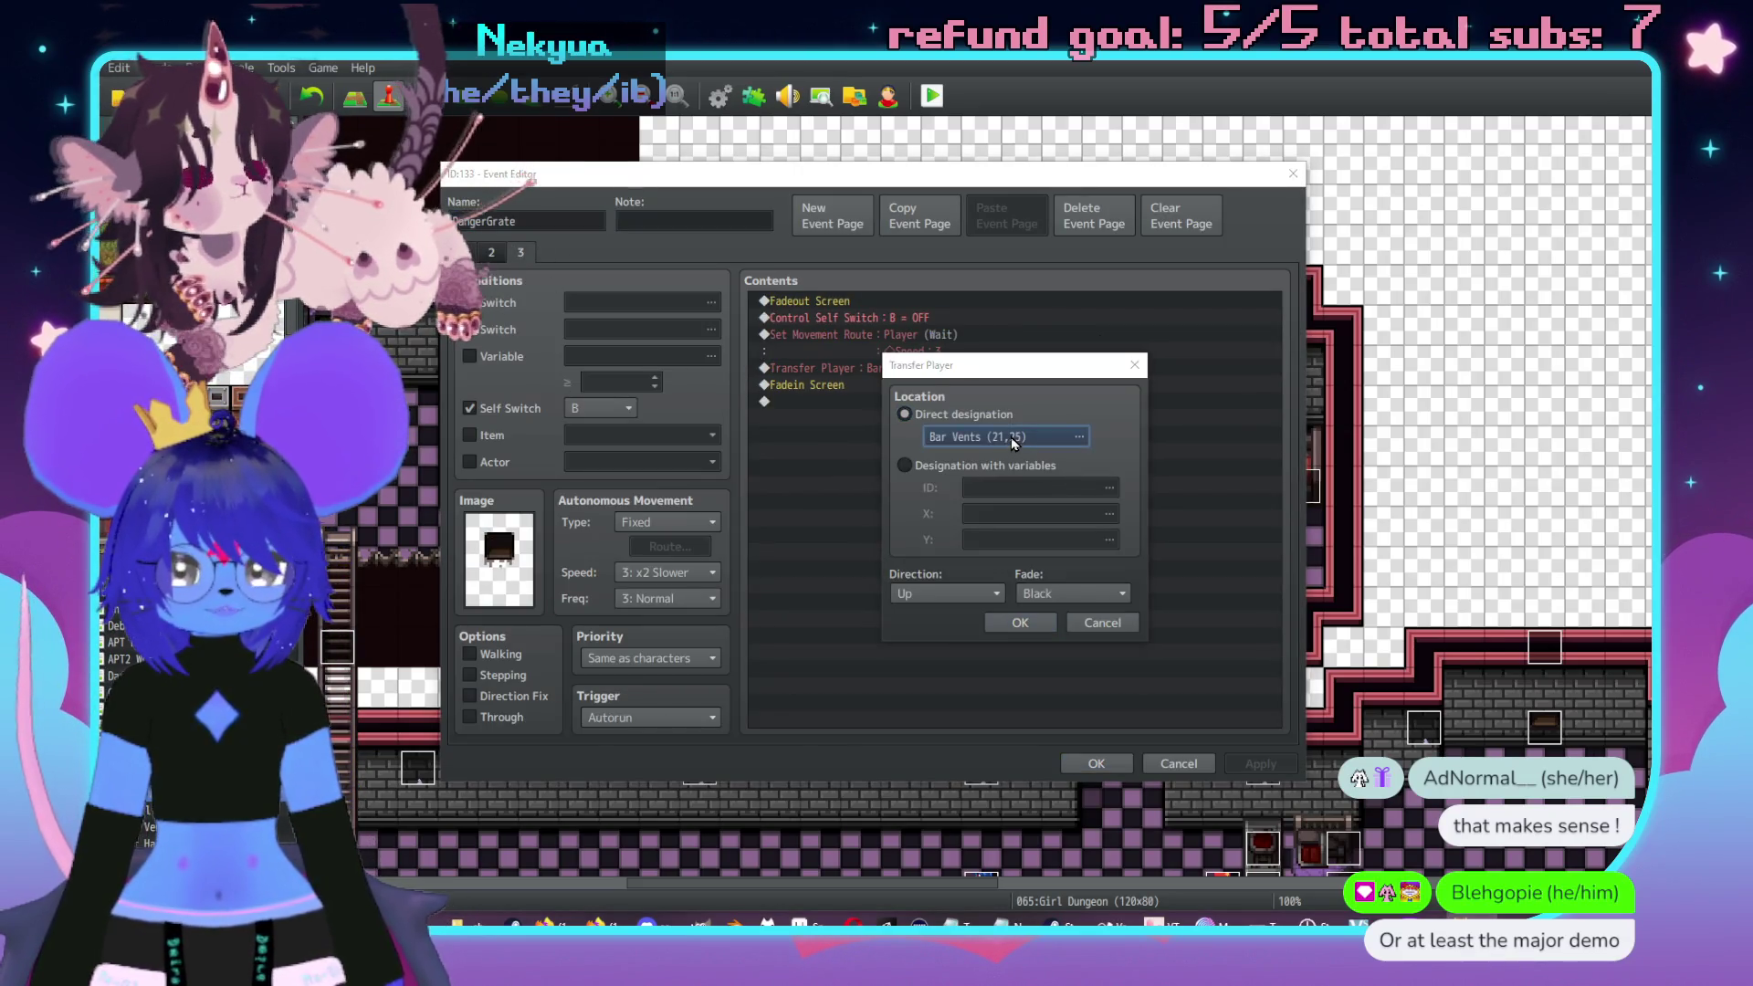
pyautogui.click(1010, 438)
pyautogui.hscroll(2, 940, 411)
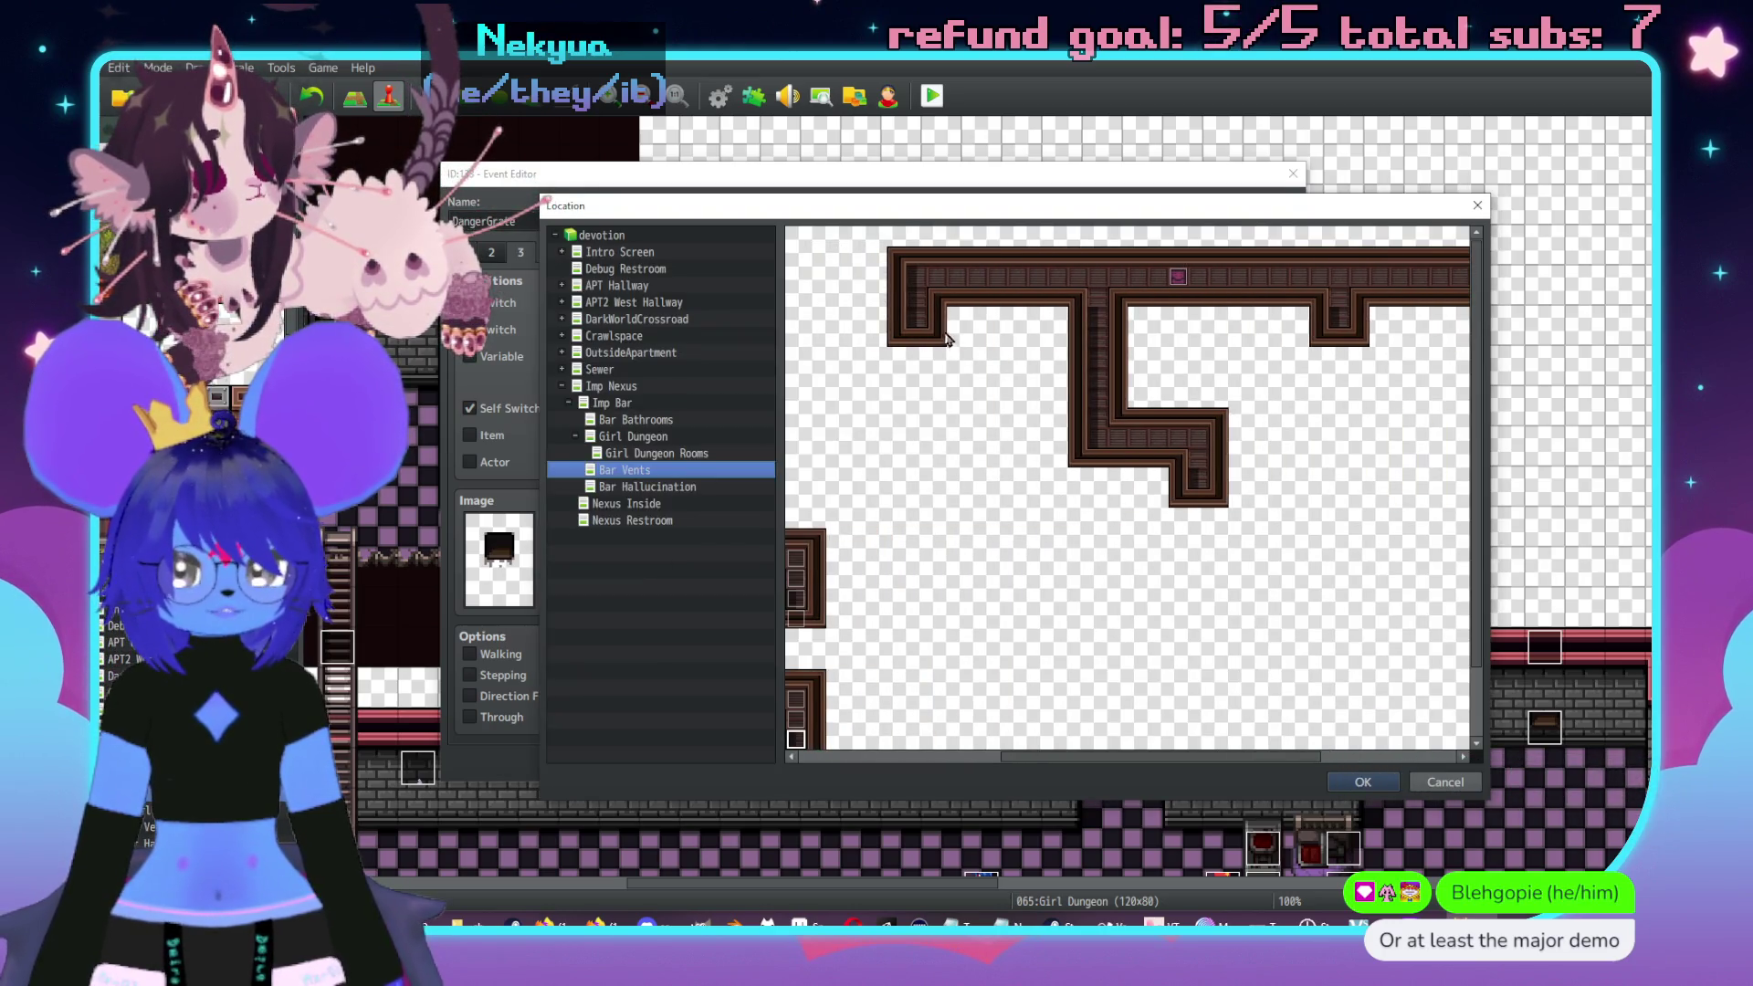
pyautogui.doubleClick(918, 325)
pyautogui.click(1039, 629)
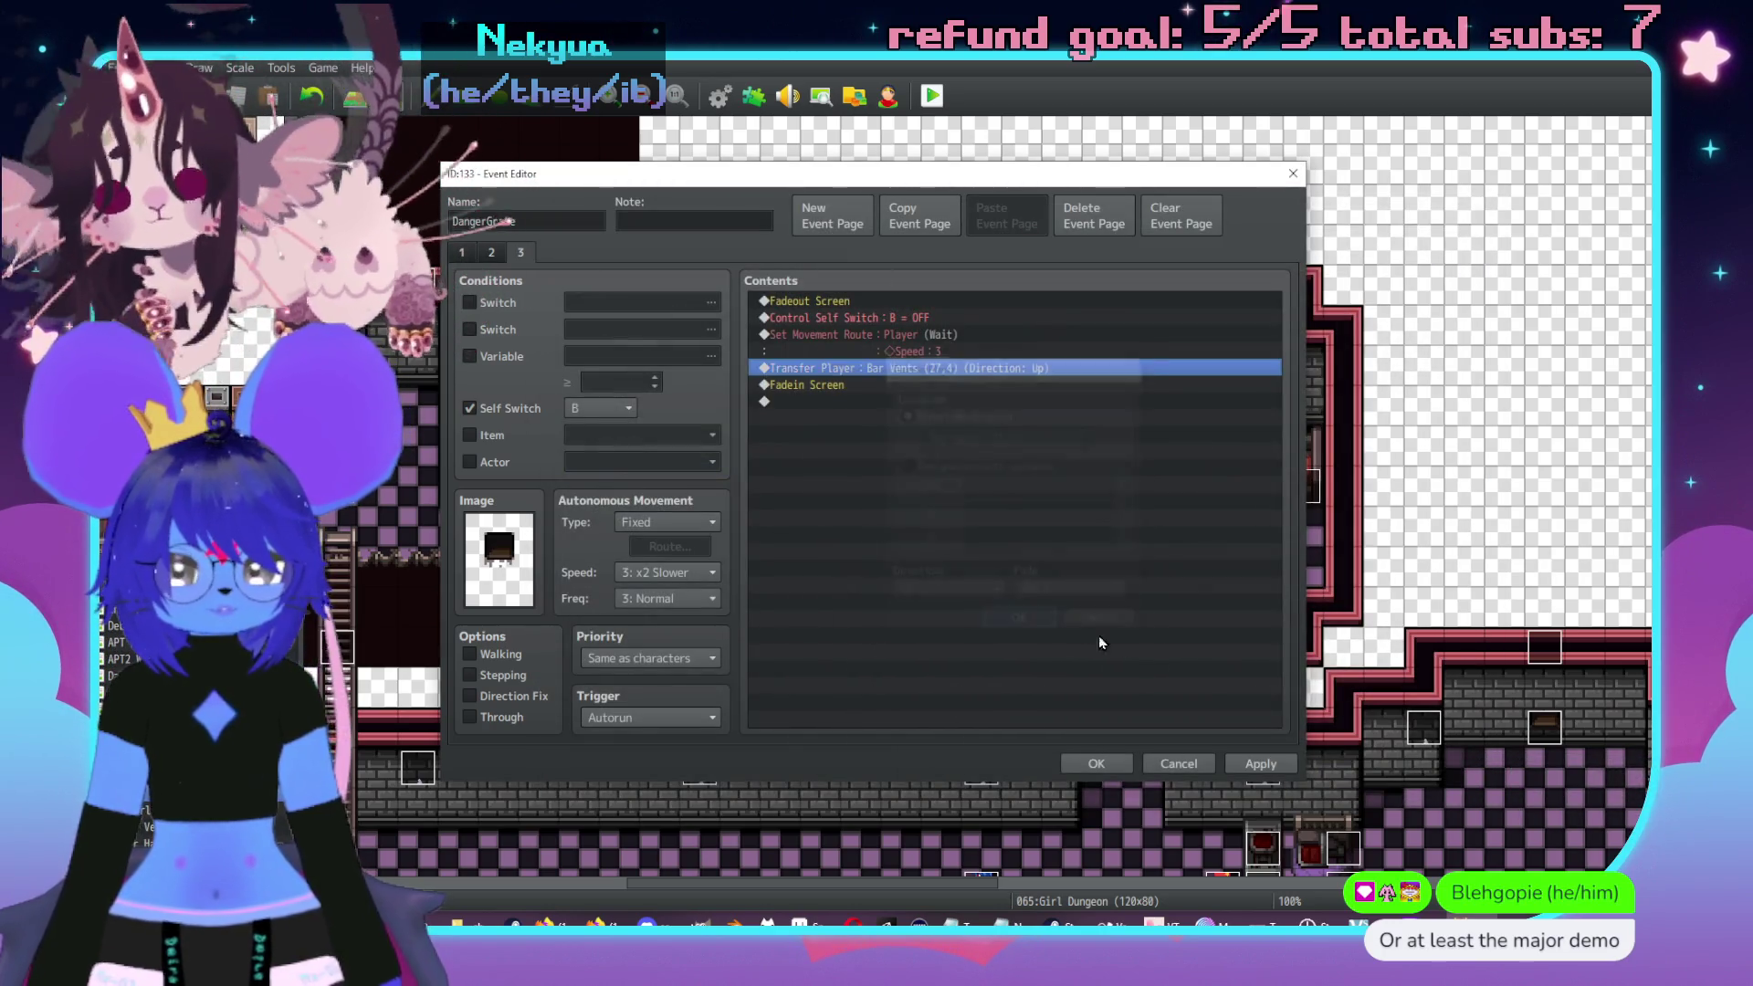
pyautogui.click(1101, 763)
# - Retarget the second DangerGrate event's page-2 transfer to Bar Vents (41,12)
pyautogui.doubleClick(1507, 722)
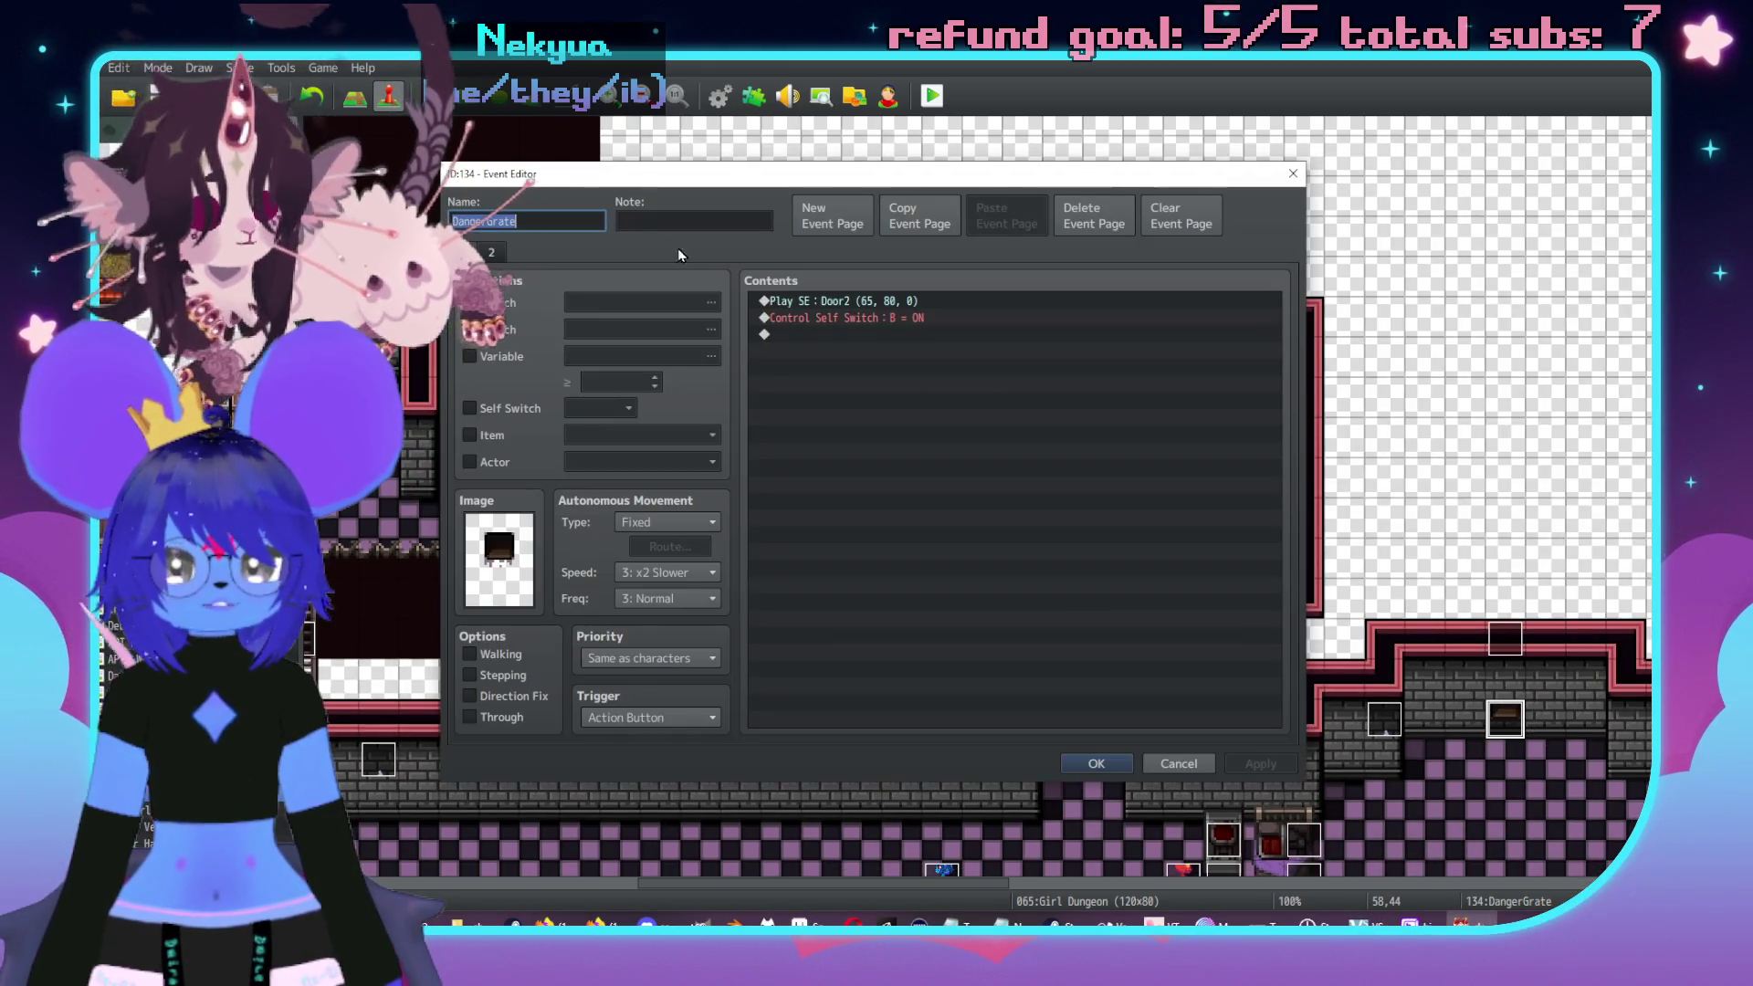
pyautogui.click(492, 253)
pyautogui.doubleClick(995, 368)
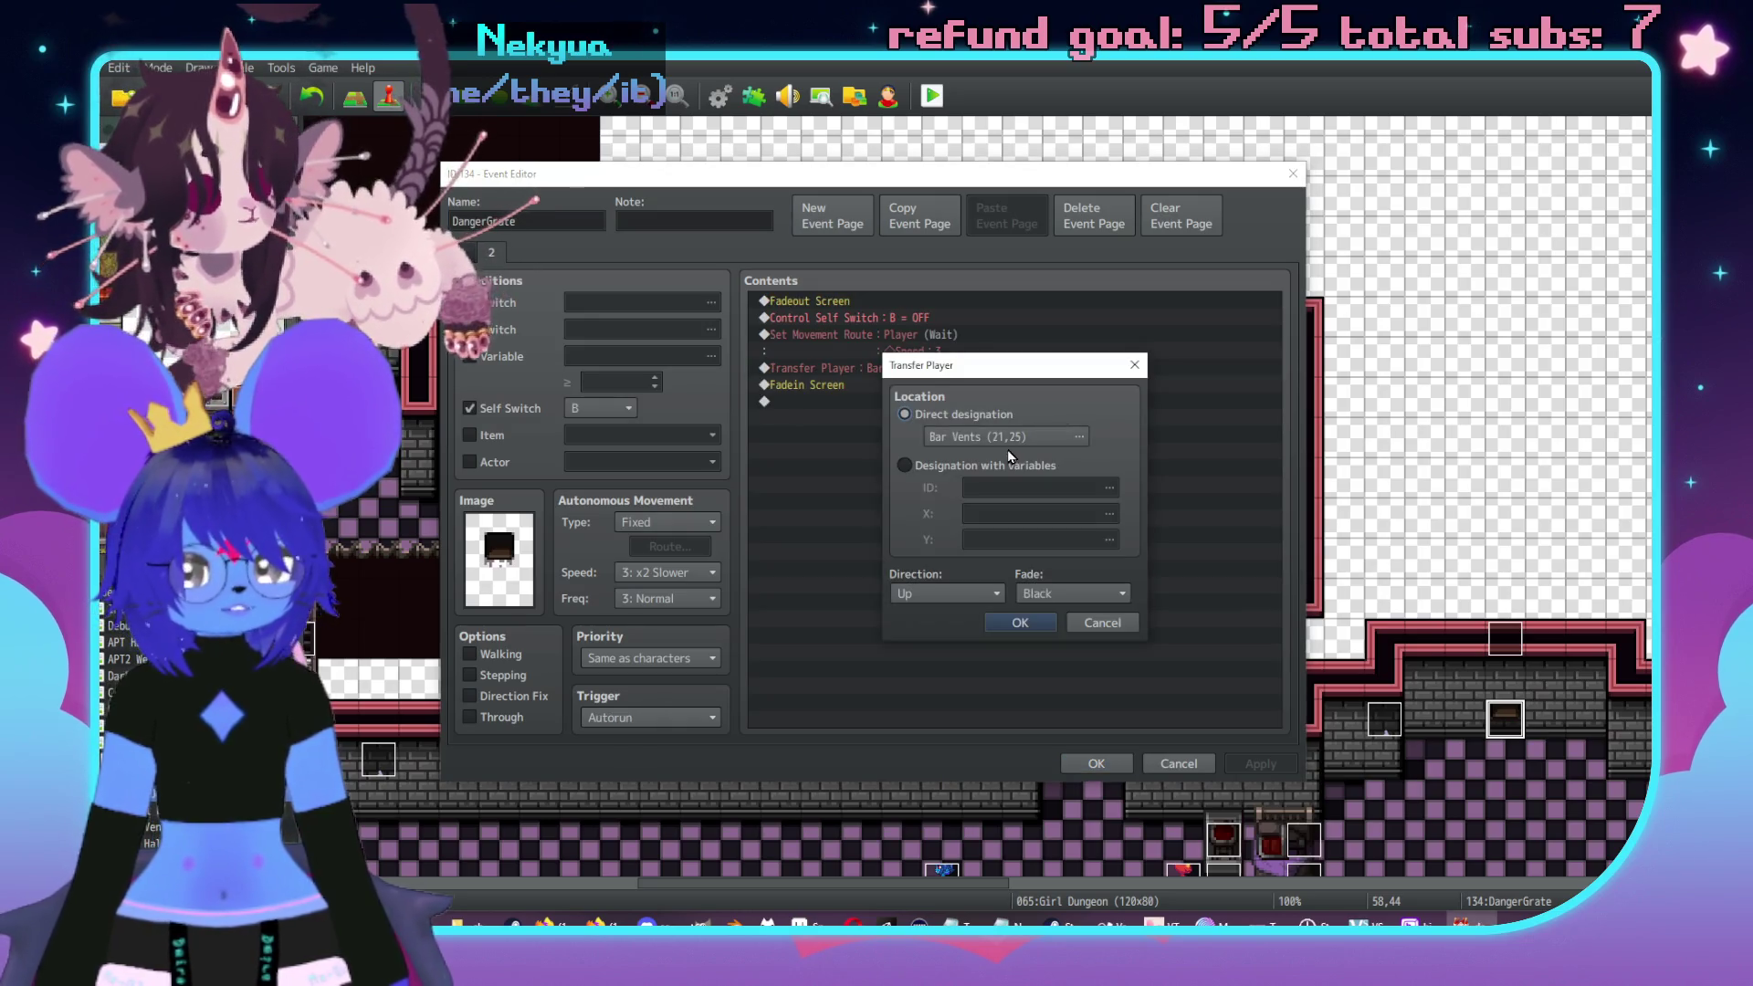
pyautogui.click(1002, 436)
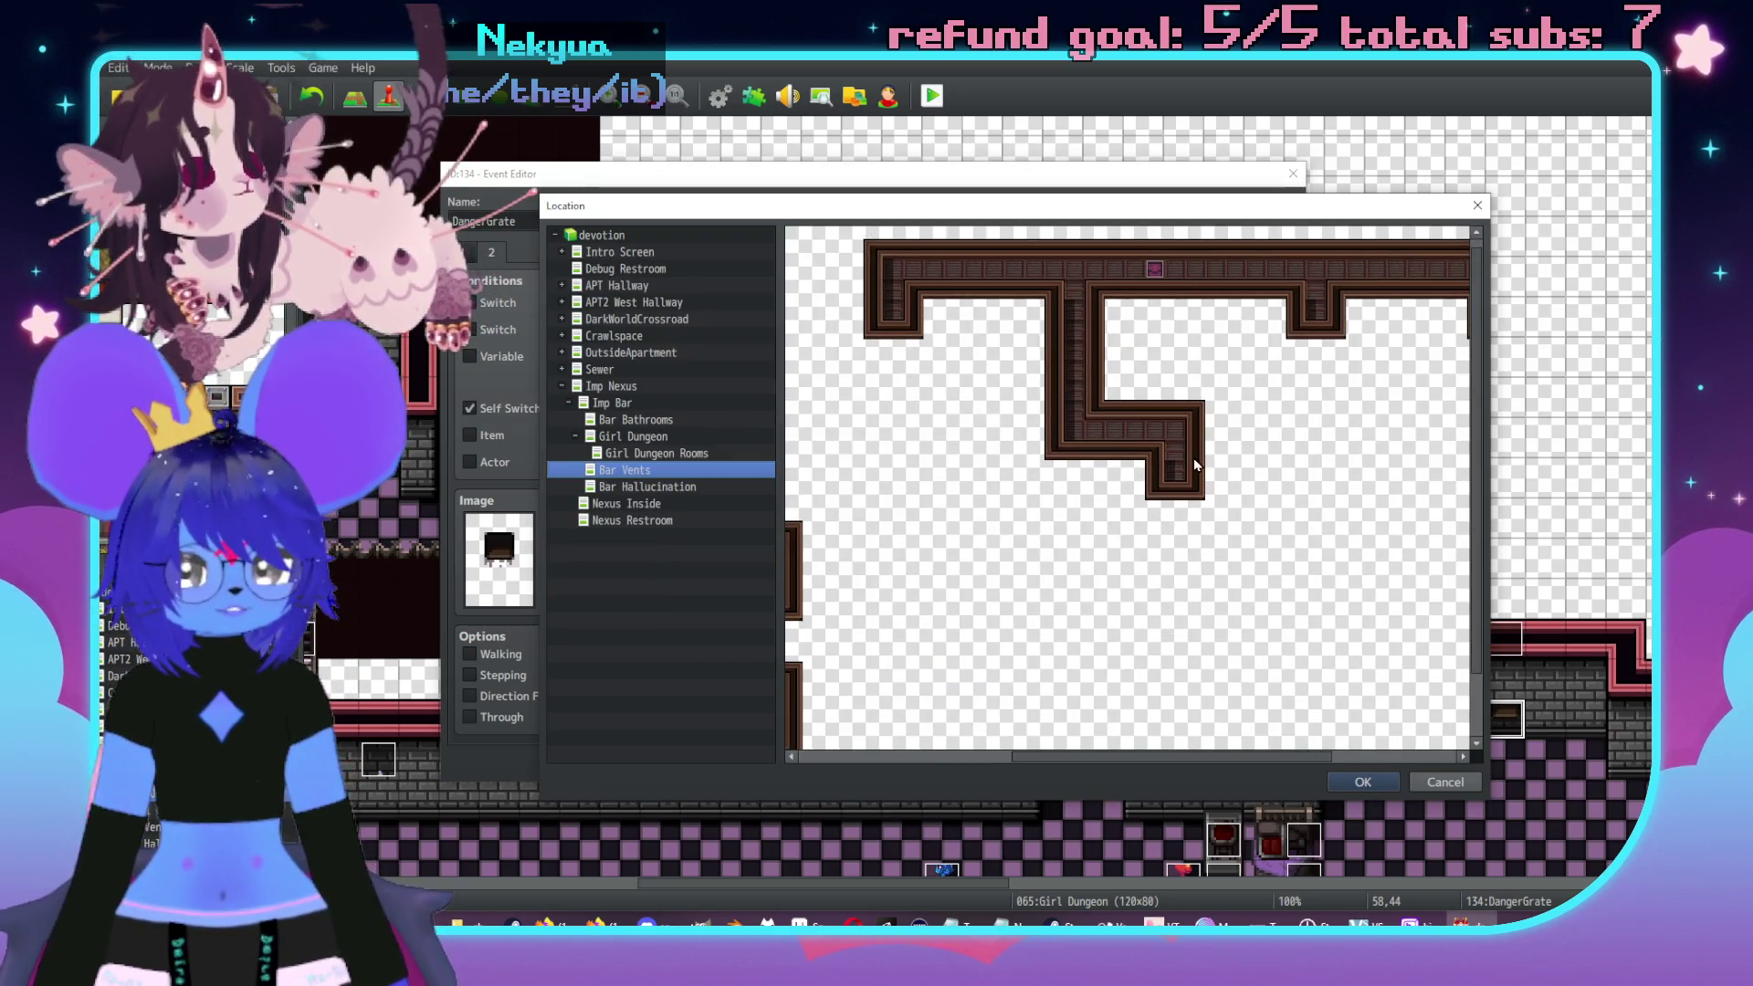
pyautogui.hscroll(3, 1187, 484)
pyautogui.hscroll(-3, 1353, 467)
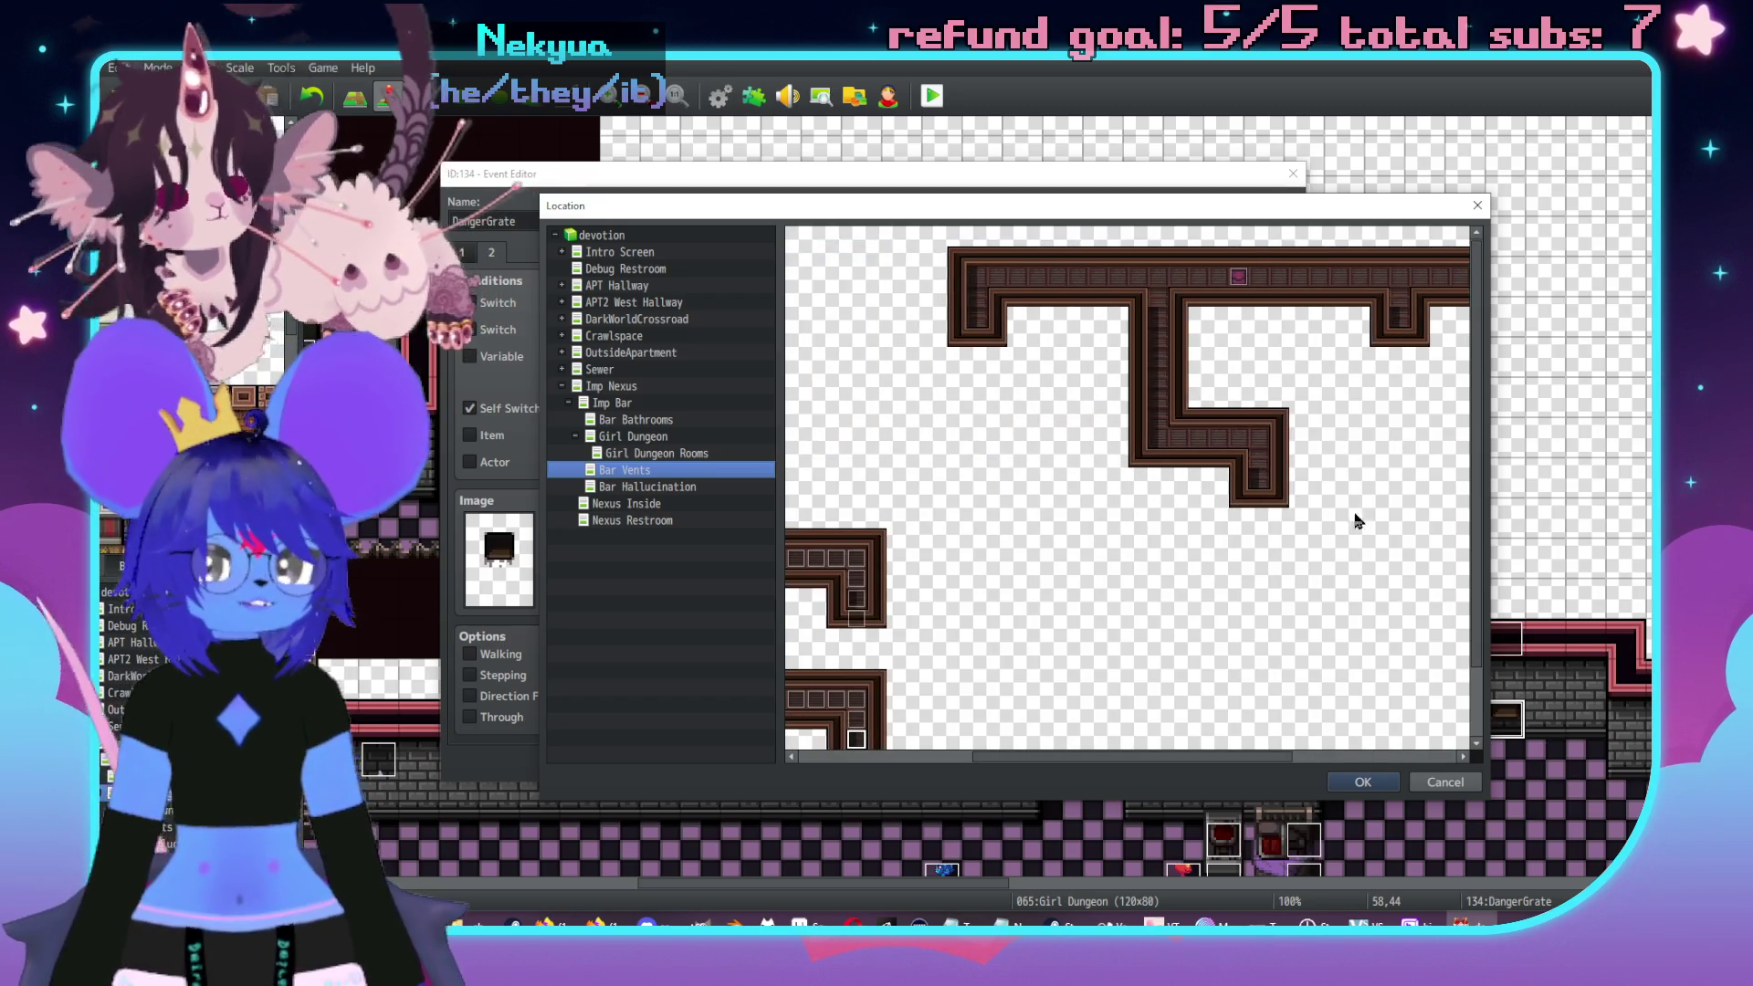
pyautogui.doubleClick(1258, 484)
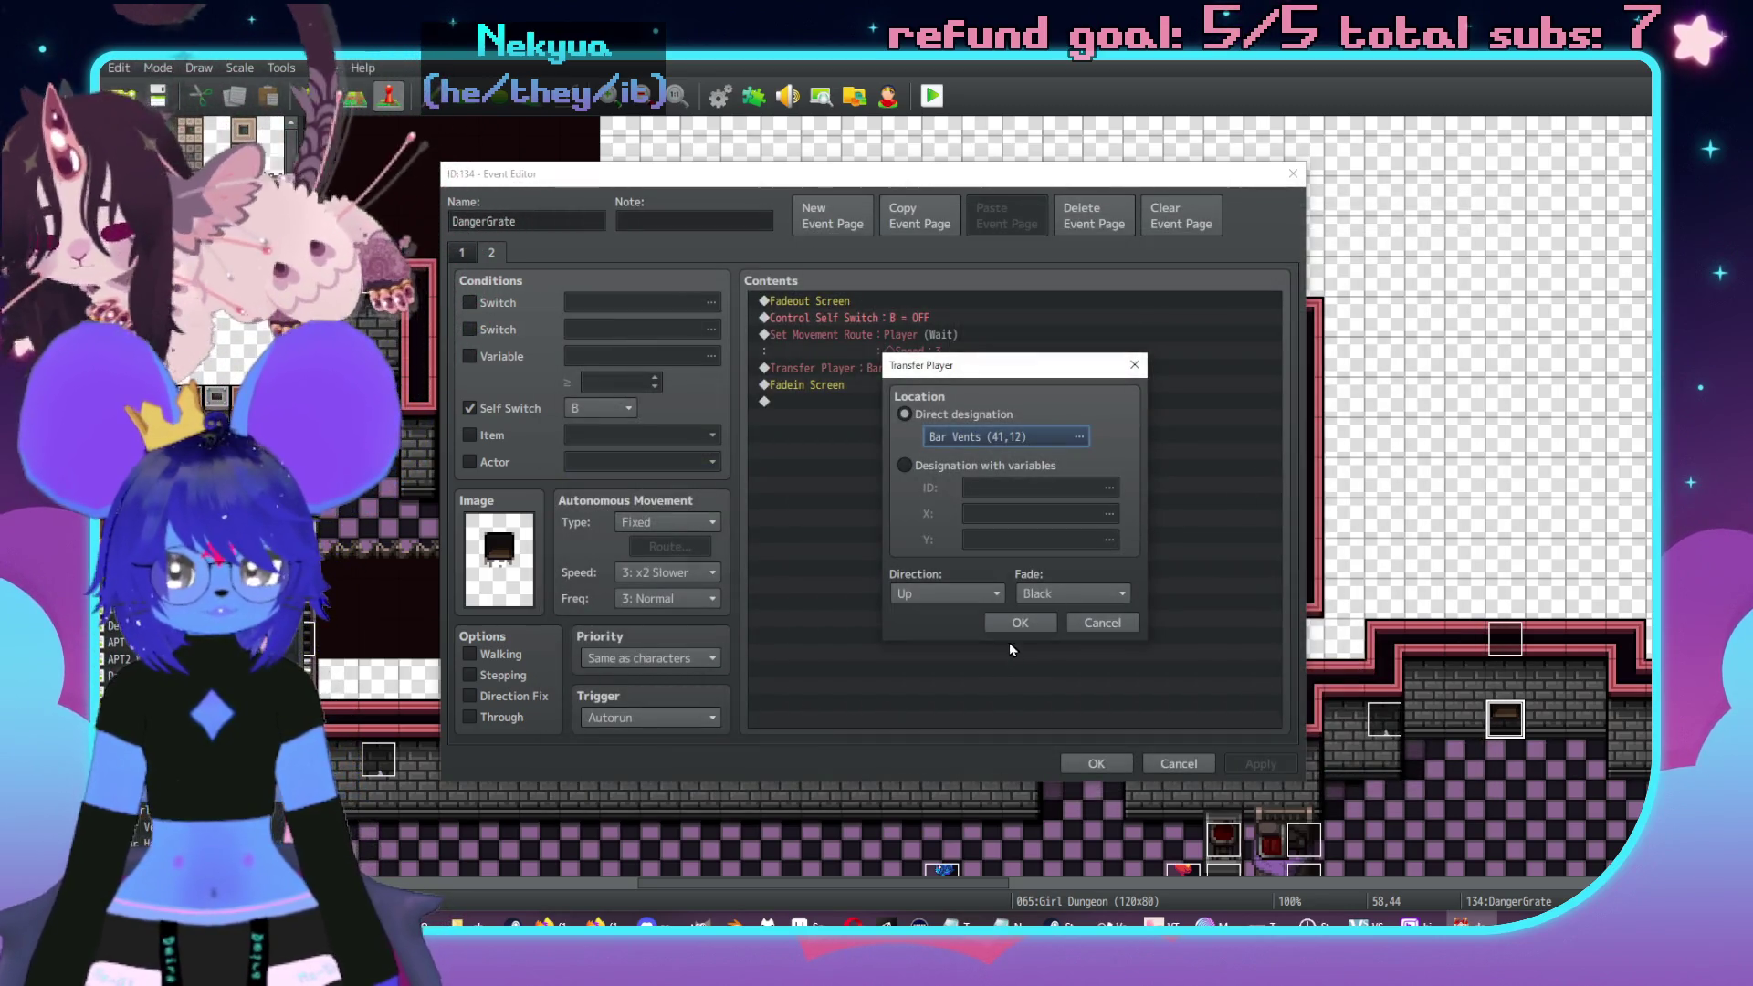
pyautogui.click(1032, 624)
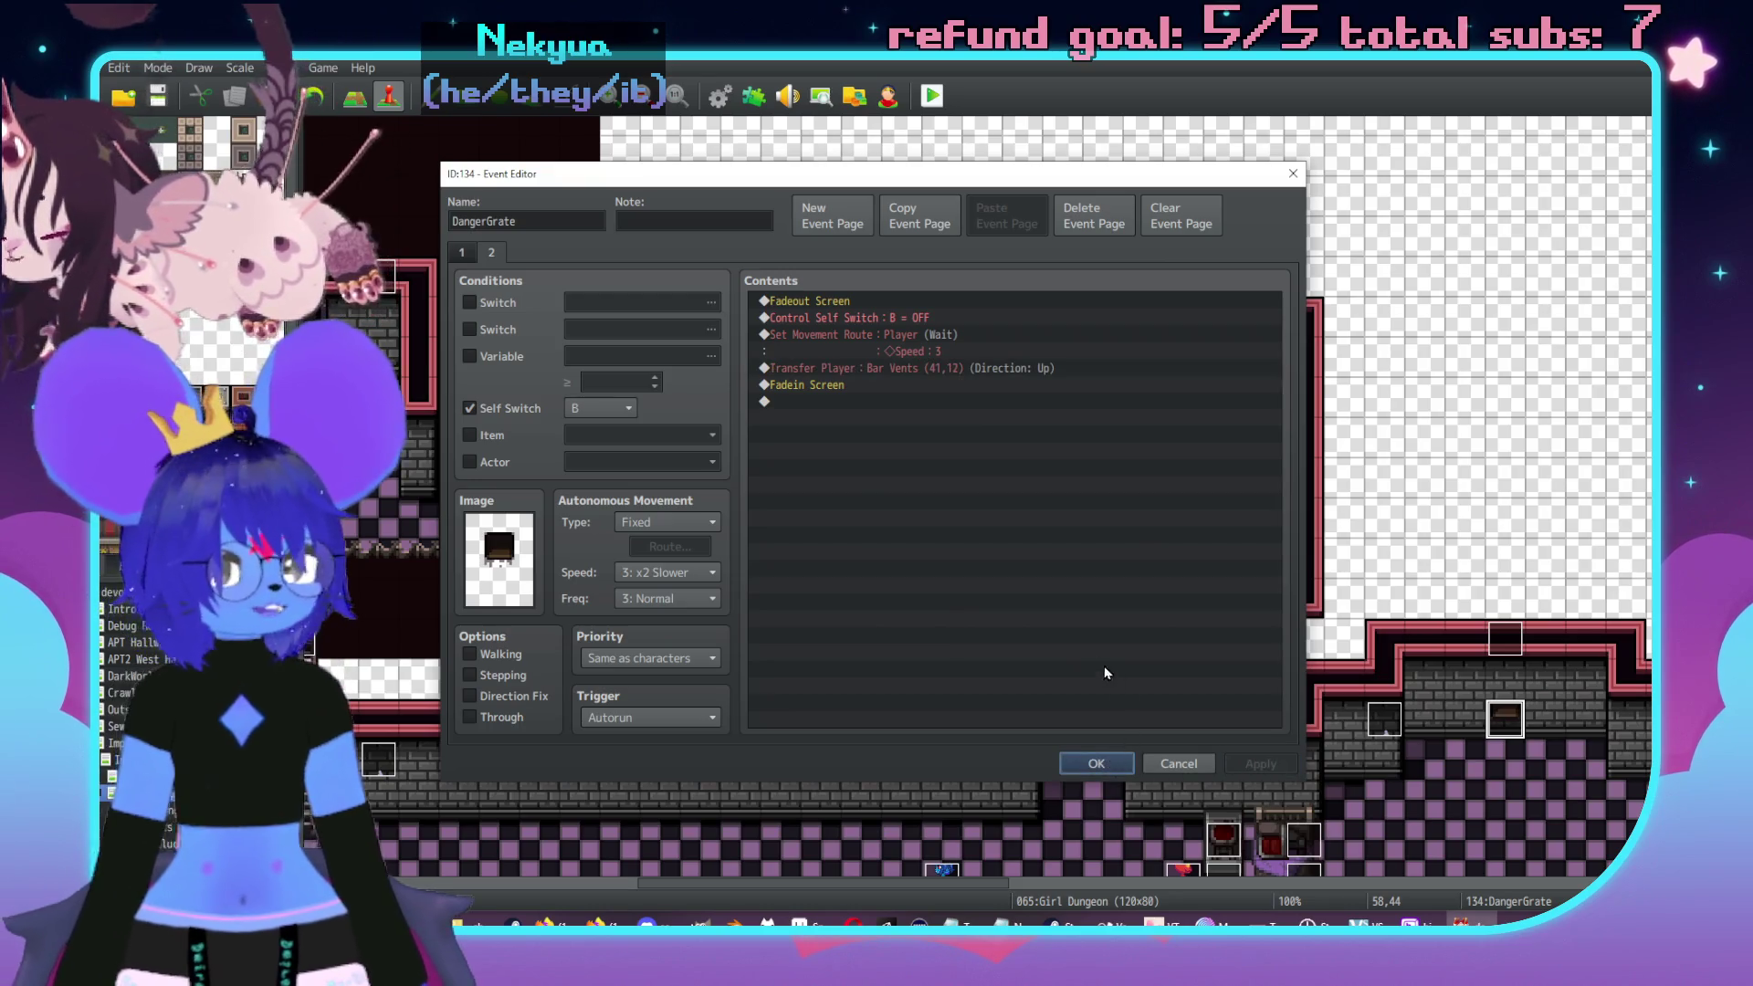
pyautogui.click(1121, 765)
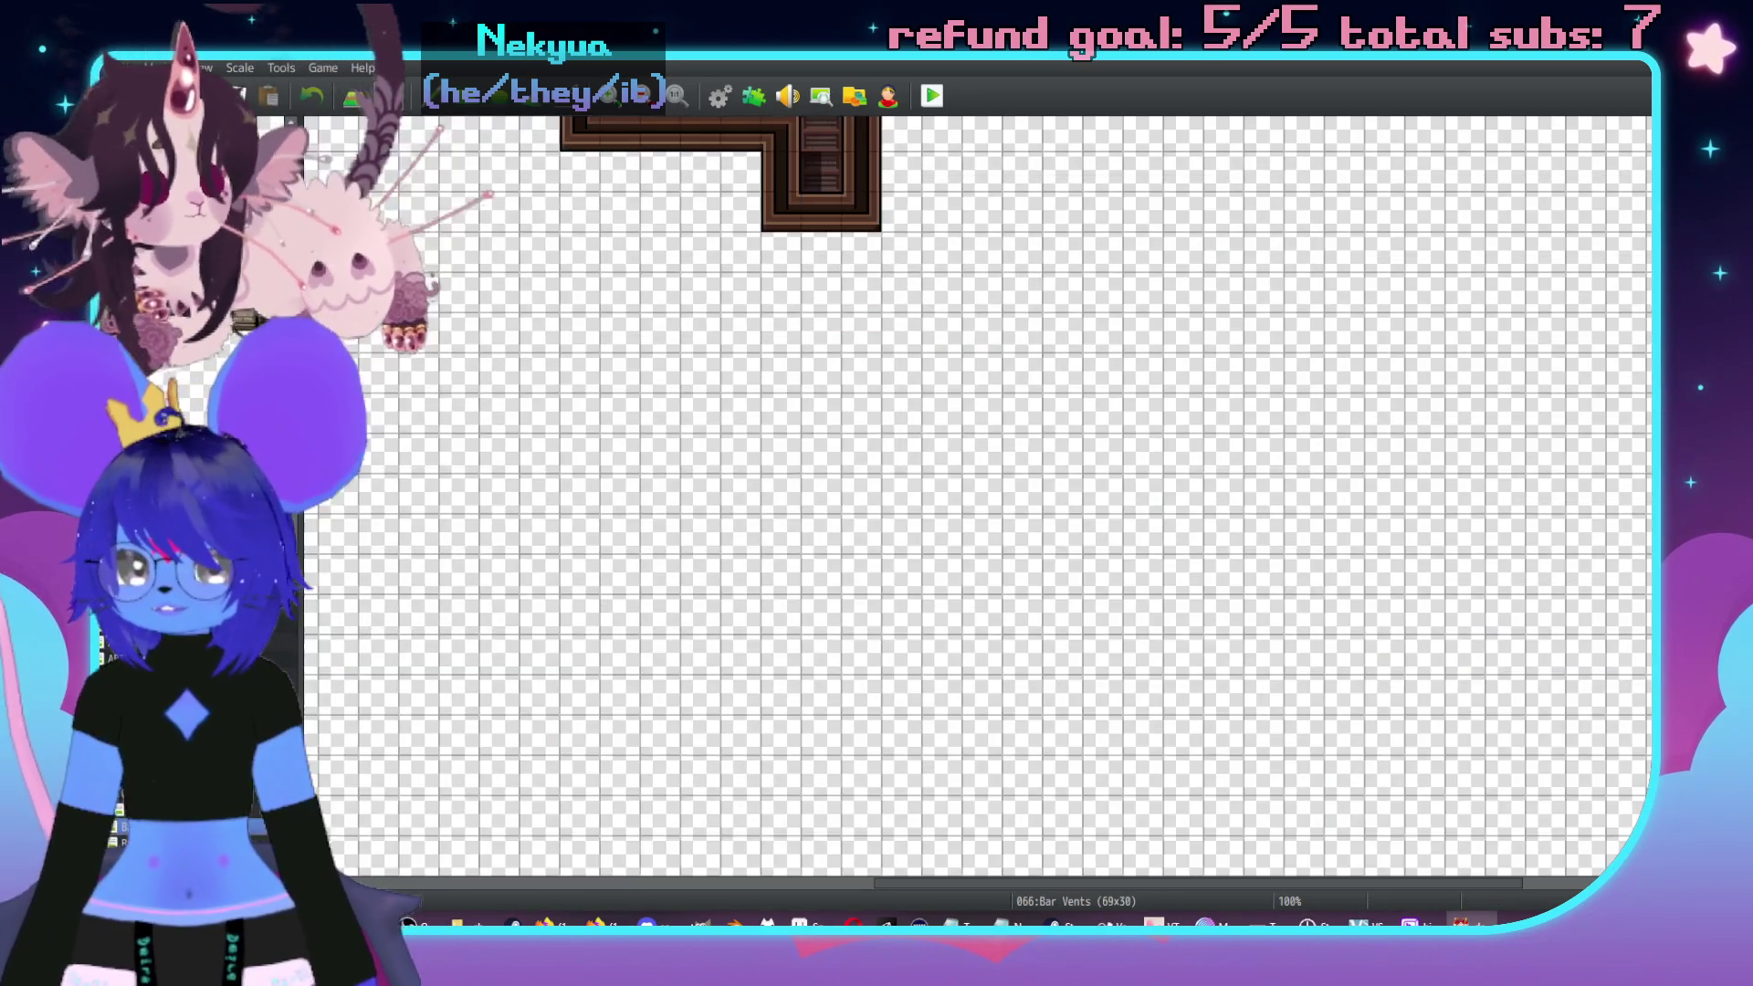
pyautogui.middleClick(1154, 524)
pyautogui.middleClick(831, 471)
pyautogui.middleClick(1374, 370)
pyautogui.middleClick(1205, 545)
pyautogui.middleClick(821, 566)
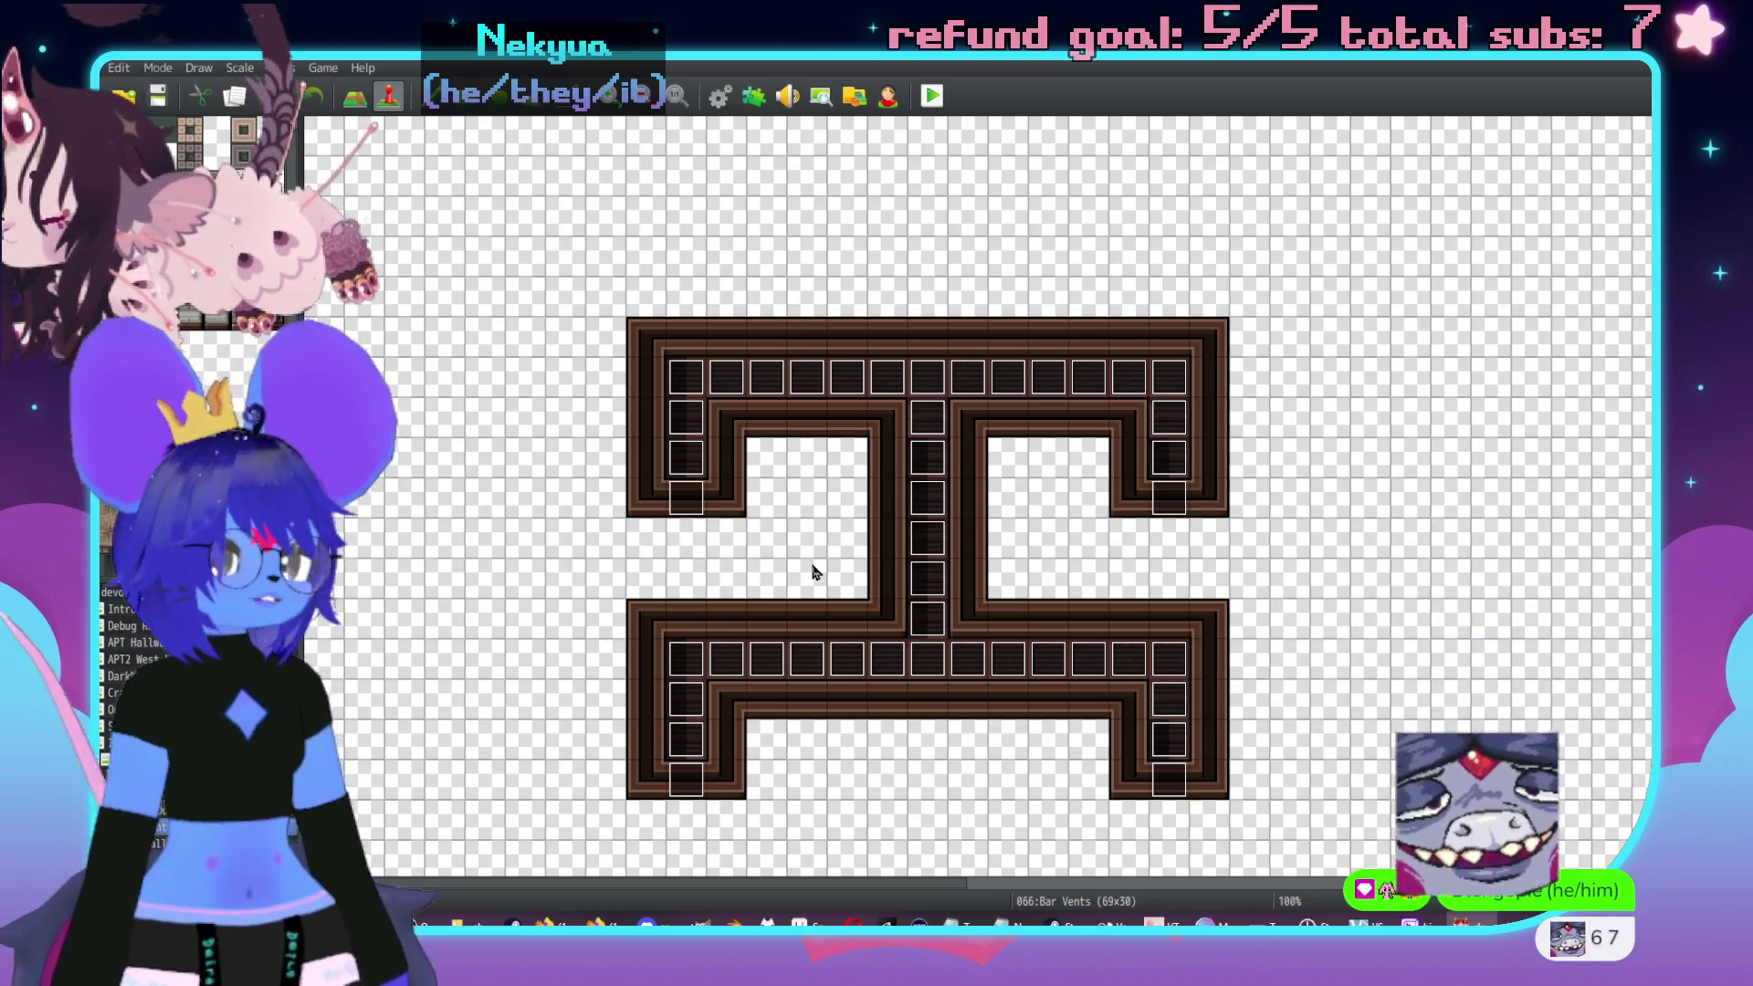
pyautogui.hscroll(5, 895, 577)
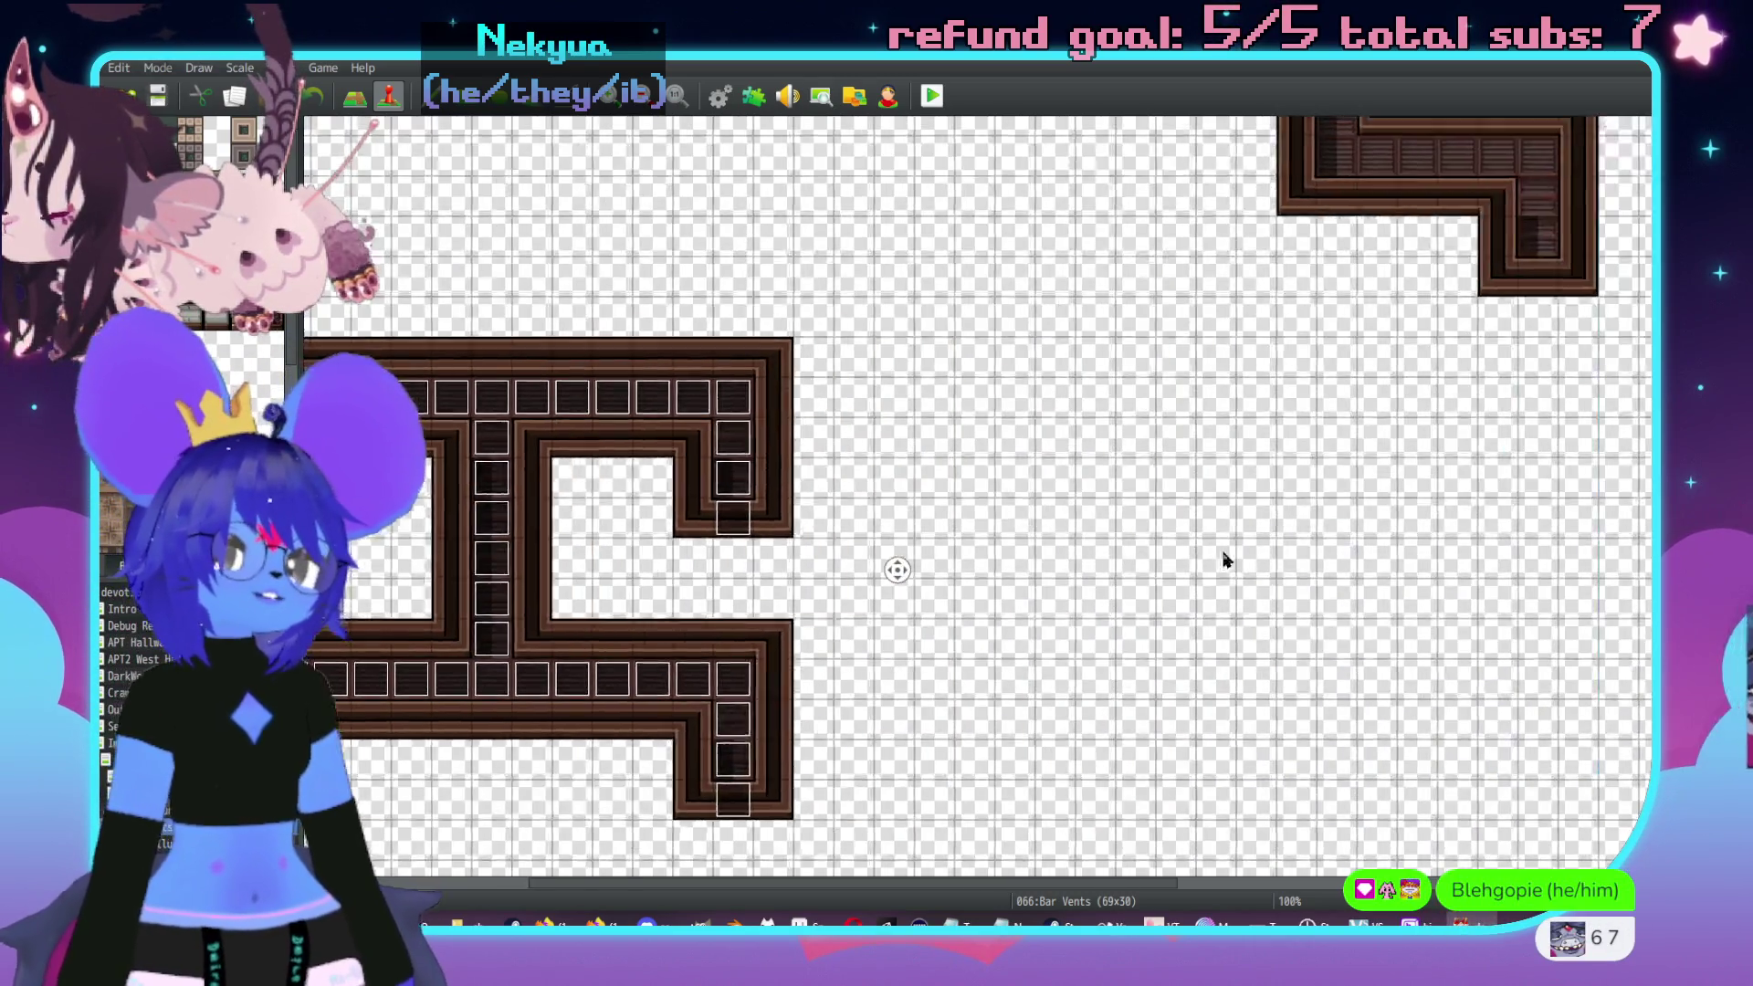
pyautogui.scroll(4, 971, 557)
pyautogui.hscroll(4, 971, 556)
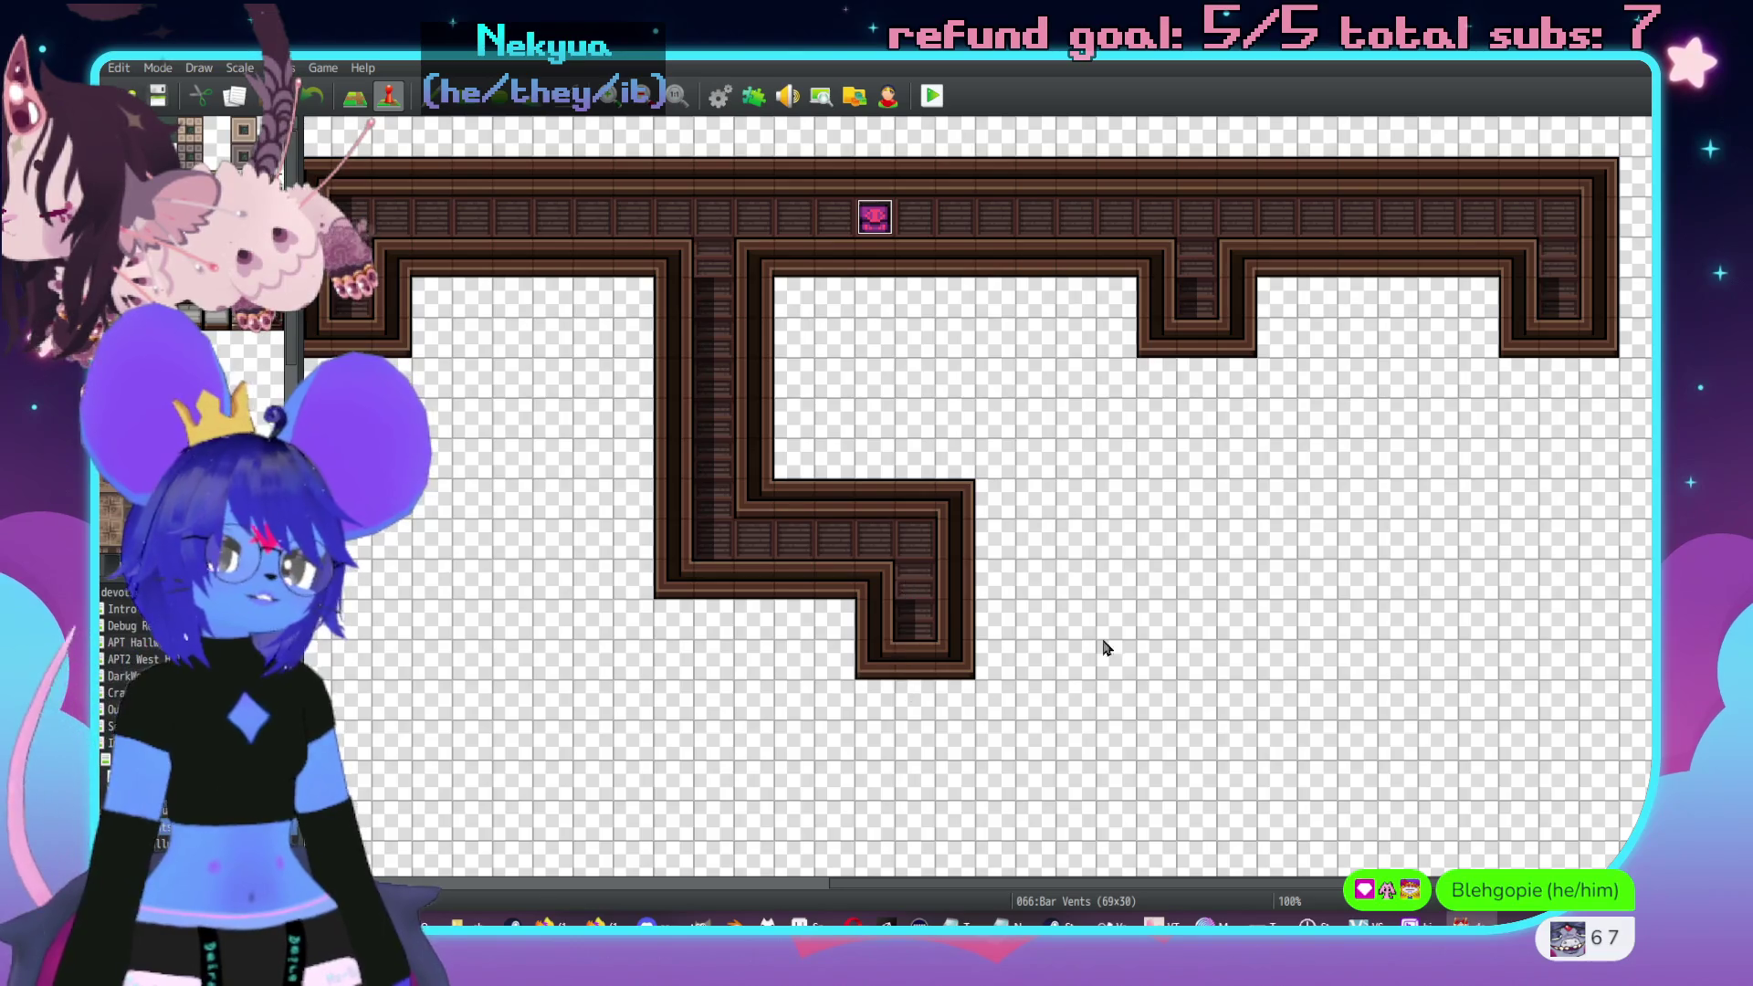
pyautogui.scroll(-5, 1106, 646)
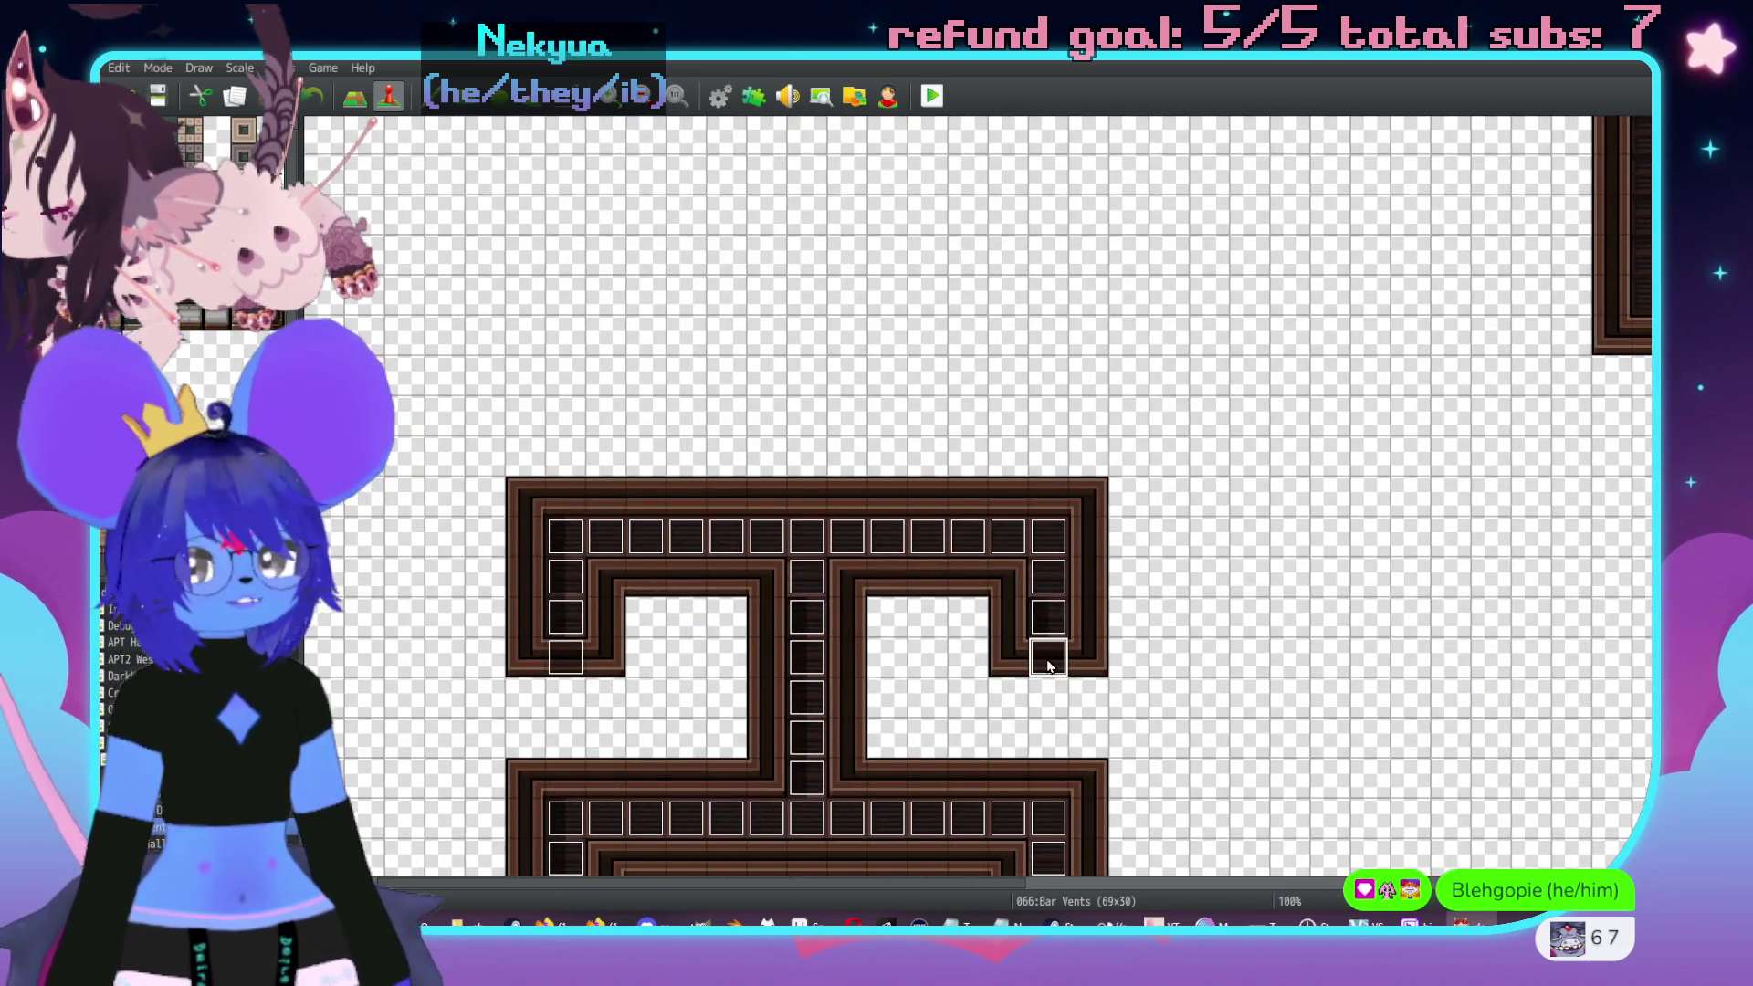
pyautogui.scroll(2, 1315, 513)
pyautogui.hscroll(4, 1314, 514)
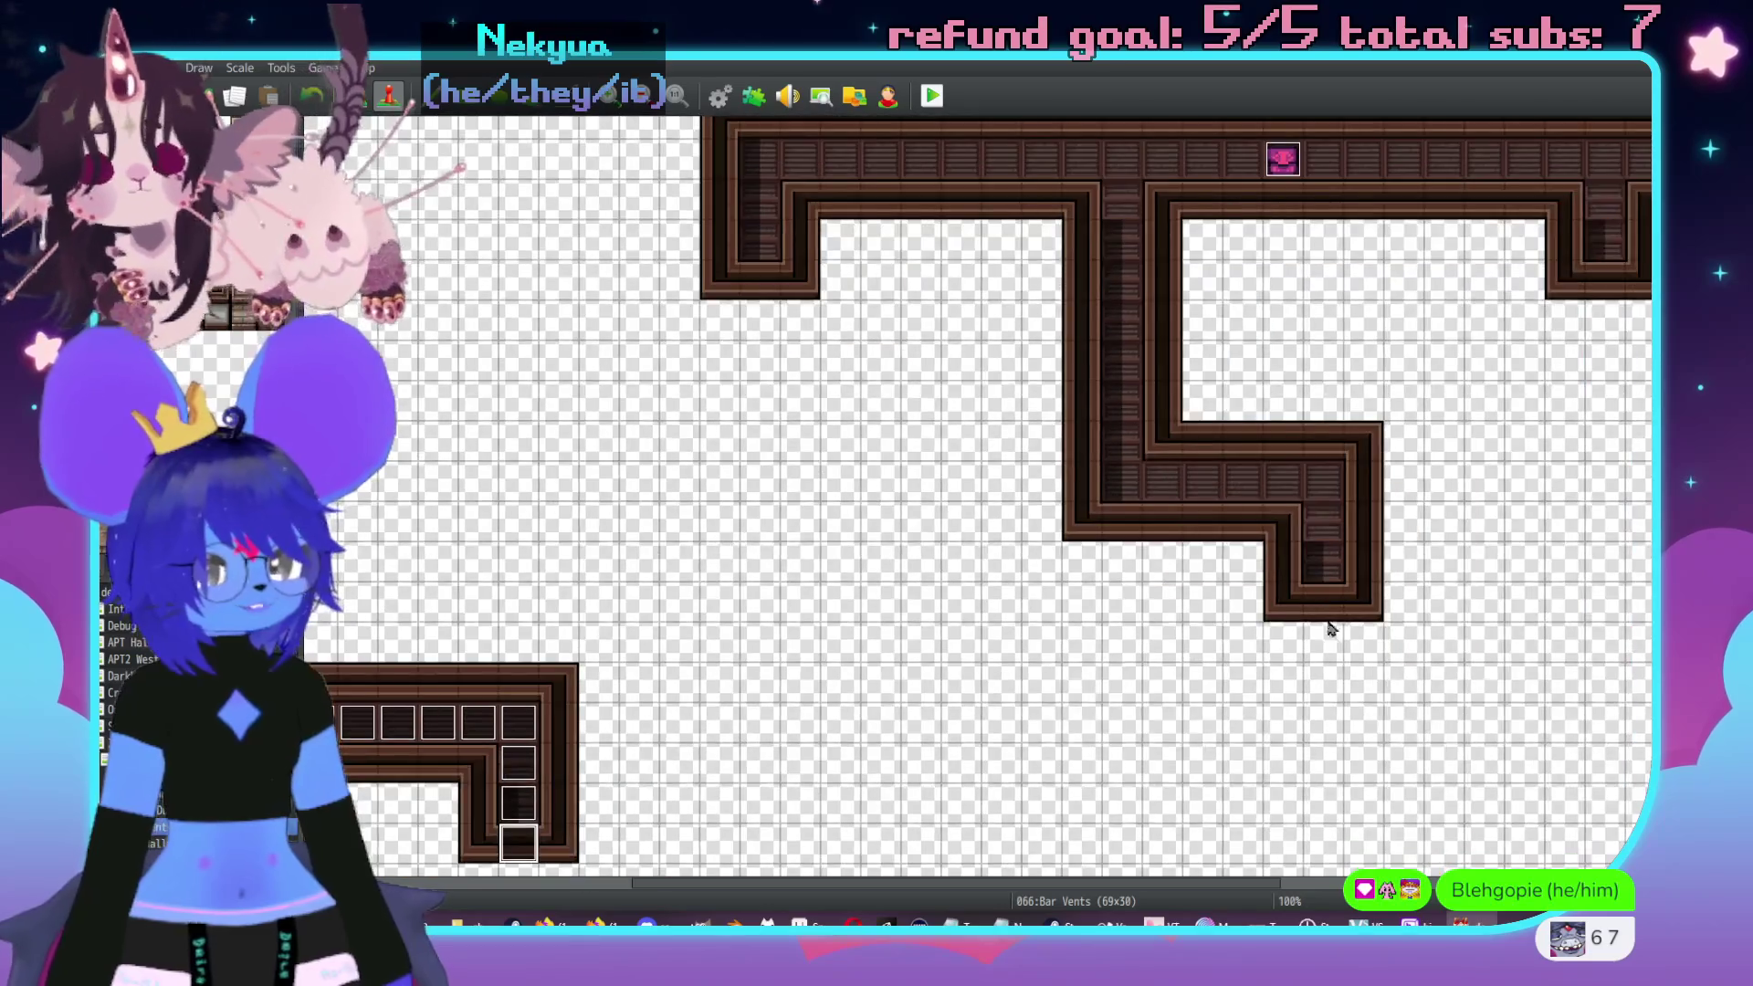
# - Point the first GrateEntrance event's page-2 transfer to Girl Dungeon (58,45)
pyautogui.doubleClick(1317, 607)
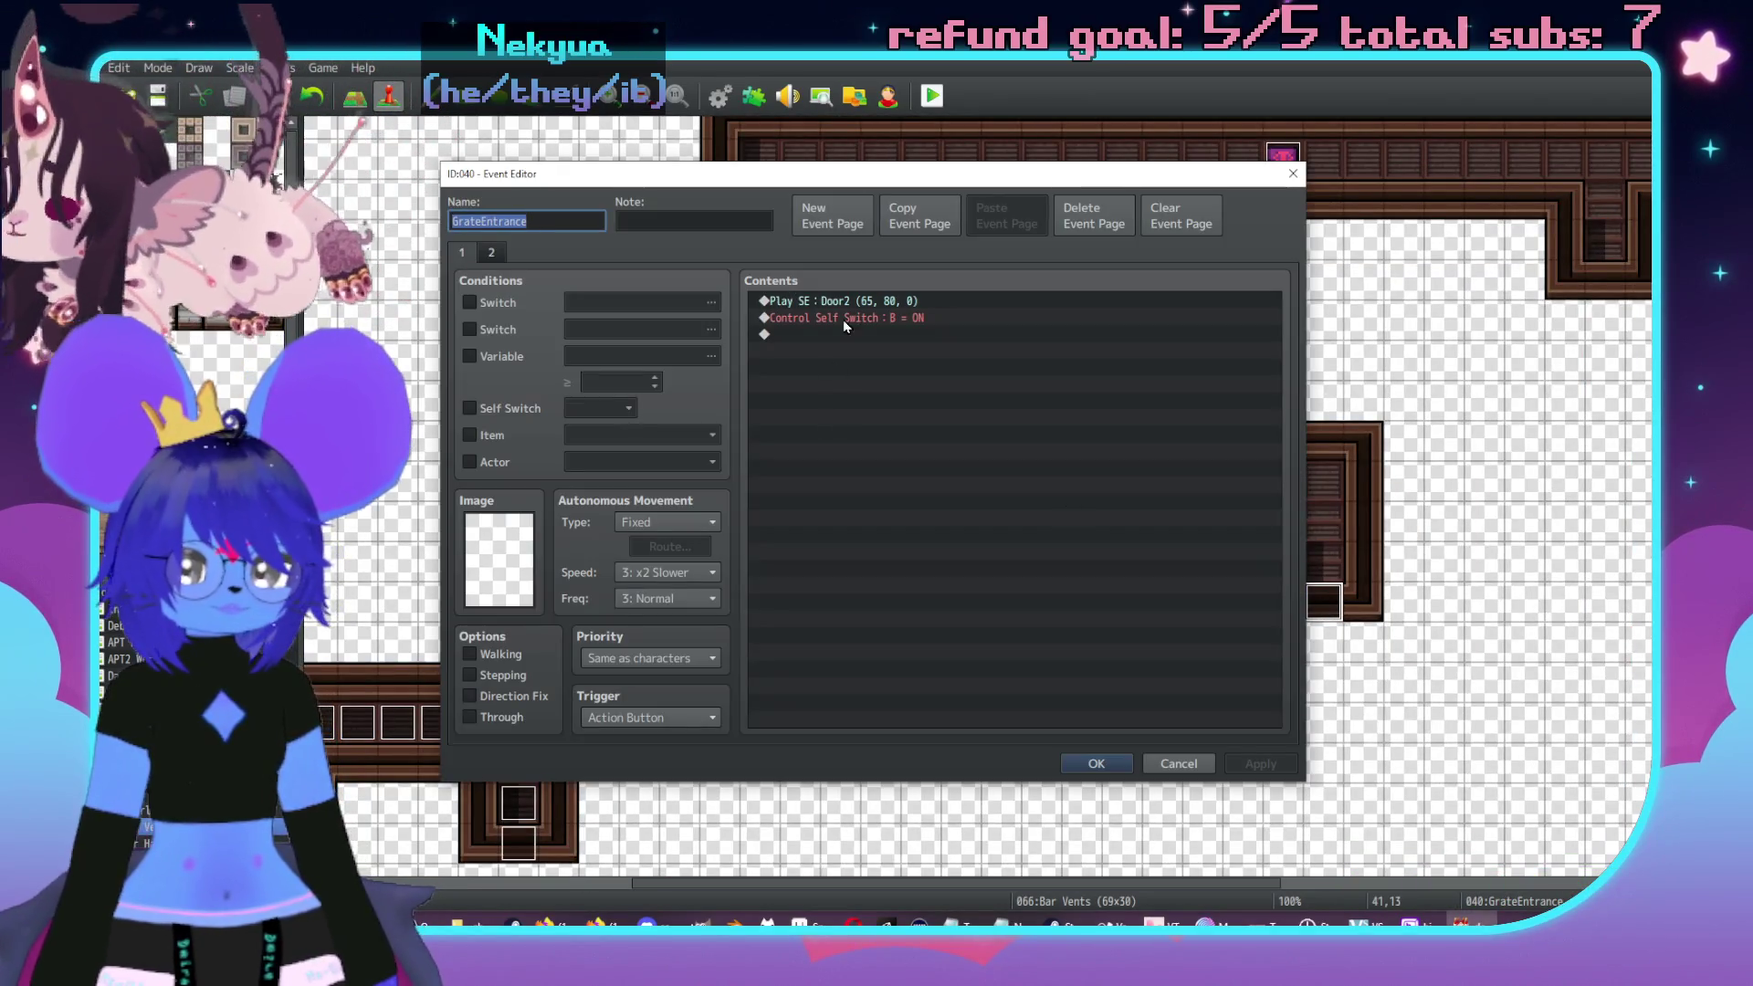
pyautogui.click(491, 253)
pyautogui.doubleClick(916, 368)
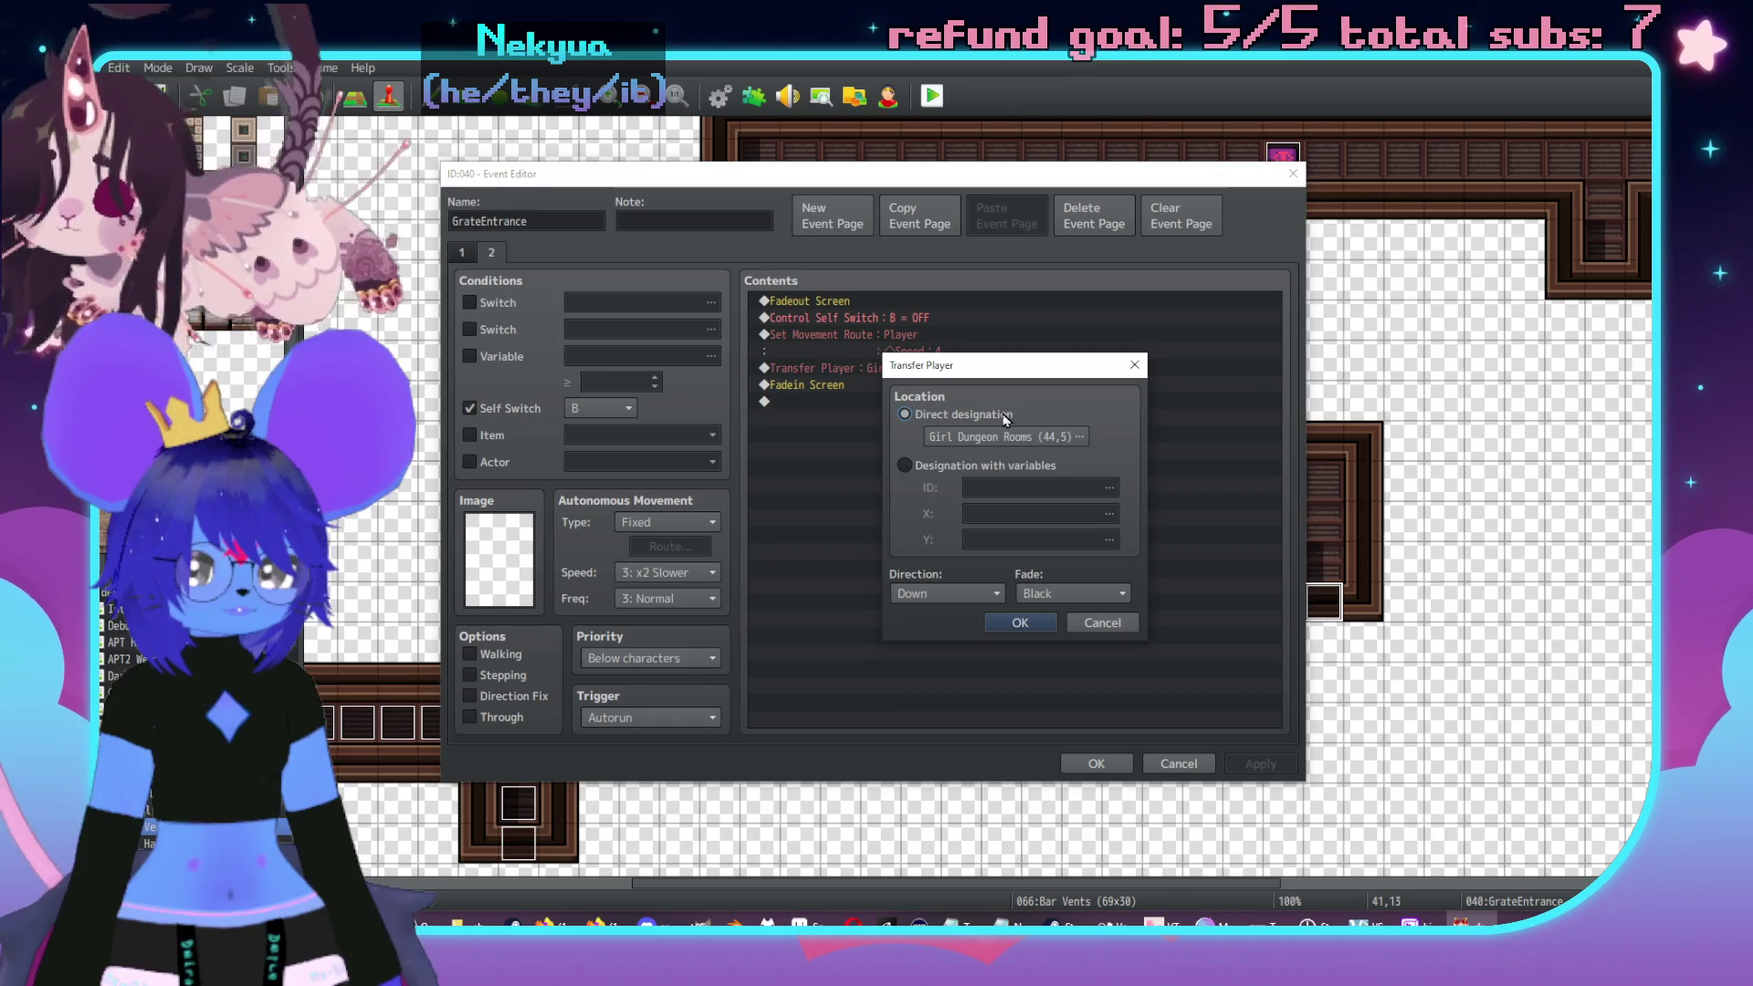
pyautogui.click(1004, 437)
pyautogui.click(717, 437)
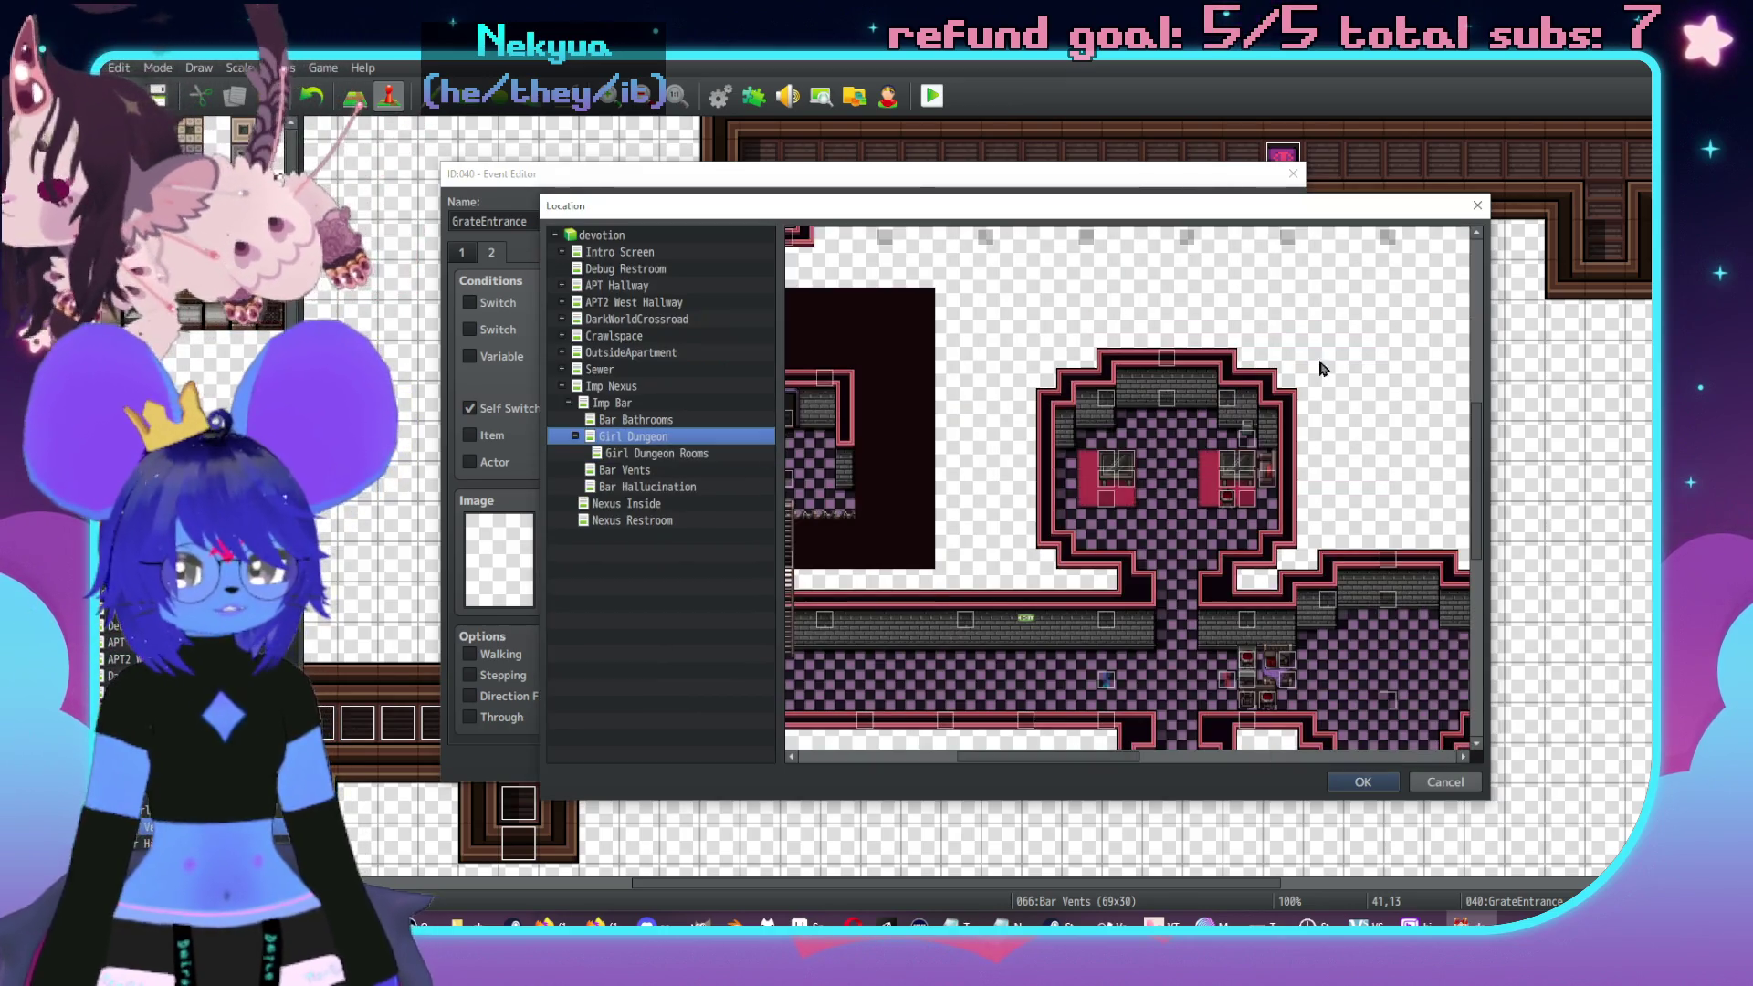
pyautogui.moveTo(1199, 565); pyautogui.dragTo(1080, 545)
pyautogui.doubleClick(1047, 543)
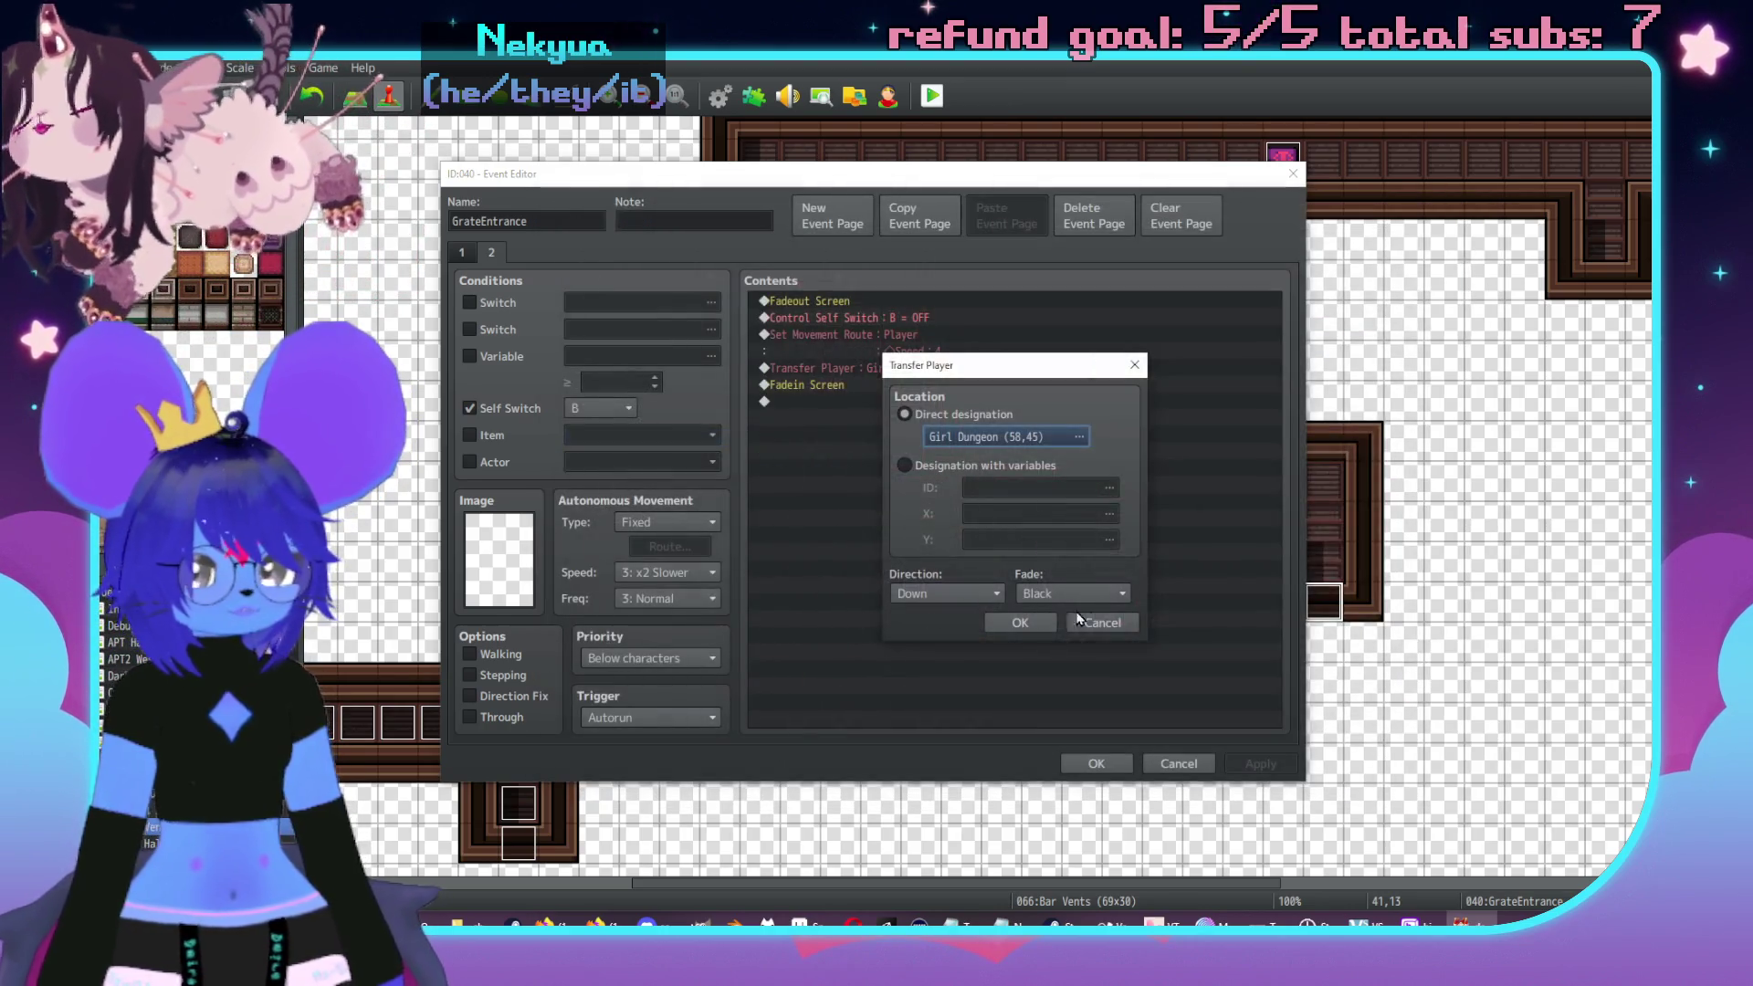
pyautogui.click(1007, 619)
pyautogui.click(1258, 763)
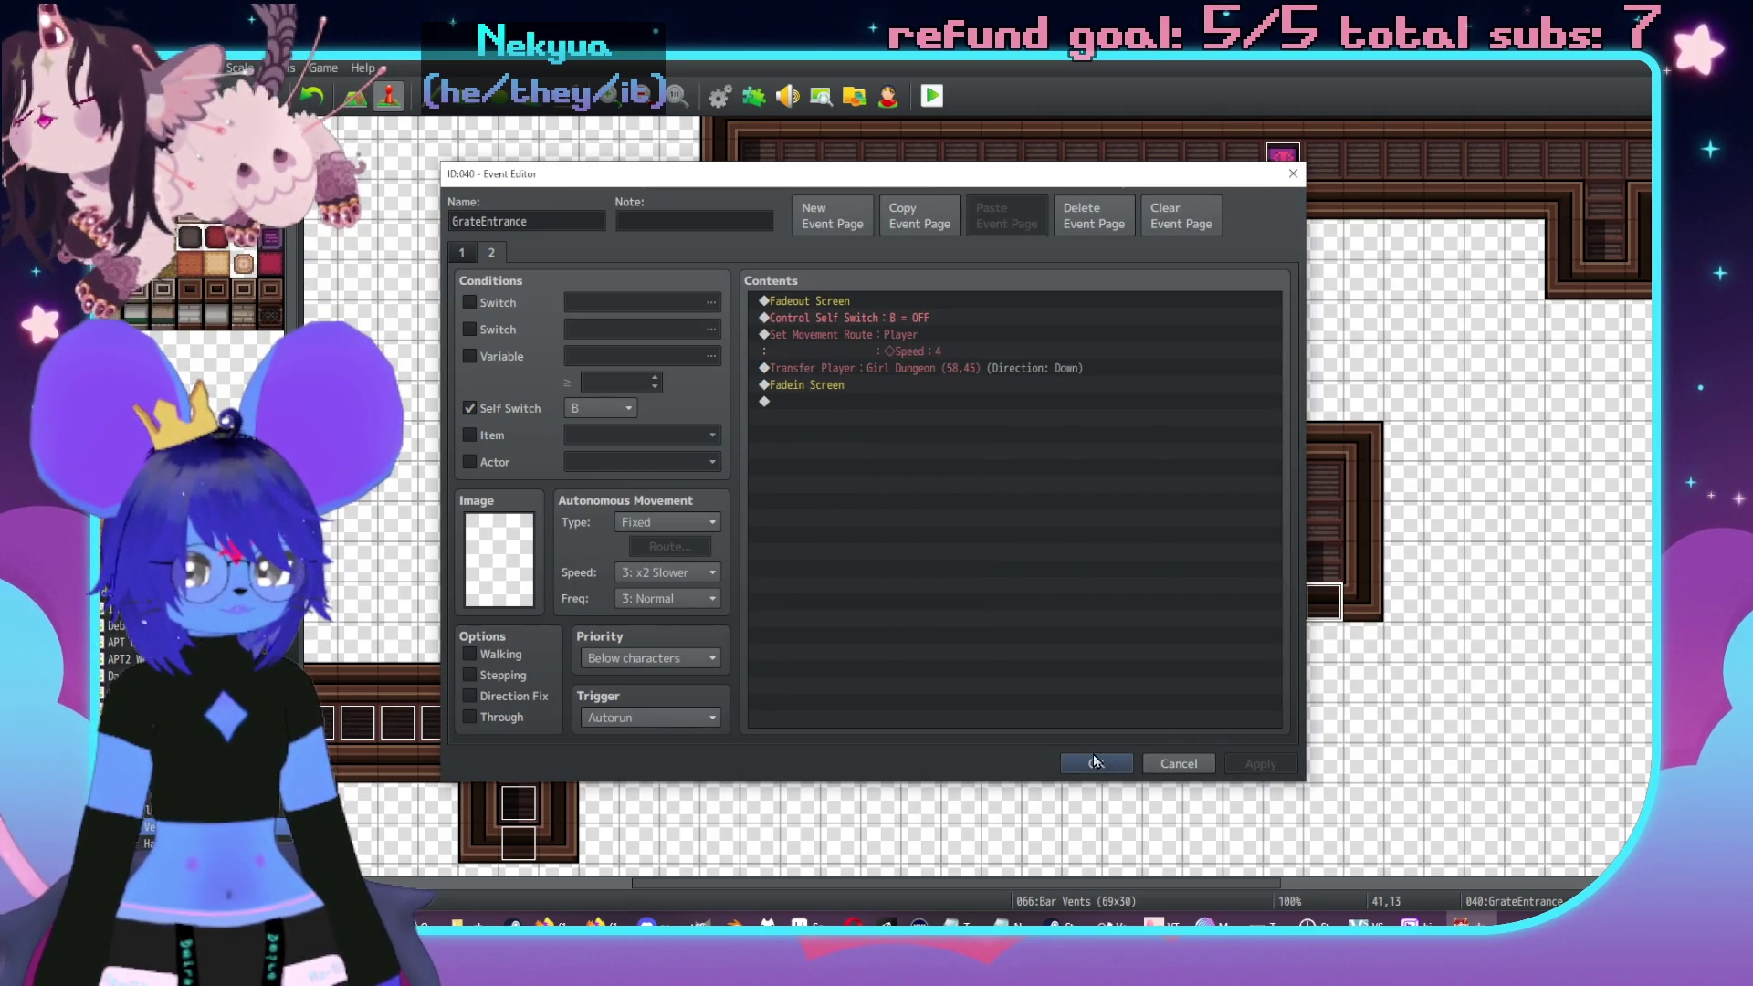
pyautogui.click(1100, 763)
# - Point the upper GrateEntrance event's page-2 transfer to Girl Dungeon (47,35)
pyautogui.hscroll(-2, 1096, 493)
pyautogui.scroll(1, 1096, 493)
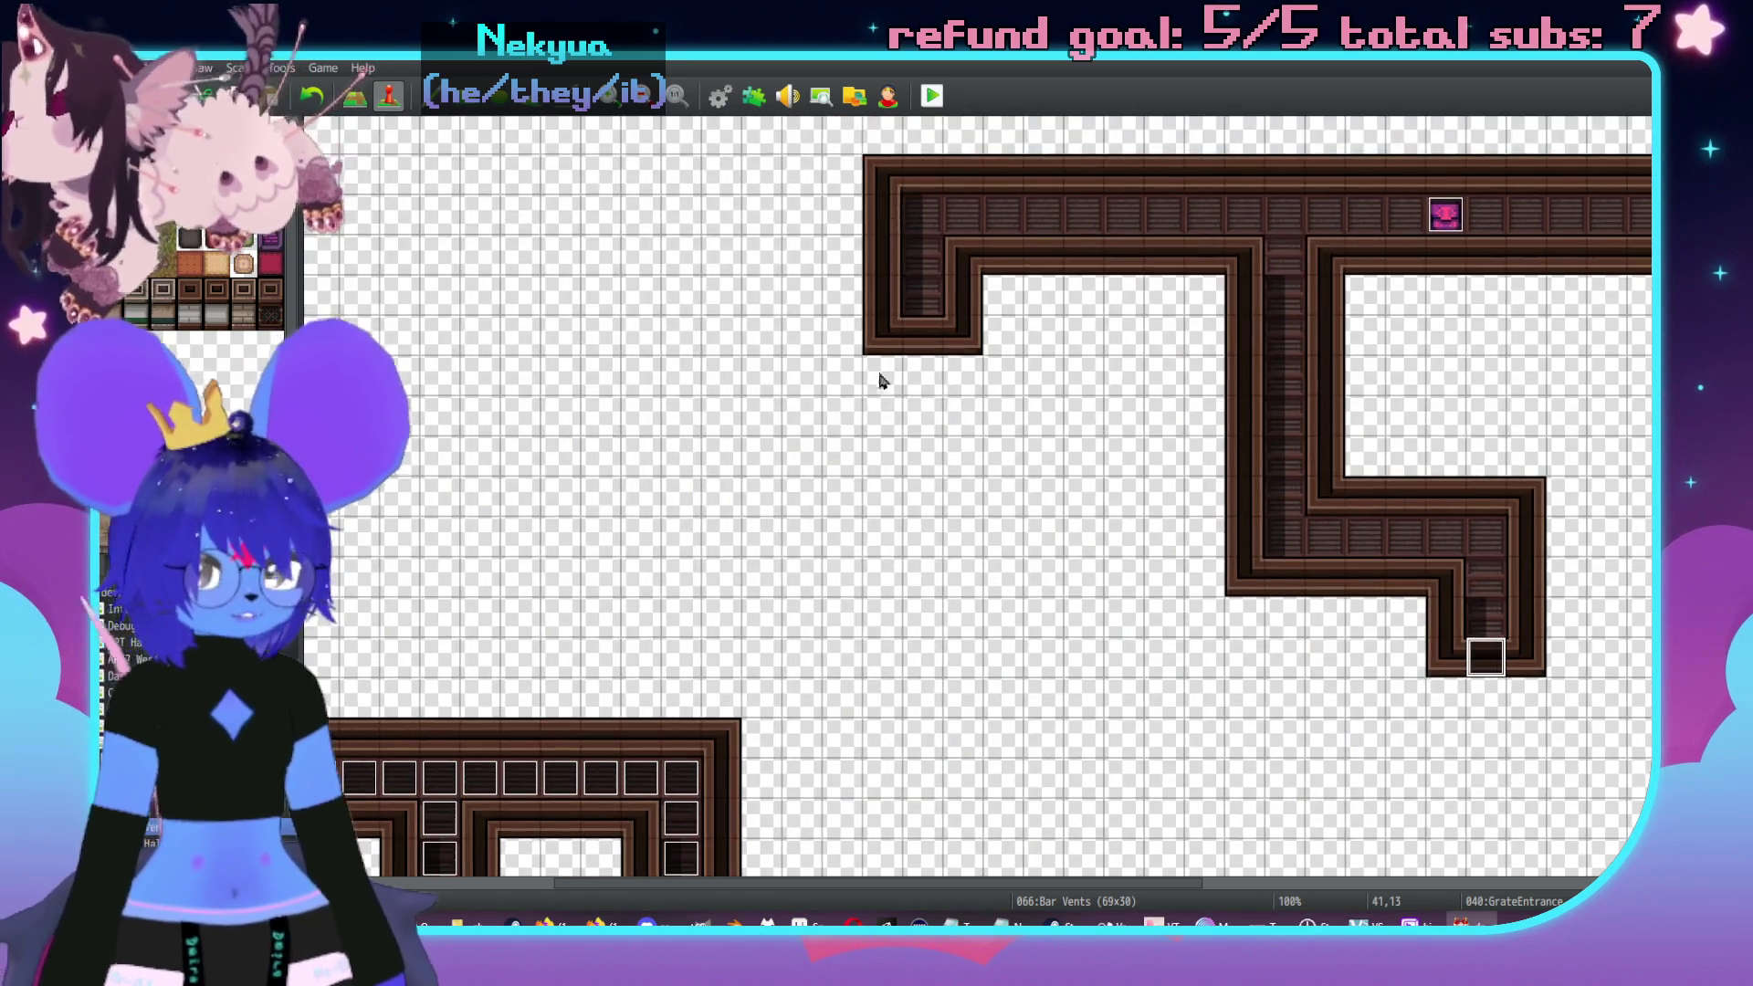
pyautogui.click(923, 335)
pyautogui.doubleClick(924, 342)
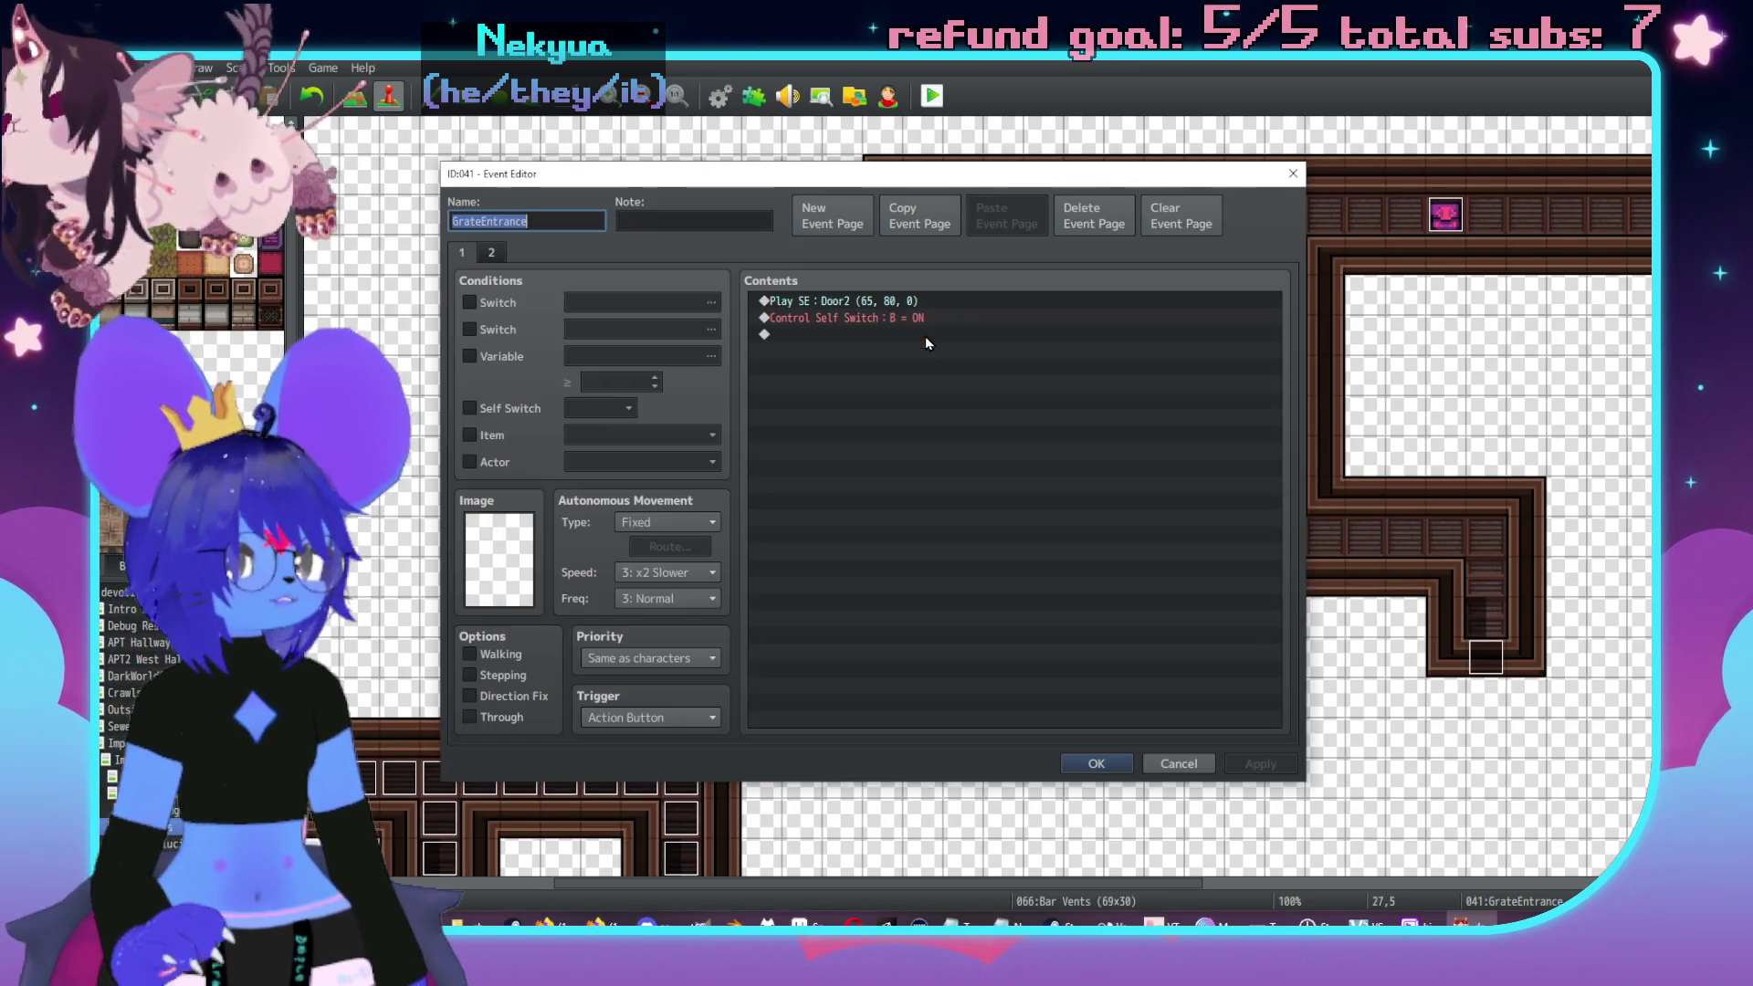
pyautogui.click(493, 256)
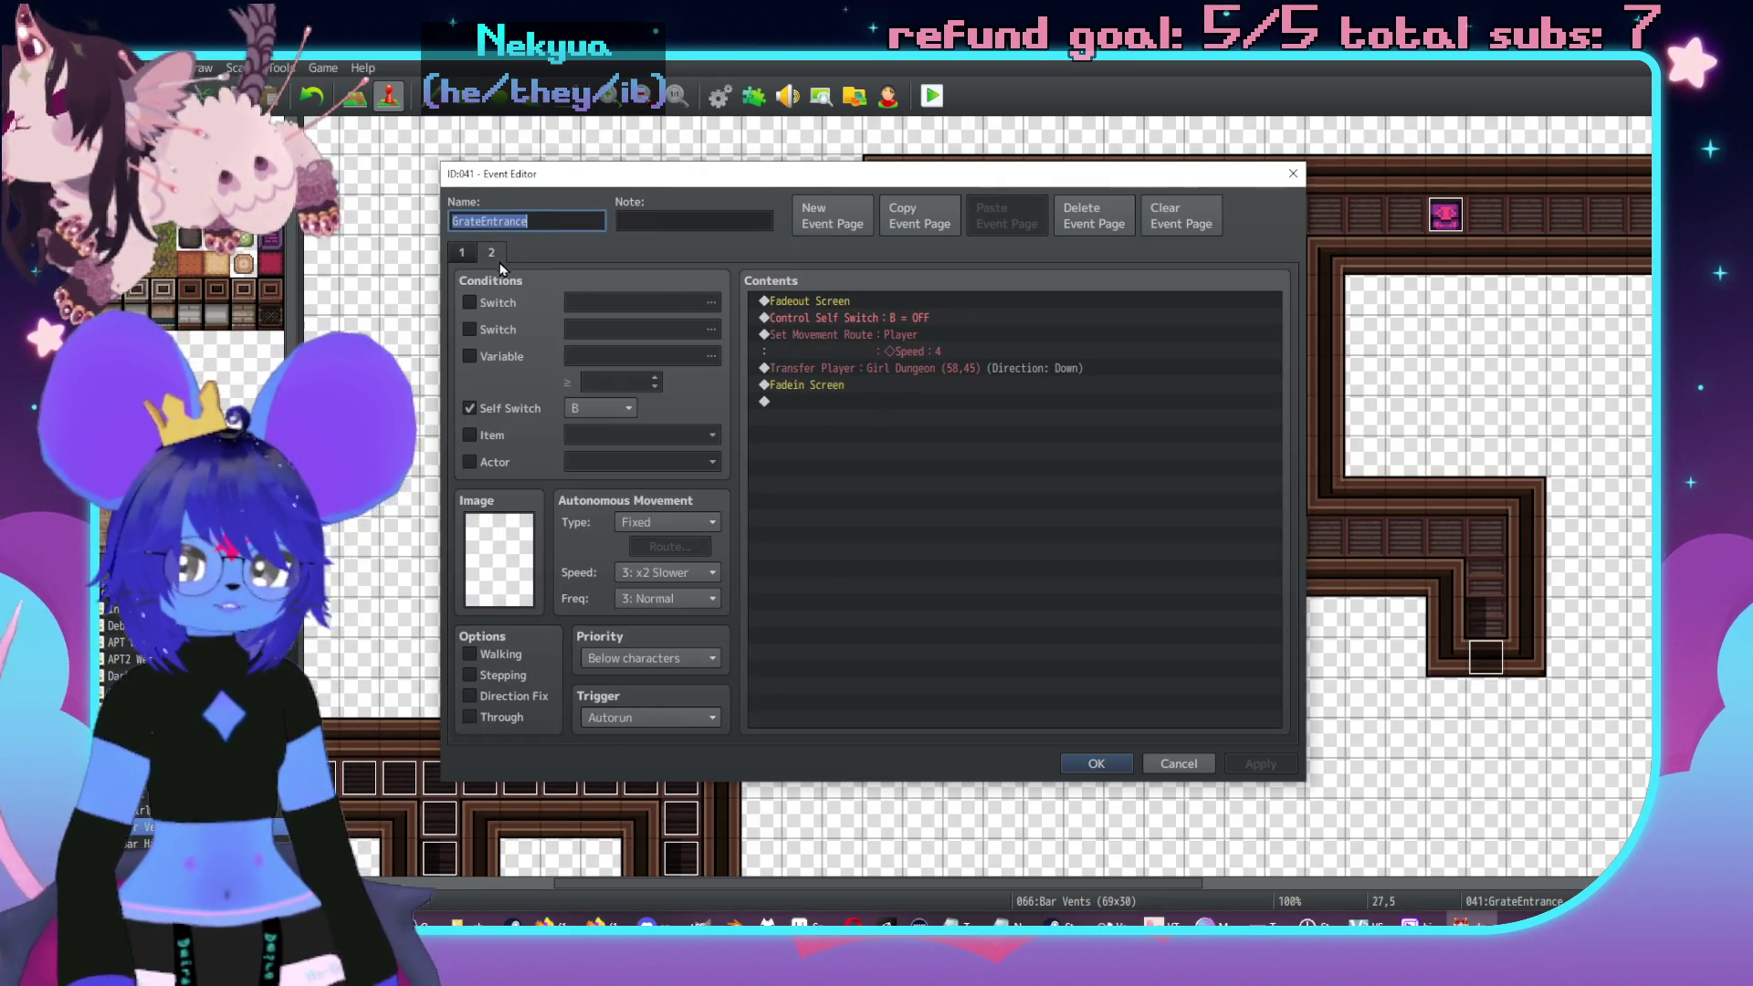
pyautogui.doubleClick(871, 370)
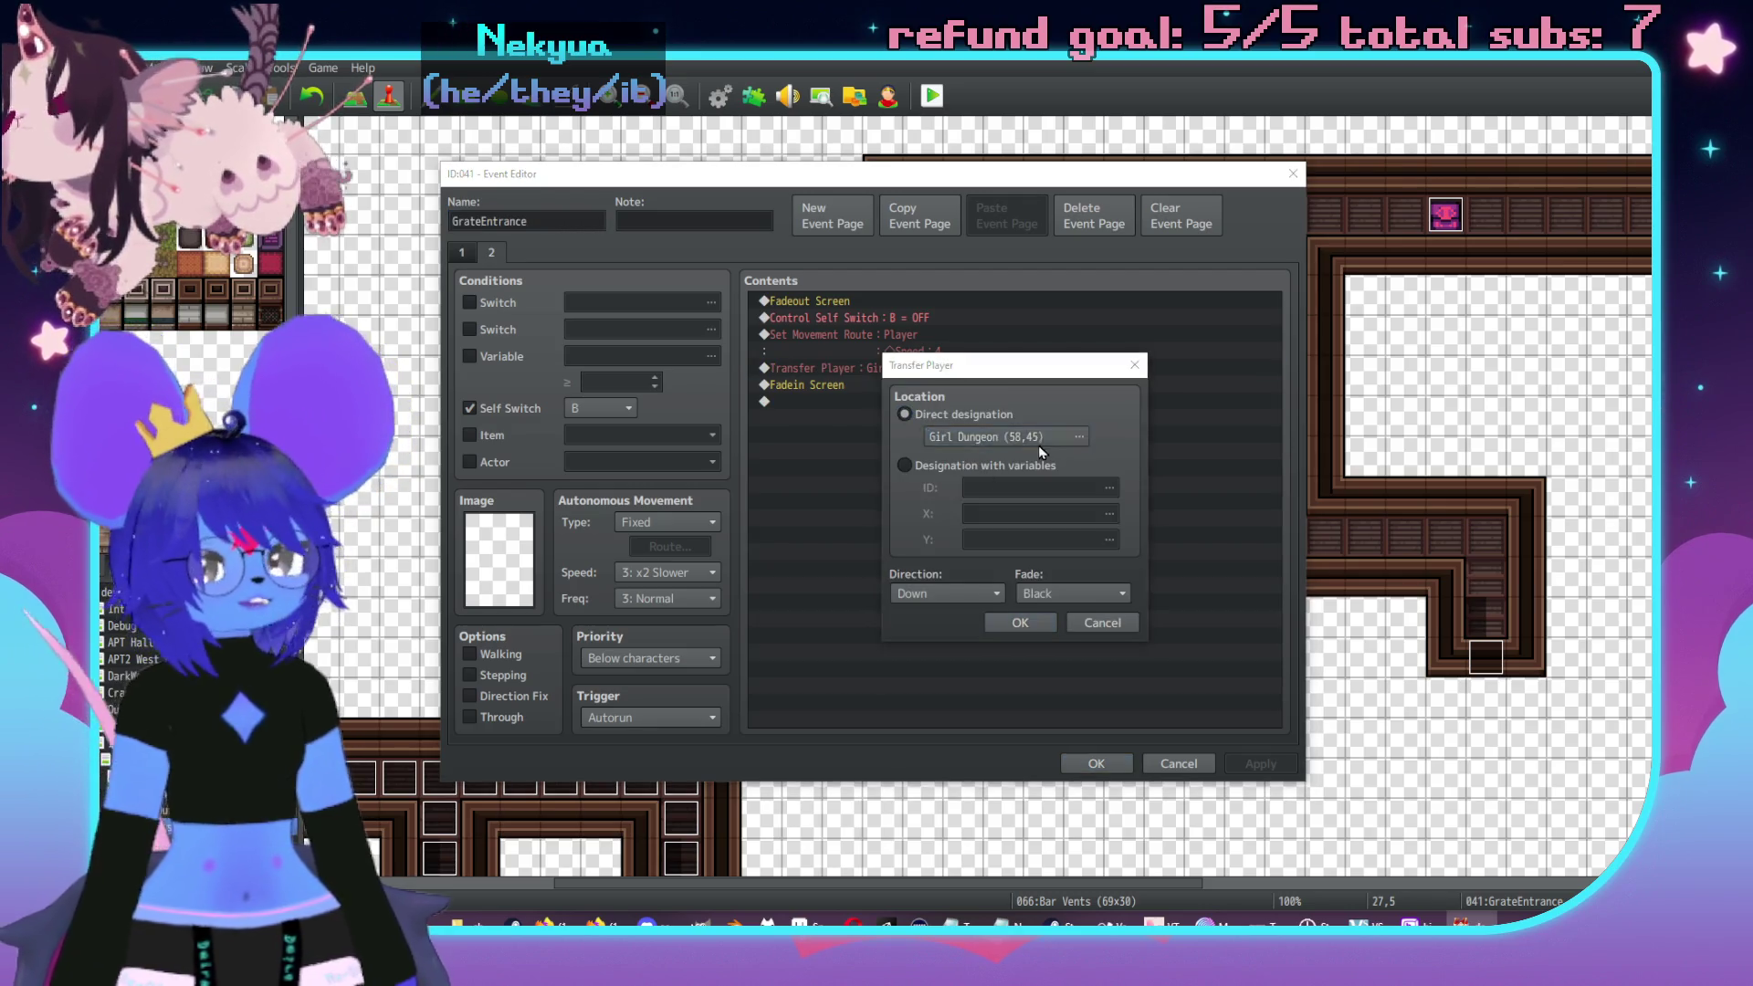
pyautogui.click(1038, 442)
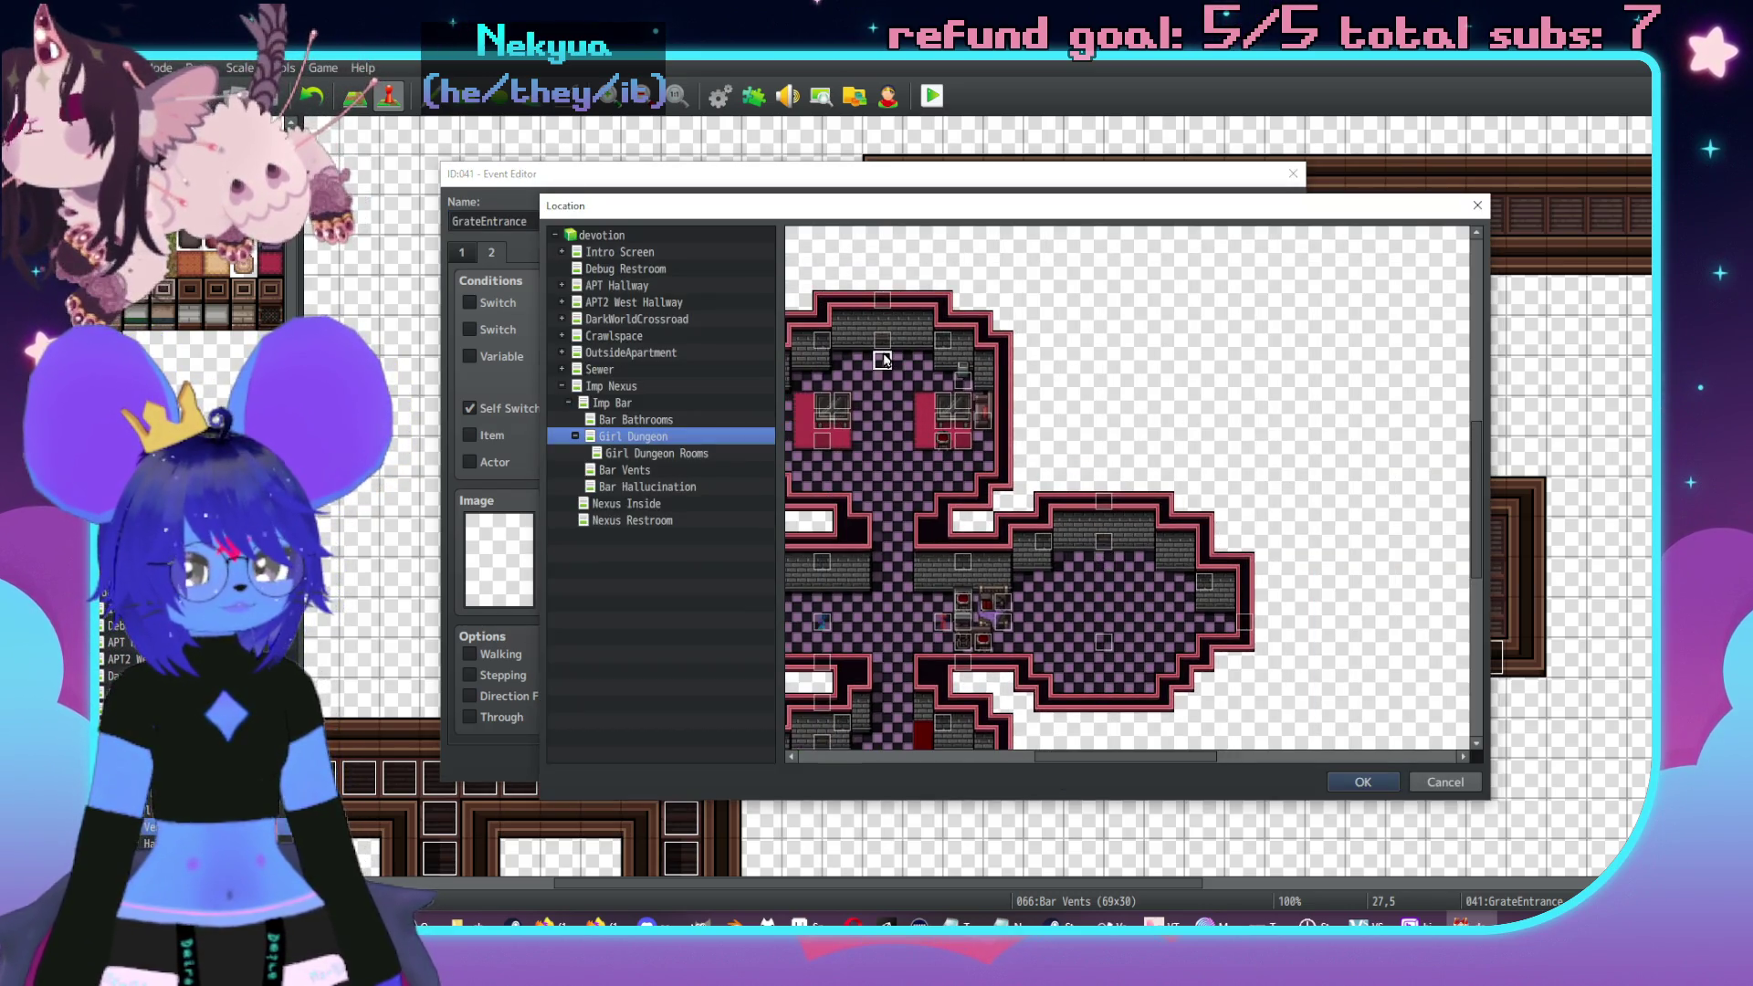
pyautogui.doubleClick(883, 359)
pyautogui.click(1039, 627)
pyautogui.click(1259, 763)
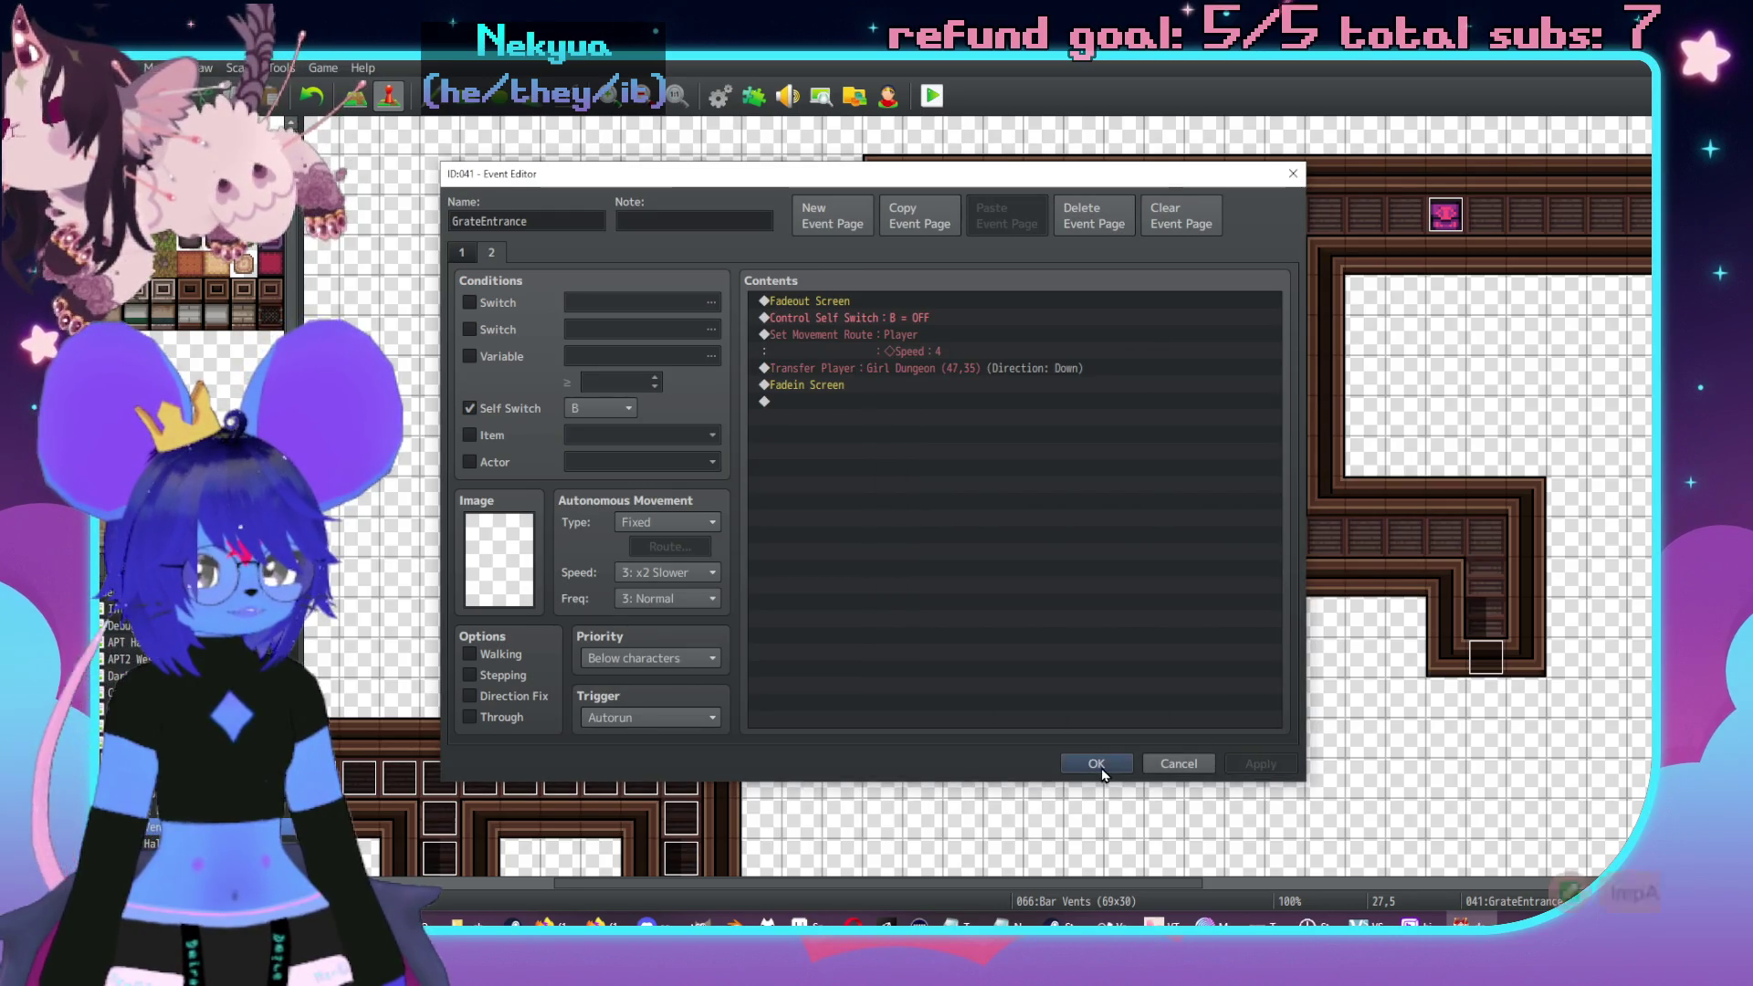
pyautogui.click(1098, 765)
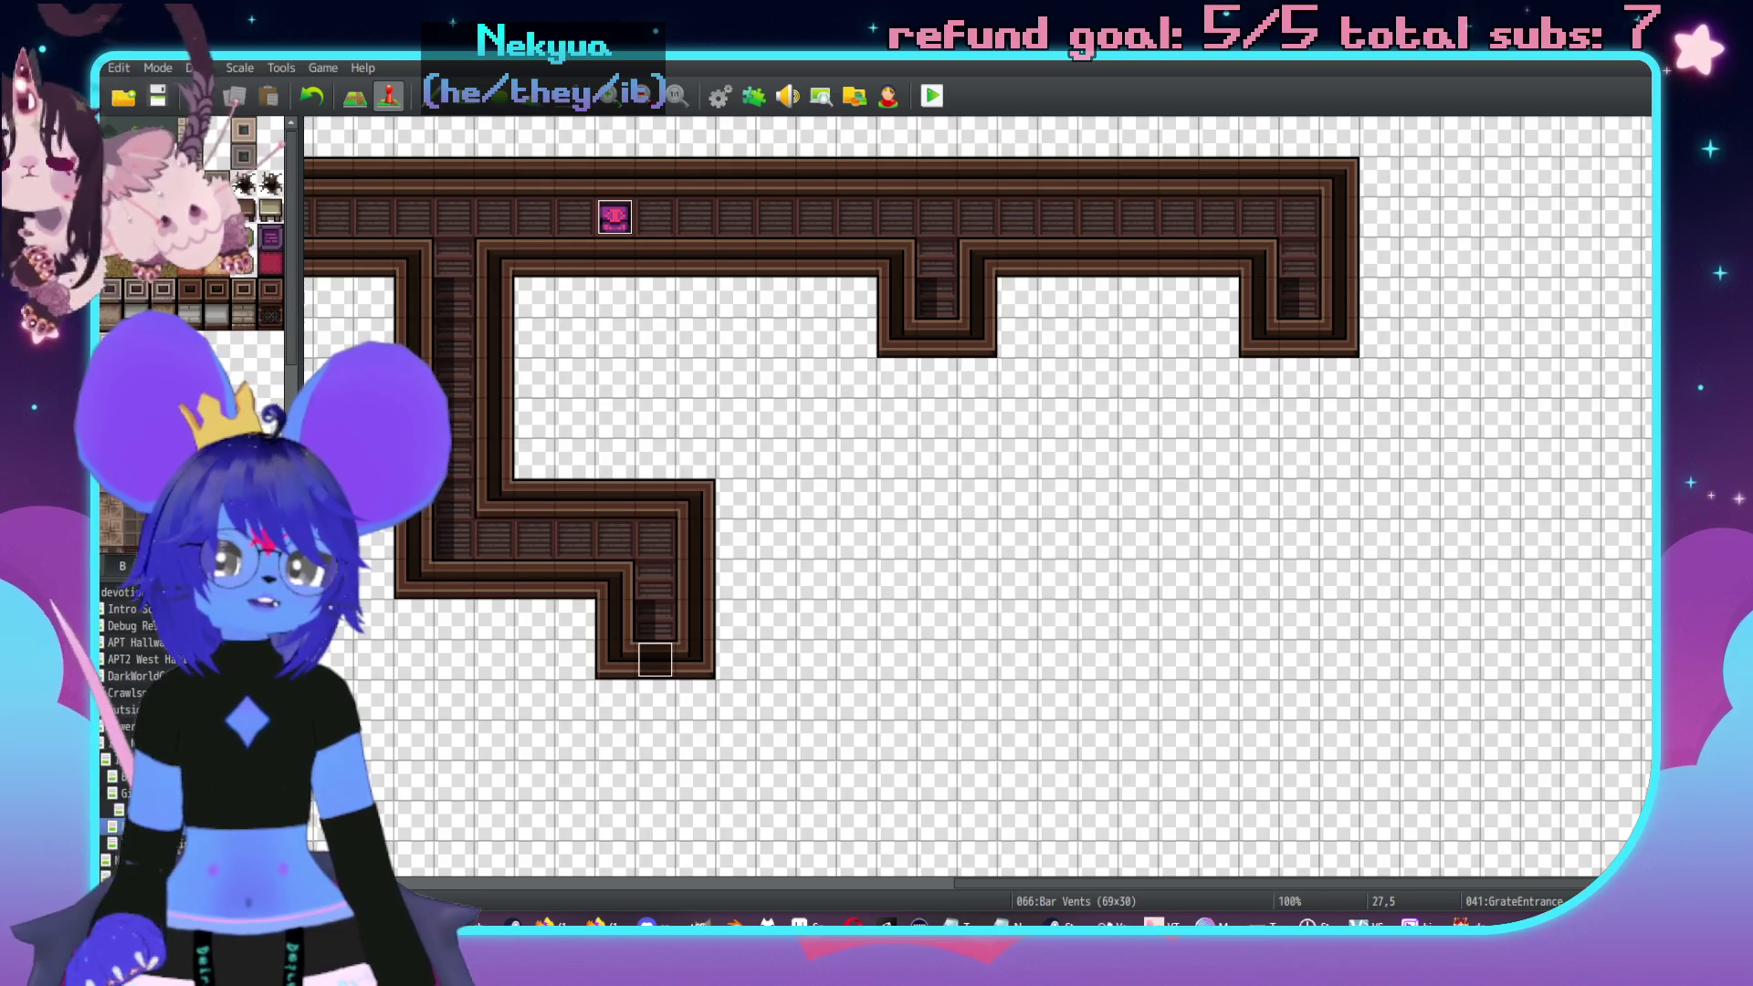
# - Copy the top-right vent corridor section and paste it at the lower right of the map
pyautogui.press('F5')
pyautogui.hscroll(1, 993, 516)
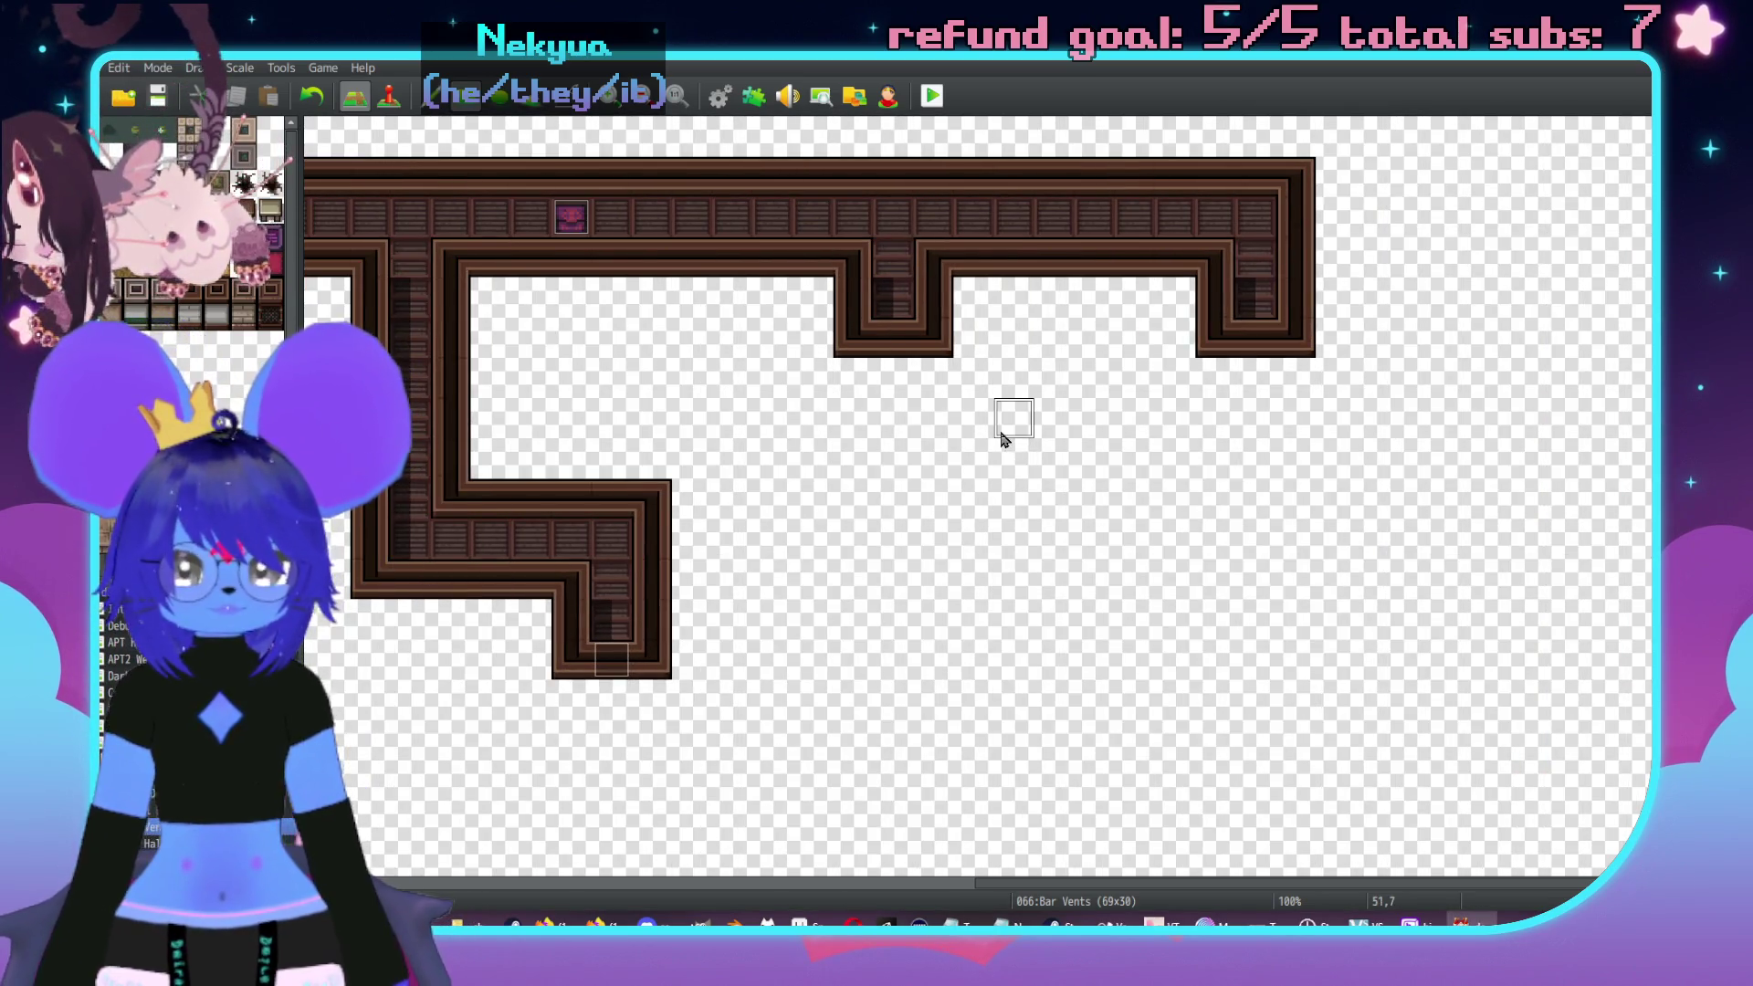
pyautogui.hscroll(1, 1141, 430)
pyautogui.scroll(-1, 1278, 411)
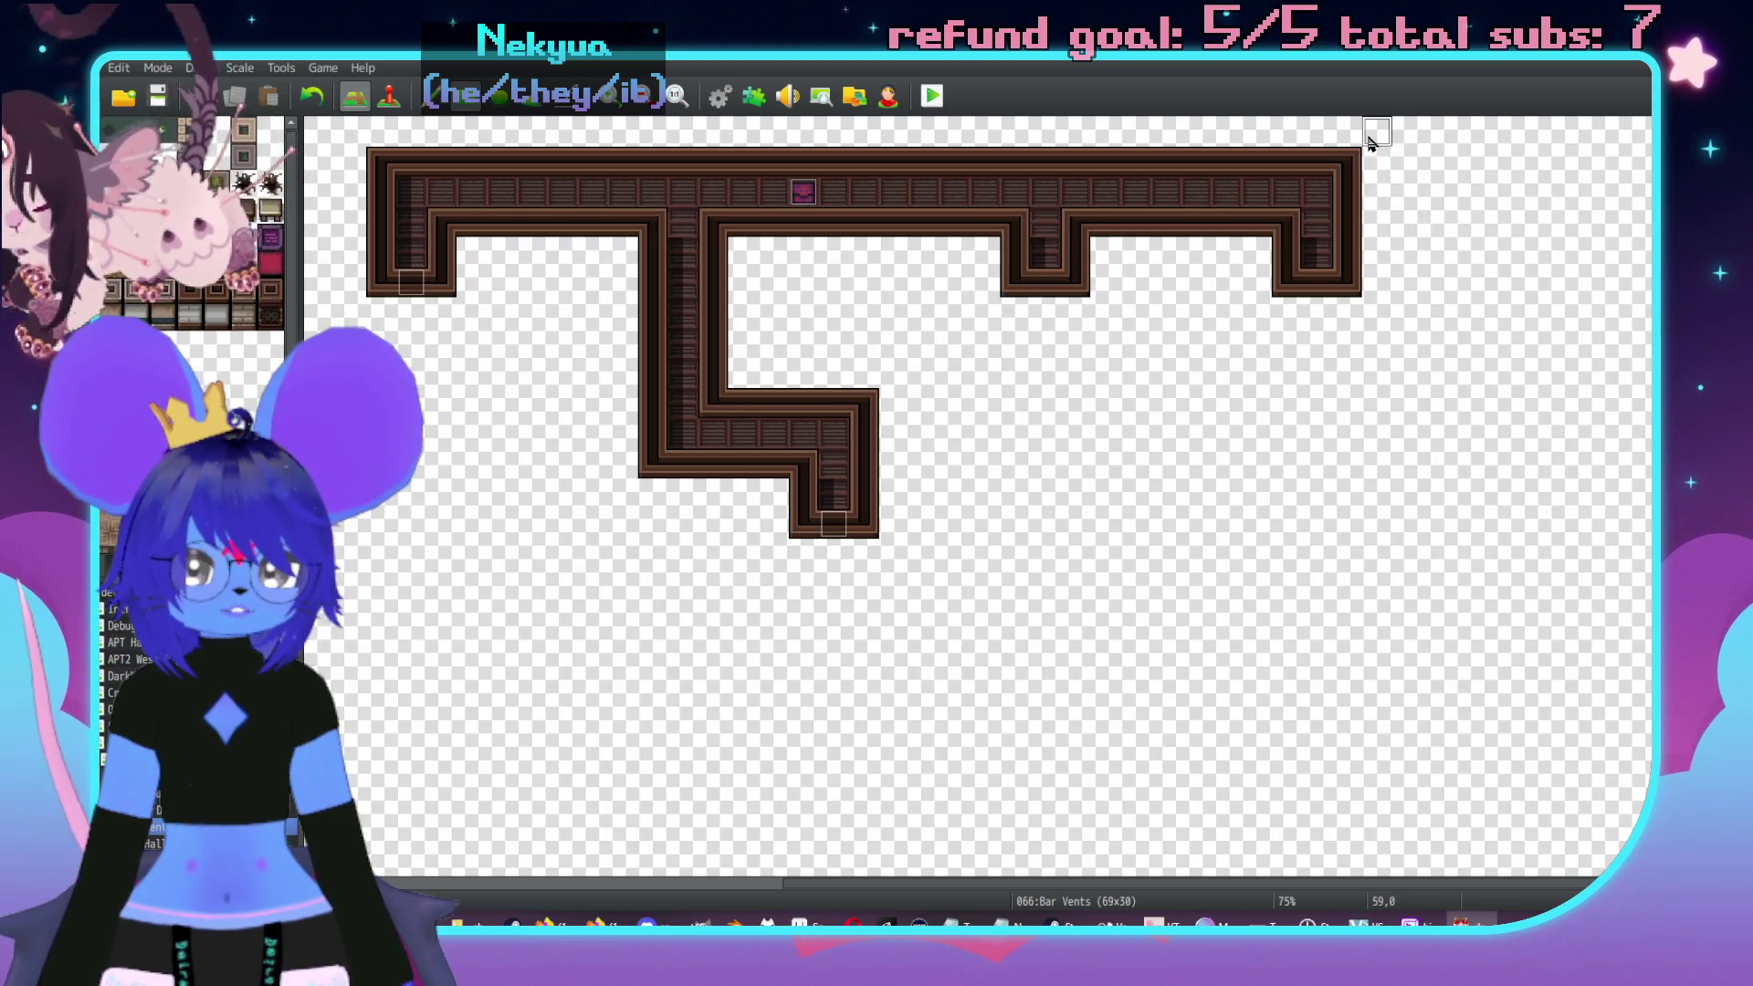
pyautogui.moveTo(1379, 136); pyautogui.dragTo(913, 329)
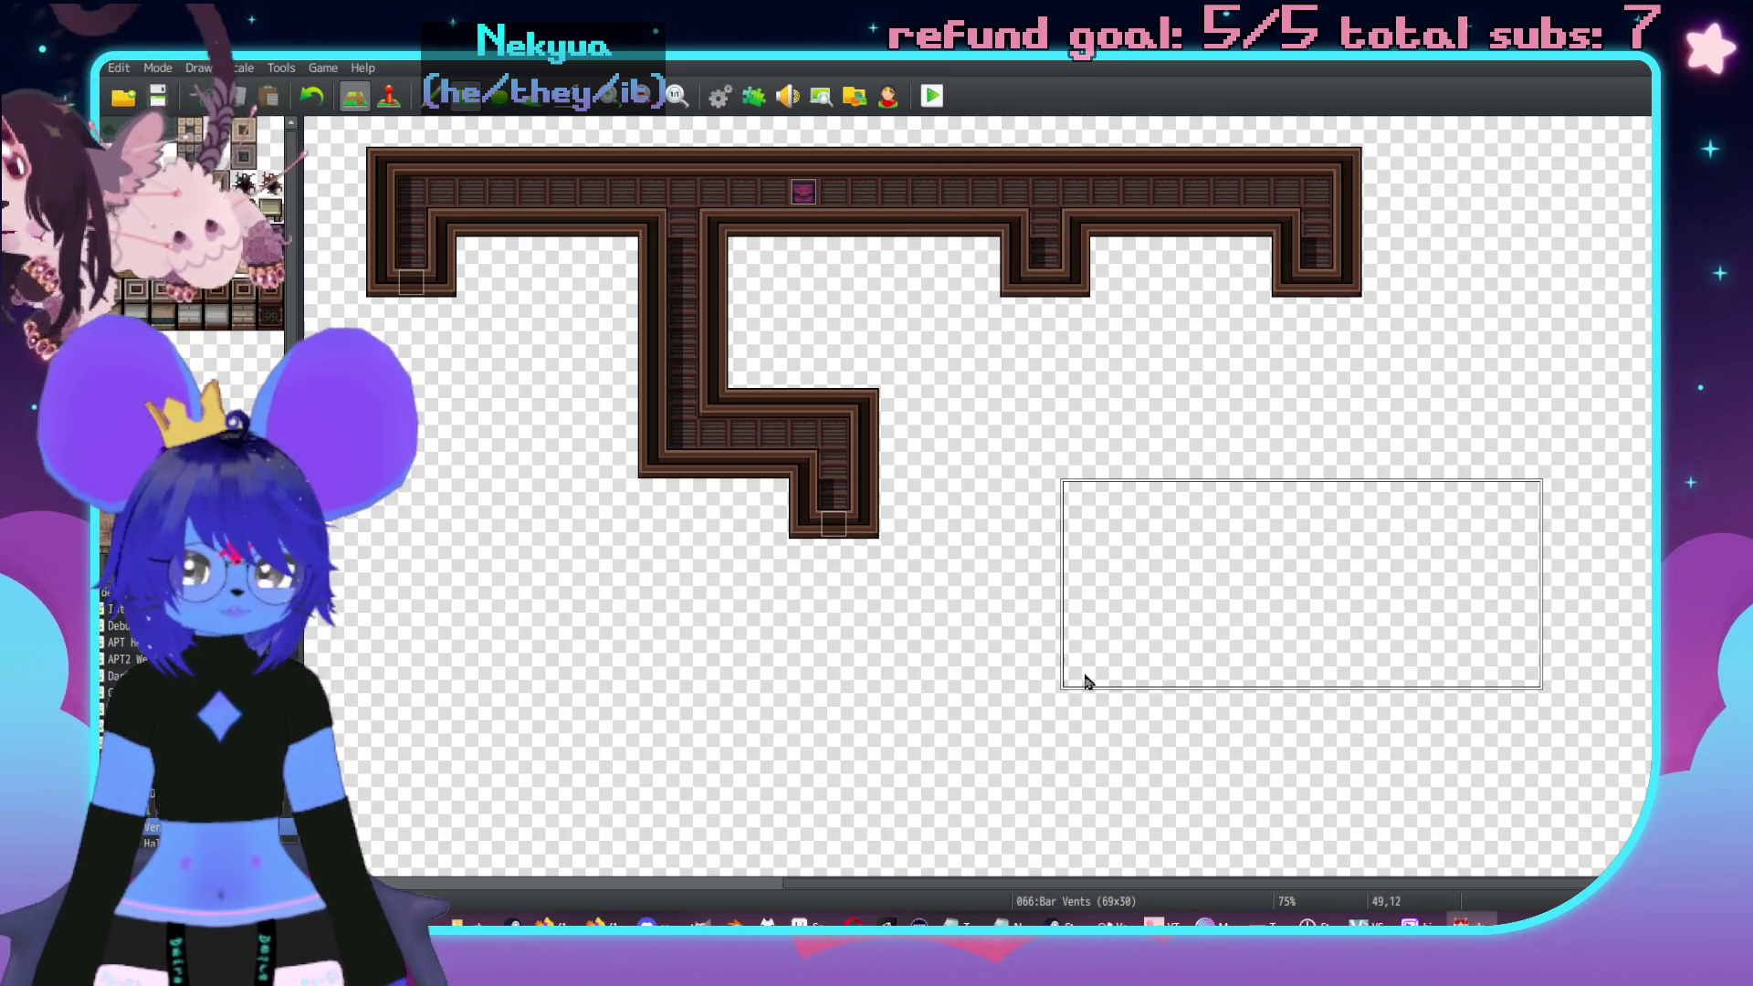
pyautogui.moveTo(1070, 710); pyautogui.dragTo(1490, 511)
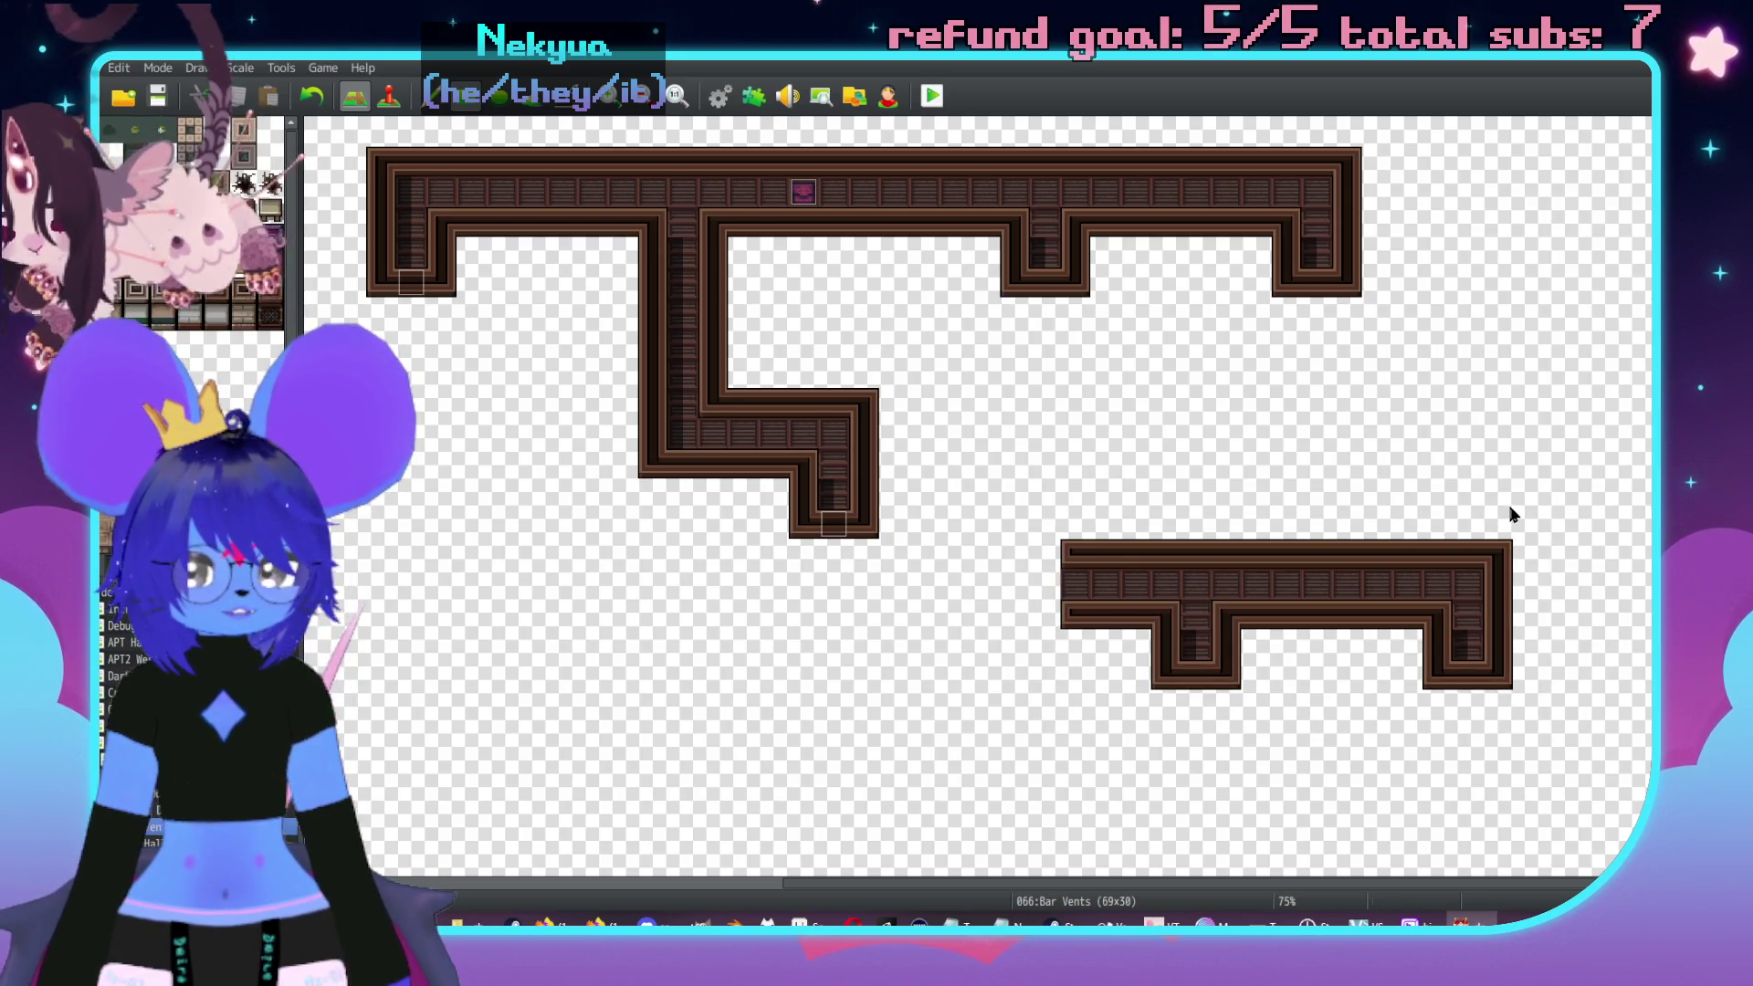
# - Paint a long vertical shaft joining the top corridor to the new lower corridor
pyautogui.click(1076, 283)
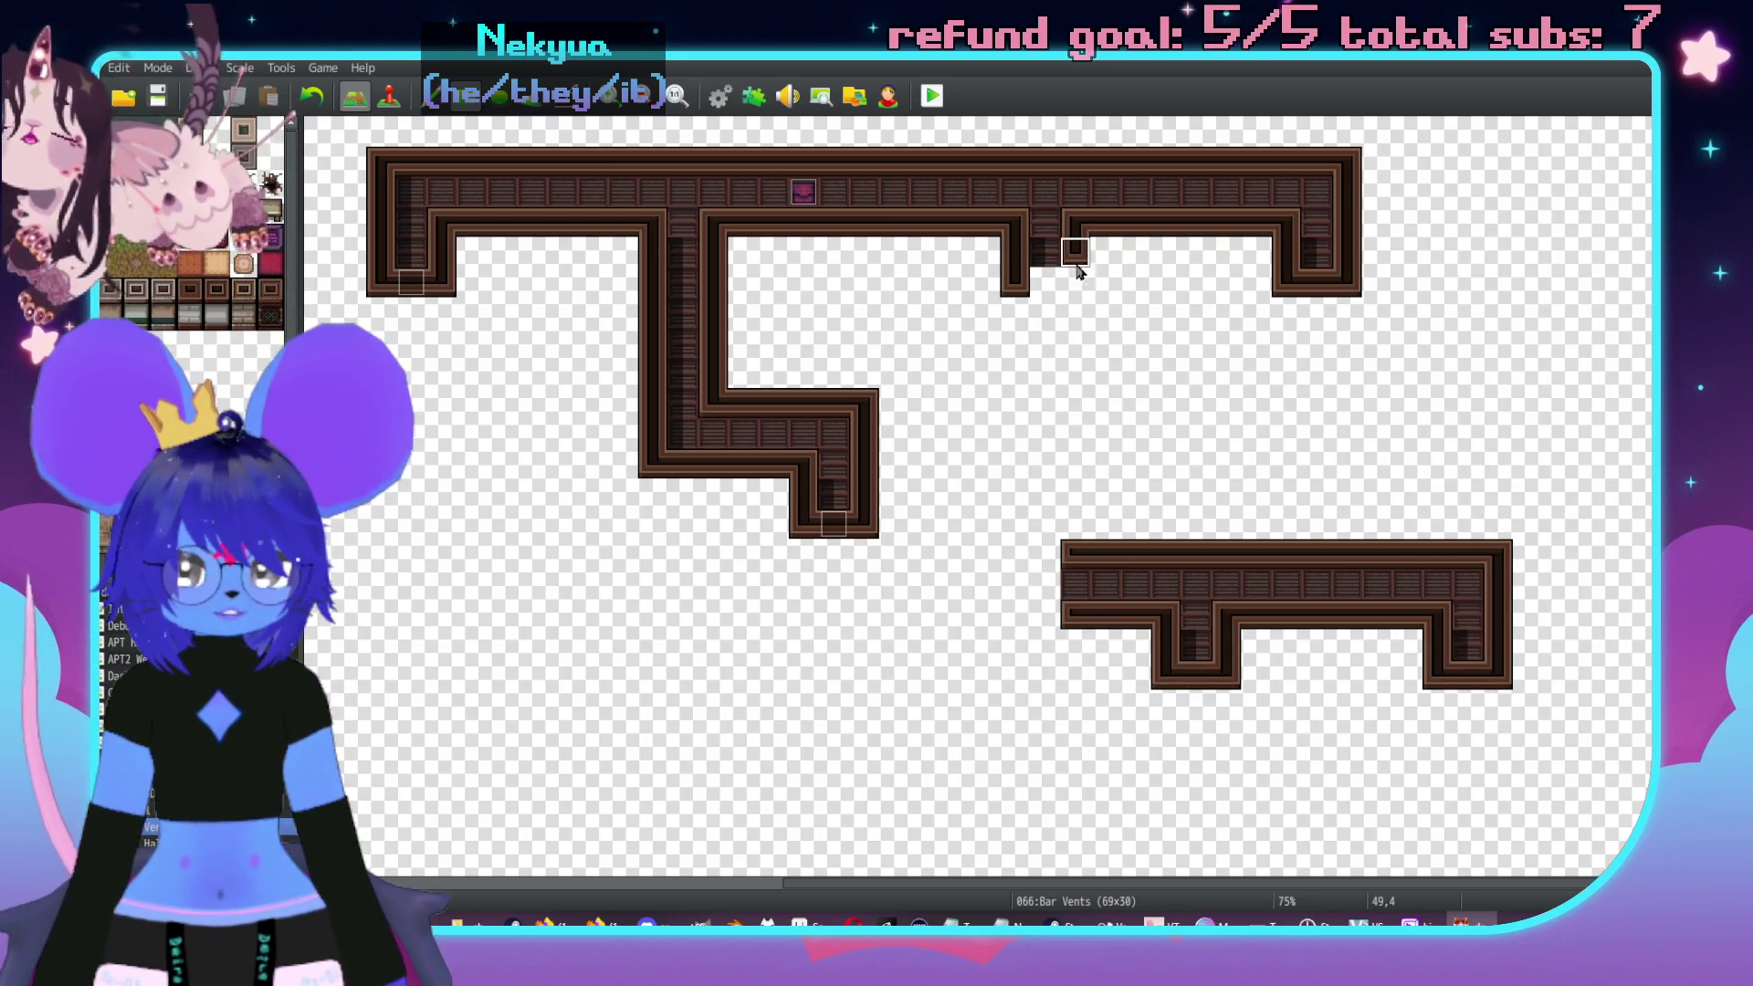
pyautogui.moveTo(1078, 256); pyautogui.dragTo(1076, 539)
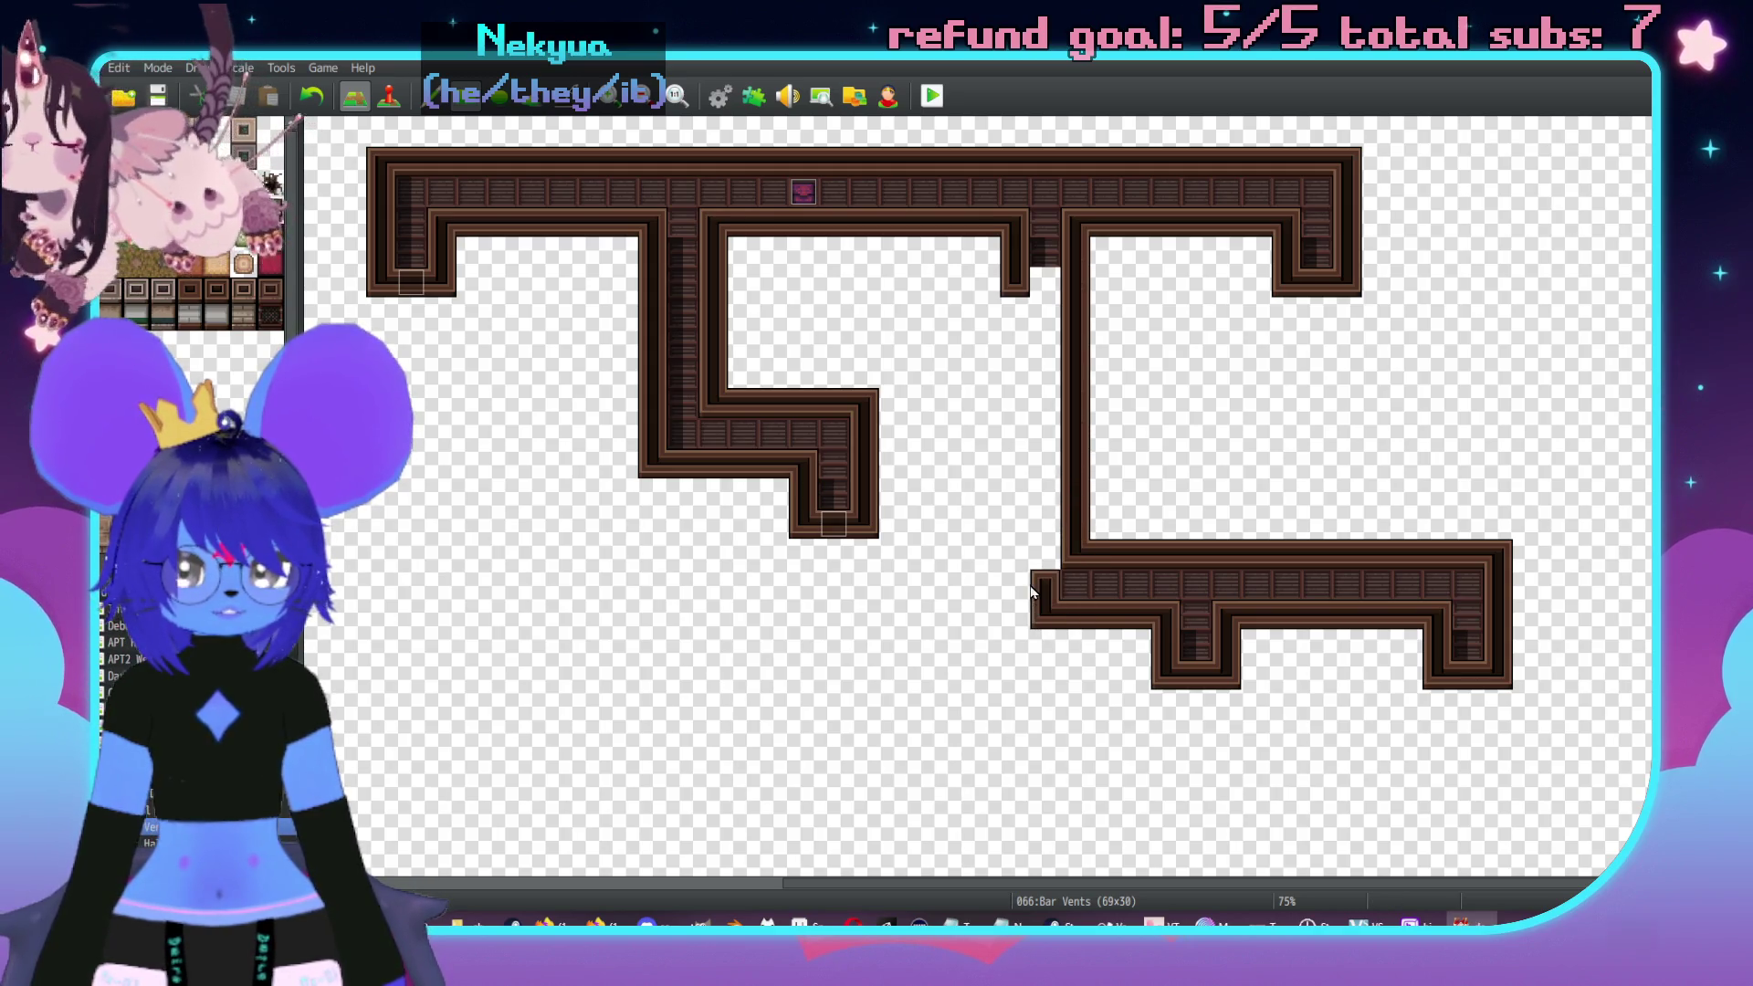
pyautogui.moveTo(1018, 601)
pyautogui.mouseDown()
pyautogui.moveTo(1023, 290)
pyautogui.moveTo(1028, 570)
pyautogui.mouseUp()
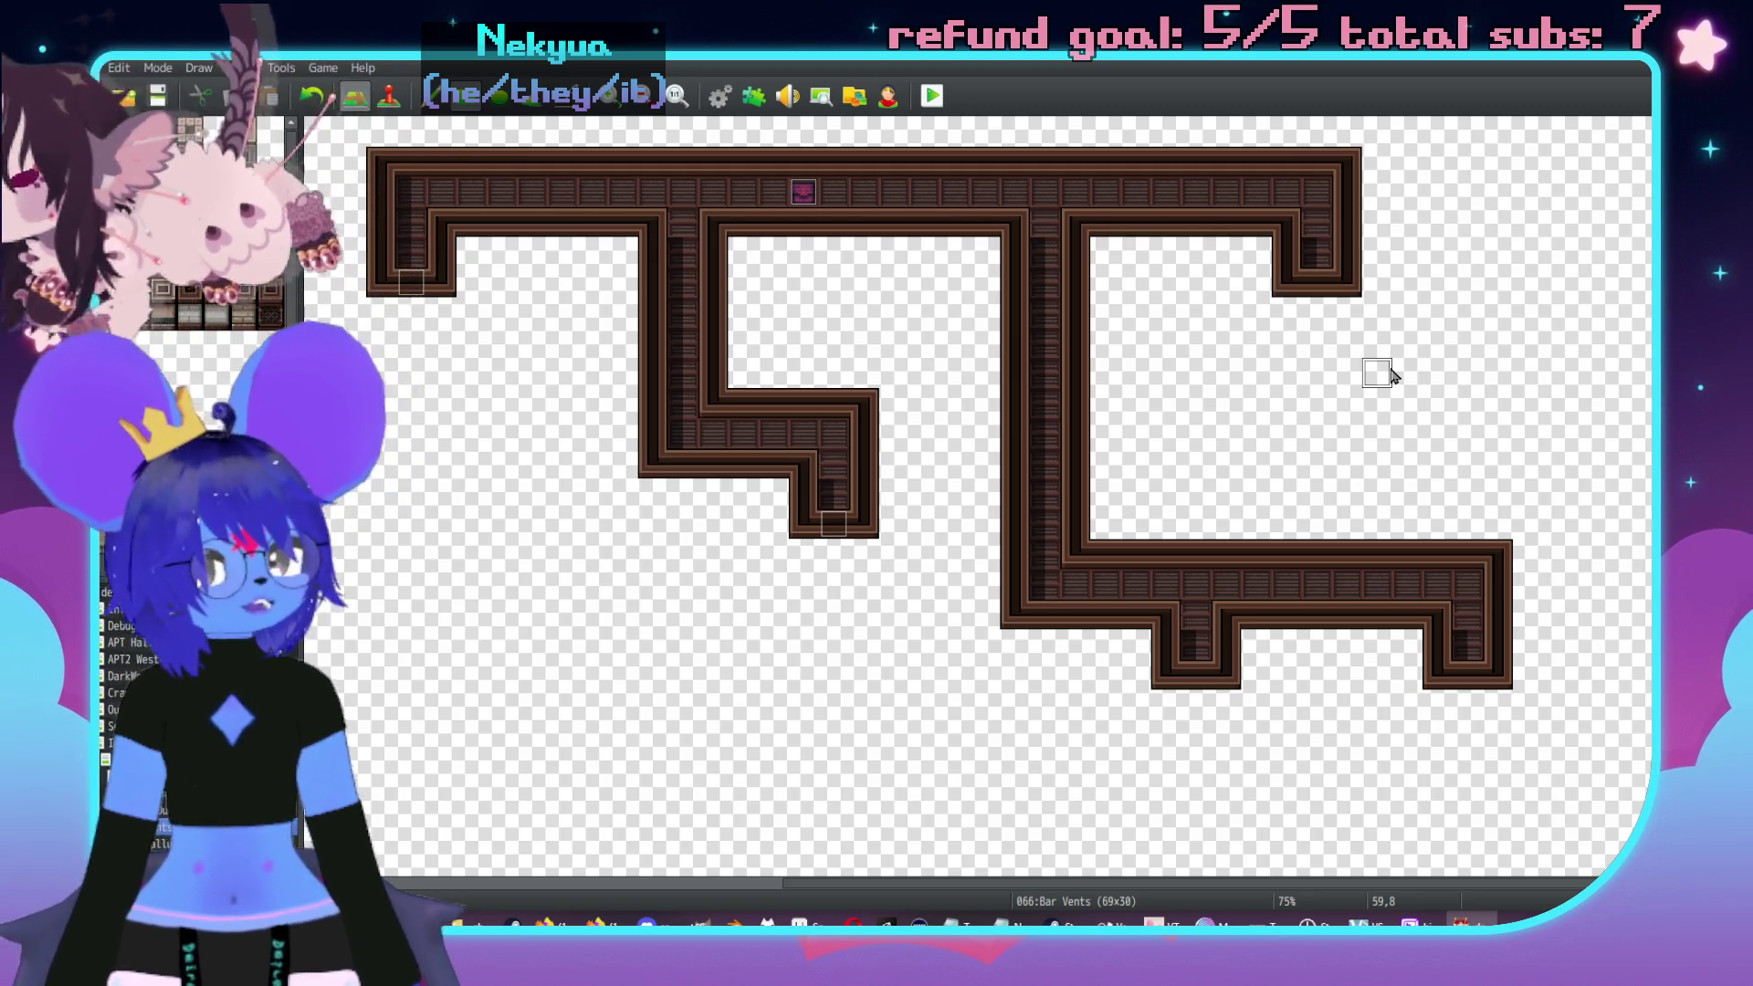
# - Close off the lower corridor's left notch with the pen
pyautogui.click(1203, 618)
pyautogui.moveTo(1258, 685); pyautogui.dragTo(1146, 654)
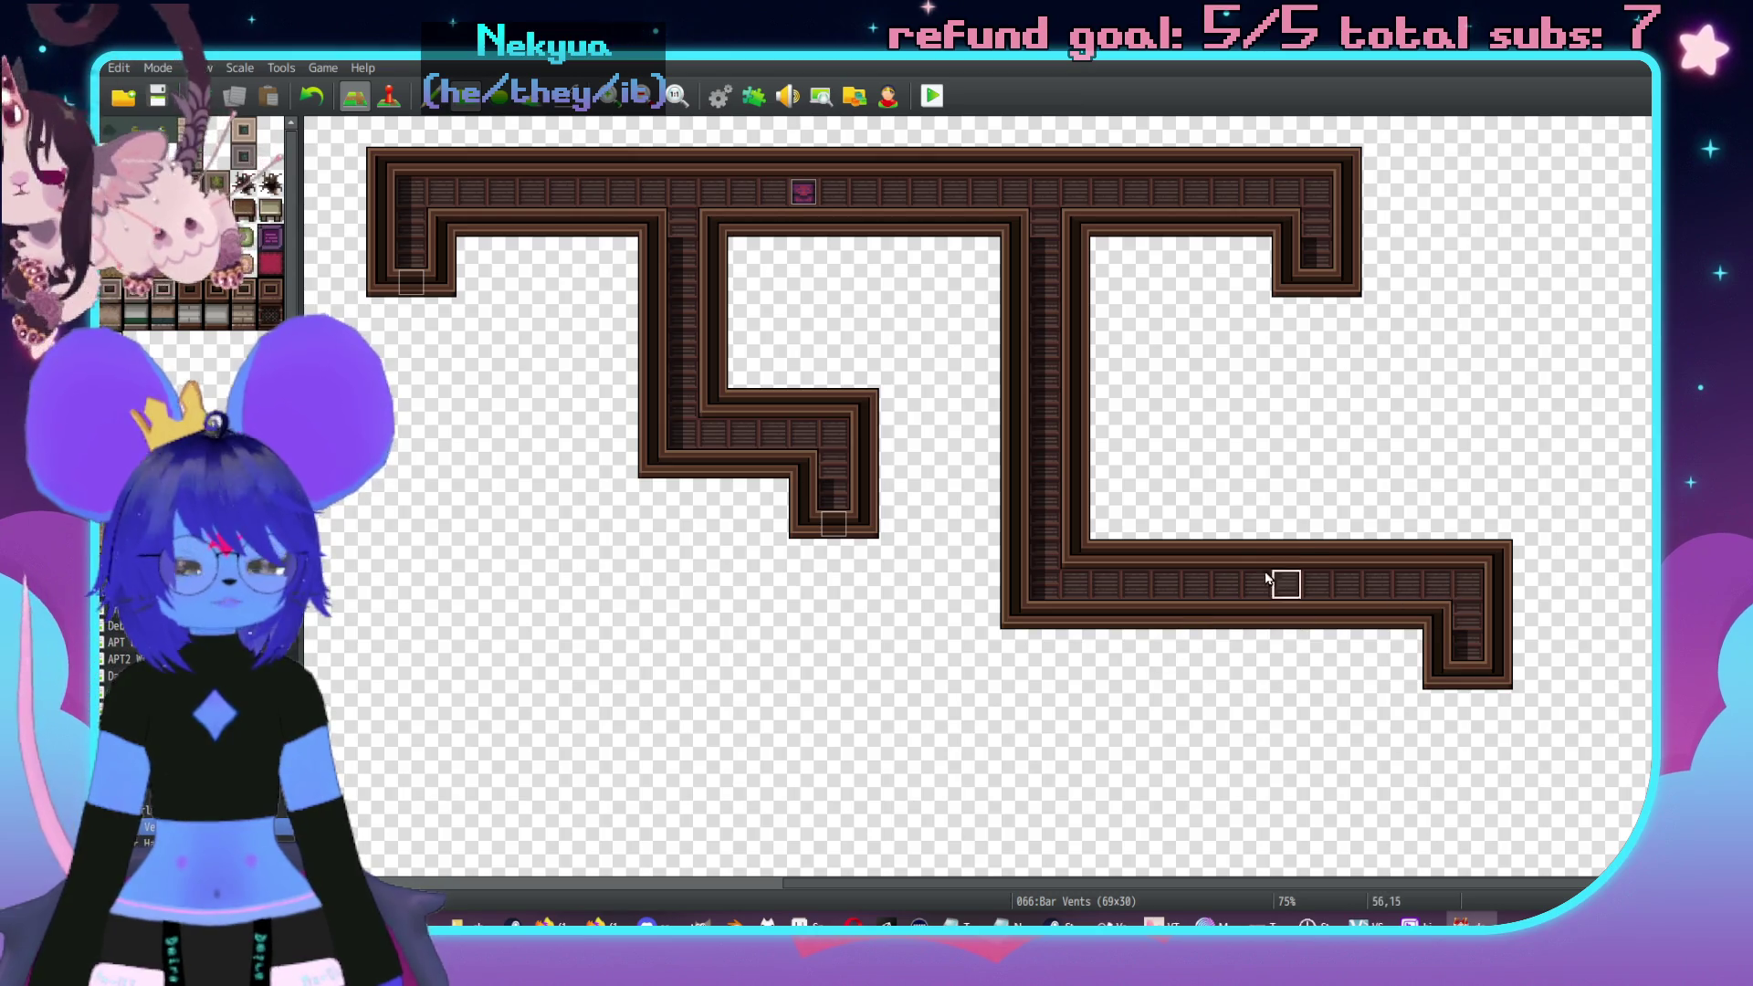
pyautogui.press('F8')
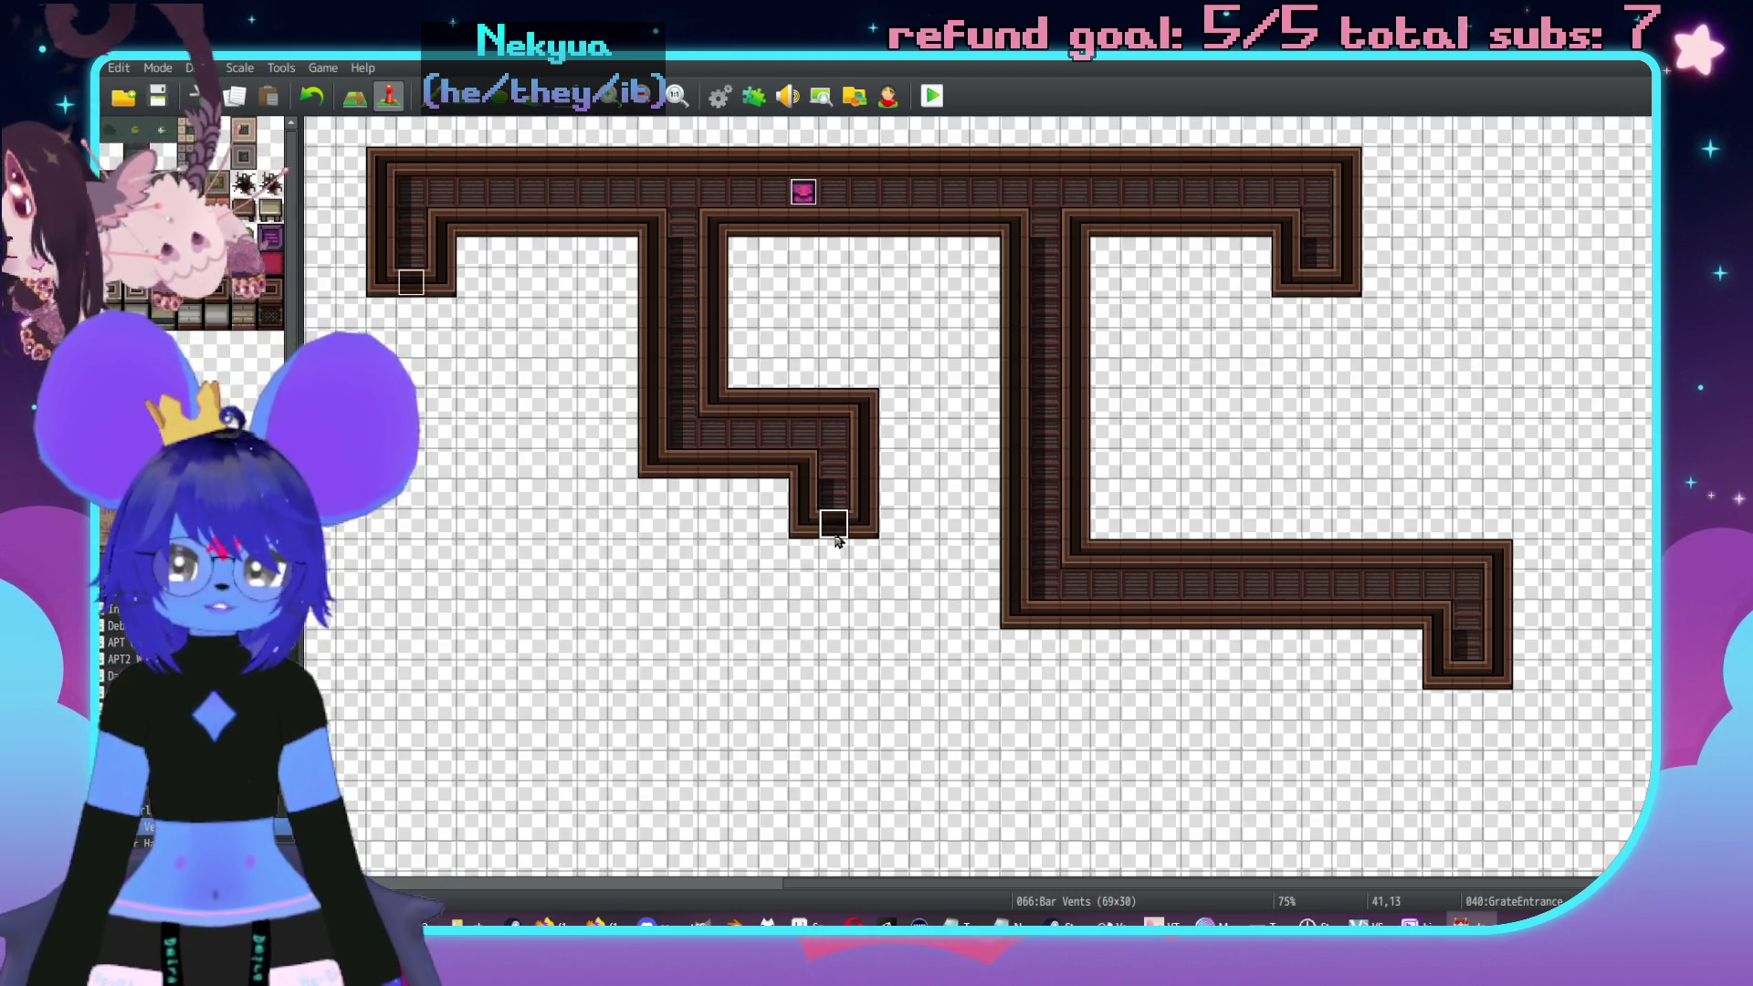
# - Send the bottom-right grate's transfer to Girl Dungeon (6,22), then open the top-right grate event
pyautogui.doubleClick(1474, 683)
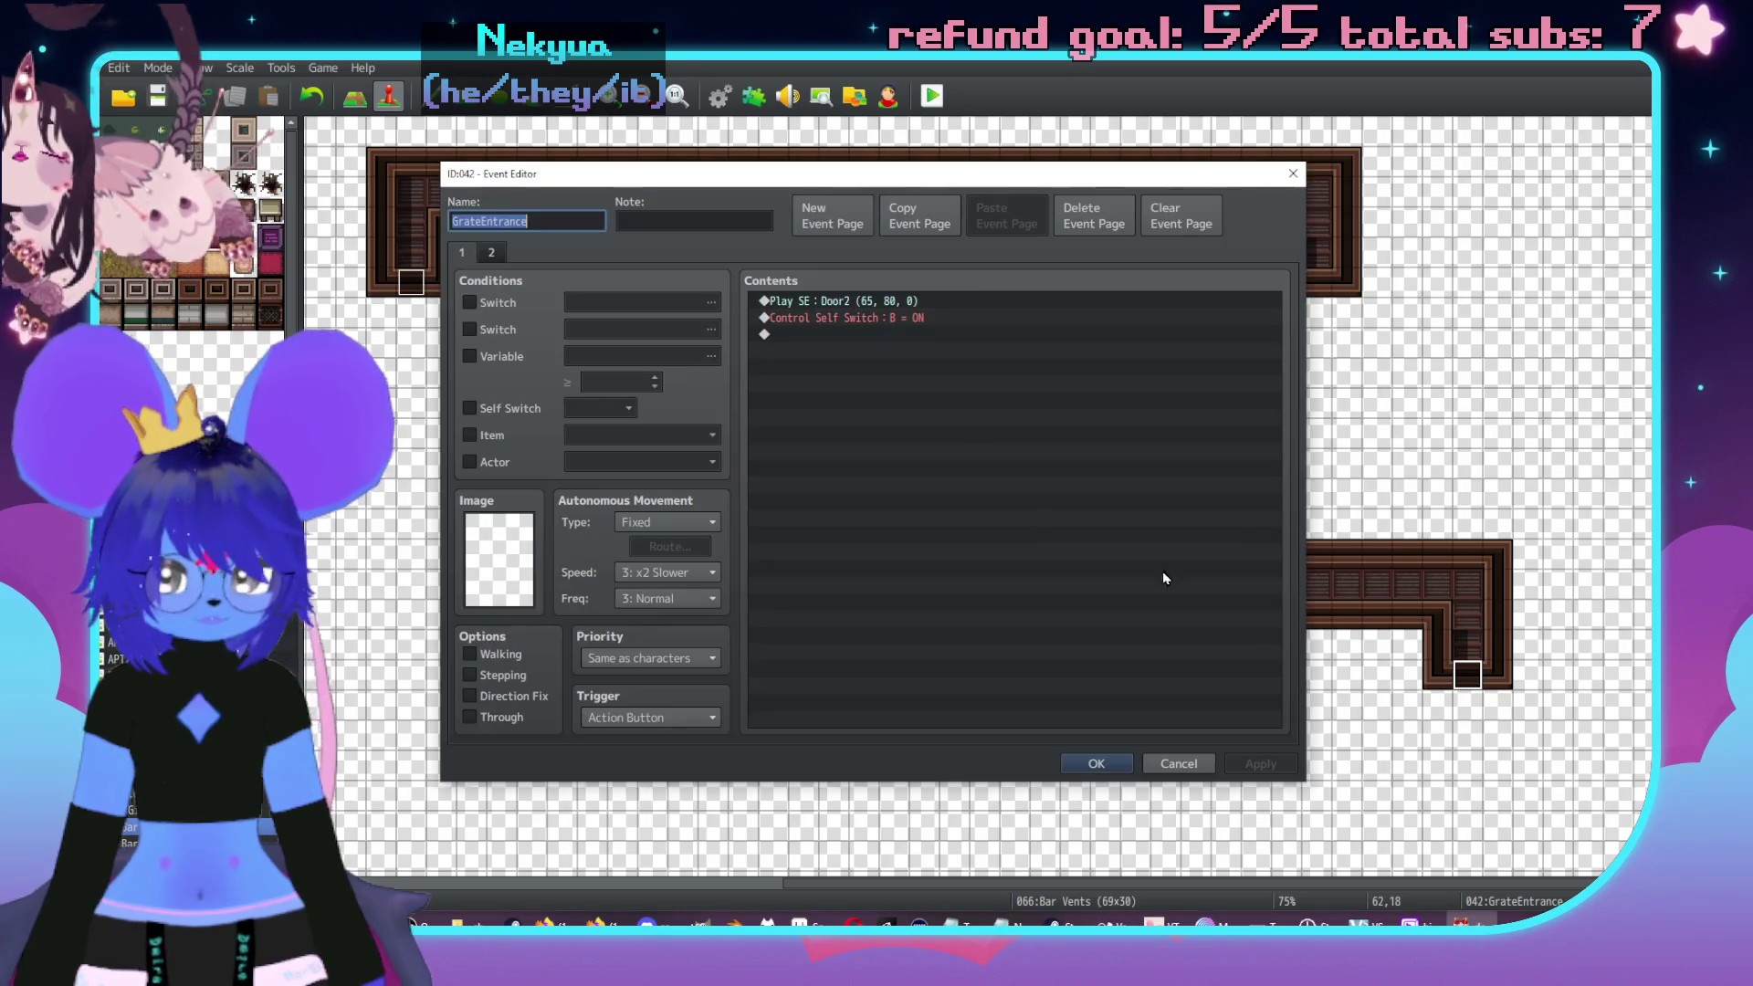
pyautogui.doubleClick(905, 370)
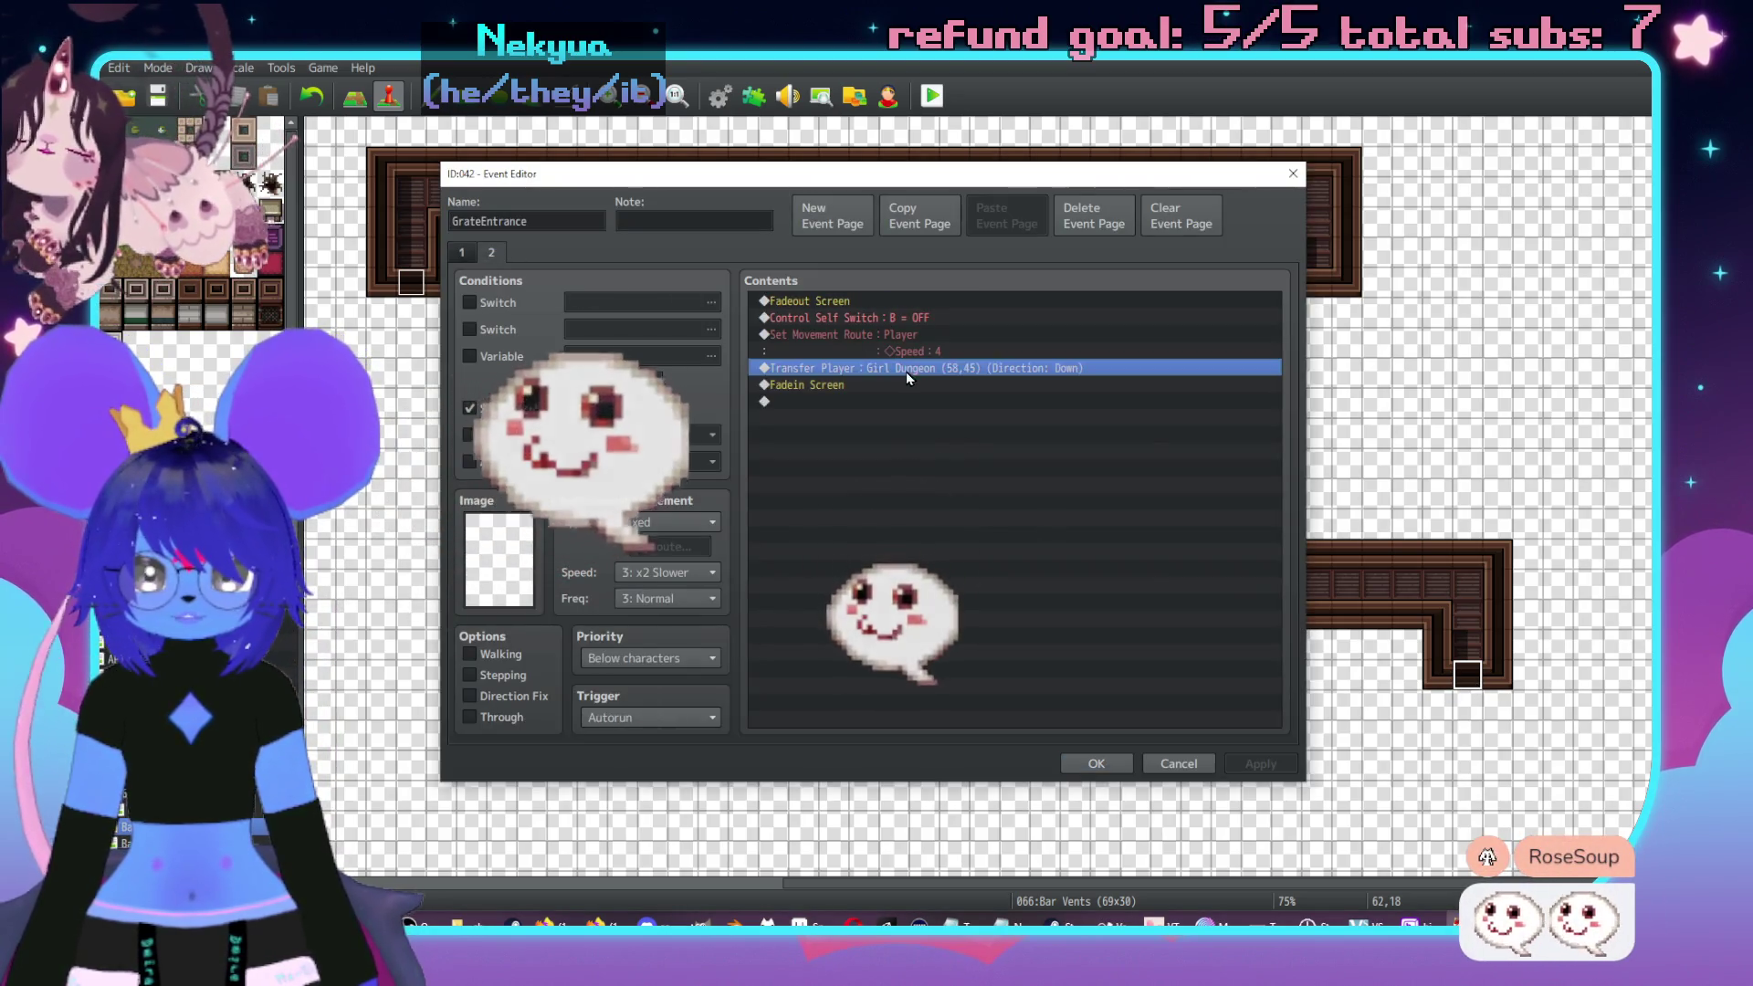
pyautogui.click(907, 443)
pyautogui.moveTo(908, 443)
pyautogui.mouseDown()
pyautogui.moveTo(1149, 506)
pyautogui.moveTo(1253, 442)
pyautogui.moveTo(1213, 438)
pyautogui.moveTo(1233, 512)
pyautogui.moveTo(944, 581)
pyautogui.mouseUp()
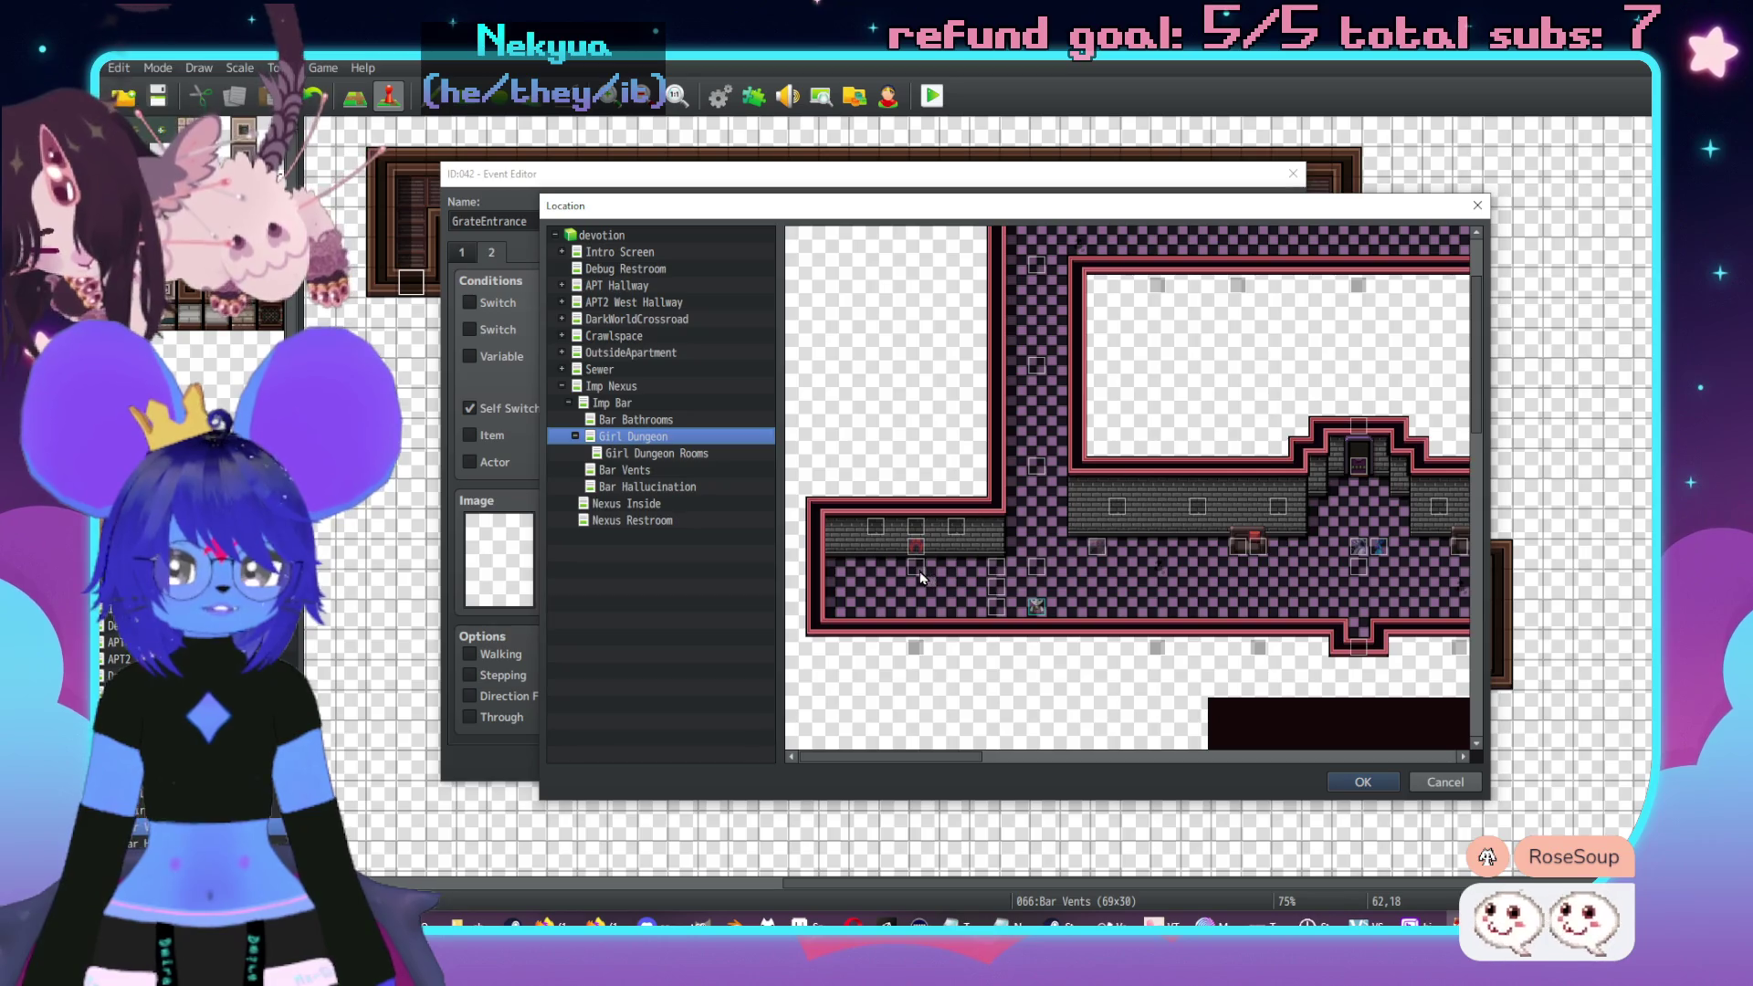
pyautogui.doubleClick(944, 582)
pyautogui.click(1021, 618)
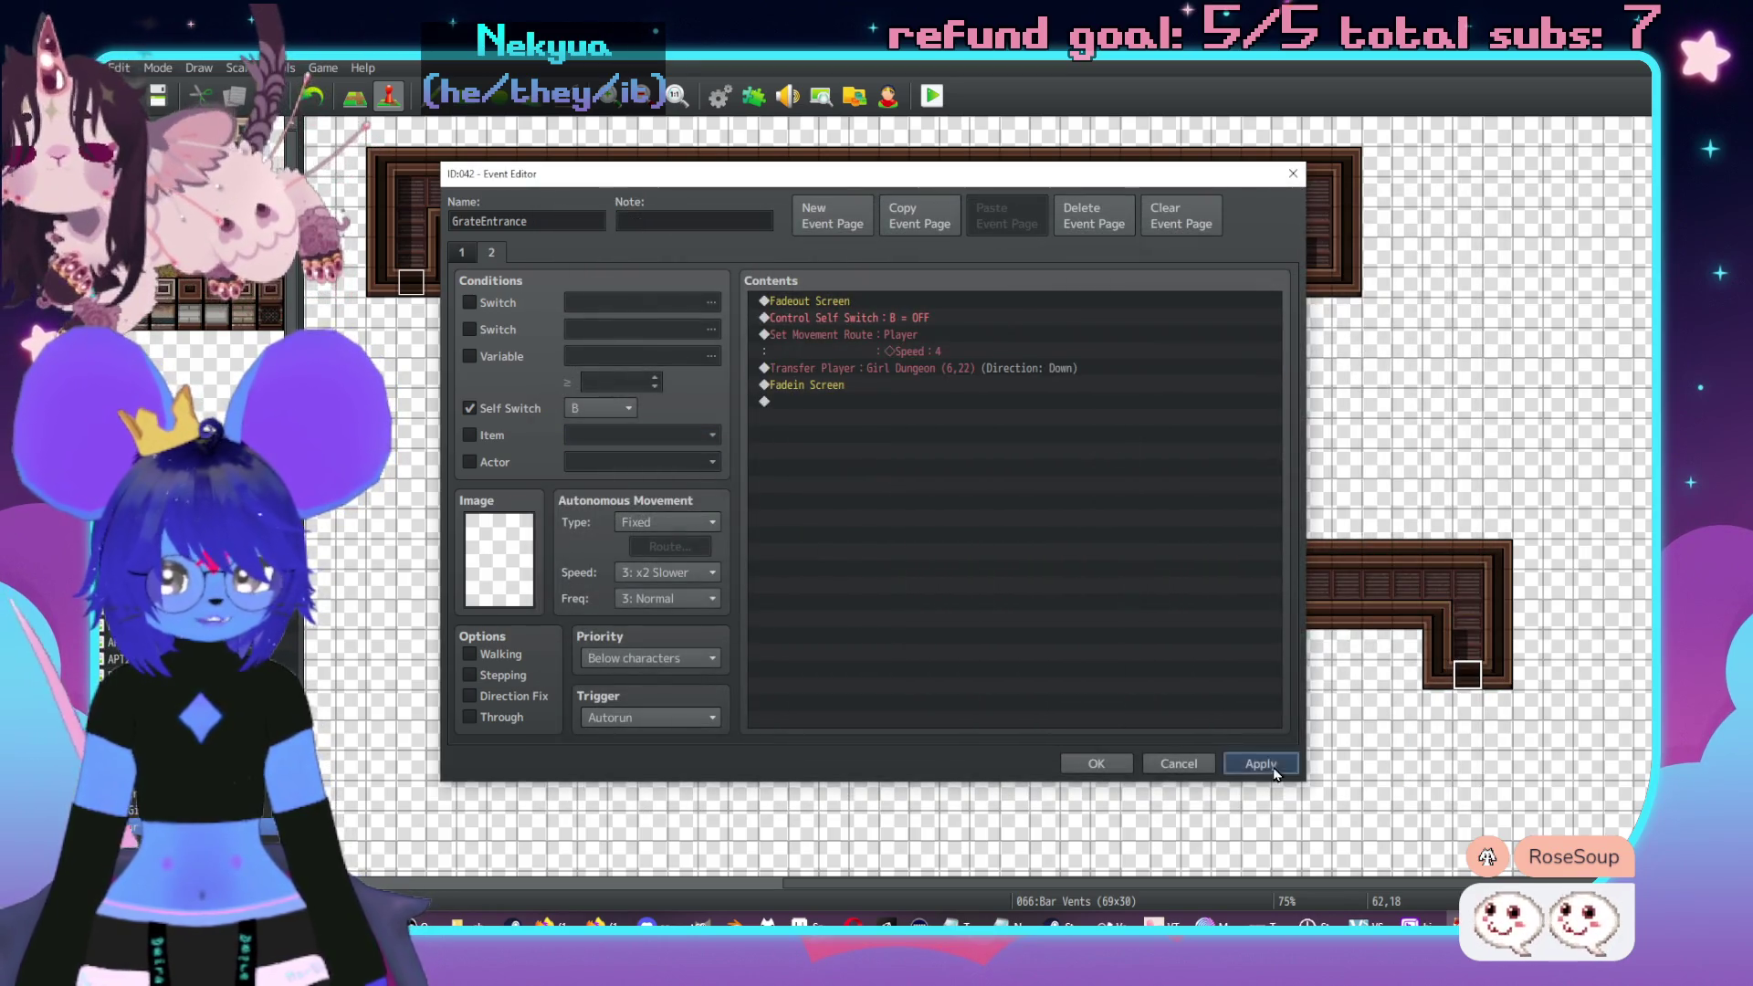
pyautogui.click(1096, 764)
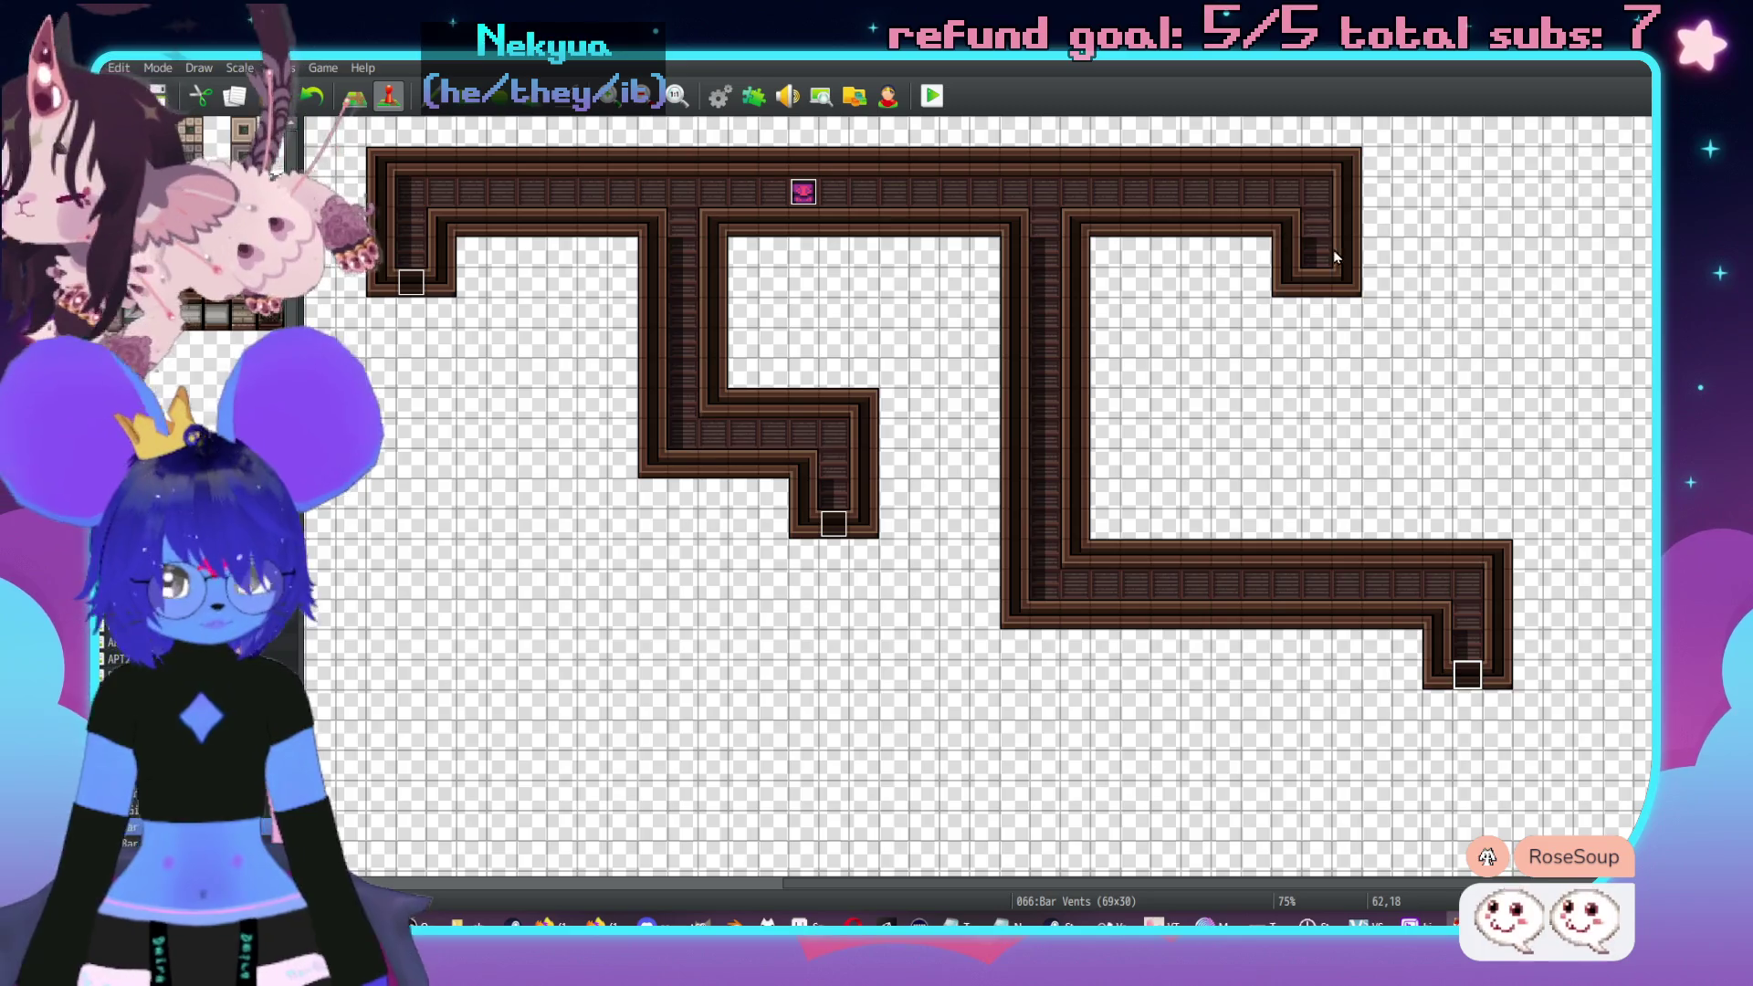
pyautogui.click(1324, 283)
pyautogui.doubleClick(1324, 285)
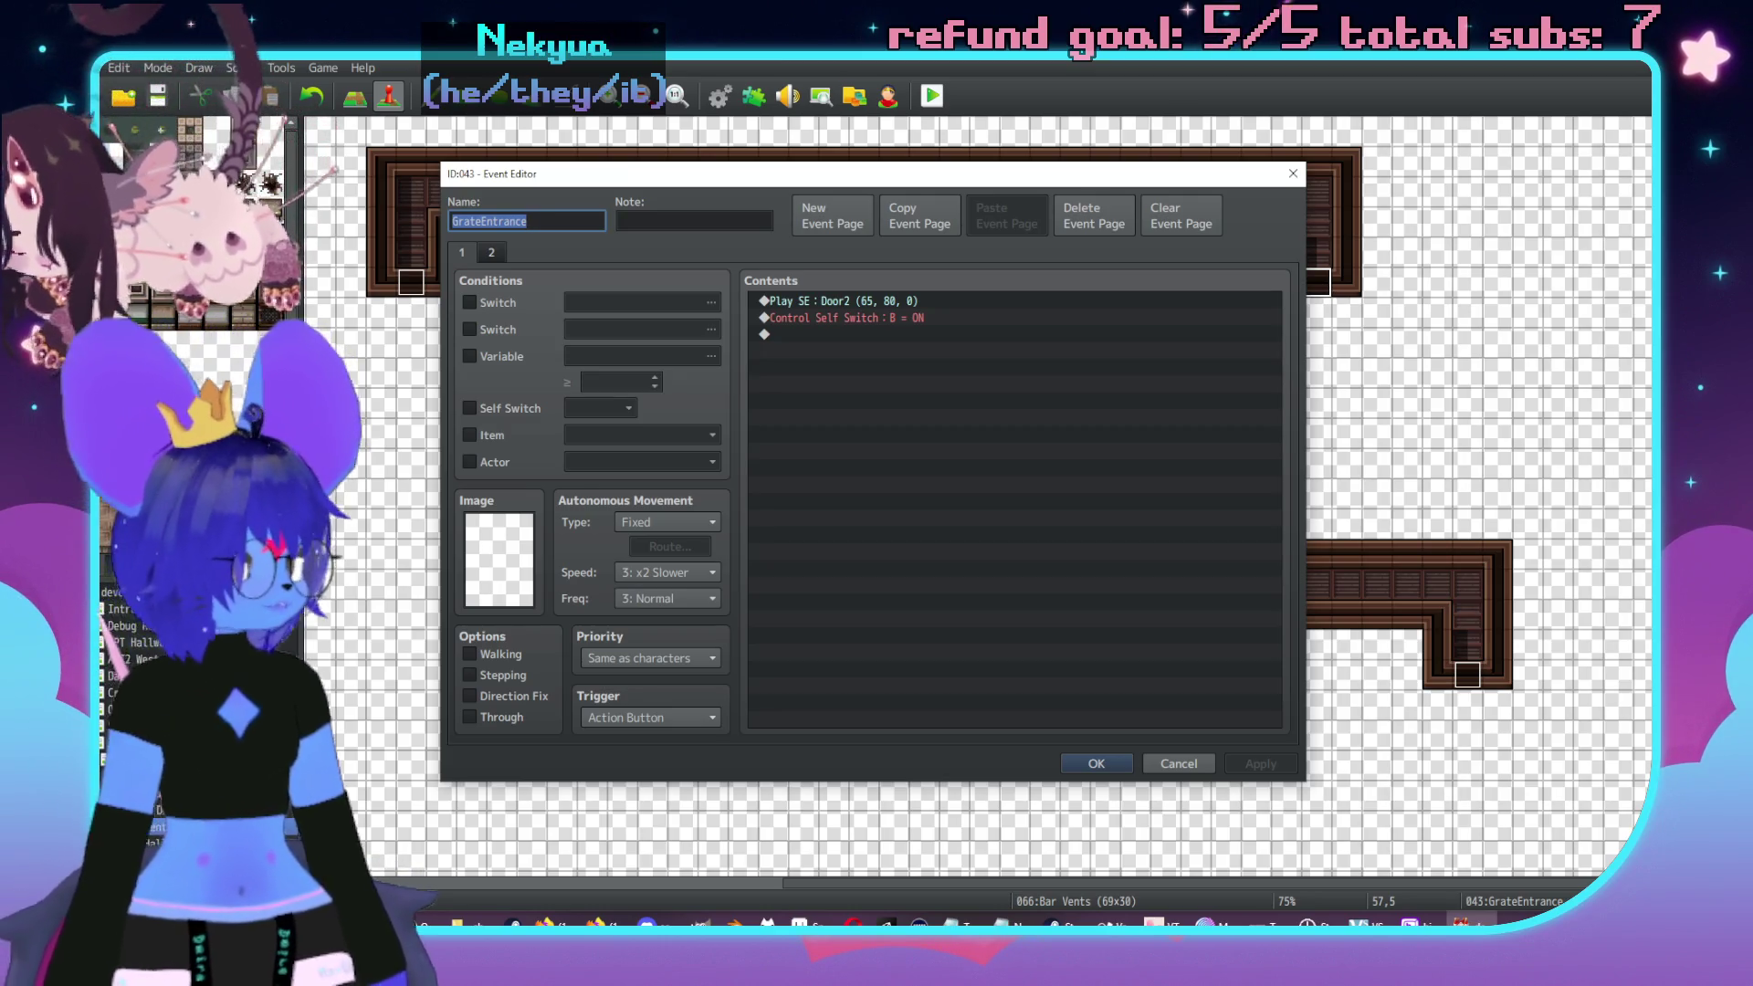
# - Change GrateEntrance event 043's page-2 transfer to Girl Dungeon (44,55)
pyautogui.hotkey('alt', 'Tab')
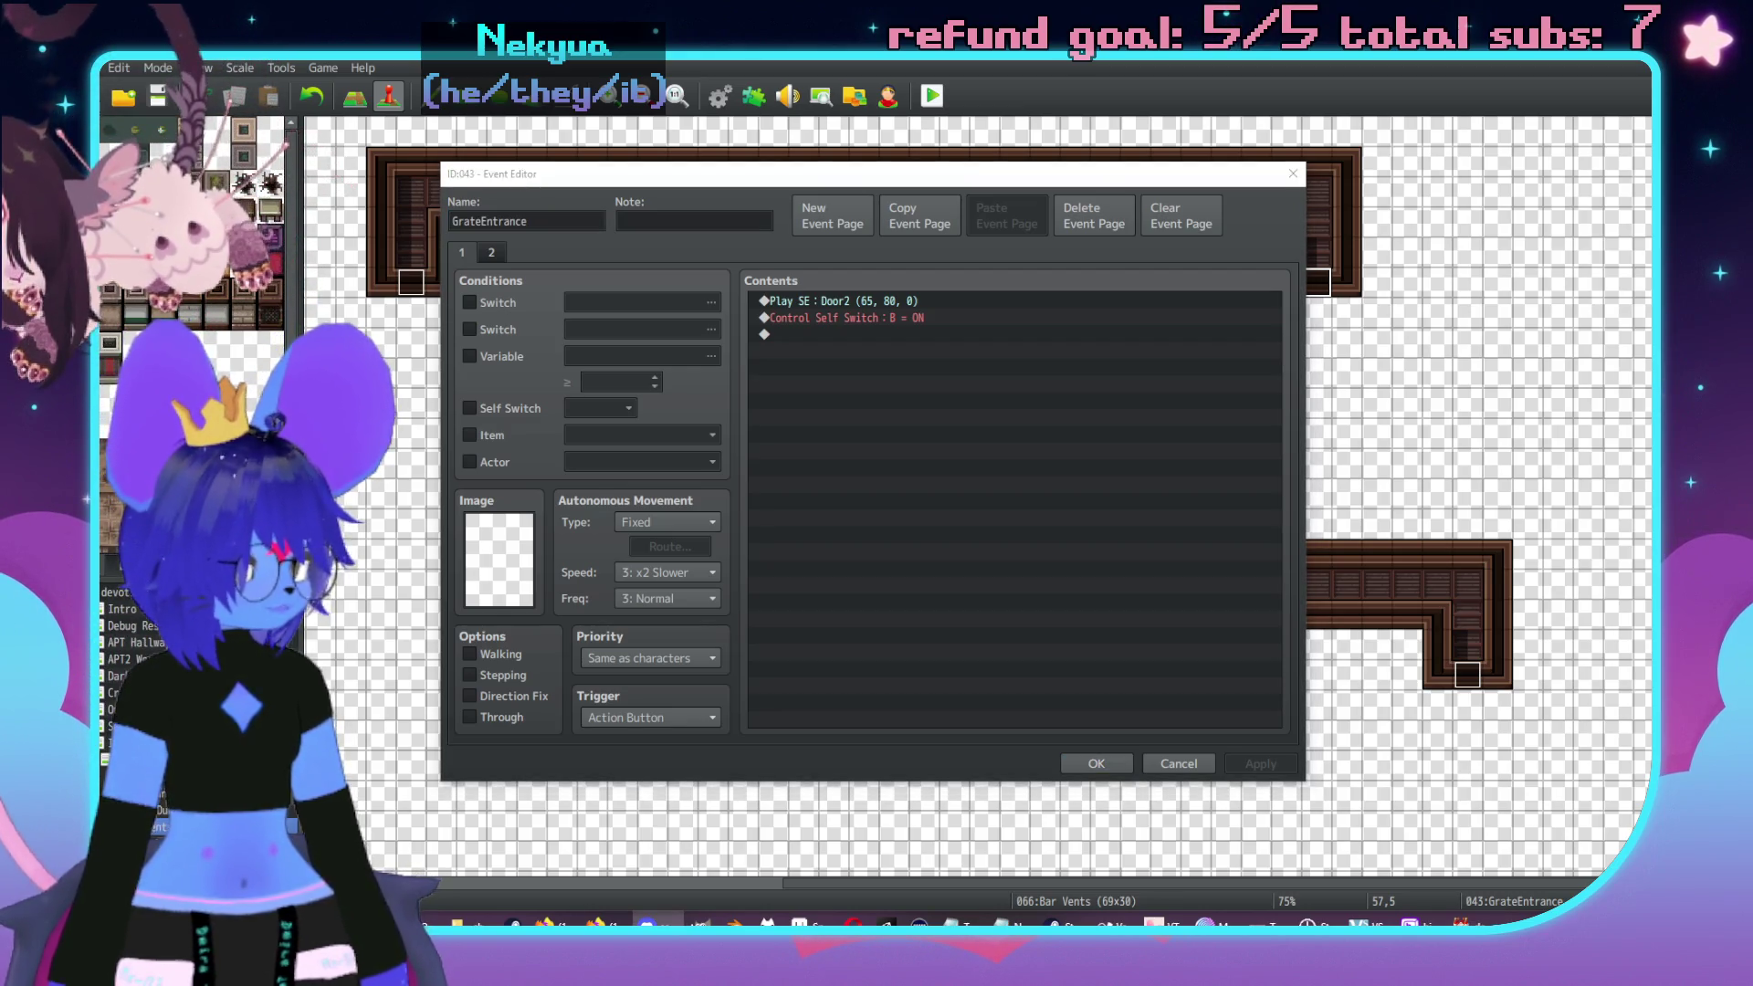
pyautogui.click(1175, 504)
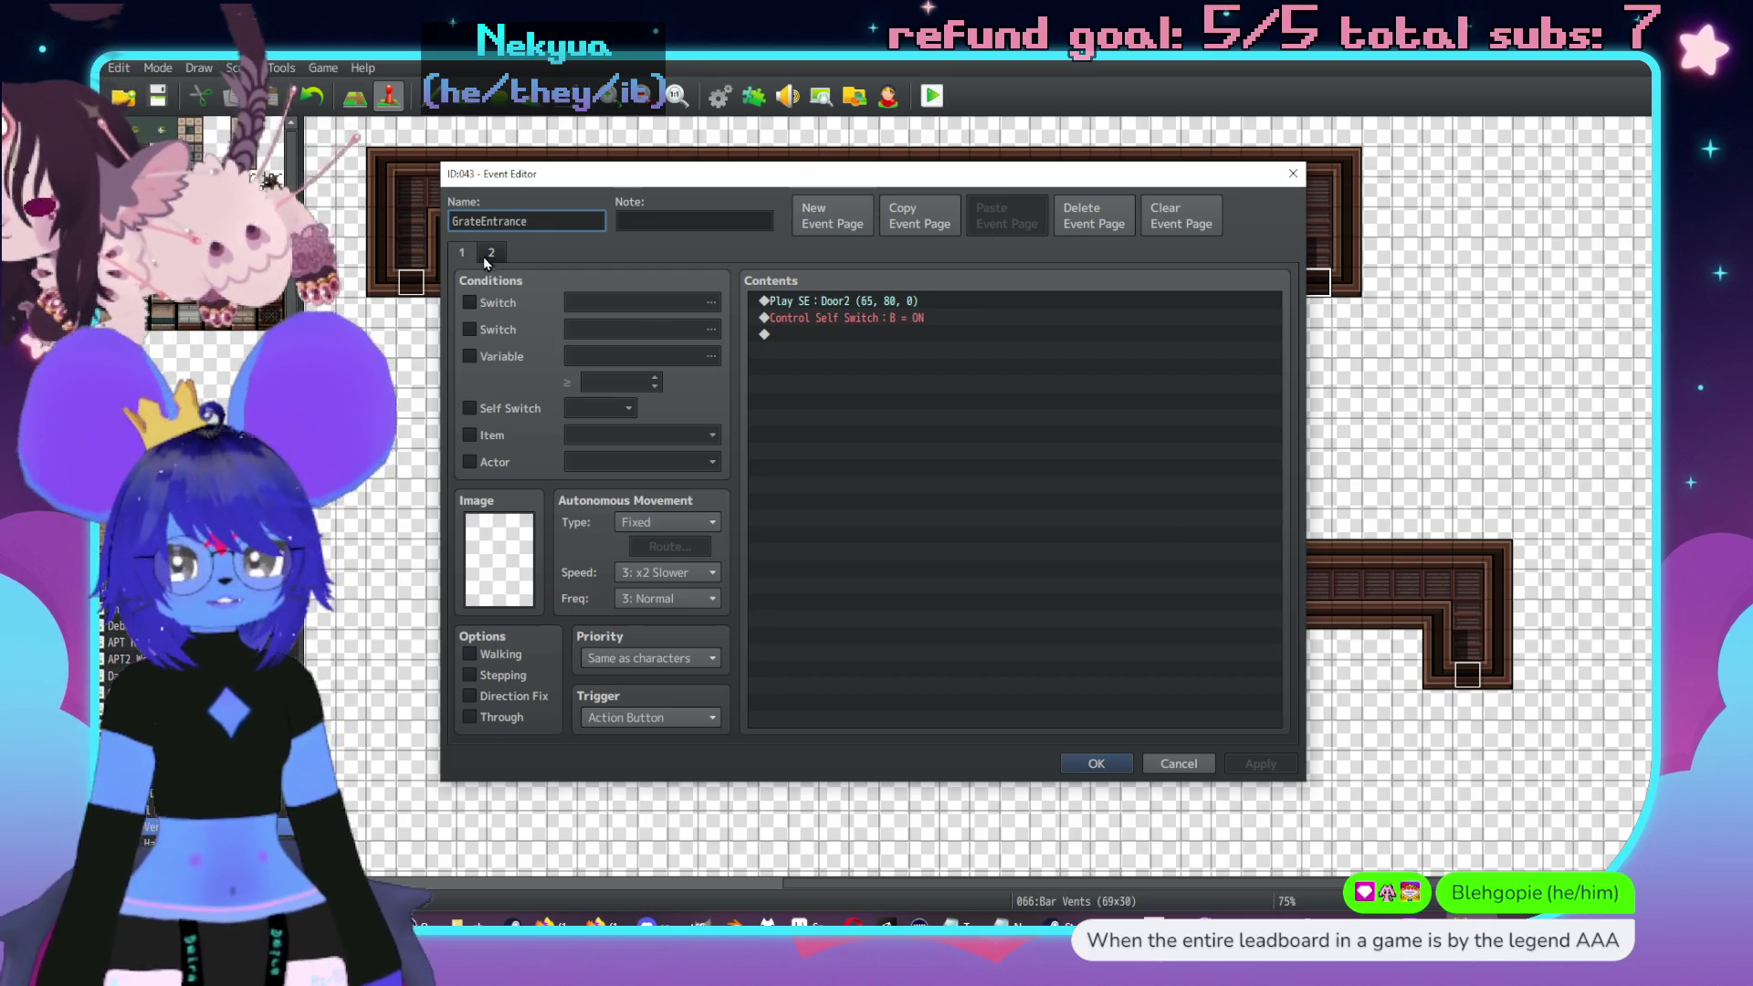
pyautogui.click(492, 255)
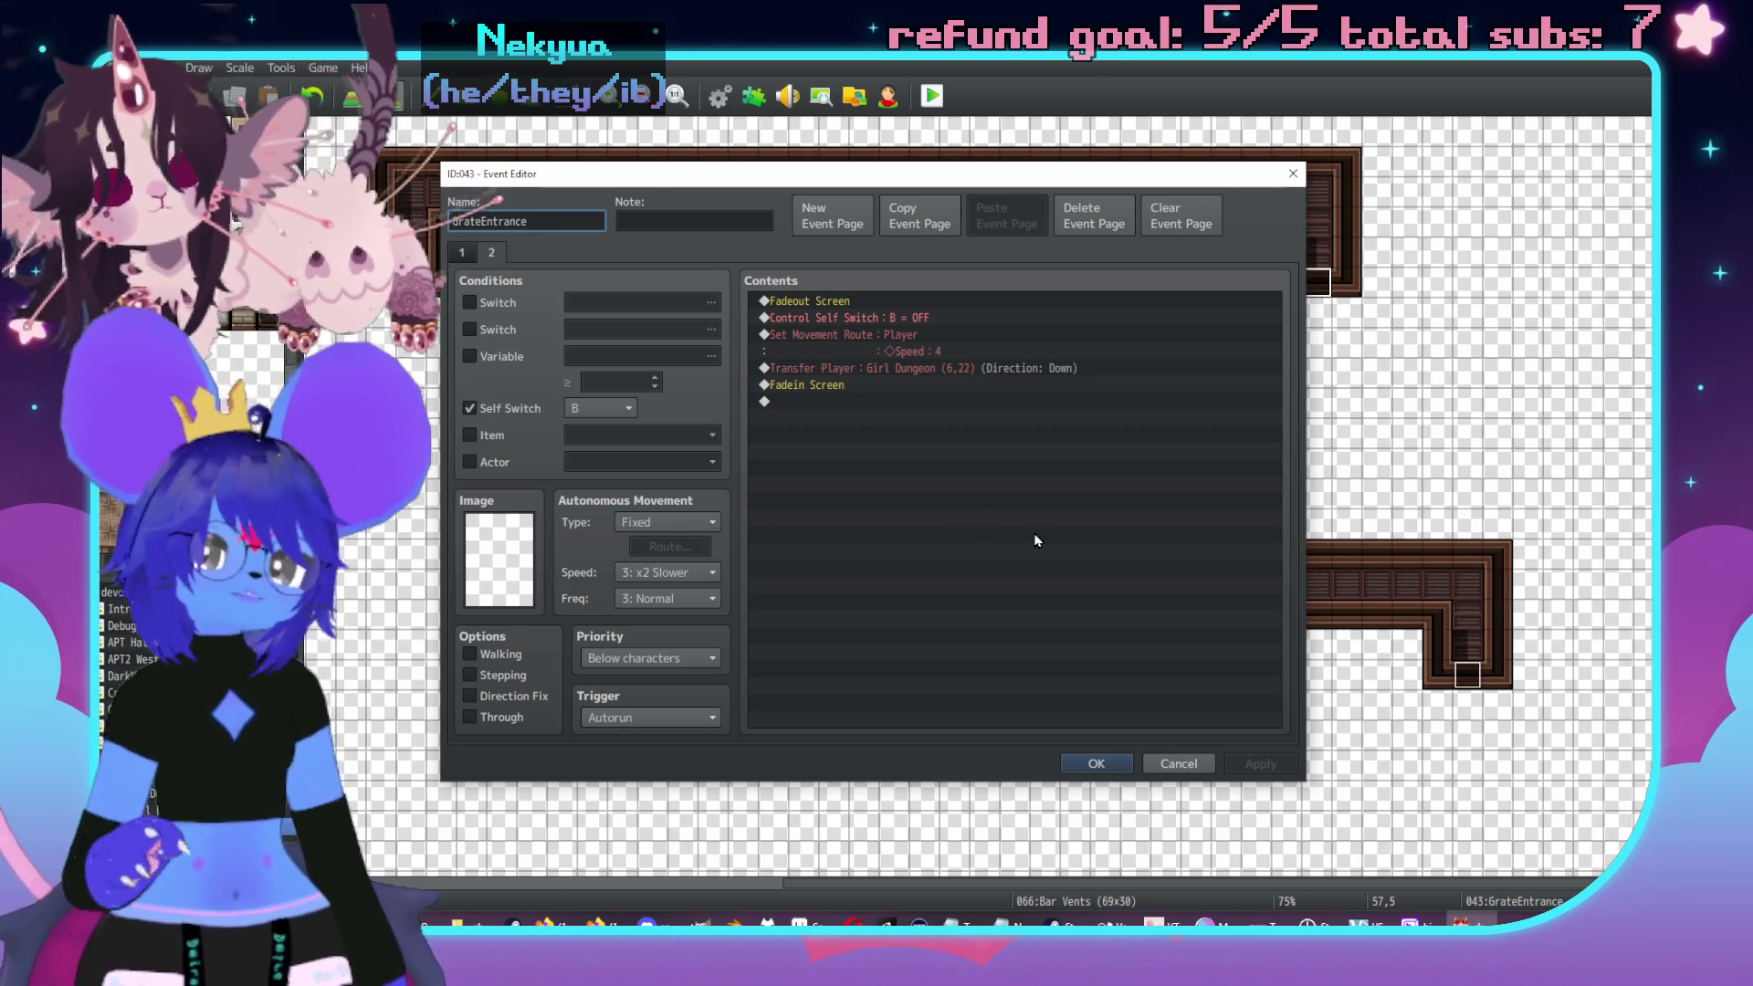
pyautogui.doubleClick(887, 366)
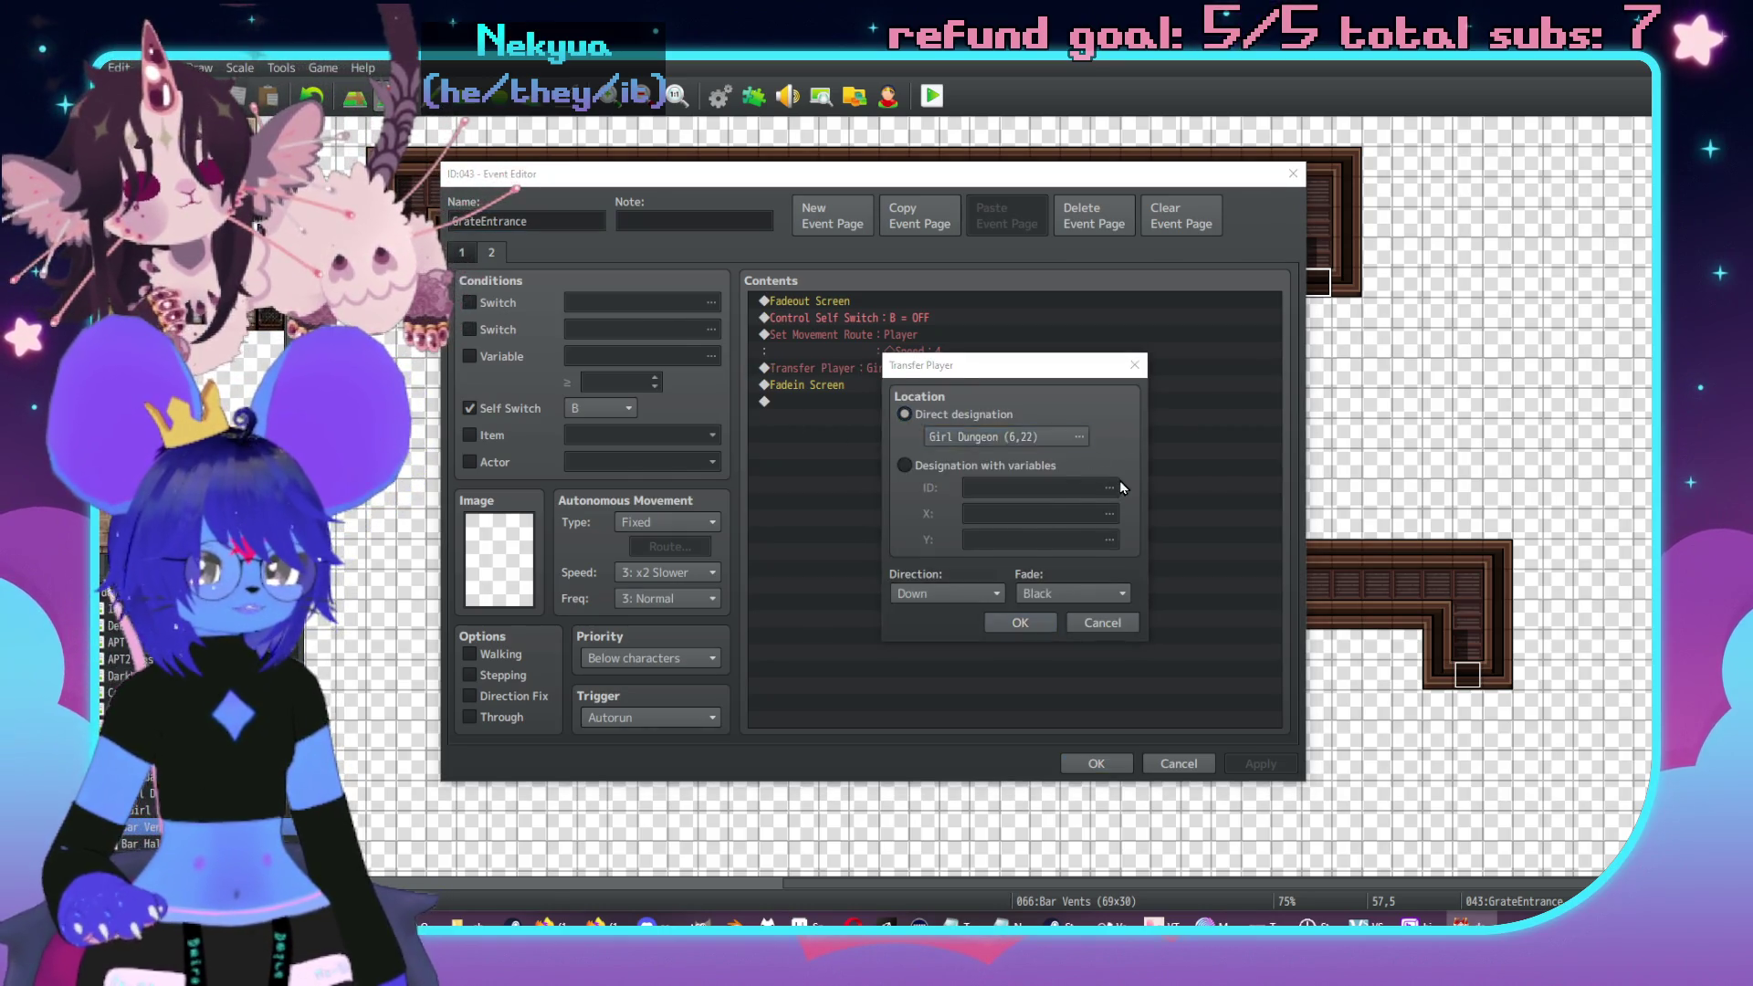
pyautogui.click(1079, 436)
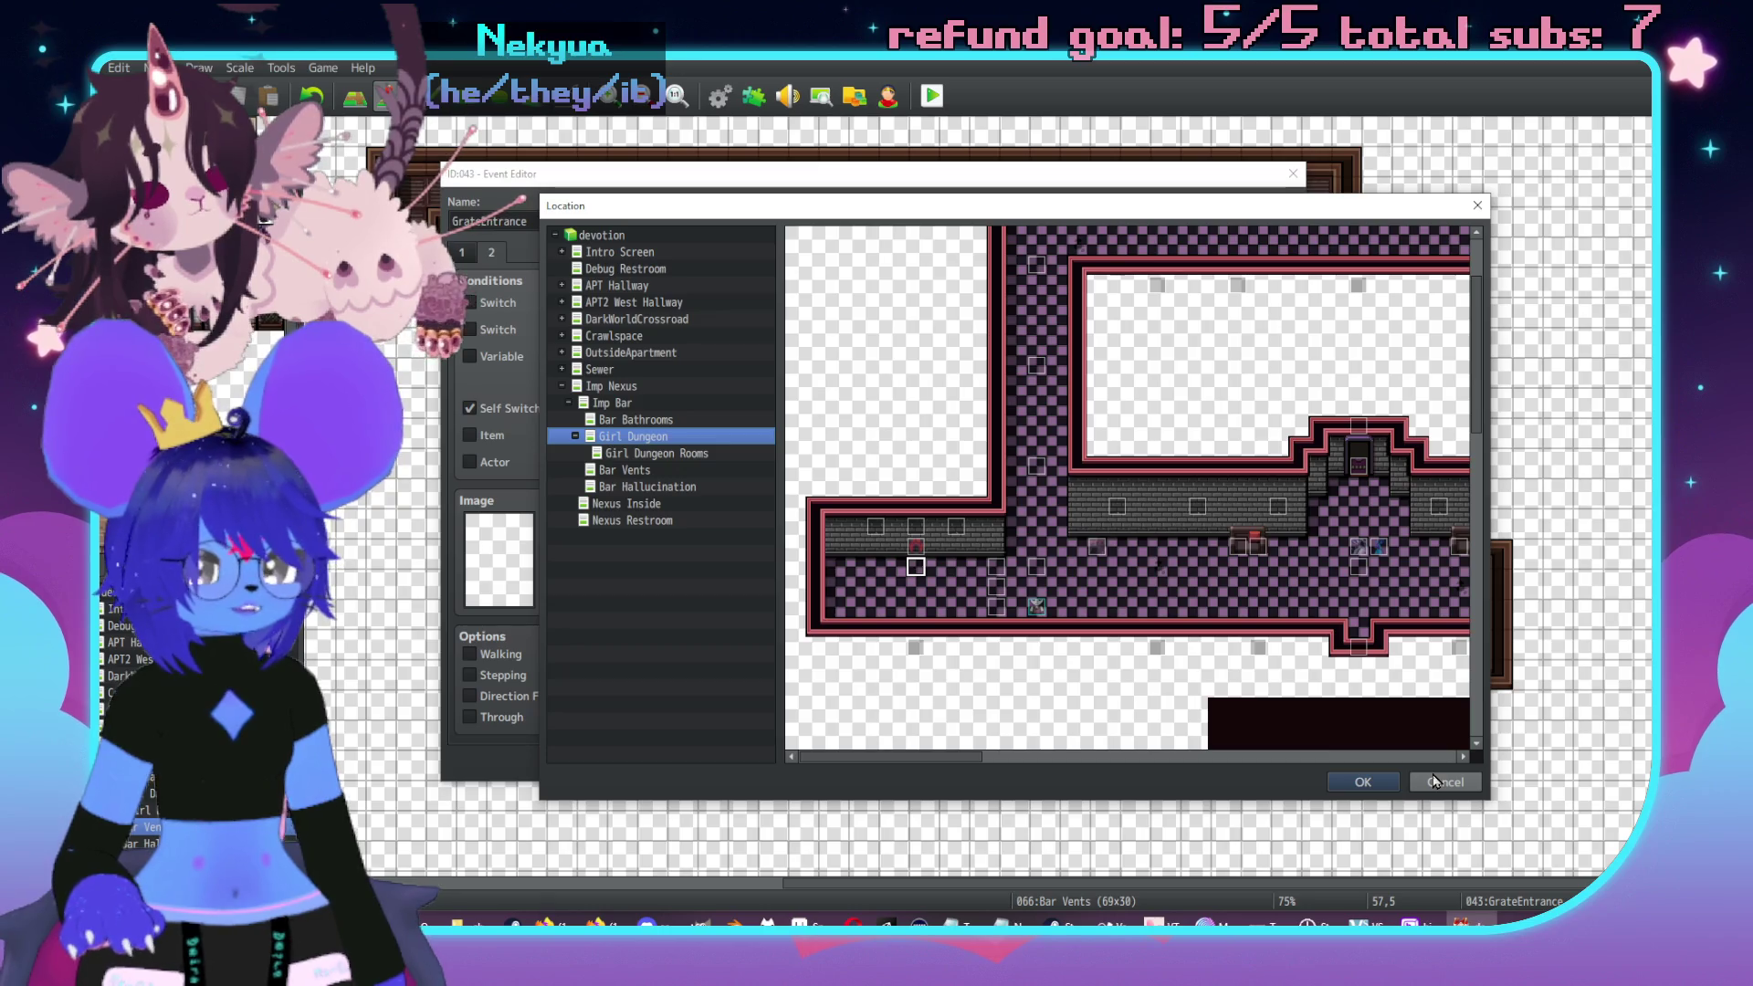
pyautogui.hscroll(5, 1017, 541)
pyautogui.scroll(-5, 1173, 490)
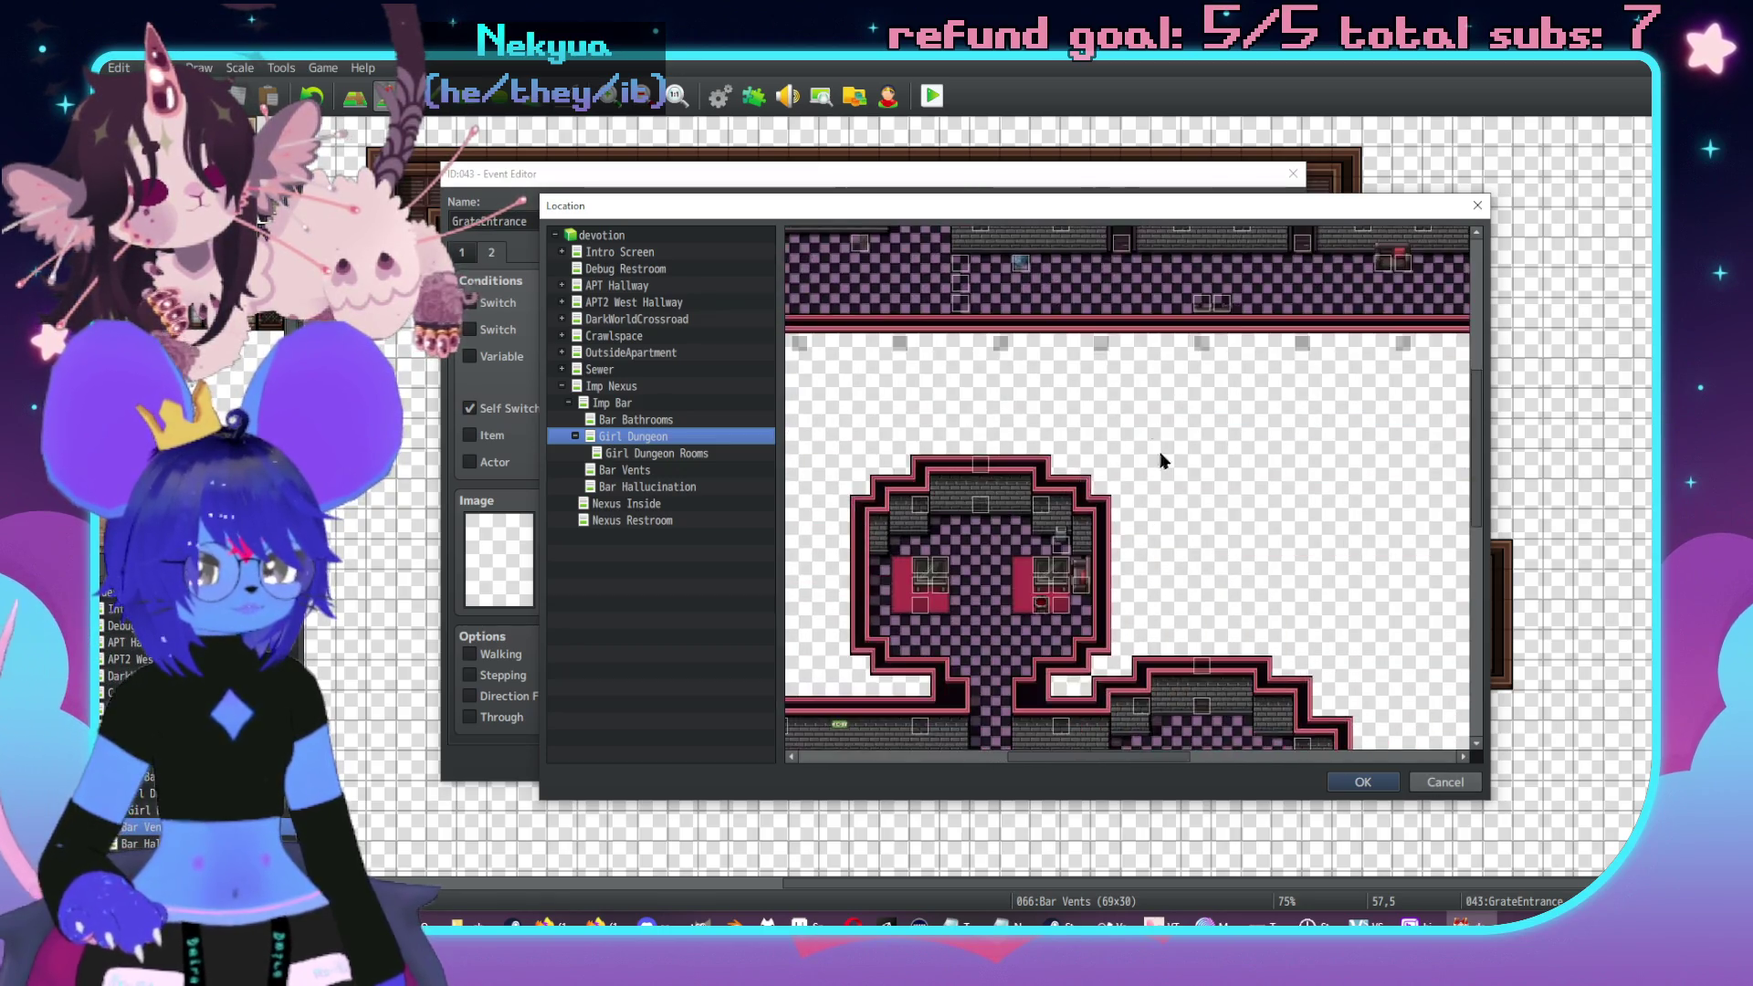
pyautogui.scroll(-3, 1173, 490)
pyautogui.doubleClick(966, 606)
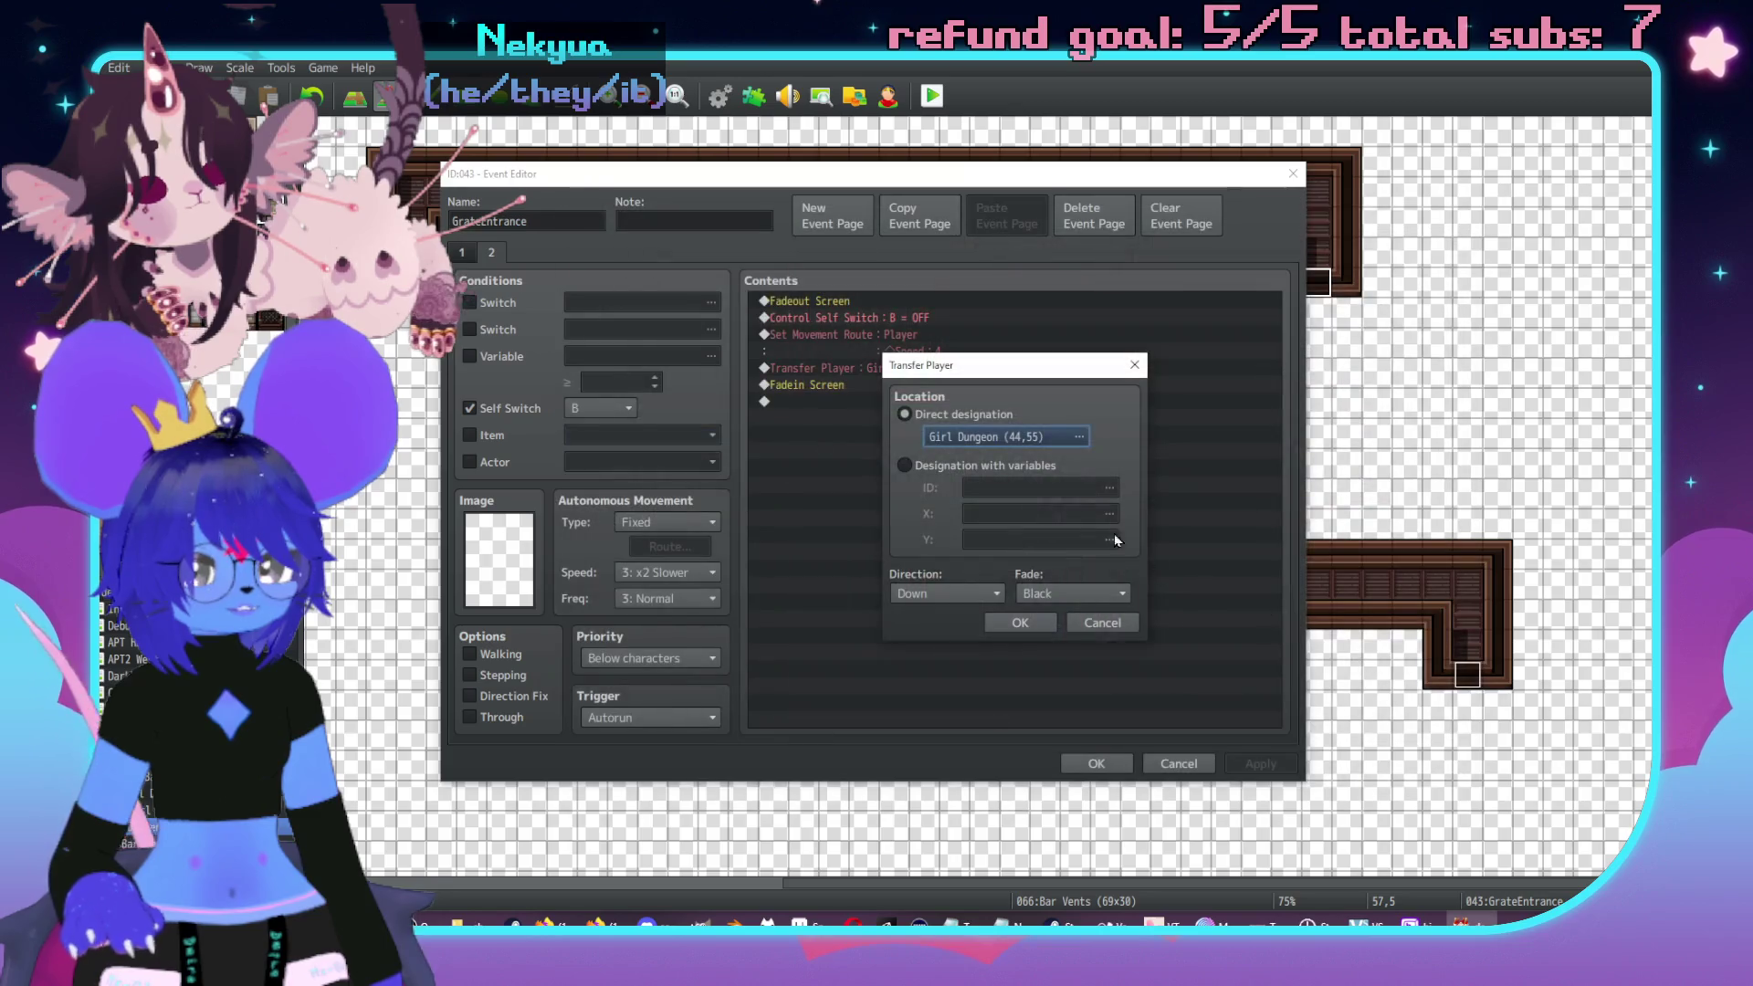
pyautogui.click(1020, 622)
pyautogui.click(1096, 763)
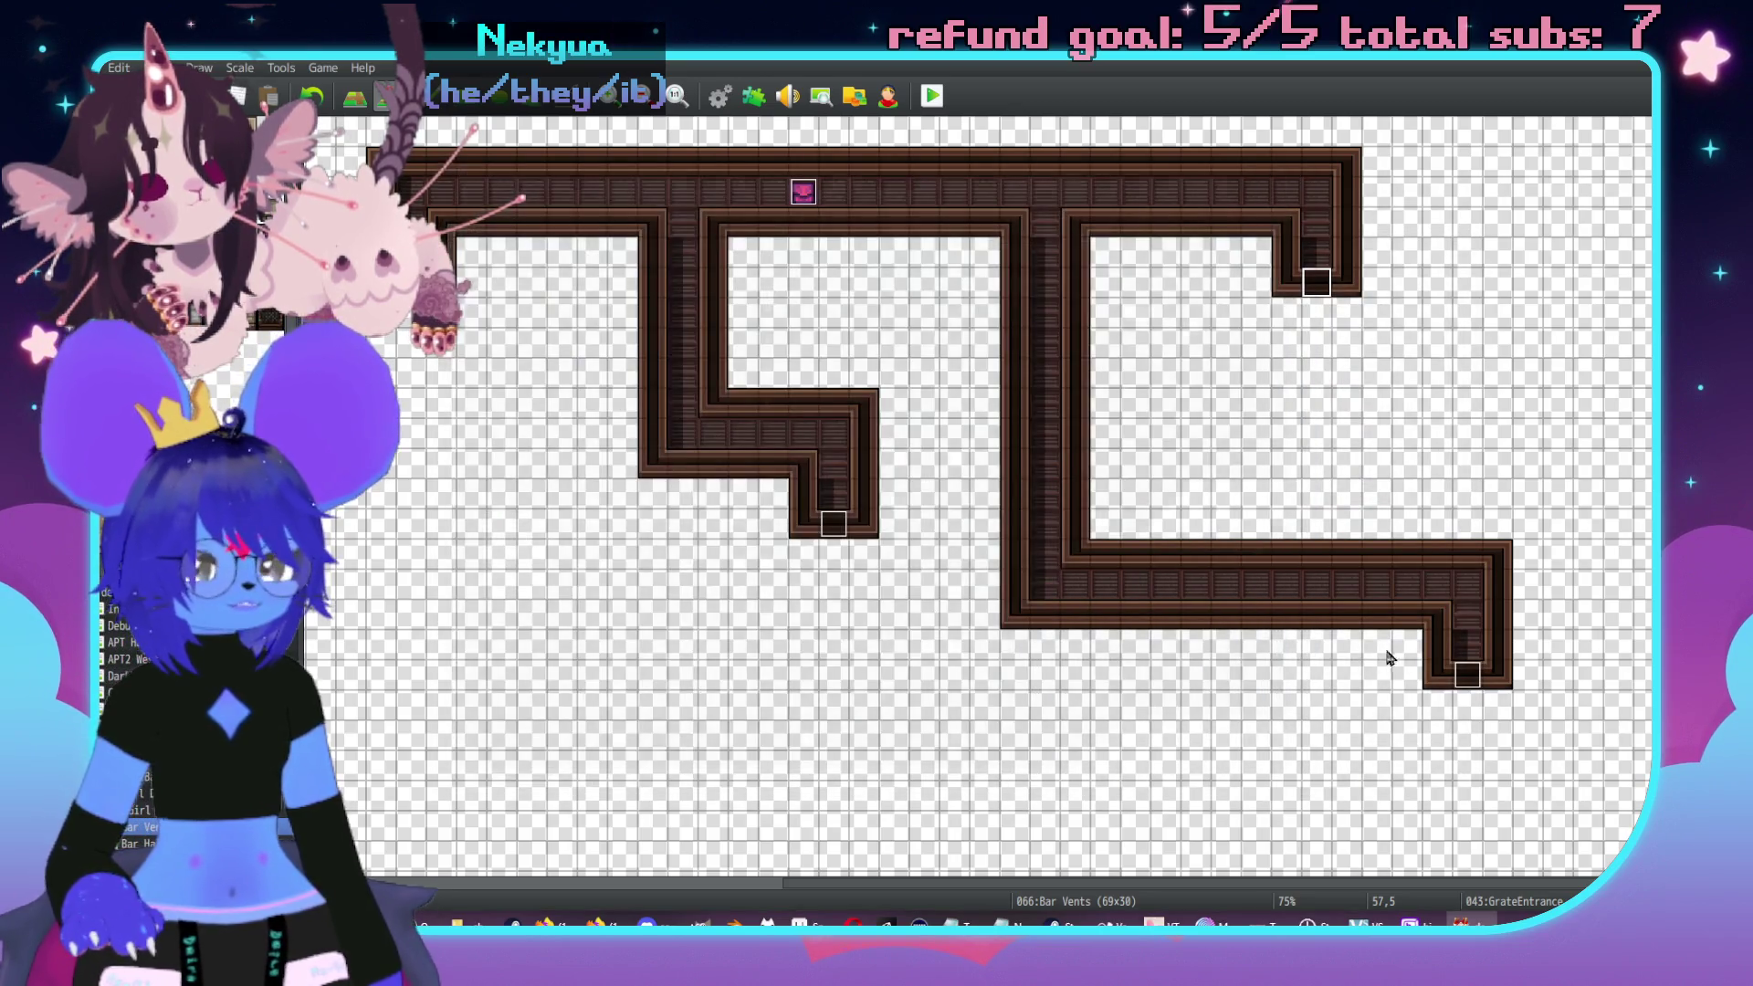
# - Check event 042's transfer, leaving it at Girl Dungeon (6,22)
pyautogui.doubleClick(1468, 674)
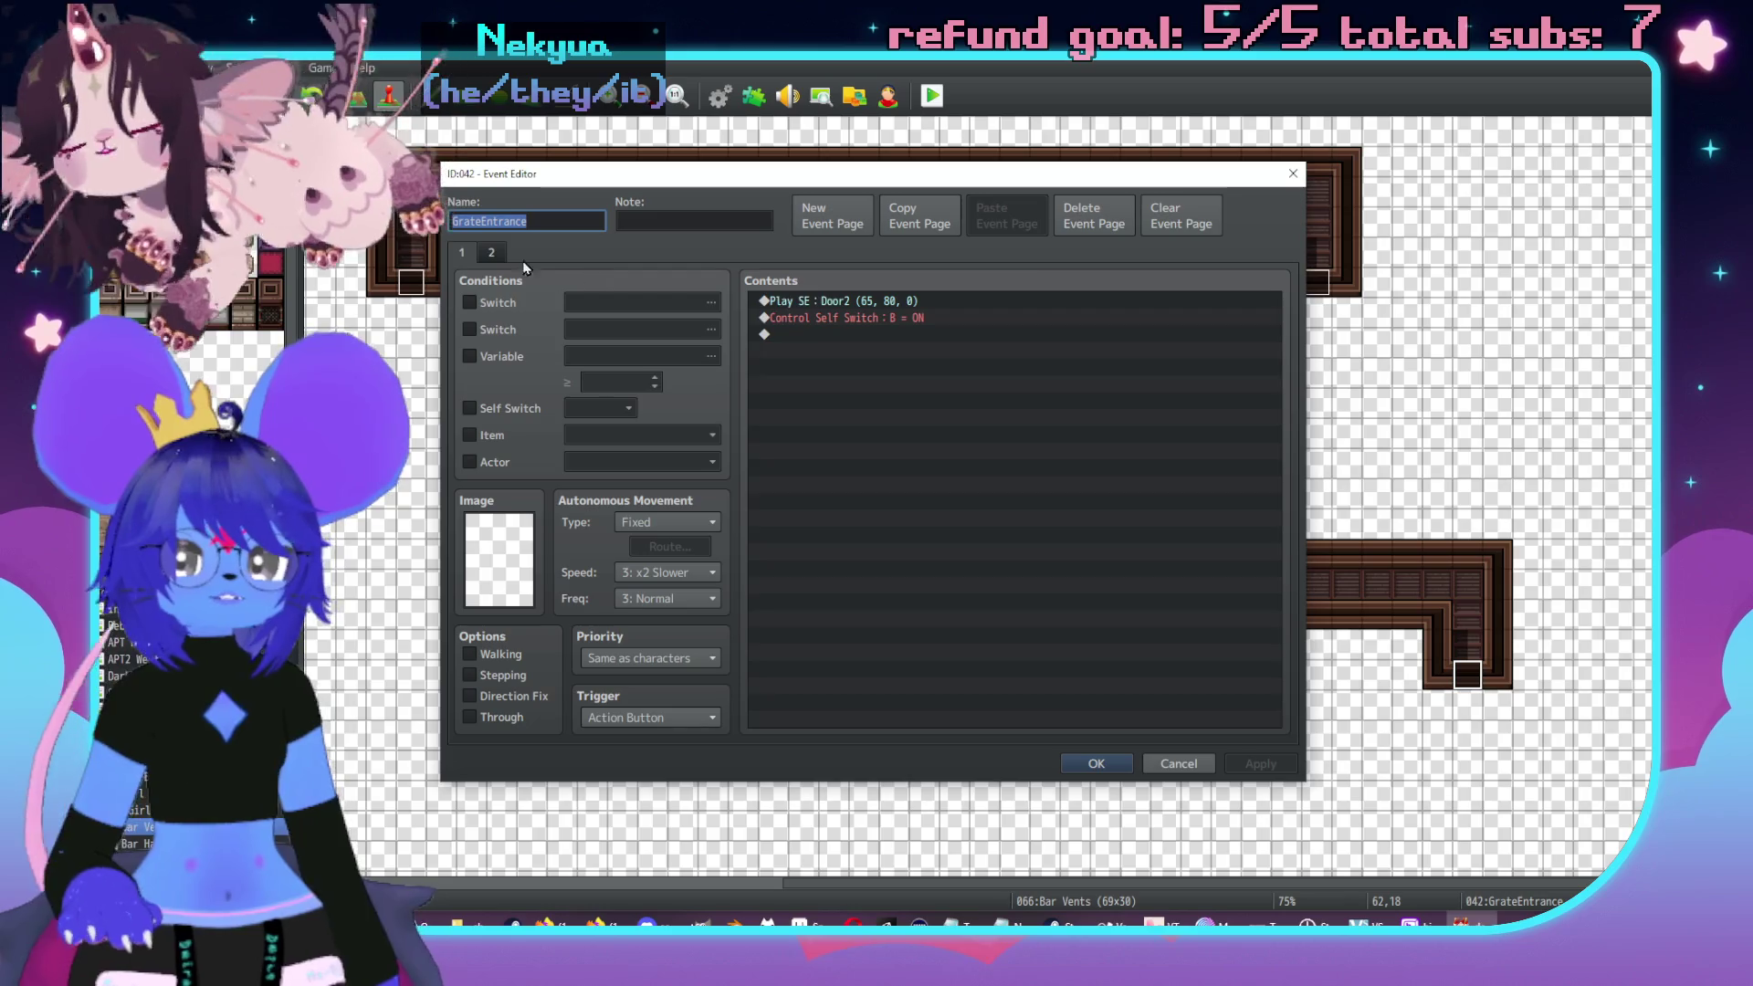
pyautogui.click(491, 252)
pyautogui.doubleClick(821, 368)
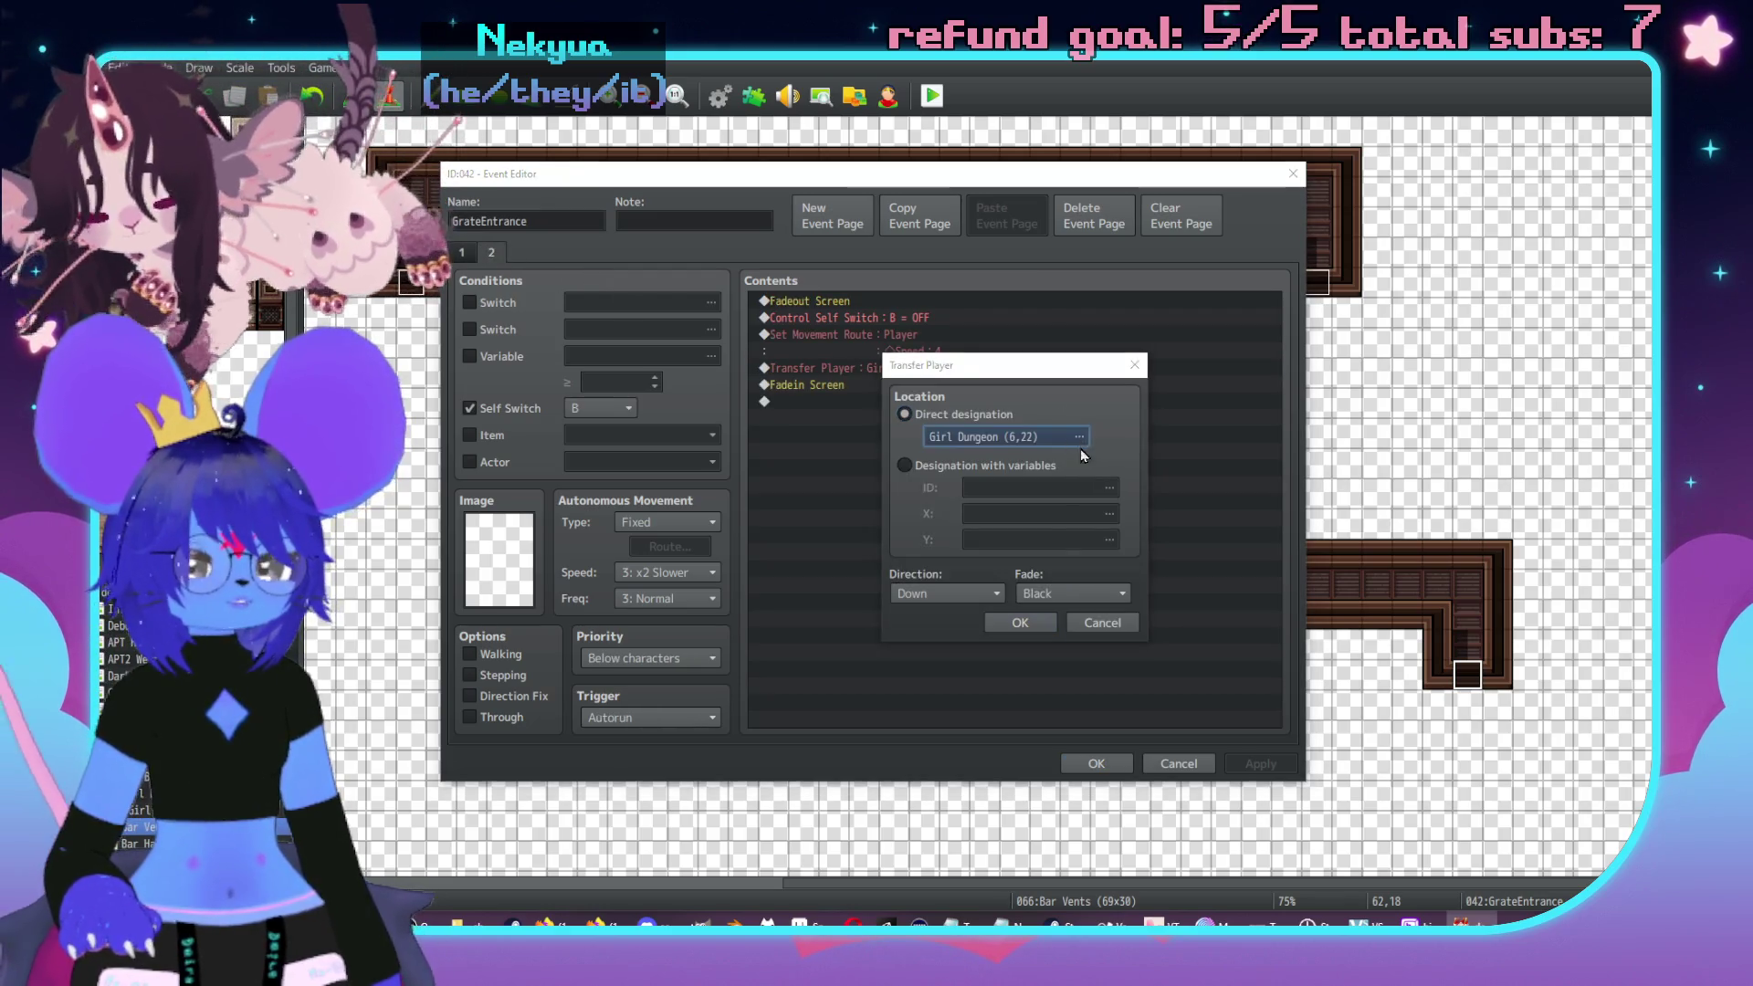
pyautogui.click(1079, 438)
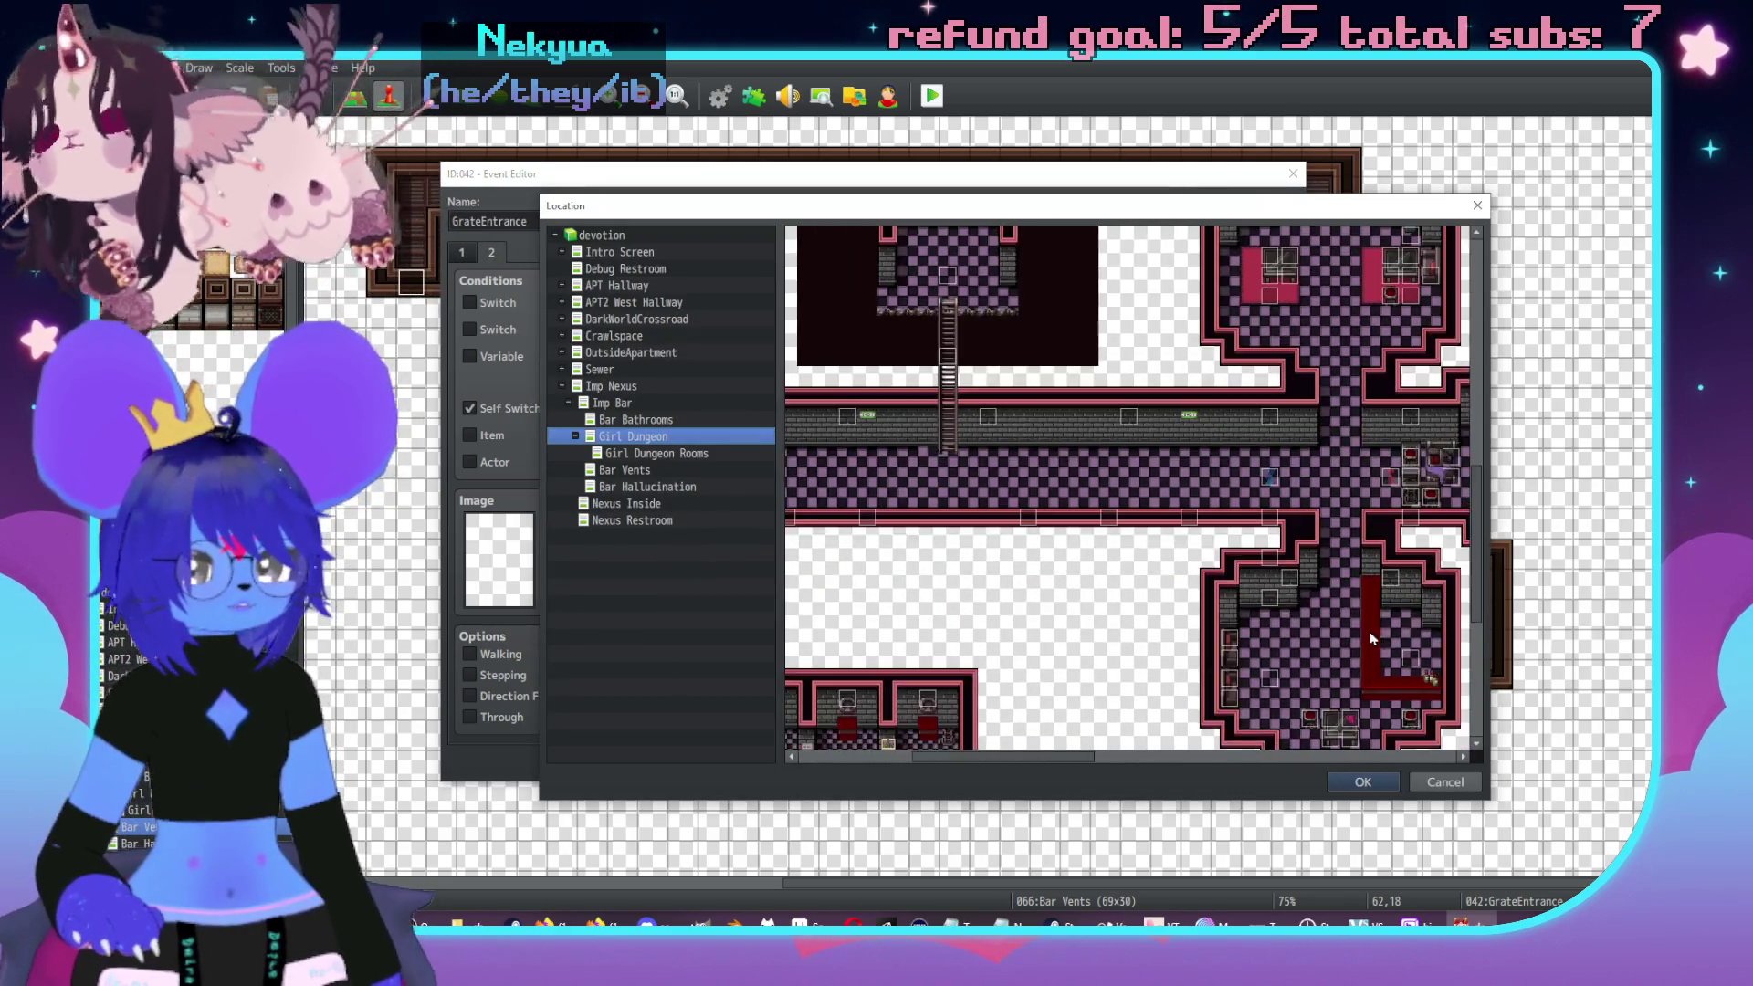
pyautogui.scroll(-3, 1375, 638)
pyautogui.click(1445, 782)
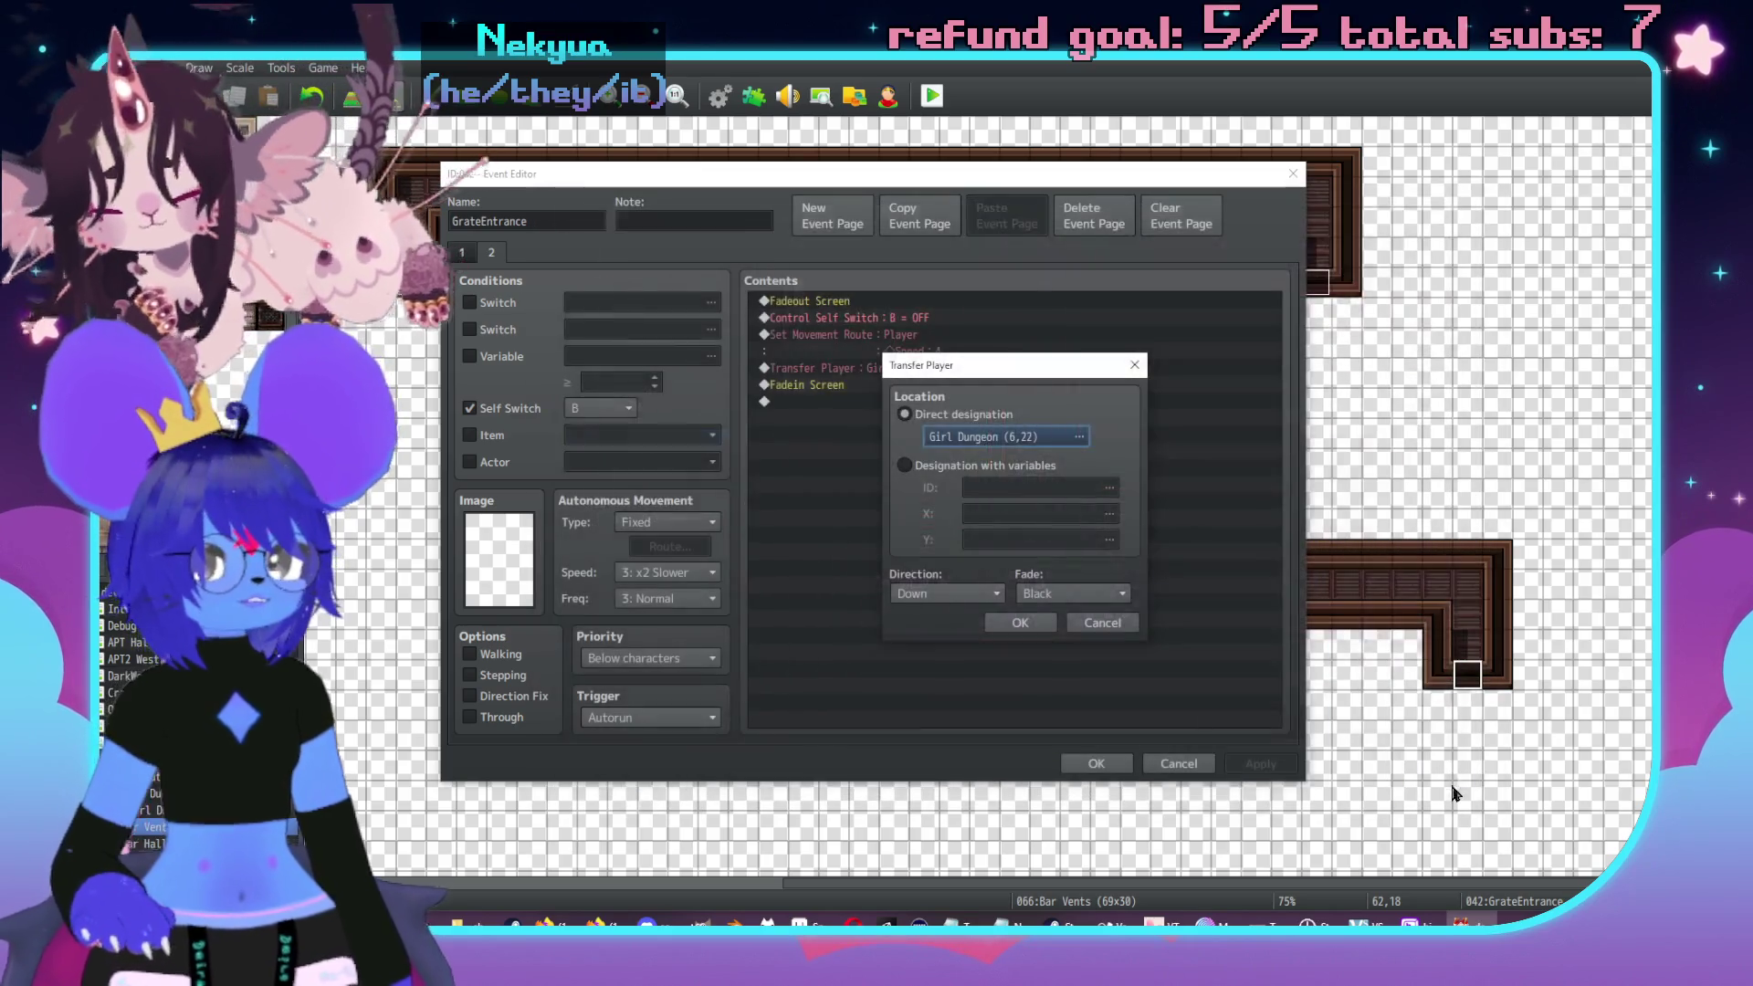
pyautogui.click(1020, 622)
pyautogui.click(1119, 763)
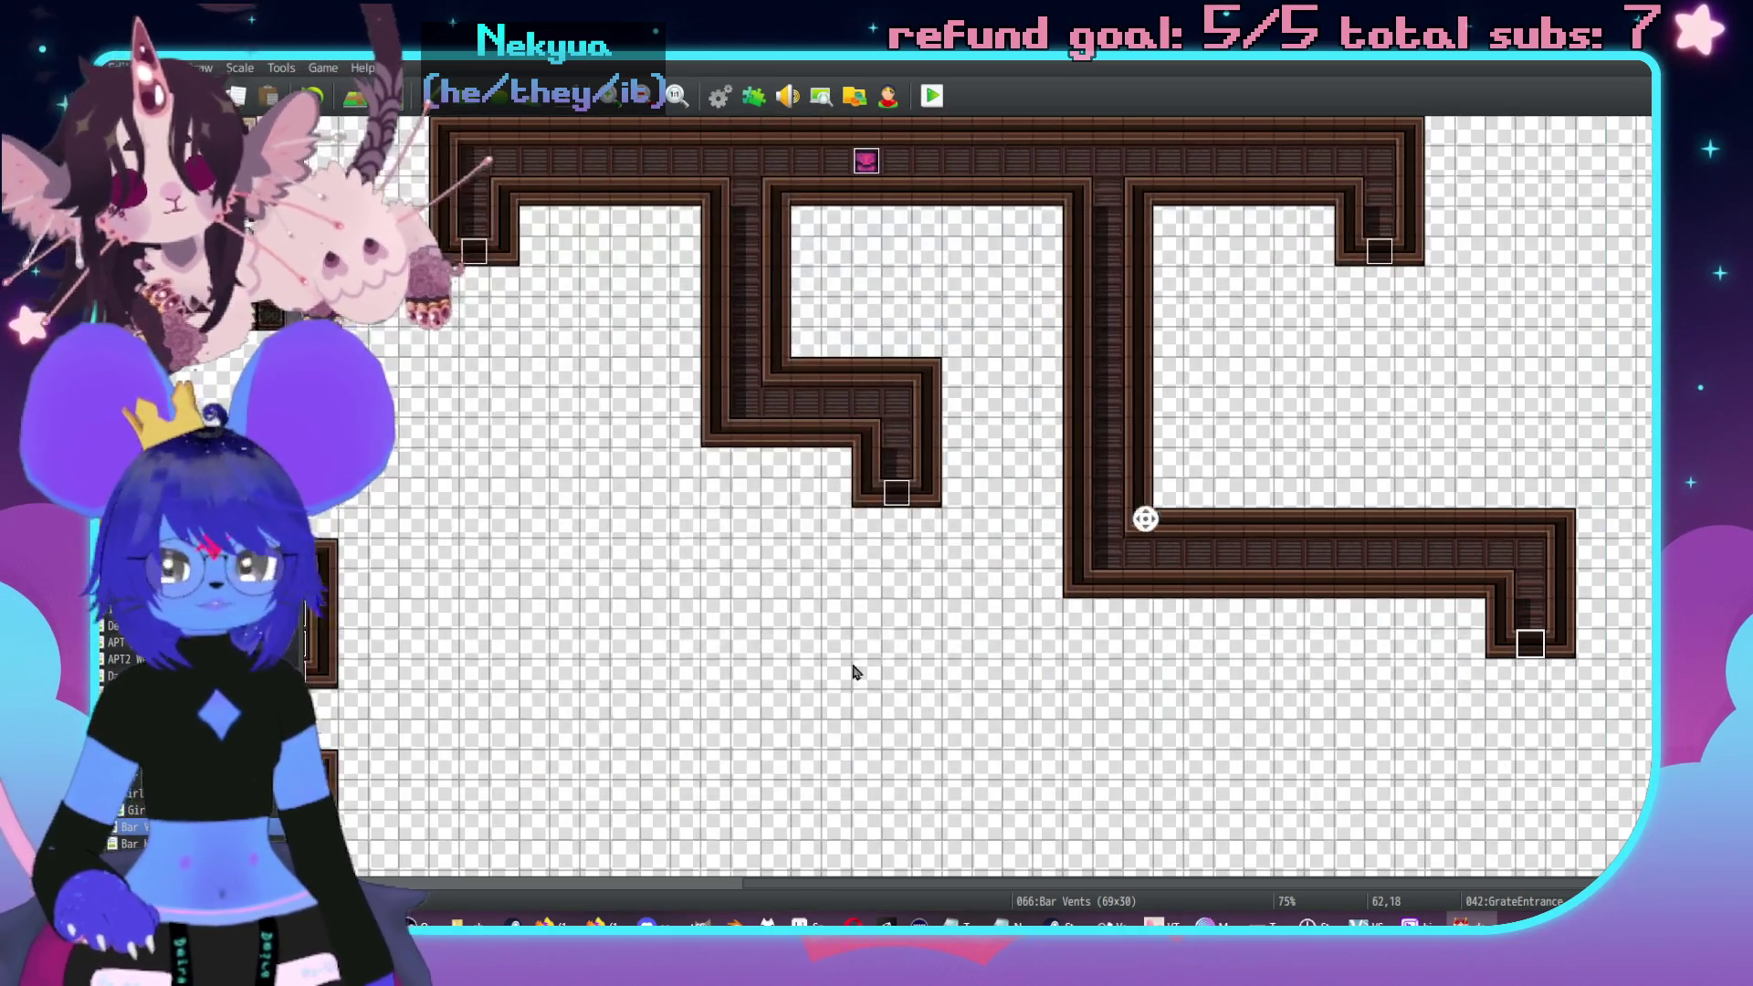
# - On Girl Dungeon, browse the ImpFree event's pages, then glance at the neighbouring event
pyautogui.click(137, 810)
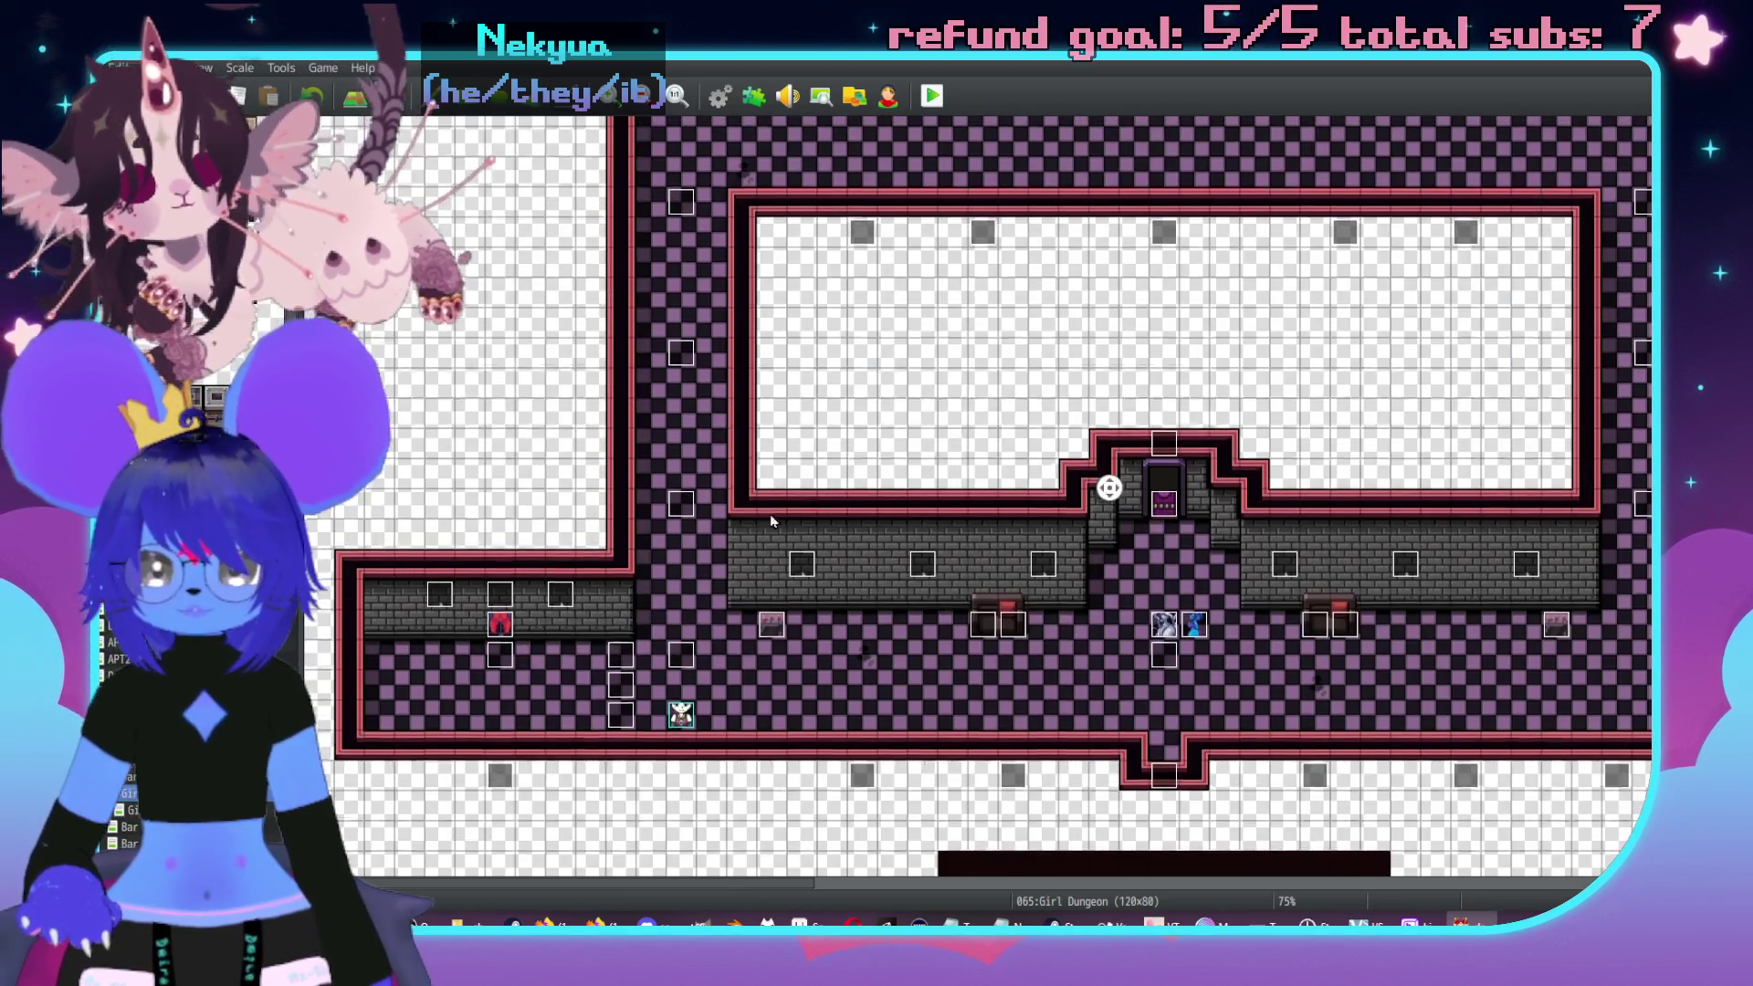
pyautogui.doubleClick(775, 517)
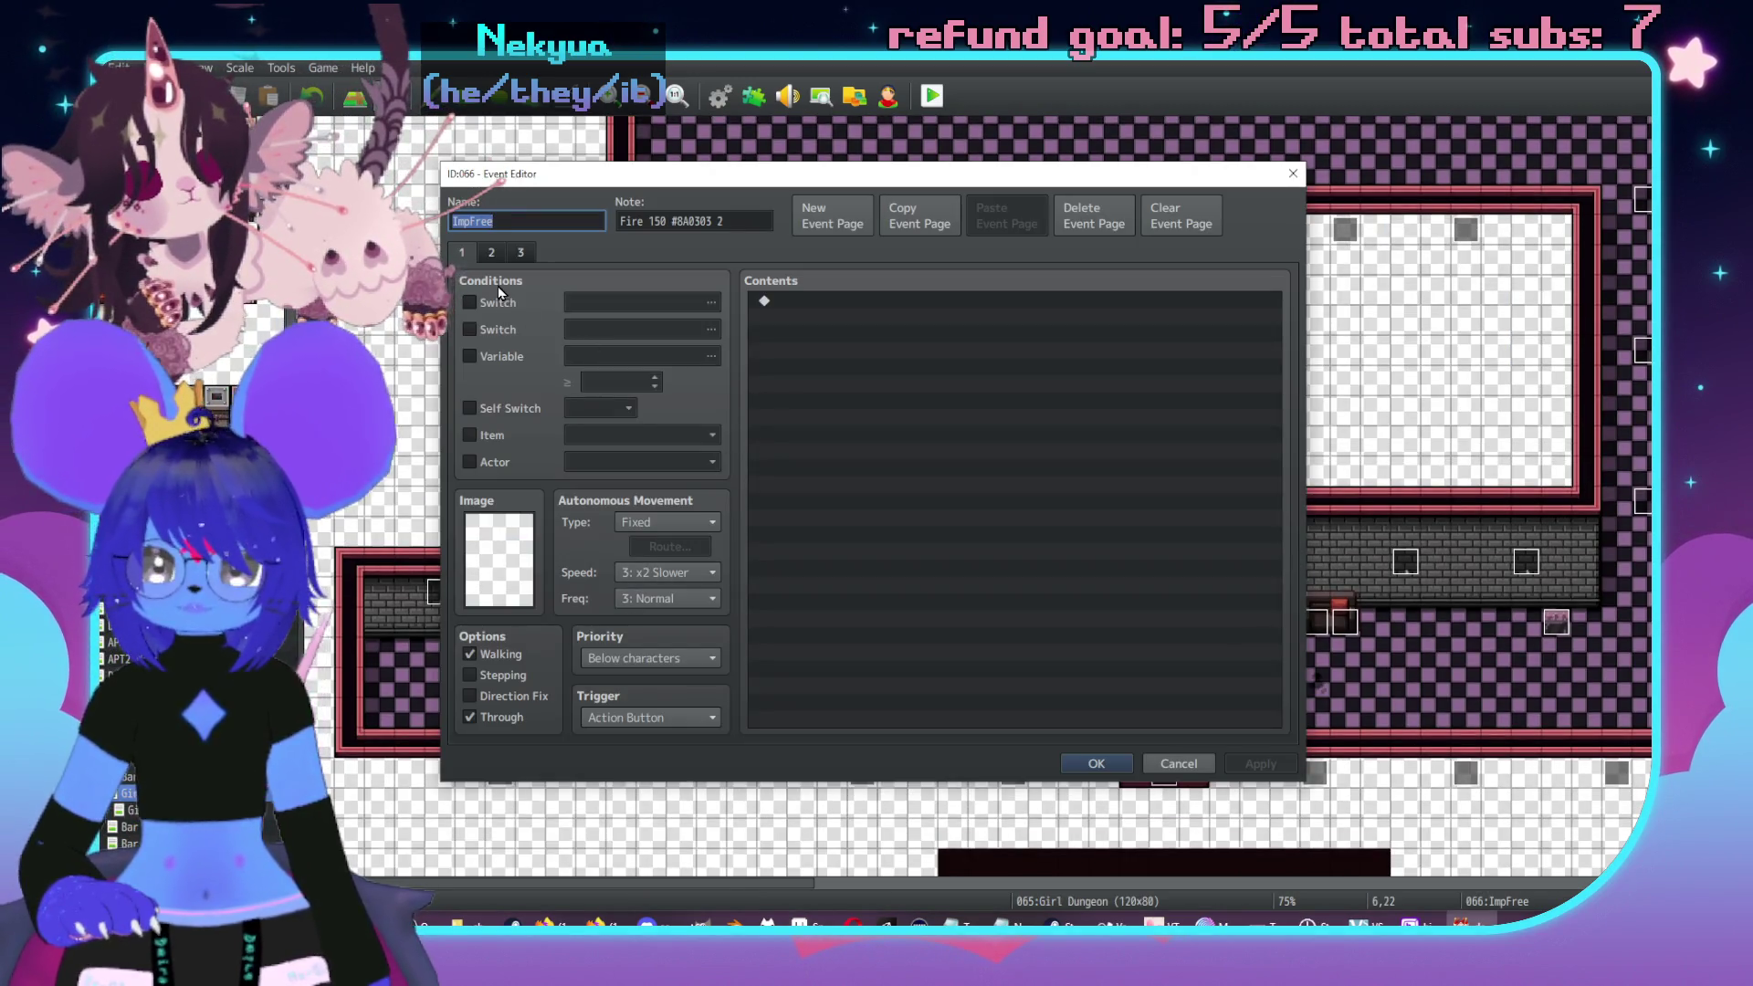
pyautogui.click(520, 253)
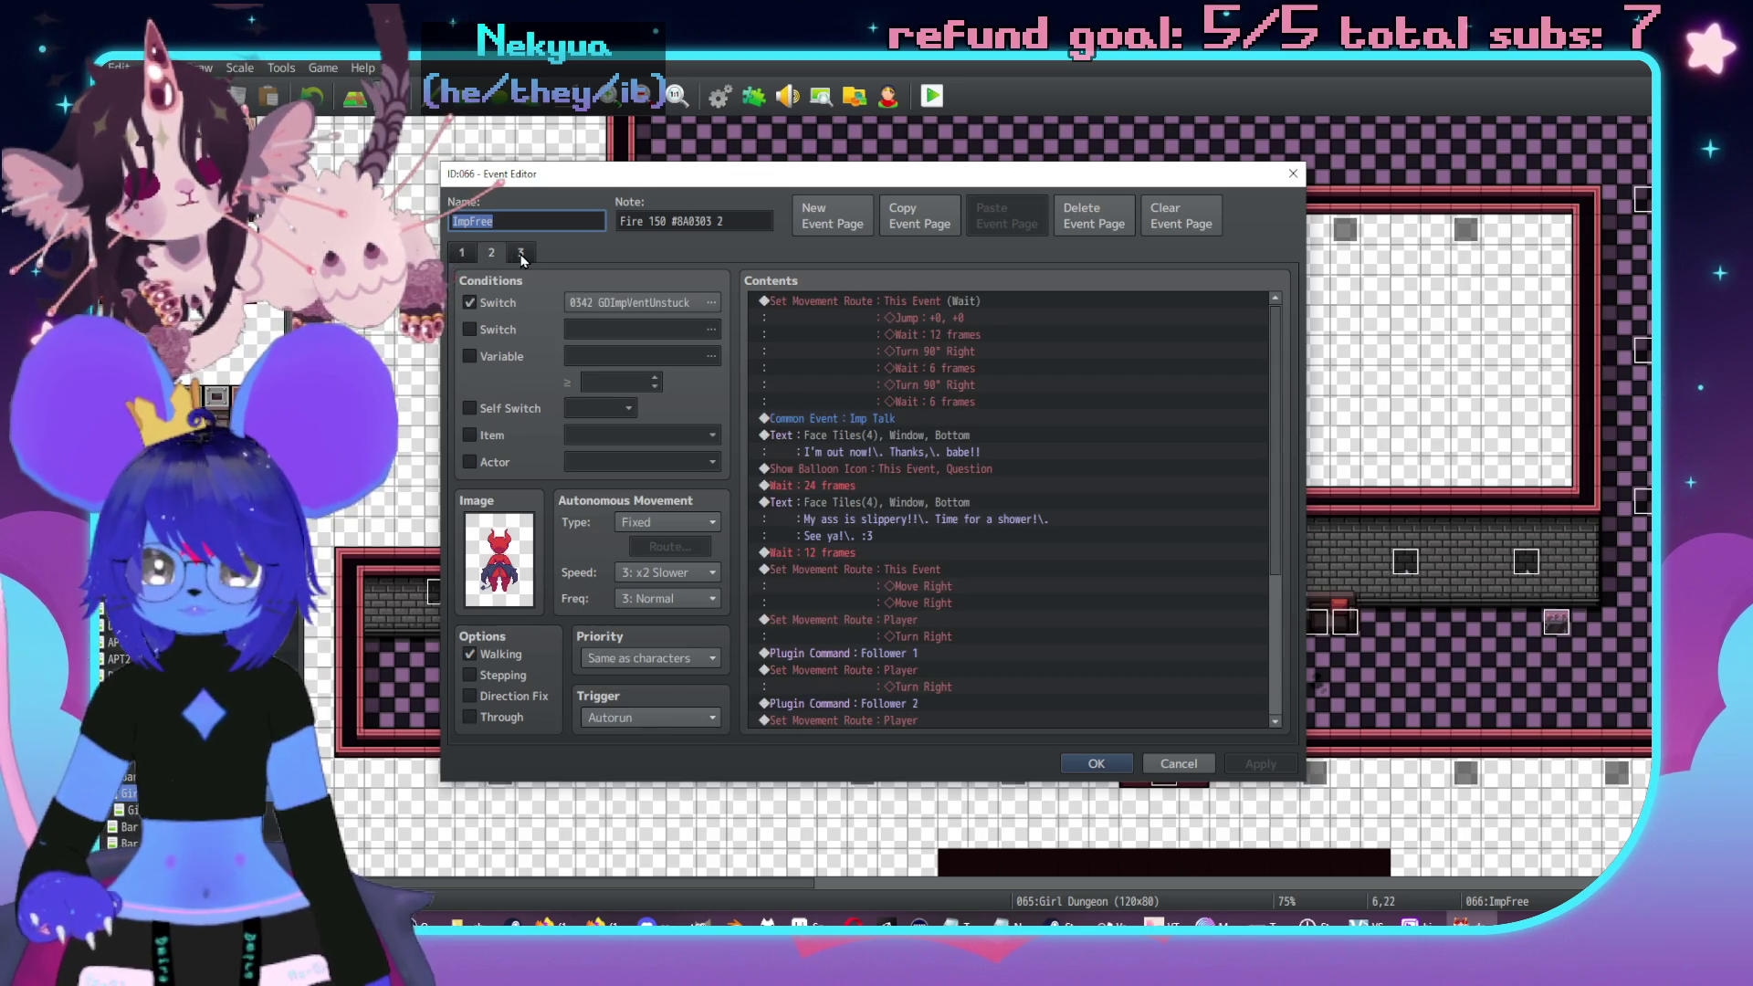
pyautogui.click(491, 253)
pyautogui.click(521, 253)
pyautogui.click(463, 254)
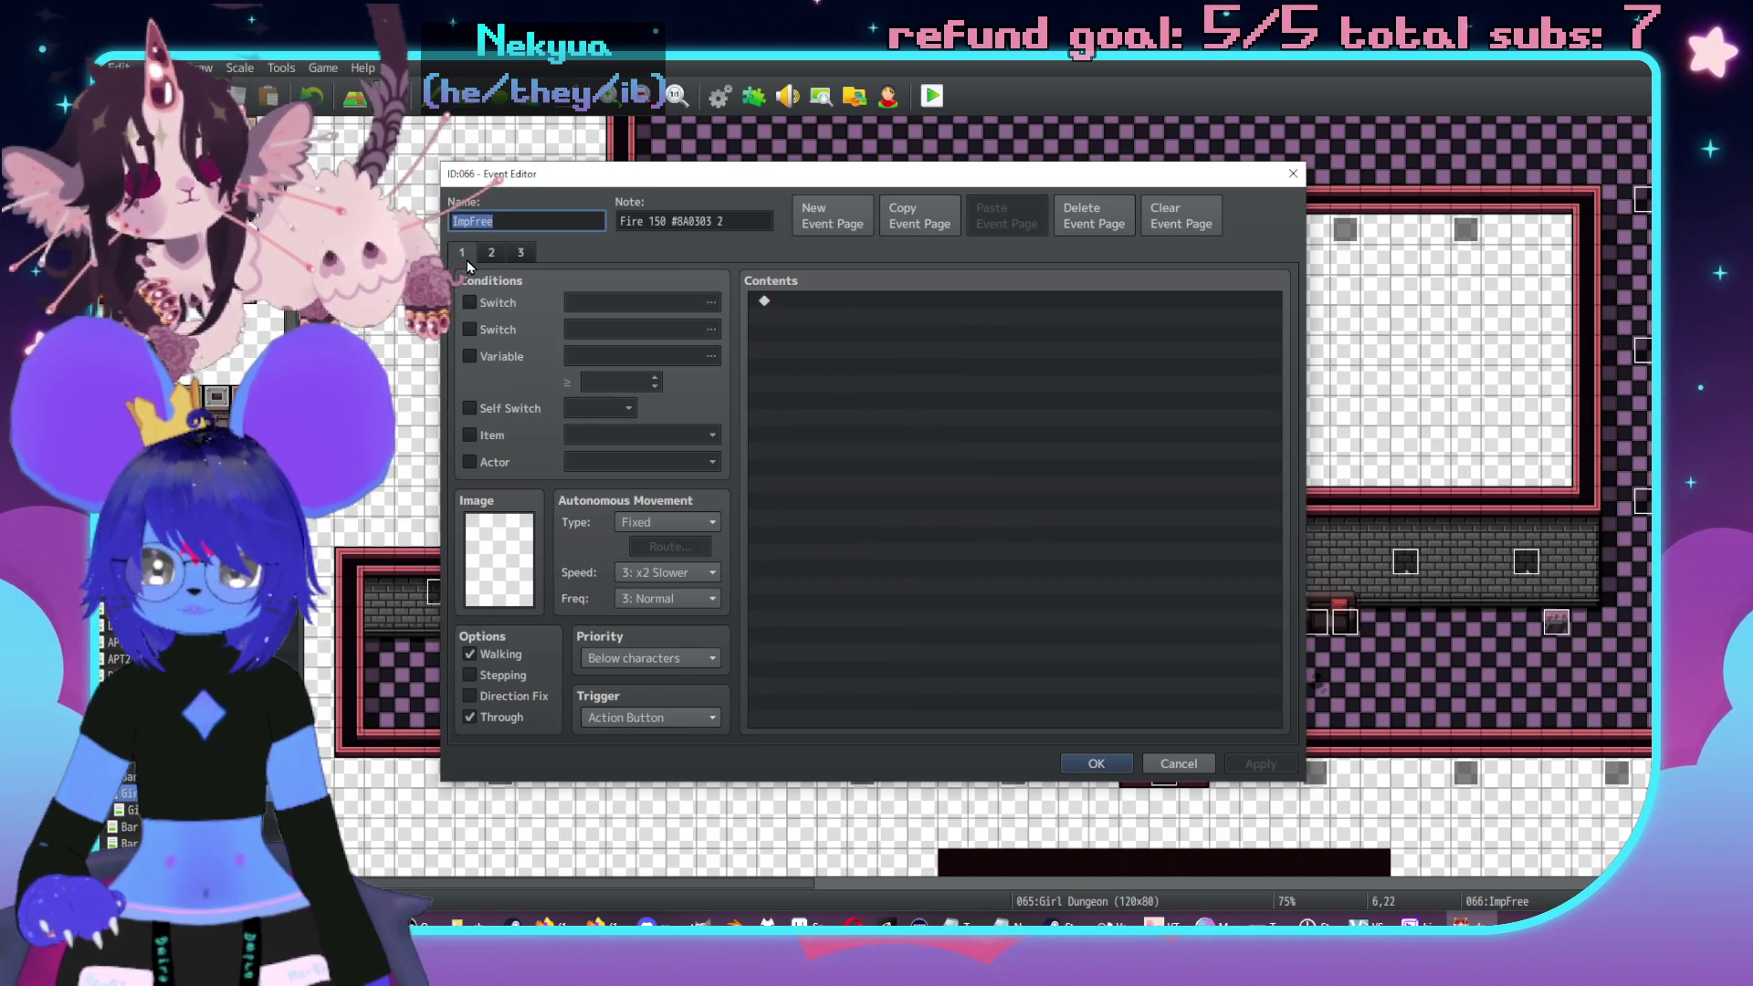
pyautogui.click(492, 253)
pyautogui.click(1177, 763)
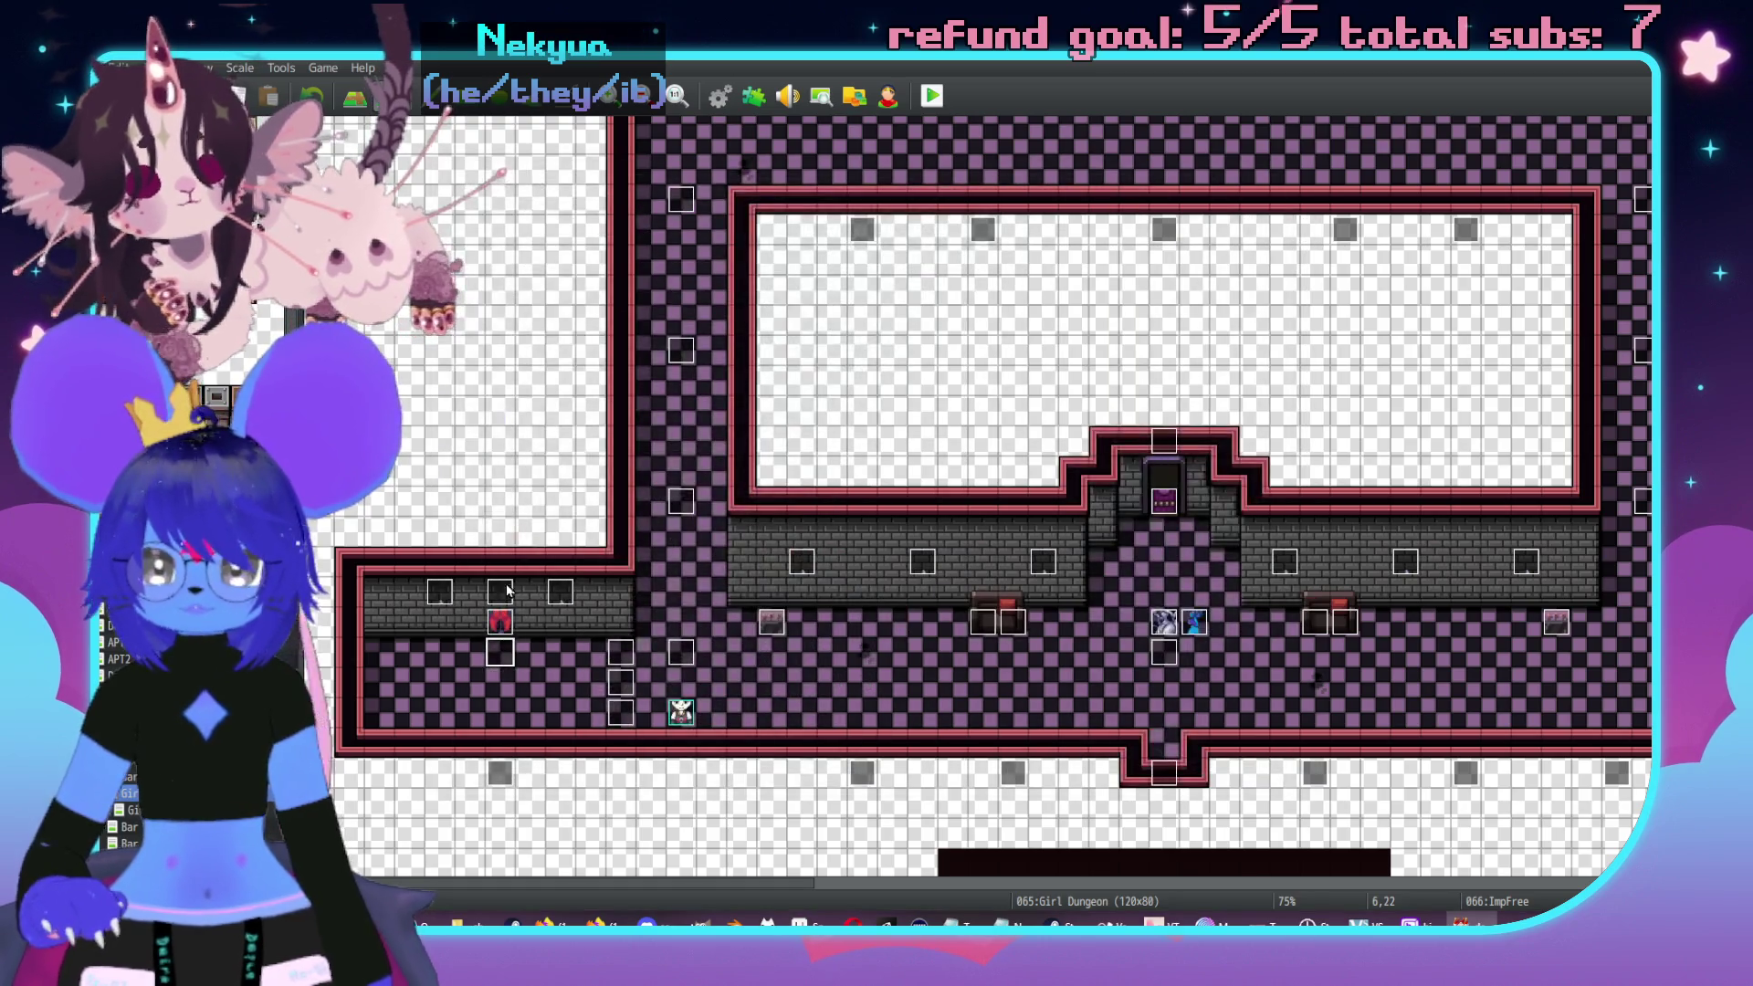
pyautogui.doubleClick(512, 591)
pyautogui.press('Escape')
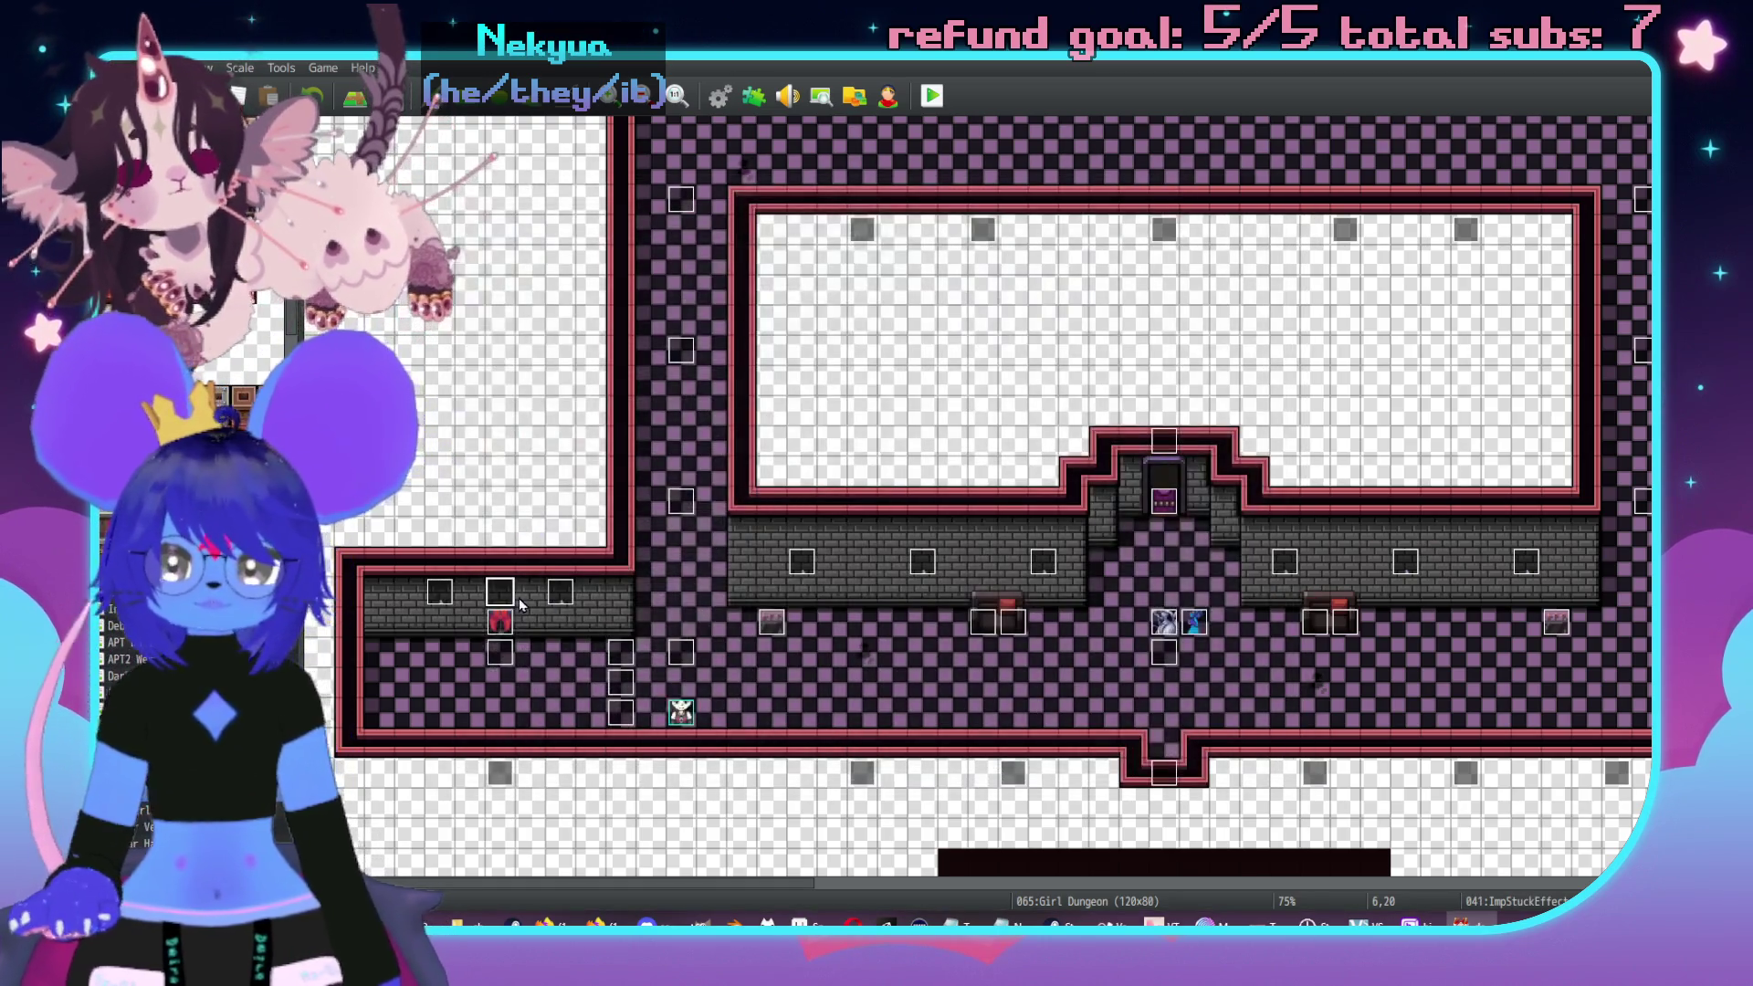
# - Review the Imp Stuck event's page 1, then page 2 with its Door2 sound on switch 0342
pyautogui.doubleClick(501, 628)
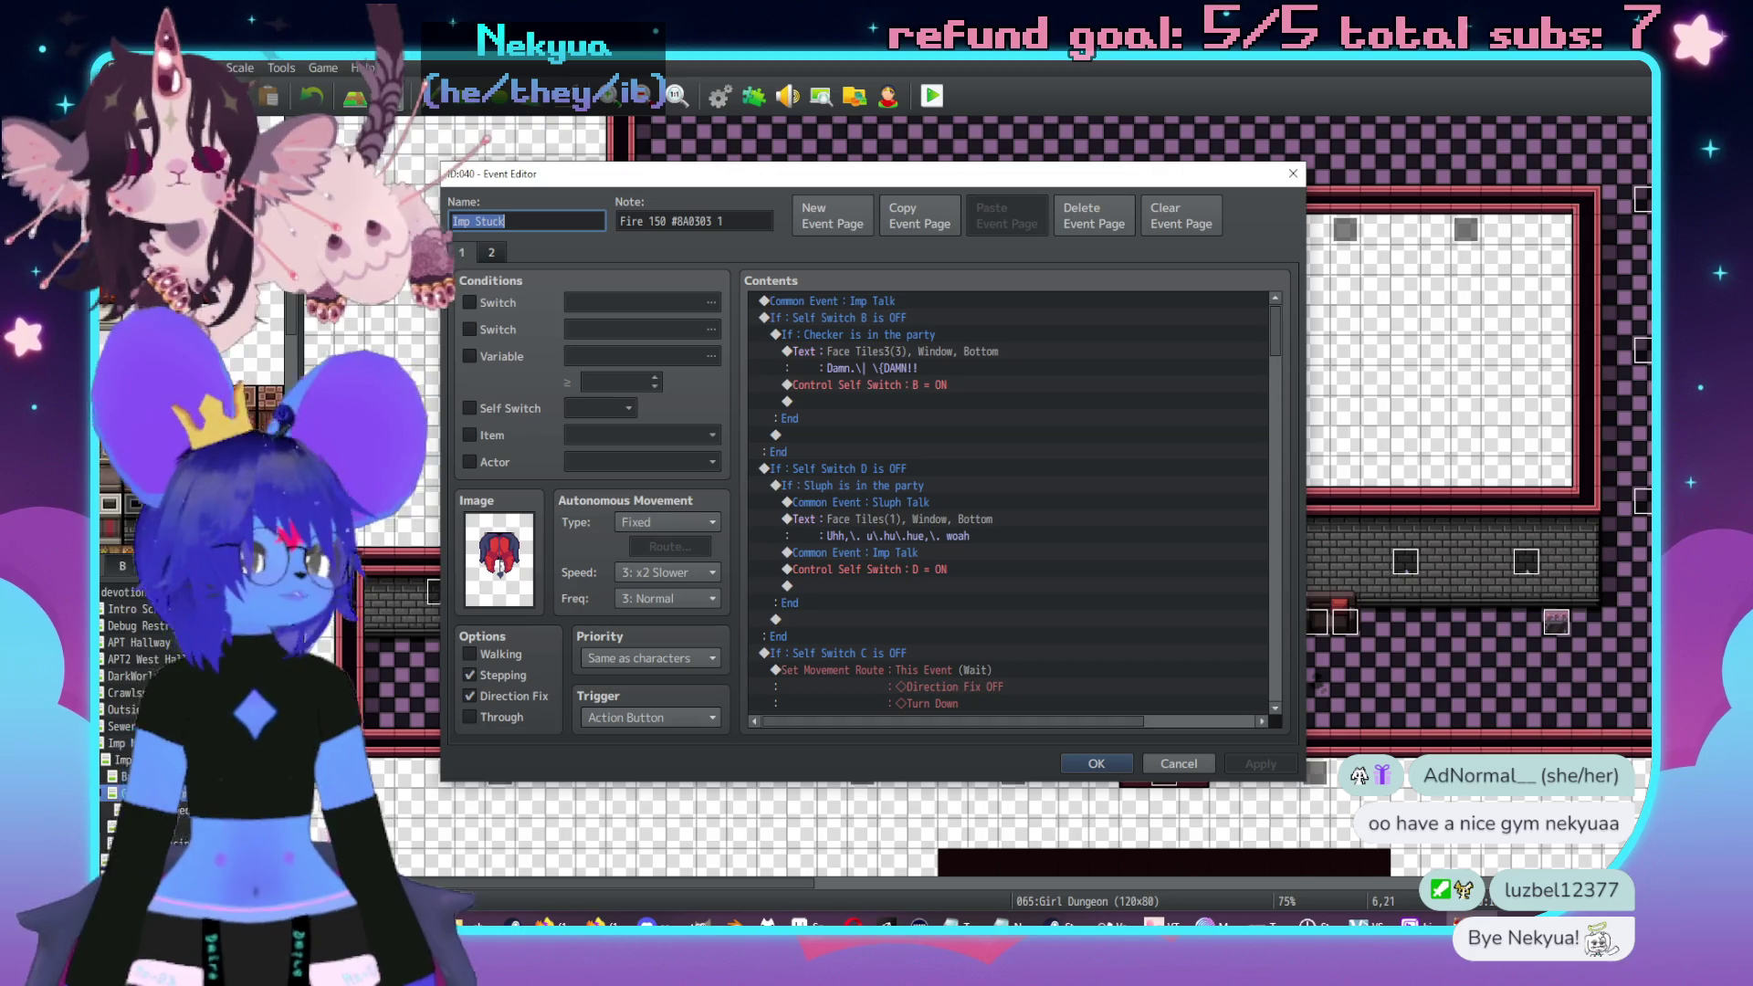
pyautogui.click(505, 221)
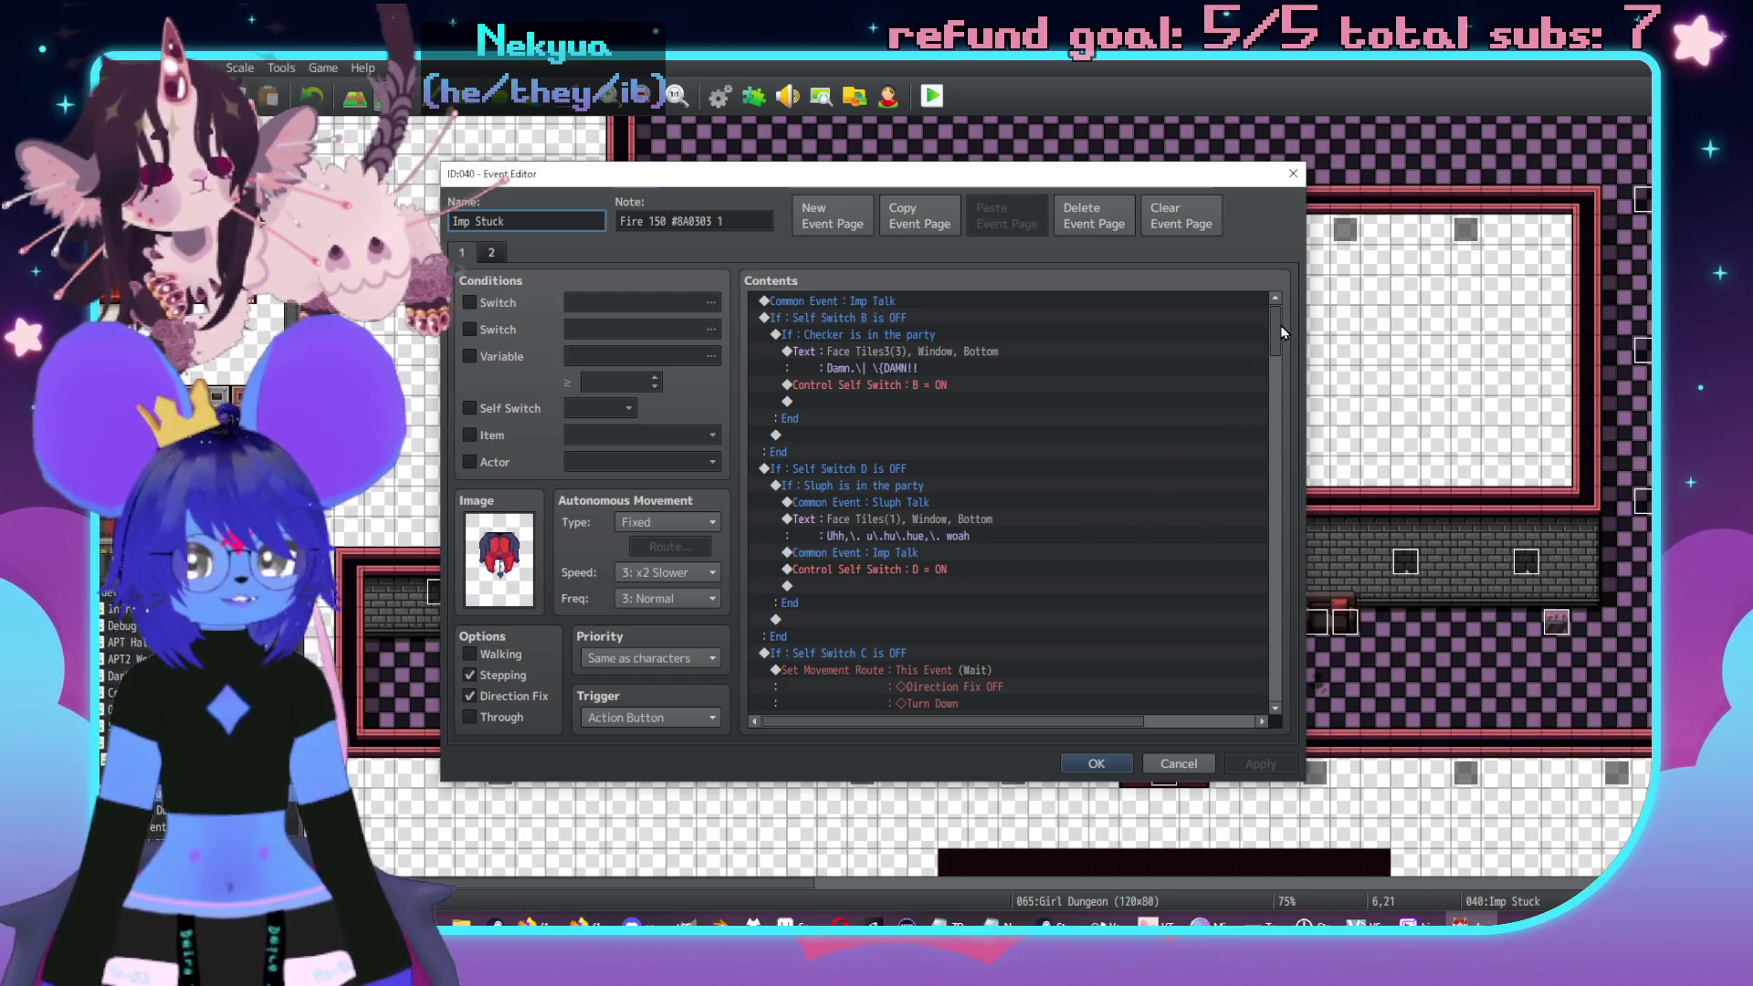
pyautogui.click(493, 254)
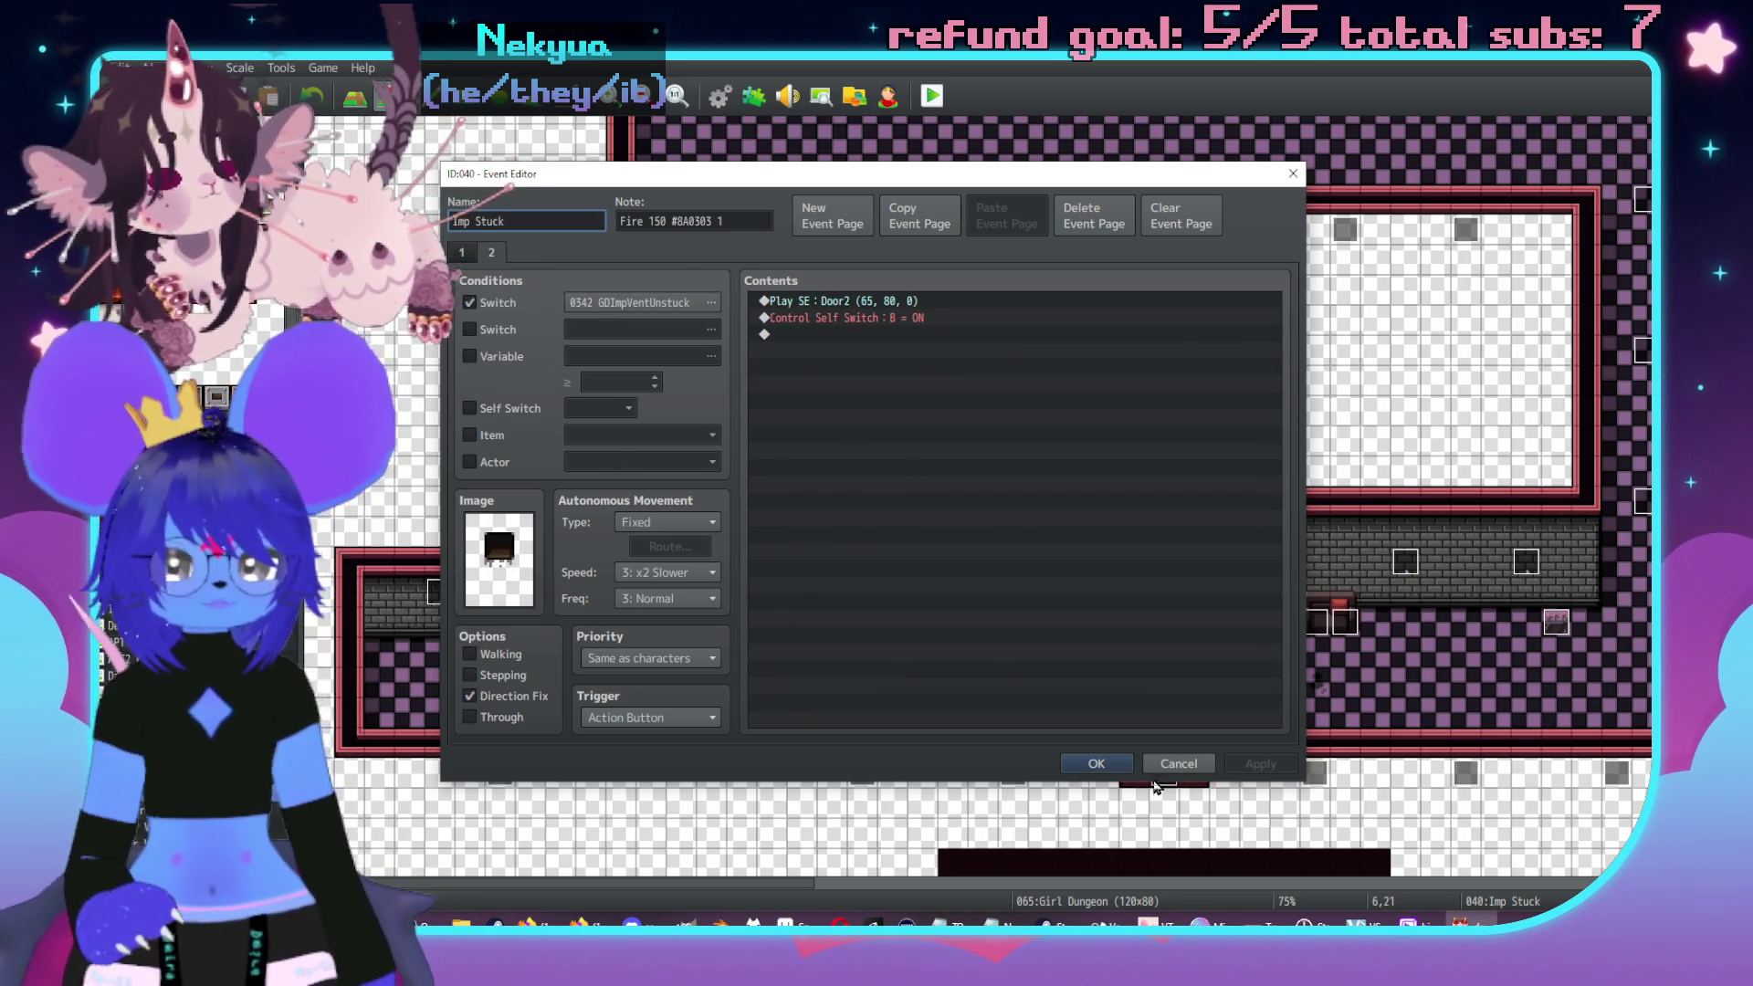
pyautogui.hotkey('alt', 'Tab')
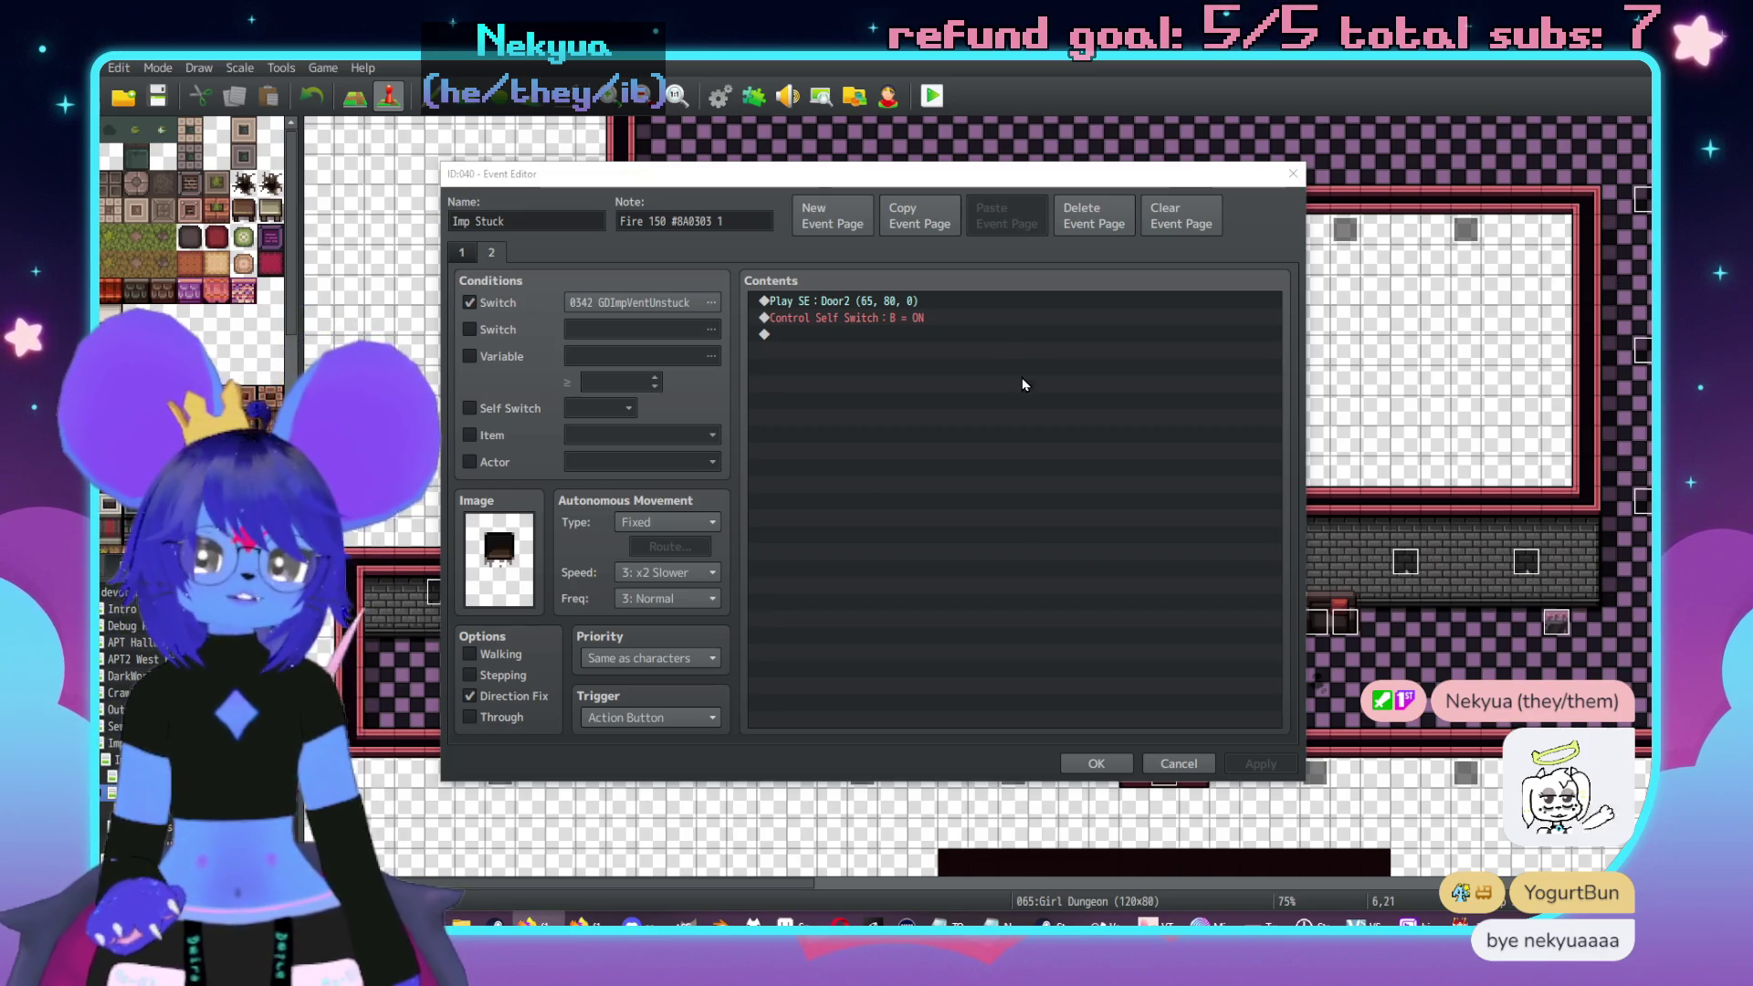
pyautogui.click(1096, 763)
# - Copy page 3 of the DangerGrate vent event
pyautogui.scroll(-5, 1570, 275)
pyautogui.scroll(3, 1571, 276)
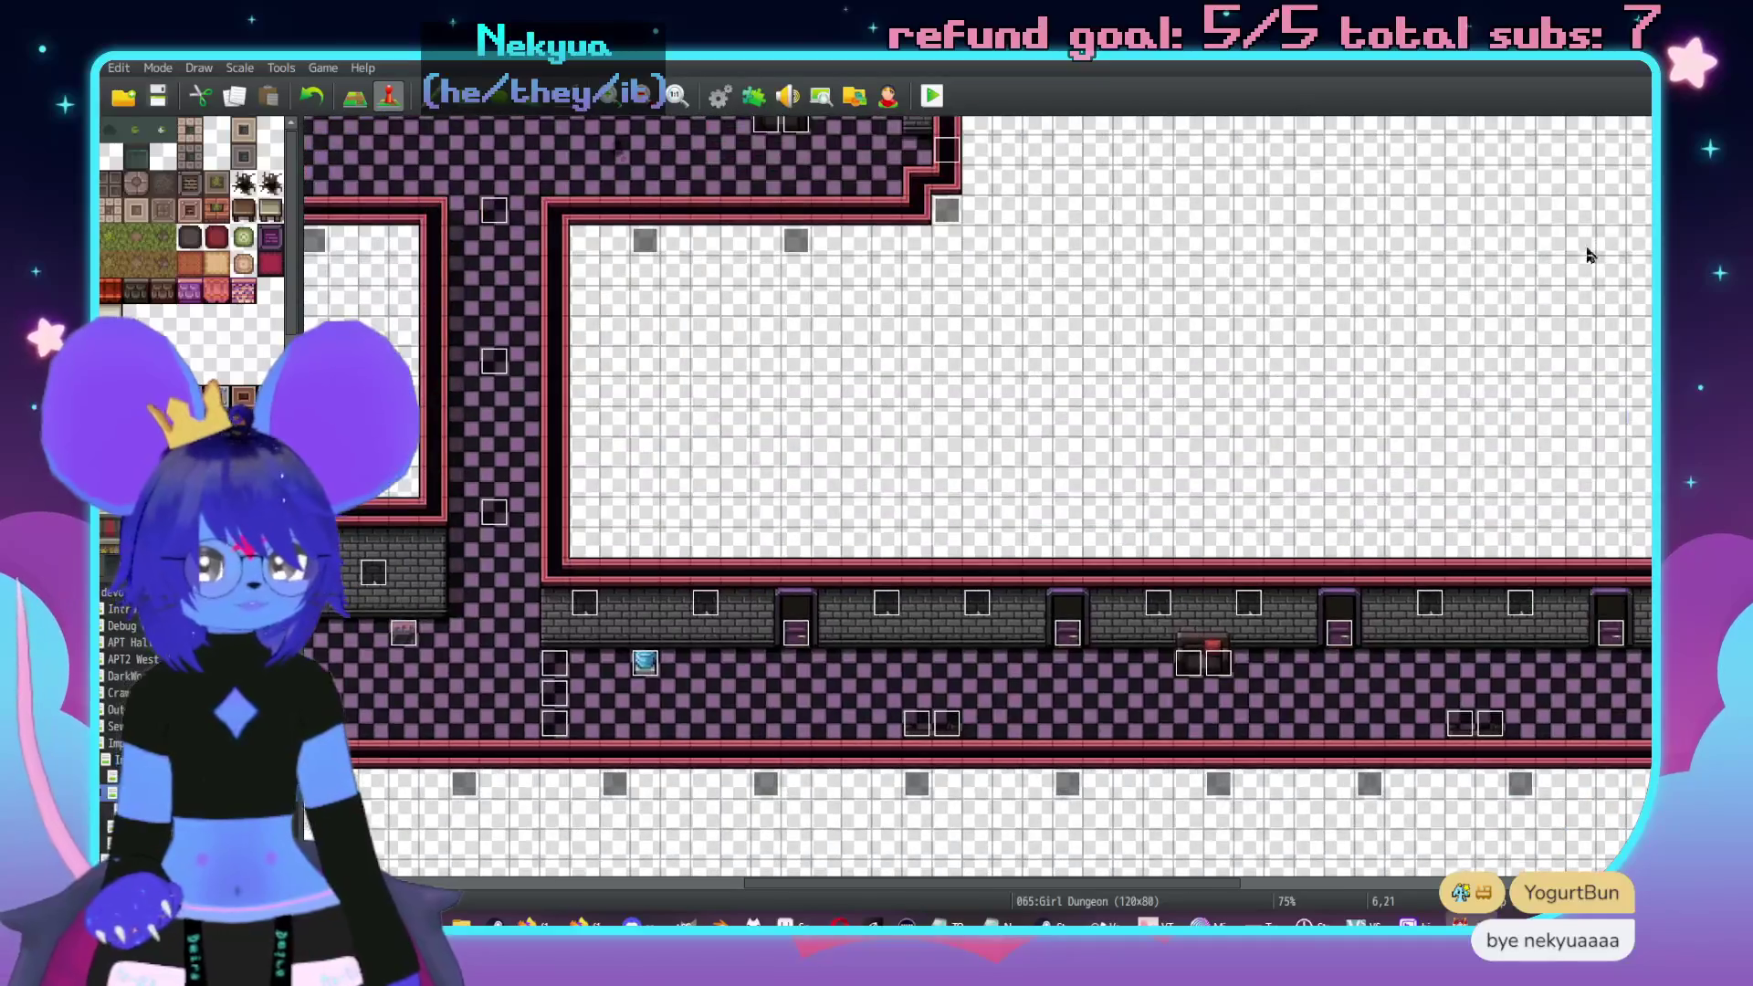
pyautogui.scroll(-10, 931, 317)
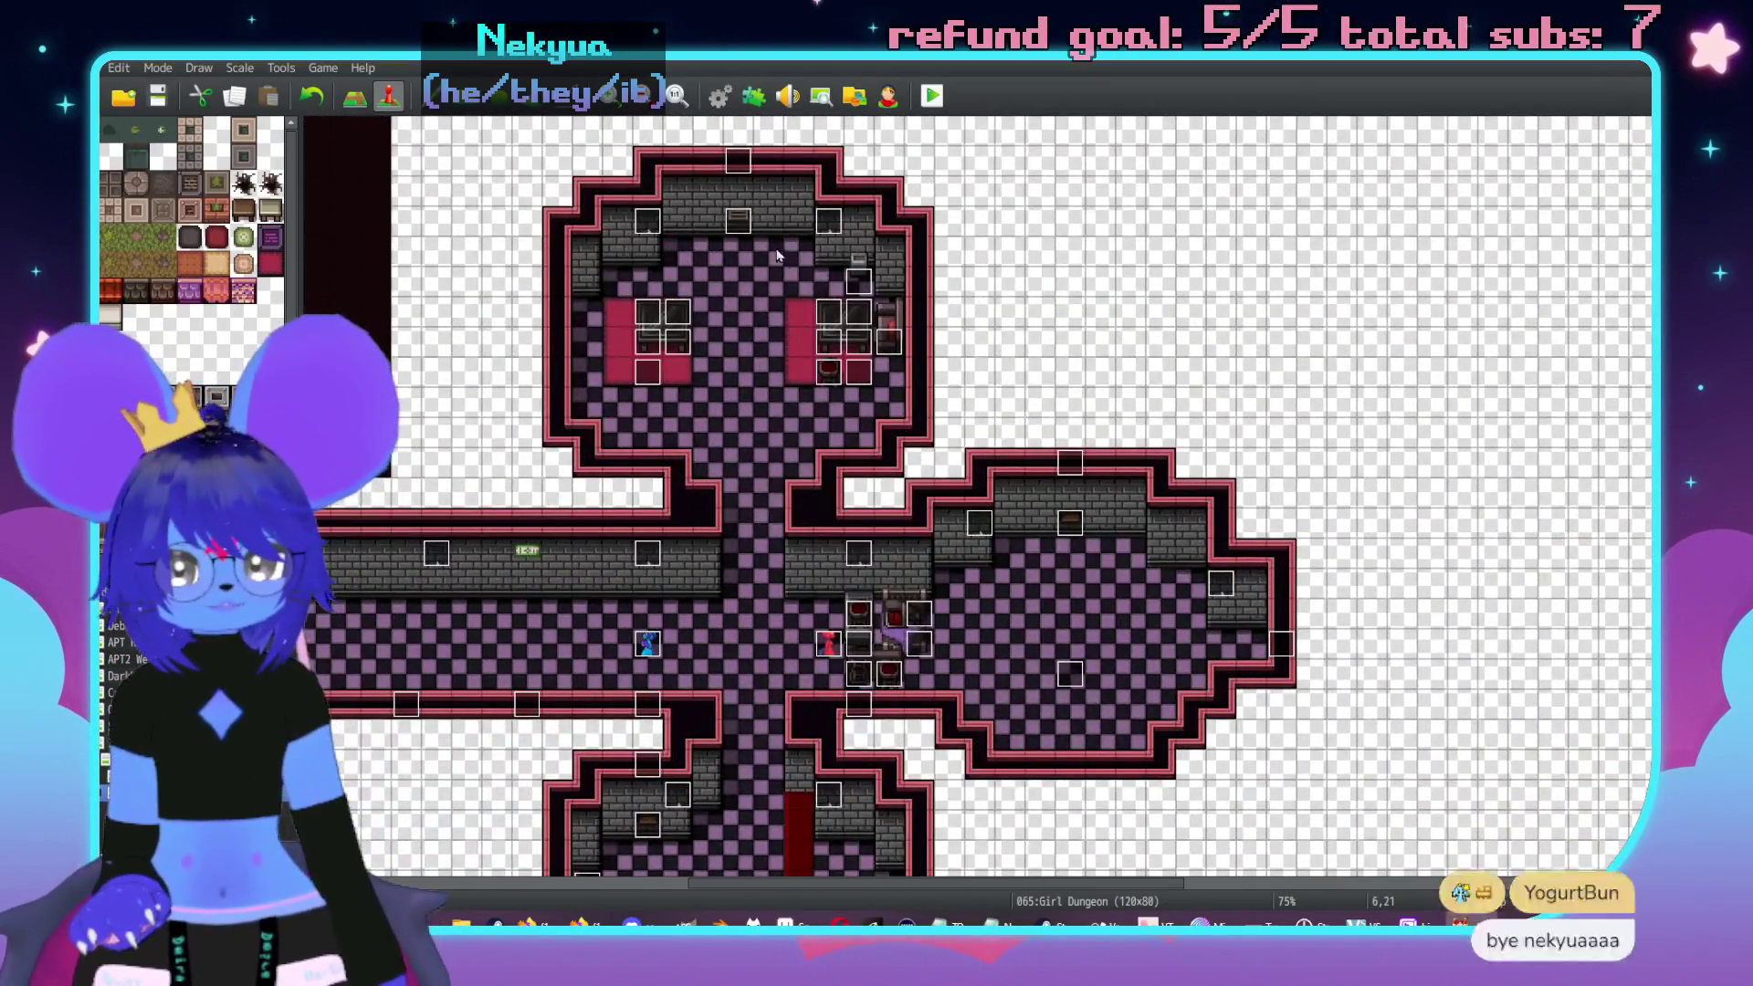
pyautogui.doubleClick(738, 221)
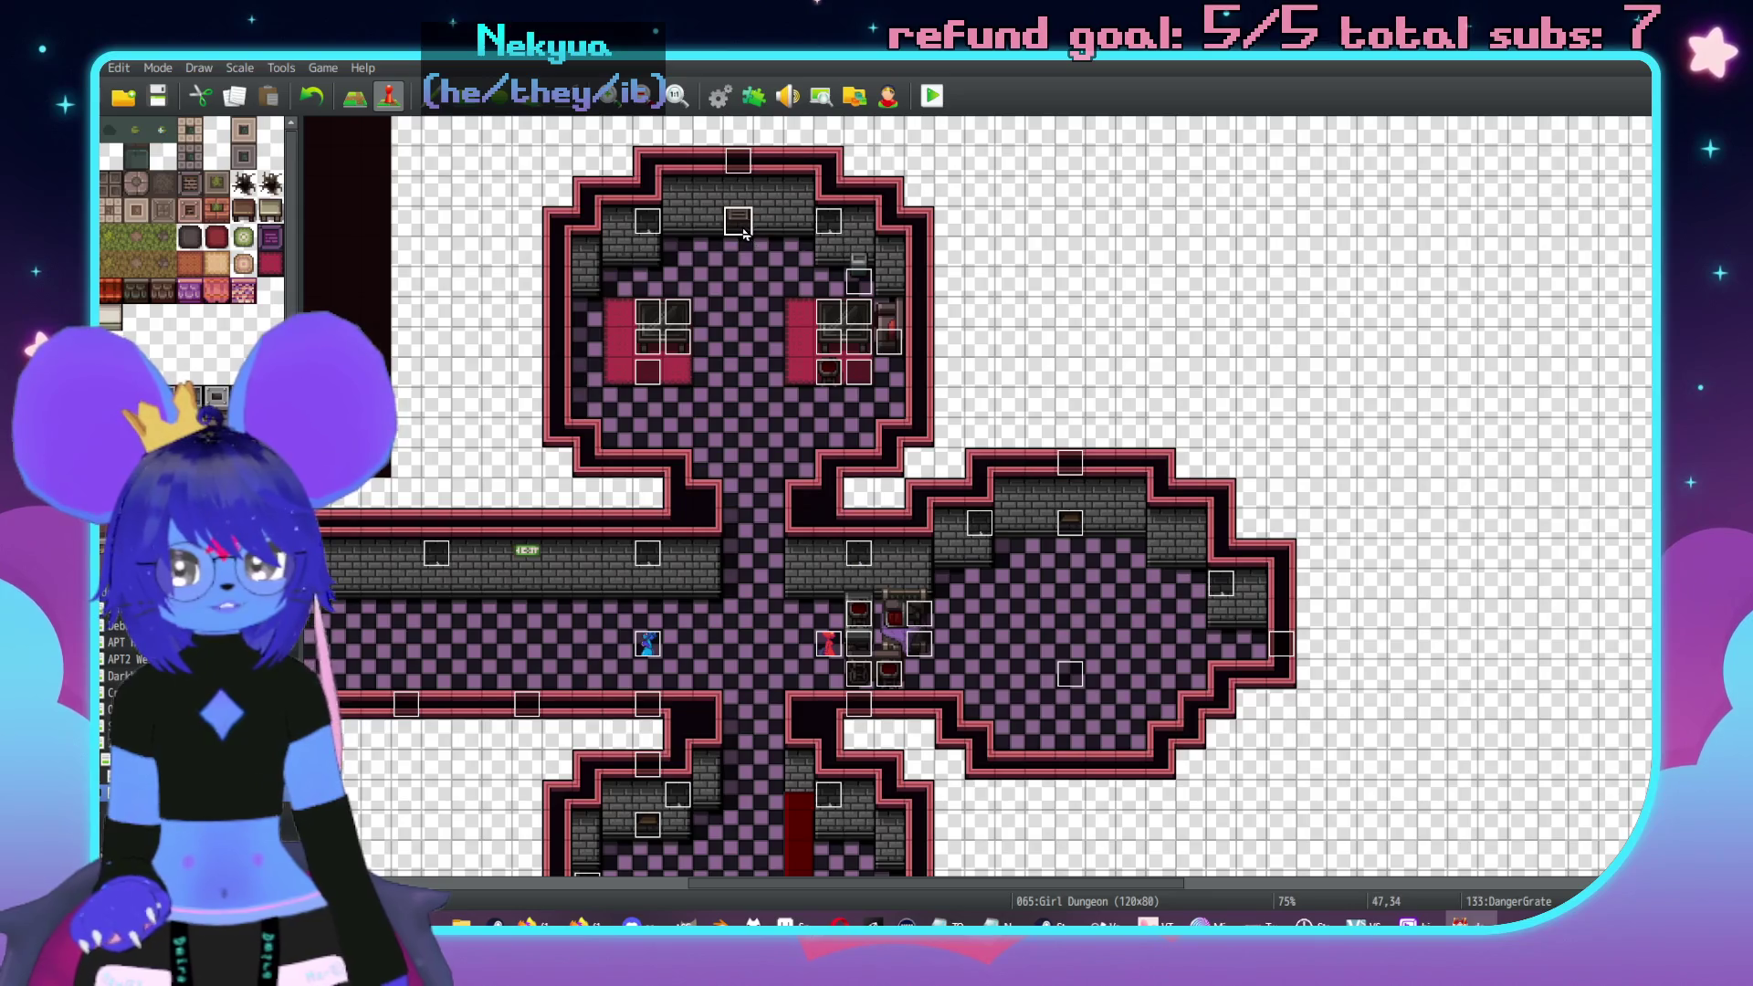
pyautogui.click(519, 254)
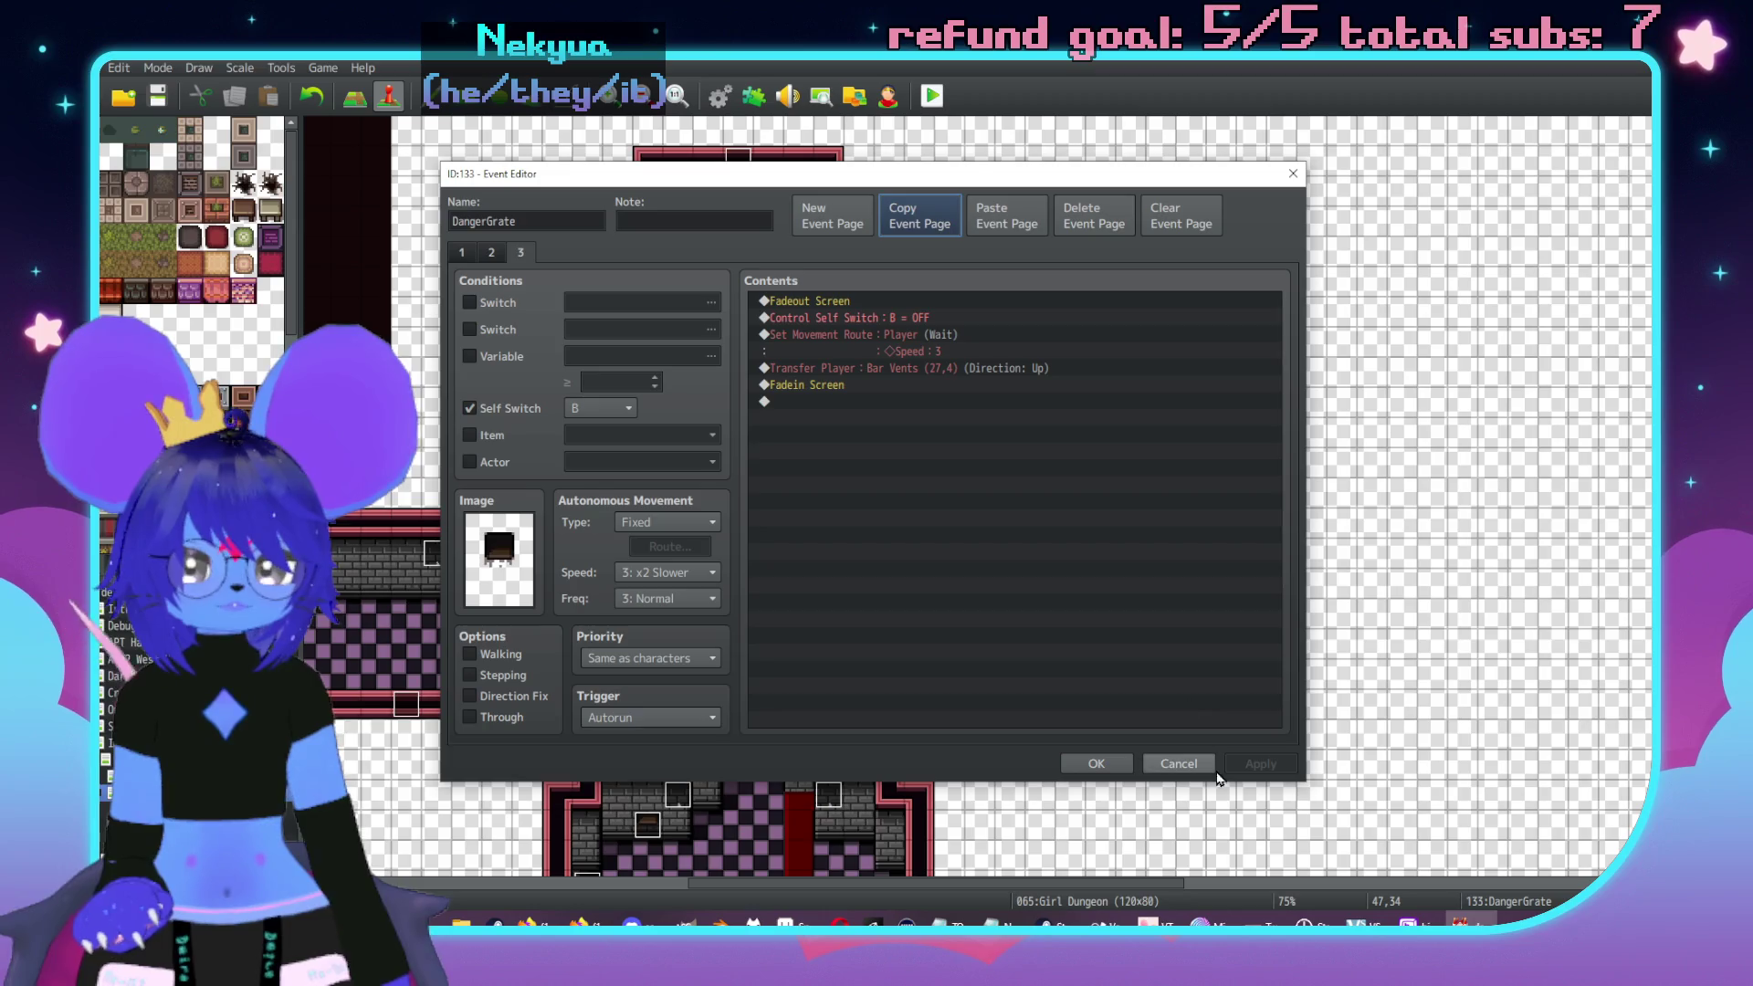
pyautogui.click(1096, 763)
# - Paste it into Imp Stuck as page 3, conditioned on switch 0342 GDImpVentUnstuck
pyautogui.scroll(-5, 651, 239)
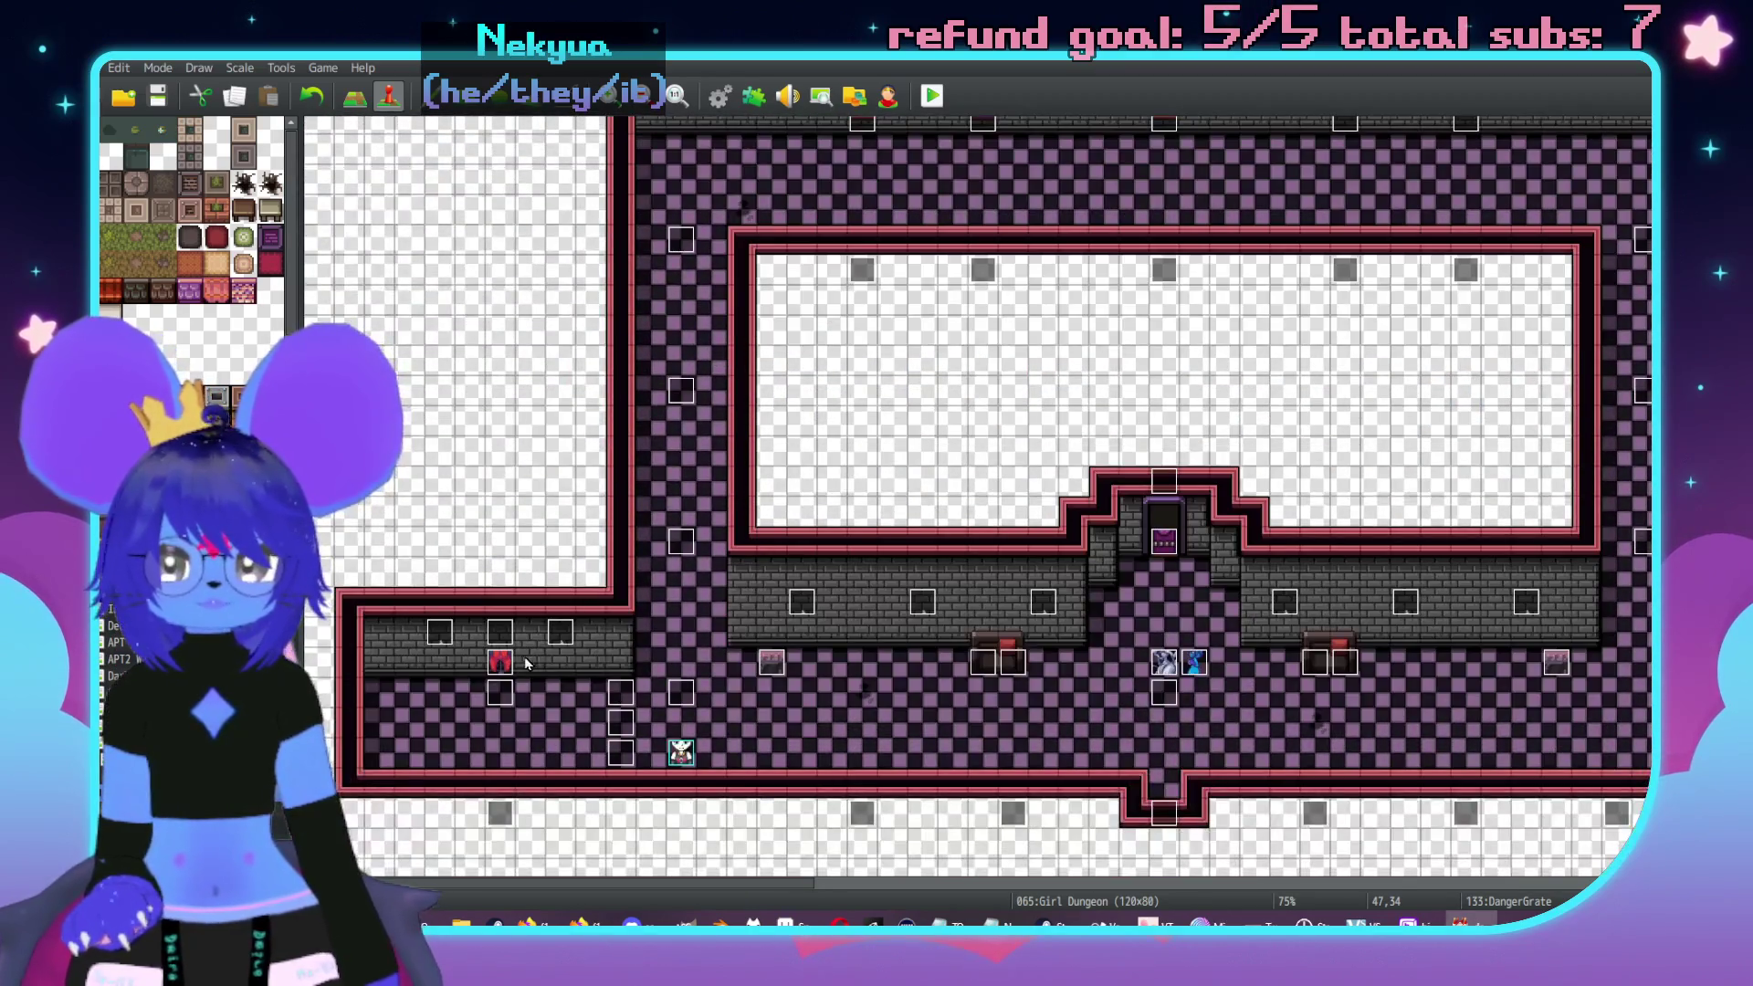
pyautogui.doubleClick(497, 645)
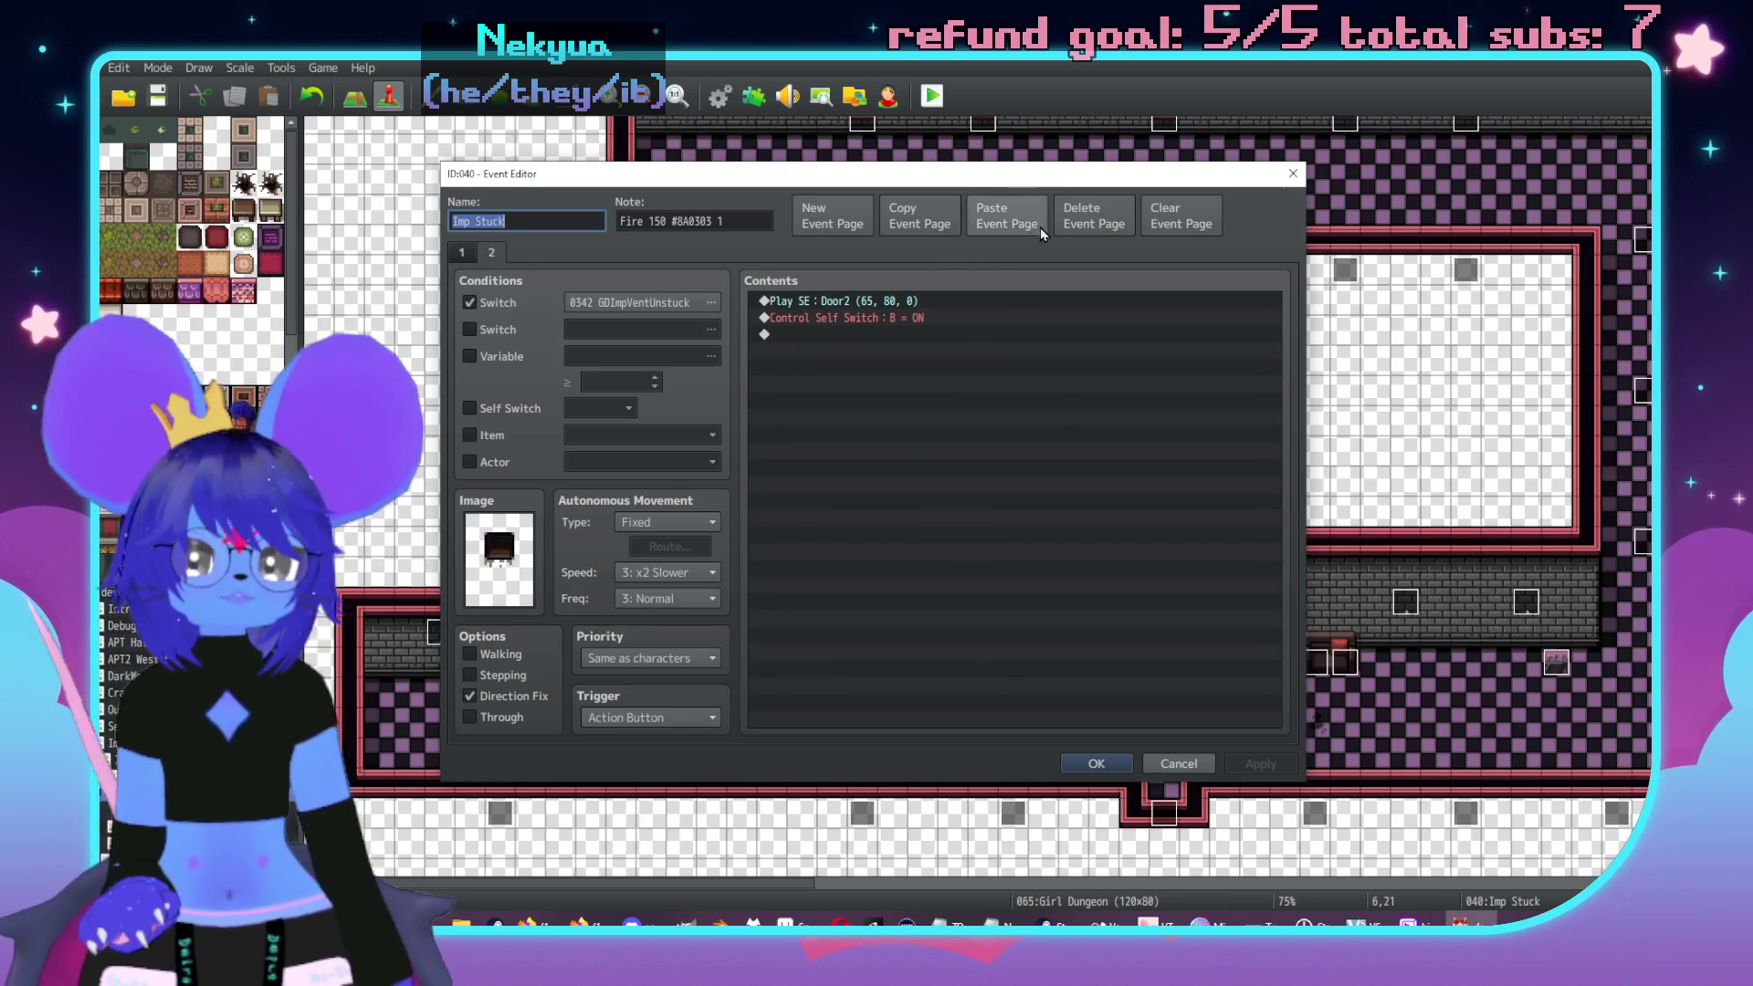
pyautogui.click(1013, 221)
pyautogui.click(498, 302)
pyautogui.click(711, 302)
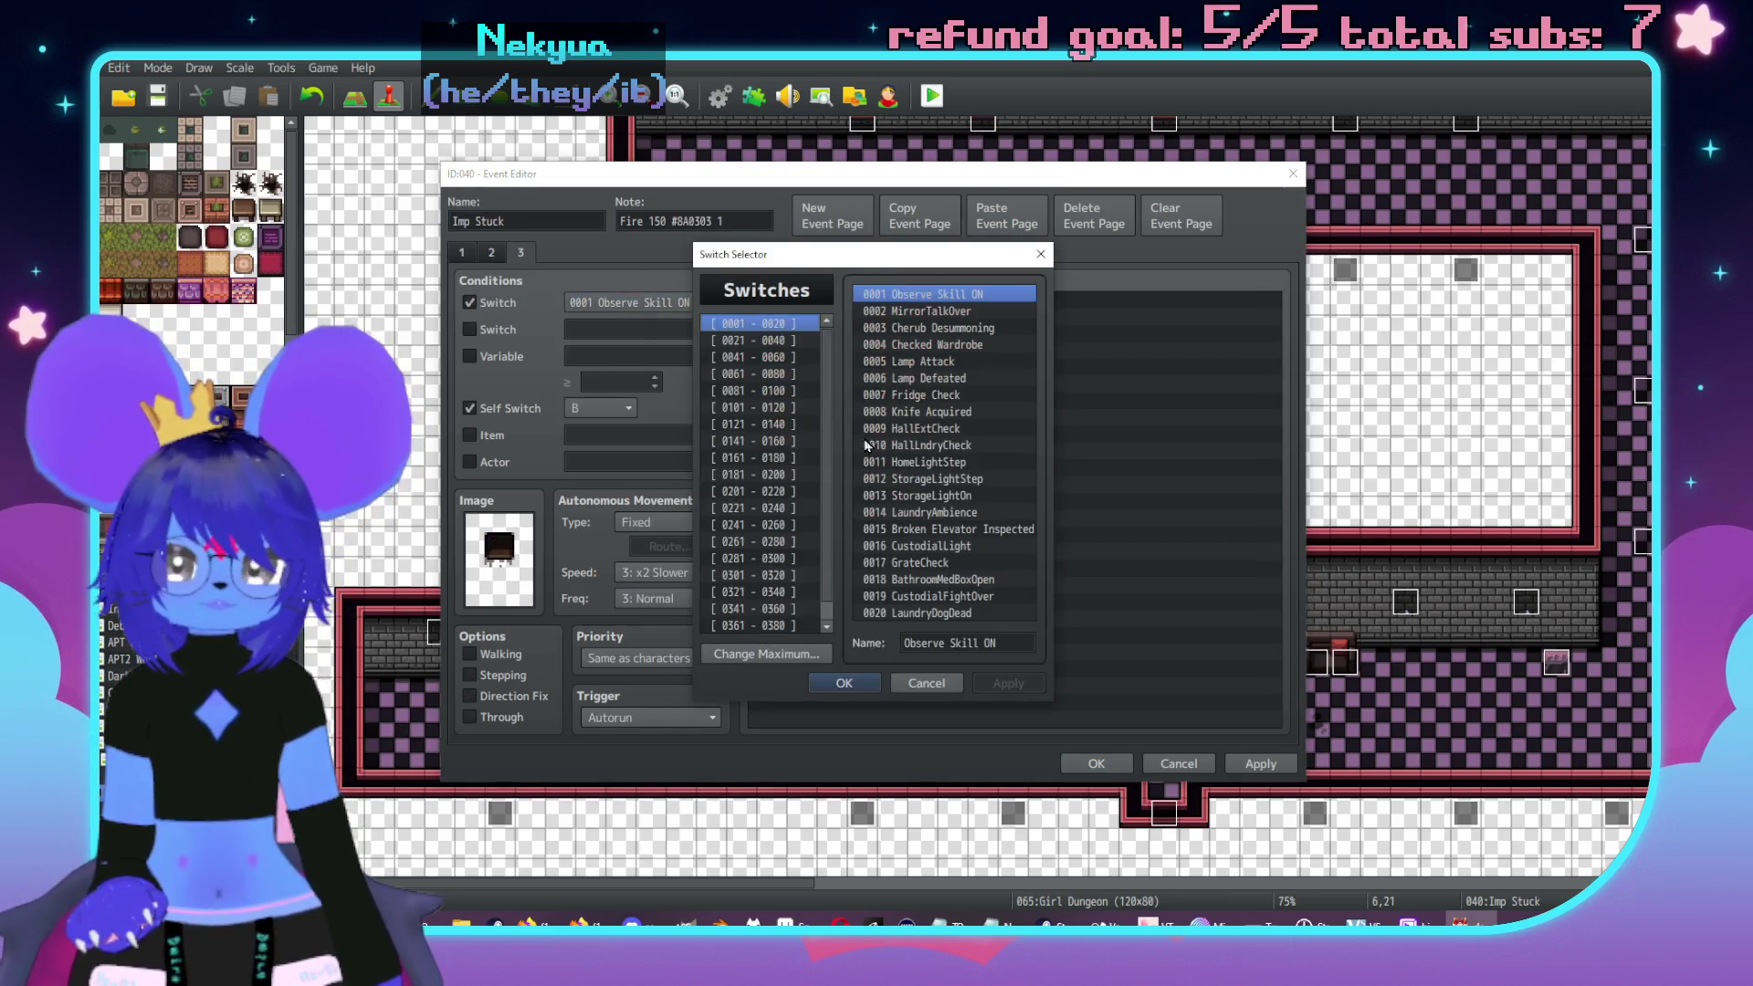
pyautogui.click(774, 609)
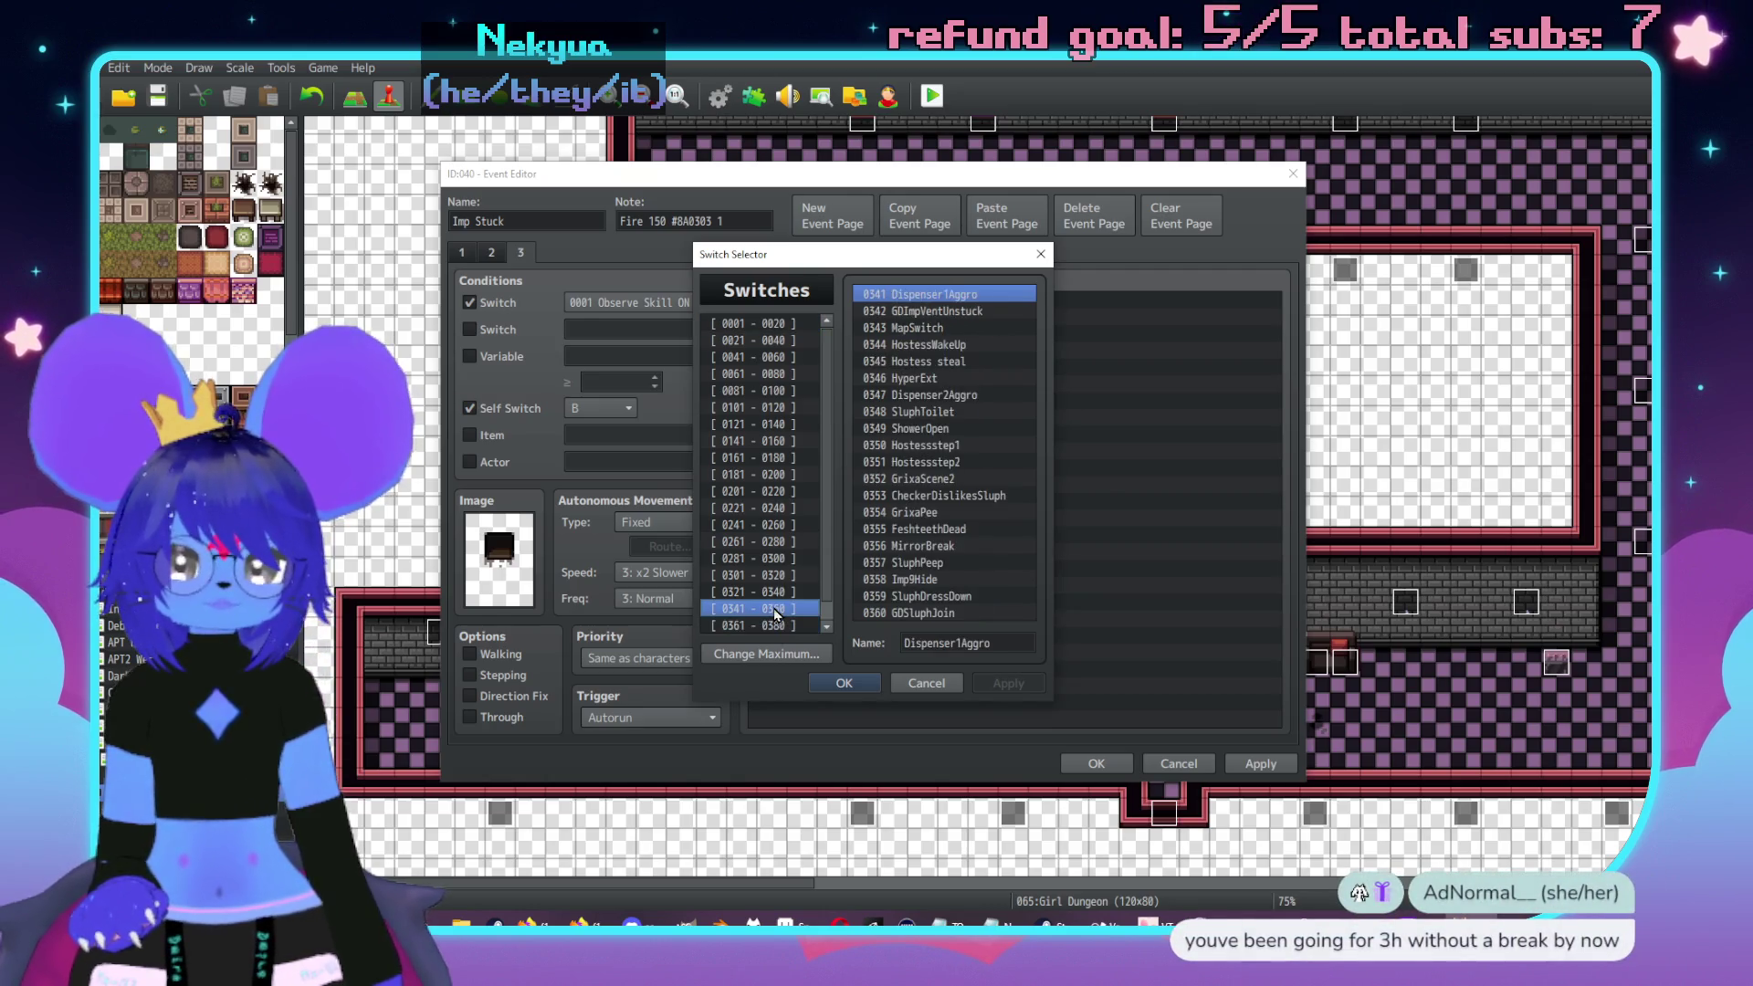
pyautogui.doubleClick(995, 311)
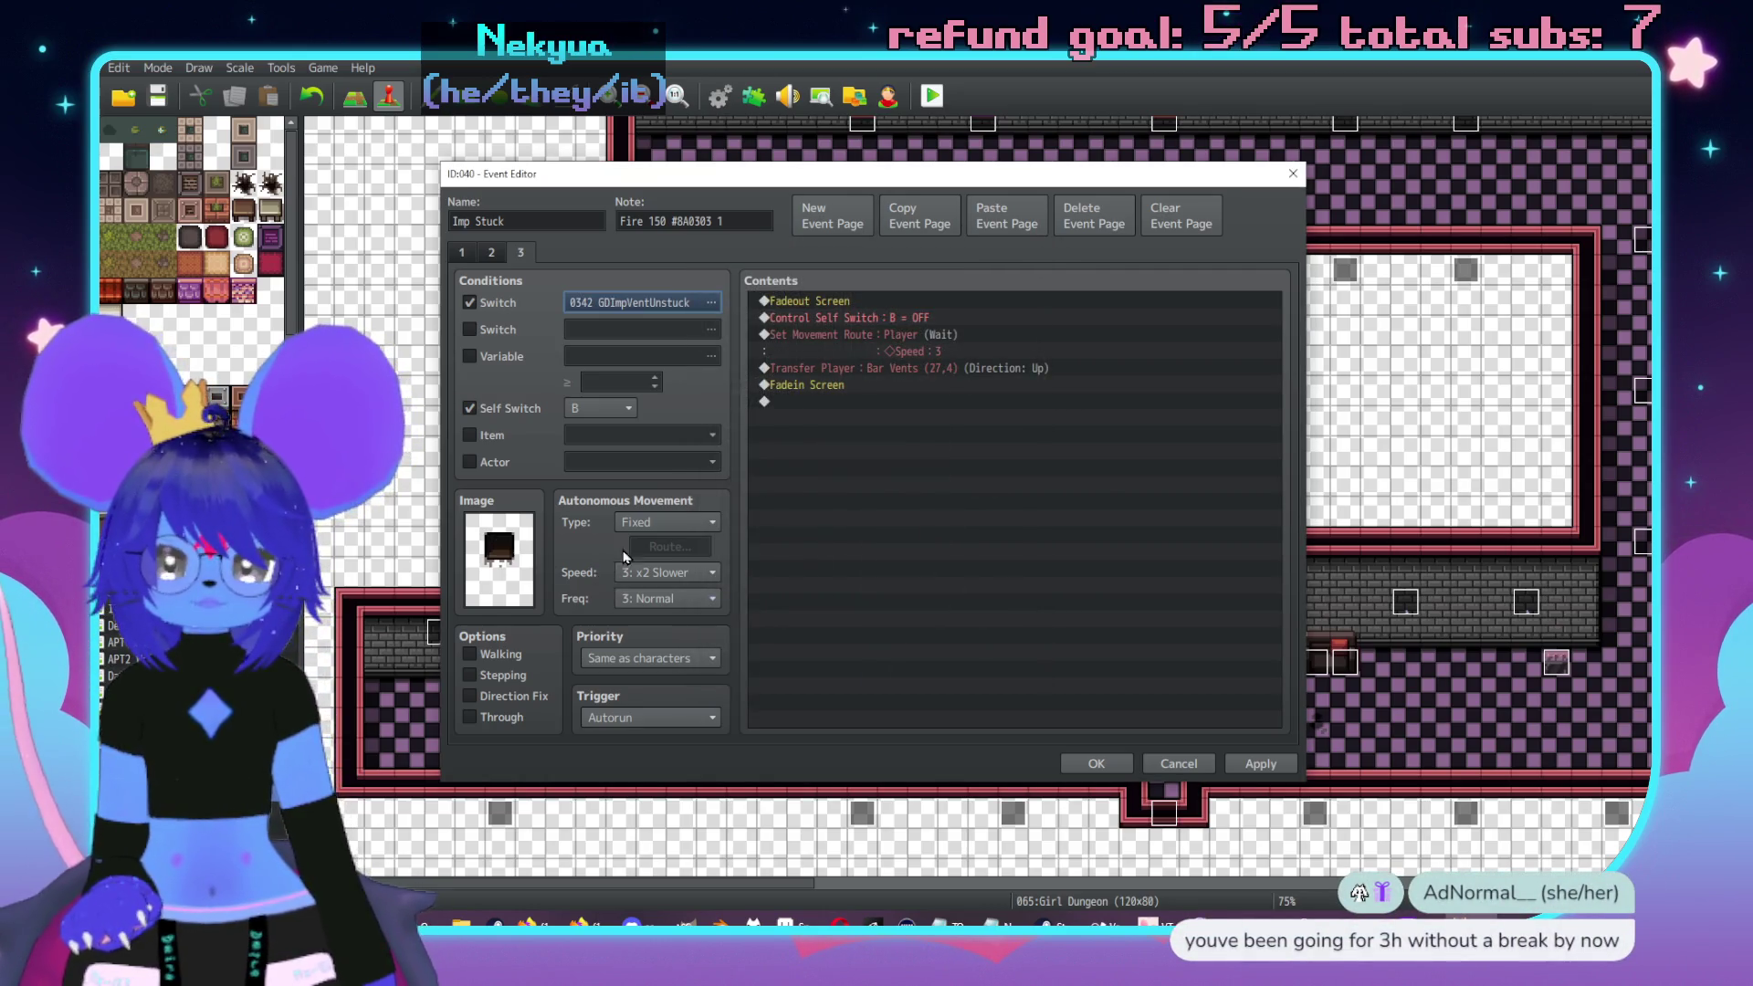
# - Retarget that page's transfer to Bar Vents (62,17) and apply the changes
pyautogui.doubleClick(911, 370)
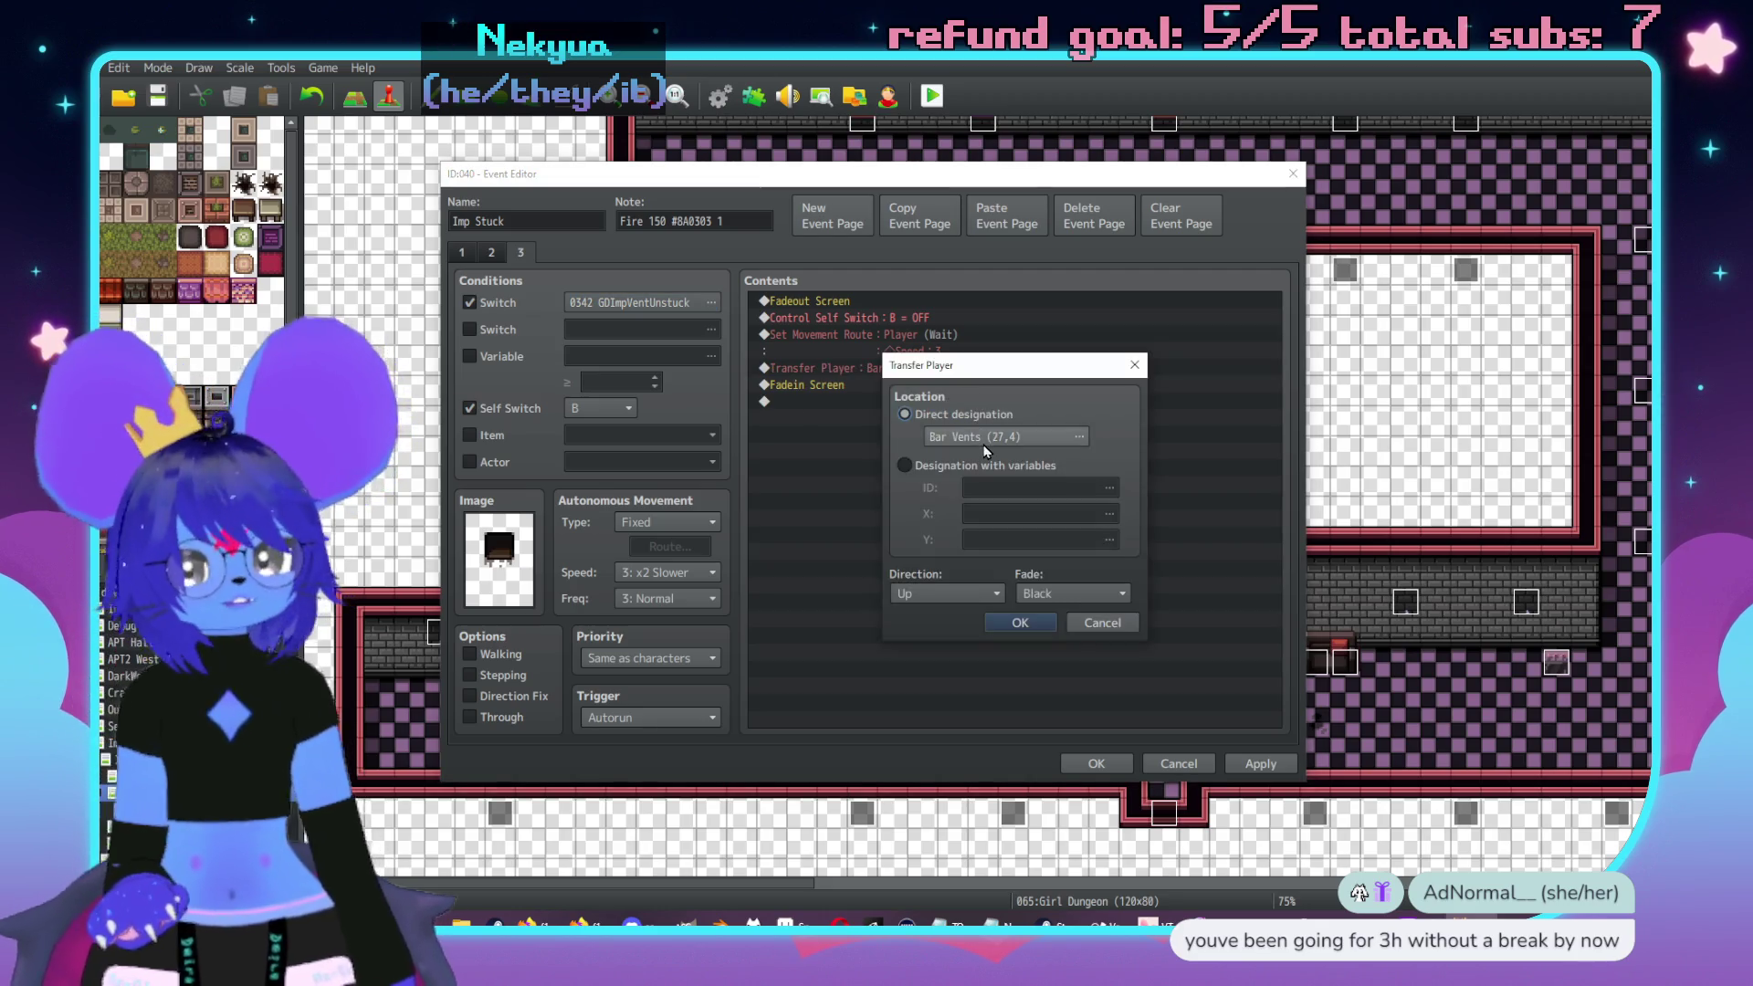
pyautogui.click(973, 439)
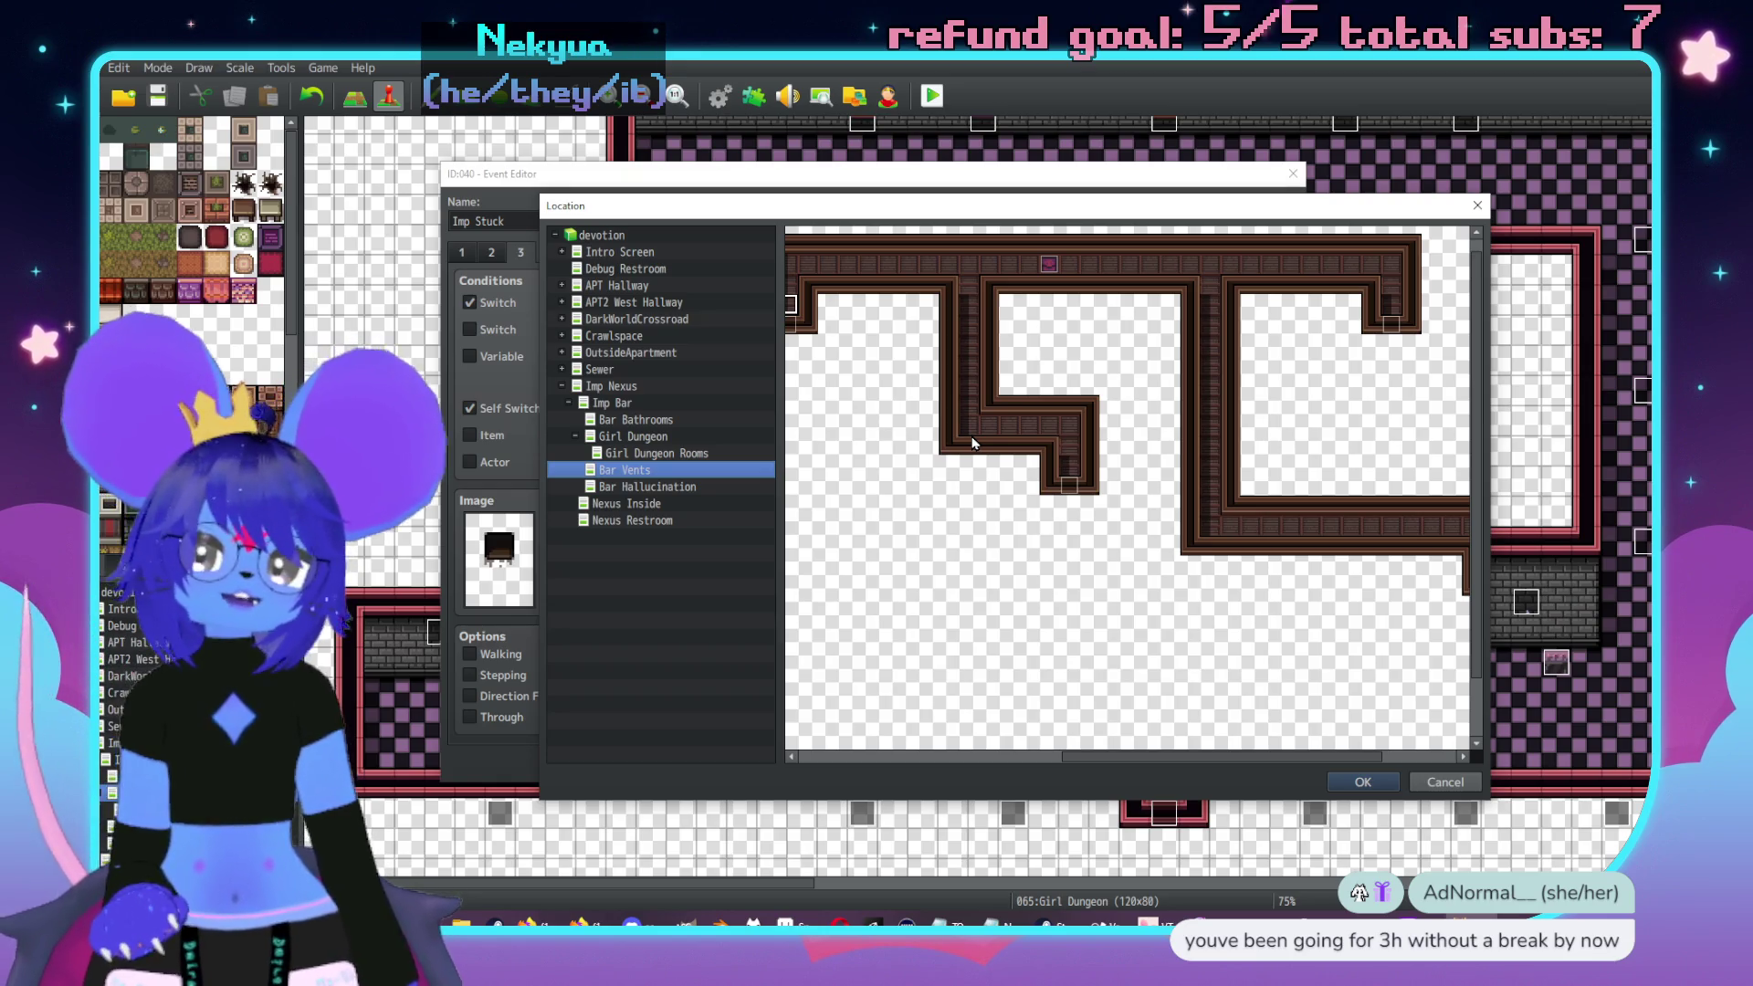
pyautogui.hscroll(3, 1103, 570)
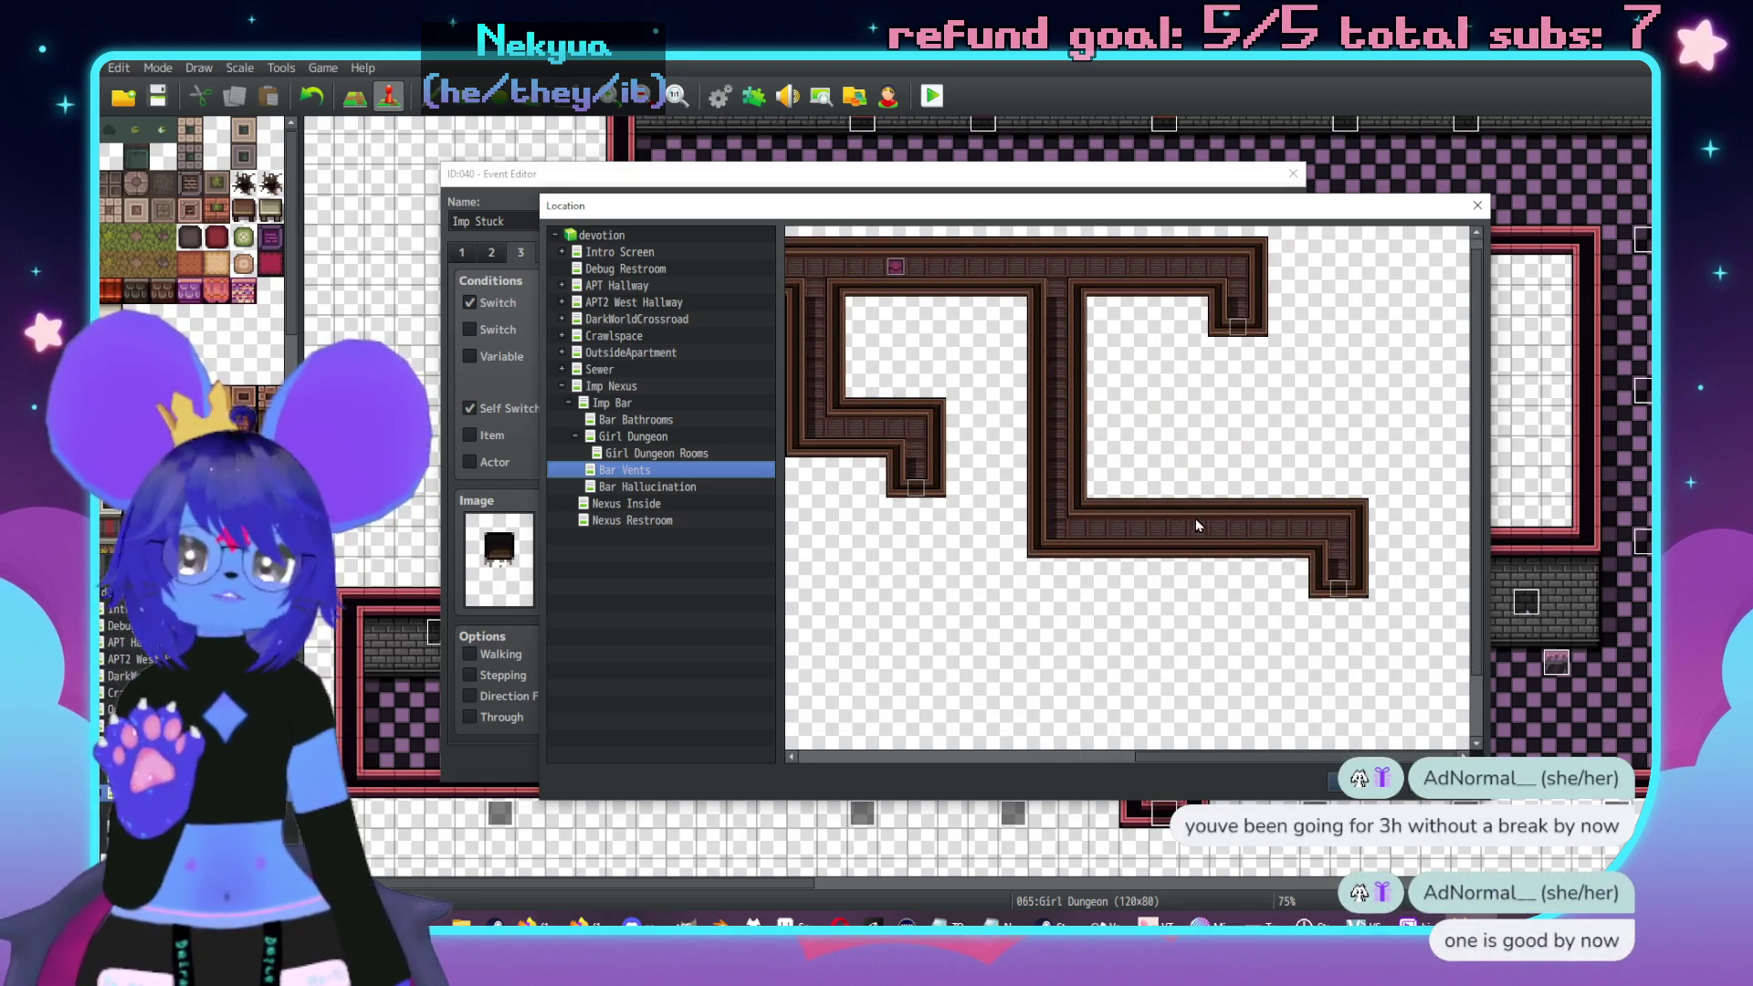
pyautogui.middleClick(1273, 467)
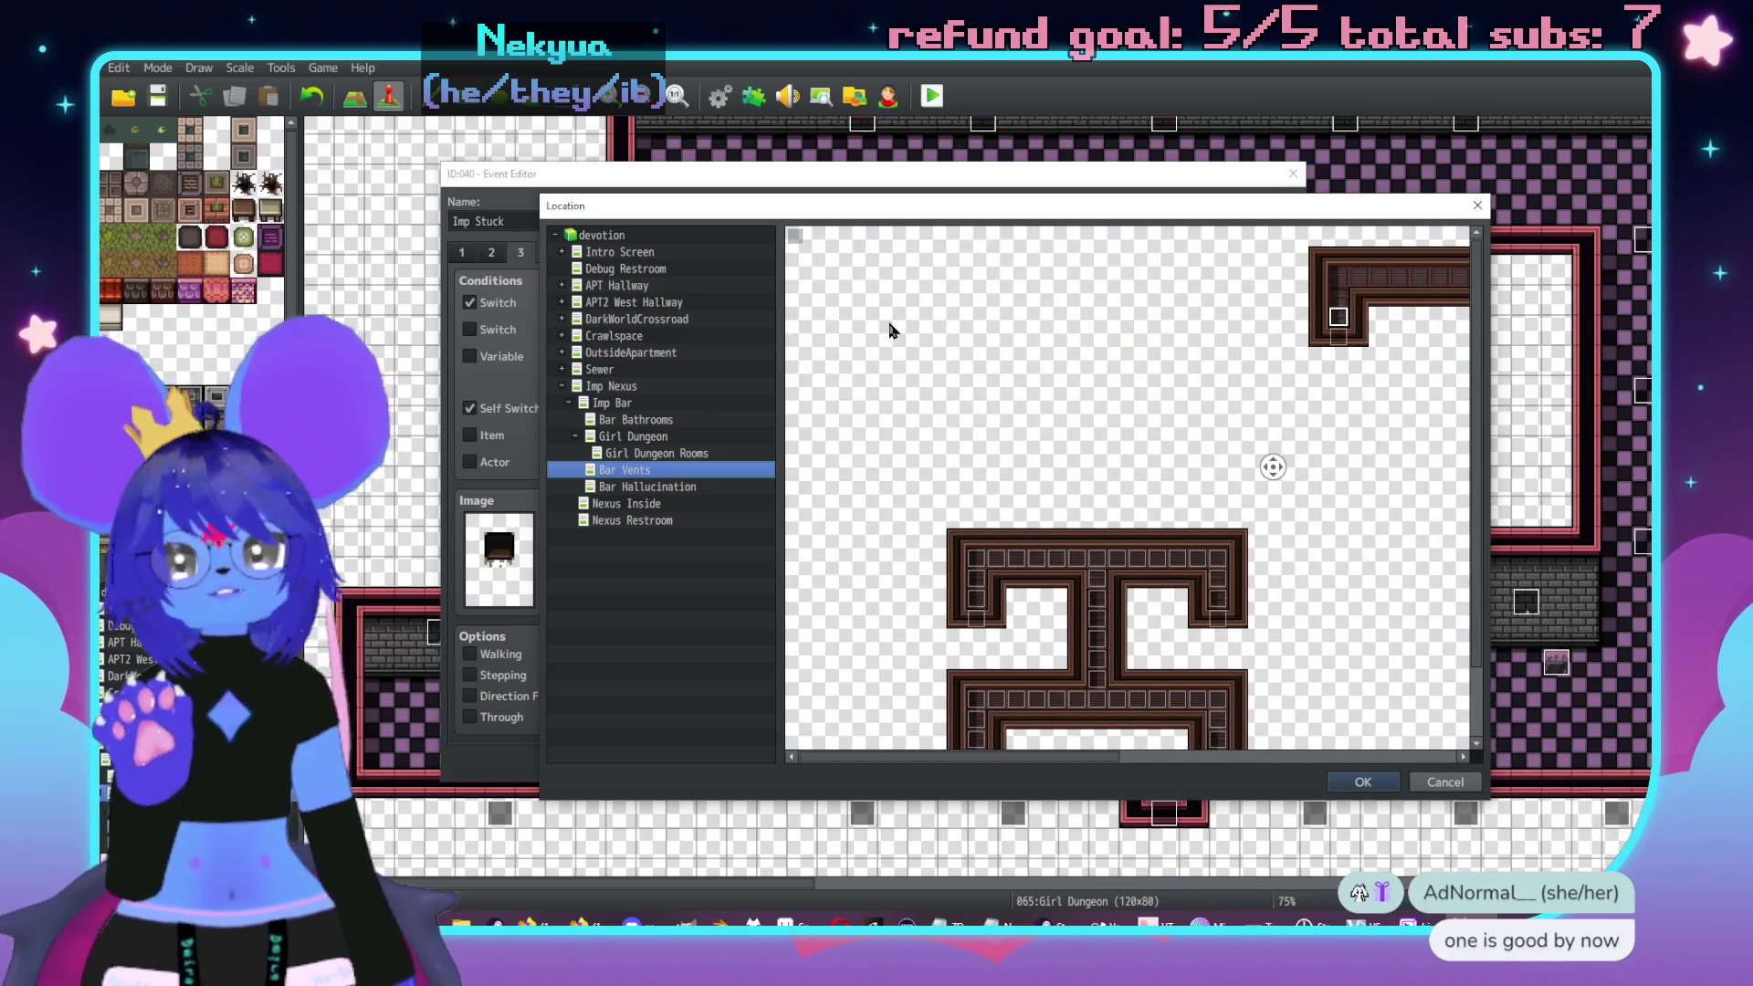
pyautogui.middleClick(1244, 442)
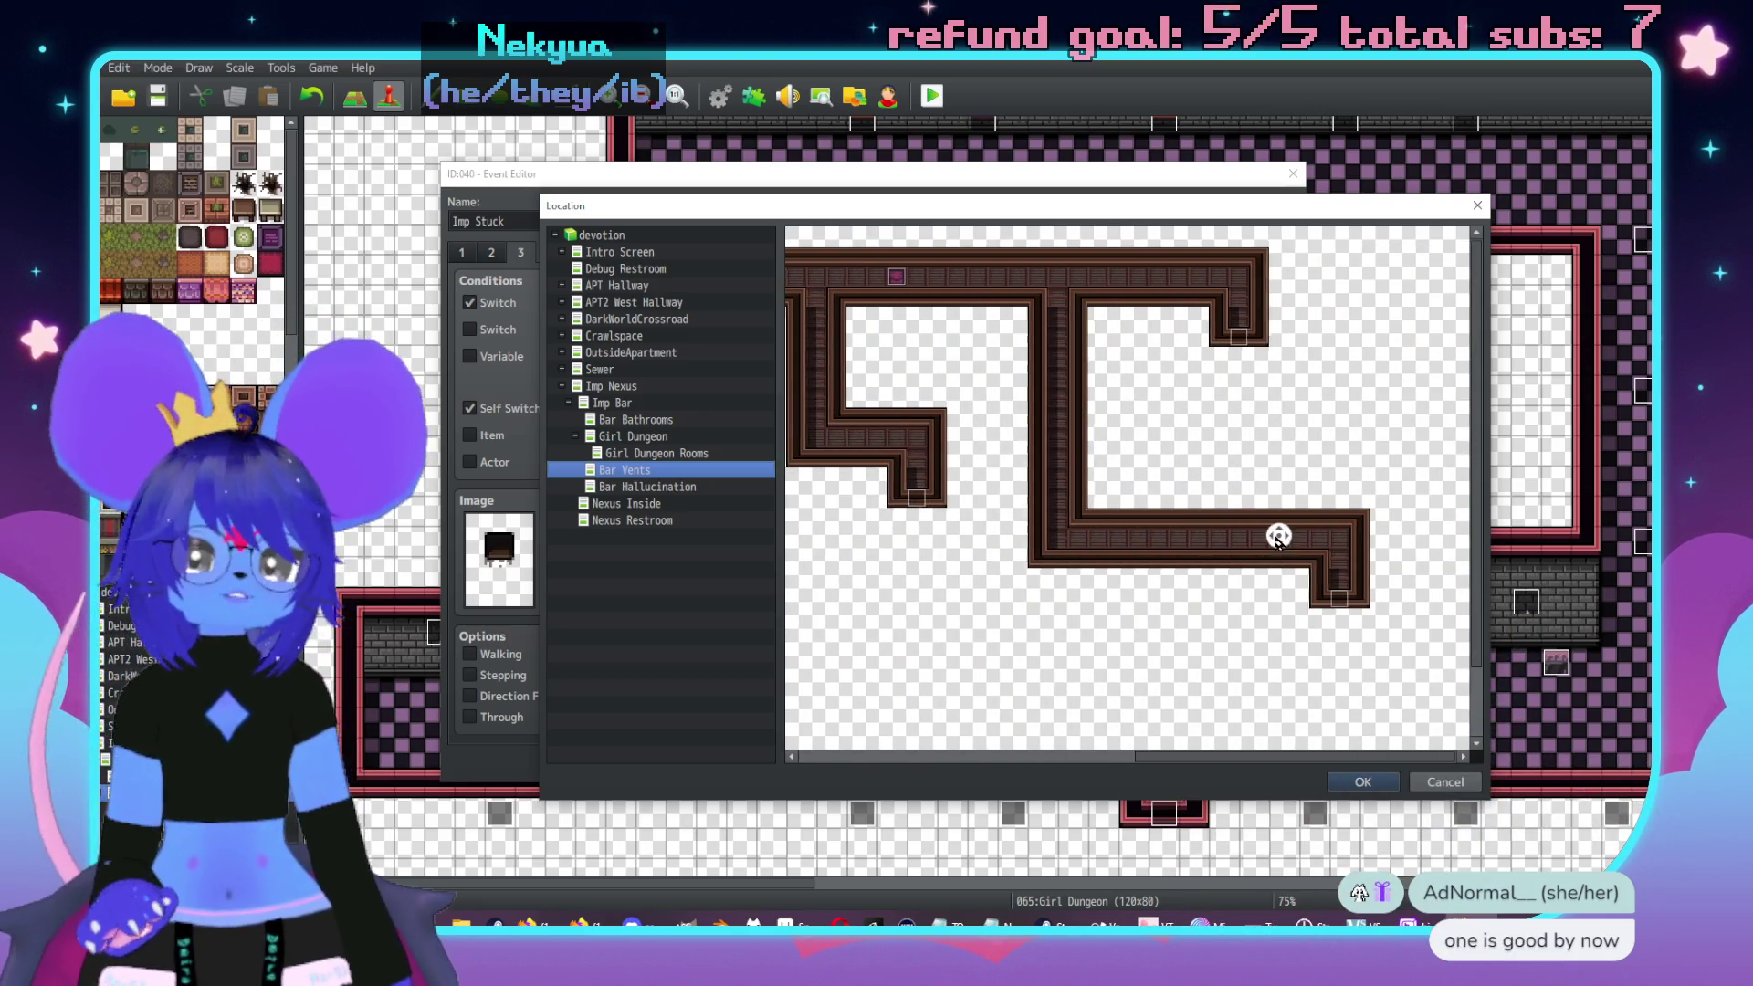
pyautogui.doubleClick(1338, 566)
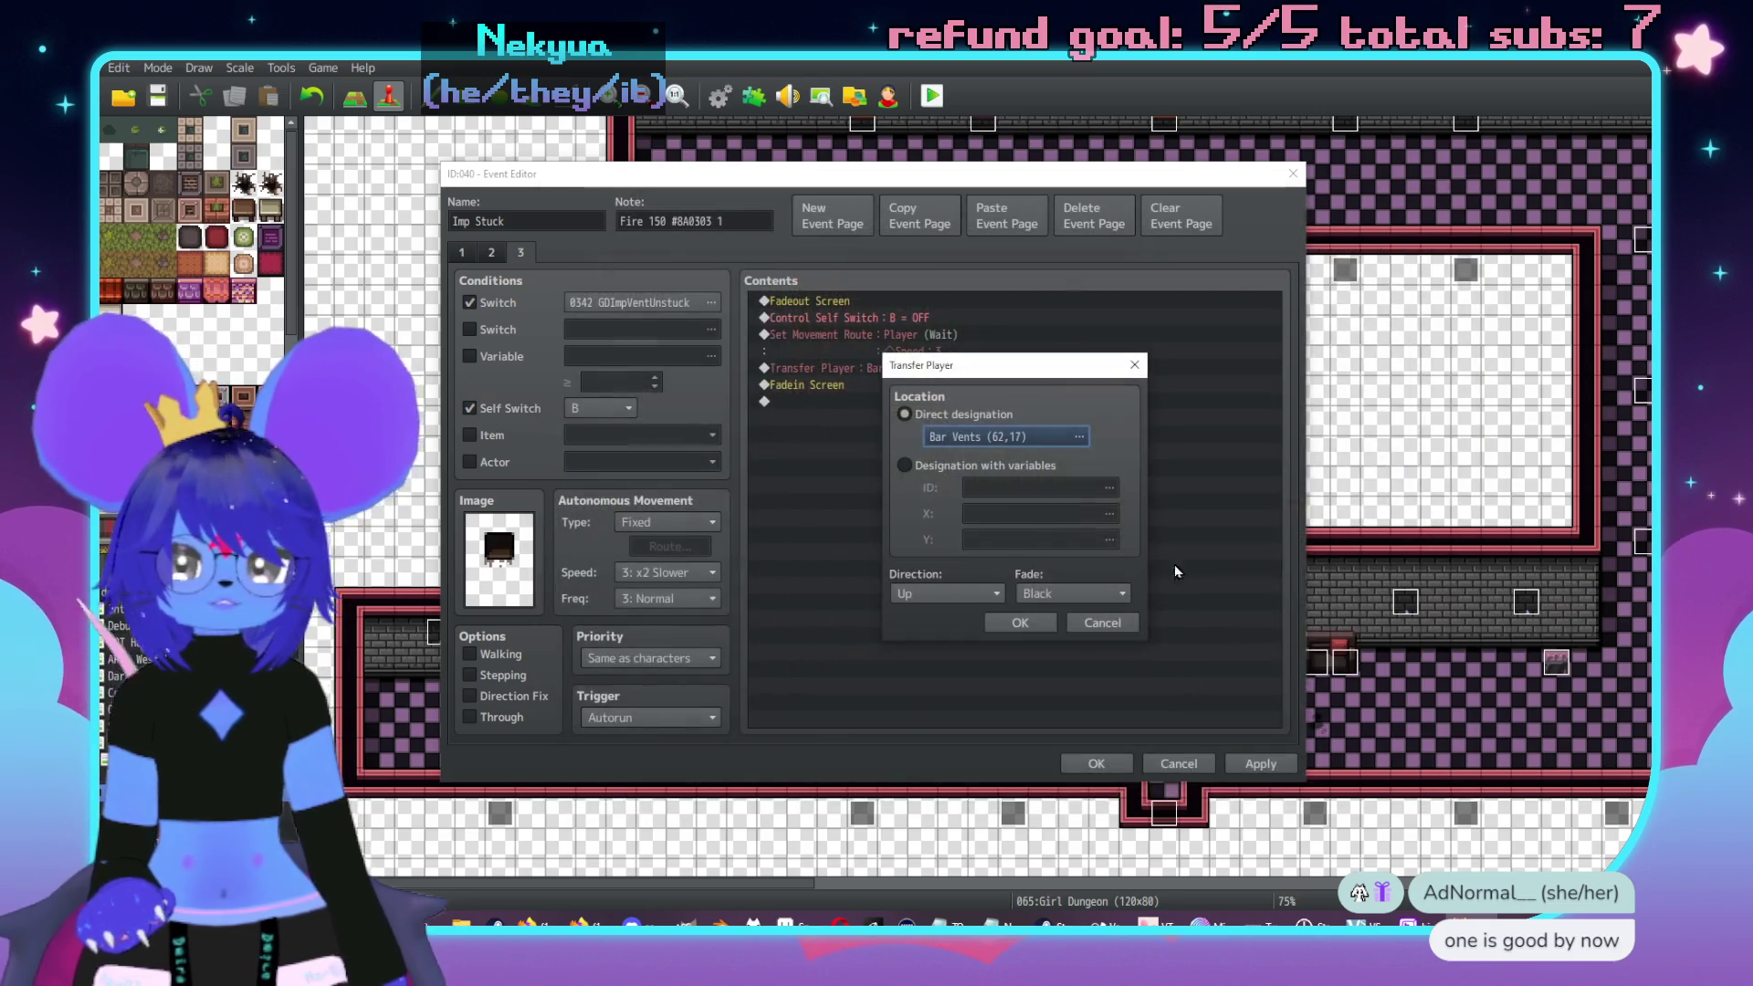
pyautogui.click(1020, 623)
pyautogui.click(1265, 766)
pyautogui.click(1105, 765)
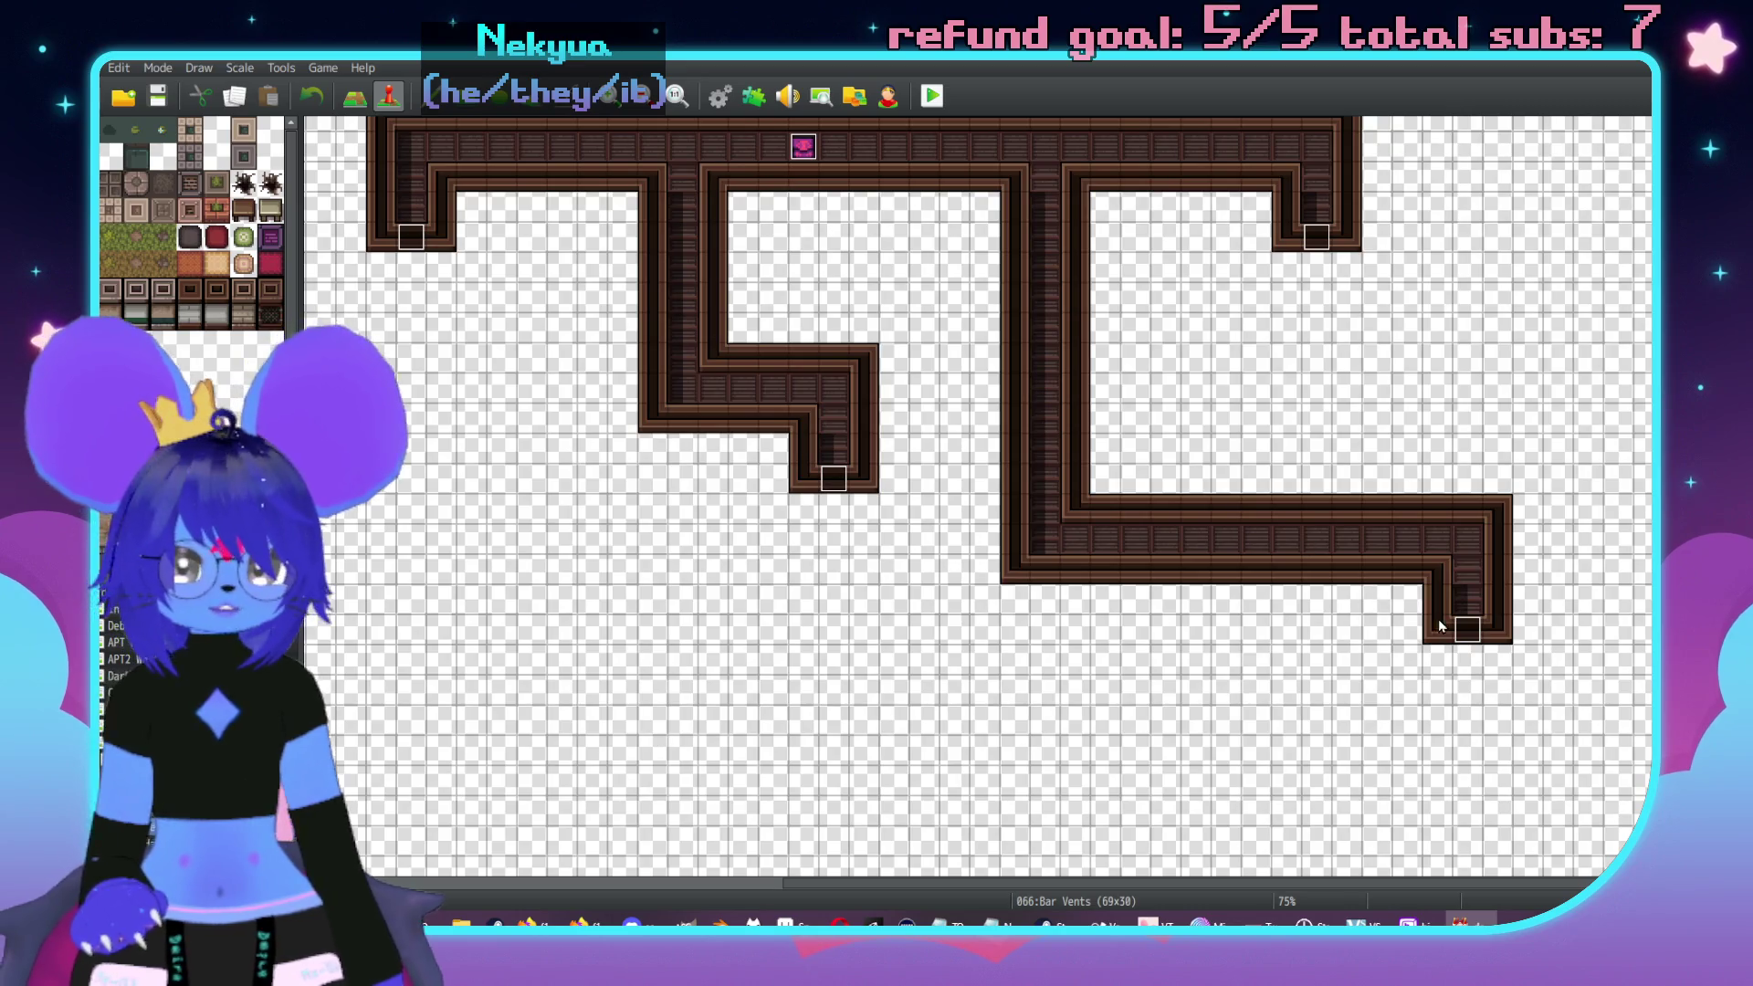
# - Reset GrateEntrance event 042's page-2 transfer tile in Girl Dungeon
pyautogui.doubleClick(1467, 630)
pyautogui.click(490, 252)
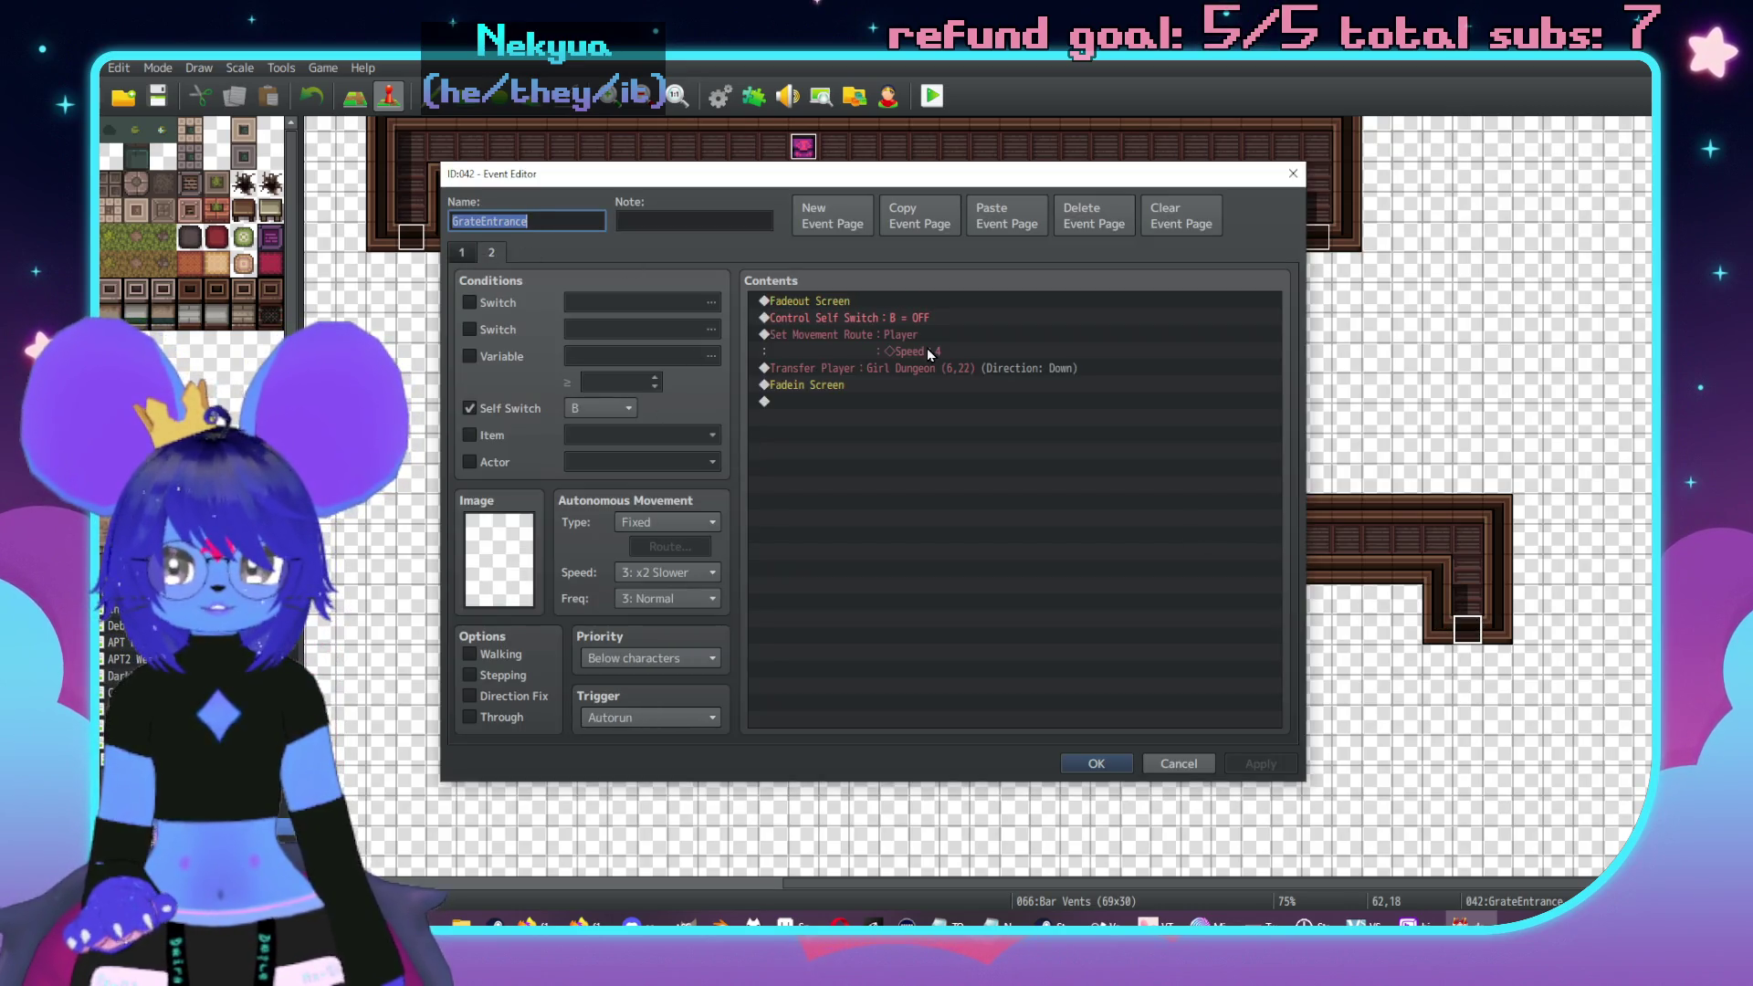
pyautogui.doubleClick(933, 370)
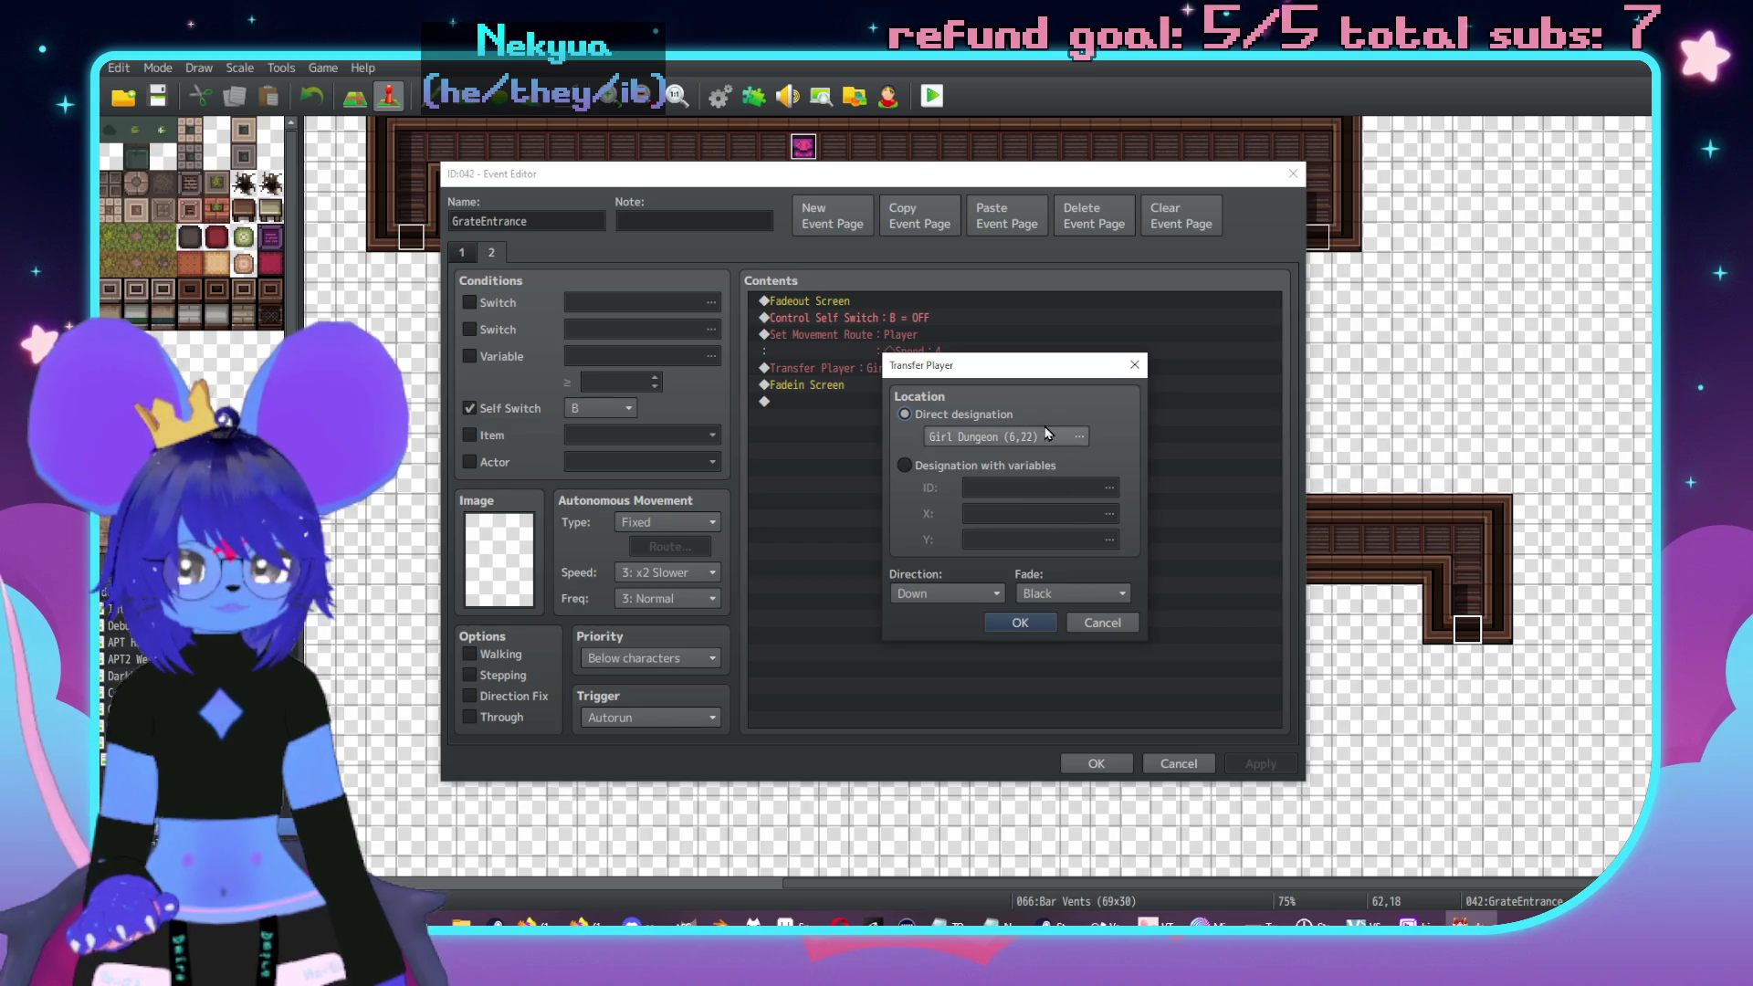
pyautogui.click(1060, 436)
pyautogui.scroll(-2, 1187, 602)
pyautogui.hscroll(-4, 1123, 557)
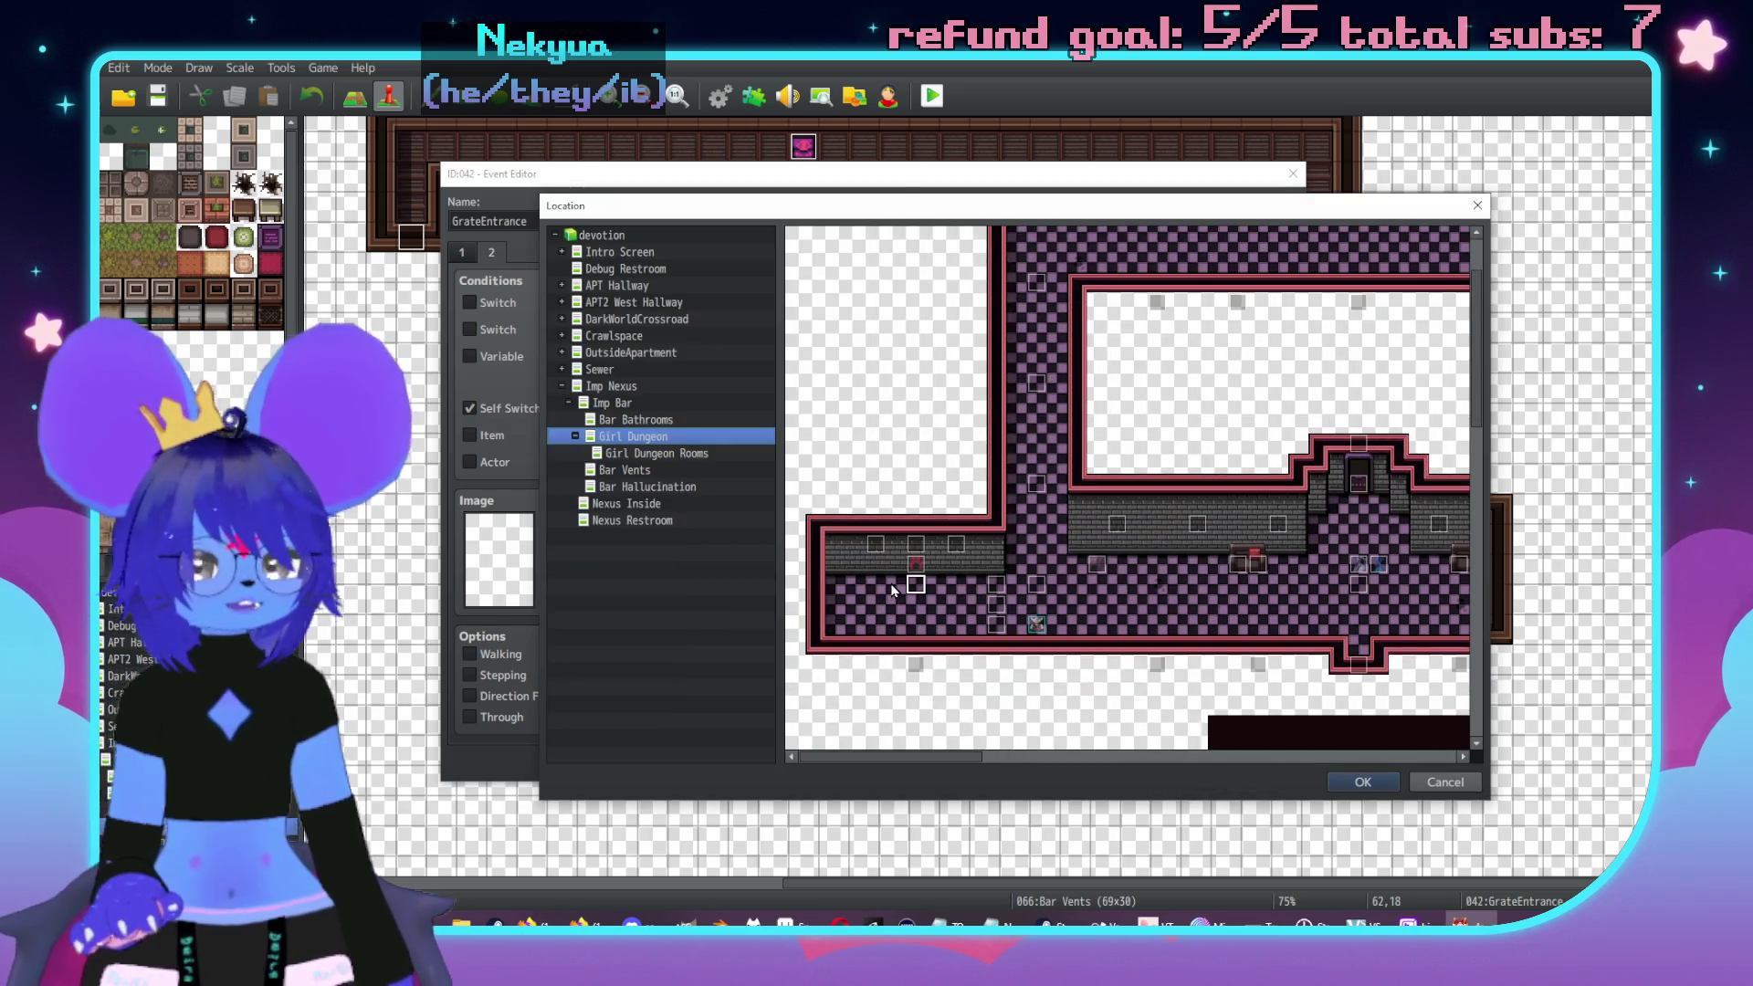
pyautogui.doubleClick(896, 581)
pyautogui.click(1021, 614)
pyautogui.click(1096, 763)
# - Set GrateEntrance event 043's page-2 transfer to Girl Dungeon (44,55)
pyautogui.doubleClick(1326, 237)
pyautogui.click(491, 252)
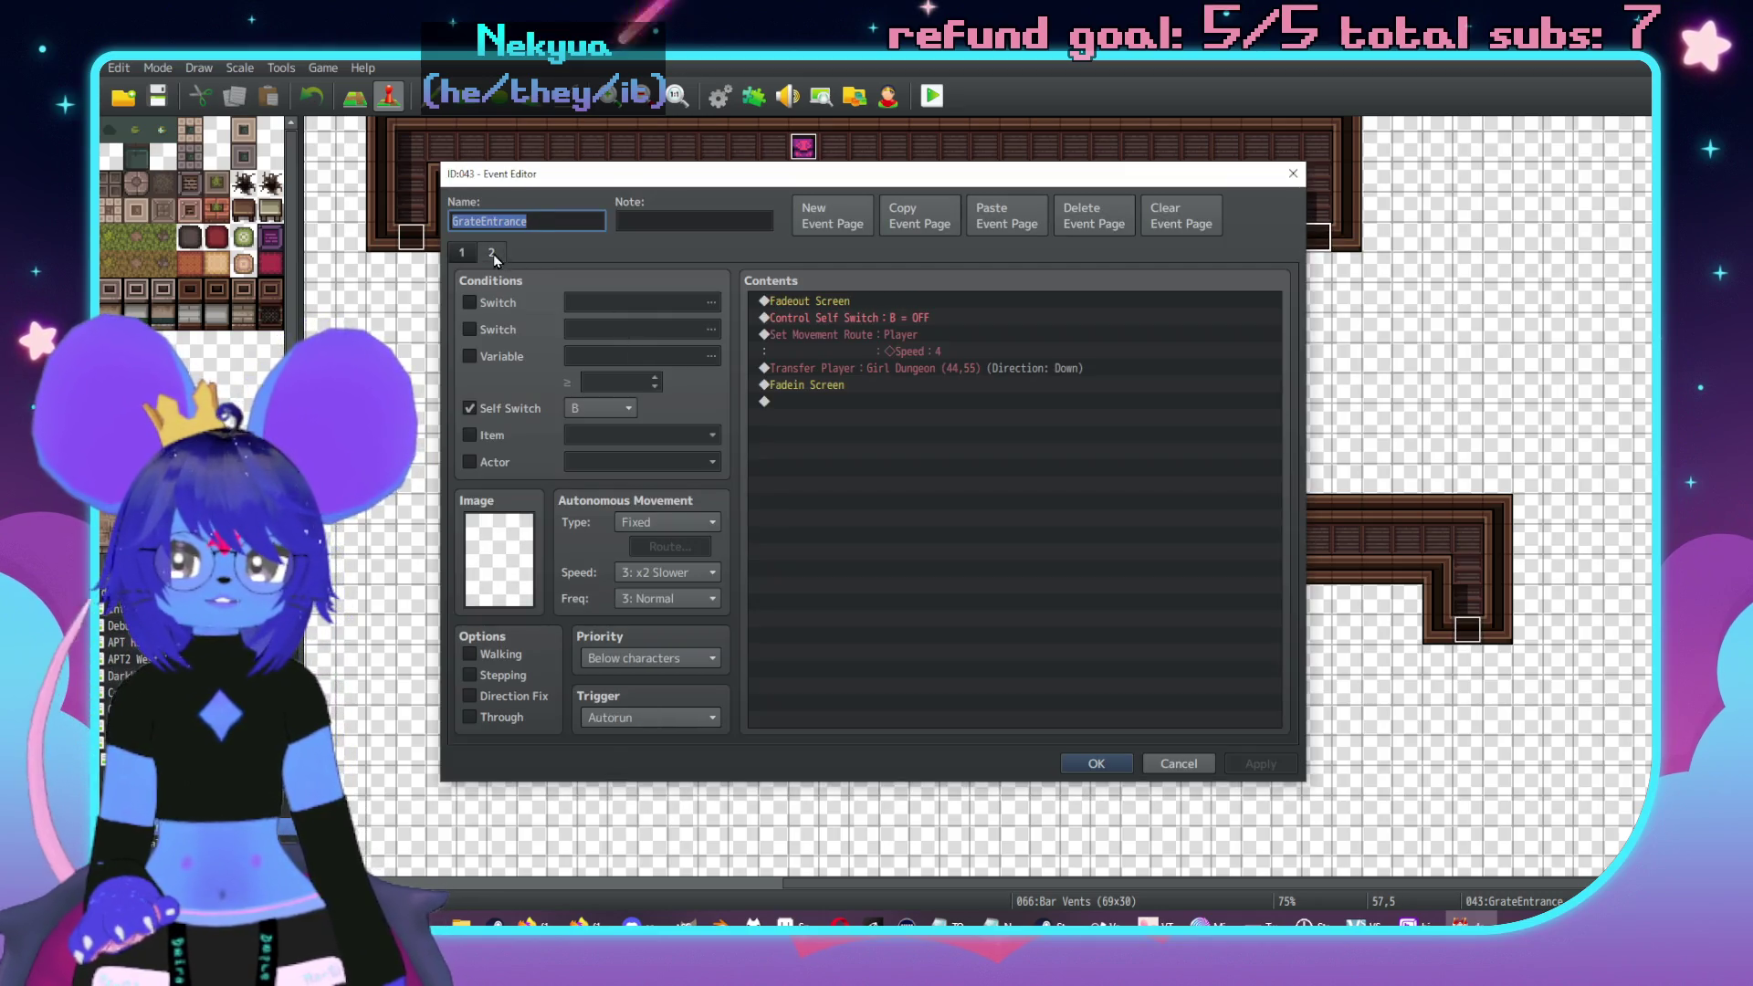
pyautogui.doubleClick(894, 368)
pyautogui.click(1004, 437)
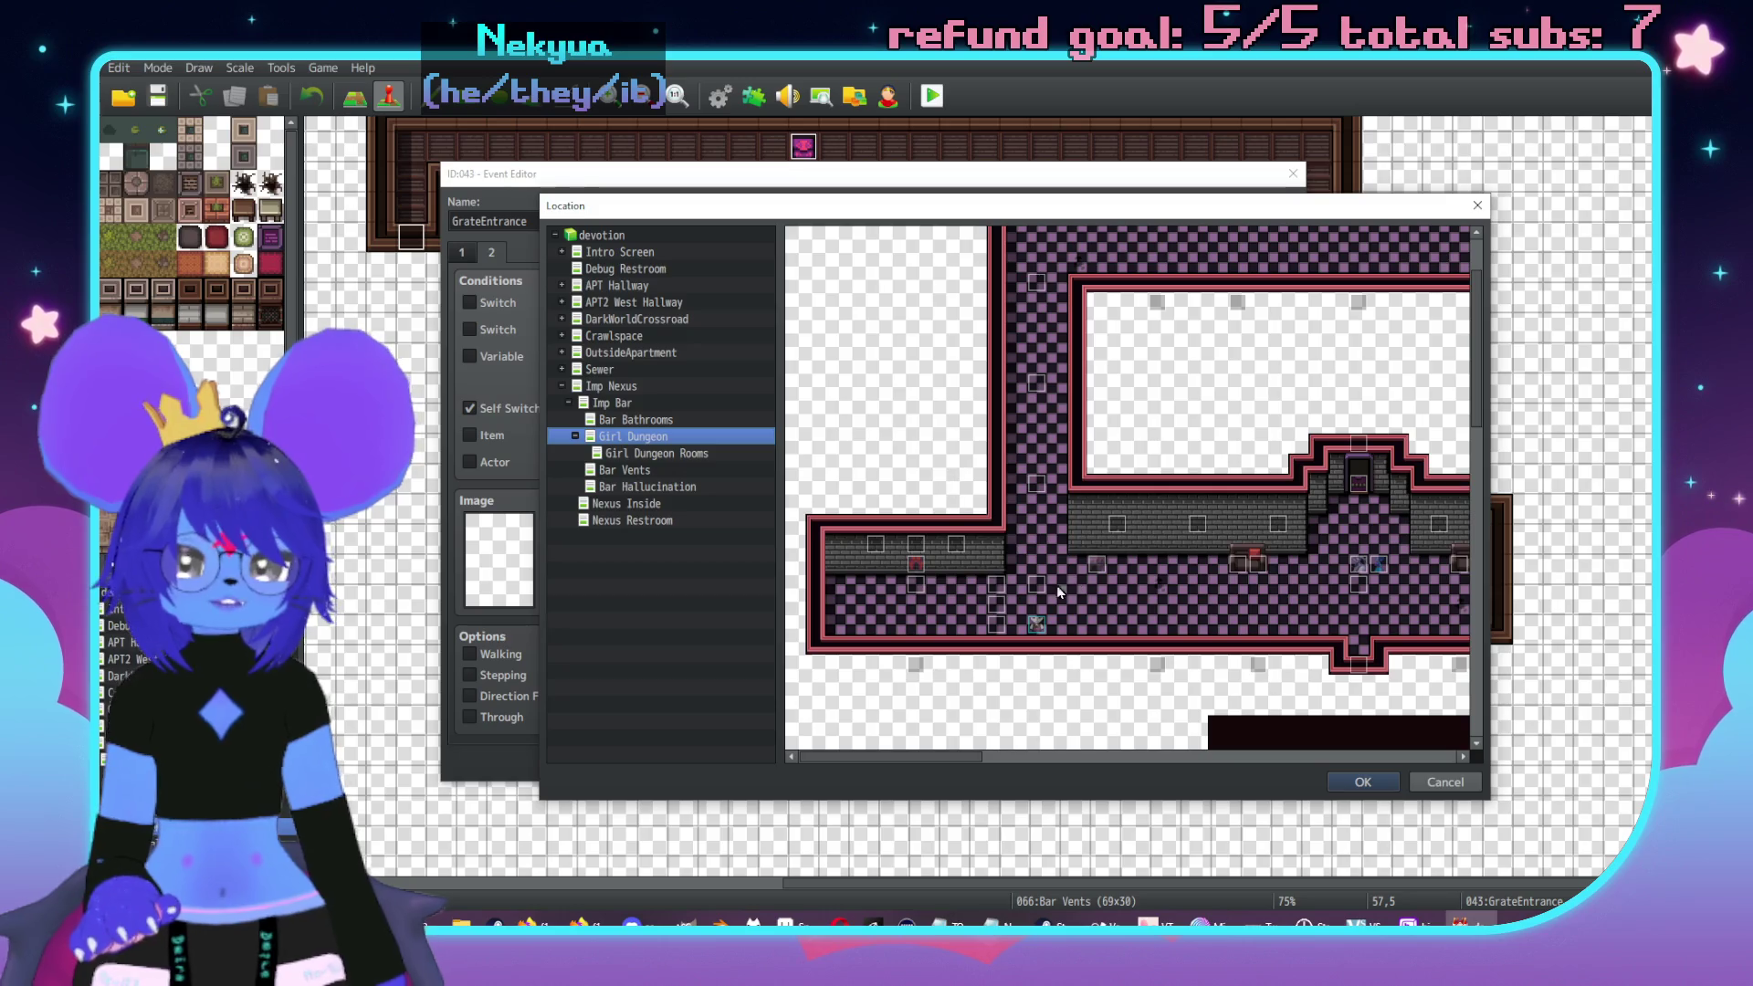
pyautogui.scroll(-5, 1082, 573)
pyautogui.hscroll(5, 1087, 704)
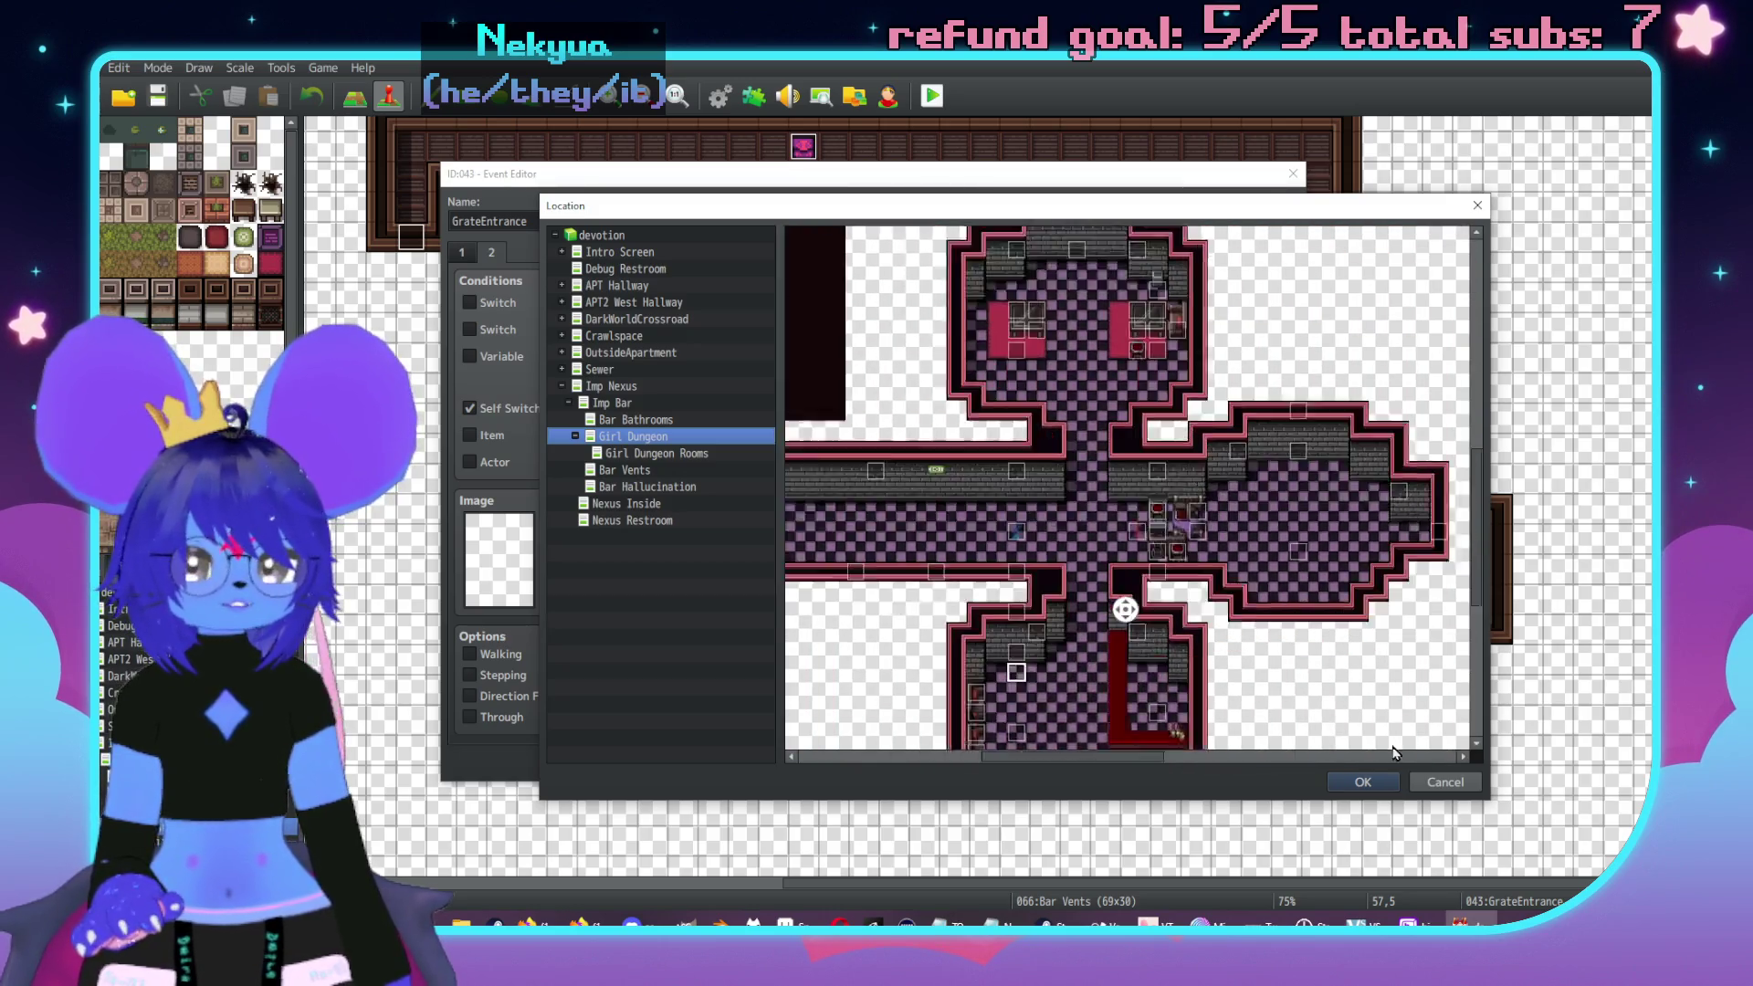
pyautogui.doubleClick(945, 583)
pyautogui.press('Return')
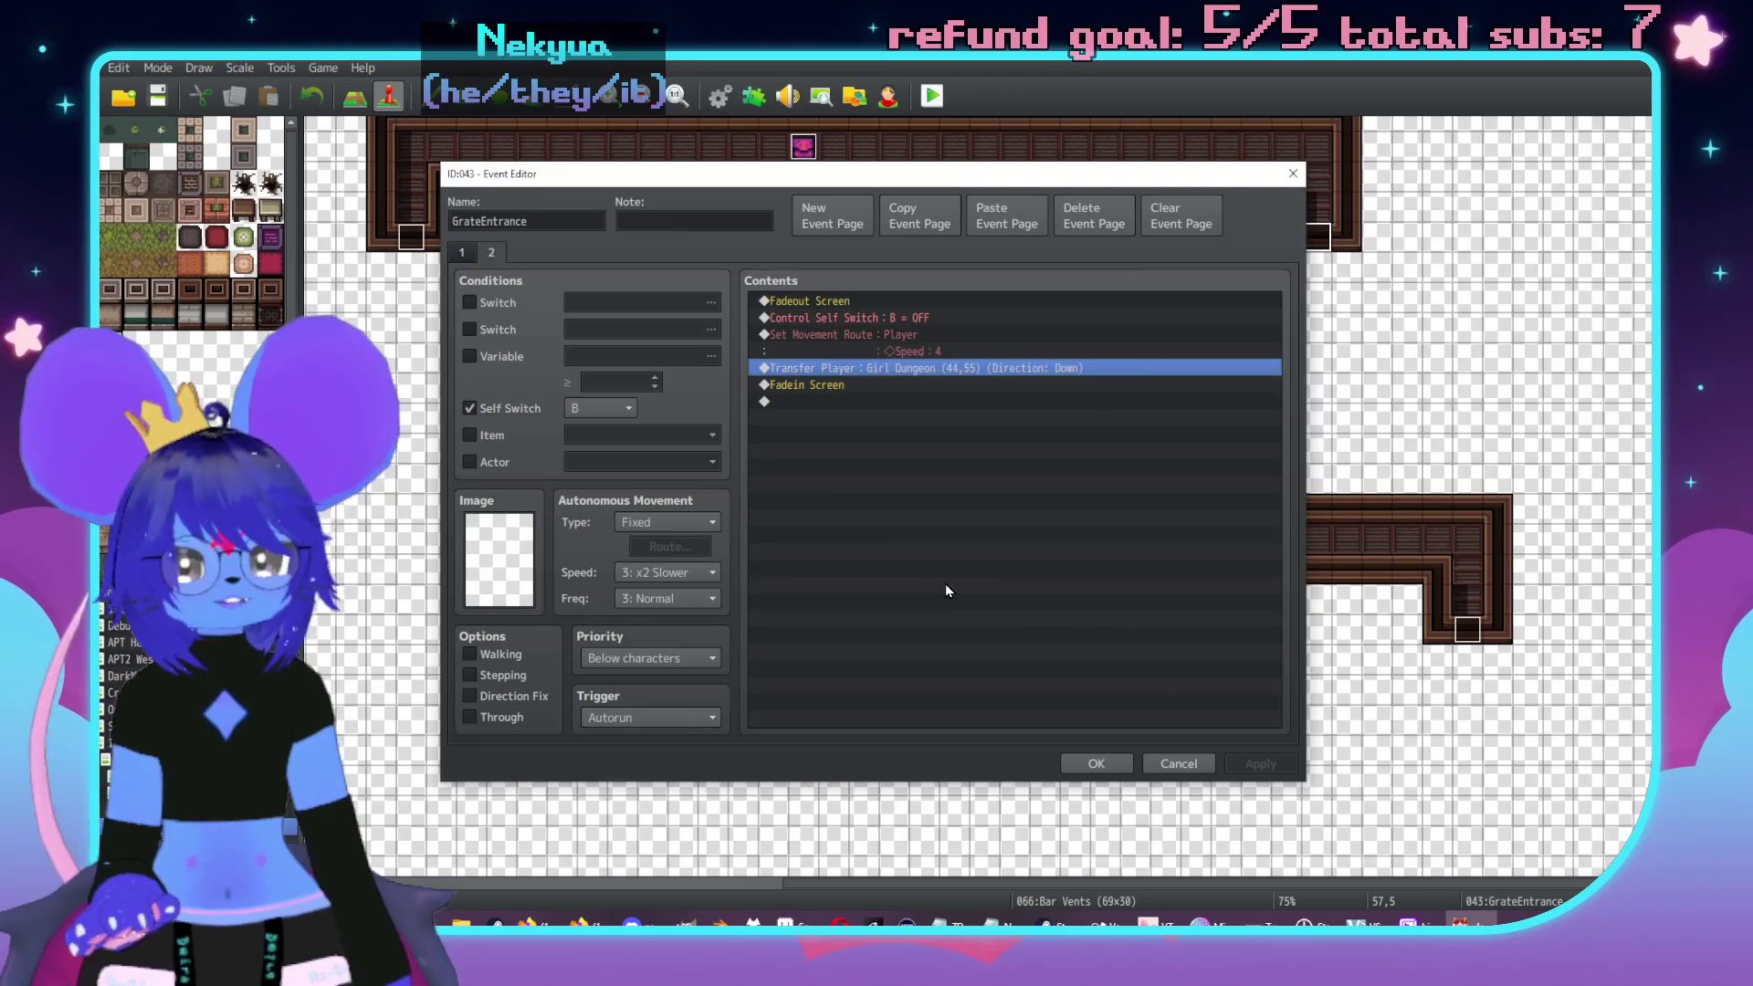
pyautogui.press('Return')
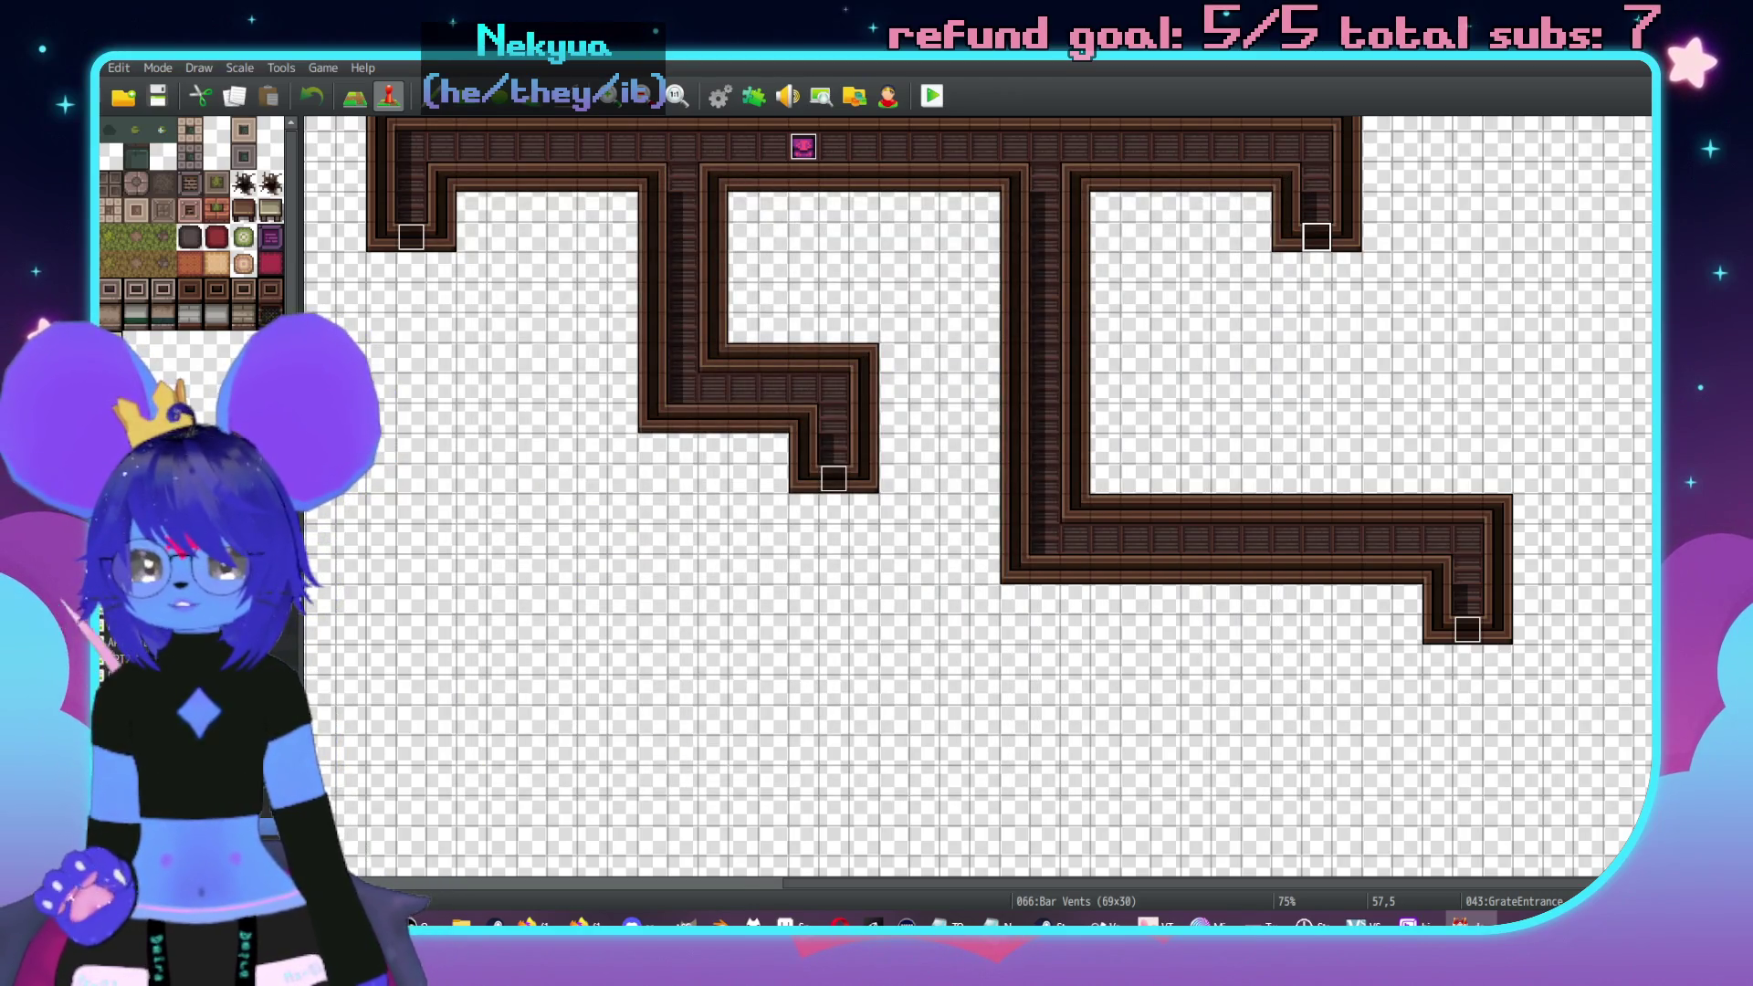
# - On Girl Dungeon, retarget DangerGrate page 2's Transfer Player to Bar Vents (57,4)
pyautogui.press('Up')
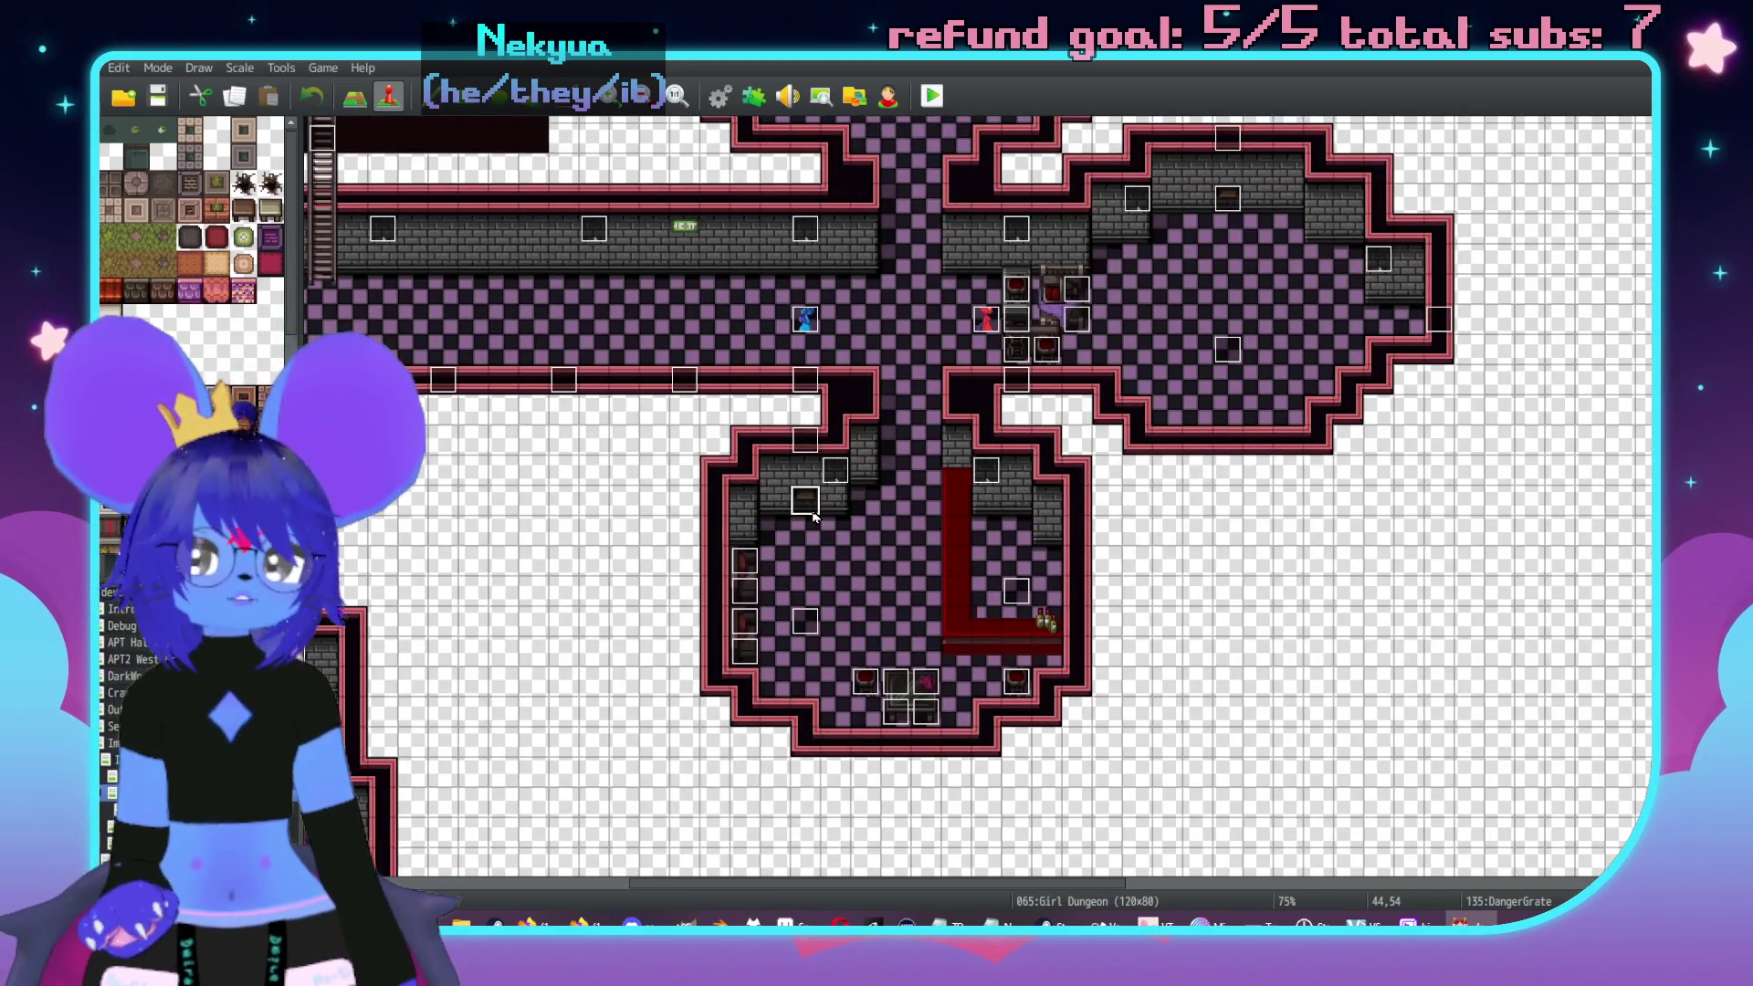
pyautogui.doubleClick(814, 512)
pyautogui.click(500, 253)
pyautogui.doubleClick(894, 368)
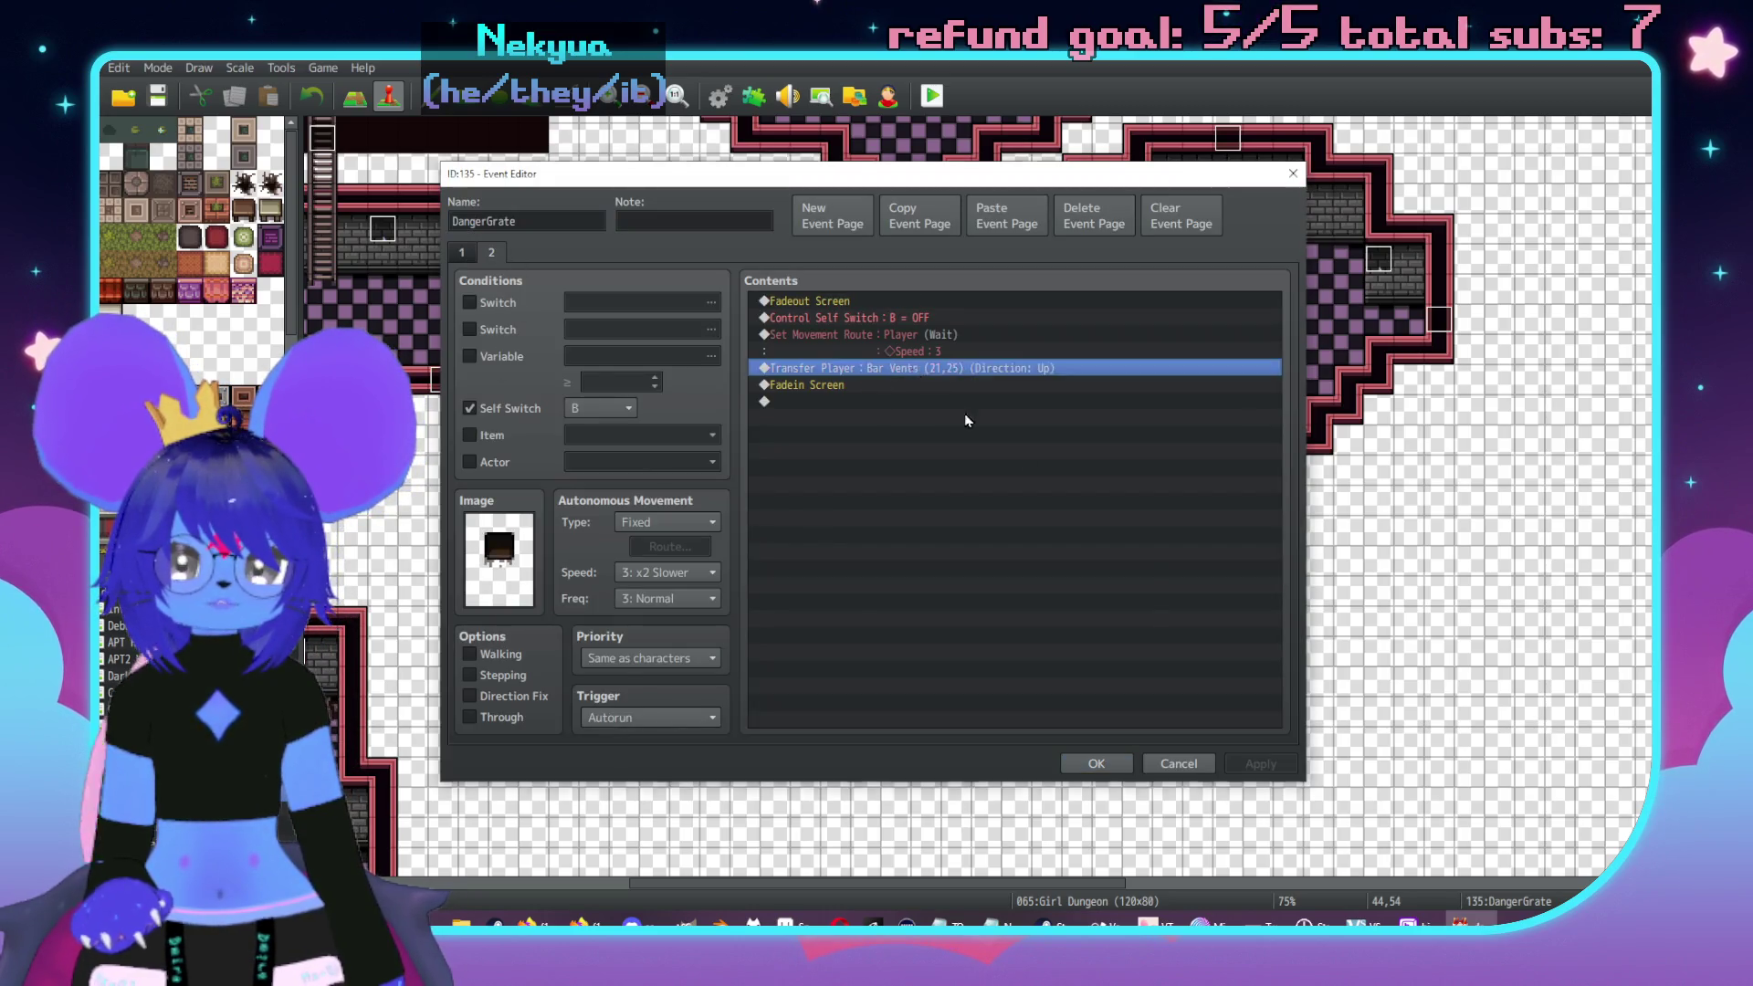
pyautogui.click(1004, 436)
pyautogui.hscroll(3, 1236, 598)
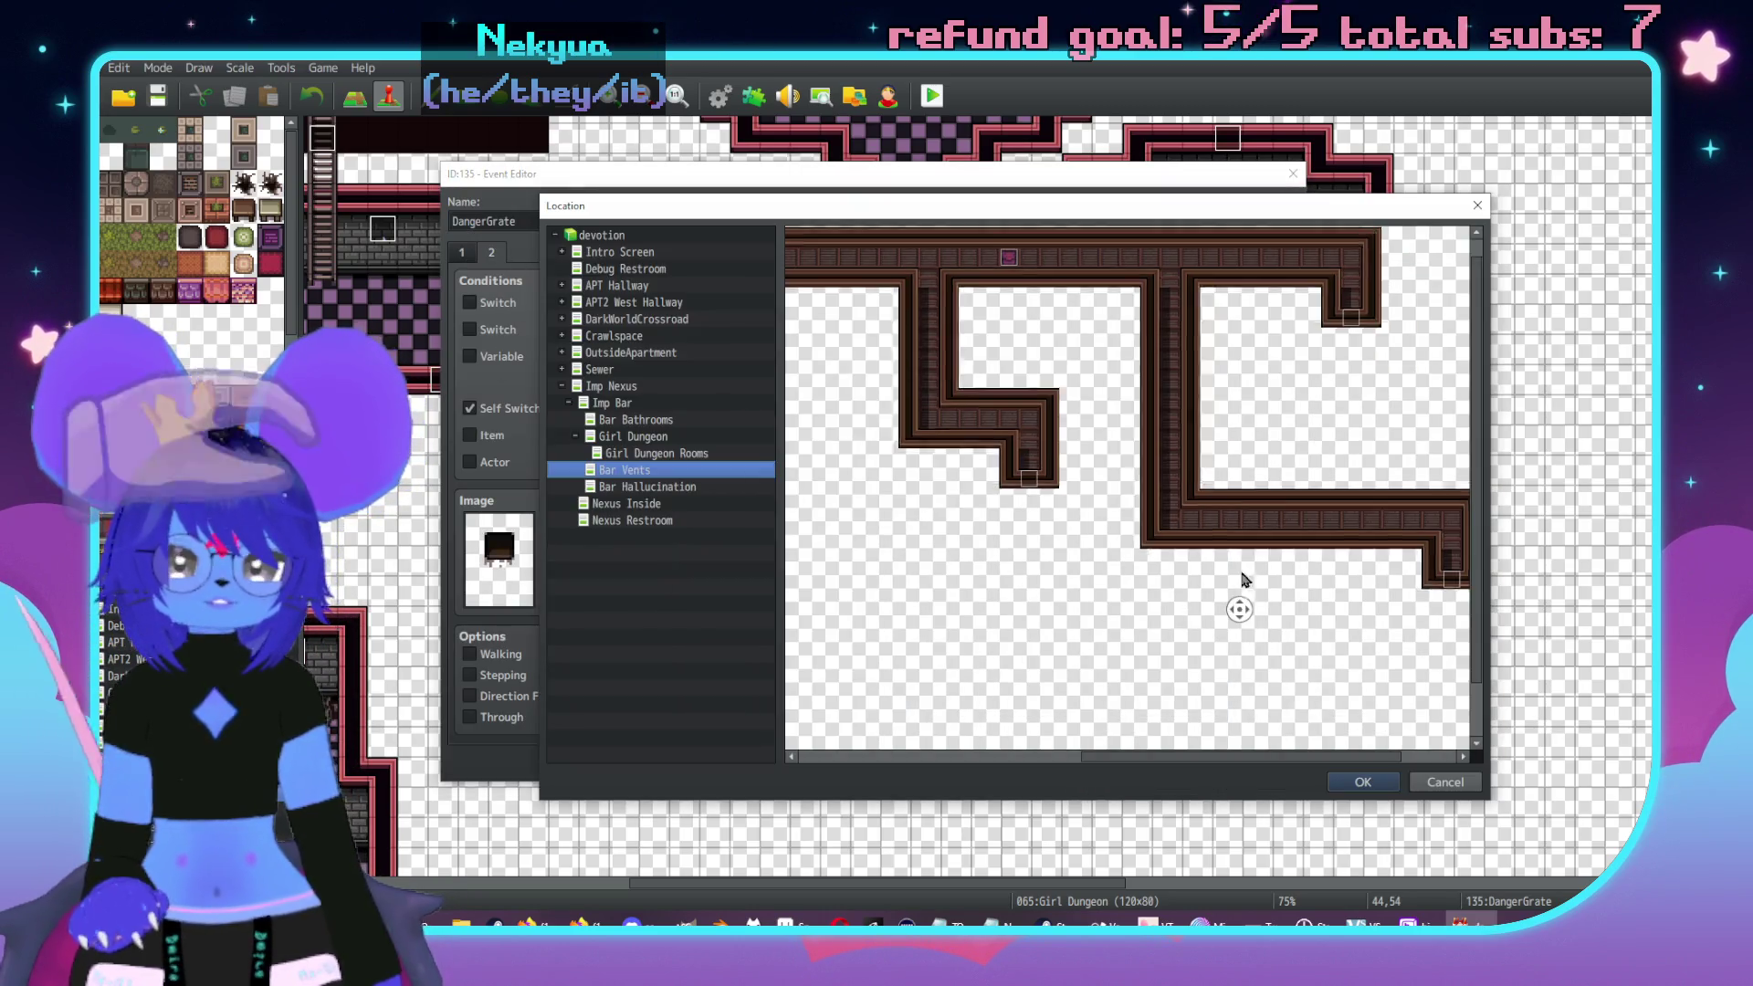
pyautogui.doubleClick(1250, 319)
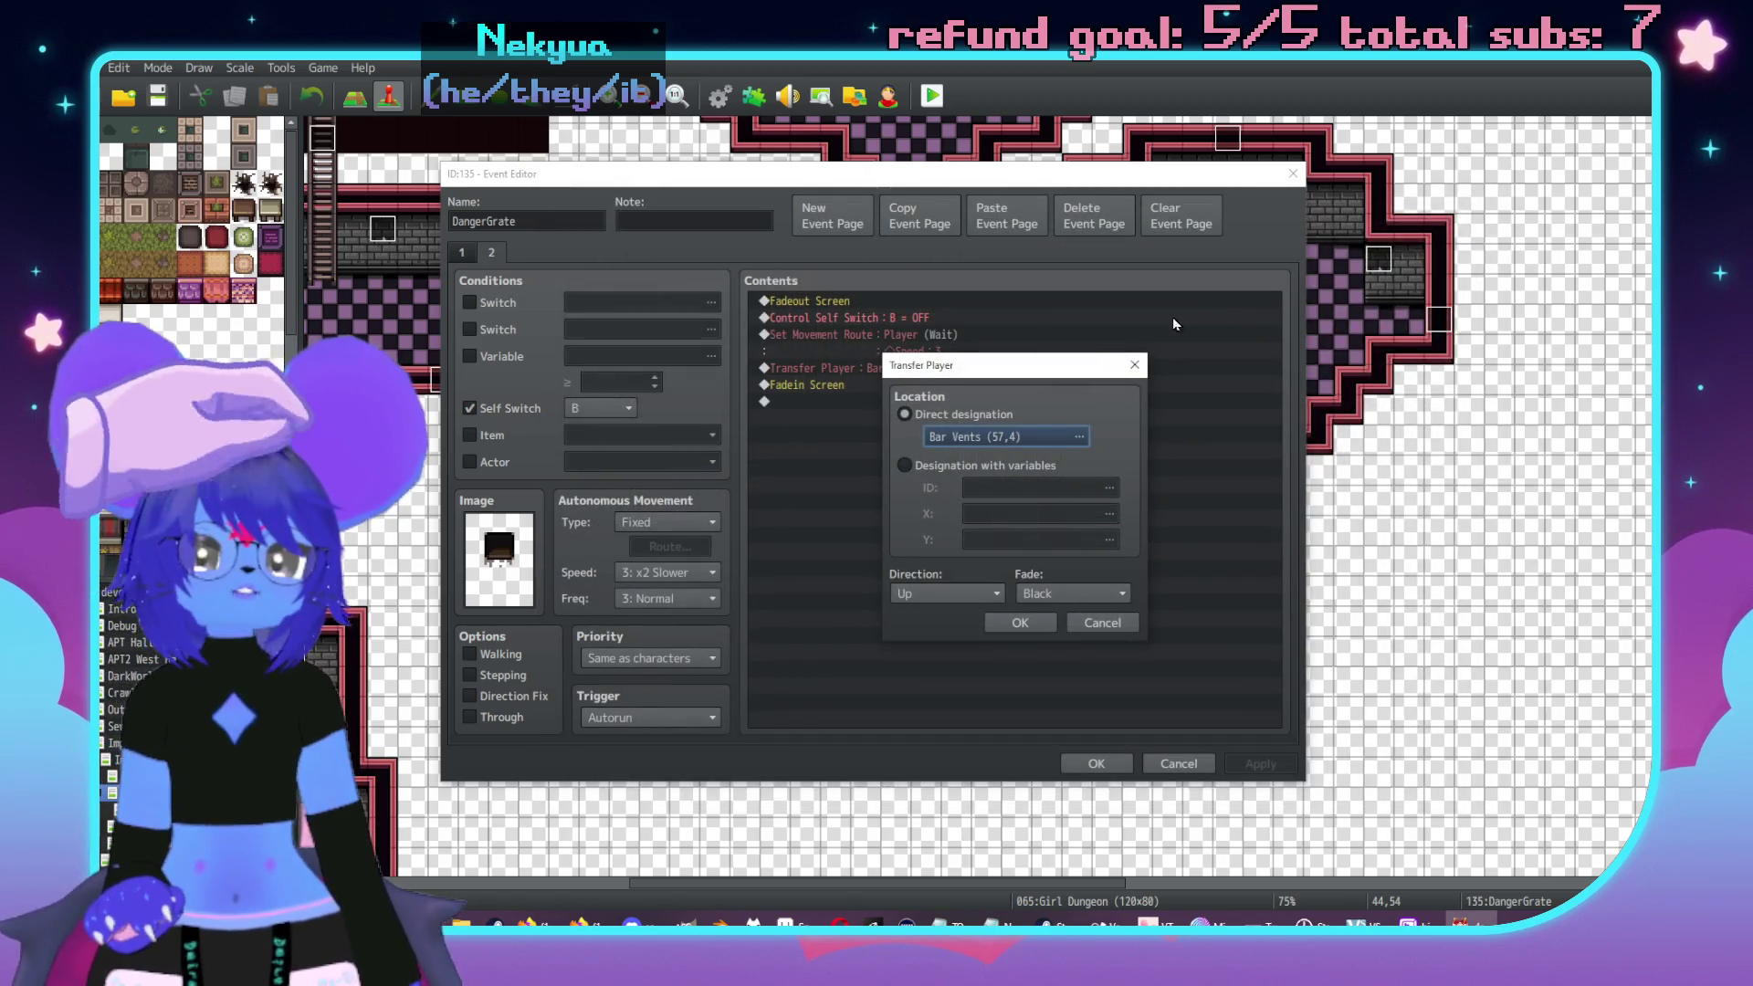
pyautogui.click(1021, 628)
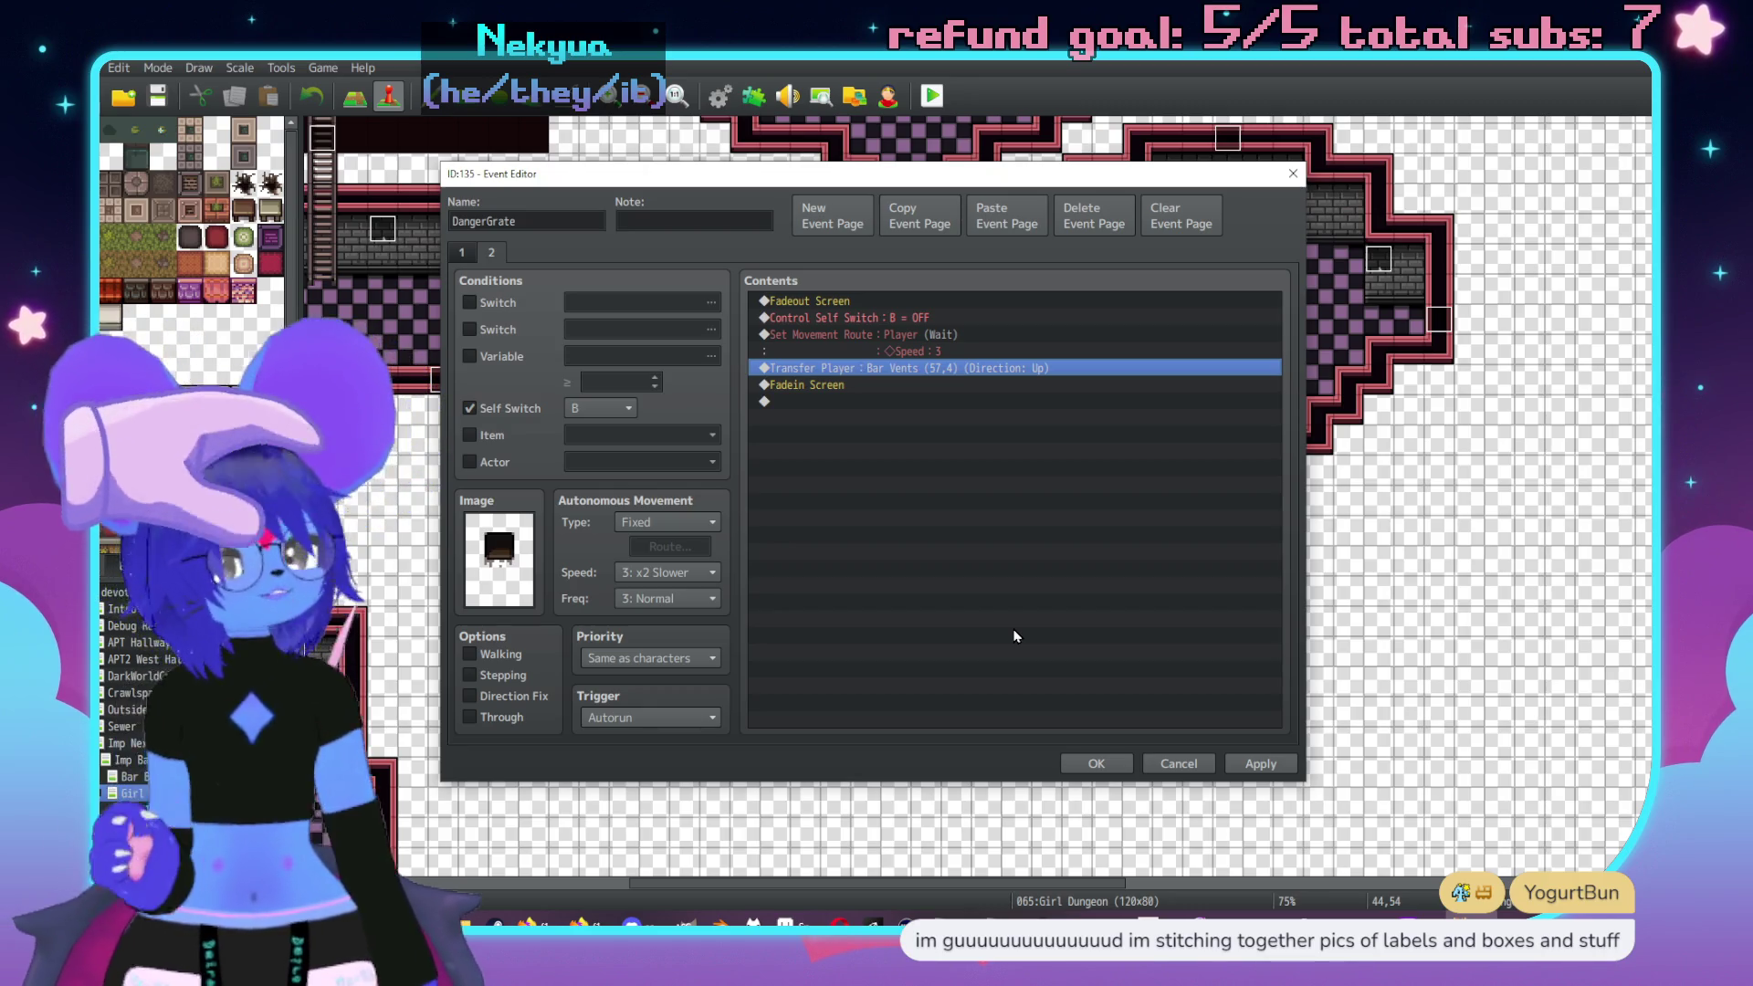
# - Apply and close the DangerGrate event, then return to the Bar Vents map near the storage box
pyautogui.click(1269, 765)
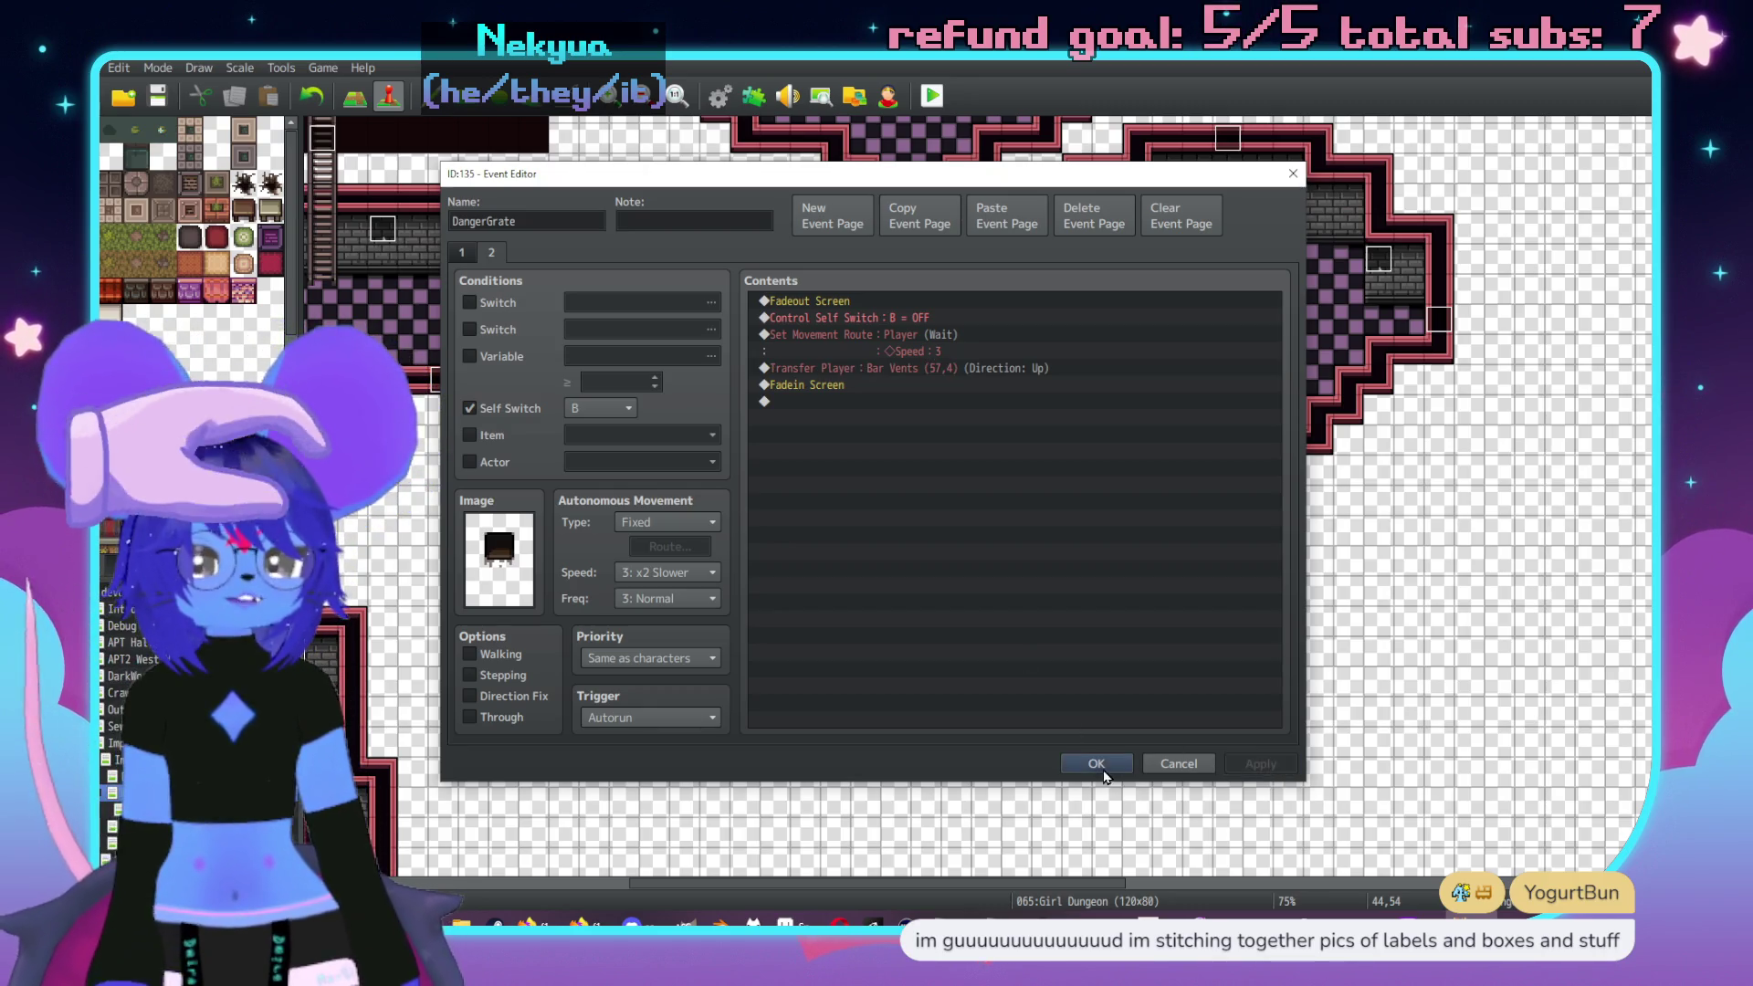
pyautogui.click(1095, 765)
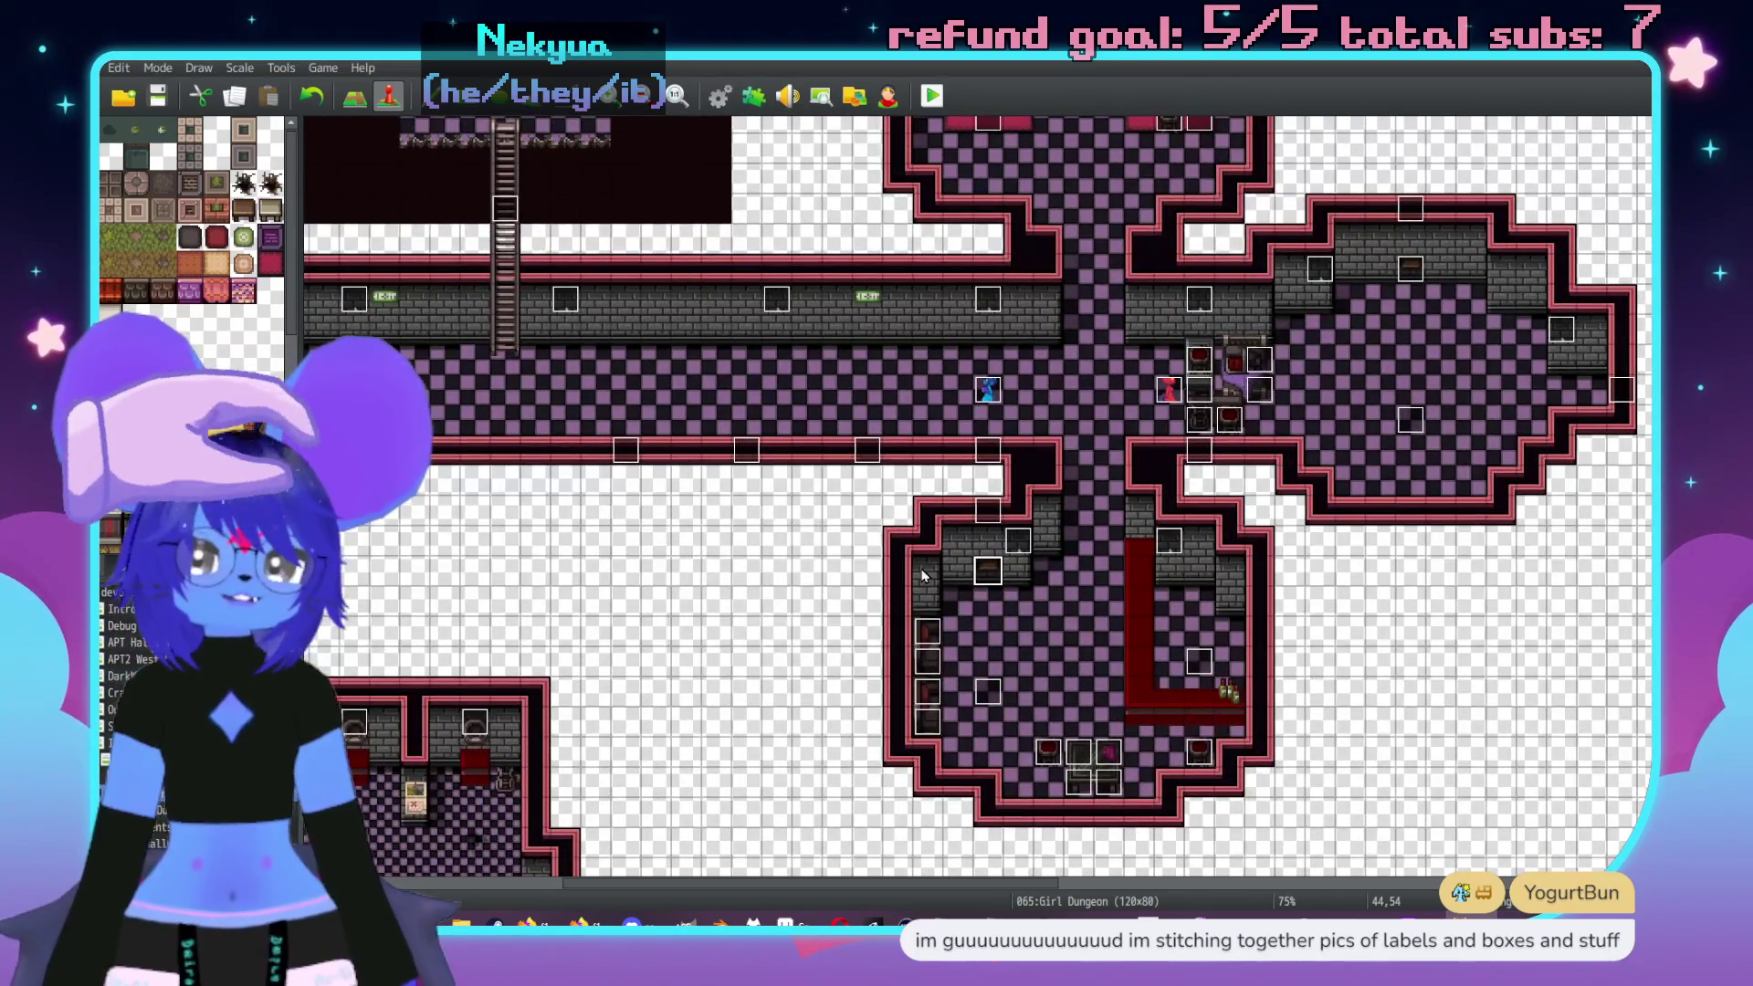
pyautogui.scroll(4, 923, 575)
pyautogui.hscroll(5, 922, 575)
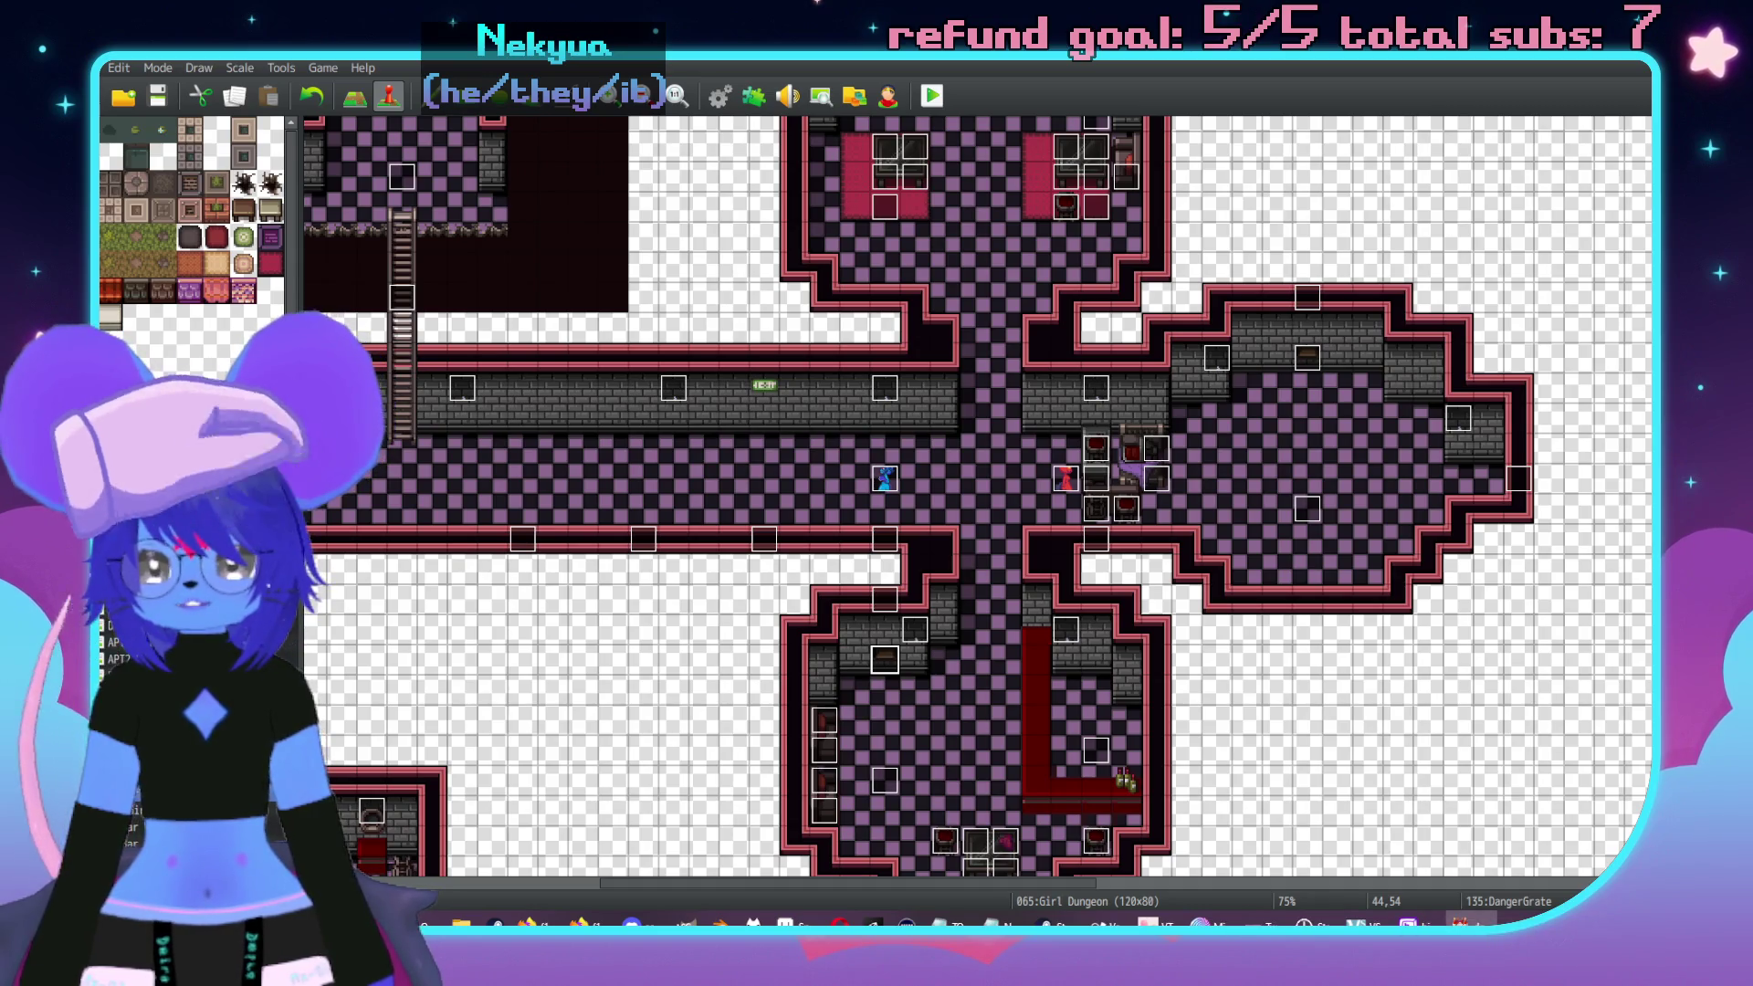
pyautogui.press('Down')
pyautogui.middleClick(842, 528)
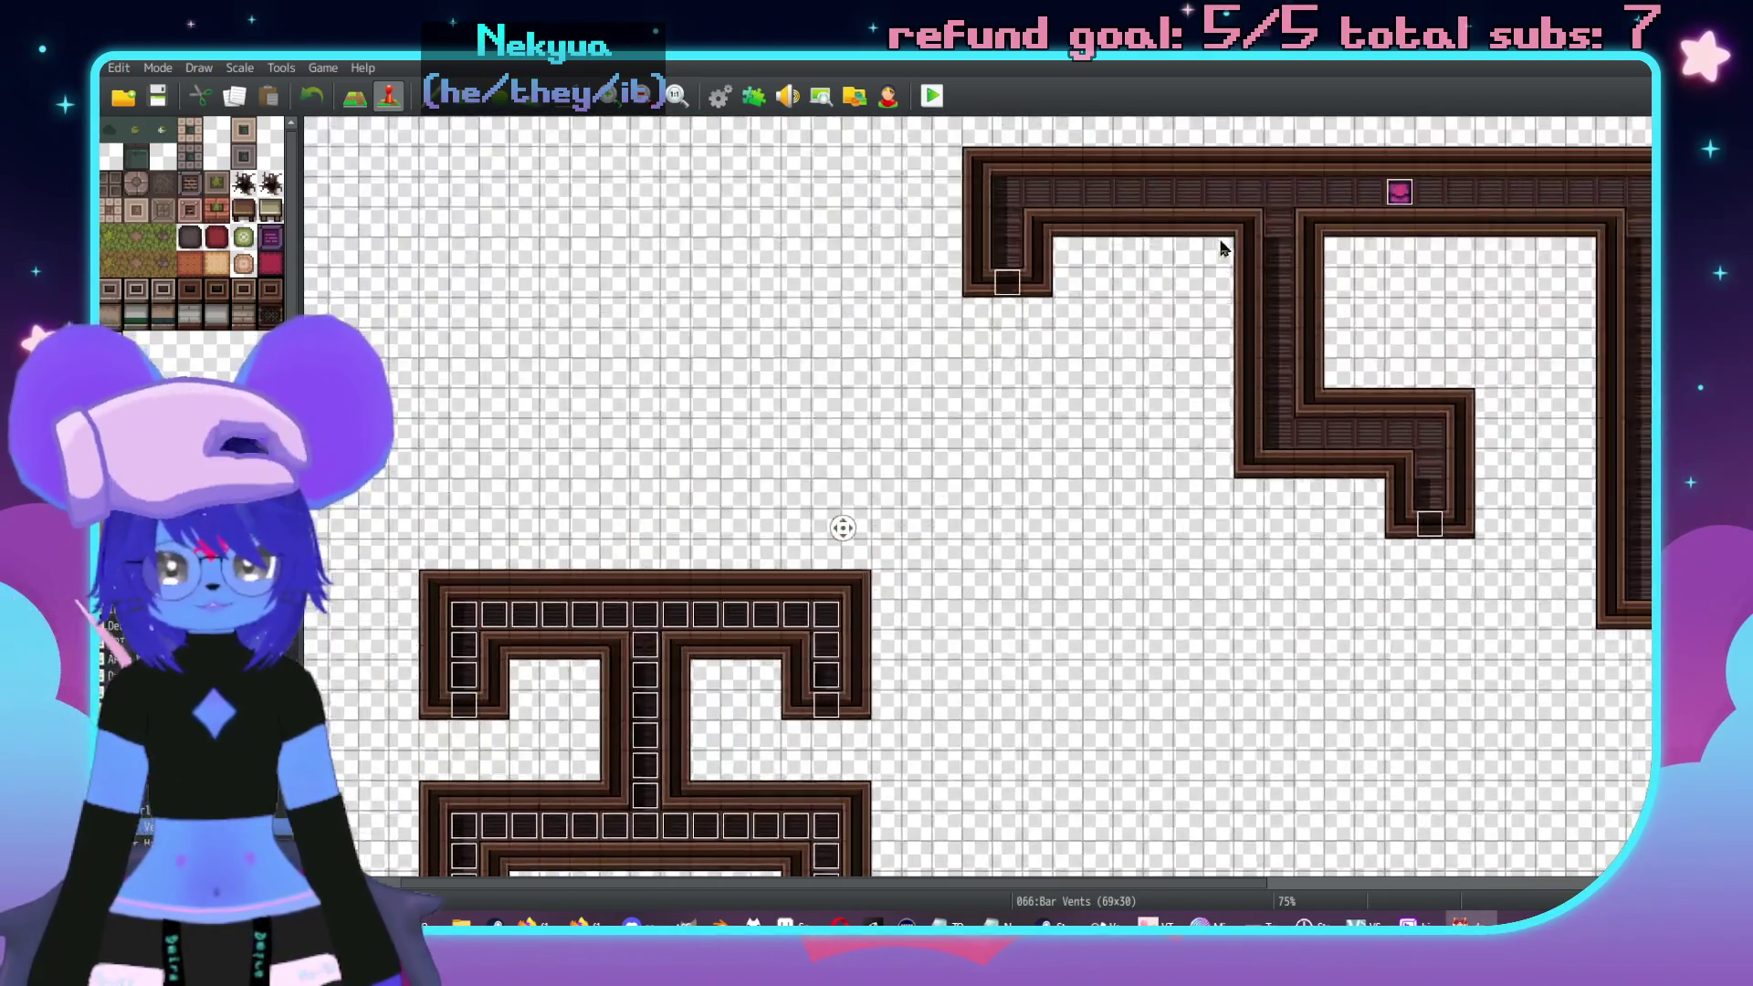
# - Remove the Shiny Catsuit armor reward and its pickup message from the StorageBox reward page
pyautogui.doubleClick(1119, 190)
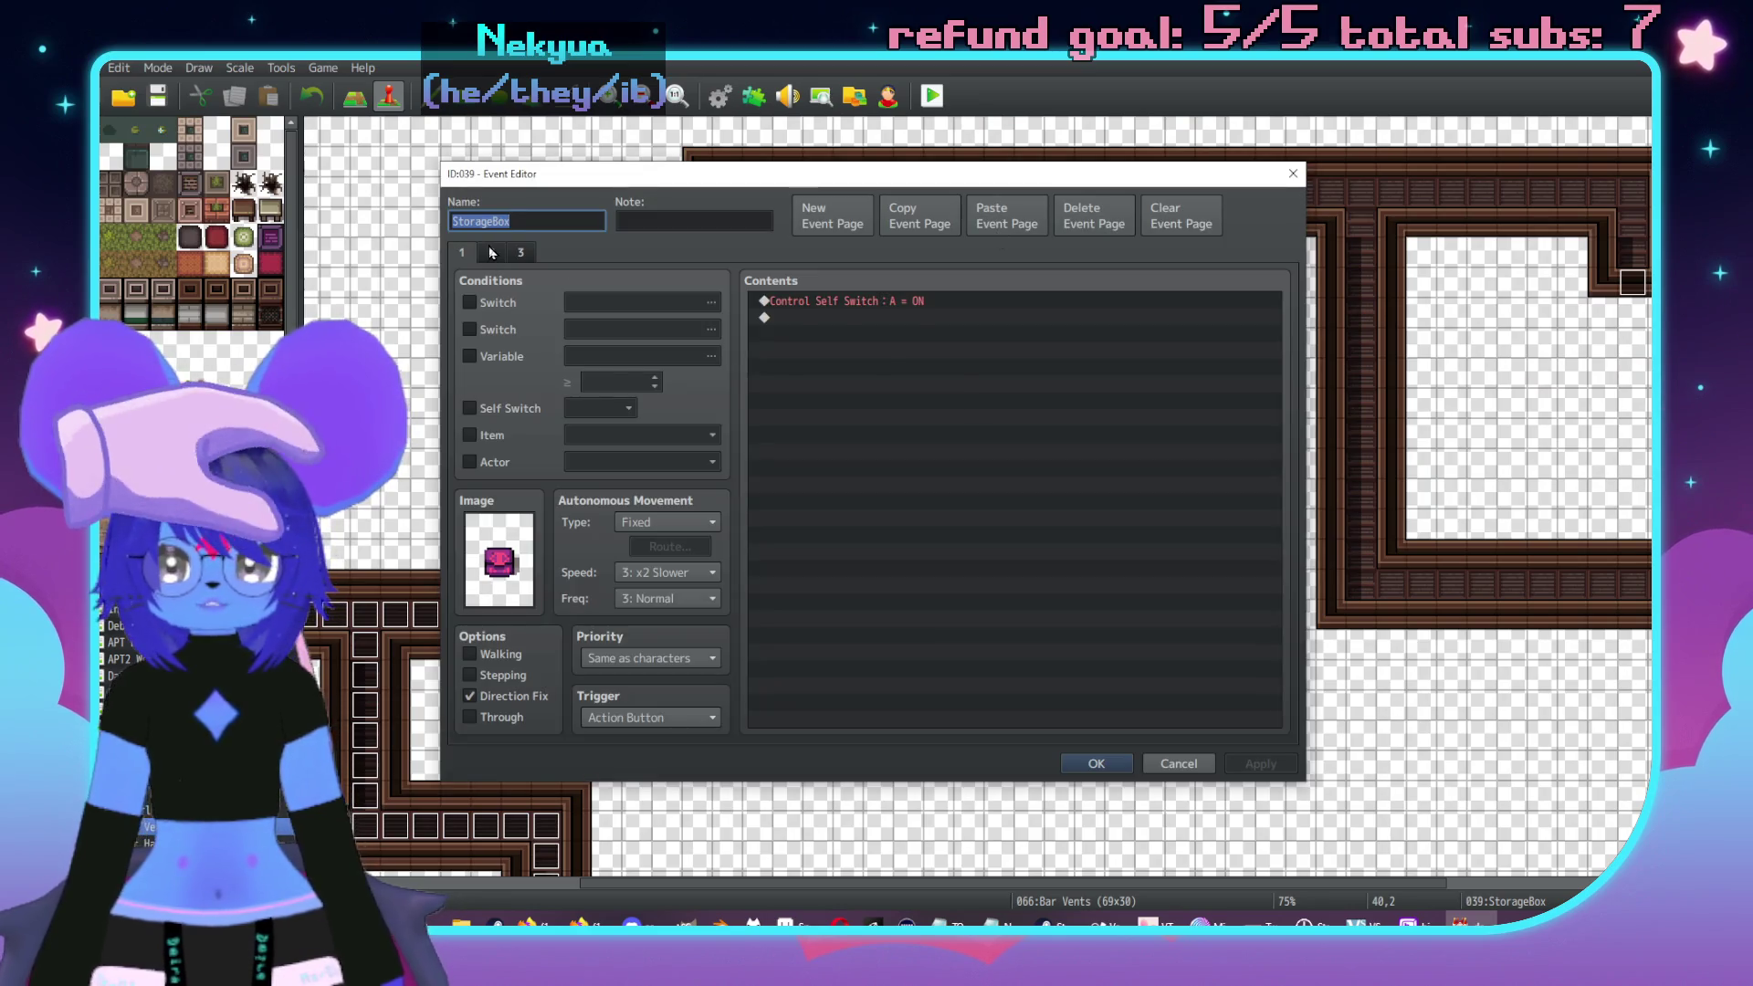
pyautogui.click(489, 247)
pyautogui.click(917, 358)
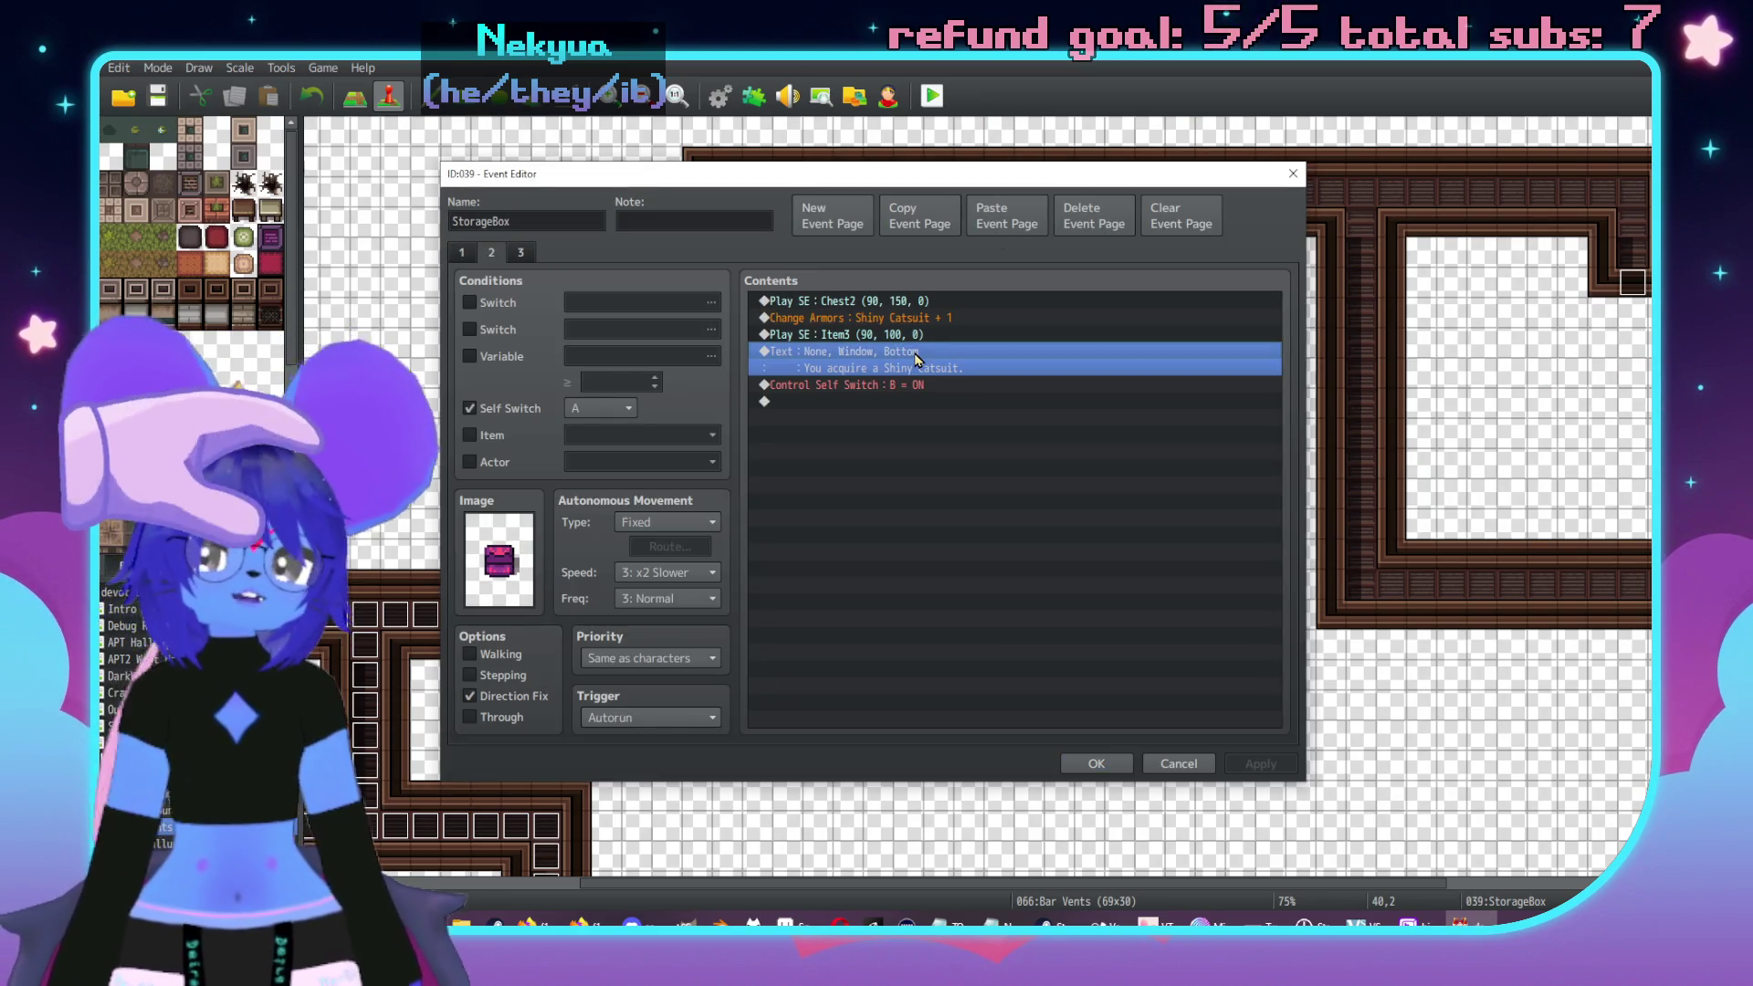
pyautogui.press('Delete')
pyautogui.click(915, 320)
pyautogui.press('Delete')
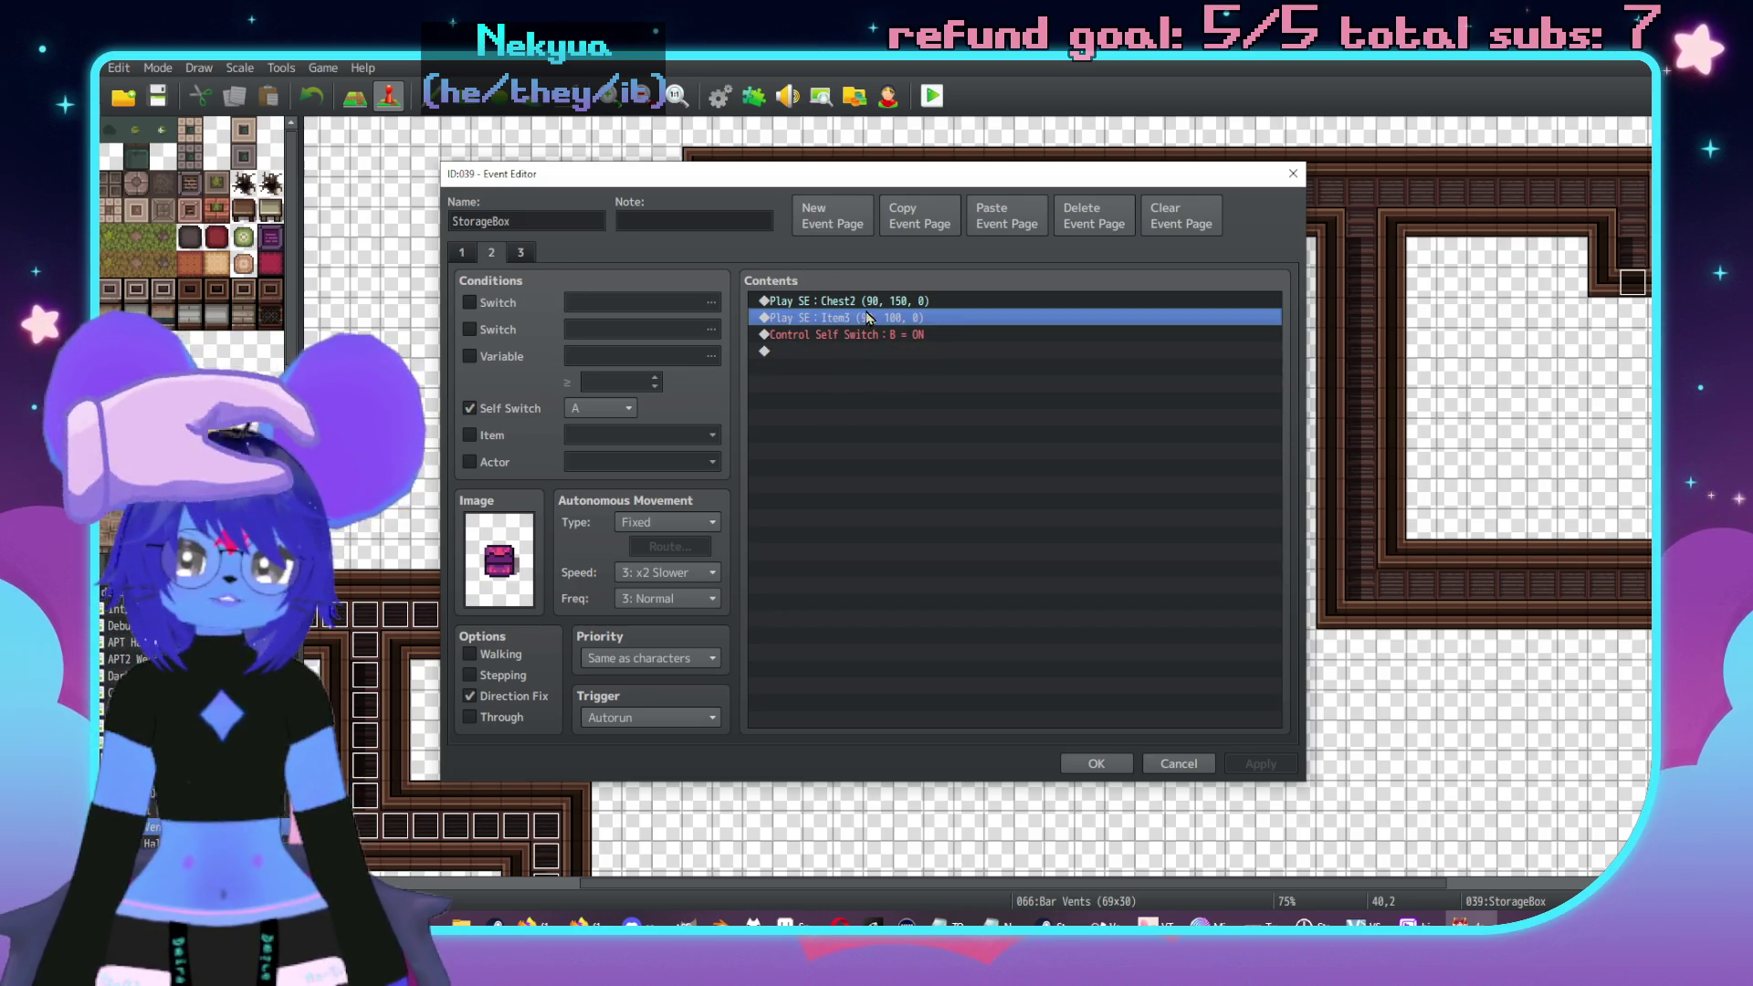
# - Add a command giving the player 2 First Aid Kits
pyautogui.press('Insert')
pyautogui.click(1118, 327)
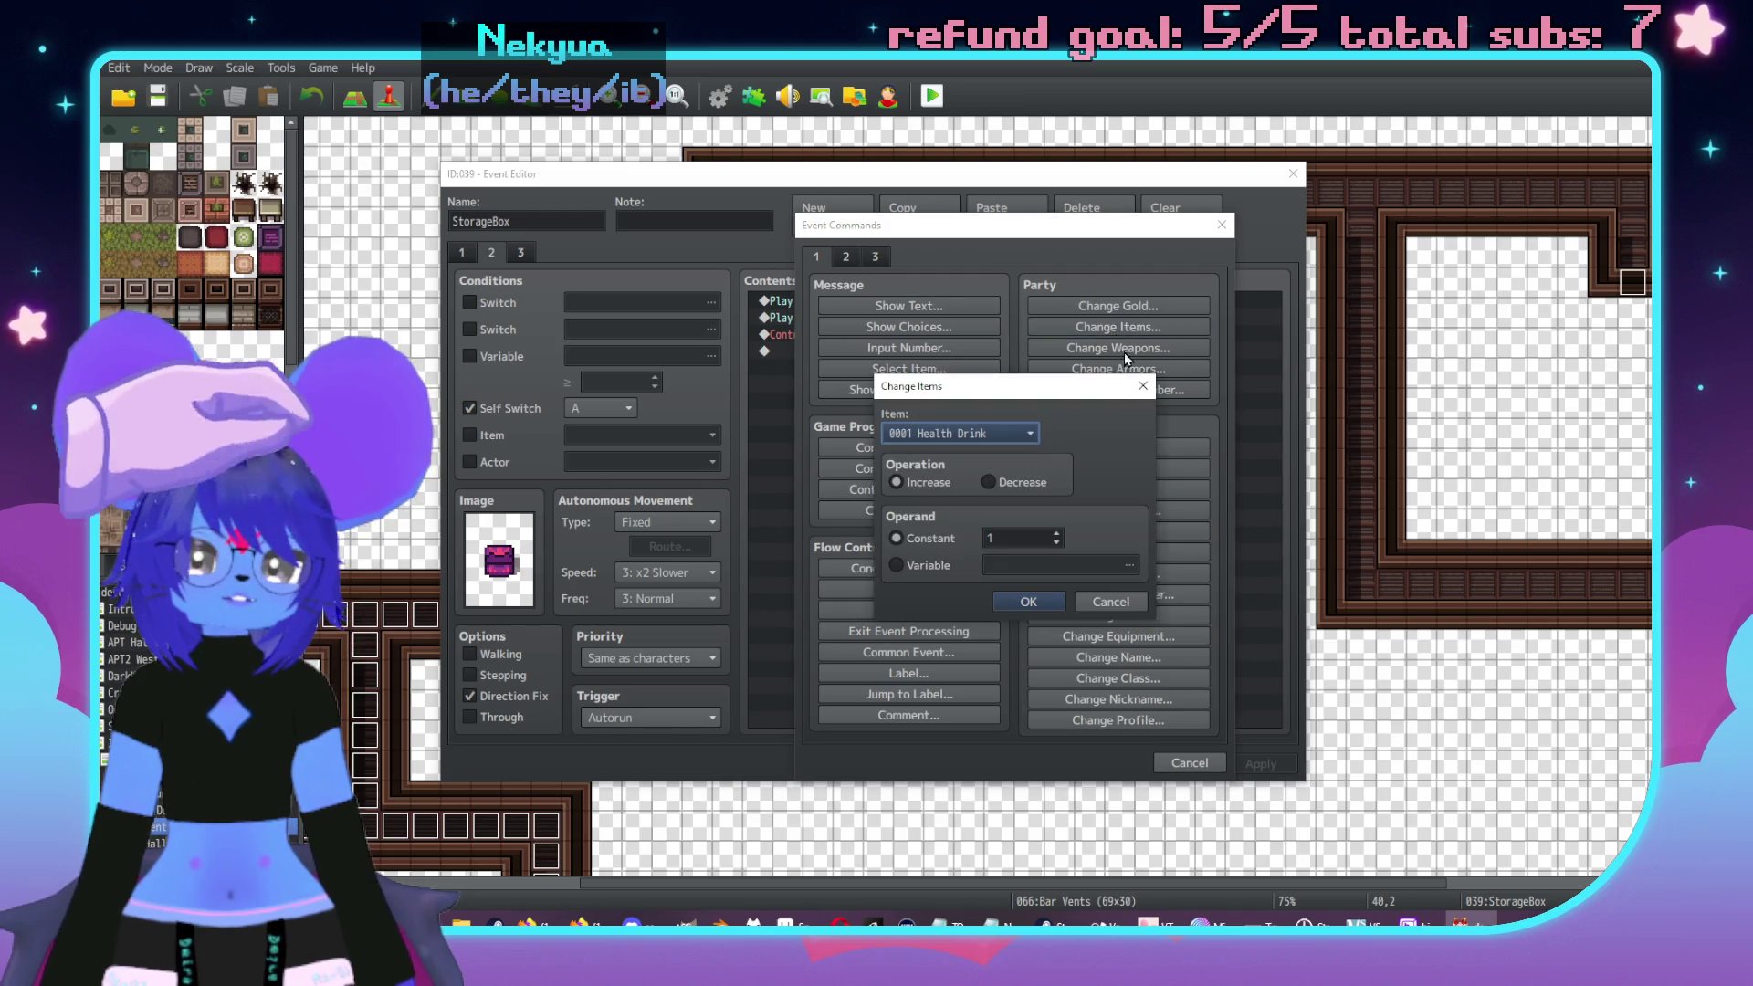
pyautogui.click(998, 433)
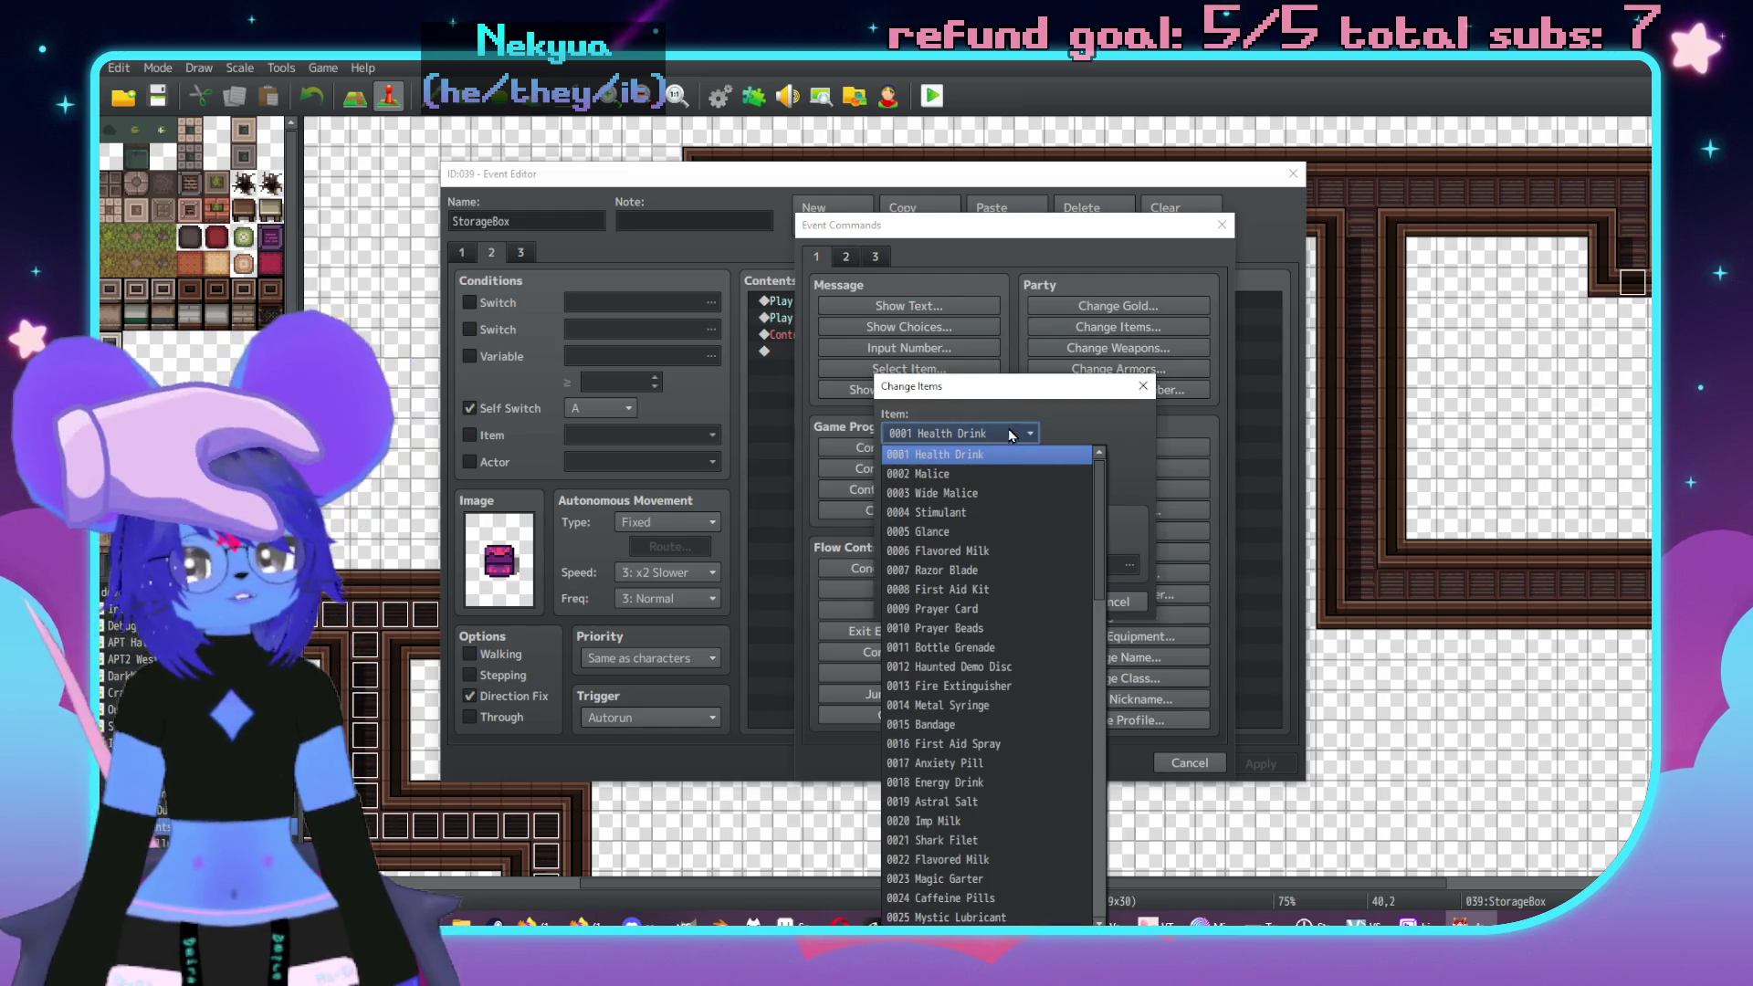
pyautogui.click(967, 590)
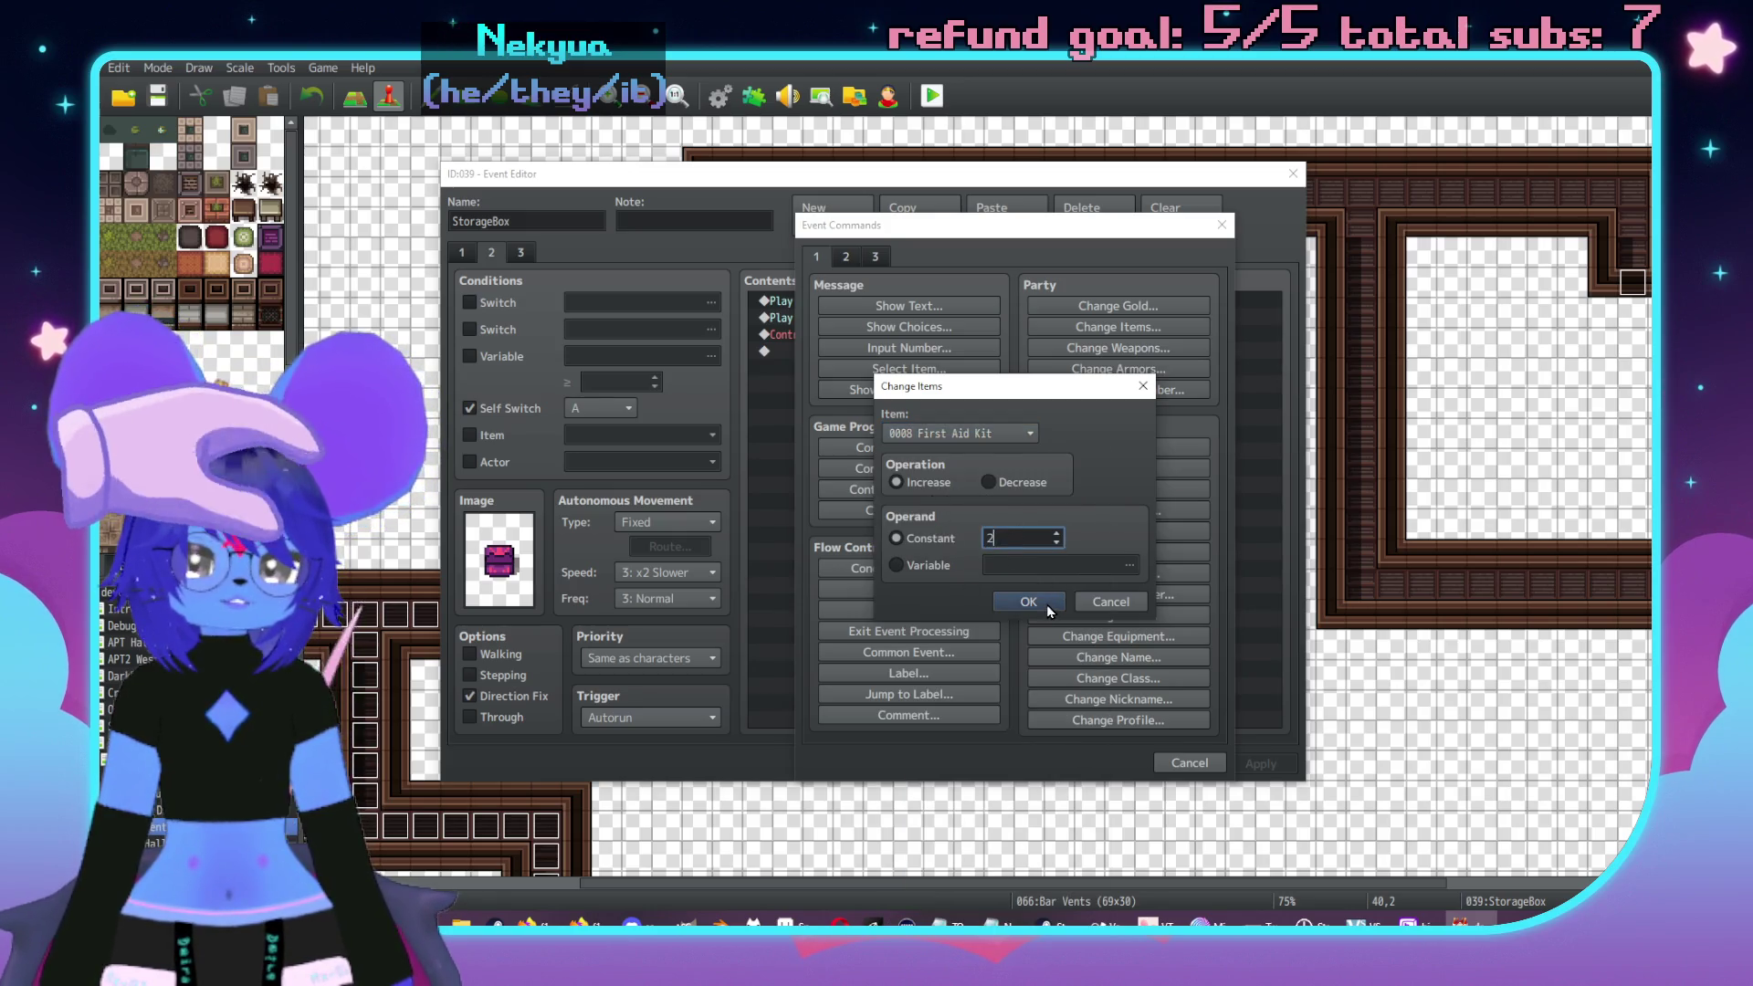
pyautogui.click(1028, 601)
# - Add the message 'You acquire 2x First Aid Kit.' and close the StorageBox event
pyautogui.doubleClick(878, 365)
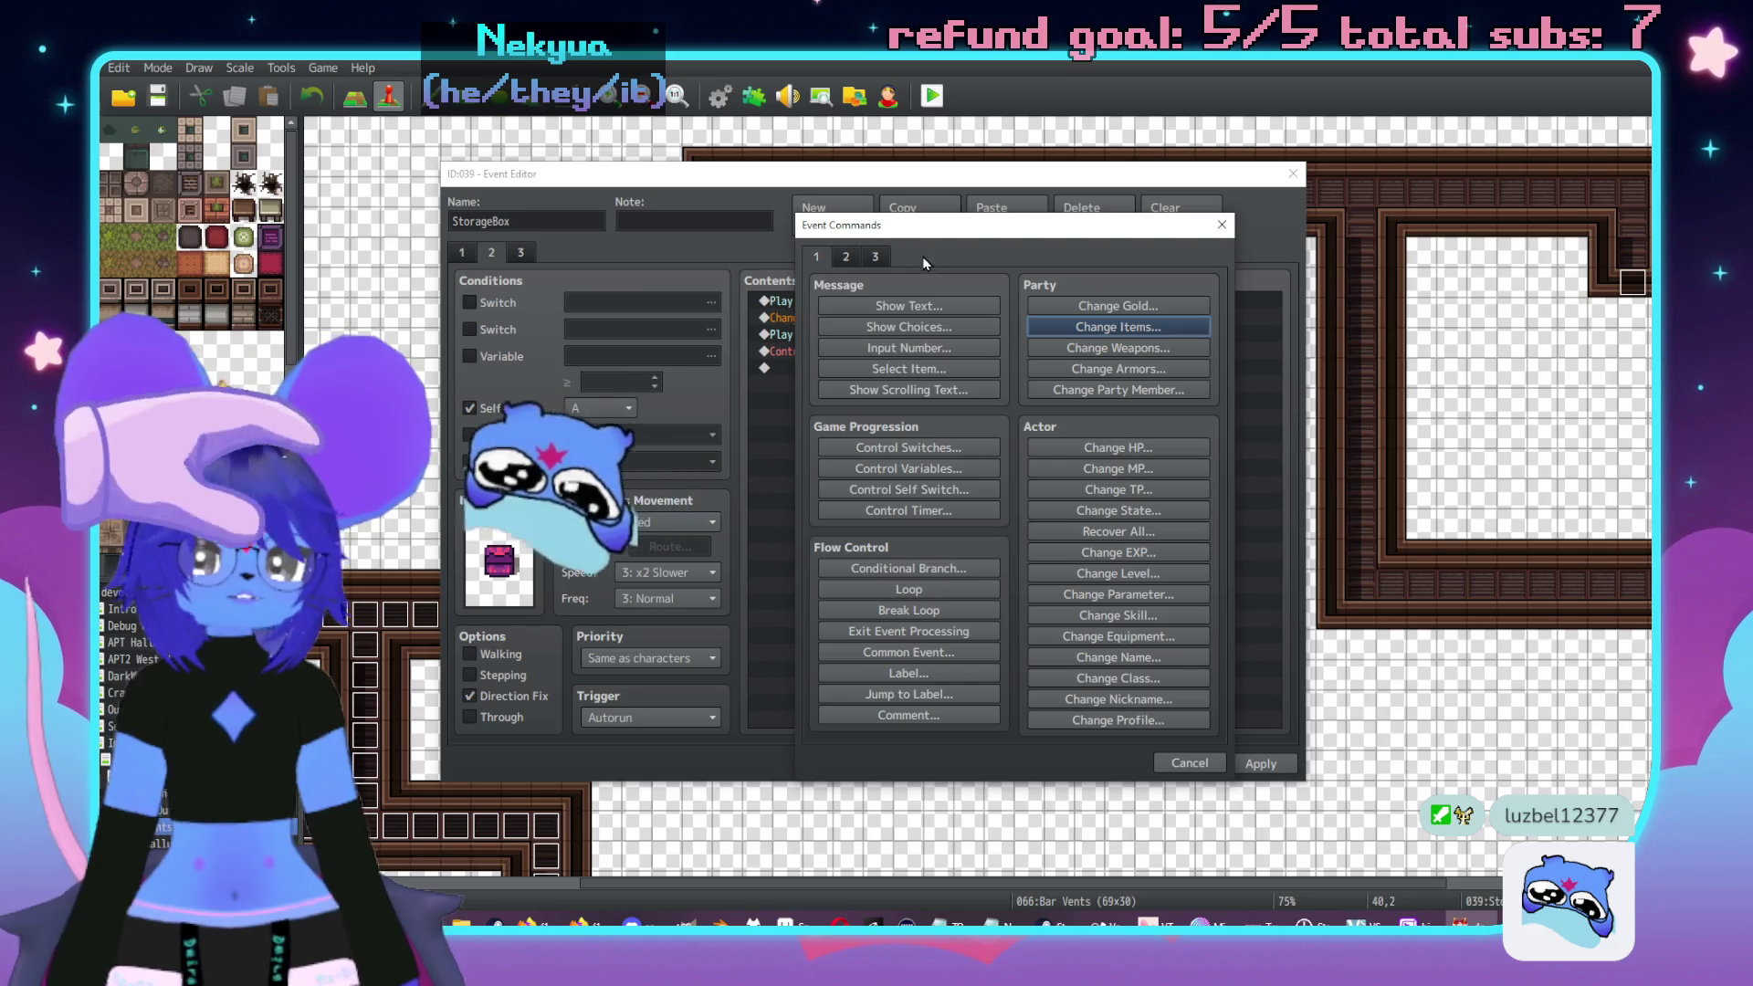
pyautogui.moveTo(958, 224); pyautogui.dragTo(1258, 241)
pyautogui.click(1207, 320)
pyautogui.write('You acquire 2x F')
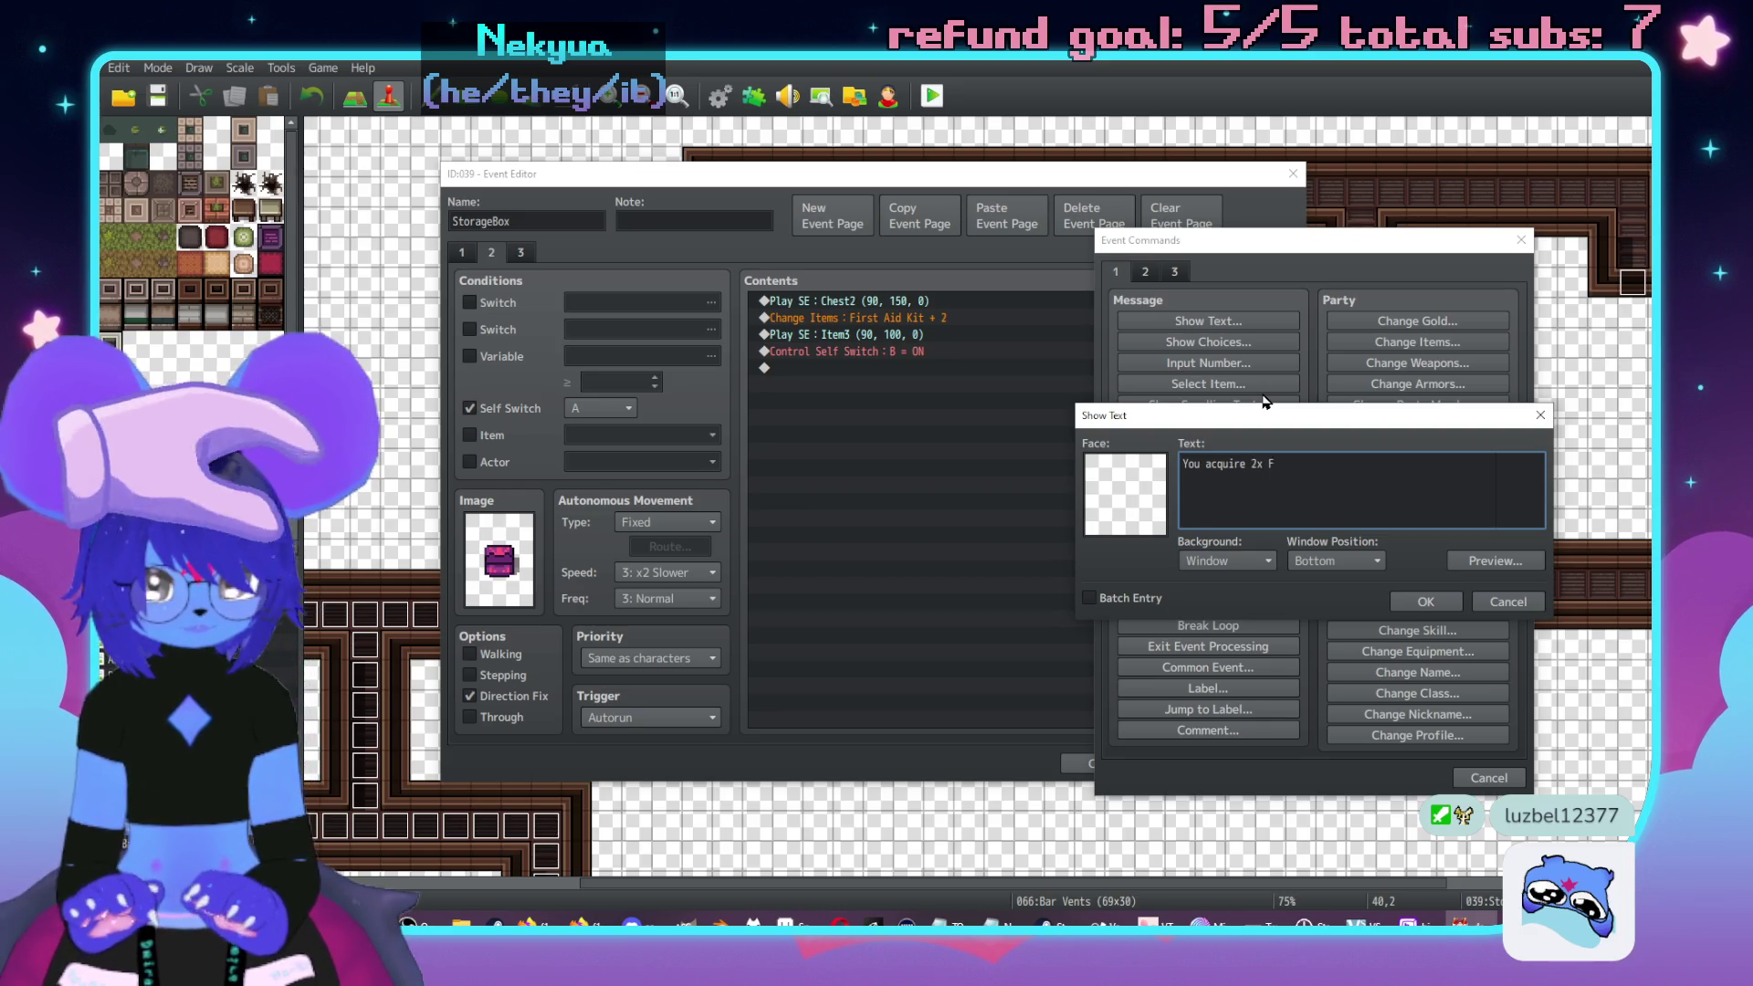
pyautogui.write('irst Aid')
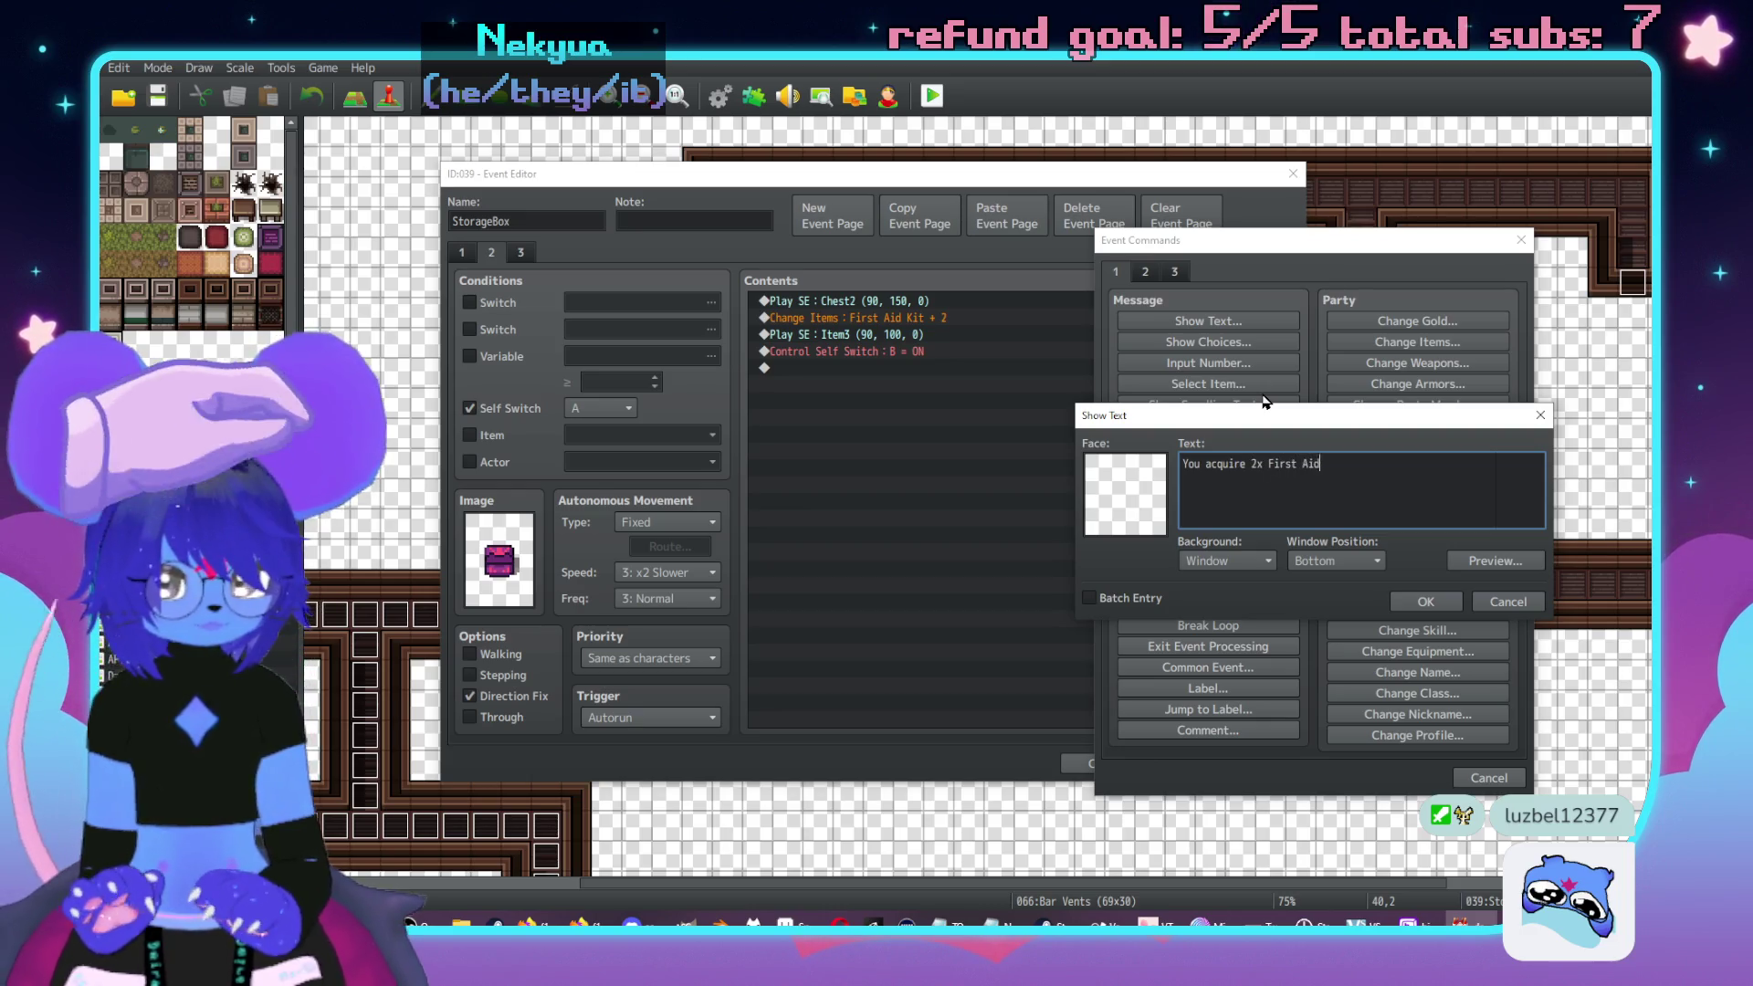
pyautogui.click(1425, 602)
pyautogui.click(1260, 763)
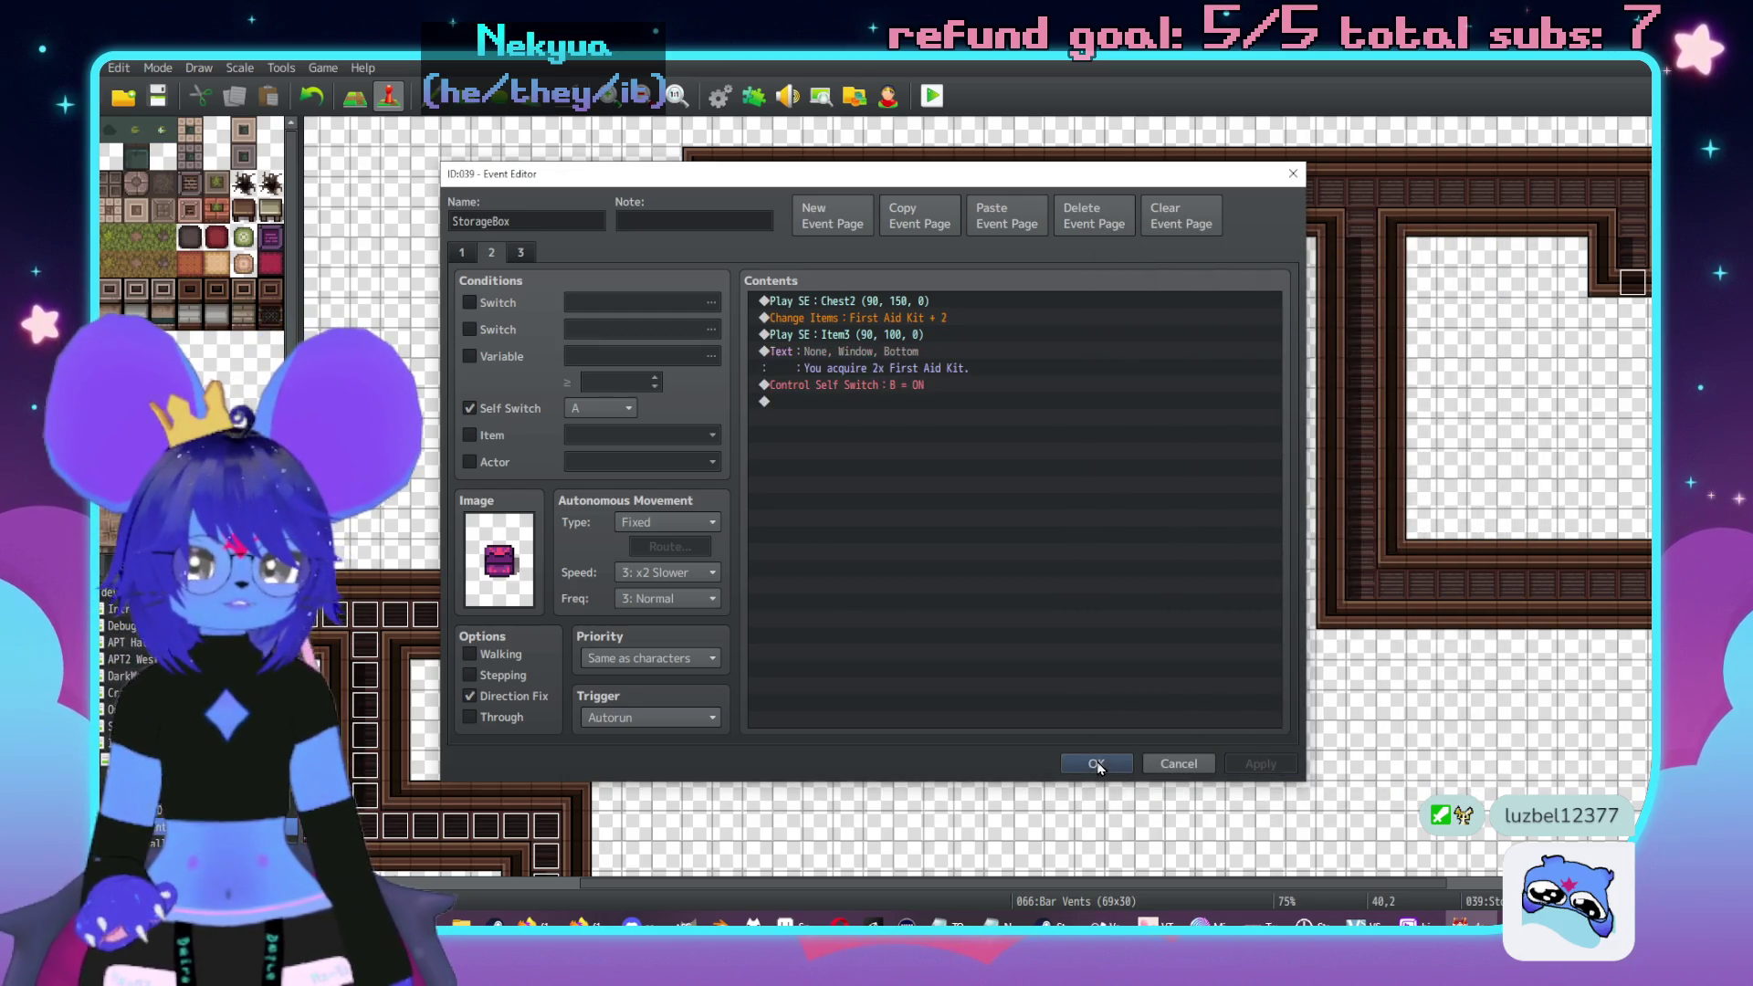
pyautogui.click(1100, 767)
pyautogui.hscroll(-4, 1092, 438)
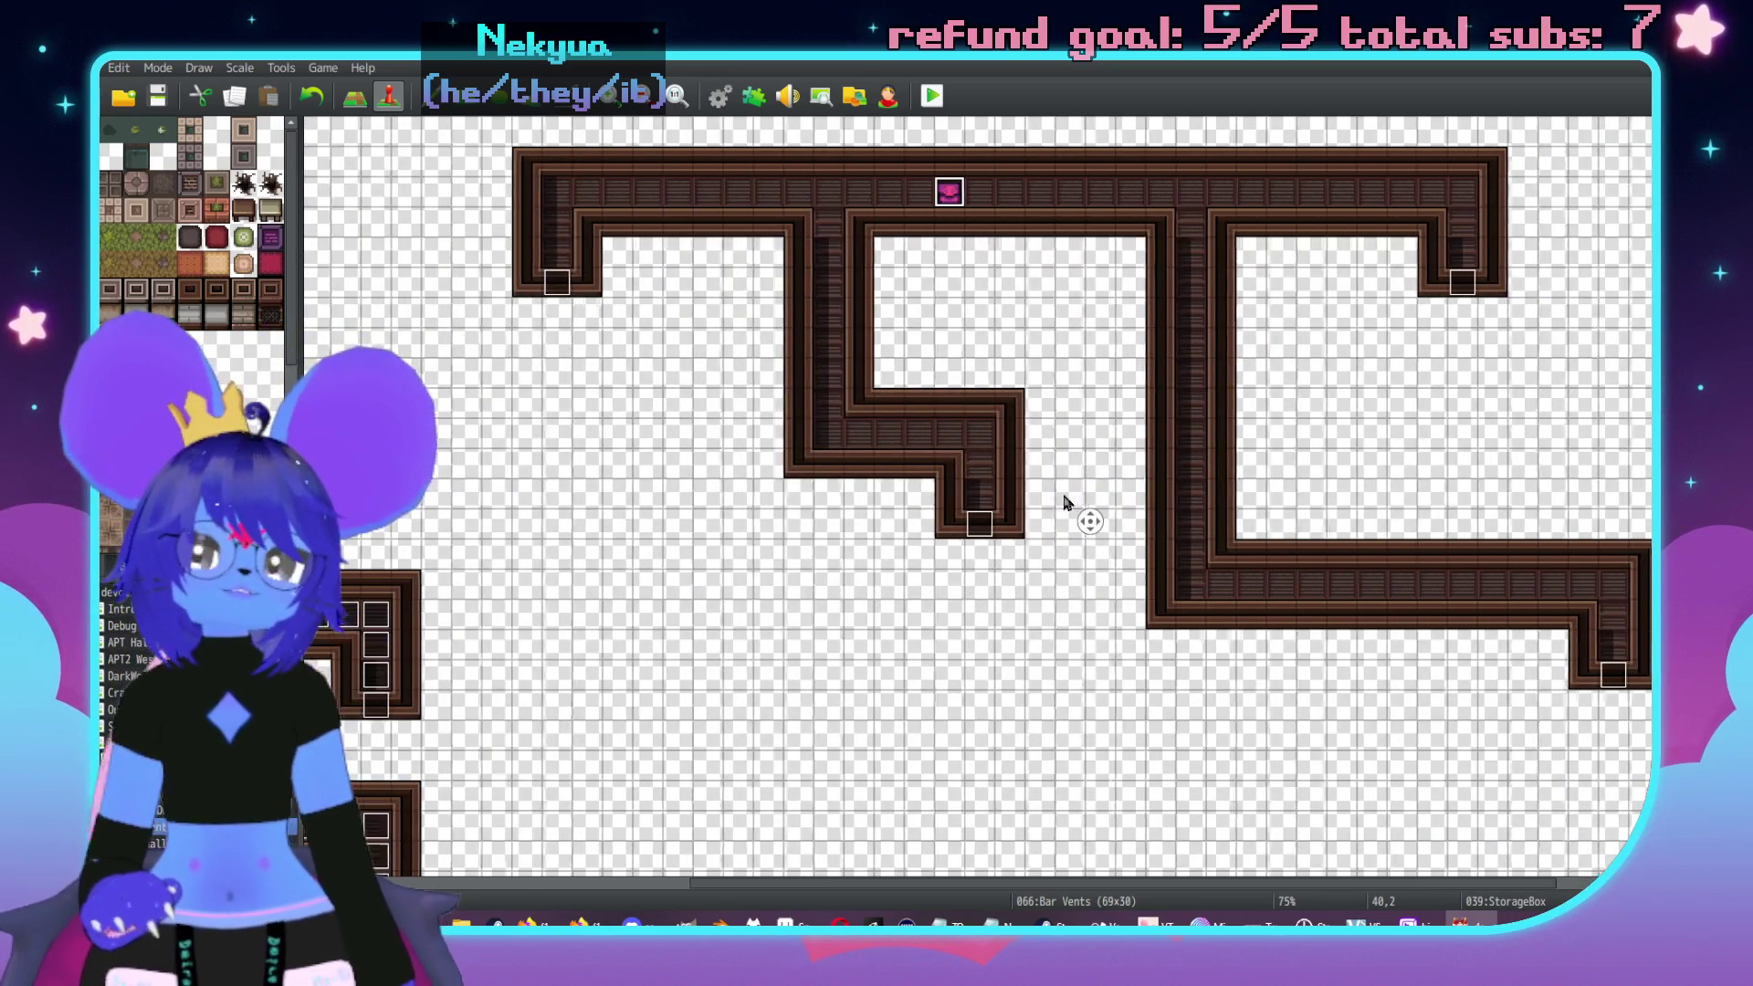
# - Copy the metal-clang vent event and paste copies along the left top corridor, shaft and lower bend
pyautogui.click(581, 680)
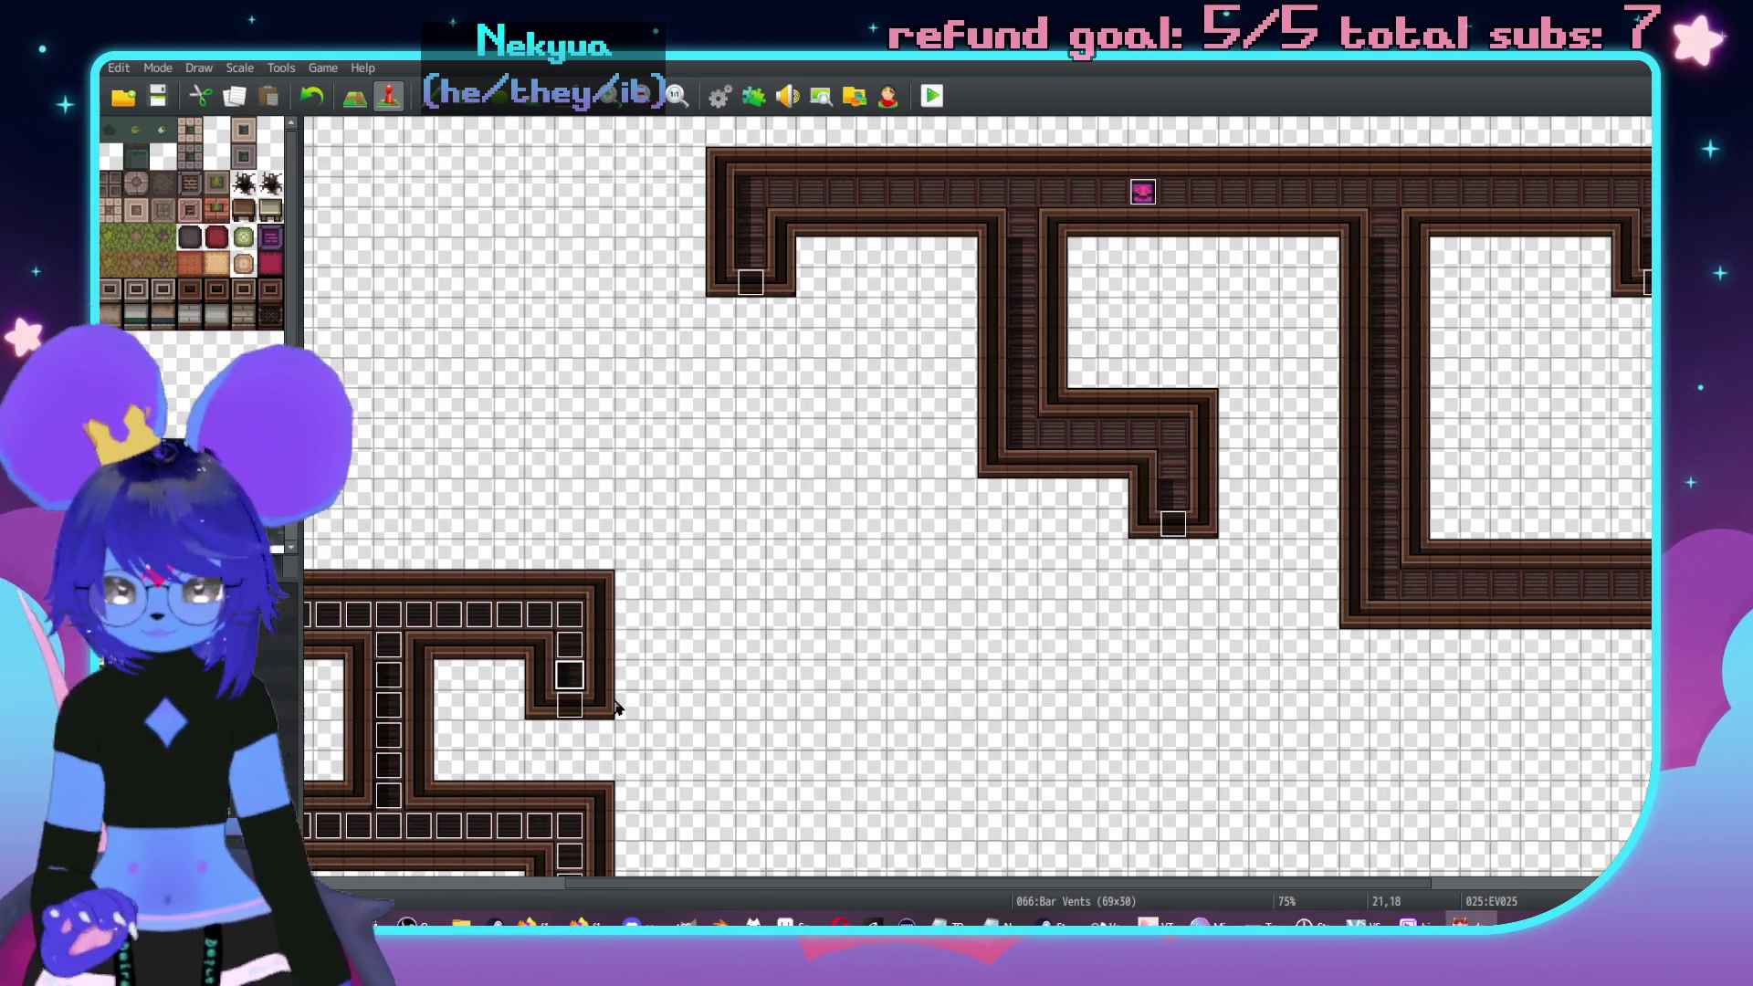
pyautogui.click(751, 222)
pyautogui.hotkey('ctrl', 'v')
pyautogui.click(780, 192)
pyautogui.hotkey('ctrl', 'v')
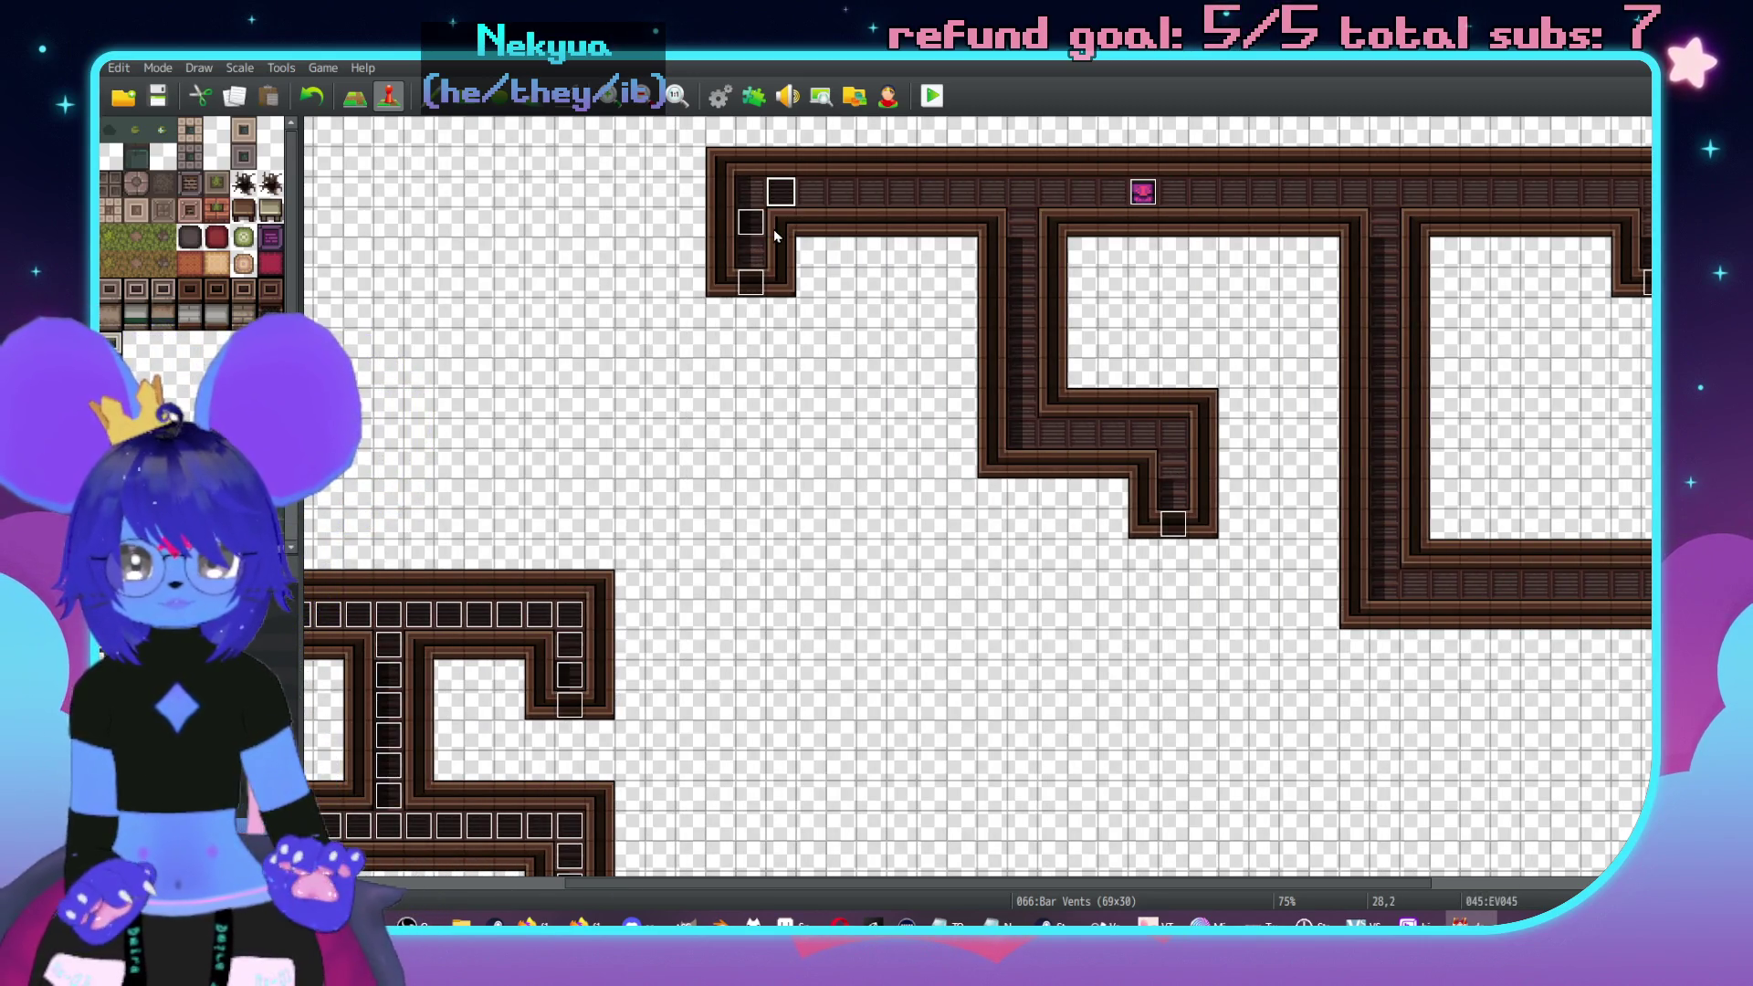
pyautogui.click(841, 192)
pyautogui.hotkey('ctrl', 'v')
pyautogui.press('Right')
pyautogui.press('Right')
pyautogui.hotkey('ctrl', 'v')
pyautogui.press('Right')
pyautogui.press('Right')
pyautogui.hotkey('ctrl', 'v')
pyautogui.press('Right')
pyautogui.press('Right')
pyautogui.hotkey('ctrl', 'v')
pyautogui.press('Down')
pyautogui.hotkey('ctrl', 'v')
pyautogui.press('Down')
pyautogui.hotkey('ctrl', 'v')
pyautogui.press('Down')
pyautogui.press('Down')
pyautogui.hotkey('ctrl', 'v')
pyautogui.press('Down')
pyautogui.press('Down')
pyautogui.hotkey('ctrl', 'v')
pyautogui.press('Down')
pyautogui.press('Down')
pyautogui.hotkey('ctrl', 'v')
pyautogui.press('Right')
pyautogui.press('Right')
pyautogui.hotkey('ctrl', 'v')
pyautogui.press('Right')
pyautogui.press('Right')
# - Paste vent copies along the right-hand top corridor, long vertical corridor and bottom corridor
pyautogui.hotkey('ctrl', 'v')
pyautogui.press('Right')
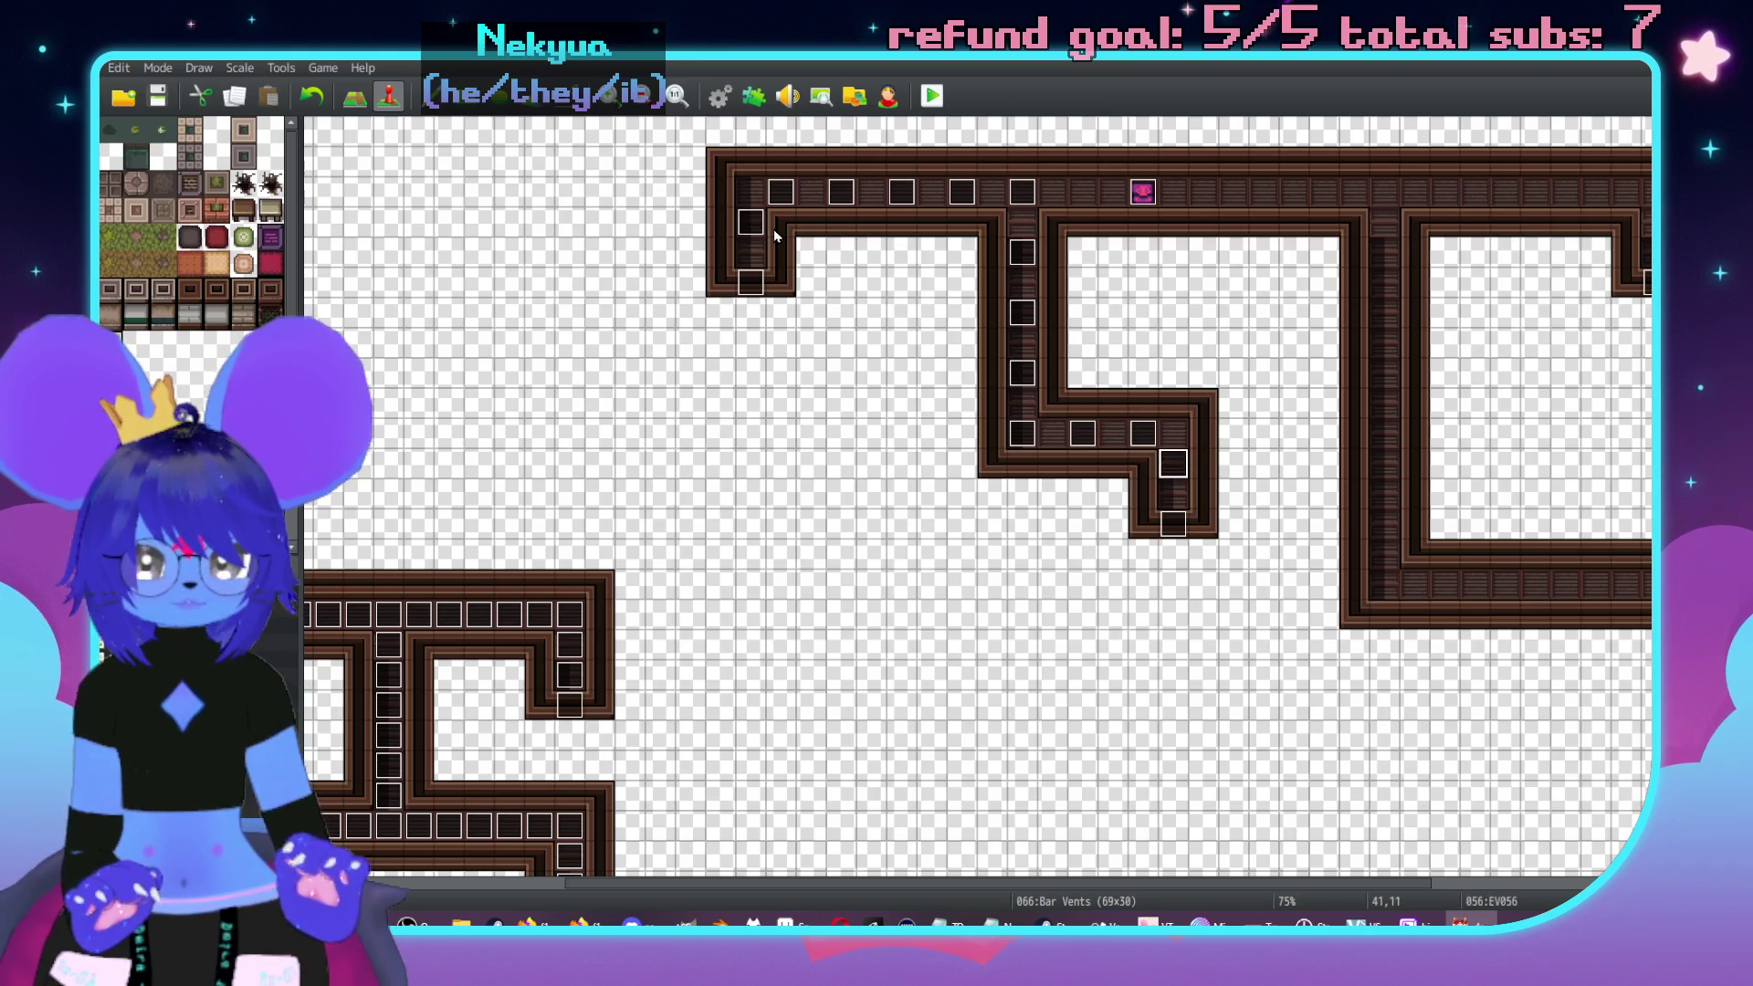
pyautogui.hscroll(5, 774, 227)
pyautogui.click(891, 206)
pyautogui.hotkey('ctrl', 'v')
pyautogui.click(1461, 228)
pyautogui.hotkey('ctrl', 'v')
pyautogui.press('Up')
pyautogui.press('Left')
pyautogui.hotkey('ctrl', 'v')
pyautogui.press('Left')
pyautogui.press('Left')
pyautogui.hotkey('ctrl', 'v')
pyautogui.press('Left')
pyautogui.press('Left')
pyautogui.hotkey('ctrl', 'v')
pyautogui.press('Left')
pyautogui.press('Left')
pyautogui.hotkey('ctrl', 'v')
pyautogui.press('Left')
pyautogui.press('Left')
pyautogui.hotkey('ctrl', 'v')
pyautogui.press('Down')
pyautogui.press('Down')
pyautogui.hotkey('ctrl', 'v')
pyautogui.press('Down')
pyautogui.press('Down')
pyautogui.hotkey('ctrl', 'v')
pyautogui.press('Down')
pyautogui.press('Down')
pyautogui.hotkey('ctrl', 'v')
pyautogui.press('Down')
pyautogui.press('Down')
pyautogui.hotkey('ctrl', 'v')
pyautogui.press('Down')
pyautogui.press('Right')
pyautogui.hotkey('ctrl', 'v')
pyautogui.press('Right')
pyautogui.press('Right')
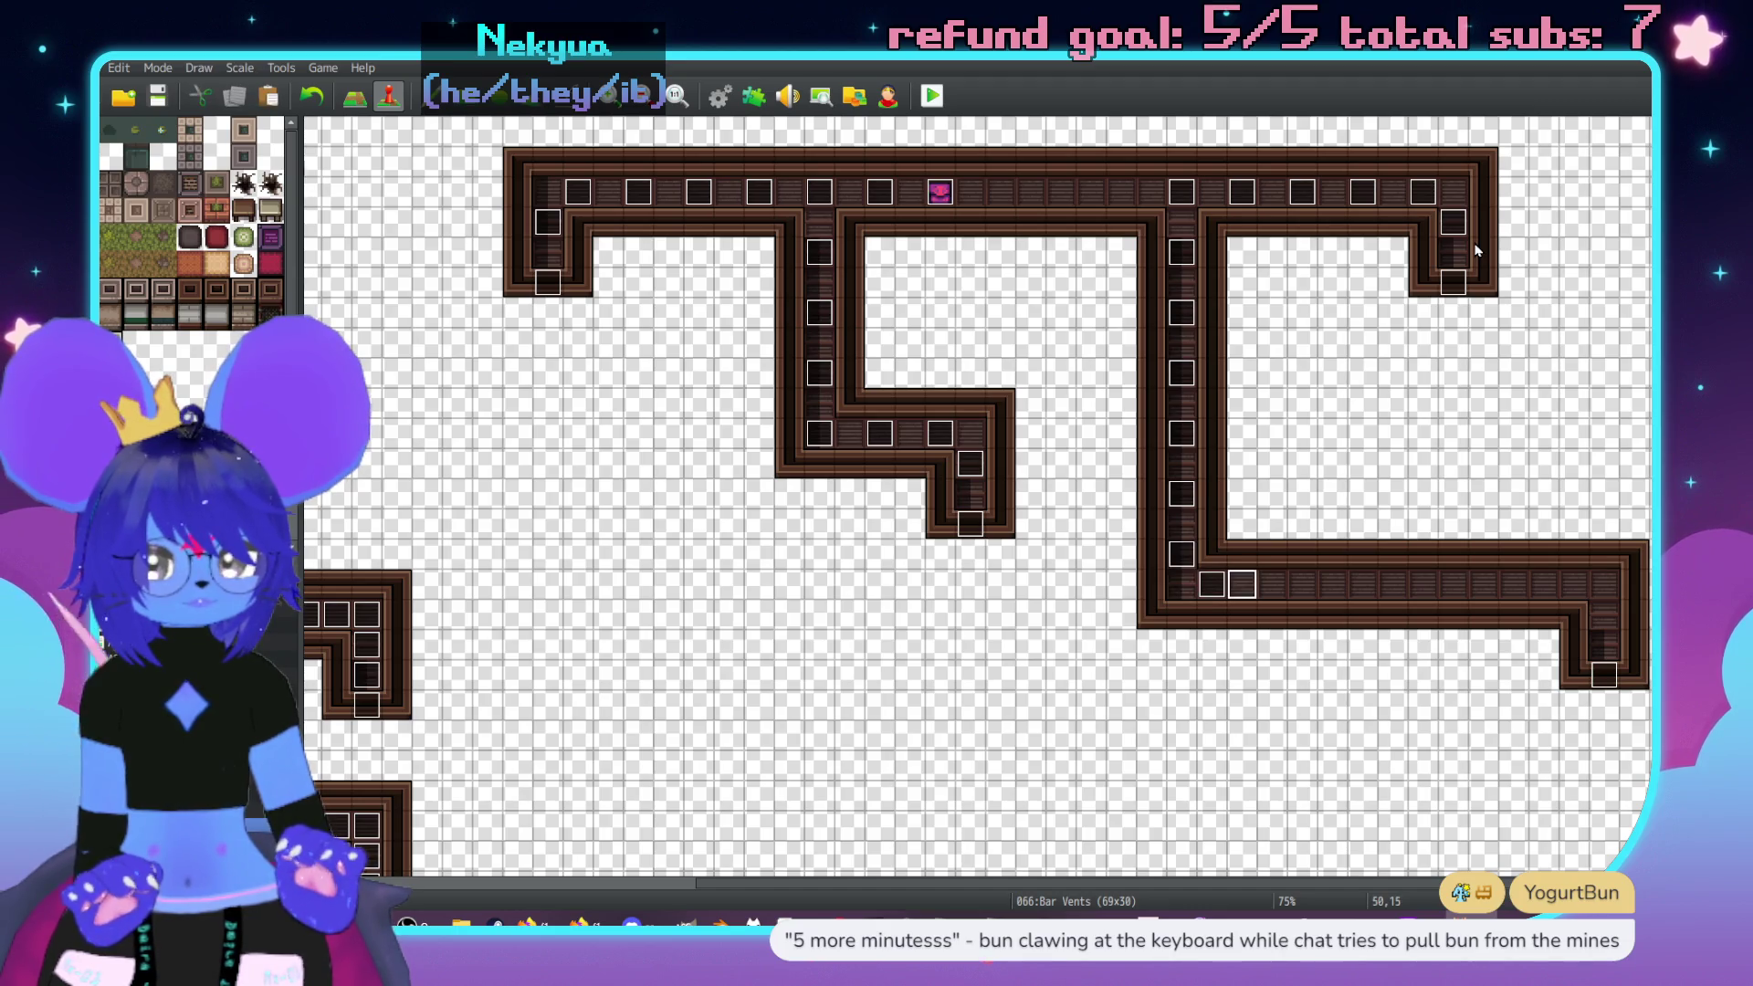
pyautogui.hotkey('ctrl', 'v')
pyautogui.press('Right')
pyautogui.press('Right')
pyautogui.hotkey('ctrl', 'v')
pyautogui.press('Right')
pyautogui.press('Right')
pyautogui.hotkey('ctrl', 'v')
pyautogui.press('Right')
pyautogui.press('Right')
pyautogui.hotkey('ctrl', 'v')
pyautogui.press('Right')
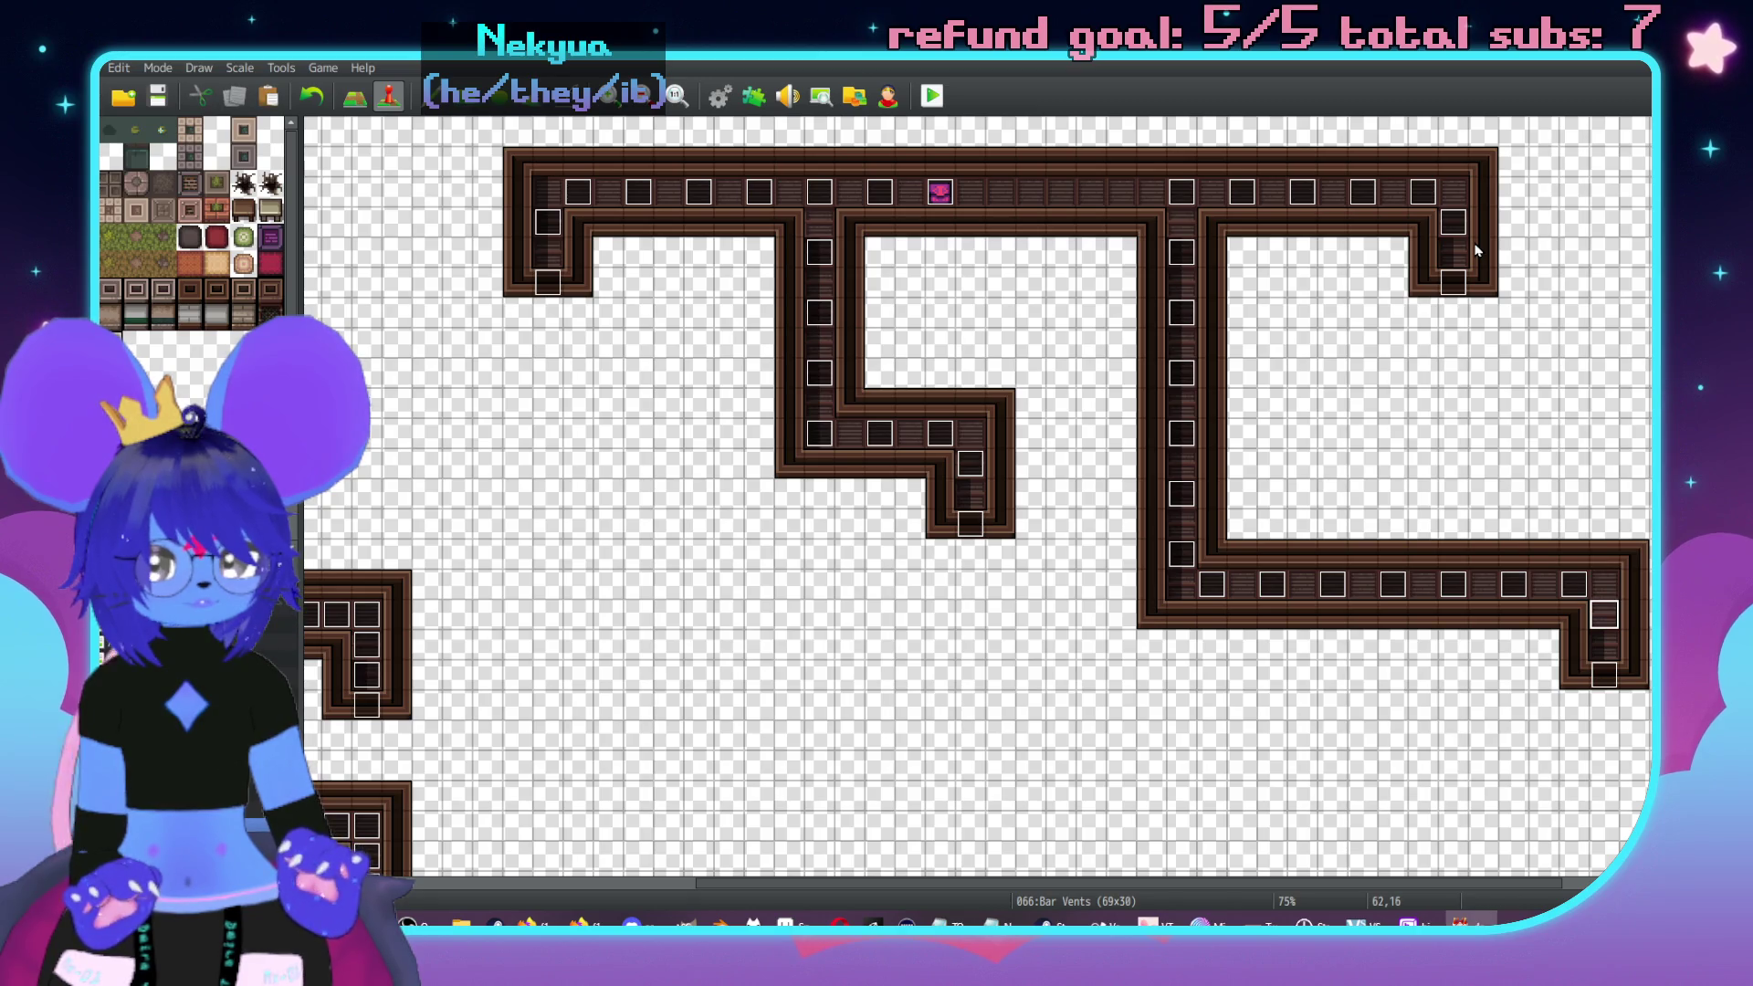
pyautogui.hotkey('ctrl', 'v')
# - Inspect a few of the pasted vent events, including EV037, to verify them
pyautogui.hscroll(-2, 546, 465)
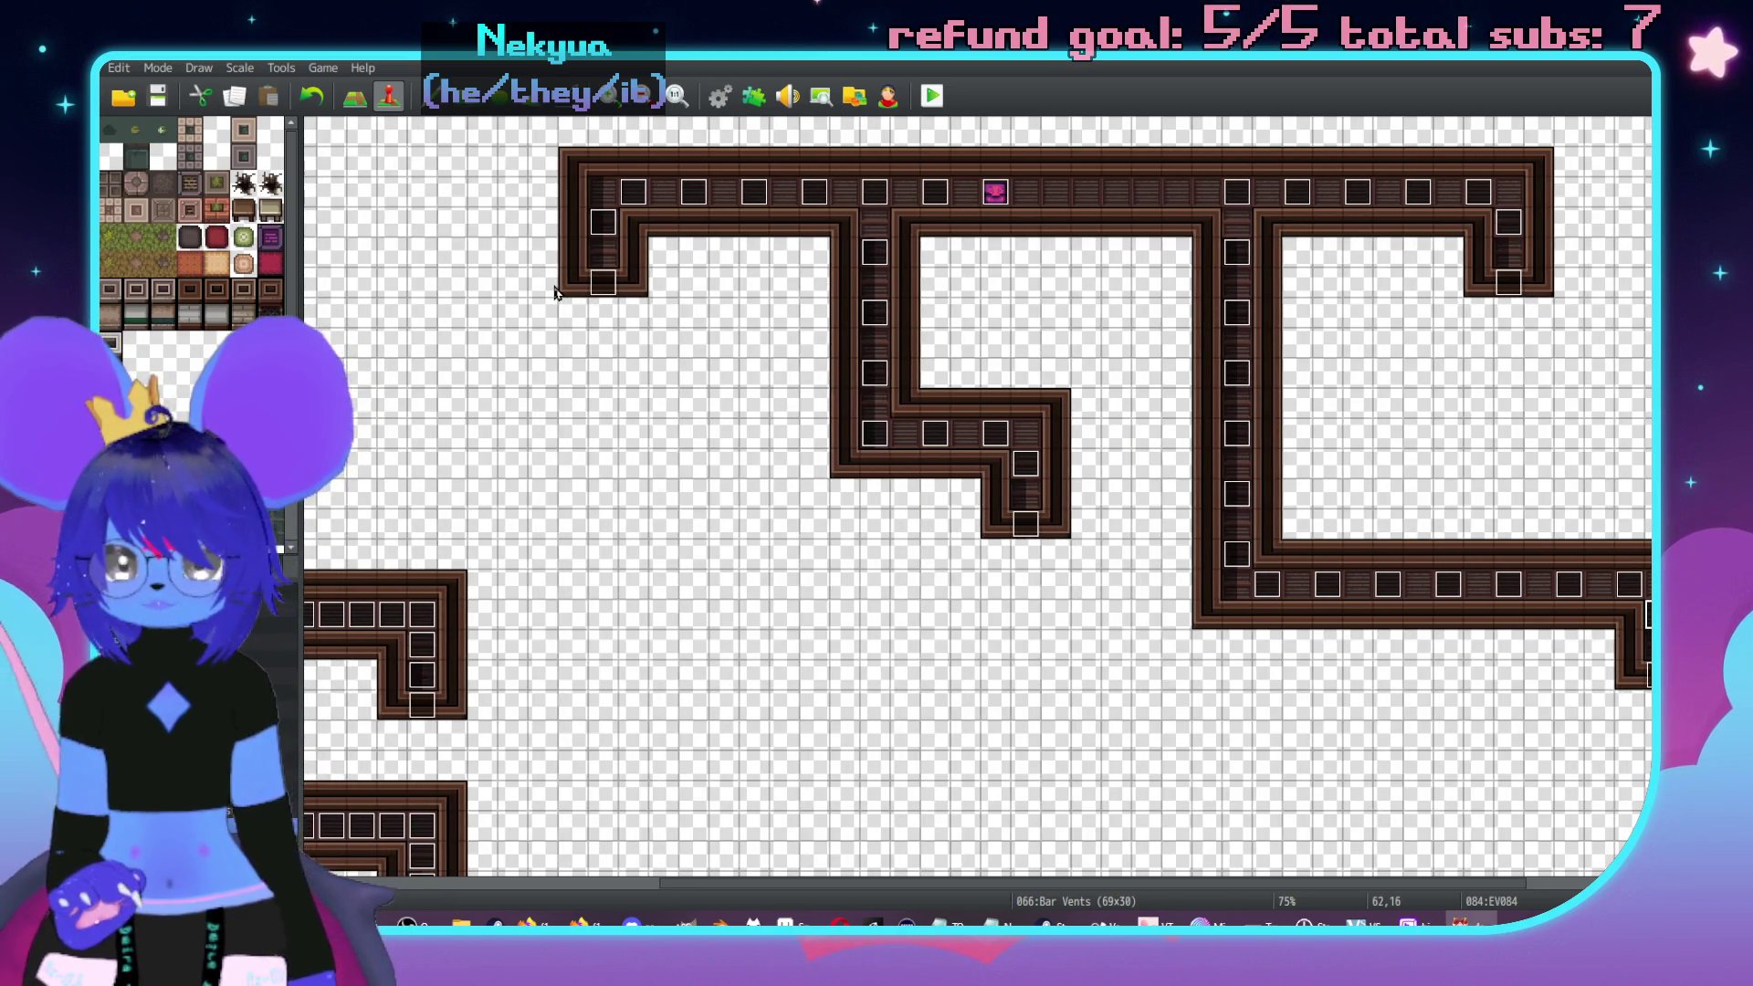
pyautogui.doubleClick(602, 228)
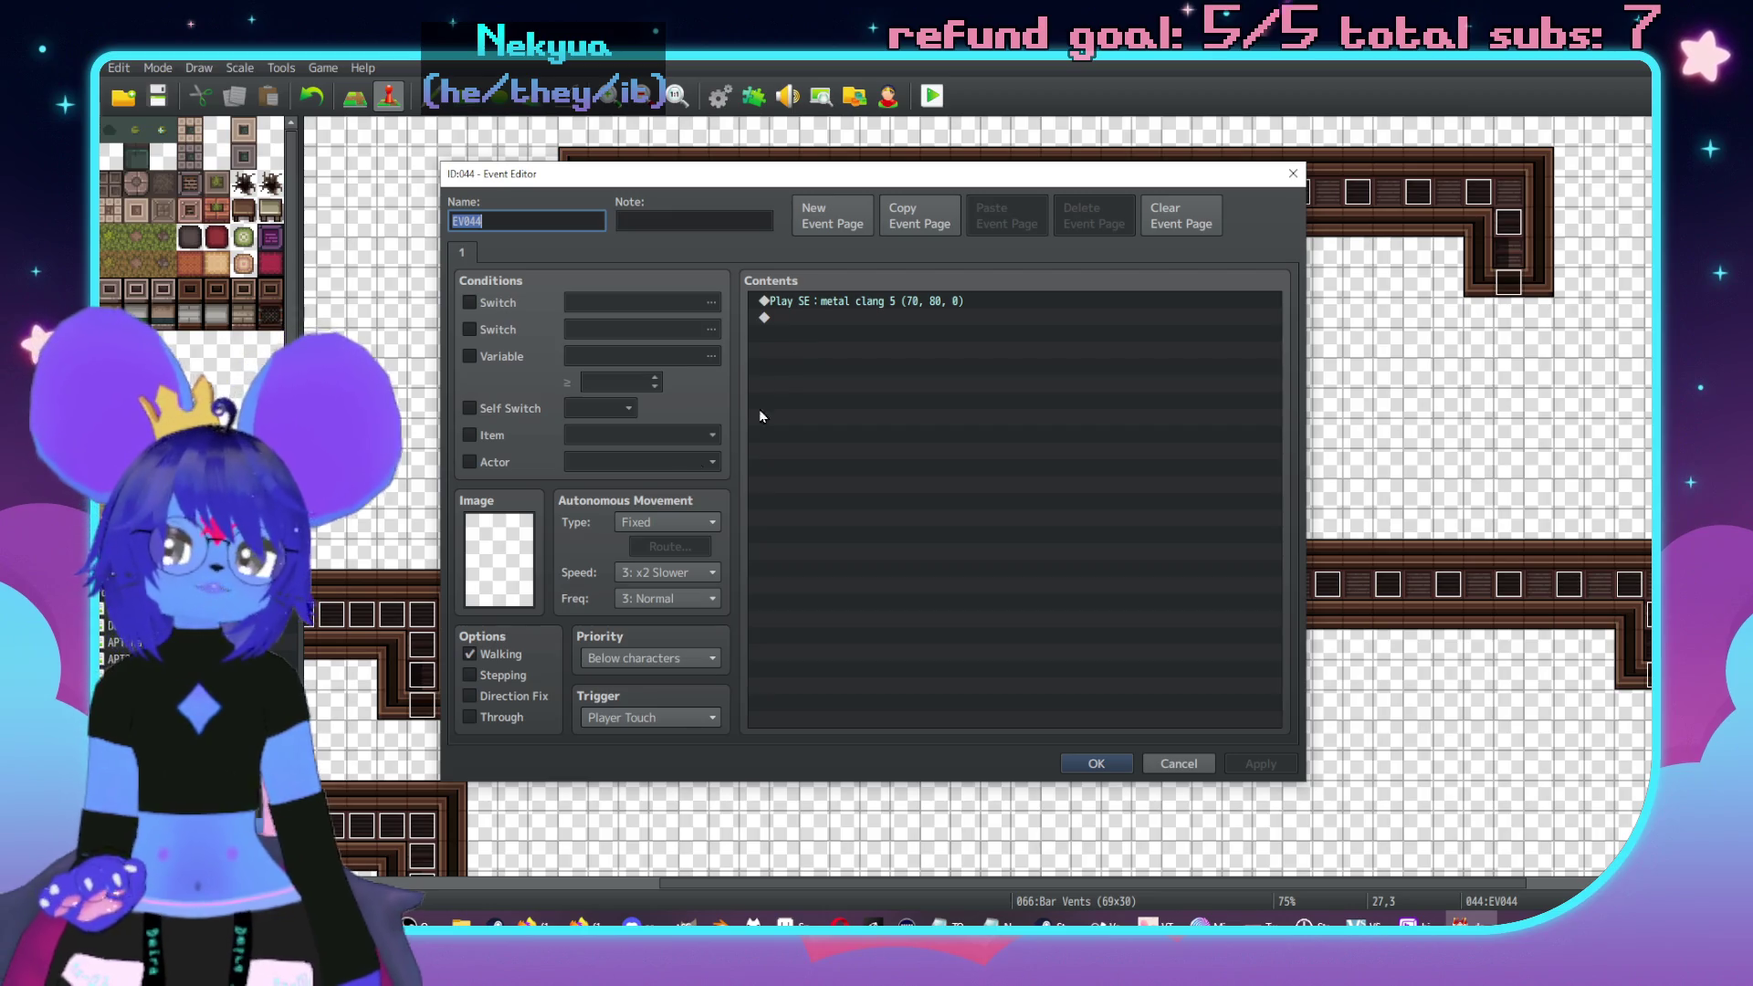
pyautogui.press('Escape')
pyautogui.doubleClick(420, 621)
pyautogui.press('Escape')
pyautogui.doubleClick(423, 650)
pyautogui.press('Escape')
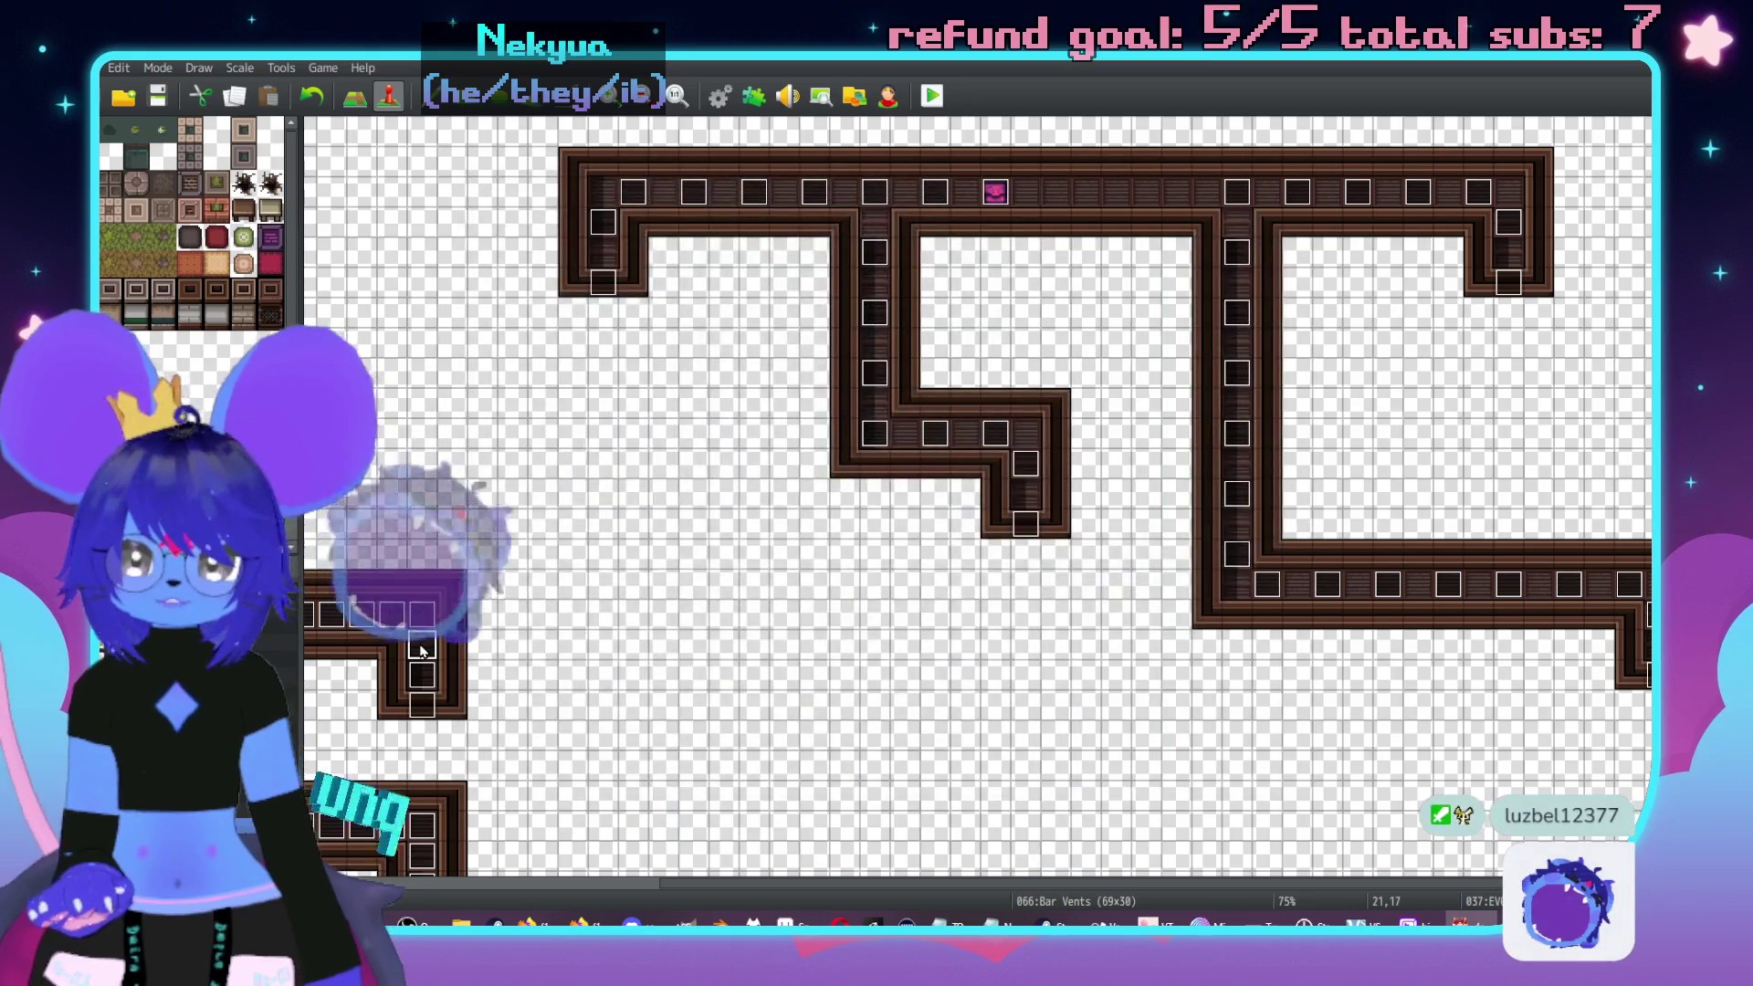
# - Fill the remaining gaps in the top-left corridor, vertical corridor and lower bend with vent copies
pyautogui.click(617, 262)
pyautogui.hotkey('ctrl', 'v')
pyautogui.press('Right')
pyautogui.press('Right')
pyautogui.hotkey('ctrl', 'v')
pyautogui.press('Right')
pyautogui.press('Right')
pyautogui.hotkey('ctrl', 'v')
pyautogui.press('Right')
pyautogui.press('Right')
pyautogui.hotkey('ctrl', 'v')
pyautogui.press('Right')
pyautogui.press('Right')
pyautogui.hotkey('ctrl', 'v')
pyautogui.press('Right')
pyautogui.press('Right')
pyautogui.hotkey('ctrl', 'v')
pyautogui.press('Left')
pyautogui.press('Left')
pyautogui.press('Left')
pyautogui.press('Down')
pyautogui.hotkey('ctrl', 'v')
pyautogui.press('Down')
pyautogui.press('Down')
pyautogui.hotkey('ctrl', 'v')
pyautogui.press('Down')
pyautogui.press('Down')
pyautogui.hotkey('ctrl', 'v')
pyautogui.press('Down')
pyautogui.press('Right')
pyautogui.hotkey('ctrl', 'v')
pyautogui.press('Right')
pyautogui.press('Right')
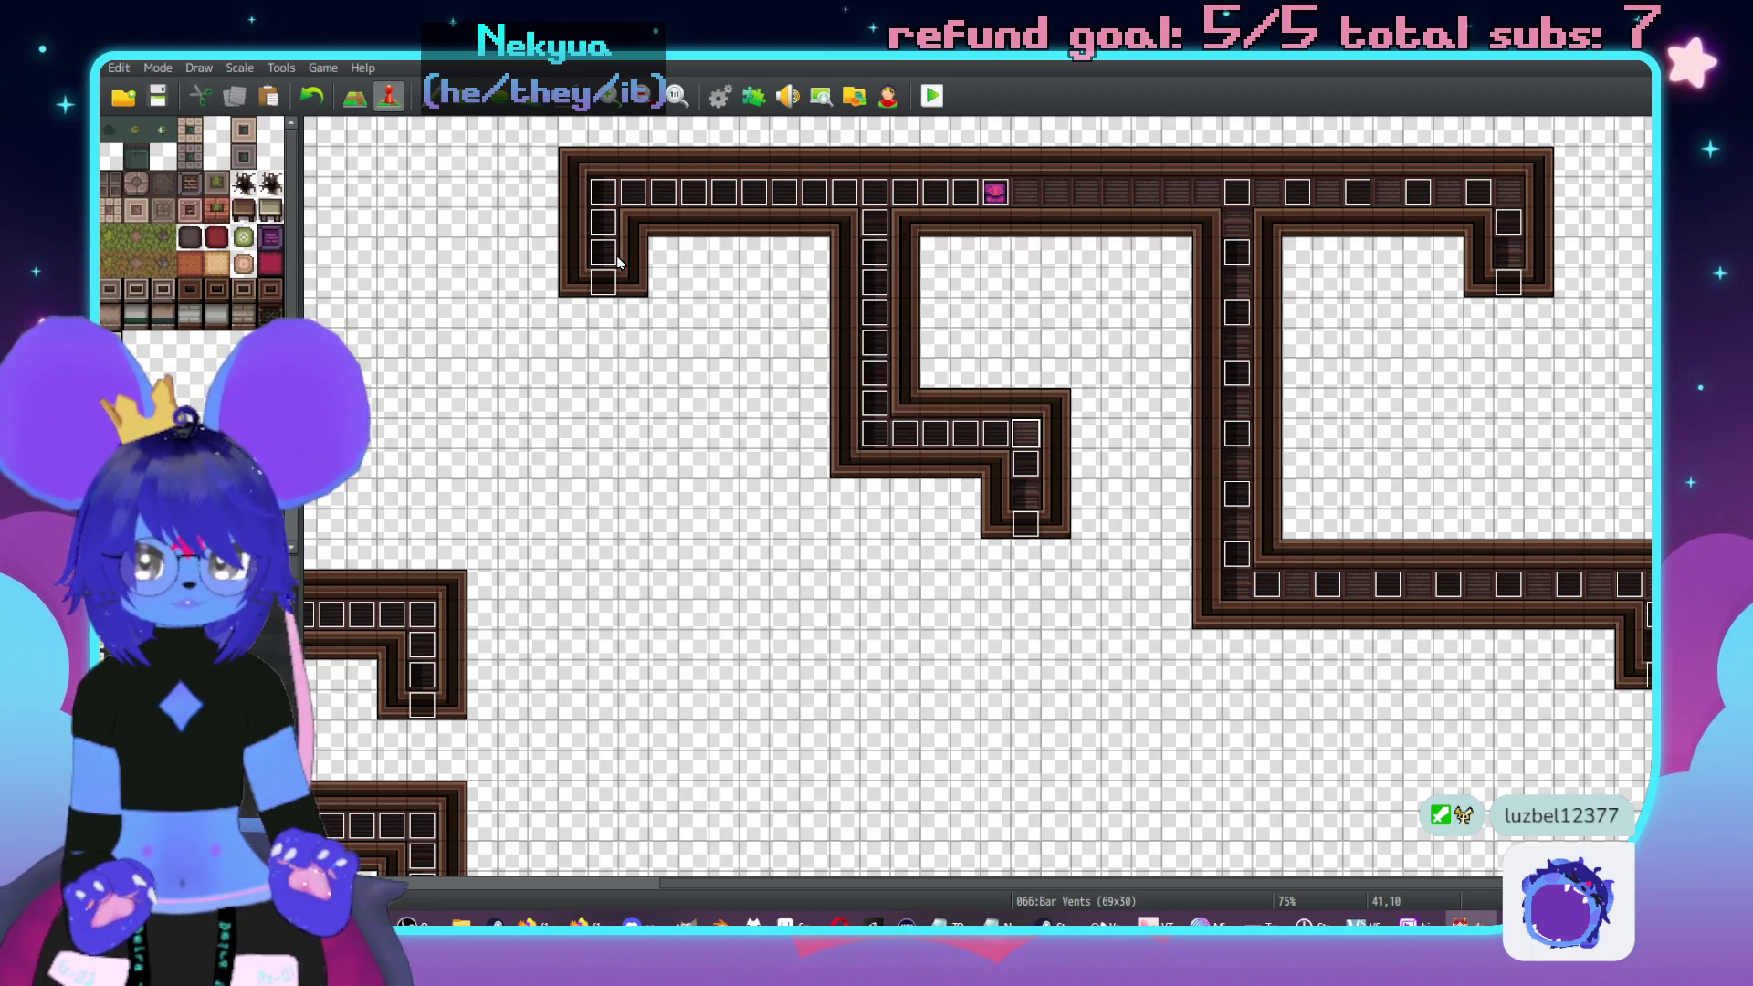
pyautogui.hotkey('ctrl', 'v')
pyautogui.press('Down')
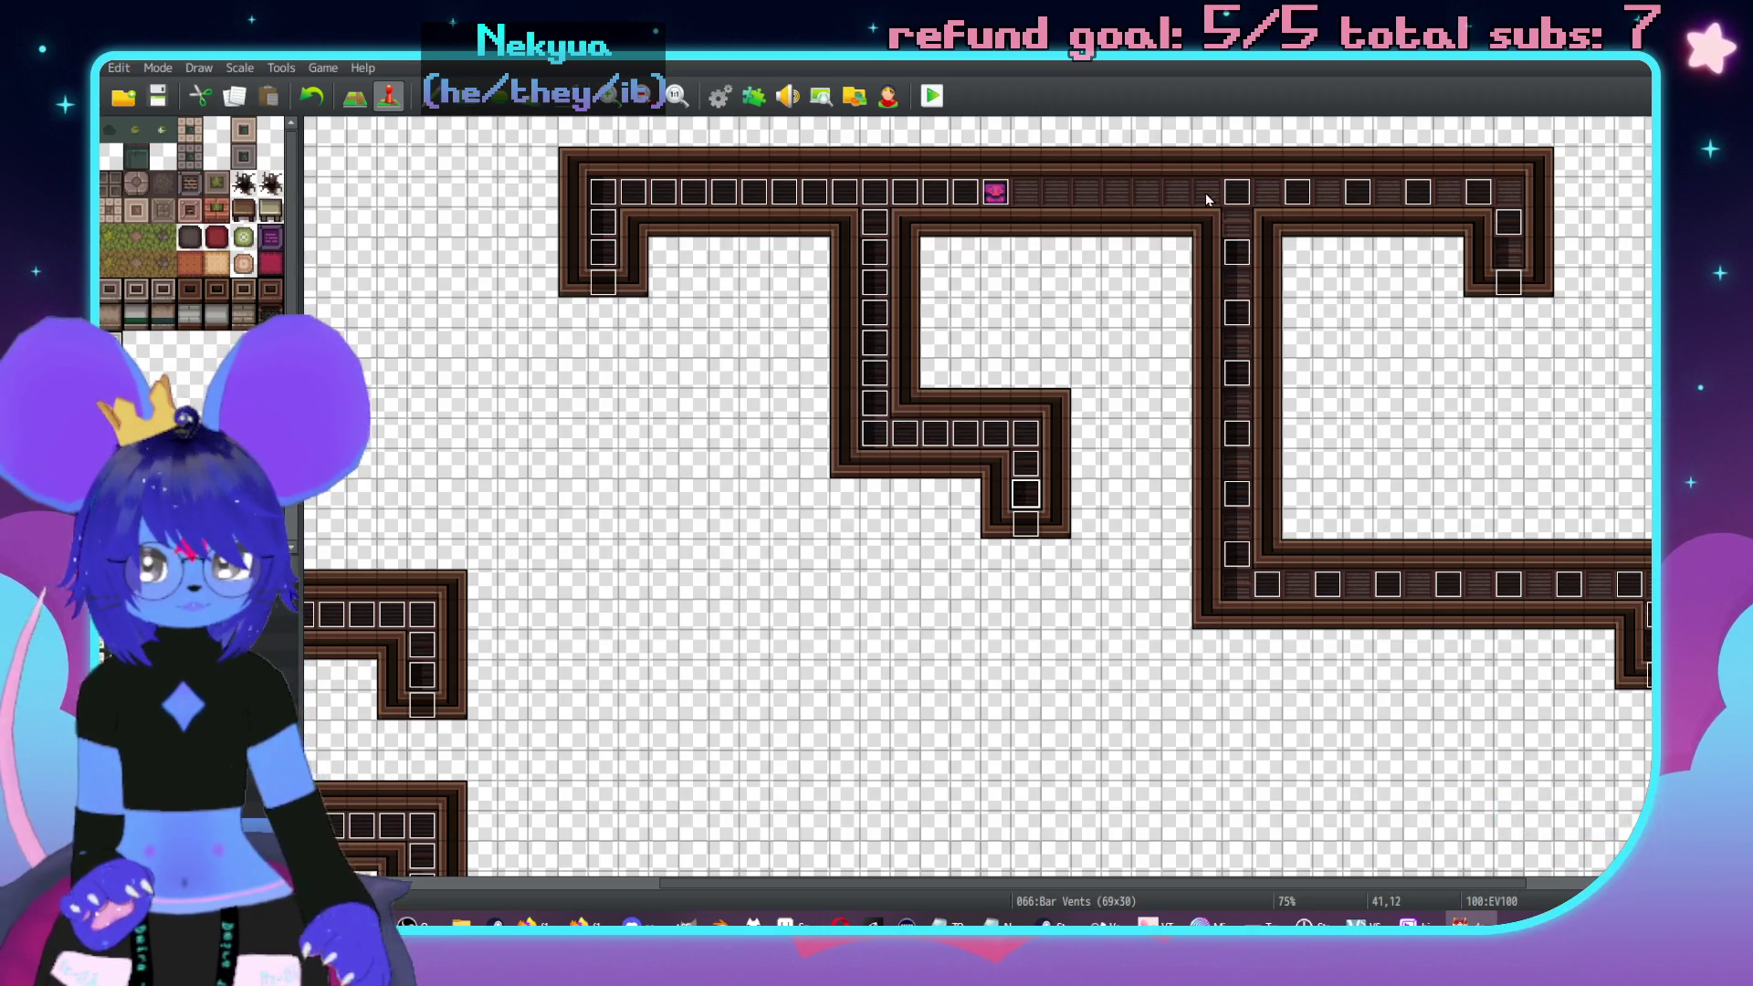
# - Check vent event EV100, then fill the gaps along the right top, long vertical and bottom corridors
pyautogui.doubleClick(1026, 495)
pyautogui.press('Escape')
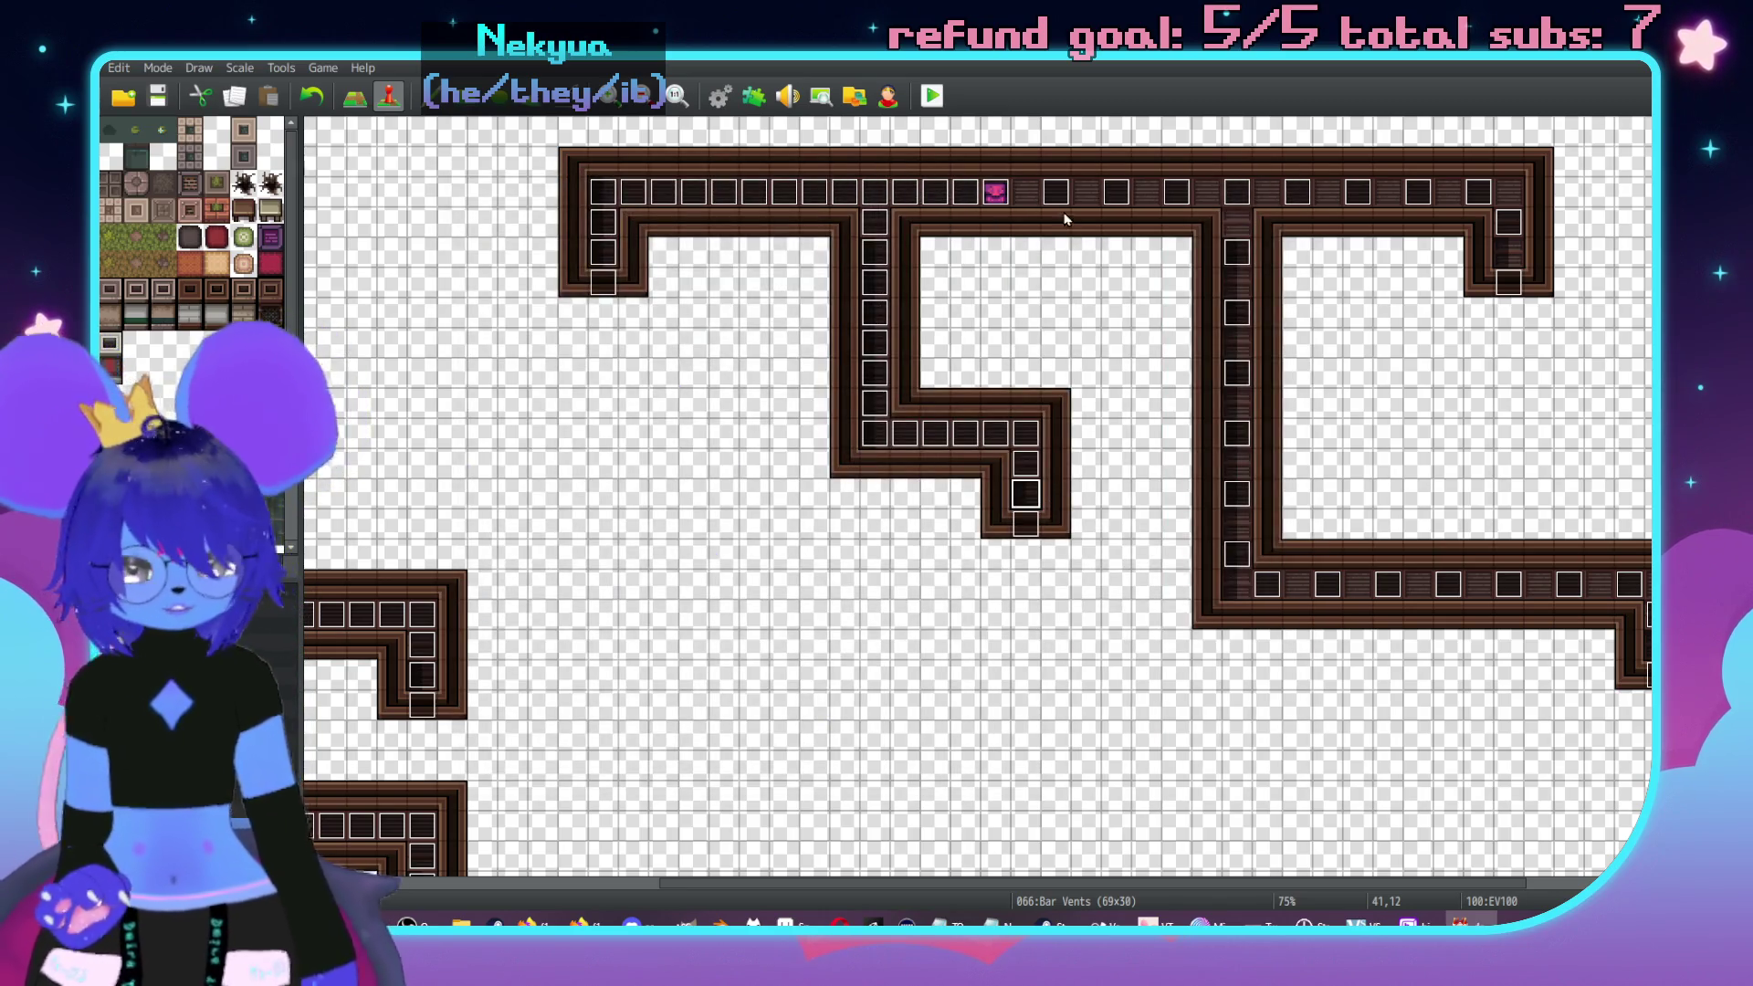
pyautogui.press('Right')
pyautogui.hotkey('ctrl', 'v')
pyautogui.press('Right')
pyautogui.press('Right')
pyautogui.hotkey('ctrl', 'v')
pyautogui.press('Right')
pyautogui.press('Right')
pyautogui.hotkey('ctrl', 'v')
pyautogui.press('Right')
pyautogui.press('Down')
pyautogui.hotkey('ctrl', 'v')
pyautogui.press('Down')
pyautogui.press('Down')
pyautogui.hotkey('ctrl', 'v')
pyautogui.press('Down')
pyautogui.press('Down')
pyautogui.hotkey('ctrl', 'v')
pyautogui.press('Down')
pyautogui.press('Down')
pyautogui.hotkey('ctrl', 'v')
pyautogui.press('Down')
pyautogui.press('Down')
pyautogui.hotkey('ctrl', 'v')
pyautogui.press('Down')
pyautogui.press('Down')
pyautogui.hotkey('ctrl', 'v')
pyautogui.press('Down')
pyautogui.press('Down')
pyautogui.hotkey('ctrl', 'v')
pyautogui.press('Right')
pyautogui.press('Right')
pyautogui.hotkey('ctrl', 'v')
pyautogui.press('Right')
pyautogui.press('Right')
pyautogui.hotkey('ctrl', 'v')
pyautogui.press('Right')
pyautogui.press('Right')
pyautogui.hotkey('ctrl', 'v')
pyautogui.press('Right')
pyautogui.press('Right')
pyautogui.hotkey('ctrl', 'v')
pyautogui.press('Right')
pyautogui.press('Right')
pyautogui.hotkey('ctrl', 'v')
pyautogui.press('Right')
pyautogui.click(1267, 192)
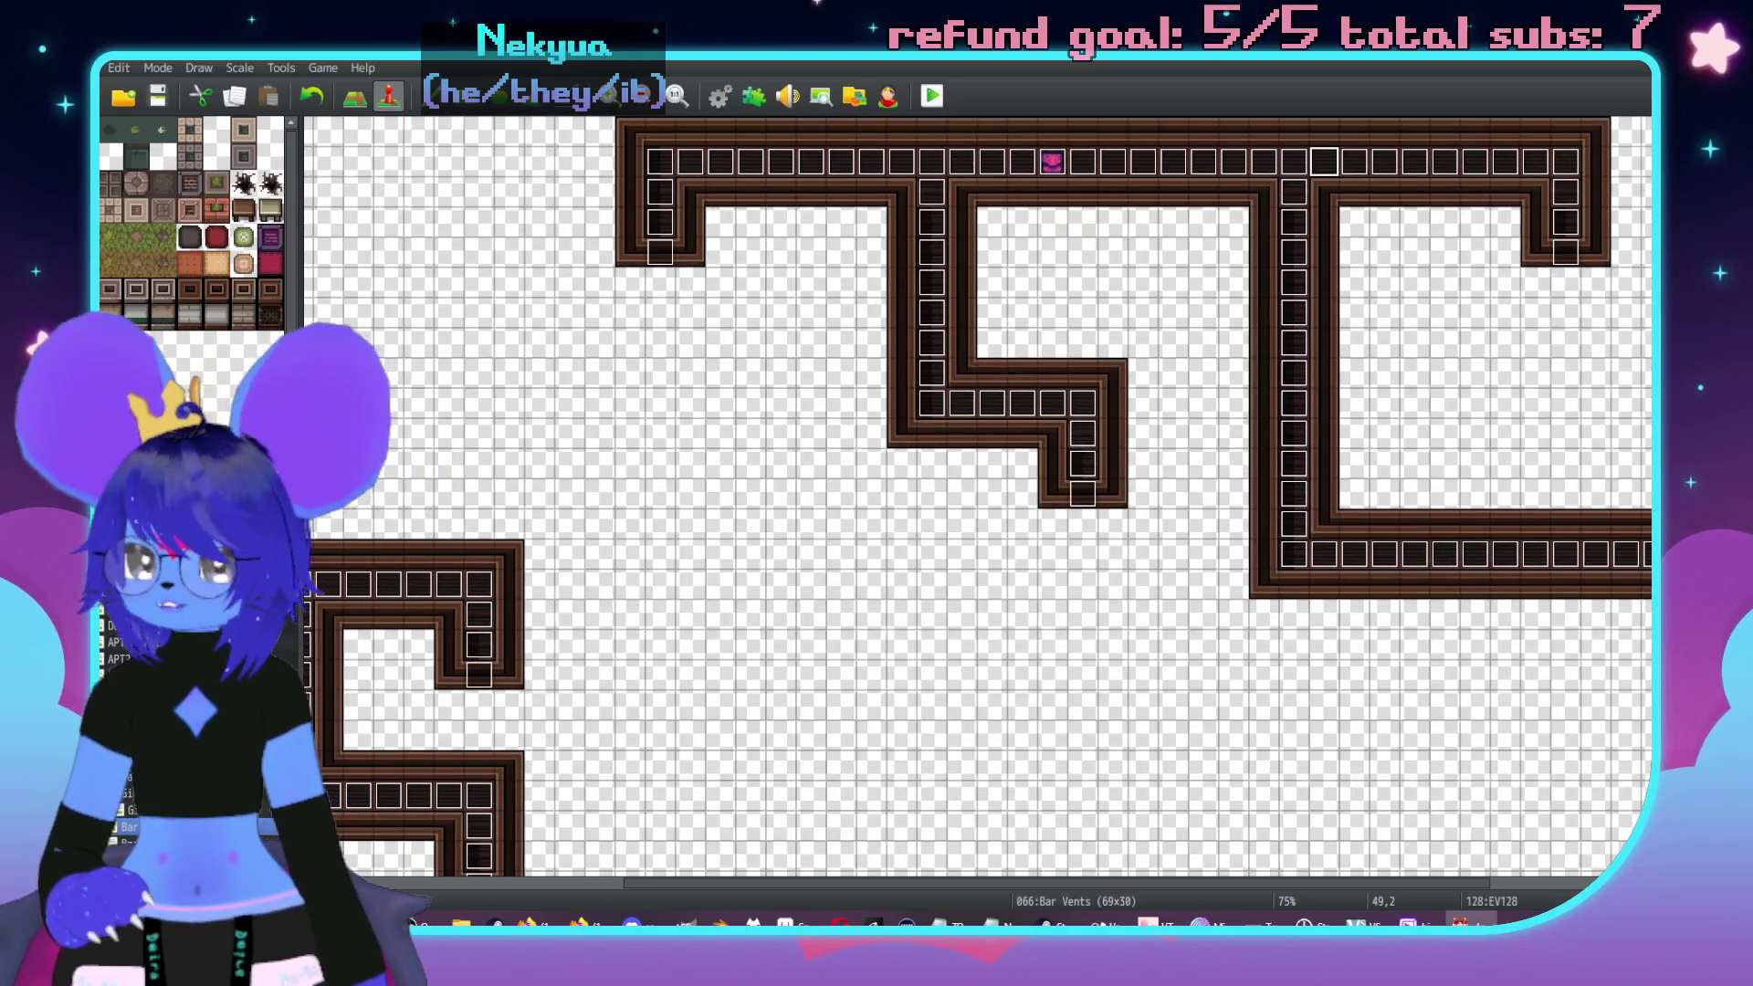
pyautogui.click(119, 642)
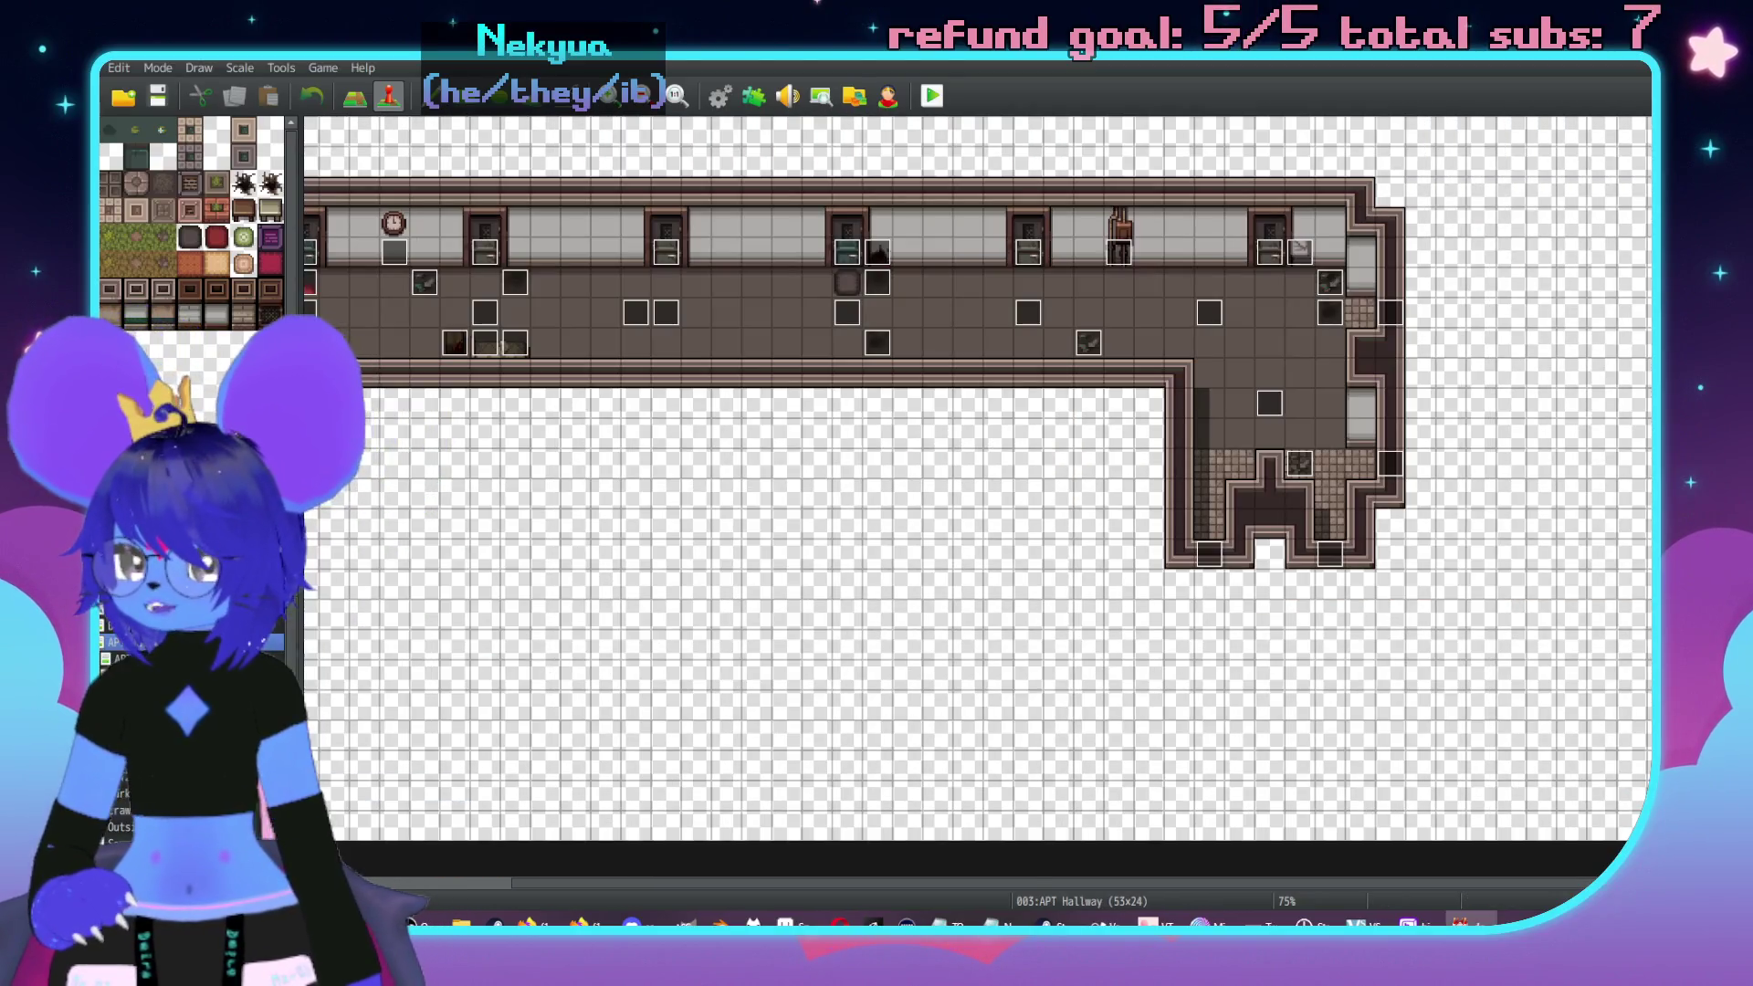
pyautogui.click(118, 658)
pyautogui.click(119, 675)
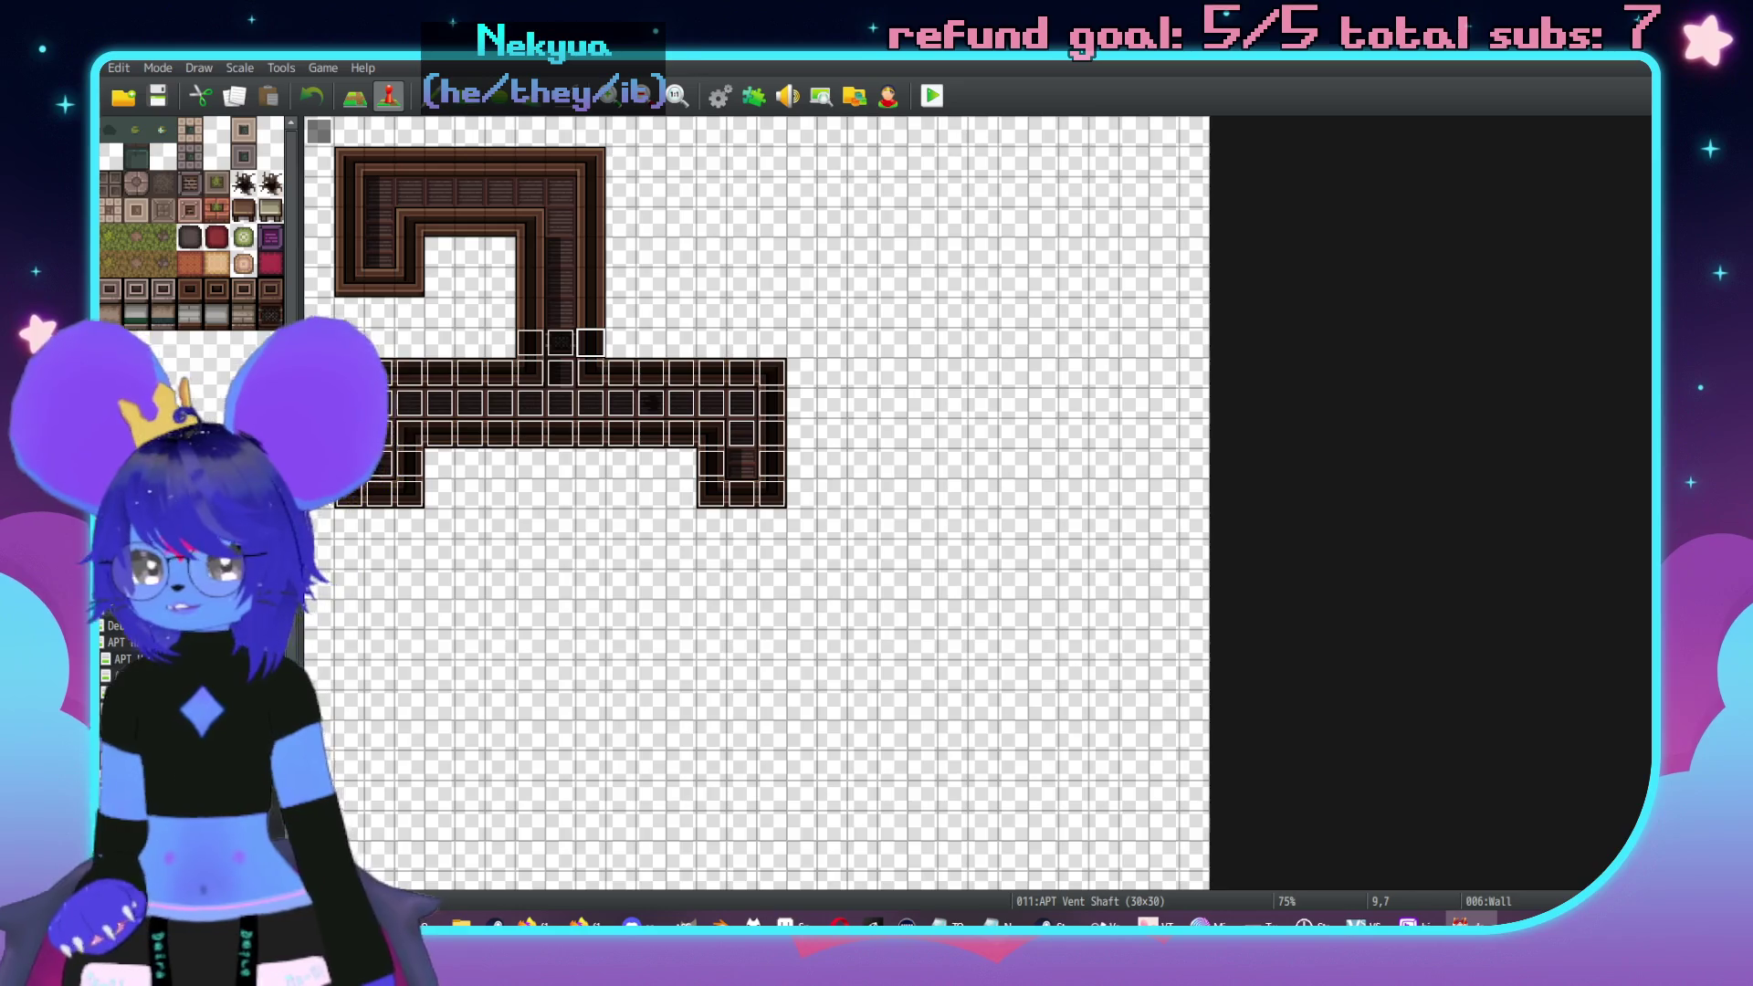
pyautogui.press('Up')
pyautogui.press('Up')
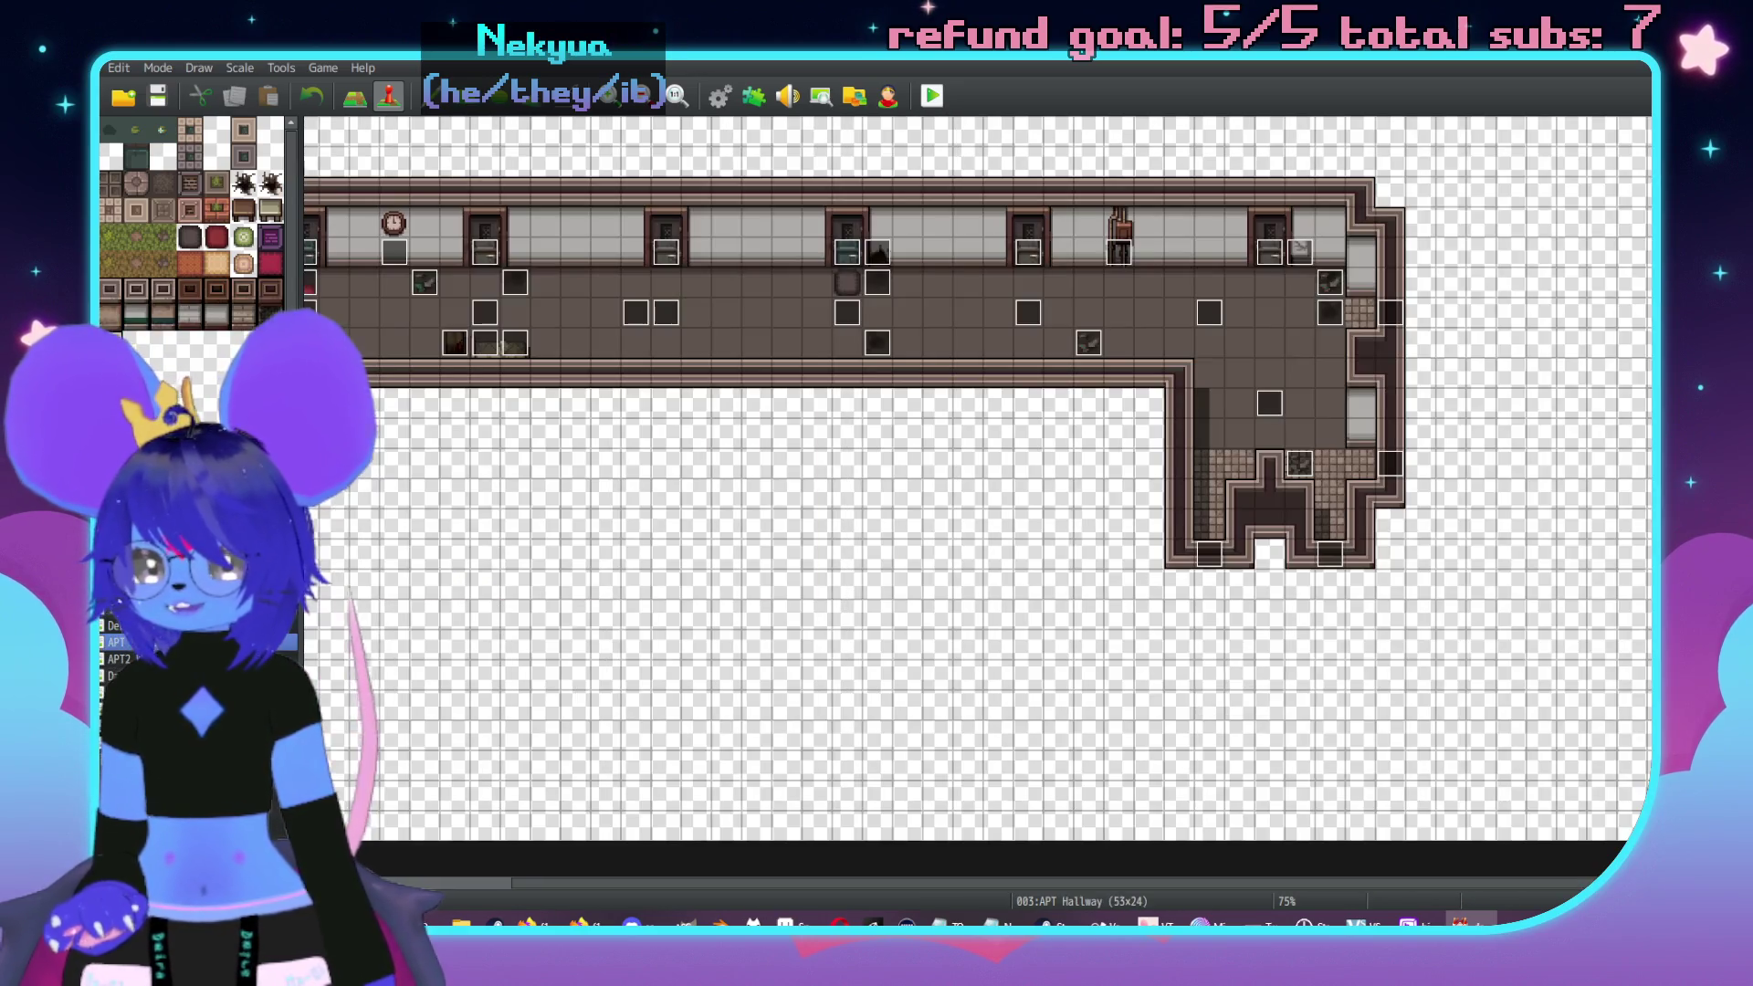
pyautogui.press('Up')
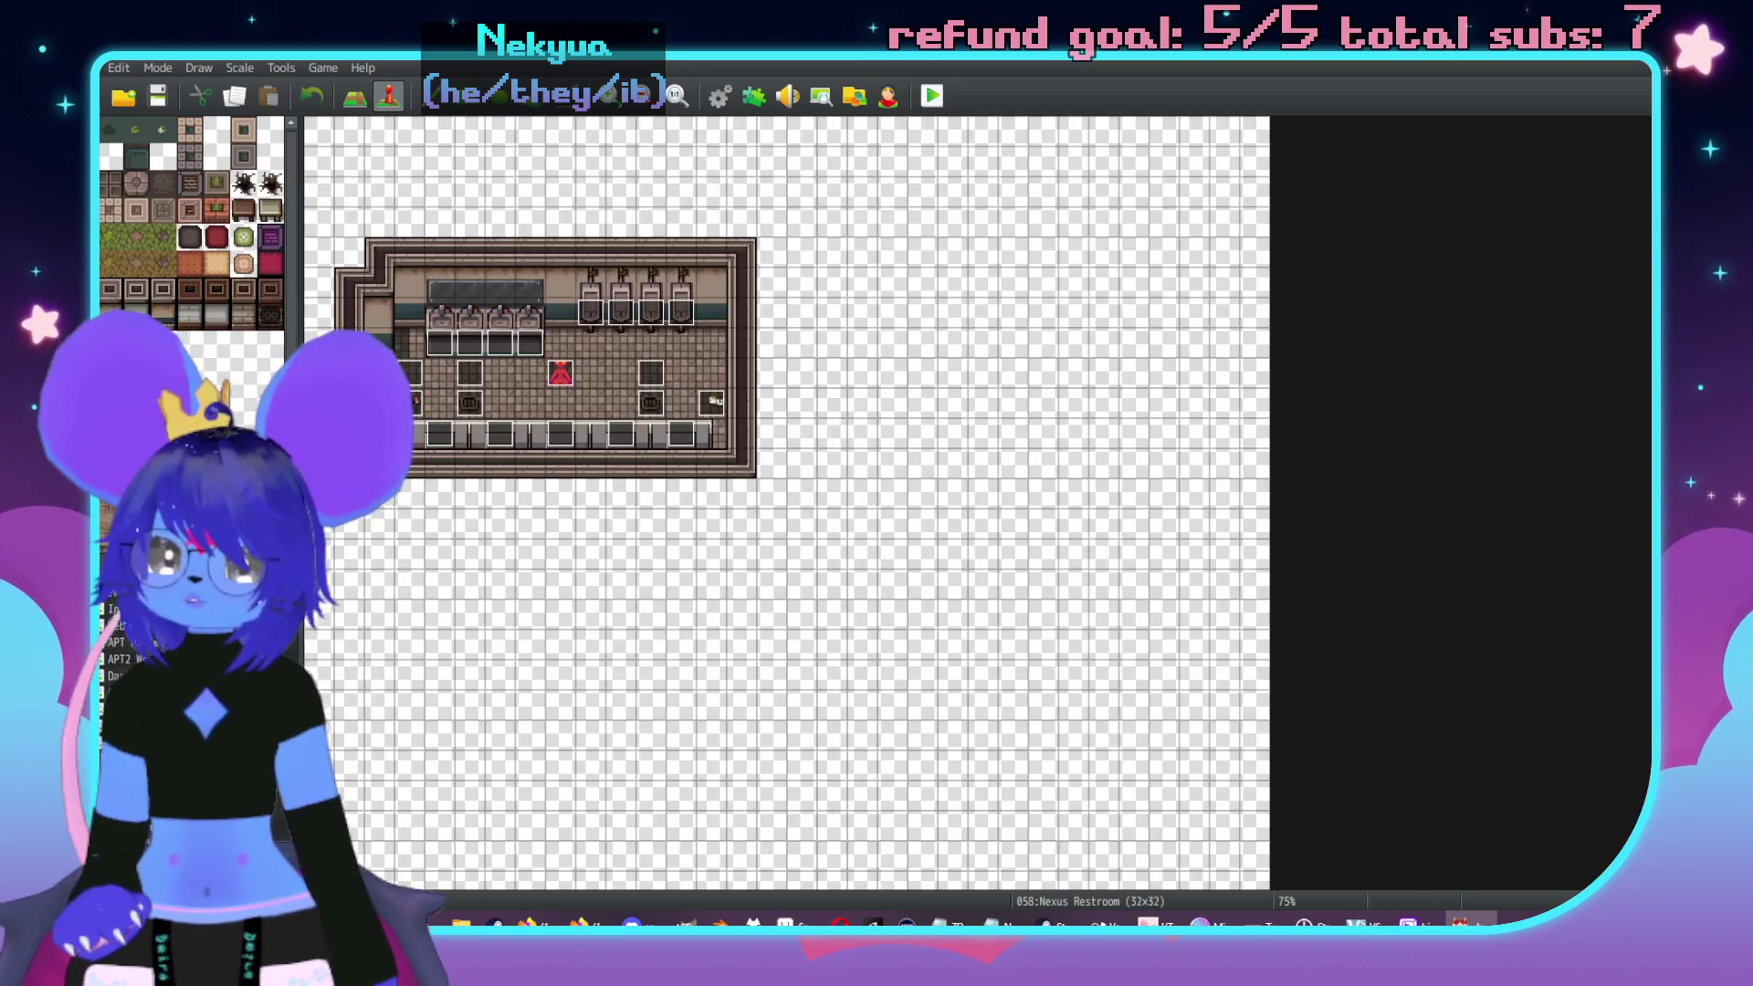
pyautogui.press('Up')
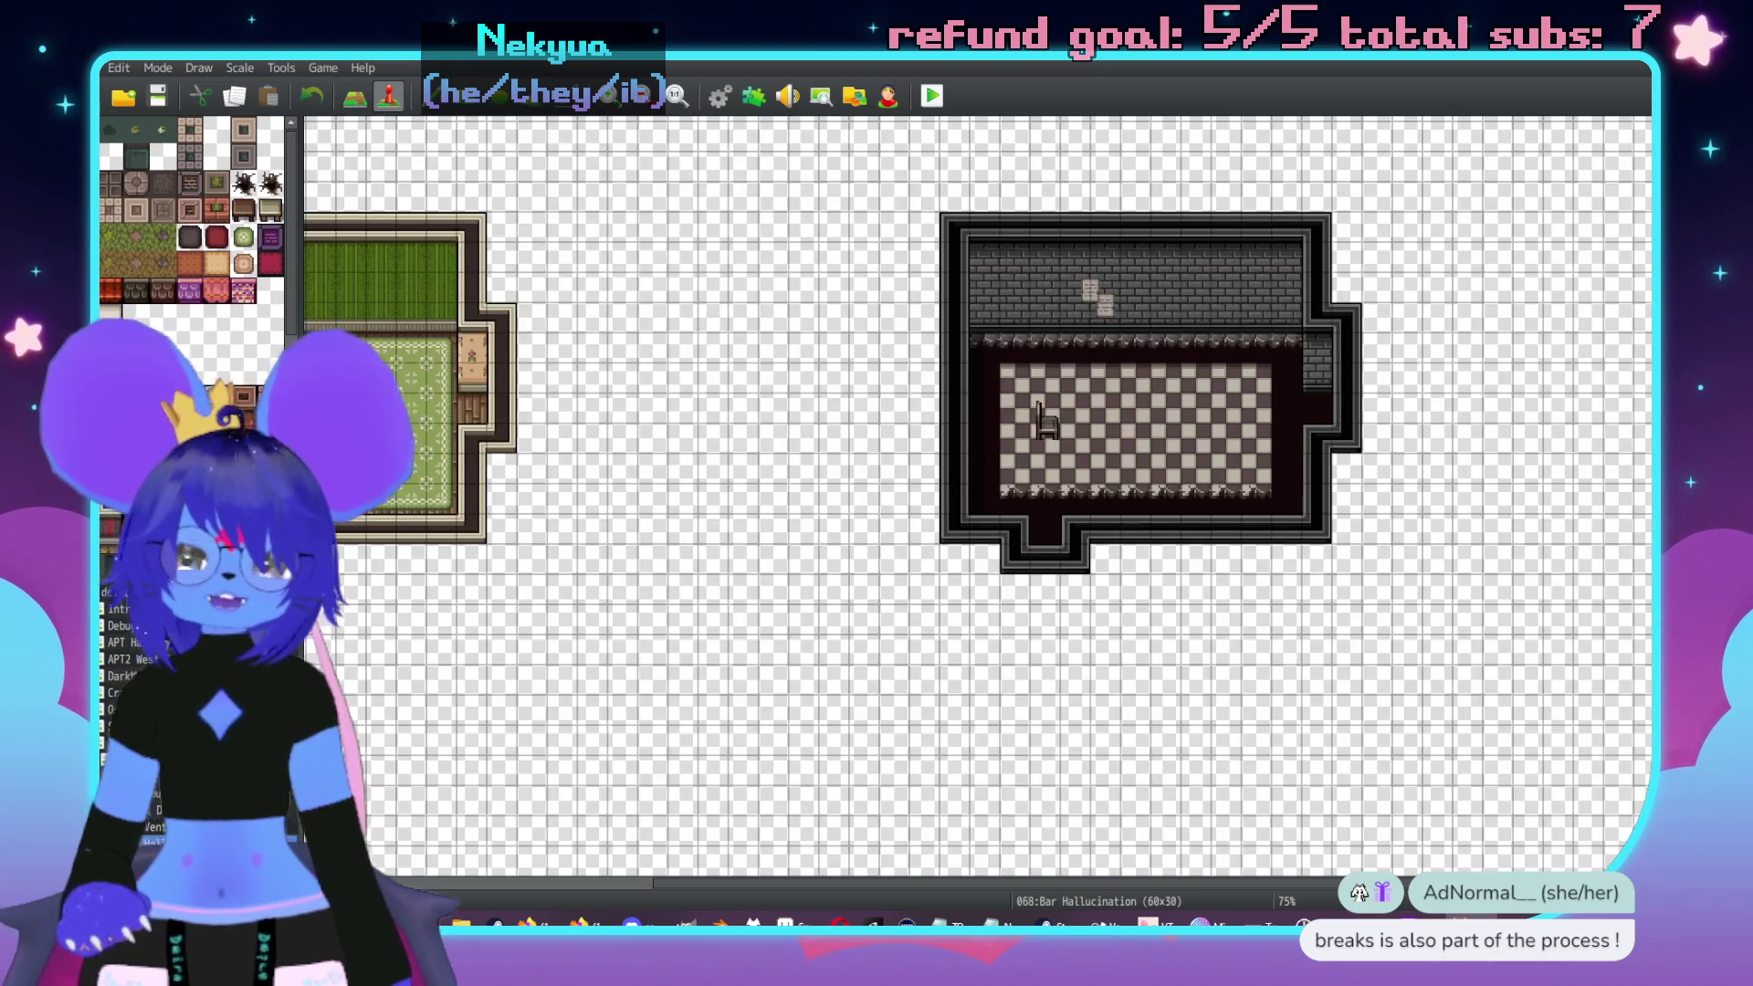
pyautogui.press('Up')
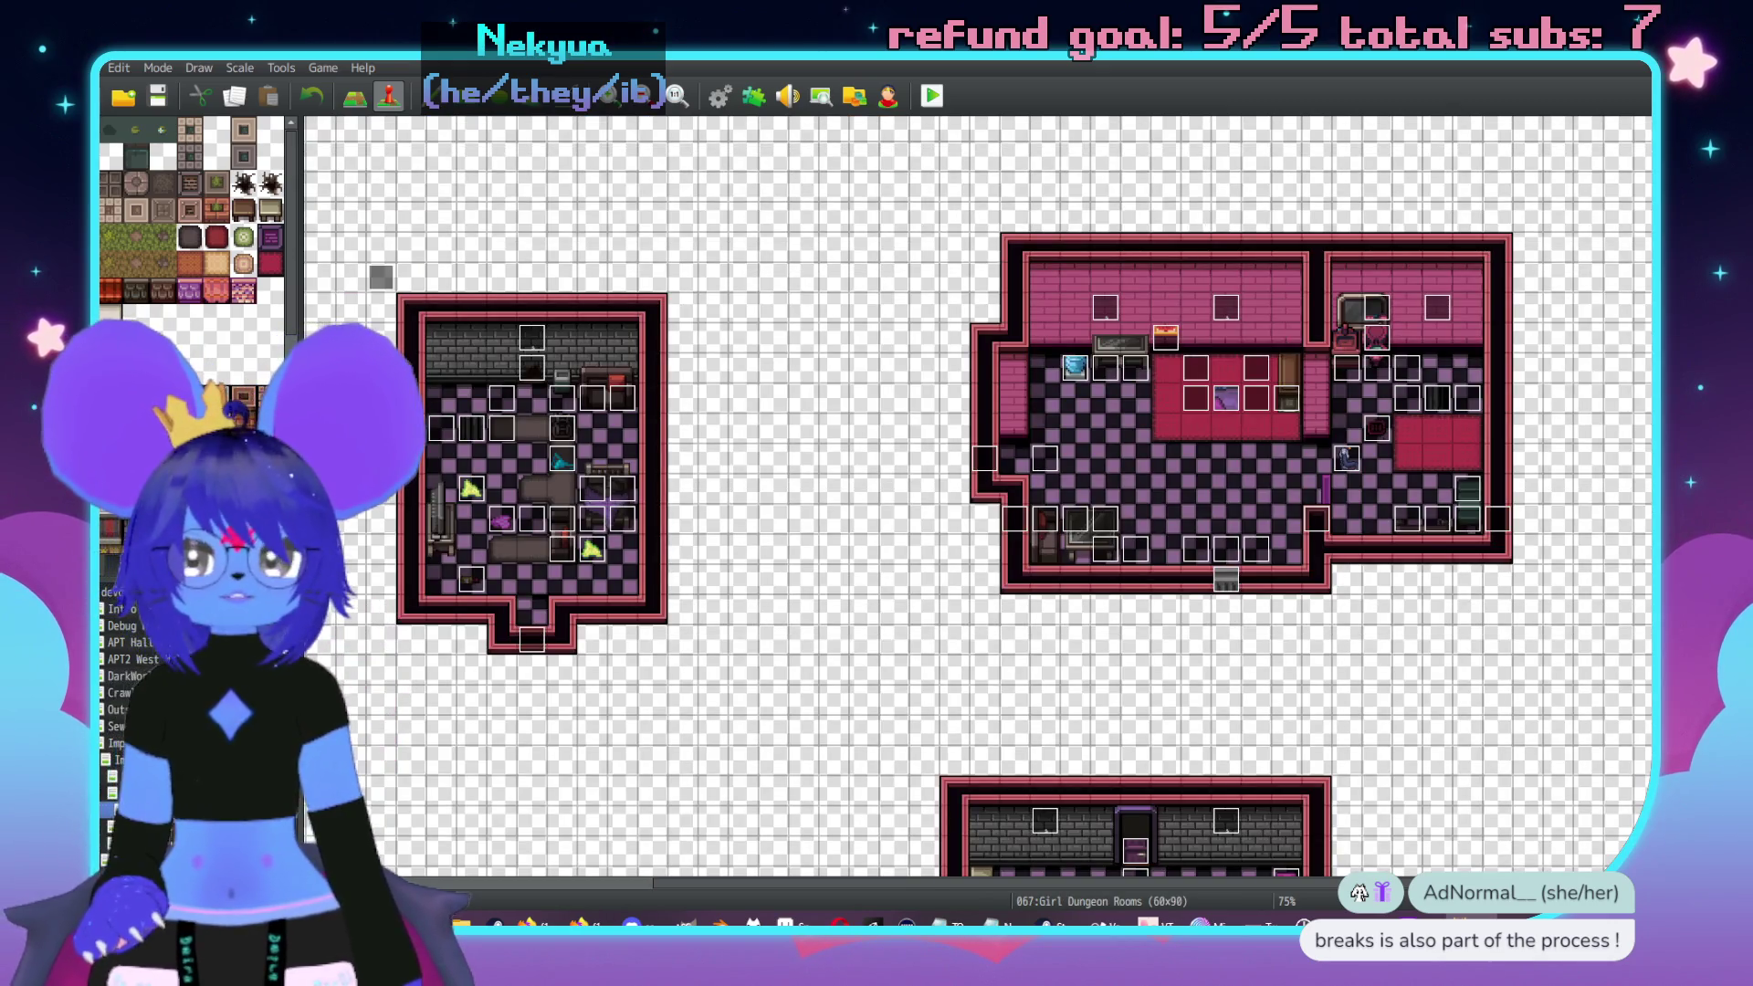
pyautogui.press('Up')
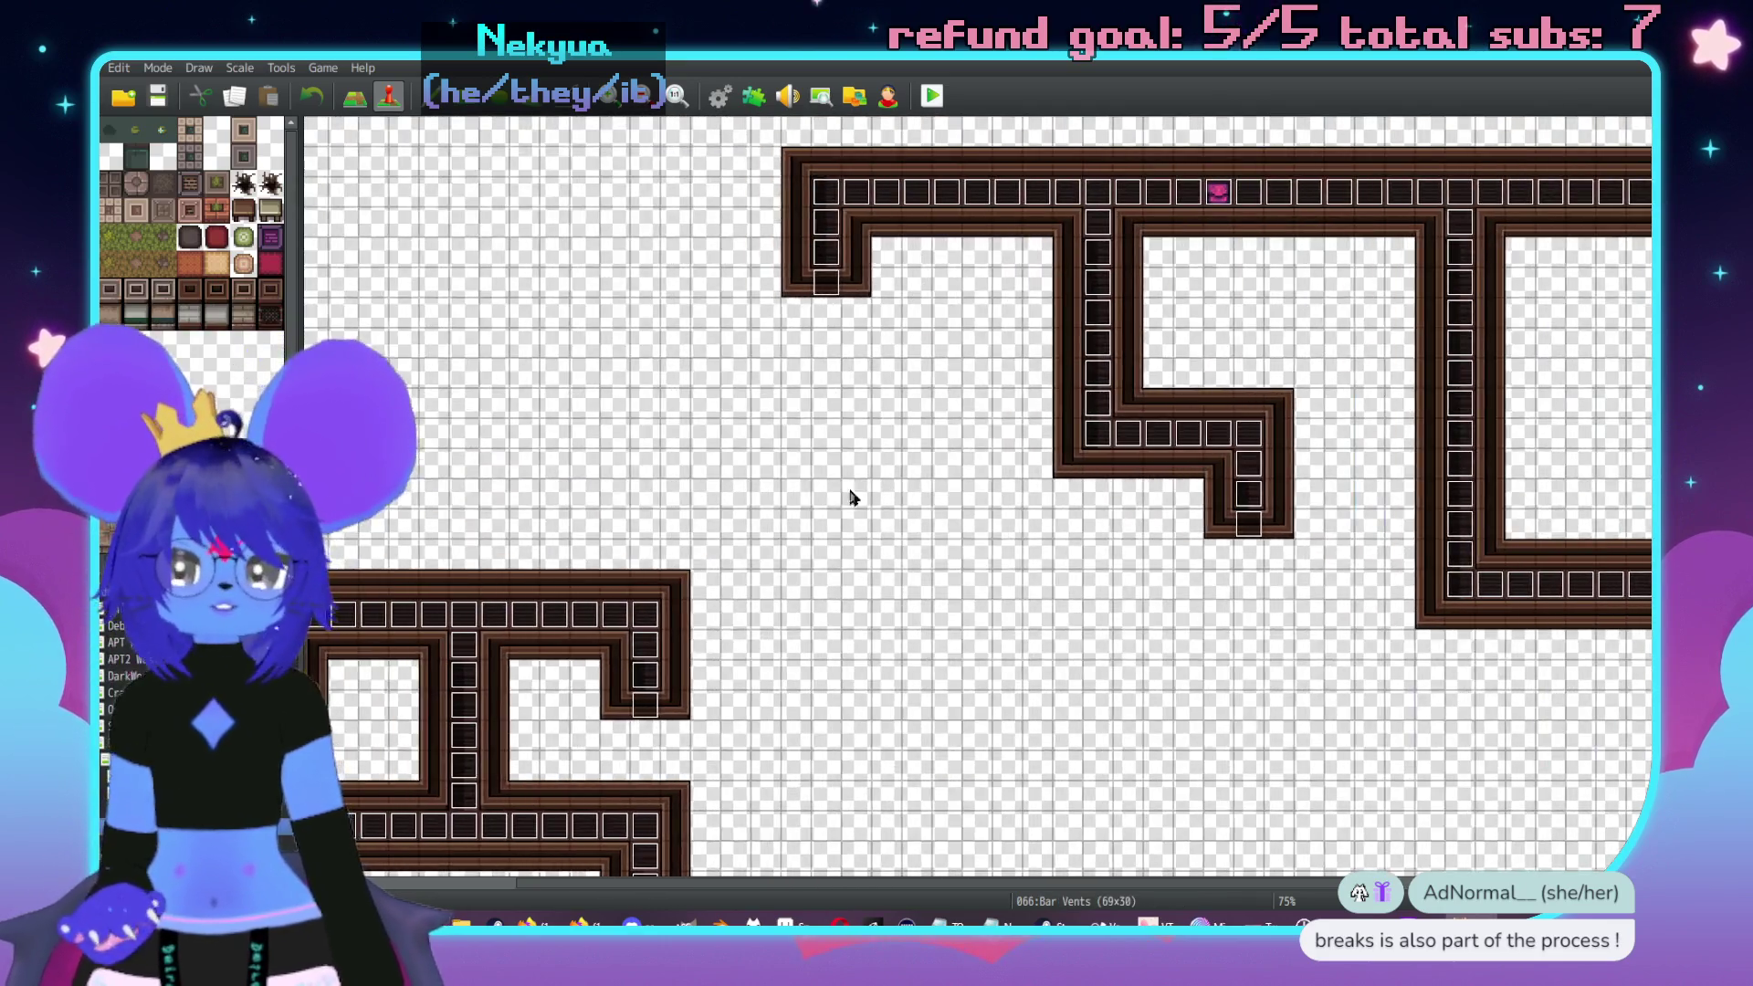
# - Paint a vent passage joining the upper and lower vents and close off the upper vent's right end
pyautogui.middleClick(763, 603)
pyautogui.middleClick(849, 721)
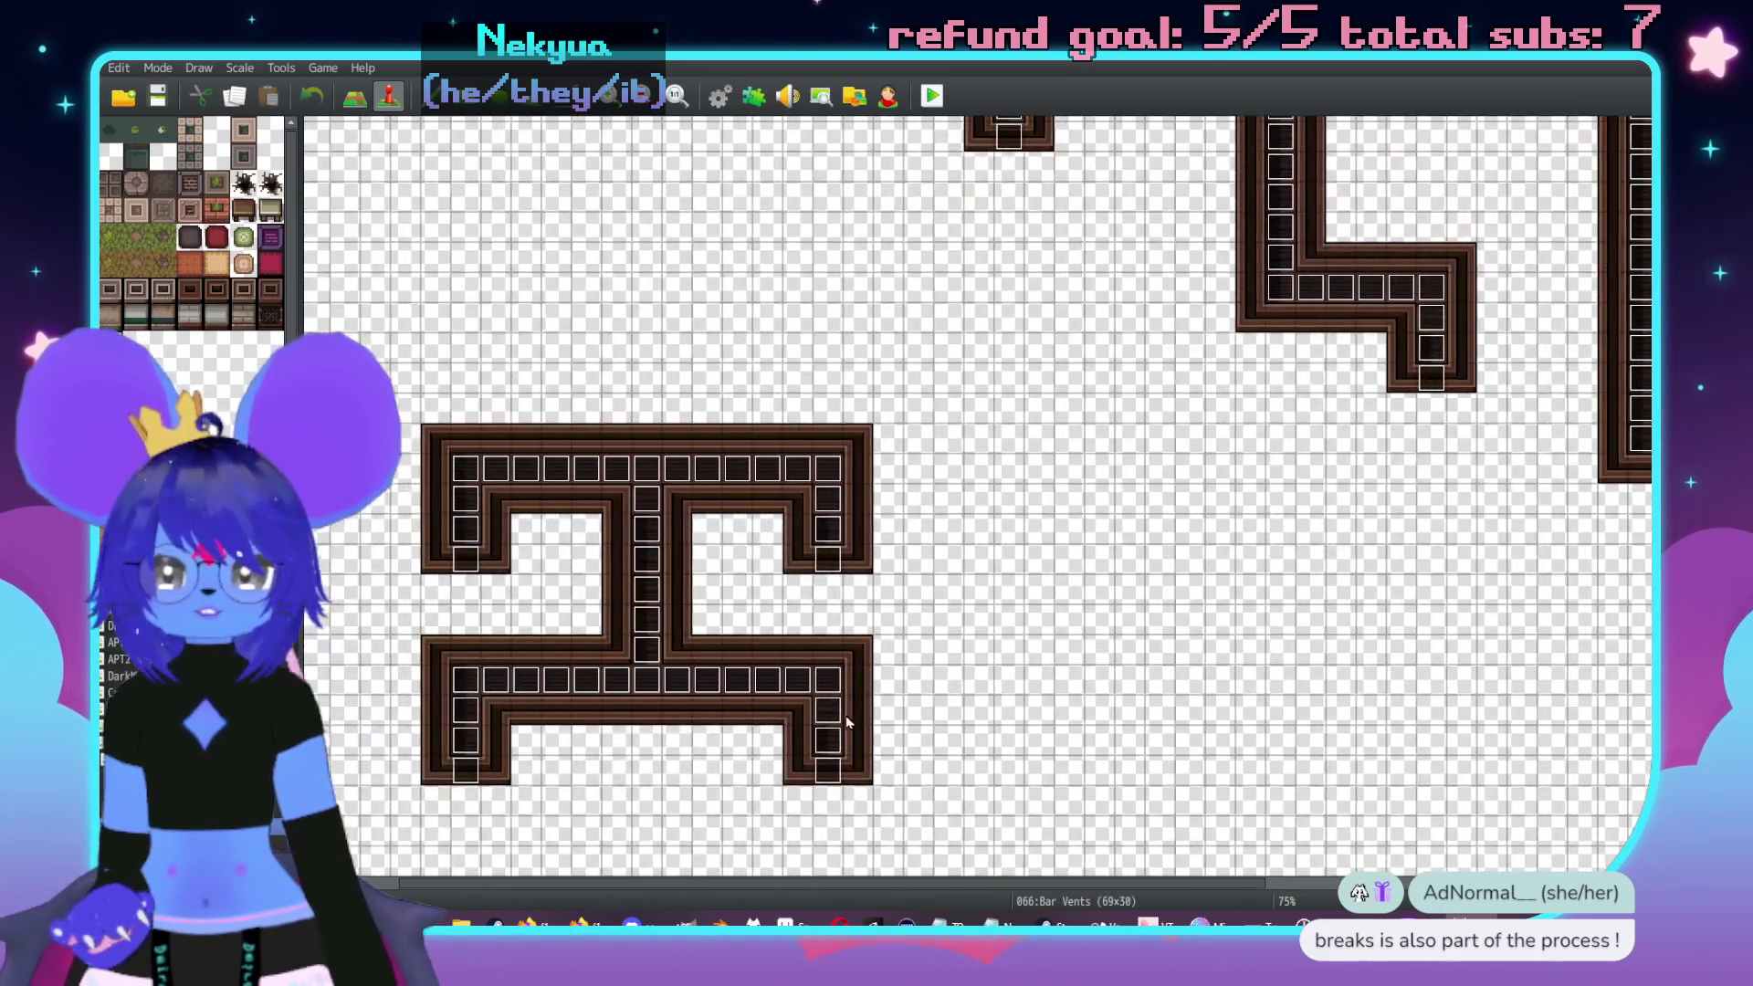
pyautogui.moveTo(811, 776)
pyautogui.mouseDown()
pyautogui.moveTo(858, 742)
pyautogui.moveTo(858, 650)
pyautogui.moveTo(676, 650)
pyautogui.mouseUp()
pyautogui.moveTo(677, 589)
pyautogui.mouseDown()
pyautogui.moveTo(676, 498)
pyautogui.moveTo(798, 498)
pyautogui.mouseUp()
pyautogui.click(857, 528)
pyautogui.click(857, 497)
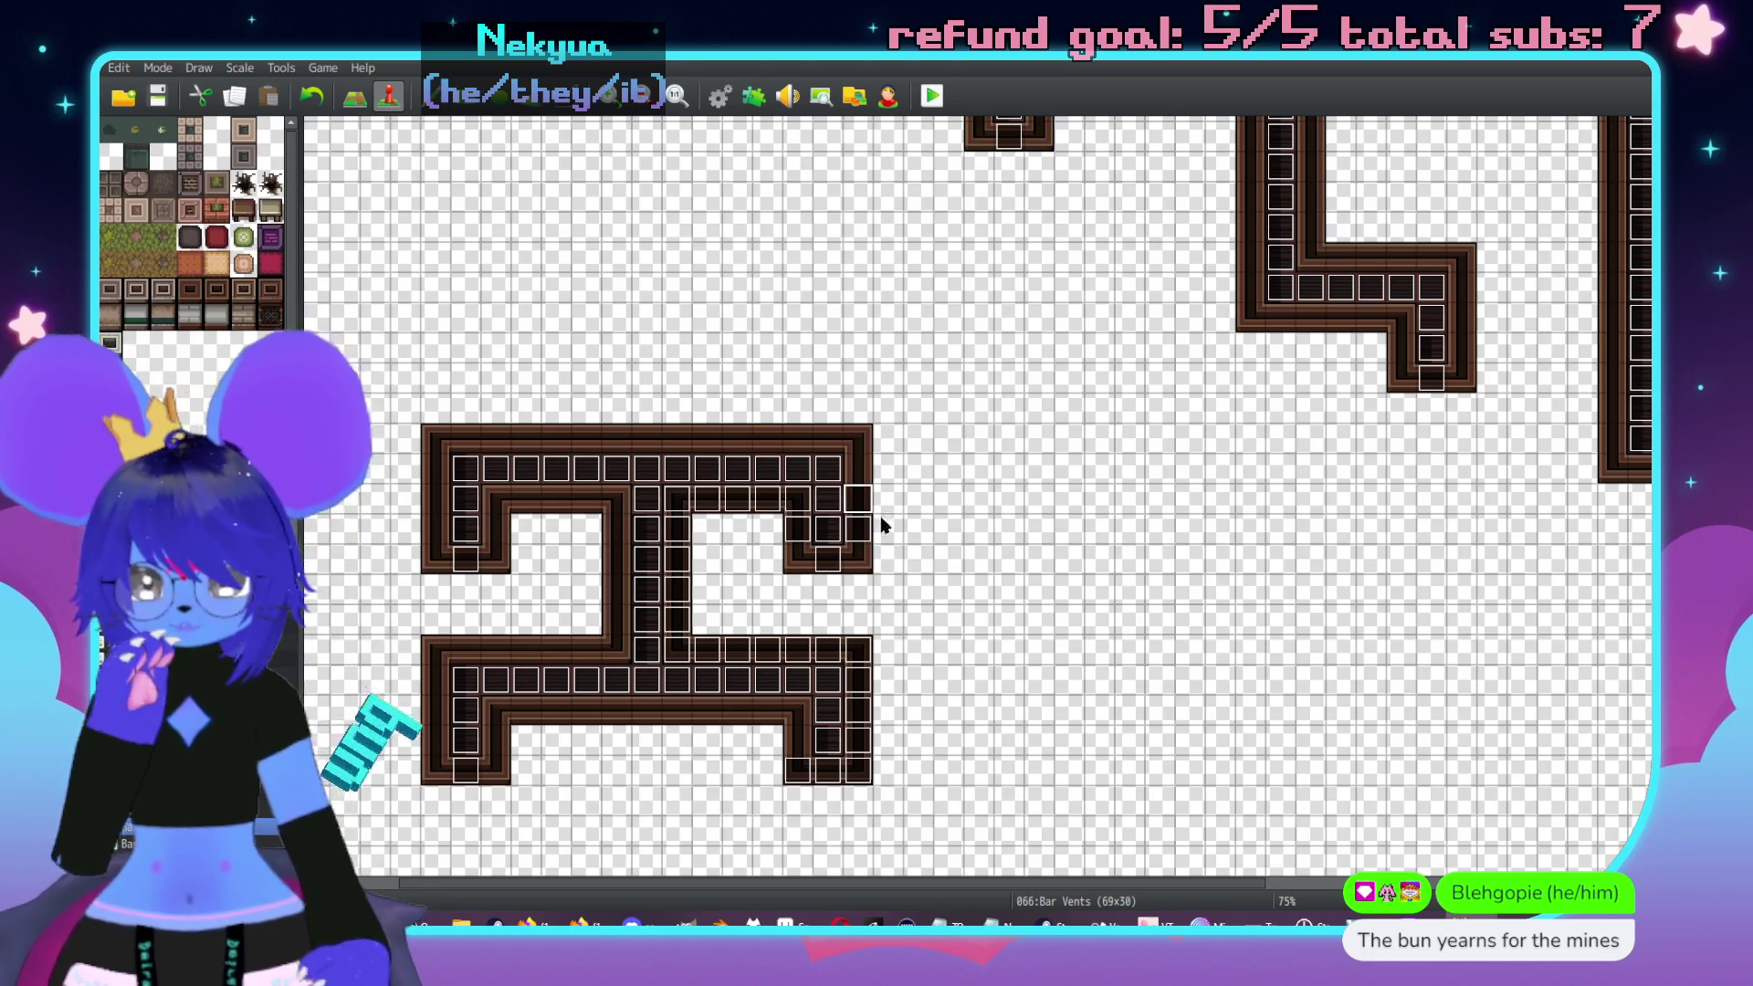
# - Check the vent wall and GrateEntrance events, then move the grate event up one tile
pyautogui.doubleClick(866, 507)
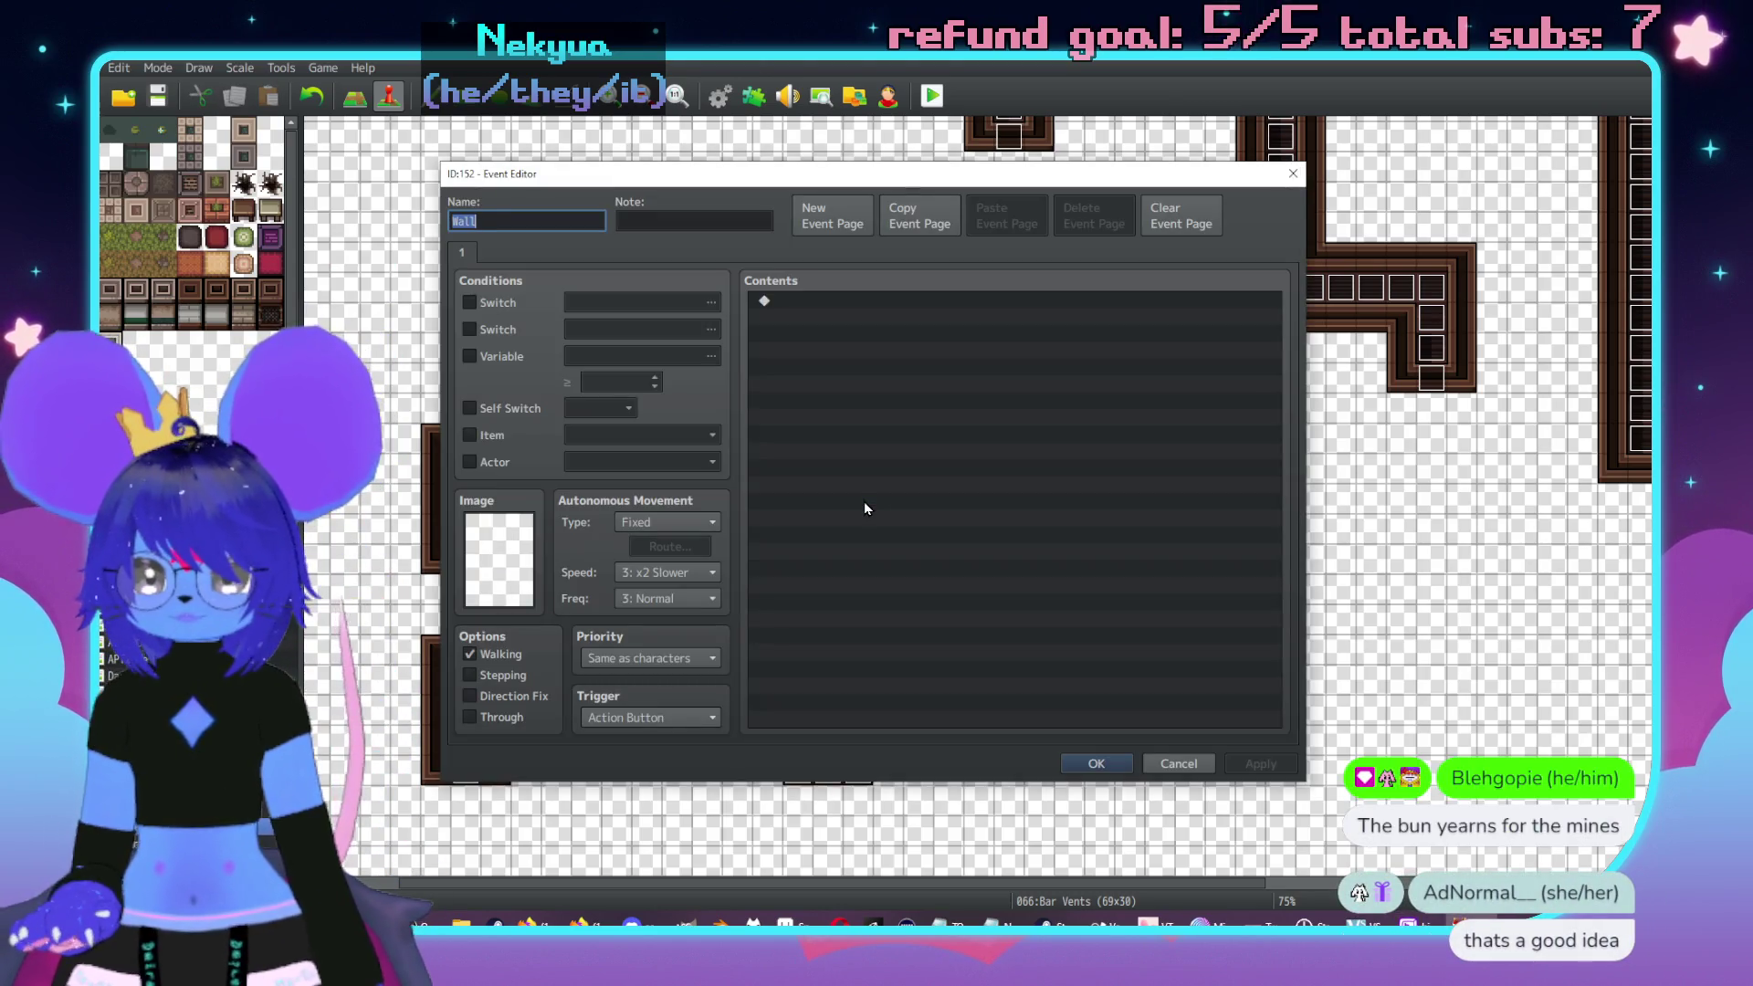
pyautogui.press('Escape')
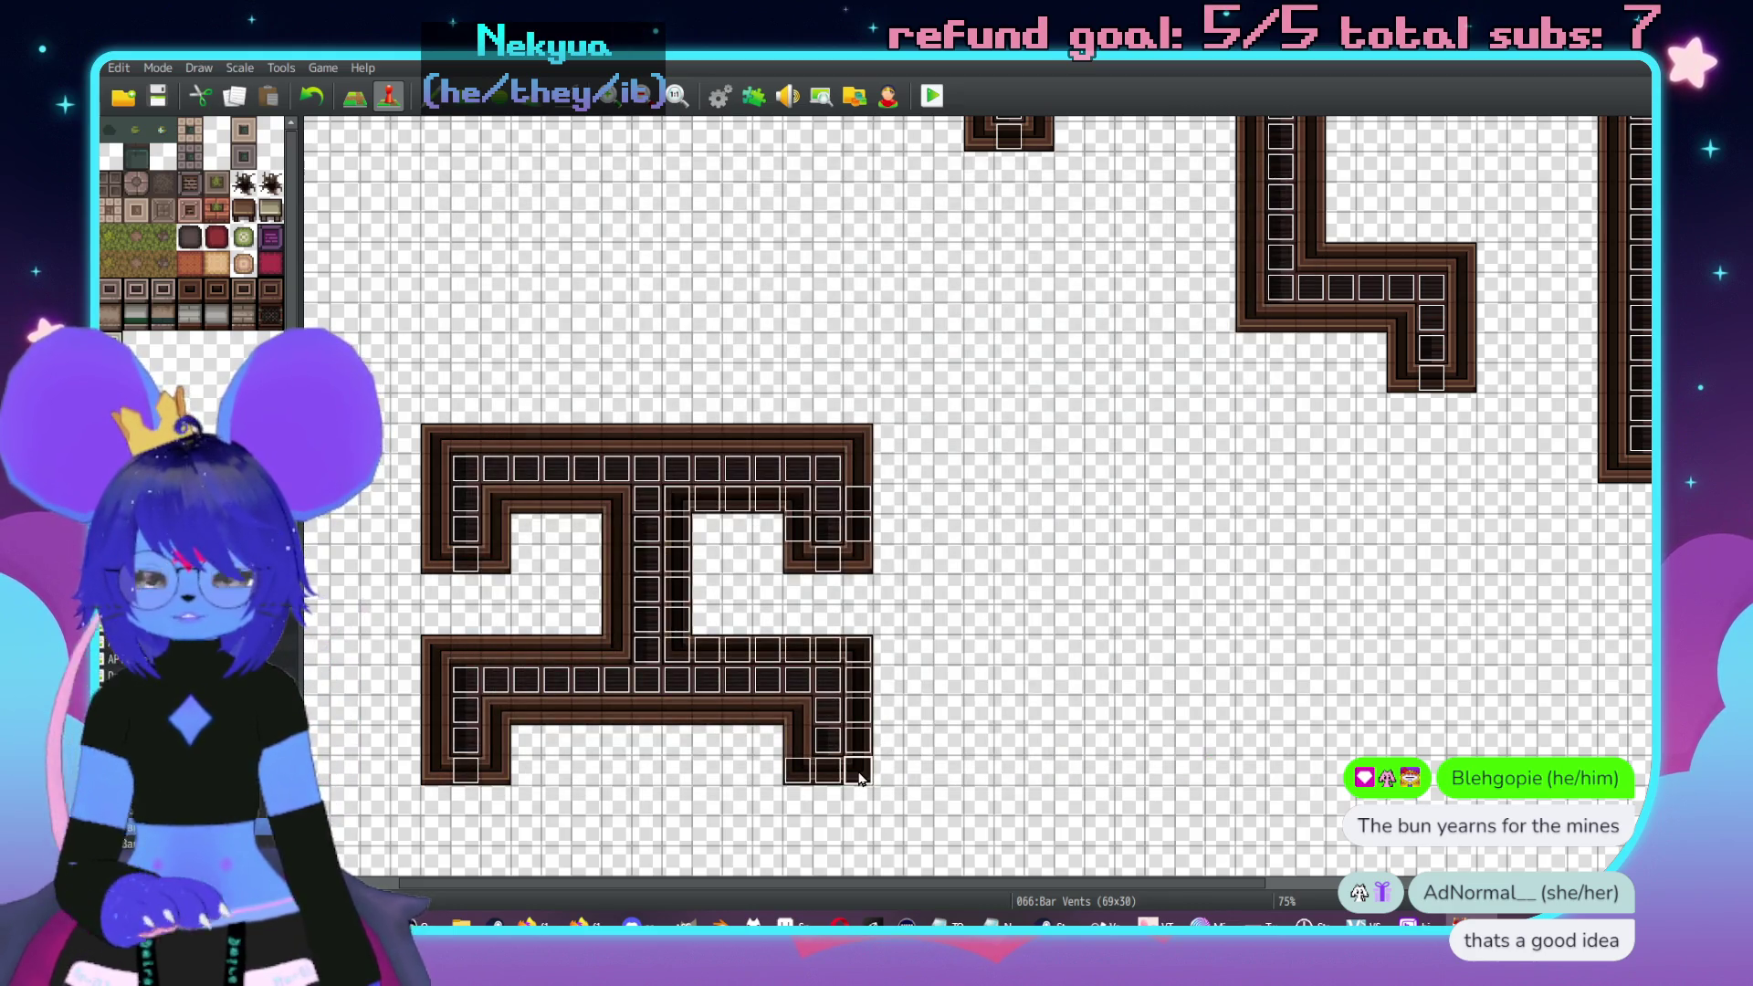
pyautogui.click(859, 774)
pyautogui.doubleClick(811, 772)
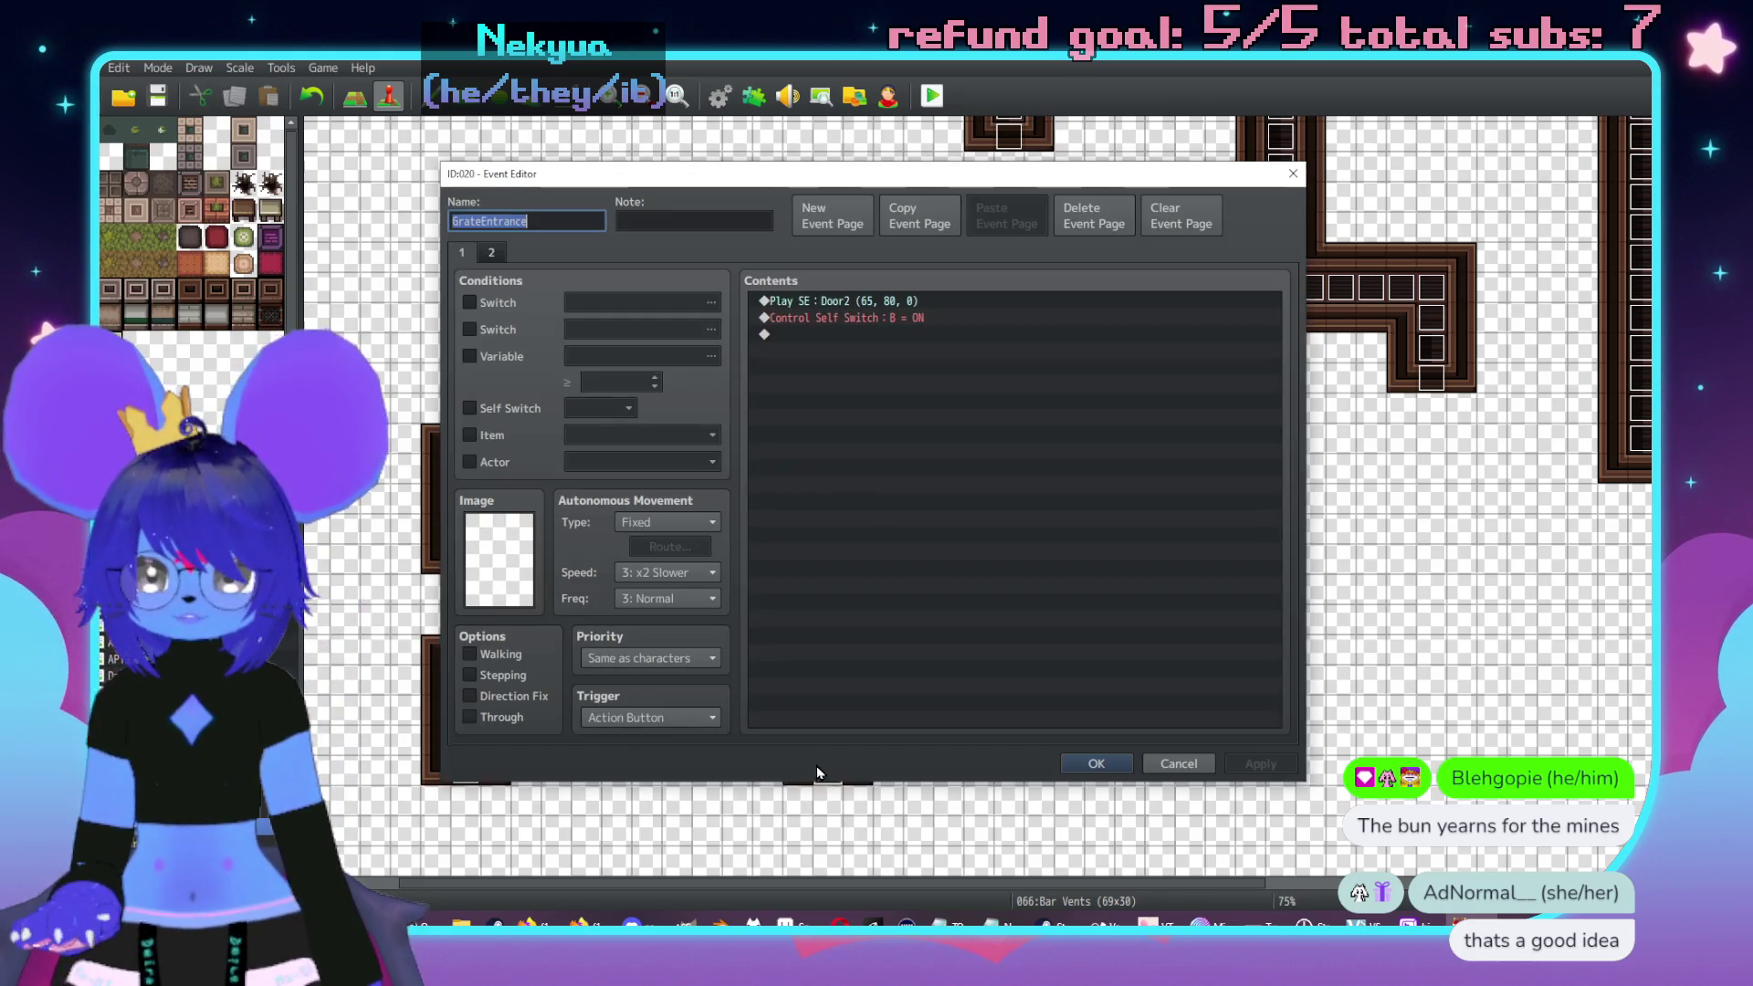
pyautogui.press('Escape')
pyautogui.moveTo(804, 772); pyautogui.dragTo(798, 738)
# - Paste copies of the vent event leftward along the new lower passage
pyautogui.hotkey('ctrl', 'v')
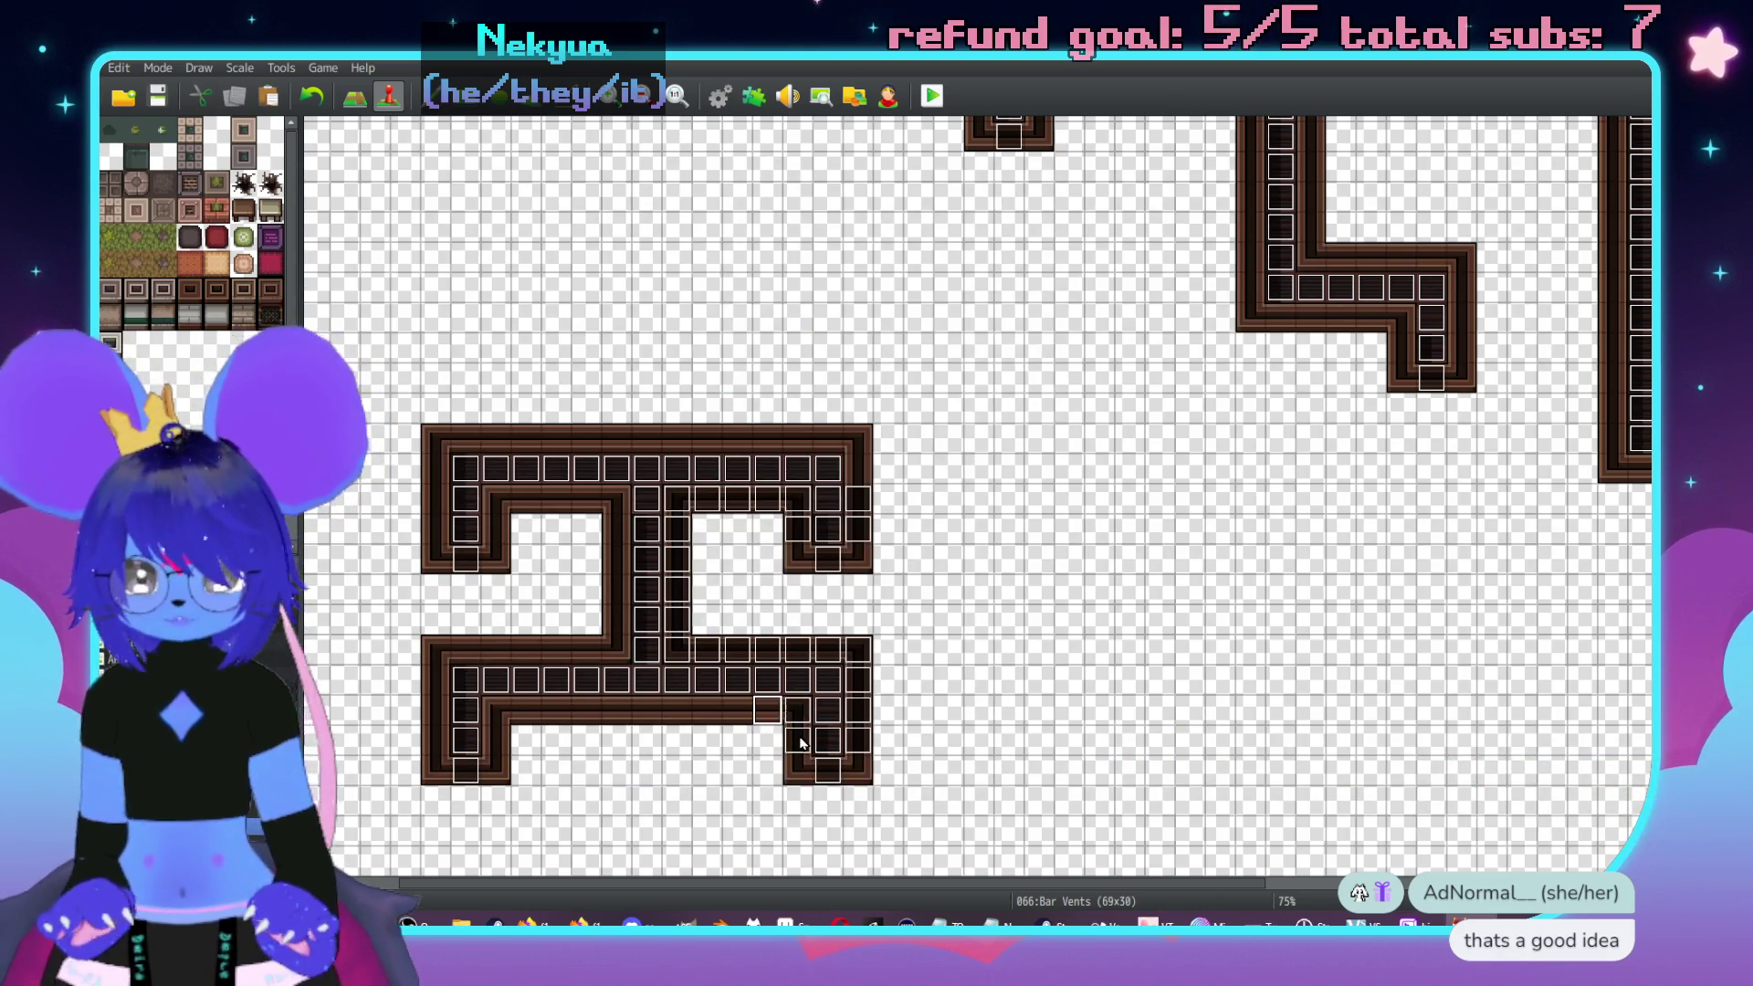
pyautogui.press('Left')
pyautogui.hotkey('ctrl', 'v')
pyautogui.press('Left')
pyautogui.hotkey('ctrl', 'v')
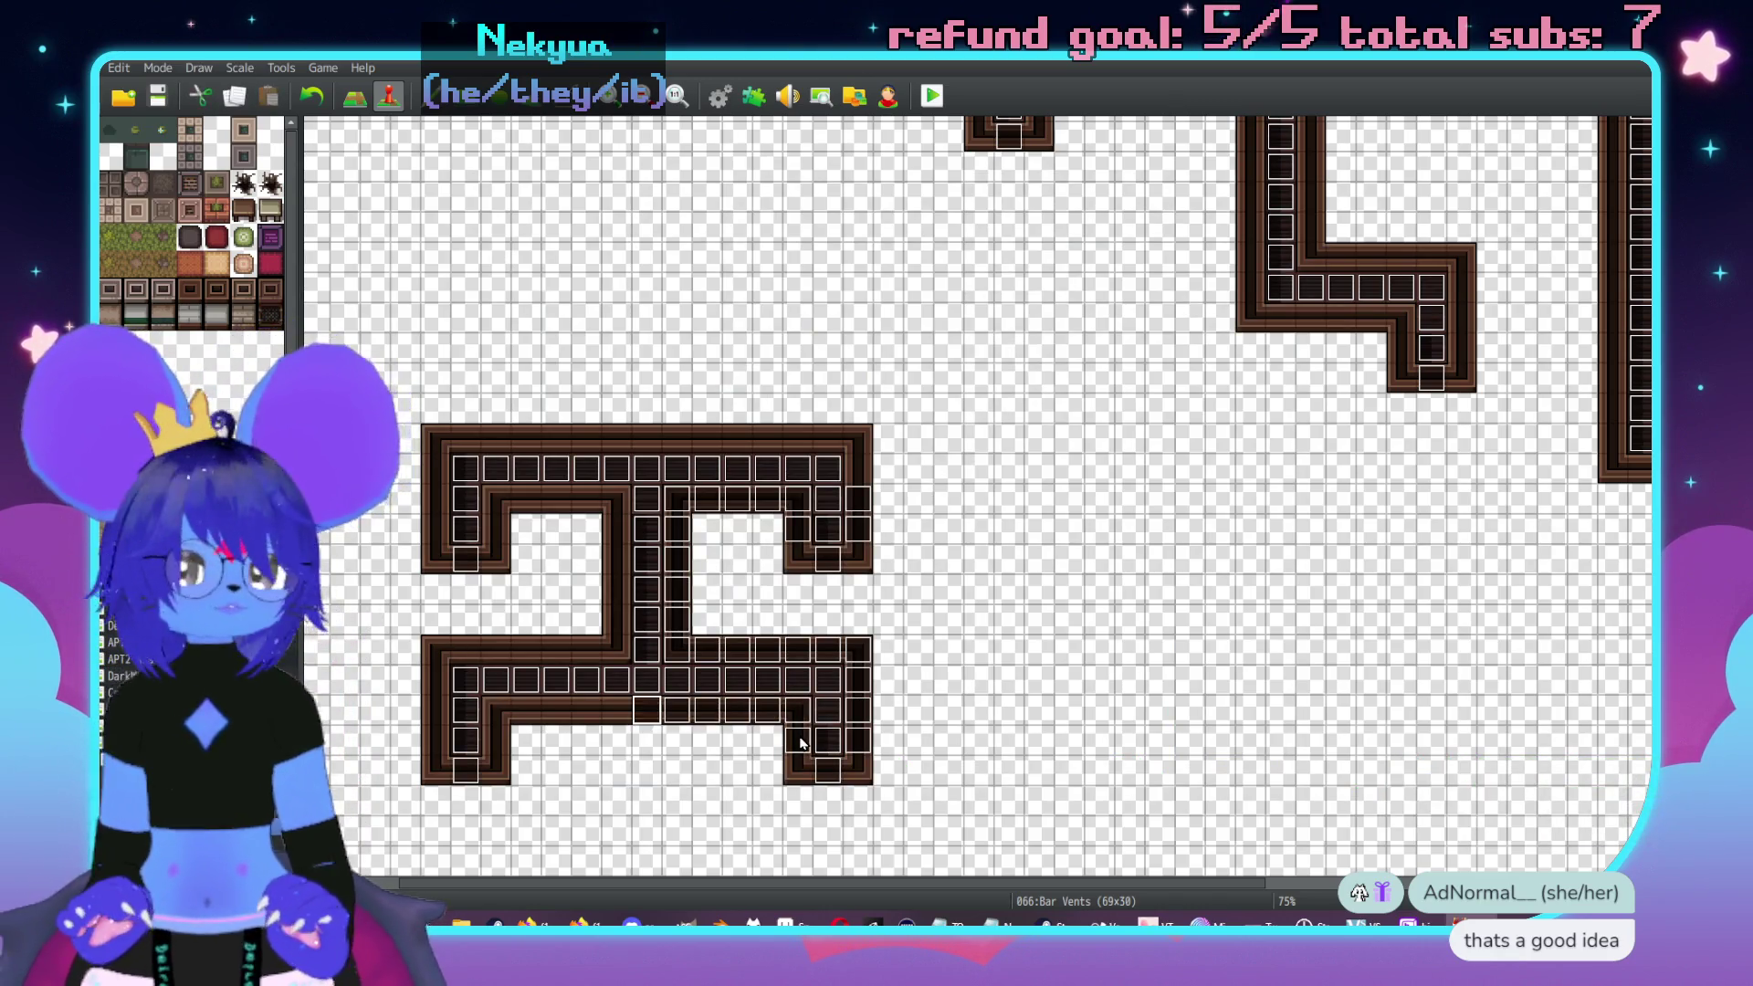
pyautogui.press('Left')
pyautogui.hotkey('ctrl', 'v')
pyautogui.press('Left')
pyautogui.hotkey('ctrl', 'v')
pyautogui.press('Left')
pyautogui.hotkey('ctrl', 'v')
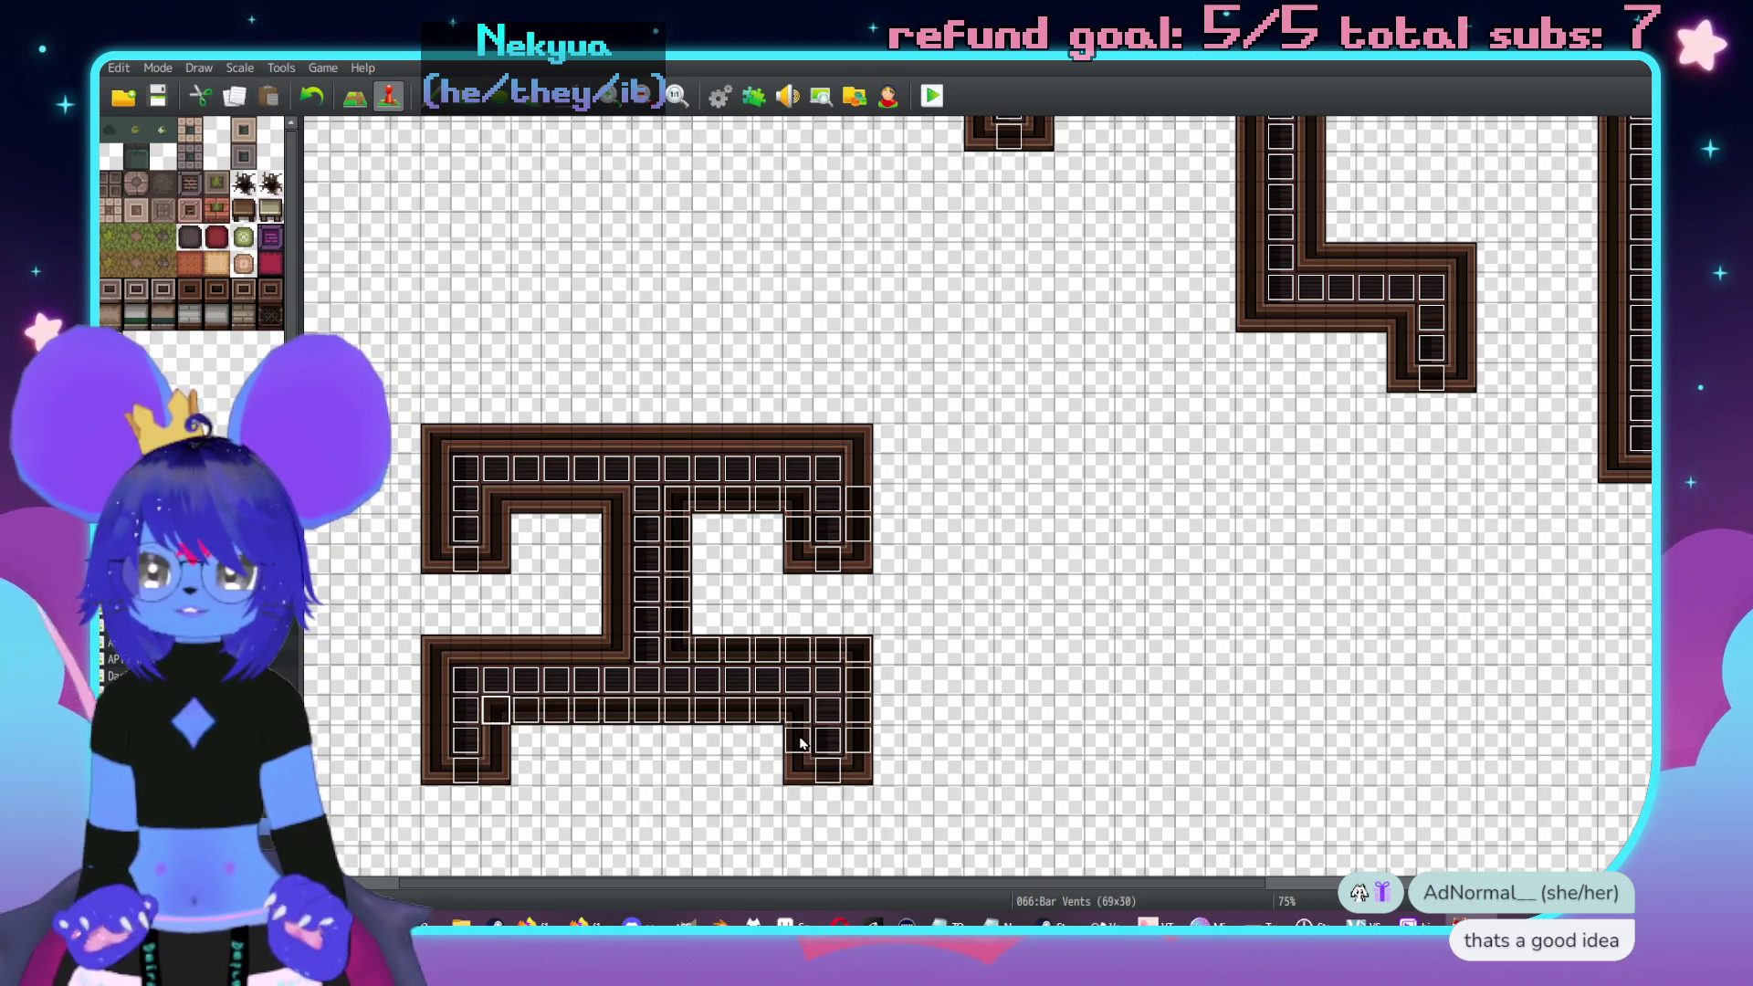
pyautogui.press('Down')
pyautogui.hotkey('ctrl', 'v')
pyautogui.press('Left')
# - Paste vent events up the connecting column, along the upper branch, central column and left leg
pyautogui.hotkey('ctrl', 'v')
pyautogui.press('Left')
pyautogui.hotkey('ctrl', 'v')
pyautogui.press('Up')
pyautogui.hotkey('ctrl', 'v')
pyautogui.press('Up')
pyautogui.hotkey('ctrl', 'v')
pyautogui.press('Up')
pyautogui.hotkey('ctrl', 'v')
pyautogui.press('Right')
pyautogui.hotkey('ctrl', 'v')
pyautogui.press('Right')
pyautogui.hotkey('ctrl', 'v')
pyautogui.press('Right')
pyautogui.hotkey('ctrl', 'v')
pyautogui.press('Right')
pyautogui.hotkey('ctrl', 'v')
pyautogui.press('Right')
pyautogui.hotkey('ctrl', 'v')
pyautogui.press('Right')
pyautogui.hotkey('ctrl', 'v')
pyautogui.press('Up')
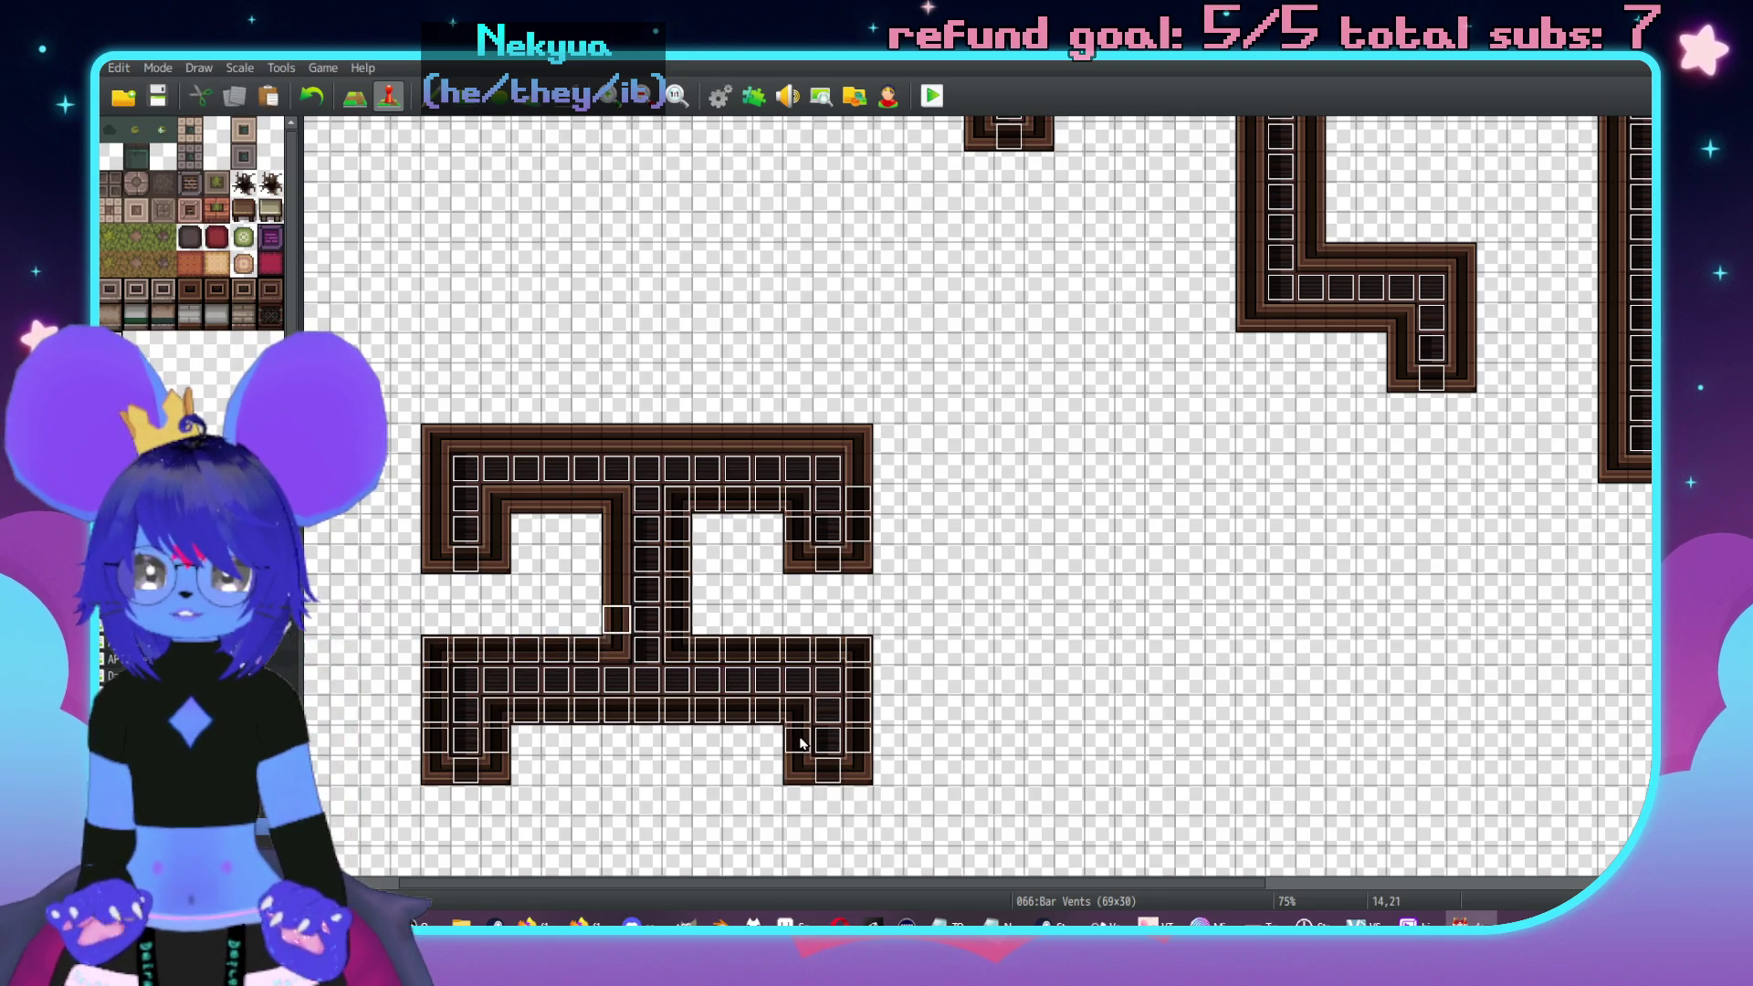
pyautogui.hotkey('ctrl', 'v')
pyautogui.press('Up')
pyautogui.hotkey('ctrl', 'v')
pyautogui.press('Up')
pyautogui.hotkey('ctrl', 'v')
pyautogui.press('Up')
pyautogui.hotkey('ctrl', 'v')
pyautogui.press('Up')
pyautogui.hotkey('ctrl', 'v')
pyautogui.press('Left')
pyautogui.hotkey('ctrl', 'v')
pyautogui.press('Left')
pyautogui.hotkey('ctrl', 'v')
pyautogui.press('Left')
pyautogui.hotkey('ctrl', 'v')
pyautogui.press('Left')
pyautogui.hotkey('ctrl', 'v')
pyautogui.press('Down')
pyautogui.hotkey('ctrl', 'v')
pyautogui.press('Left')
pyautogui.hotkey('ctrl', 'v')
pyautogui.press('Left')
pyautogui.hotkey('ctrl', 'v')
pyautogui.press('Up')
pyautogui.hotkey('ctrl', 'v')
pyautogui.press('Up')
pyautogui.hotkey('ctrl', 'v')
pyautogui.press('Up')
pyautogui.press('Right')
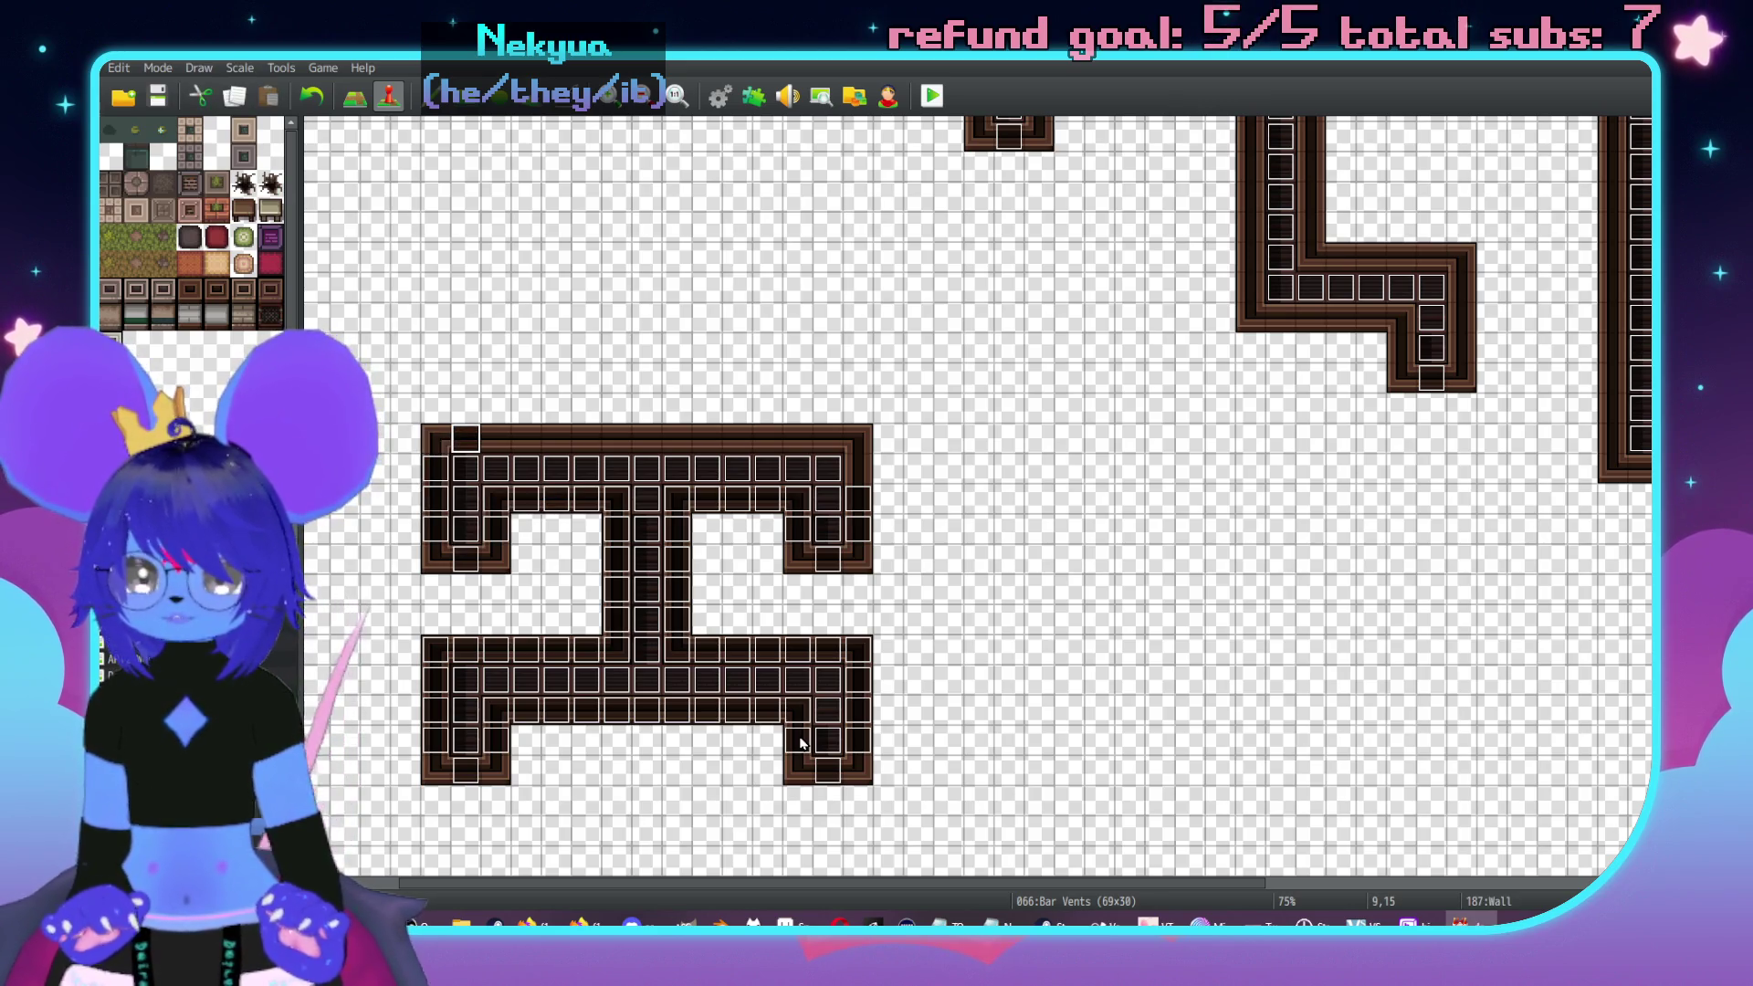
# - Paste vent events across the full top row of the upper-left vent section
pyautogui.click(864, 654)
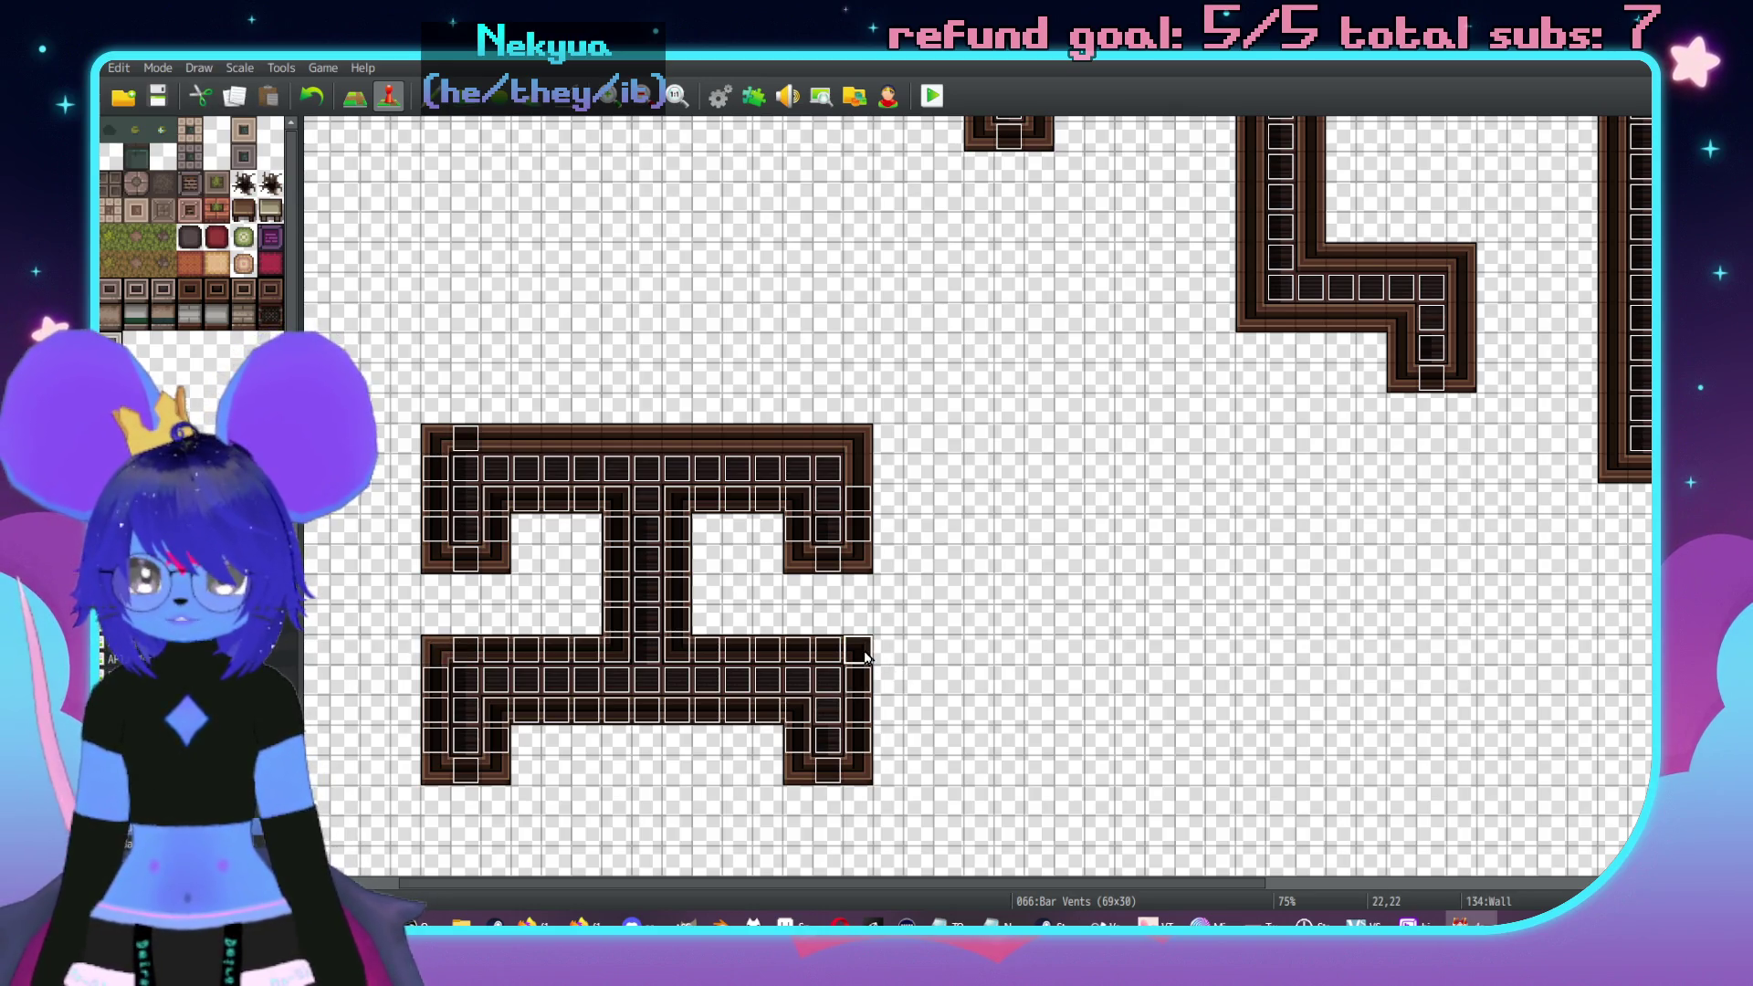
pyautogui.click(495, 451)
pyautogui.hotkey('ctrl', 'v')
pyautogui.press('Right')
pyautogui.hotkey('ctrl', 'v')
pyautogui.press('Right')
pyautogui.hotkey('ctrl', 'v')
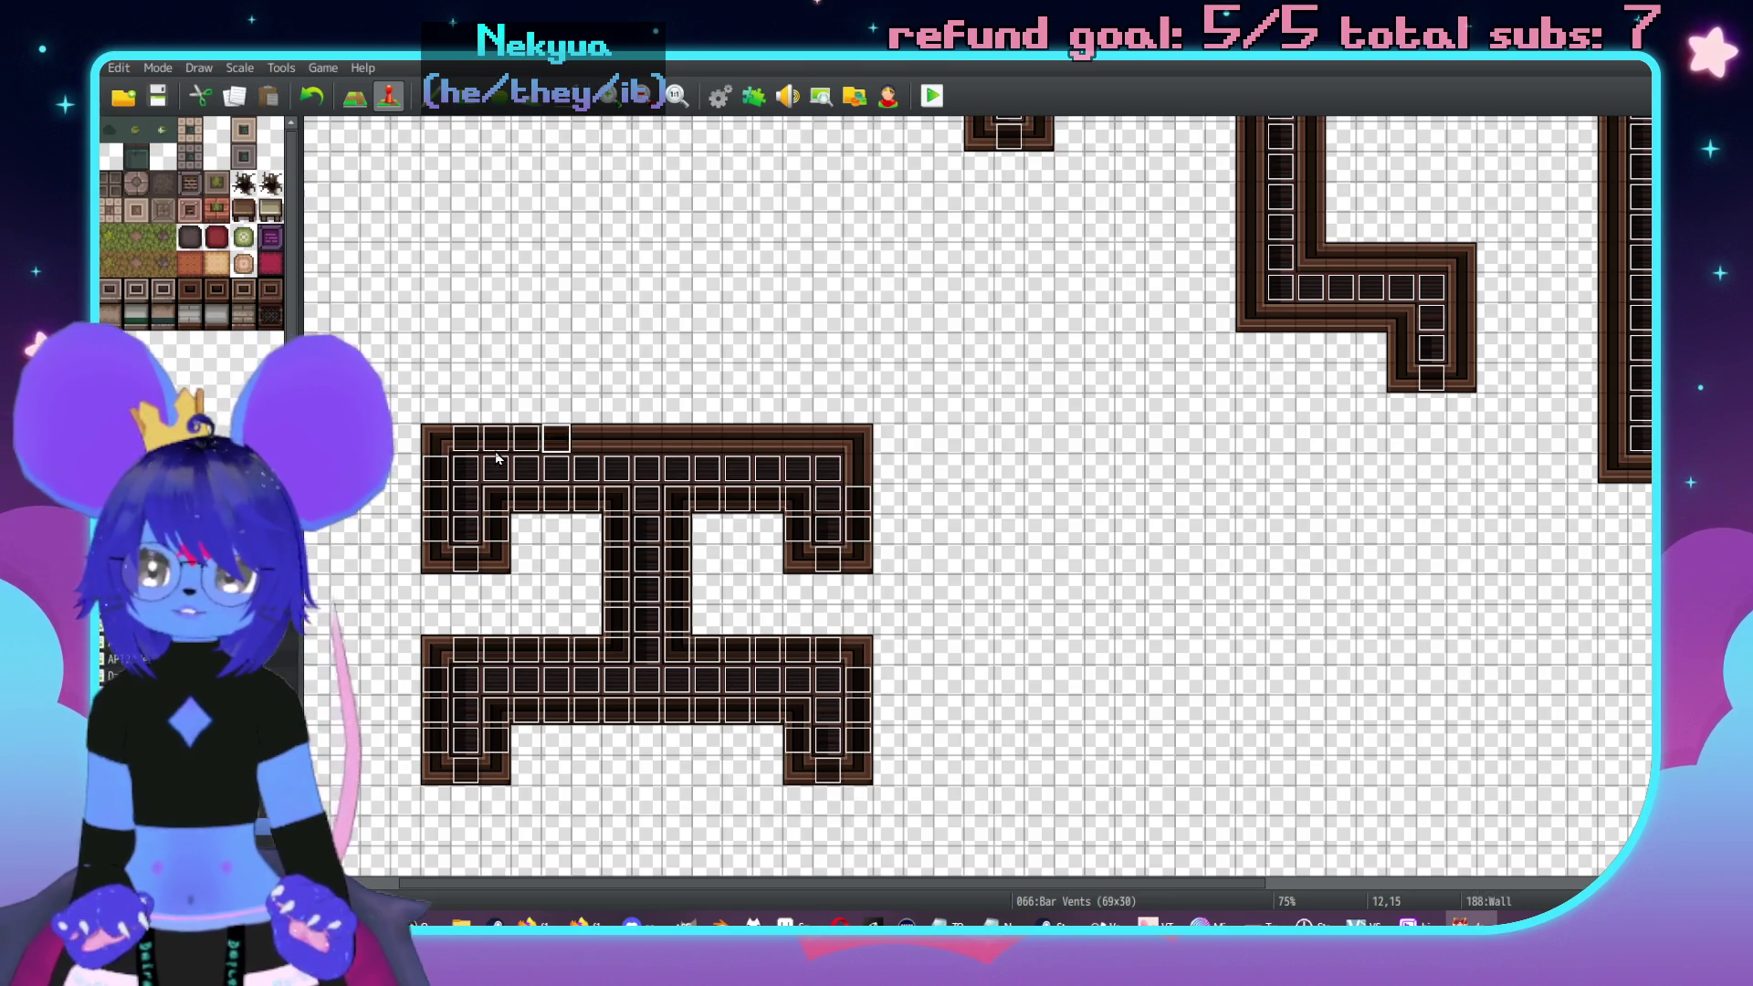
pyautogui.press('Right')
pyautogui.hotkey('ctrl', 'v')
pyautogui.press('Right')
pyautogui.hotkey('ctrl', 'v')
pyautogui.press('Right')
pyautogui.hotkey('ctrl', 'v')
pyautogui.press('Right')
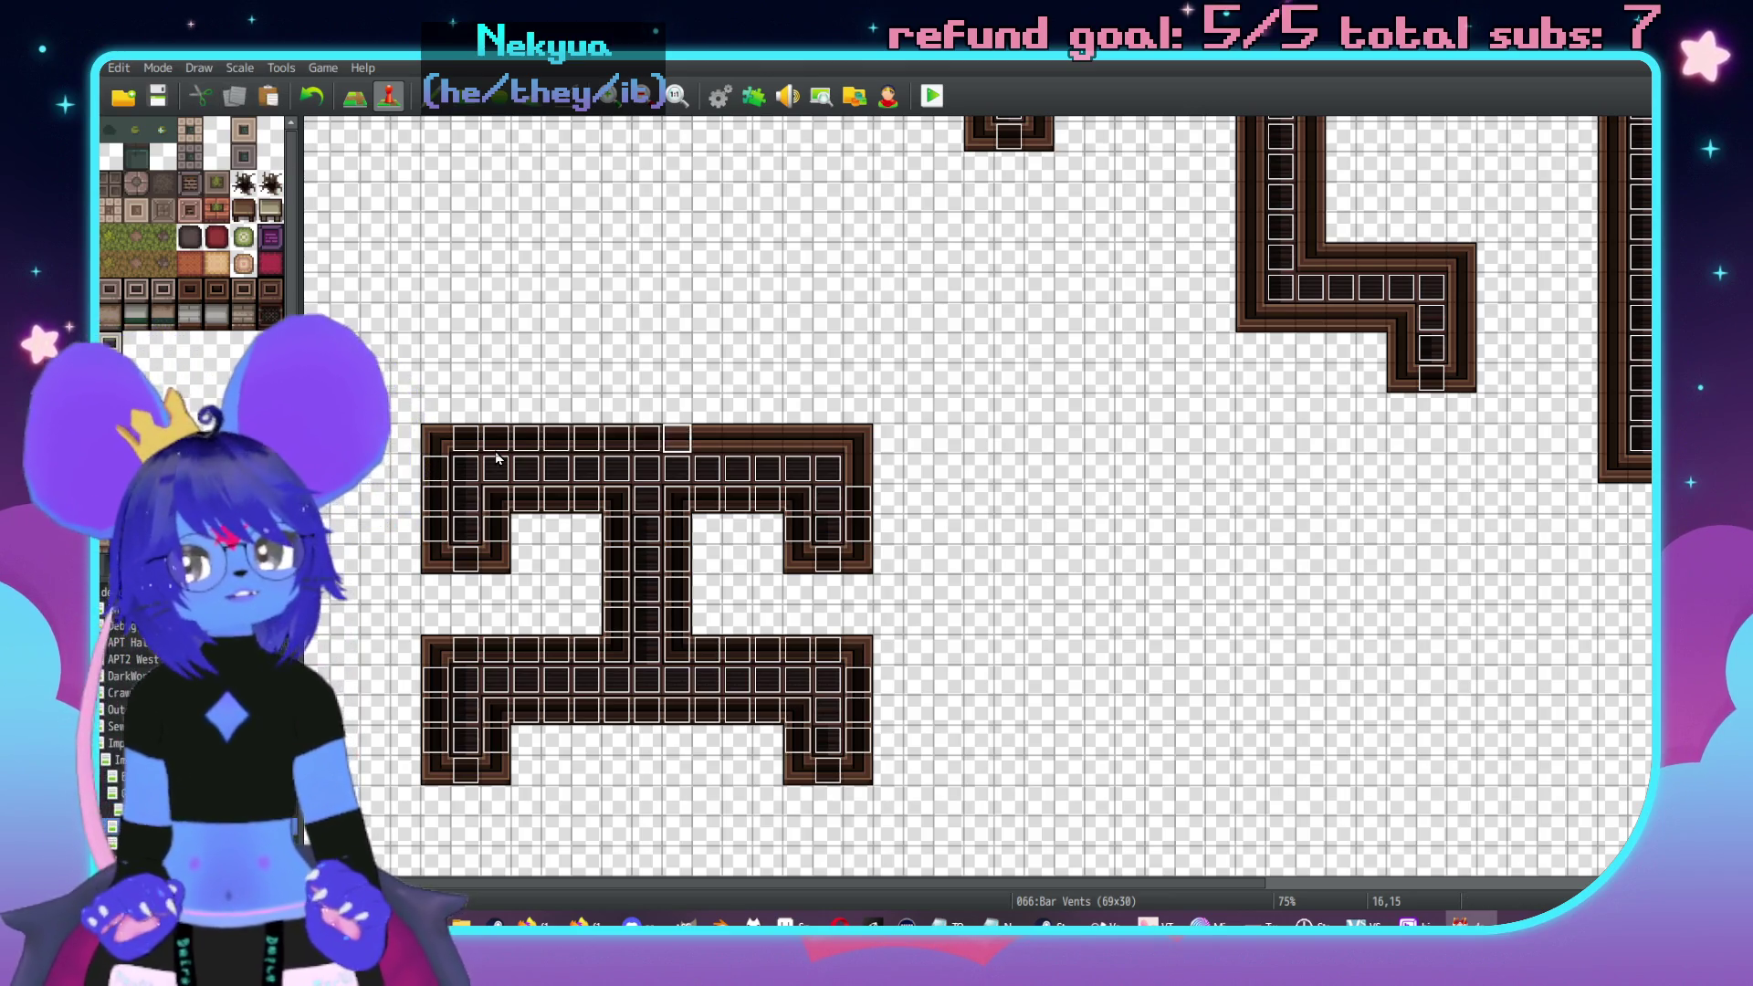
pyautogui.hotkey('ctrl', 'v')
pyautogui.press('Right')
pyautogui.hotkey('ctrl', 'v')
pyautogui.press('Right')
pyautogui.hotkey('ctrl', 'v')
pyautogui.press('Right')
pyautogui.hotkey('ctrl', 'v')
pyautogui.press('Right')
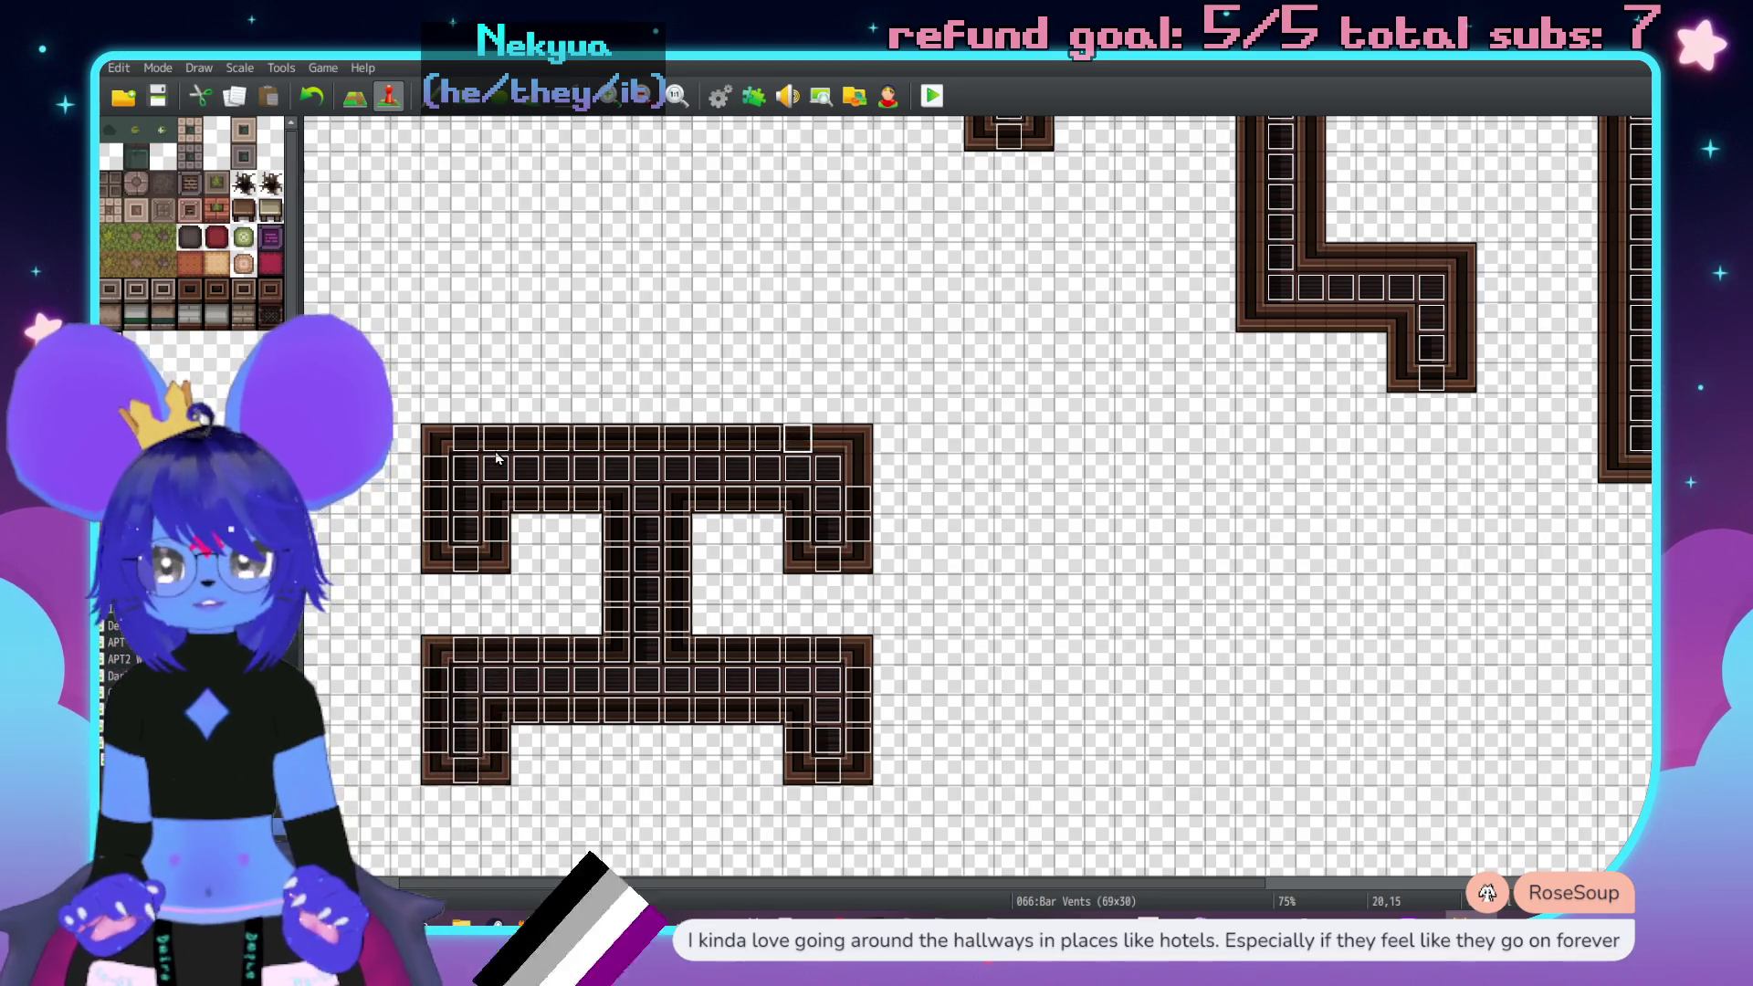
pyautogui.hotkey('ctrl', 'v')
pyautogui.press('Right')
pyautogui.hotkey('ctrl', 'v')
pyautogui.press('Right')
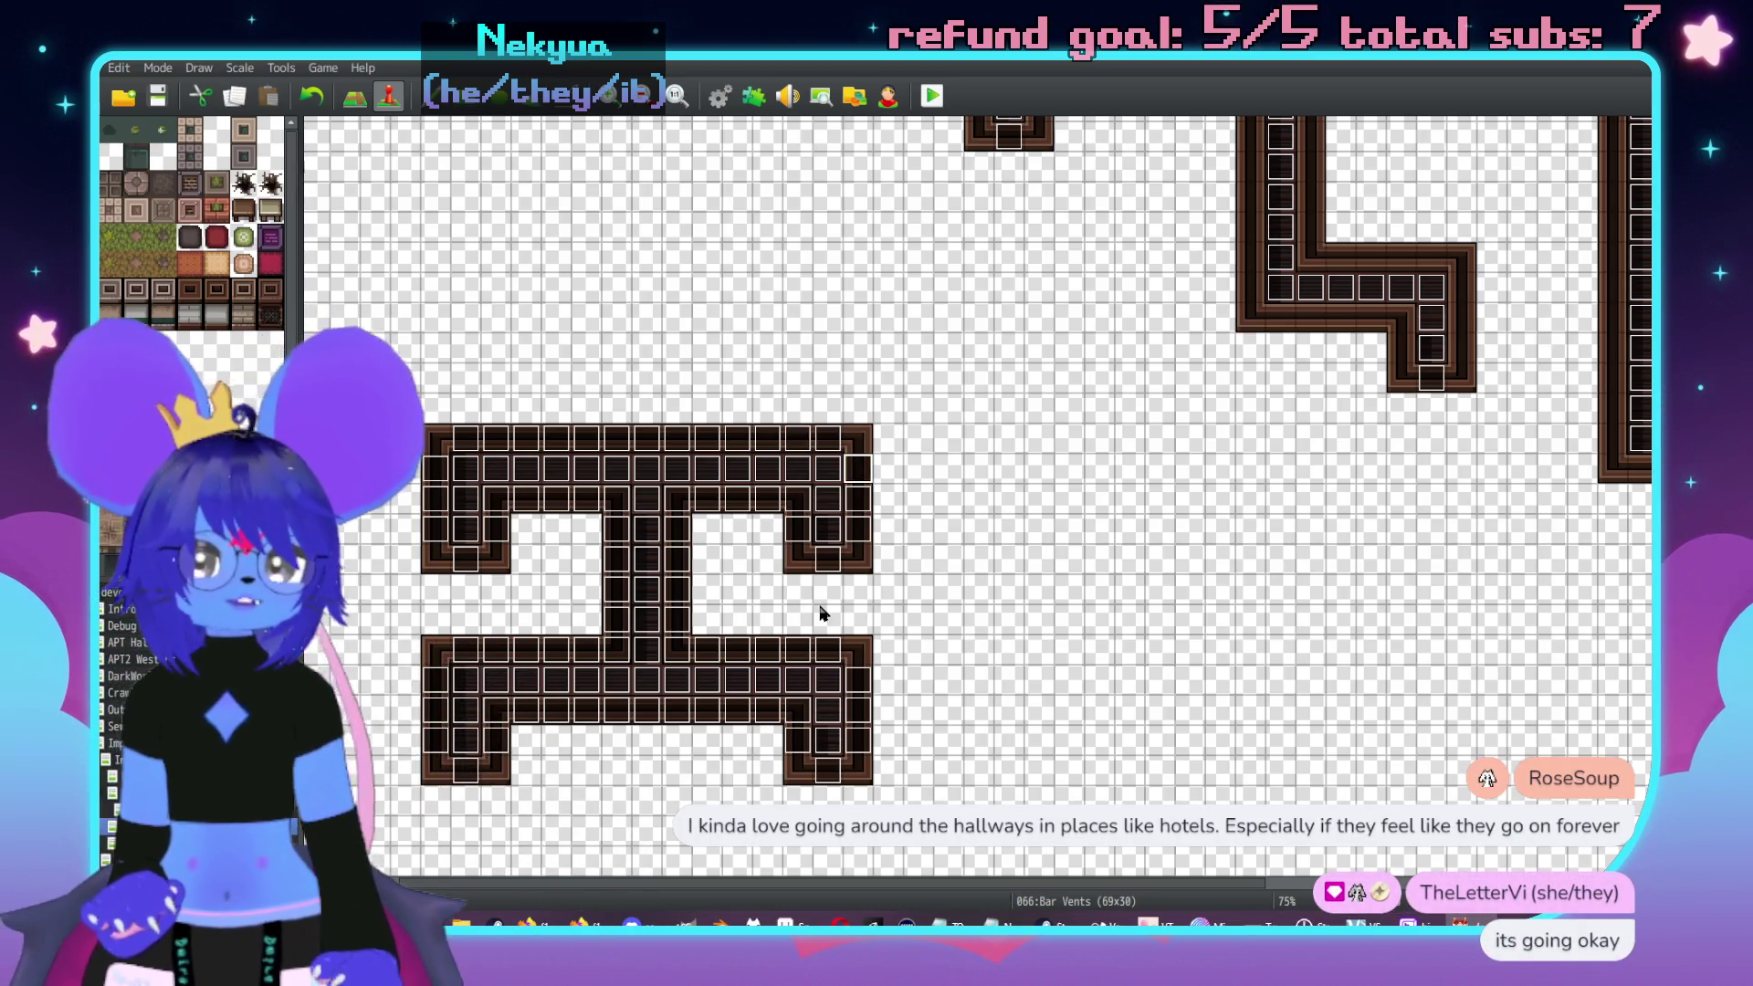
pyautogui.scroll(3, 894, 548)
pyautogui.hscroll(3, 895, 547)
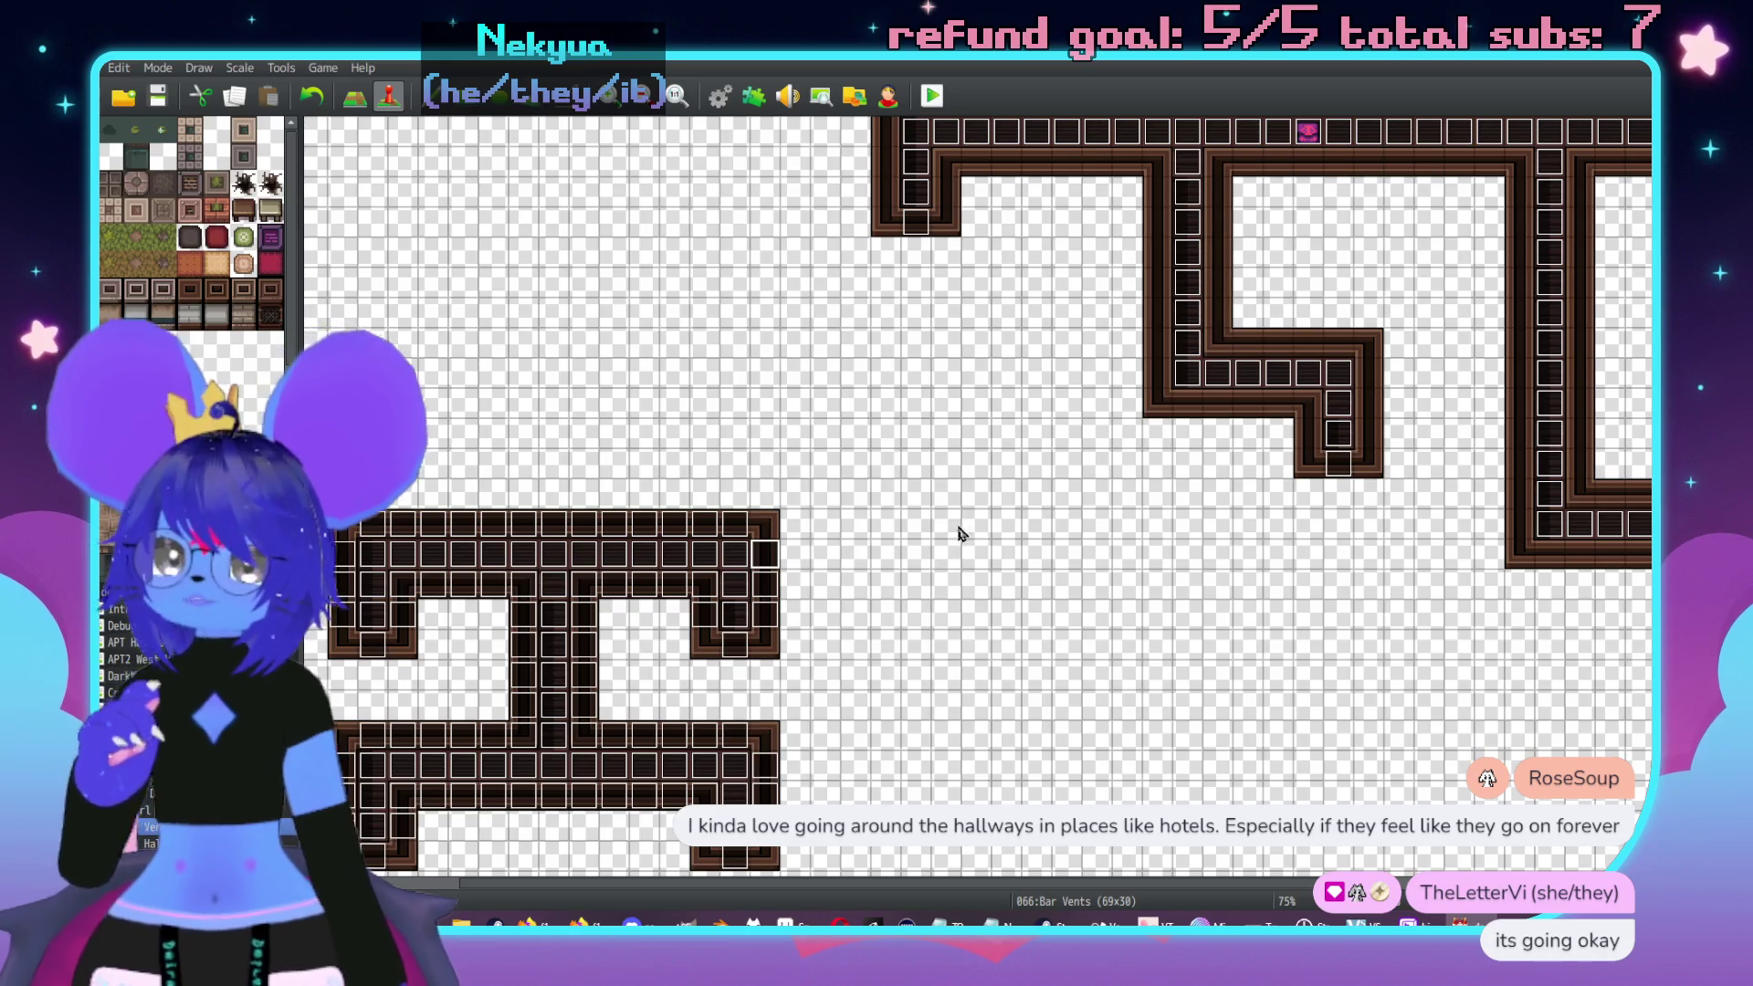
# - Fill the upper corridor row, the middle corridor bend and the right corridor loop with vent events
pyautogui.scroll(1, 918, 525)
pyautogui.hscroll(6, 918, 525)
pyautogui.scroll(1, 918, 525)
pyautogui.hscroll(-1, 917, 525)
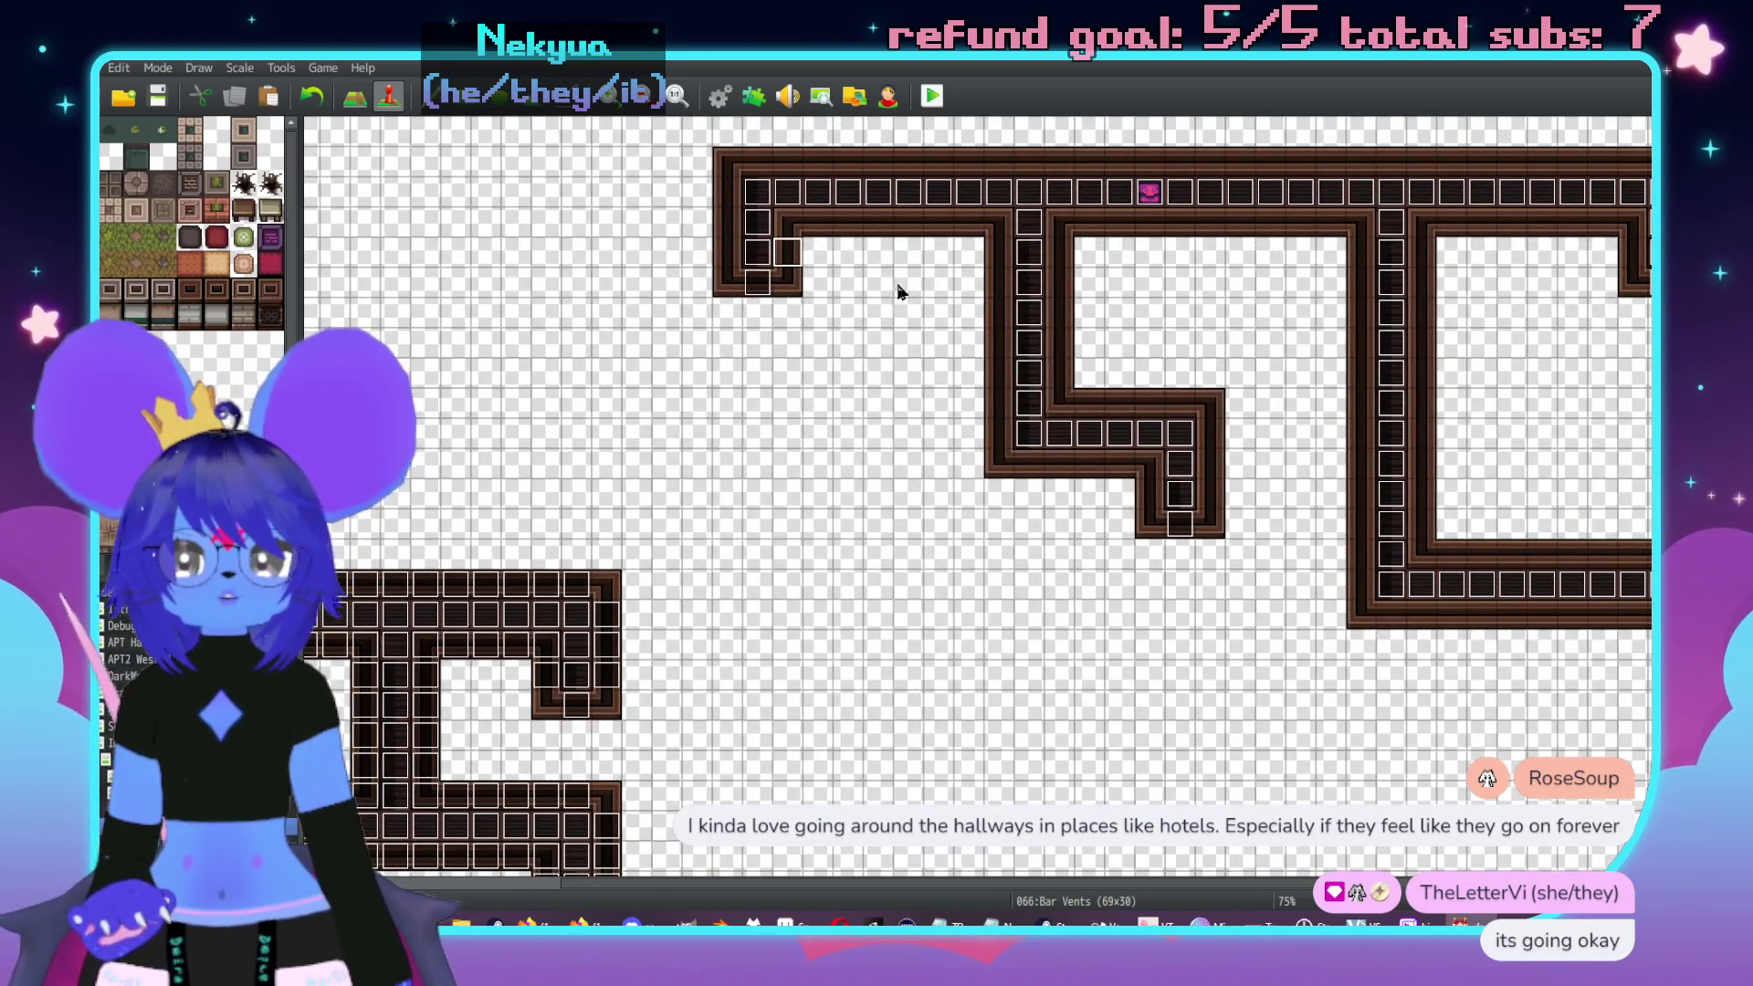
pyautogui.moveTo(787, 222)
pyautogui.mouseDown()
pyautogui.moveTo(968, 222)
pyautogui.moveTo(999, 252)
pyautogui.moveTo(999, 434)
pyautogui.moveTo(1029, 463)
pyautogui.moveTo(1150, 463)
pyautogui.moveTo(1149, 494)
pyautogui.moveTo(1210, 494)
pyautogui.moveTo(1209, 433)
pyautogui.moveTo(1179, 402)
pyautogui.moveTo(1059, 403)
pyautogui.moveTo(1059, 222)
pyautogui.moveTo(1330, 222)
pyautogui.moveTo(1360, 252)
pyautogui.moveTo(1361, 373)
pyautogui.mouseUp()
pyautogui.moveTo(1361, 493)
pyautogui.mouseDown()
pyautogui.moveTo(1361, 583)
pyautogui.moveTo(1391, 613)
pyautogui.moveTo(1452, 613)
pyautogui.mouseUp()
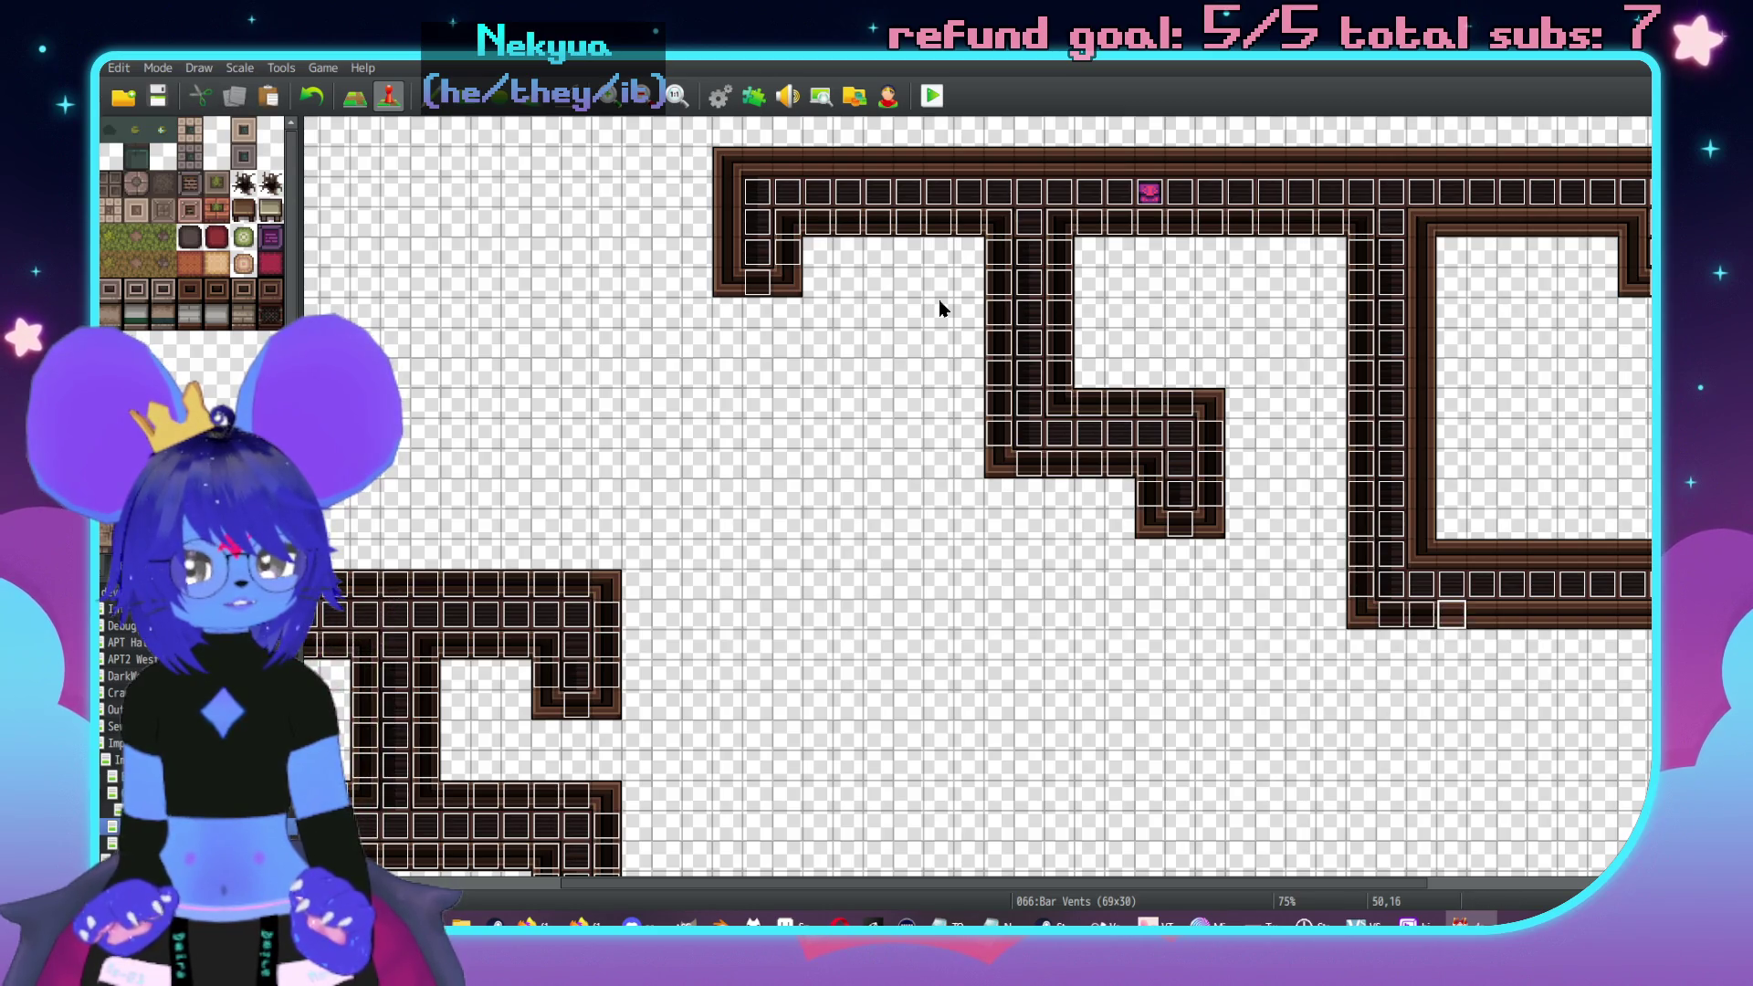
pyautogui.moveTo(1572, 613)
pyautogui.mouseDown()
pyautogui.moveTo(1648, 614)
pyautogui.moveTo(1648, 673)
pyautogui.moveTo(1625, 568)
pyautogui.moveTo(1527, 553)
pyautogui.mouseUp()
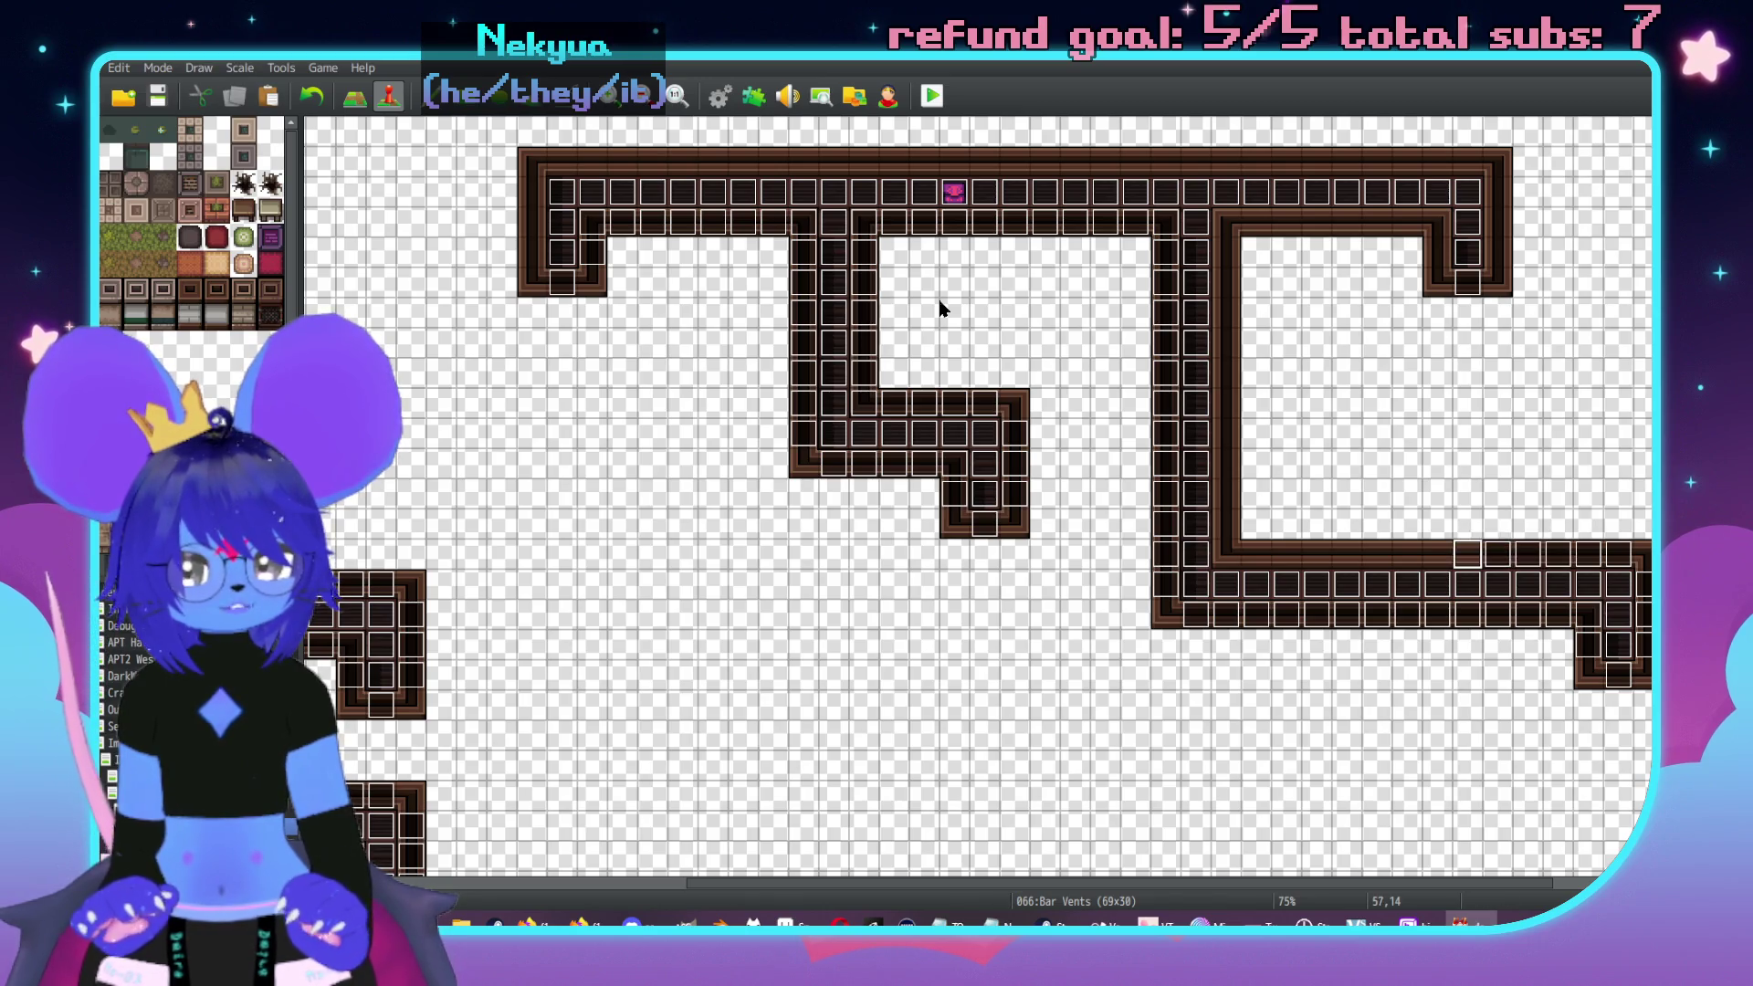
pyautogui.moveTo(1347, 554)
pyautogui.mouseDown()
pyautogui.moveTo(1225, 553)
pyautogui.moveTo(1226, 219)
pyautogui.moveTo(1438, 222)
pyautogui.moveTo(1438, 252)
pyautogui.moveTo(1498, 252)
pyautogui.mouseUp()
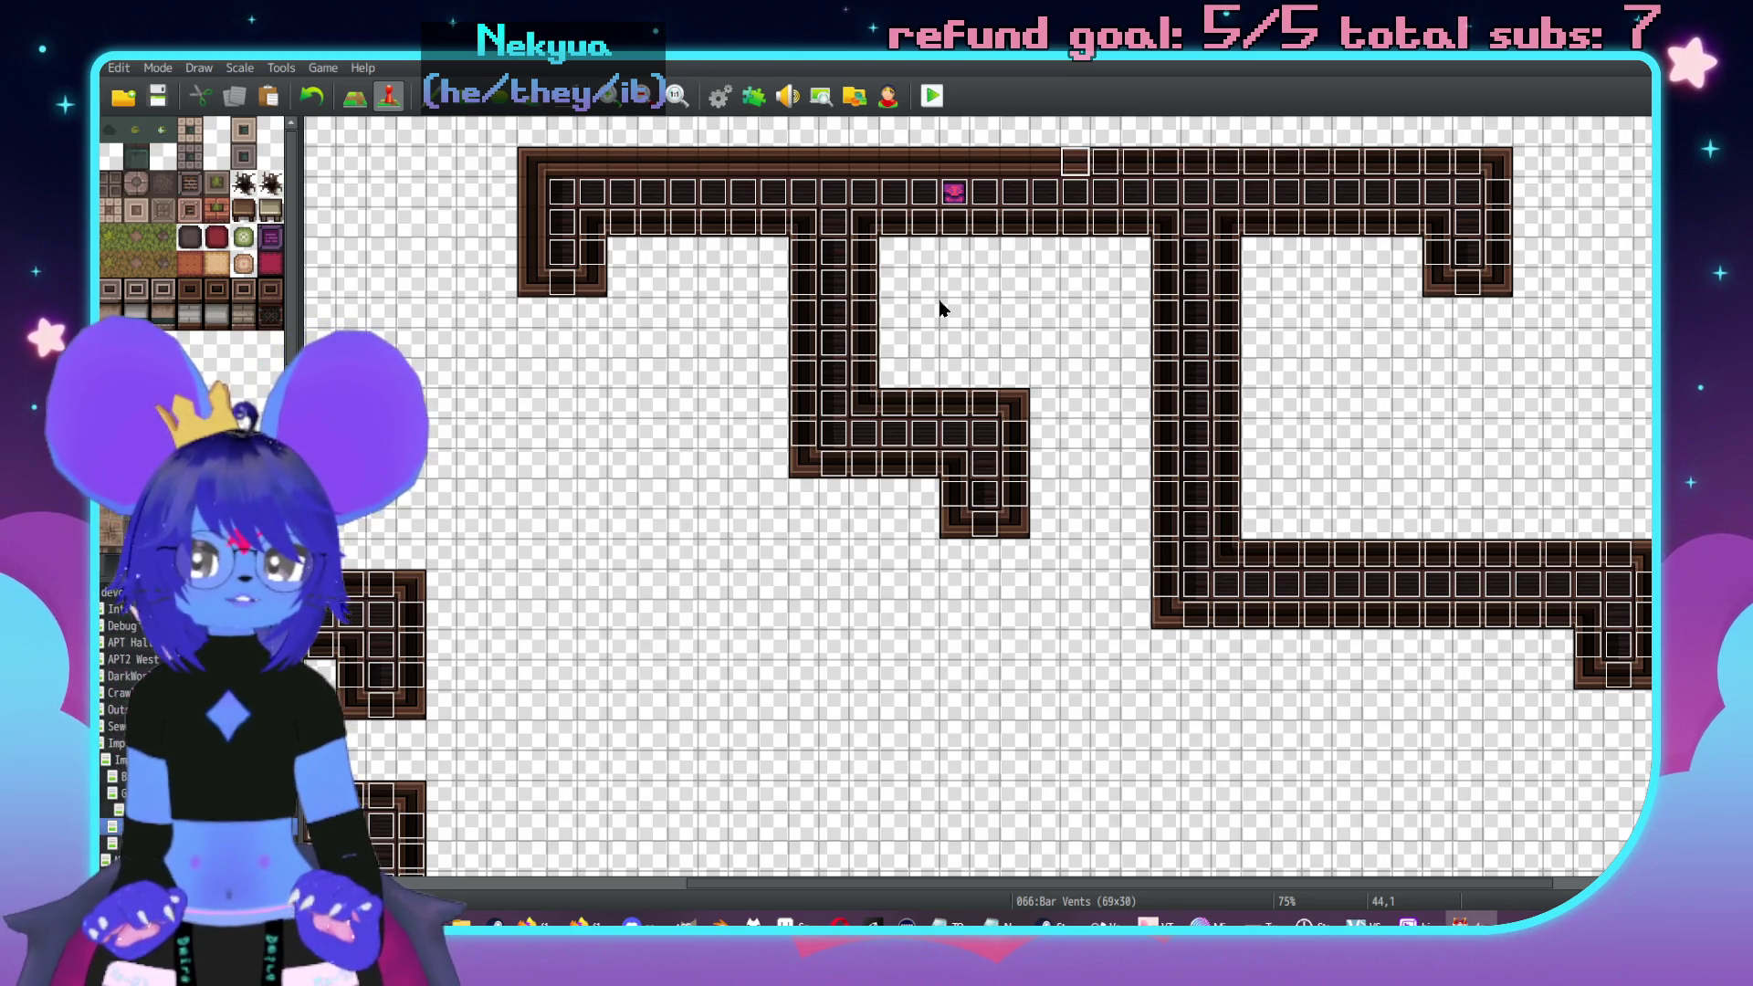
# - Extend vent events left along the top row, then return to Map mode
pyautogui.moveTo(1015, 162); pyautogui.dragTo(954, 162)
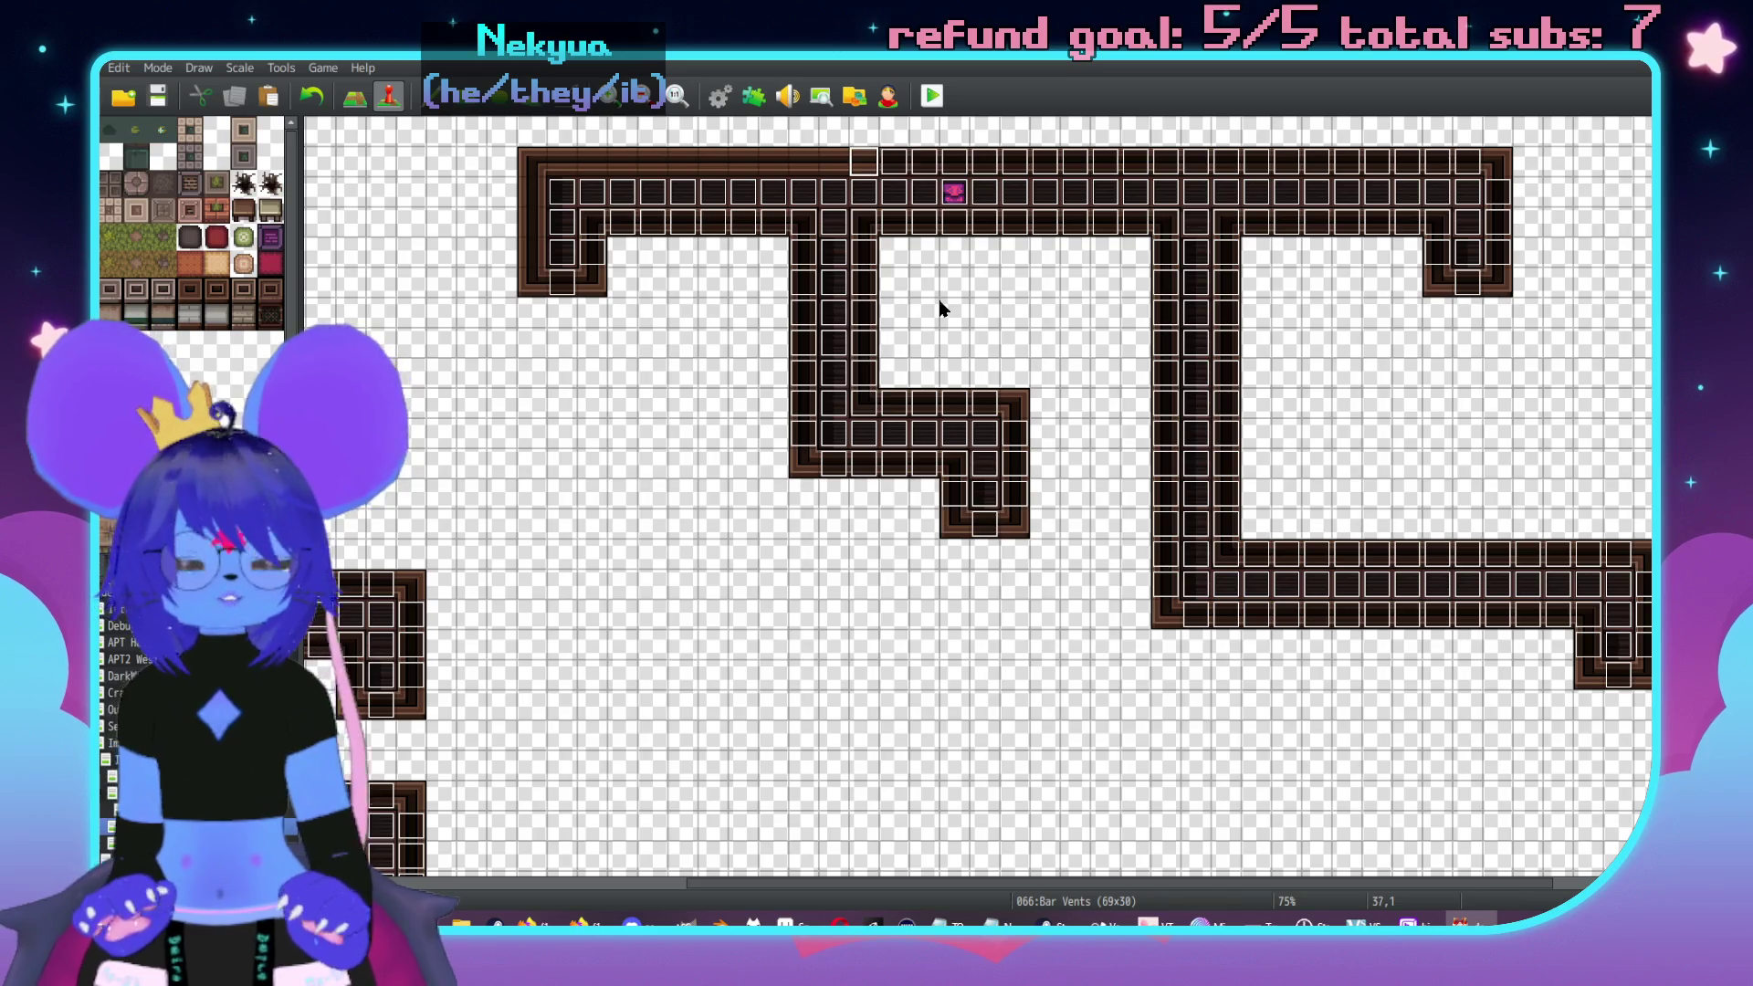
pyautogui.moveTo(803, 161)
pyautogui.mouseDown()
pyautogui.moveTo(561, 161)
pyautogui.moveTo(531, 191)
pyautogui.moveTo(532, 252)
pyautogui.mouseUp()
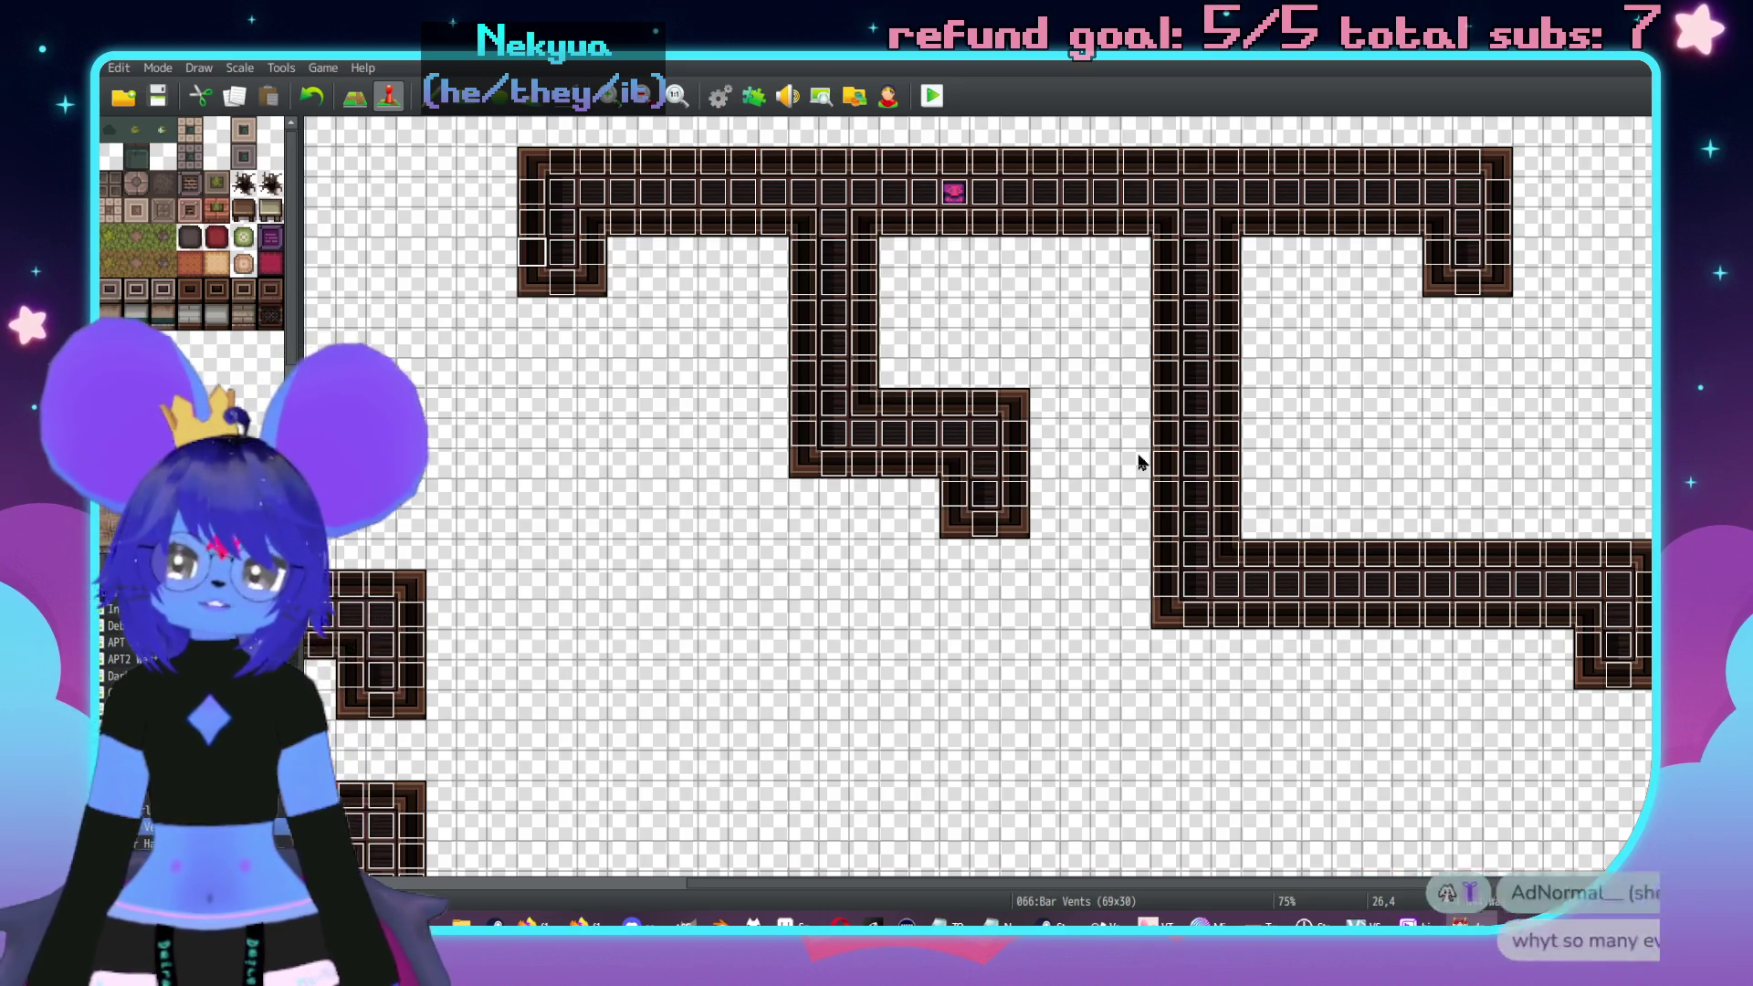
pyautogui.hscroll(-2, 849, 415)
pyautogui.press('F5')
pyautogui.hscroll(-1, 972, 331)
pyautogui.keyDown('ctrl'); pyautogui.scroll(1, 972, 332); pyautogui.keyUp('ctrl')
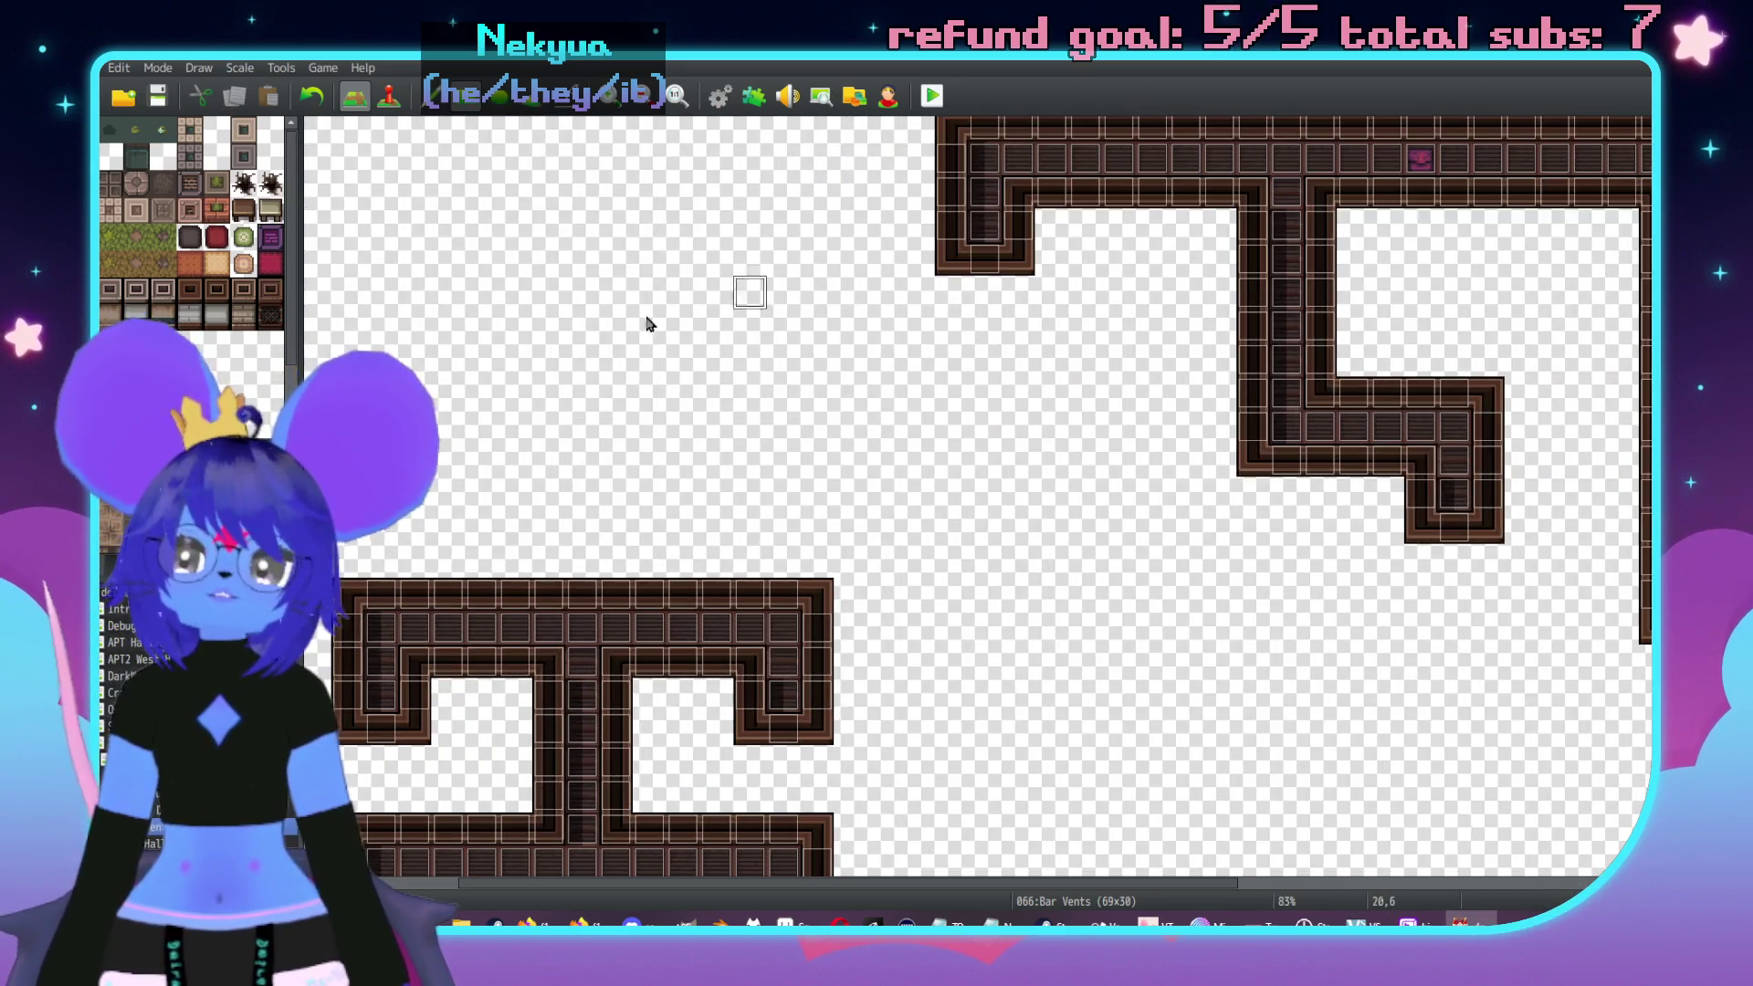
pyautogui.middleClick(877, 451)
# - Draw the room's brown walls and paint a grey band across its top and lower corners
pyautogui.moveTo(623, 272)
pyautogui.mouseDown()
pyautogui.moveTo(909, 278)
pyautogui.moveTo(888, 367)
pyautogui.moveTo(929, 385)
pyautogui.mouseUp()
pyautogui.moveTo(623, 272)
pyautogui.mouseDown()
pyautogui.moveTo(618, 380)
pyautogui.moveTo(963, 400)
pyautogui.mouseUp()
pyautogui.moveTo(649, 306)
pyautogui.mouseDown()
pyautogui.moveTo(900, 315)
pyautogui.moveTo(810, 319)
pyautogui.mouseUp()
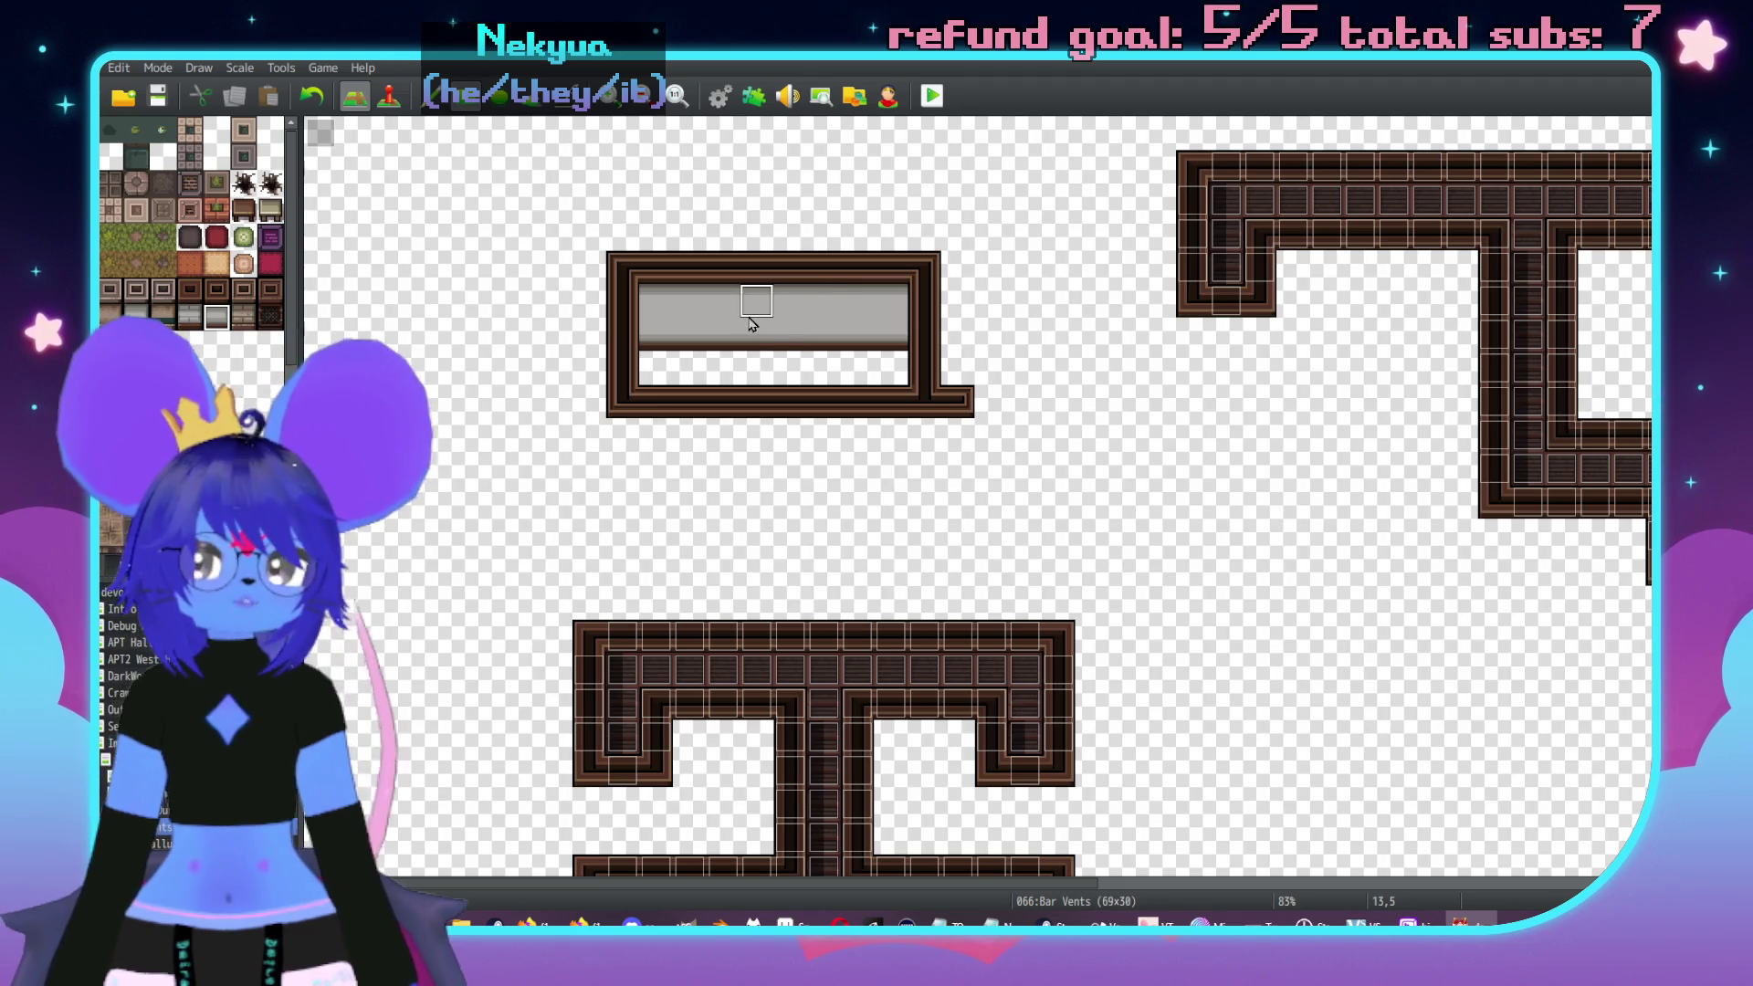
pyautogui.moveTo(620, 400); pyautogui.dragTo(633, 450)
pyautogui.moveTo(924, 398)
pyautogui.mouseDown()
pyautogui.moveTo(947, 442)
pyautogui.moveTo(644, 402)
pyautogui.mouseUp()
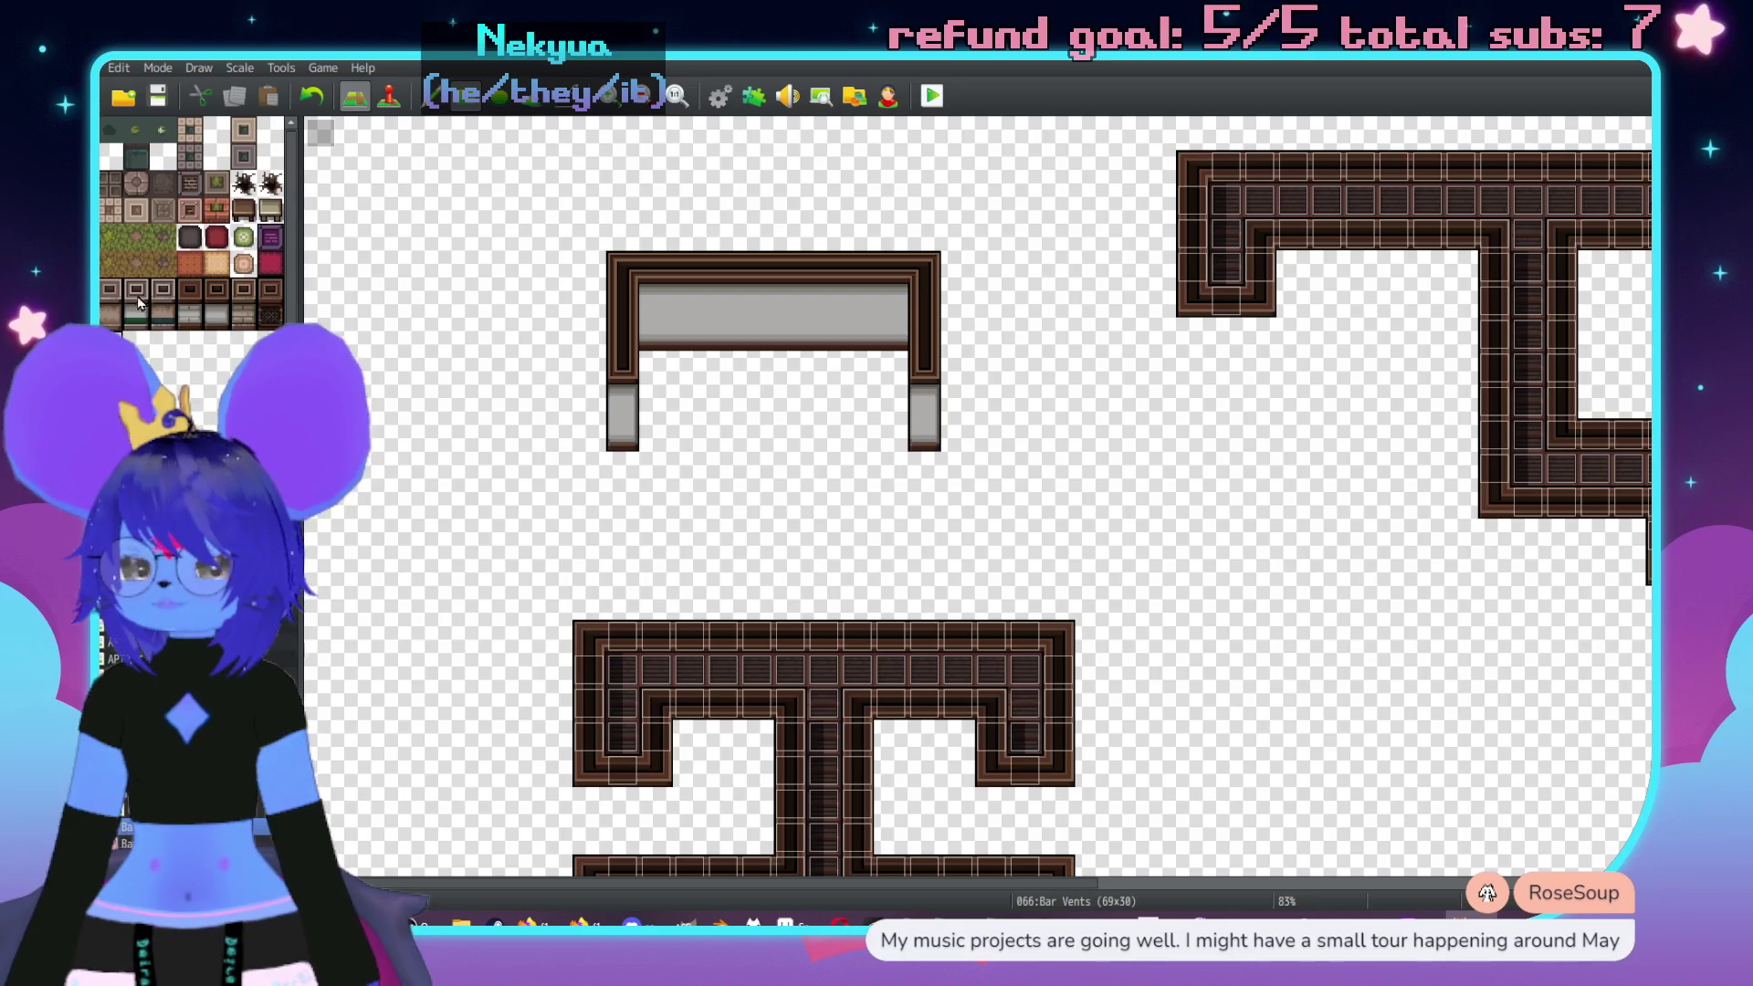
# - Fill the room floor with dark tiles and turn one top-wall column into brown wall
pyautogui.moveTo(665, 383); pyautogui.dragTo(899, 383)
pyautogui.moveTo(653, 395)
pyautogui.mouseDown()
pyautogui.moveTo(924, 411)
pyautogui.moveTo(884, 435)
pyautogui.mouseUp()
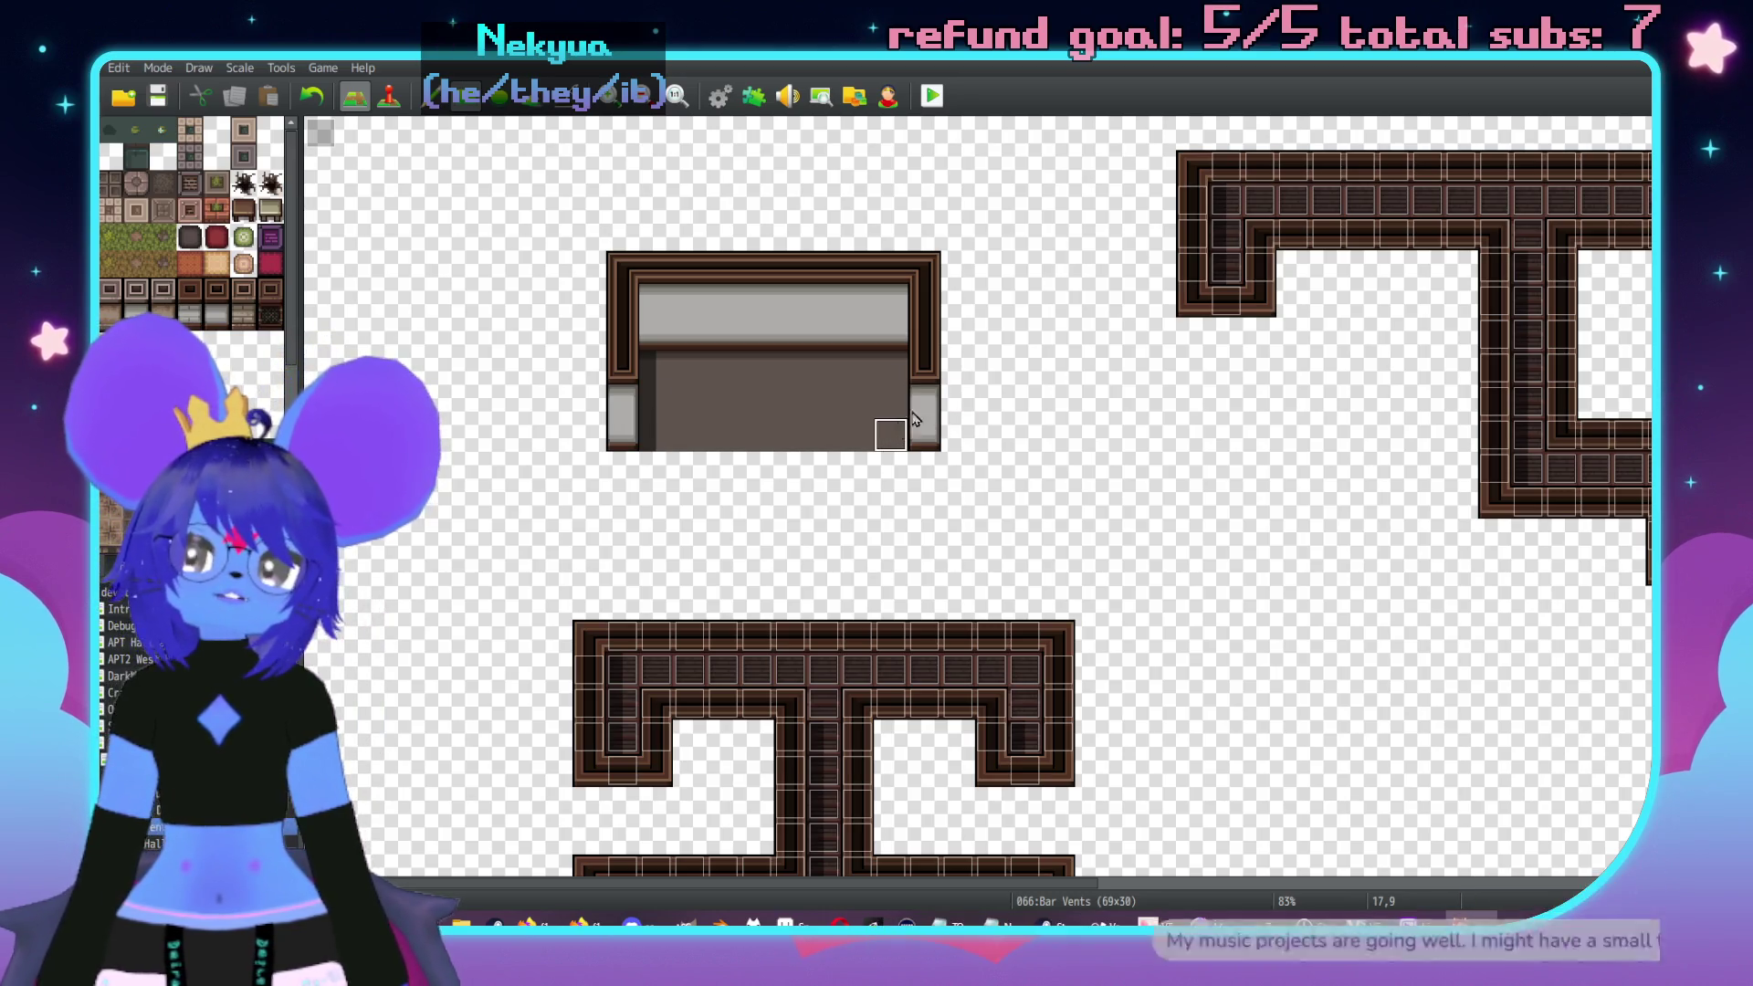
pyautogui.click(851, 281)
pyautogui.moveTo(858, 269); pyautogui.dragTo(865, 345)
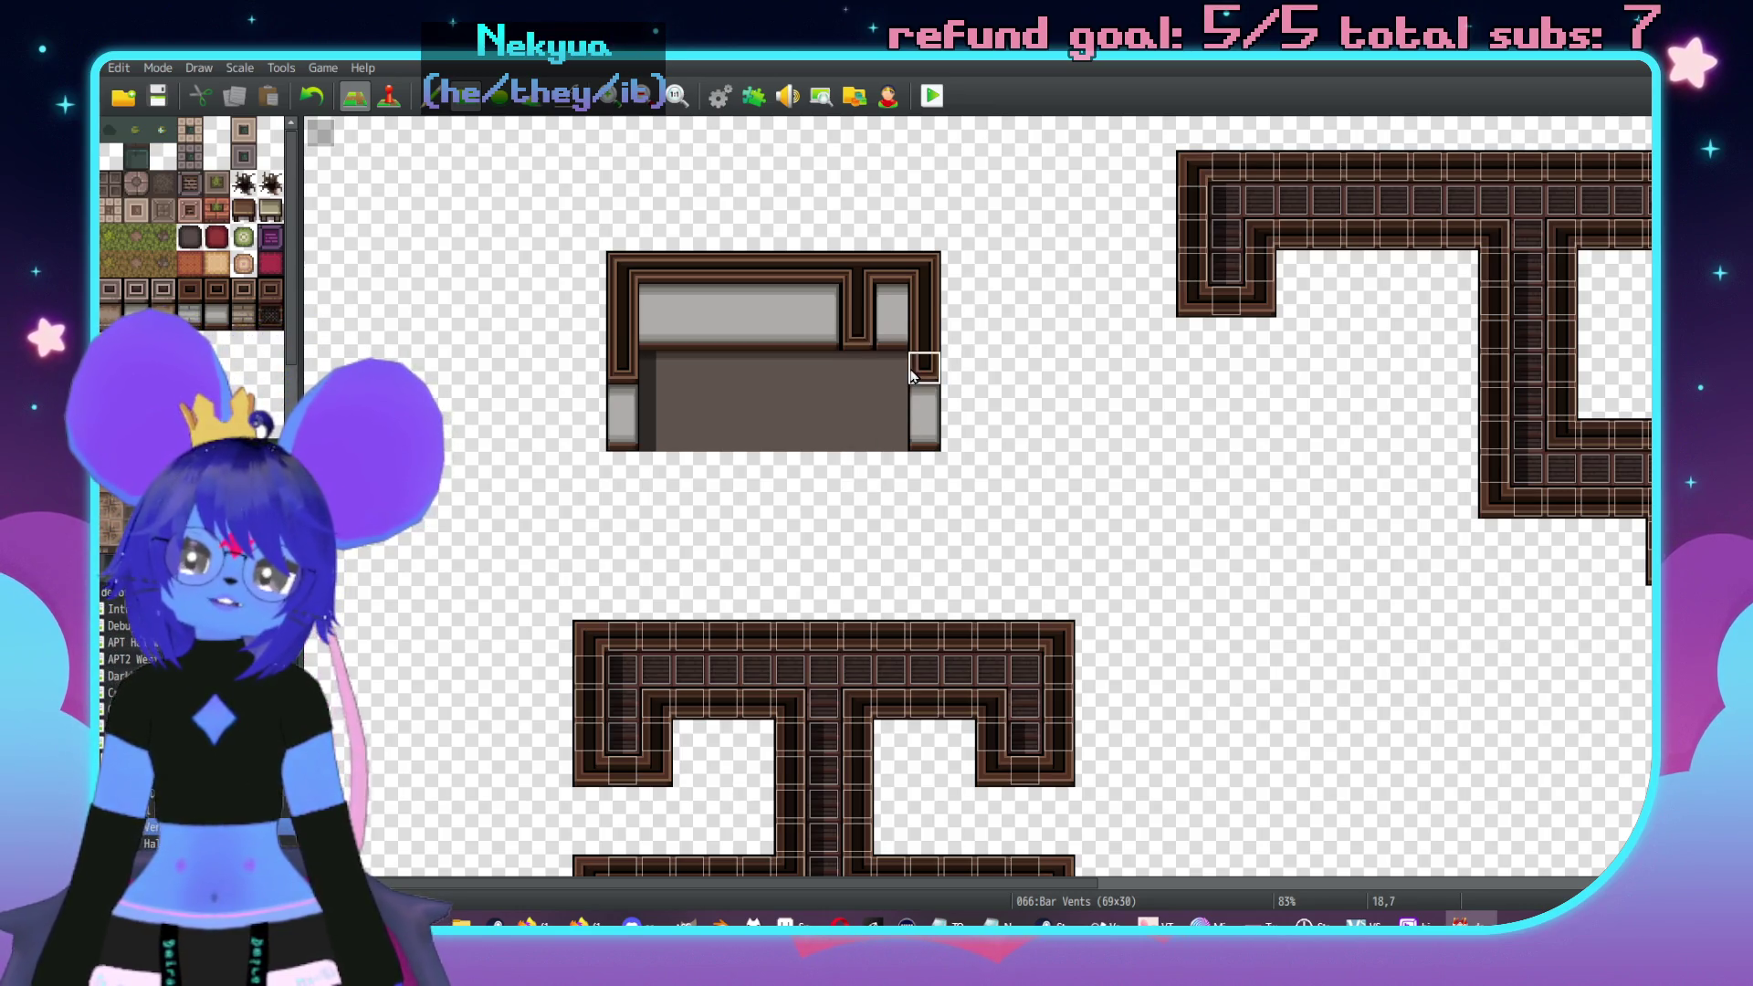
pyautogui.hscroll(5, 712, 571)
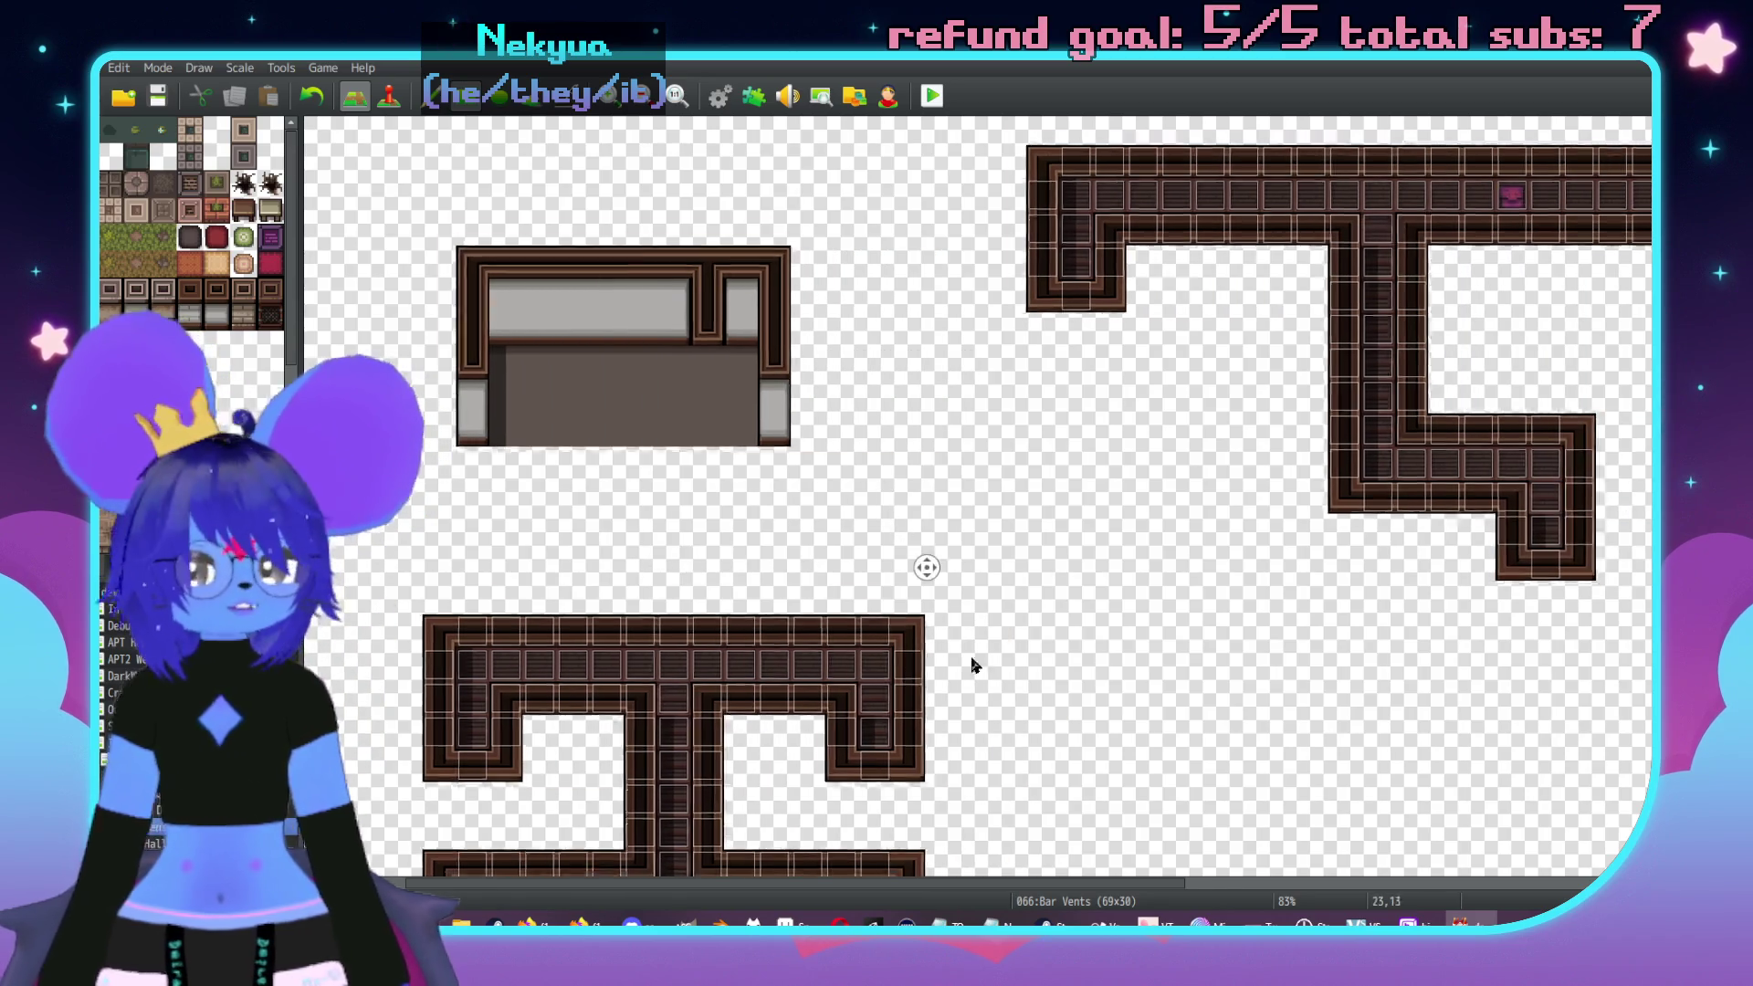
# - Look at an event's options in Event mode, then go back to Map mode
pyautogui.hscroll(1, 1067, 269)
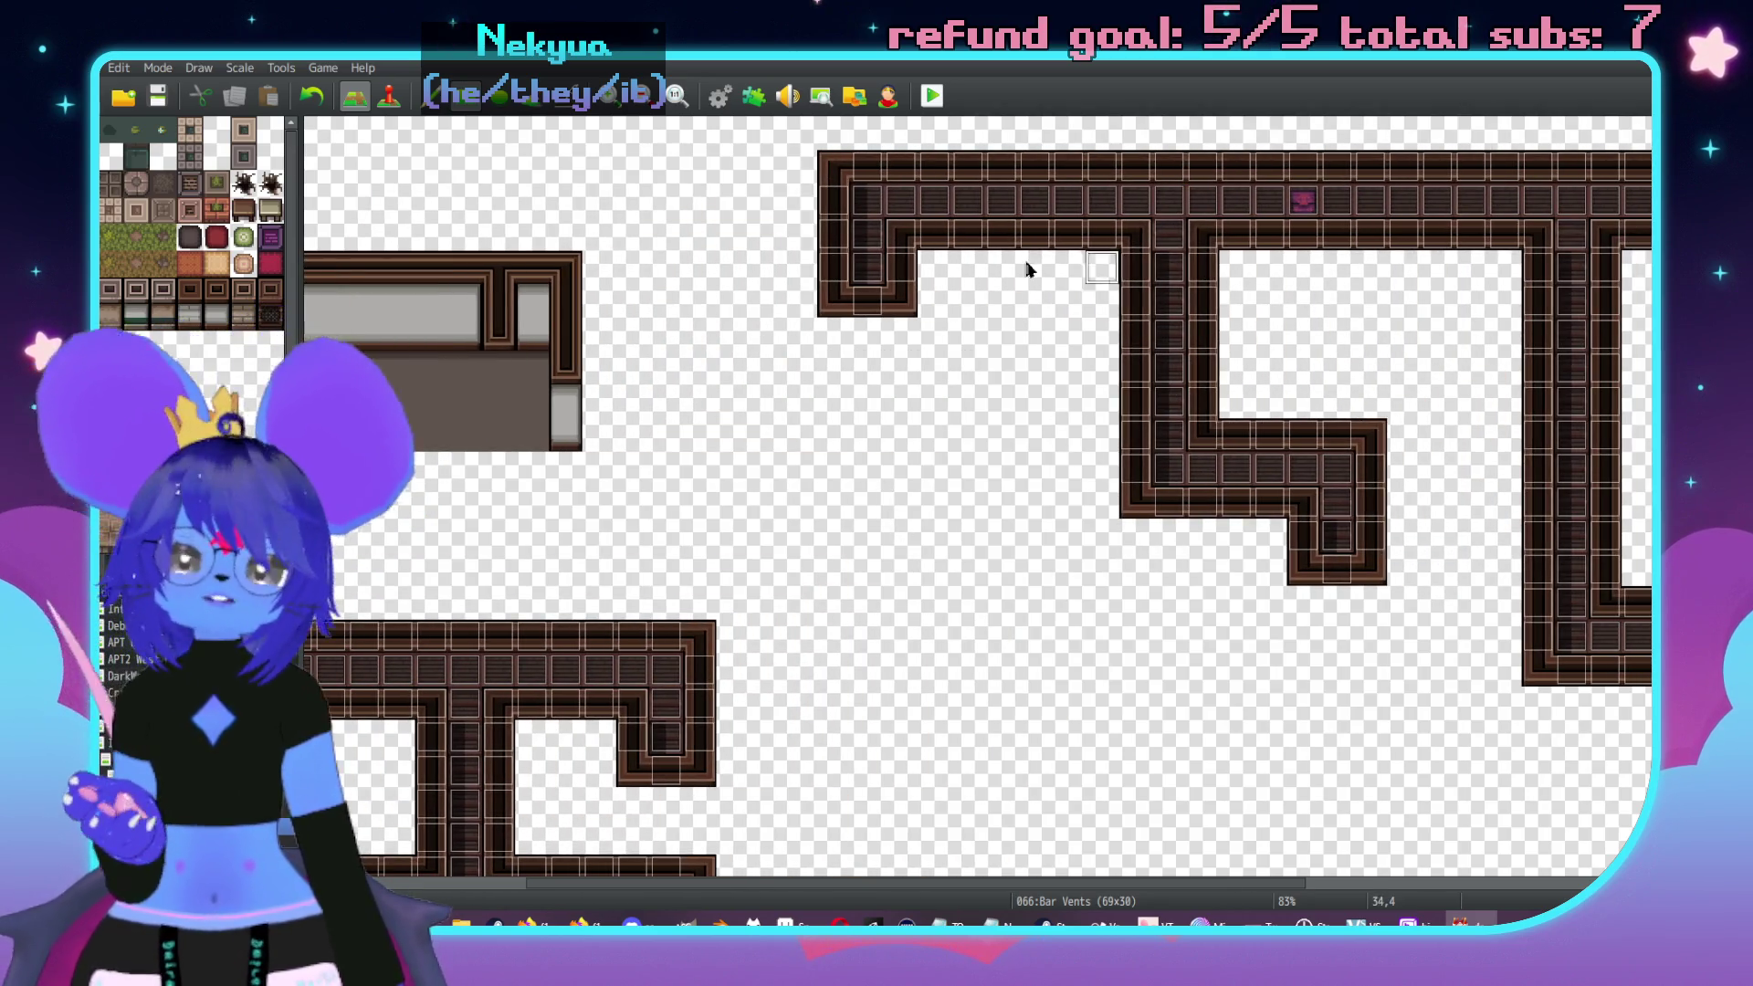
pyautogui.hscroll(-5, 1158, 521)
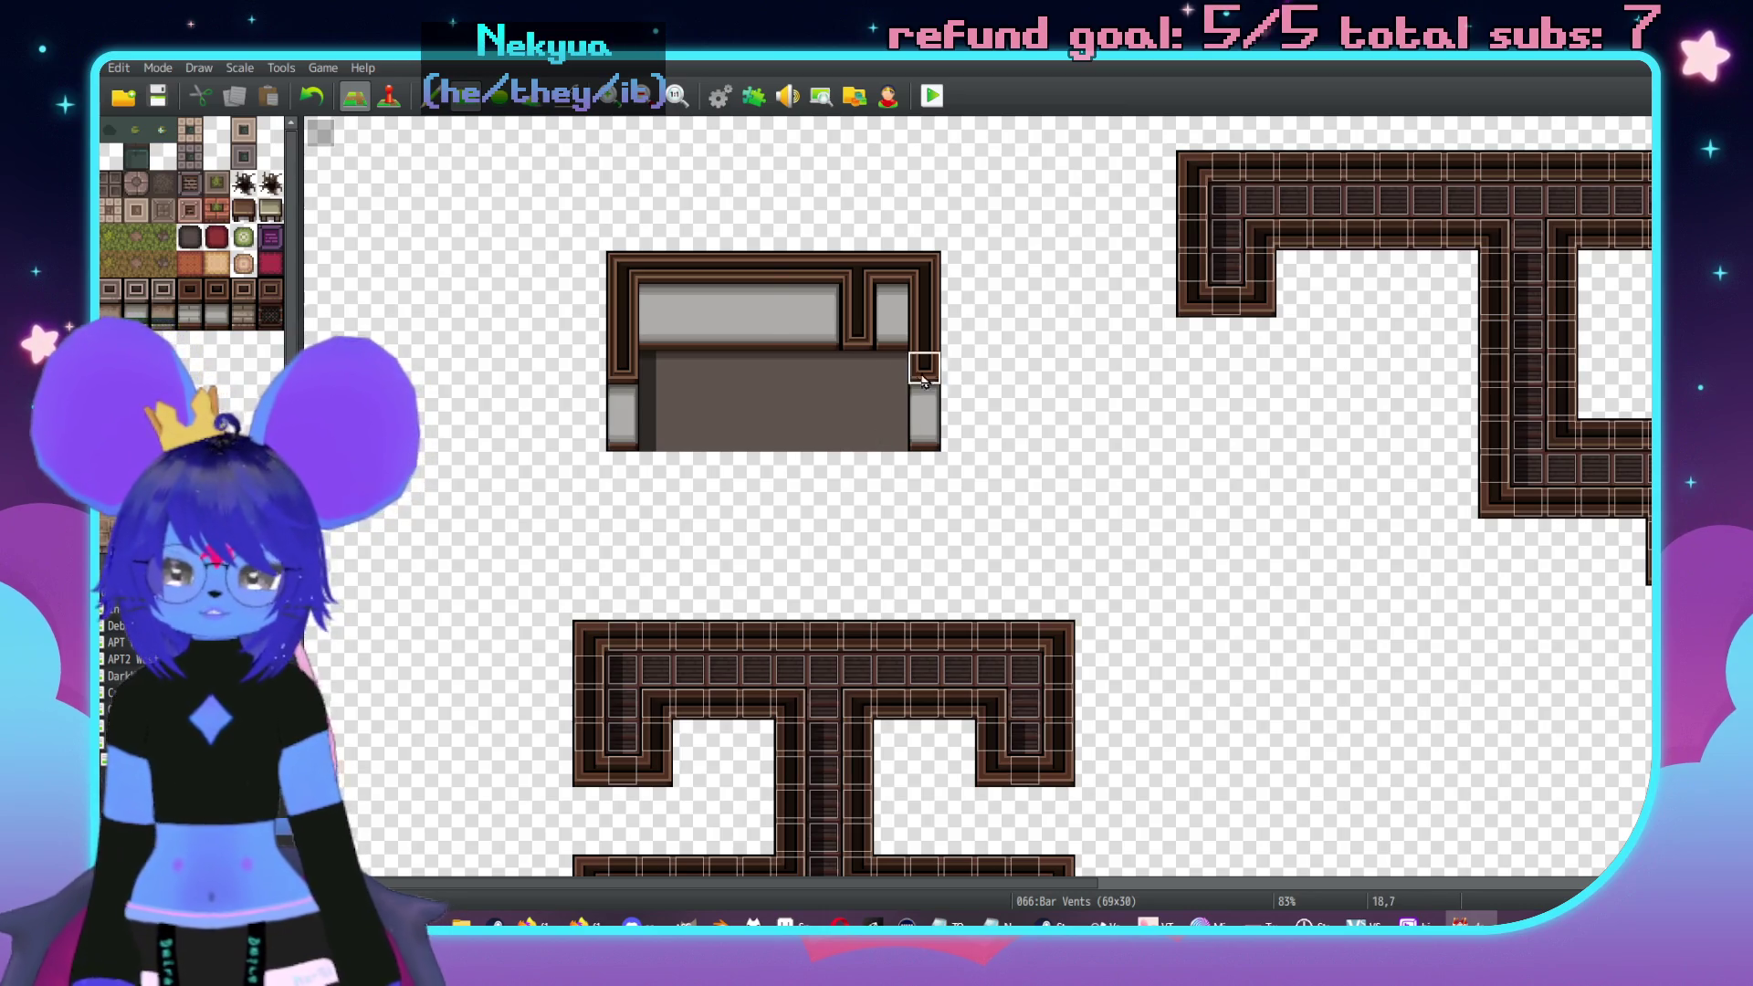
pyautogui.press('F8')
pyautogui.rightClick(606, 251)
pyautogui.press('Escape')
pyautogui.press('F7')
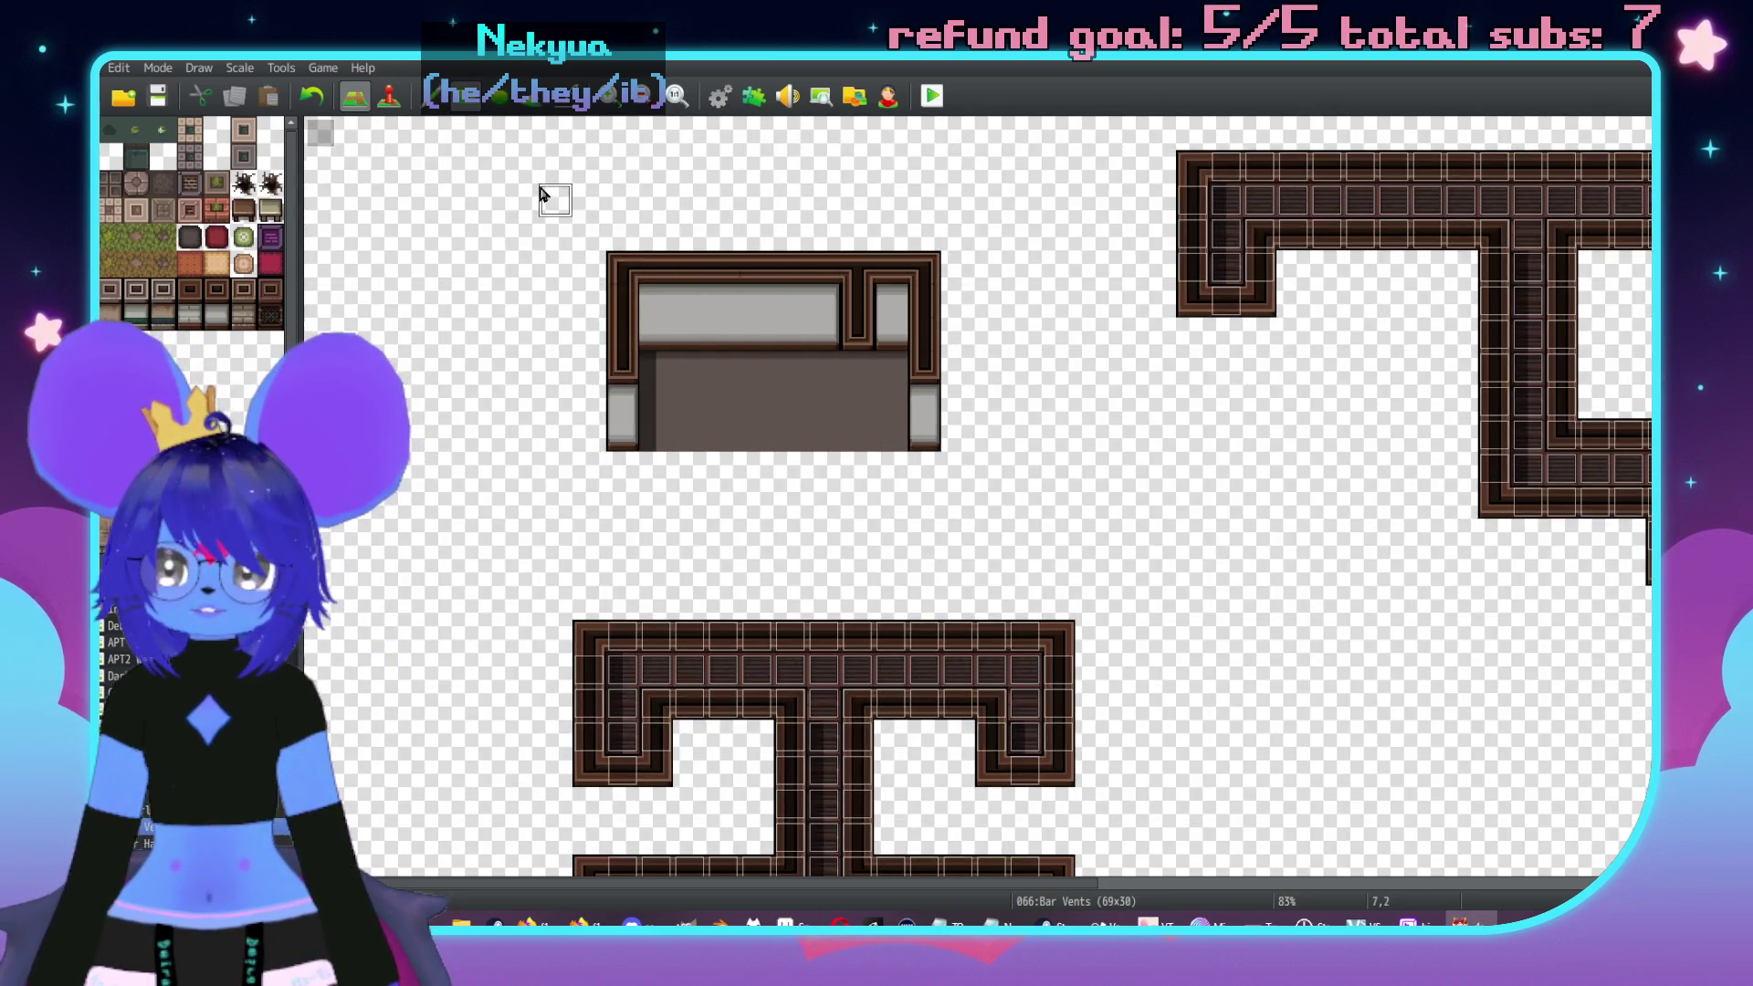
# - Place a dark grate tile beside the storage box in the top corridor
pyautogui.middleClick(1214, 532)
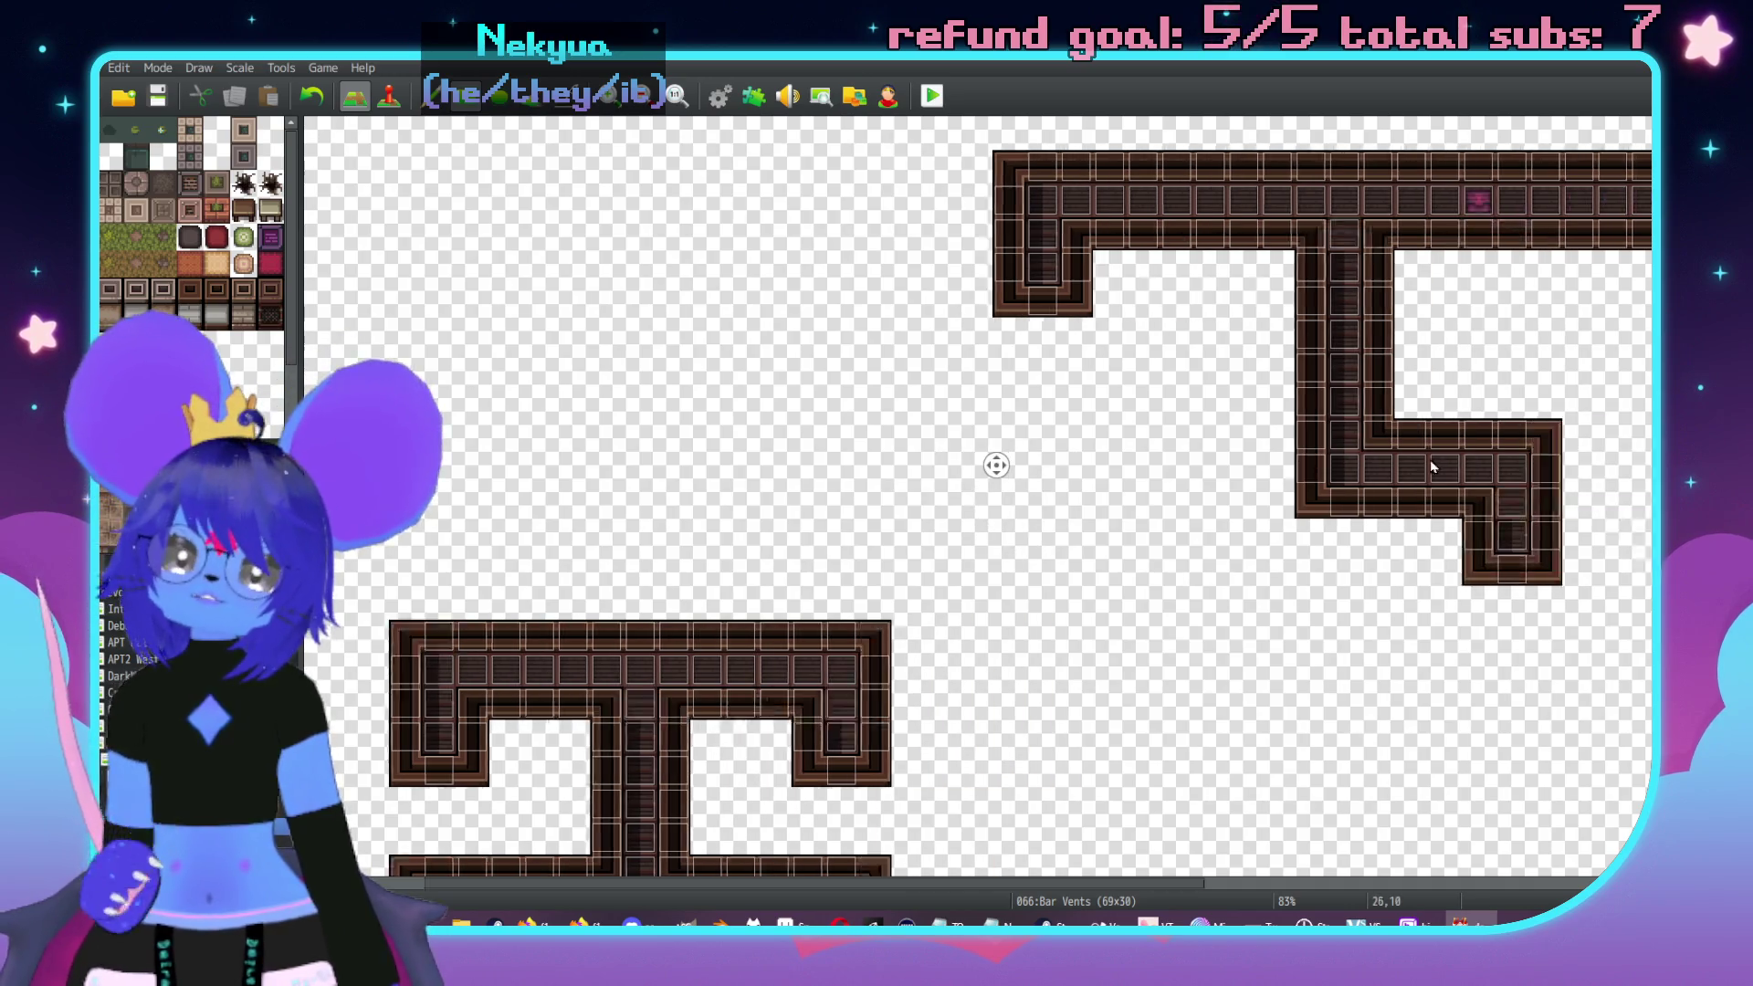
pyautogui.scroll(2, 1109, 325)
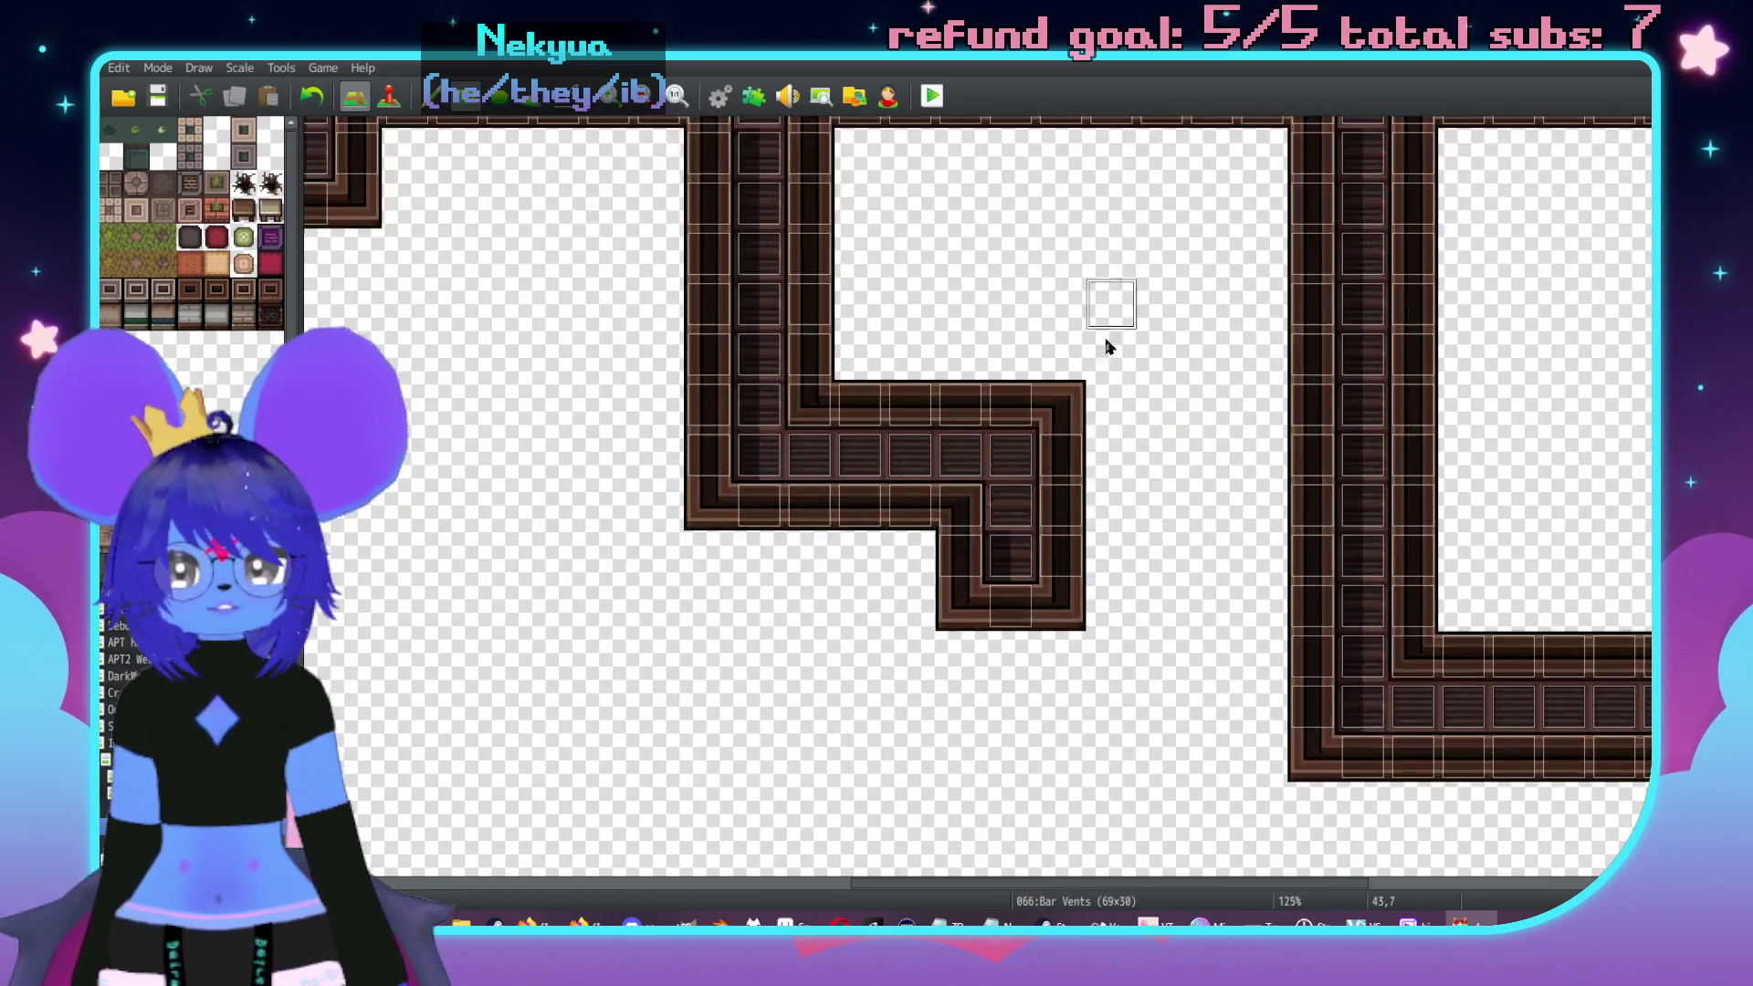
pyautogui.middleClick(1169, 189)
pyautogui.click(270, 316)
pyautogui.click(925, 241)
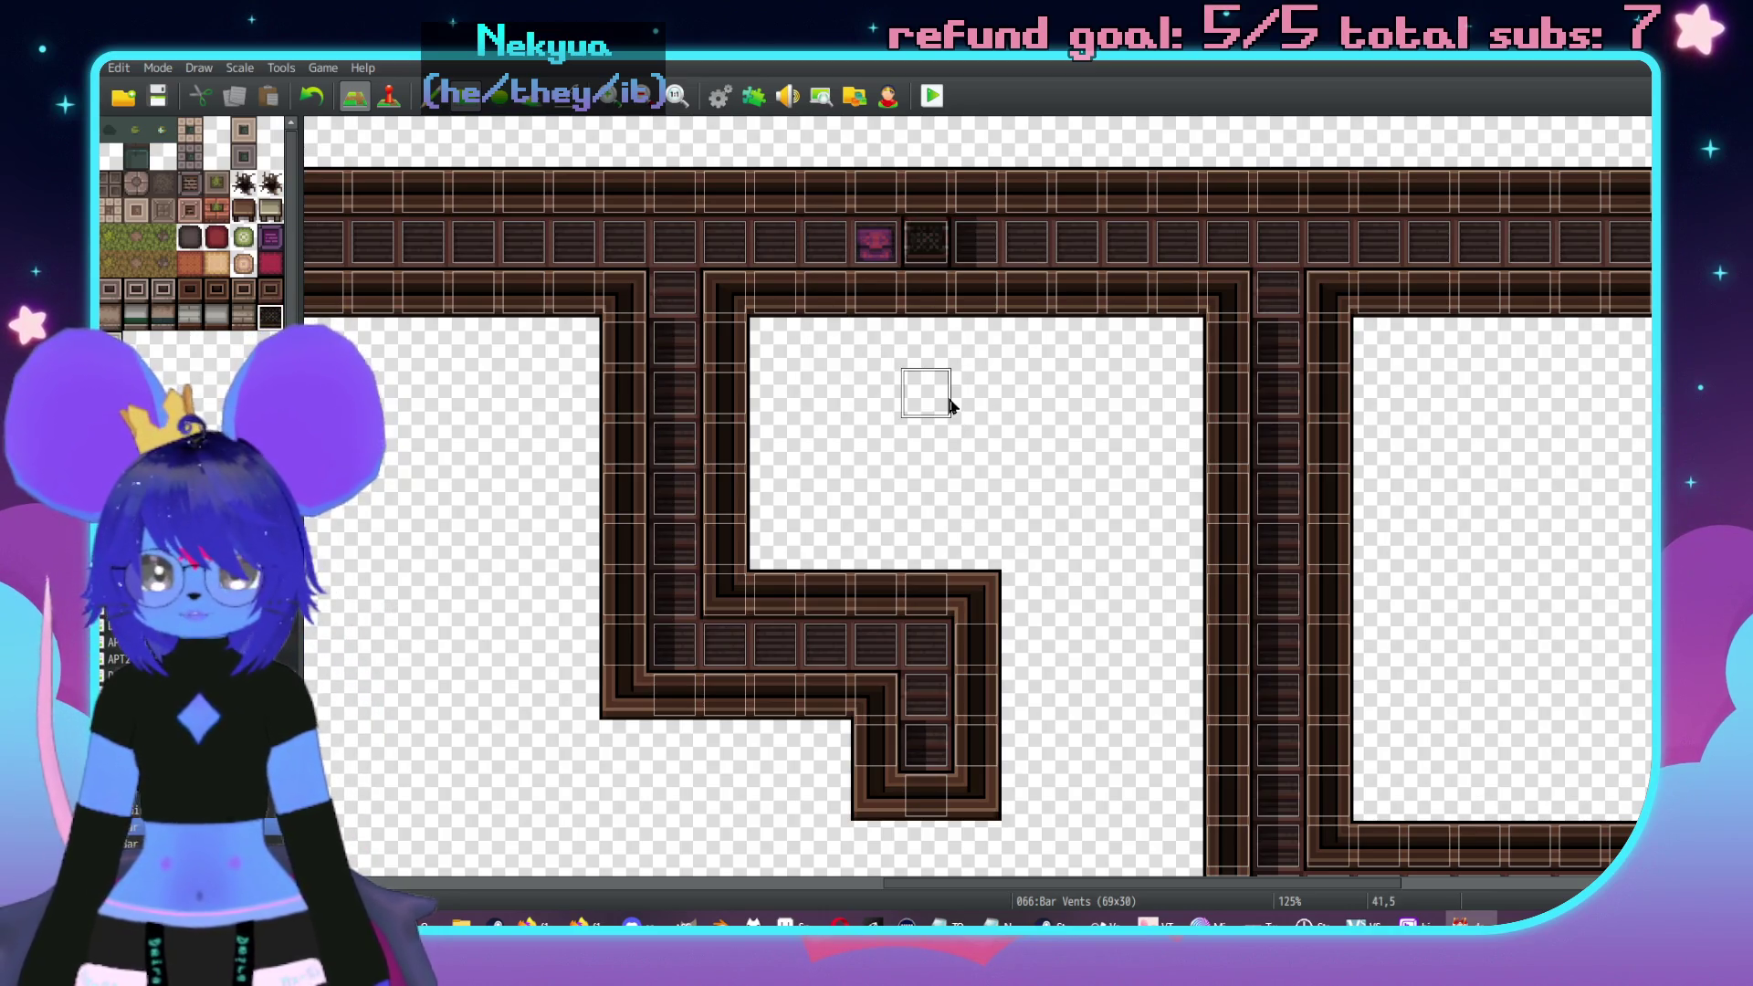
pyautogui.press('F6')
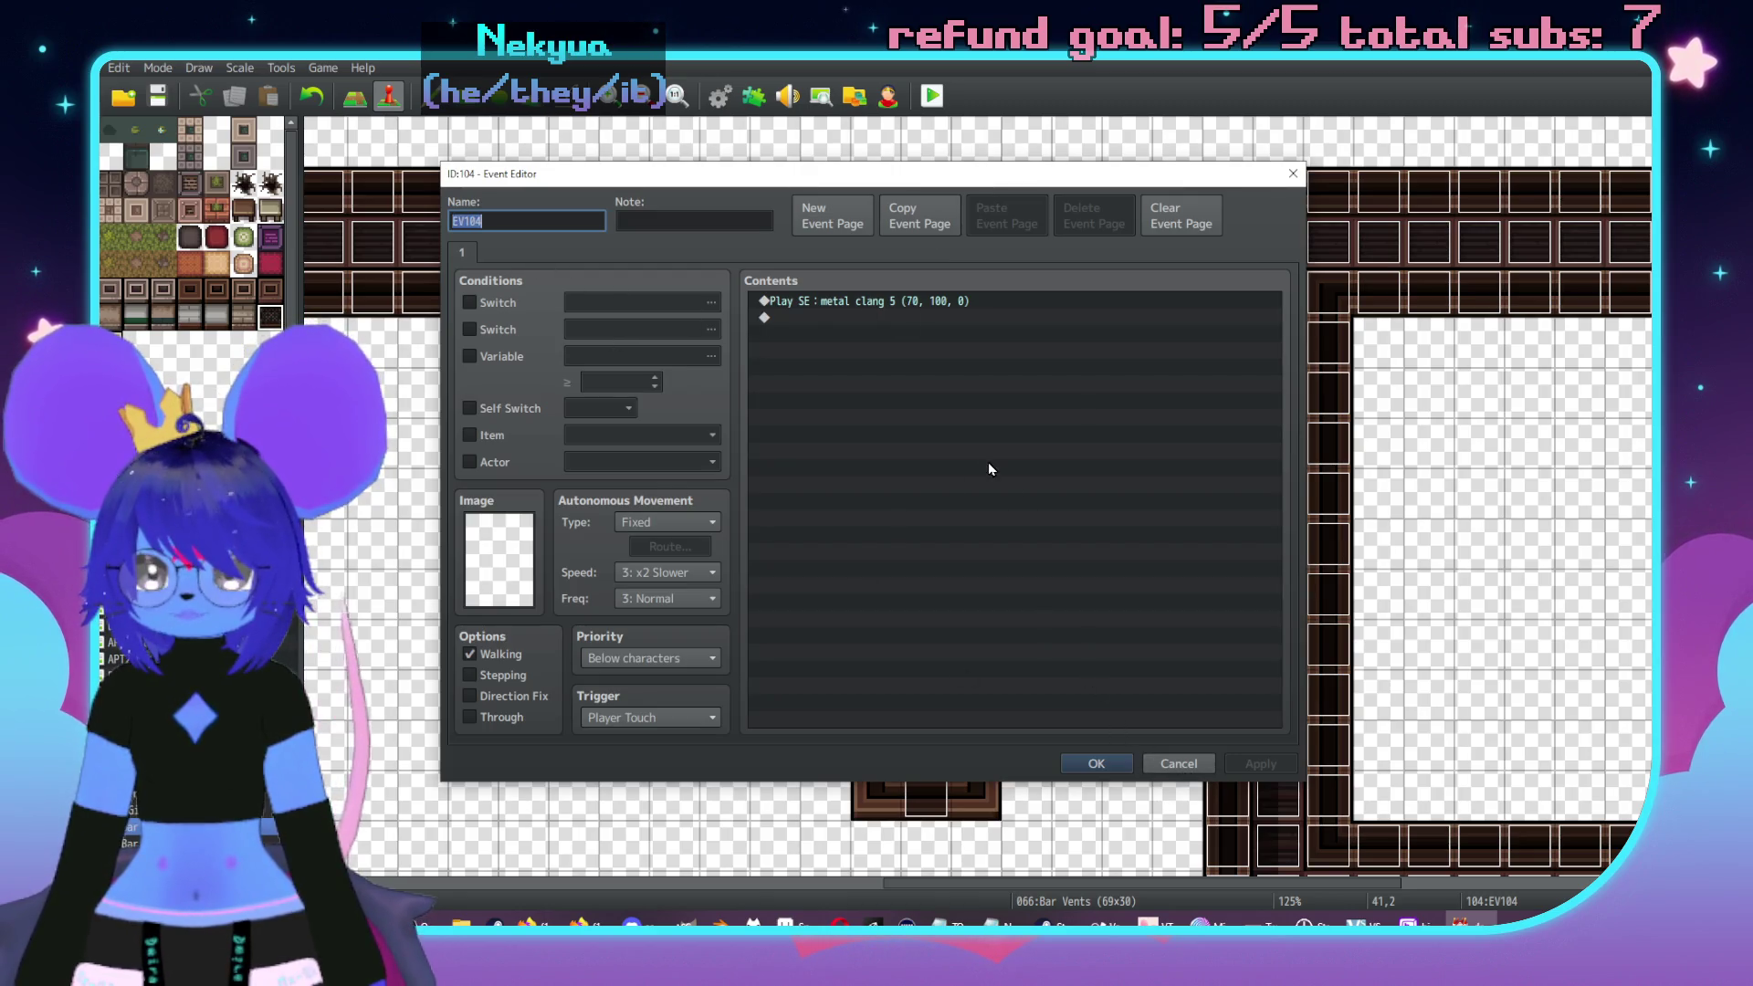
# - Create a new event on the grate tile named Chest Block
pyautogui.click(1181, 765)
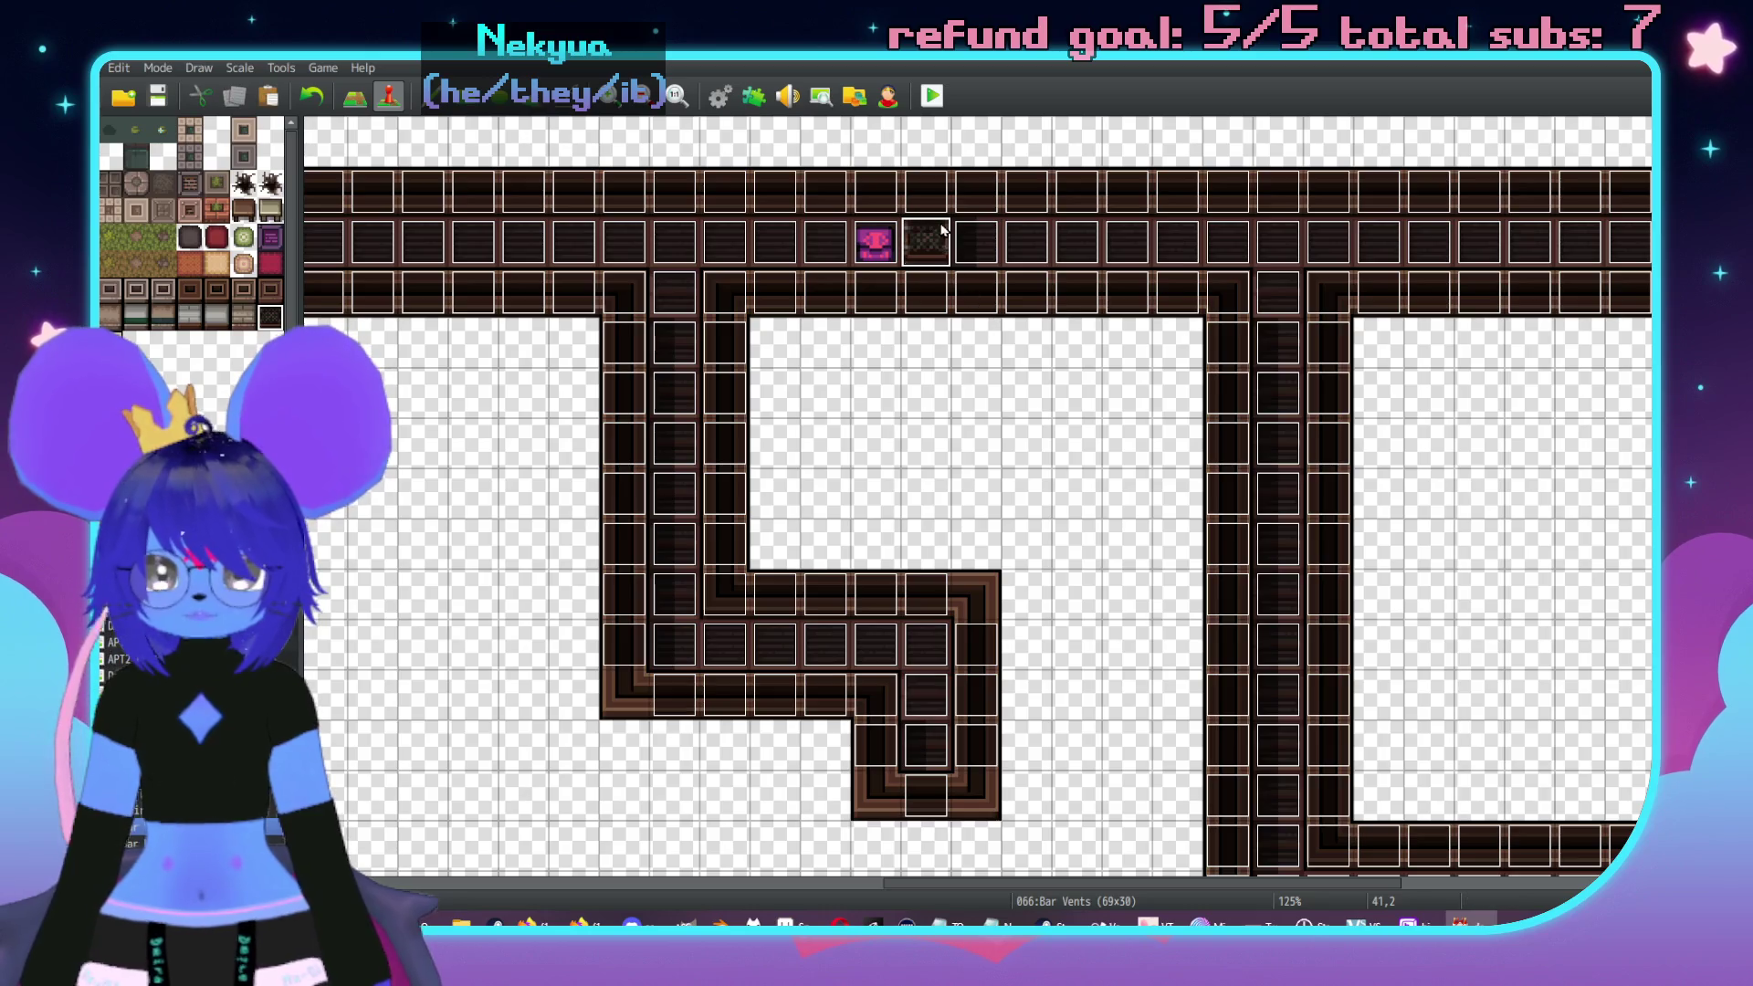
pyautogui.click(927, 188)
pyautogui.click(926, 292)
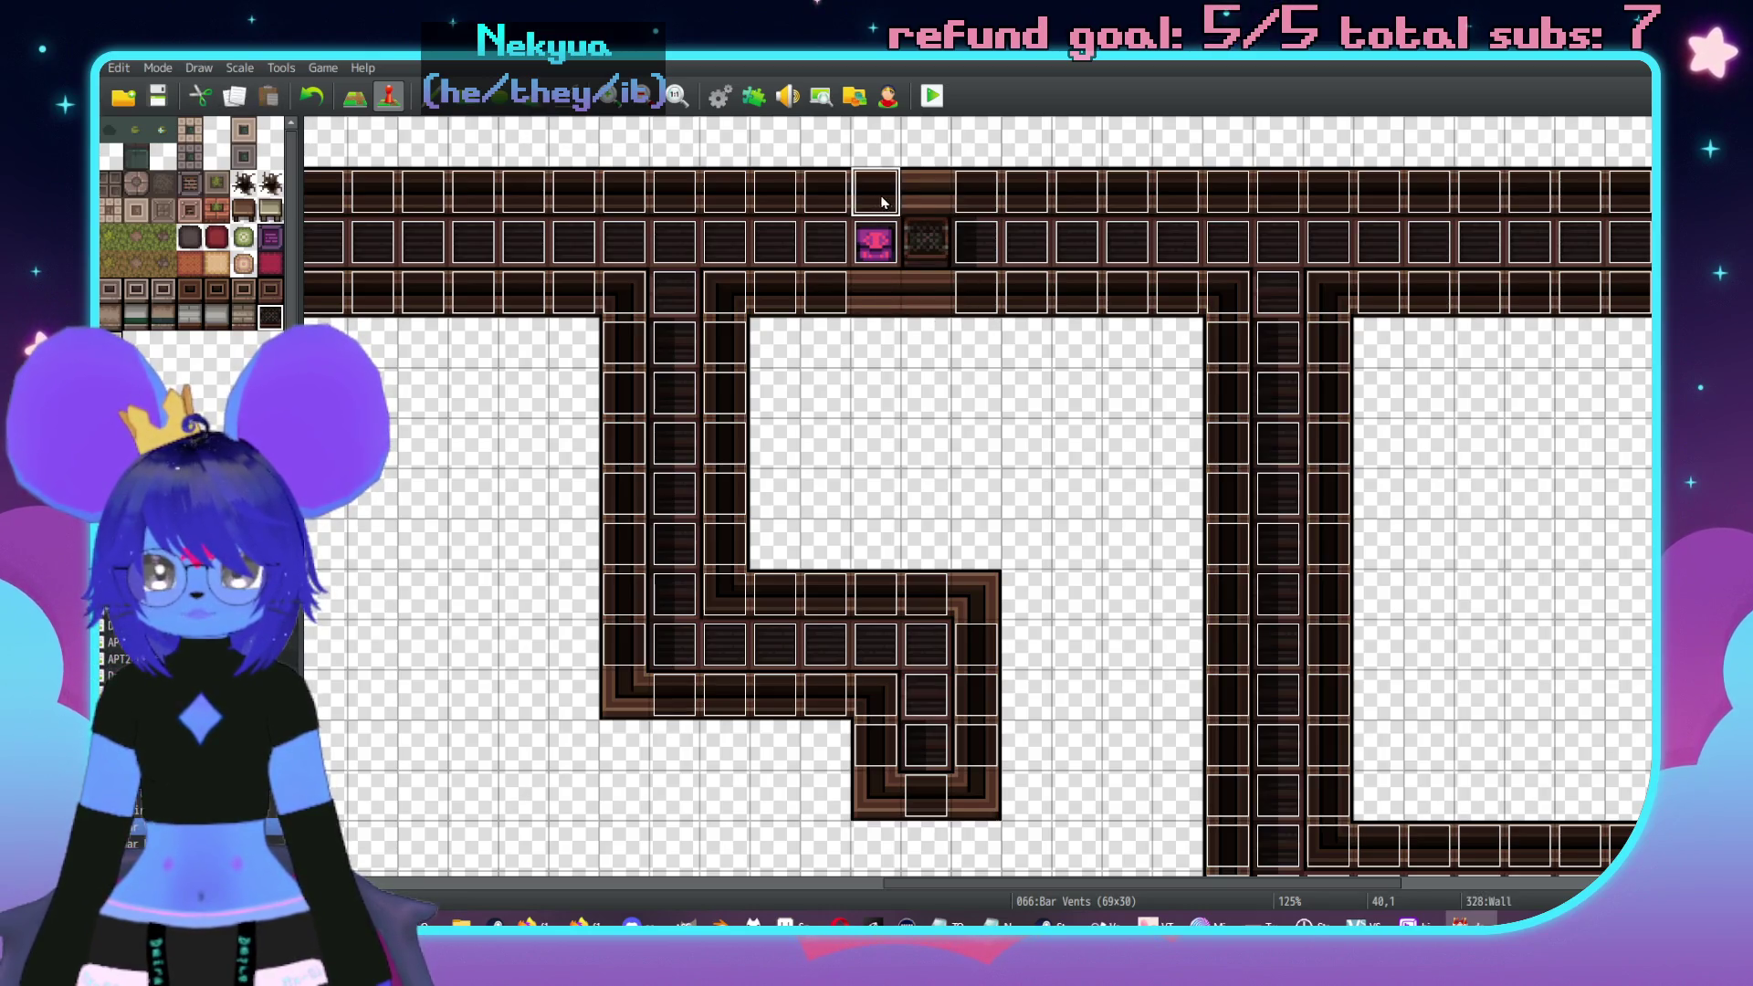
pyautogui.doubleClick(929, 241)
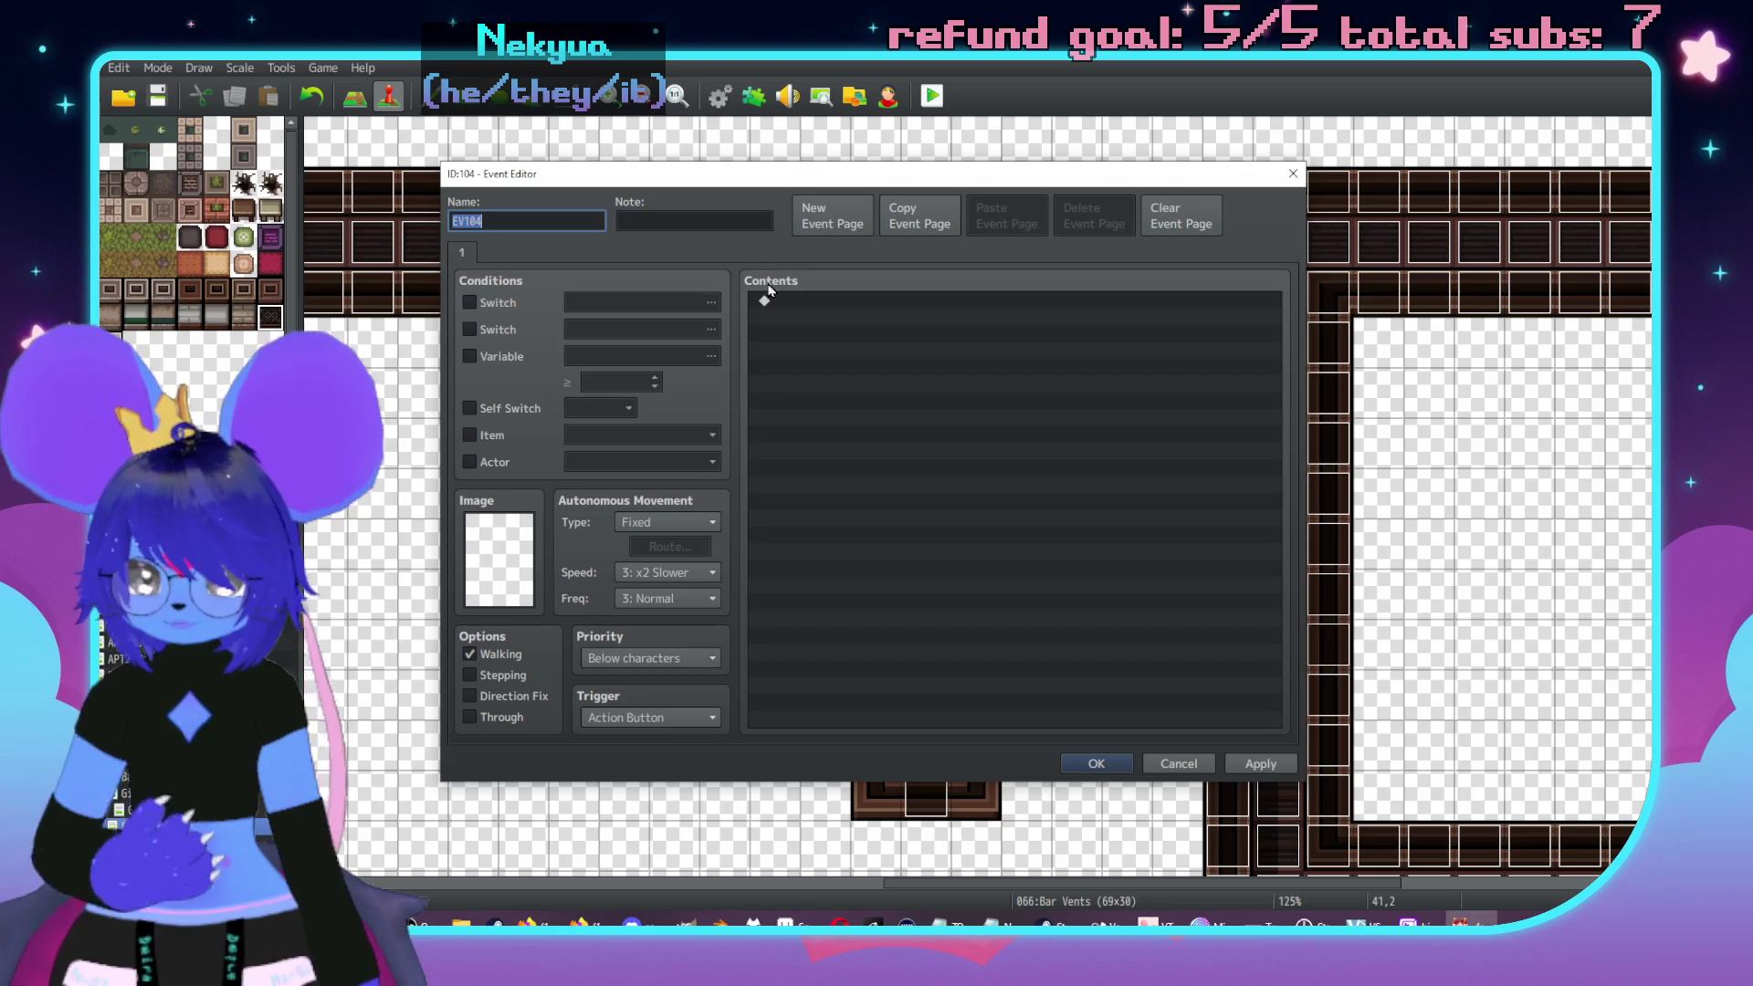
pyautogui.write('Ches')
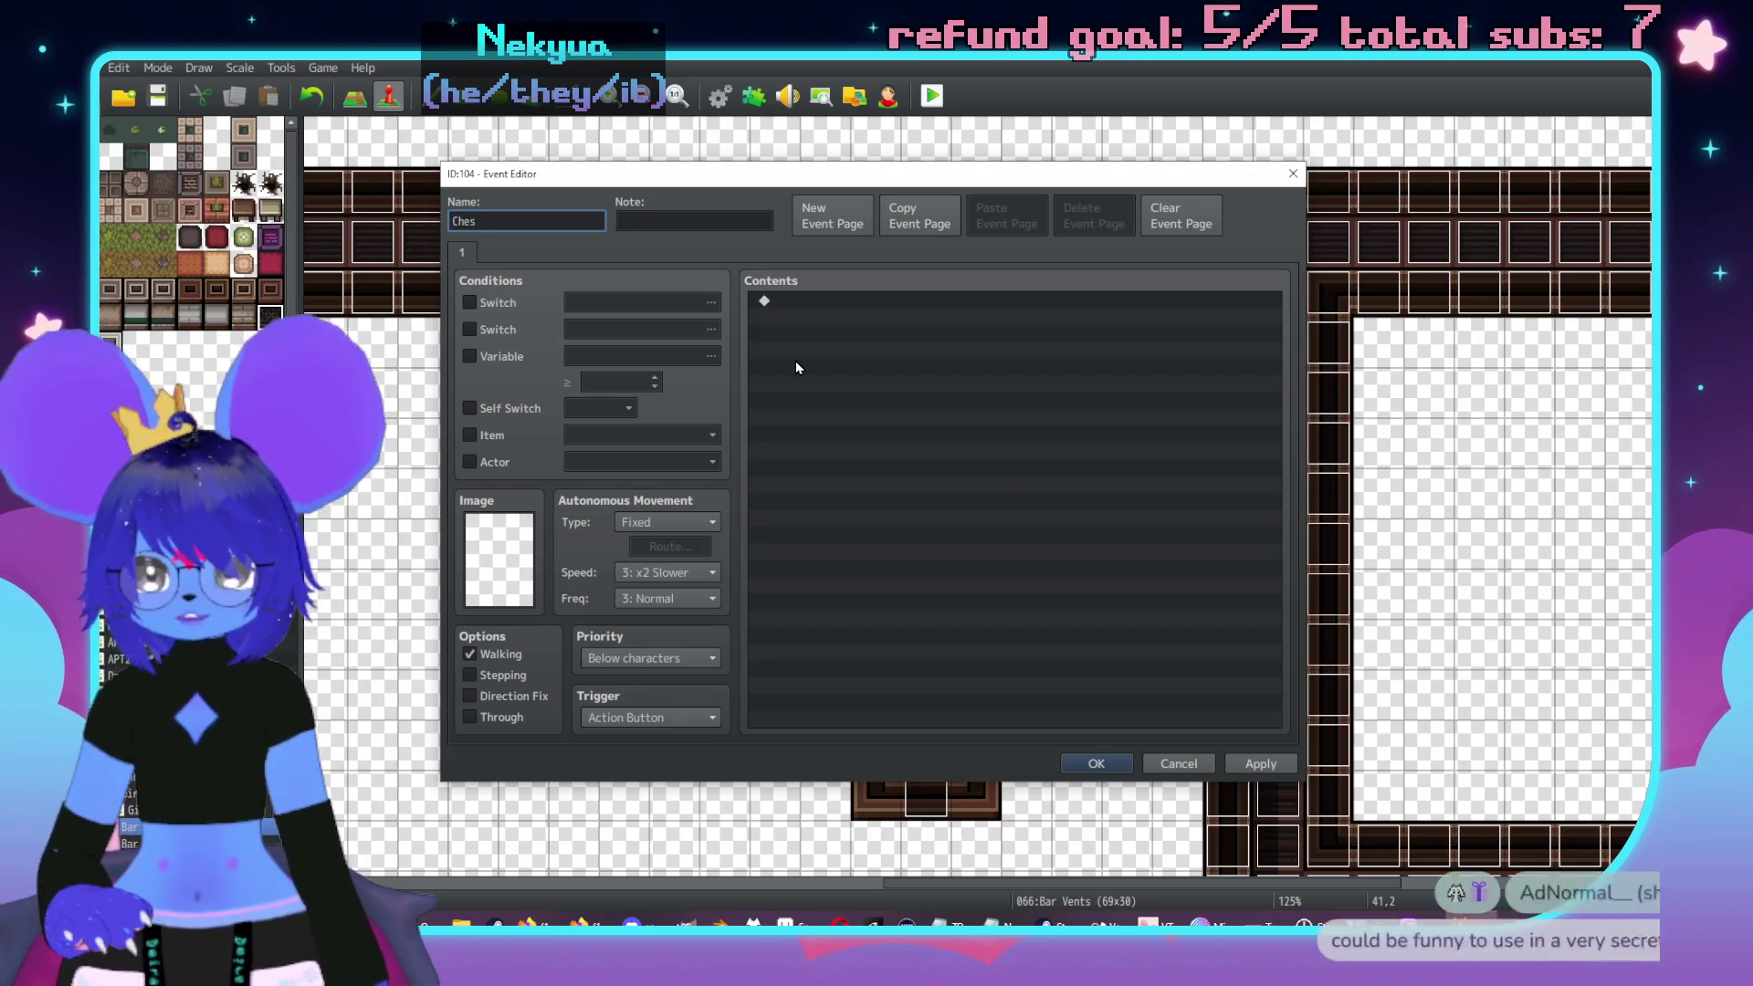
pyautogui.write('t Block')
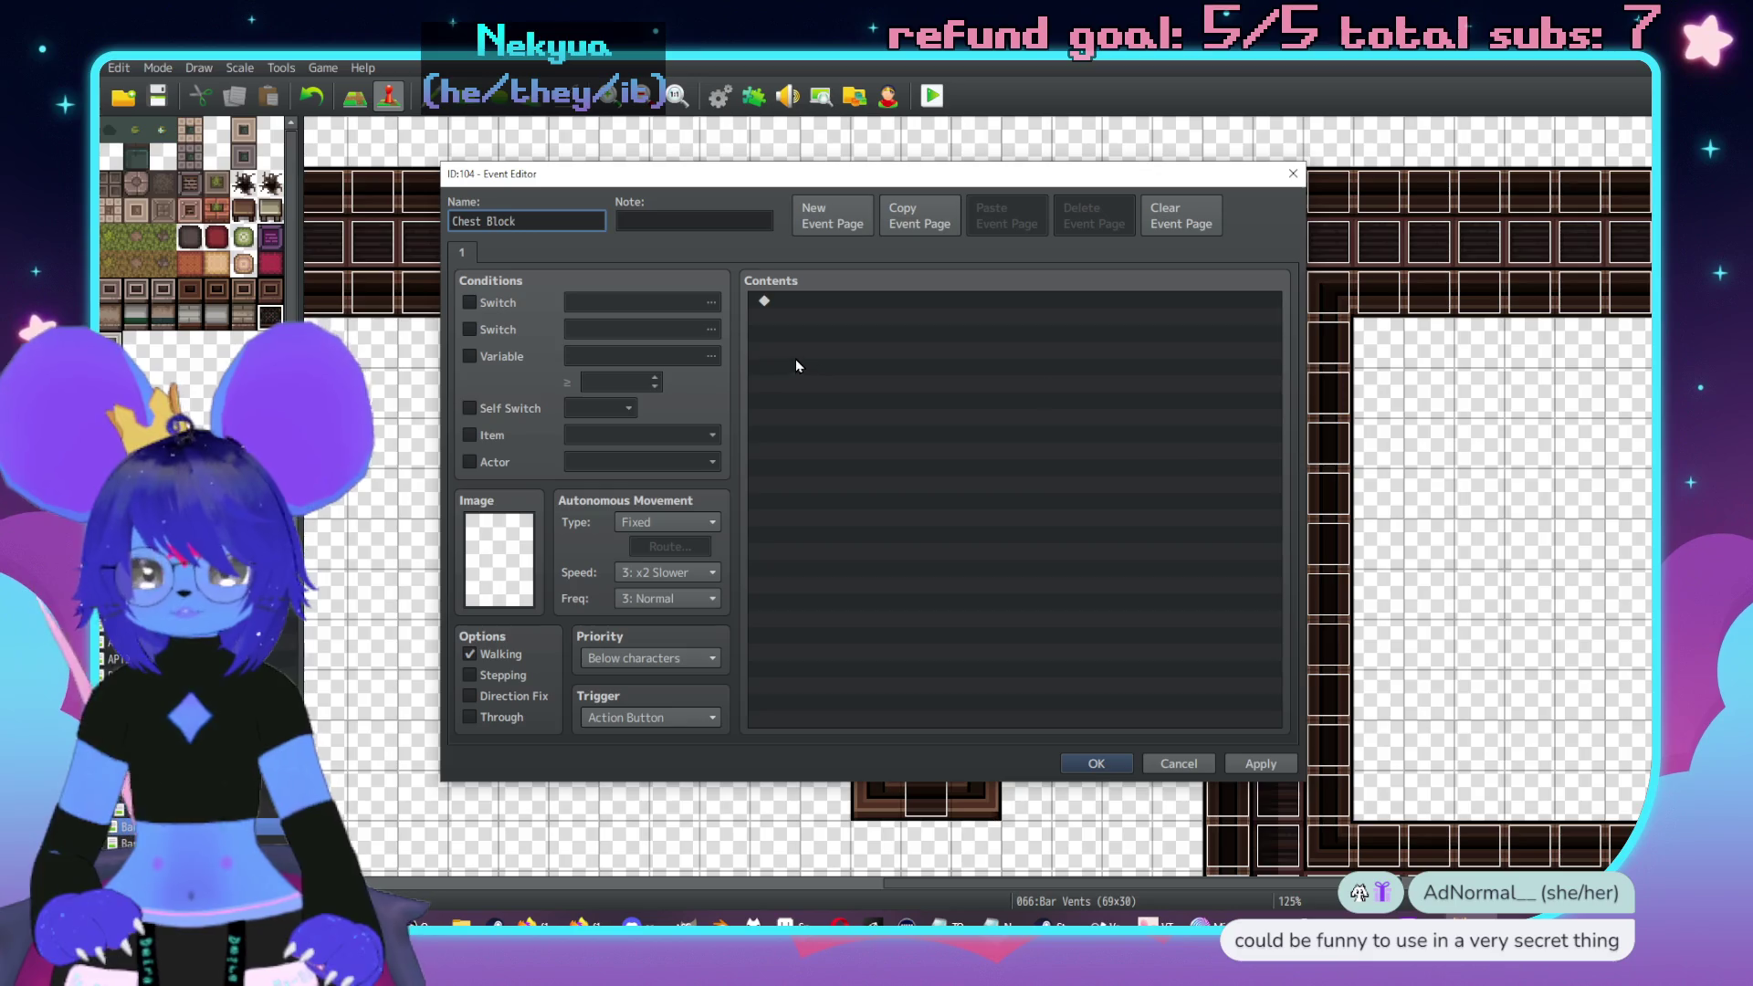
# - Draft a Show Text line about the vent section, then cancel it and close the event editor
pyautogui.doubleClick(843, 304)
pyautogui.click(931, 308)
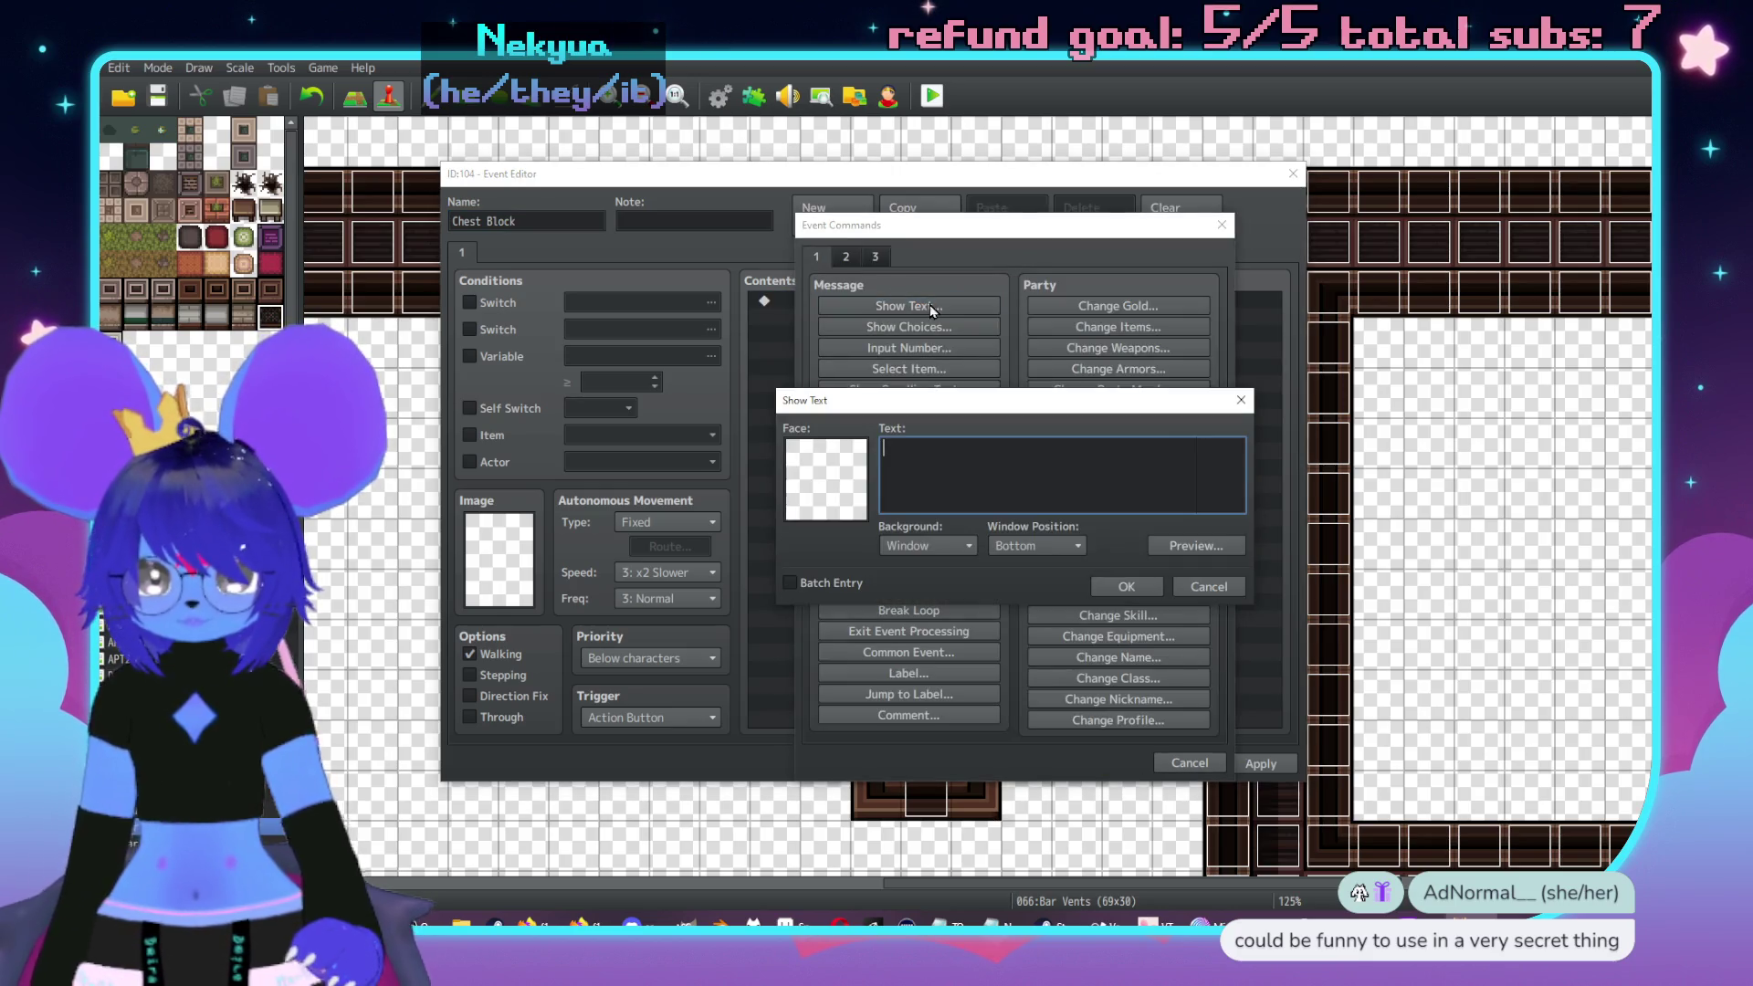
pyautogui.write('T')
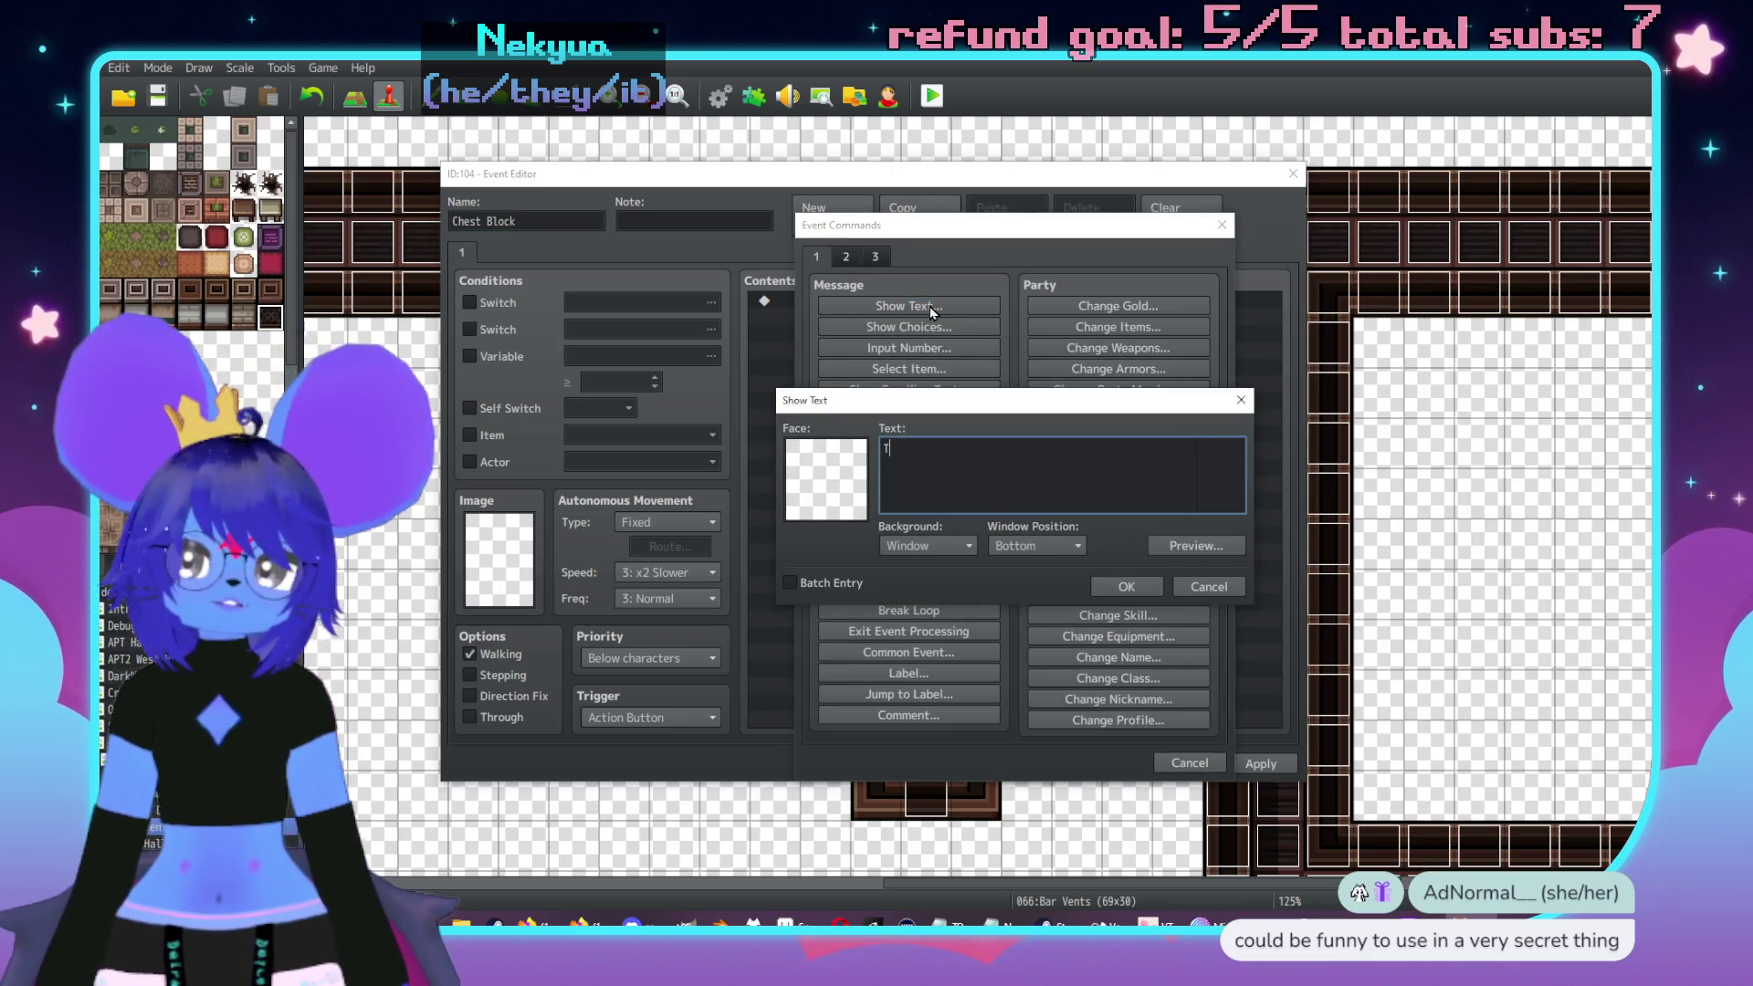
pyautogui.write('his ar')
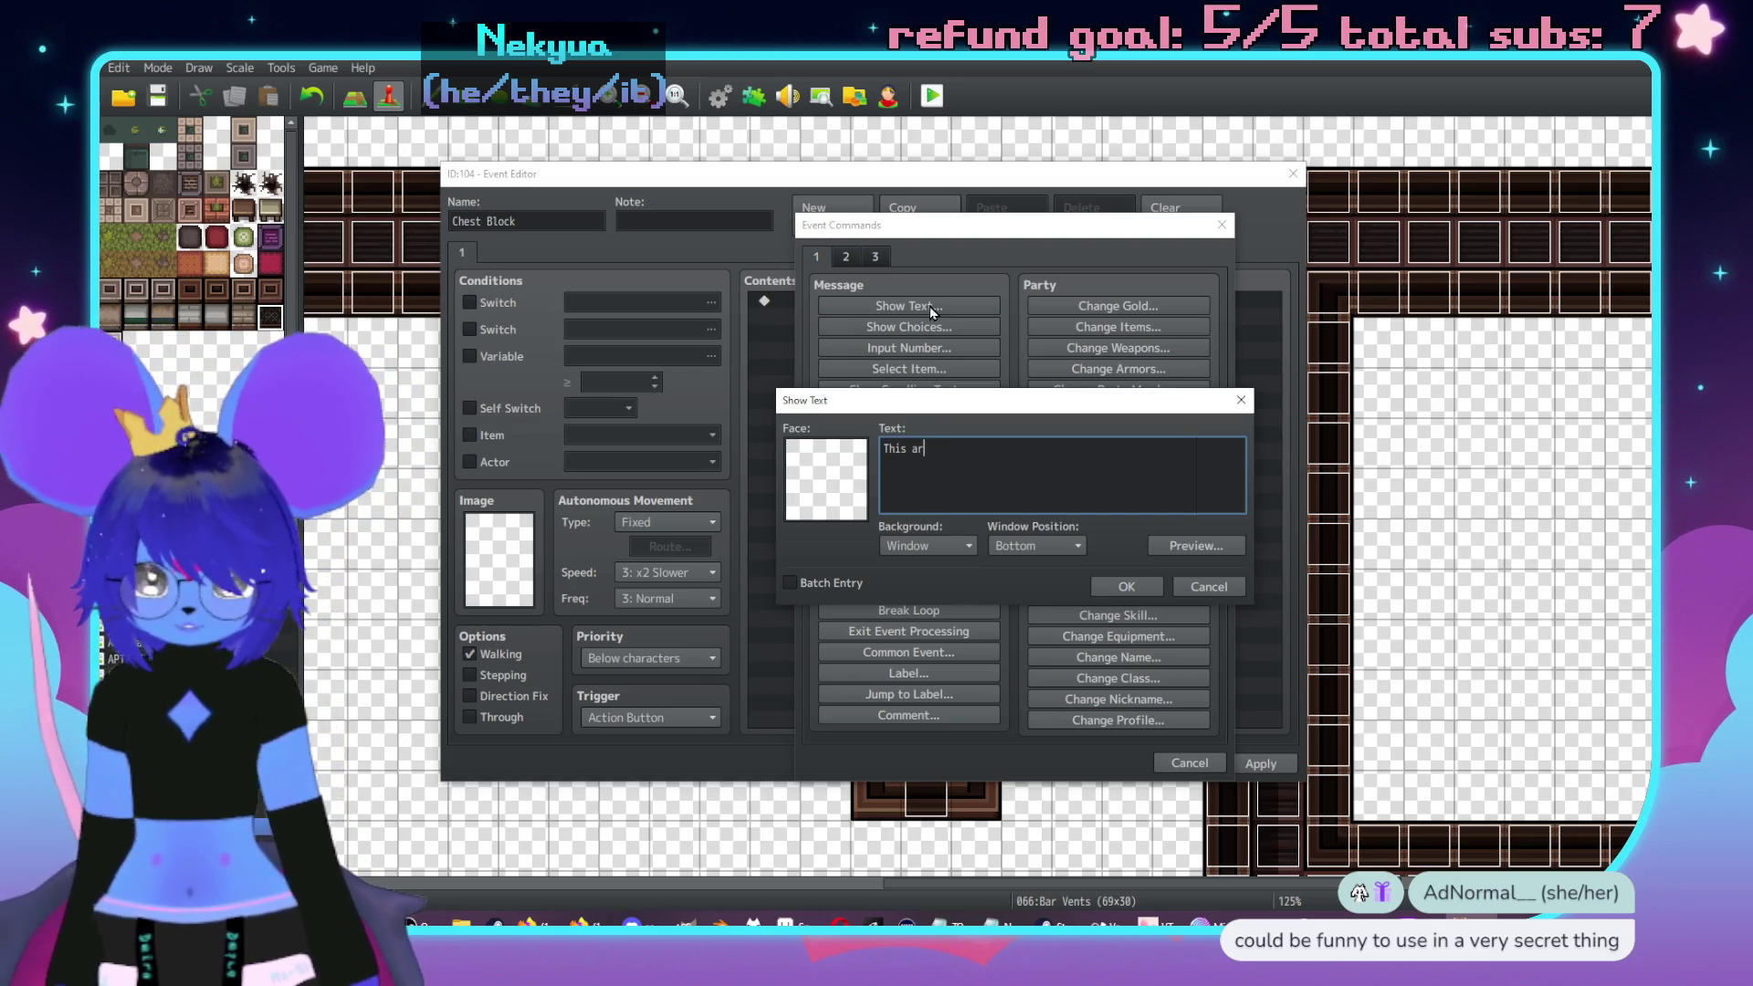
pyautogui.write('ea is uprais')
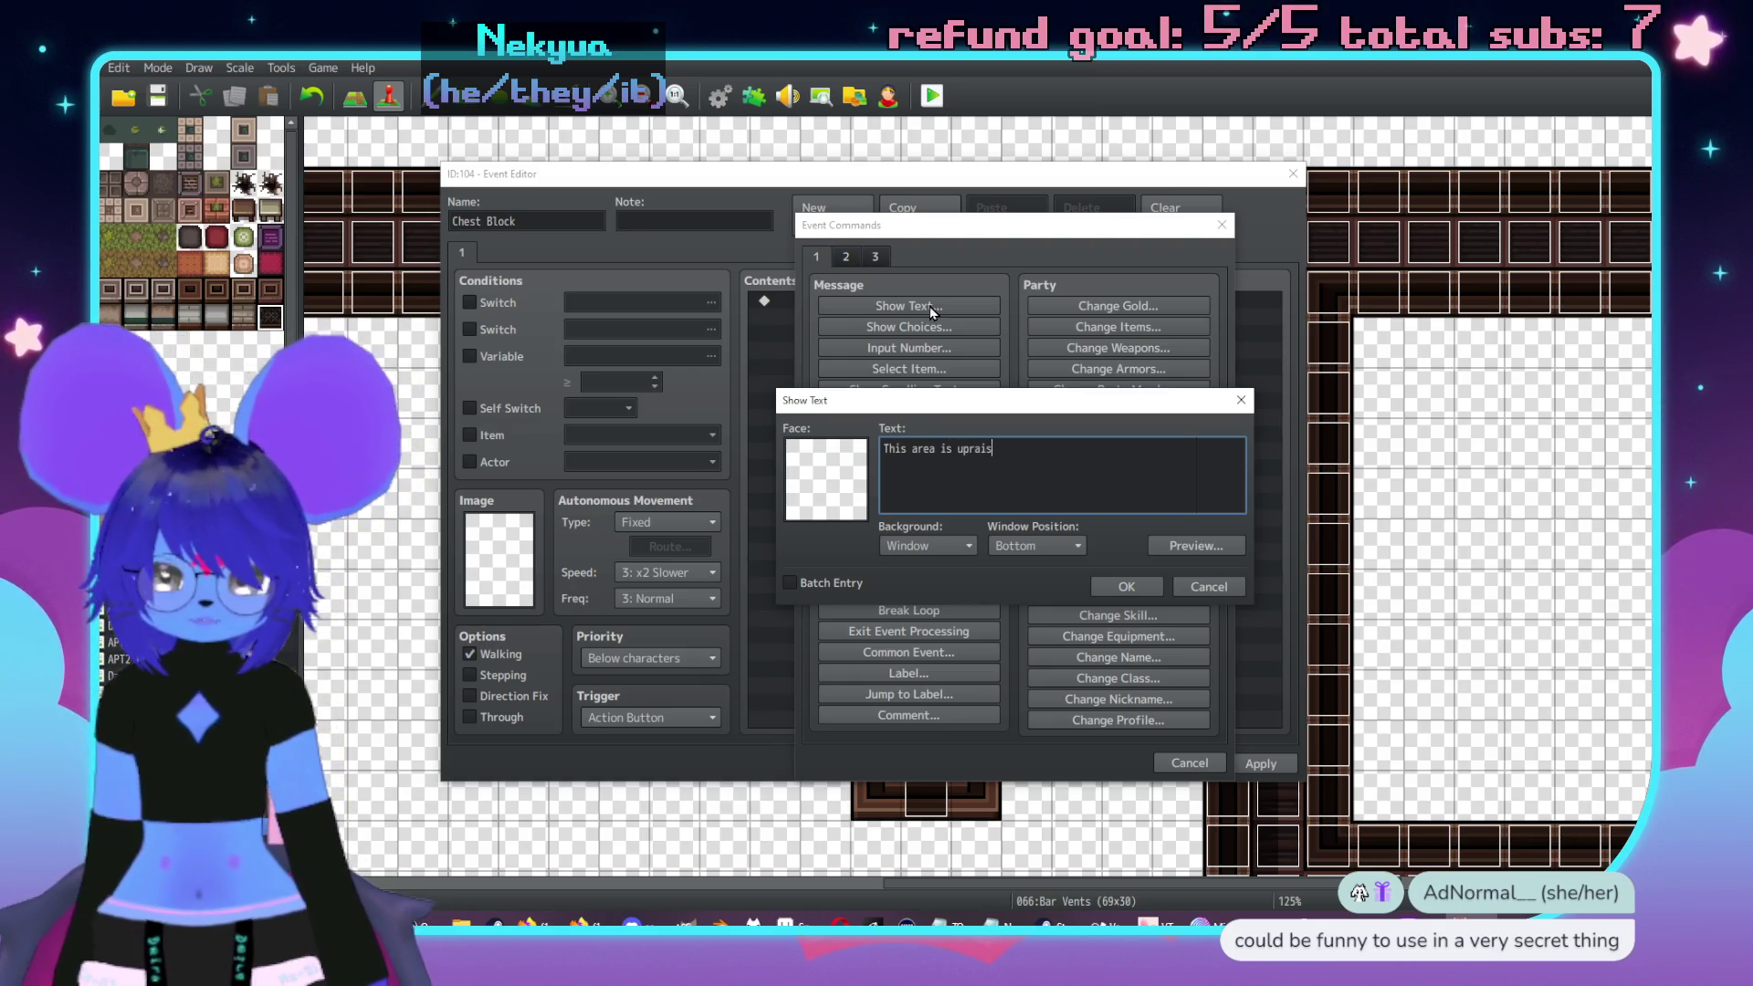
pyautogui.press('BackSpace')
pyautogui.press('BackSpace')
pyautogui.press('BackSpace')
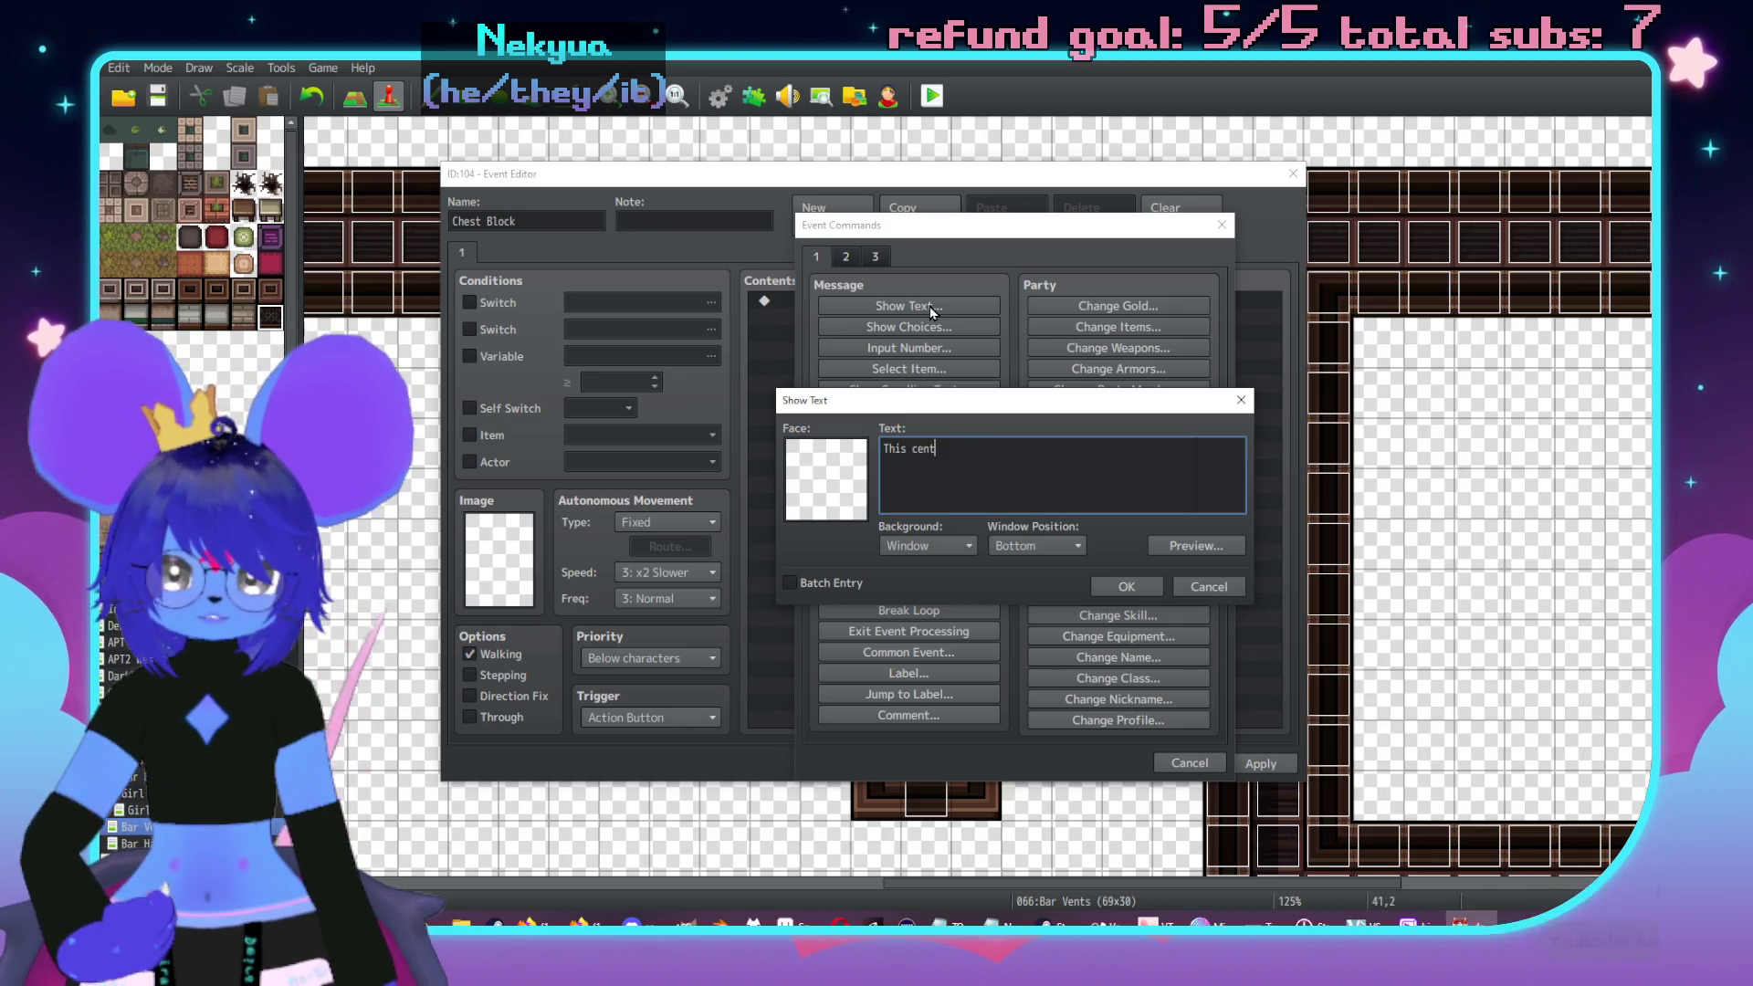
pyautogui.write('c')
pyautogui.press('BackSpace')
pyautogui.write('vent sec')
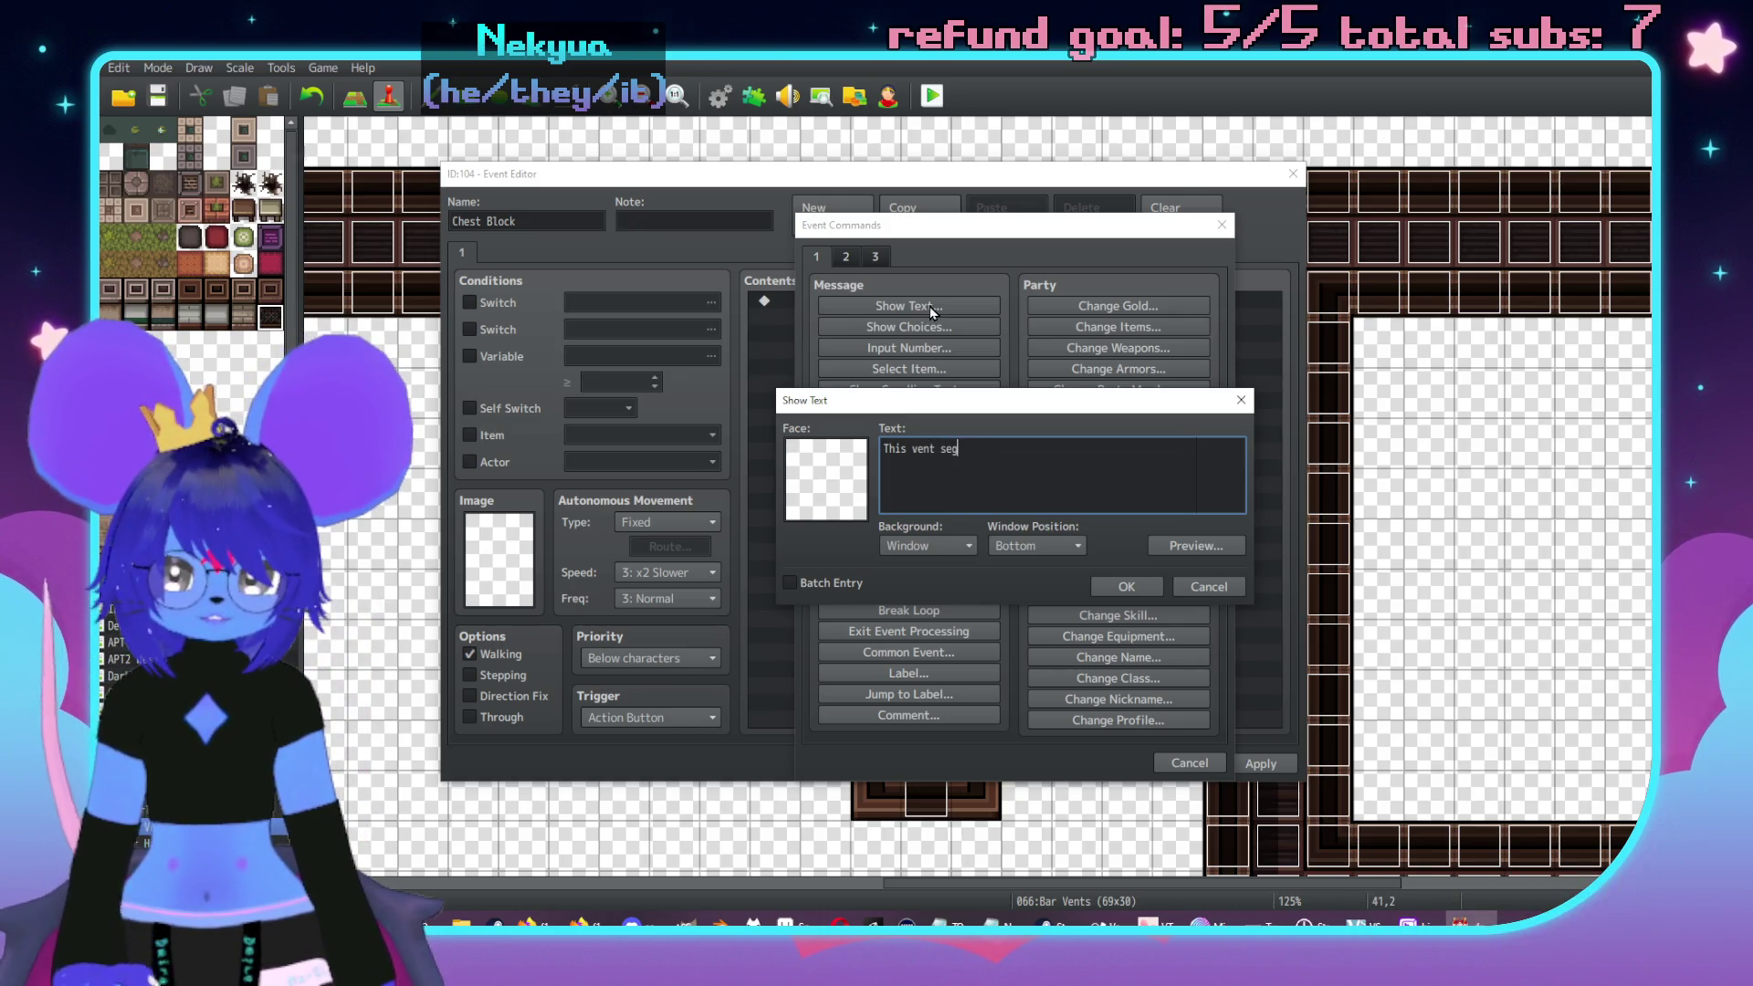
pyautogui.write('tion')
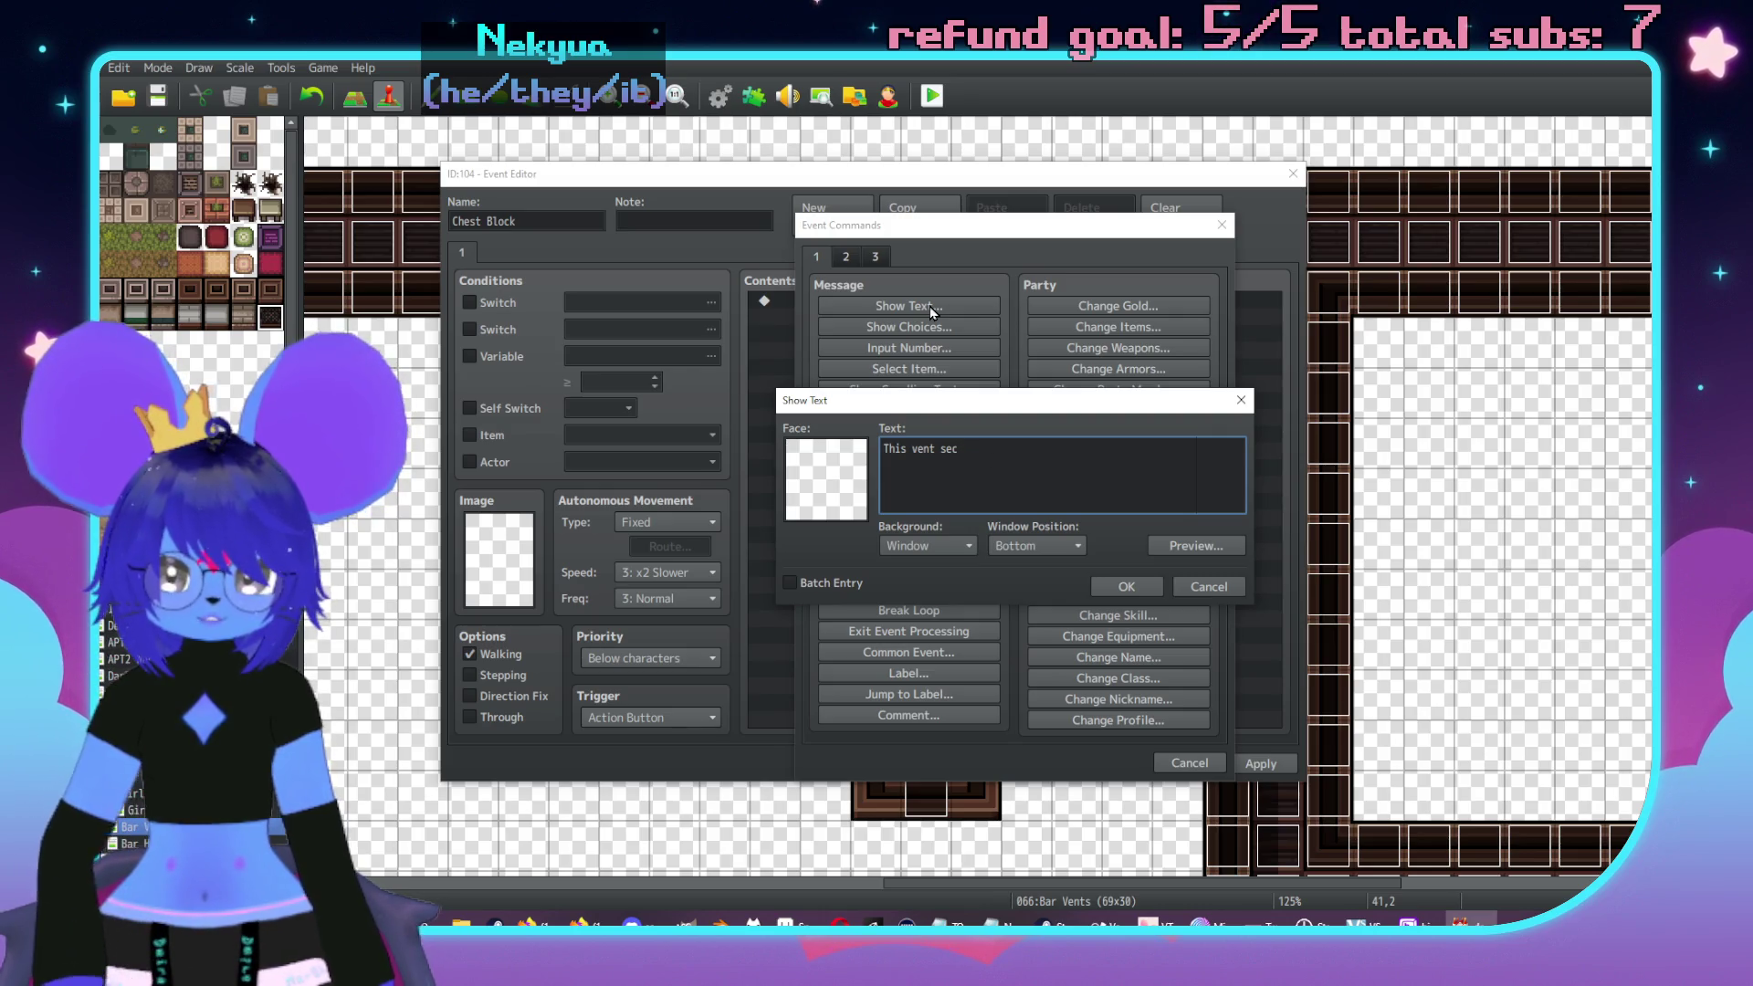
pyautogui.click(1205, 588)
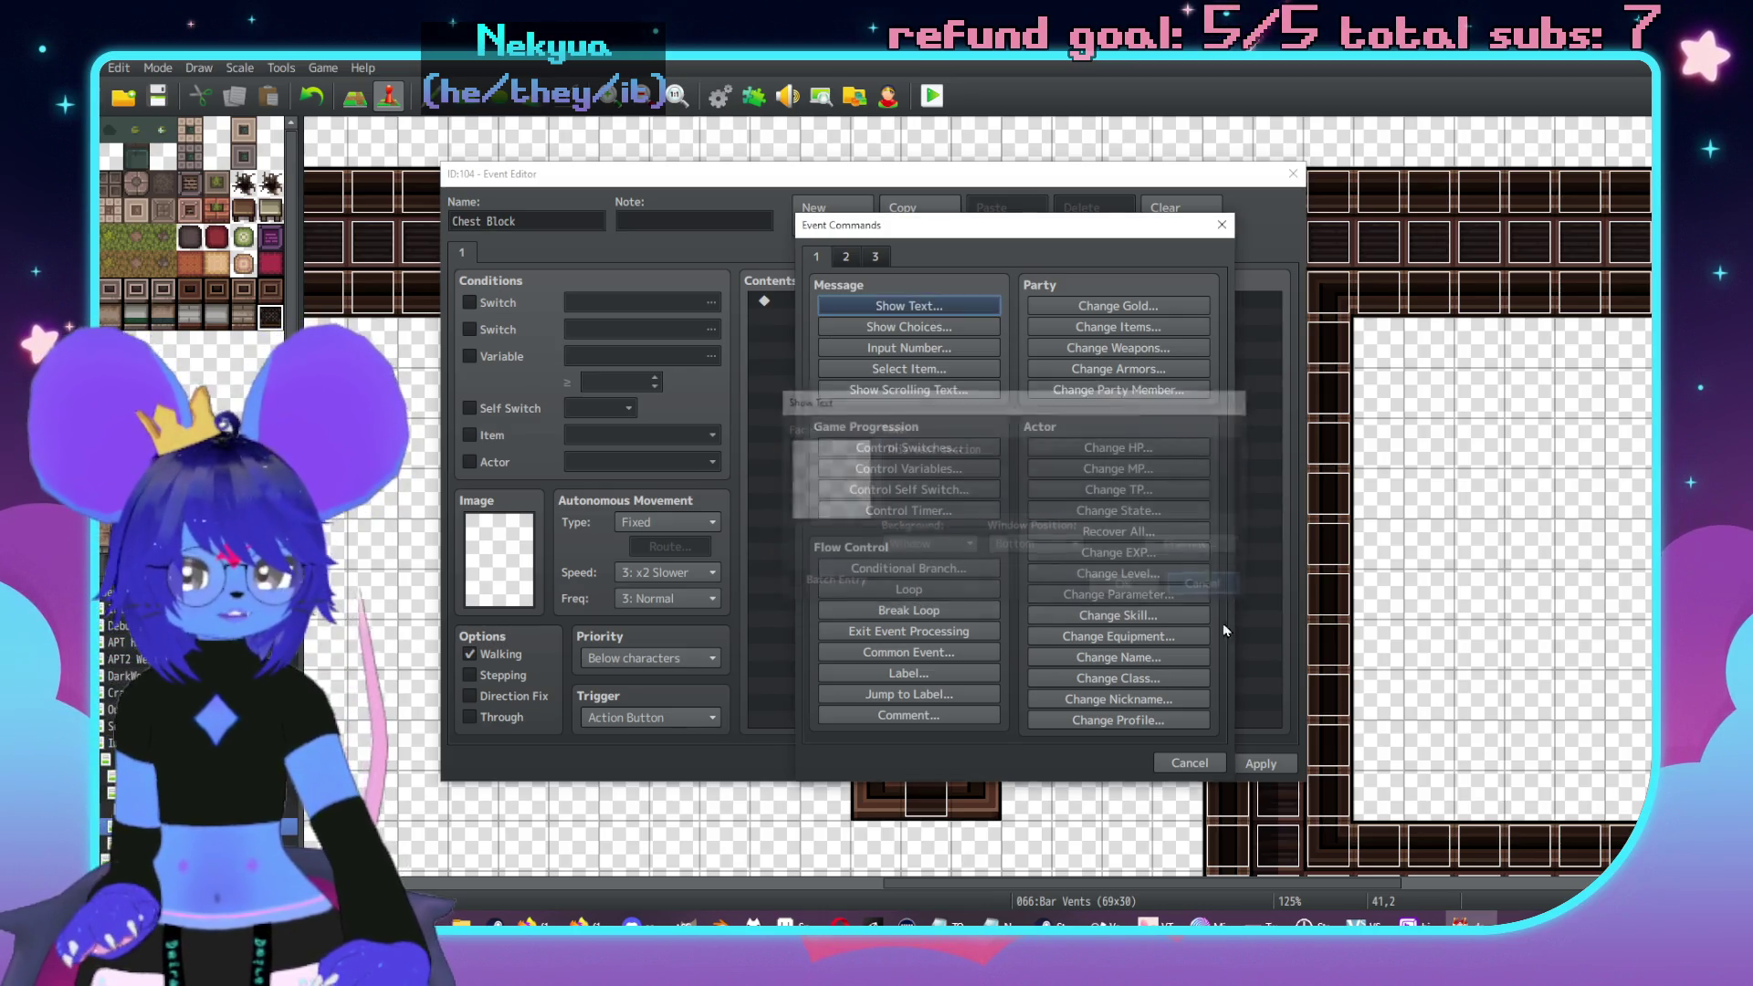
pyautogui.click(1190, 764)
pyautogui.click(1100, 764)
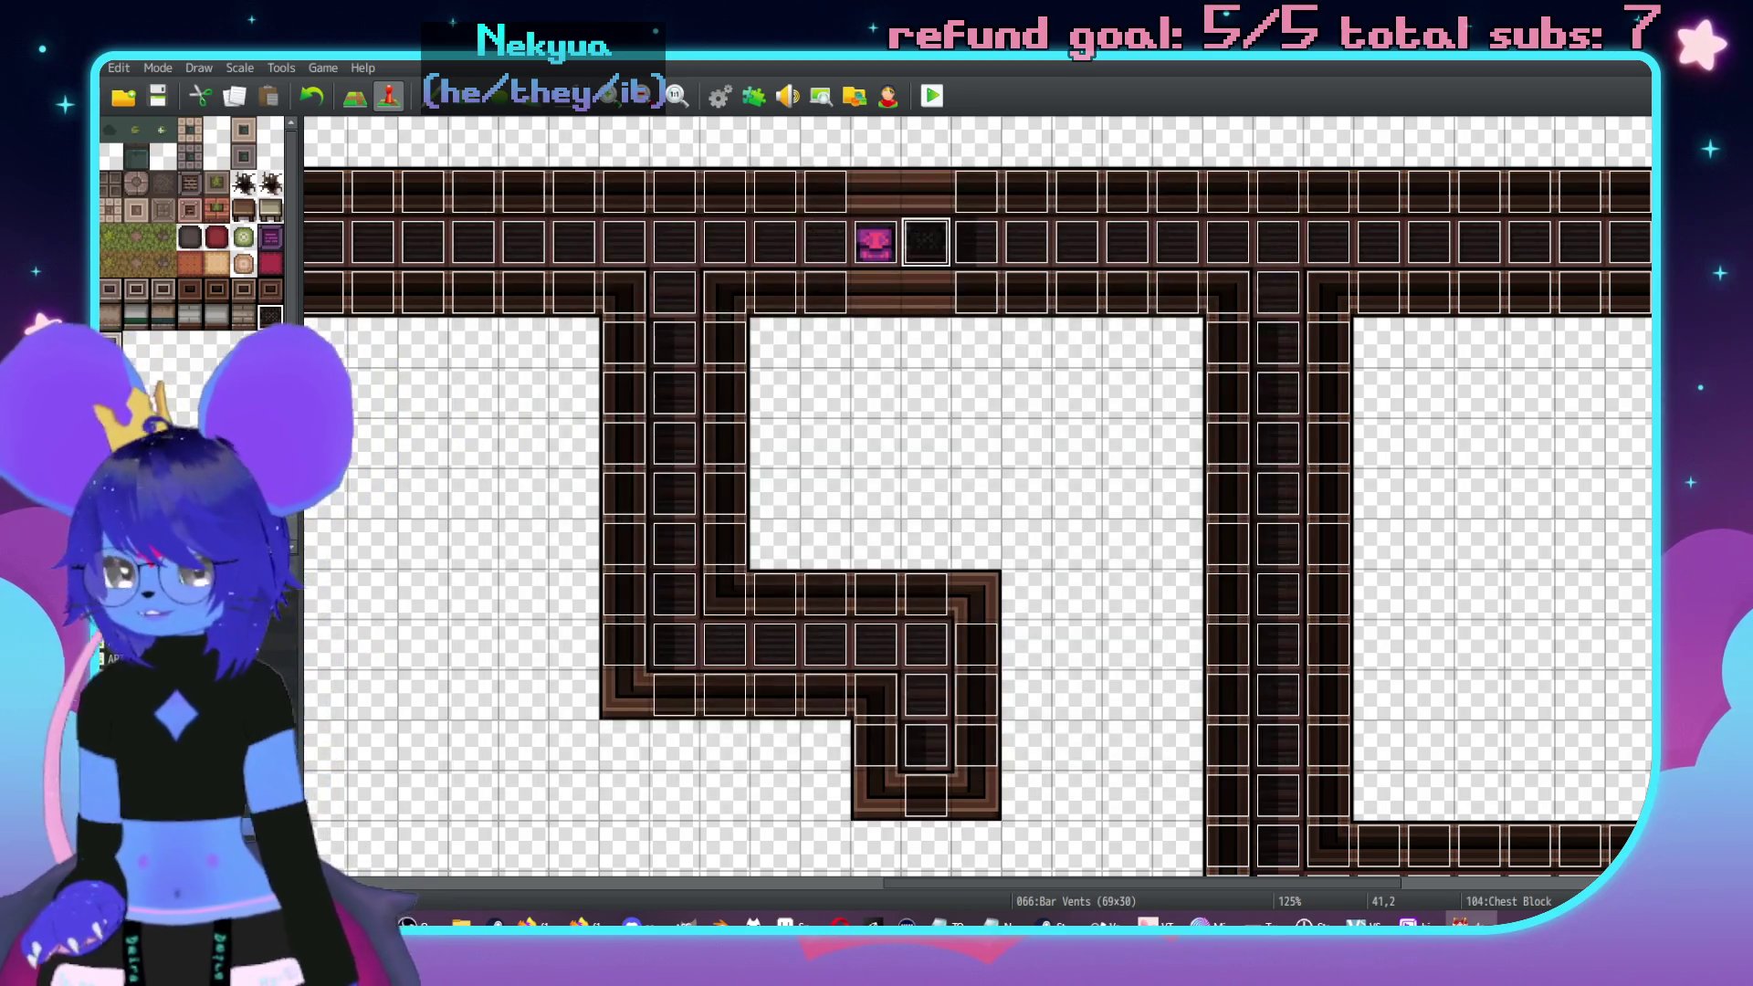
pyautogui.click(274, 642)
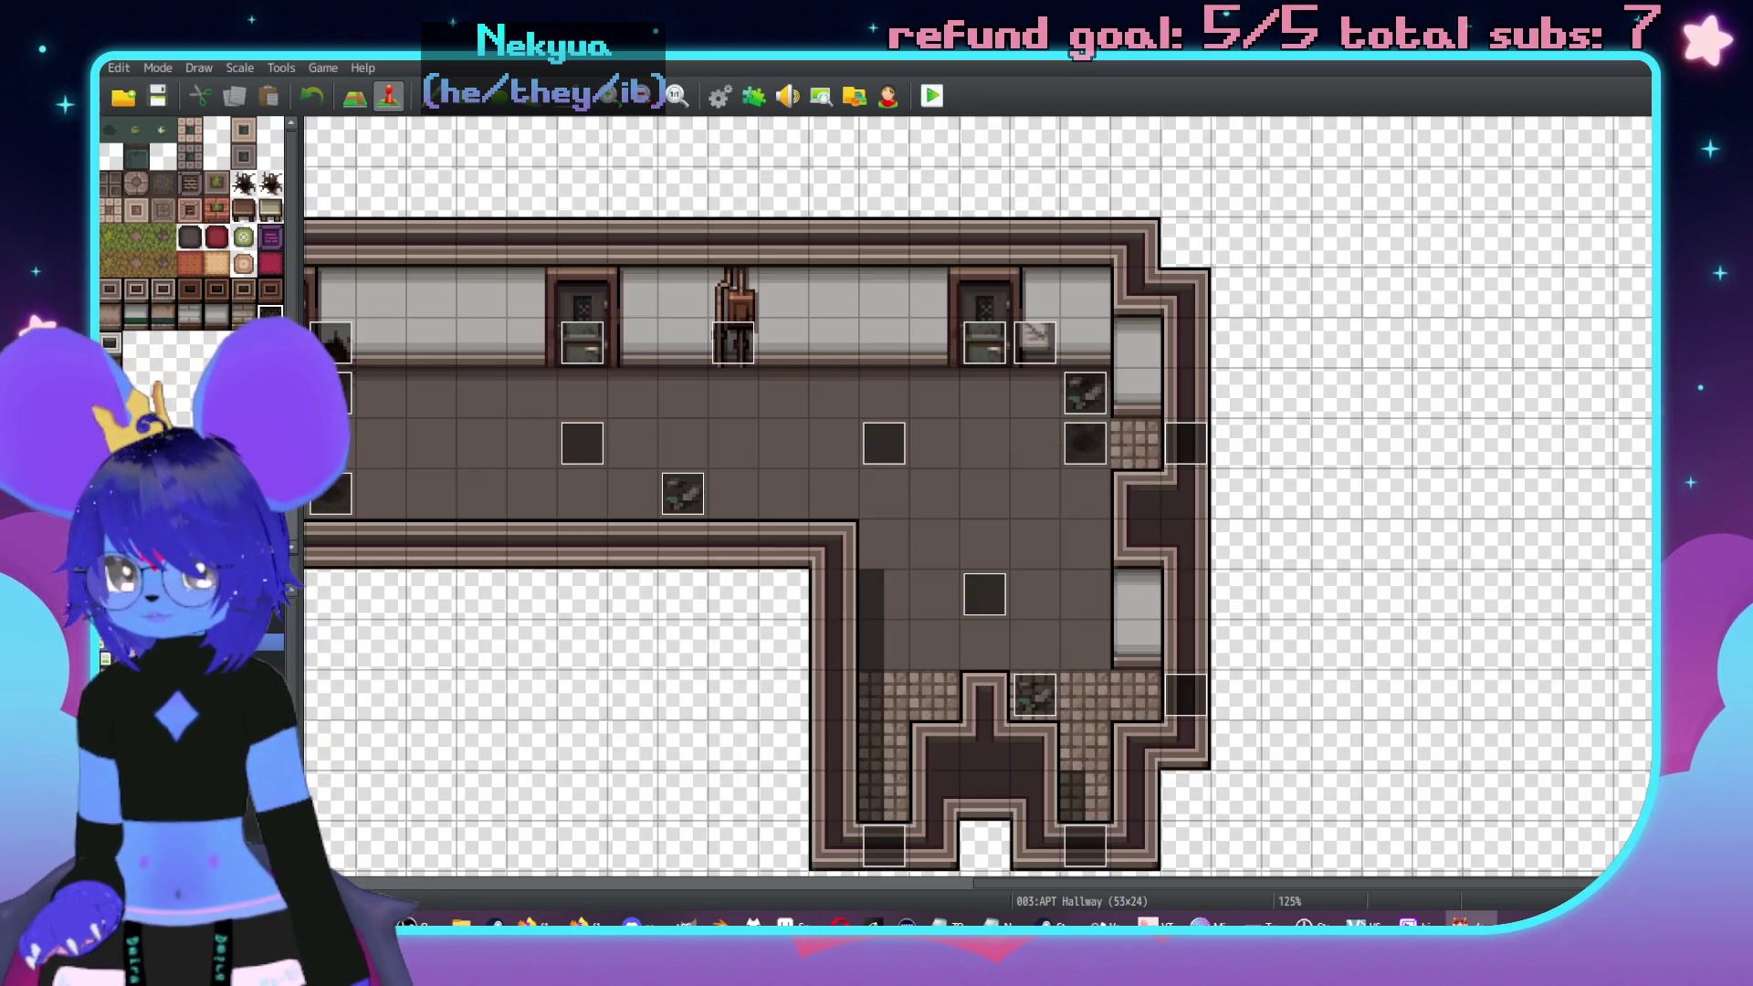
pyautogui.press('Down')
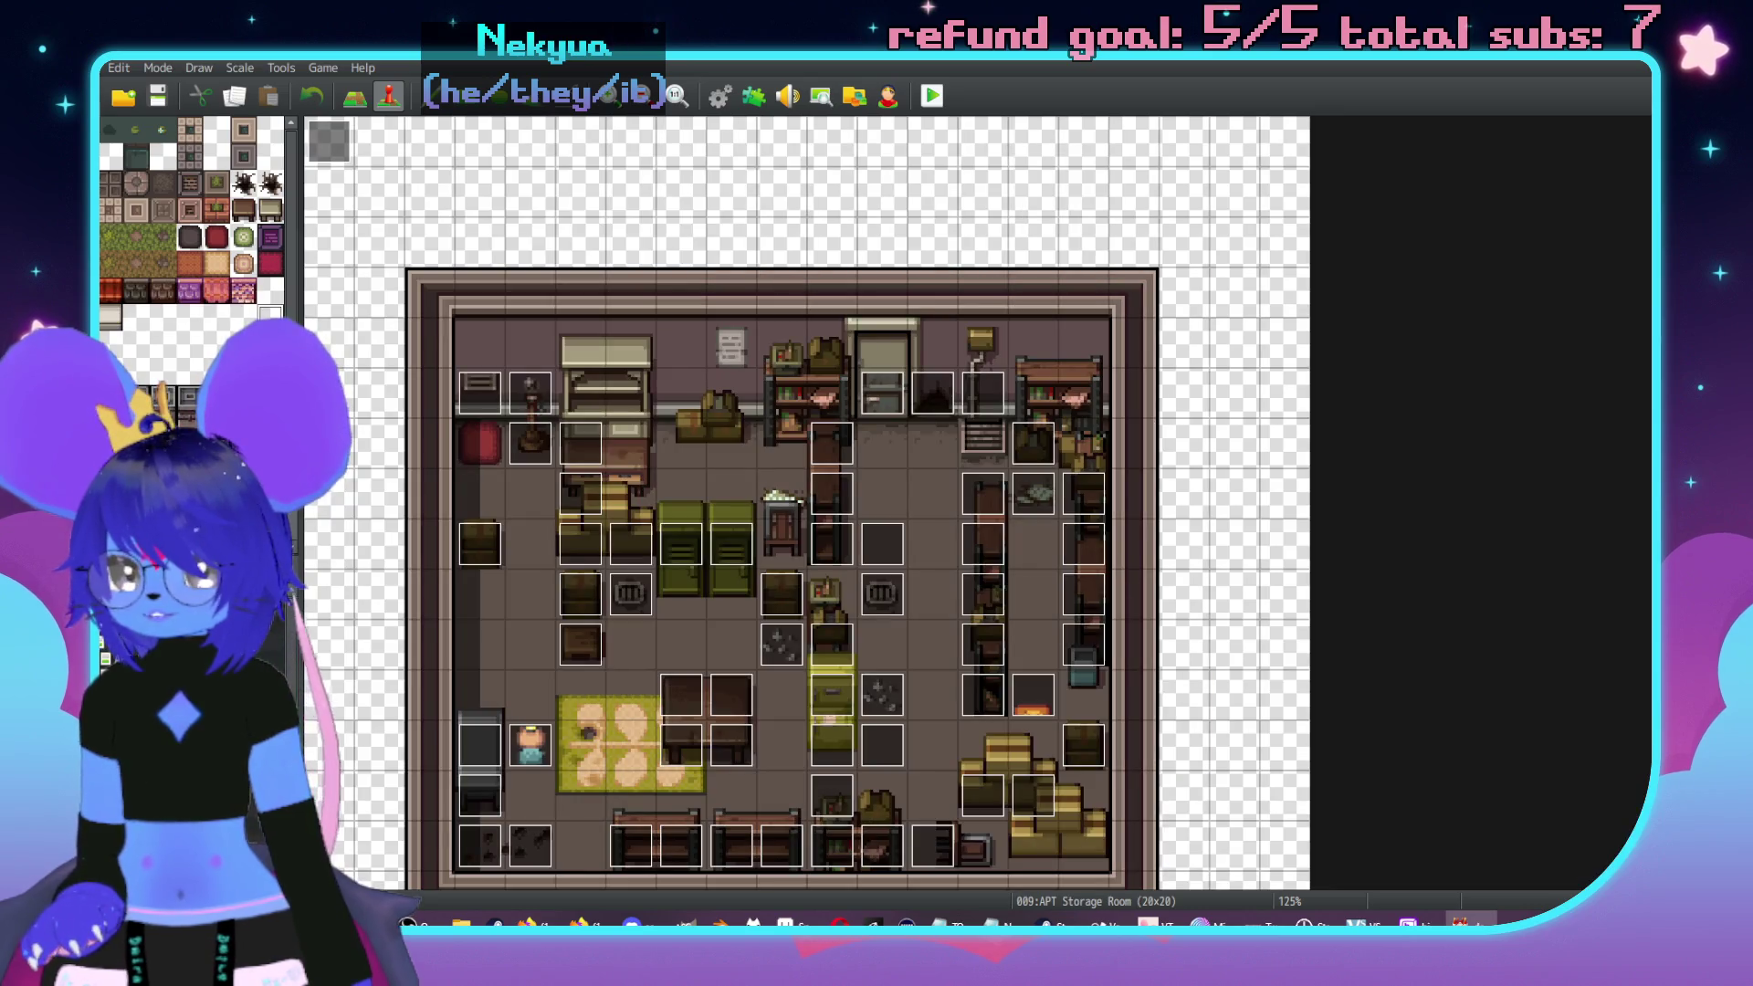
pyautogui.press('Down')
pyautogui.doubleClick(688, 314)
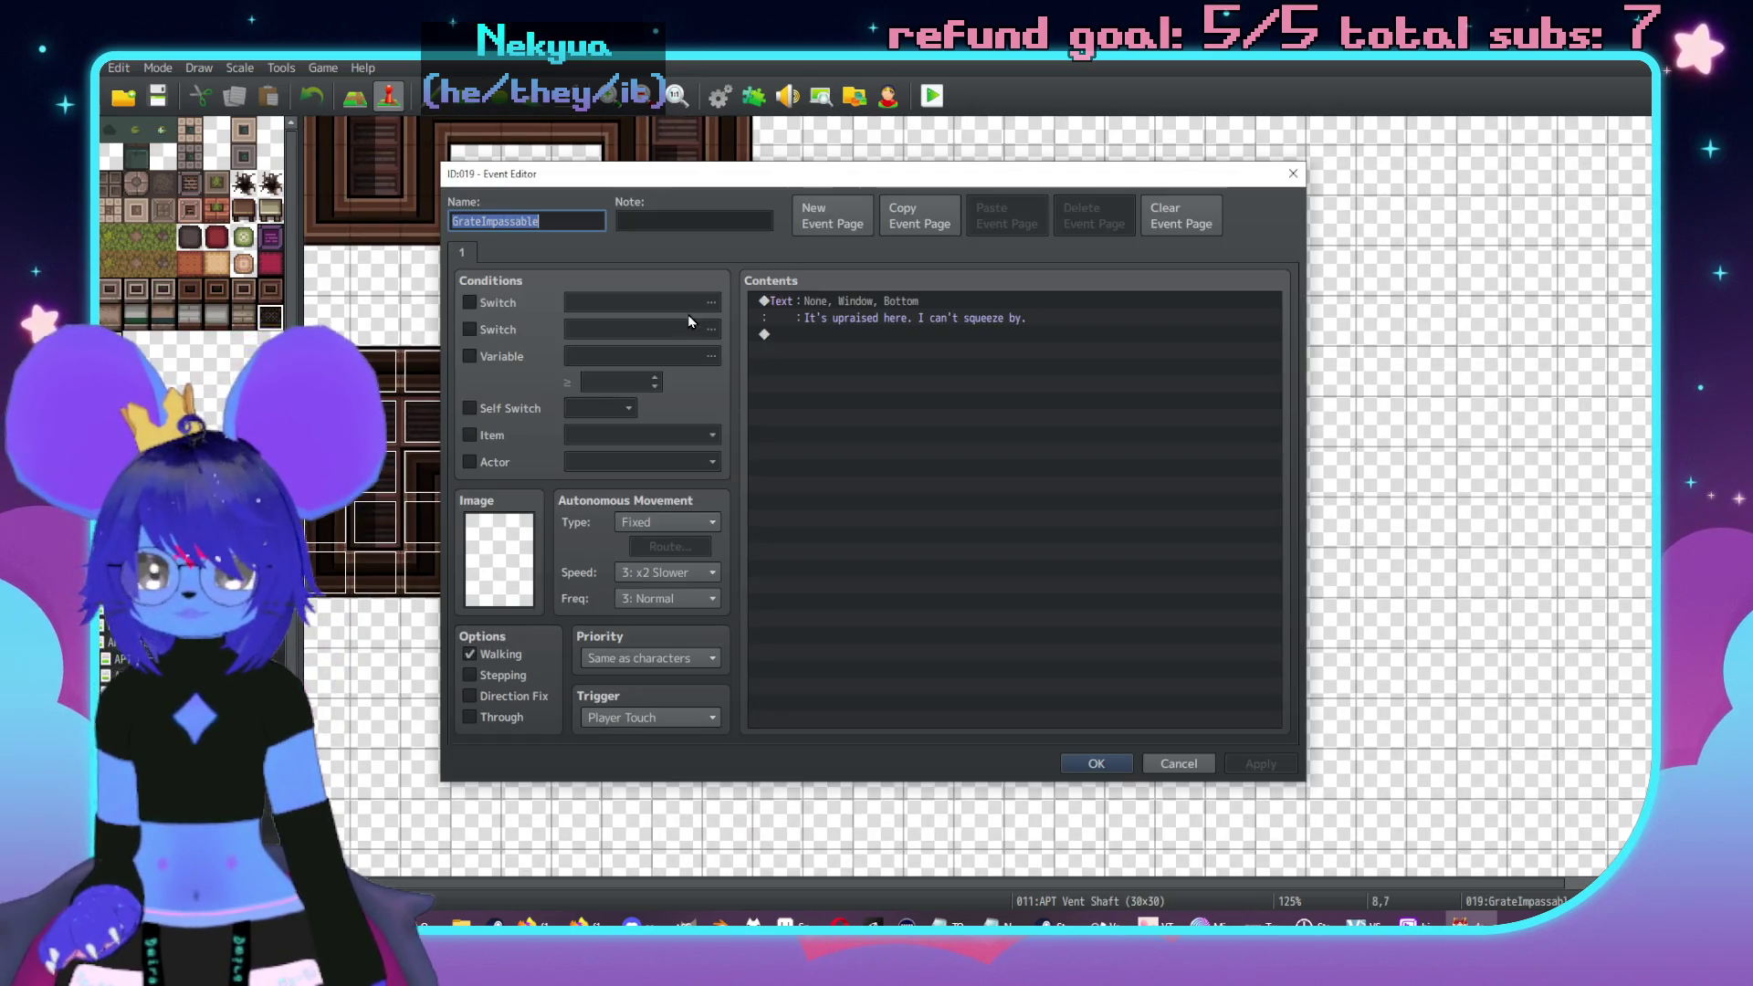
pyautogui.press('Escape')
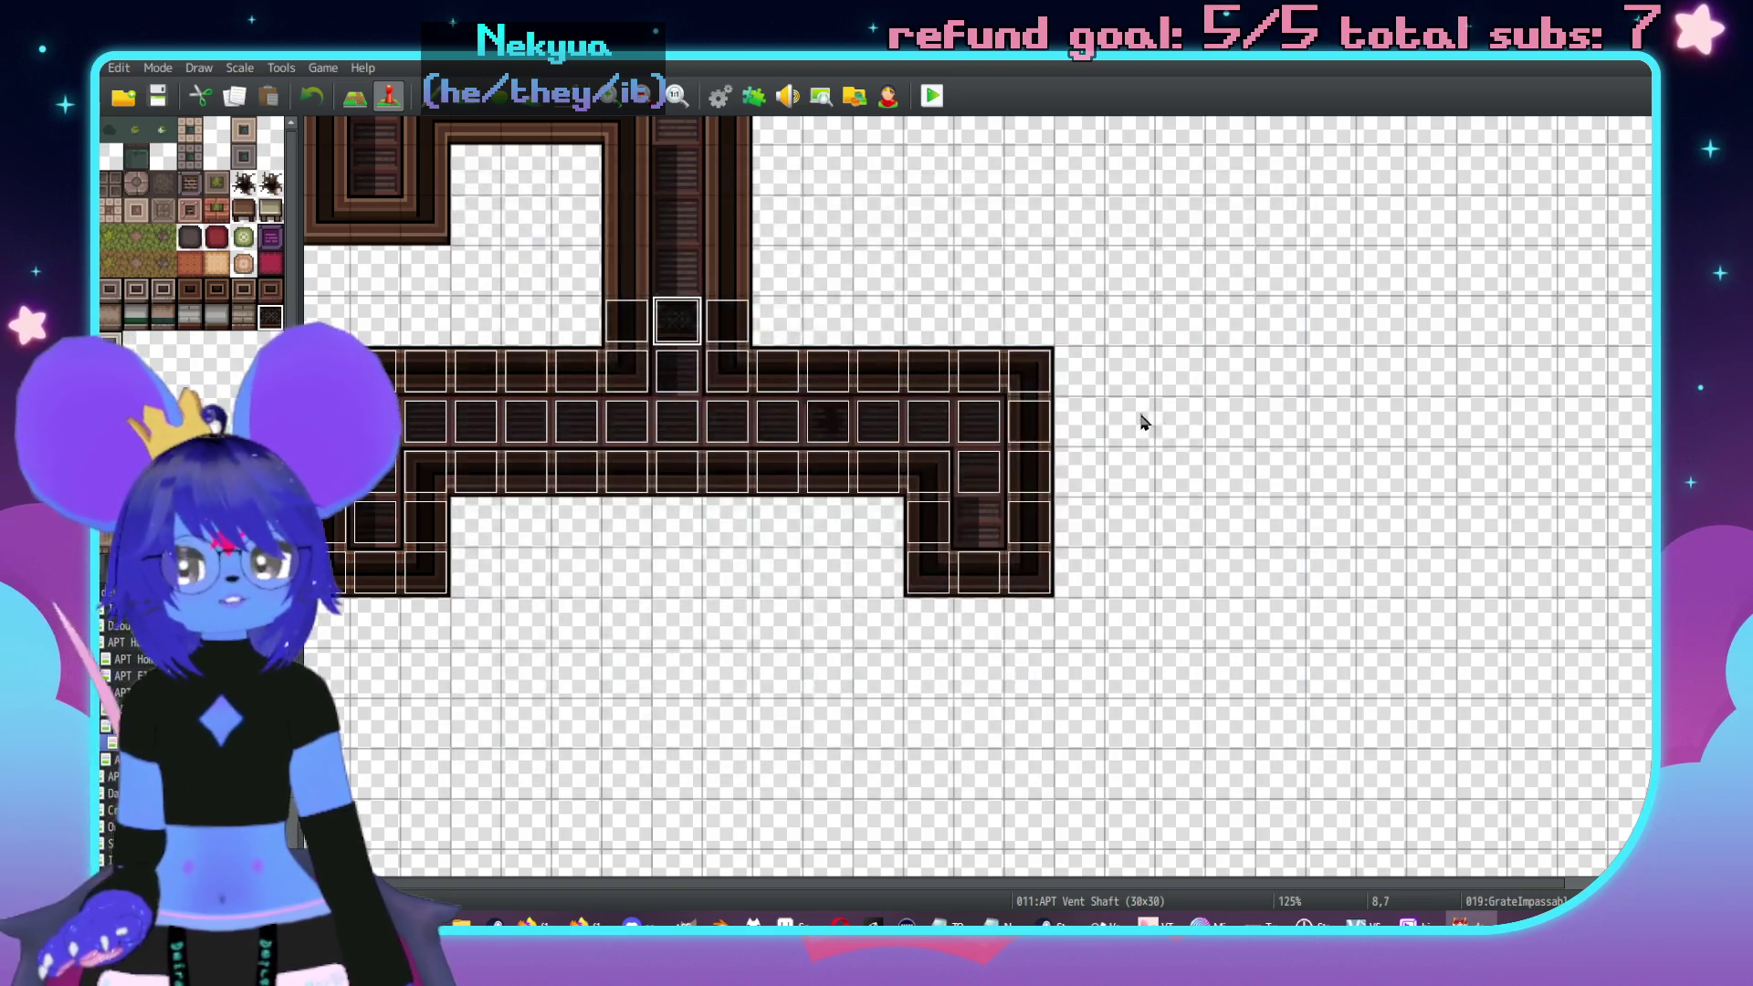
pyautogui.hscroll(-1, 1080, 474)
pyautogui.click(1080, 576)
pyautogui.click(986, 581)
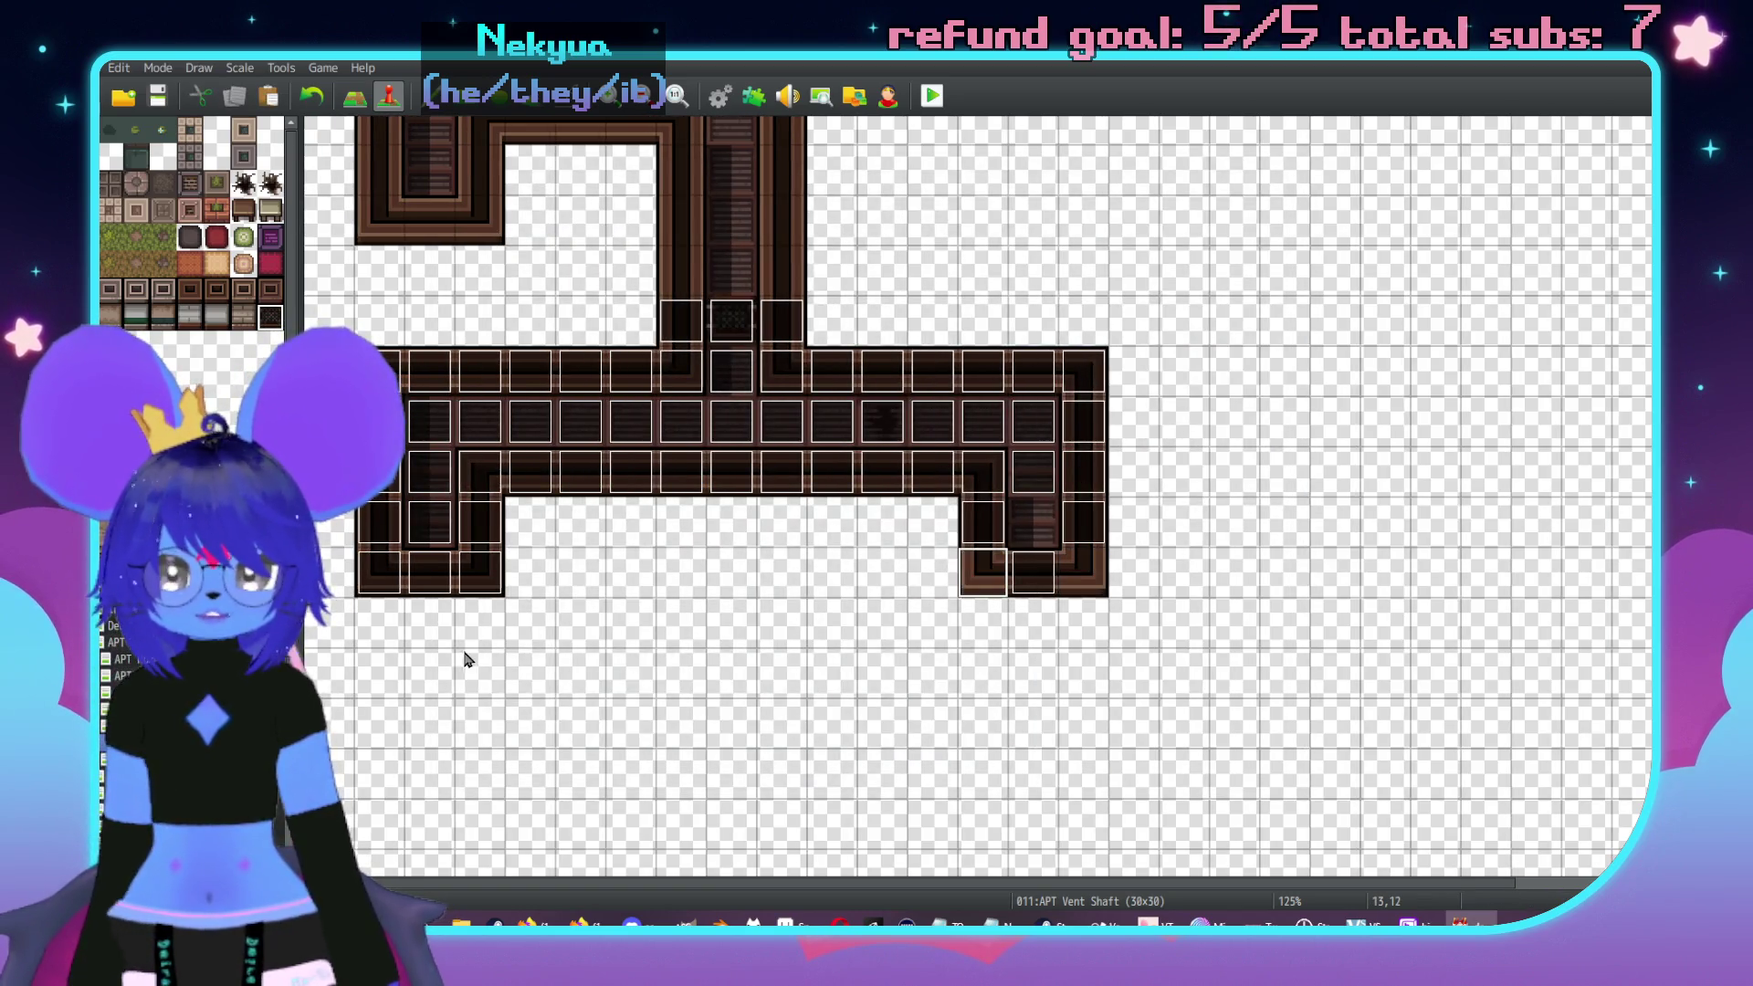
pyautogui.click(474, 586)
pyautogui.click(408, 361)
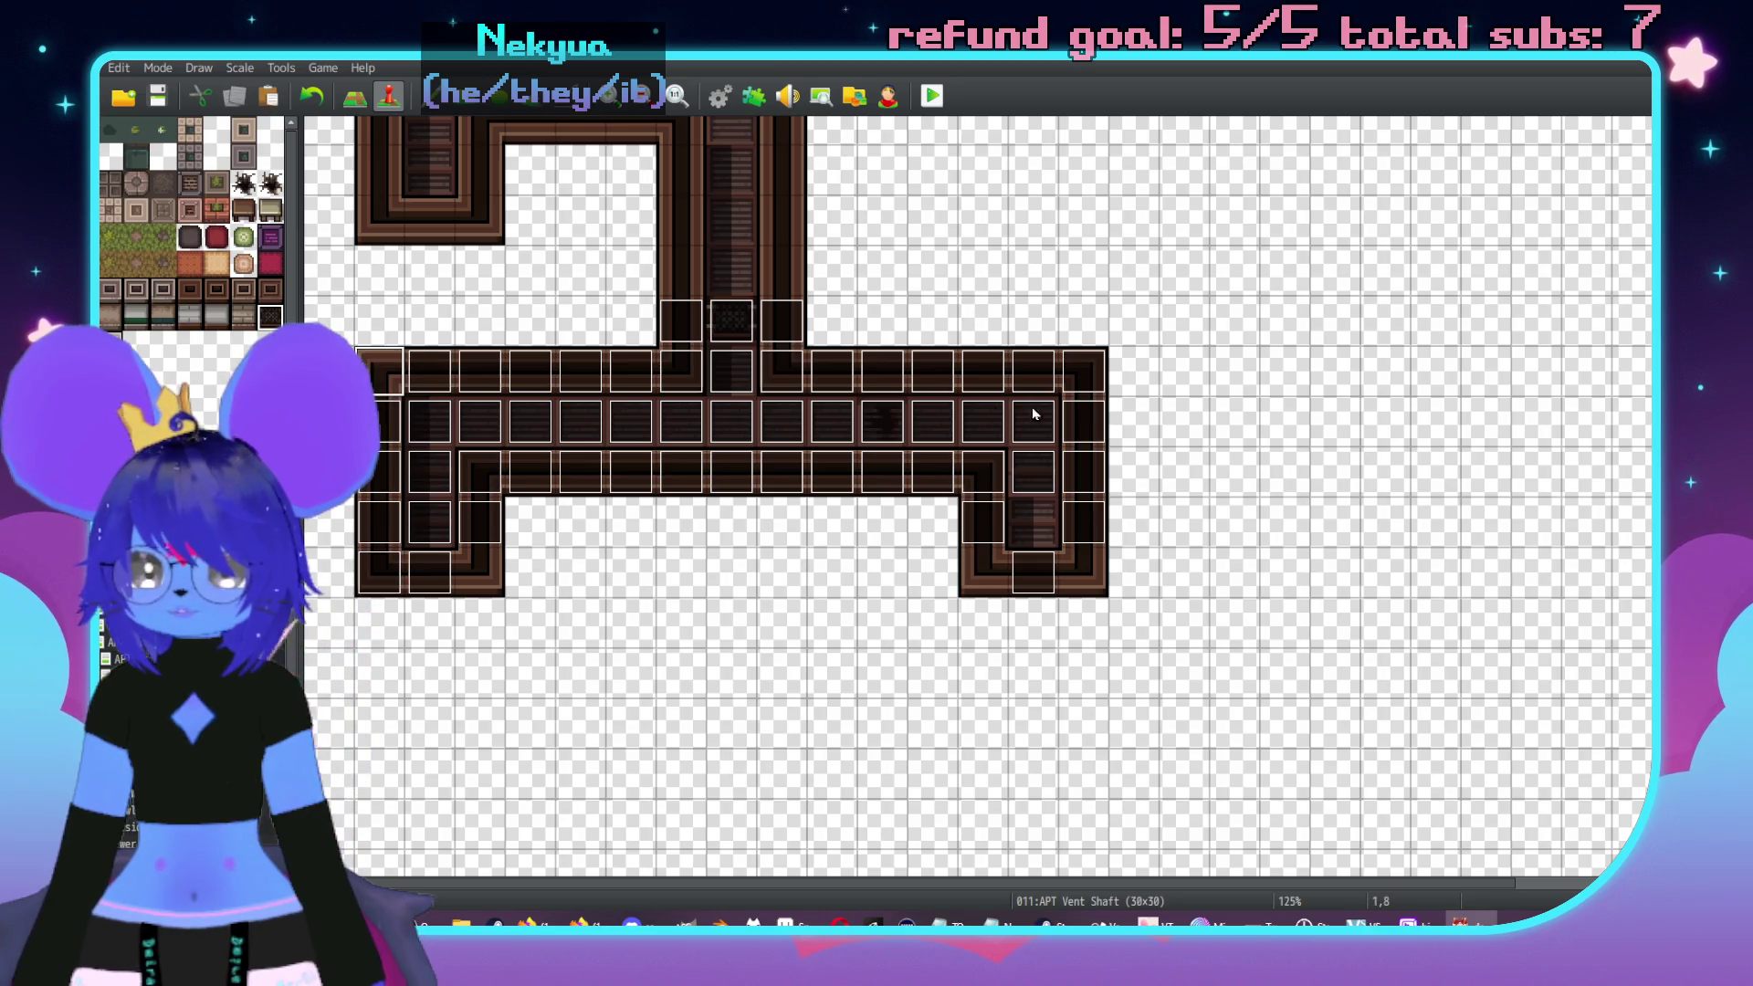
pyautogui.click(1082, 375)
pyautogui.scroll(1, 1028, 461)
pyautogui.click(789, 383)
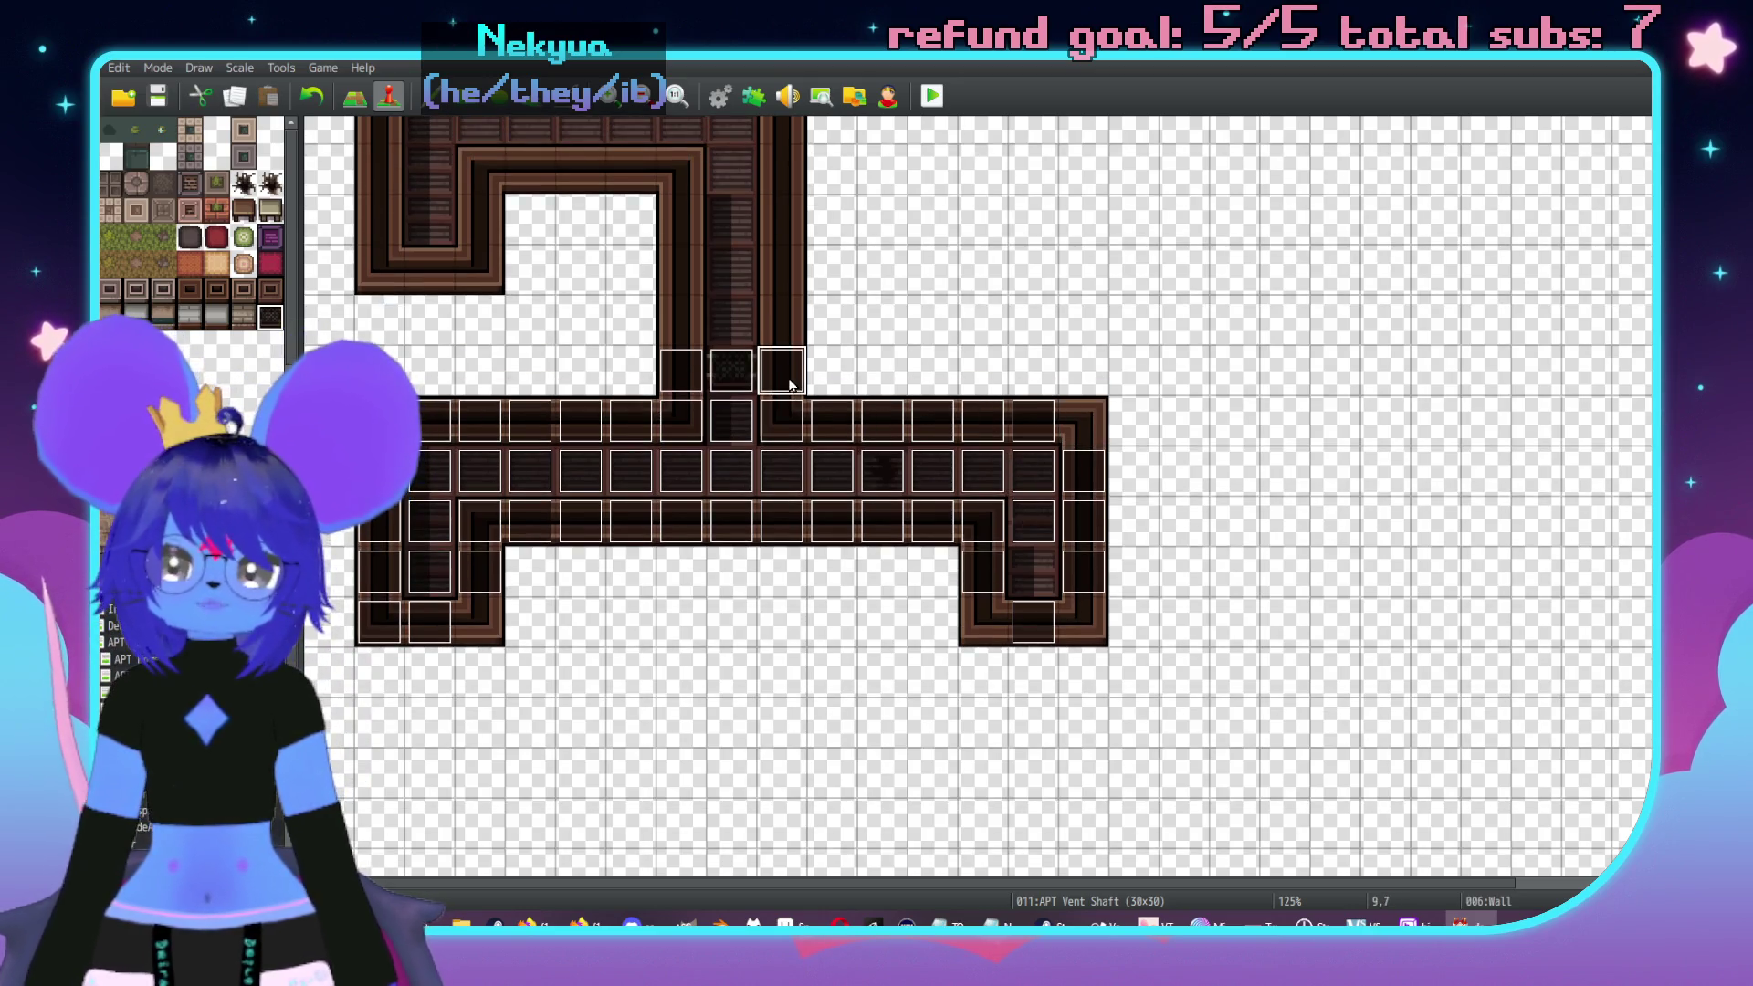
pyautogui.press('Delete')
pyautogui.click(743, 376)
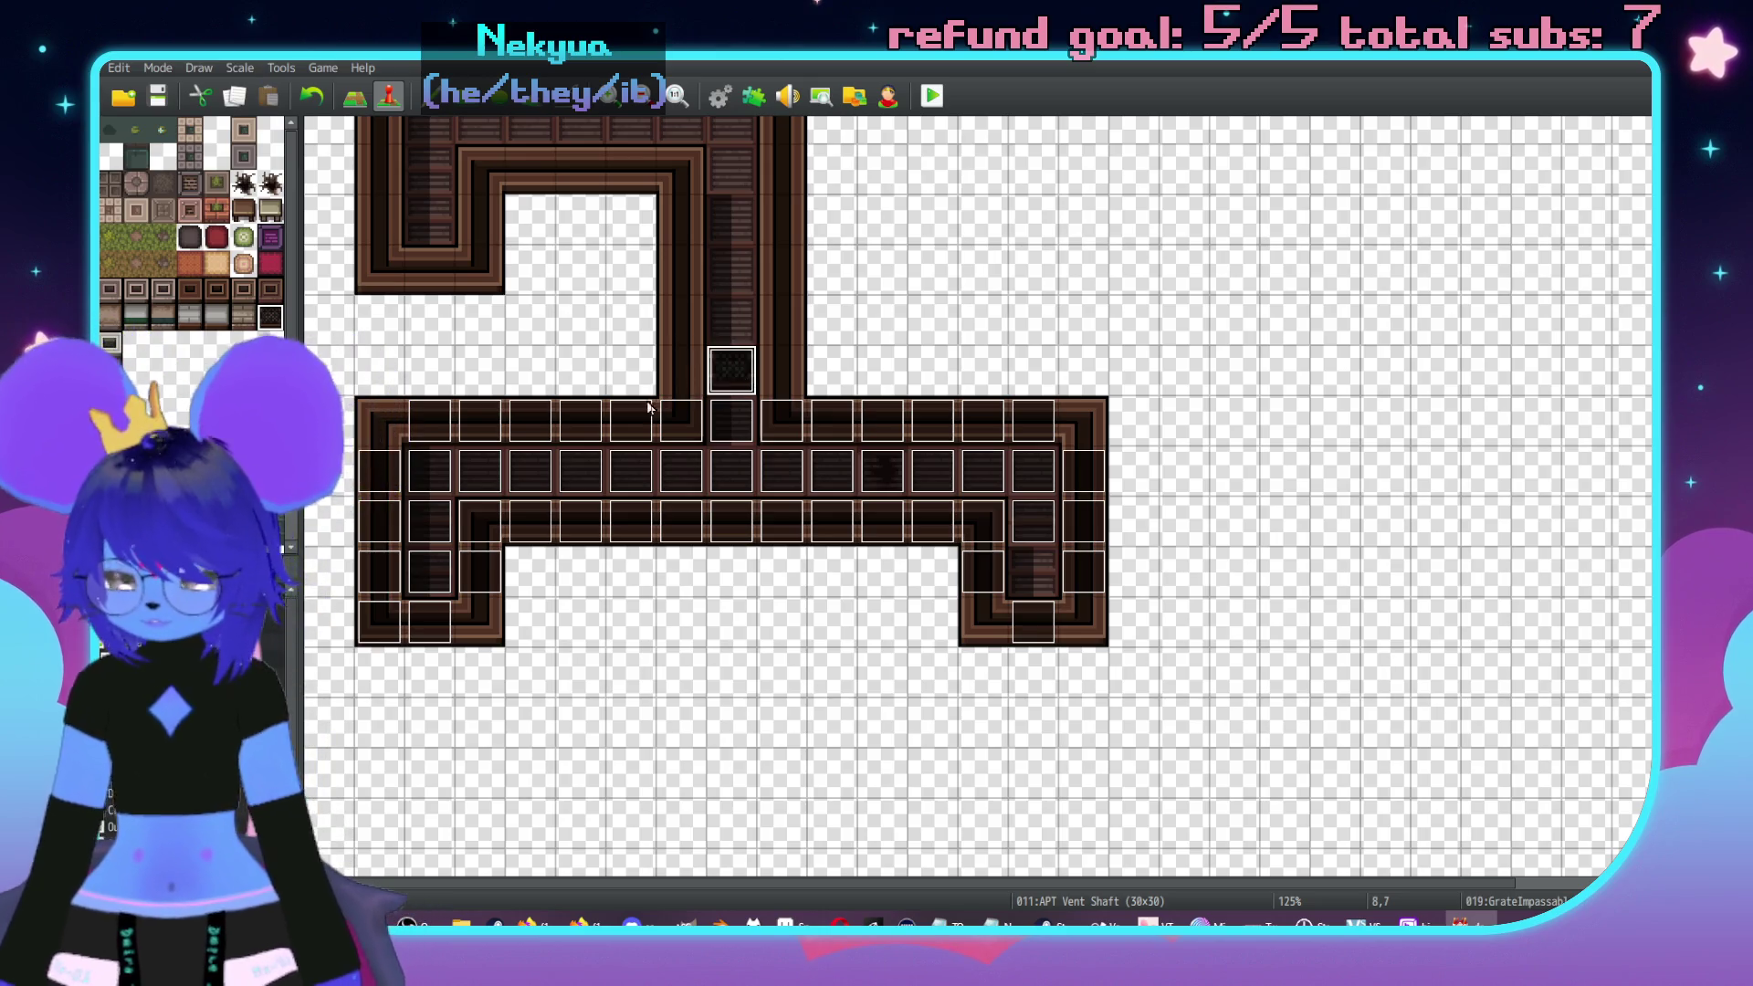
pyautogui.click(274, 643)
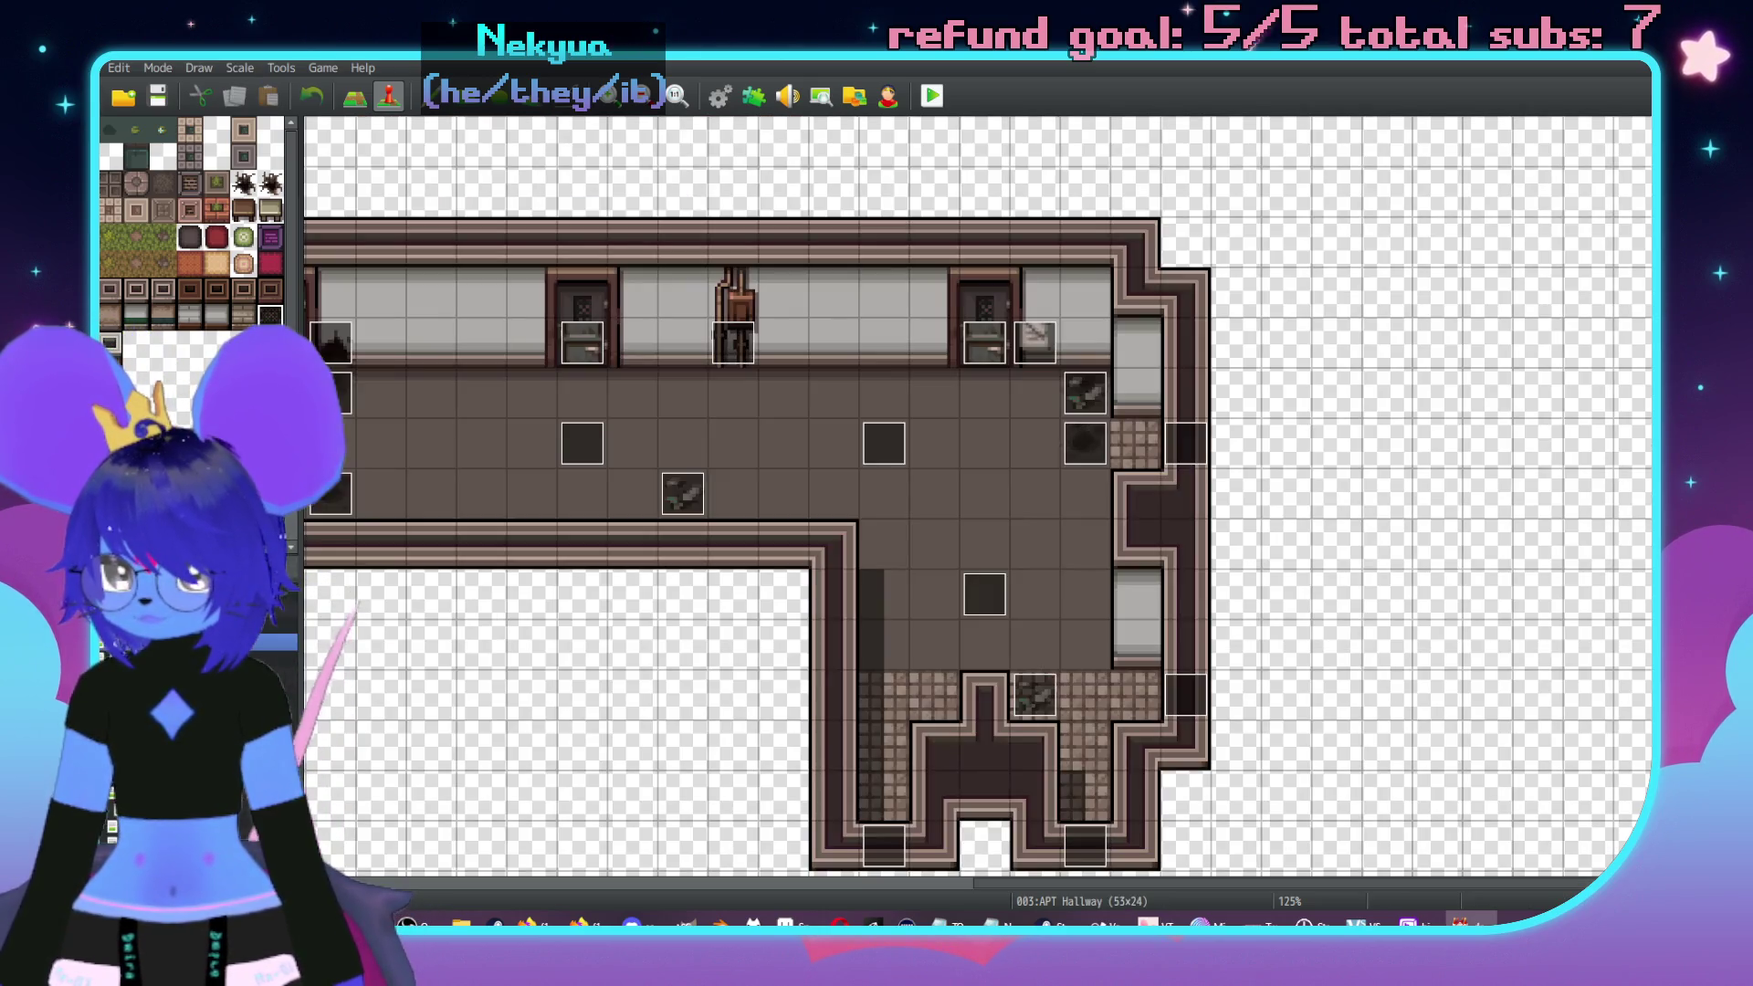
pyautogui.press('Down')
pyautogui.press('Down')
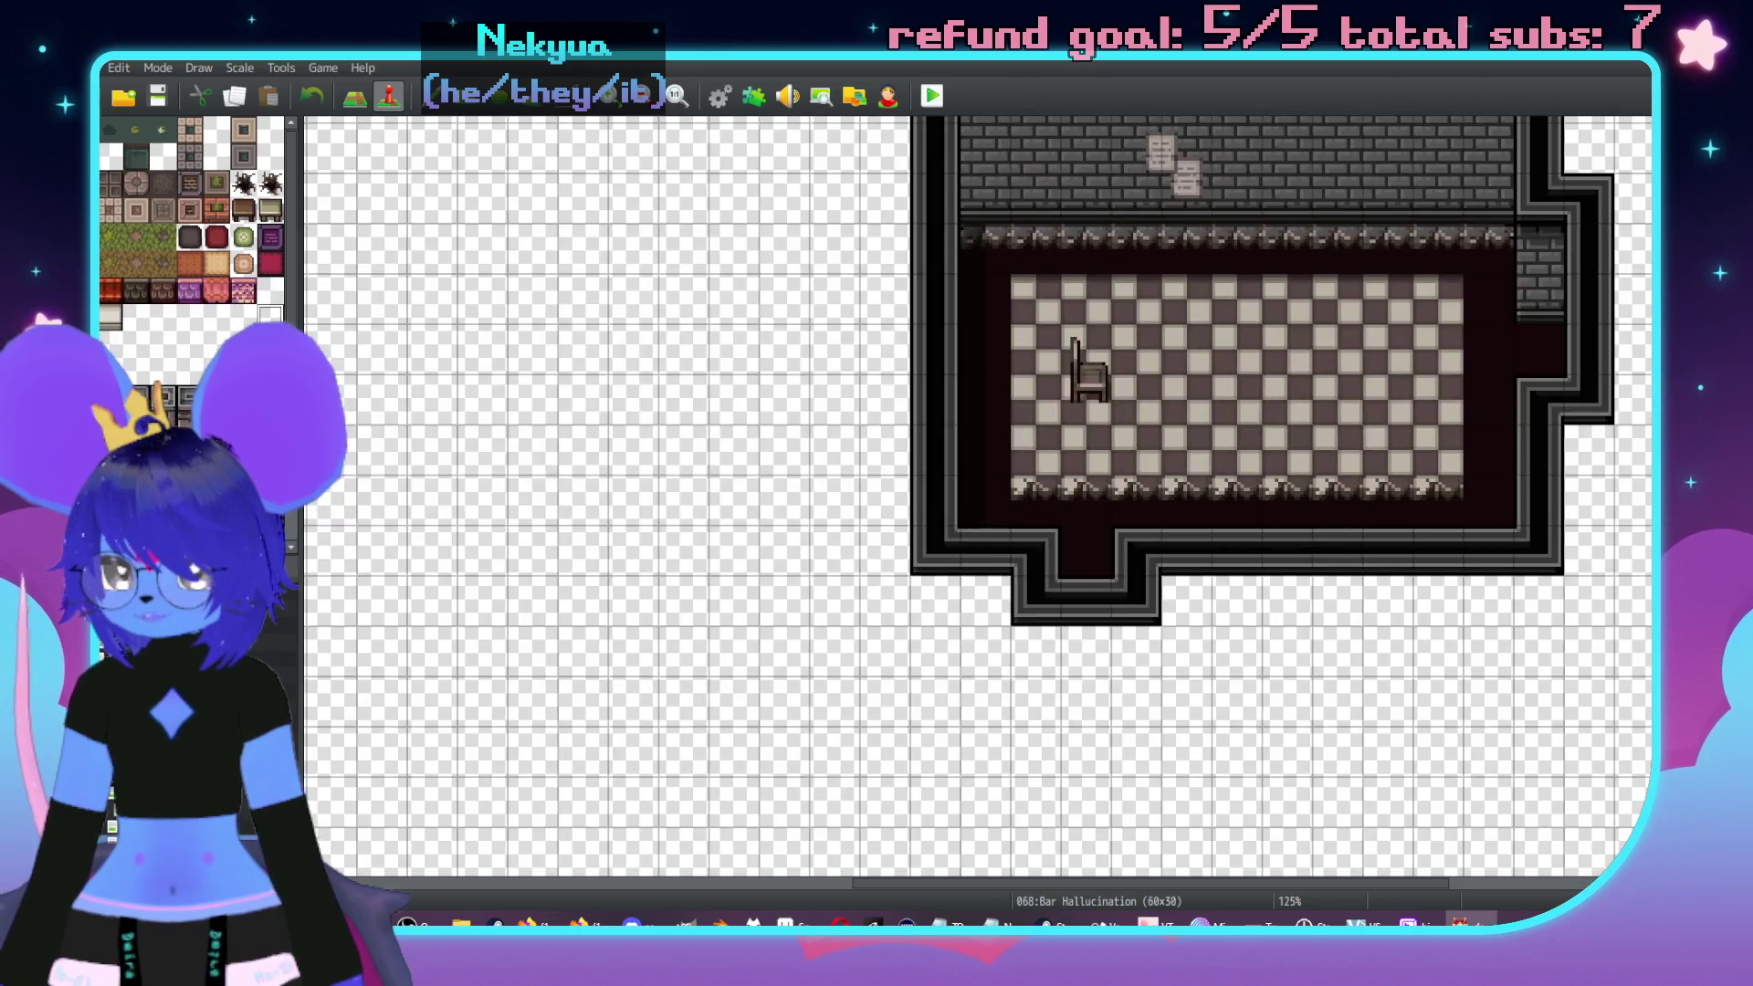
pyautogui.click(966, 256)
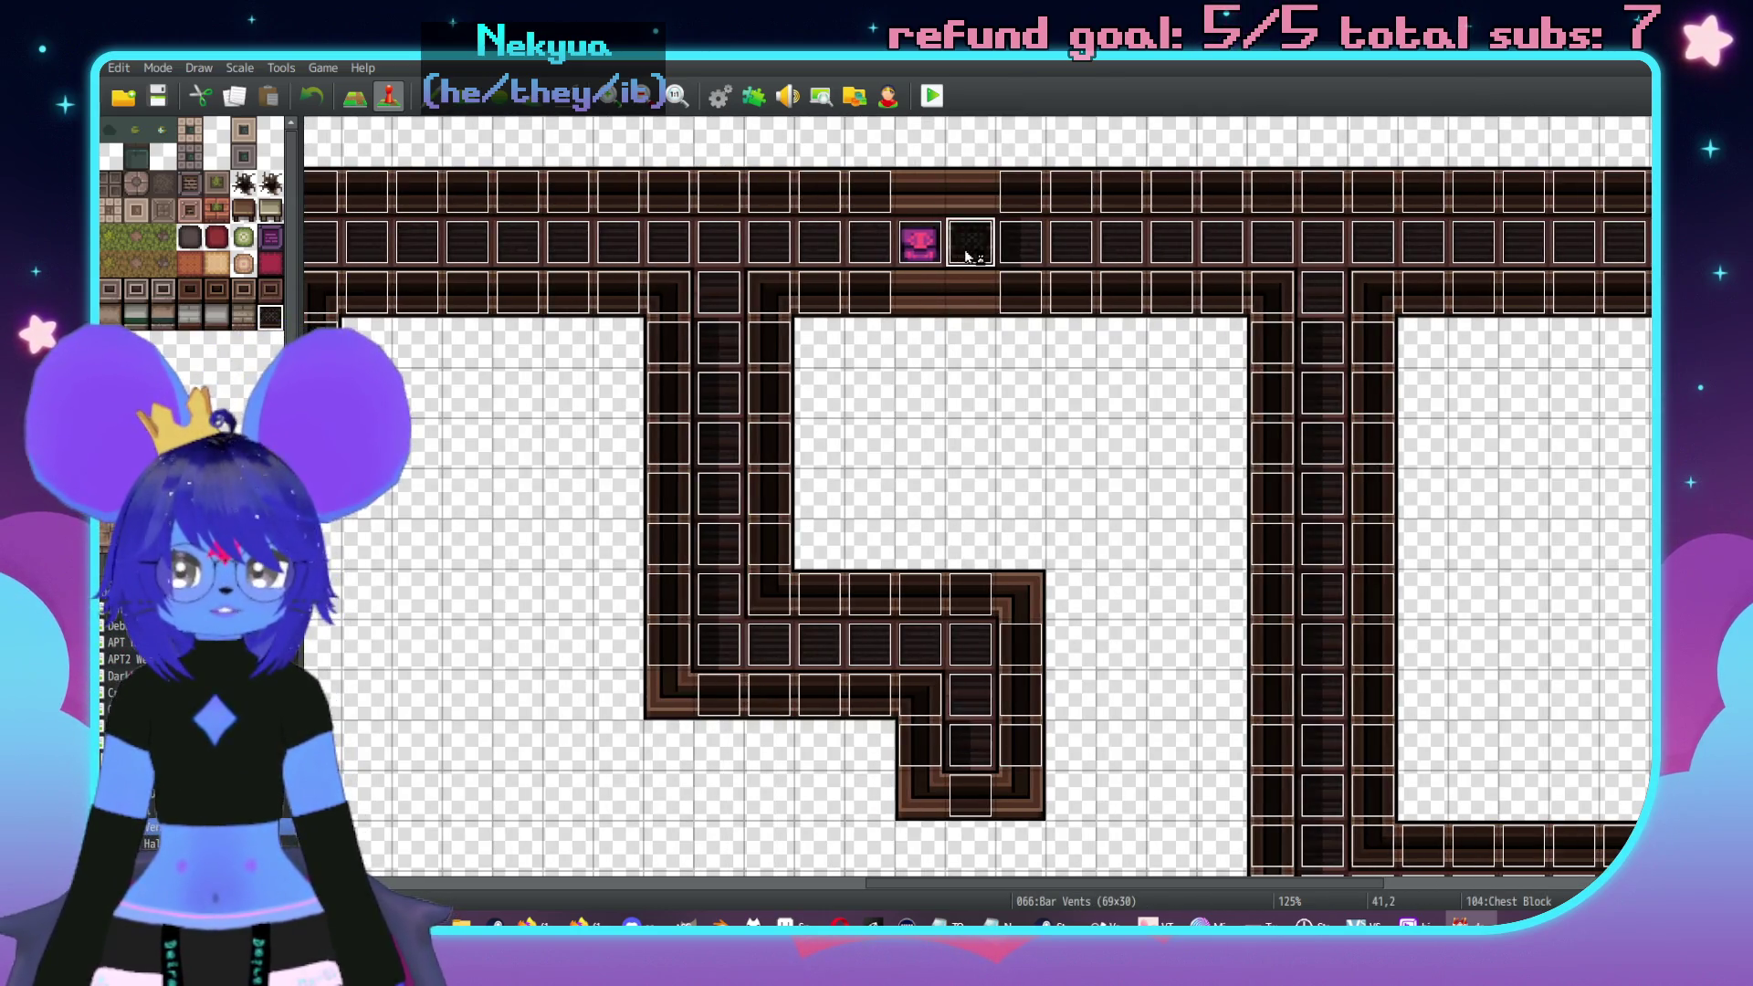
pyautogui.hscroll(2, 911, 471)
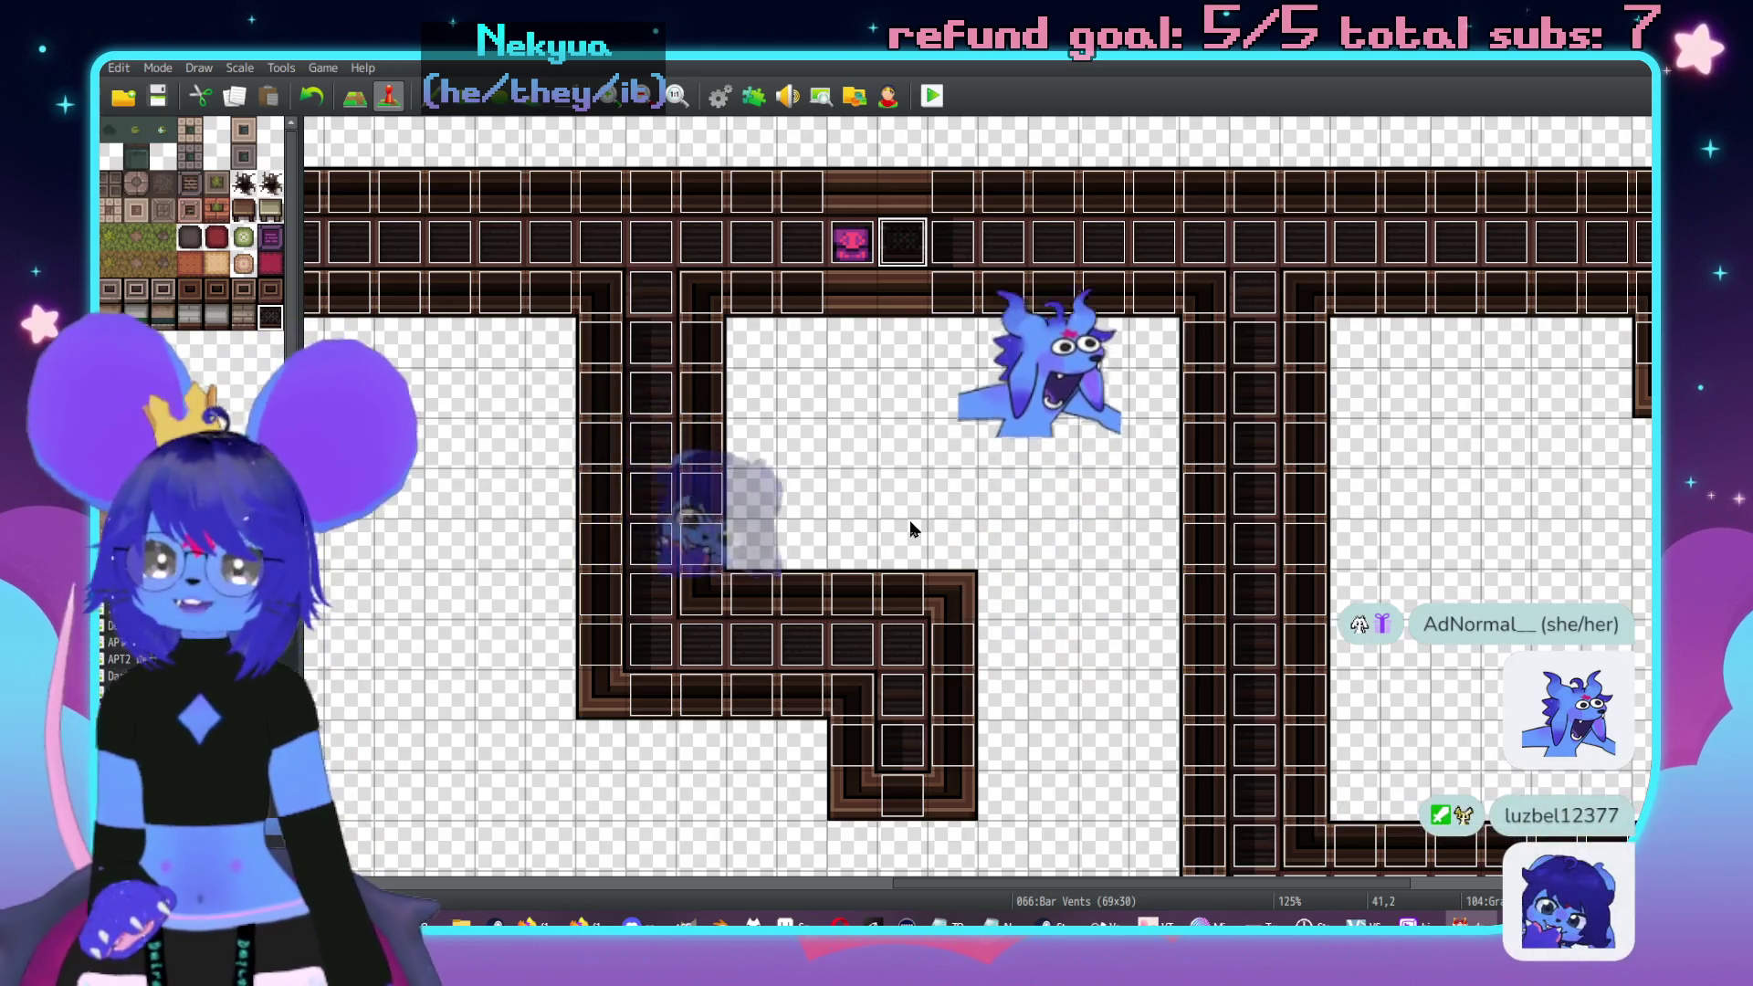
pyautogui.scroll(-2, 807, 532)
pyautogui.middleClick(1011, 480)
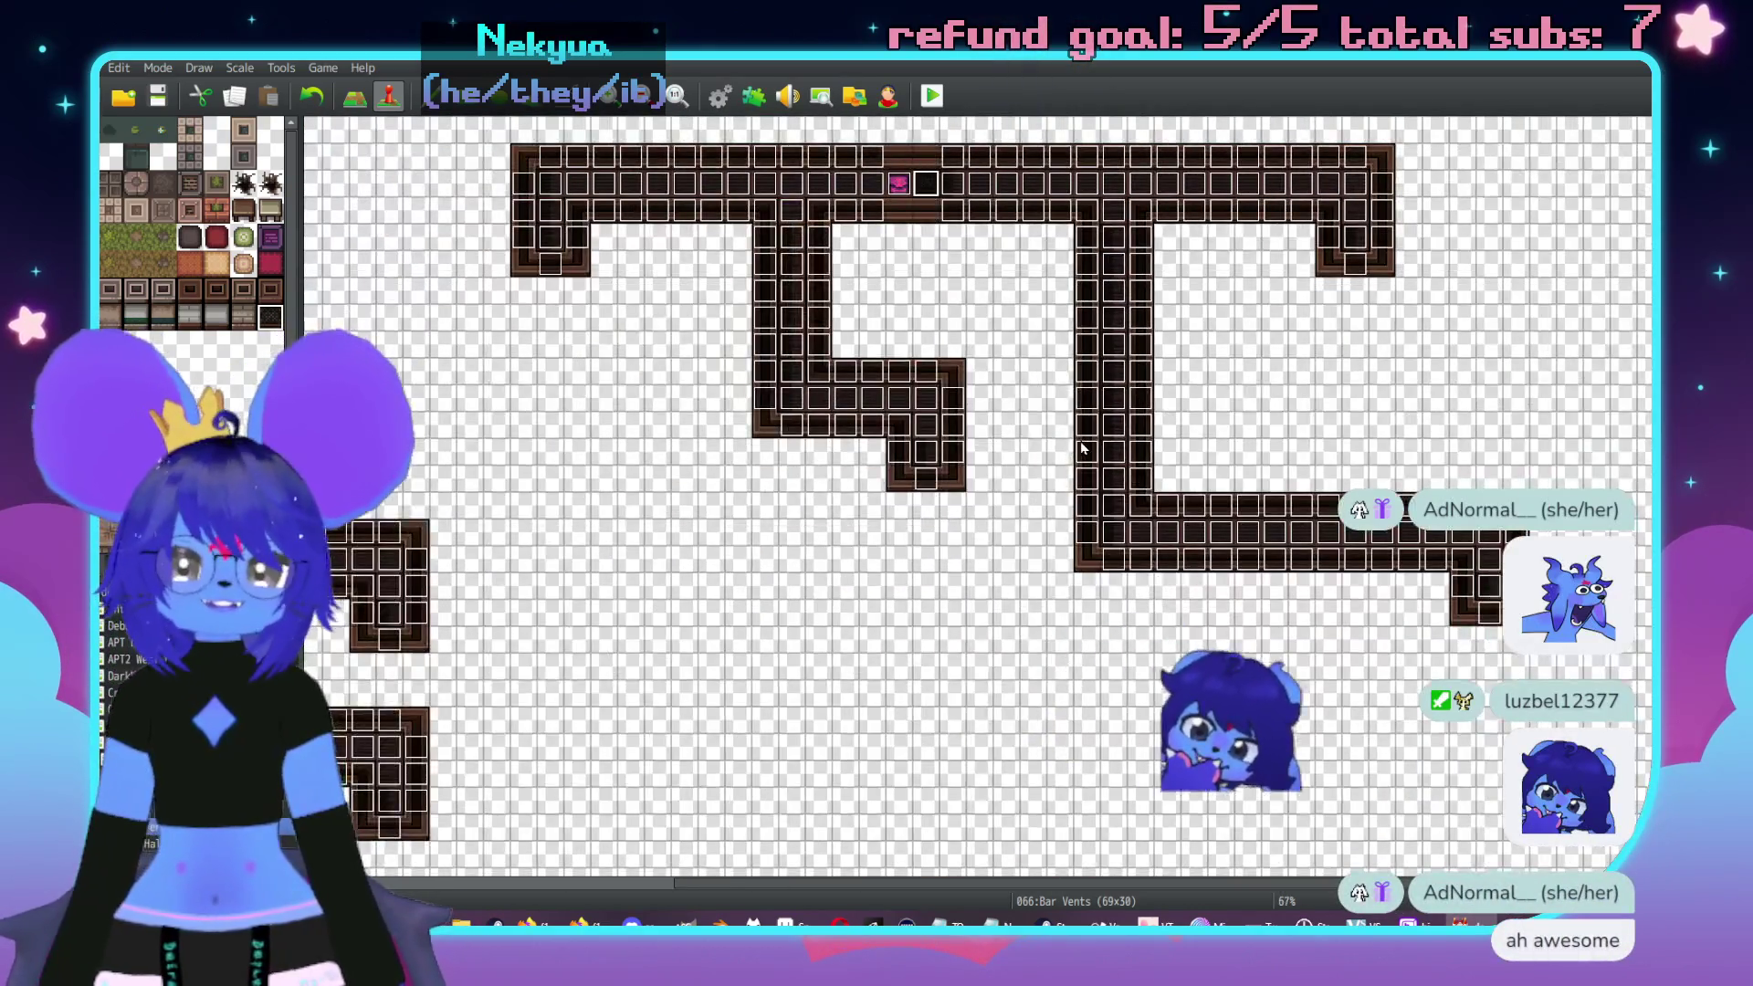
pyautogui.hscroll(-5, 1011, 479)
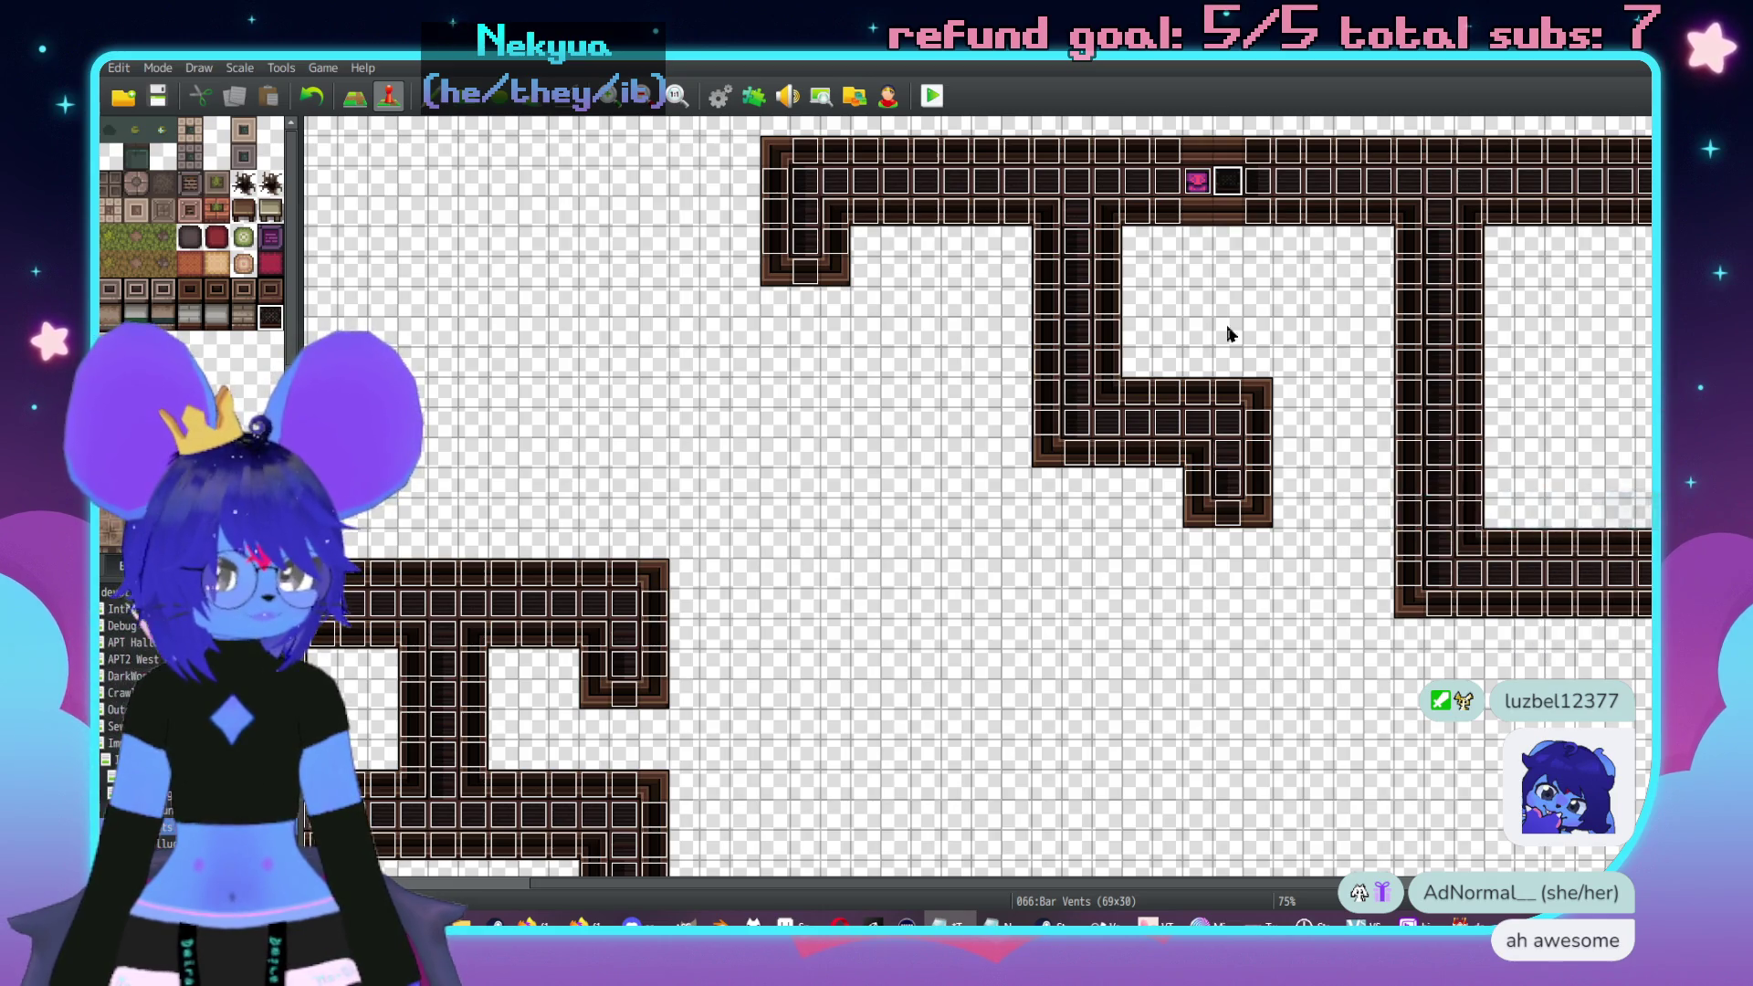
pyautogui.hscroll(-1, 1081, 363)
pyautogui.hscroll(1, 1081, 363)
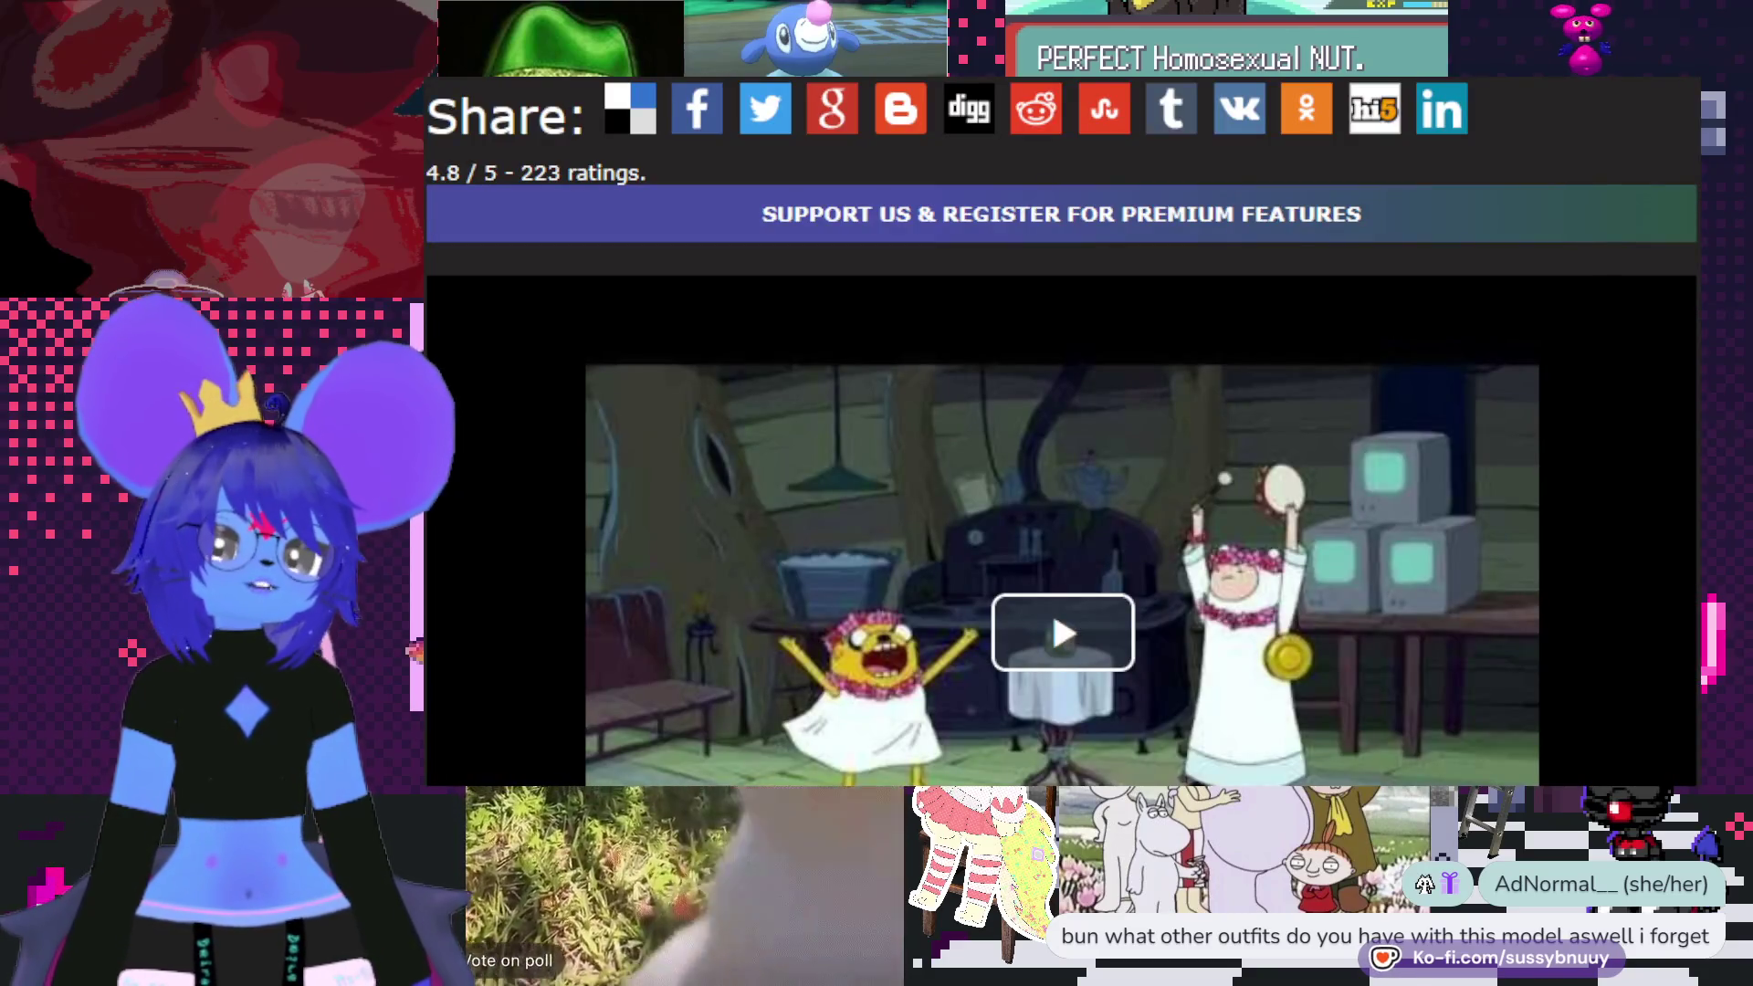
# - Scroll down the web page and play the cartoon video
pyautogui.scroll(-3, 1061, 438)
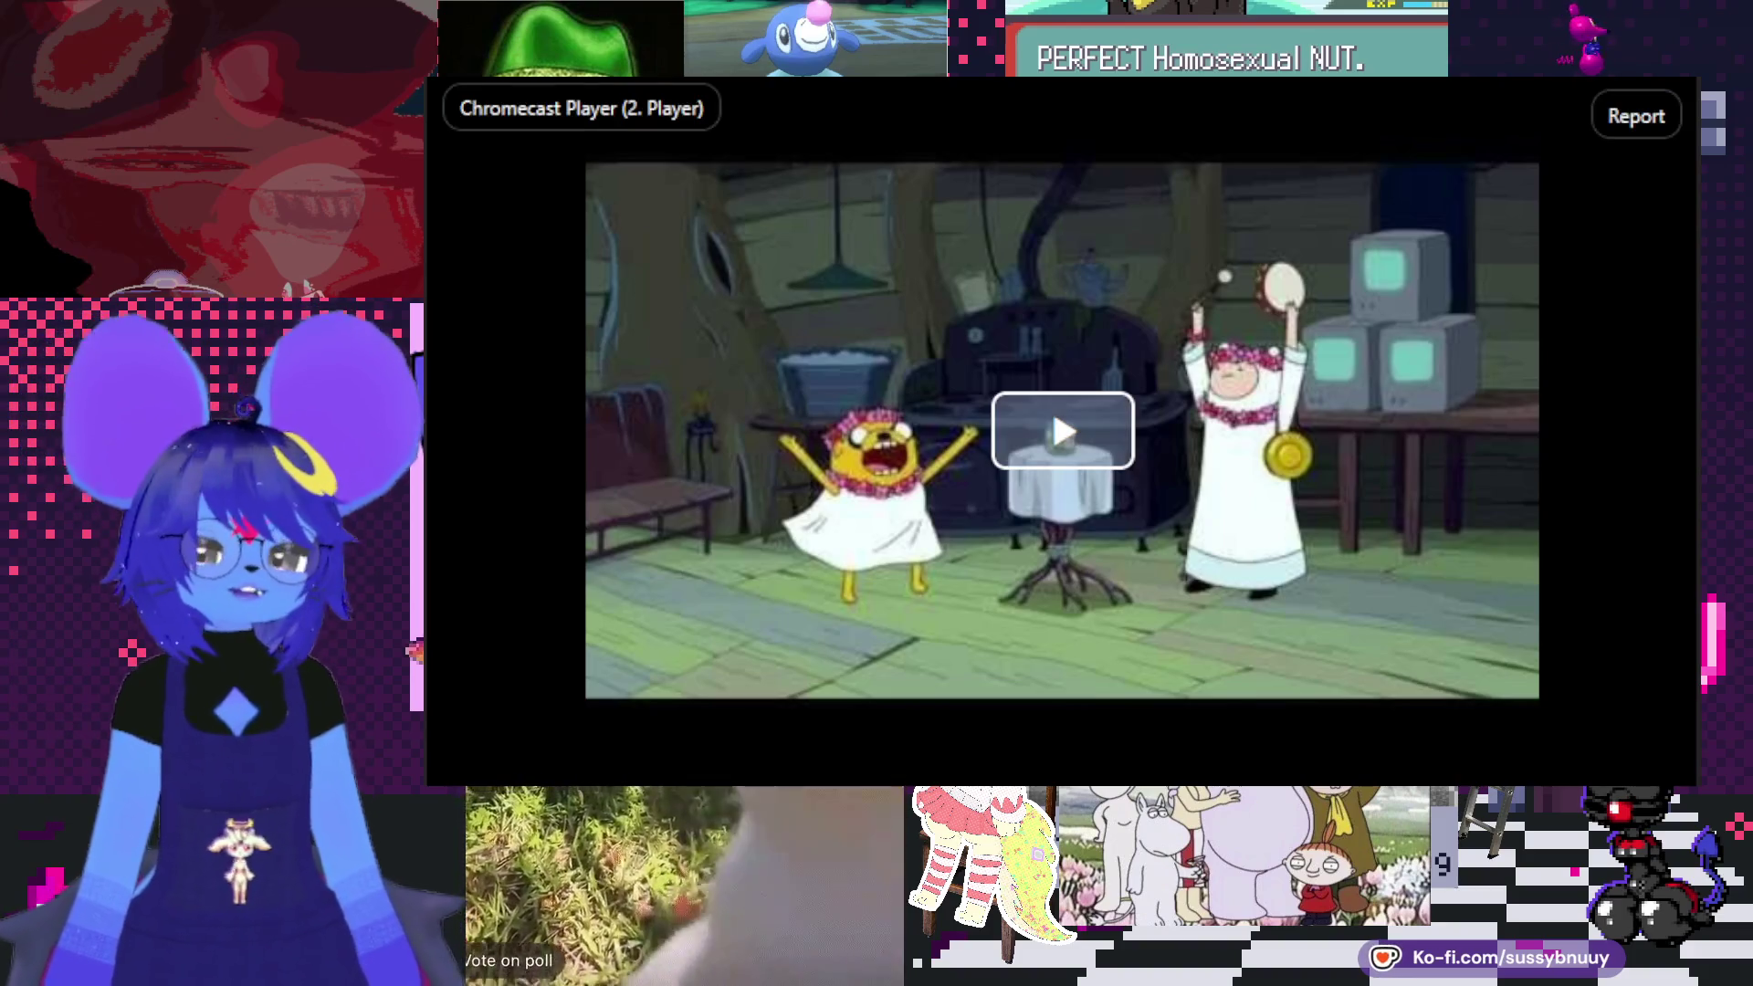
pyautogui.click(1109, 452)
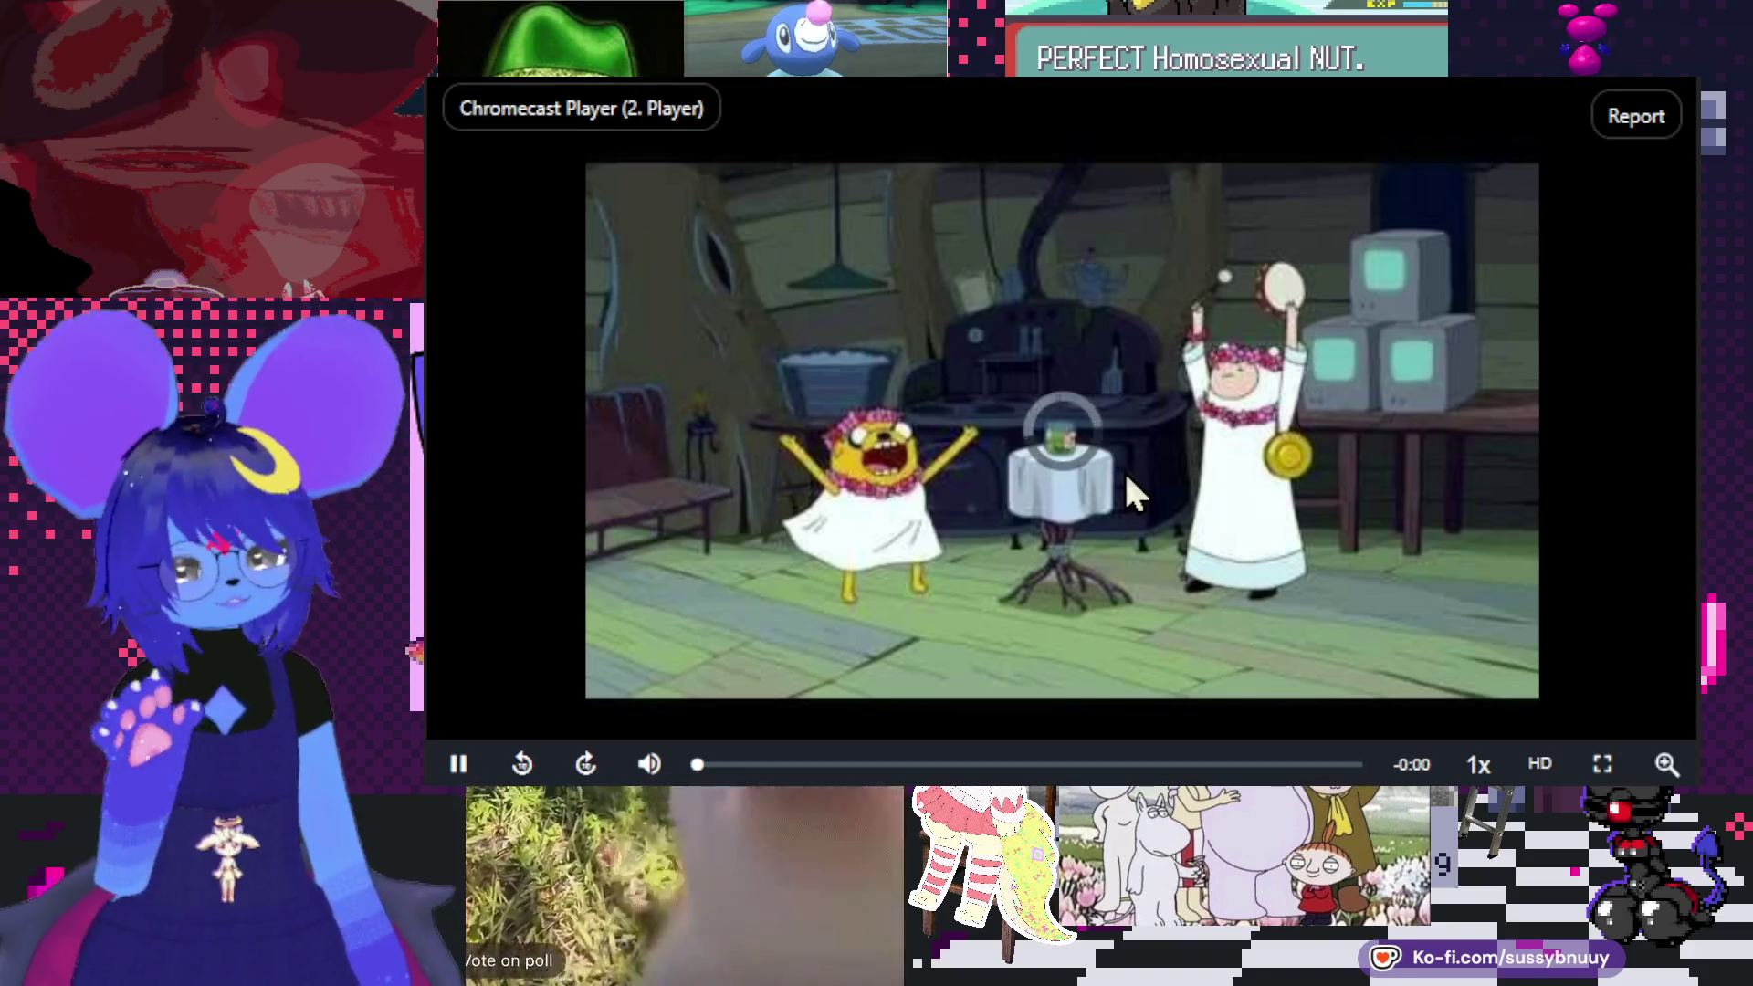